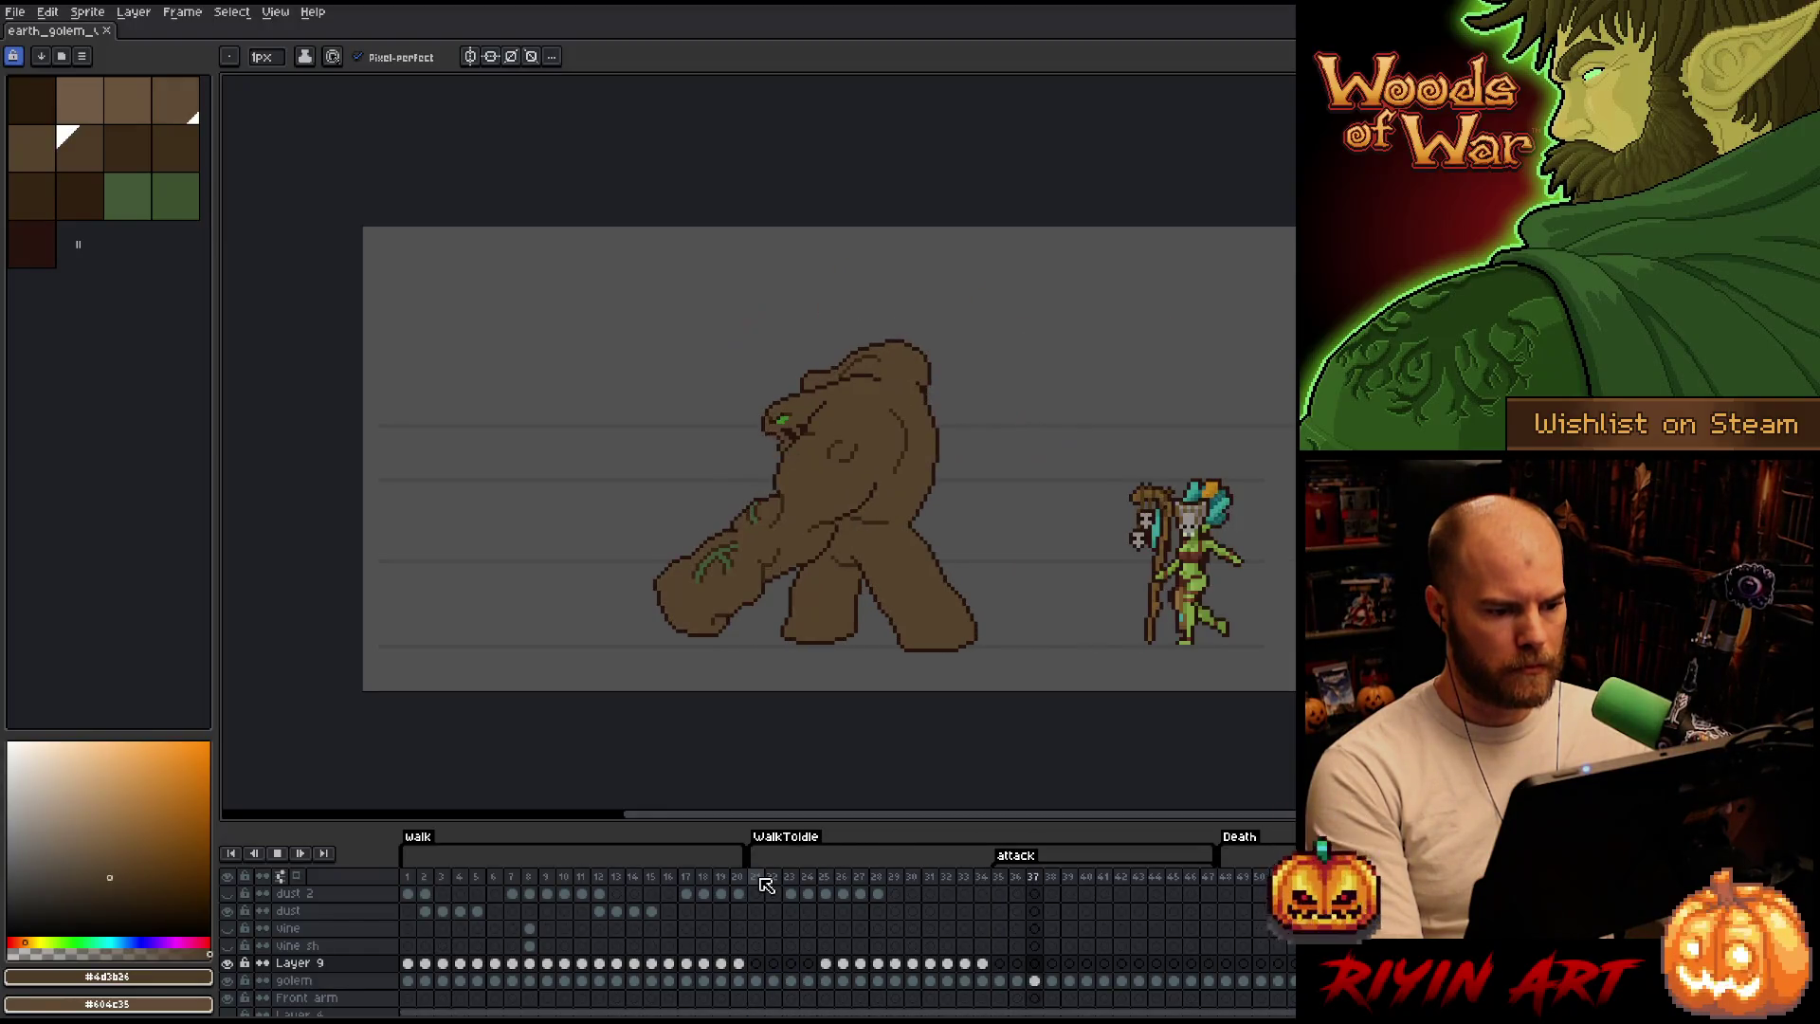
# Stop the golem animation on the first walk frame after jumping to the walk-to-idle part.
pyautogui.click(765, 883)
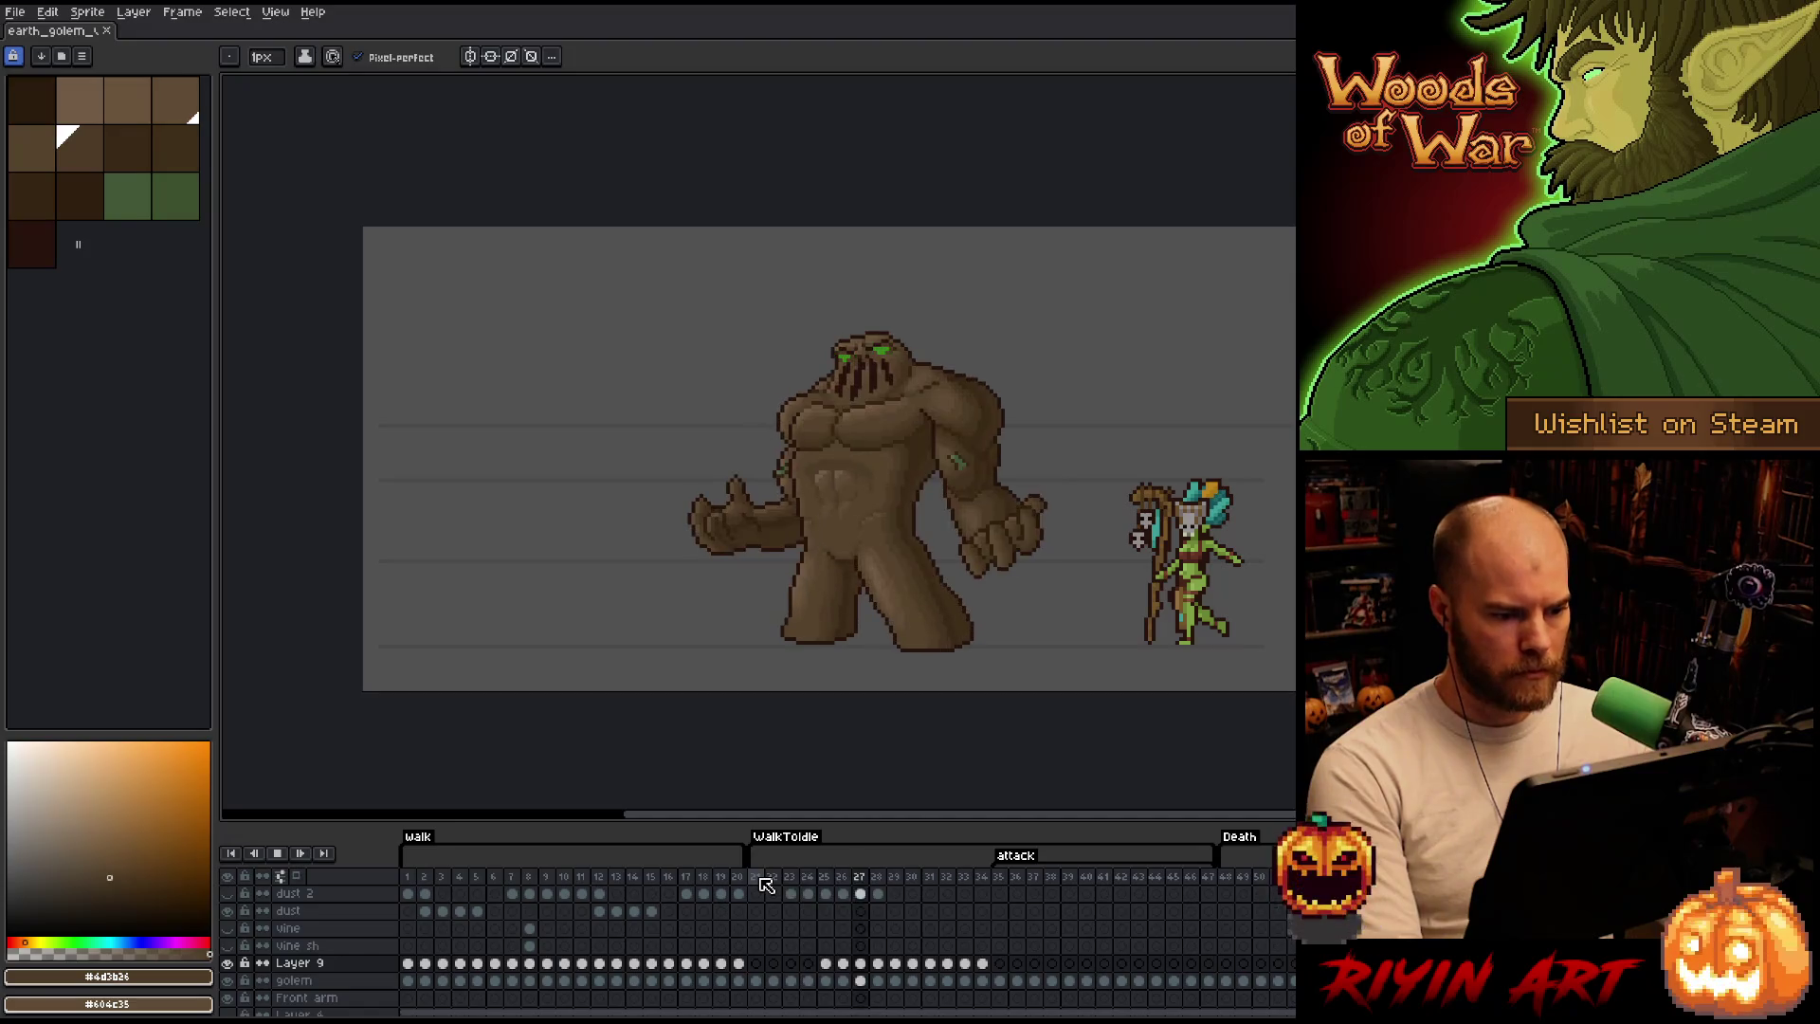
pyautogui.click(409, 877)
pyautogui.scroll(1, 885, 521)
pyautogui.scroll(2, 885, 522)
pyautogui.scroll(-3, 886, 521)
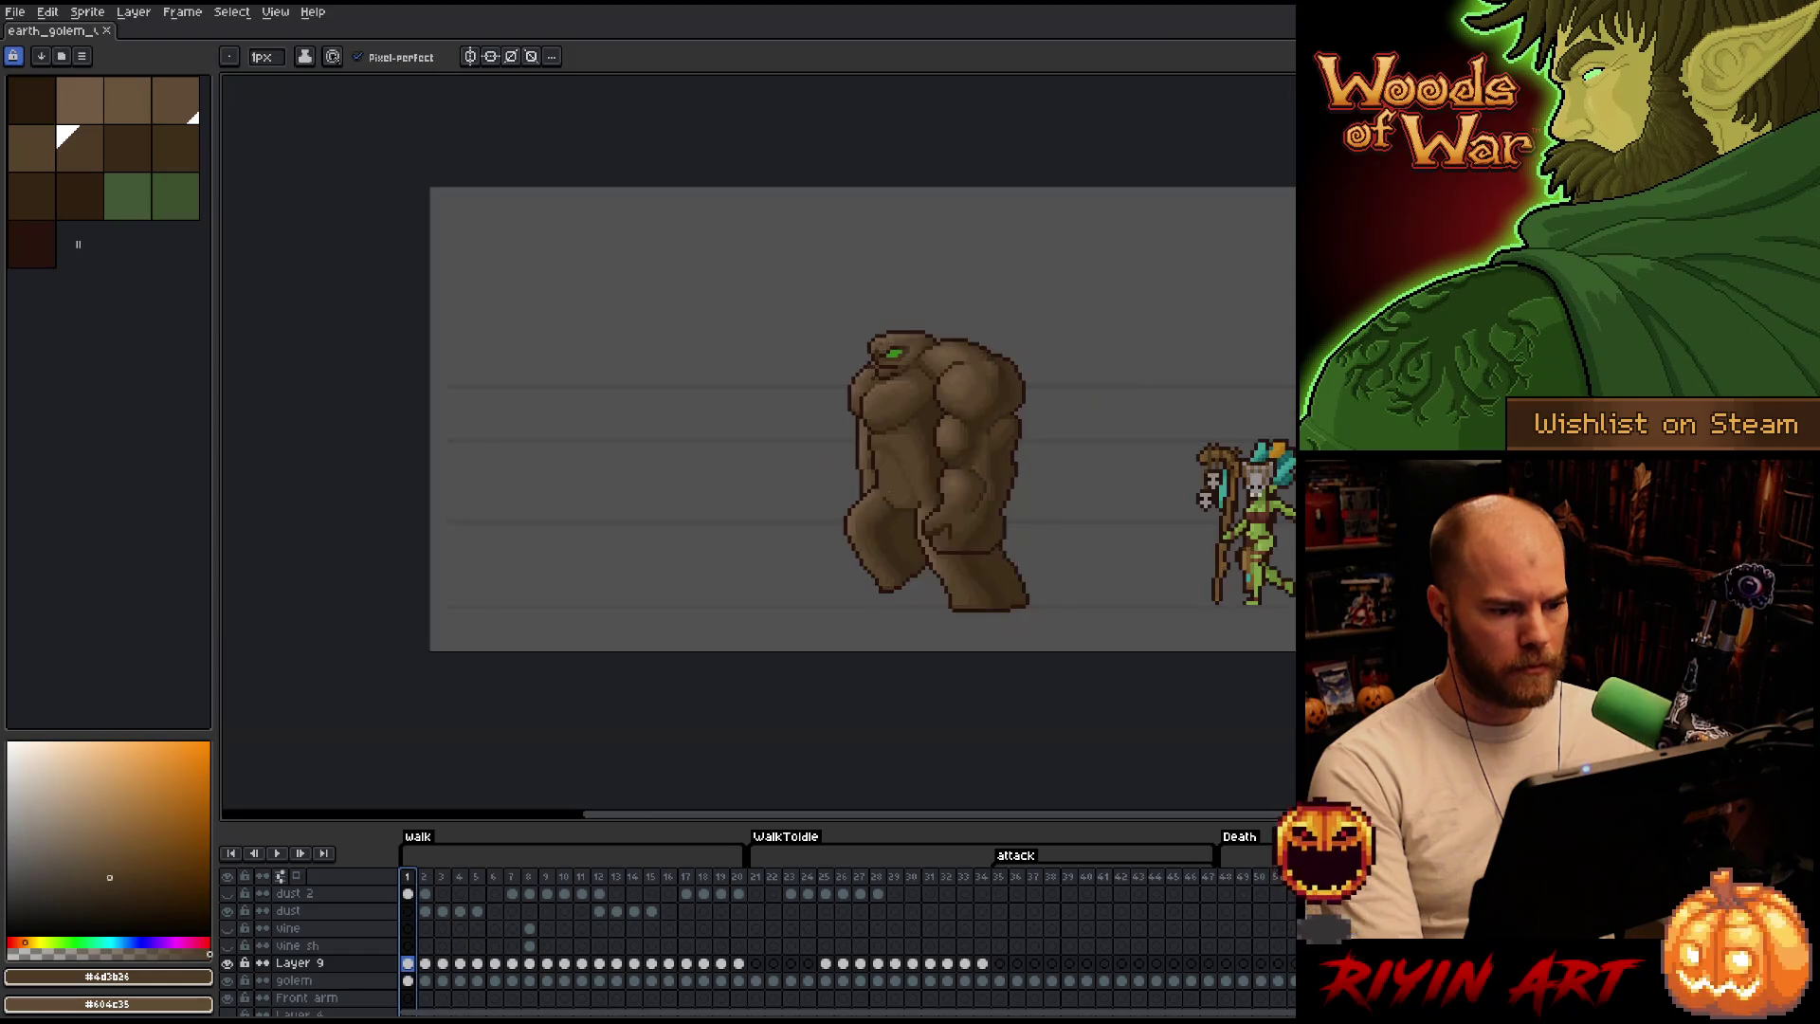
pyautogui.scroll(3, 894, 454)
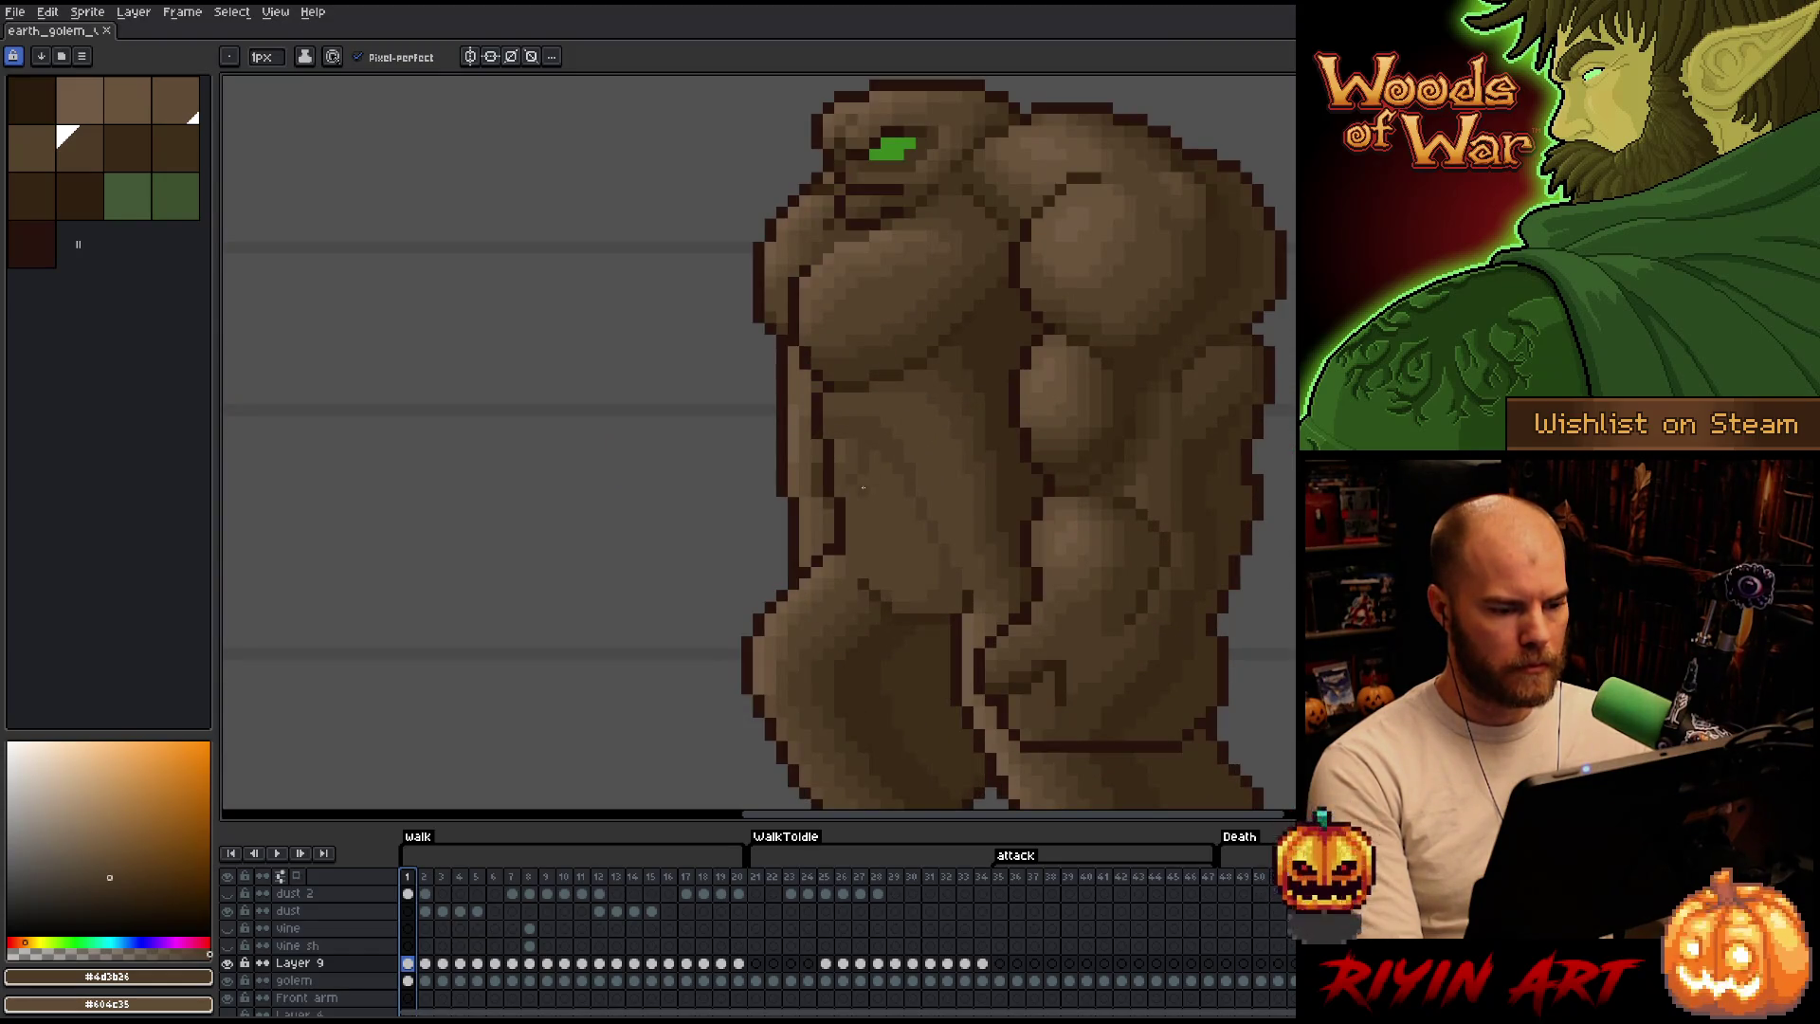
# Step forward through the walk cycle frame by frame up to frame 18.
pyautogui.press('Right')
pyautogui.press('Right')
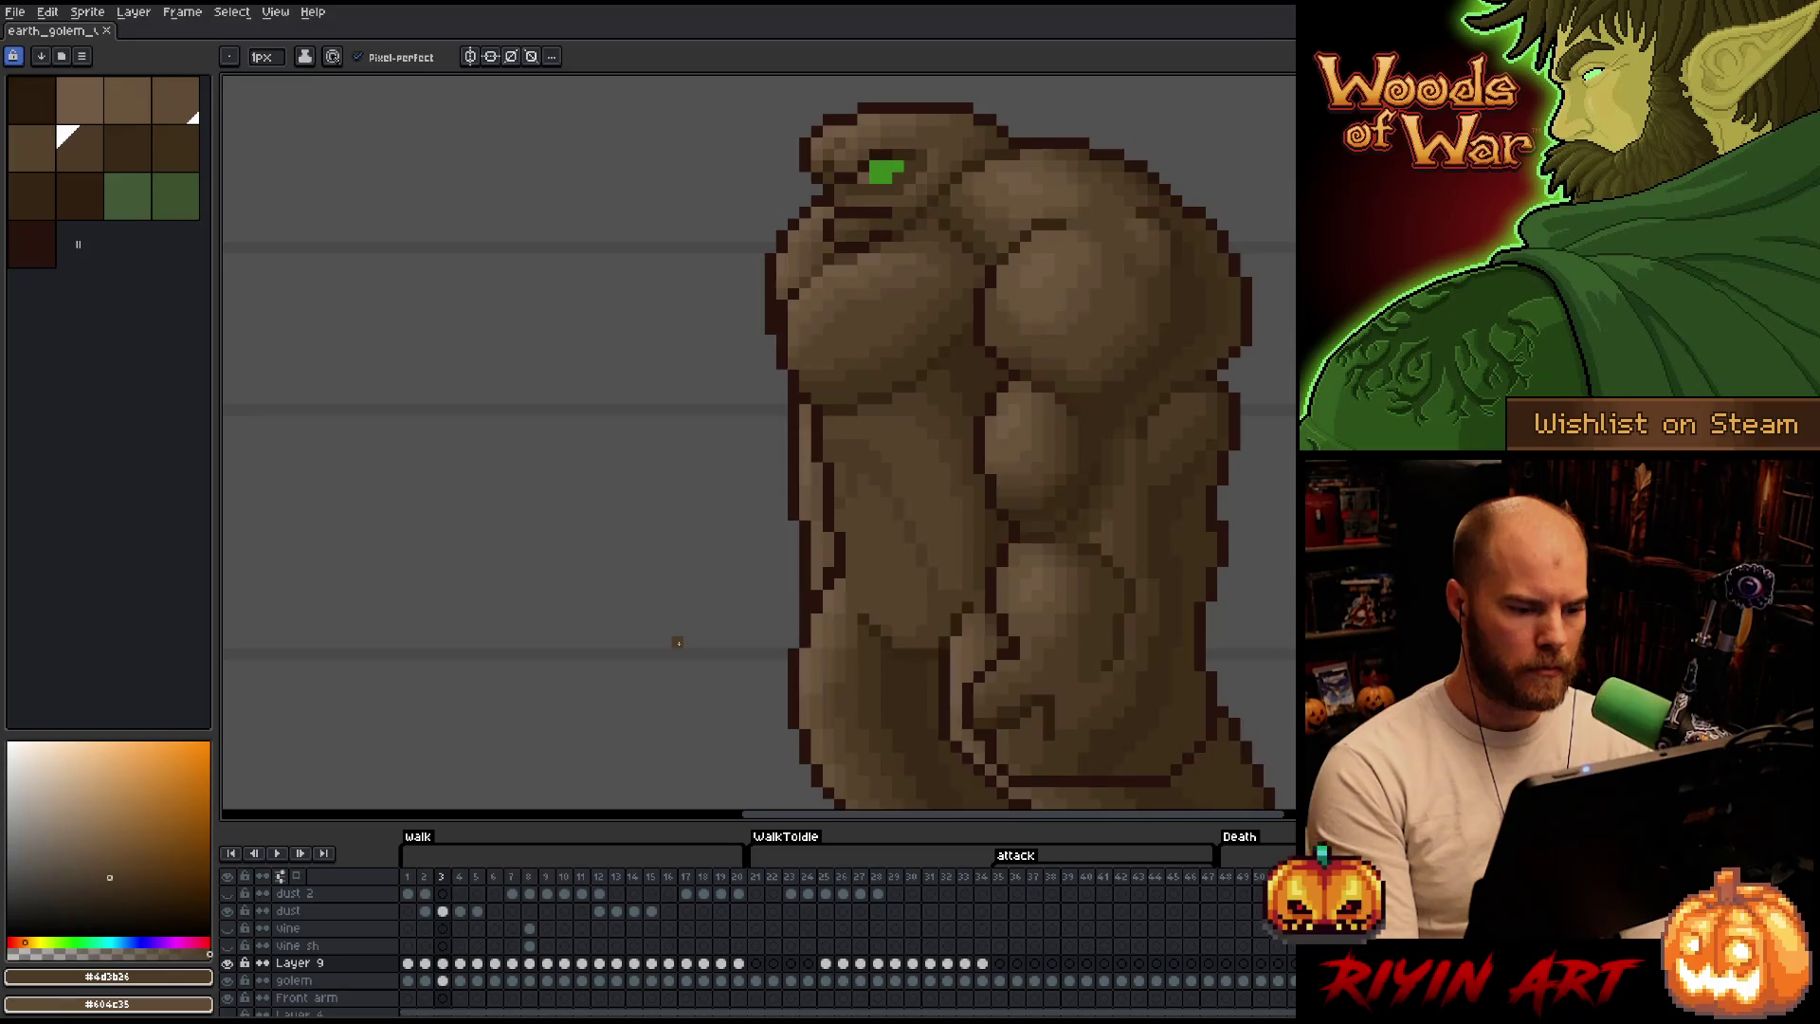
pyautogui.press('Right')
pyautogui.press('Right')
pyautogui.press('Right')
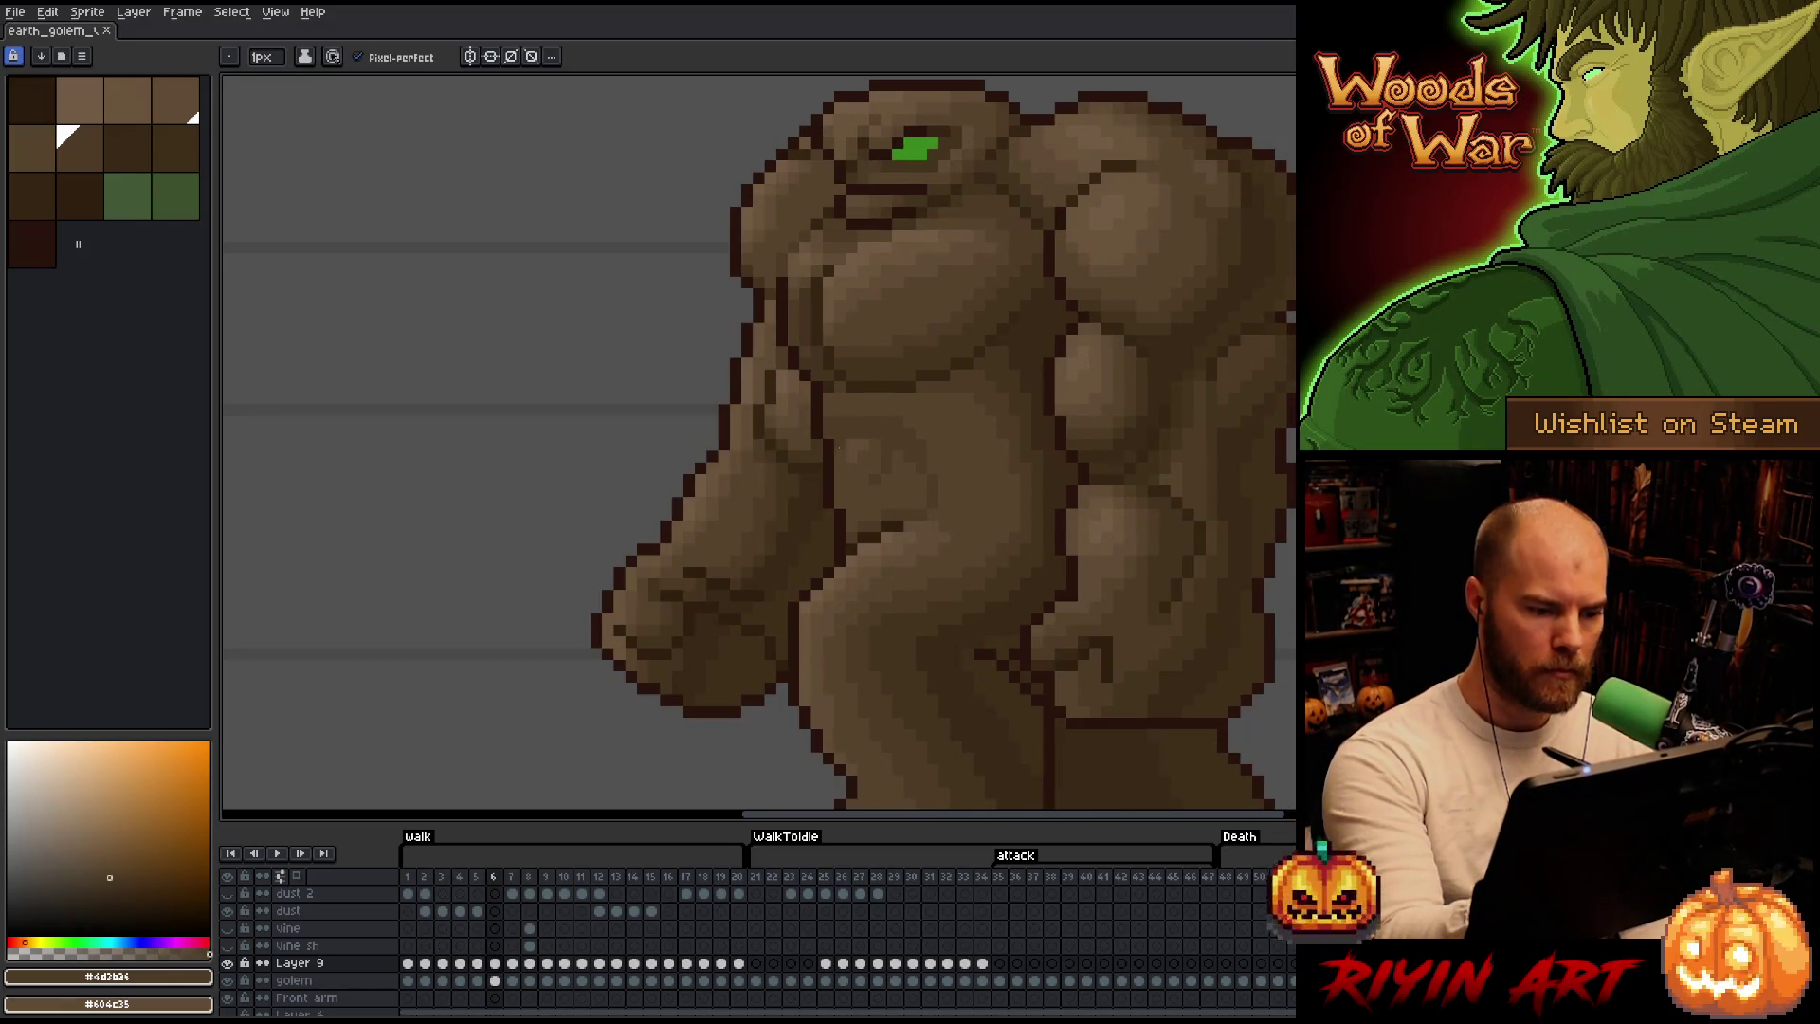
pyautogui.press('Right')
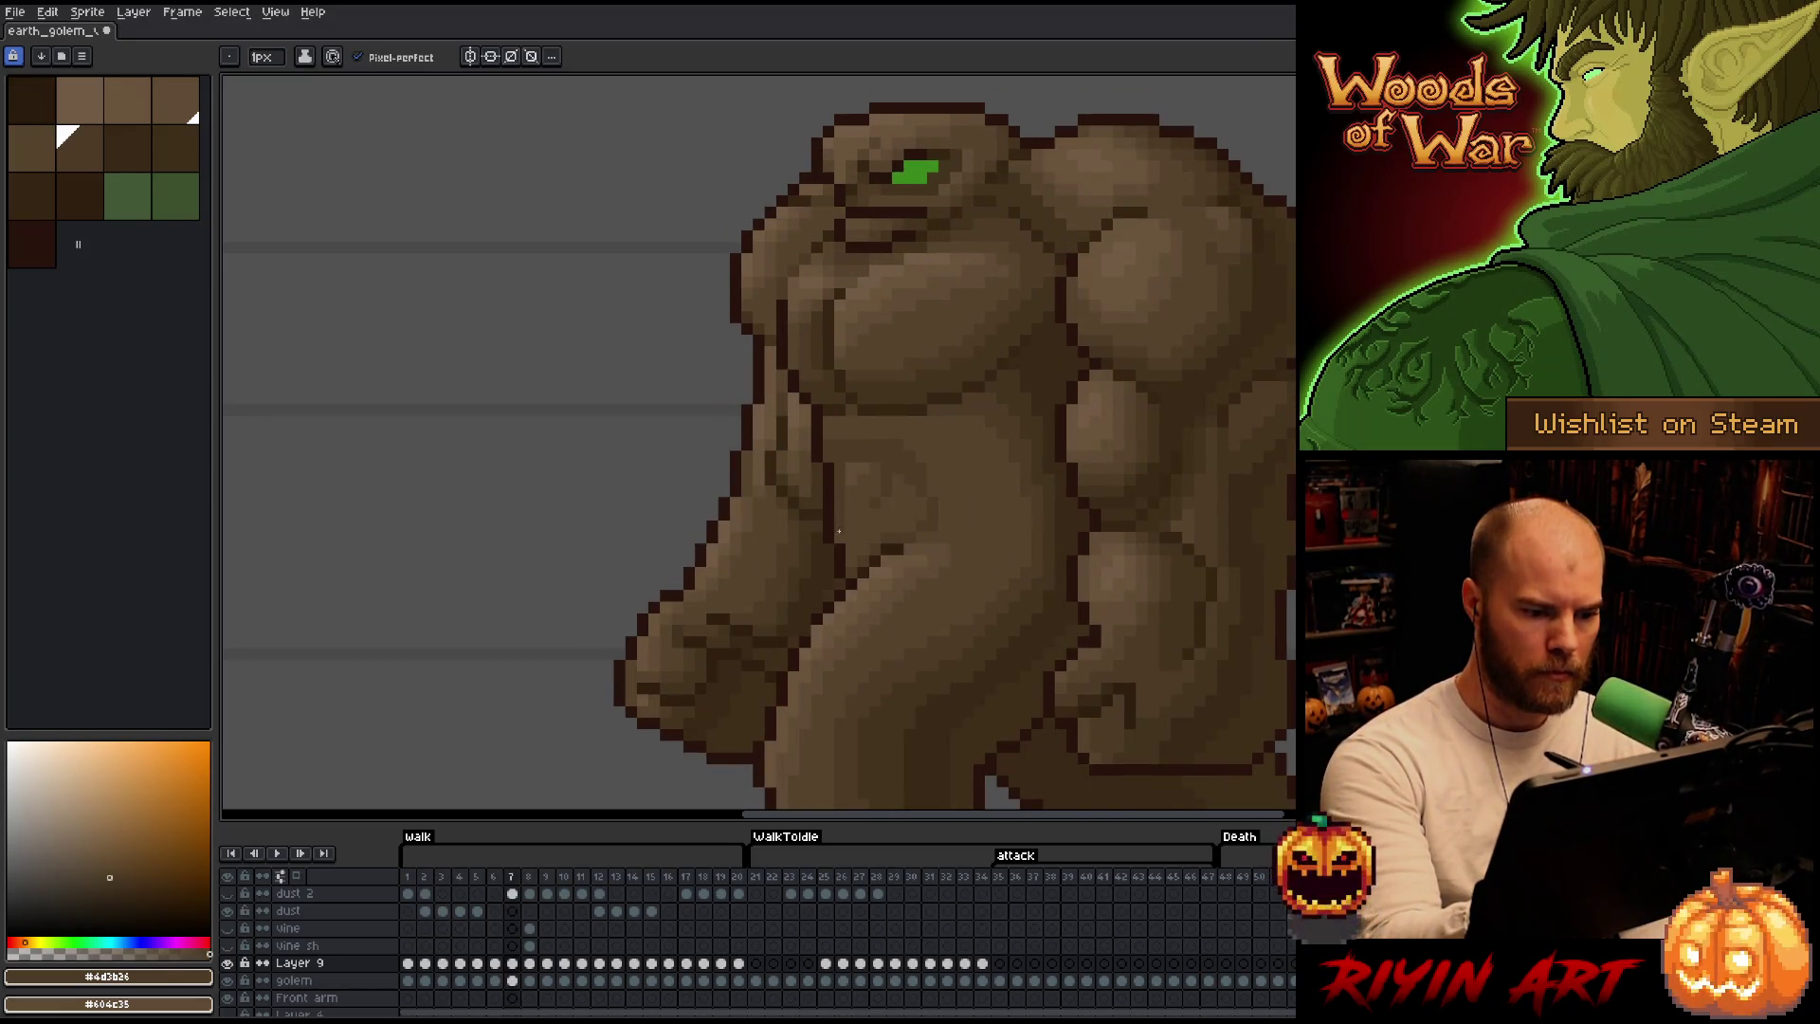
pyautogui.press('Right')
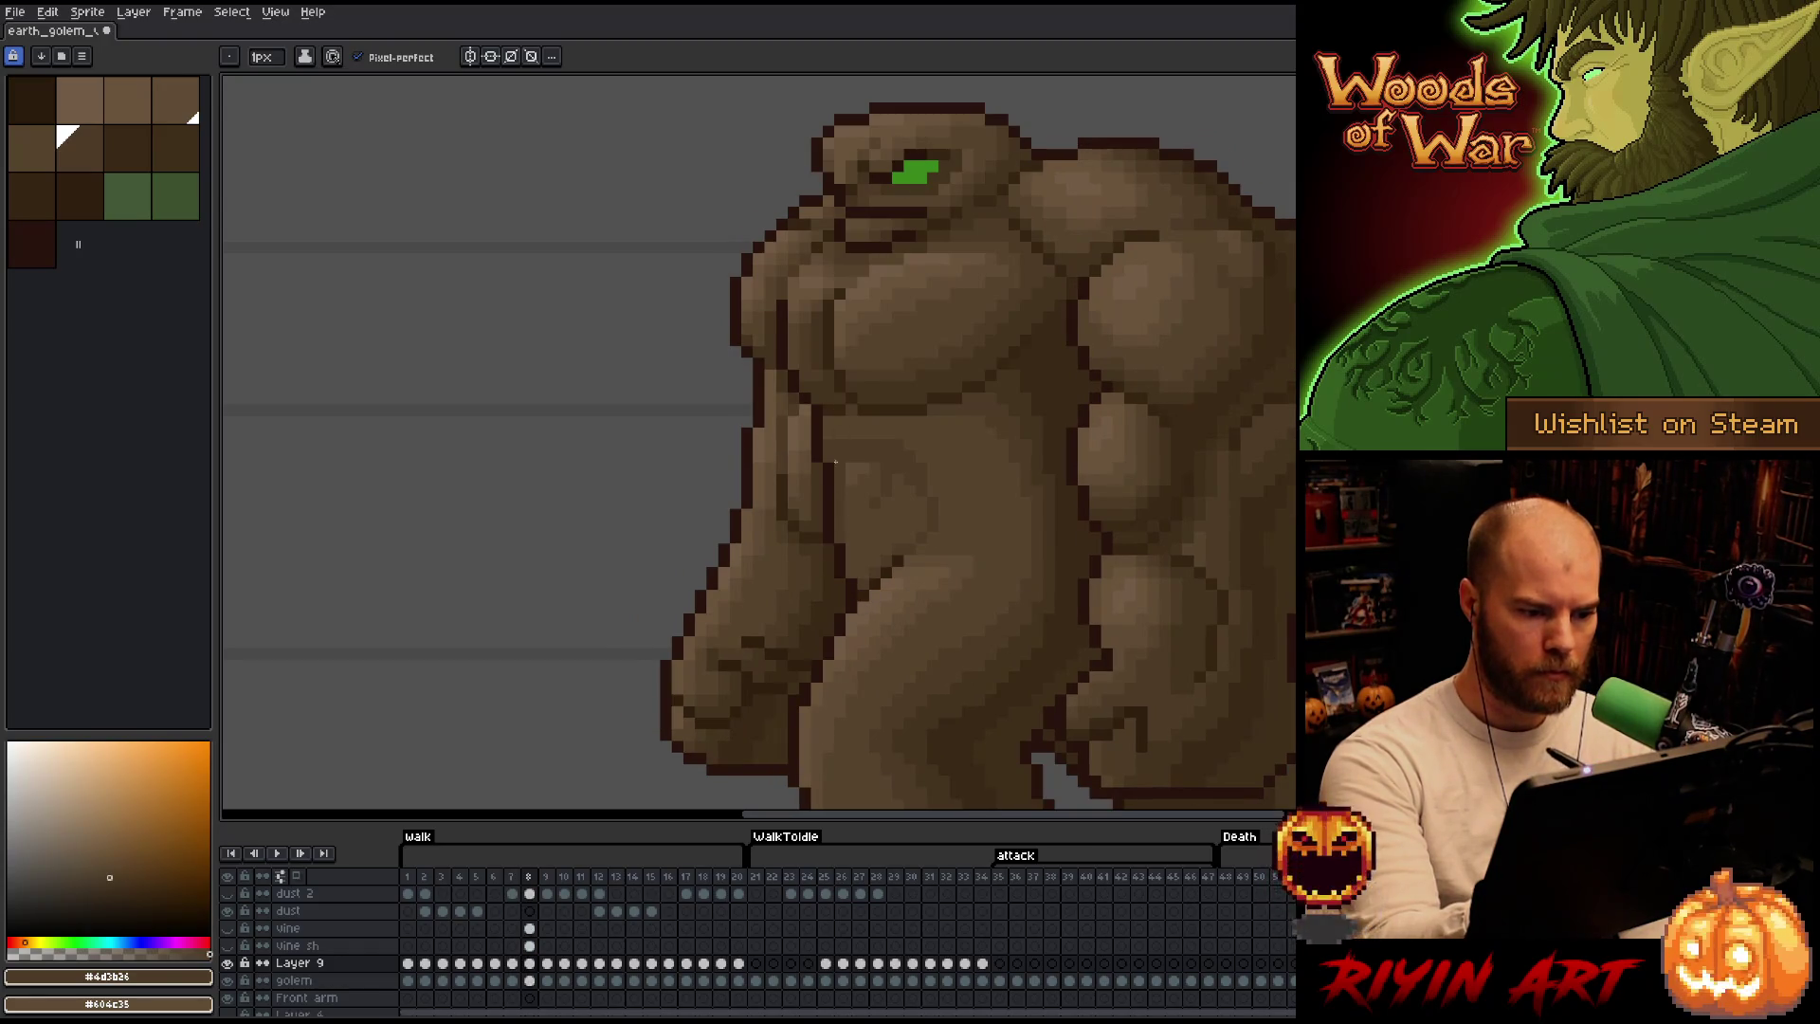
pyautogui.press('Right')
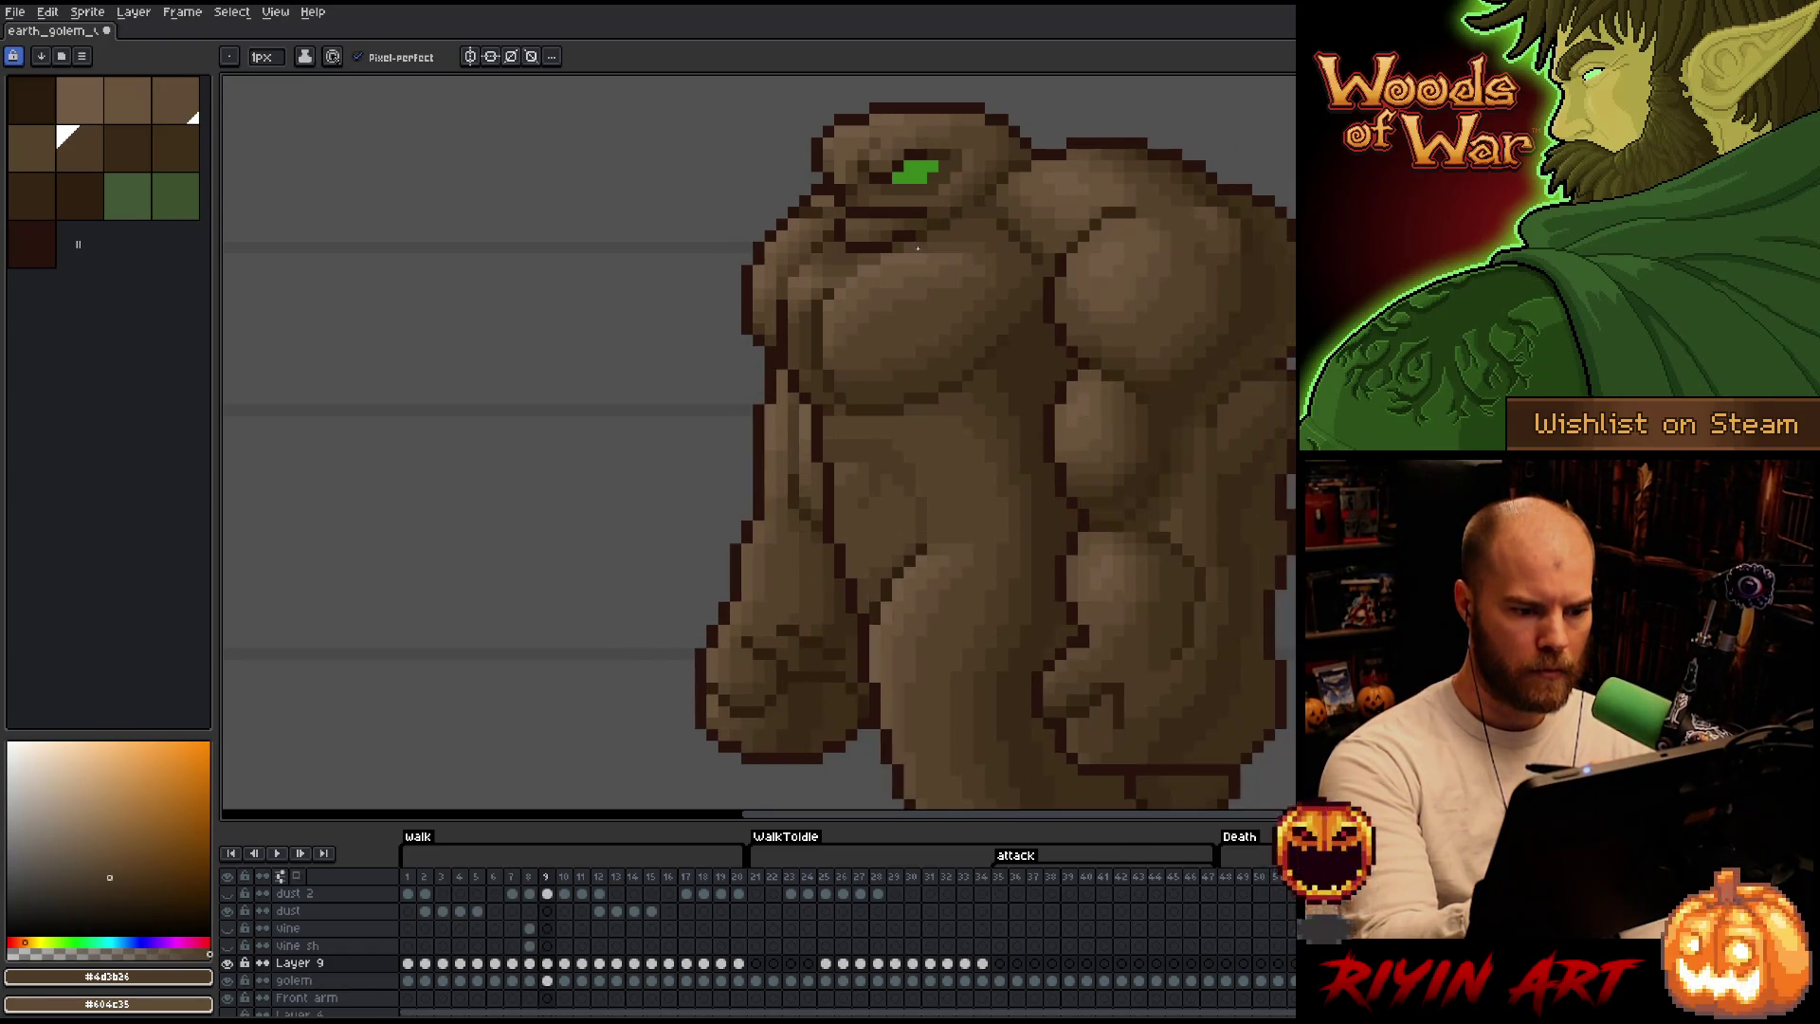
pyautogui.press('Right')
pyautogui.press('Right')
pyautogui.press('Right')
pyautogui.press('Right')
pyautogui.press('Right')
pyautogui.press('Right')
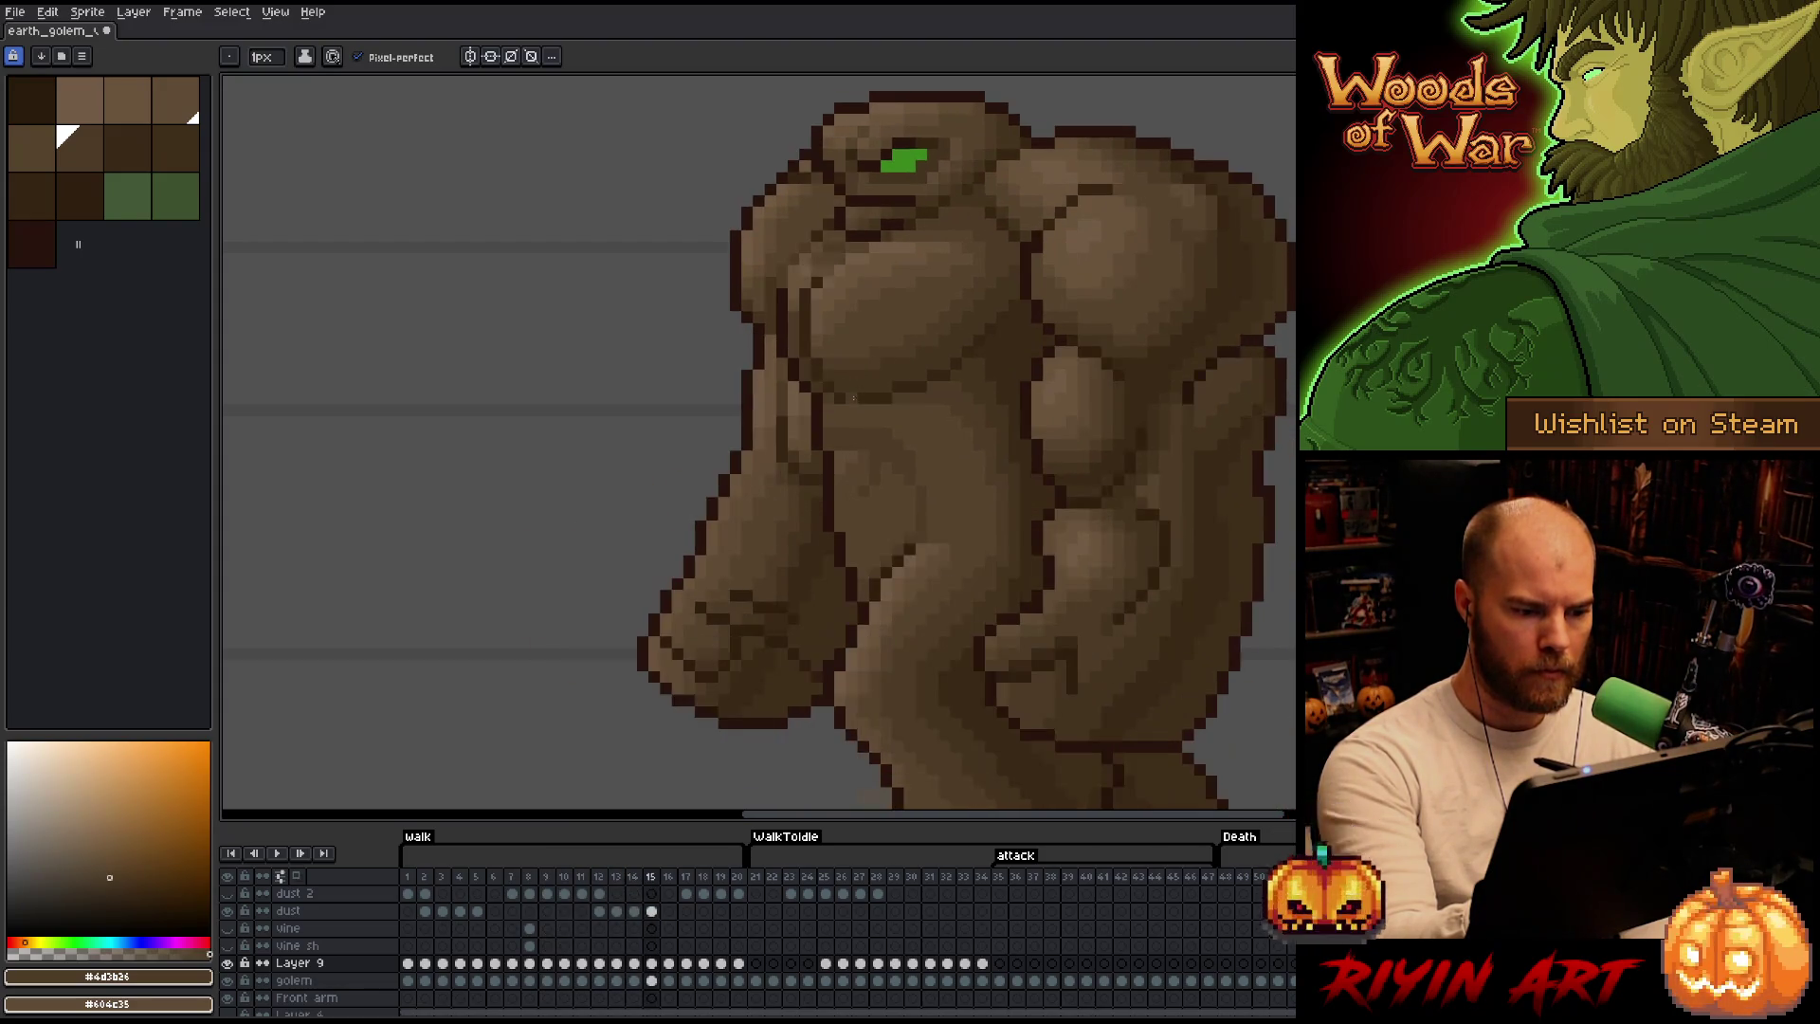
pyautogui.press('Right')
pyautogui.press('Right')
pyautogui.press('Right')
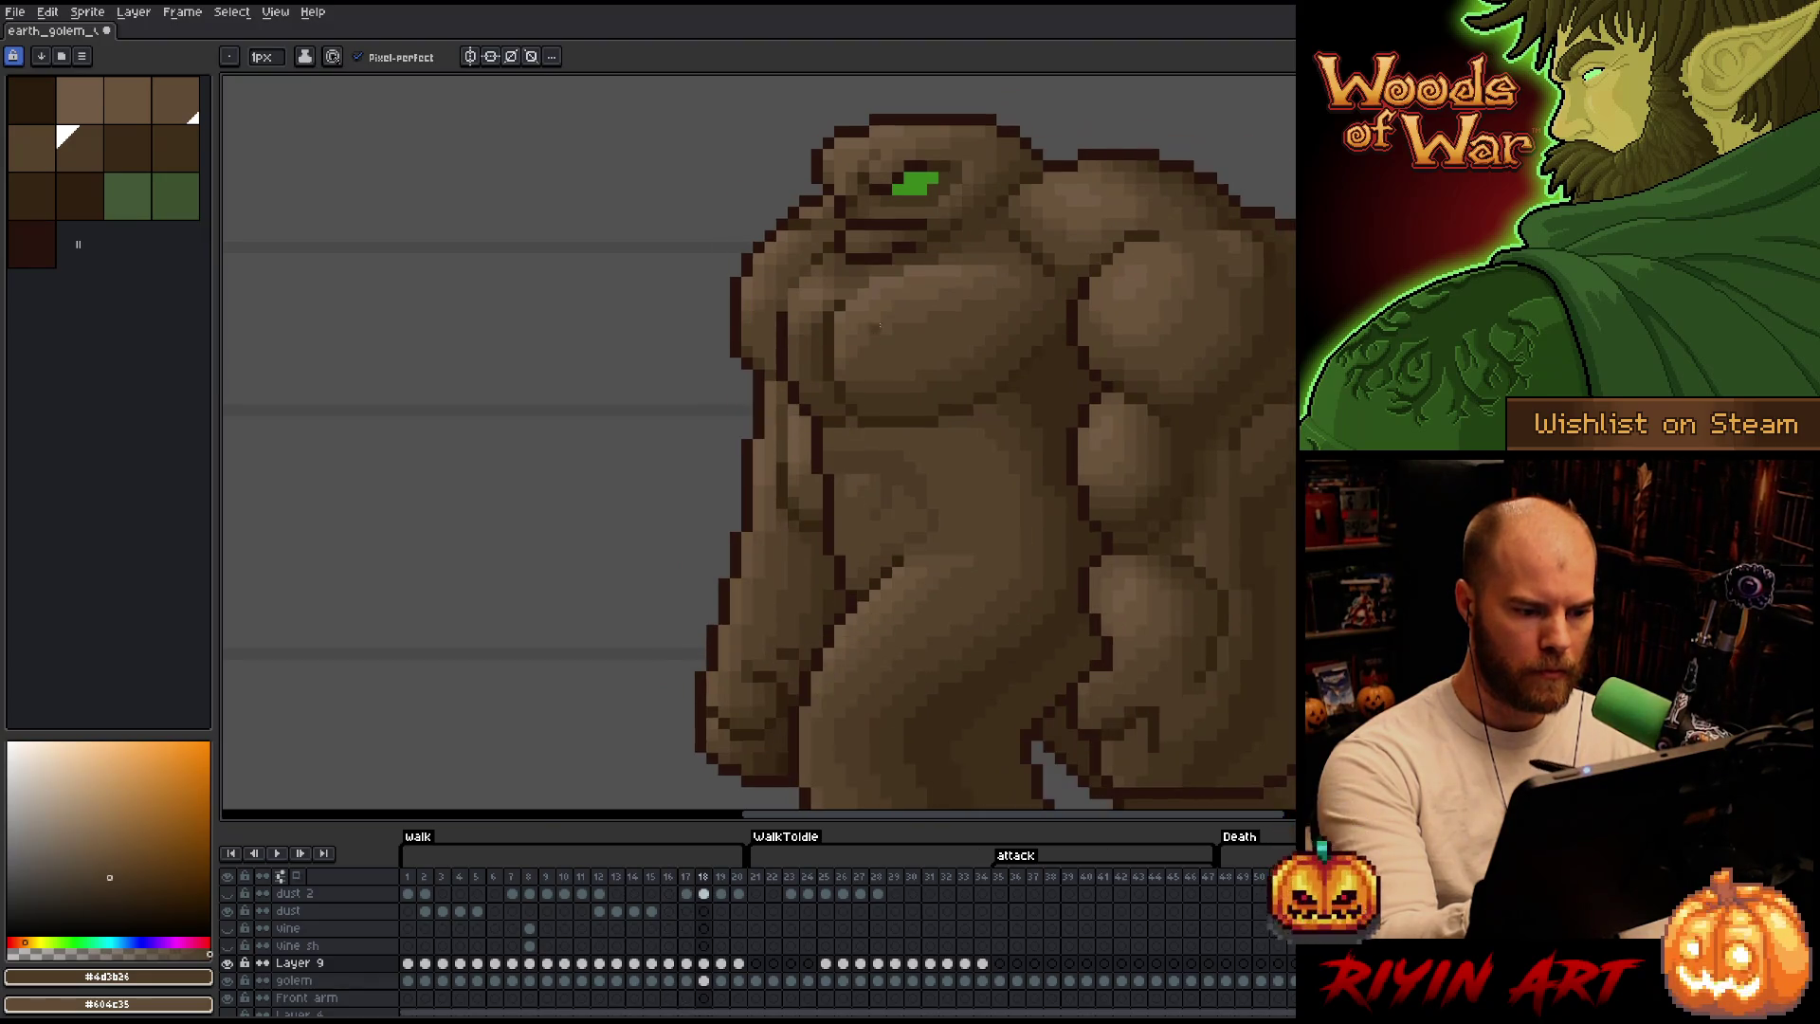
pyautogui.press('Right')
# Preview the walk in motion, stop on frame 1, and choose the lighter brown #57442c.
pyautogui.press('Return')
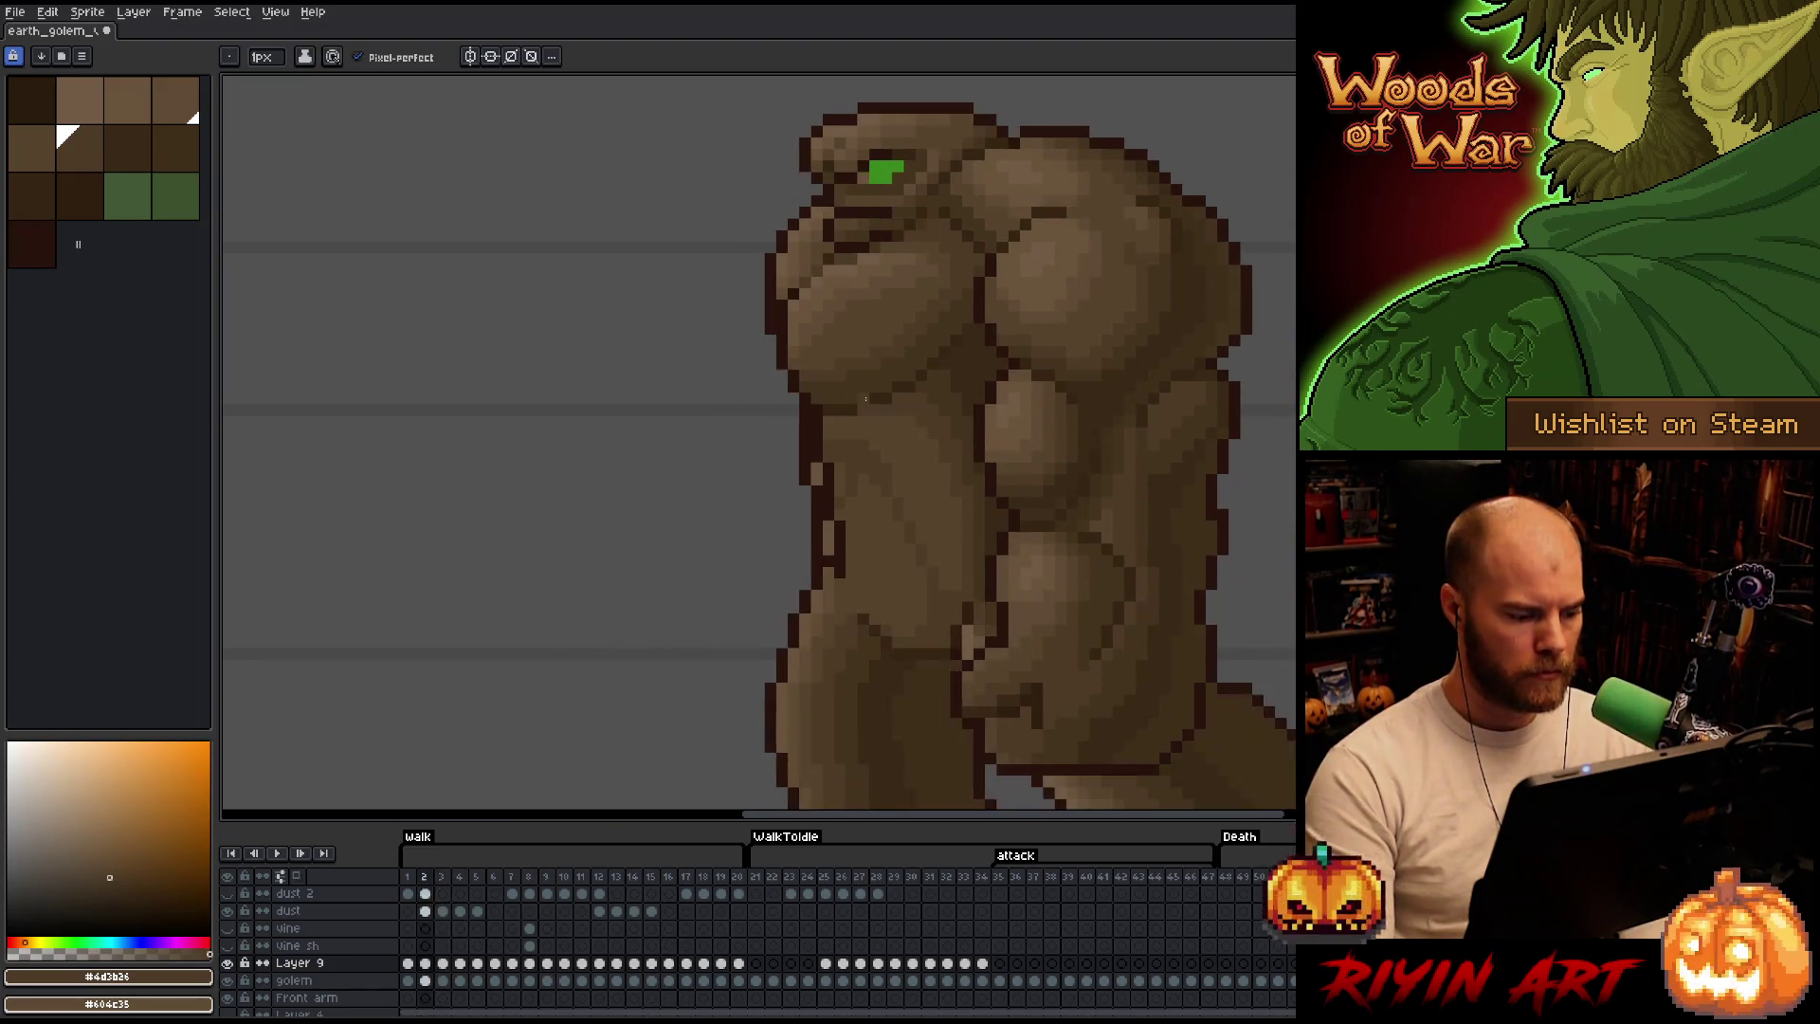
pyautogui.press('Return')
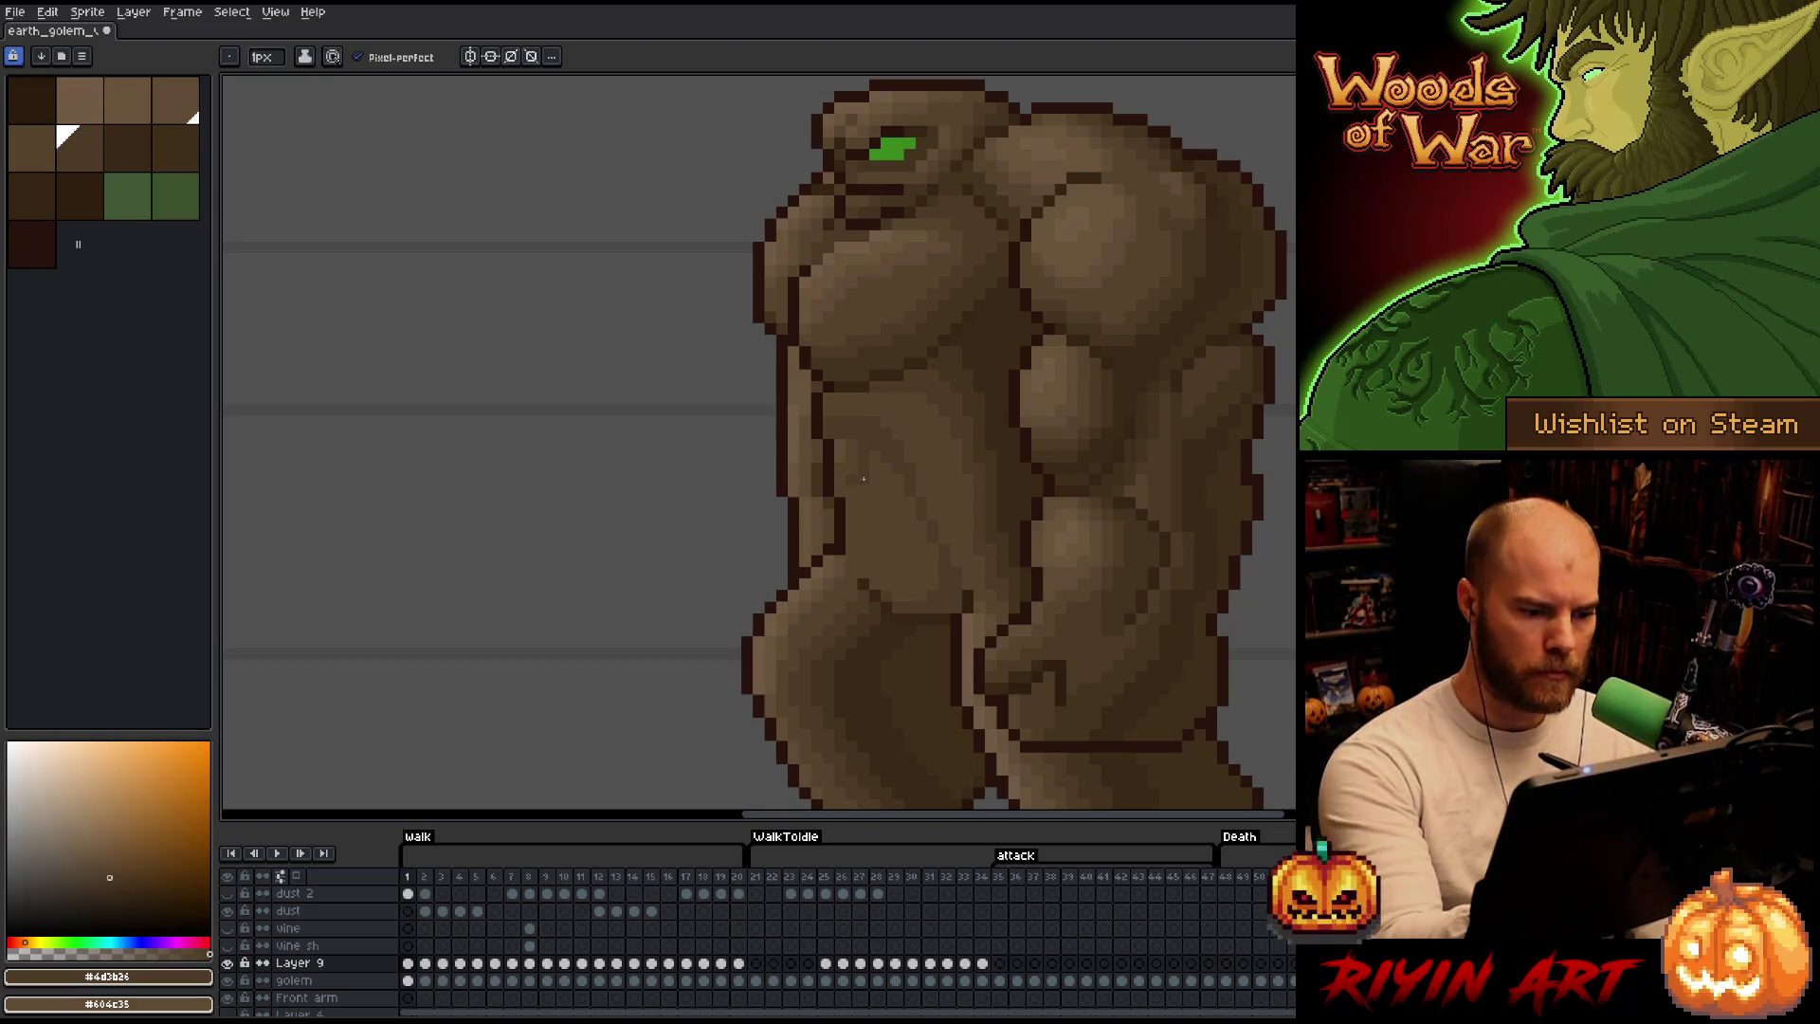
pyautogui.keyDown('alt'); pyautogui.click(864, 508); pyautogui.keyUp('alt')
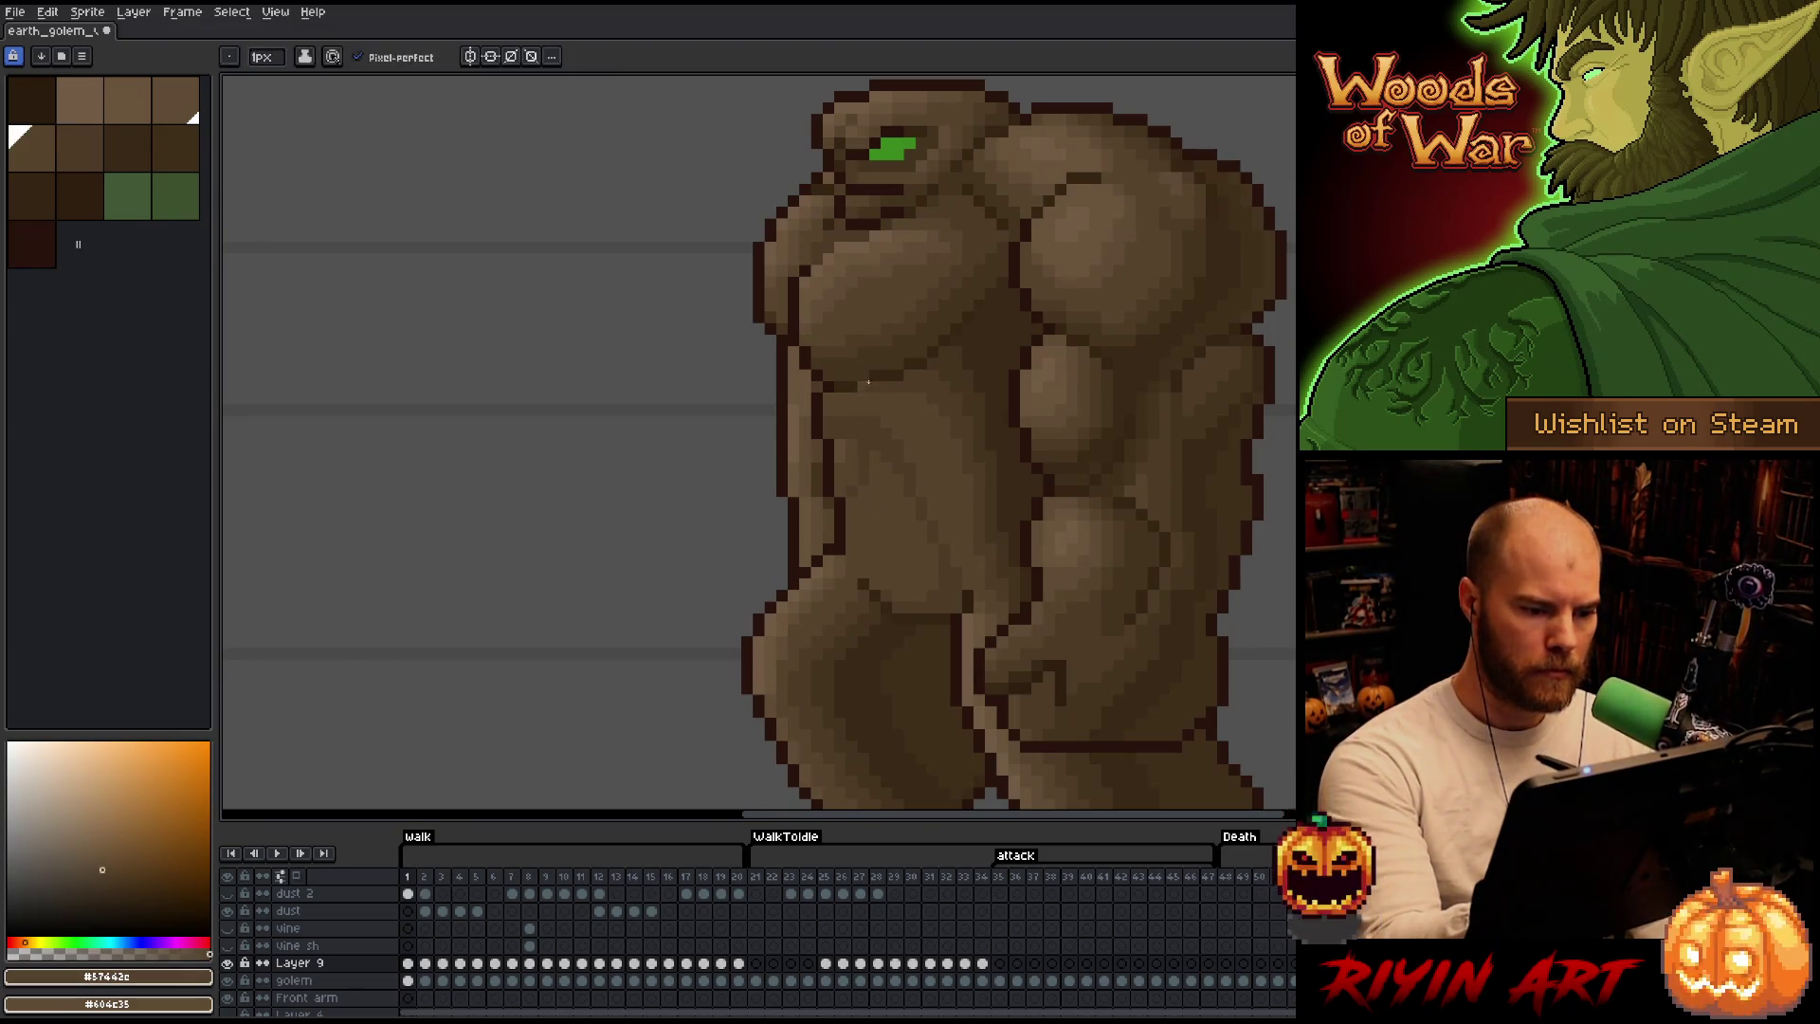
# Touch up body shading on walk frames 2–5, alternating the darker and lighter browns.
pyautogui.press('Right')
pyautogui.keyDown('alt'); pyautogui.click(853, 480); pyautogui.keyUp('alt')
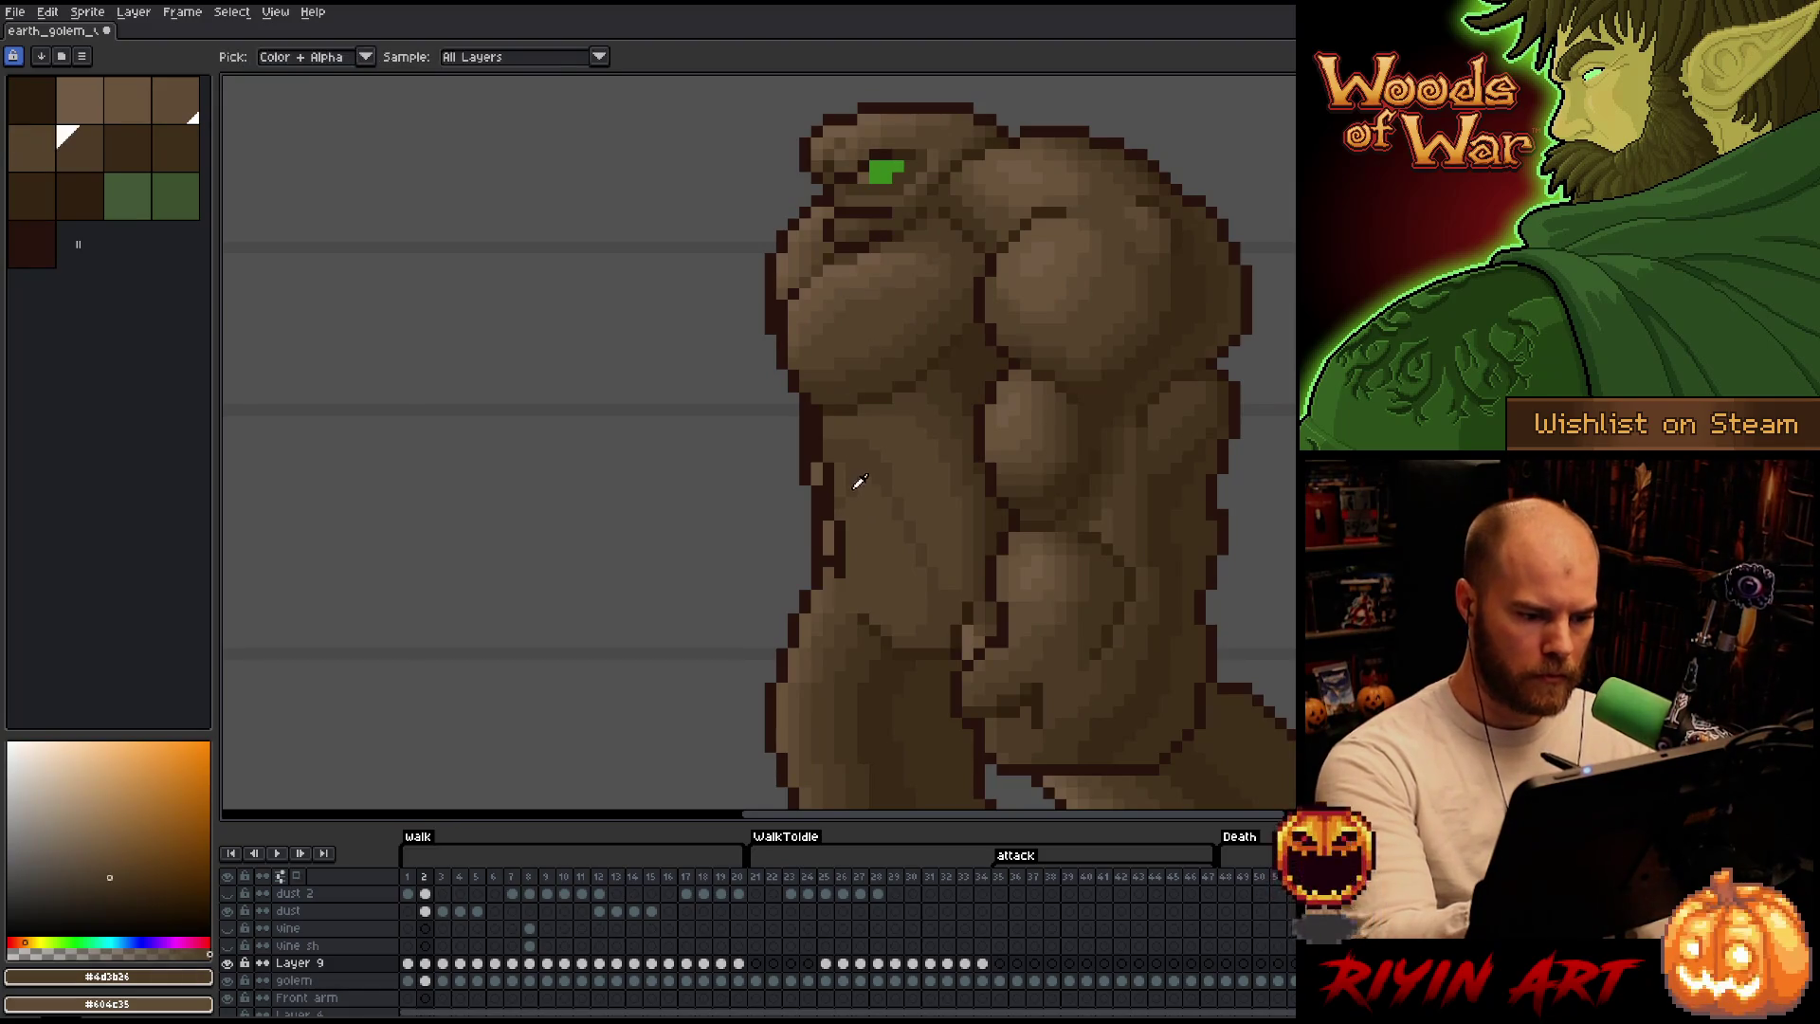
pyautogui.keyDown('alt'); pyautogui.click(854, 449); pyautogui.keyUp('alt')
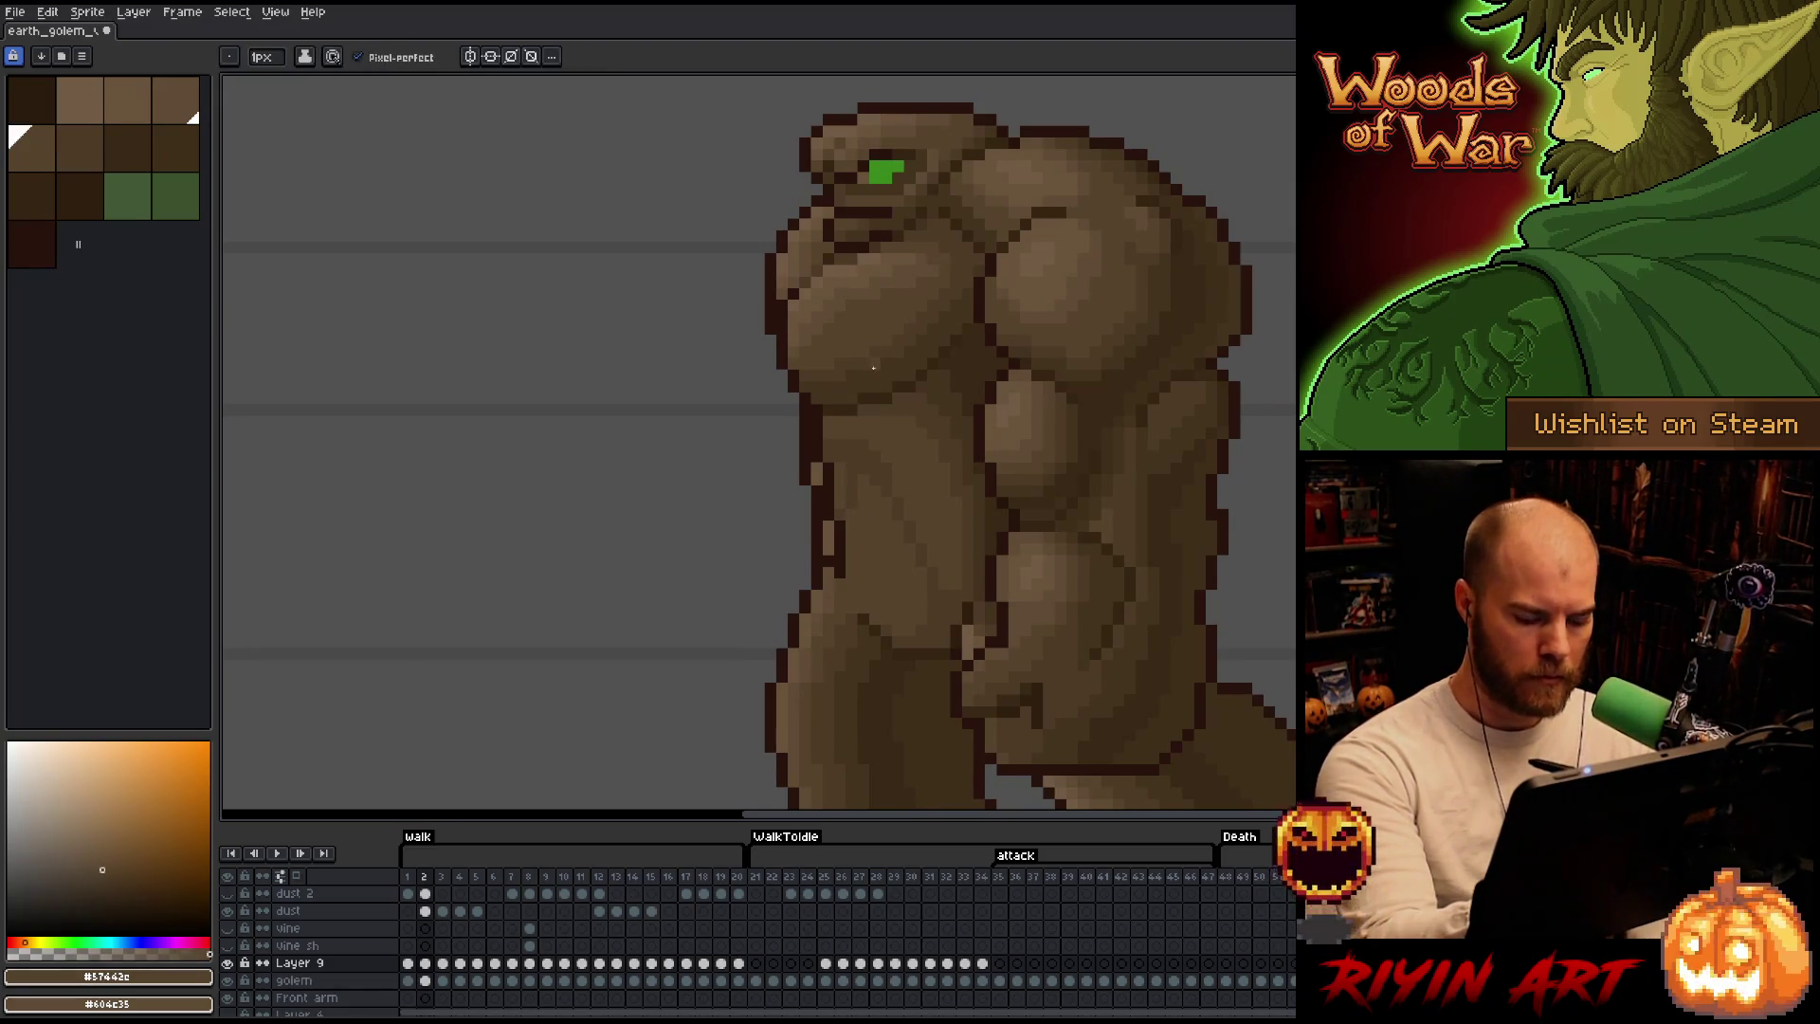
pyautogui.press('Right')
pyautogui.keyDown('alt'); pyautogui.click(853, 479); pyautogui.keyUp('alt')
pyautogui.keyDown('alt'); pyautogui.click(851, 440); pyautogui.keyUp('alt')
pyautogui.press('Right')
pyautogui.keyDown('alt'); pyautogui.click(864, 497); pyautogui.keyUp('alt')
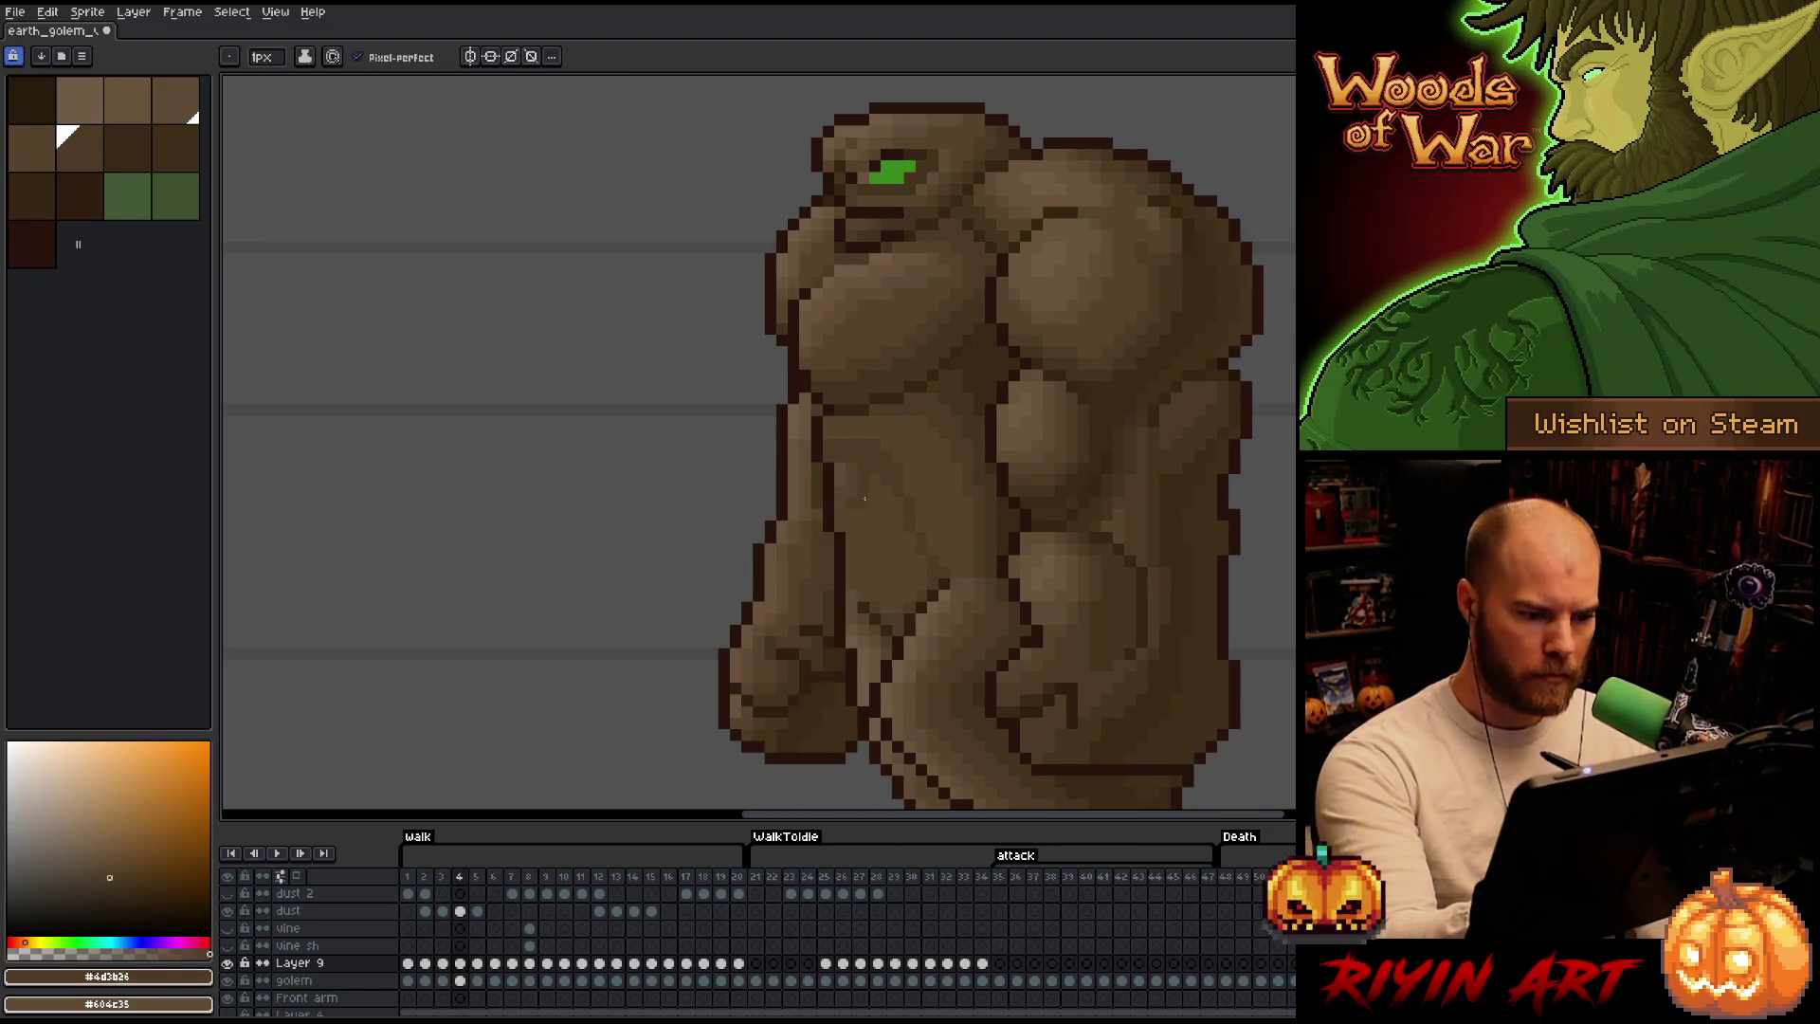
pyautogui.keyDown('alt'); pyautogui.click(851, 493); pyautogui.keyUp('alt')
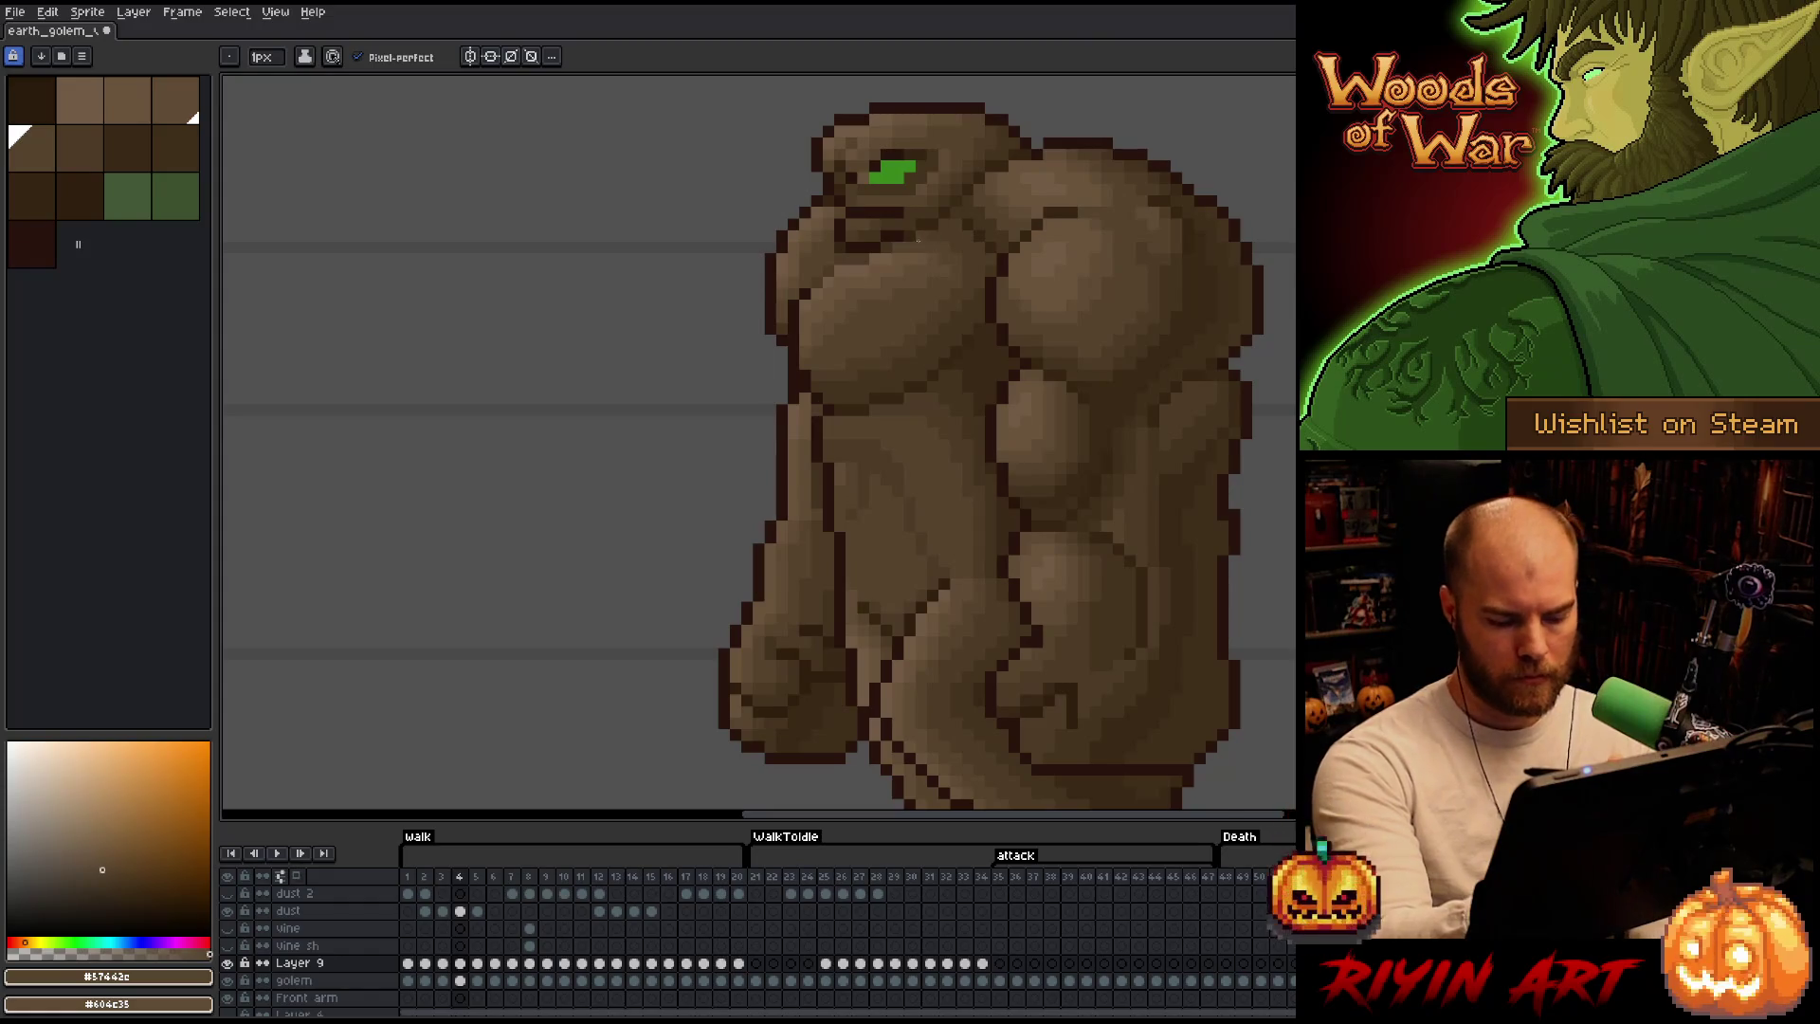
pyautogui.press('Right')
pyautogui.keyDown('alt'); pyautogui.click(874, 471); pyautogui.keyUp('alt')
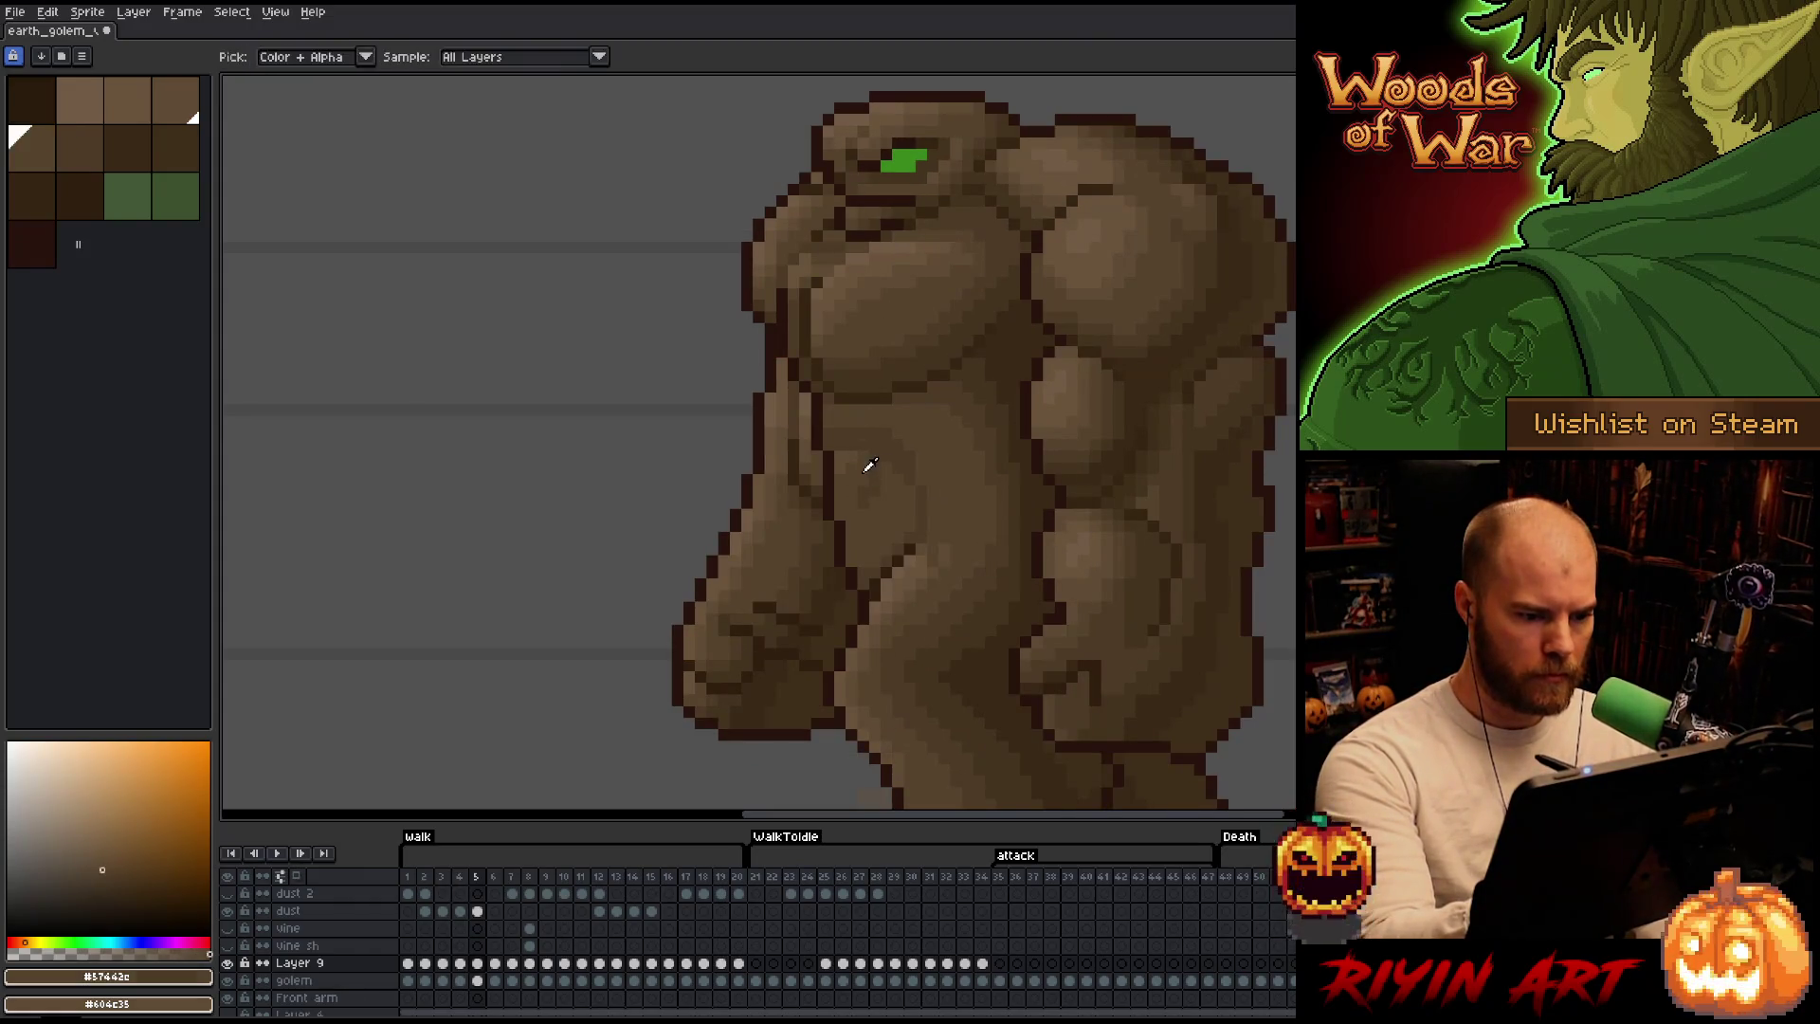
# Continue the shading touch-ups through walk frames 6–11 with browns #4d3b26 and #57442c.
pyautogui.press('Right')
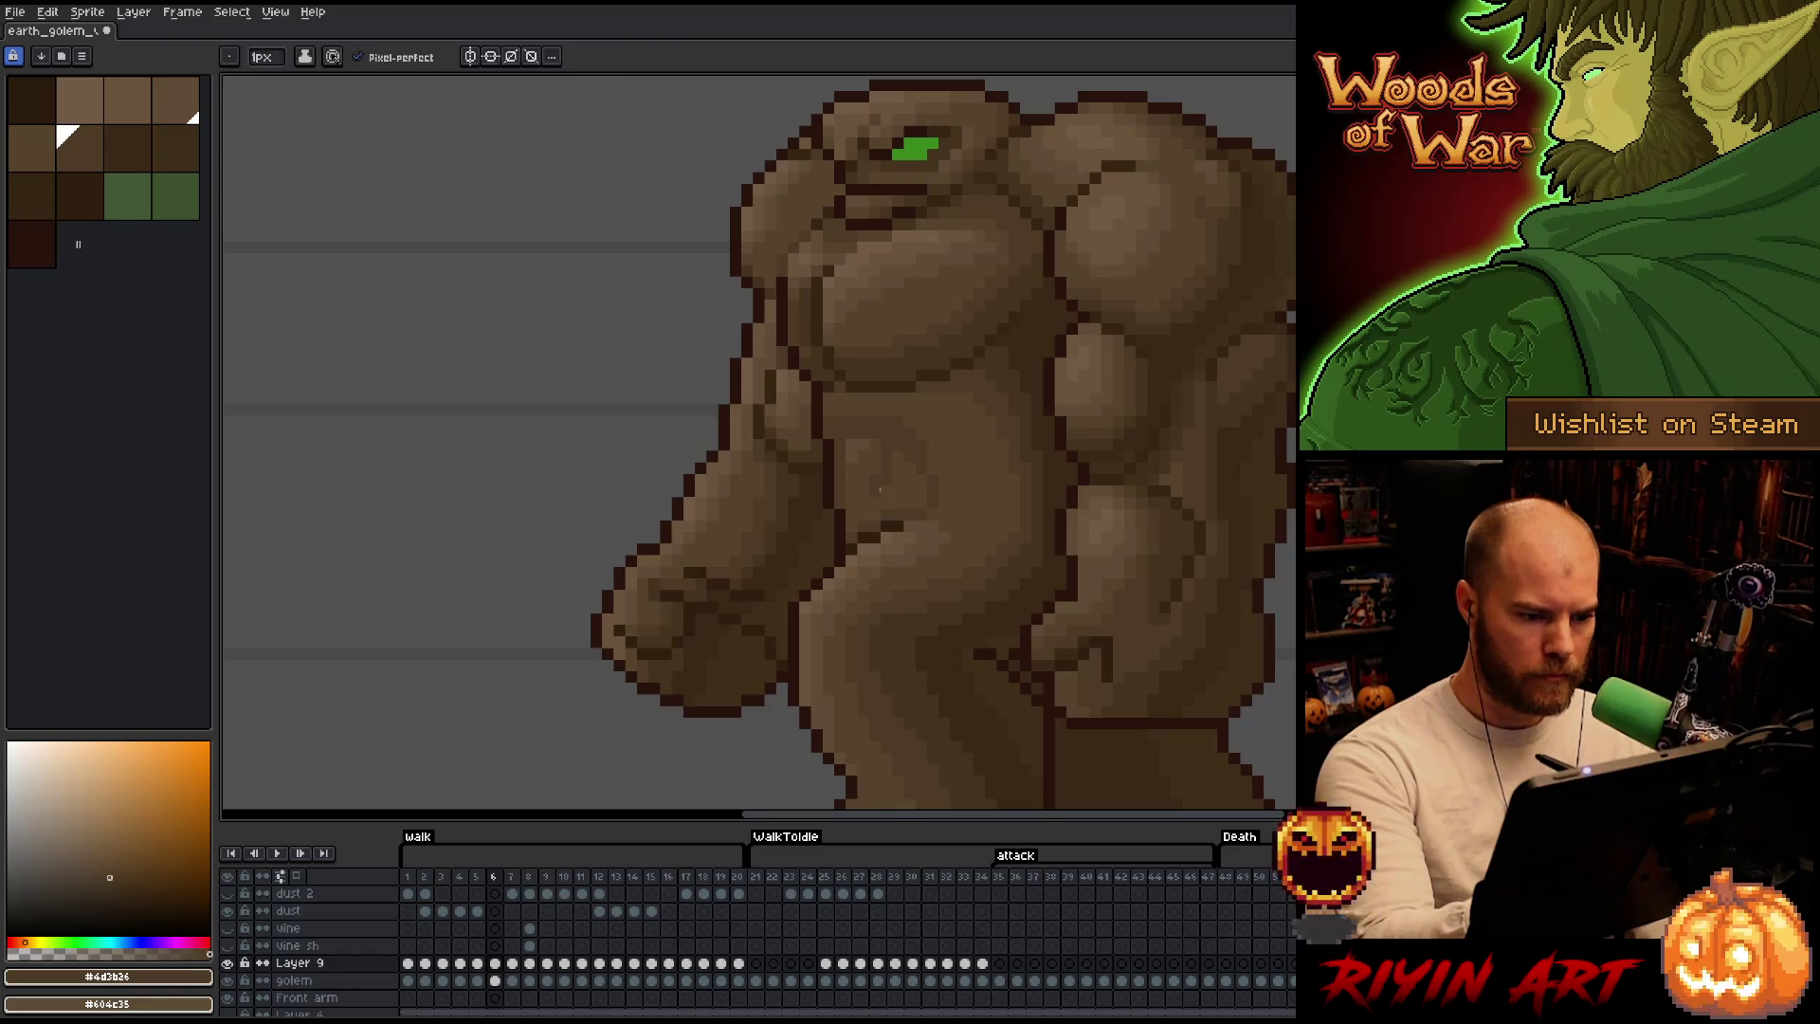
pyautogui.keyDown('alt'); pyautogui.click(882, 490); pyautogui.keyUp('alt')
pyautogui.press('Right')
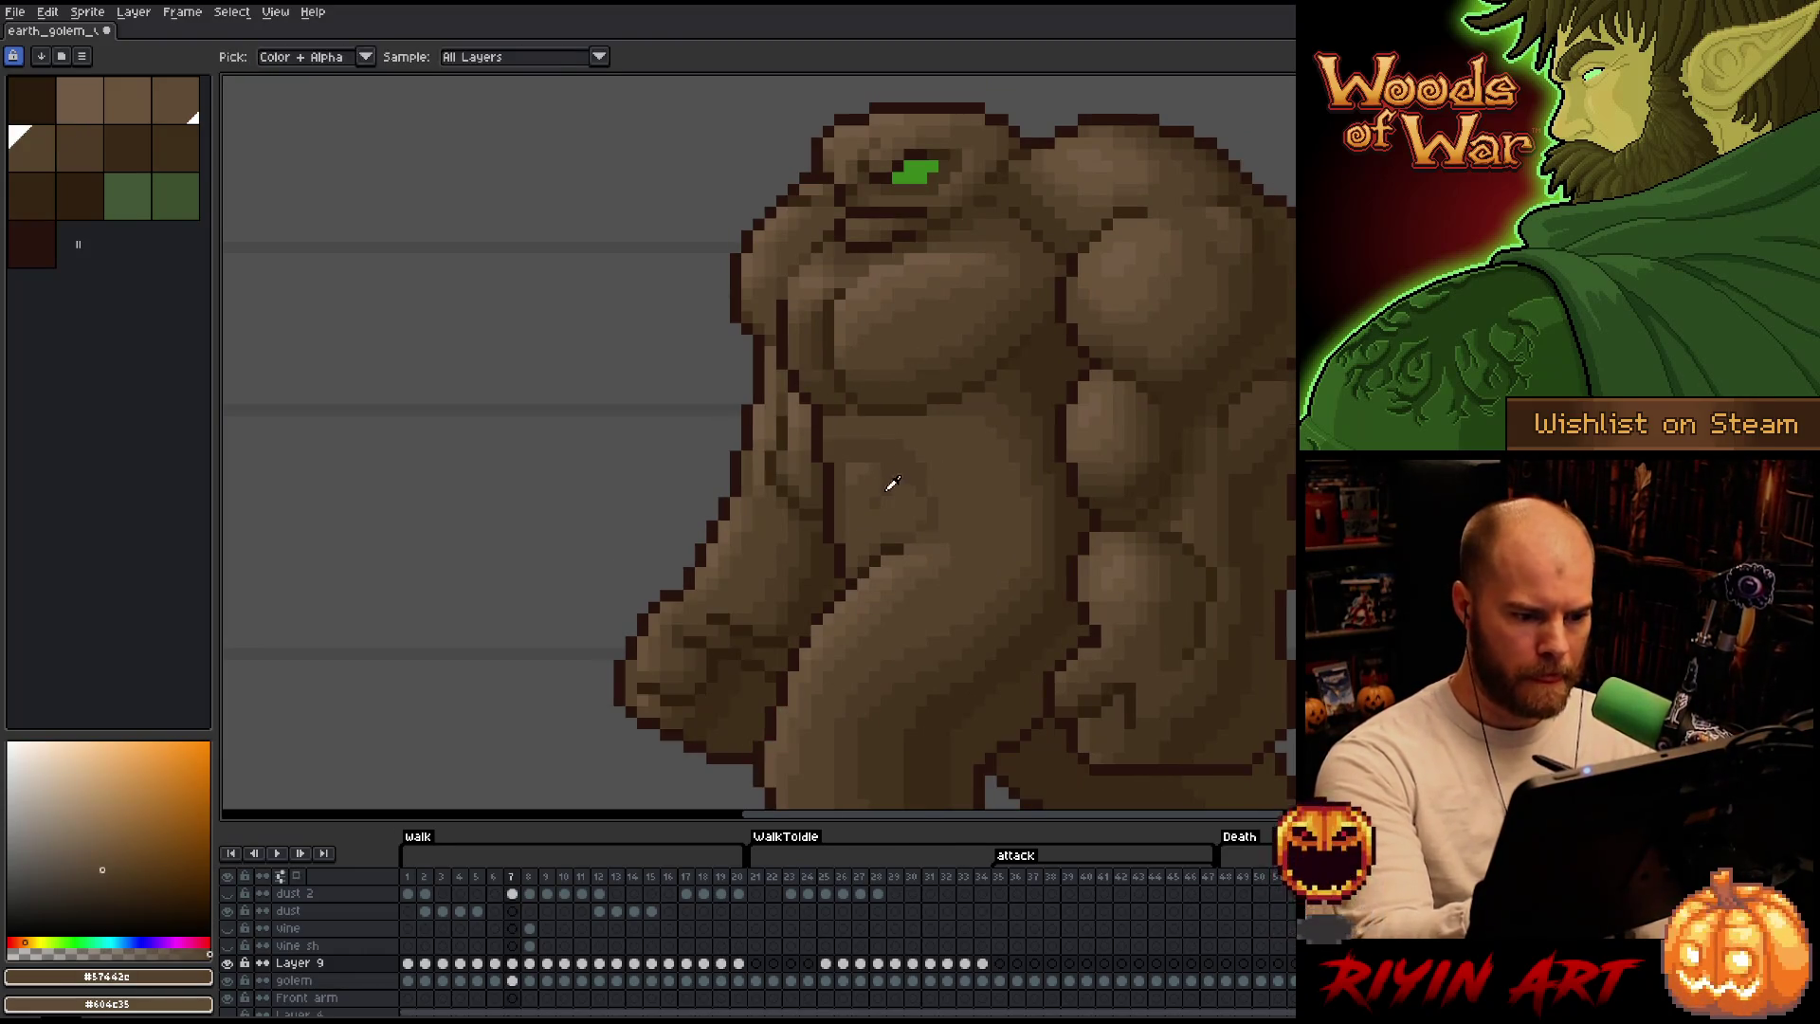
pyautogui.keyDown('alt'); pyautogui.click(891, 488); pyautogui.keyUp('alt')
pyautogui.press('Right')
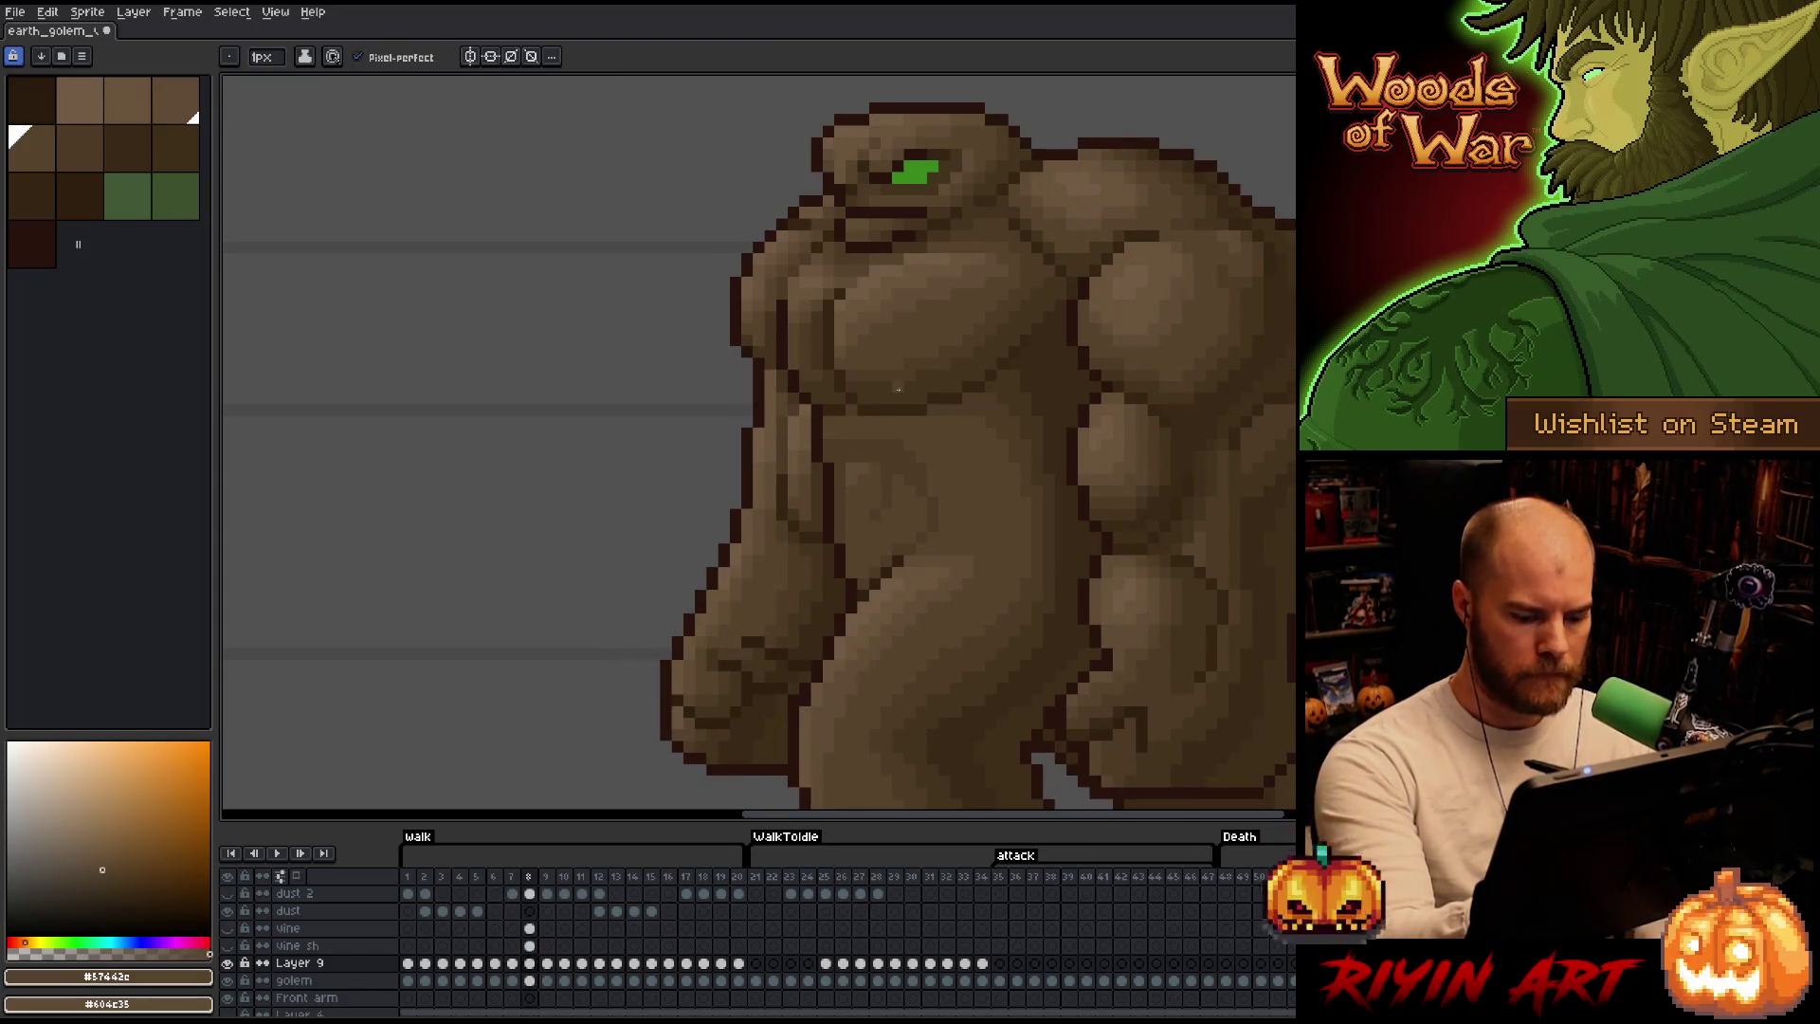
pyautogui.press('Right')
pyautogui.keyDown('alt'); pyautogui.click(897, 411); pyautogui.keyUp('alt')
pyautogui.keyDown('alt'); pyautogui.click(870, 471); pyautogui.keyUp('alt')
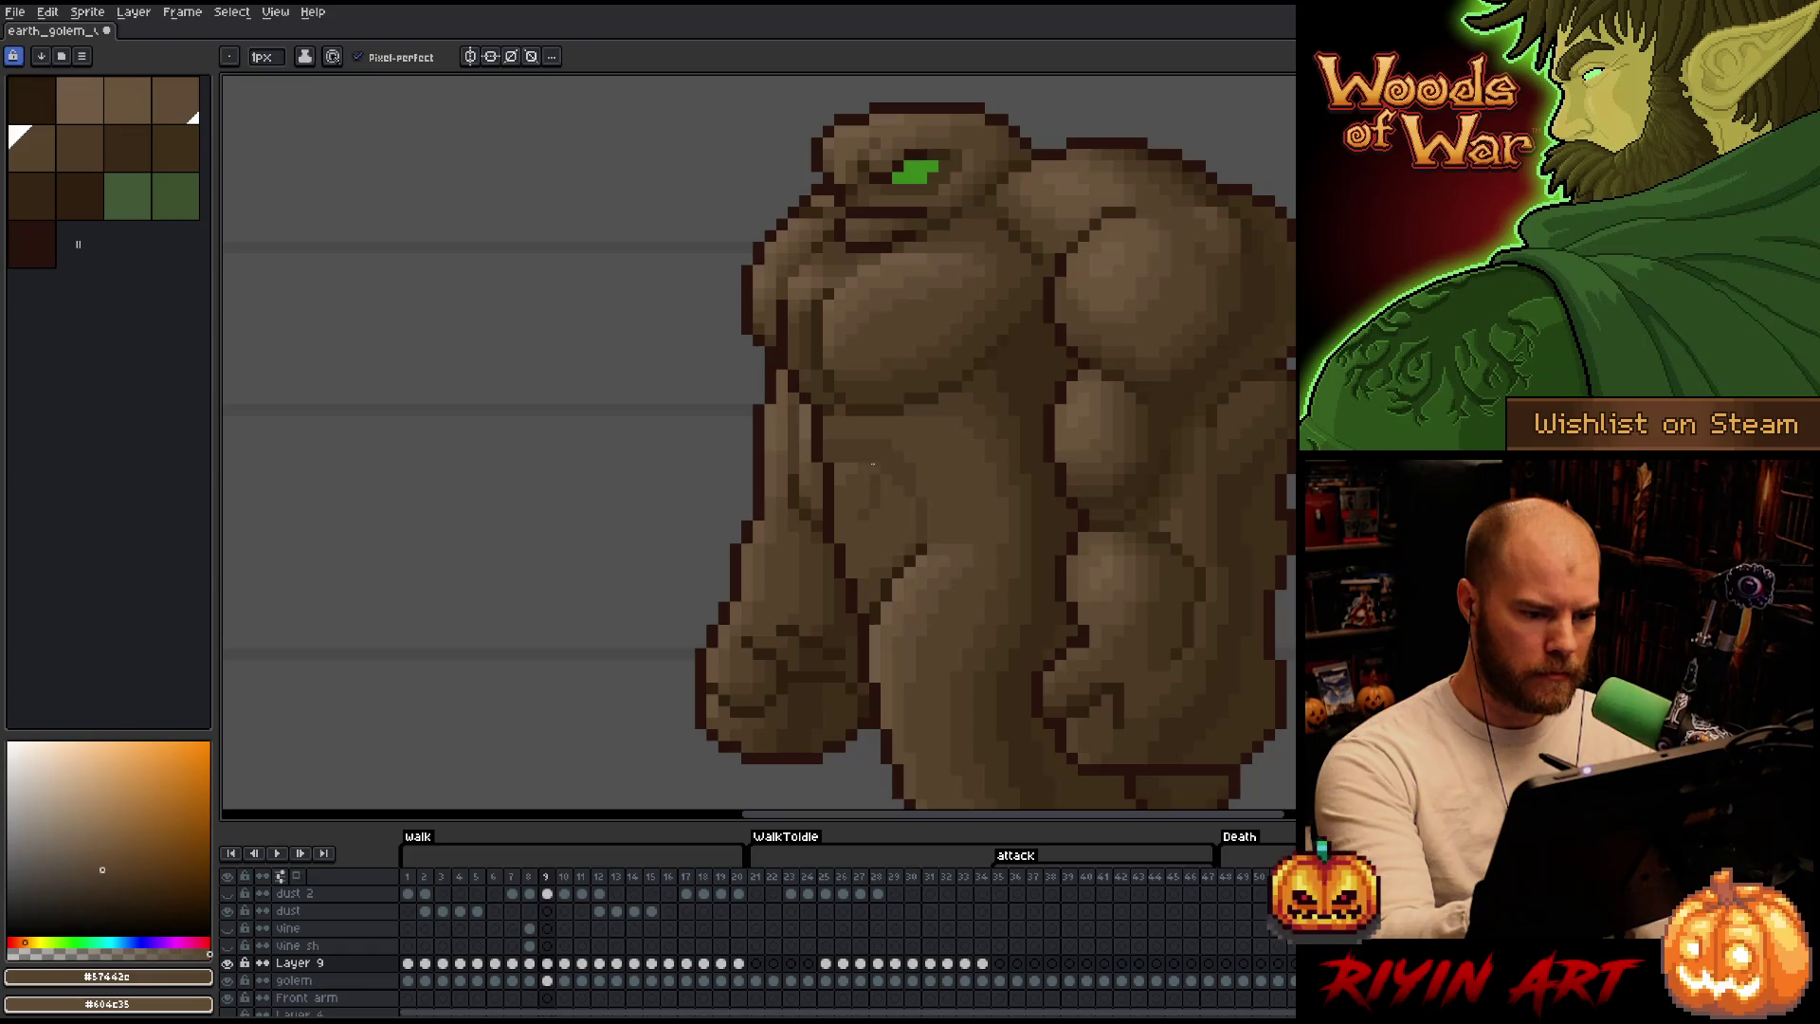
pyautogui.press('Right')
pyautogui.keyDown('alt'); pyautogui.click(861, 490); pyautogui.keyUp('alt')
pyautogui.keyDown('alt'); pyautogui.click(852, 489); pyautogui.keyUp('alt')
pyautogui.press('Right')
pyautogui.keyDown('alt'); pyautogui.click(840, 485); pyautogui.keyUp('alt')
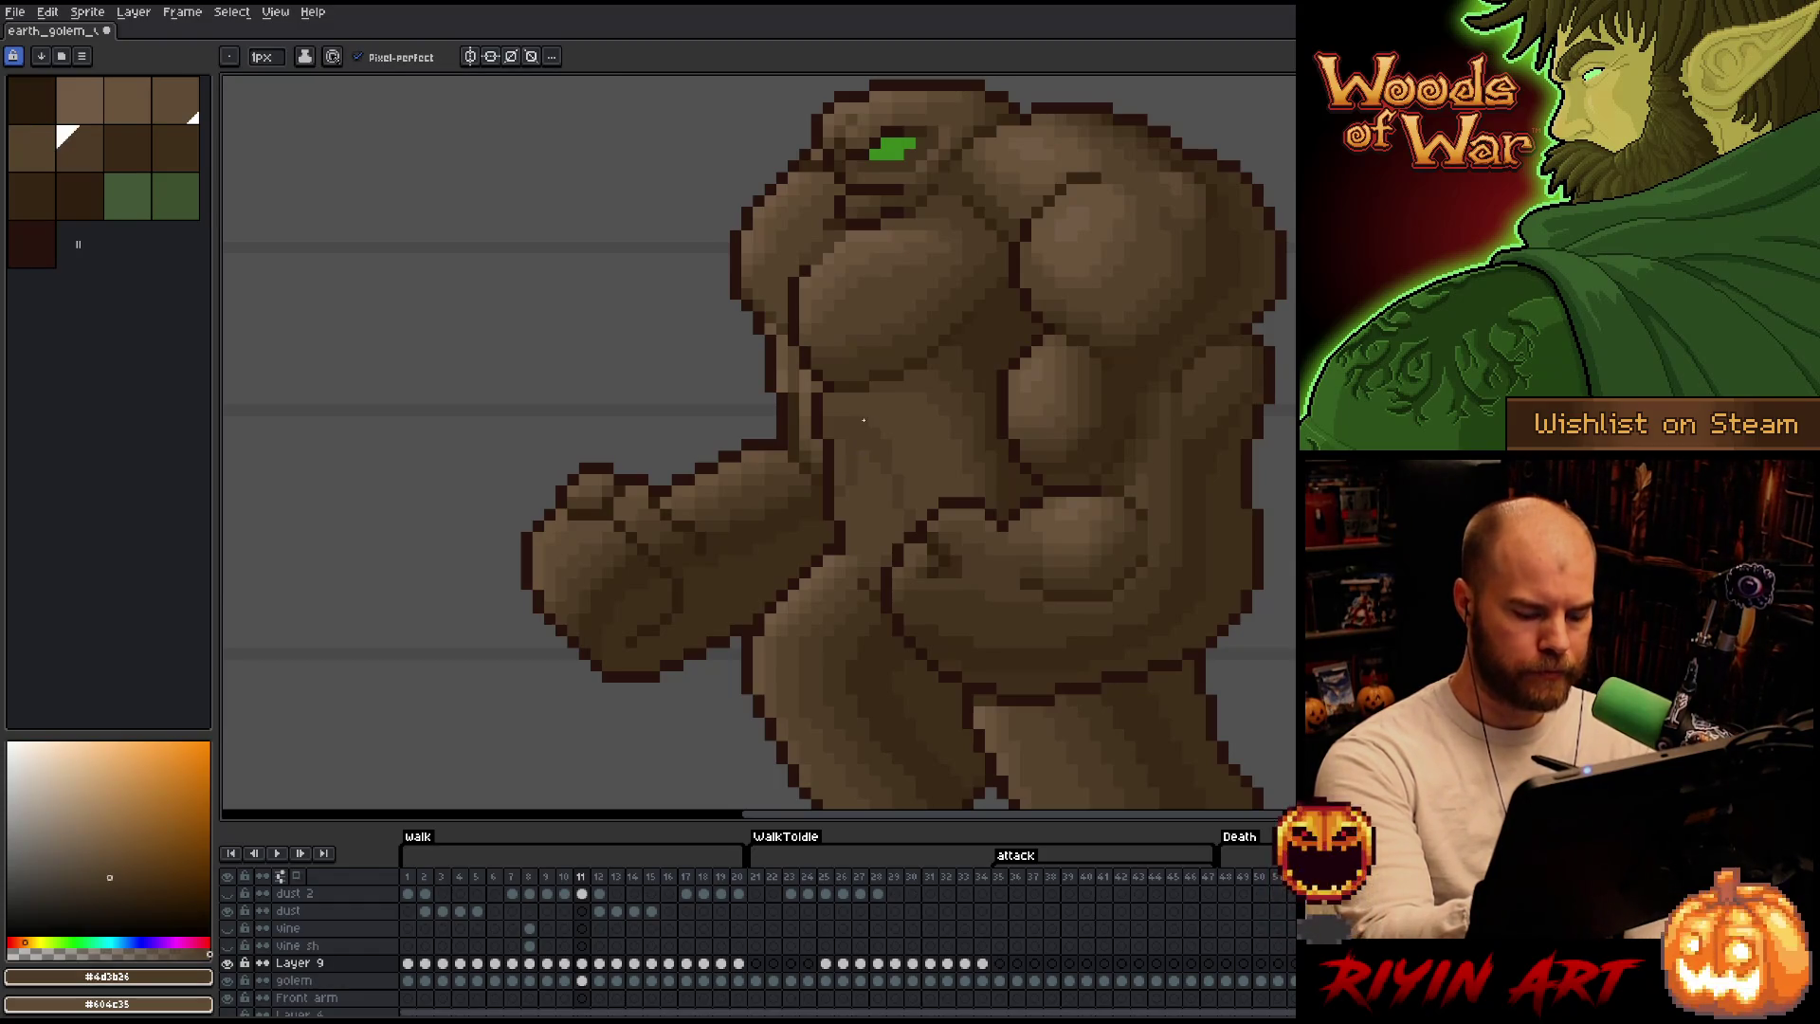
# Refine shading on walk frames 12–16, swapping between #57442c and #4d3b26 each frame.
pyautogui.press('Right')
pyautogui.keyDown('alt'); pyautogui.click(853, 450); pyautogui.keyUp('alt')
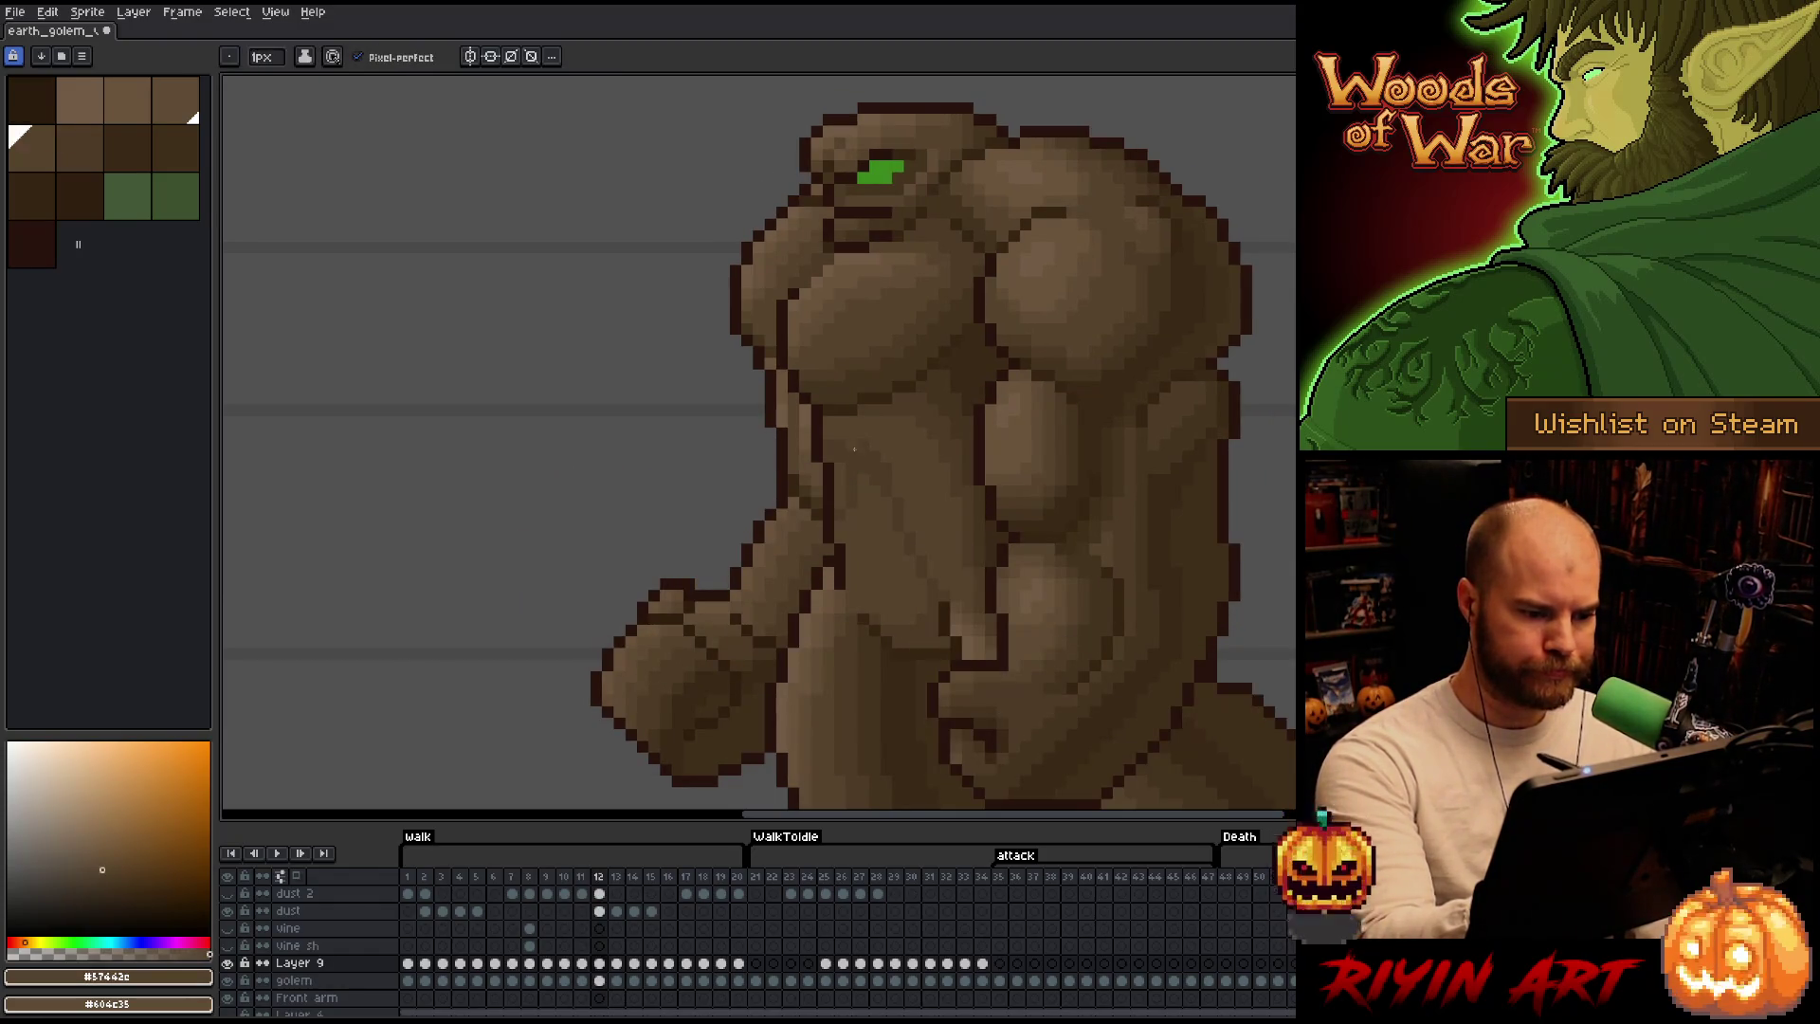
pyautogui.press('Right')
pyautogui.keyDown('alt'); pyautogui.click(850, 496); pyautogui.keyUp('alt')
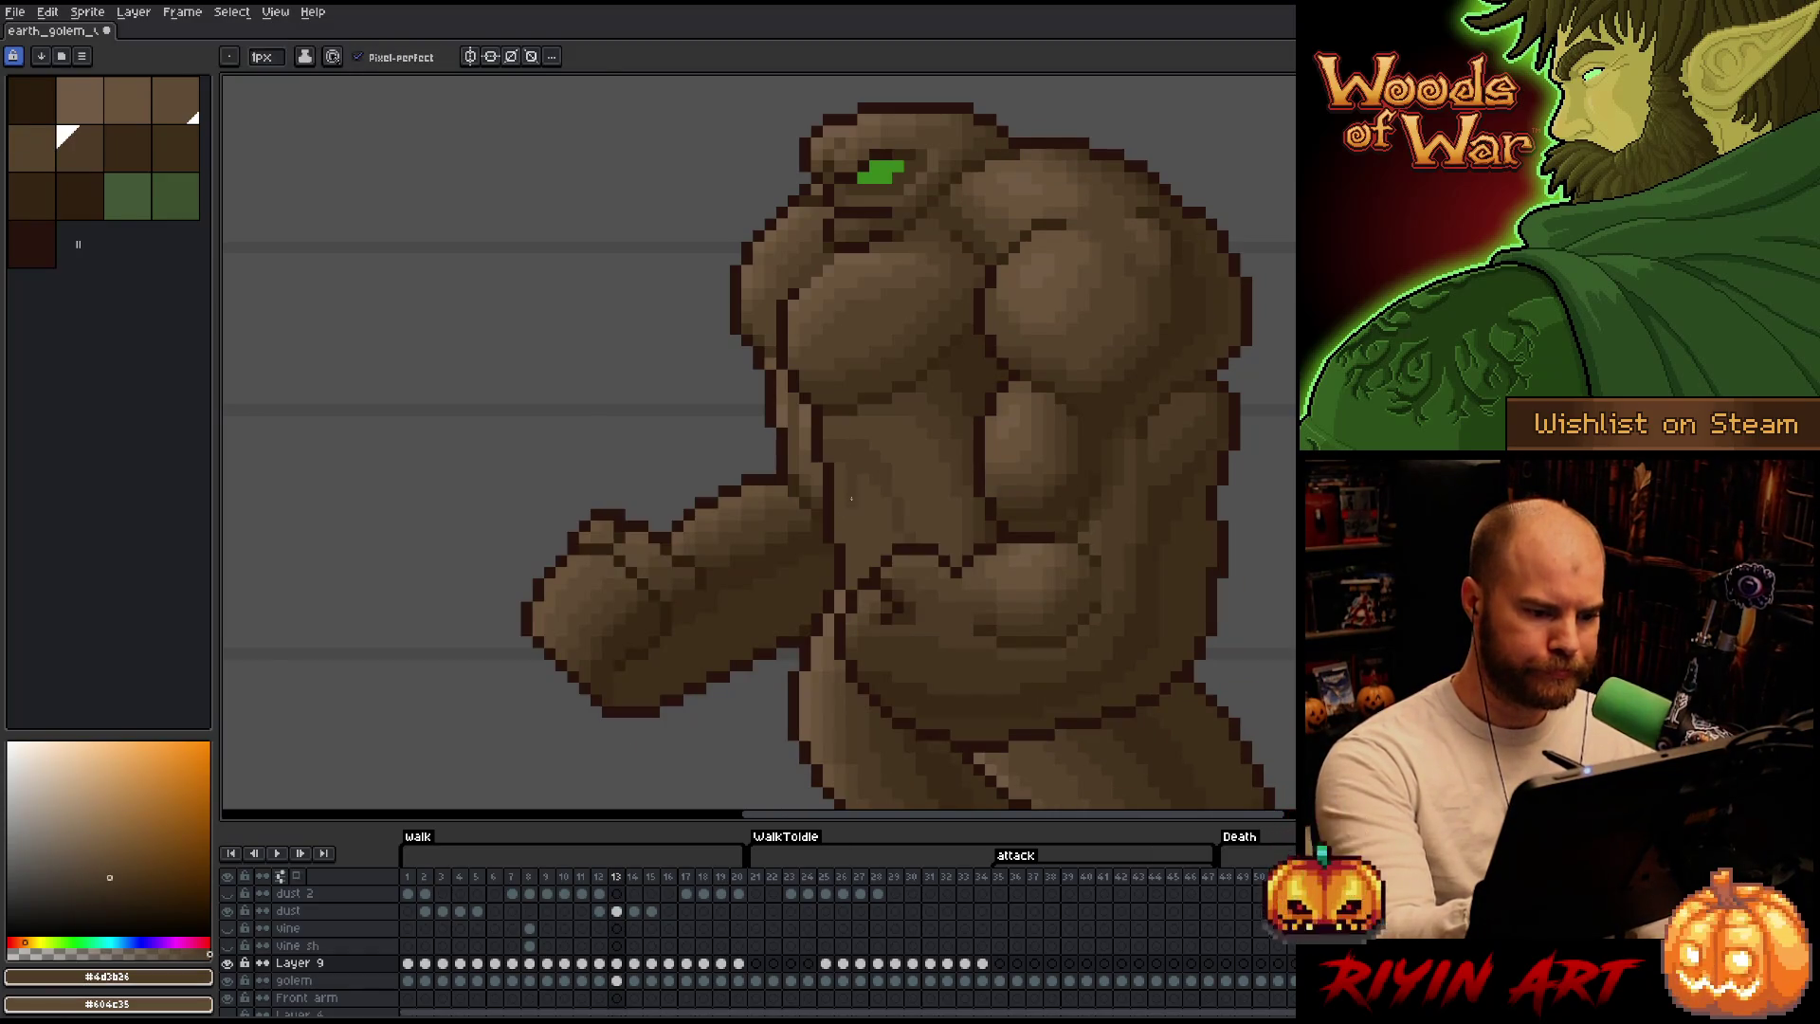
pyautogui.press('Right')
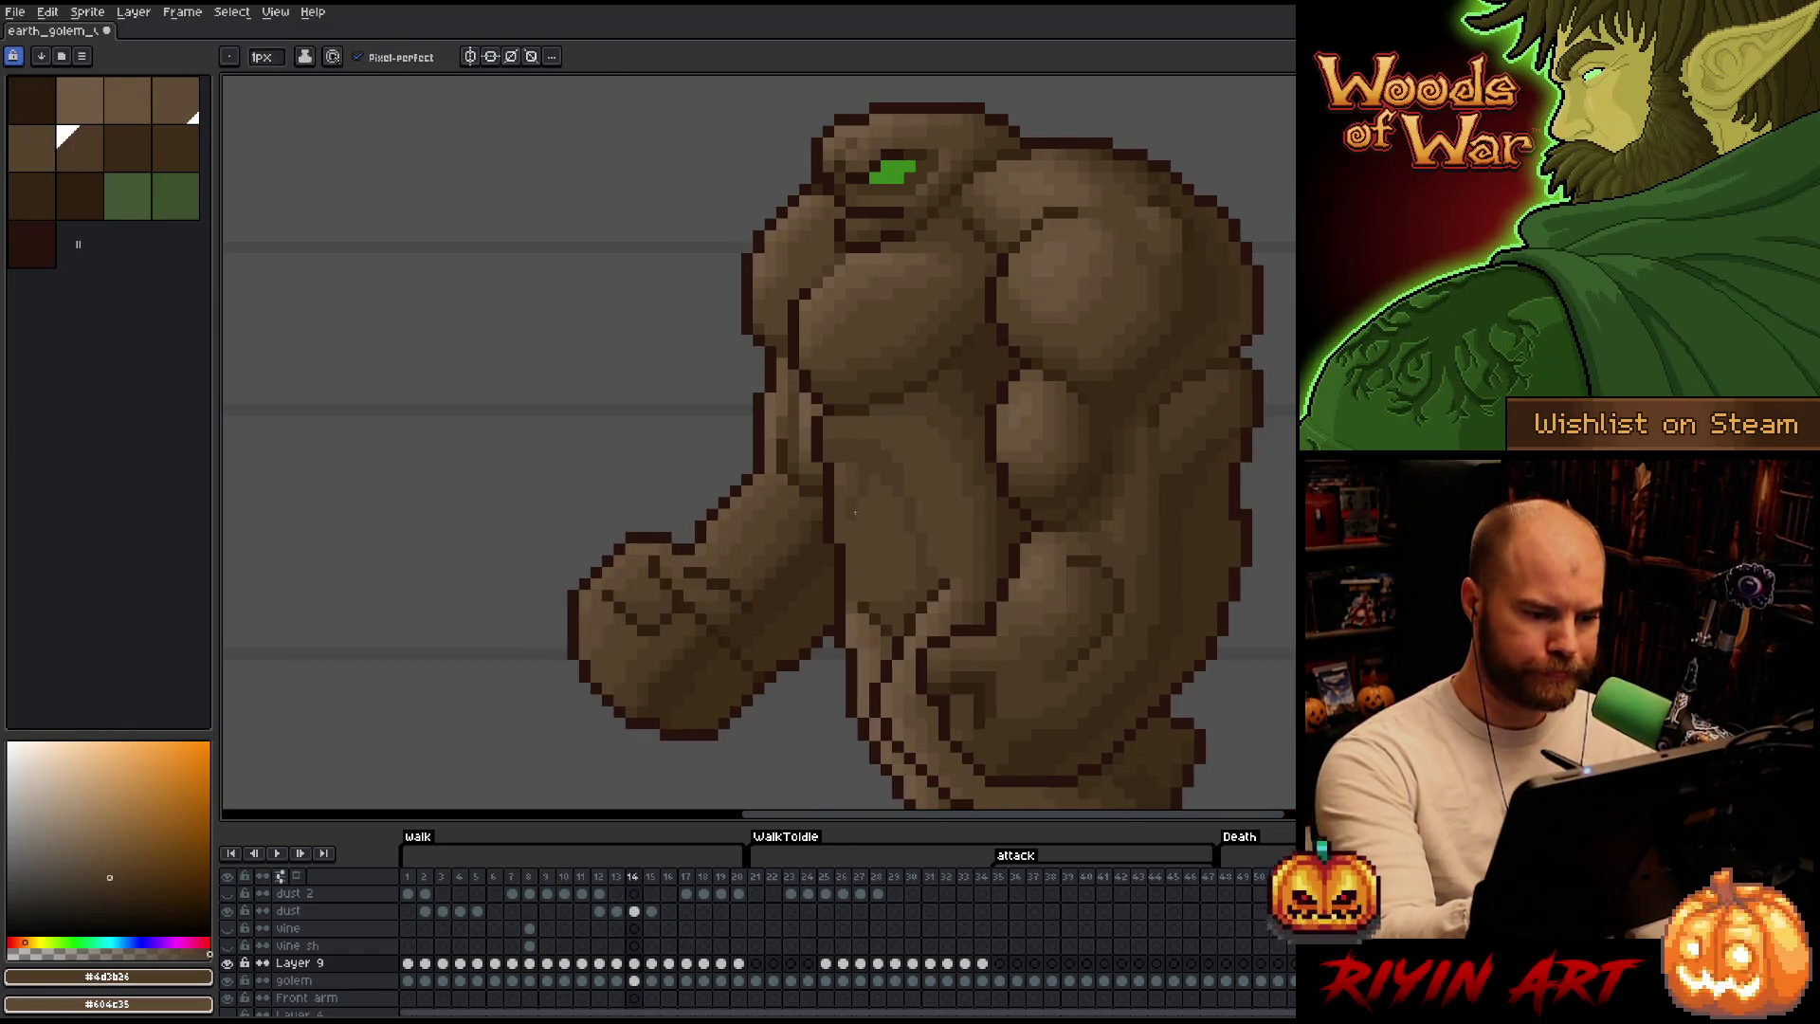
pyautogui.keyDown('alt'); pyautogui.click(853, 478); pyautogui.keyUp('alt')
pyautogui.press('Right')
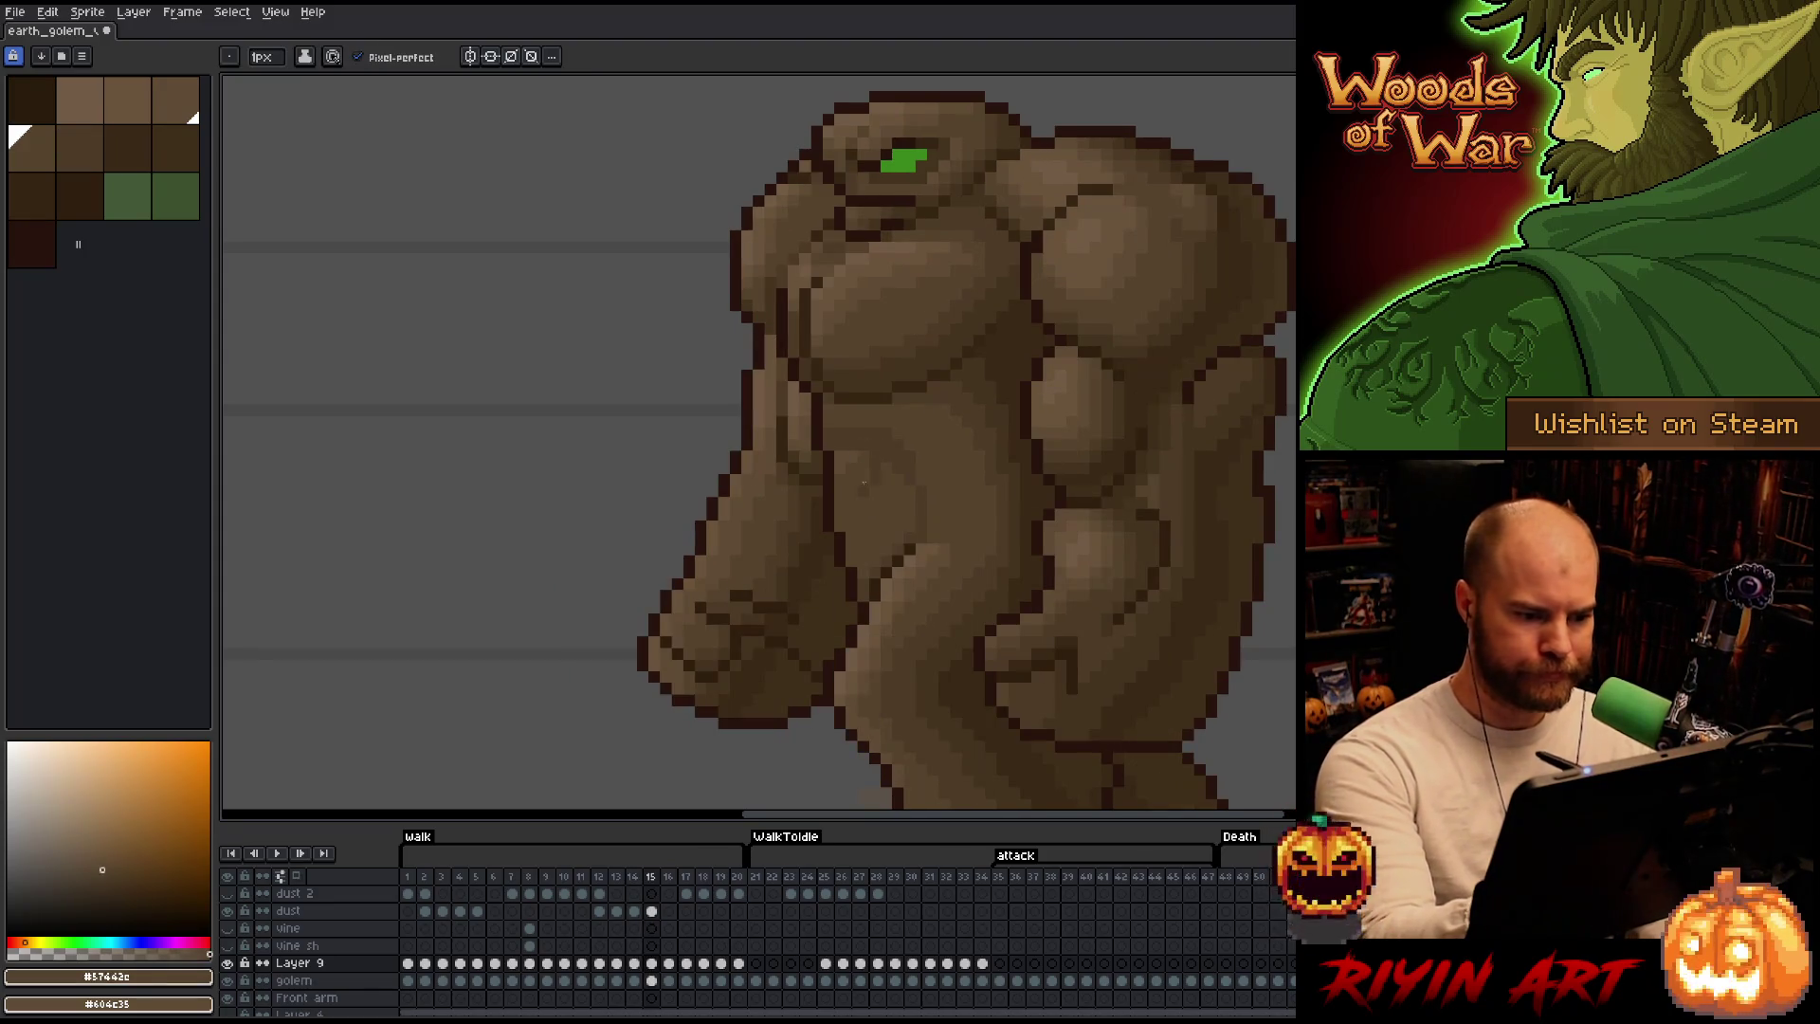
pyautogui.keyDown('alt'); pyautogui.click(868, 499); pyautogui.keyUp('alt')
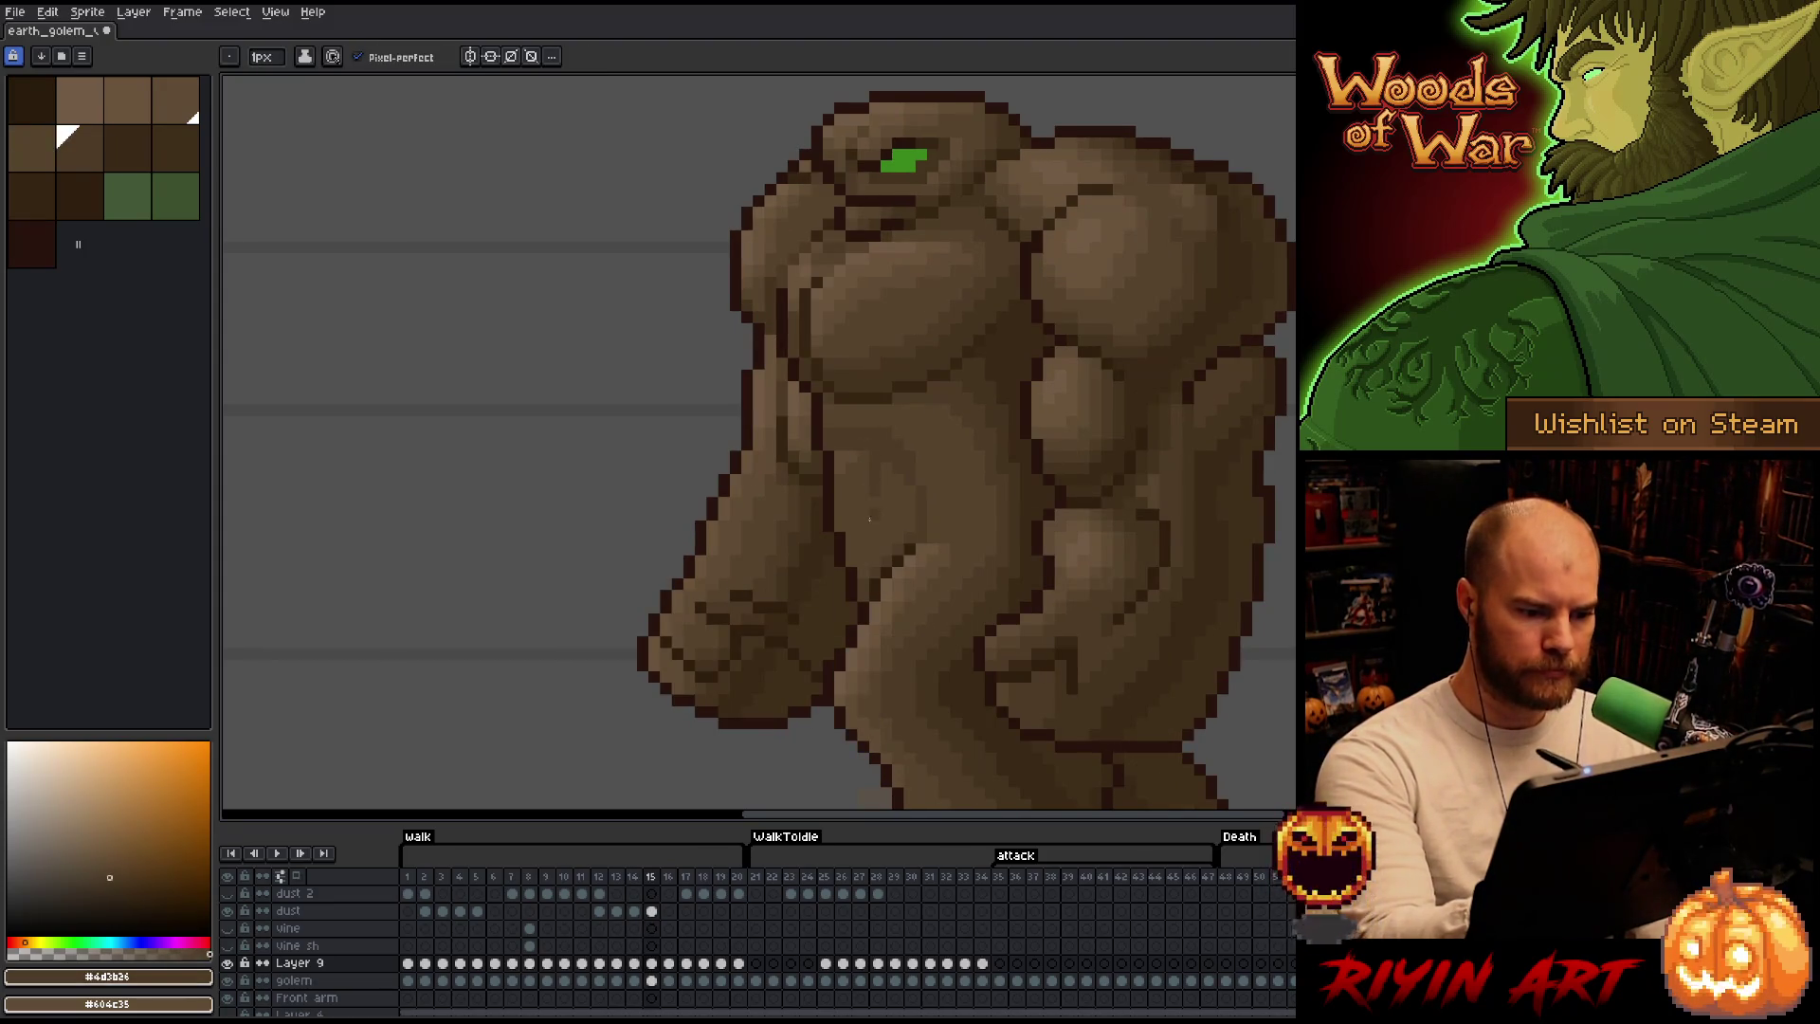
pyautogui.press('Right')
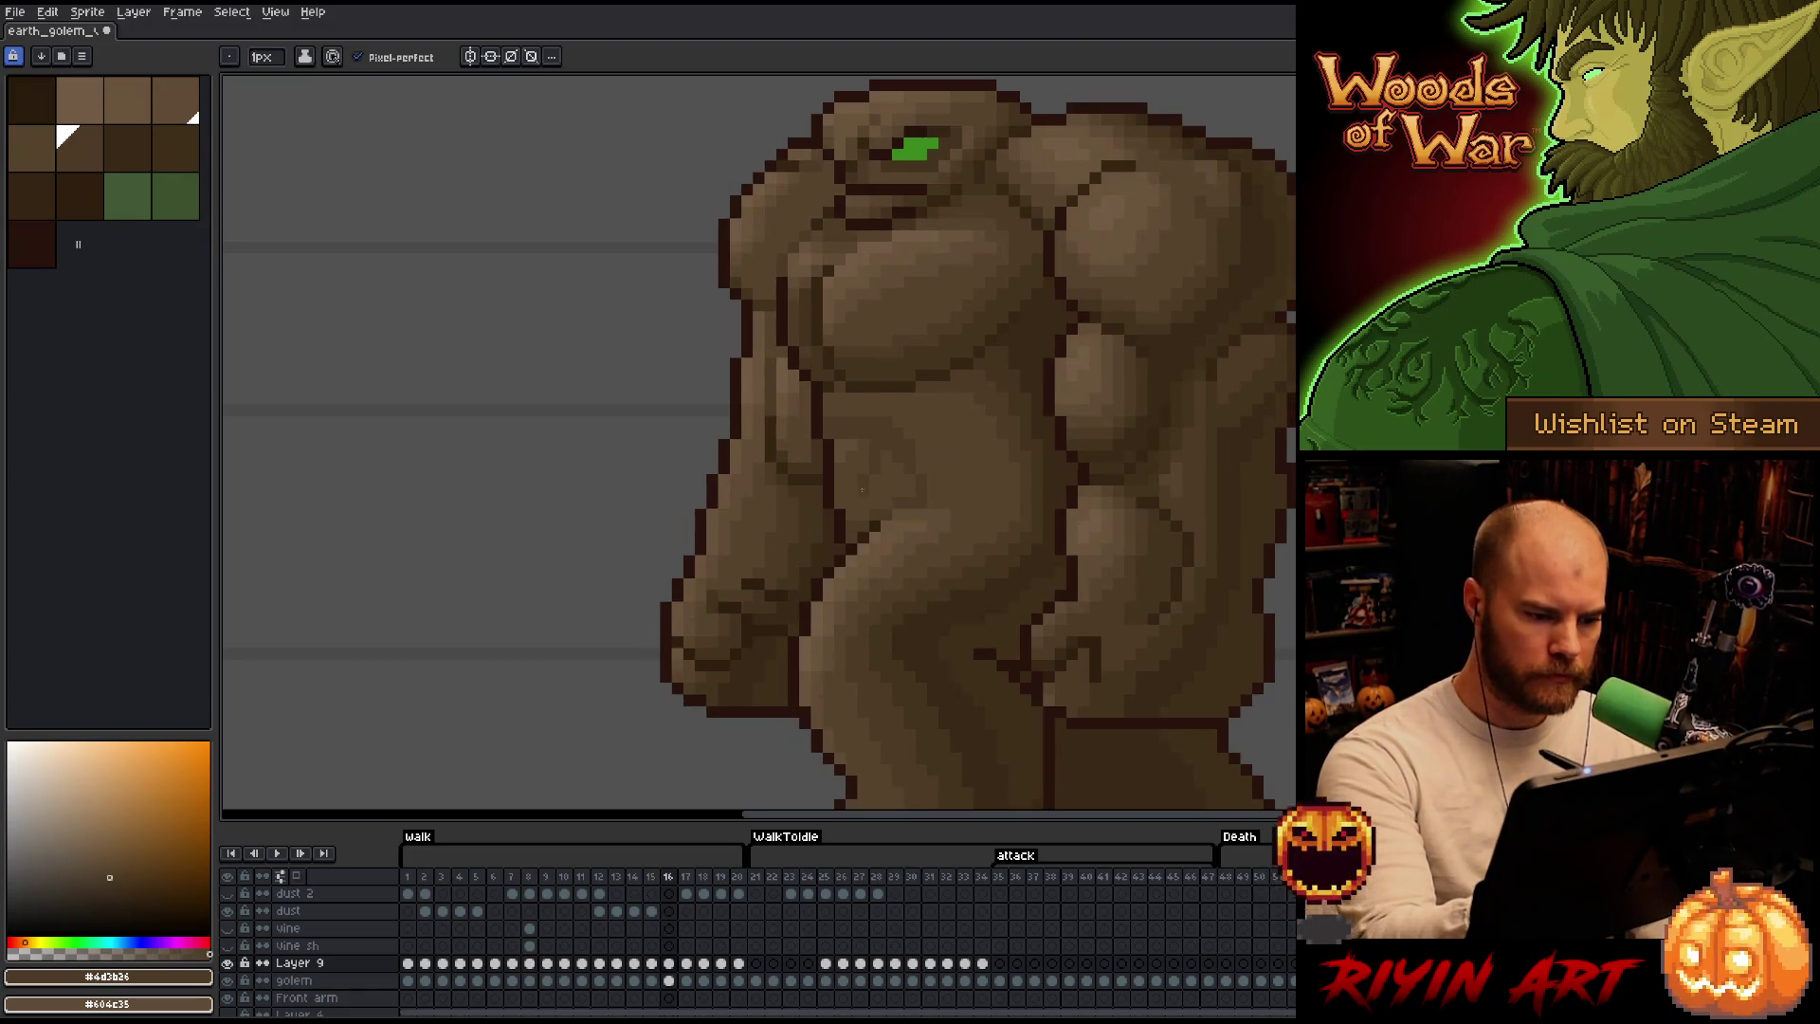
pyautogui.keyDown('alt'); pyautogui.click(861, 487); pyautogui.keyUp('alt')
# Finish shading walk frames 17–20 and play the walk animation again from frame 1.
pyautogui.press('Right')
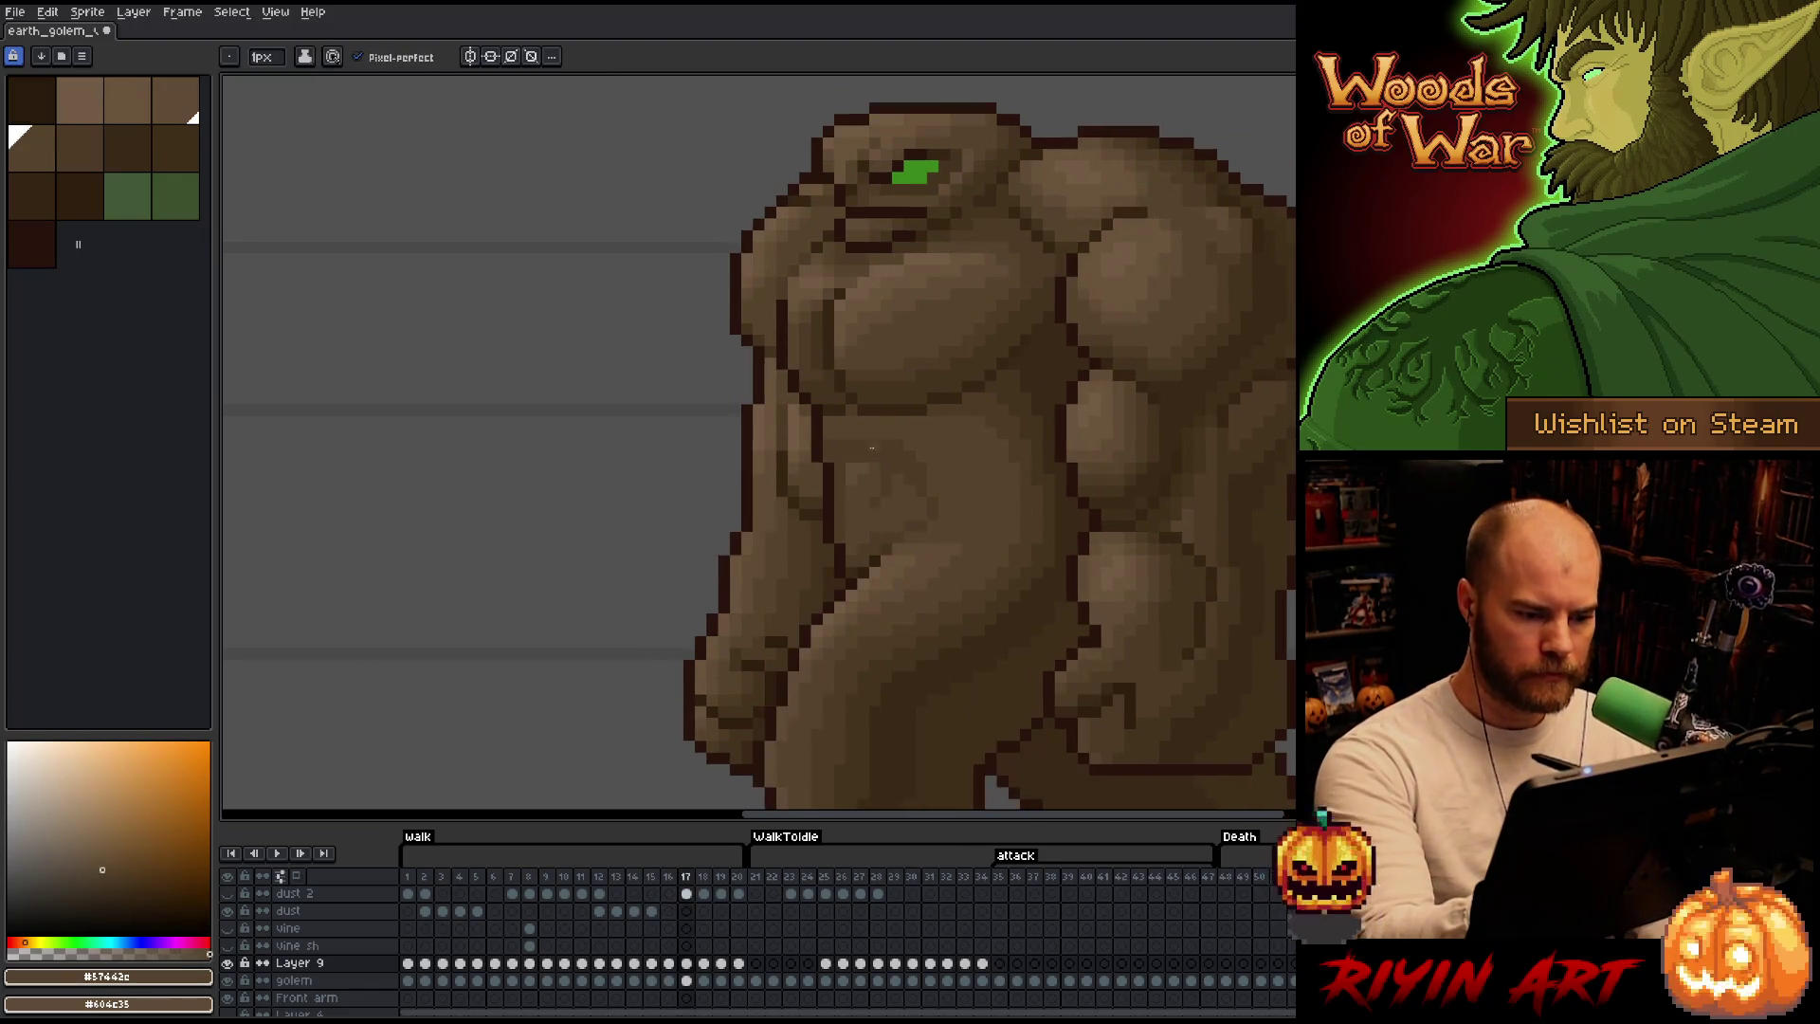
pyautogui.keyDown('alt'); pyautogui.click(882, 504); pyautogui.keyUp('alt')
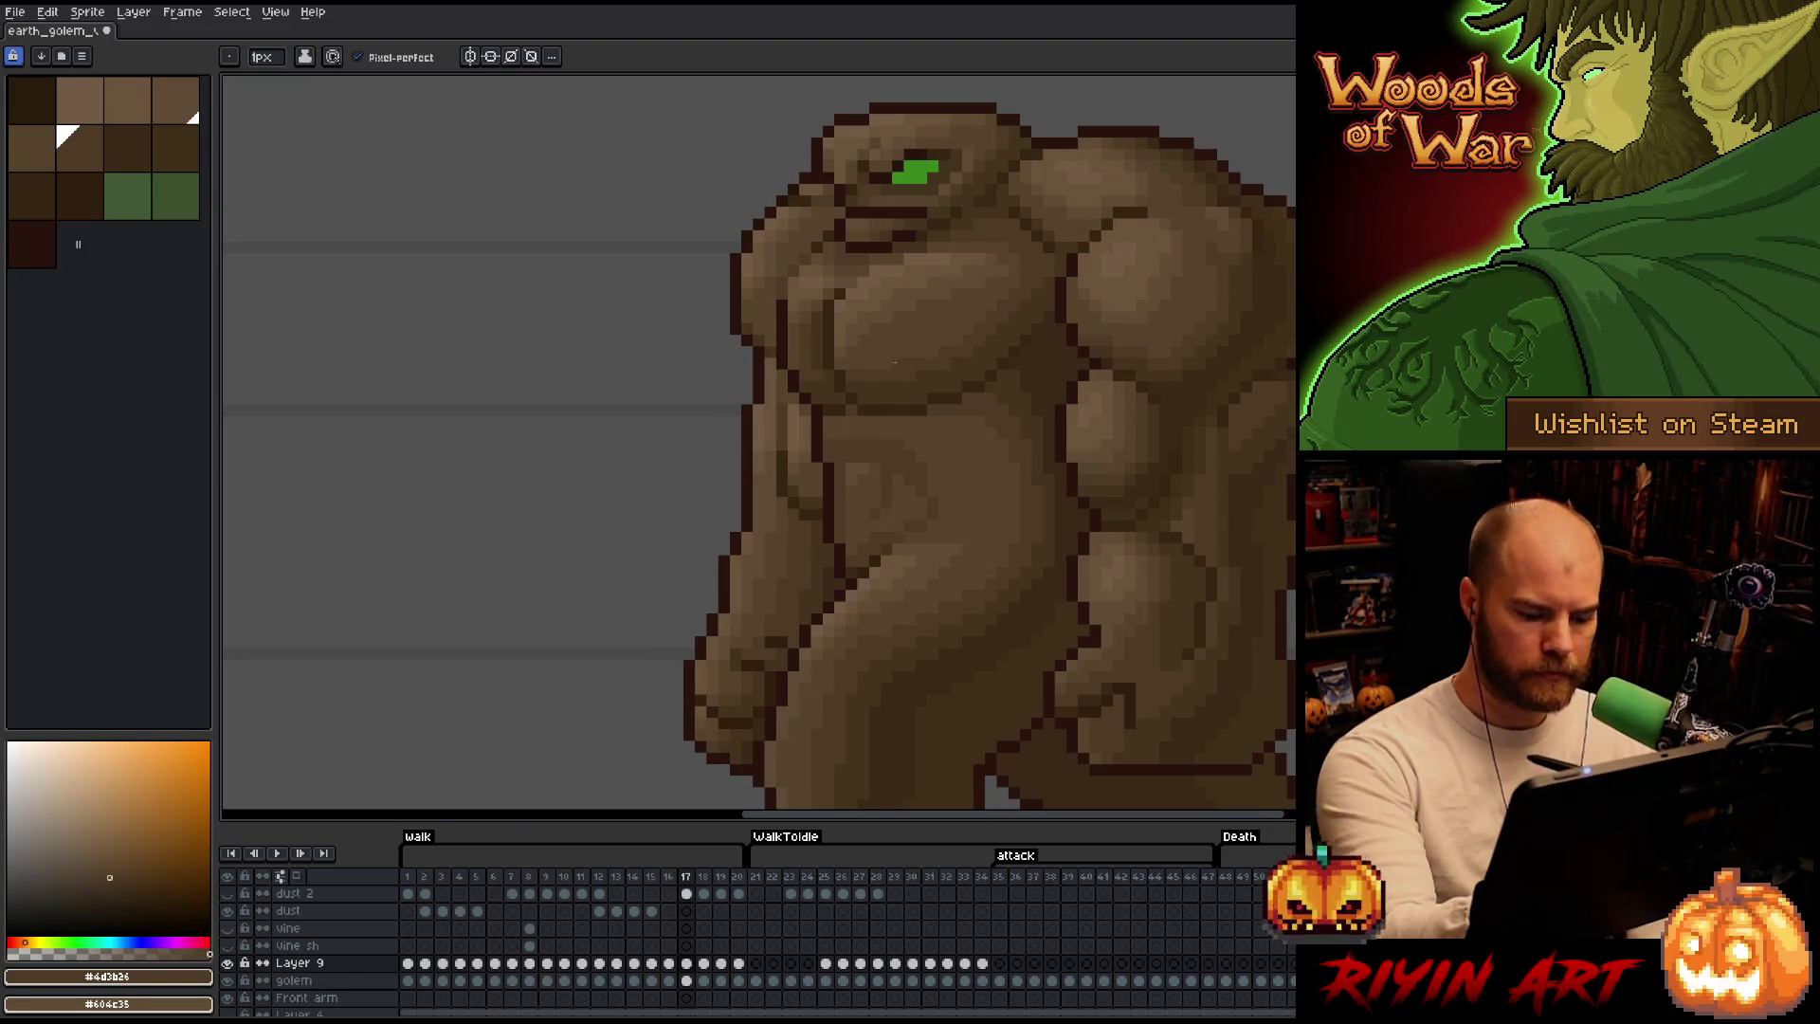
pyautogui.press('Right')
pyautogui.keyDown('alt'); pyautogui.click(882, 498); pyautogui.keyUp('alt')
pyautogui.press('Right')
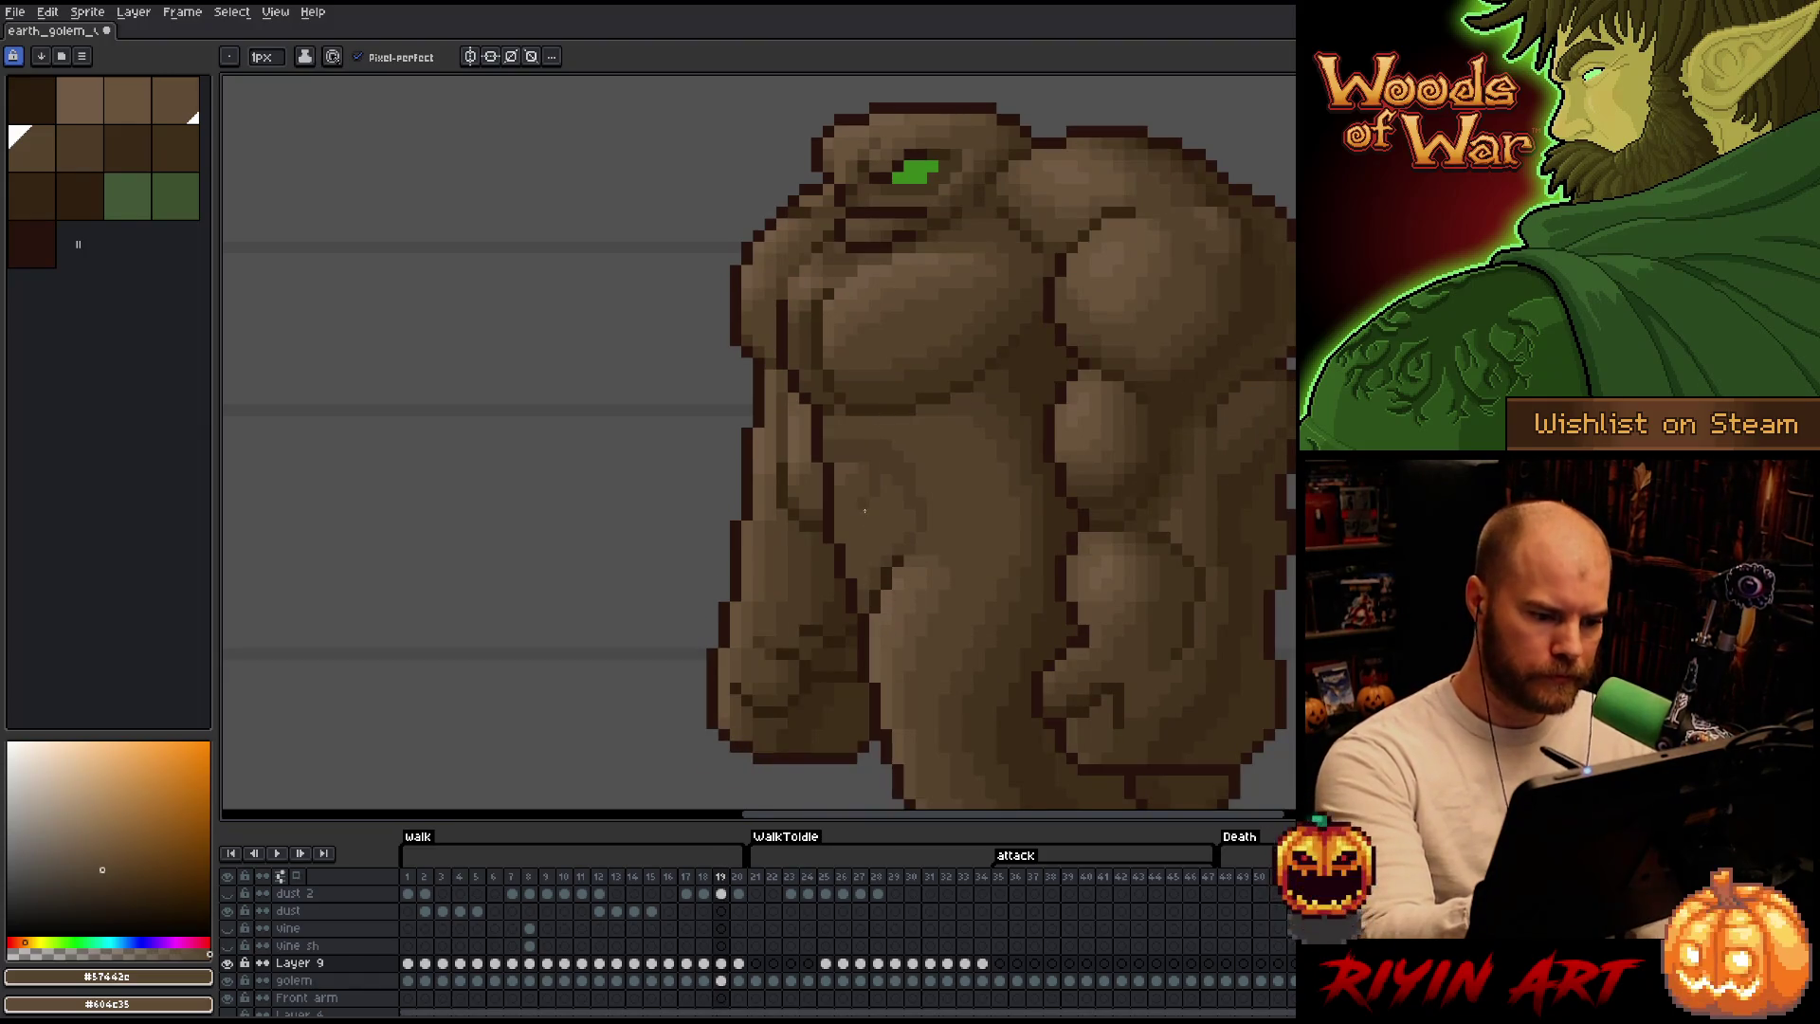
pyautogui.keyDown('alt'); pyautogui.click(874, 501); pyautogui.keyUp('alt')
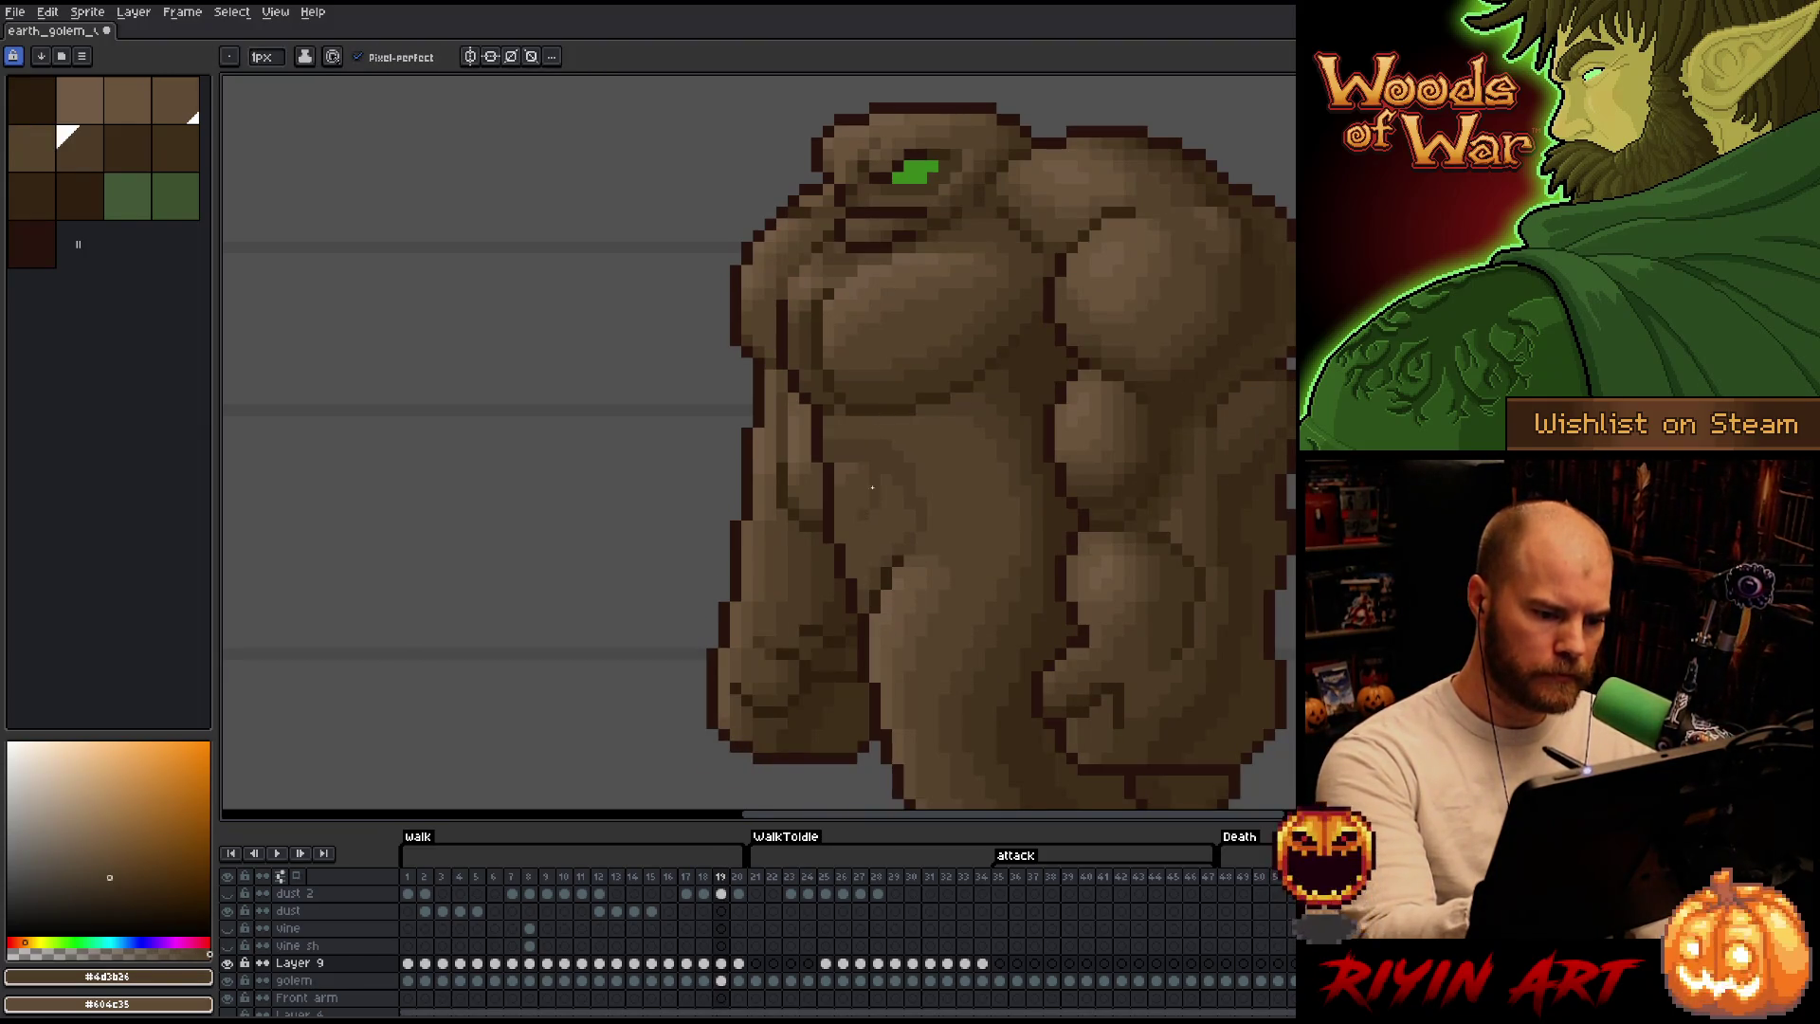
pyautogui.press('Right')
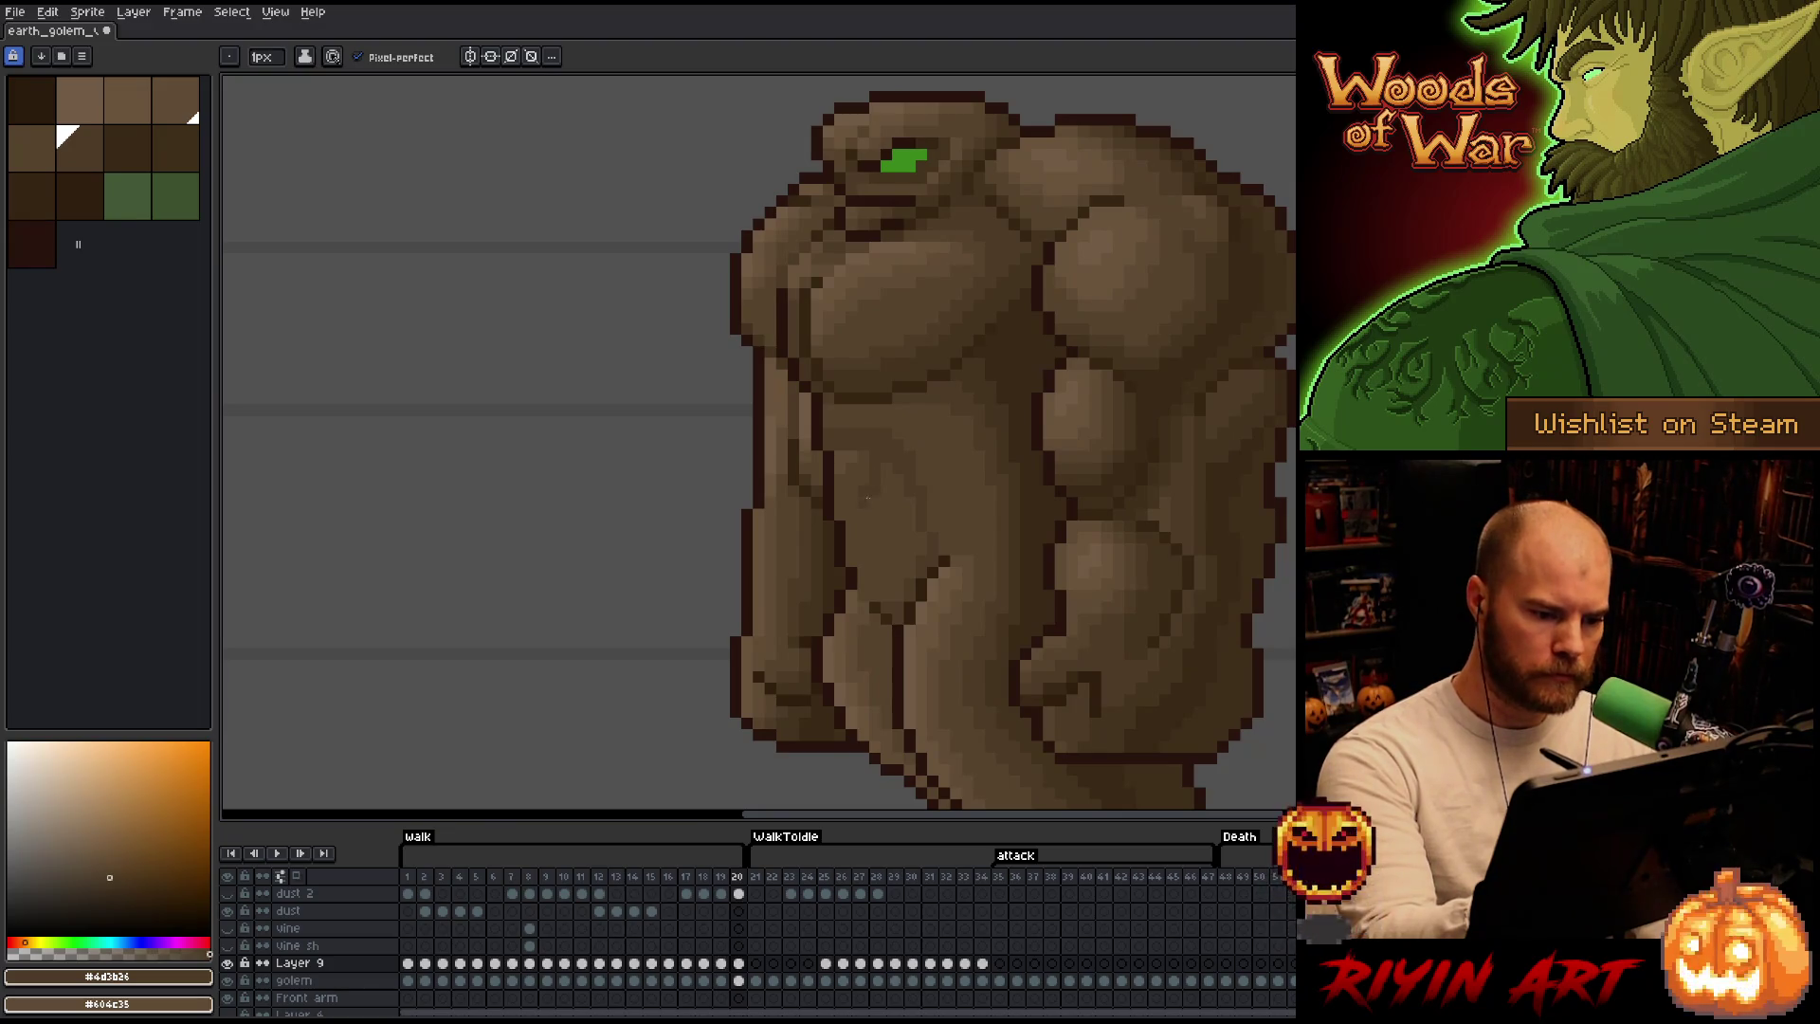
pyautogui.press('Right')
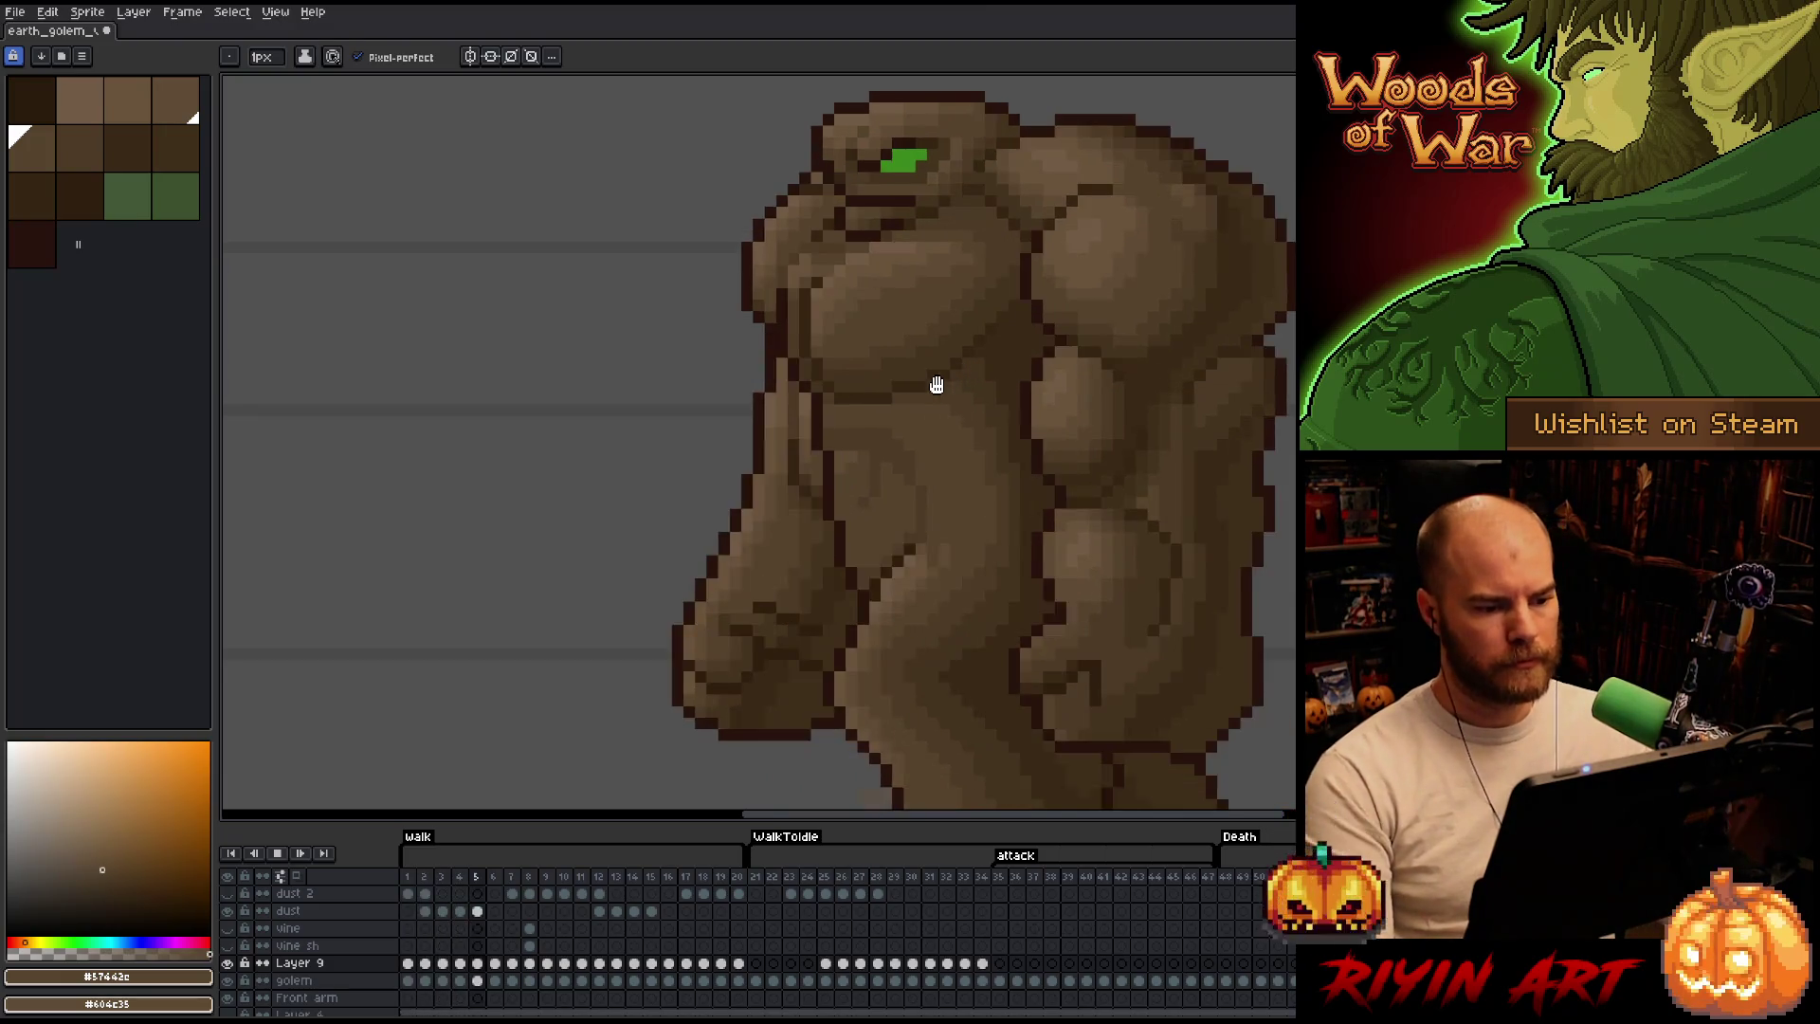
pyautogui.scroll(-2, 865, 573)
pyautogui.scroll(-1, 764, 557)
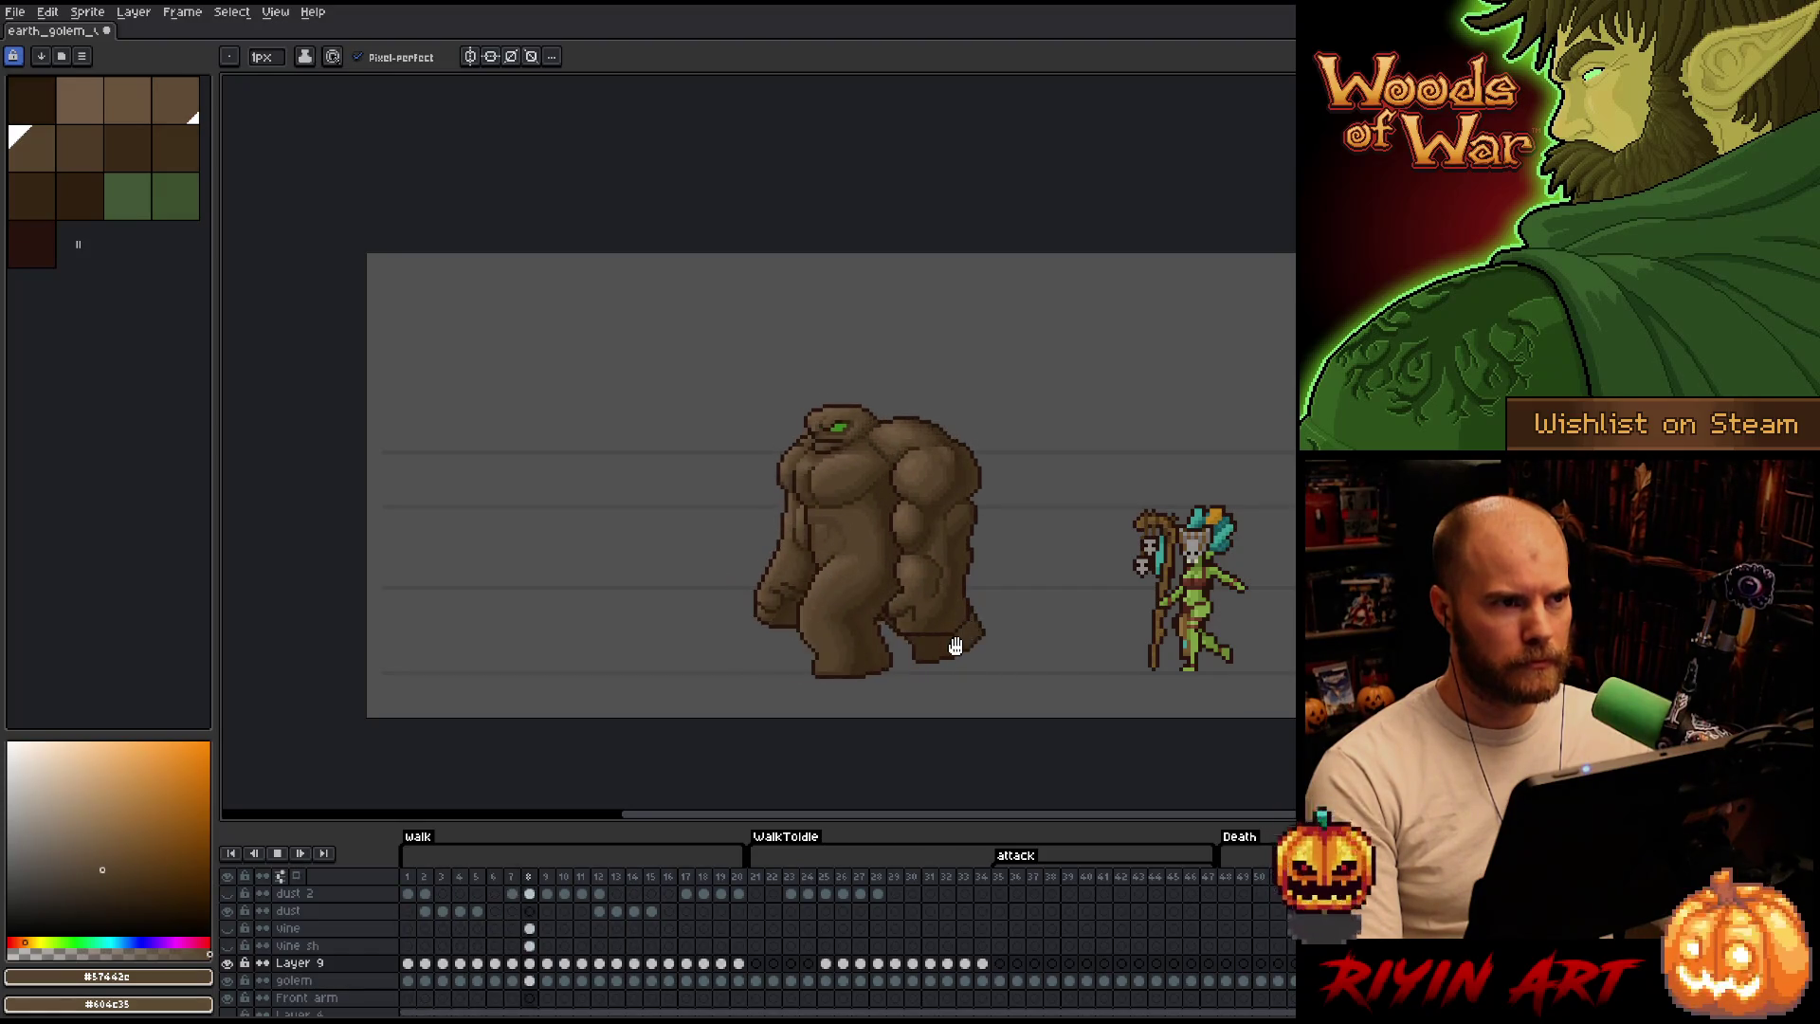
# Stop playback on frame 21 where WalkToIdle begins, with the whole golem beside the fairy.
pyautogui.click(766, 883)
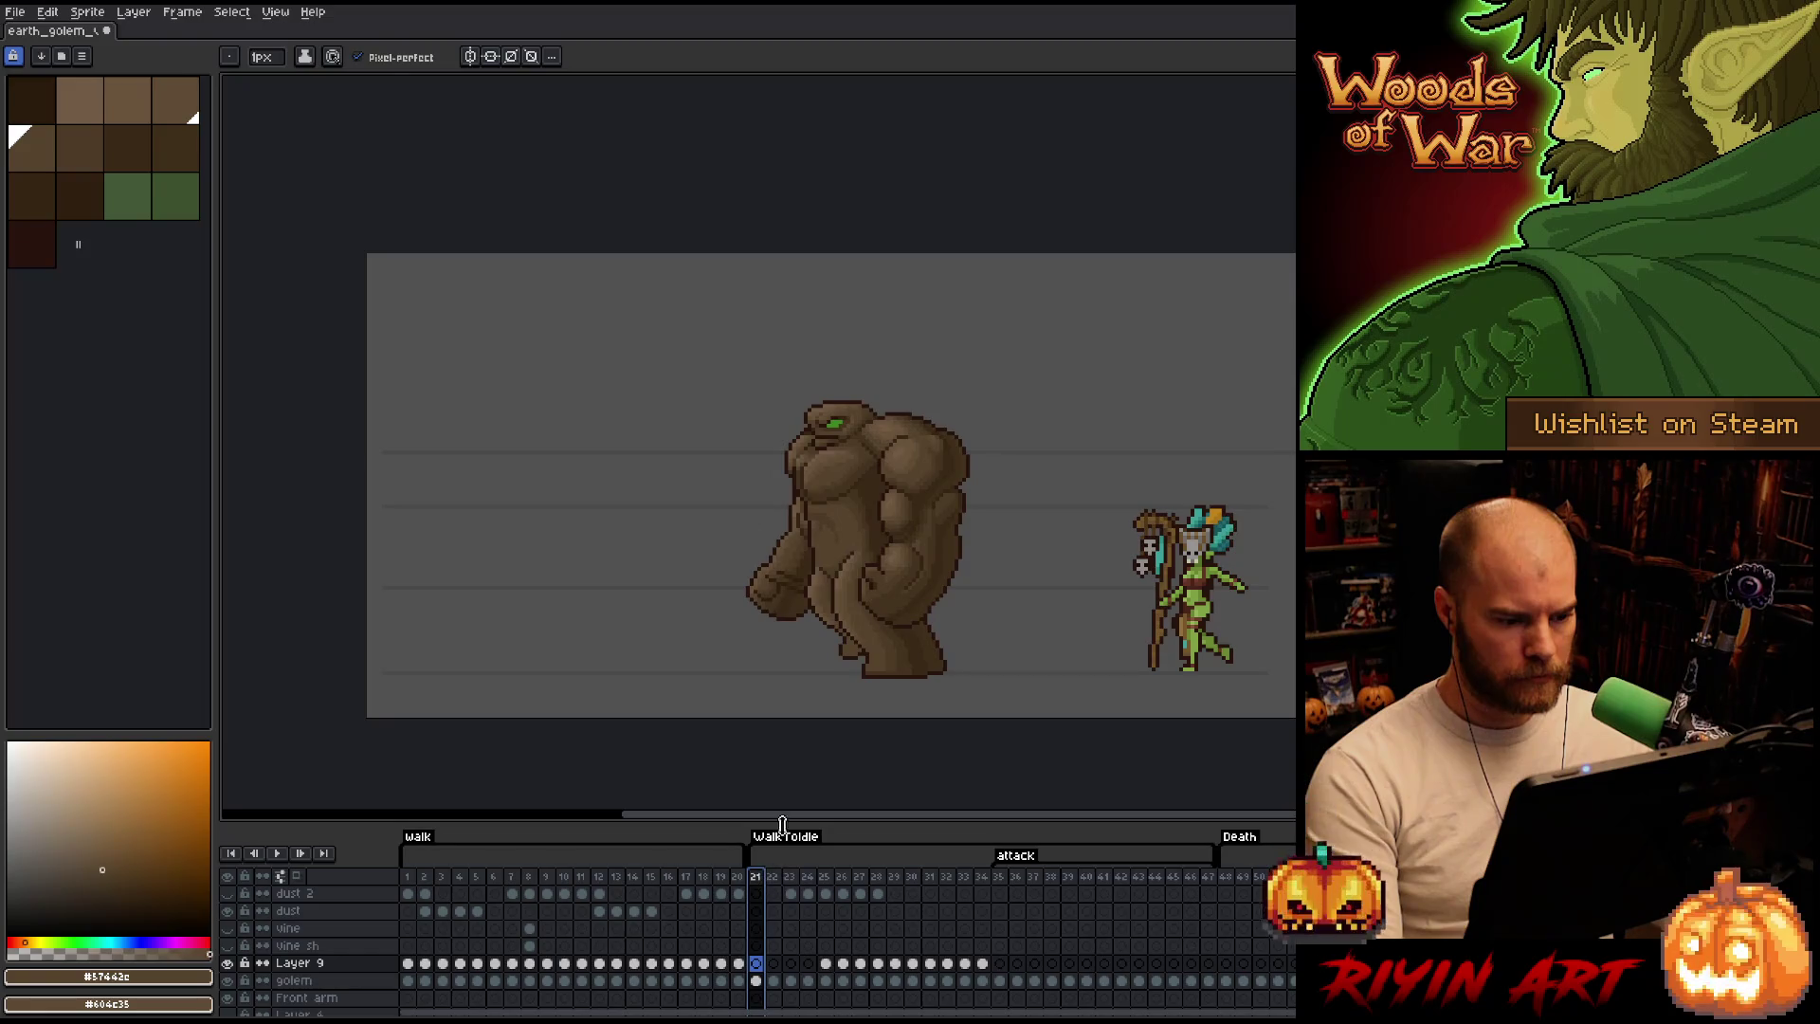
pyautogui.scroll(4, 835, 501)
pyautogui.scroll(1, 859, 707)
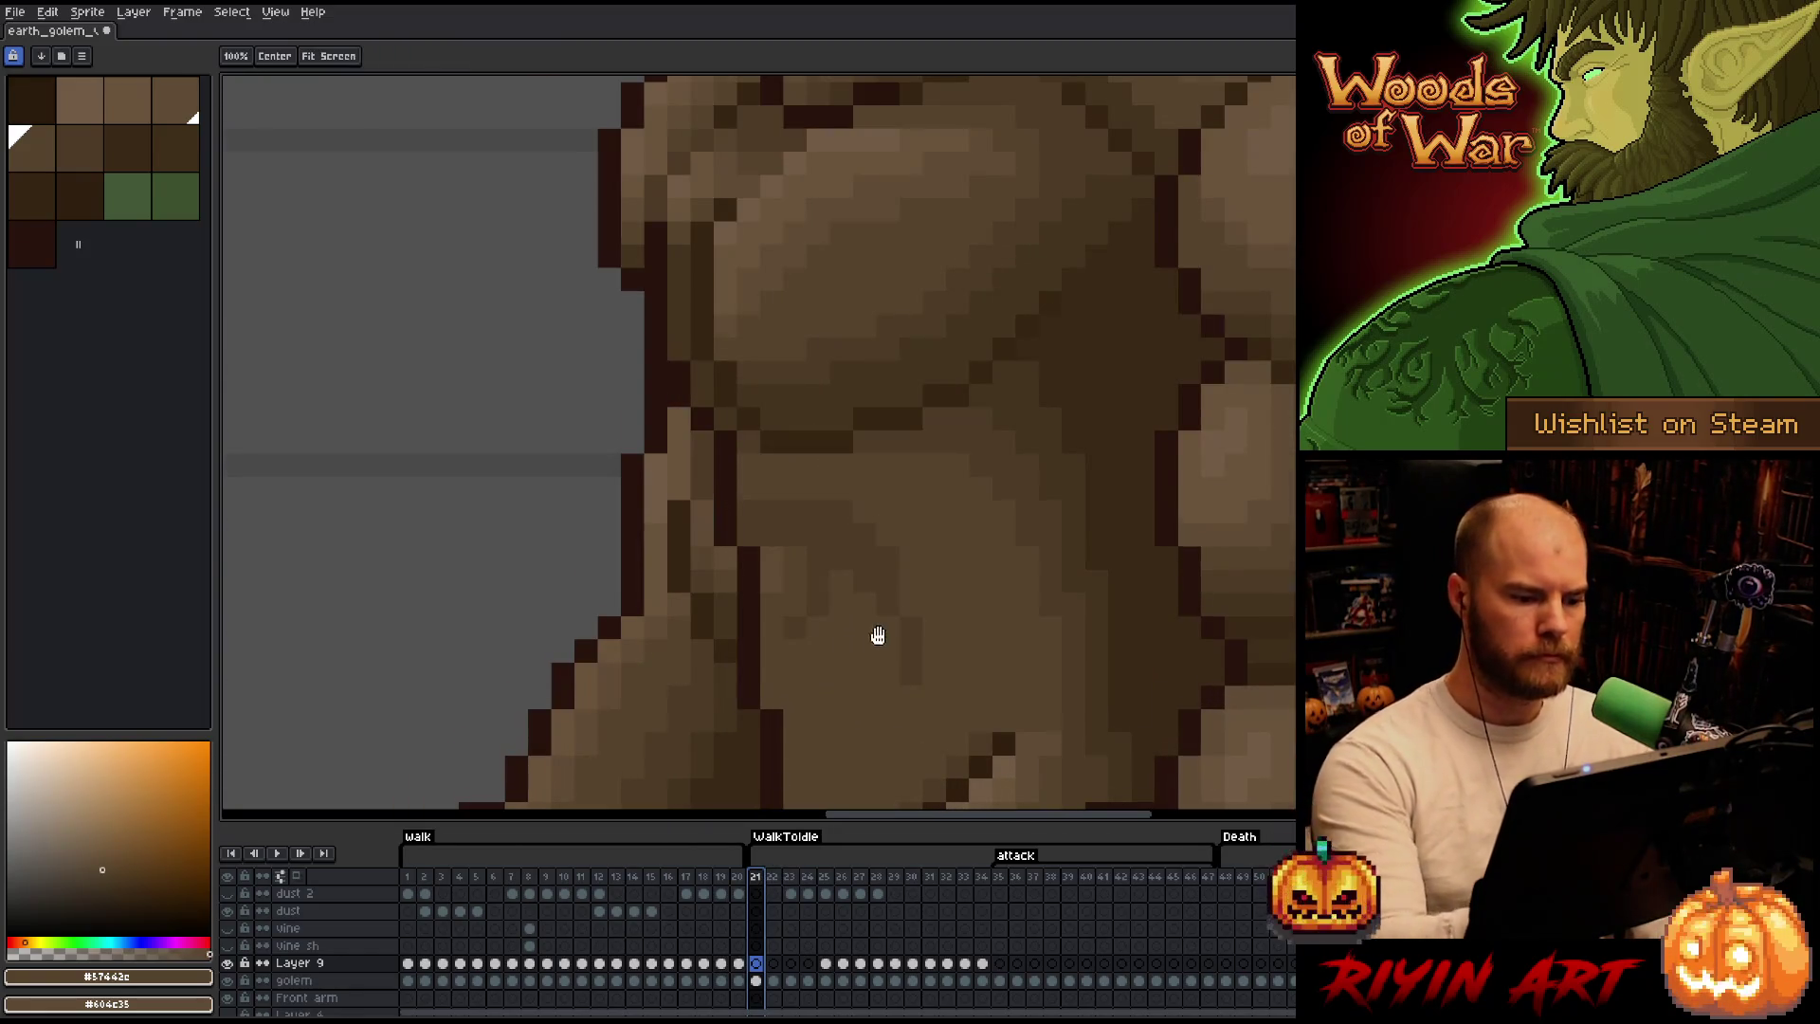
pyautogui.scroll(1, 872, 649)
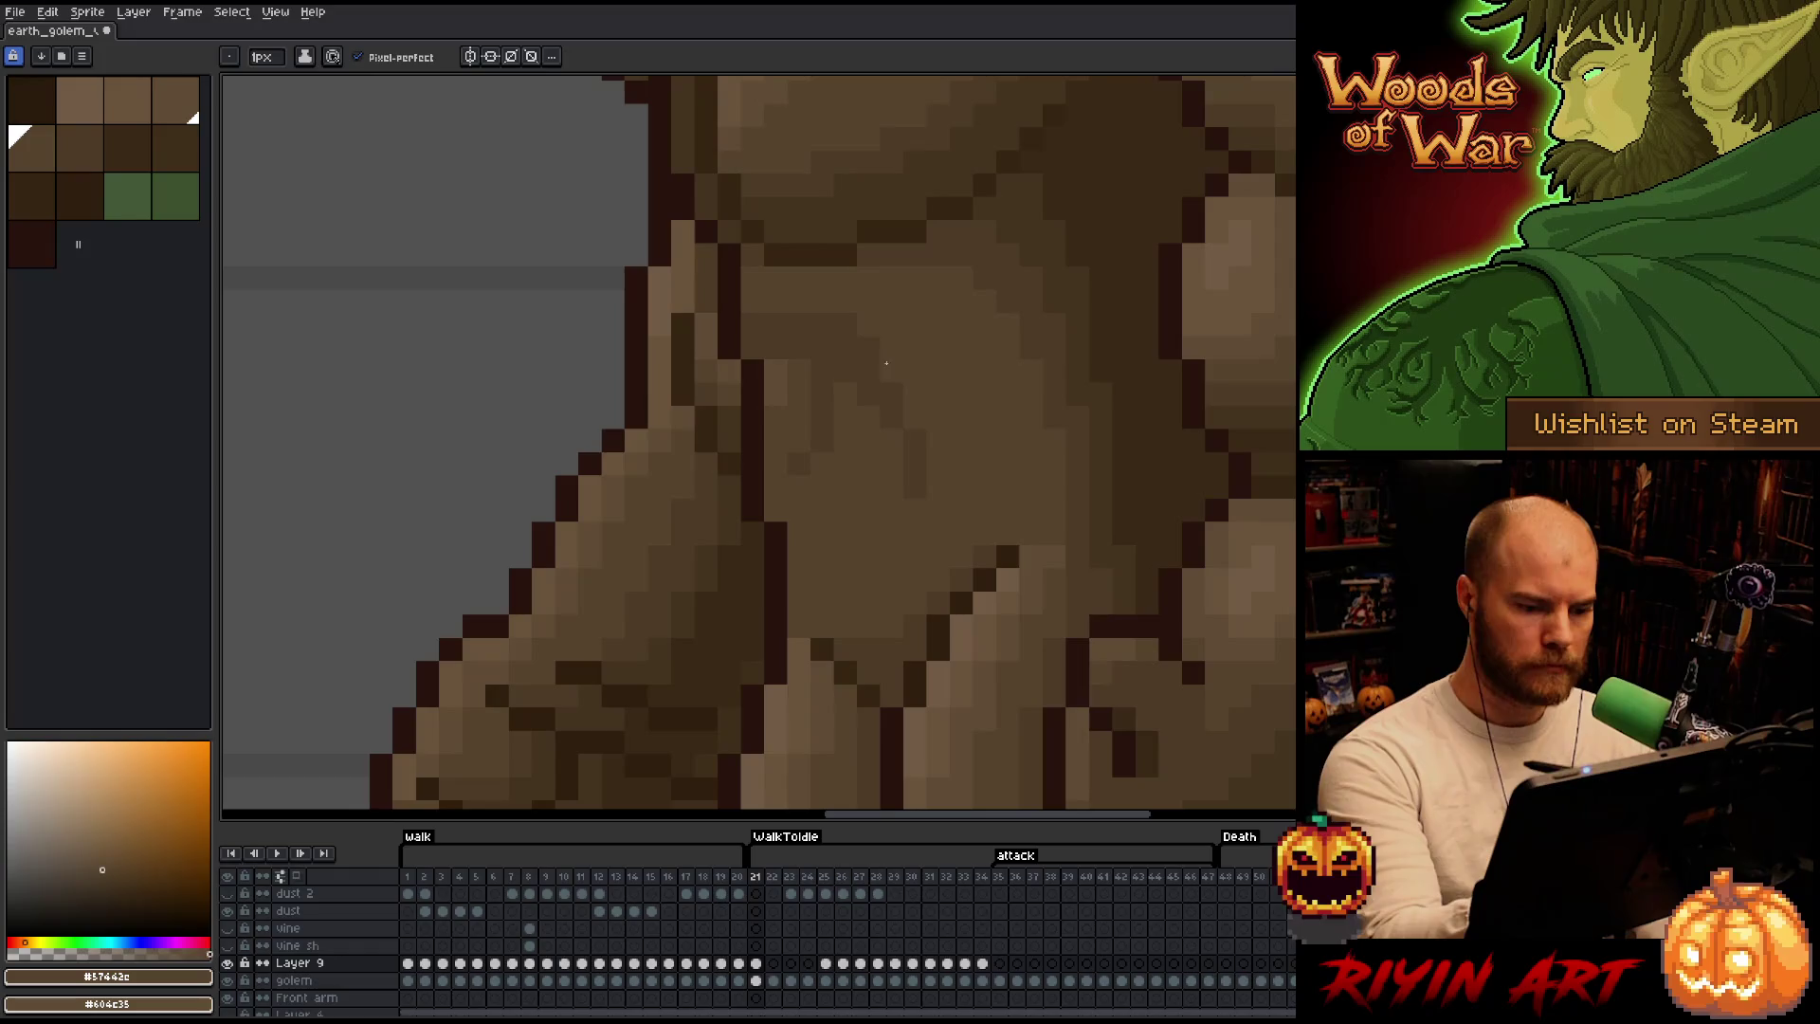
# Refine torso shading through WalkToIdle frames 22–25 with the pencil and browns #4d3b26/#57442c.
pyautogui.press('Right')
pyautogui.press('b')
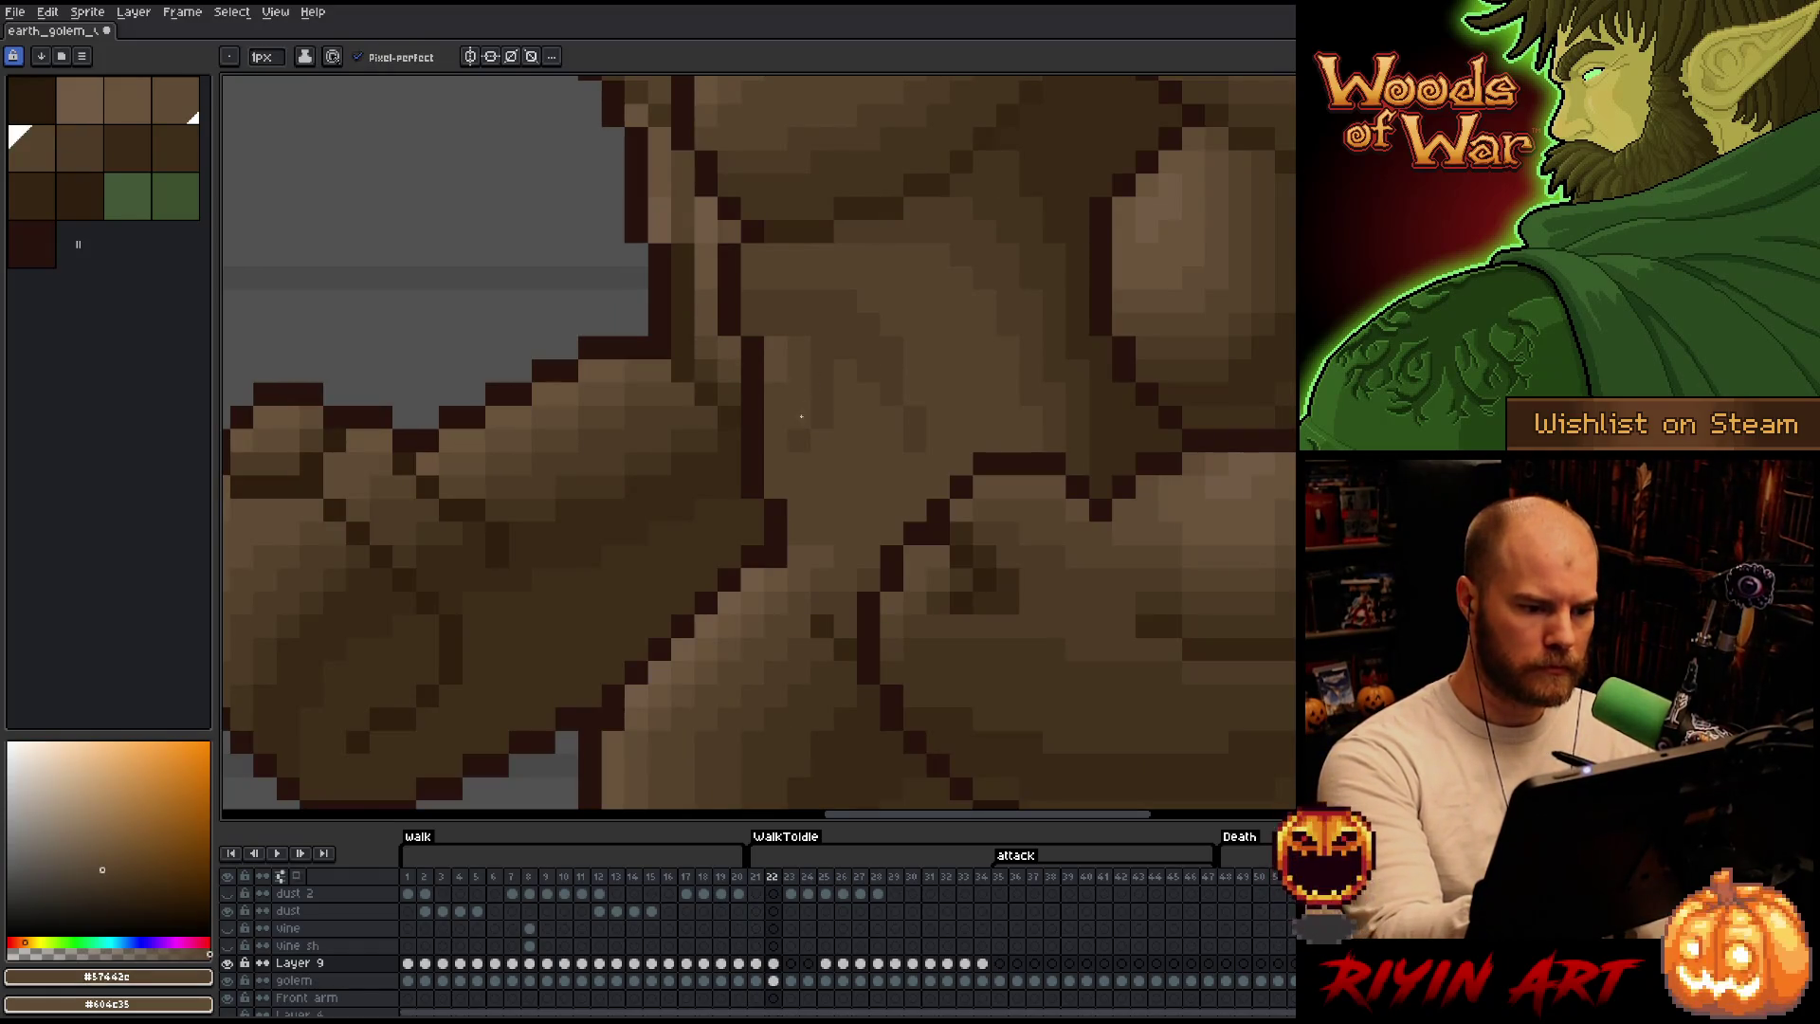
pyautogui.press('Right')
pyautogui.keyDown('alt'); pyautogui.click(812, 436); pyautogui.keyUp('alt')
pyautogui.press('Right')
pyautogui.click(60, 131)
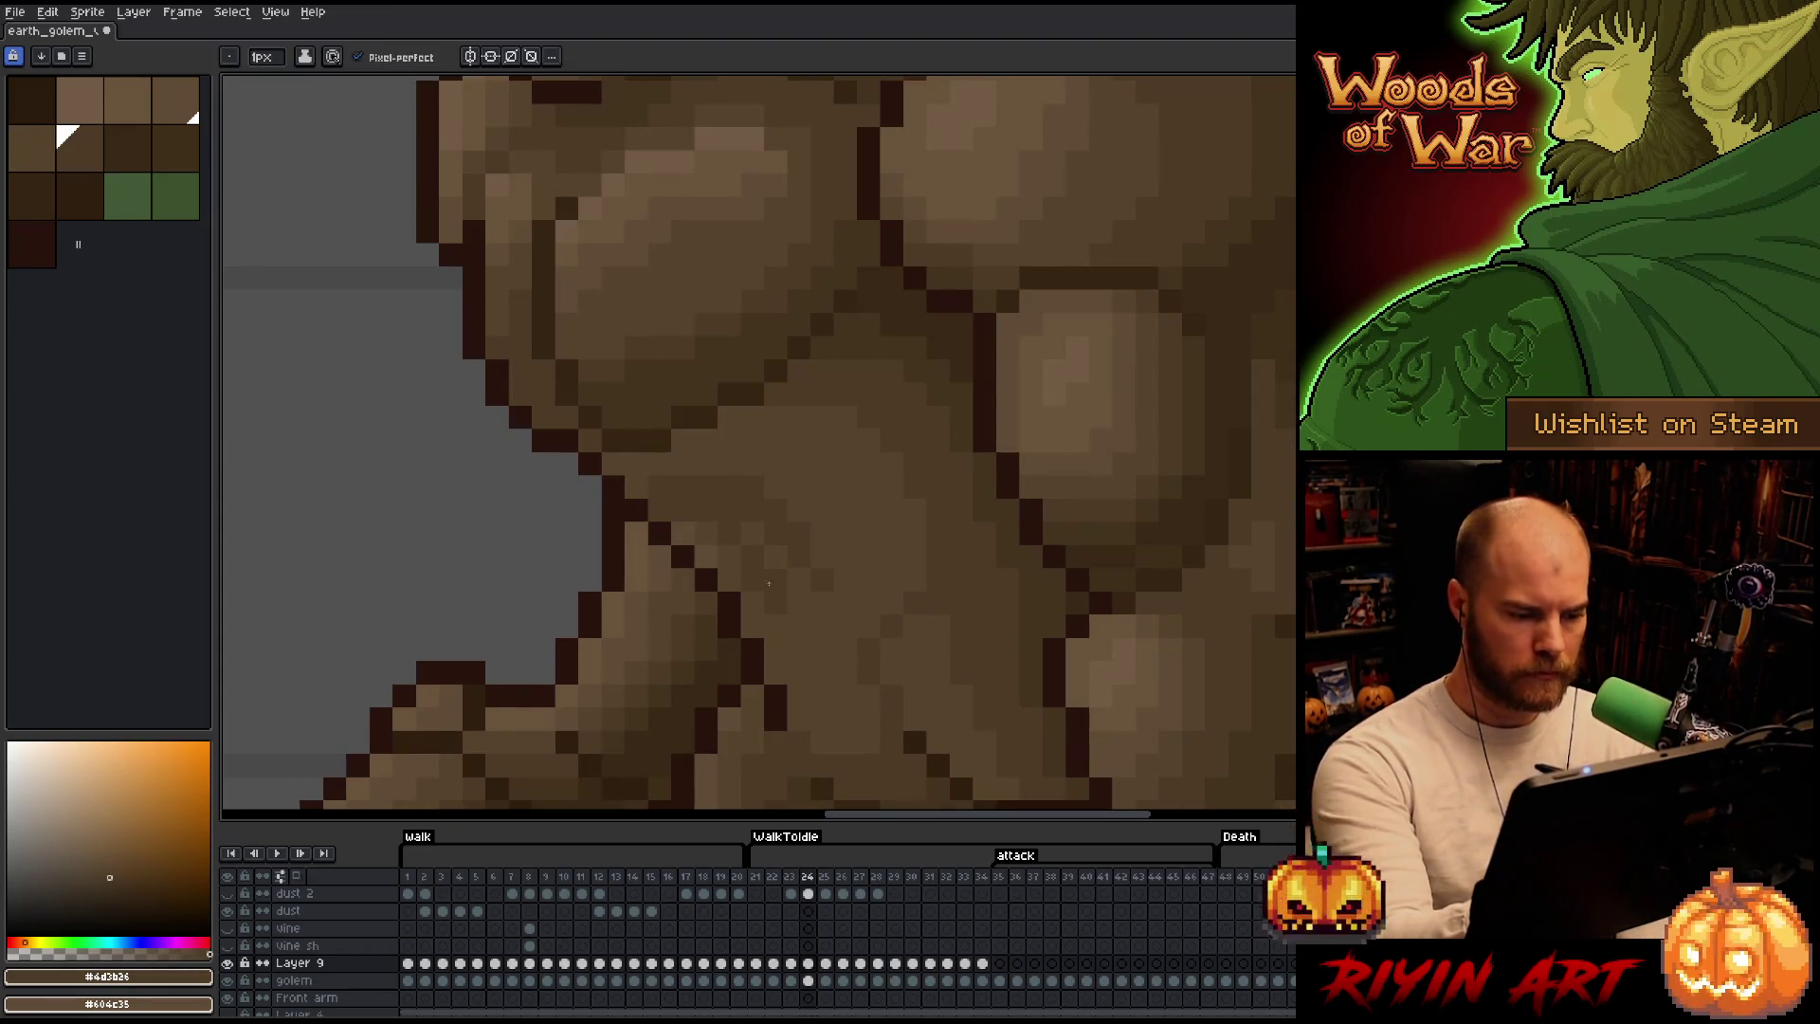
pyautogui.keyDown('alt'); pyautogui.click(826, 512); pyautogui.keyUp('alt')
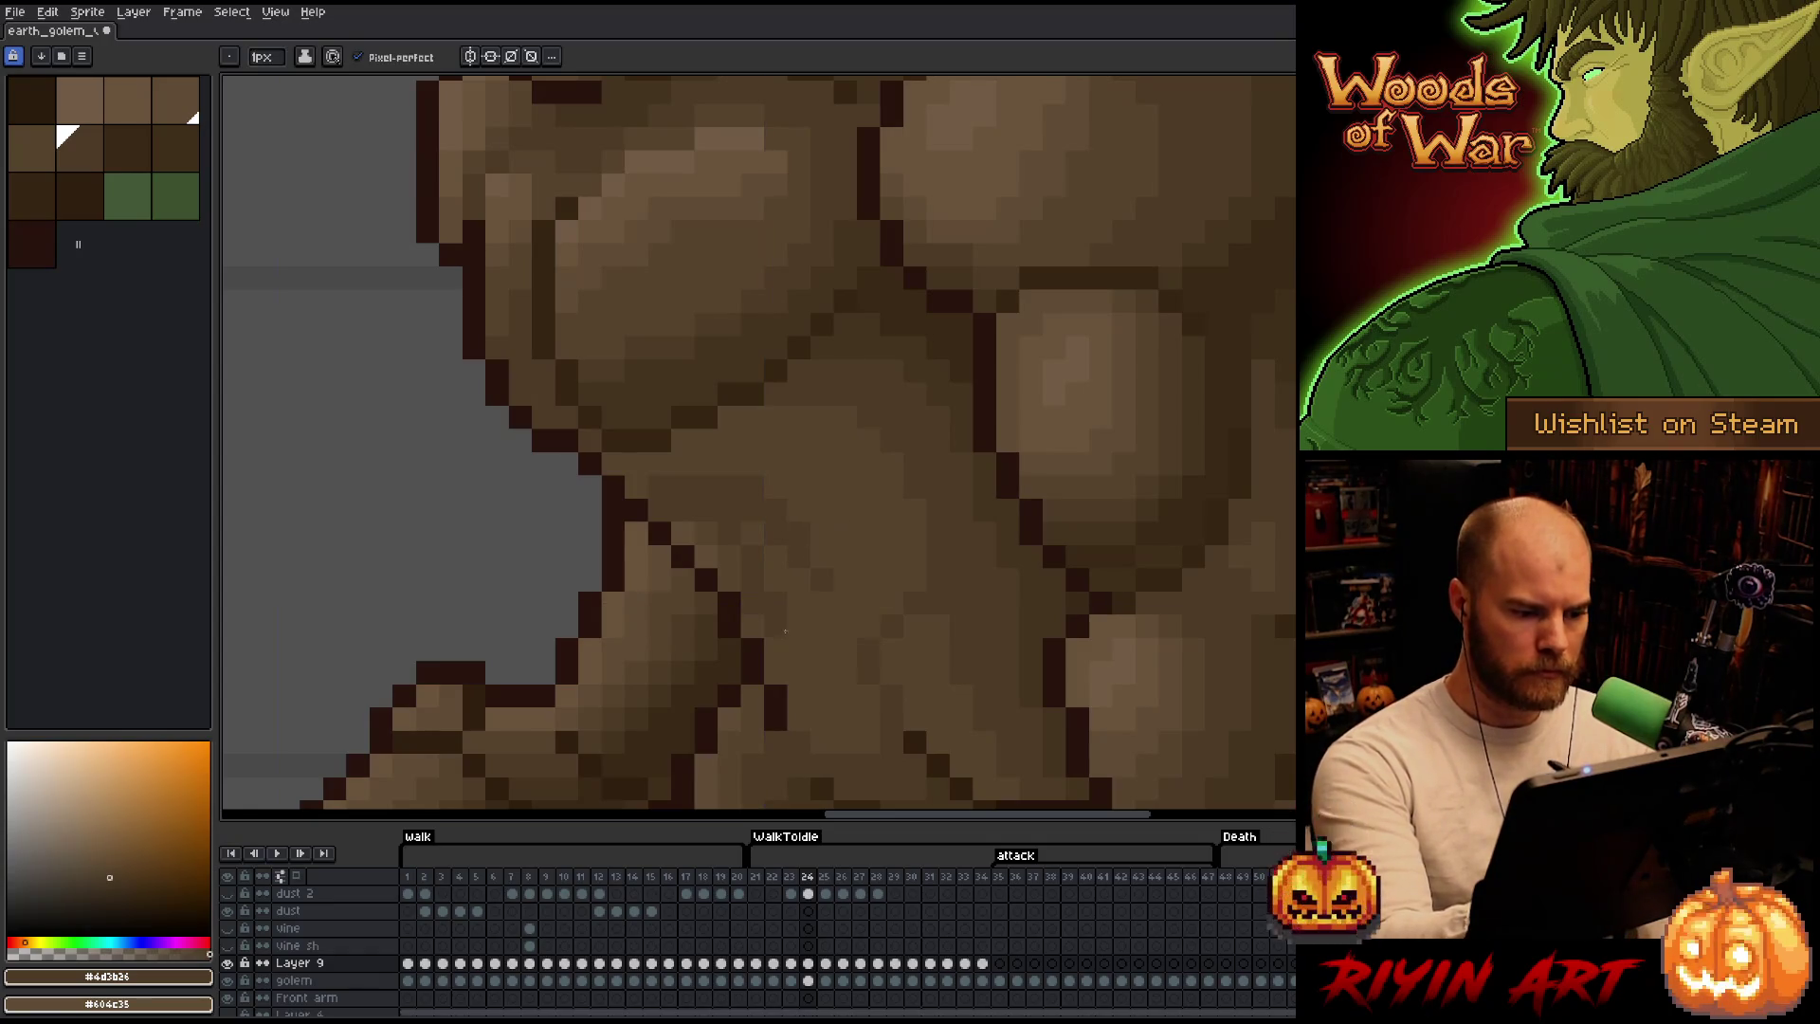
pyautogui.press('Right')
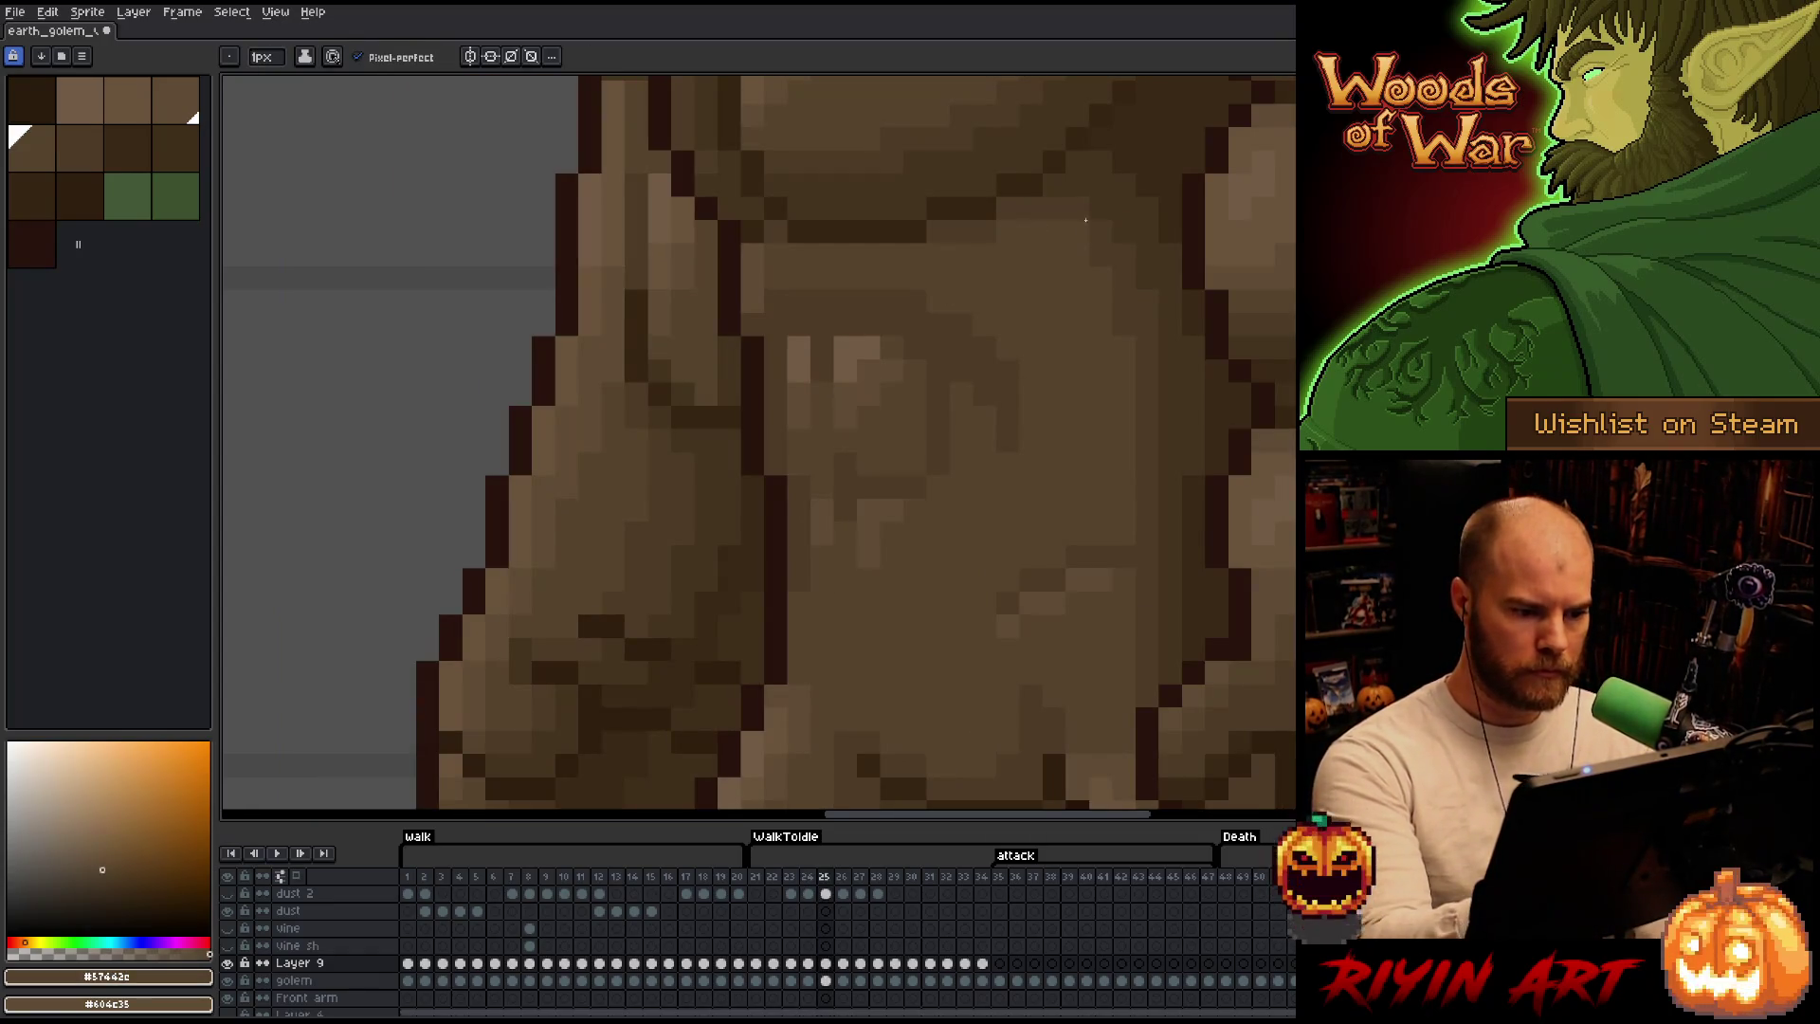
pyautogui.scroll(-3, 968, 544)
pyautogui.scroll(-3, 969, 544)
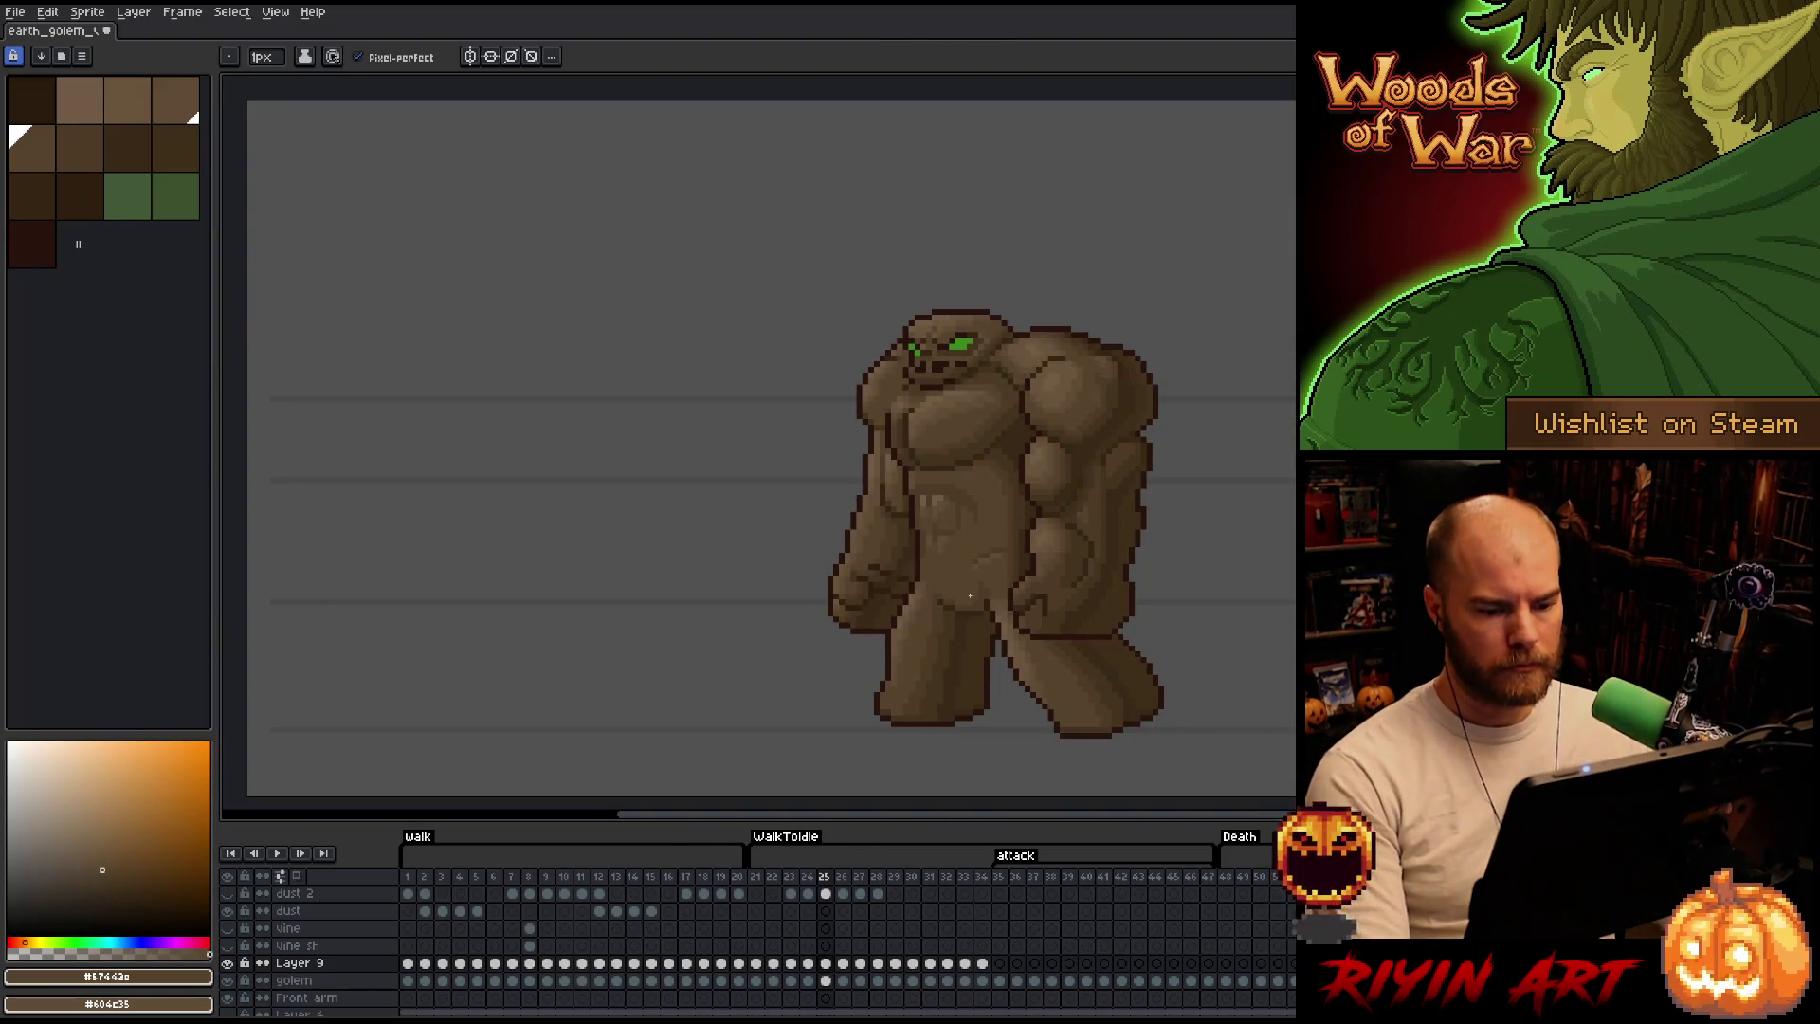
# Move to attack frame 33 and toggle Layer 9 off and on to compare the chest.
pyautogui.press('Right')
pyautogui.press('Right')
pyautogui.press('Return')
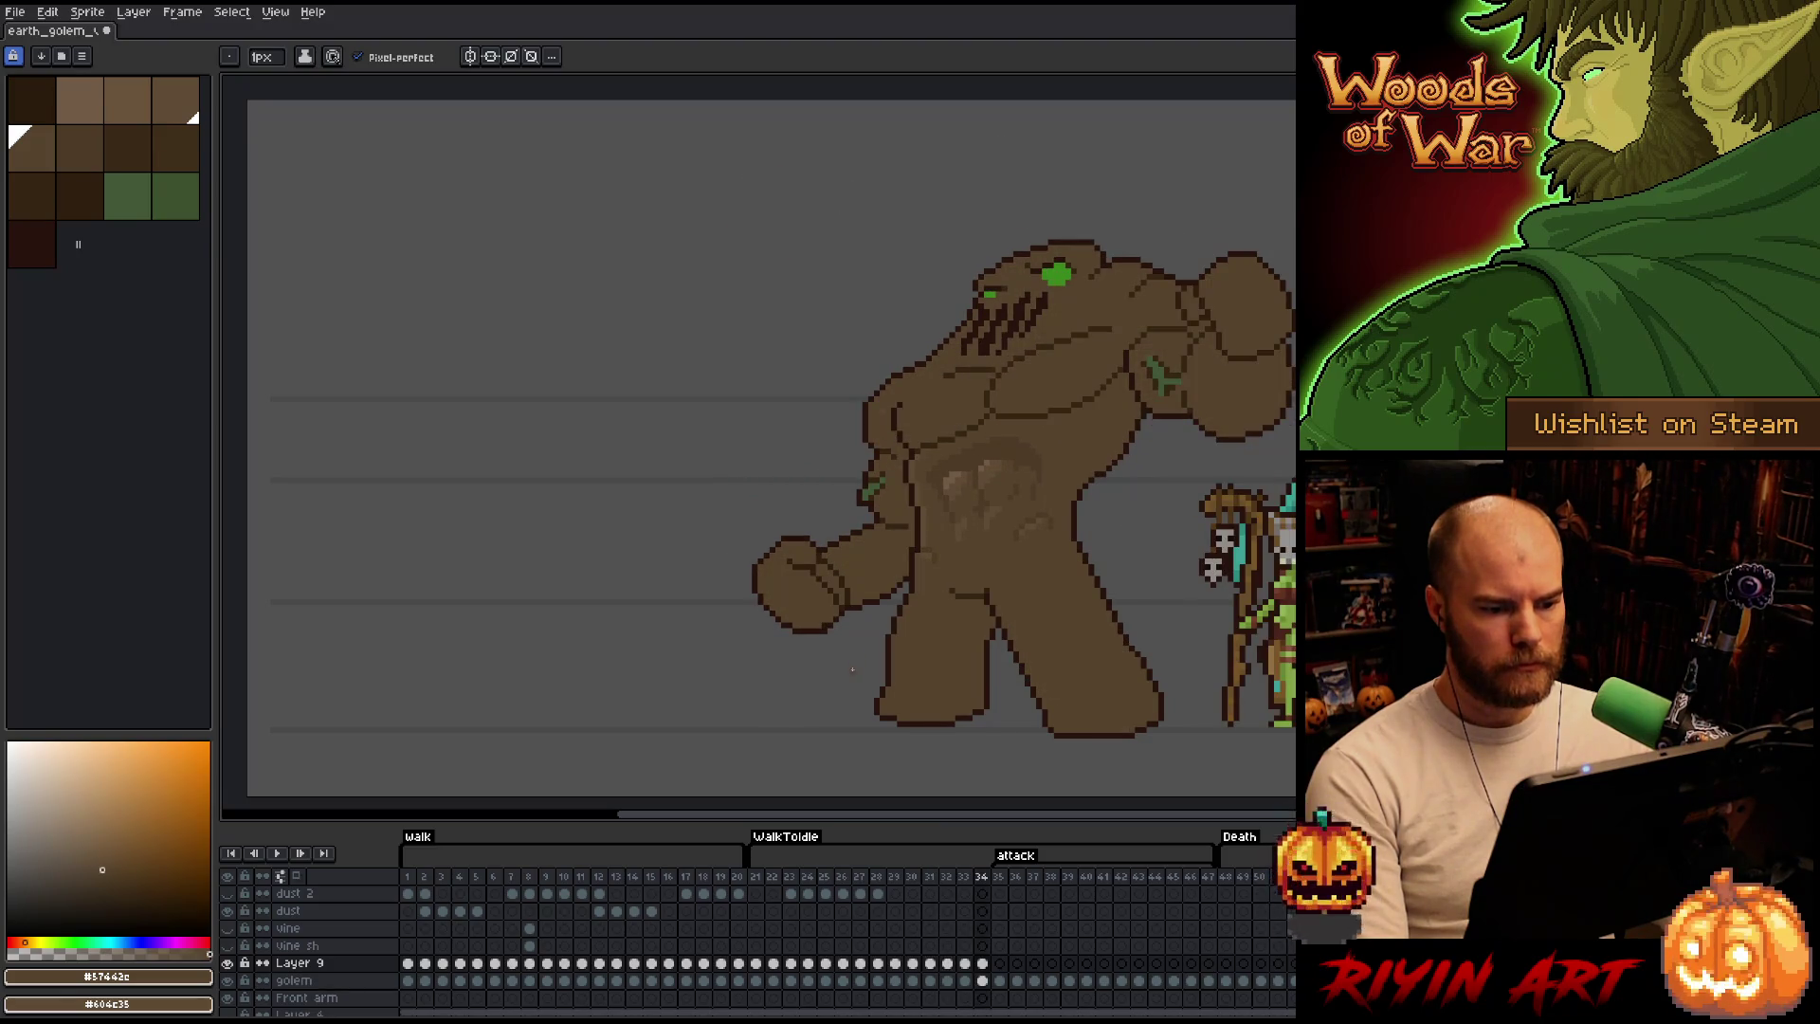
pyautogui.press('Left')
pyautogui.scroll(-1, 849, 654)
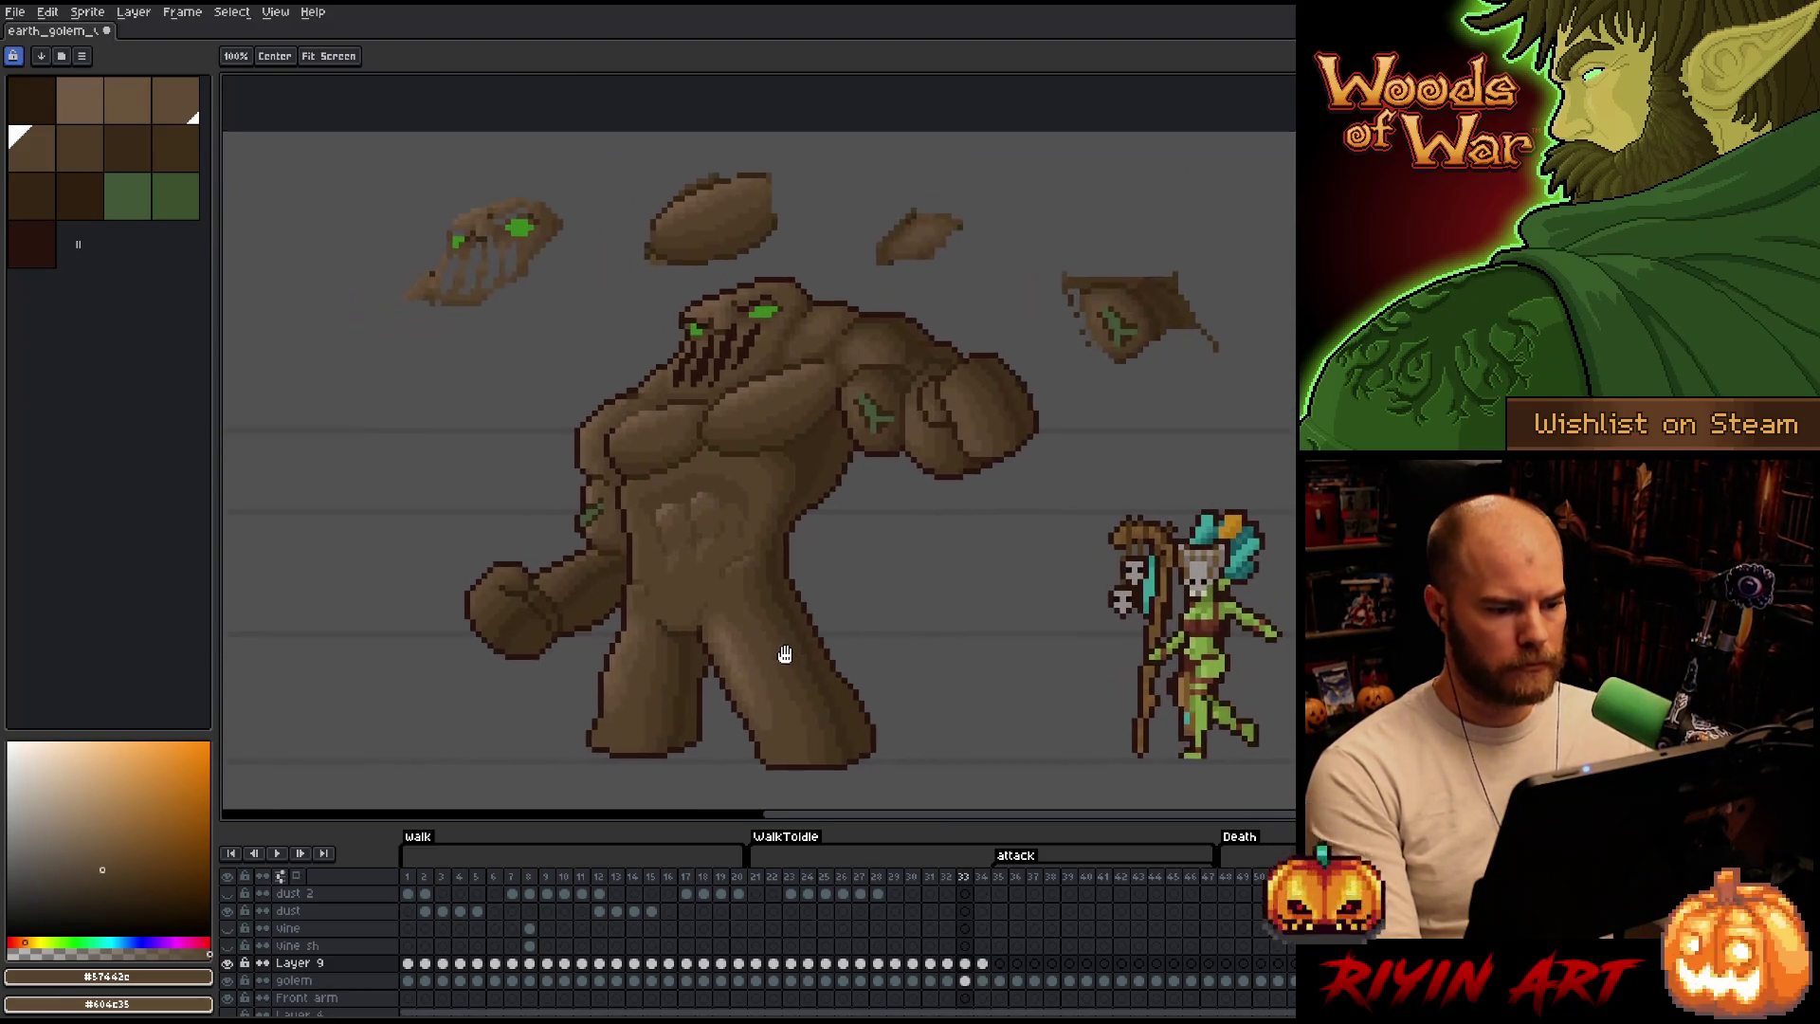
pyautogui.scroll(1, 808, 700)
pyautogui.click(229, 964)
pyautogui.click(228, 964)
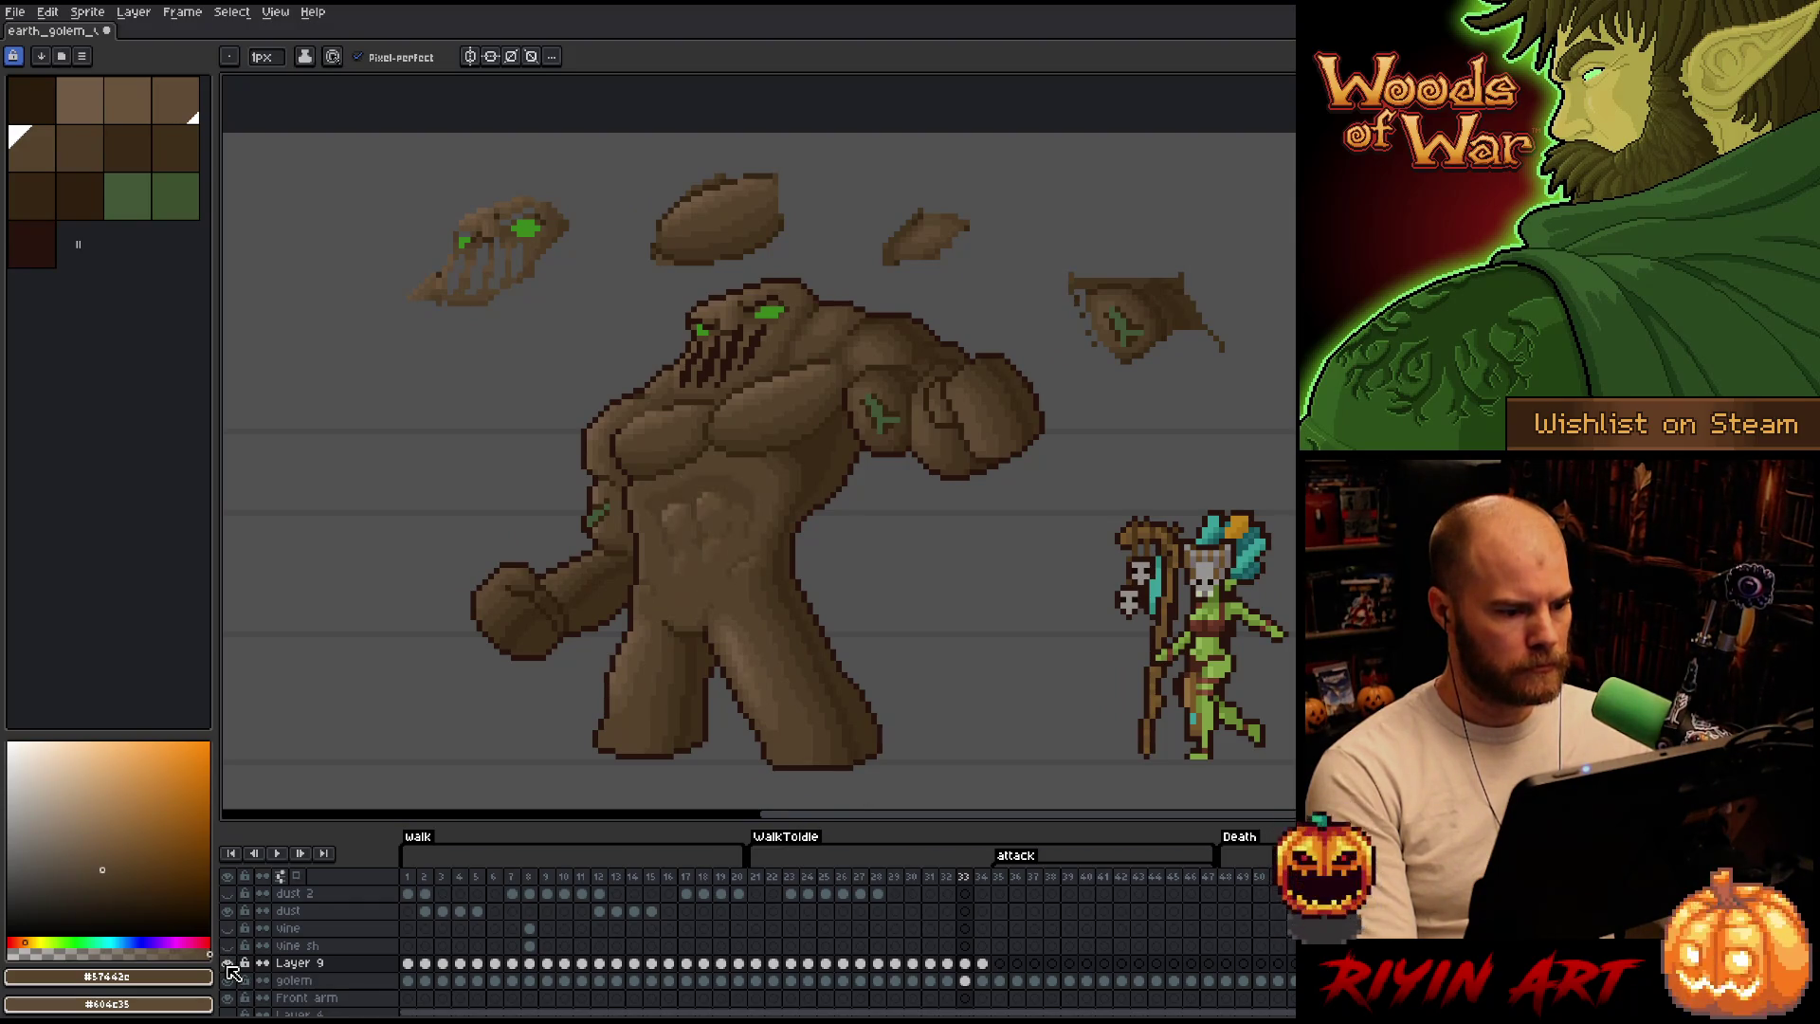
# Lasso-select the floating rock fragments above the golem on the frame 33 golem cel.
pyautogui.click(966, 980)
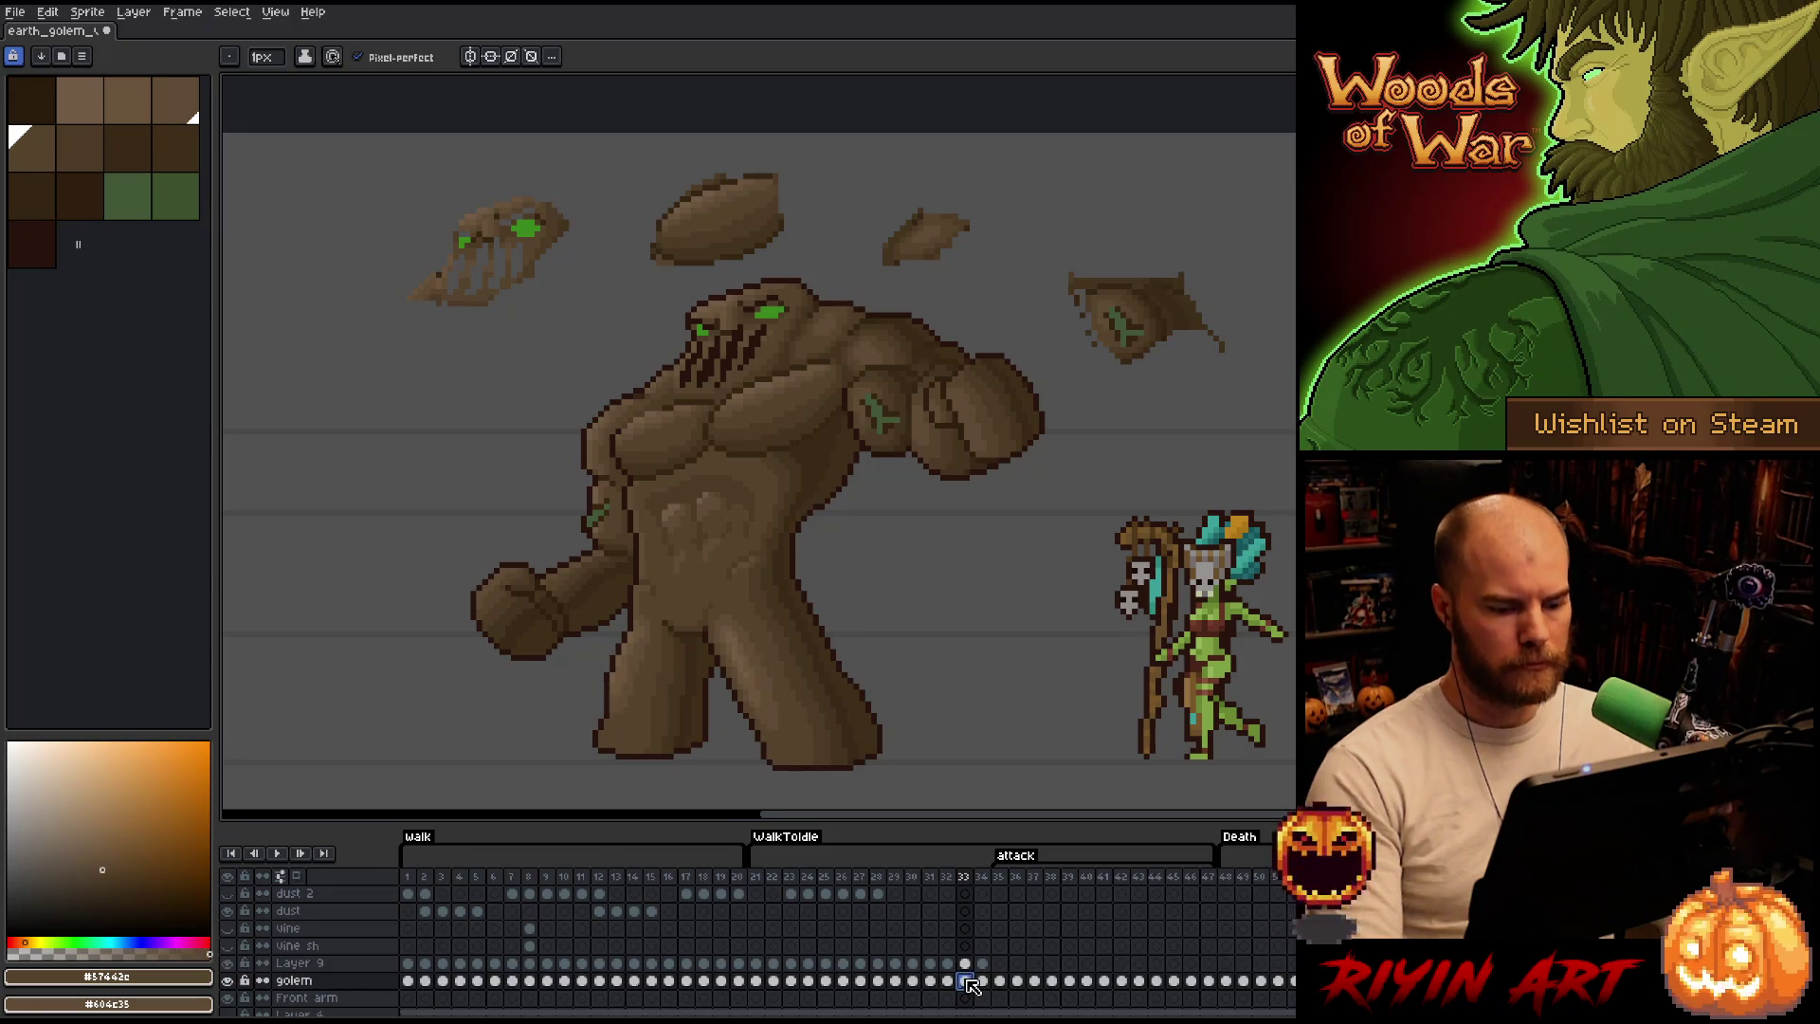
pyautogui.press('m')
pyautogui.moveTo(1202, 412)
pyautogui.mouseDown()
pyautogui.moveTo(356, 330)
pyautogui.moveTo(1286, 159)
pyautogui.mouseUp()
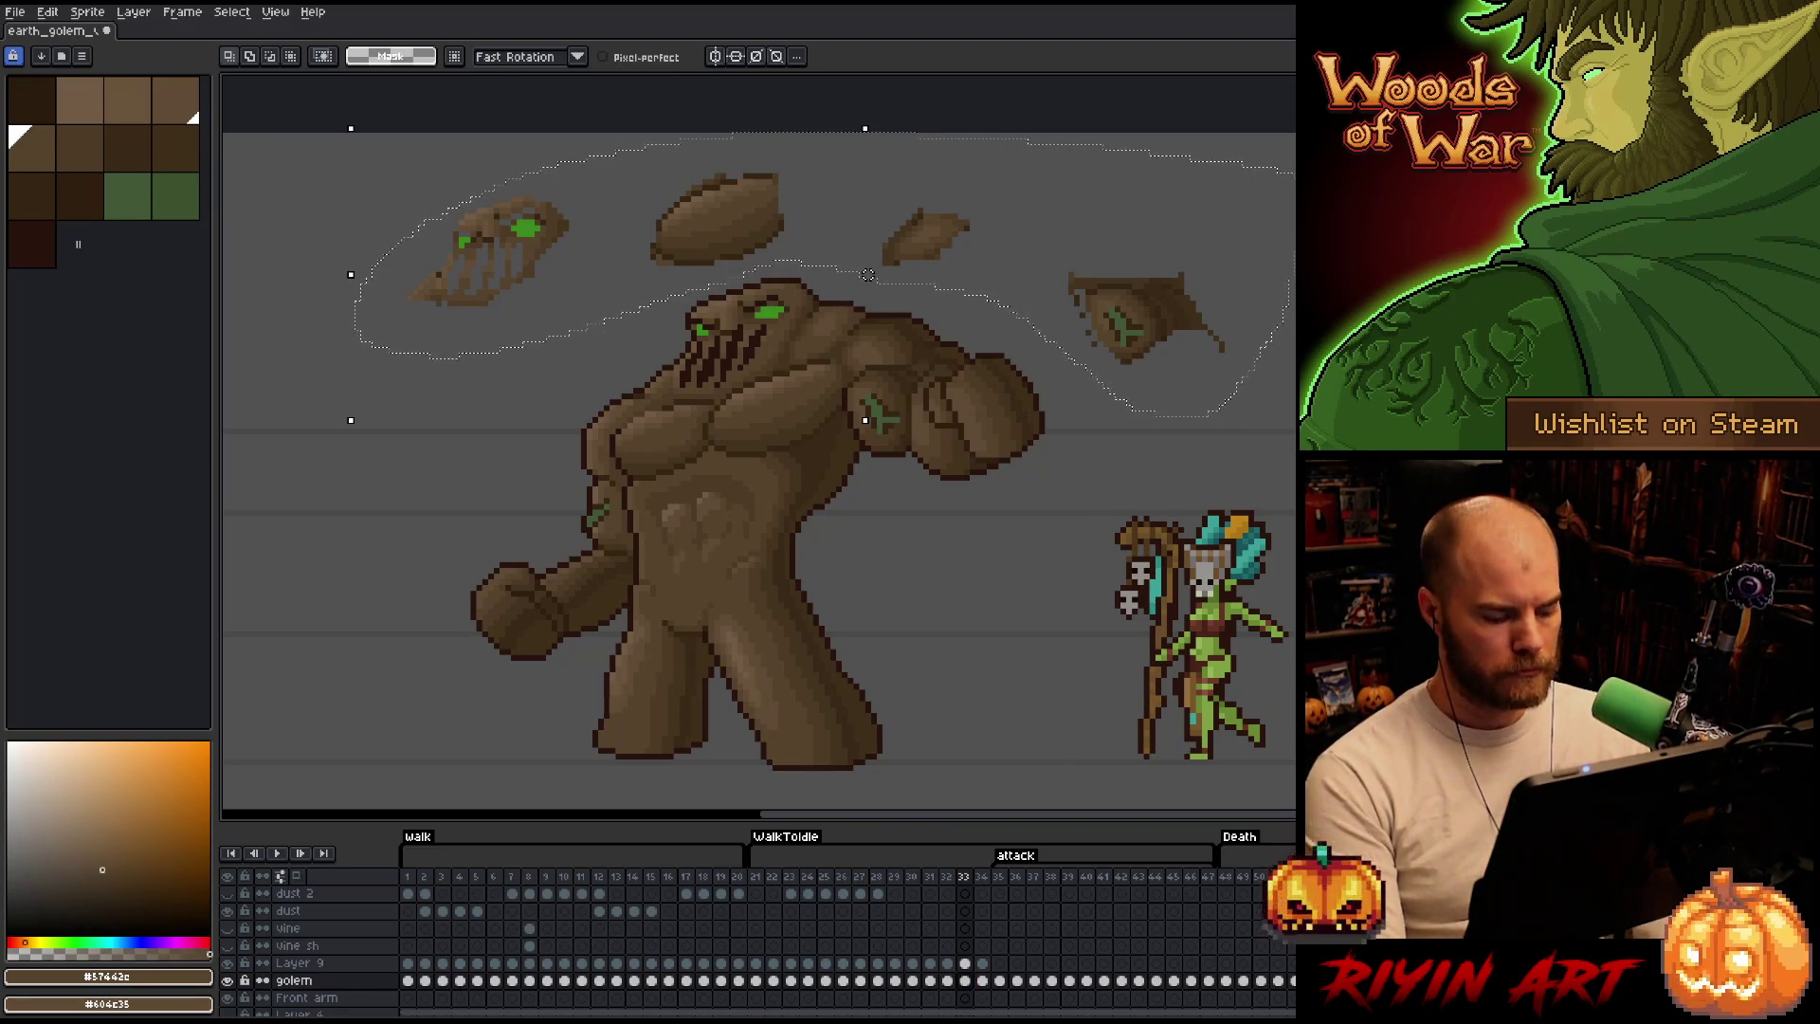
# Erase the selected rock fragments, then delete and immediately restore Layer 9.
pyautogui.press('Delete')
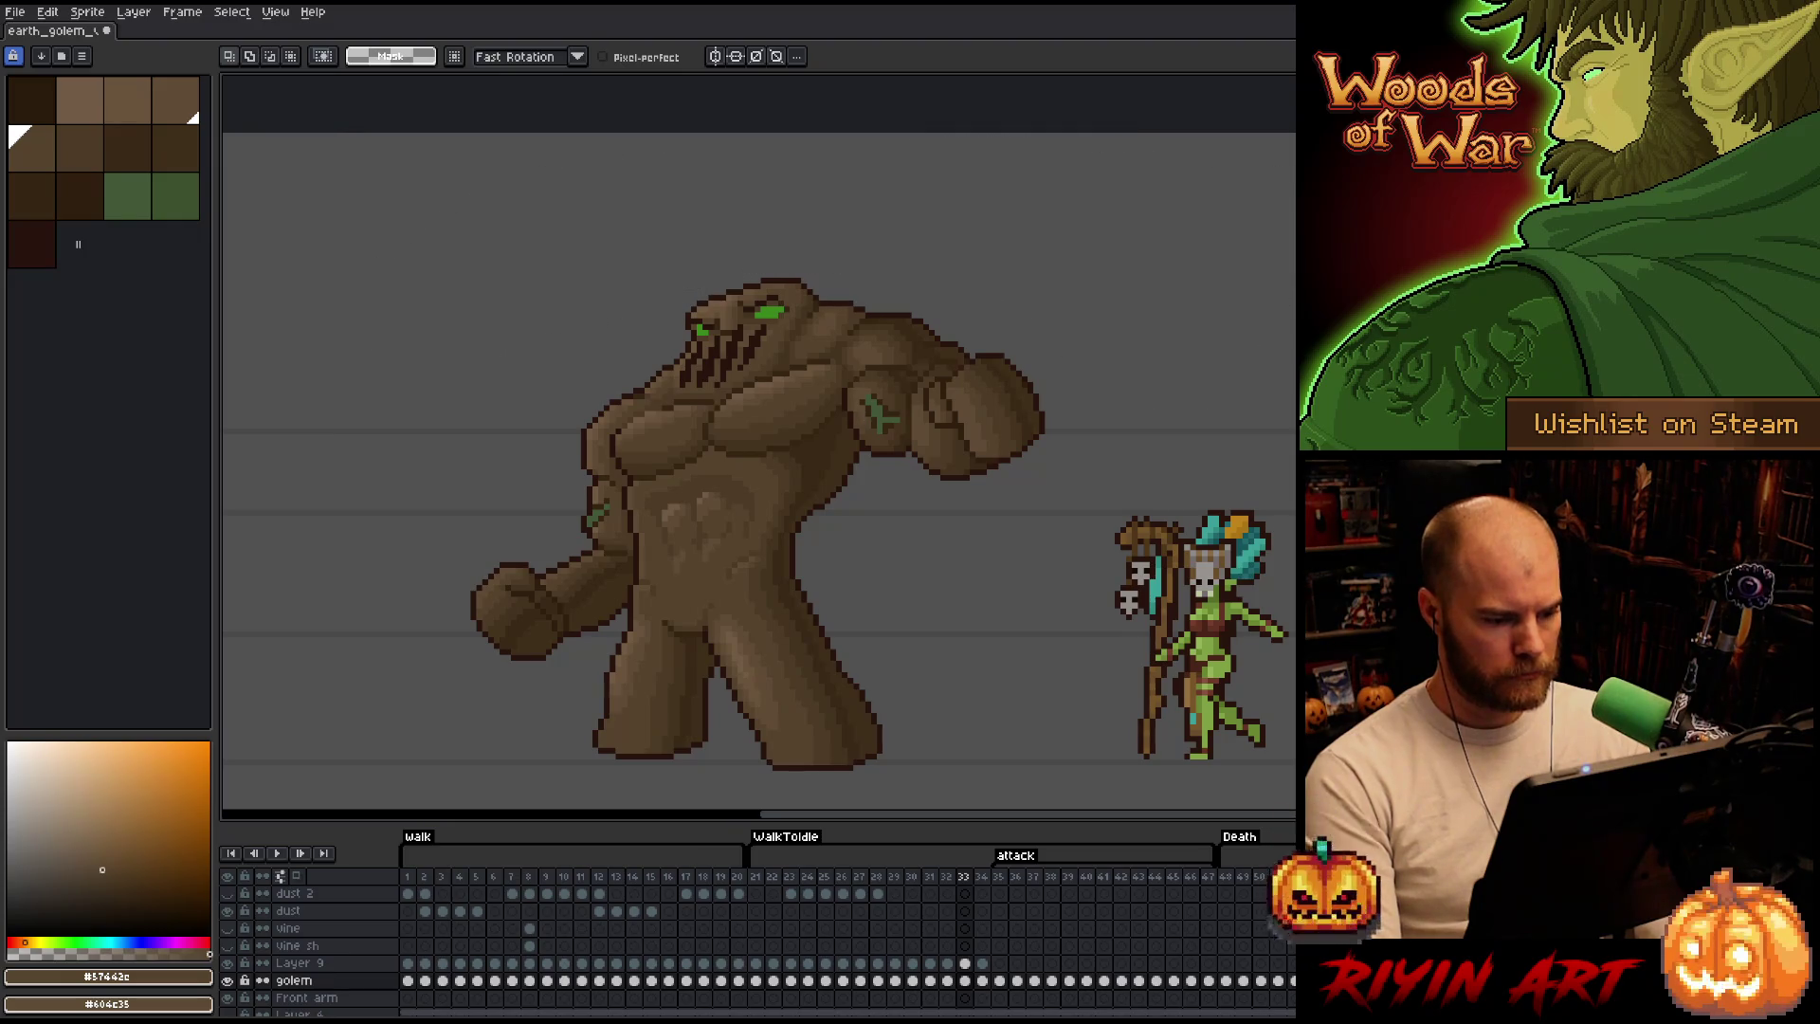
pyautogui.click(299, 963)
pyautogui.hotkey('ctrl', 'e')
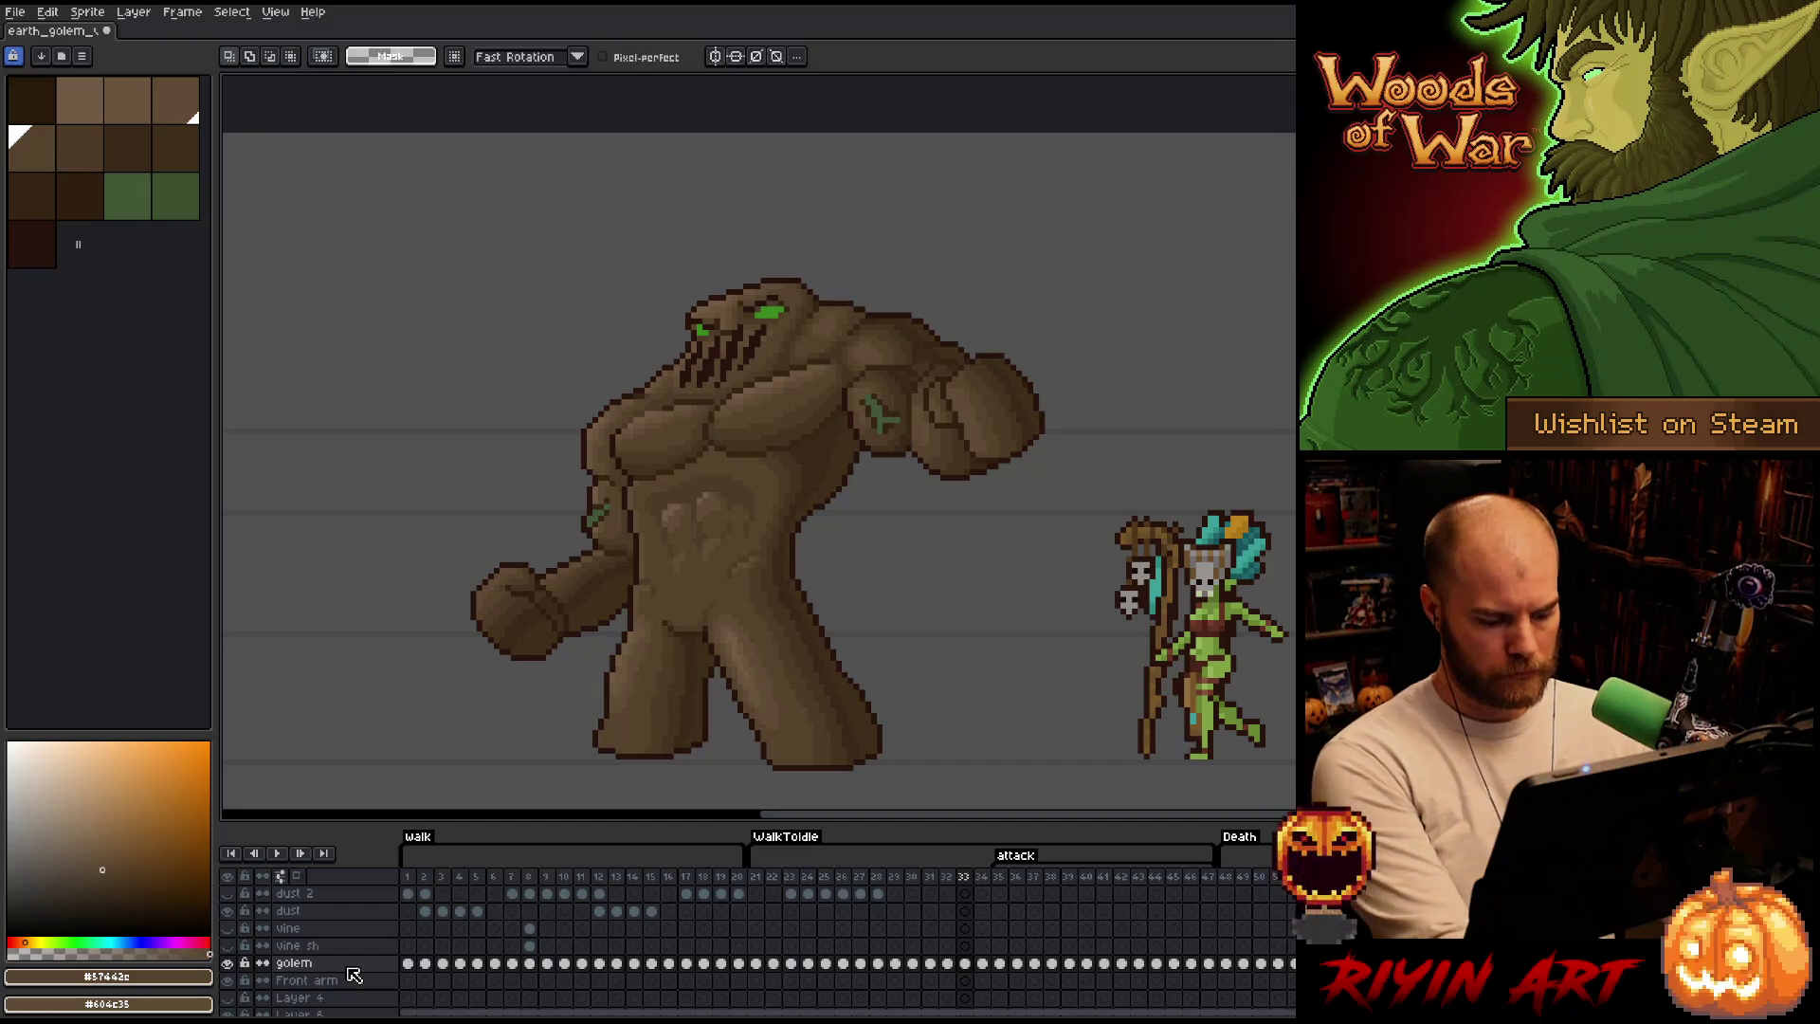
pyautogui.hotkey('ctrl', 'z')
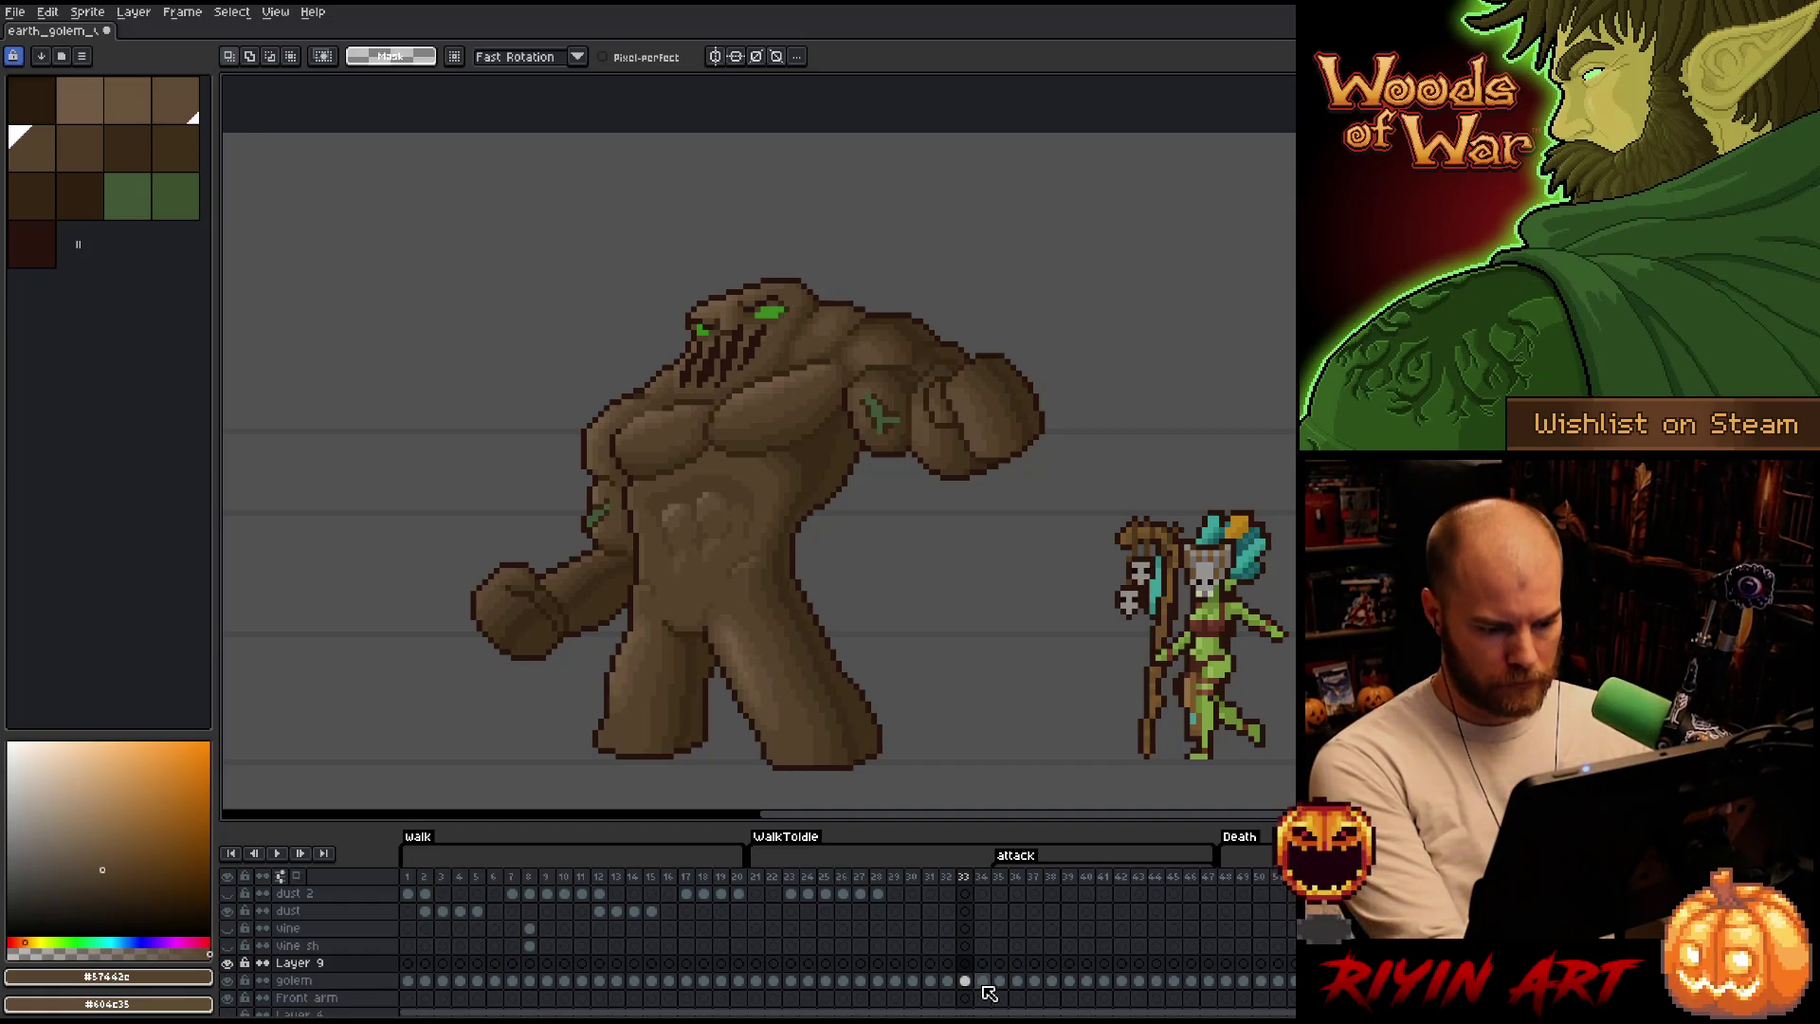
# Bring the shaded golem into Layer 9's frame 34 cel and toggle Layer 9 to compare shading.
pyautogui.click(982, 981)
pyautogui.click(966, 983)
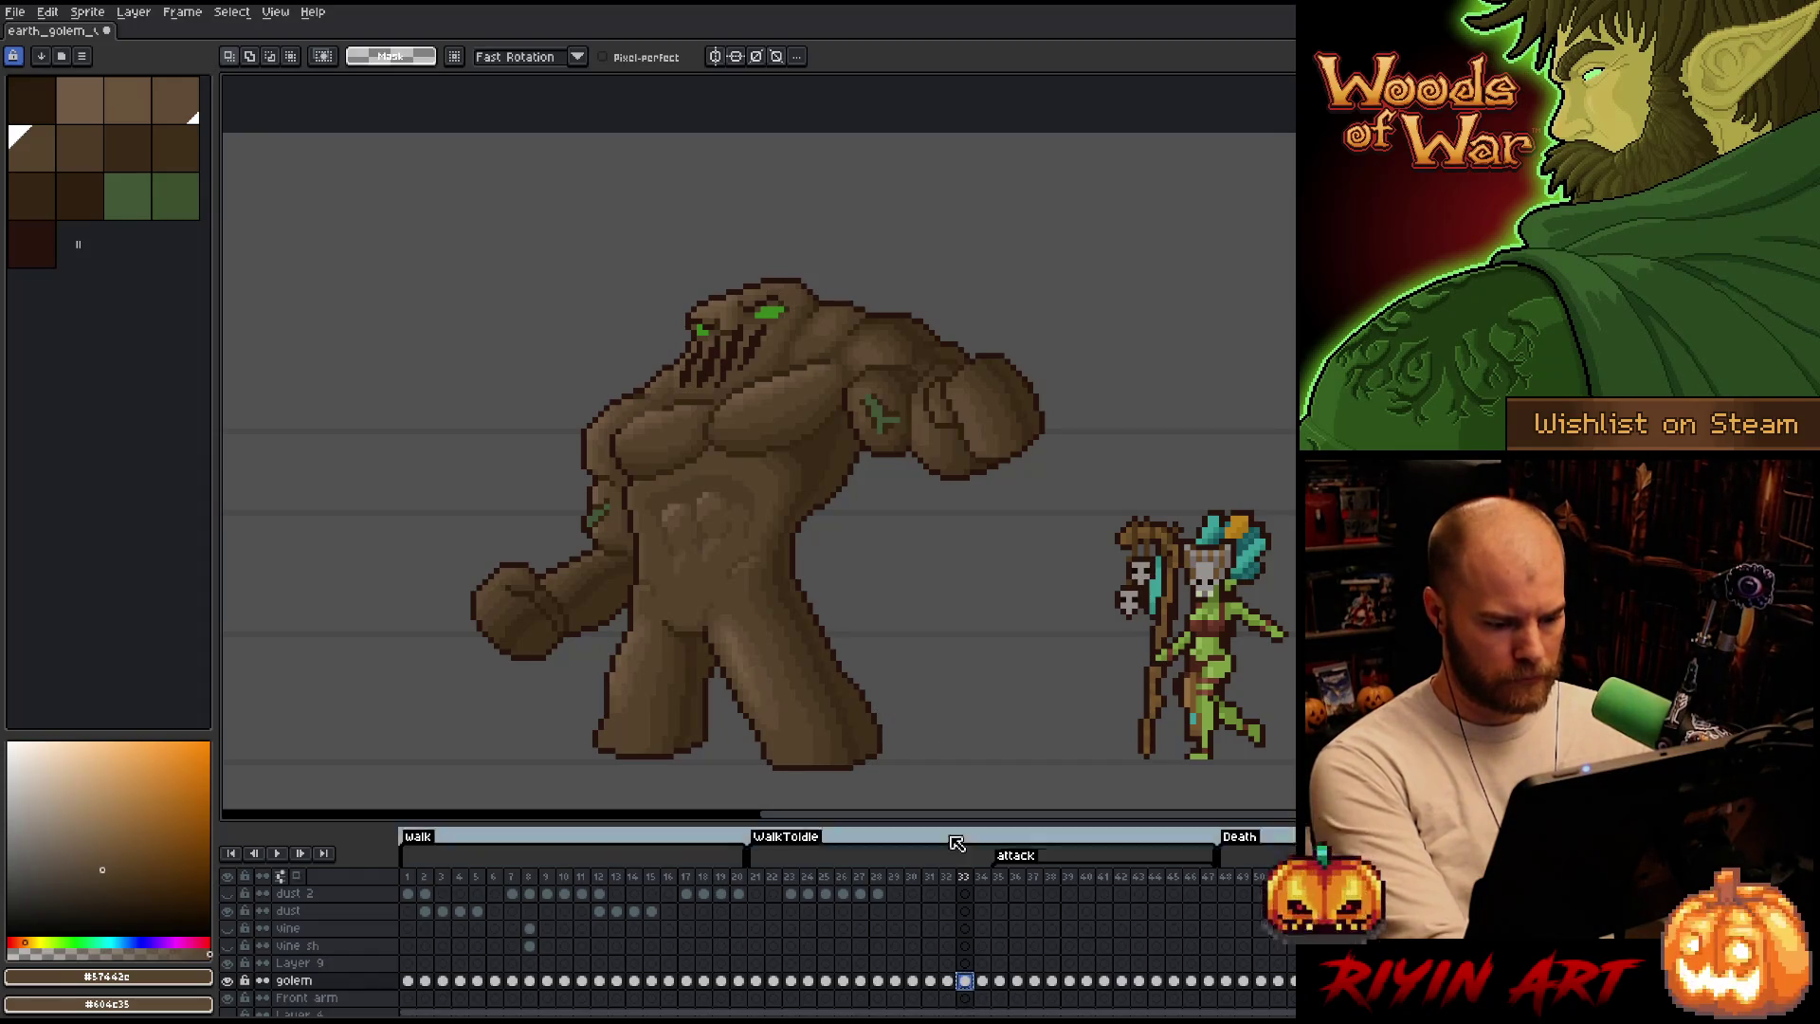
pyautogui.click(983, 964)
pyautogui.press('Delete')
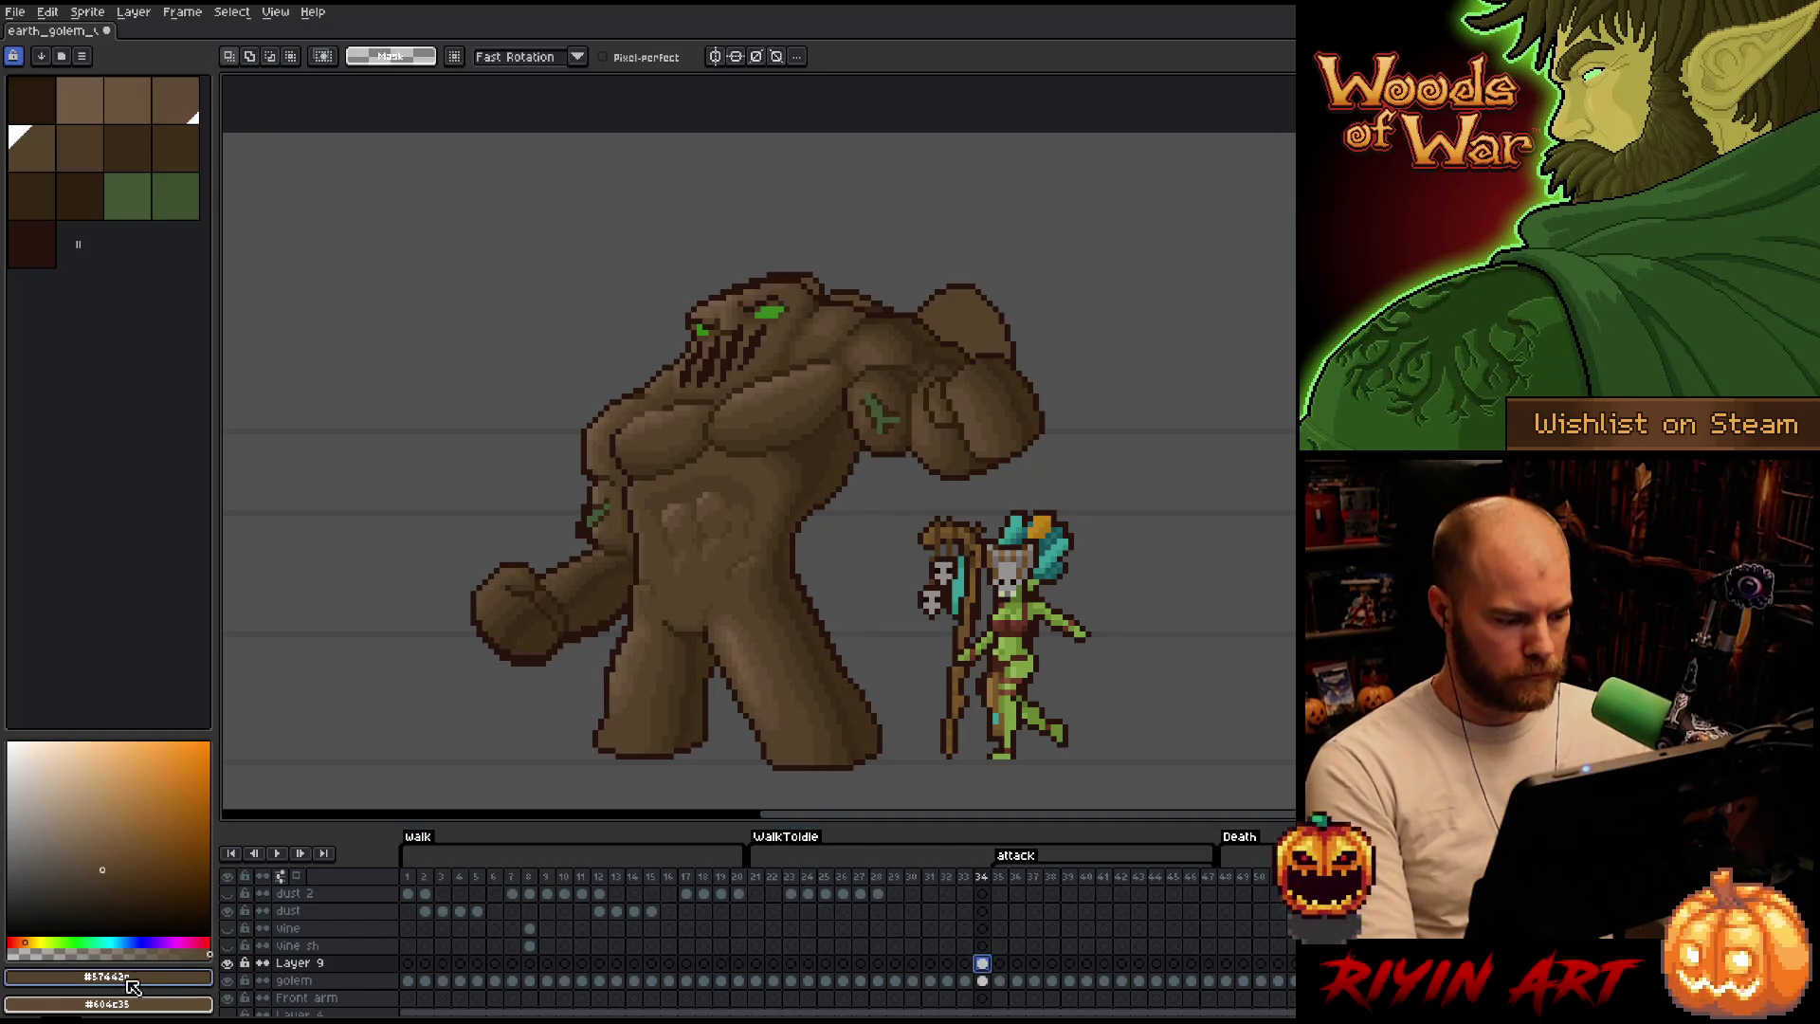
pyautogui.click(226, 965)
pyautogui.click(235, 968)
pyautogui.click(234, 966)
pyautogui.click(235, 966)
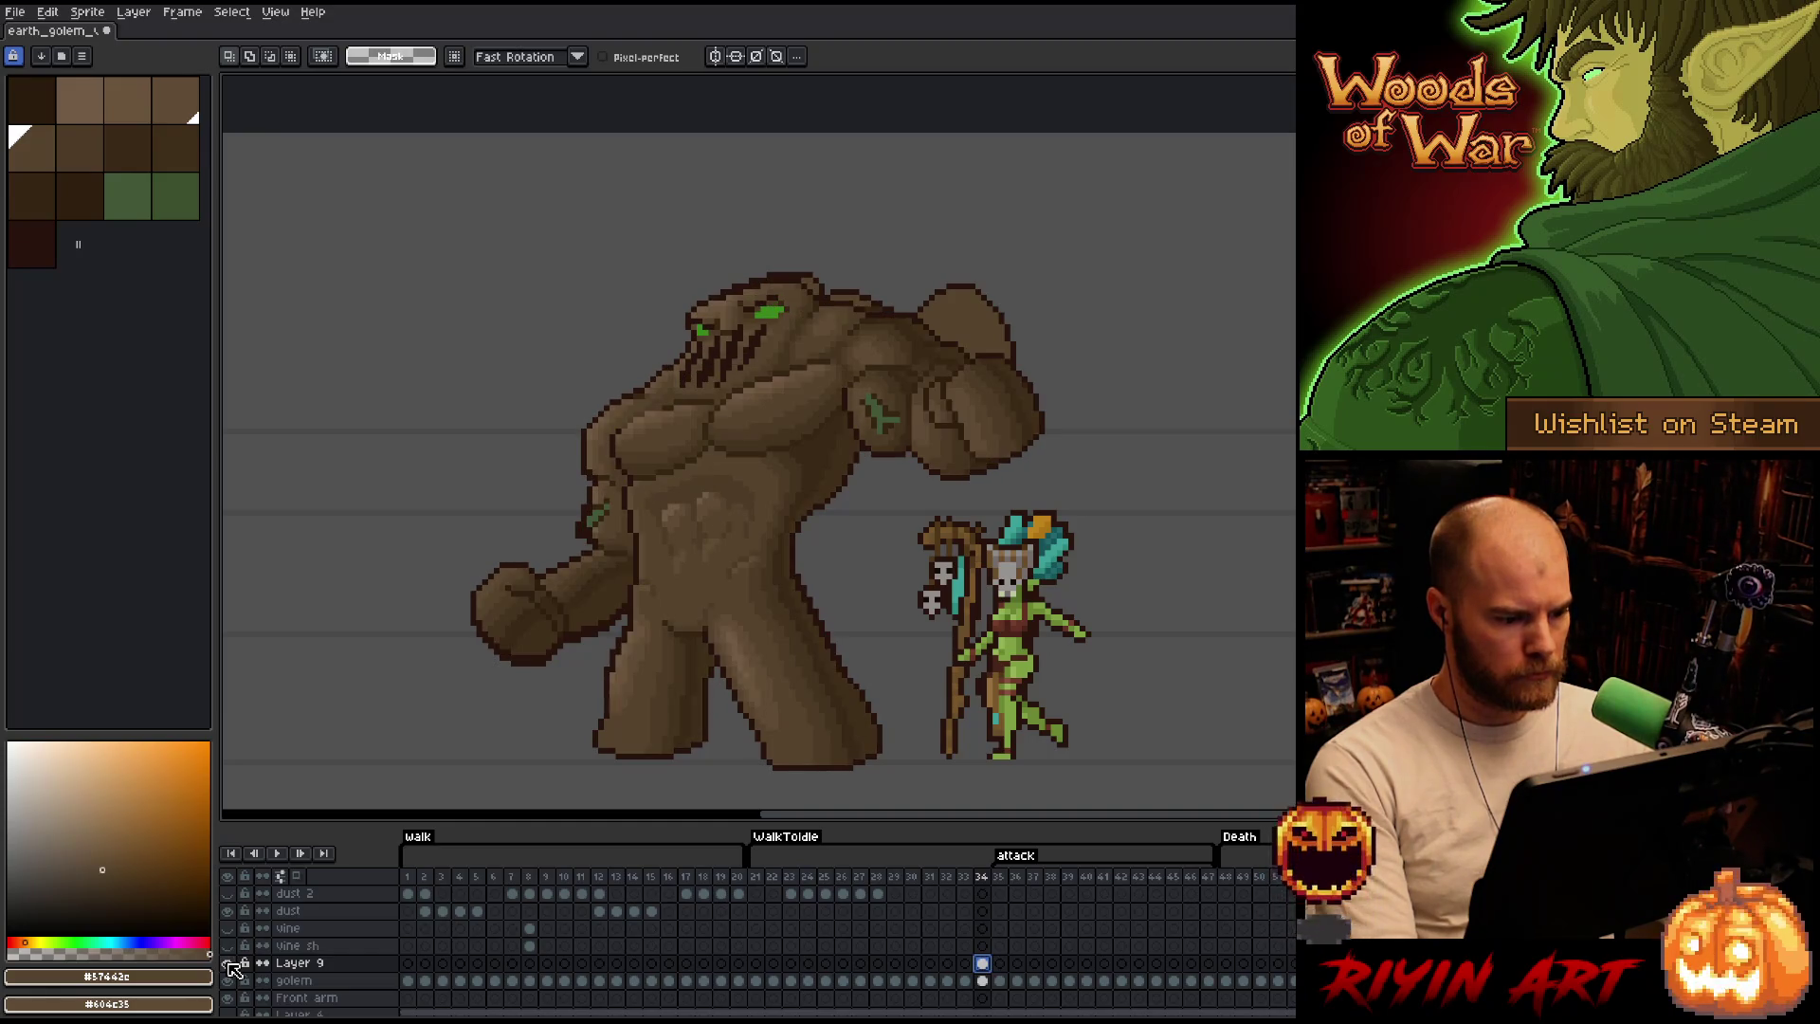
pyautogui.hotkey('shift', 'r')
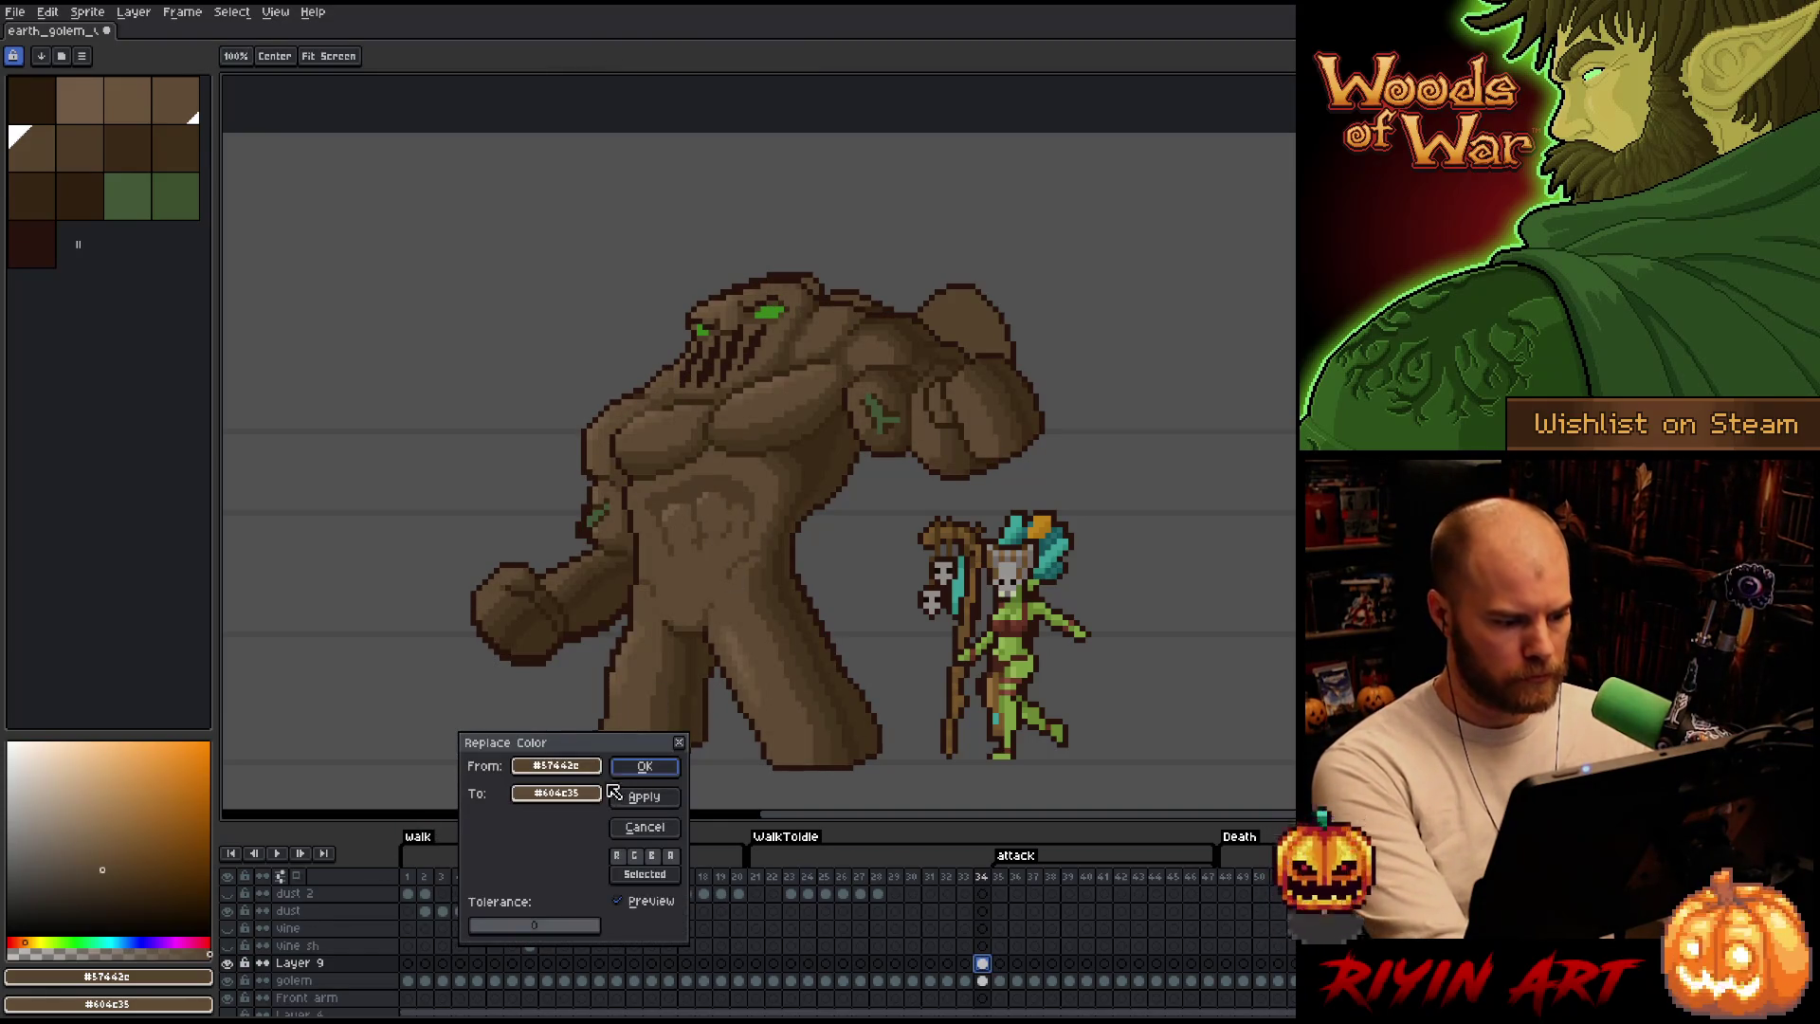
# Replace the golem's dark outline colour on frame 34 with mid brown #604c35.
pyautogui.click(805, 589)
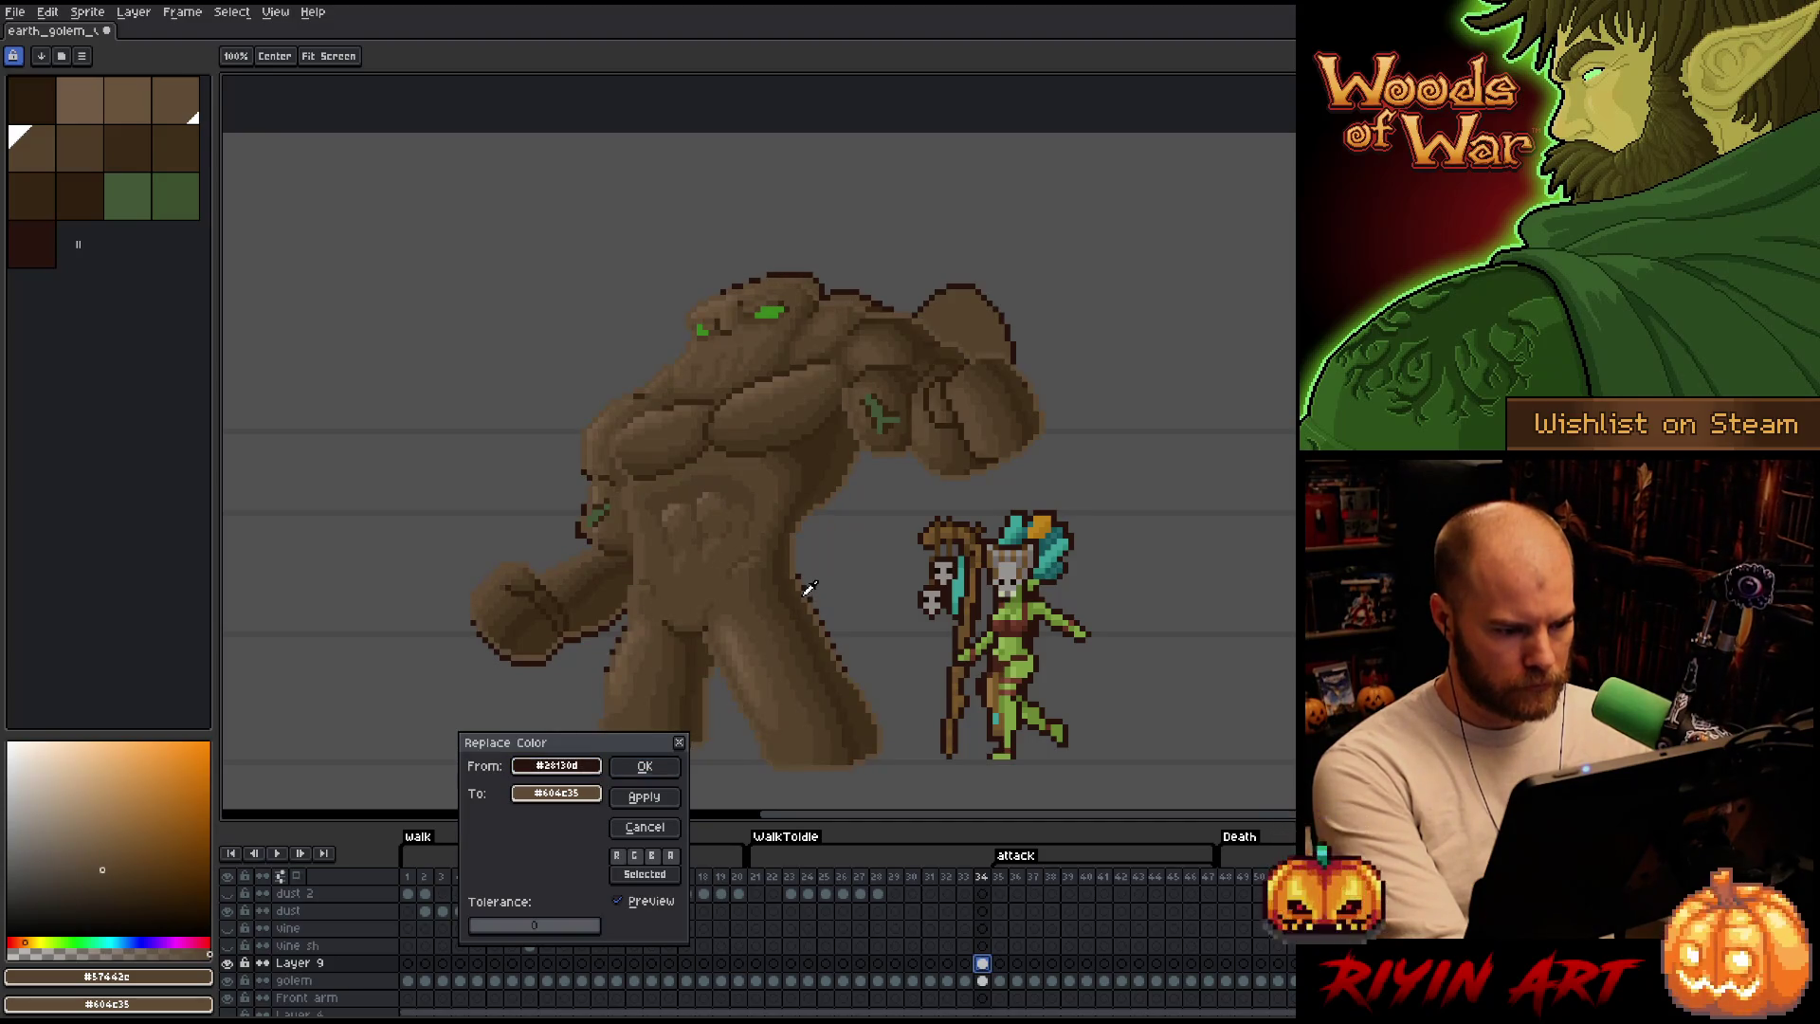
pyautogui.click(554, 793)
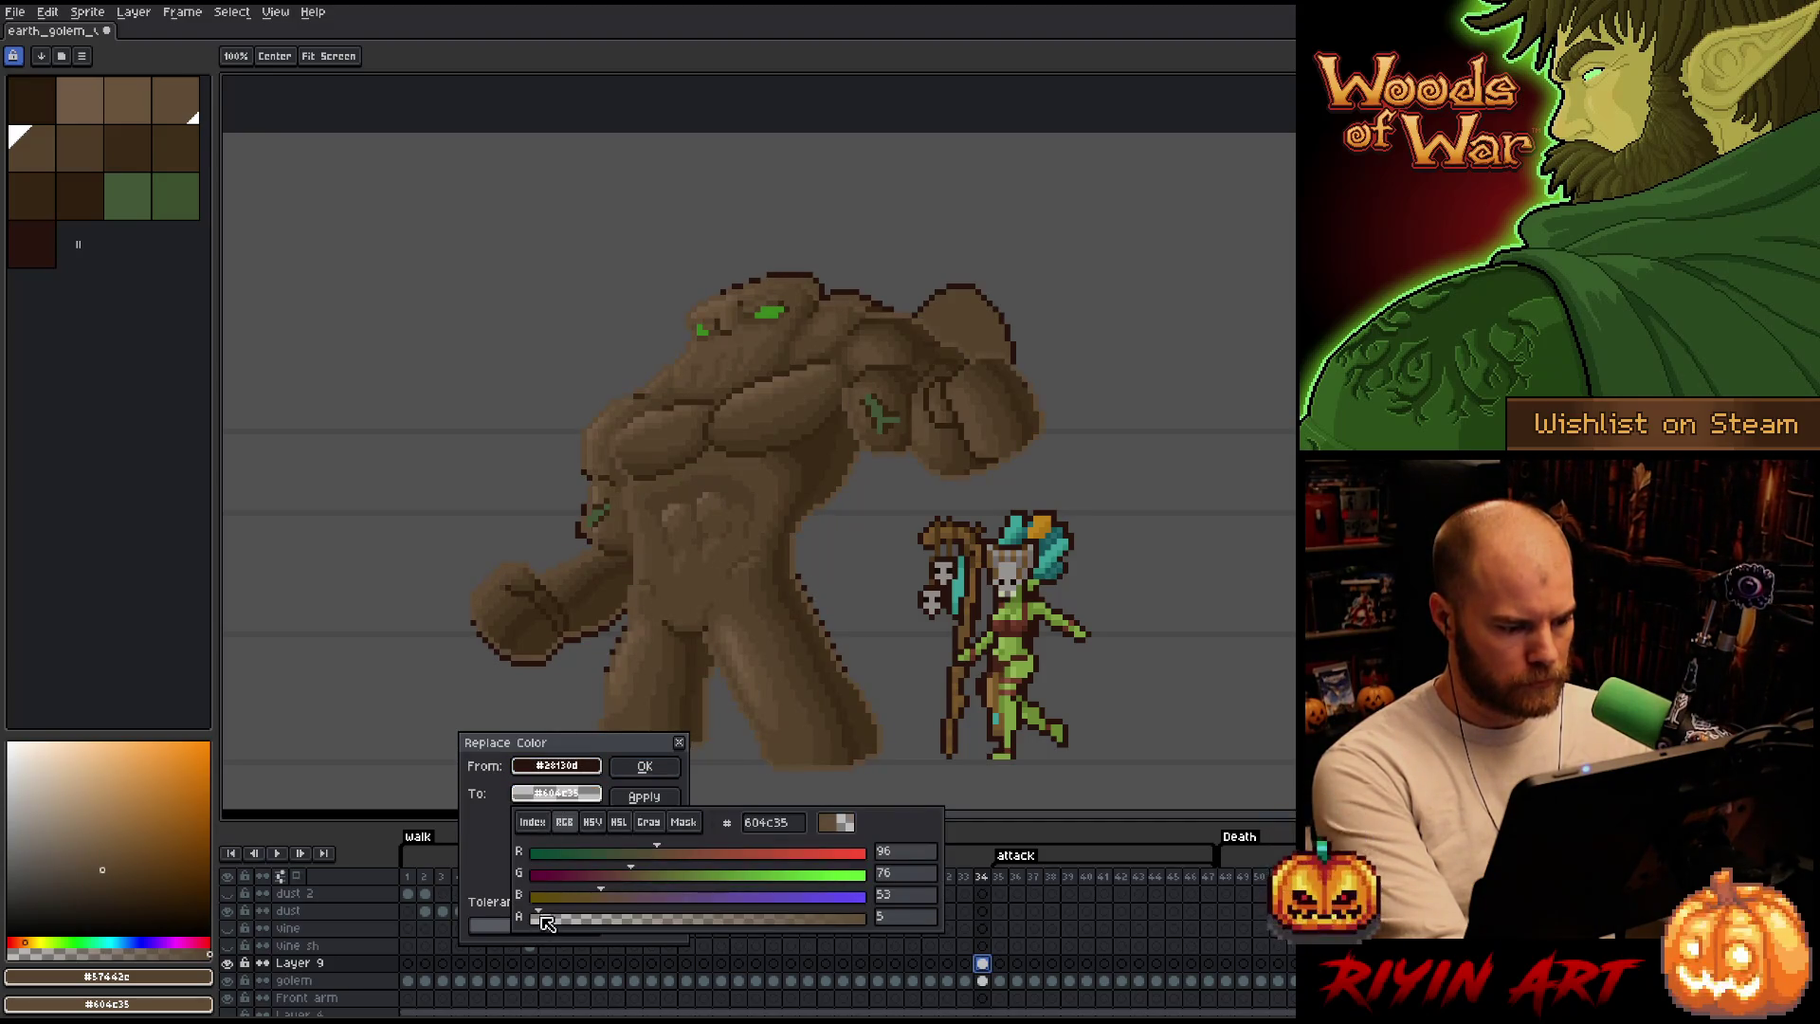
pyautogui.click(644, 764)
pyautogui.press('m')
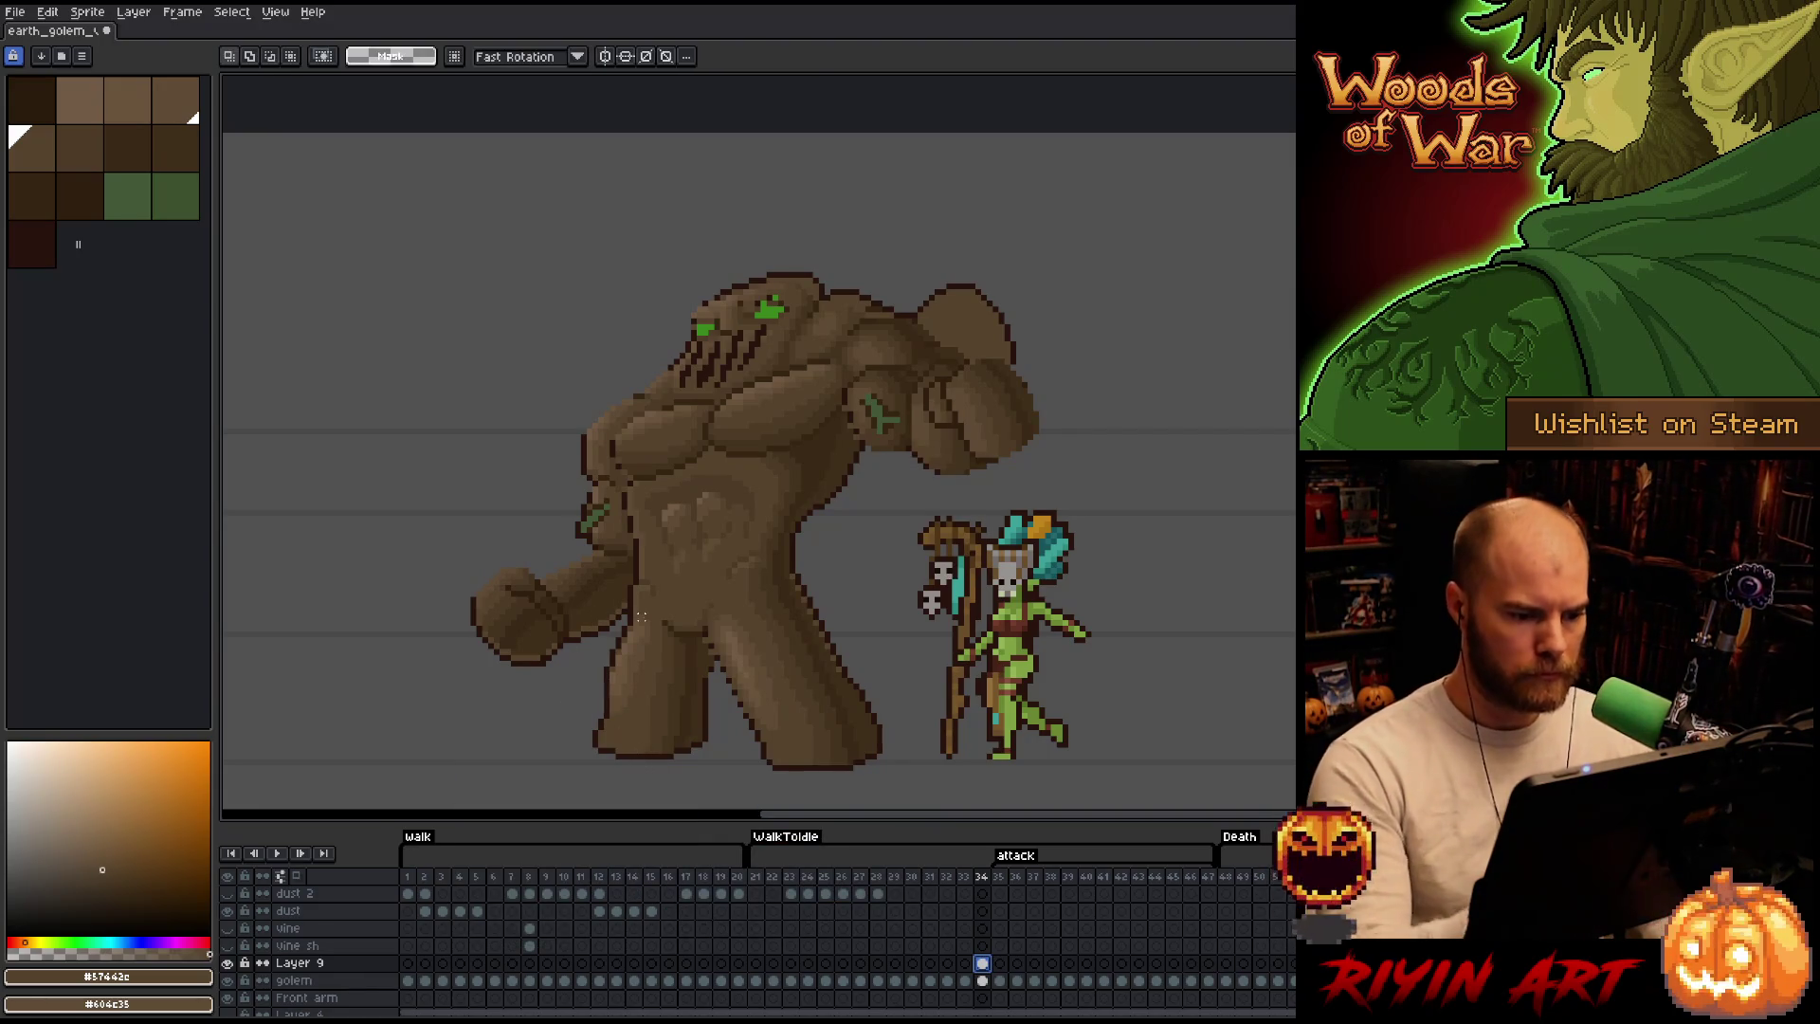
# Nudge the golem's legs up a few pixels and flip between neighbouring attack frames to compare.
pyautogui.press('b')
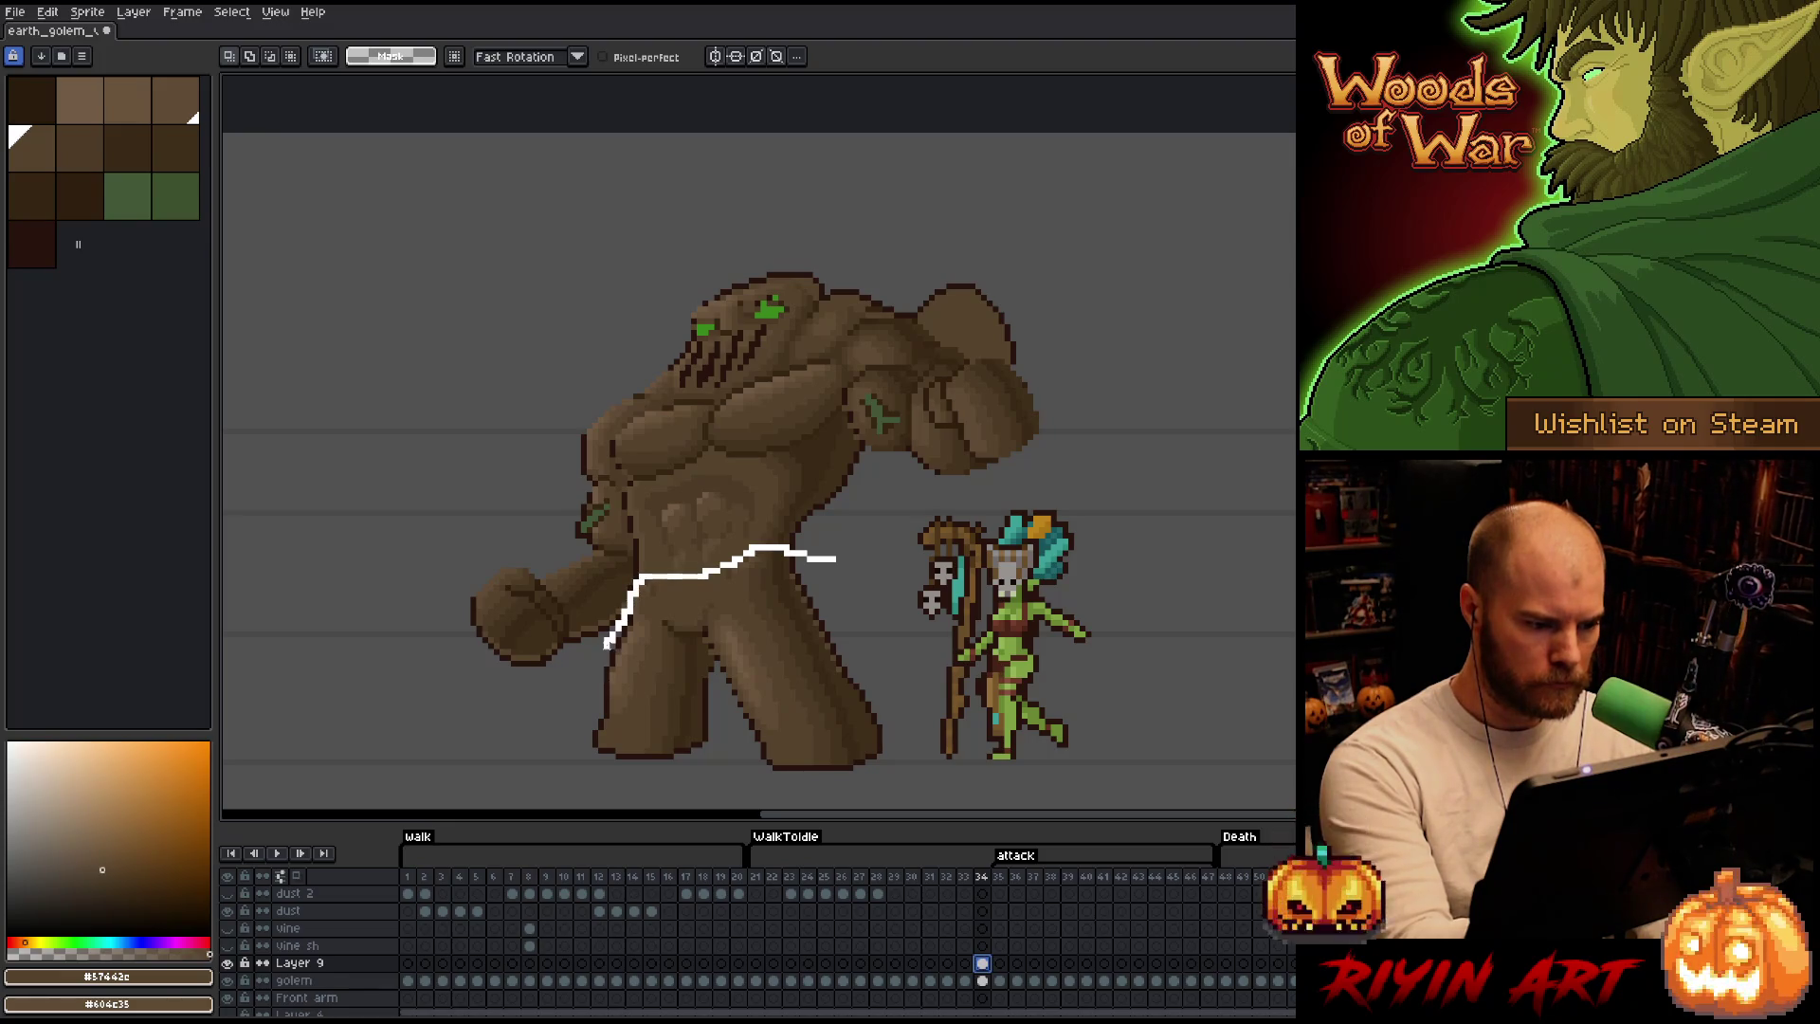
pyautogui.moveTo(608, 640); pyautogui.dragTo(922, 640)
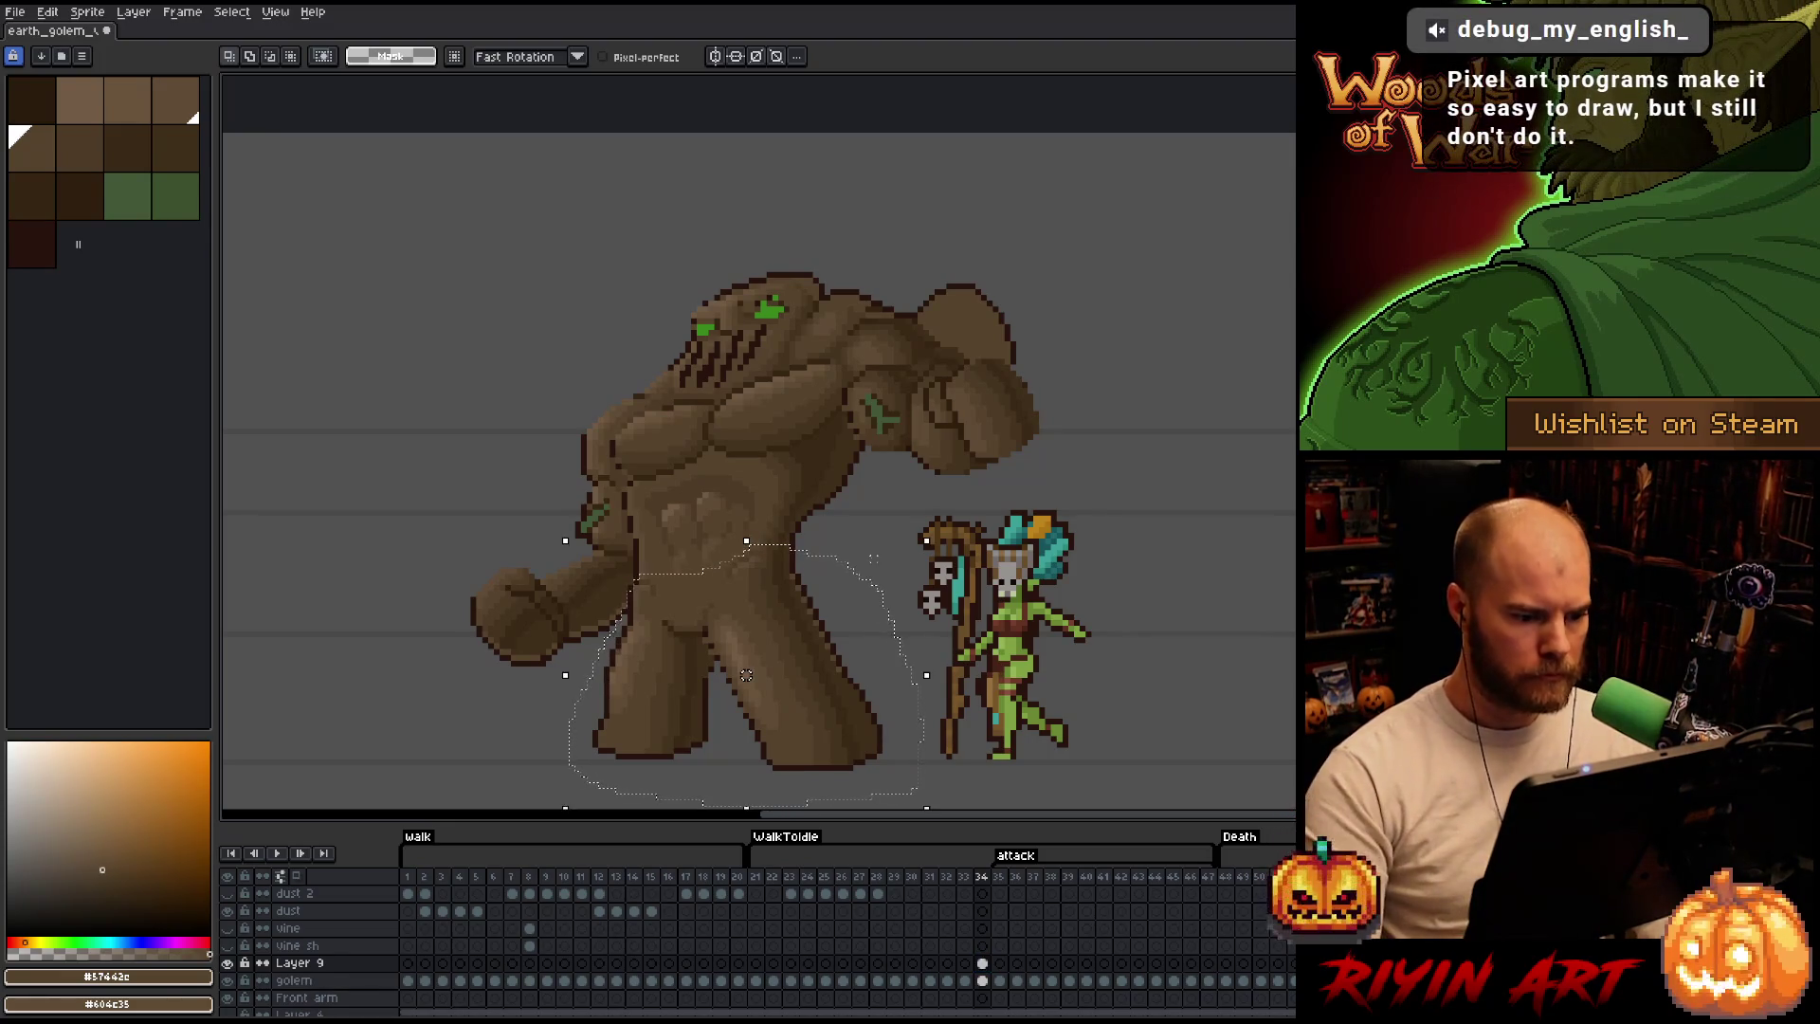
pyautogui.press('Up')
pyautogui.hotkey('ctrl', 'd')
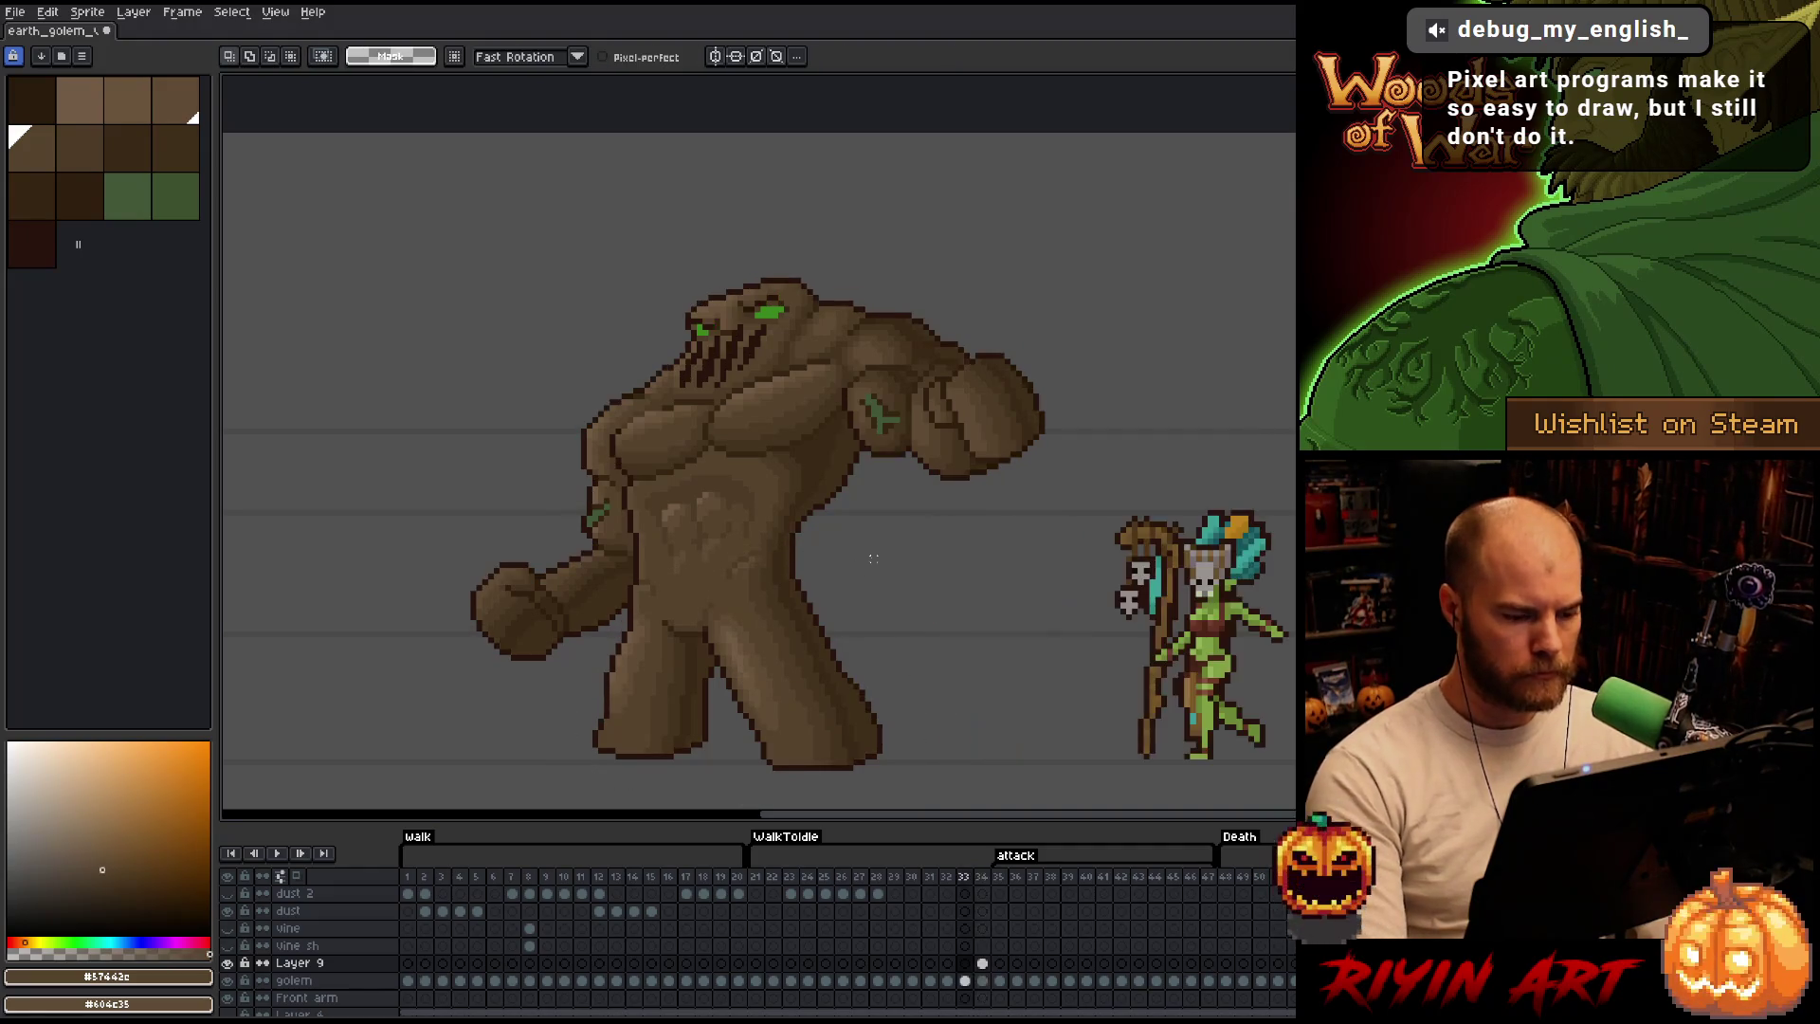
pyautogui.press('Right')
pyautogui.press('Left')
pyautogui.press('Right')
pyautogui.press('Left')
# Lasso the golem's feet, drop the selection unchanged, and begin outlining the raised fist.
pyautogui.moveTo(931, 754); pyautogui.dragTo(799, 685)
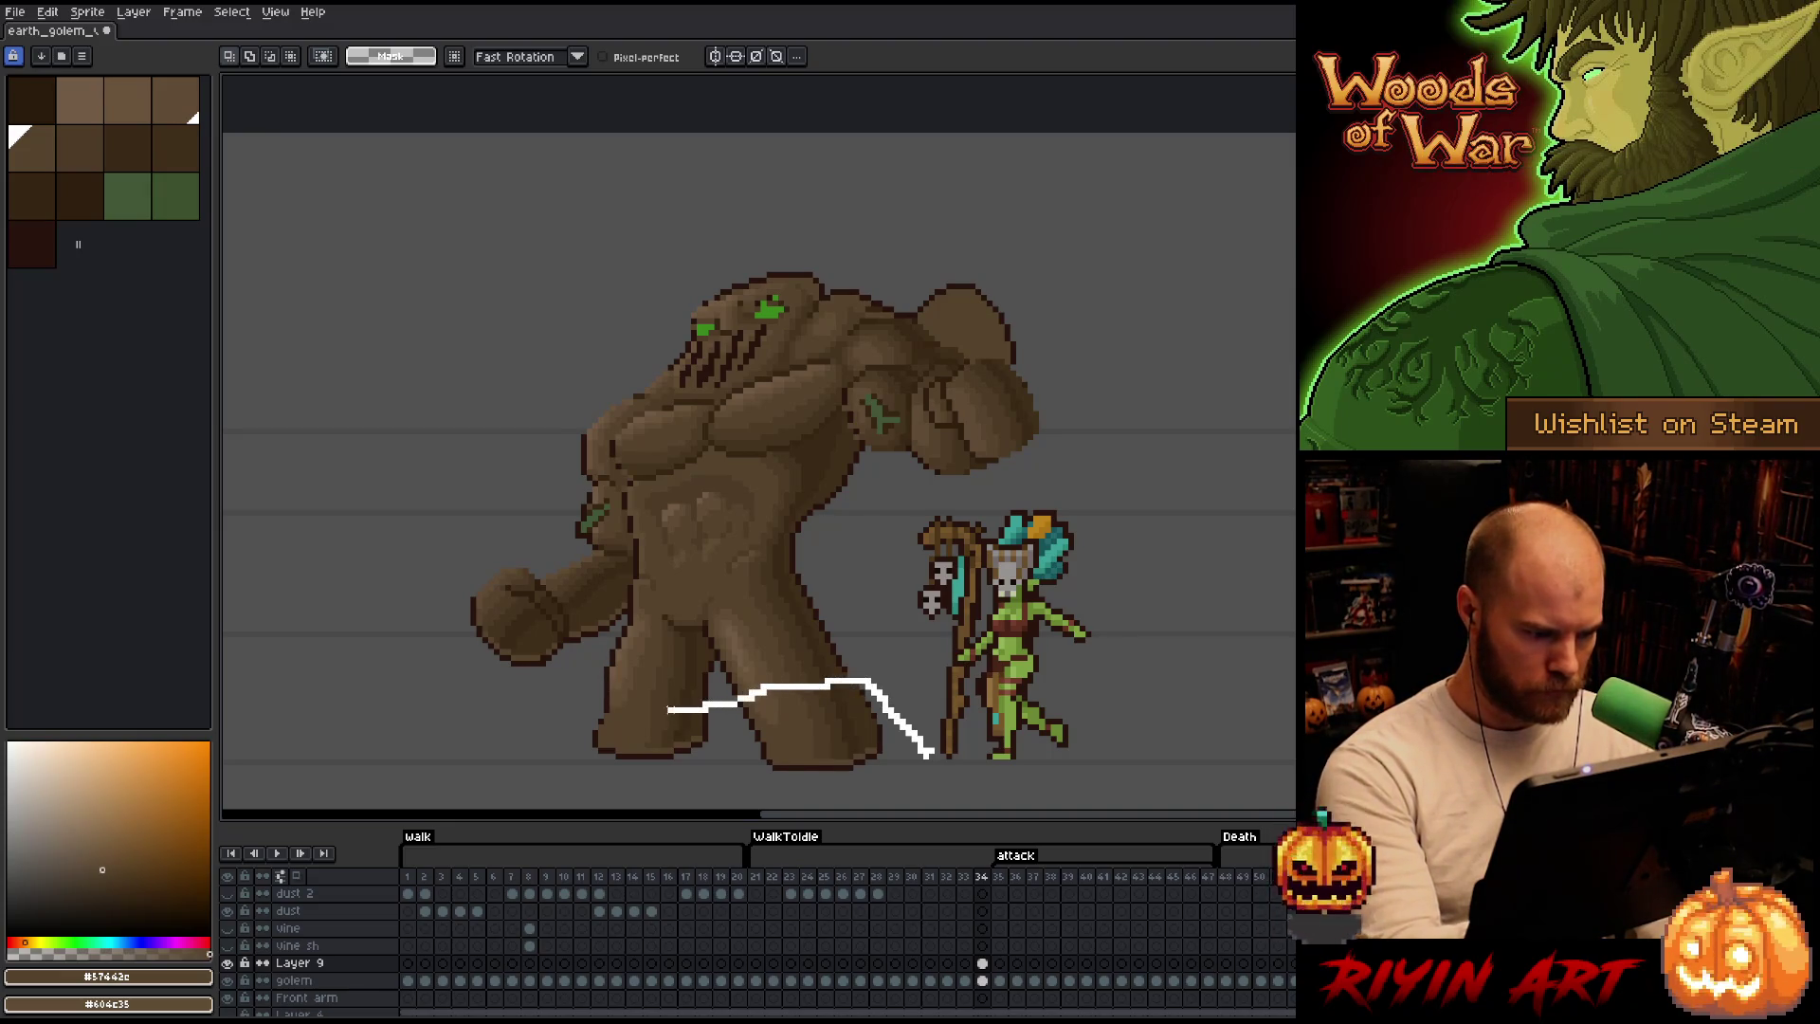
pyautogui.moveTo(605, 700)
pyautogui.mouseDown()
pyautogui.moveTo(801, 785)
pyautogui.moveTo(947, 783)
pyautogui.mouseUp()
pyautogui.hotkey('ctrl', 'd')
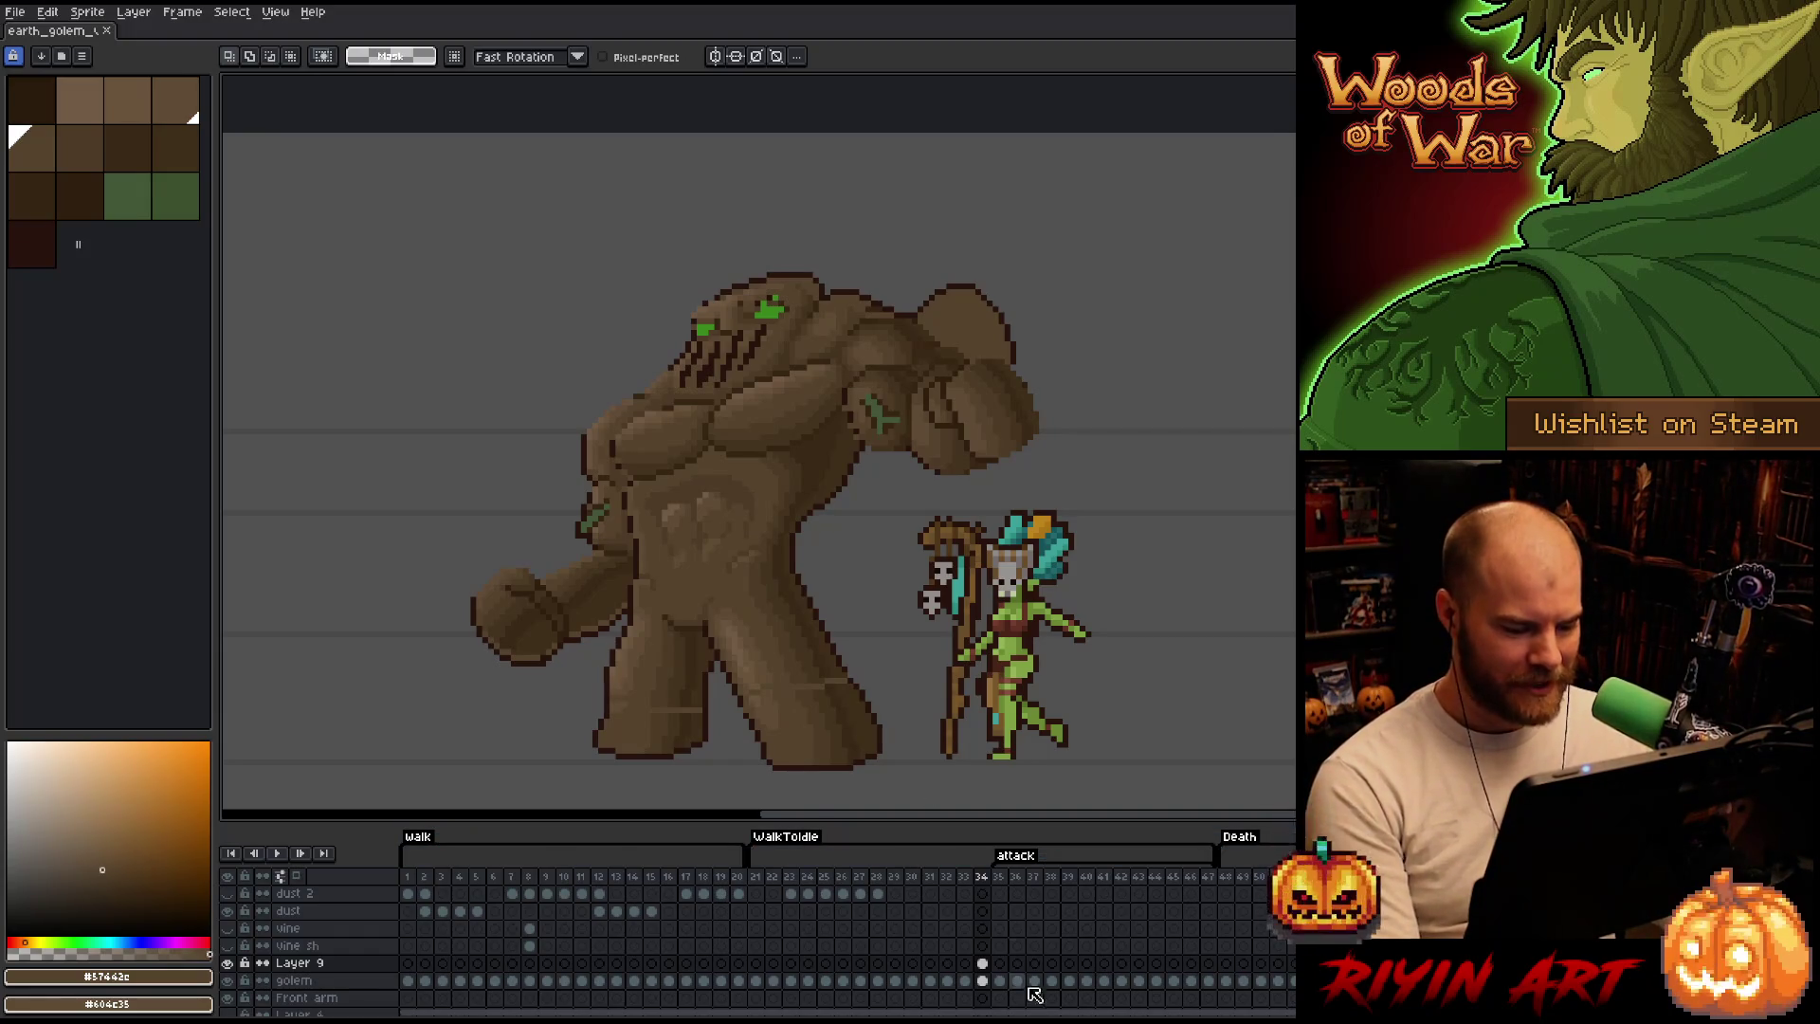
pyautogui.moveTo(1072, 355); pyautogui.dragTo(881, 457)
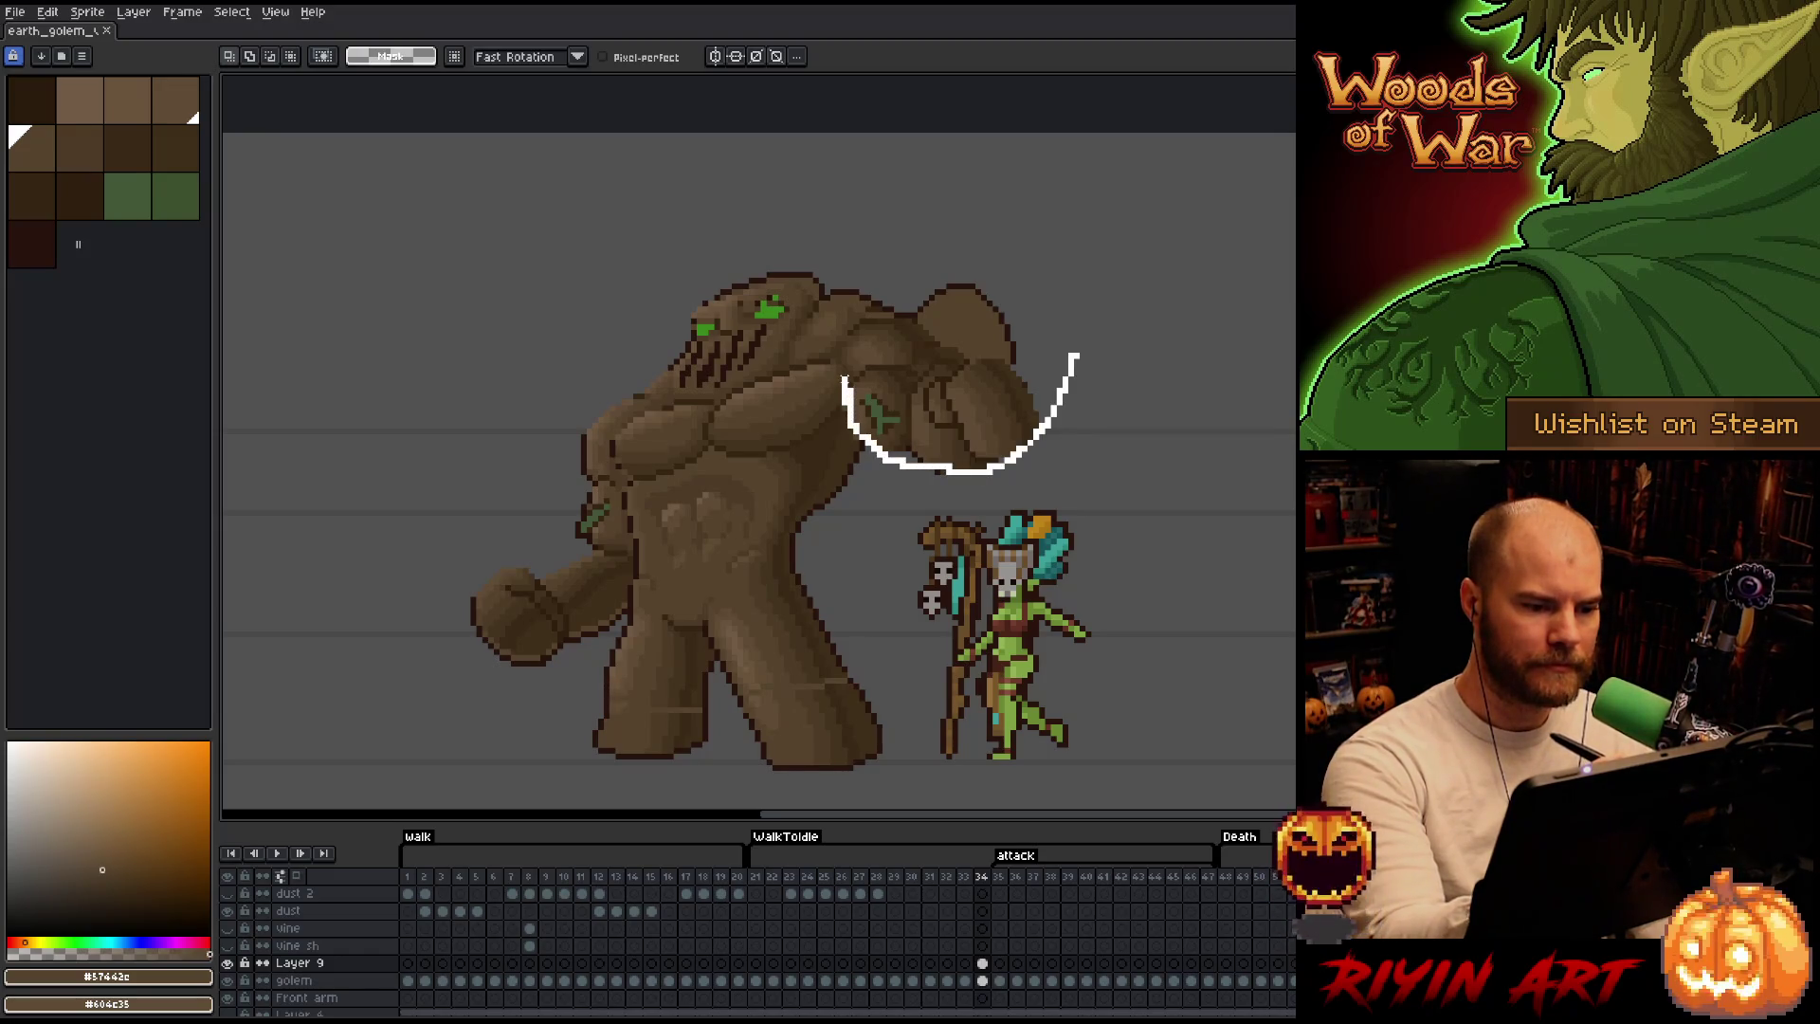
# Place a detached copy of the golem's fist at the upper right of the canvas.
pyautogui.moveTo(863, 315); pyautogui.dragTo(981, 282)
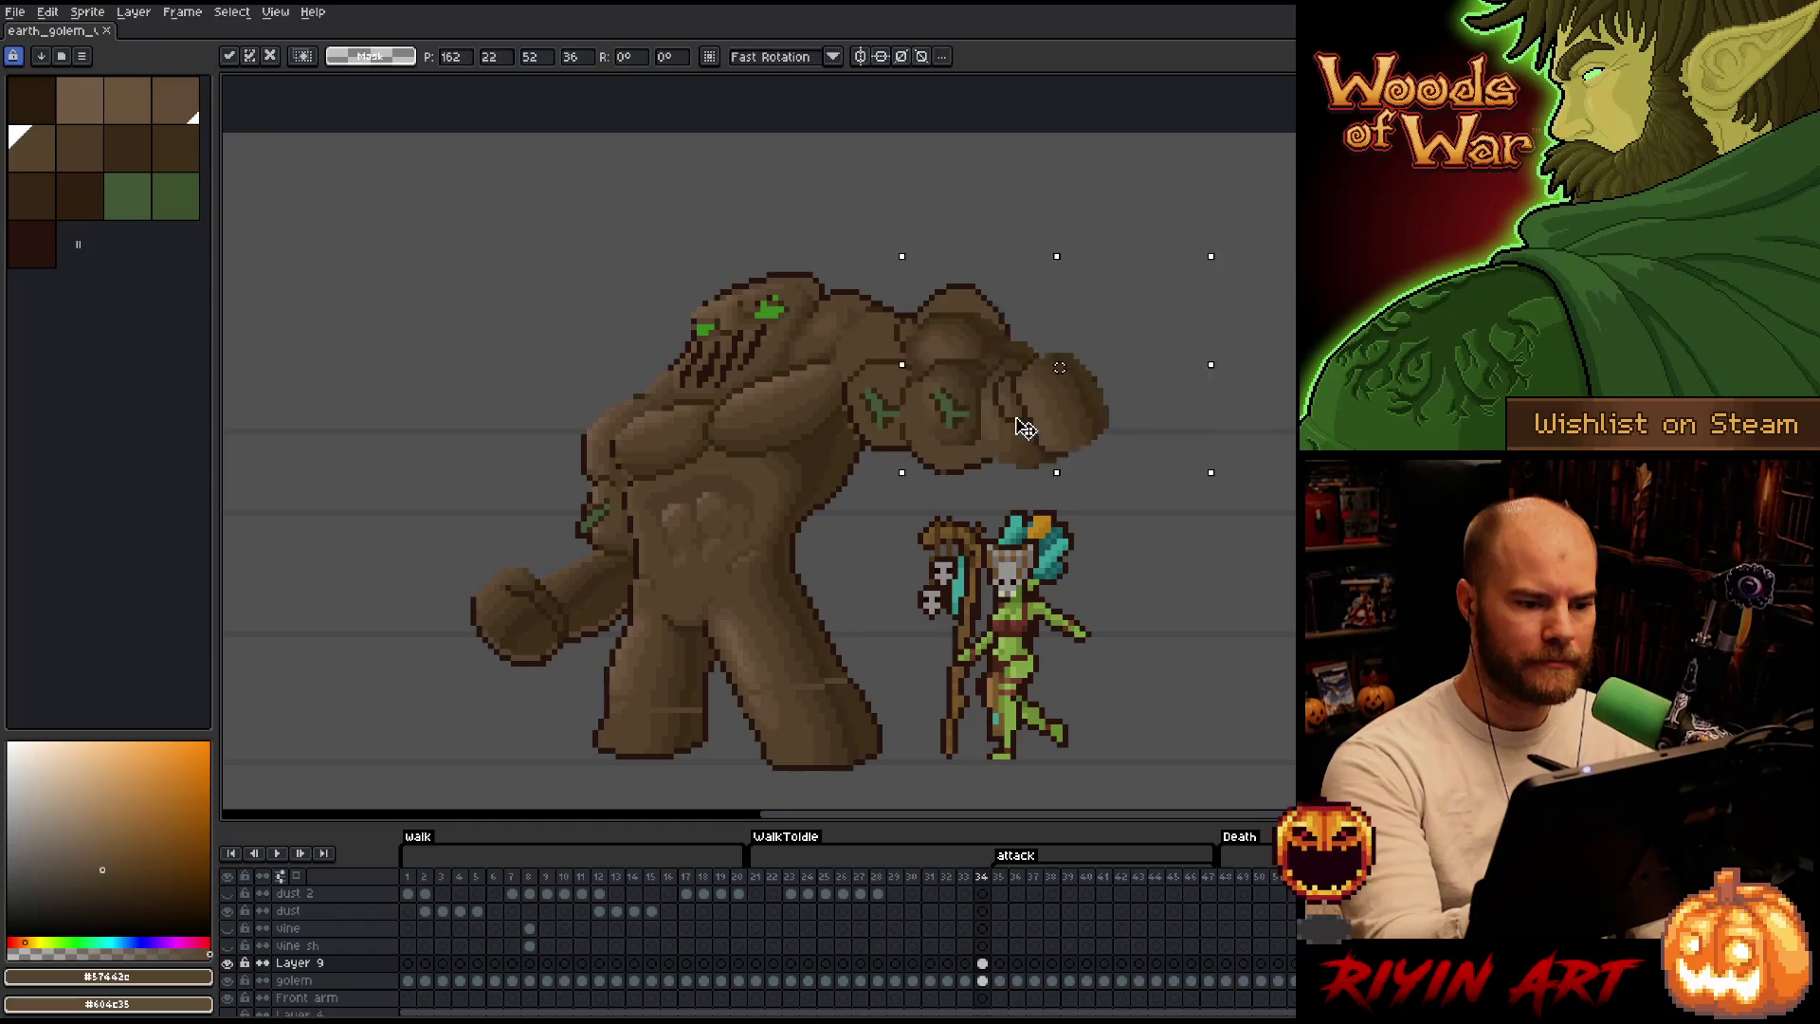
pyautogui.moveTo(959, 423); pyautogui.dragTo(1201, 296)
pyautogui.press('b')
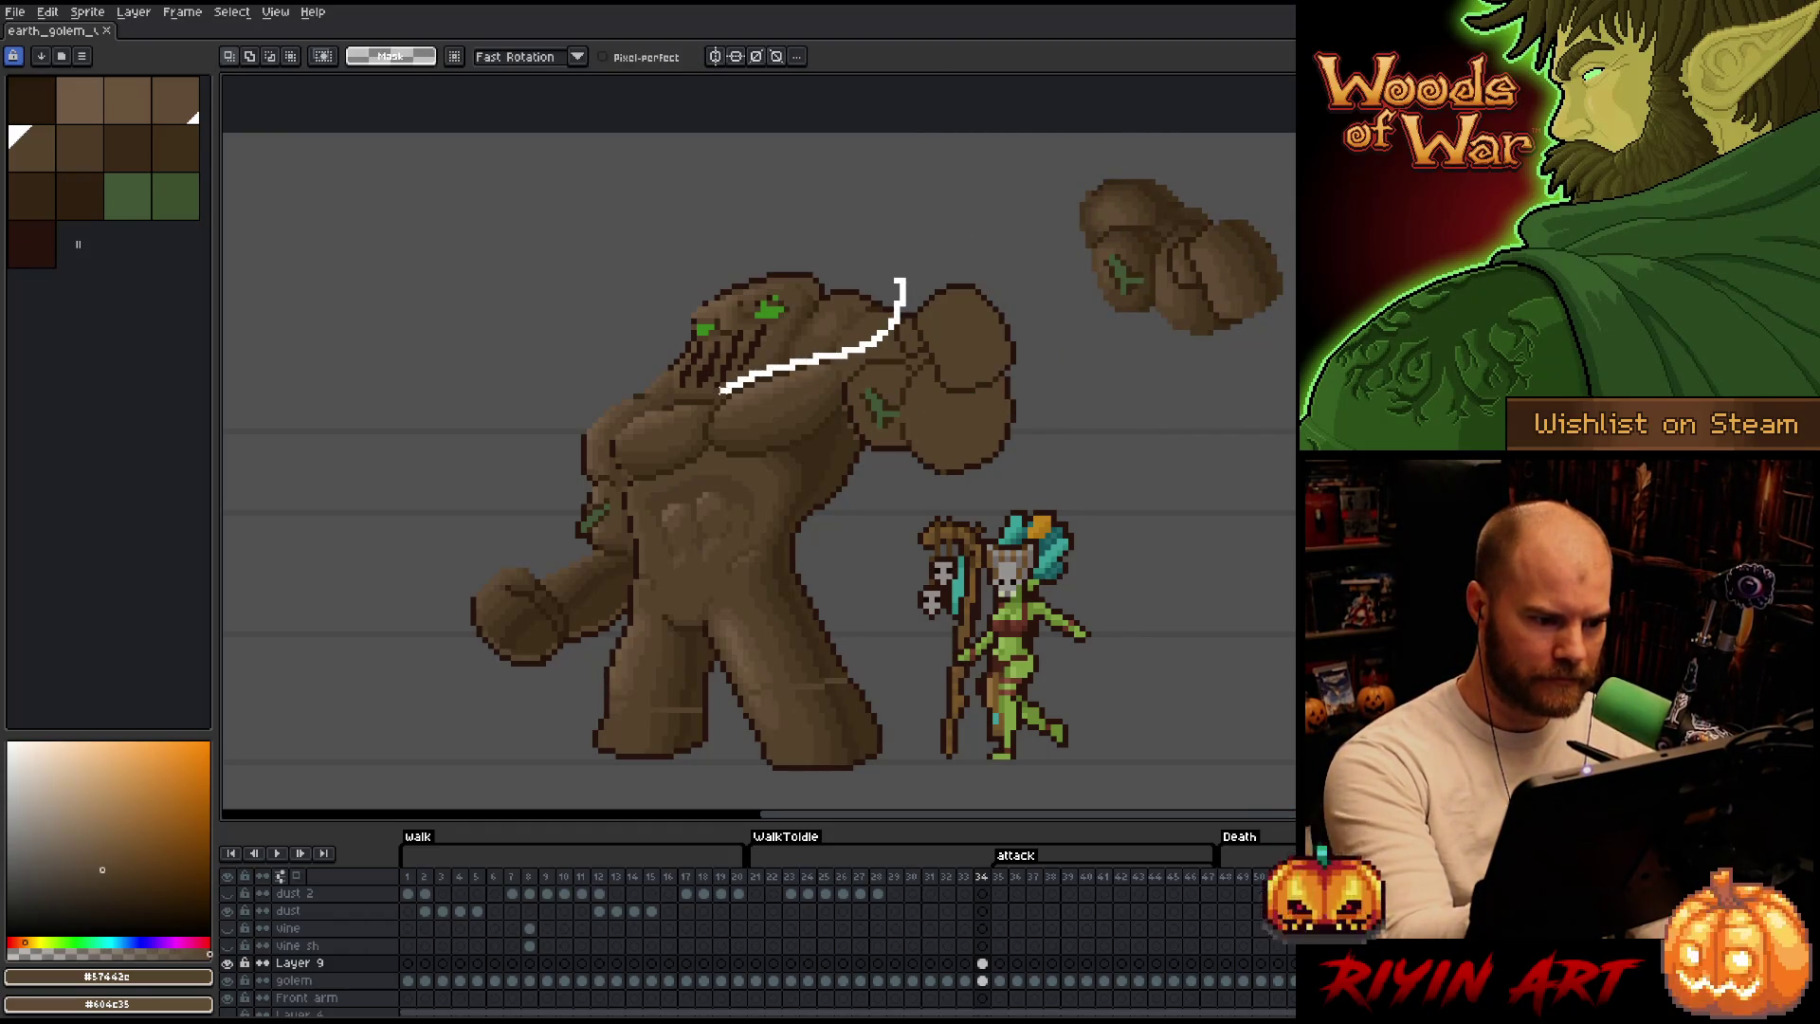
# Place a copy of the golem's head up-left of the golem and compare against a neighbouring frame.
pyautogui.moveTo(899, 286); pyautogui.dragTo(834, 252)
pyautogui.moveTo(781, 359); pyautogui.dragTo(776, 351)
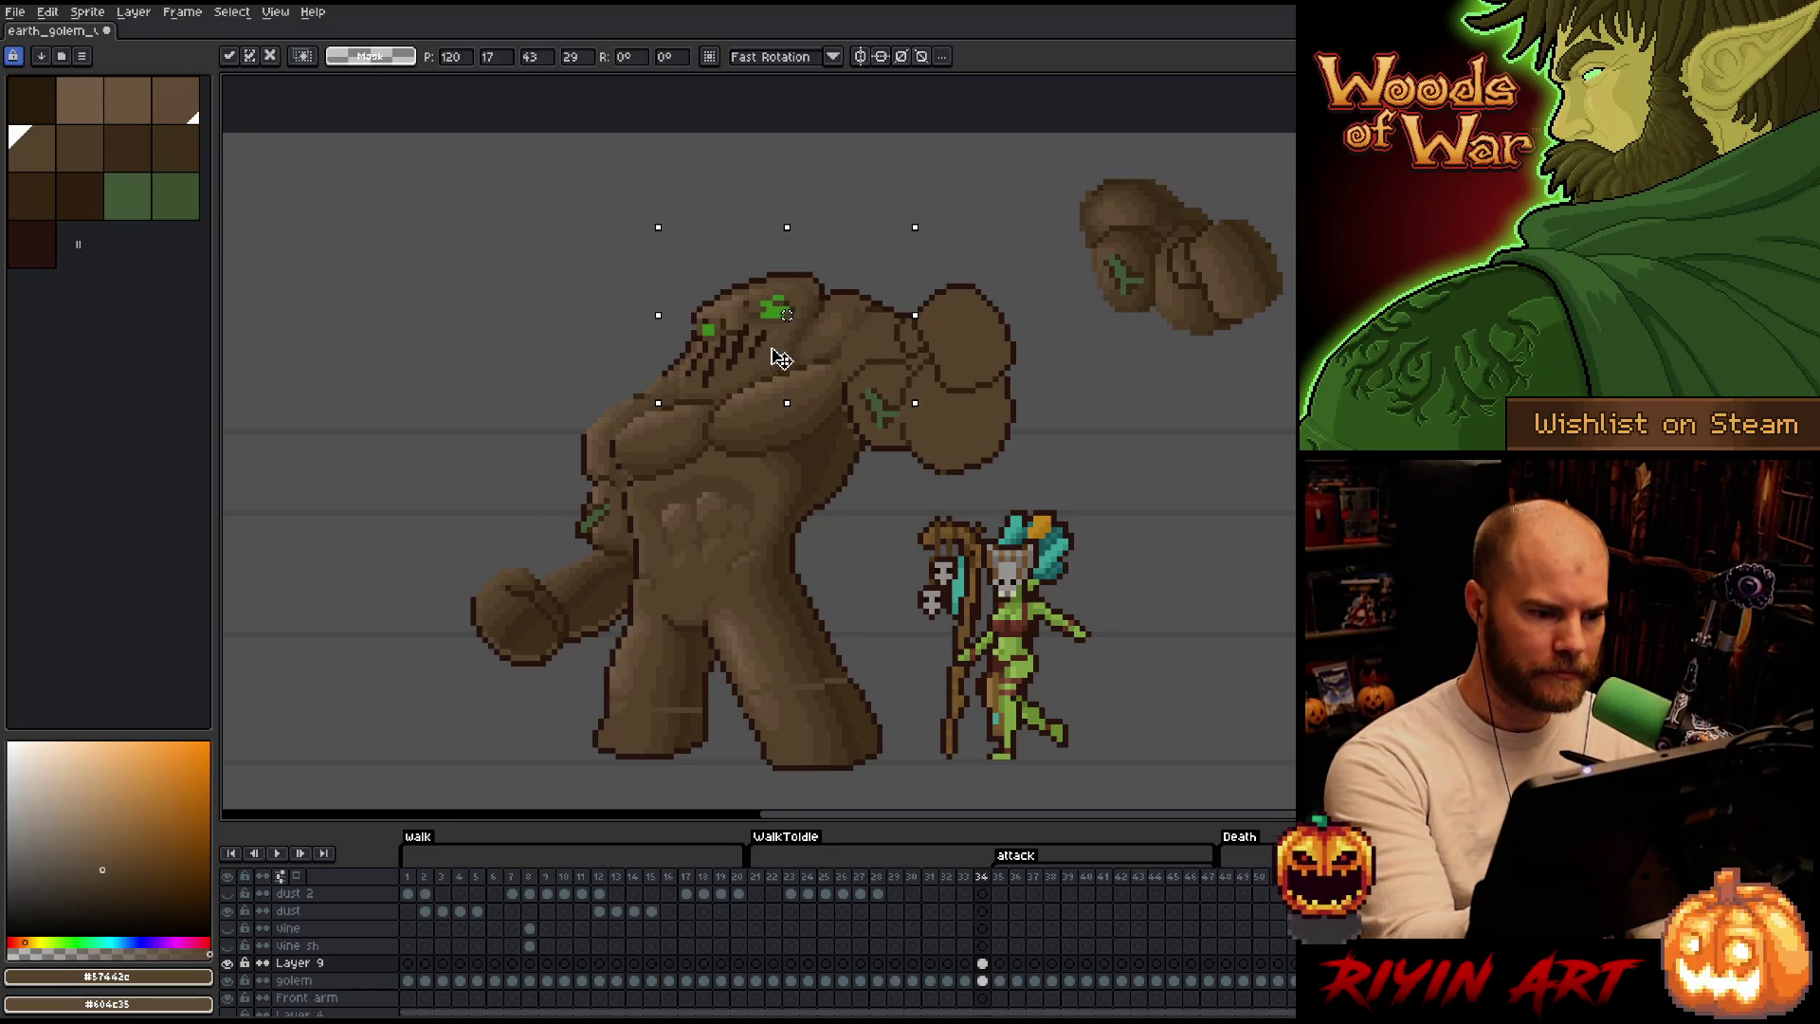
pyautogui.moveTo(780, 358); pyautogui.dragTo(560, 290)
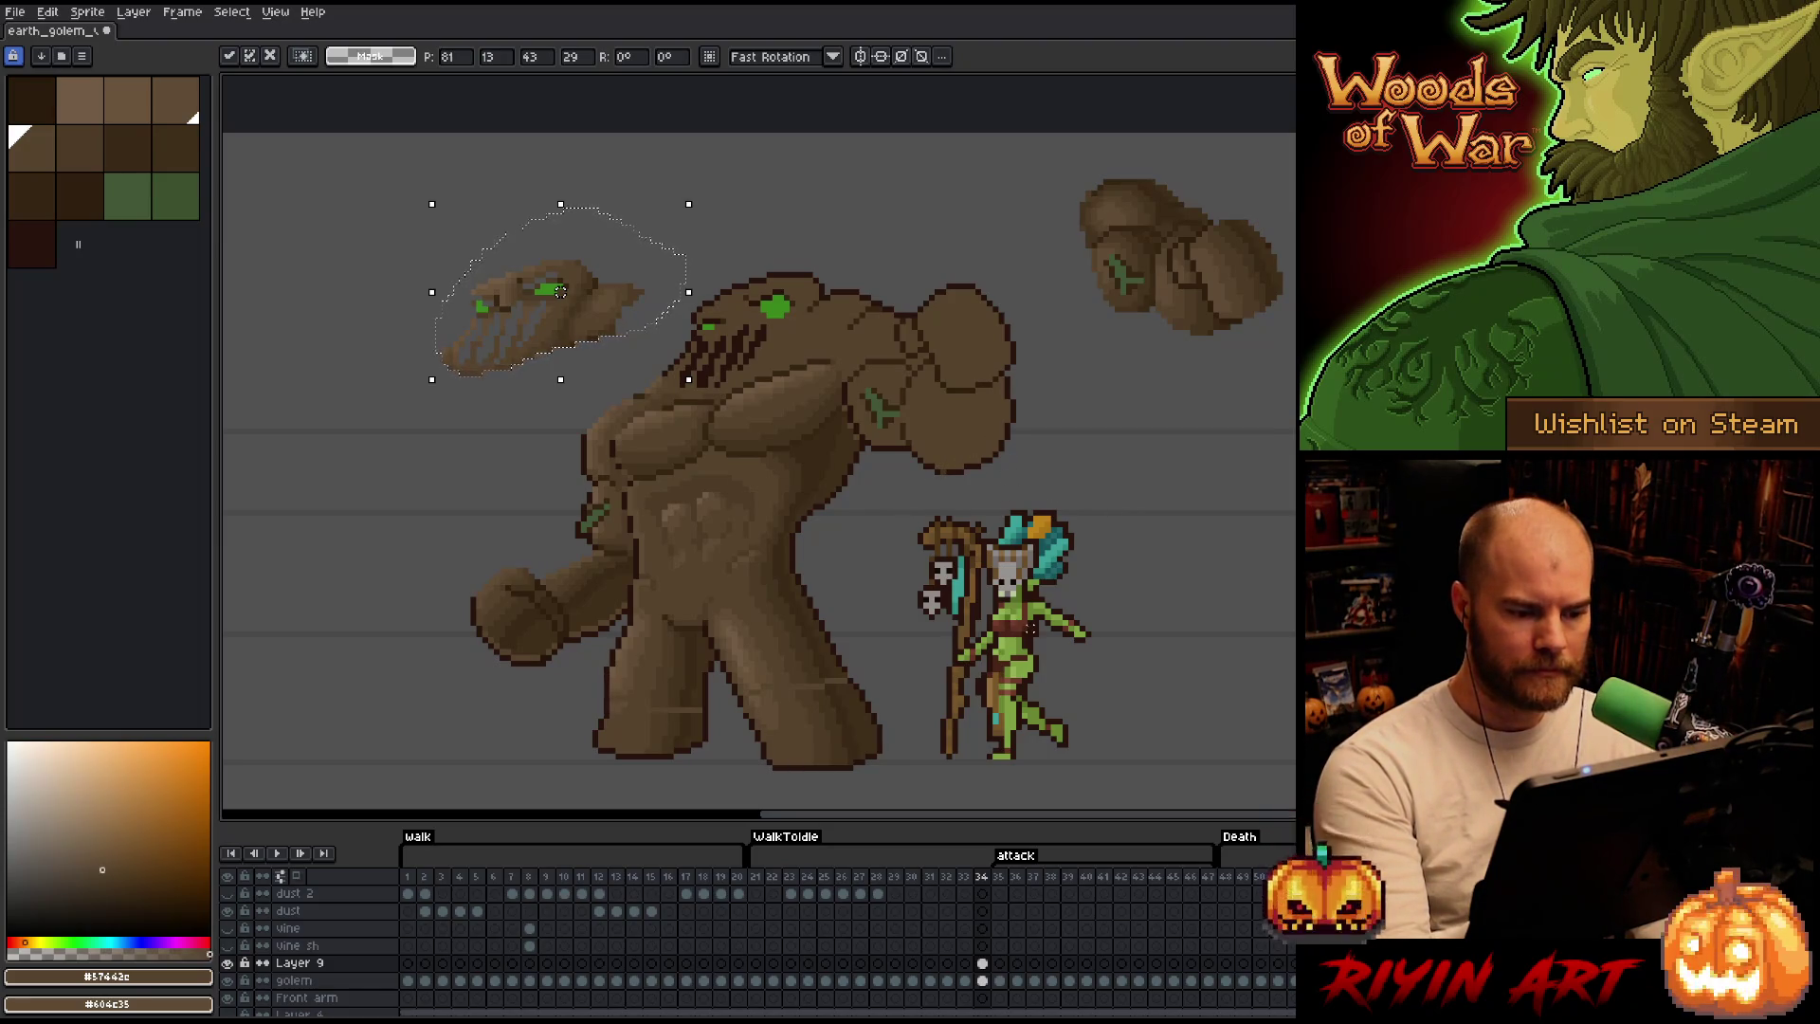
pyautogui.press('Return')
pyautogui.press('Right')
pyautogui.press('Left')
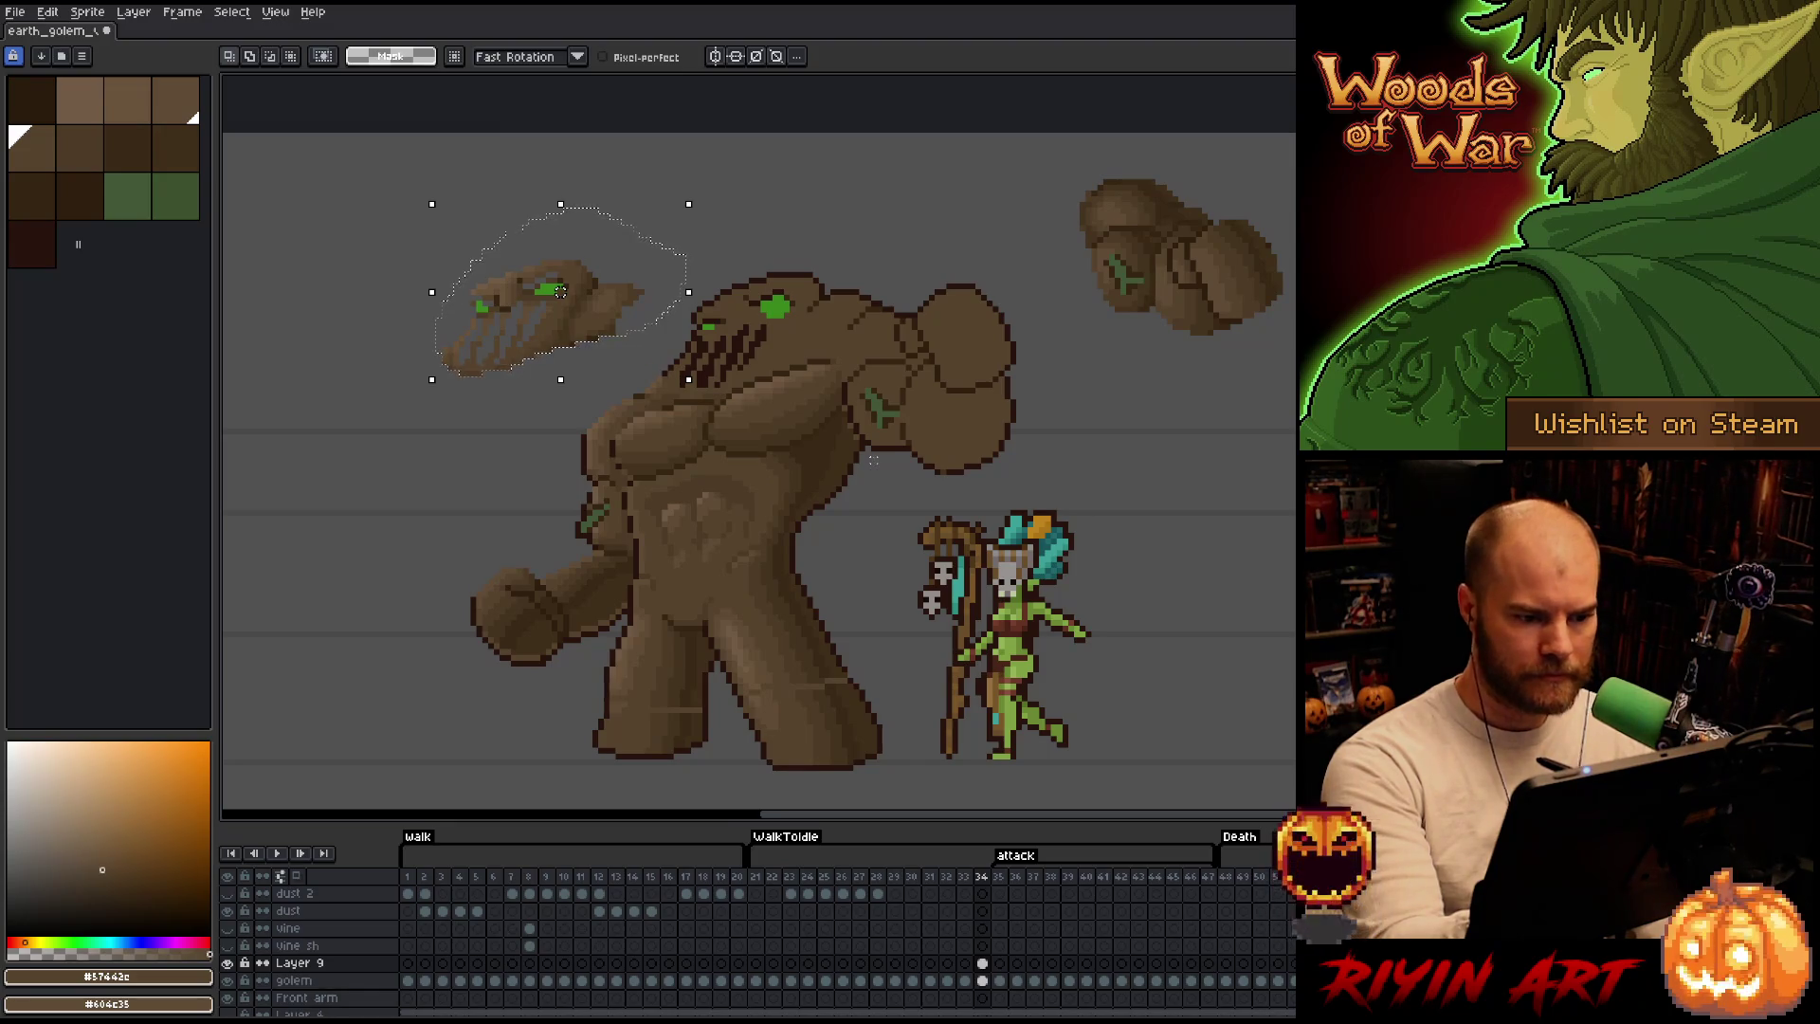
# Drop a shoulder selection and pick a darker brown for shading with the eyedropper.
pyautogui.moveTo(869, 464); pyautogui.dragTo(873, 383)
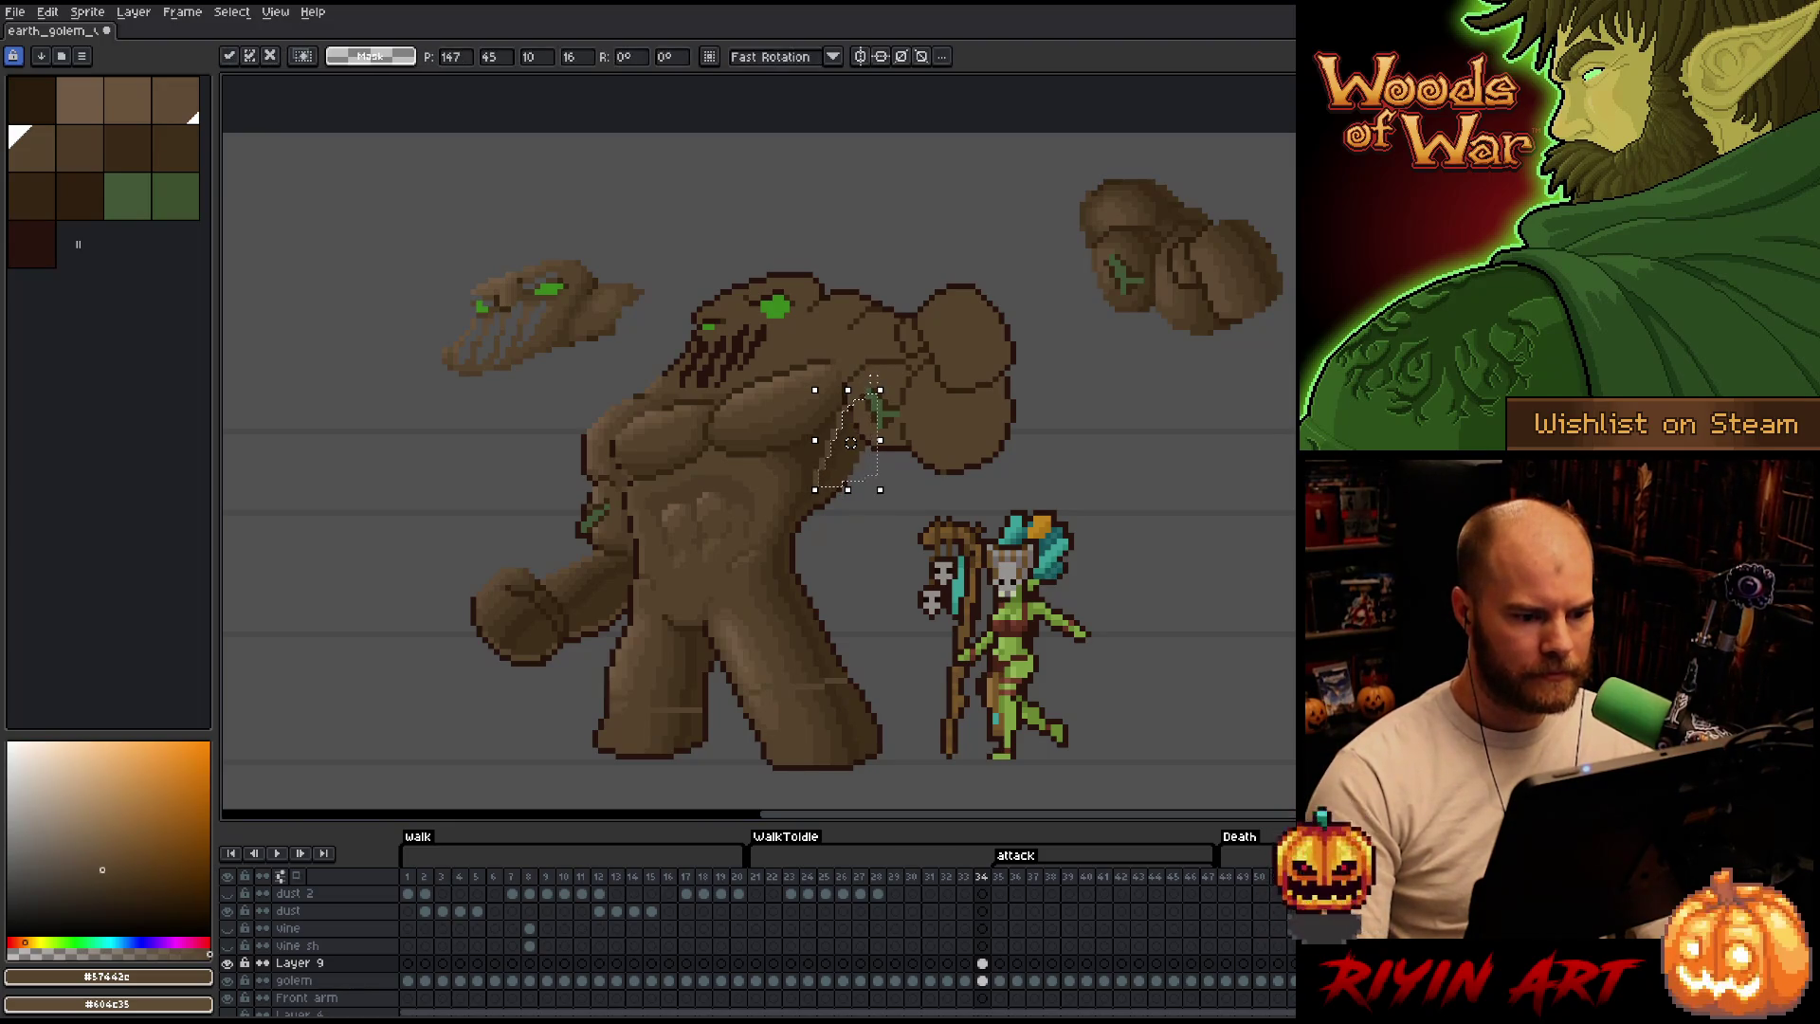
pyautogui.hotkey('ctrl', 'd')
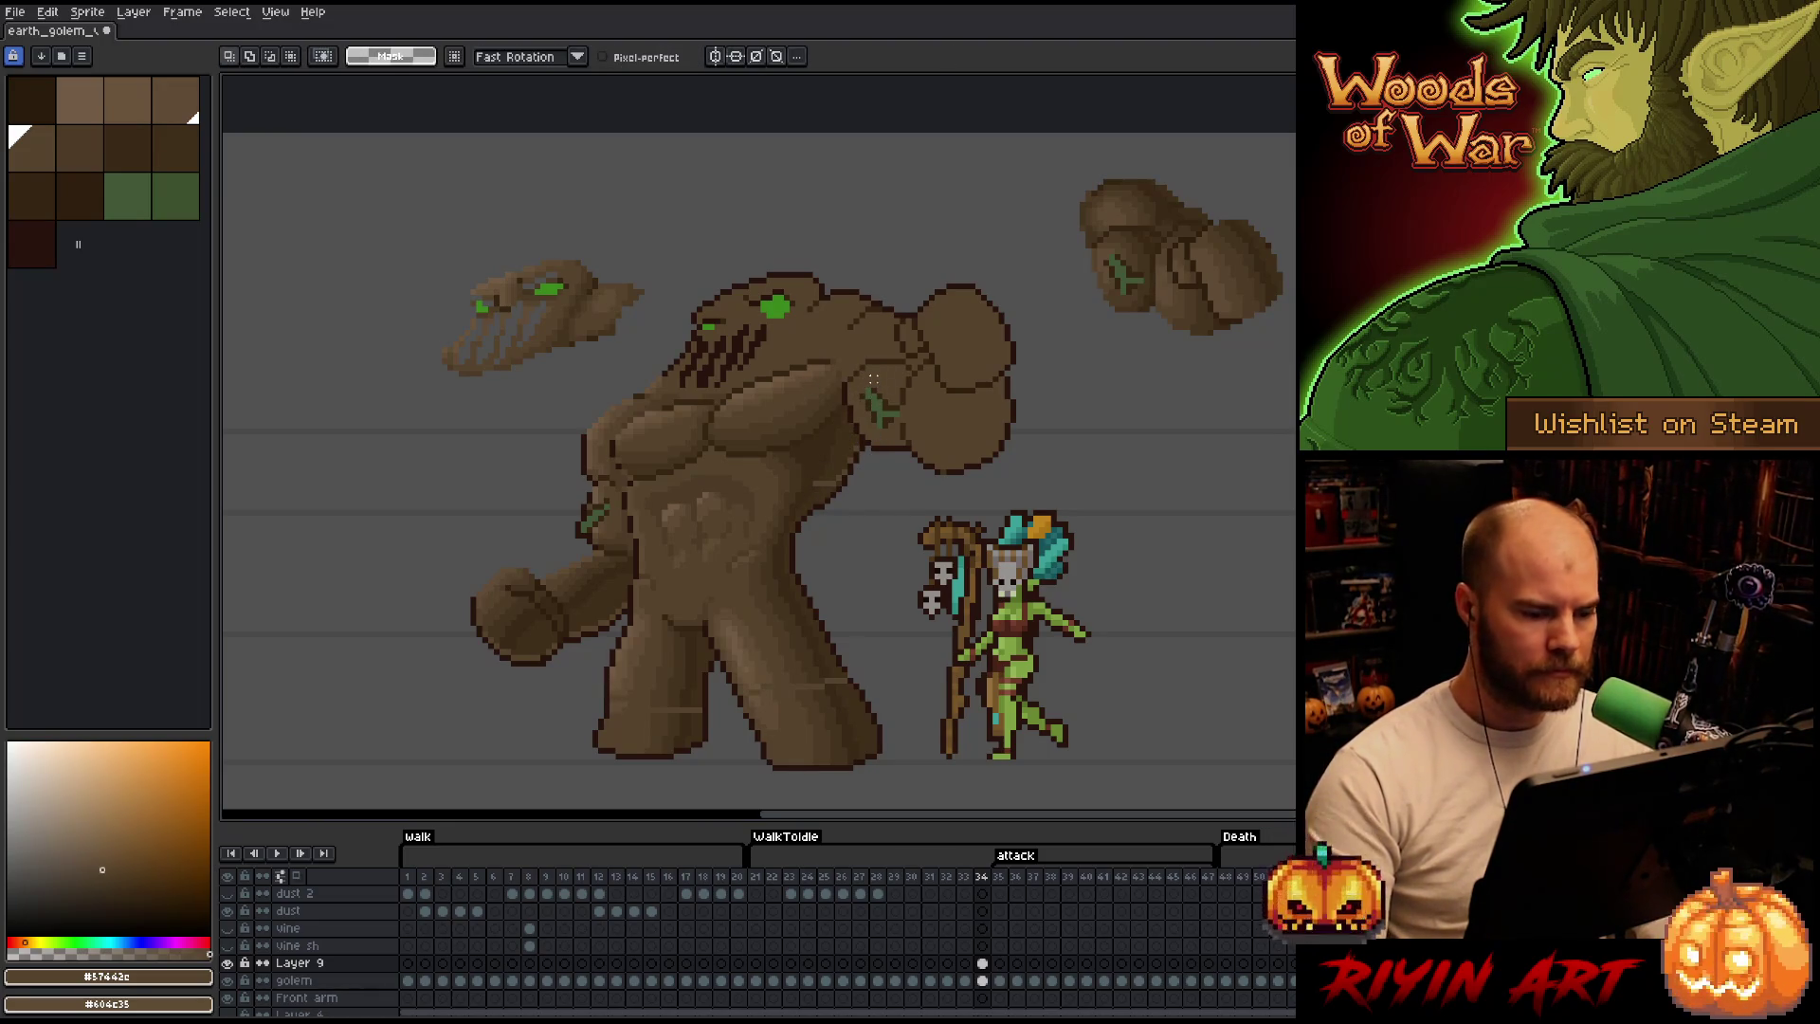
pyautogui.press('b')
pyautogui.keyDown('alt'); pyautogui.click(882, 428); pyautogui.keyUp('alt')
pyautogui.press('i')
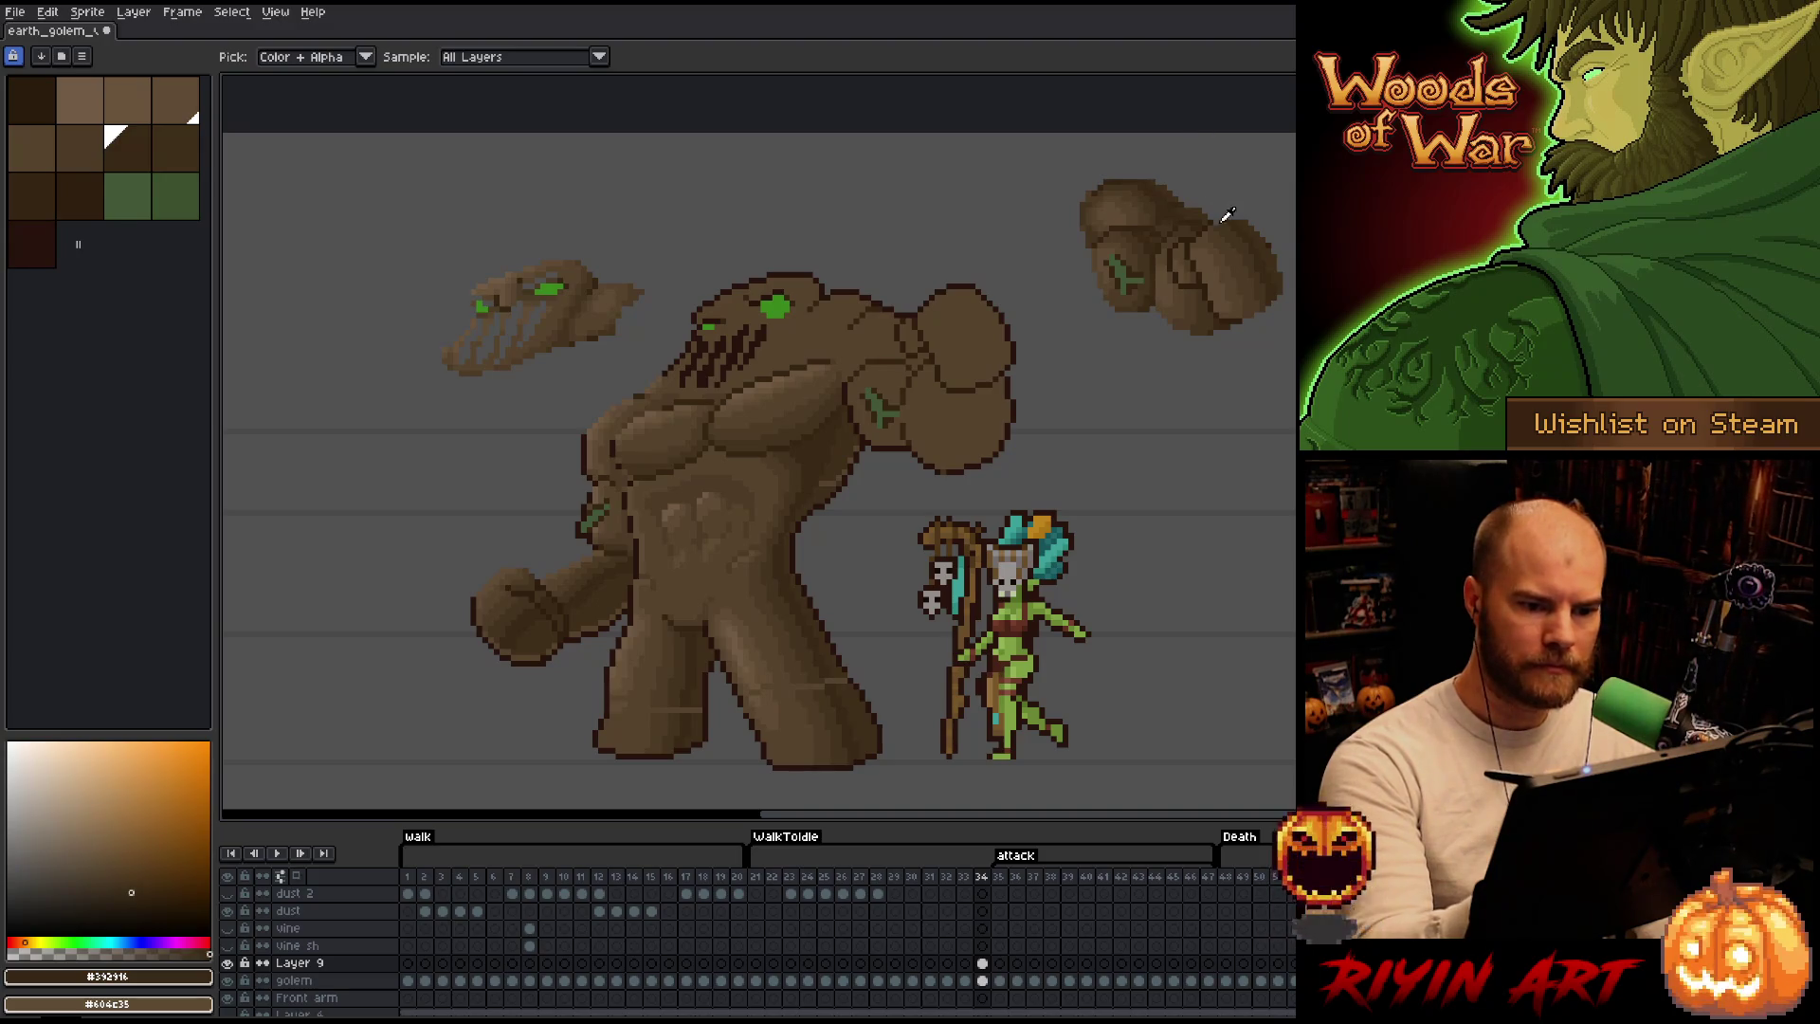
# Lasso the knuckles of the detached fist copy and drop them onto the golem's raised fist.
pyautogui.press('b')
pyautogui.press('m')
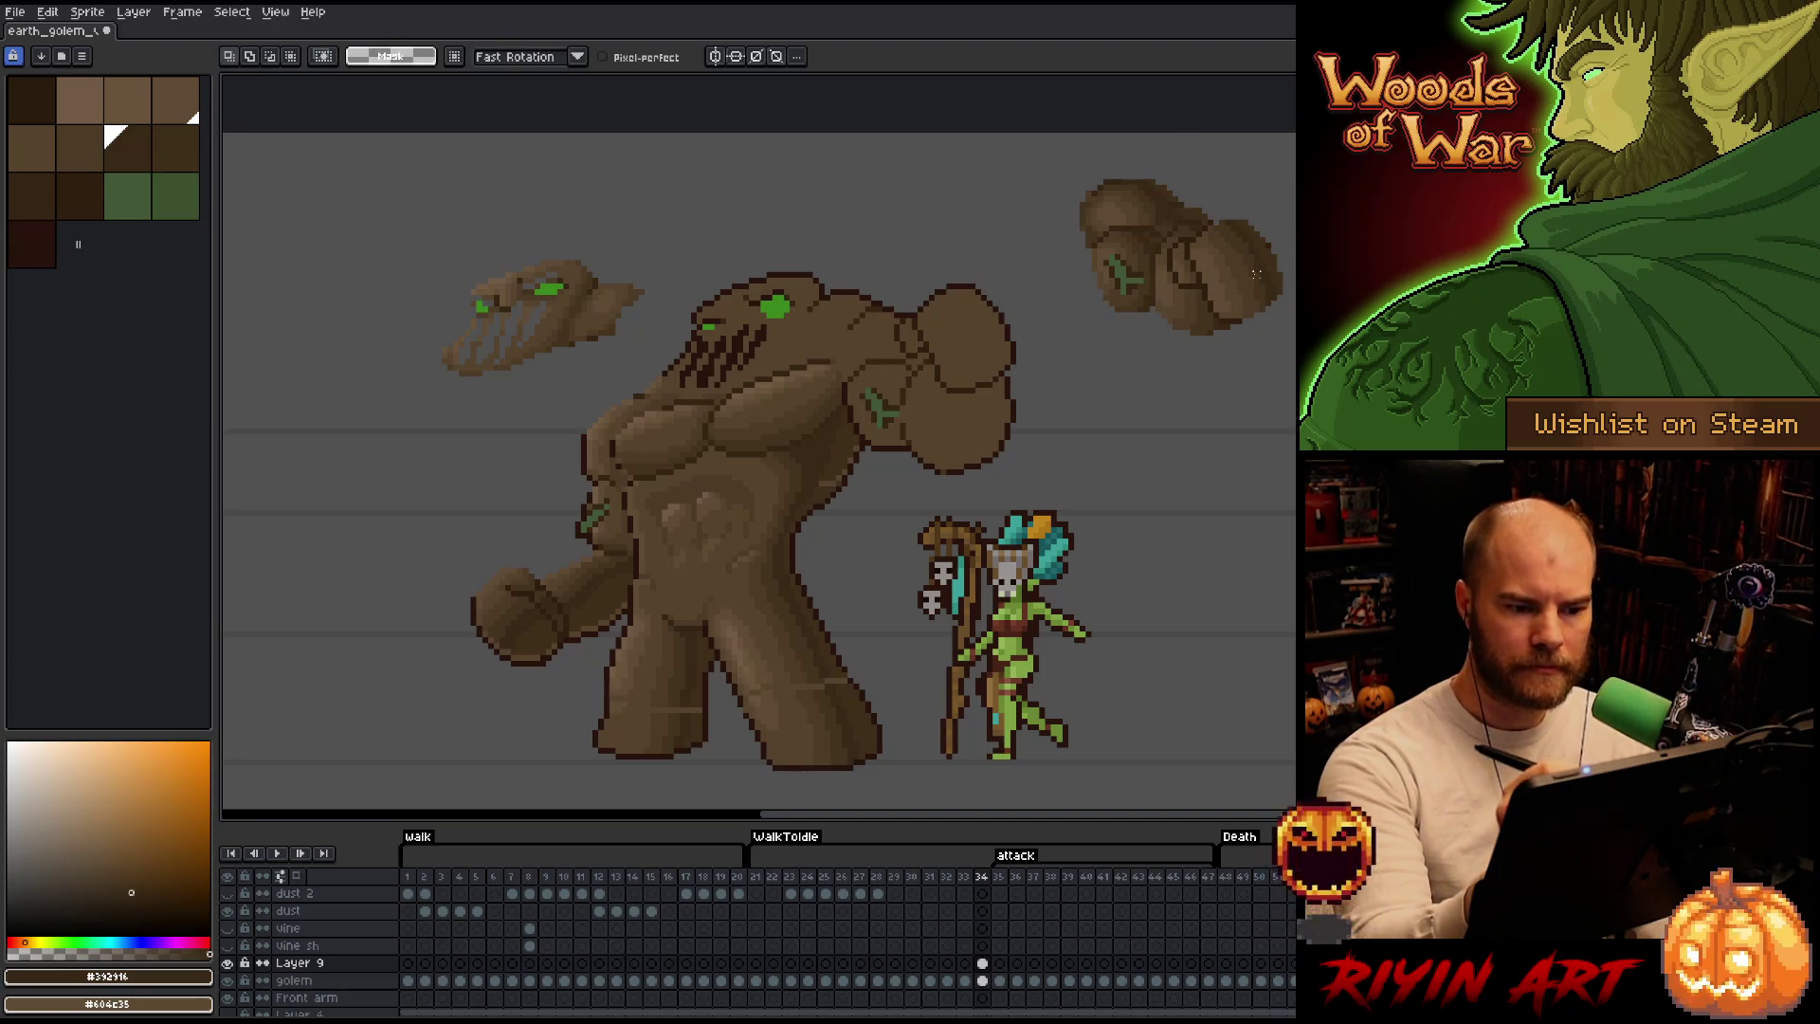
pyautogui.scroll(1, 1258, 270)
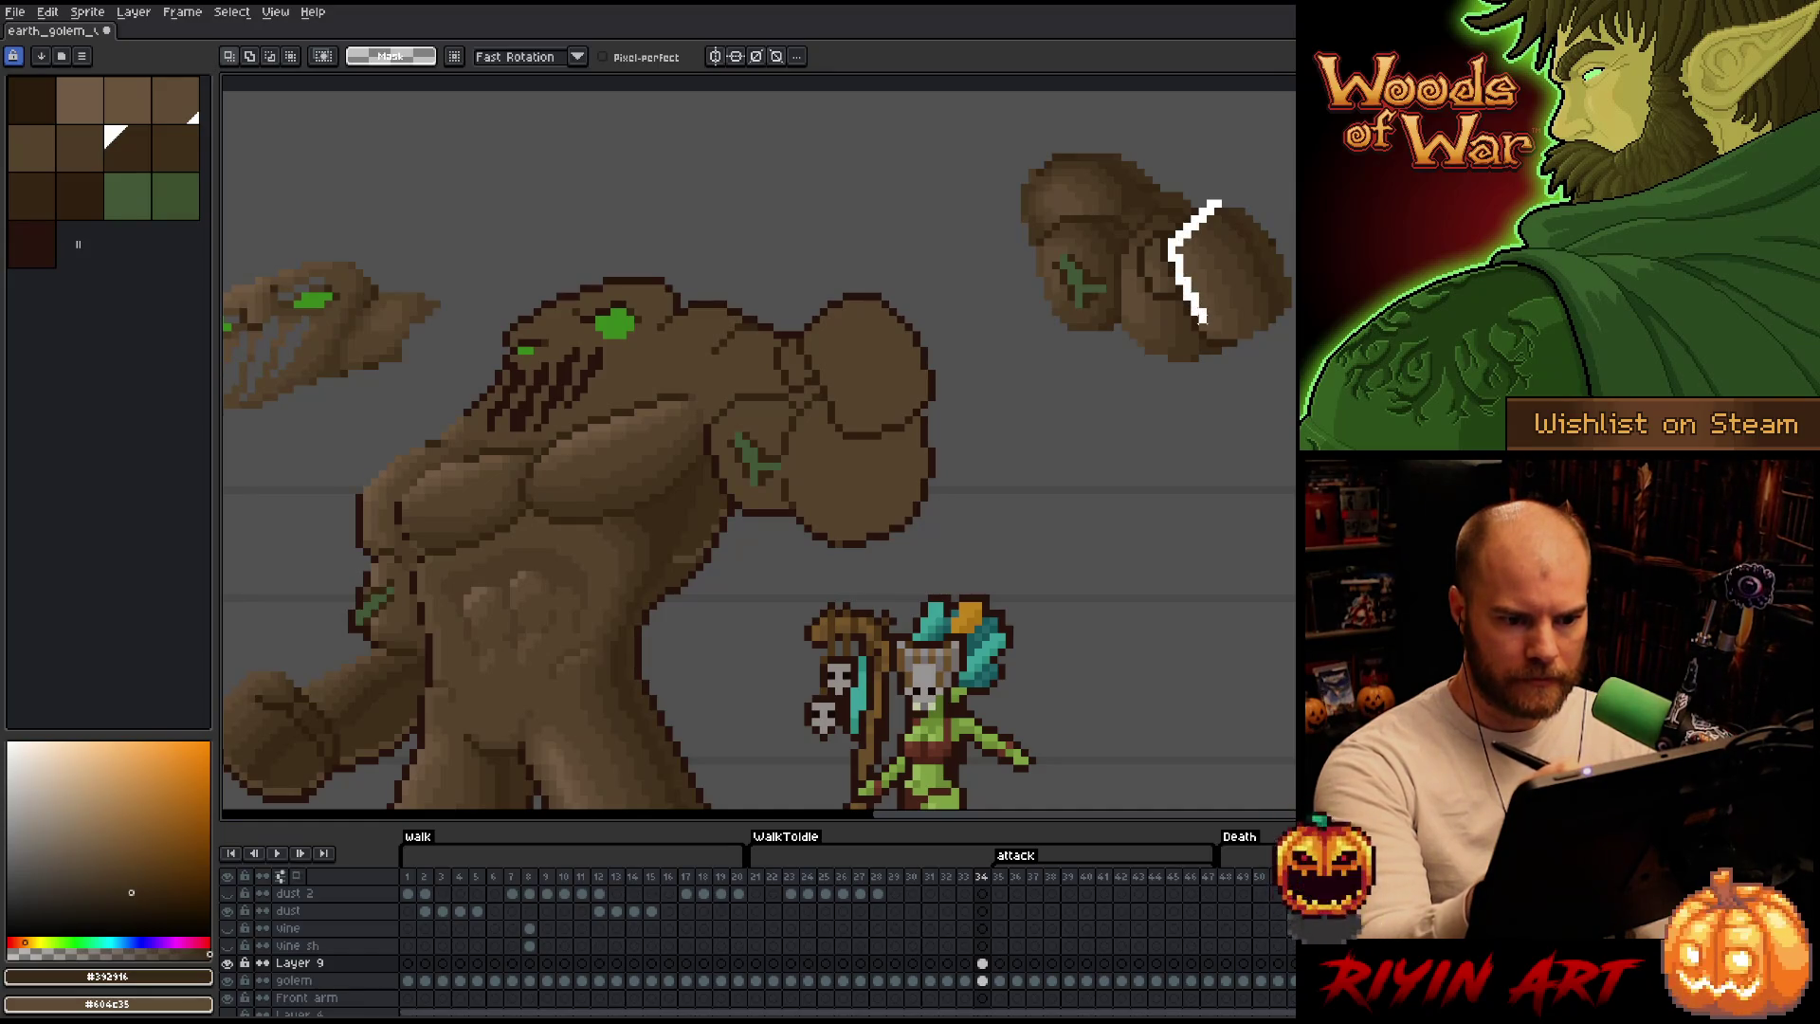
pyautogui.moveTo(1203, 316); pyautogui.dragTo(1287, 345)
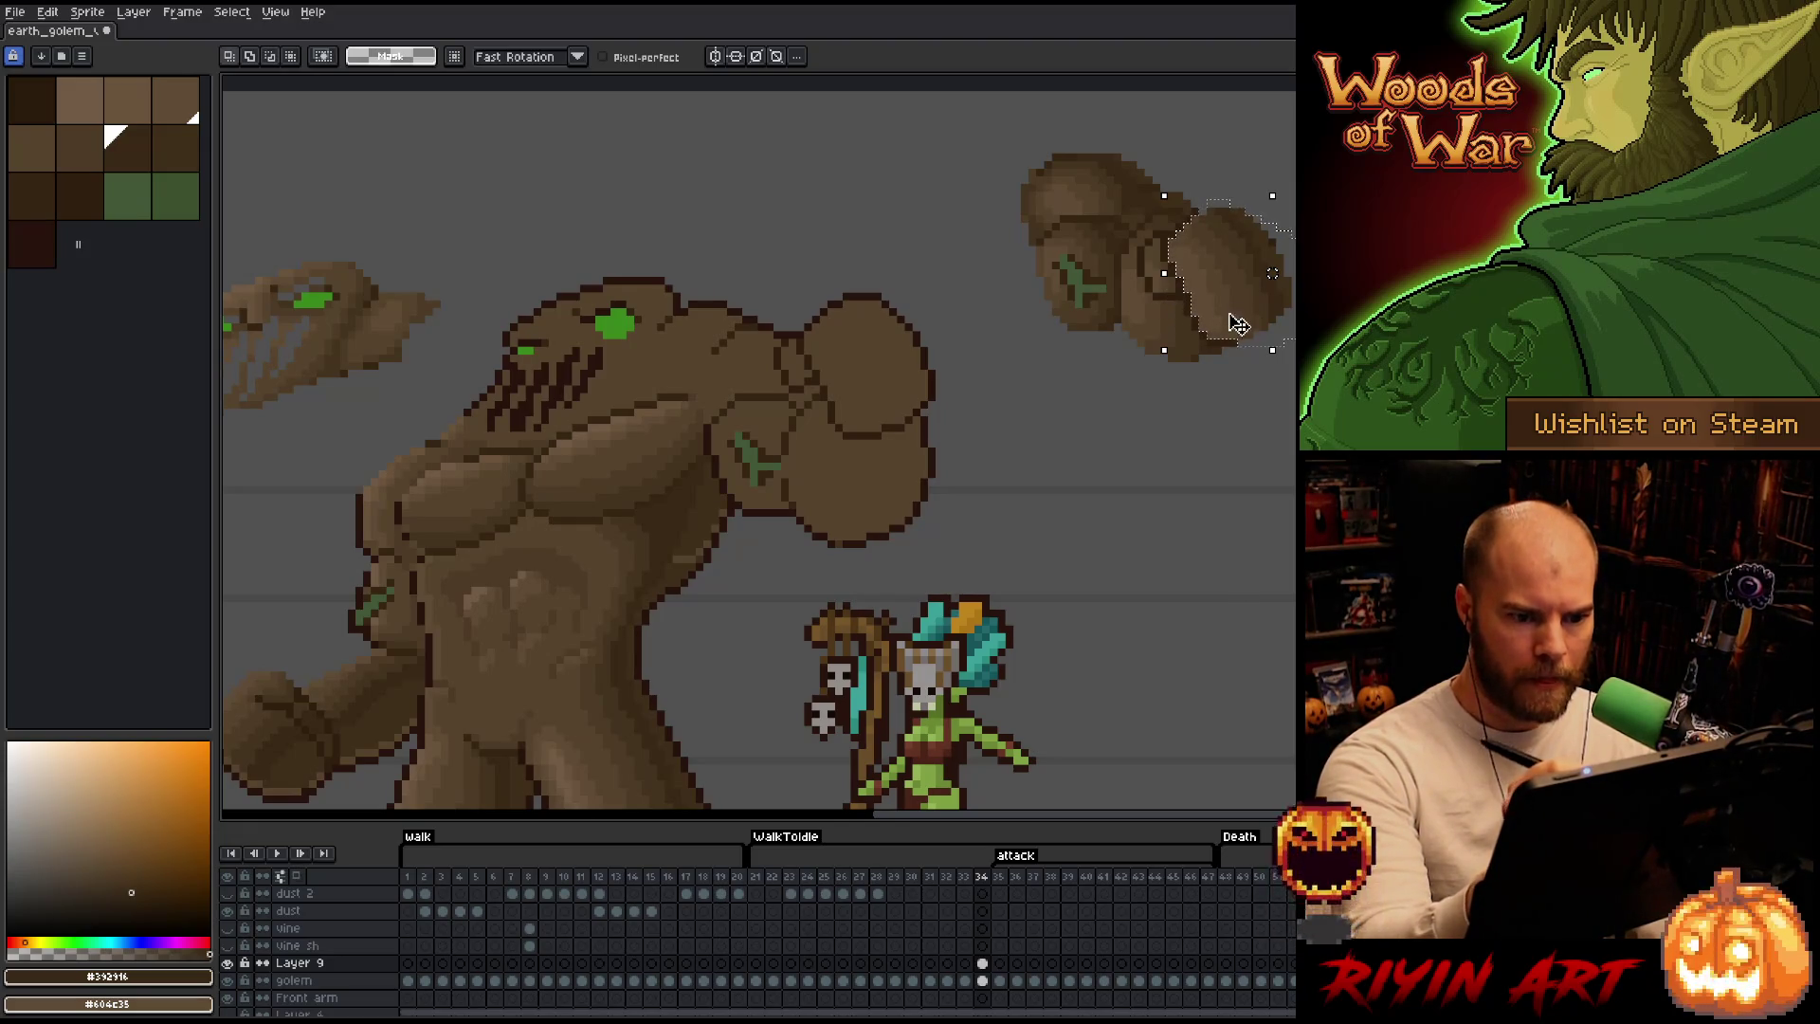
pyautogui.moveTo(1259, 285); pyautogui.dragTo(901, 376)
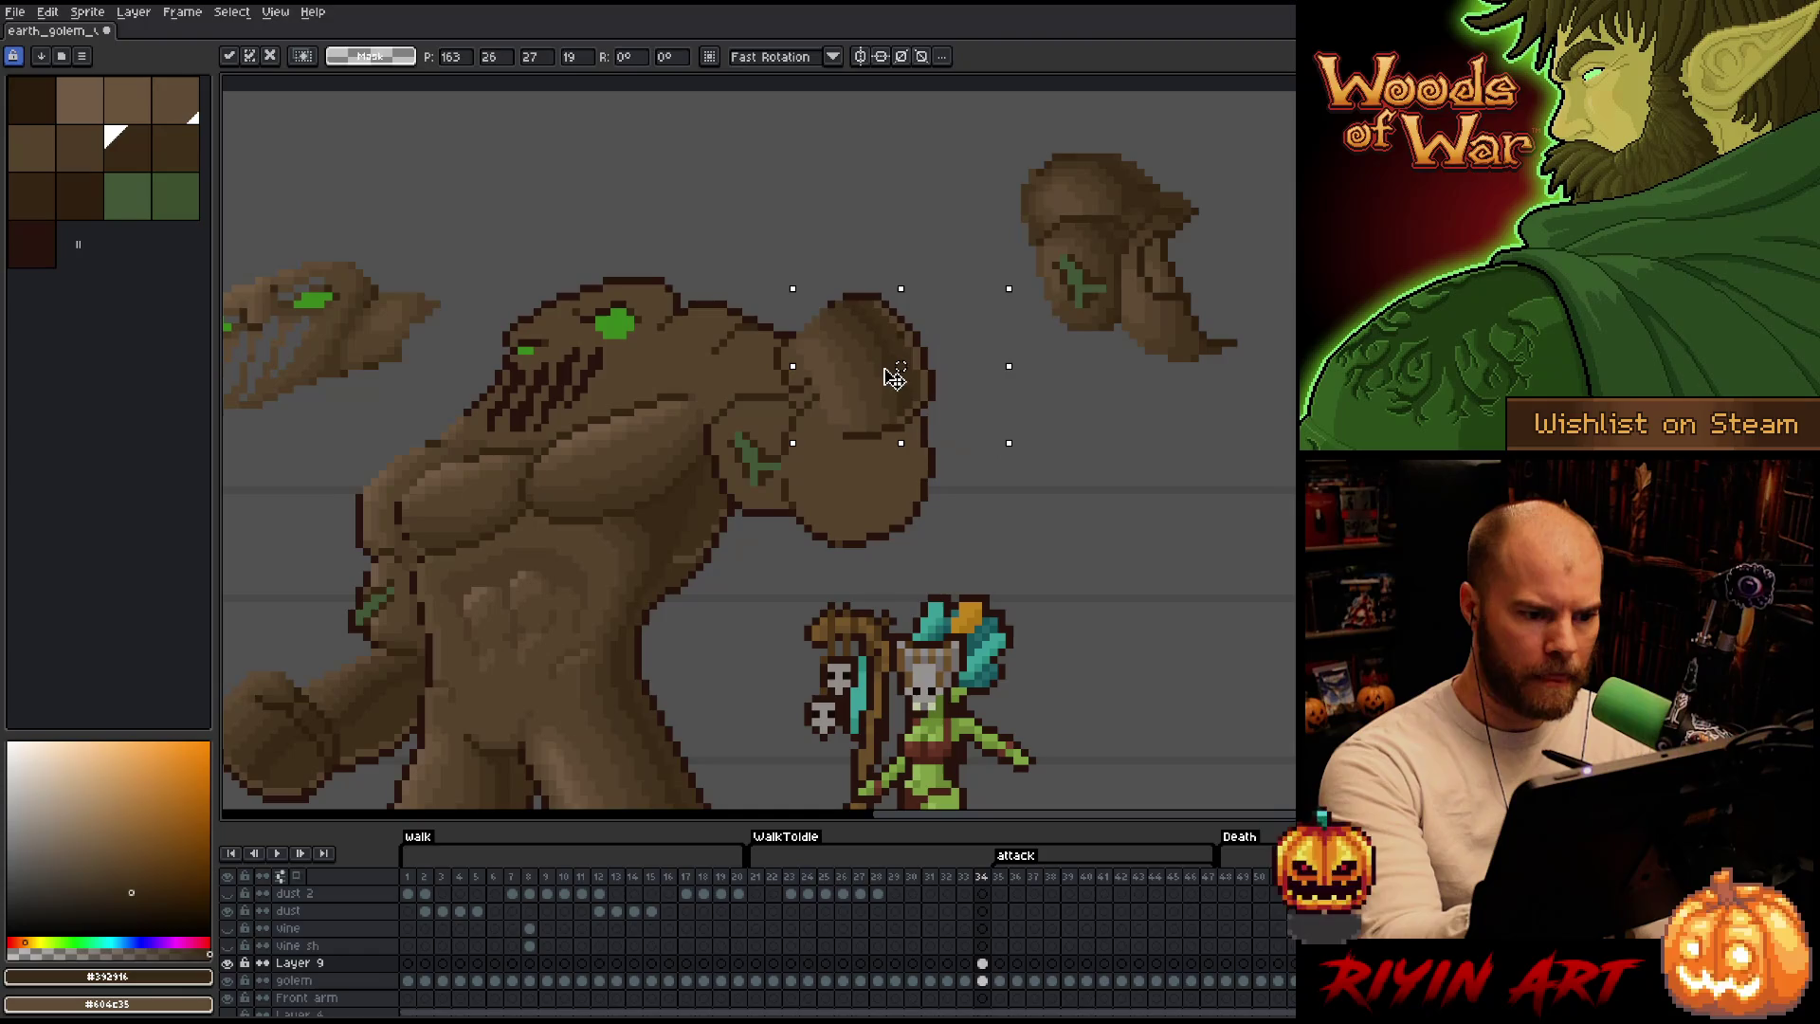
pyautogui.hotkey('ctrl', 'd')
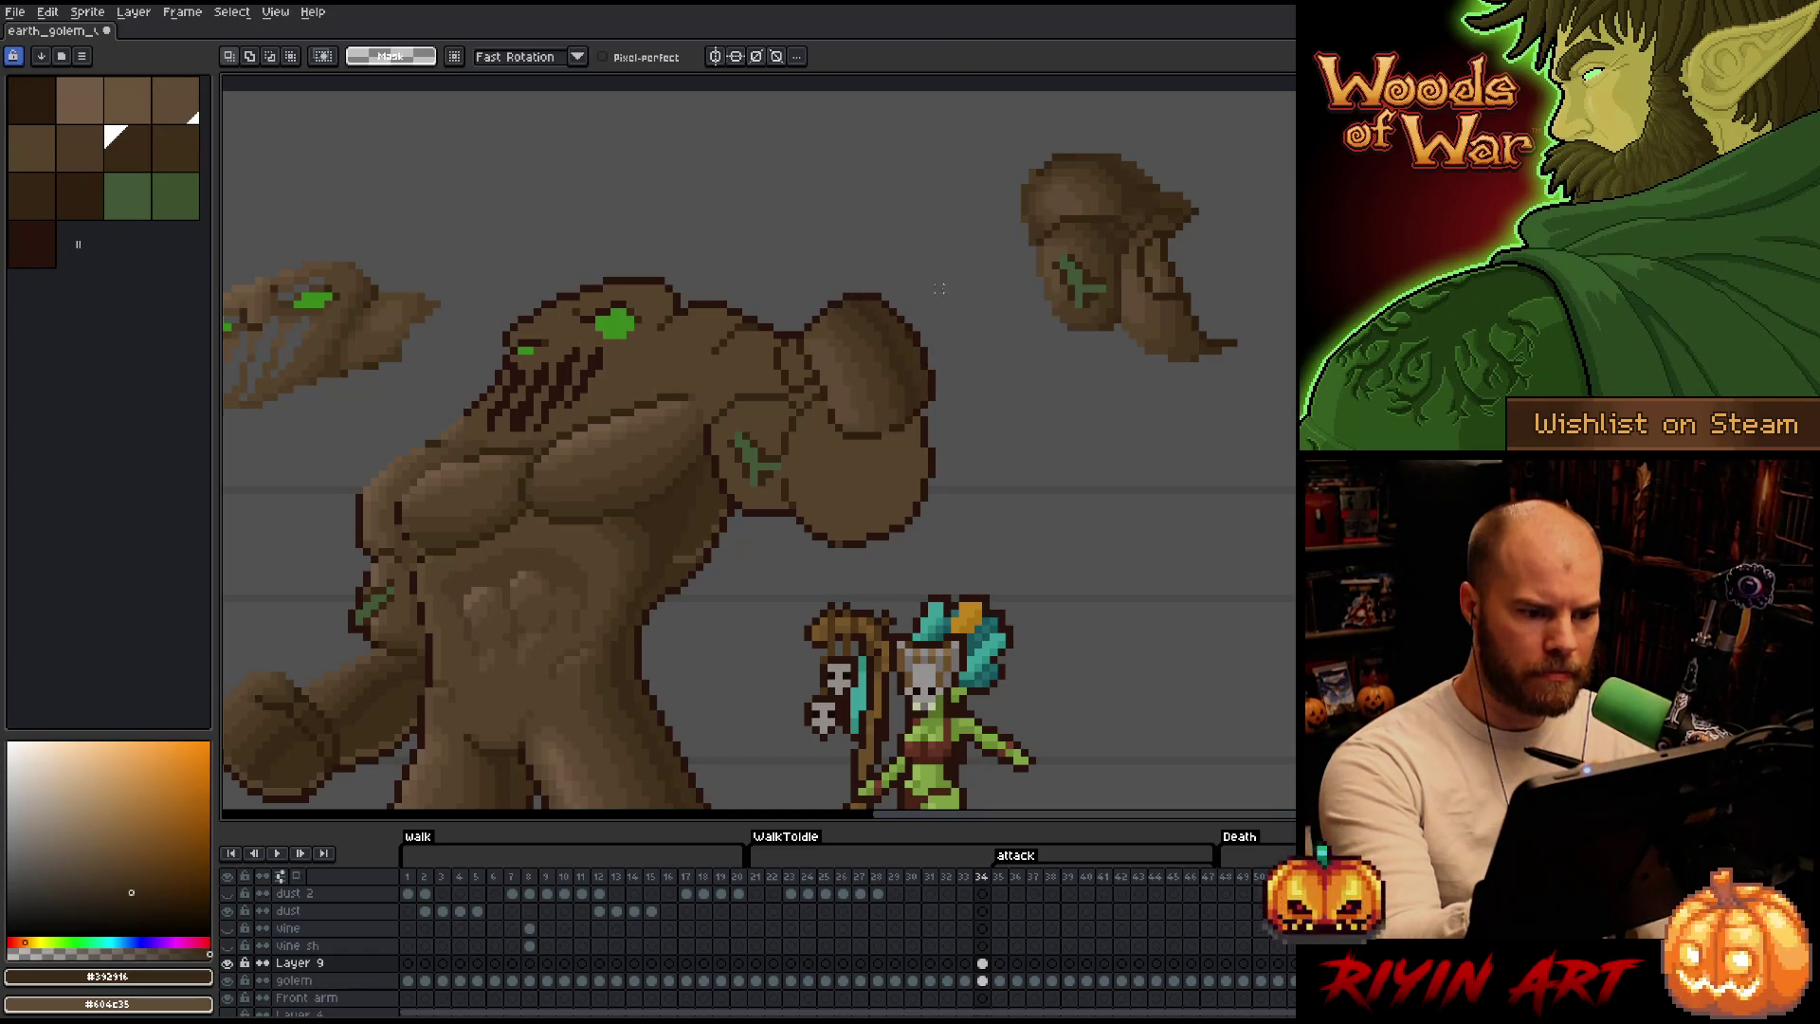
pyautogui.press('b')
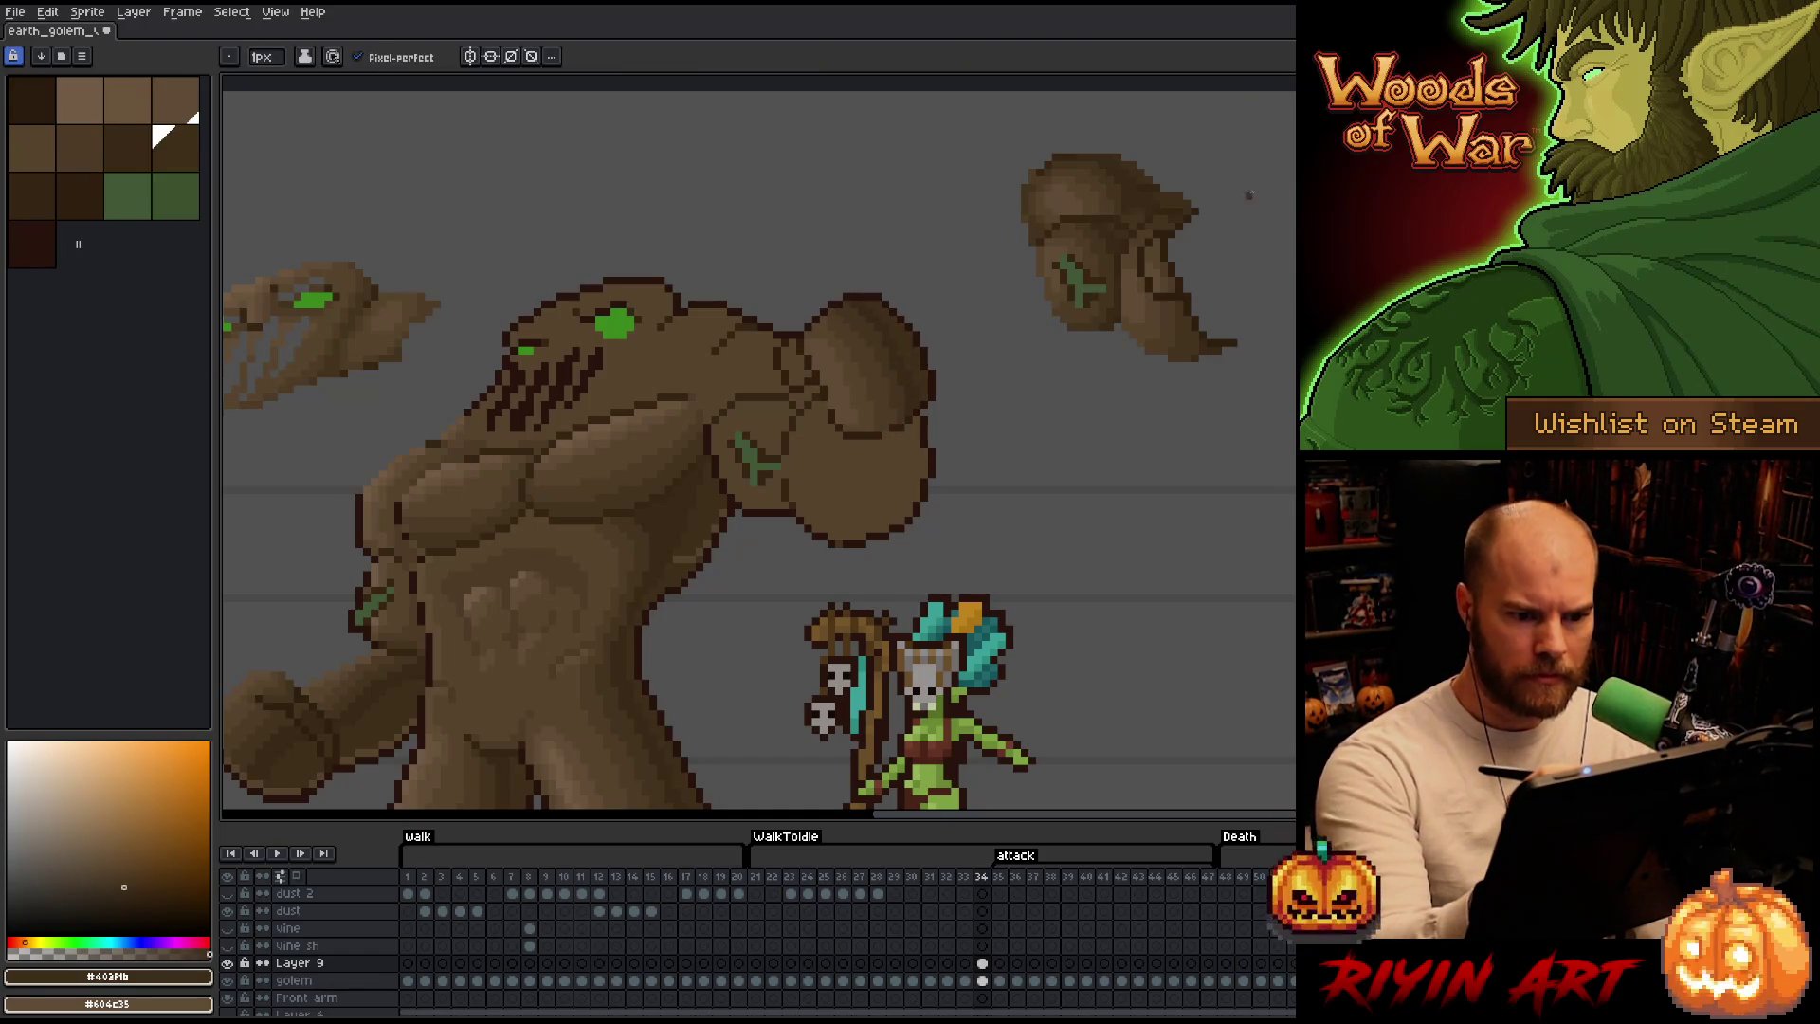
# Pick darker browns (#57442c, #604c35 and sampled tones) while comparing frames 33 and 34.
pyautogui.keyDown('alt'); pyautogui.click(789, 349); pyautogui.keyUp('alt')
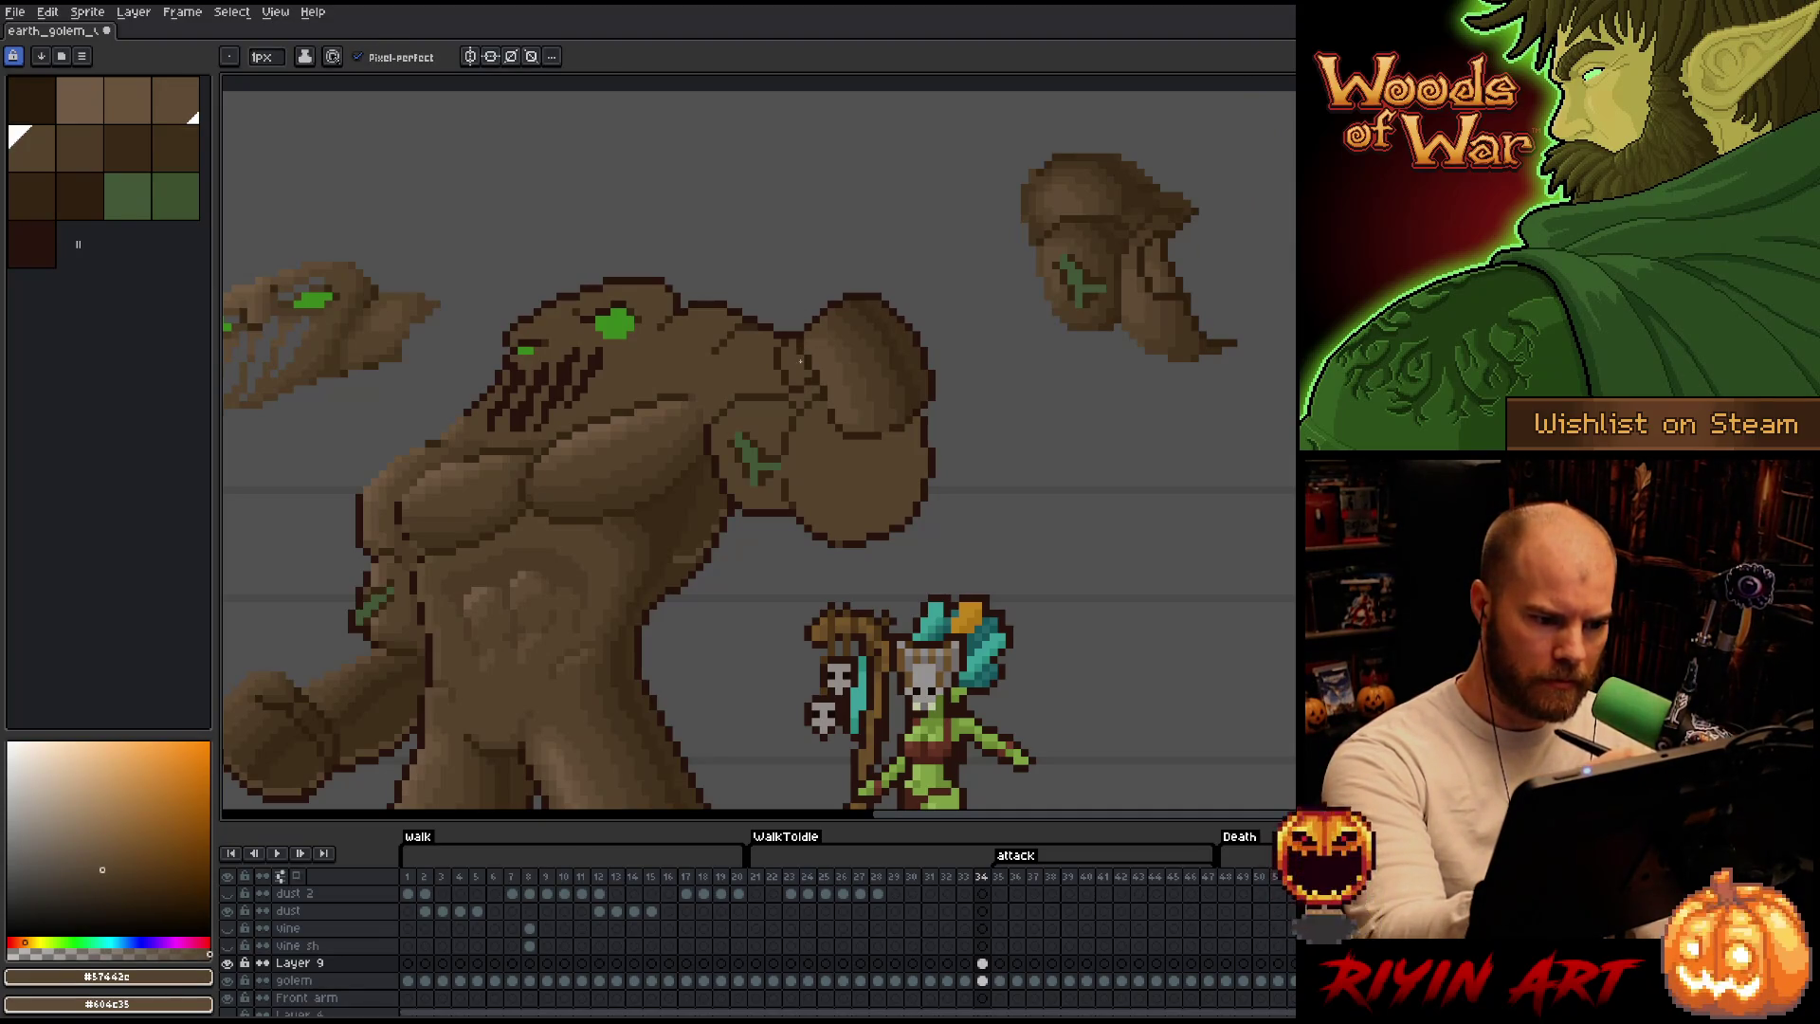
pyautogui.keyDown('alt'); pyautogui.click(1159, 268); pyautogui.keyUp('alt')
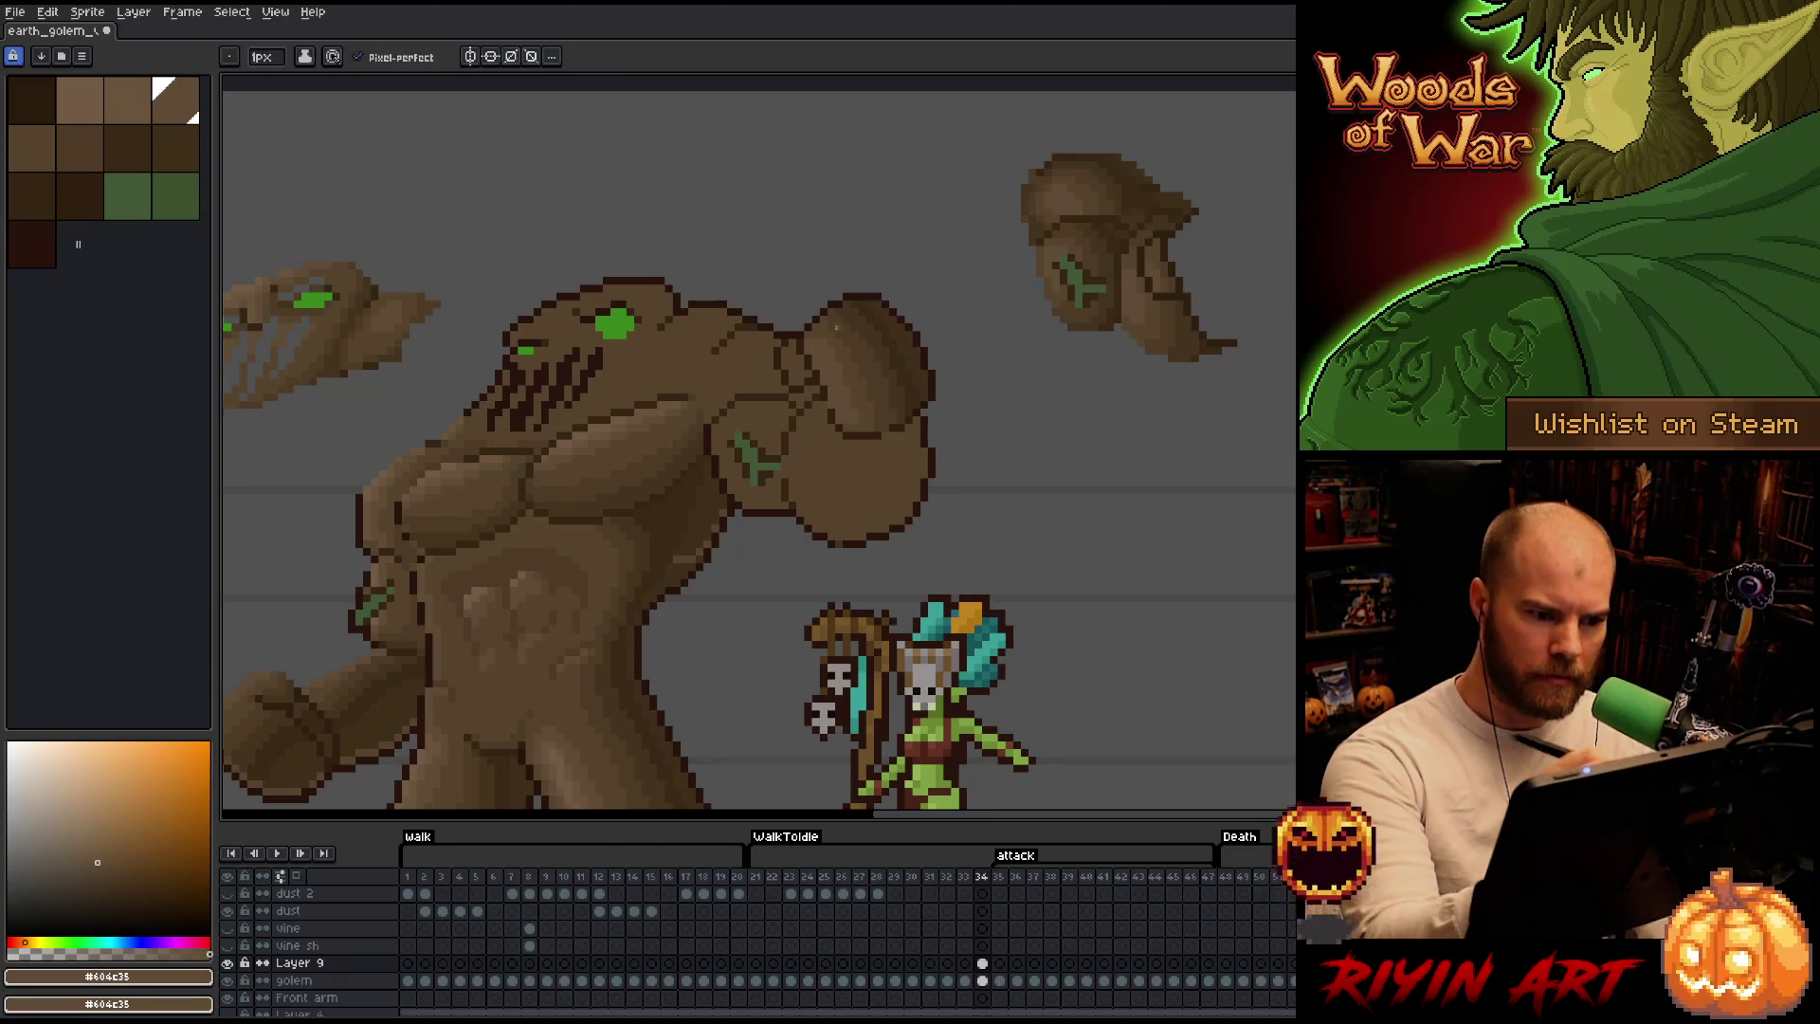
pyautogui.press('alt')
pyautogui.keyDown('alt'); pyautogui.click(1179, 273); pyautogui.keyUp('alt')
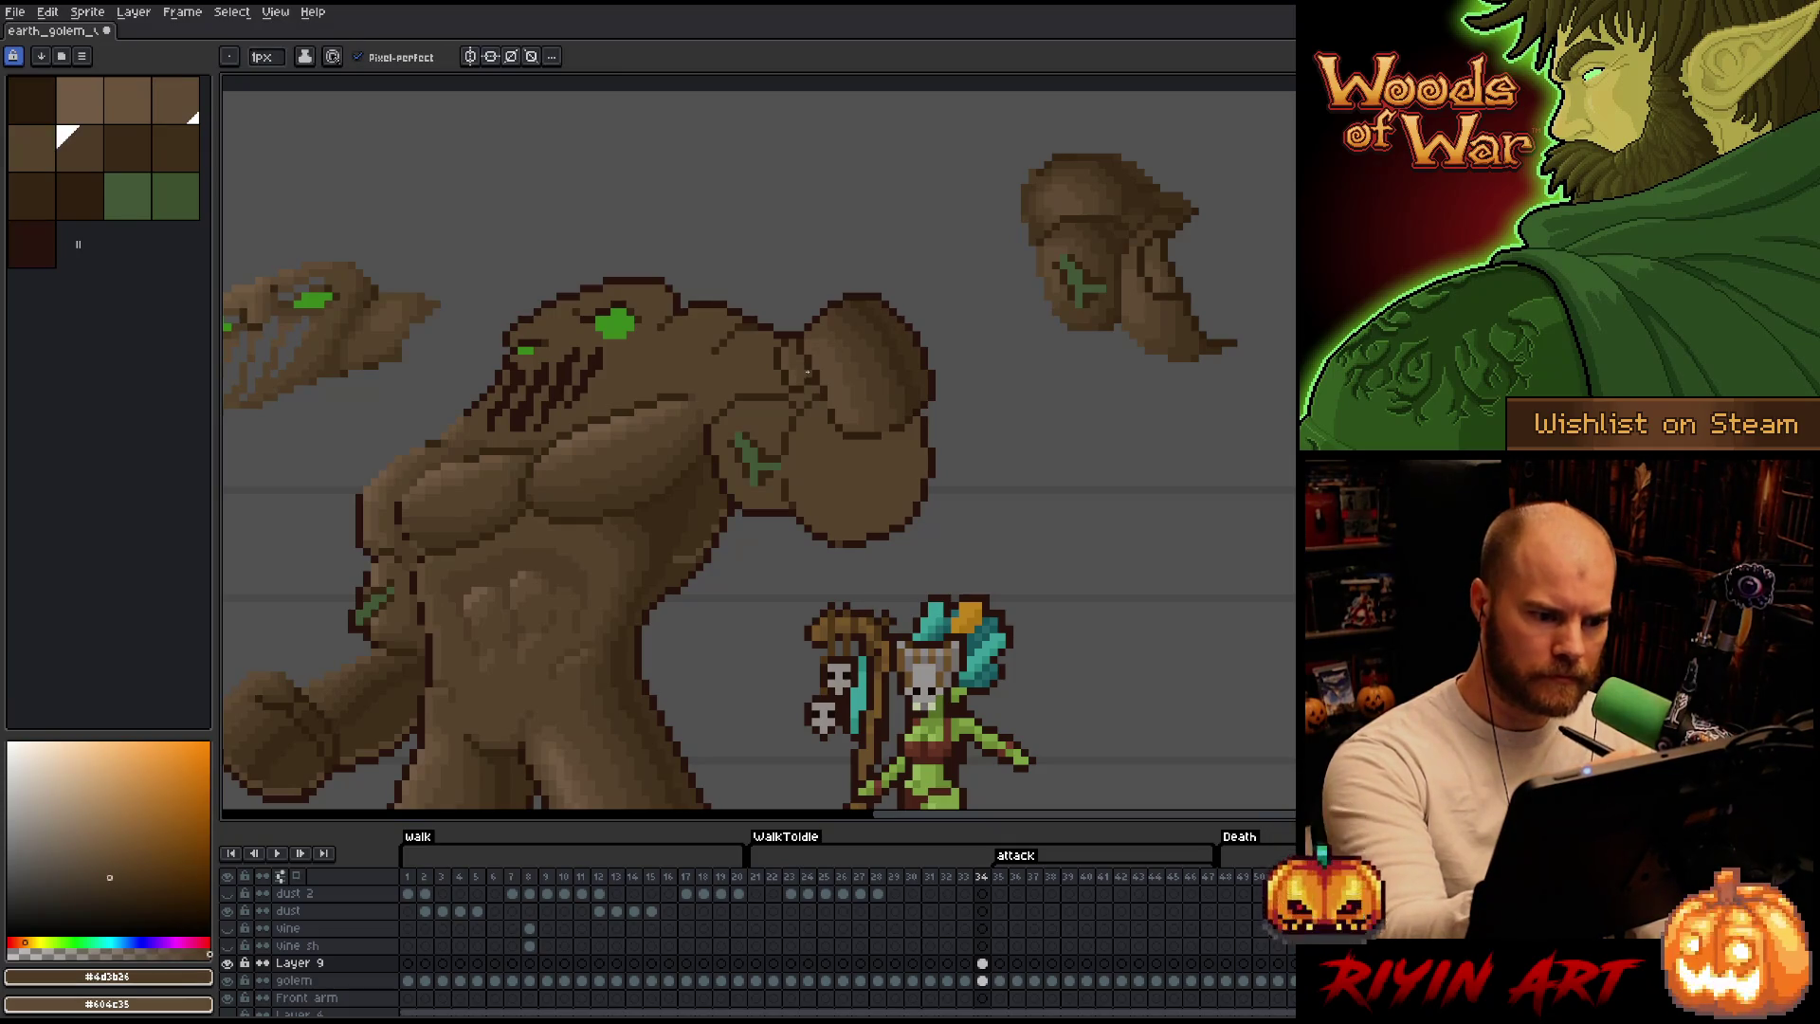
pyautogui.press('b')
pyautogui.scroll(1, 978, 568)
pyautogui.scroll(1, 1019, 508)
pyautogui.scroll(1, 1138, 474)
pyautogui.press(',')
pyautogui.keyDown('alt'); pyautogui.click(1064, 363); pyautogui.keyUp('alt')
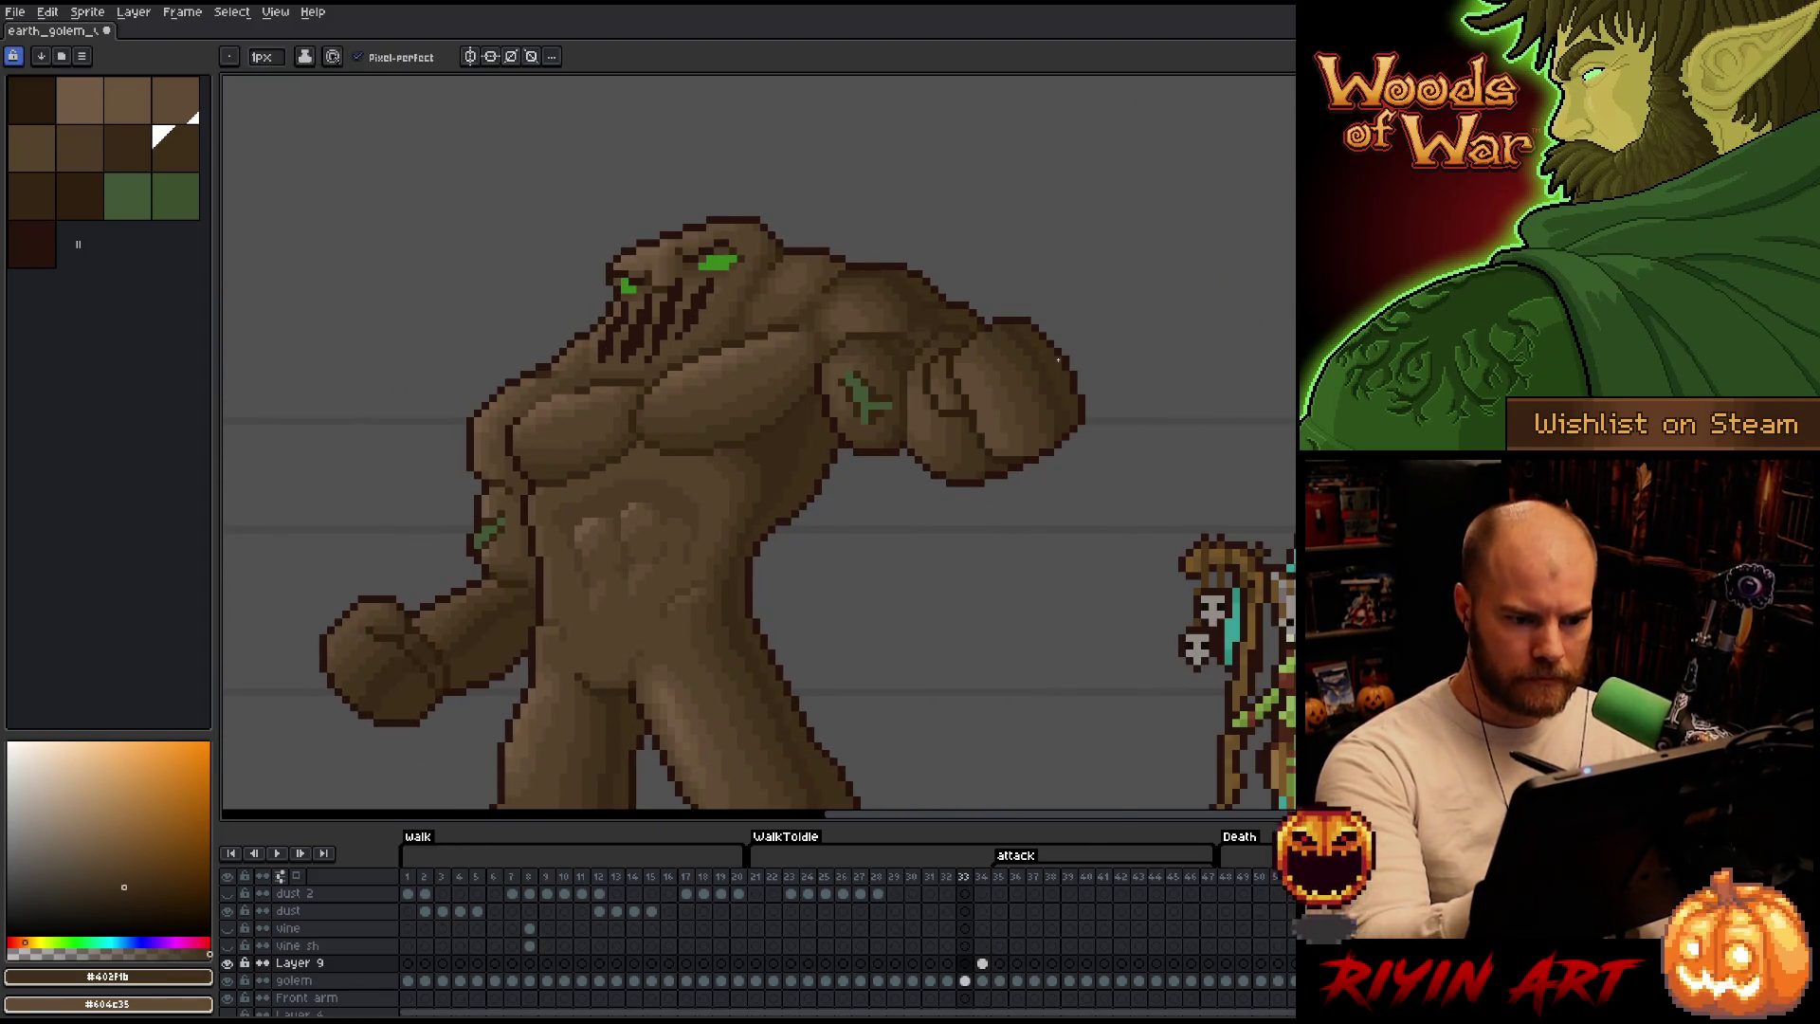
pyautogui.press('.')
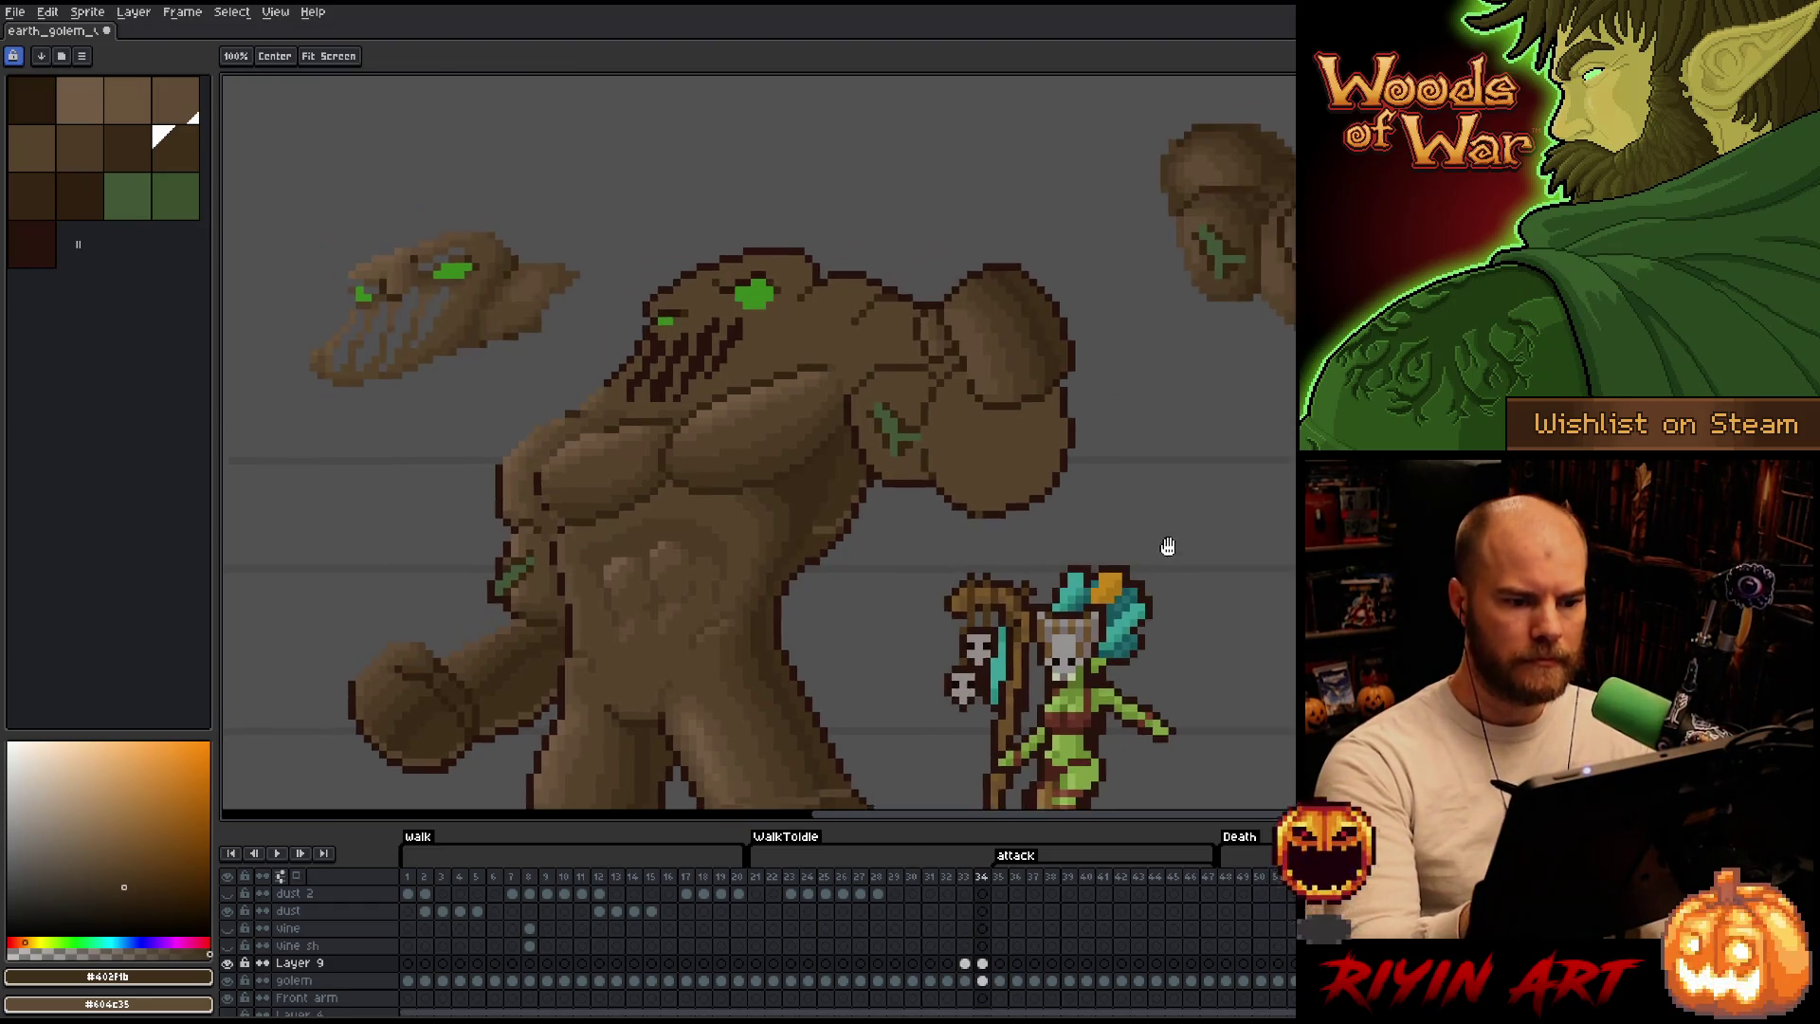
# Shade the golem's upper arm and fist with pencil and eraser, checking against frame 33.
pyautogui.moveTo(1218, 405); pyautogui.dragTo(1259, 462)
pyautogui.press('b')
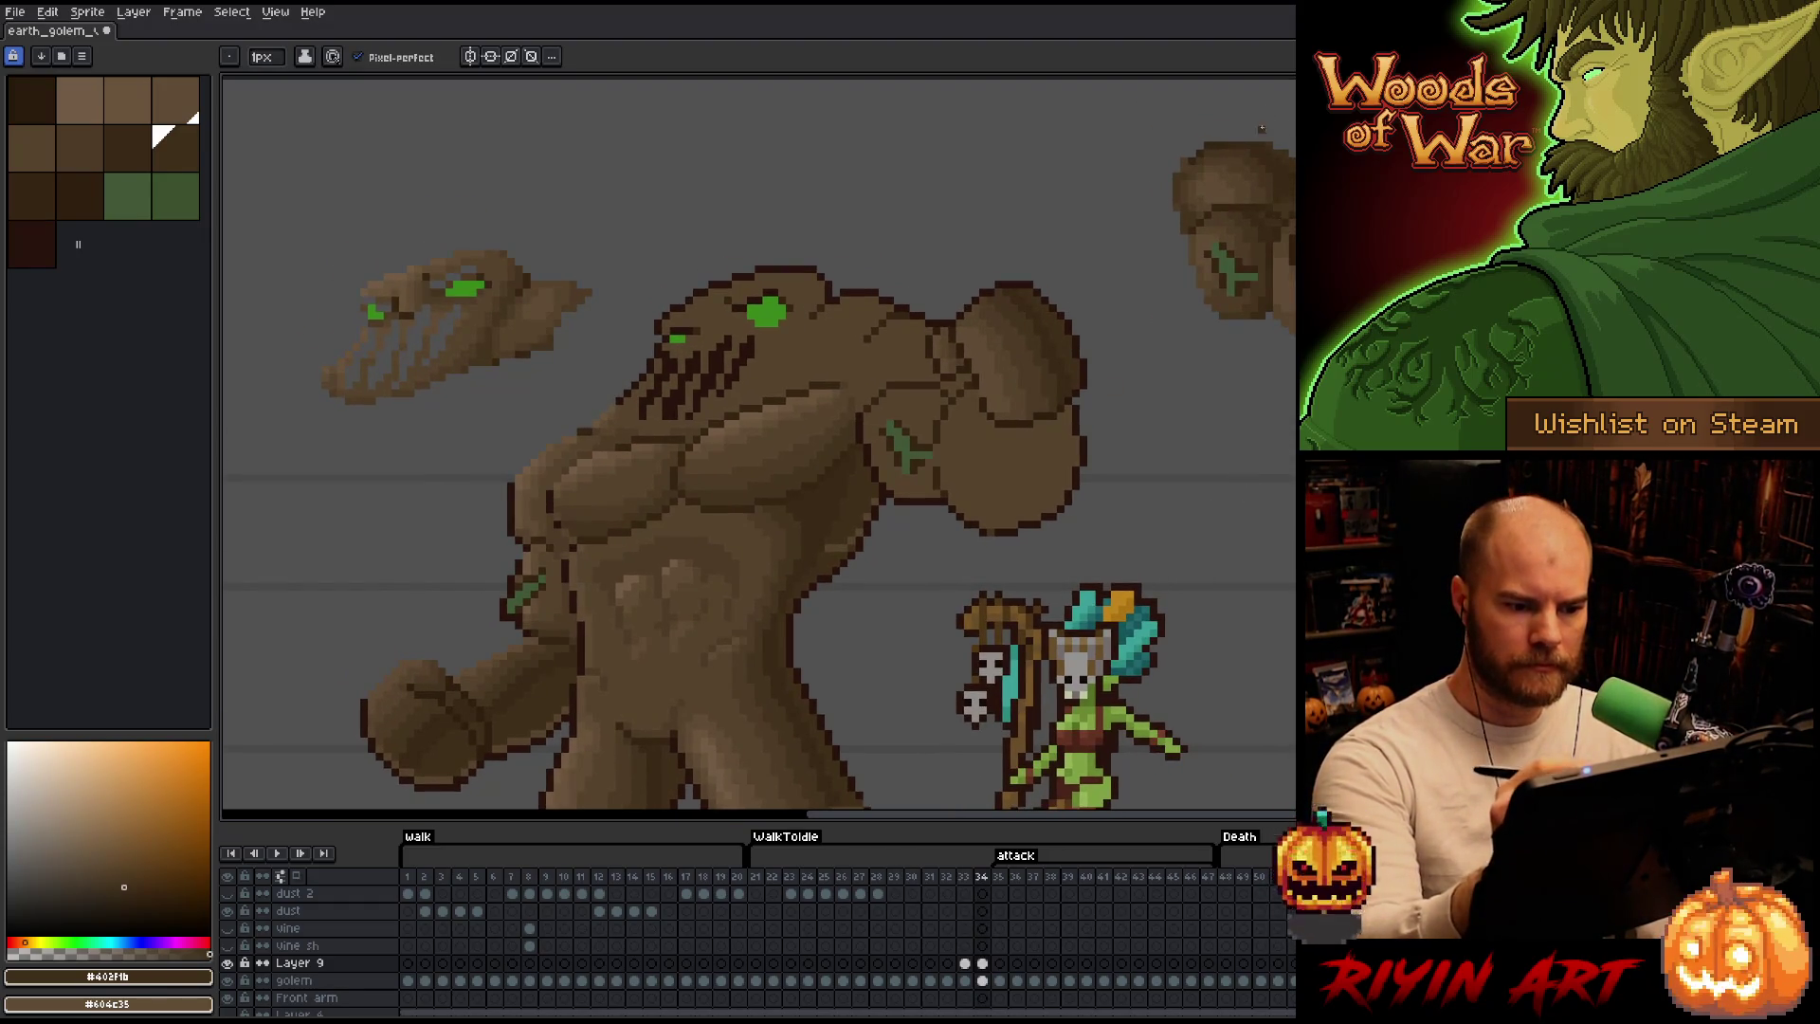
pyautogui.press('b')
pyautogui.moveTo(1052, 523); pyautogui.dragTo(1125, 449)
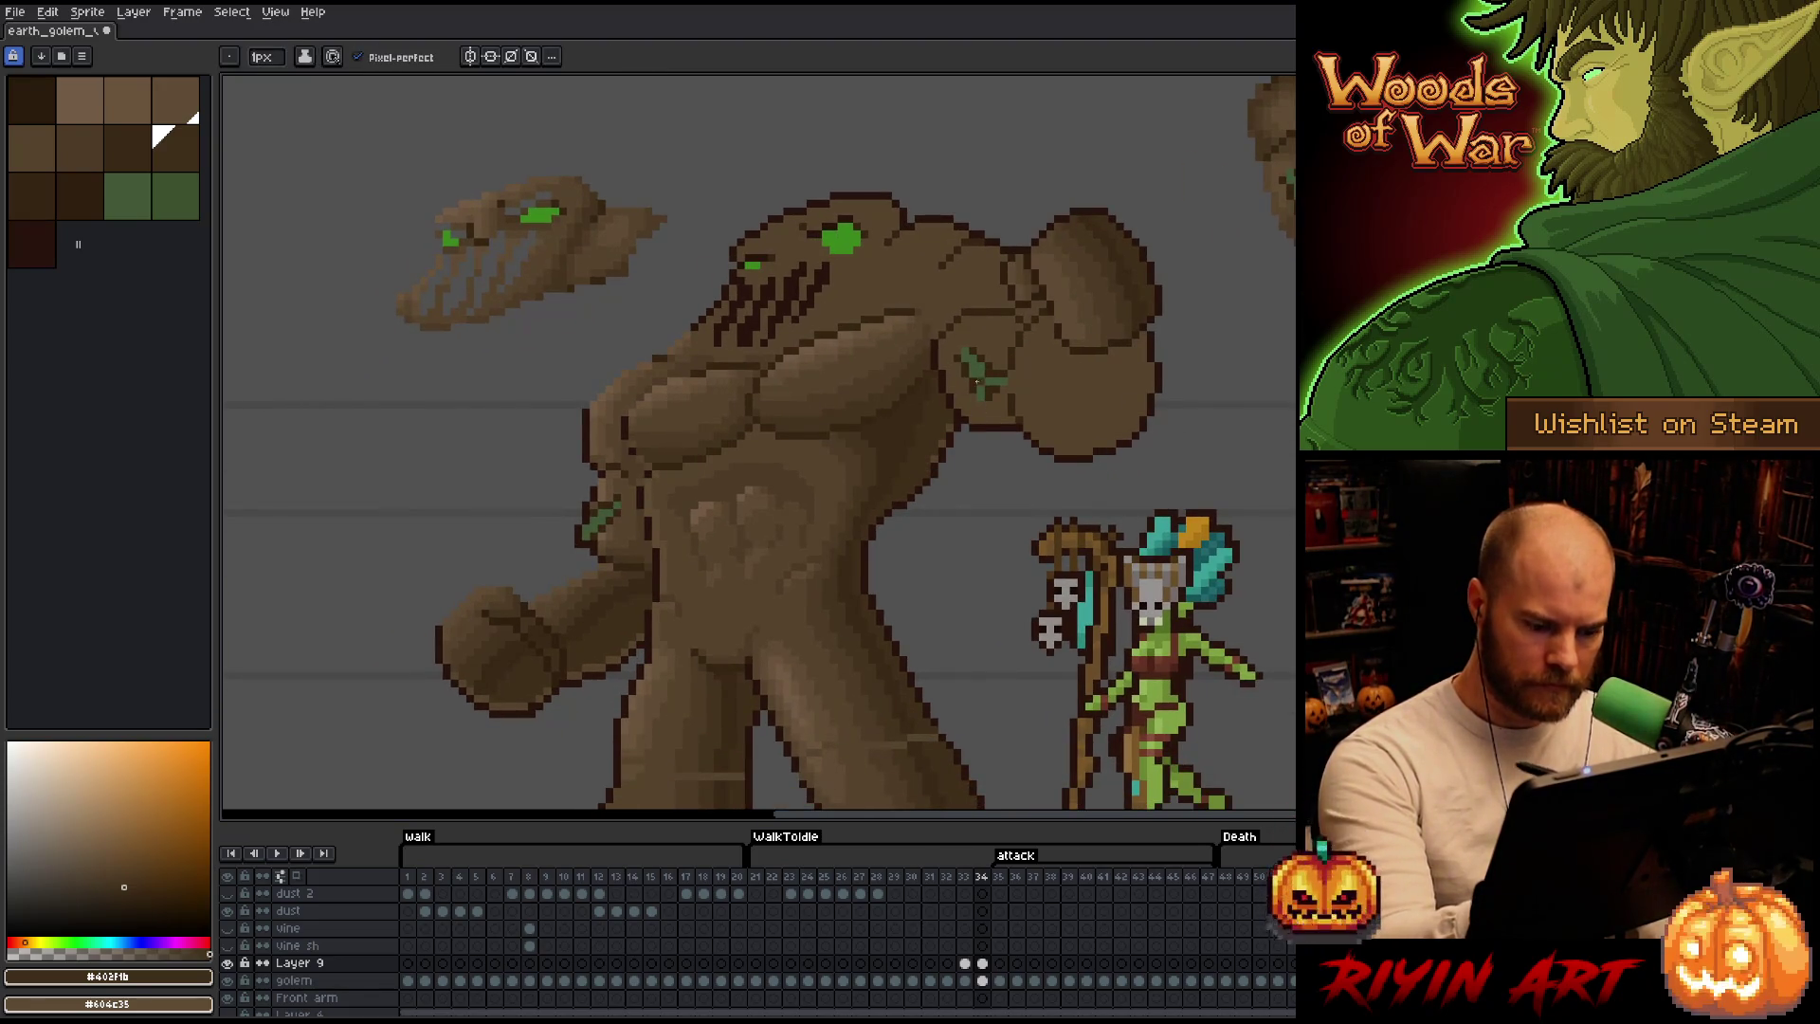
pyautogui.press('Left')
pyautogui.press('b')
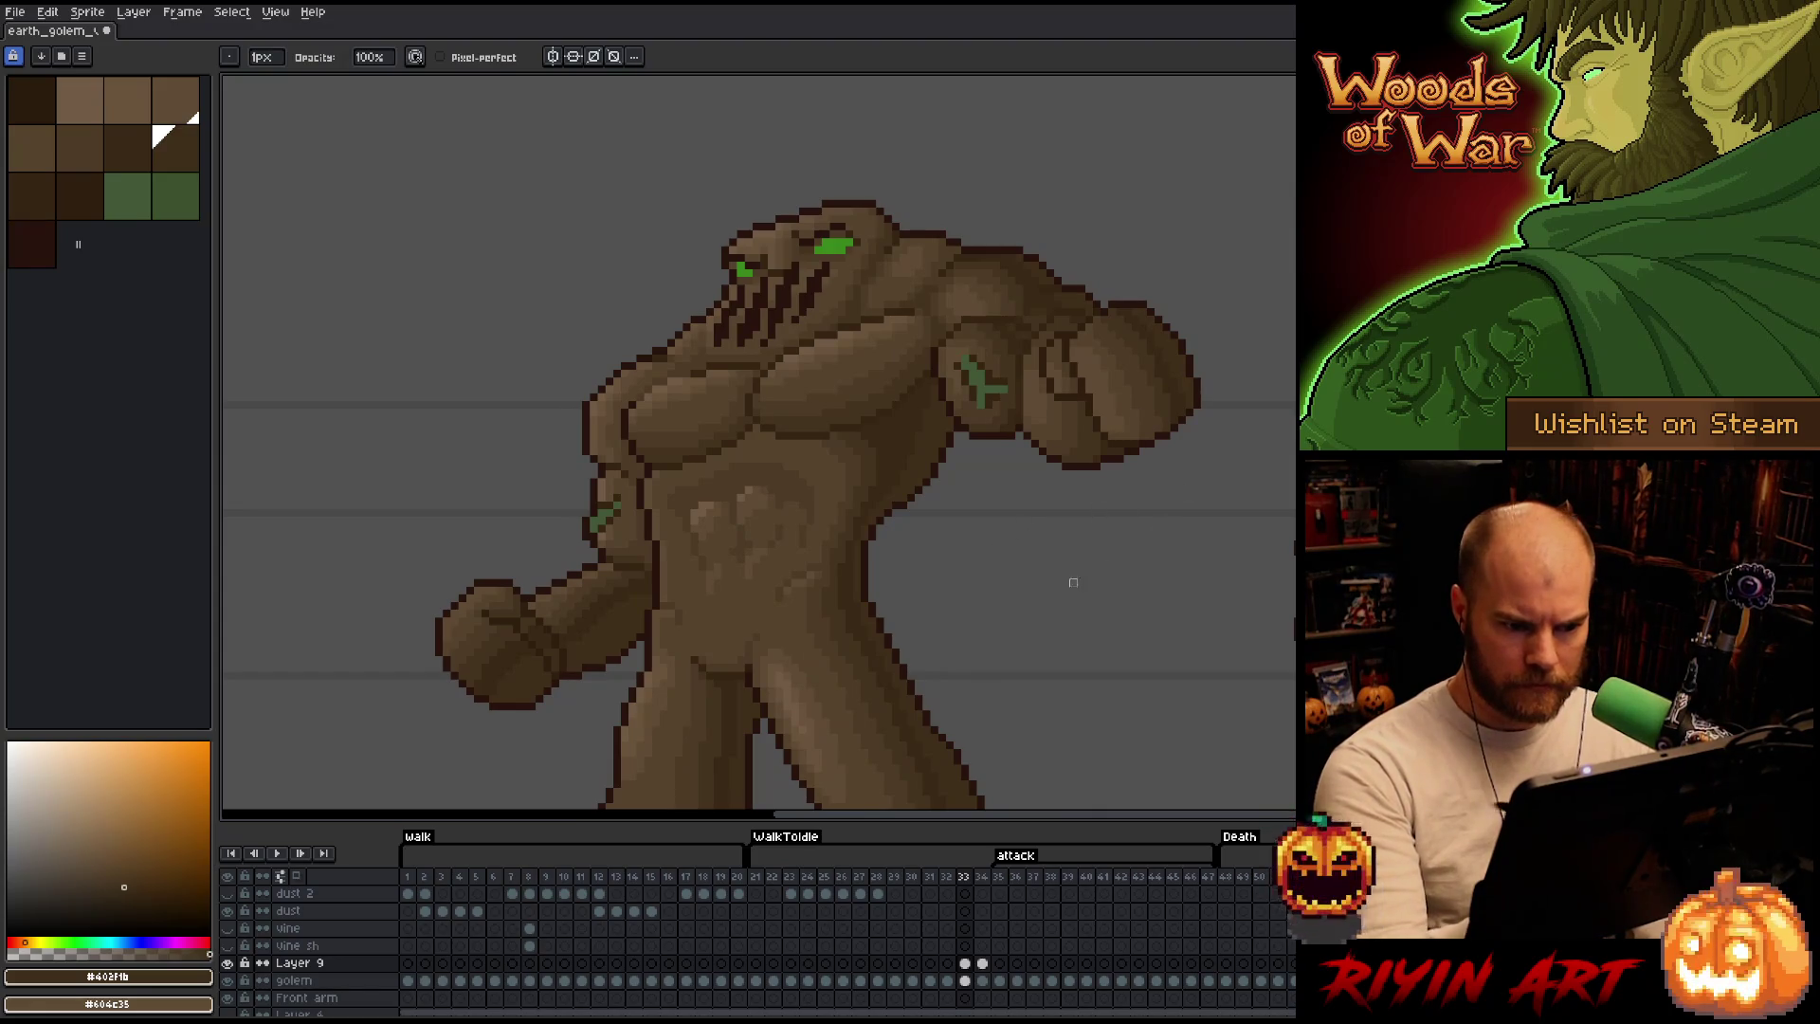
pyautogui.press('Right')
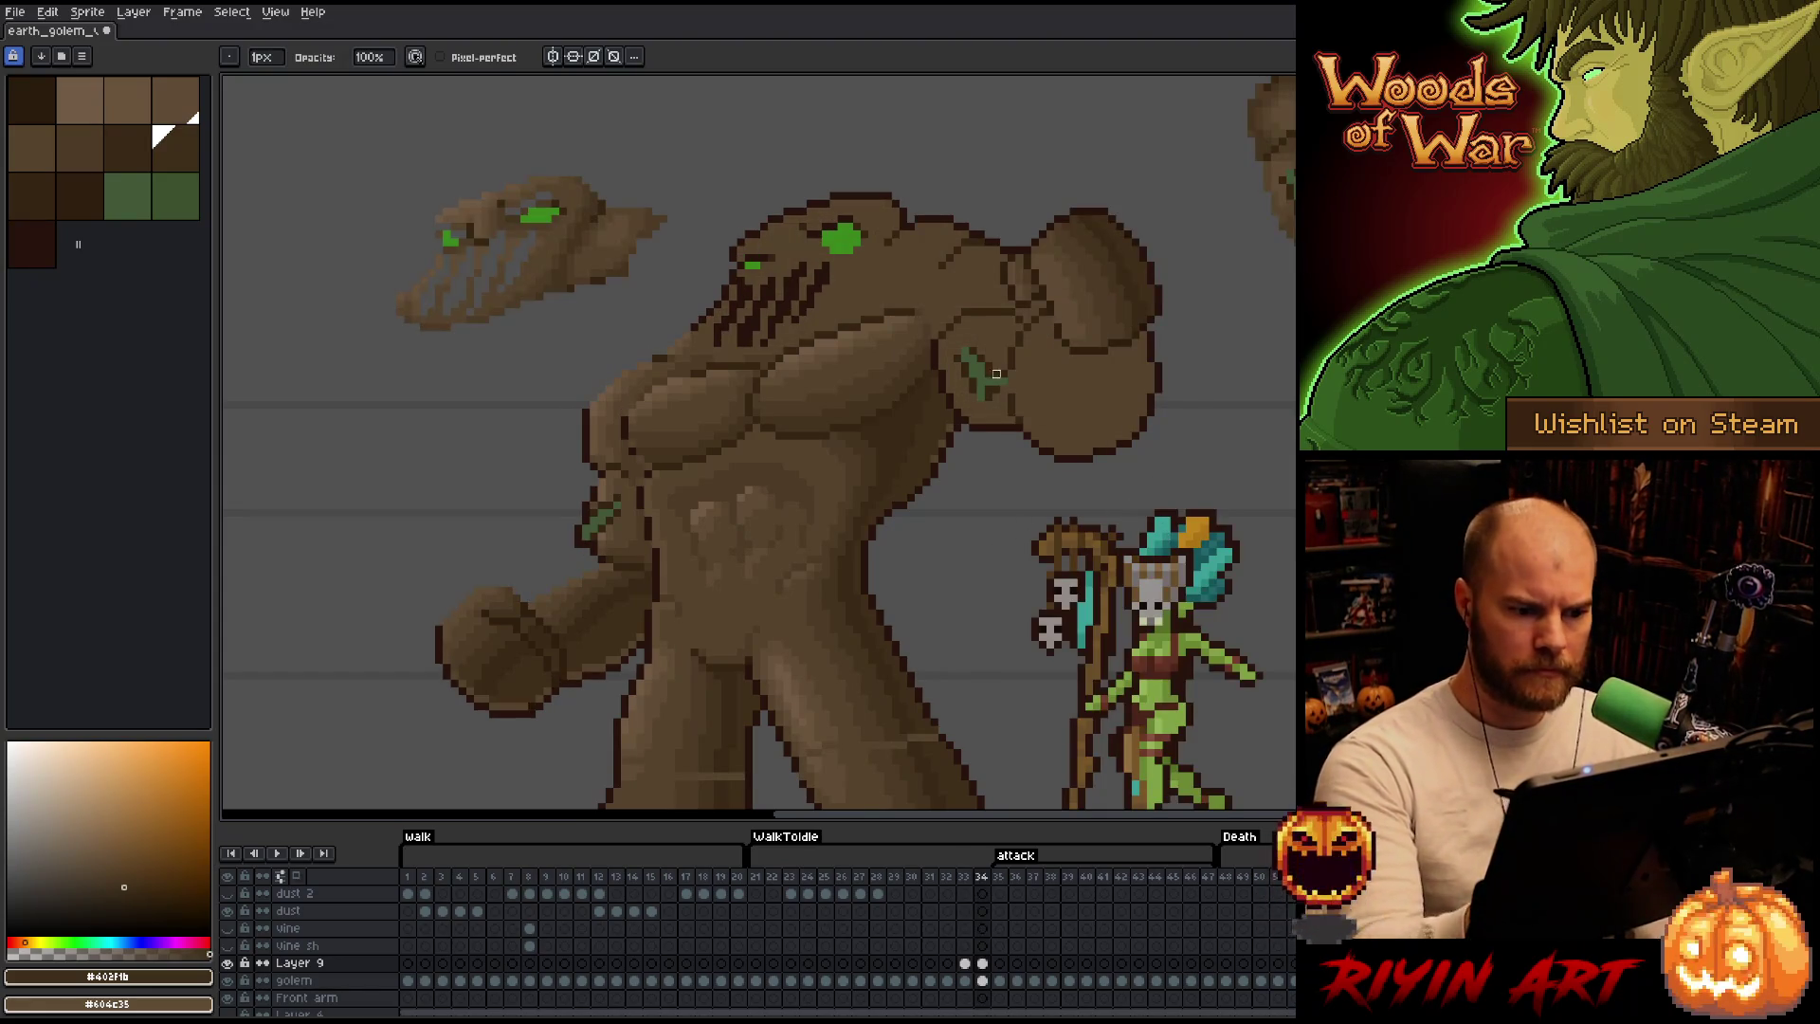
pyautogui.press('e')
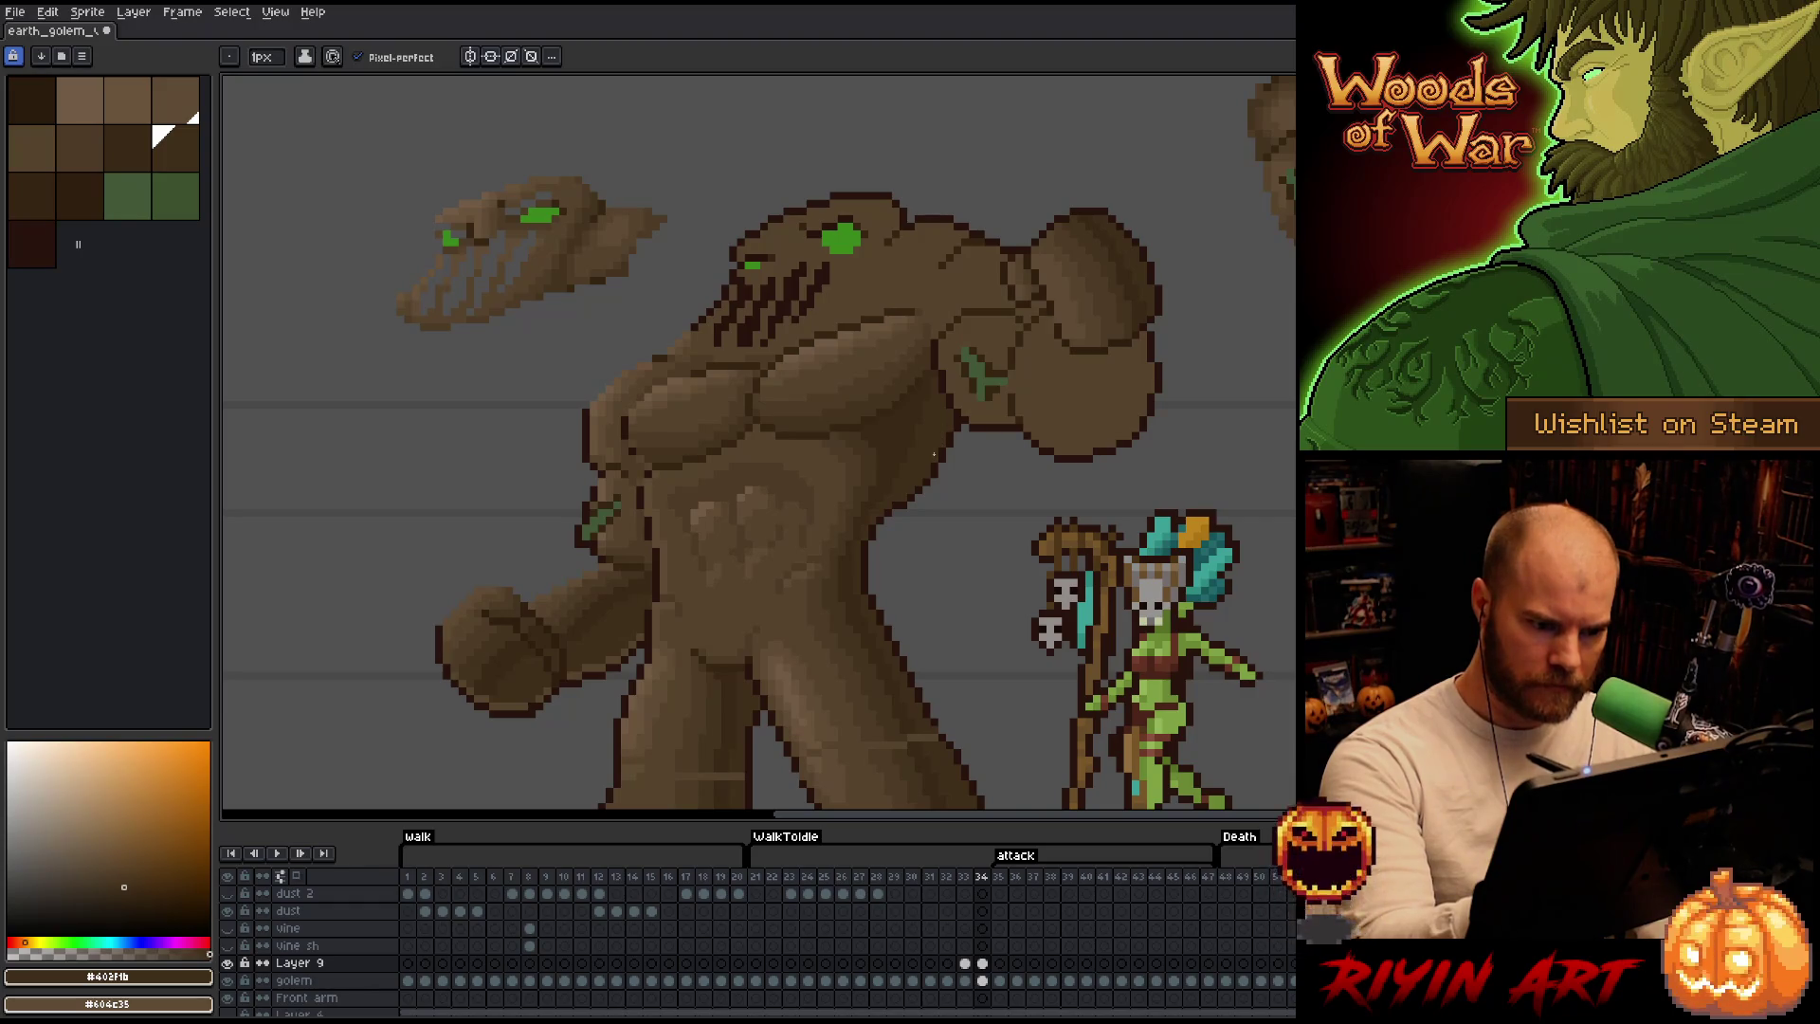
pyautogui.moveTo(1308, 332); pyautogui.dragTo(1085, 537)
pyautogui.press('m')
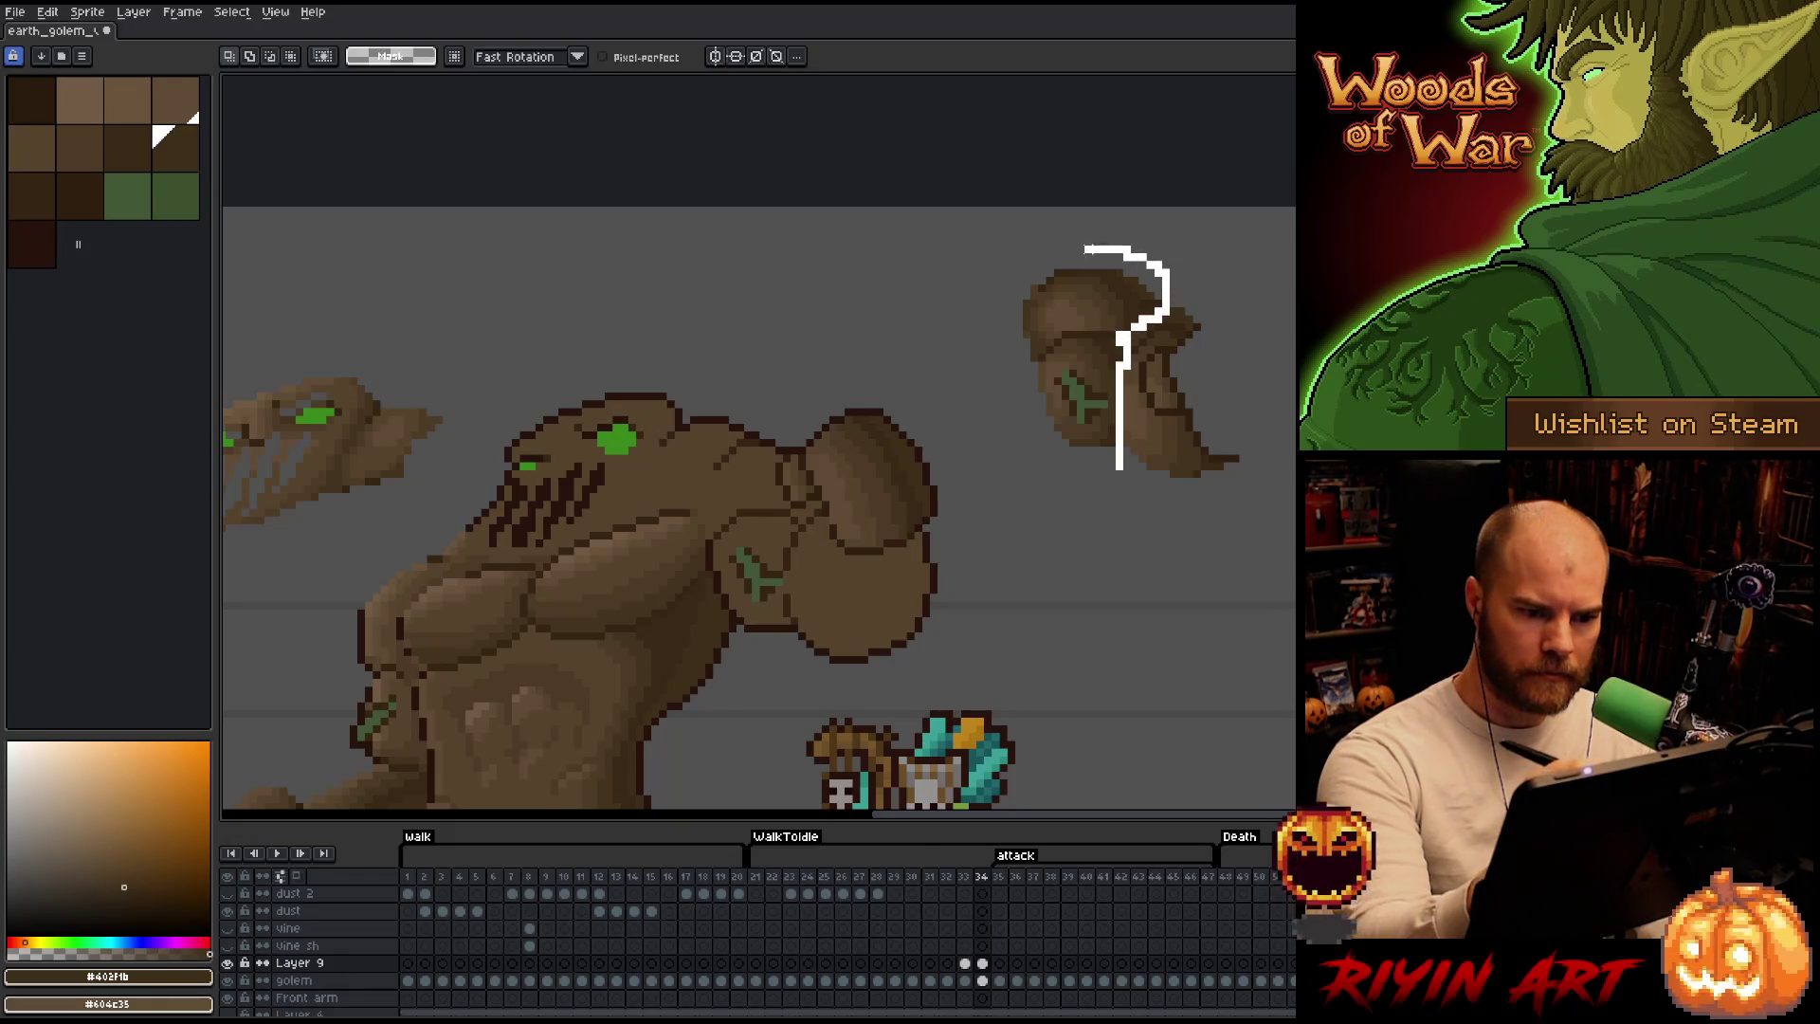
# Cut the upper vine-marked chunk from the spare copy and add a new Layer 10 beneath Layer 9.
pyautogui.moveTo(1152, 318); pyautogui.dragTo(1118, 520)
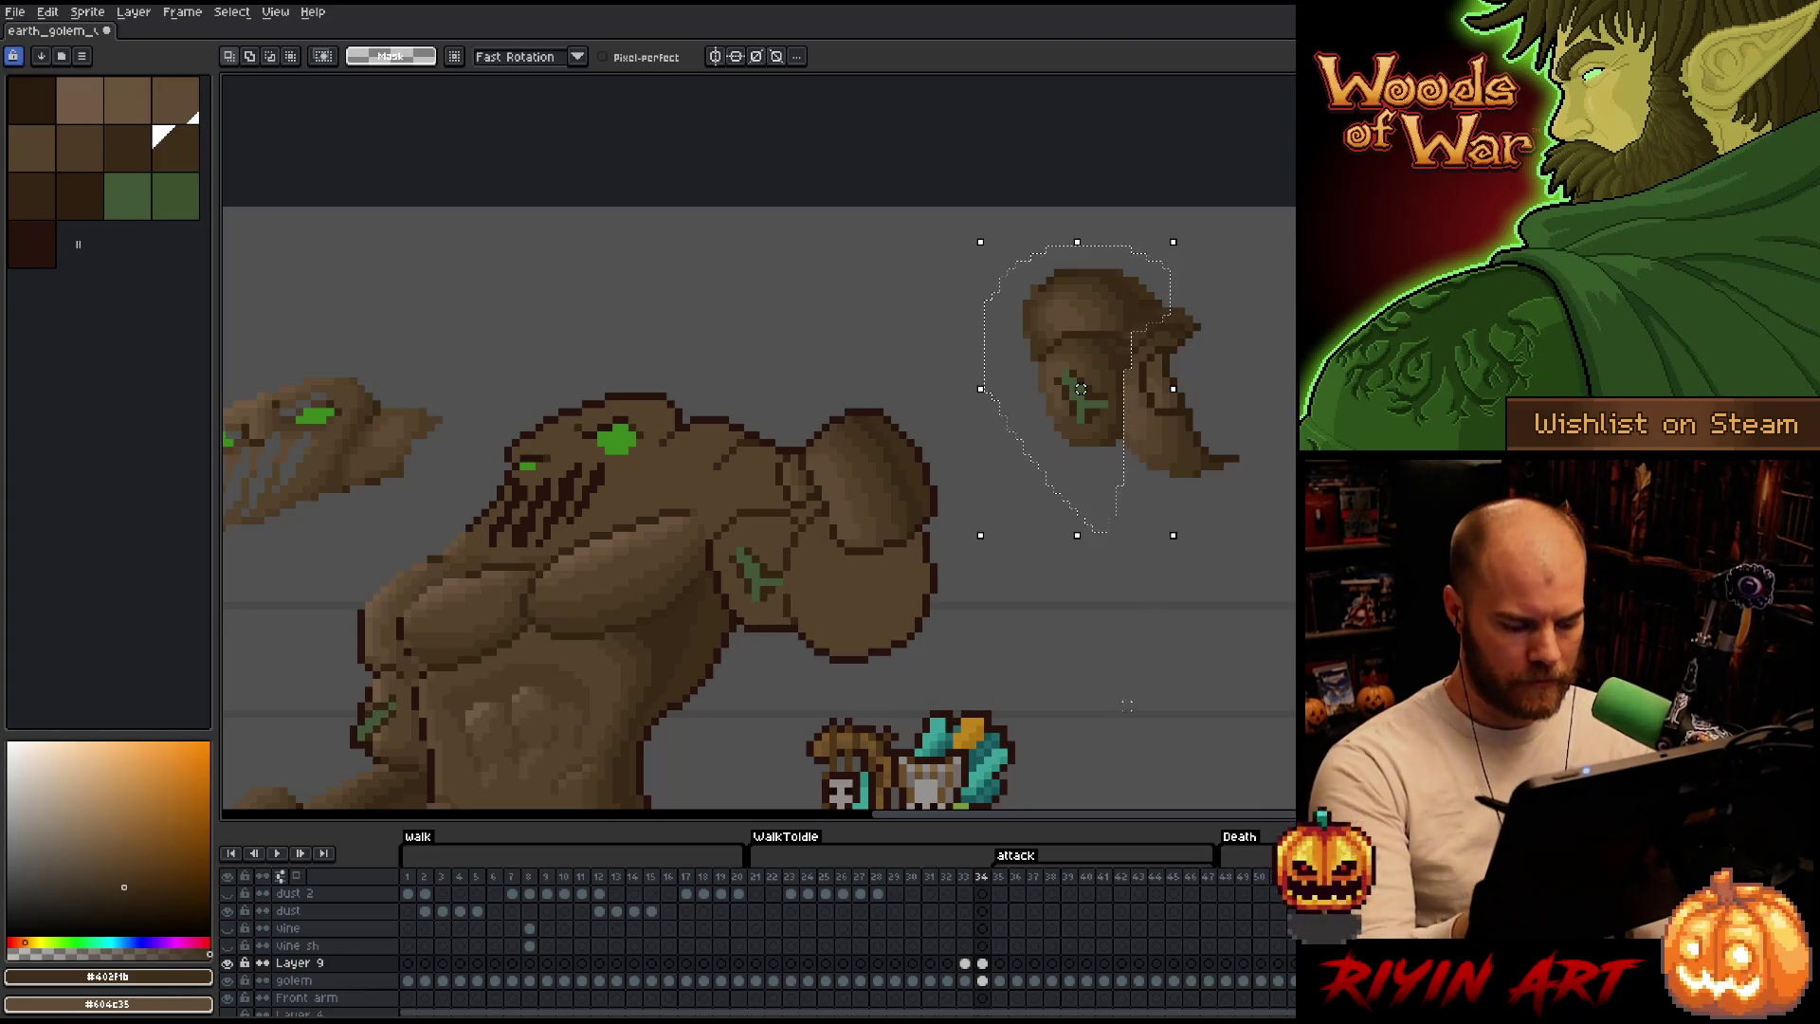
pyautogui.hotkey('ctrl', 'x')
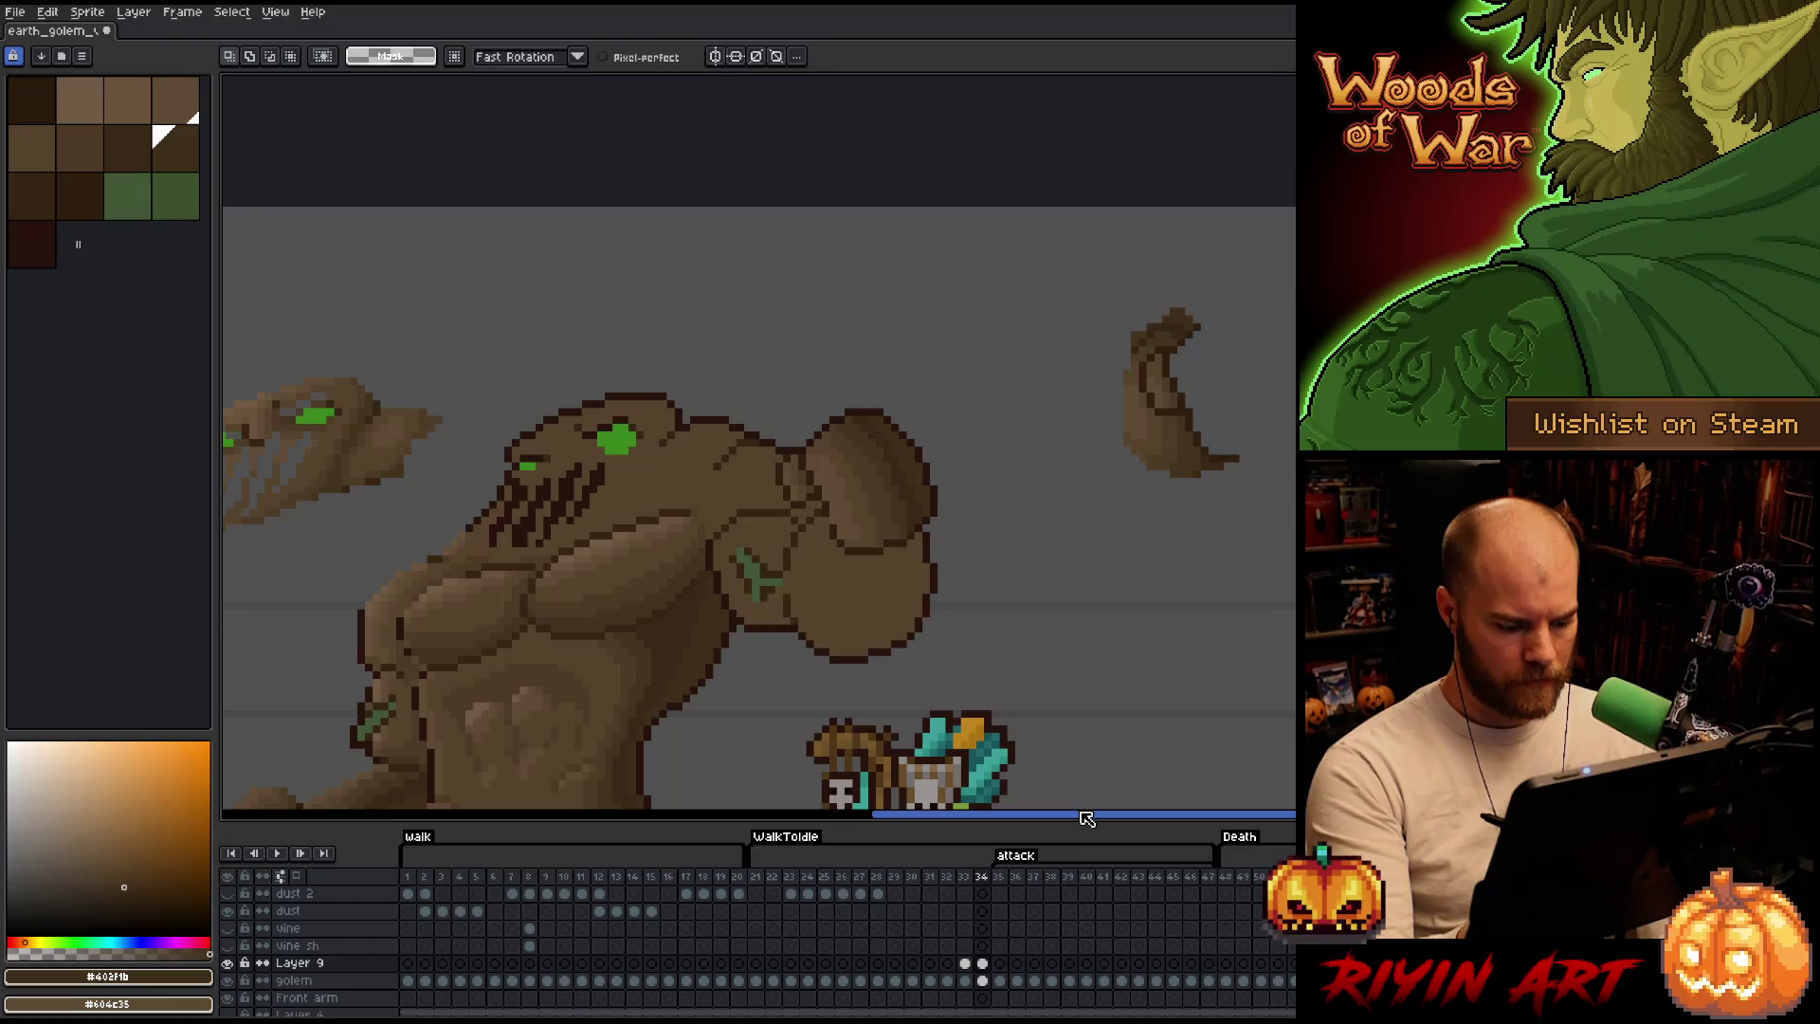
pyautogui.hotkey('shift', 'n')
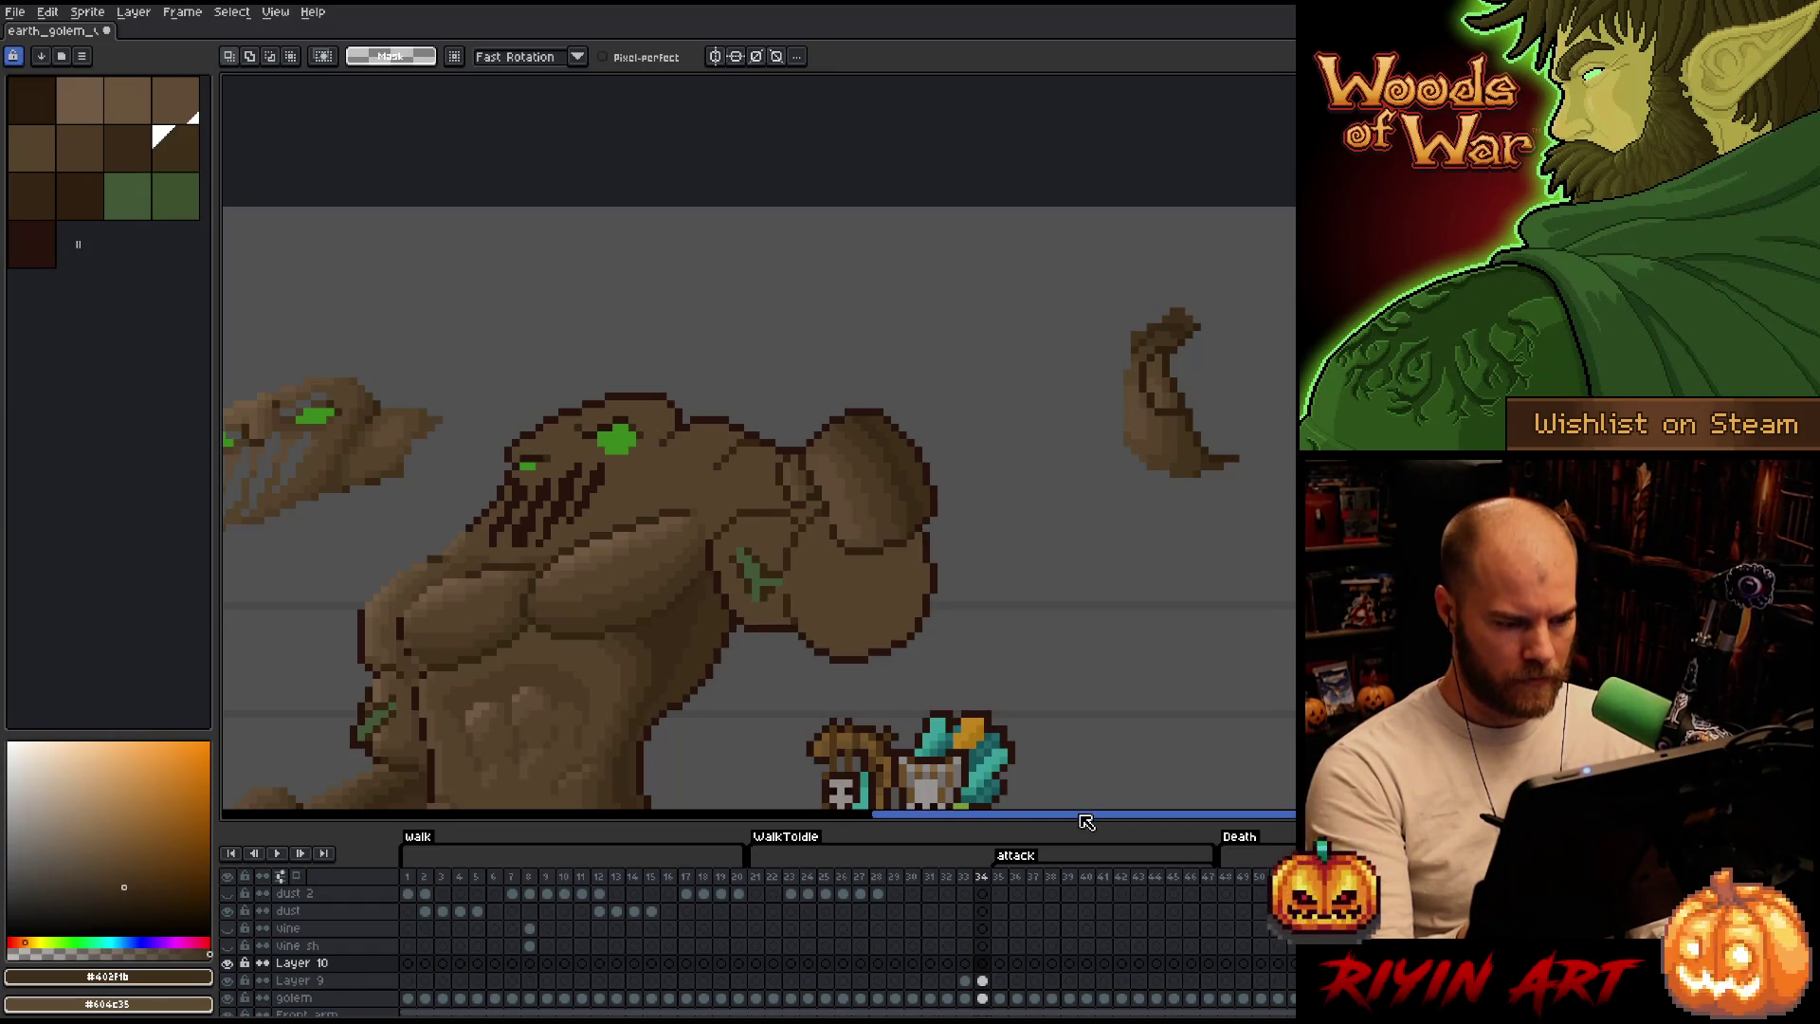
pyautogui.click(338, 982)
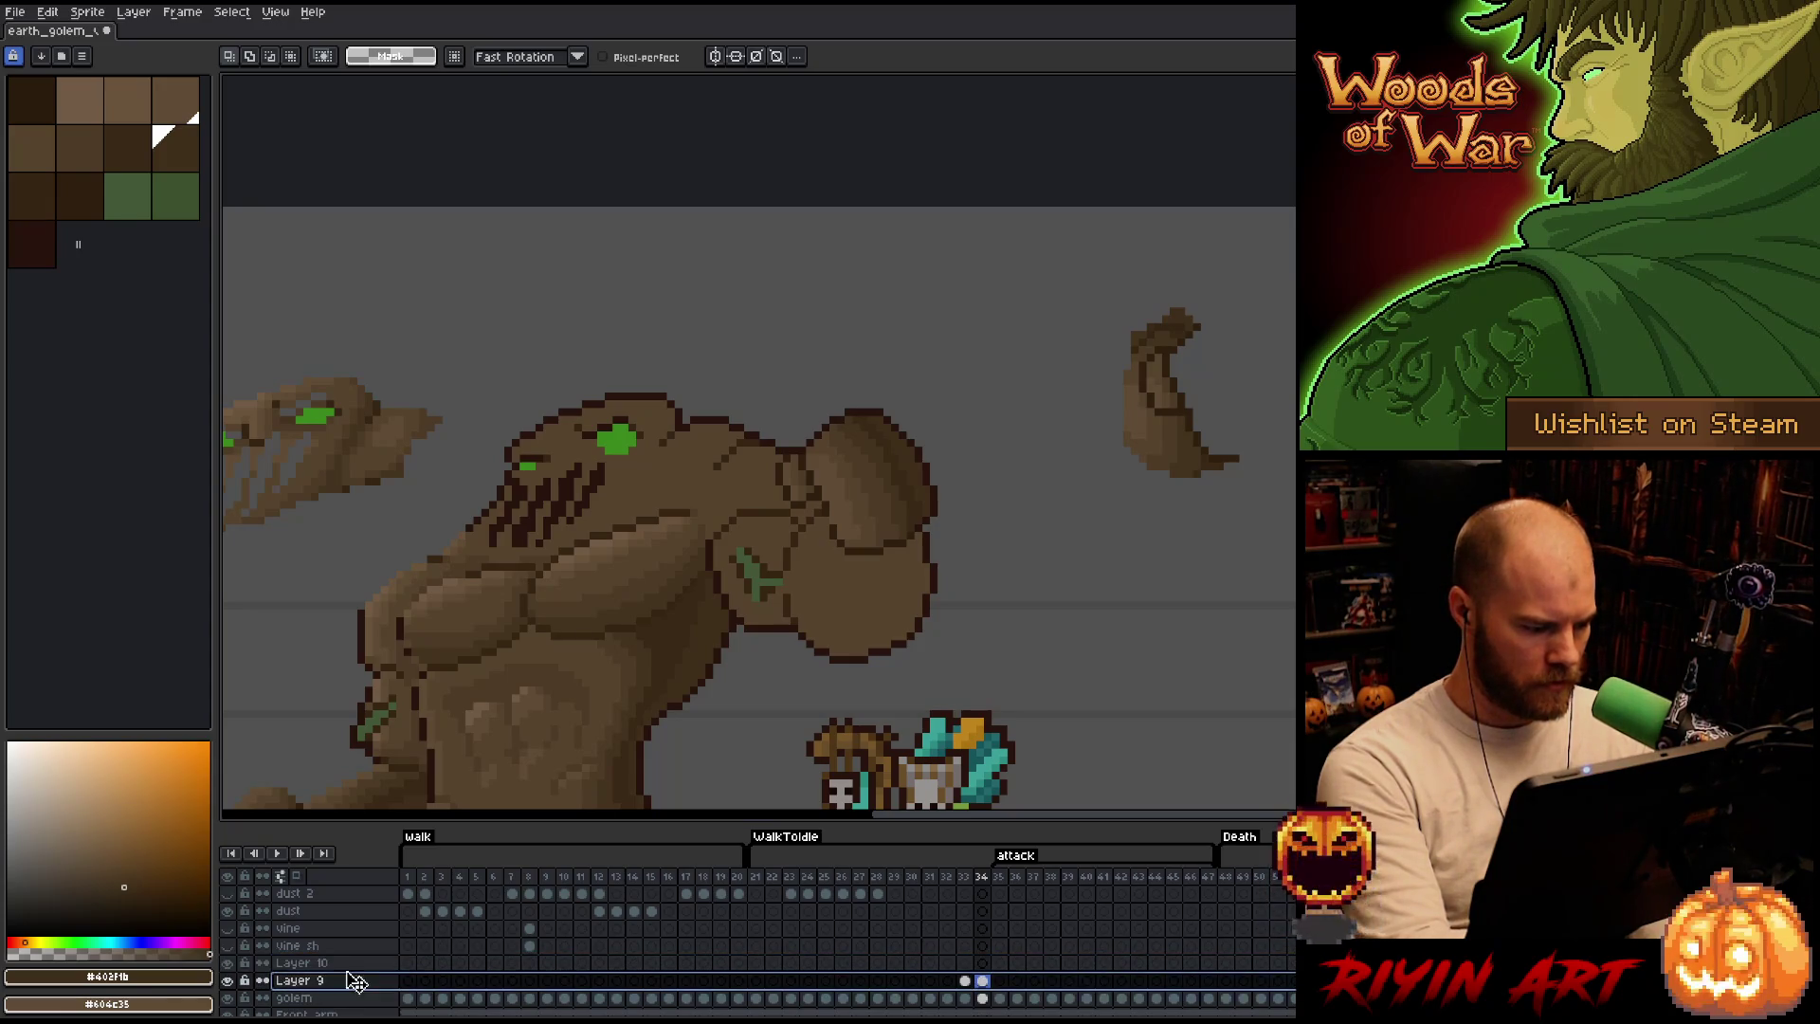
pyautogui.press('Up')
pyautogui.click(350, 979)
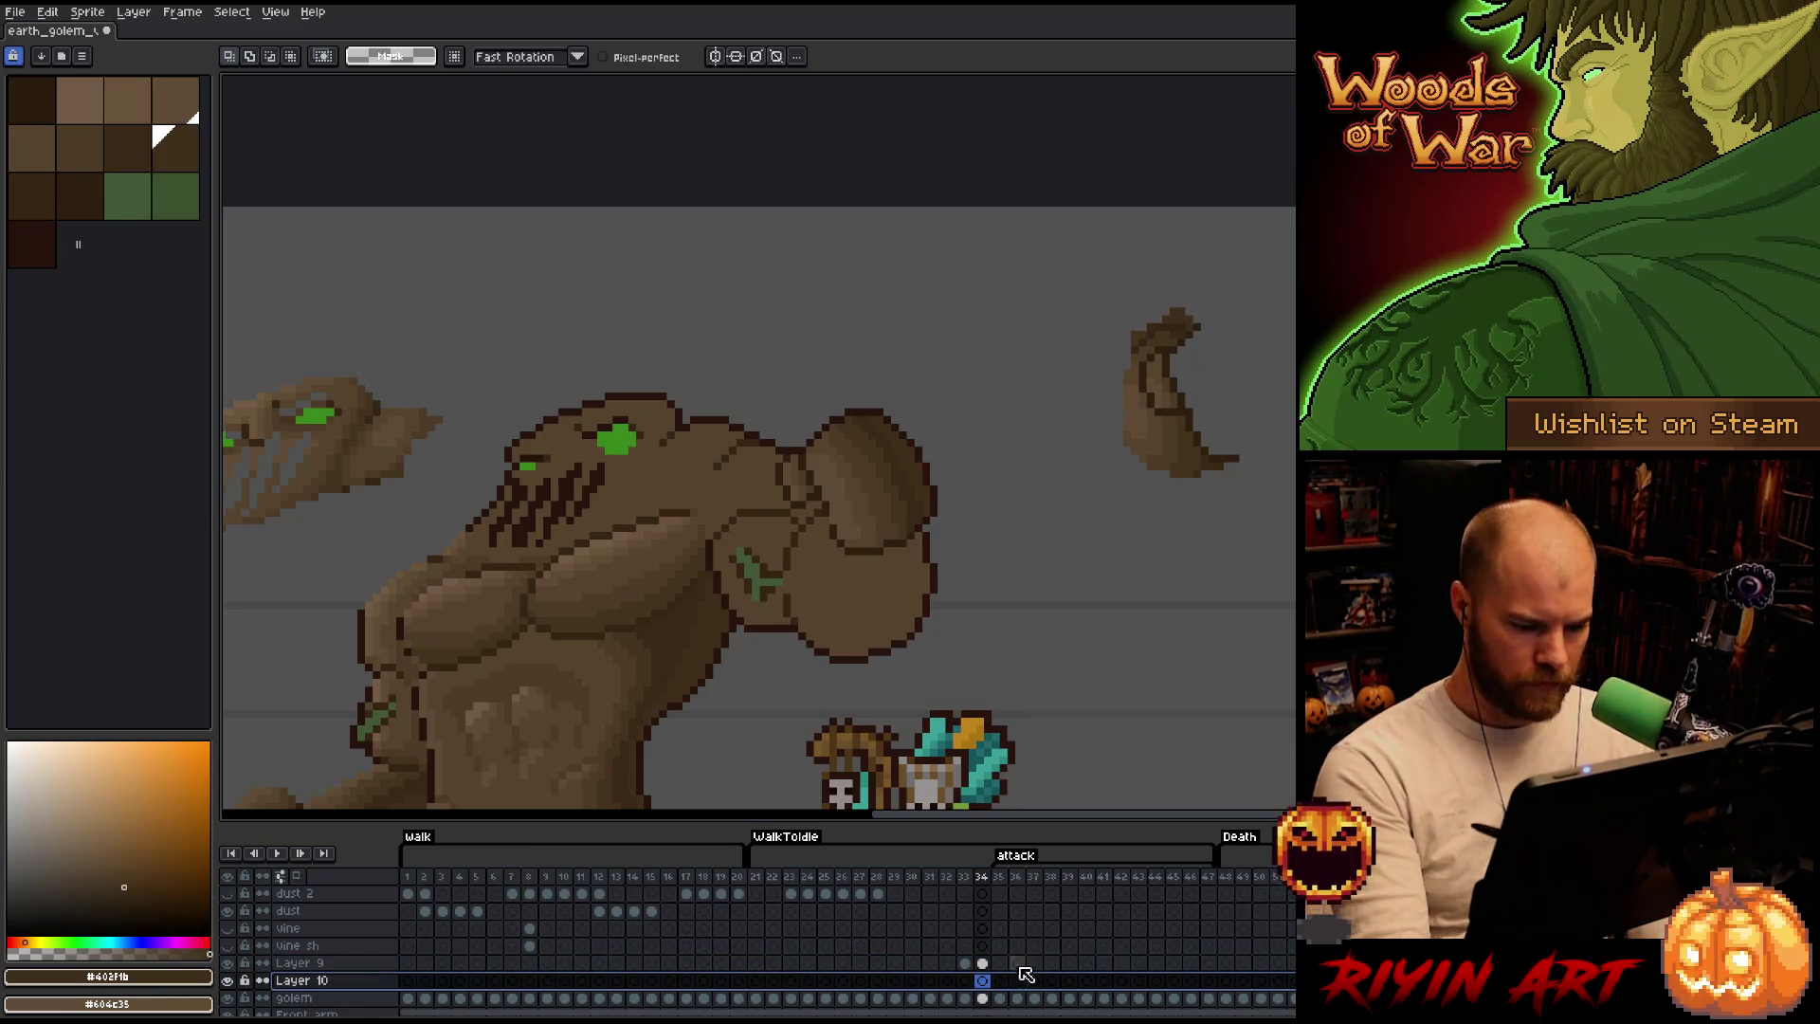
# Paste the cut shading chunk onto the golem's shoulder and upper arm and commit it.
pyautogui.hotkey('ctrl', 'v')
pyautogui.moveTo(1088, 365)
pyautogui.mouseDown()
pyautogui.moveTo(851, 545)
pyautogui.moveTo(770, 548)
pyautogui.mouseUp()
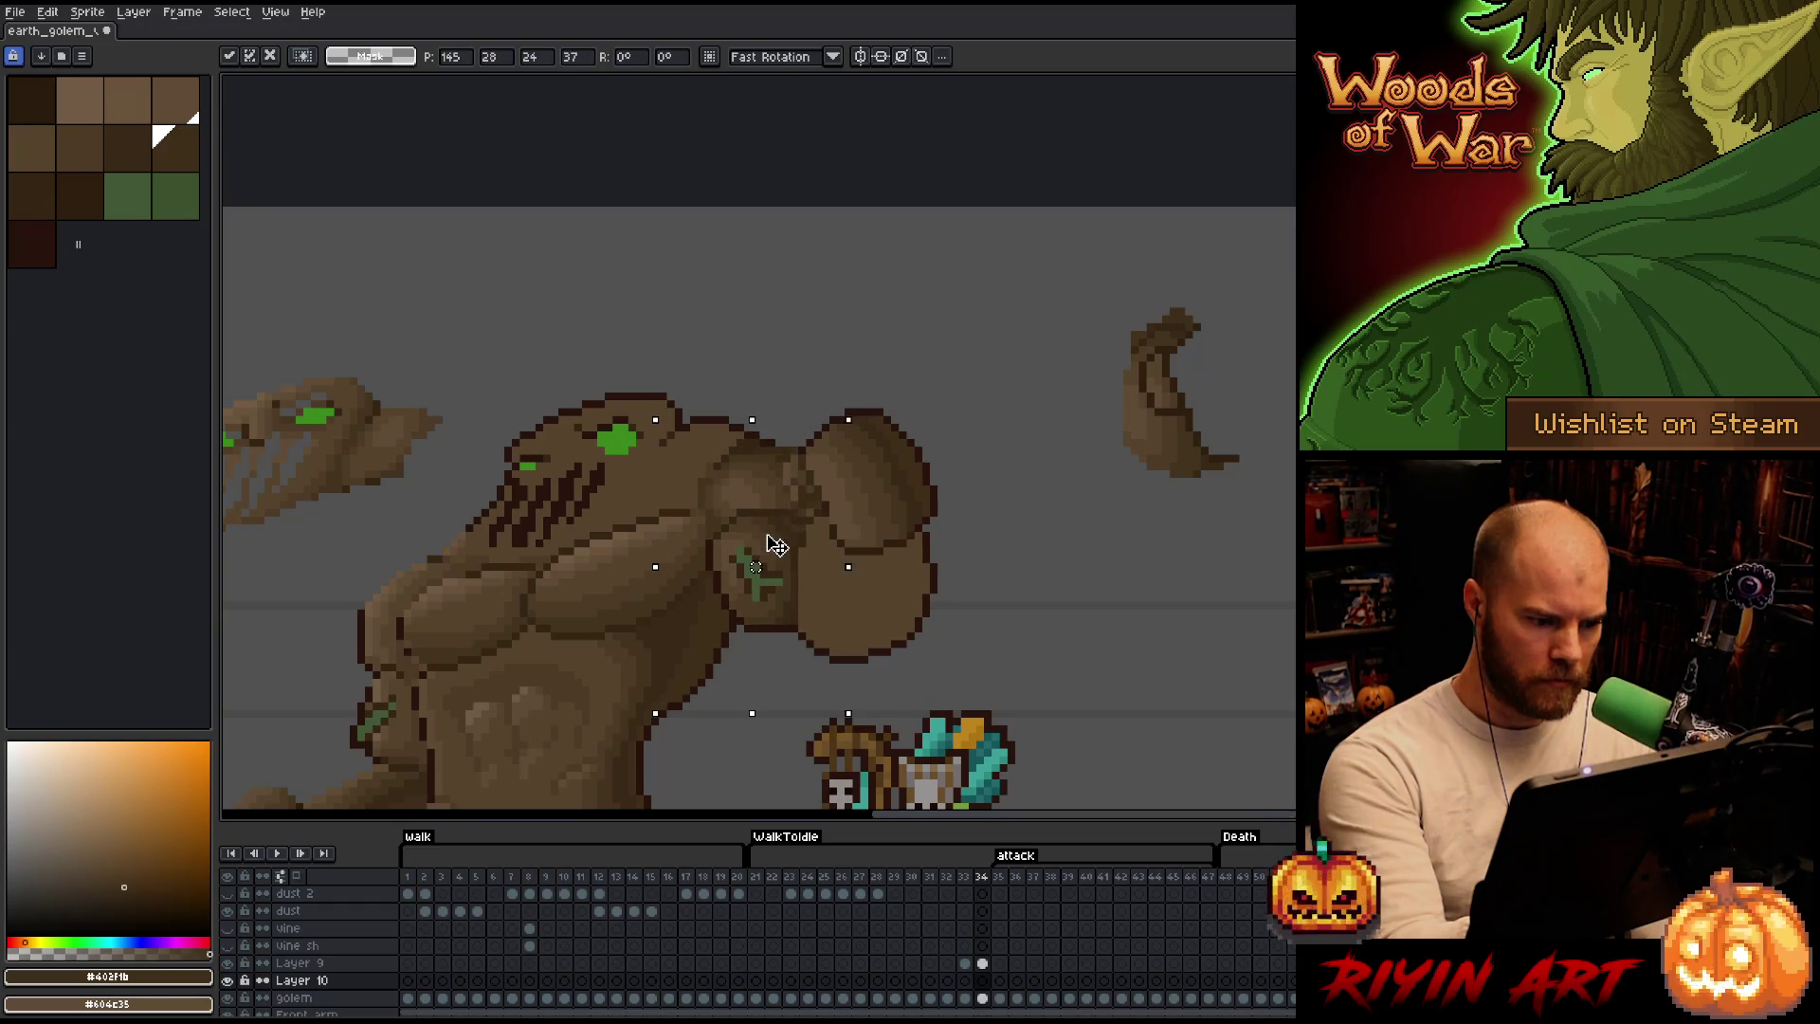
pyautogui.moveTo(796, 512); pyautogui.dragTo(945, 520)
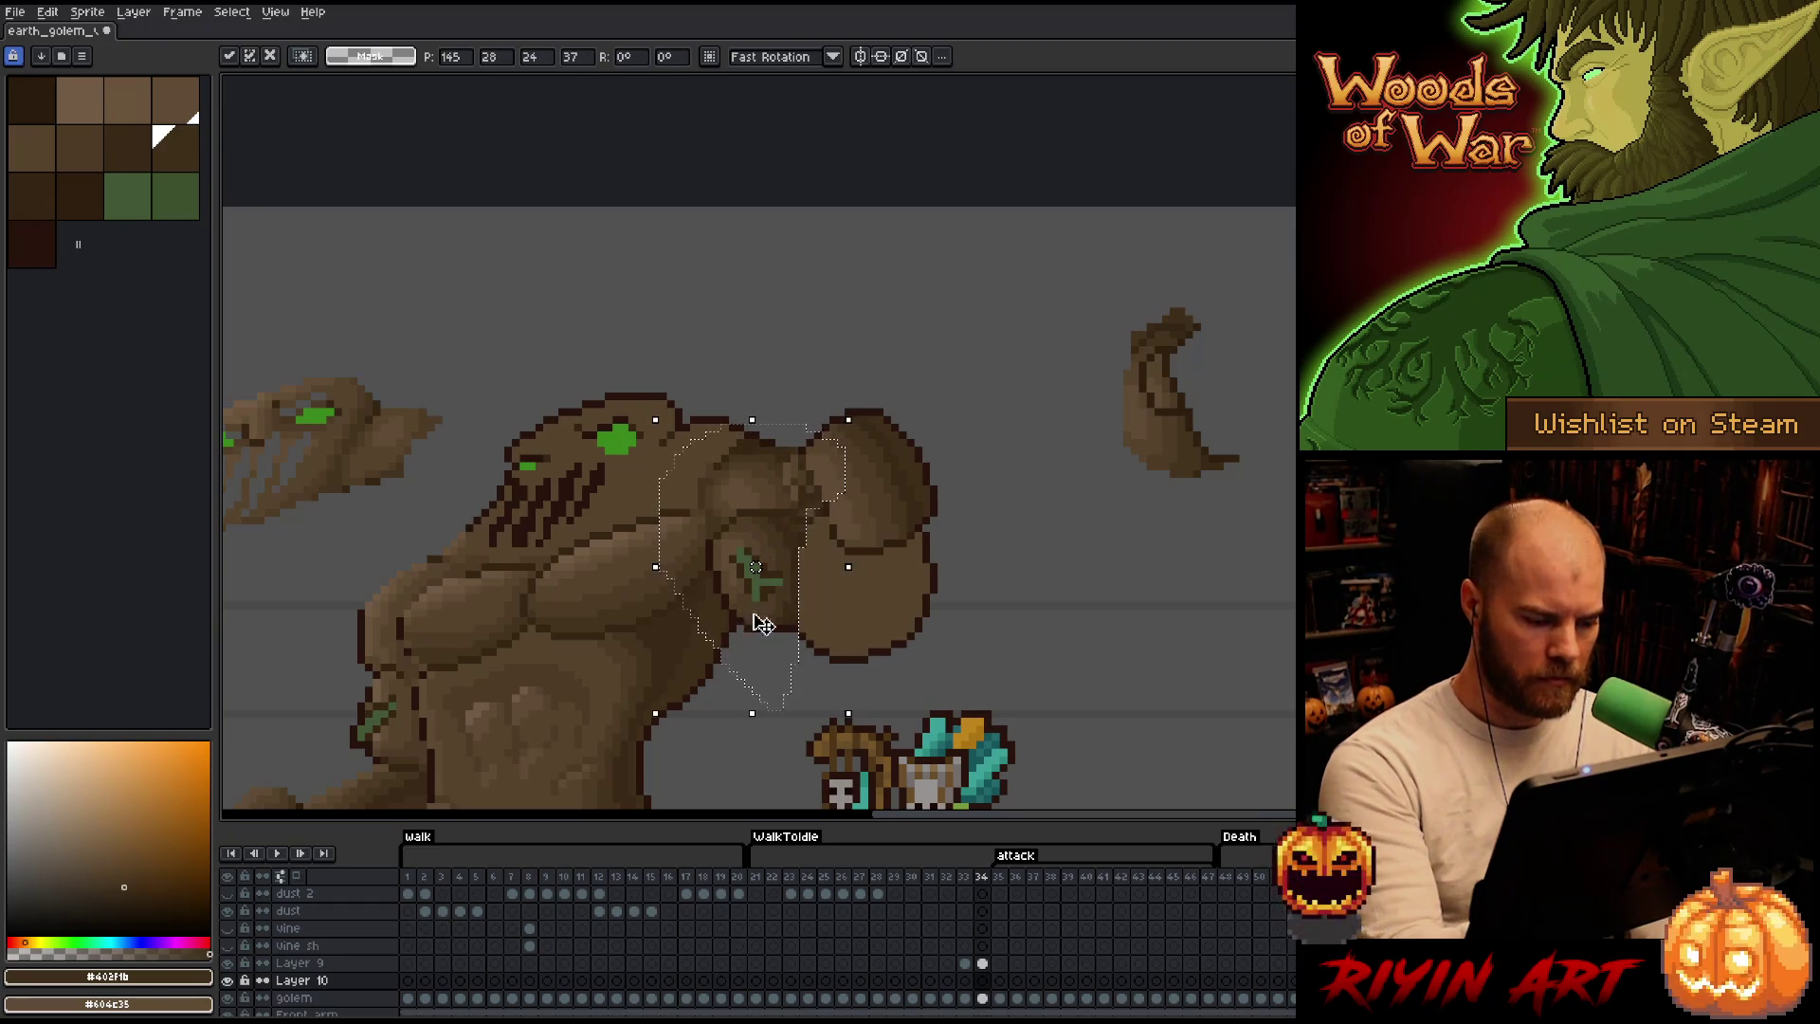
pyautogui.press('Return')
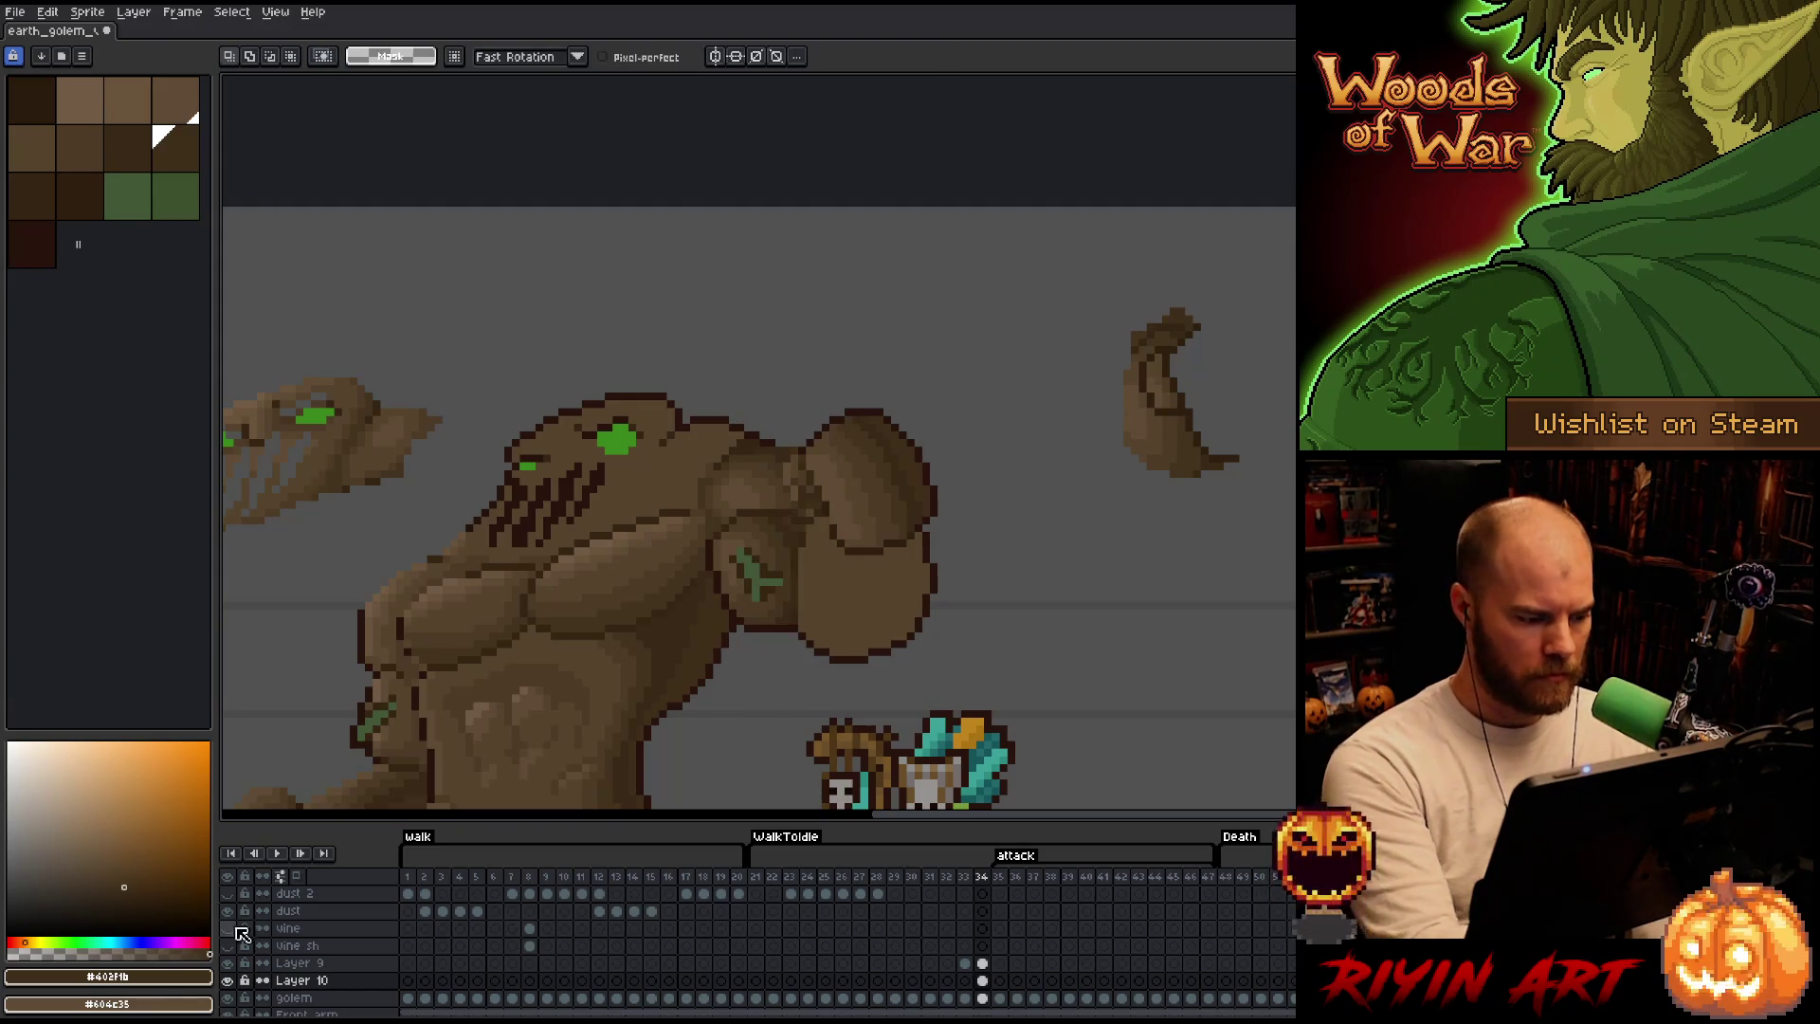
pyautogui.hotkey('ctrl', 'd')
# Toggle Layer 10's visibility to compare the shoulder shading, leaving it hidden.
pyautogui.click(232, 982)
pyautogui.click(231, 981)
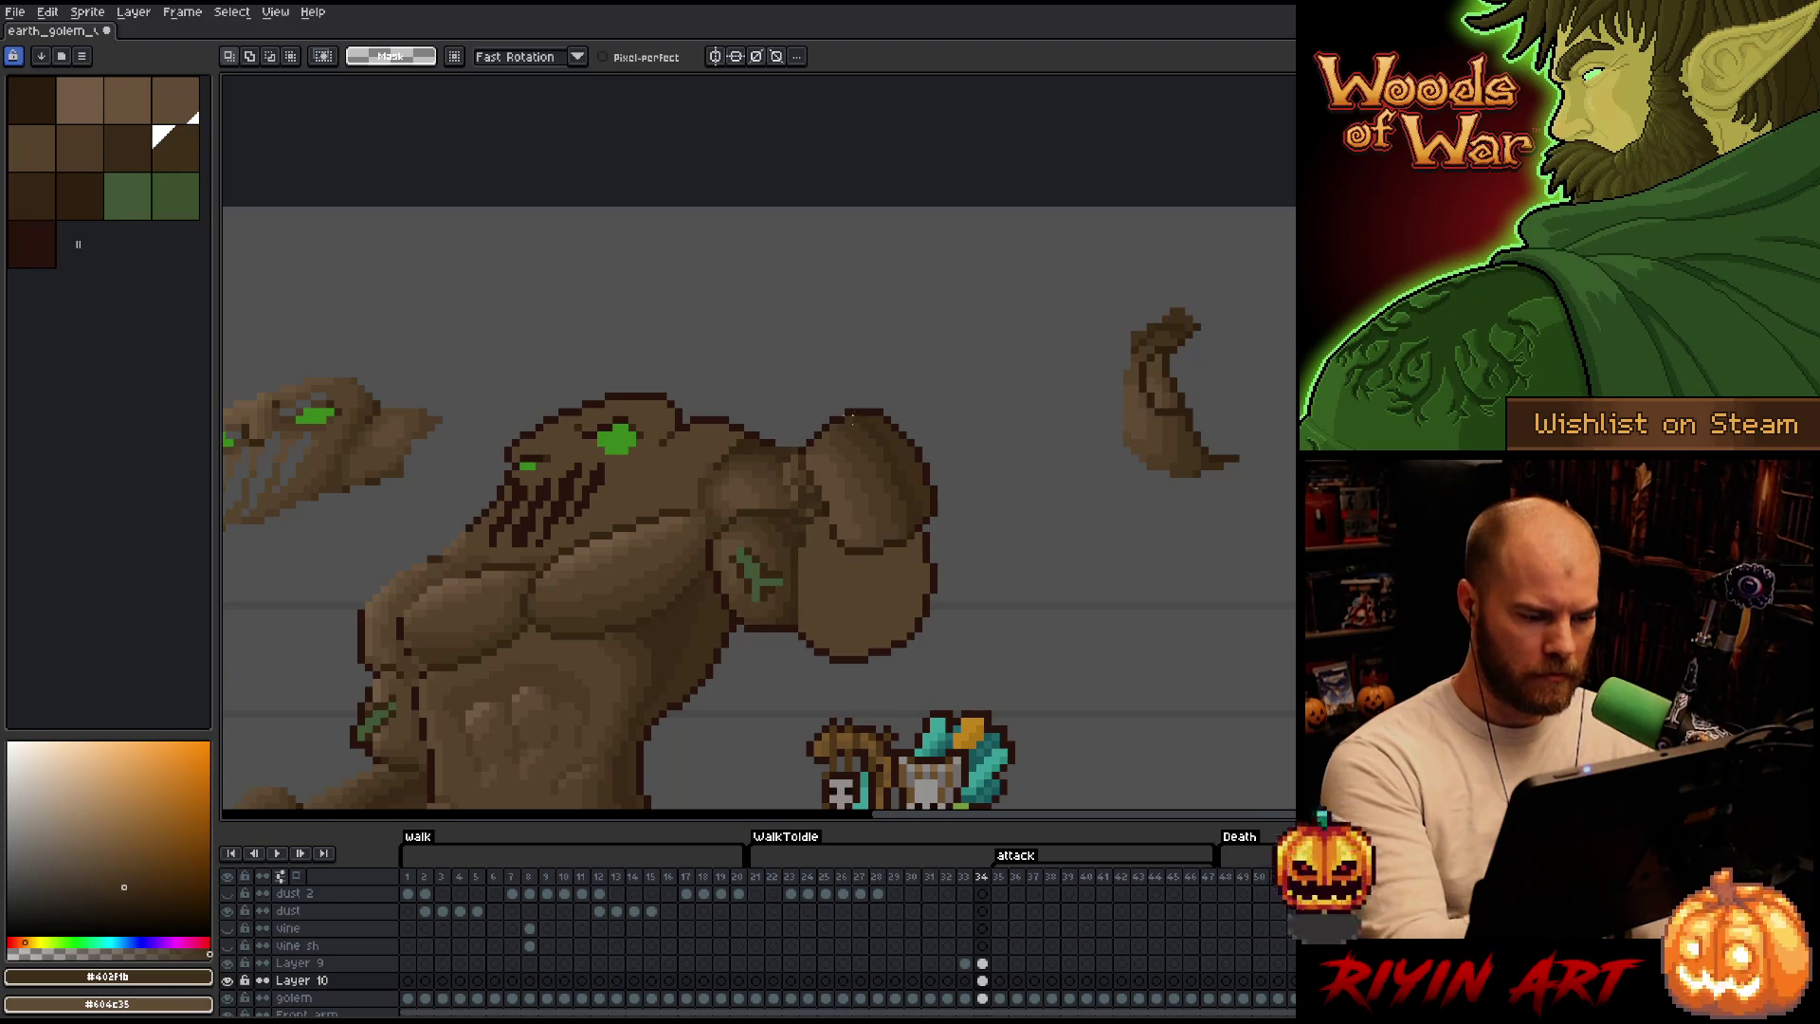
pyautogui.press('b')
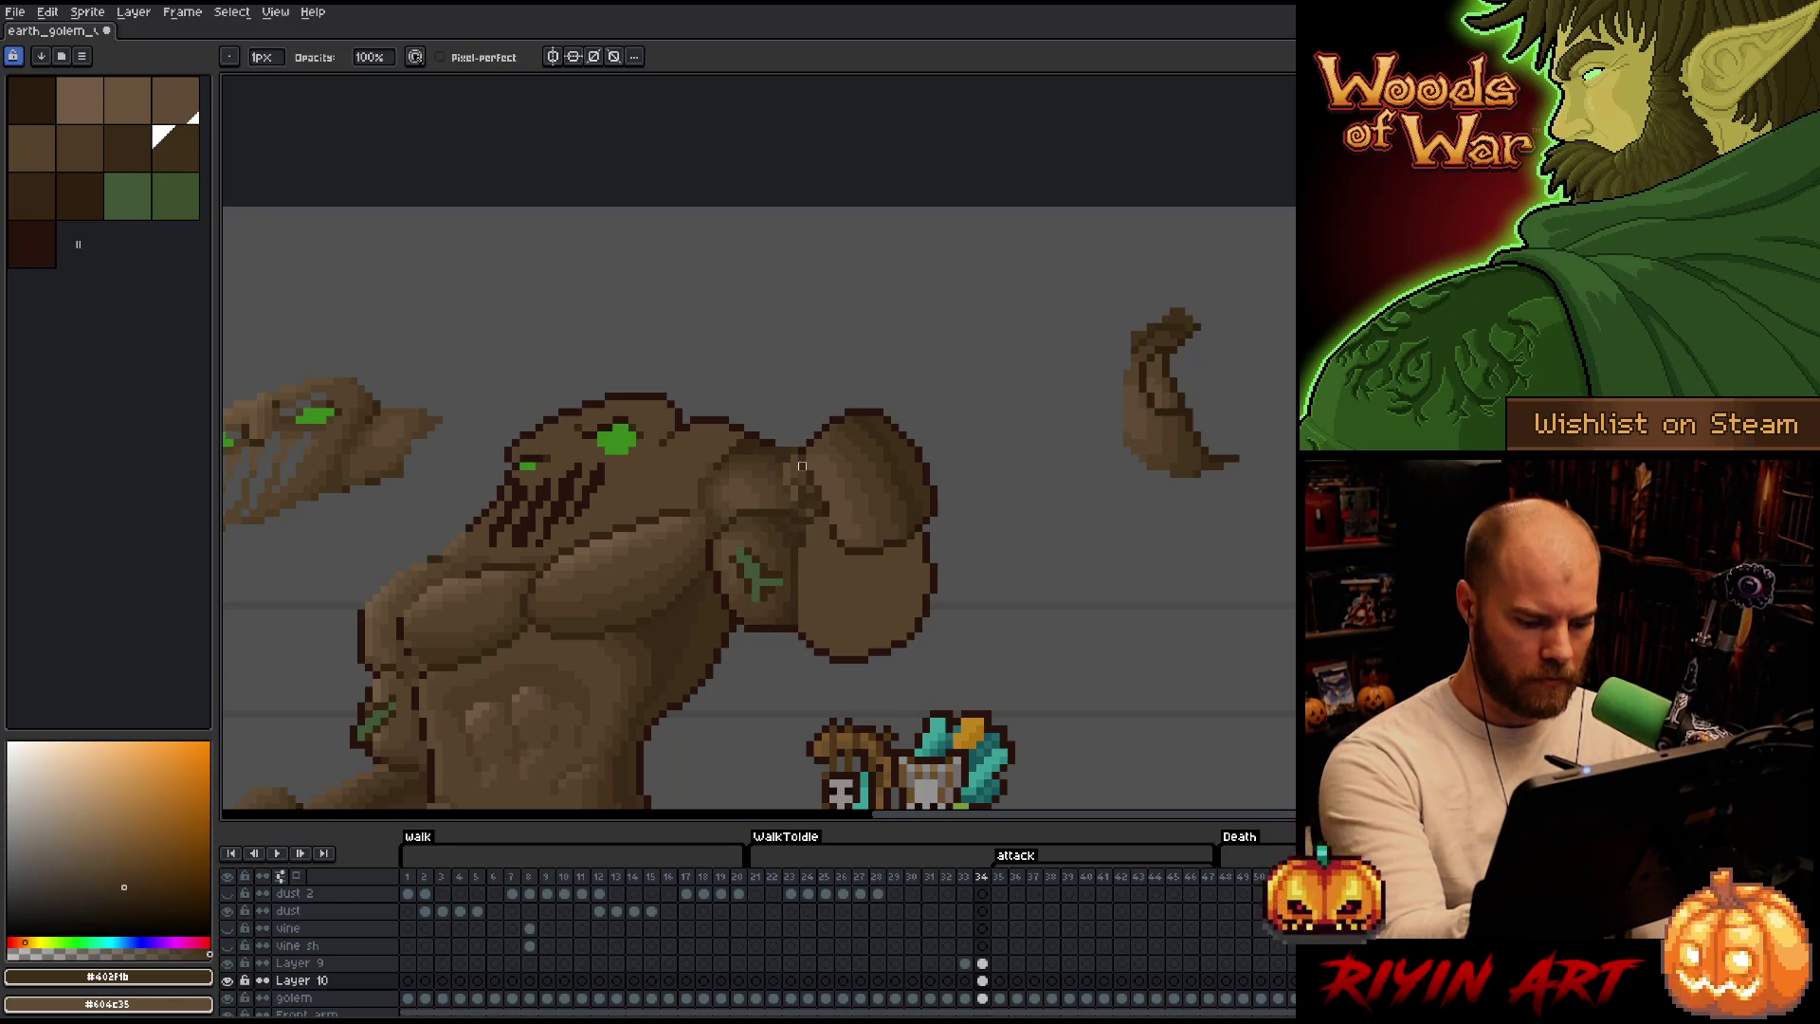
pyautogui.click(230, 981)
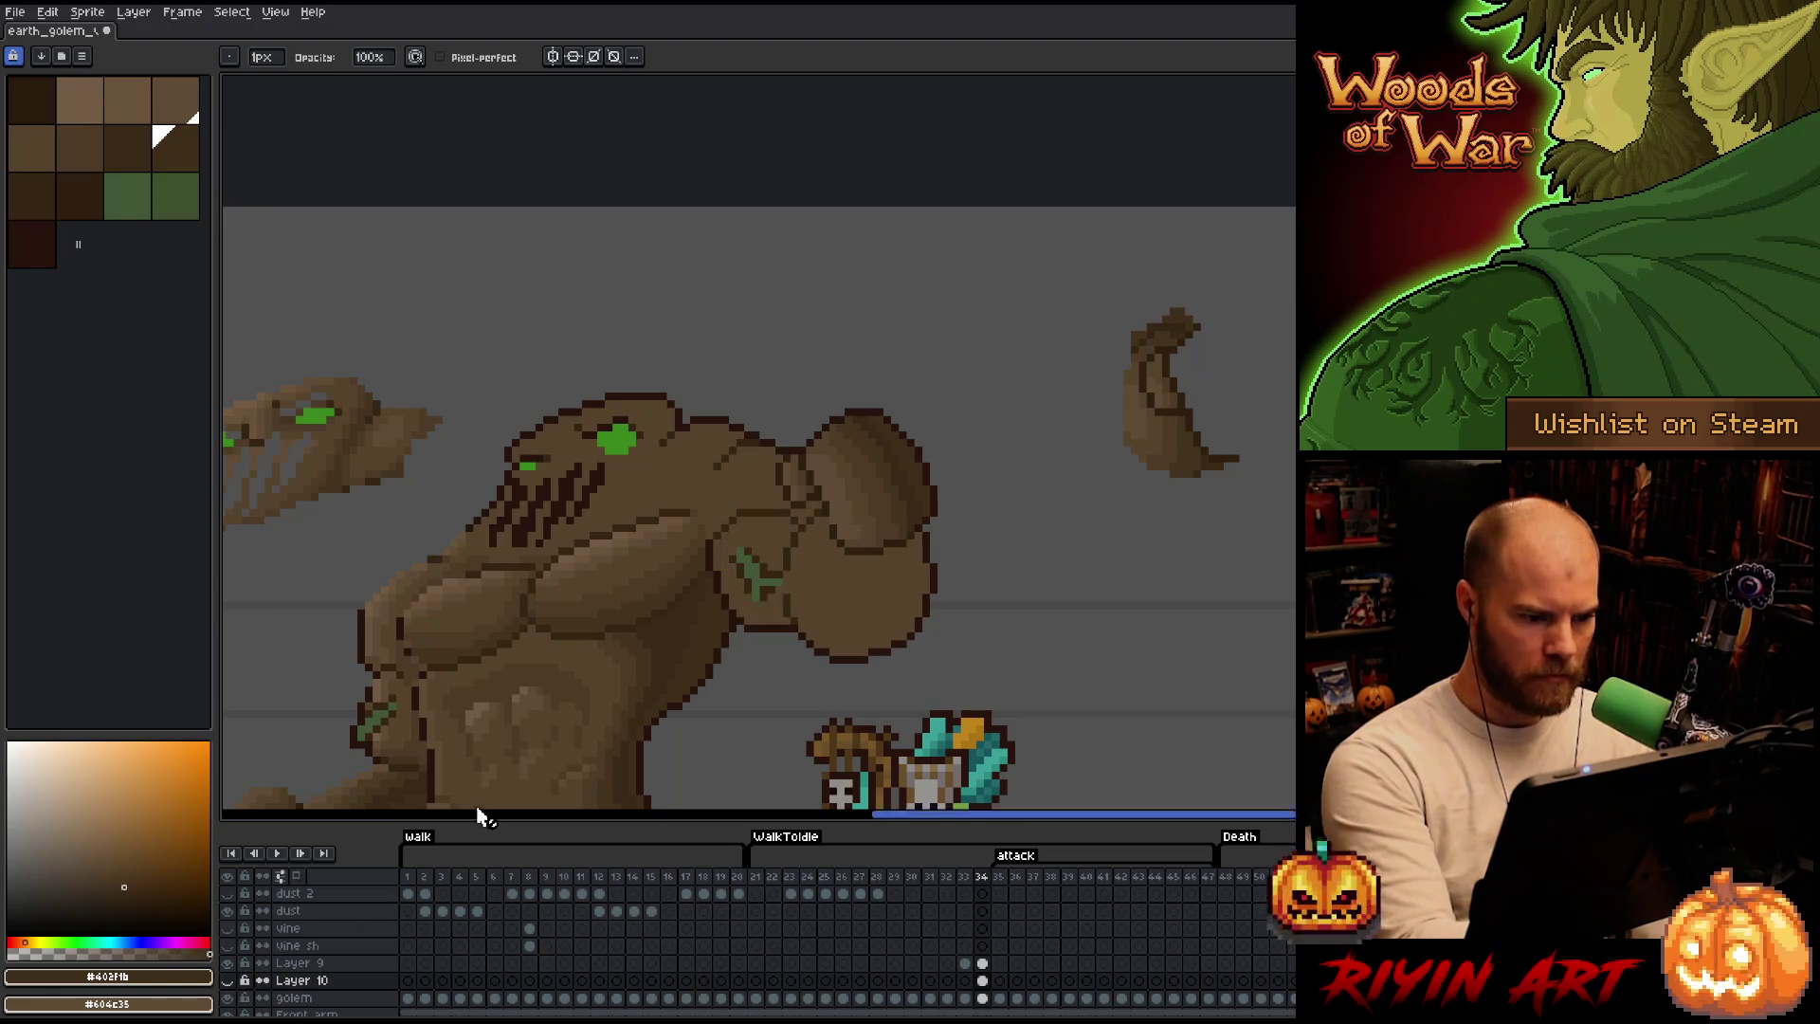
pyautogui.press('m')
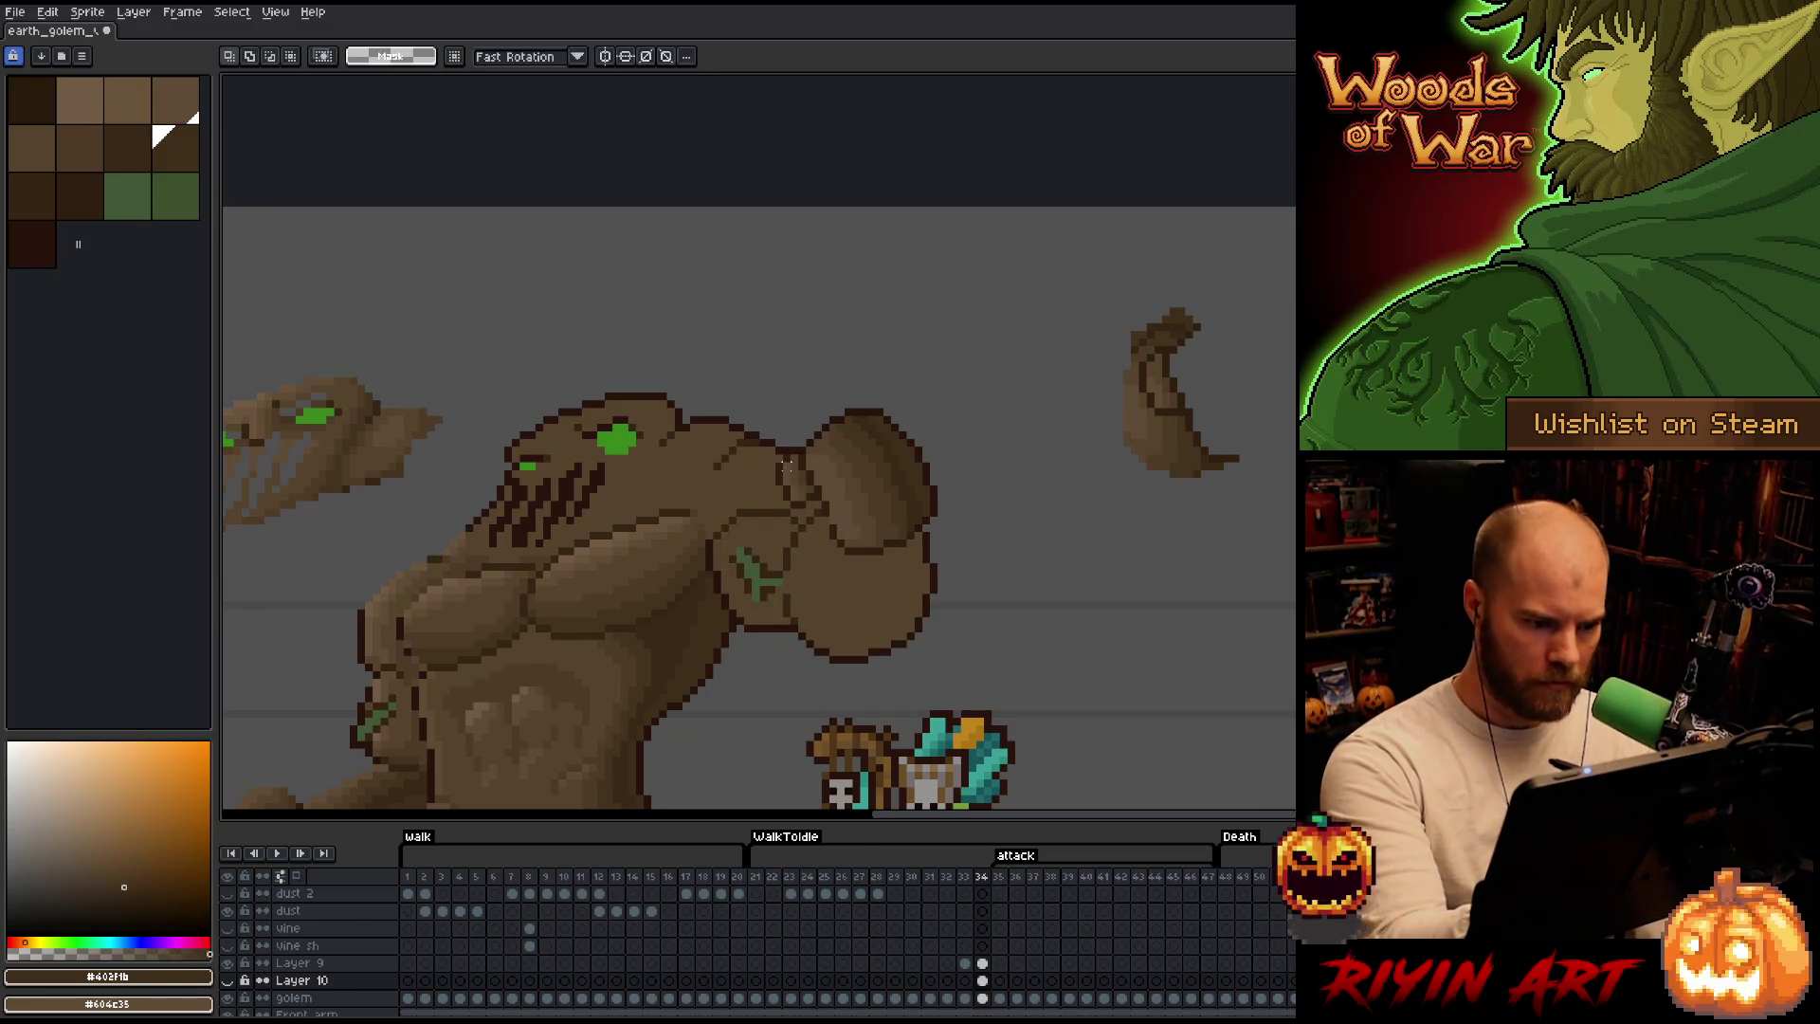
pyautogui.moveTo(776, 457); pyautogui.dragTo(842, 490)
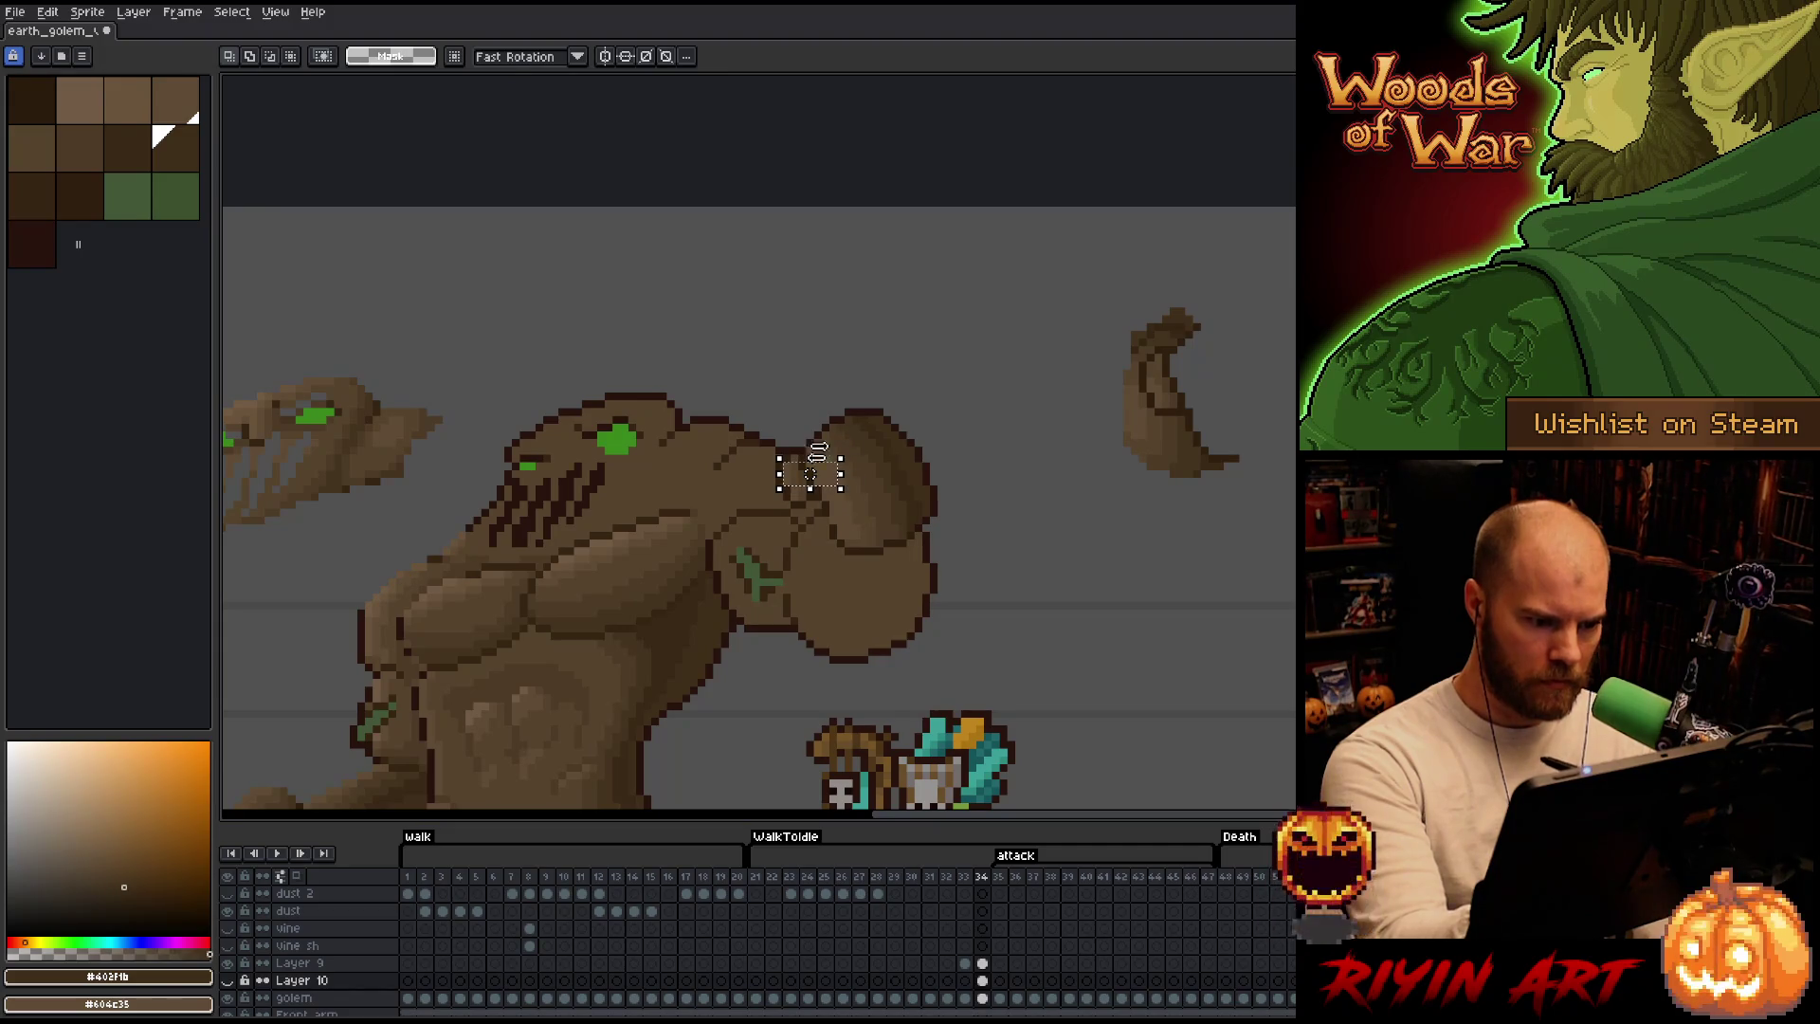
pyautogui.scroll(3, 810, 455)
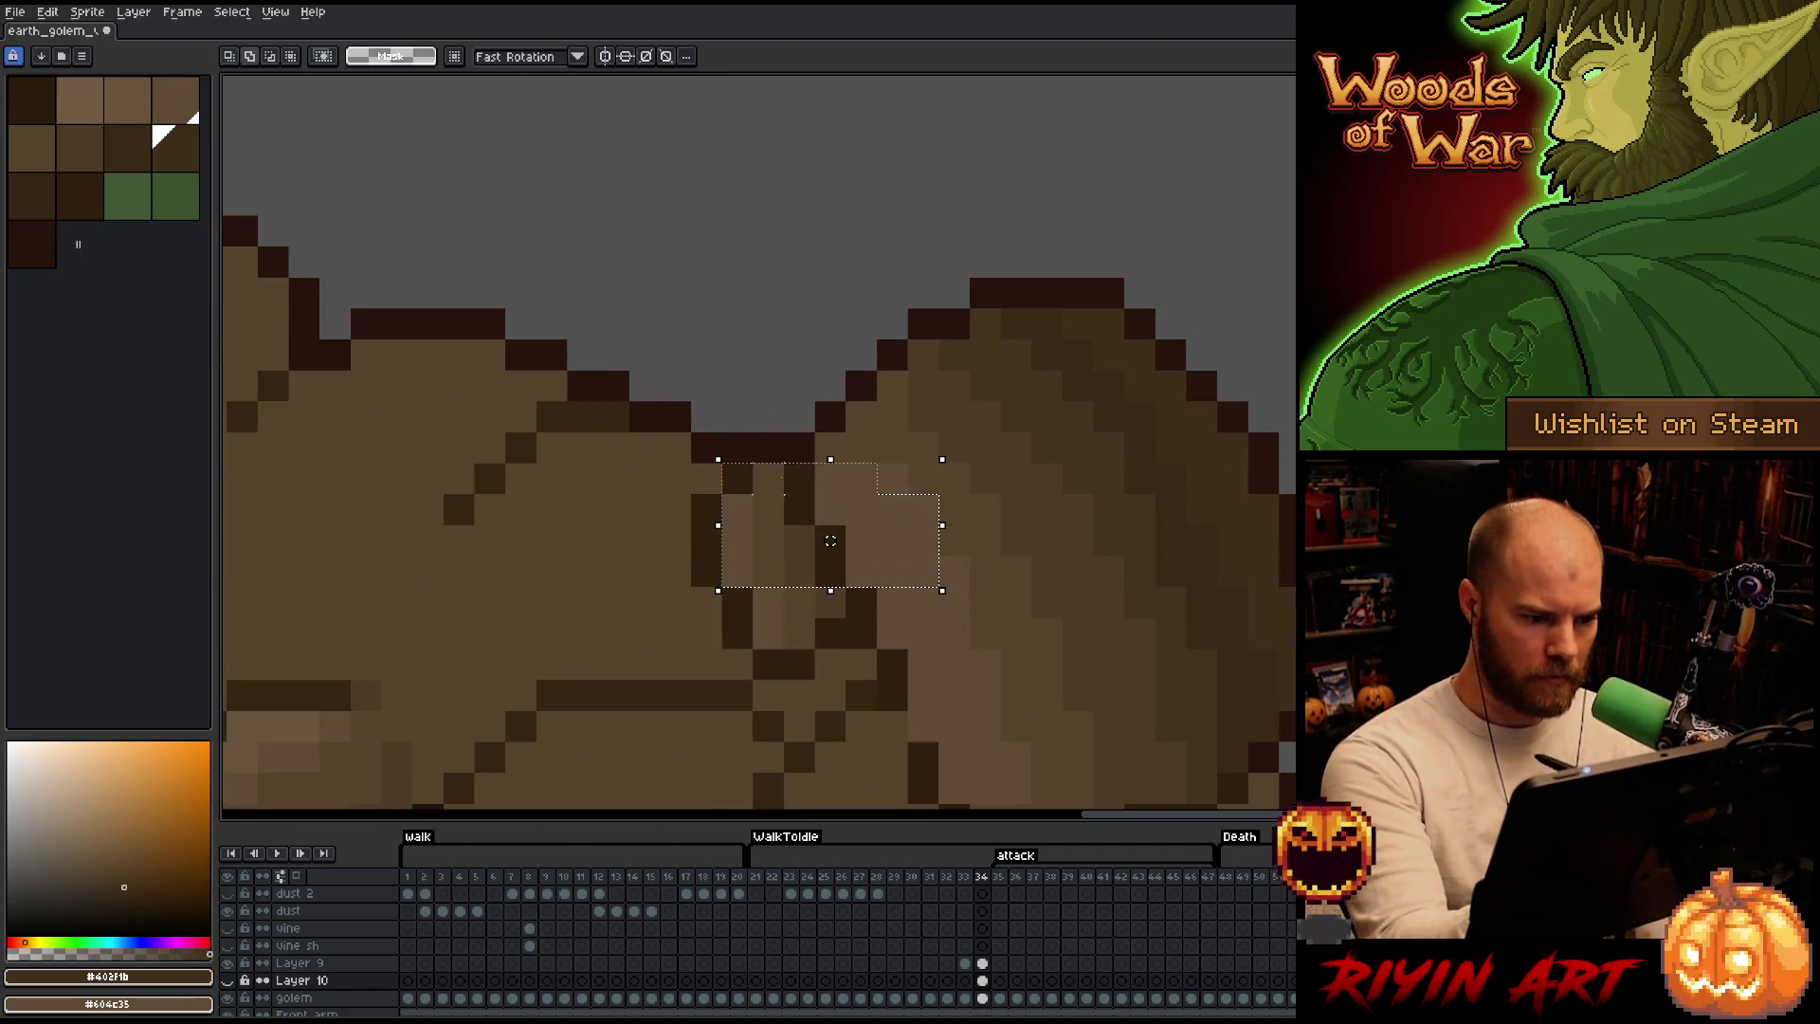
pyautogui.moveTo(690, 496); pyautogui.dragTo(875, 589)
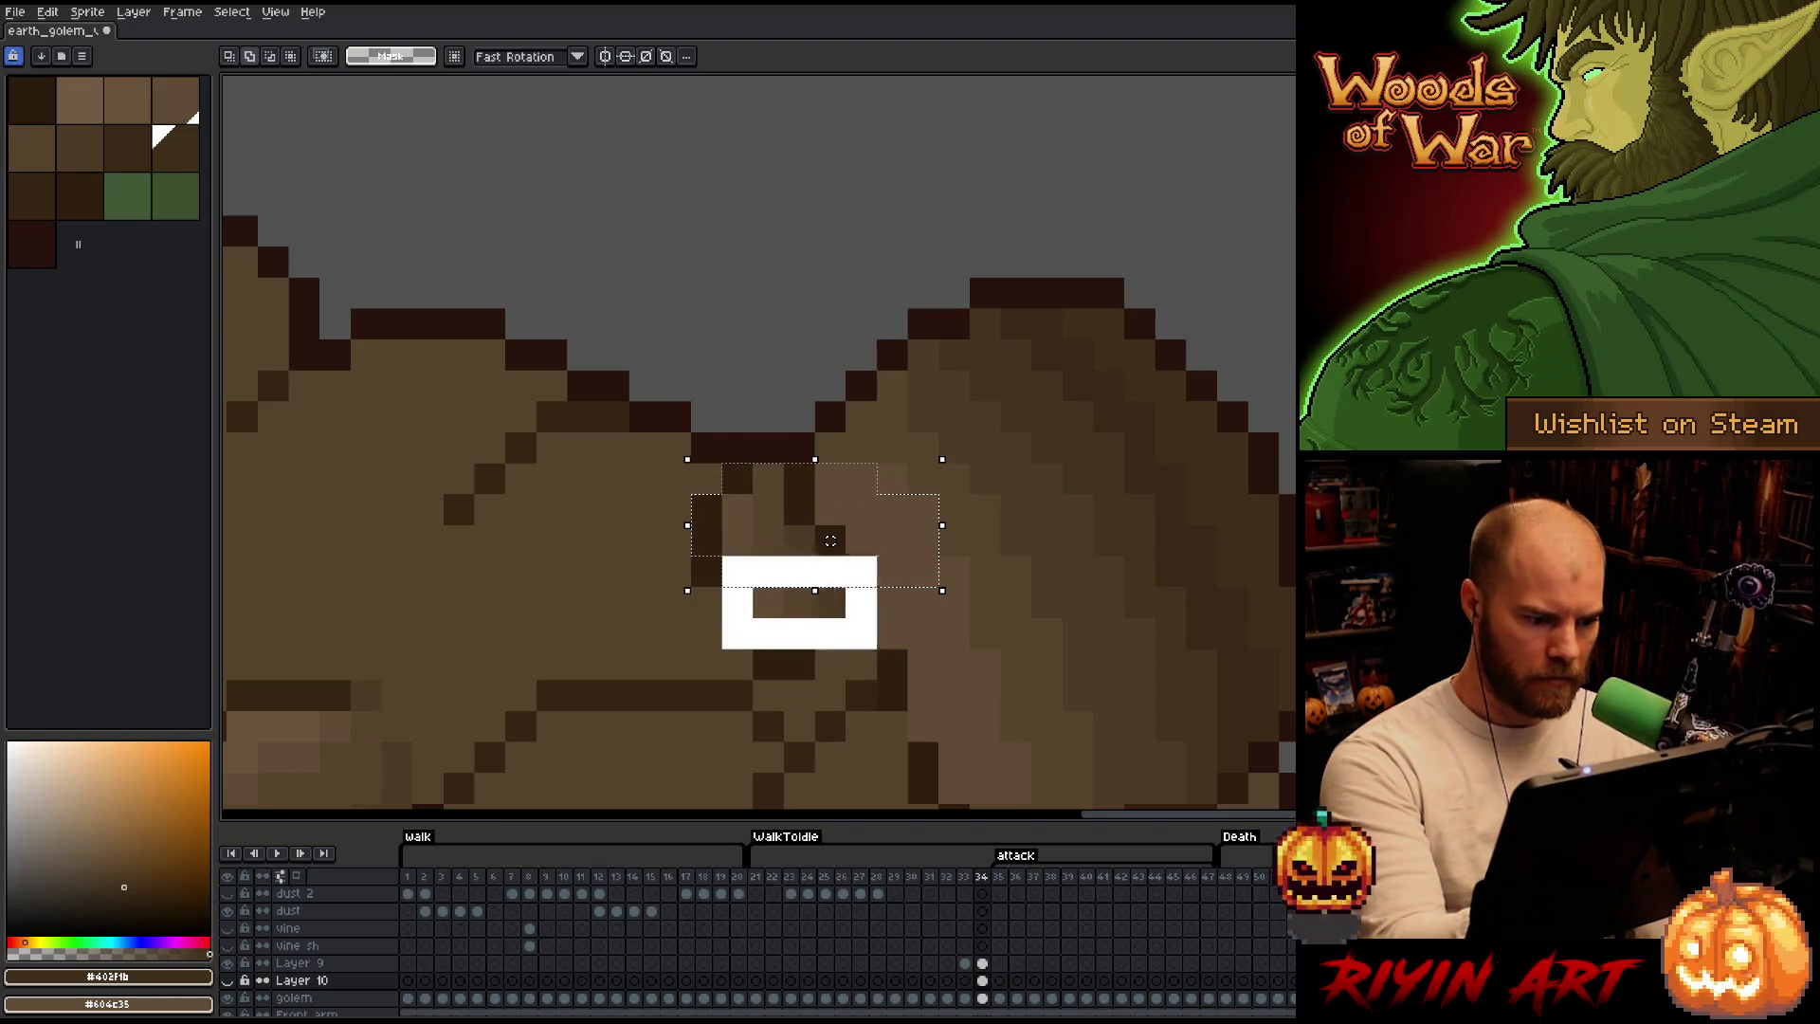
pyautogui.moveTo(691, 558); pyautogui.dragTo(723, 589)
pyautogui.moveTo(754, 648); pyautogui.dragTo(815, 684)
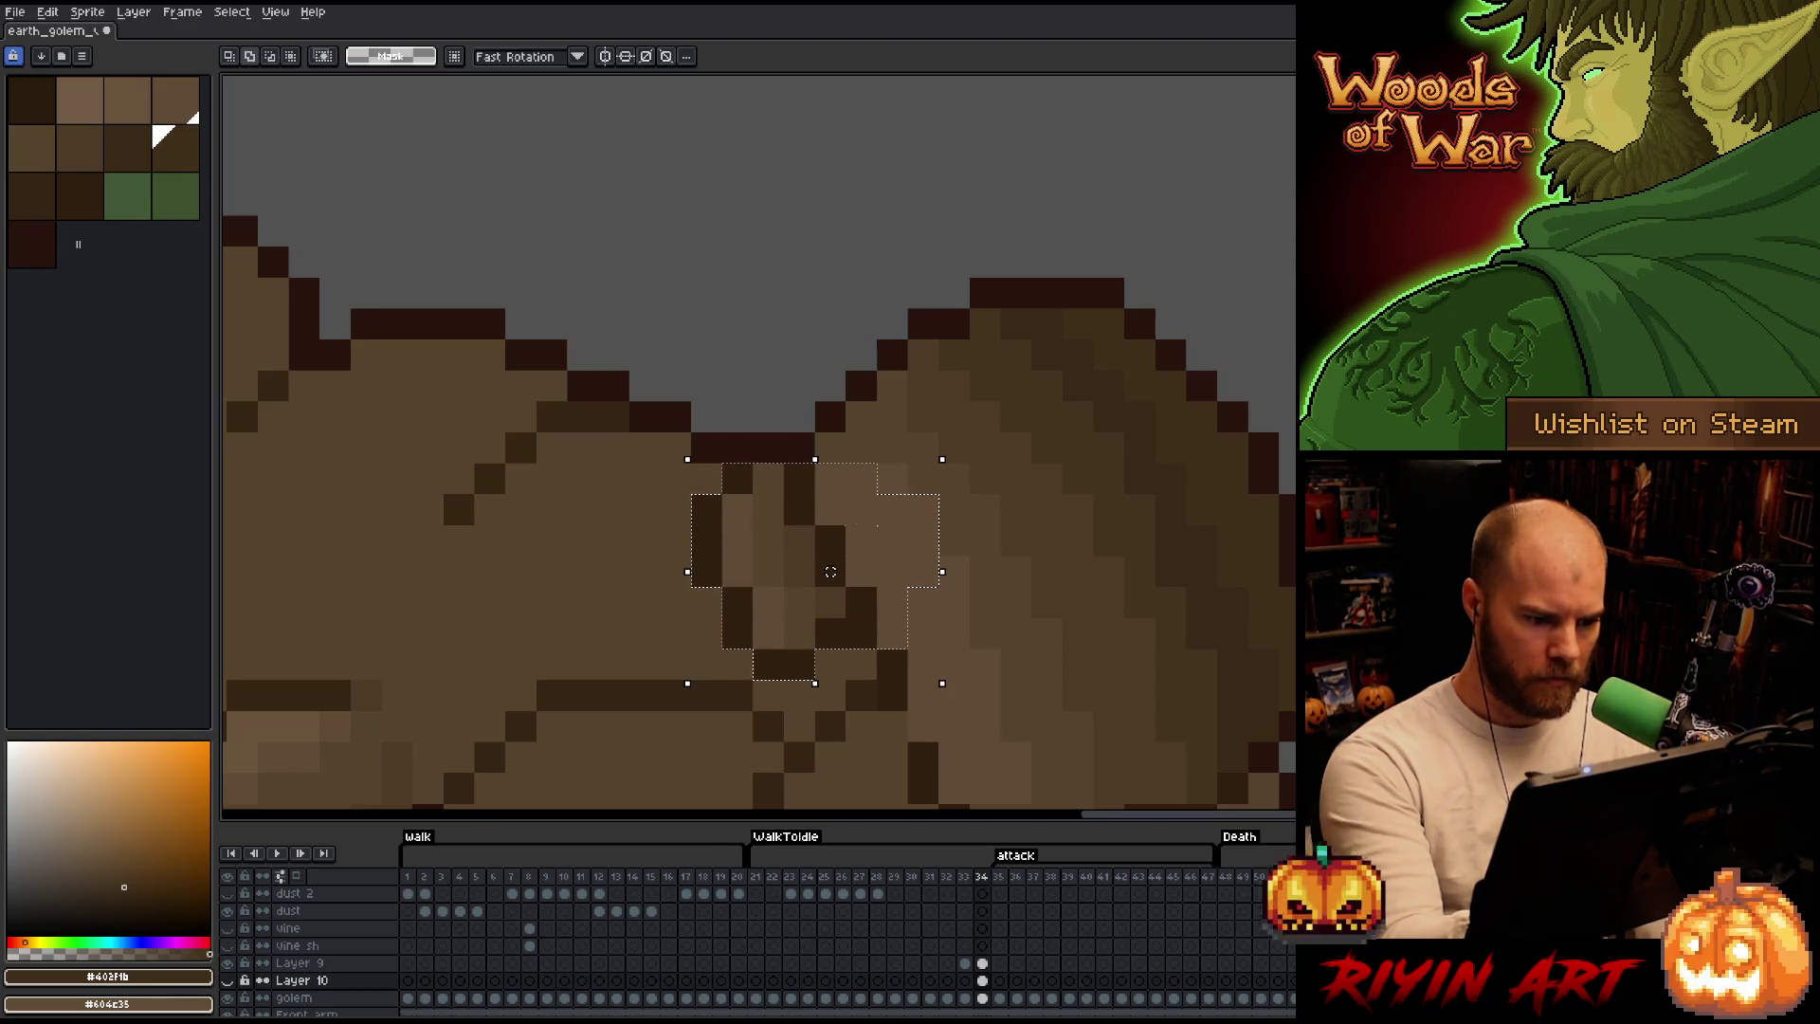
pyautogui.press('-')
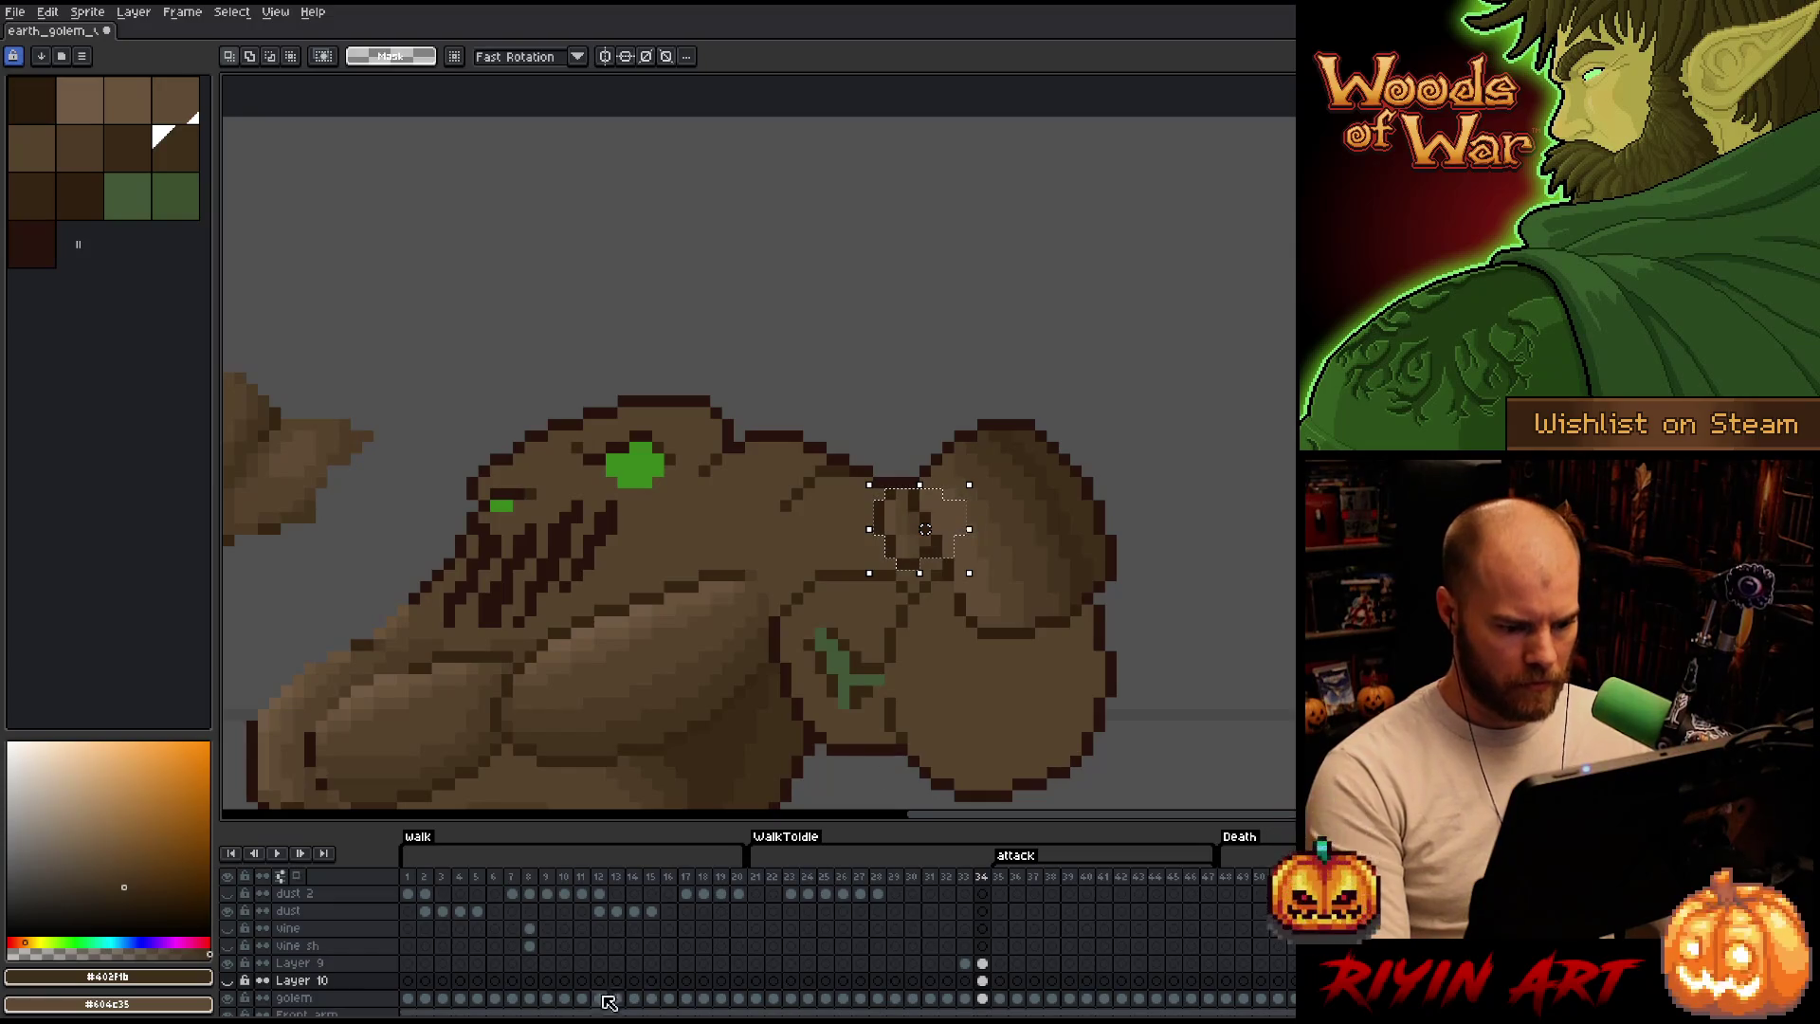
pyautogui.click(229, 980)
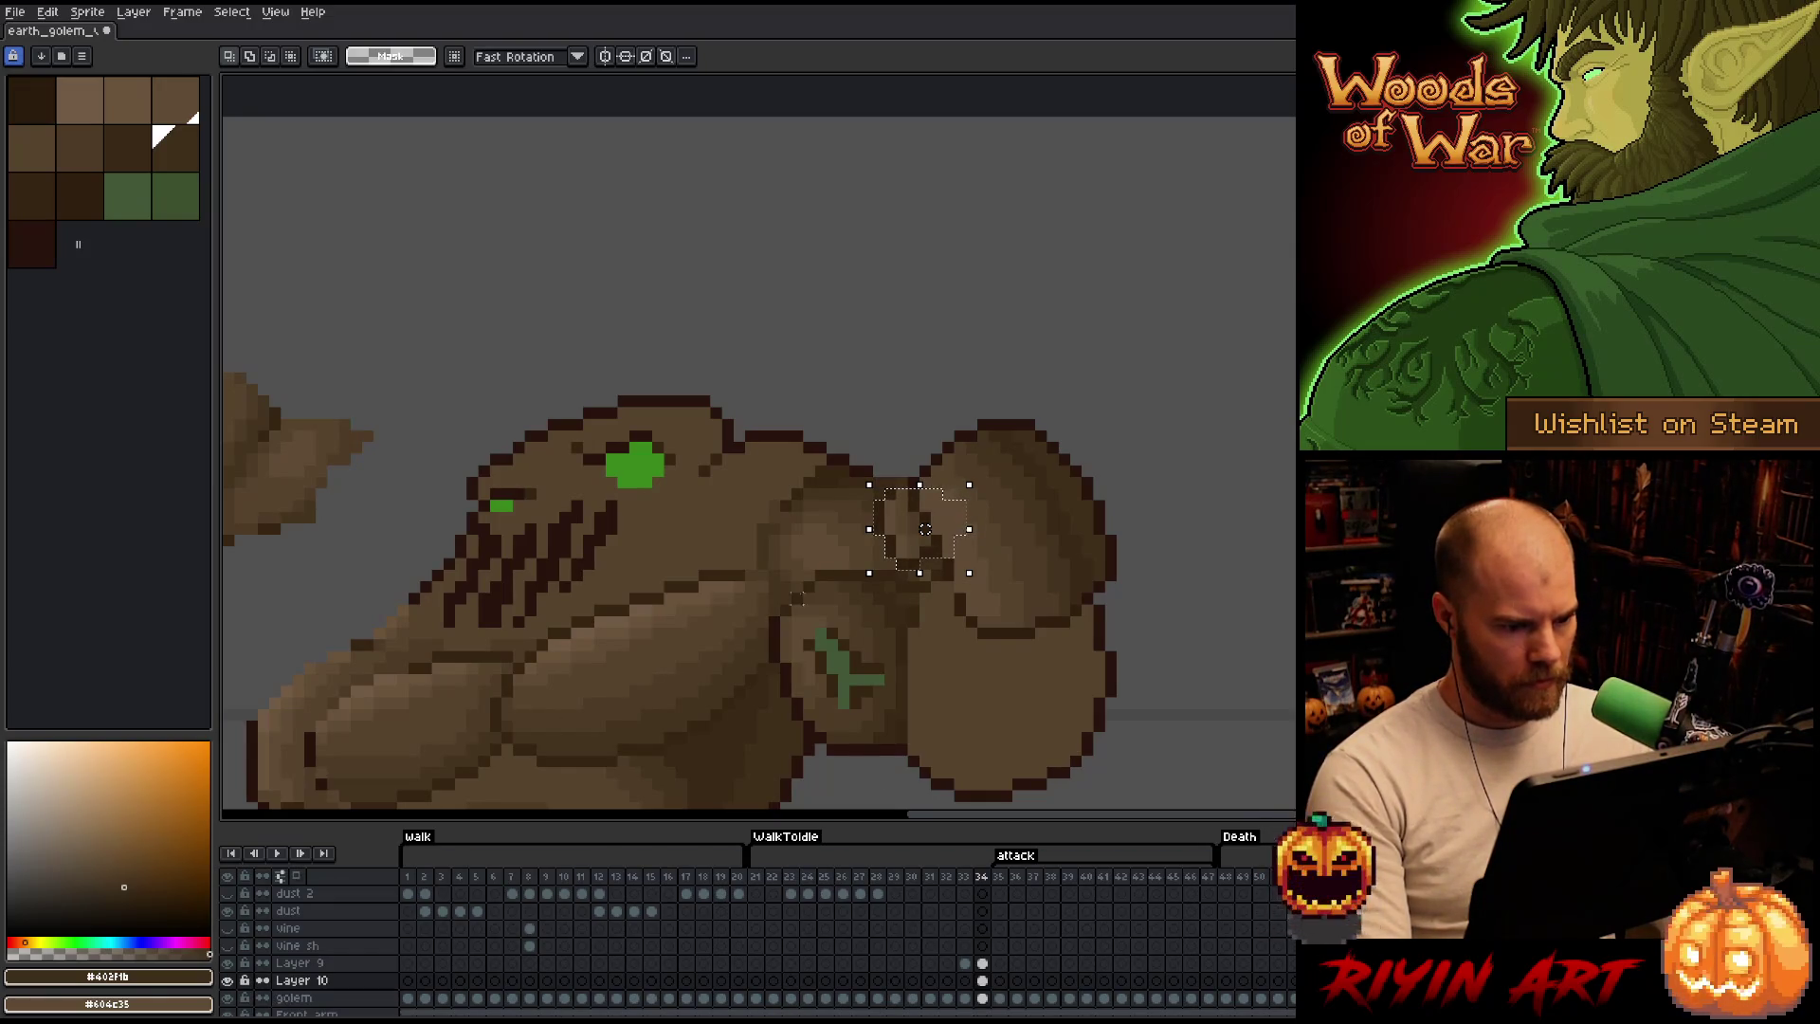
pyautogui.hotkey('ctrl', 'd')
pyautogui.press('b')
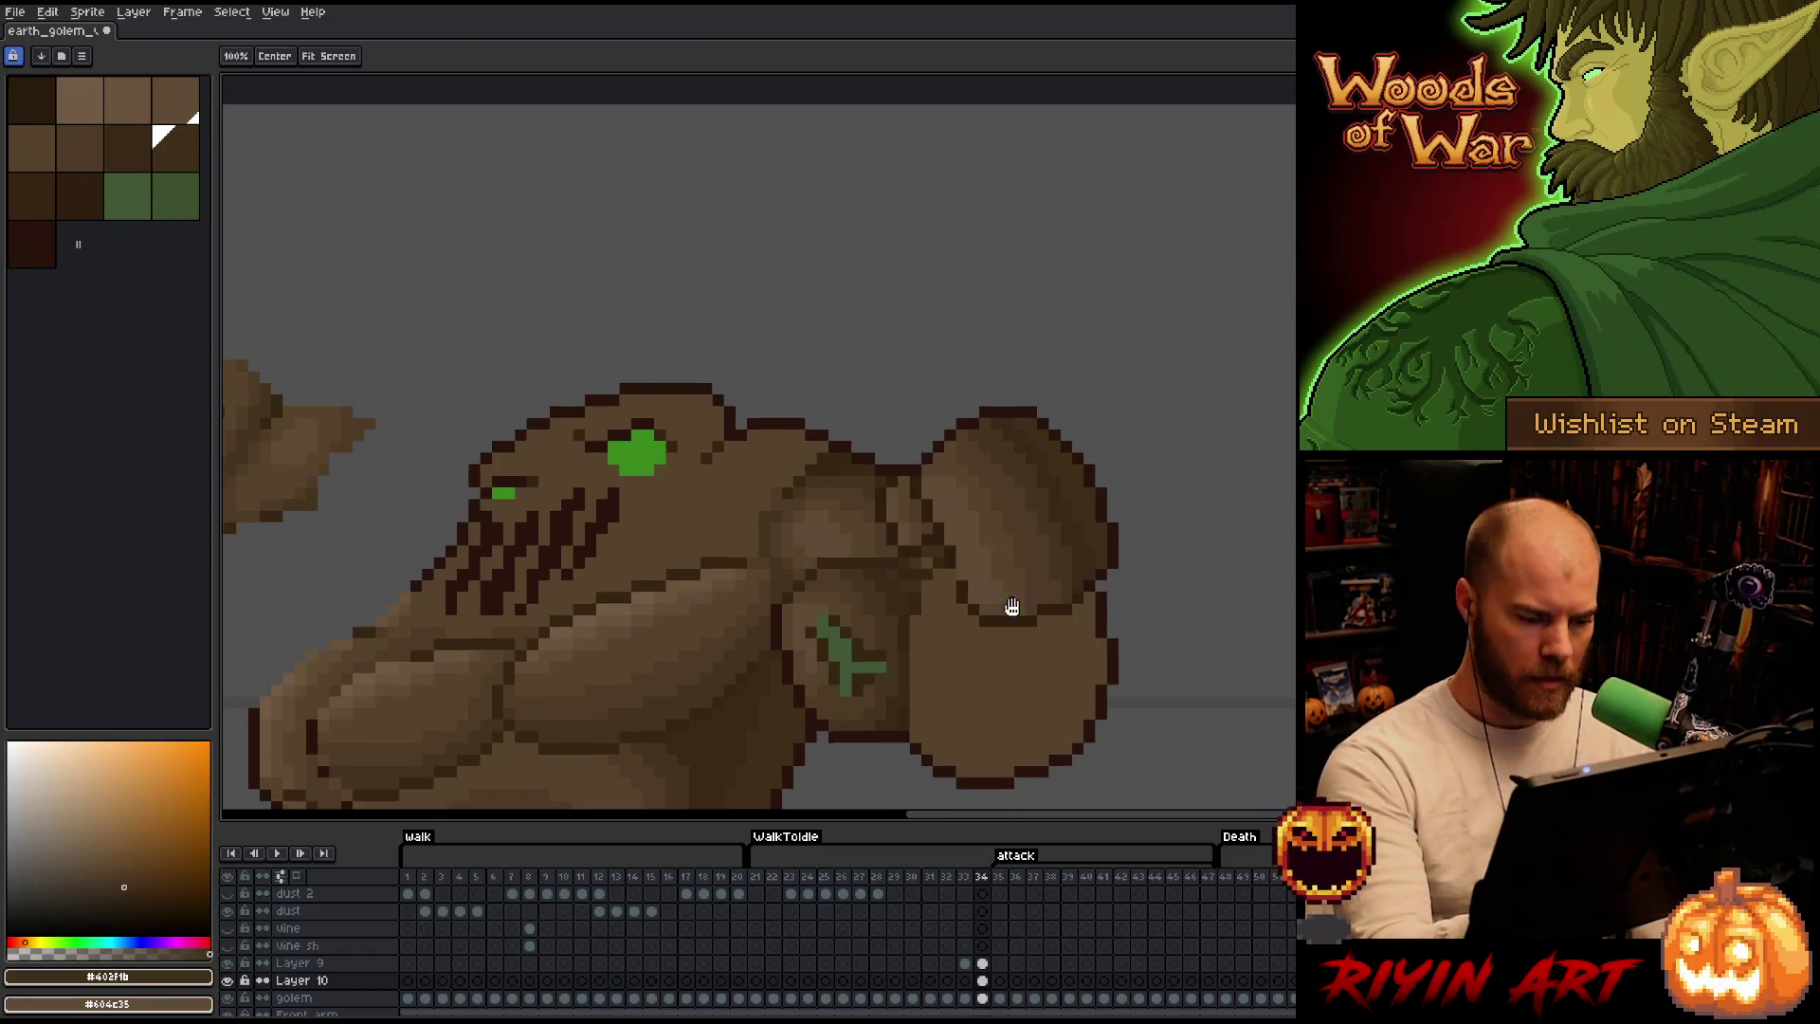
pyautogui.moveTo(1009, 621); pyautogui.dragTo(1033, 379)
pyautogui.moveTo(1050, 490); pyautogui.dragTo(1005, 565)
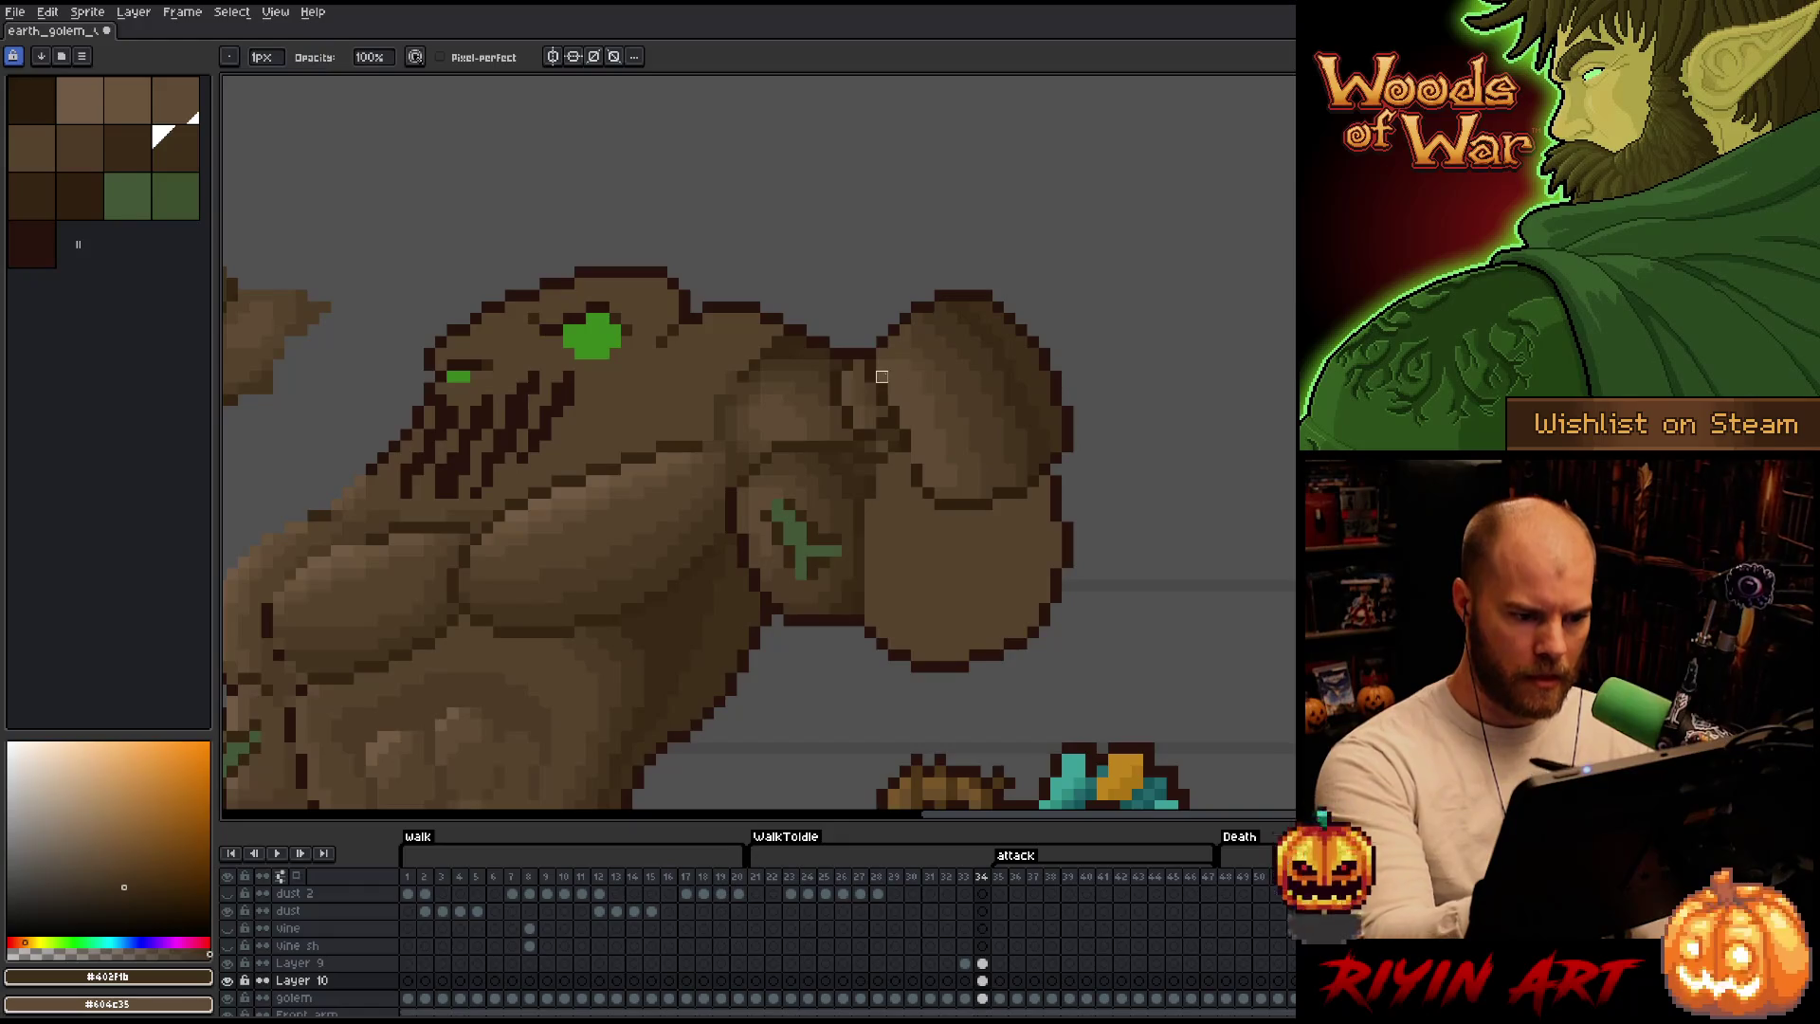
pyautogui.scroll(-1, 962, 571)
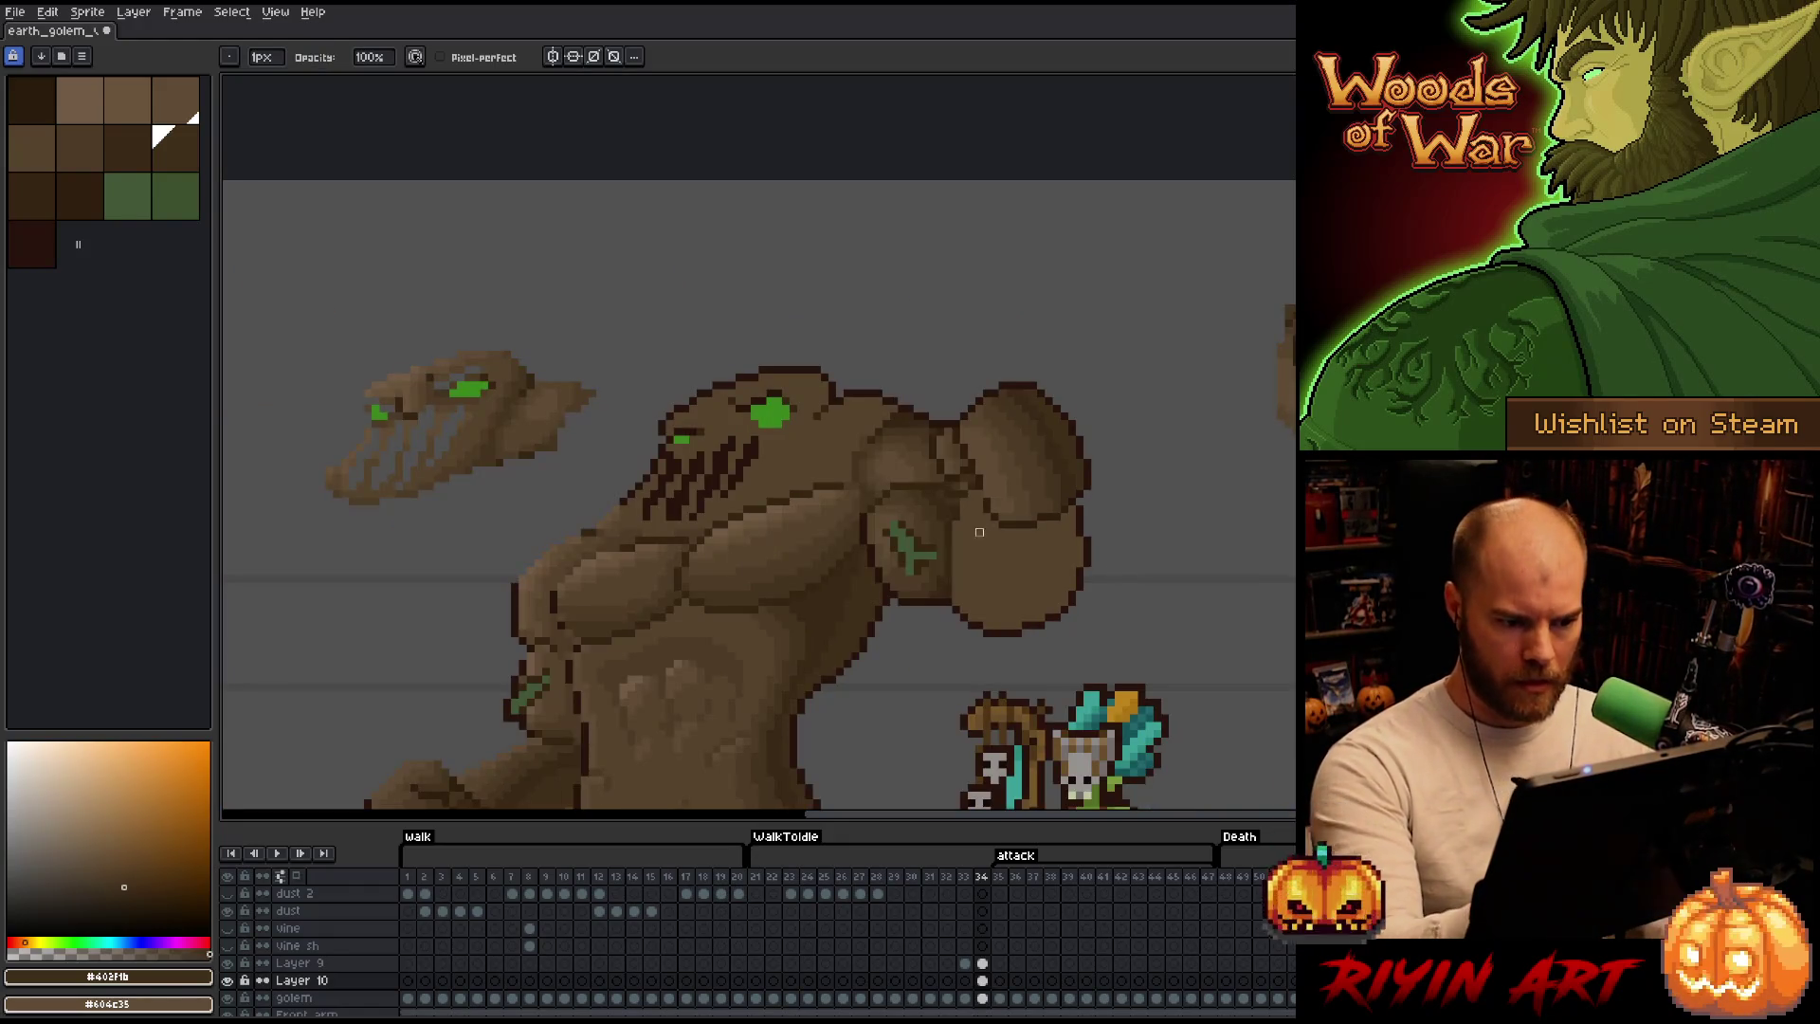
pyautogui.click(226, 979)
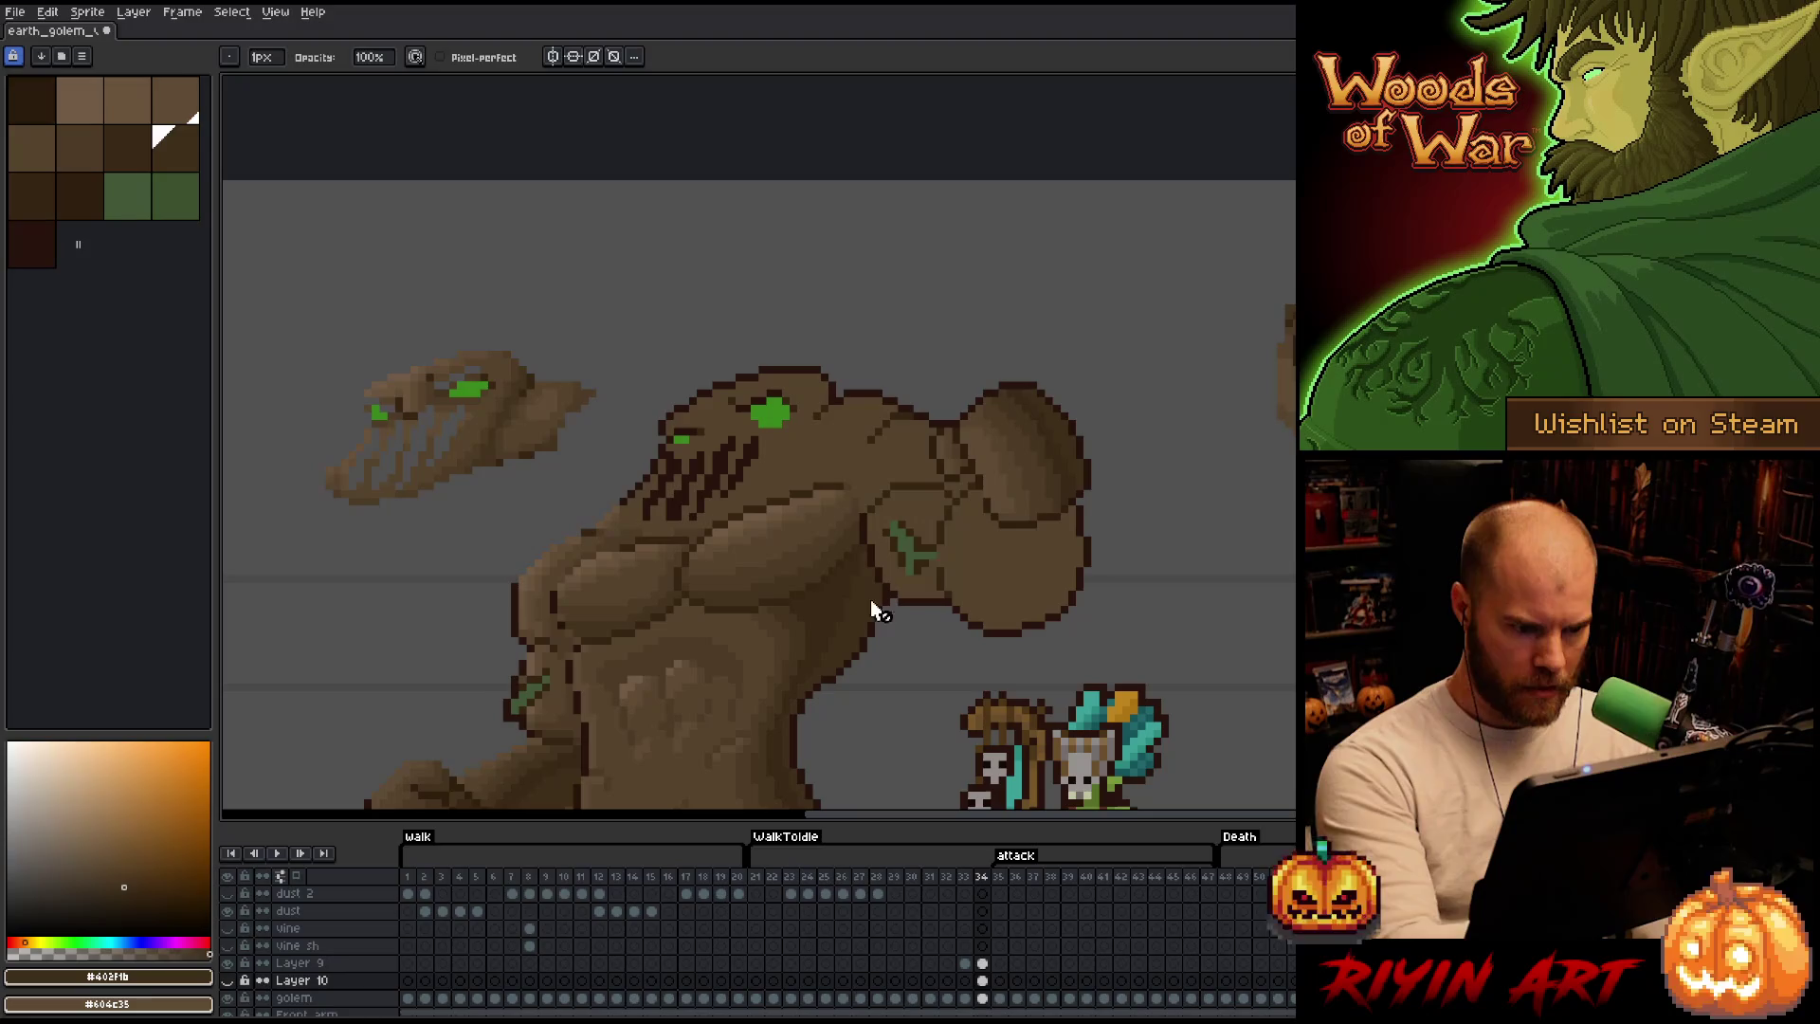
# Show Layer 10 again at full opacity via its properties, then look over the shoulder, torso and legs.
pyautogui.click(227, 979)
pyautogui.doubleClick(302, 980)
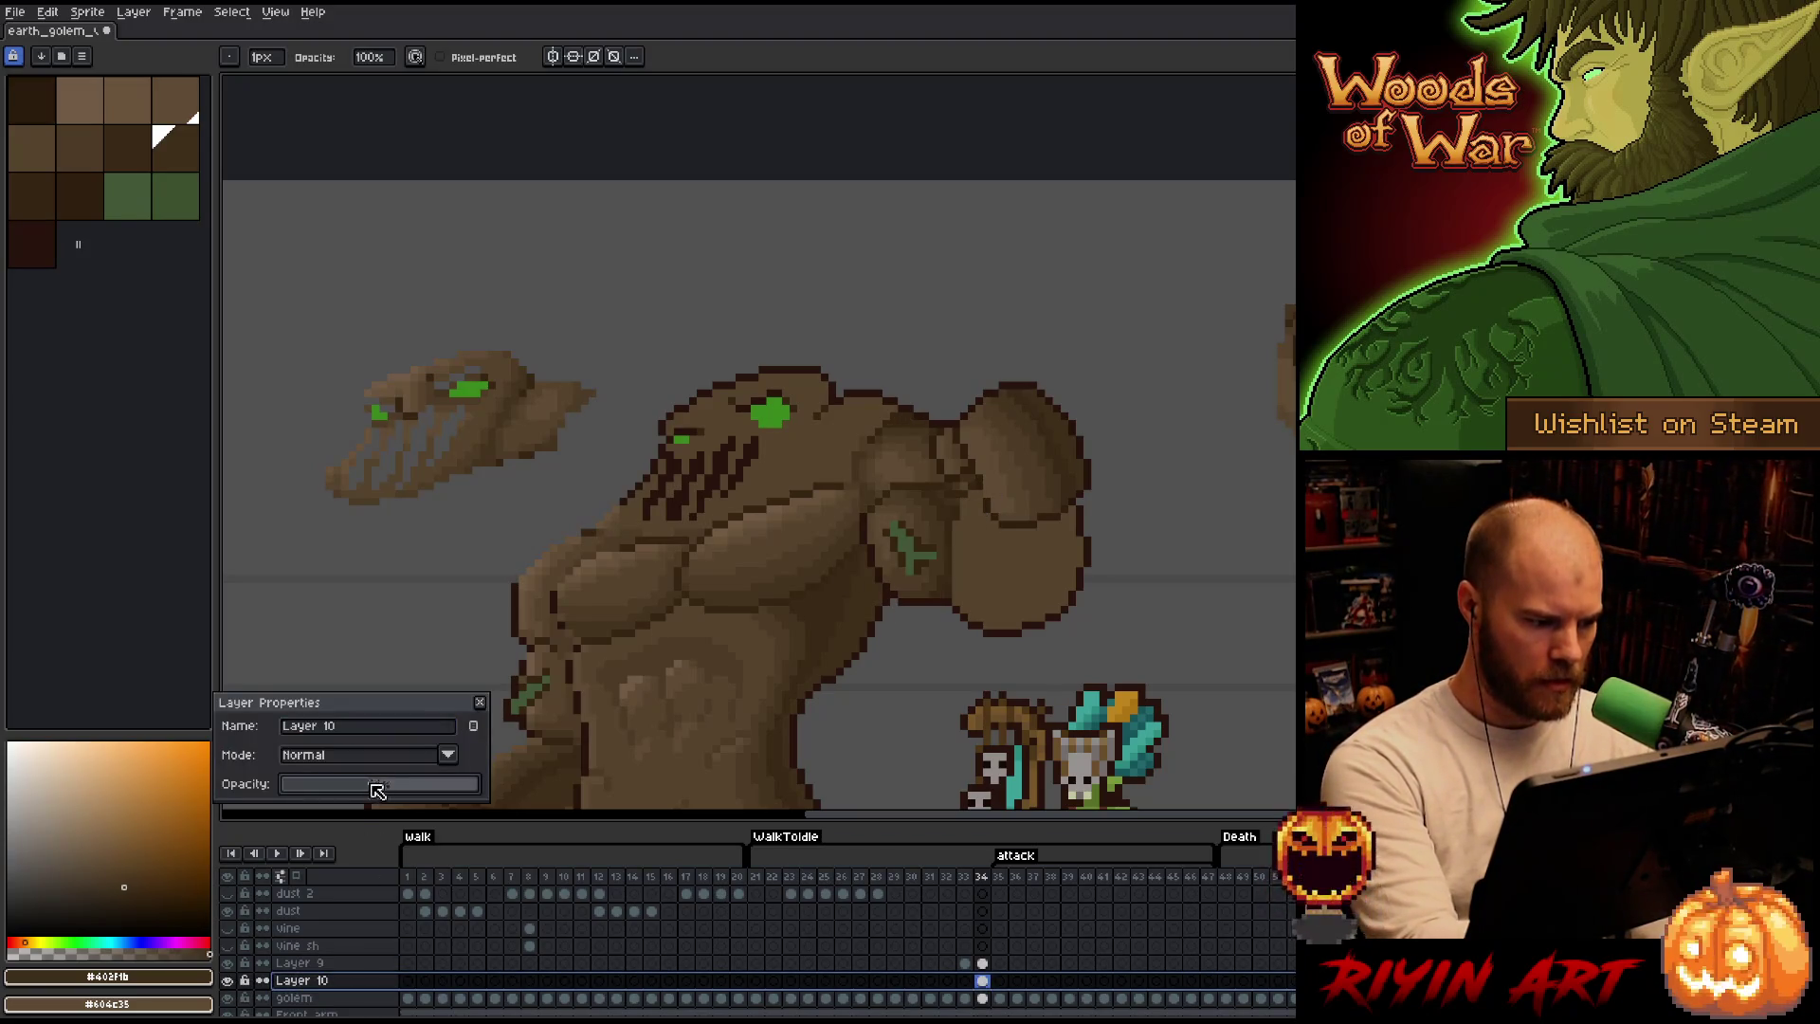
pyautogui.scroll(3, 948, 516)
pyautogui.press('Escape')
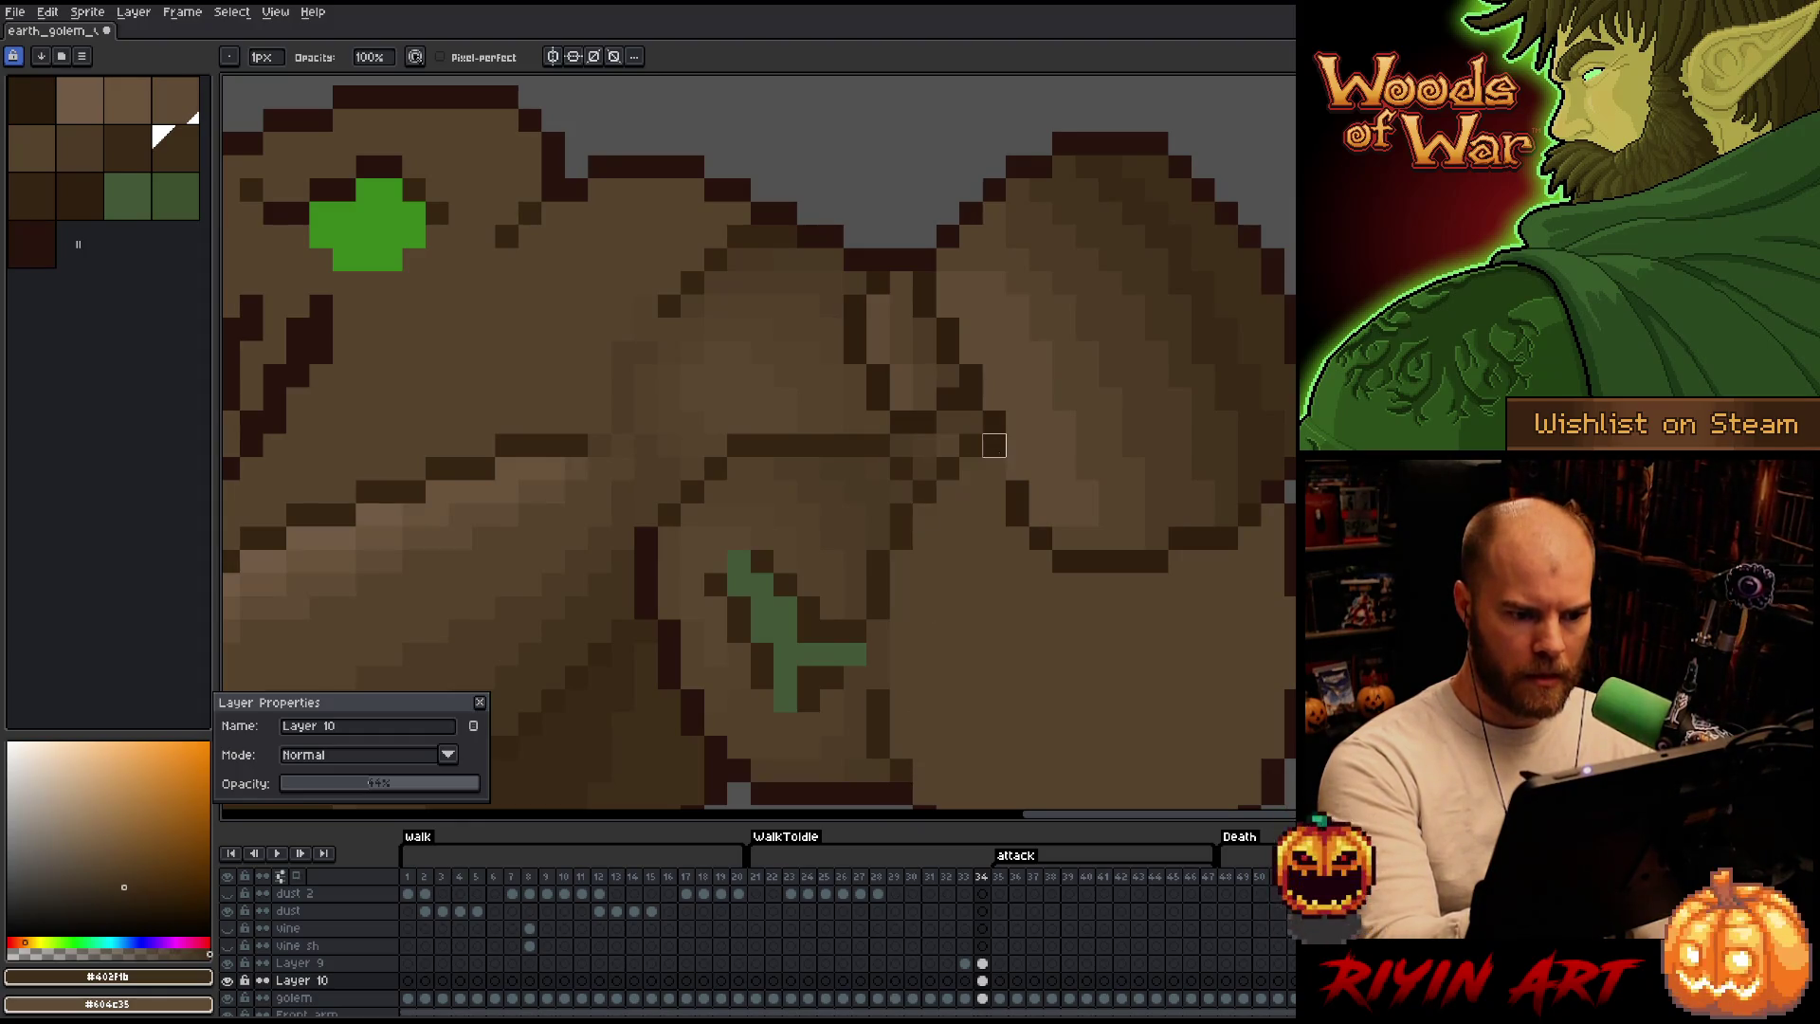
pyautogui.press('space')
pyautogui.moveTo(1039, 663)
pyautogui.mouseDown()
pyautogui.moveTo(1114, 312)
pyautogui.moveTo(1150, 663)
pyautogui.moveTo(1186, 644)
pyautogui.mouseUp()
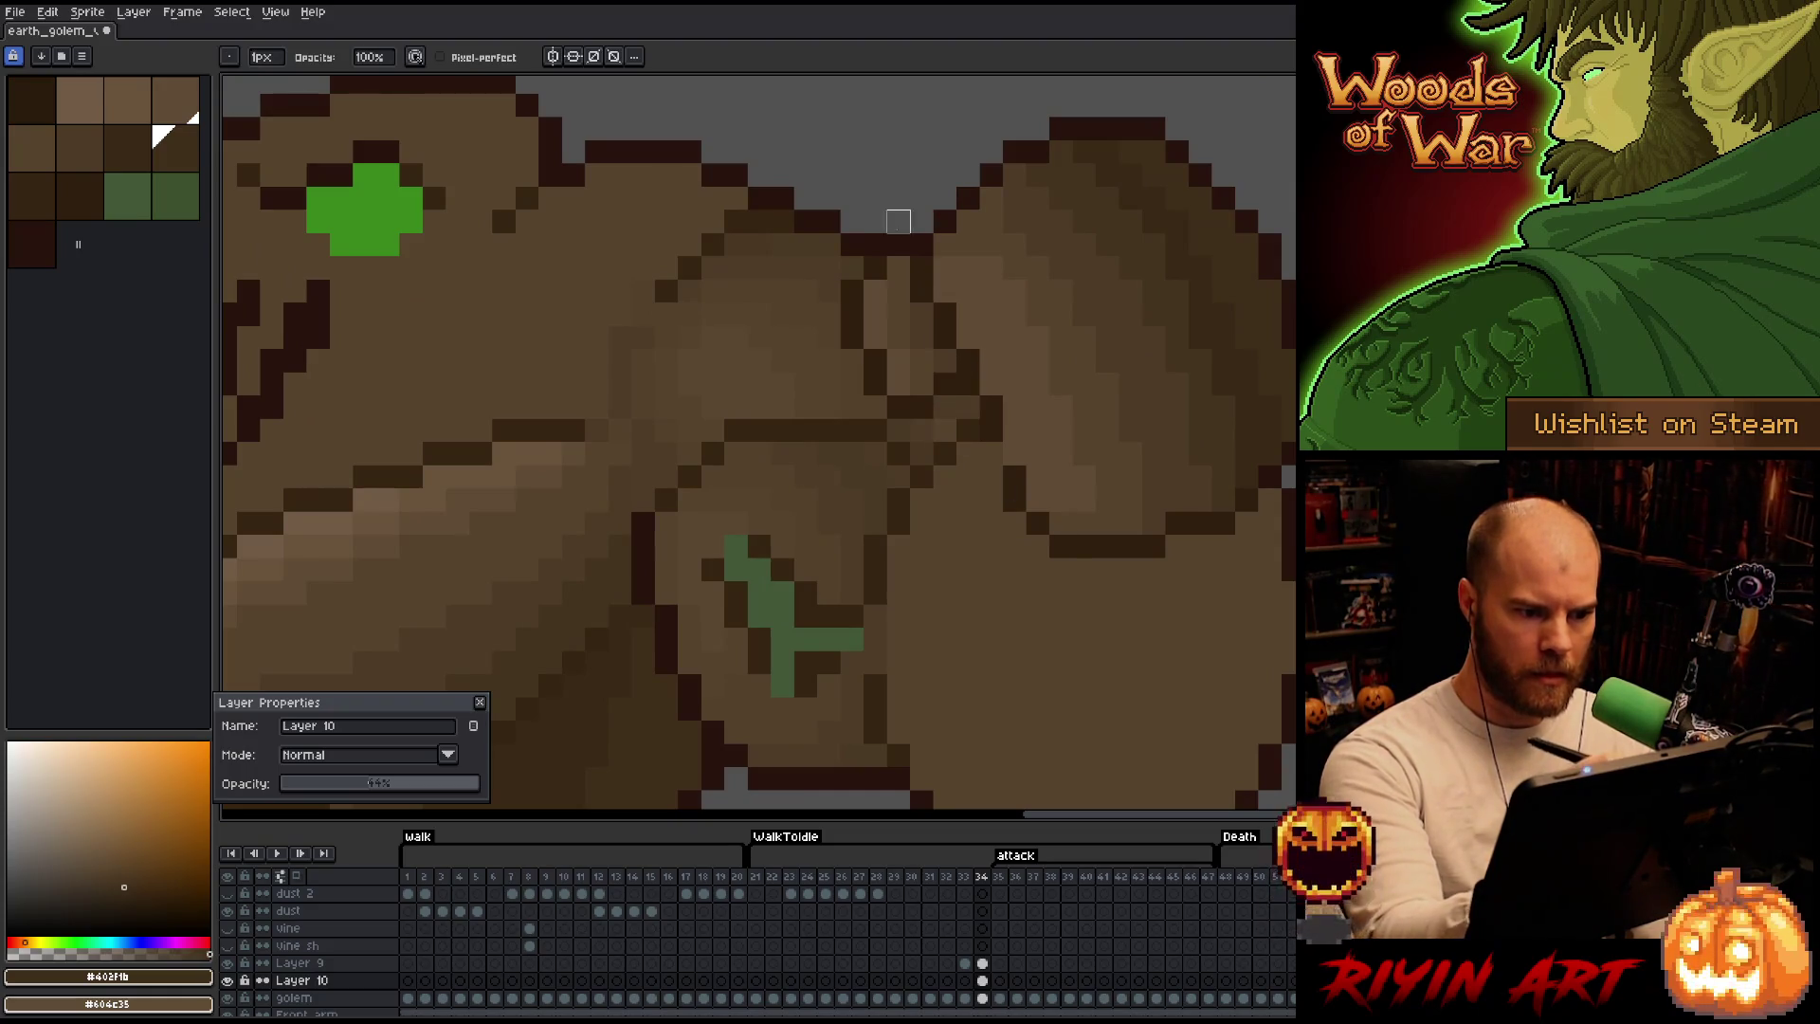
pyautogui.scroll(-3, 1060, 453)
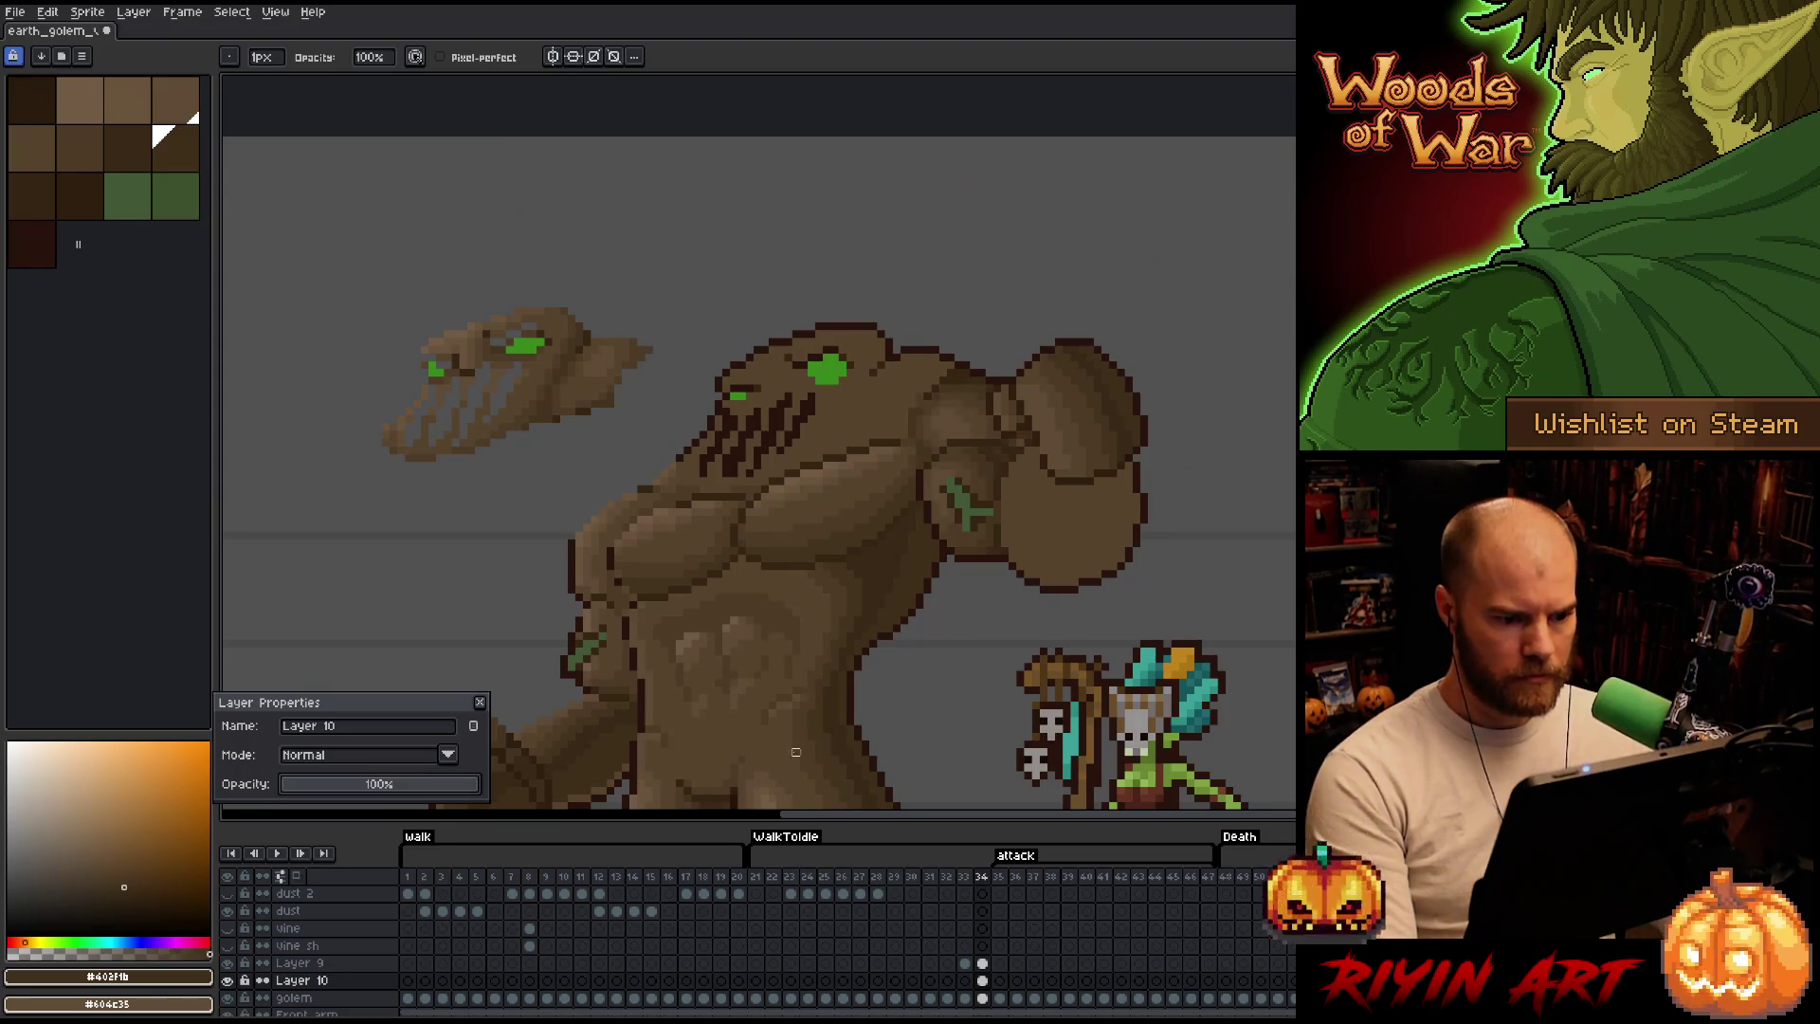
pyautogui.moveTo(974, 630); pyautogui.dragTo(1081, 477)
pyautogui.scroll(-1, 1080, 475)
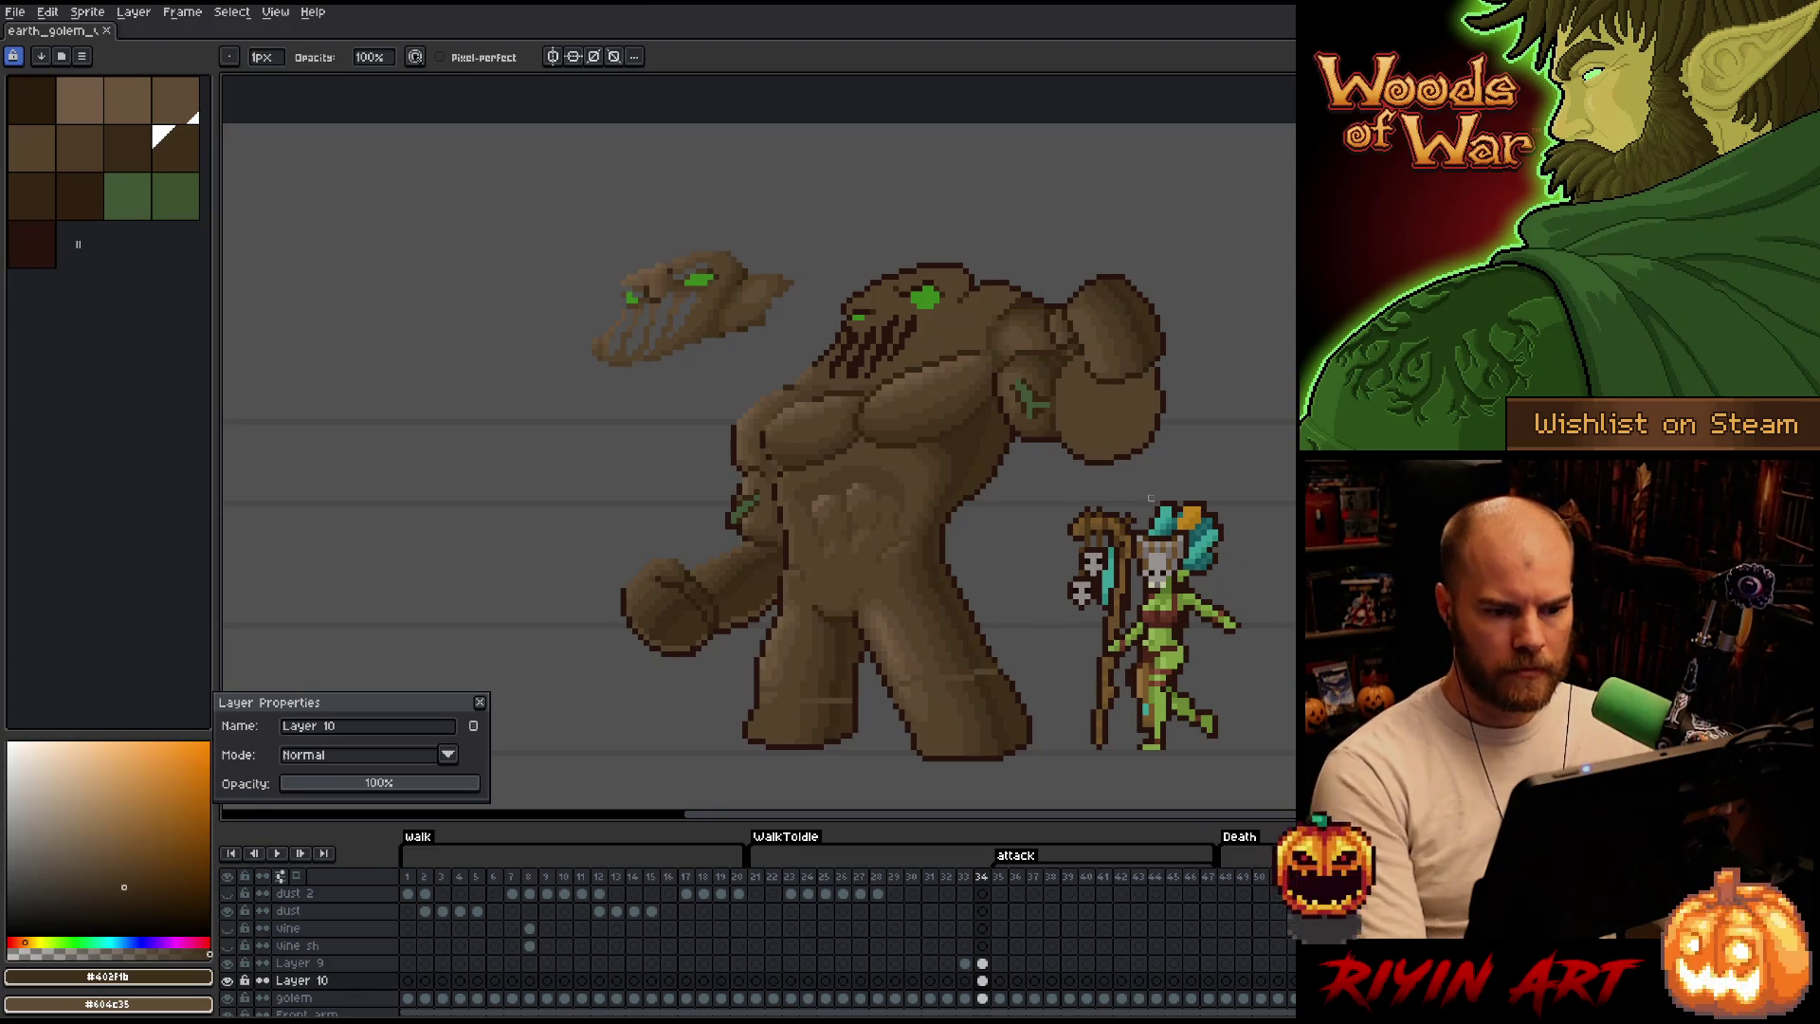
pyautogui.scroll(2, 983, 708)
pyautogui.moveTo(983, 708); pyautogui.dragTo(926, 630)
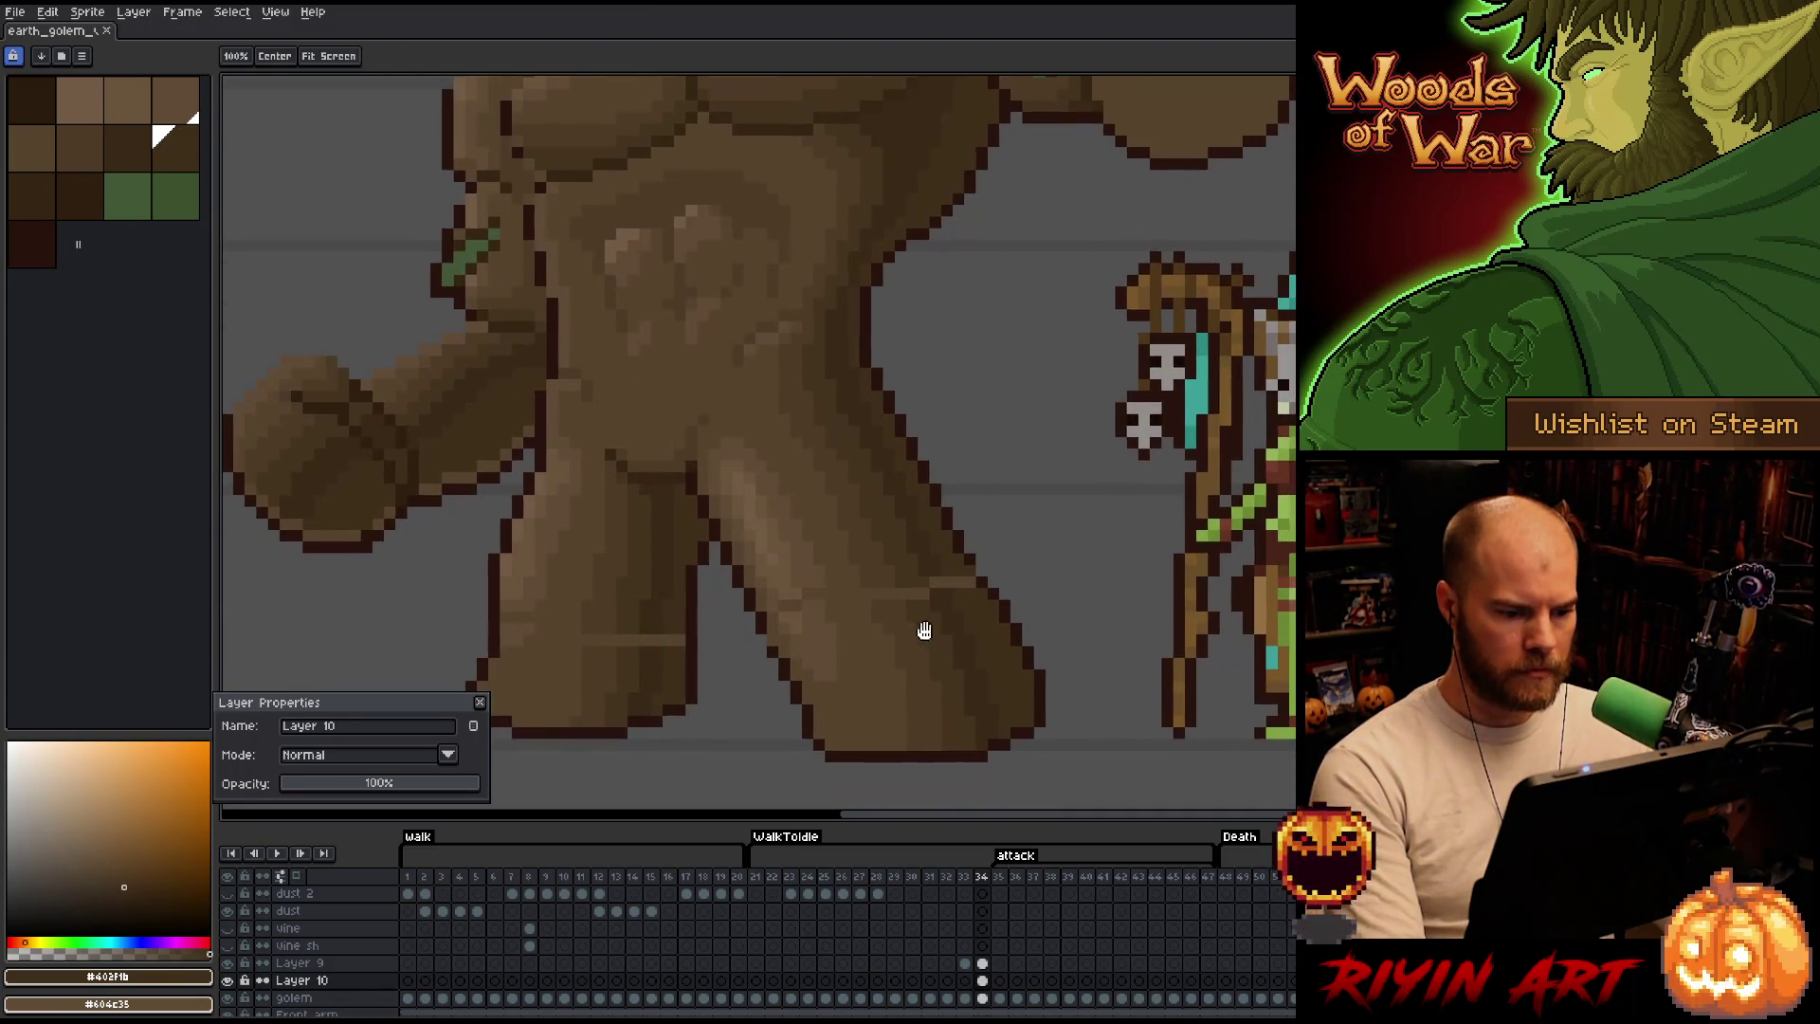
# On Layer 9's frame 34 cel, sample a range of darker and lighter browns from the golem.
pyautogui.click(983, 963)
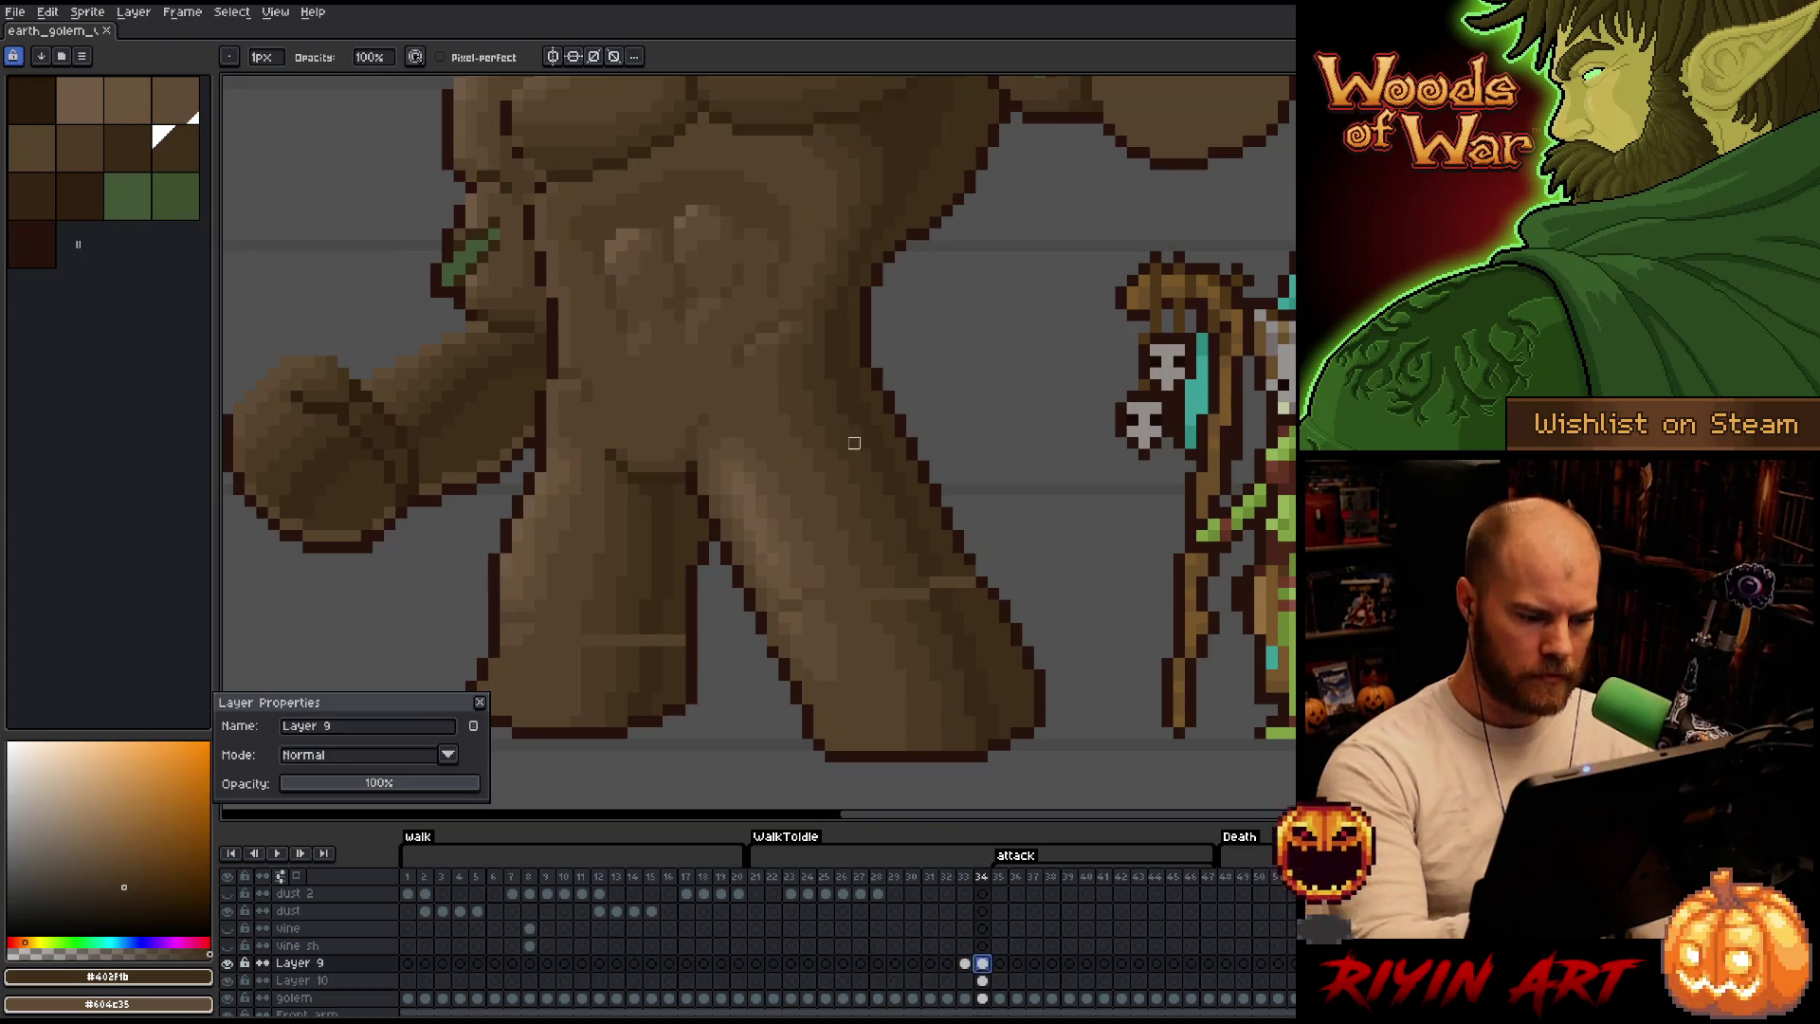
pyautogui.press('alt')
pyautogui.keyDown('alt'); pyautogui.click(941, 562); pyautogui.keyUp('alt')
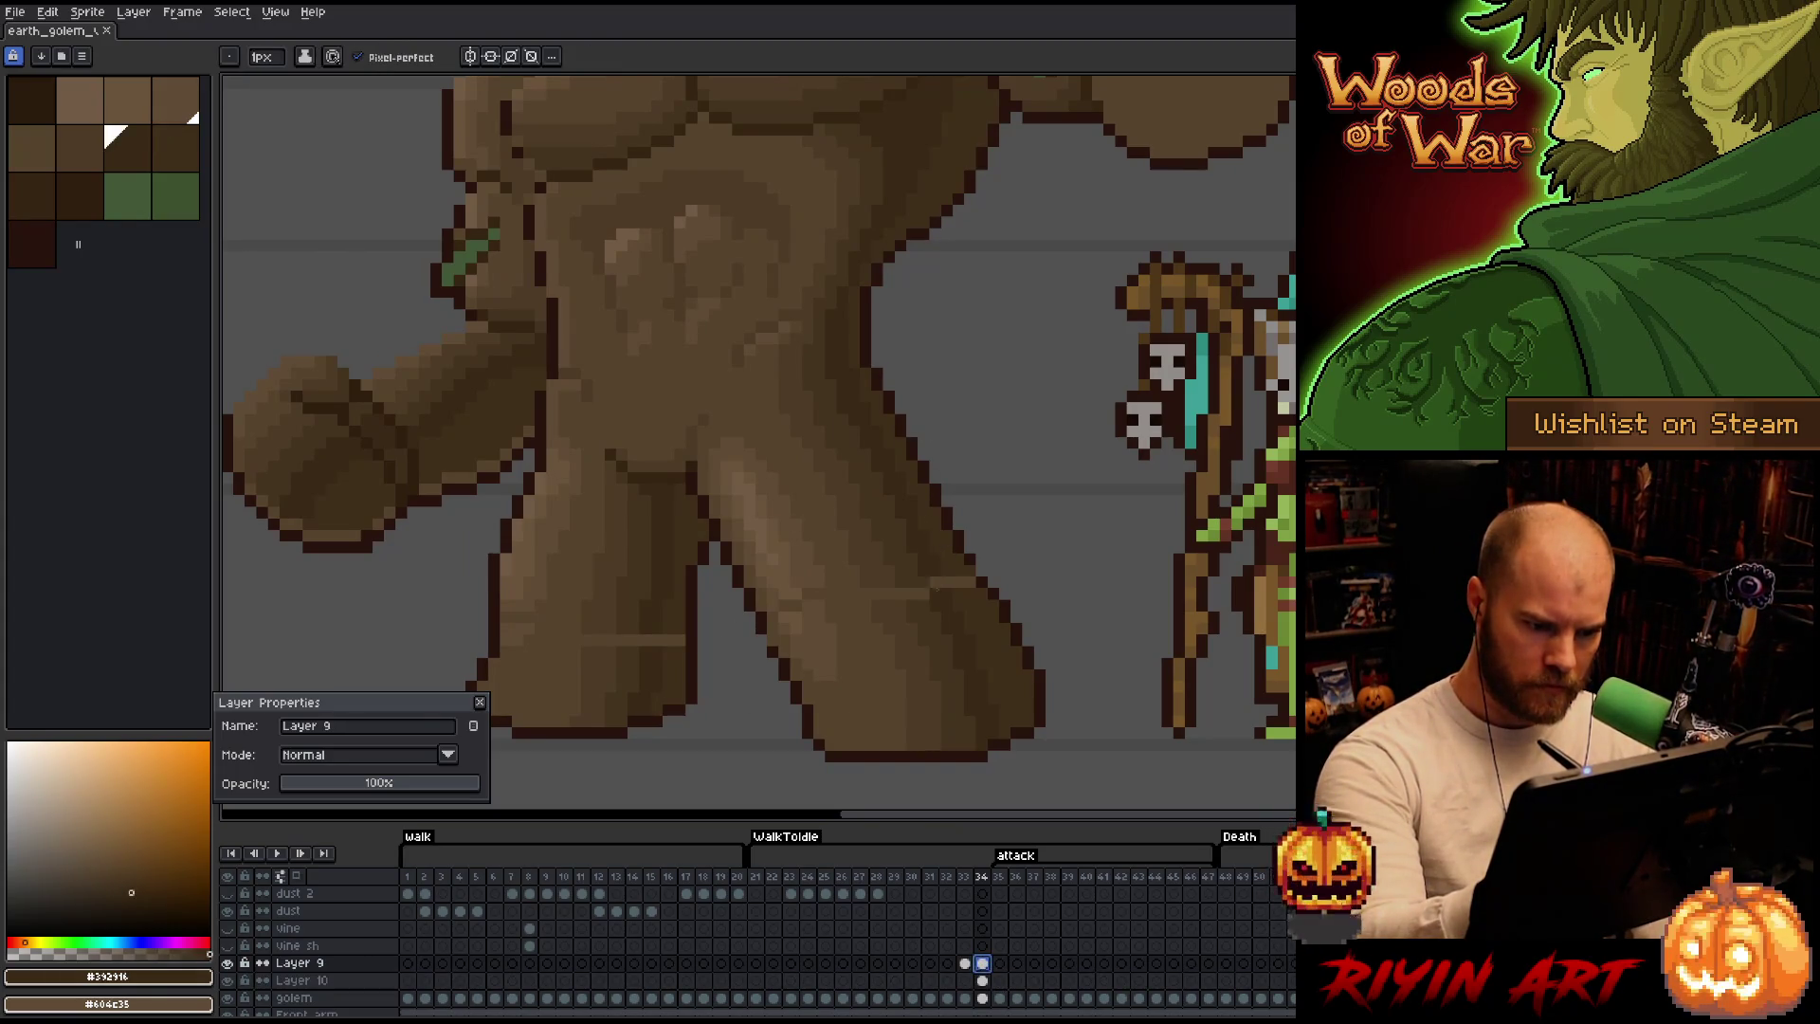
pyautogui.keyDown('alt'); pyautogui.click(947, 581); pyautogui.keyUp('alt')
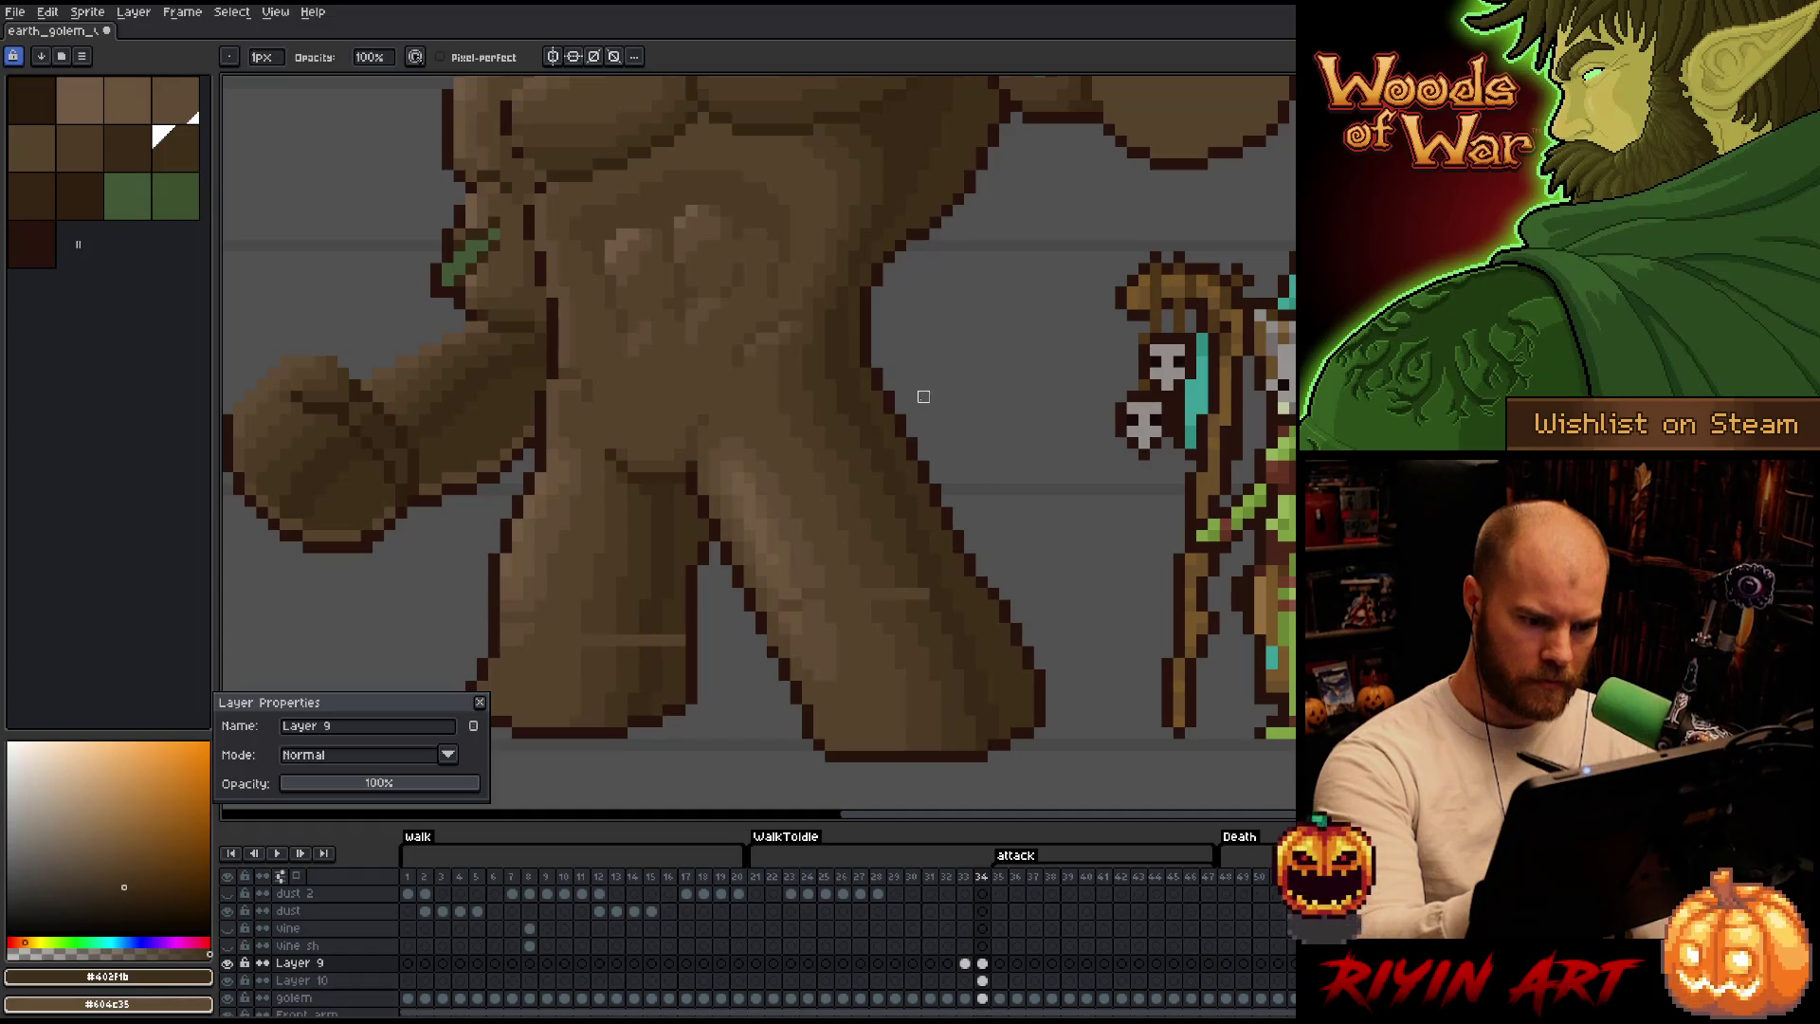
pyautogui.keyDown('alt'); pyautogui.click(923, 595); pyautogui.keyUp('alt')
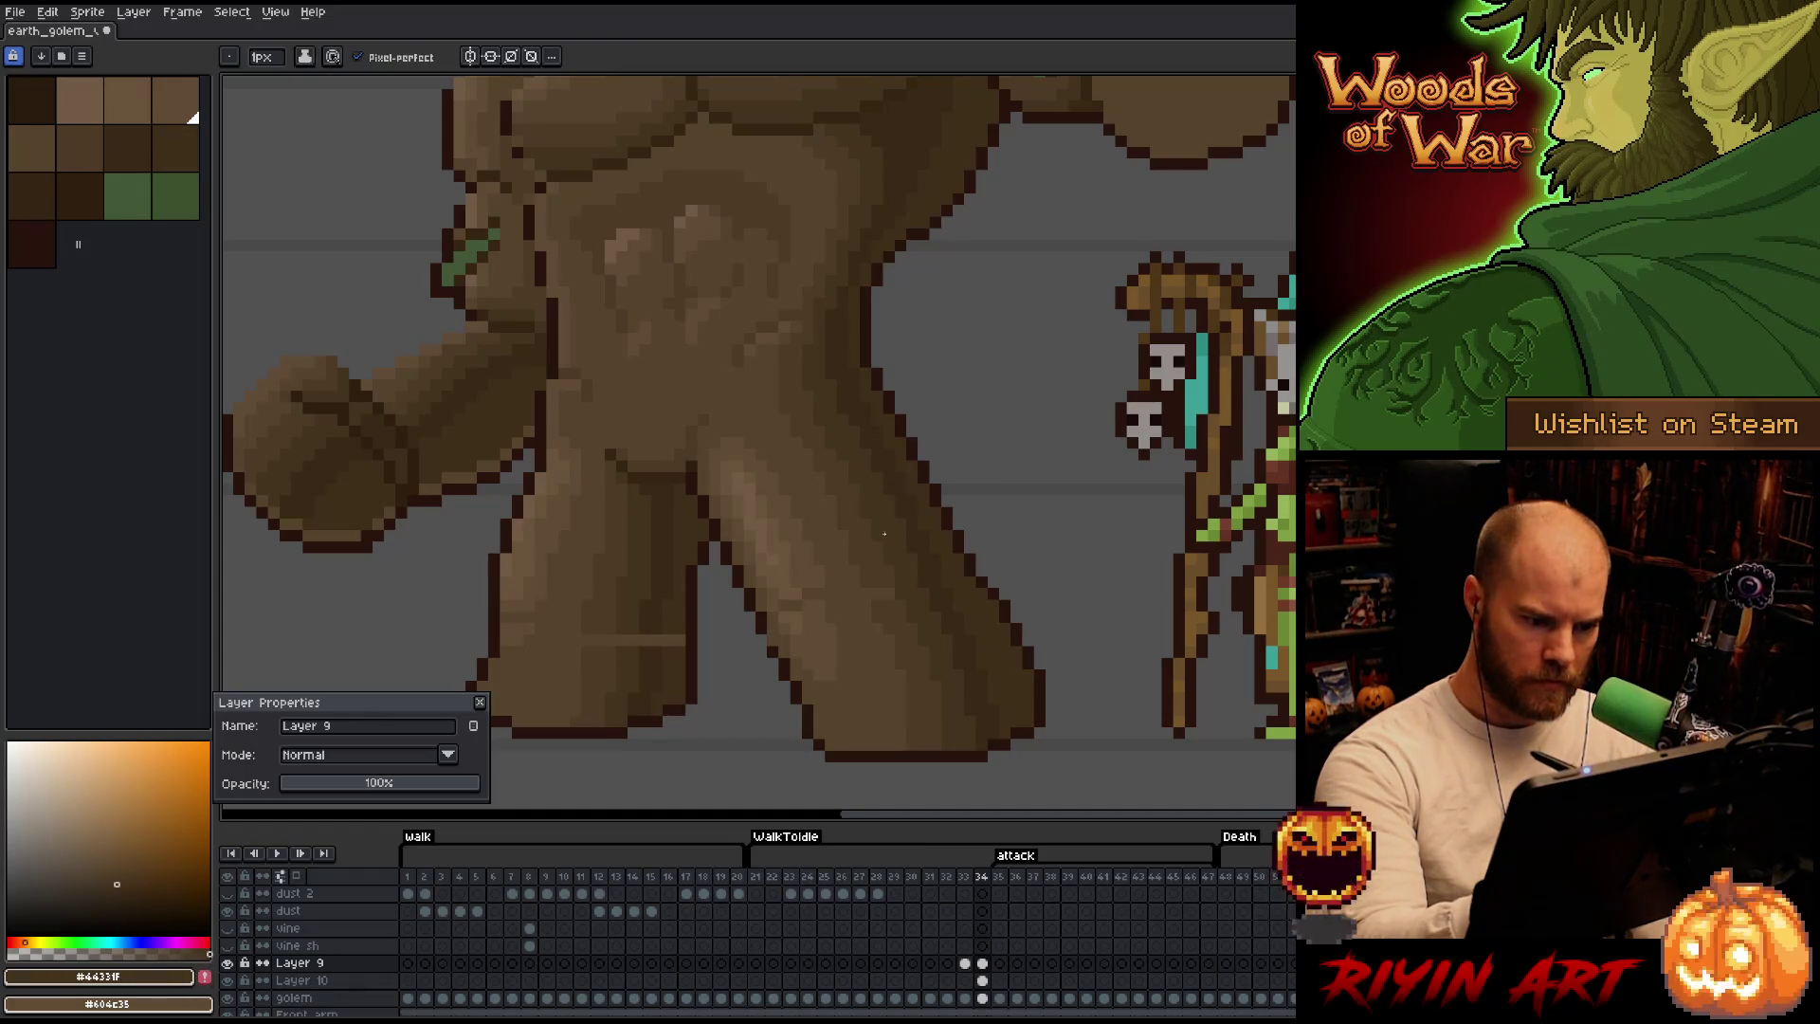
pyautogui.keyDown('alt'); pyautogui.click(895, 572); pyautogui.keyUp('alt')
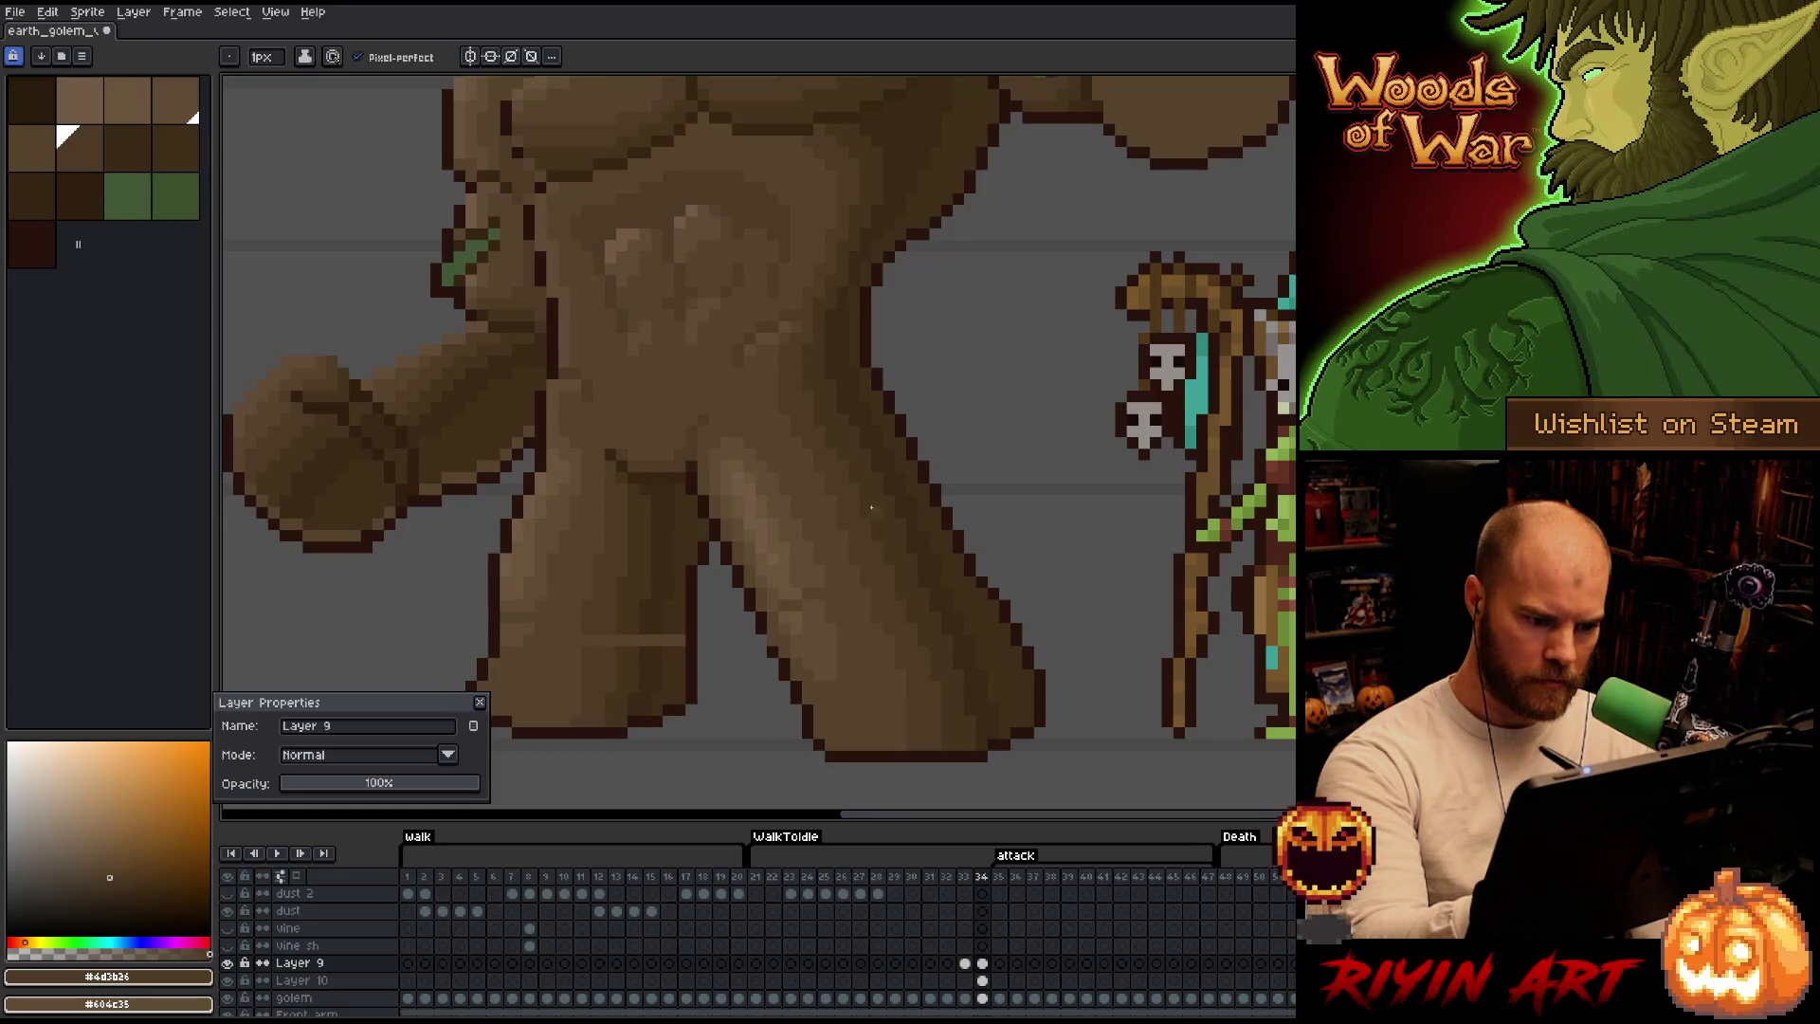
pyautogui.keyDown('alt'); pyautogui.click(863, 430); pyautogui.keyUp('alt')
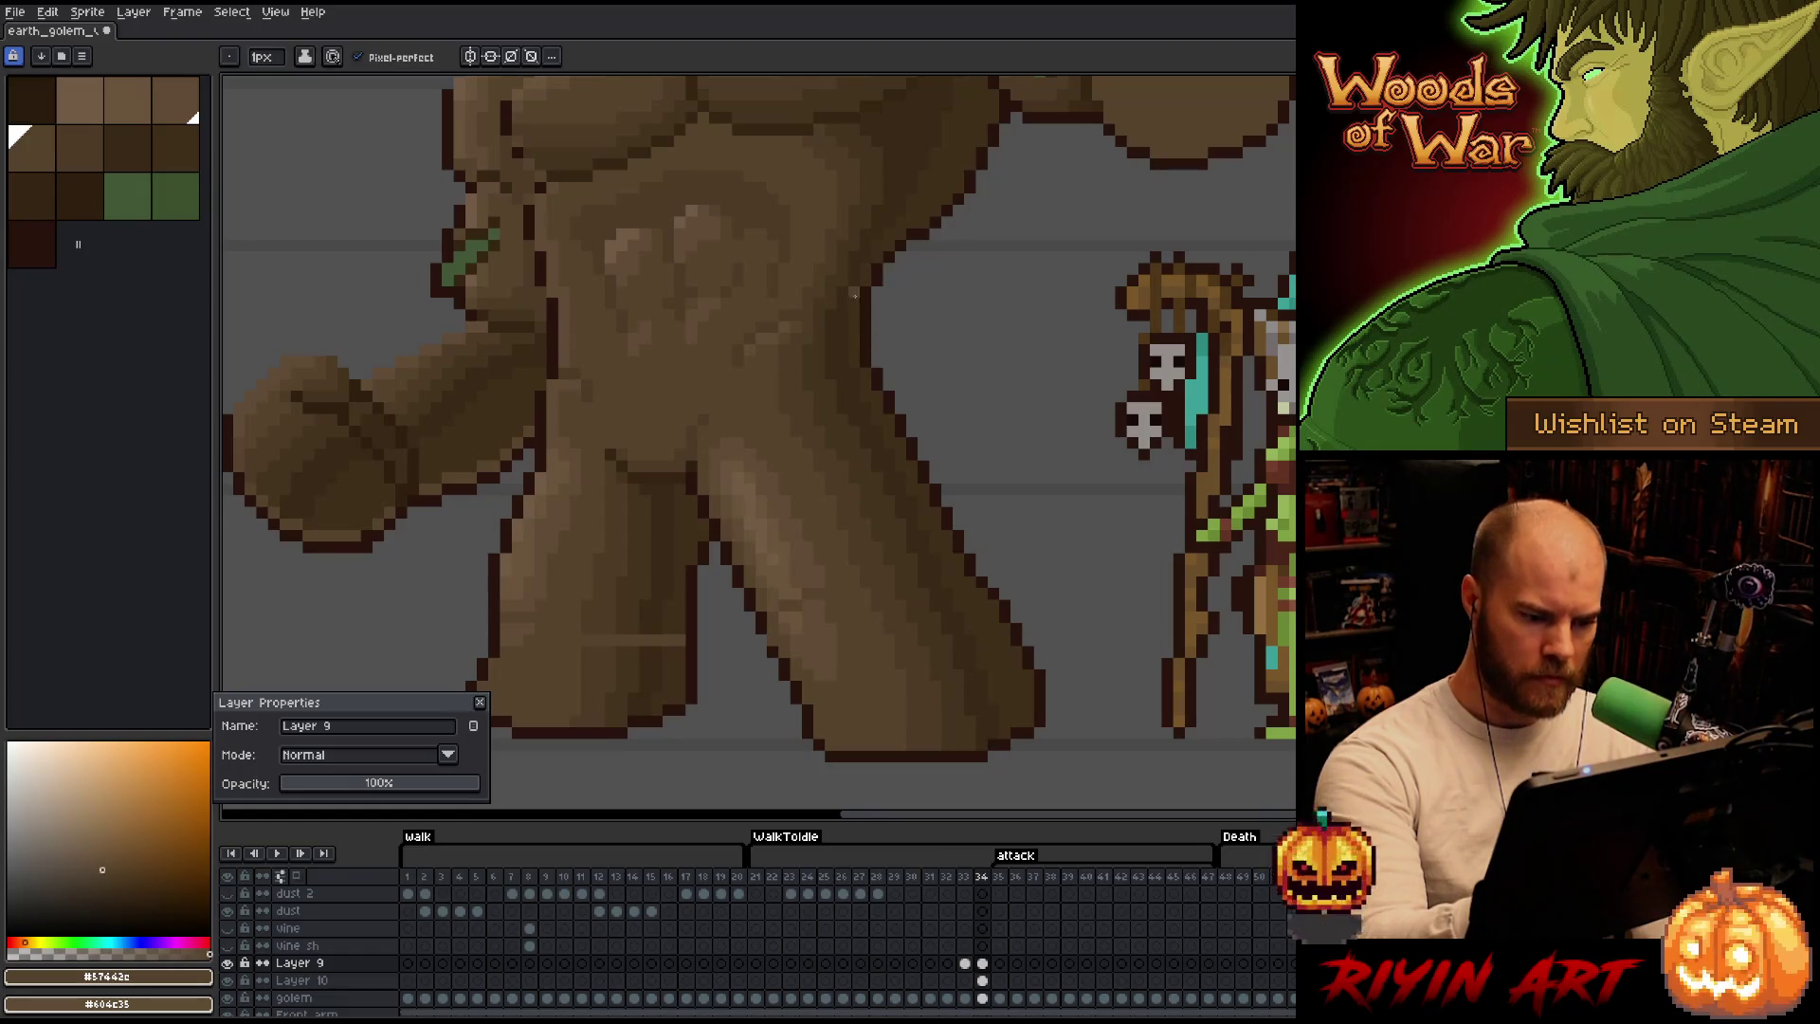
pyautogui.keyDown('alt'); pyautogui.click(813, 600); pyautogui.keyUp('alt')
pyautogui.keyDown('alt'); pyautogui.click(803, 572); pyautogui.keyUp('alt')
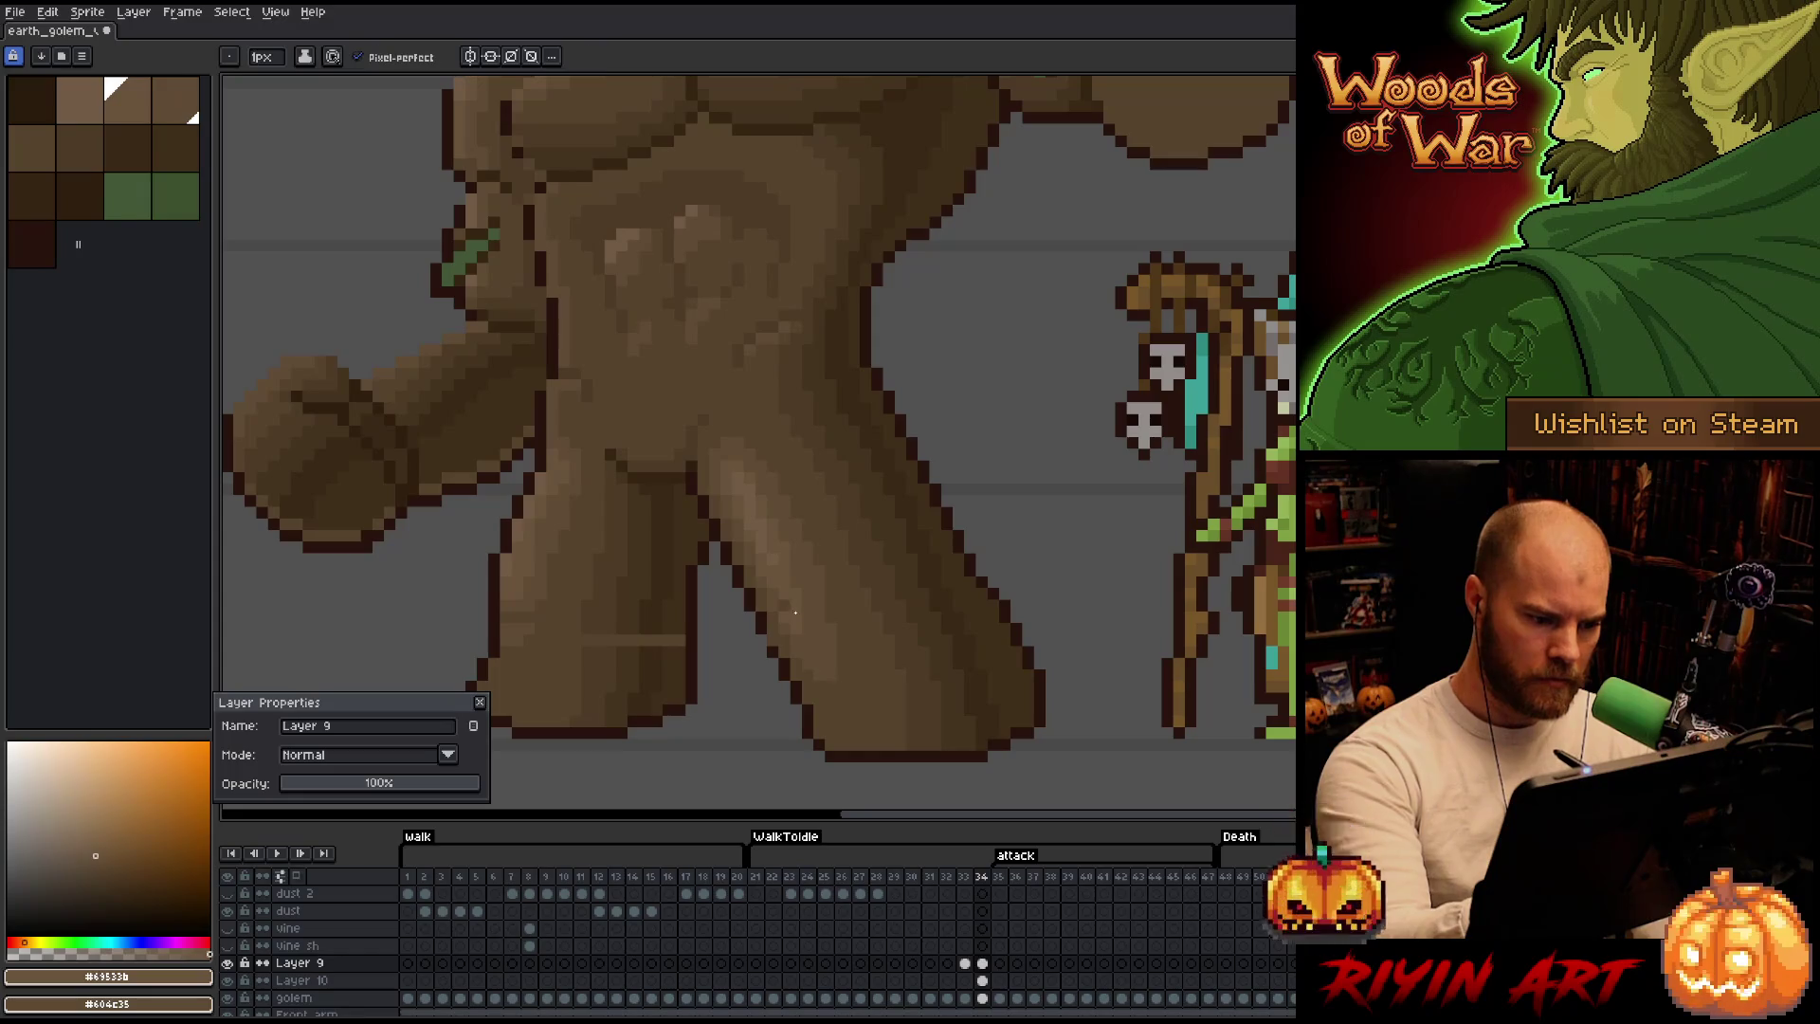
# Darken a few stray light pixels on the golem's left leg, then return to the base brown.
pyautogui.moveTo(786, 526); pyautogui.dragTo(915, 512)
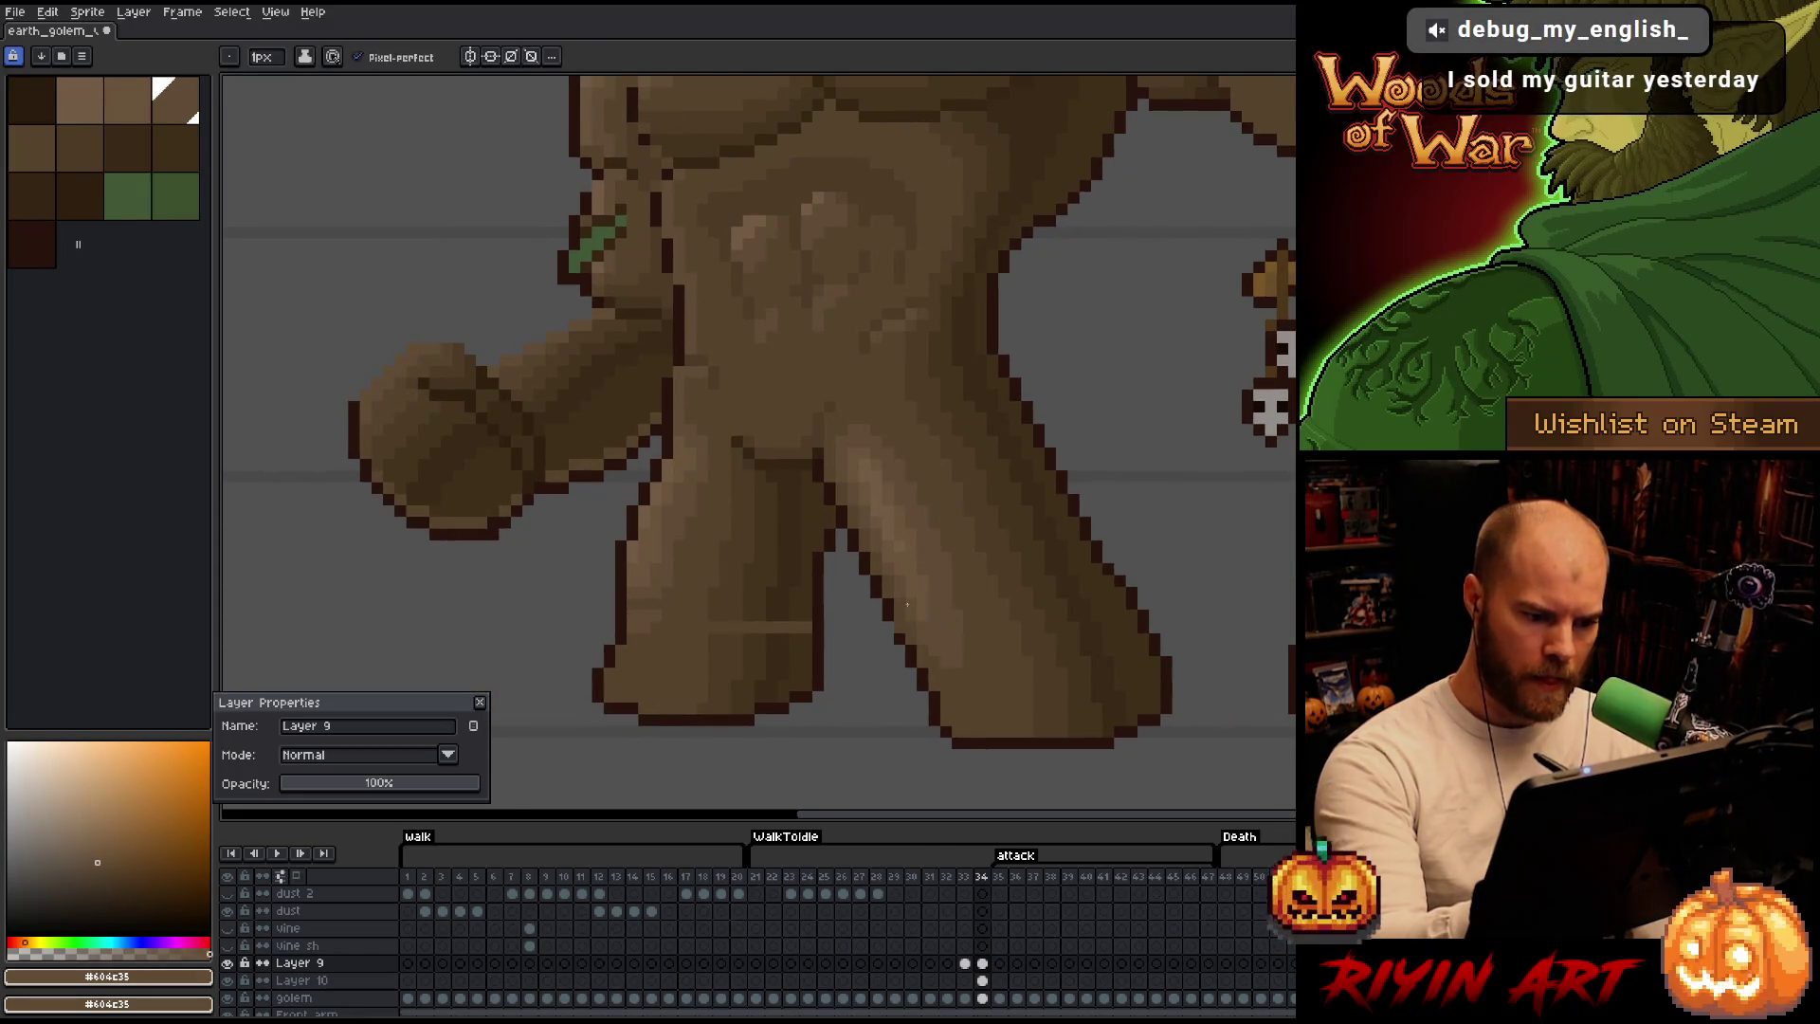
pyautogui.press('ctrl')
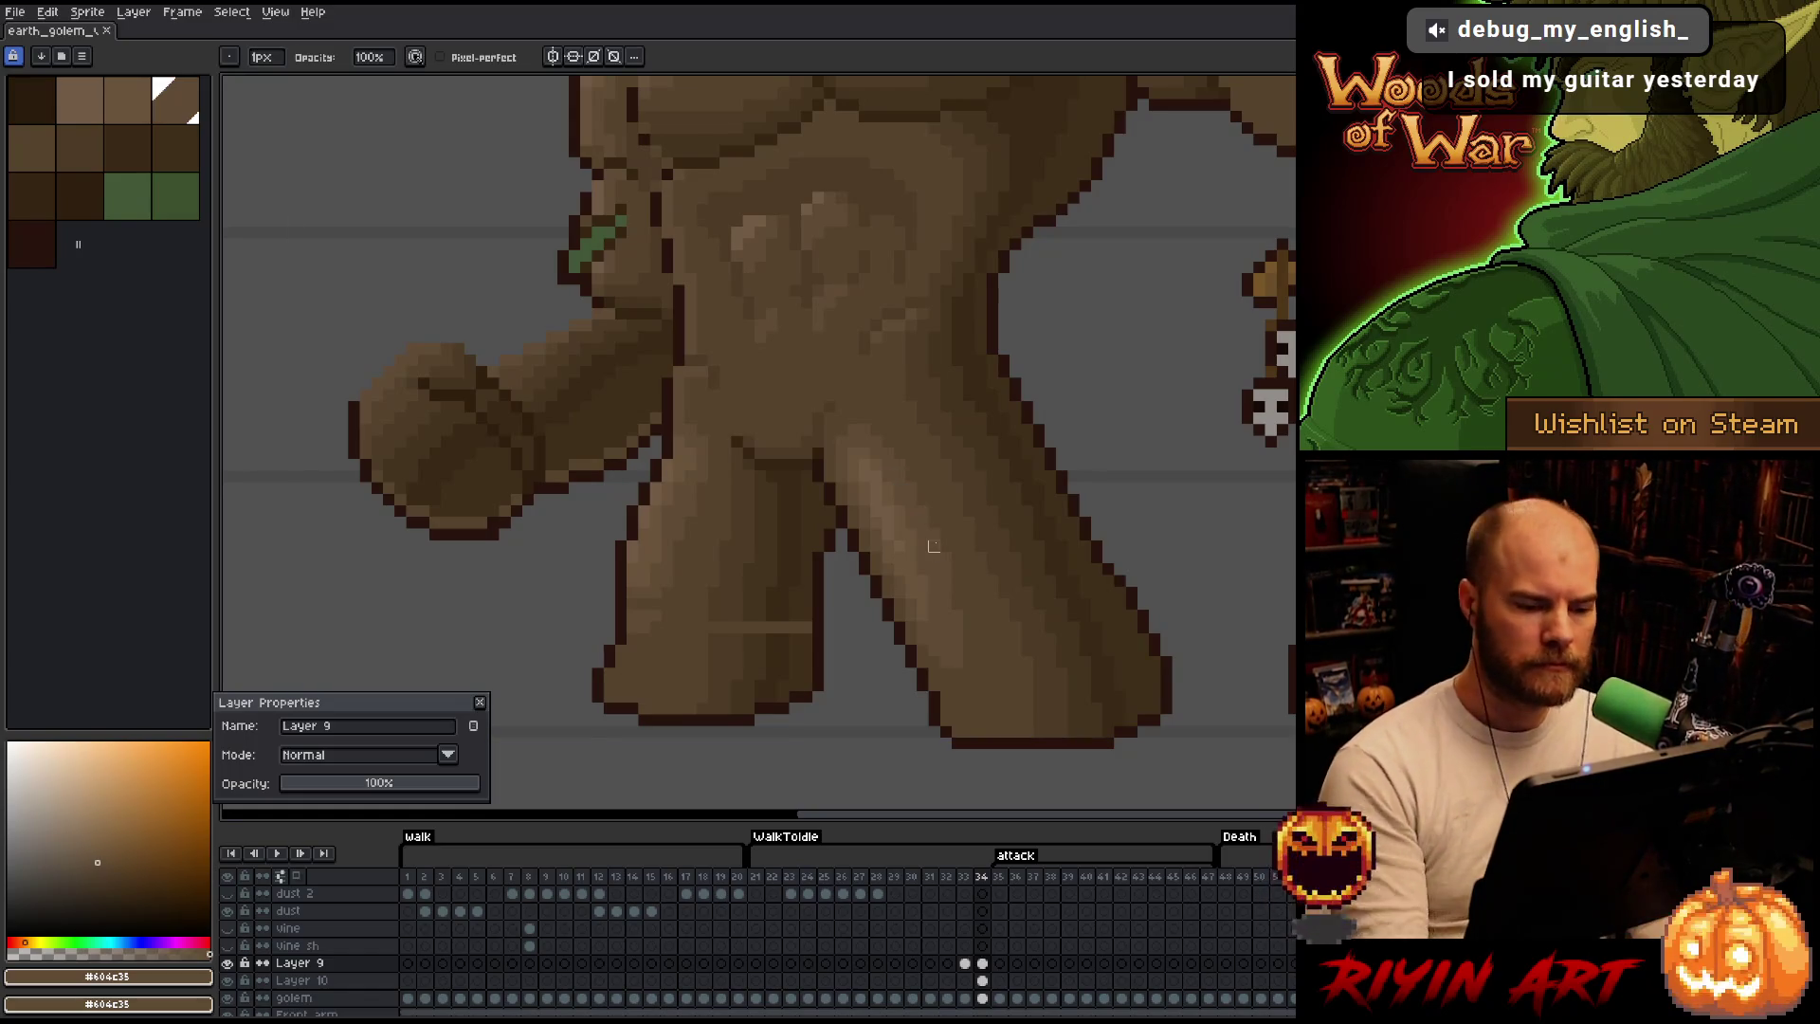
pyautogui.keyDown('alt'); pyautogui.click(796, 611); pyautogui.keyUp('alt')
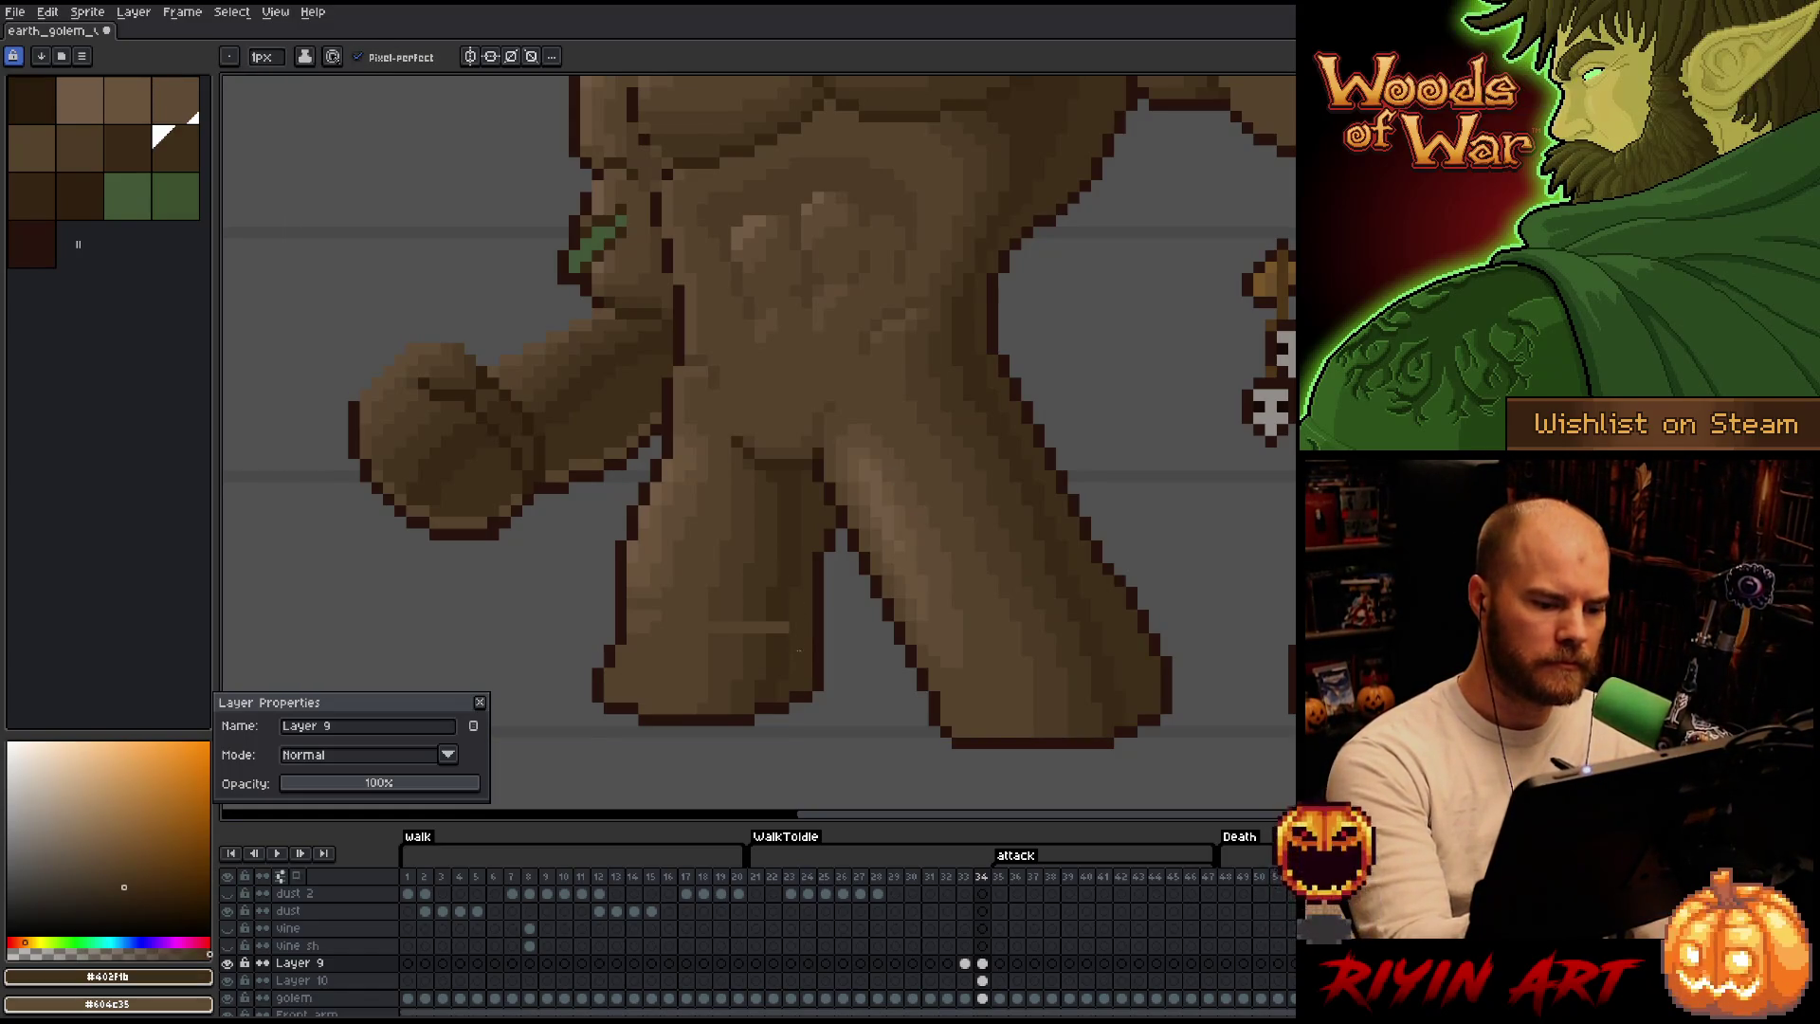
pyautogui.keyDown('alt'); pyautogui.click(744, 623); pyautogui.keyUp('alt')
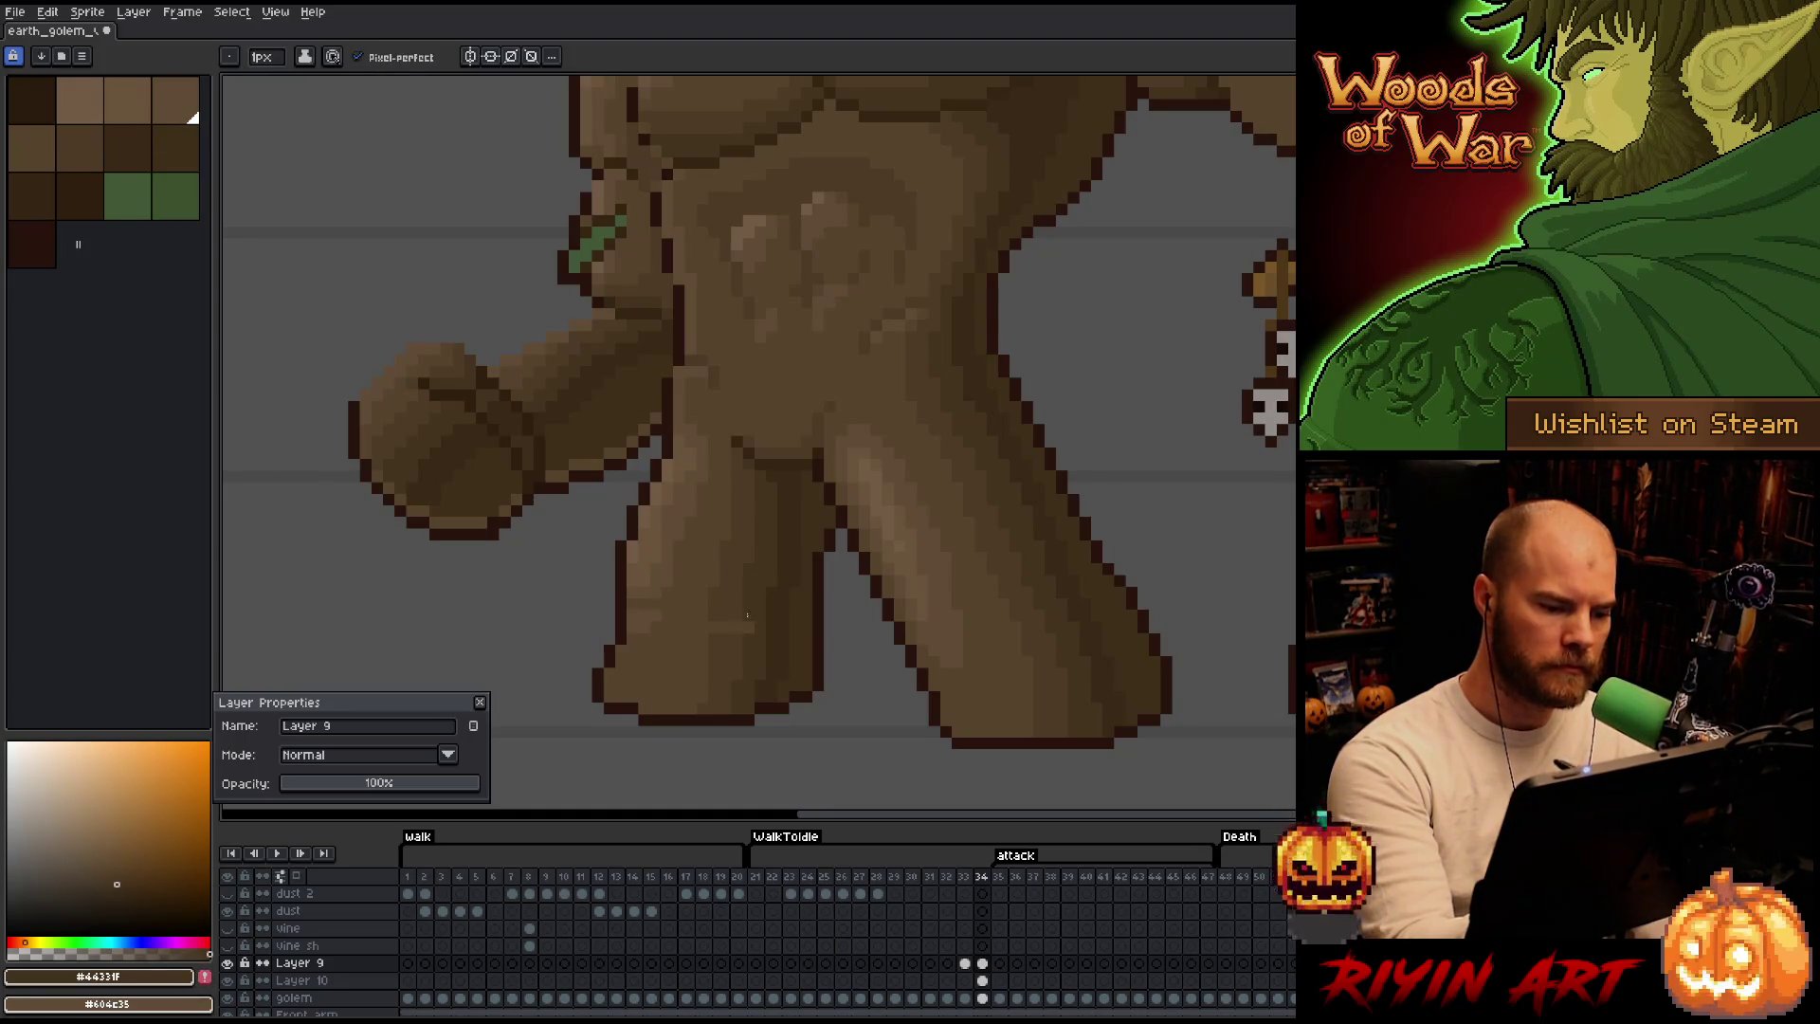
pyautogui.keyDown('alt'); pyautogui.click(725, 602); pyautogui.keyUp('alt')
pyautogui.keyDown('alt'); pyautogui.click(664, 581); pyautogui.keyUp('alt')
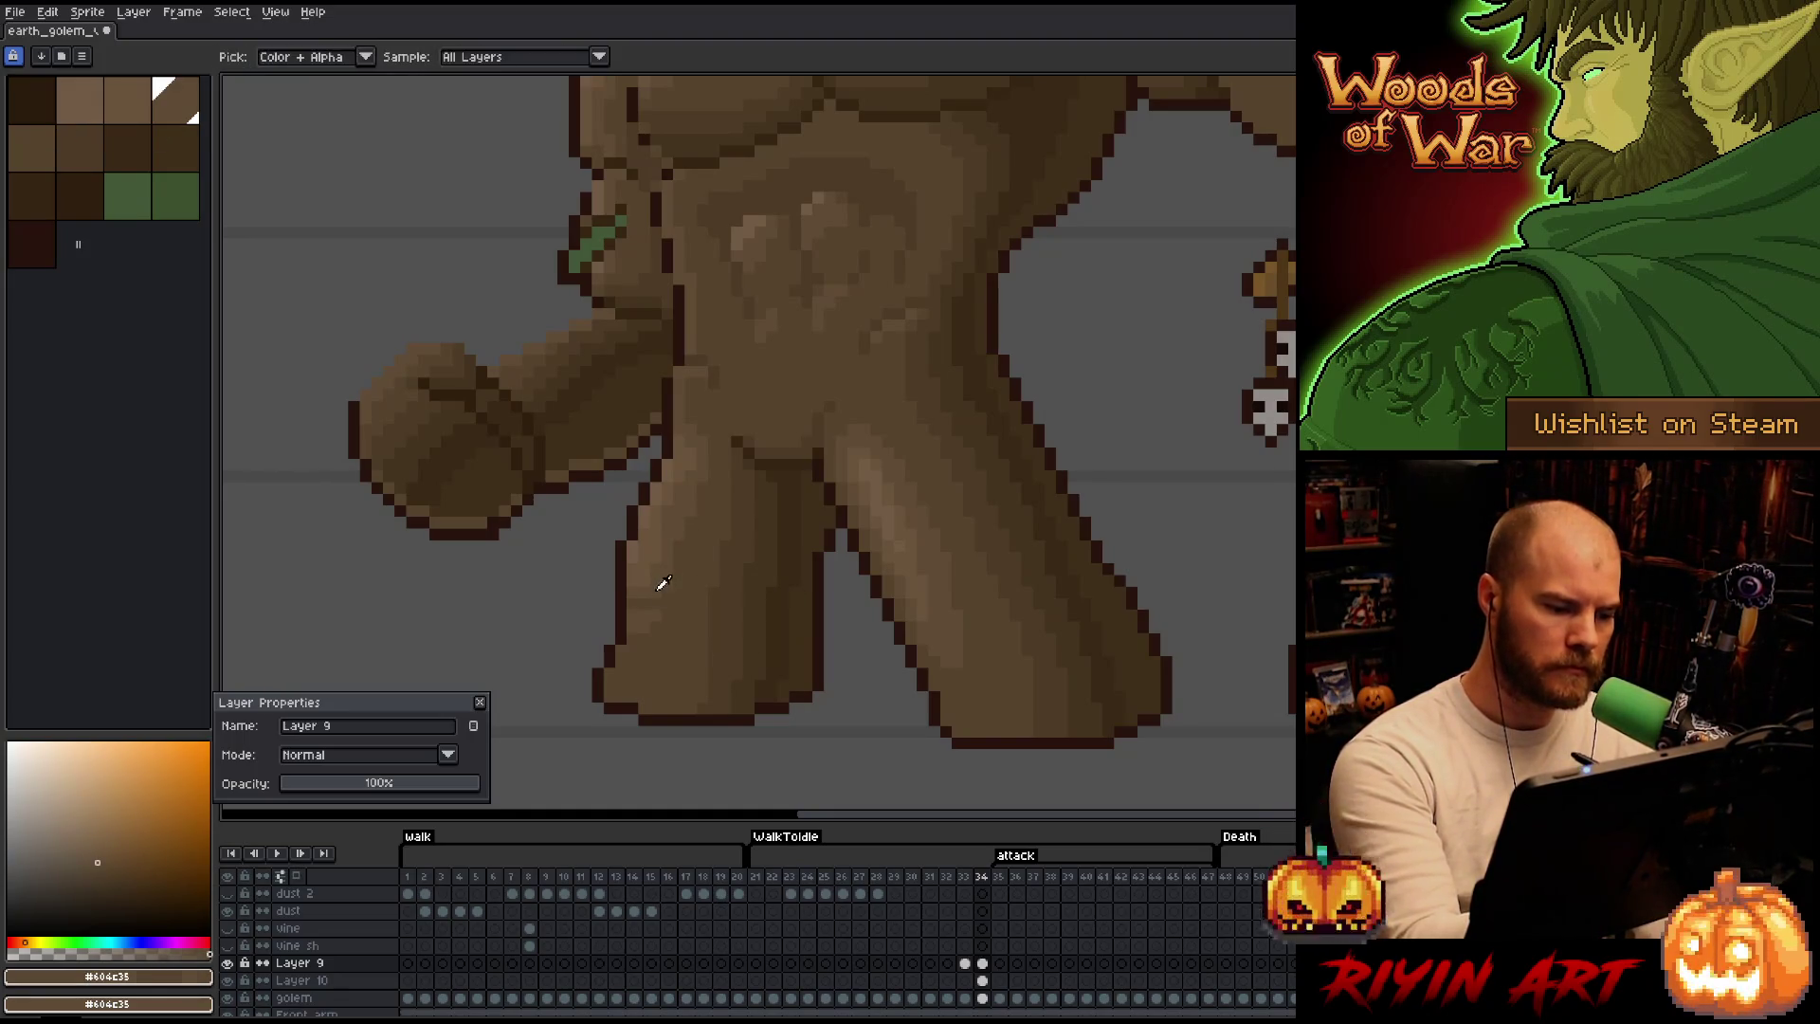
pyautogui.moveTo(903, 510); pyautogui.dragTo(918, 700)
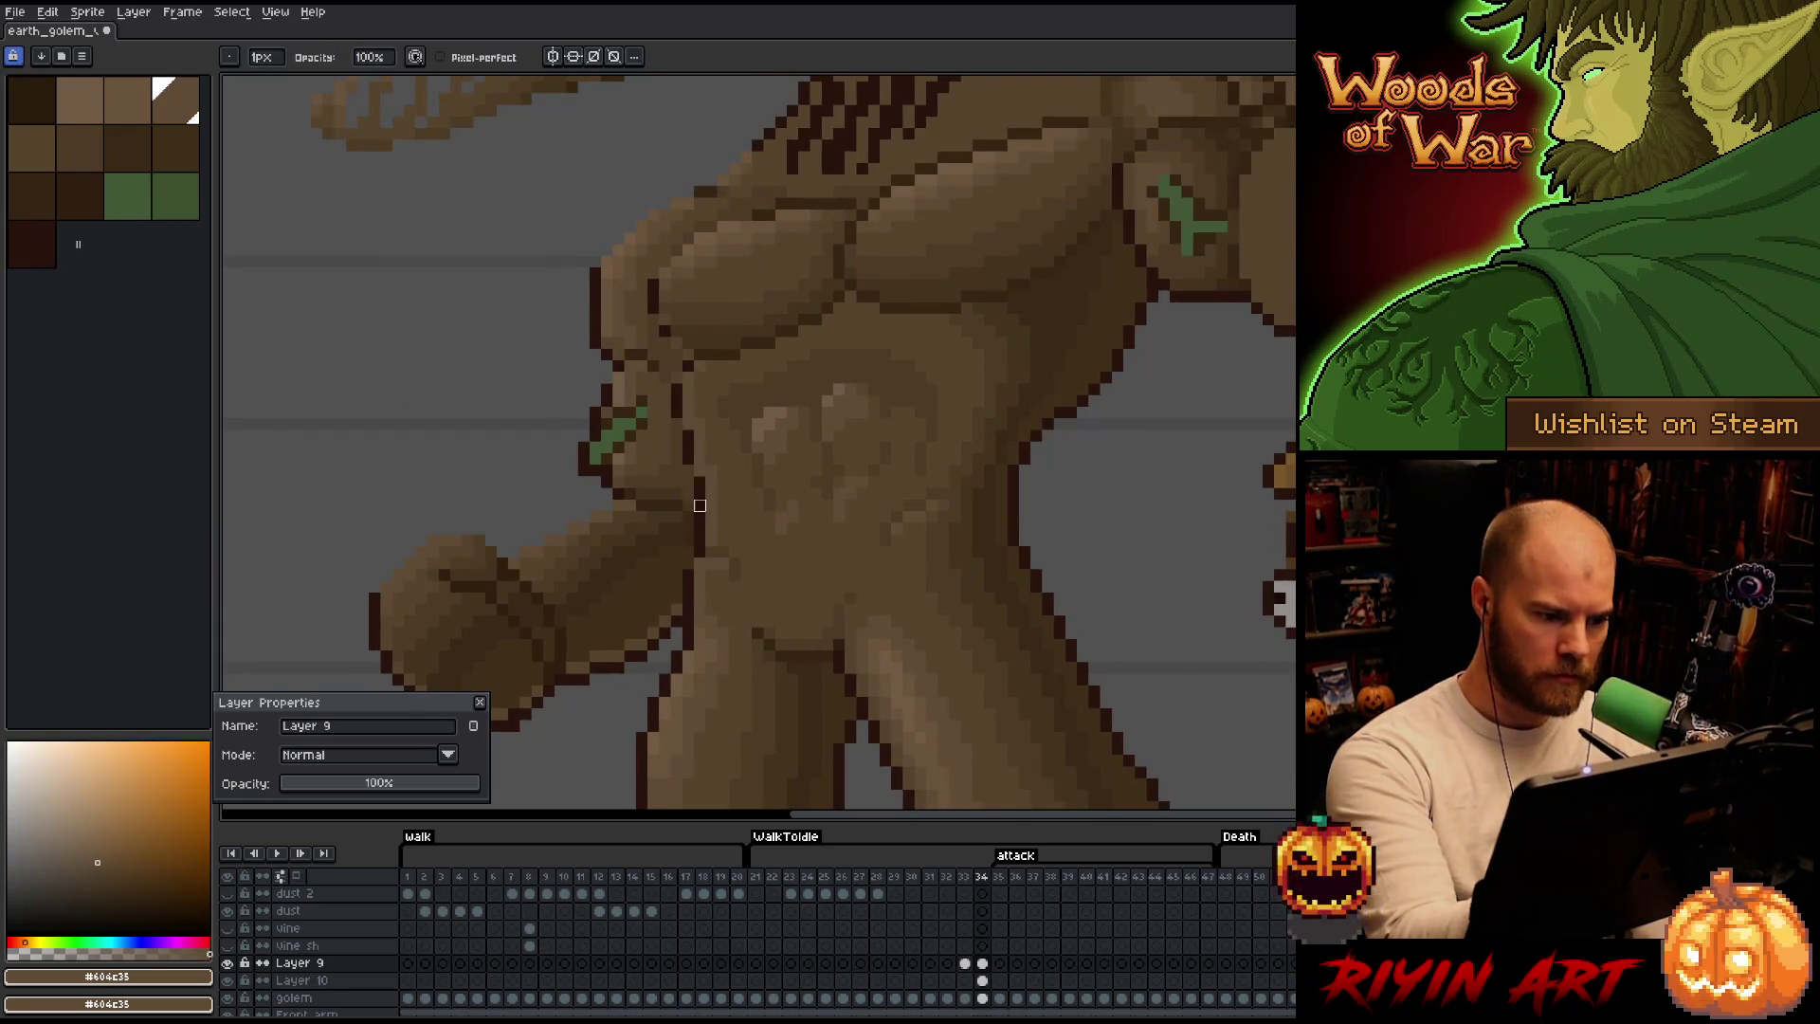
pyautogui.keyDown('ctrl'); pyautogui.click(701, 479); pyautogui.keyUp('ctrl')
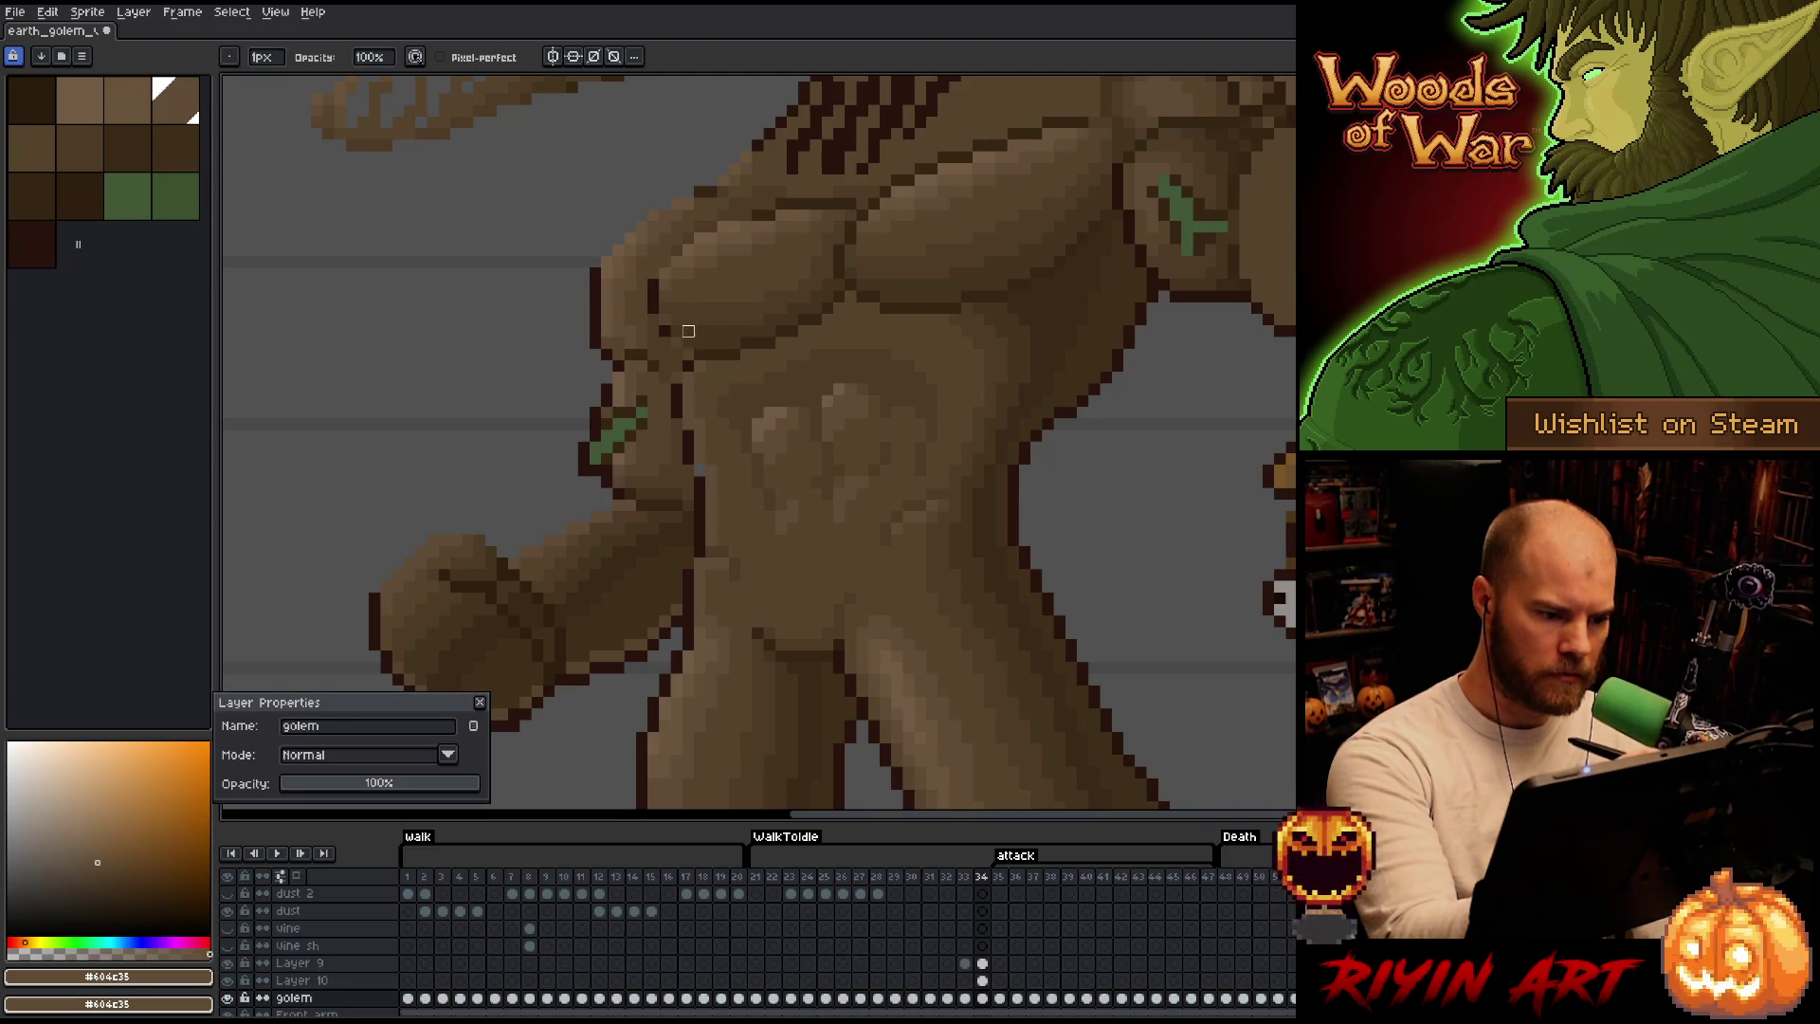
pyautogui.keyDown('ctrl'); pyautogui.click(840, 412); pyautogui.keyUp('ctrl')
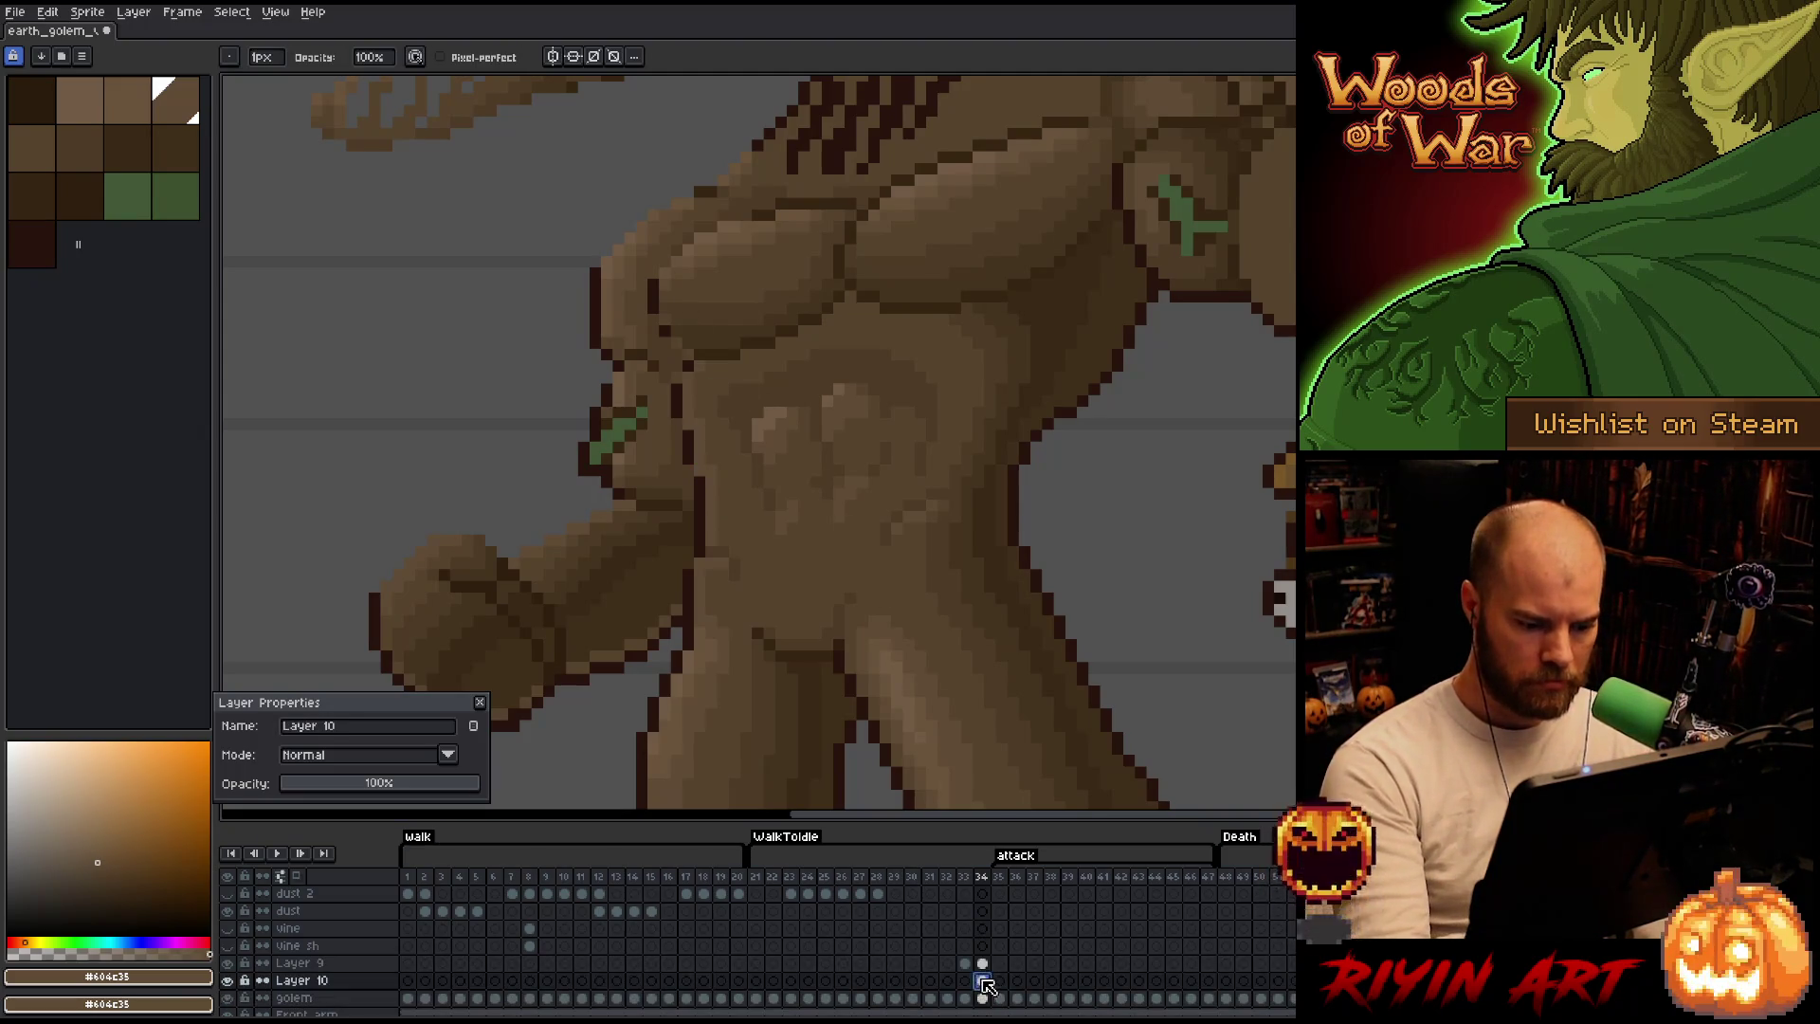
pyautogui.keyDown('ctrl'); pyautogui.click(701, 472); pyautogui.keyUp('ctrl')
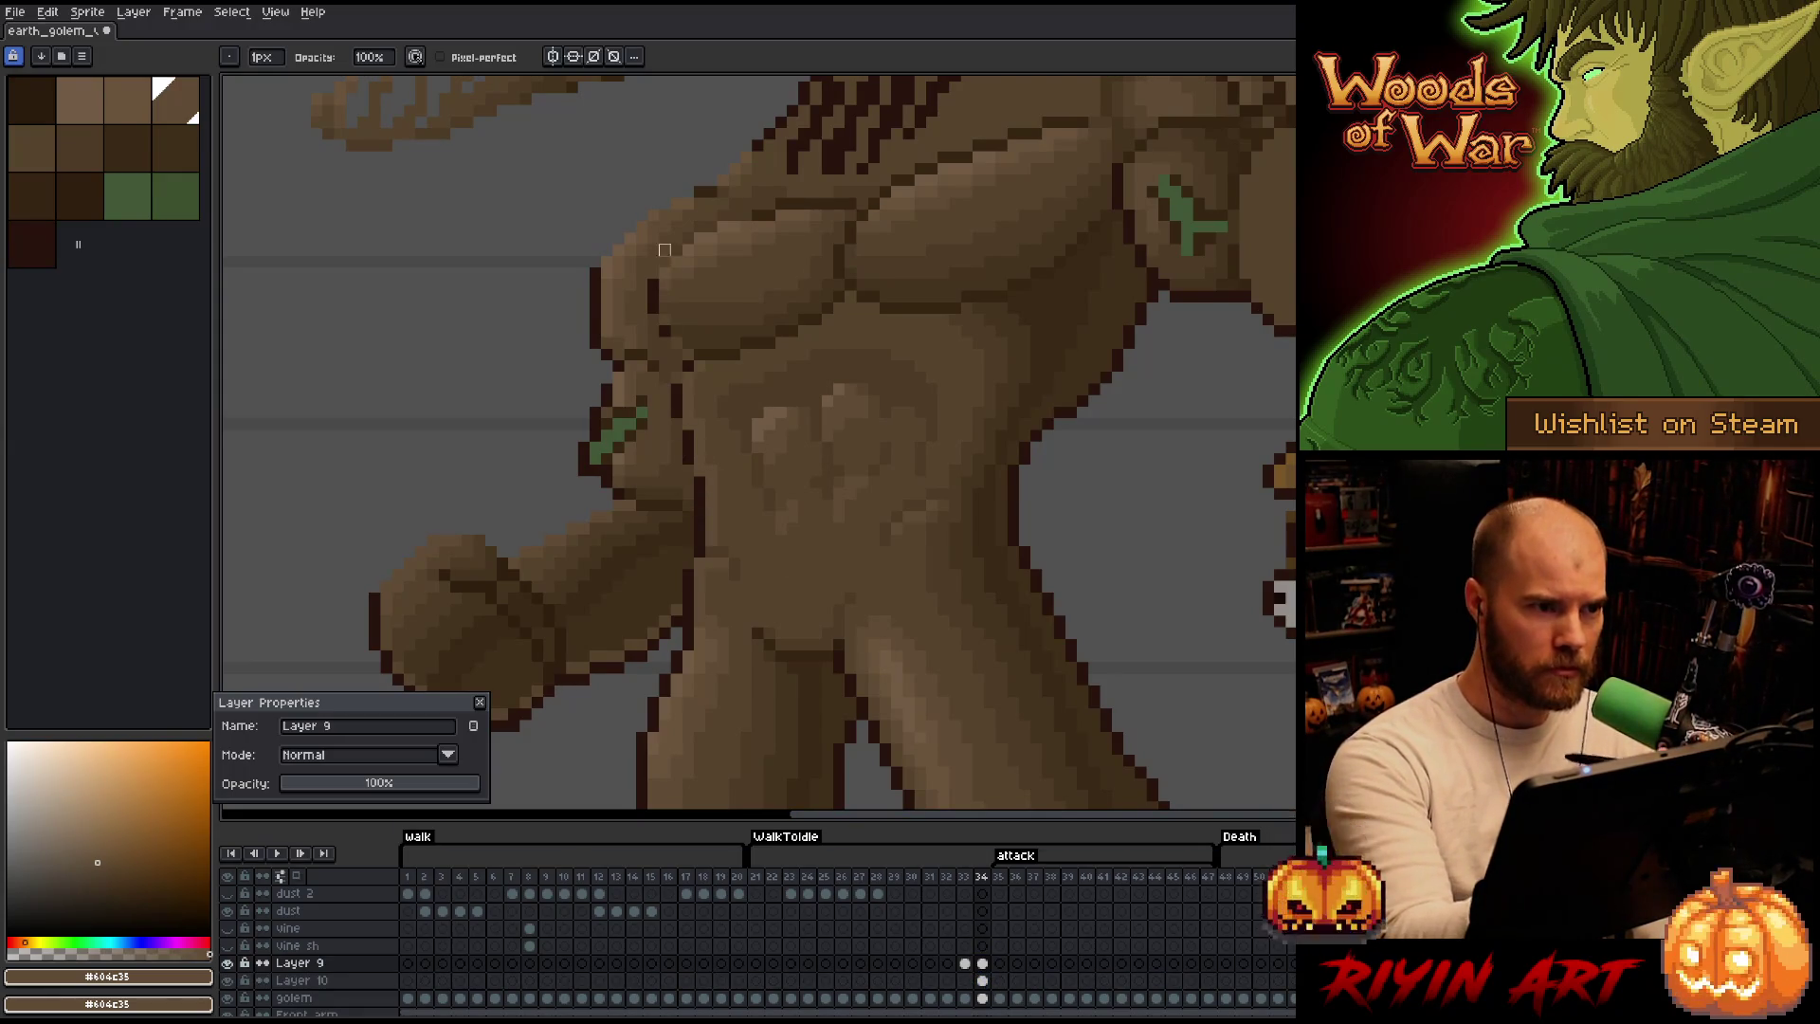
pyautogui.keyDown('ctrl'); pyautogui.click(707, 481); pyautogui.keyUp('ctrl')
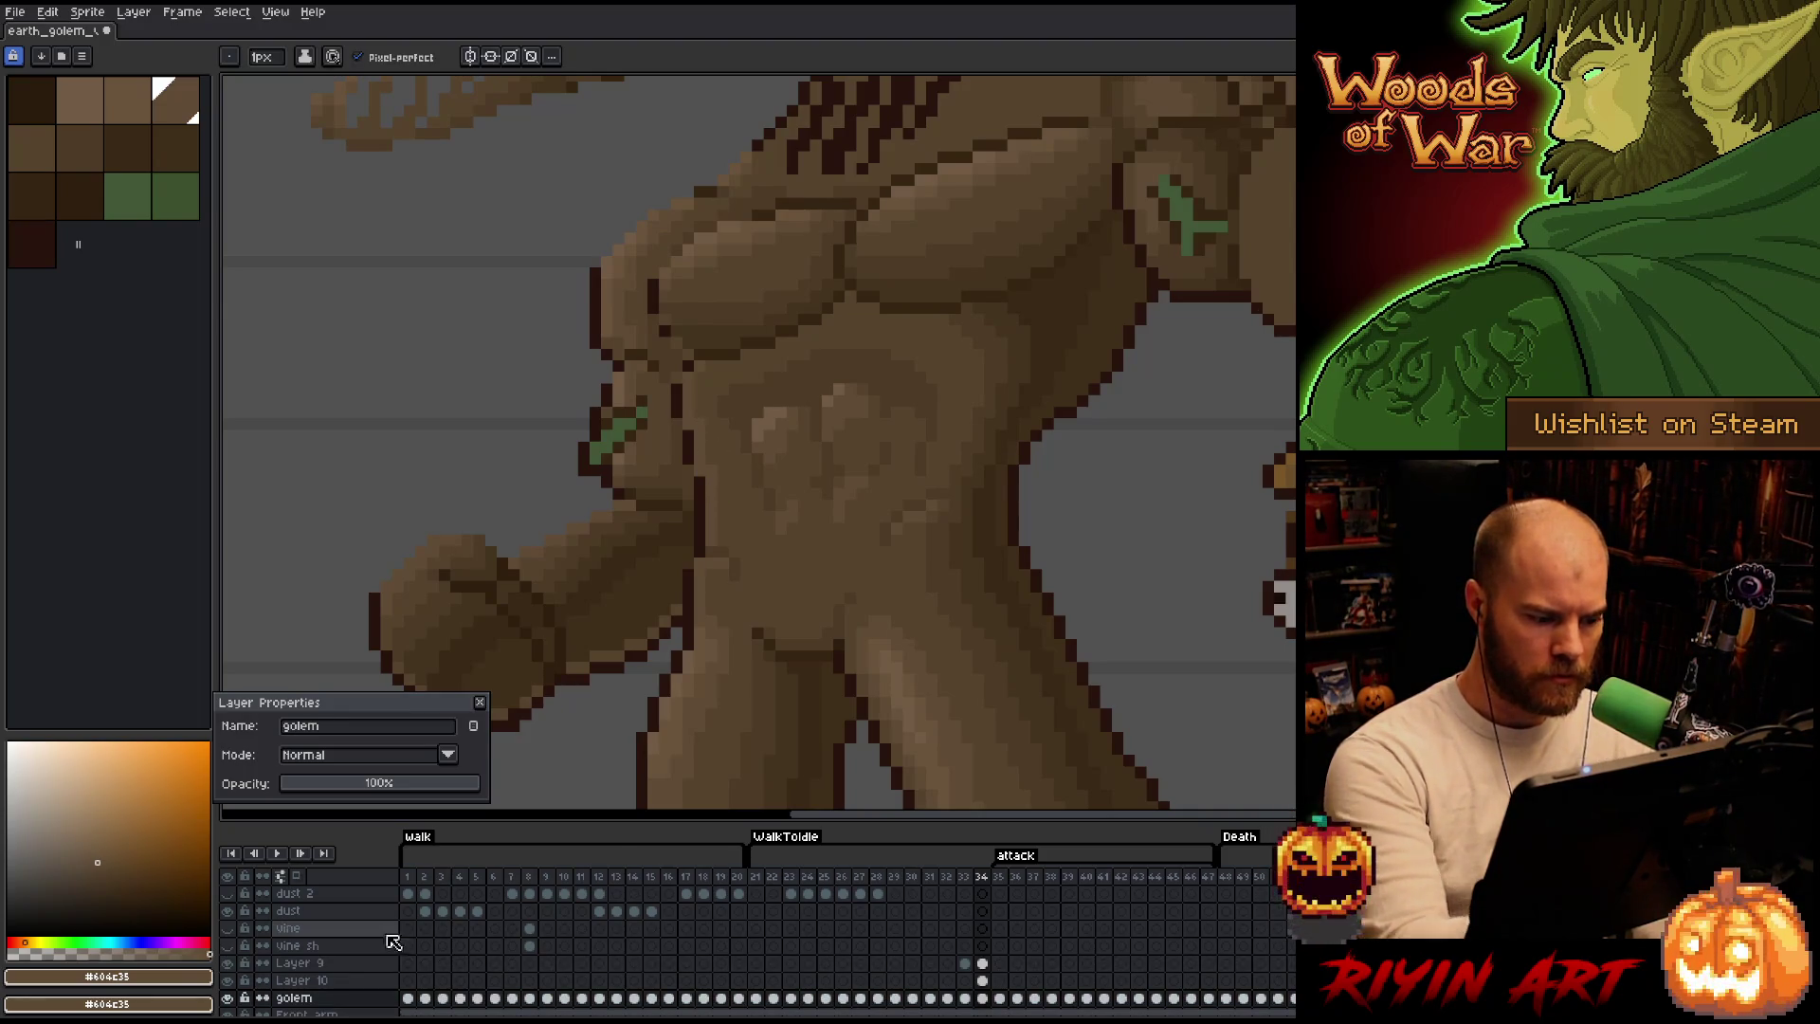
pyautogui.click(229, 998)
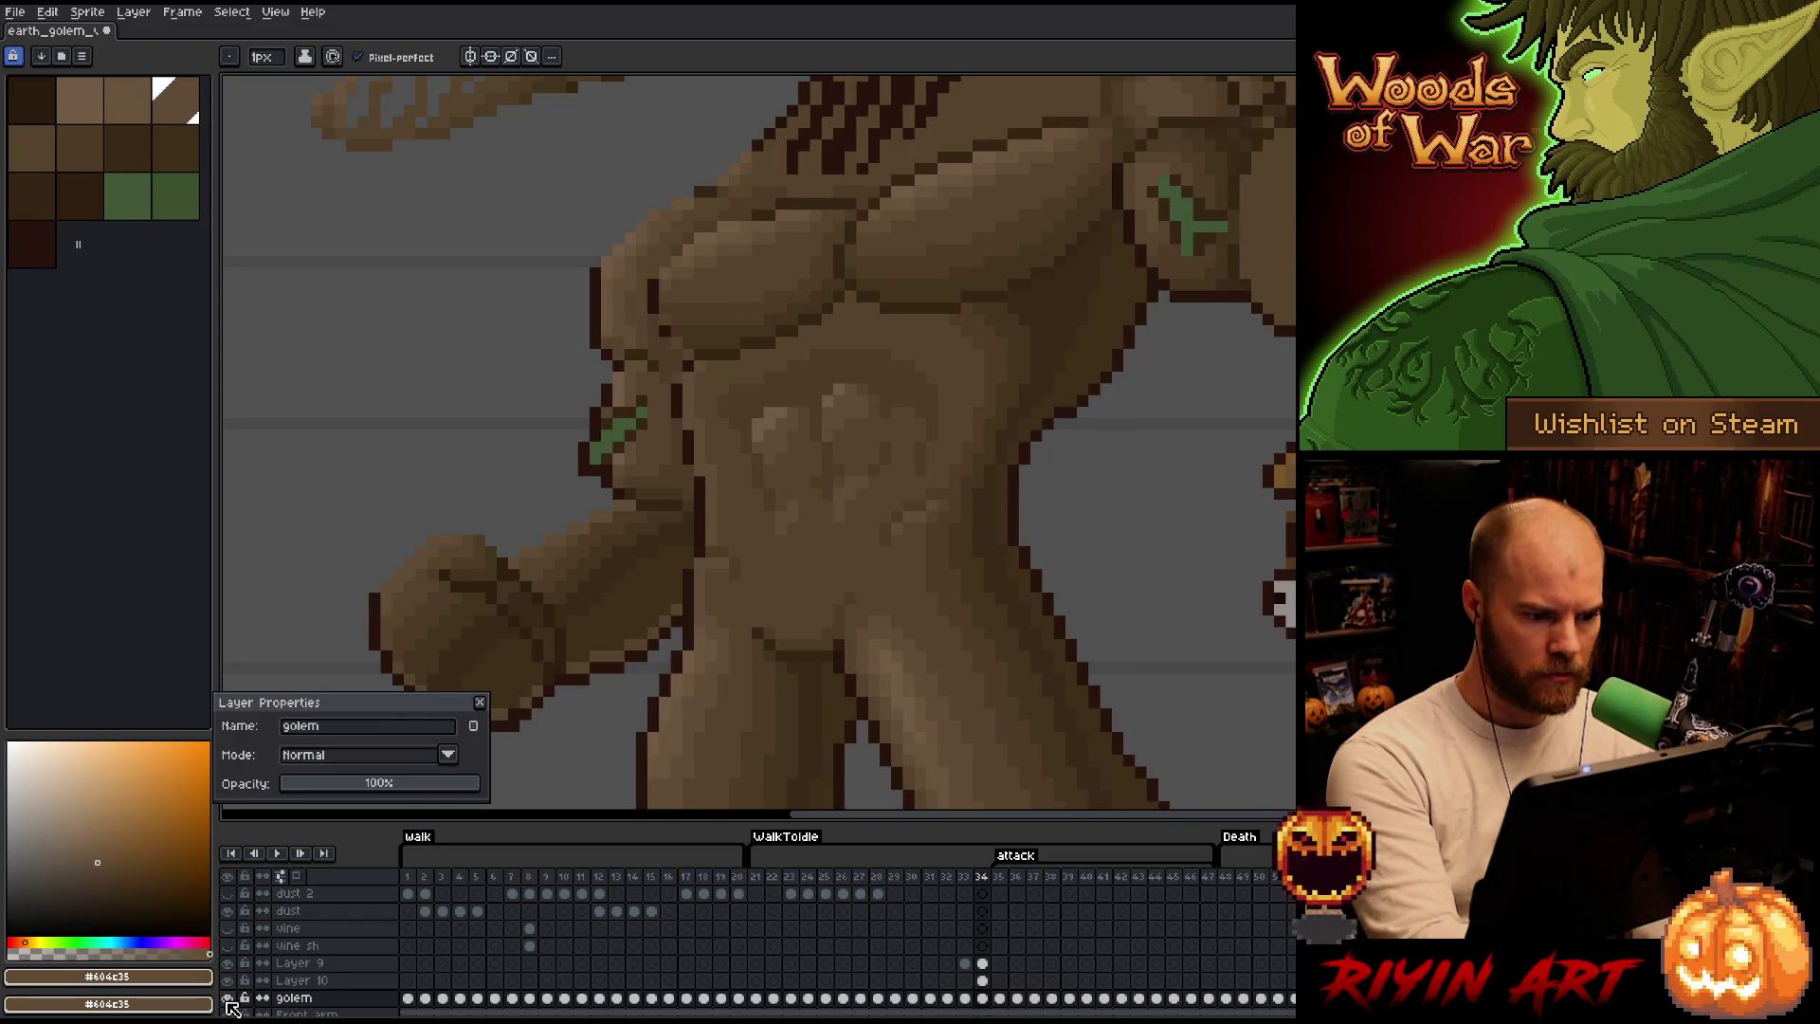
pyautogui.click(981, 980)
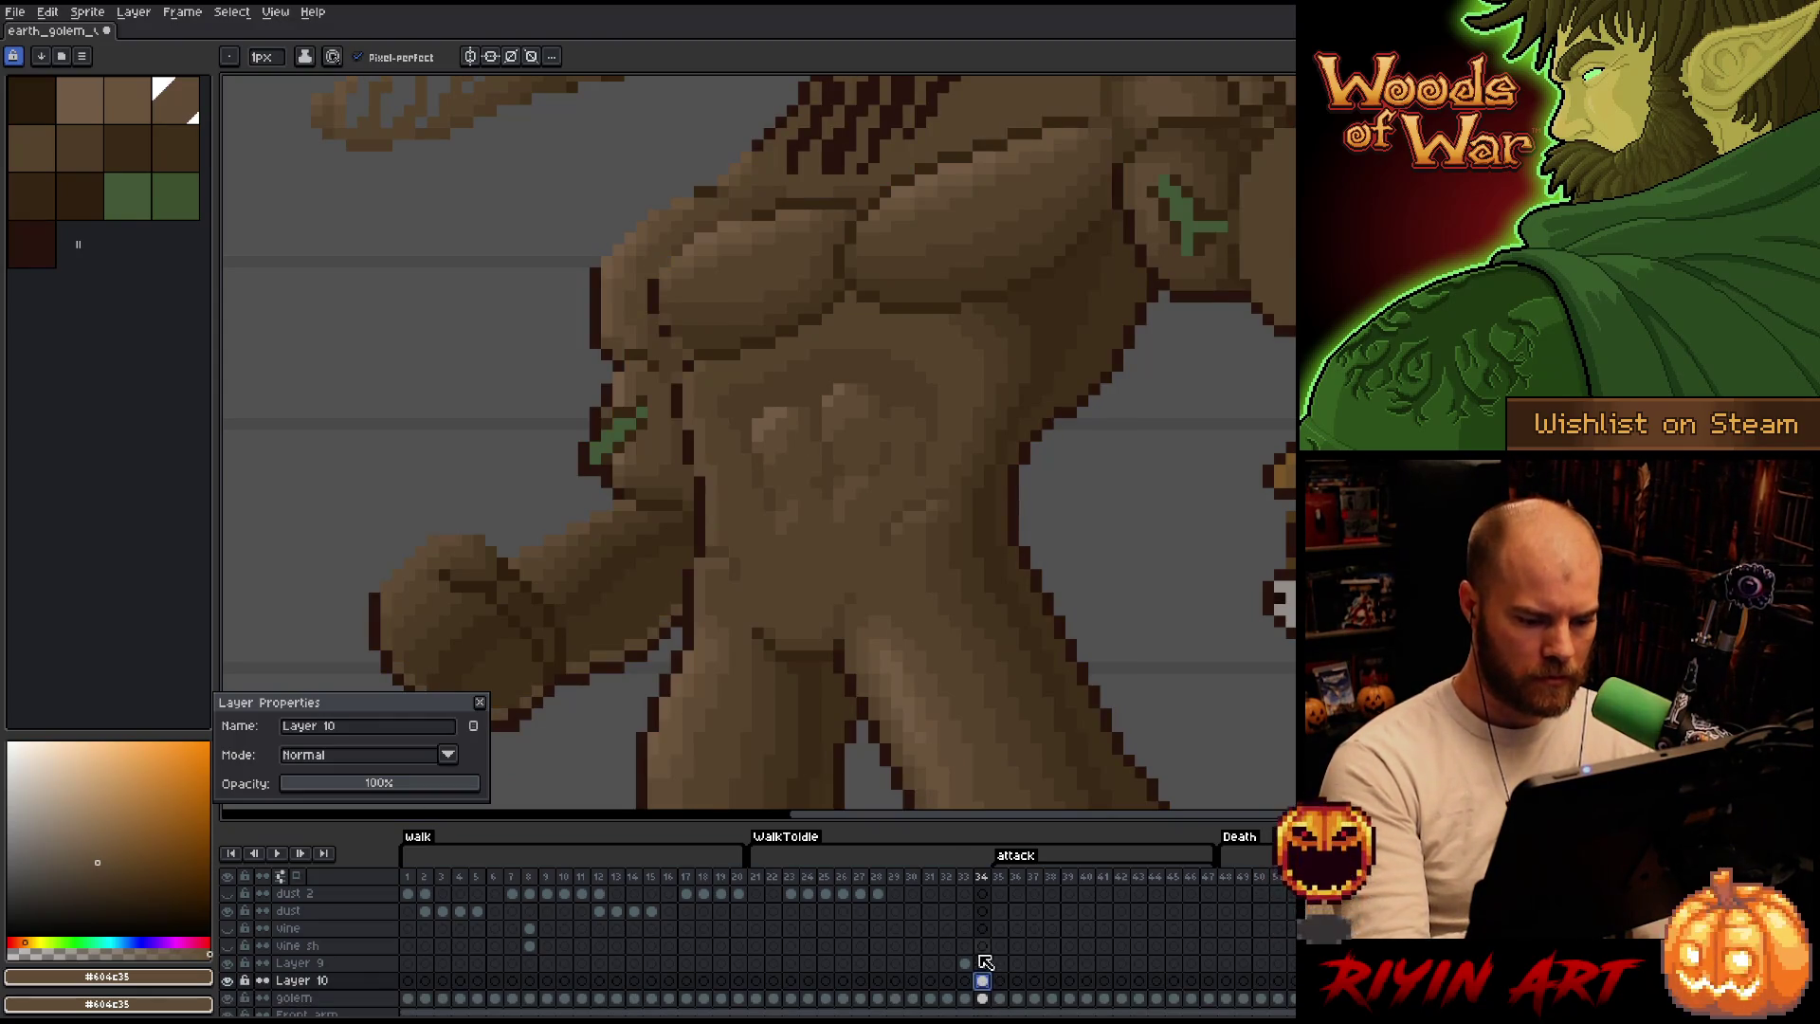
pyautogui.click(228, 964)
pyautogui.click(230, 973)
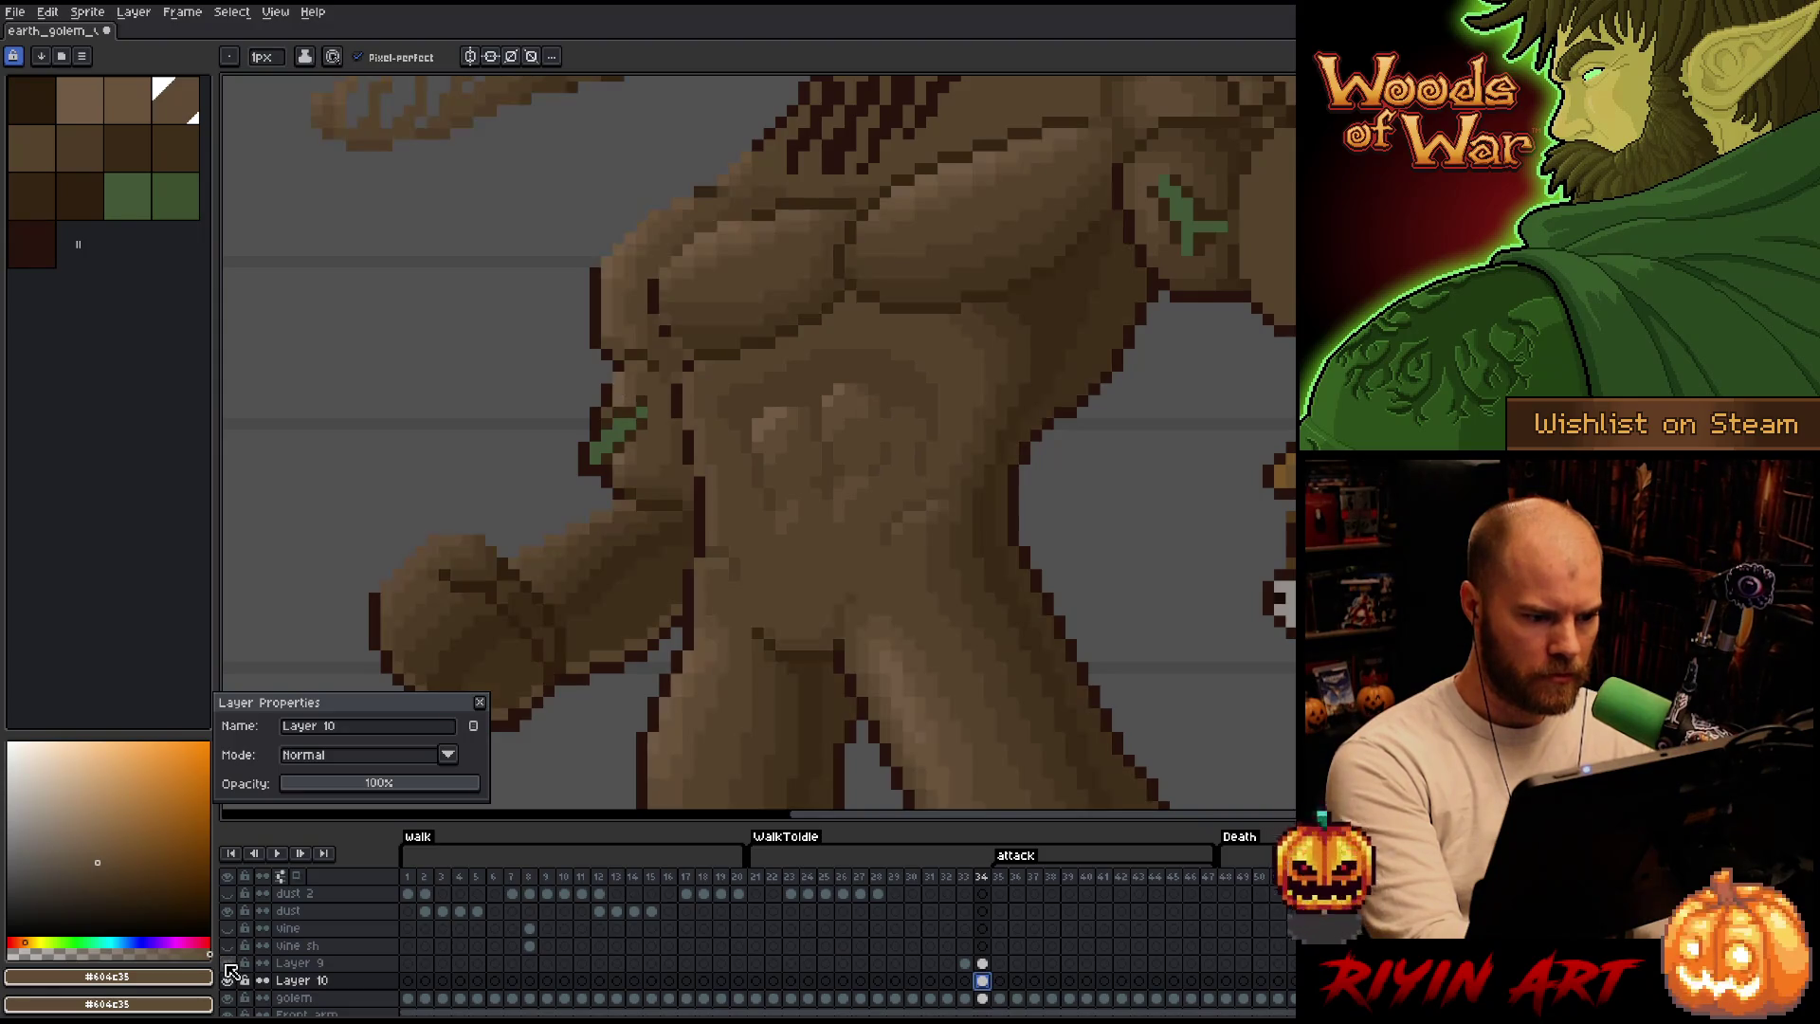
pyautogui.click(230, 973)
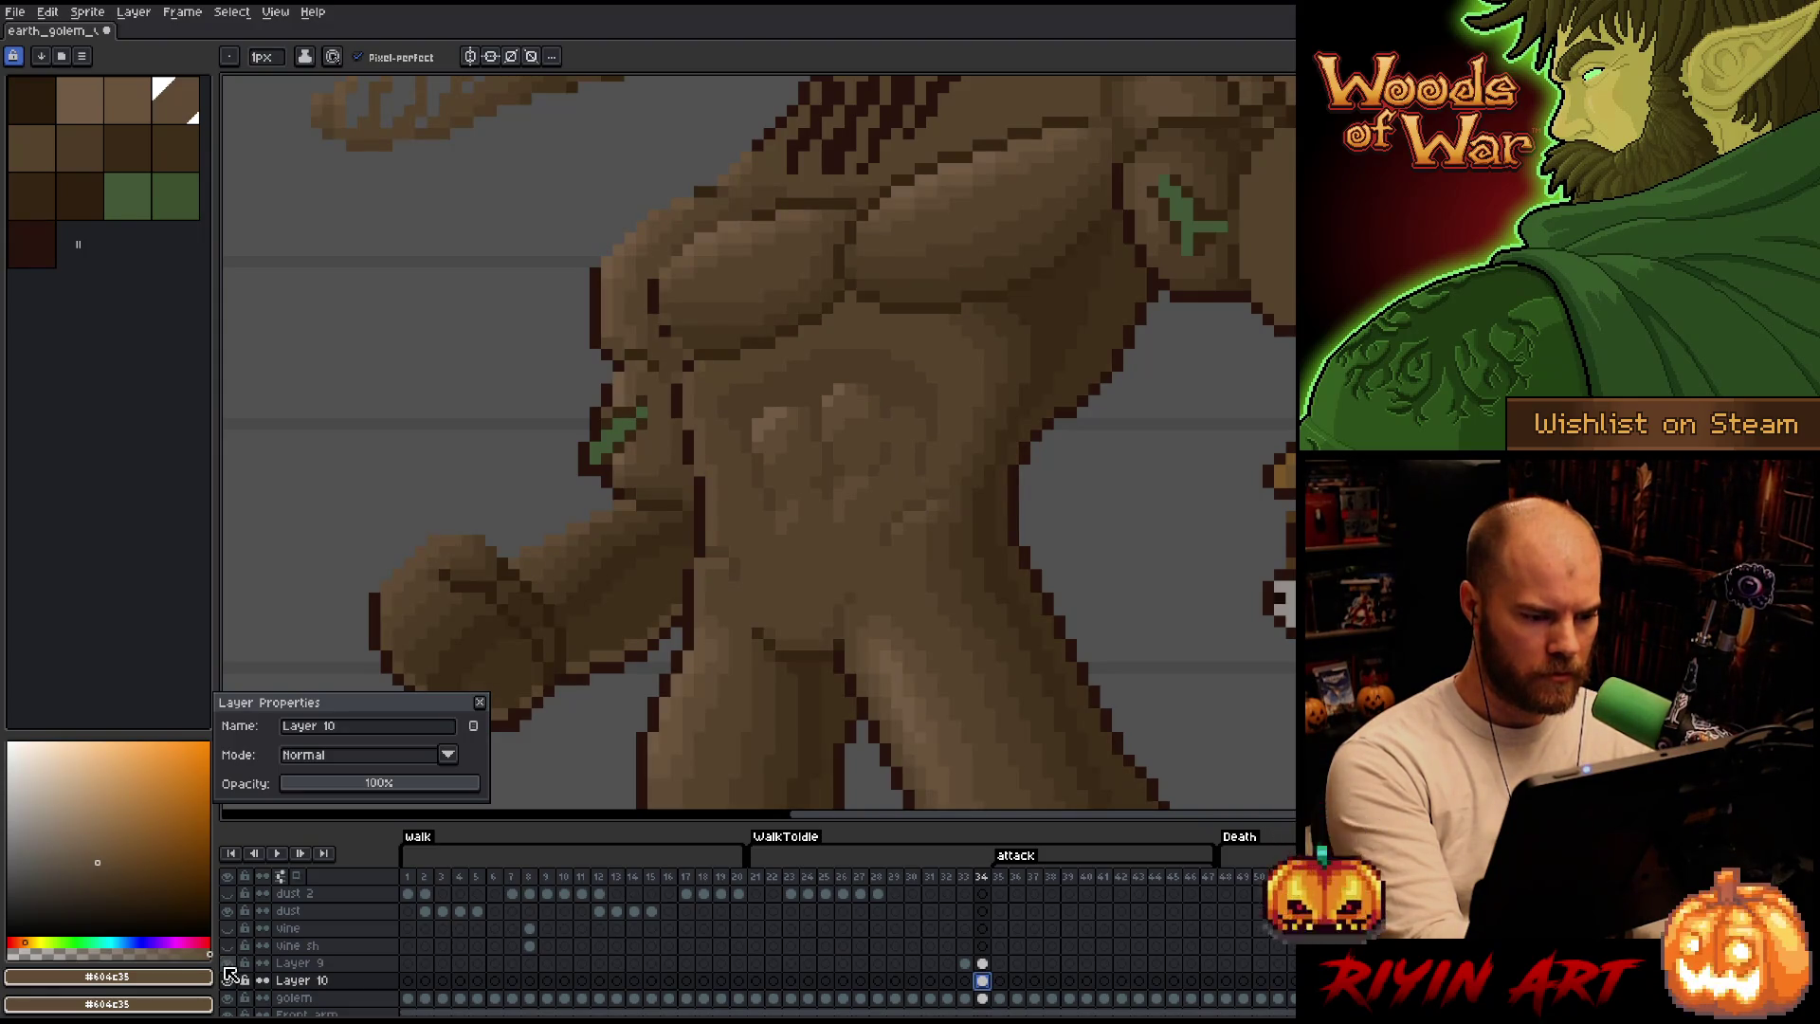
pyautogui.press('b')
pyautogui.click(980, 963)
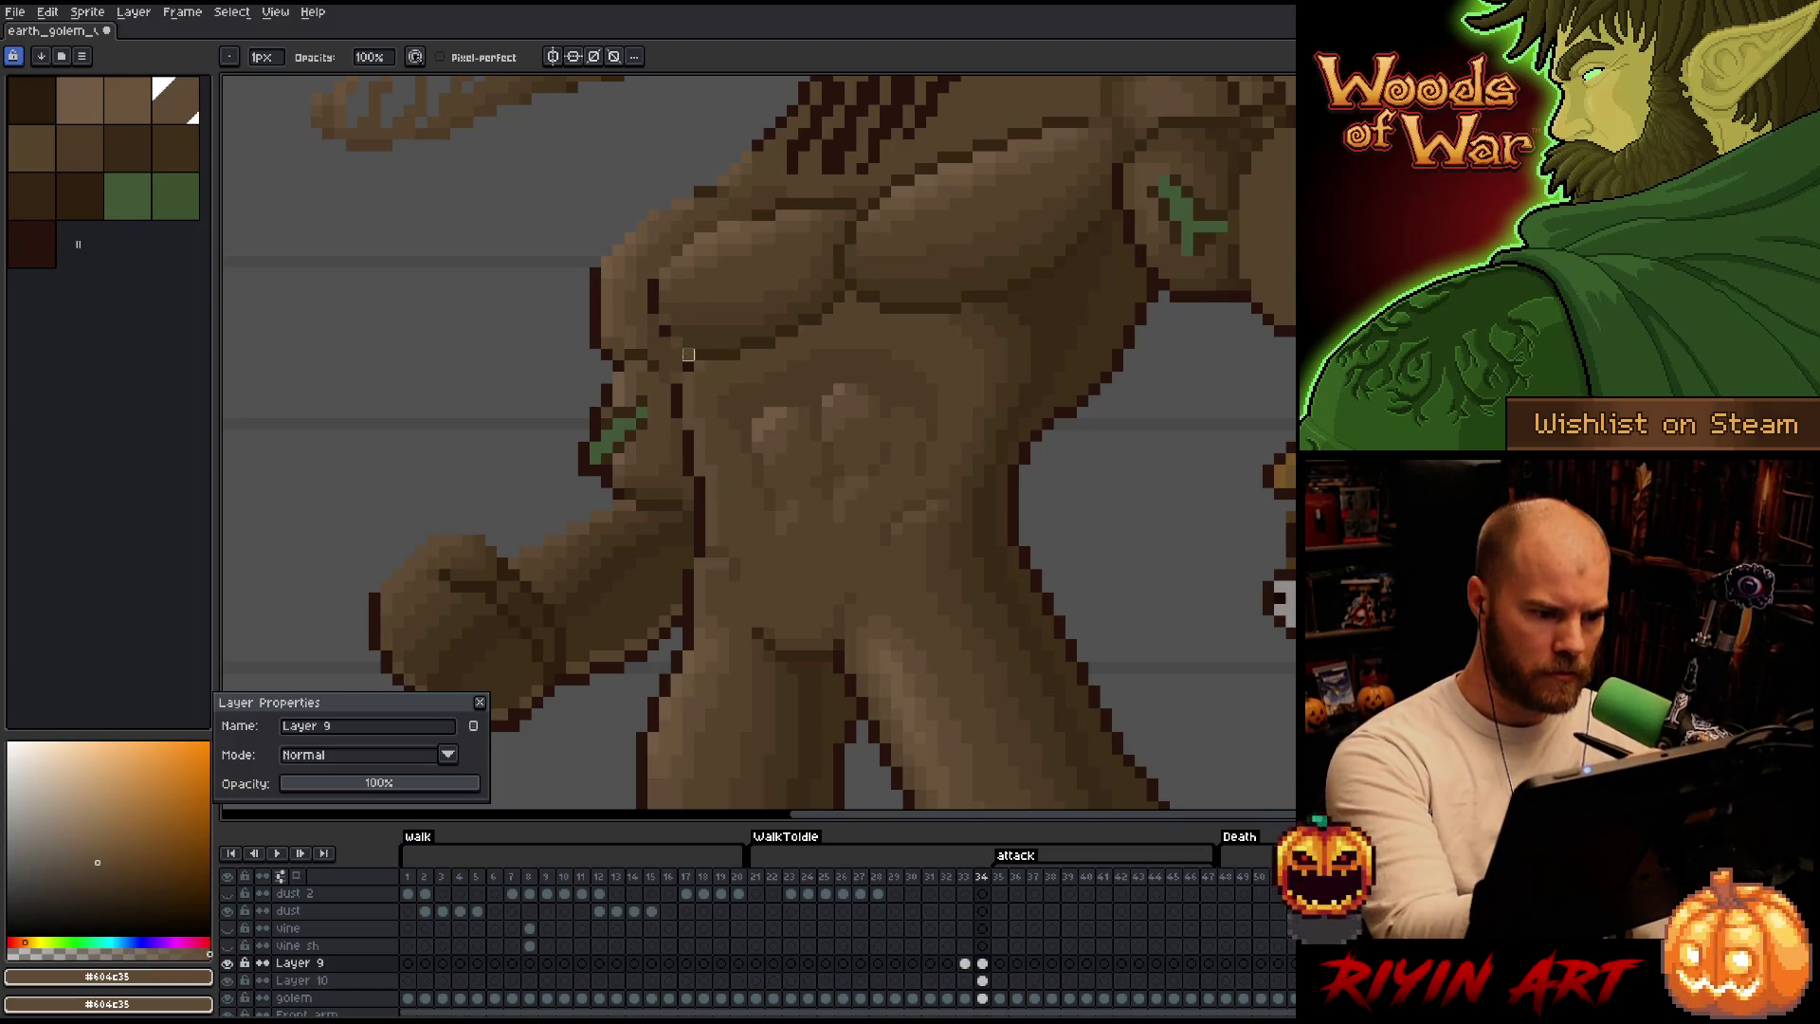
pyautogui.moveTo(796, 480); pyautogui.dragTo(909, 437)
# Lower Layer 9's opacity to about 41% so its shading shows faintly over the torso.
pyautogui.click(368, 787)
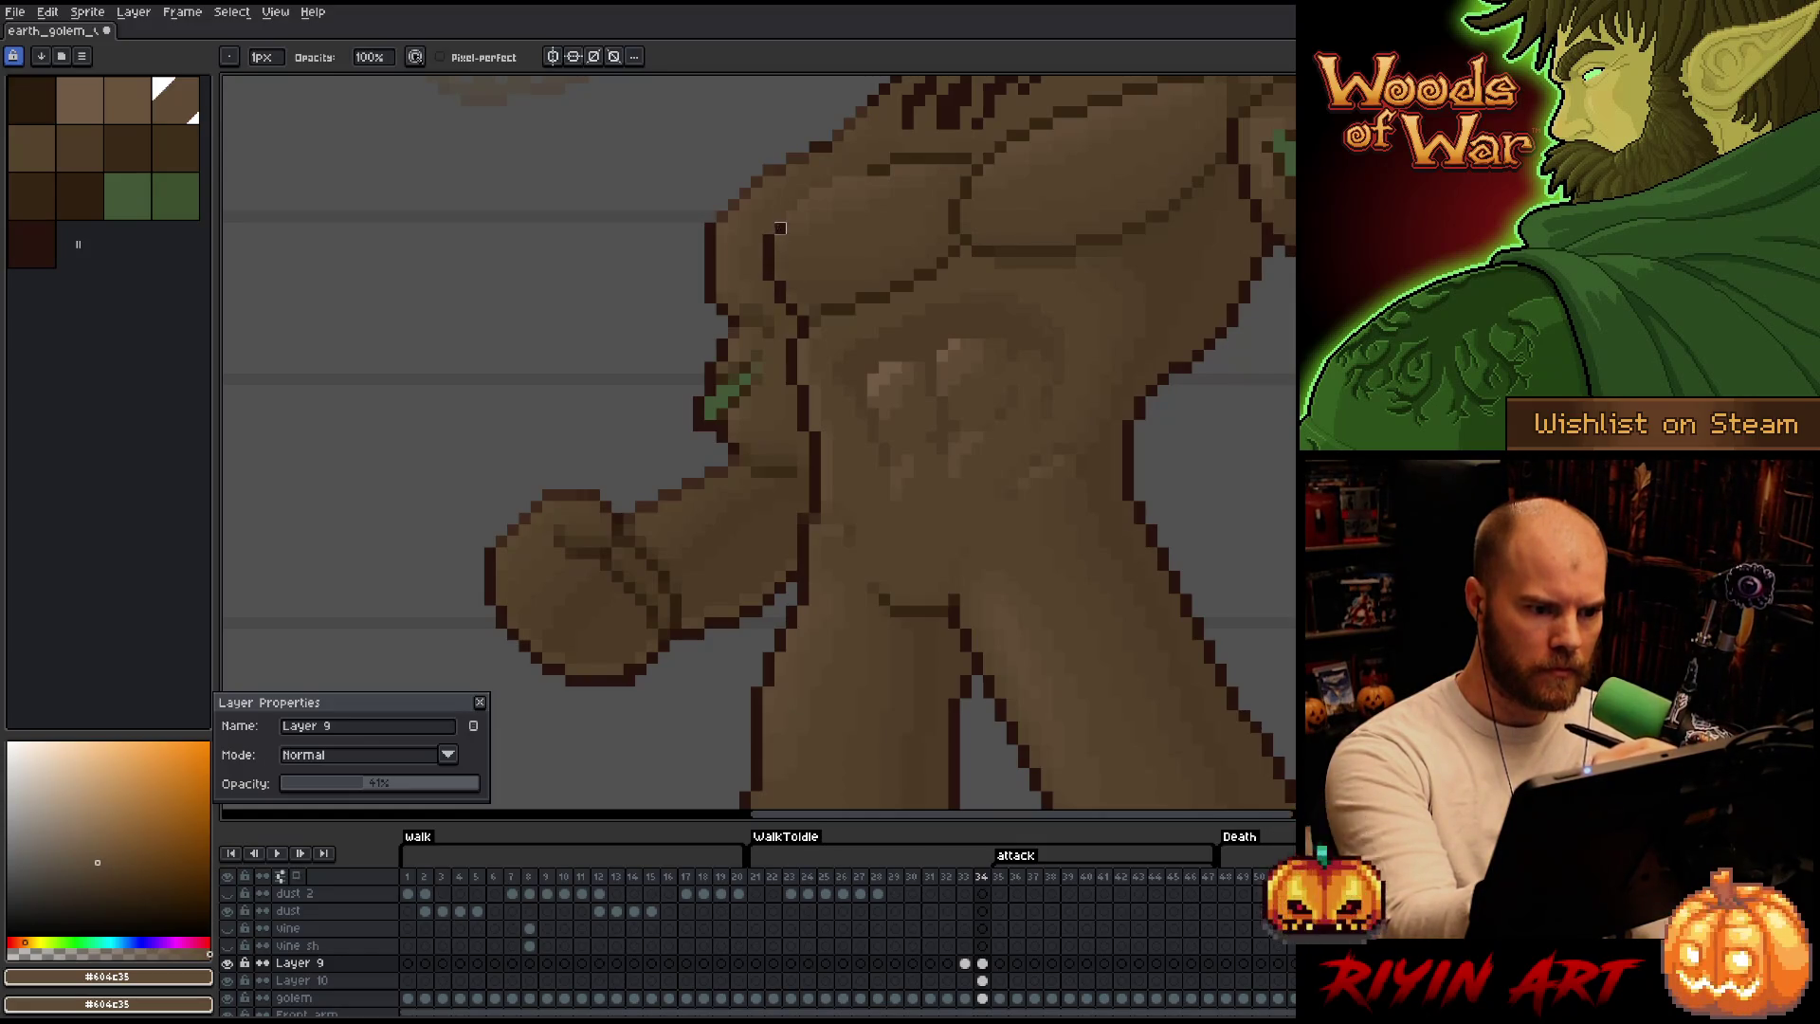
pyautogui.scroll(1, 724, 326)
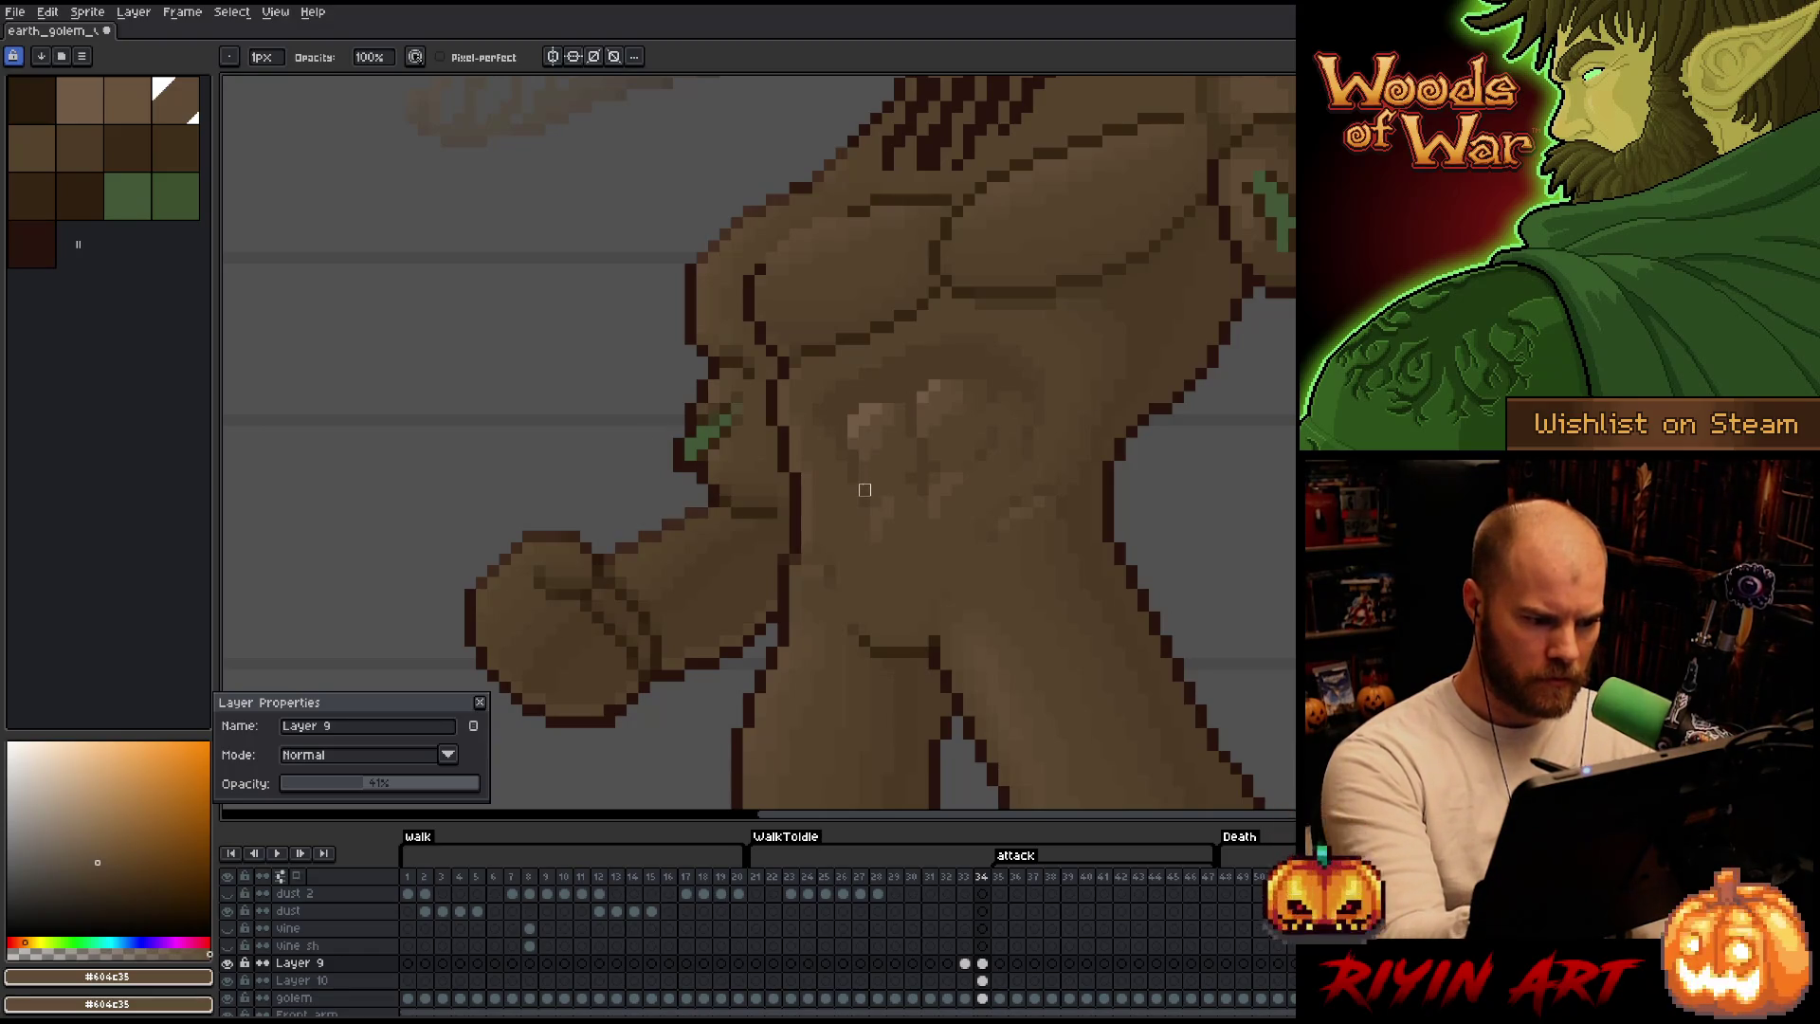
pyautogui.press('q')
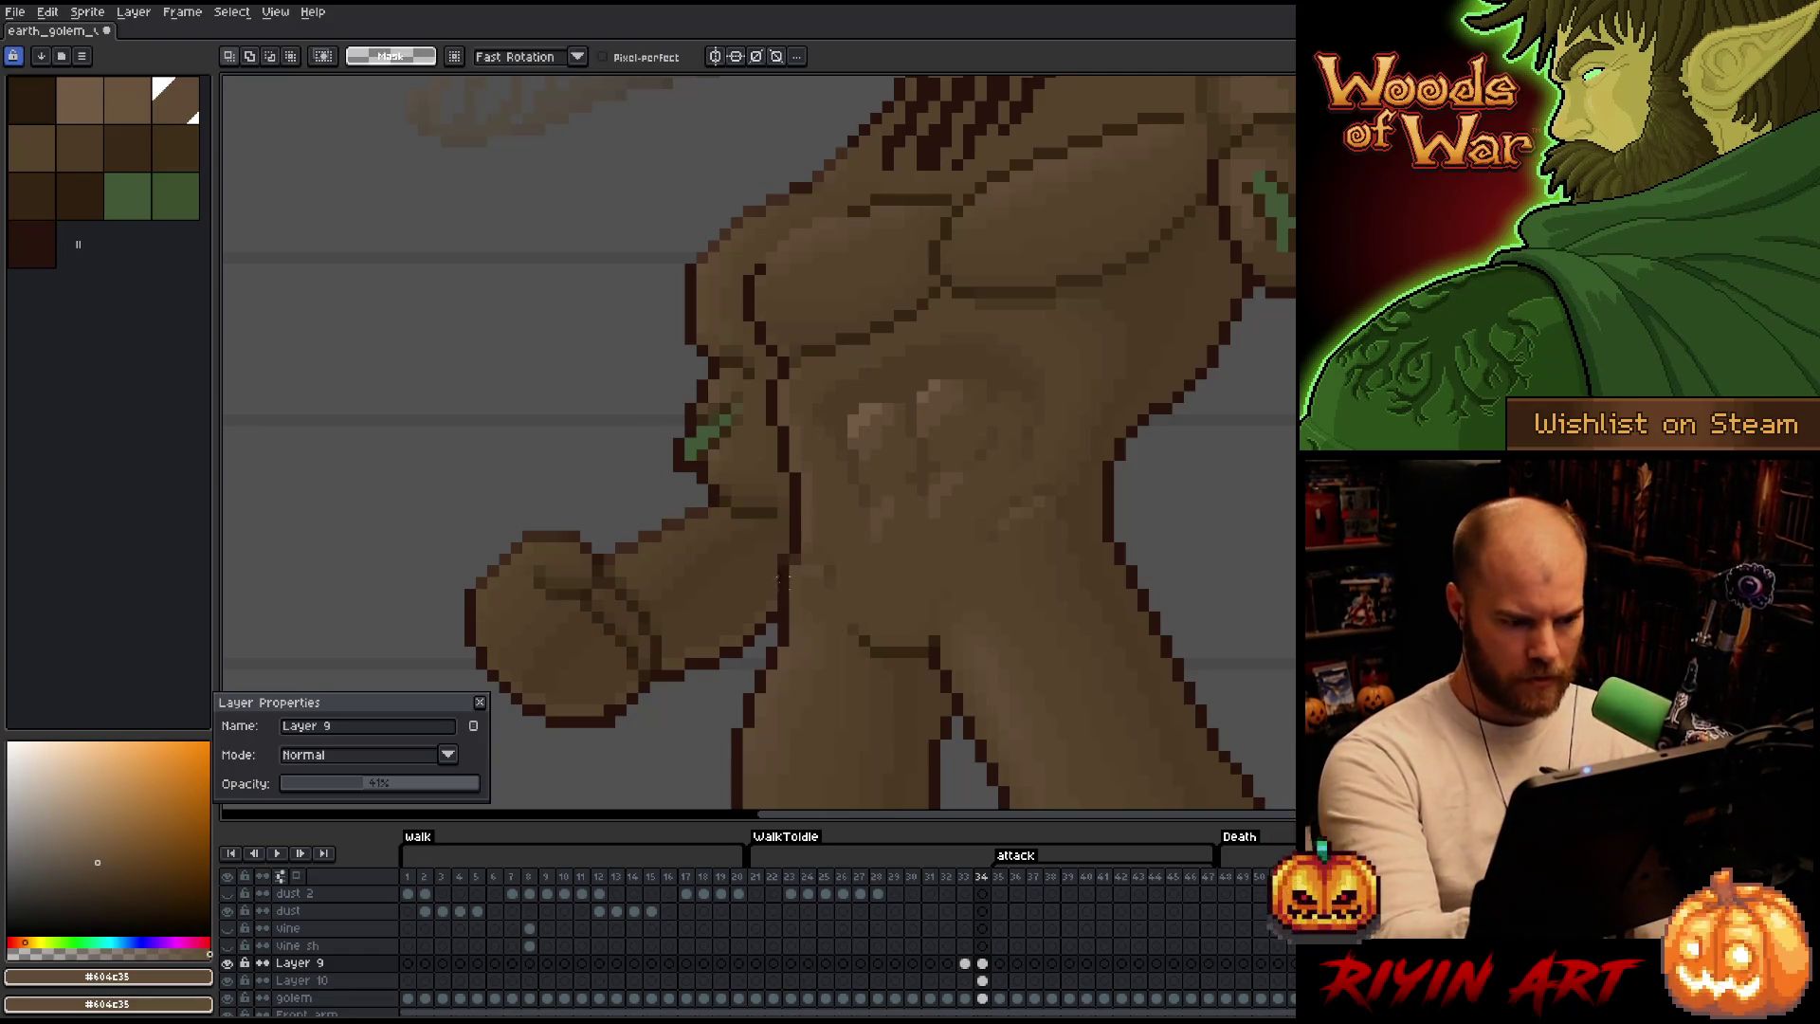
# Lasso the shading over the outstretched fist and nudge it one pixel down, then drop it.
pyautogui.moveTo(764, 635); pyautogui.dragTo(783, 581)
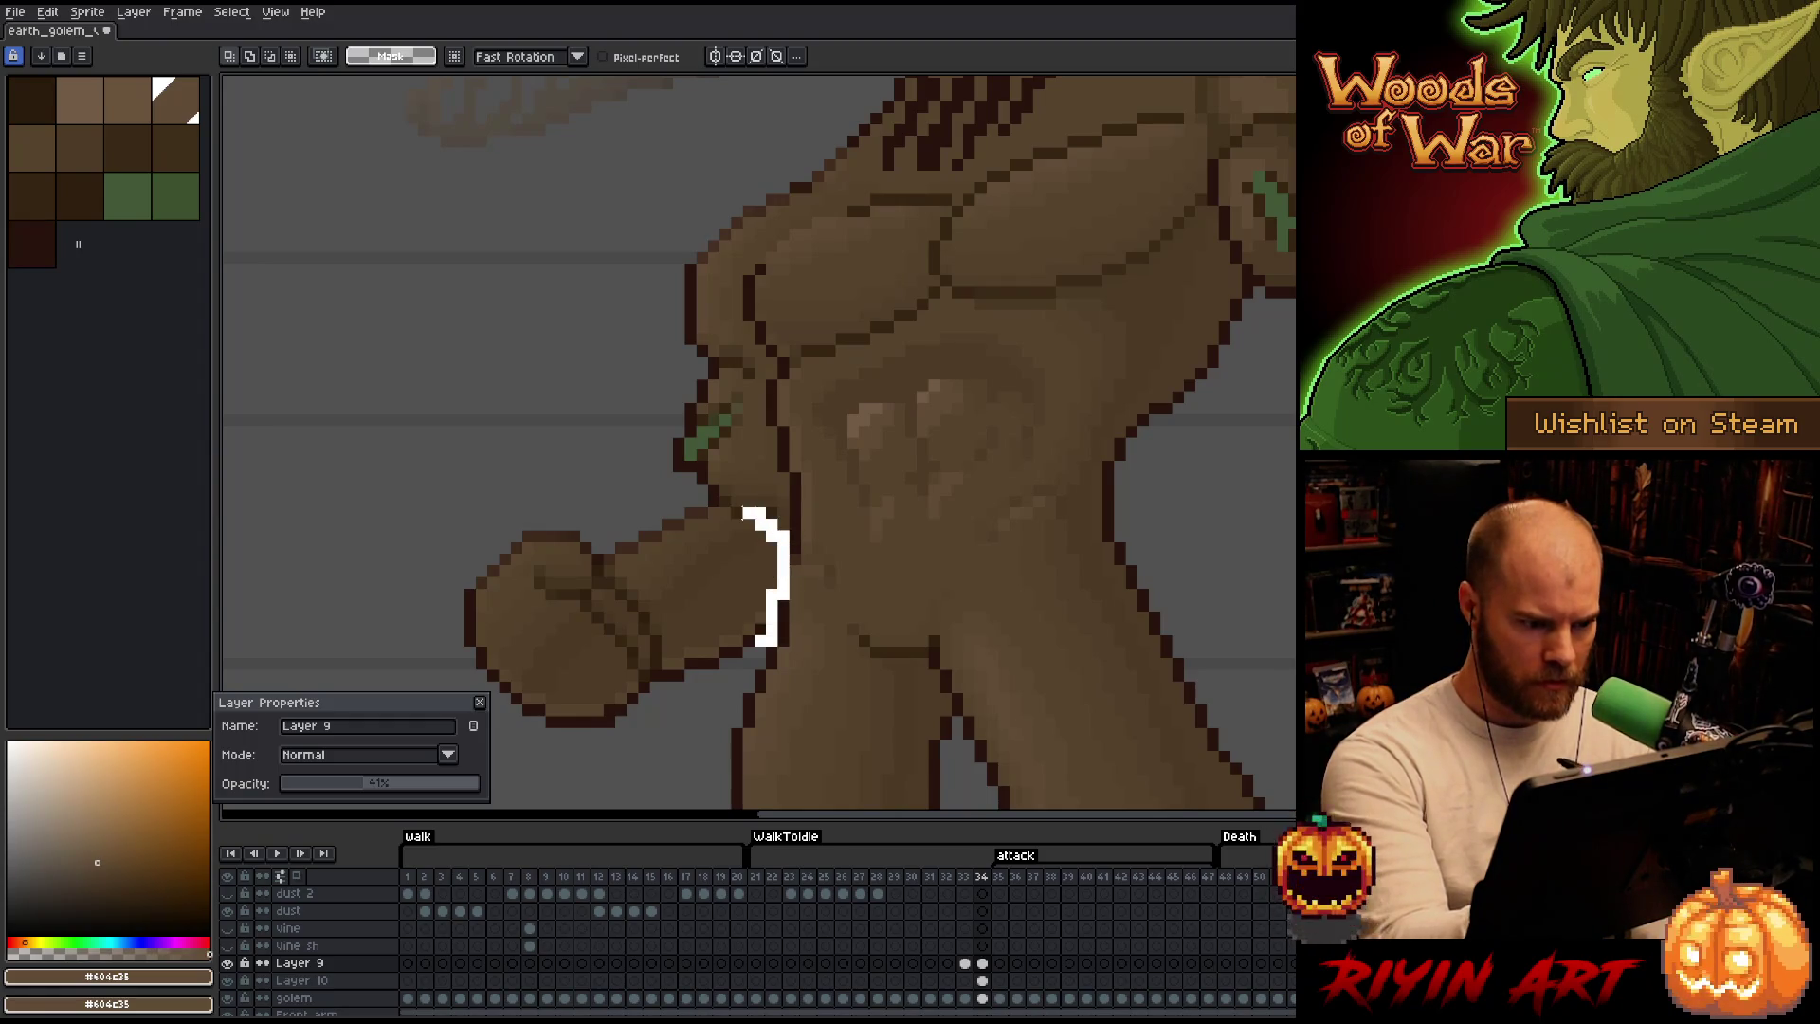
pyautogui.moveTo(745, 509); pyautogui.dragTo(732, 704)
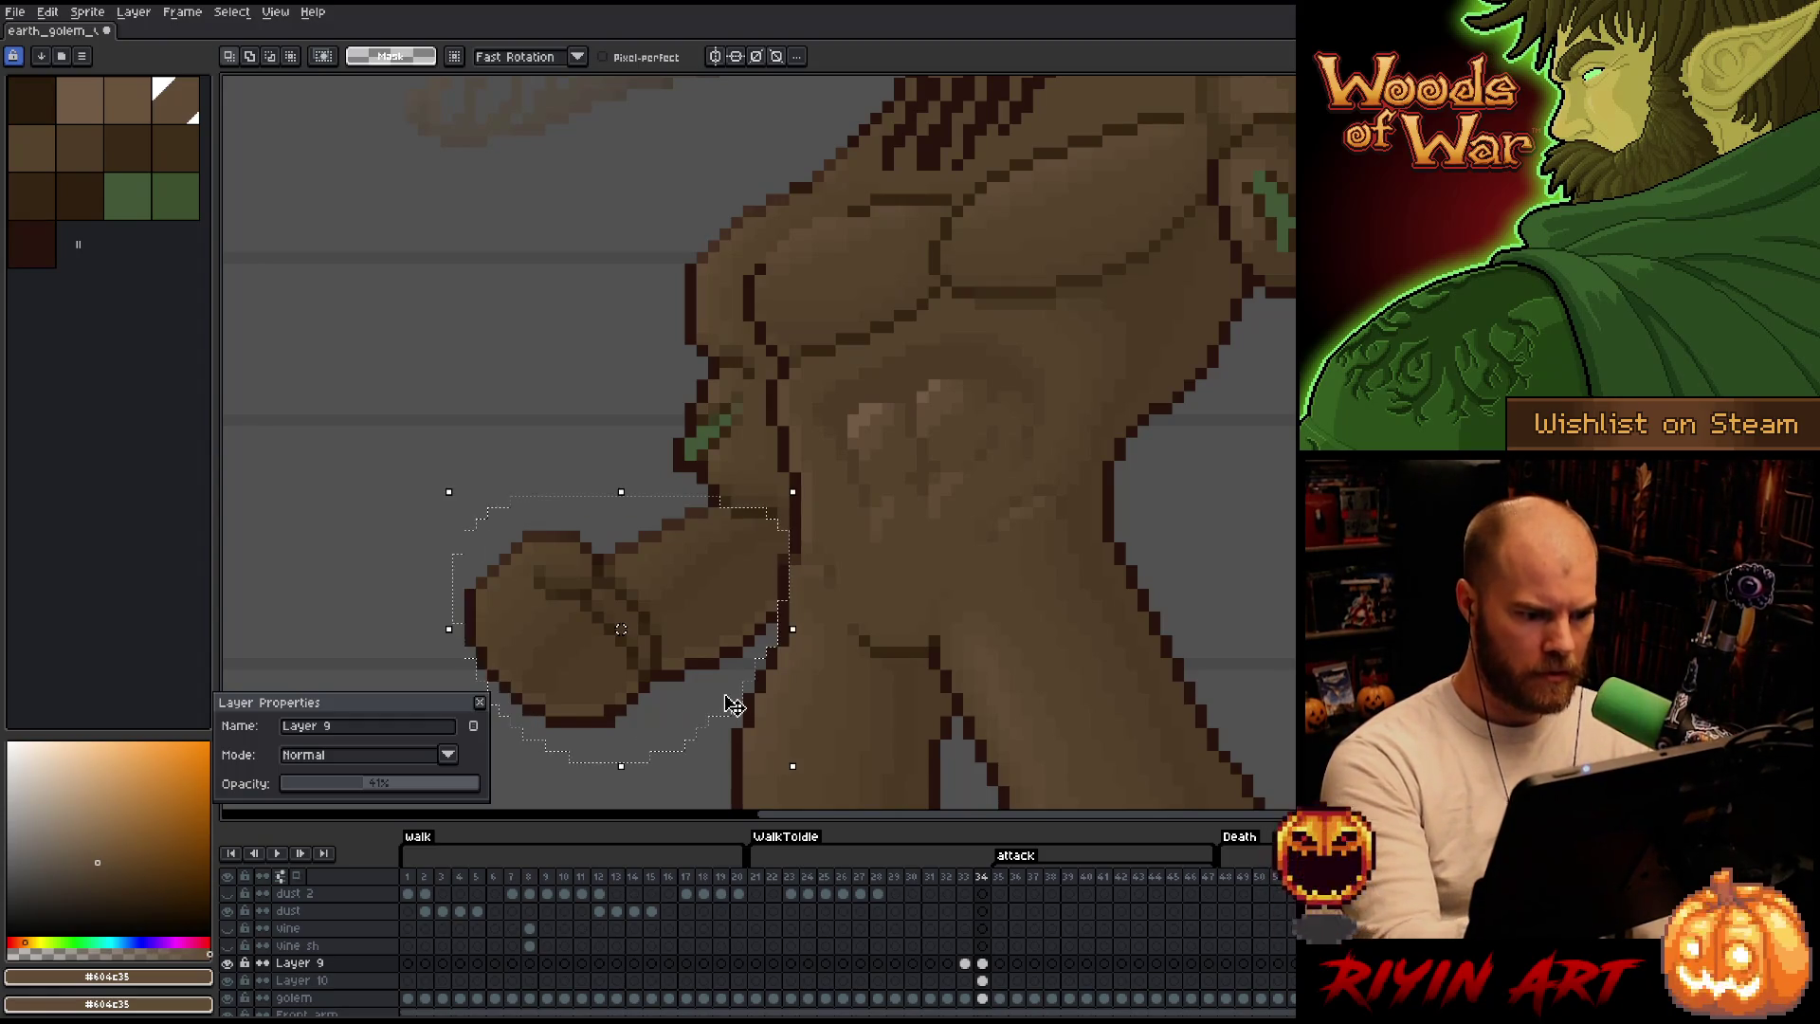
pyautogui.press('Down')
pyautogui.hotkey('ctrl', 'd')
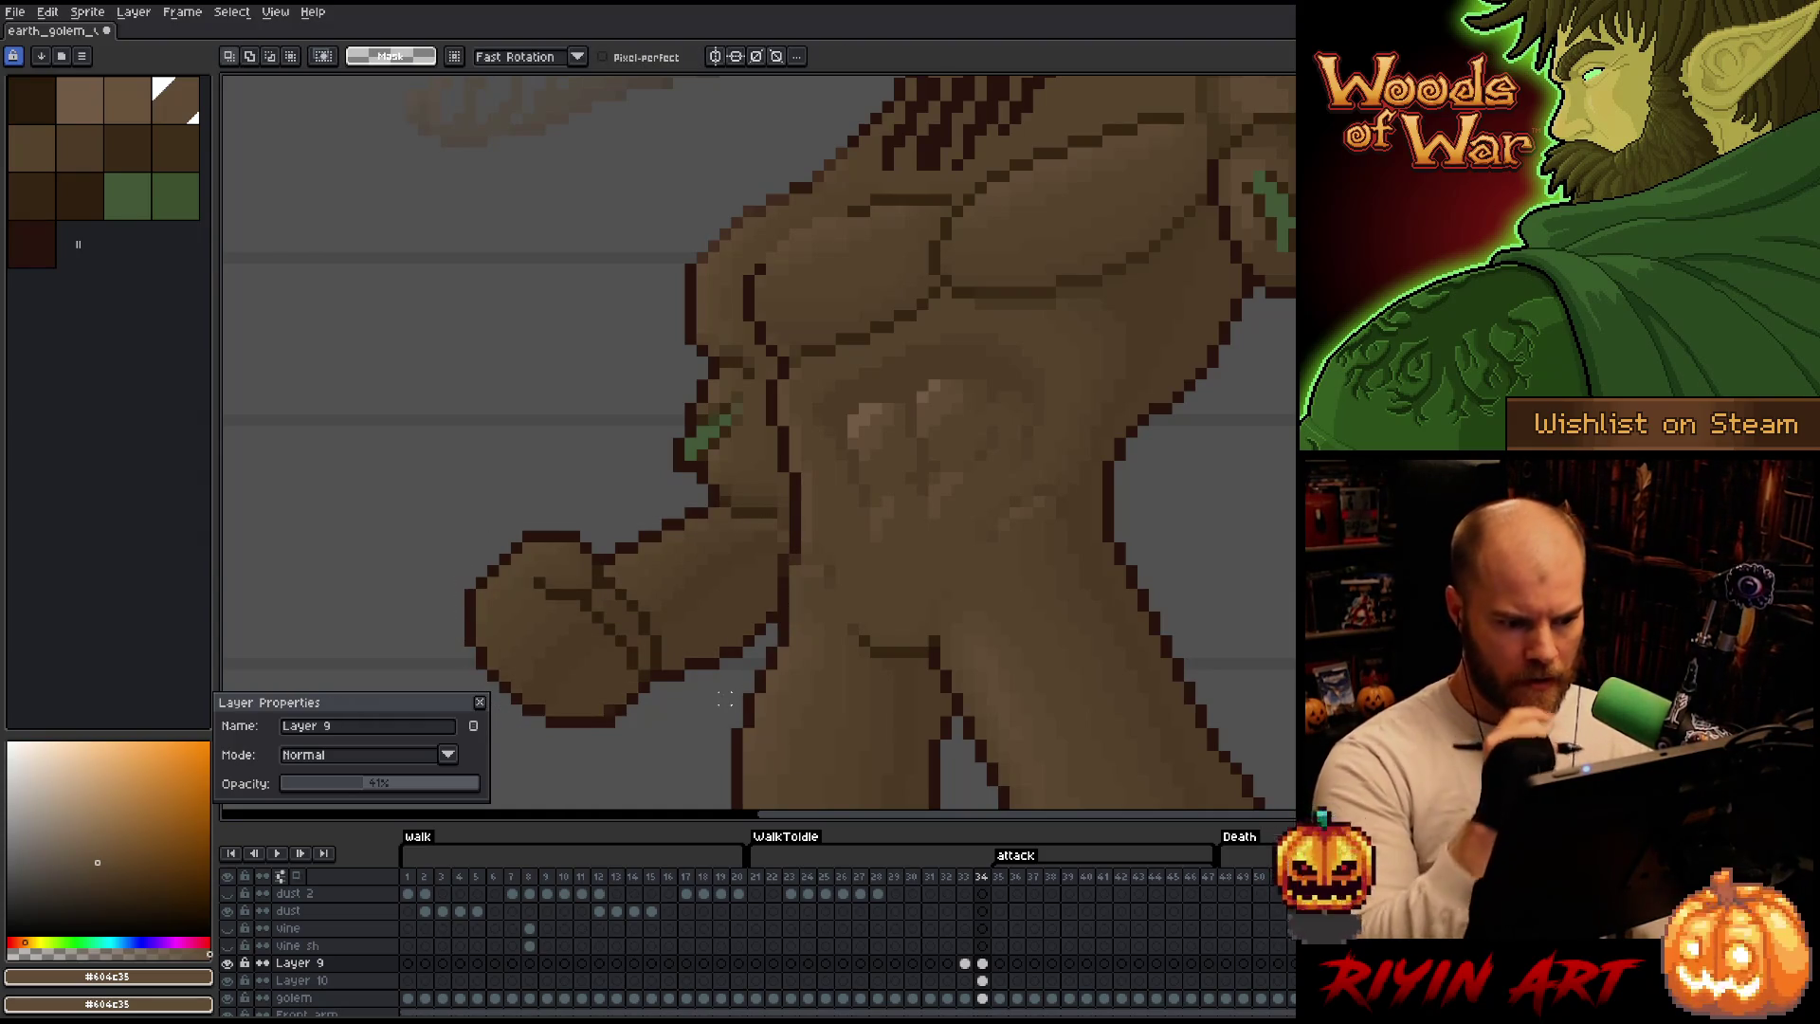
pyautogui.press('b')
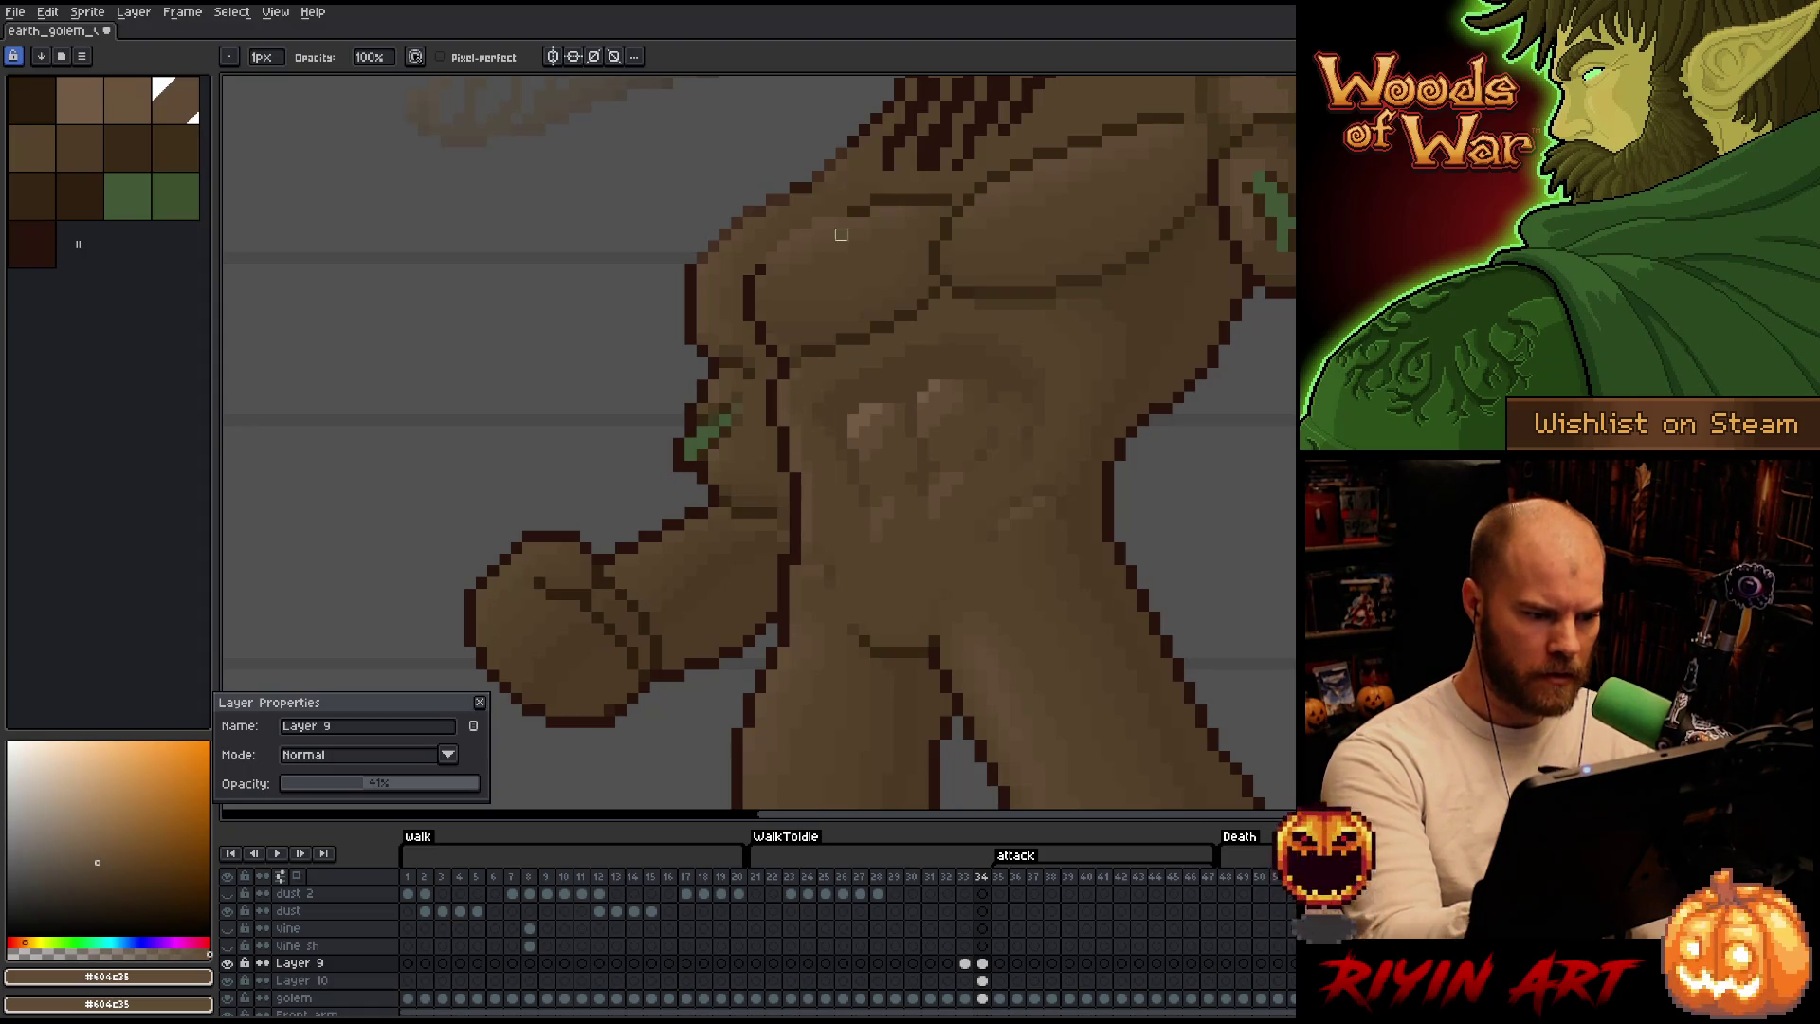
pyautogui.moveTo(771, 243); pyautogui.dragTo(740, 589)
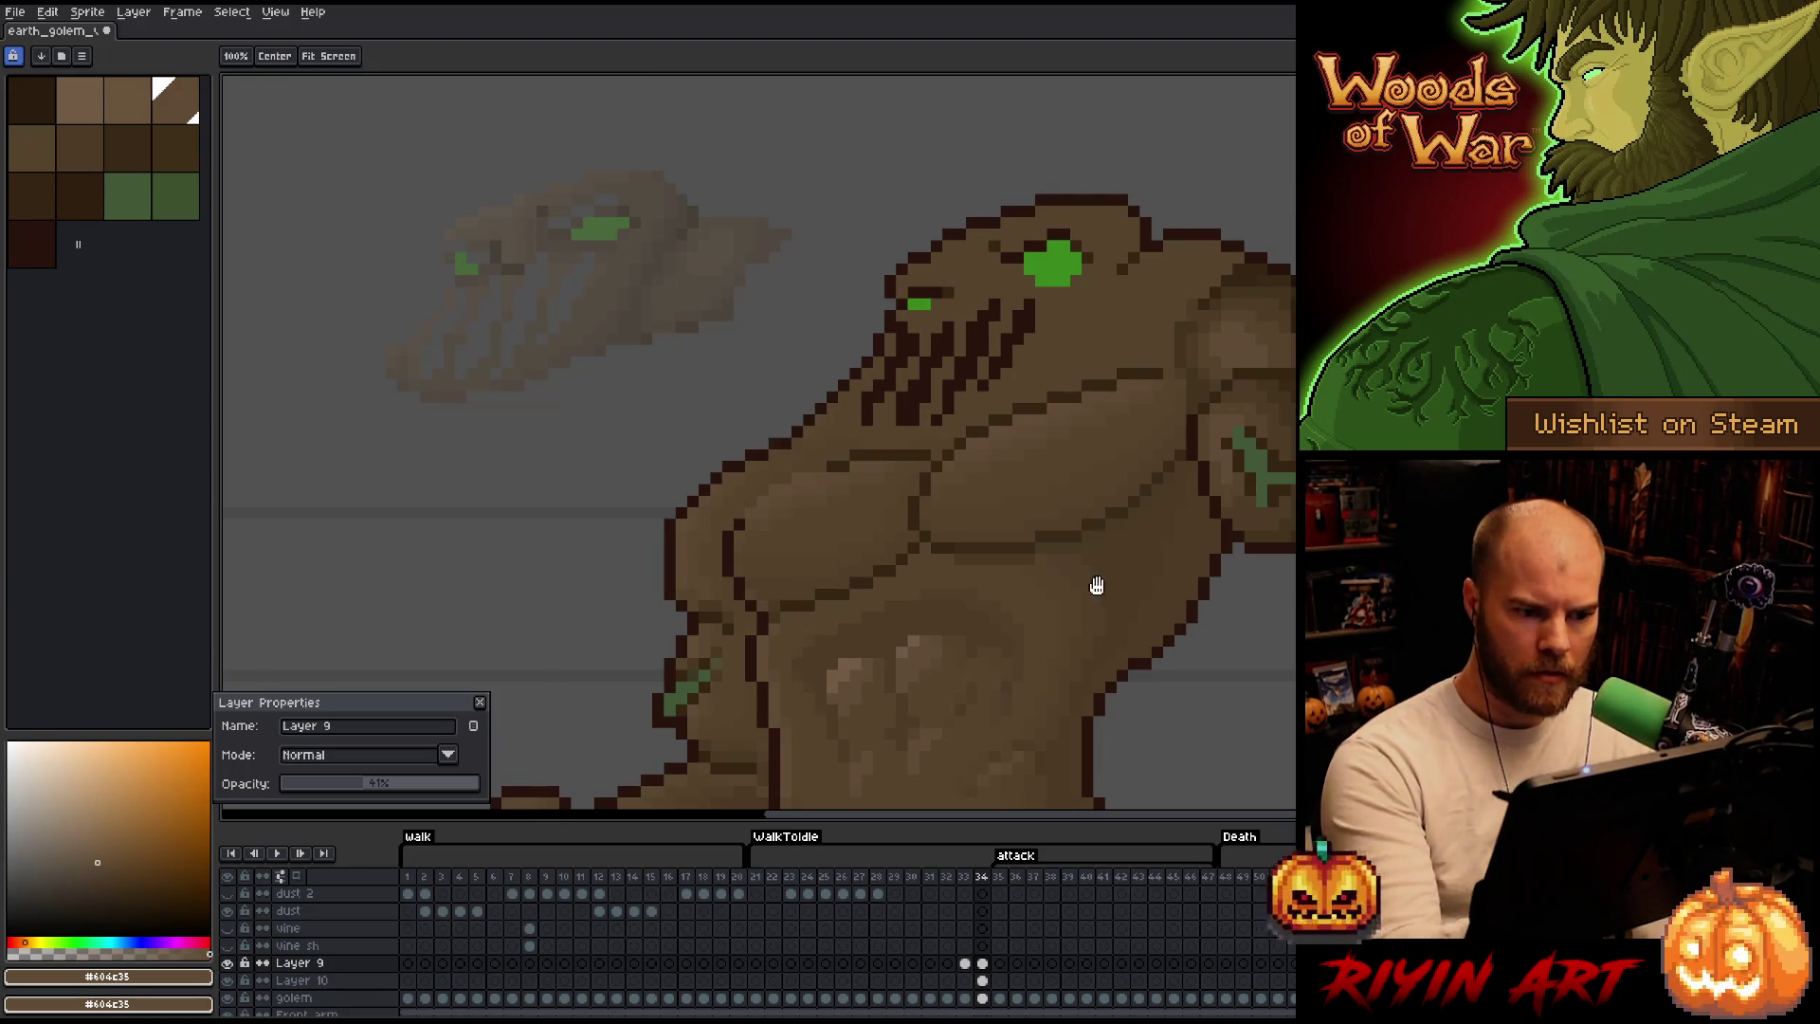
# Restore Layer 9 to full opacity and frame the whole golem in view.
pyautogui.moveTo(1097, 581); pyautogui.dragTo(826, 520)
pyautogui.moveTo(1081, 642); pyautogui.dragTo(1032, 653)
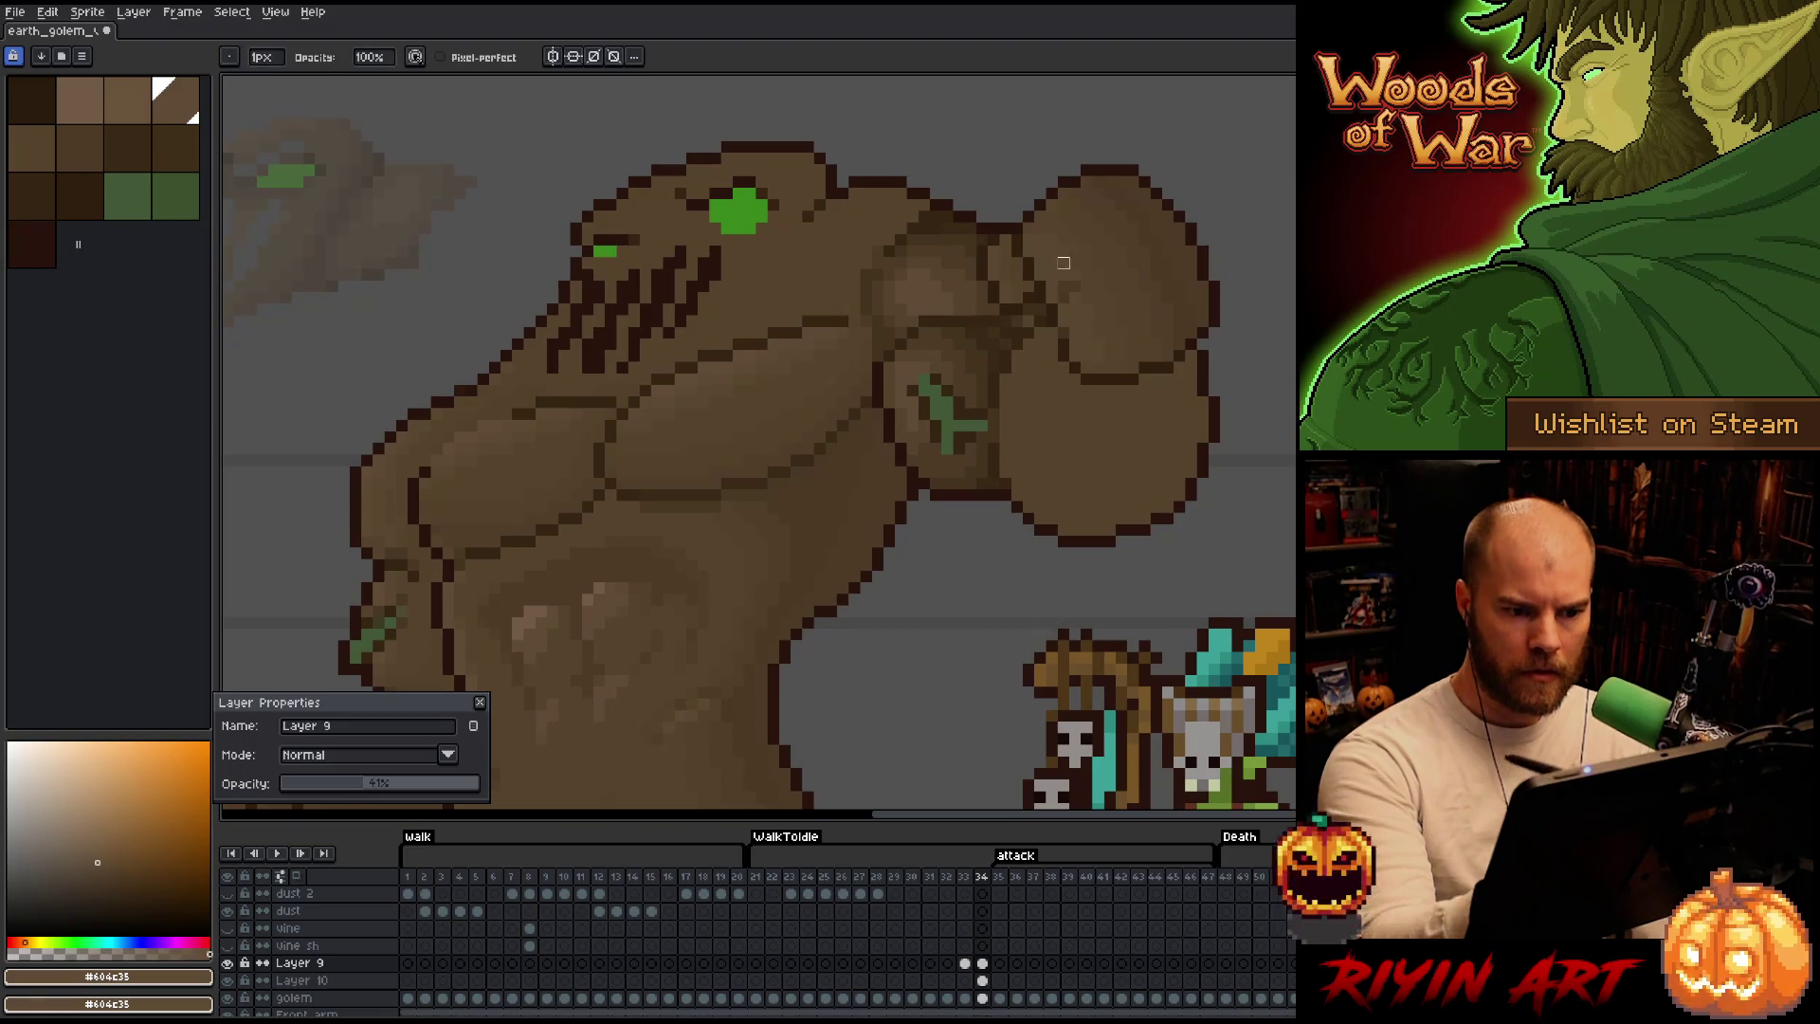
pyautogui.press('v')
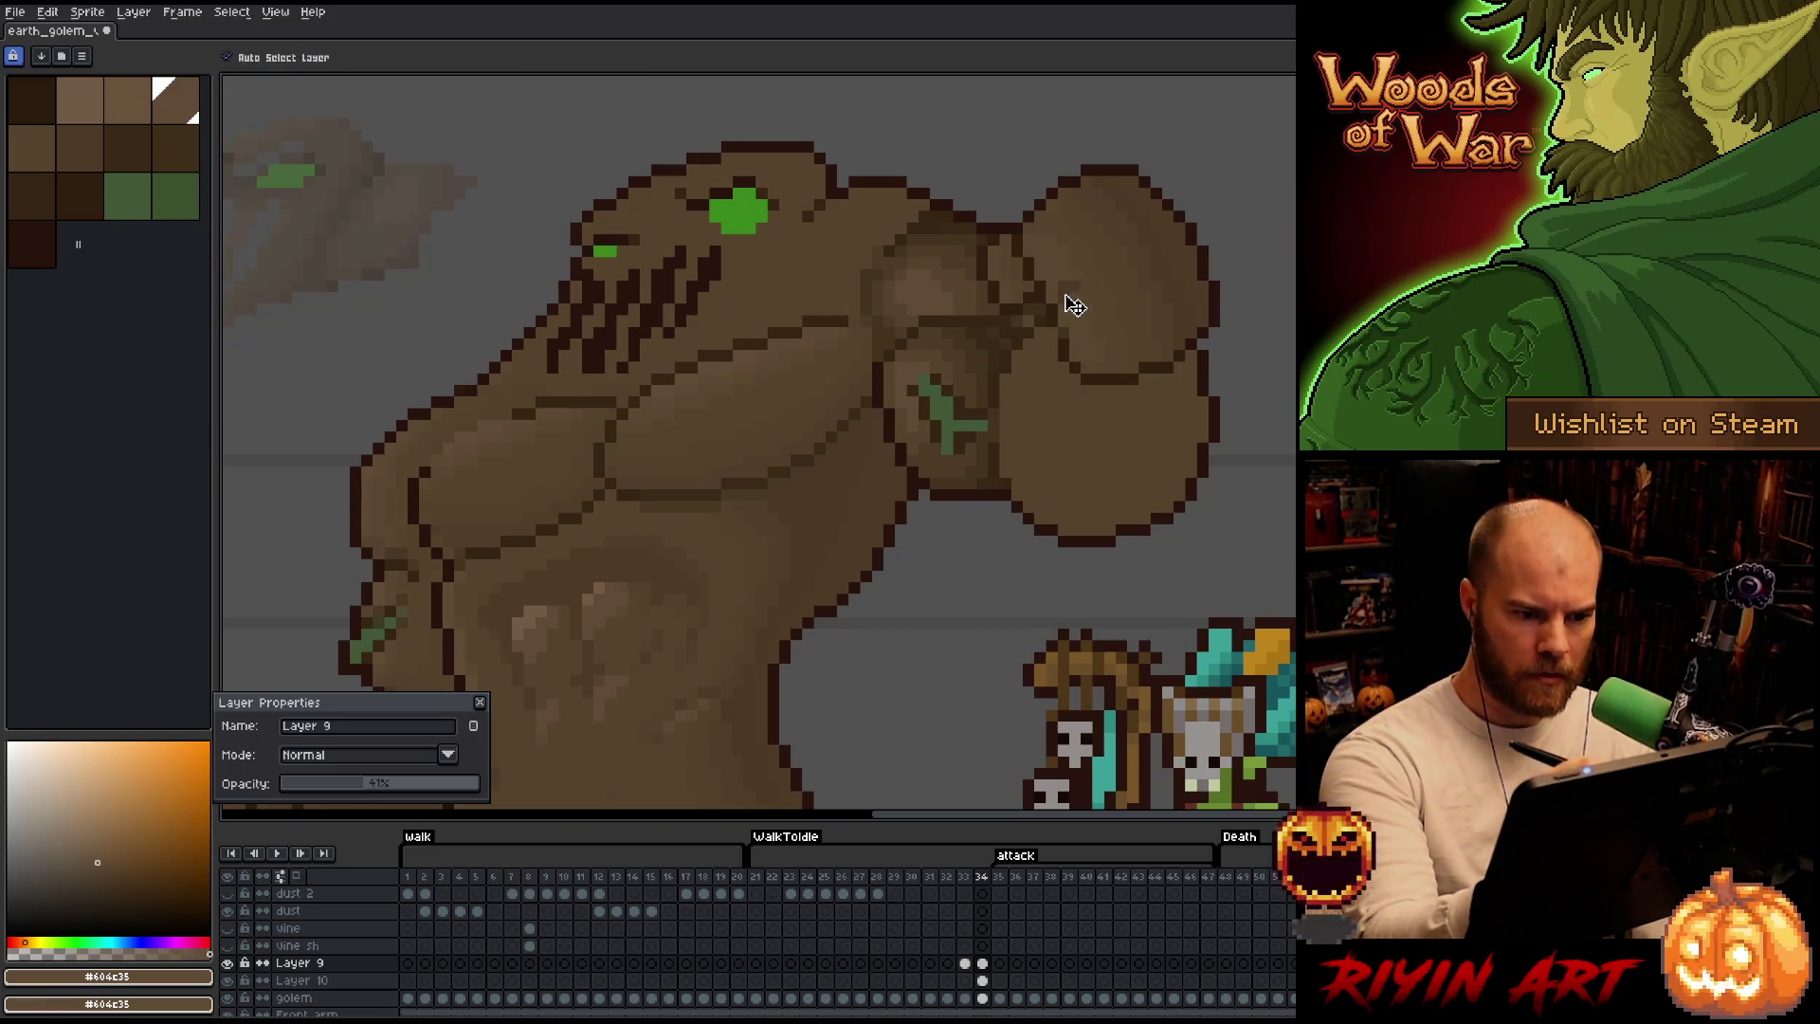
pyautogui.press('b')
pyautogui.press('v')
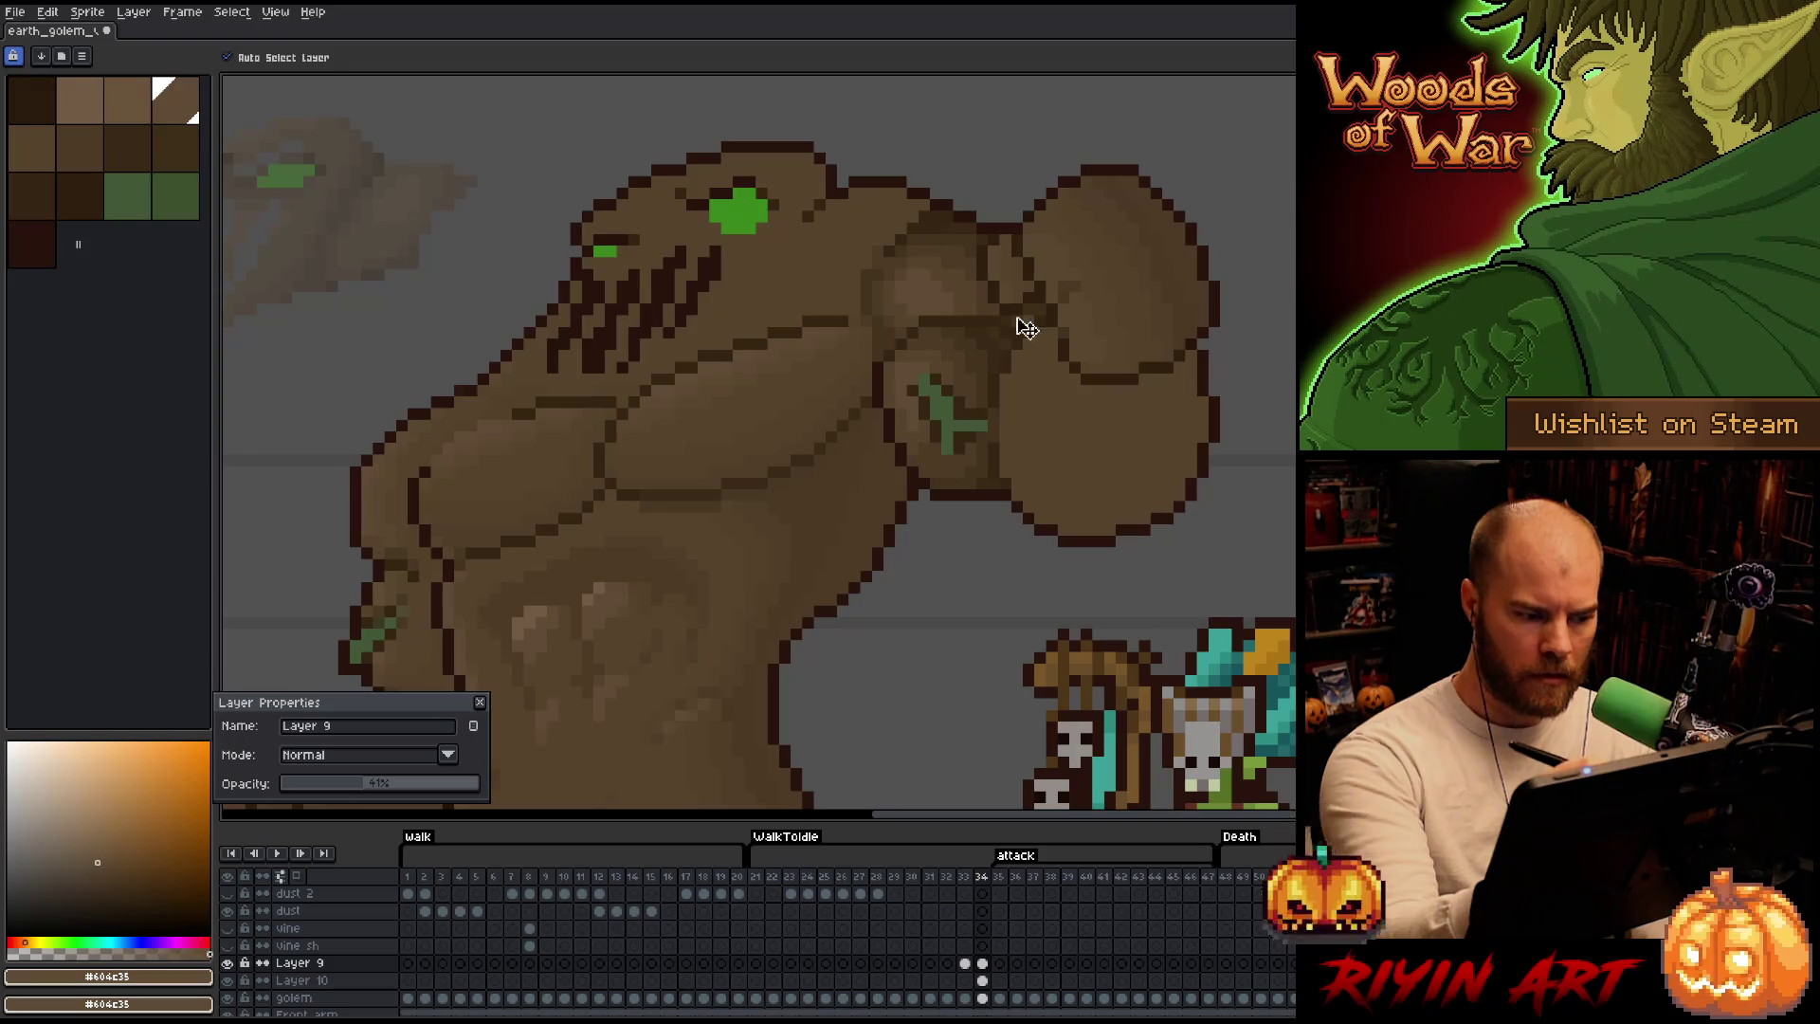
pyautogui.moveTo(357, 783); pyautogui.dragTo(639, 759)
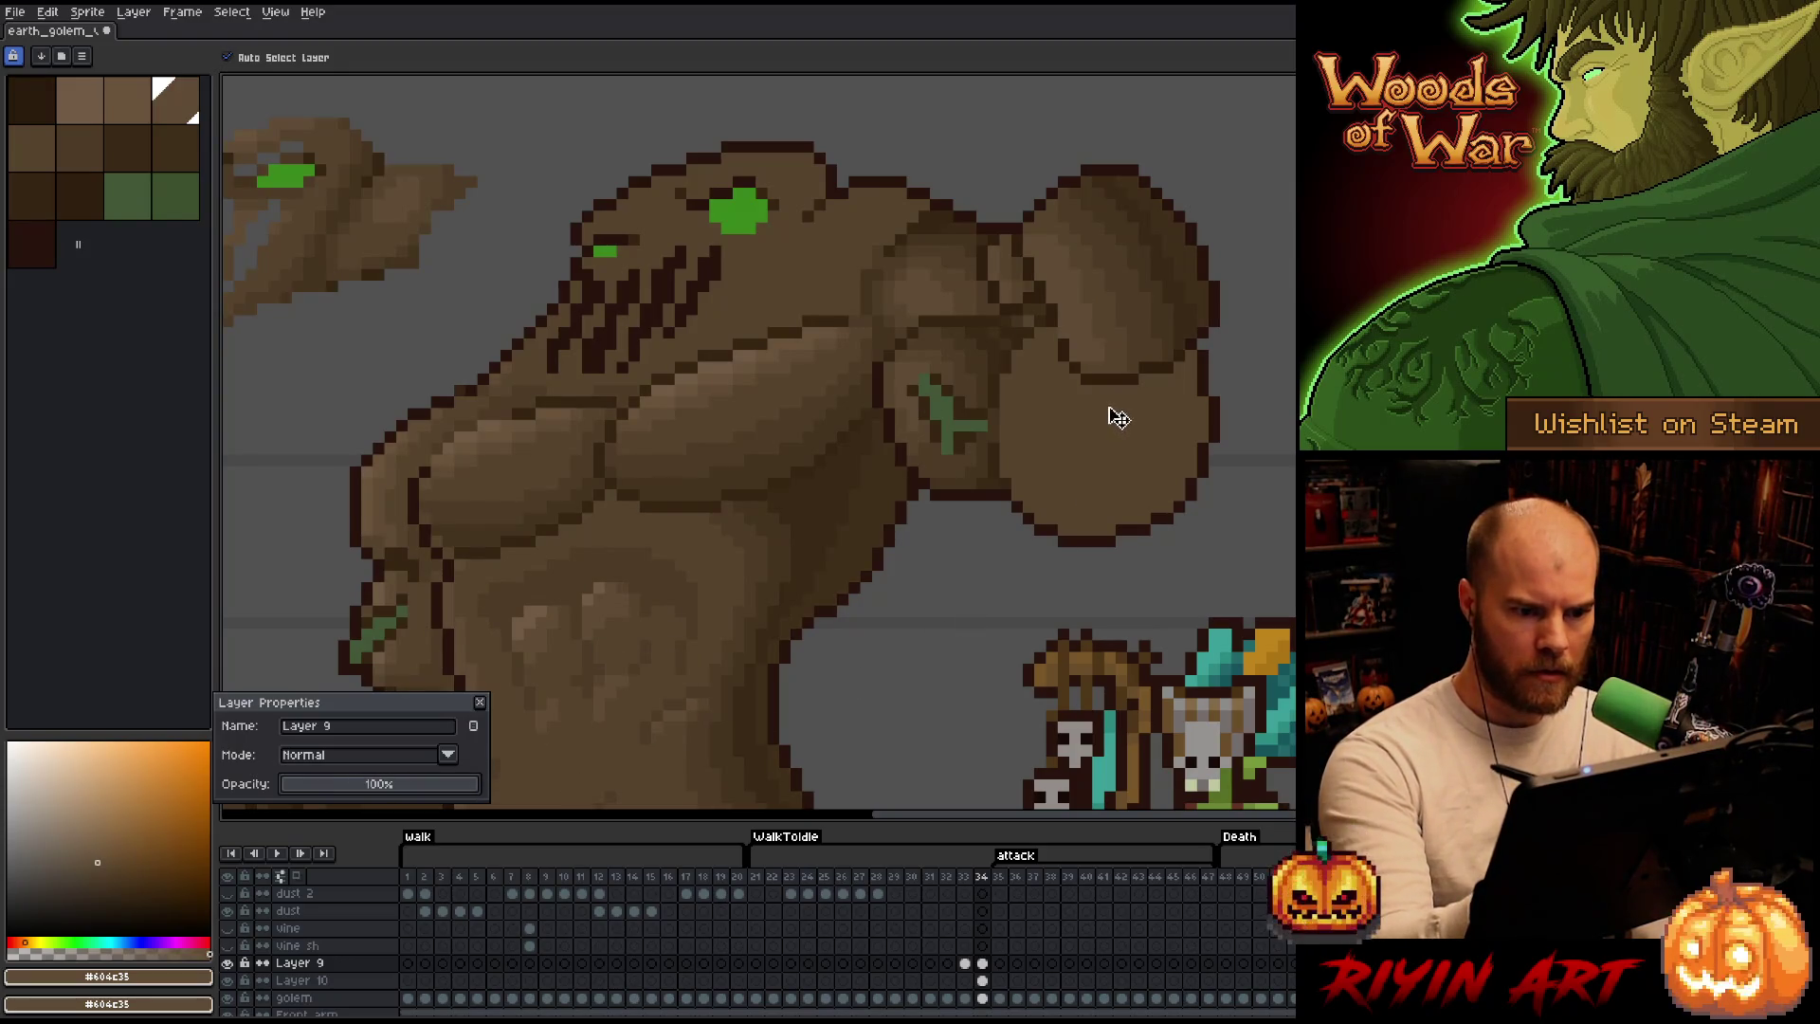
pyautogui.press('space')
pyautogui.moveTo(915, 630)
pyautogui.mouseDown()
pyautogui.moveTo(1223, 382)
pyautogui.moveTo(1213, 447)
pyautogui.mouseUp()
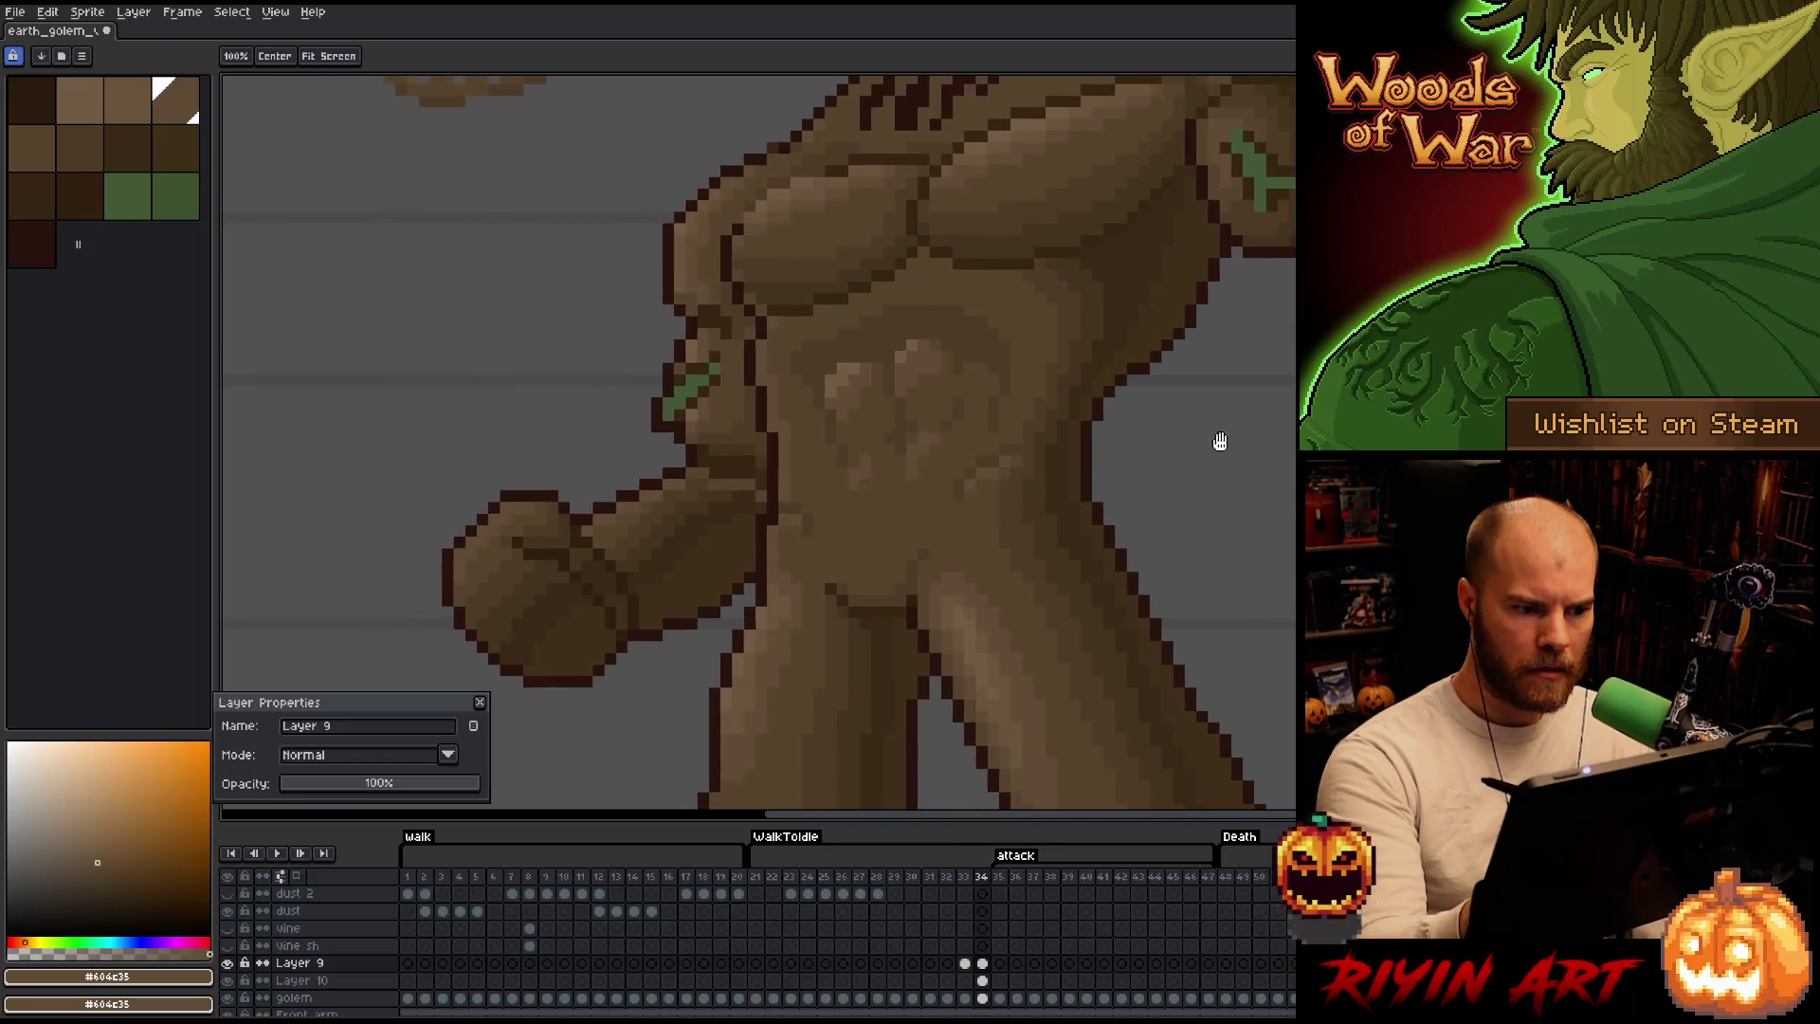
pyautogui.scroll(-2, 1213, 446)
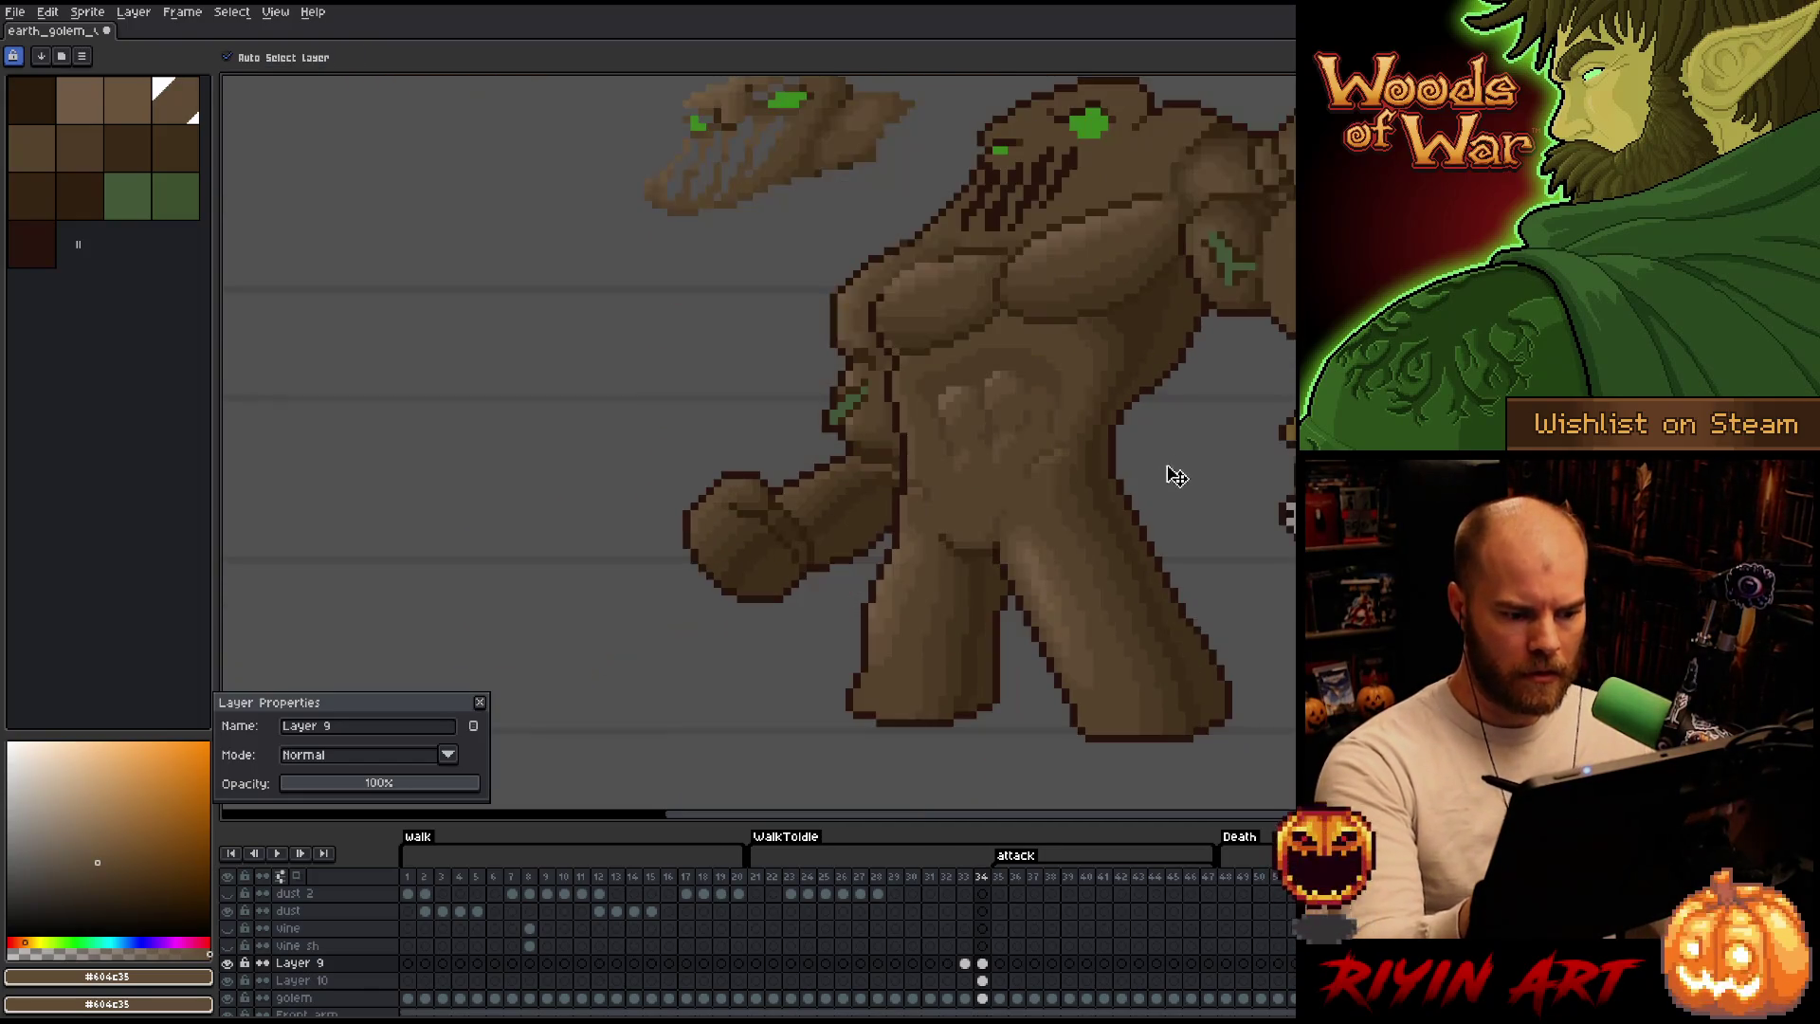
pyautogui.press('space')
pyautogui.scroll(1, 1214, 516)
pyautogui.moveTo(1215, 516); pyautogui.dragTo(1074, 584)
# Flip between attack frames 33 and 34 to compare, end on 34 and sample a darker brown.
pyautogui.press('Left')
pyautogui.press('Right')
pyautogui.press('Left')
pyautogui.press('Right')
pyautogui.press('Left')
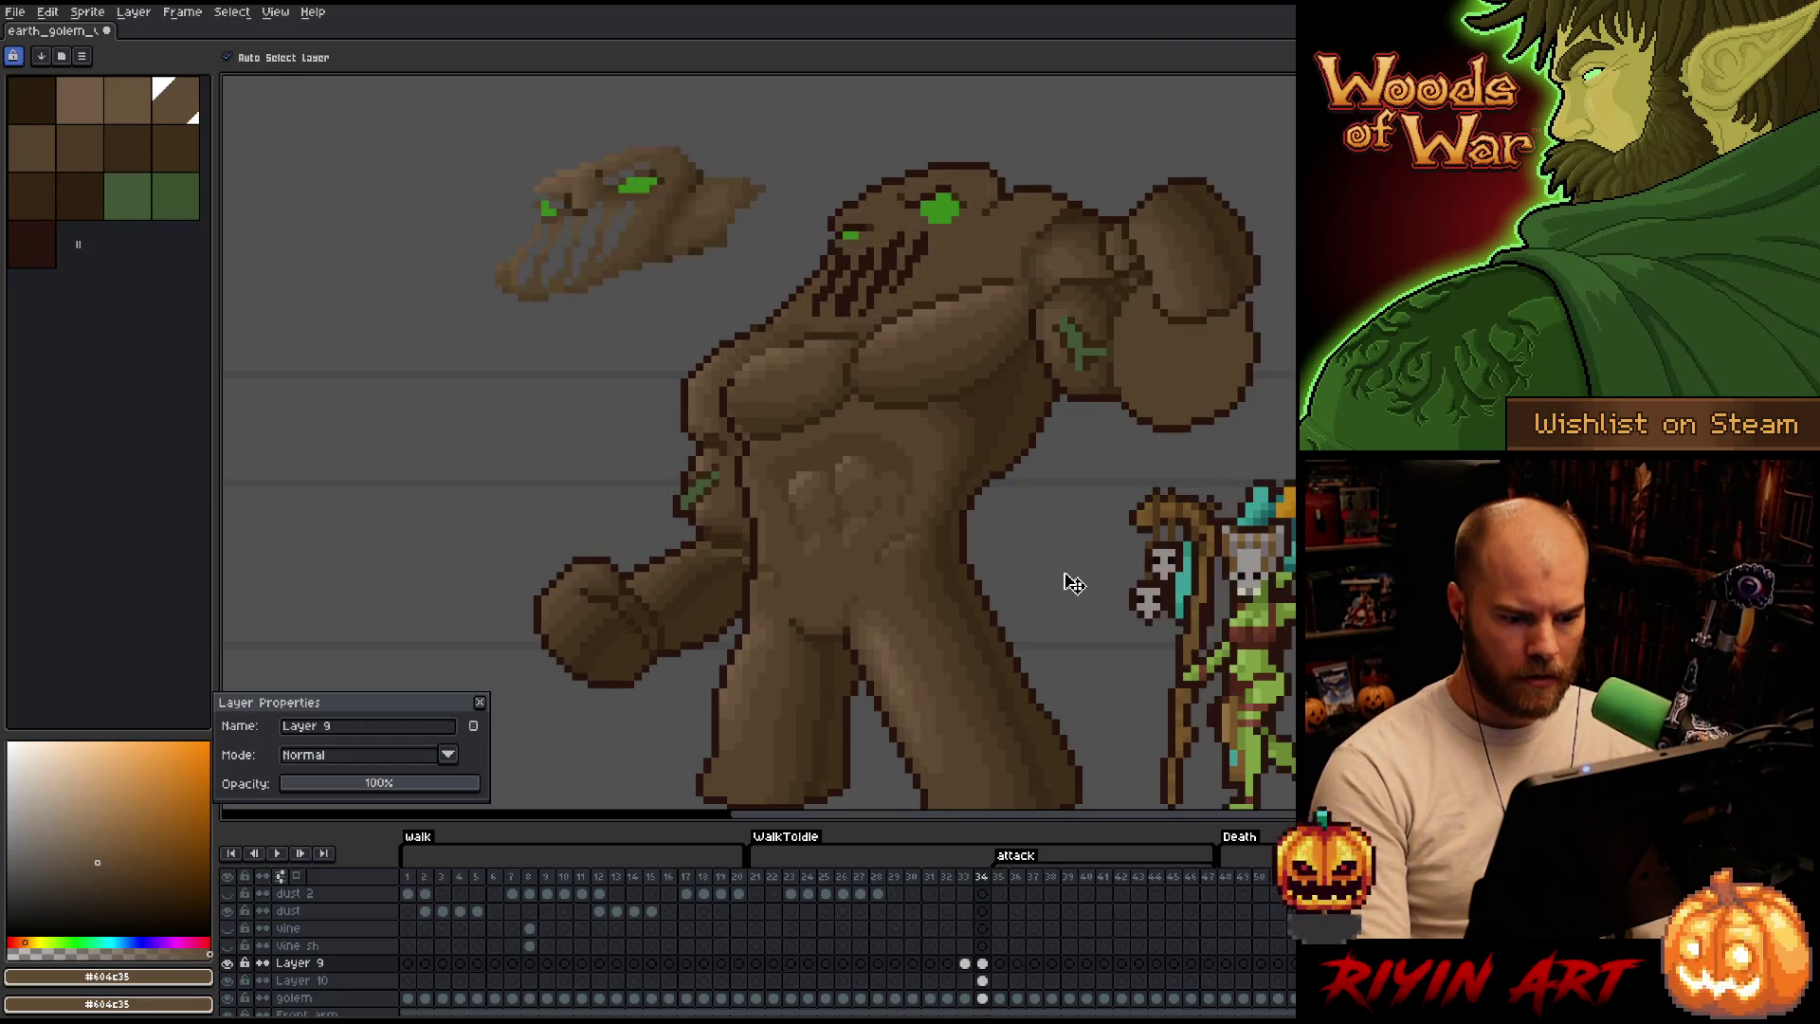
pyautogui.press('Right')
pyautogui.press('Left')
pyautogui.press('Right')
pyautogui.press('Left')
pyautogui.press('Right')
pyautogui.scroll(1, 854, 518)
pyautogui.scroll(1, 867, 514)
pyautogui.keyDown('alt'); pyautogui.click(867, 547); pyautogui.keyUp('alt')
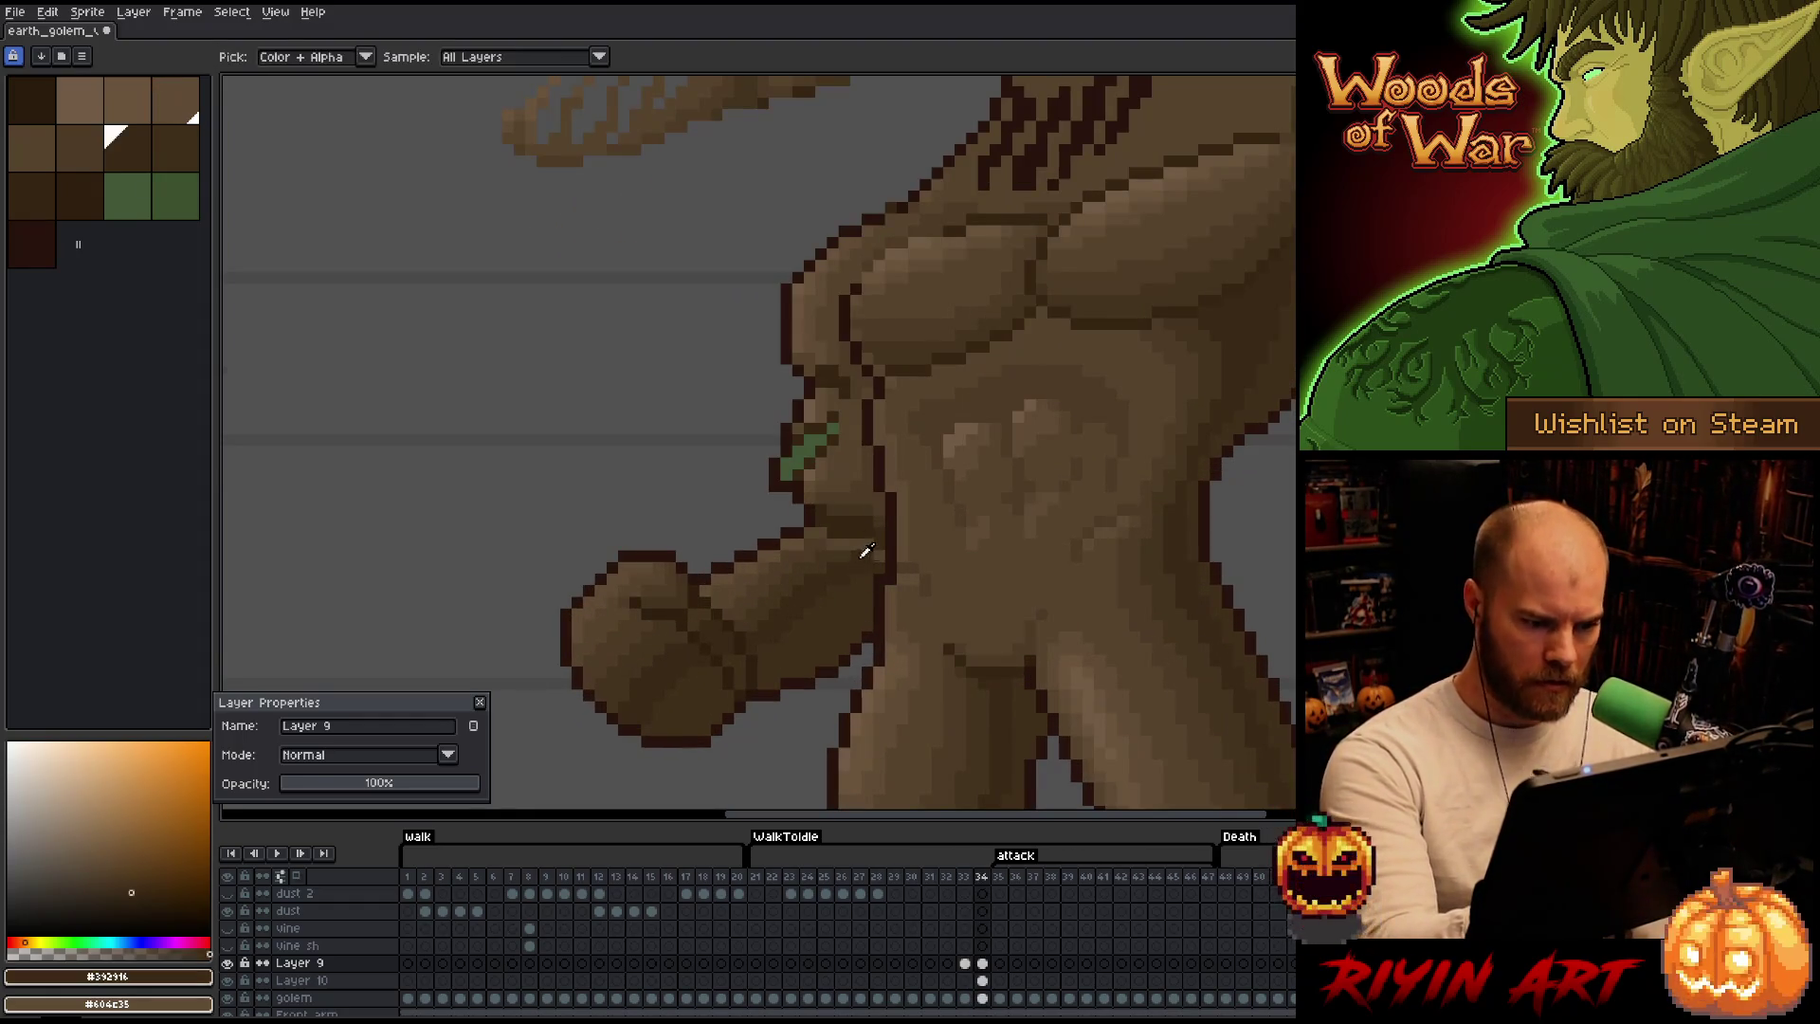
# Save the sprite with Layer 9 at 100% opacity, then sample dark brown #44331f and a lighter shade.
pyautogui.click(980, 963)
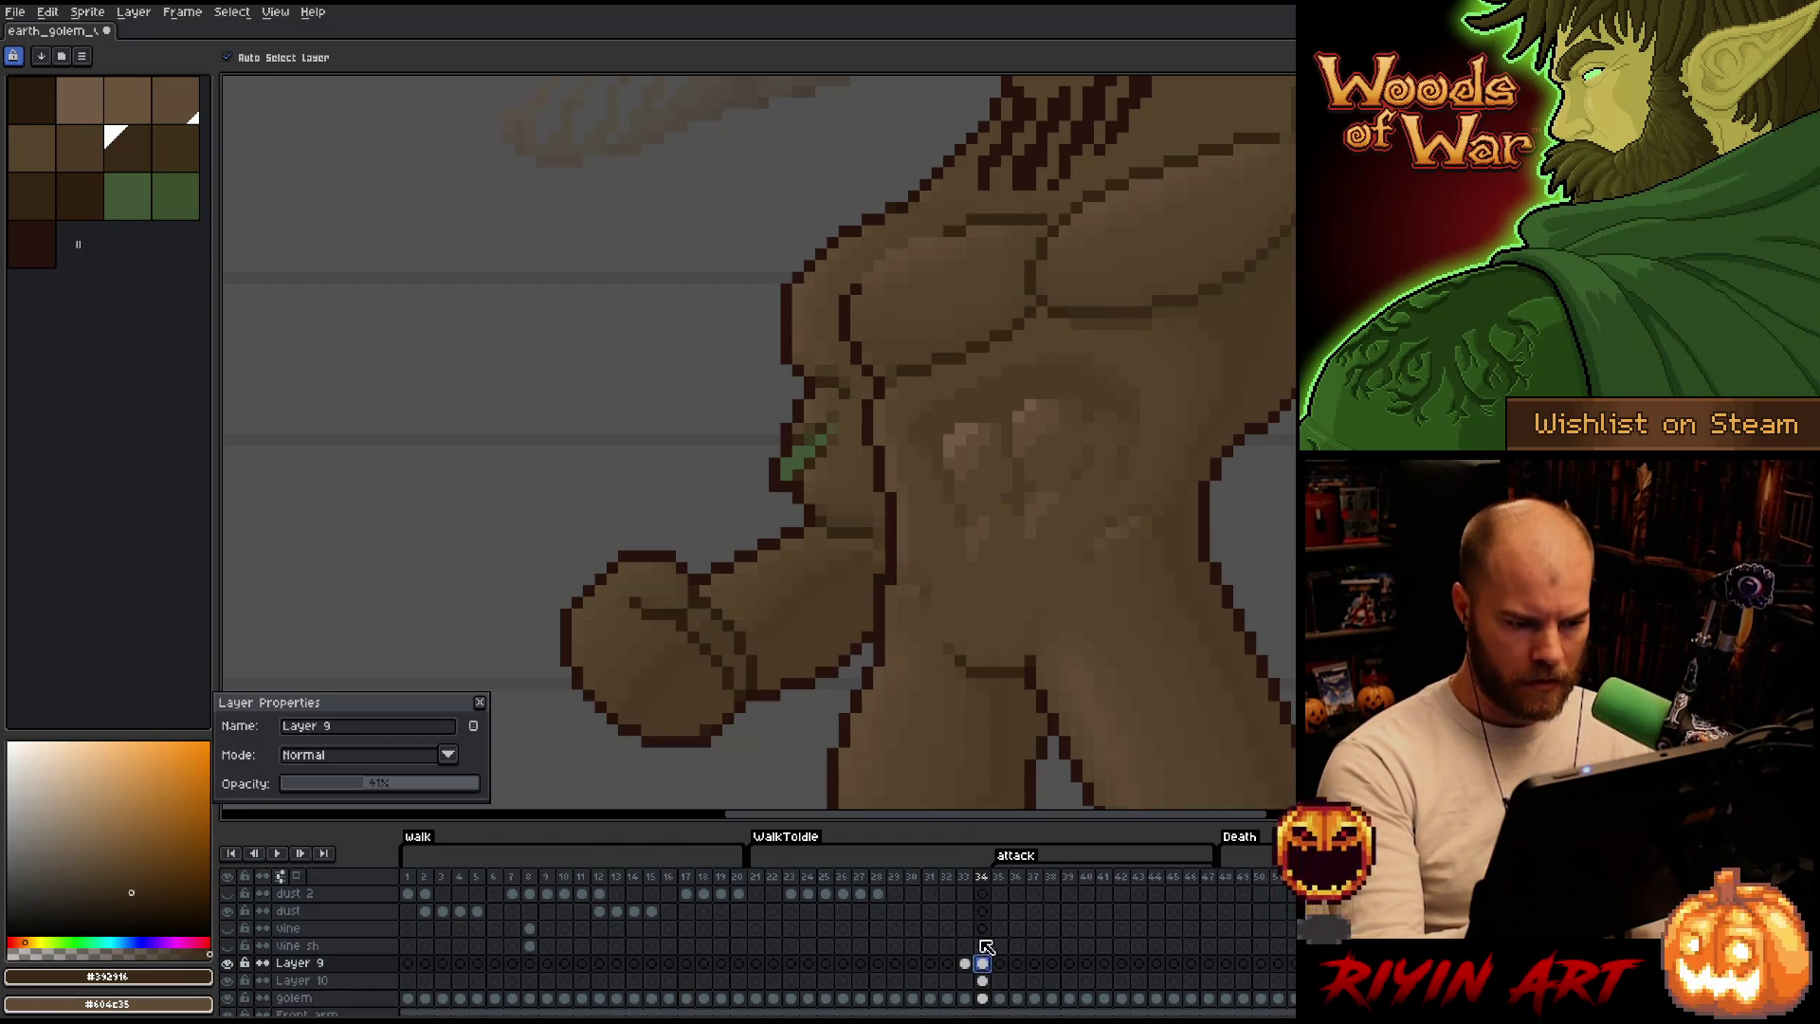
pyautogui.click(982, 958)
pyautogui.hotkey('ctrl', 's')
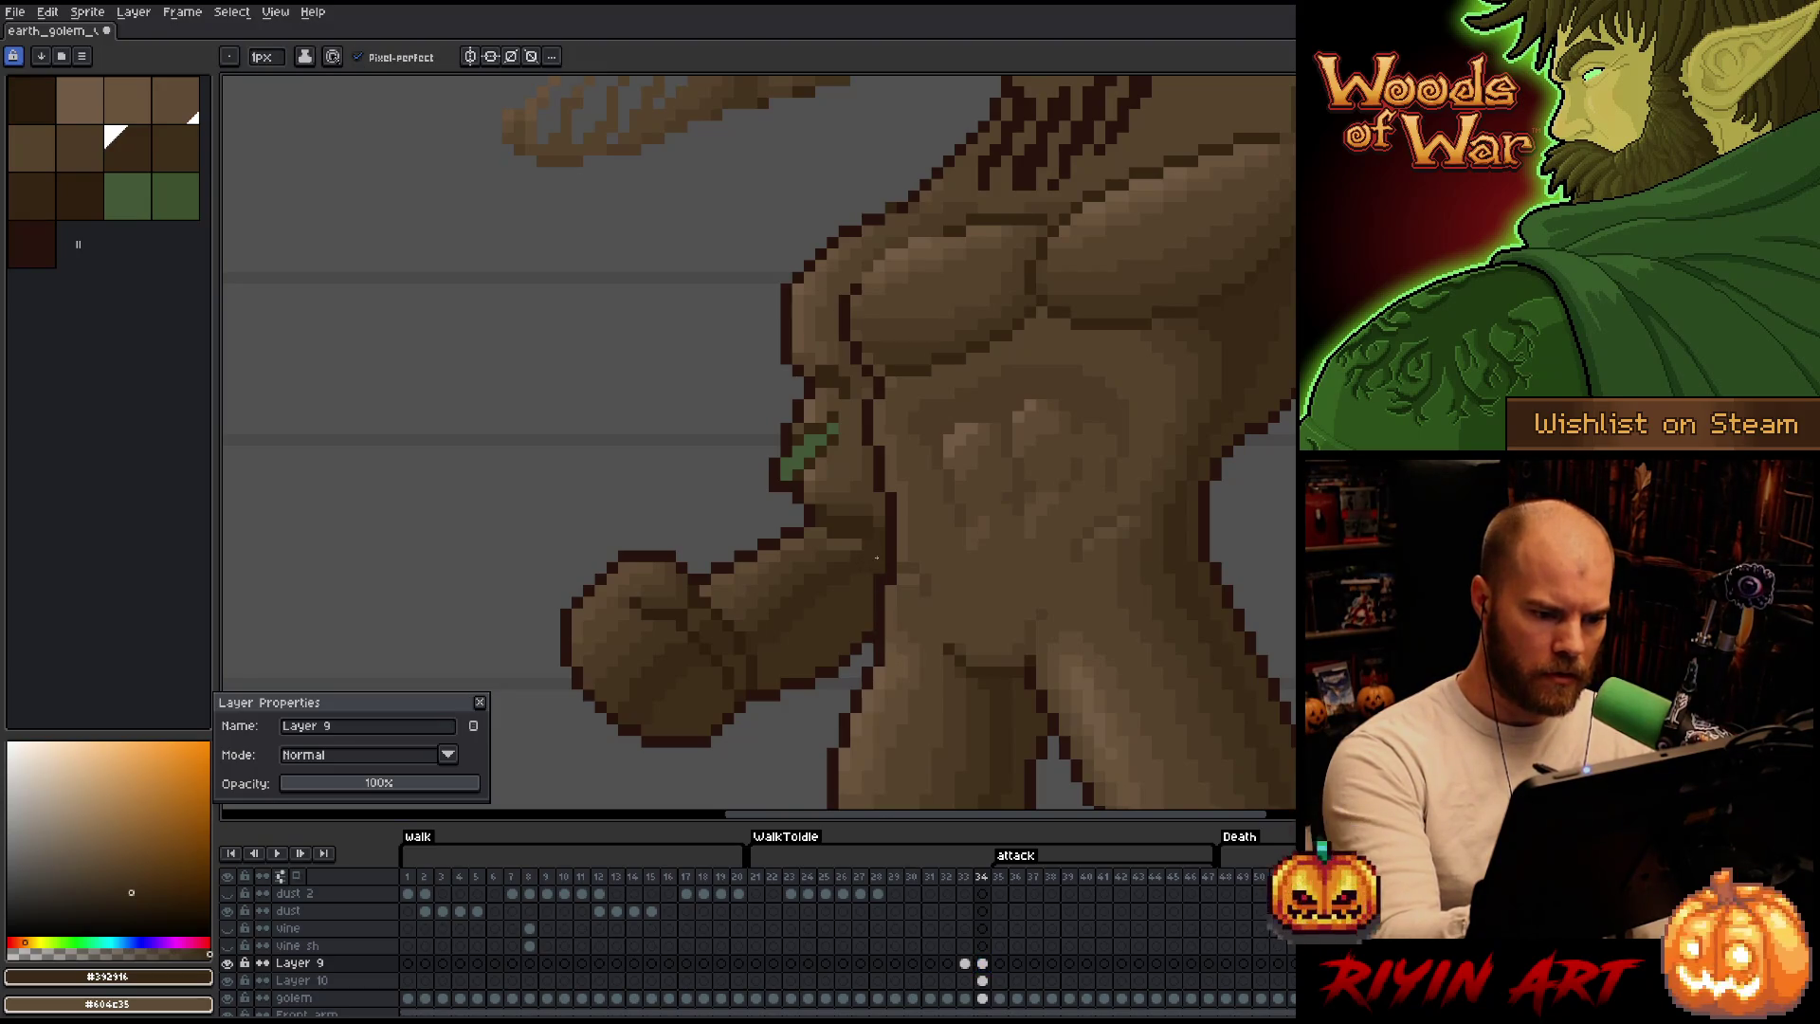
pyautogui.keyDown('alt'); pyautogui.click(854, 535); pyautogui.keyUp('alt')
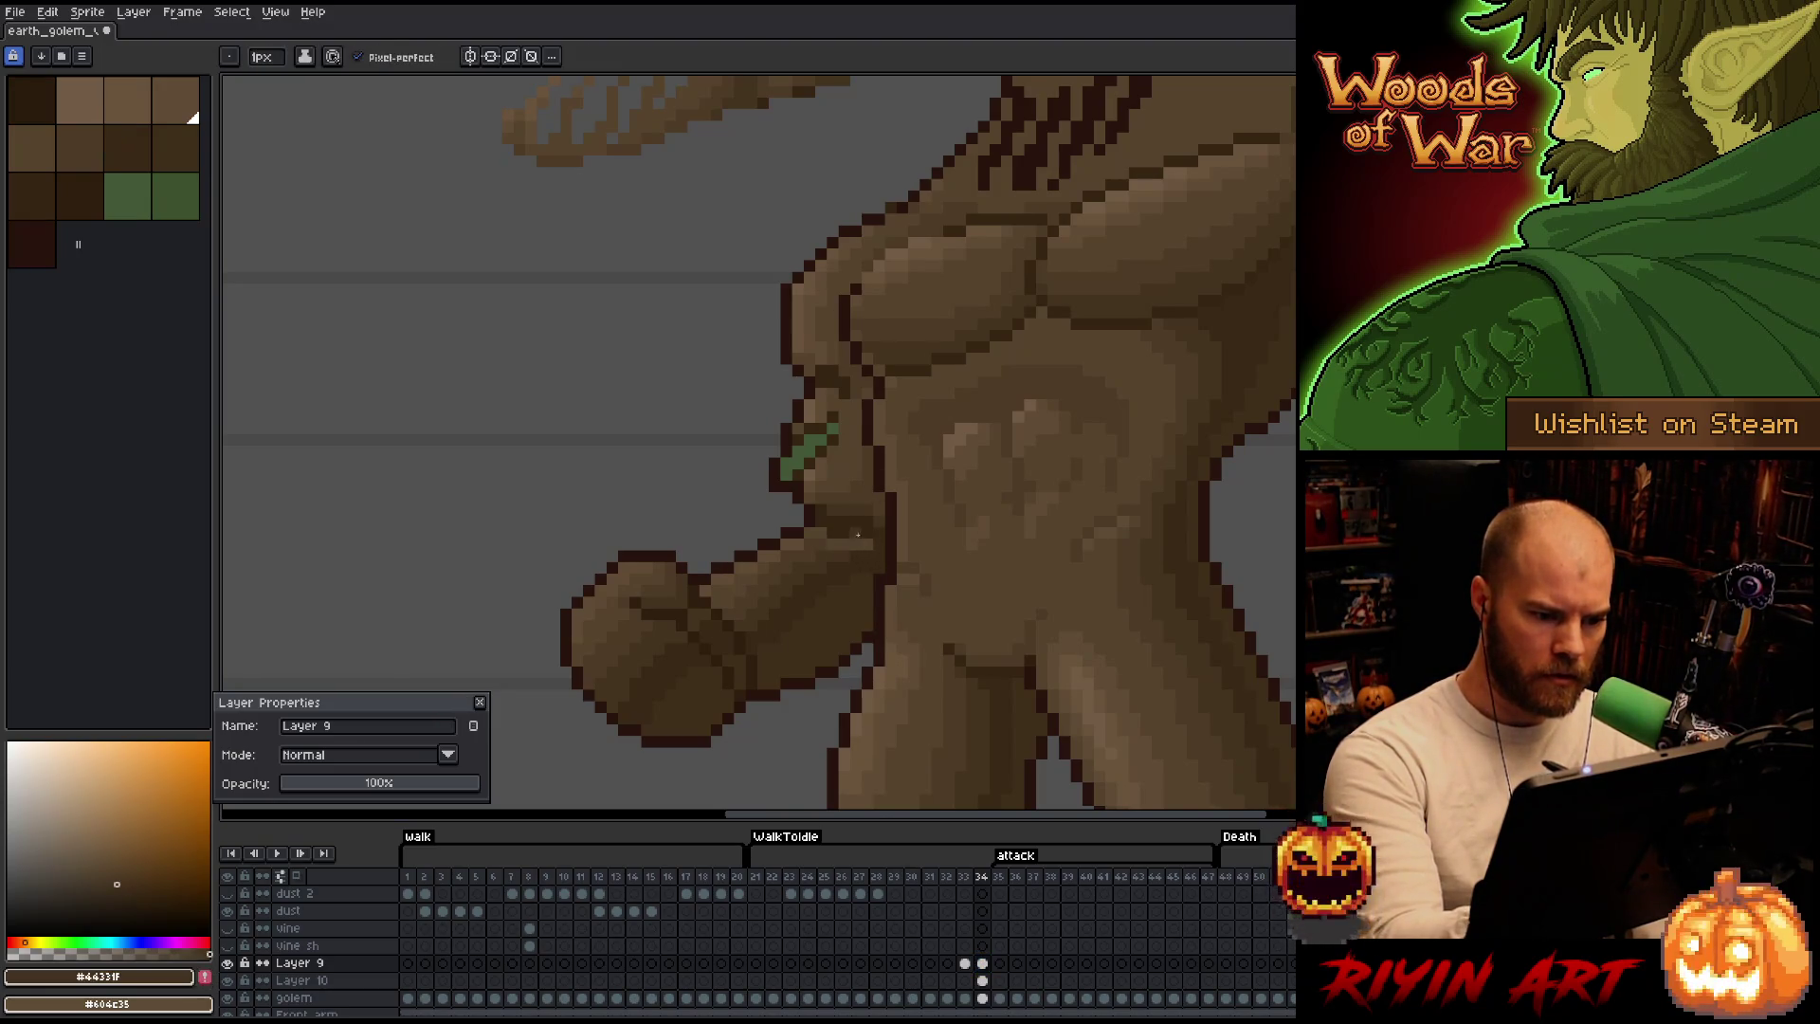
pyautogui.keyDown('alt'); pyautogui.click(827, 543); pyautogui.keyUp('alt')
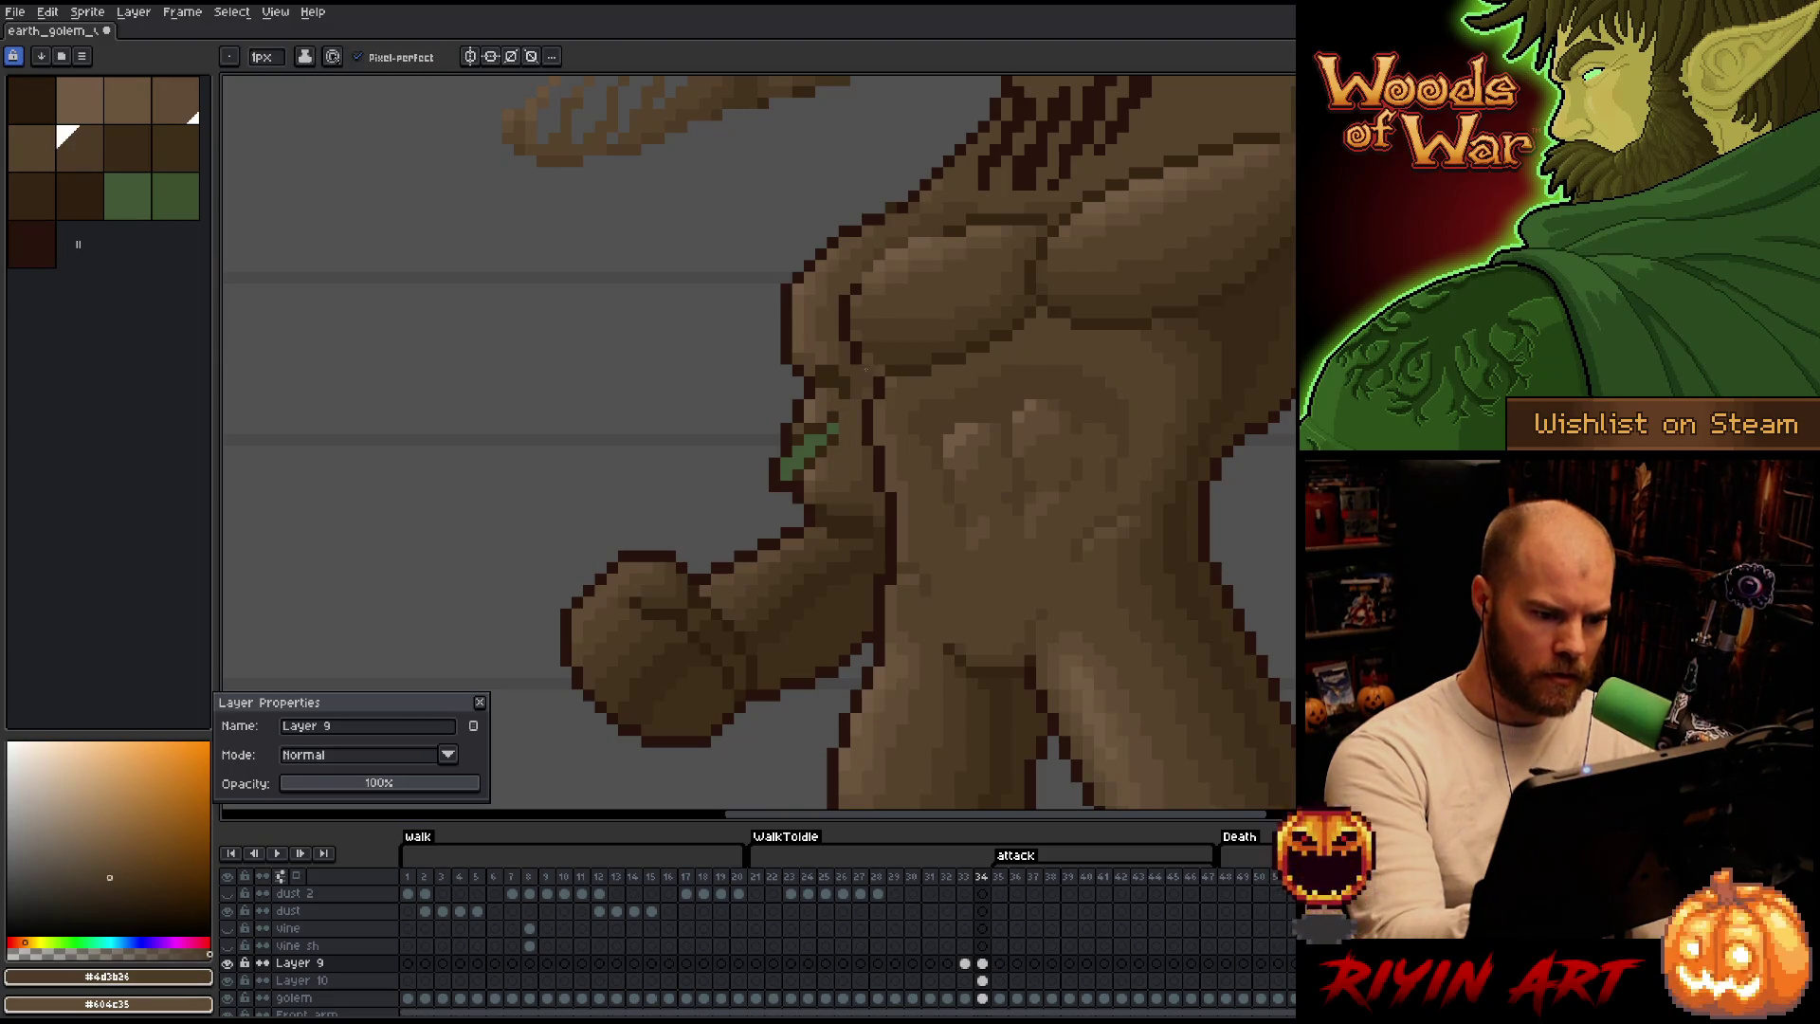
pyautogui.moveTo(874, 537); pyautogui.dragTo(853, 611)
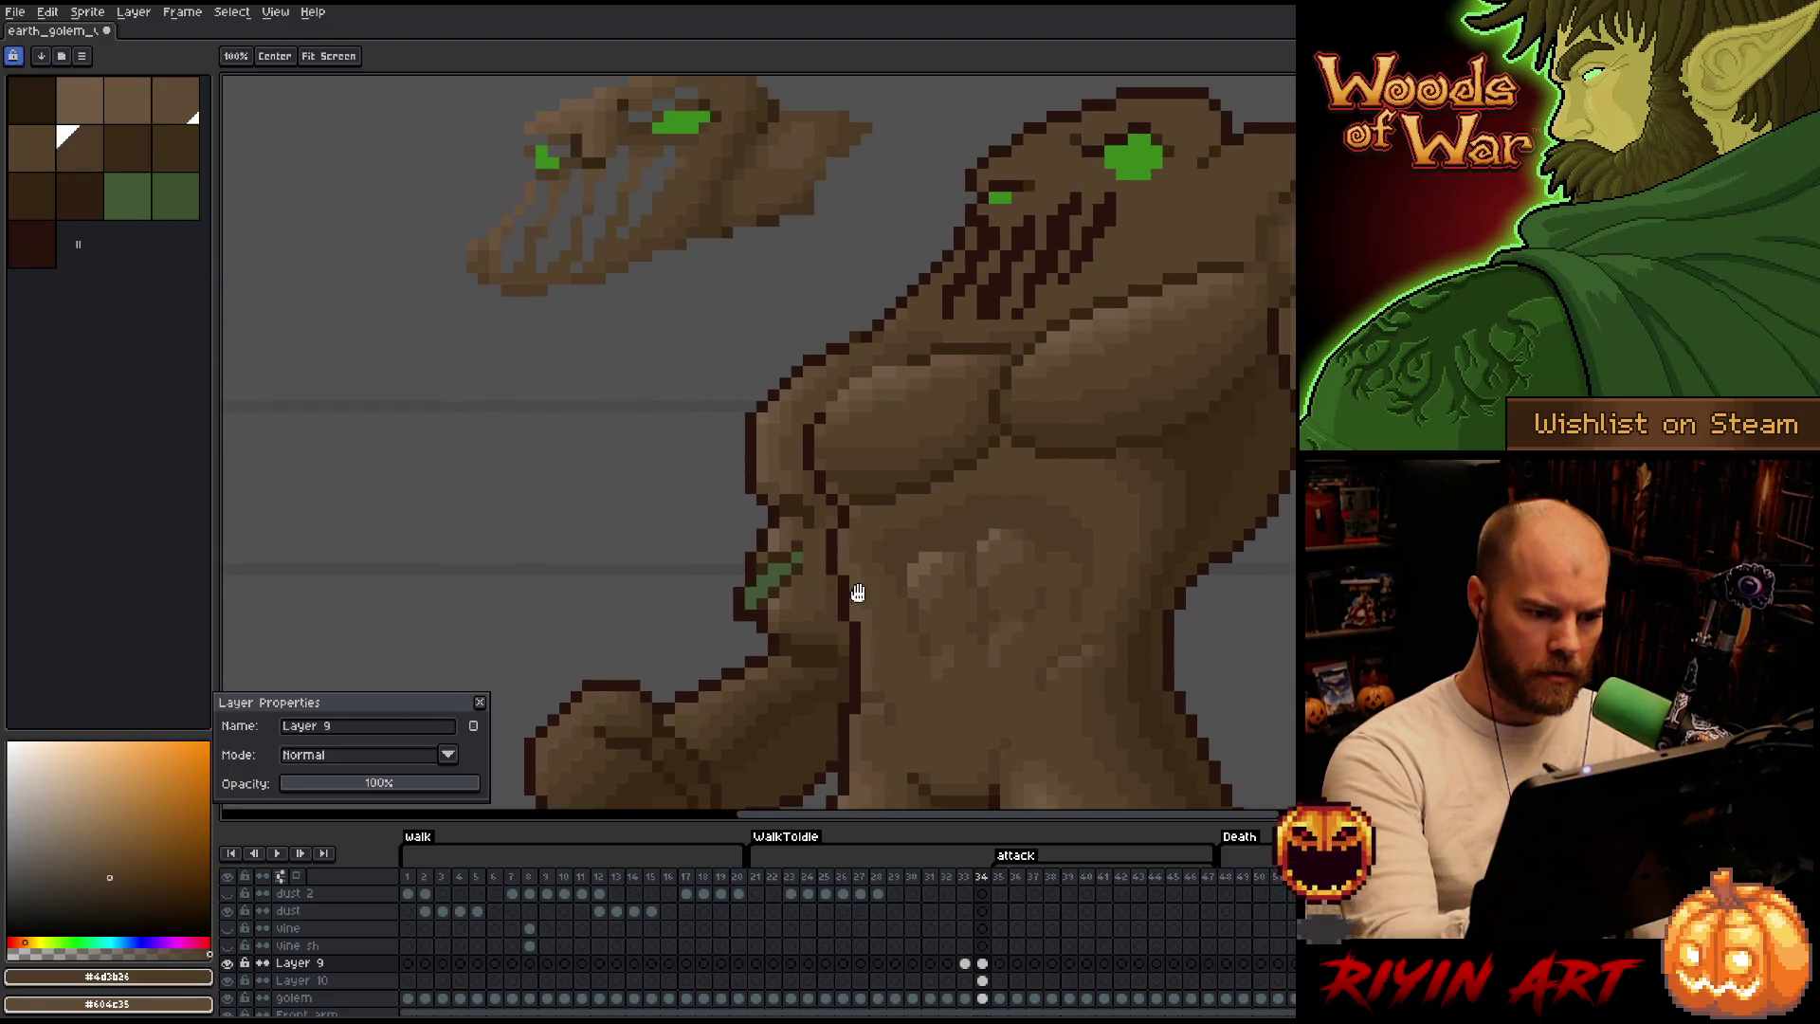
pyautogui.press('space')
pyautogui.keyDown('alt'); pyautogui.click(857, 479); pyautogui.keyUp('alt')
pyautogui.keyDown('alt'); pyautogui.click(857, 491); pyautogui.keyUp('alt')
pyautogui.keyDown('alt'); pyautogui.click(841, 455); pyautogui.keyUp('alt')
pyautogui.press('space')
pyautogui.moveTo(839, 452)
pyautogui.mouseDown()
pyautogui.moveTo(986, 589)
pyautogui.moveTo(1002, 365)
pyautogui.mouseUp()
pyautogui.keyDown('alt'); pyautogui.click(995, 373); pyautogui.keyUp('alt')
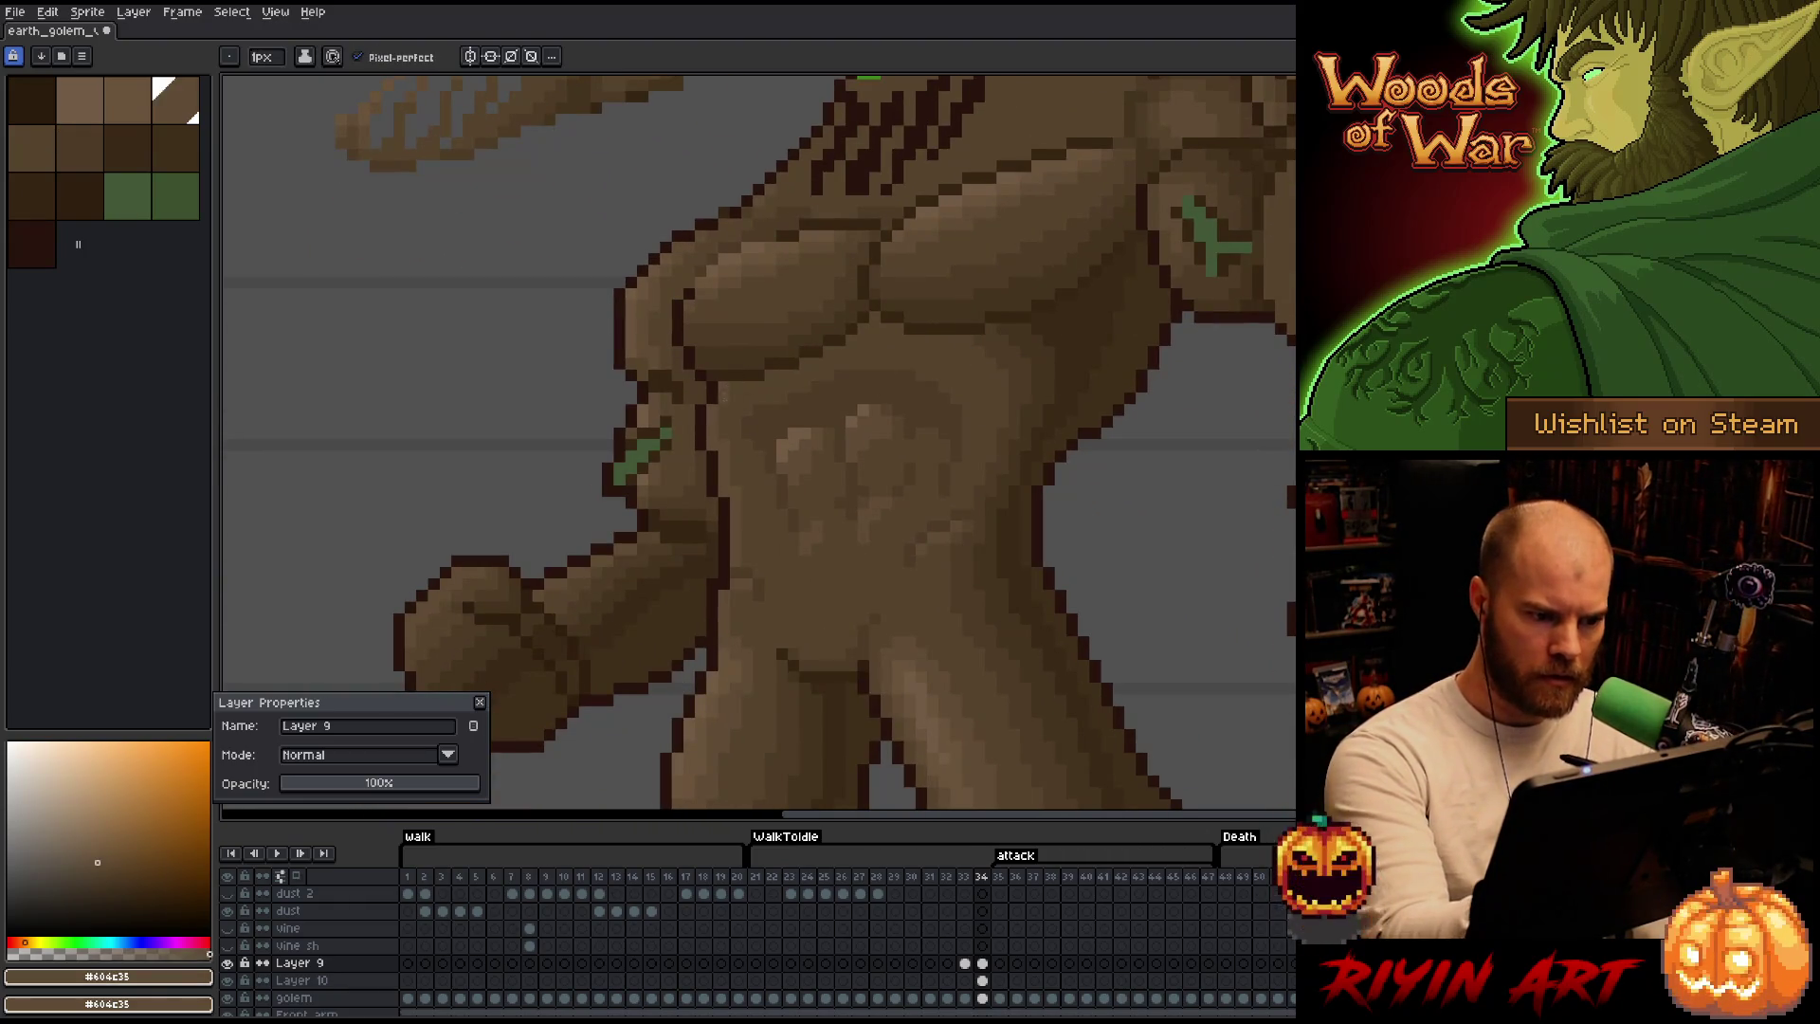
pyautogui.press('space')
pyautogui.moveTo(1016, 581); pyautogui.dragTo(983, 399)
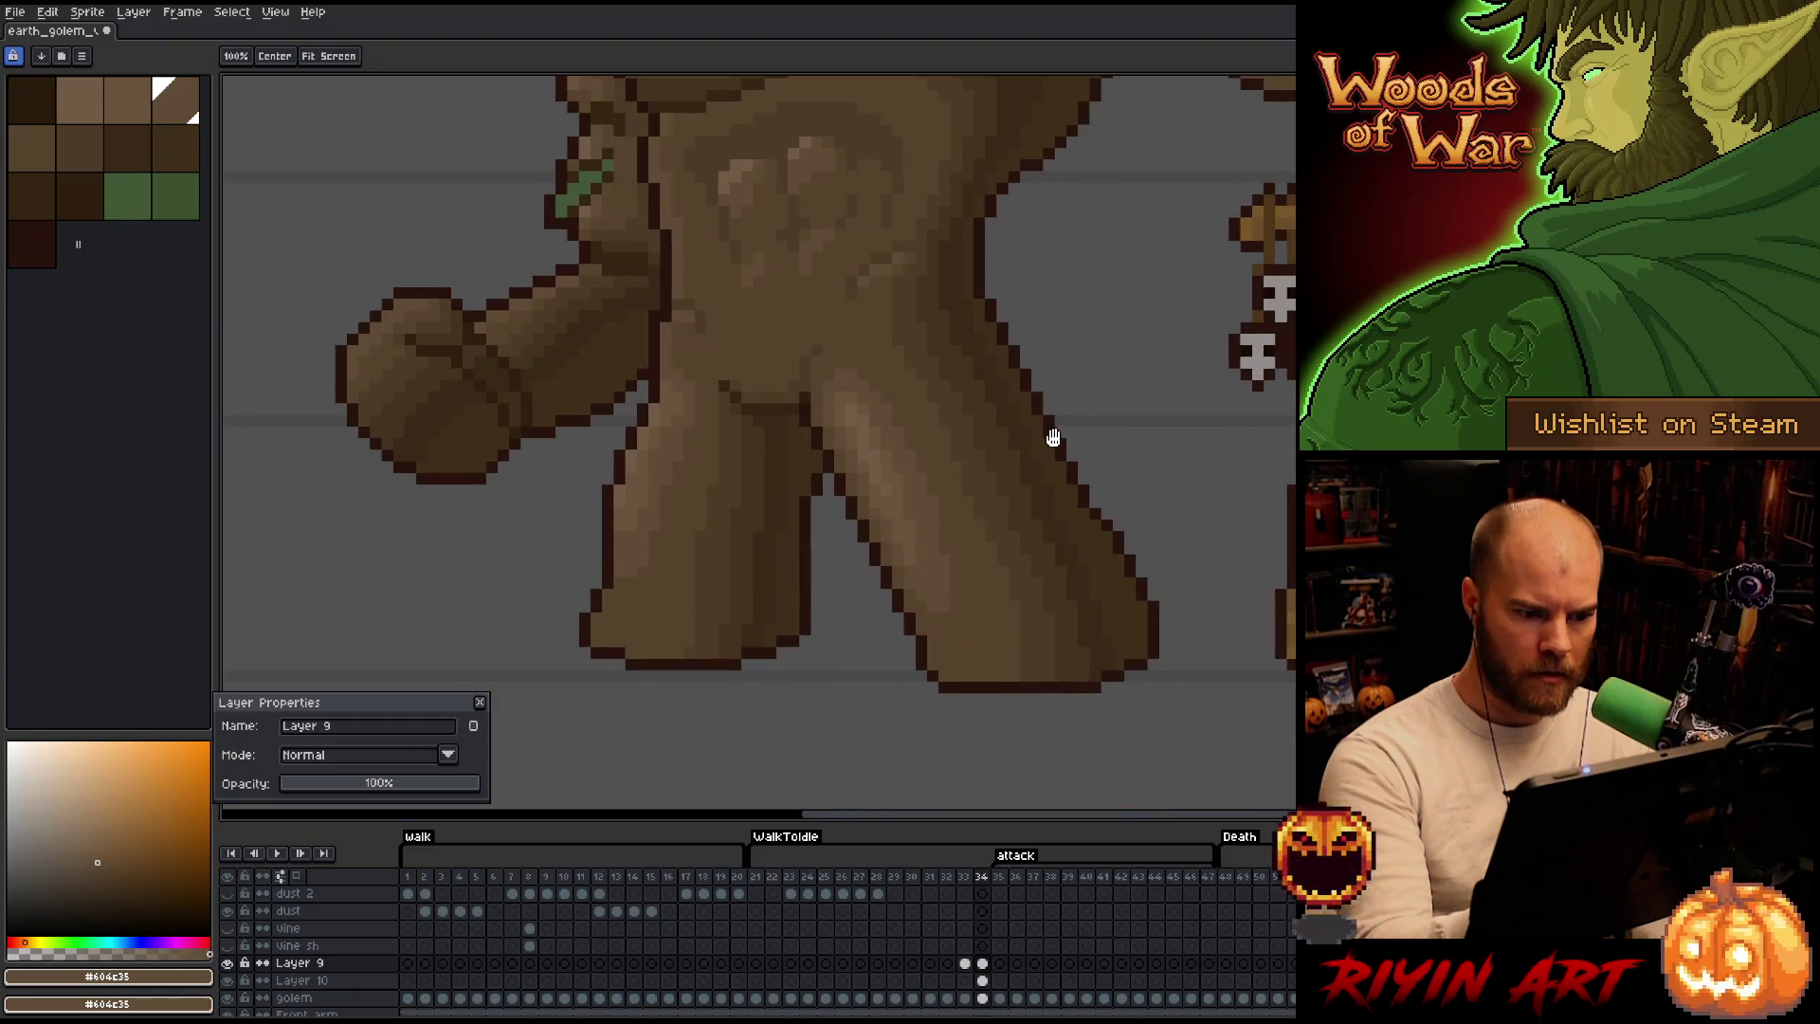
pyautogui.moveTo(1021, 474); pyautogui.dragTo(995, 637)
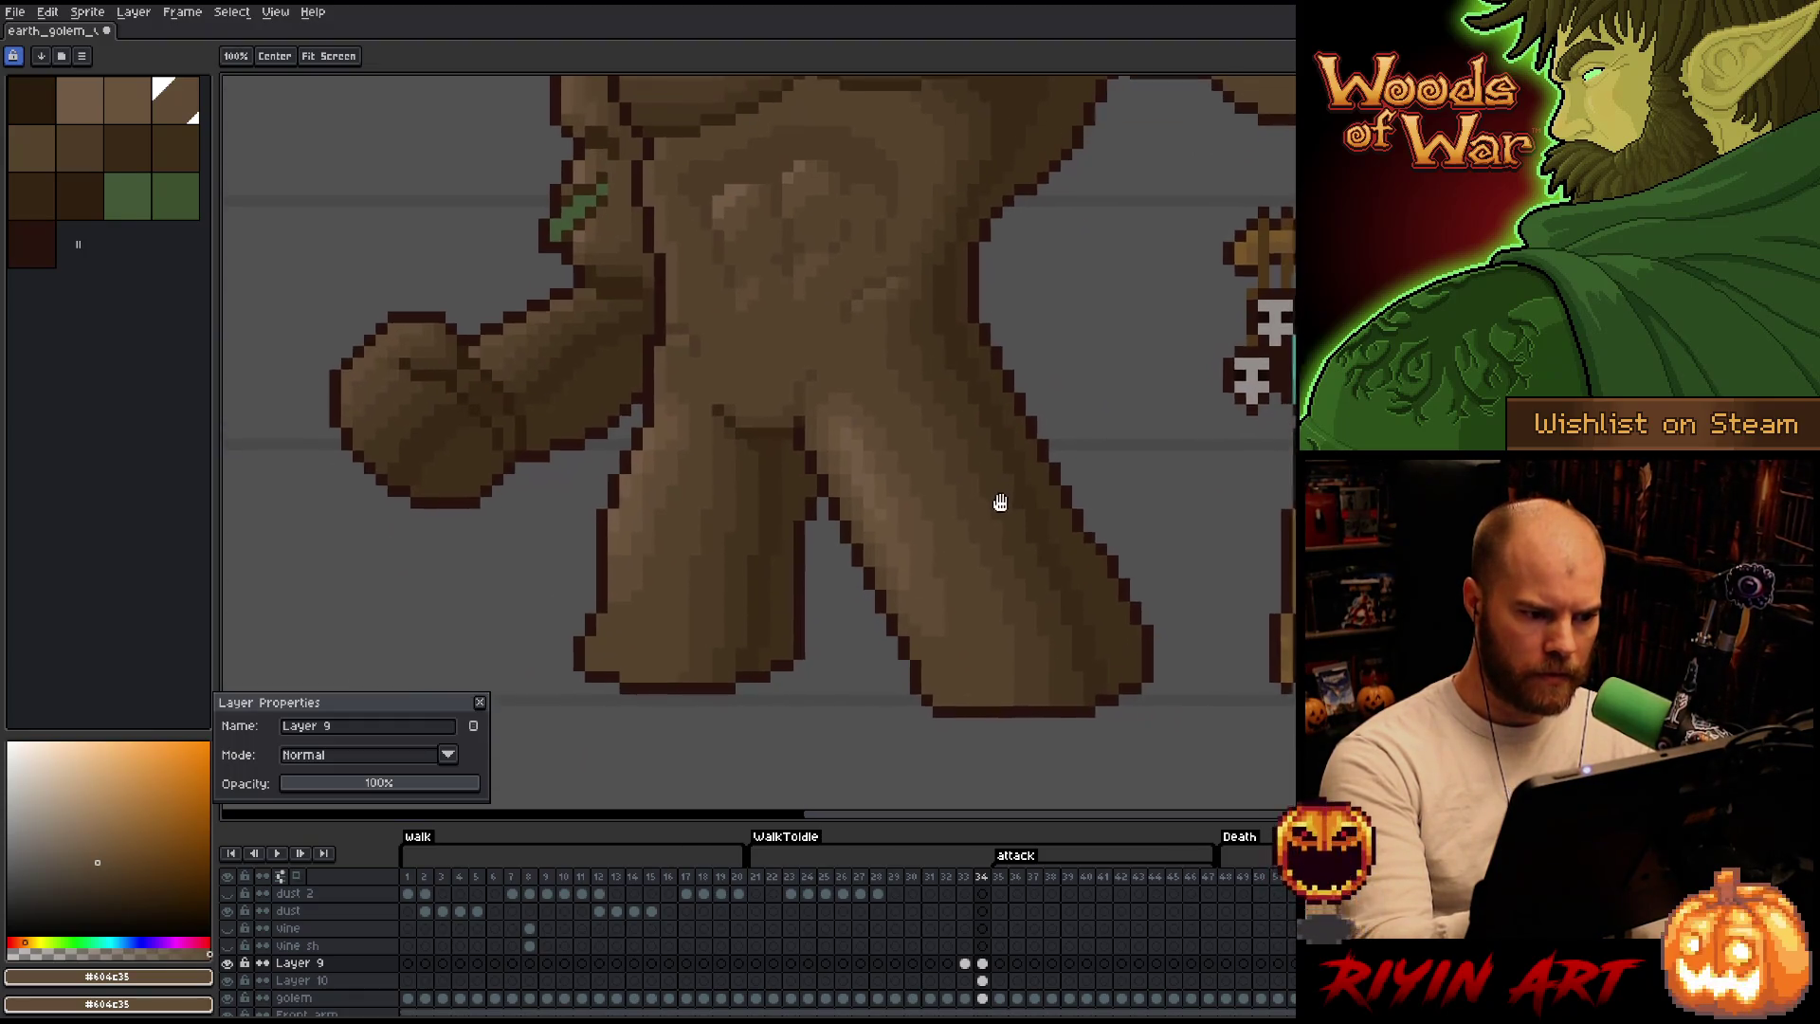
pyautogui.scroll(-2, 1007, 554)
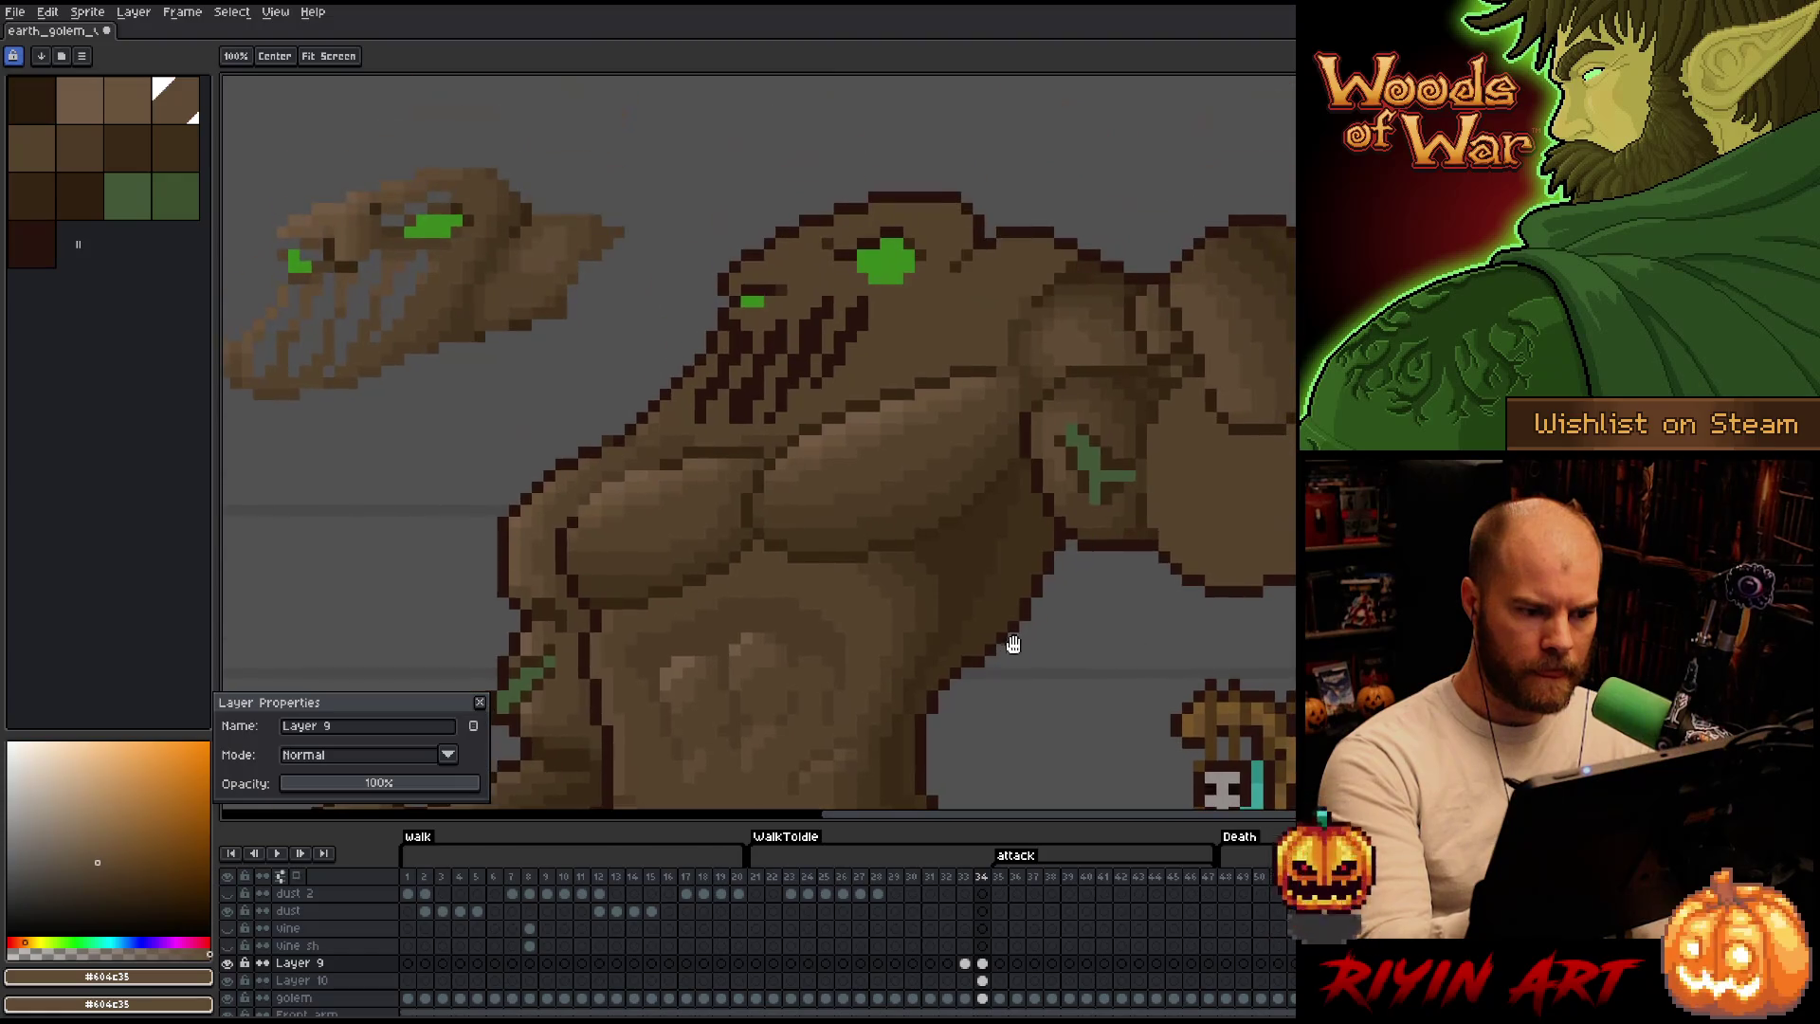
pyautogui.scroll(2, 1154, 569)
pyautogui.scroll(-2, 1175, 598)
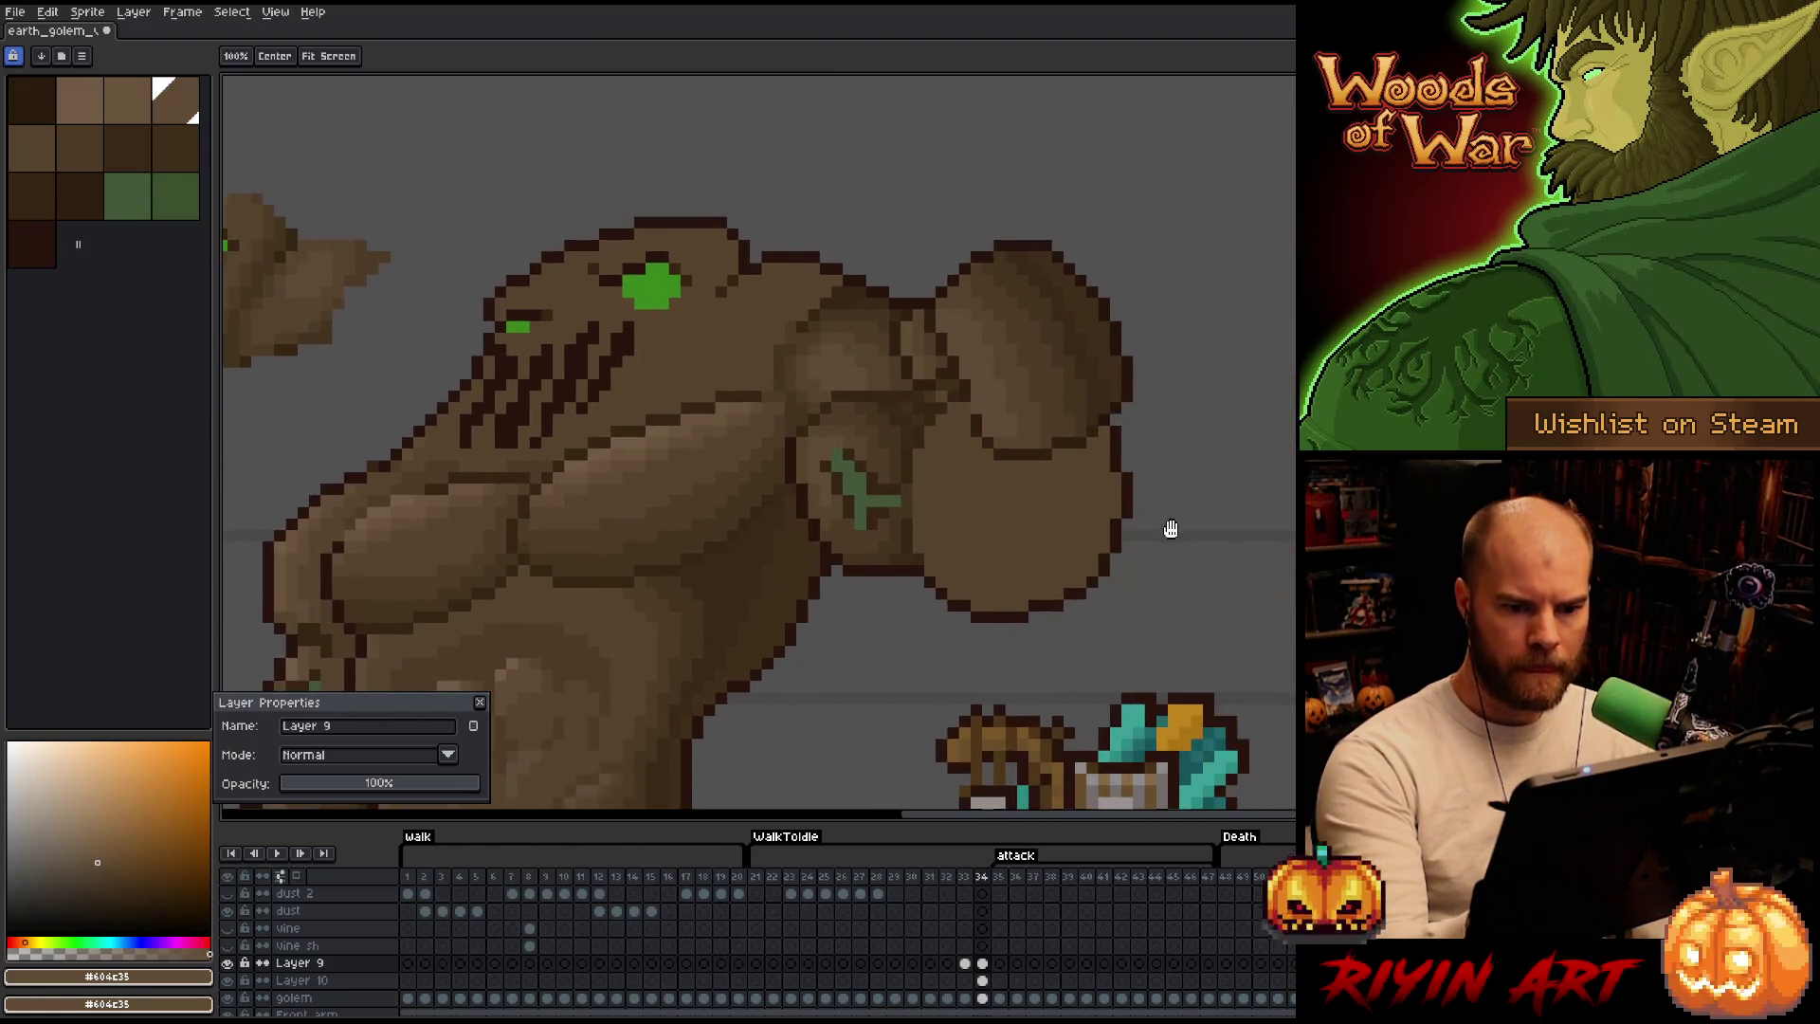
pyautogui.scroll(1, 1182, 560)
pyautogui.scroll(1, 1158, 581)
pyautogui.moveTo(1092, 637); pyautogui.dragTo(1041, 630)
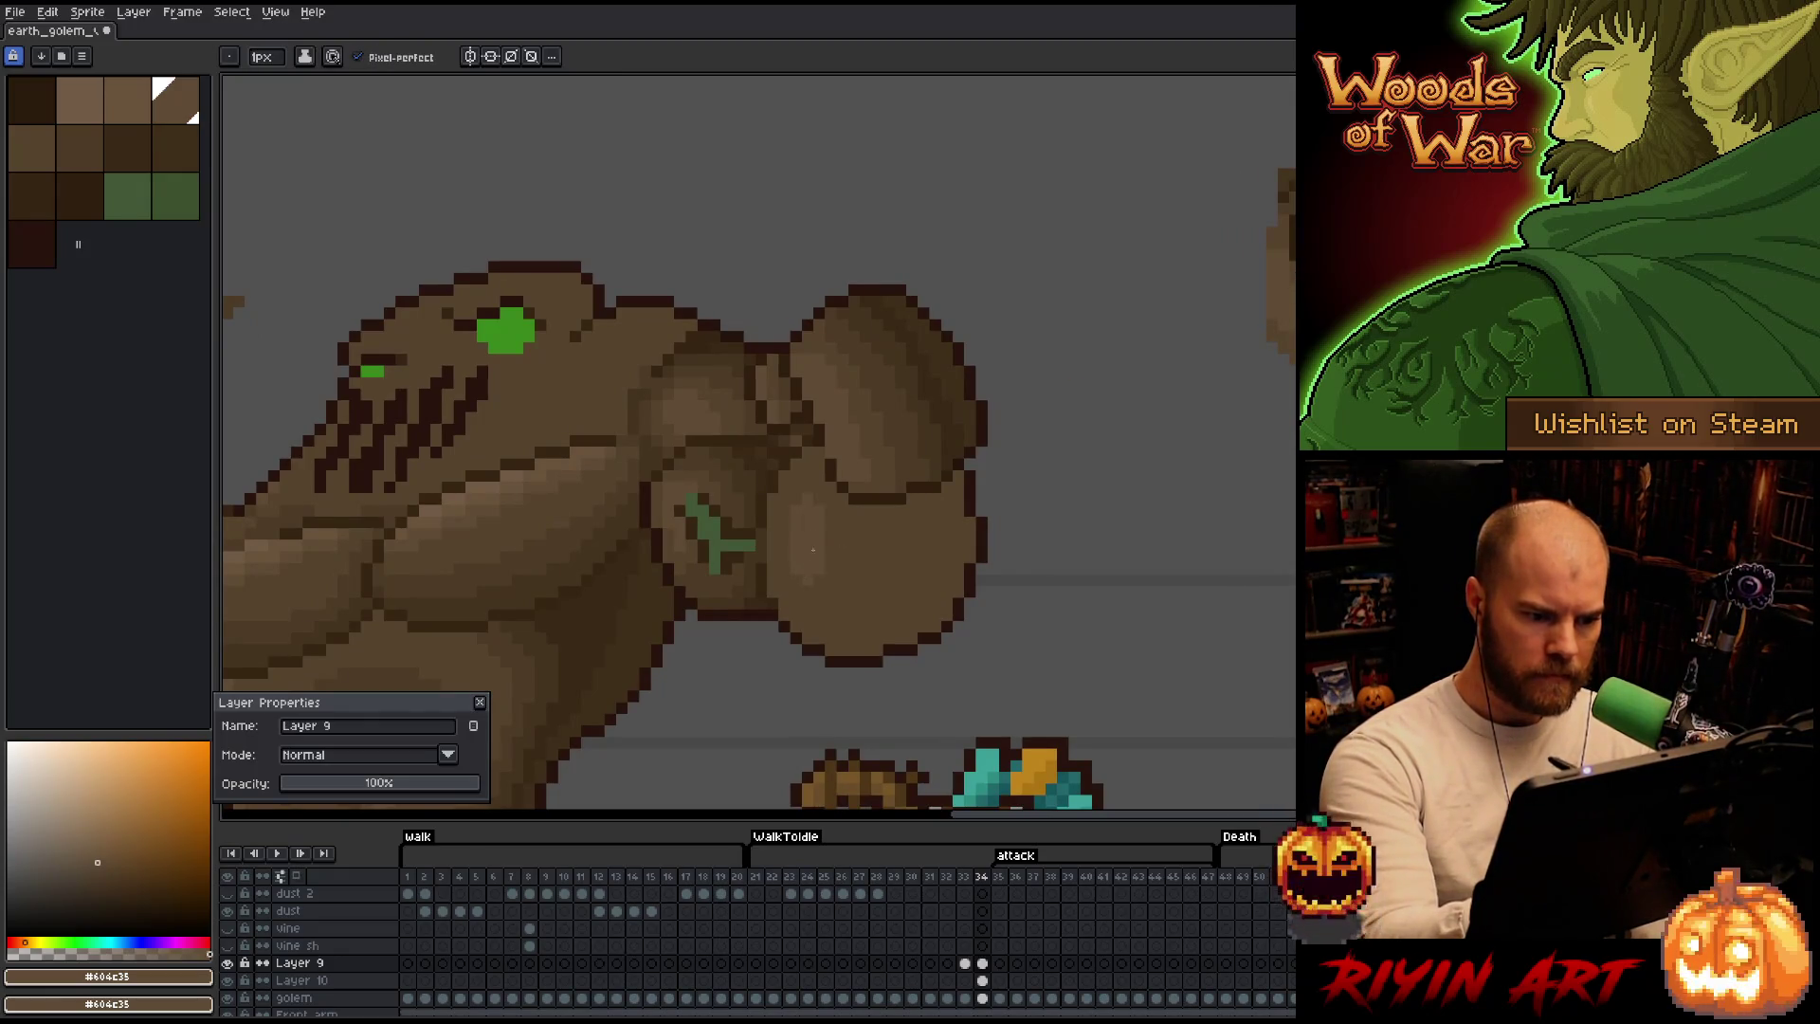
# Pick browns #57442c and #4d3b26 from the palette and rework shoulder pixels with pencil and eraser.
pyautogui.keyDown('alt'); pyautogui.click(796, 597); pyautogui.keyUp('alt')
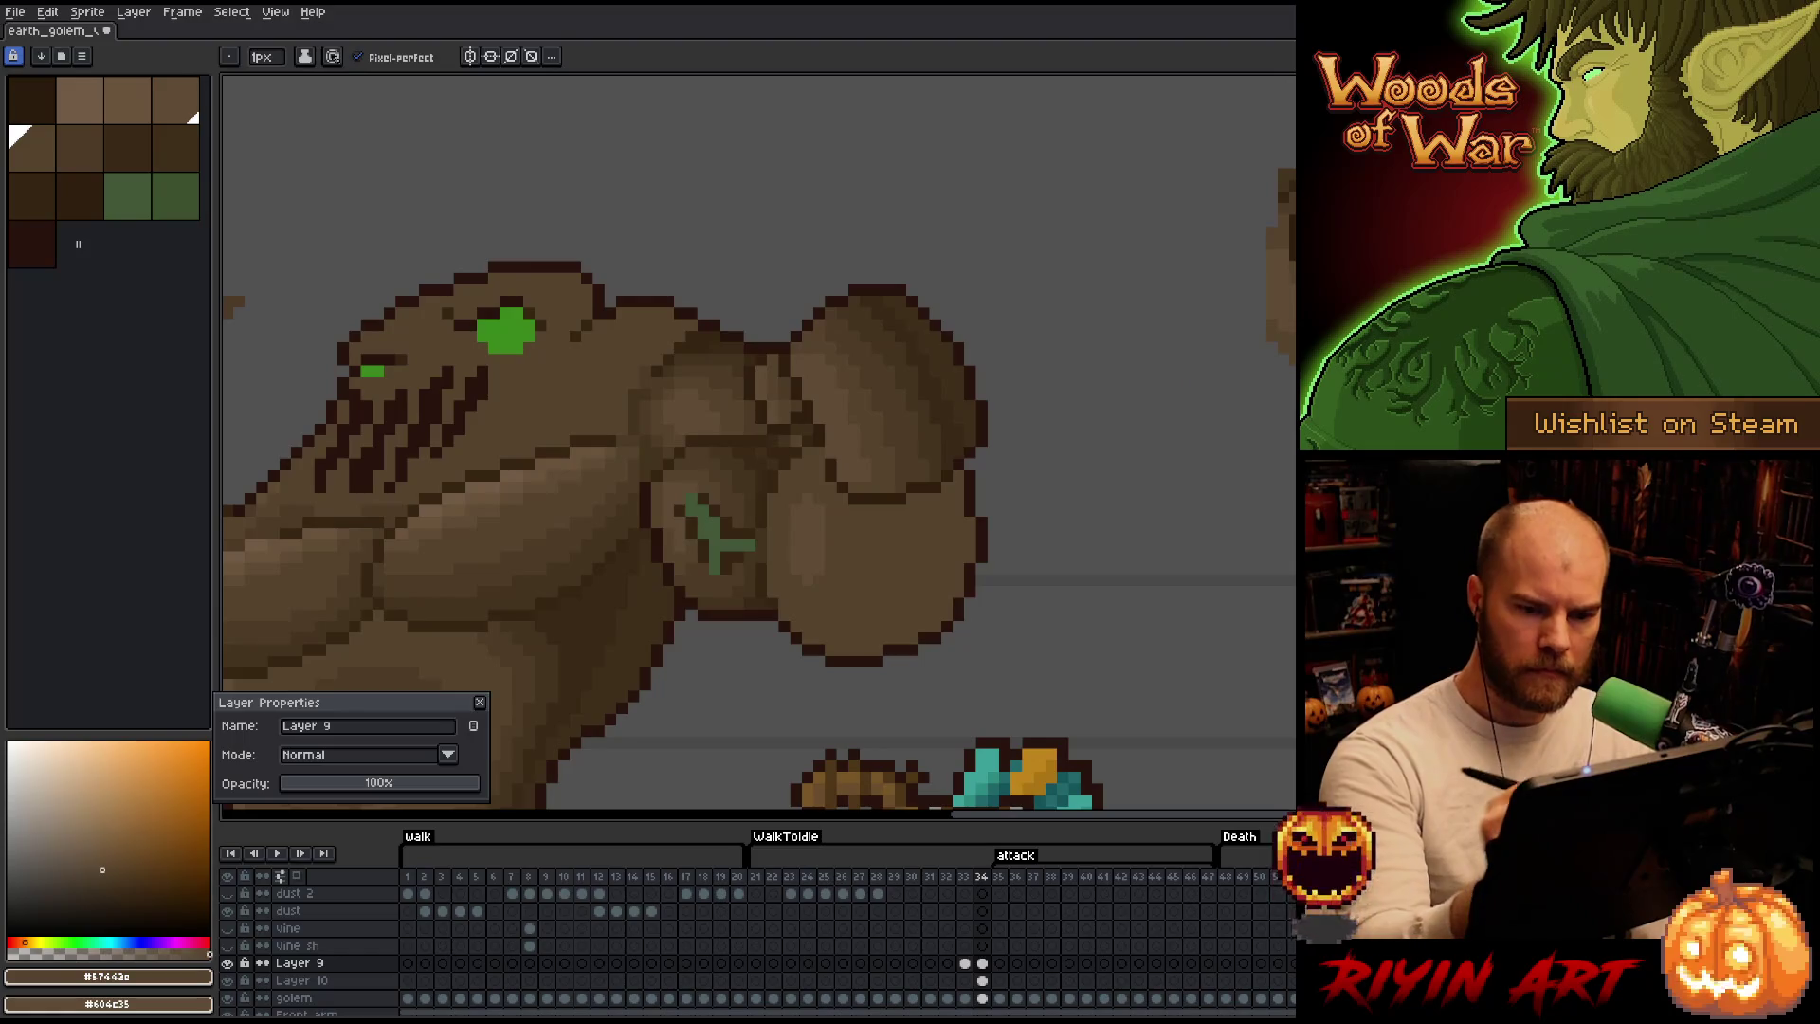
pyautogui.keyDown('alt'); pyautogui.click(832, 457); pyautogui.keyUp('alt')
pyautogui.press('b')
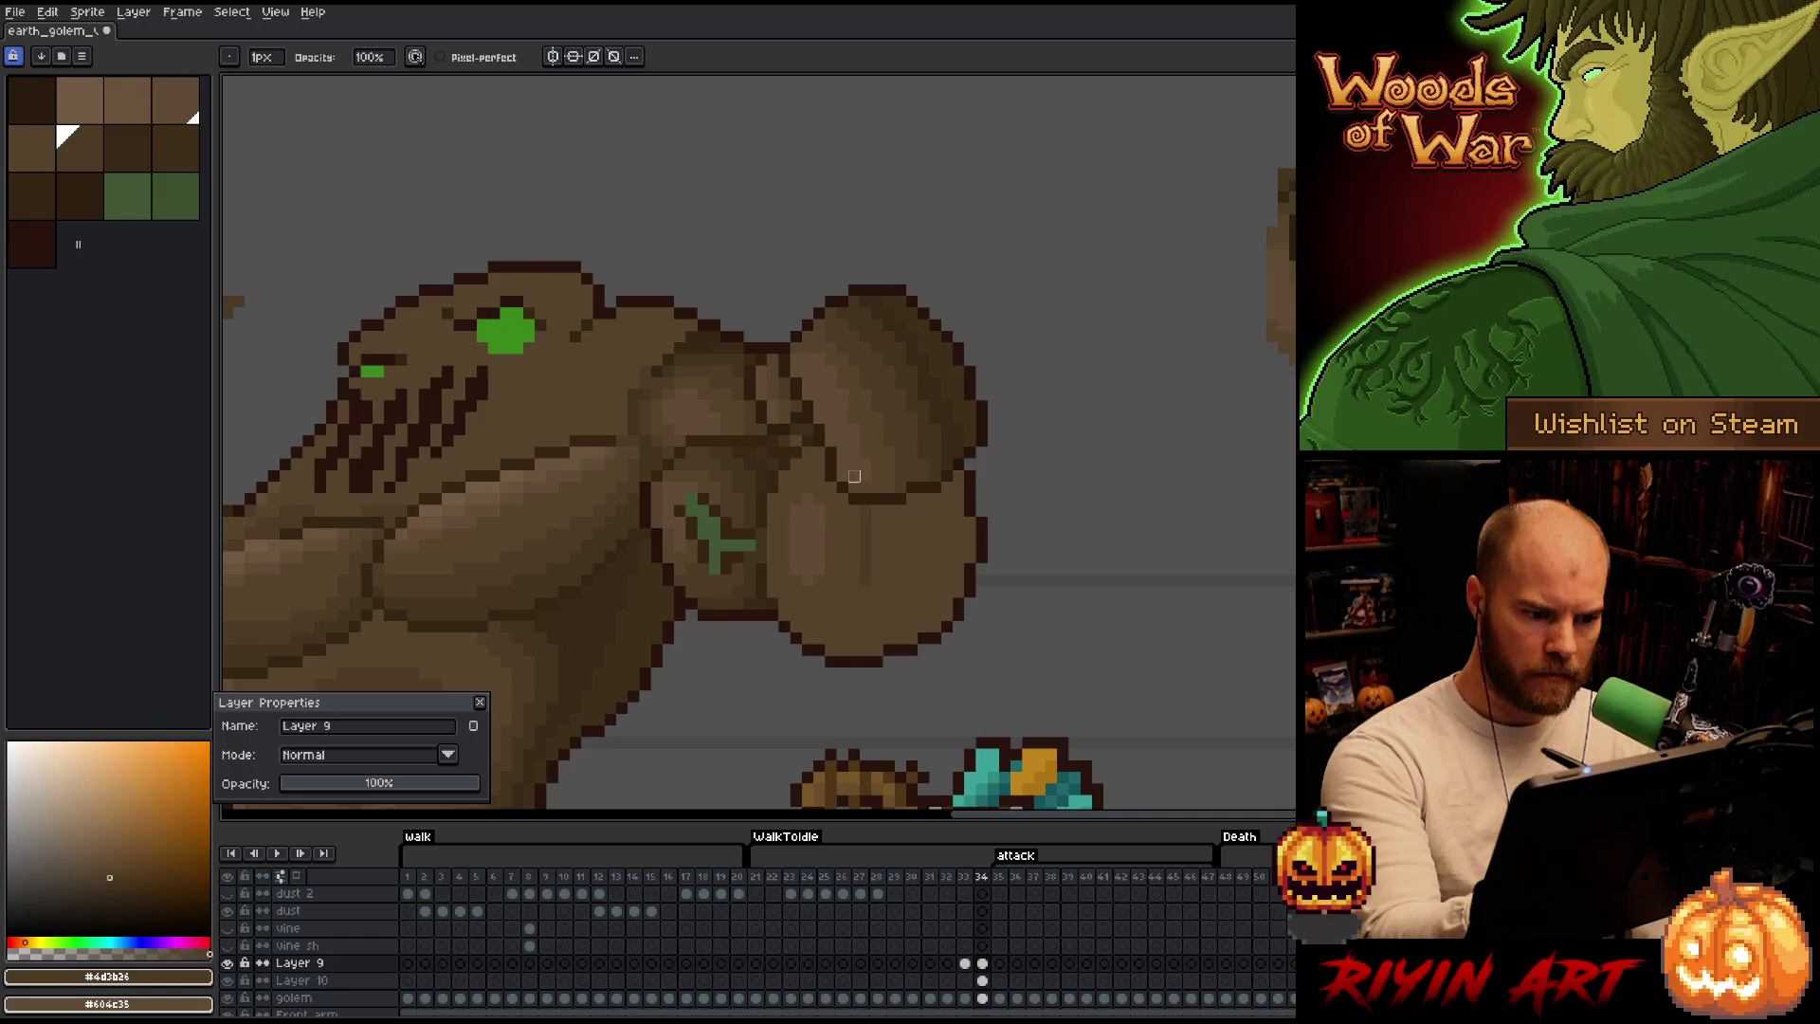
pyautogui.press('e')
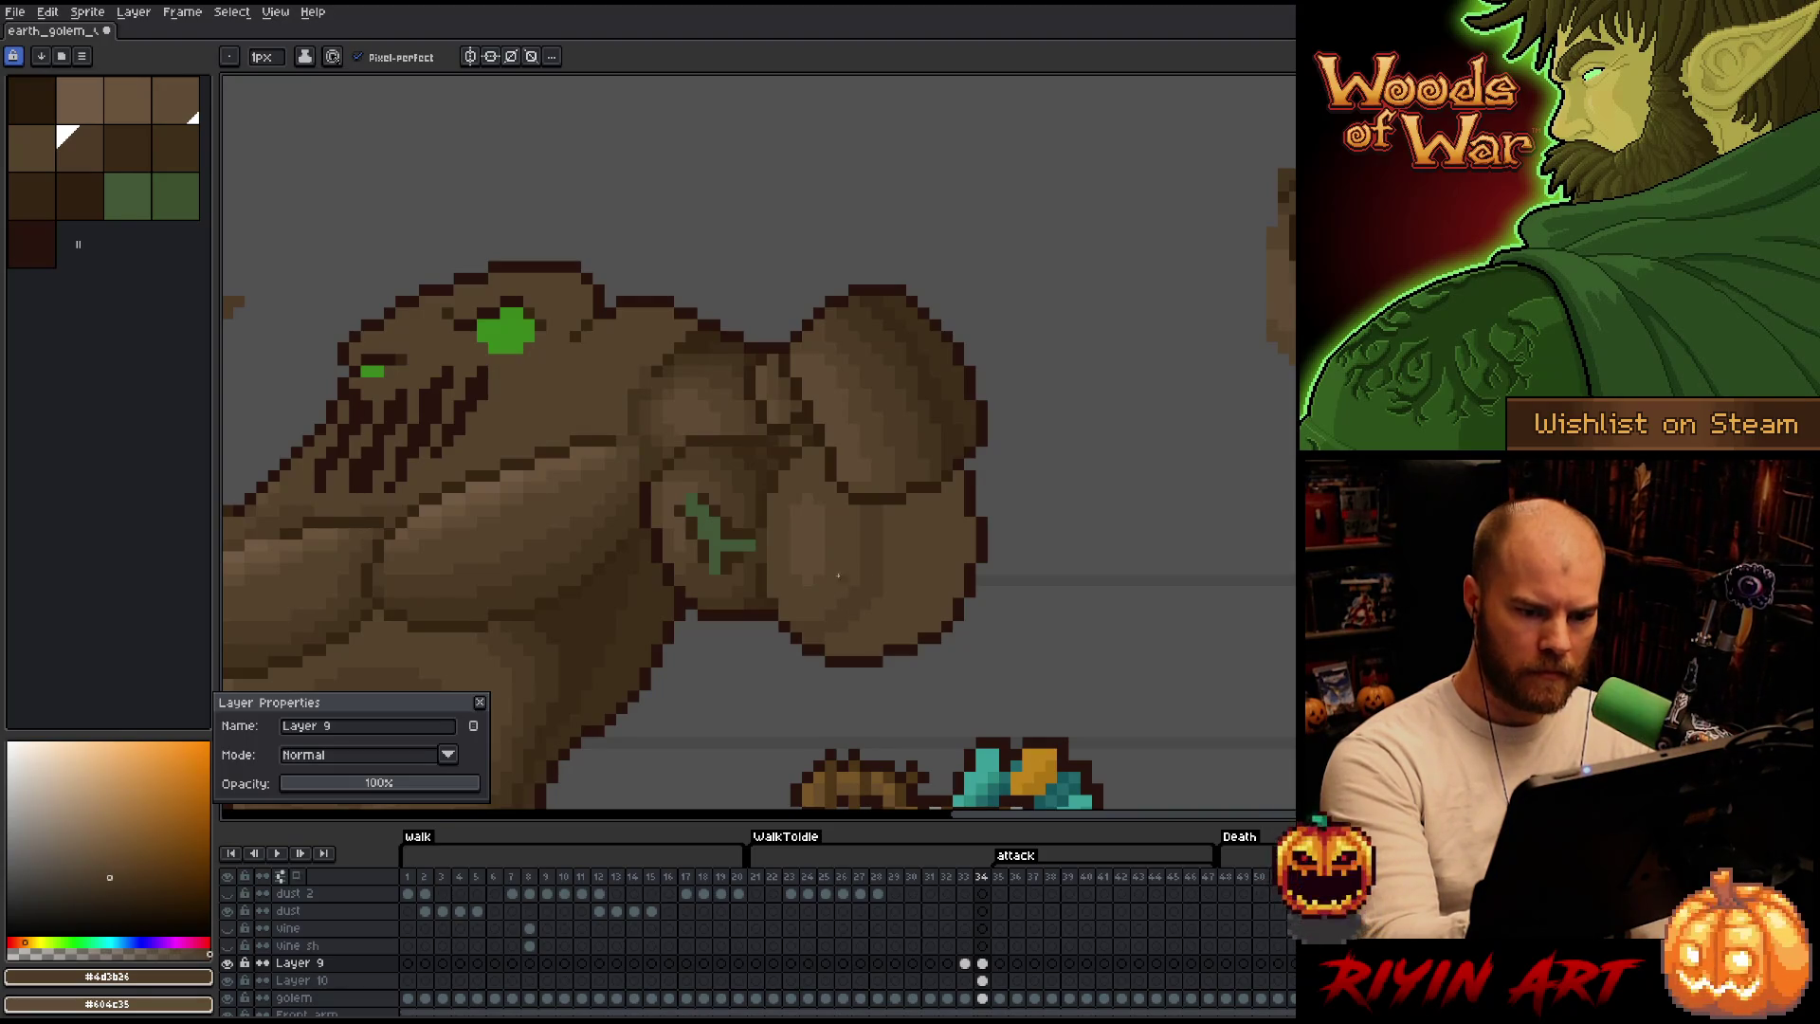
# Eyedrop #604c35, #57442c and a darker brown from the fist to repaint its shading.
pyautogui.keyDown('alt'); pyautogui.click(828, 582); pyautogui.keyUp('alt')
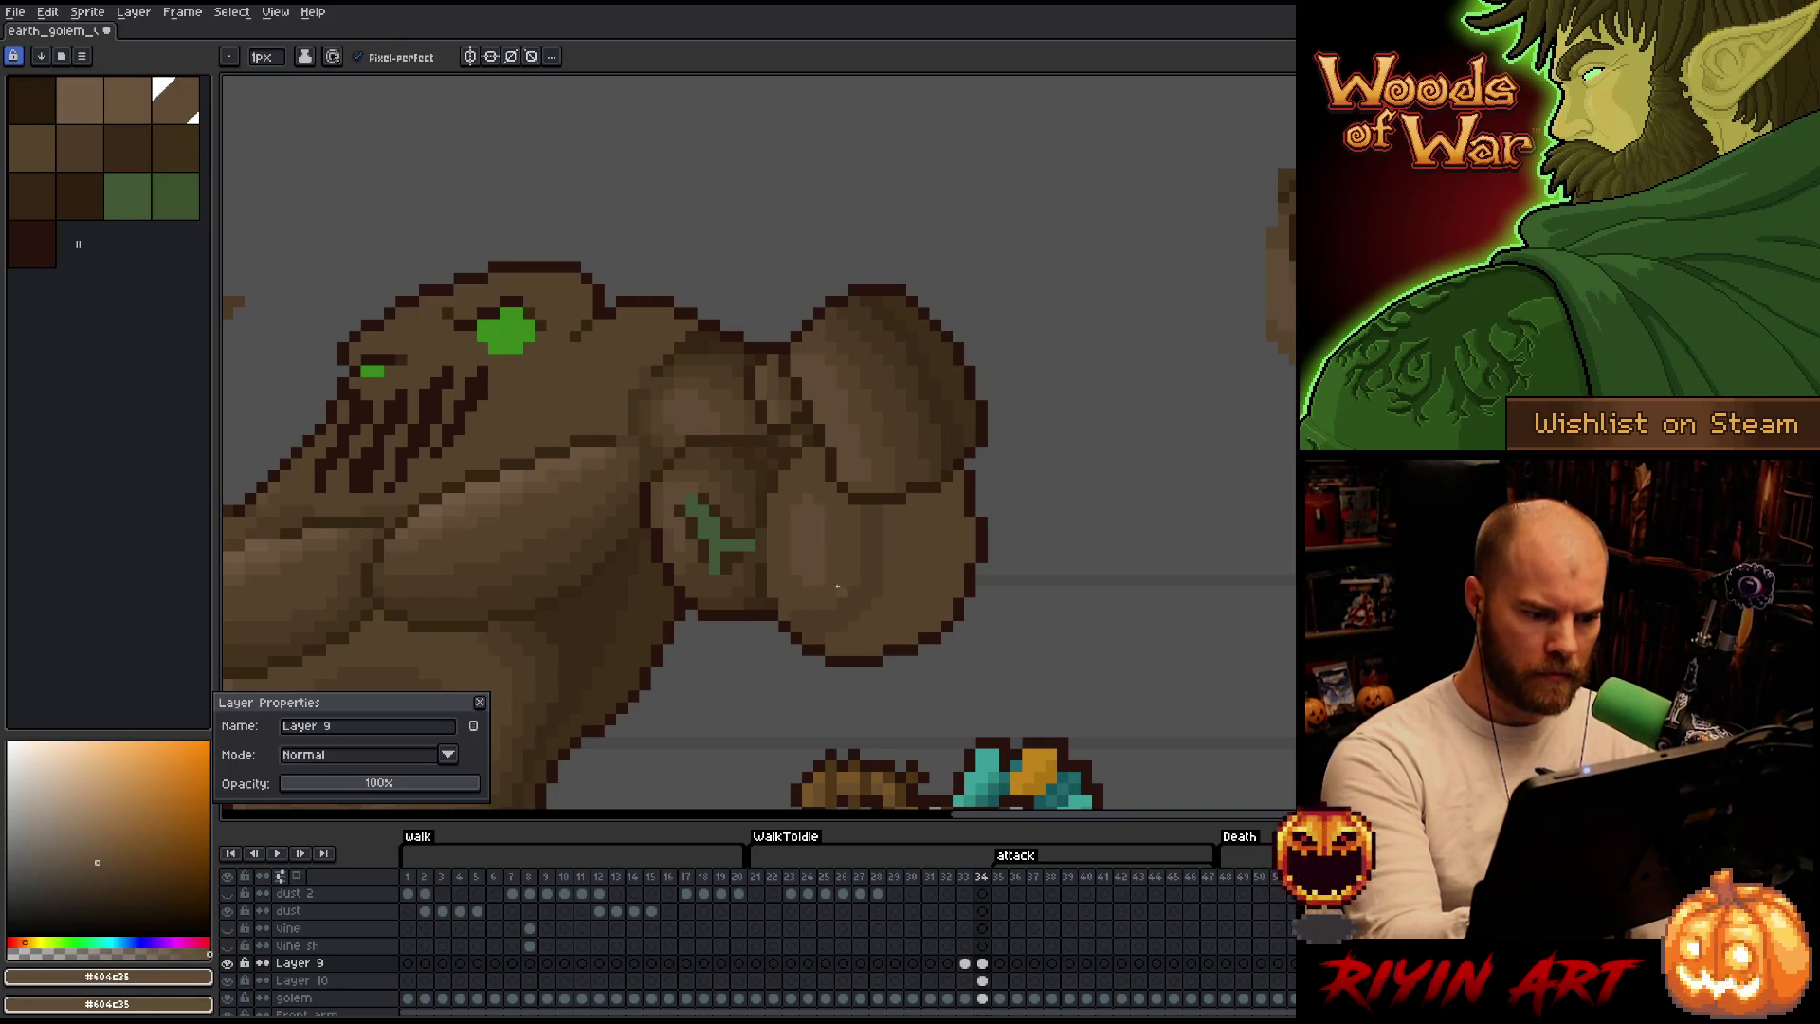
pyautogui.keyDown('alt'); pyautogui.click(854, 569); pyautogui.keyUp('alt')
pyautogui.keyDown('alt'); pyautogui.click(866, 548); pyautogui.keyUp('alt')
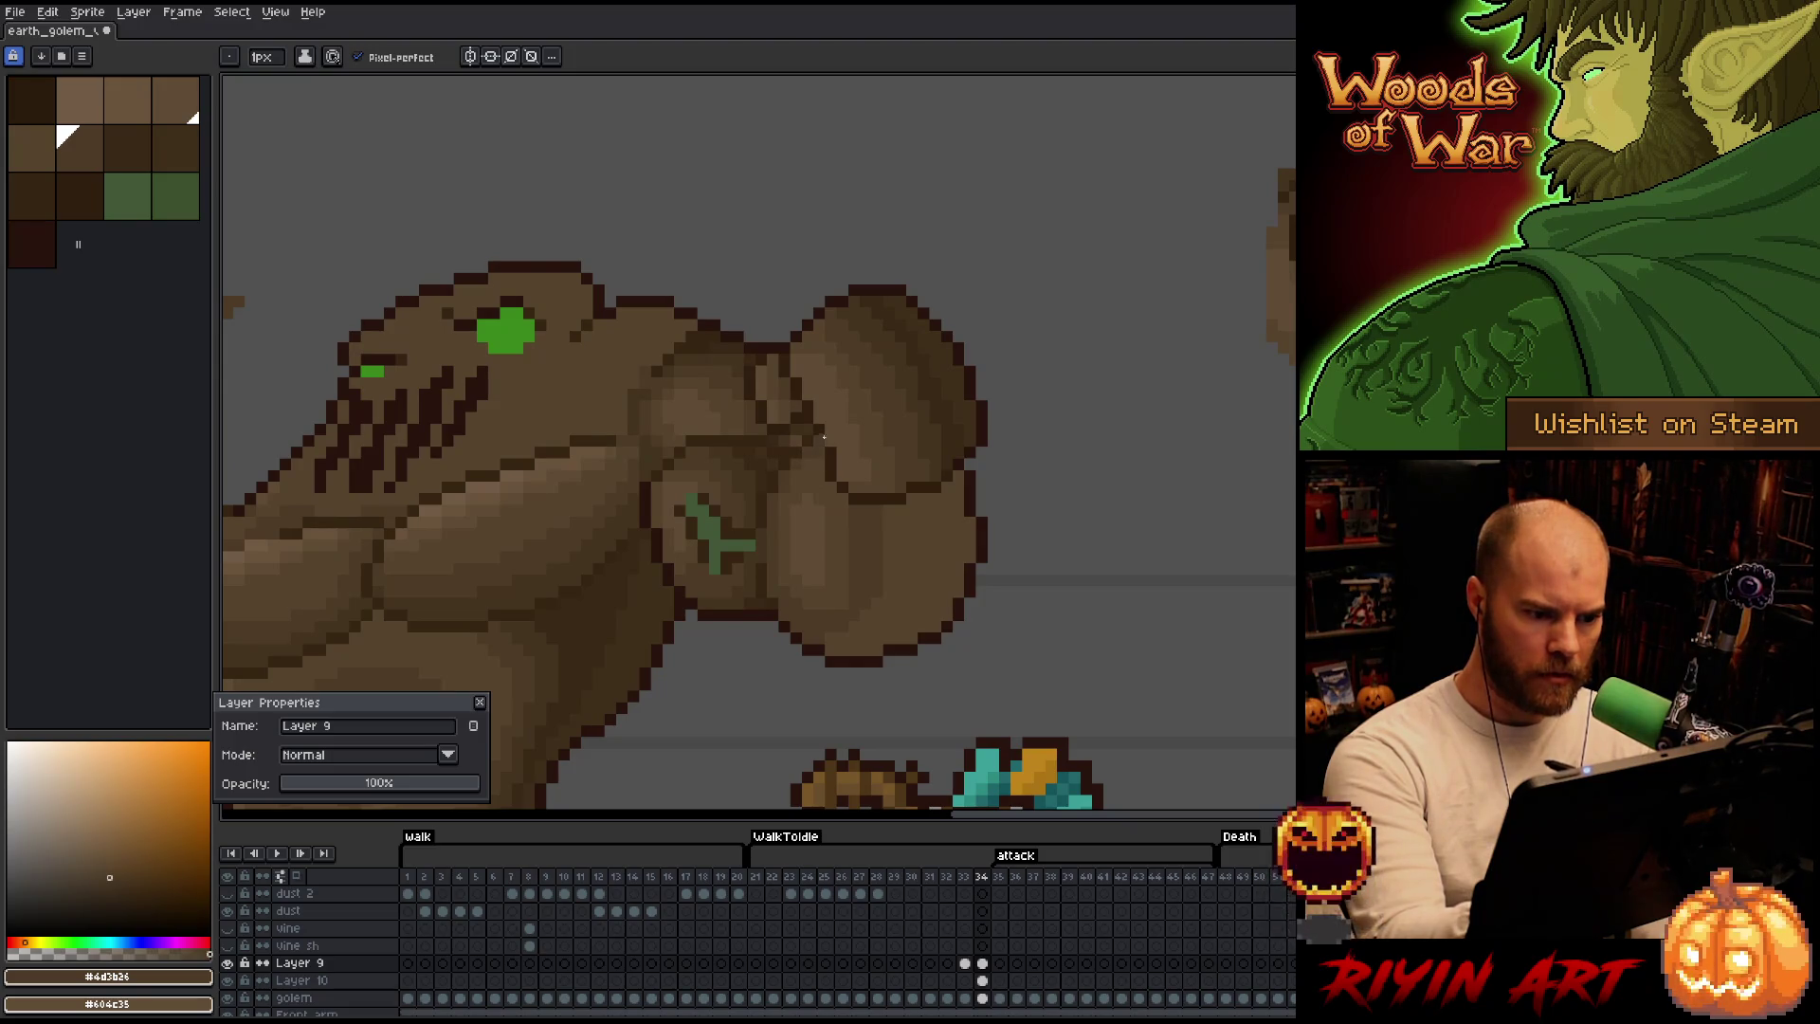
pyautogui.keyDown('alt'); pyautogui.click(793, 475); pyautogui.keyUp('alt')
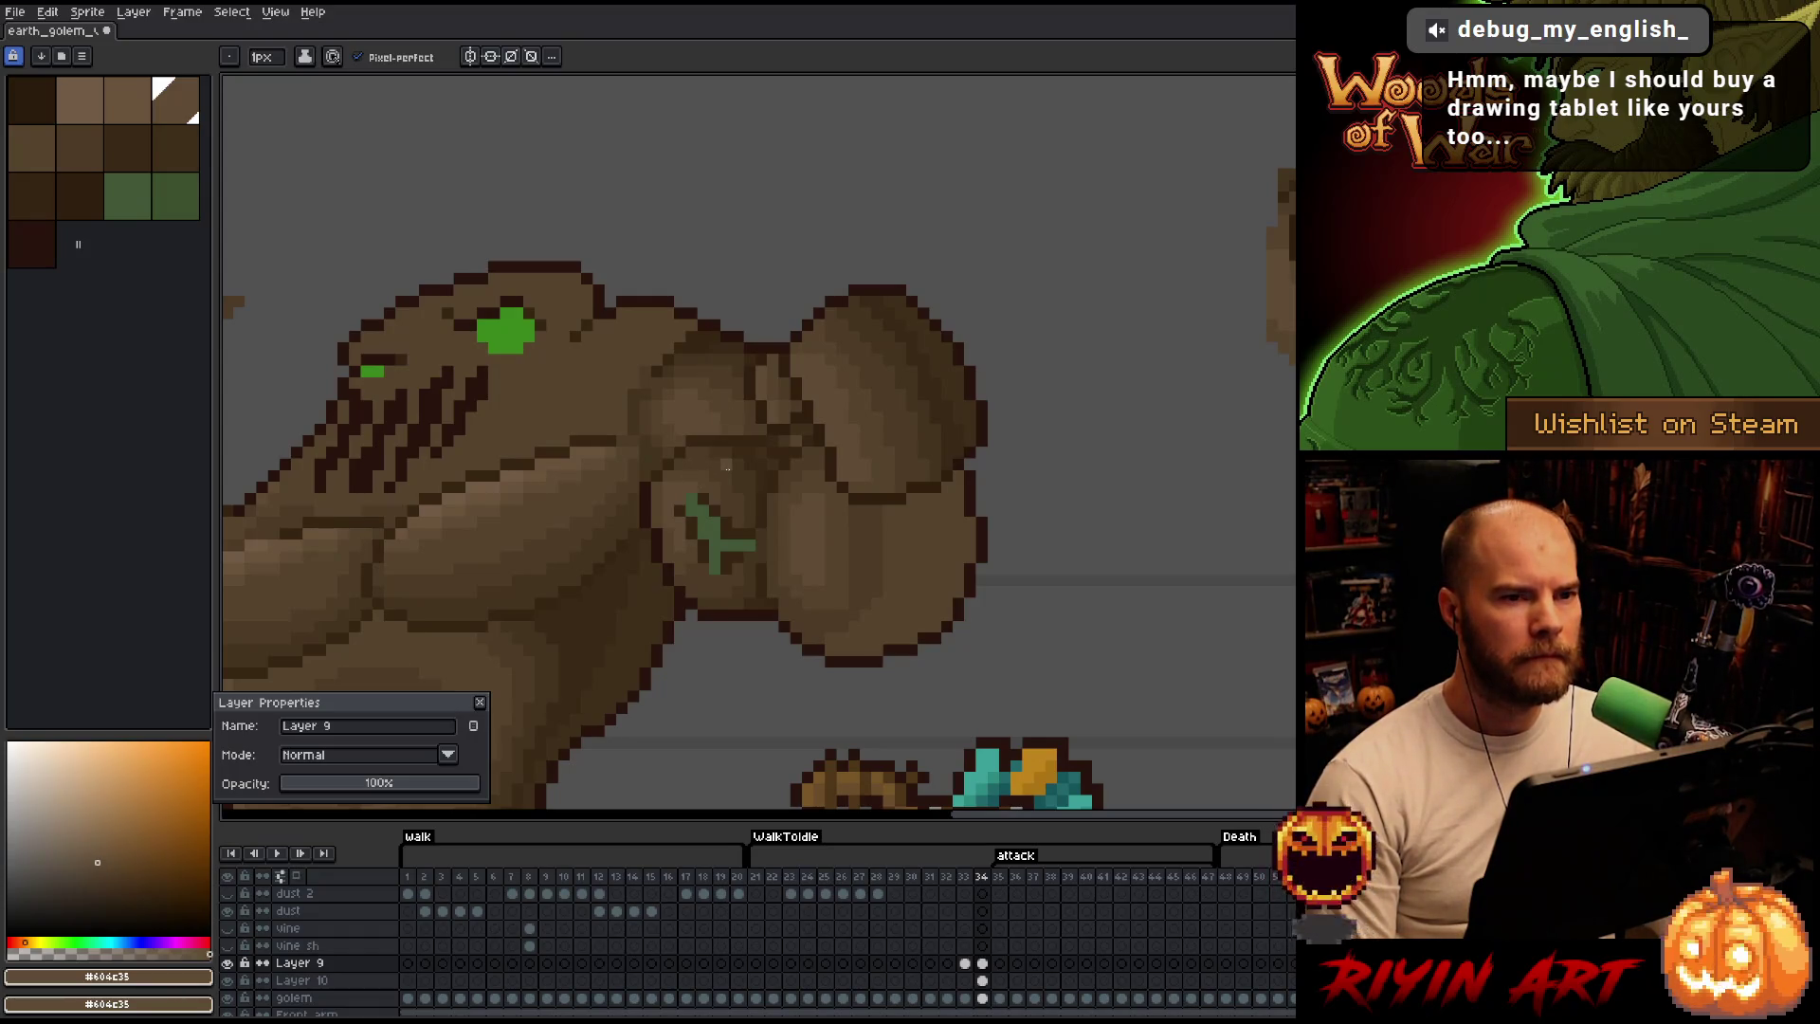
pyautogui.scroll(-1, 831, 555)
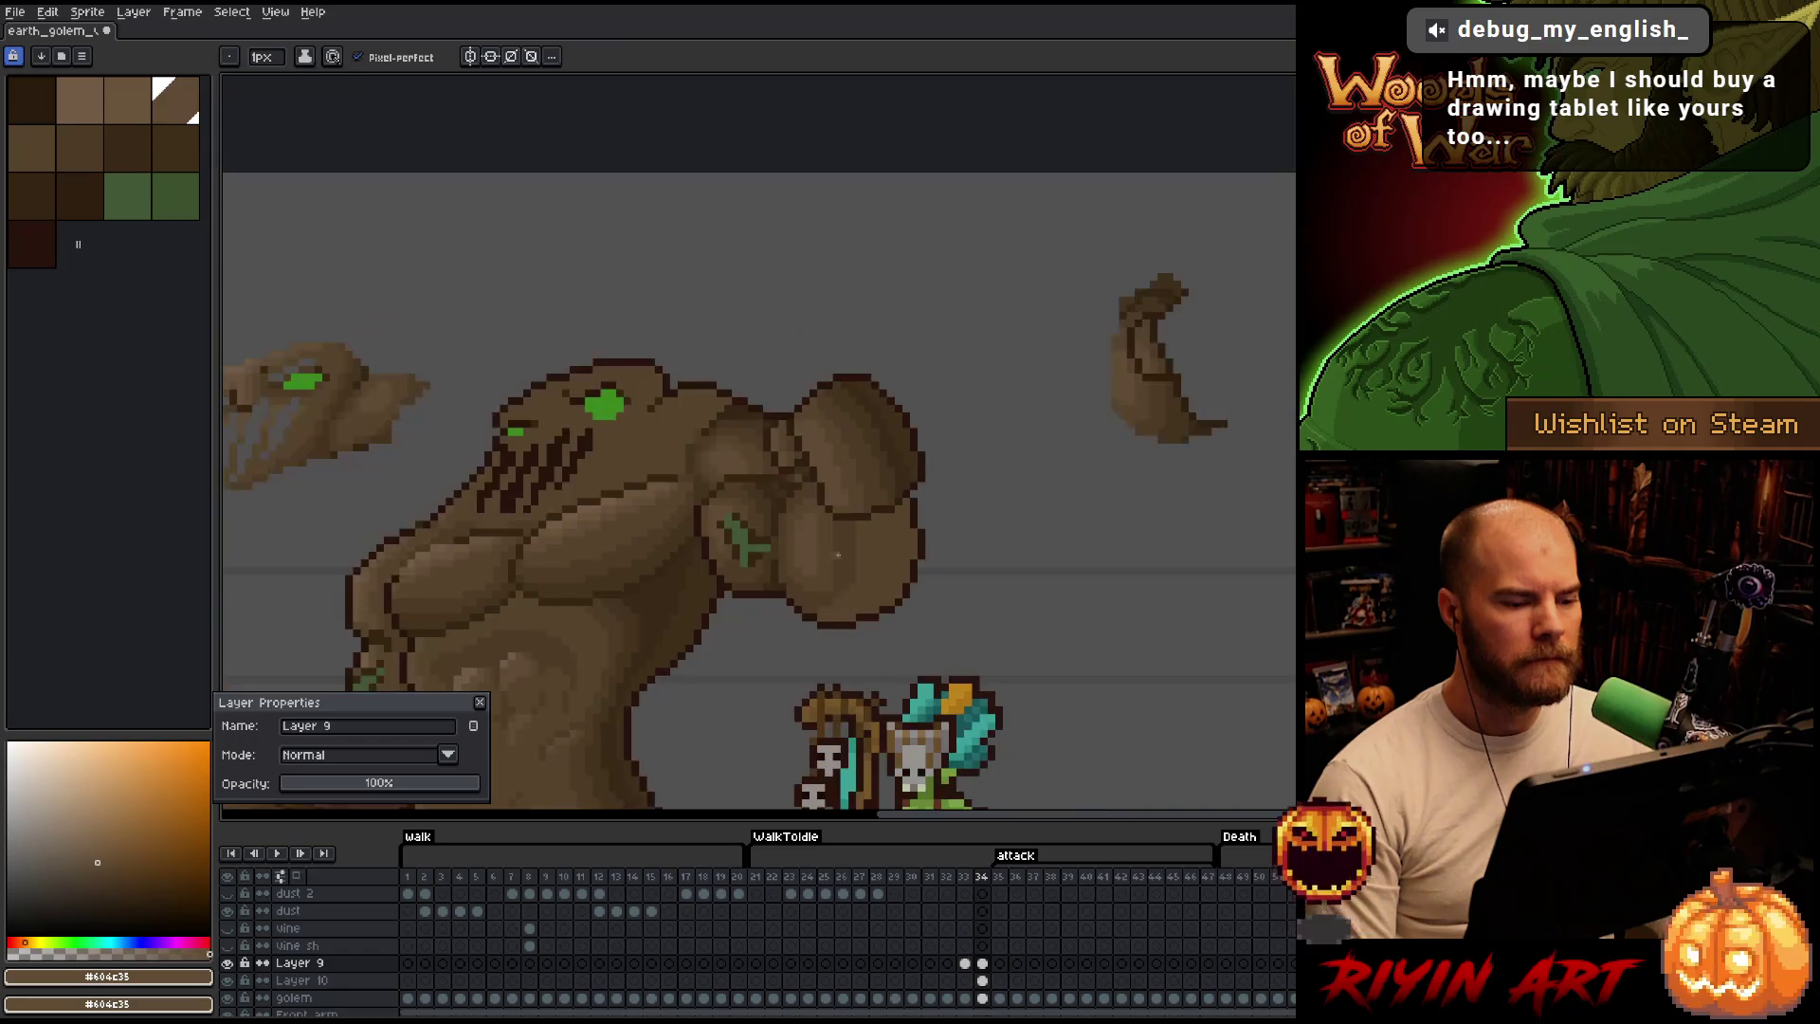
pyautogui.scroll(1, 831, 556)
pyautogui.scroll(1, 880, 555)
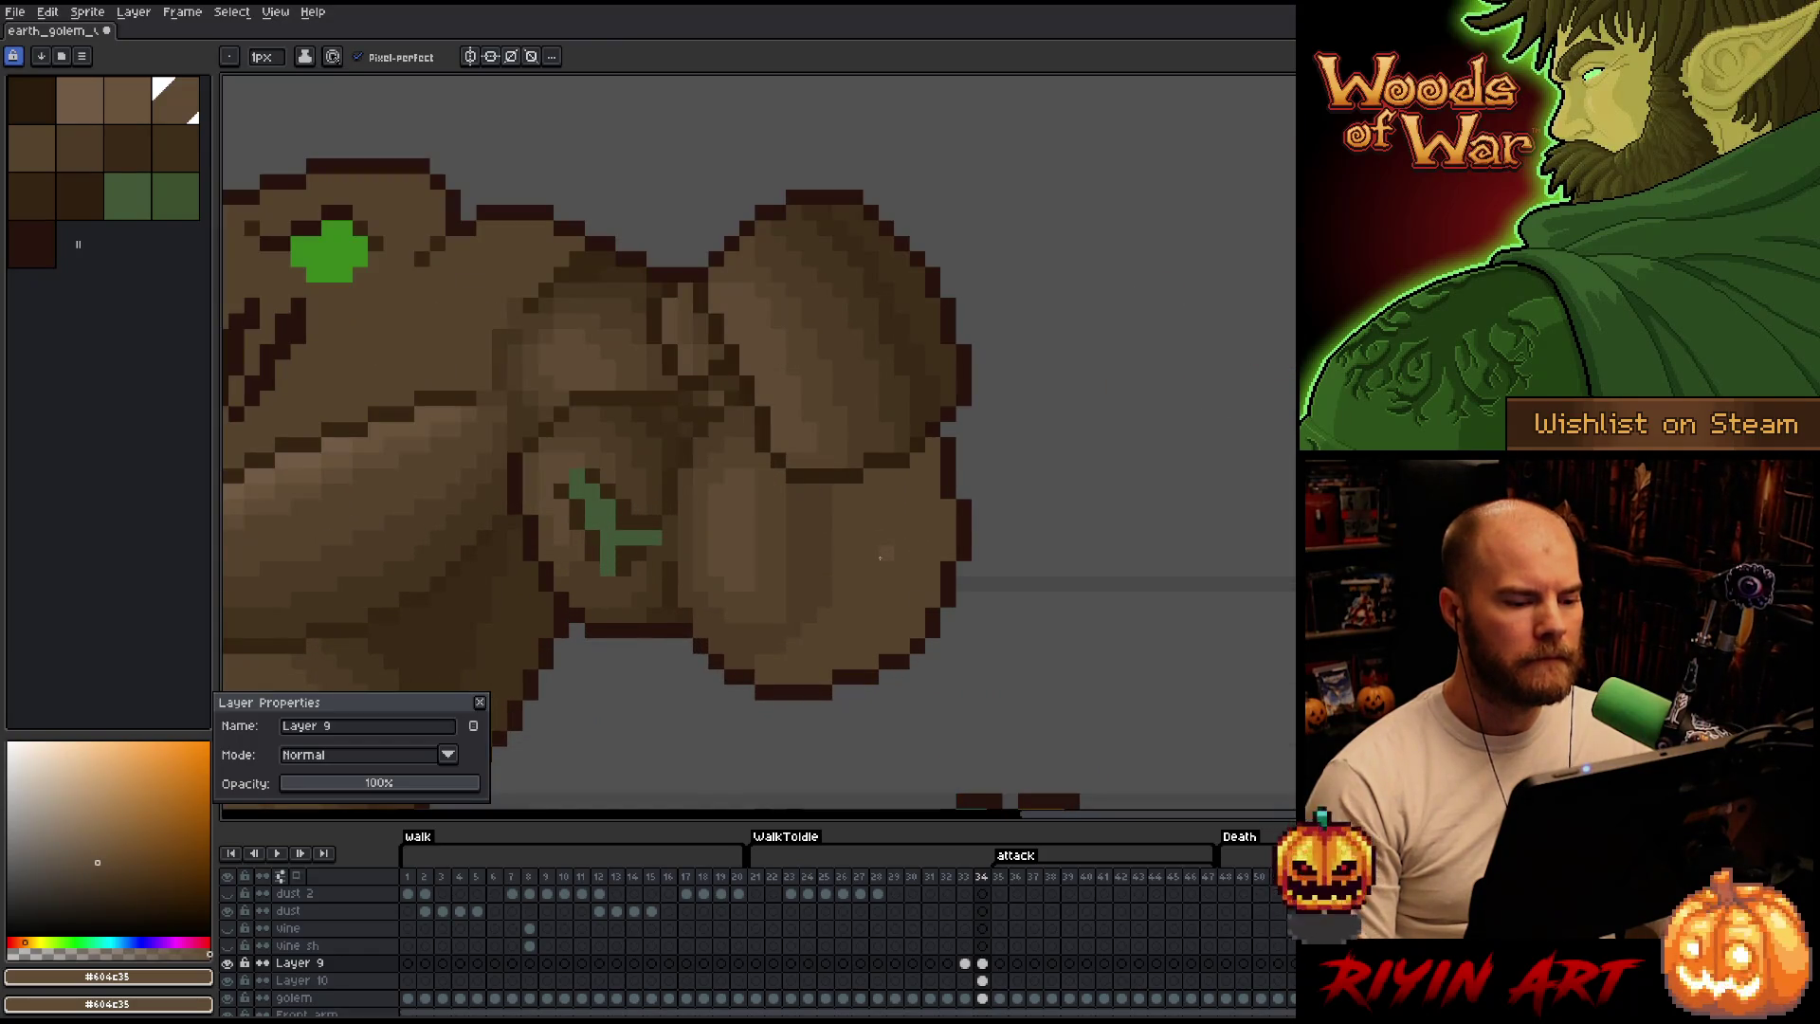
pyautogui.scroll(-1, 879, 557)
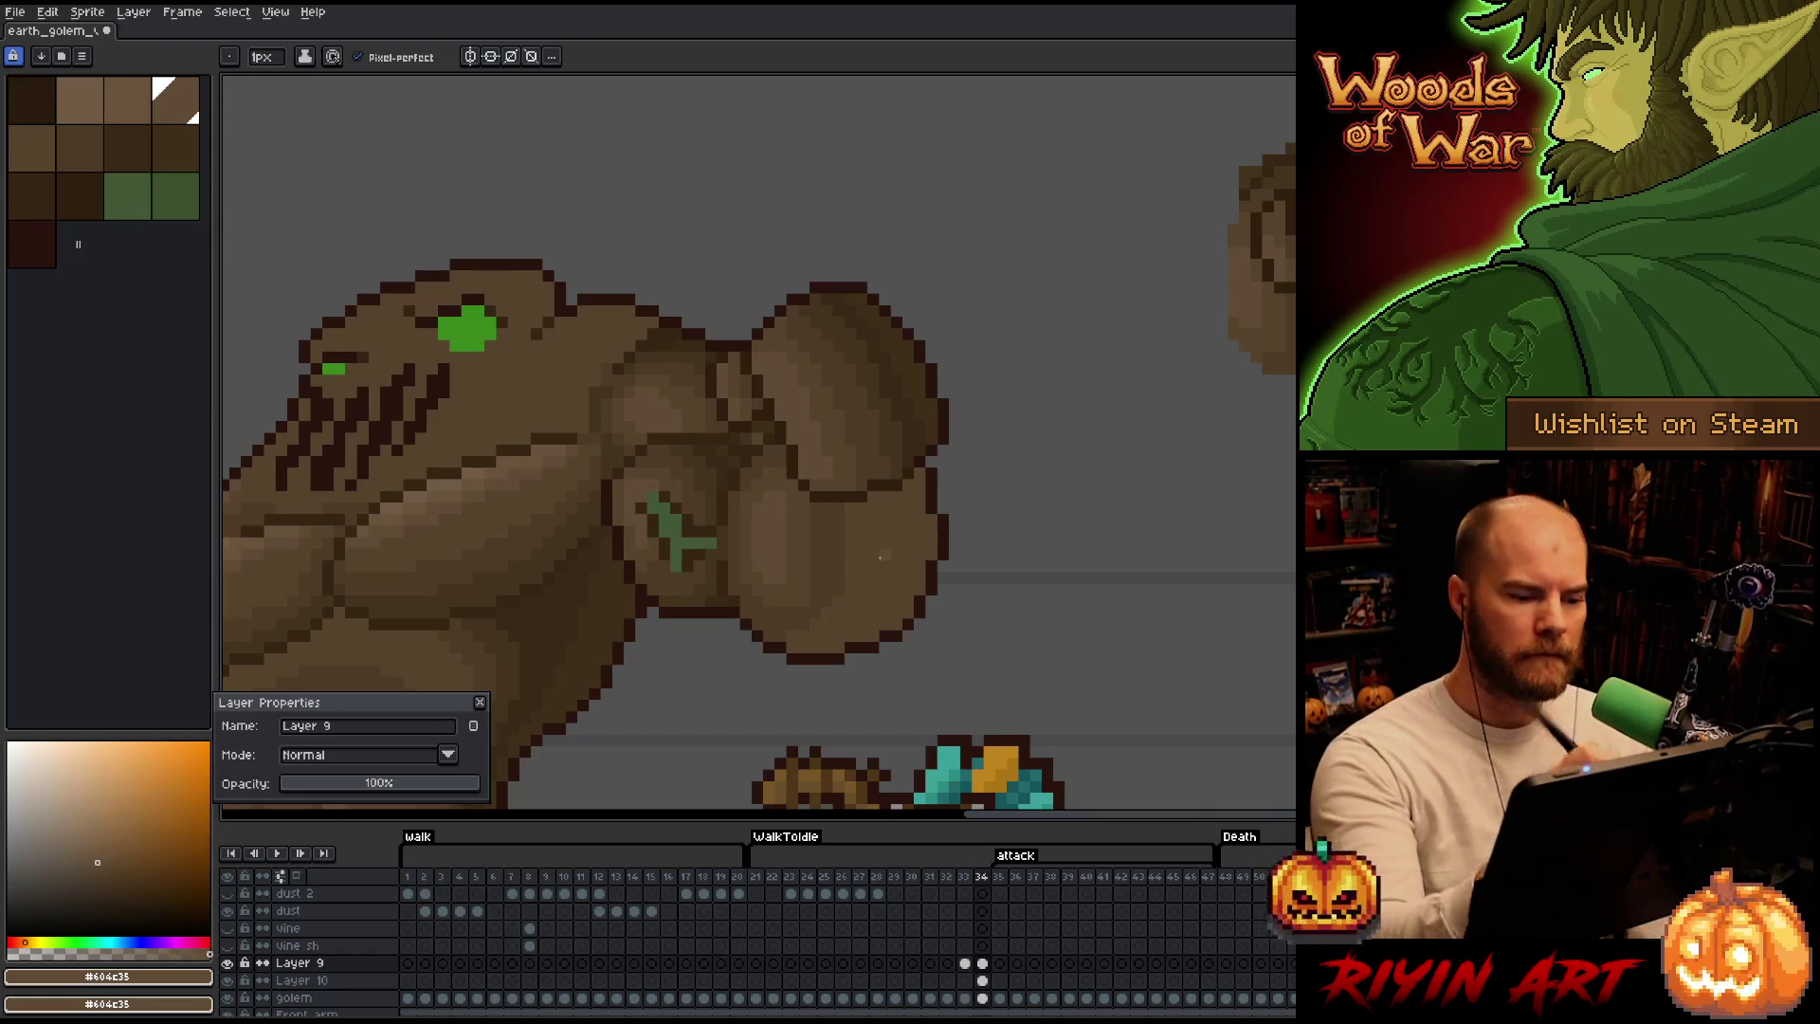
# Sample browns from the fist, settle on dark #44331f and paint a vertical dark strip on it.
pyautogui.keyDown('alt'); pyautogui.click(829, 587); pyautogui.keyUp('alt')
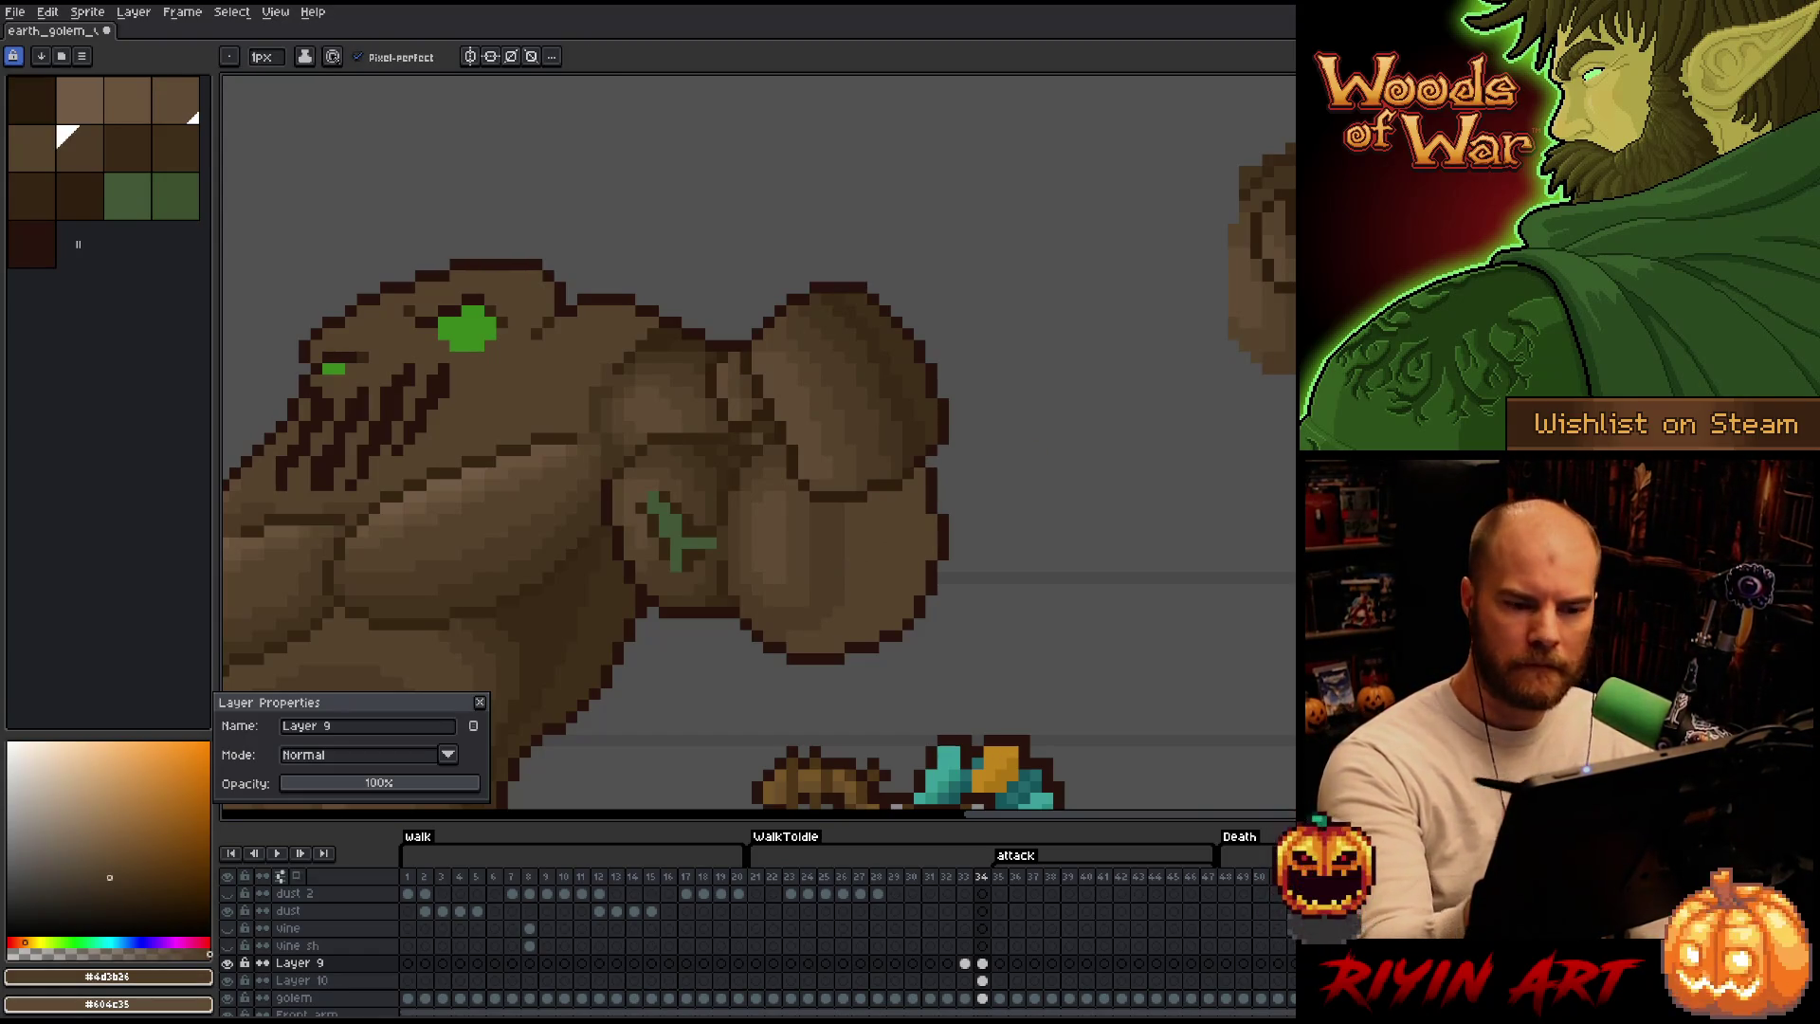
pyautogui.keyDown('alt'); pyautogui.click(839, 623); pyautogui.keyUp('alt')
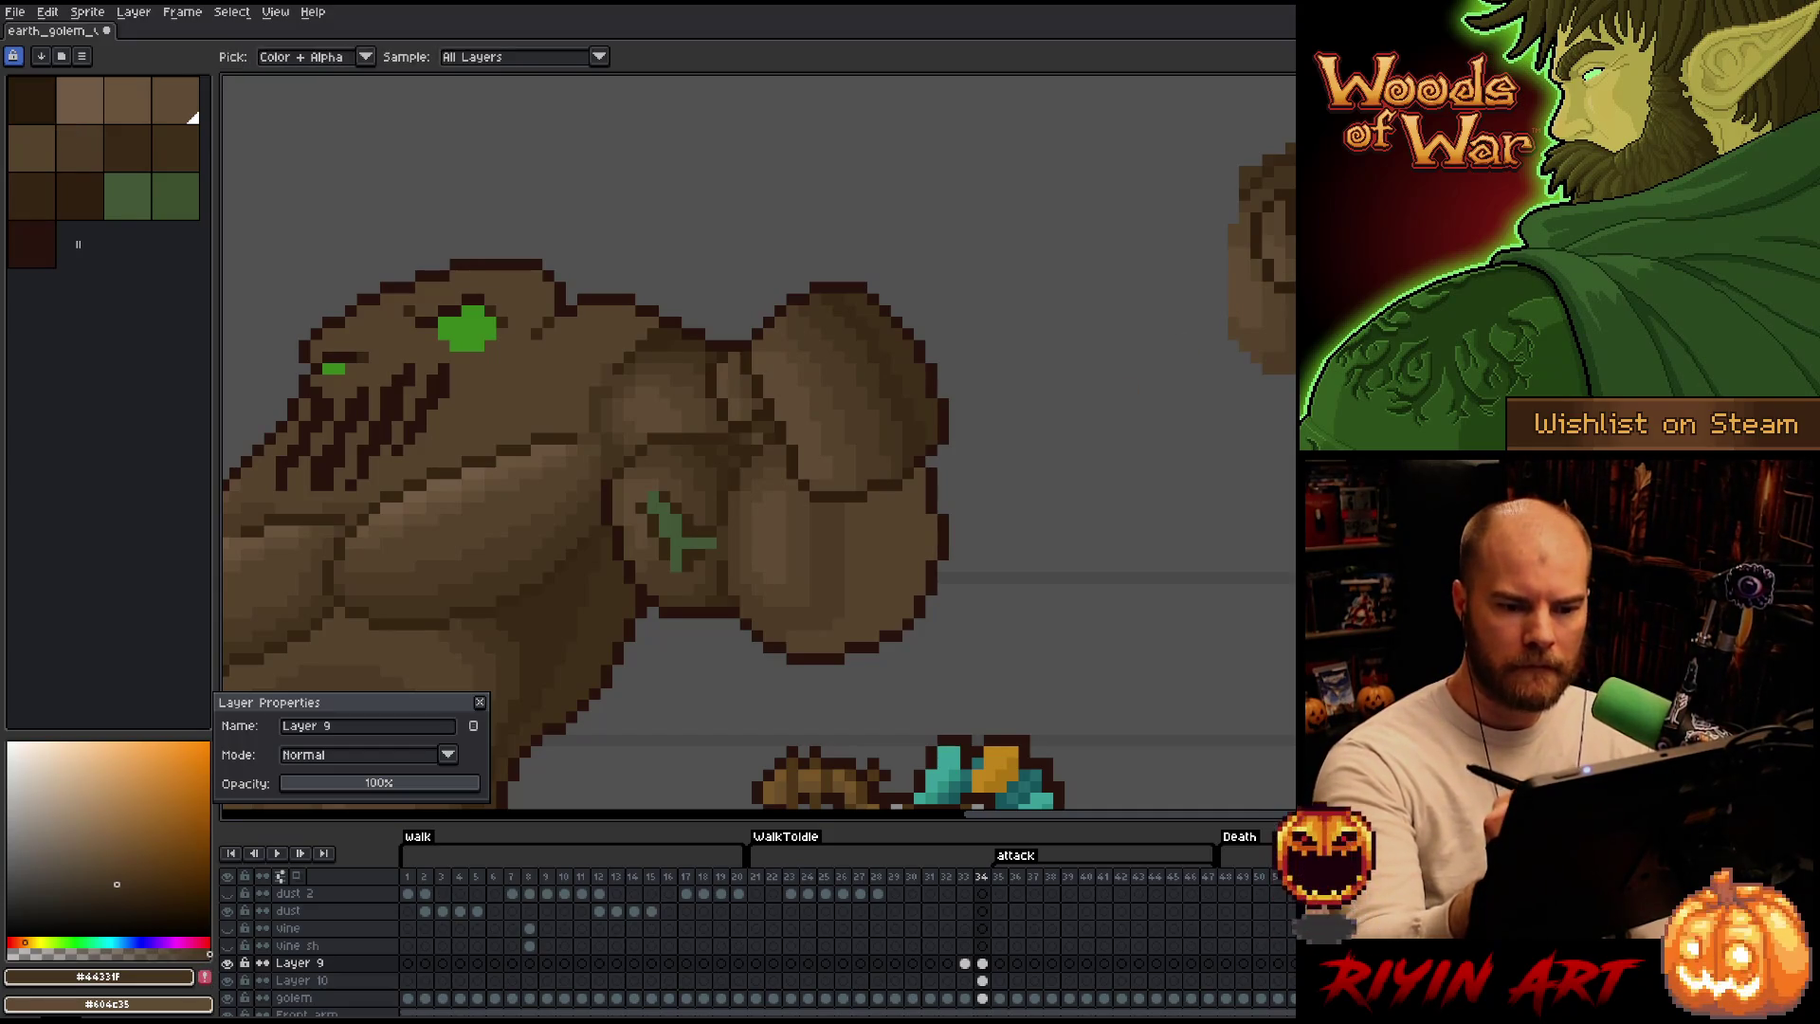
pyautogui.keyDown('alt'); pyautogui.click(815, 595); pyautogui.keyUp('alt')
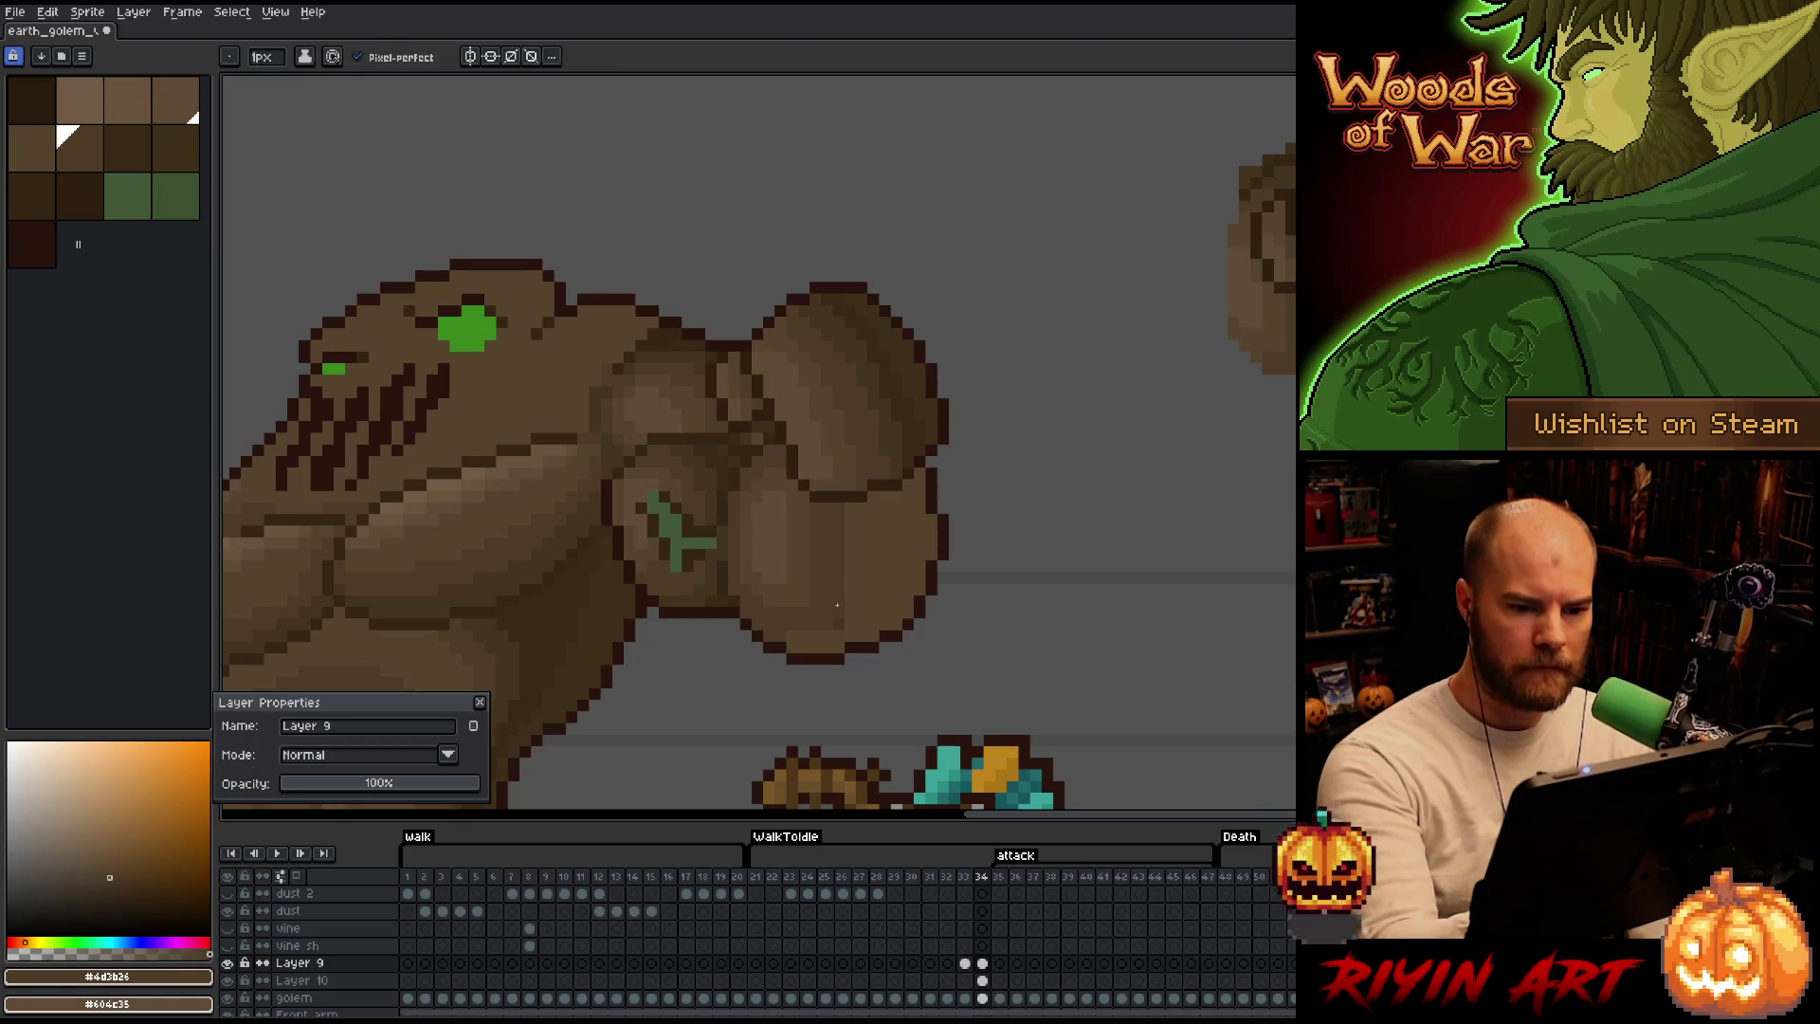
pyautogui.press('alt')
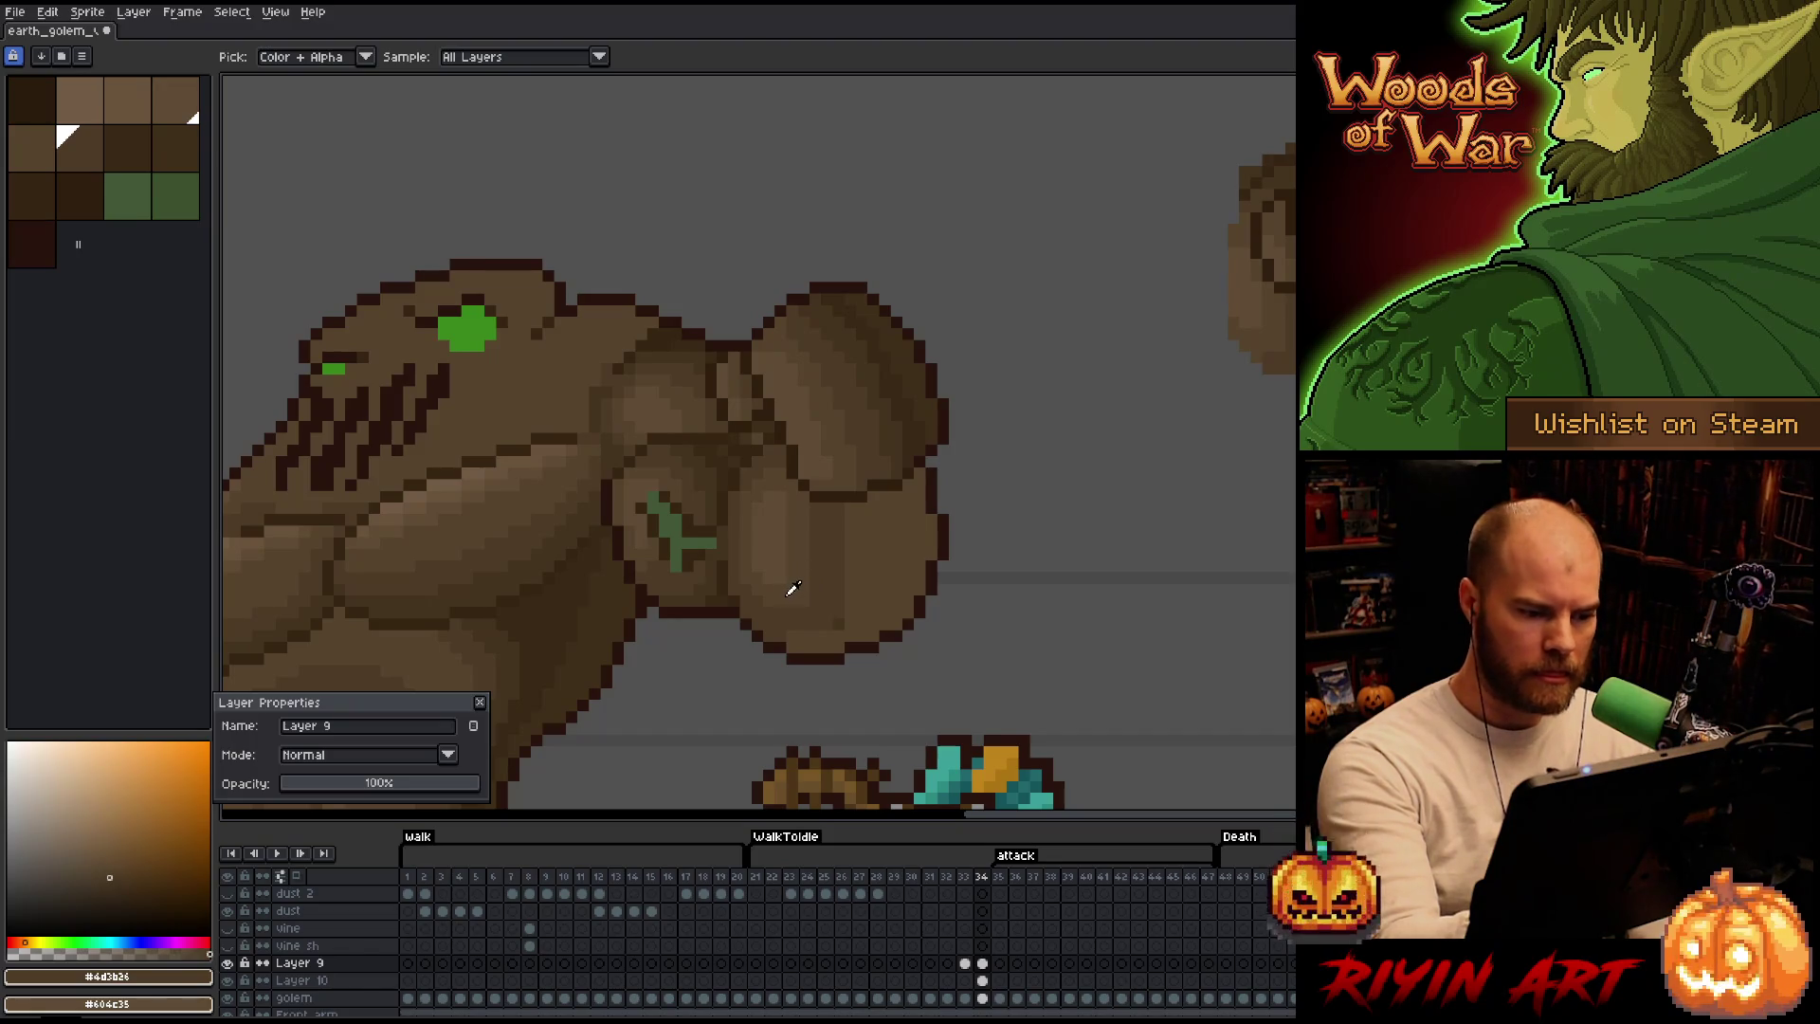
pyautogui.keyDown('alt'); pyautogui.click(768, 608); pyautogui.keyUp('alt')
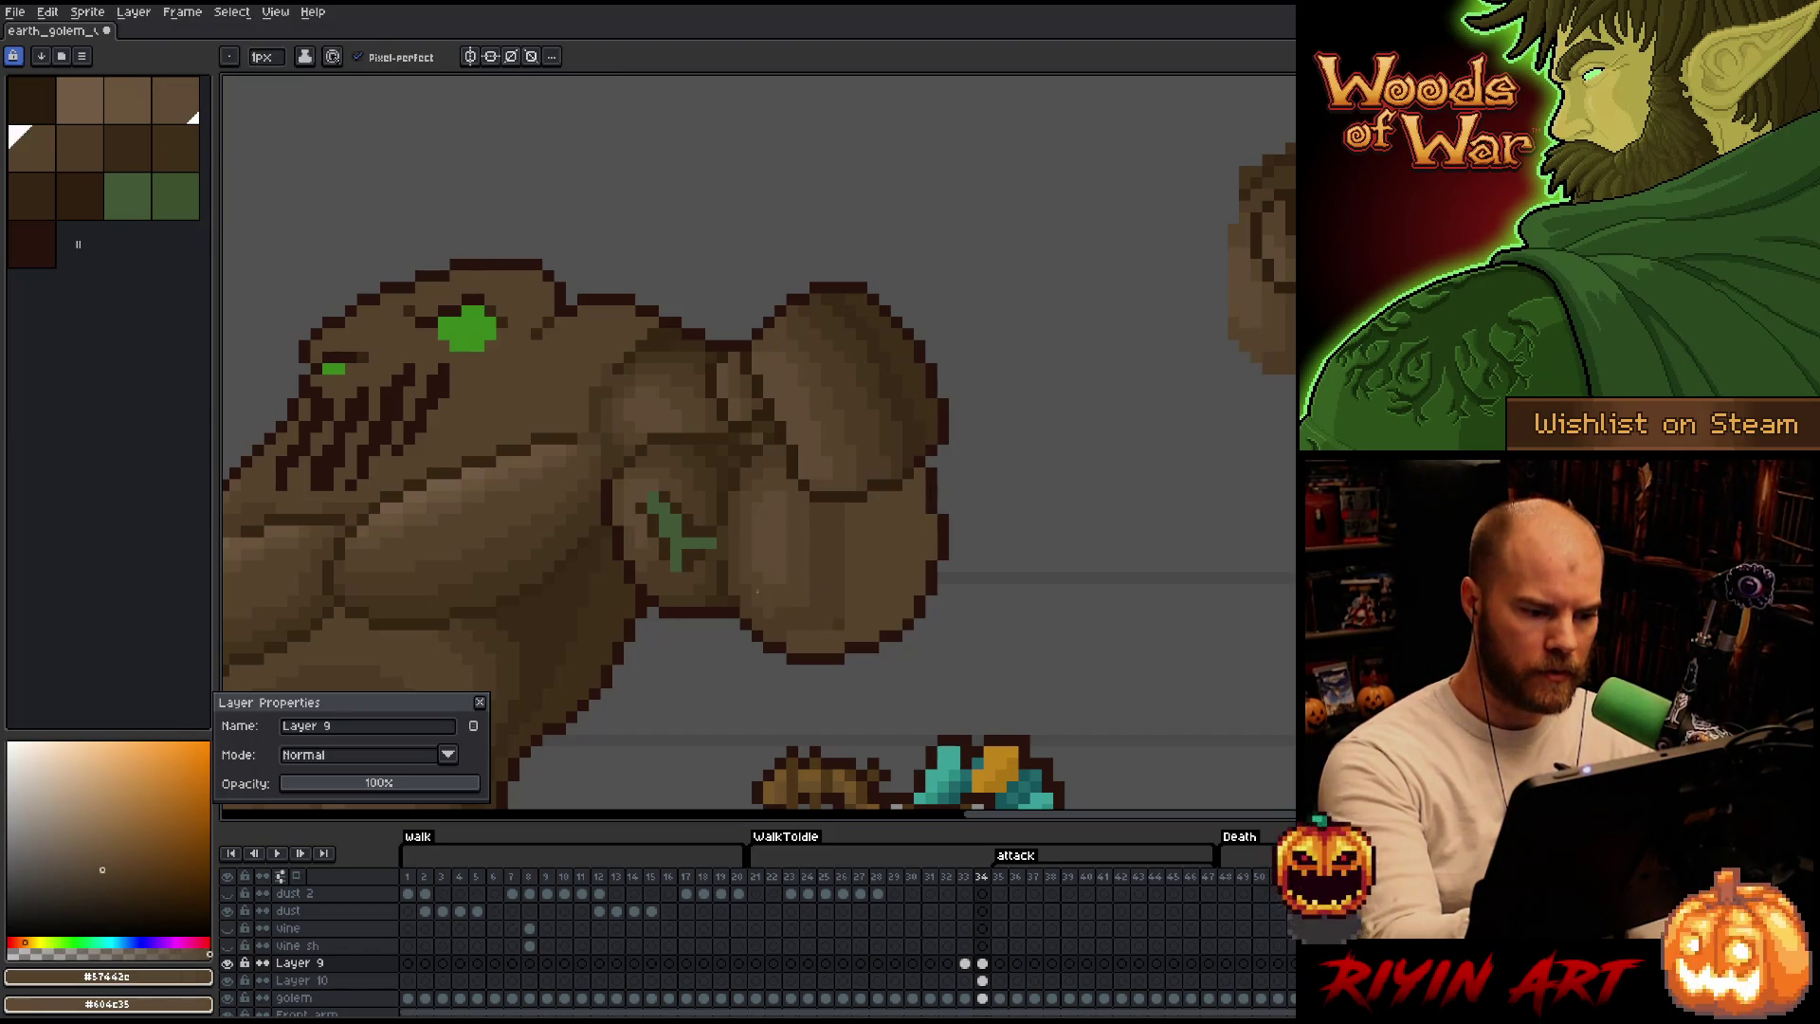
pyautogui.keyDown('alt'); pyautogui.click(840, 615); pyautogui.keyUp('alt')
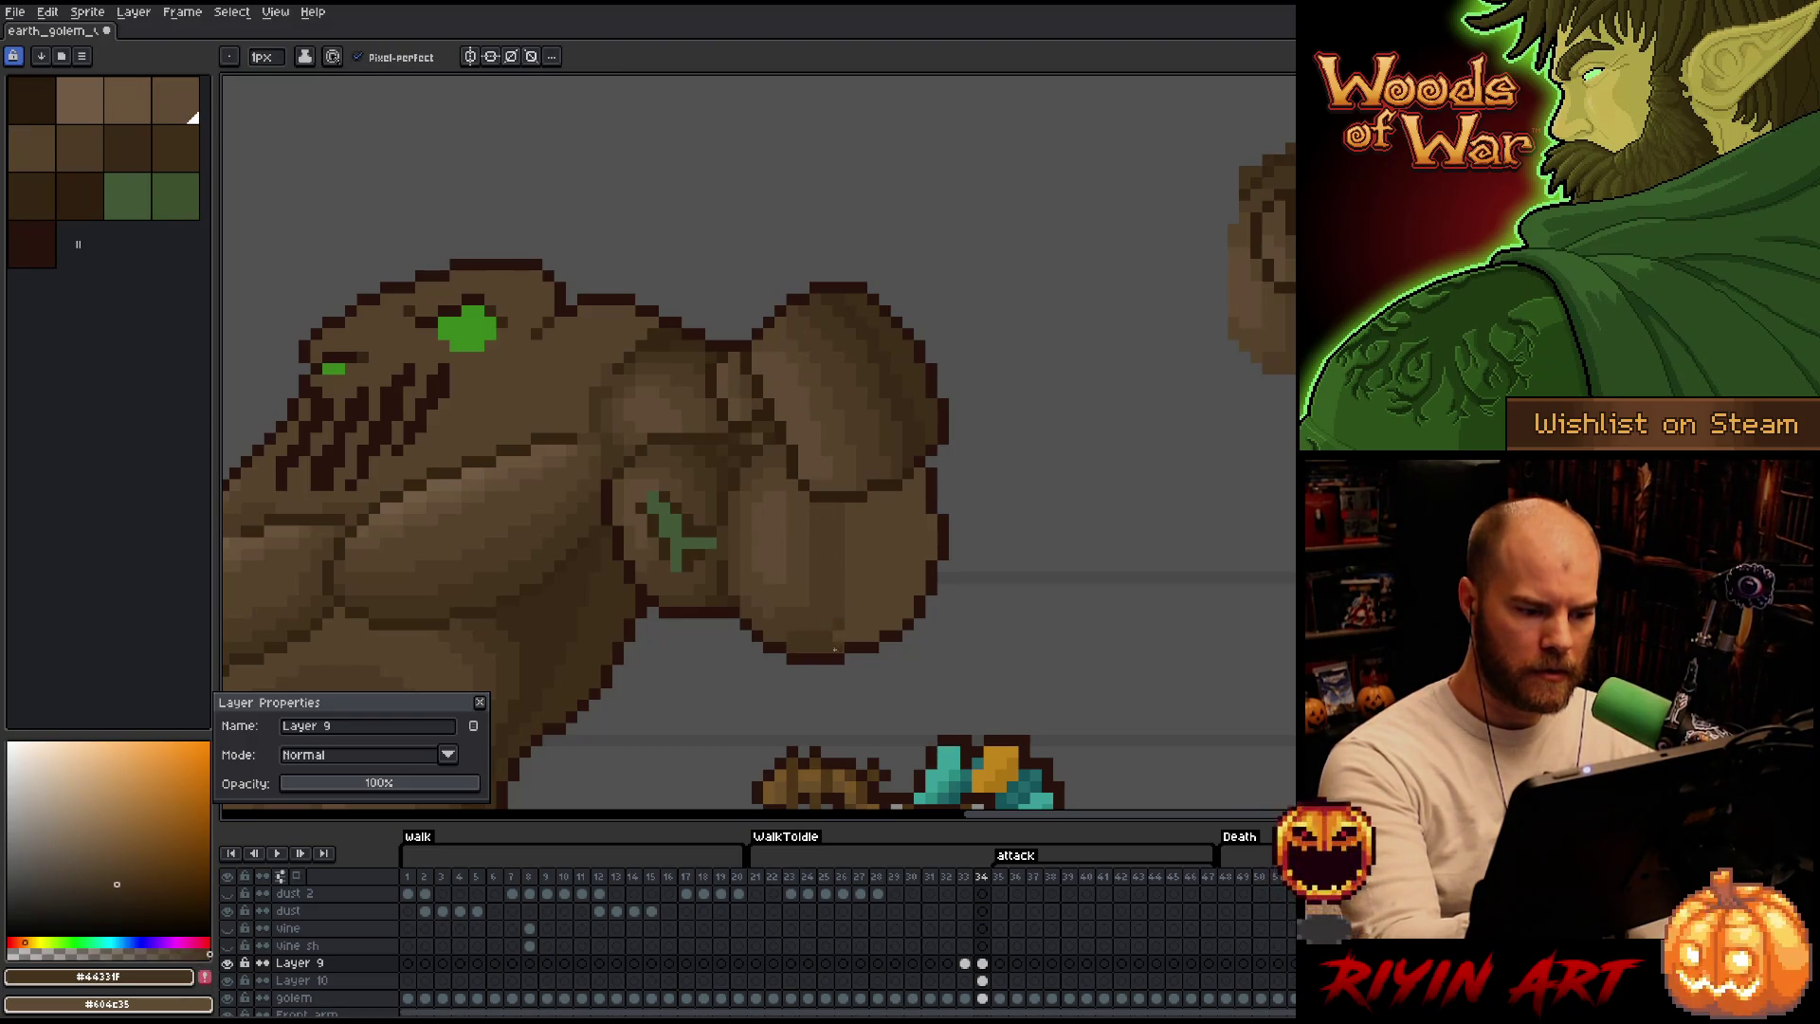
pyautogui.moveTo(850, 517); pyautogui.dragTo(846, 636)
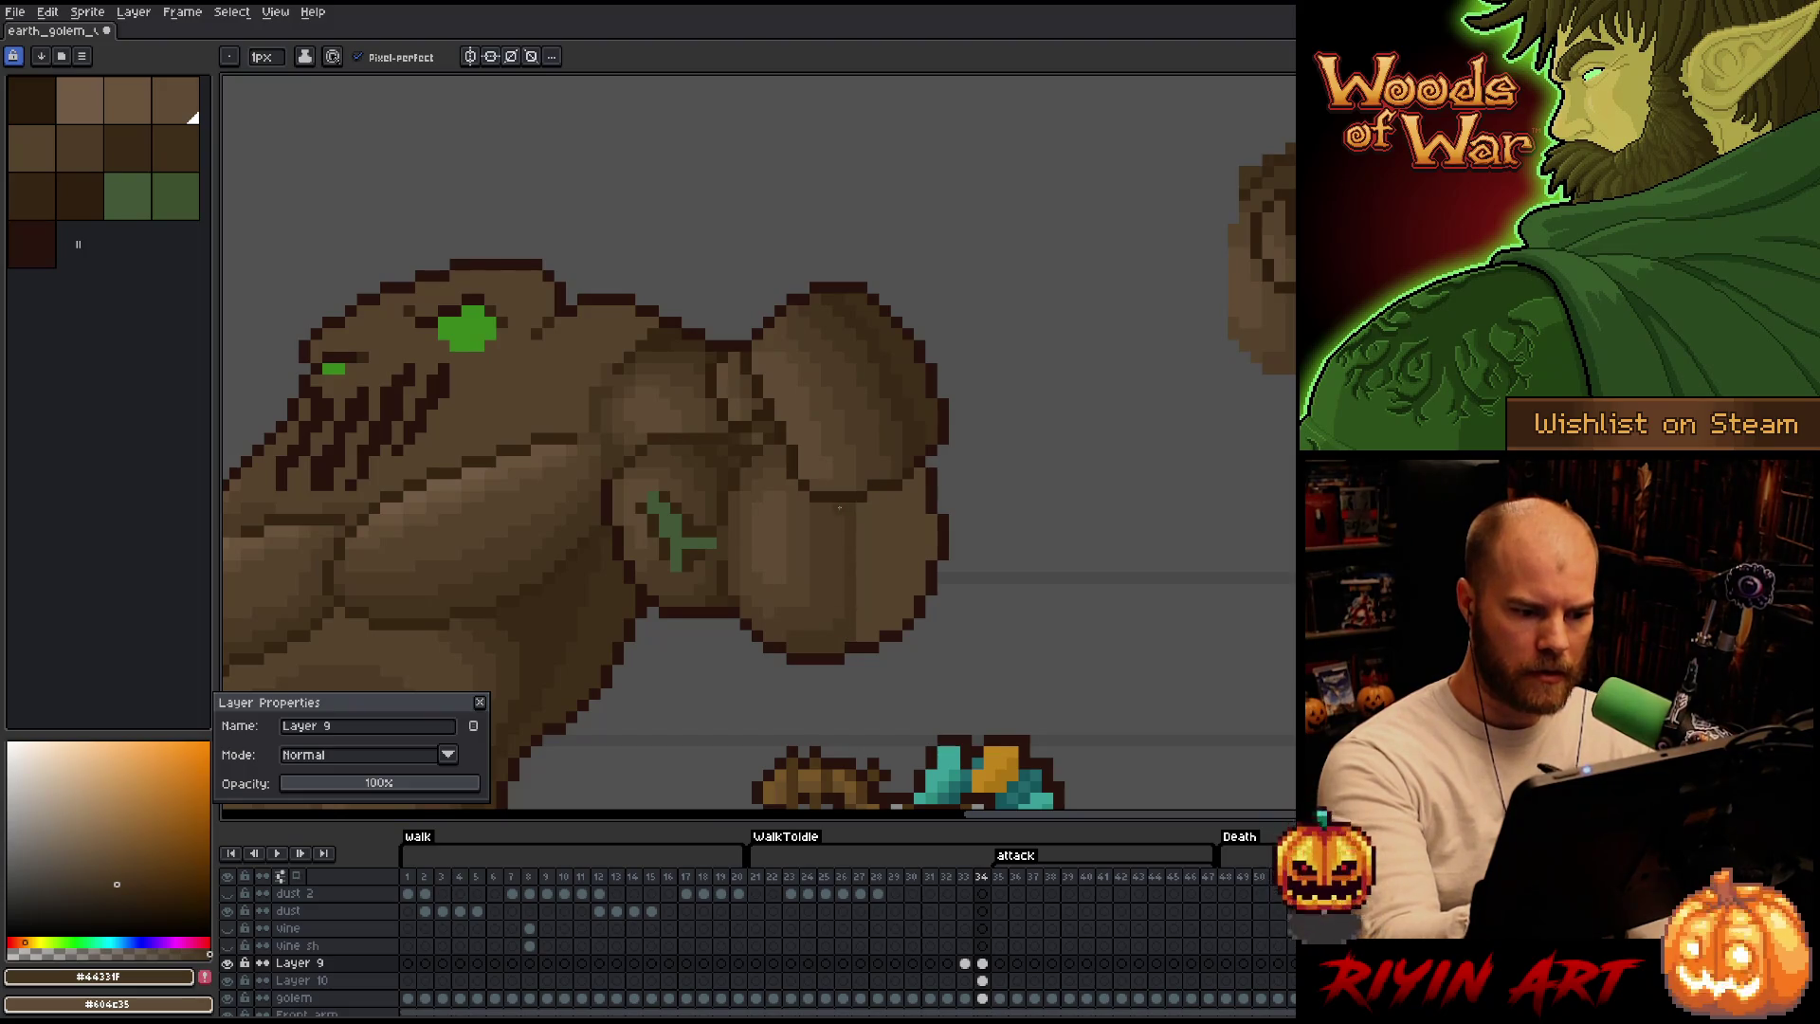
# Cycle through #4d3b26, #57442c and darker browns, then shade the fist's right side darker.
pyautogui.keyDown('alt'); pyautogui.click(809, 498); pyautogui.keyUp('alt')
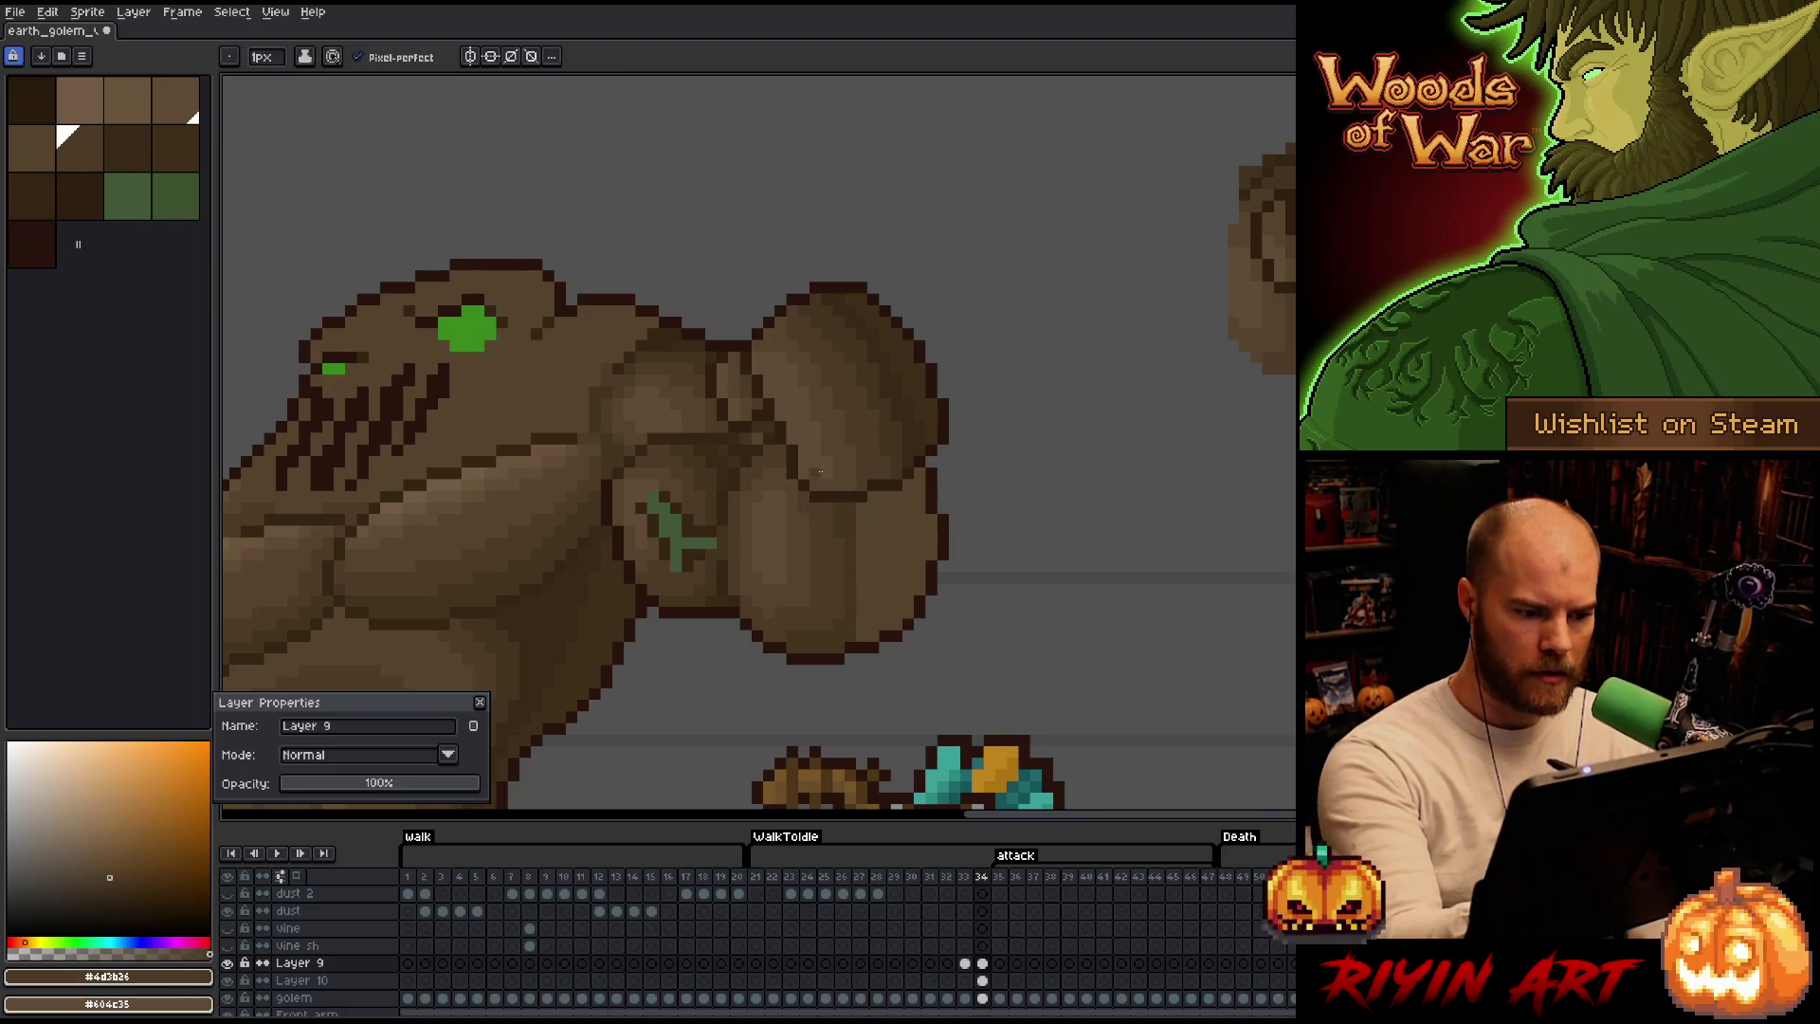
pyautogui.keyDown('alt'); pyautogui.click(788, 503); pyautogui.keyUp('alt')
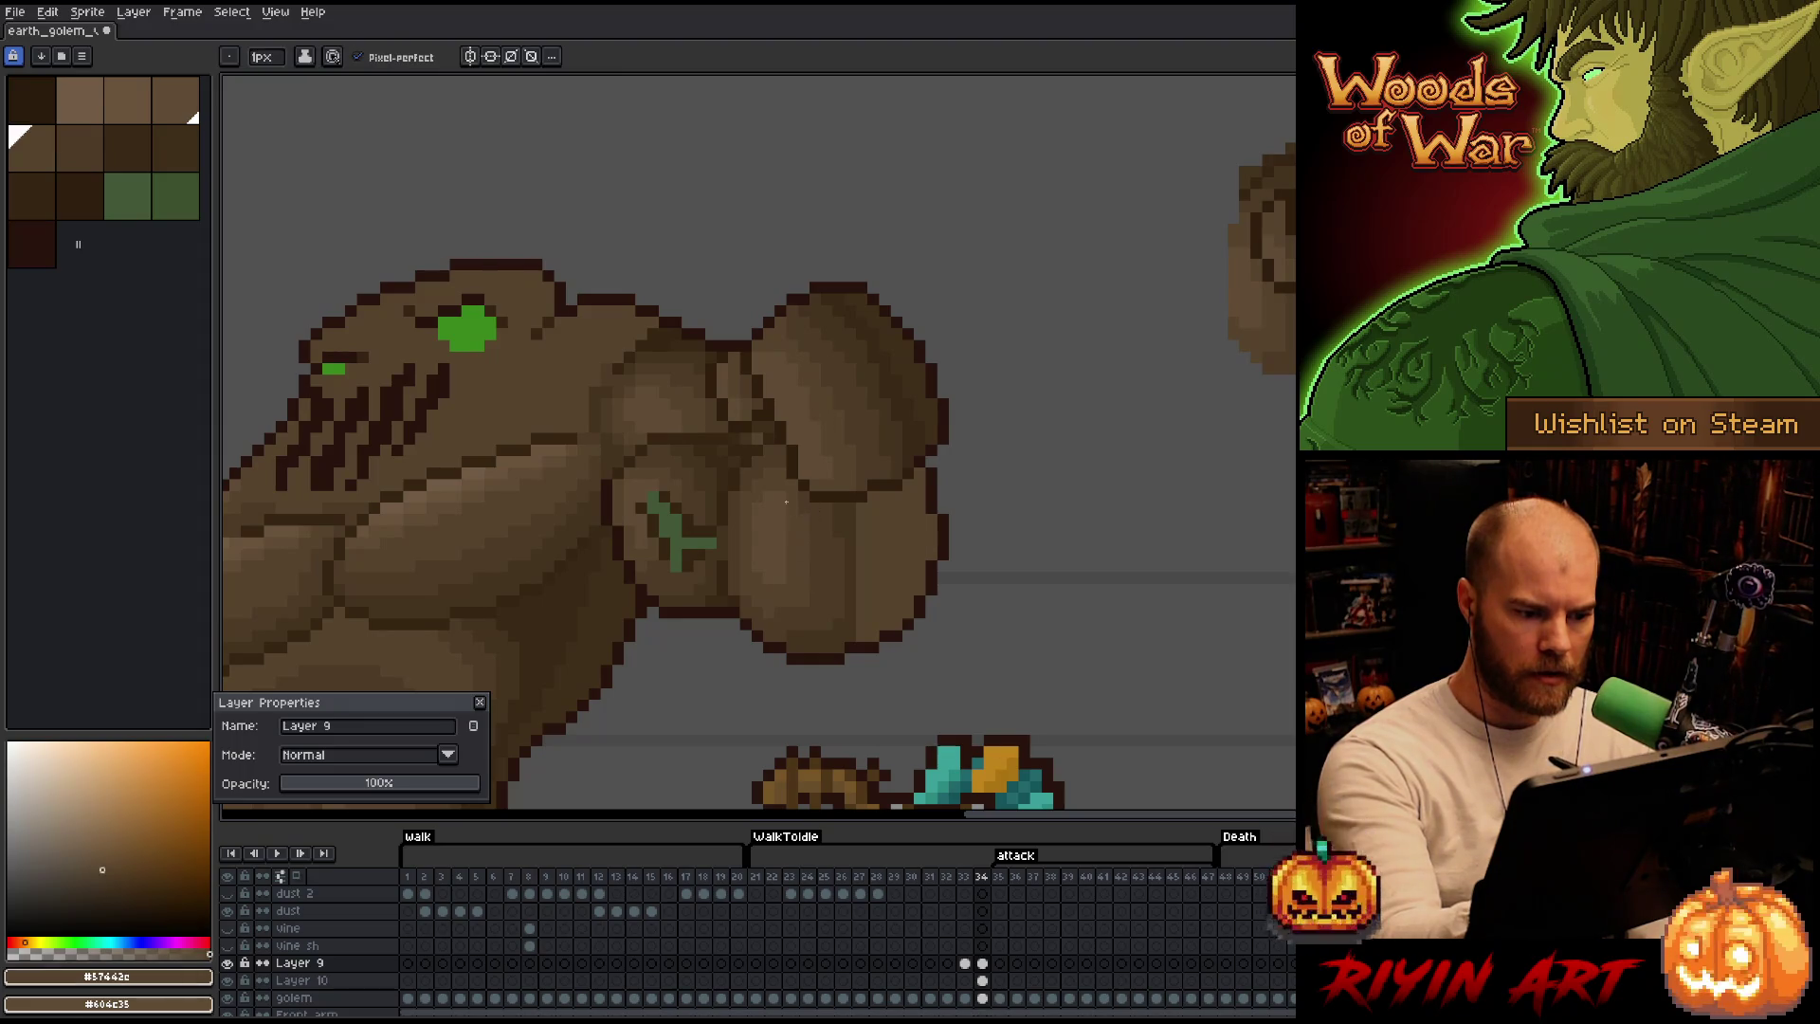
pyautogui.keyDown('alt'); pyautogui.click(862, 531); pyautogui.keyUp('alt')
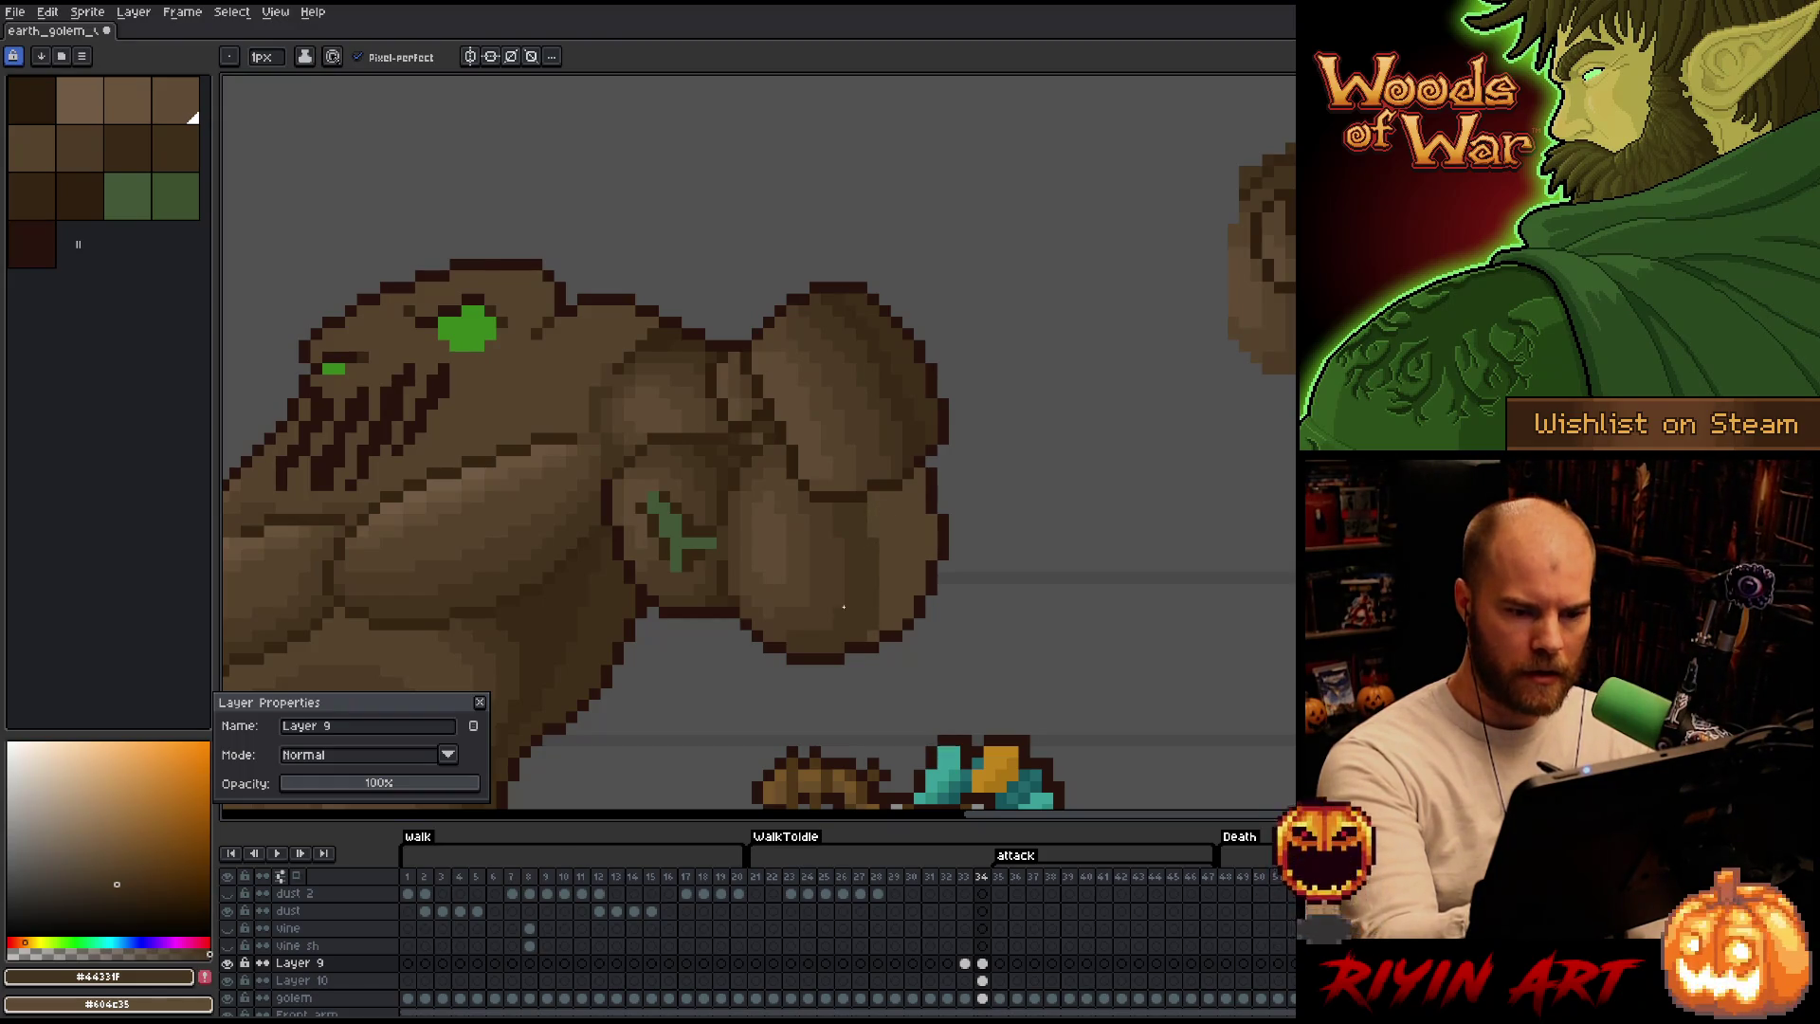
pyautogui.keyDown('alt'); pyautogui.click(908, 497); pyautogui.keyUp('alt')
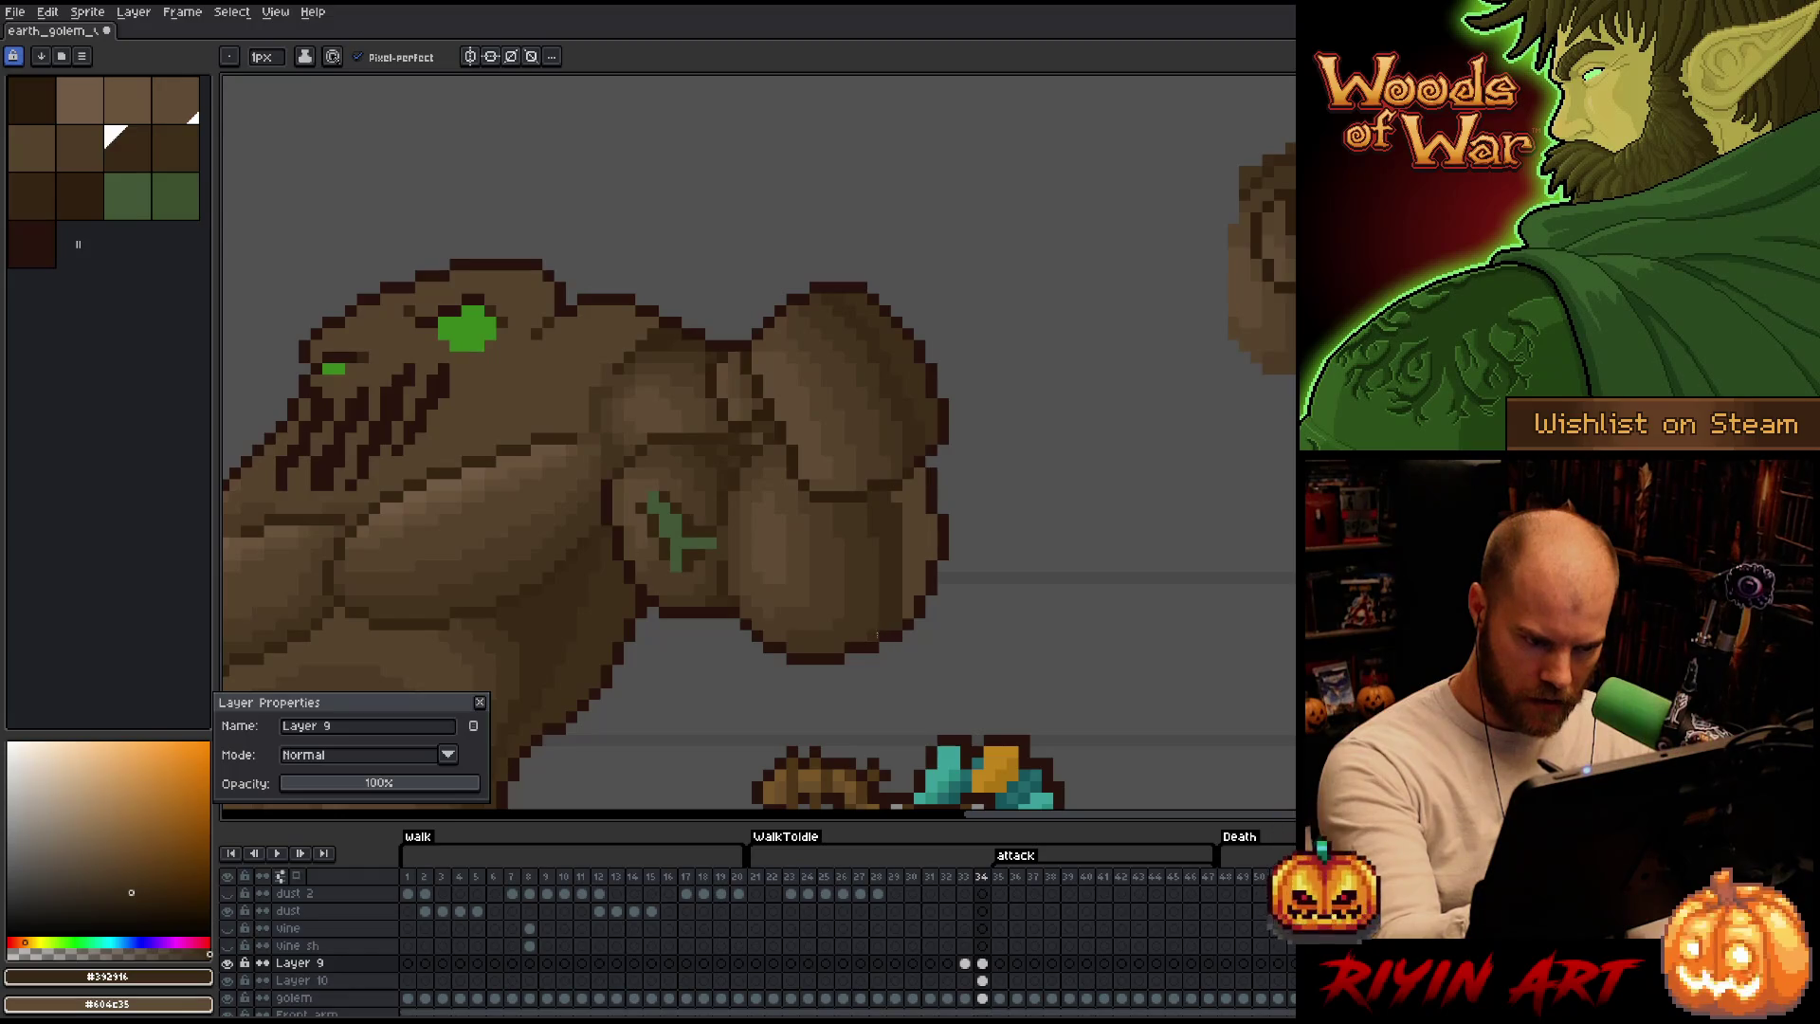
pyautogui.press('alt')
pyautogui.click(929, 385)
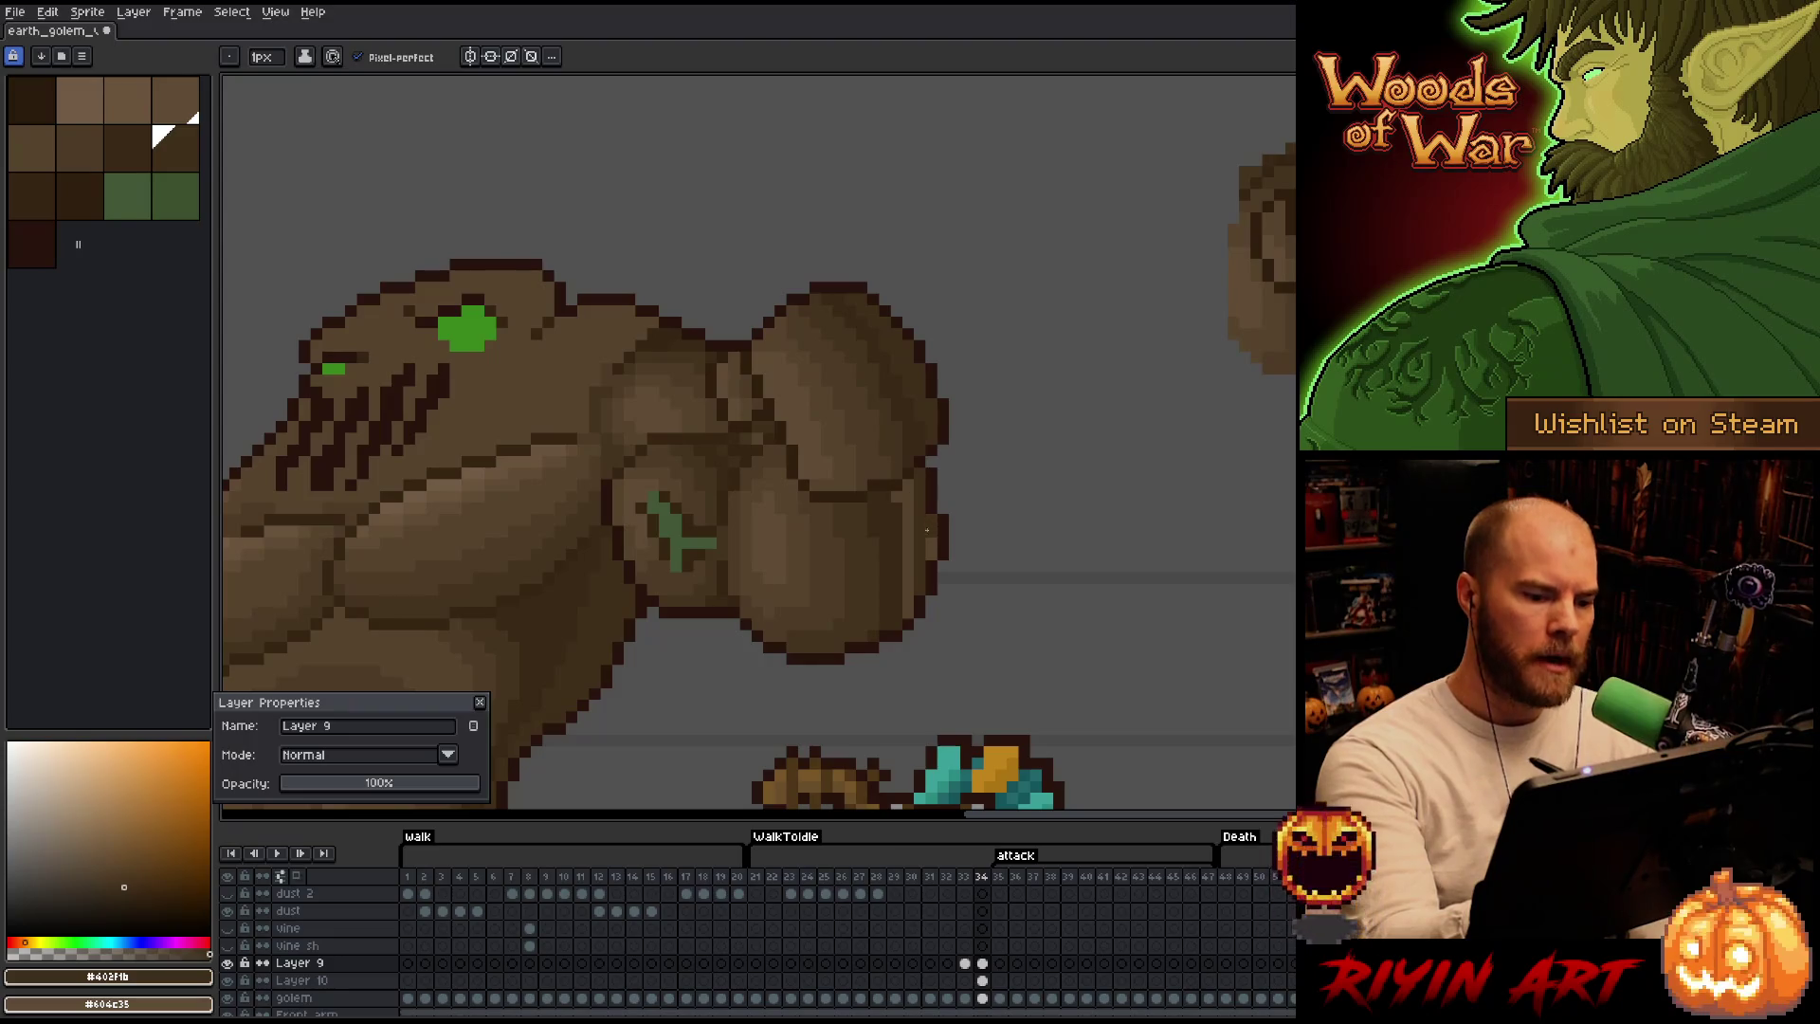
pyautogui.moveTo(909, 617); pyautogui.dragTo(906, 481)
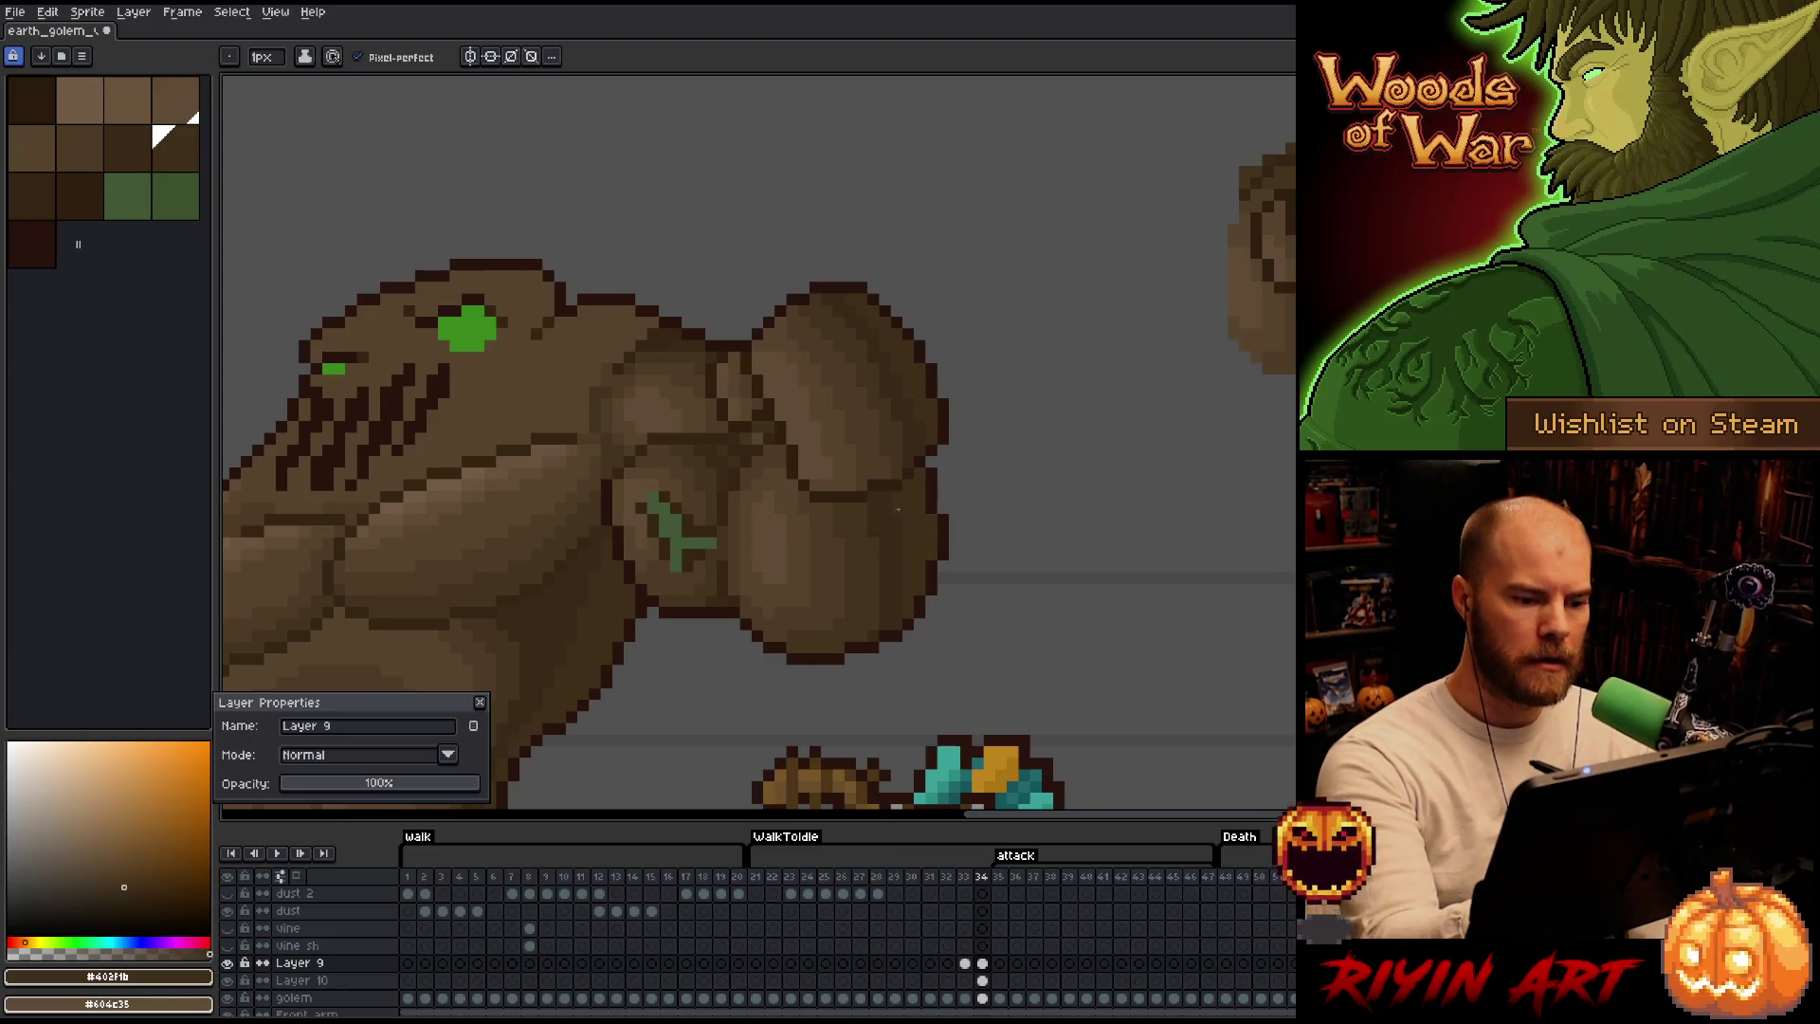
pyautogui.rightClick(1005, 639)
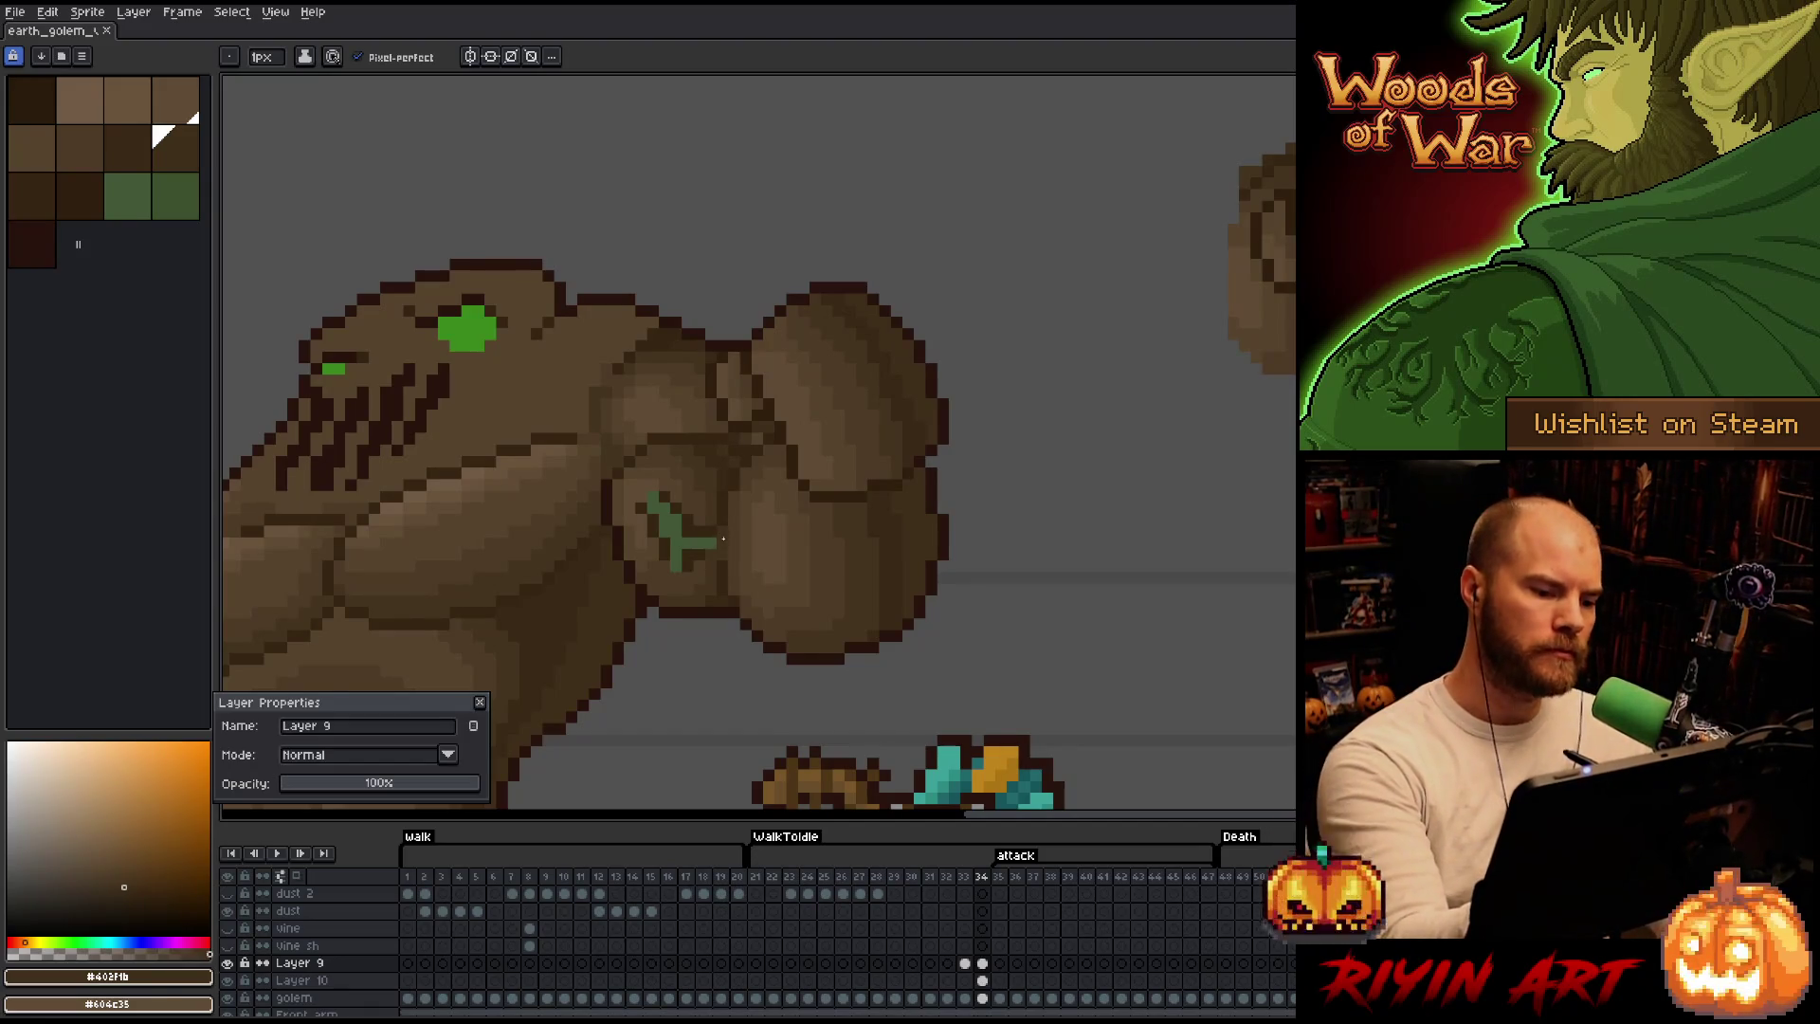
pyautogui.scroll(-3, 722, 536)
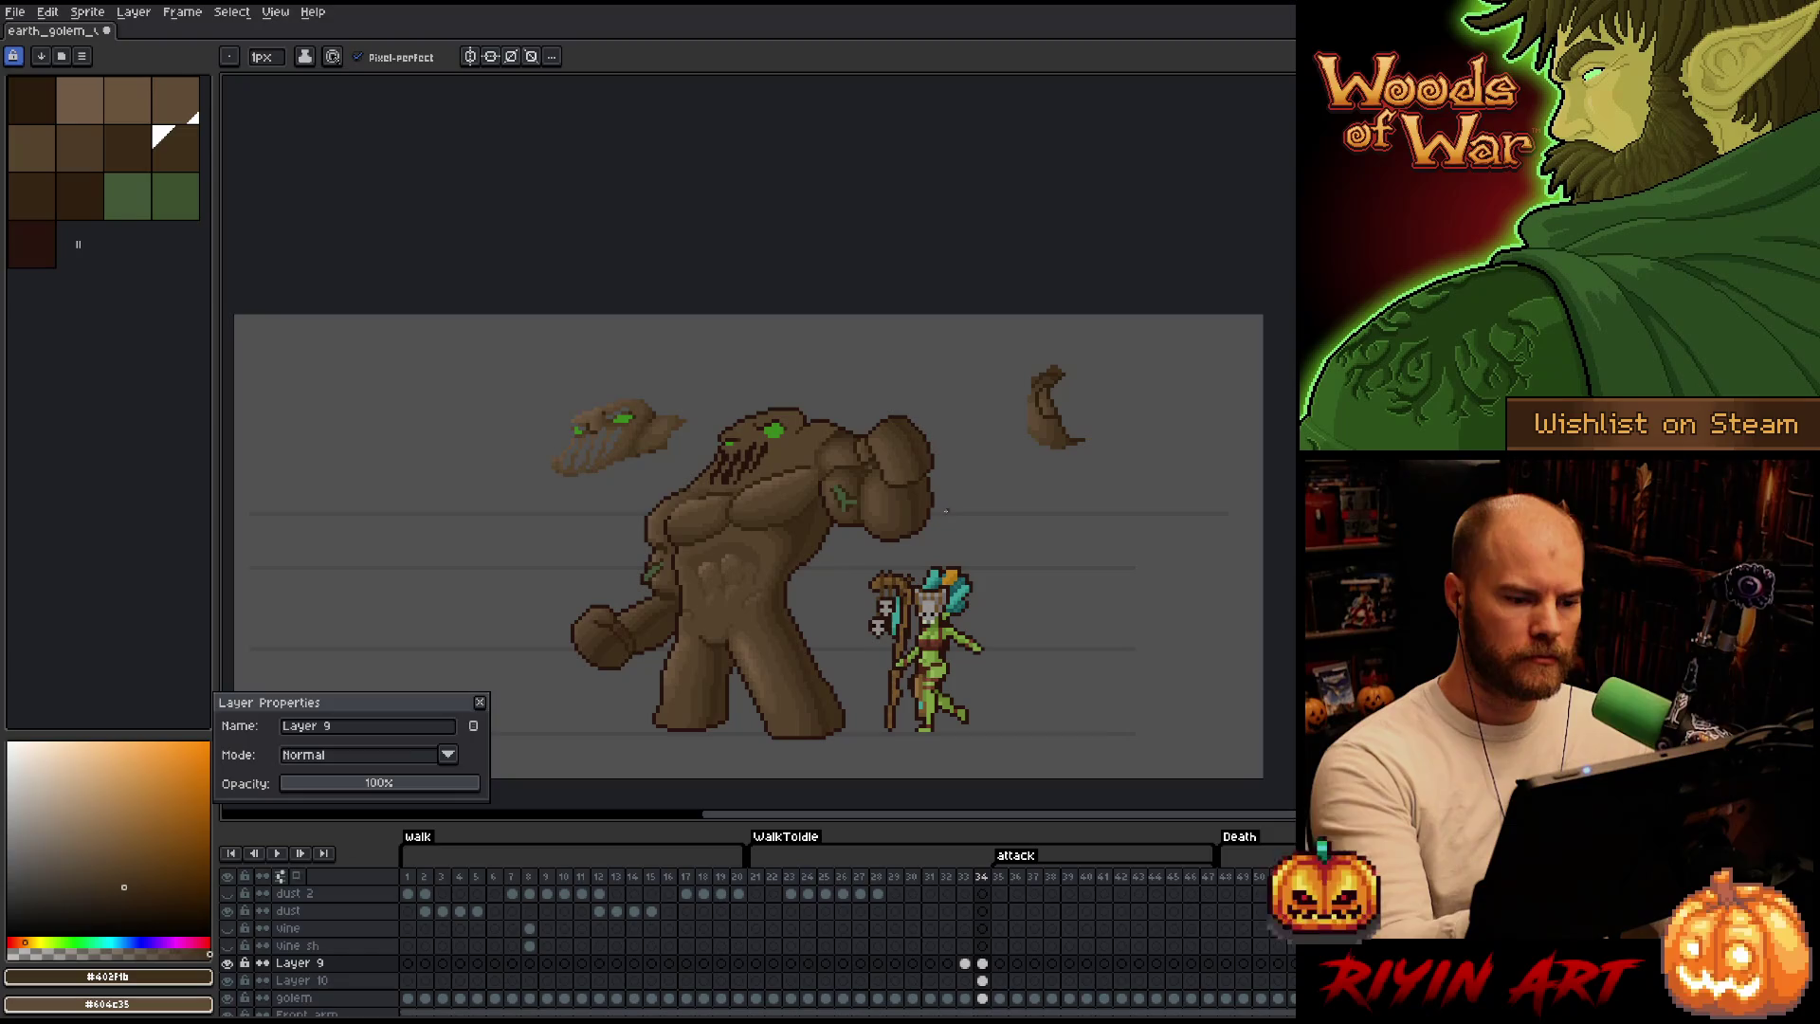
pyautogui.scroll(1, 747, 428)
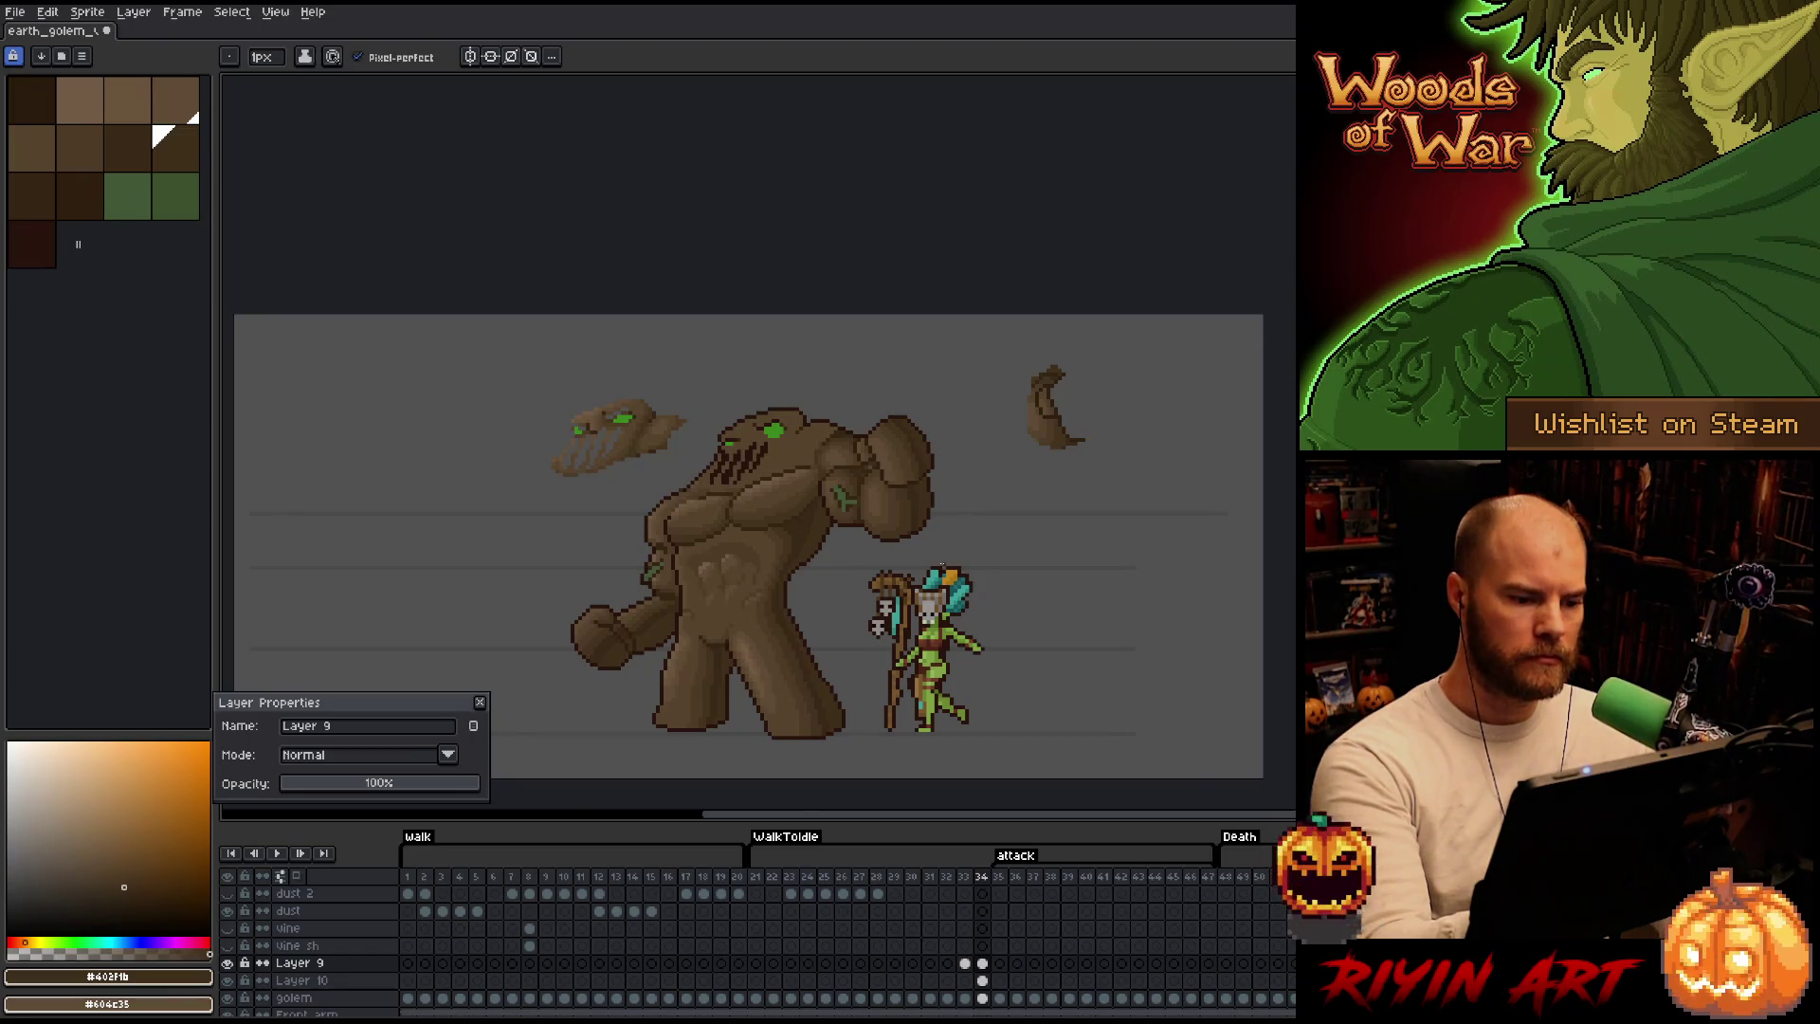
pyautogui.scroll(-1, 747, 426)
pyautogui.scroll(1, 747, 427)
# Pan to the upper body, activate the golem layer cel and Magic Wand-select its brown pixels.
pyautogui.press('space')
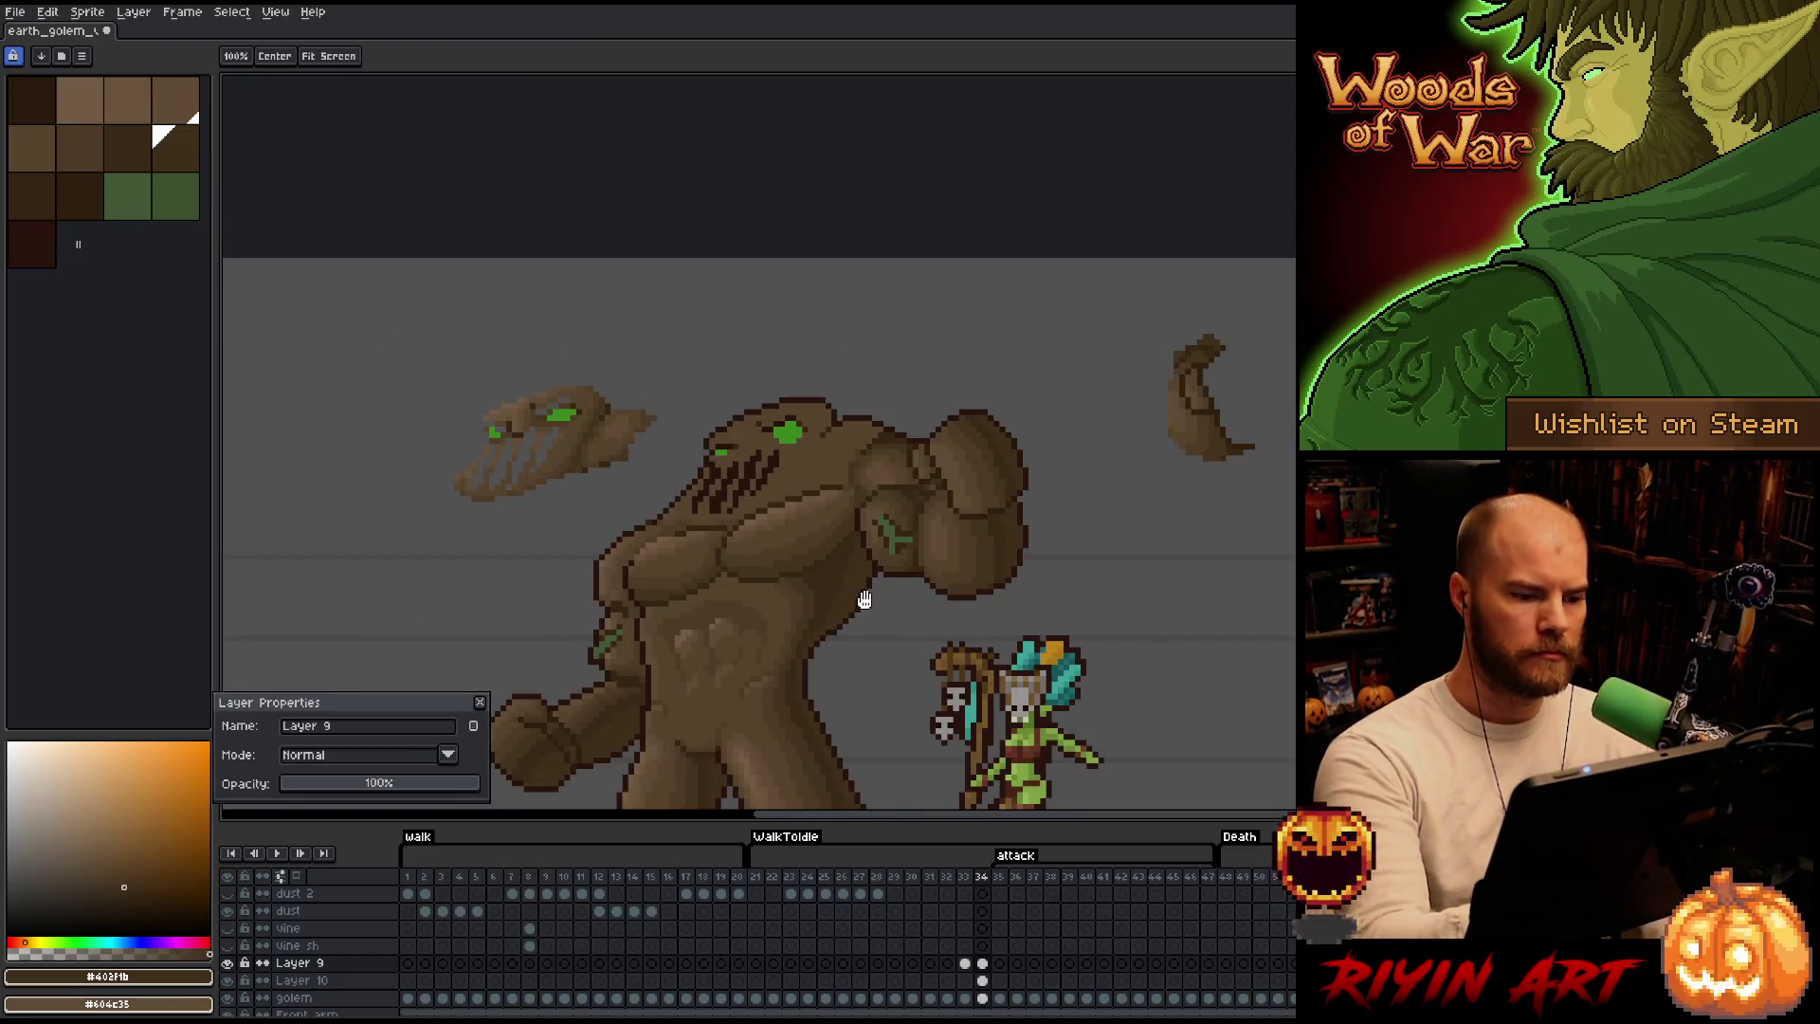
pyautogui.moveTo(857, 603); pyautogui.dragTo(909, 492)
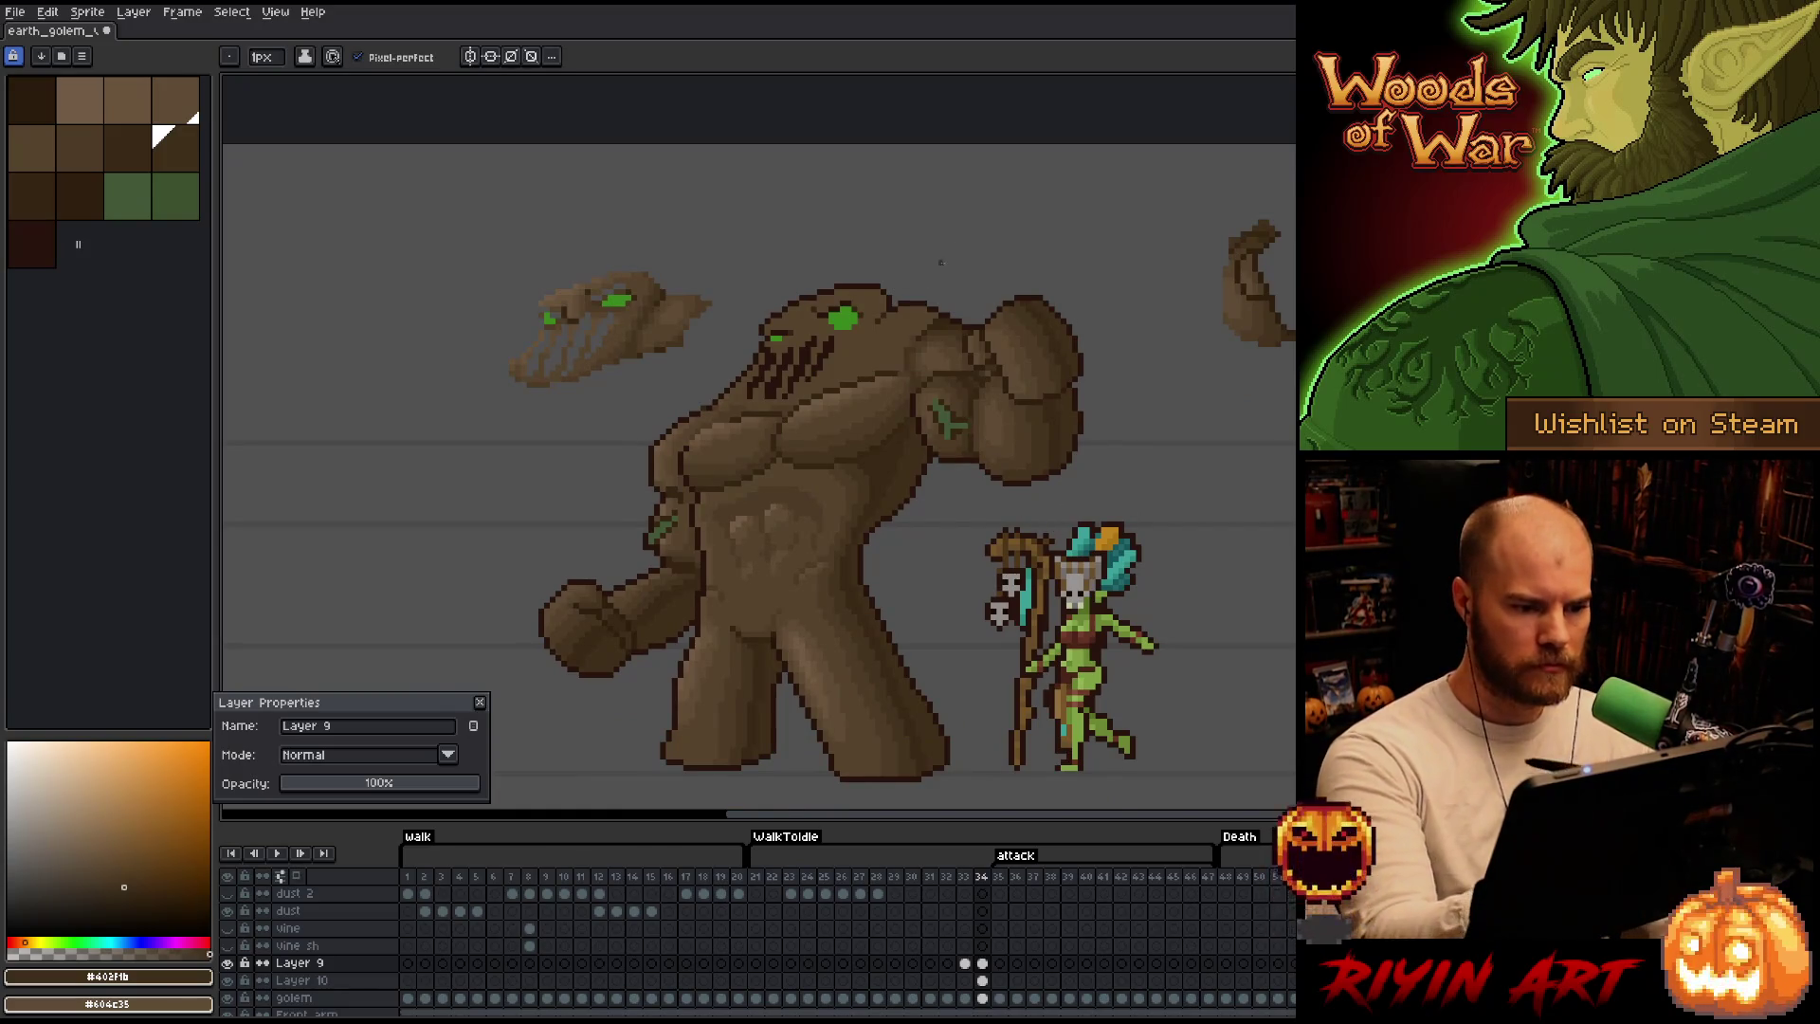
pyautogui.scroll(2, 945, 257)
pyautogui.click(980, 997)
pyautogui.press('w')
pyautogui.click(1053, 416)
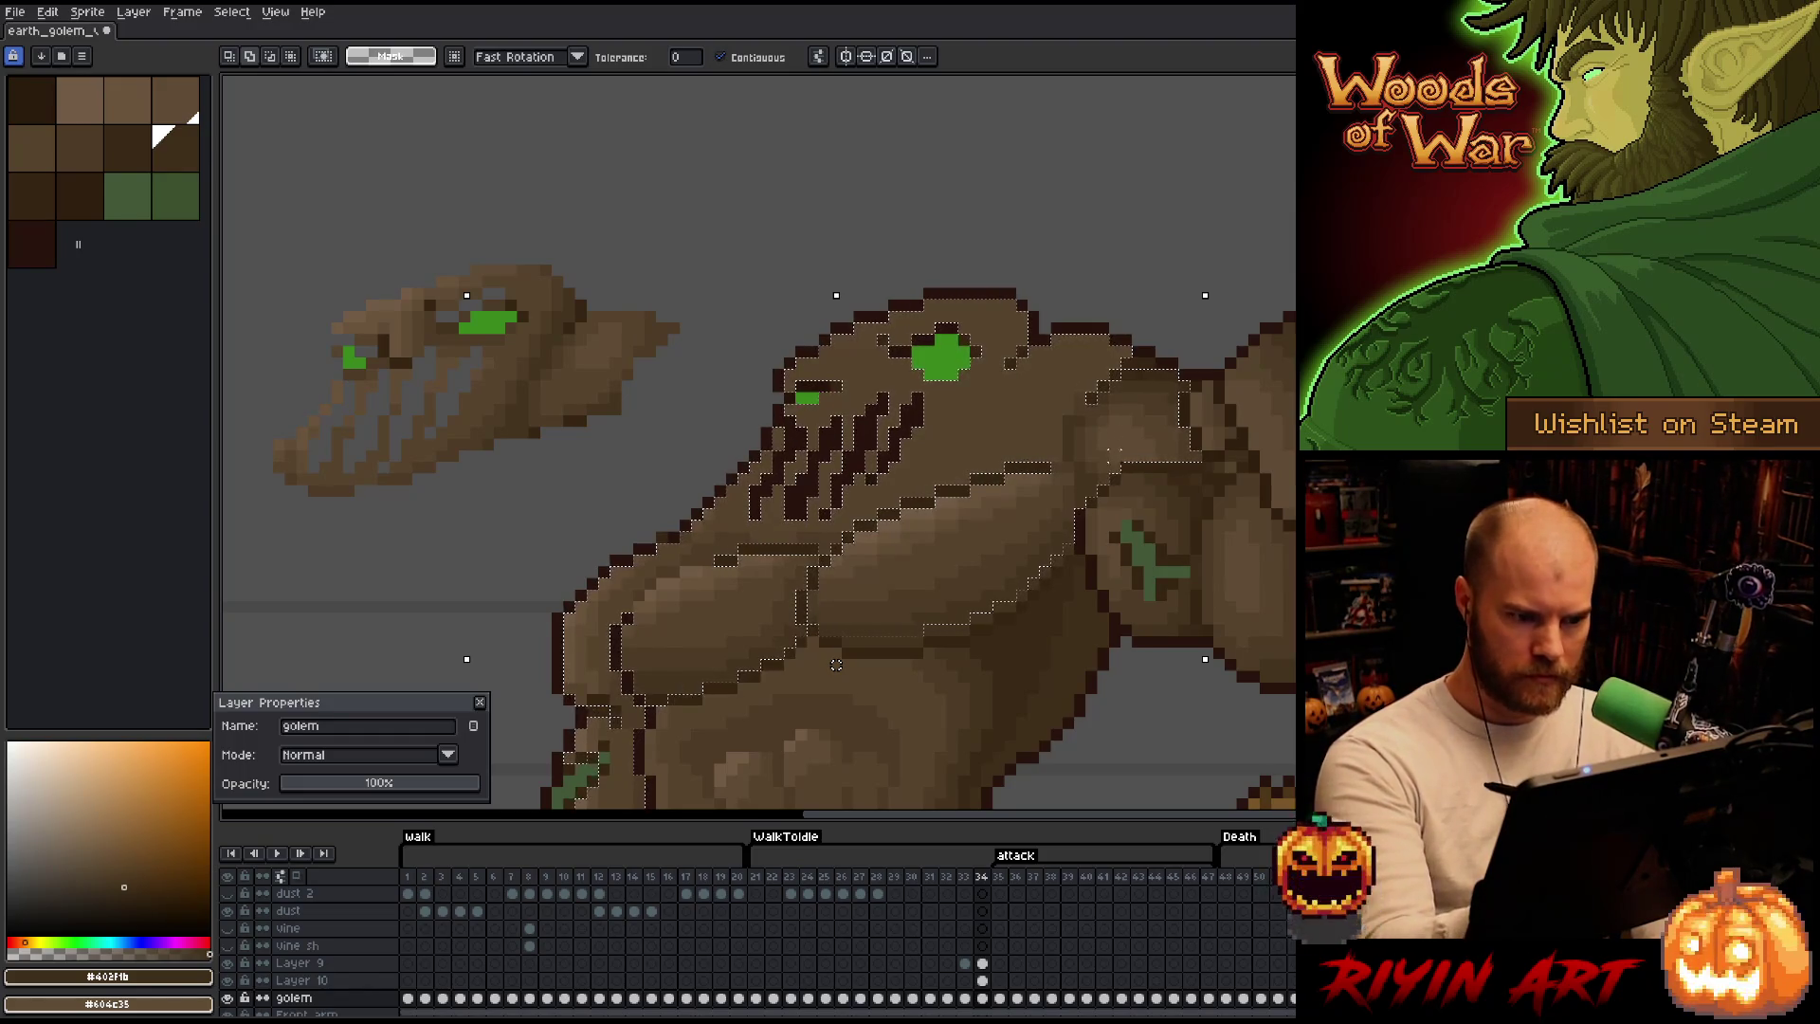
# Deselect, switch to Layer 9's frame 34 cel and place a dark brown pixel on the head.
pyautogui.moveTo(1190, 455); pyautogui.dragTo(1181, 459)
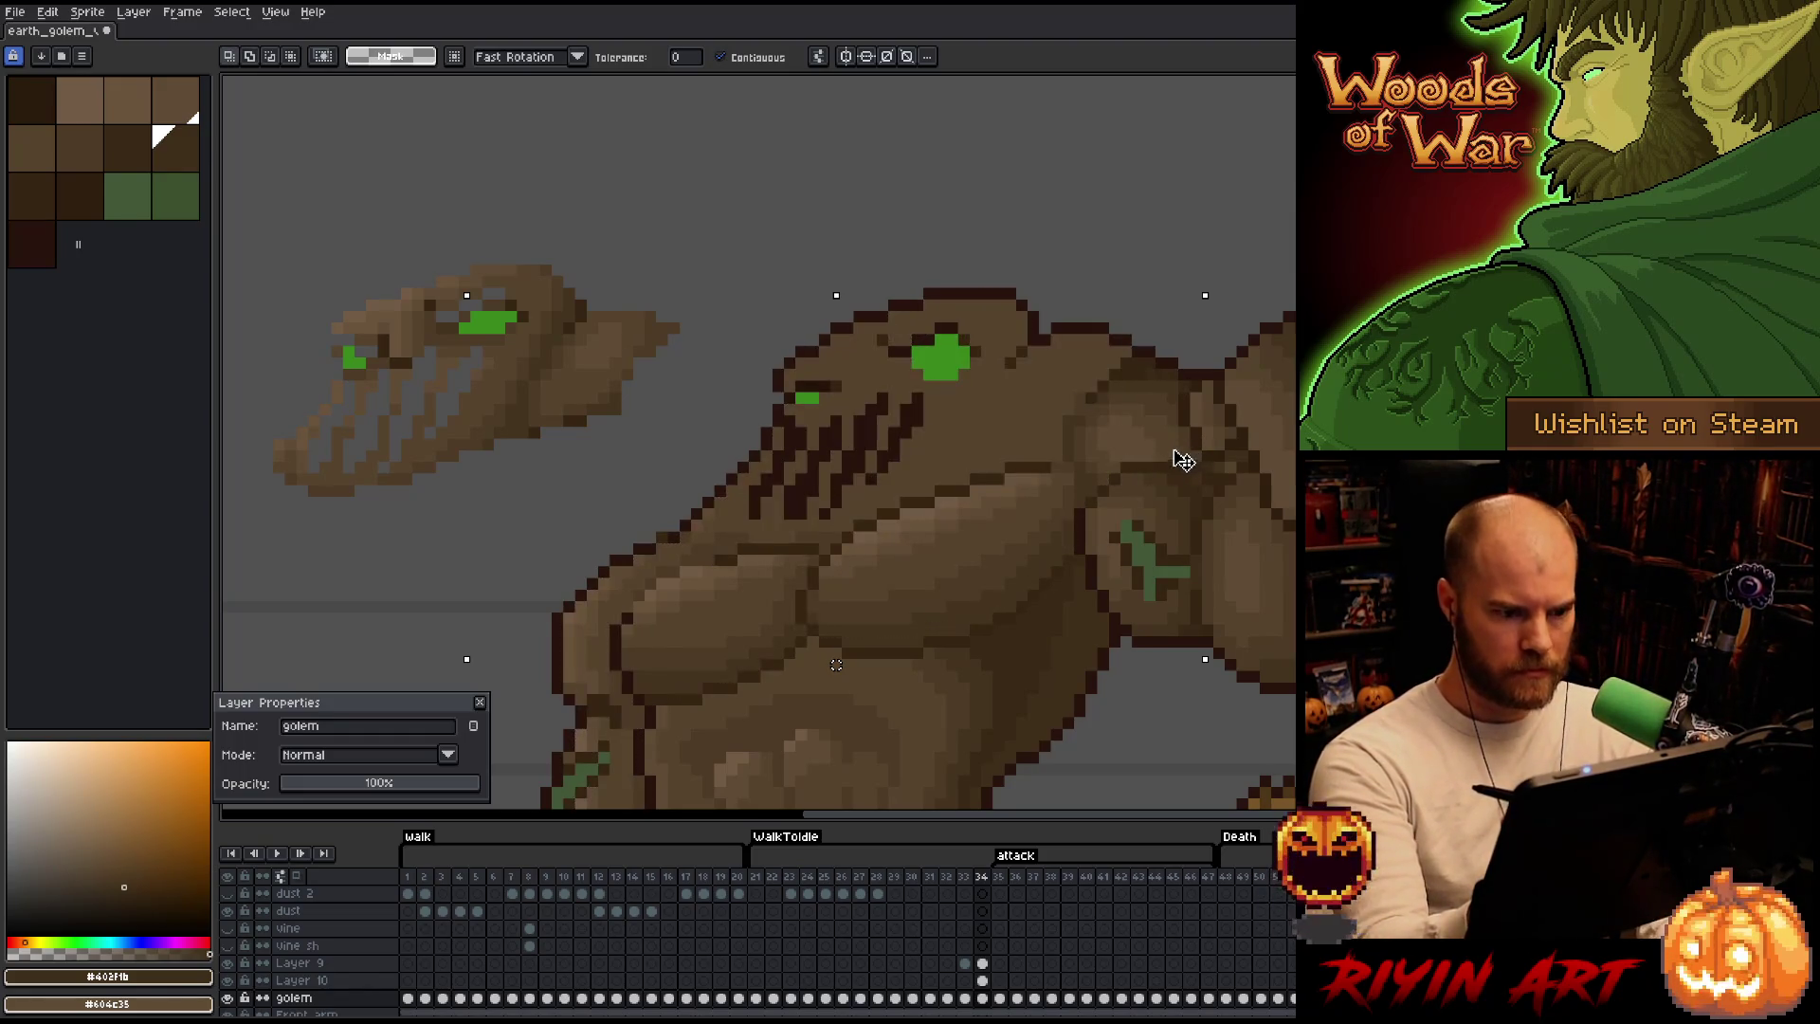
pyautogui.click(981, 963)
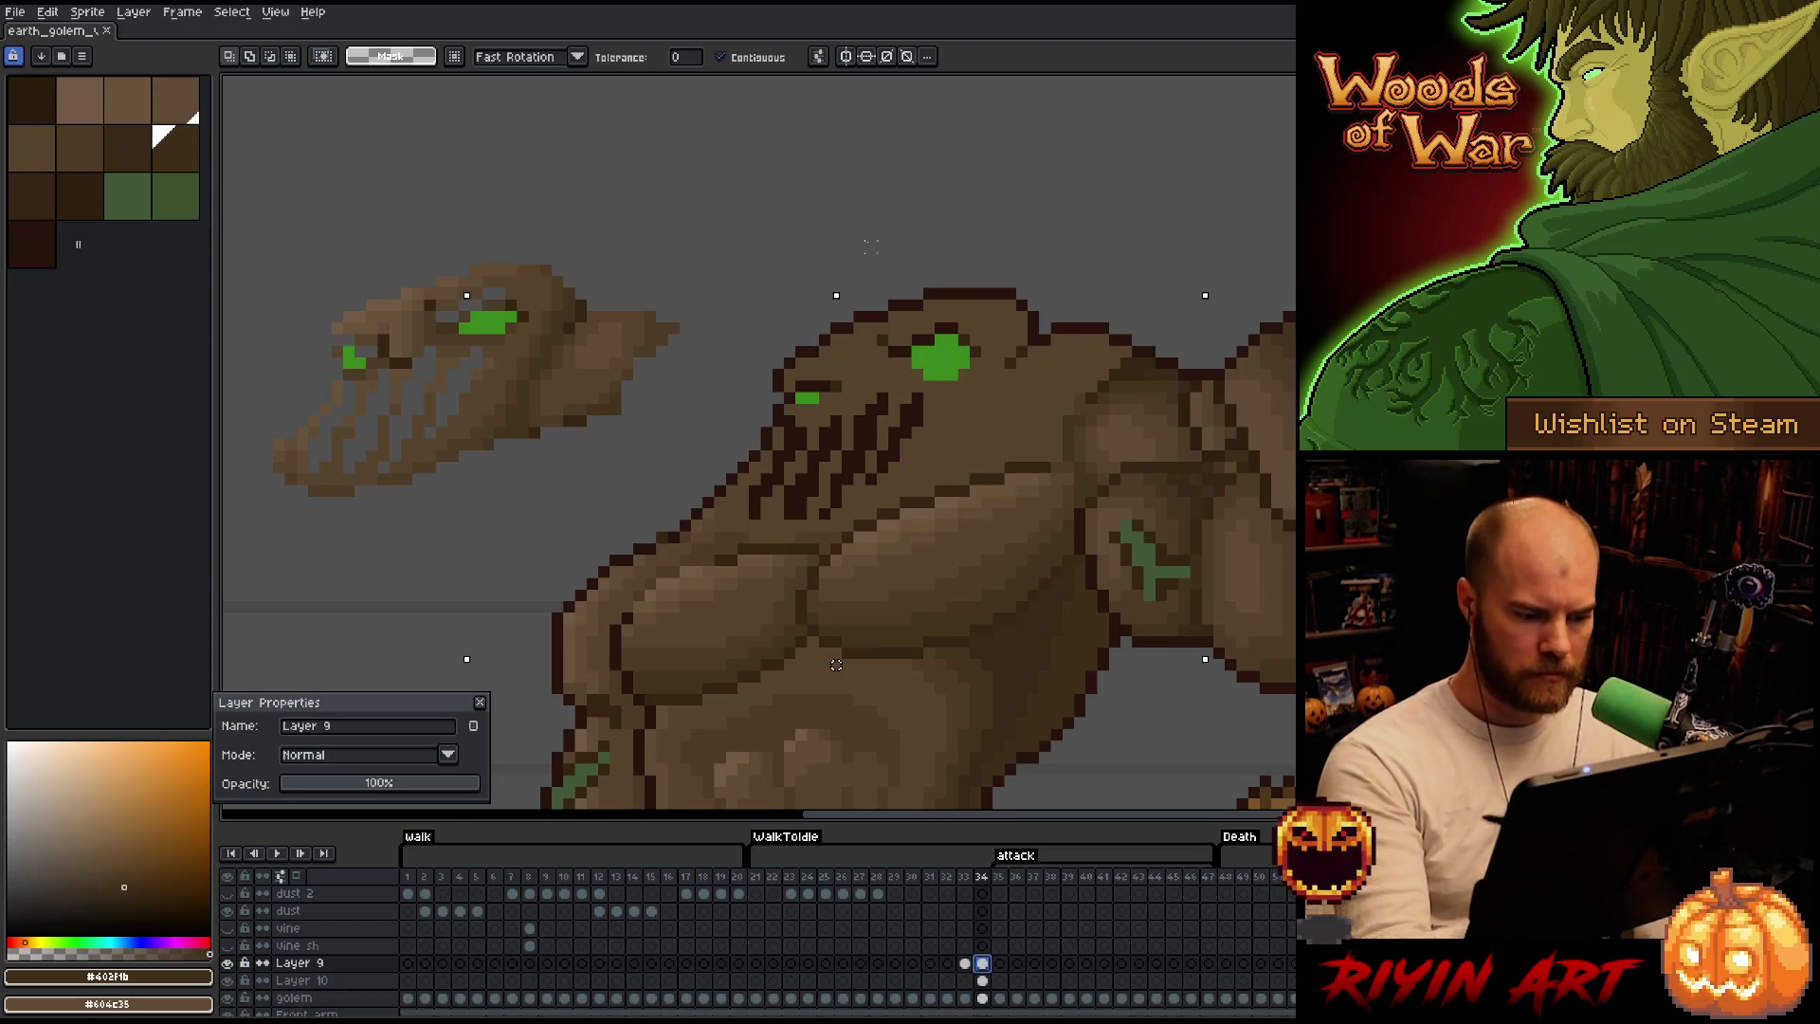
pyautogui.keyDown('alt'); pyautogui.click(608, 347); pyautogui.keyUp('alt')
pyautogui.keyDown('alt'); pyautogui.click(608, 388); pyautogui.keyUp('alt')
pyautogui.click(1045, 455)
# Pick a mid brown then the darker #4d3b26 as the drawing colour.
pyautogui.keyDown('alt'); pyautogui.click(1067, 424); pyautogui.keyUp('alt')
pyautogui.keyDown('alt'); pyautogui.click(1069, 412); pyautogui.keyUp('alt')
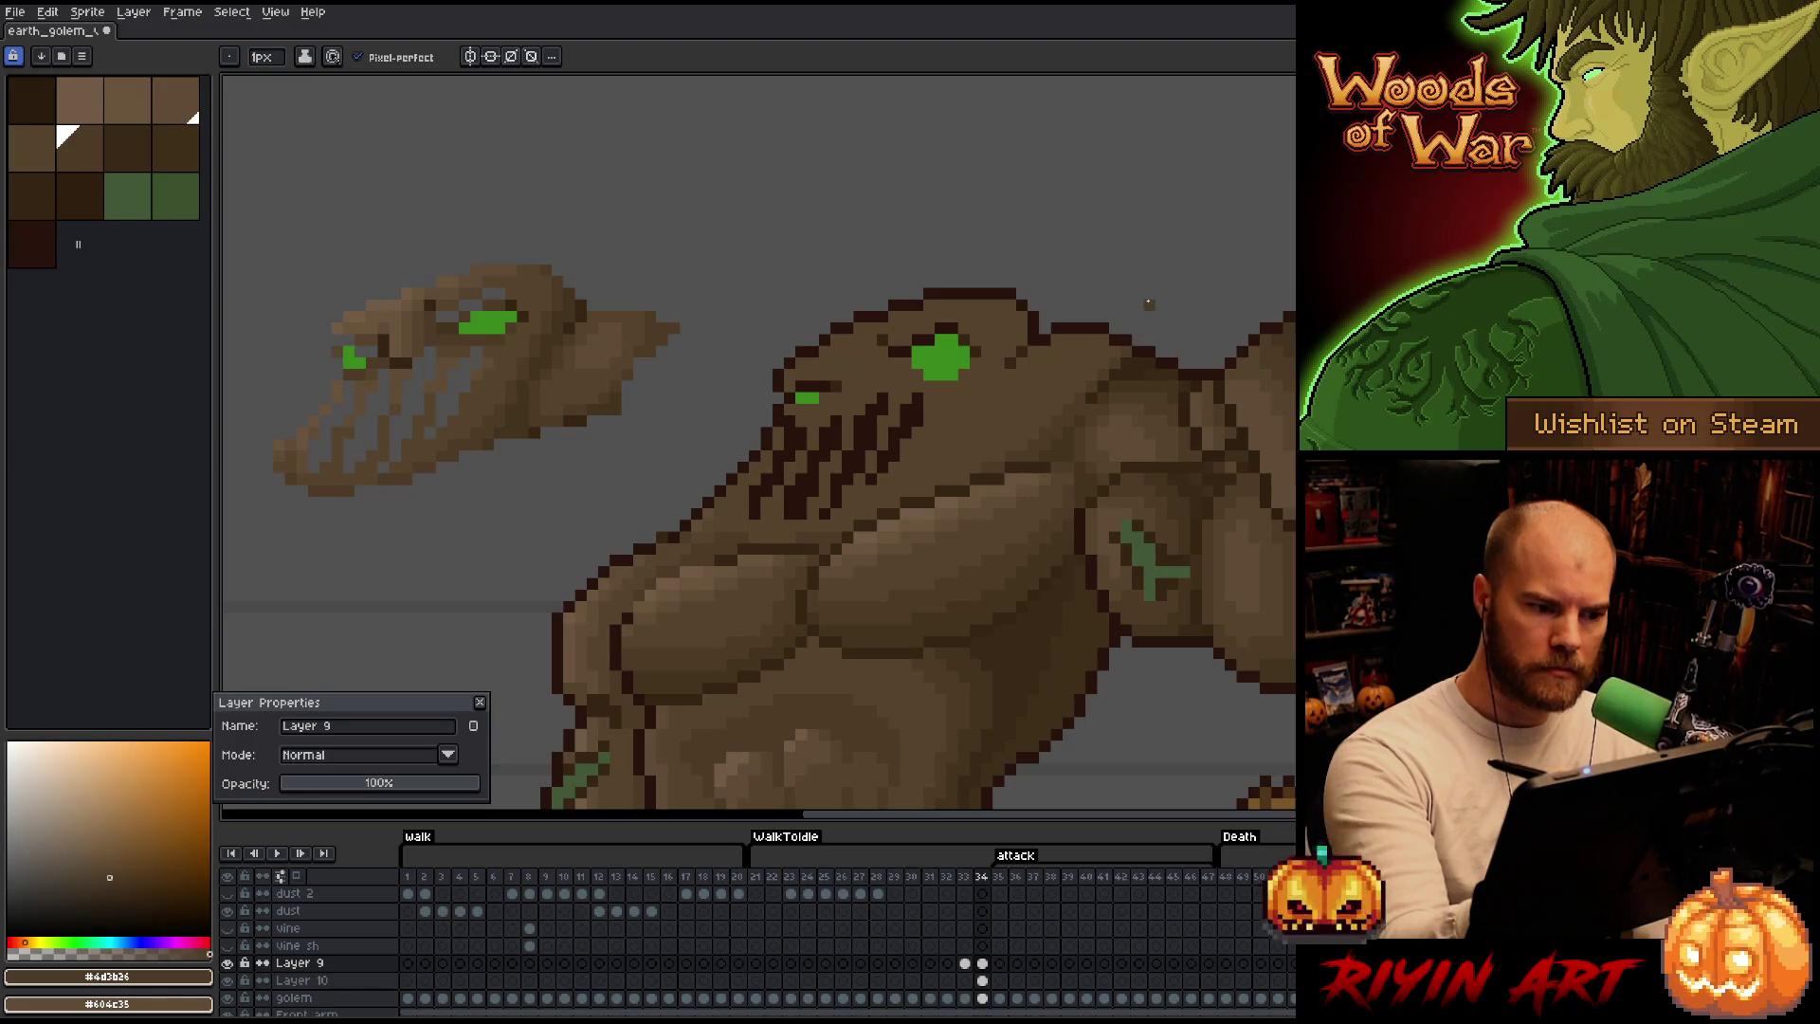
pyautogui.keyDown('alt'); pyautogui.click(1042, 376); pyautogui.keyUp('alt')
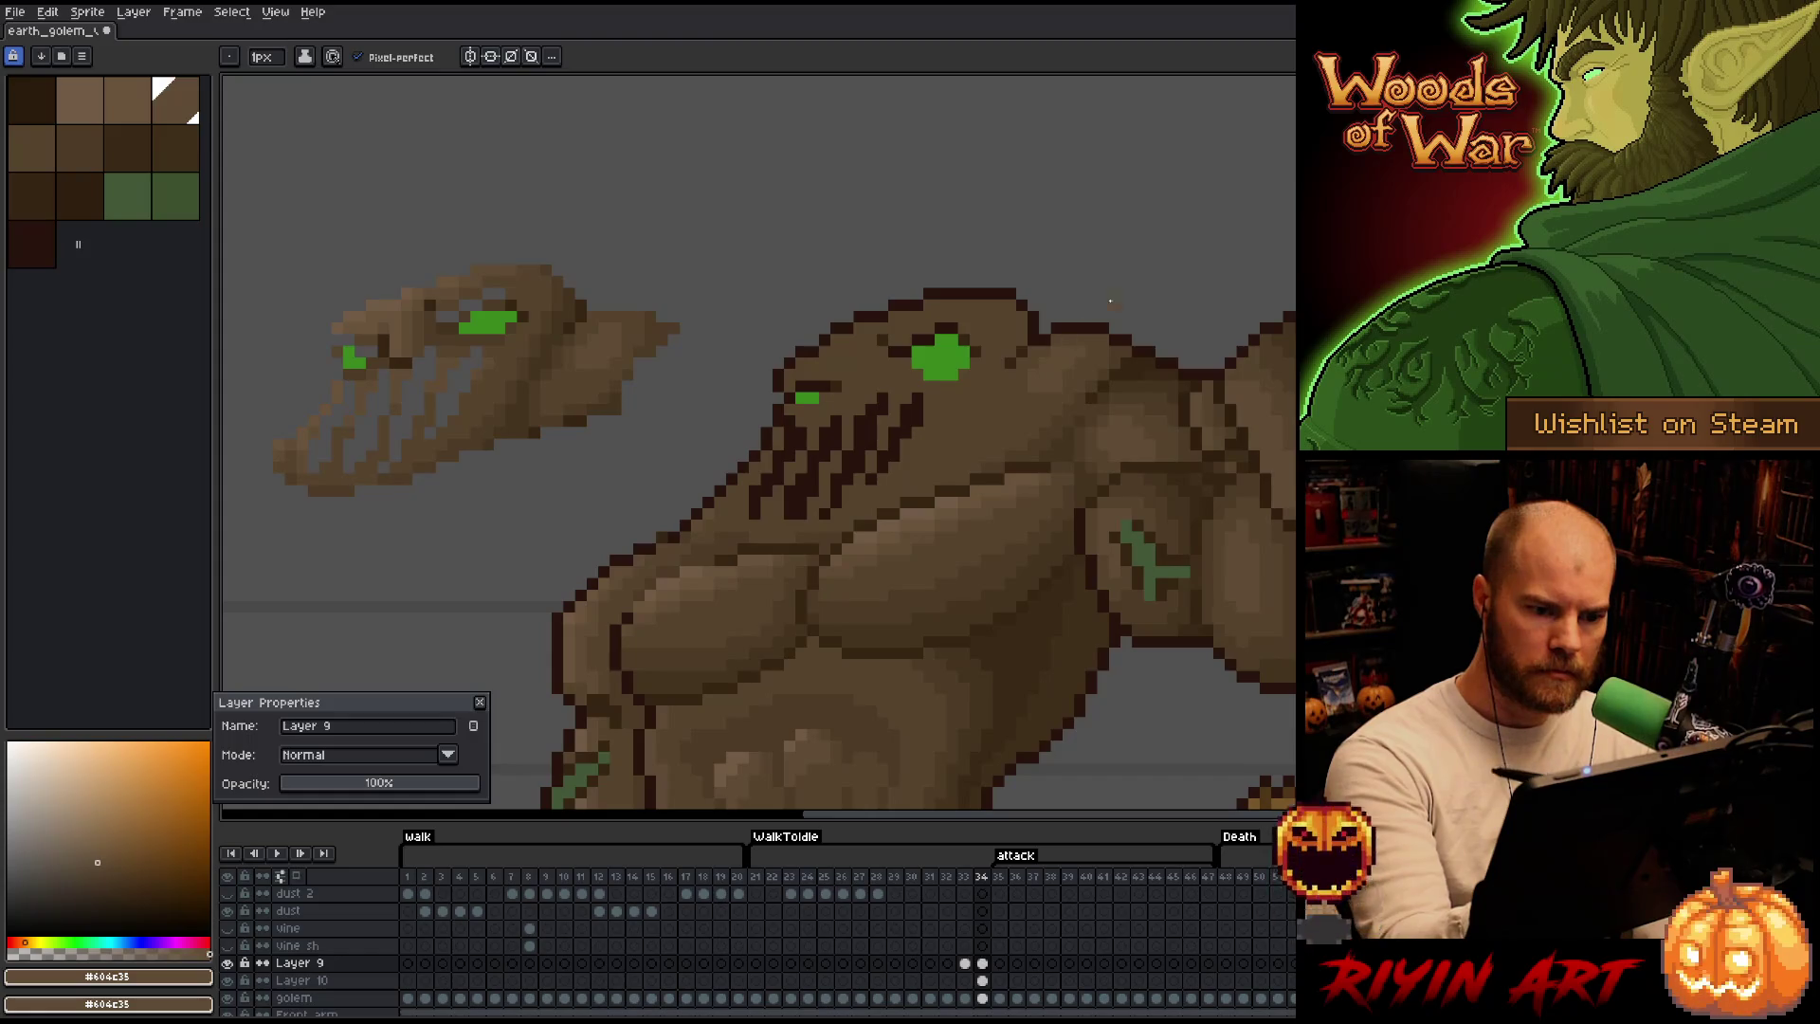
pyautogui.keyDown('alt'); pyautogui.click(1070, 374); pyautogui.keyUp('alt')
pyautogui.keyDown('alt'); pyautogui.click(1081, 356); pyautogui.keyUp('alt')
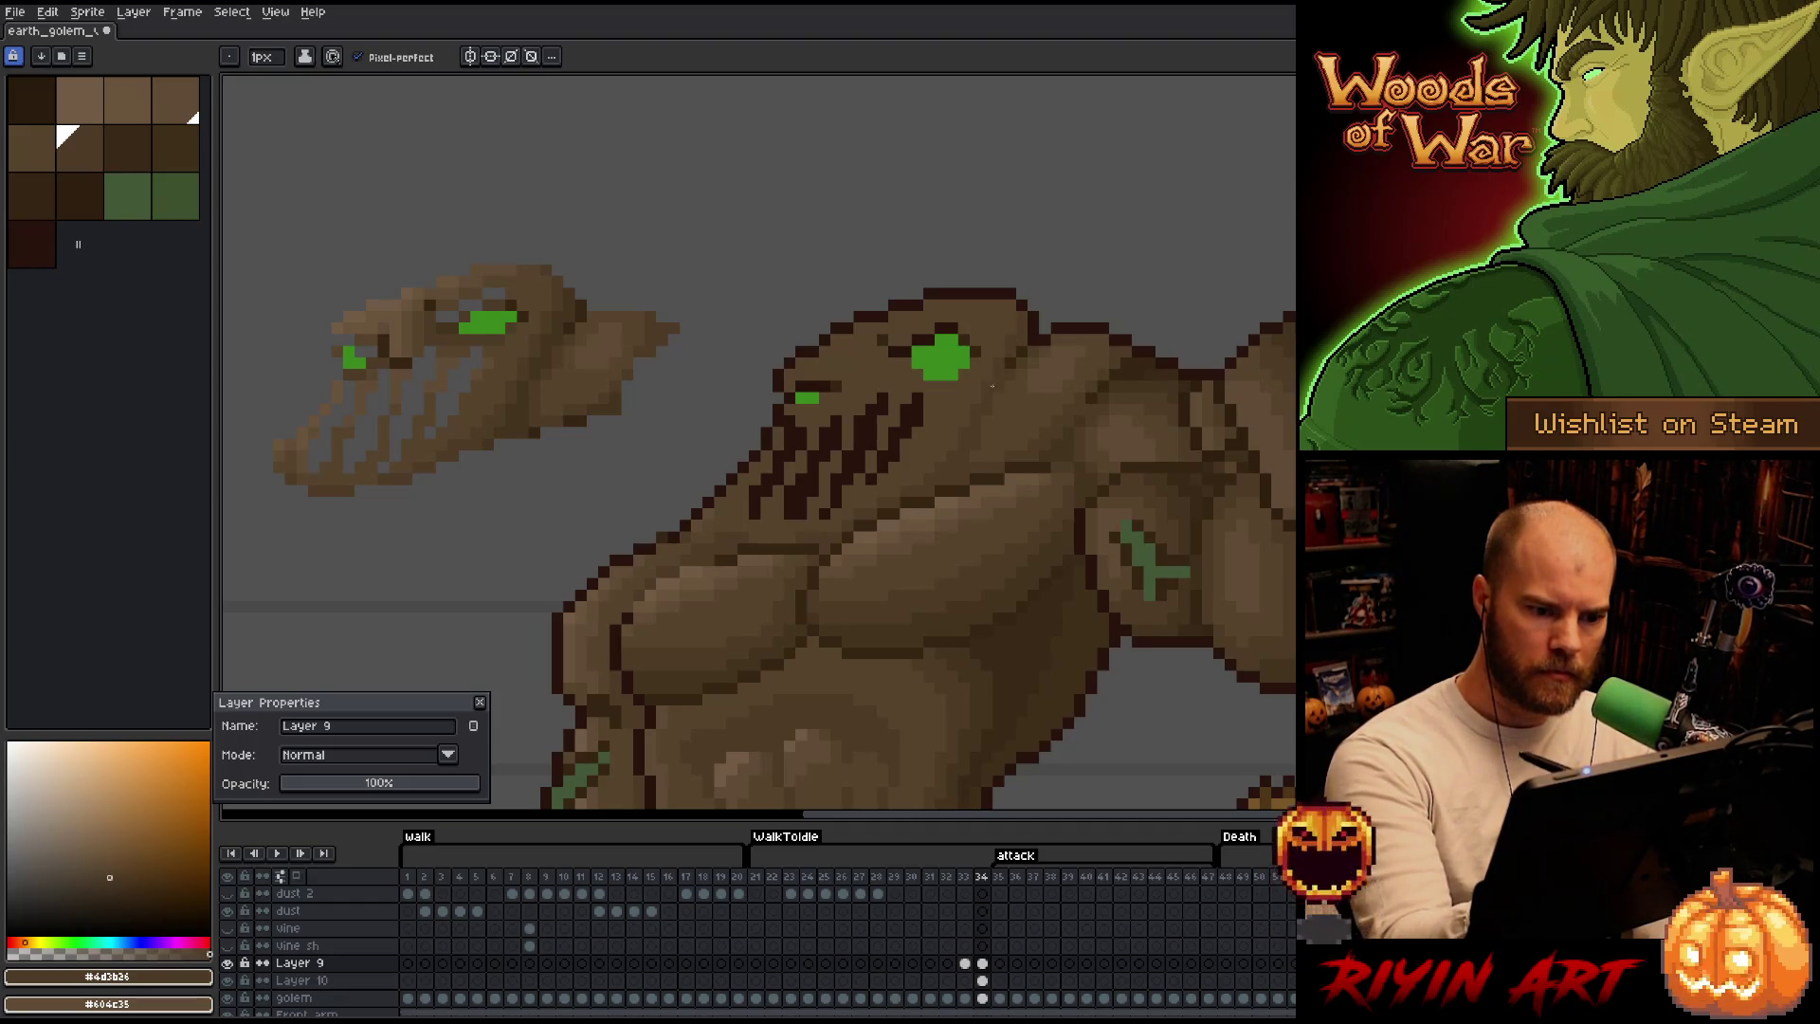
pyautogui.keyDown('alt'); pyautogui.click(494, 357); pyautogui.keyUp('alt')
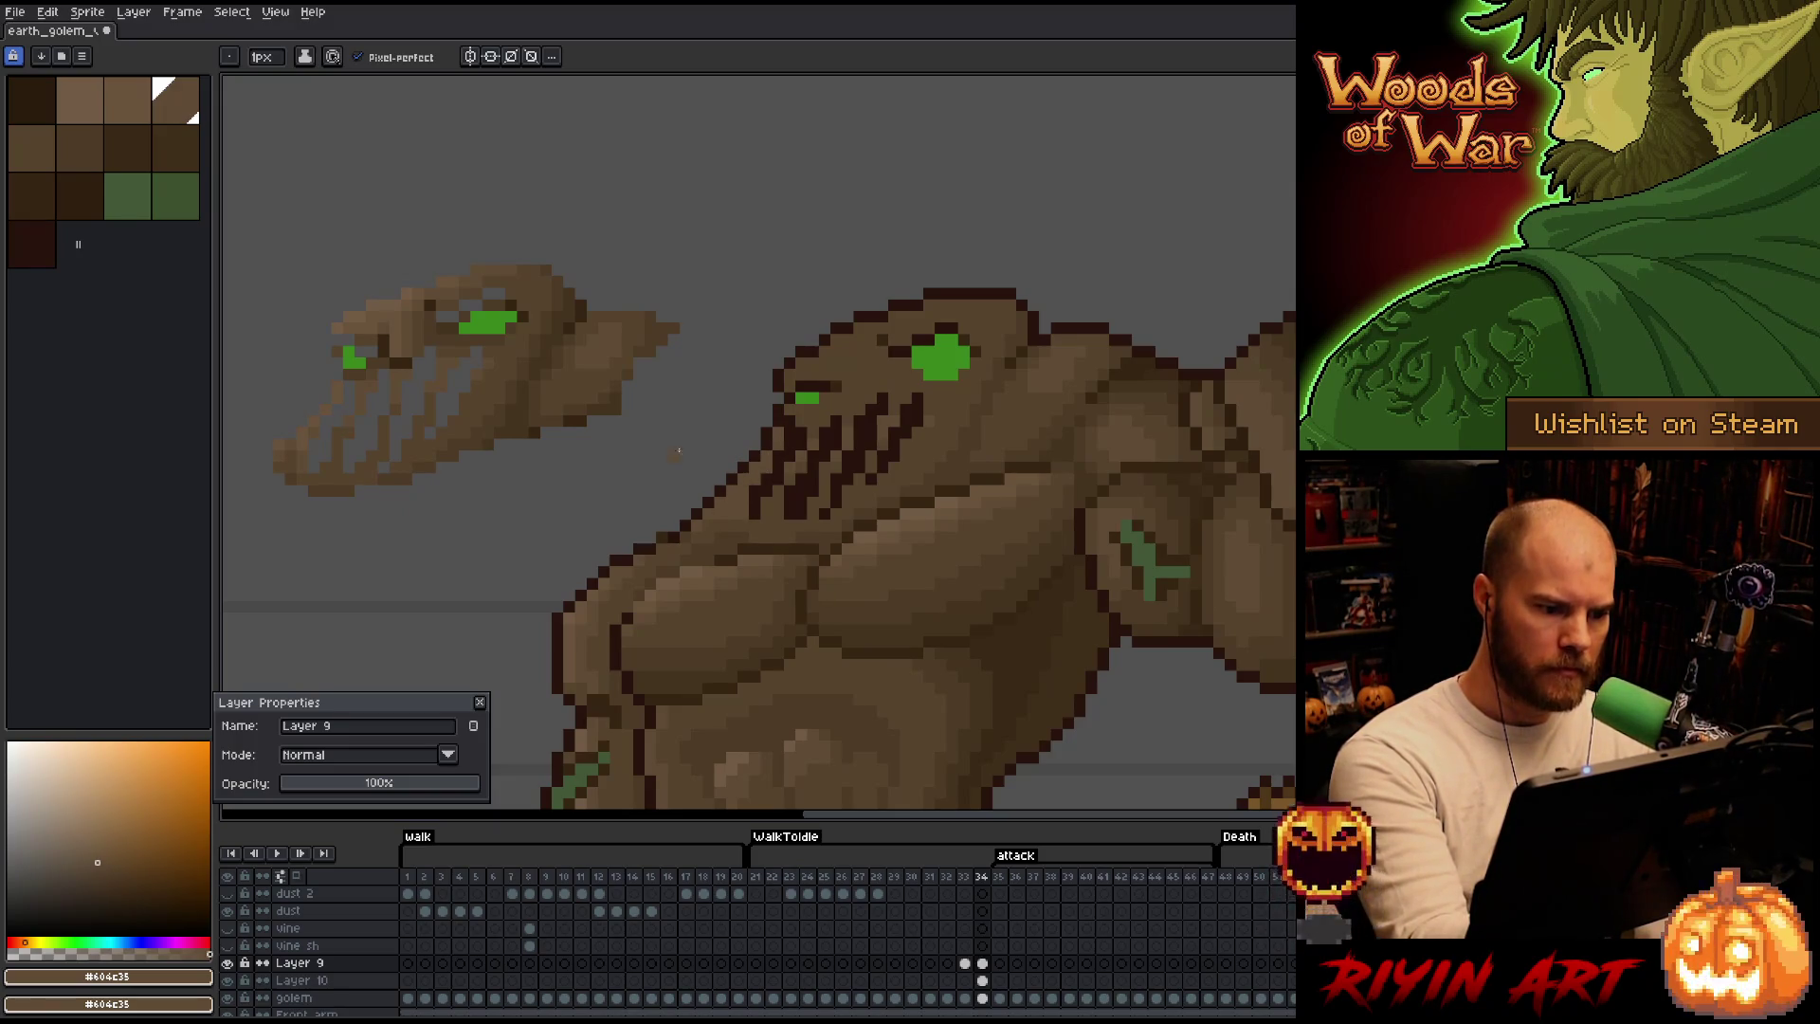
pyautogui.keyDown('alt'); pyautogui.click(779, 420); pyautogui.keyUp('alt')
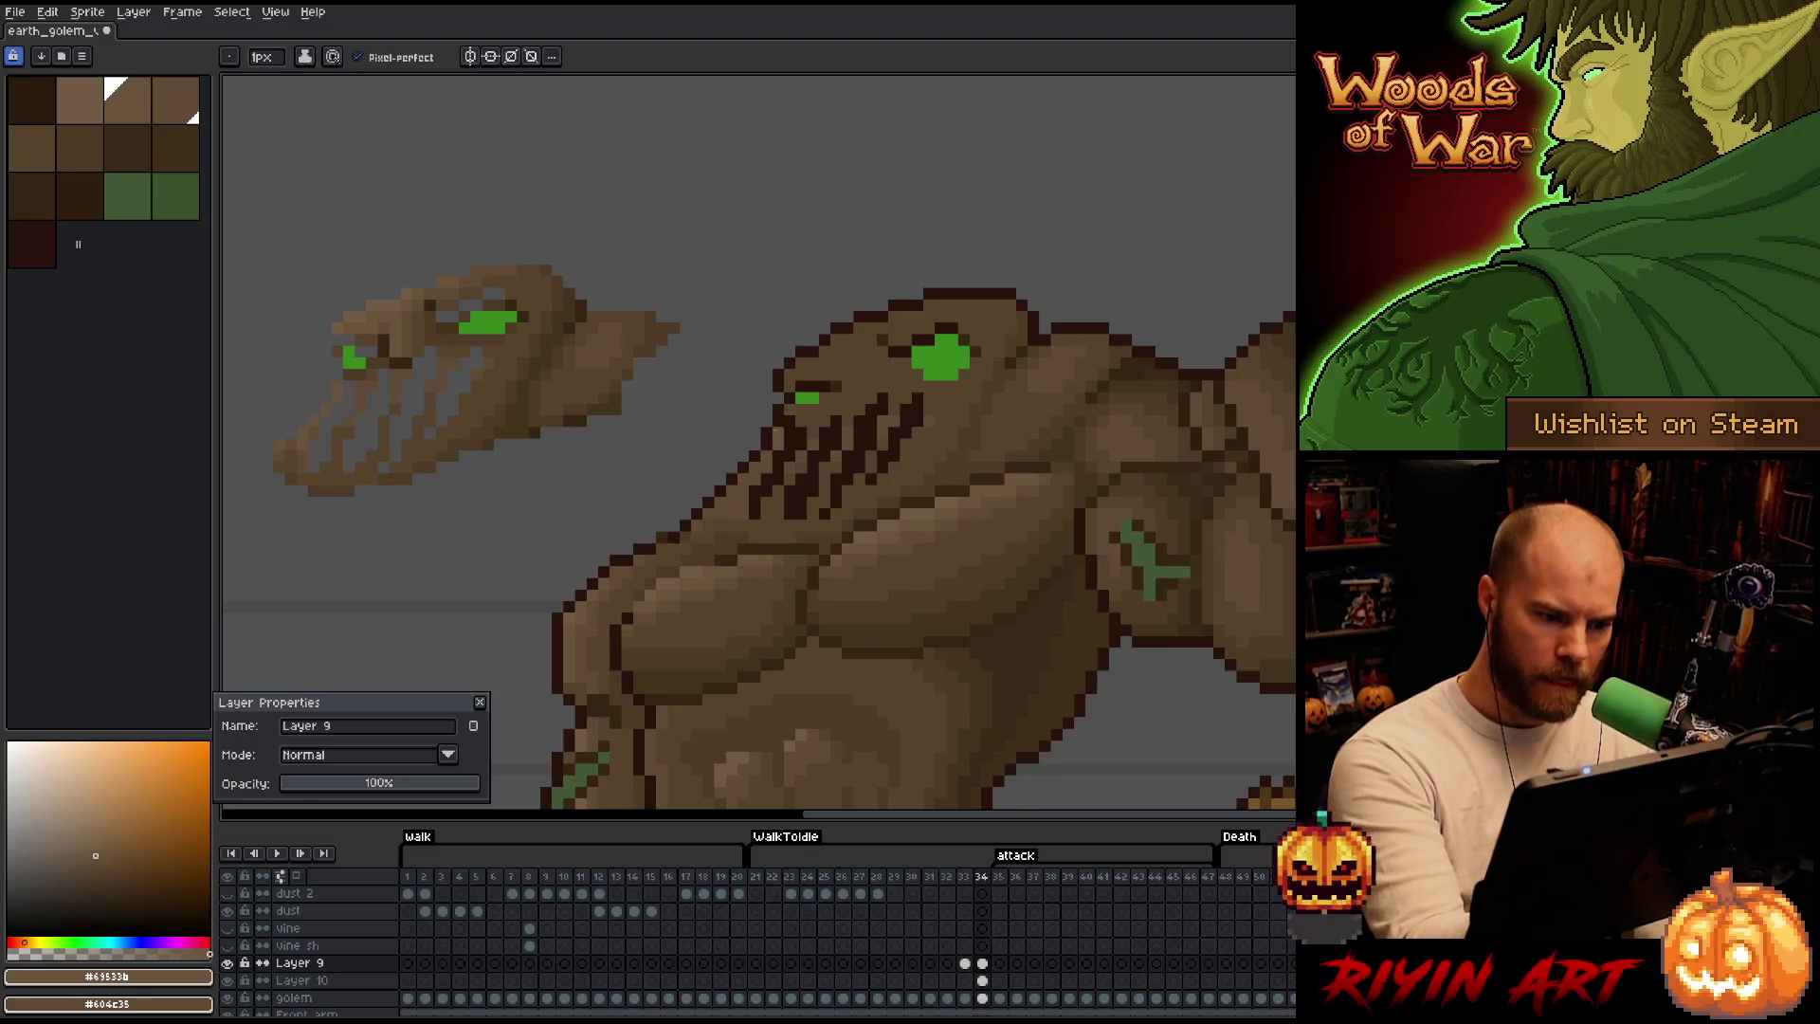
pyautogui.keyDown('alt'); pyautogui.click(763, 444); pyautogui.keyUp('alt')
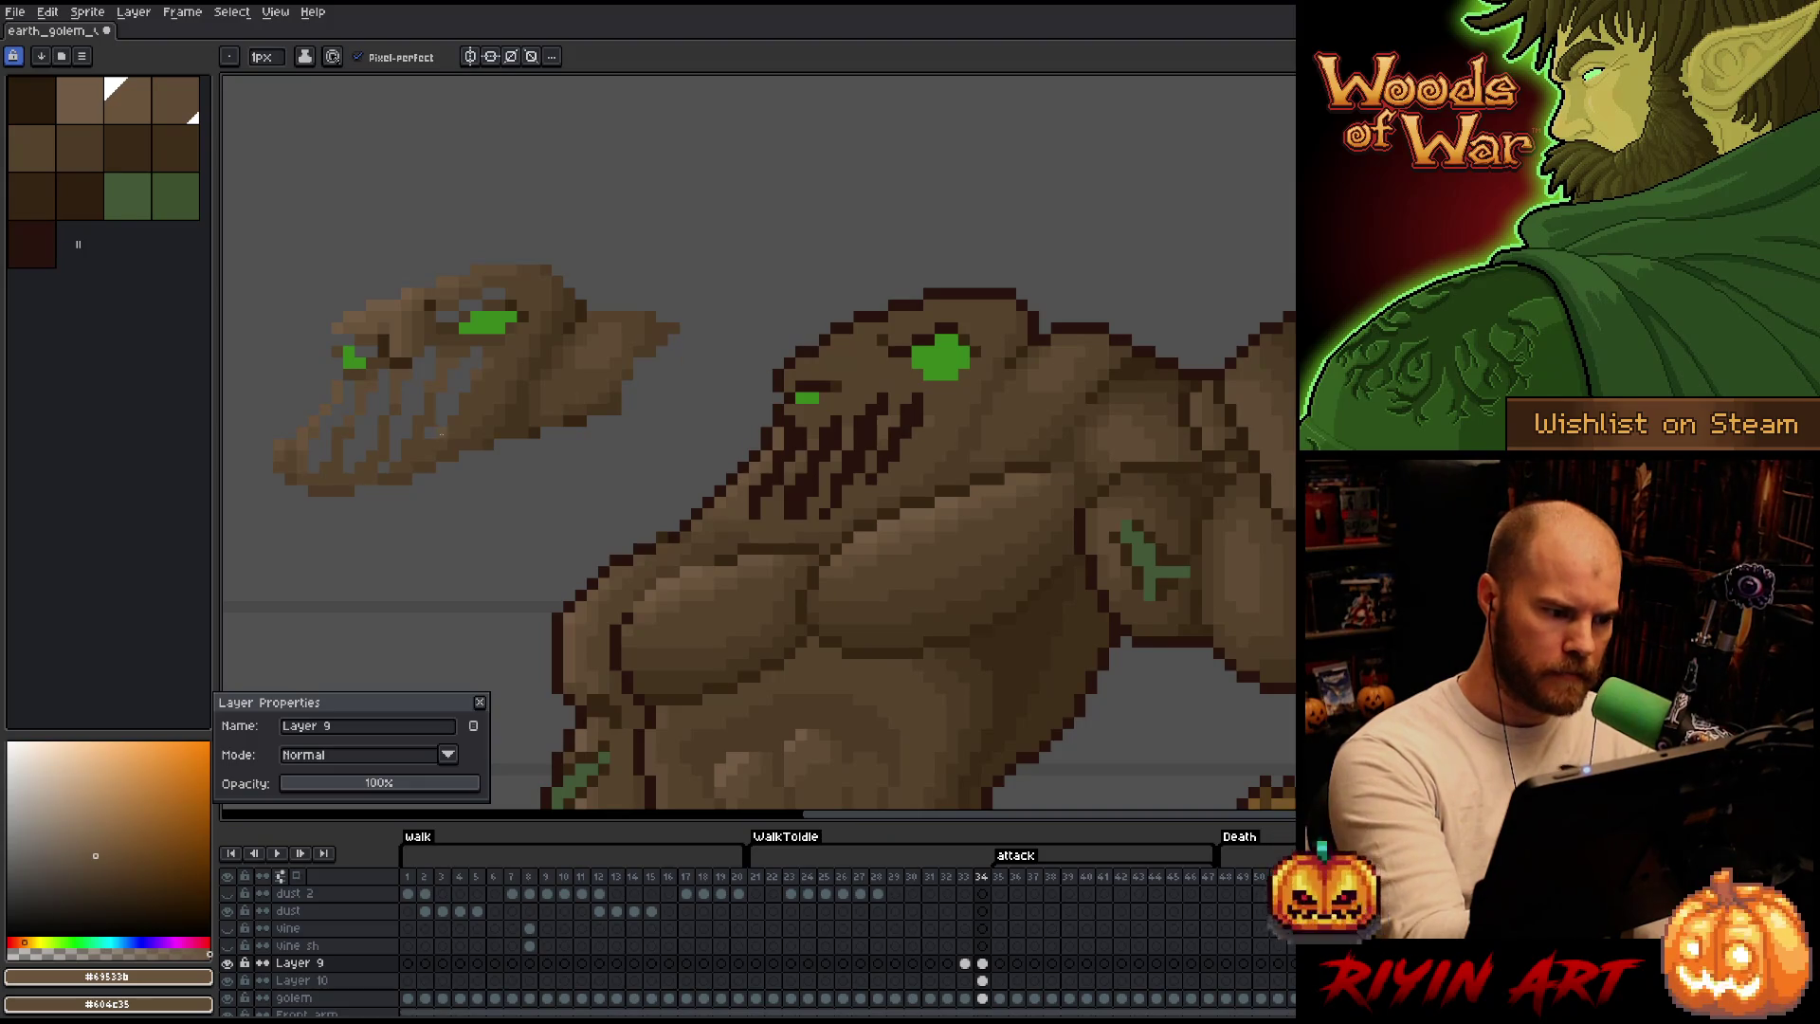
pyautogui.keyDown('alt'); pyautogui.click(319, 422); pyautogui.keyUp('alt')
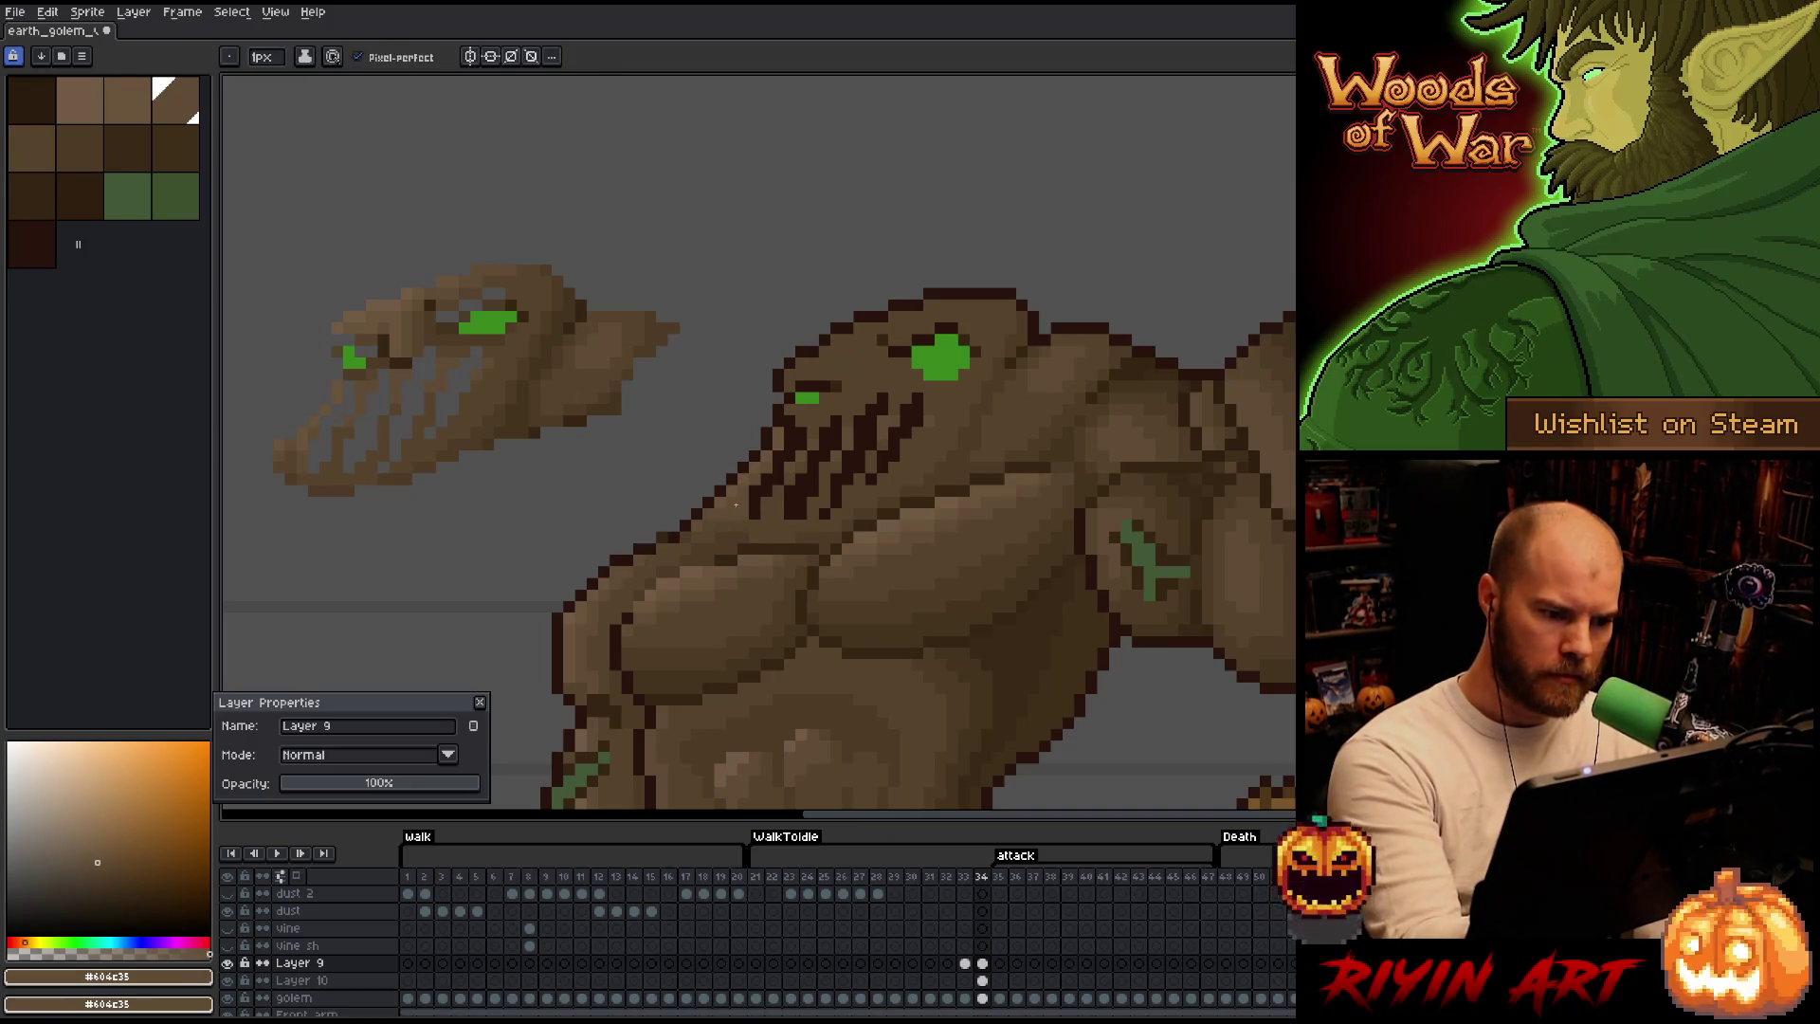
pyautogui.moveTo(746, 530); pyautogui.dragTo(866, 532)
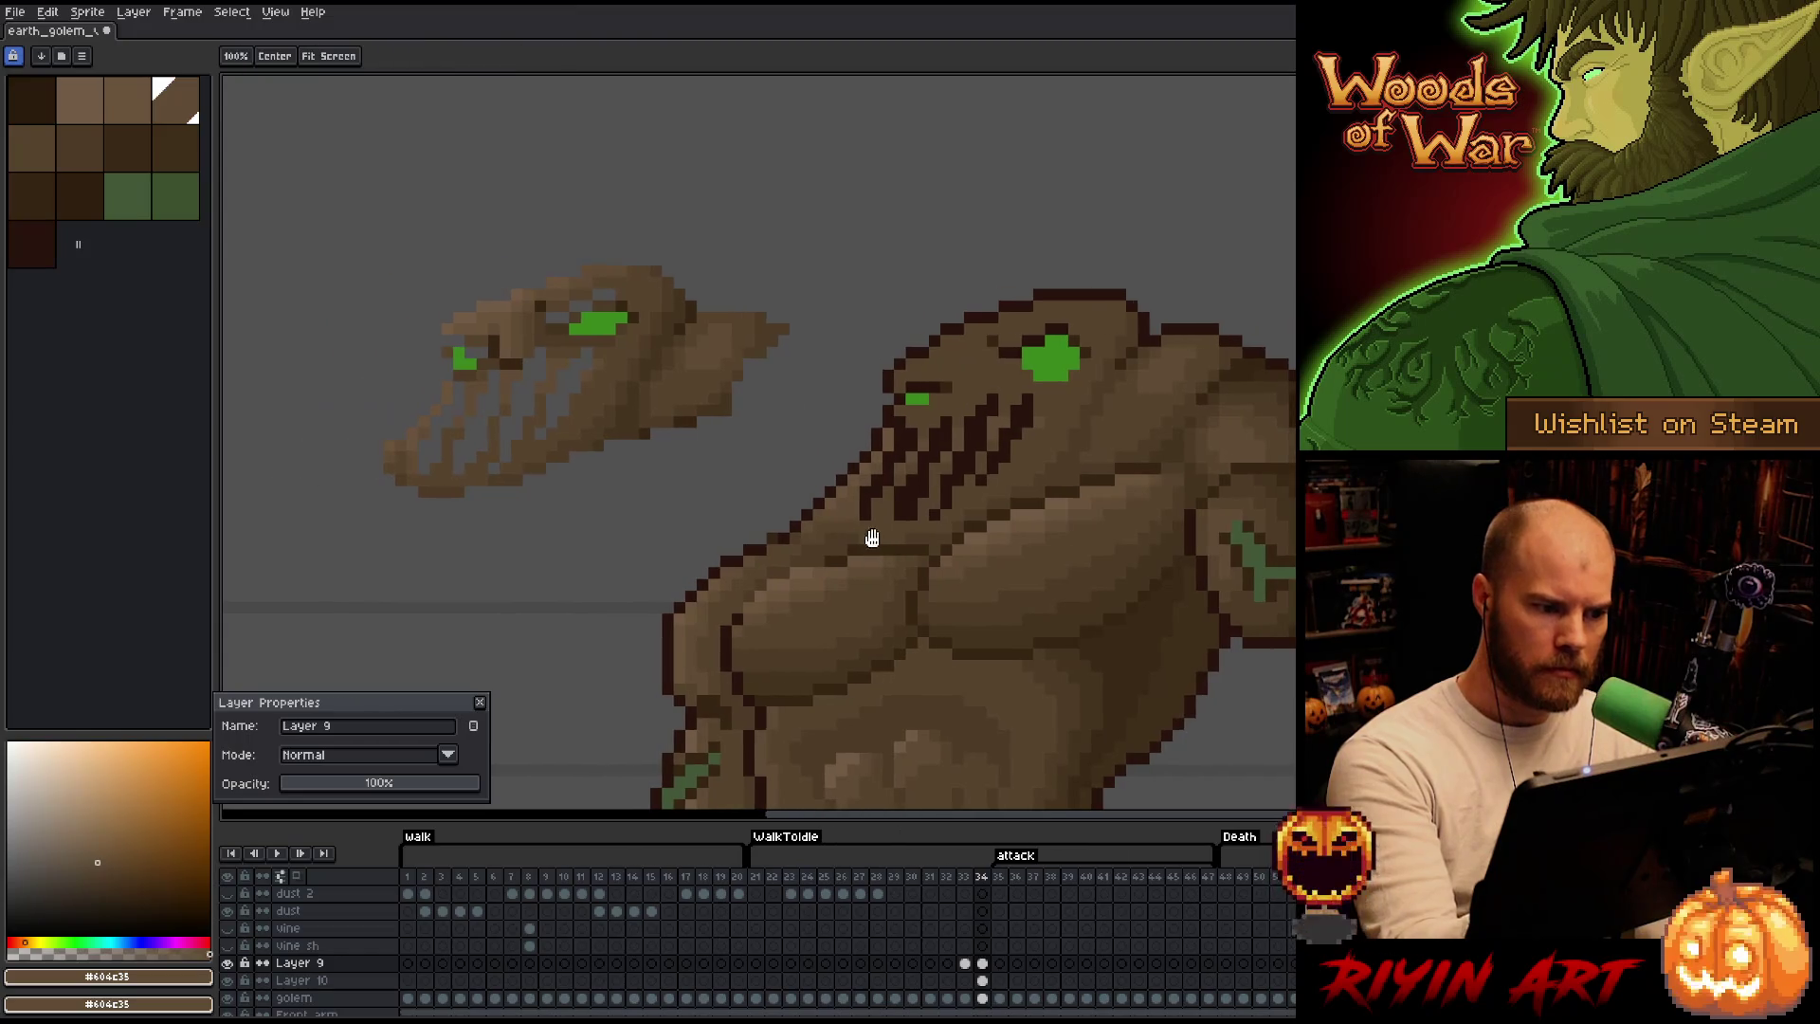
pyautogui.keyDown('alt'); pyautogui.click(555, 304); pyautogui.keyUp('alt')
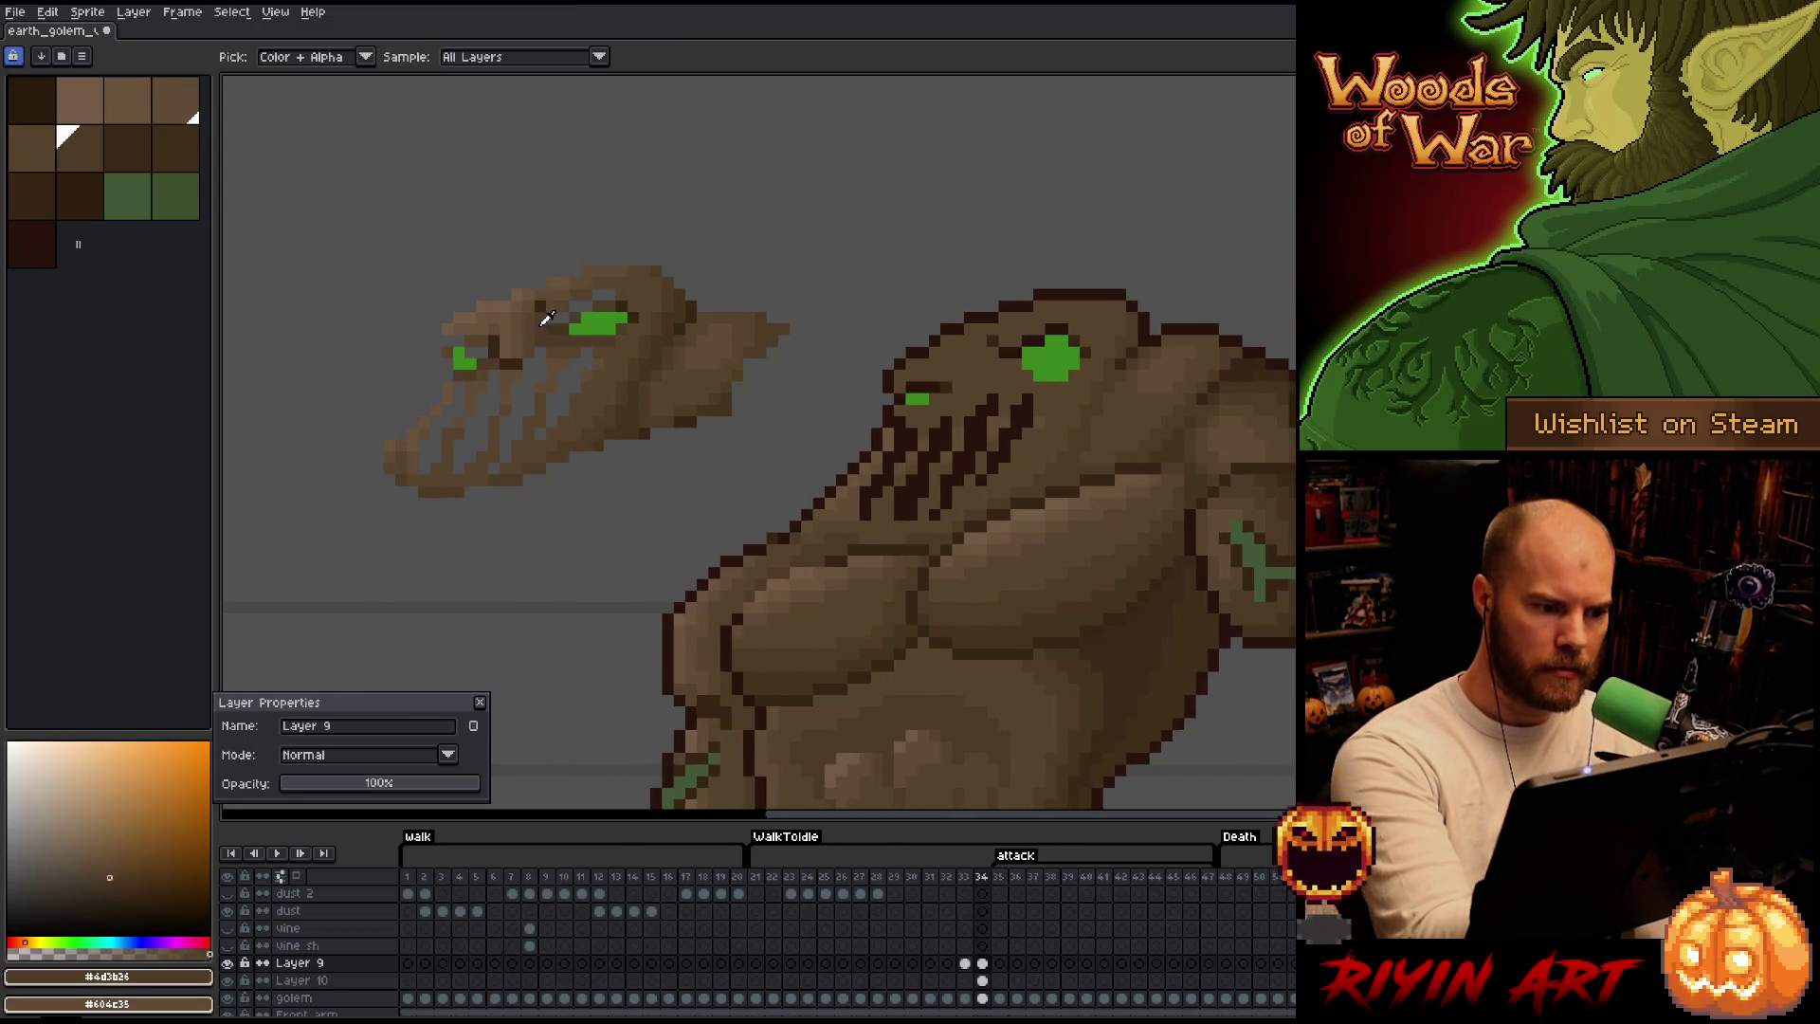
pyautogui.keyDown('alt'); pyautogui.click(1016, 356); pyautogui.keyUp('alt')
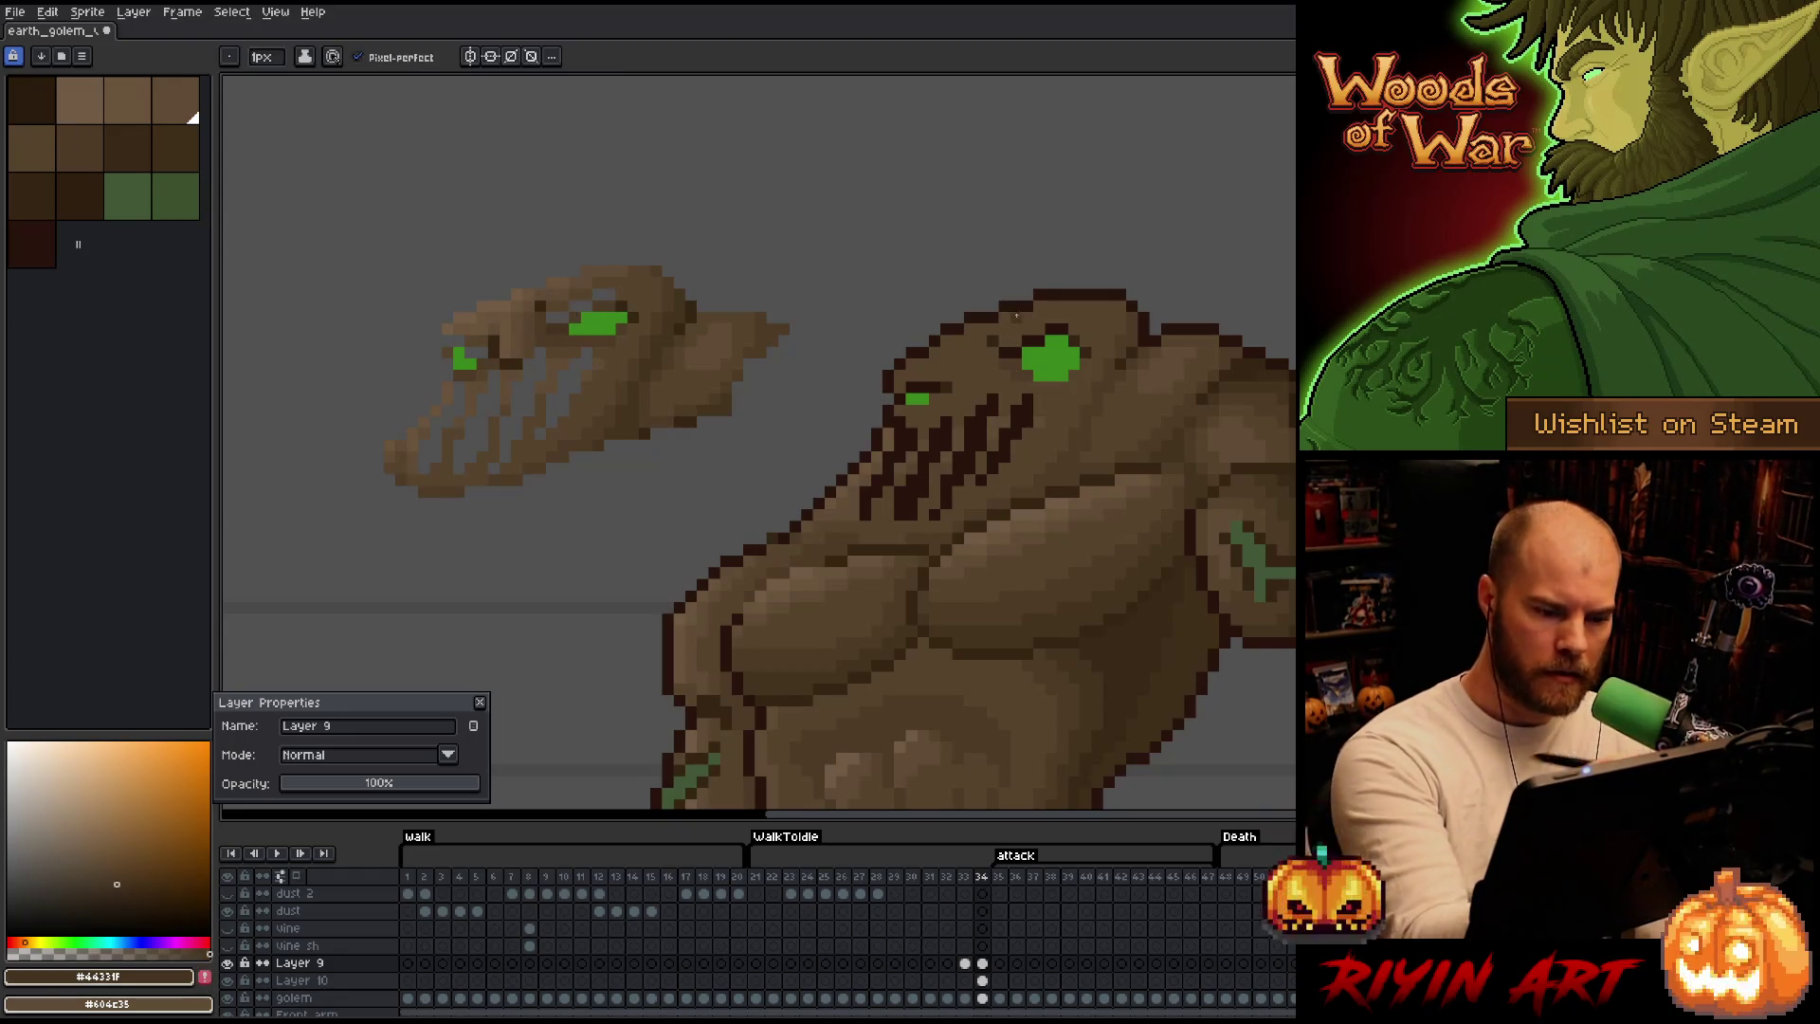
pyautogui.keyDown('alt'); pyautogui.click(1008, 372); pyautogui.keyUp('alt')
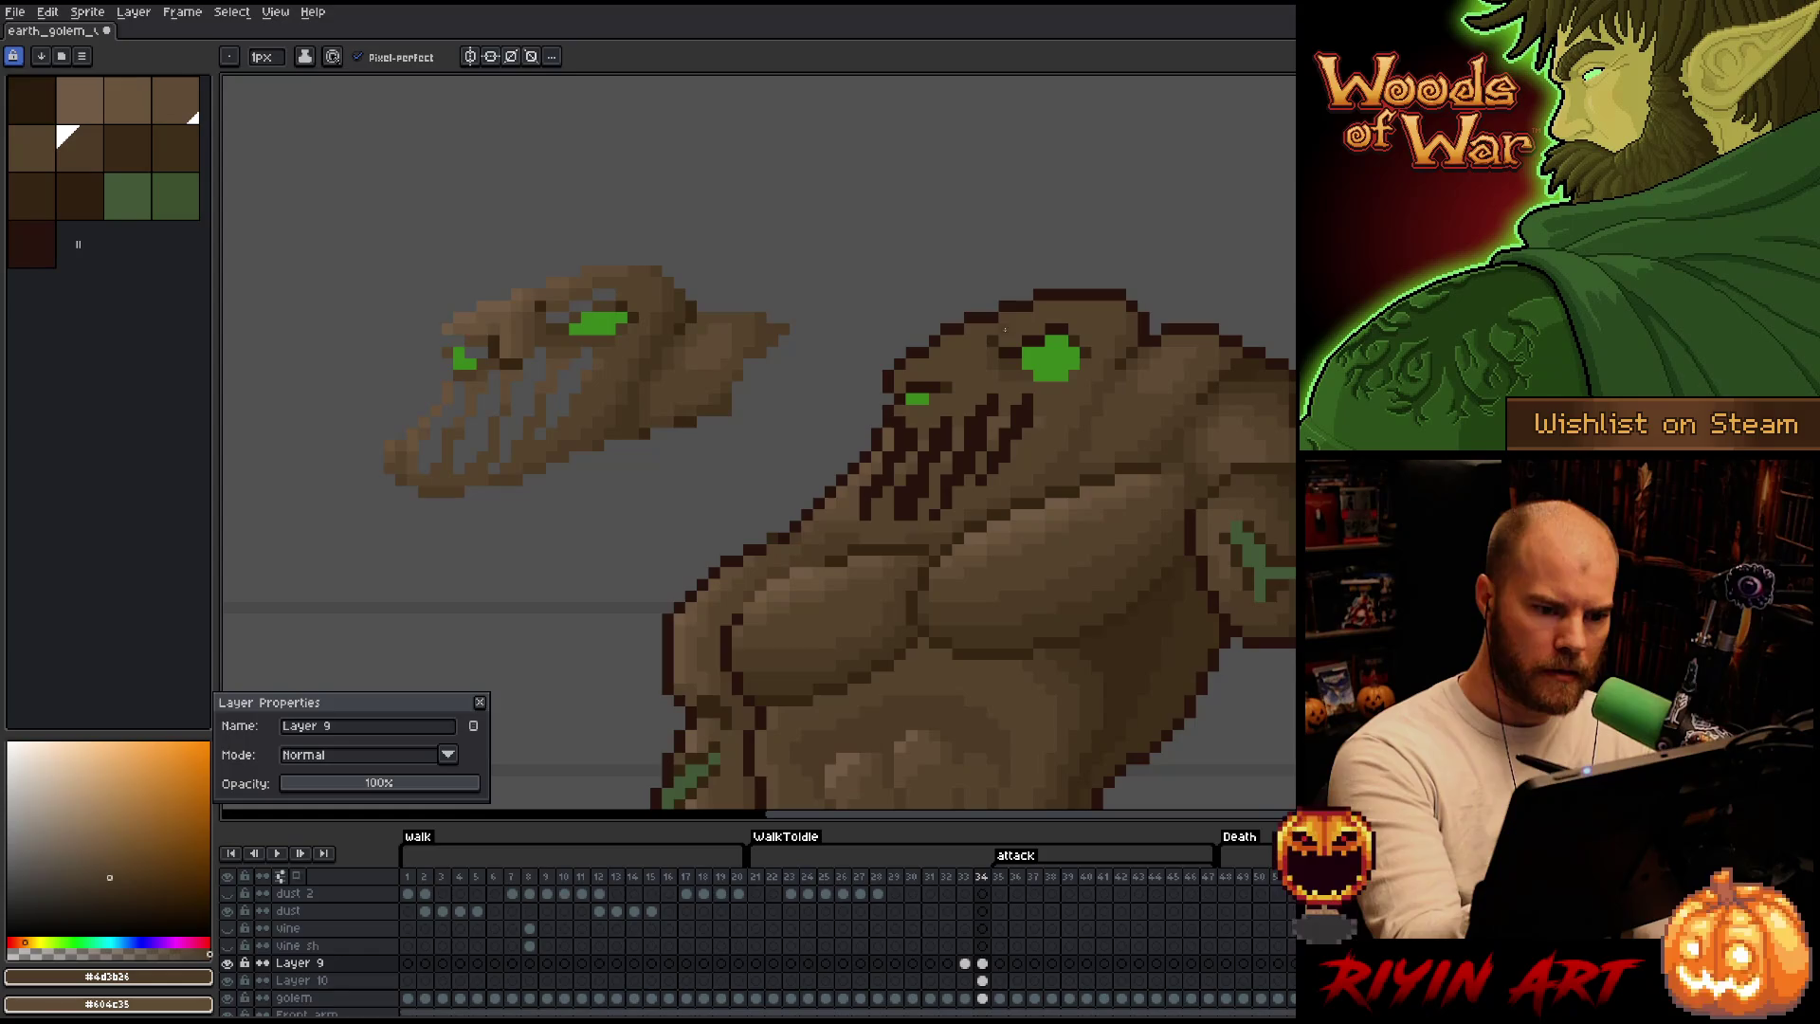
pyautogui.press('[')
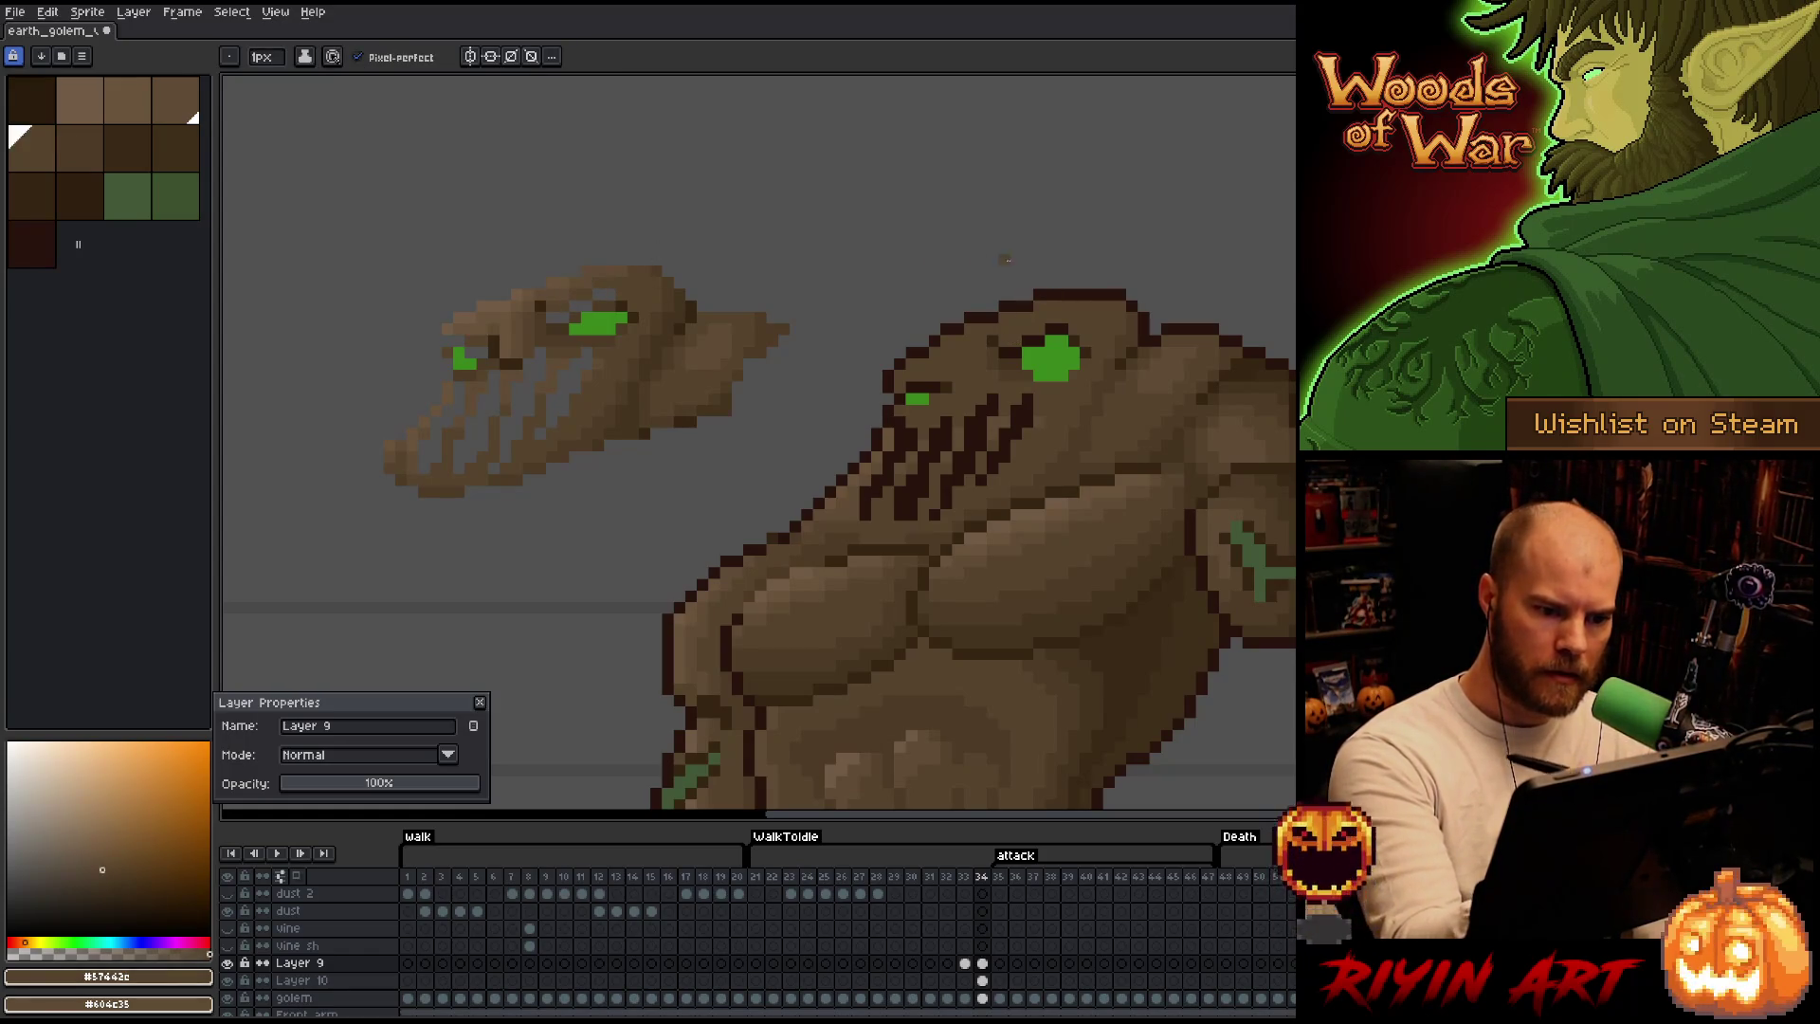
pyautogui.press('[')
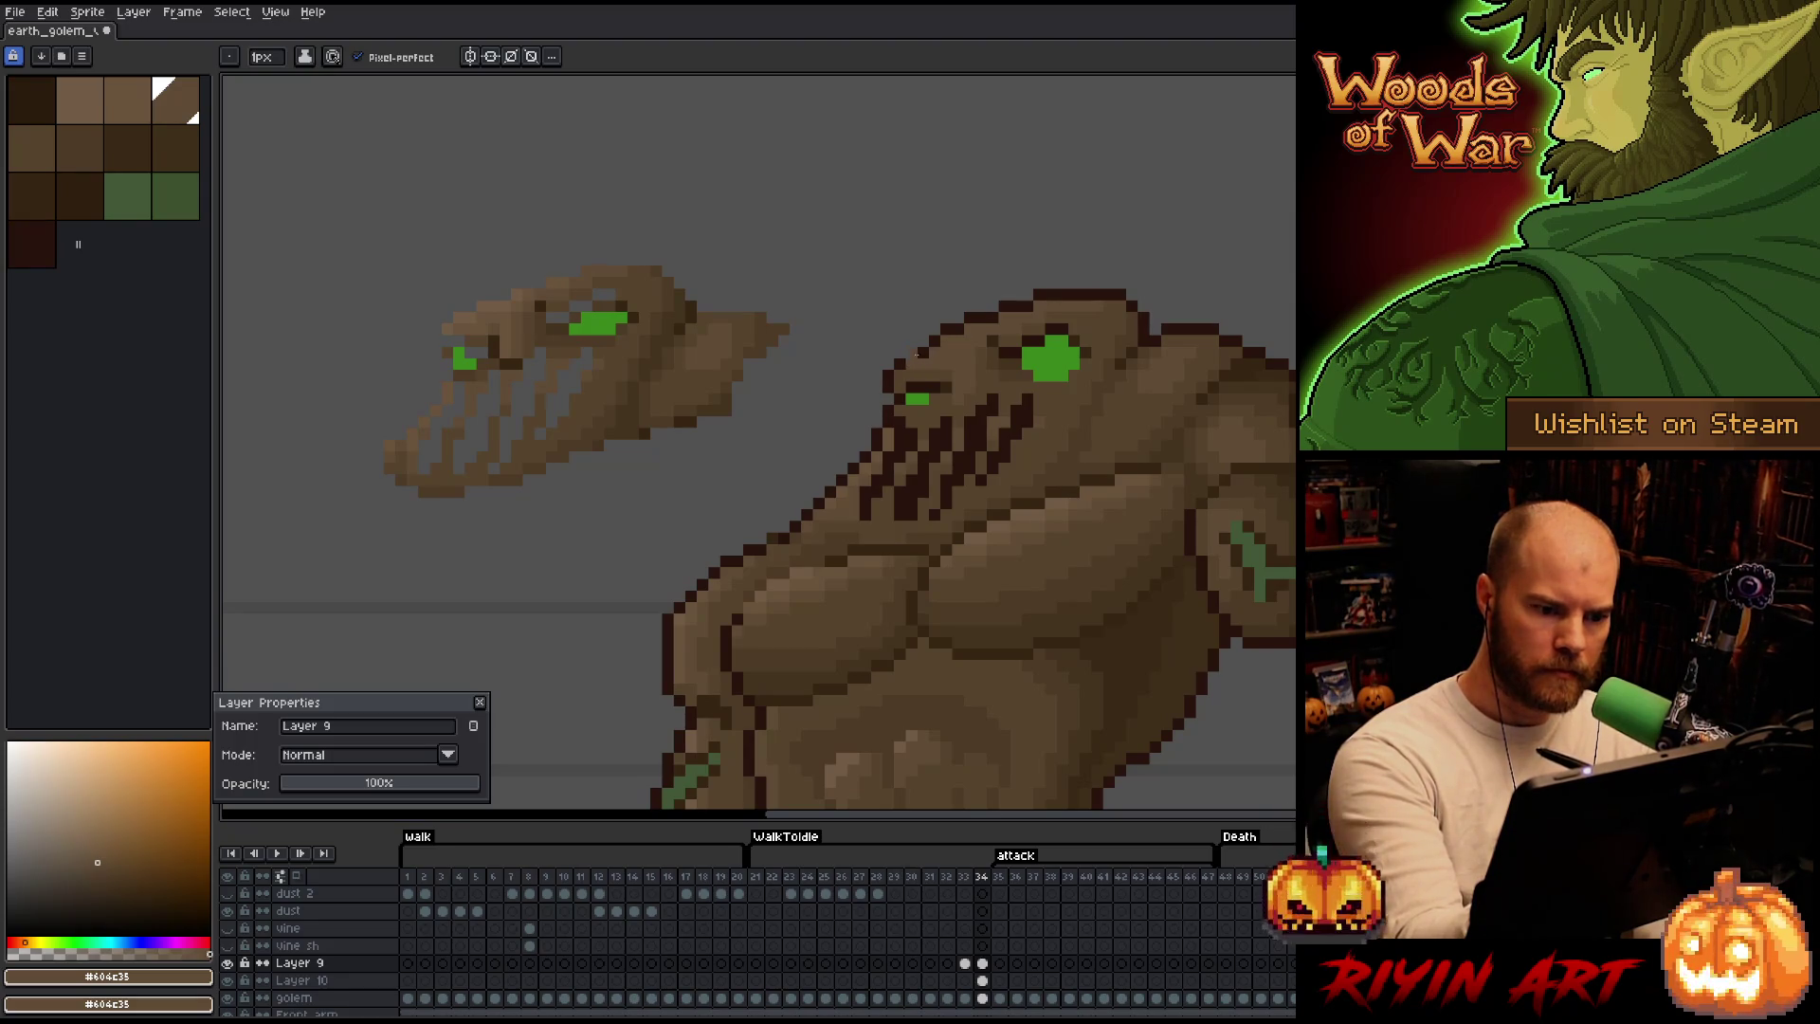
pyautogui.keyDown('alt'); pyautogui.click(495, 297); pyautogui.keyUp('alt')
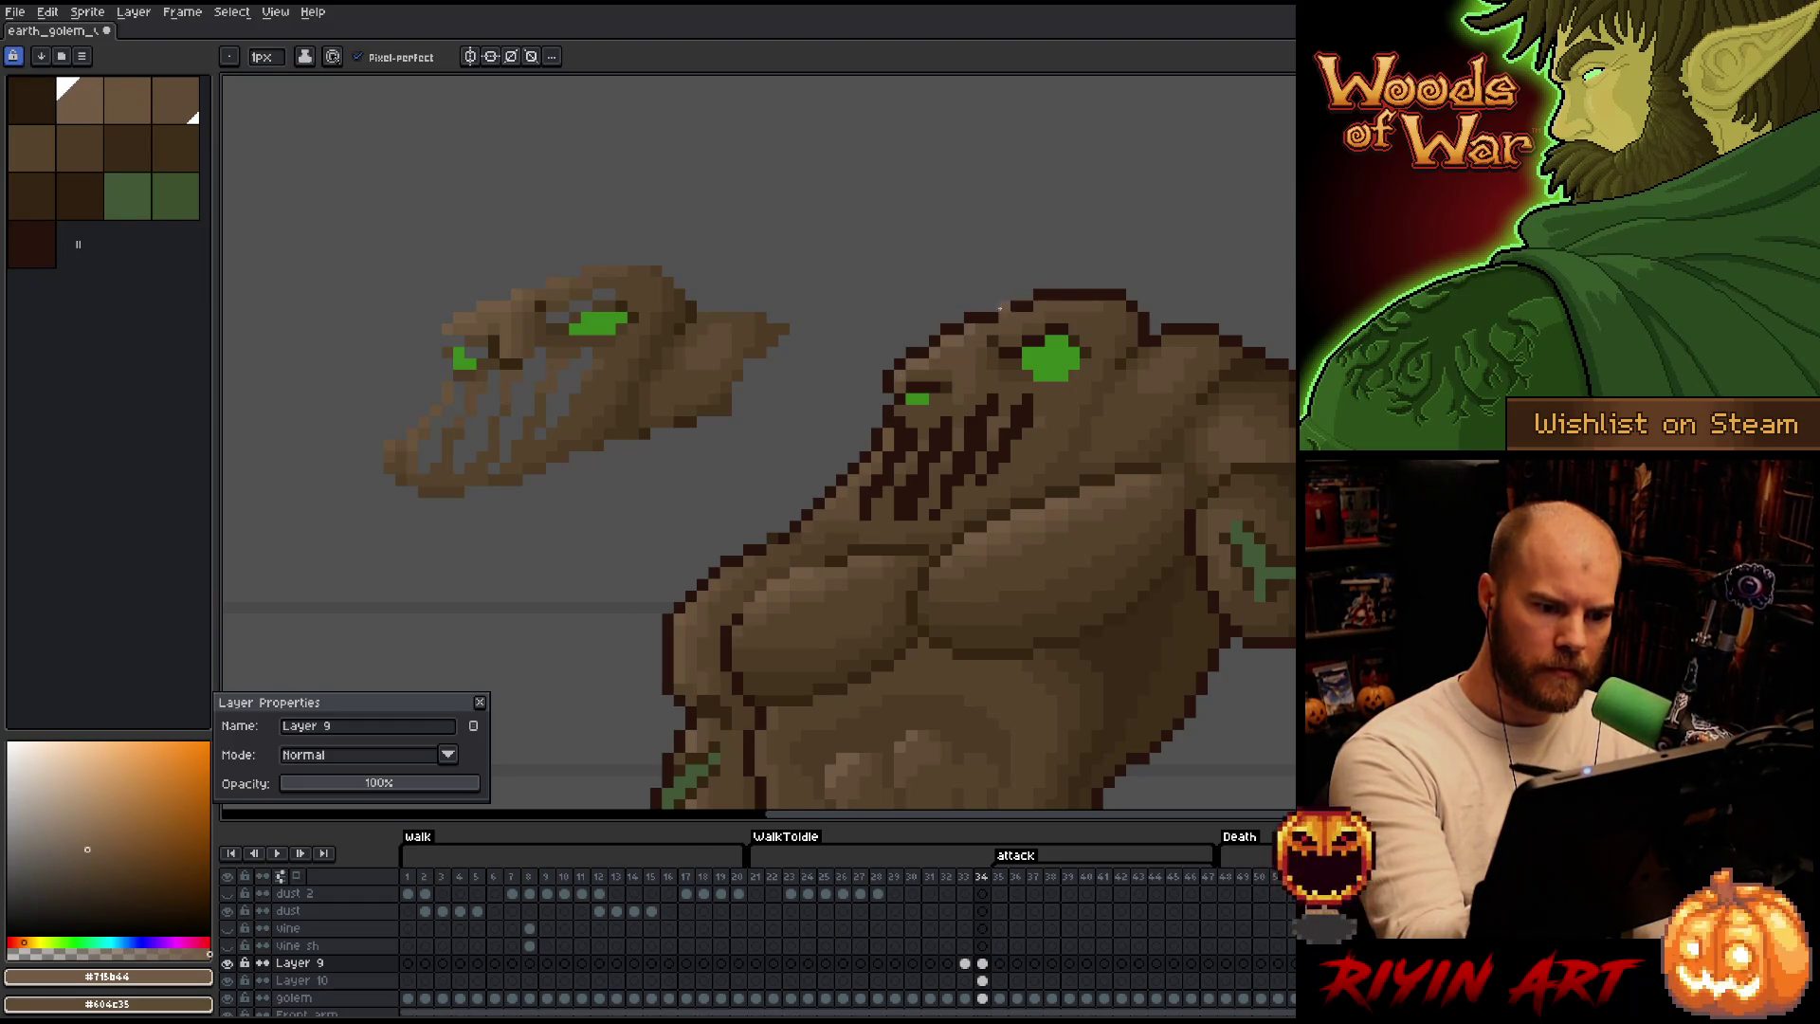
pyautogui.press('alt')
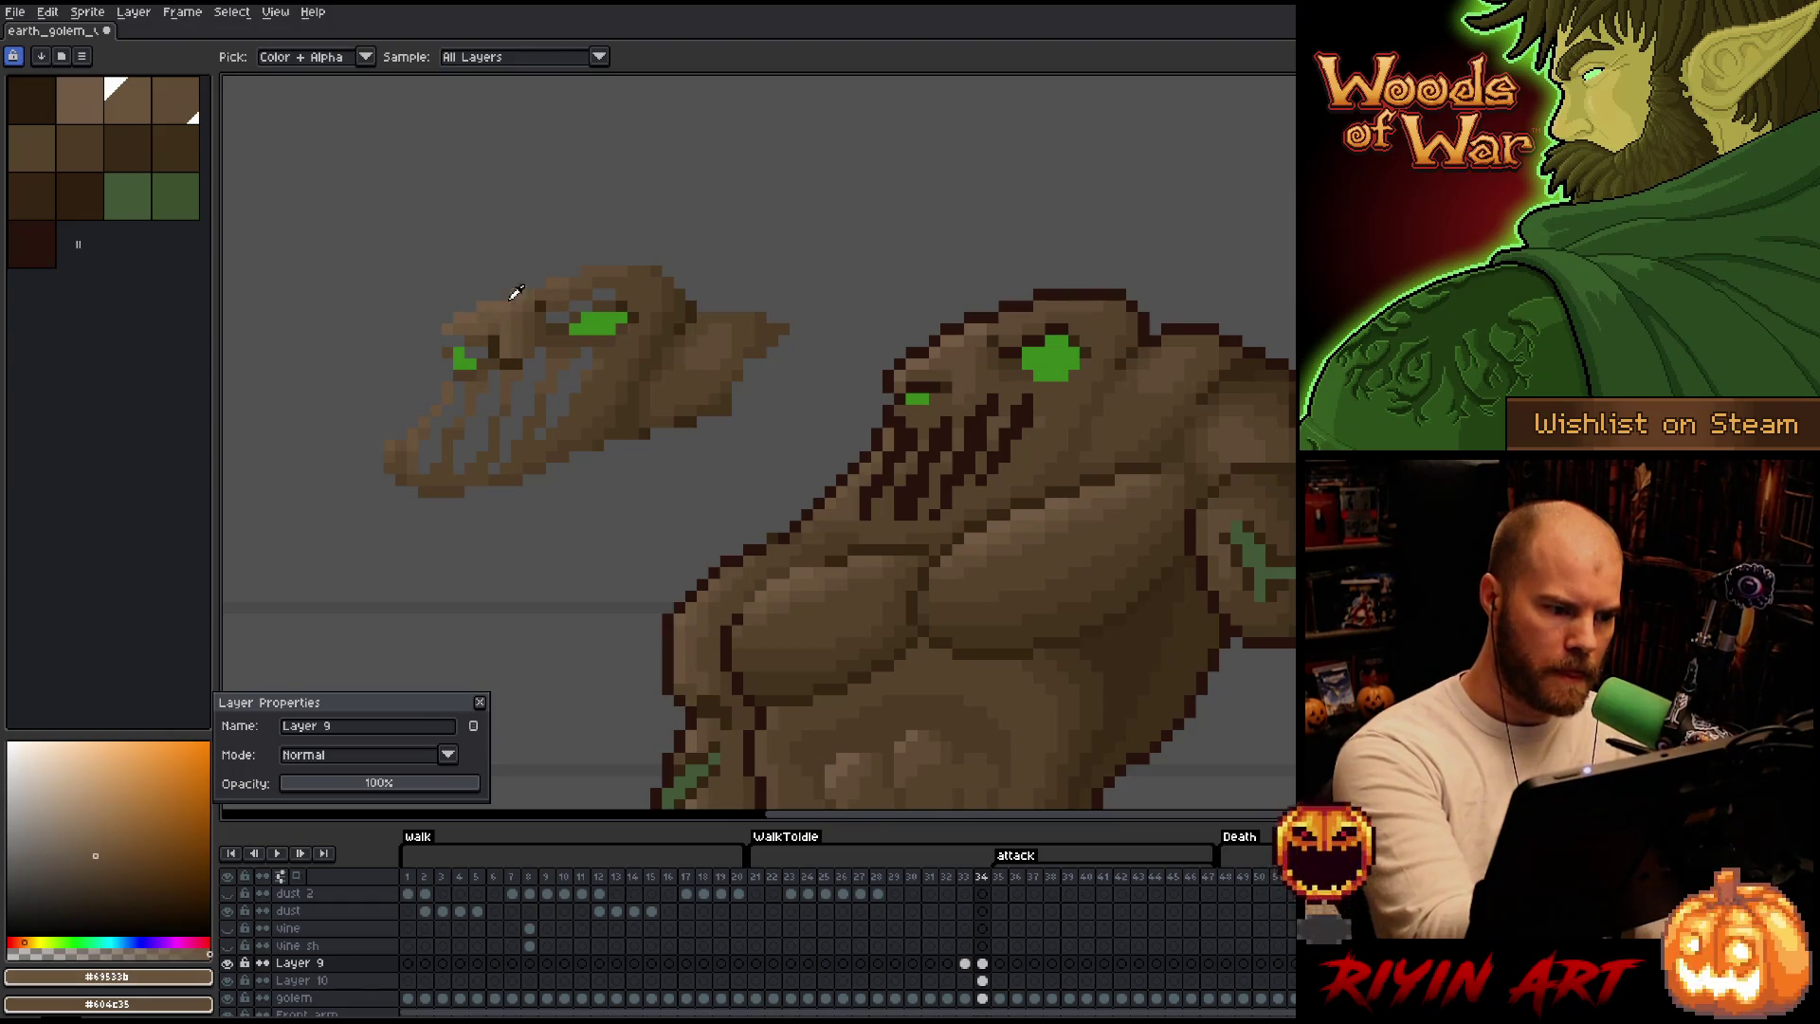
pyautogui.keyDown('alt'); pyautogui.click(495, 305); pyautogui.keyUp('alt')
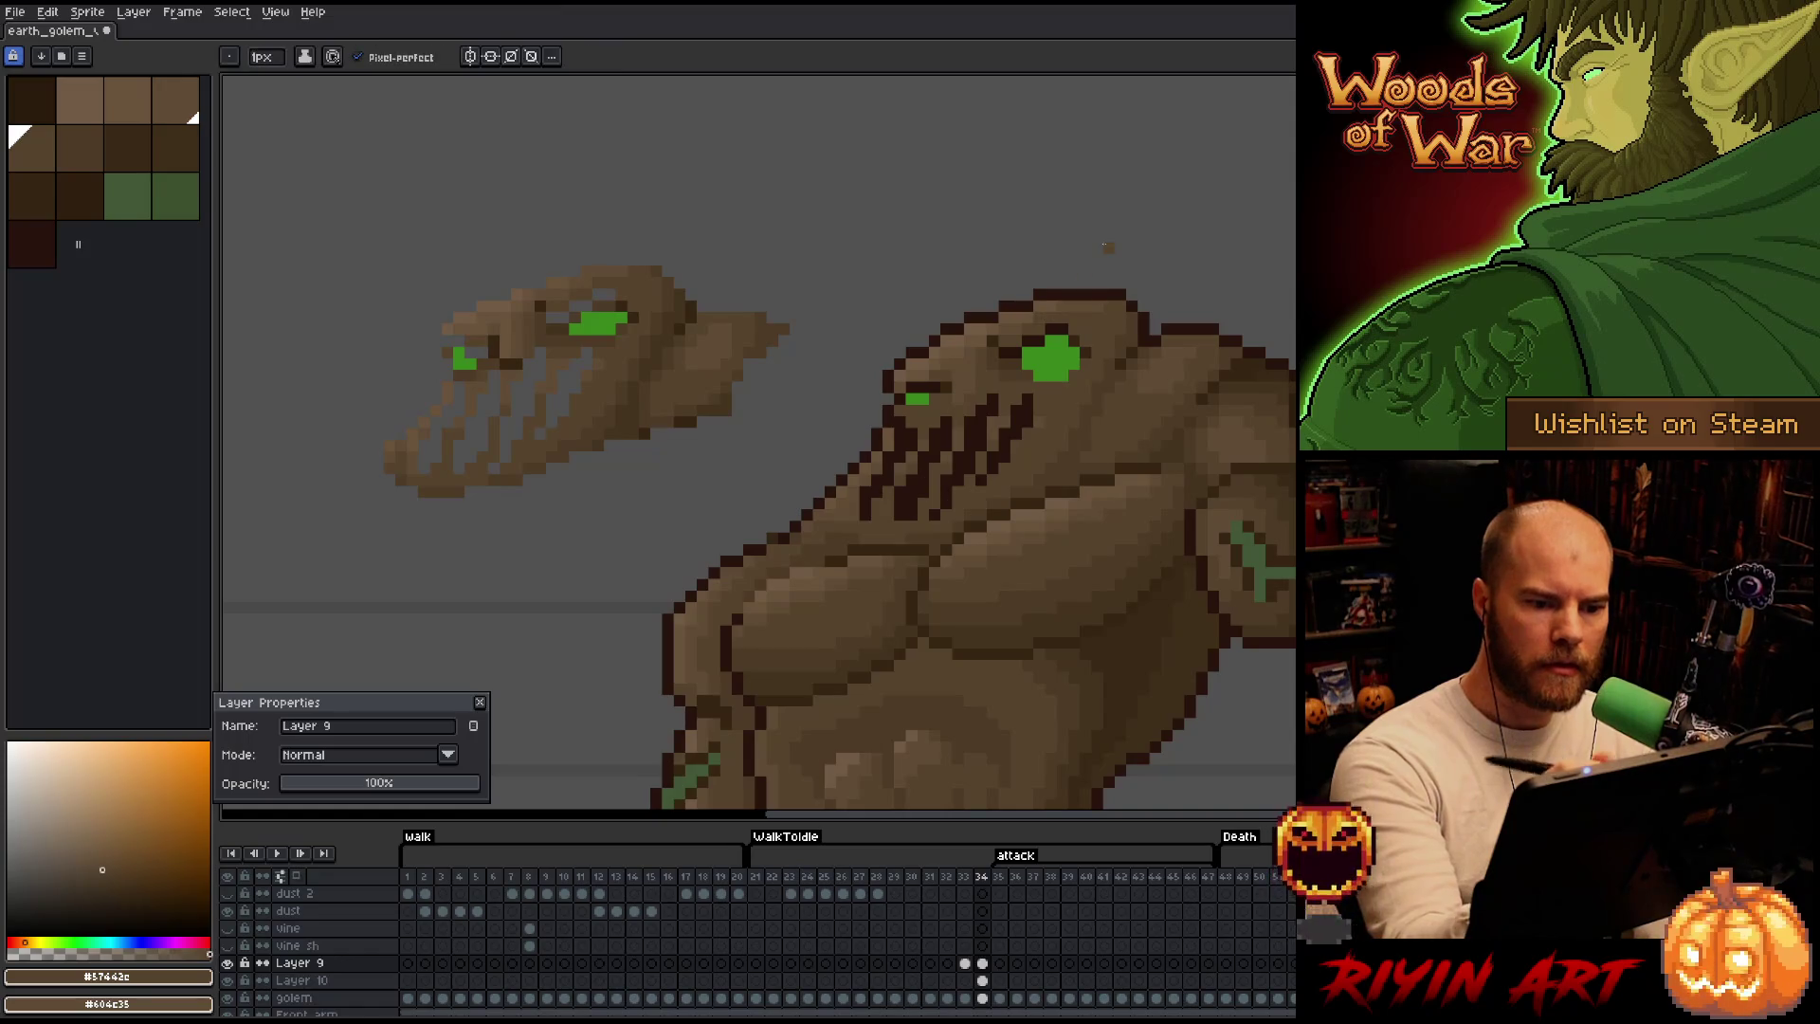
# With the pencil, sample head tones #604c35, #69533b, #352513 and a darker brown.
pyautogui.click(155, 83)
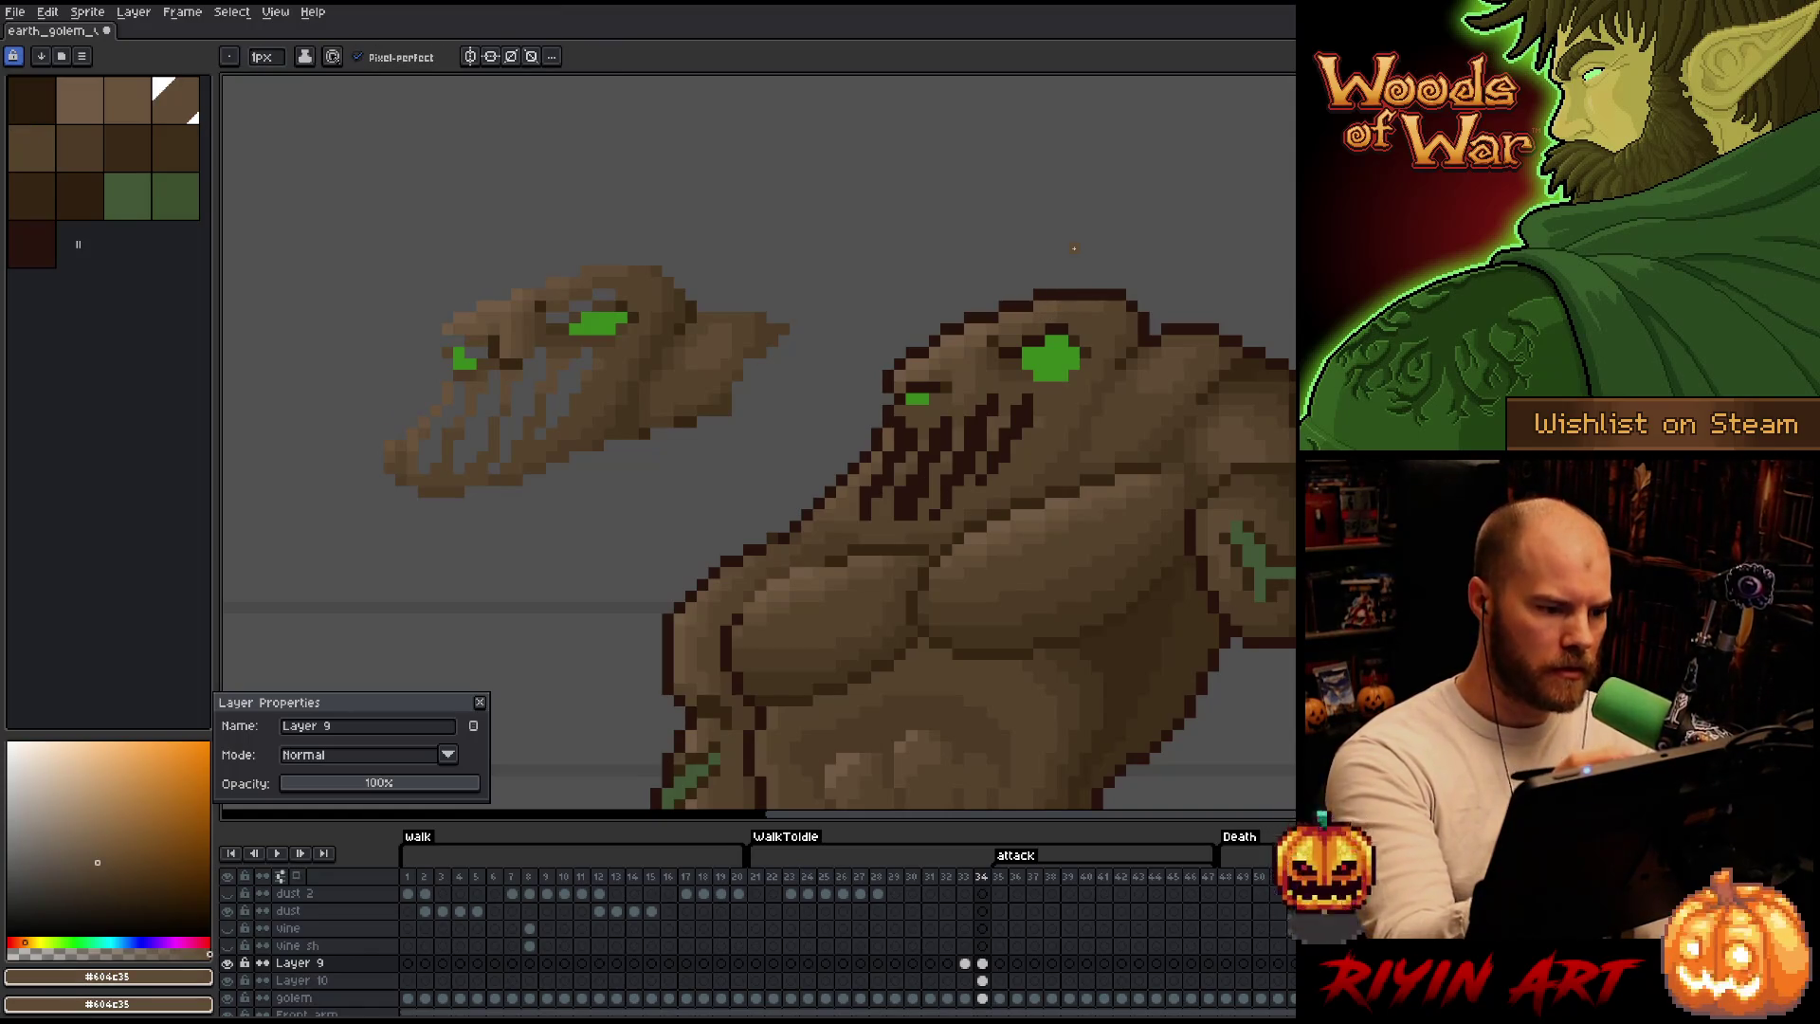
pyautogui.press('b')
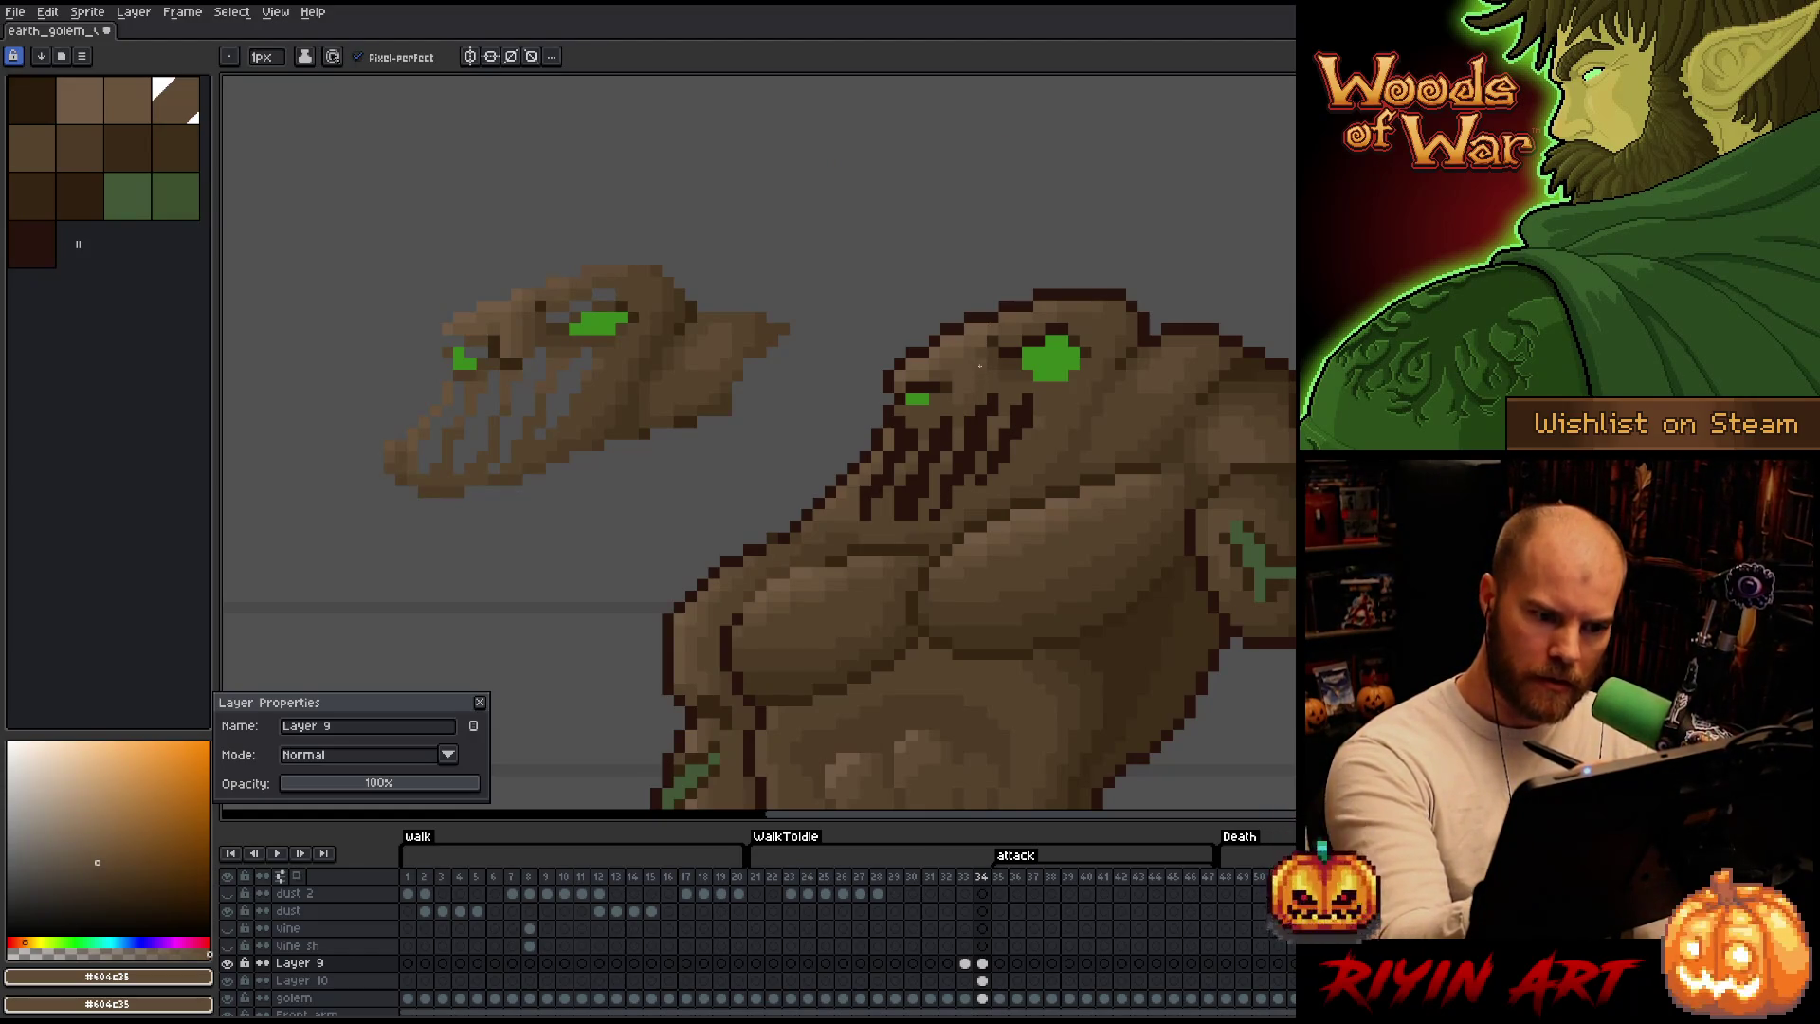
pyautogui.keyDown('alt'); pyautogui.click(557, 277); pyautogui.keyUp('alt')
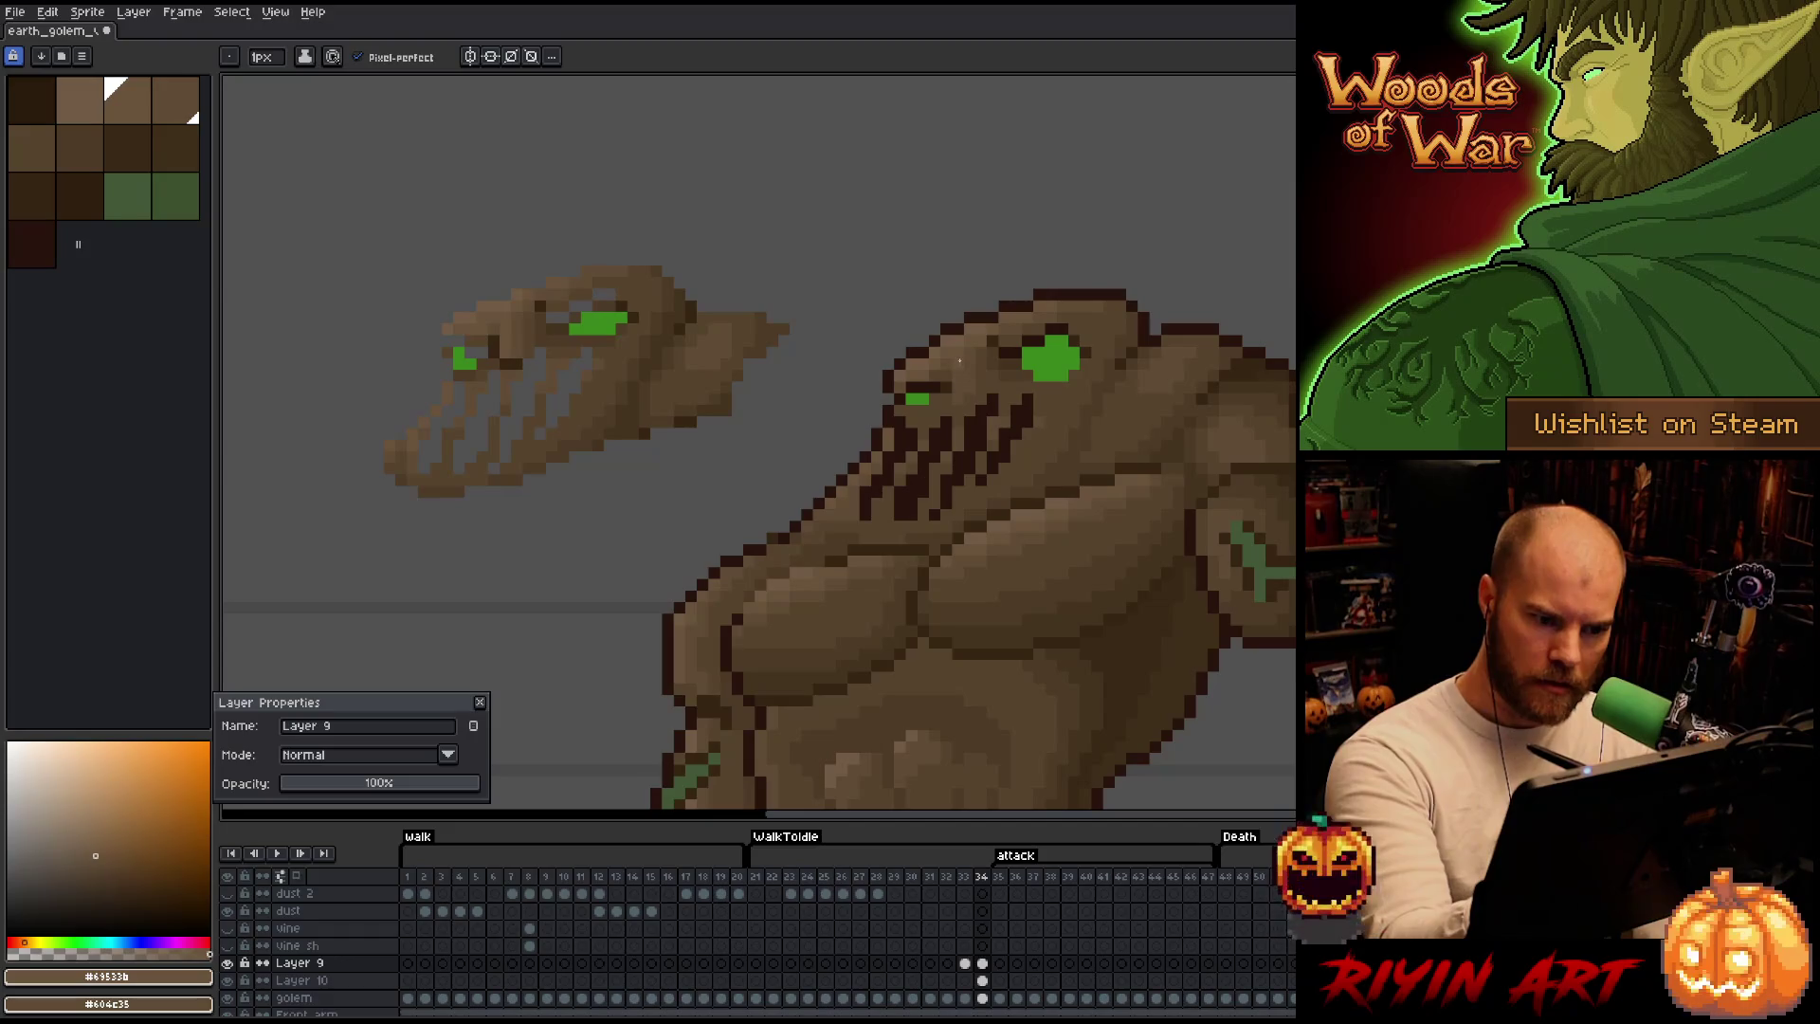
pyautogui.keyDown('alt'); pyautogui.click(519, 359); pyautogui.keyUp('alt')
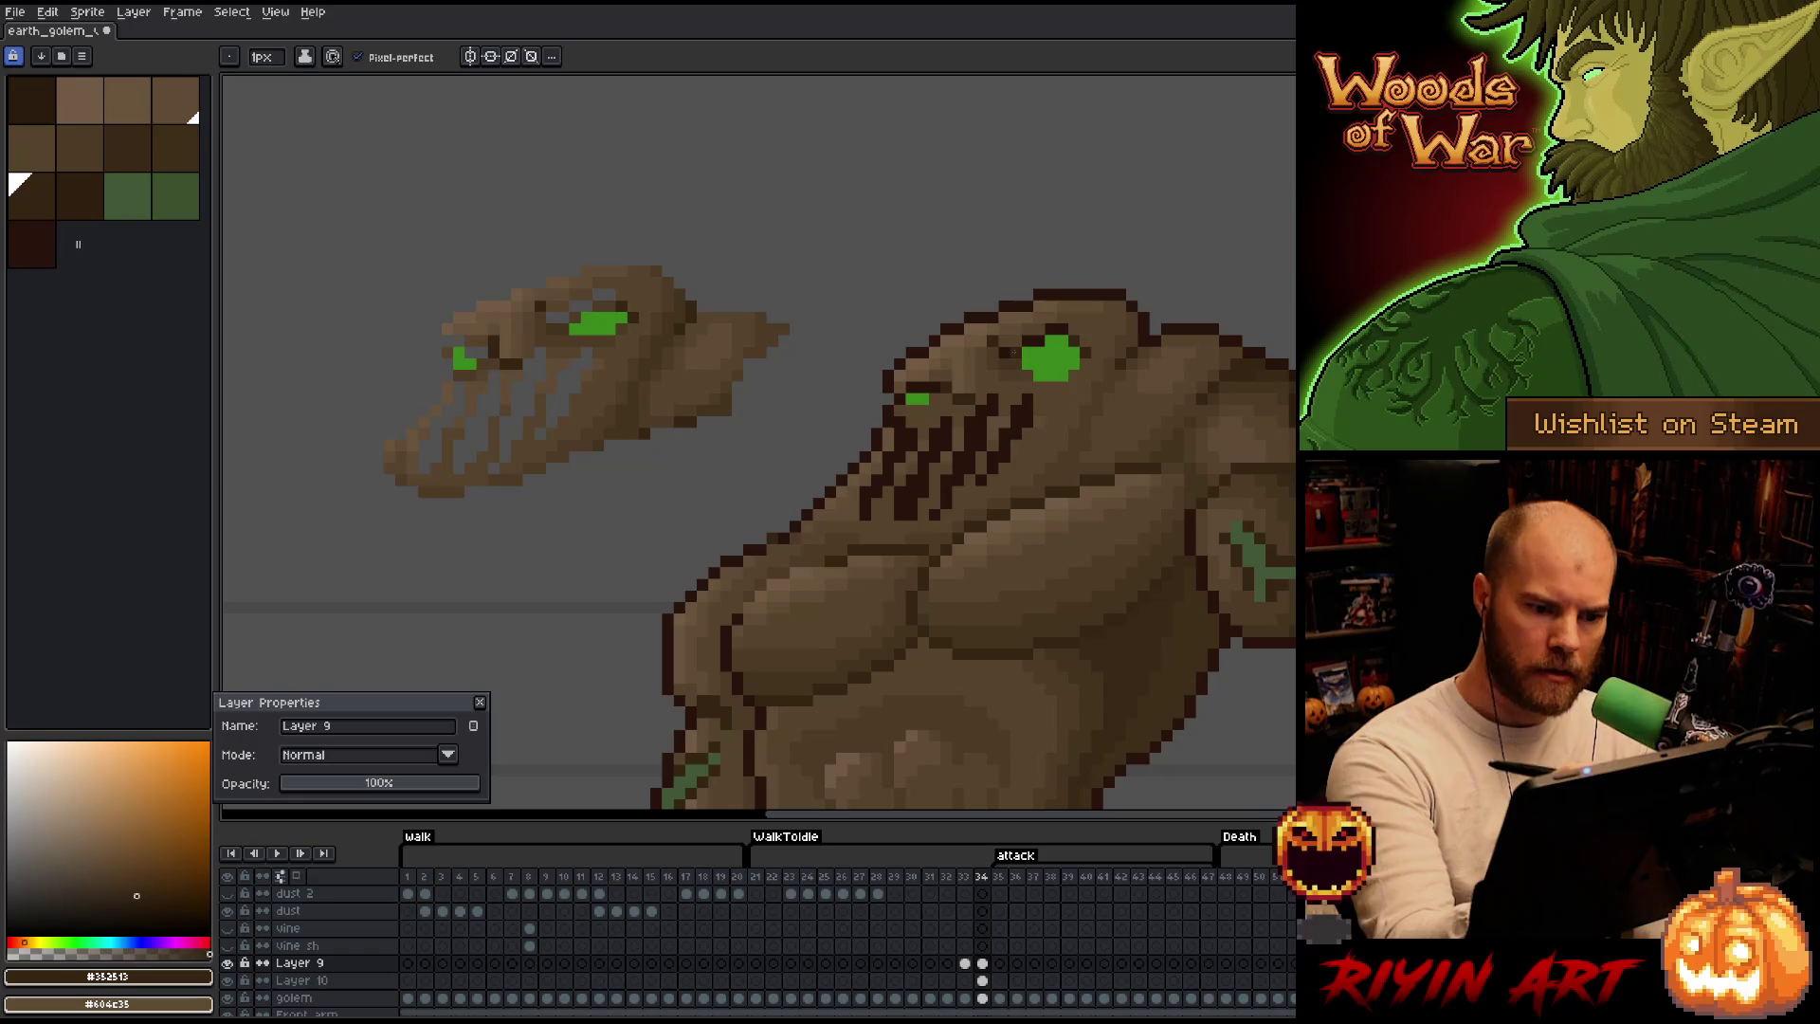
pyautogui.keyDown('alt'); pyautogui.click(539, 331); pyautogui.keyUp('alt')
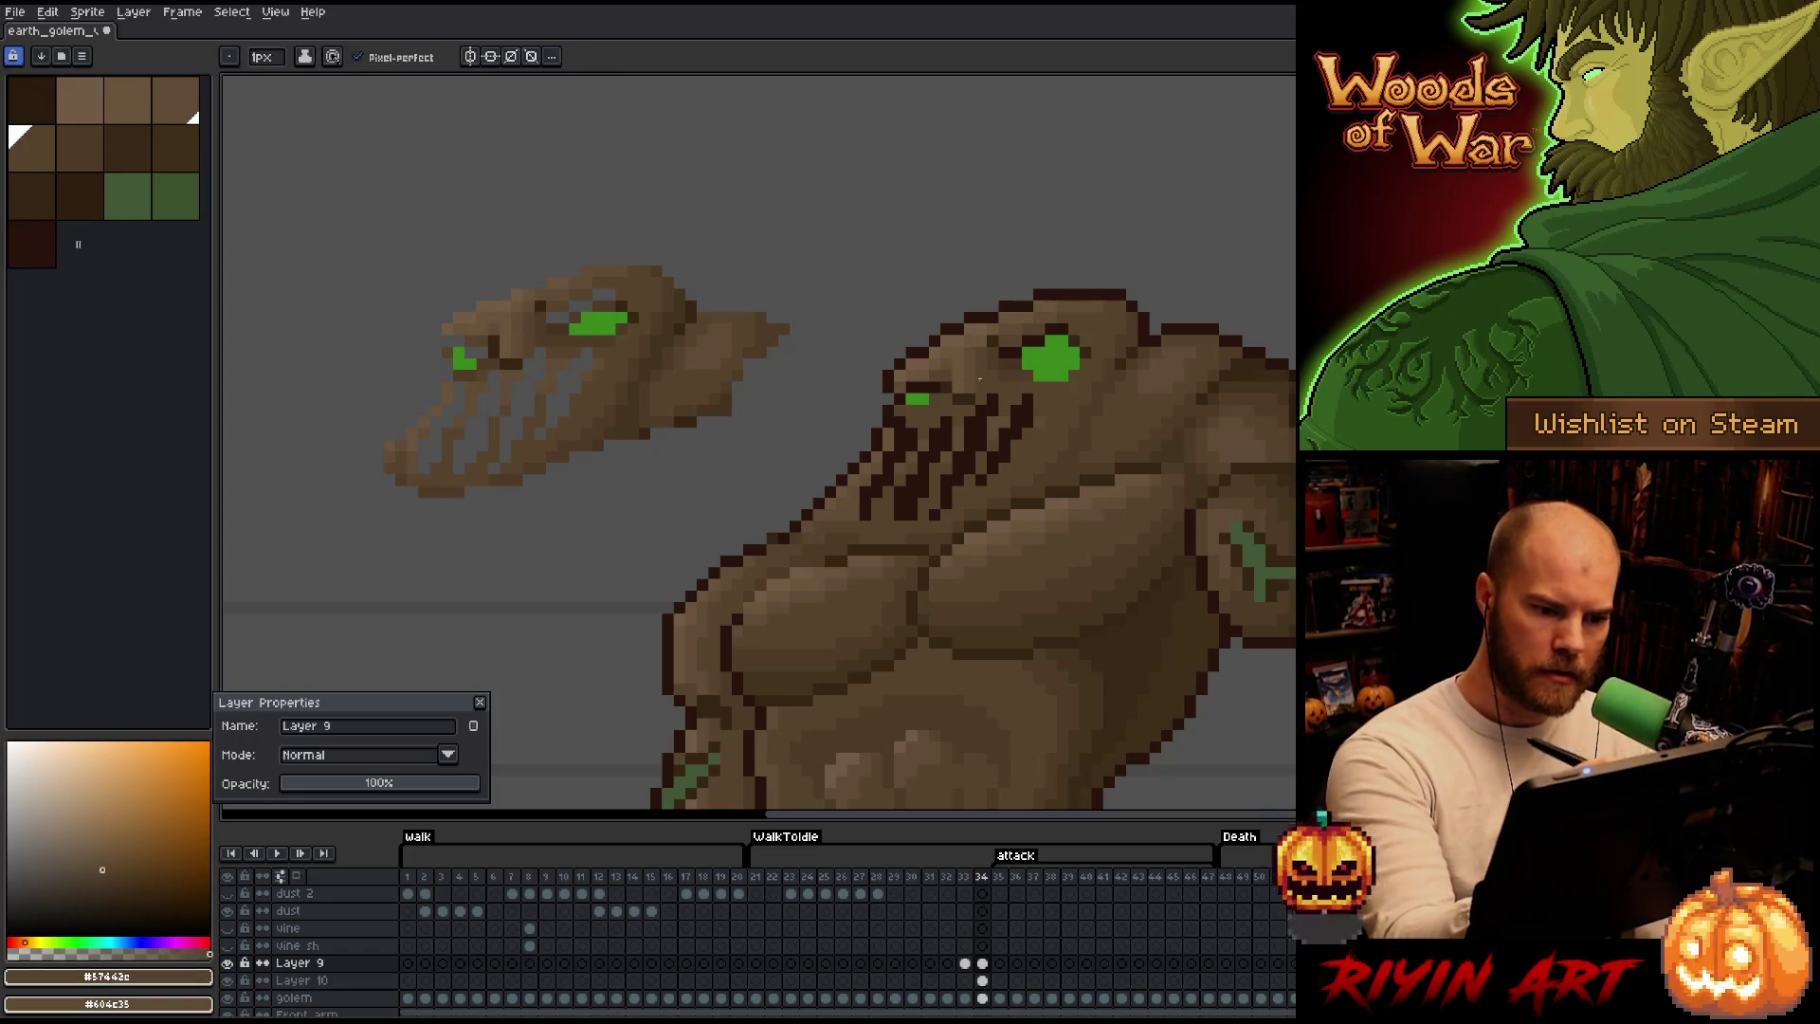
pyautogui.keyDown('alt'); pyautogui.click(991, 395); pyautogui.keyUp('alt')
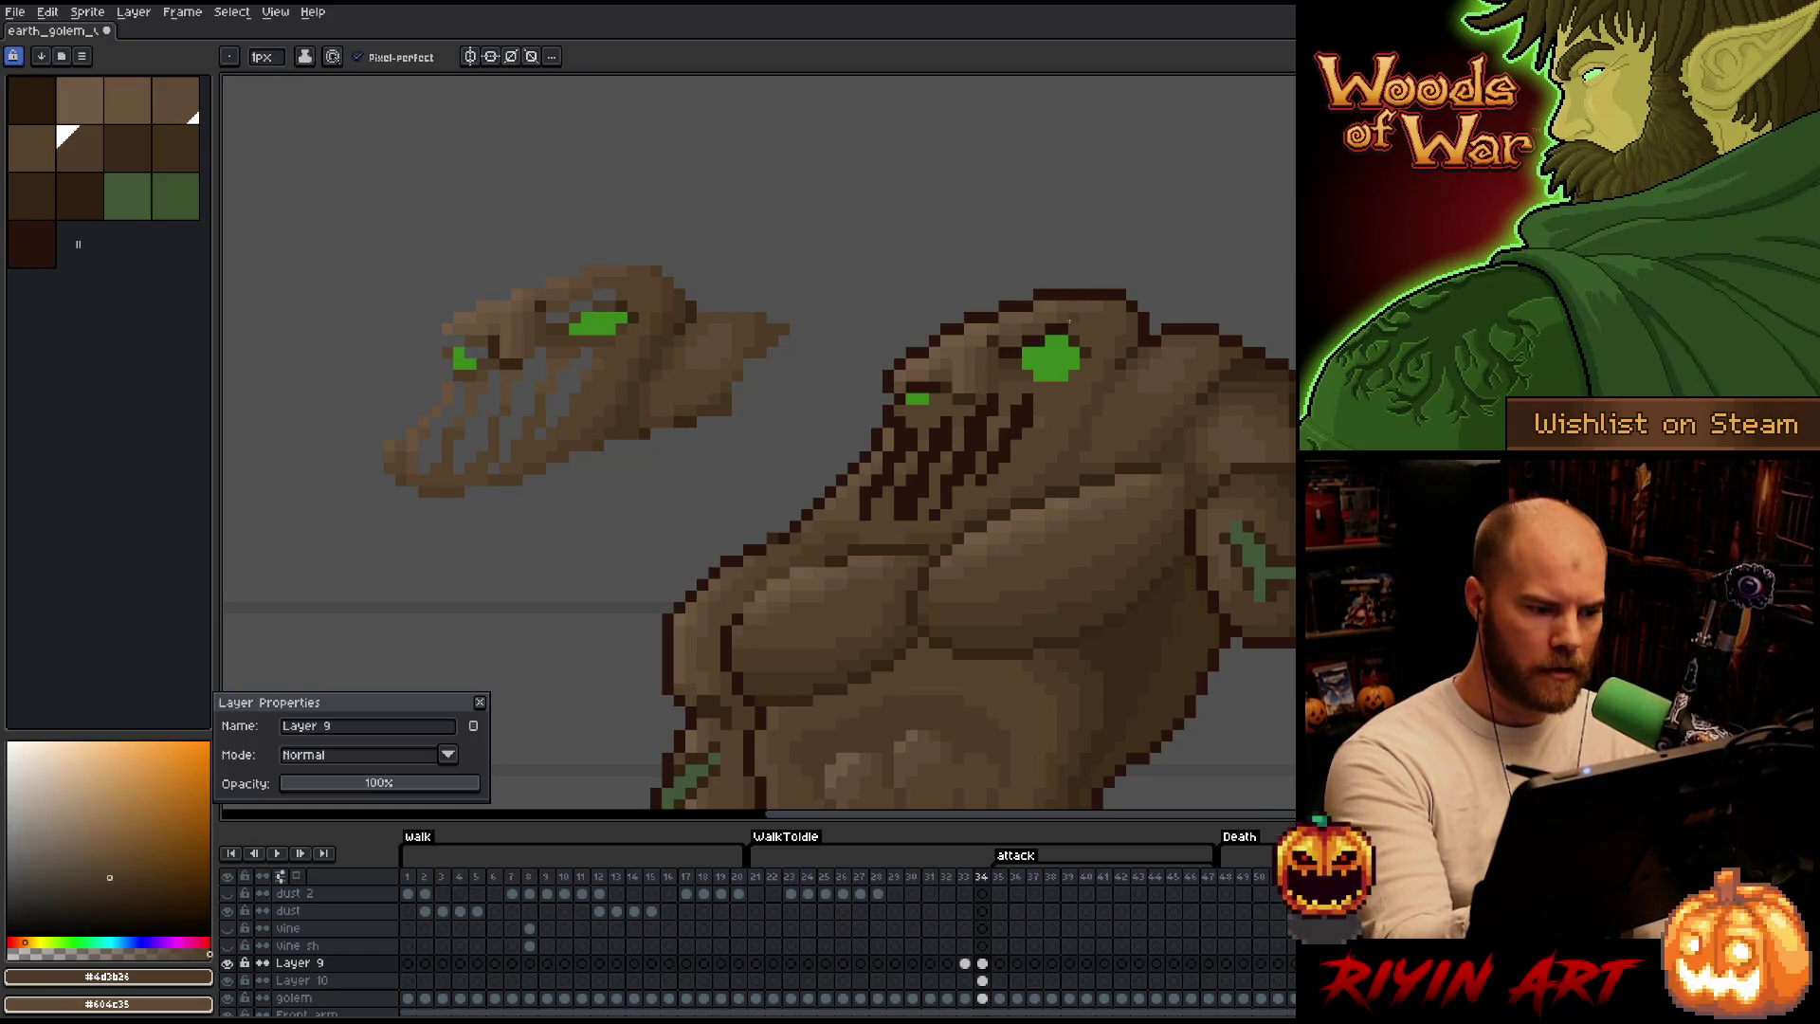
# Alternate between #57442c, #352513 and #604c35, ending with #4d3b26 eyedropped from the golem.
pyautogui.keyDown('alt'); pyautogui.click(561, 348); pyautogui.keyUp('alt')
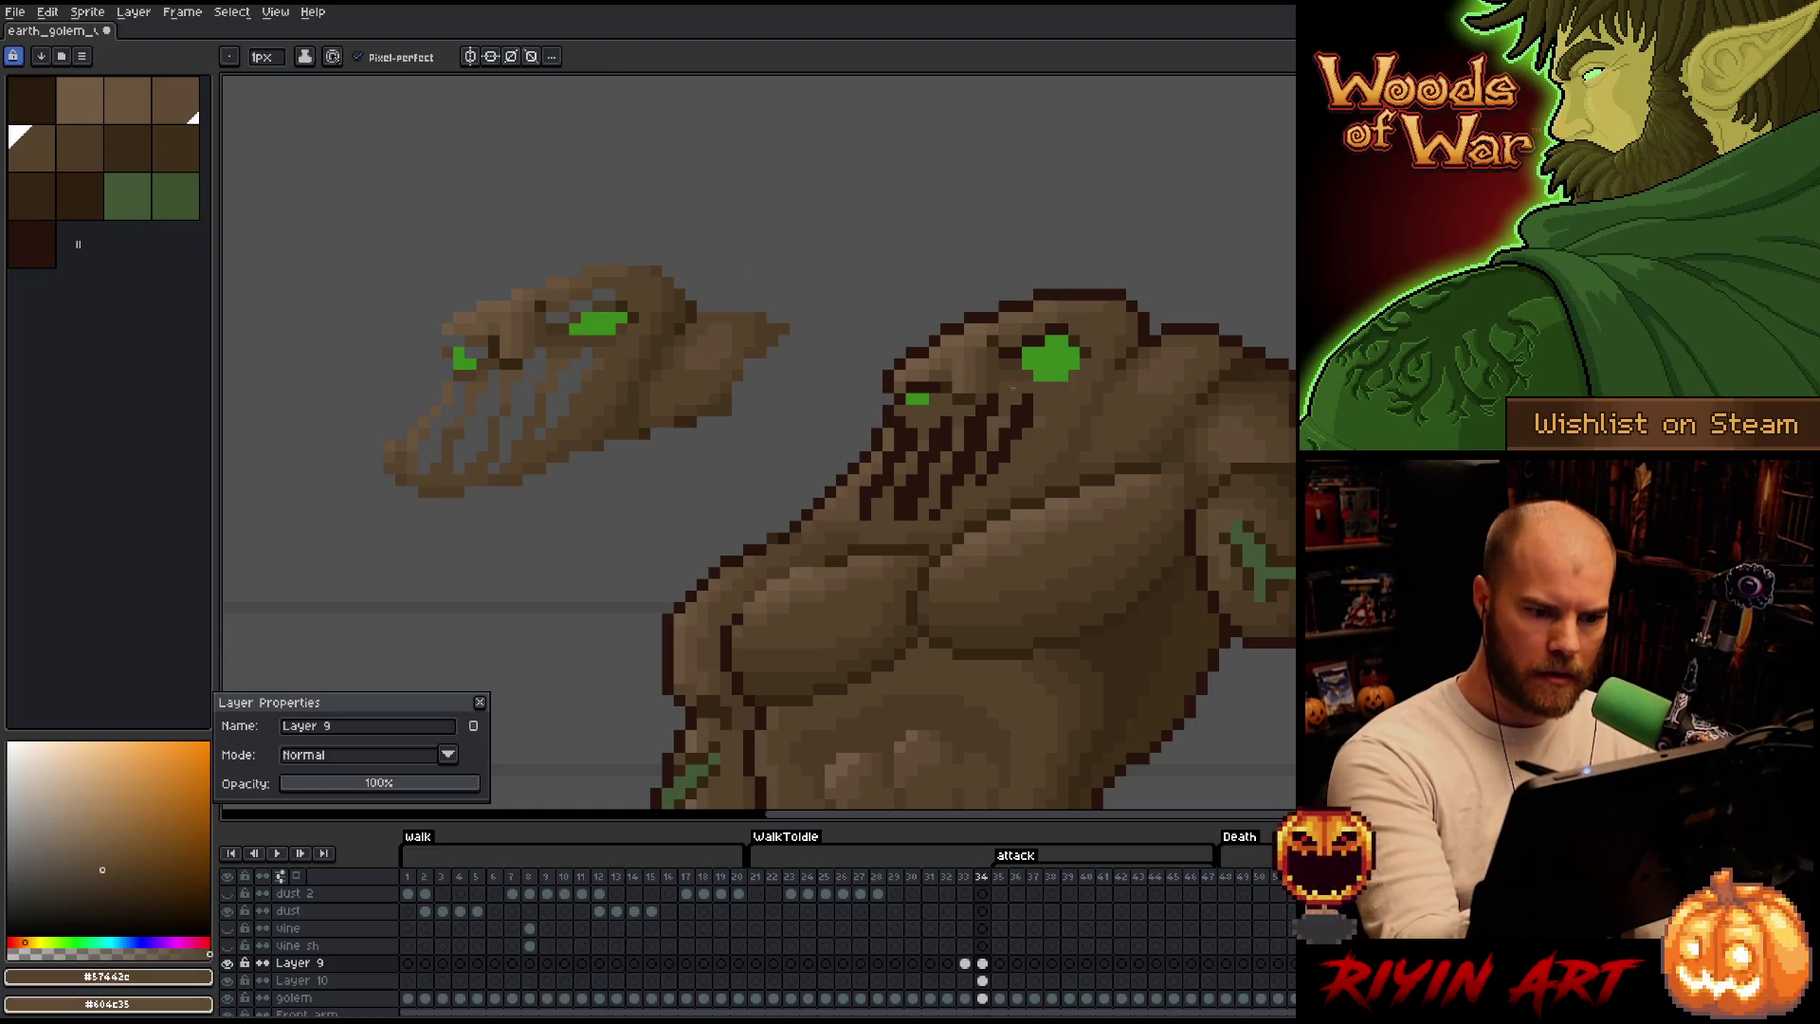
pyautogui.keyDown('alt'); pyautogui.click(1009, 367); pyautogui.keyUp('alt')
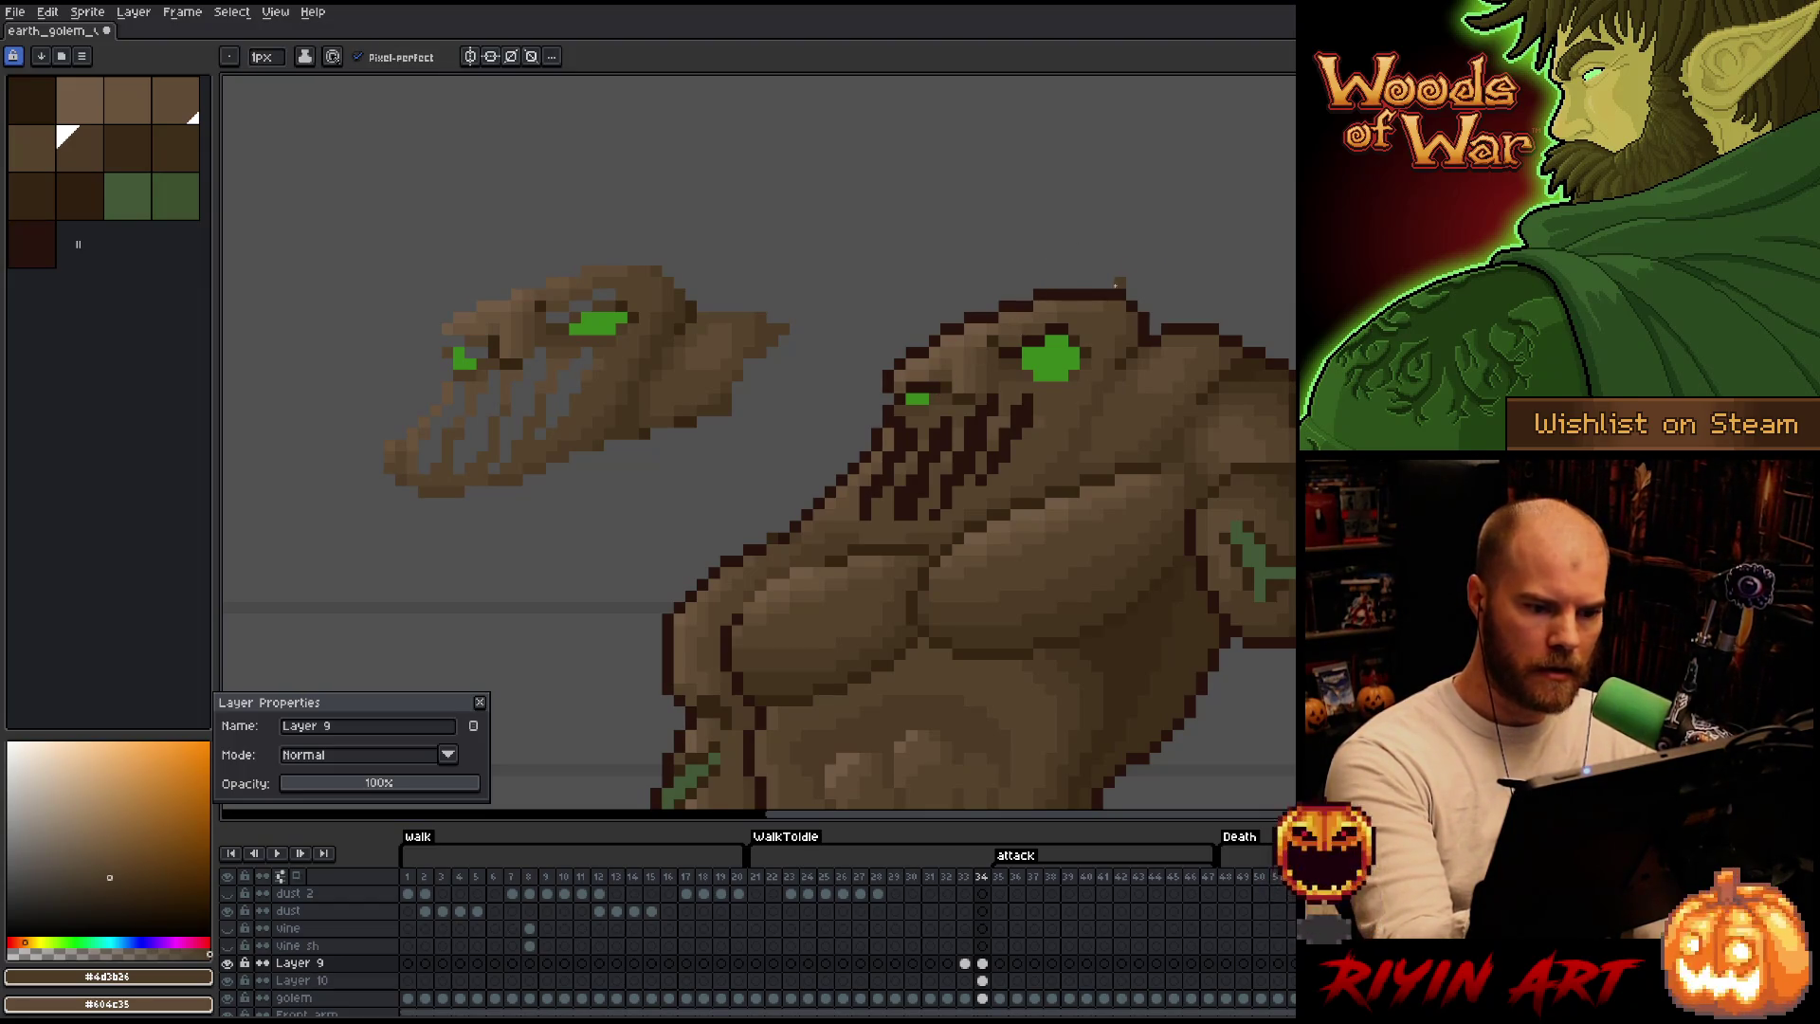
pyautogui.keyDown('alt'); pyautogui.click(964, 395); pyautogui.keyUp('alt')
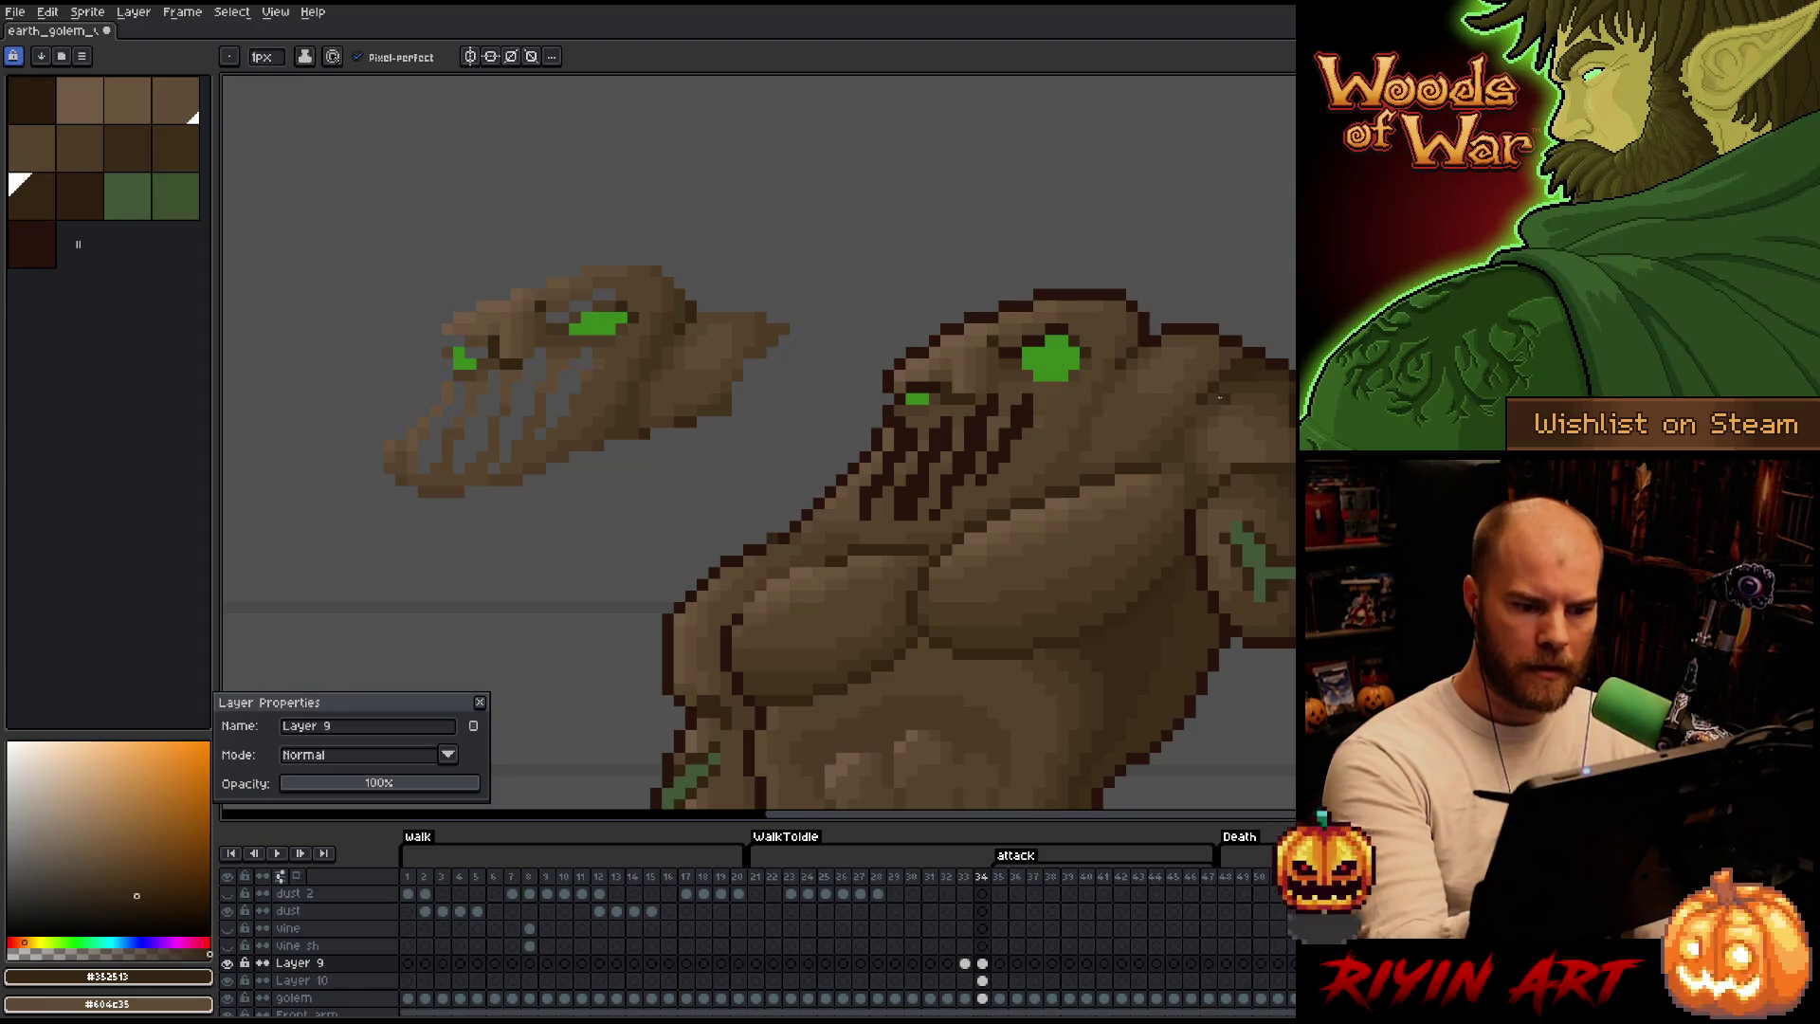
pyautogui.keyDown('alt'); pyautogui.click(1043, 404); pyautogui.keyUp('alt')
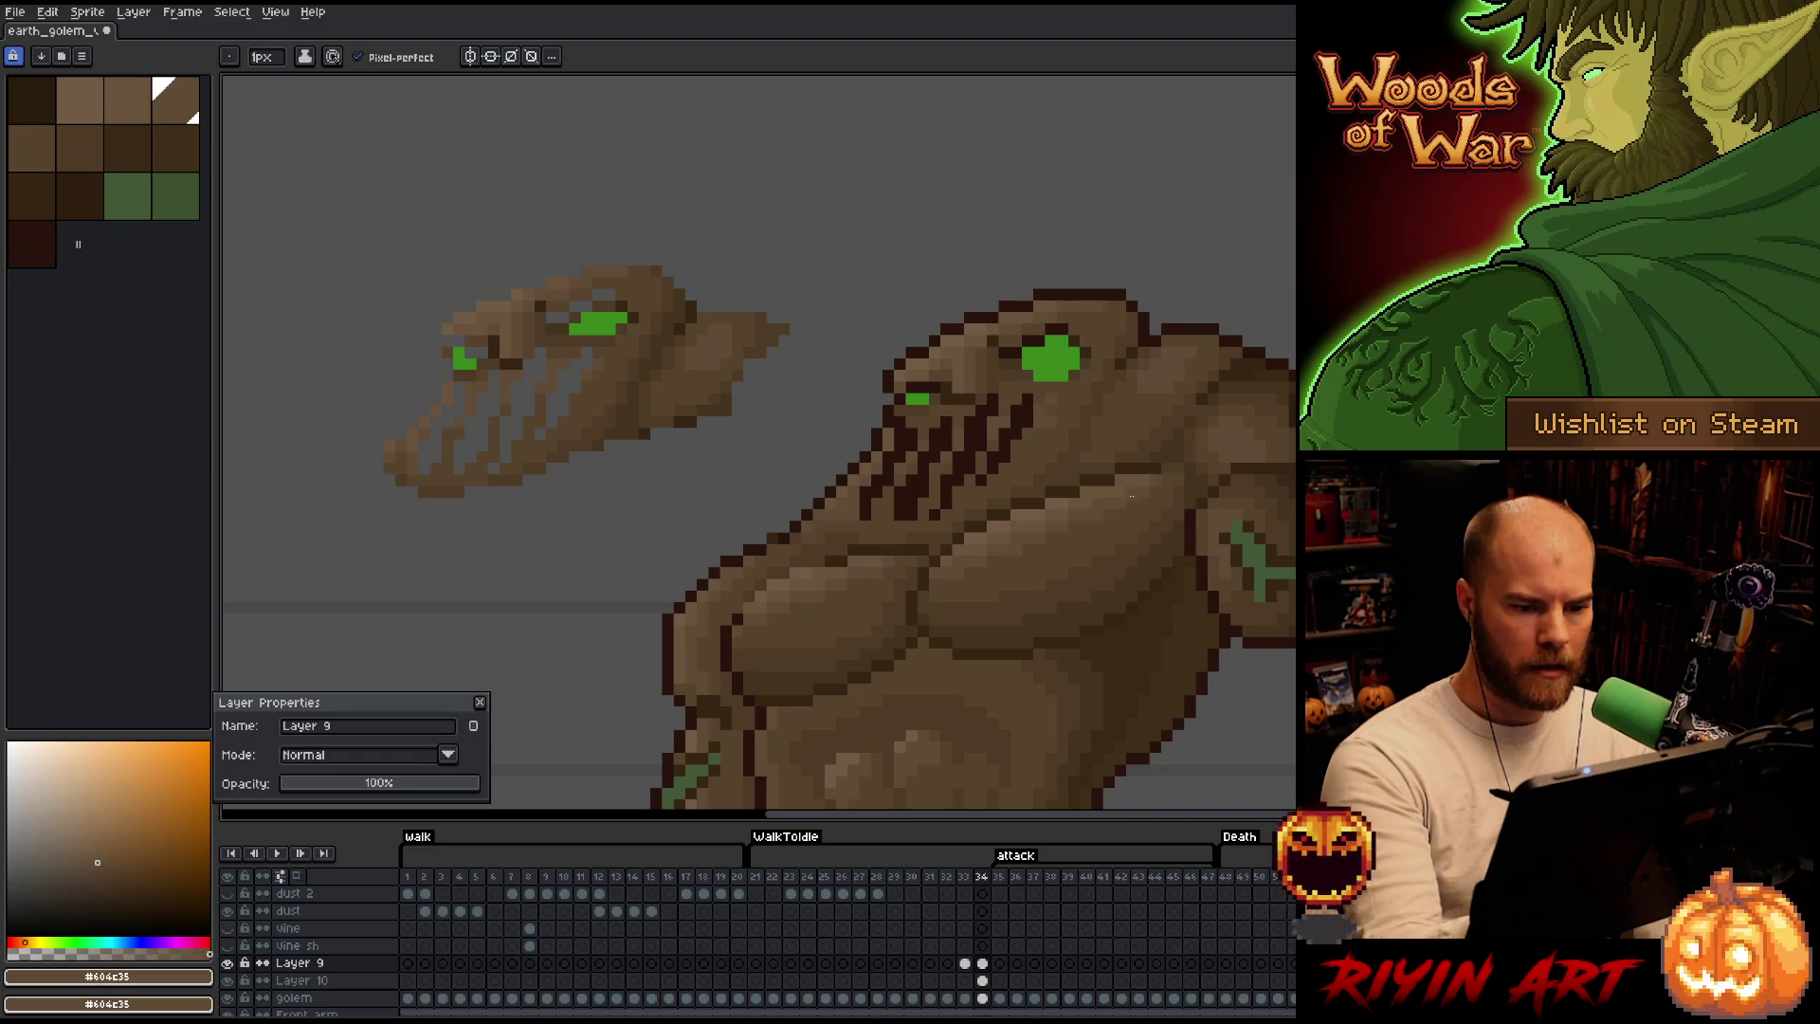
pyautogui.press('alt')
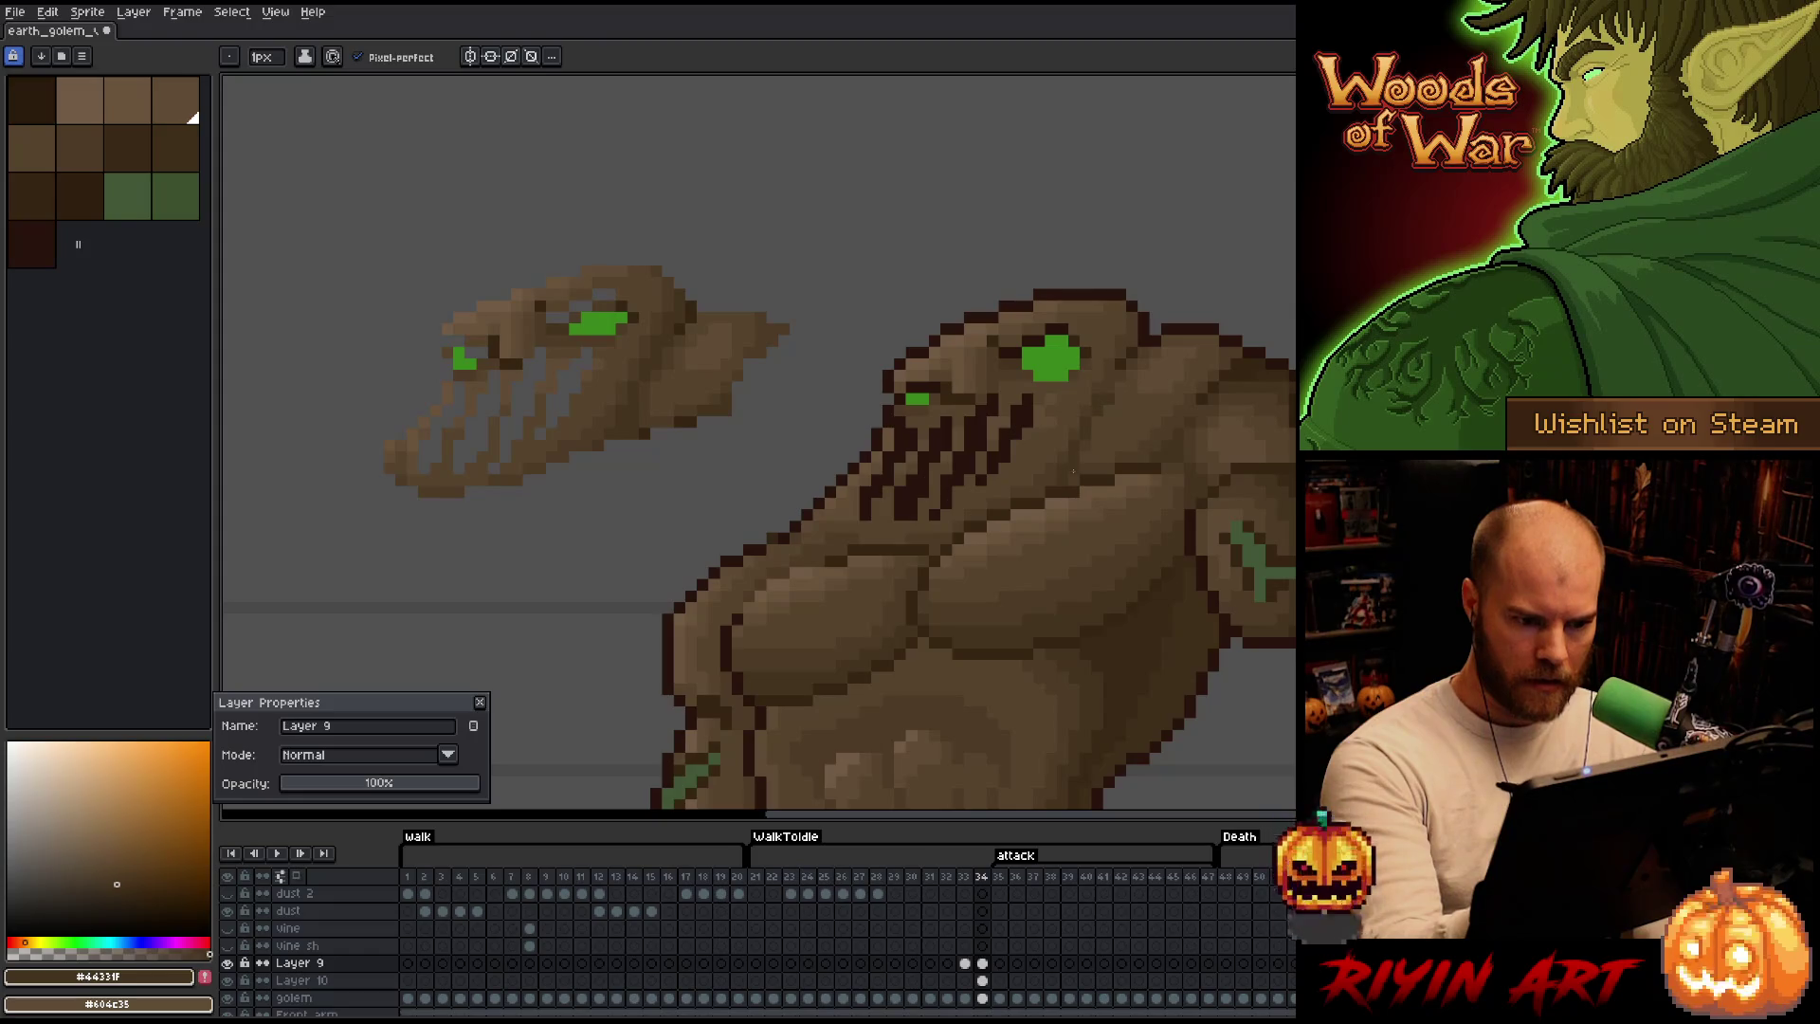
pyautogui.keyDown('alt'); pyautogui.click(1093, 444); pyautogui.keyUp('alt')
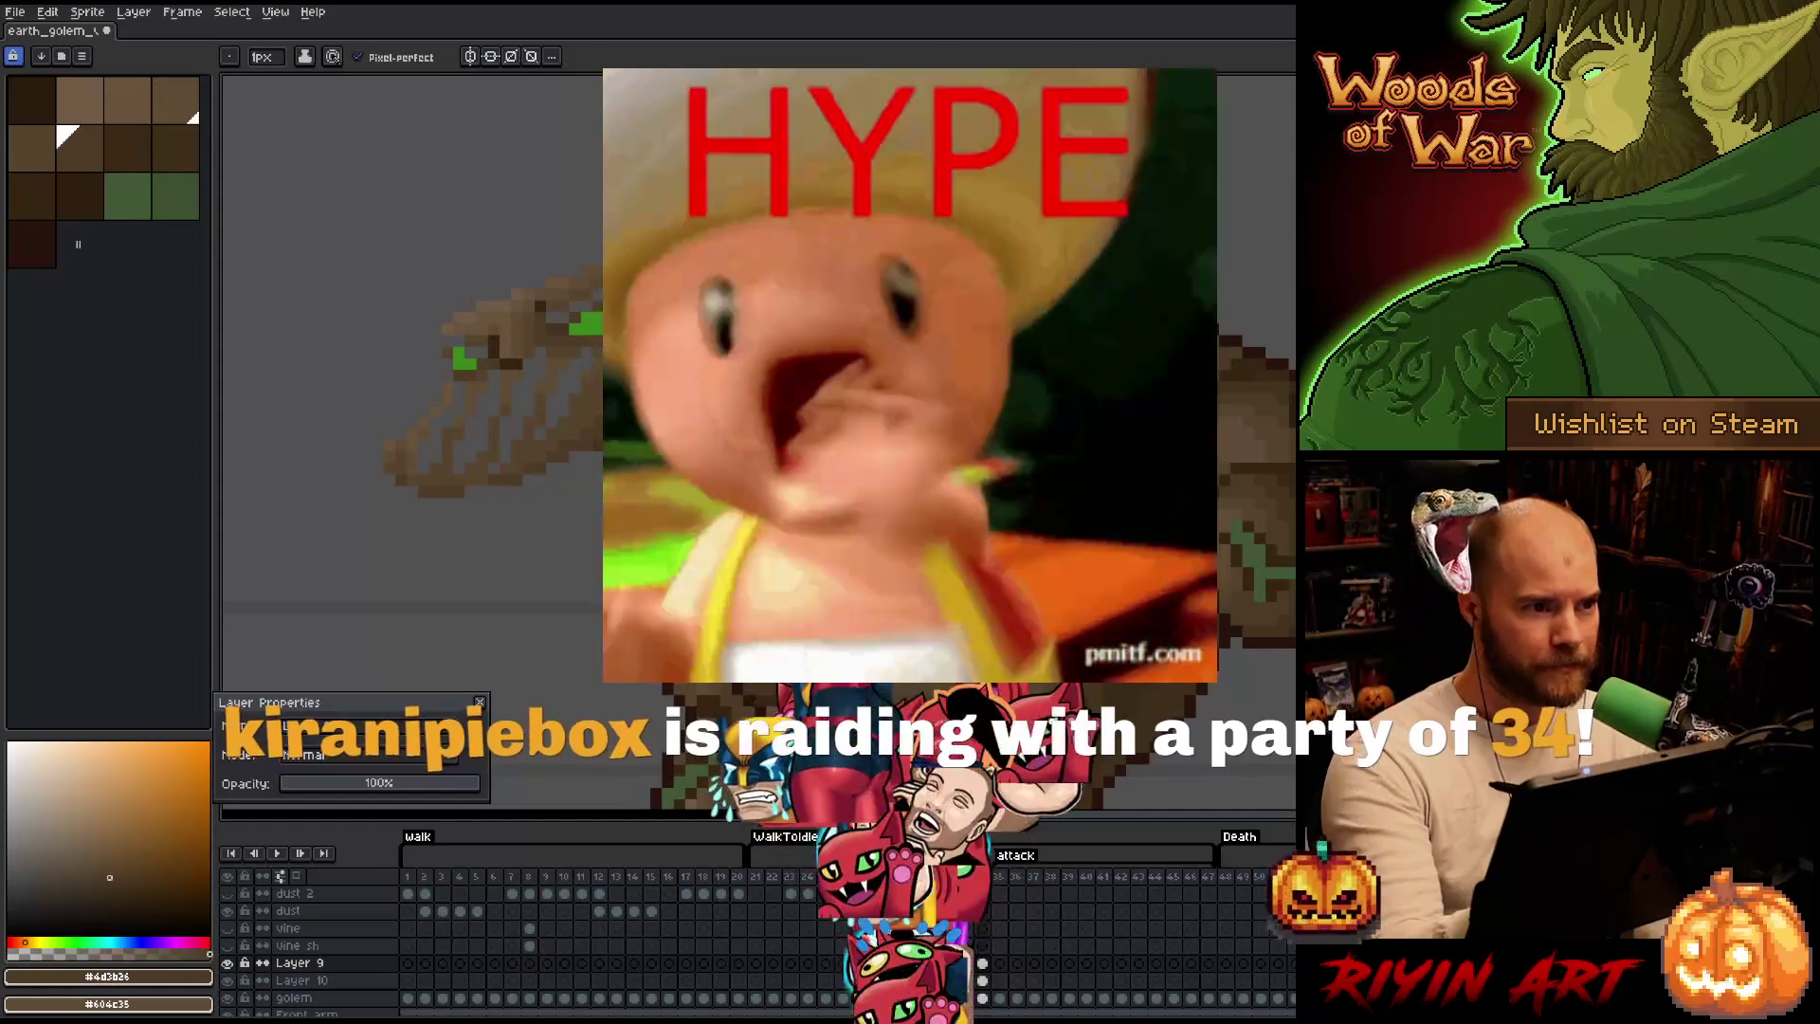
pyautogui.press('ctrl')
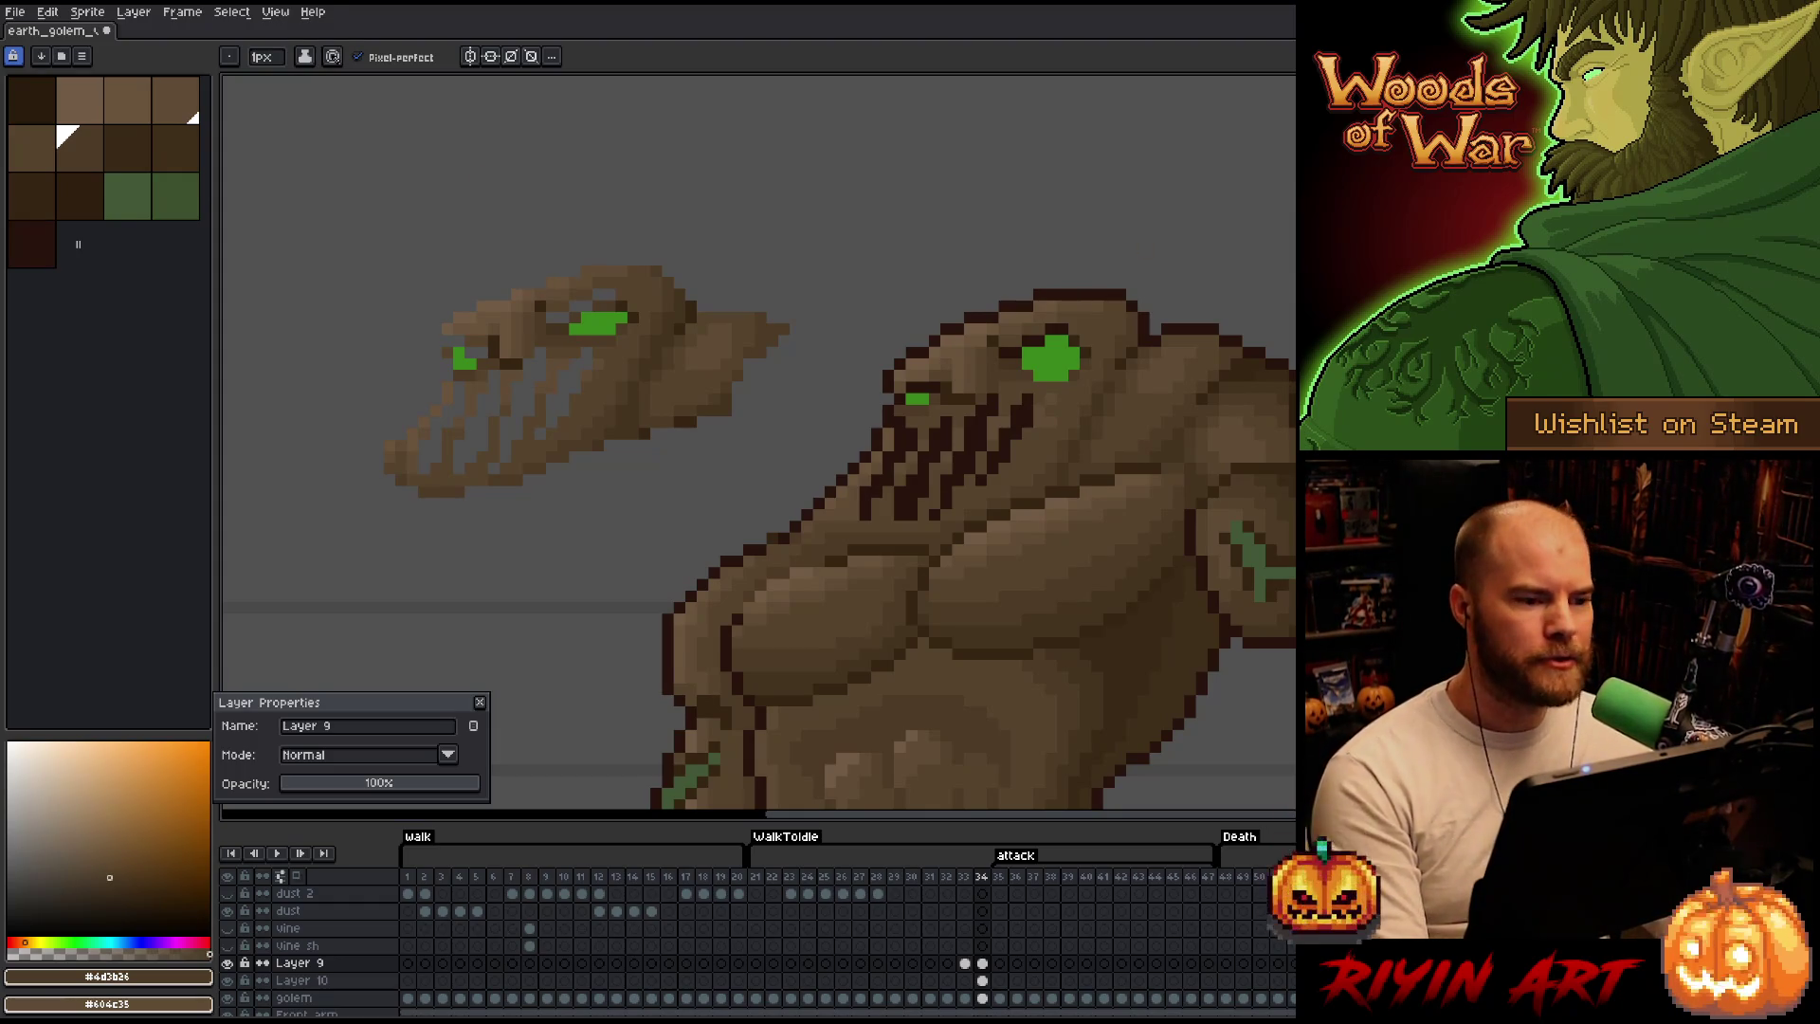
pyautogui.scroll(-3, 666, 391)
pyautogui.scroll(1, 676, 406)
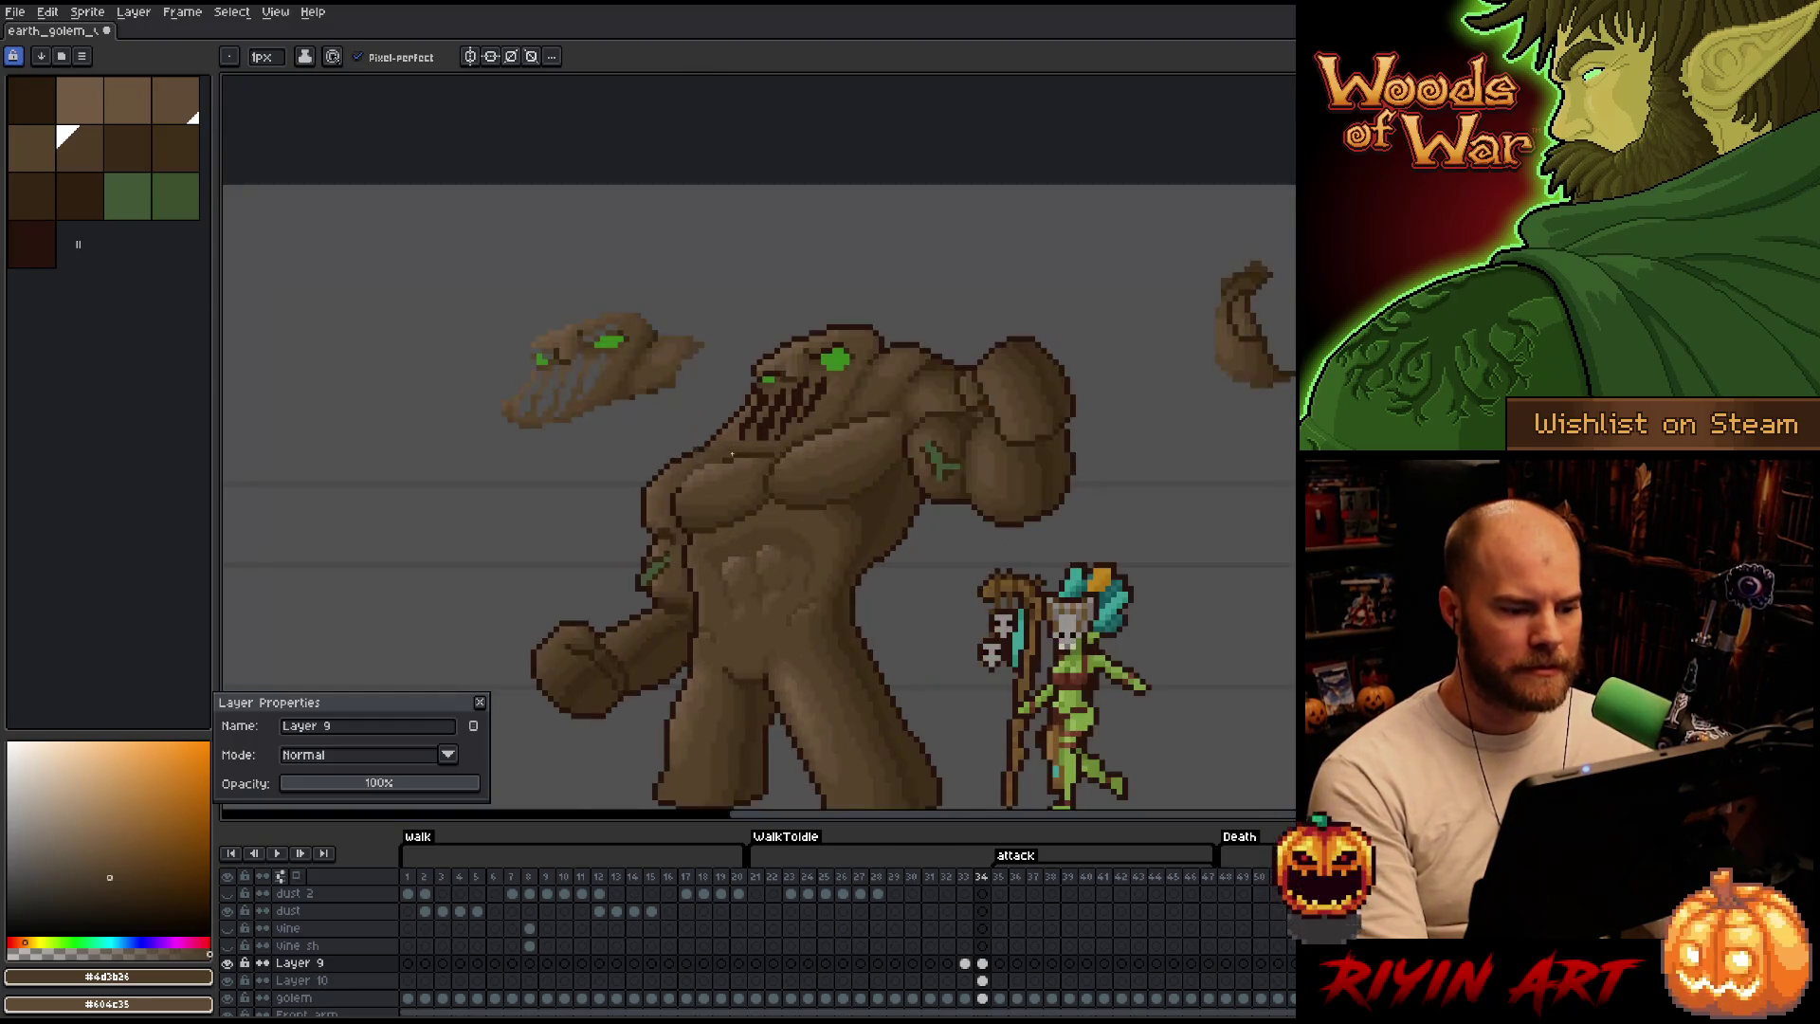
pyautogui.scroll(1, 685, 422)
pyautogui.scroll(-1, 680, 421)
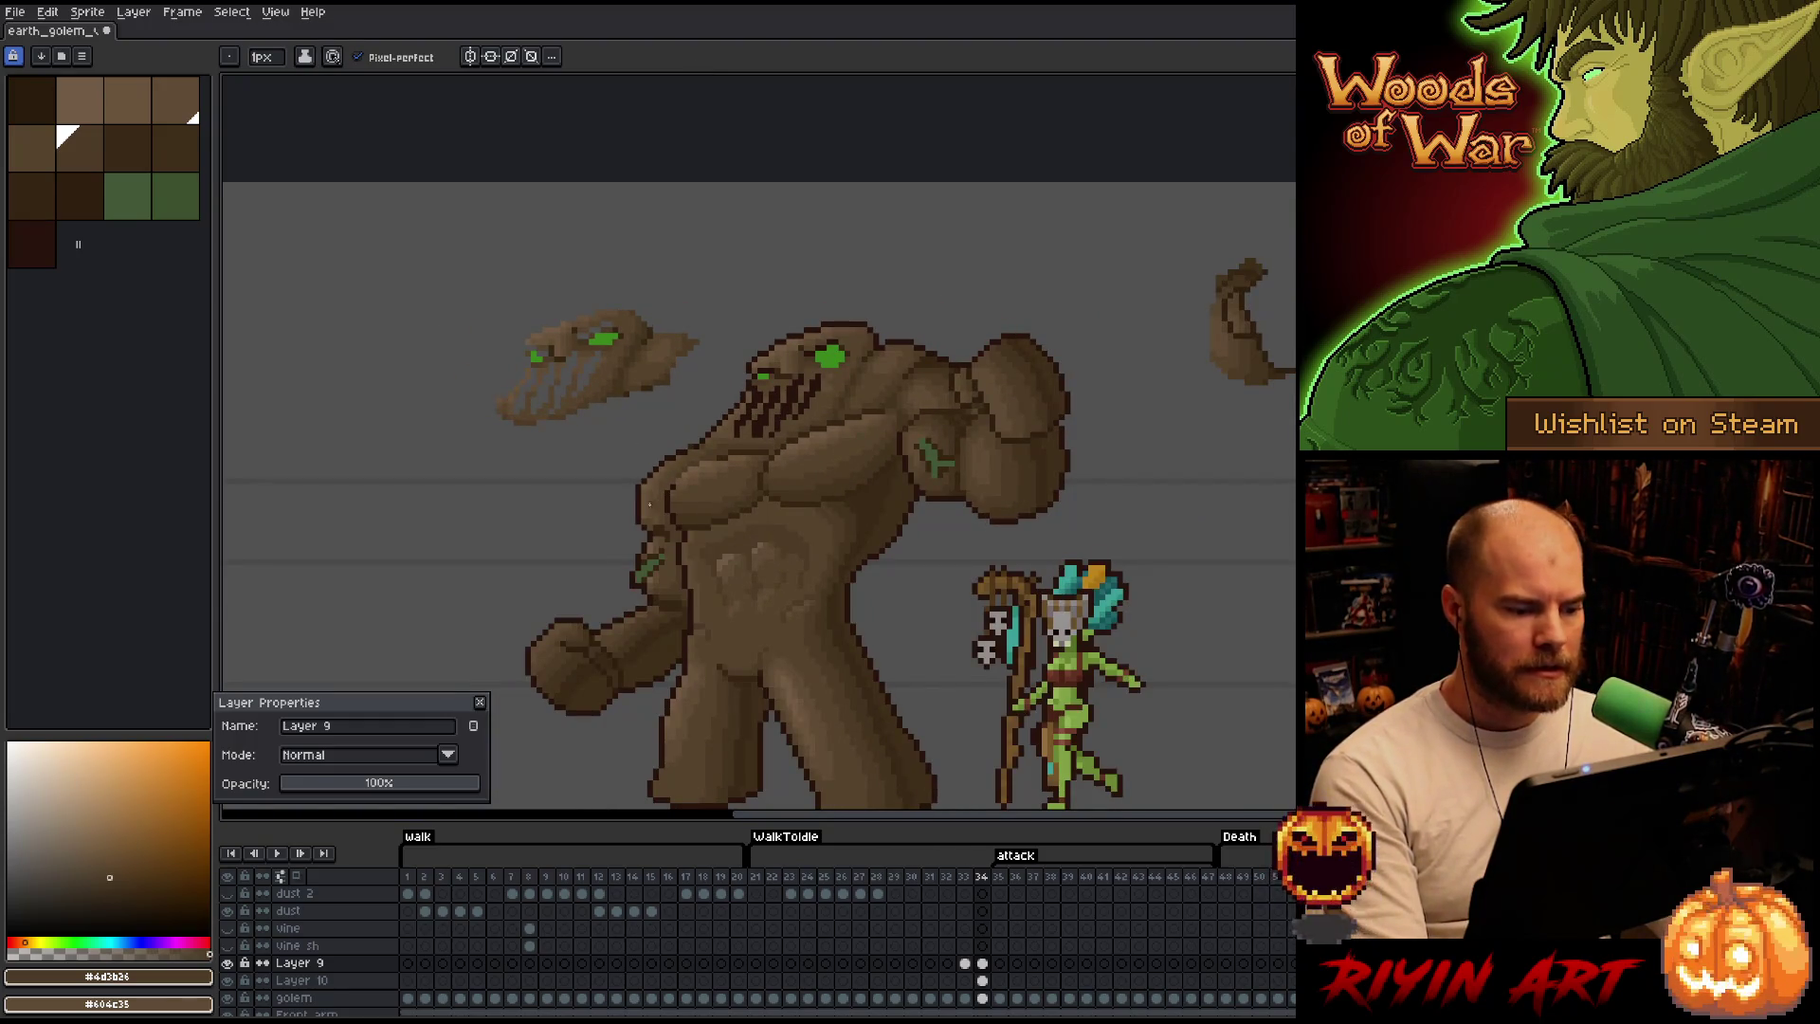
# Lasso the stray floating head and right-edge fragment and delete them.
pyautogui.press('m')
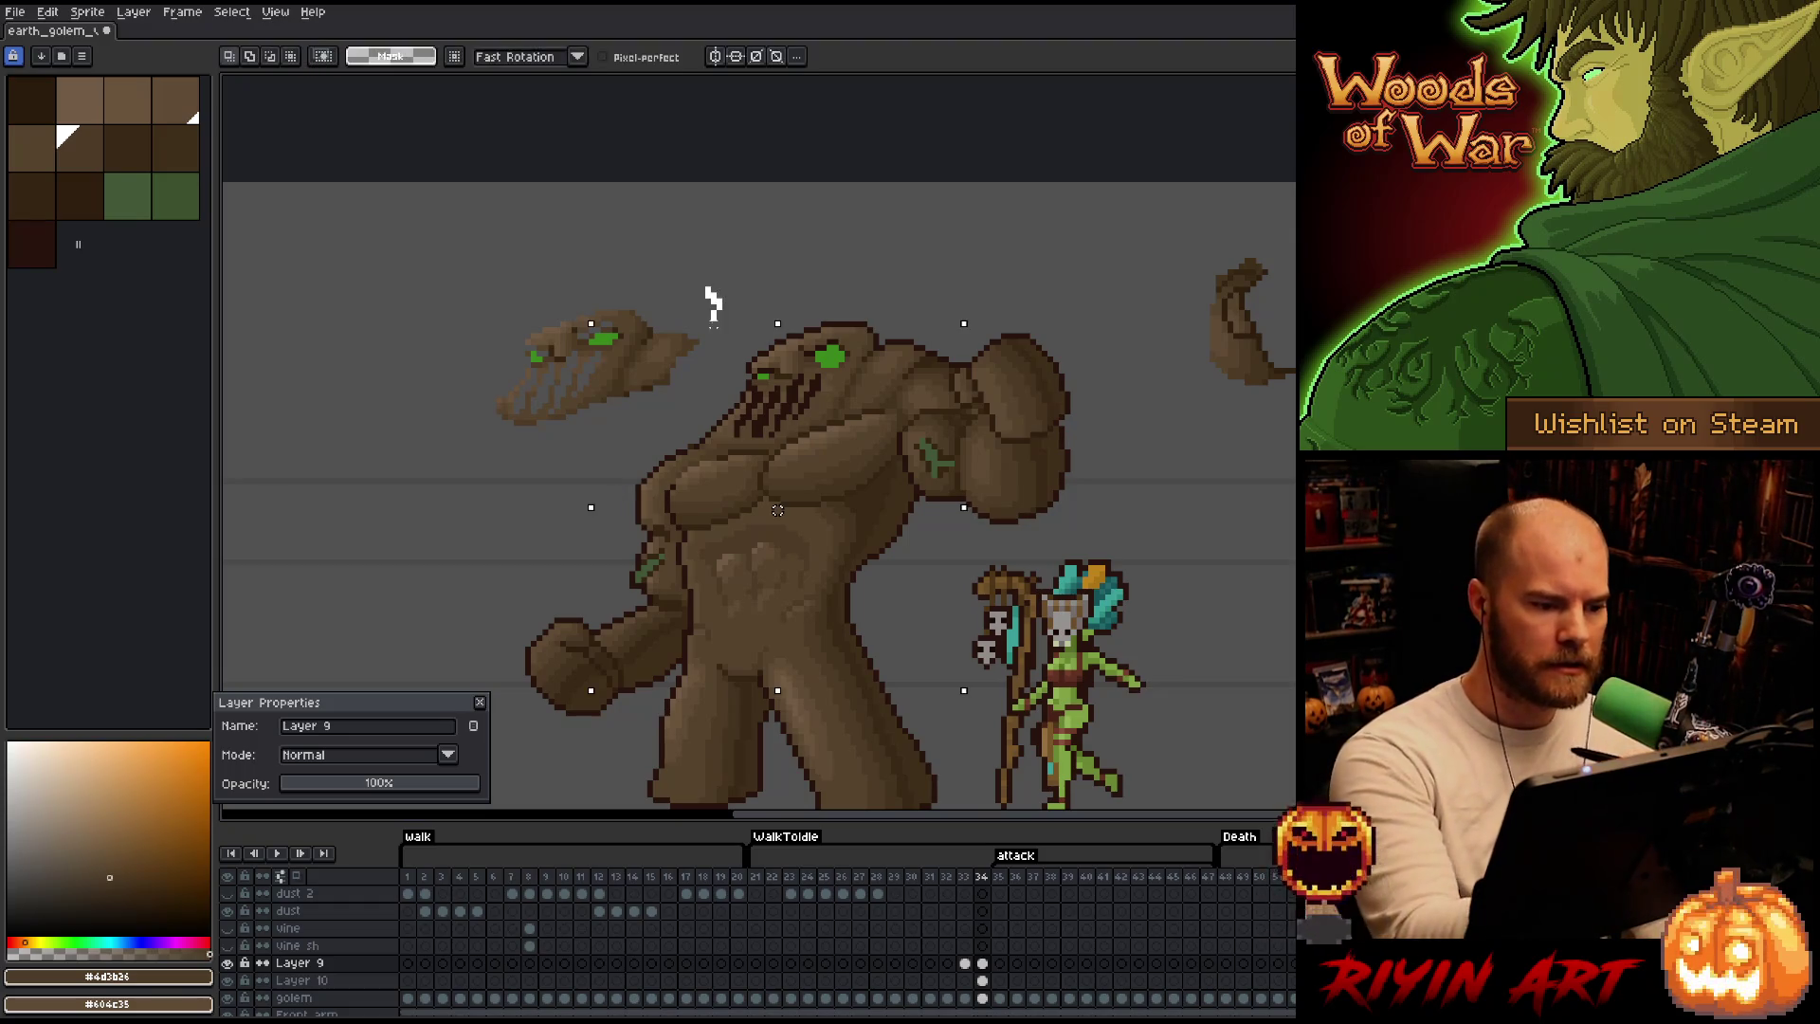
pyautogui.moveTo(509, 480); pyautogui.dragTo(754, 299)
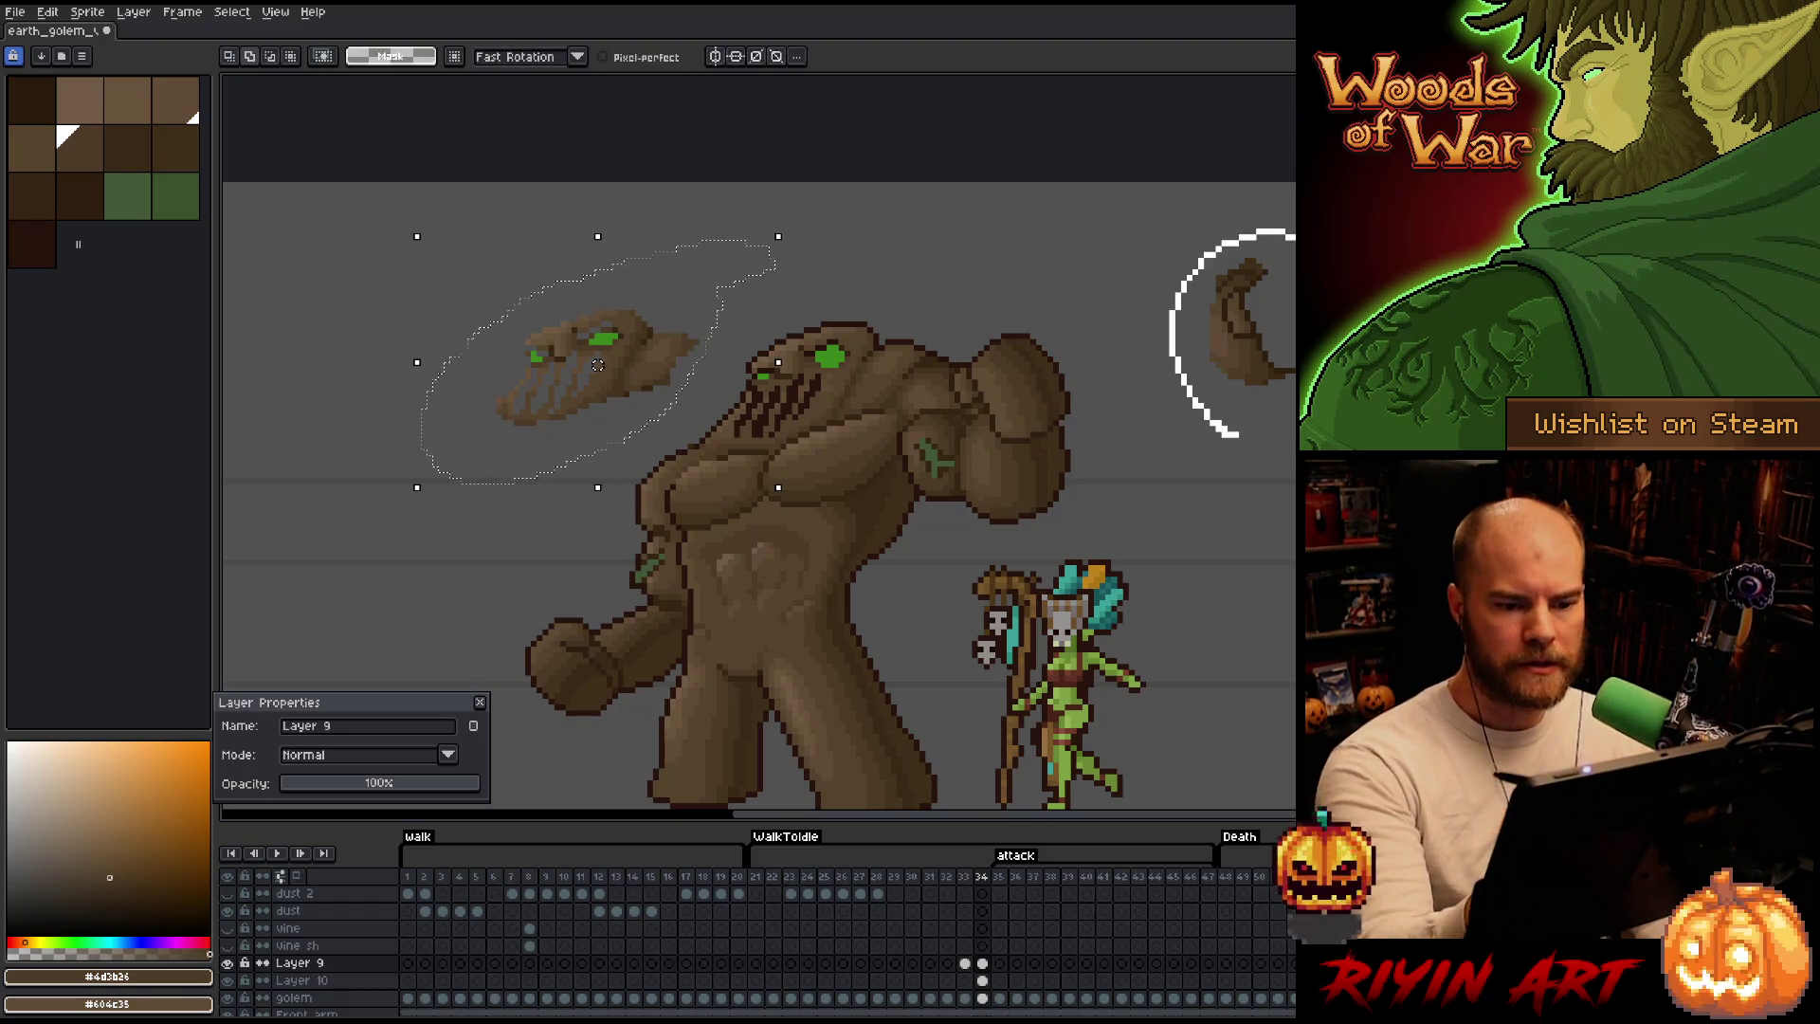
pyautogui.press('Delete')
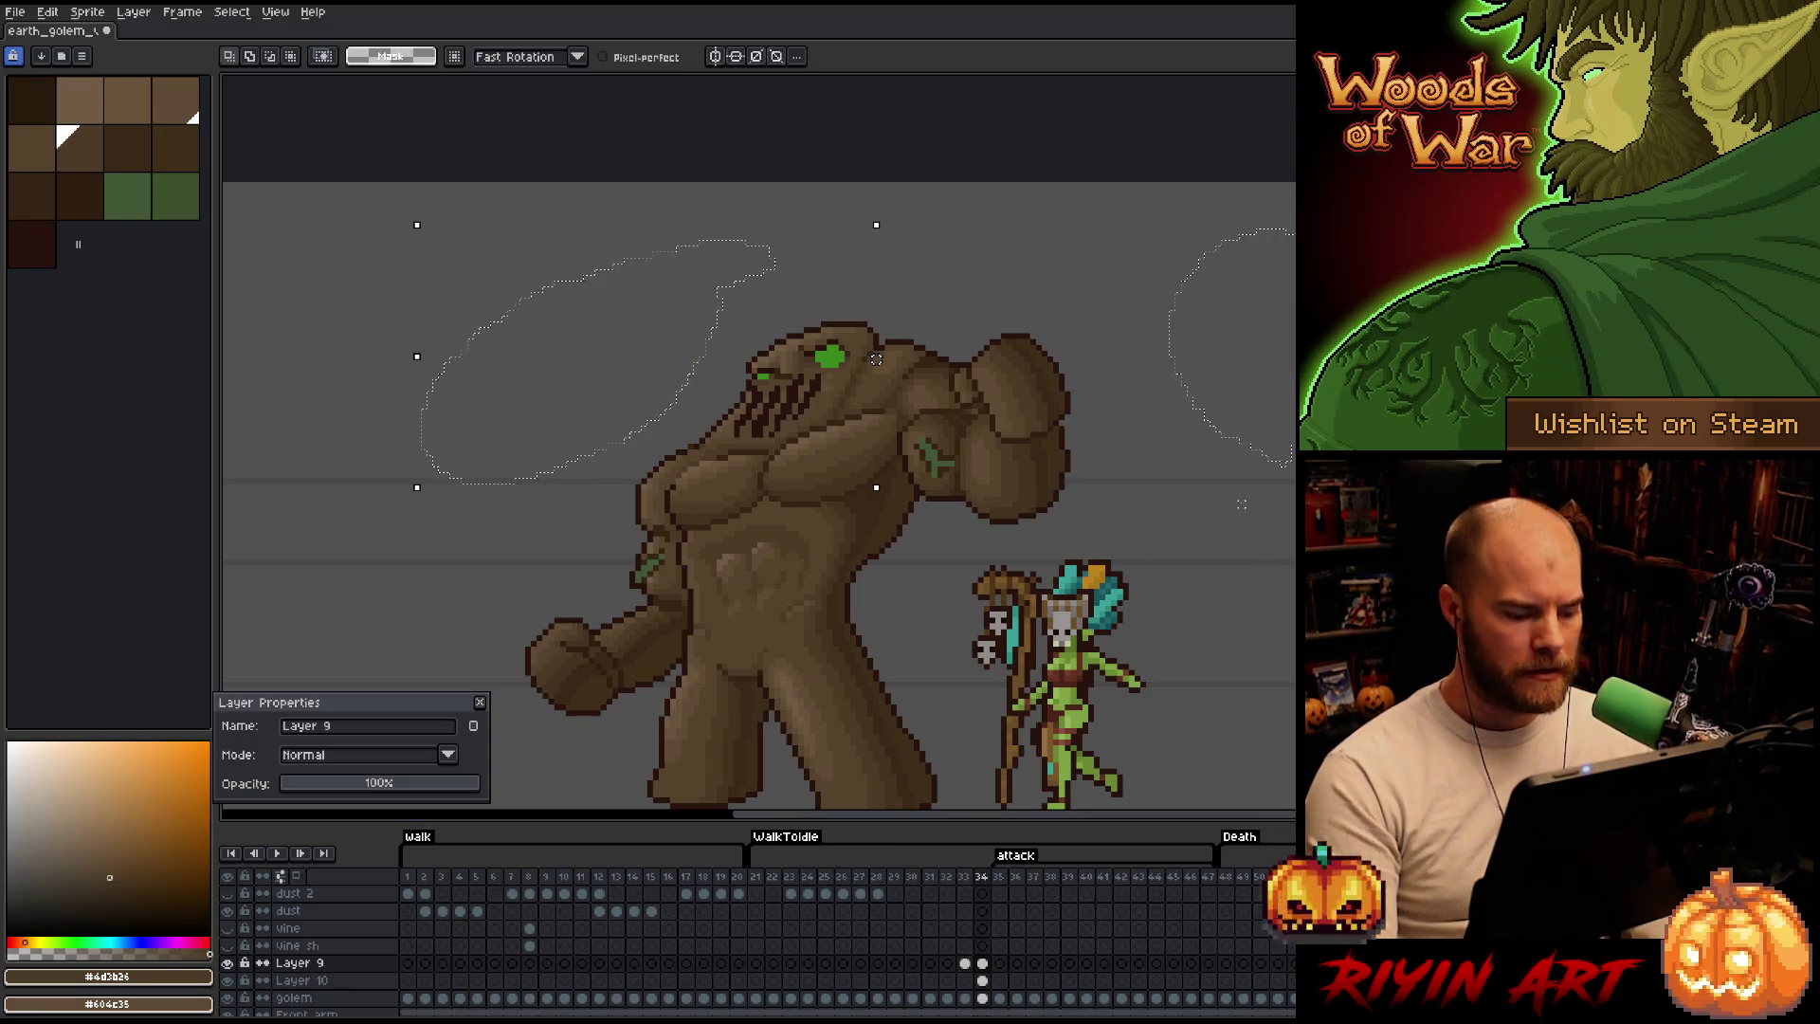
pyautogui.scroll(-3, 1228, 707)
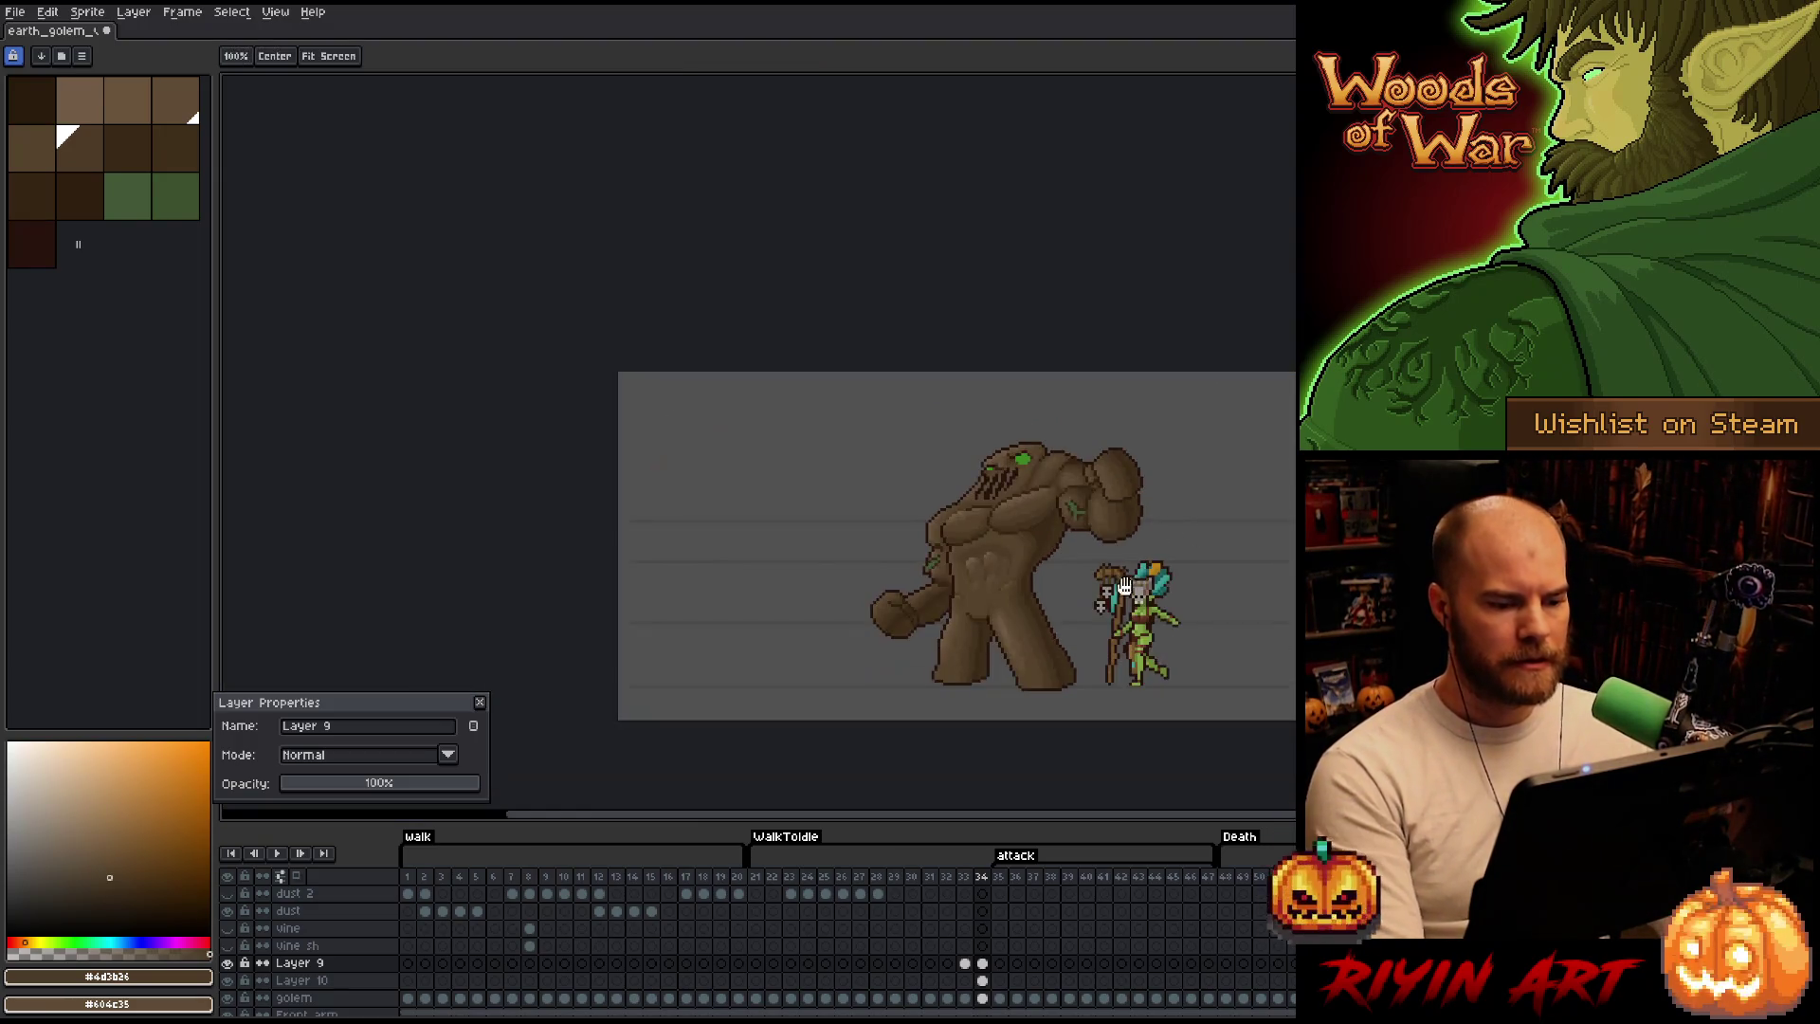
pyautogui.scroll(1, 943, 455)
pyautogui.scroll(1, 943, 455)
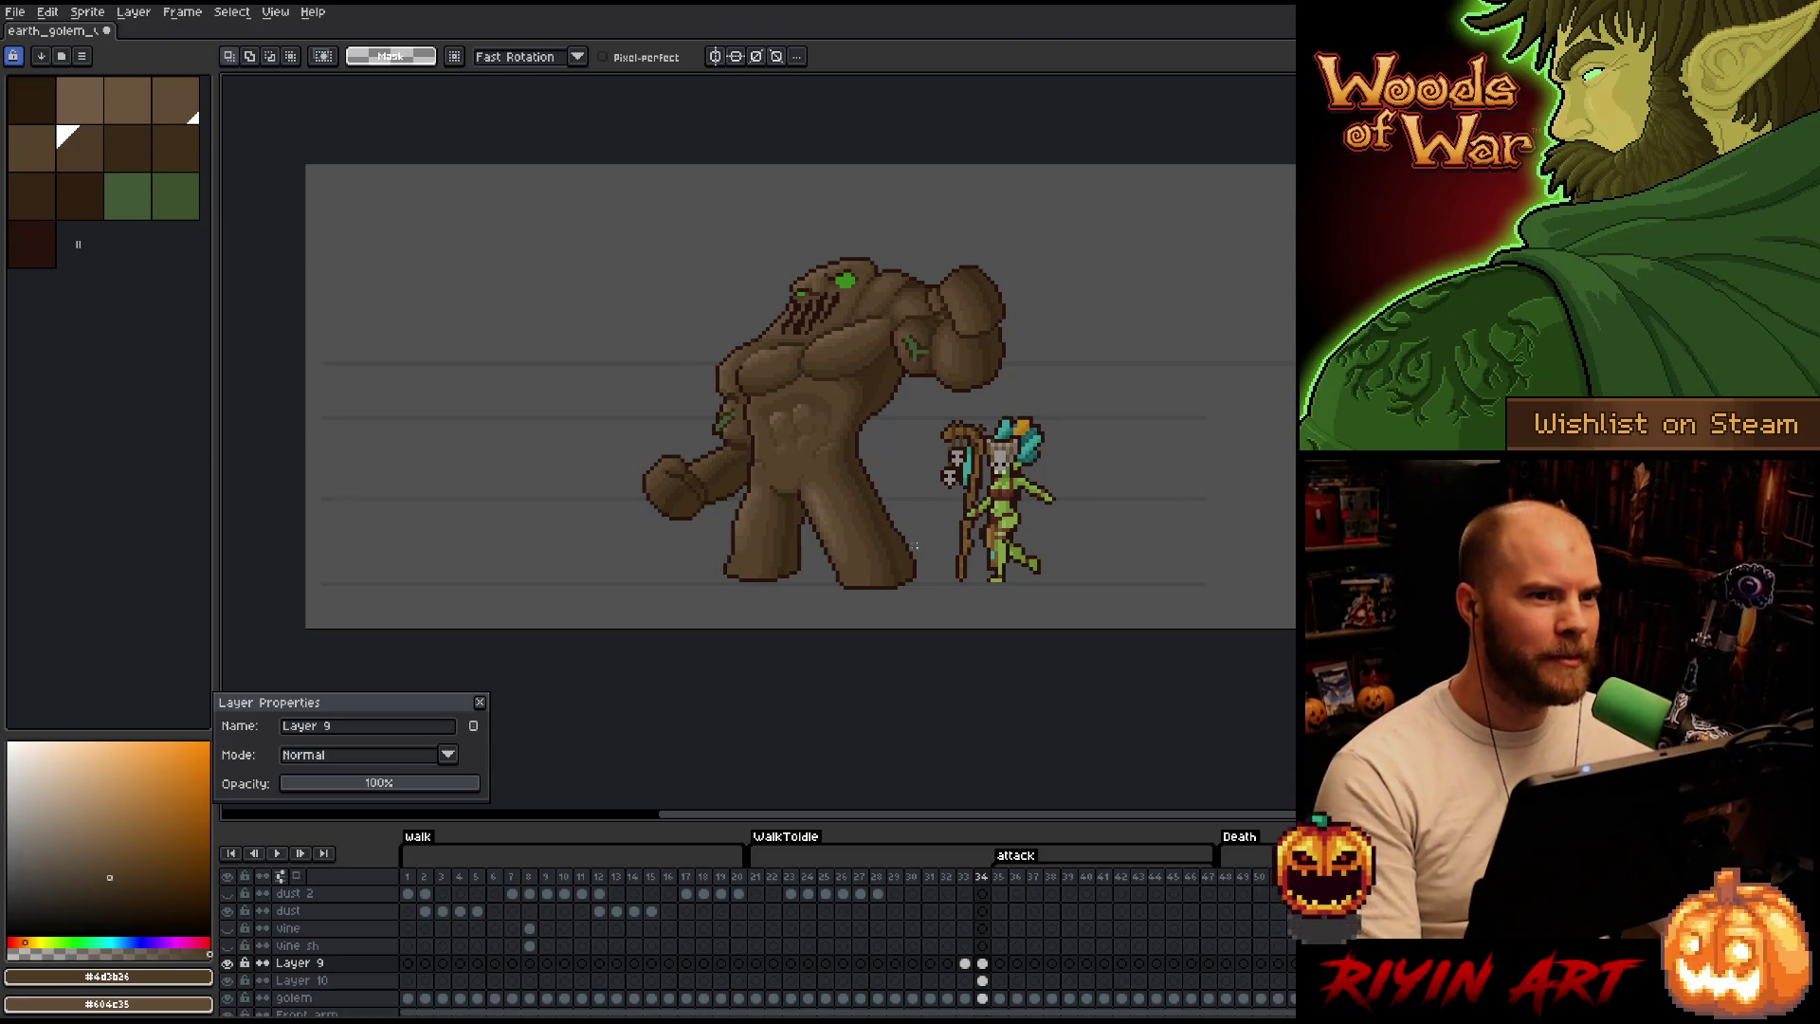
# Play the golem animation, hide the troll ref layer and close Layer Properties.
pyautogui.click(753, 895)
pyautogui.press('Return')
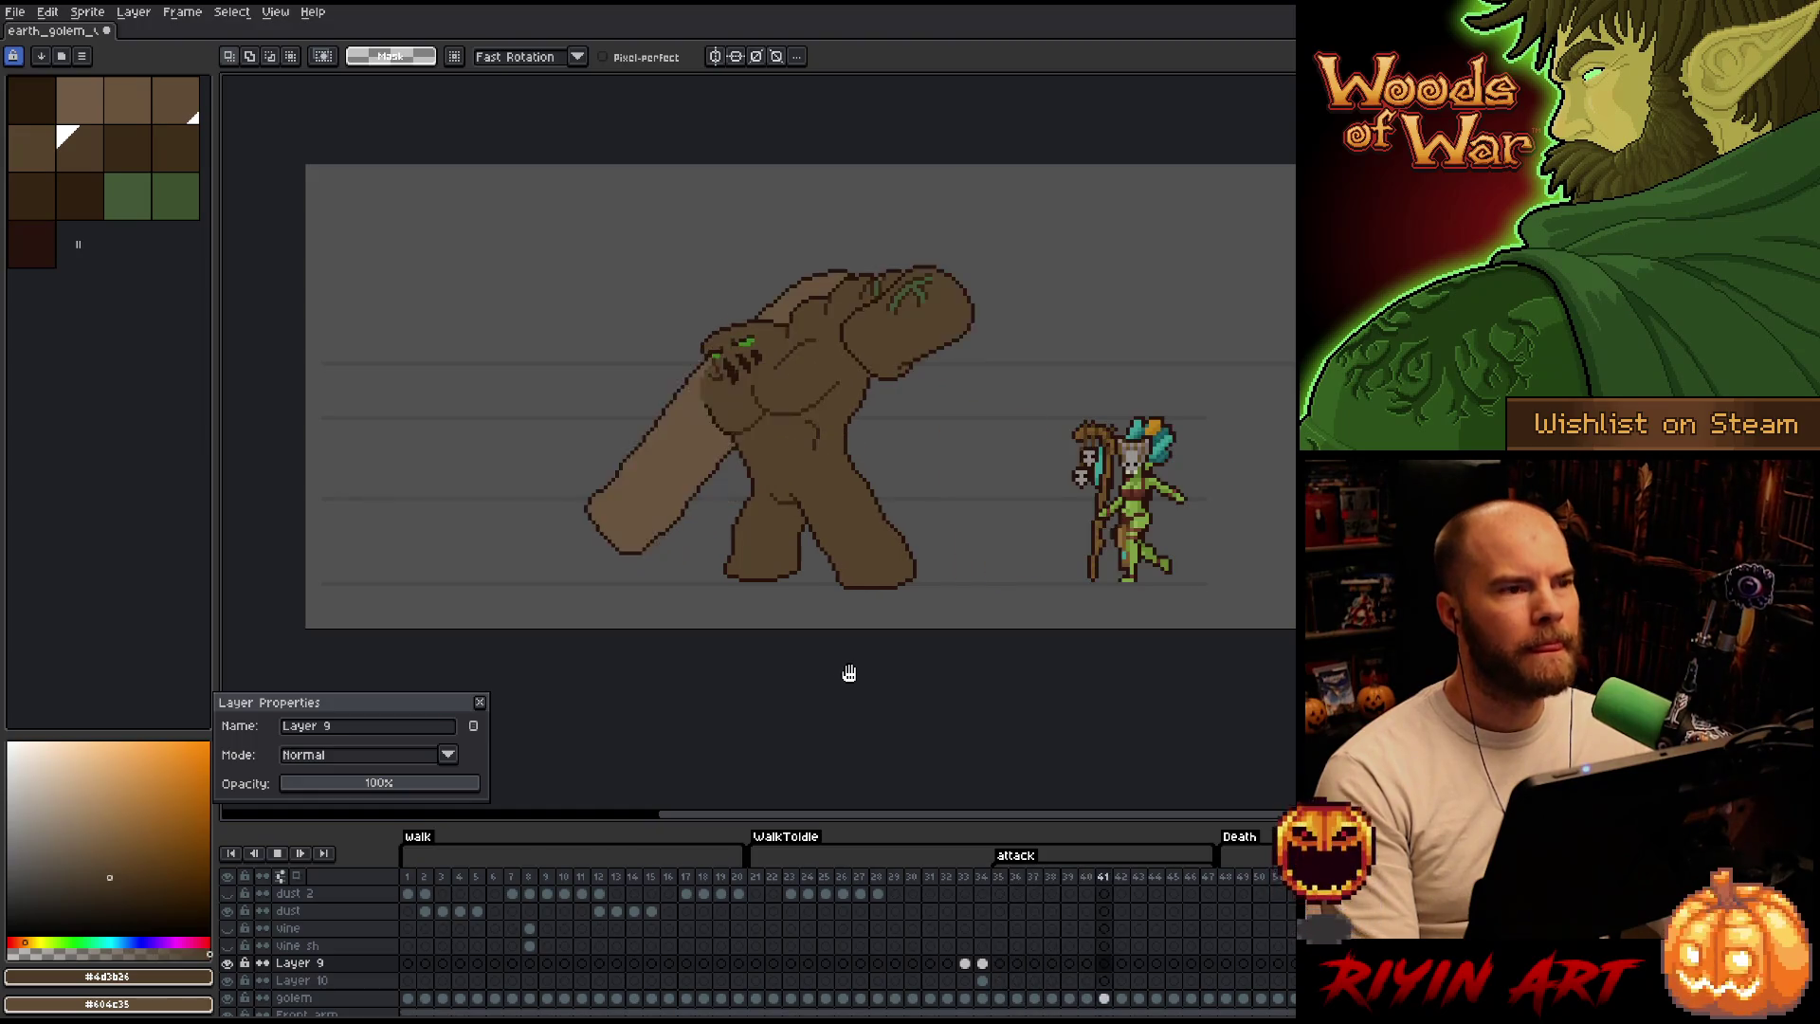
pyautogui.scroll(1, 967, 492)
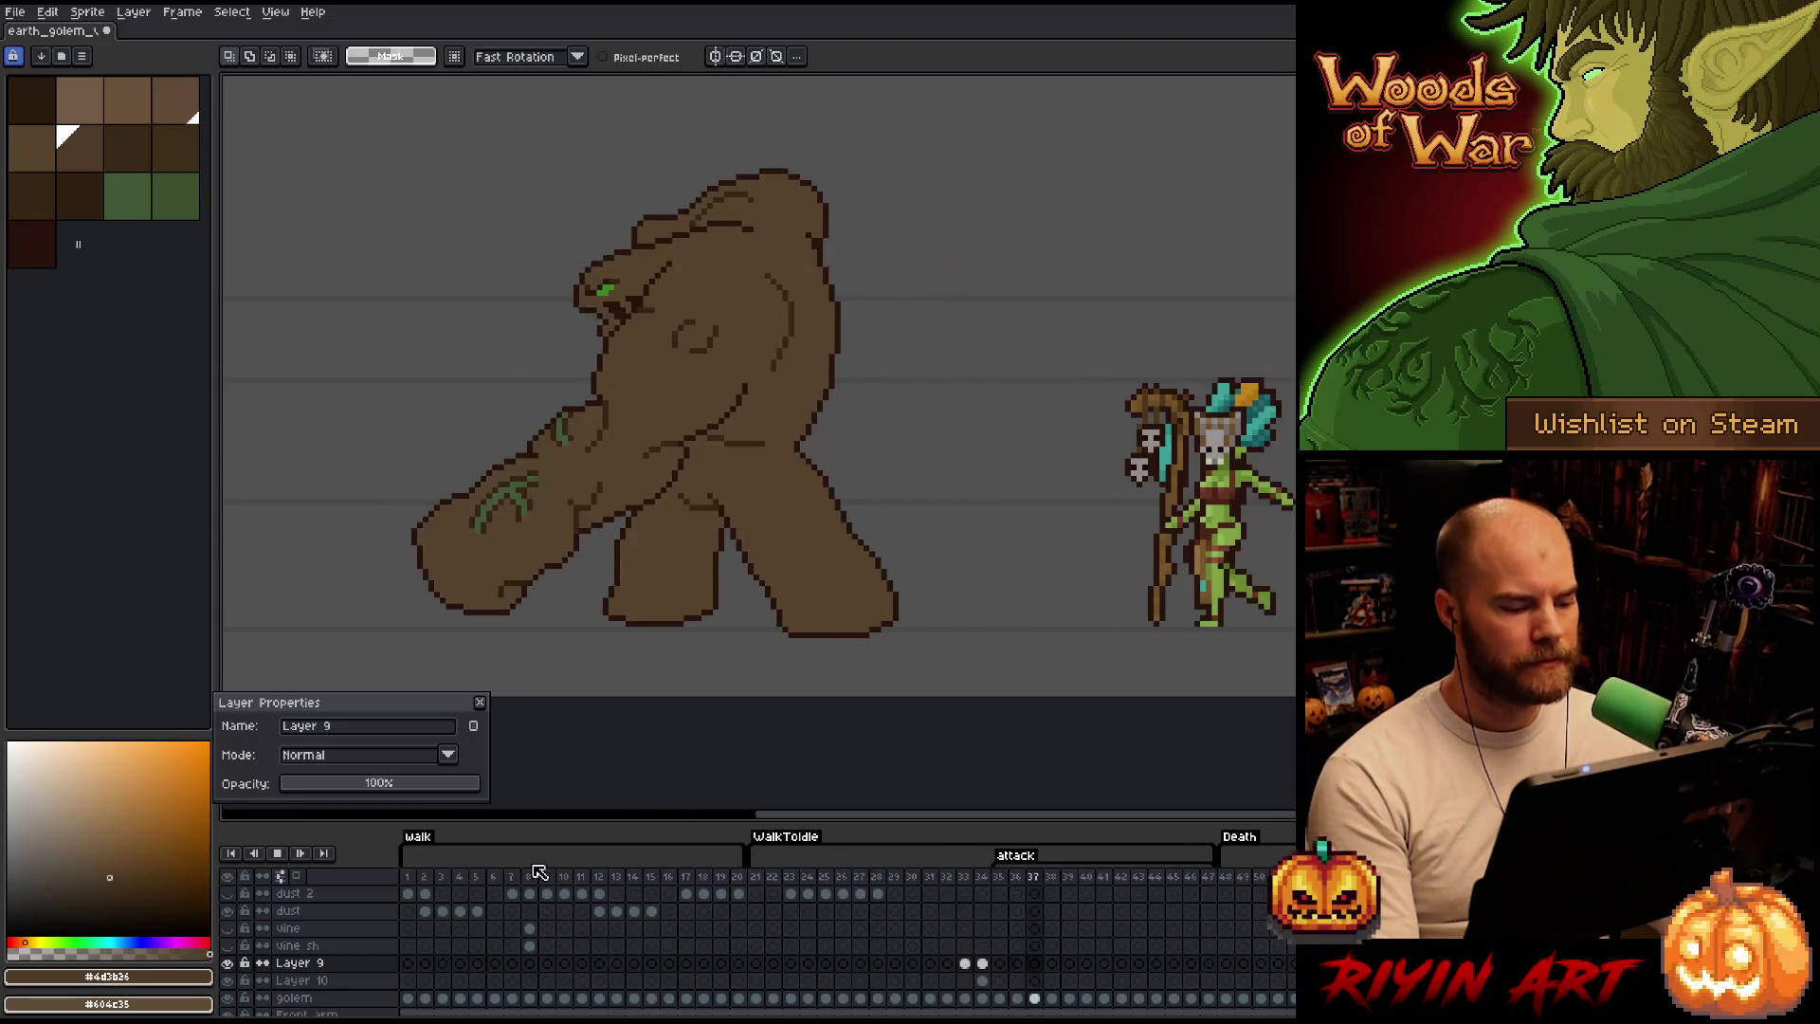
pyautogui.scroll(-1, 464, 948)
pyautogui.scroll(-2, 427, 952)
pyautogui.scroll(-1, 327, 968)
pyautogui.scroll(-2, 258, 988)
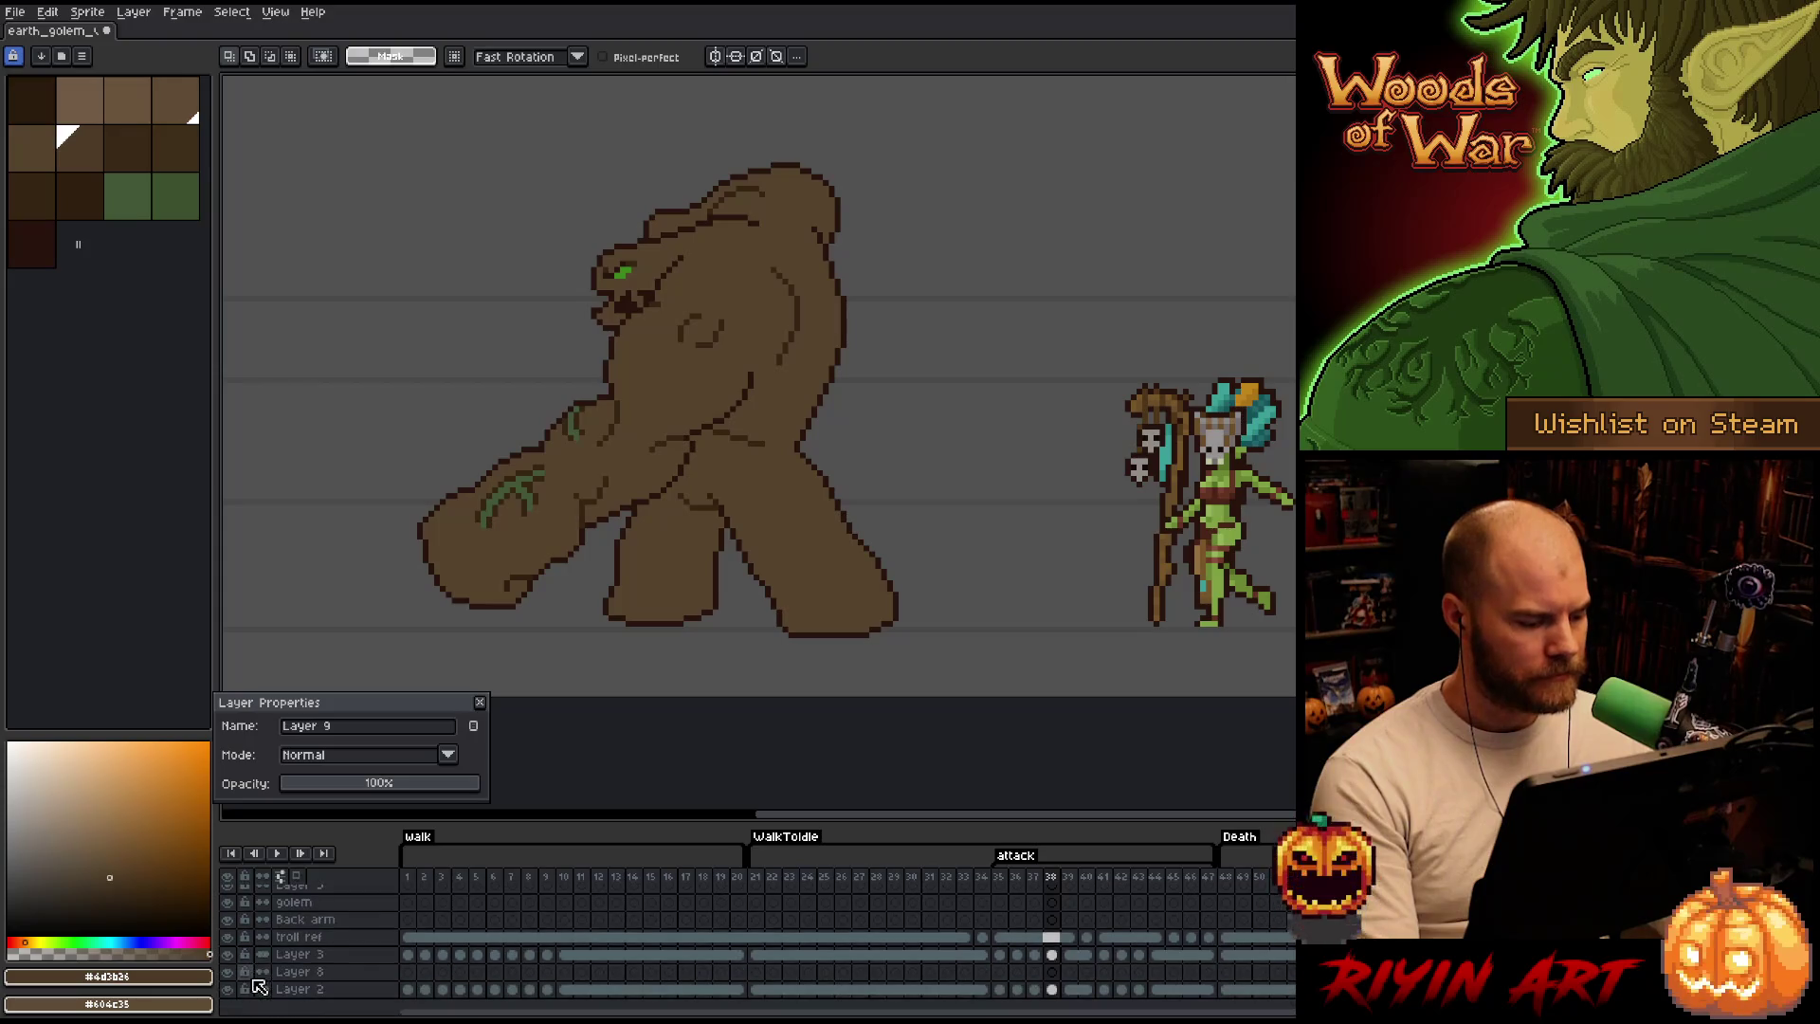
pyautogui.click(229, 939)
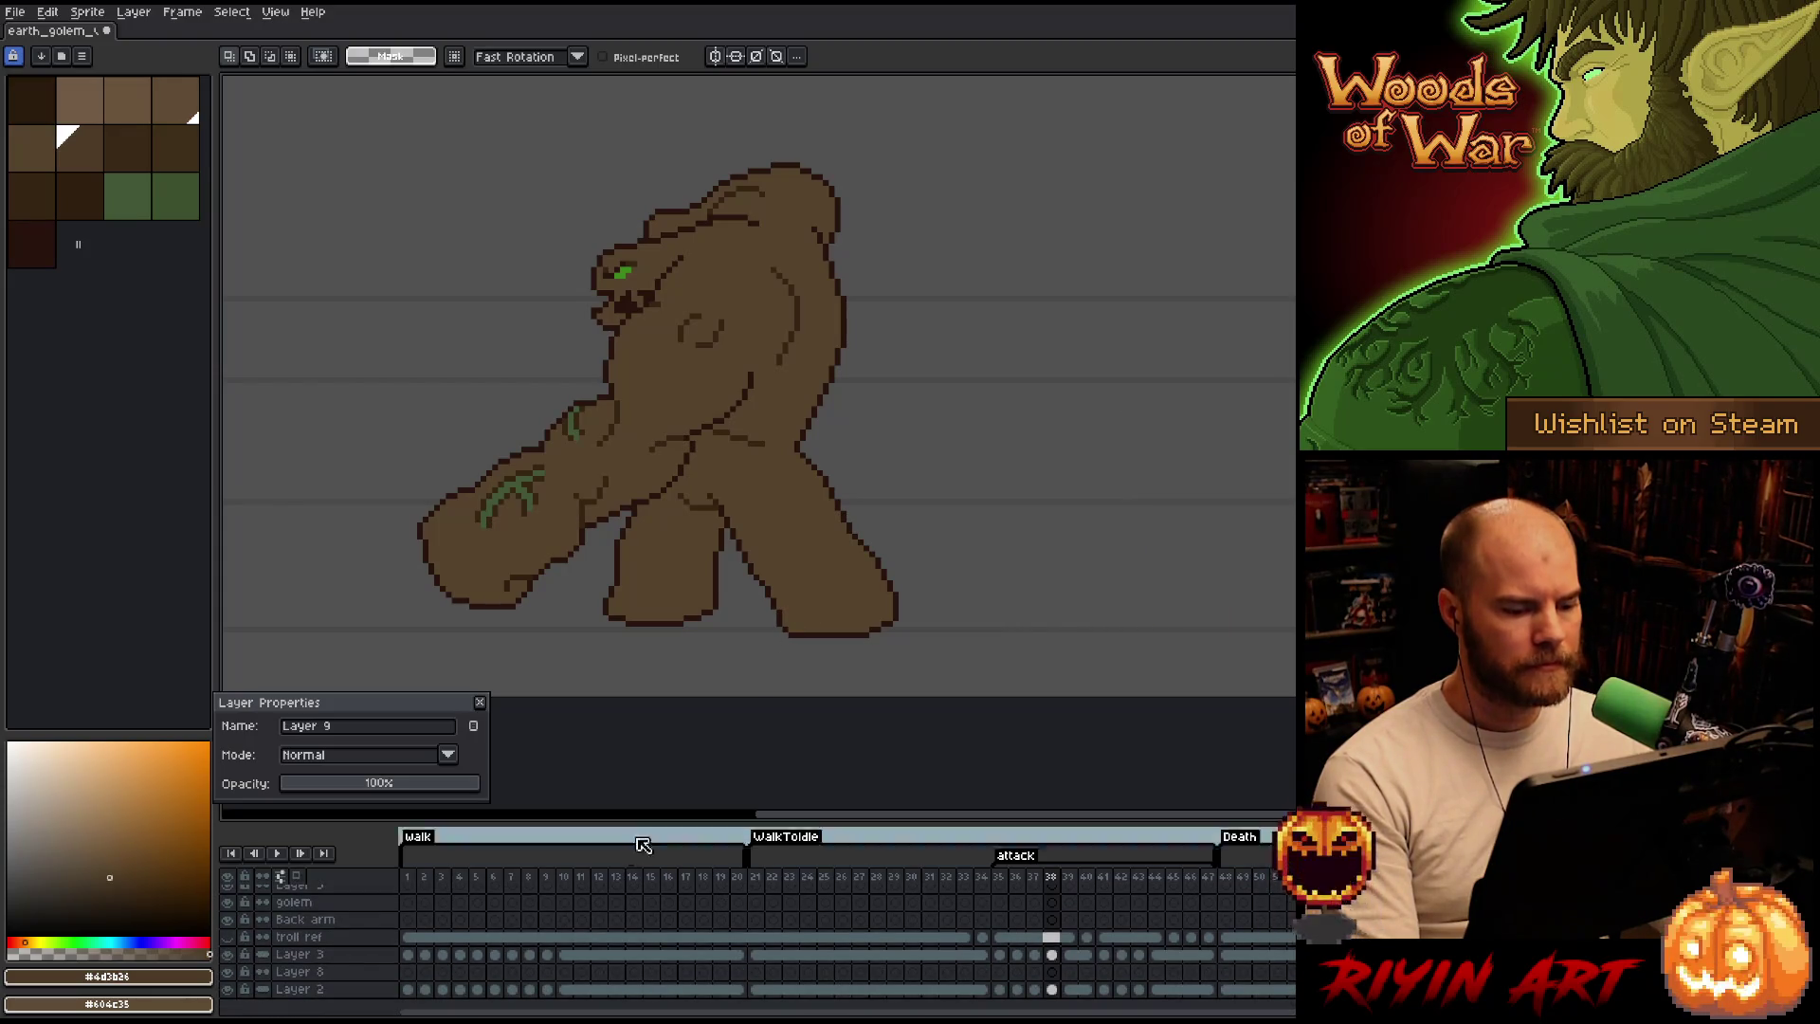
pyautogui.scroll(3, 612, 926)
pyautogui.scroll(2, 613, 926)
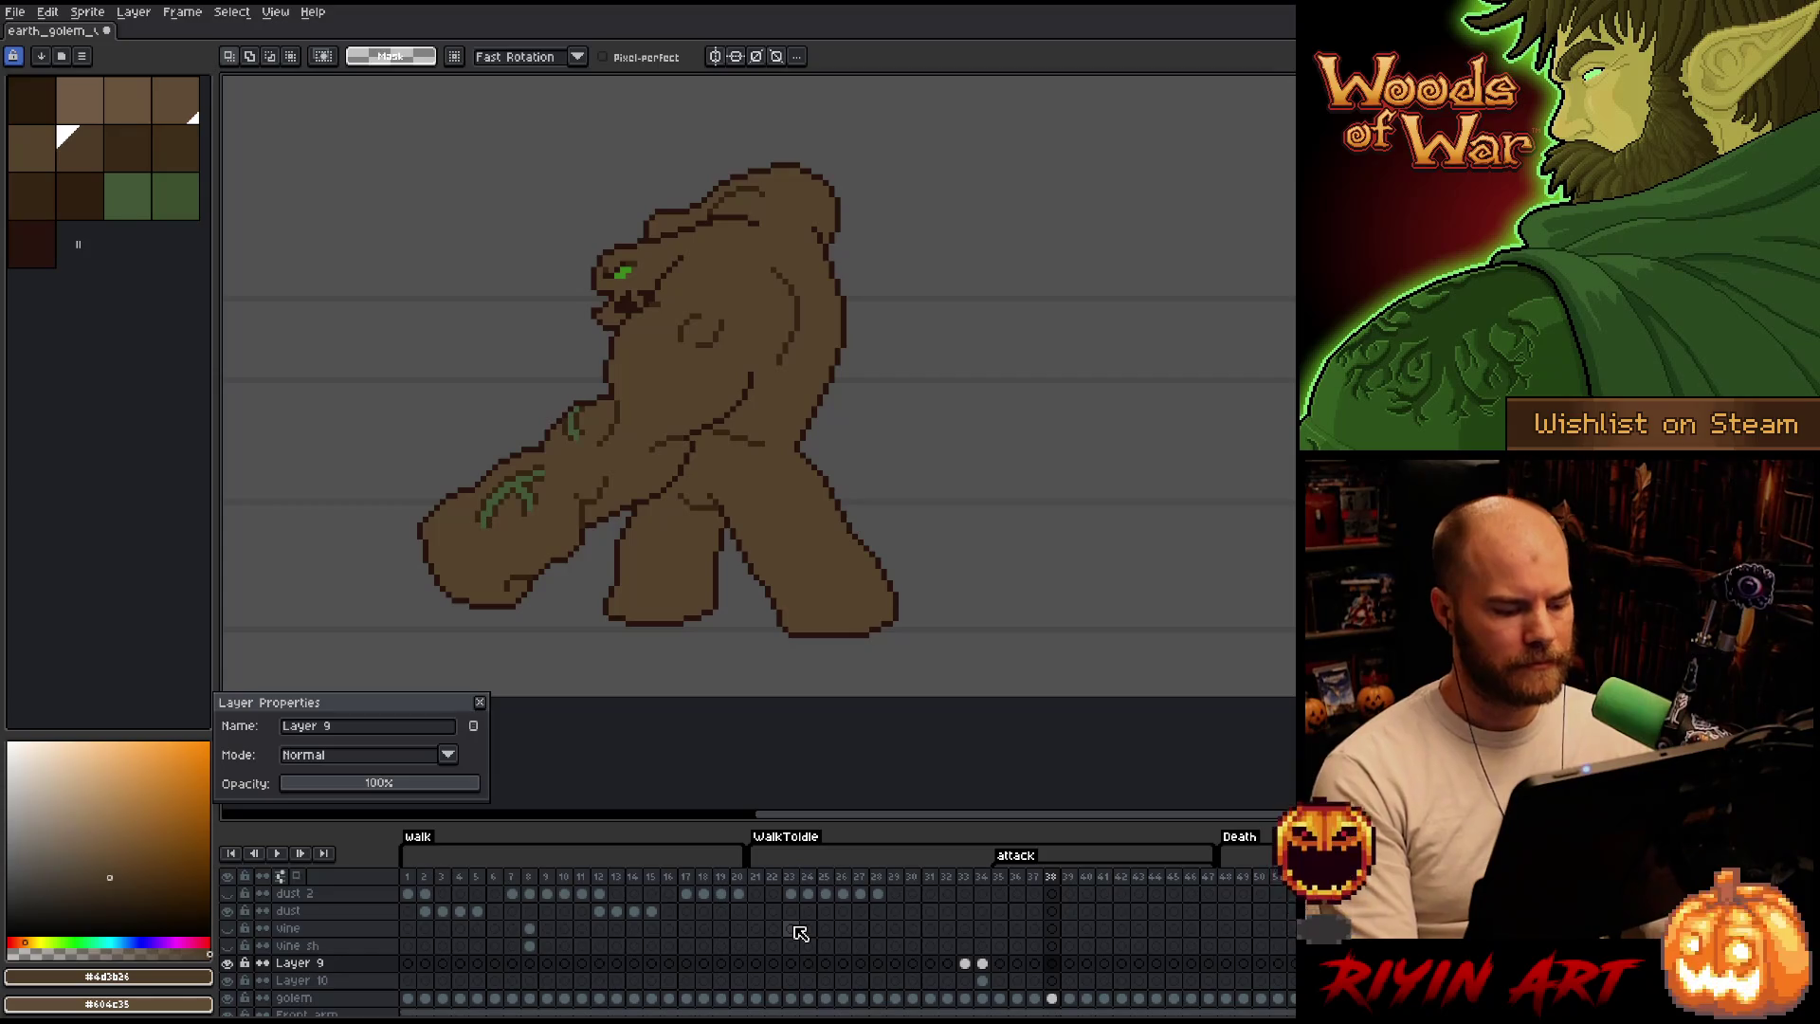
pyautogui.press('Return')
pyautogui.scroll(-1, 586, 390)
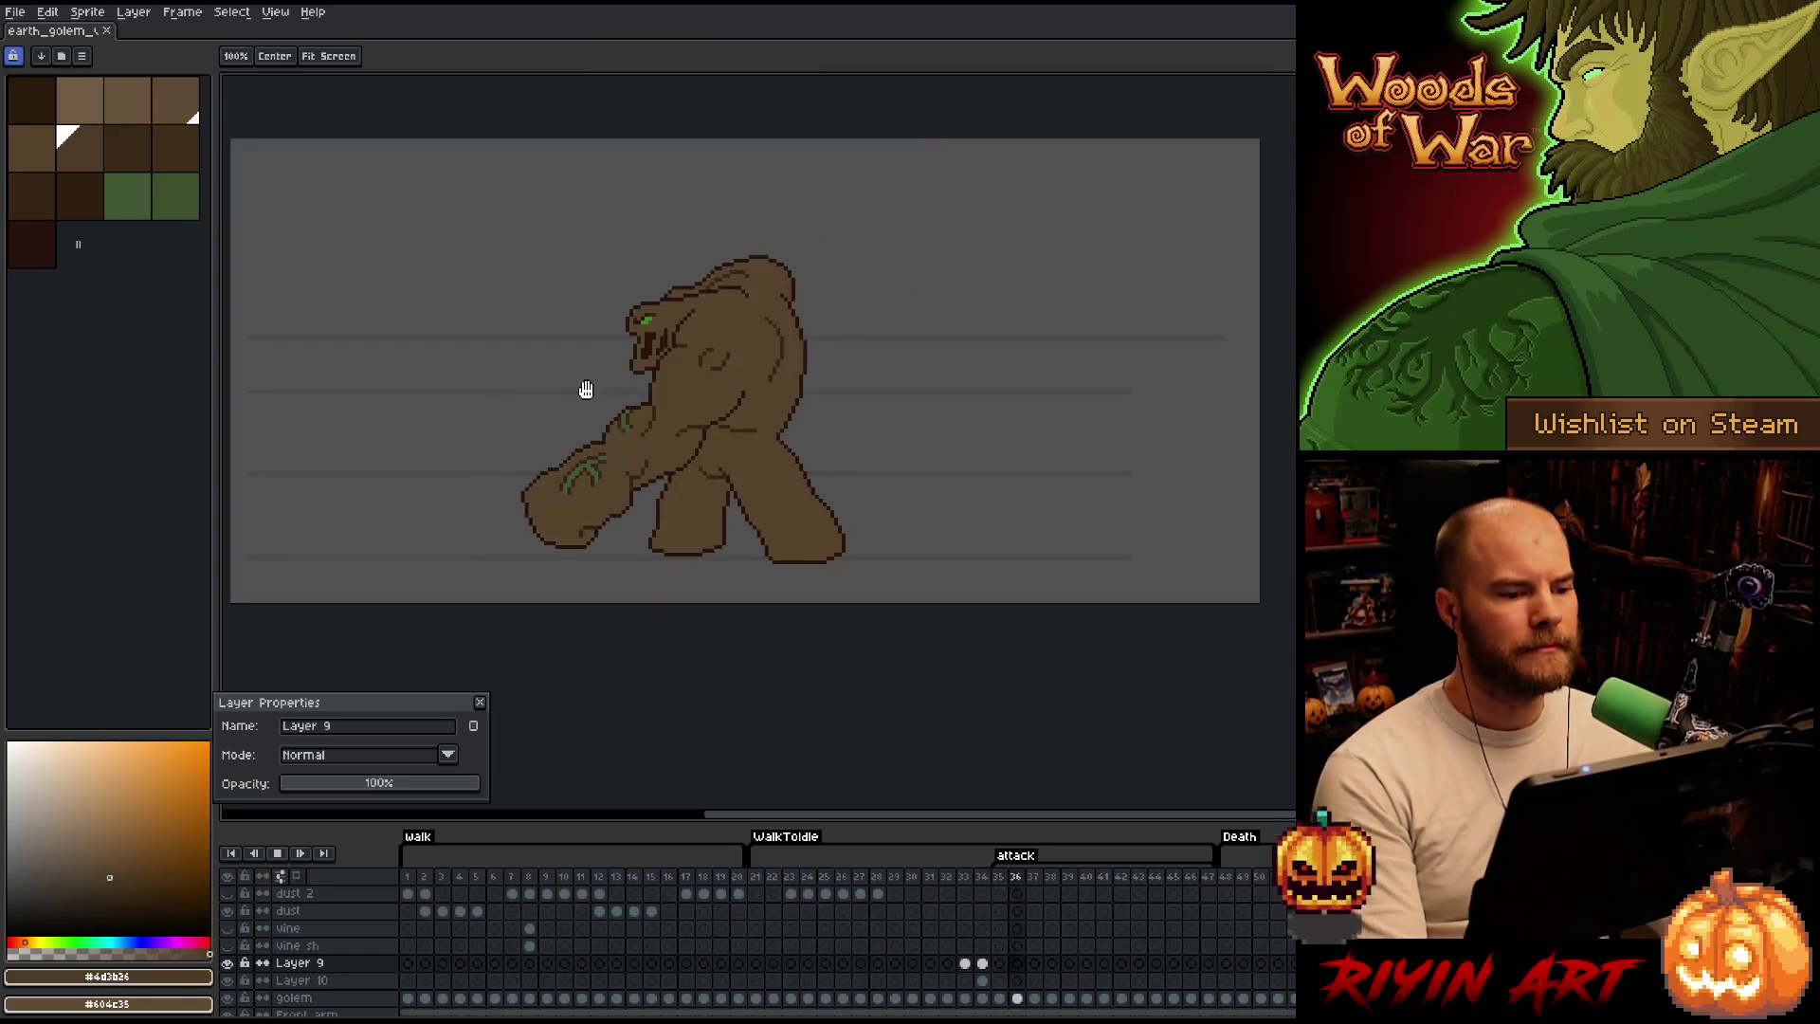
pyautogui.scroll(1, 753, 438)
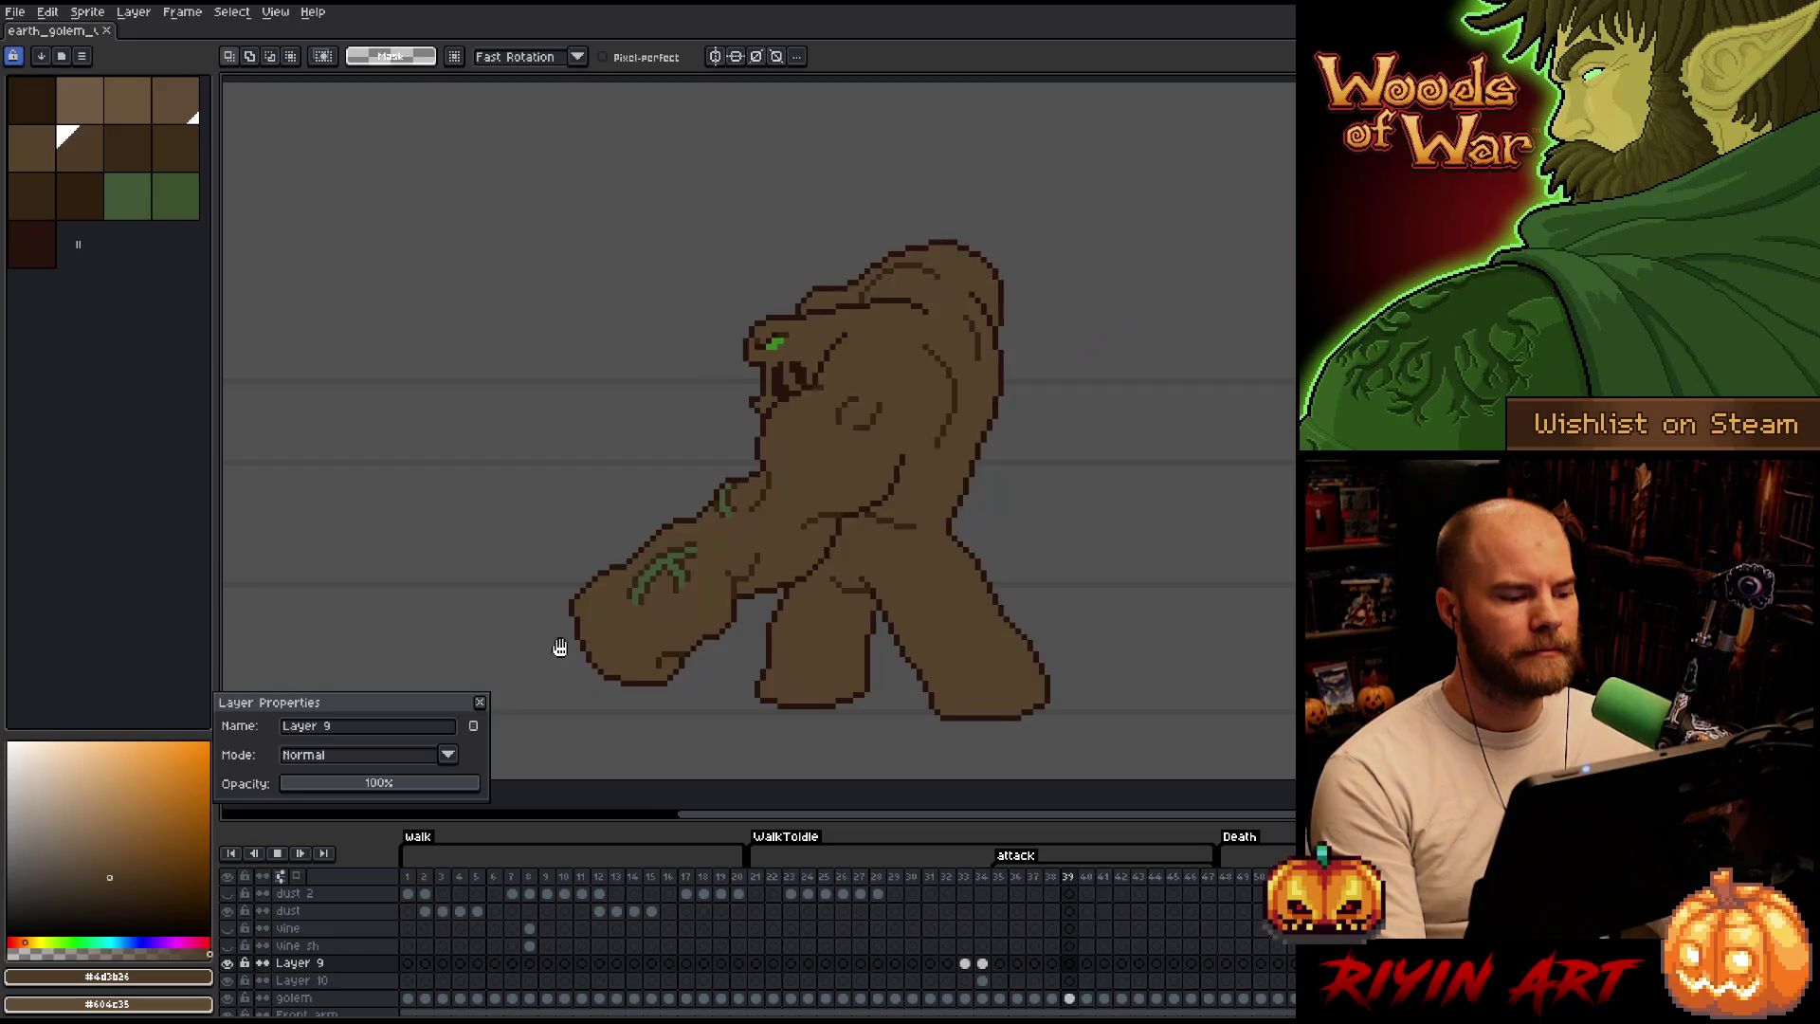
pyautogui.click(478, 703)
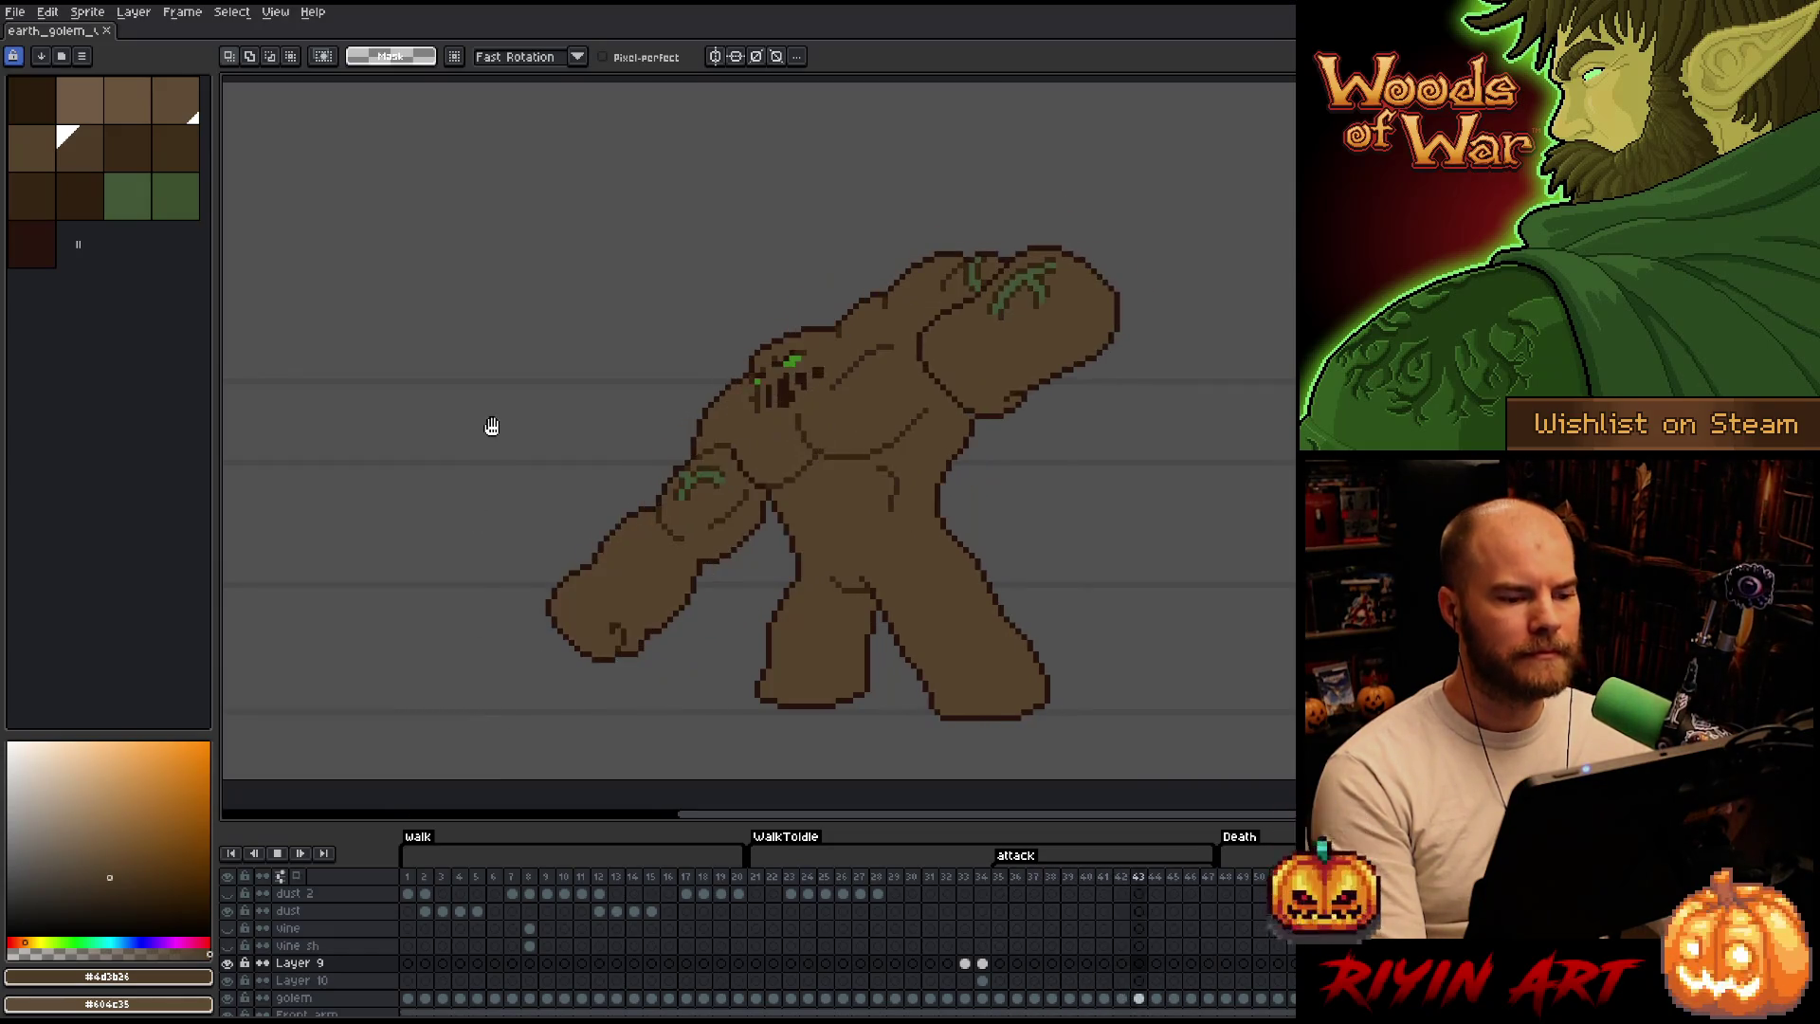
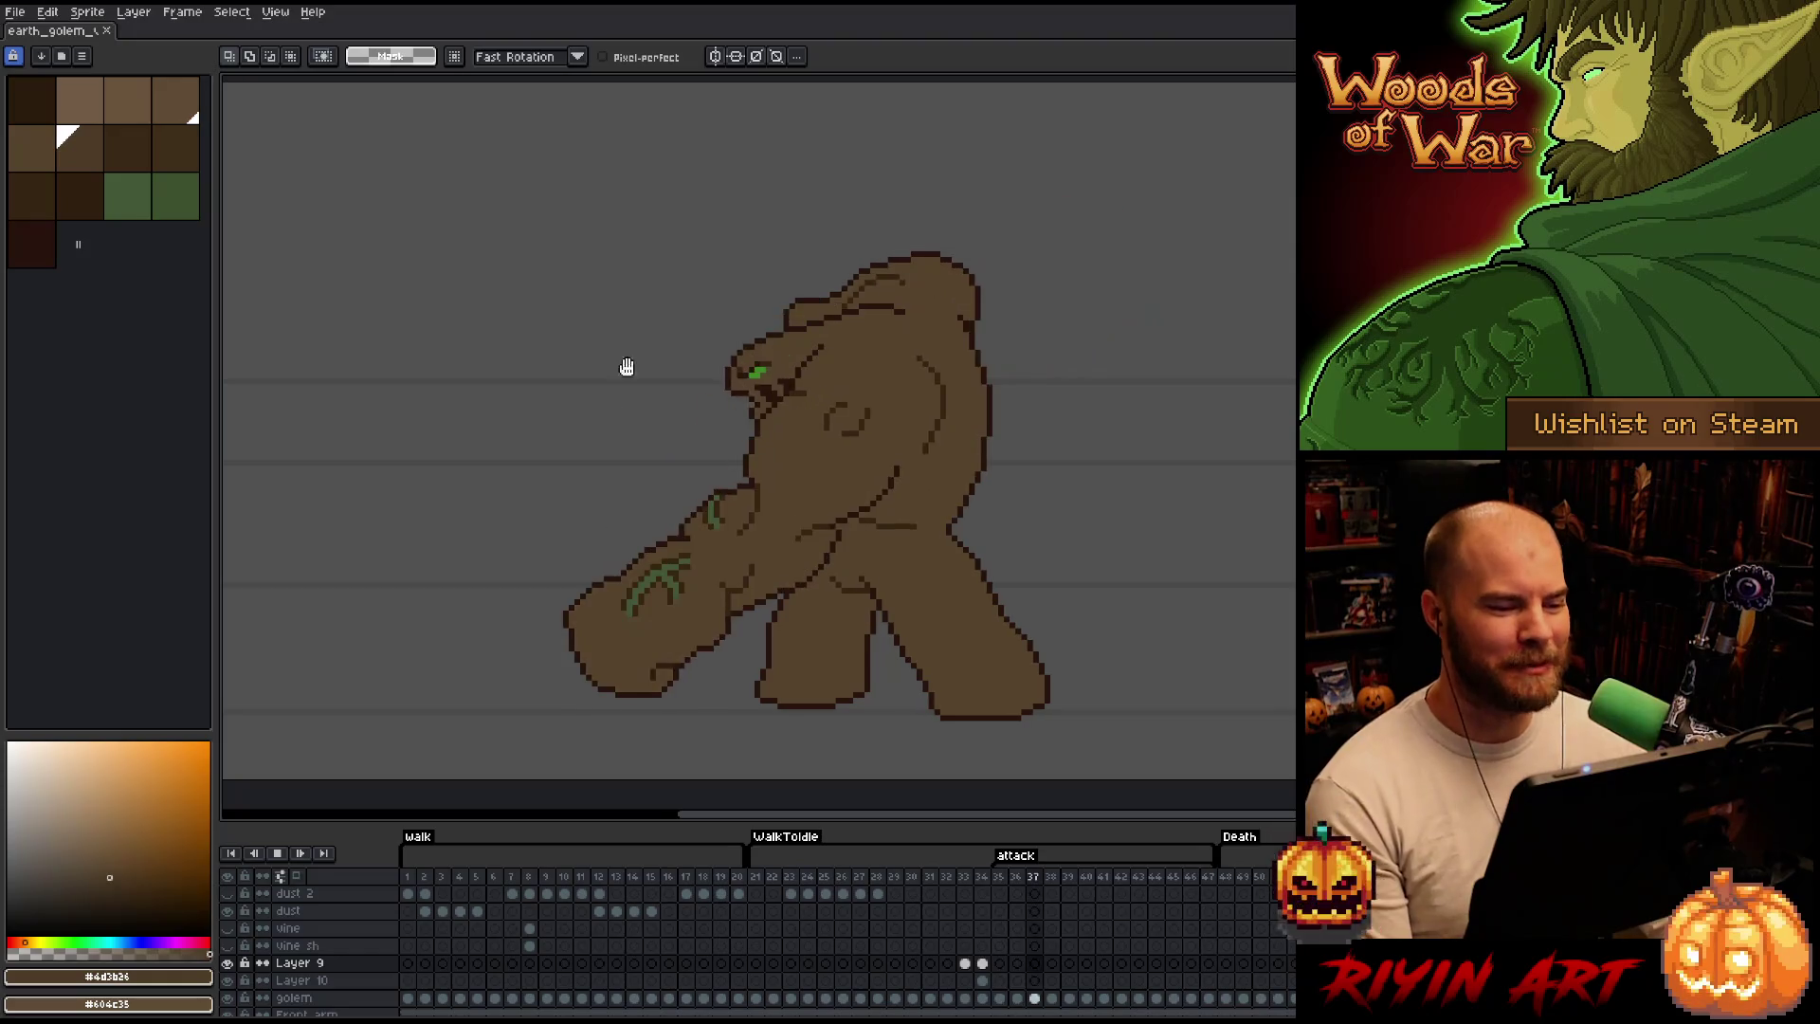
# Step between the shaded golem frame and later attack frames, then play the golem animation.
pyautogui.click(981, 879)
pyautogui.press('Left')
pyautogui.press('Right')
pyautogui.press('Right')
pyautogui.press('Return')
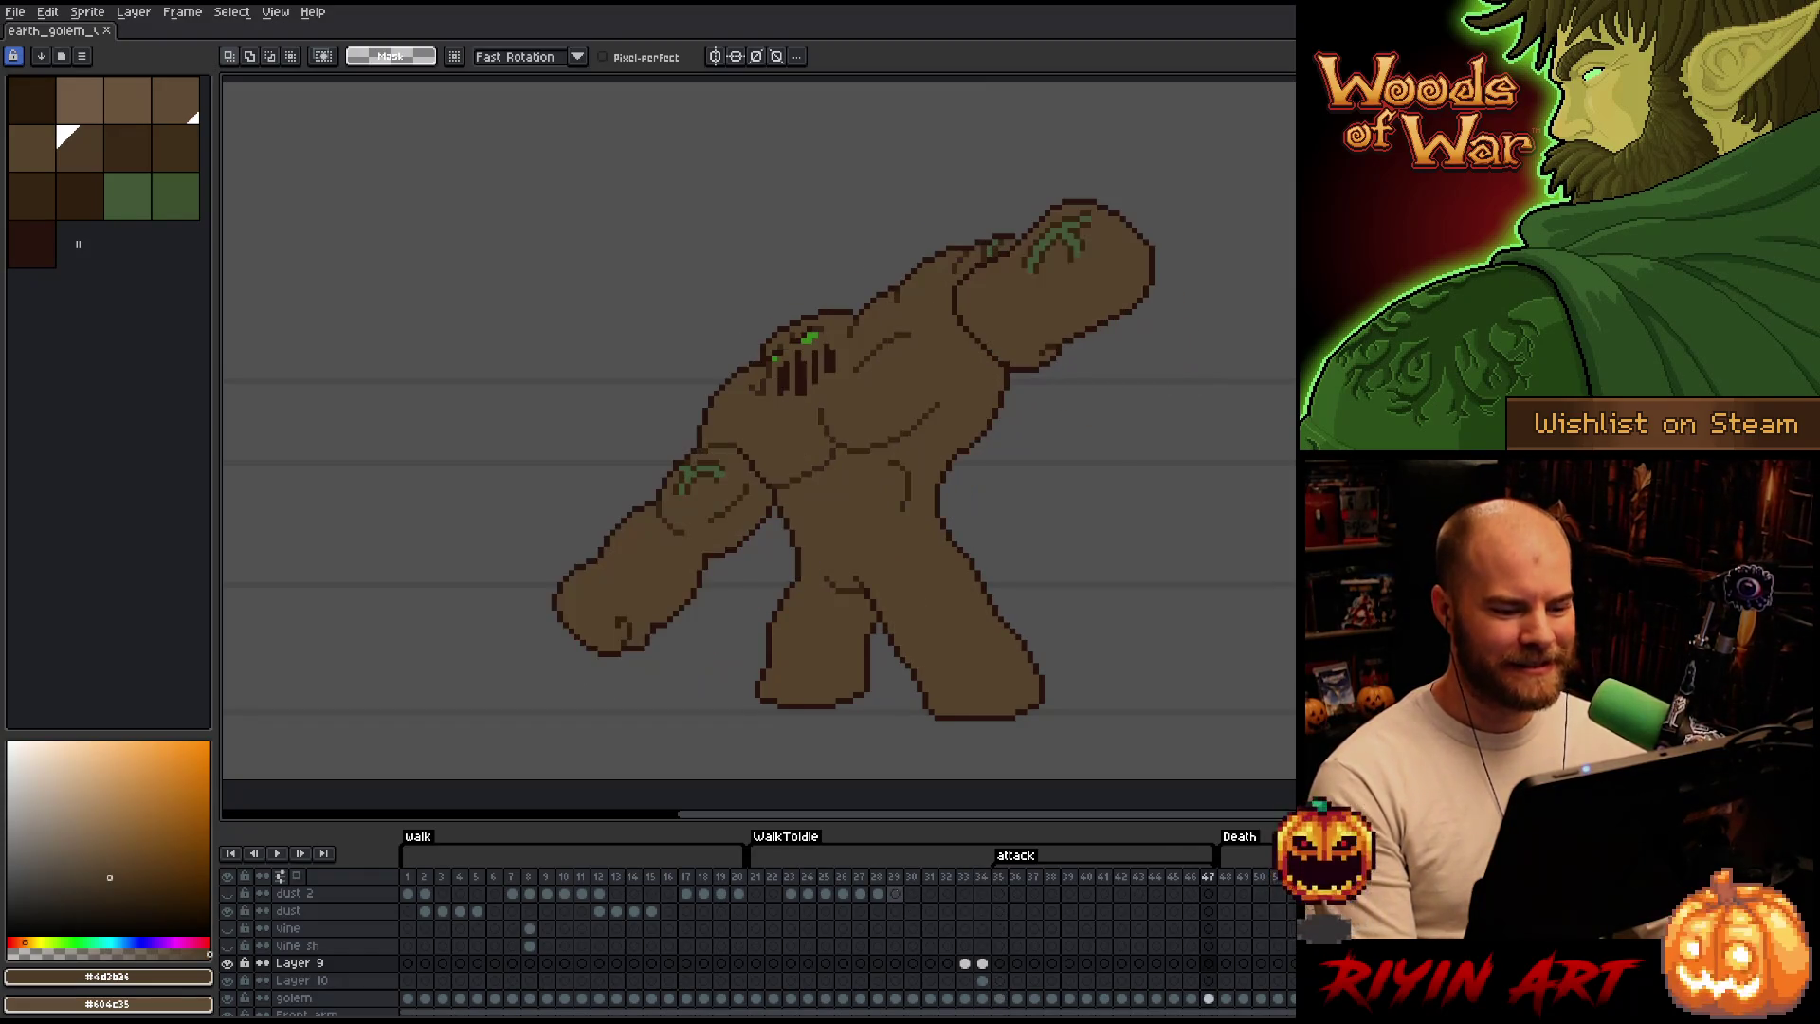
pyautogui.click(980, 891)
pyautogui.press('Return')
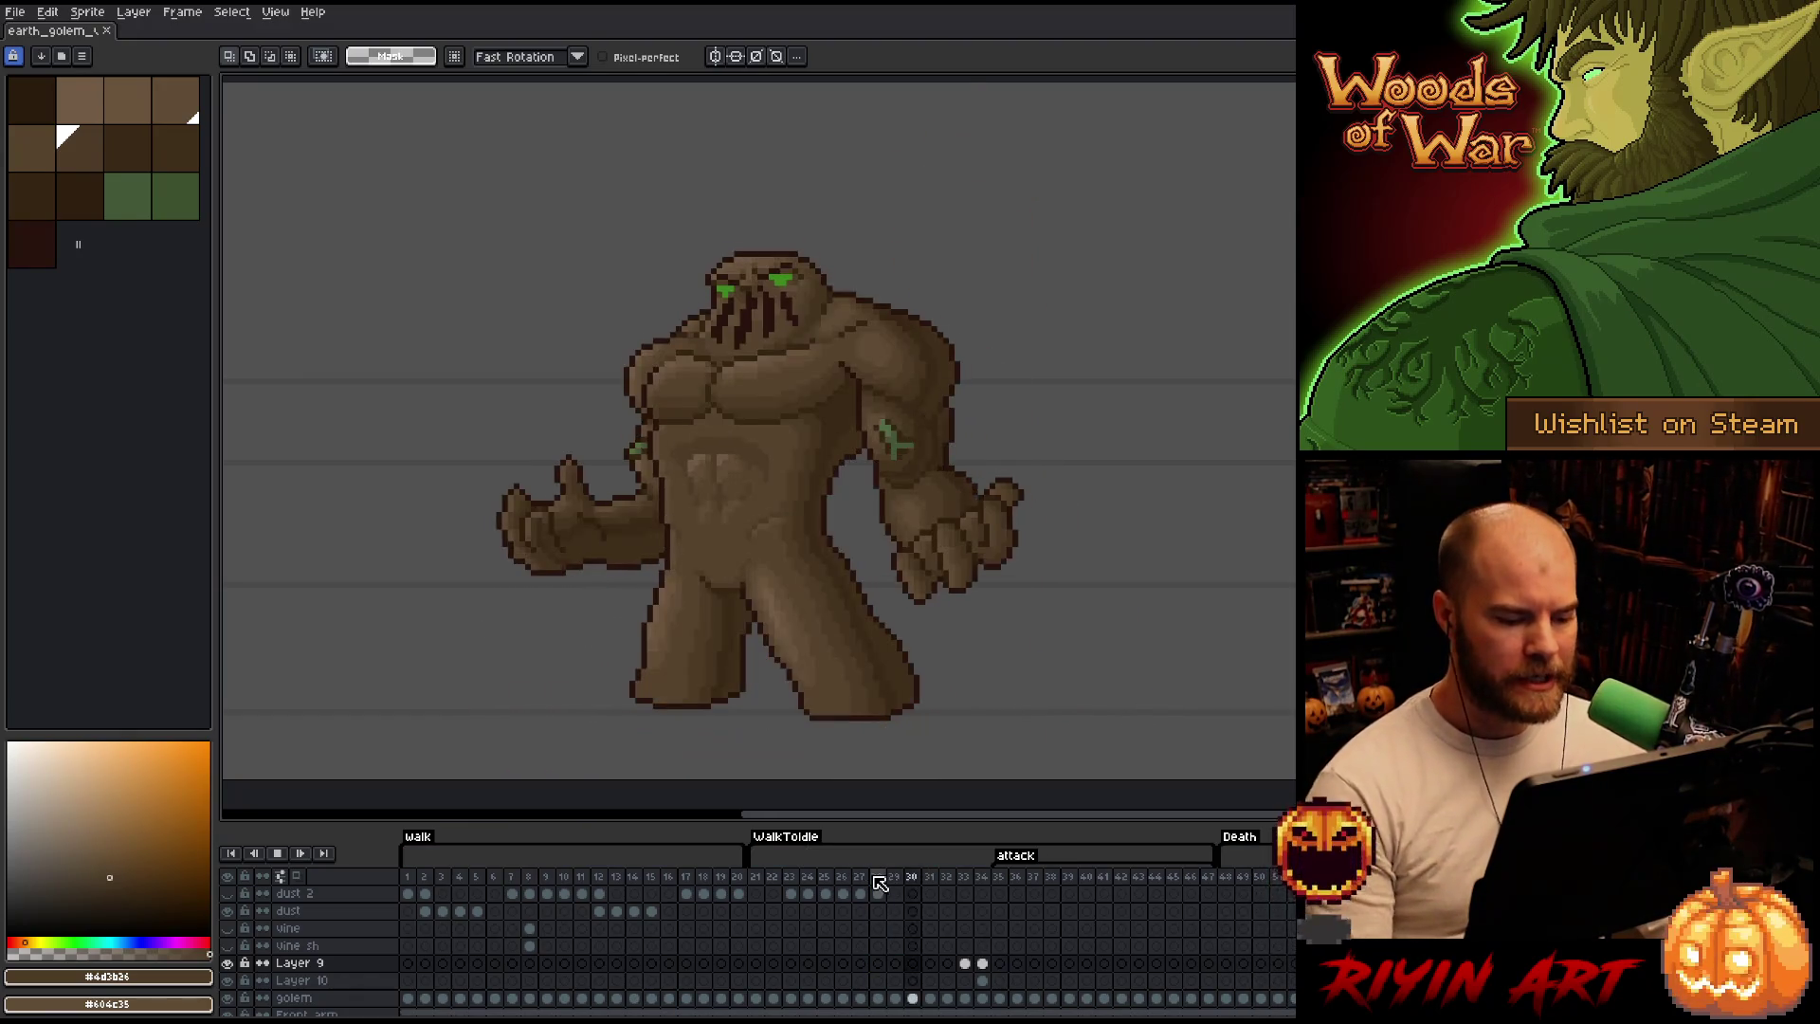
# Return to the standing golem pose and select attack frames 35 to 47.
pyautogui.click(769, 878)
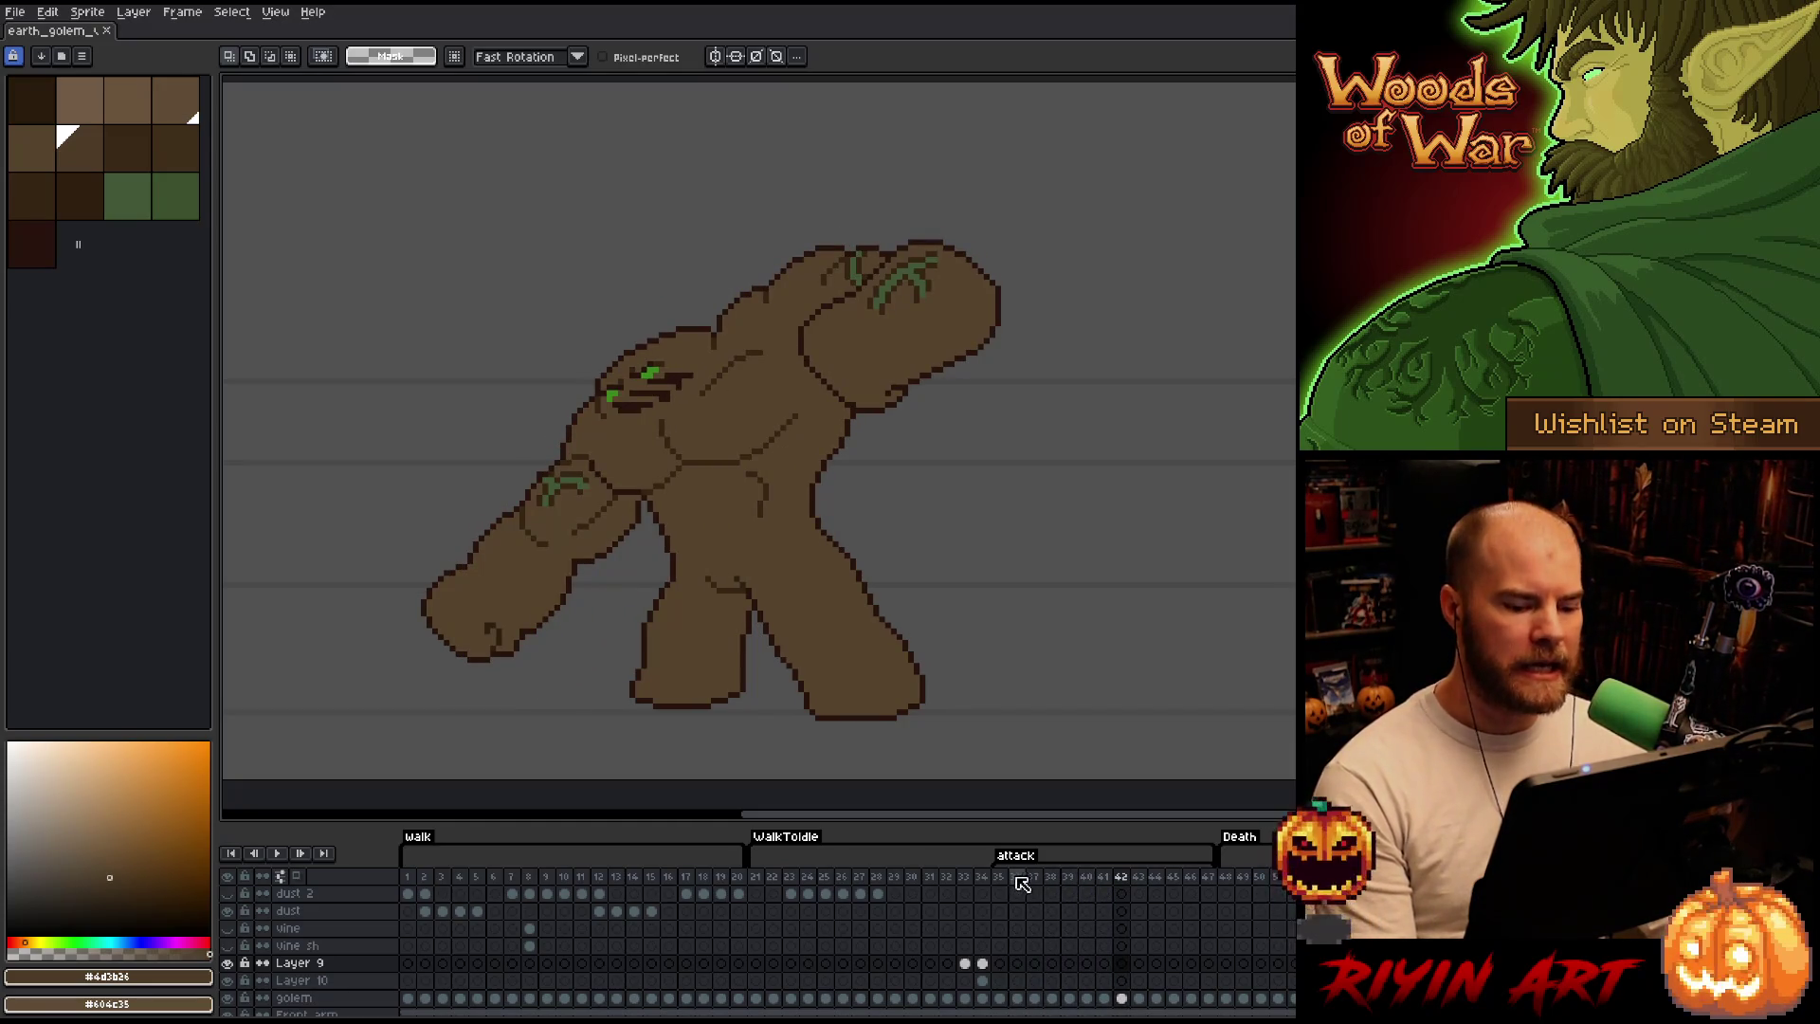
pyautogui.moveTo(1007, 884); pyautogui.dragTo(1219, 857)
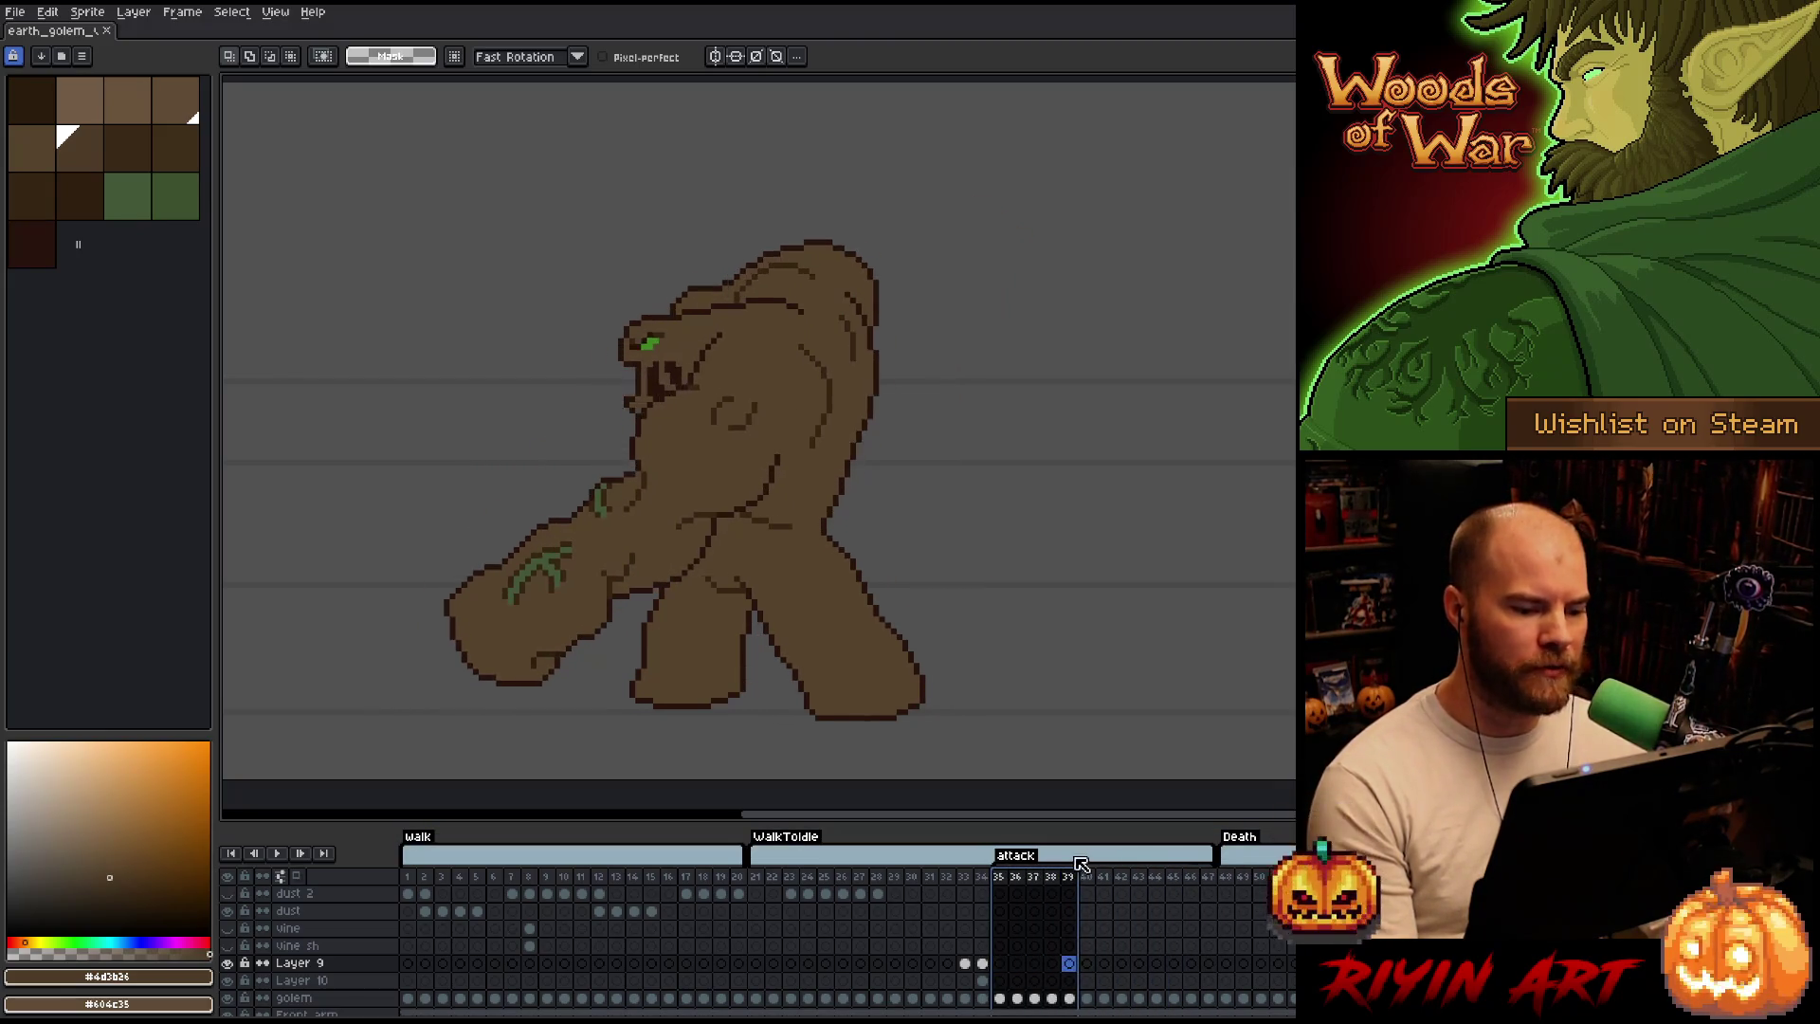
# Extend and clear the selected frame range, then step back through earlier golem poses.
pyautogui.moveTo(1187, 878); pyautogui.dragTo(1205, 881)
pyautogui.click(1040, 882)
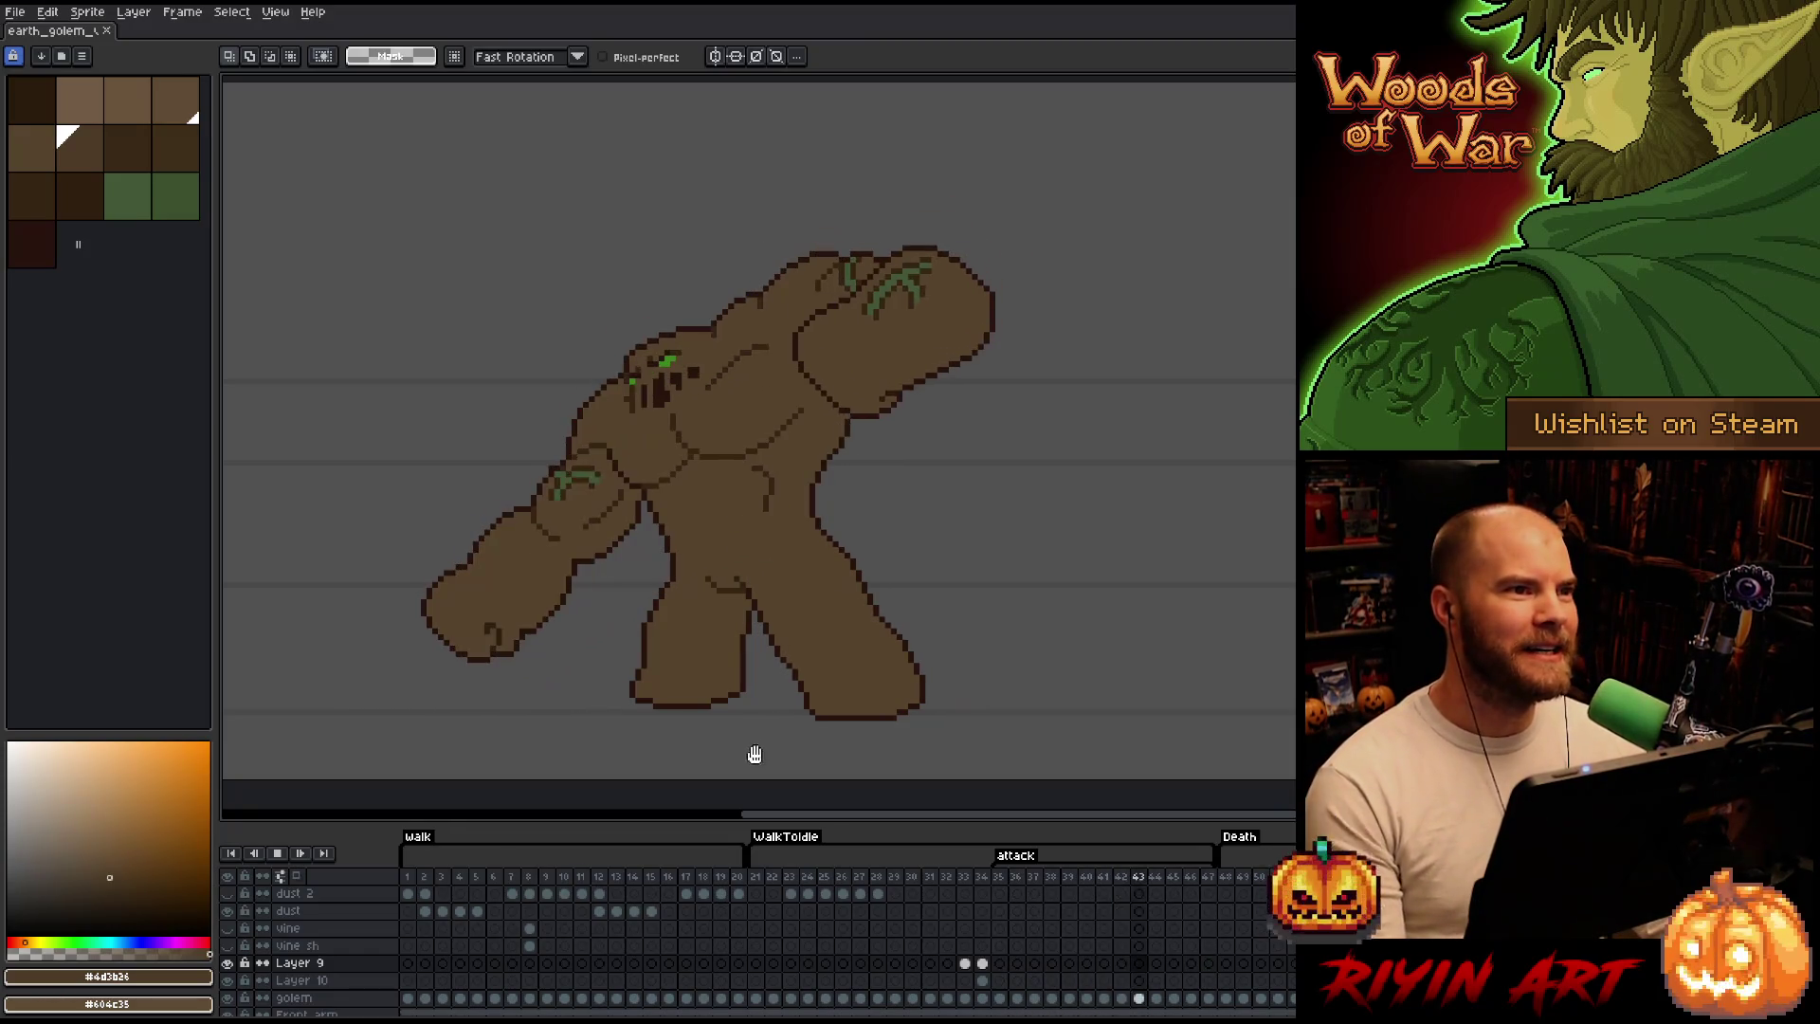
pyautogui.click(981, 879)
pyautogui.click(860, 878)
pyautogui.press('Left')
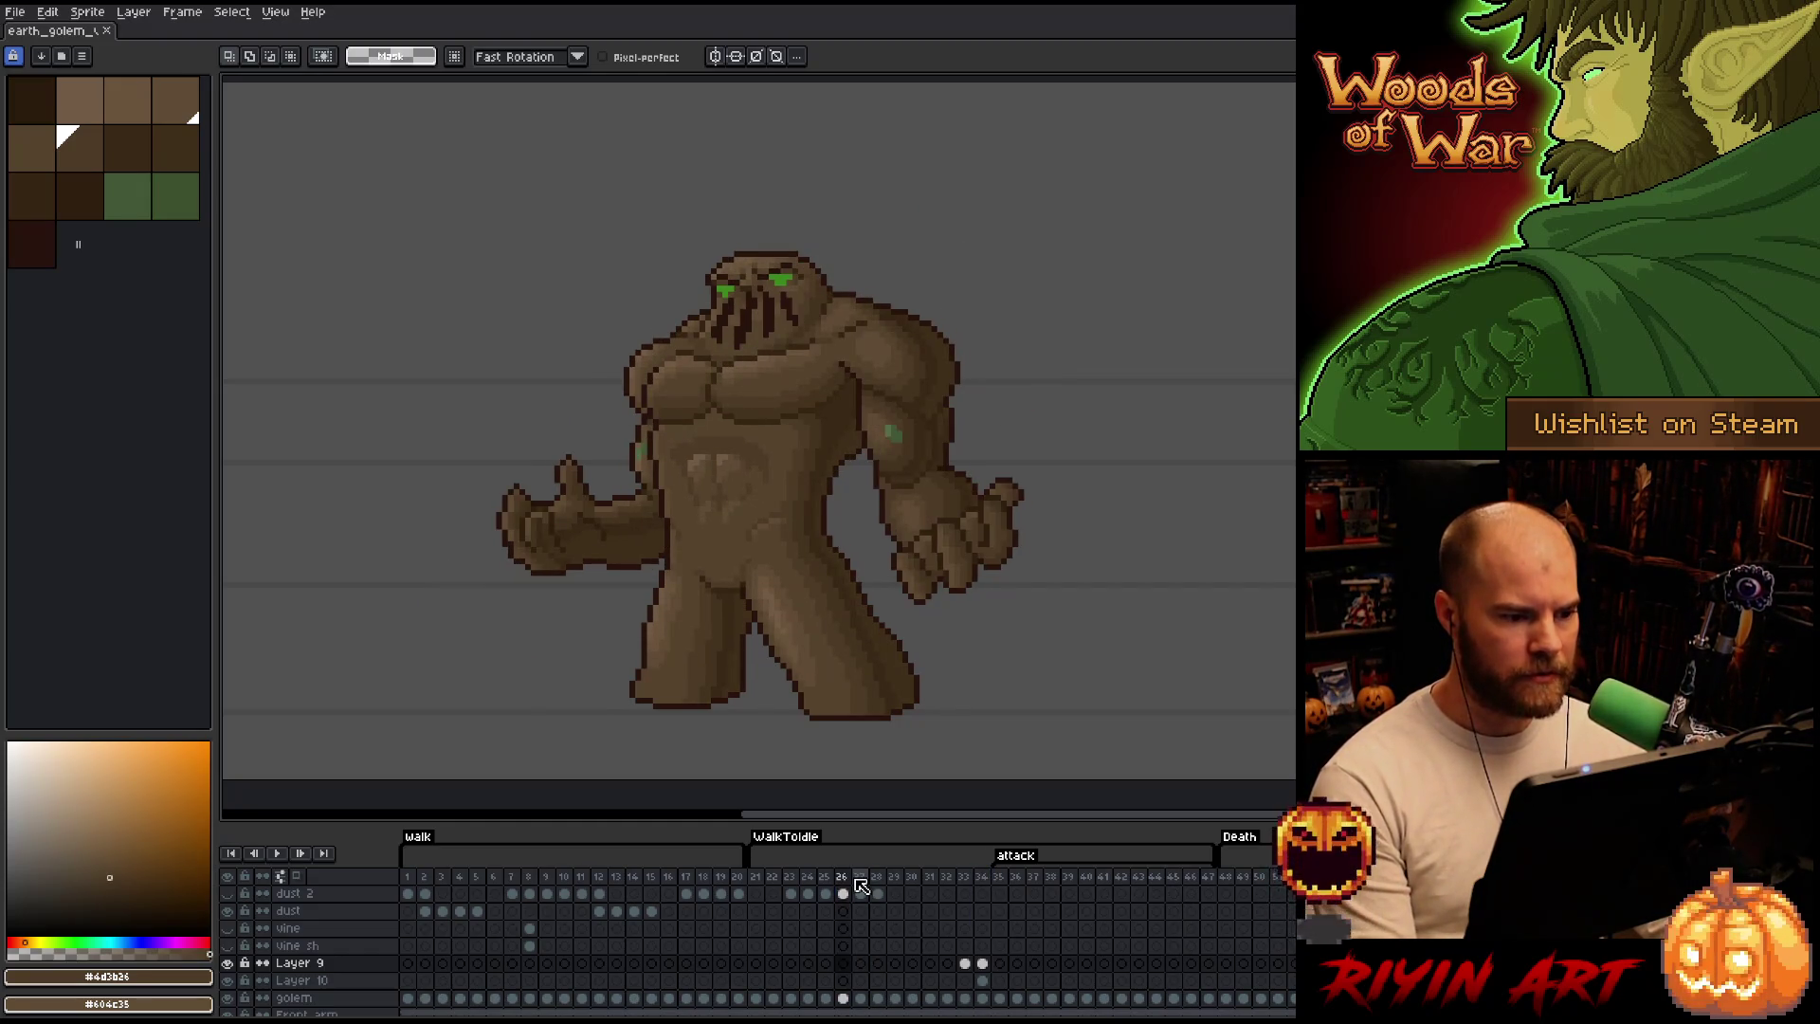
pyautogui.scroll(-1, 863, 944)
# Switch between Layer 9 and the golem layer and pick the shaded golem cel at frame 26.
pyautogui.click(844, 981)
pyautogui.click(329, 947)
pyautogui.scroll(-1, 334, 962)
pyautogui.scroll(-1, 328, 958)
pyautogui.click(851, 946)
pyautogui.press('Up')
pyautogui.click(847, 965)
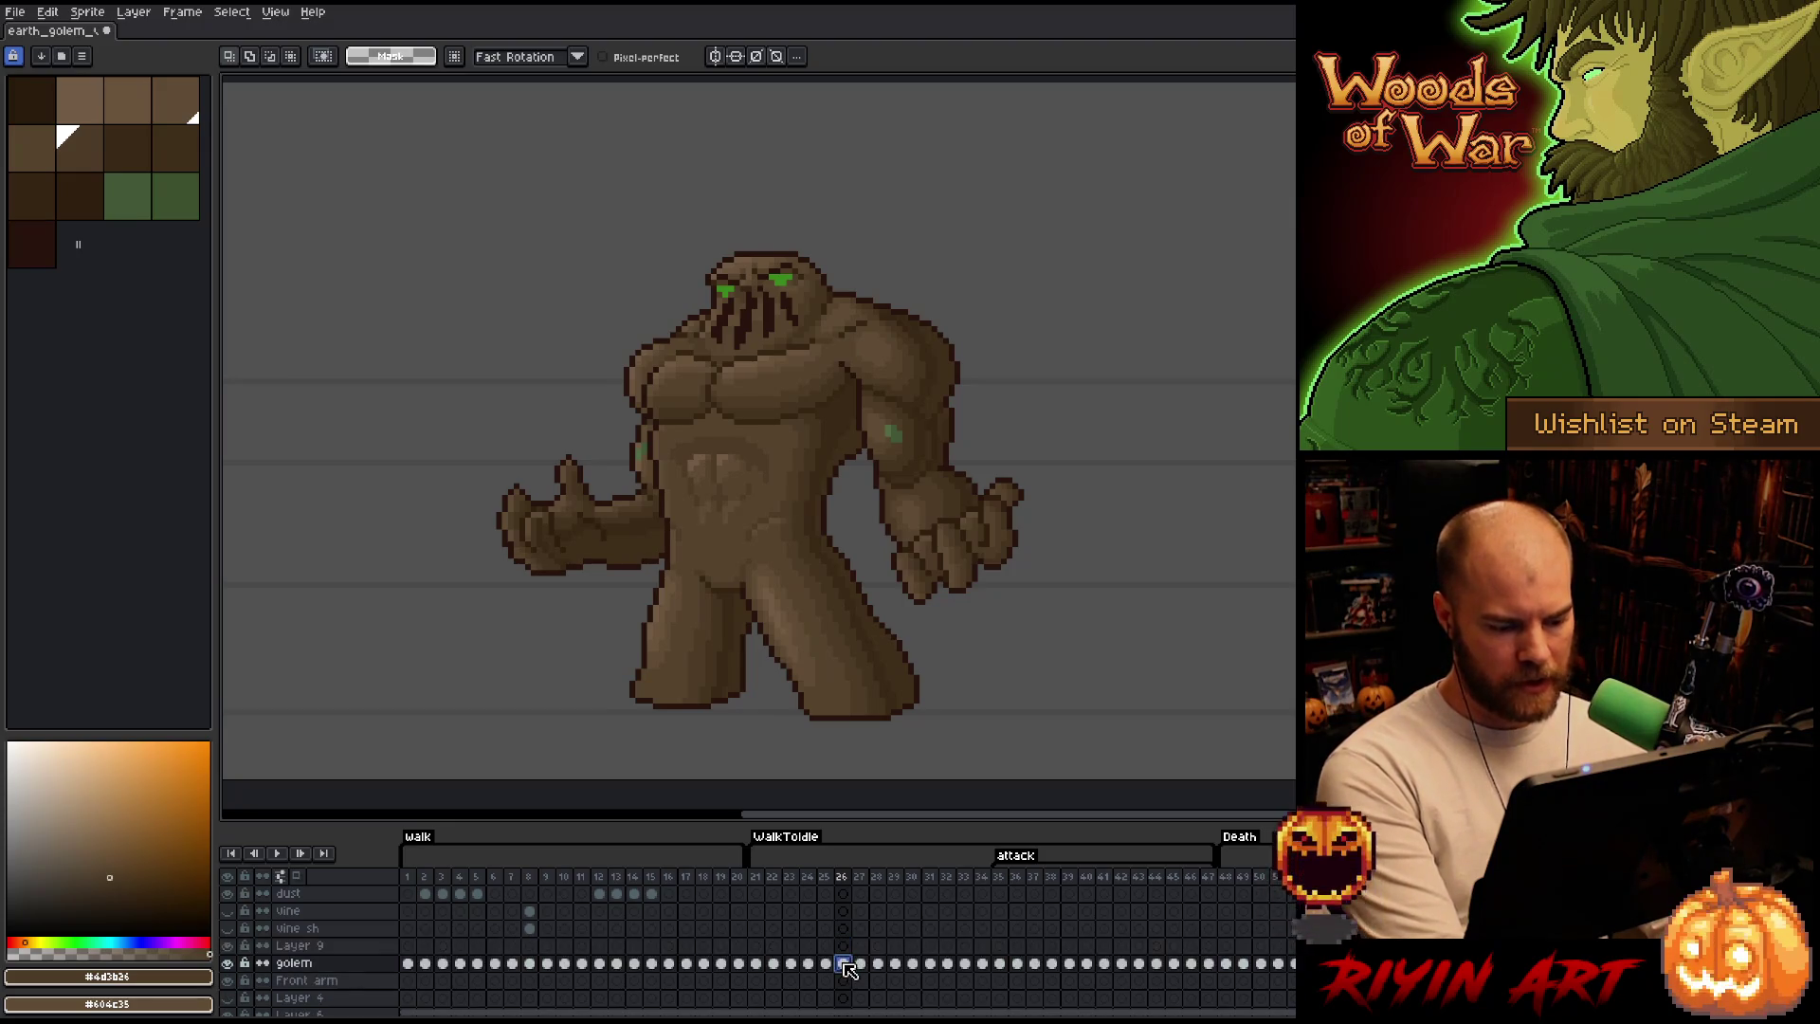
# Review Layer 9 attack frames 37 to 45 and settle on frame 44.
pyautogui.click(1036, 945)
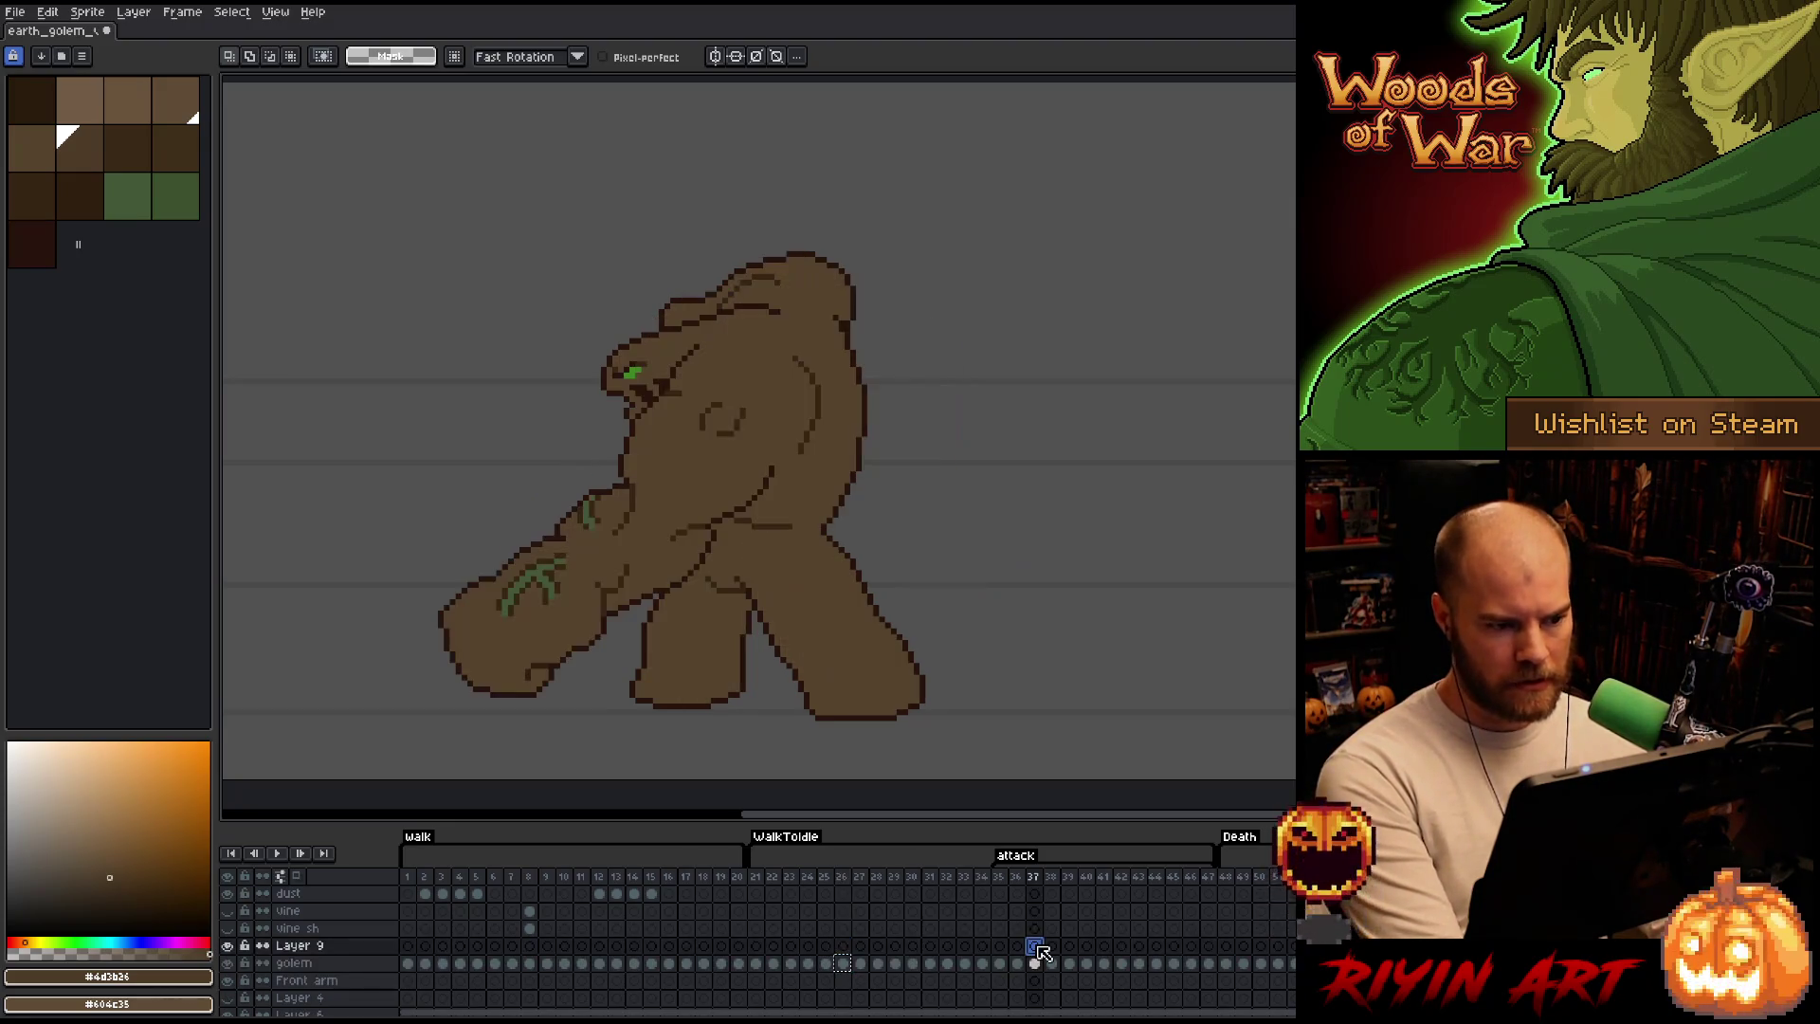
pyautogui.click(1117, 946)
pyautogui.click(1138, 945)
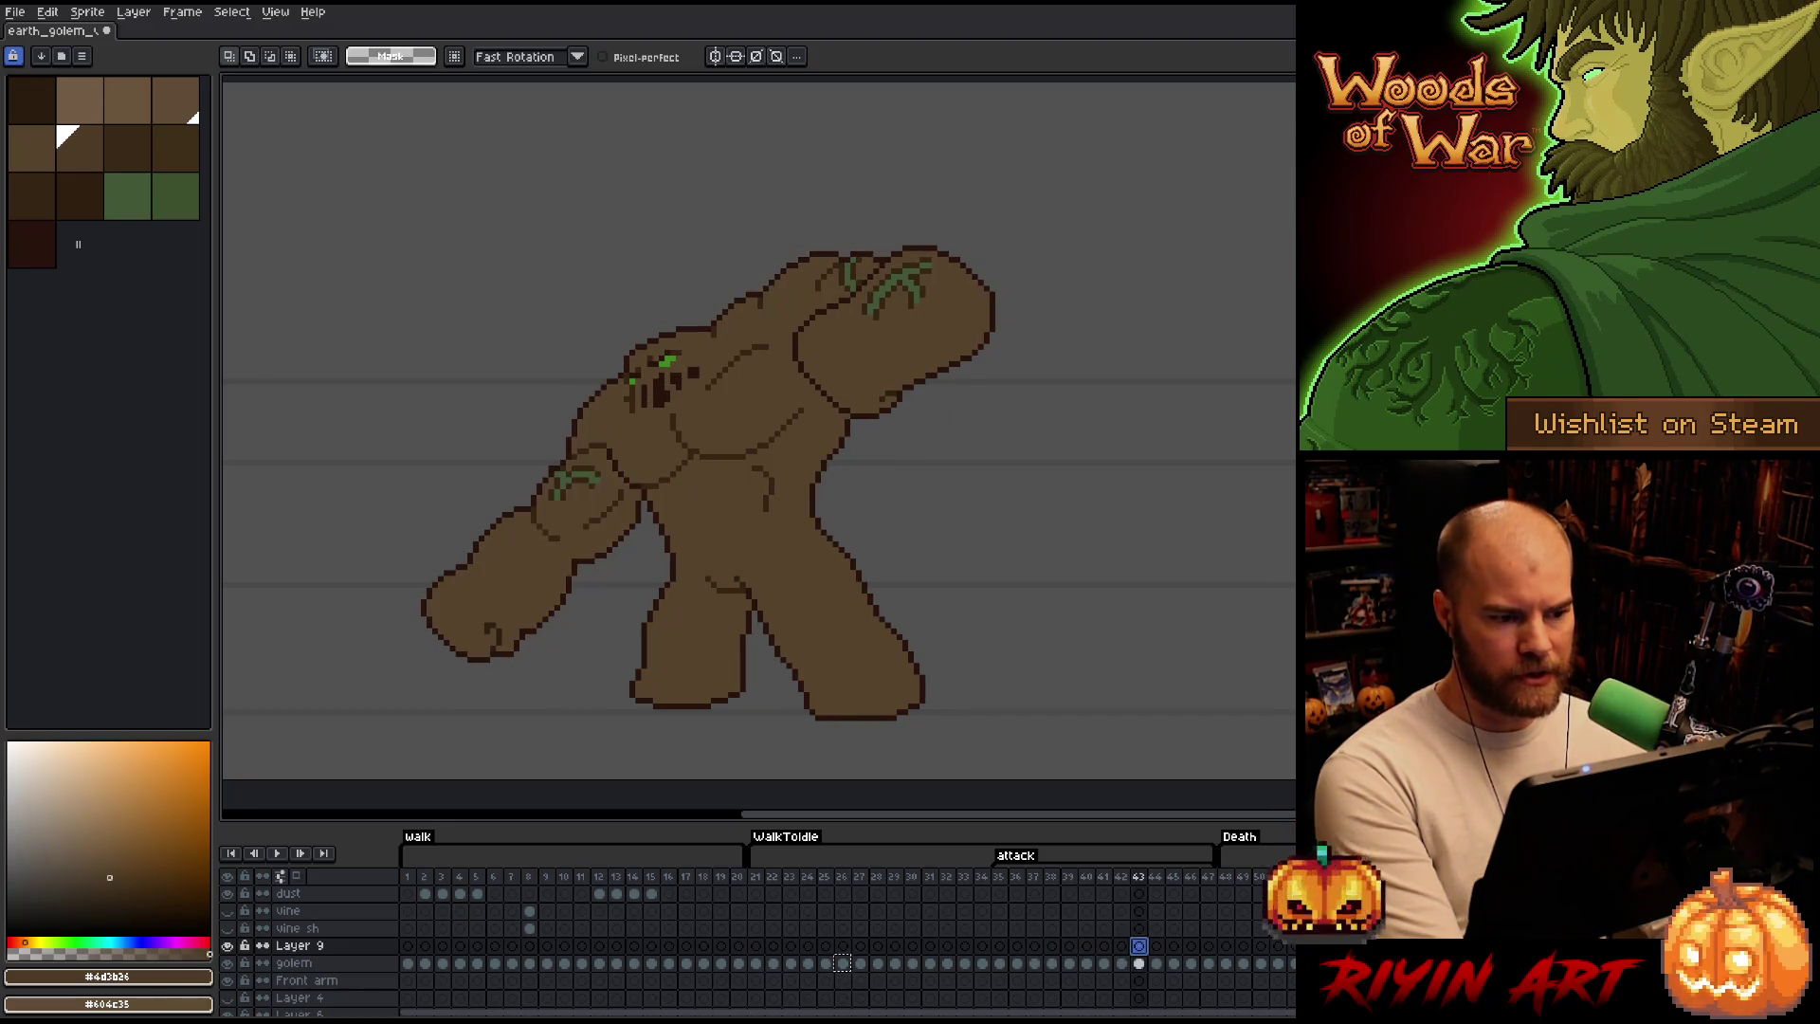
pyautogui.click(1155, 945)
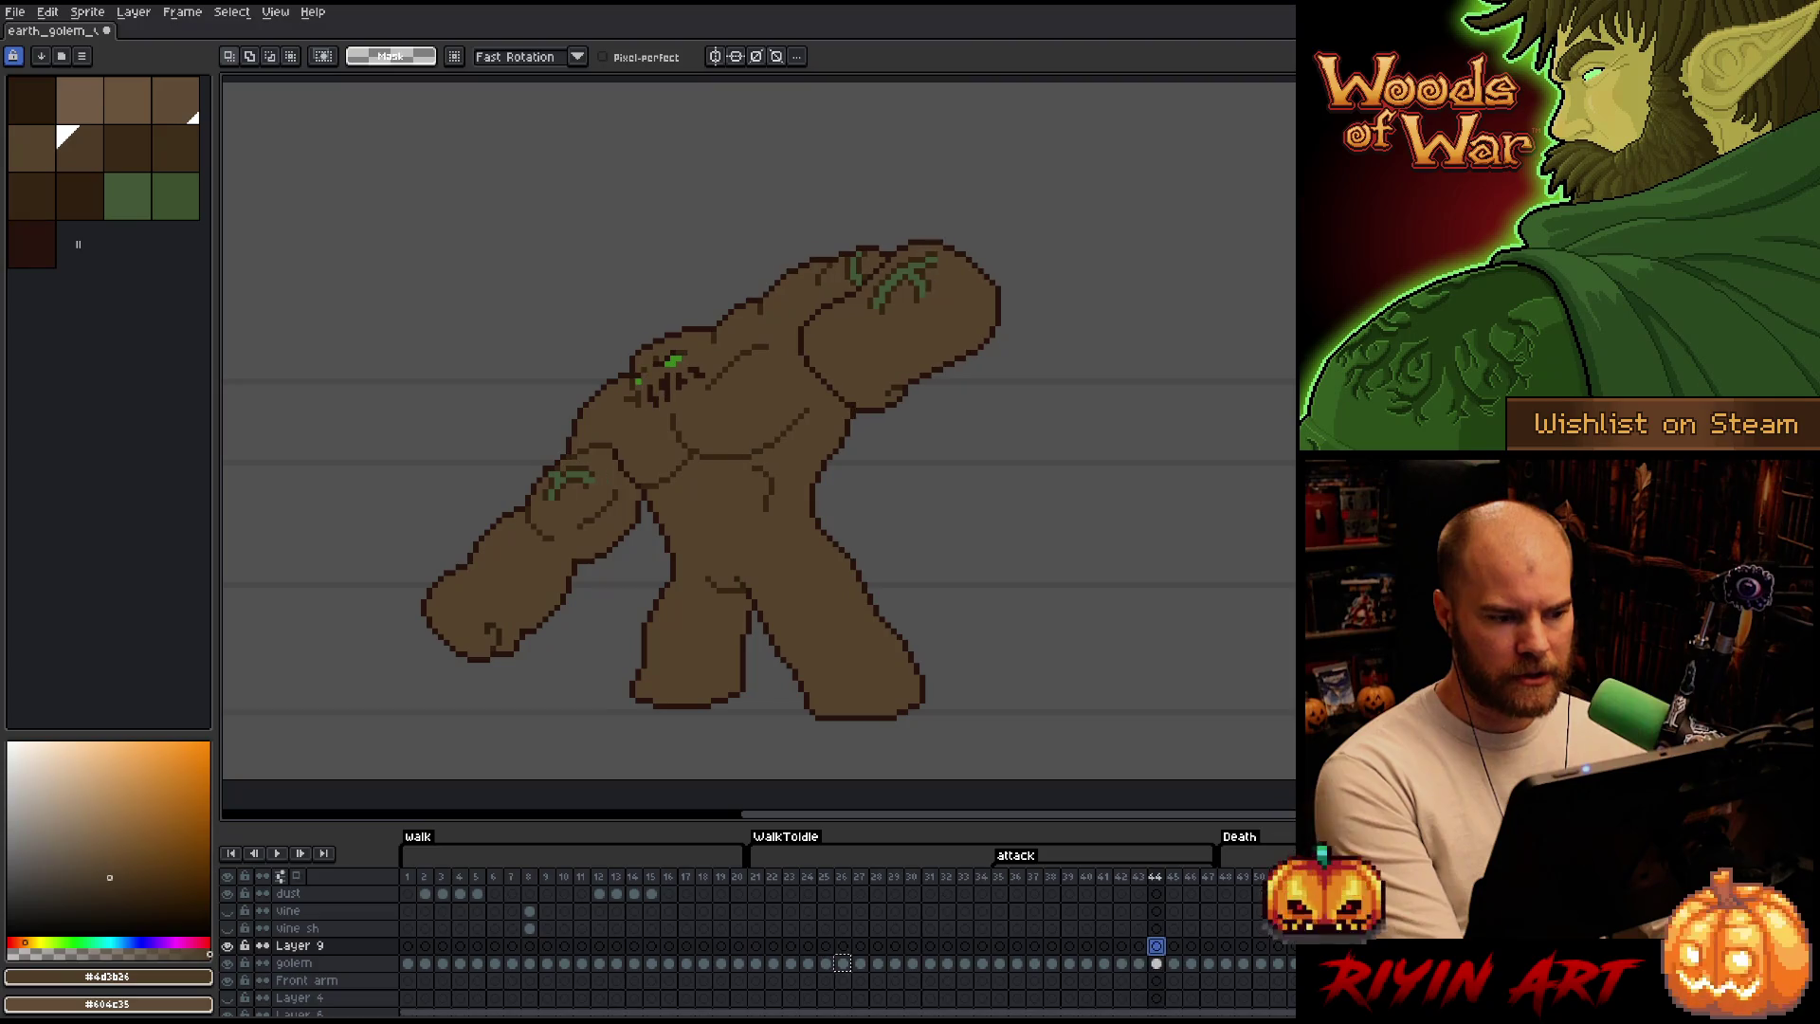
pyautogui.click(1139, 945)
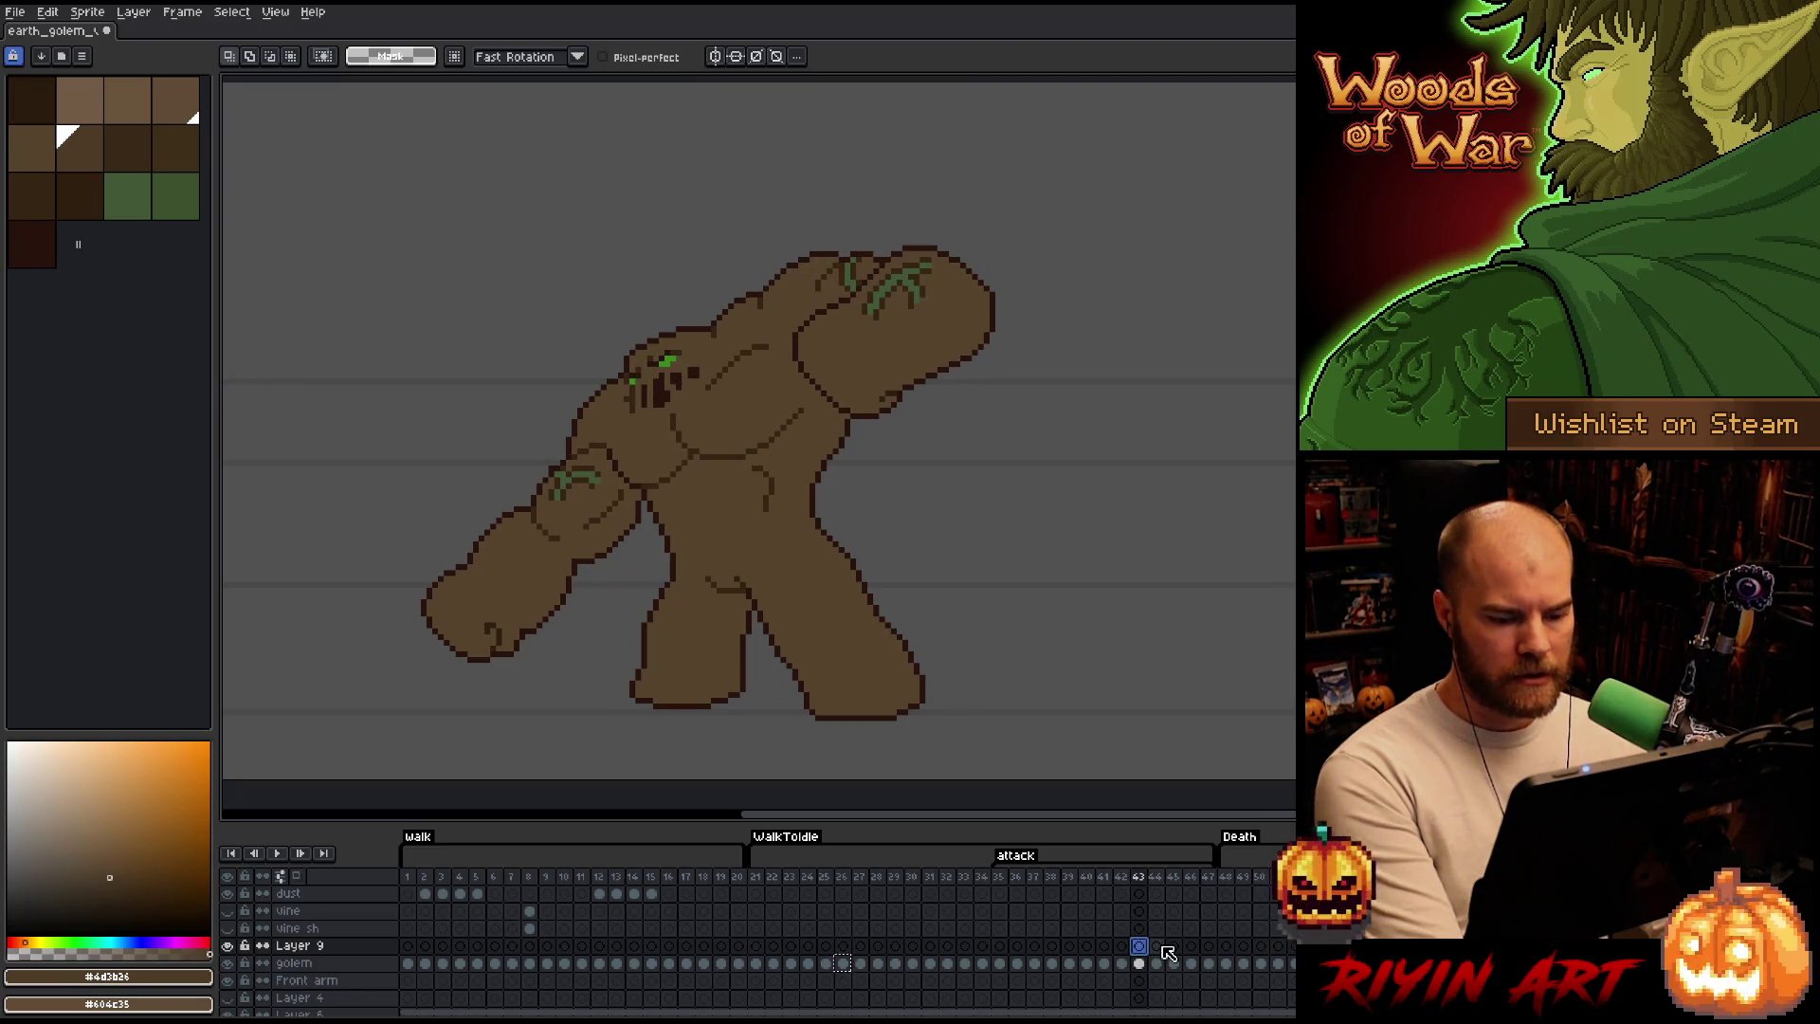
pyautogui.click(1163, 947)
pyautogui.click(1175, 945)
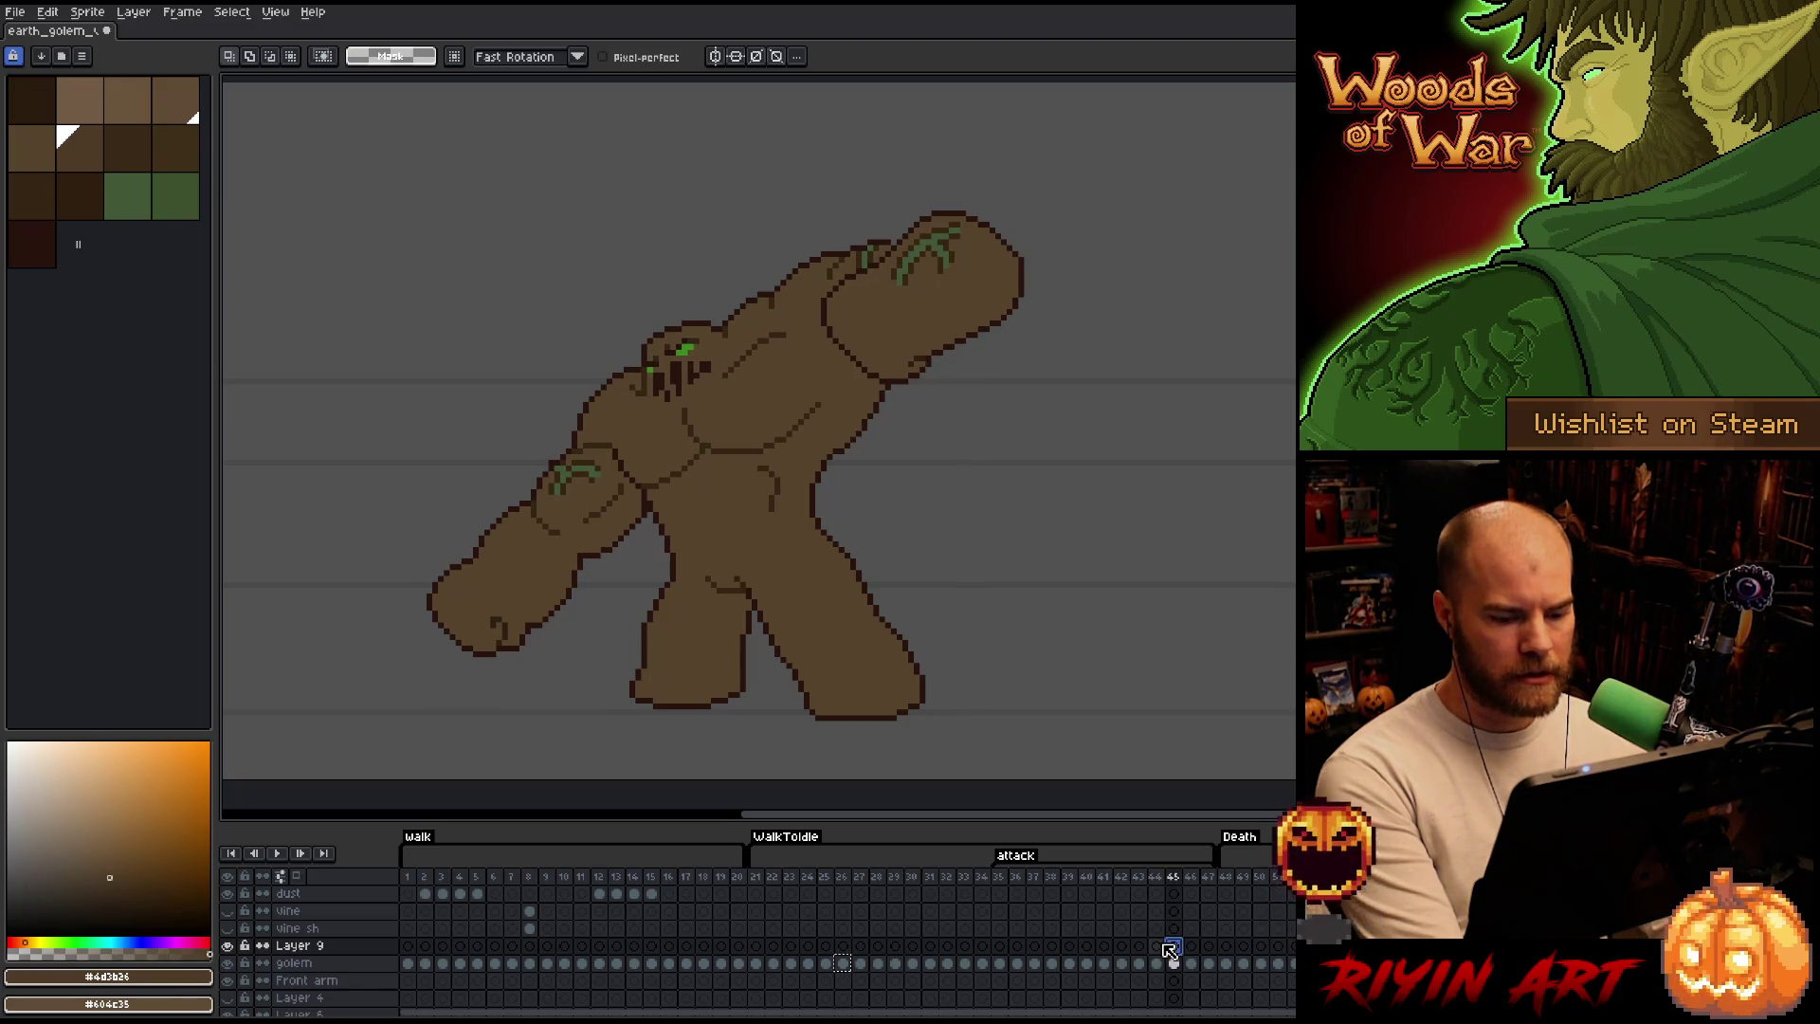
pyautogui.click(1155, 947)
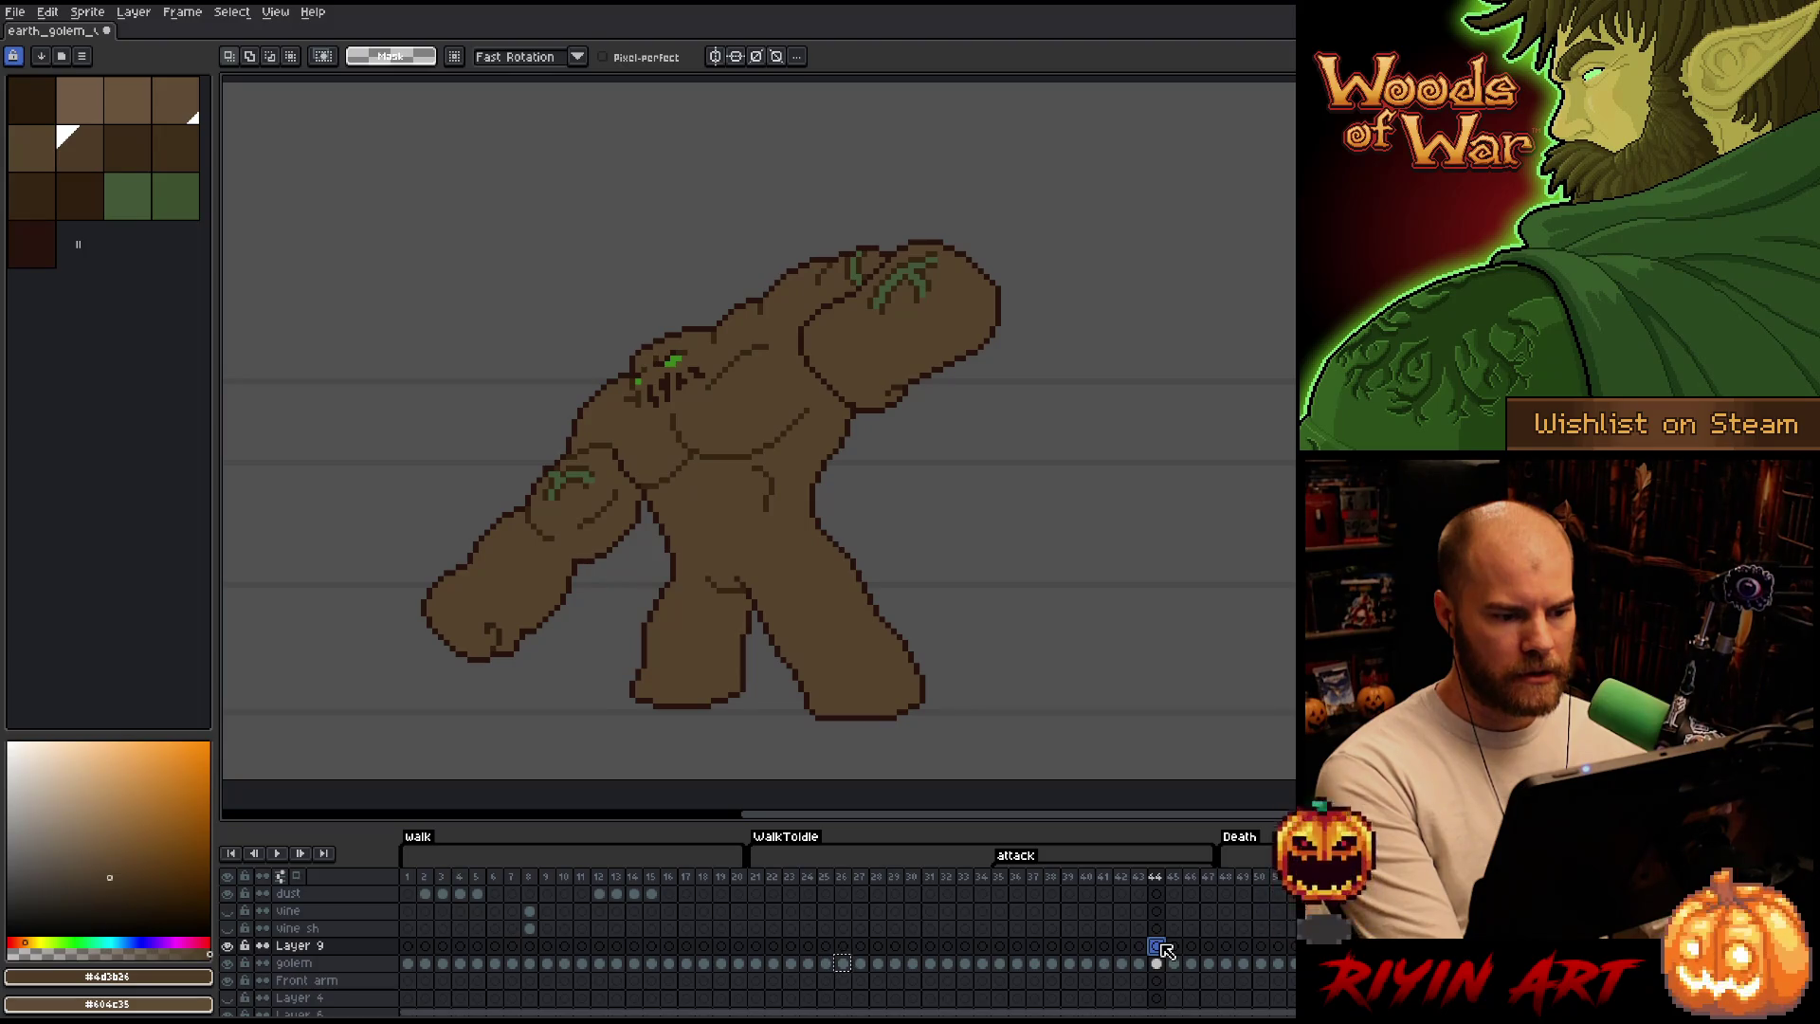
# Paste the shaded golem over attack frame 44 and start a colour replacement.
pyautogui.click(1163, 950)
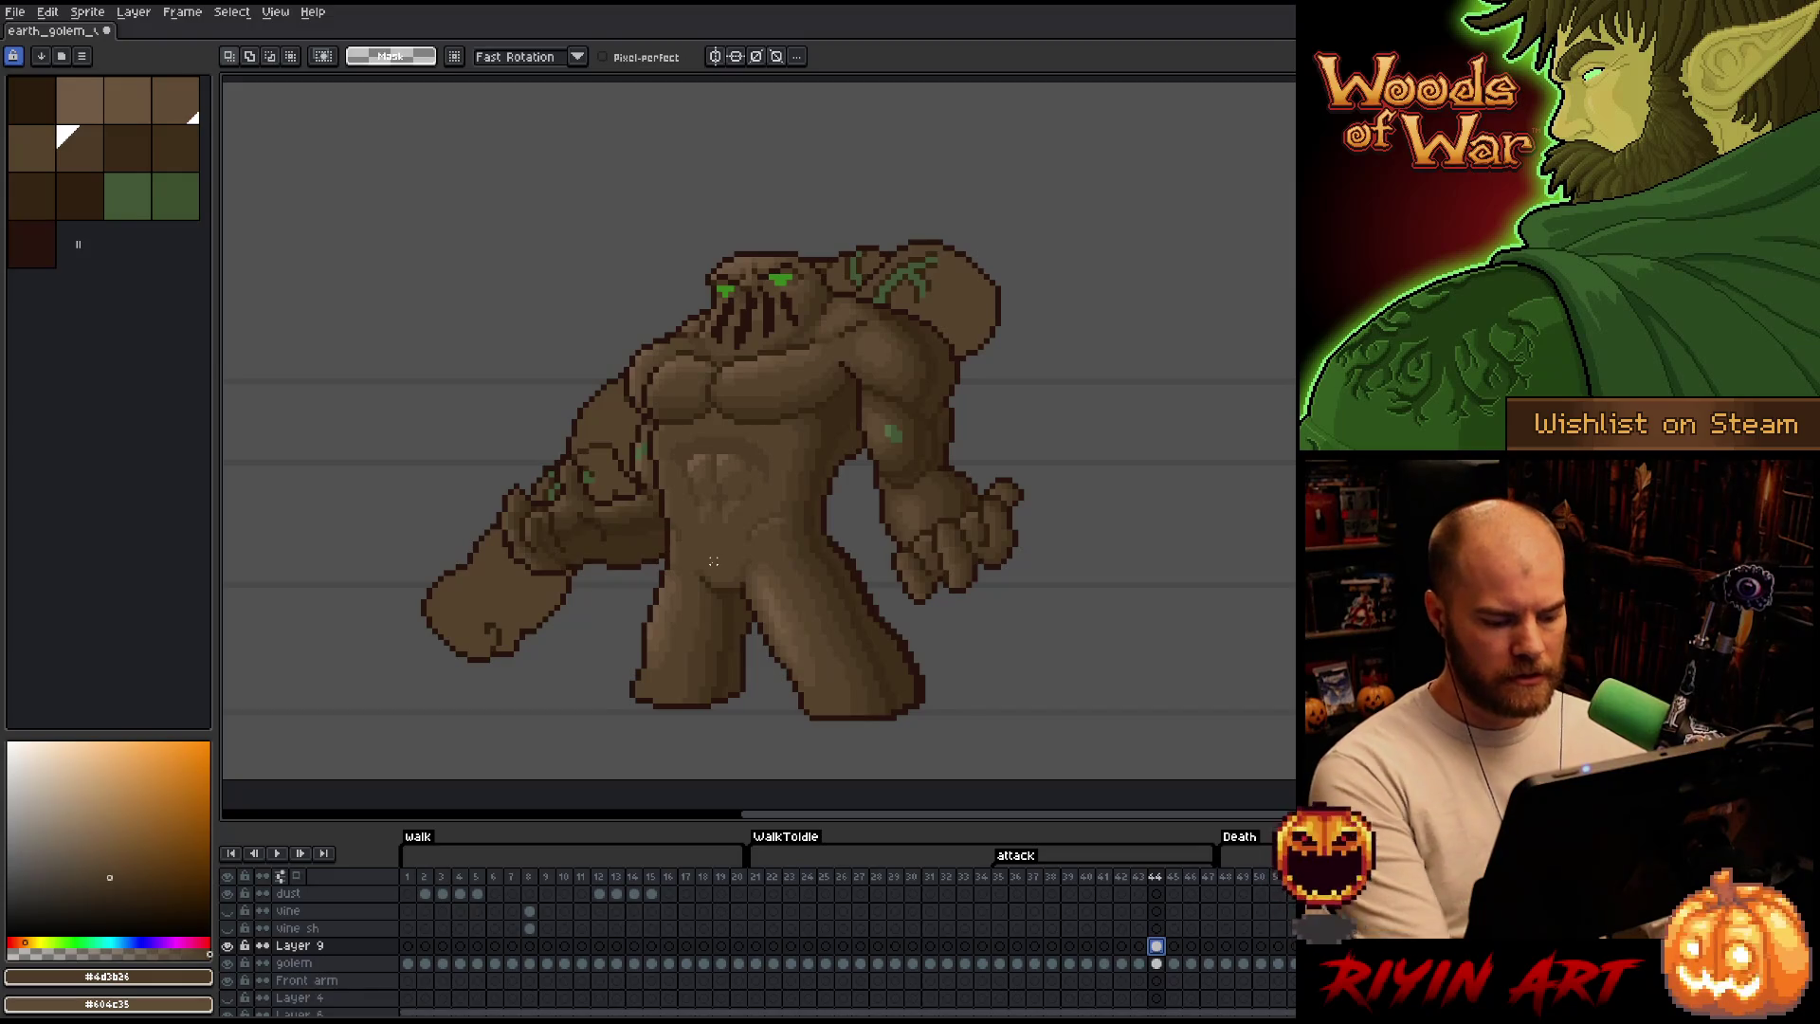
pyautogui.hotkey('shift', 'r')
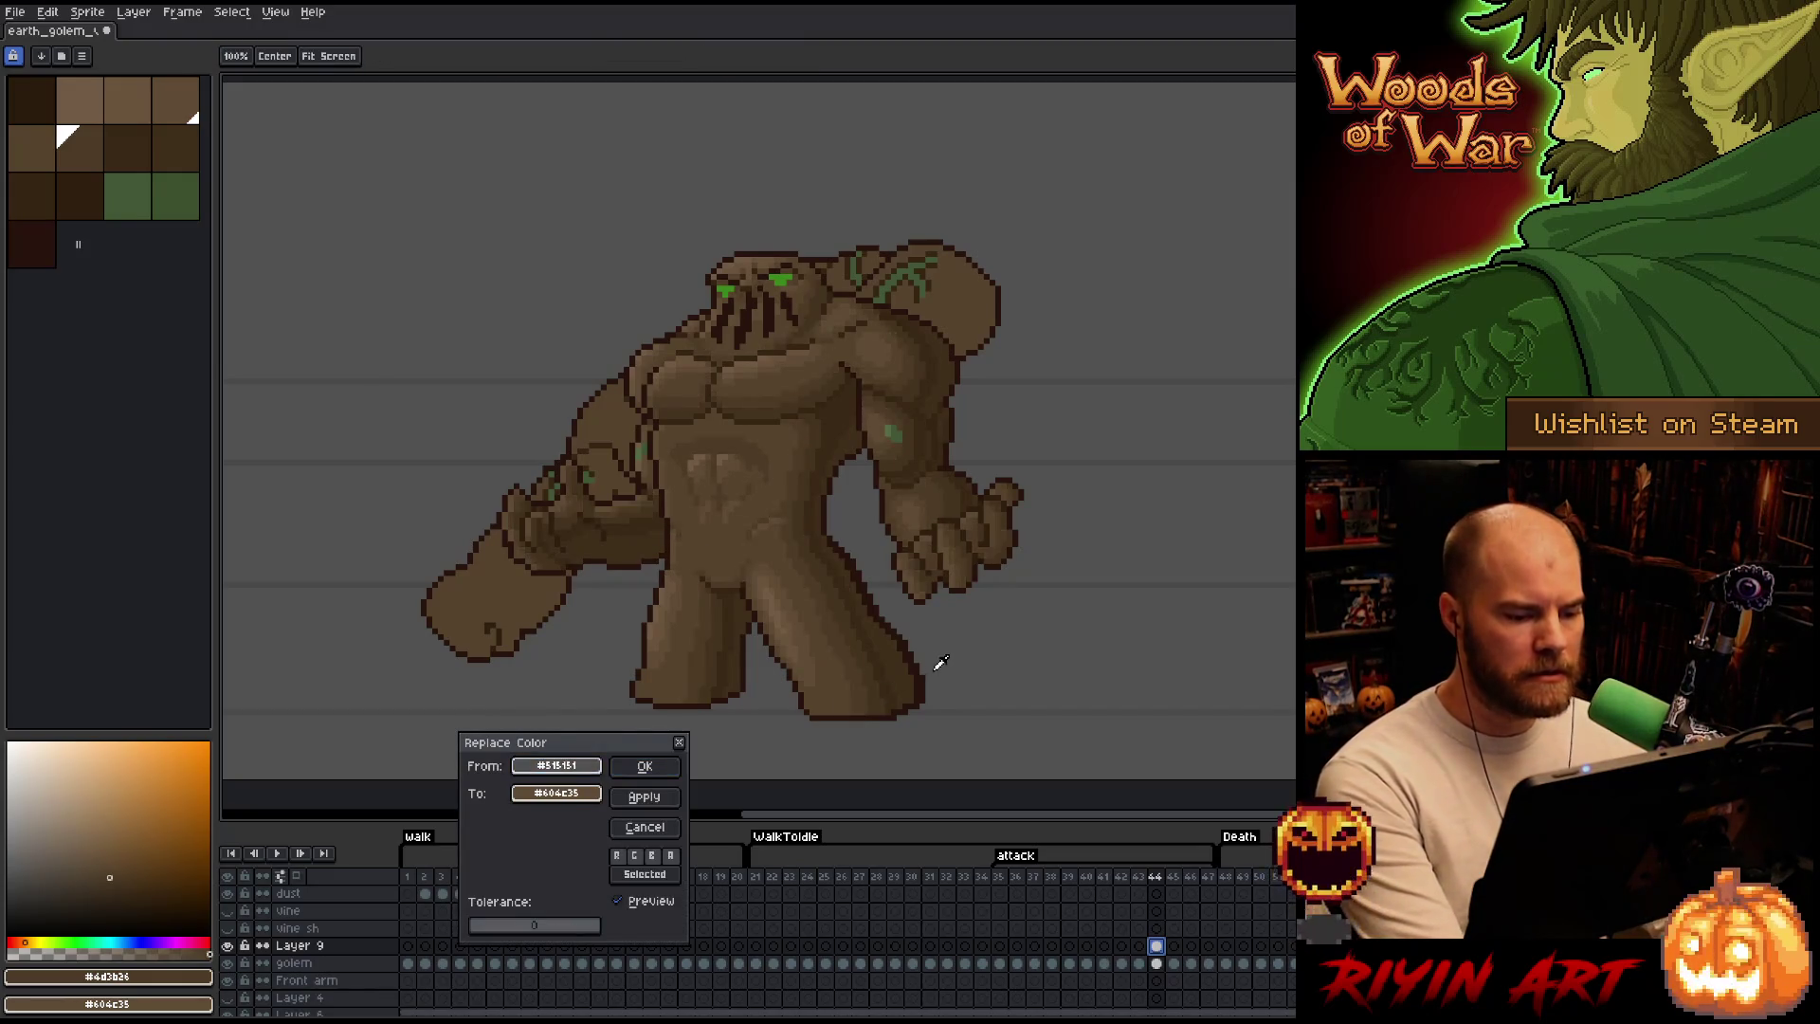
# Replace the overlaid golem's dark outline colour with full transparency (alpha 0).
pyautogui.click(914, 649)
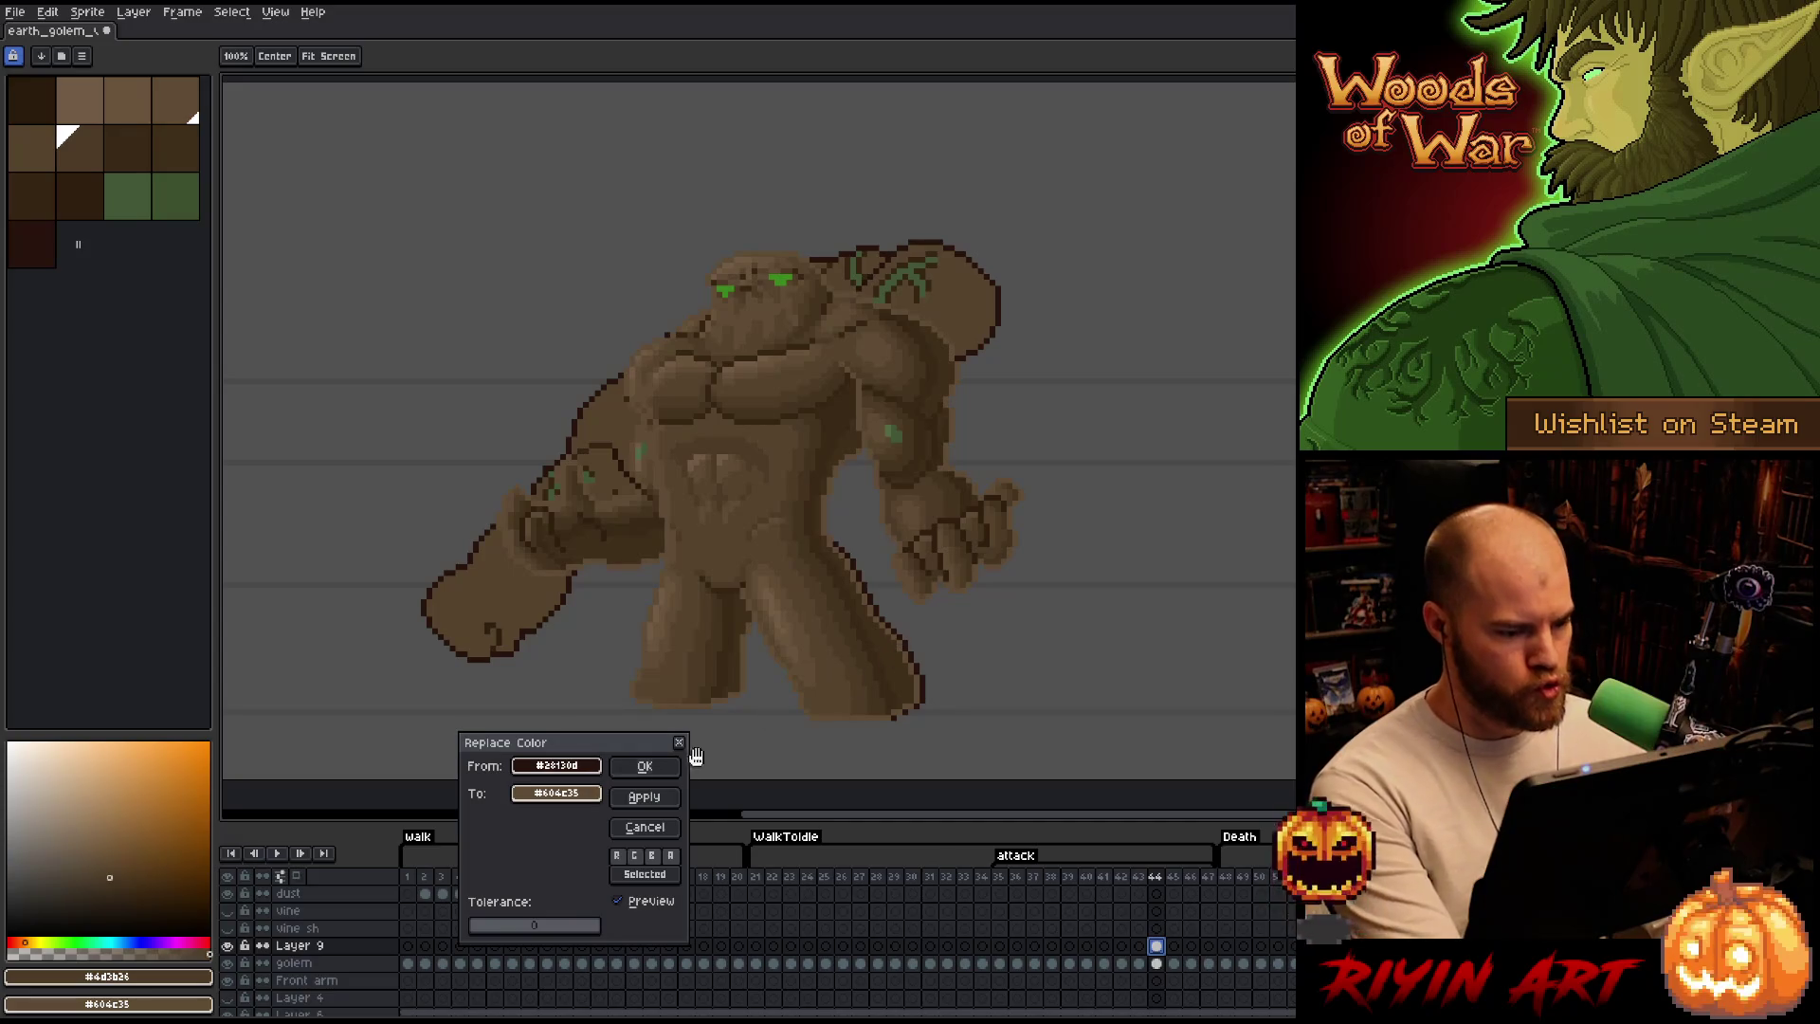
pyautogui.click(543, 793)
pyautogui.click(565, 915)
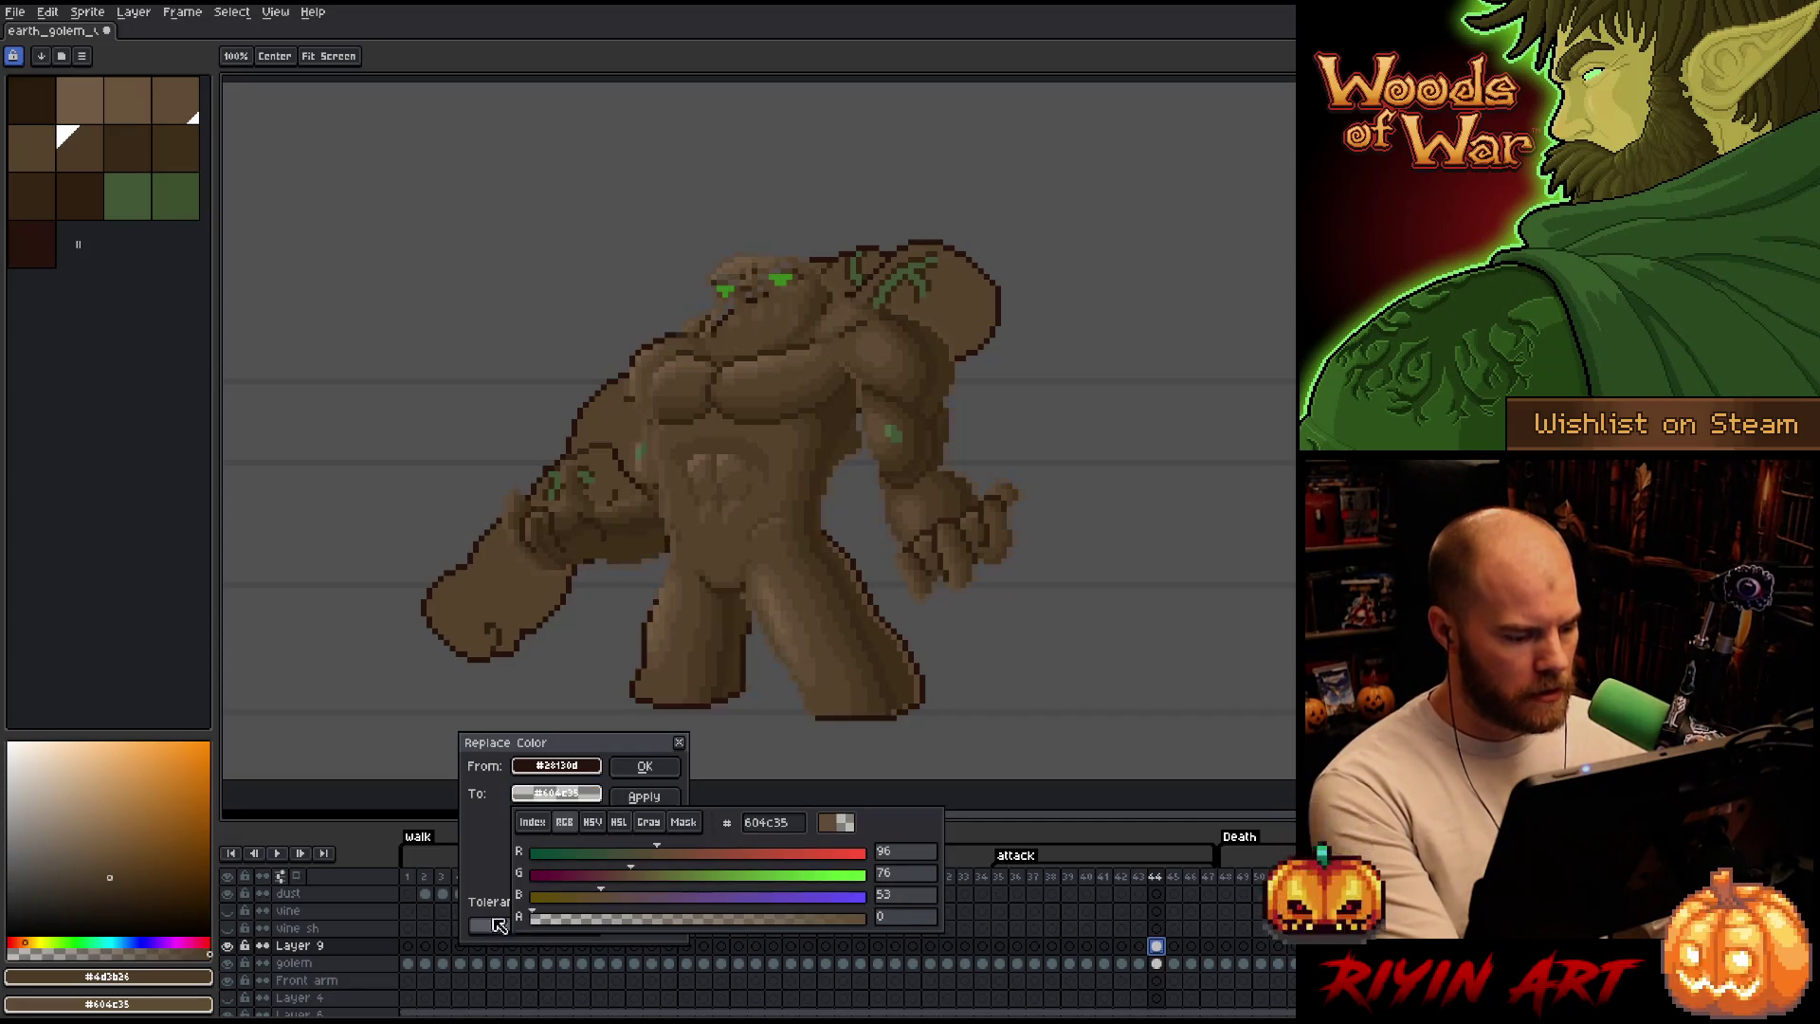
pyautogui.click(647, 768)
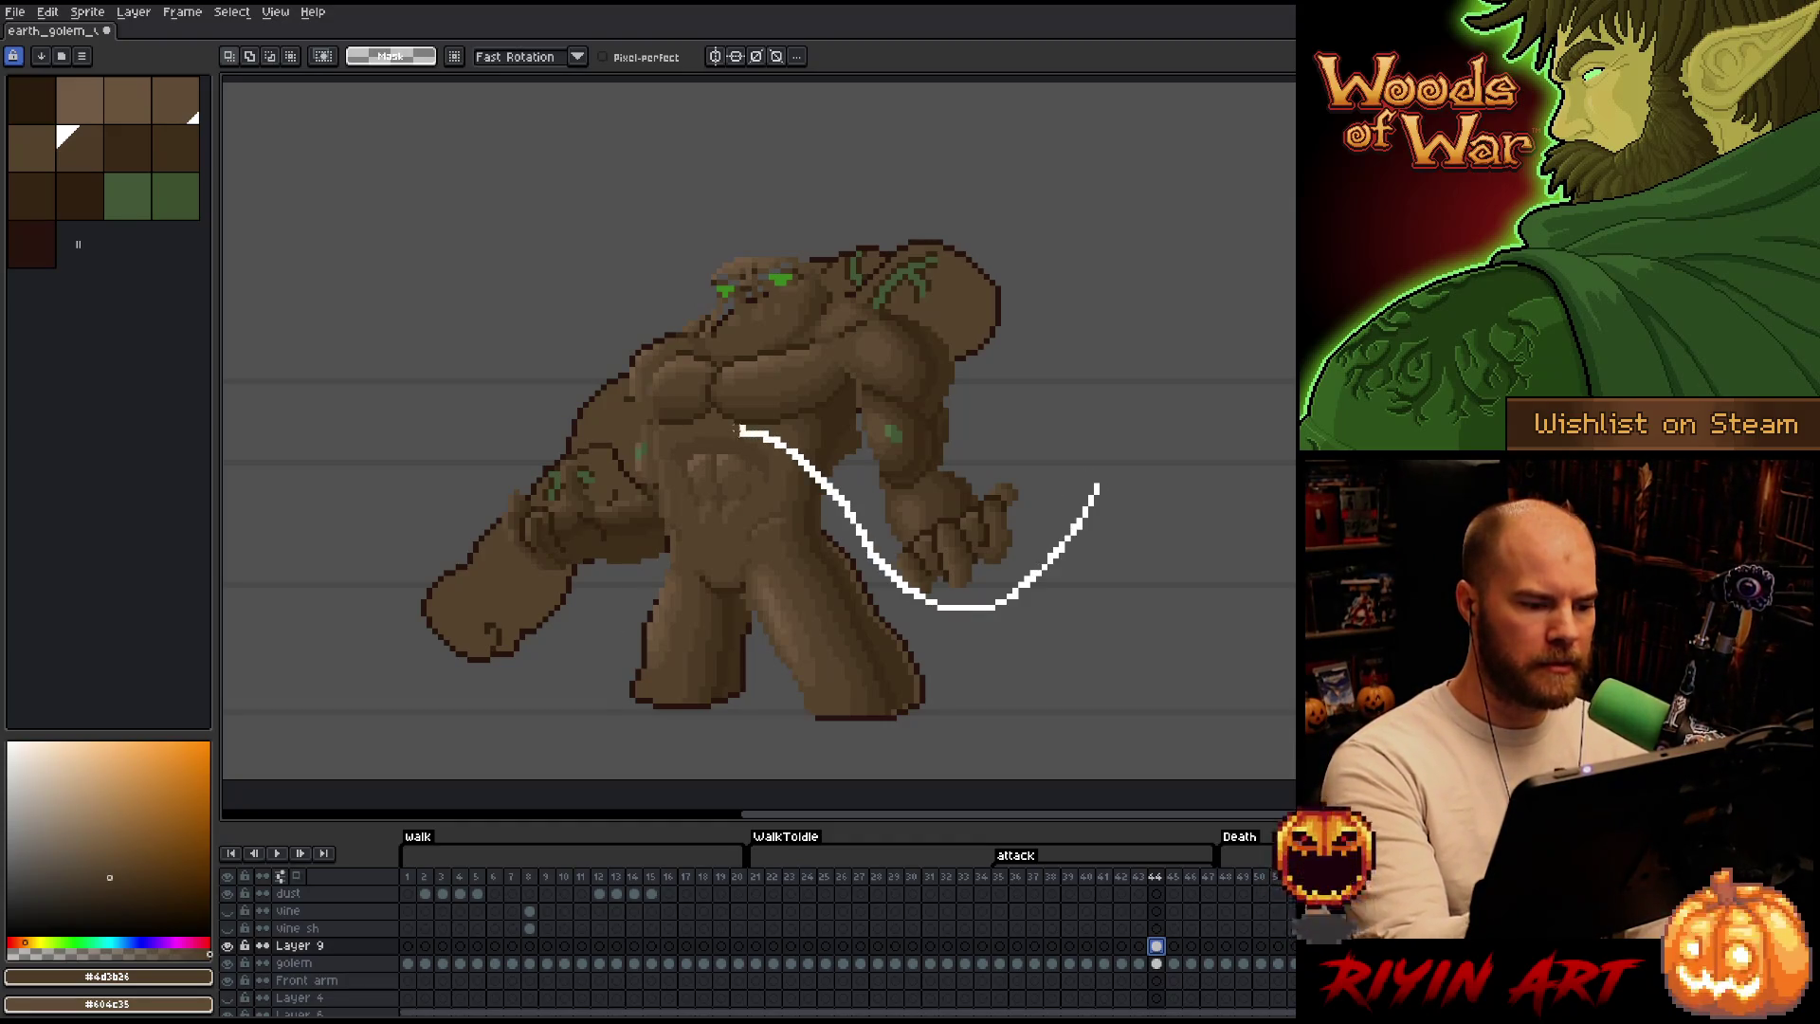
# Lasso the shaded upper body and move it up and right off the attack pose, leaving the leg.
pyautogui.moveTo(671, 547); pyautogui.dragTo(348, 448)
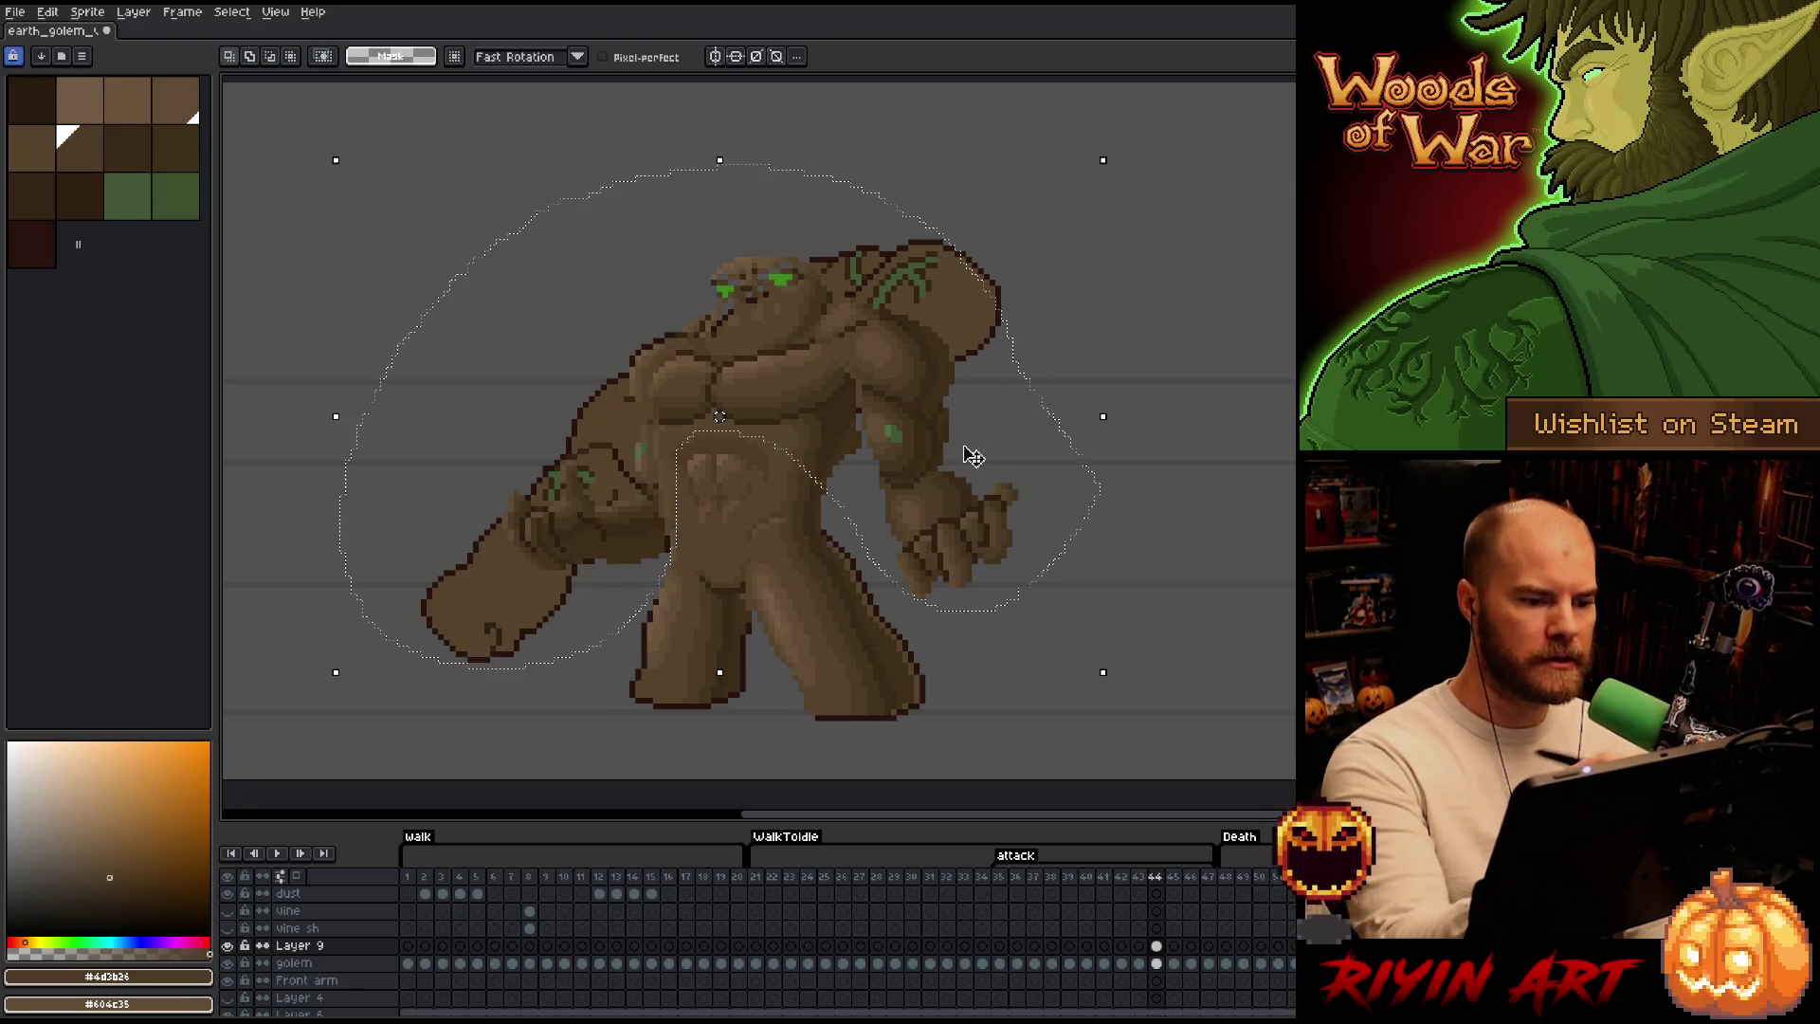
pyautogui.moveTo(759, 394)
pyautogui.mouseDown()
pyautogui.moveTo(1279, 271)
pyautogui.moveTo(1062, 462)
pyautogui.mouseUp()
pyautogui.hscroll(2, 1061, 456)
pyautogui.hotkey('ctrl', 'd')
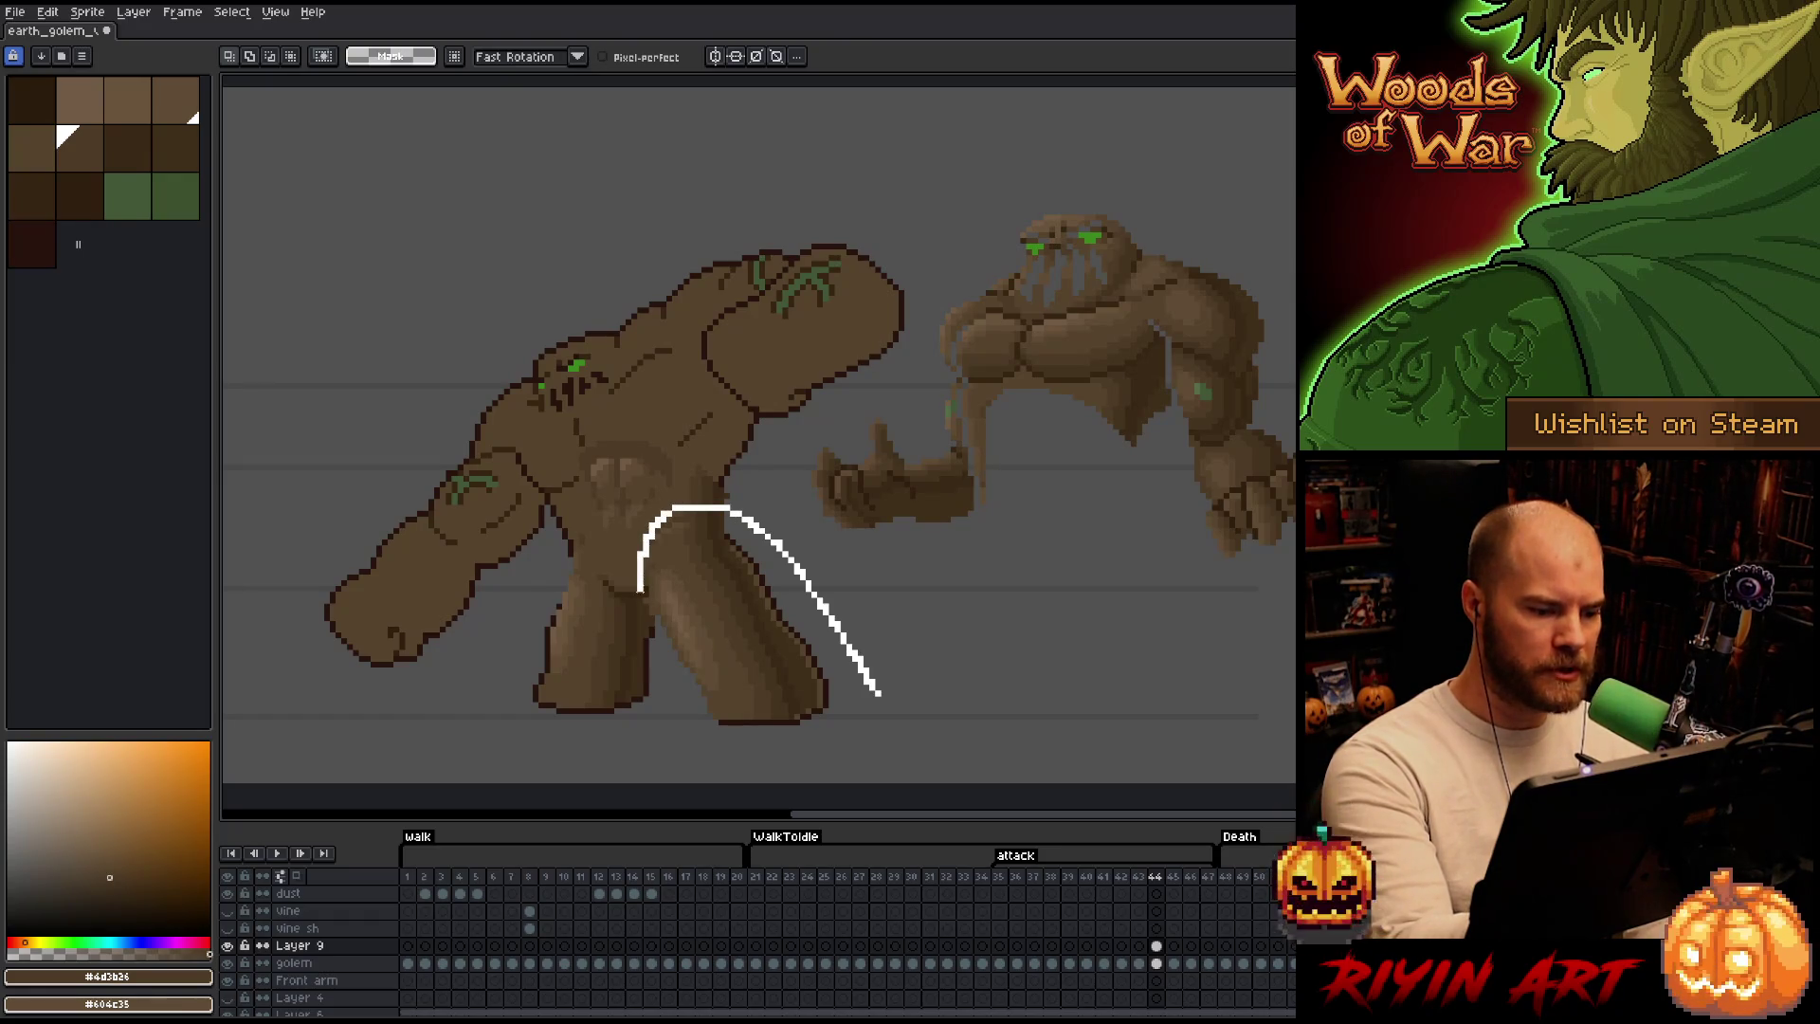
pyautogui.moveTo(881, 694); pyautogui.dragTo(860, 754)
pyautogui.hotkey('ctrl', 'd')
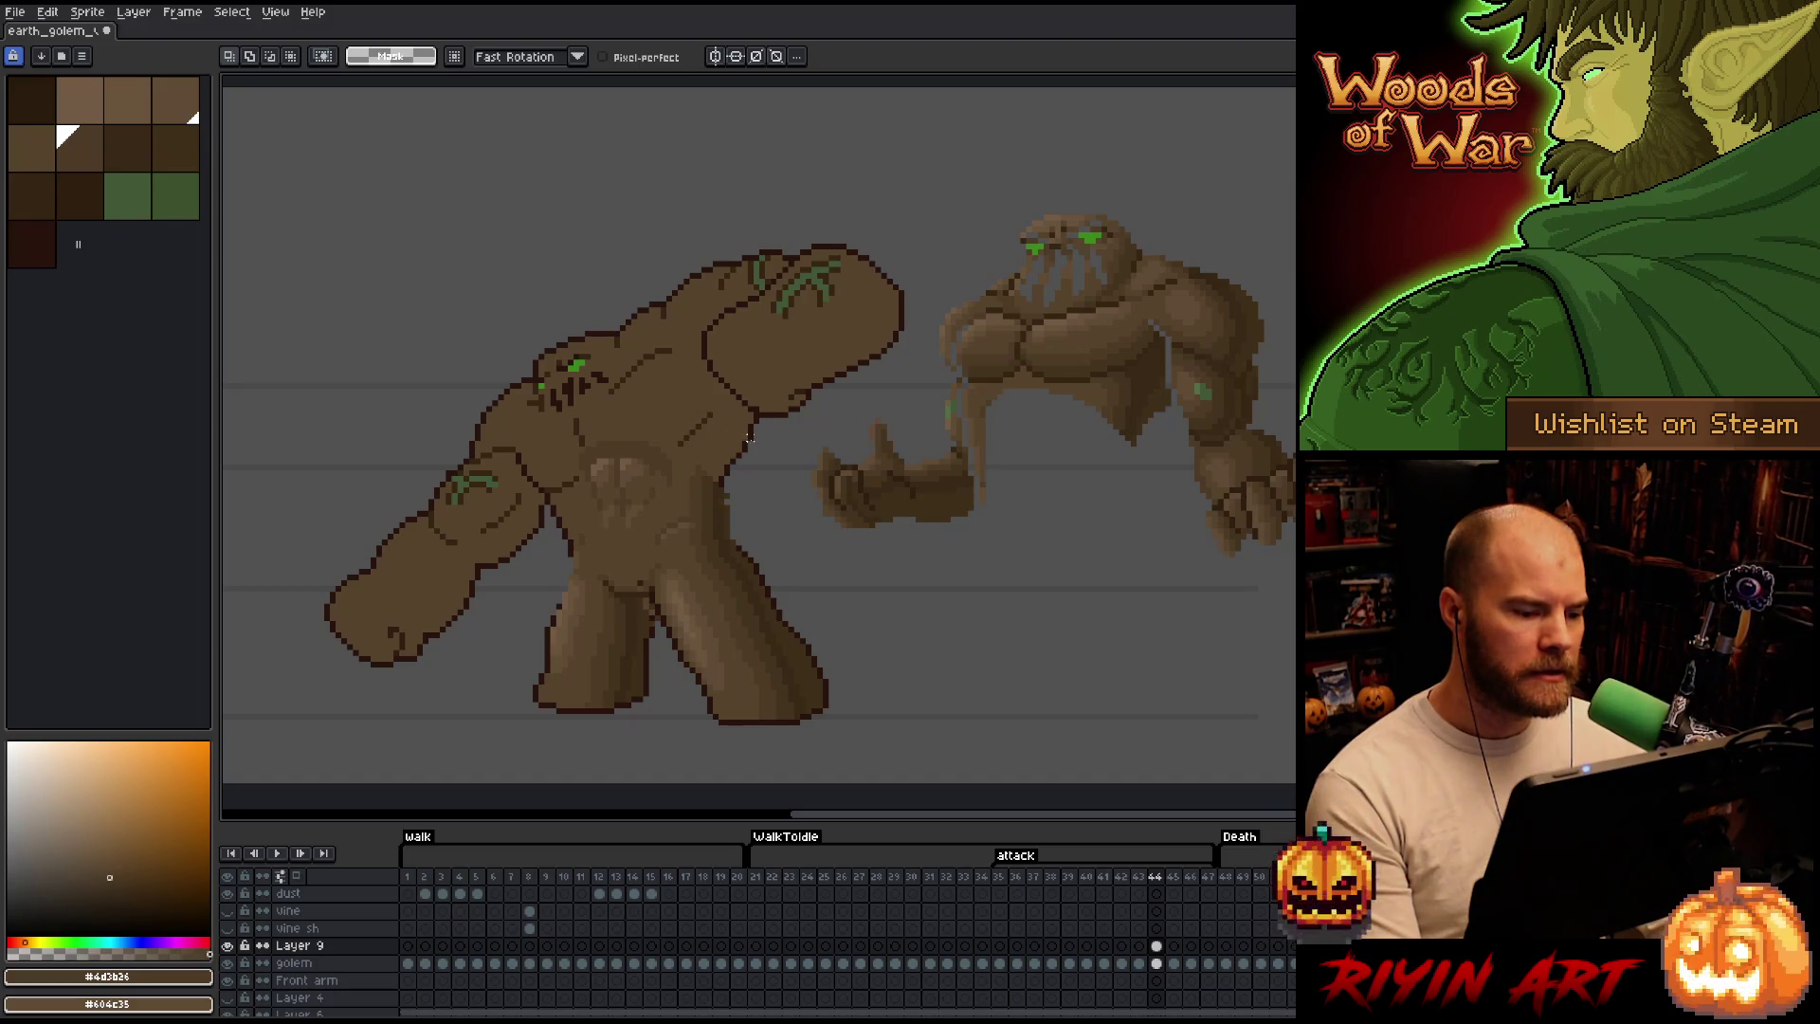
# Marquee the golem's torso, trial a smaller inner selection, and clear it.
pyautogui.press('l')
pyautogui.moveTo(534, 368); pyautogui.dragTo(763, 543)
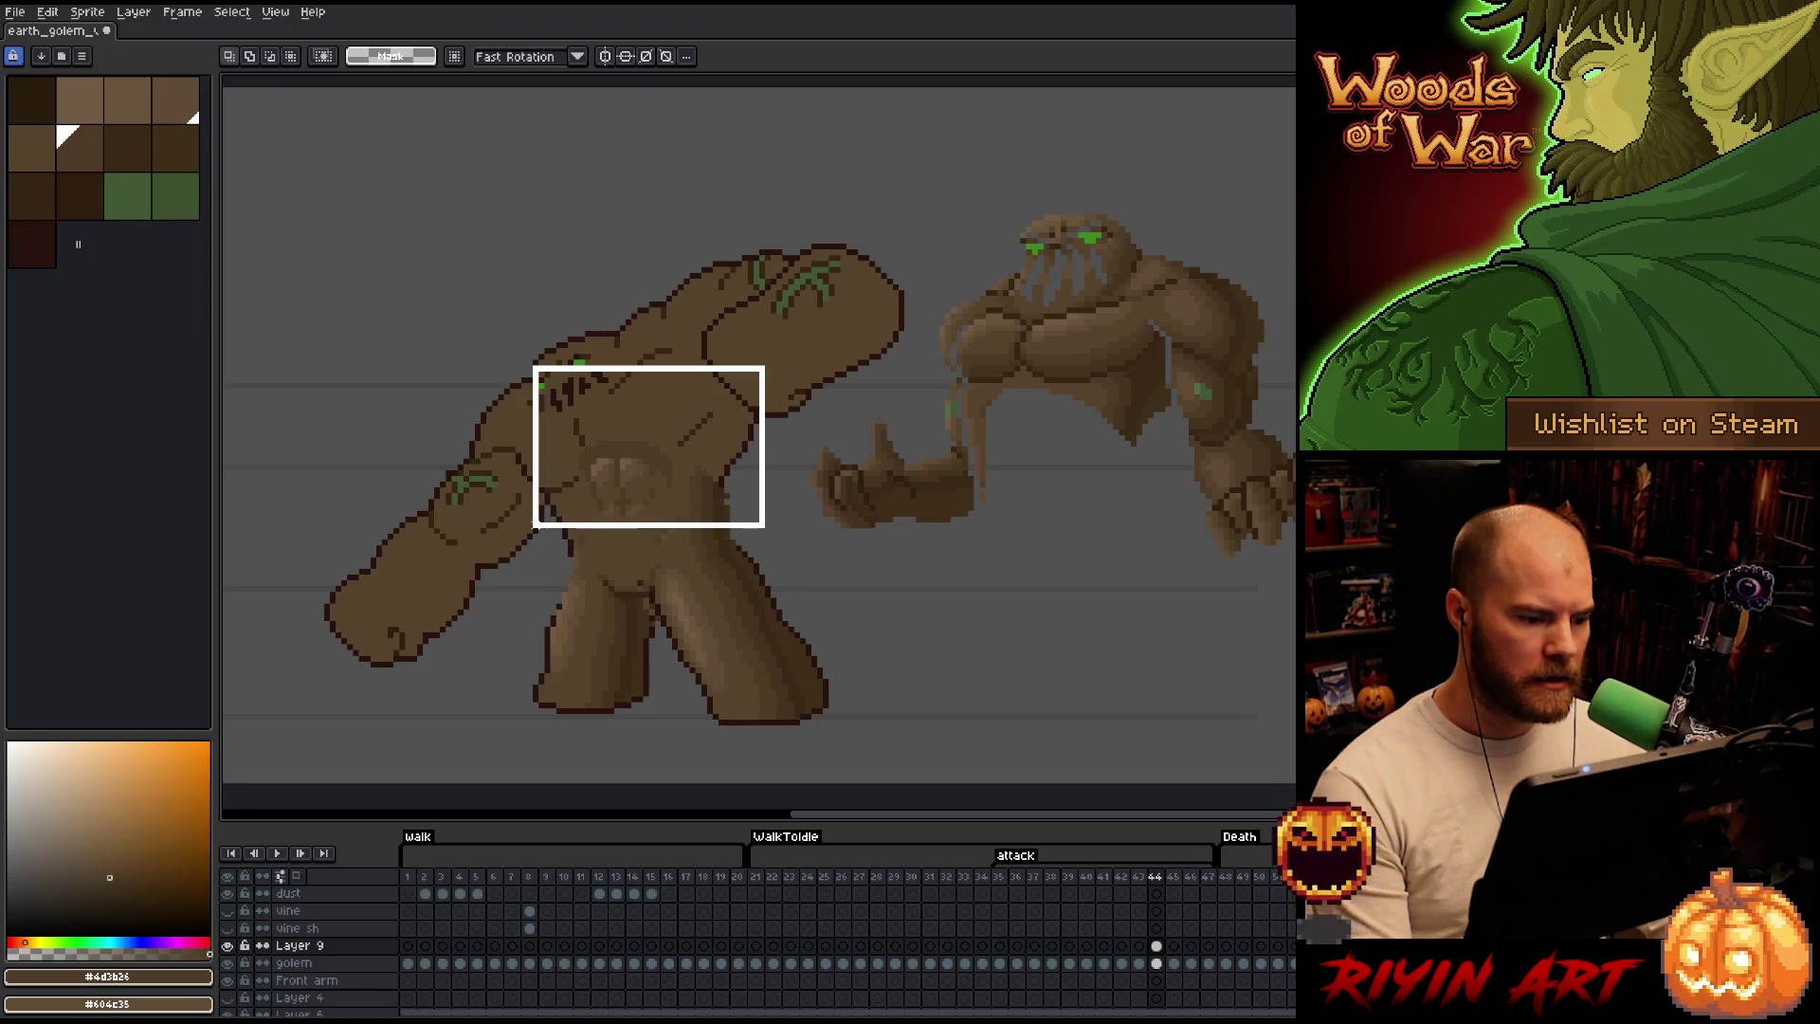
pyautogui.moveTo(532, 544); pyautogui.dragTo(524, 538)
pyautogui.moveTo(700, 460); pyautogui.dragTo(645, 541)
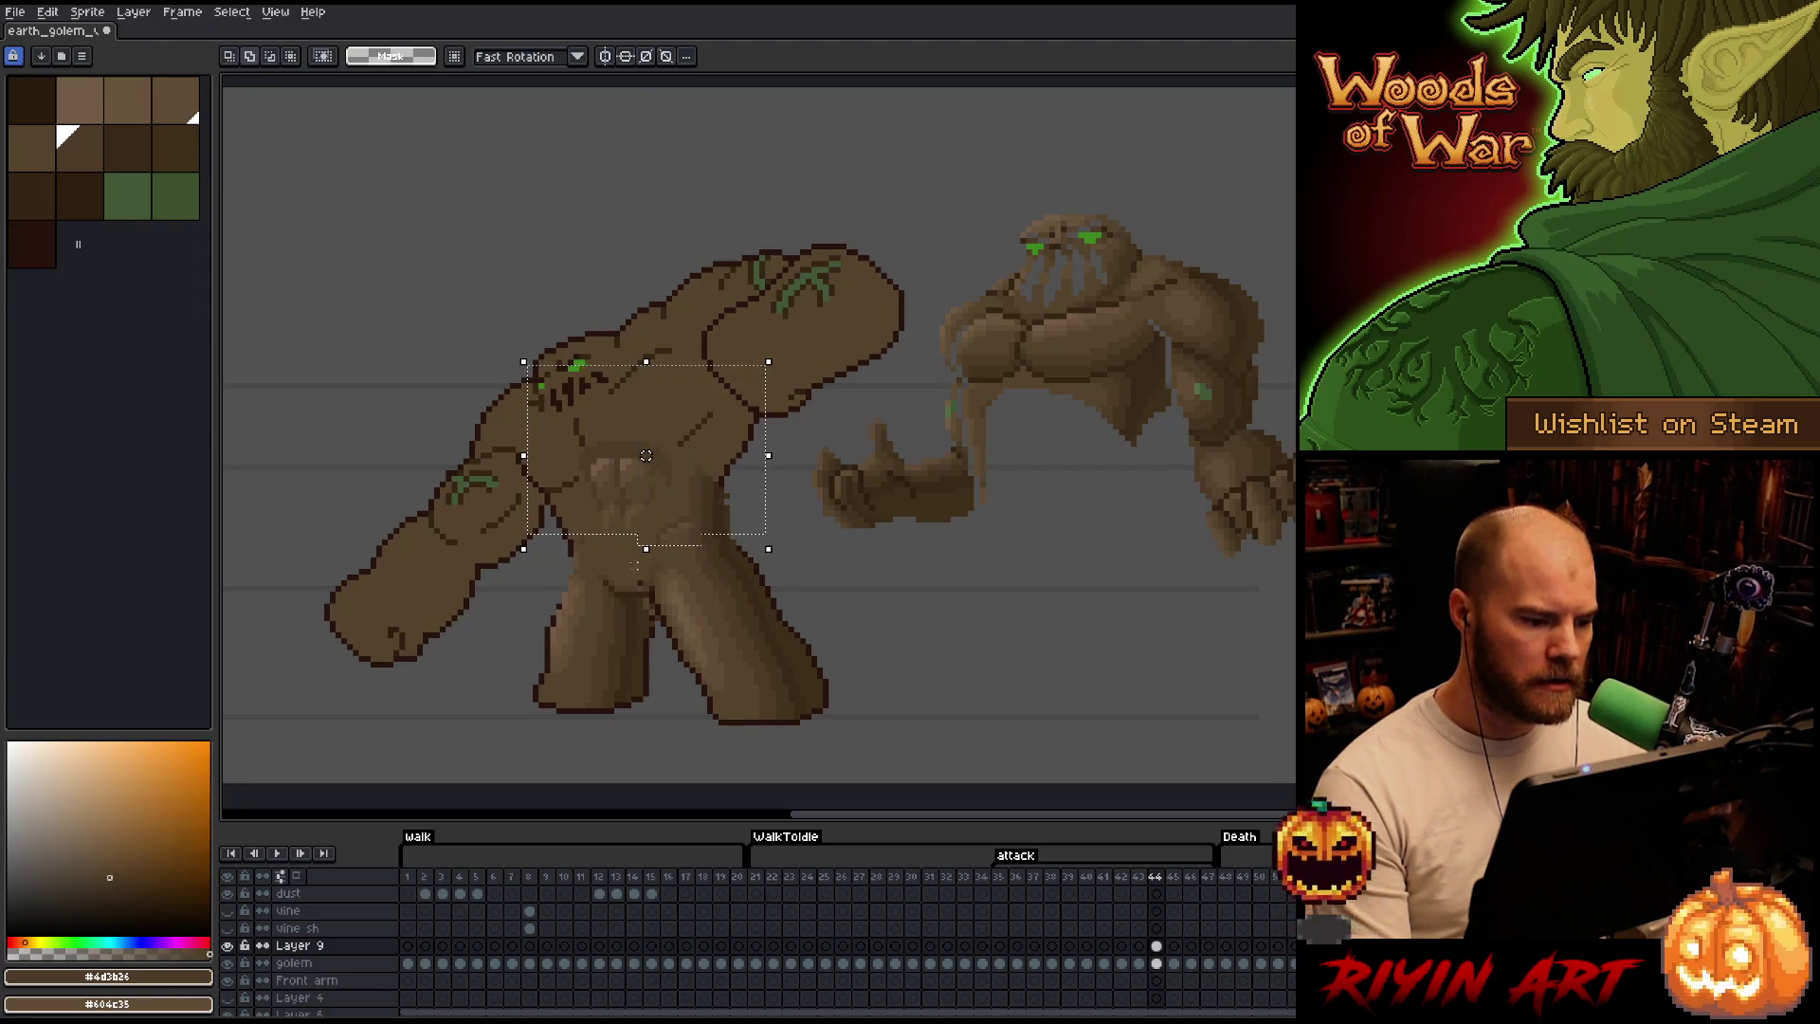
pyautogui.hotkey('ctrl', 'd')
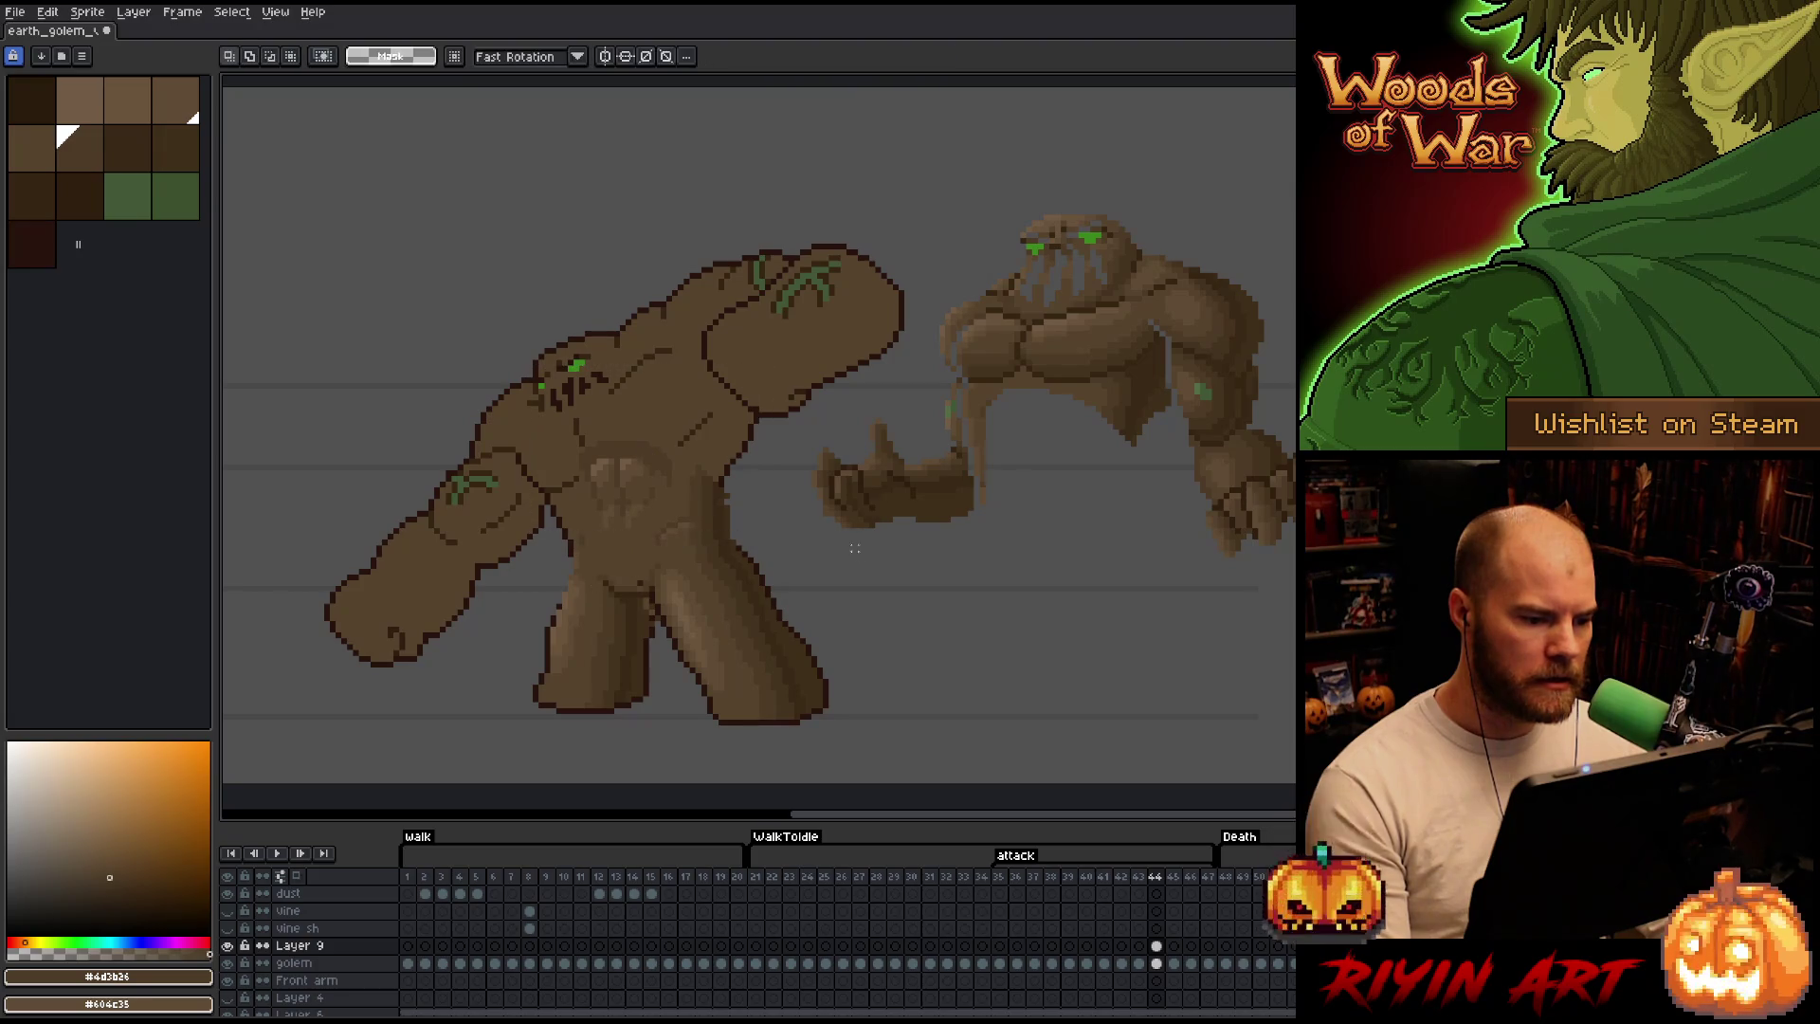
# Cut a chunk of shaded torso and drop it up and left of the golem.
pyautogui.moveTo(680, 391); pyautogui.dragTo(545, 526)
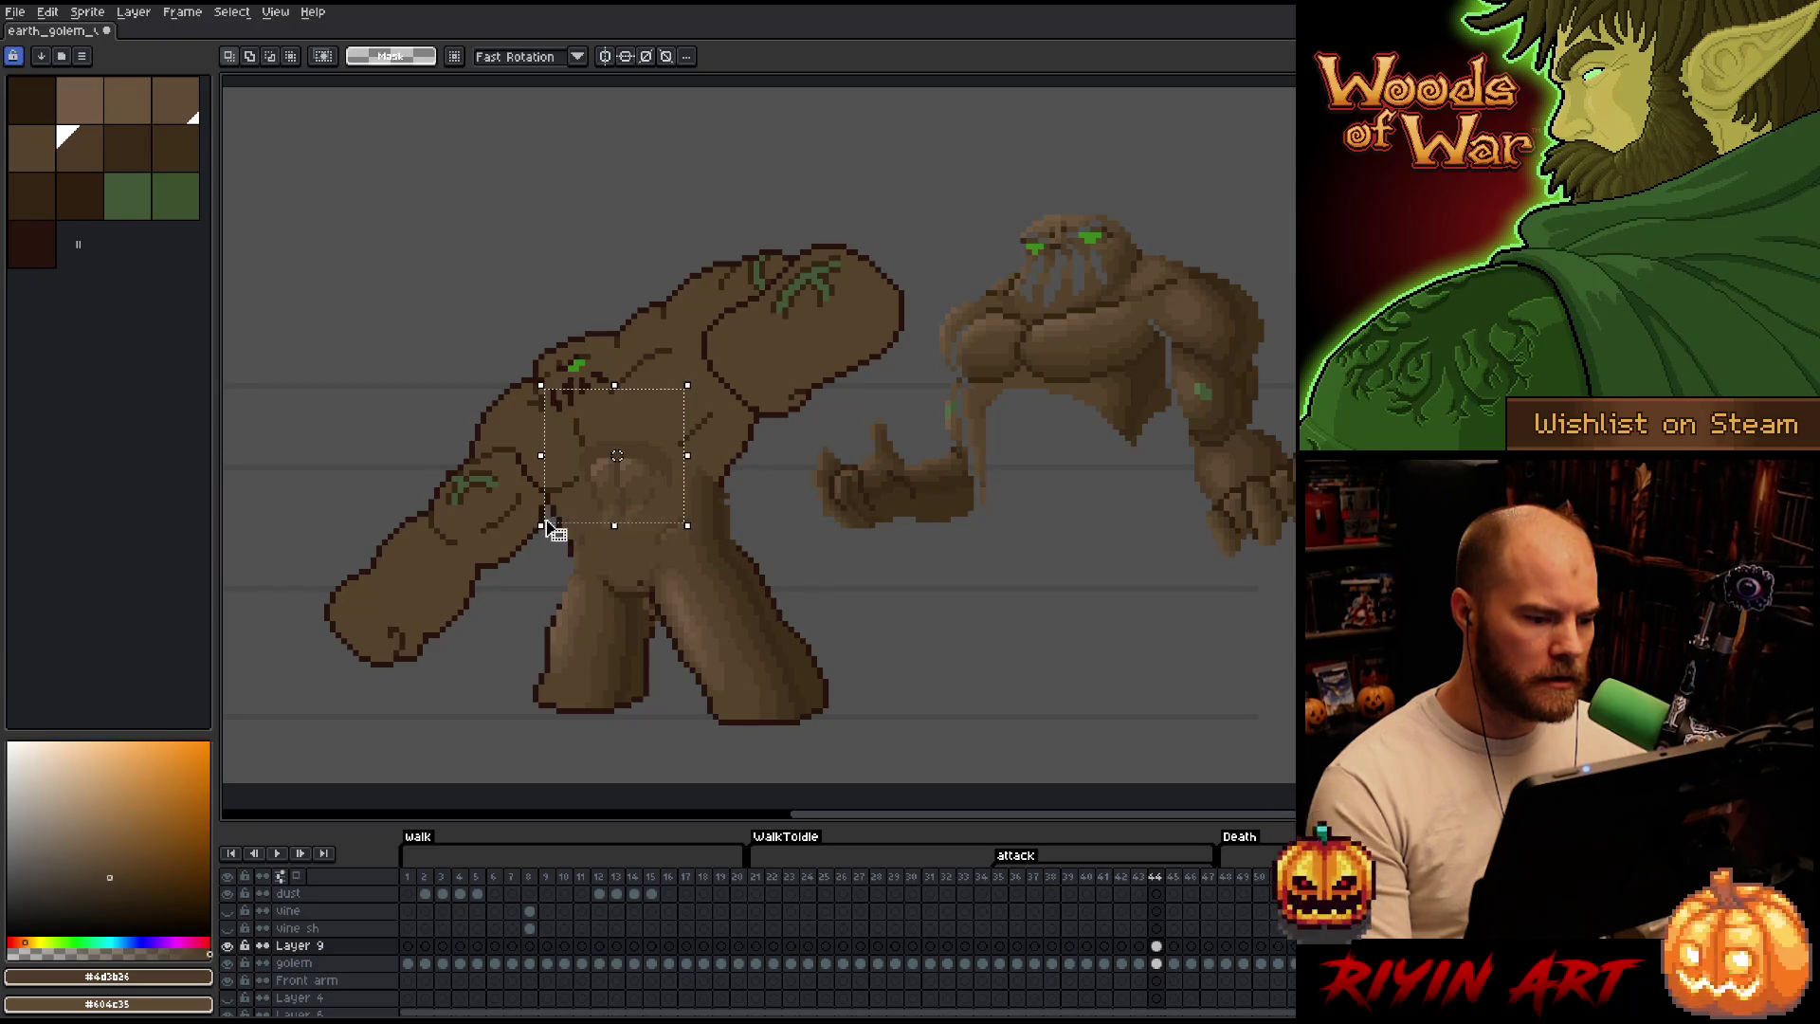
pyautogui.moveTo(800, 498)
pyautogui.mouseDown()
pyautogui.moveTo(441, 427)
pyautogui.moveTo(706, 458)
pyautogui.moveTo(825, 515)
pyautogui.moveTo(580, 341)
pyautogui.mouseUp()
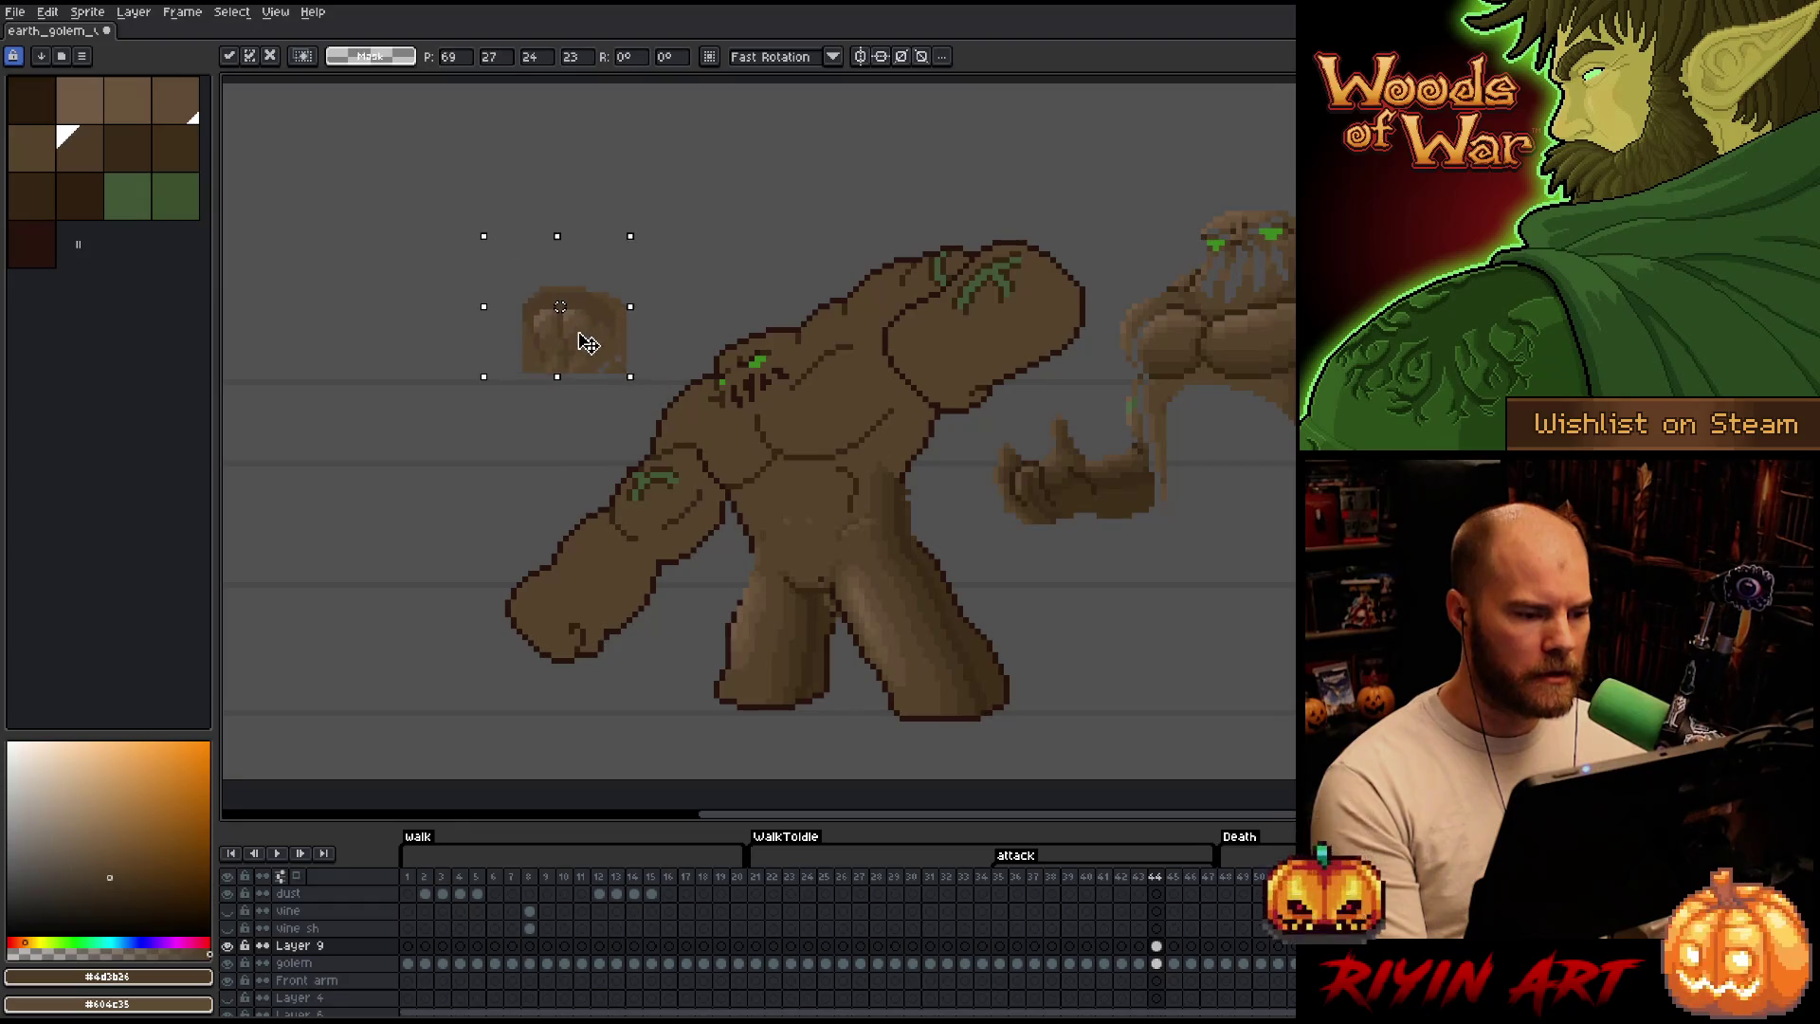
pyautogui.click(408, 342)
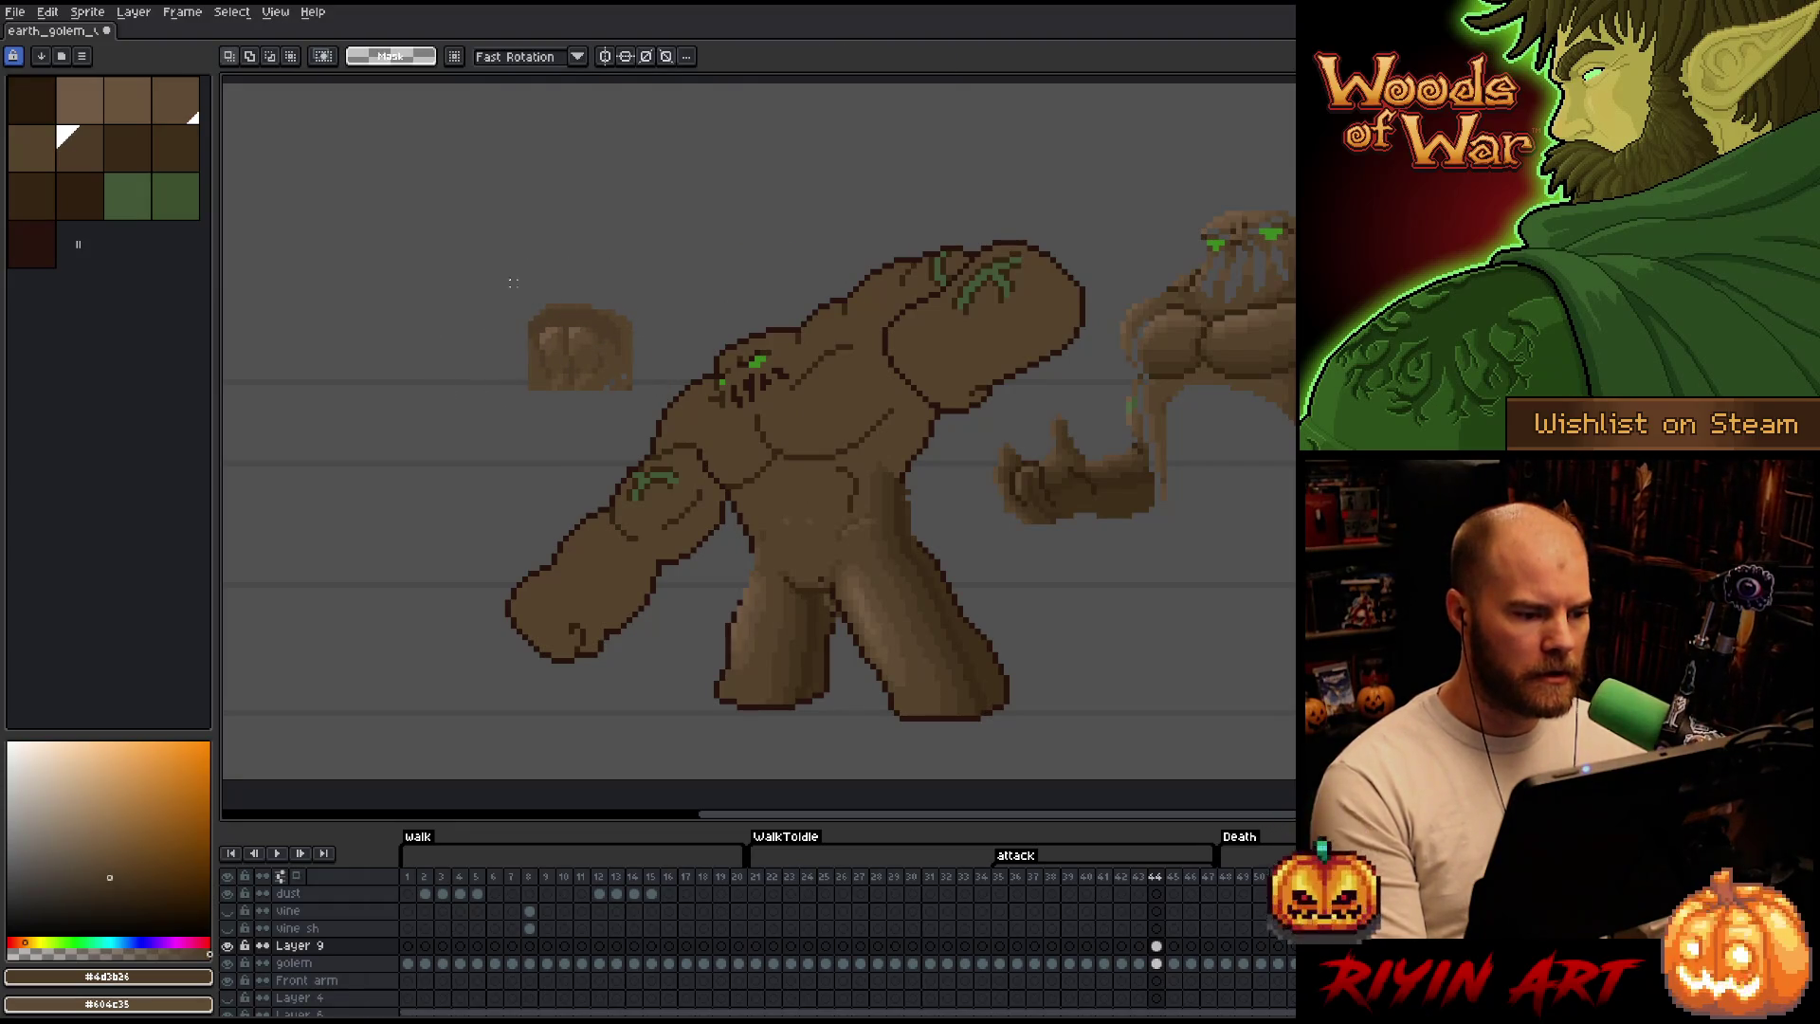
pyautogui.scroll(1, 899, 548)
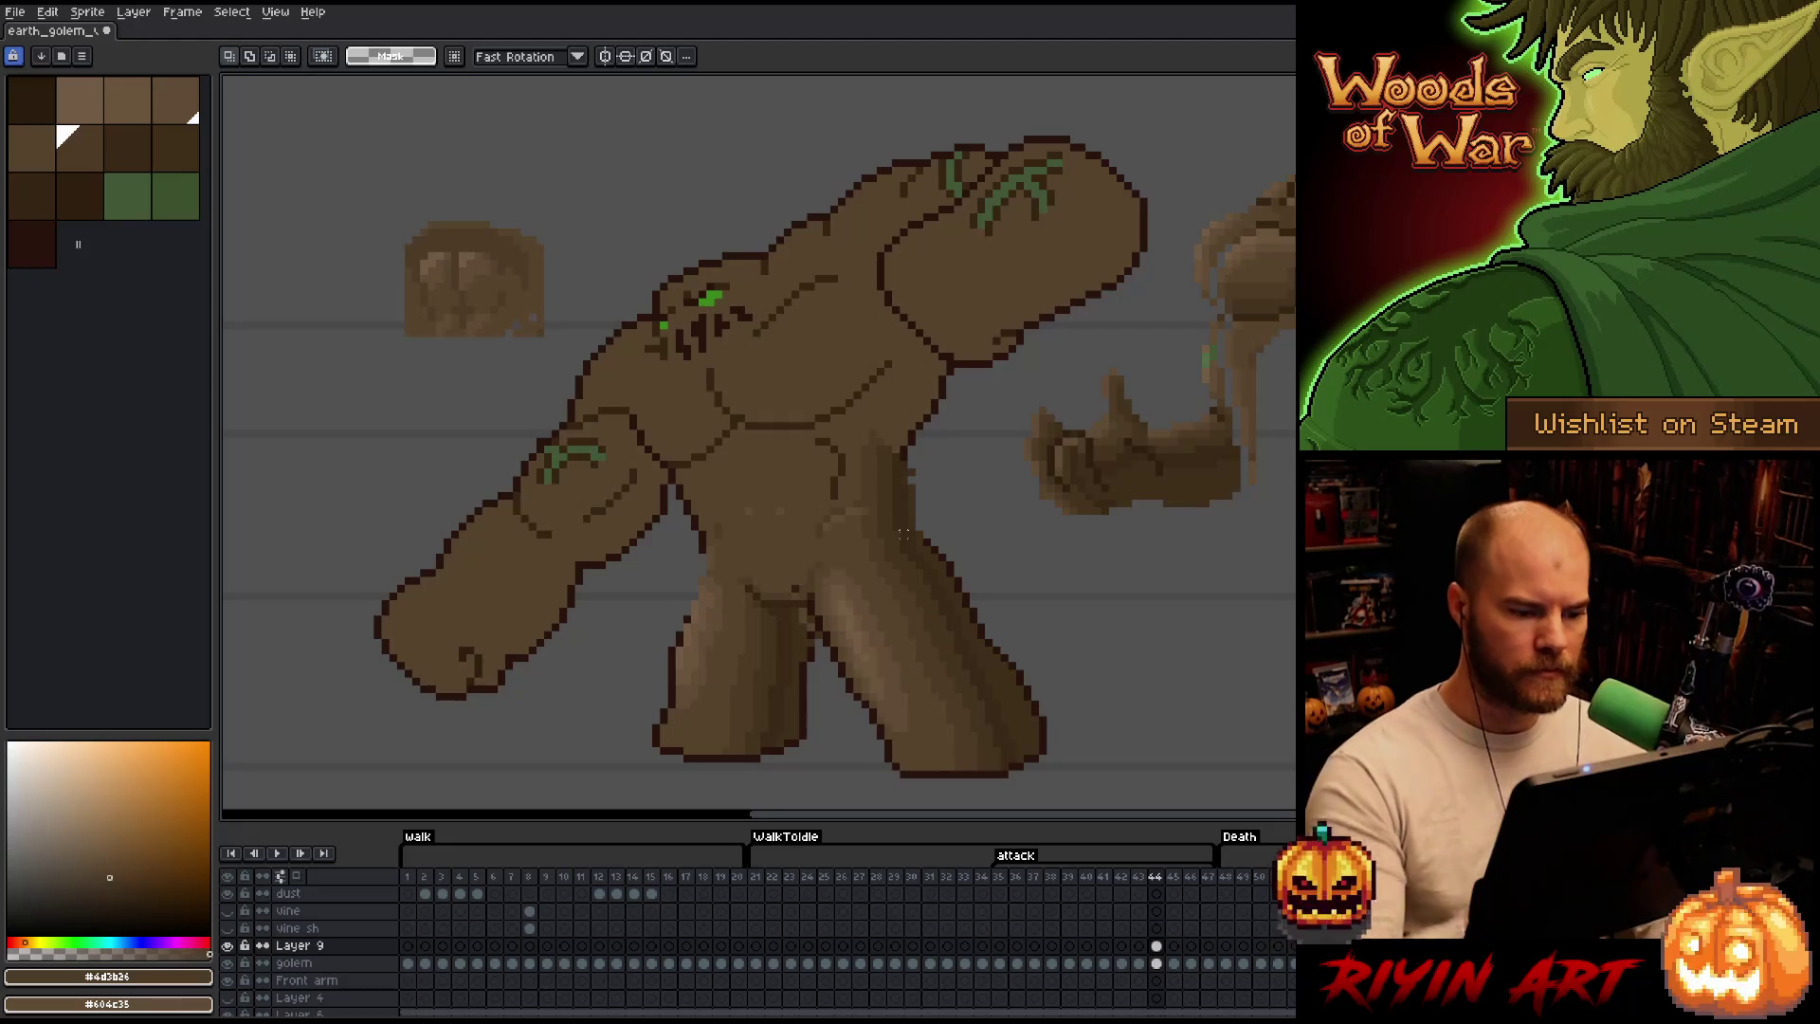
# Lasso a belly patch, sample a body brown, and pencil/erase pixels around the belly.
pyautogui.press('b')
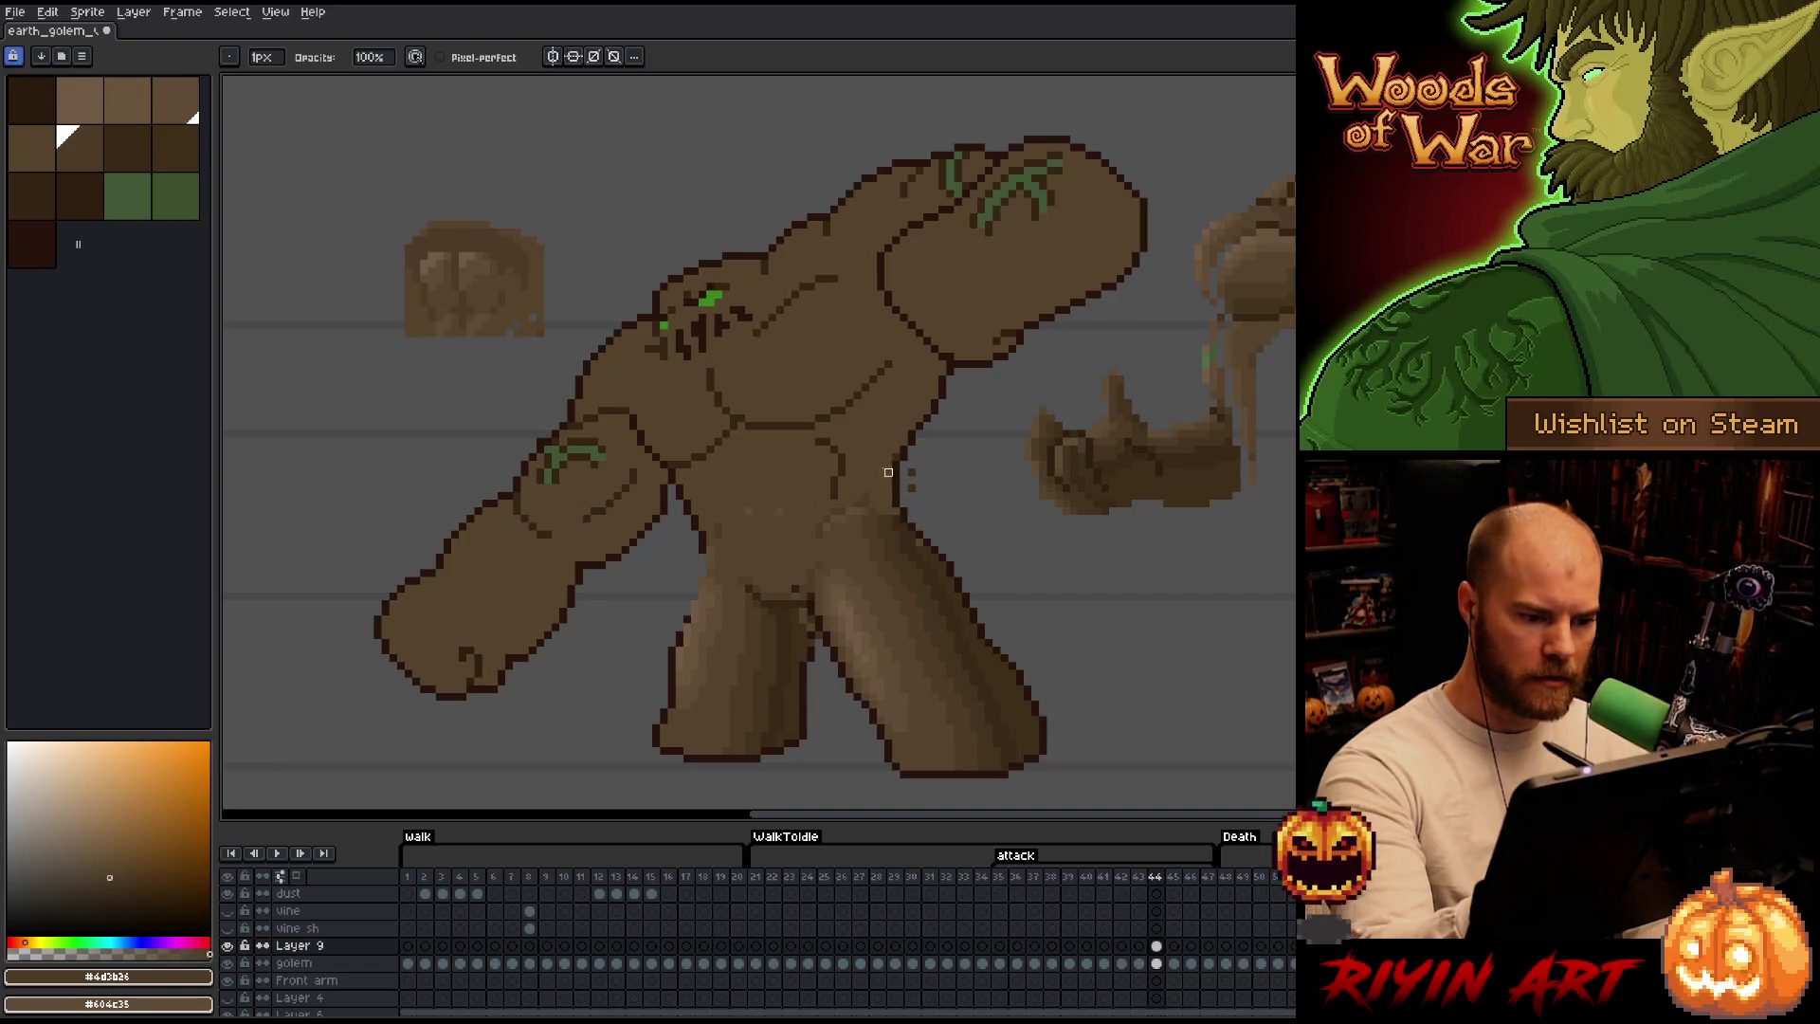
pyautogui.press('q')
pyautogui.moveTo(806, 547)
pyautogui.mouseDown()
pyautogui.moveTo(920, 485)
pyautogui.moveTo(748, 566)
pyautogui.mouseUp()
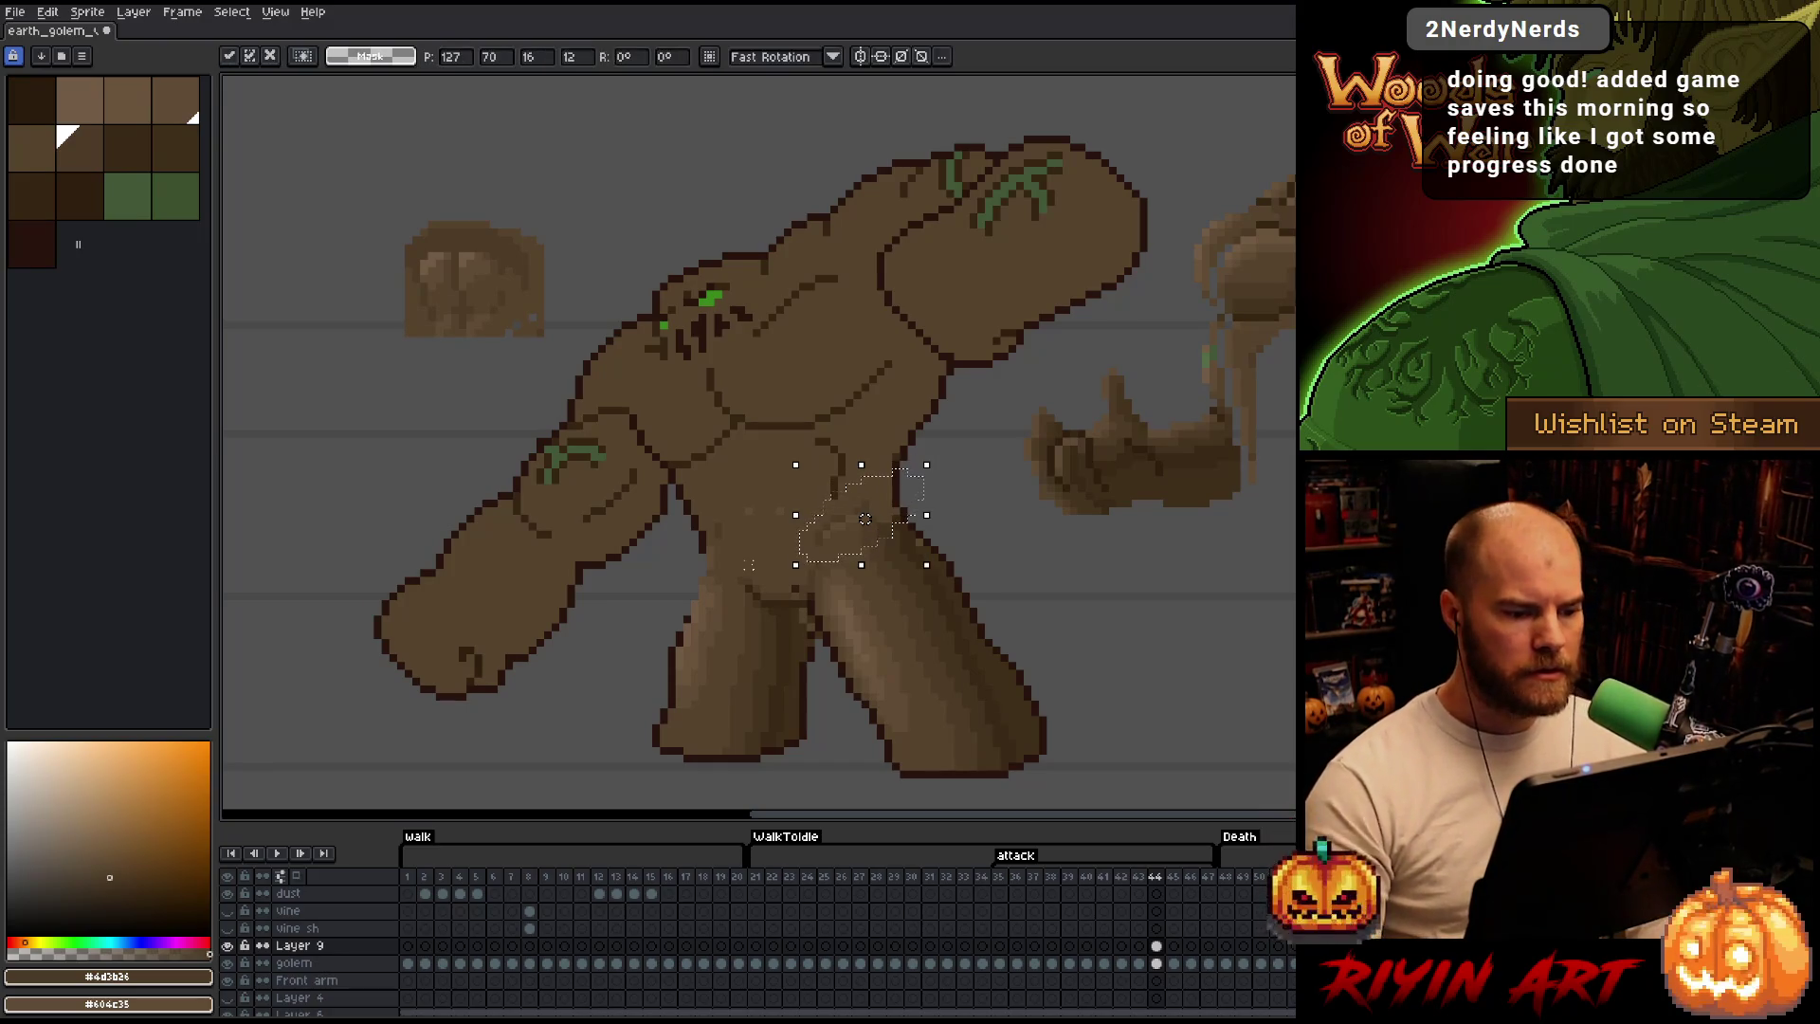
pyautogui.press('b')
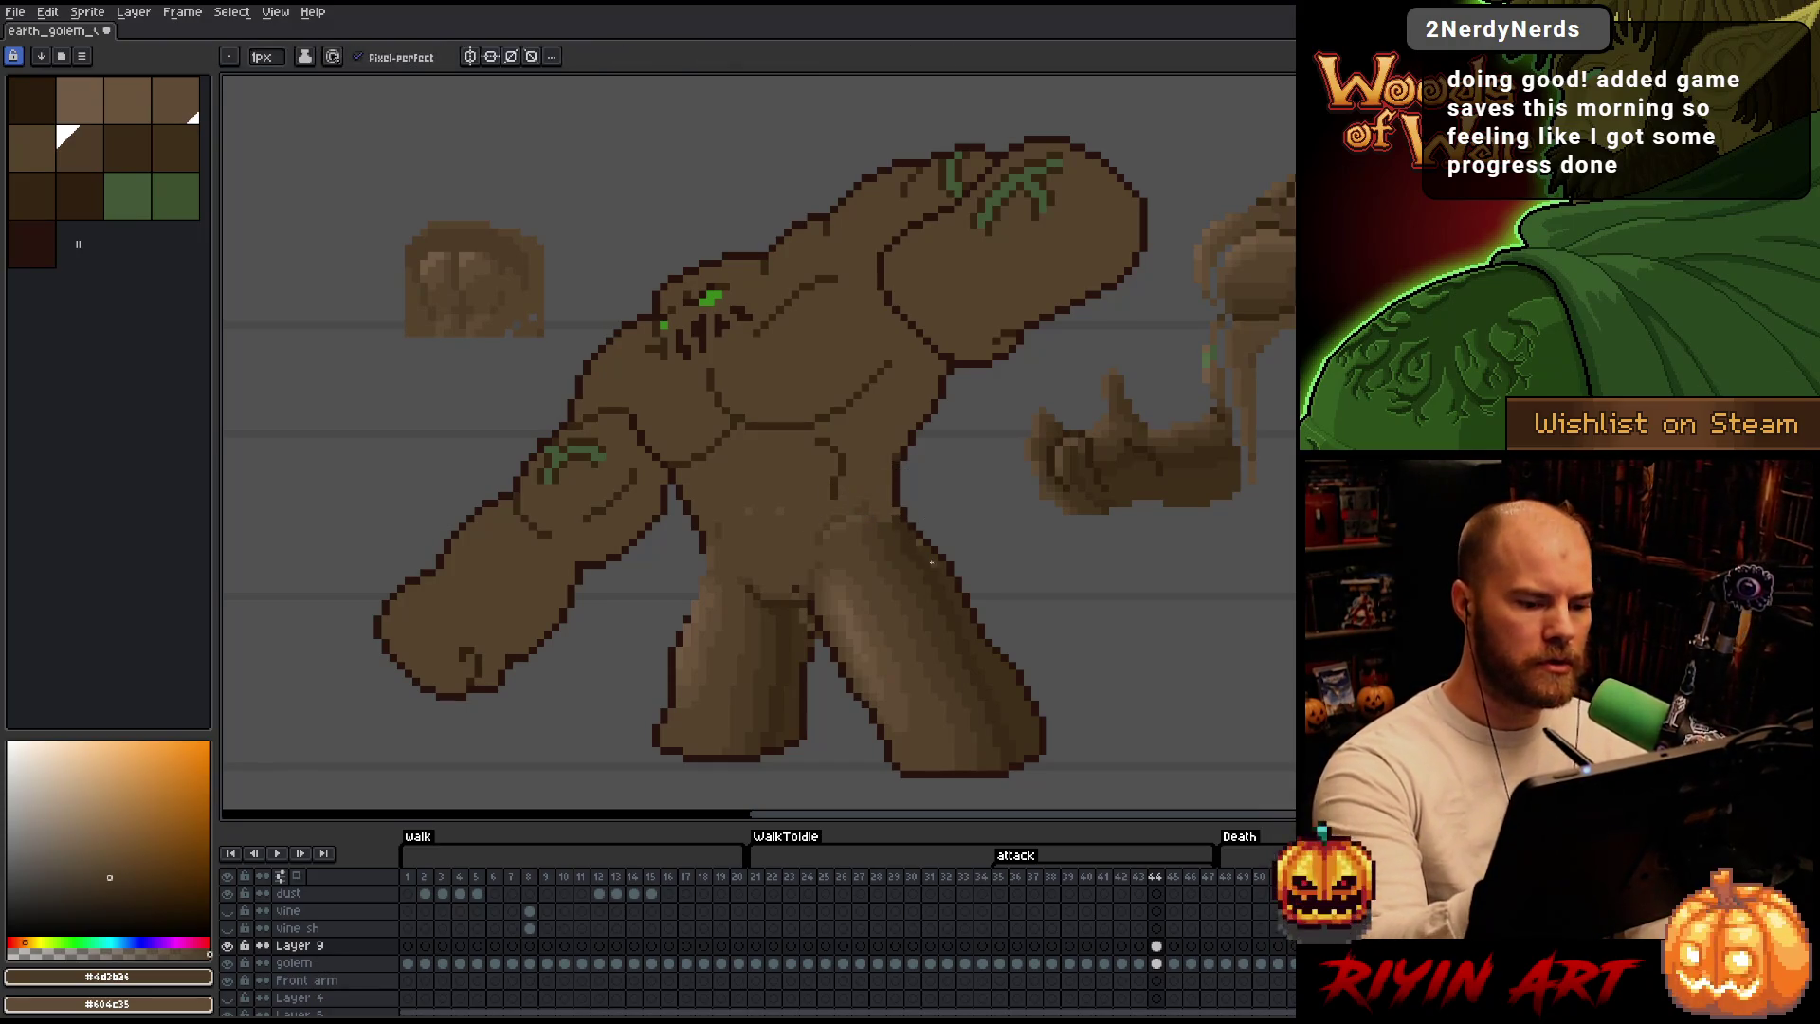
pyautogui.keyDown('alt'); pyautogui.click(940, 551); pyautogui.keyUp('alt')
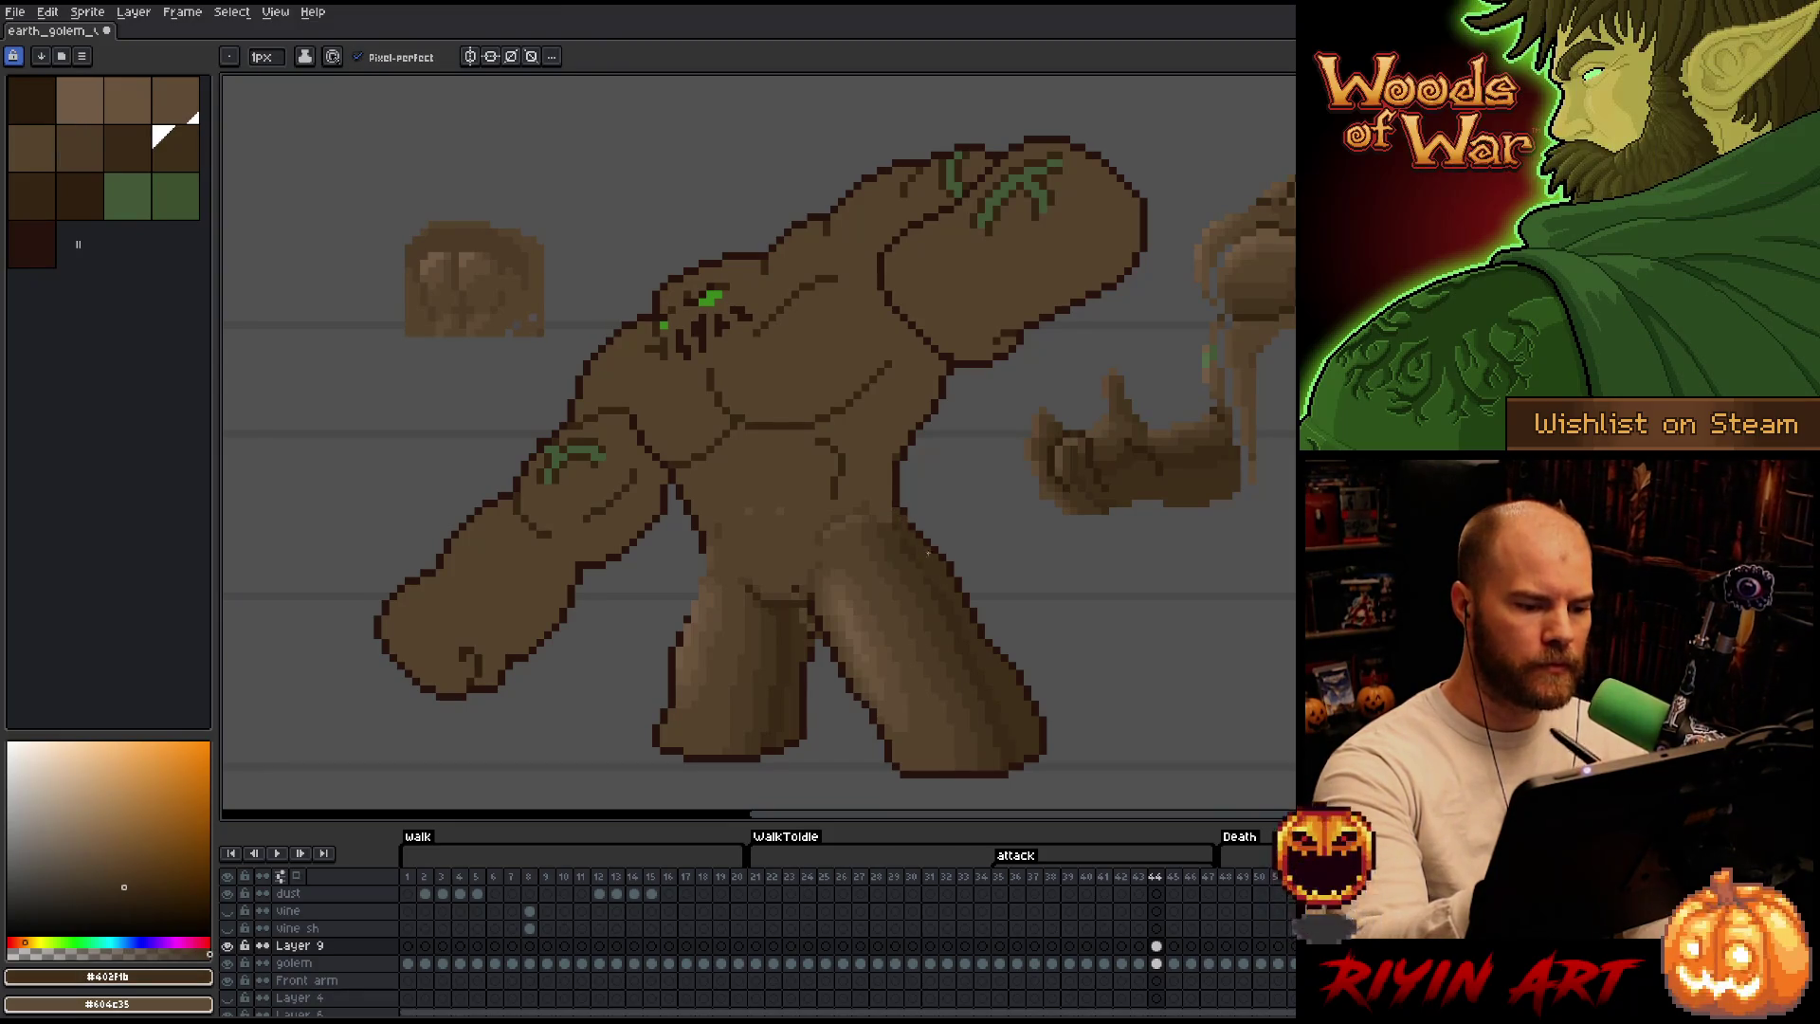
pyautogui.press('b')
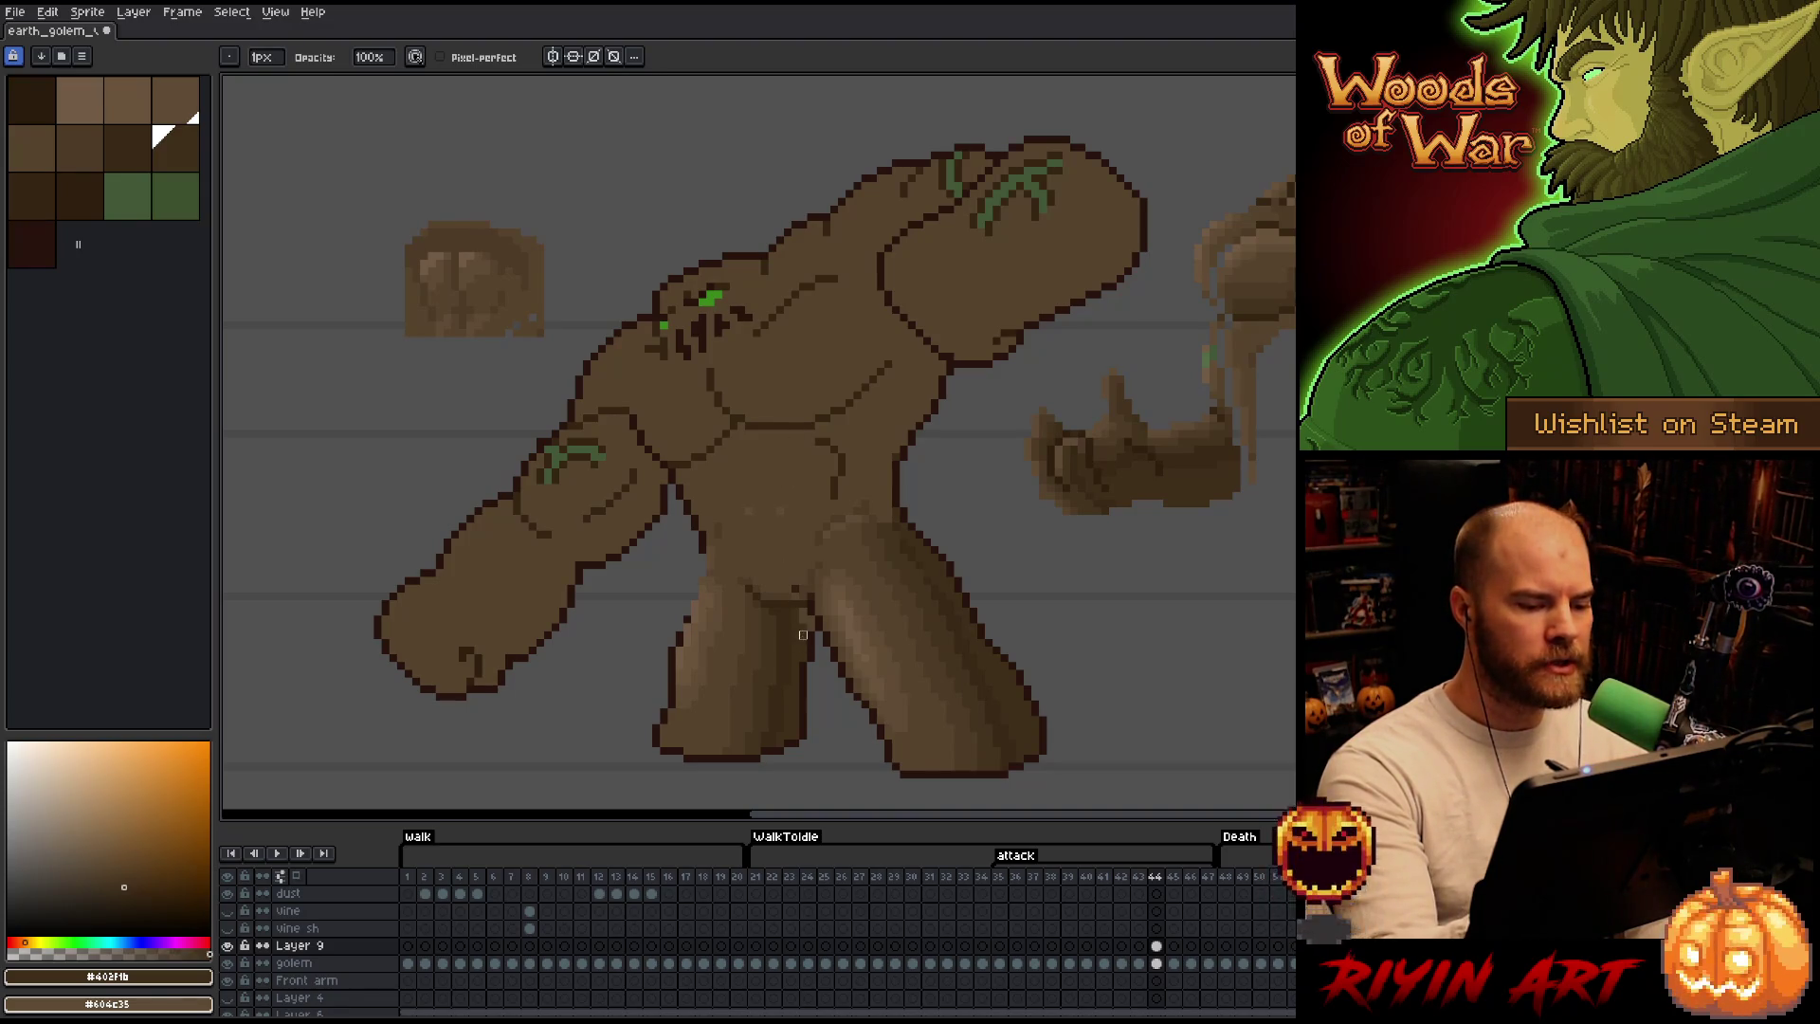
pyautogui.press('e')
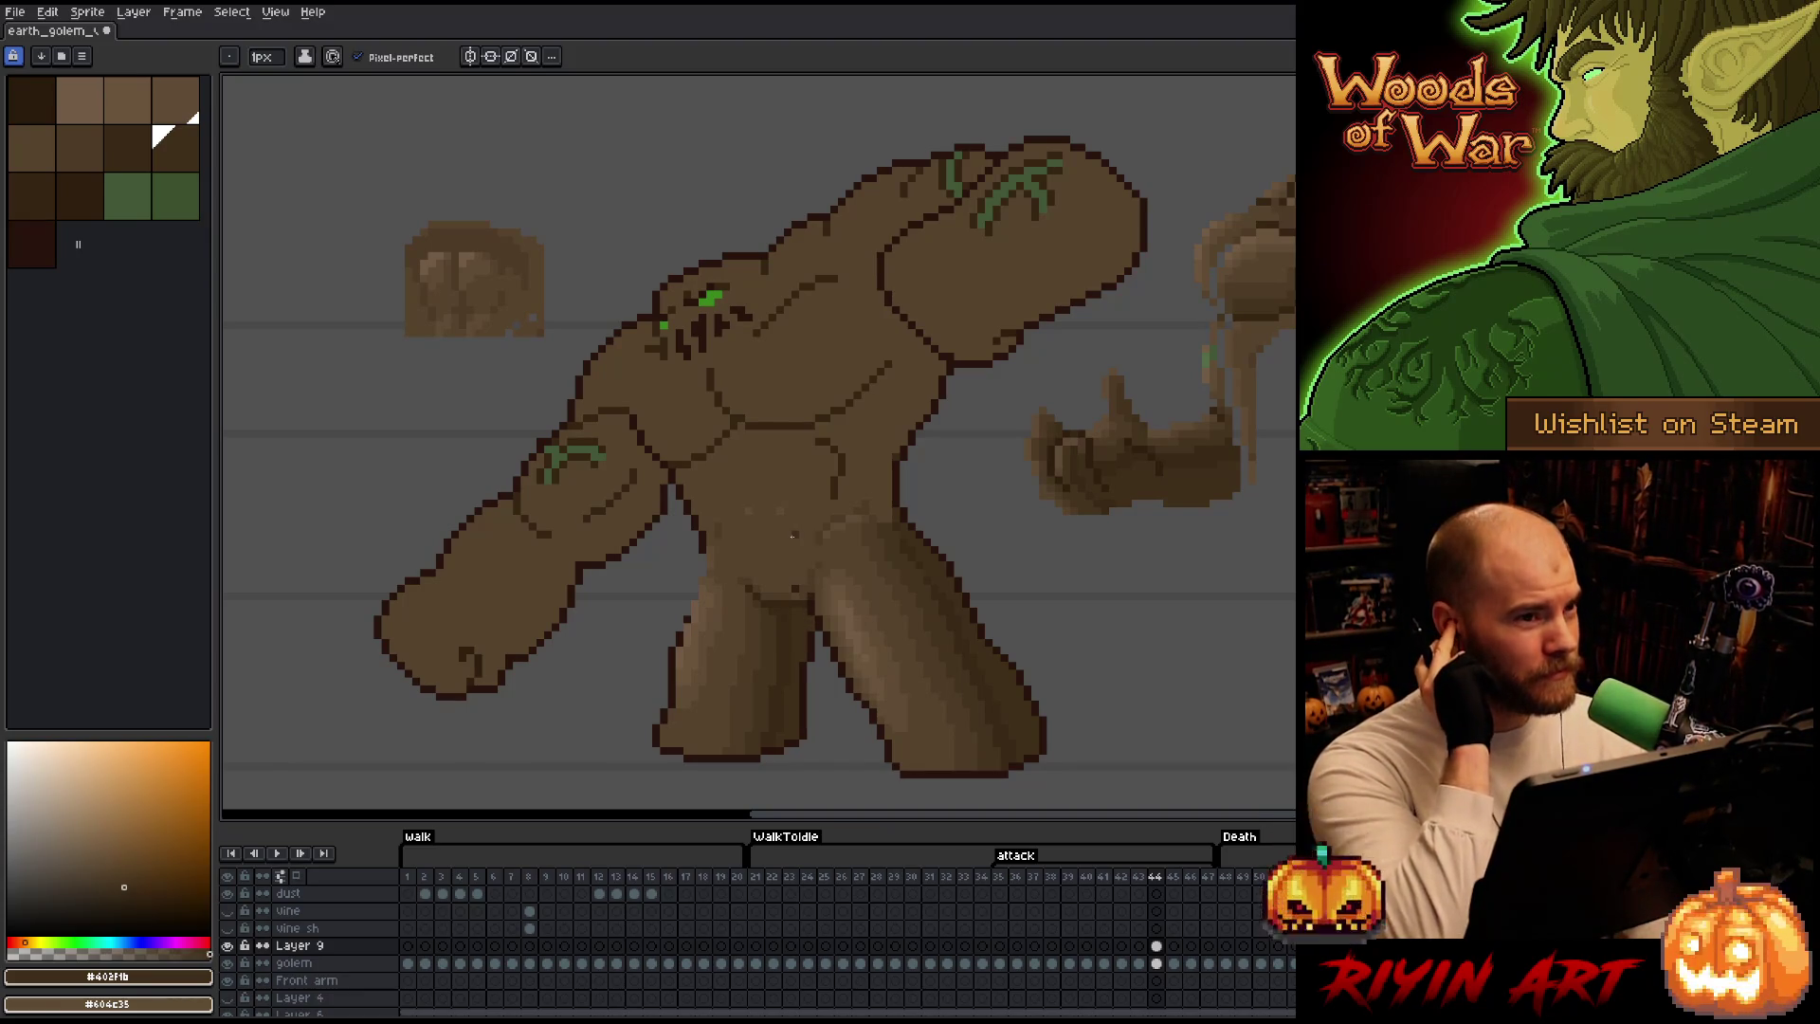
pyautogui.press('v')
pyautogui.press('e')
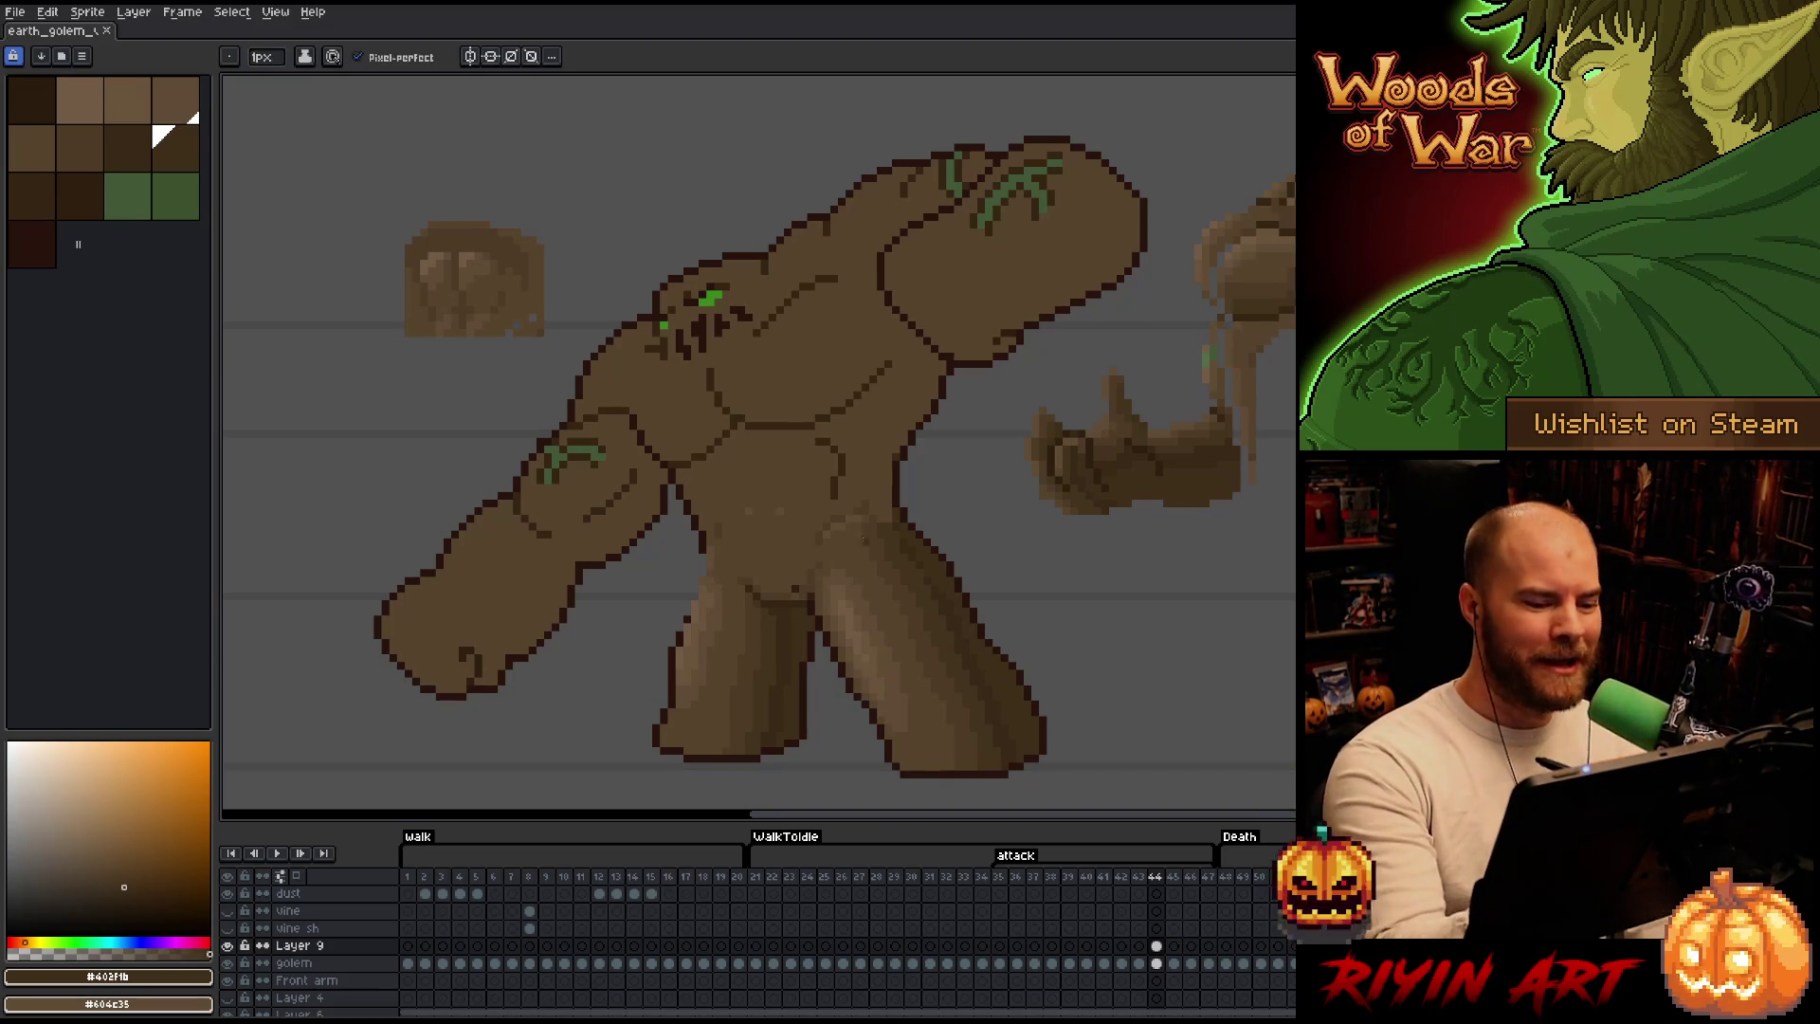
# Shade a dark brown stroke down the torso's right side with faint upper-torso shadow pixels.
pyautogui.keyDown('alt'); pyautogui.click(853, 508); pyautogui.keyUp('alt')
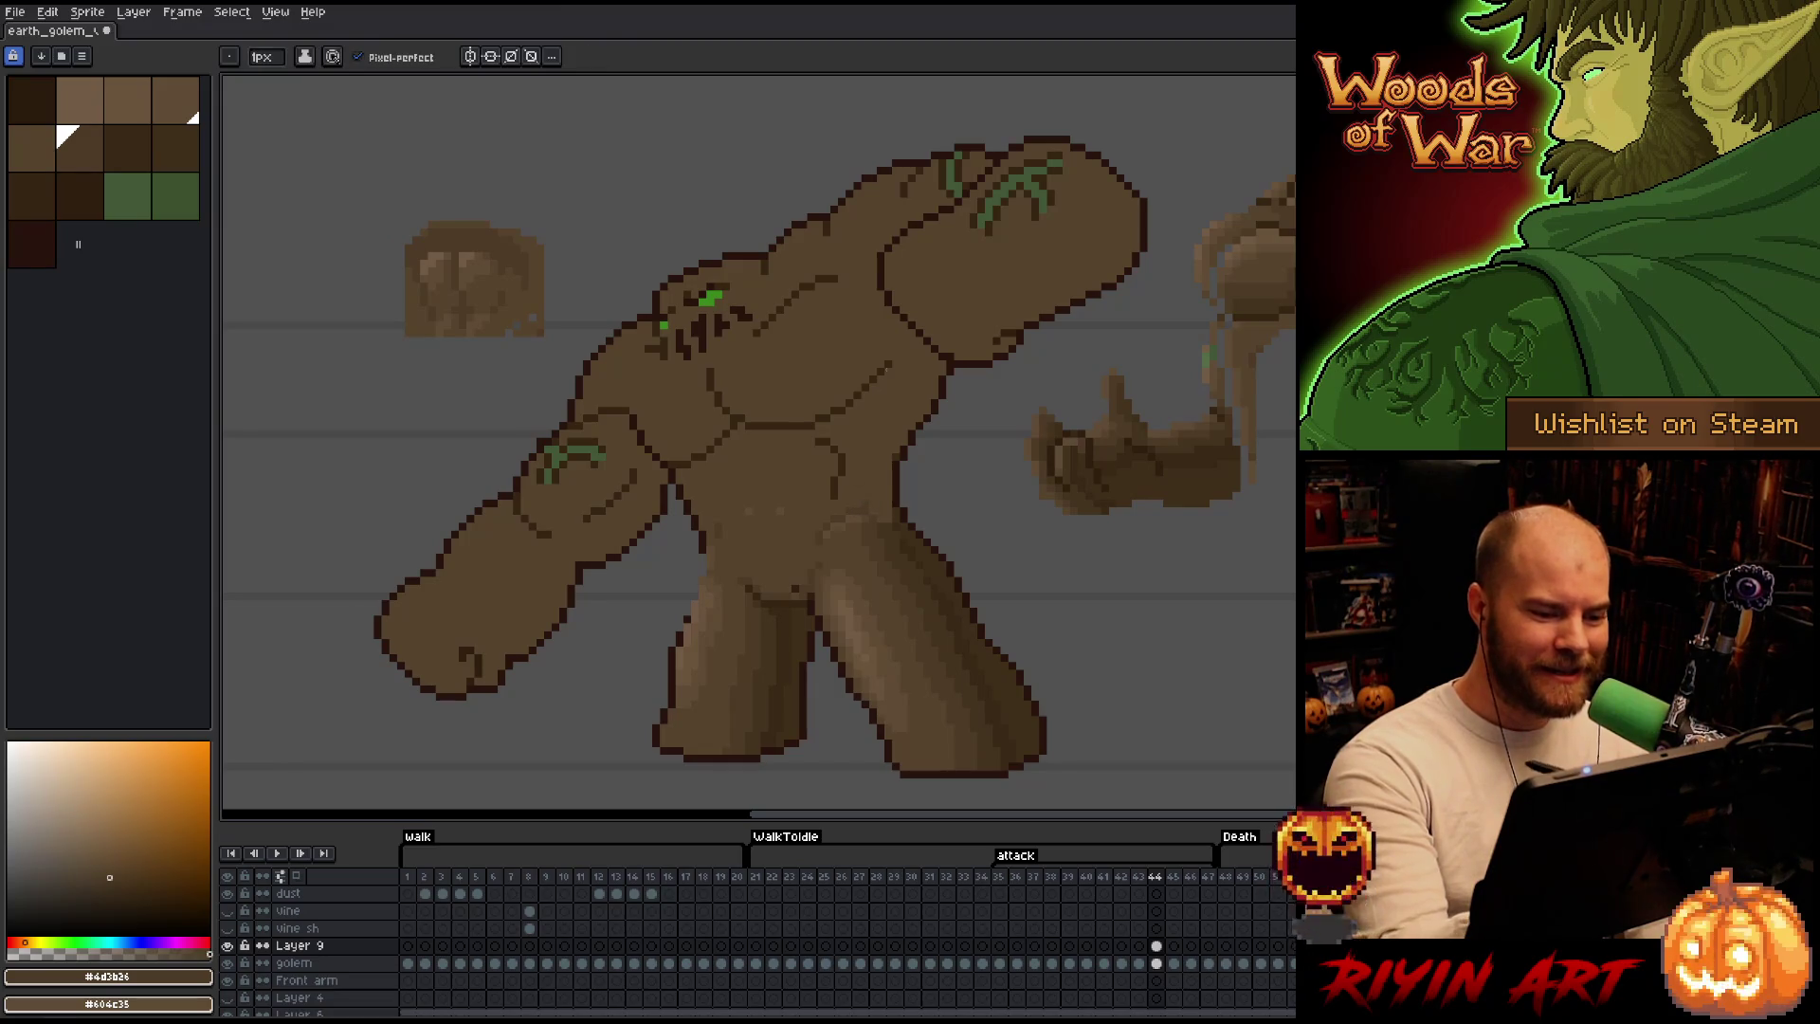
pyautogui.keyDown('alt'); pyautogui.click(878, 511); pyautogui.keyUp('alt')
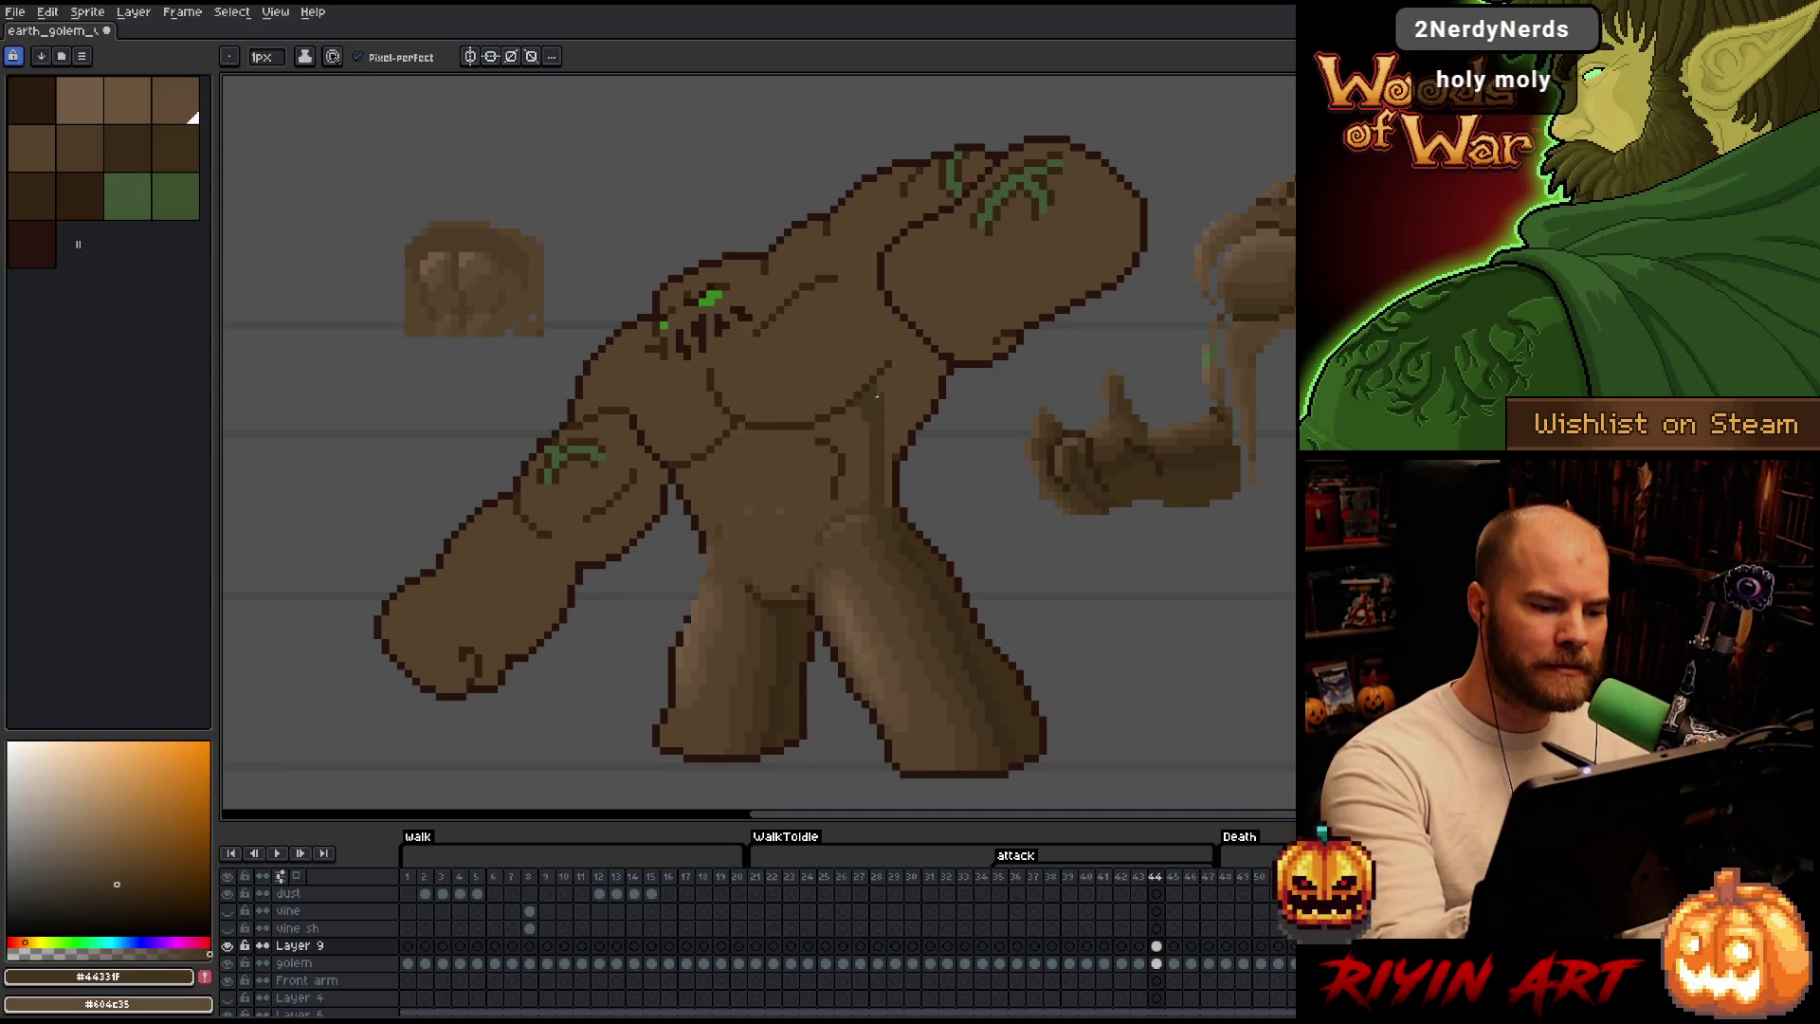
pyautogui.keyDown('alt'); pyautogui.click(910, 546); pyautogui.keyUp('alt')
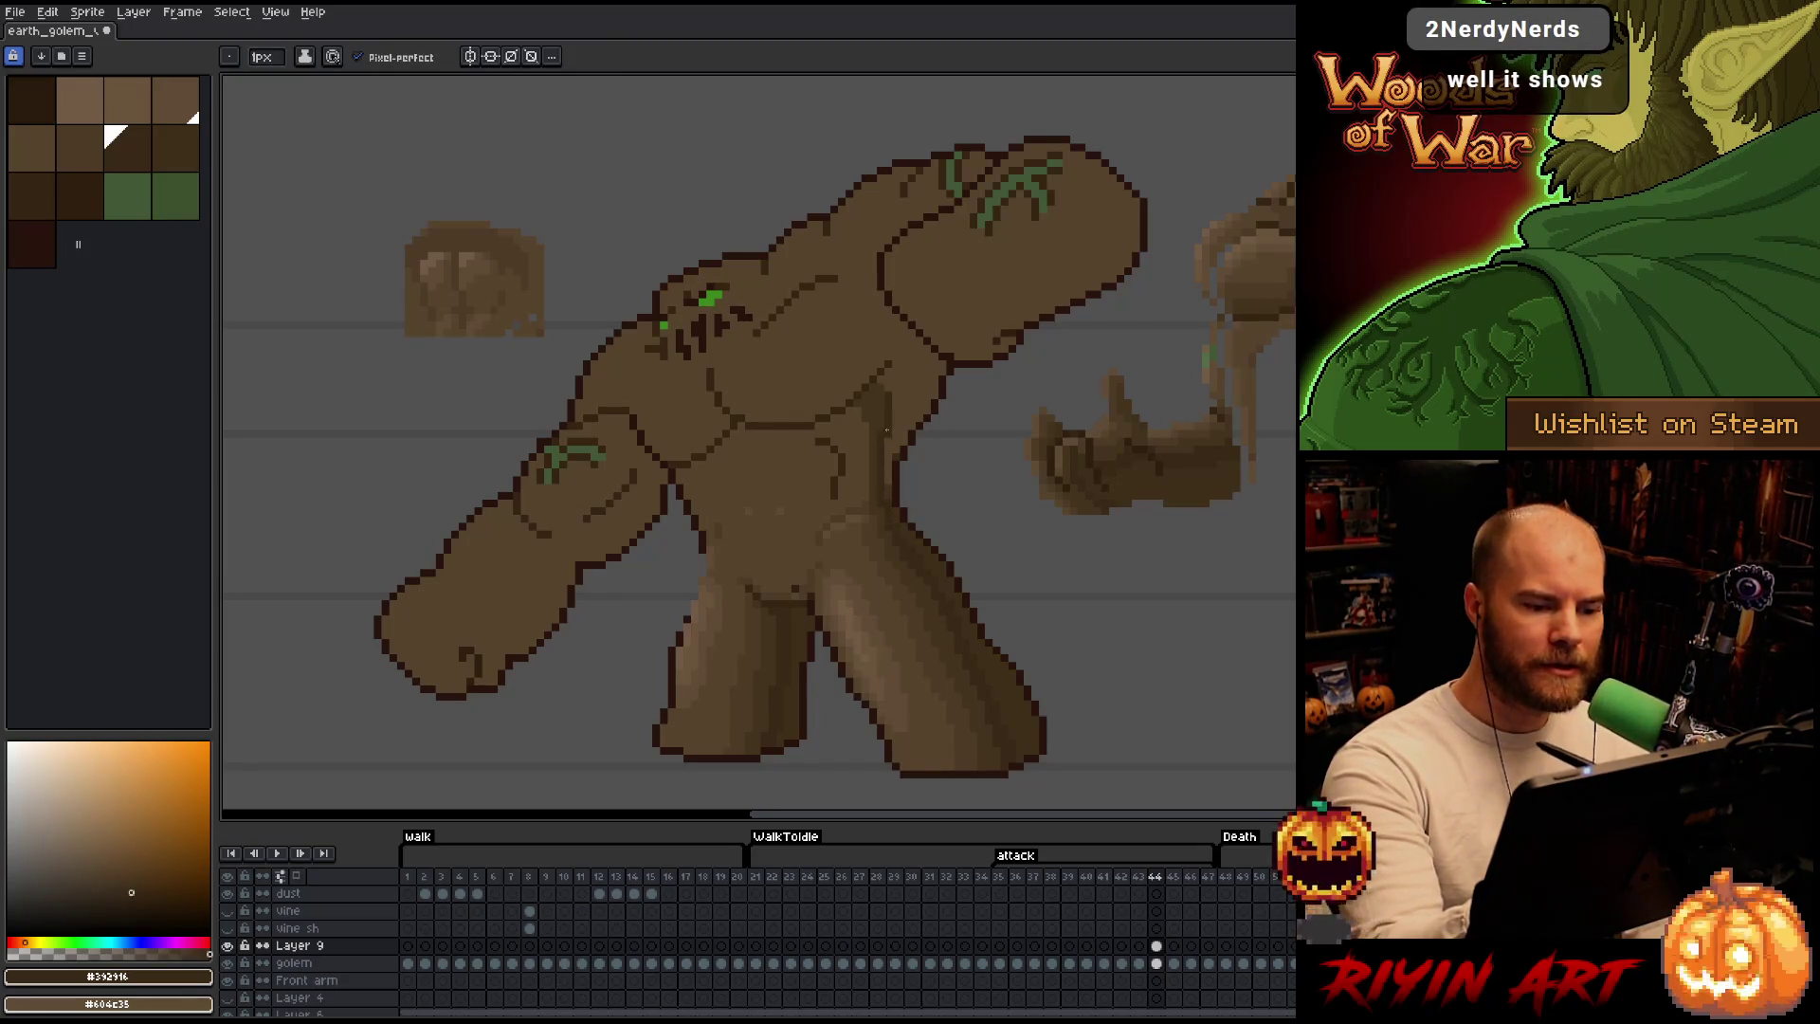
pyautogui.moveTo(887, 368); pyautogui.dragTo(899, 458)
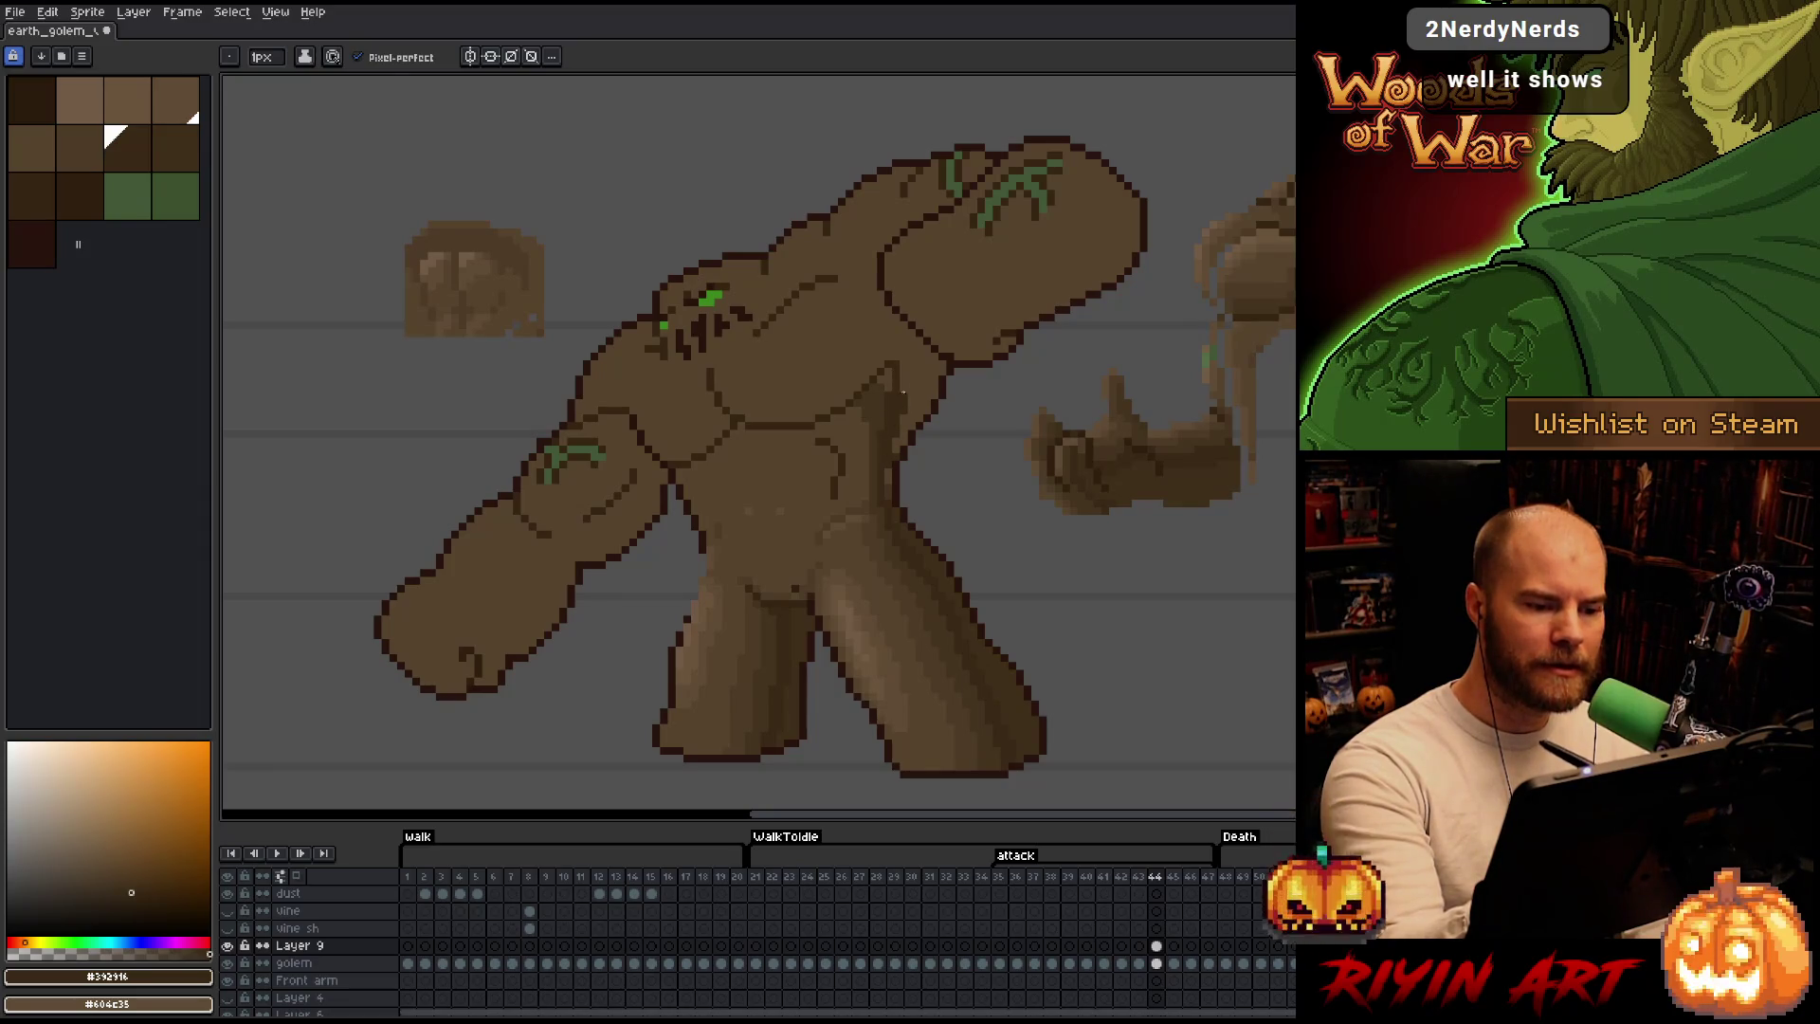
pyautogui.moveTo(905, 361); pyautogui.dragTo(907, 351)
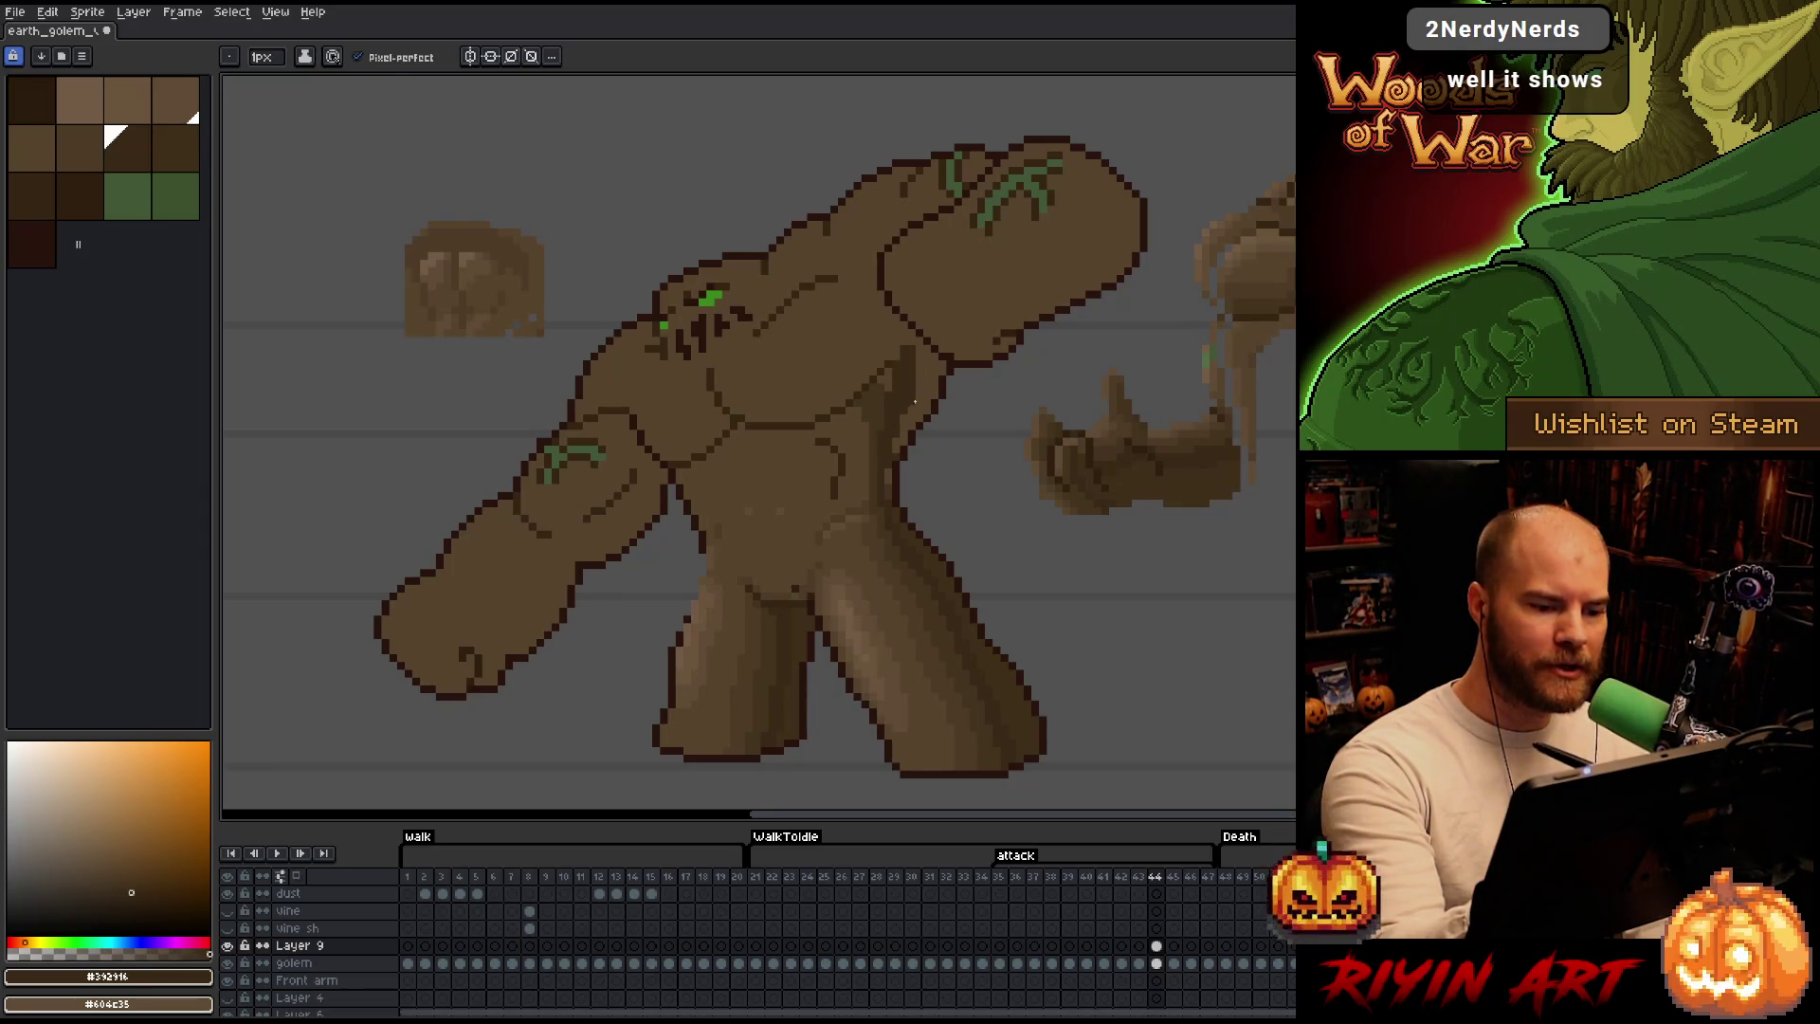
pyautogui.keyDown('alt'); pyautogui.click(892, 481); pyautogui.keyUp('alt')
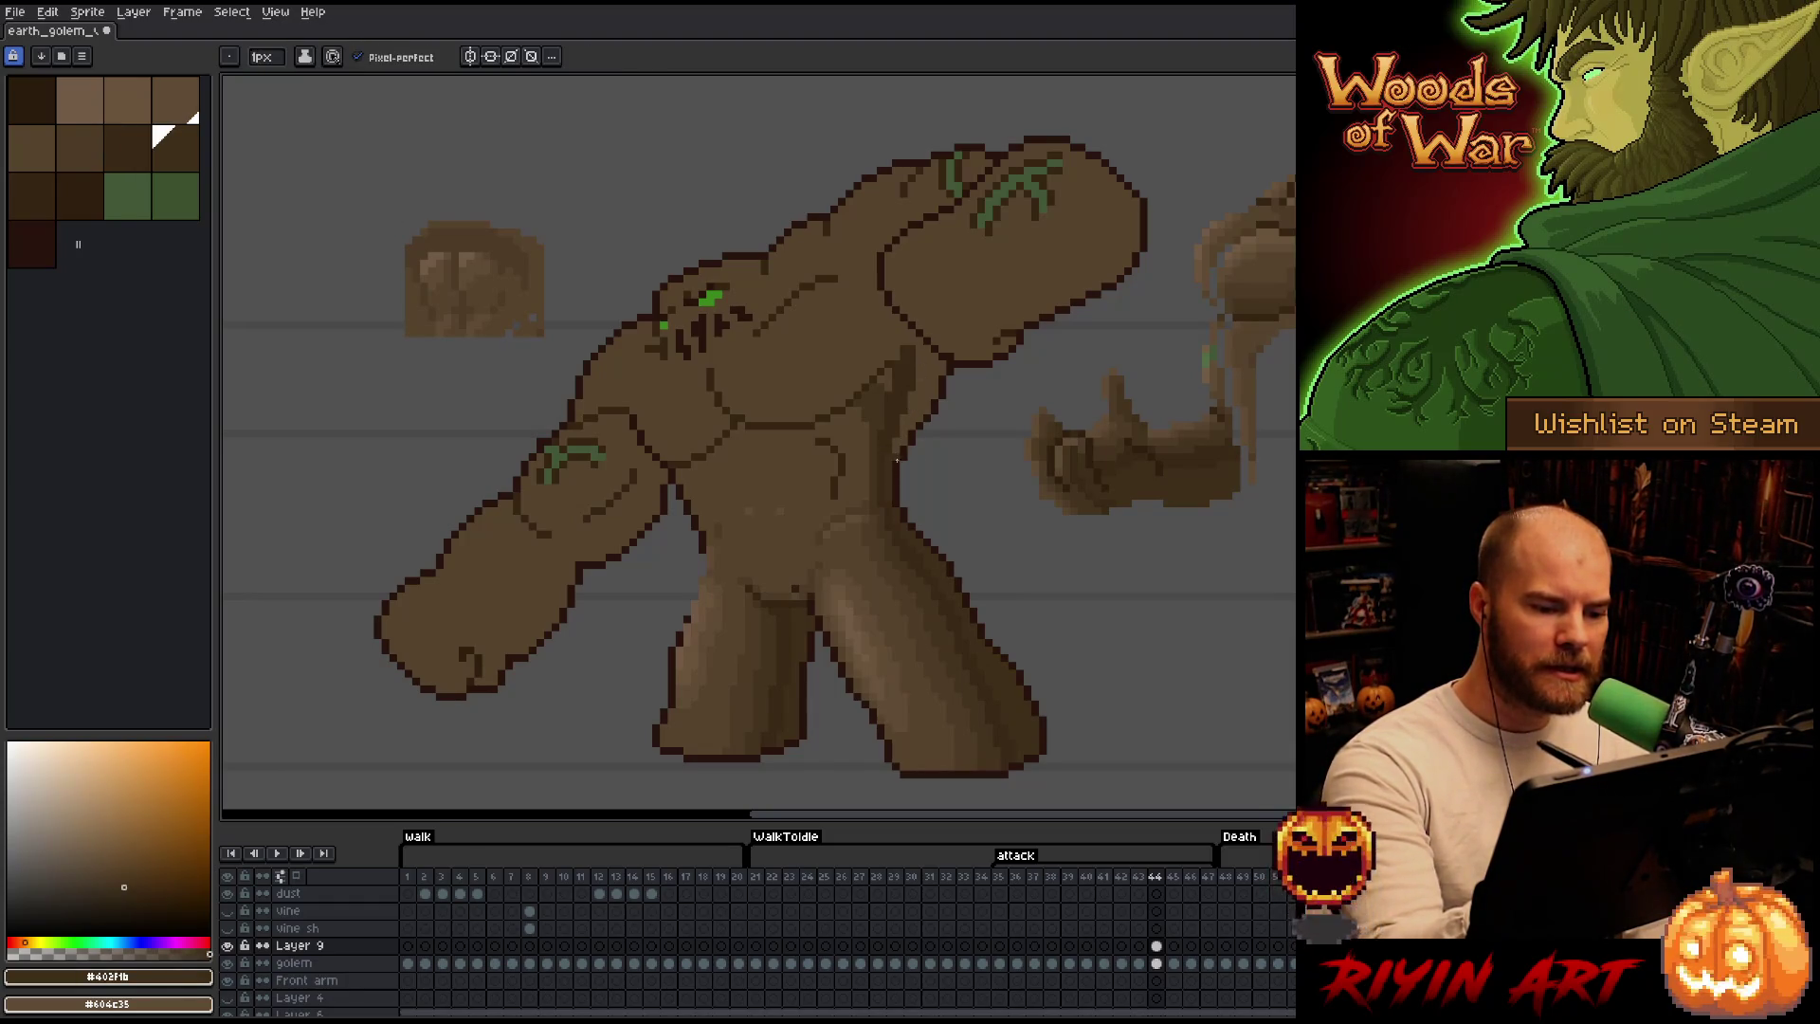
pyautogui.keyDown('alt'); pyautogui.click(883, 507); pyautogui.keyUp('alt')
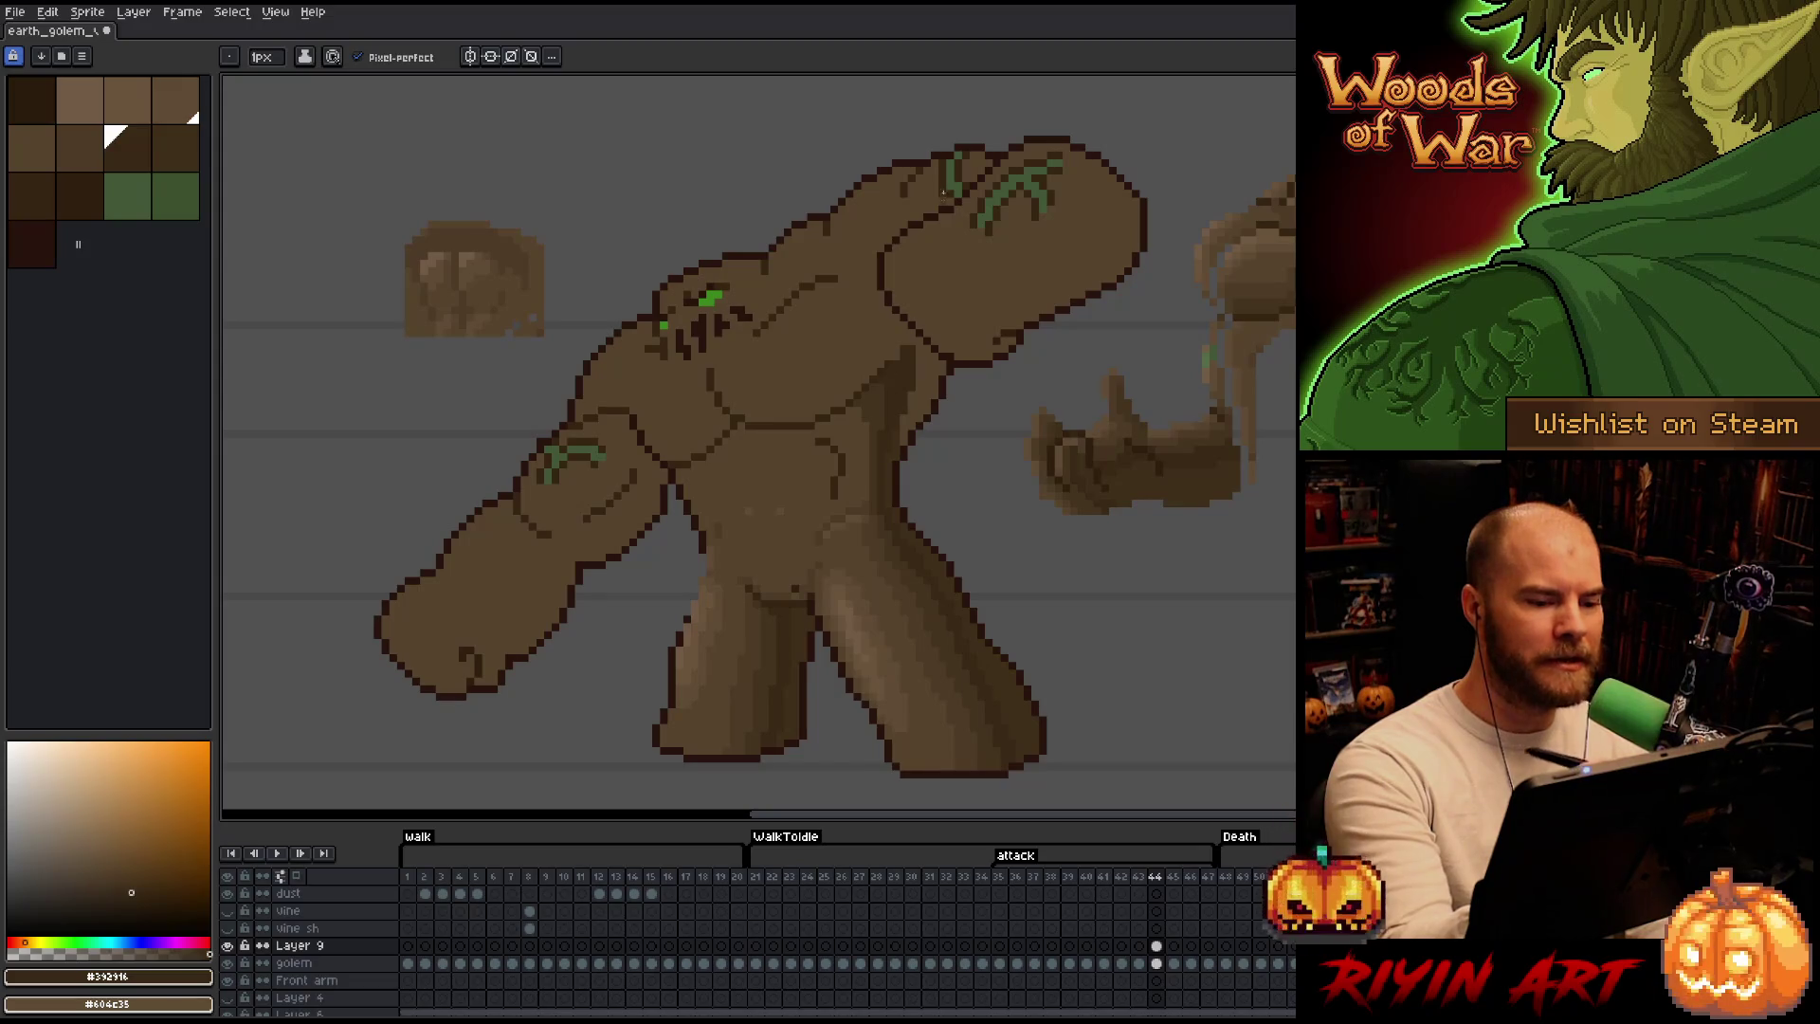
# Refine the shading with darker browns, check against Layer 9, and marquee the hip area.
pyautogui.press('b')
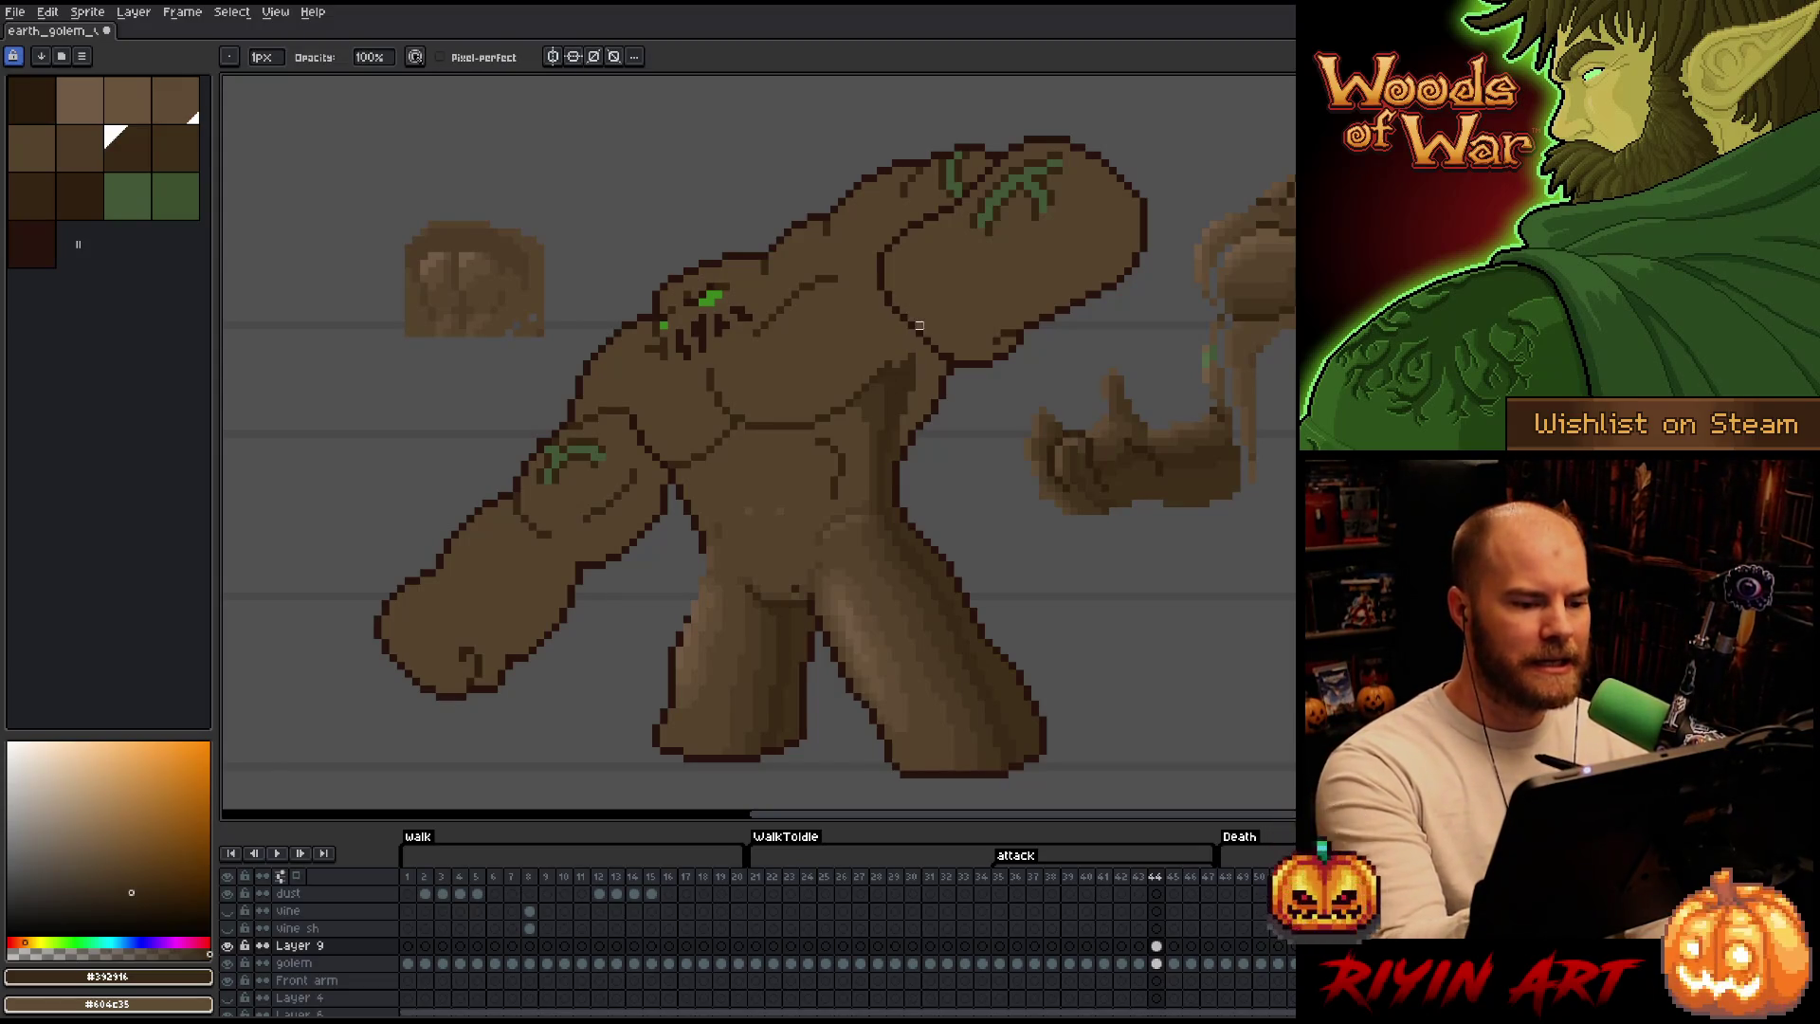
pyautogui.press('e')
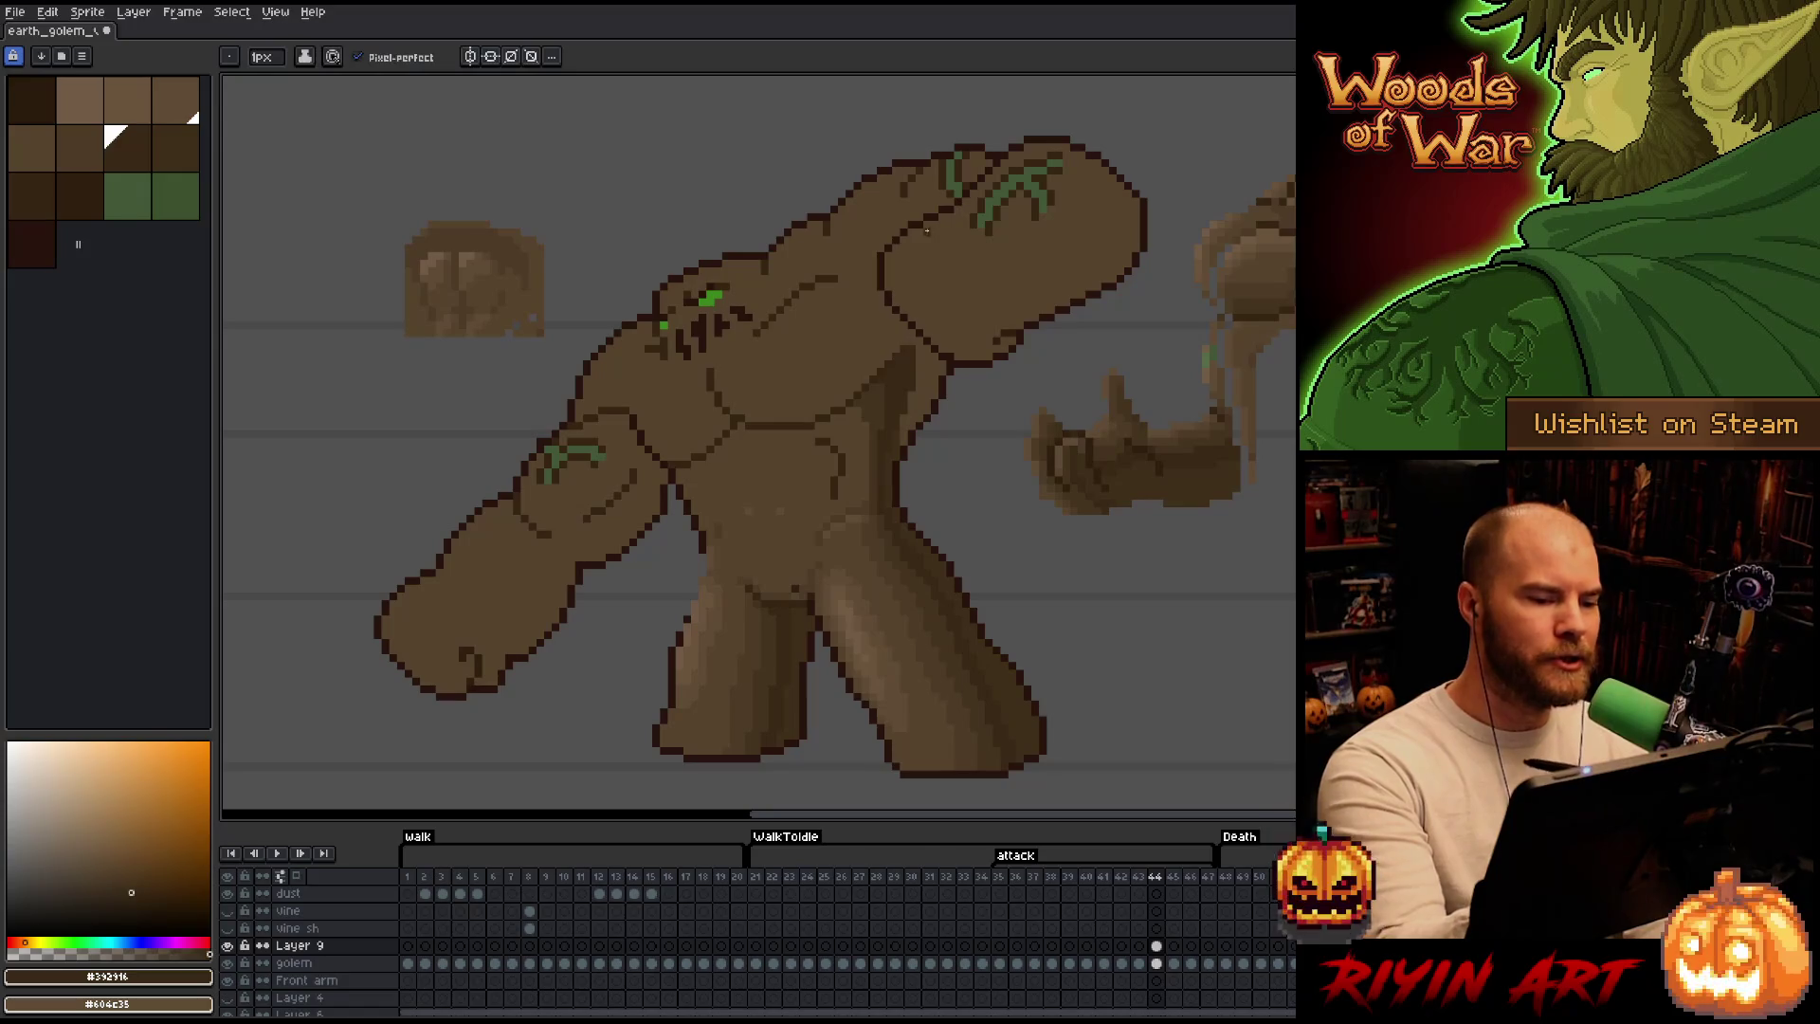
pyautogui.keyDown('alt'); pyautogui.click(903, 423); pyautogui.keyUp('alt')
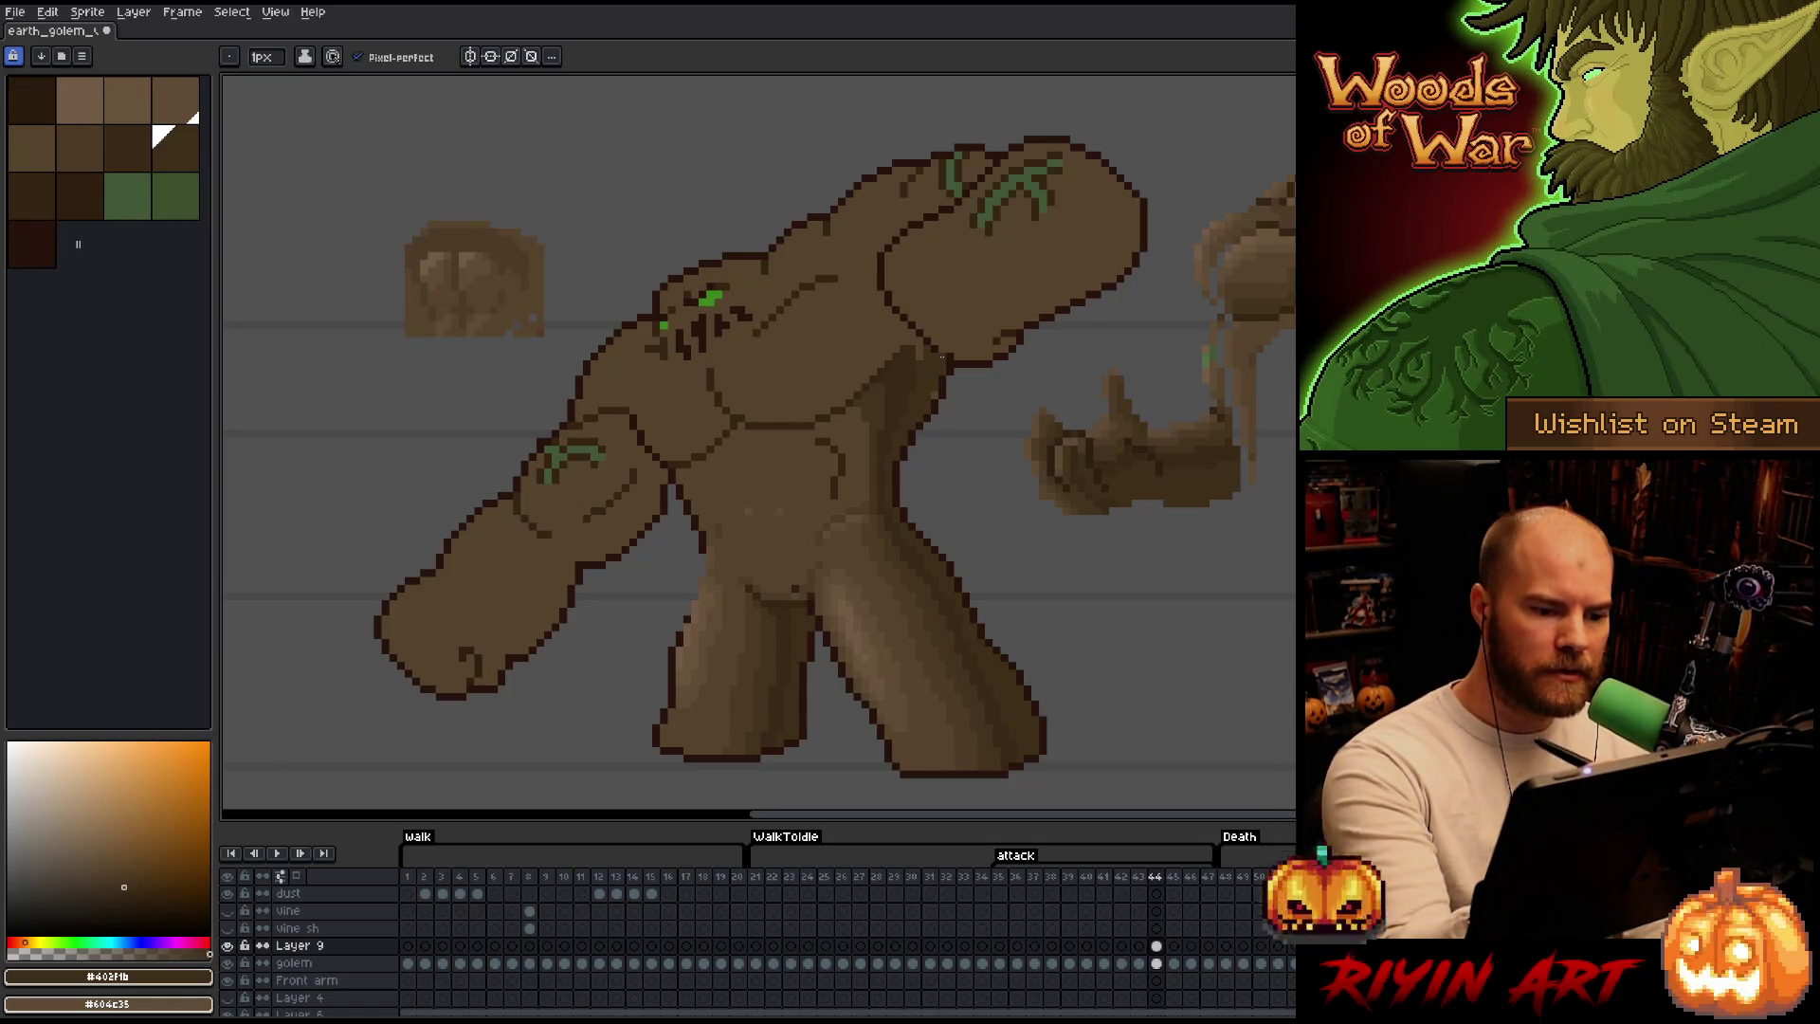
pyautogui.keyDown('alt'); pyautogui.click(925, 357); pyautogui.keyUp('alt')
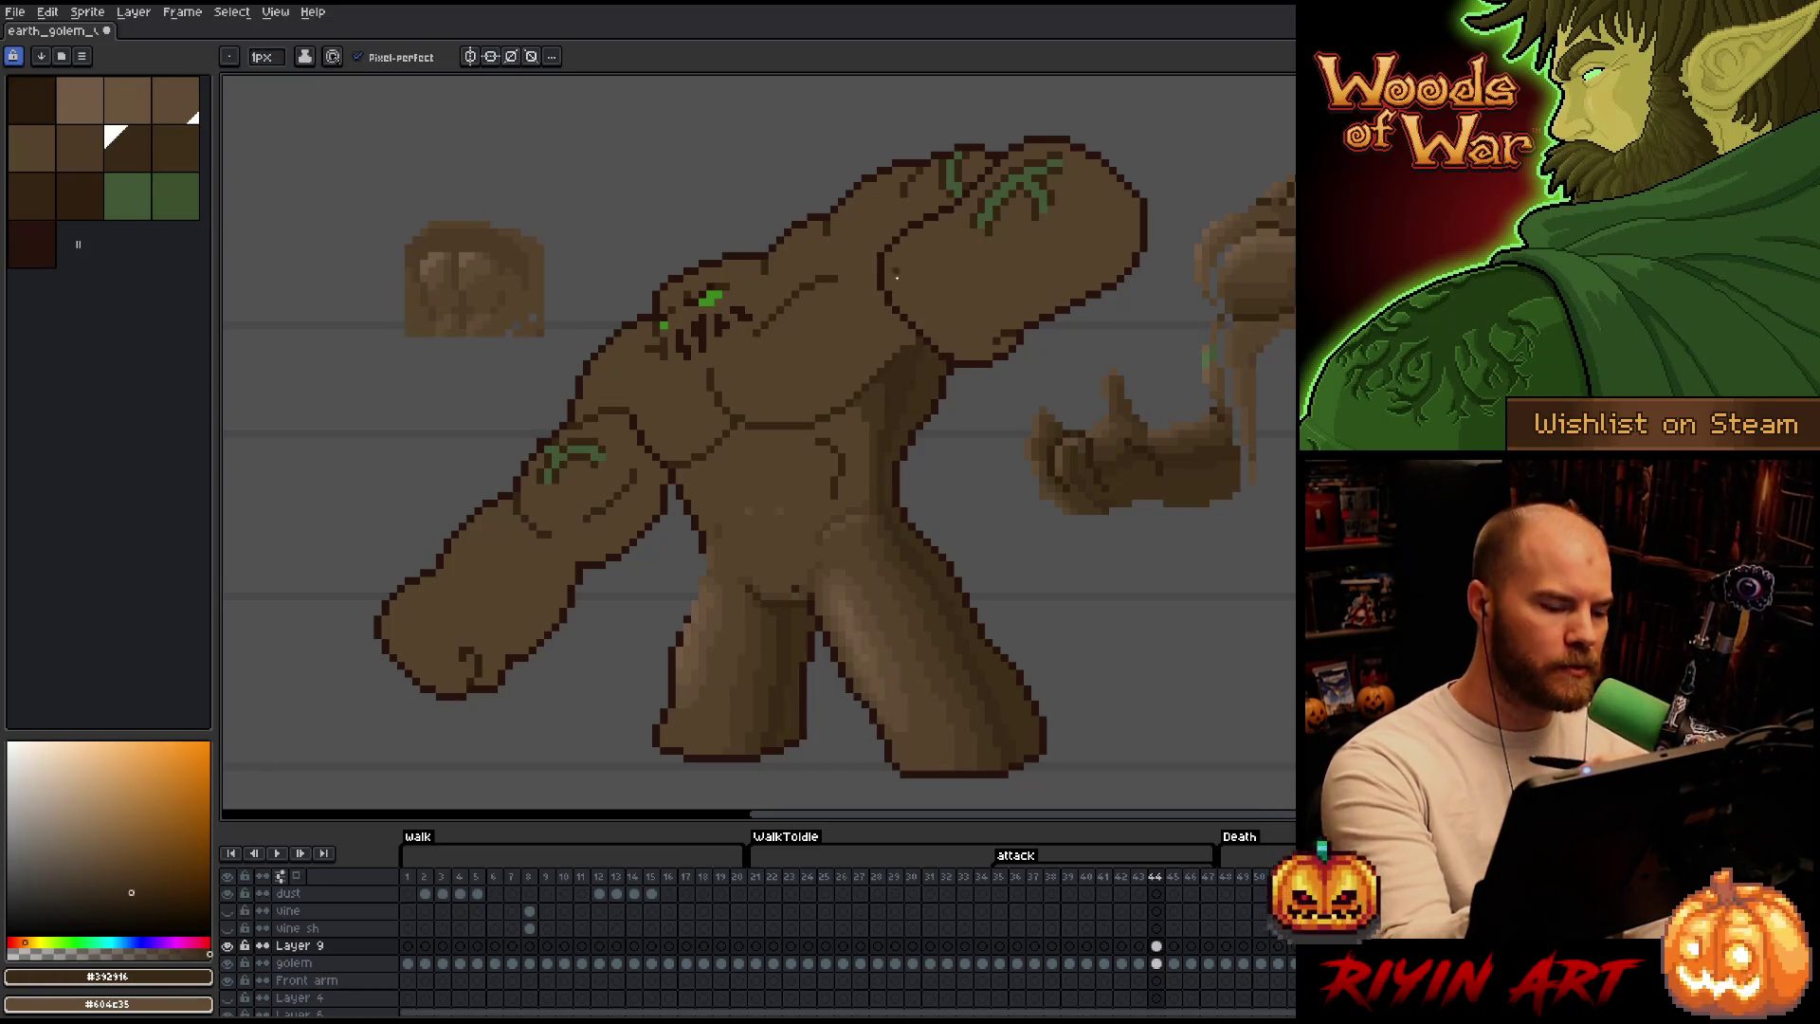
pyautogui.press('Right')
pyautogui.press('Right')
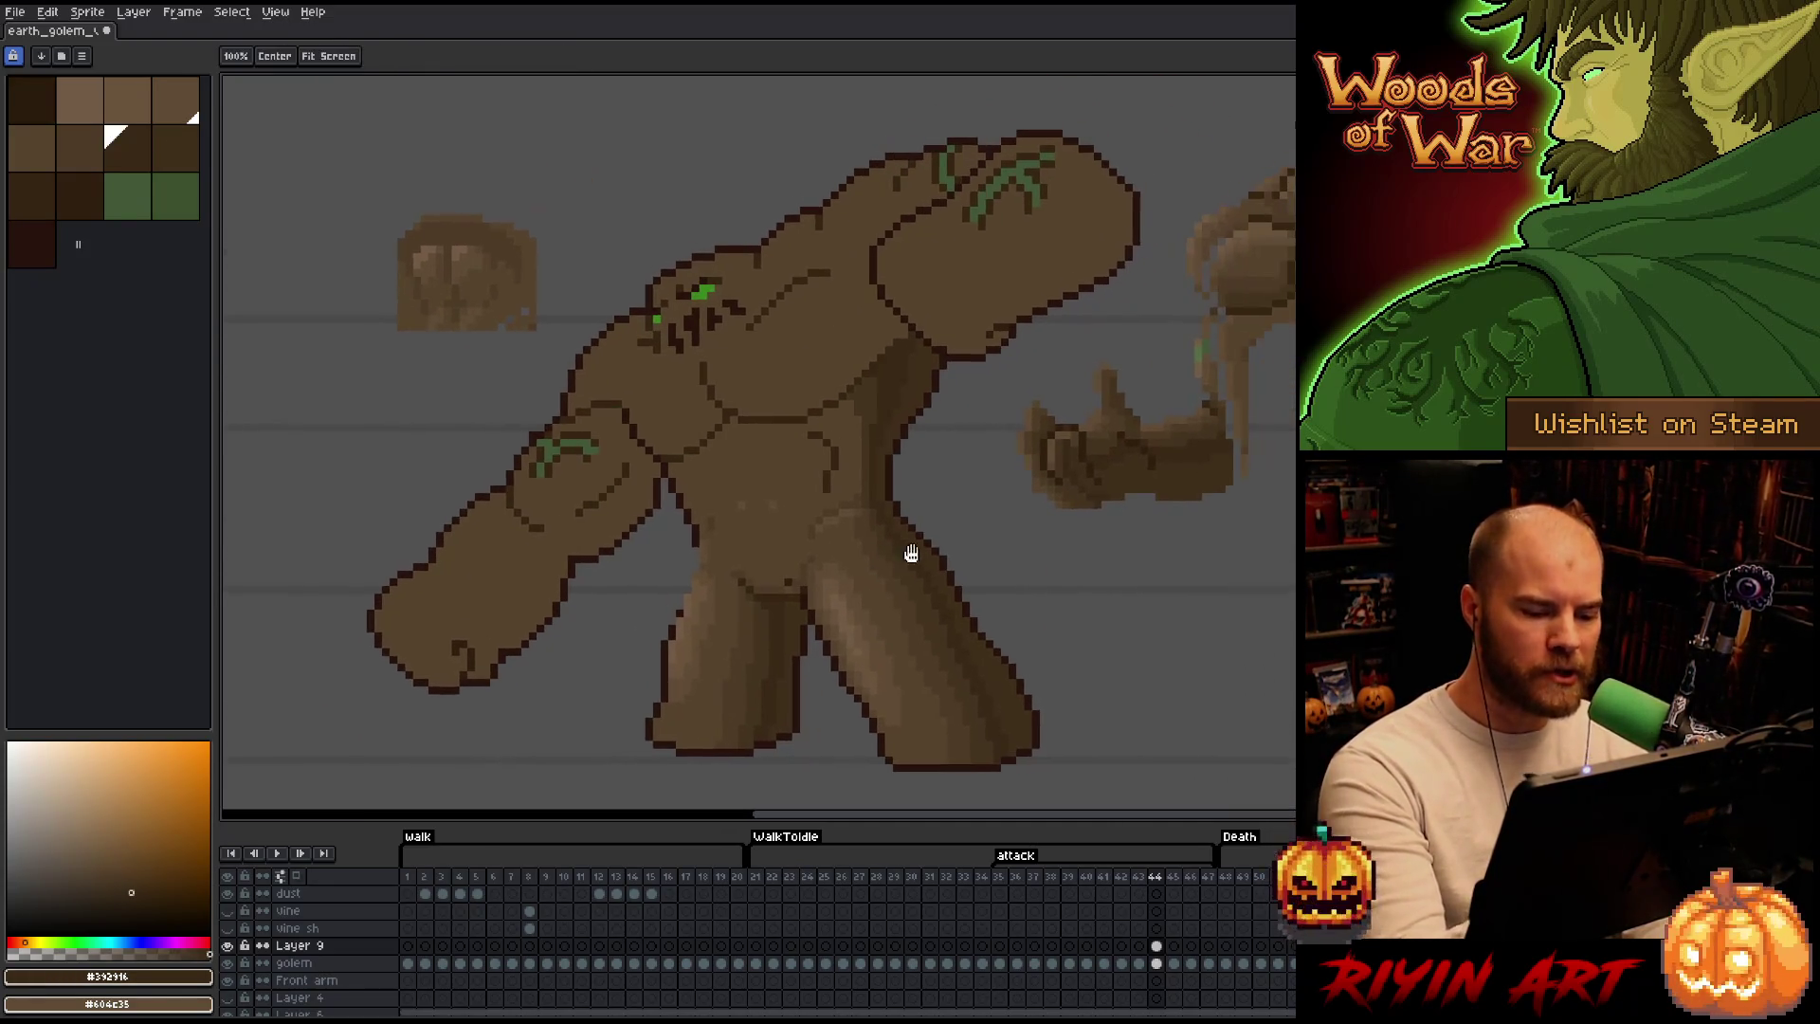
pyautogui.press('b')
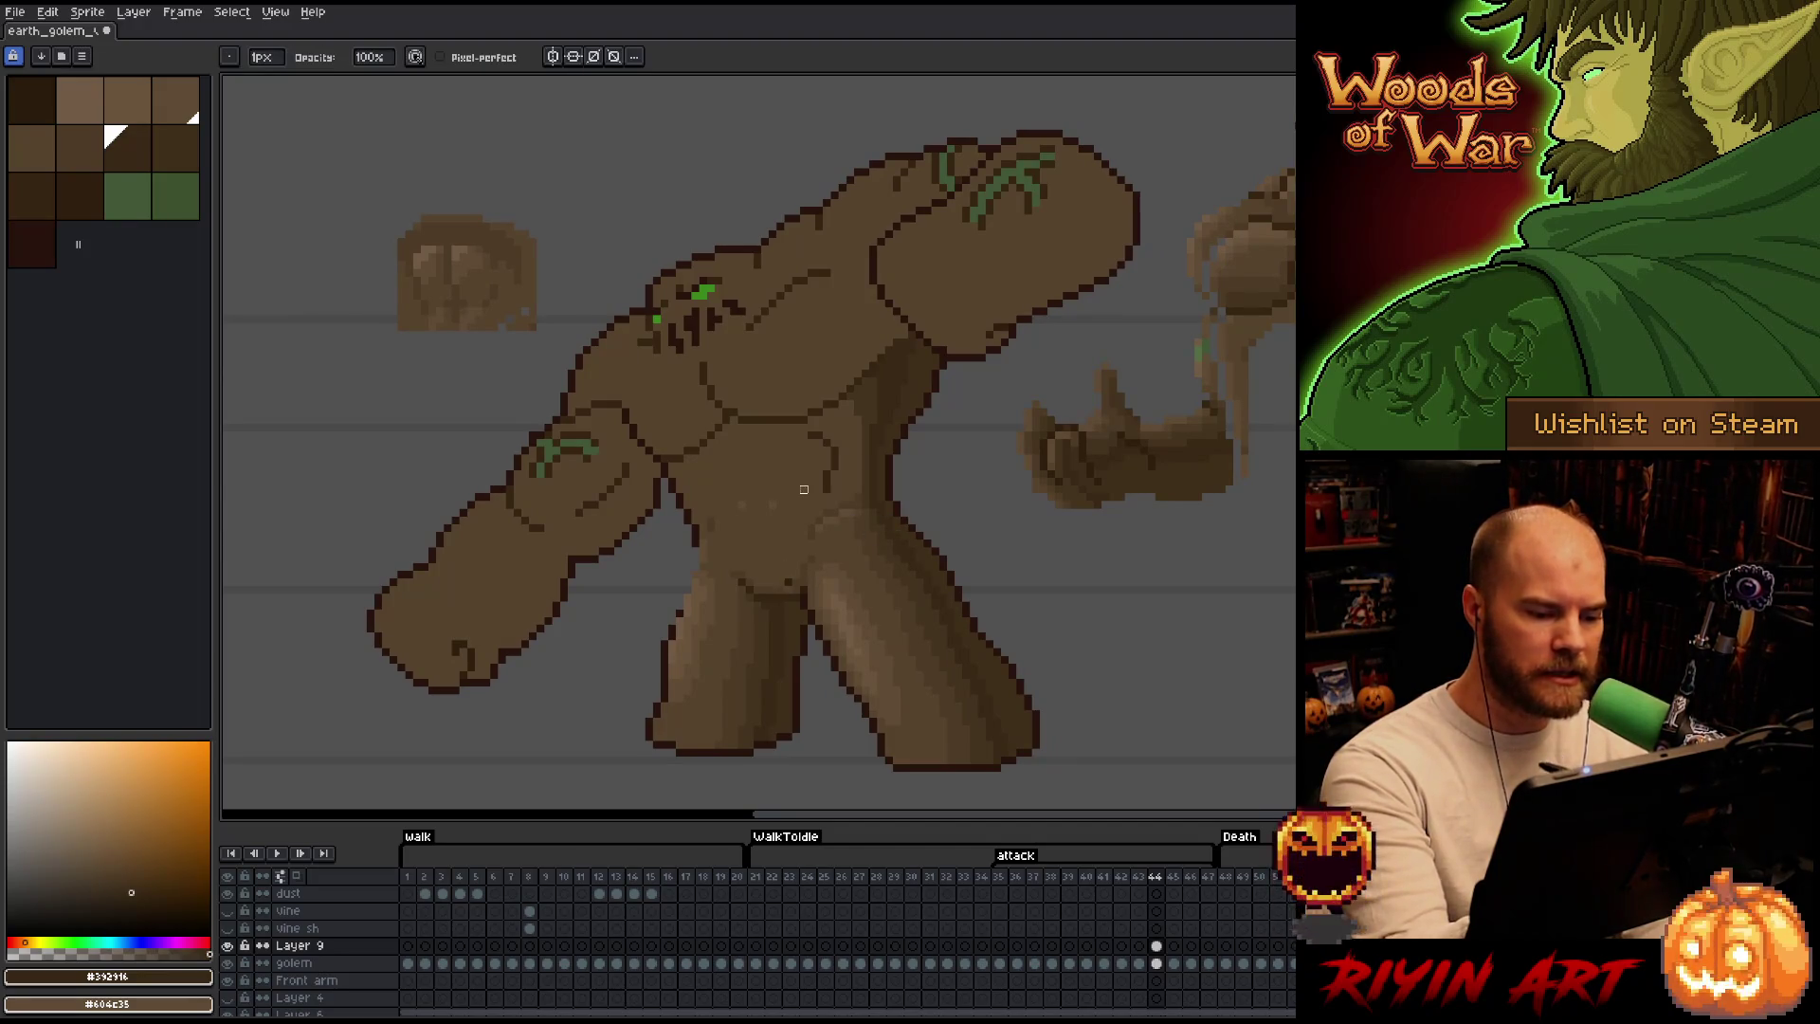
pyautogui.click(227, 962)
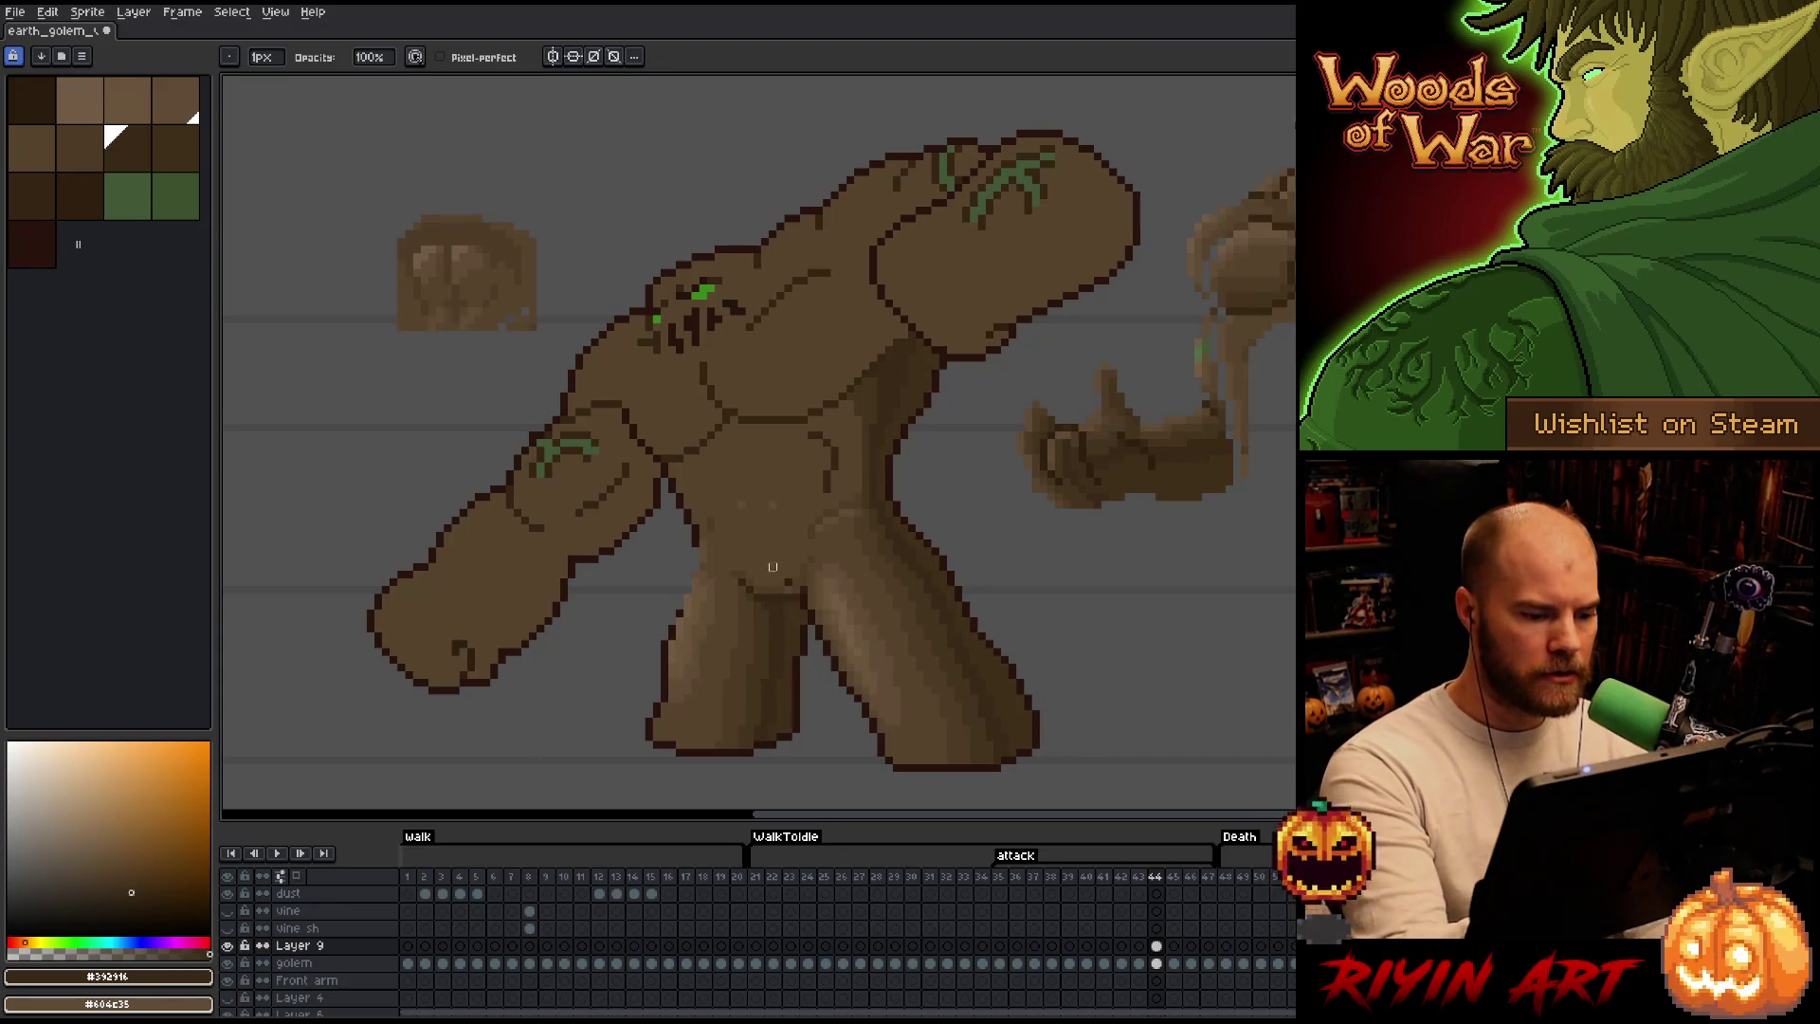
pyautogui.press('m')
pyautogui.moveTo(735, 521); pyautogui.dragTo(810, 604)
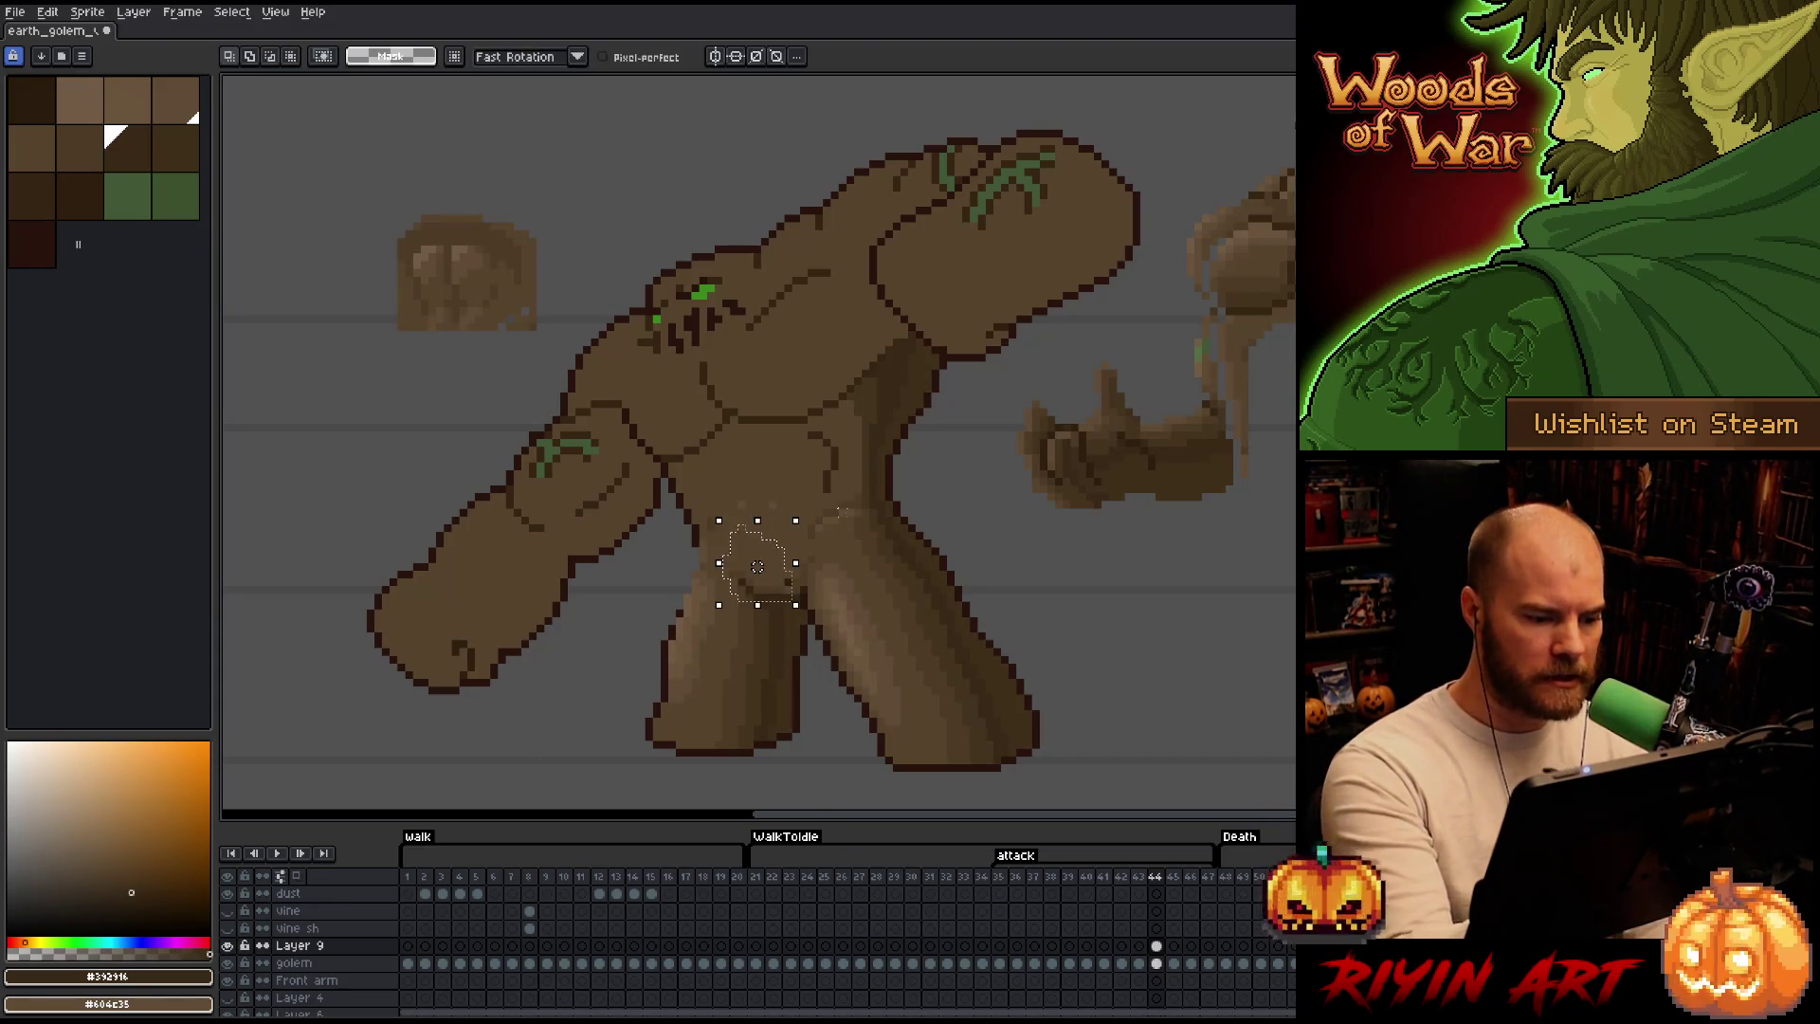
# Nudge the selected hip pixels one step left, comparing with Layer 9 hidden, then deselect.
pyautogui.click(773, 565)
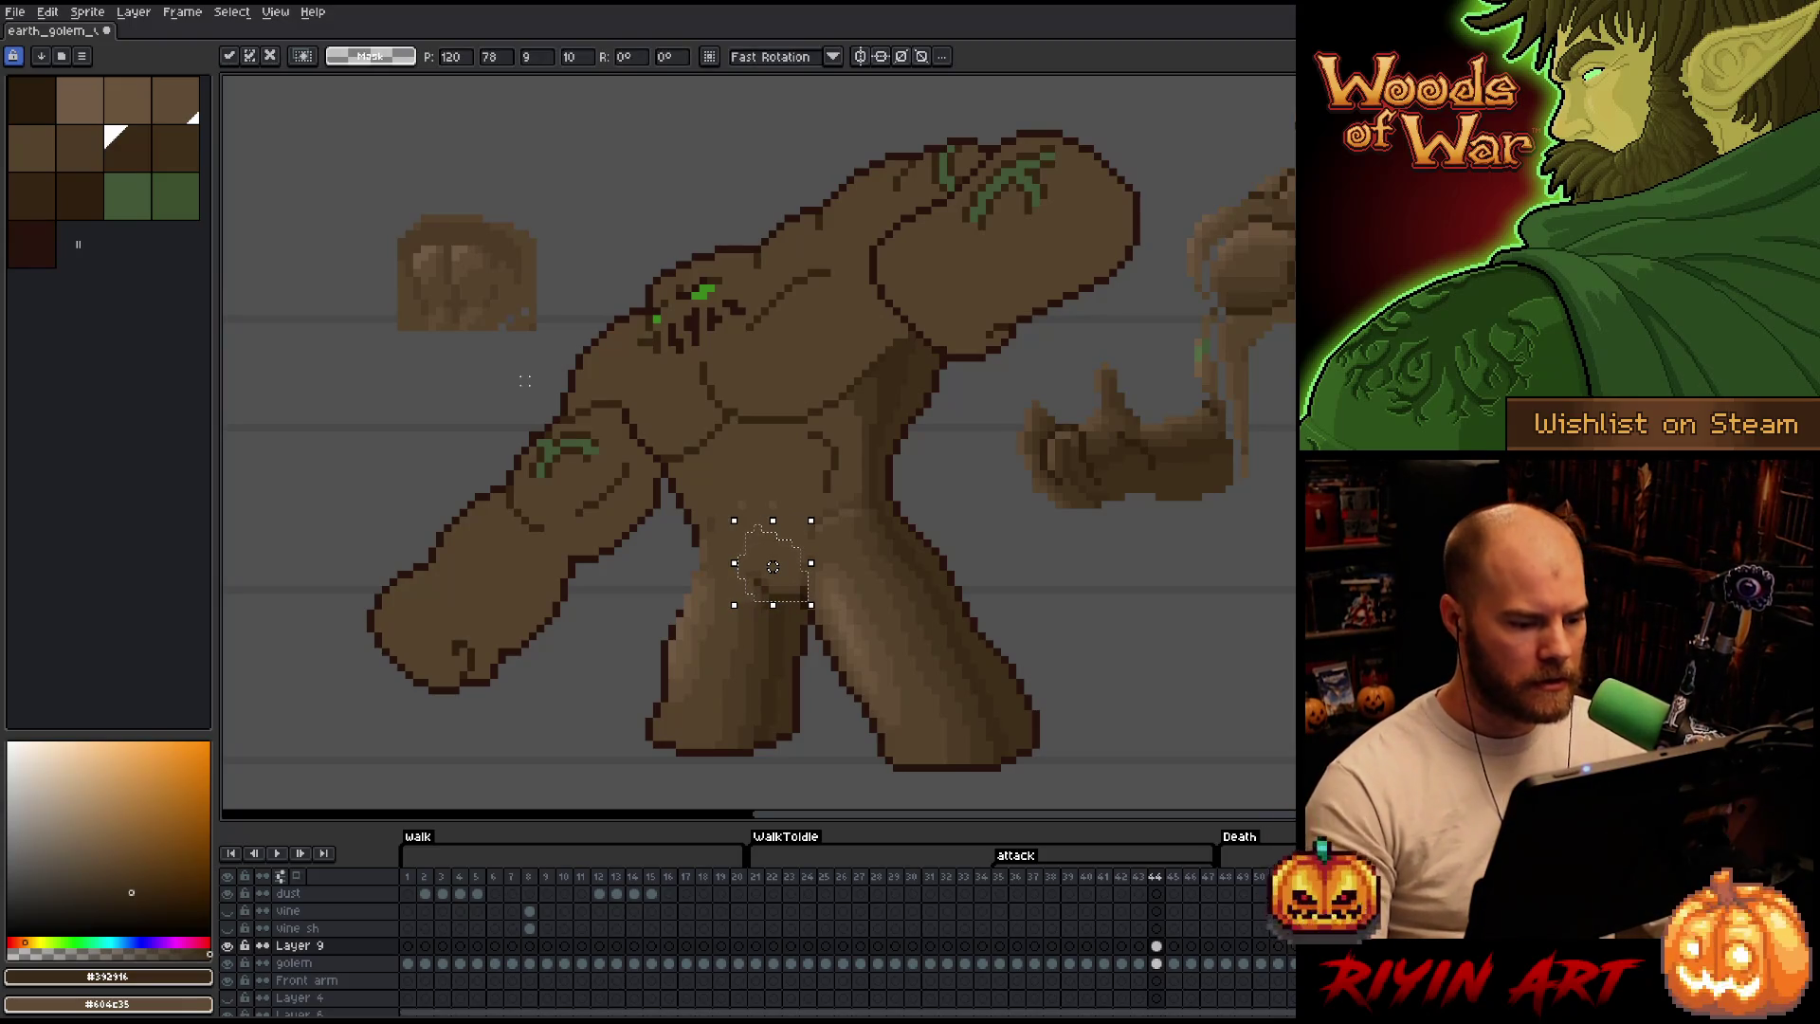
pyautogui.click(228, 945)
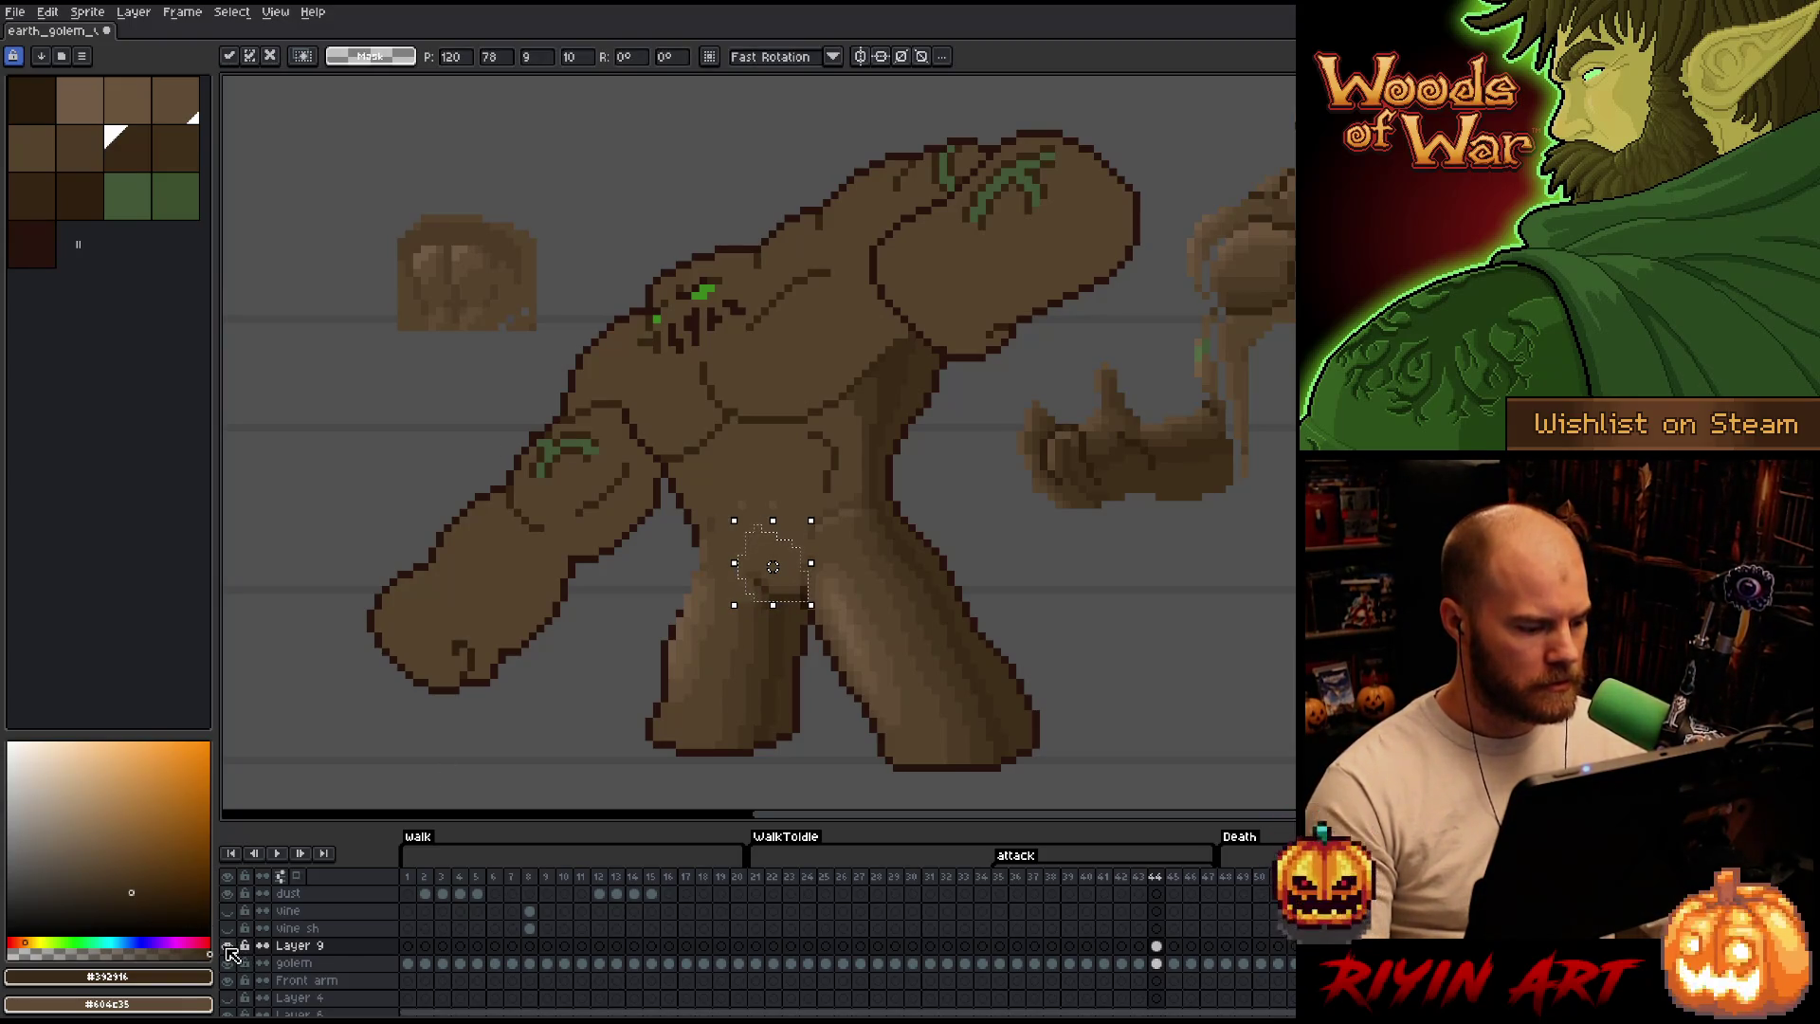
pyautogui.click(227, 945)
pyautogui.press('Left')
pyautogui.press('Return')
pyautogui.click(228, 945)
pyautogui.click(227, 944)
pyautogui.click(228, 944)
pyautogui.hotkey('ctrl', 'd')
pyautogui.press('b')
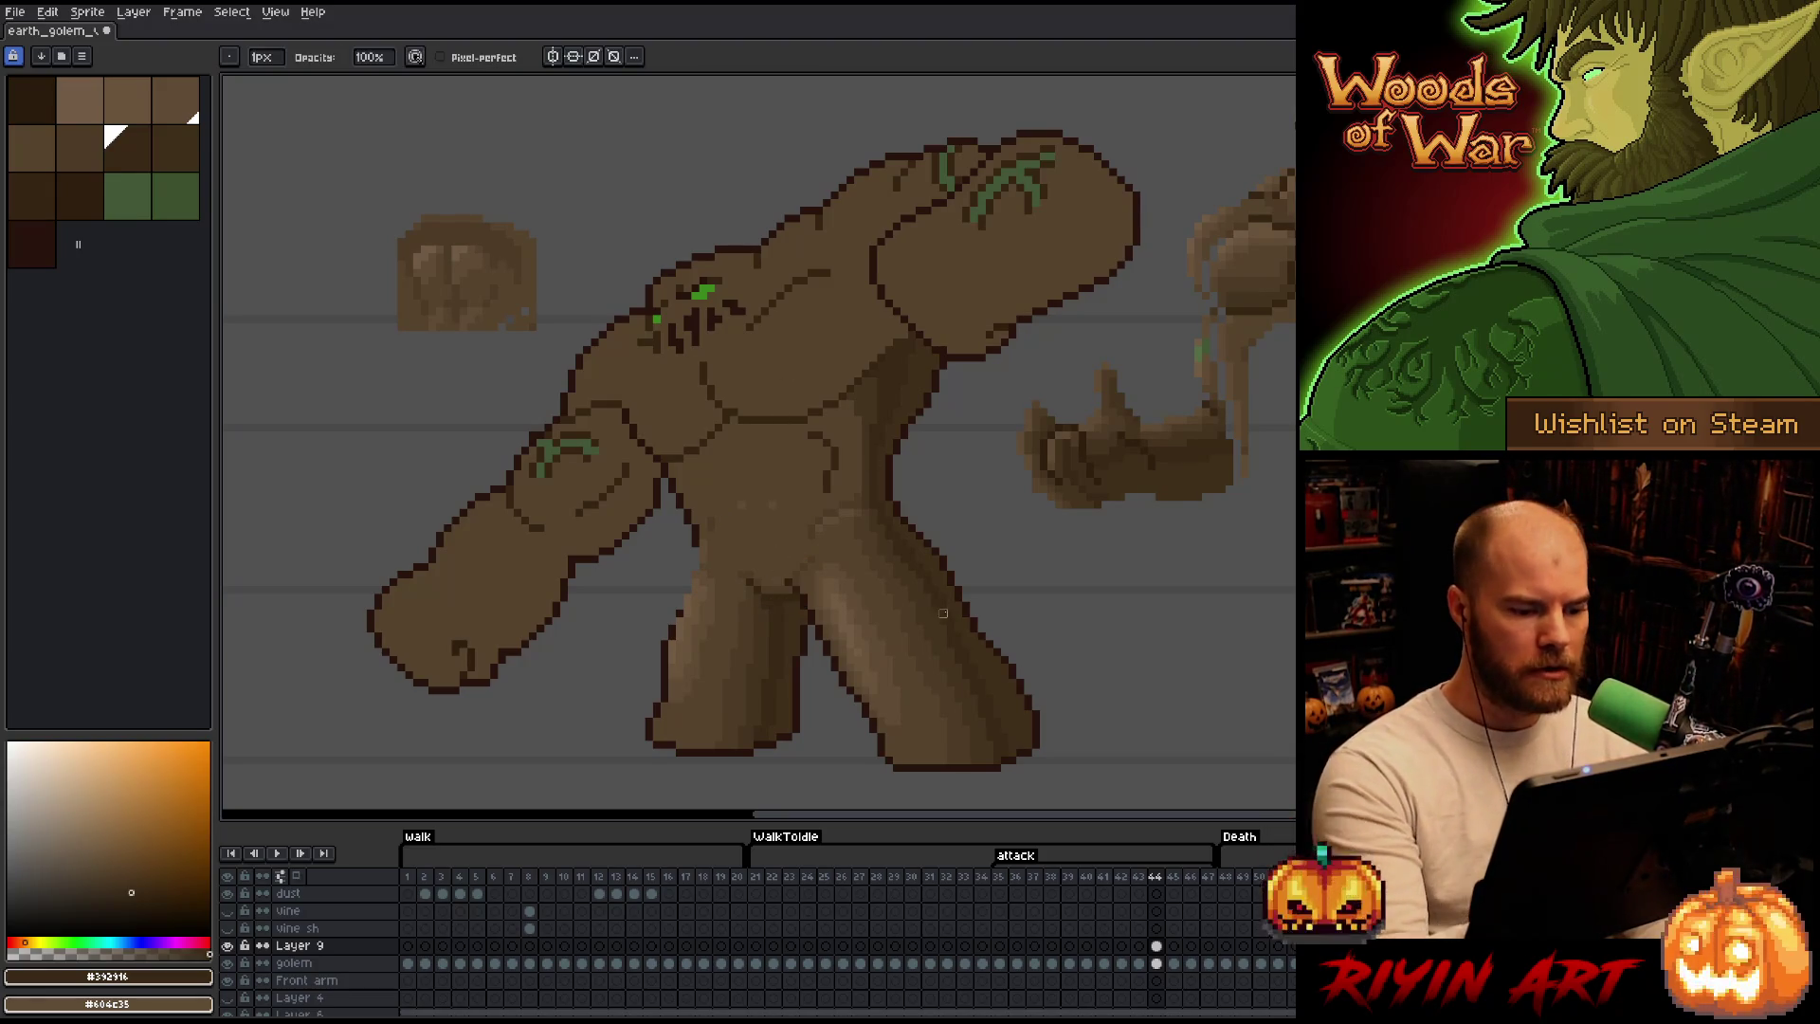
pyautogui.press('e')
# Add lighter and mid-brown shading strokes around the golem's hips with sampled browns.
pyautogui.keyDown('alt'); pyautogui.click(796, 567); pyautogui.keyUp('alt')
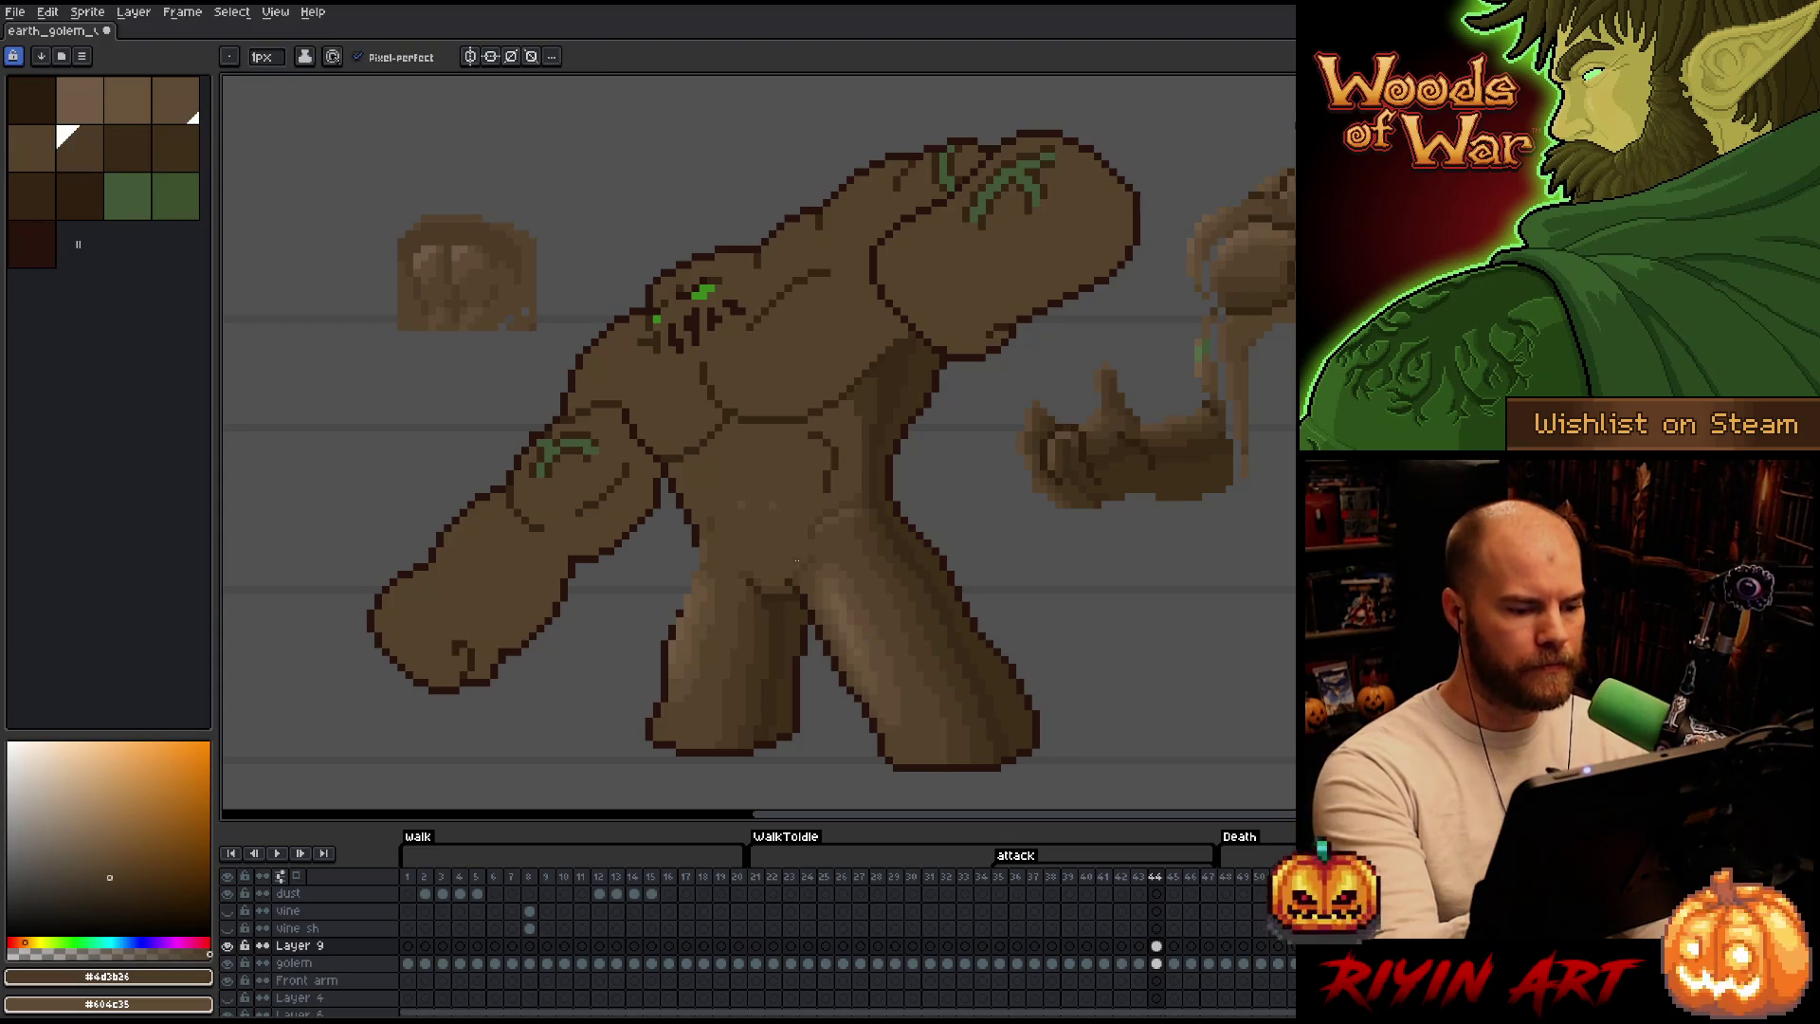
pyautogui.keyDown('alt'); pyautogui.click(805, 567); pyautogui.keyUp('alt')
pyautogui.keyDown('alt'); pyautogui.click(809, 561); pyautogui.keyUp('alt')
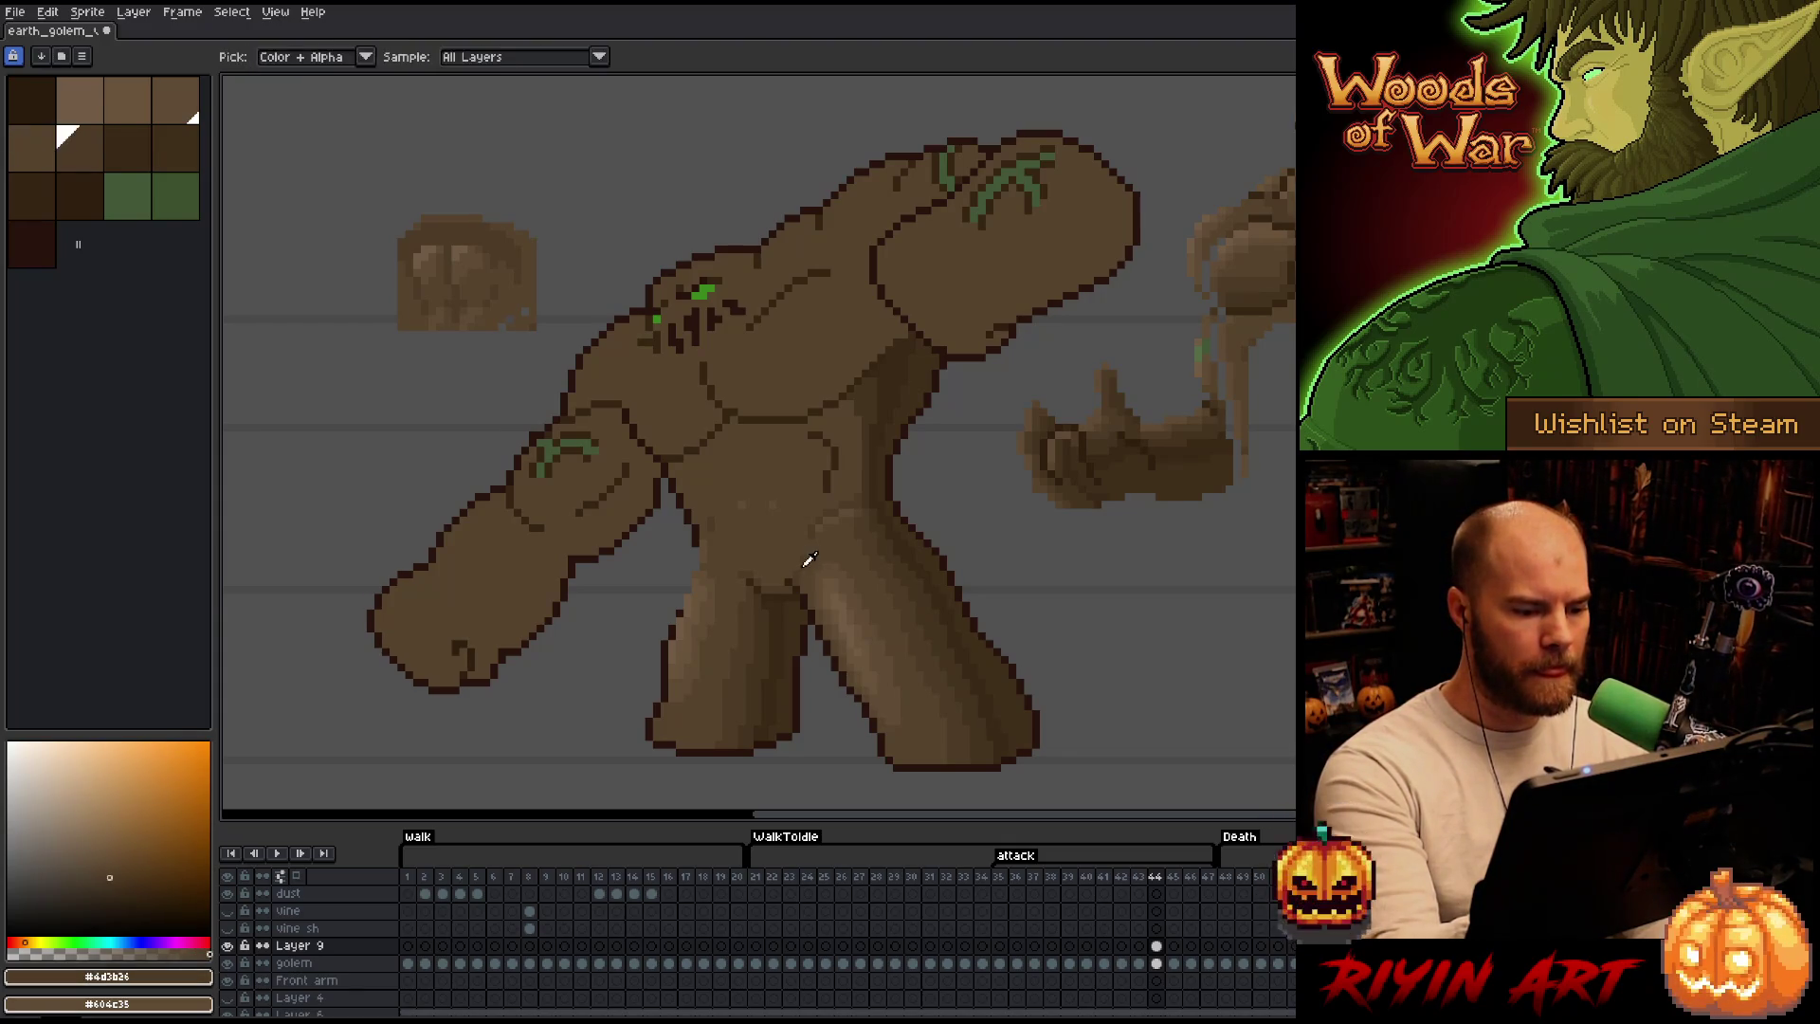
pyautogui.keyDown('alt'); pyautogui.click(814, 542); pyautogui.keyUp('alt')
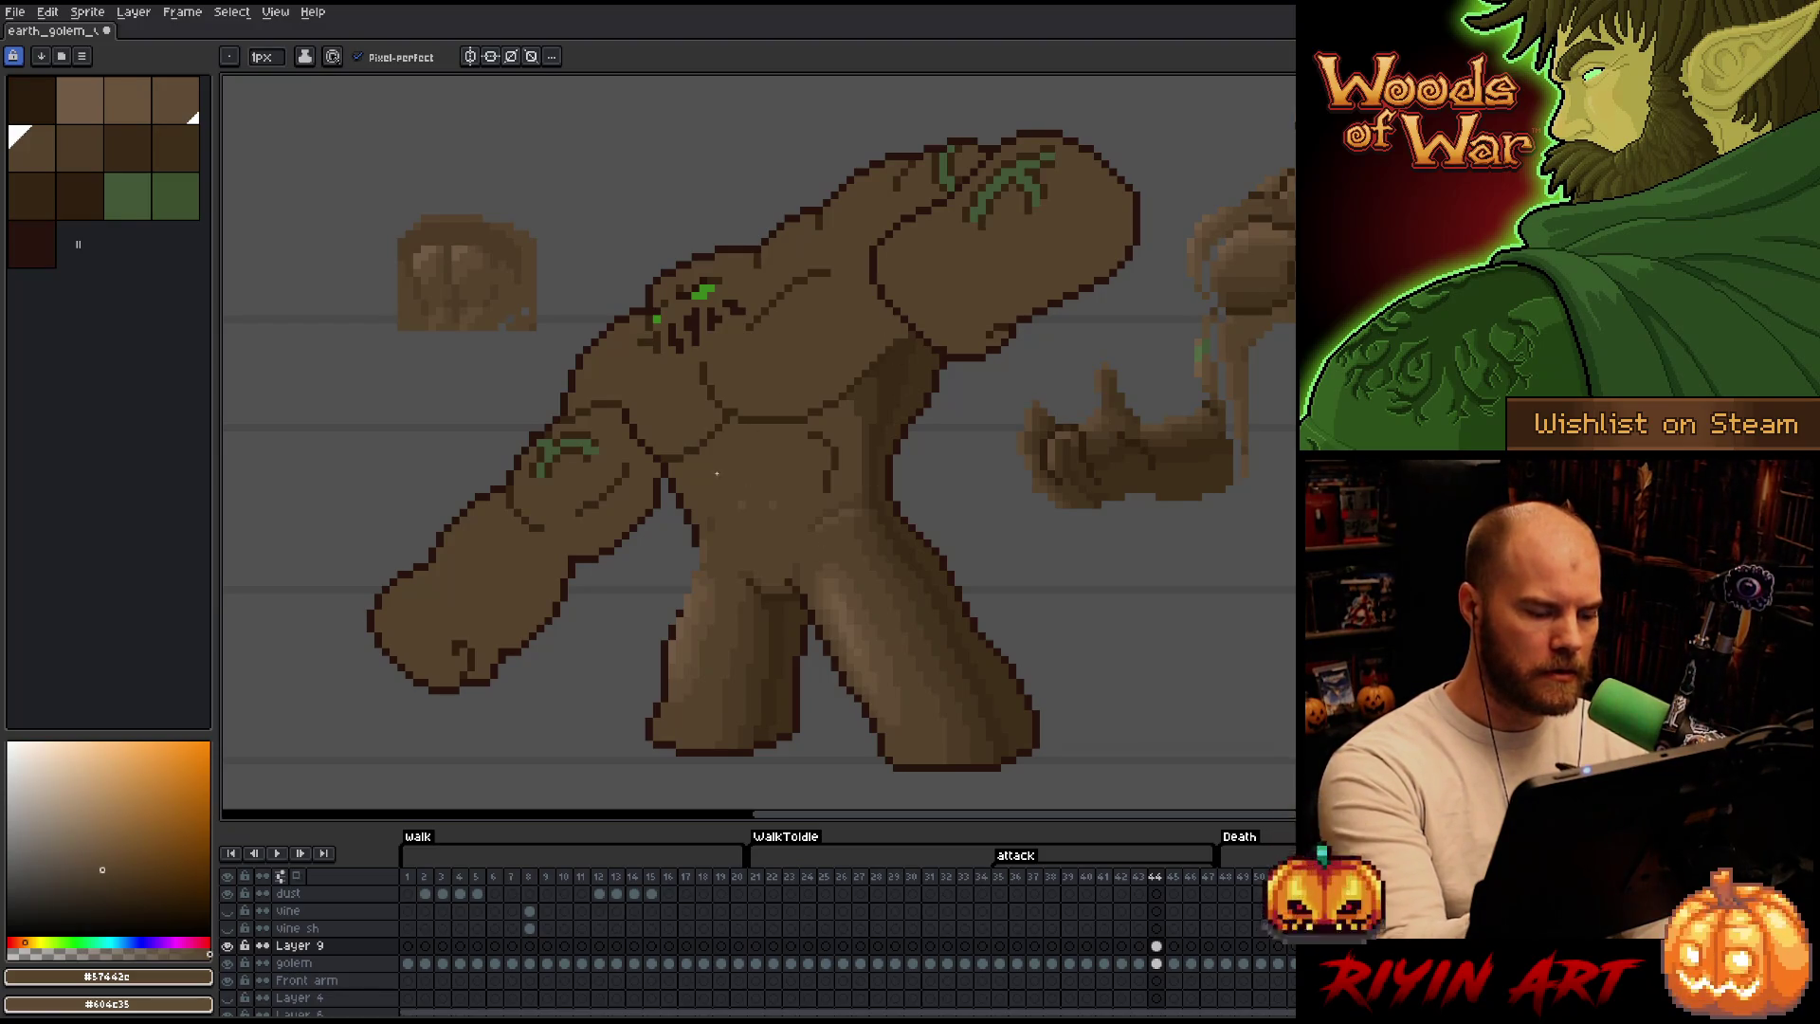
pyautogui.keyDown('alt'); pyautogui.click(713, 512); pyautogui.keyUp('alt')
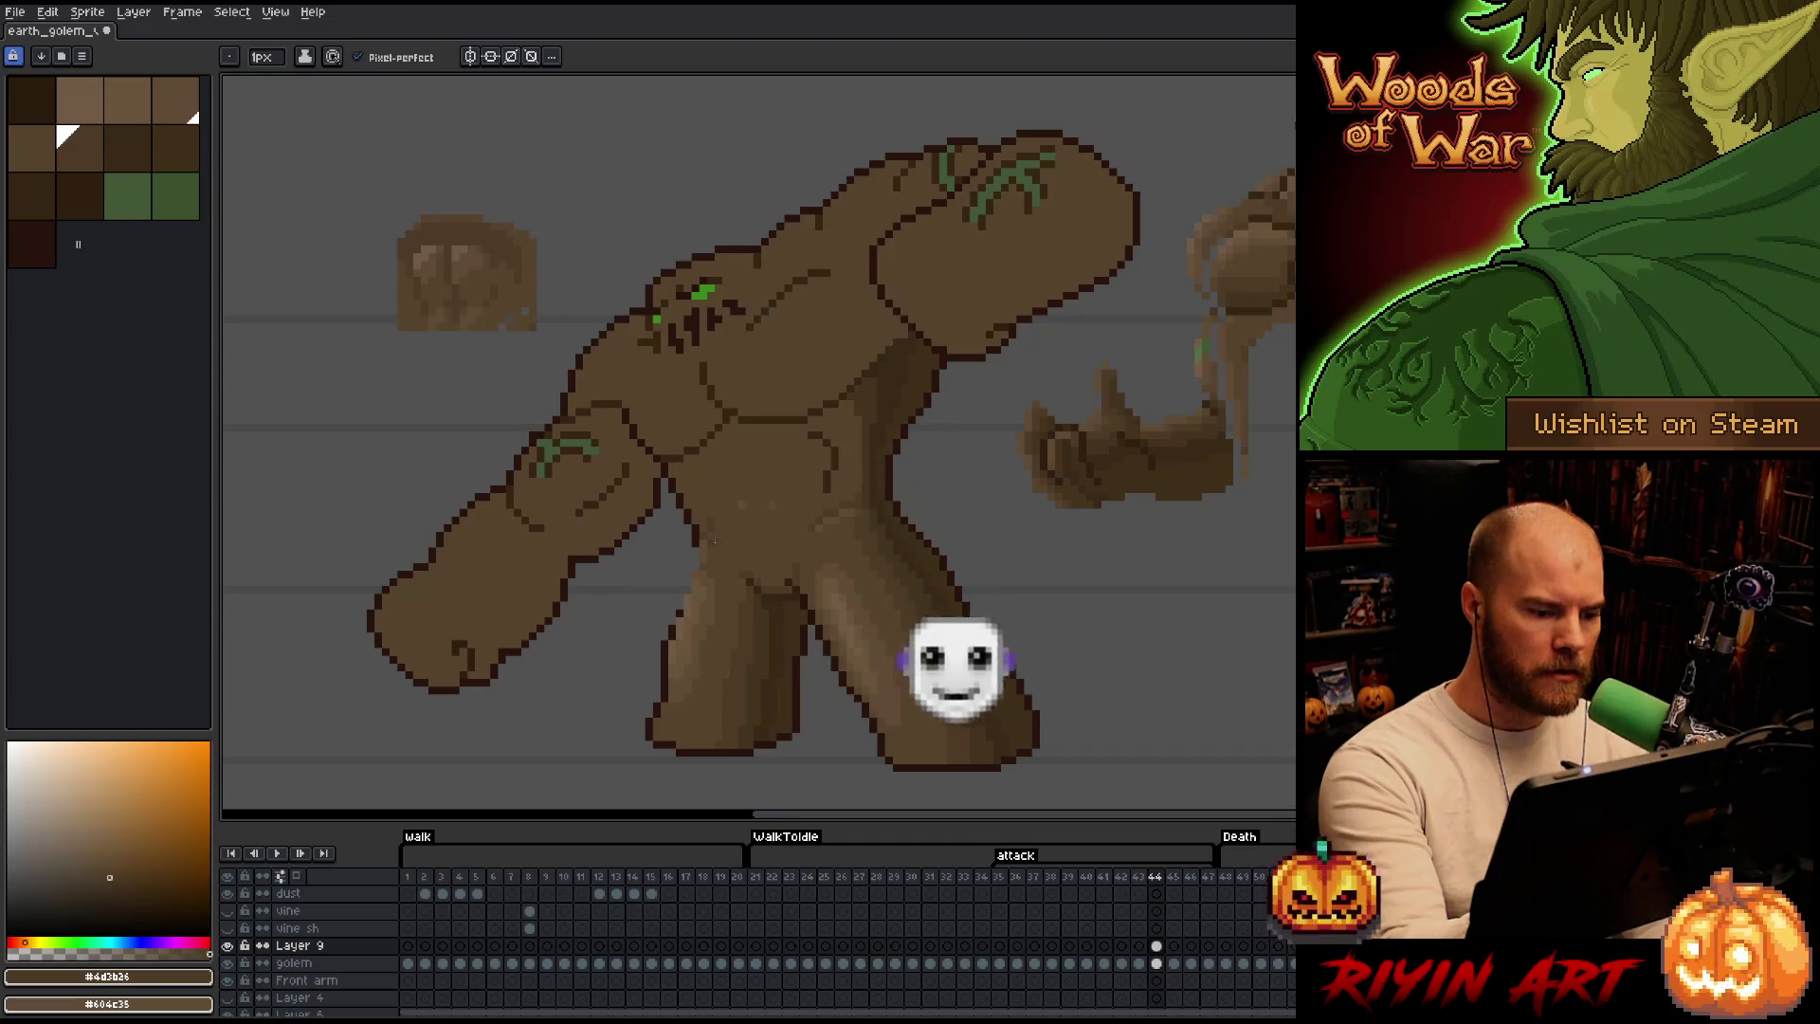
pyautogui.keyDown('alt'); pyautogui.click(713, 542); pyautogui.keyUp('alt')
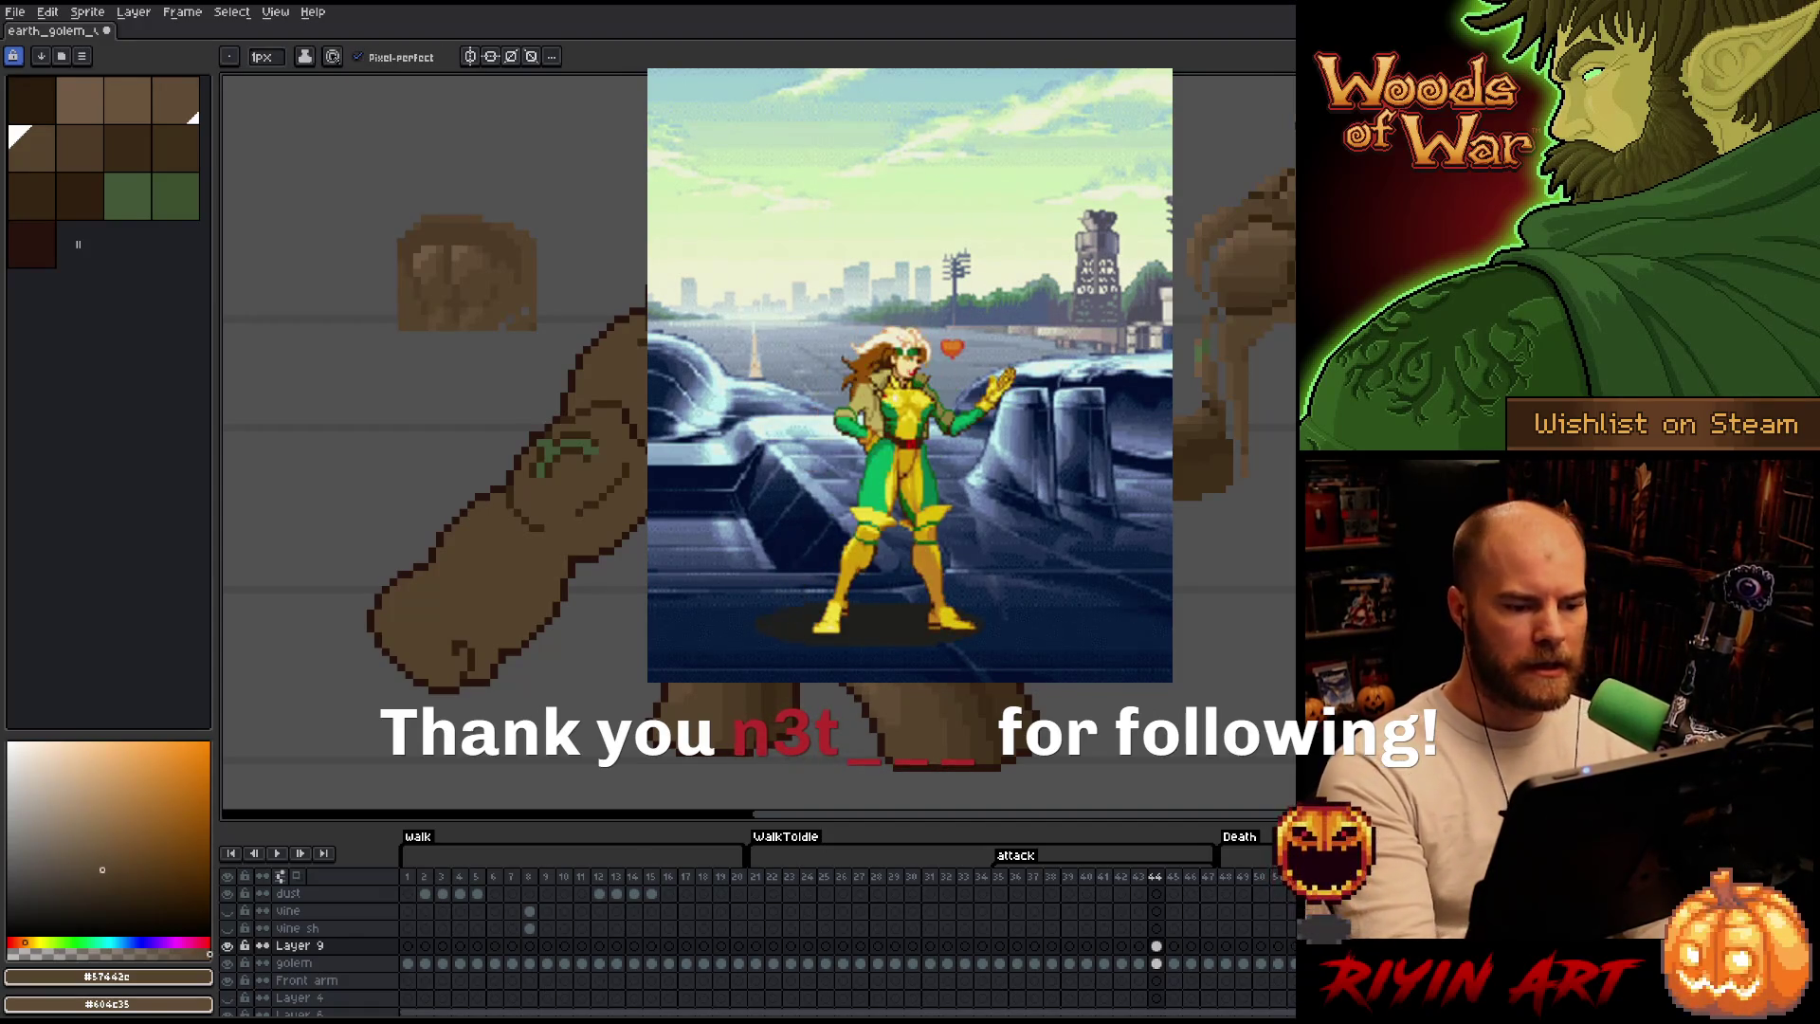
pyautogui.press('i')
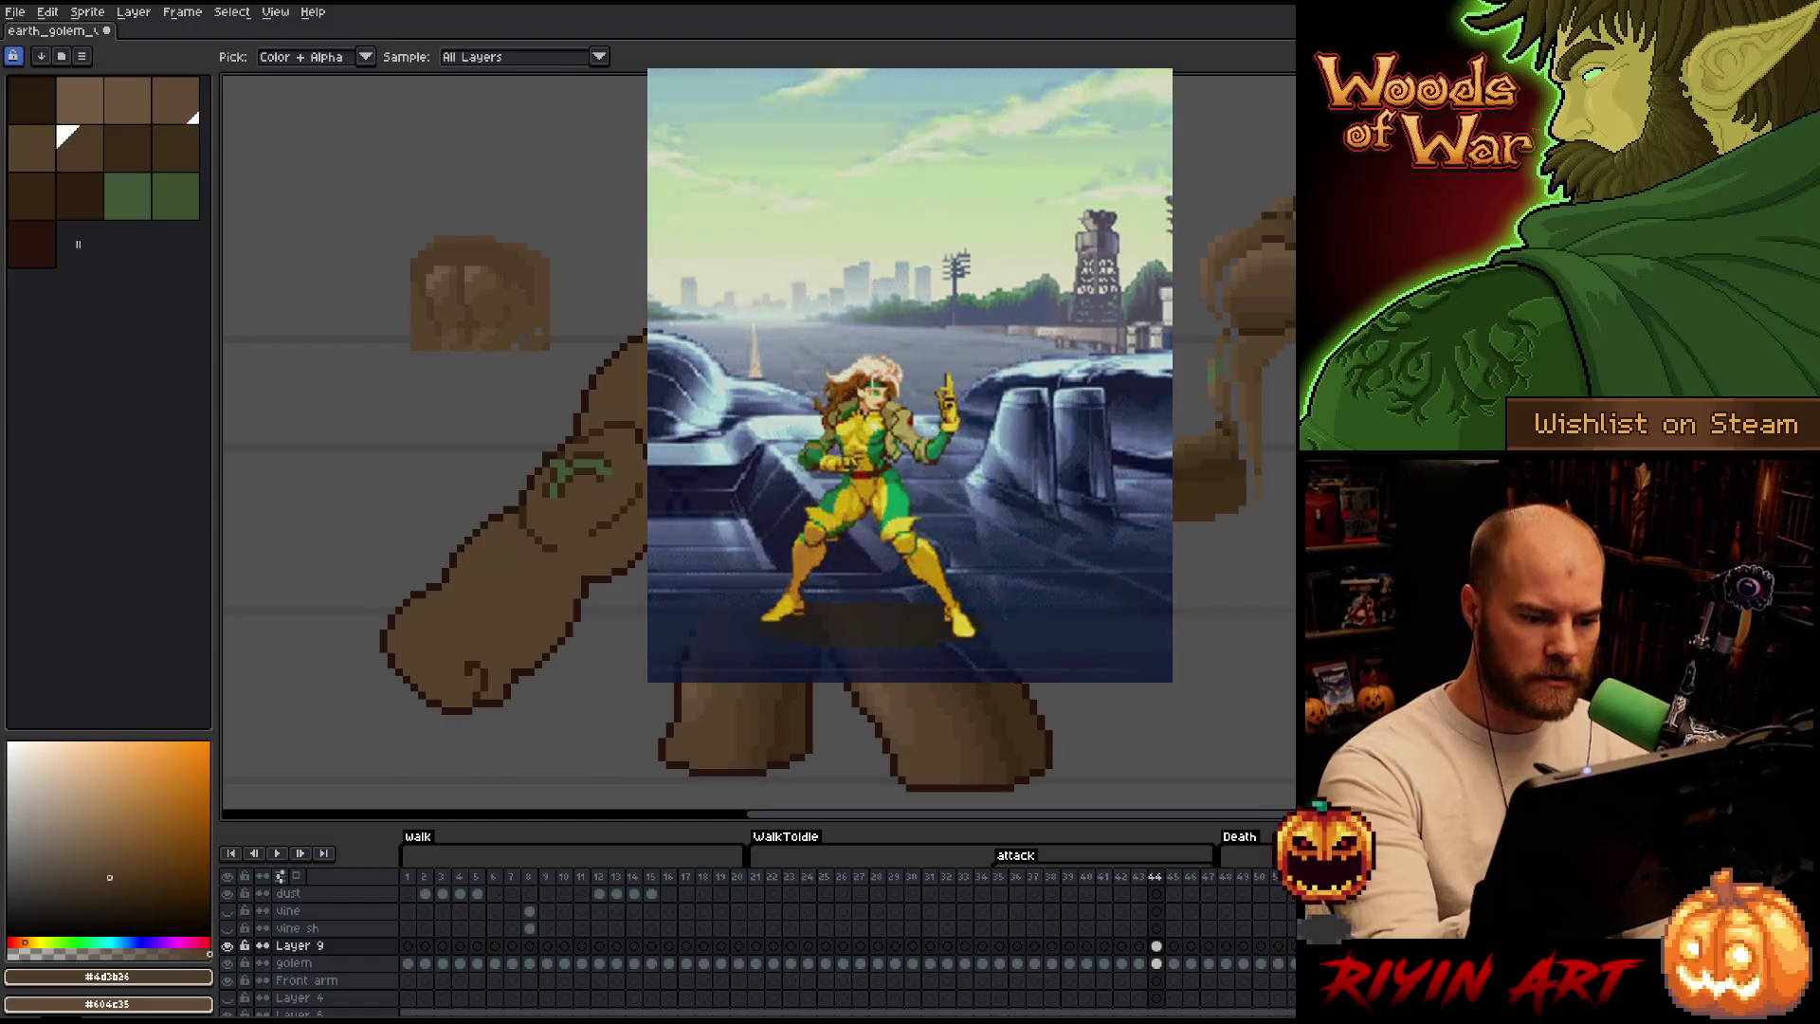
pyautogui.press('b')
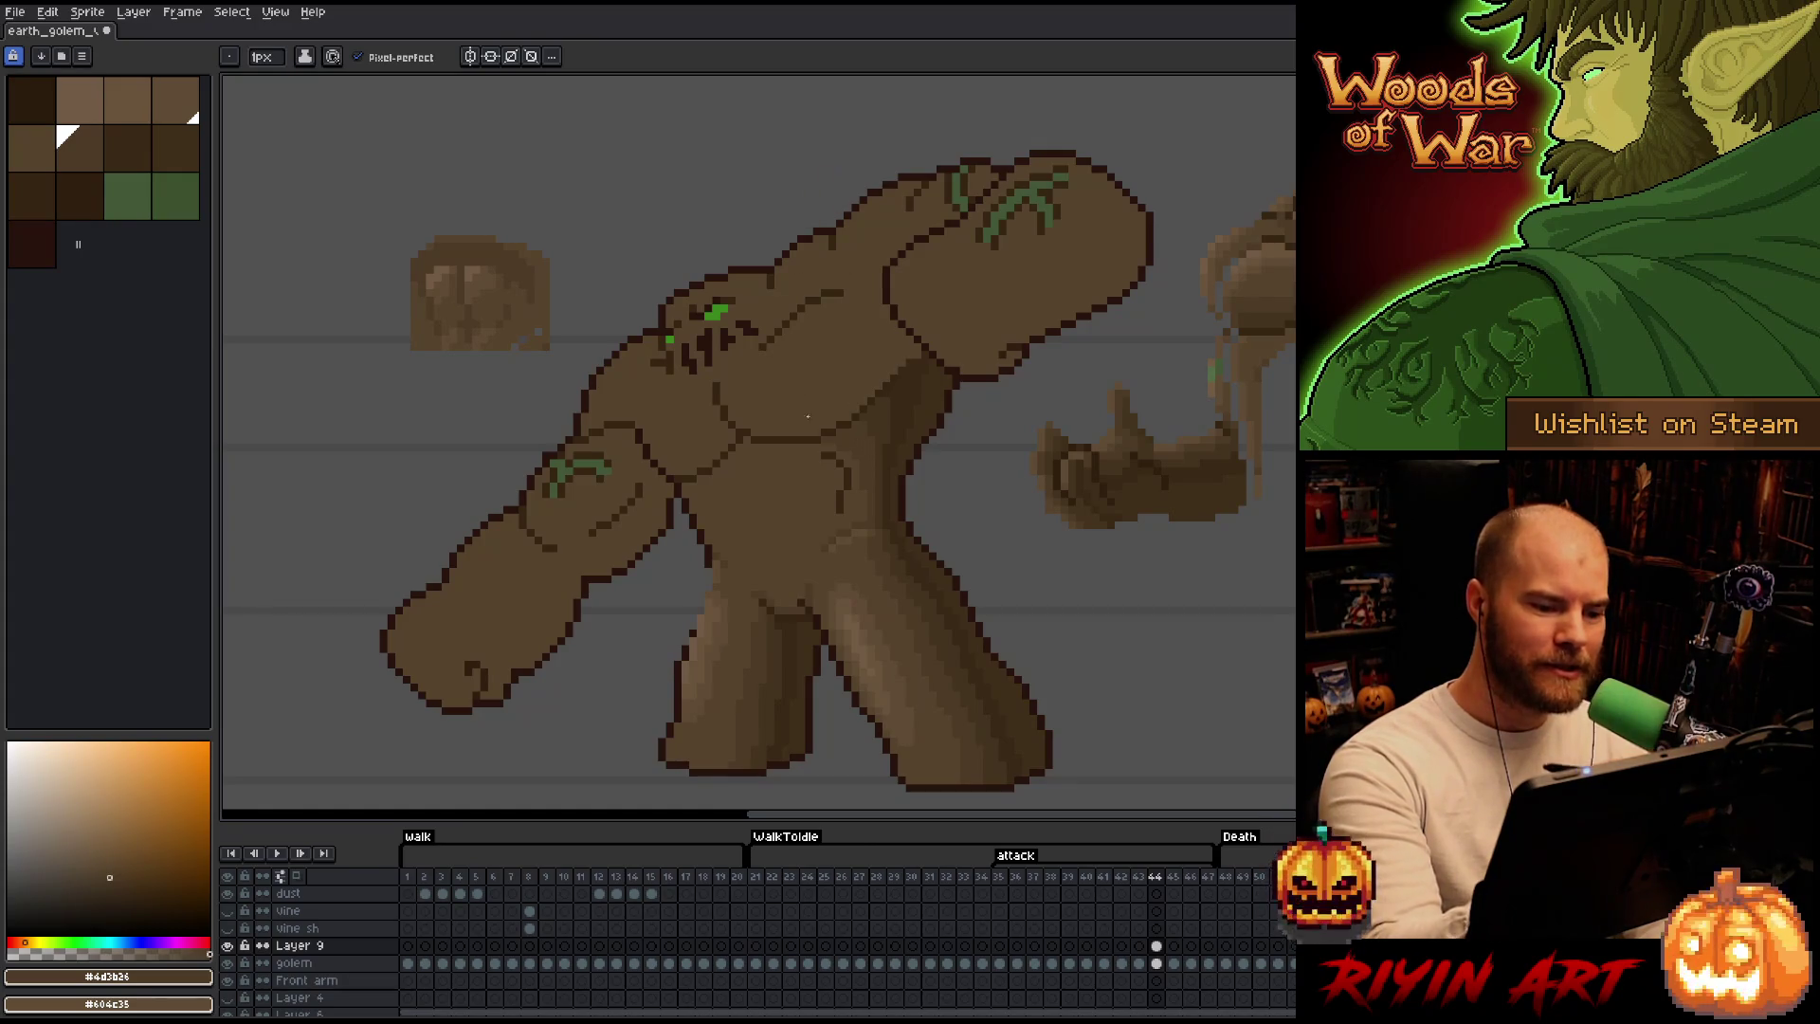
# Work darker palette browns into the torso shading above the hips.
pyautogui.keyDown('alt'); pyautogui.click(829, 458); pyautogui.keyUp('alt')
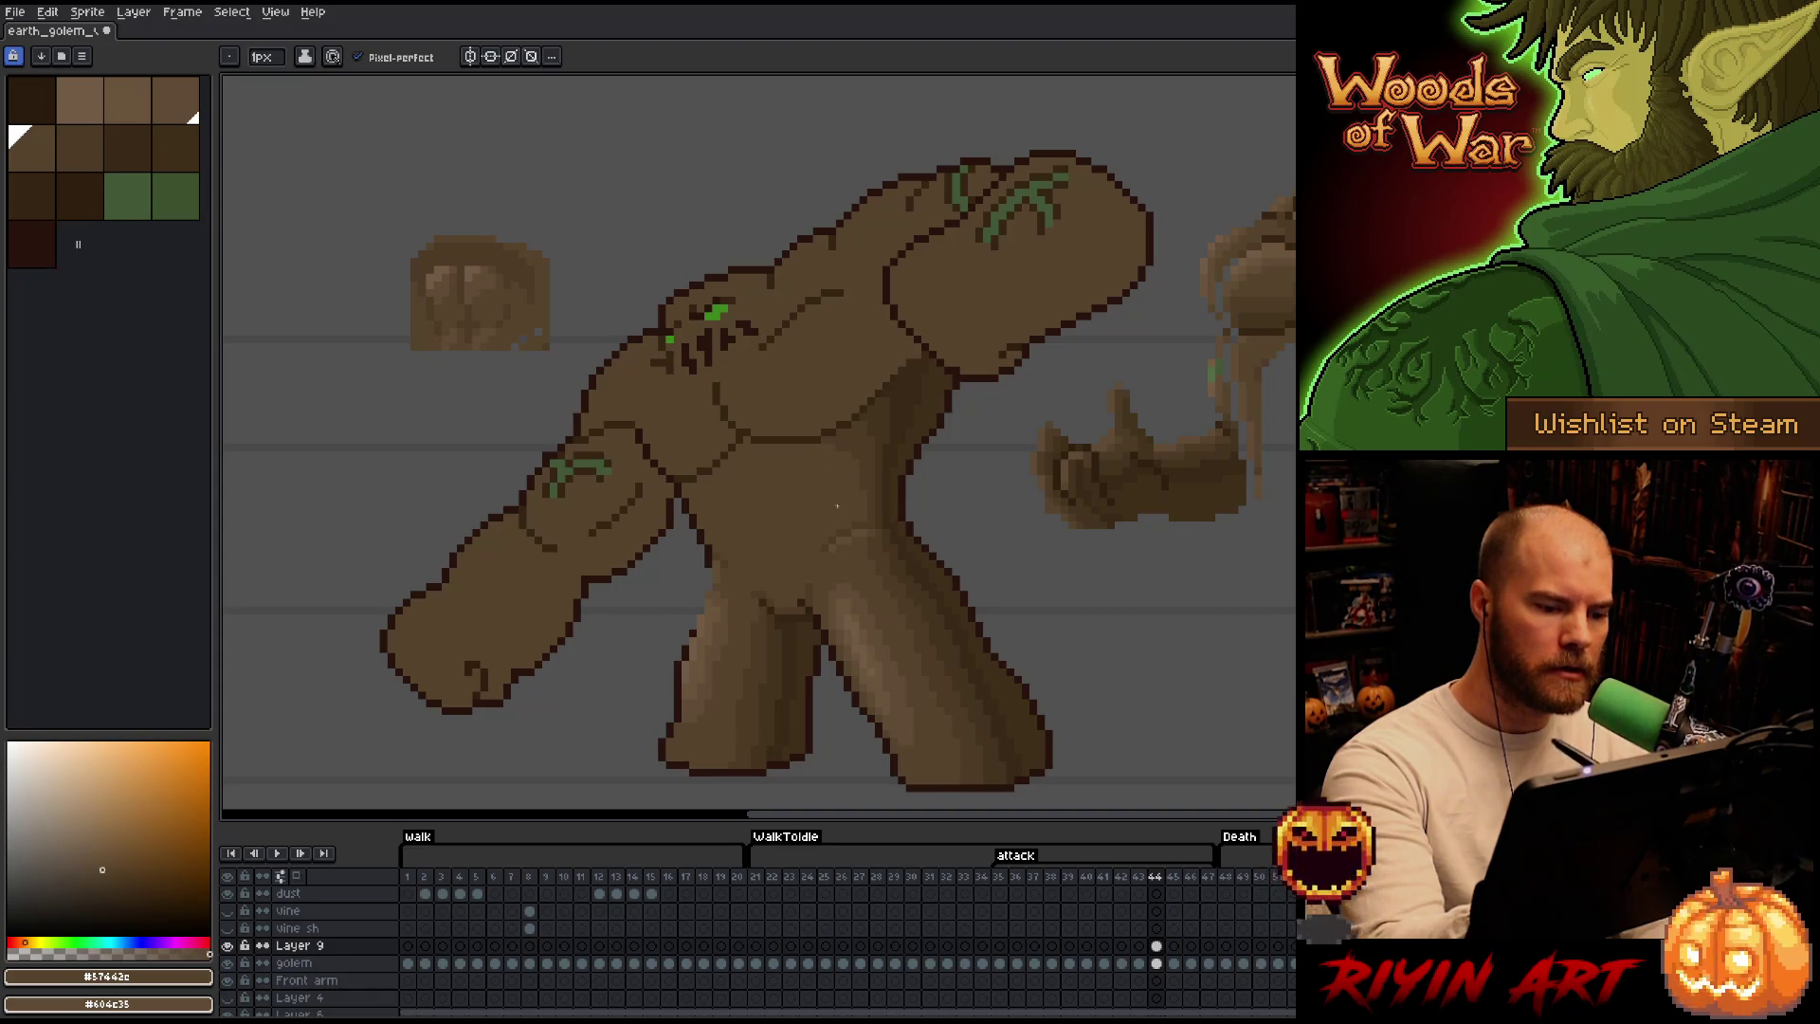
pyautogui.keyDown('alt'); pyautogui.click(809, 478); pyautogui.keyUp('alt')
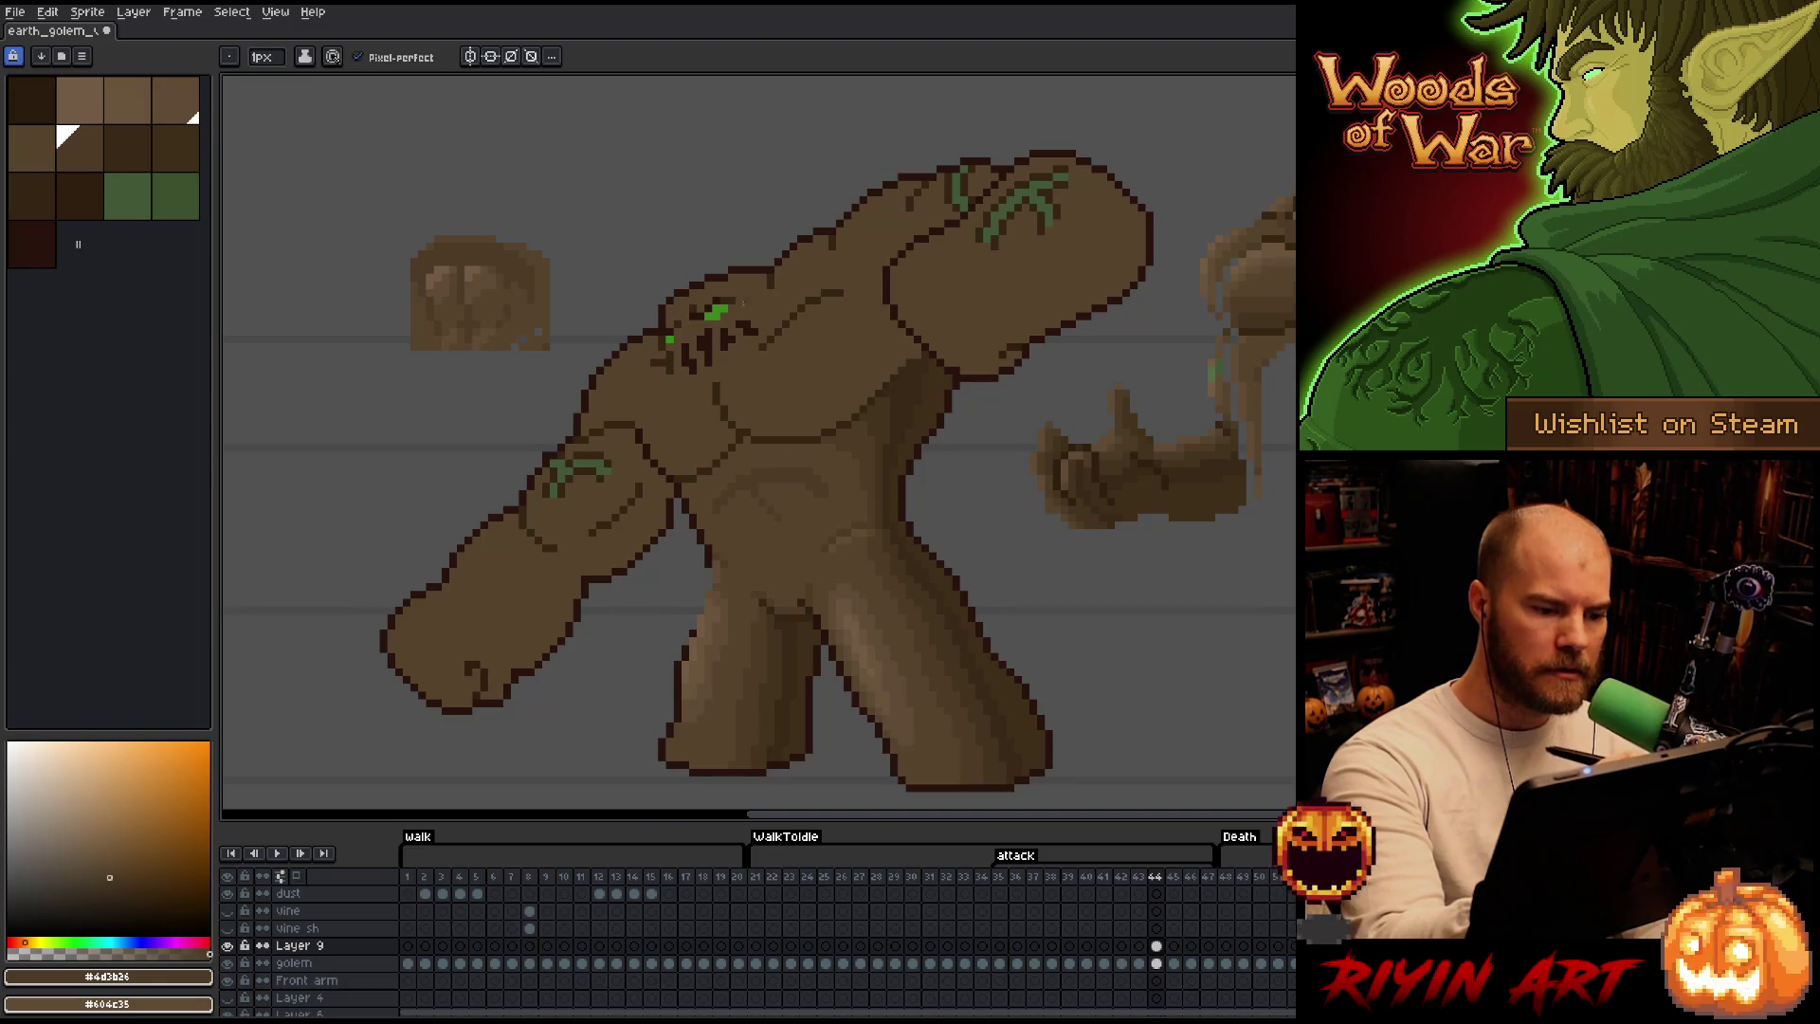
pyautogui.keyDown('alt'); pyautogui.click(784, 498); pyautogui.keyUp('alt')
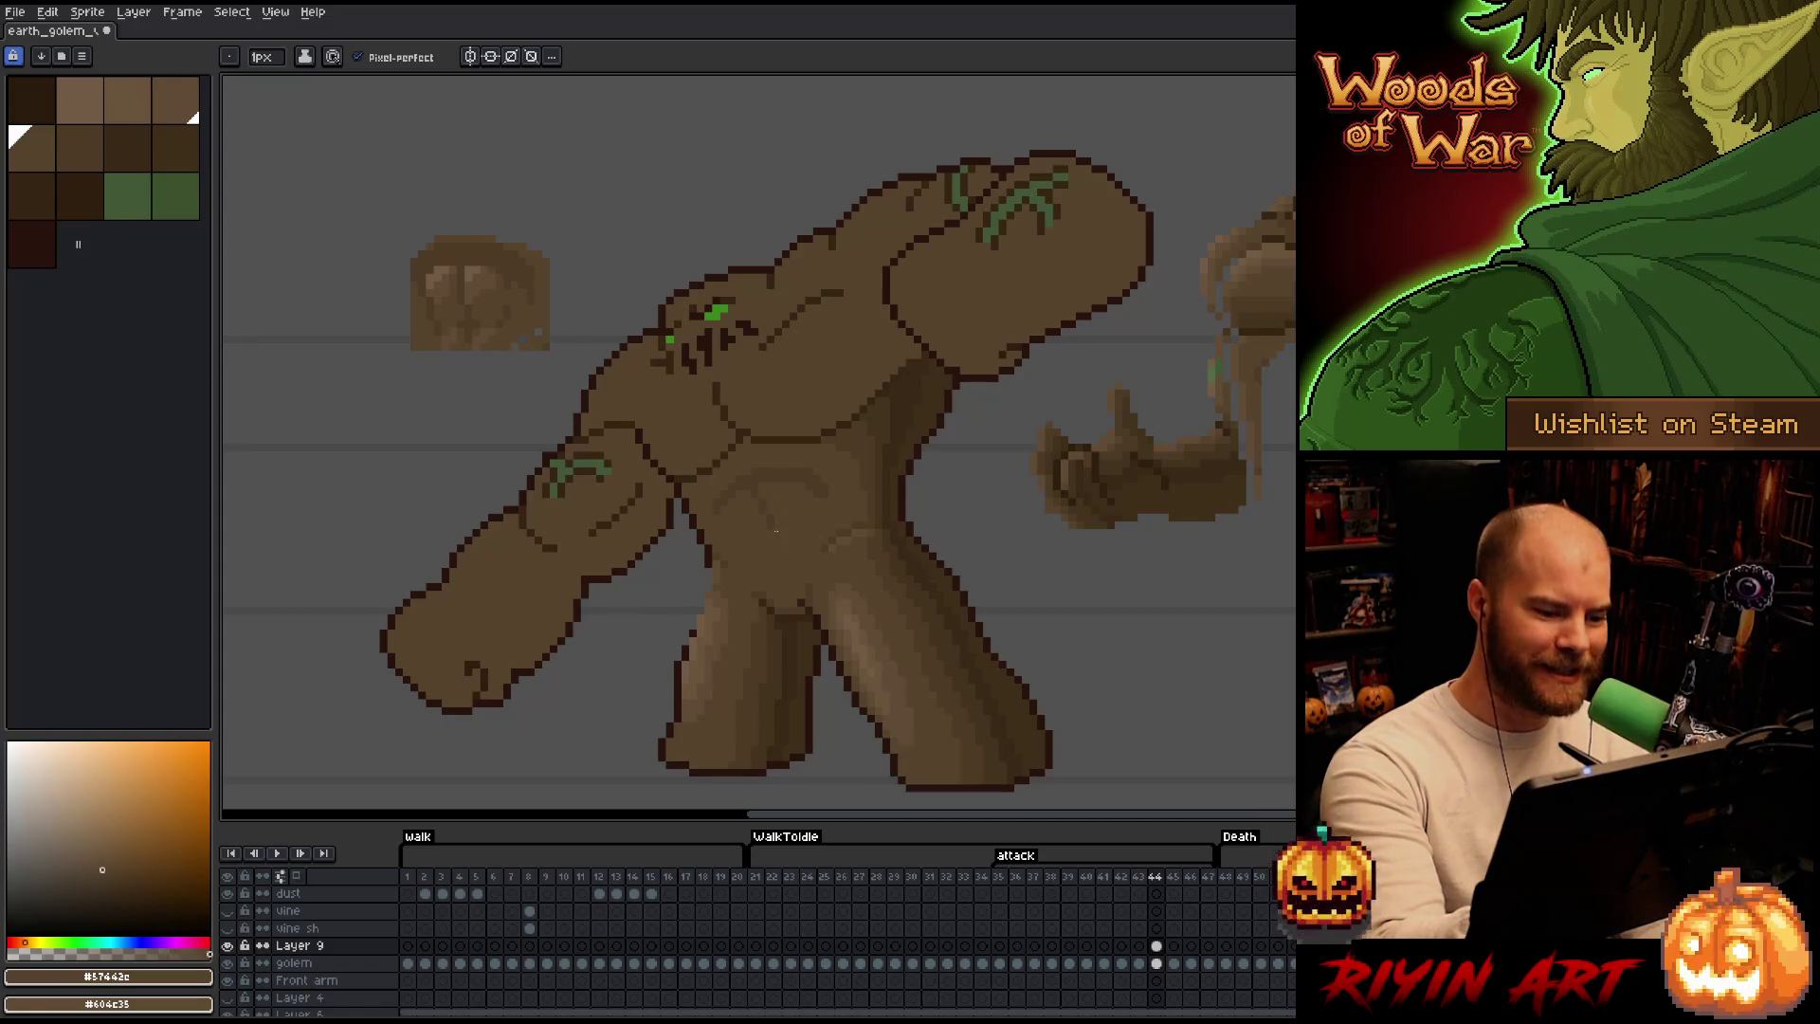
pyautogui.keyDown('alt'); pyautogui.click(763, 528); pyautogui.keyUp('alt')
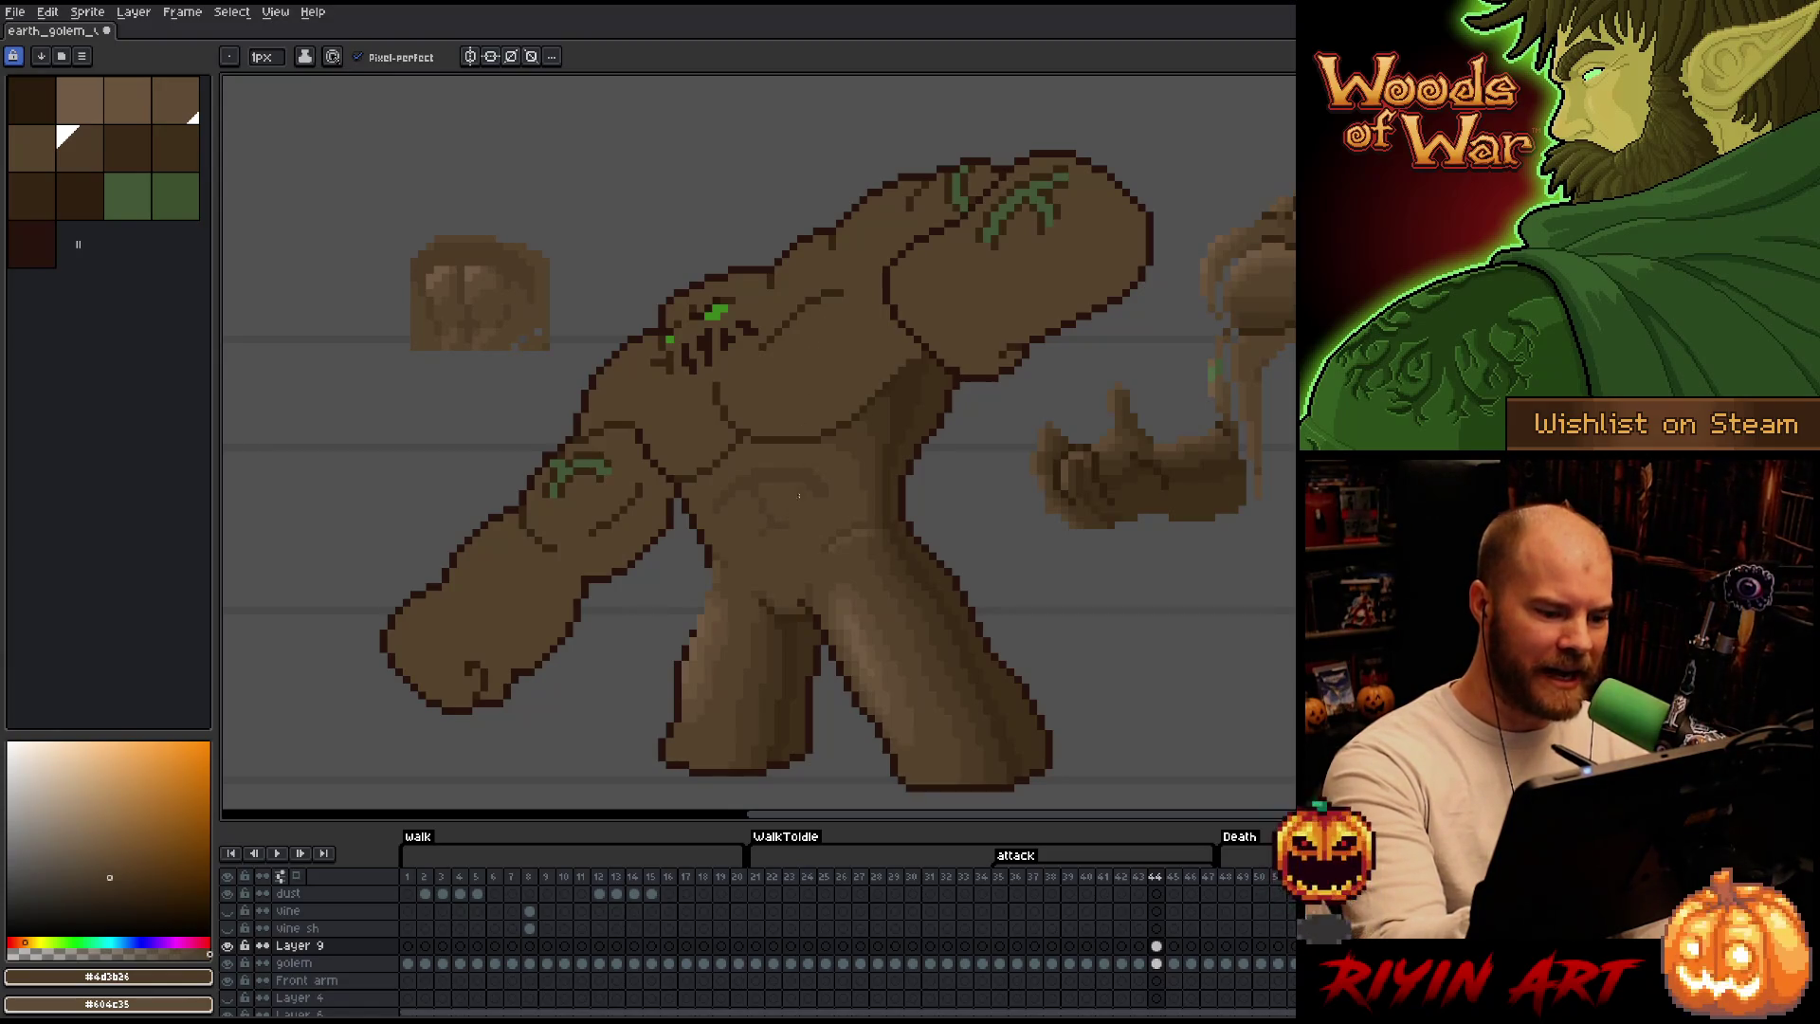
# Sample golem browns and paint a rounded rock shape onto the belly.
pyautogui.press('alt')
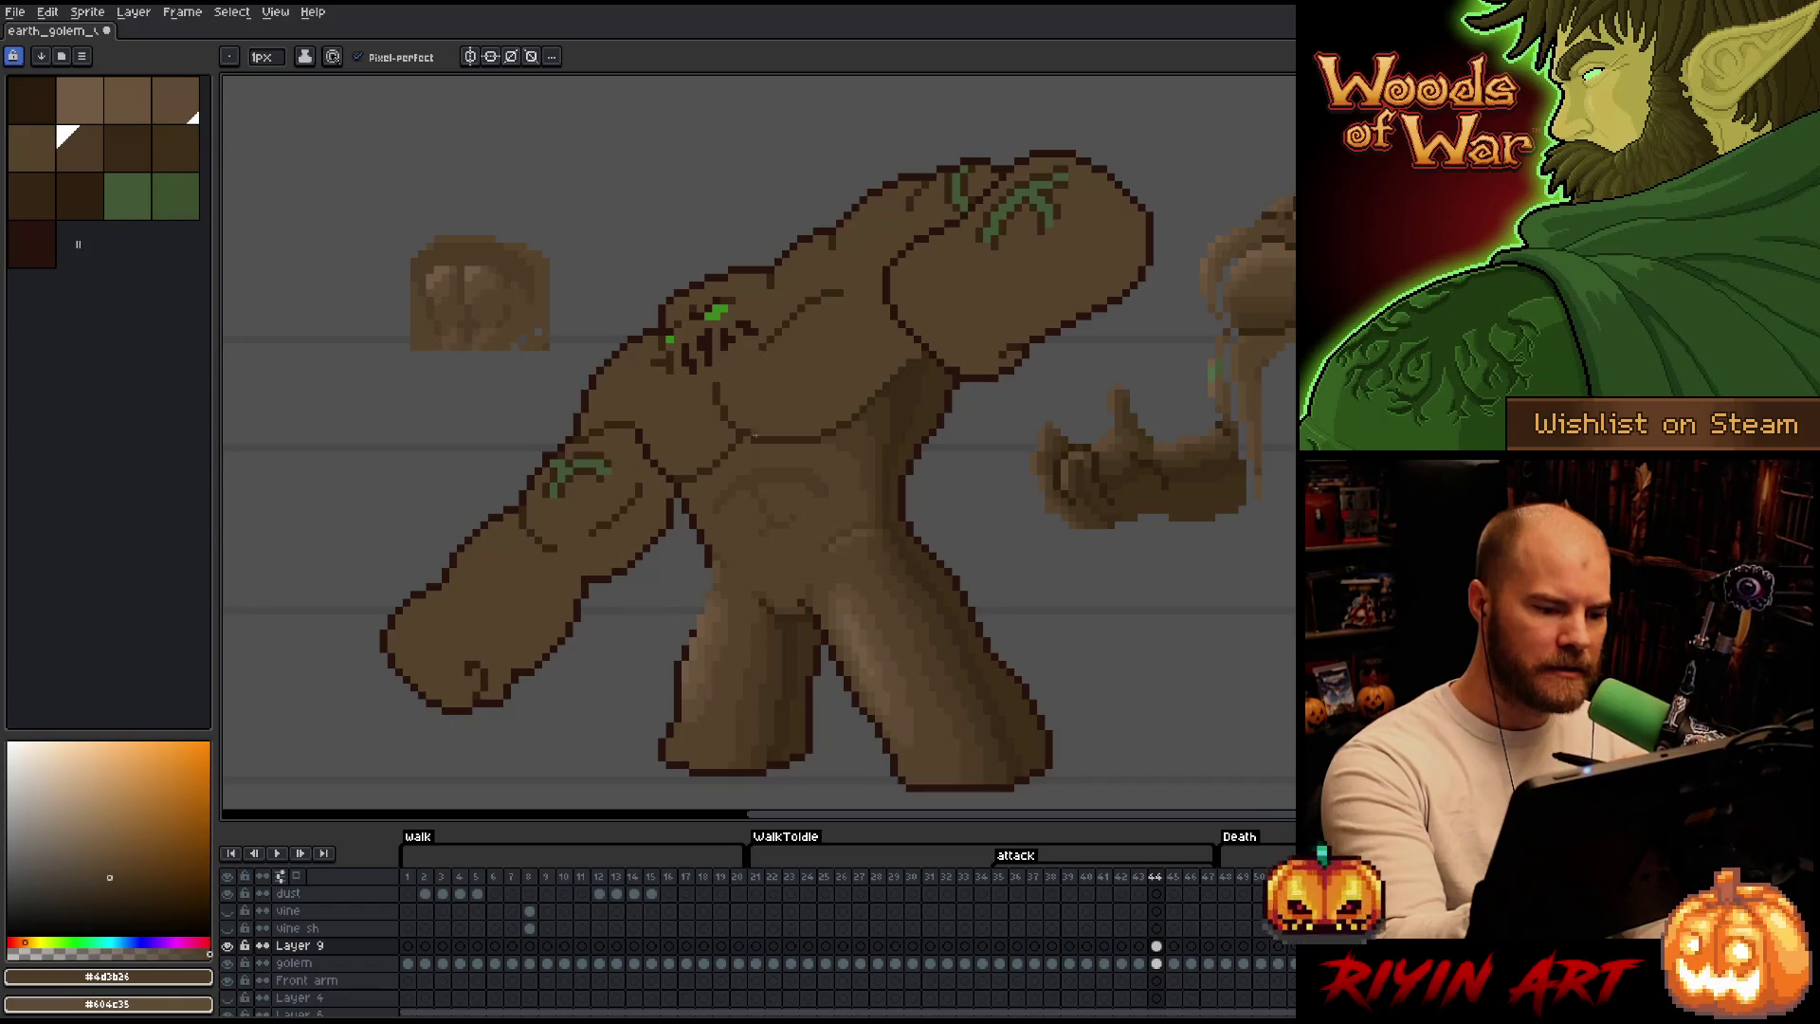
pyautogui.keyDown('alt'); pyautogui.click(733, 486); pyautogui.keyUp('alt')
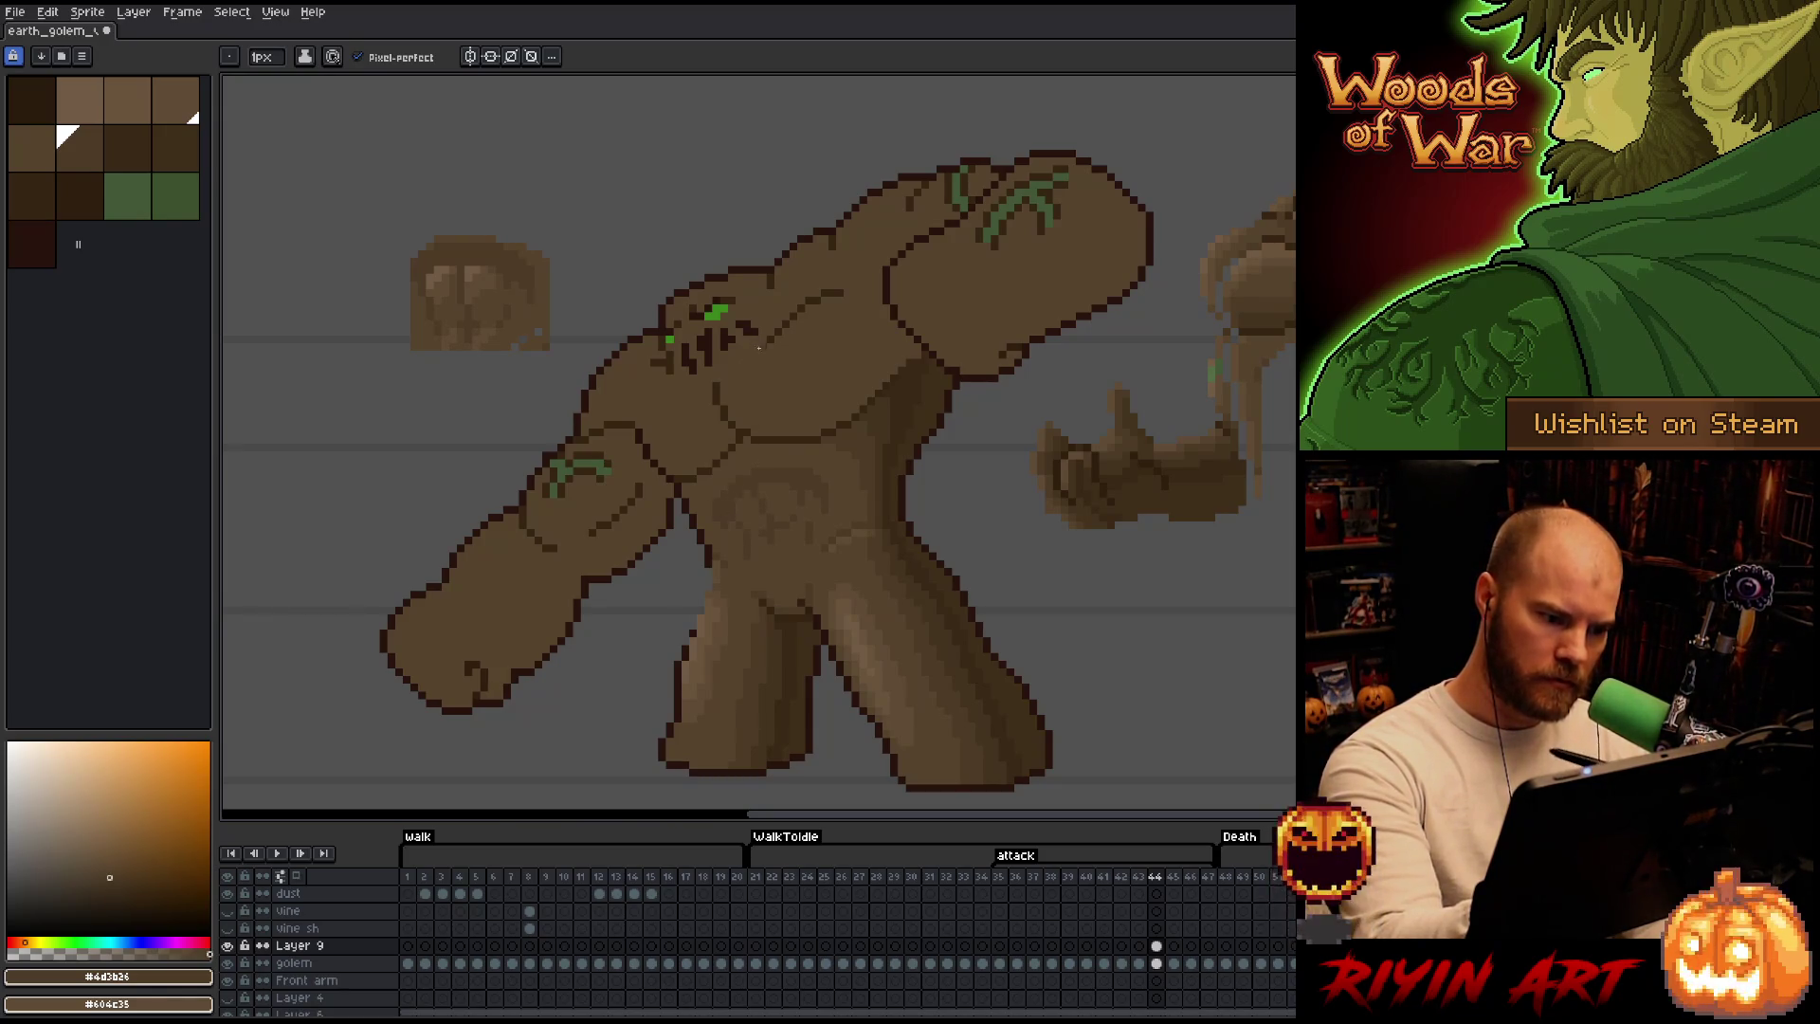
pyautogui.keyDown('alt'); pyautogui.click(751, 501); pyautogui.keyUp('alt')
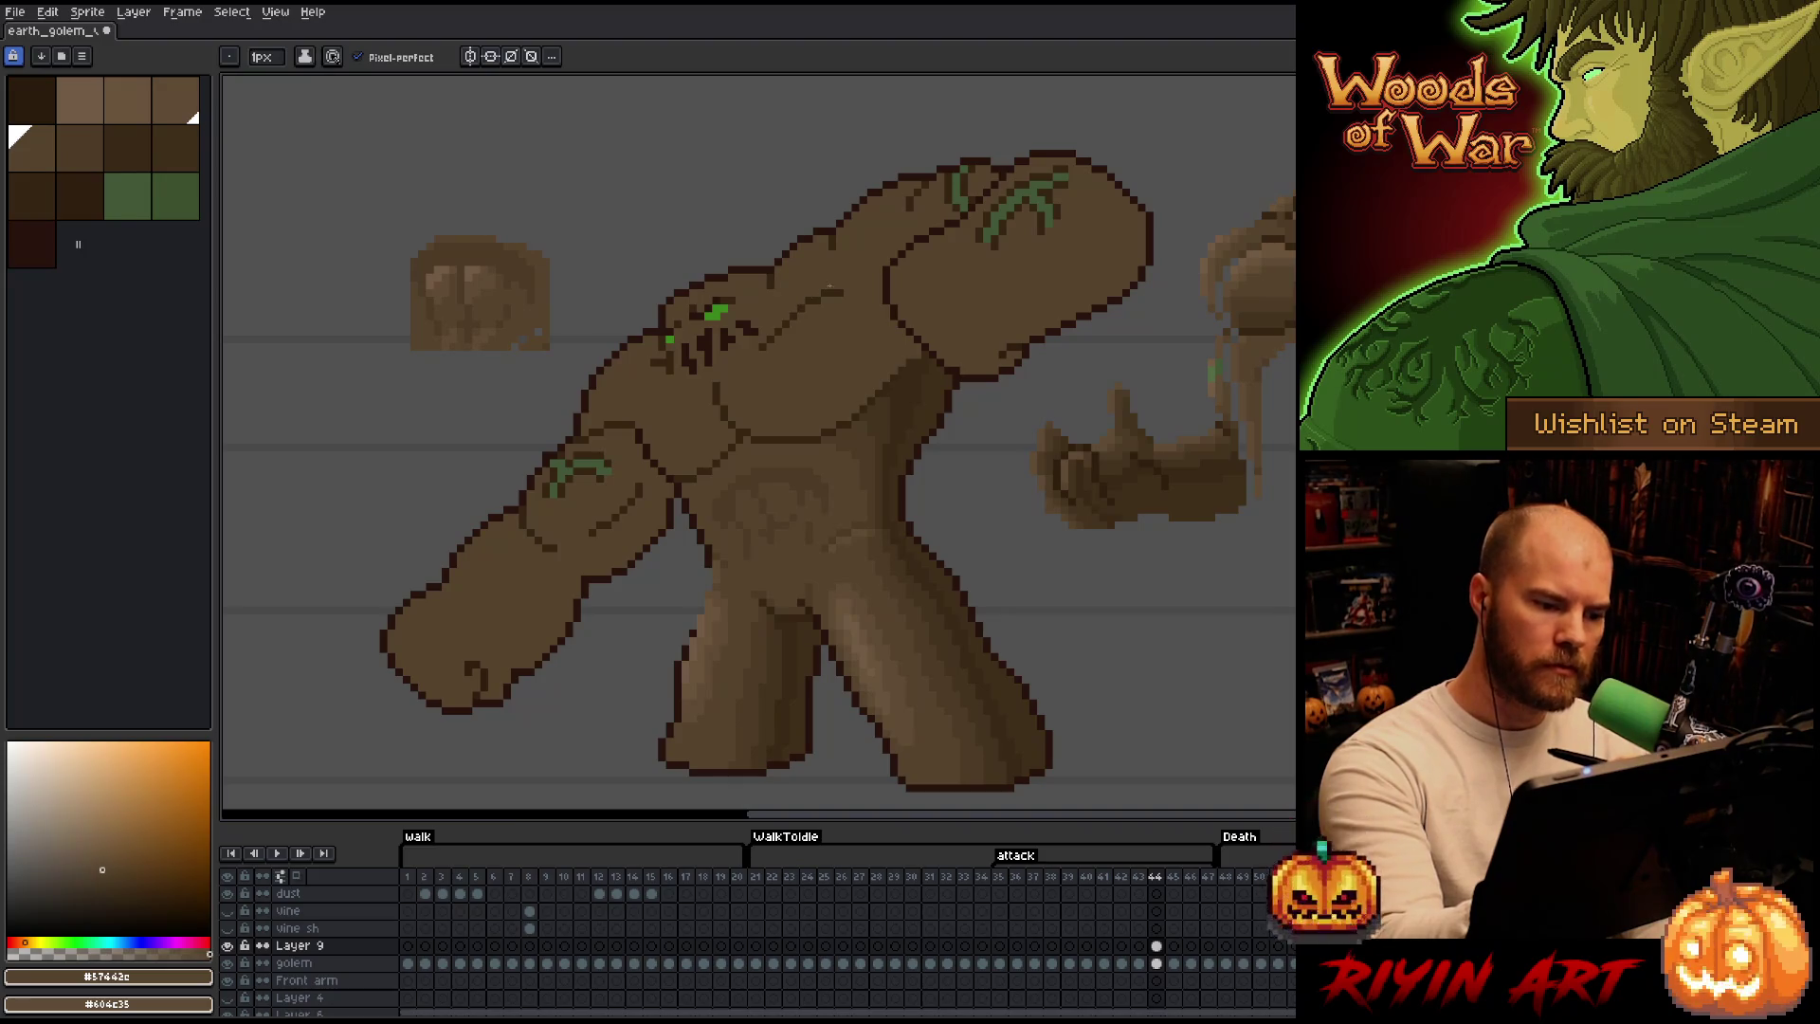
pyautogui.keyDown('alt'); pyautogui.click(759, 467); pyautogui.keyUp('alt')
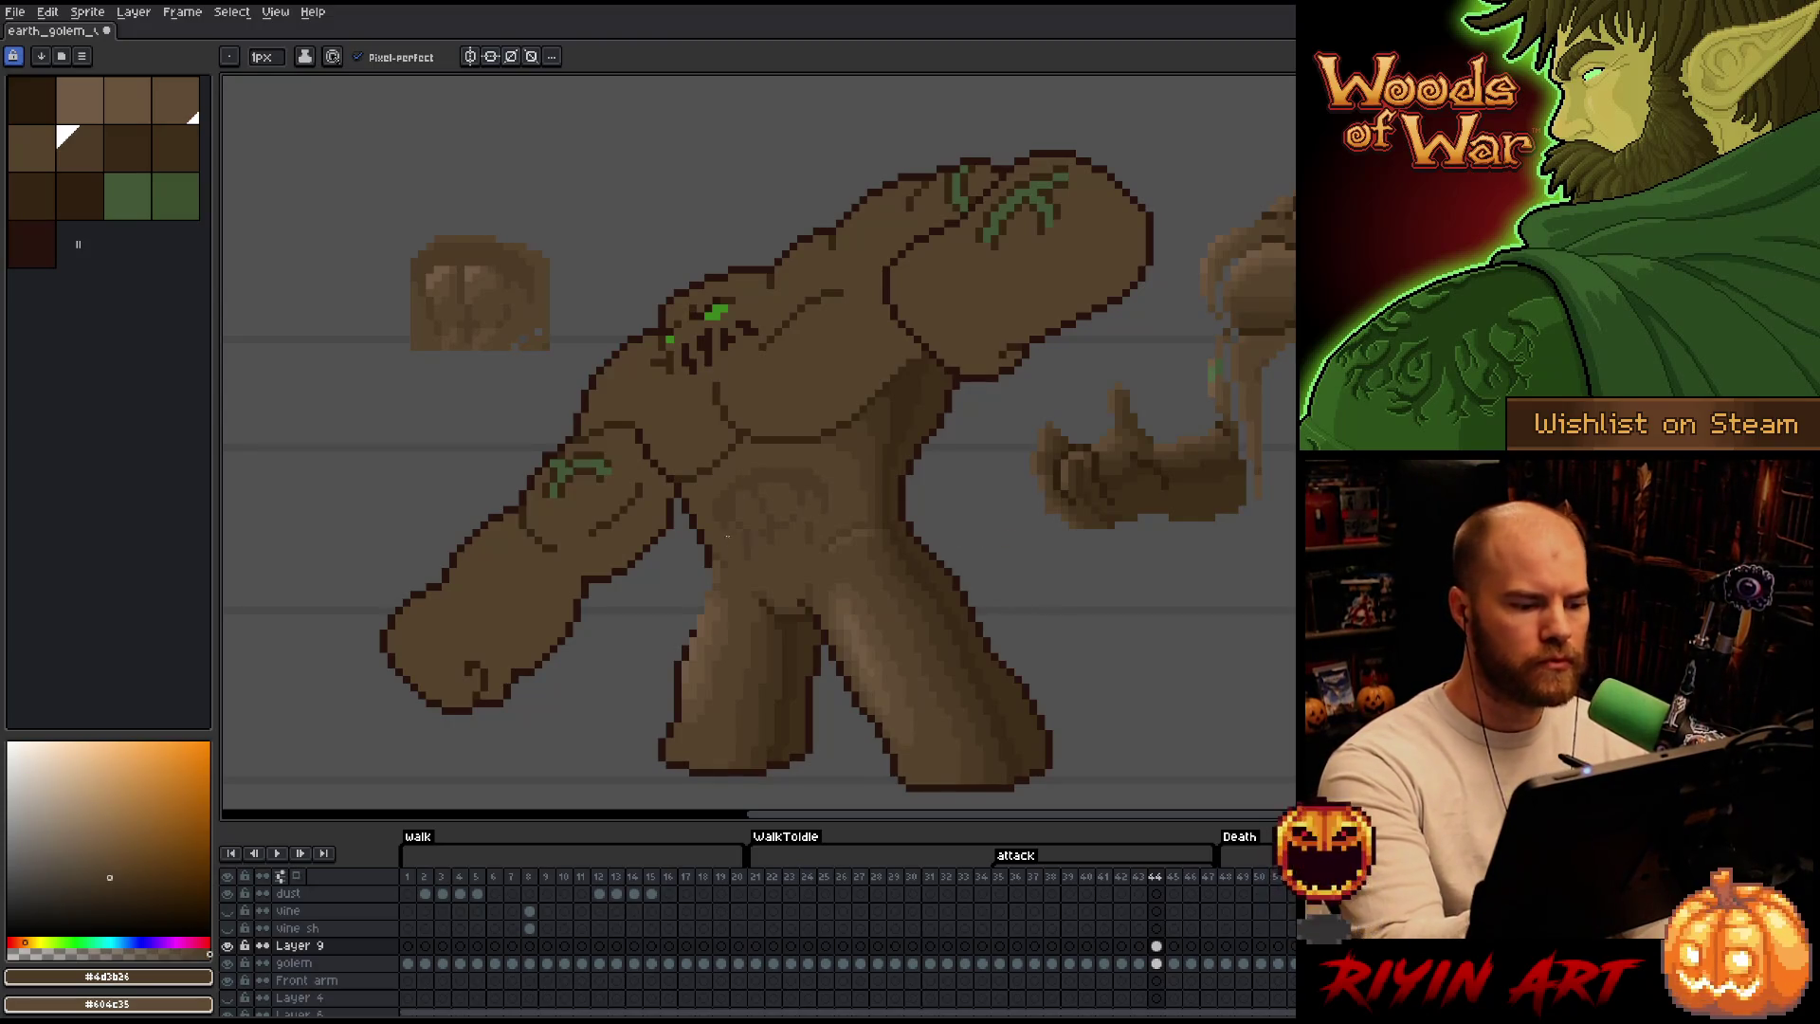
# Shade the belly rock with sampled torso colour and browns #574d2c and #604c35.
pyautogui.press('alt')
pyautogui.keyDown('alt'); pyautogui.click(728, 514); pyautogui.keyUp('alt')
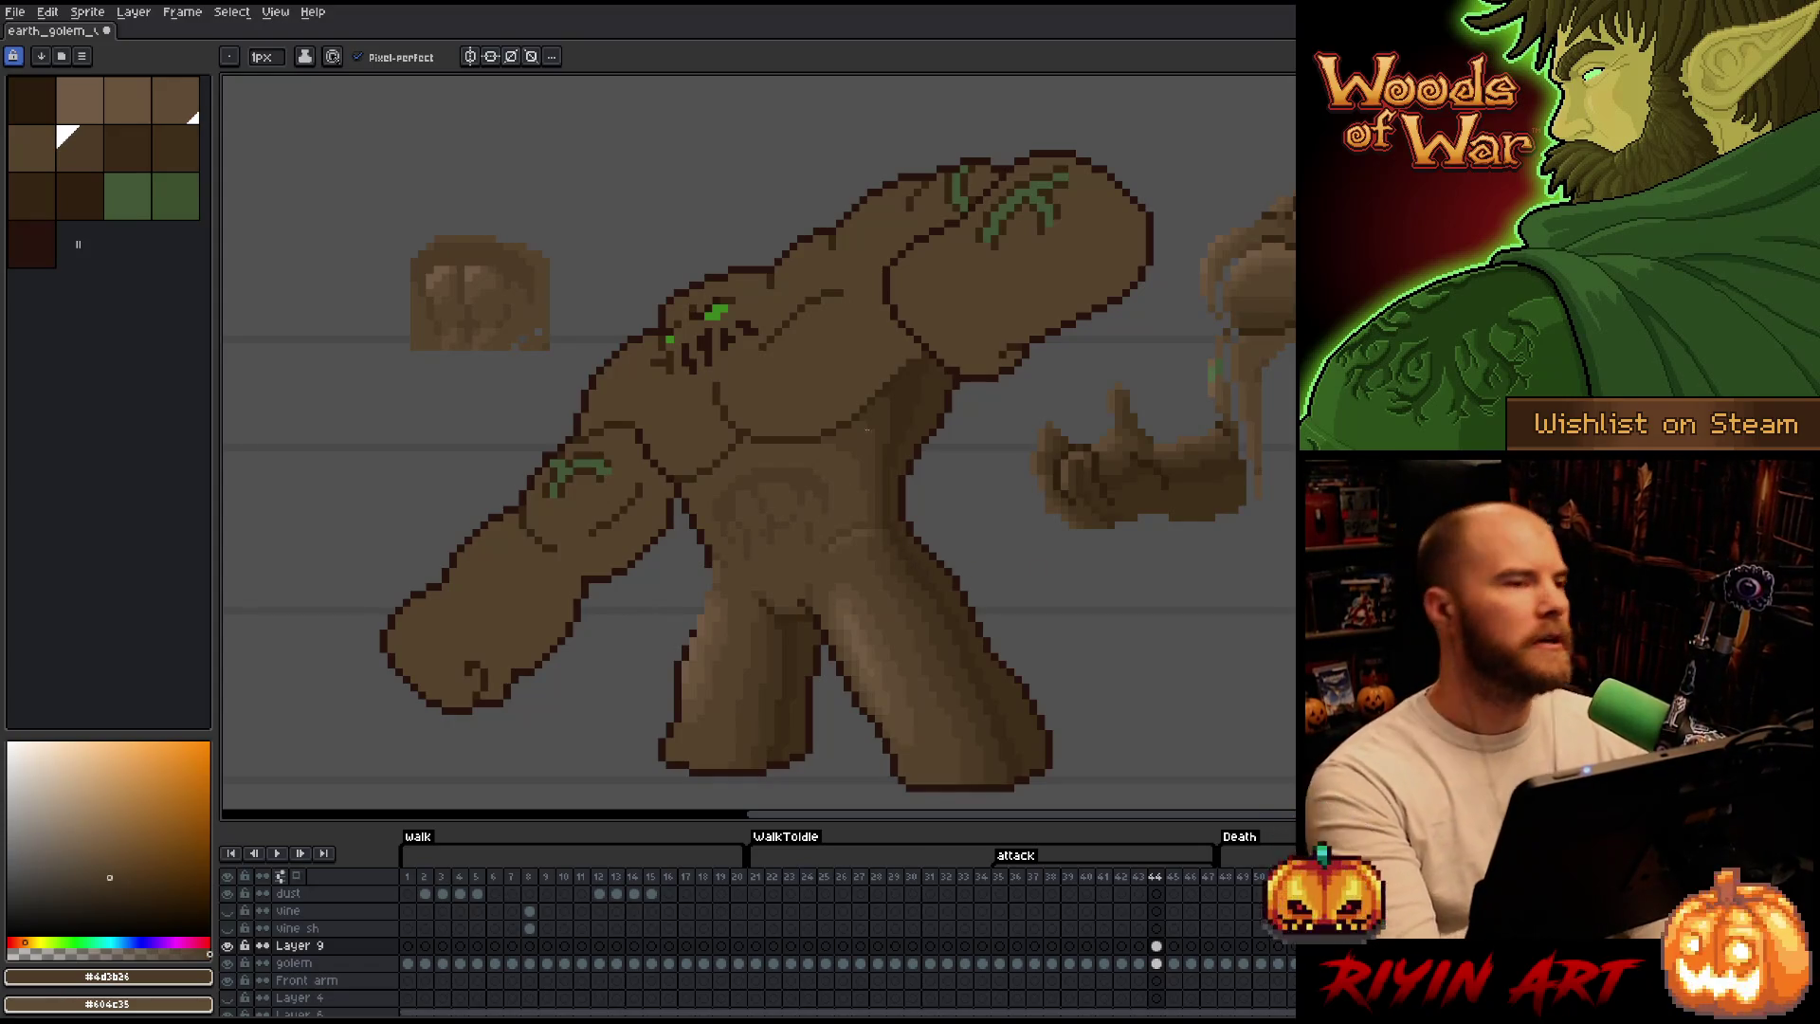
pyautogui.keyDown('alt'); pyautogui.click(817, 517); pyautogui.keyUp('alt')
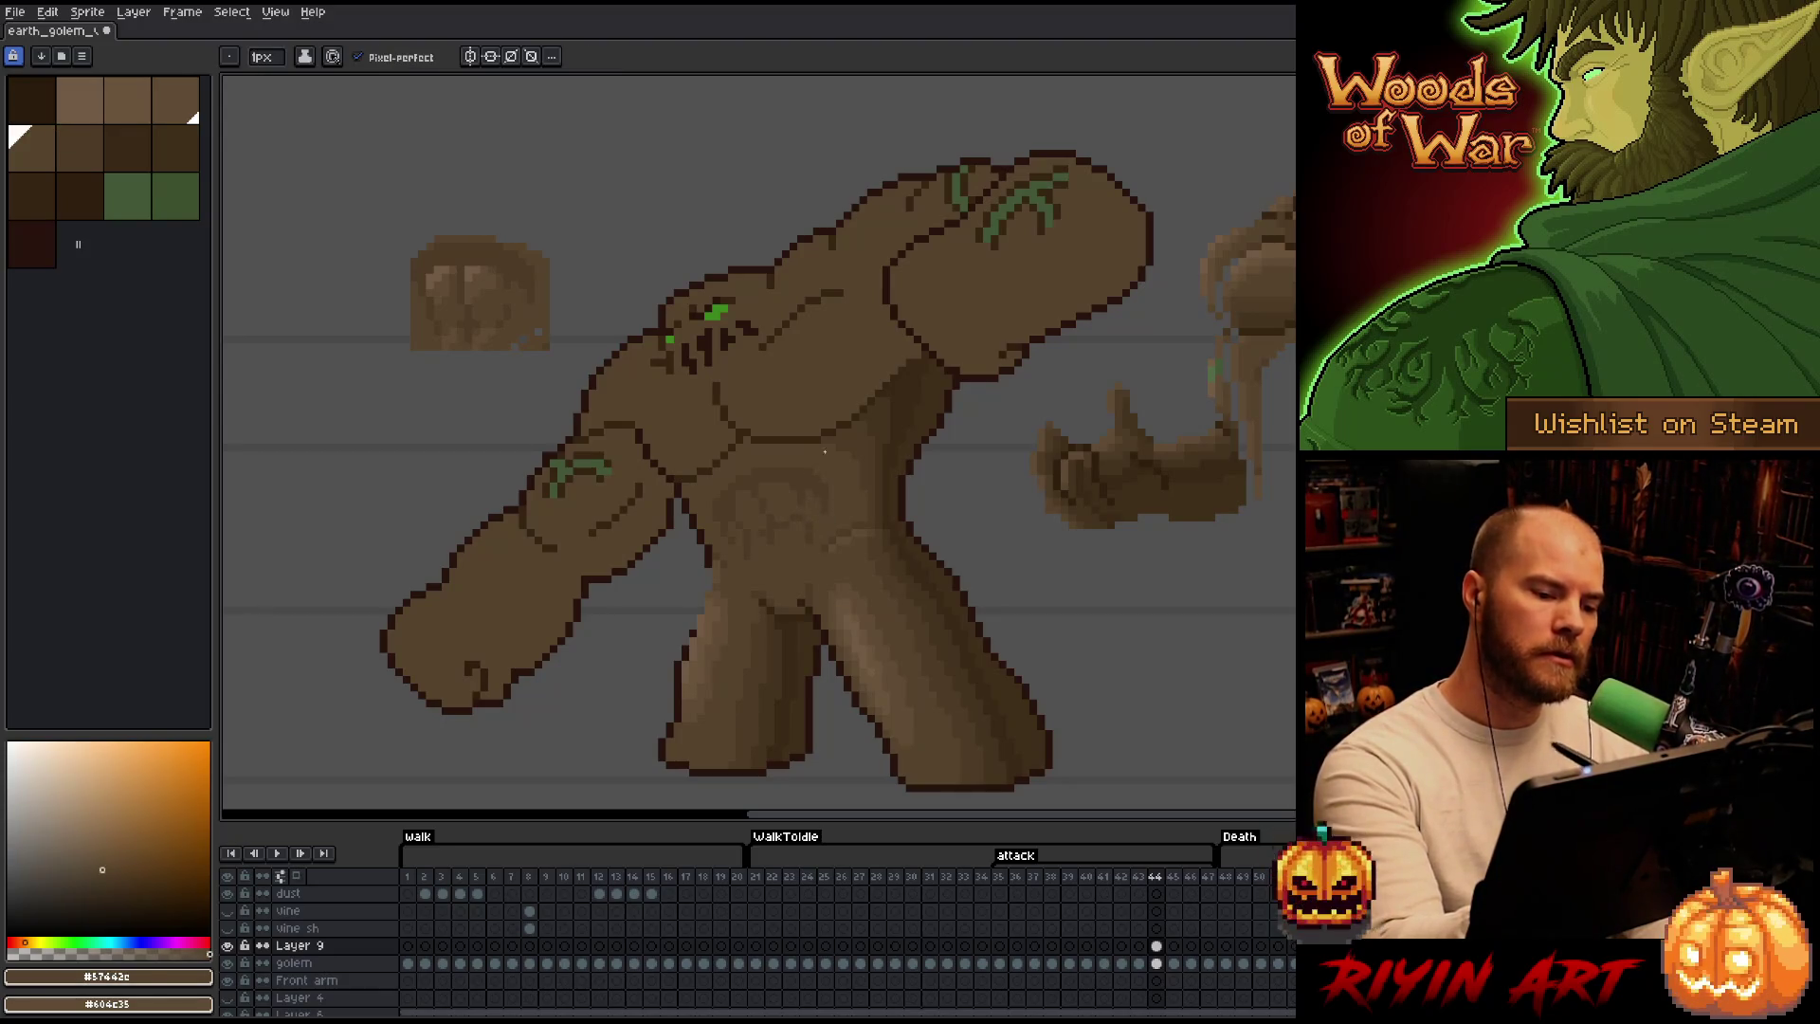
pyautogui.keyDown('alt'); pyautogui.click(777, 471); pyautogui.keyUp('alt')
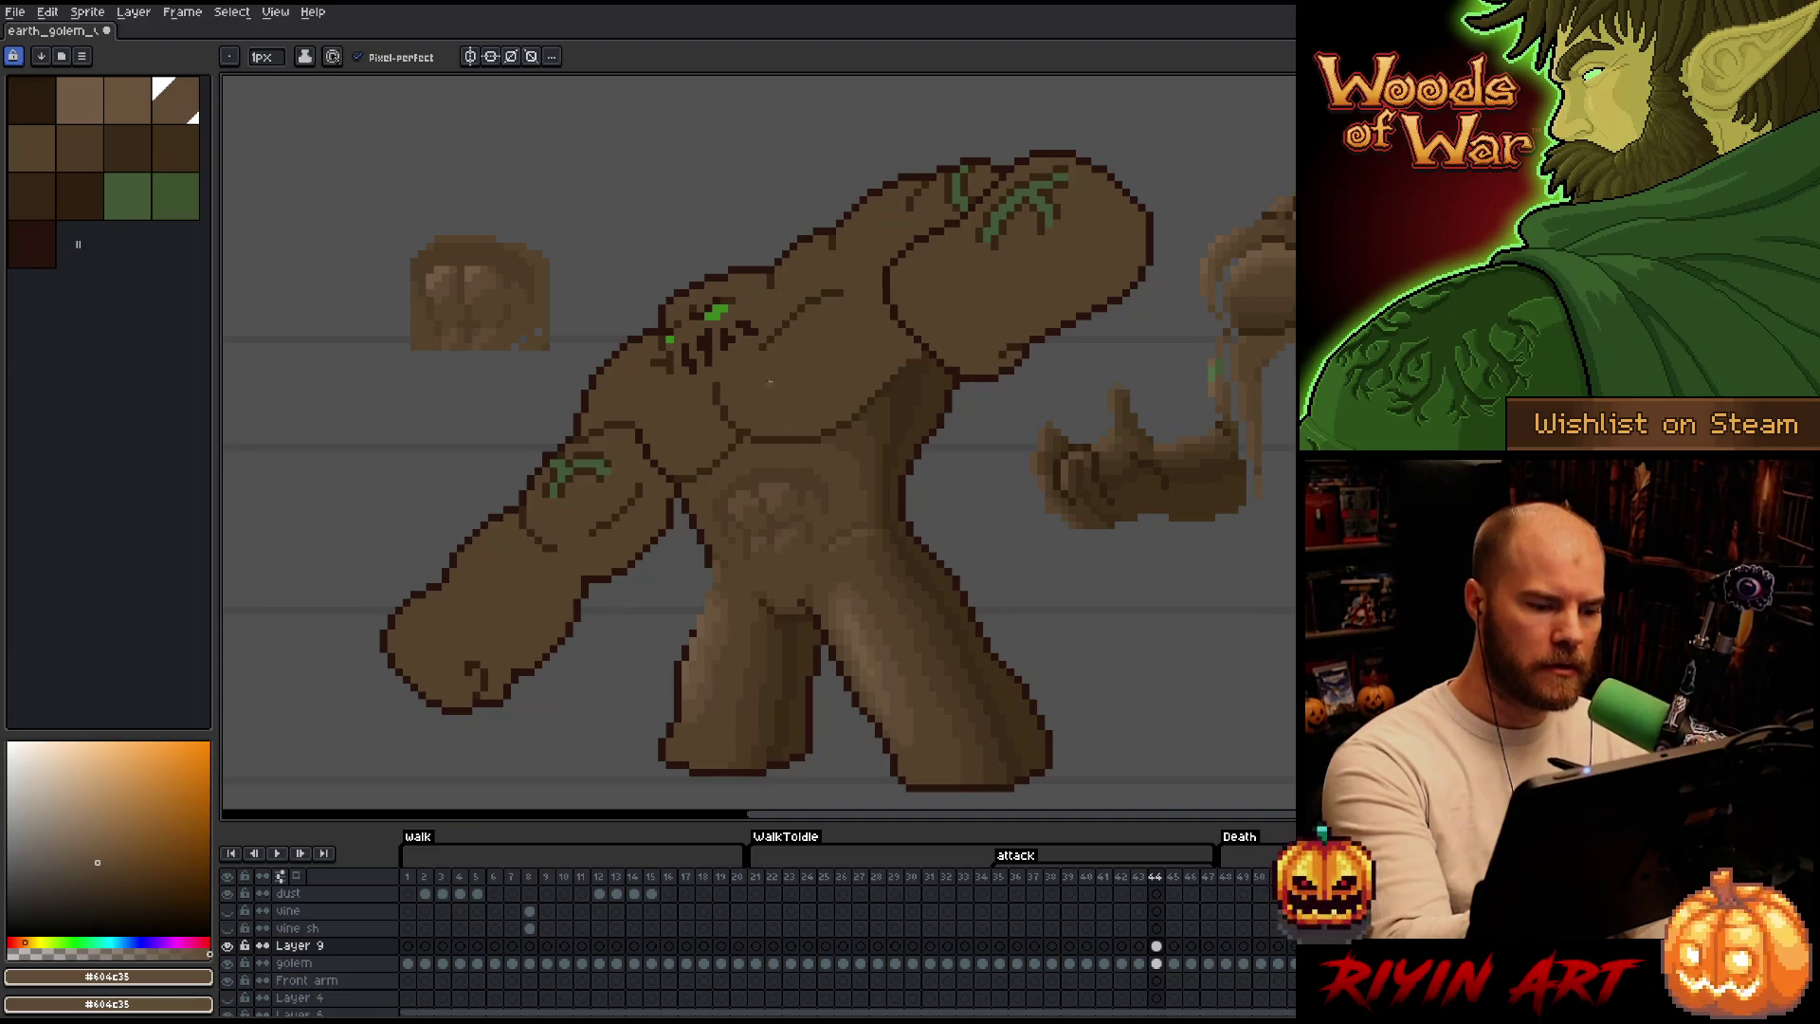
# Highlight the belly rock with the lighter #715b44 brown, flipping frames to compare the shading.
pyautogui.keyDown('alt'); pyautogui.click(765, 489); pyautogui.keyUp('alt')
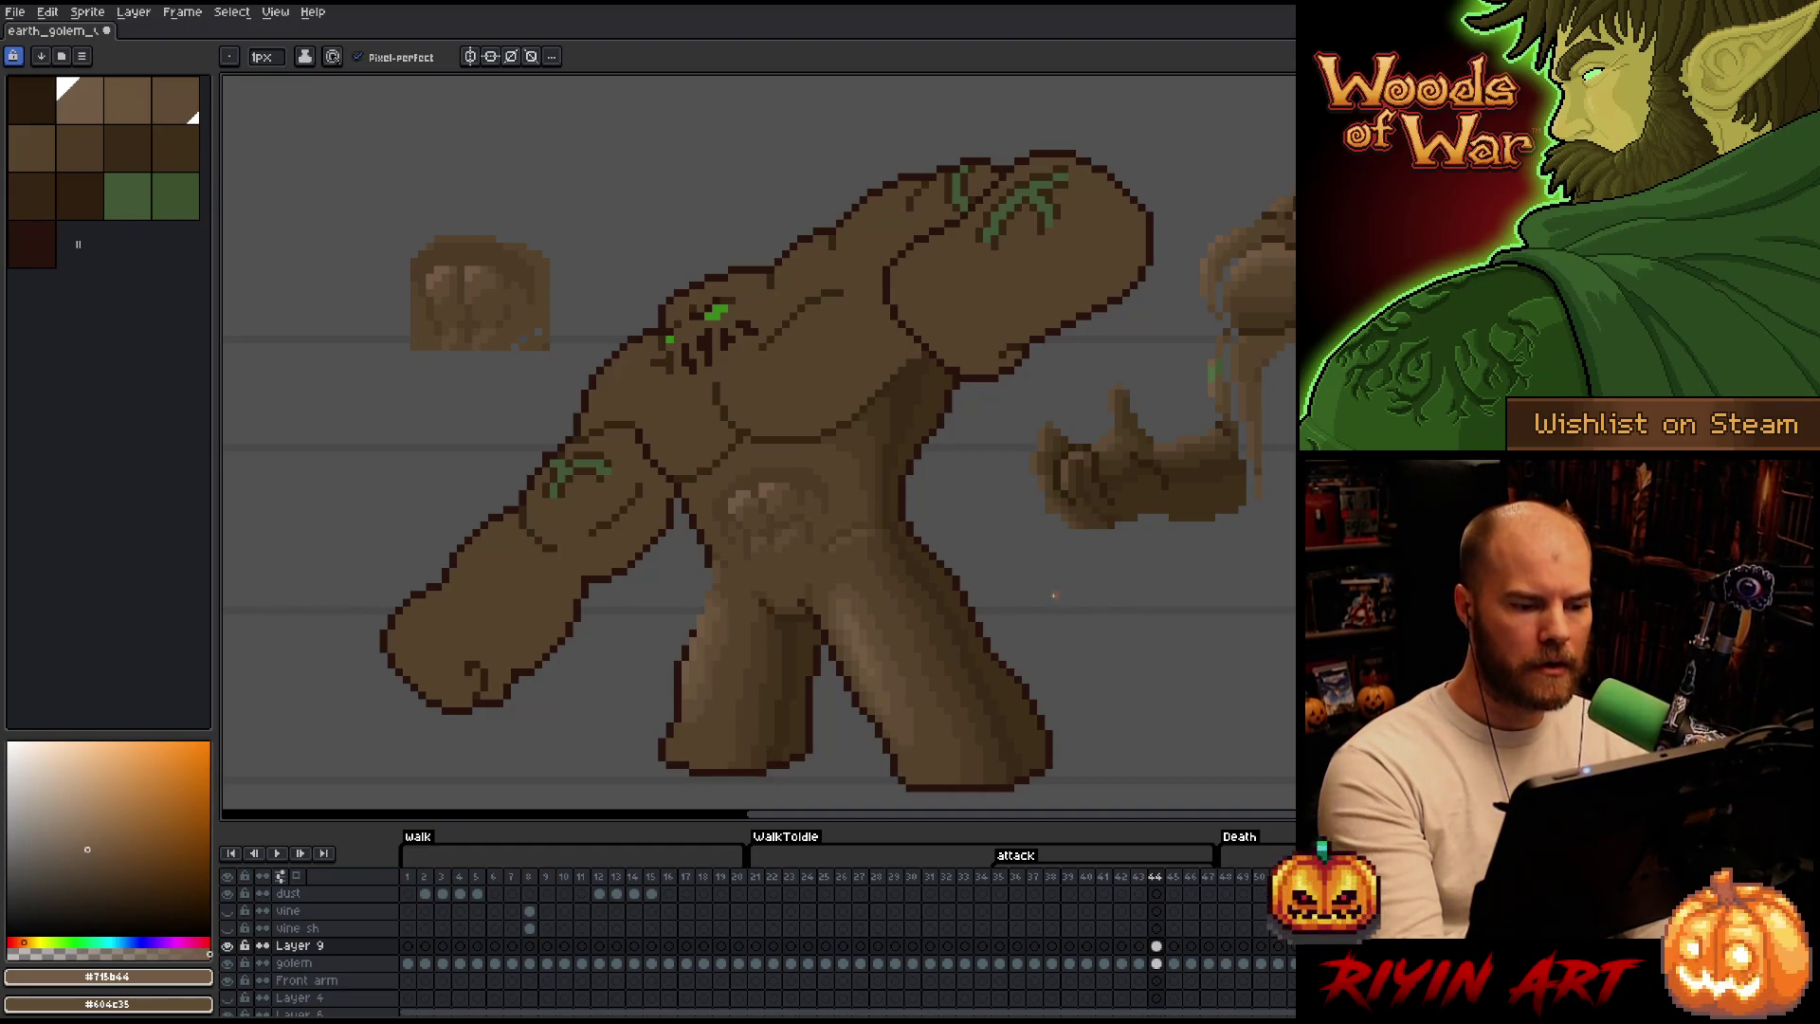
pyautogui.press('Left')
pyautogui.press('Right')
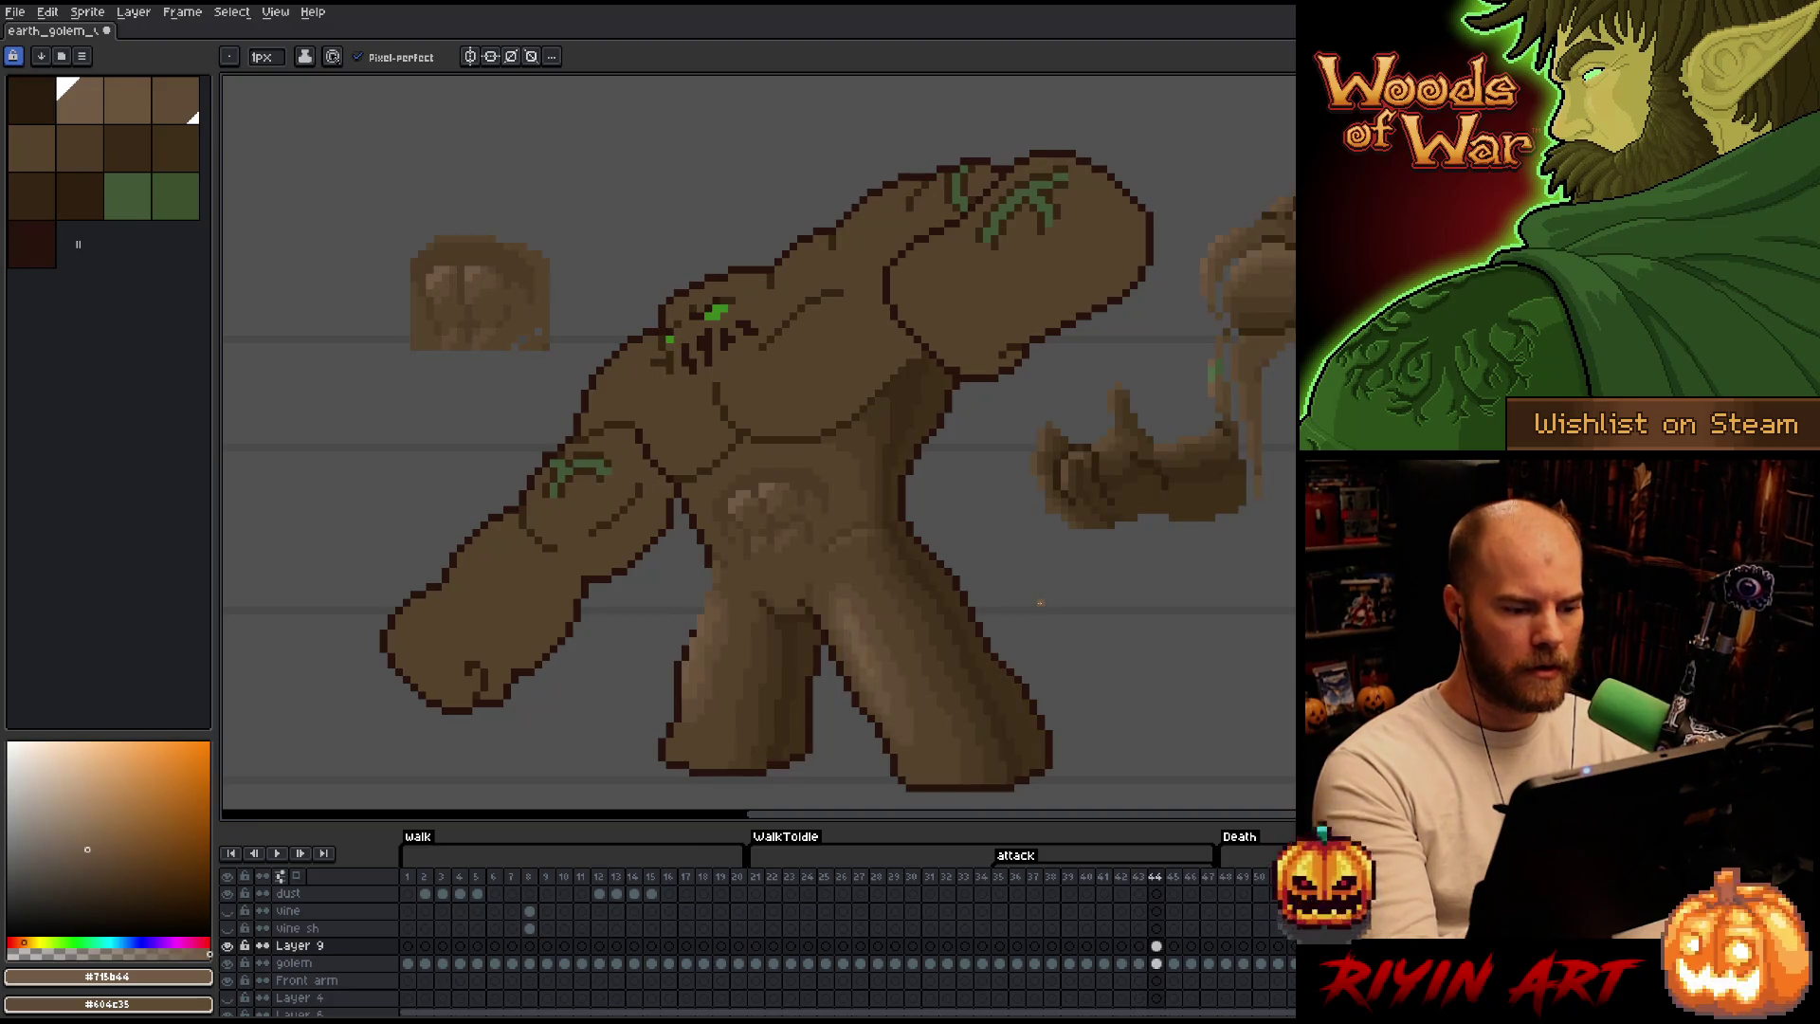
pyautogui.press('Left')
pyautogui.press('Right')
pyautogui.press('Left')
pyautogui.press('Right')
pyautogui.press('Left')
pyautogui.press('Right')
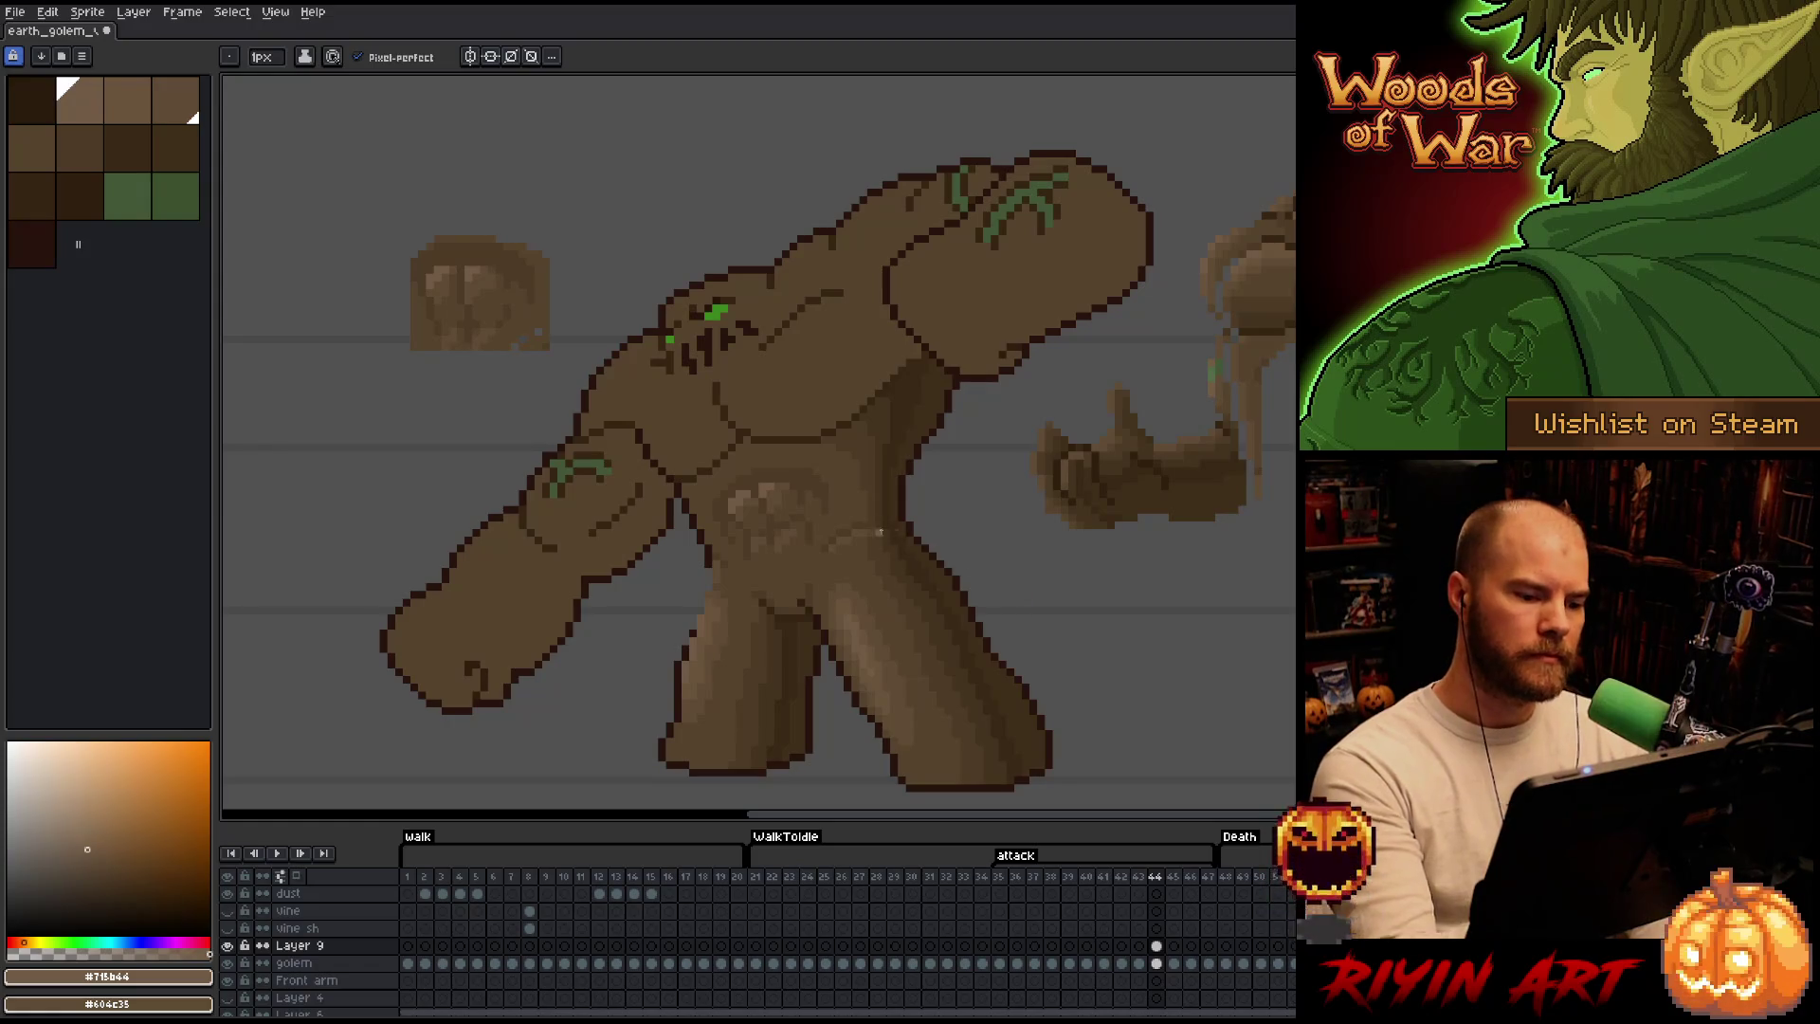
# Lasso then drop the belly, and on the golem layer select all #44331f pixels before returning to Layer 9.
pyautogui.press('q')
pyautogui.moveTo(804, 561); pyautogui.dragTo(768, 570)
pyautogui.click(767, 569)
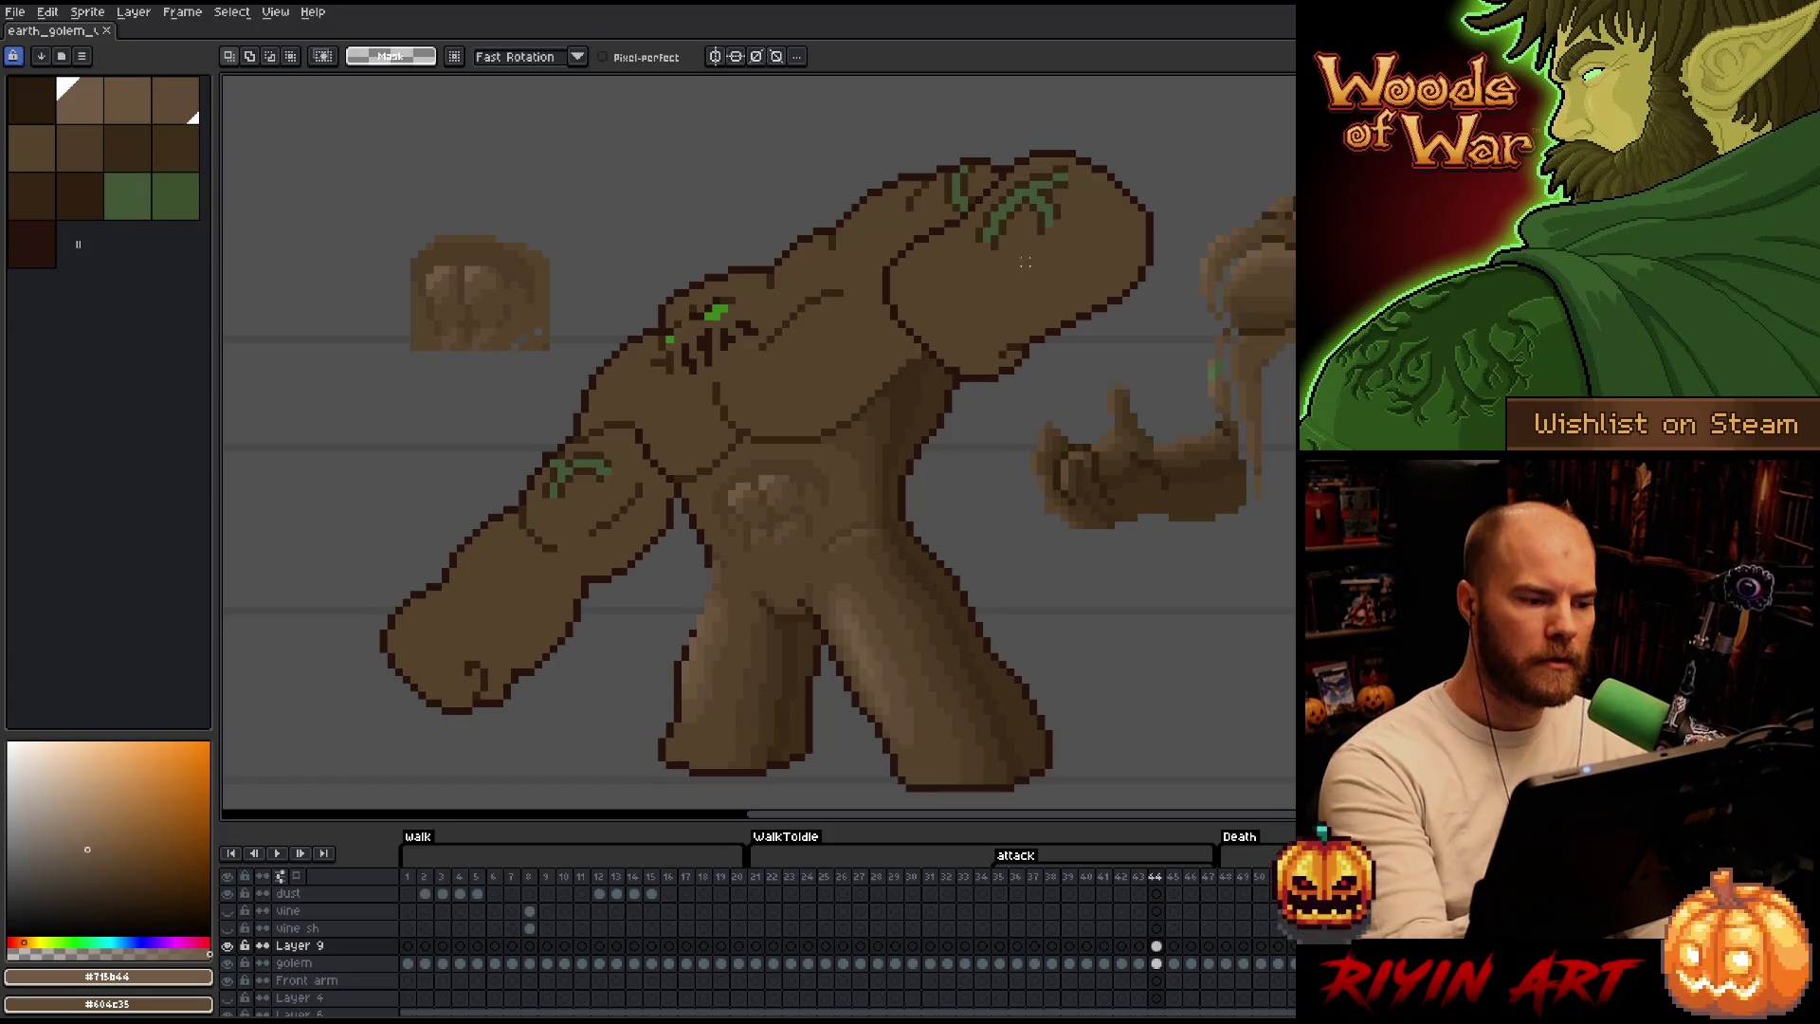
pyautogui.press('i')
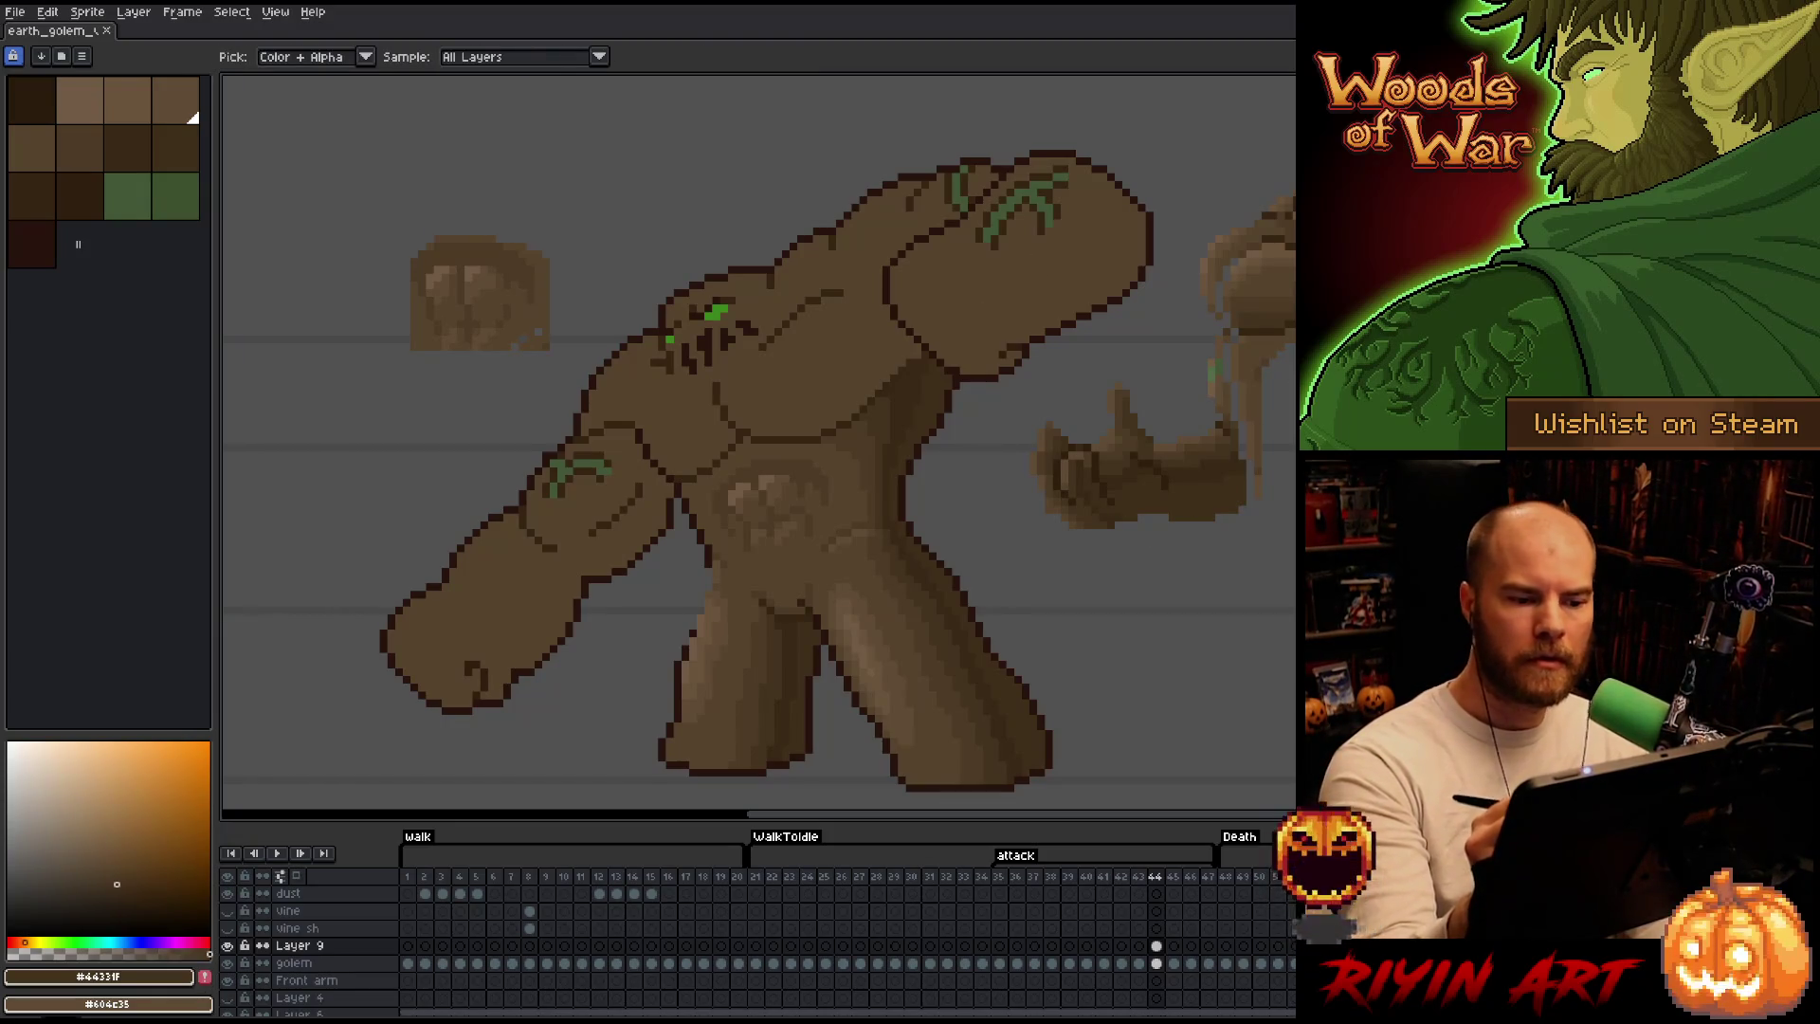
pyautogui.click(1157, 963)
pyautogui.press('w')
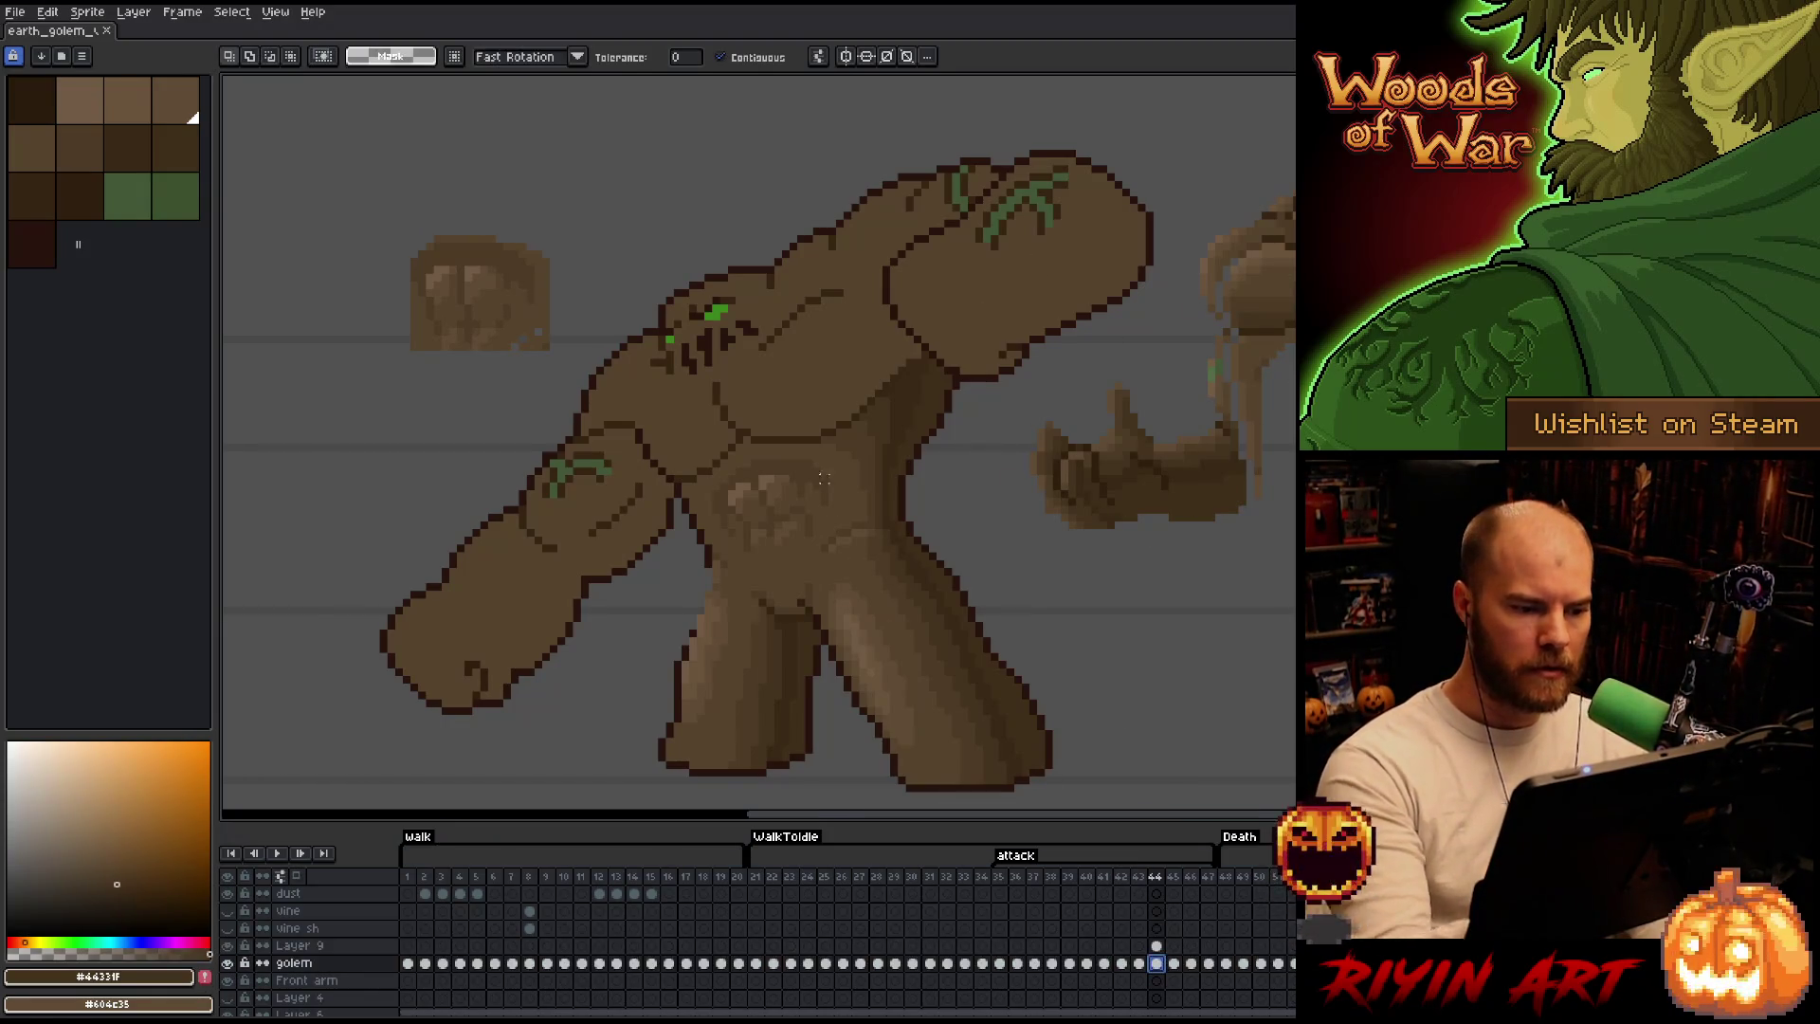
pyautogui.hotkey('shift', 'c')
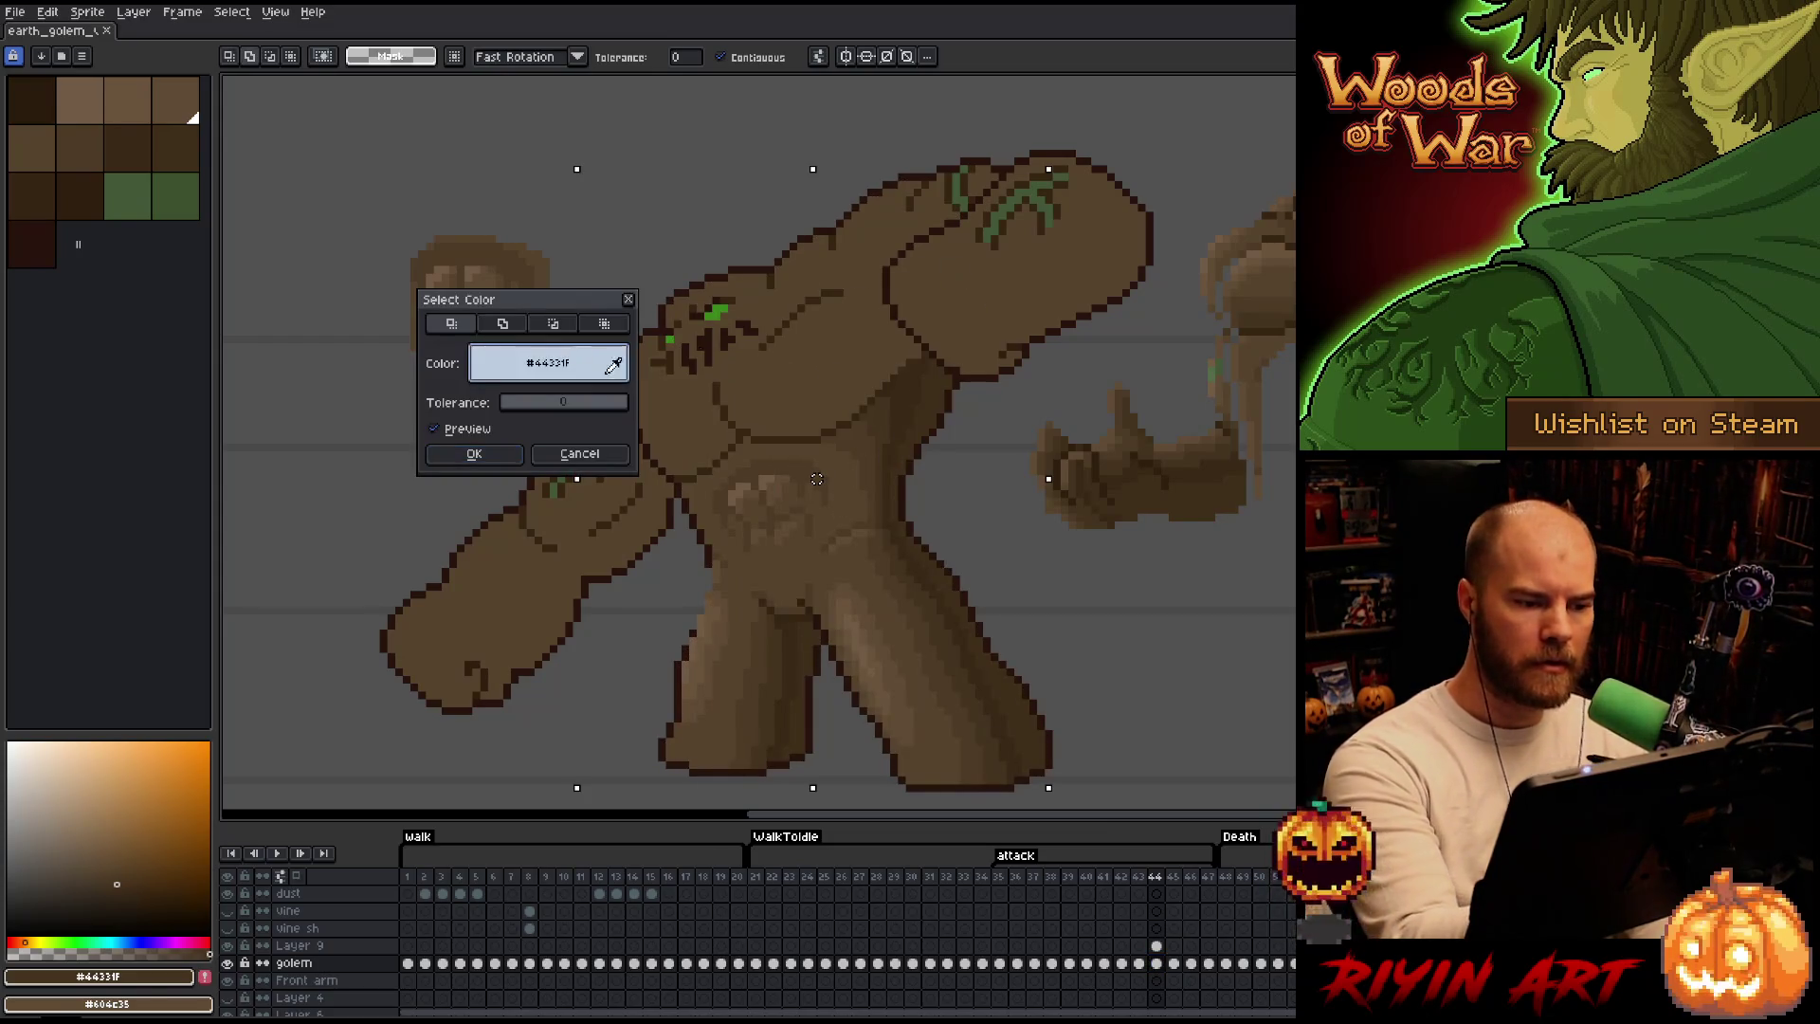
pyautogui.click(474, 452)
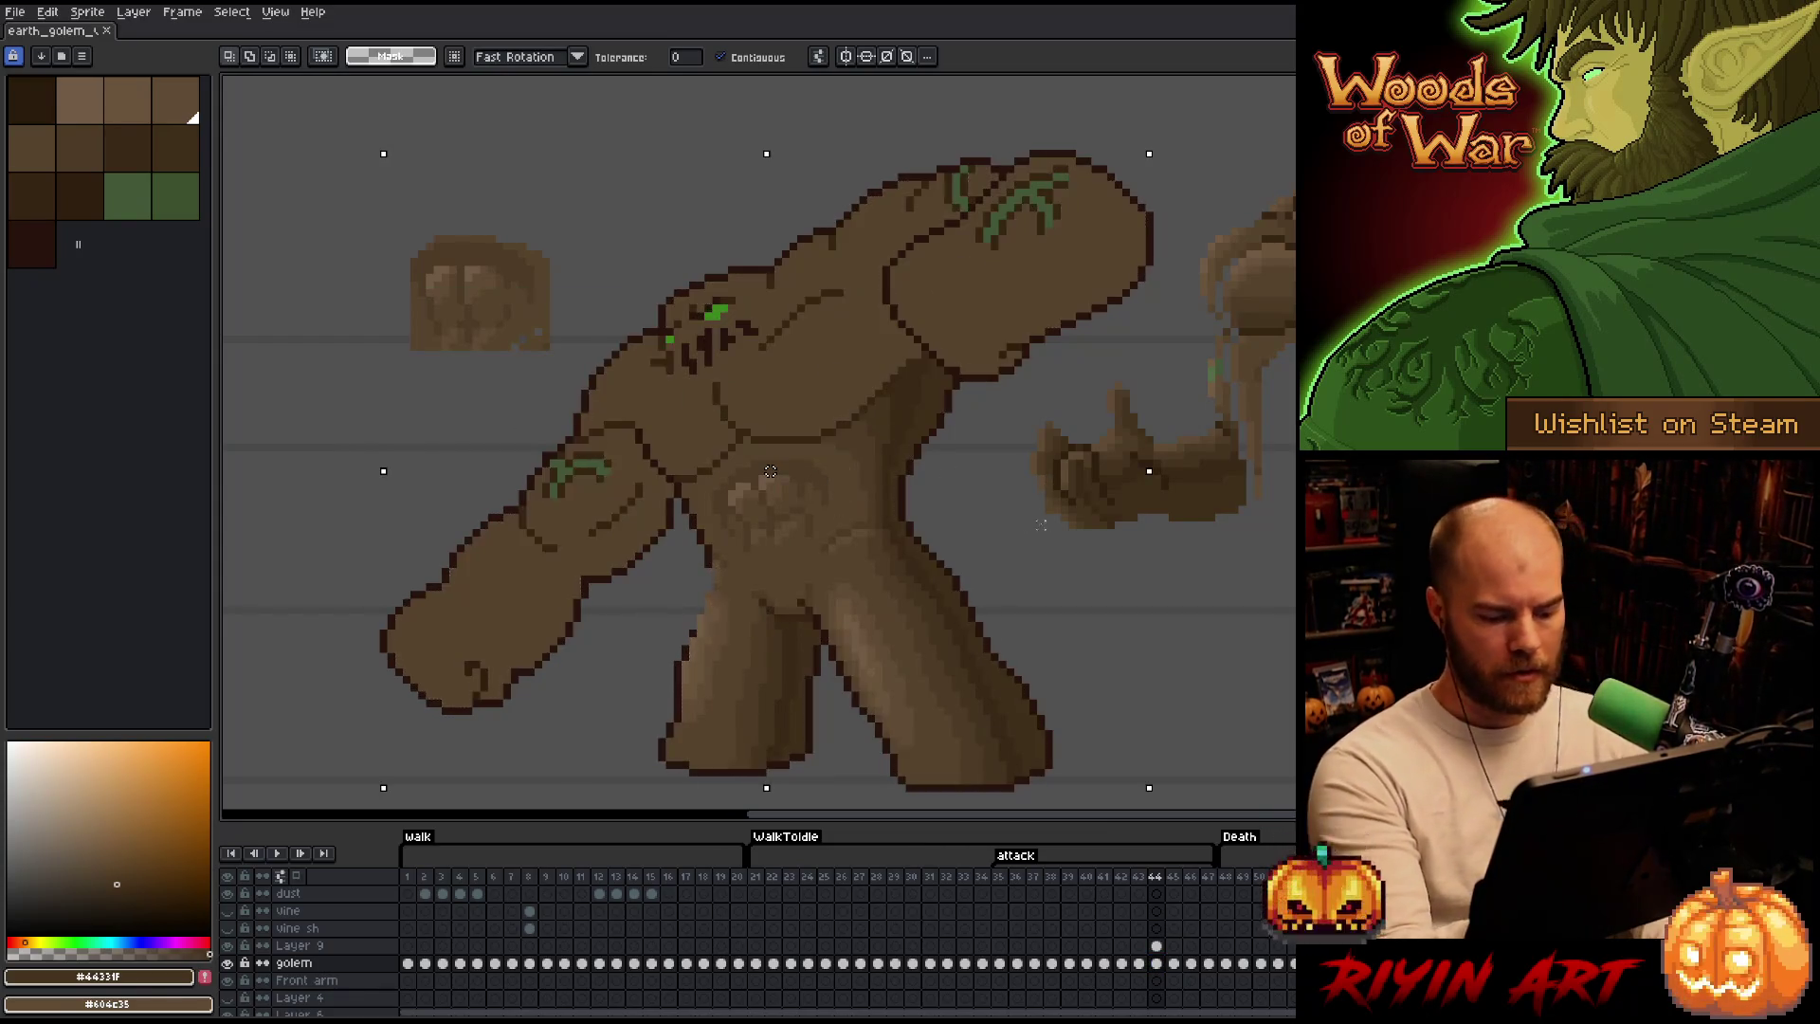
pyautogui.click(1157, 946)
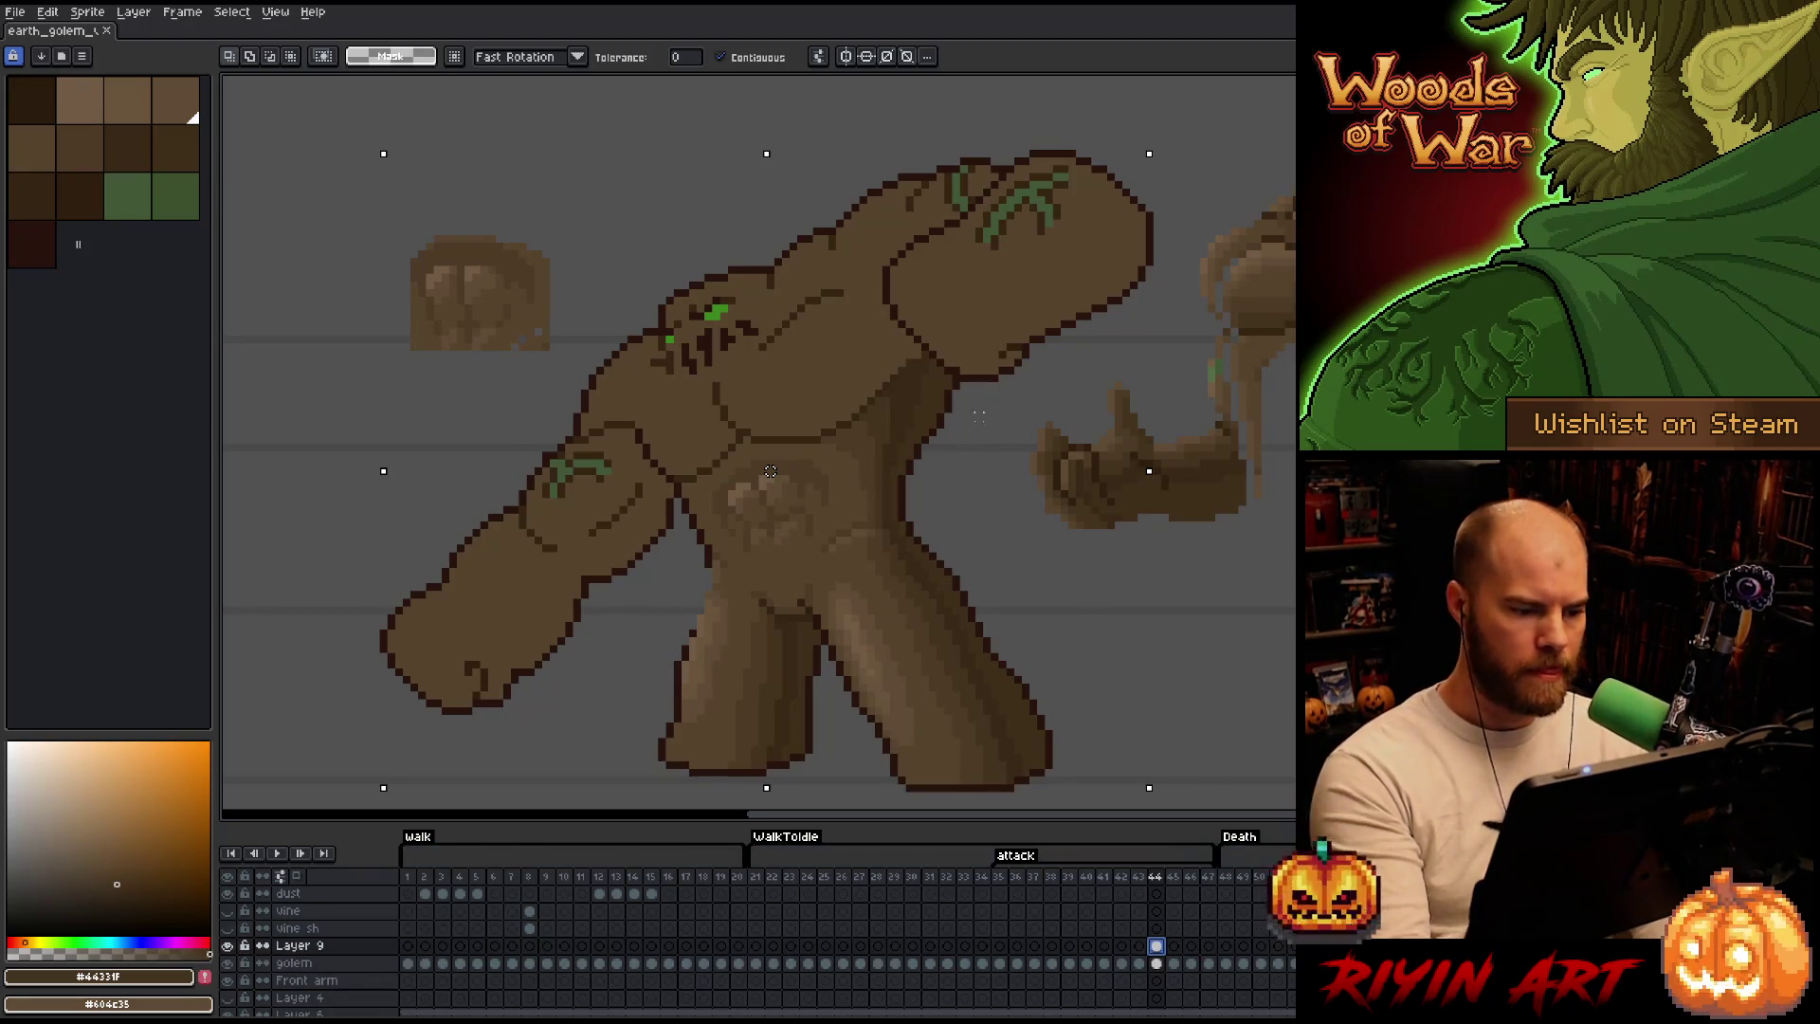
# Pencil dark brown onto the torso and a #44331f line from chest to shoulder on Layer 9.
pyautogui.press('b')
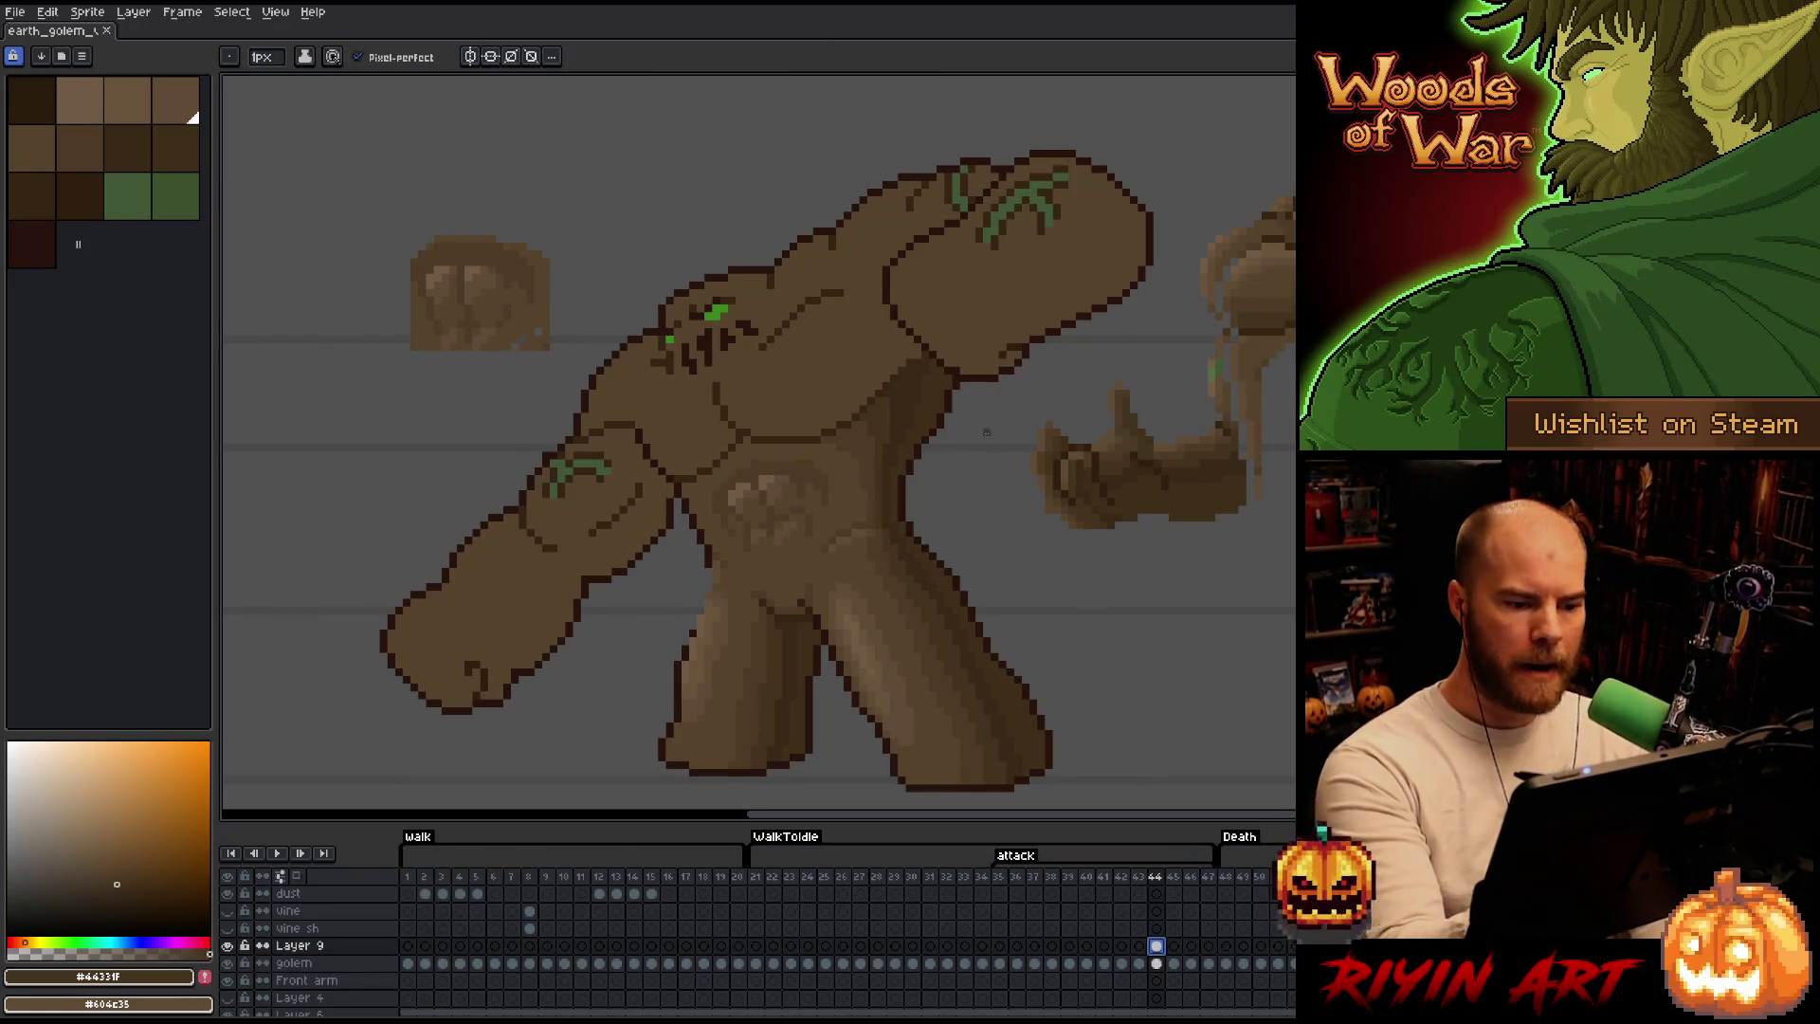
pyautogui.click(105, 126)
pyautogui.click(899, 407)
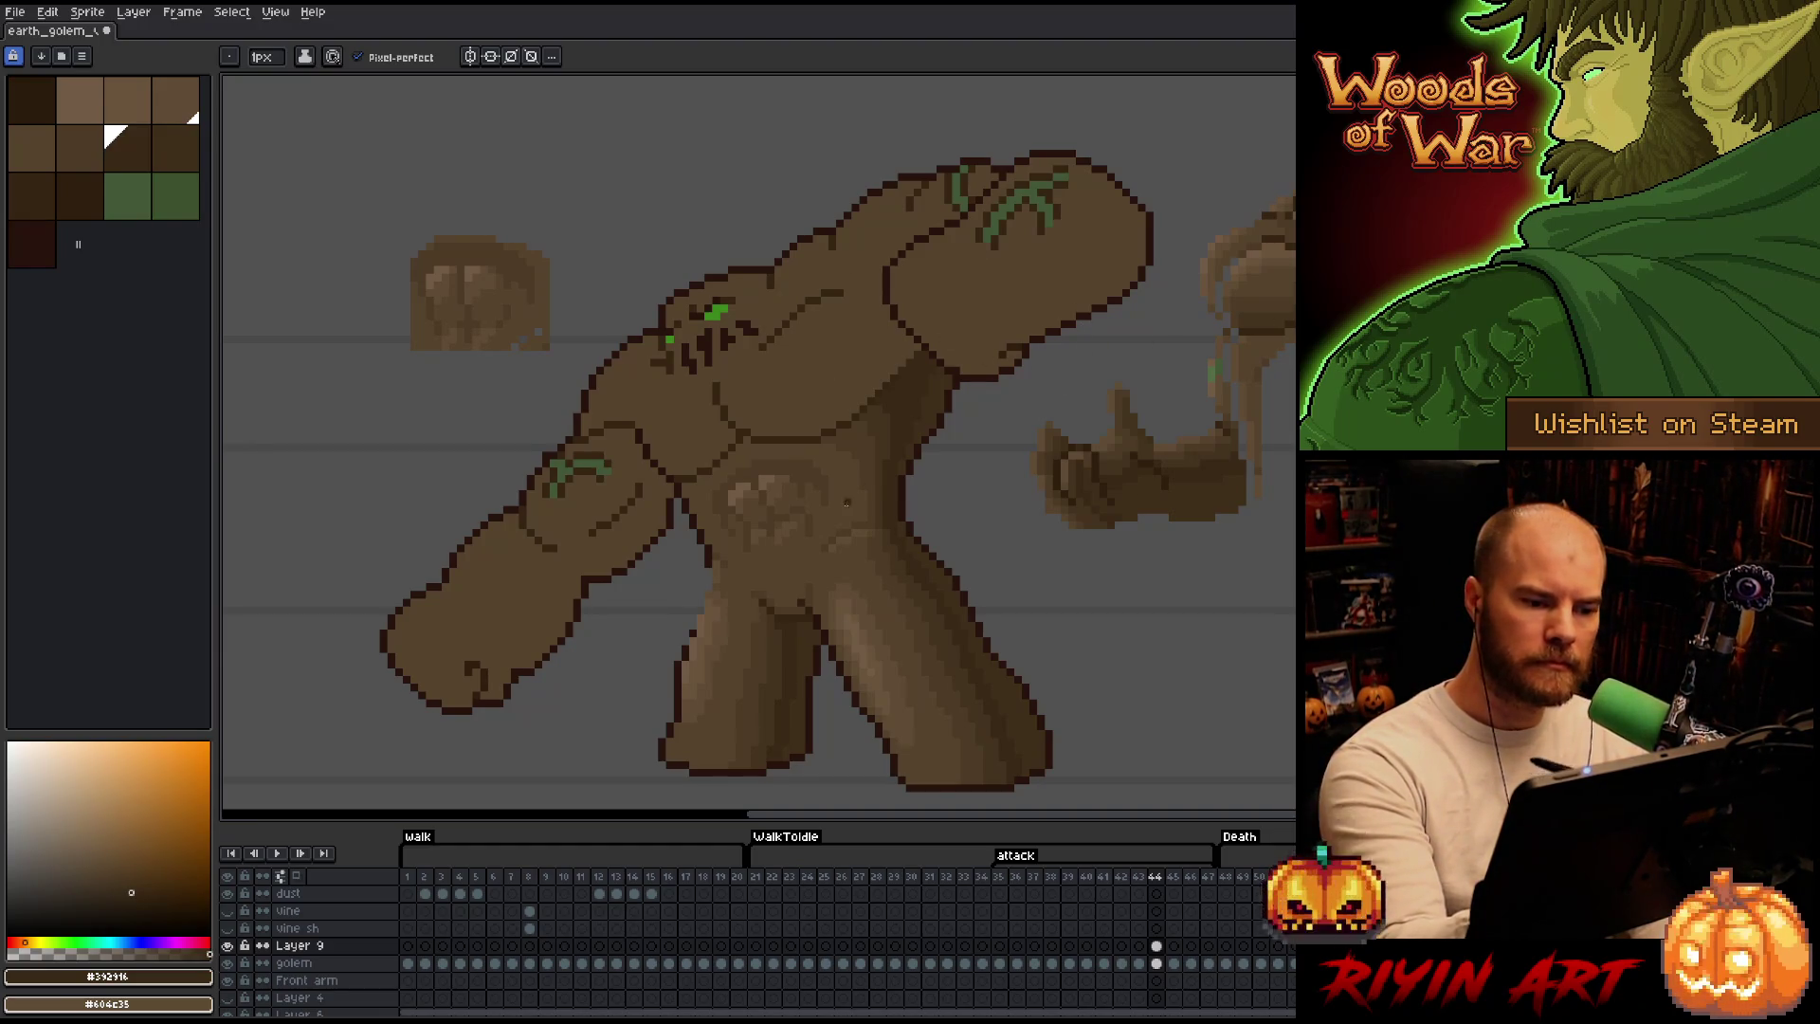
pyautogui.keyDown('alt'); pyautogui.click(750, 433); pyautogui.keyUp('alt')
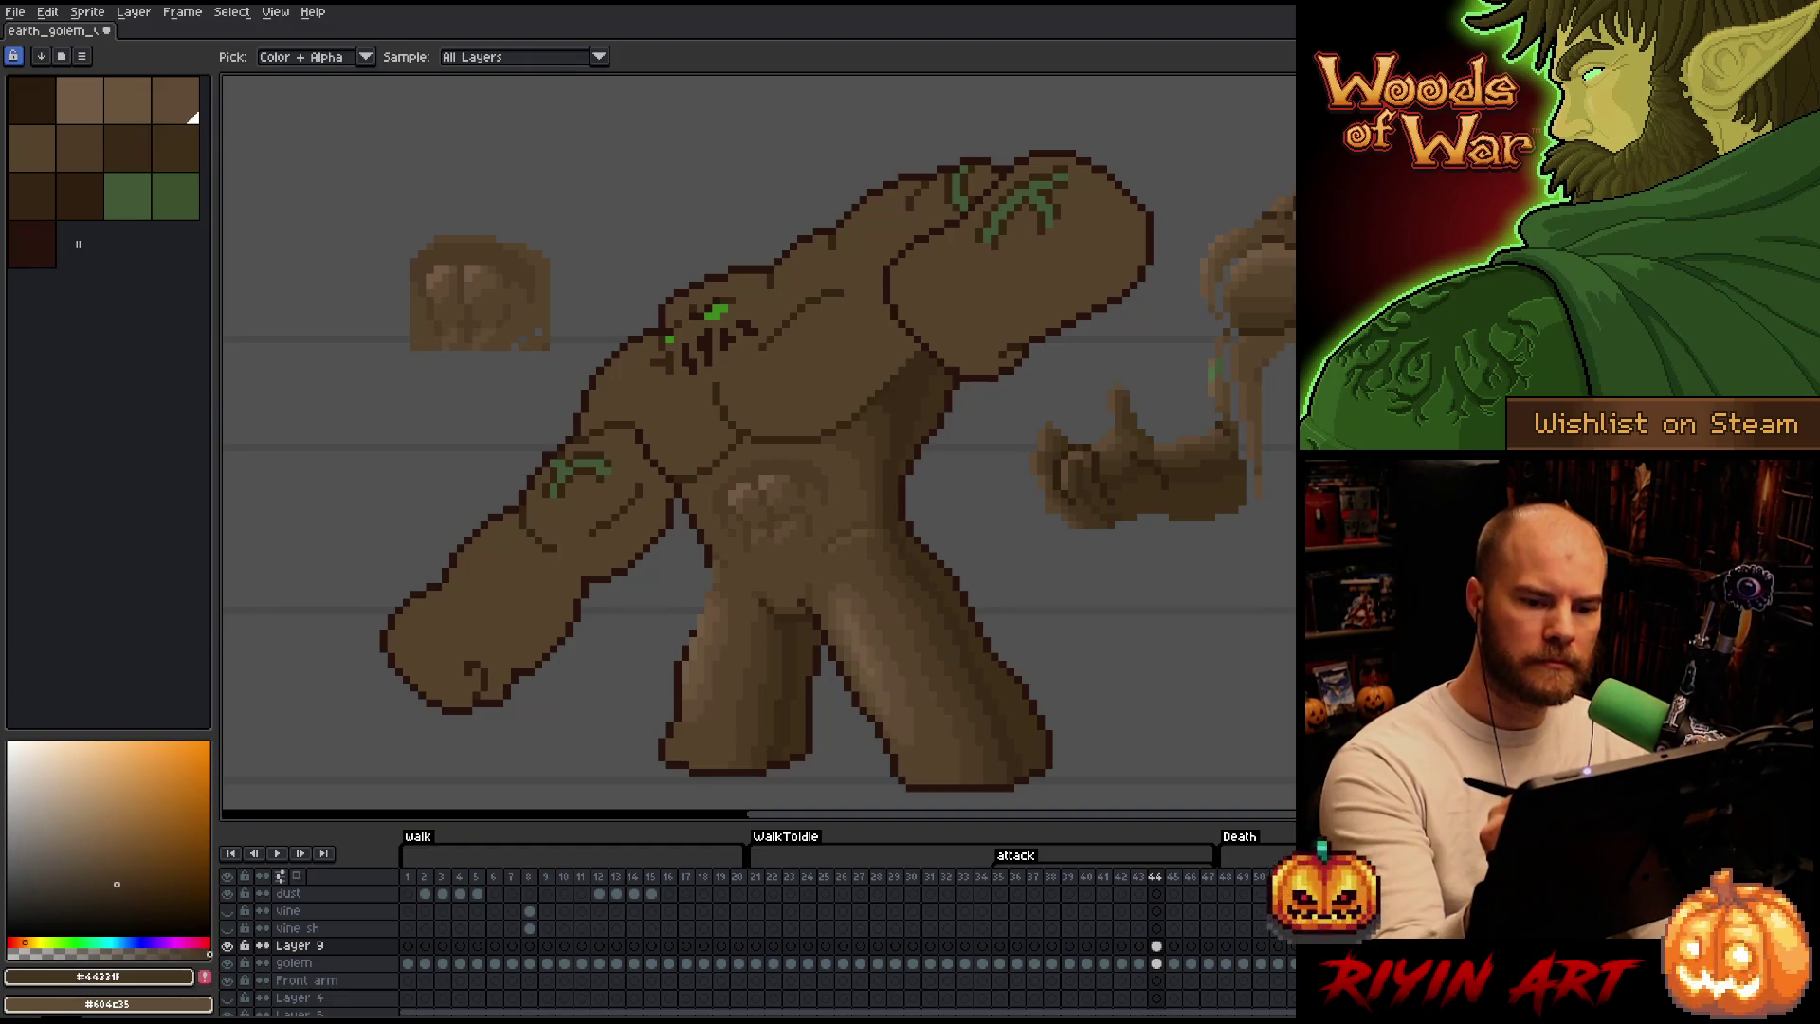
pyautogui.moveTo(748, 430); pyautogui.dragTo(912, 328)
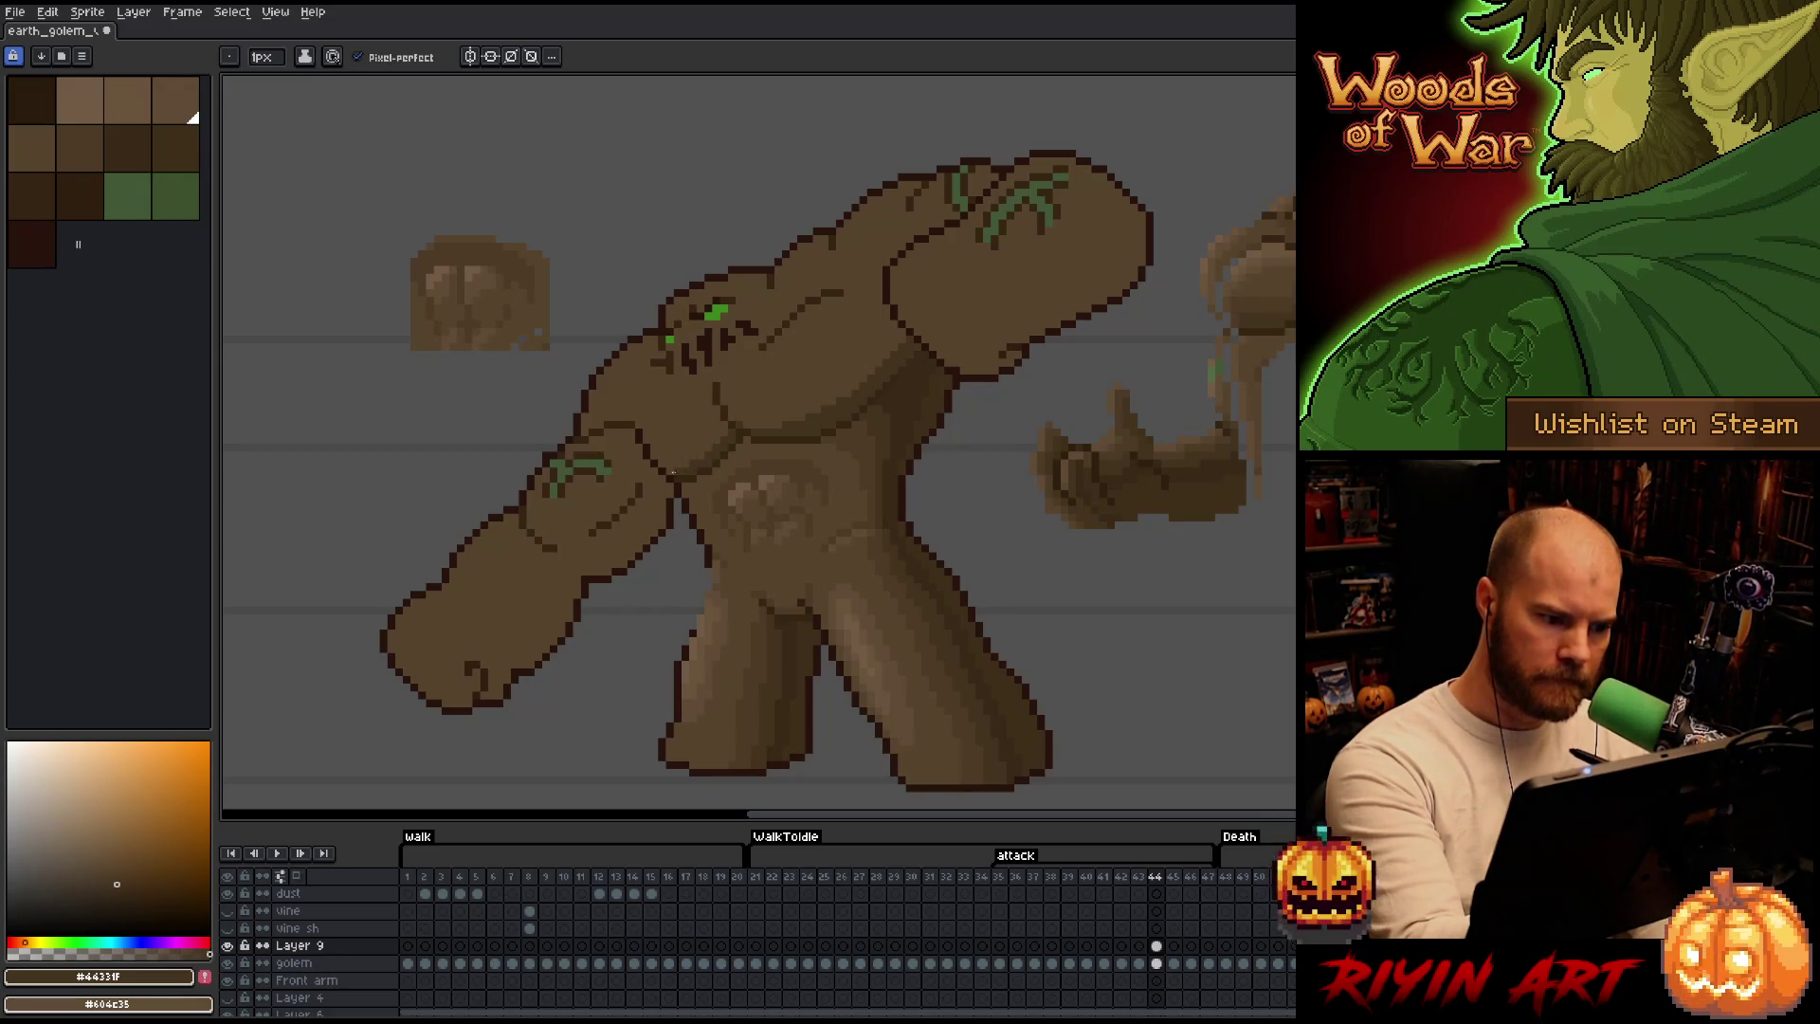
pyautogui.keyDown('alt'); pyautogui.click(800, 398); pyautogui.keyUp('alt')
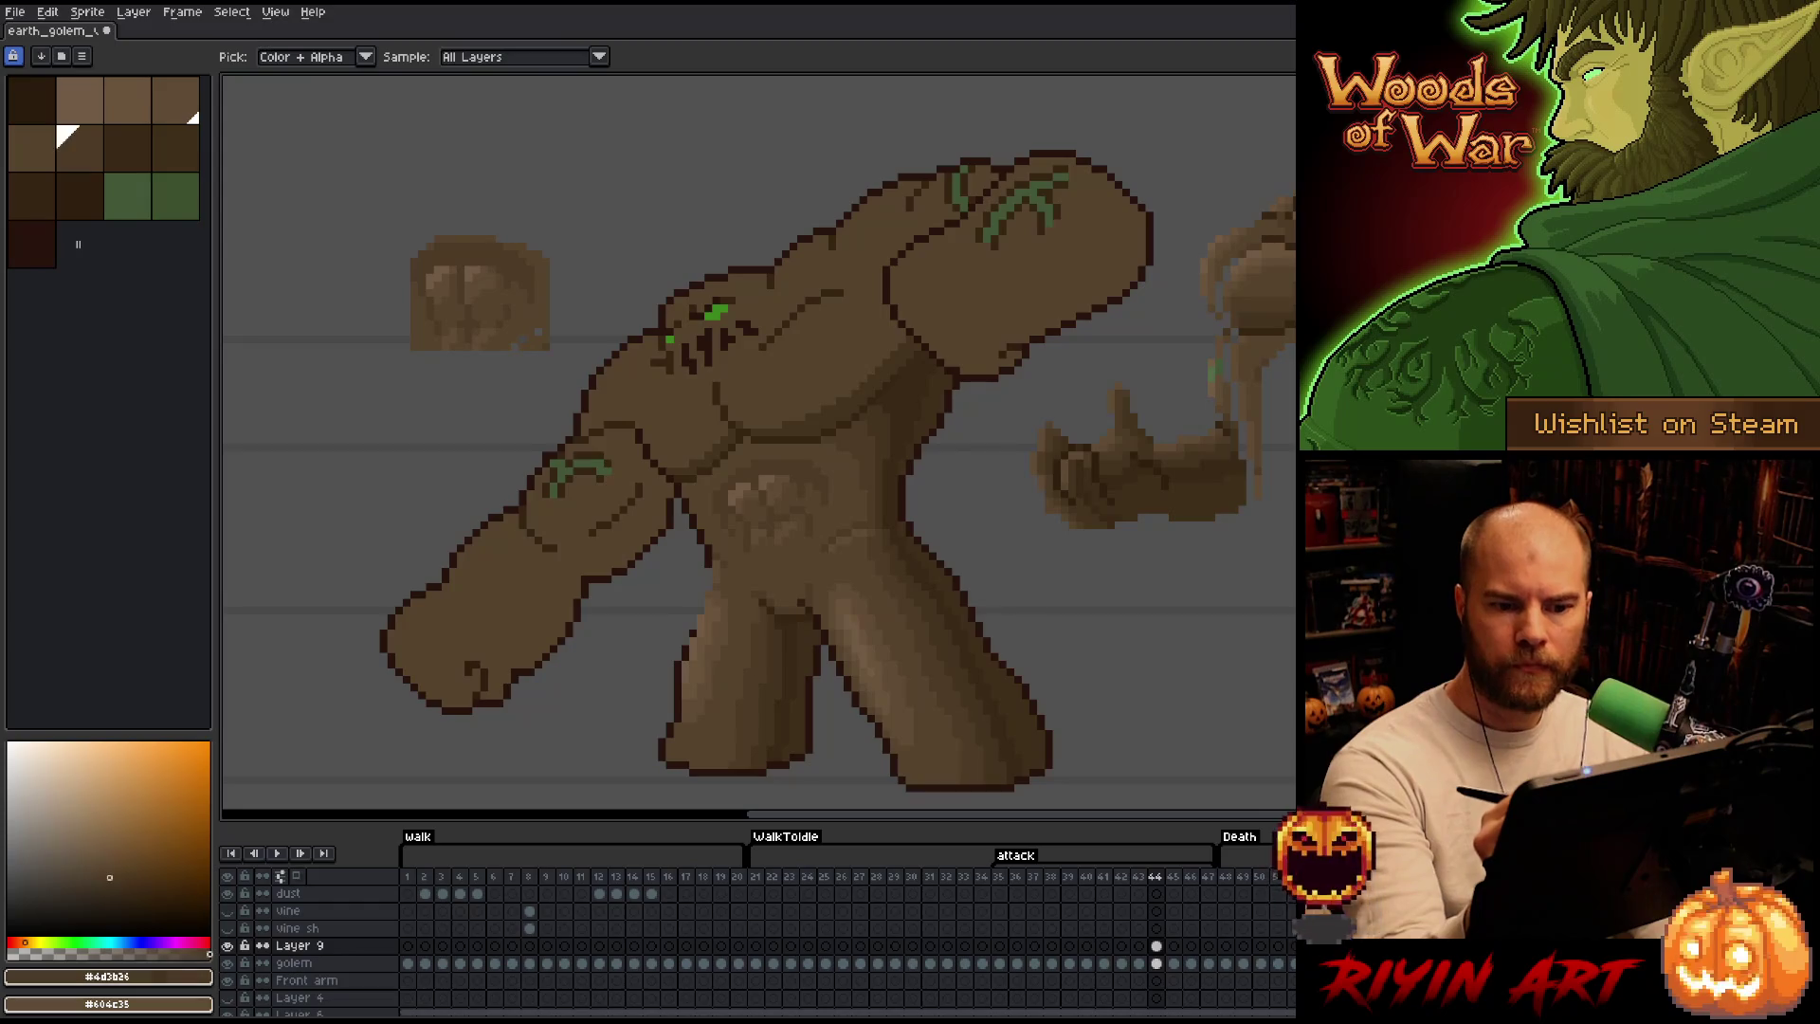
# Shade the chest planes with darker and mid-dark palette browns using the pencil.
pyautogui.keyDown('alt'); pyautogui.click(759, 423); pyautogui.keyUp('alt')
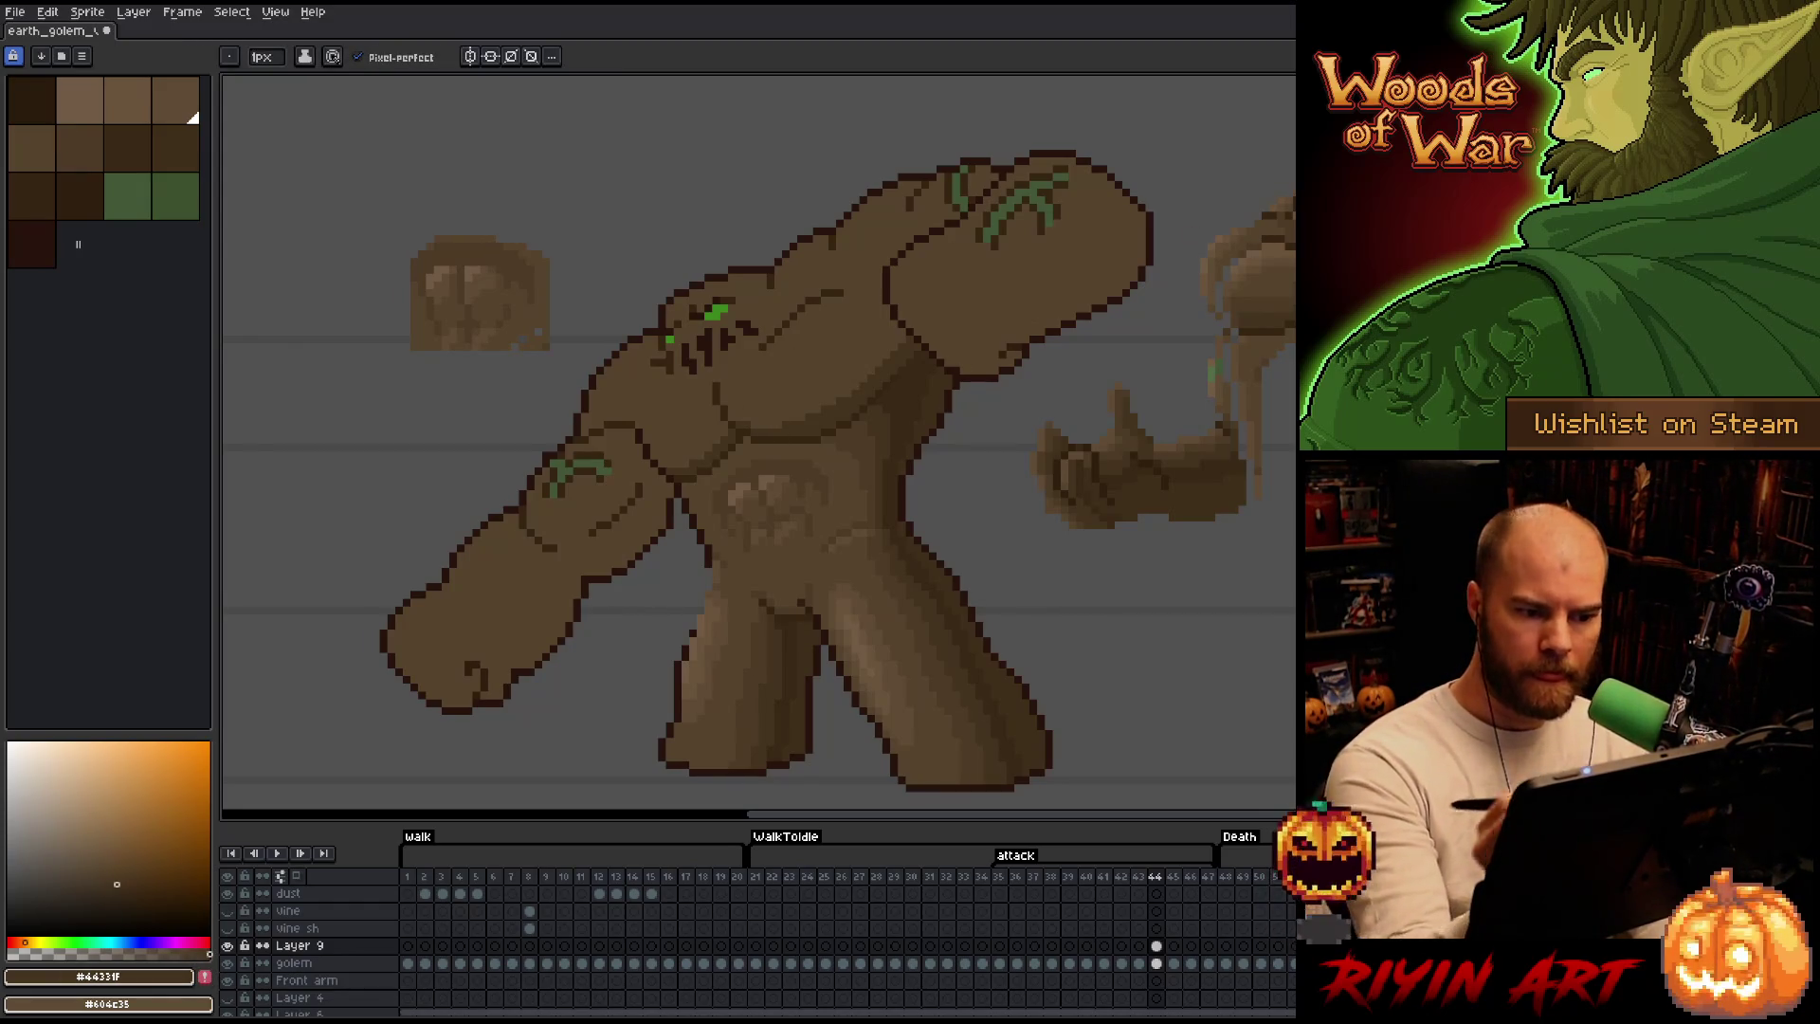
pyautogui.keyDown('alt'); pyautogui.click(768, 403); pyautogui.keyUp('alt')
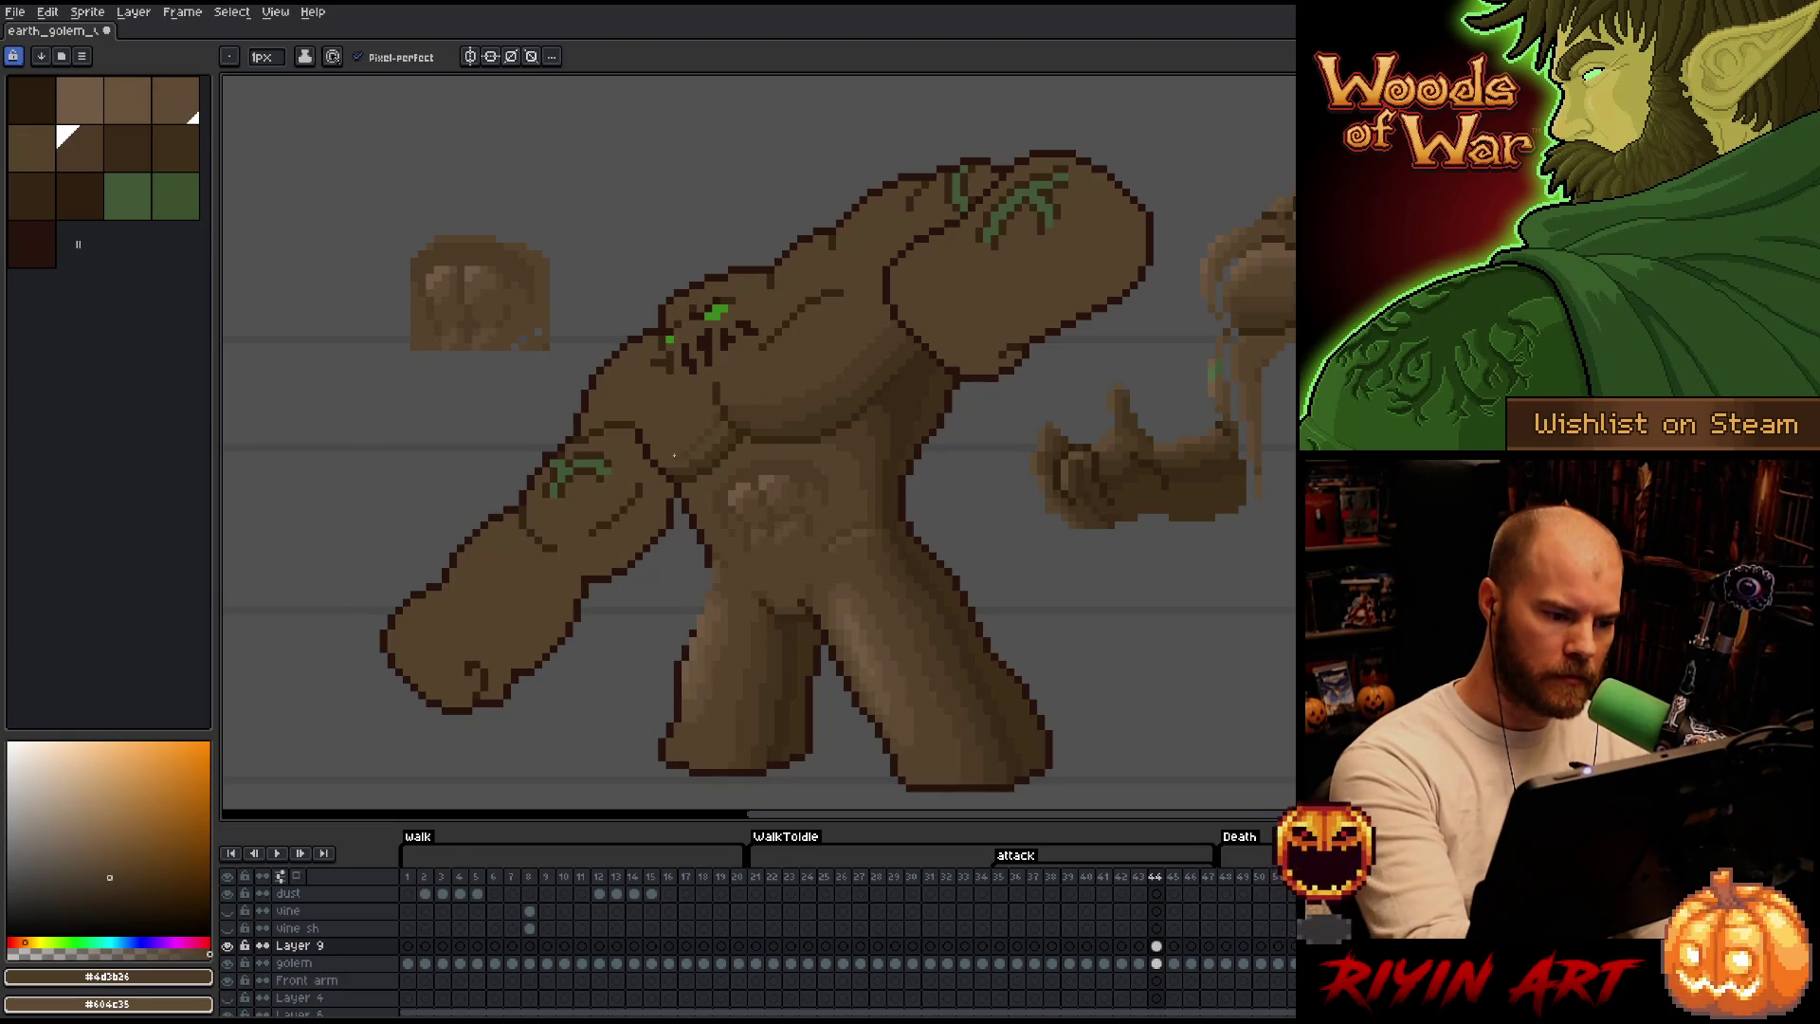
pyautogui.press('g')
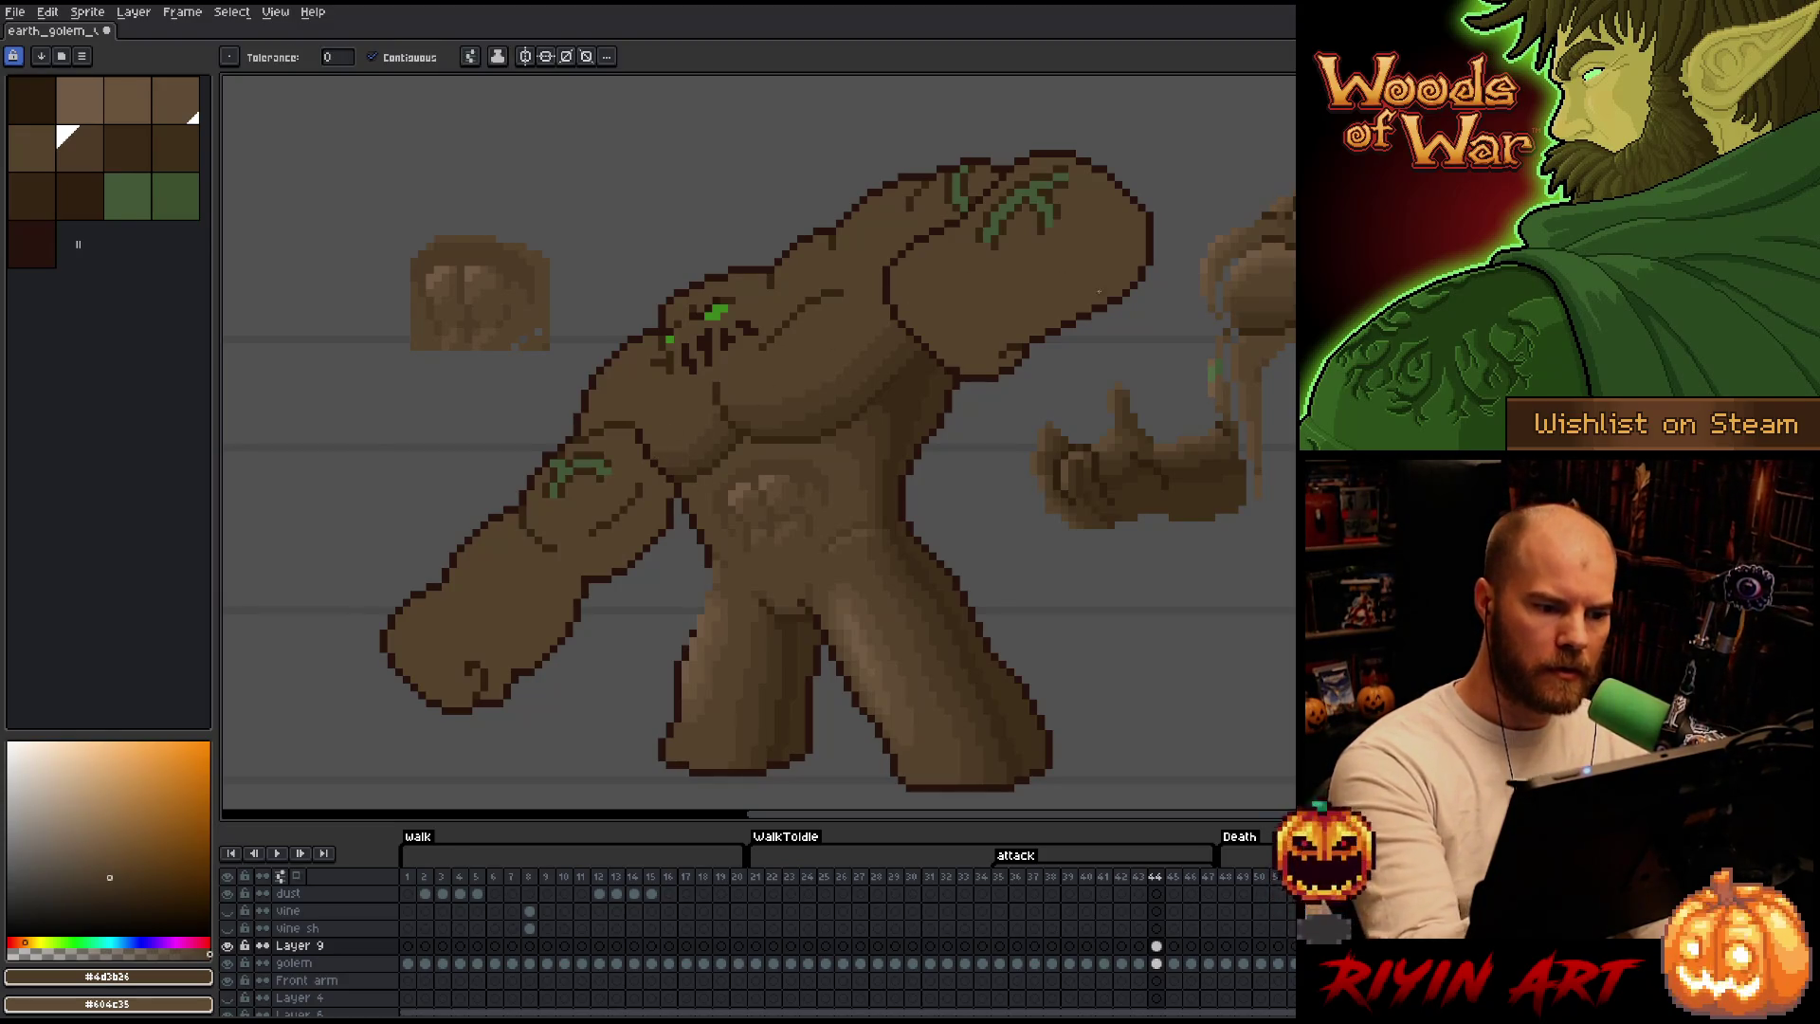
pyautogui.press('b')
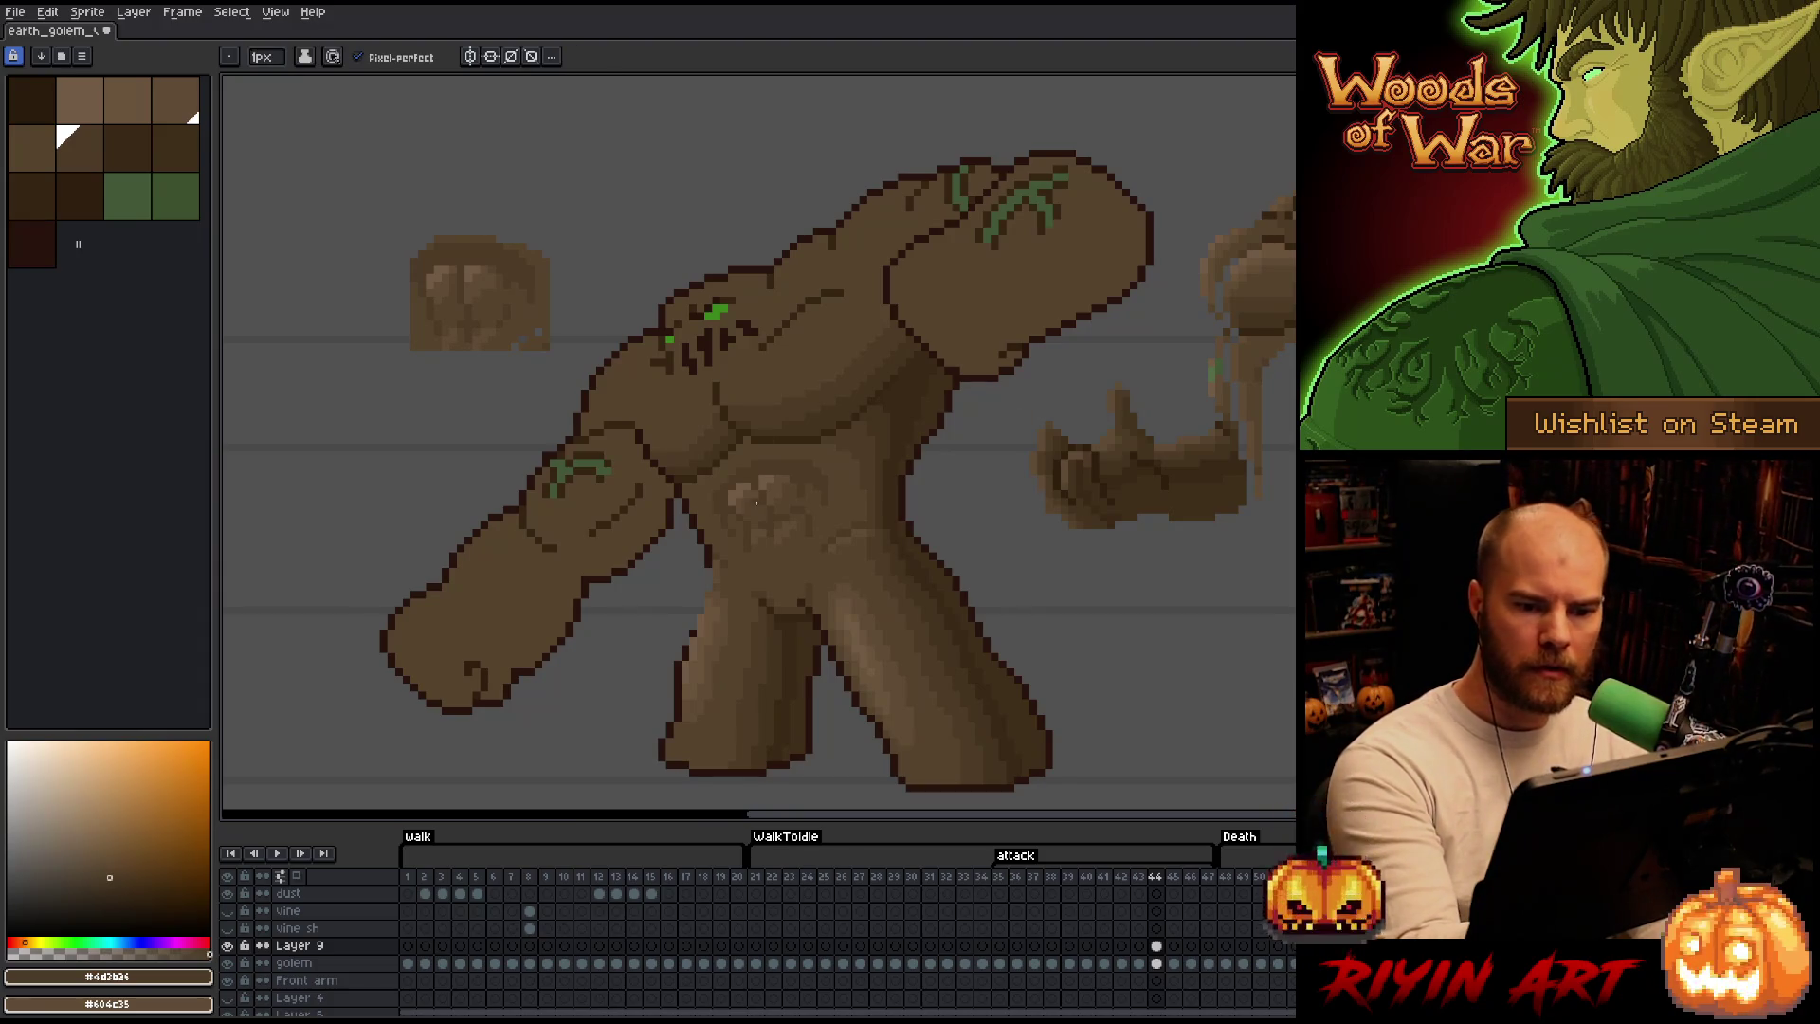
pyautogui.keyDown('alt'); pyautogui.click(743, 411); pyautogui.keyUp('alt')
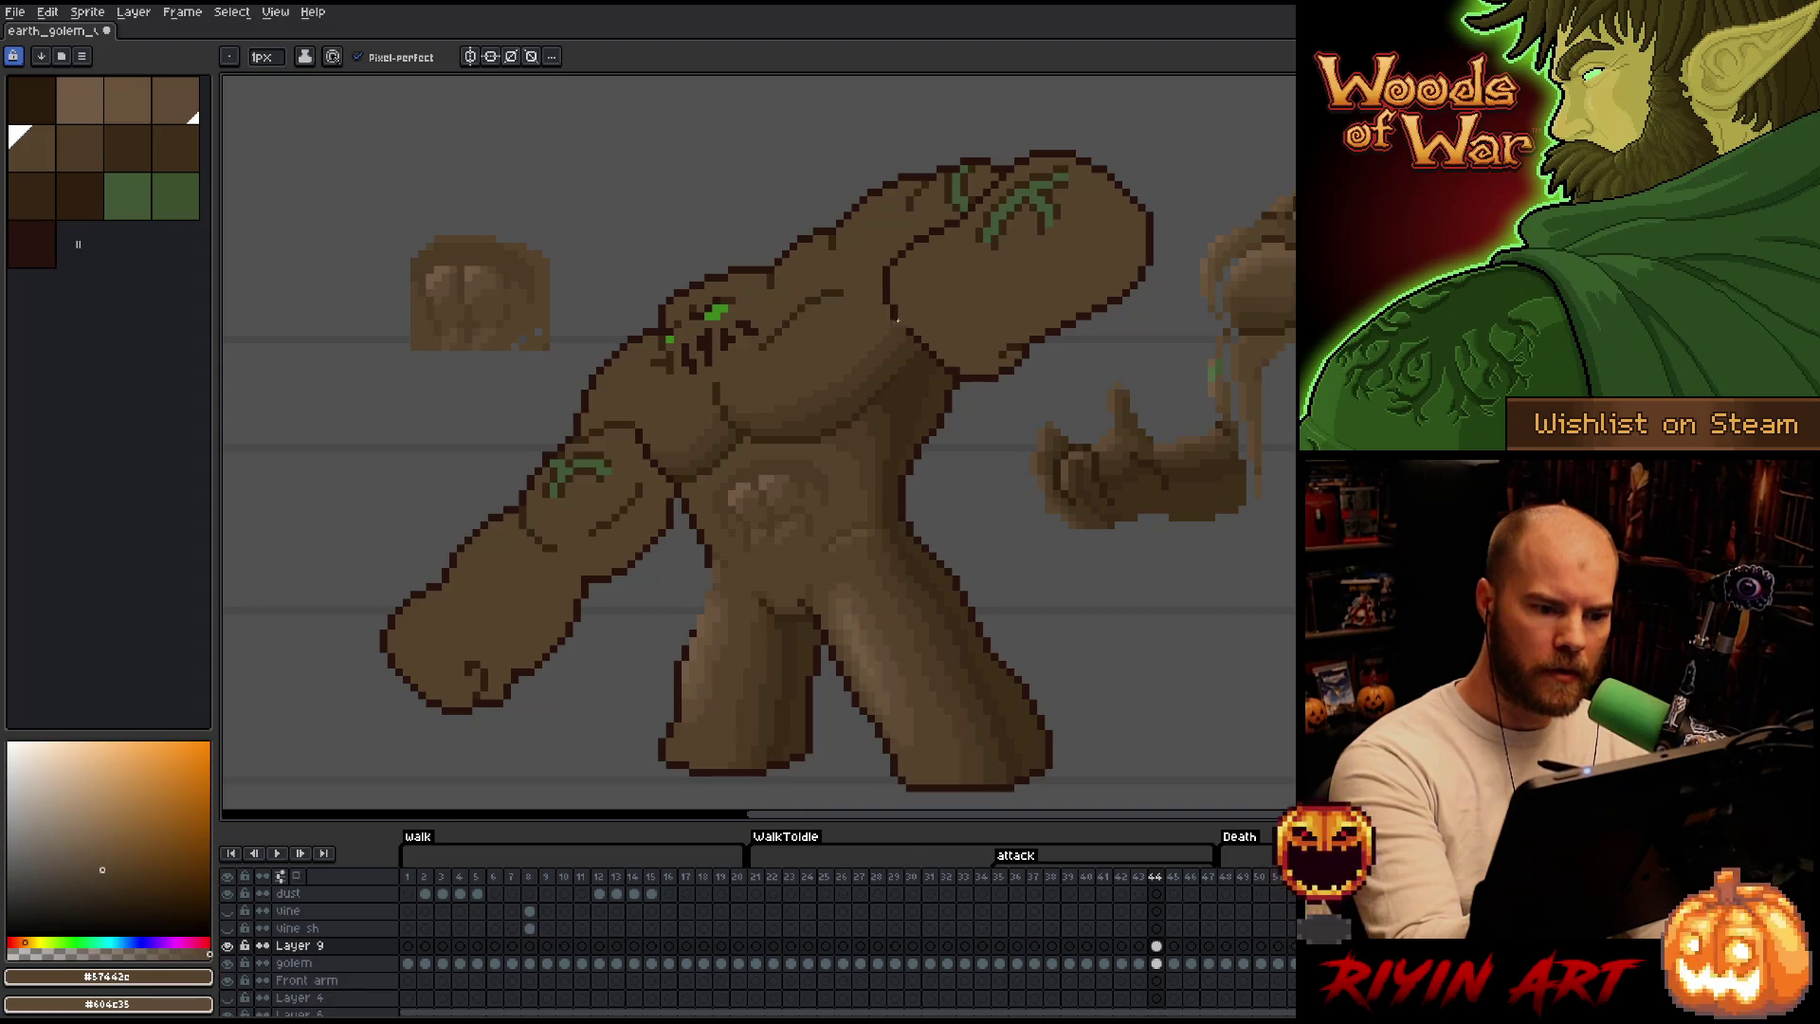
# Blend mid-brown and shadow tones over the upper chest beside the shoulder, sampling from the golem.
pyautogui.press('alt')
pyautogui.keyDown('alt'); pyautogui.click(810, 337); pyautogui.keyUp('alt')
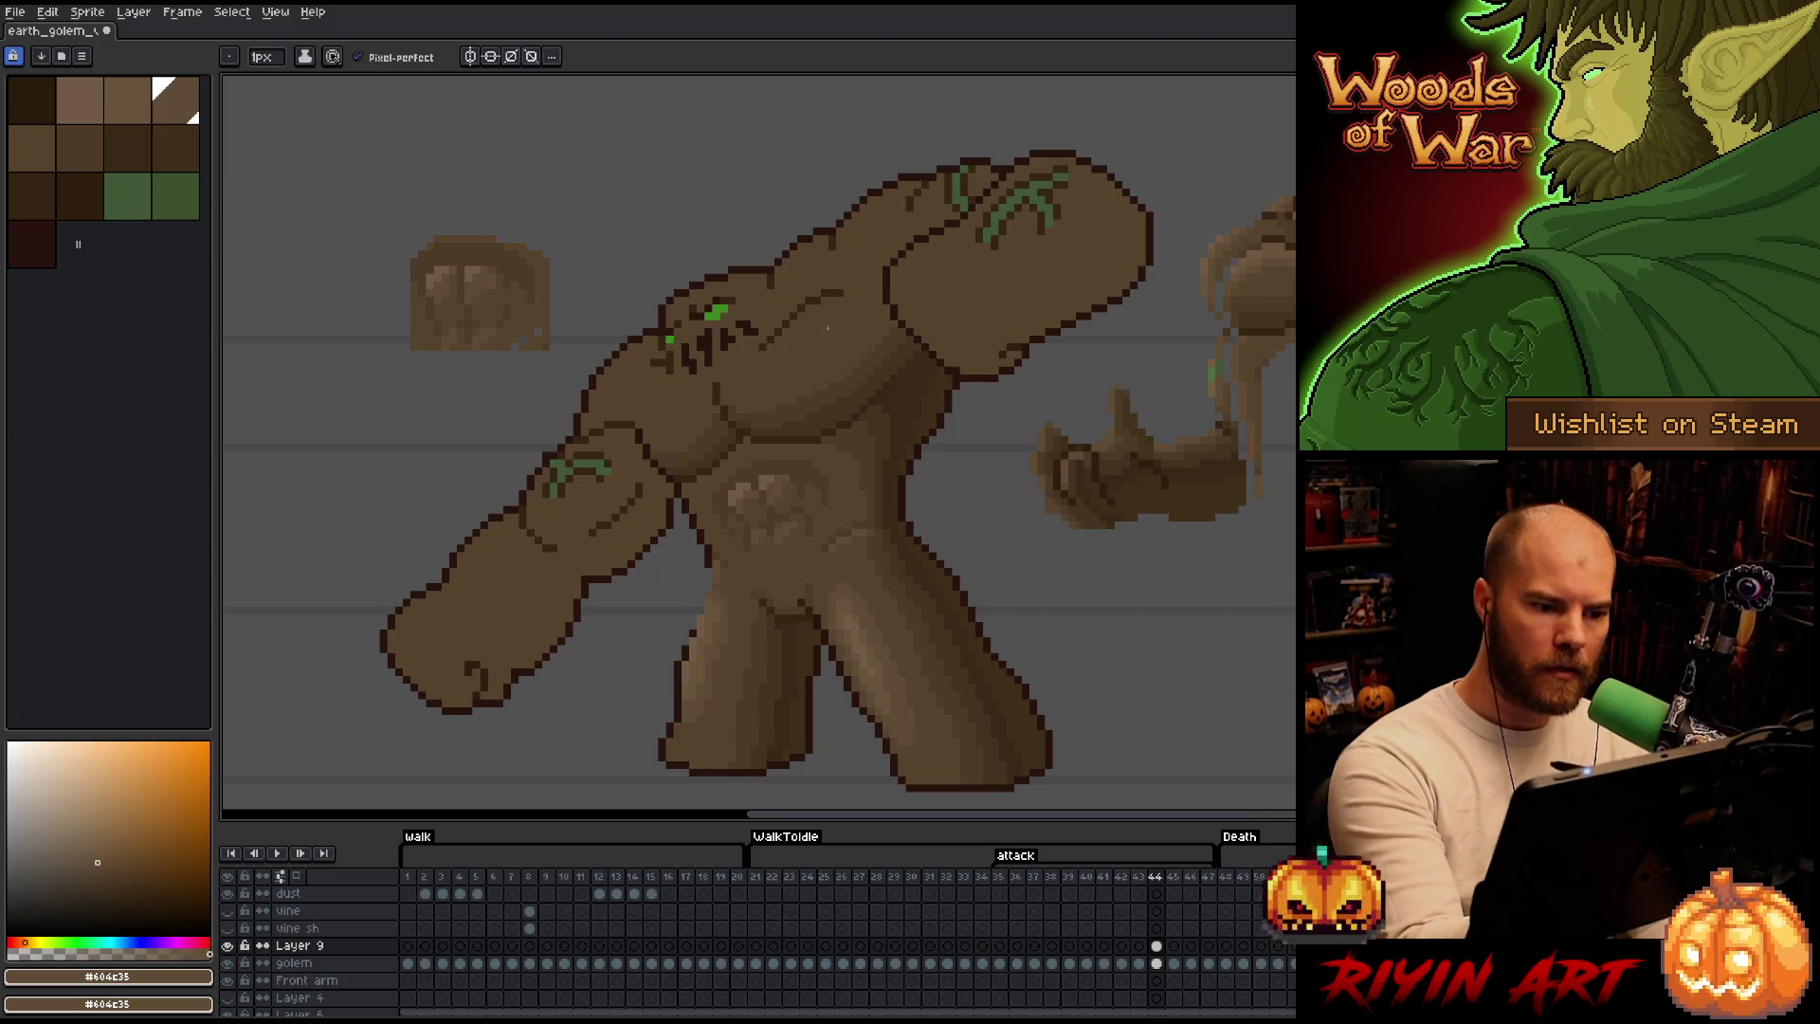
pyautogui.keyDown('alt'); pyautogui.click(731, 373); pyautogui.keyUp('alt')
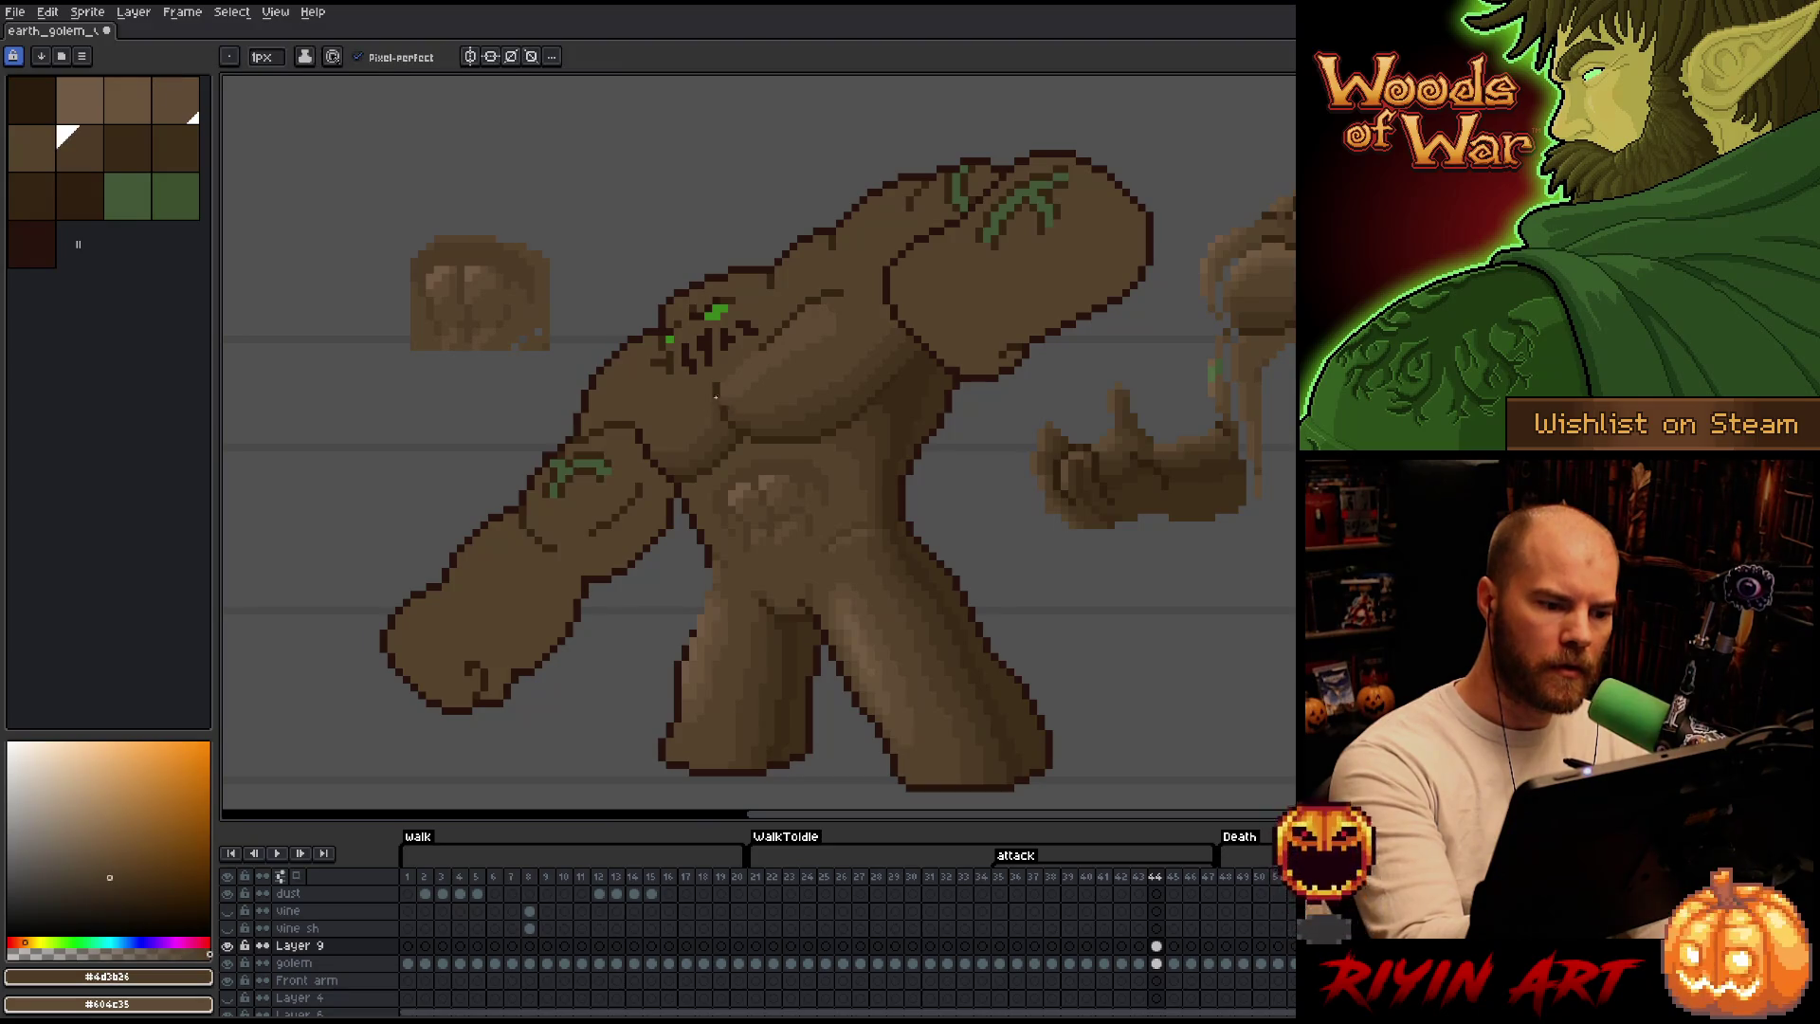
pyautogui.keyDown('alt'); pyautogui.click(750, 366); pyautogui.keyUp('alt')
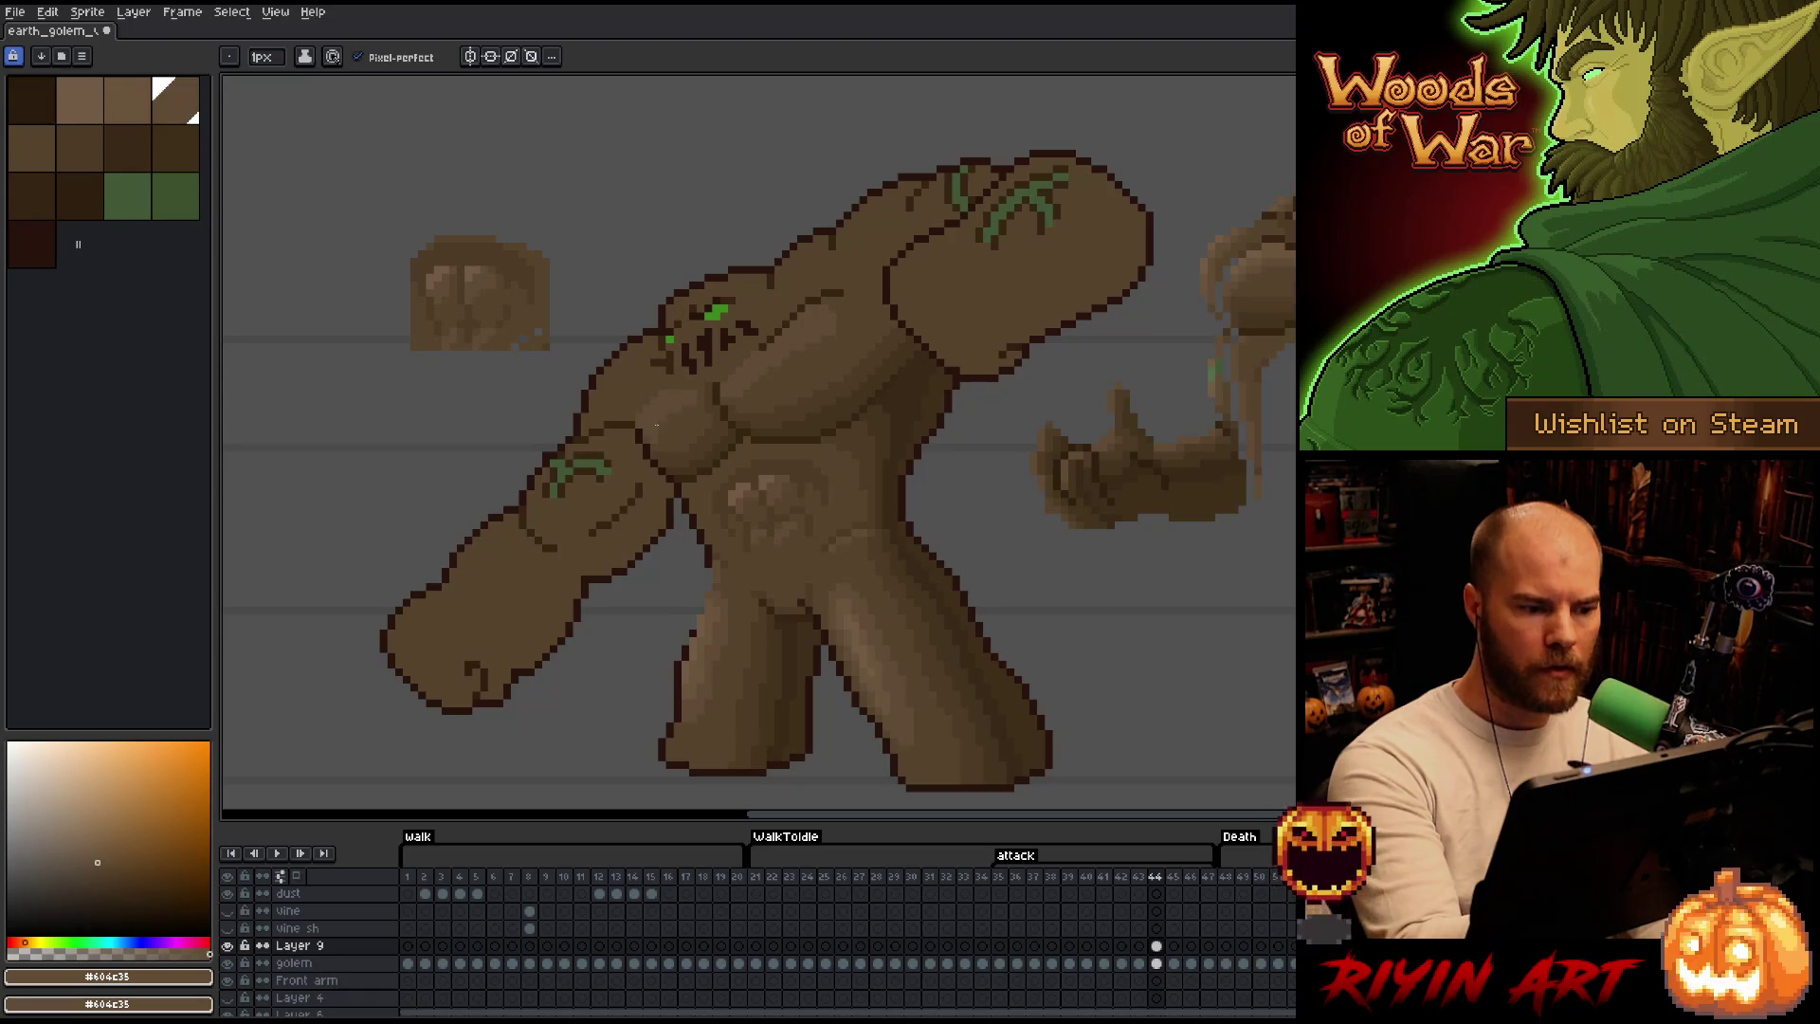
pyautogui.press(']')
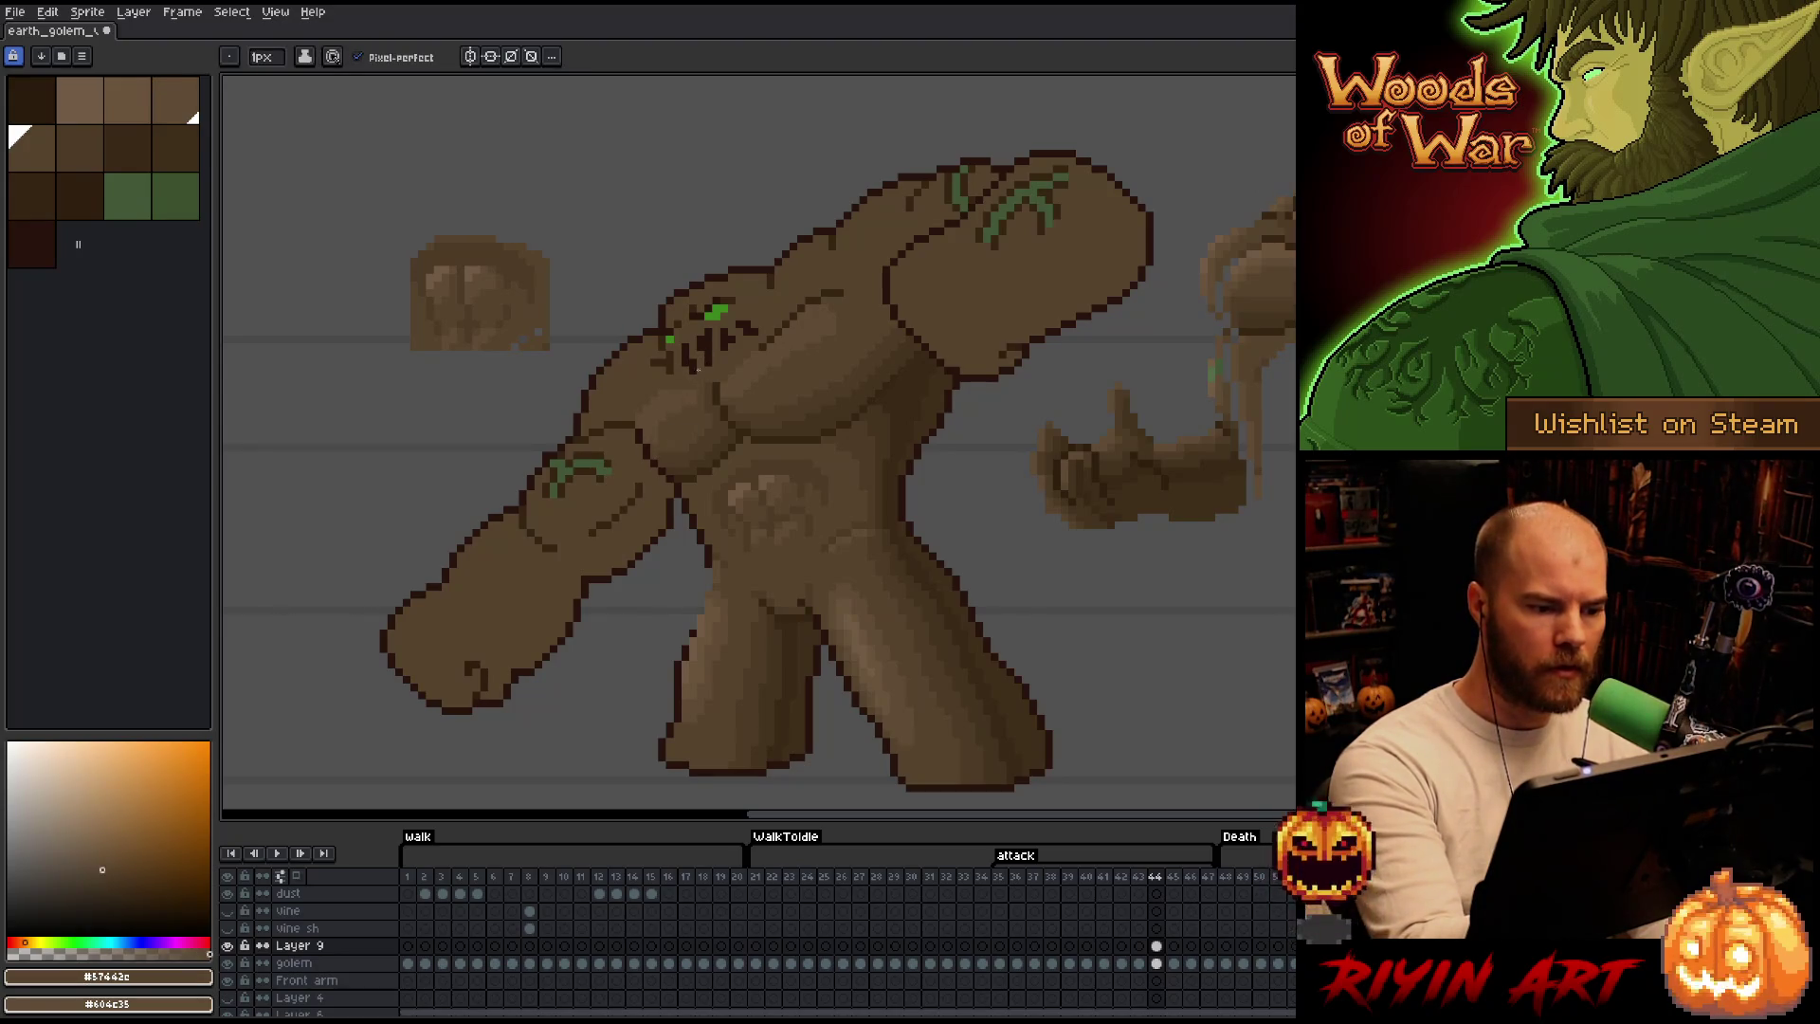
# Paint rounded lighter highlights and darker shadows on the golem's chest with alternating browns.
pyautogui.press('[')
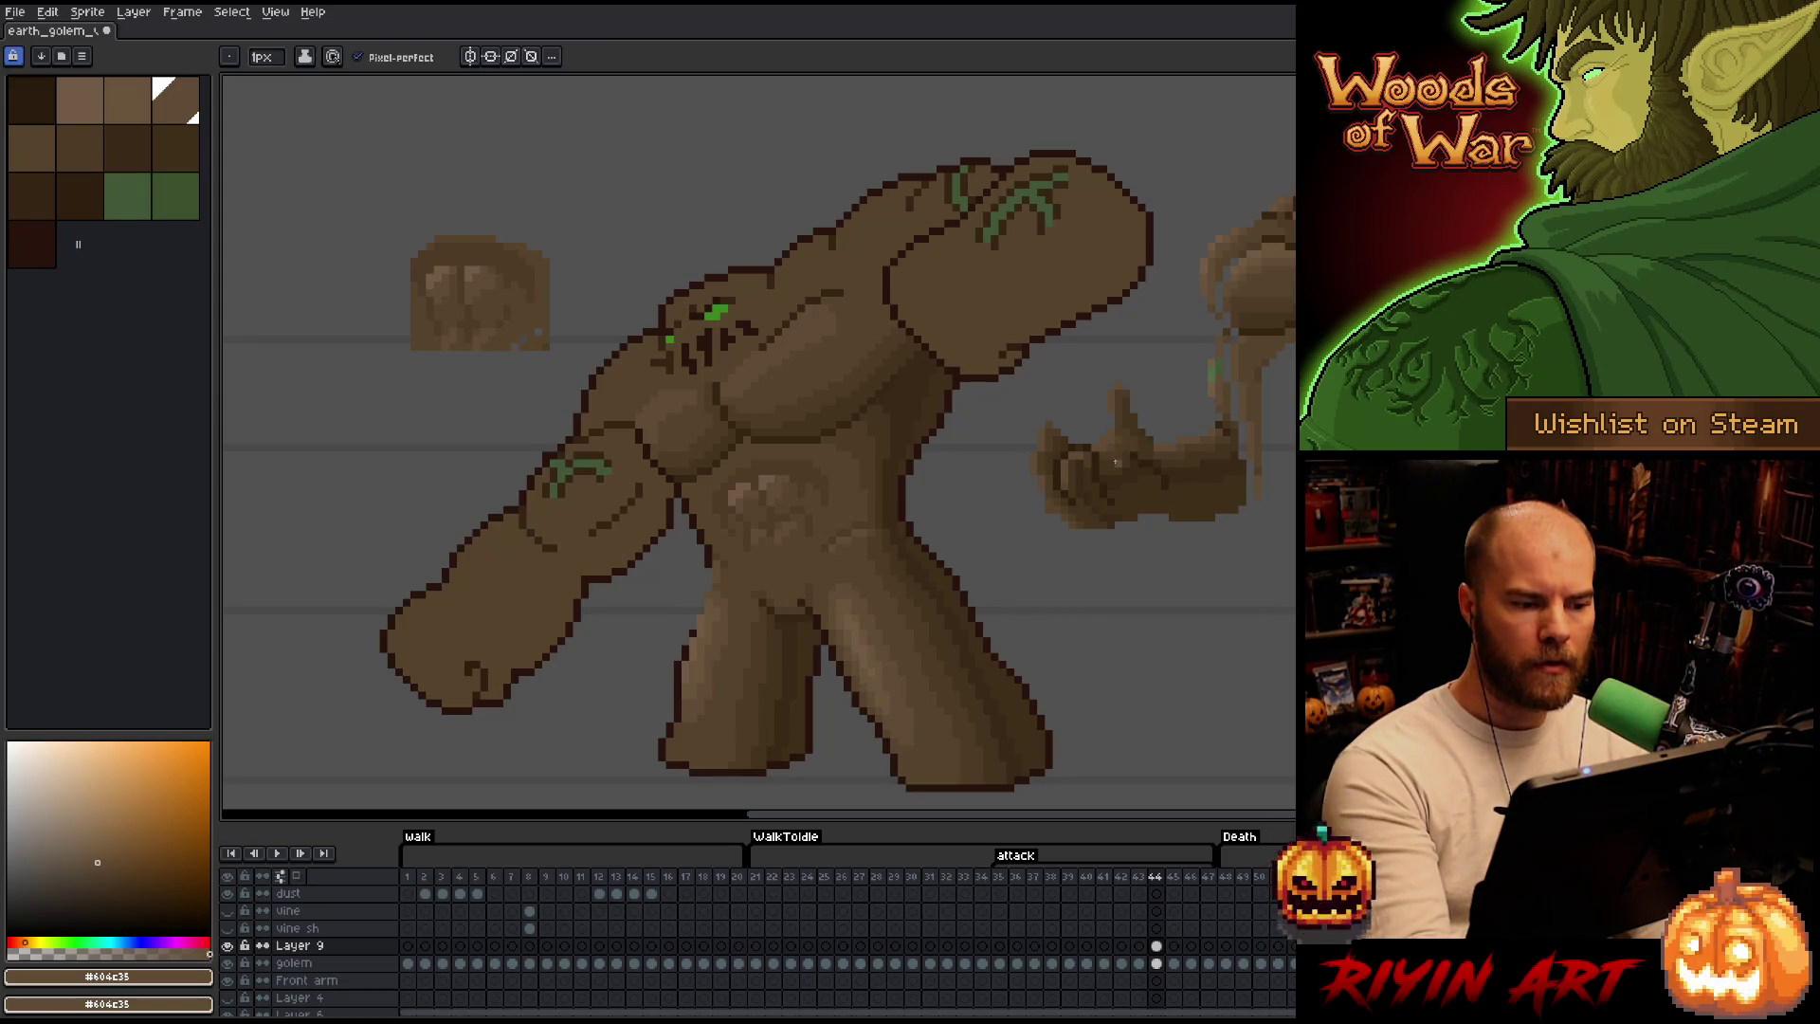
pyautogui.keyDown('alt'); pyautogui.click(729, 423); pyautogui.keyUp('alt')
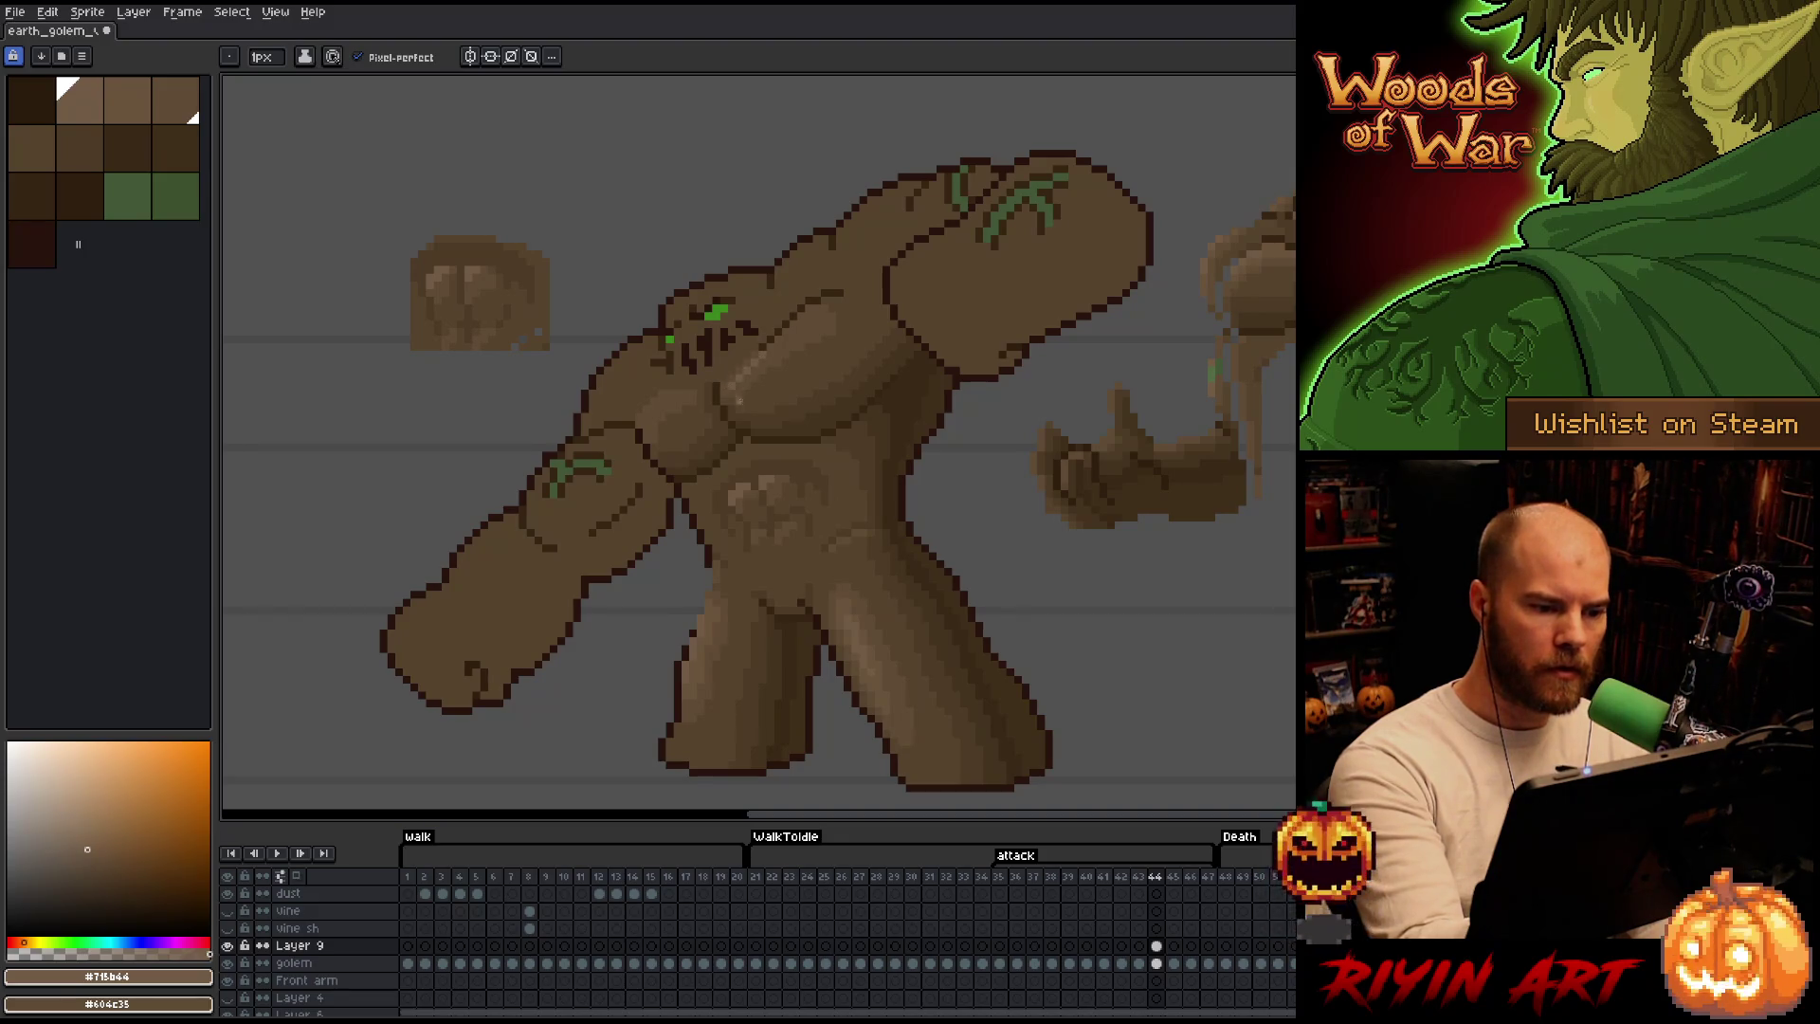
pyautogui.keyDown('alt'); pyautogui.click(735, 382); pyautogui.keyUp('alt')
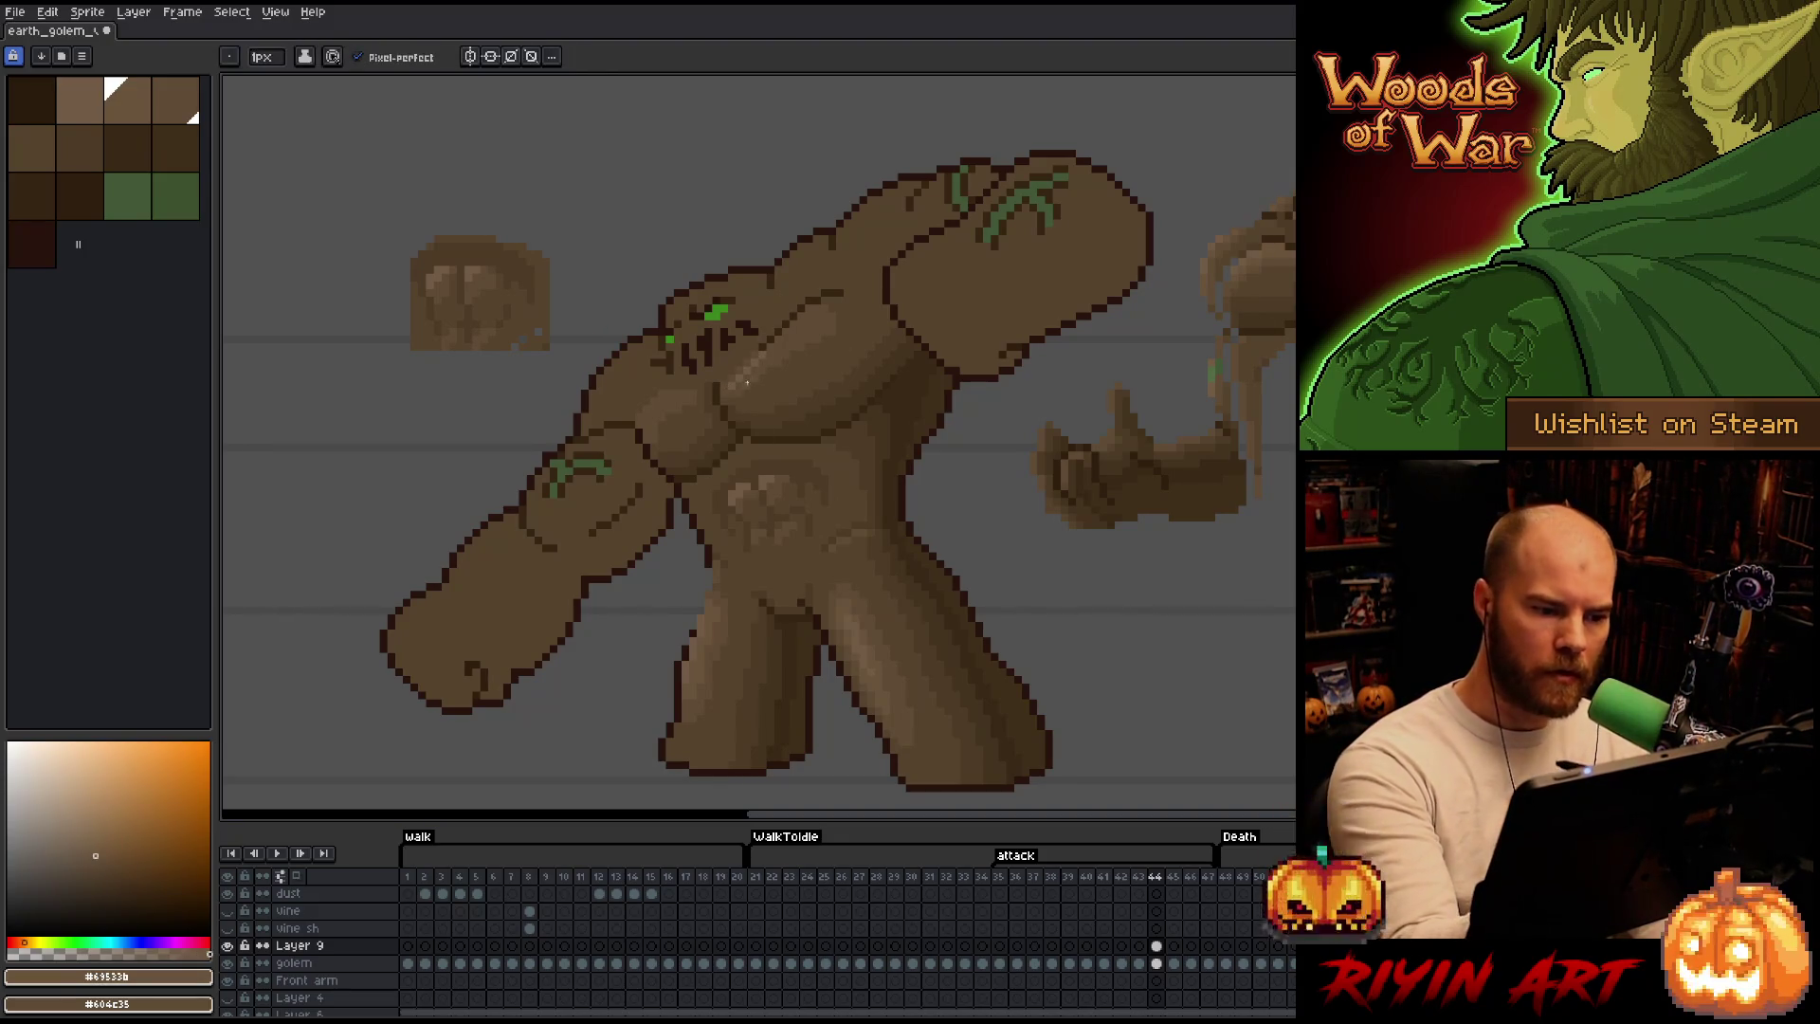
pyautogui.keyDown('alt'); pyautogui.click(770, 345); pyautogui.keyUp('alt')
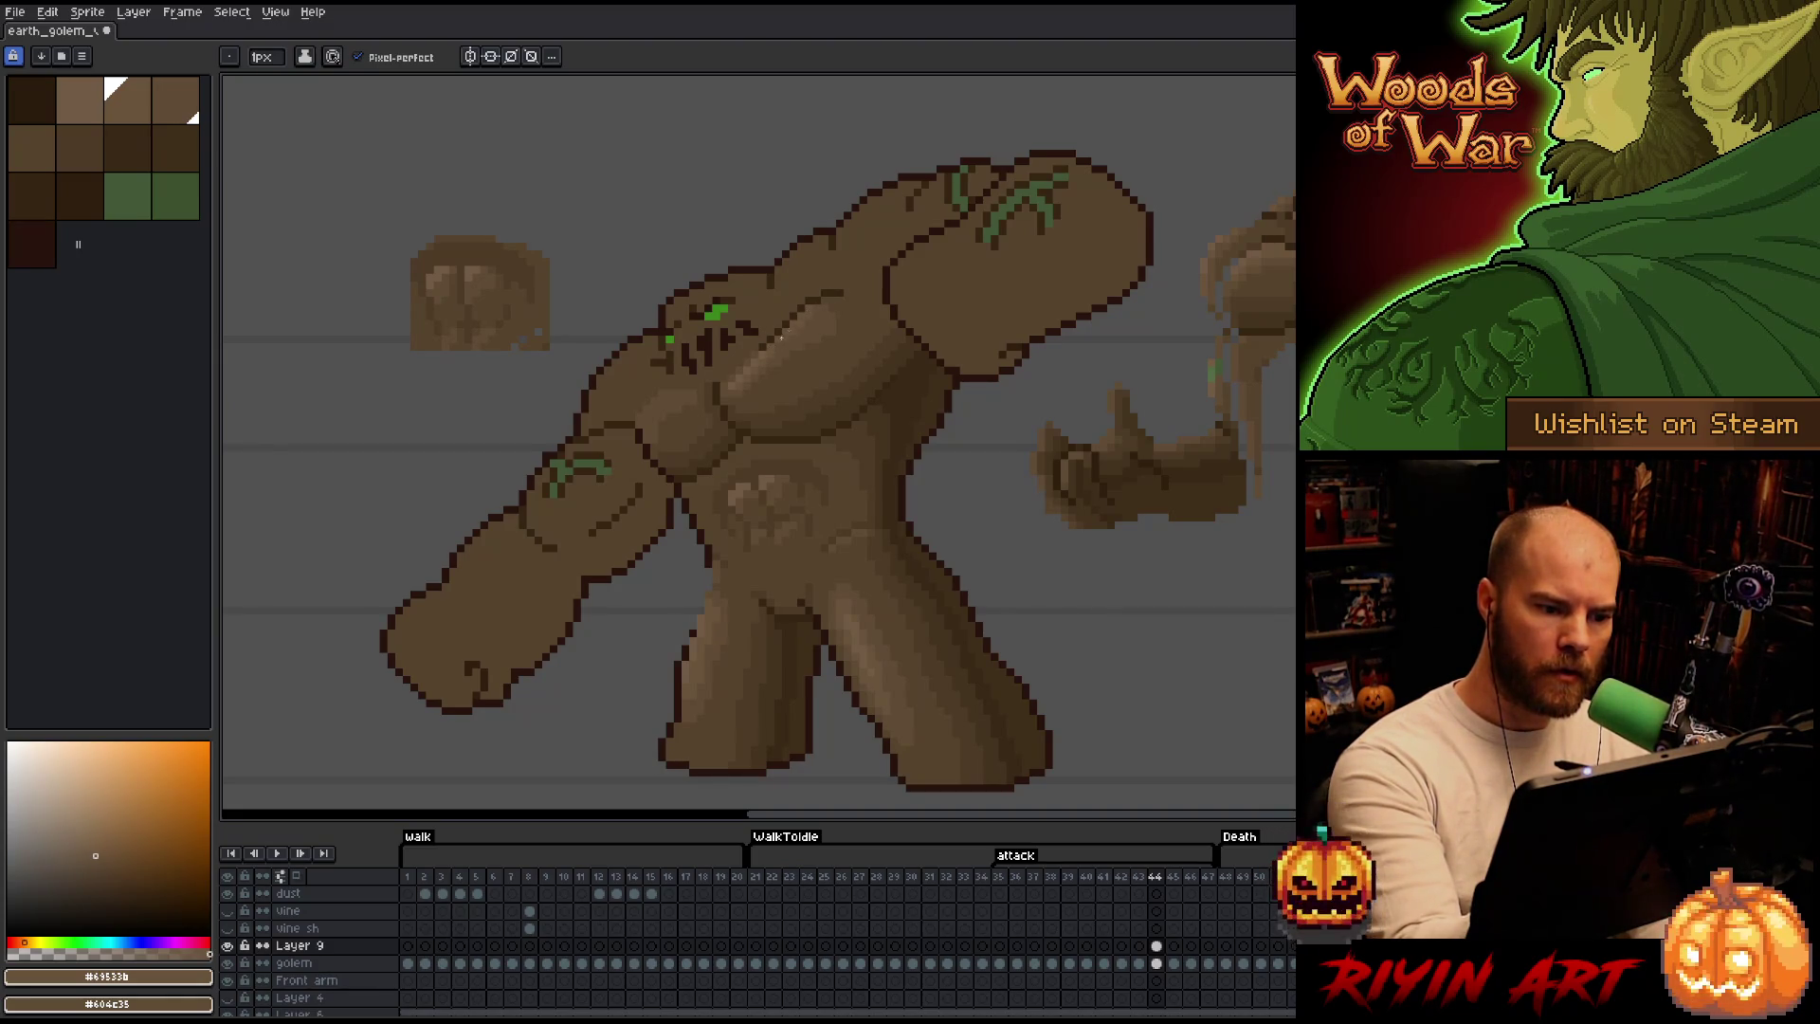
pyautogui.keyDown('alt'); pyautogui.click(829, 306); pyautogui.keyUp('alt')
pyautogui.keyDown('alt'); pyautogui.click(881, 213); pyautogui.keyUp('alt')
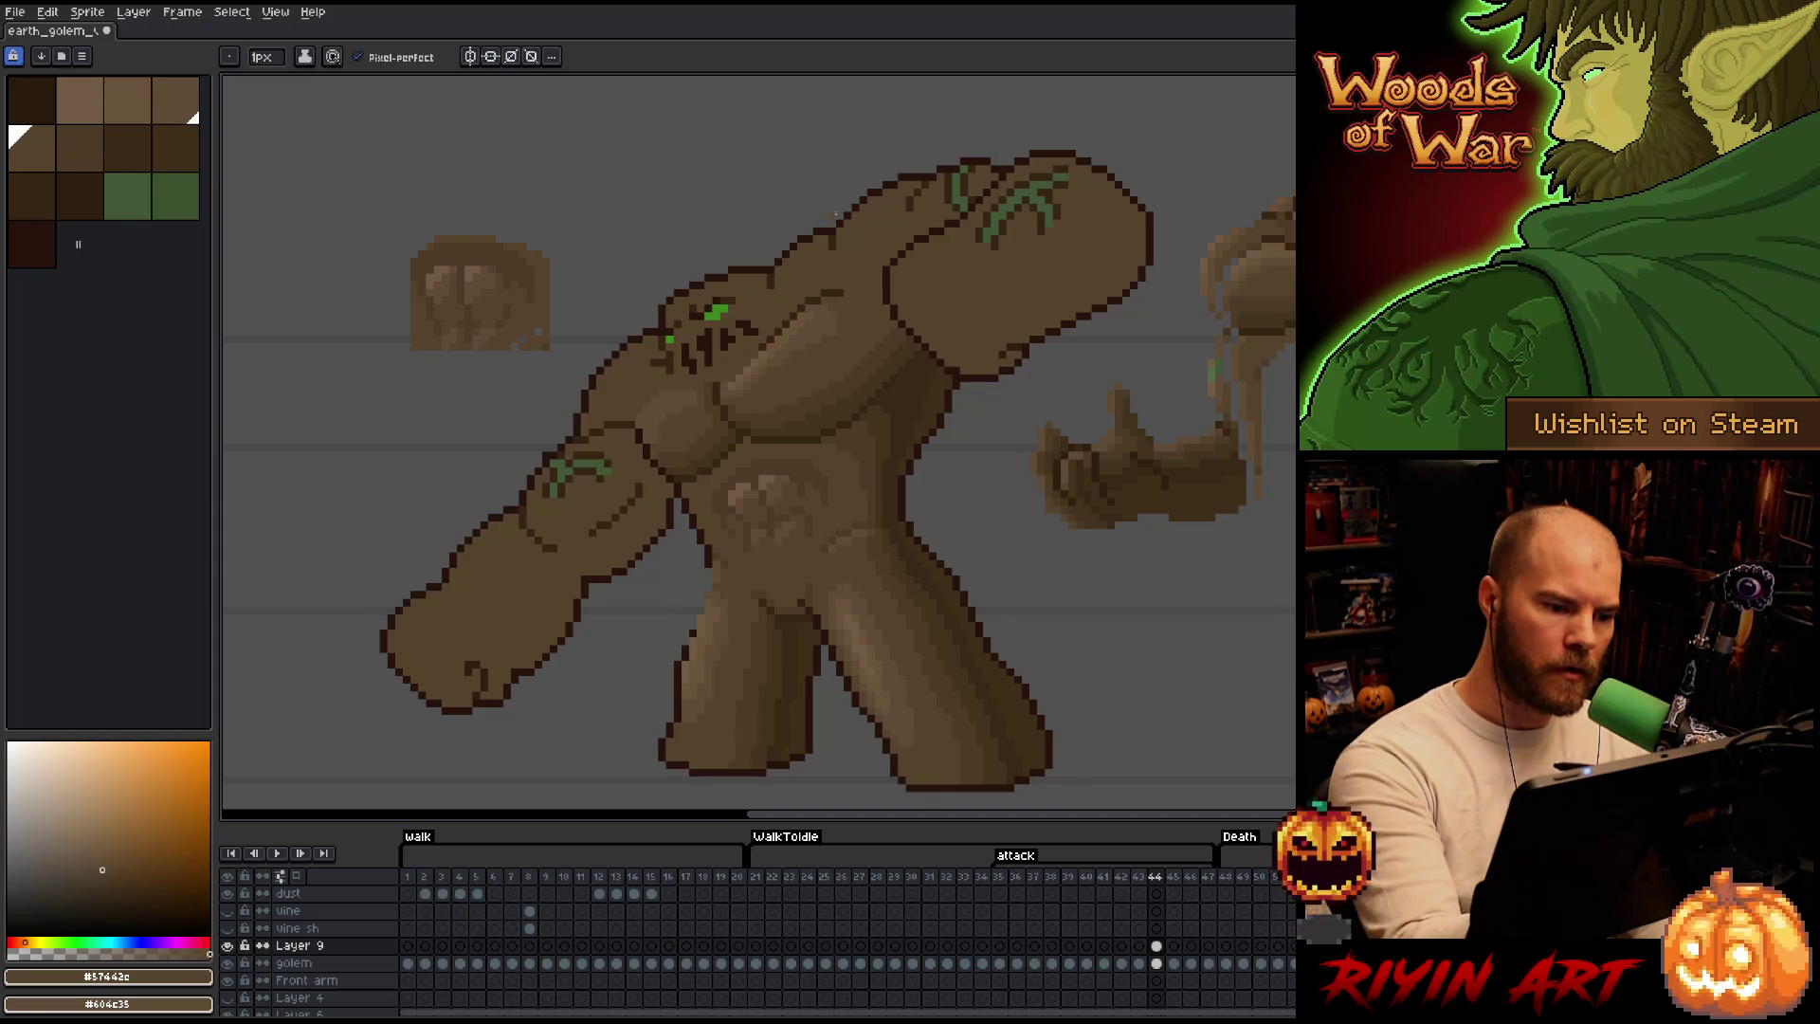
pyautogui.keyDown('alt'); pyautogui.click(732, 366); pyautogui.keyUp('alt')
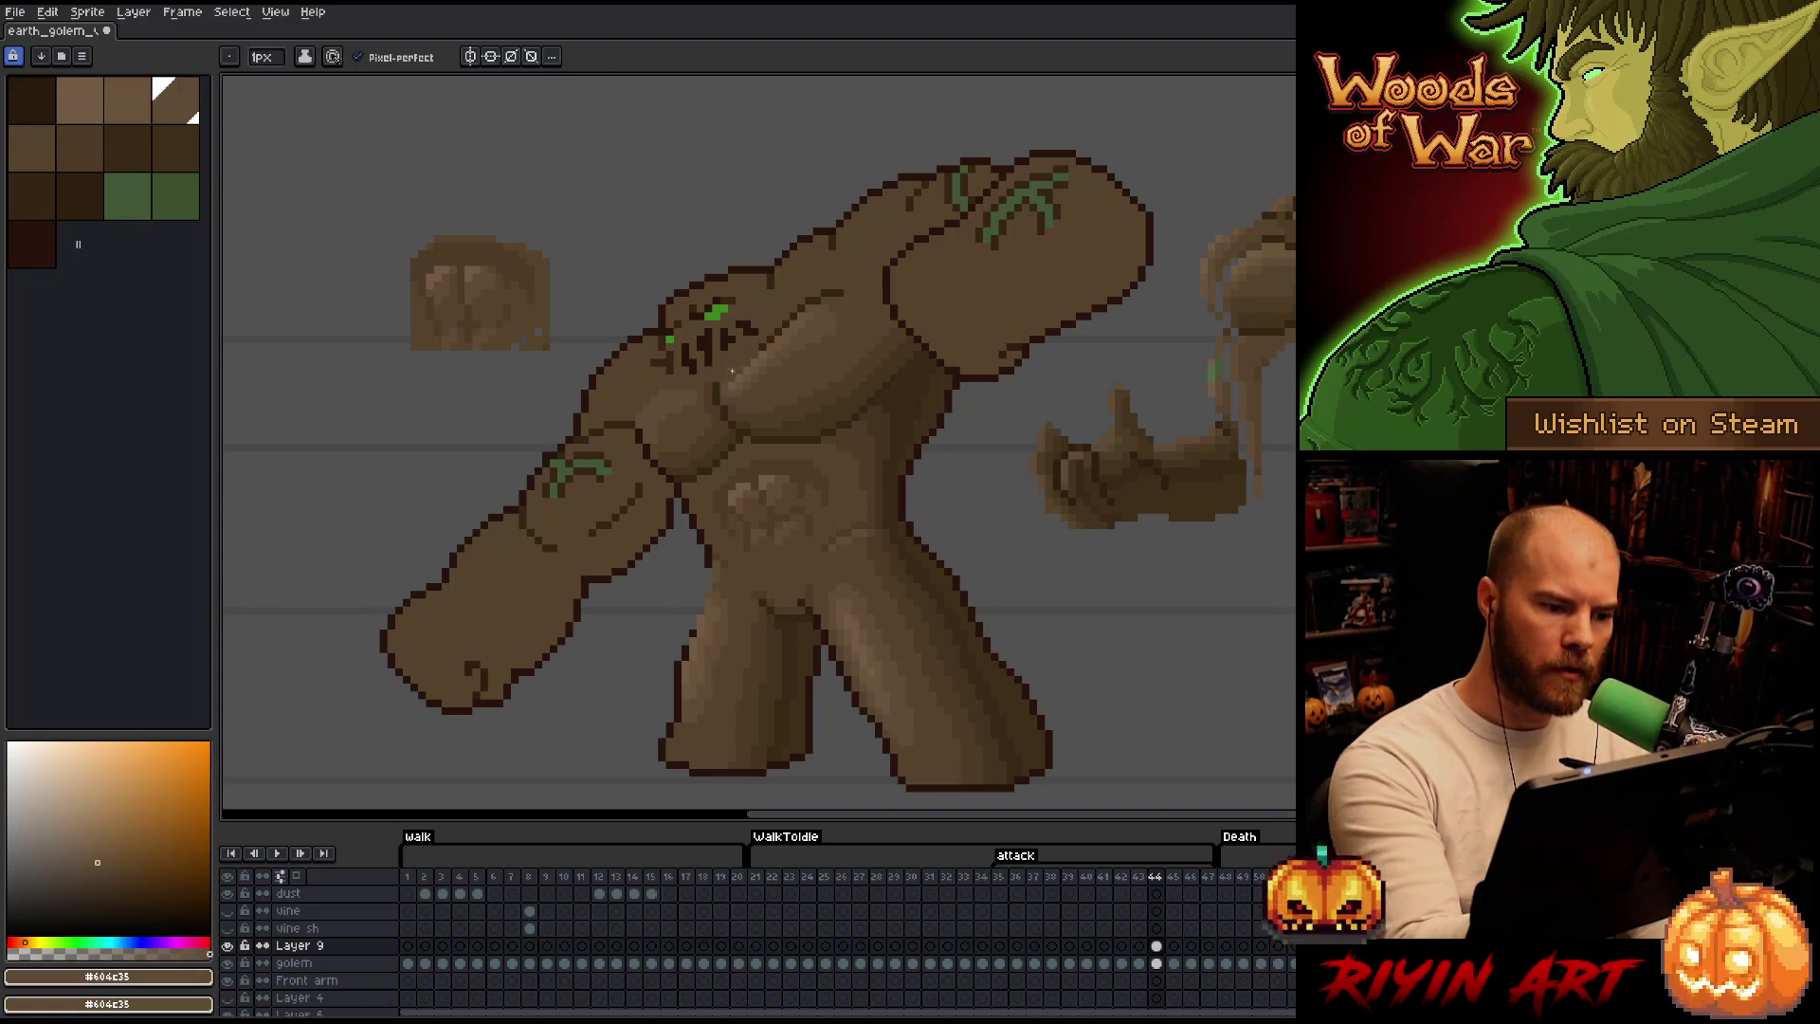
pyautogui.keyDown('alt'); pyautogui.click(732, 367); pyautogui.keyUp('alt')
pyautogui.keyDown('alt'); pyautogui.click(761, 345); pyautogui.keyUp('alt')
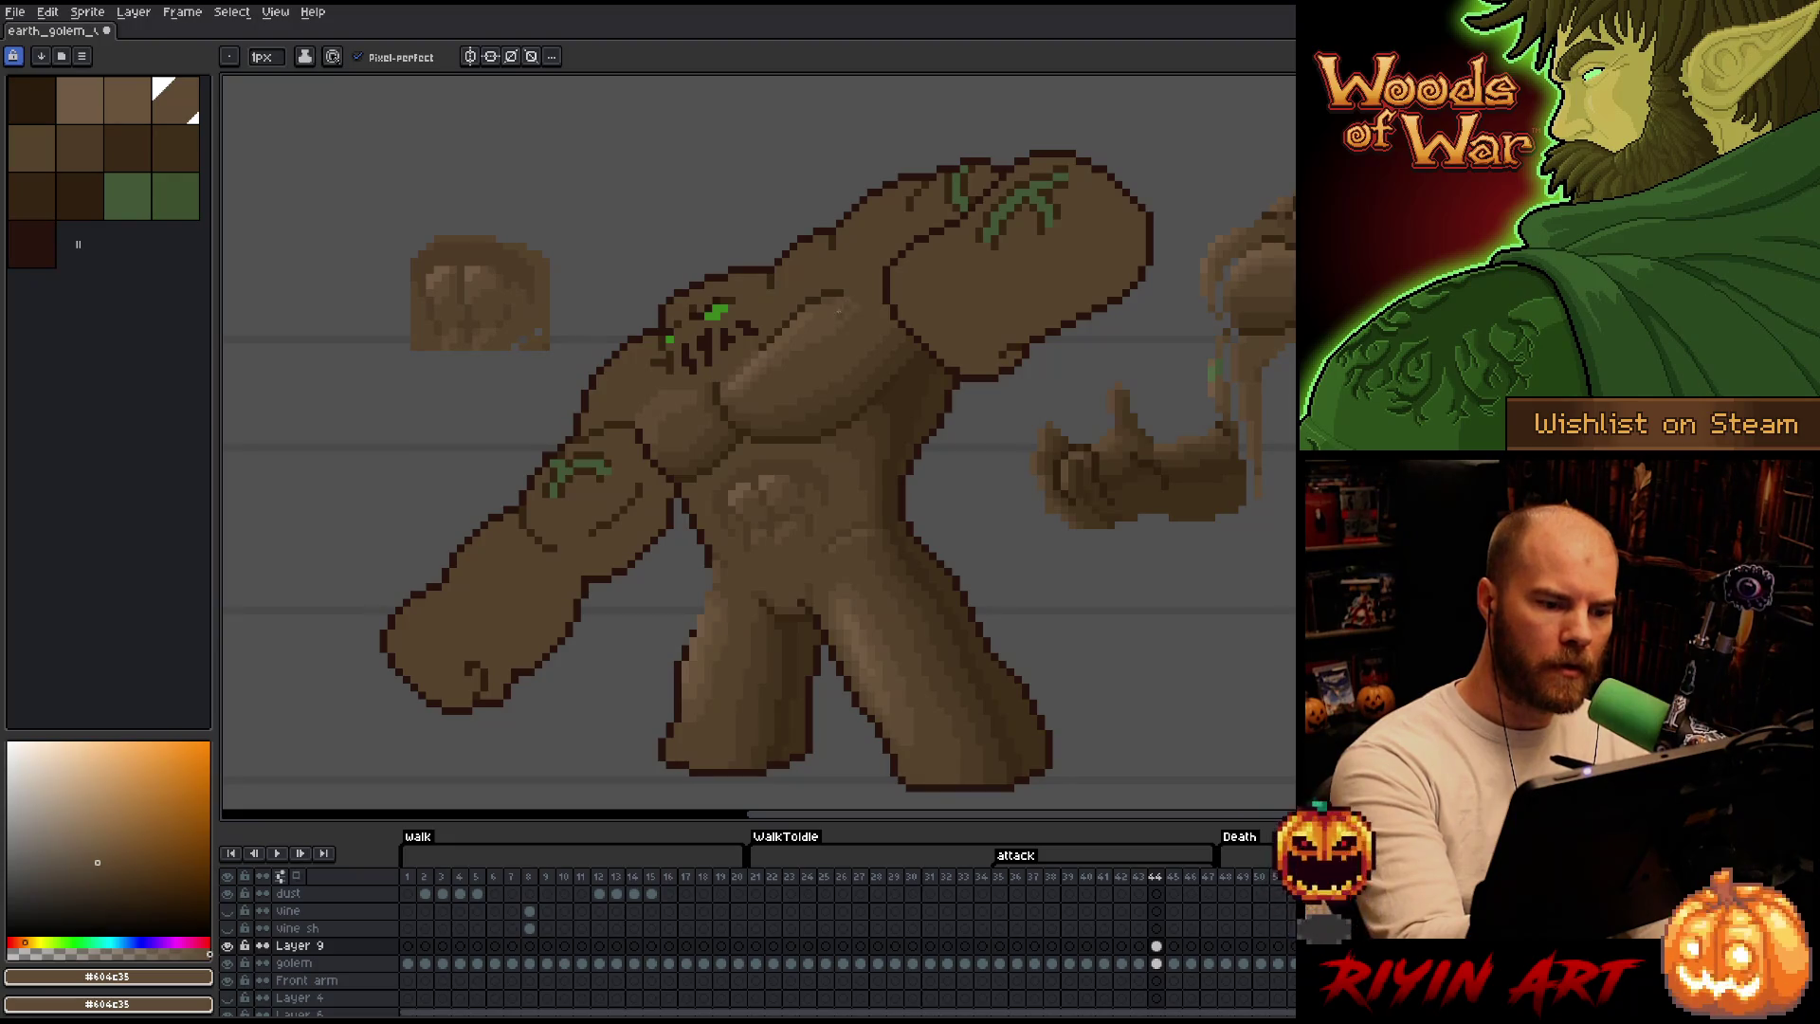
pyautogui.keyDown('alt'); pyautogui.click(799, 324); pyautogui.keyUp('alt')
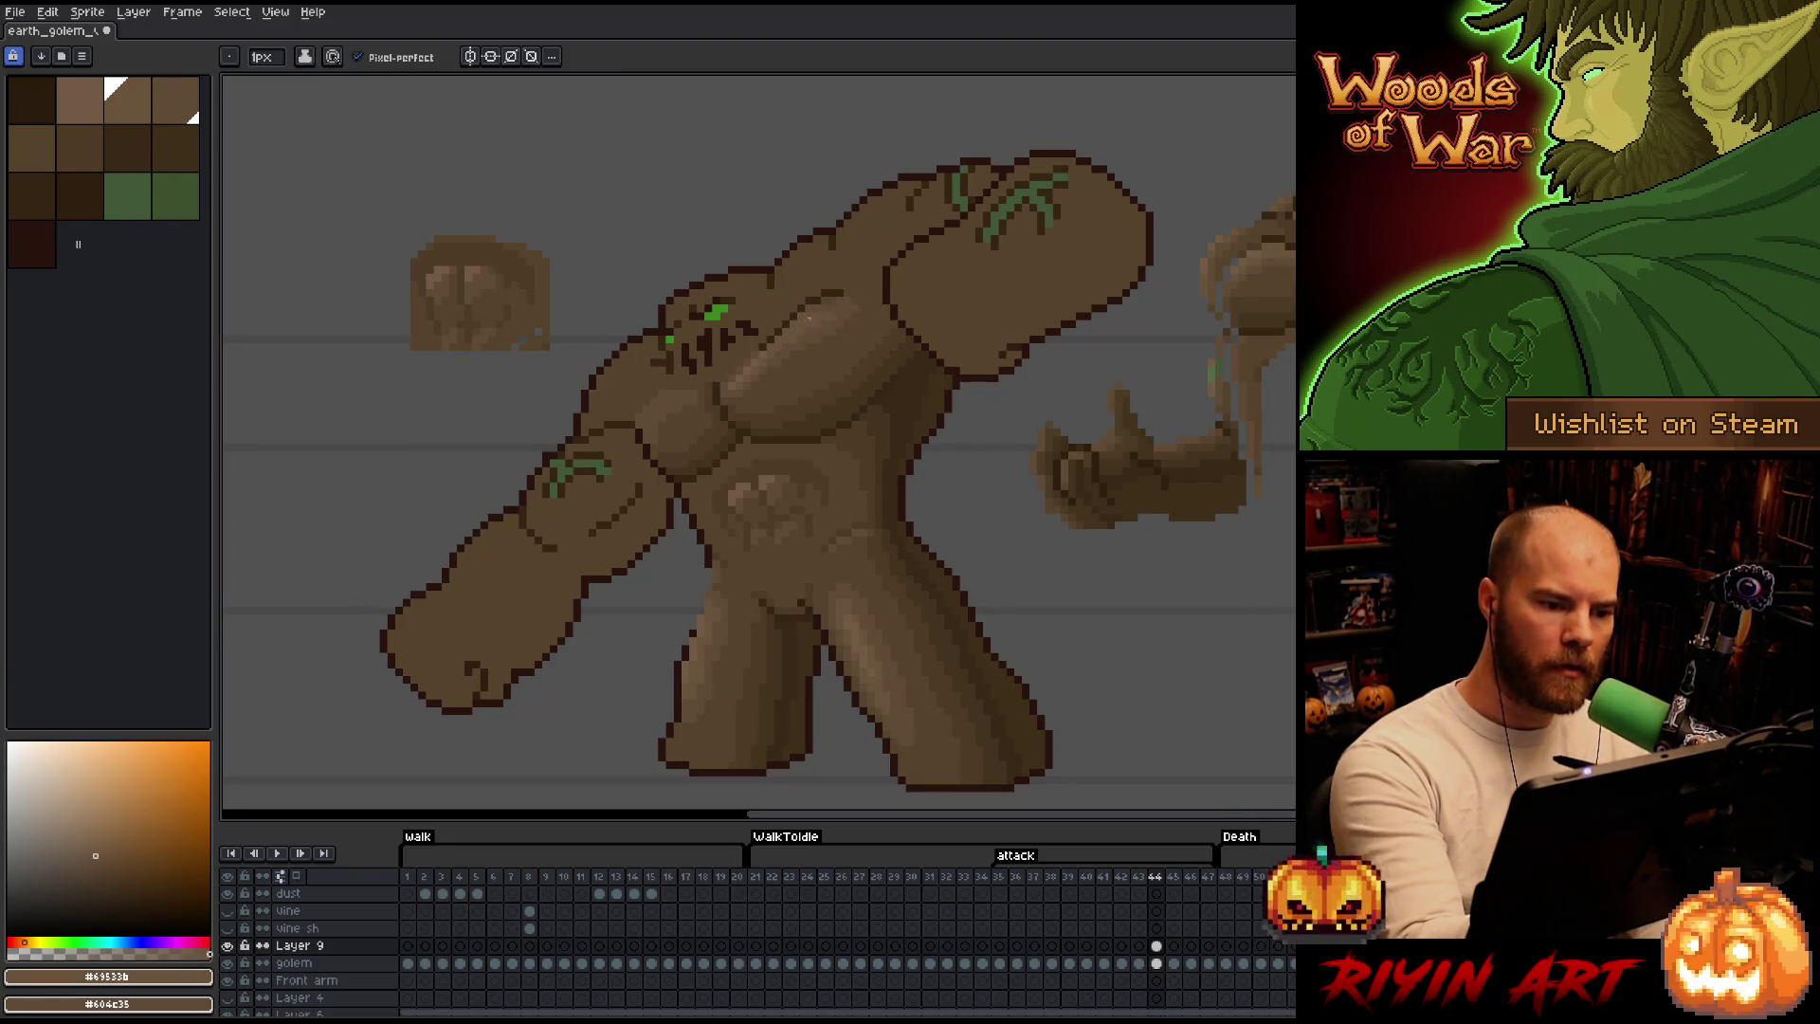
# Round out the shoulder joint into a lighter-brown boulder shape, sampling browns from the sprite.
pyautogui.press('alt')
pyautogui.keyDown('alt'); pyautogui.click(764, 344); pyautogui.keyUp('alt')
pyautogui.keyDown('alt'); pyautogui.click(773, 346); pyautogui.keyUp('alt')
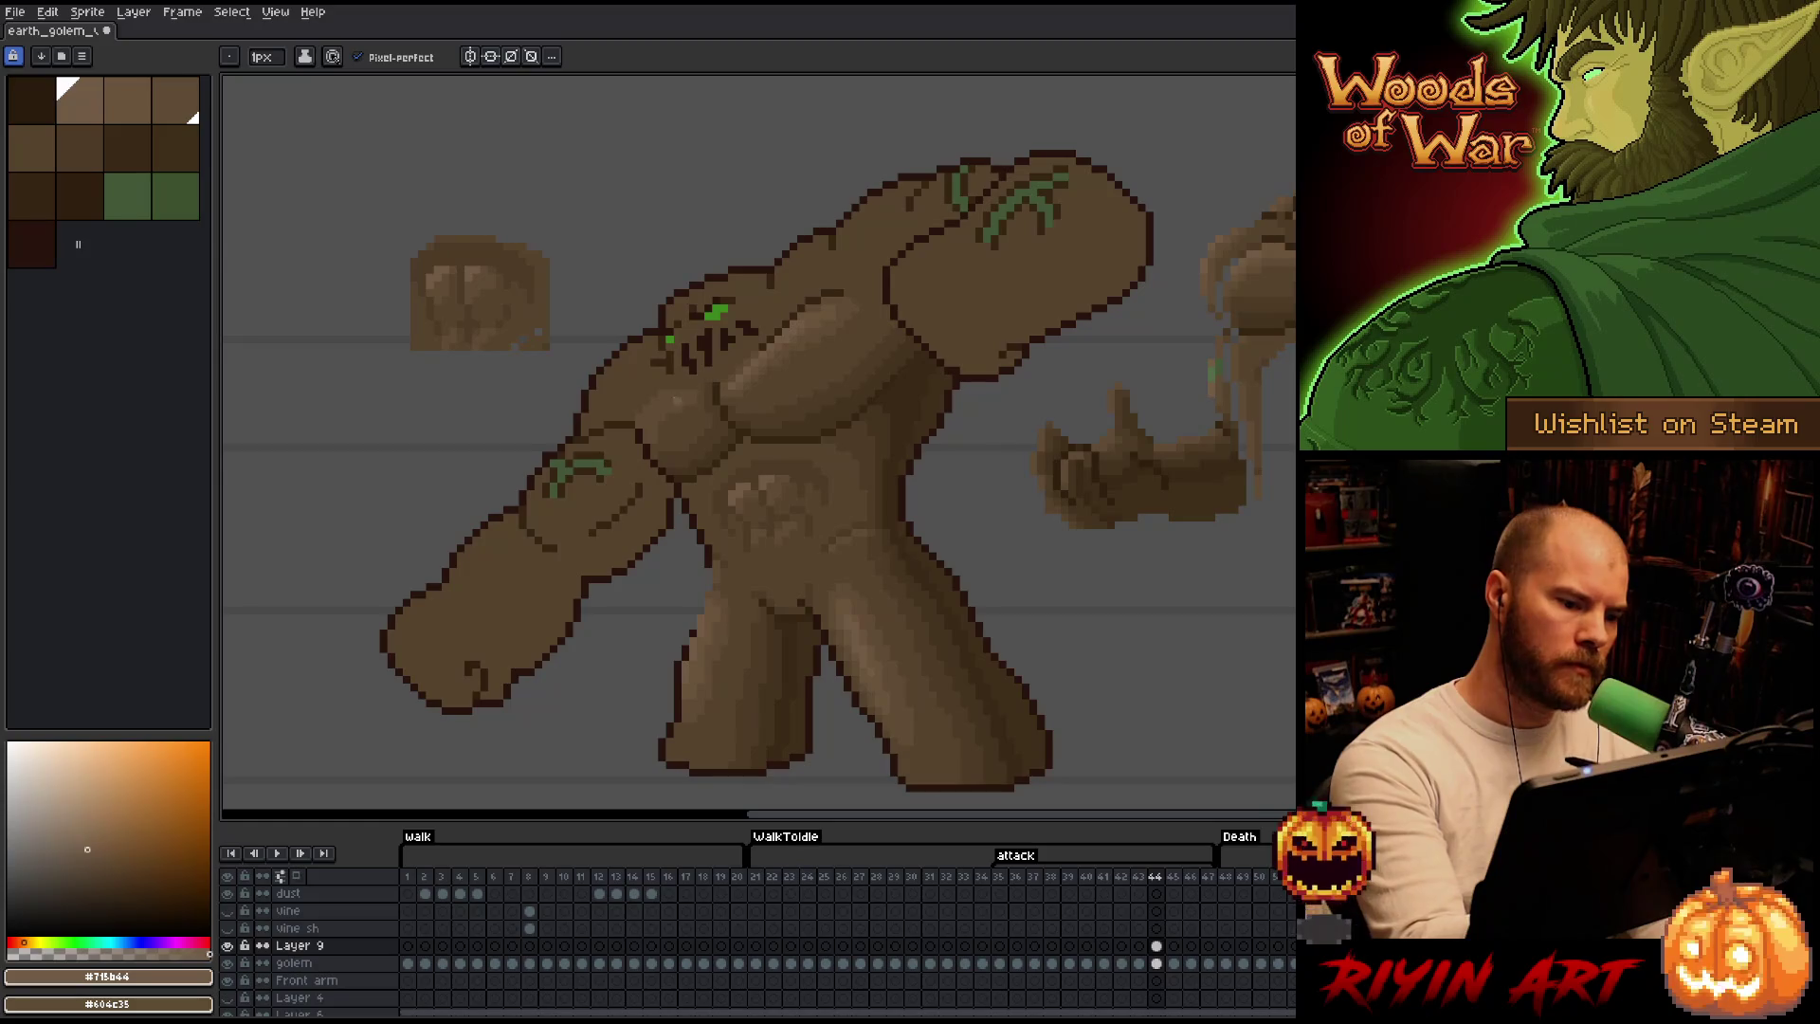
pyautogui.keyDown('alt'); pyautogui.click(807, 294); pyautogui.keyUp('alt')
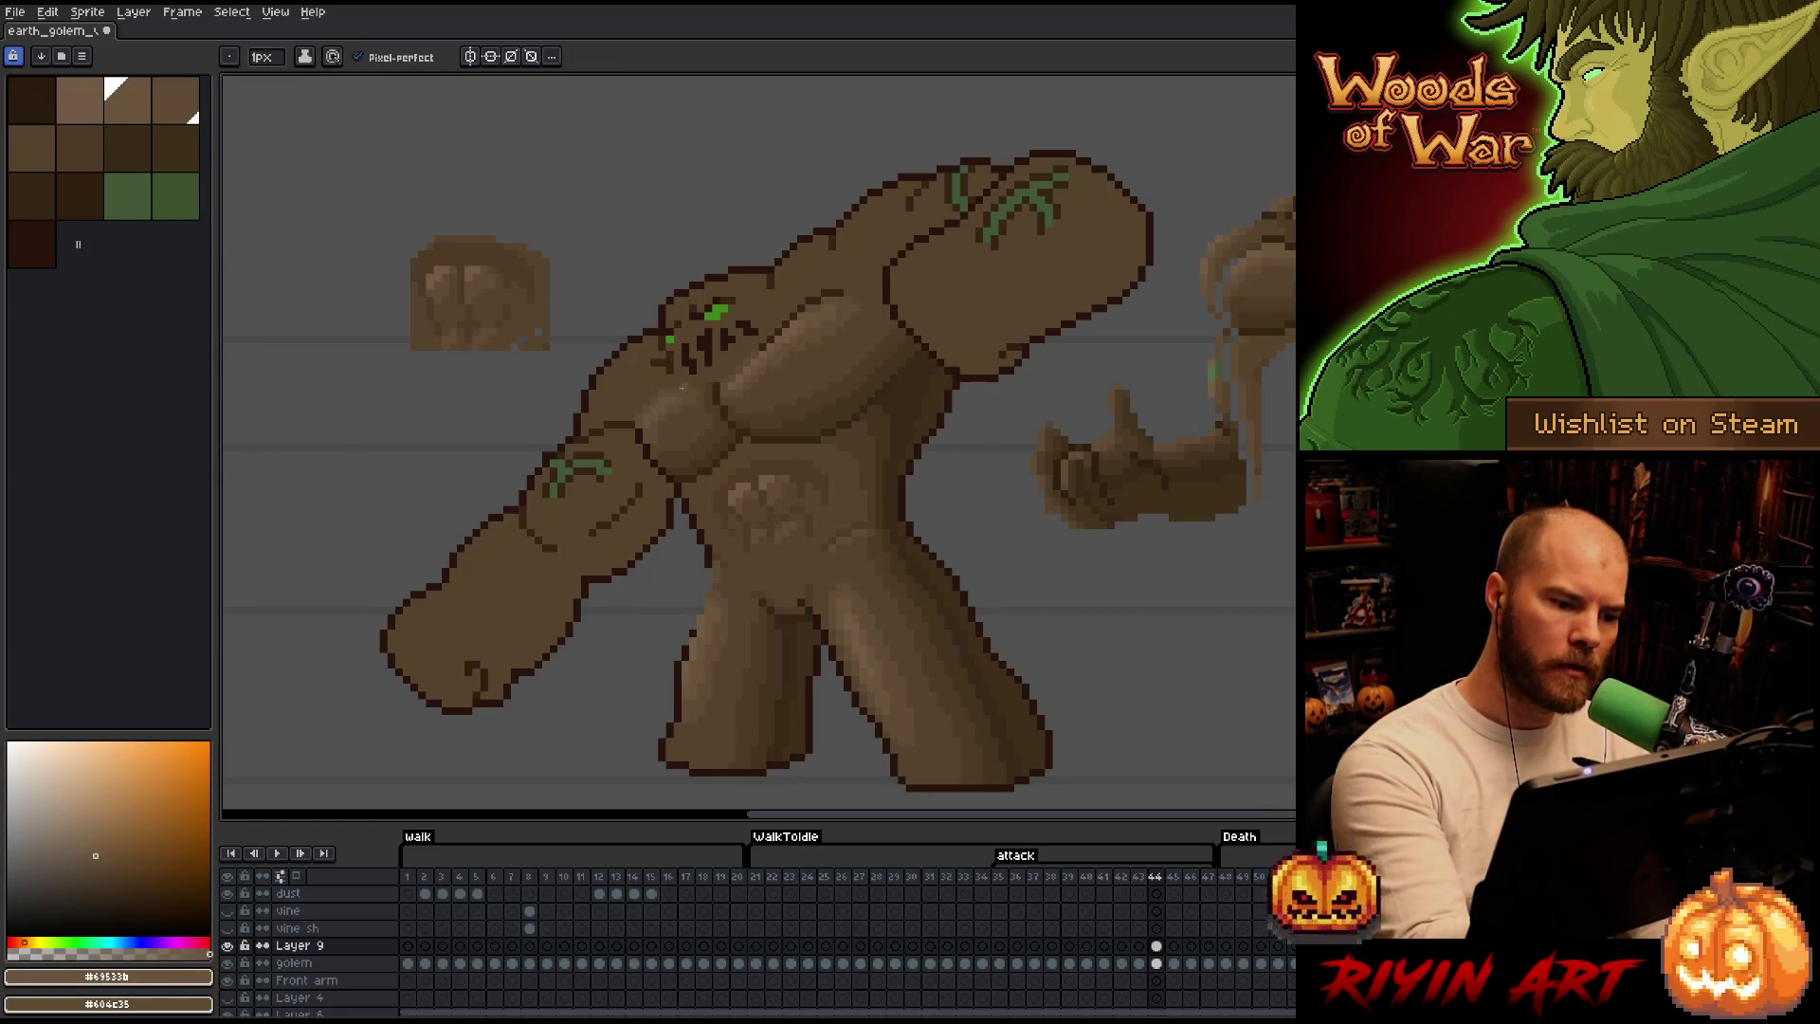
pyautogui.keyDown('alt'); pyautogui.click(659, 403); pyautogui.keyUp('alt')
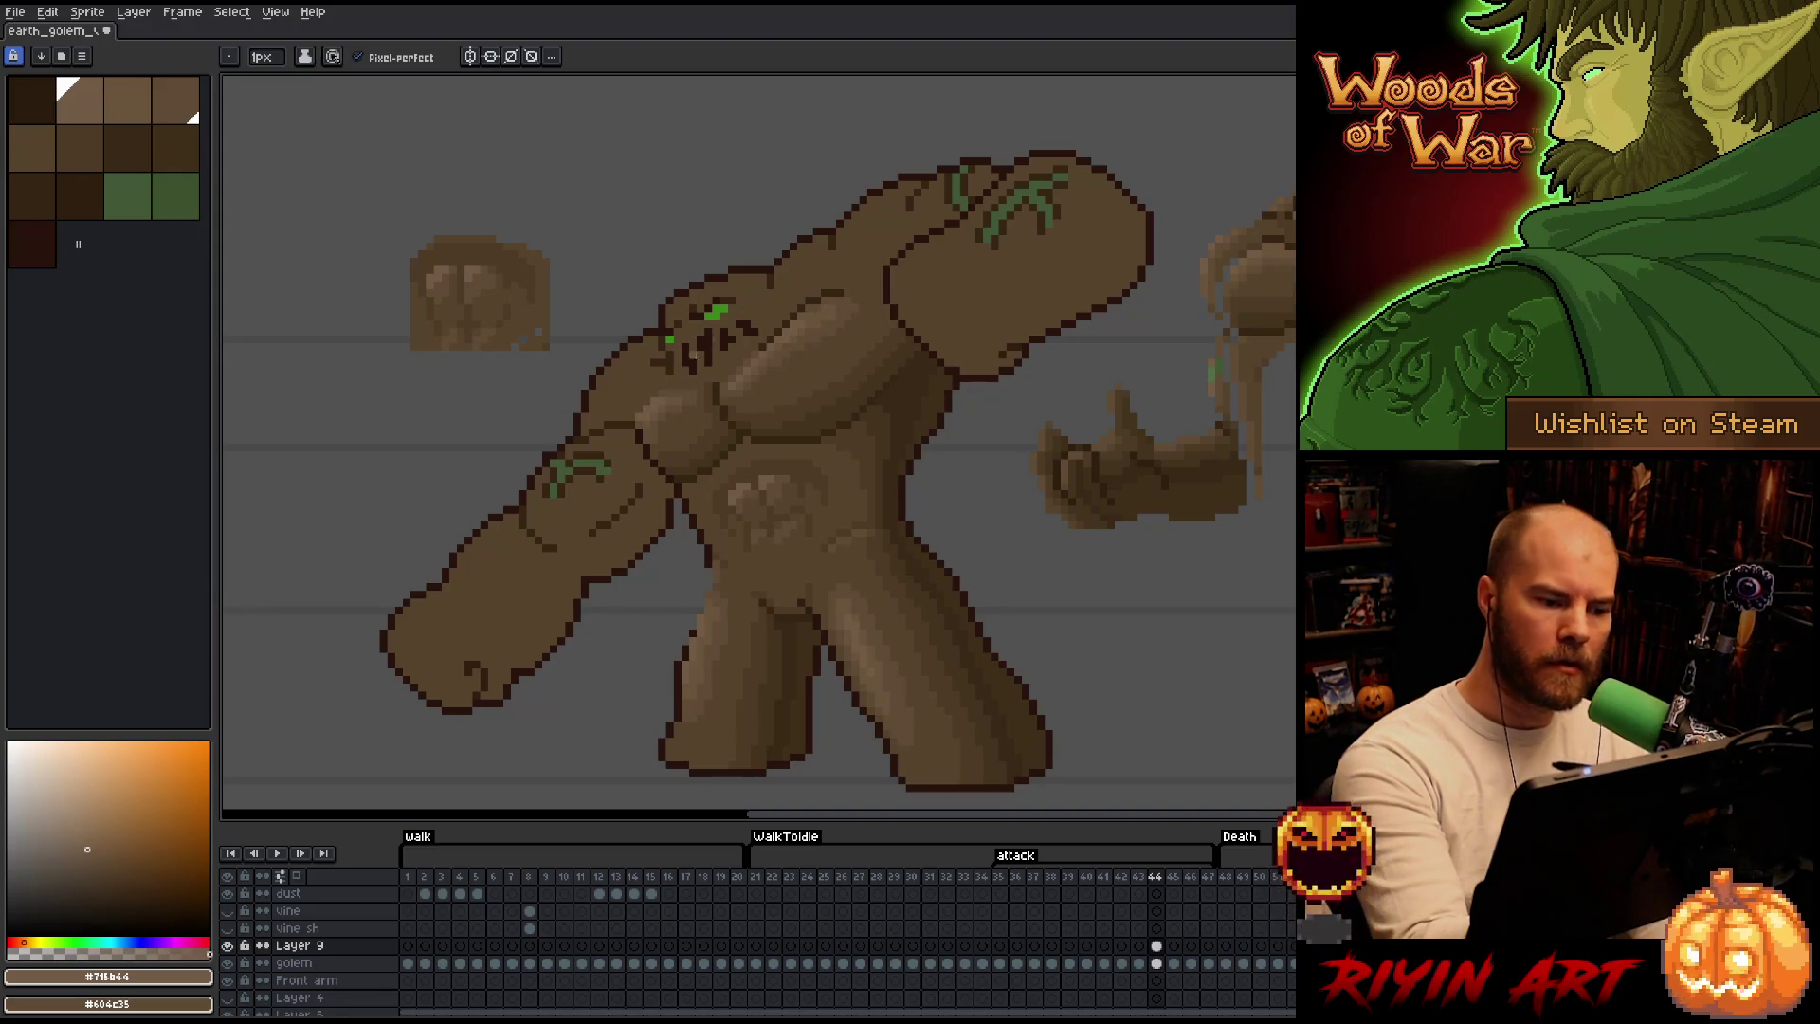
pyautogui.keyDown('alt'); pyautogui.click(769, 427); pyautogui.keyUp('alt')
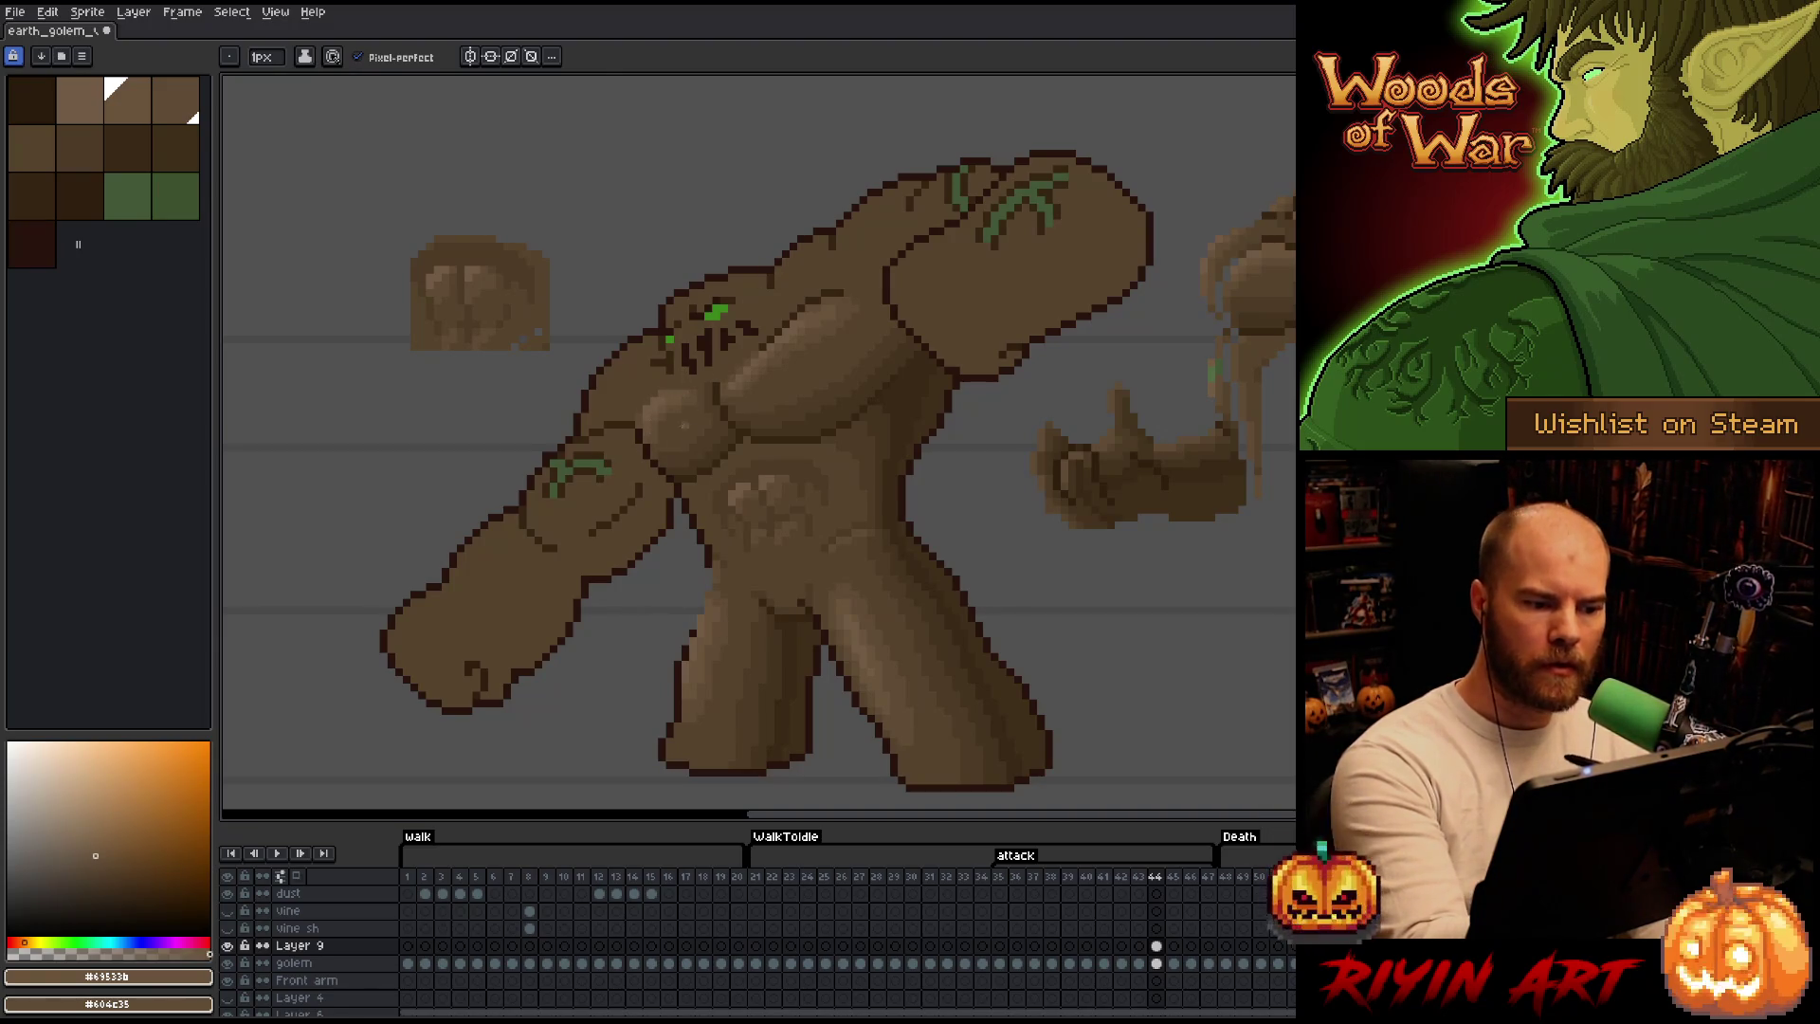
pyautogui.press('alt')
pyautogui.keyDown('alt'); pyautogui.click(661, 427); pyautogui.keyUp('alt')
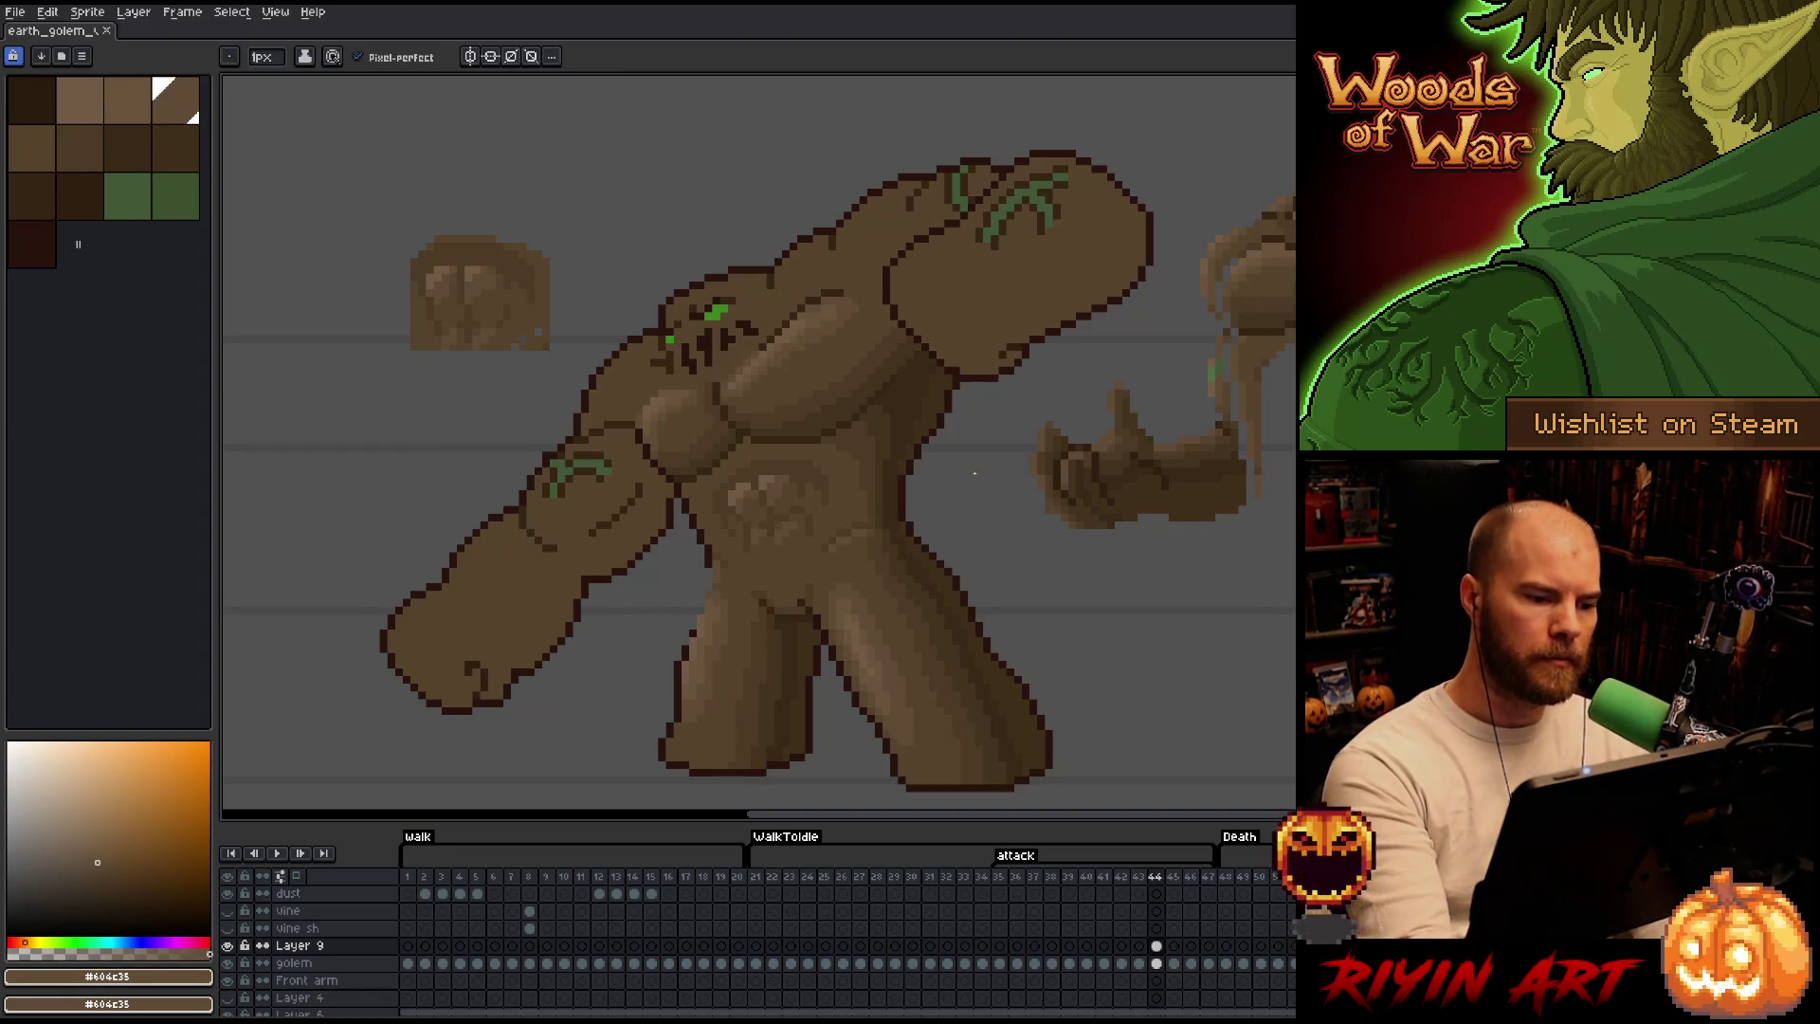
pyautogui.press('alt')
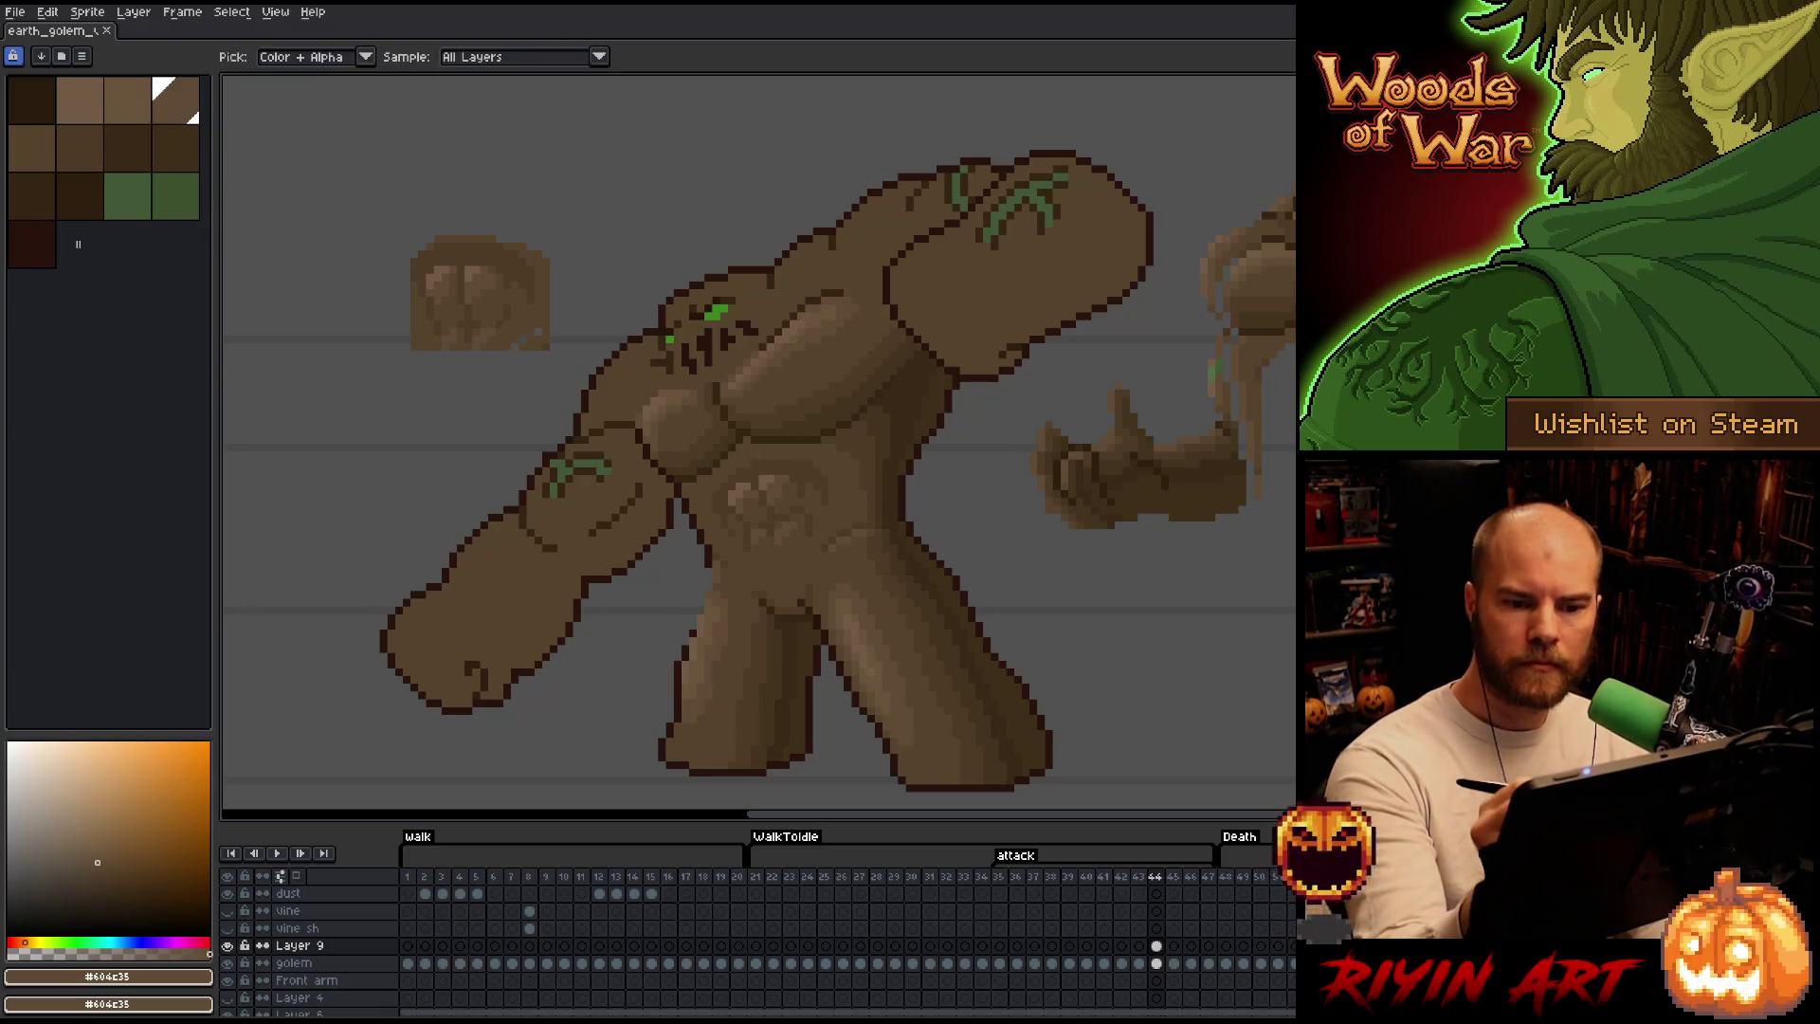
pyautogui.keyDown('alt'); pyautogui.click(764, 331); pyautogui.keyUp('alt')
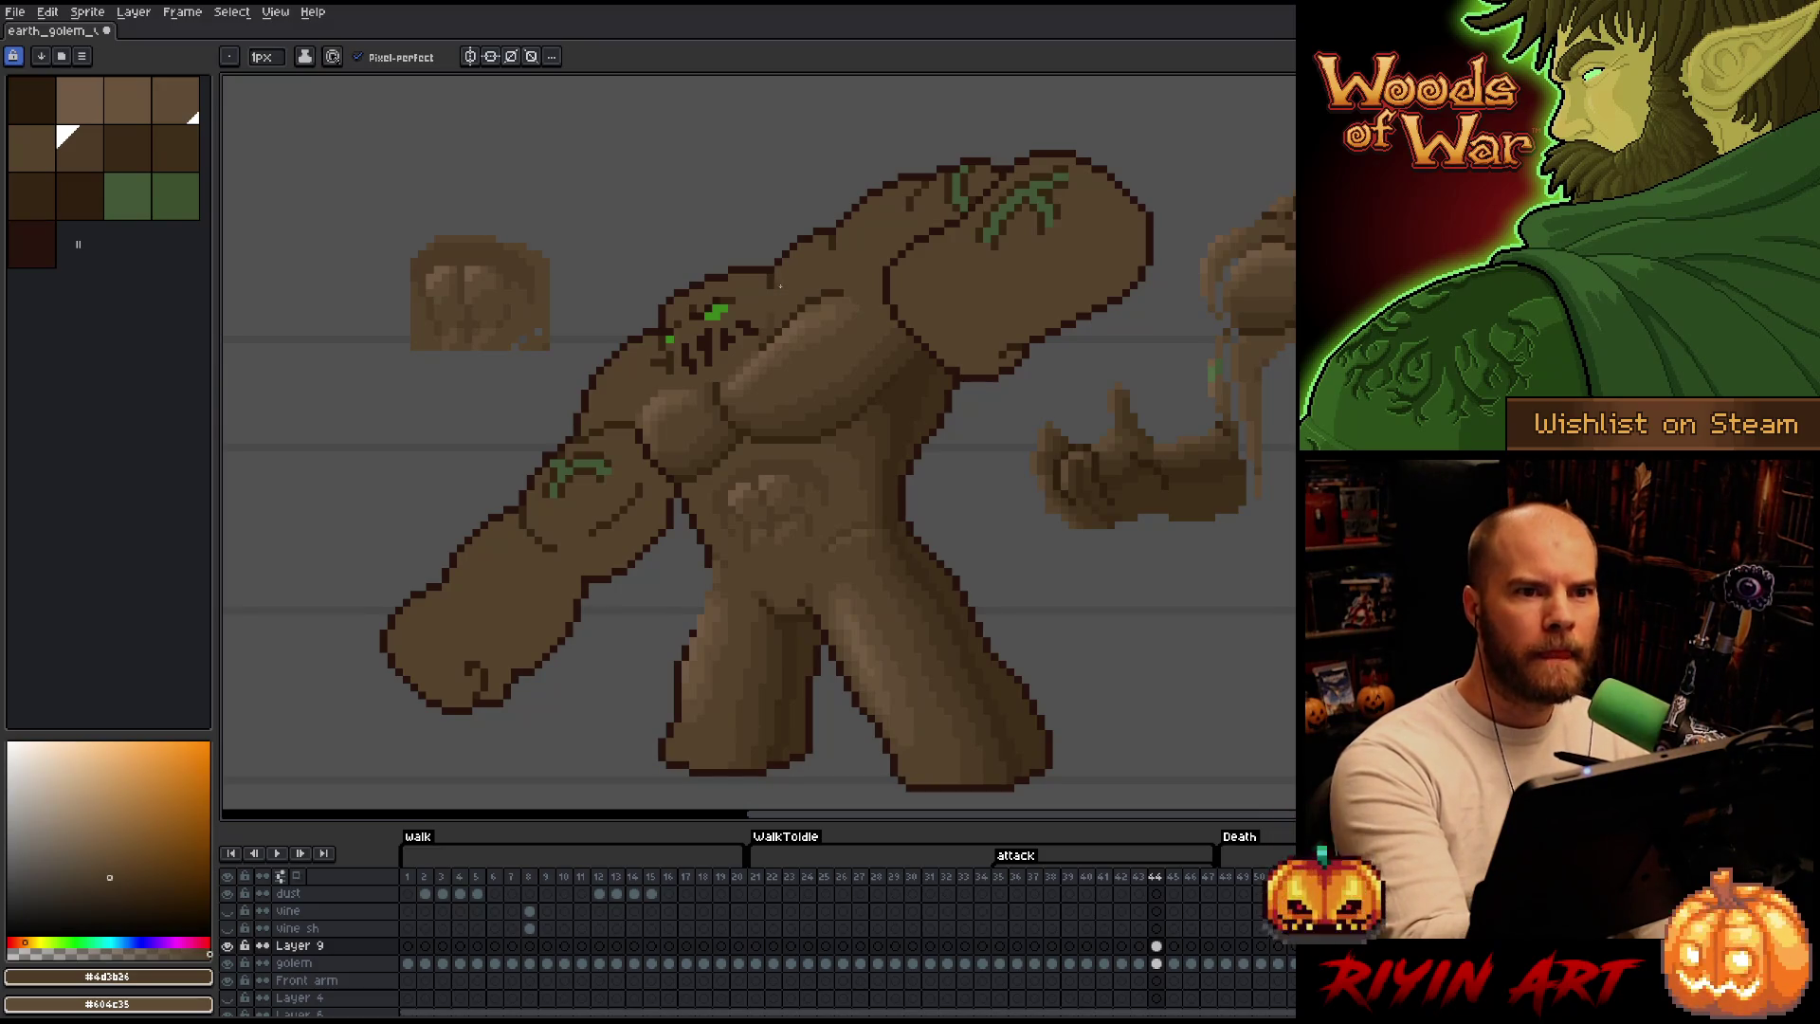
pyautogui.moveTo(980, 257); pyautogui.dragTo(1052, 314)
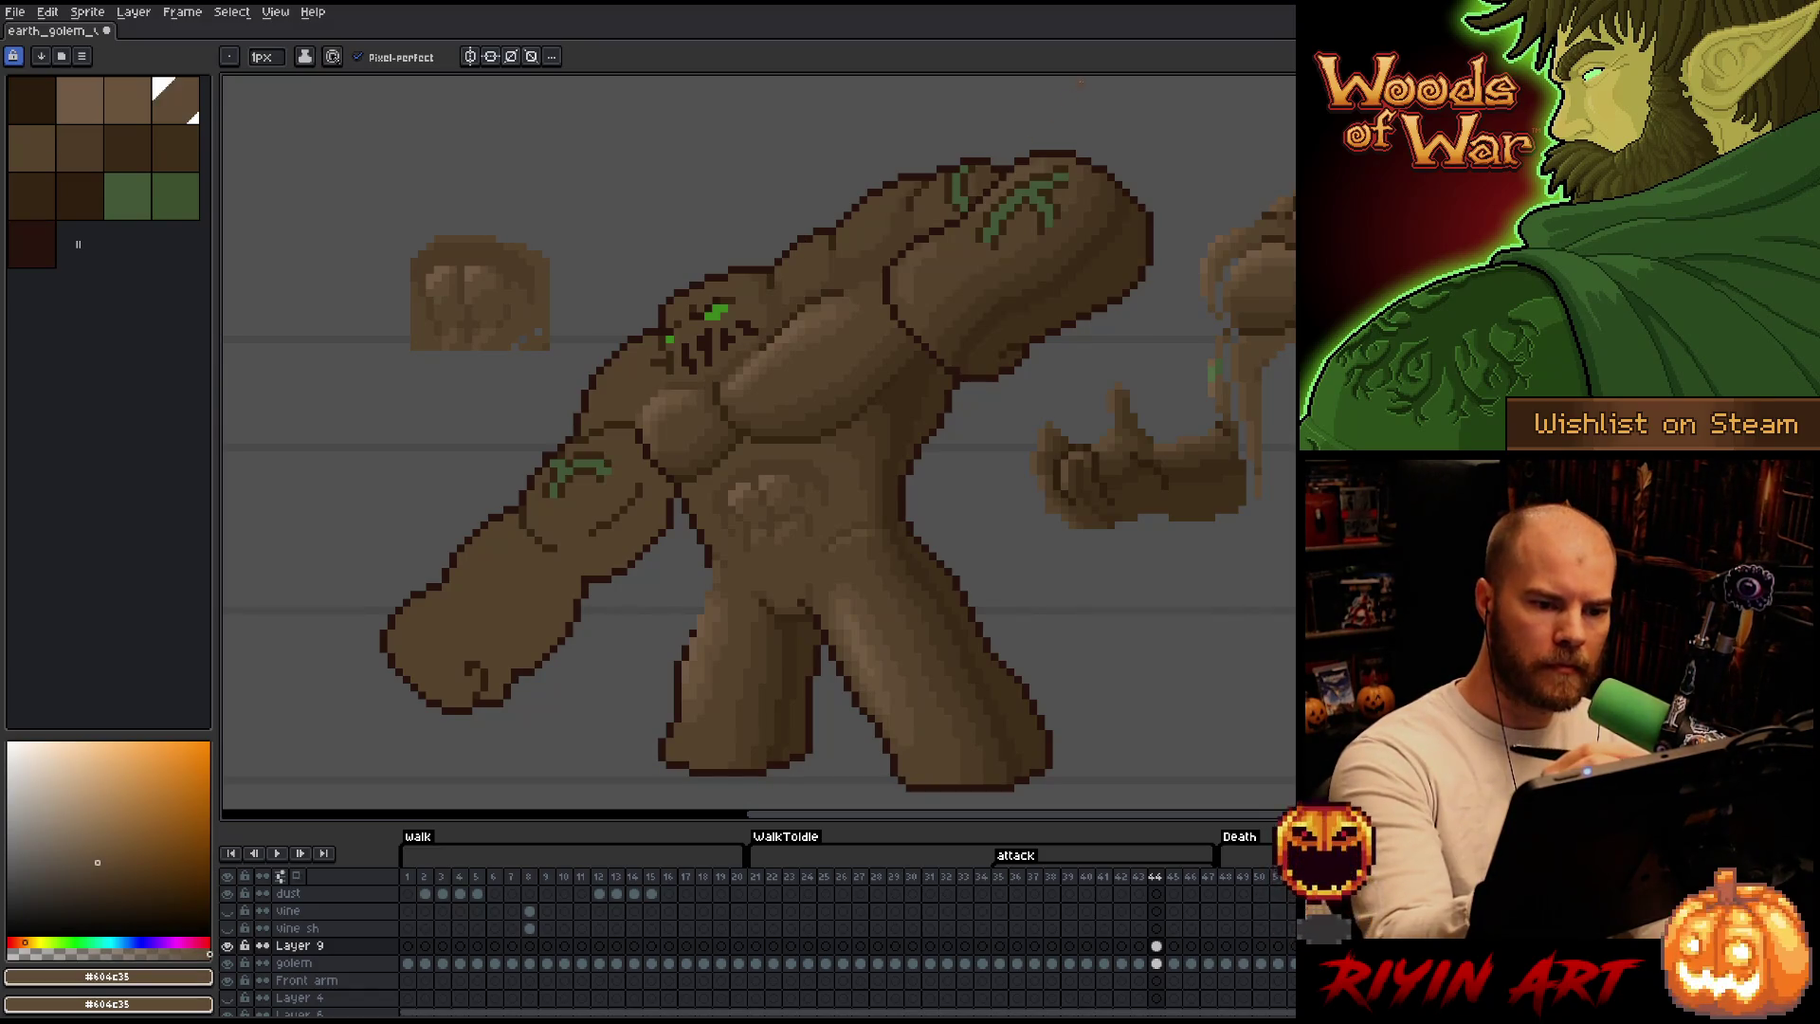
pyautogui.keyDown('alt'); pyautogui.click(1062, 152); pyautogui.keyUp('alt')
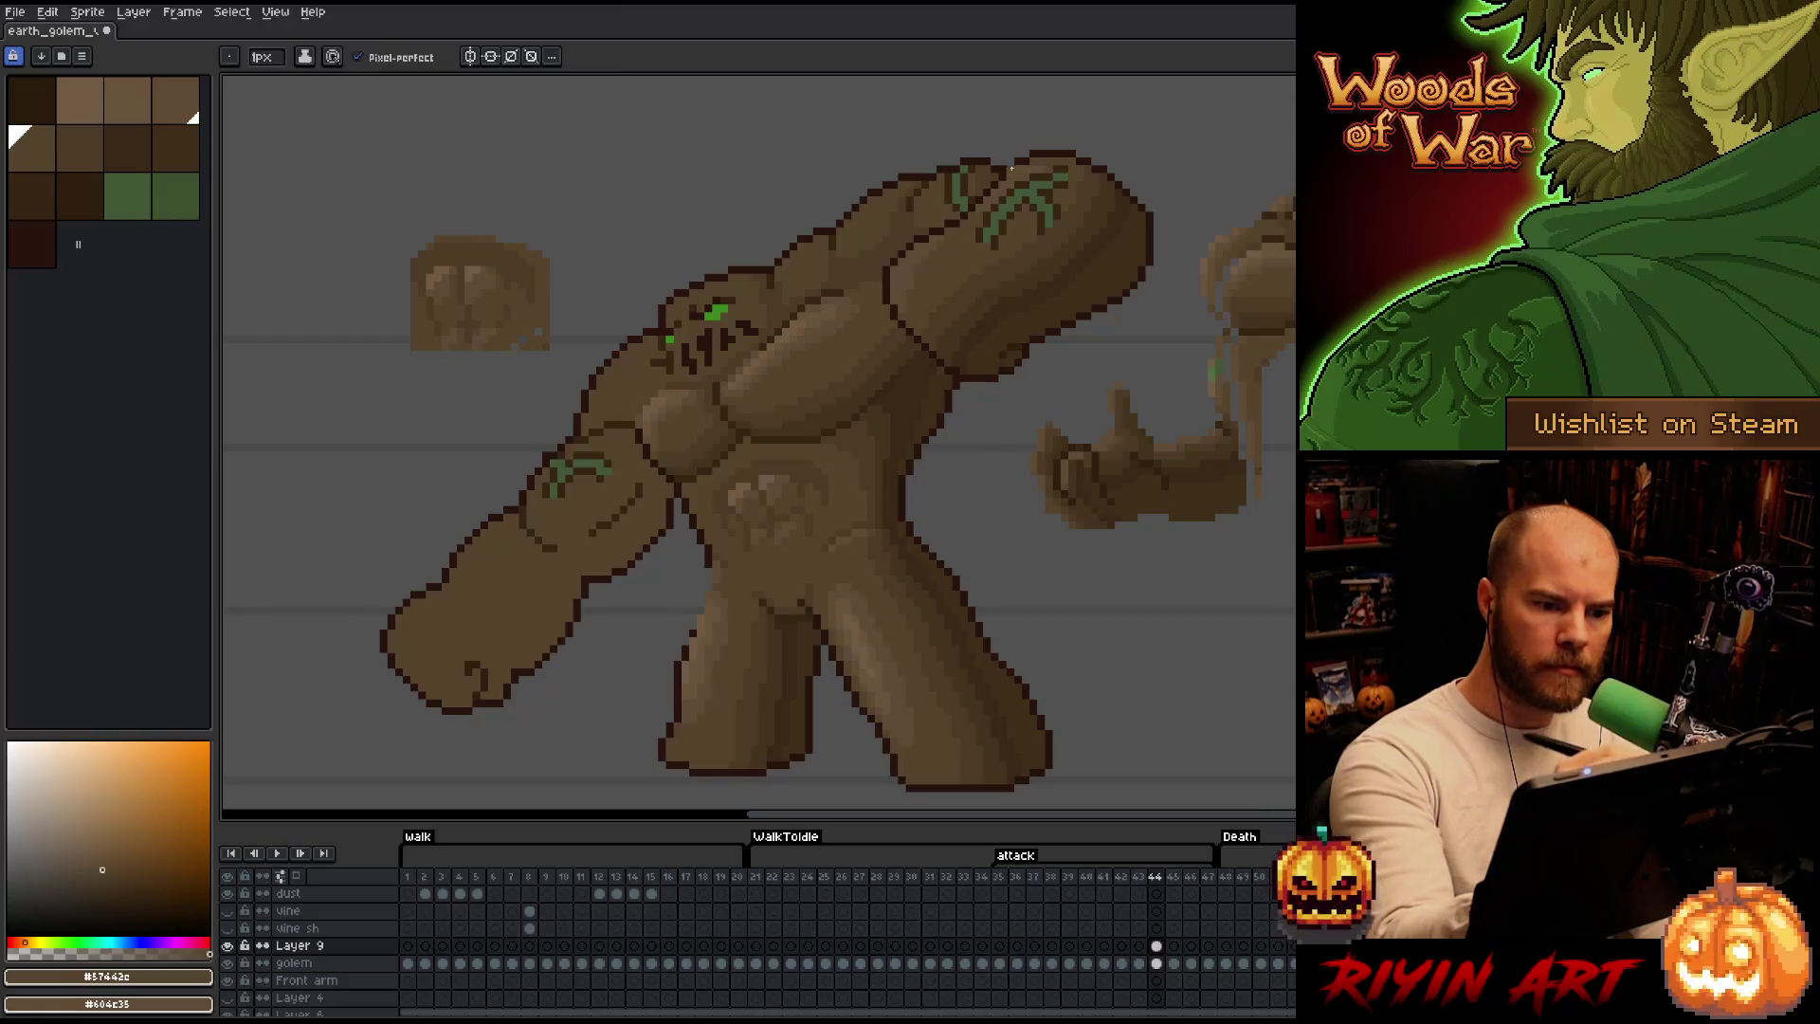
pyautogui.keyDown('alt'); pyautogui.click(948, 188); pyautogui.keyUp('alt')
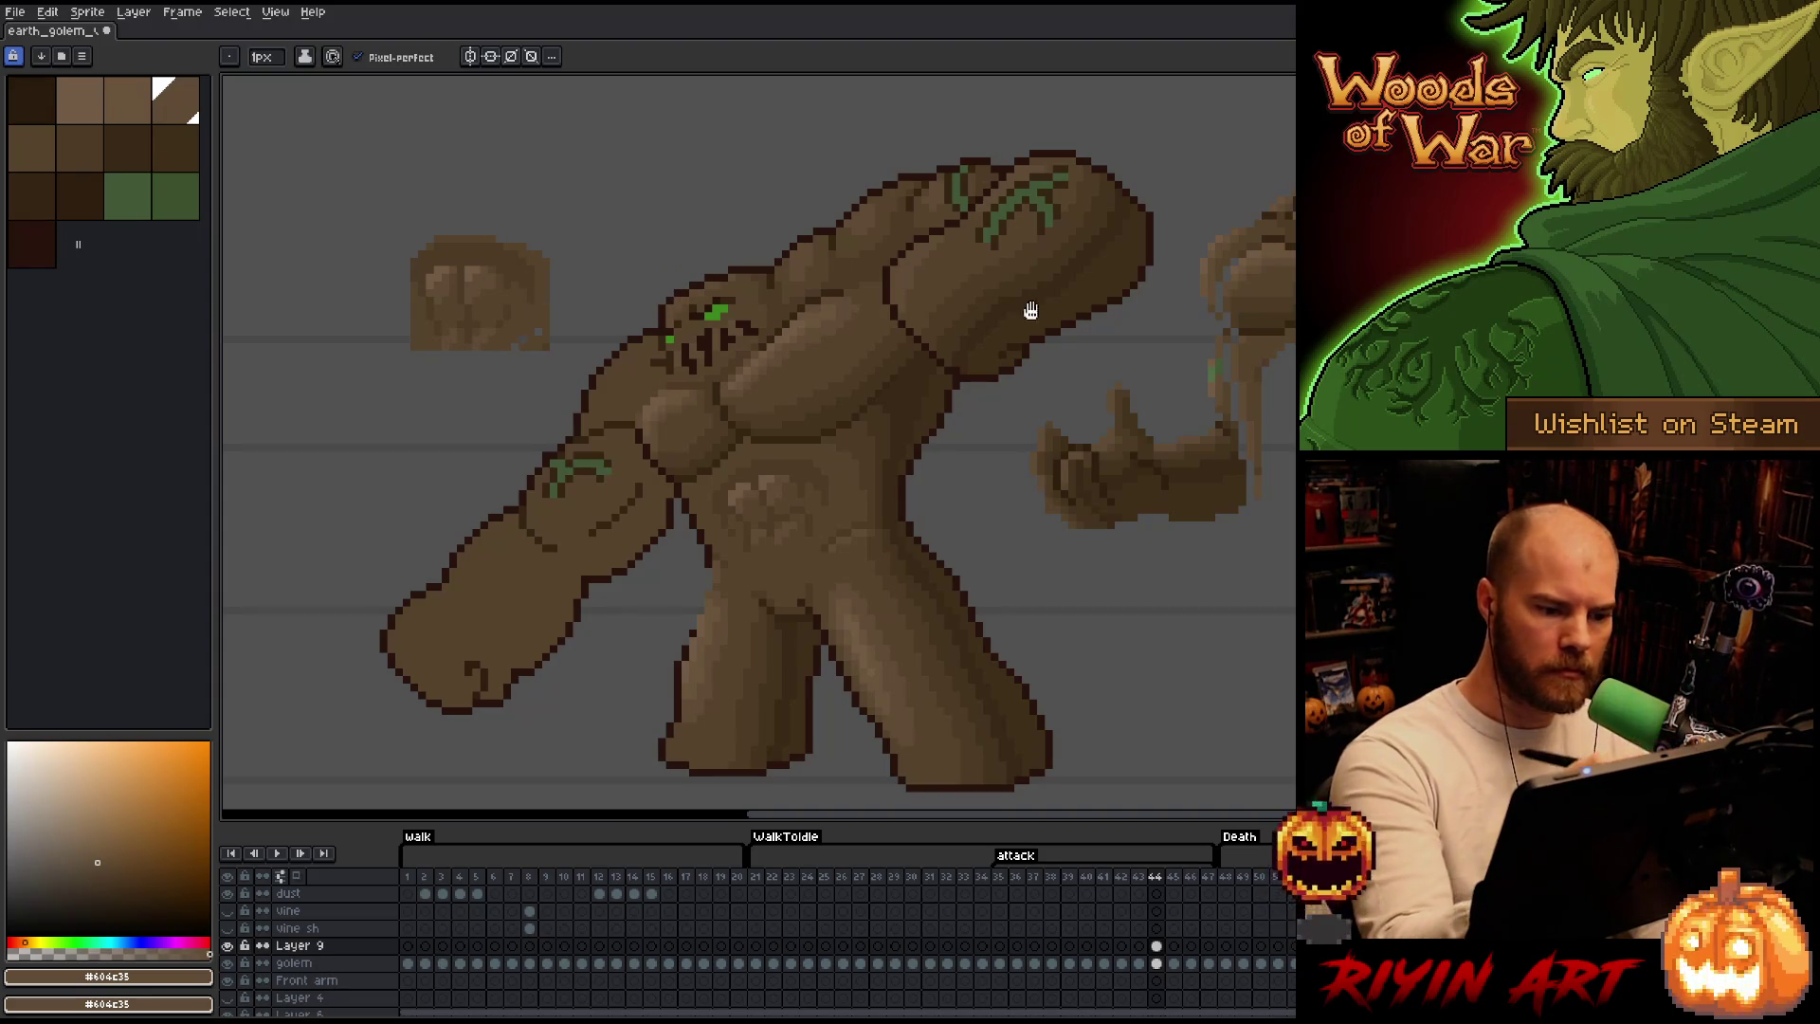
pyautogui.moveTo(1000, 517); pyautogui.dragTo(960, 518)
pyautogui.press('b')
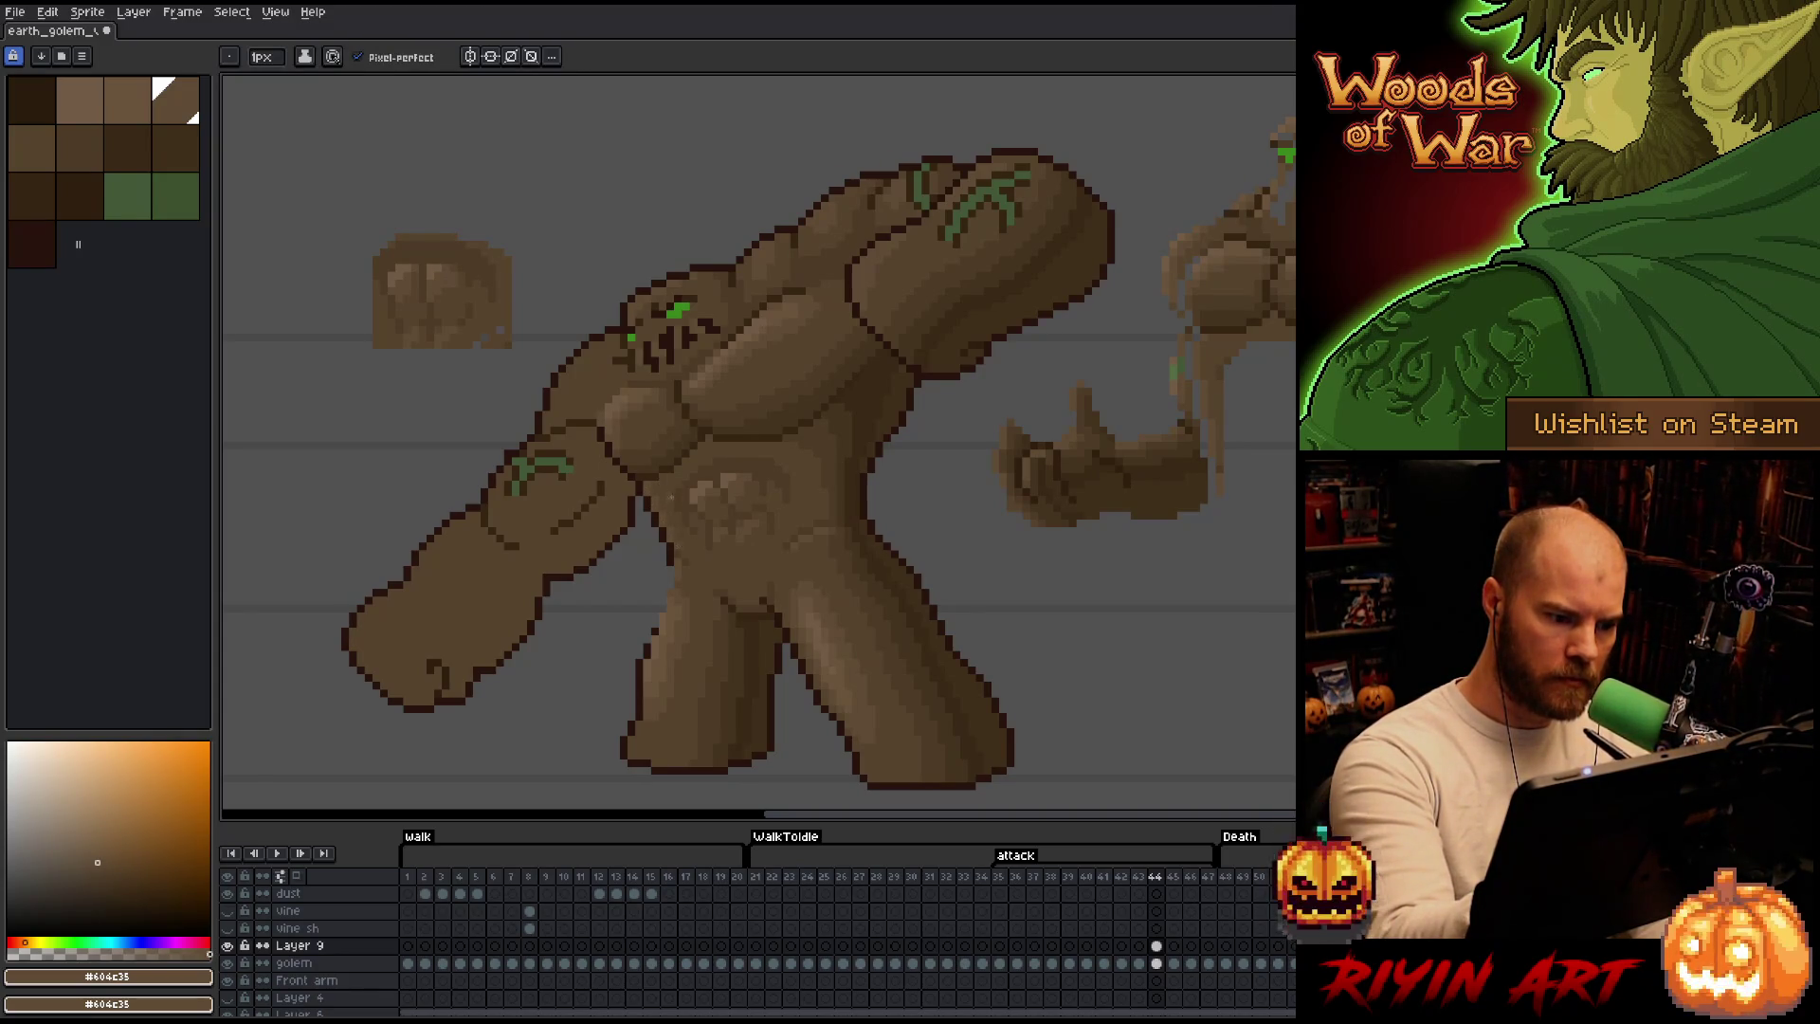
# Toggle Layer 9 off and on to compare shading against the flat golem colours, ending back on Layer 9.
pyautogui.press('e')
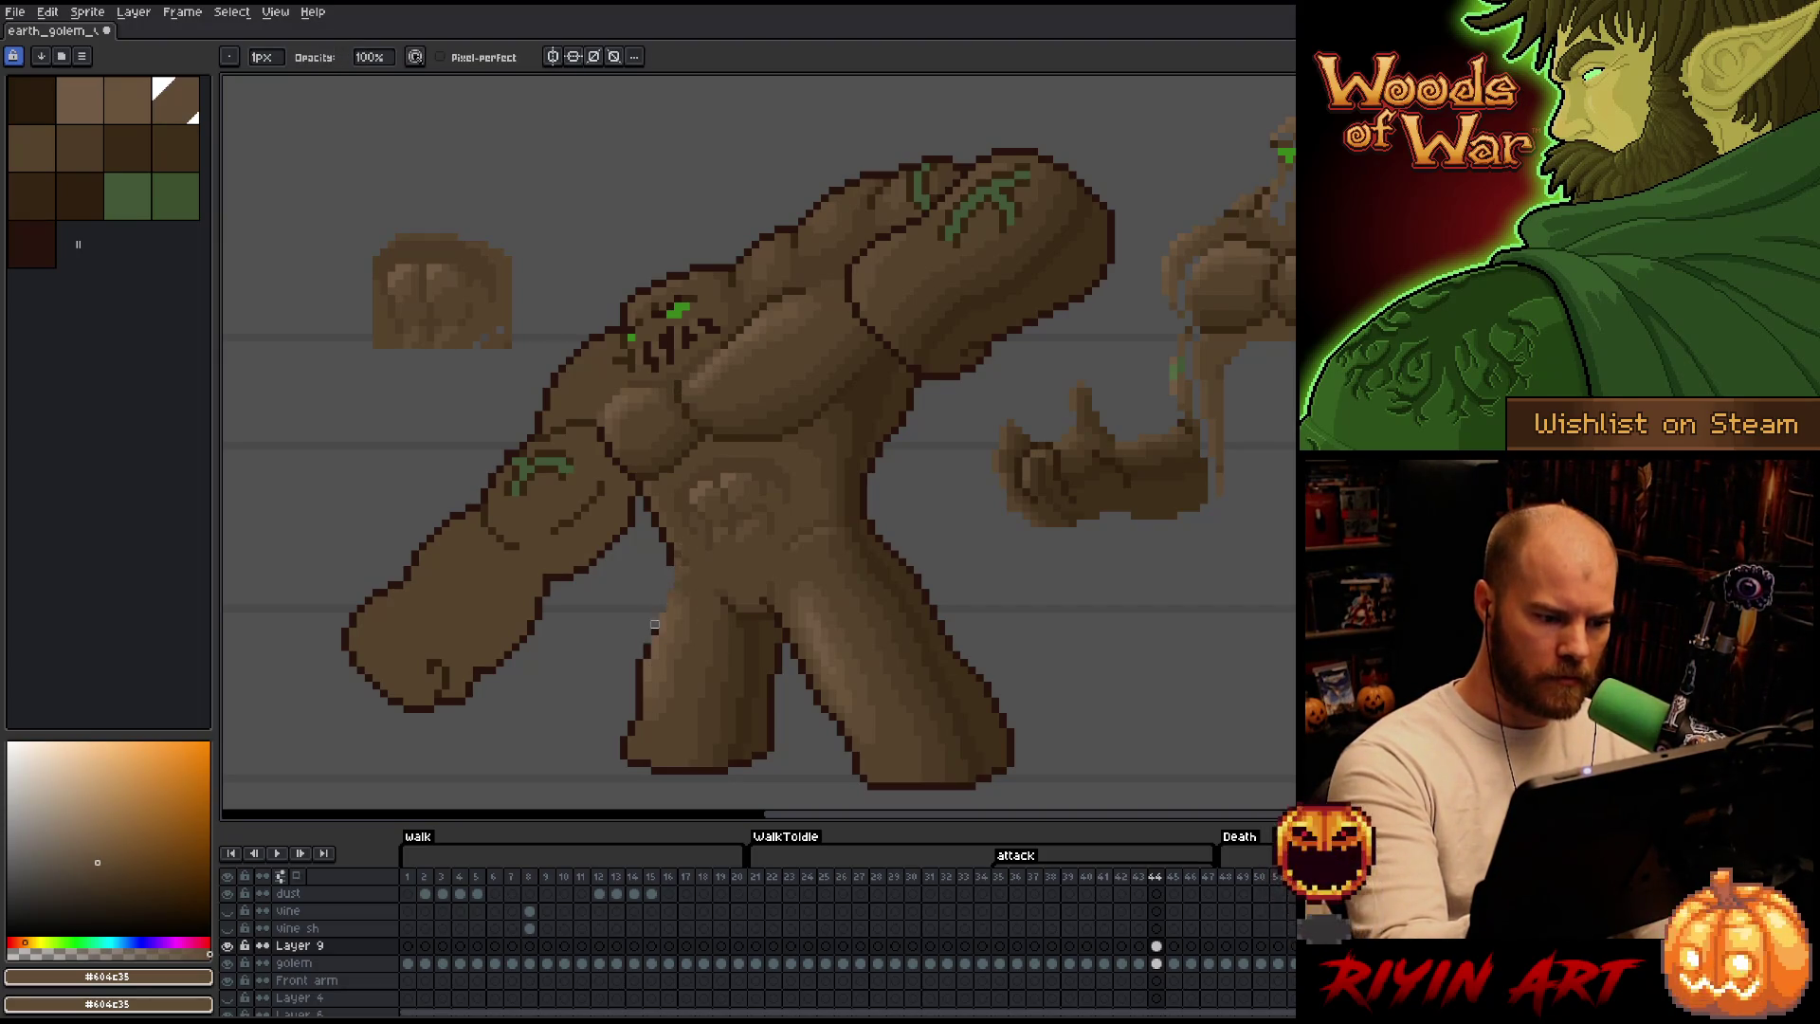
pyautogui.click(1156, 946)
pyautogui.click(228, 945)
pyautogui.click(228, 946)
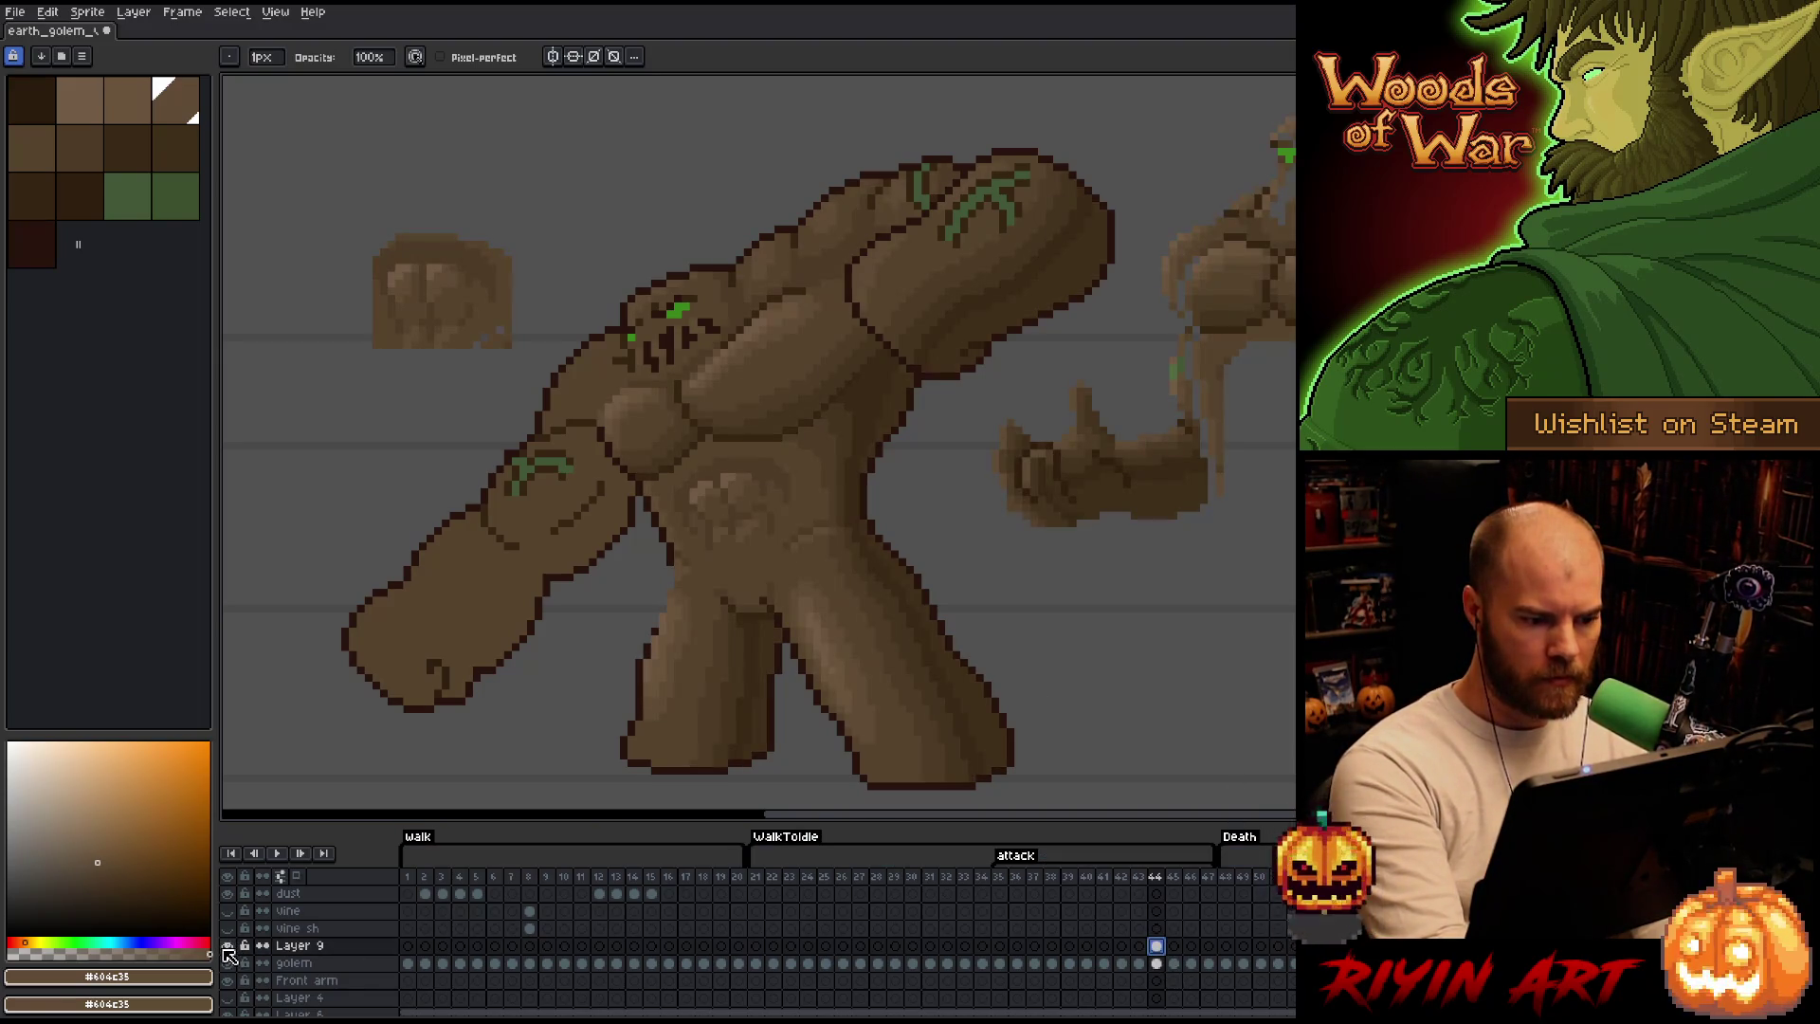
pyautogui.press('Escape')
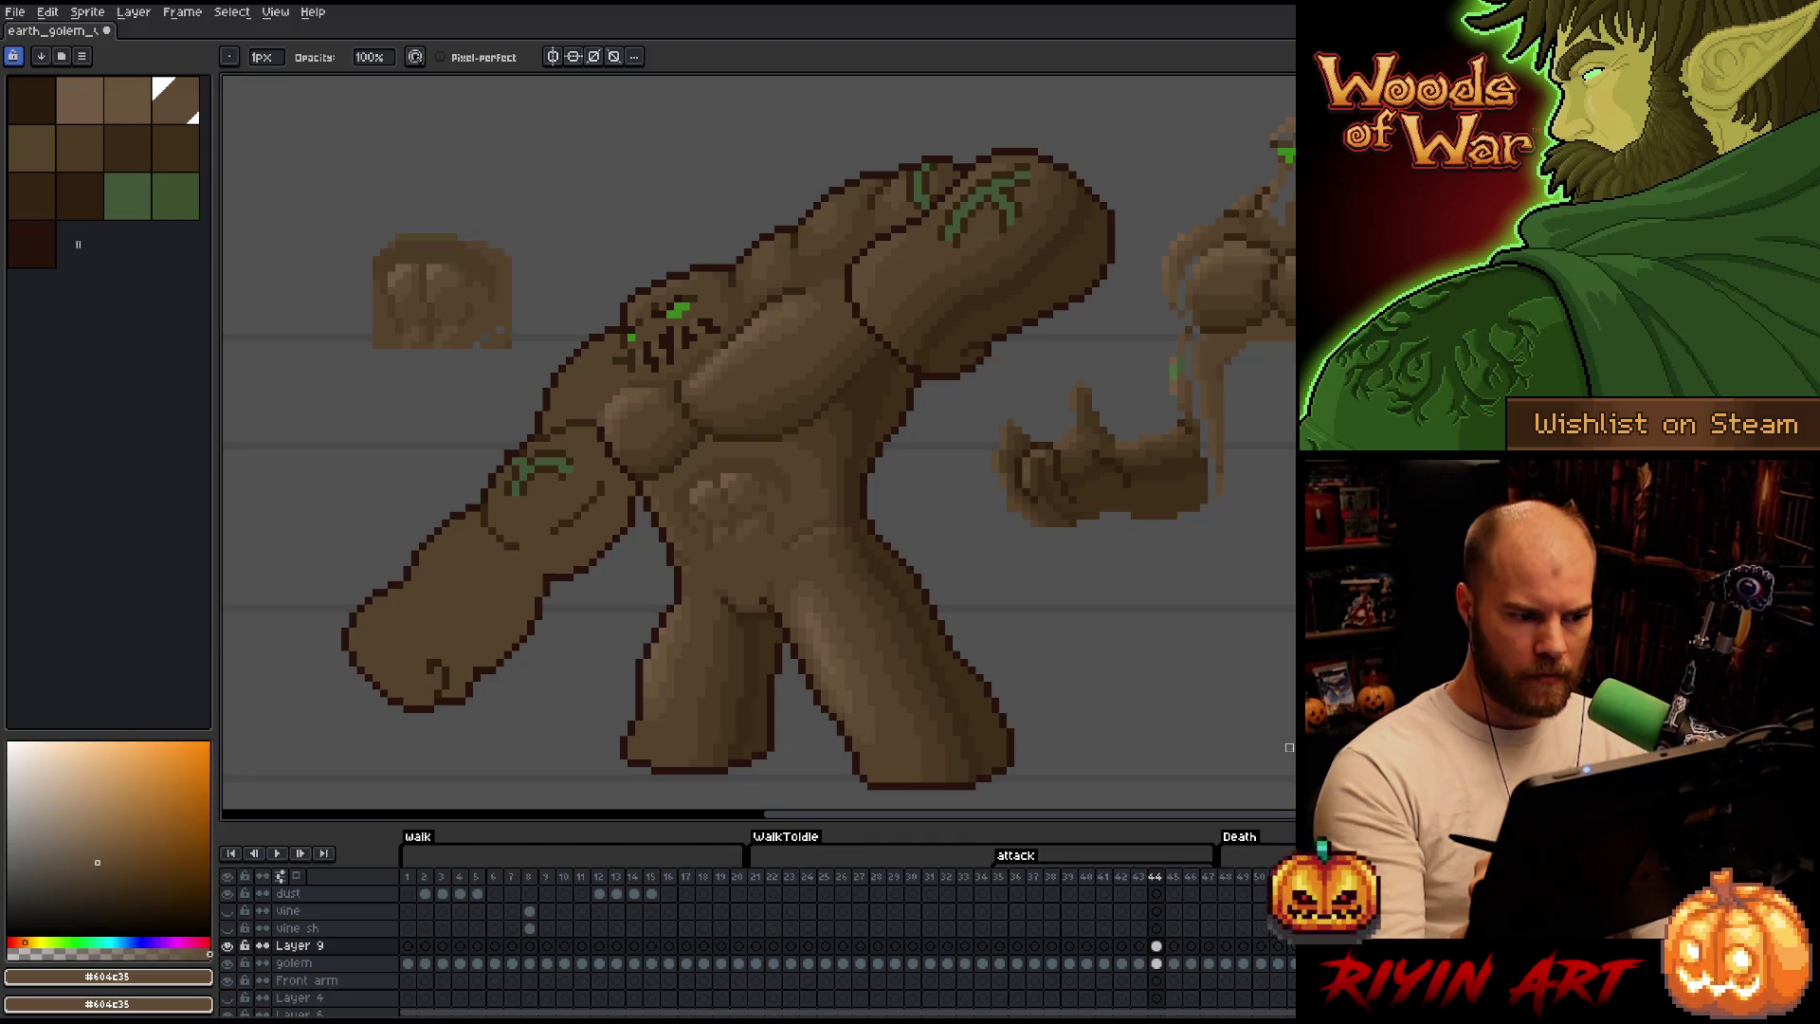
pyautogui.click(1156, 963)
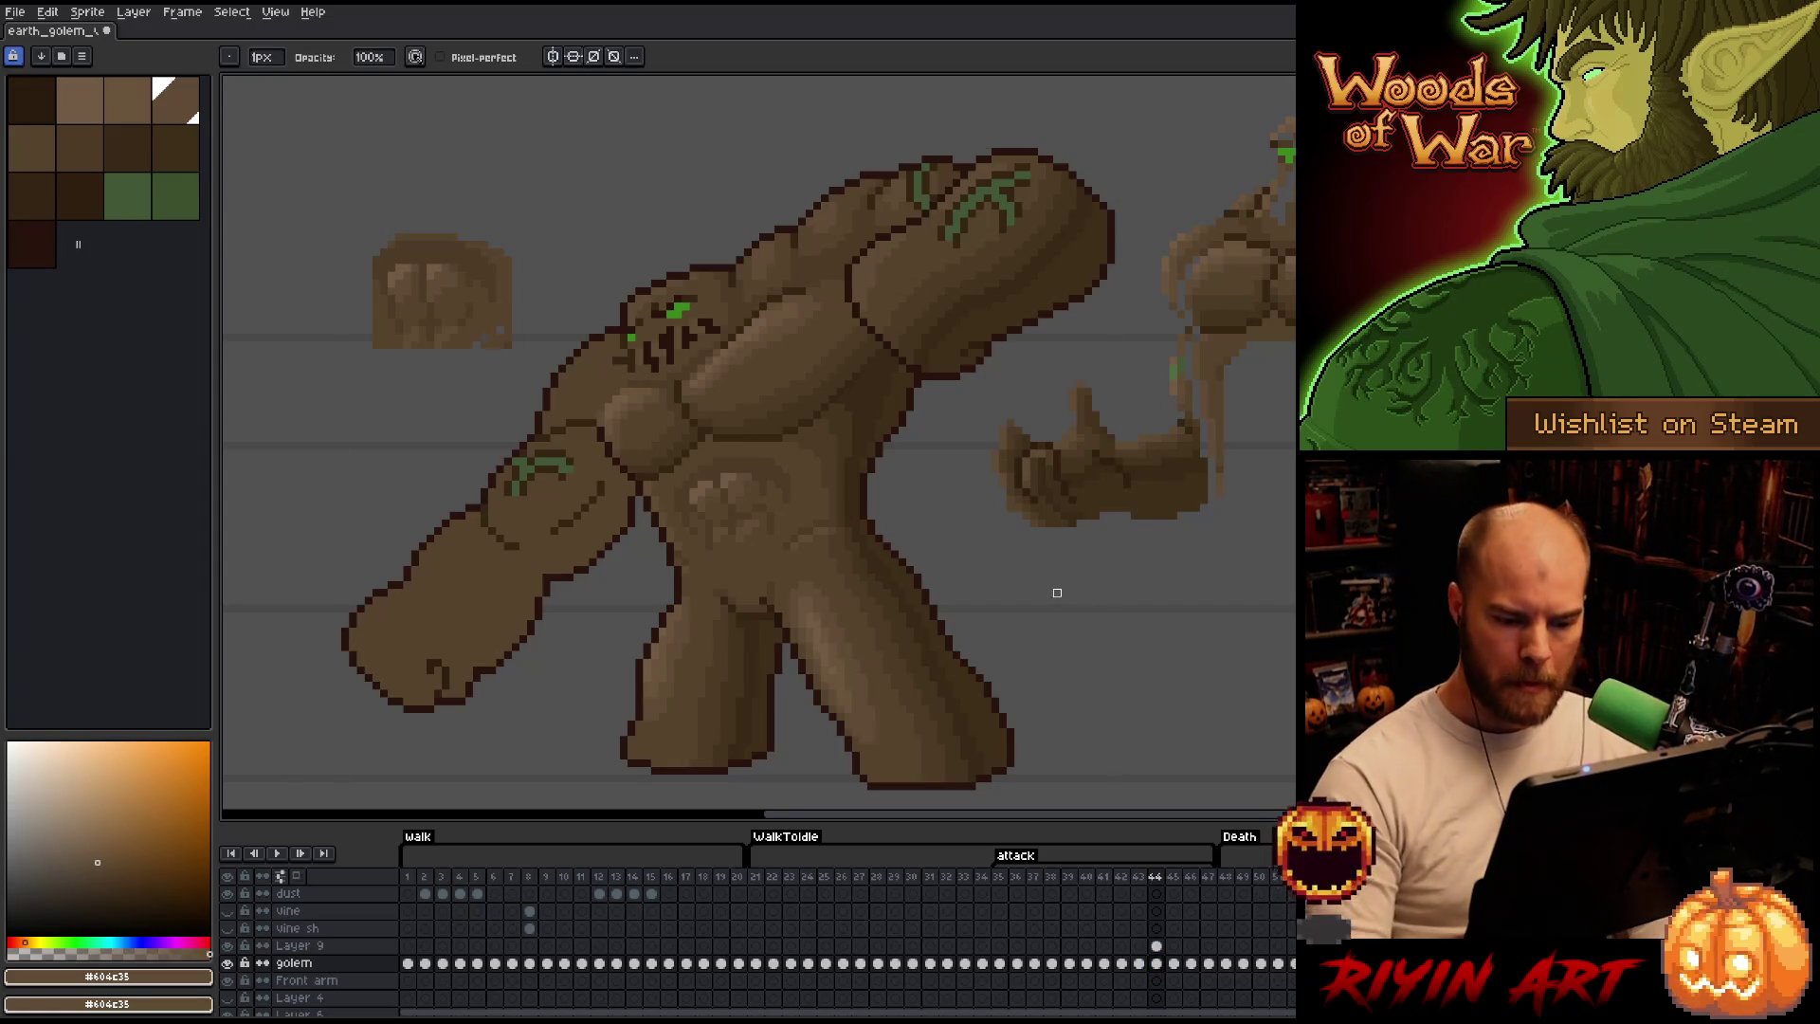
pyautogui.press('Up')
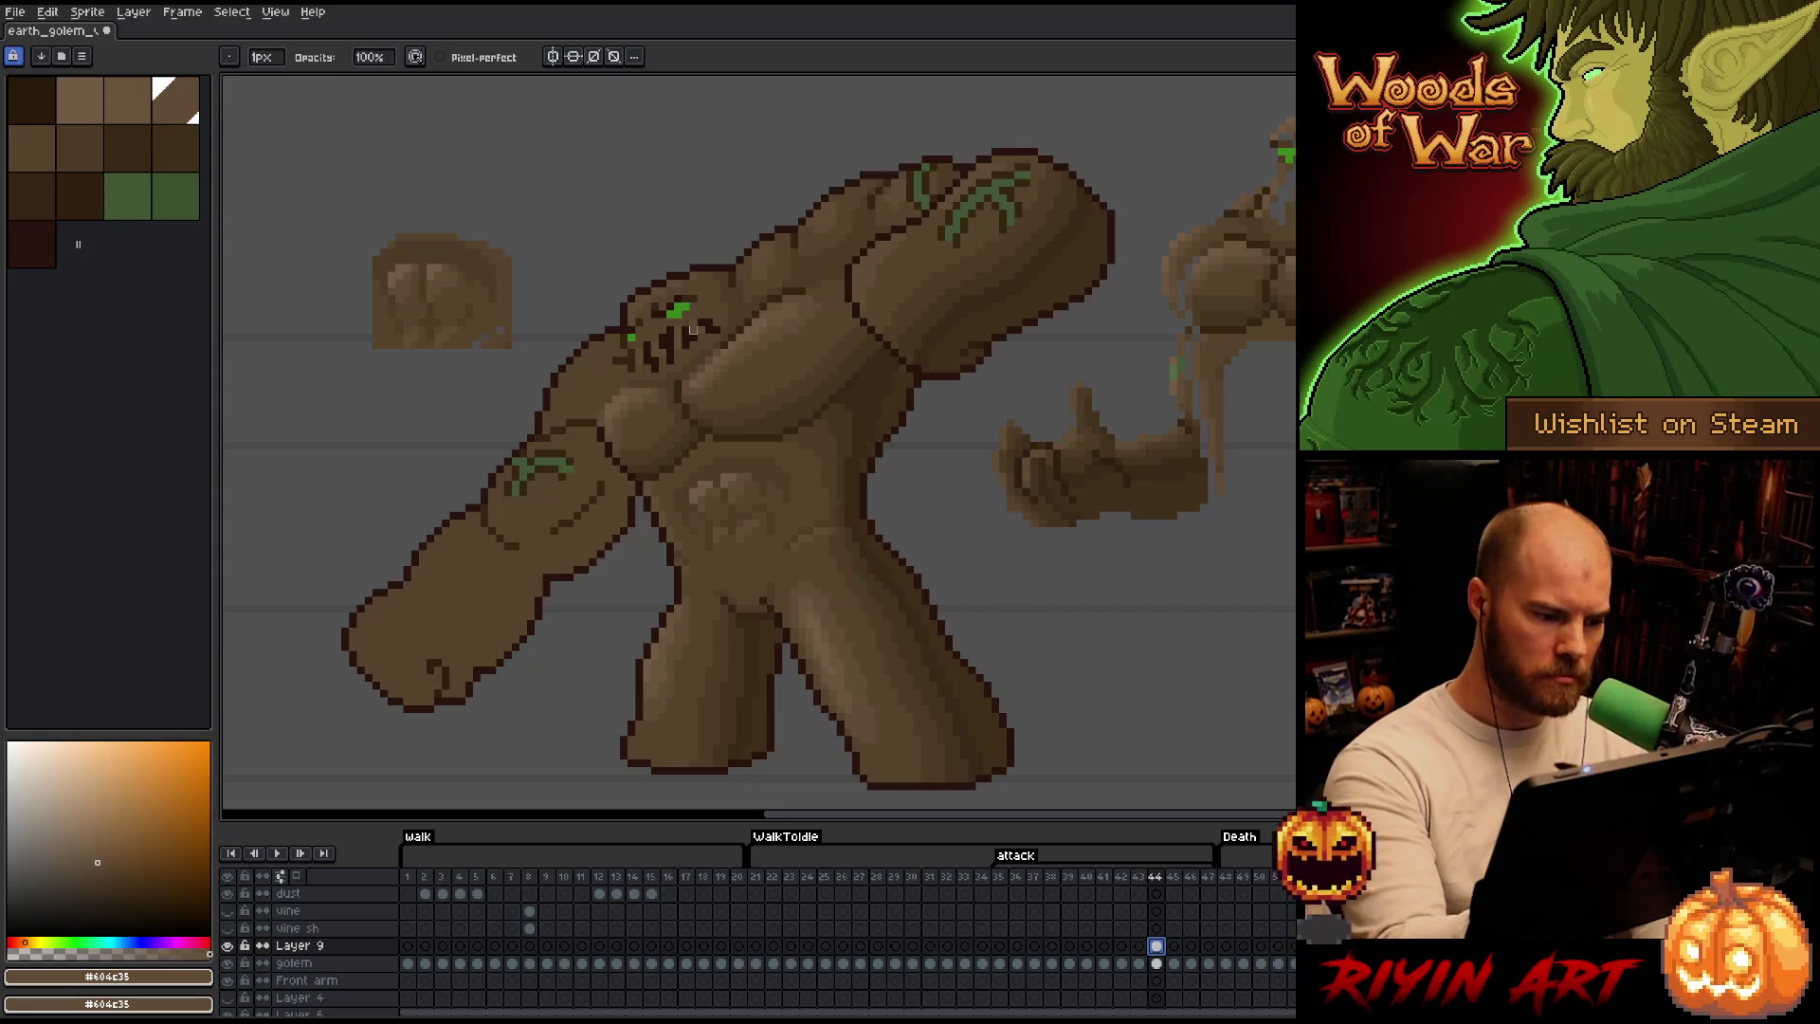
# Soften the lower torso and hips into the legs with #715b44, #69533b, #57462c and darker browns.
pyautogui.keyDown('alt'); pyautogui.click(692, 552); pyautogui.keyUp('alt')
pyautogui.keyDown('alt'); pyautogui.click(695, 469); pyautogui.keyUp('alt')
pyautogui.keyDown('alt'); pyautogui.click(676, 586); pyautogui.keyUp('alt')
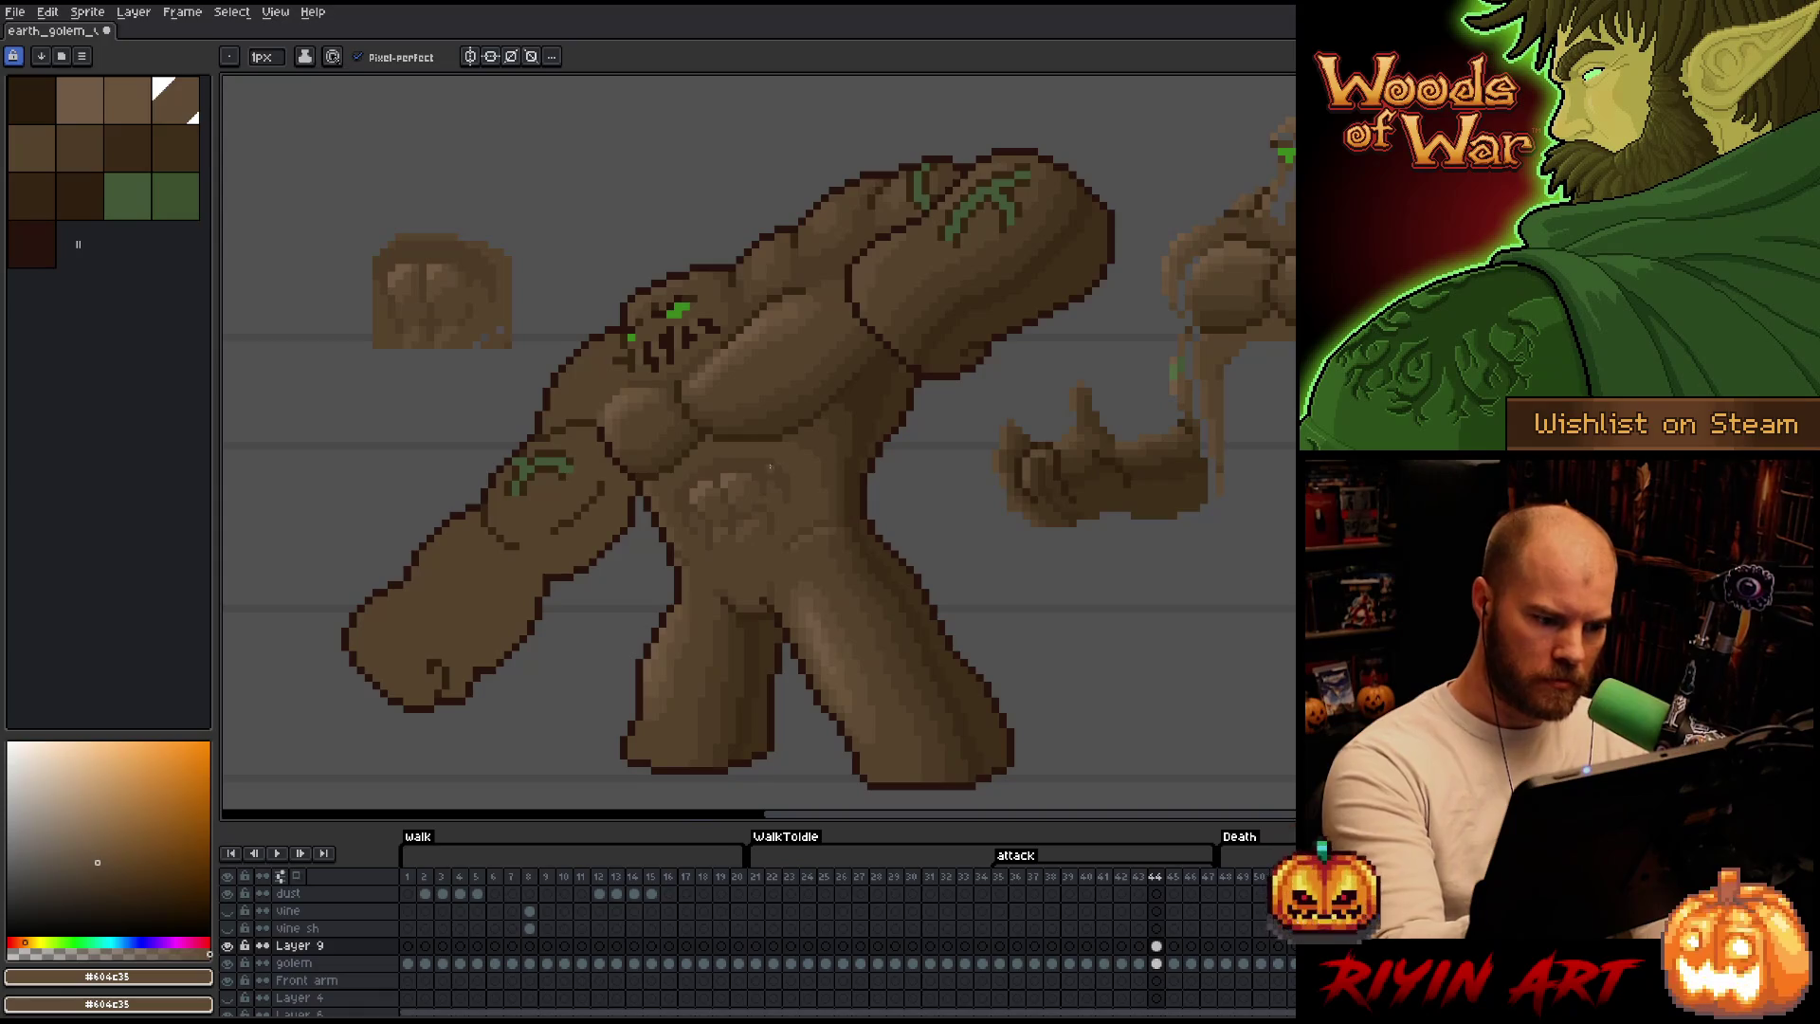
pyautogui.keyDown('alt'); pyautogui.click(682, 608); pyautogui.keyUp('alt')
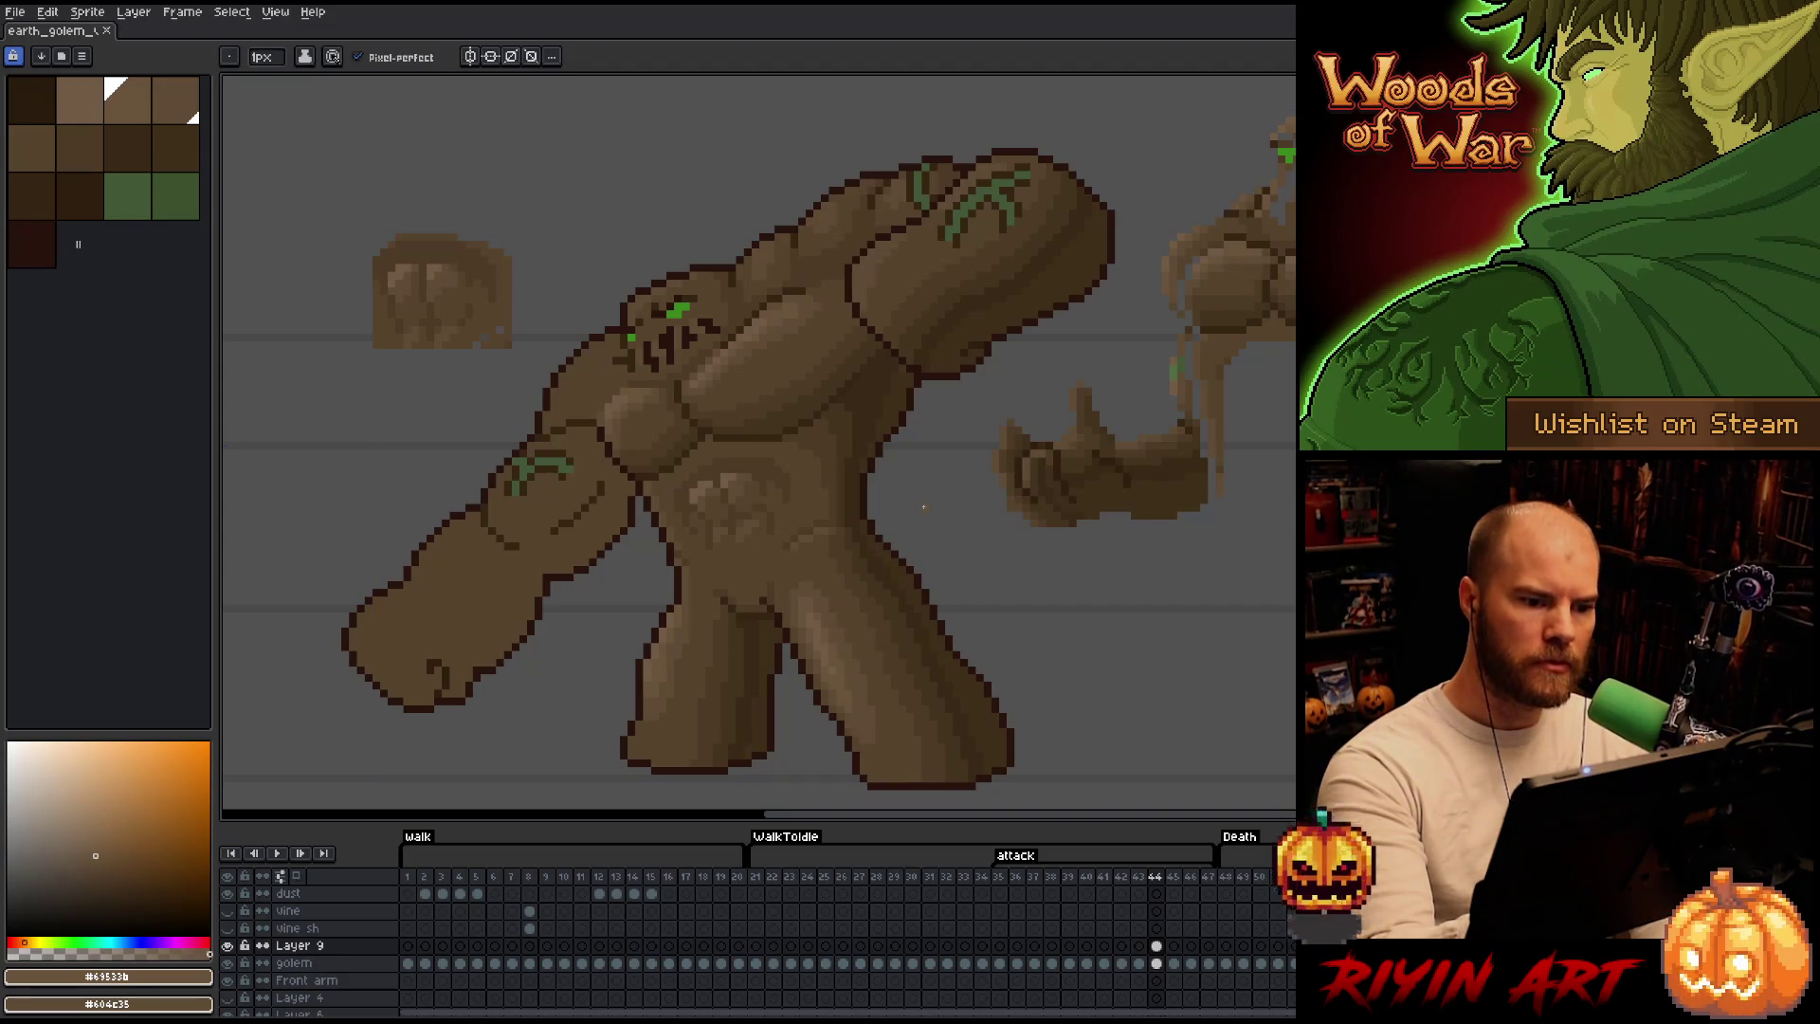
pyautogui.keyDown('alt'); pyautogui.click(873, 511); pyautogui.keyUp('alt')
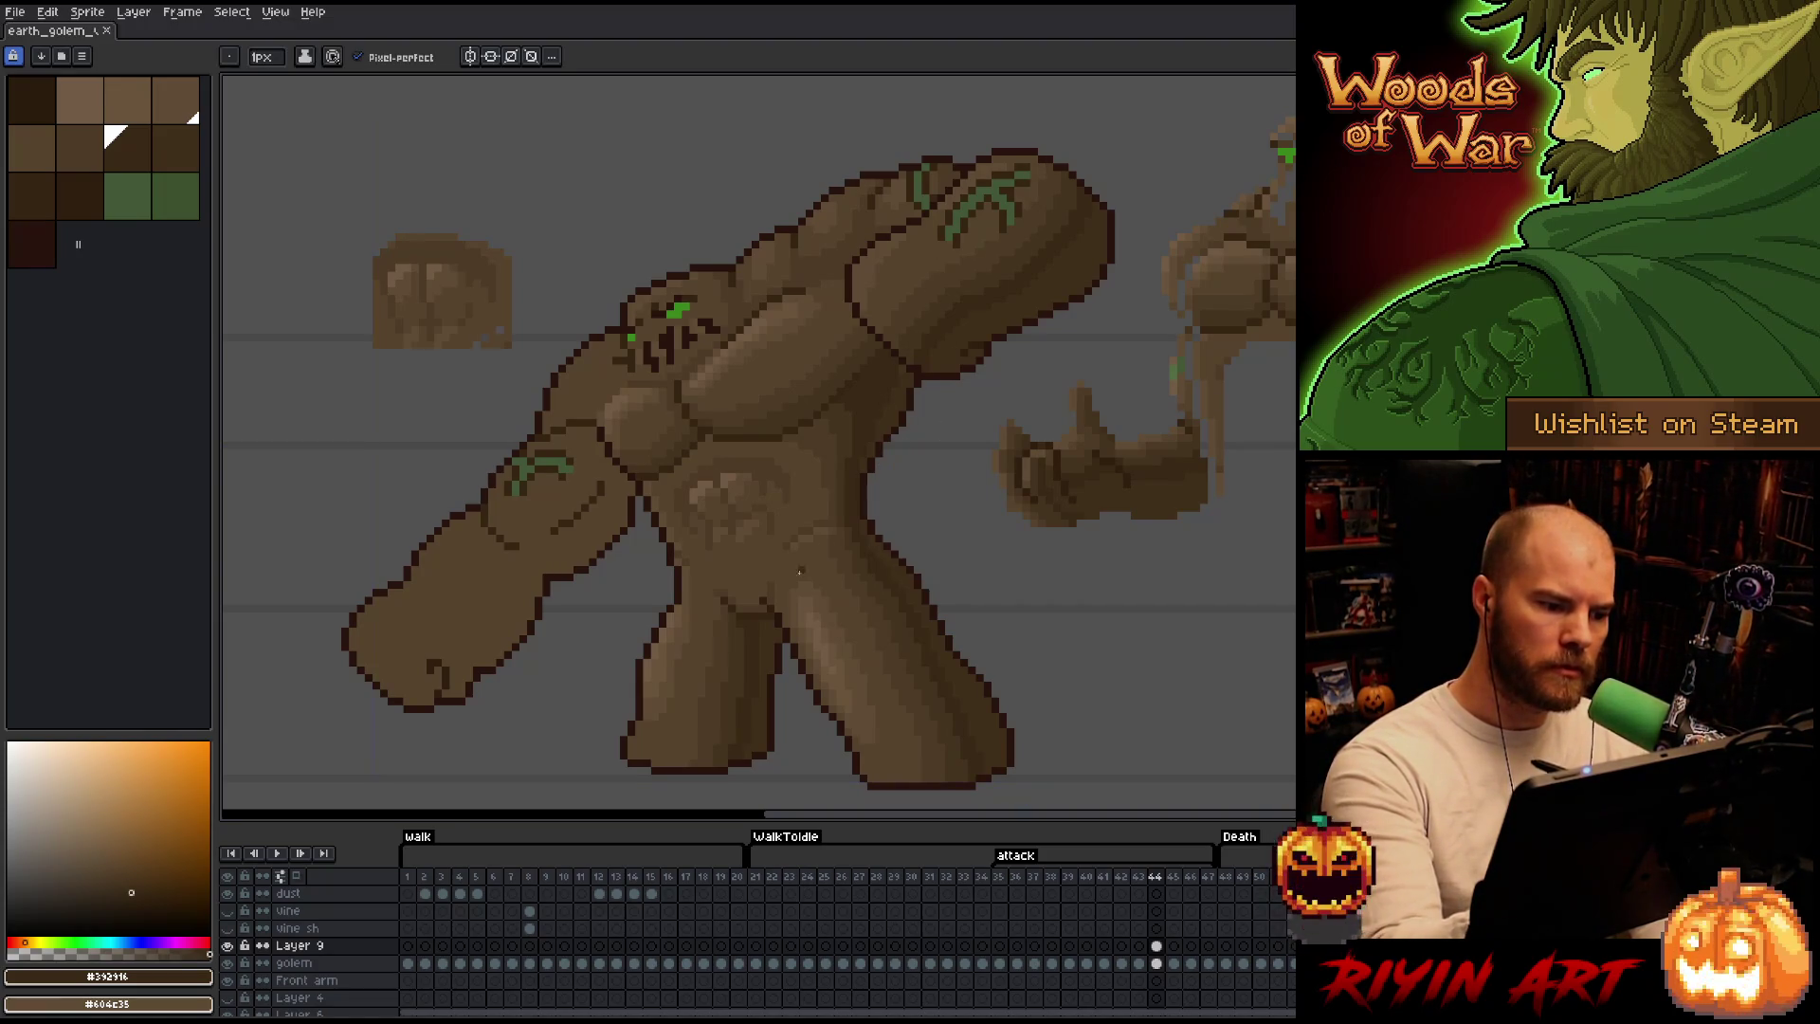
pyautogui.moveTo(857, 468); pyautogui.dragTo(895, 470)
pyautogui.keyDown('alt'); pyautogui.click(947, 251); pyautogui.keyUp('alt')
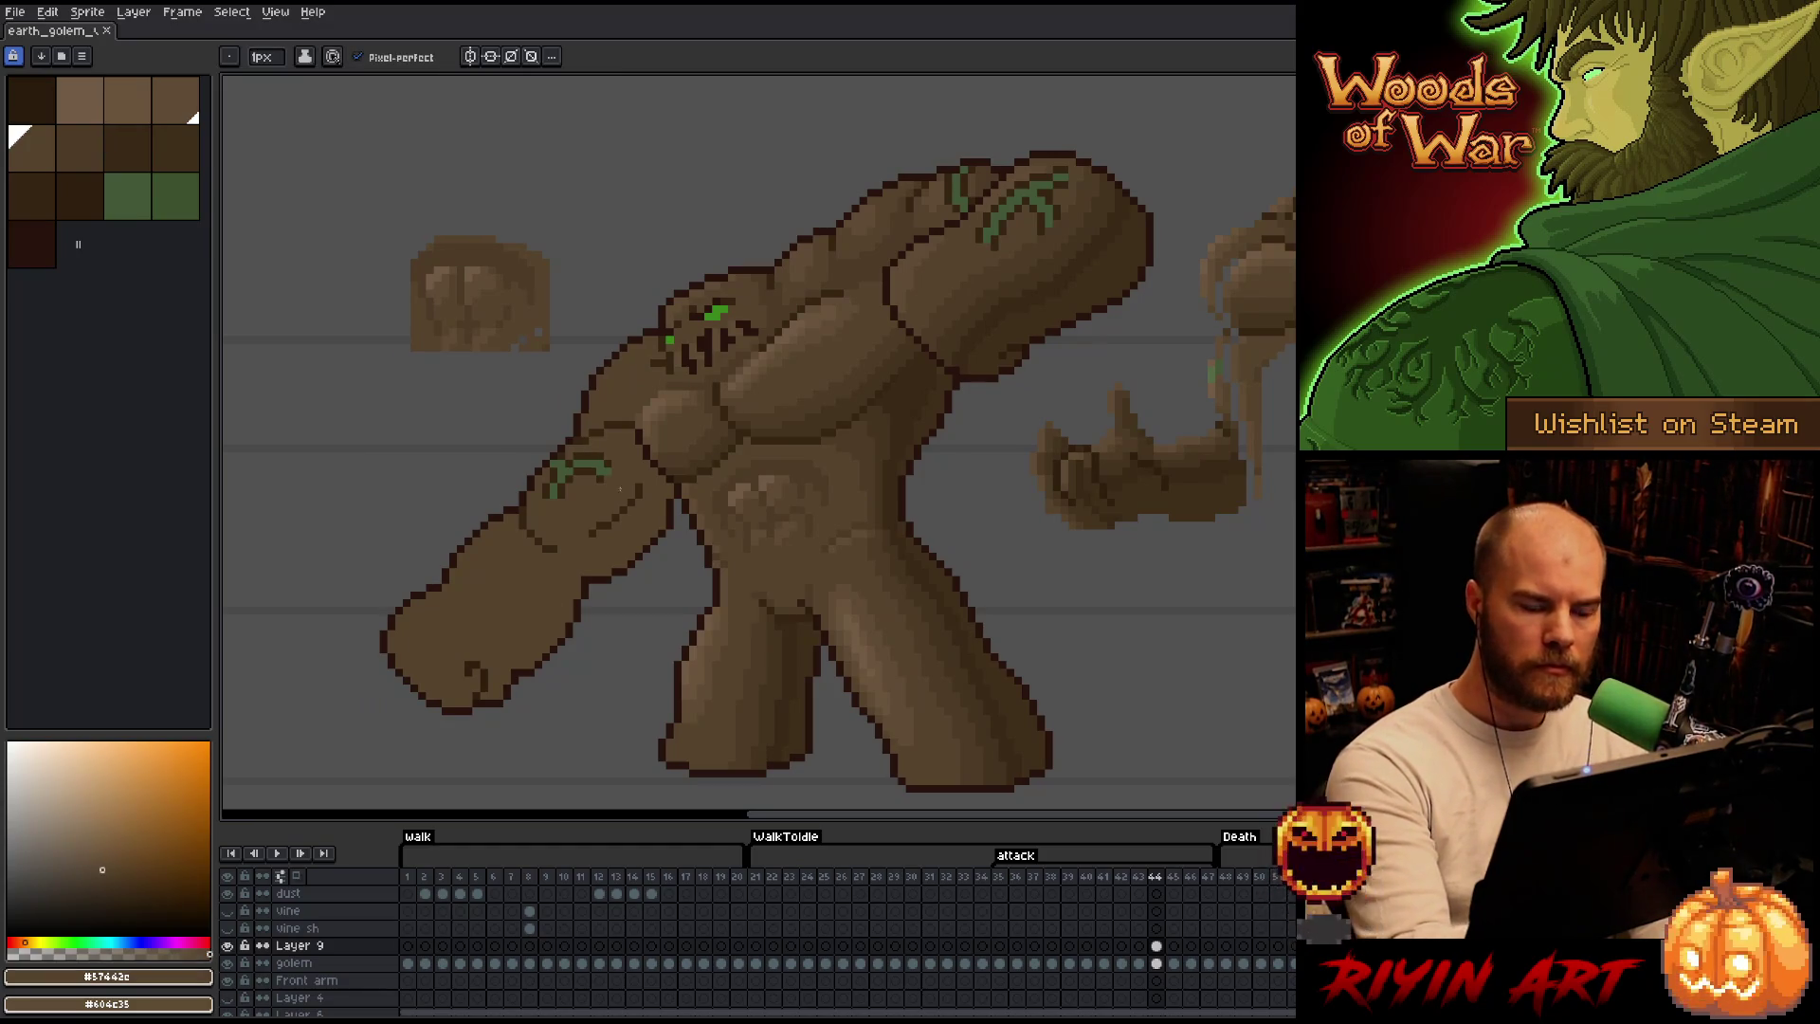
# Shade the outstretched arm and fist undersides with #4d3b26, #44331f and a deeper shadow brown.
pyautogui.keyDown('alt'); pyautogui.click(974, 281); pyautogui.keyUp('alt')
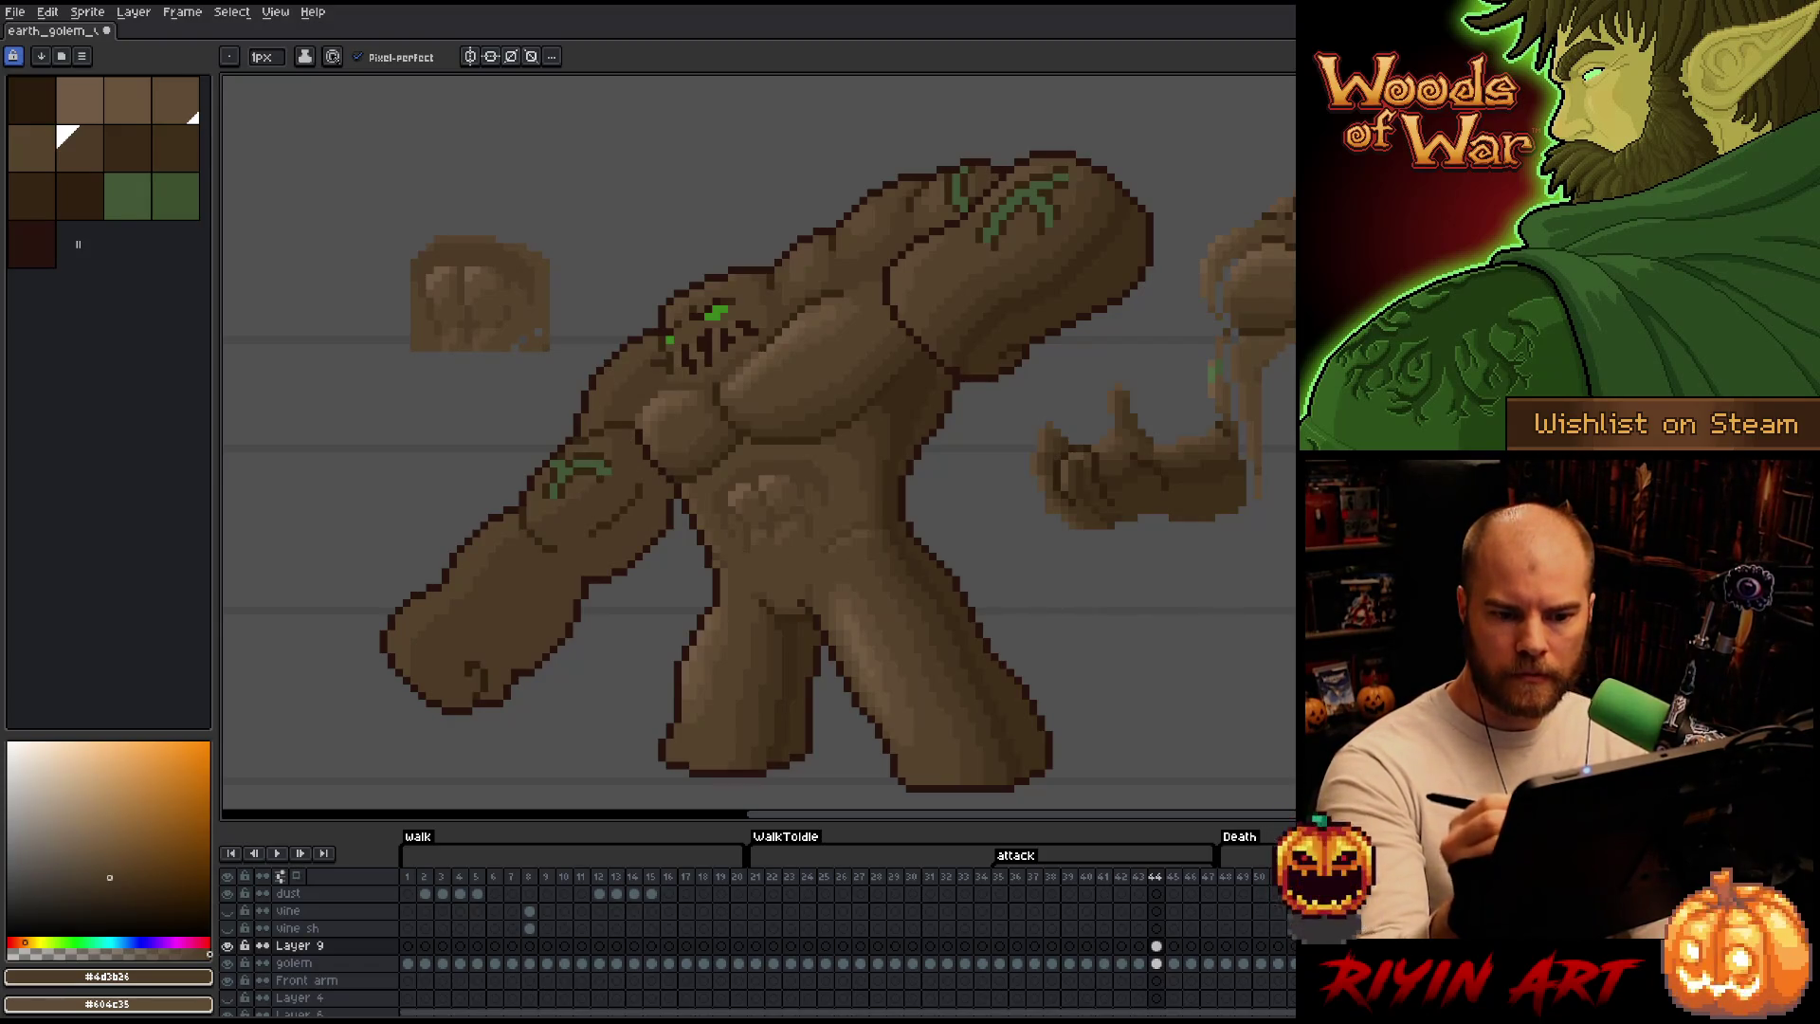
pyautogui.press('i')
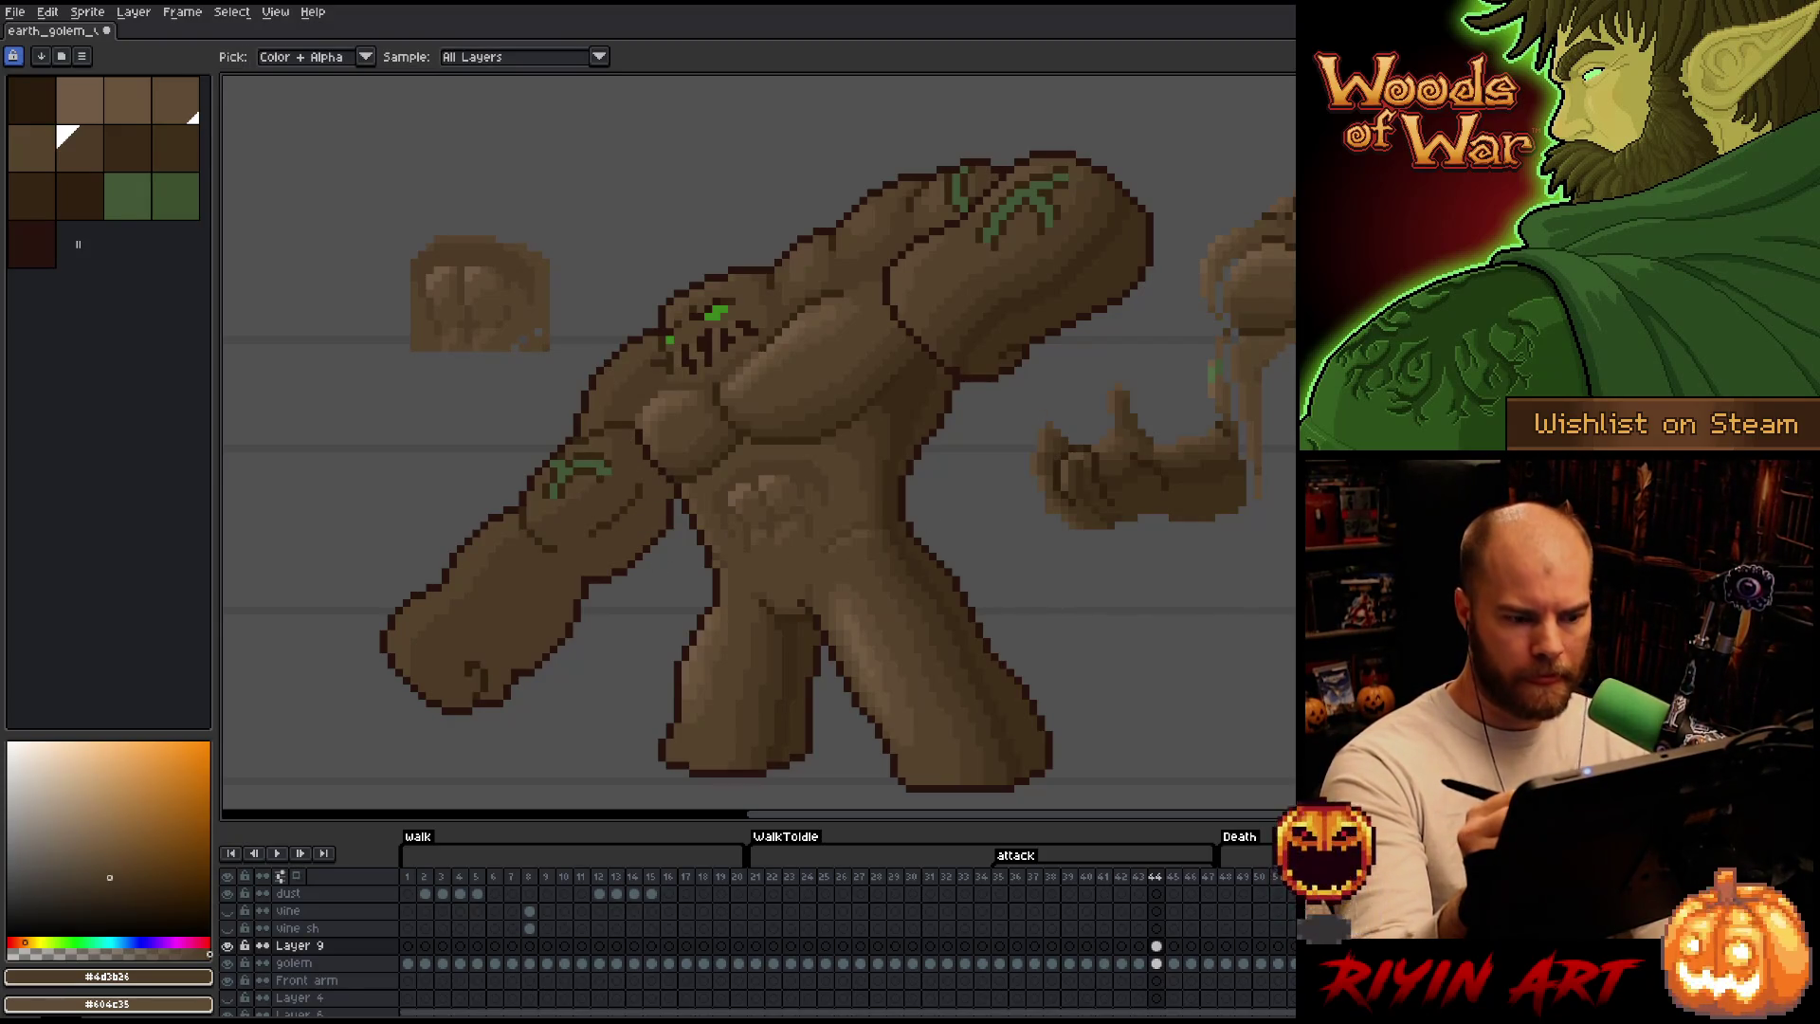
pyautogui.press('b')
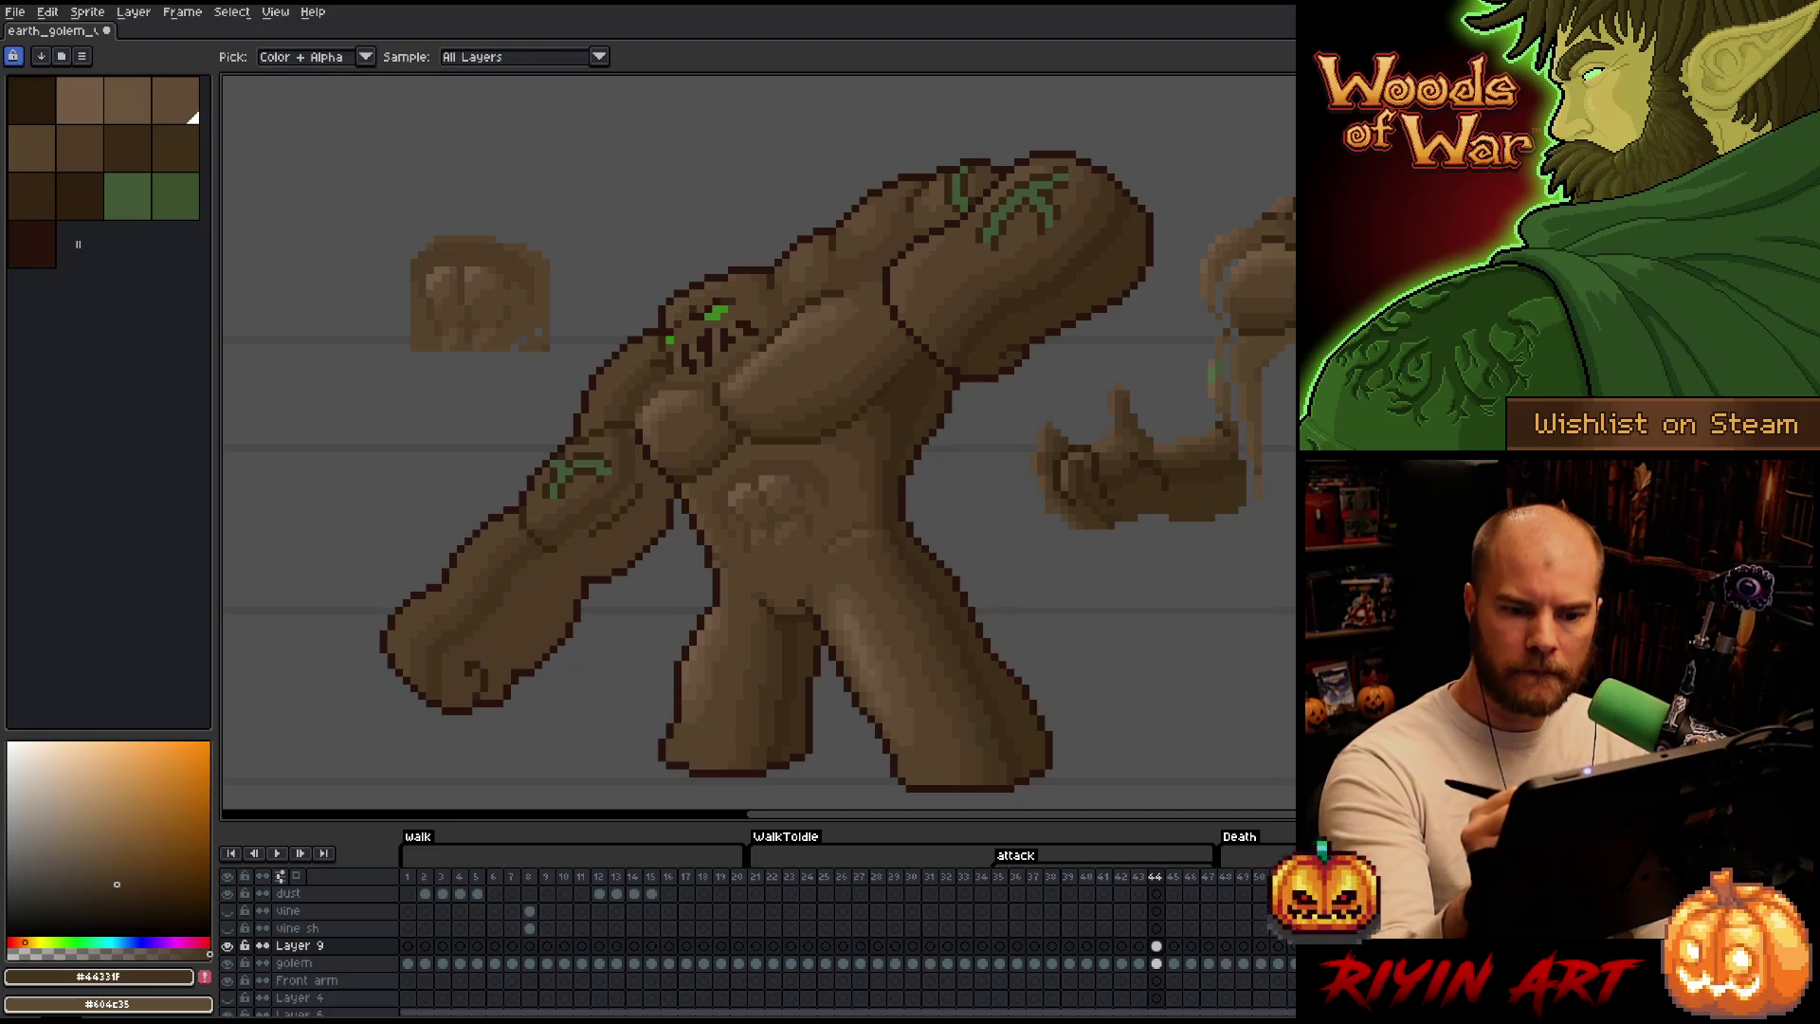
pyautogui.click(127, 146)
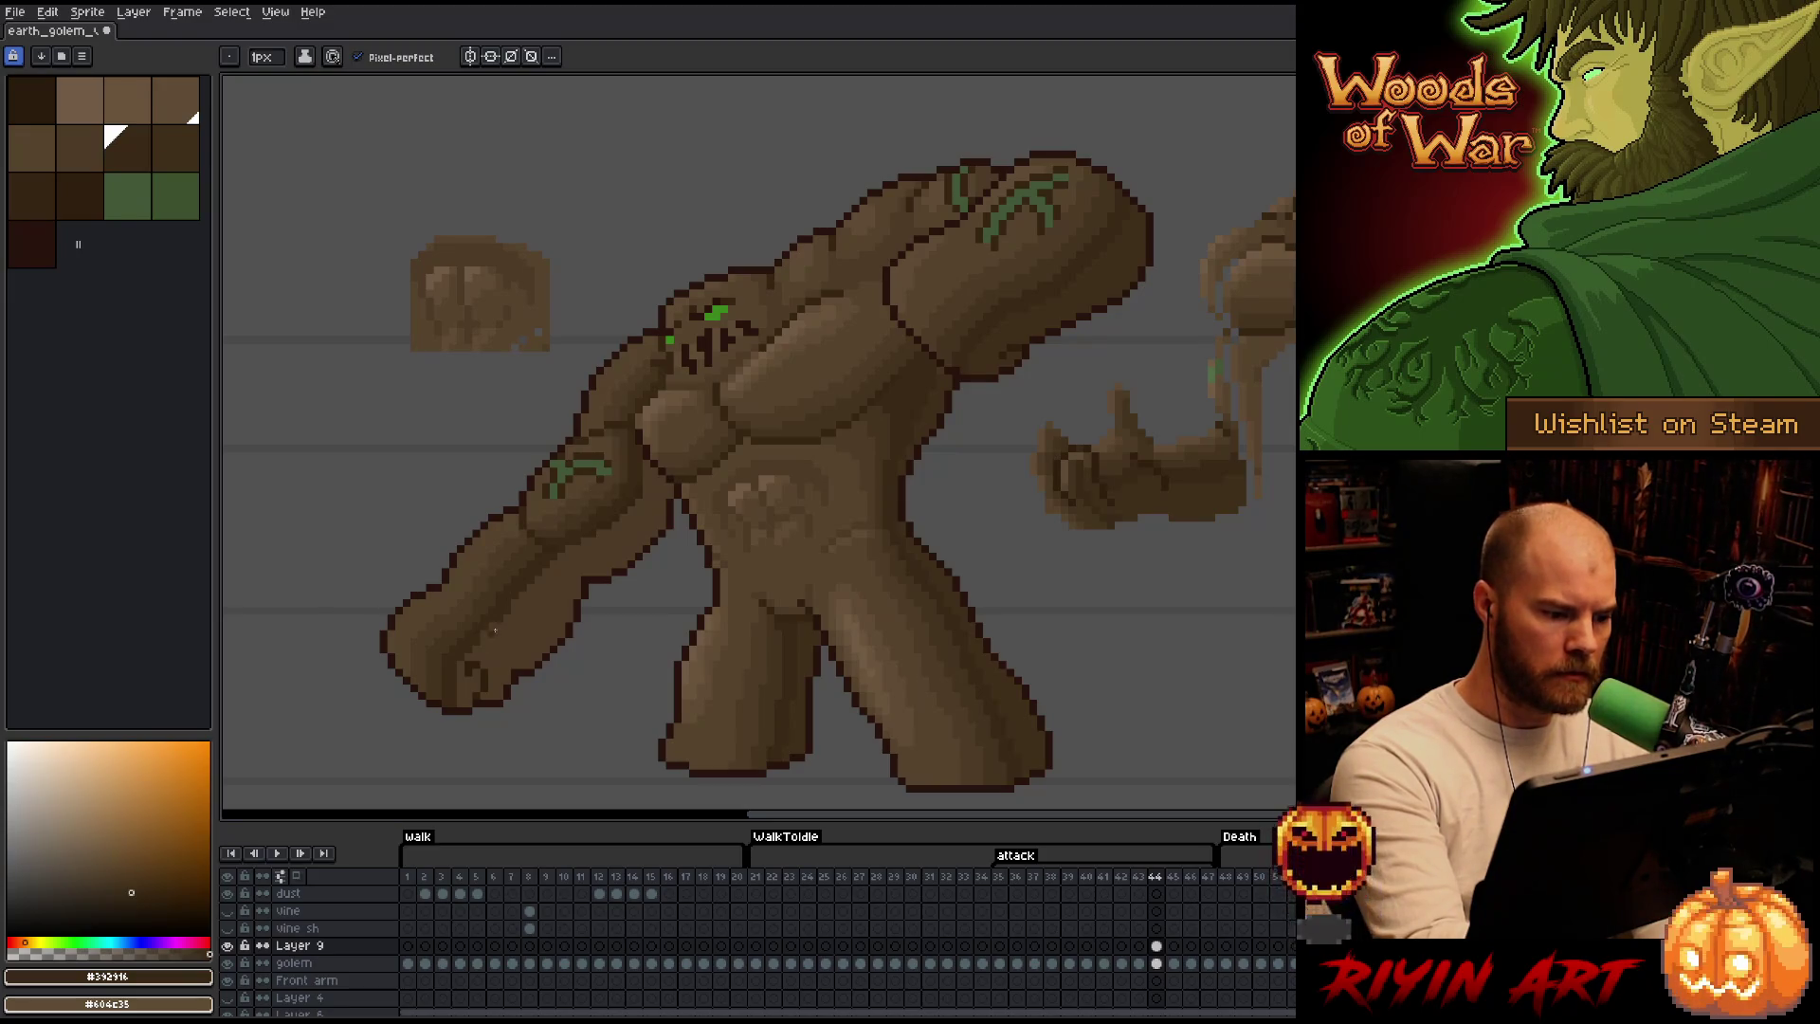
# Fill and pencil darker browns including #4d3b26 onto the raised upper arm.
pyautogui.press('i')
pyautogui.click(469, 669)
pyautogui.press('g')
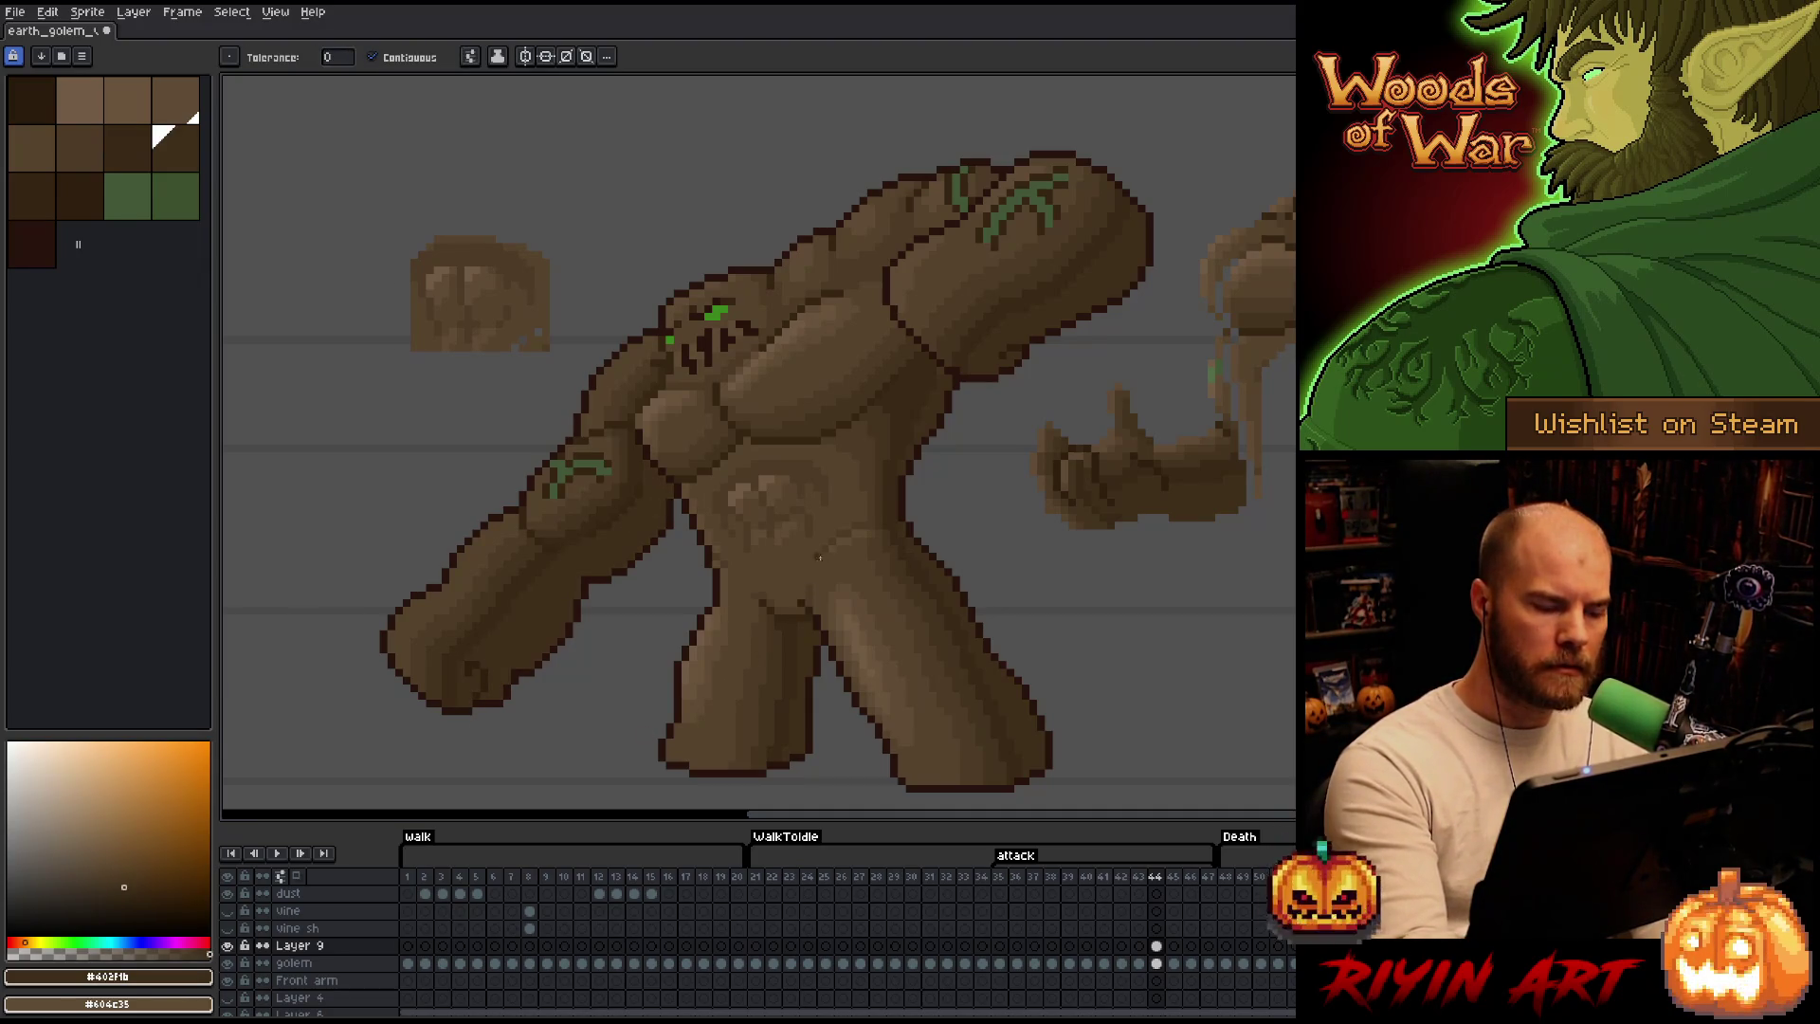
pyautogui.press('i')
pyautogui.click(557, 541)
pyautogui.press('b')
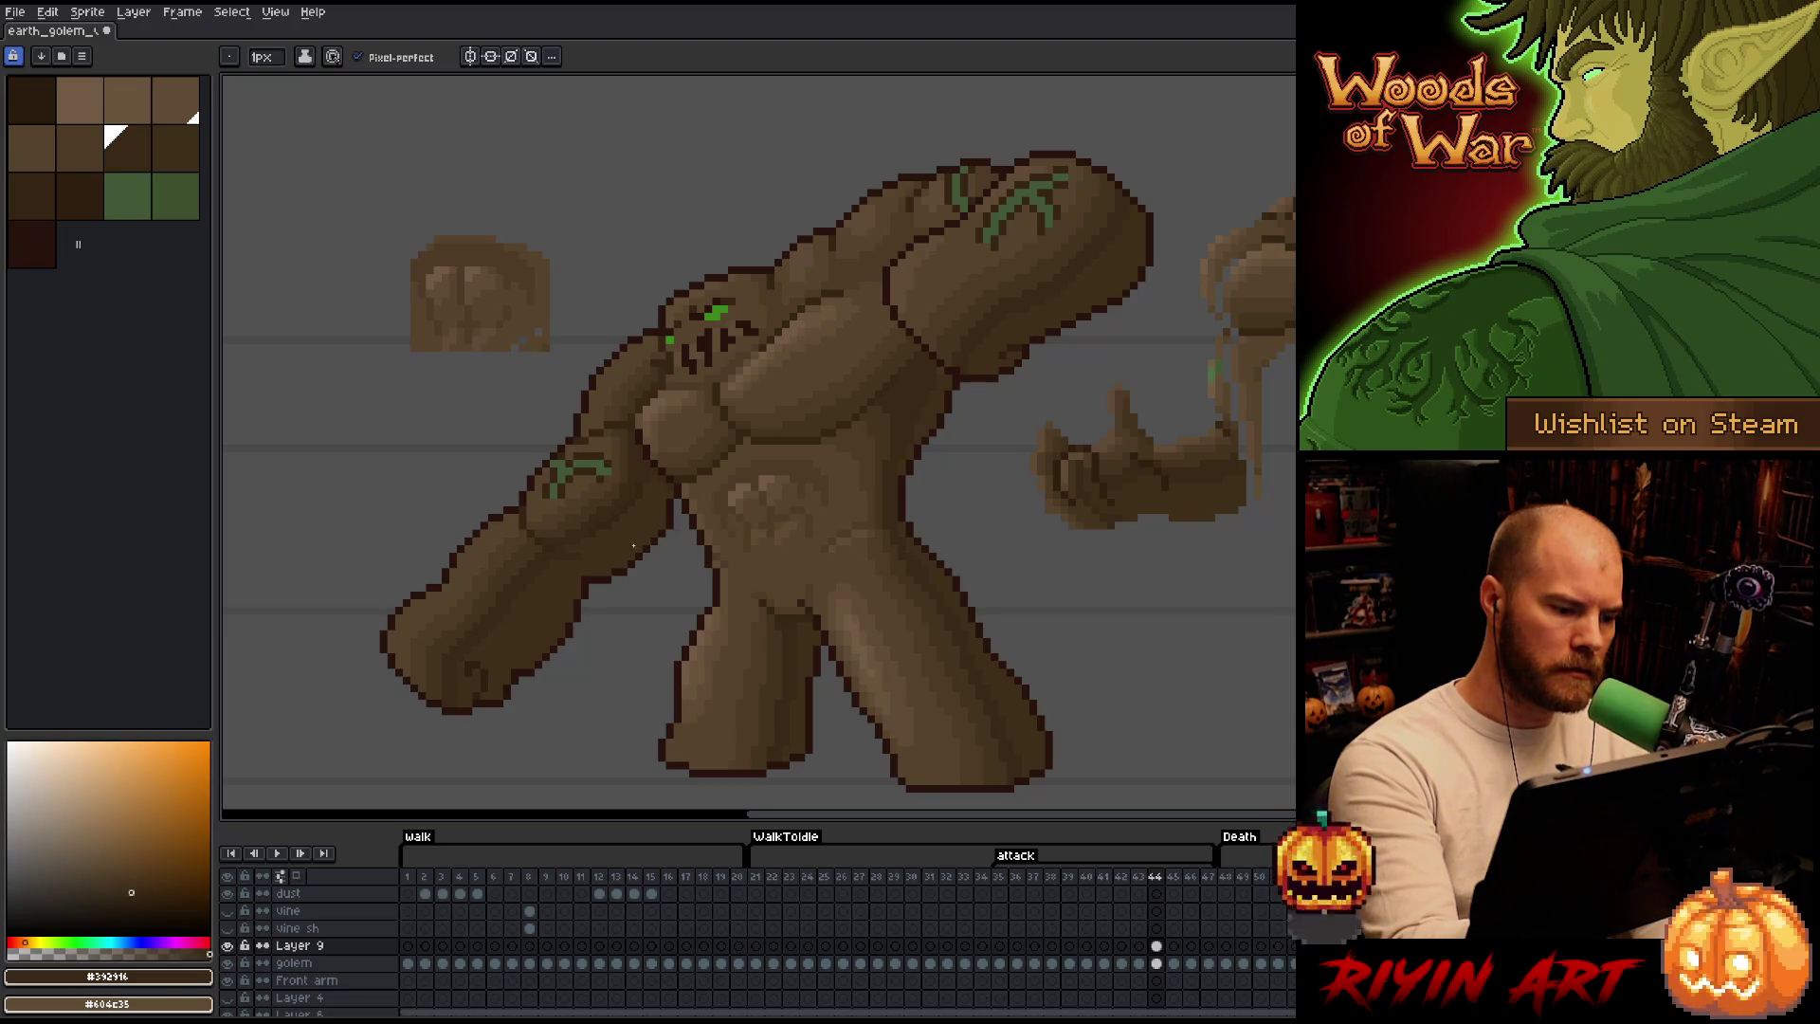
pyautogui.keyDown('alt'); pyautogui.click(486, 584); pyautogui.keyUp('alt')
pyautogui.keyDown('alt'); pyautogui.click(459, 611); pyautogui.keyUp('alt')
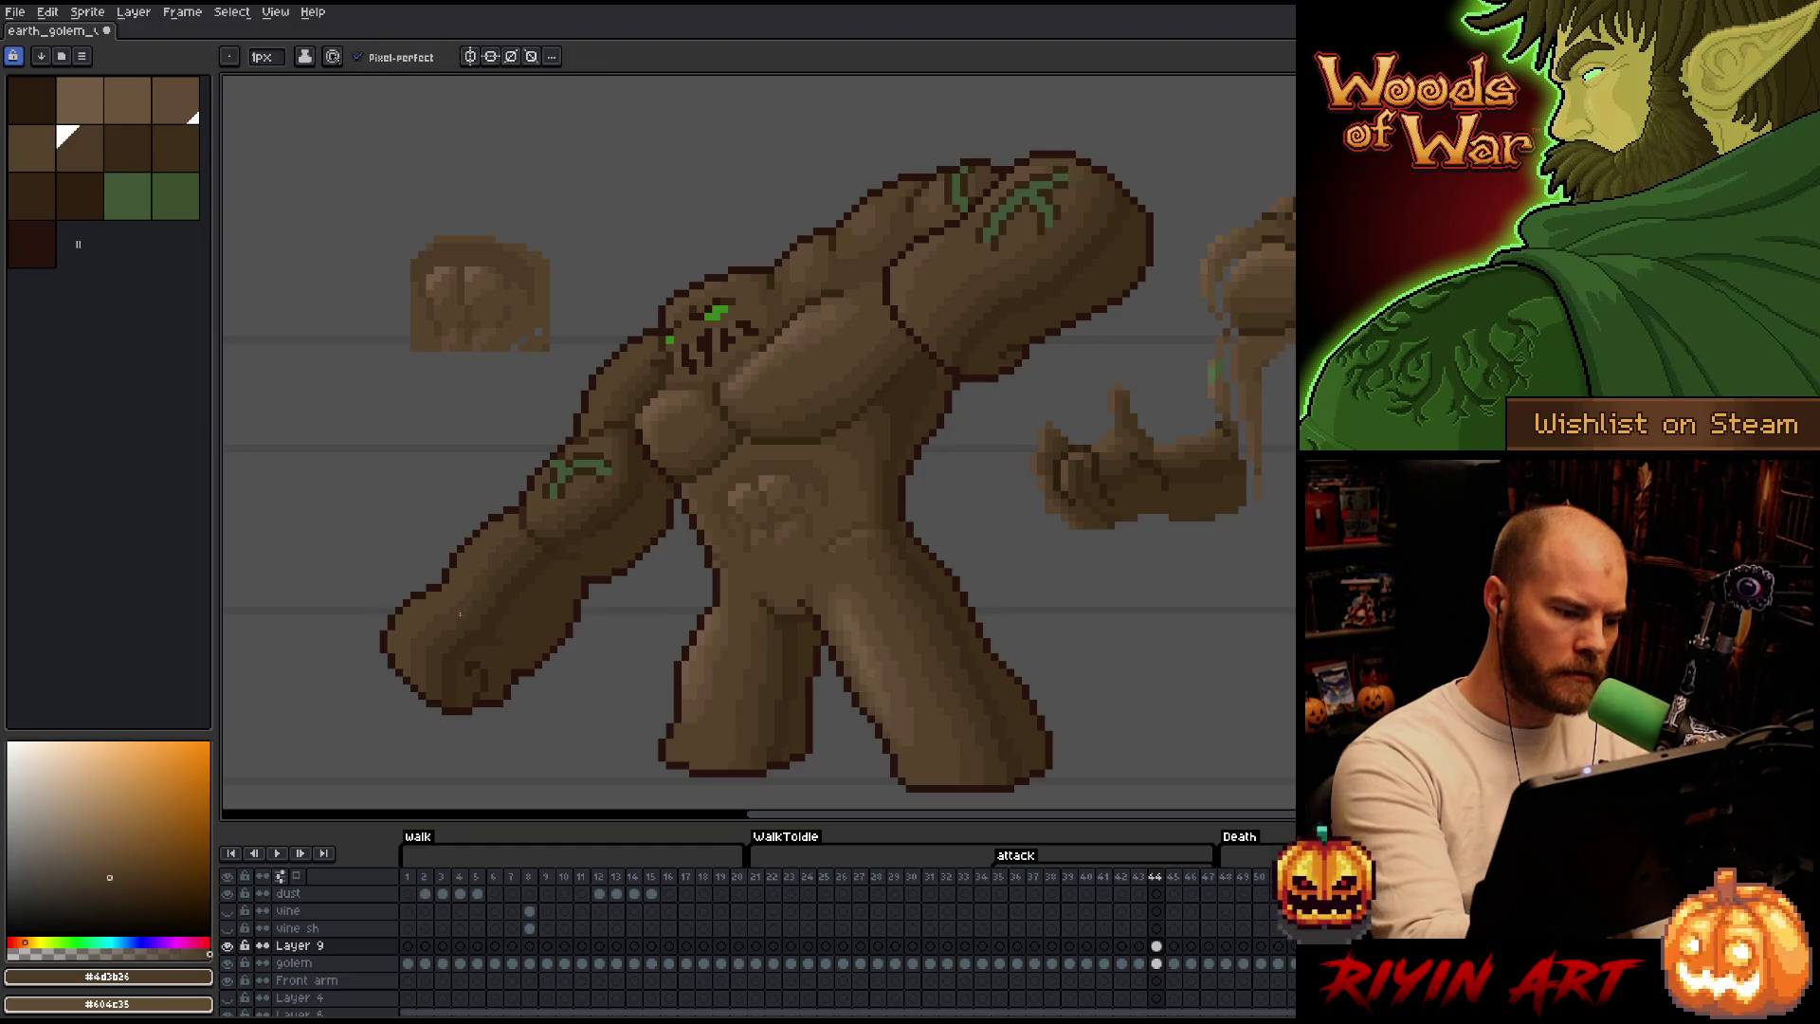
pyautogui.keyDown('alt'); pyautogui.click(450, 608); pyautogui.keyUp('alt')
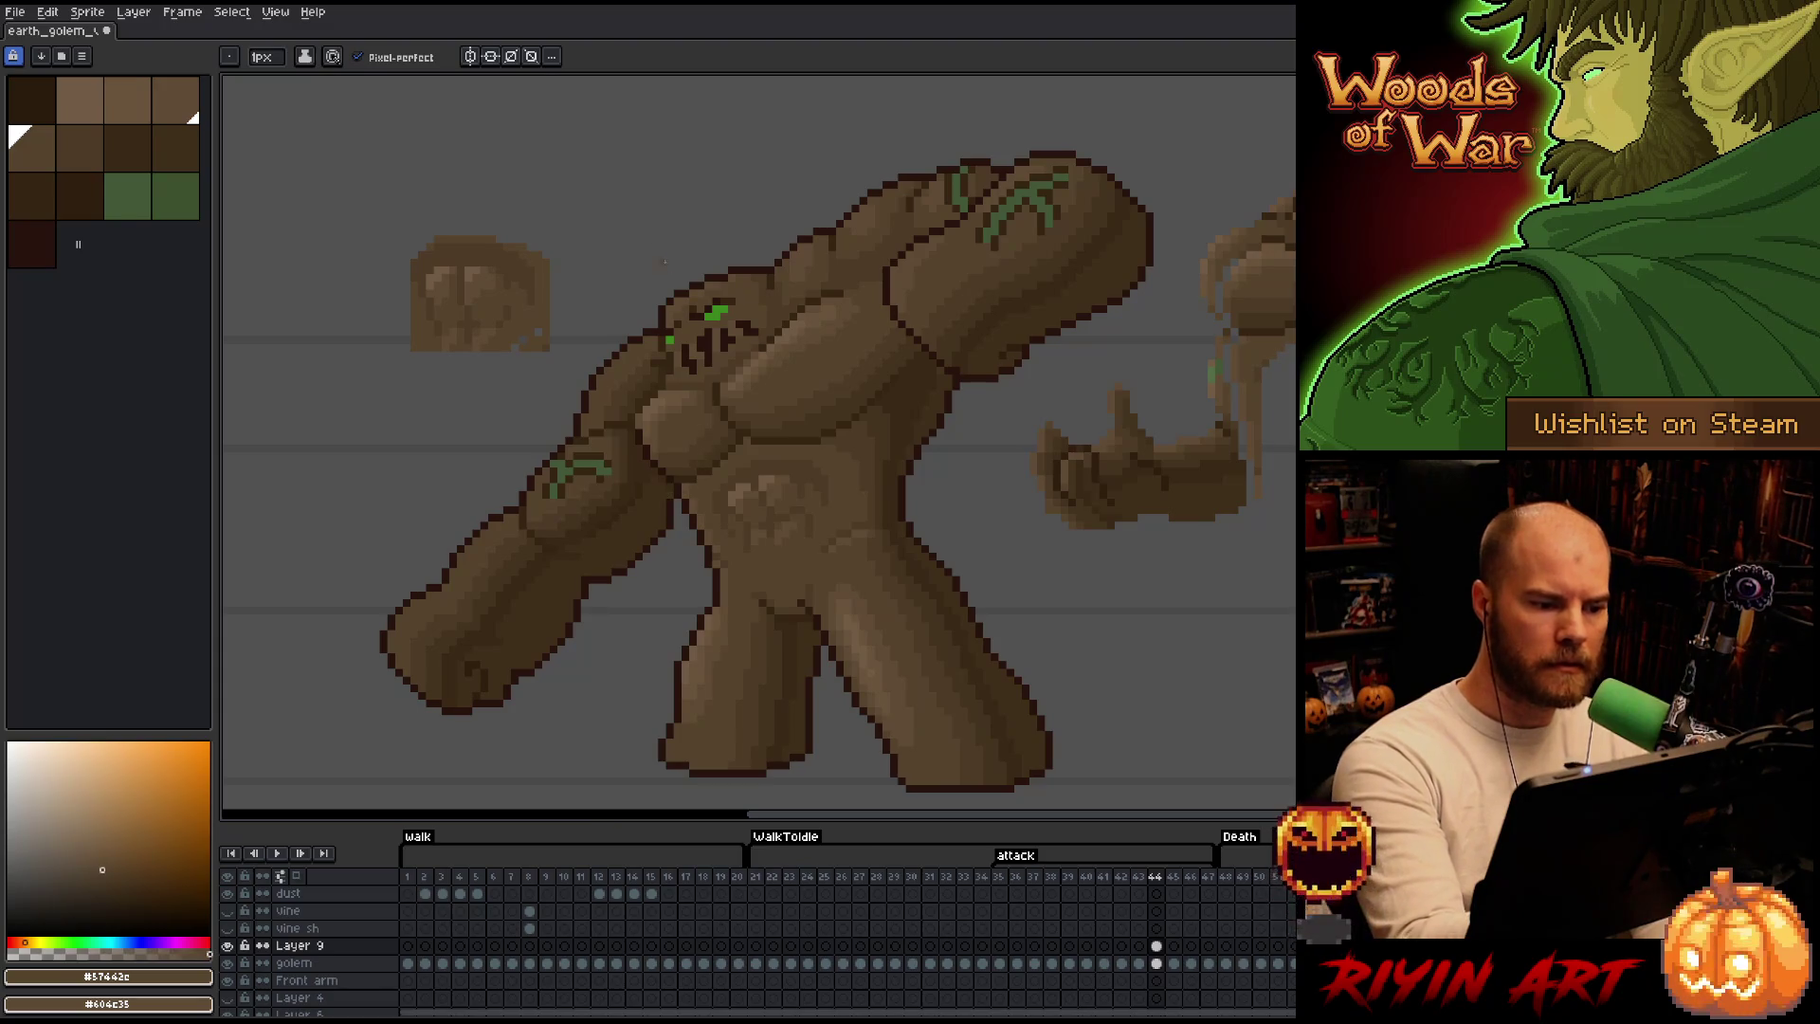
# Blend the back arm into the chest with #604c35, #57462c, #69533b and dark #392916 strokes.
pyautogui.keyDown('alt'); pyautogui.click(480, 284); pyautogui.keyUp('alt')
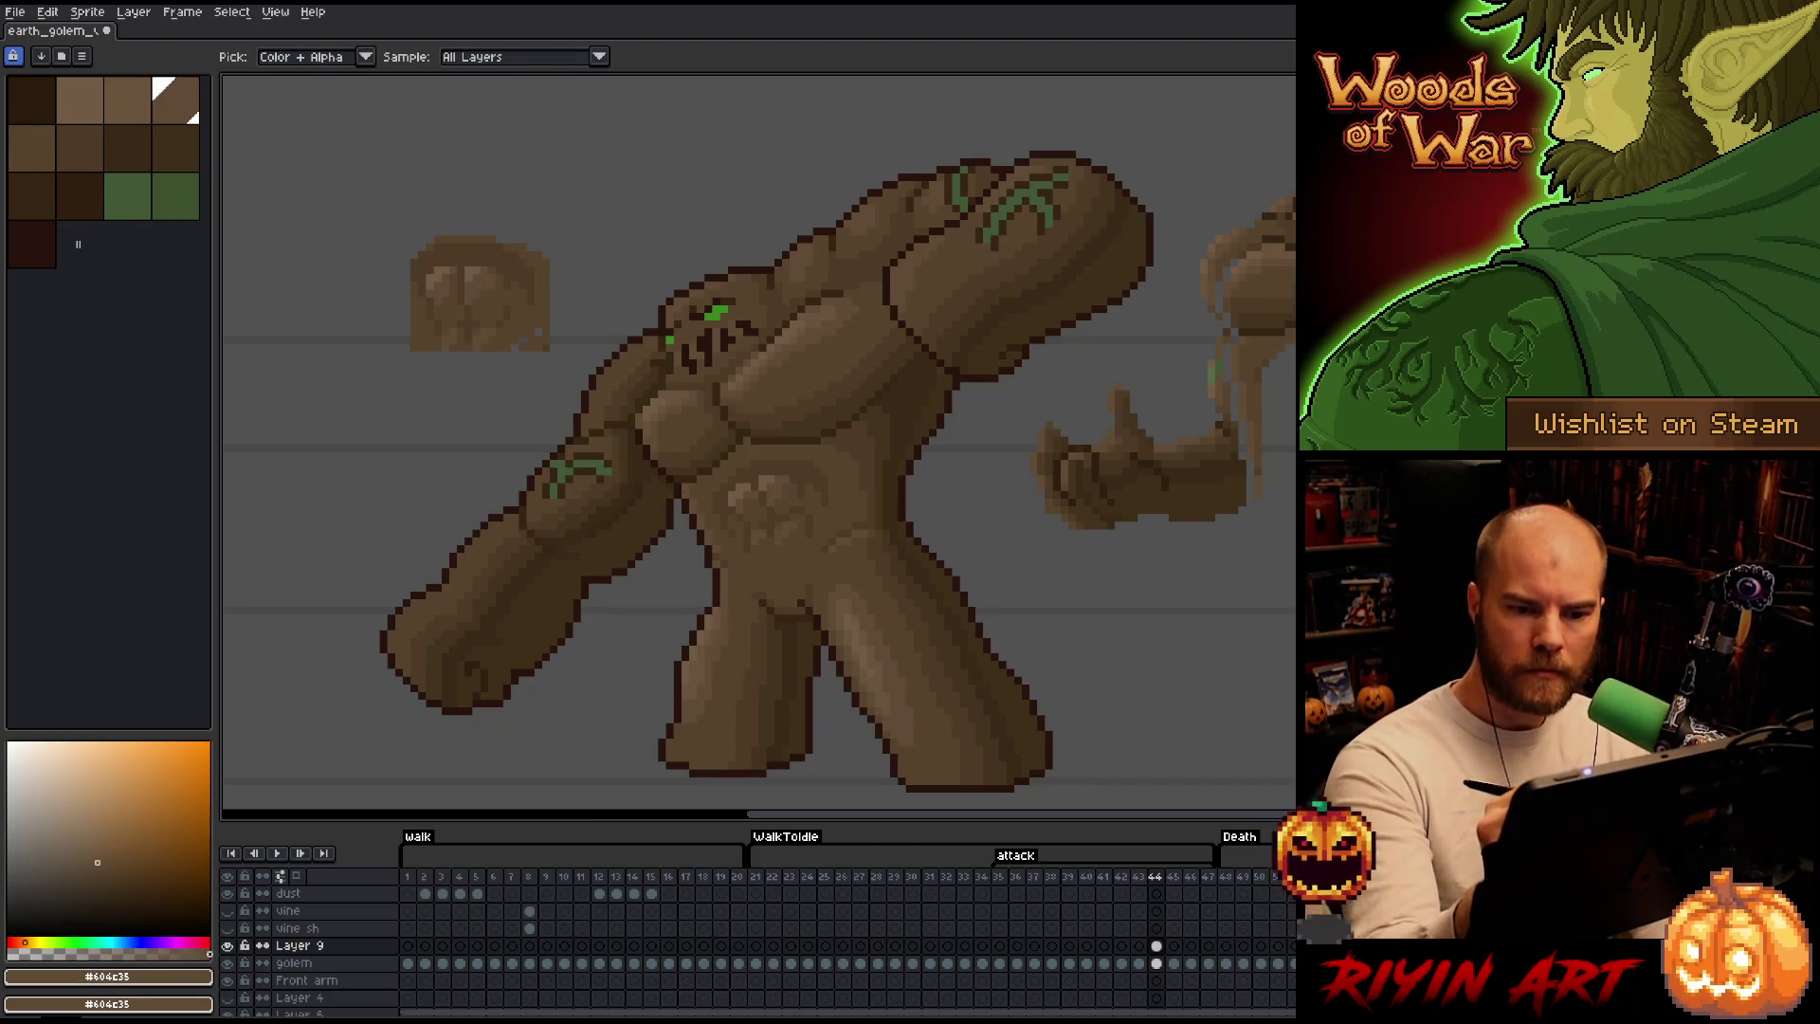
pyautogui.keyDown('alt'); pyautogui.click(541, 337); pyautogui.keyUp('alt')
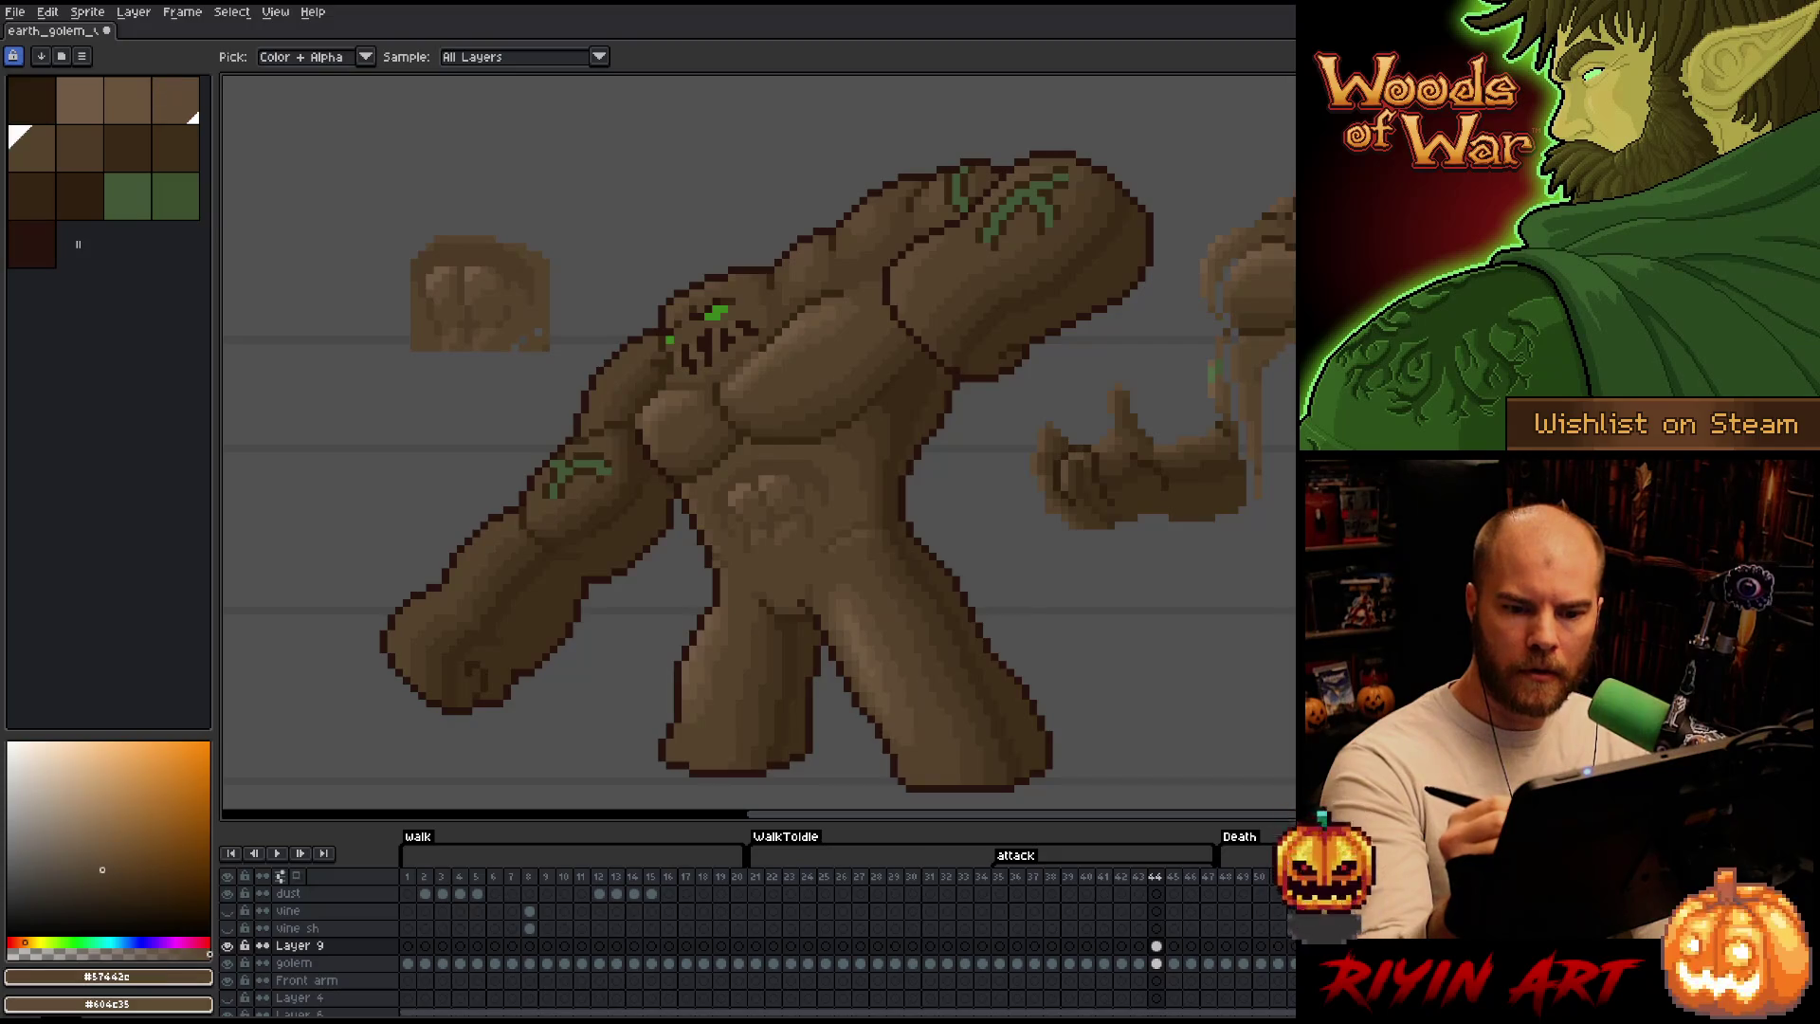
pyautogui.keyDown('alt'); pyautogui.click(480, 284); pyautogui.keyUp('alt')
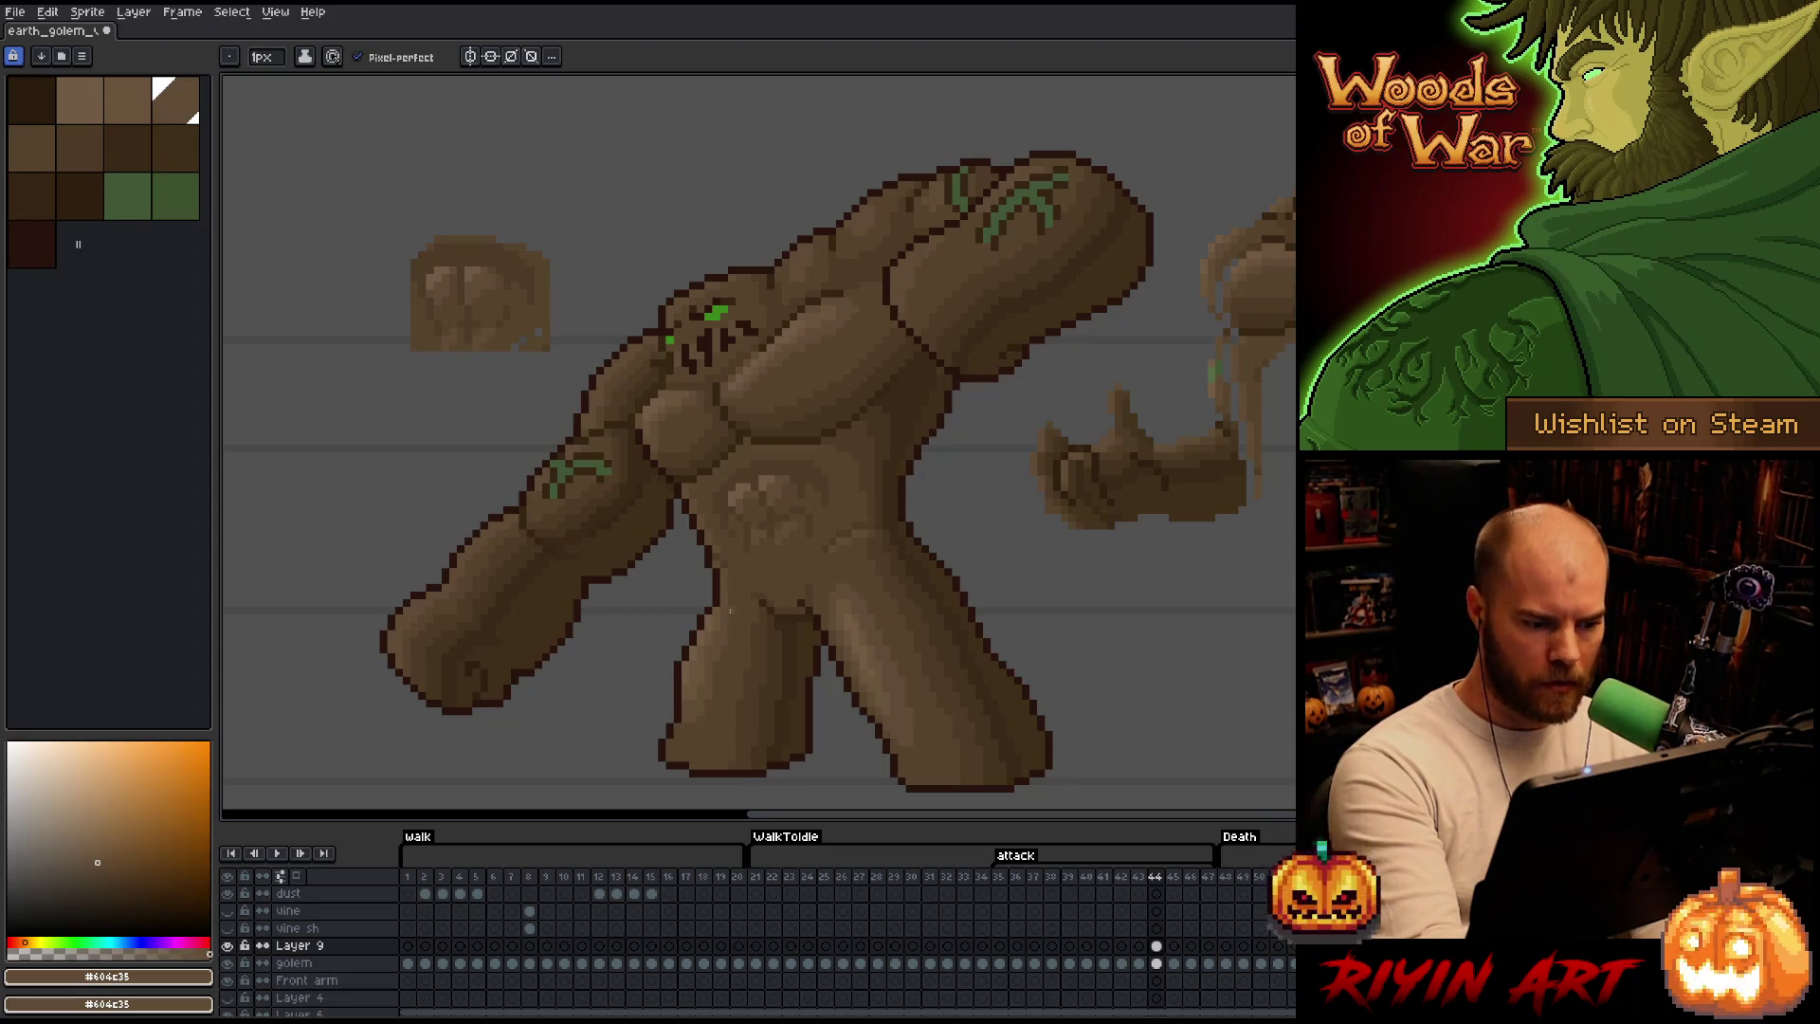
pyautogui.keyDown('alt'); pyautogui.click(711, 643); pyautogui.keyUp('alt')
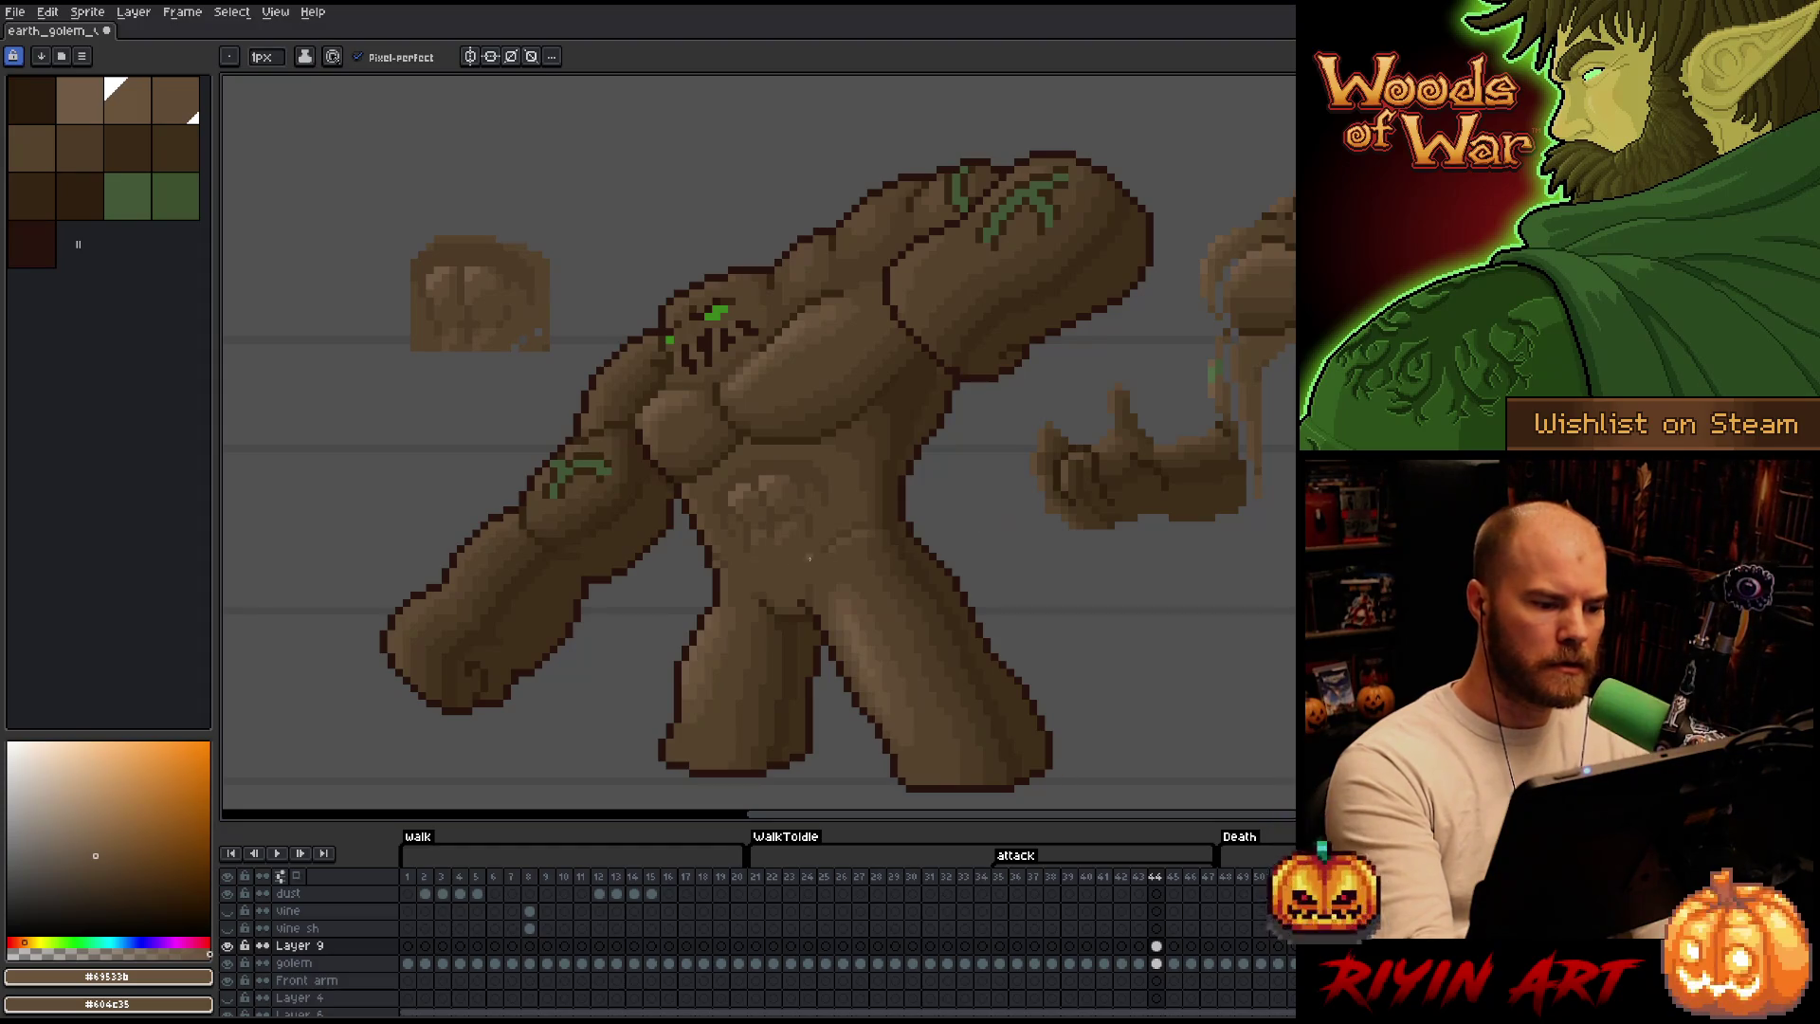
pyautogui.keyDown('alt'); pyautogui.click(582, 568); pyautogui.keyUp('alt')
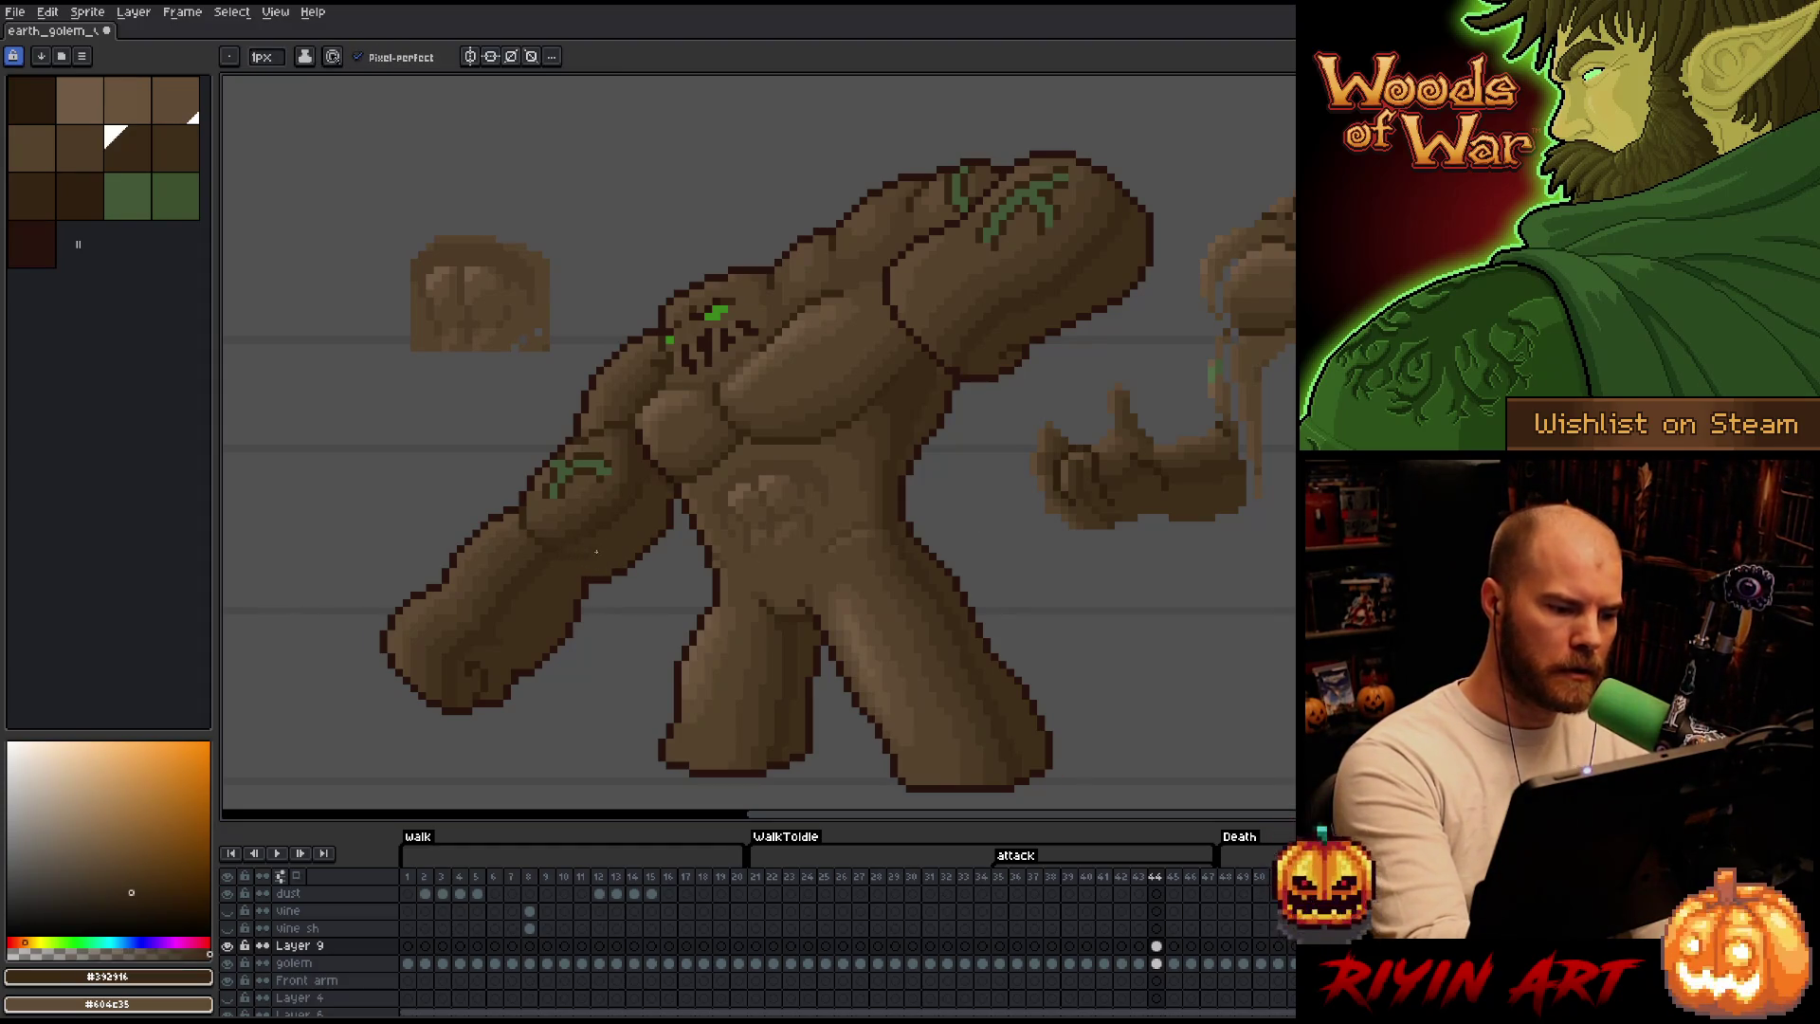
pyautogui.press('alt')
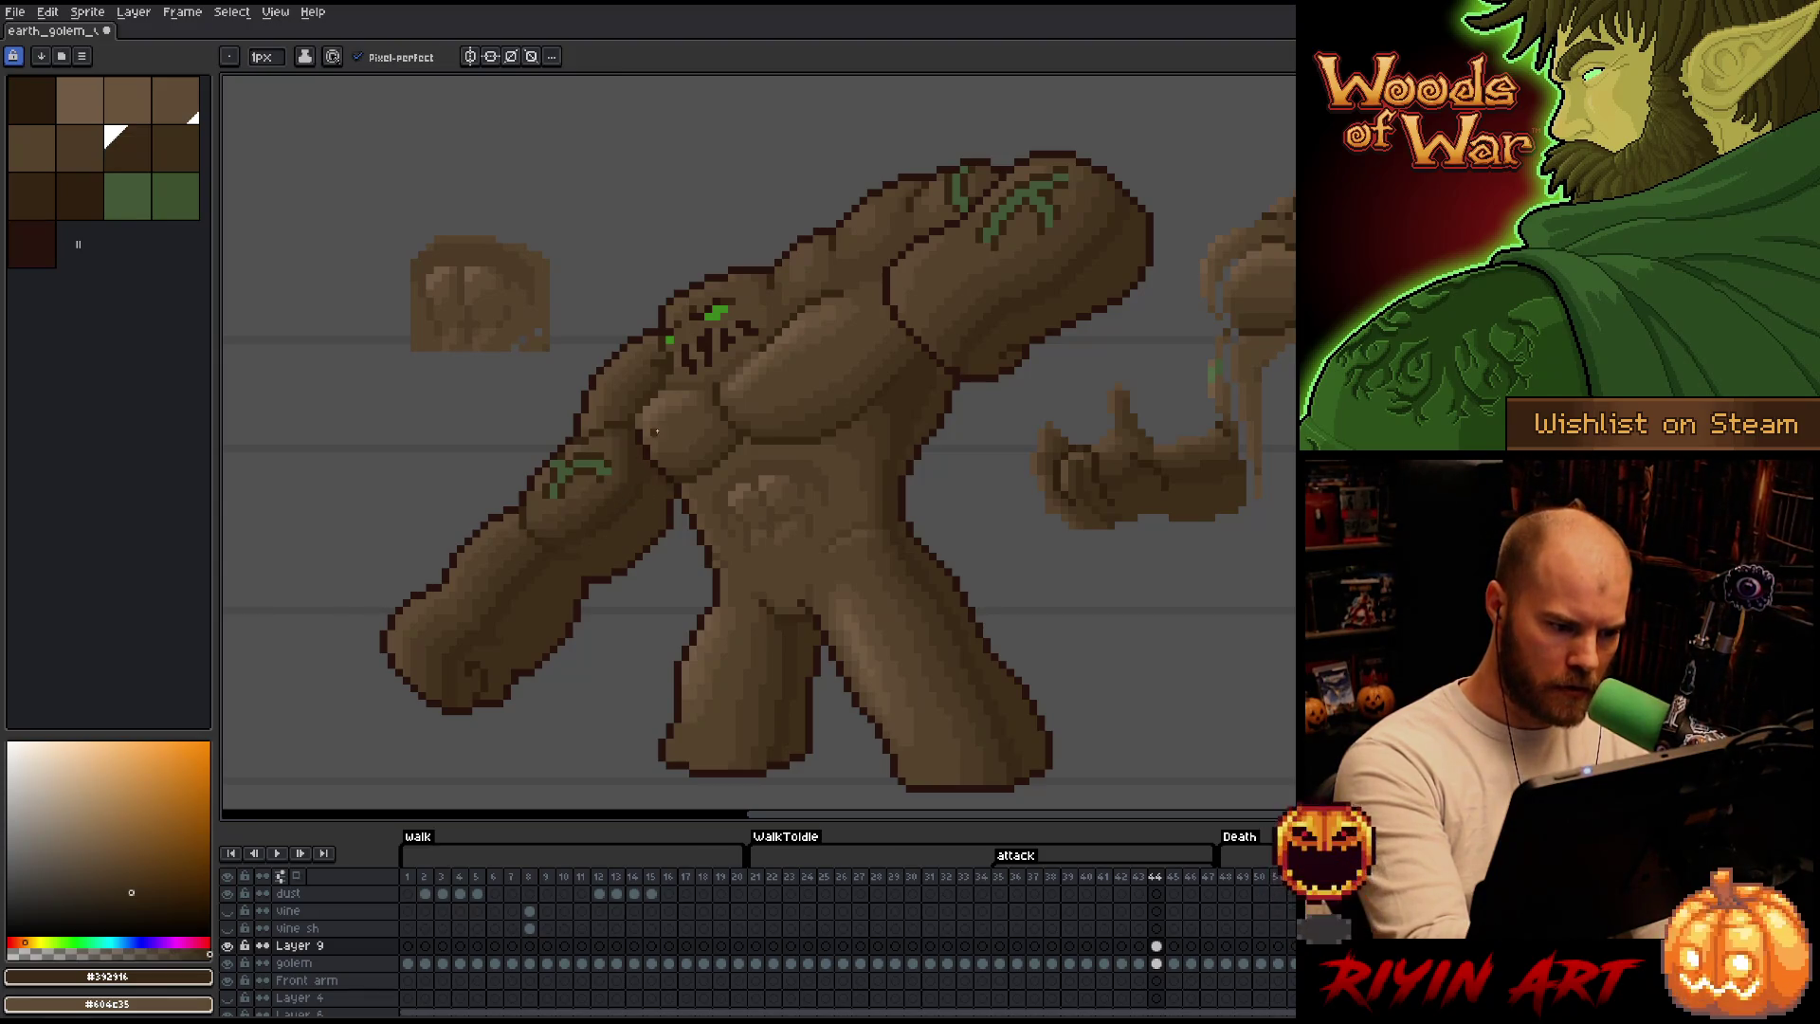
# Touch up chest and arm shading with #44331f, #402f1b, #352513 and neighbouring dark browns.
pyautogui.keyDown('alt'); pyautogui.click(586, 512); pyautogui.keyUp('alt')
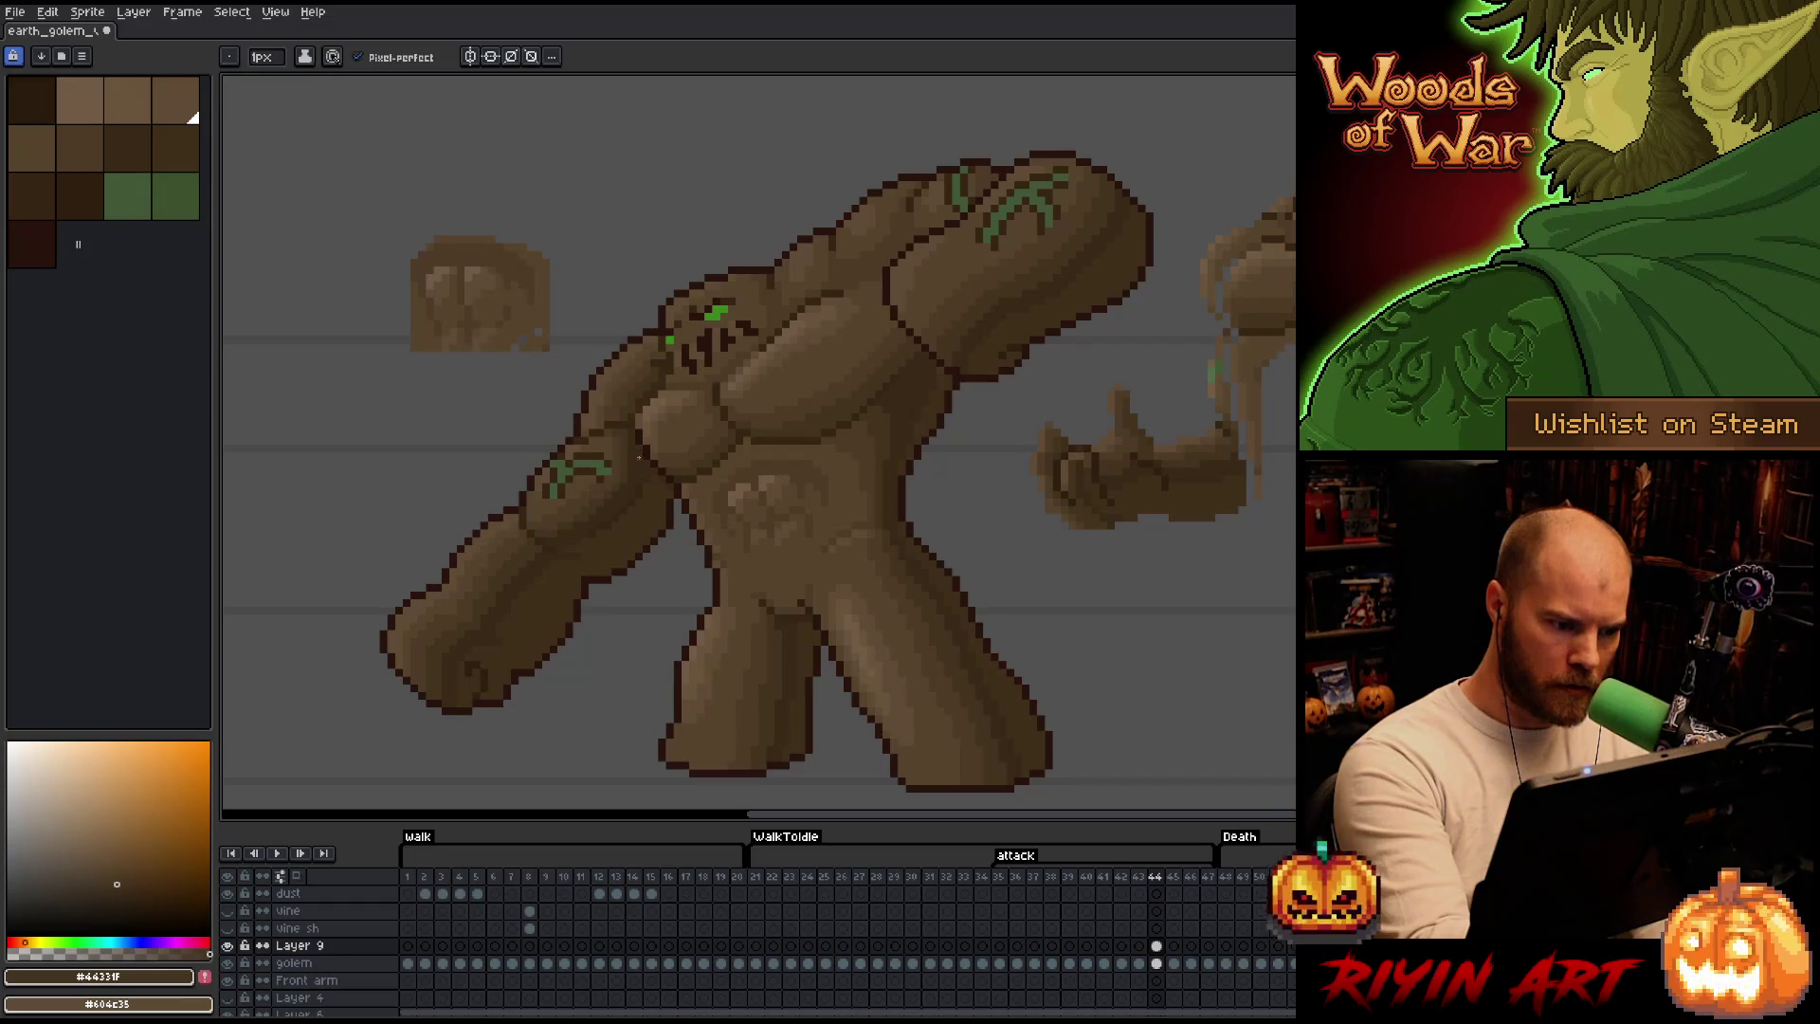
pyautogui.keyDown('alt'); pyautogui.click(639, 512); pyautogui.keyUp('alt')
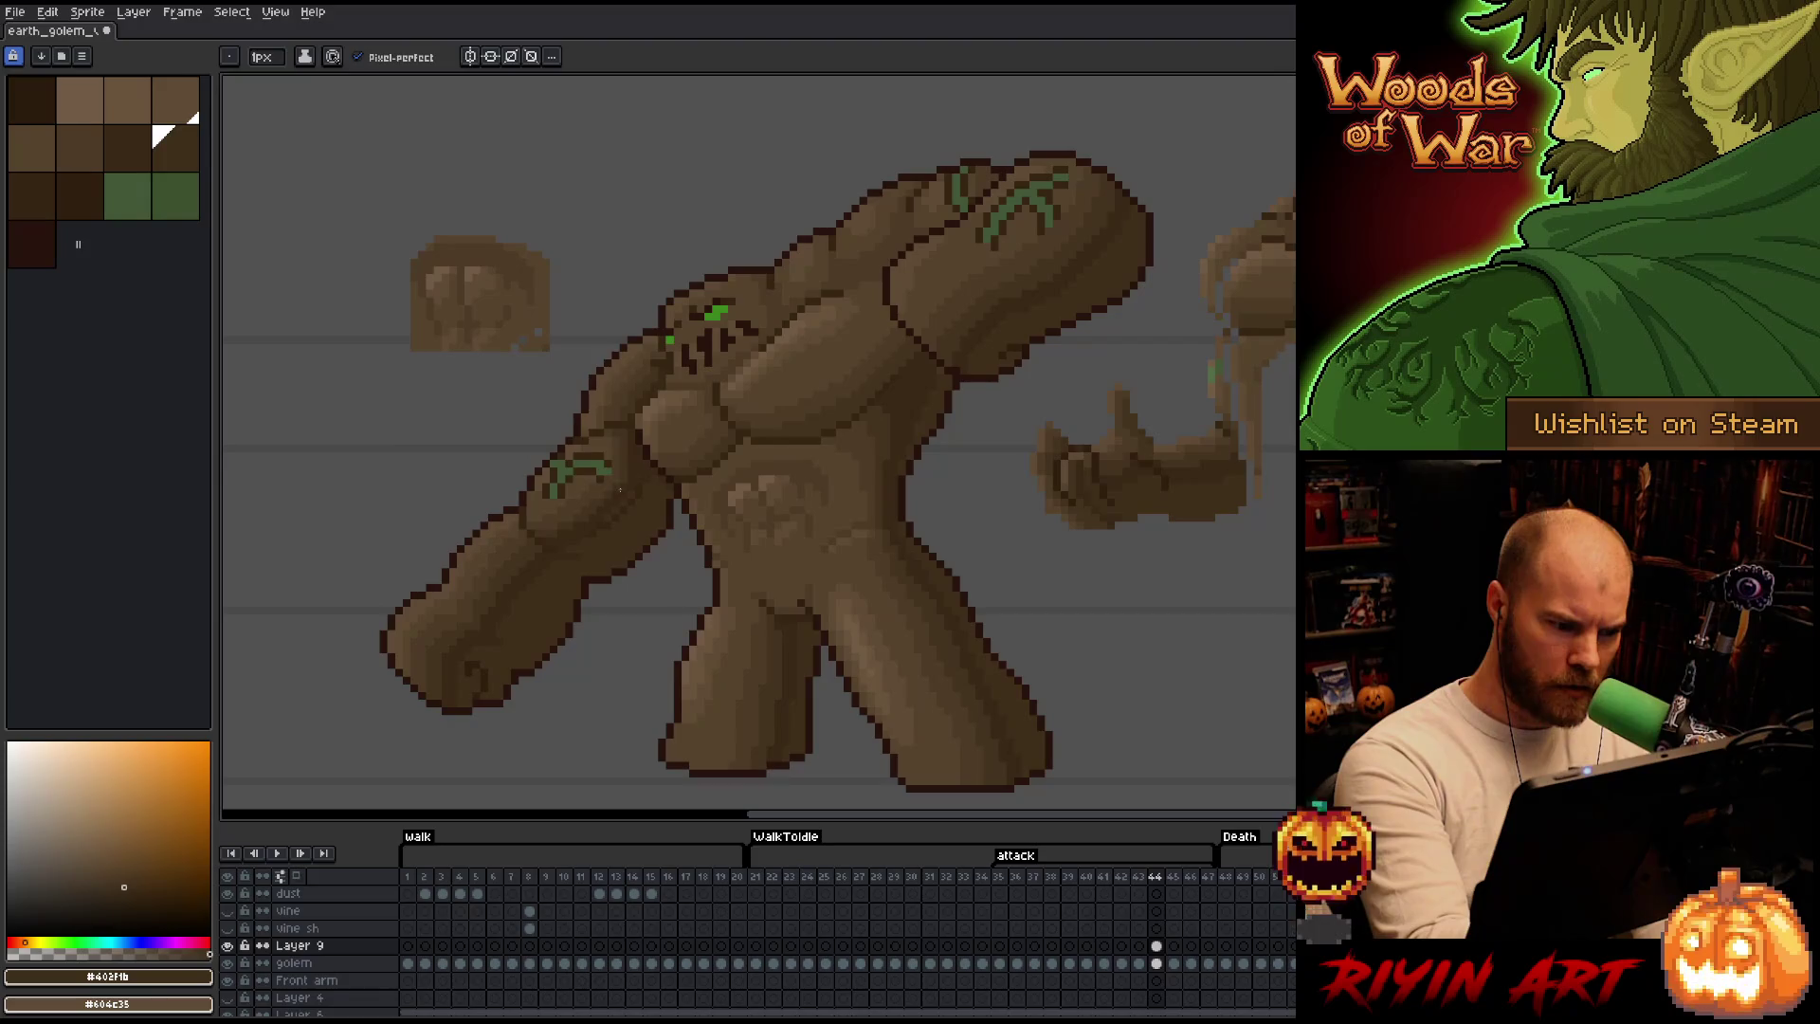
pyautogui.keyDown('alt'); pyautogui.click(601, 528); pyautogui.keyUp('alt')
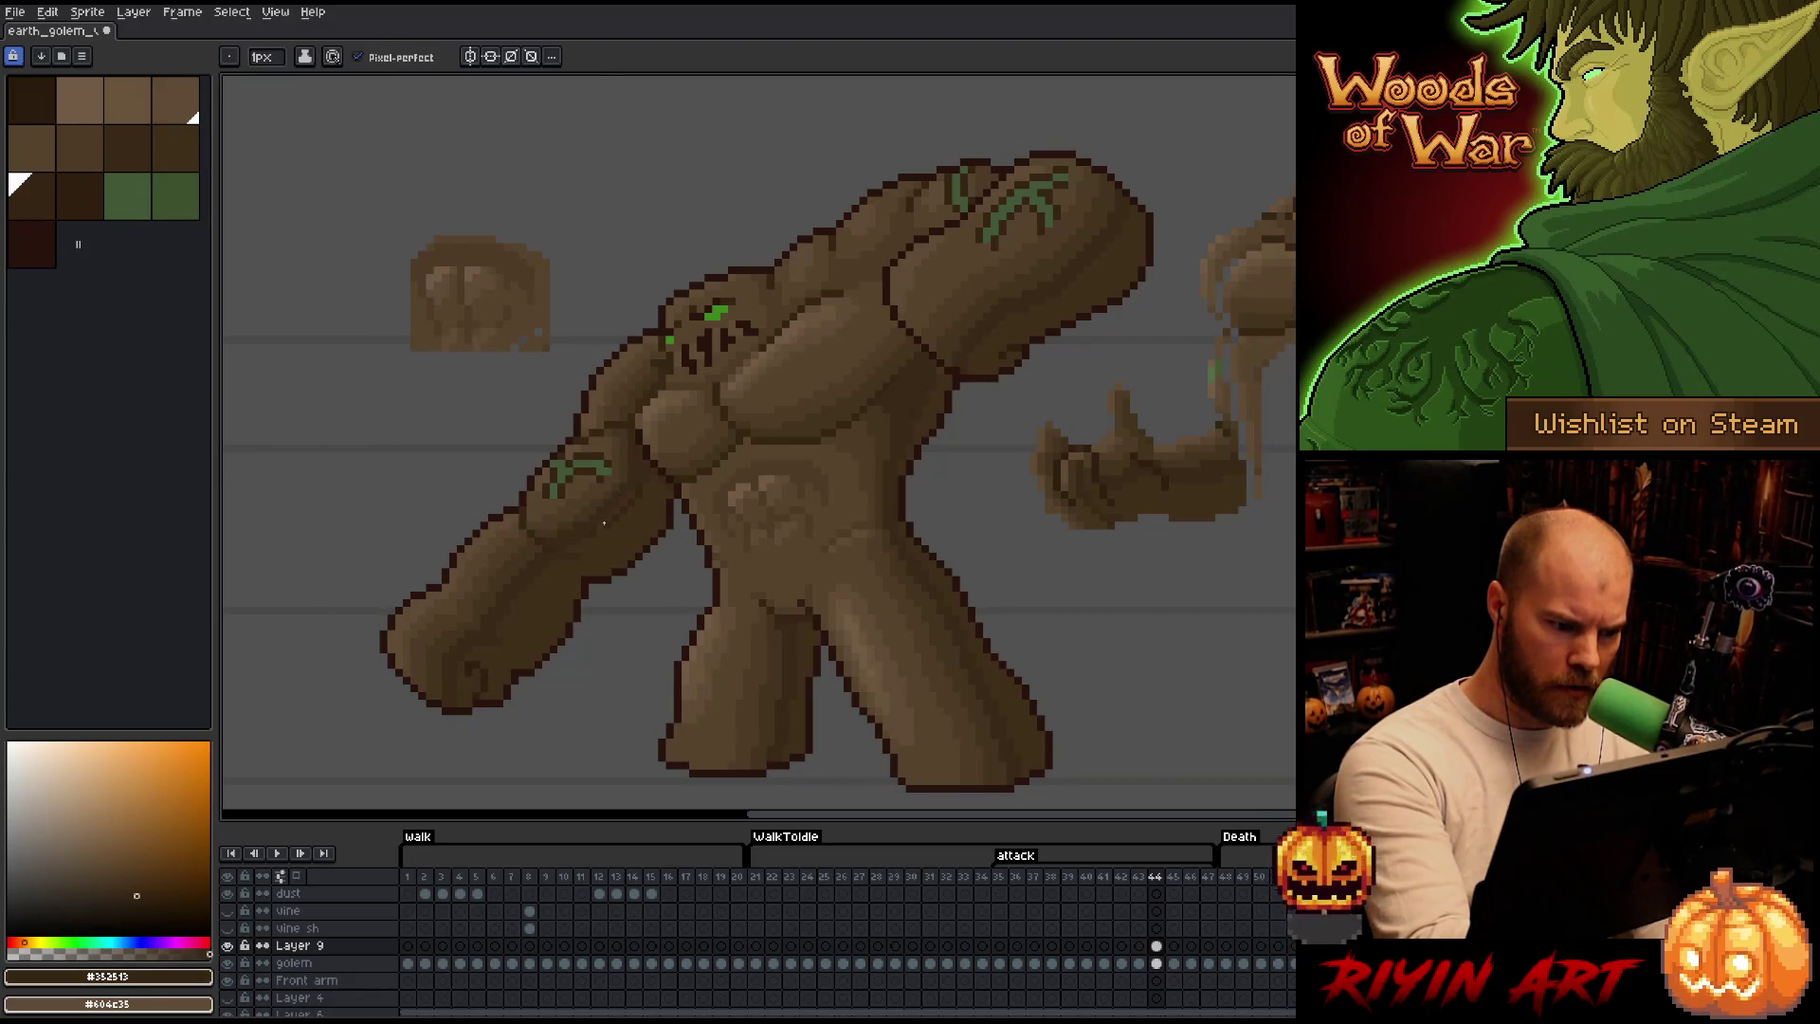
pyautogui.keyDown('alt'); pyautogui.click(597, 524); pyautogui.keyUp('alt')
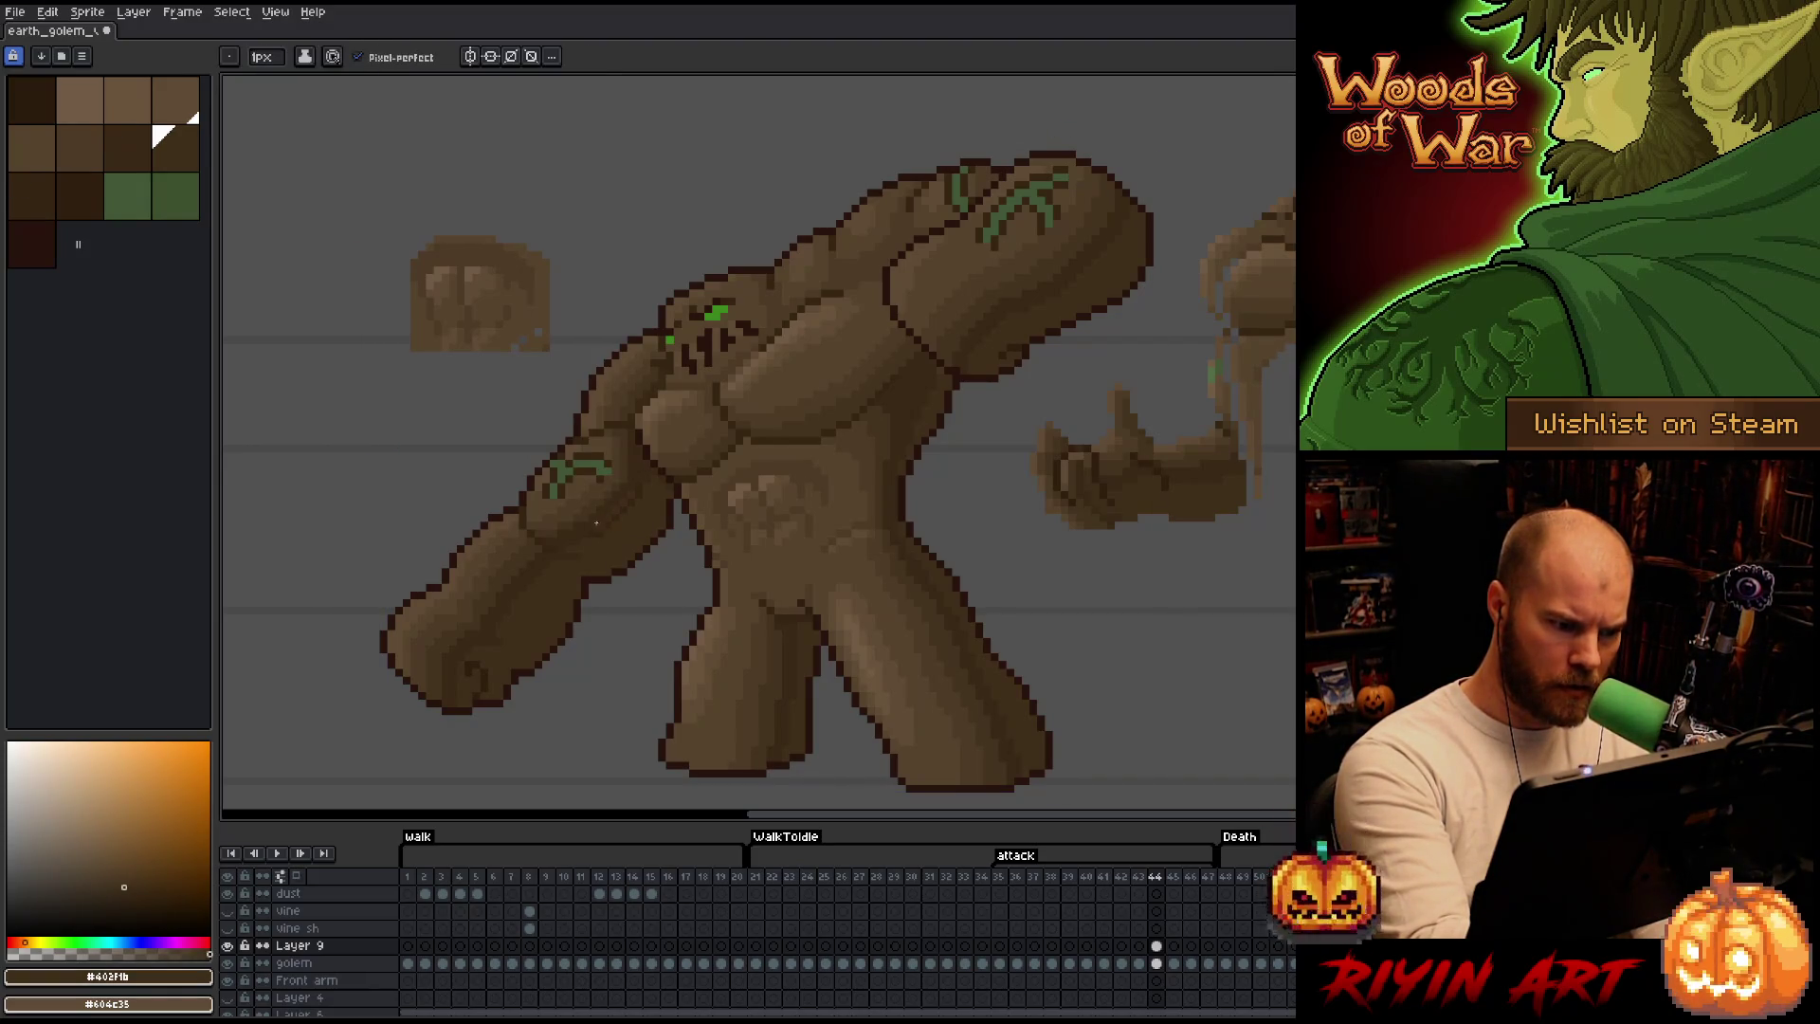
pyautogui.keyDown('alt'); pyautogui.click(602, 527); pyautogui.keyUp('alt')
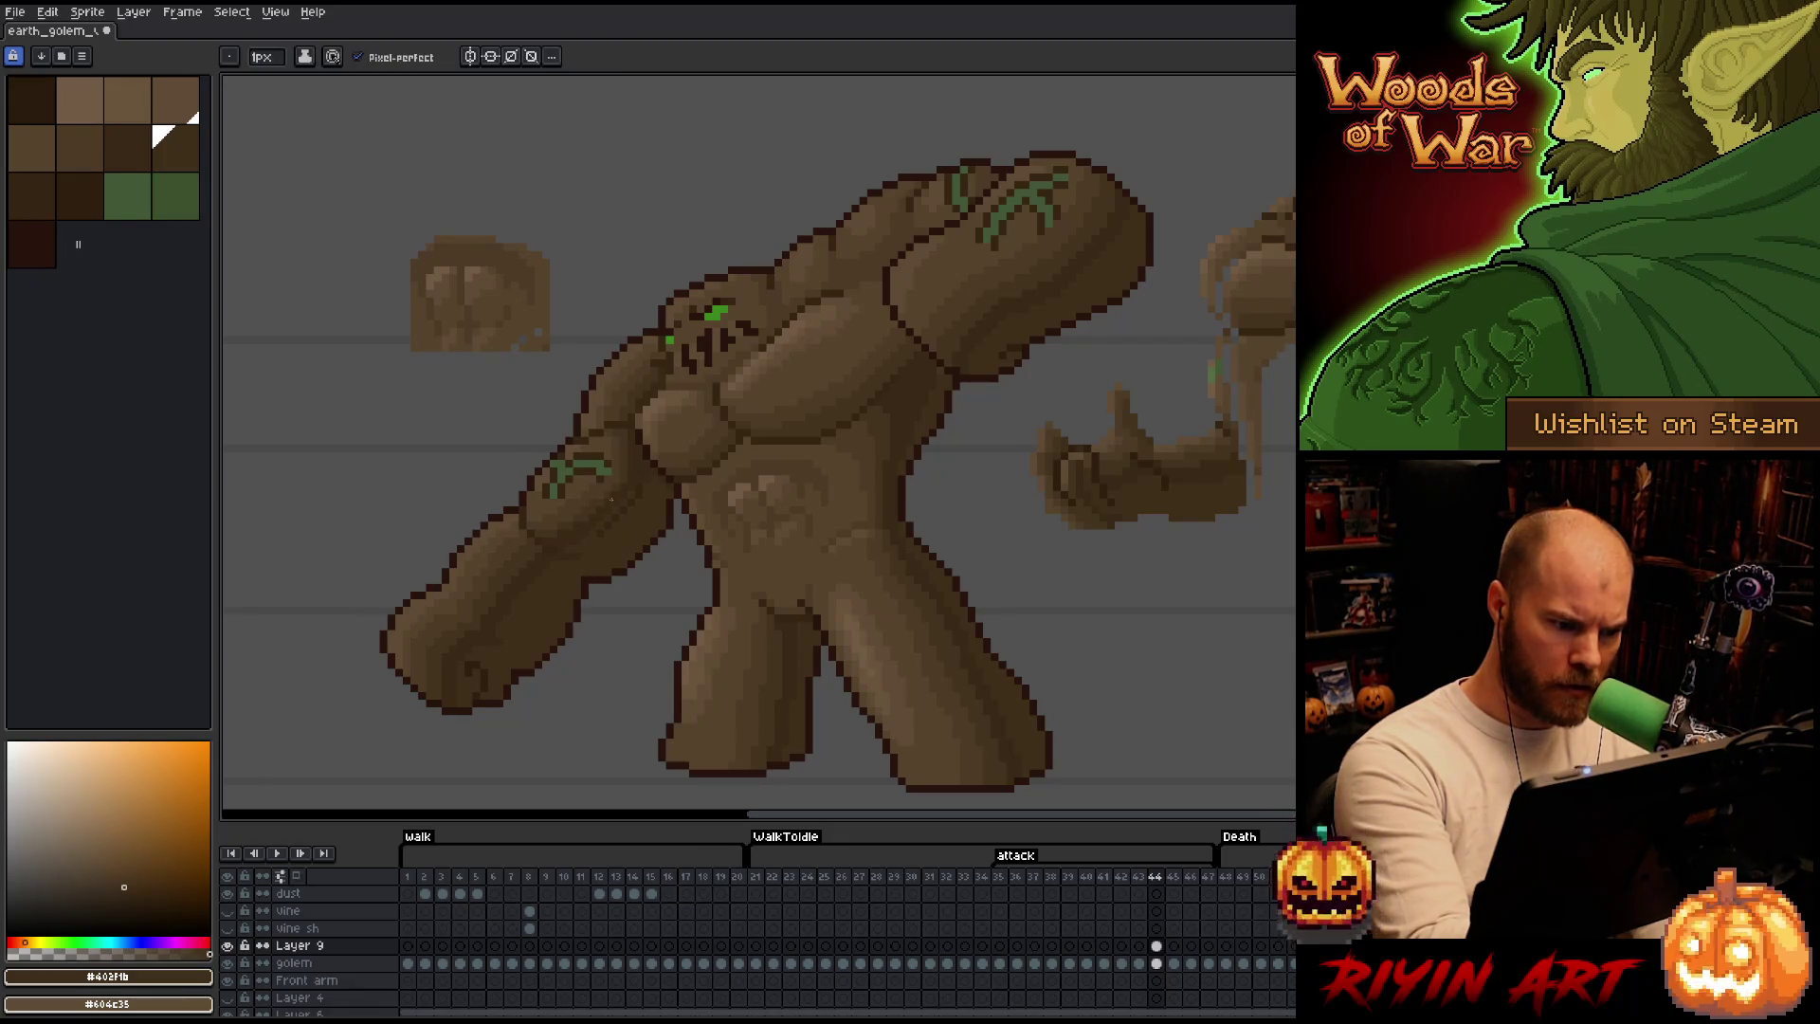
pyautogui.keyDown('alt'); pyautogui.click(591, 531); pyautogui.keyUp('alt')
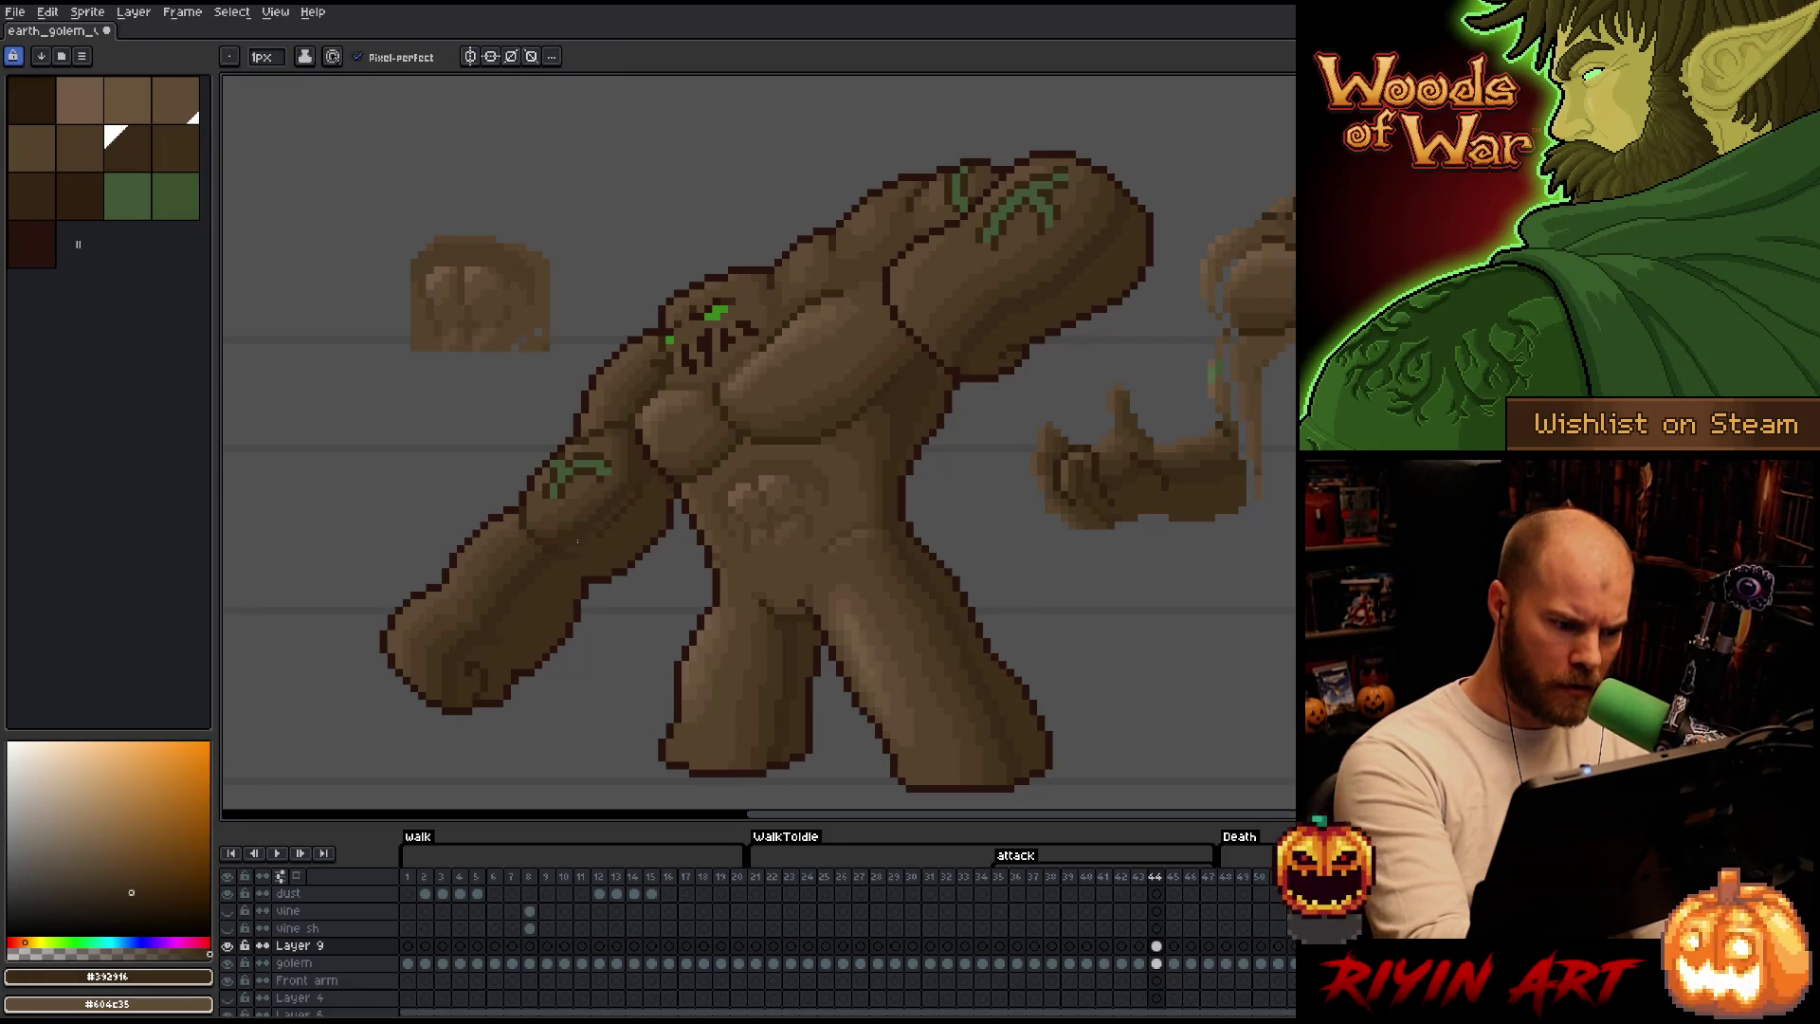
# Add subtle lighter-brown touches rounding the back upper arm and chest.
pyautogui.keyDown('alt'); pyautogui.click(577, 551); pyautogui.keyUp('alt')
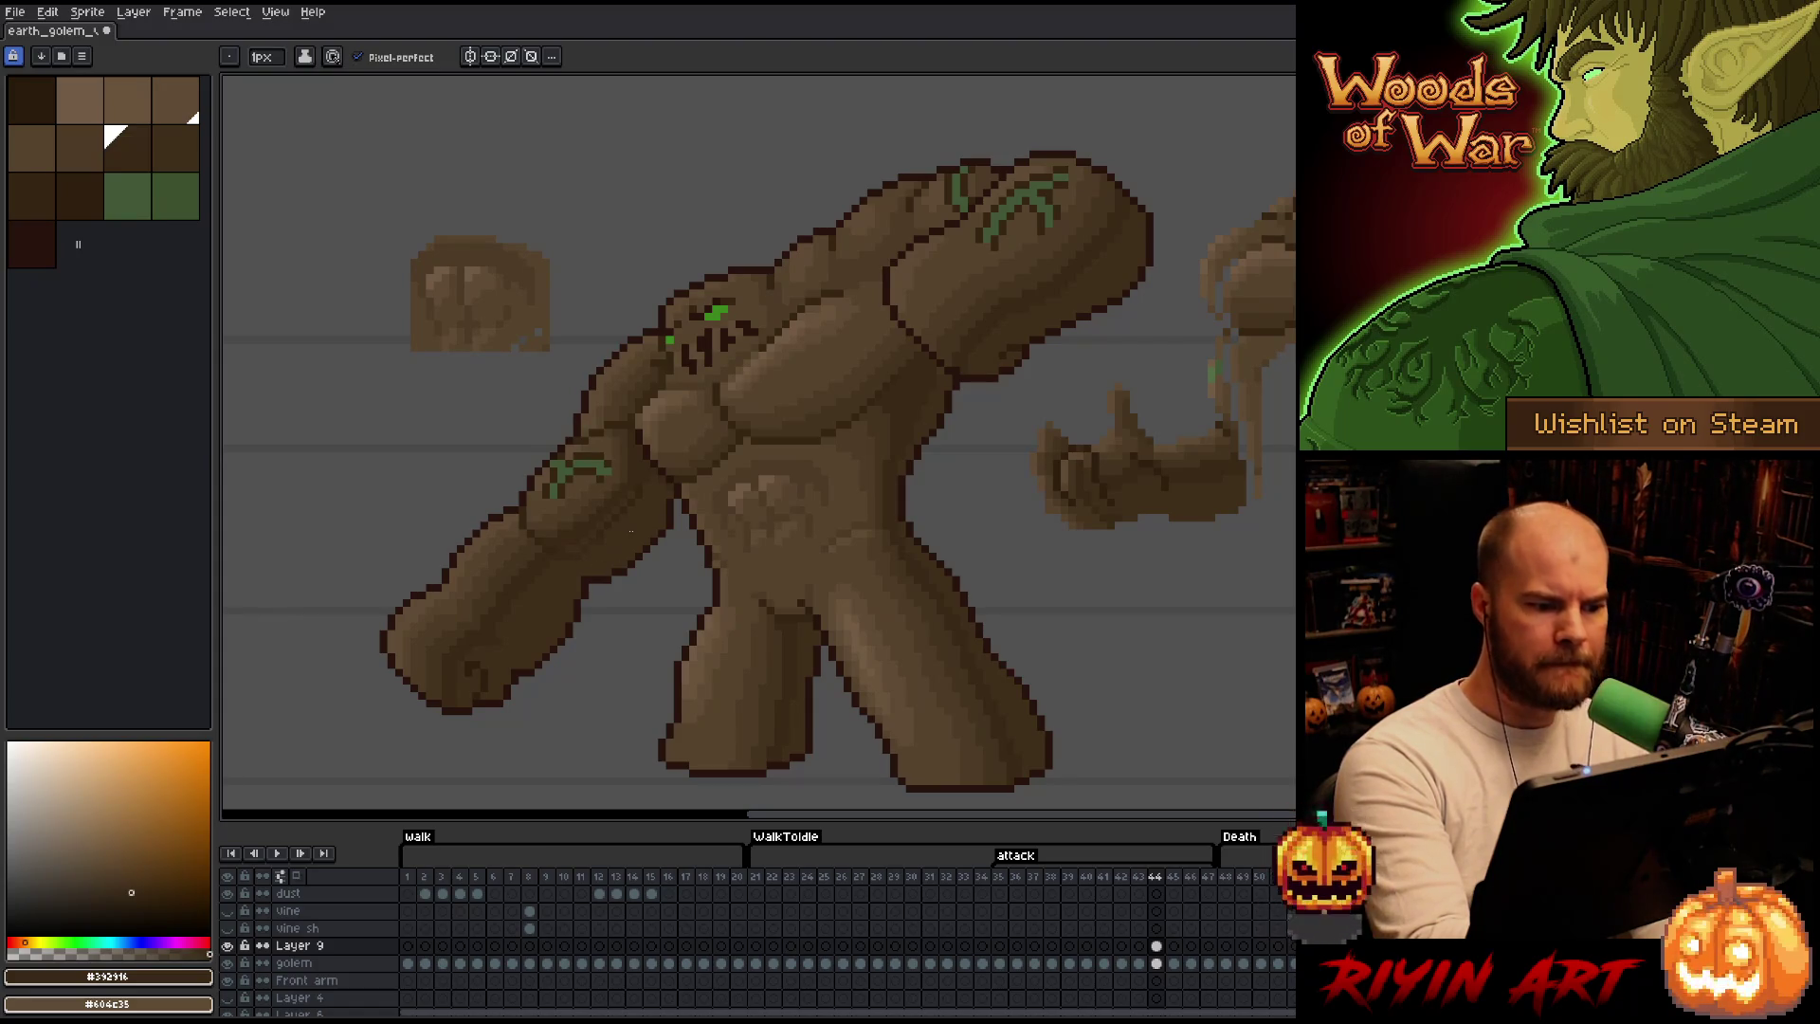
pyautogui.keyDown('alt'); pyautogui.click(576, 549); pyautogui.keyUp('alt')
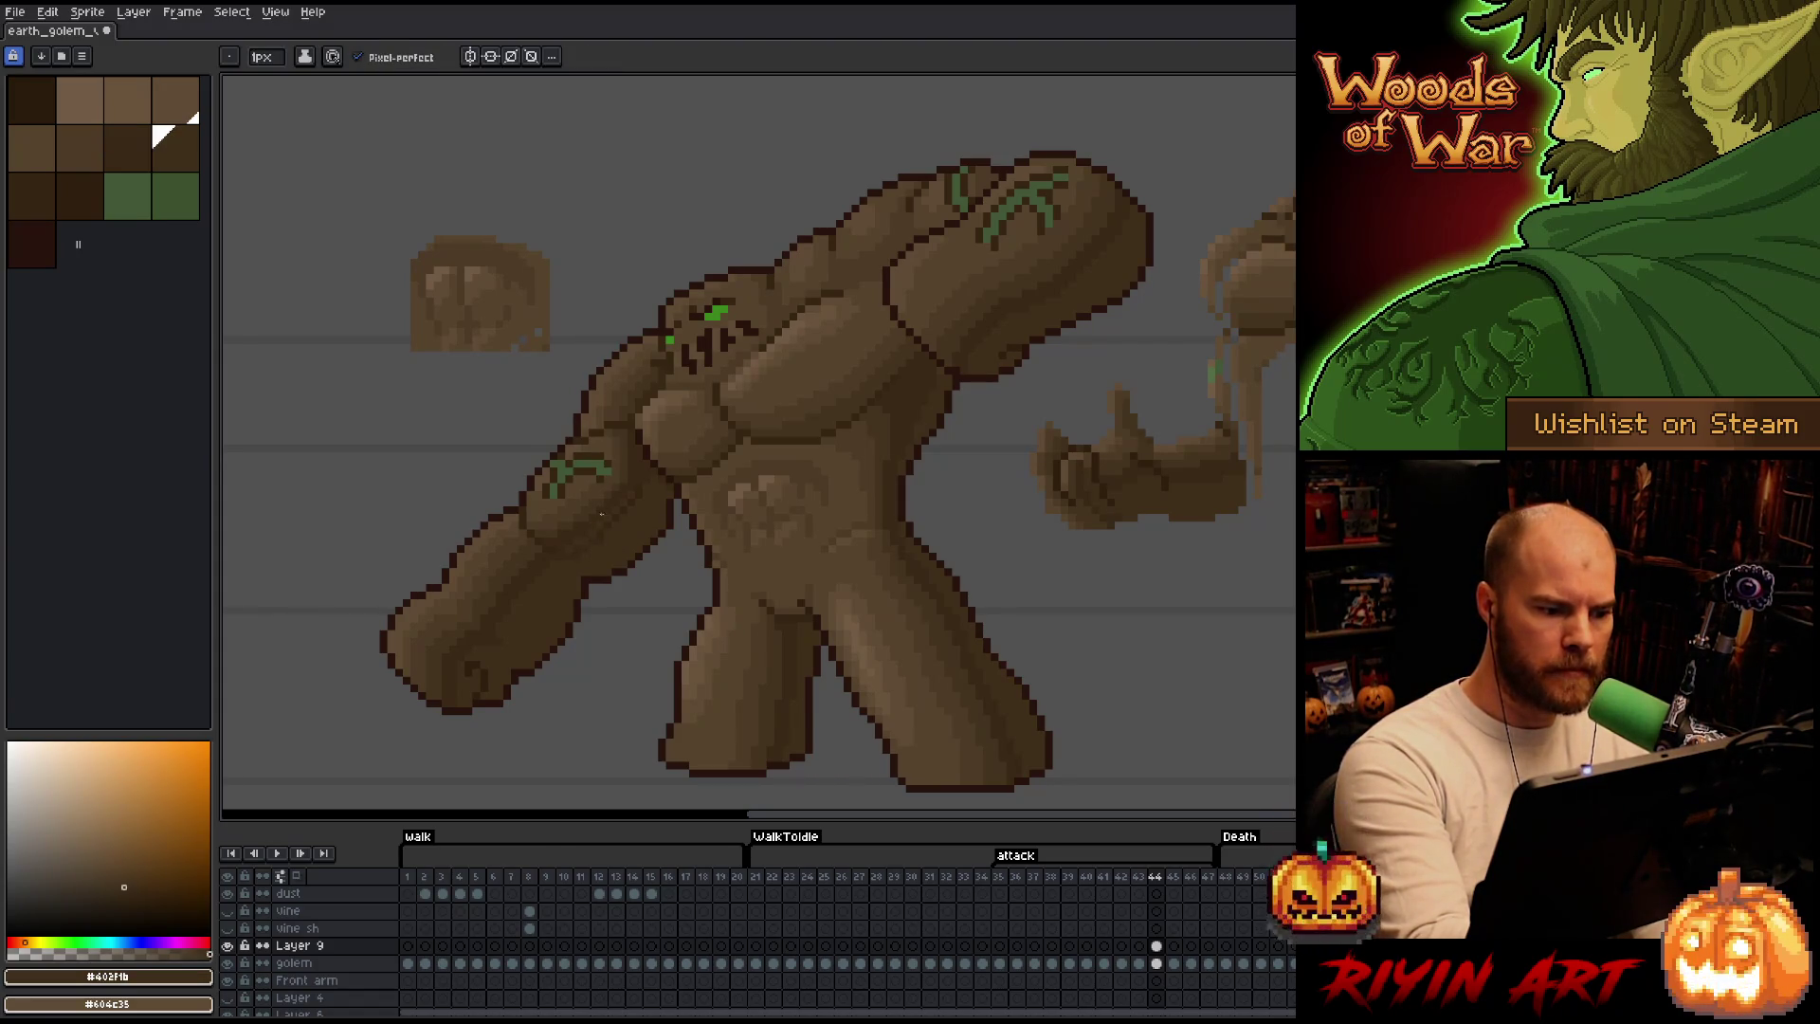
pyautogui.keyDown('alt'); pyautogui.click(568, 545); pyautogui.keyUp('alt')
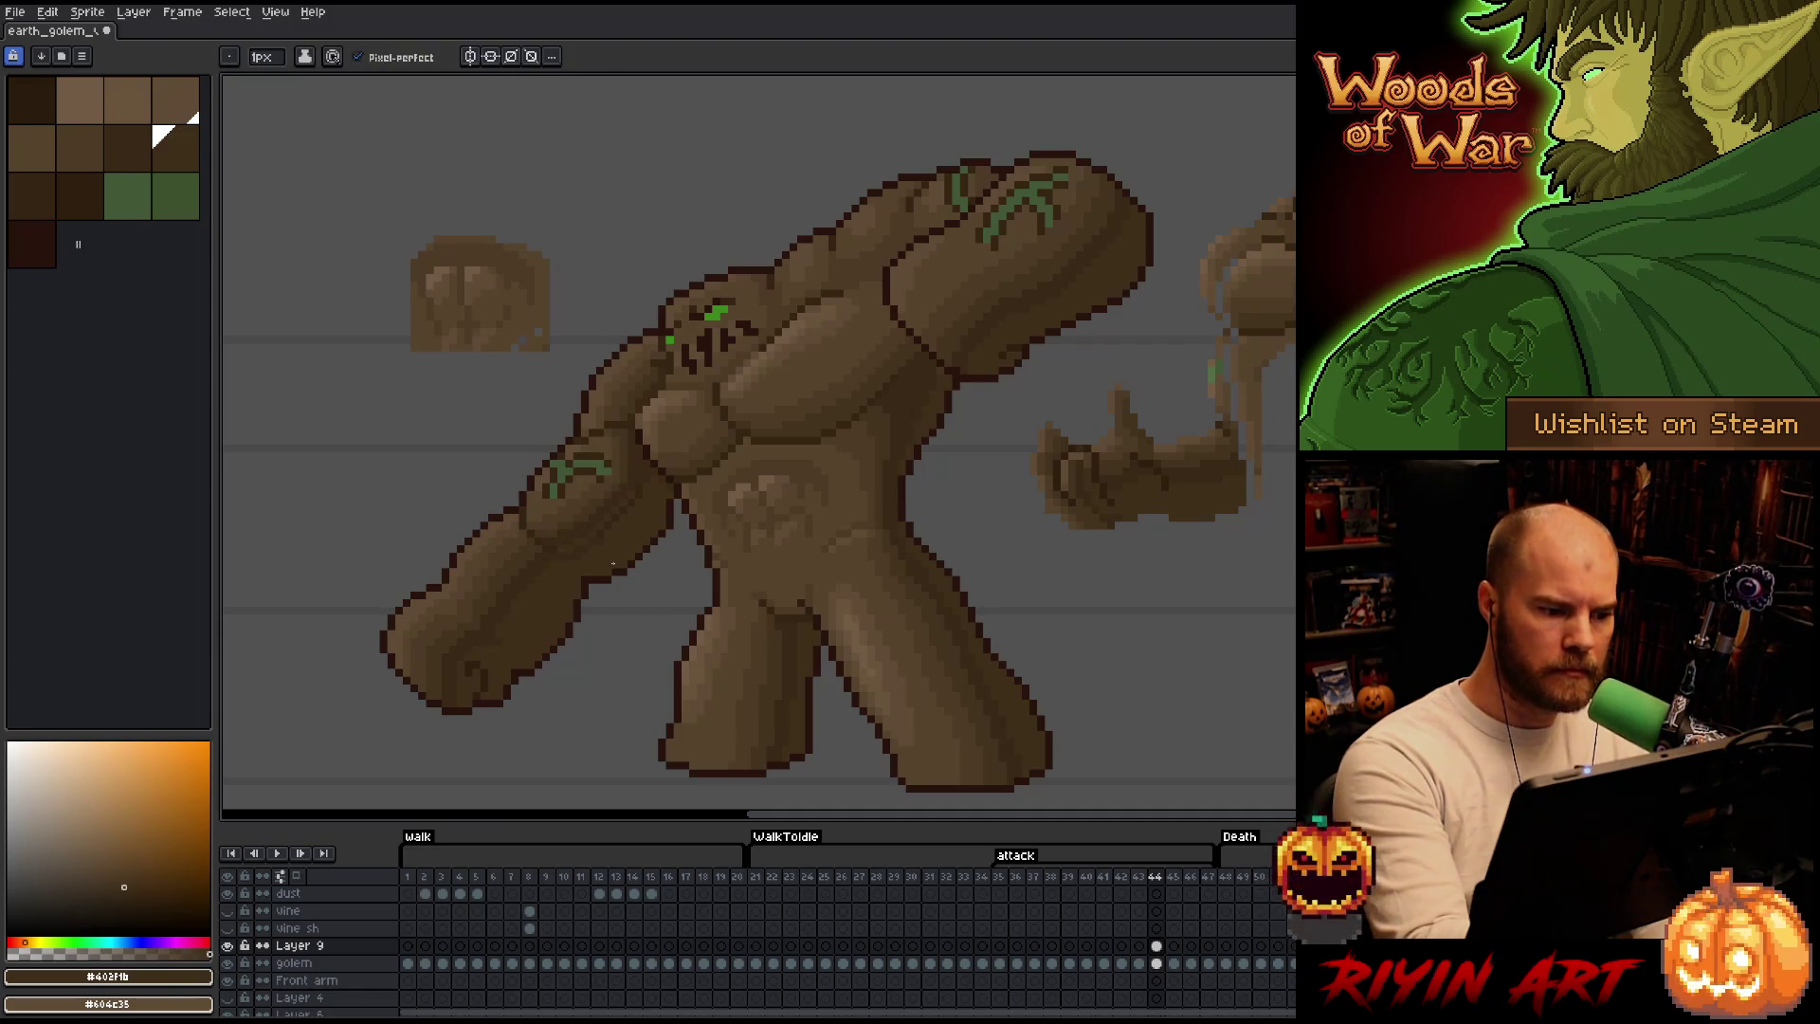
pyautogui.keyDown('alt'); pyautogui.click(581, 542); pyautogui.keyUp('alt')
pyautogui.keyDown('alt'); pyautogui.click(630, 480); pyautogui.keyUp('alt')
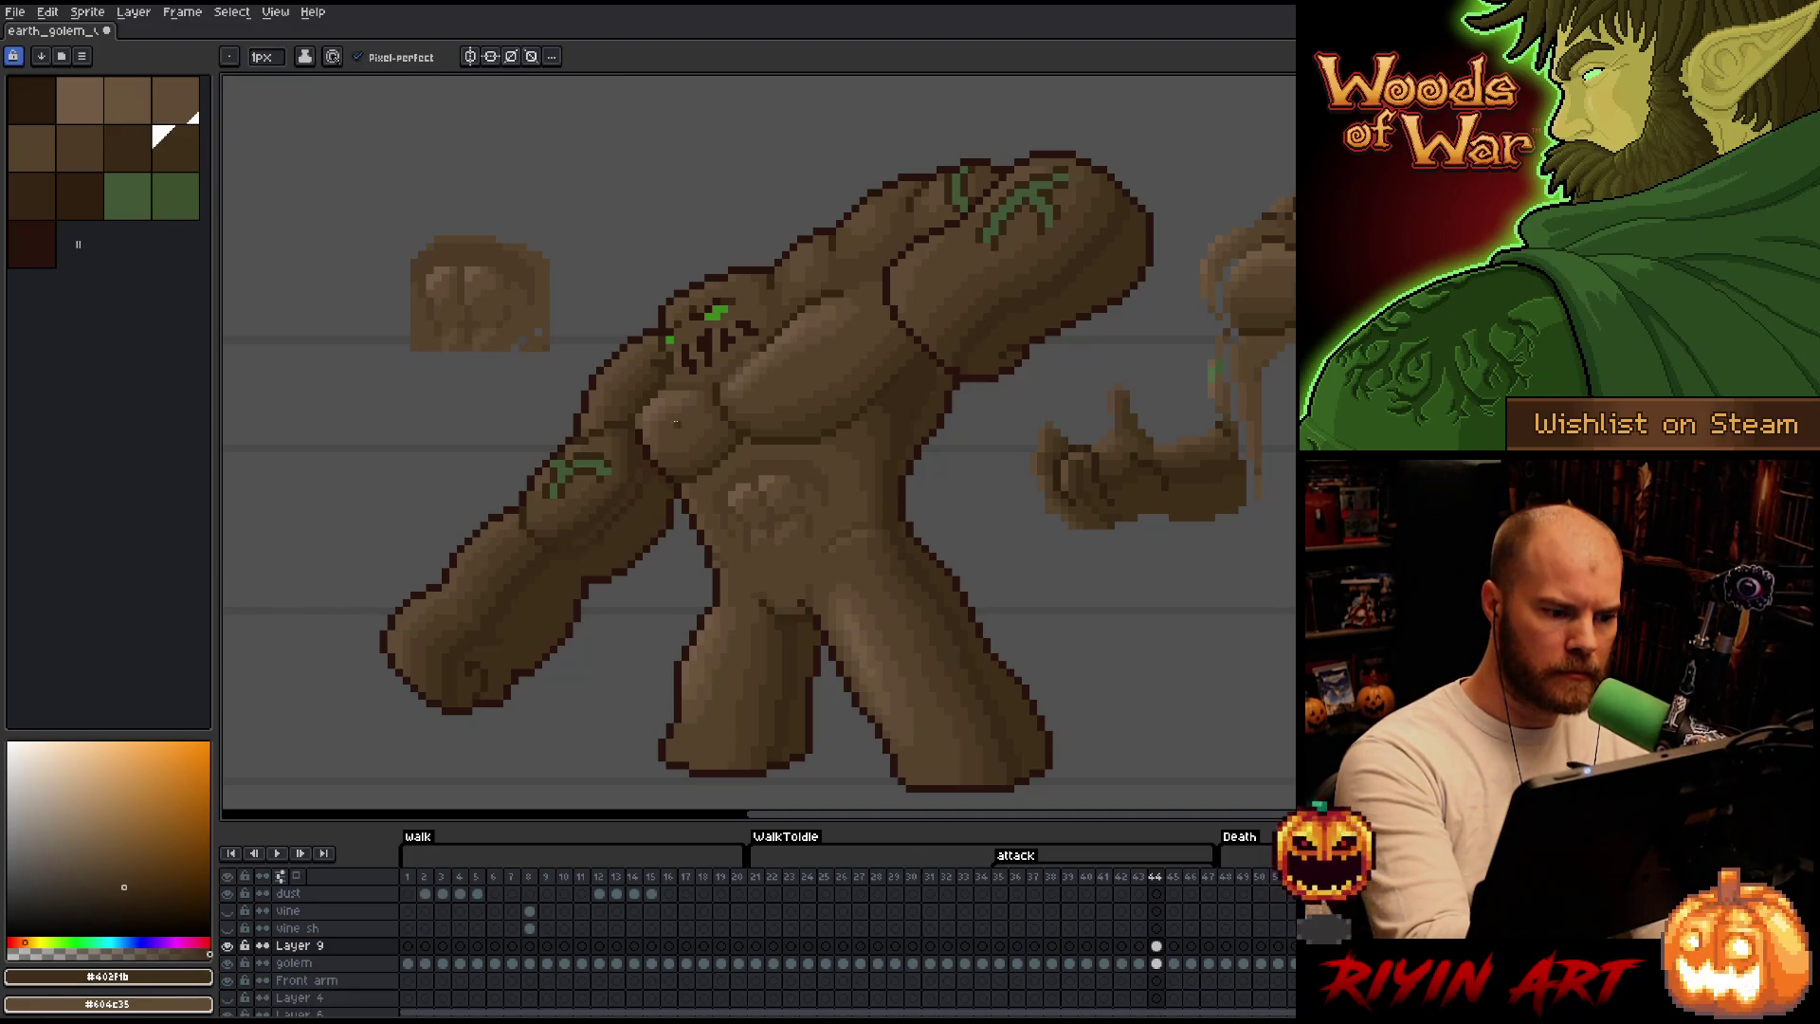
# Blend mid, darker and lighter browns over the outstretched back arm and torso.
pyautogui.keyDown('alt'); pyautogui.click(654, 476); pyautogui.keyUp('alt')
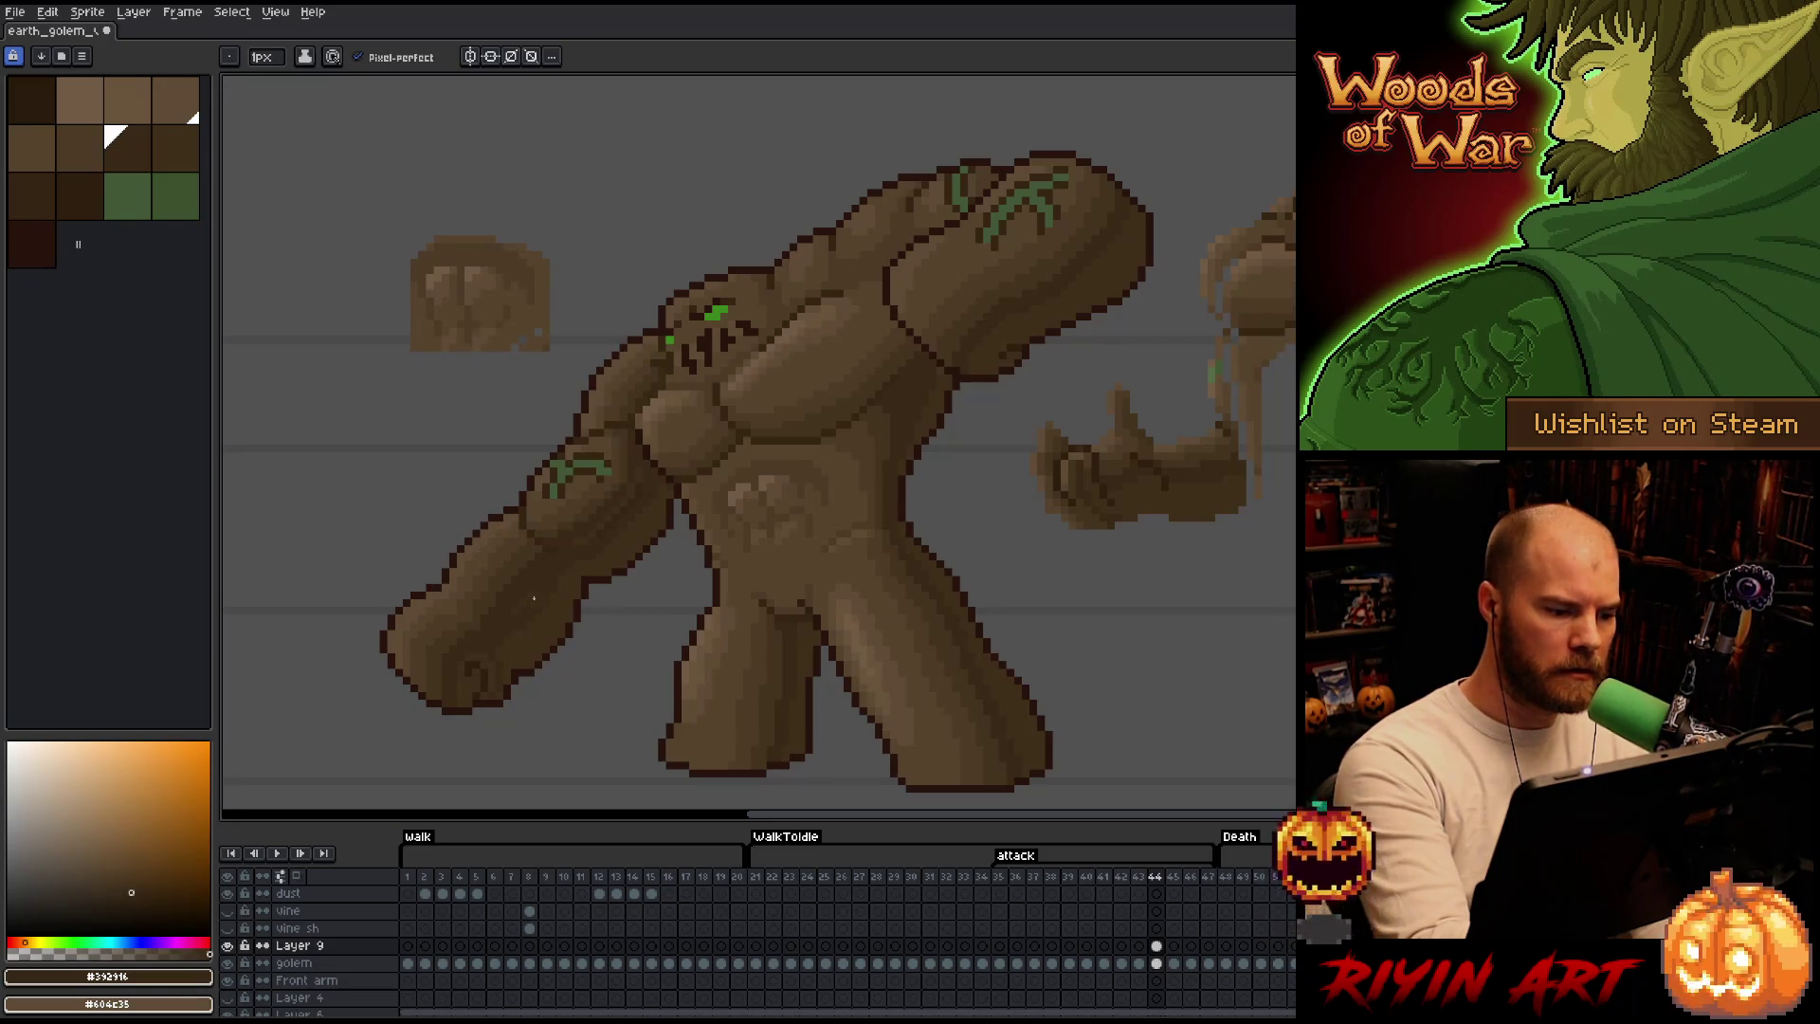
pyautogui.keyDown('alt'); pyautogui.click(521, 583); pyautogui.keyUp('alt')
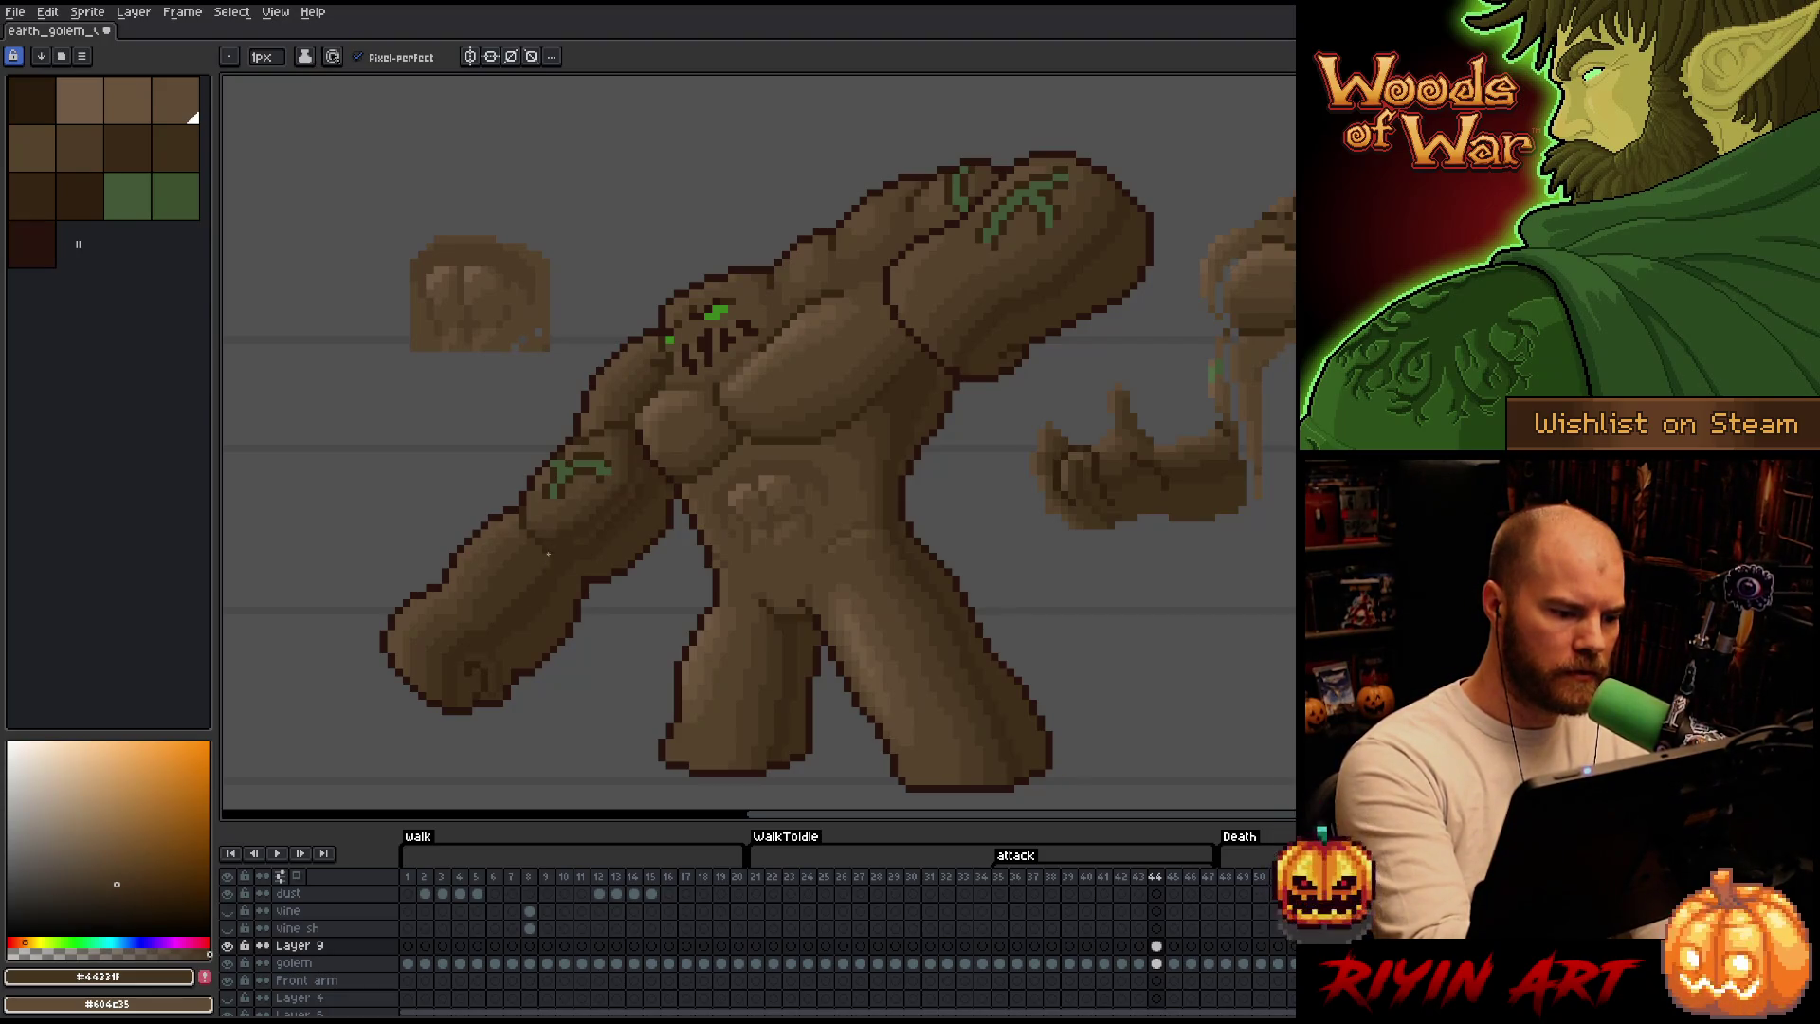
pyautogui.keyDown('alt'); pyautogui.click(504, 575); pyautogui.keyUp('alt')
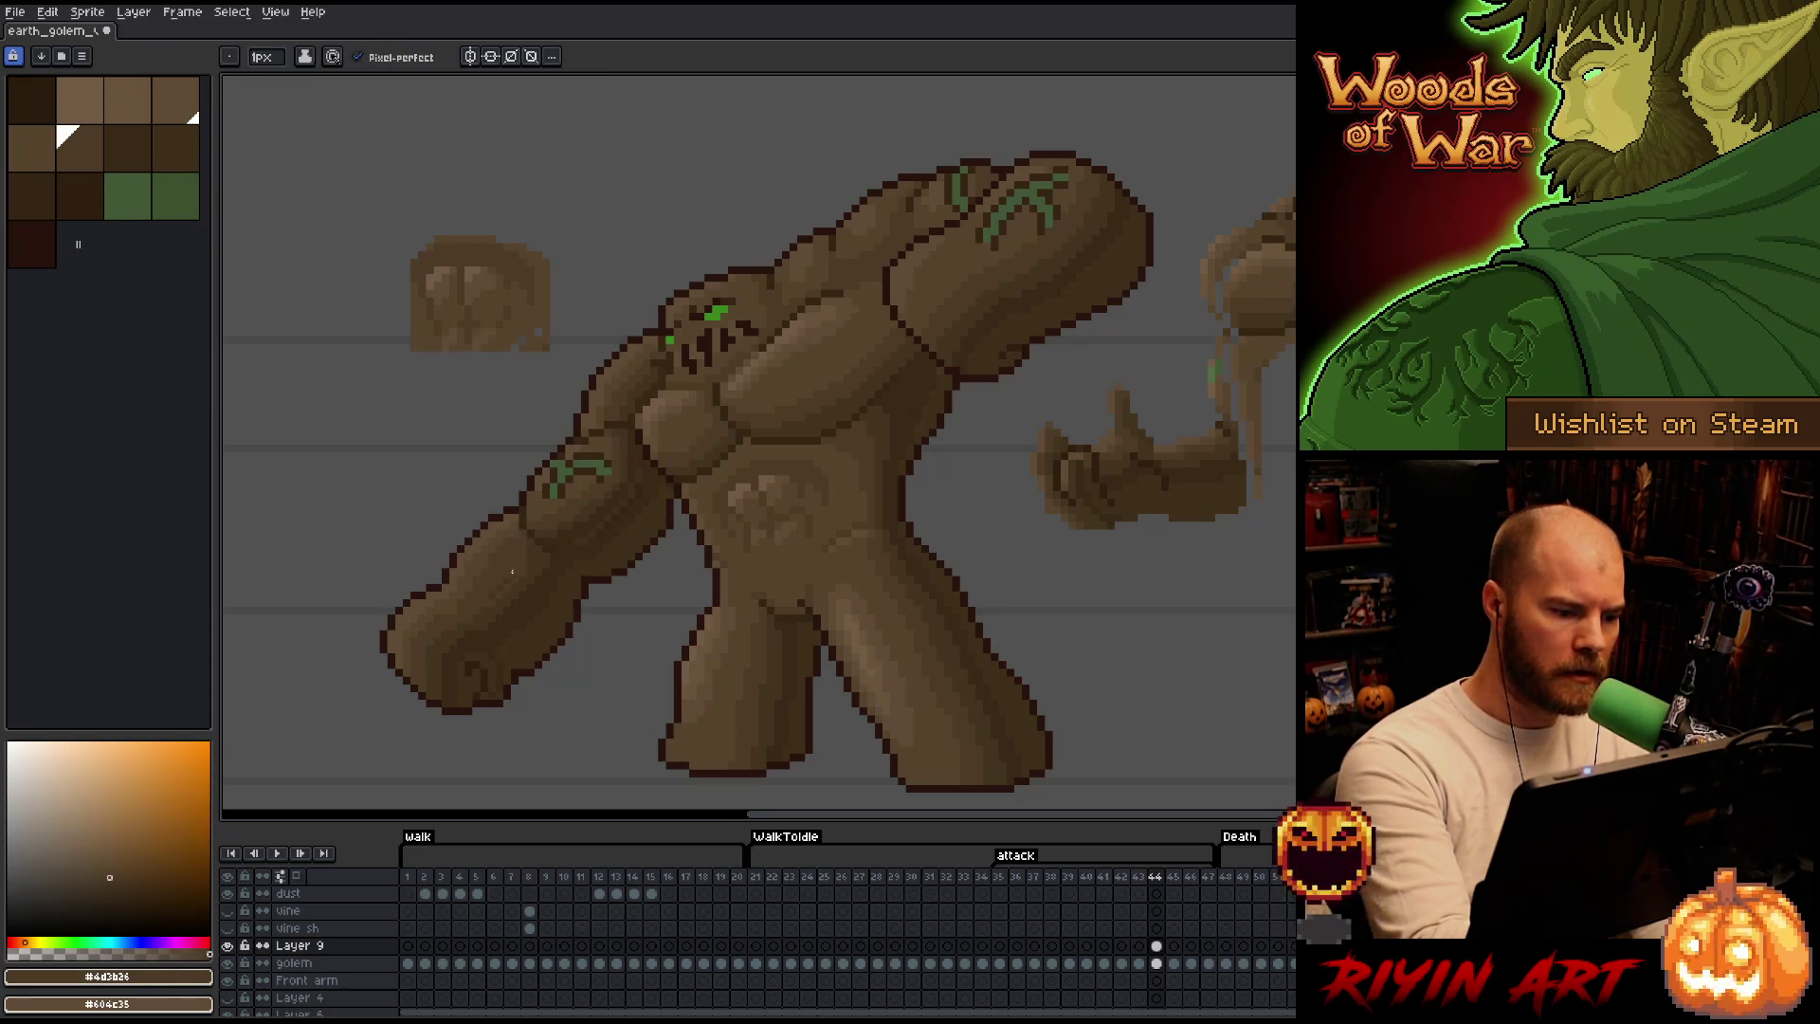
pyautogui.keyDown('alt'); pyautogui.click(514, 577); pyautogui.keyUp('alt')
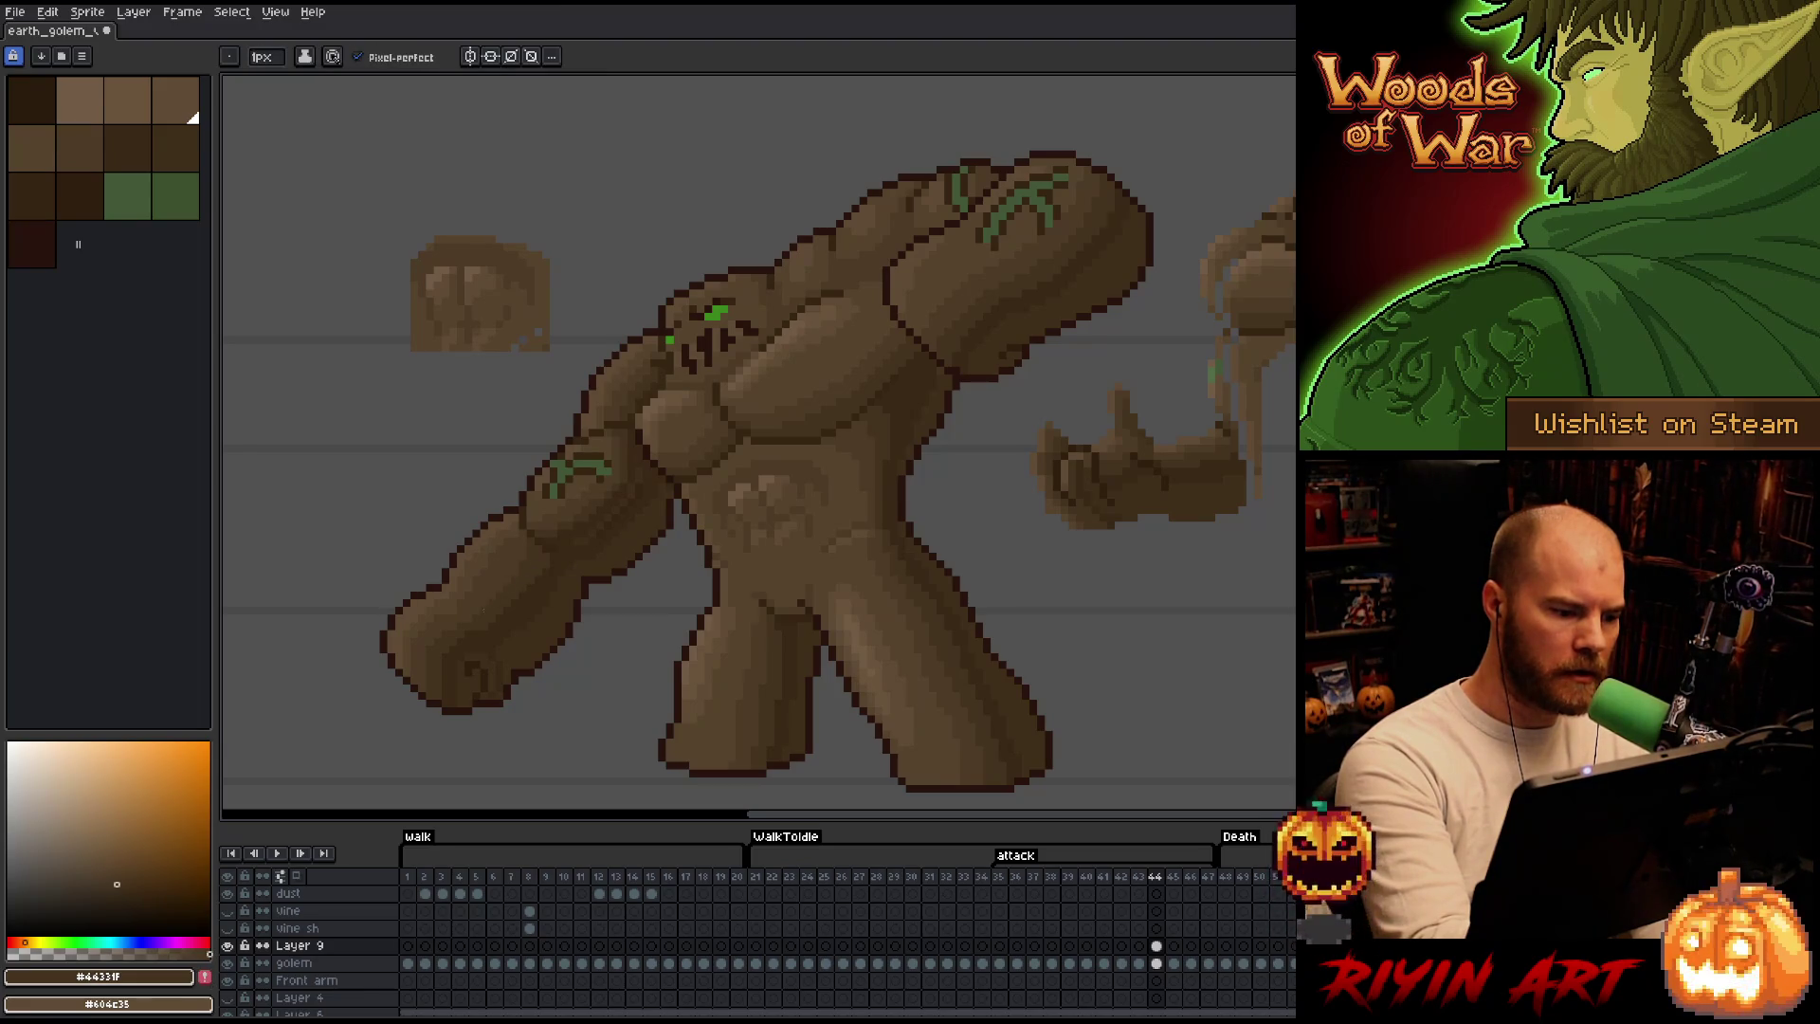
pyautogui.keyDown('alt'); pyautogui.click(512, 529); pyautogui.keyUp('alt')
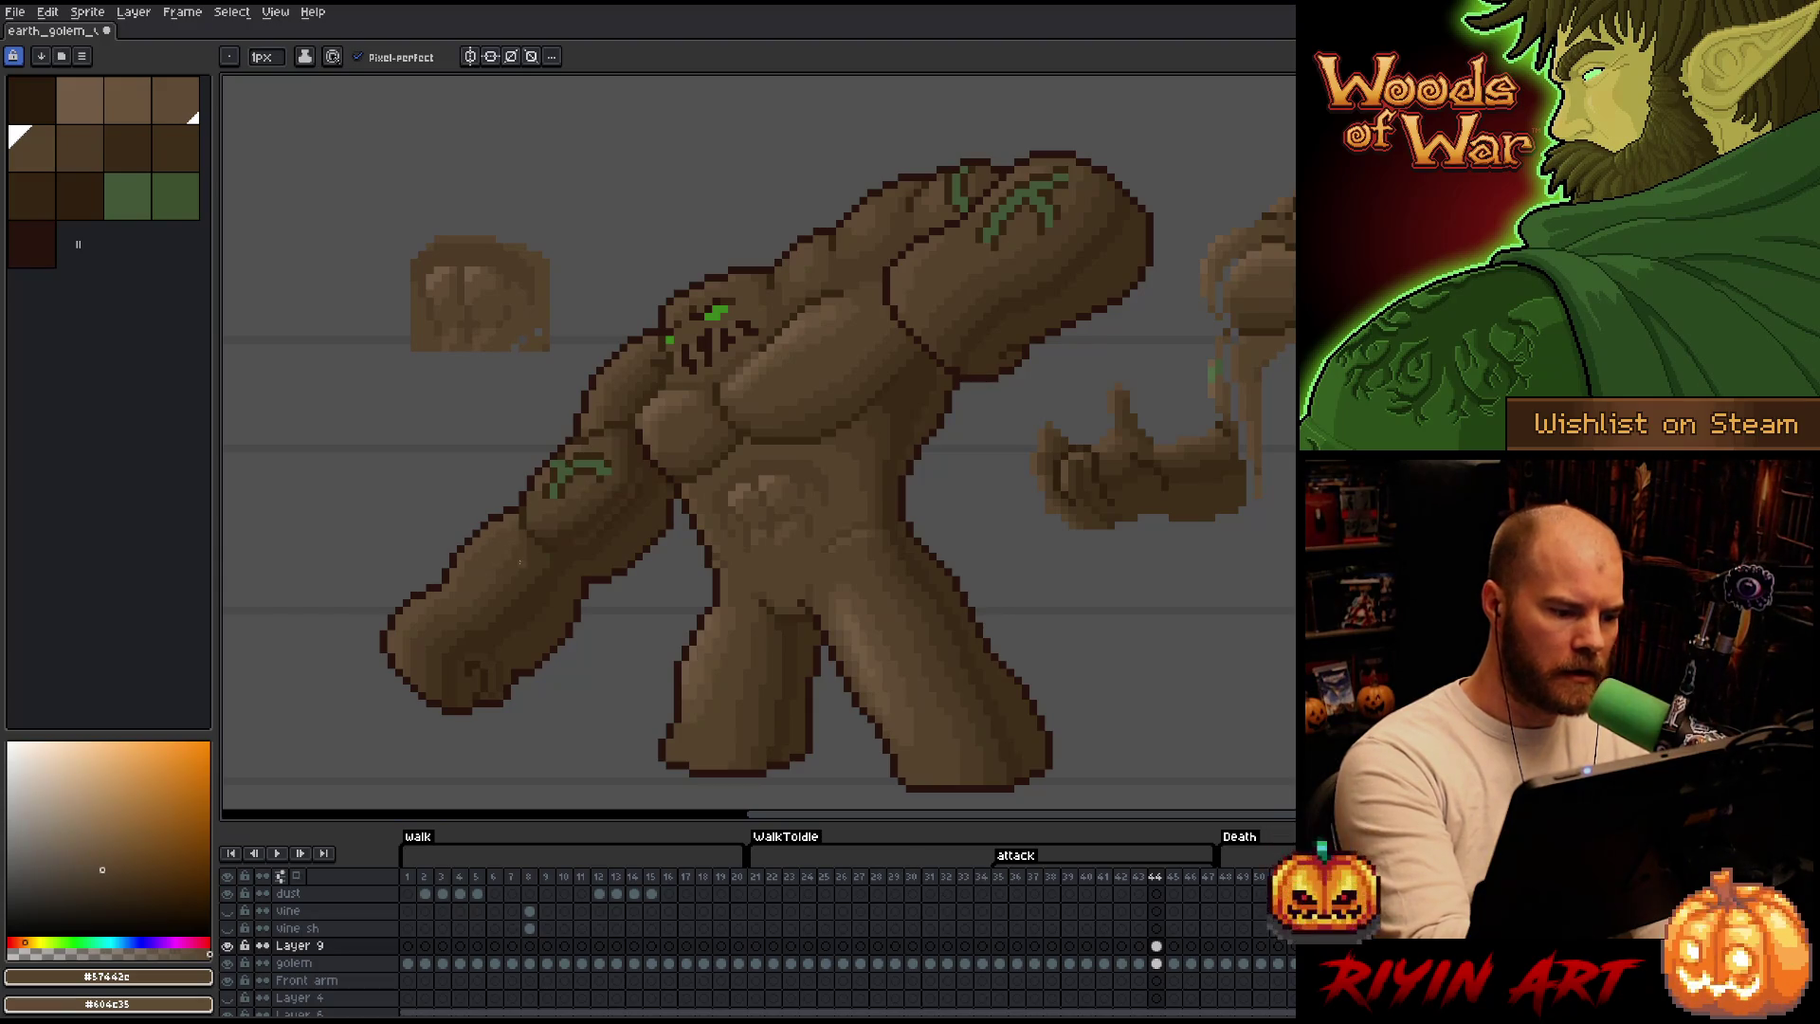
pyautogui.keyDown('alt'); pyautogui.click(503, 526); pyautogui.keyUp('alt')
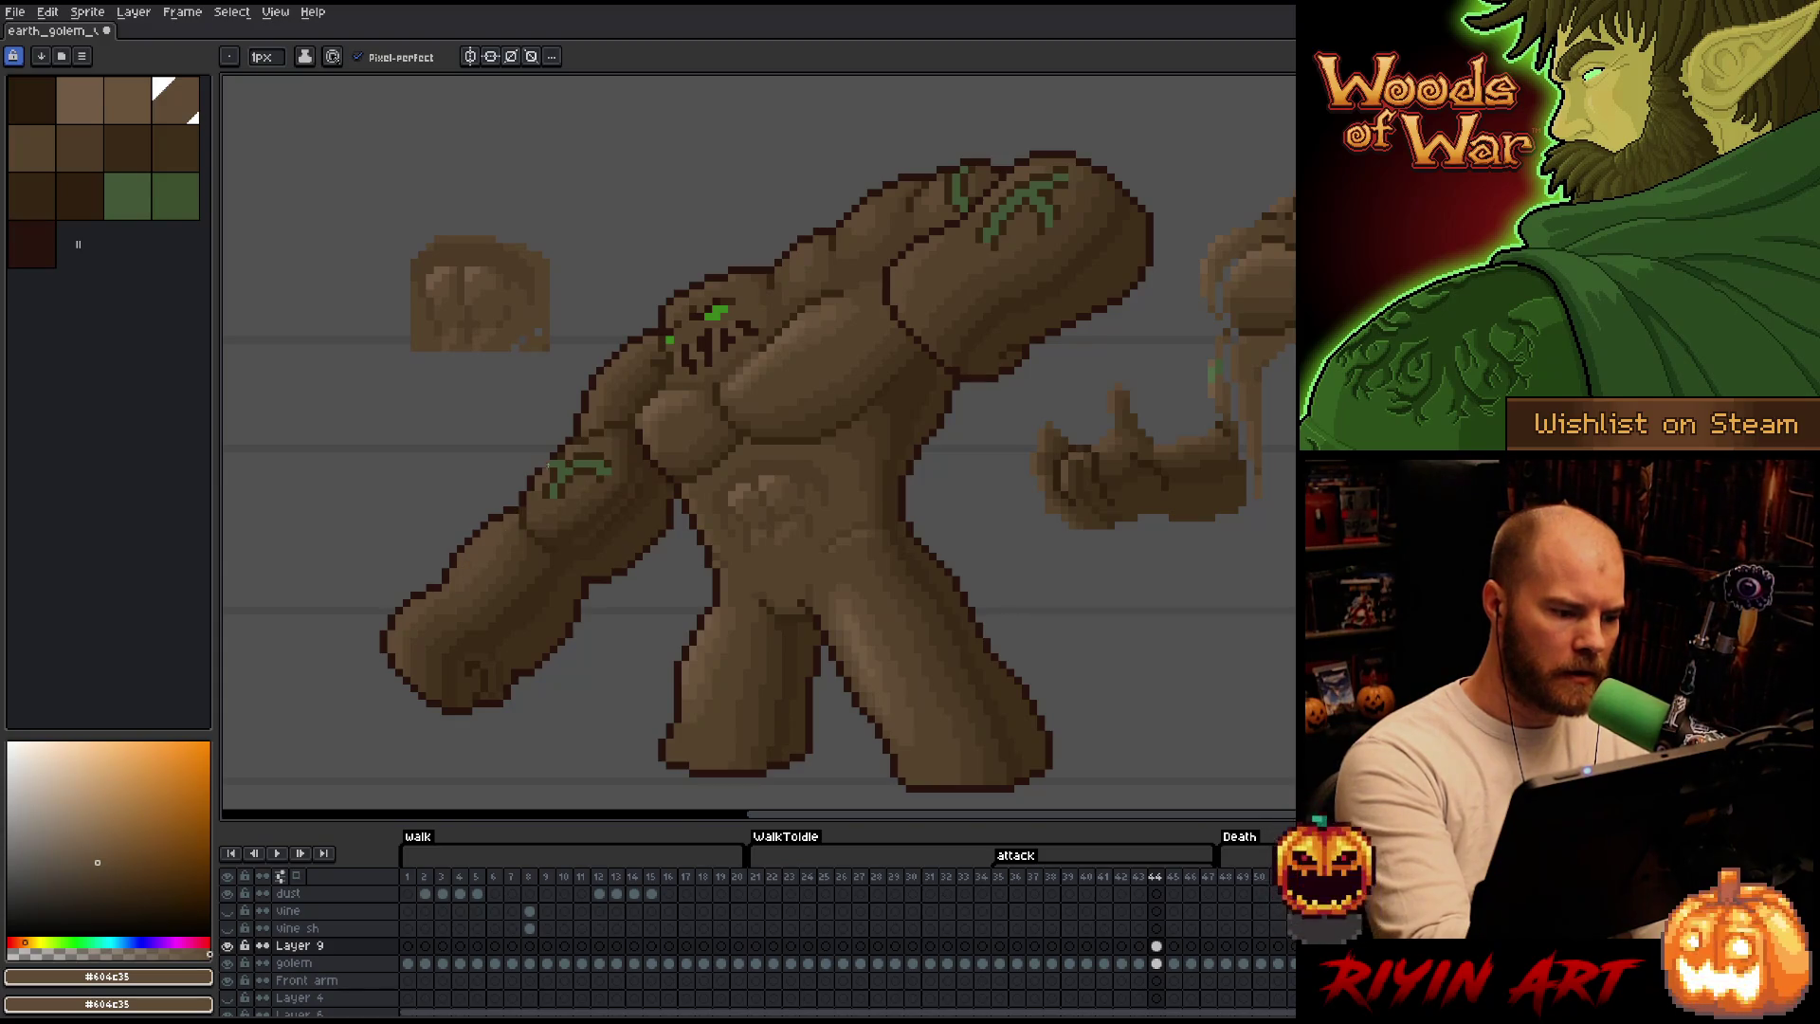
pyautogui.press('alt')
pyautogui.press('alt')
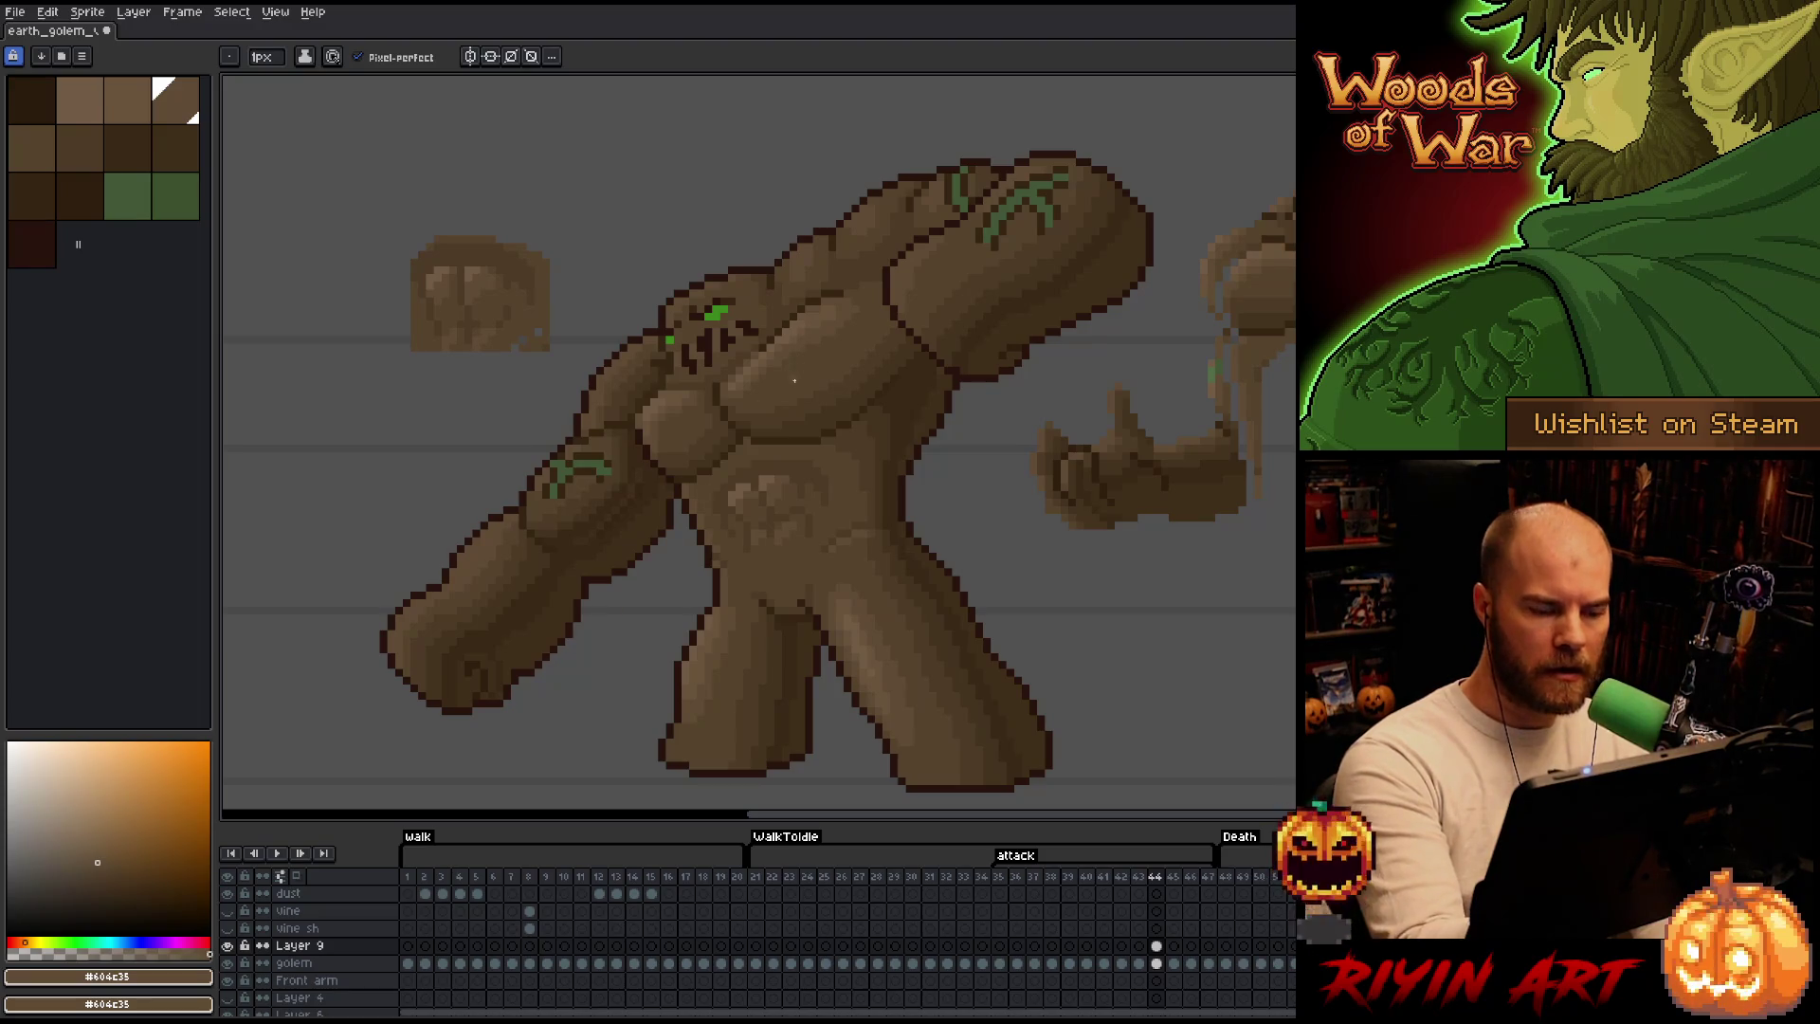
# On the golem layer check the #57442c mid-brown pixels via Color Range, then dismiss the selection.
pyautogui.click(1155, 963)
pyautogui.press('w')
pyautogui.click(863, 490)
pyautogui.hotkey('ctrl', 'shift', 'c')
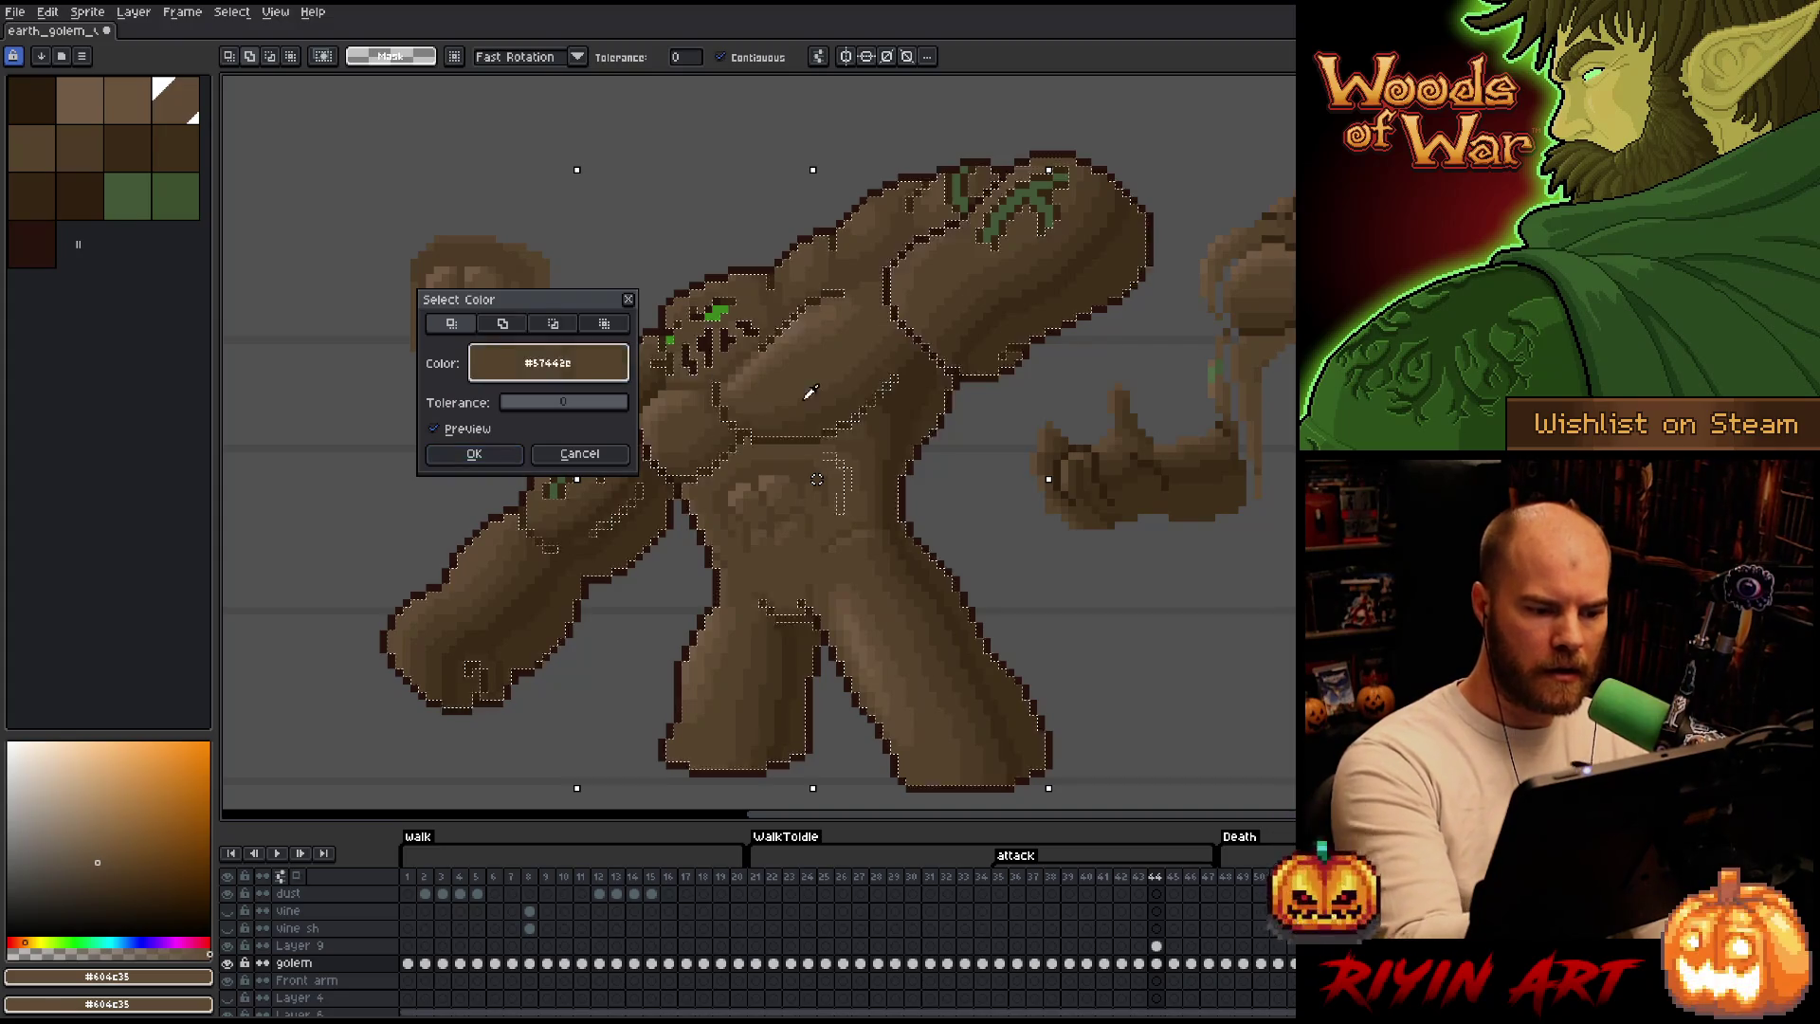
pyautogui.click(550, 463)
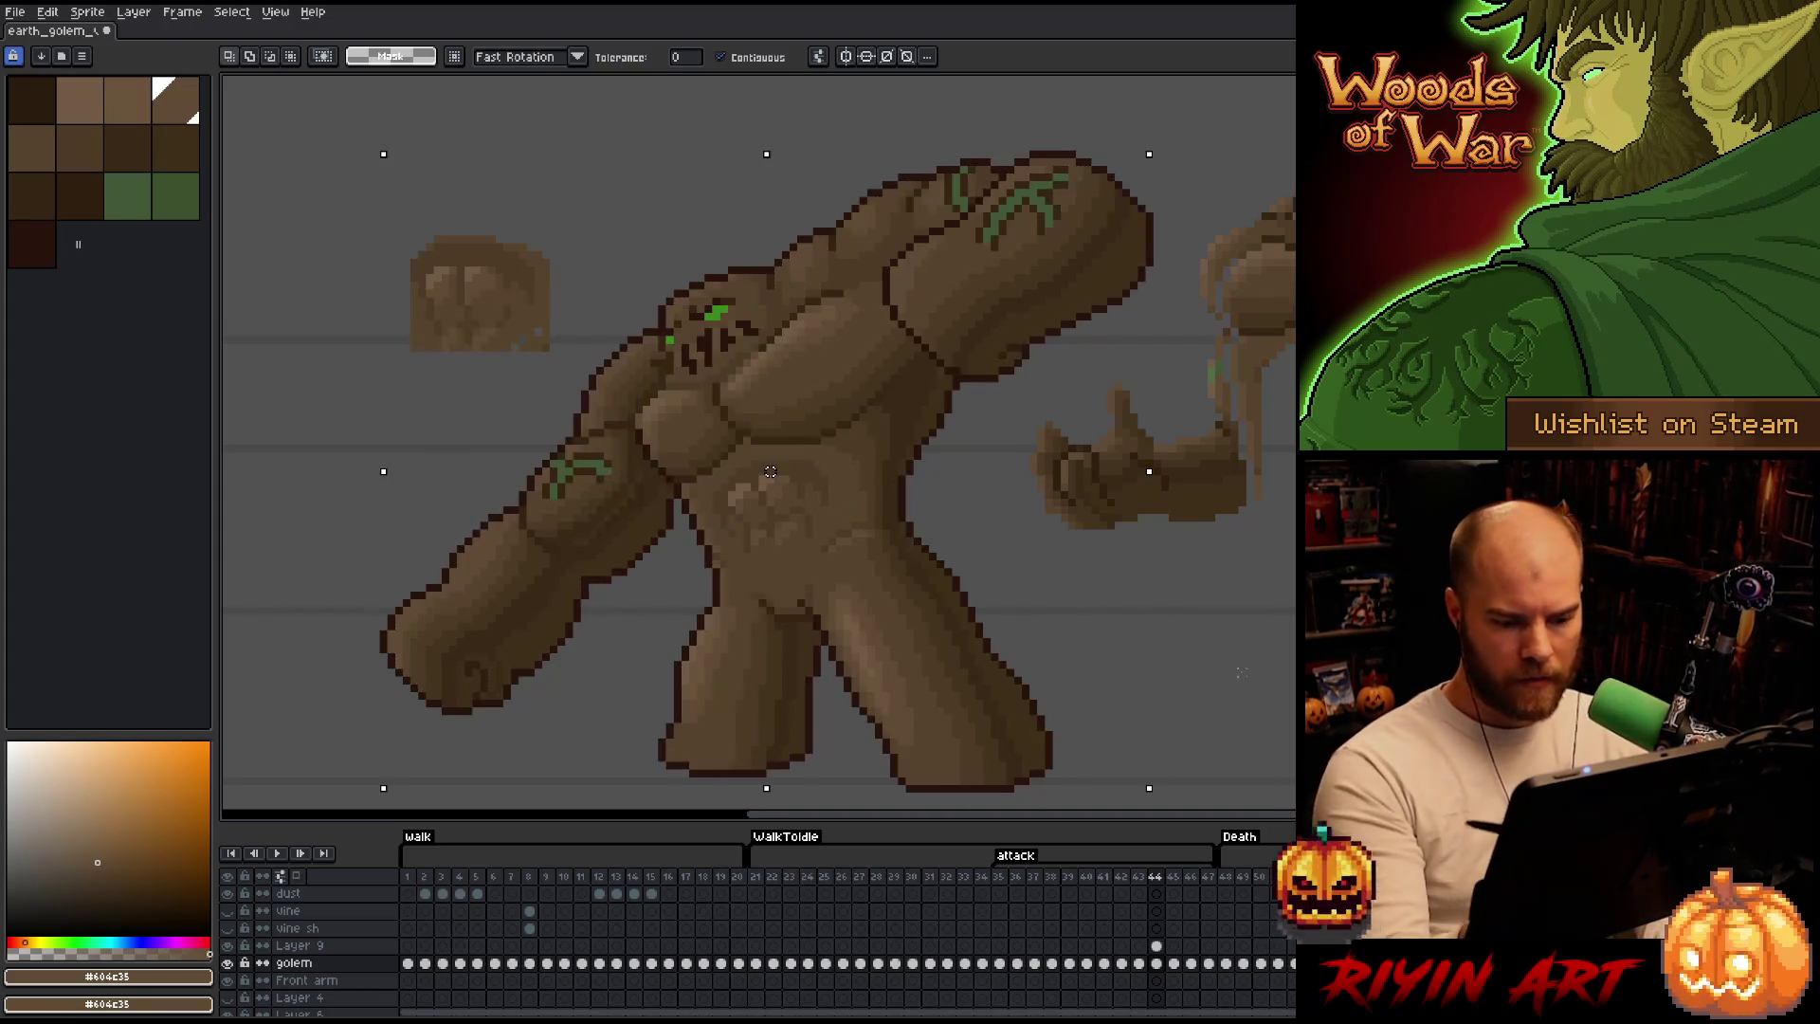
# Return to Layer 9 with the pencil and place a pixel on frame 44.
pyautogui.click(1157, 946)
pyautogui.press('i')
pyautogui.press('b')
pyautogui.click(1211, 373)
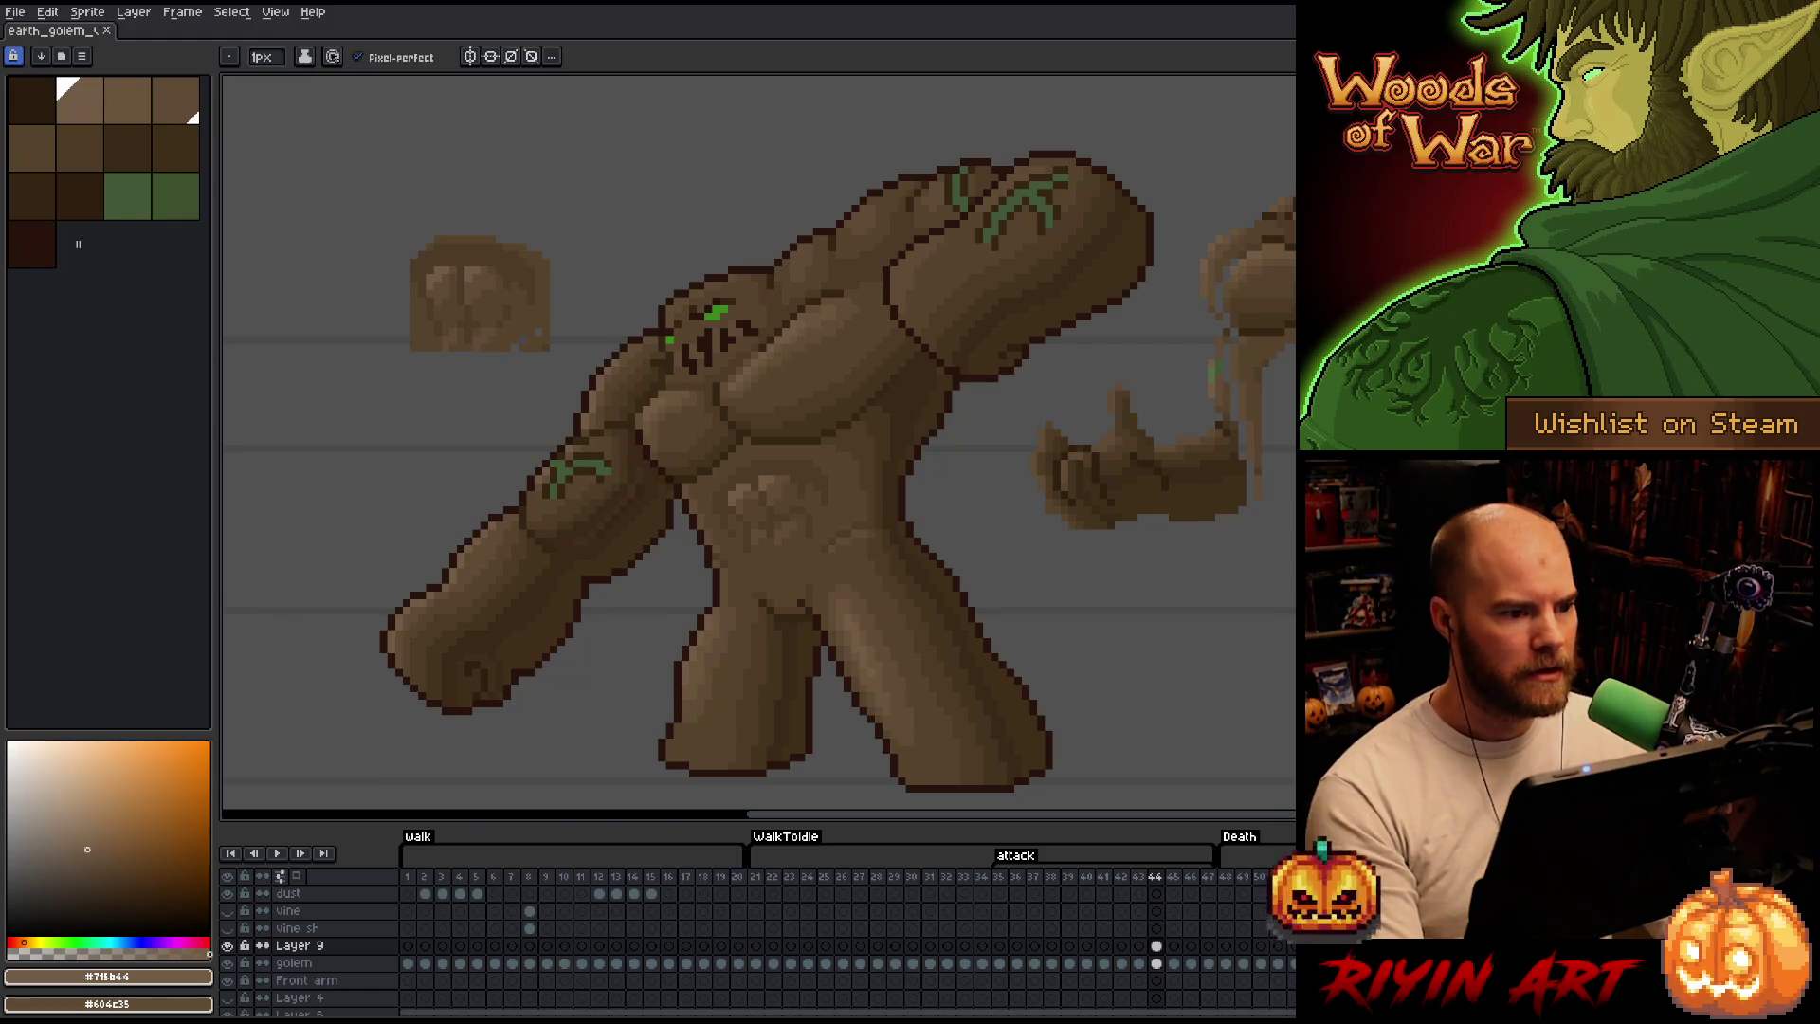
pyautogui.scroll(-4, 759, 448)
pyautogui.scroll(3, 760, 447)
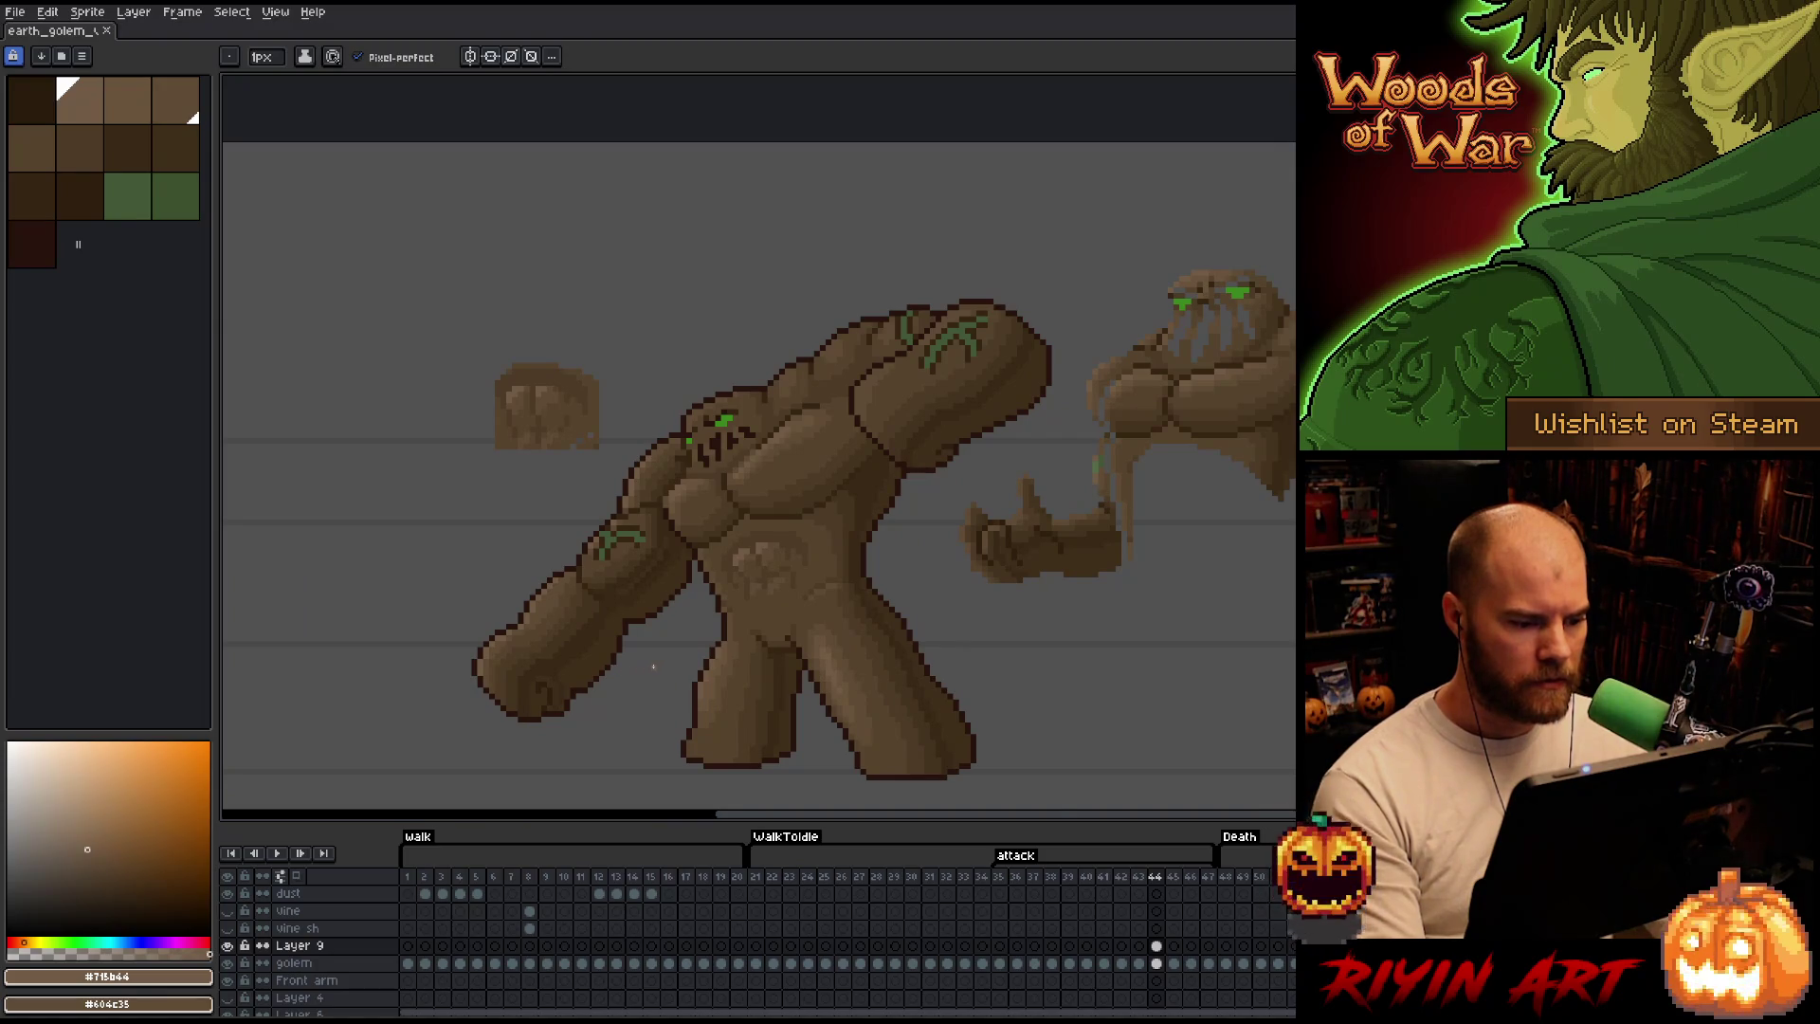
pyautogui.scroll(1, 653, 665)
# Sample the vine green and brighten the vine pixels on the golem's left arm.
pyautogui.keyDown('alt'); pyautogui.click(743, 575); pyautogui.keyUp('alt')
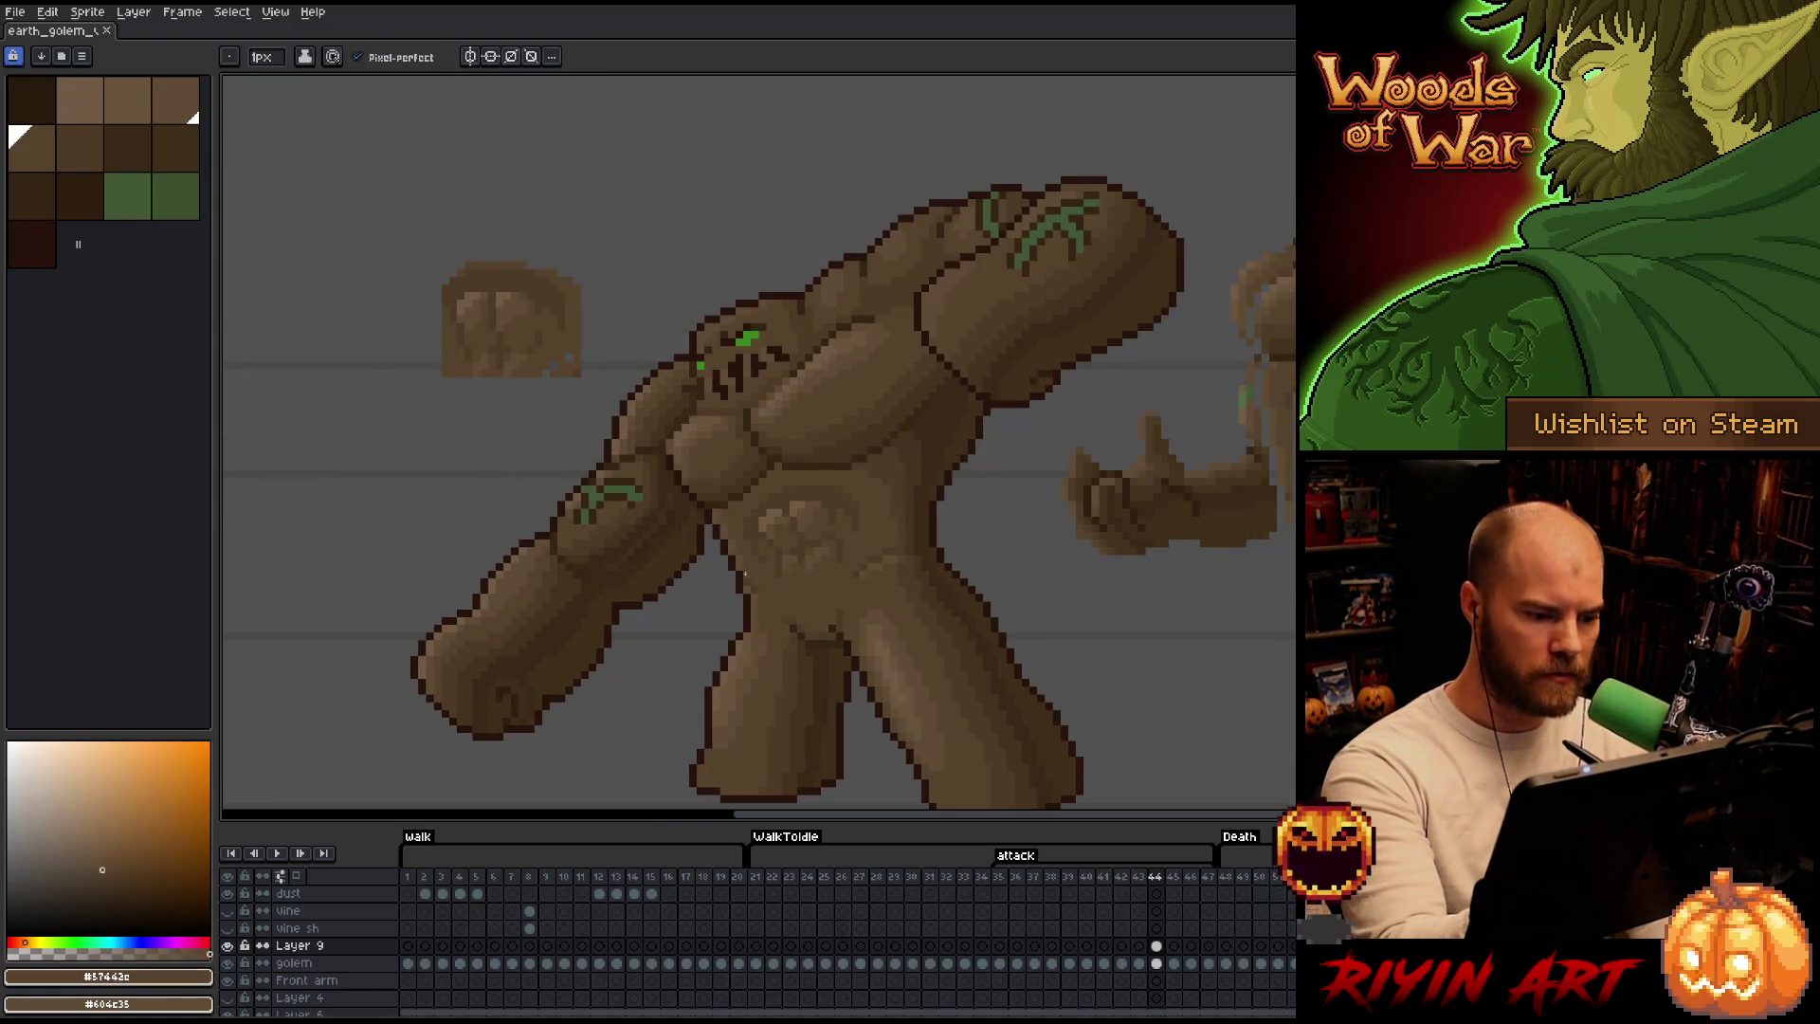
pyautogui.click(1178, 299)
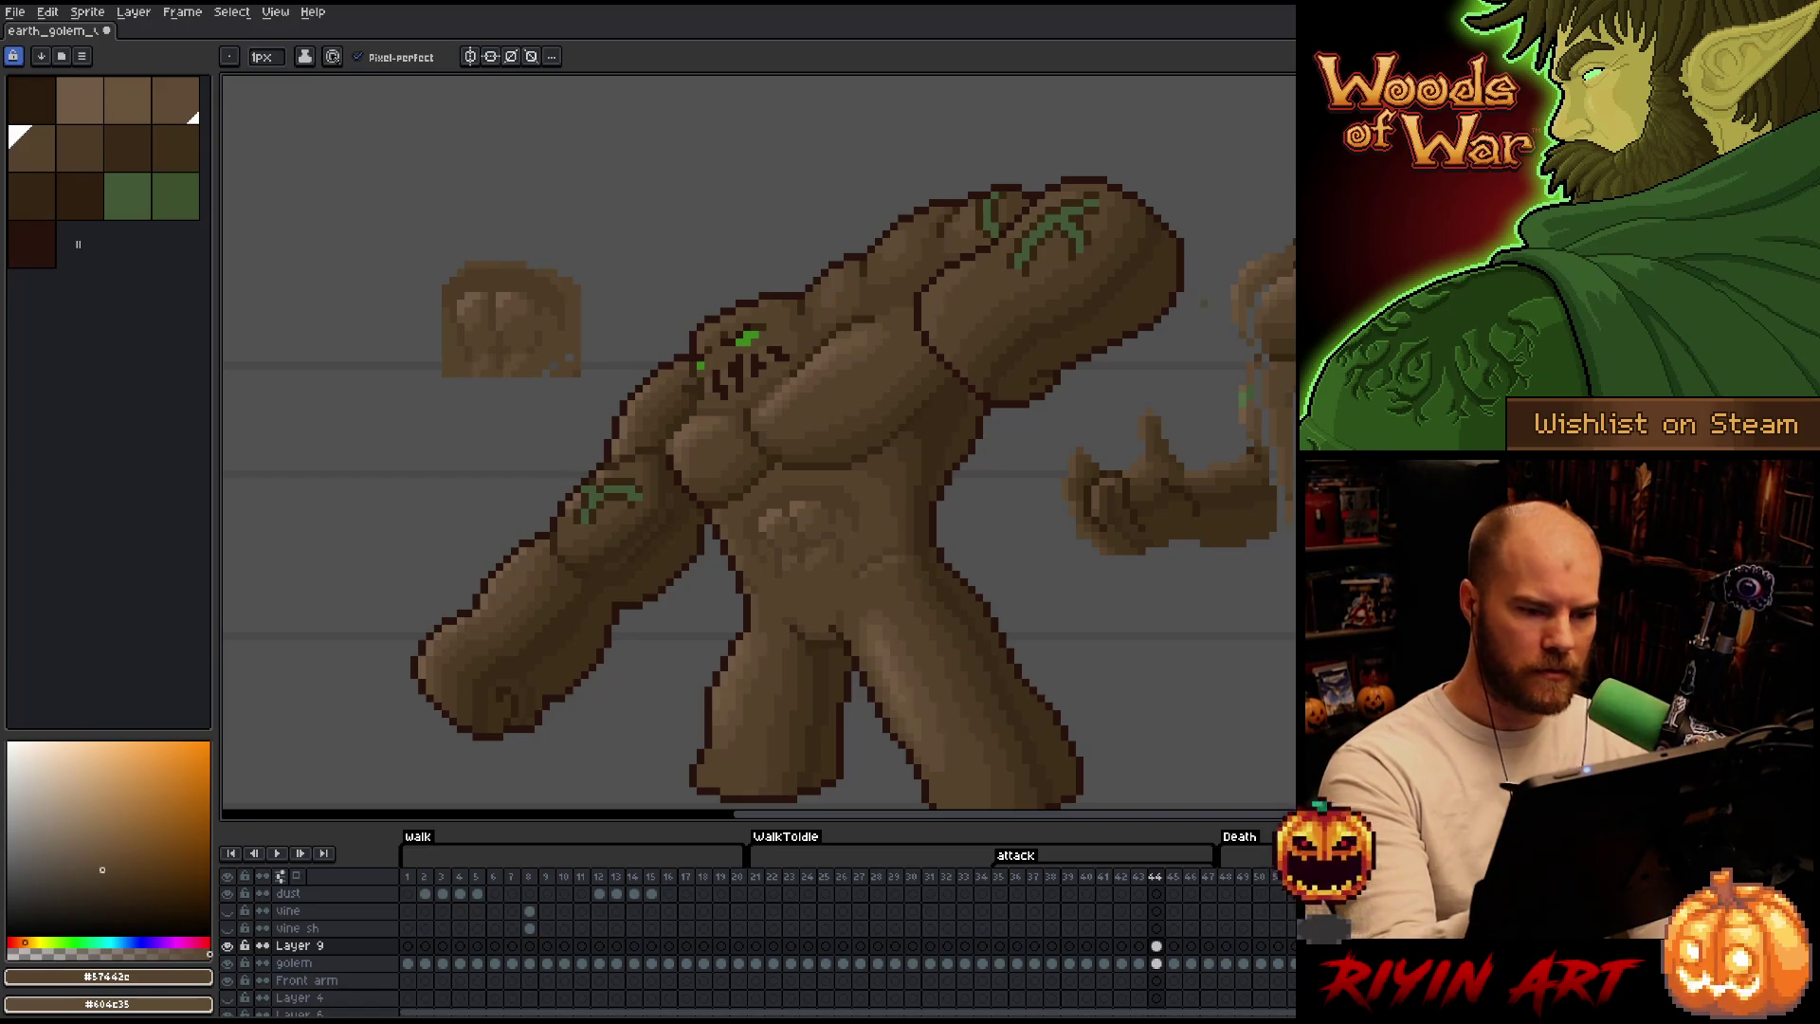
pyautogui.press('alt')
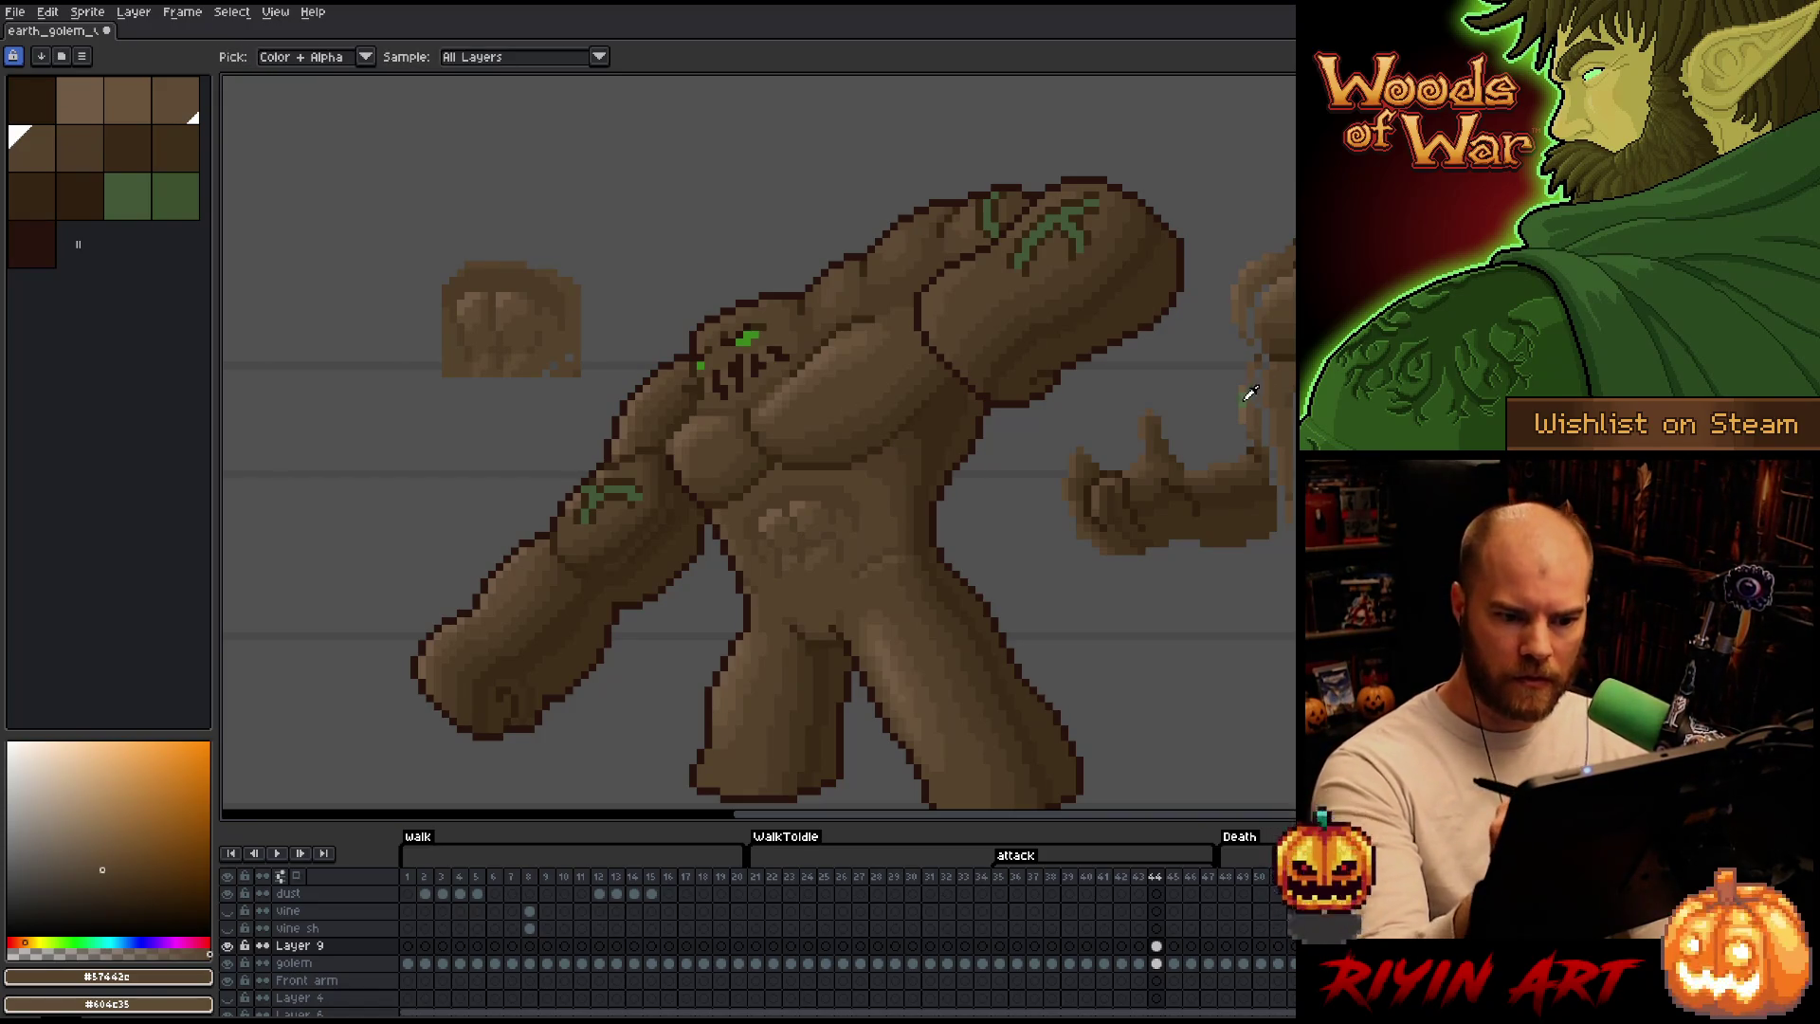
pyautogui.keyDown('alt'); pyautogui.click(1251, 390); pyautogui.keyUp('alt')
pyautogui.click(594, 483)
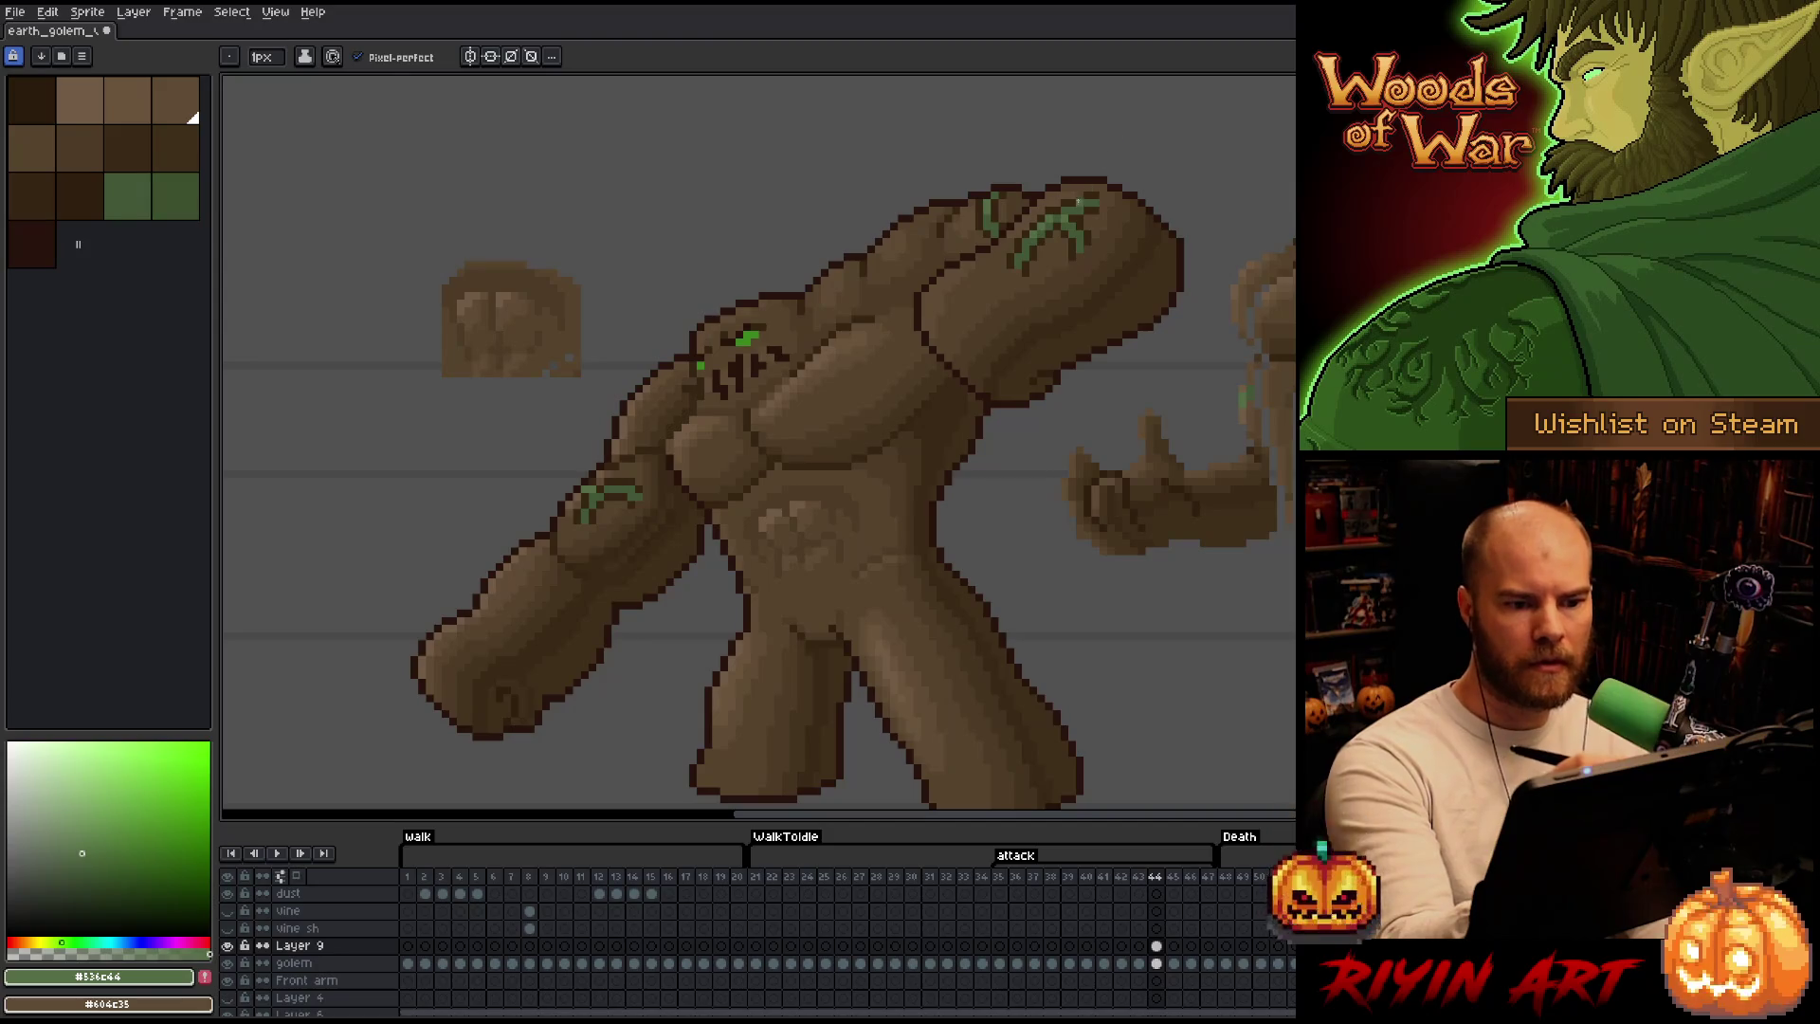
pyautogui.moveTo(974, 519)
pyautogui.mouseDown()
pyautogui.moveTo(1055, 502)
pyautogui.moveTo(1152, 418)
pyautogui.mouseUp()
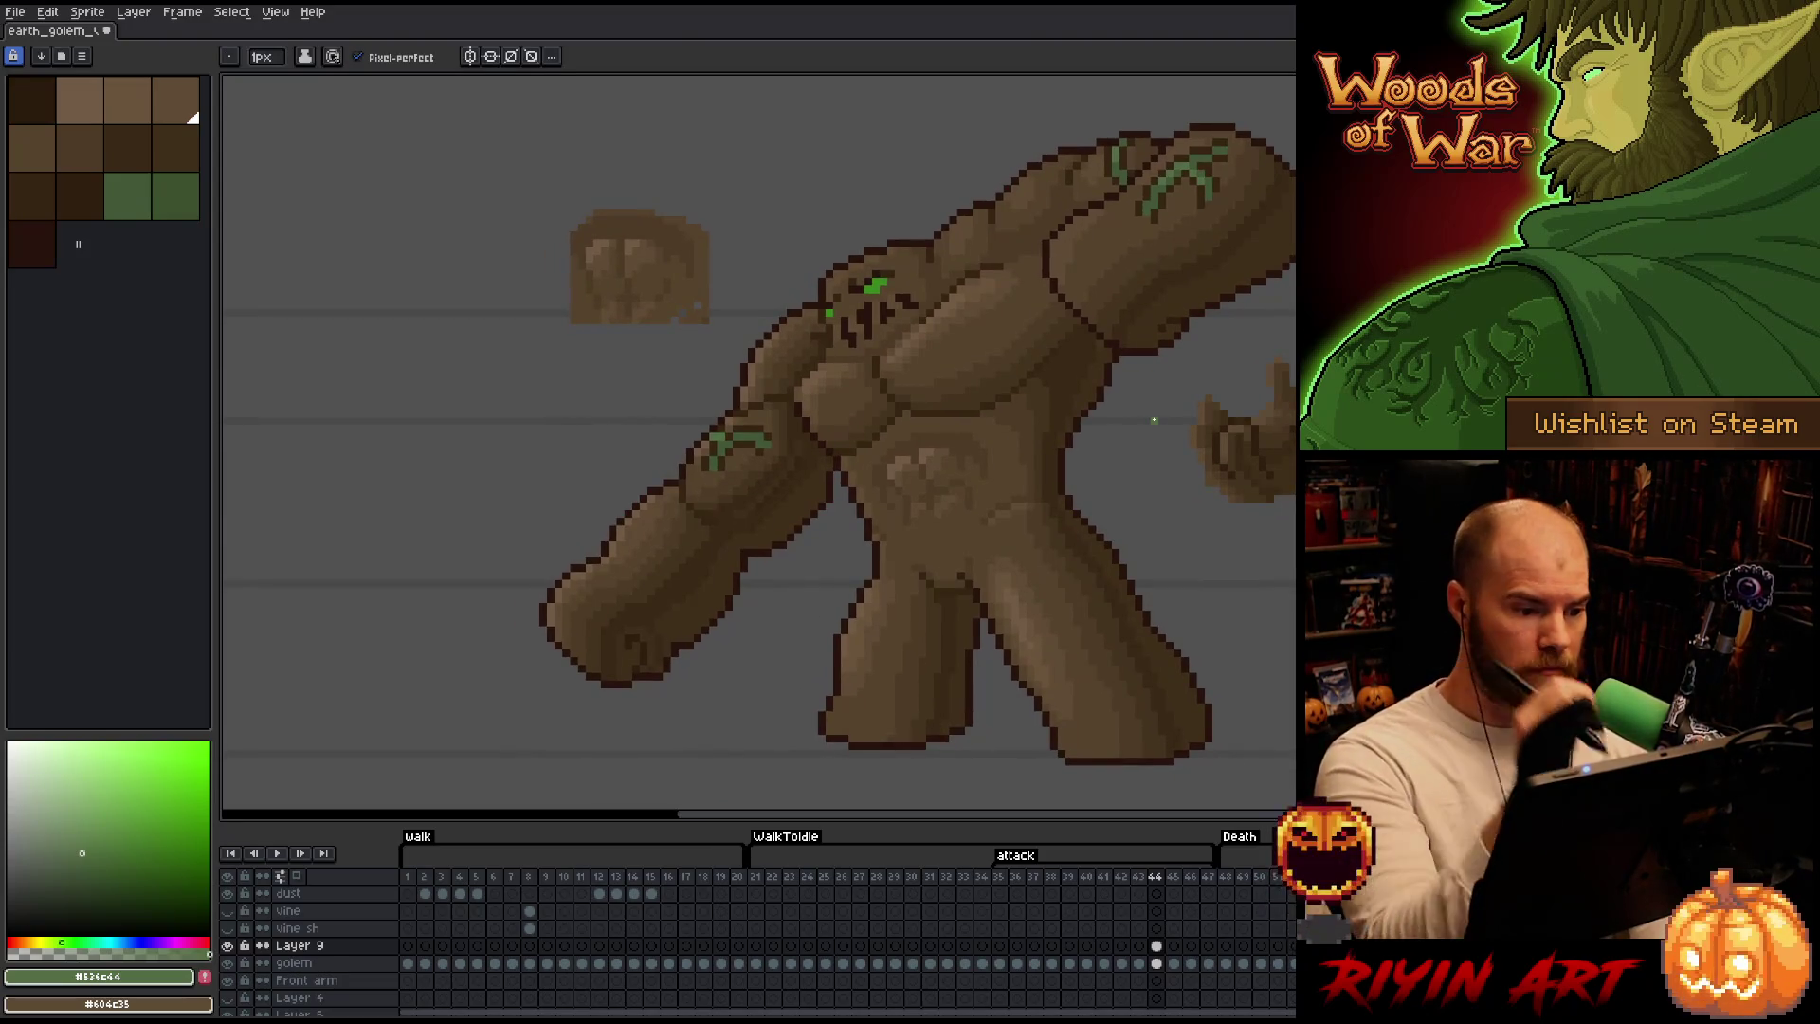
pyautogui.click(708, 462)
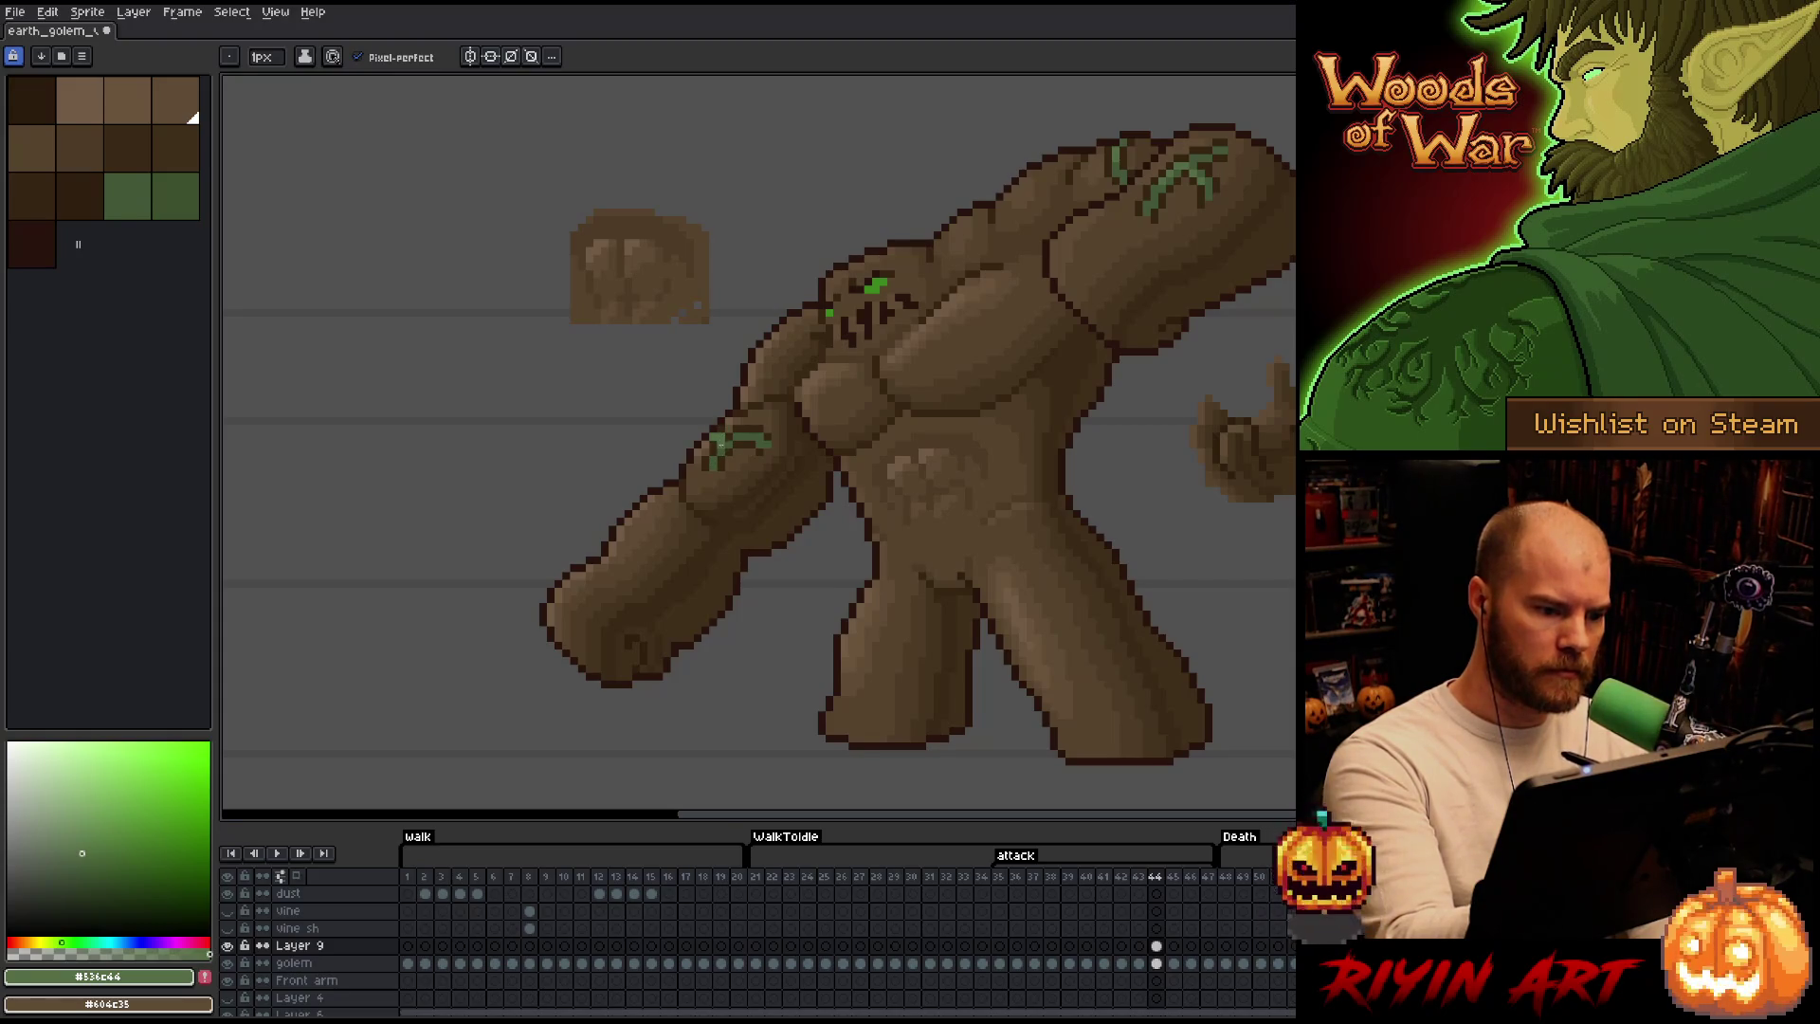
# Resample the vine's dark and brighter greens with the eyedropper for further highlighting.
pyautogui.press('i')
pyautogui.keyDown('alt'); pyautogui.click(761, 424); pyautogui.keyUp('alt')
pyautogui.keyDown('alt'); pyautogui.click(746, 429); pyautogui.keyUp('alt')
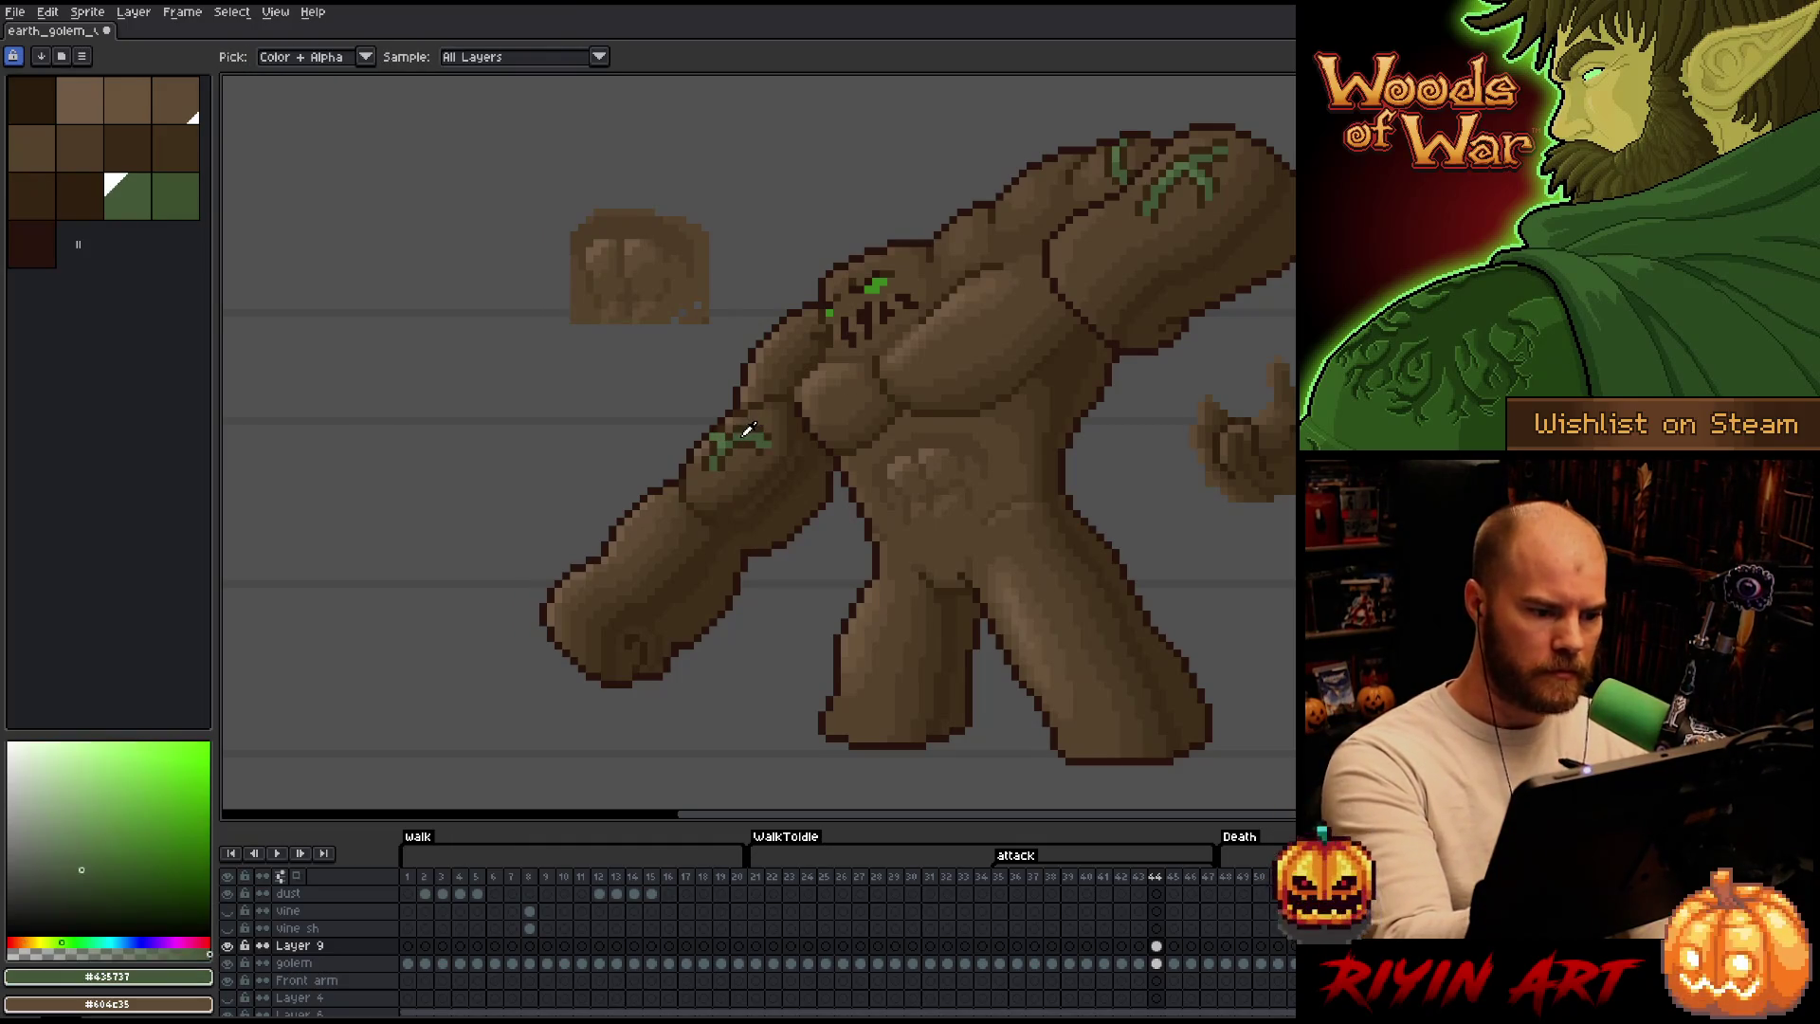
pyautogui.press('b')
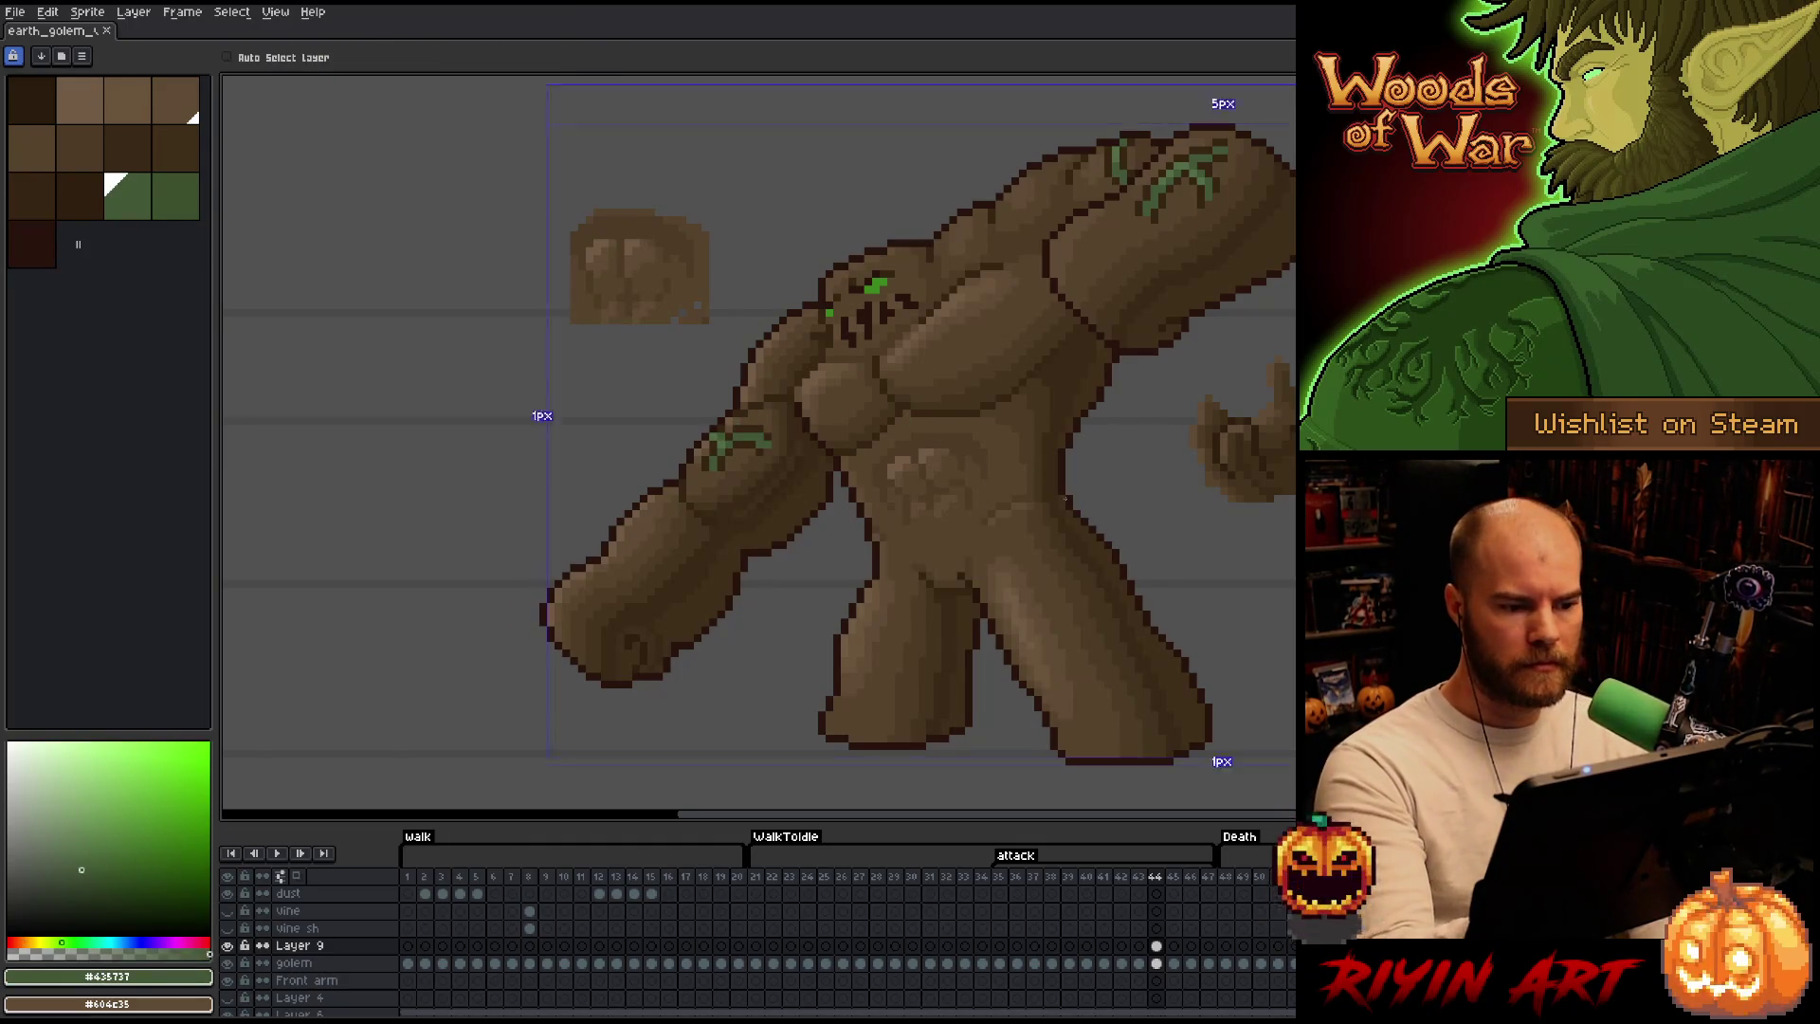
pyautogui.press('i')
pyautogui.keyDown('alt'); pyautogui.click(725, 438); pyautogui.keyUp('alt')
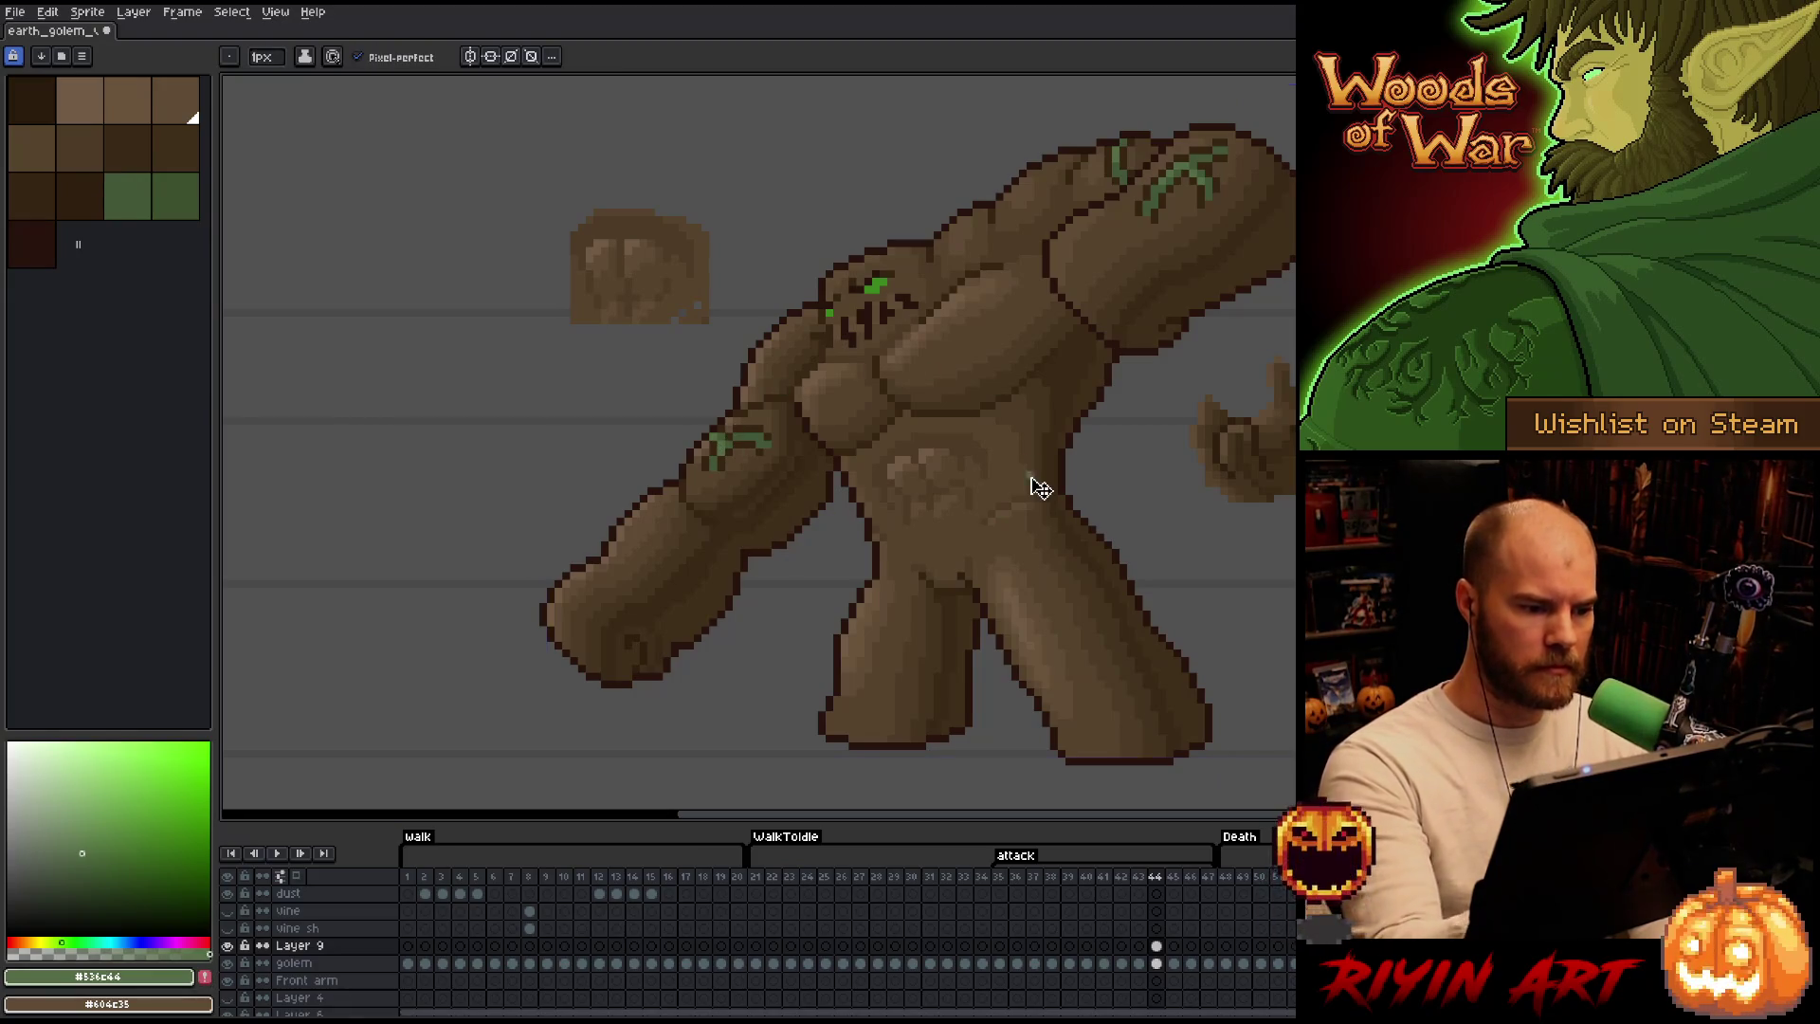
pyautogui.scroll(-2, 1029, 475)
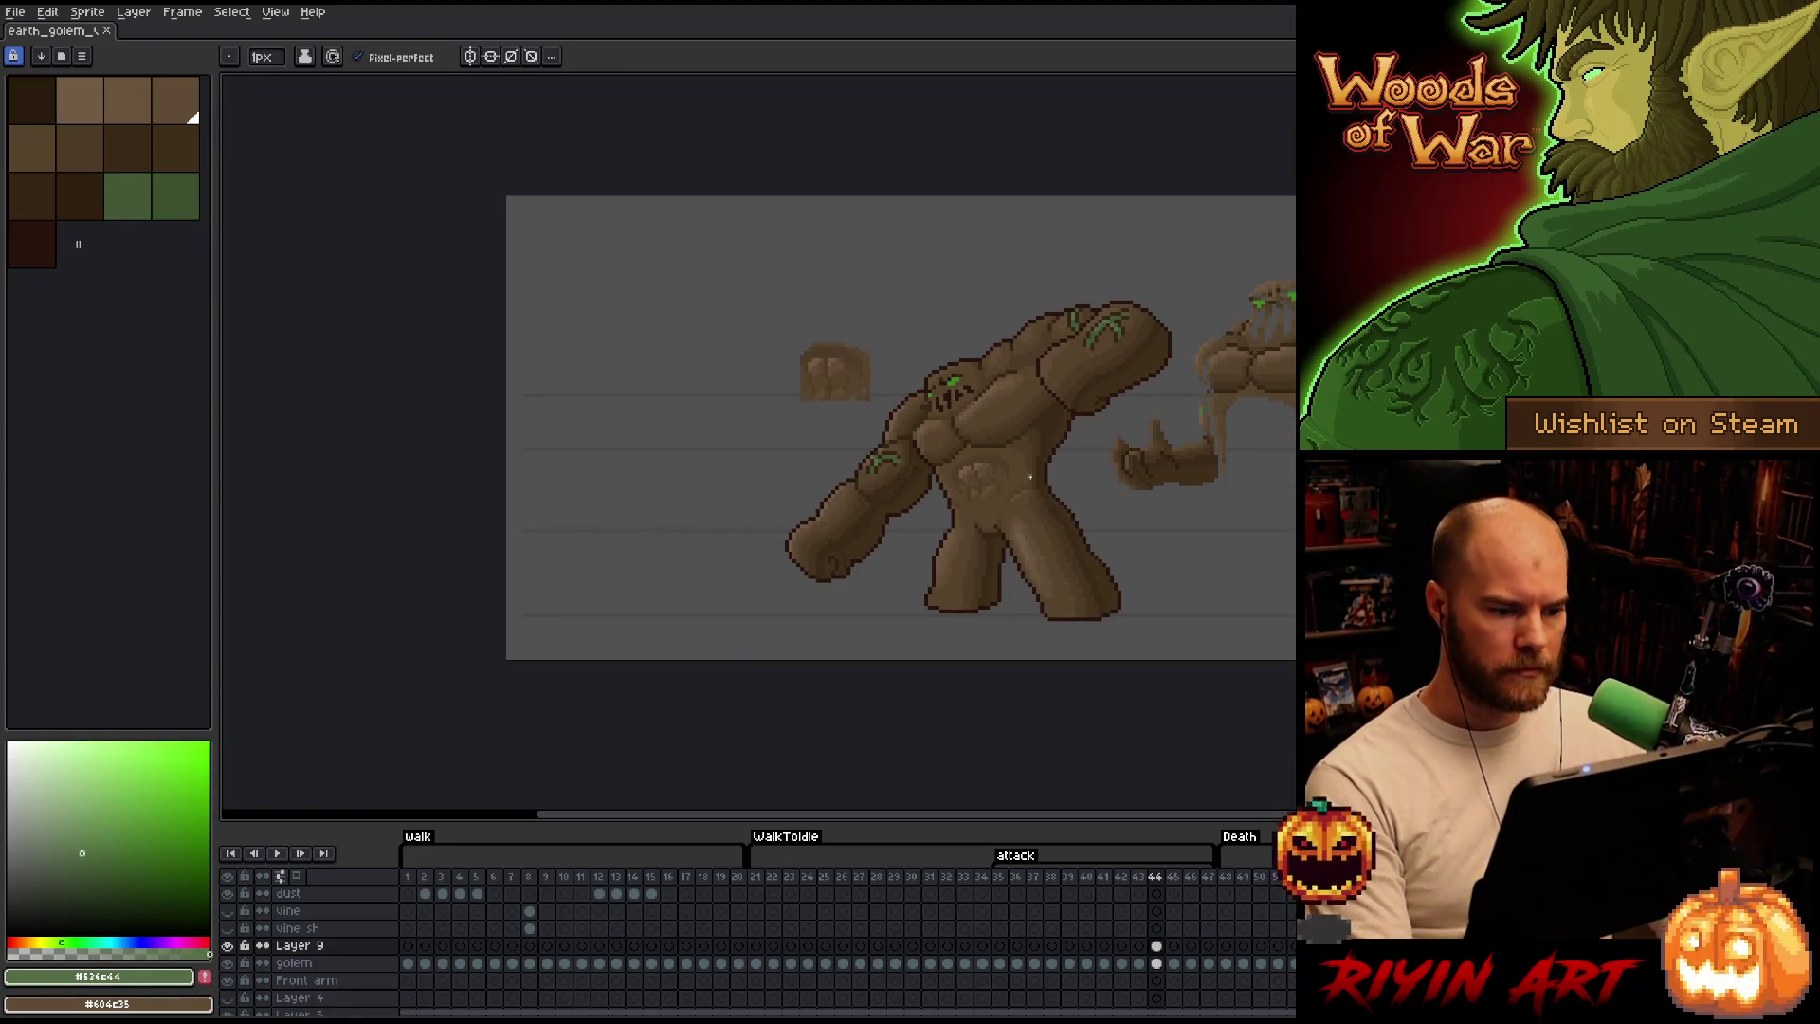
pyautogui.scroll(1, 1082, 400)
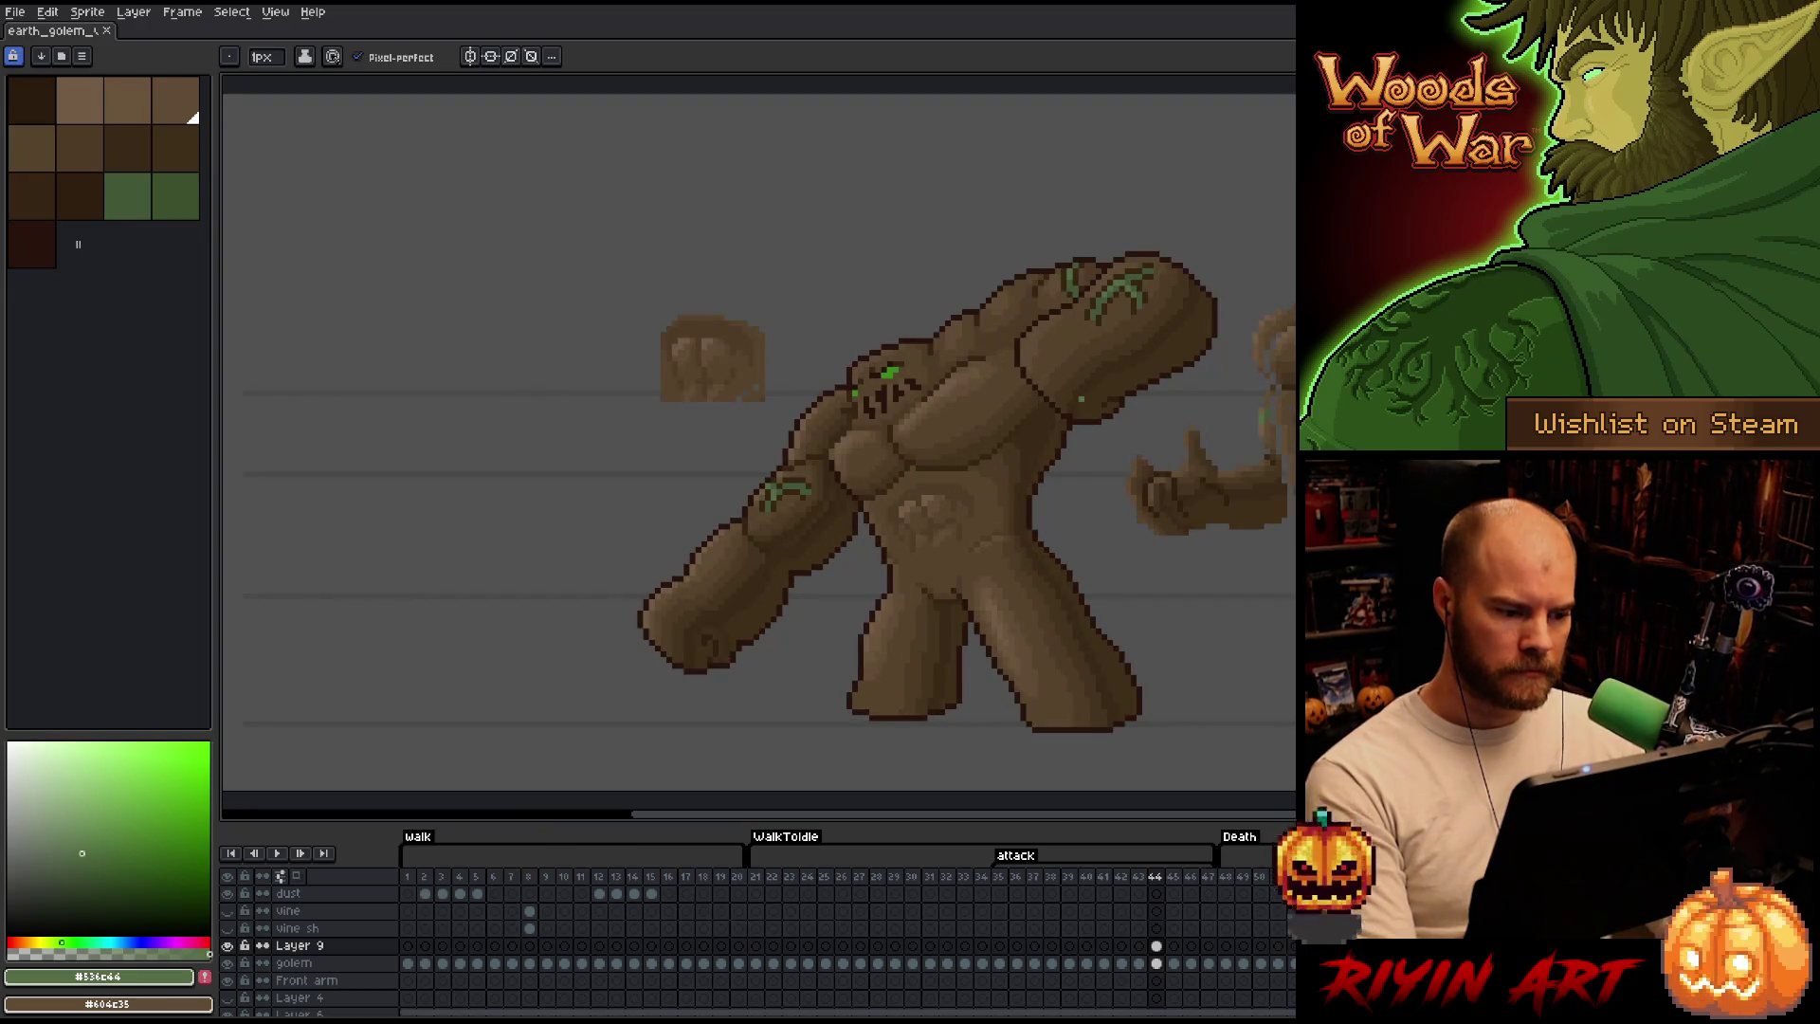
pyautogui.scroll(-2, 1081, 400)
pyautogui.scroll(1, 996, 441)
pyautogui.scroll(1, 924, 465)
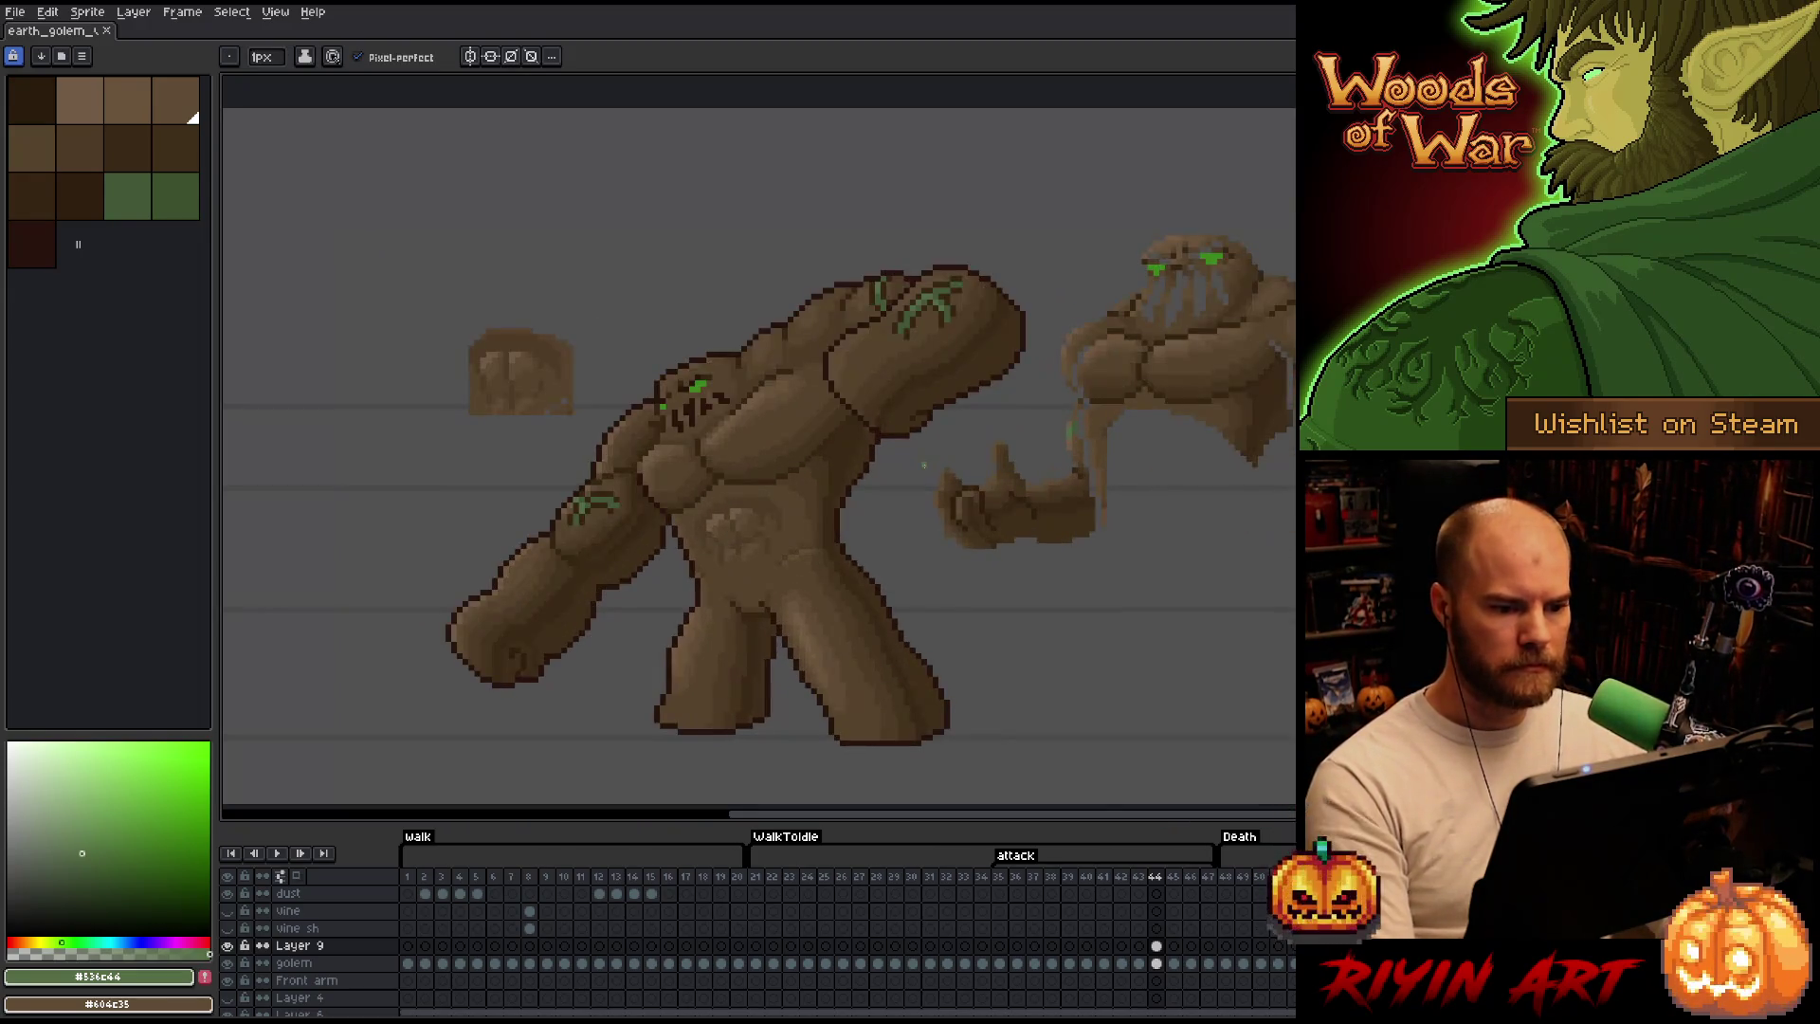
# Lasso the stray head, hand and small rock pieces around the golem and delete them.
pyautogui.press('q')
pyautogui.moveTo(1286, 634)
pyautogui.mouseDown()
pyautogui.moveTo(910, 527)
pyautogui.moveTo(1239, 595)
pyautogui.mouseUp()
pyautogui.keyDown('shift'); pyautogui.moveTo(606, 278); pyautogui.dragTo(647, 250); pyautogui.keyUp('shift')
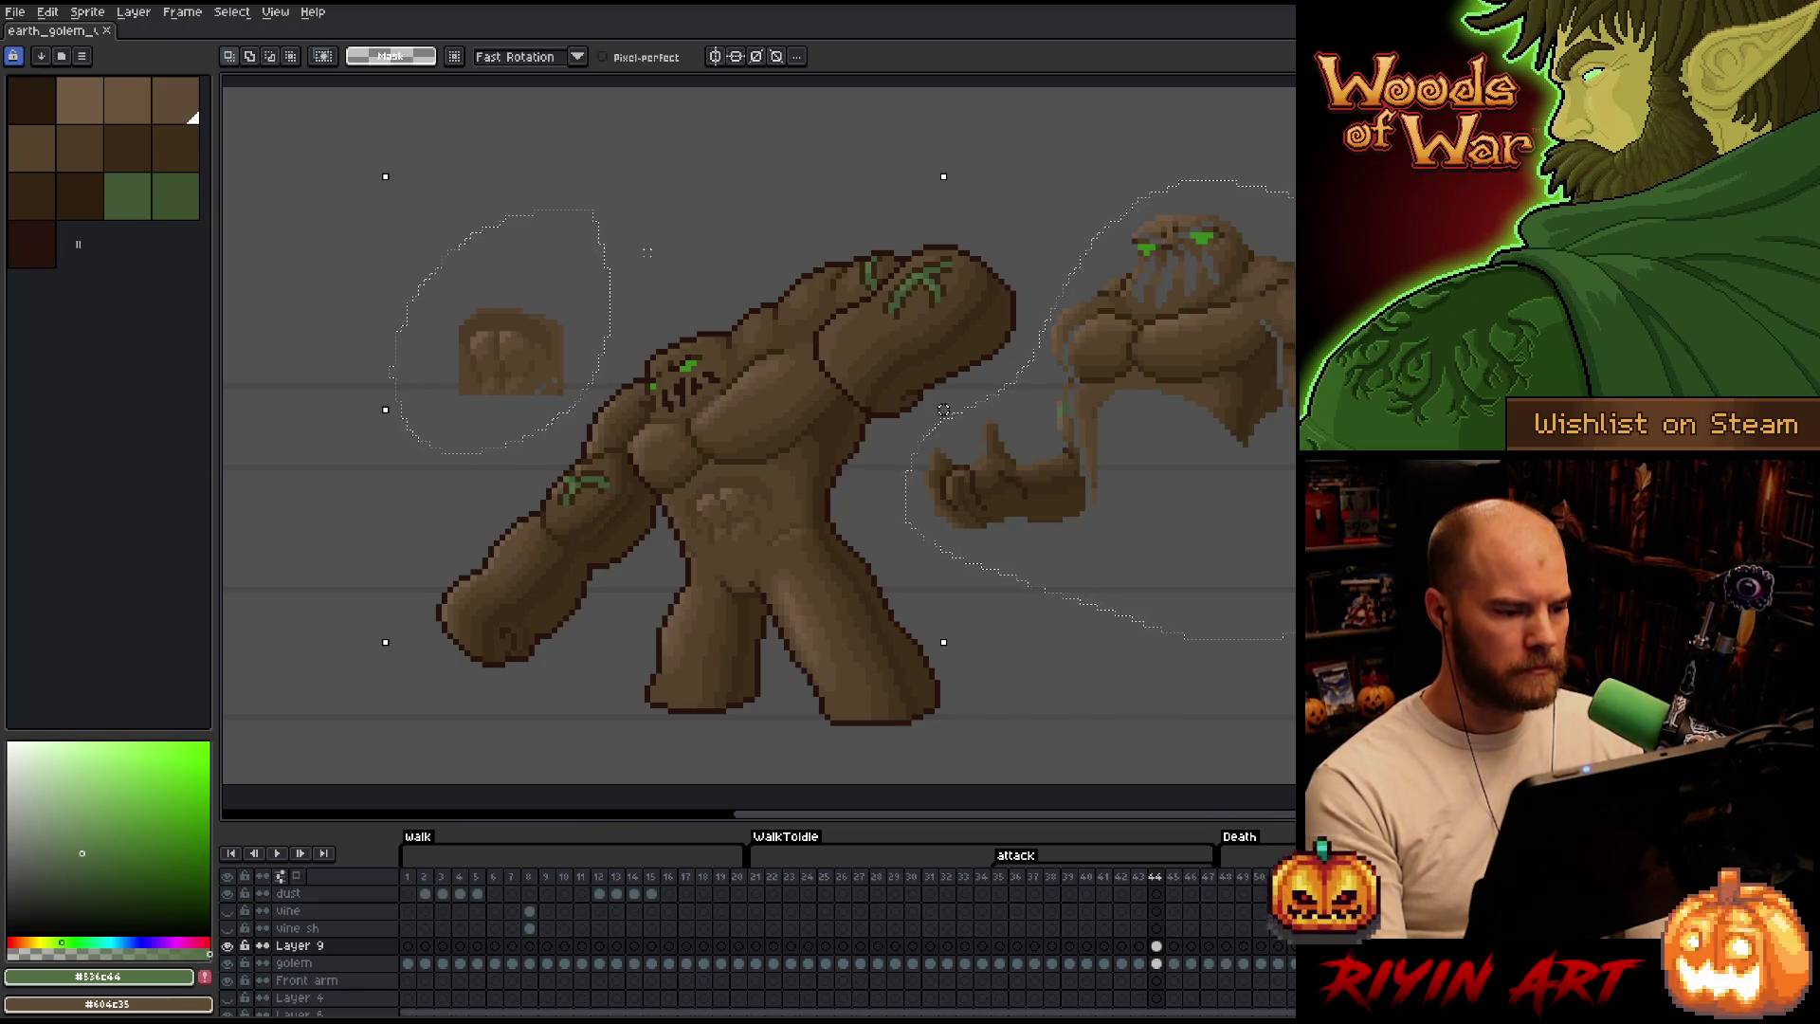
pyautogui.press('Delete')
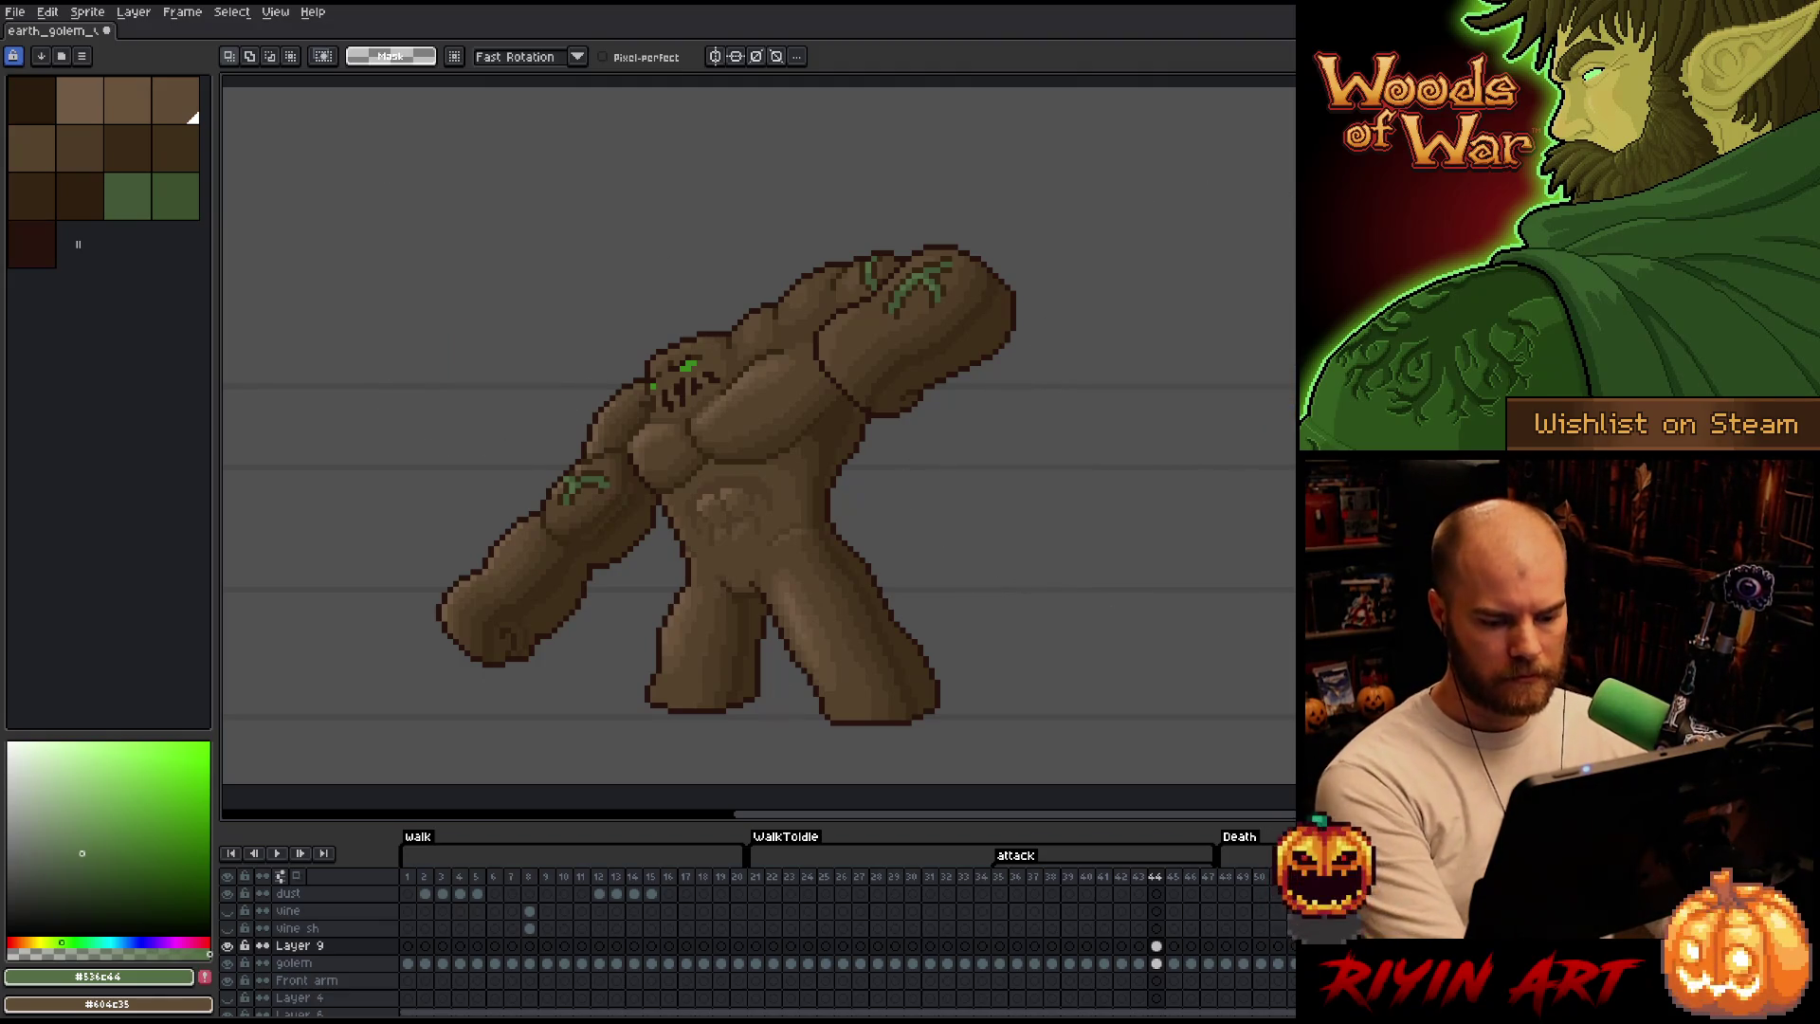
pyautogui.click(1156, 947)
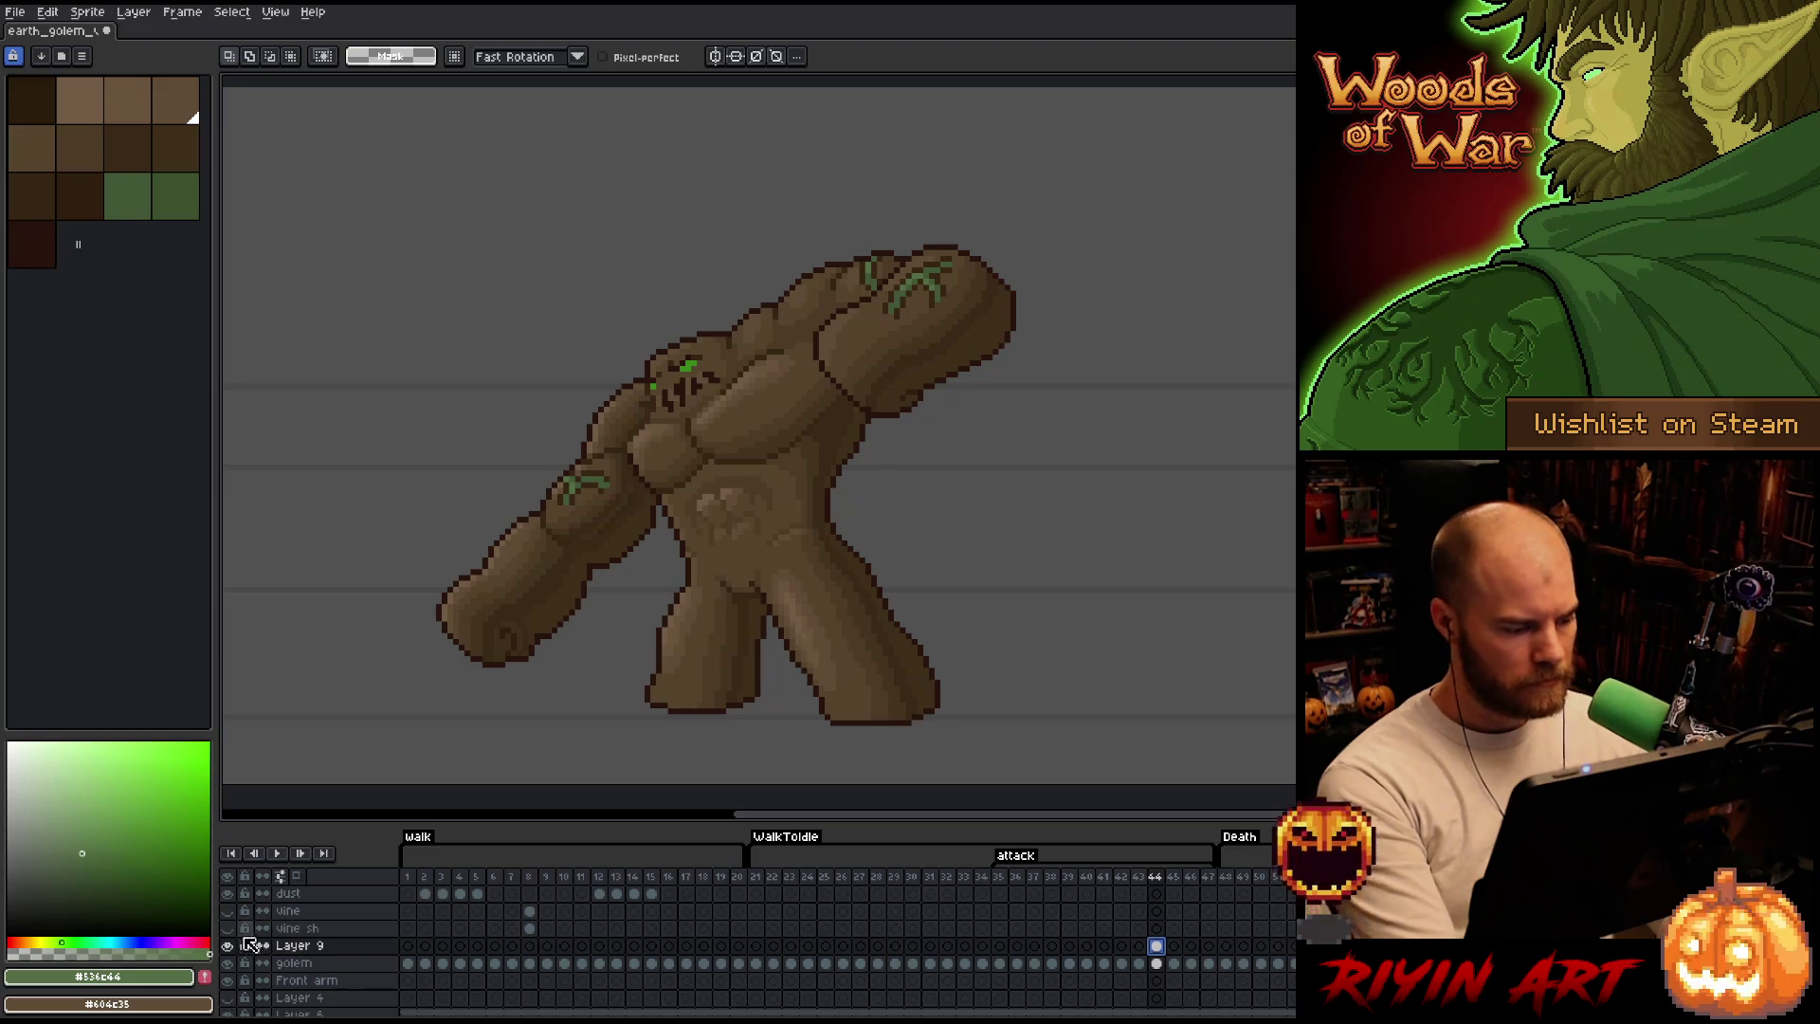
# Check Layer 9 visibility and step through frames 35 to 38 in the timeline.
pyautogui.click(231, 945)
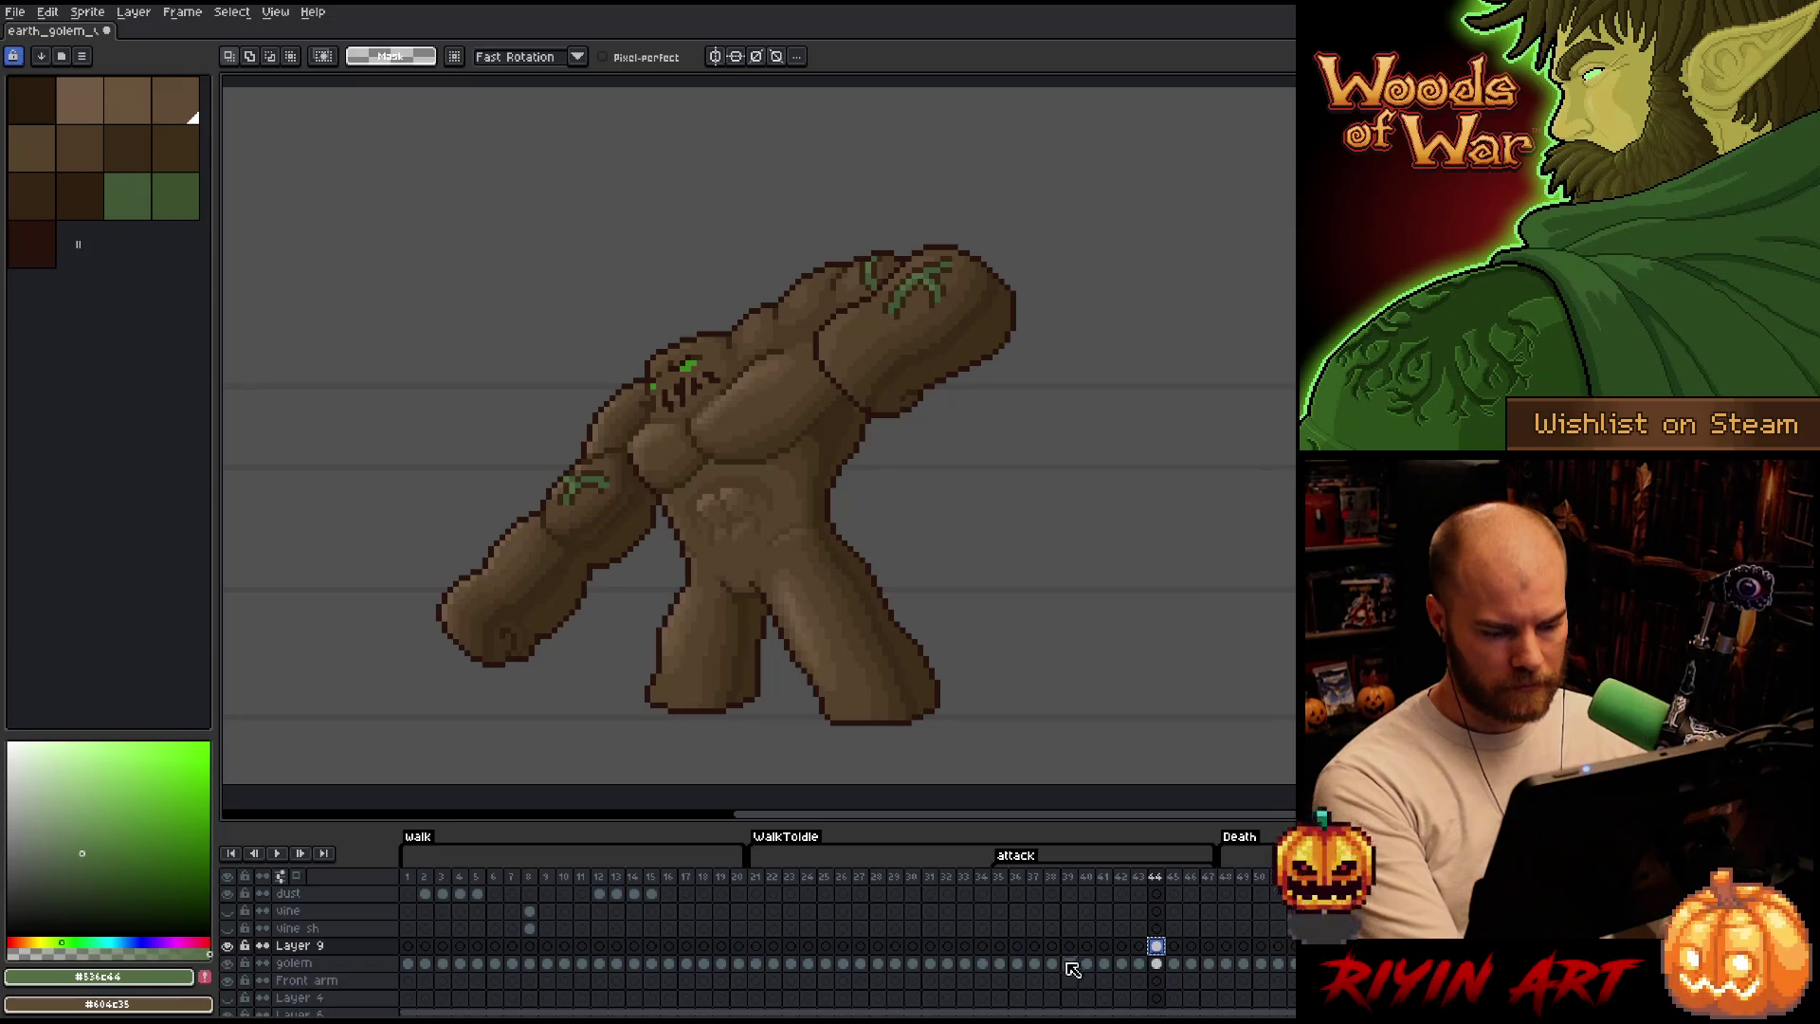
pyautogui.click(1035, 945)
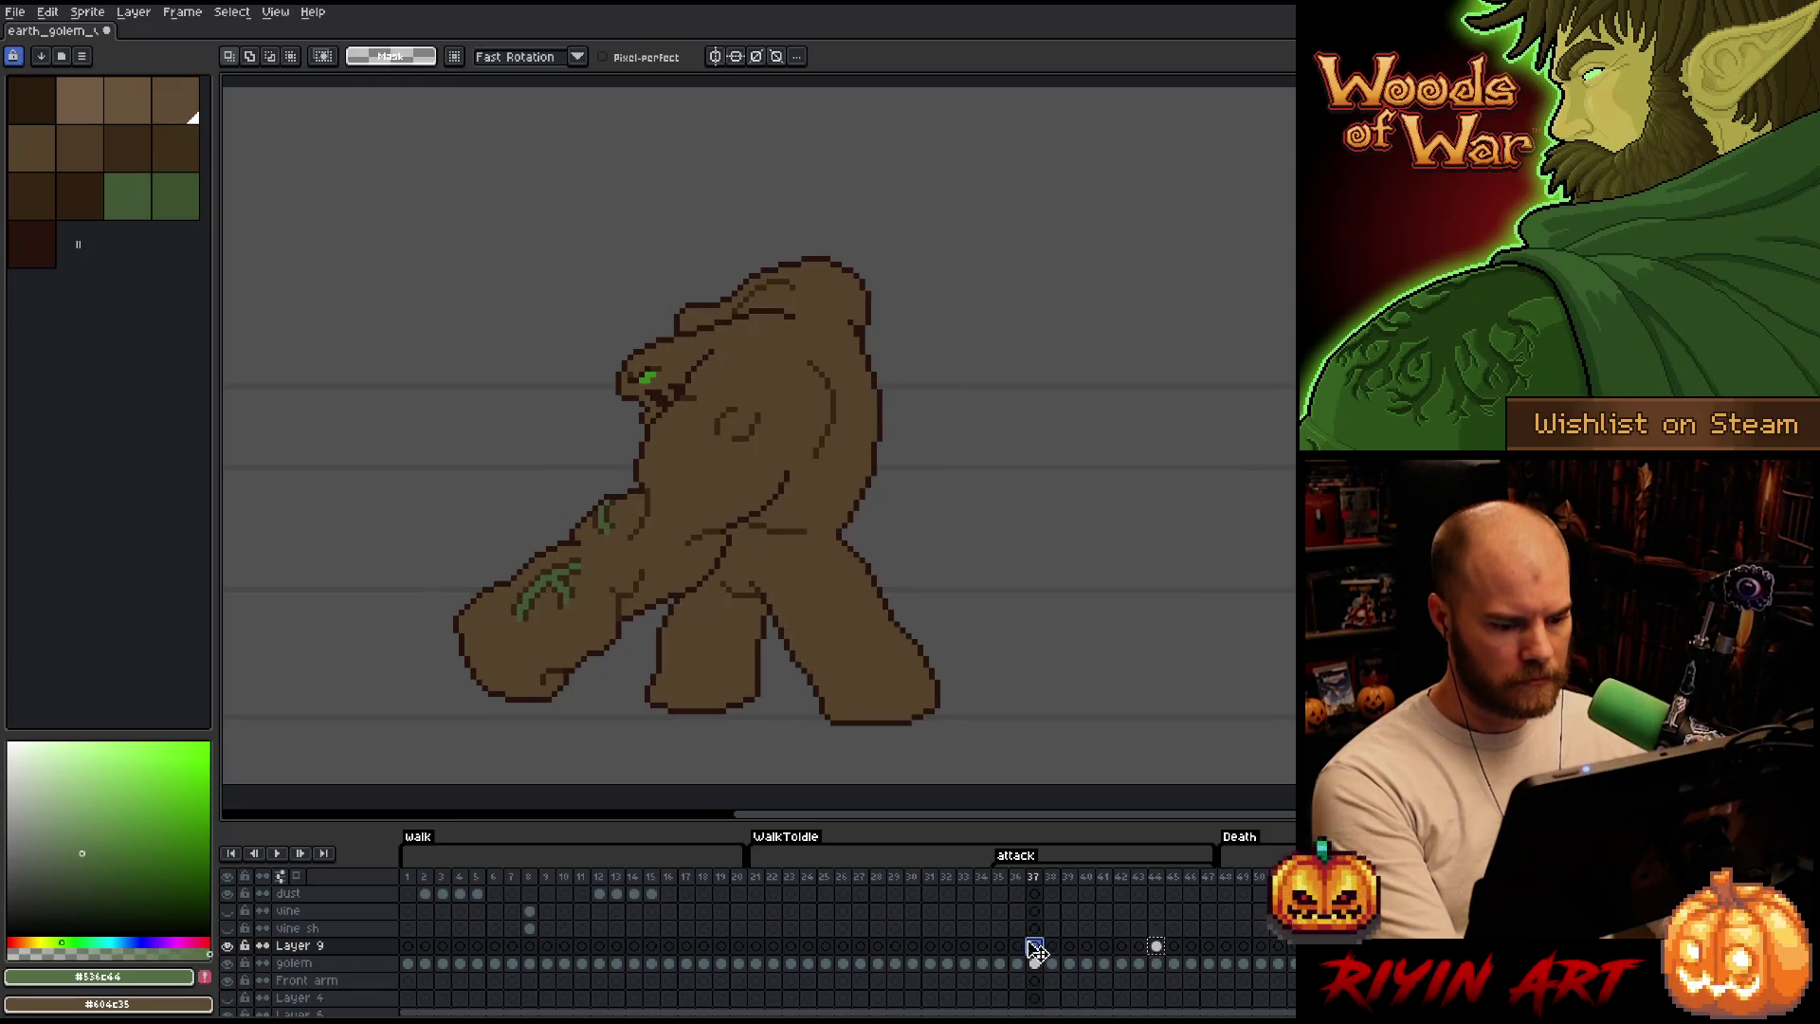
pyautogui.click(1022, 948)
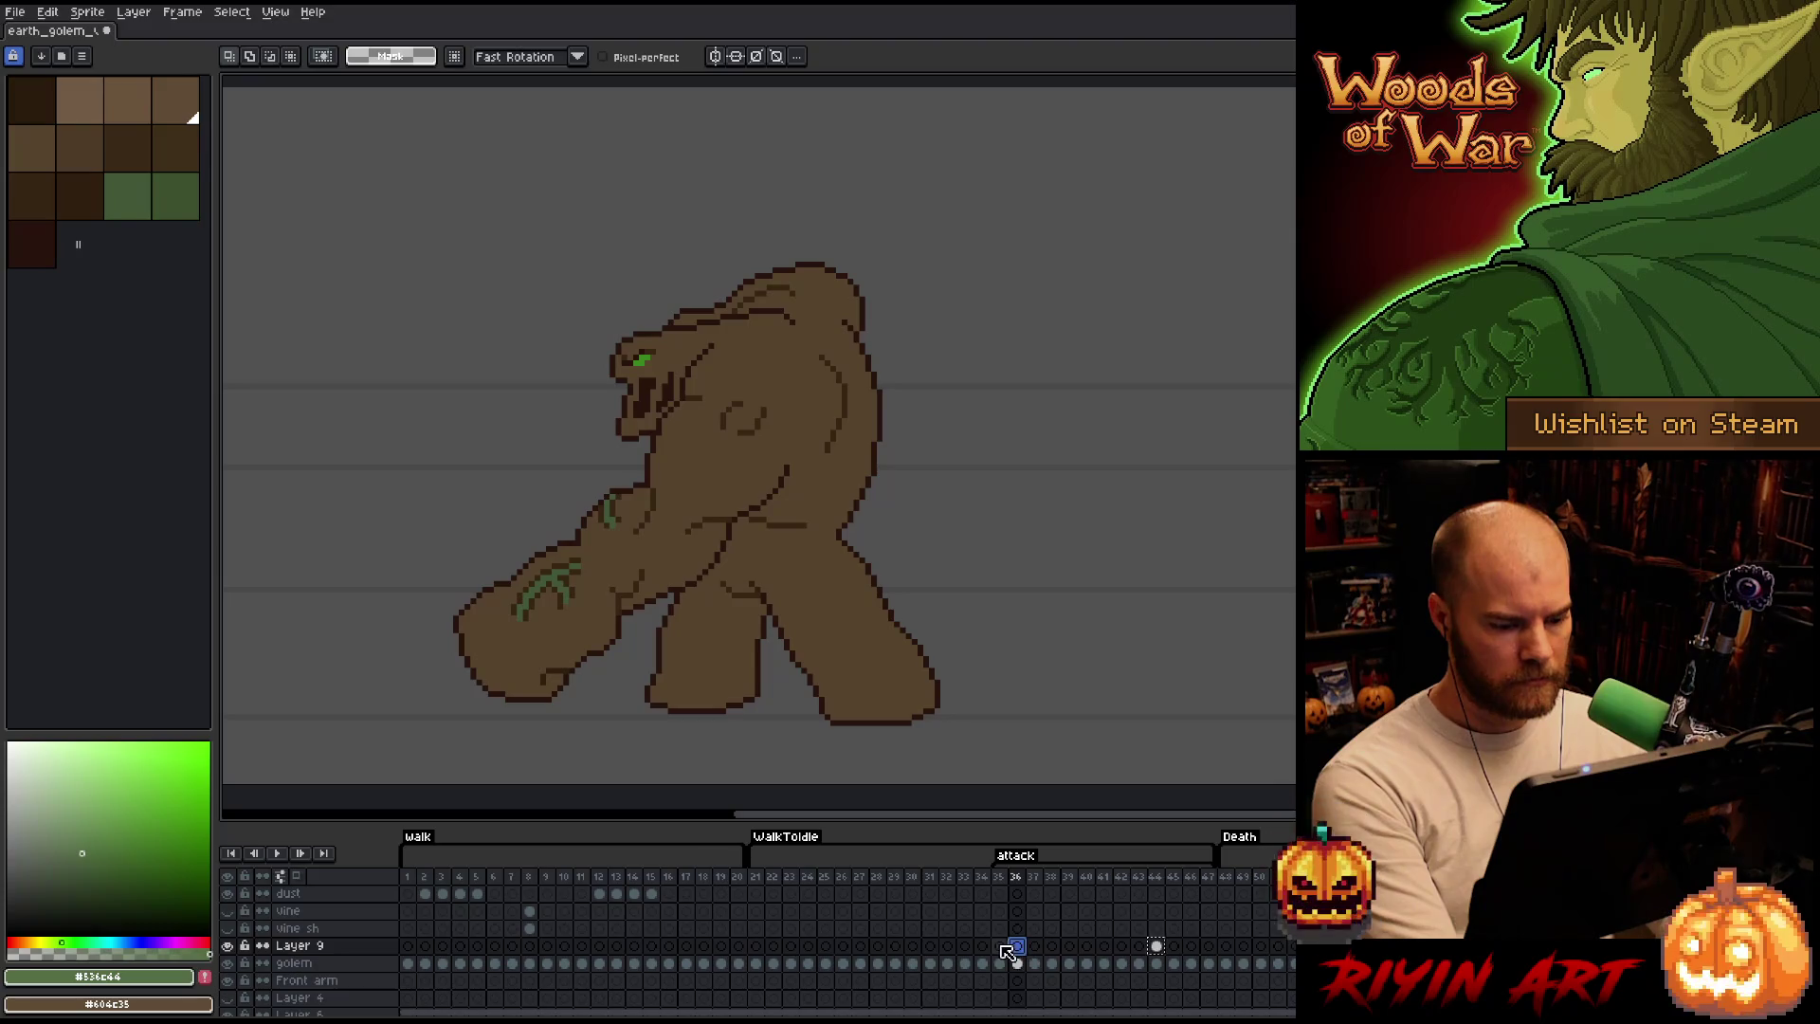
pyautogui.click(1002, 949)
pyautogui.click(1017, 949)
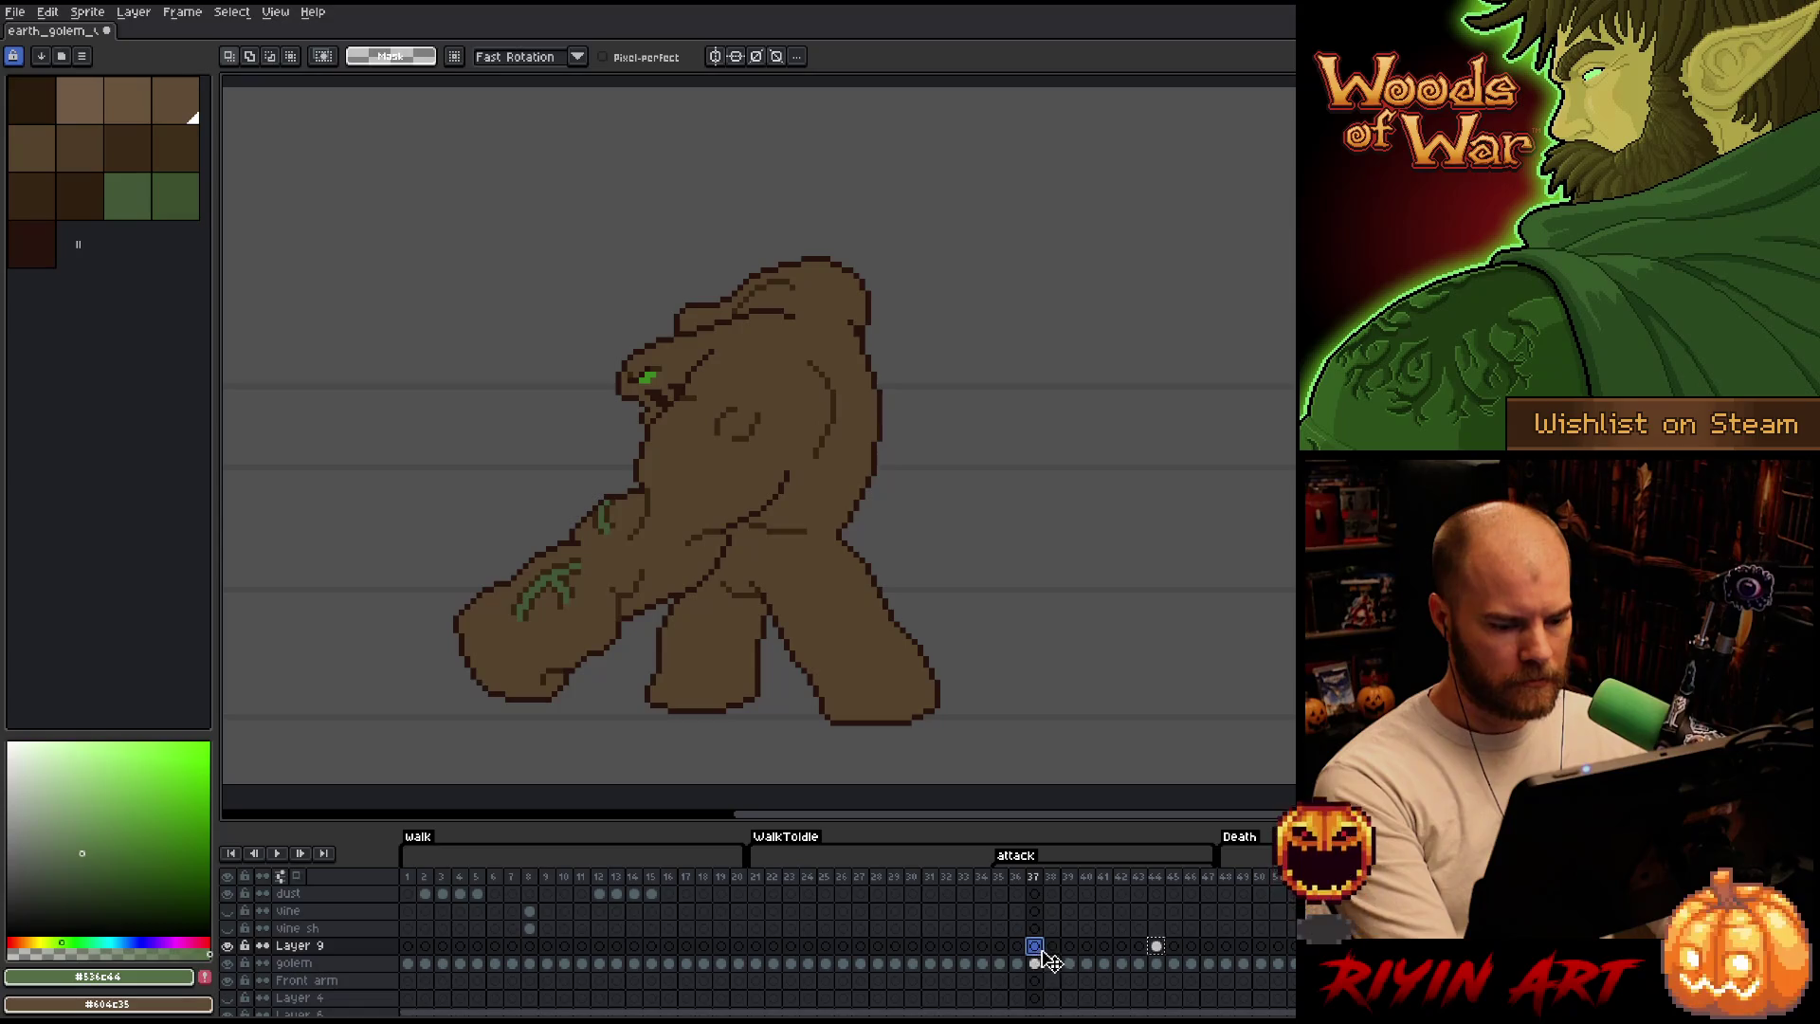
pyautogui.click(1050, 948)
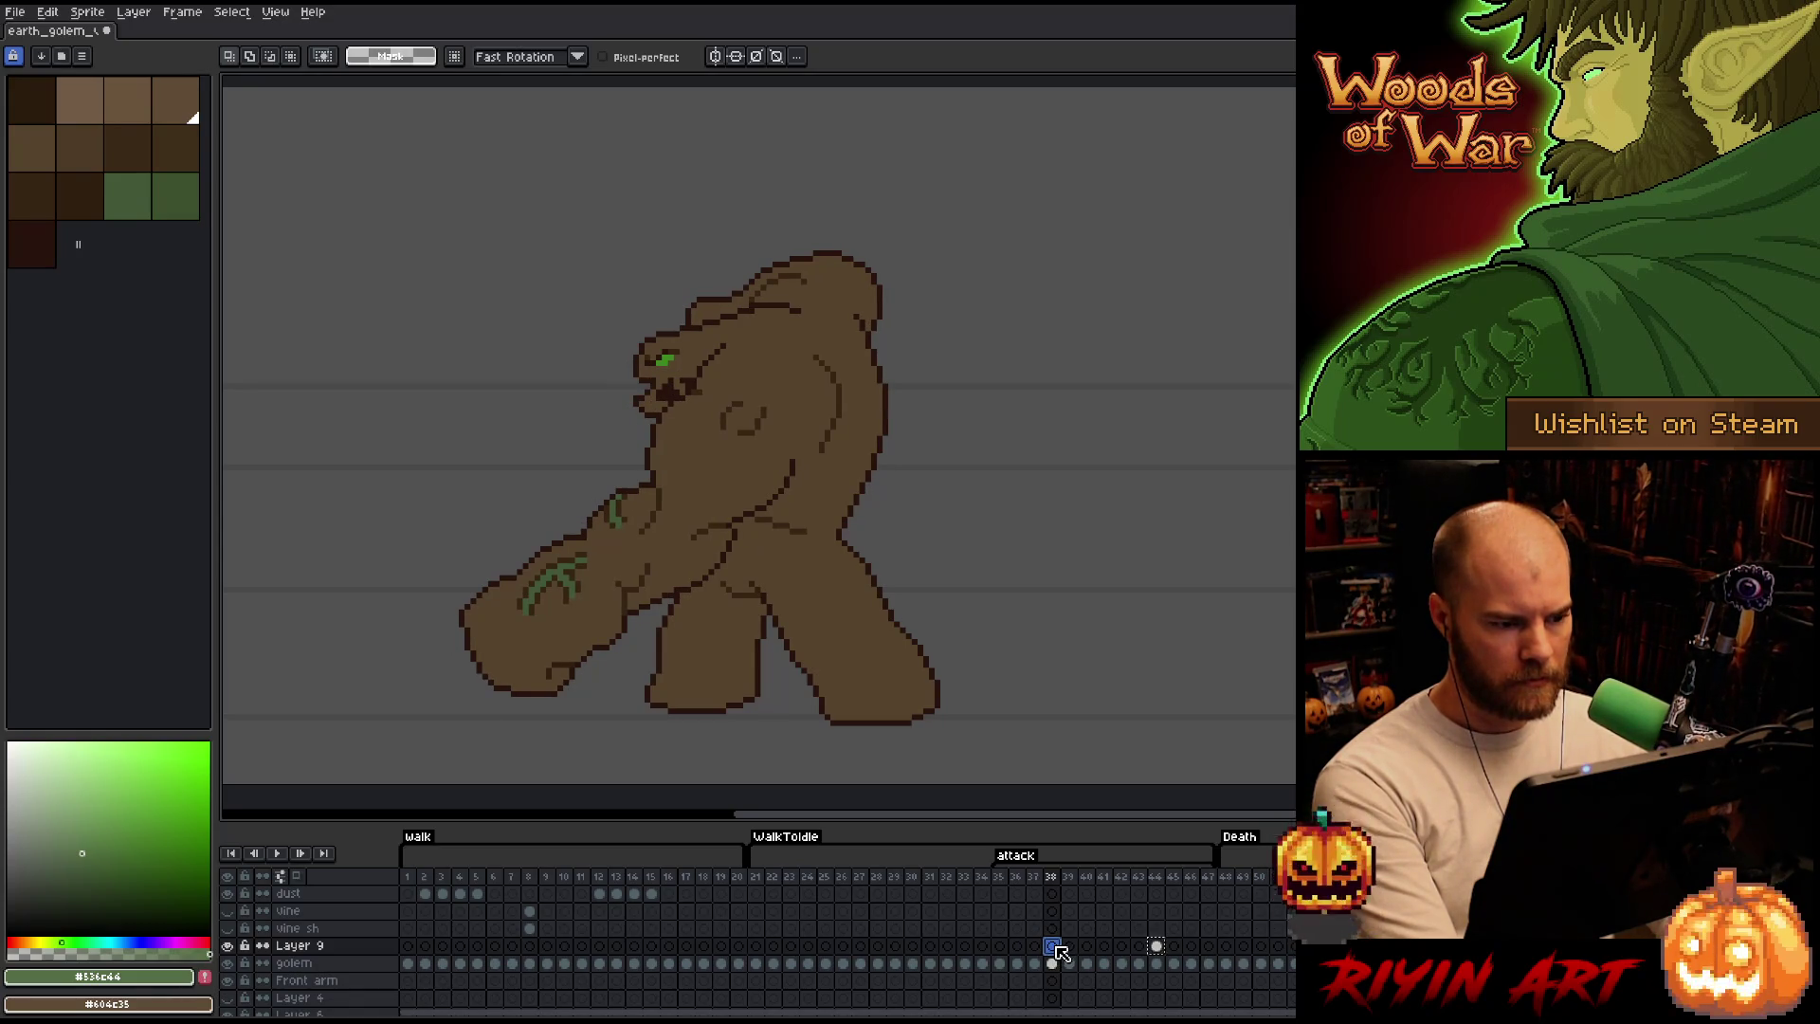
# Settle on frame 38 after comparing frames 37 and 39, and enable onion-skin ghosts.
pyautogui.click(1034, 948)
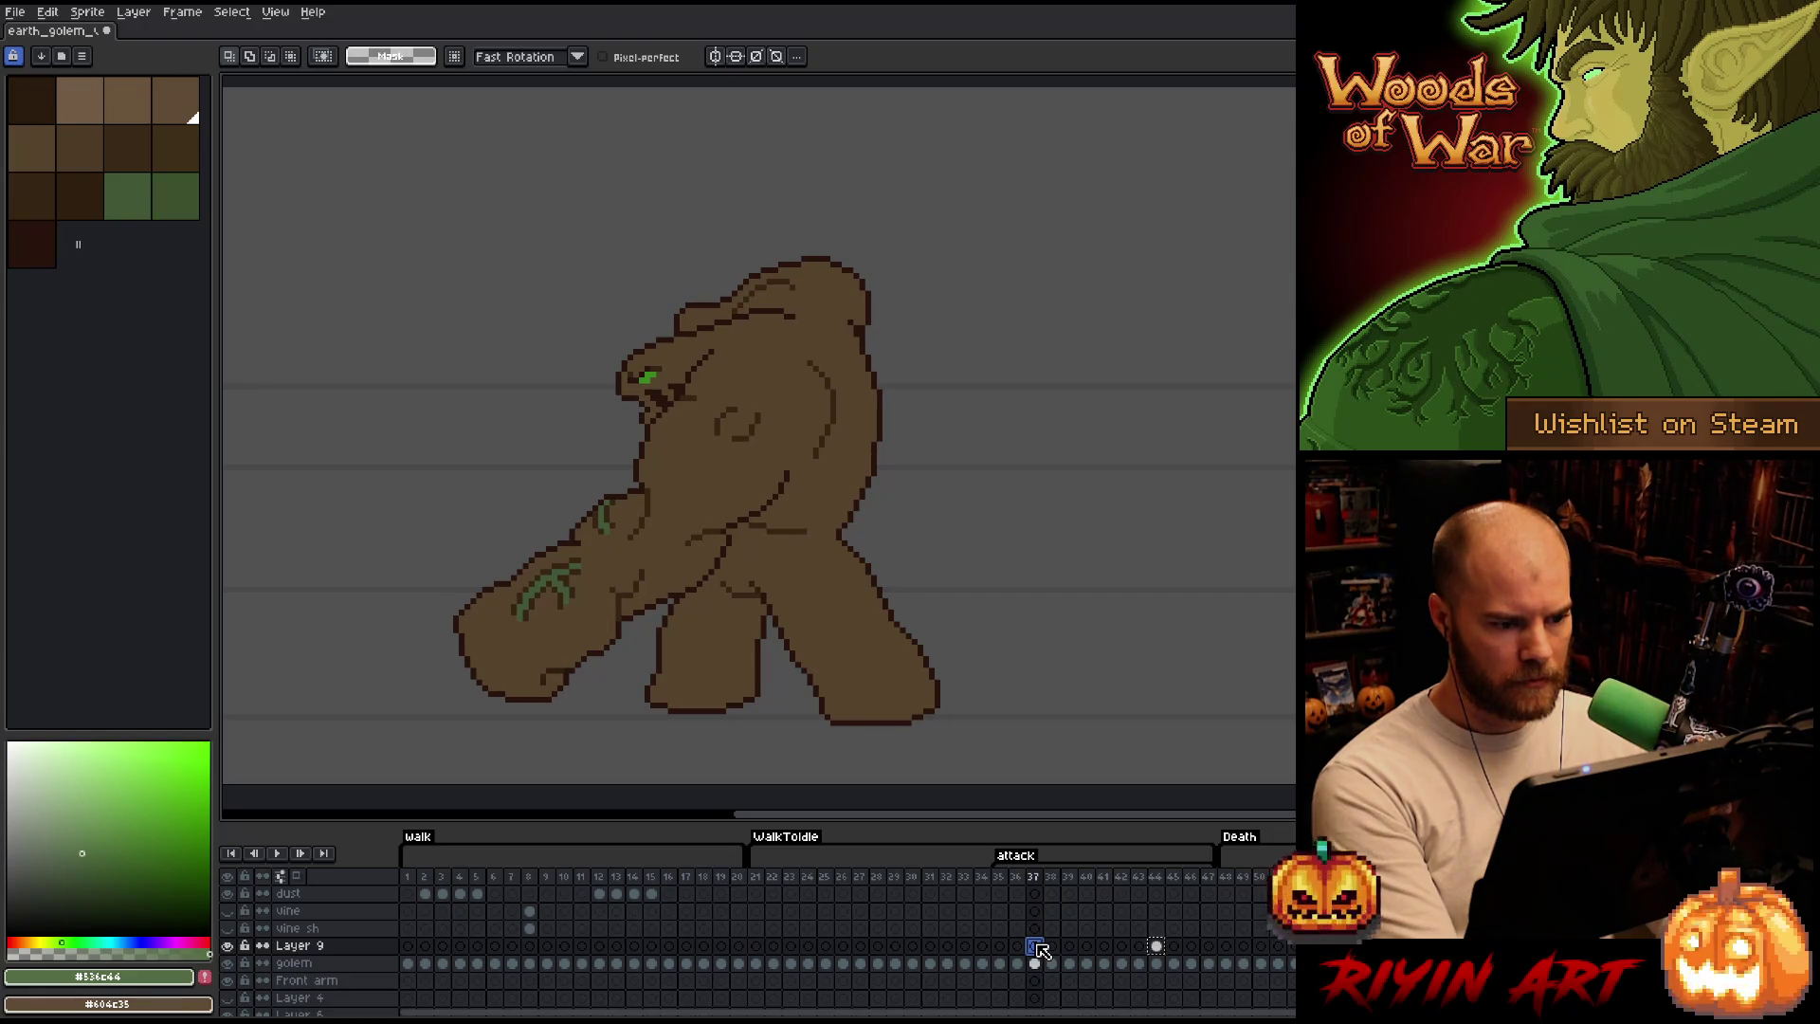
pyautogui.click(1051, 947)
pyautogui.click(1069, 949)
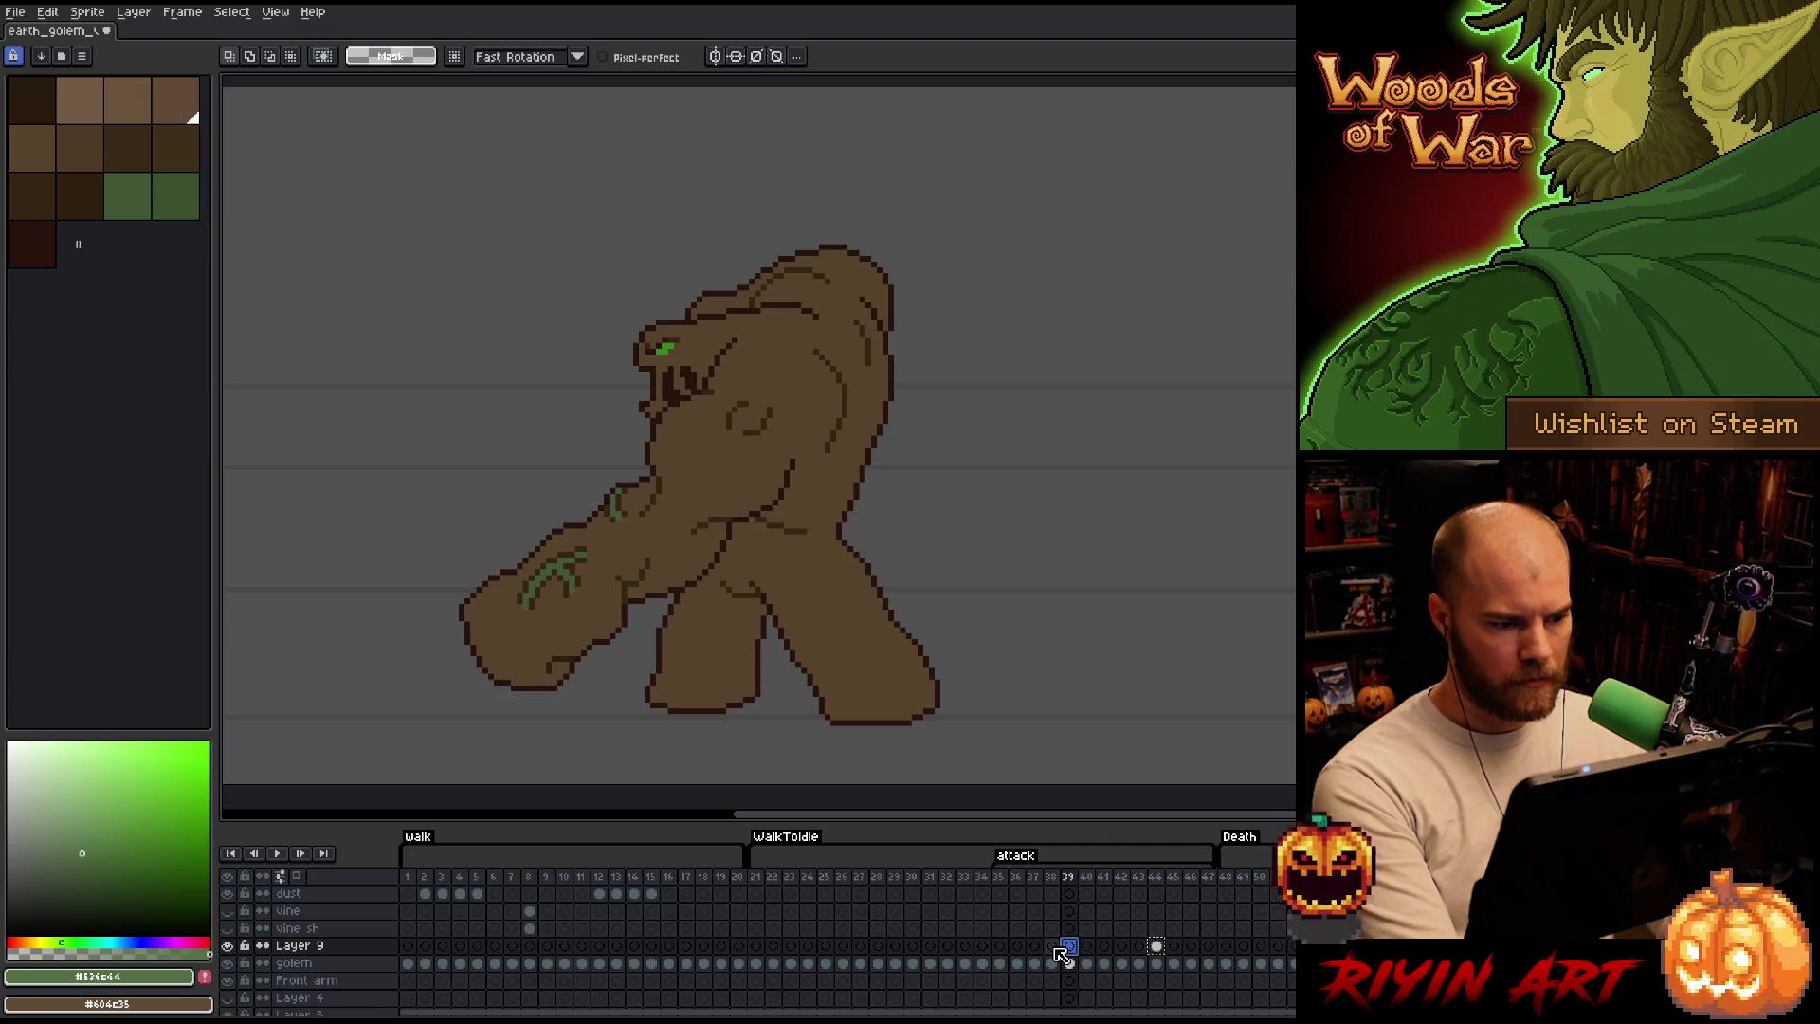
pyautogui.click(1053, 950)
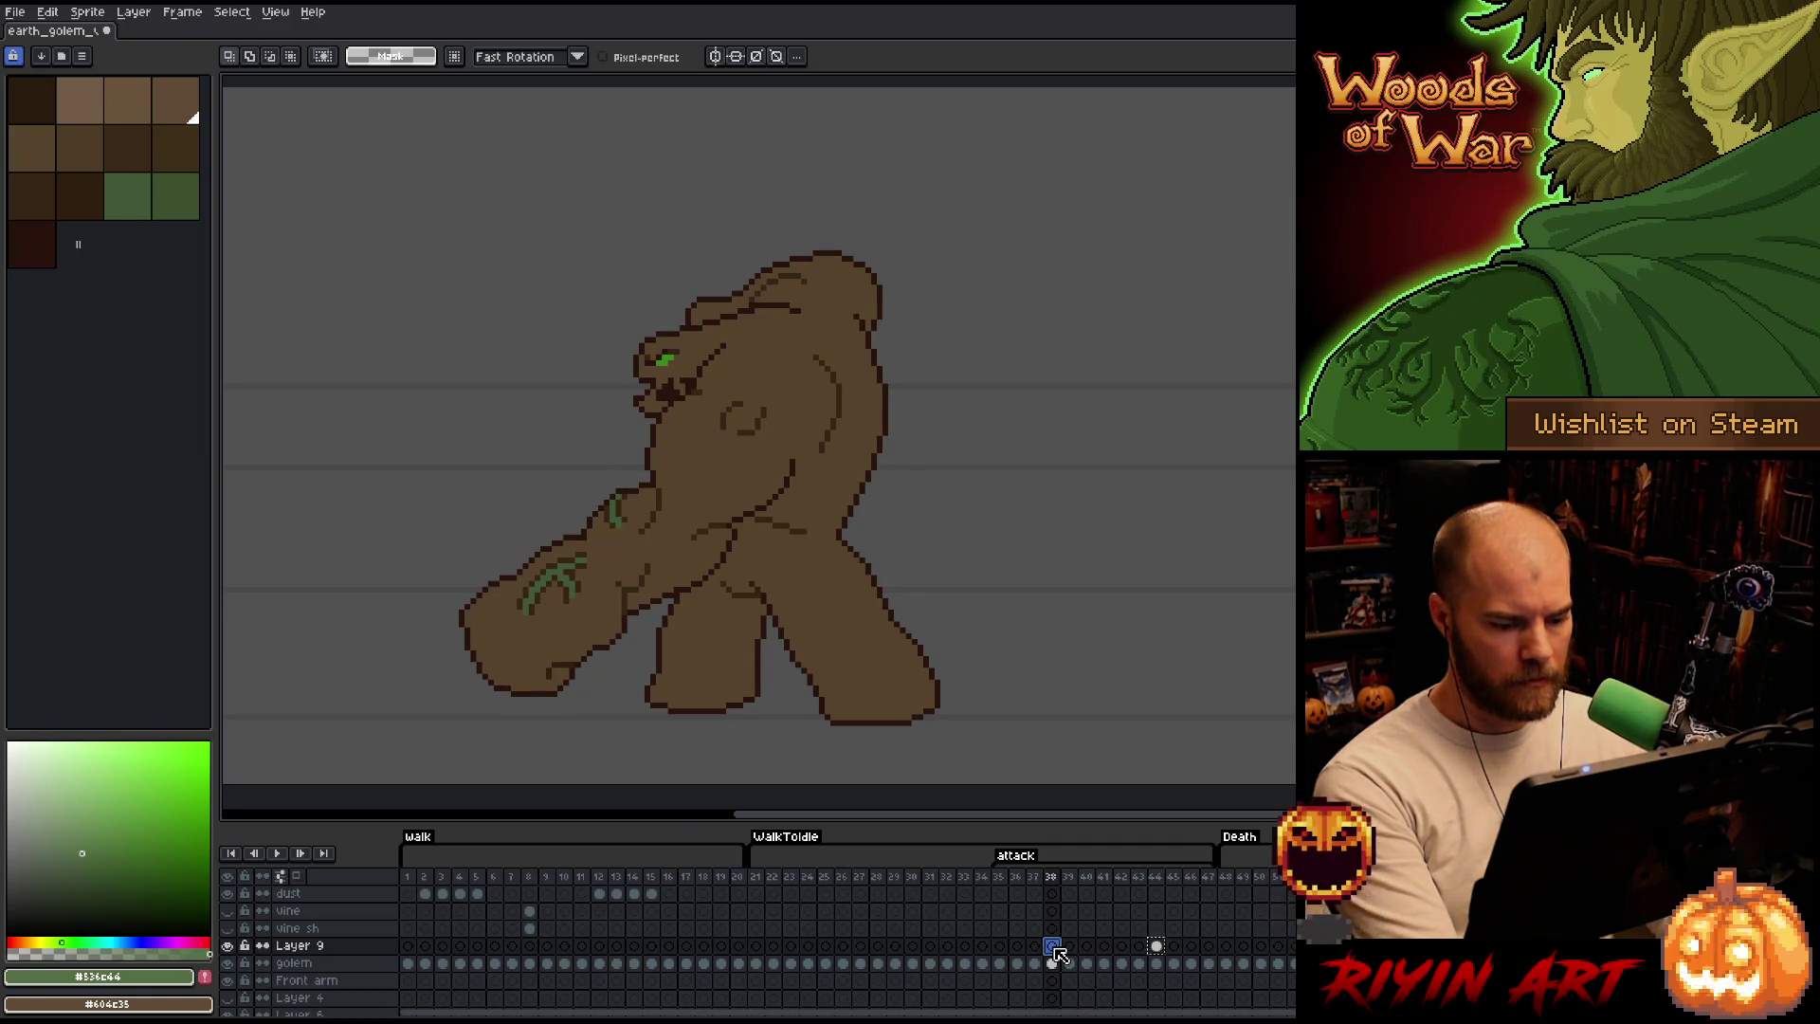
pyautogui.press('F3')
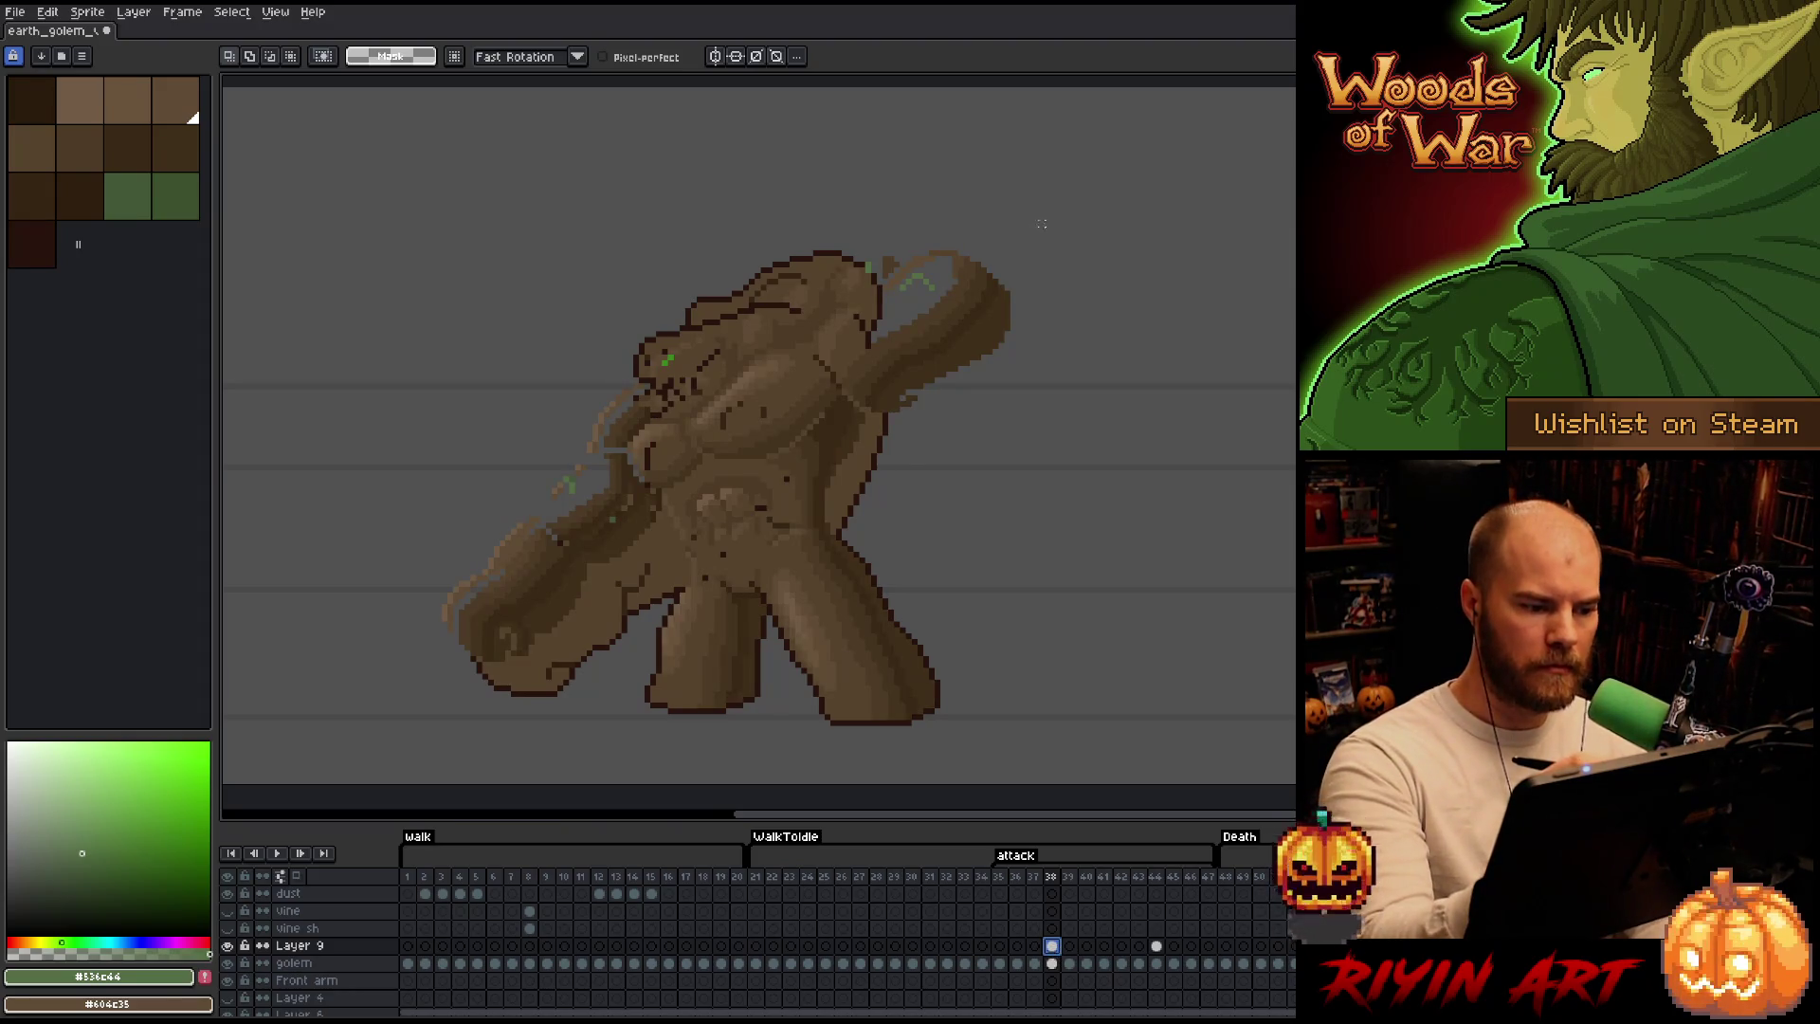
# Lasso the raised shaded arm and try moving it right, then cancel the move.
pyautogui.moveTo(1076, 214); pyautogui.dragTo(822, 535)
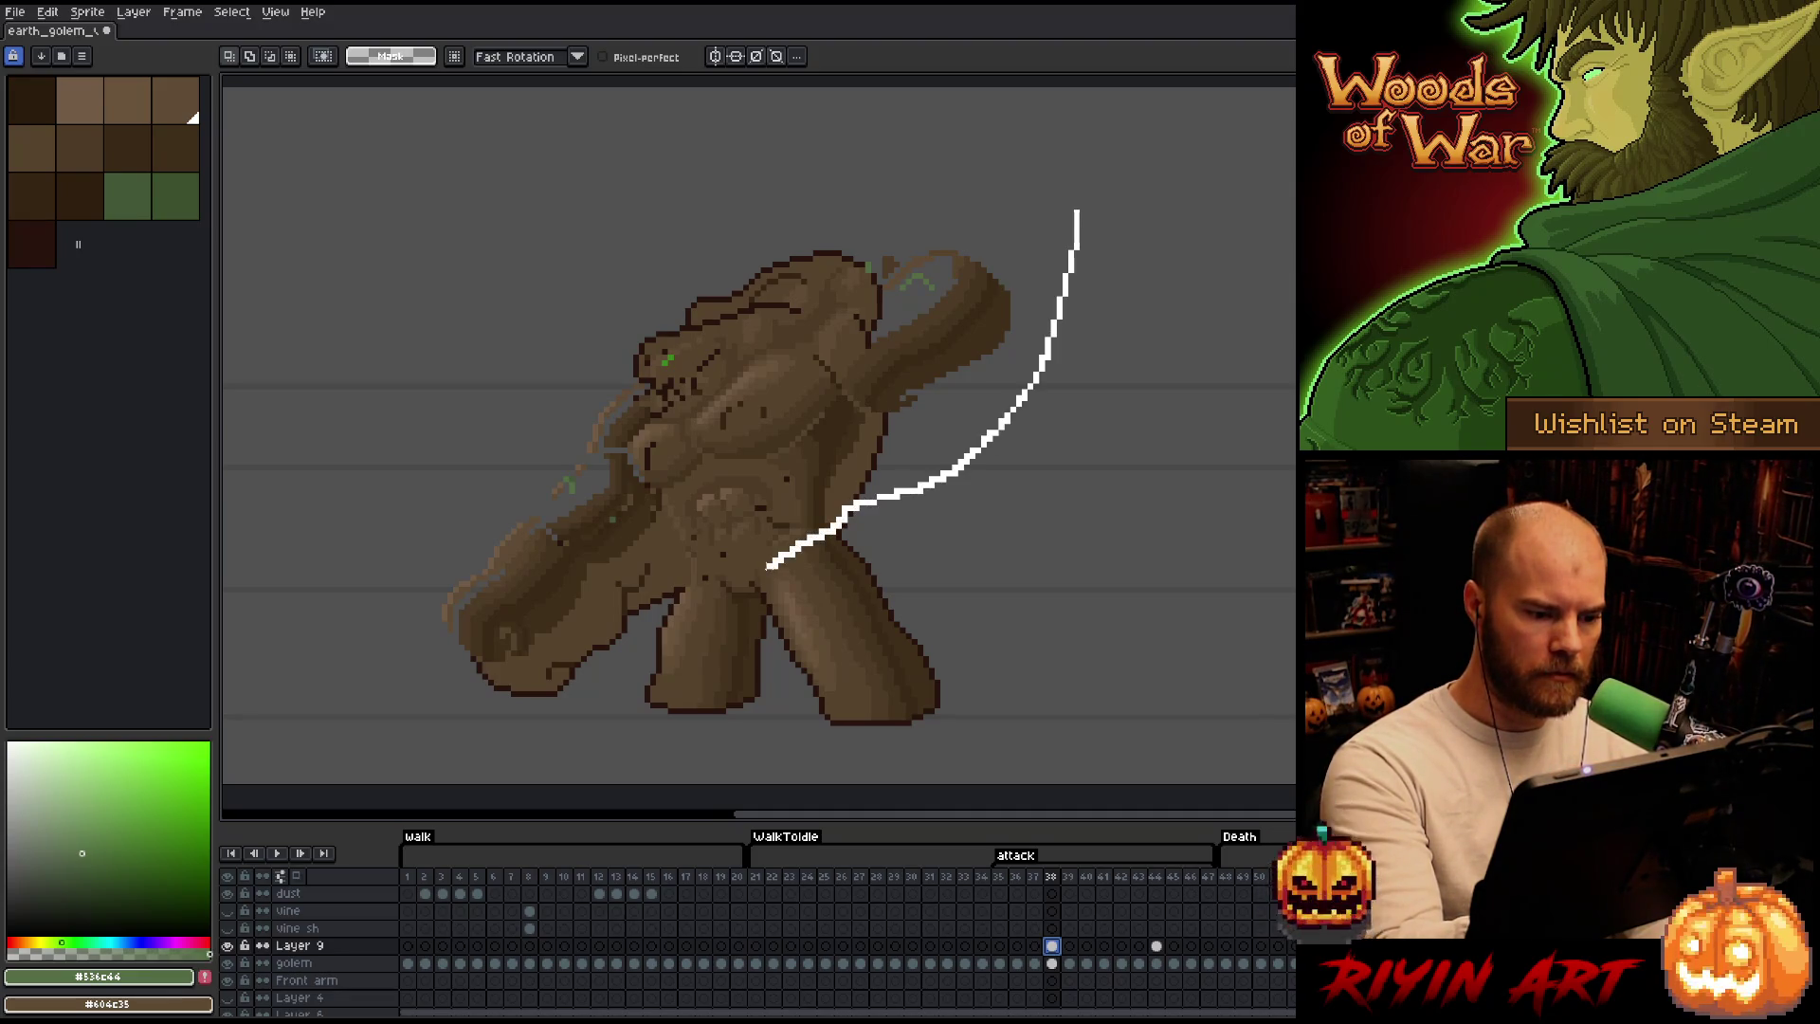
pyautogui.moveTo(757, 587)
pyautogui.mouseDown()
pyautogui.moveTo(440, 760)
pyautogui.moveTo(1037, 122)
pyautogui.moveTo(1138, 142)
pyautogui.mouseUp()
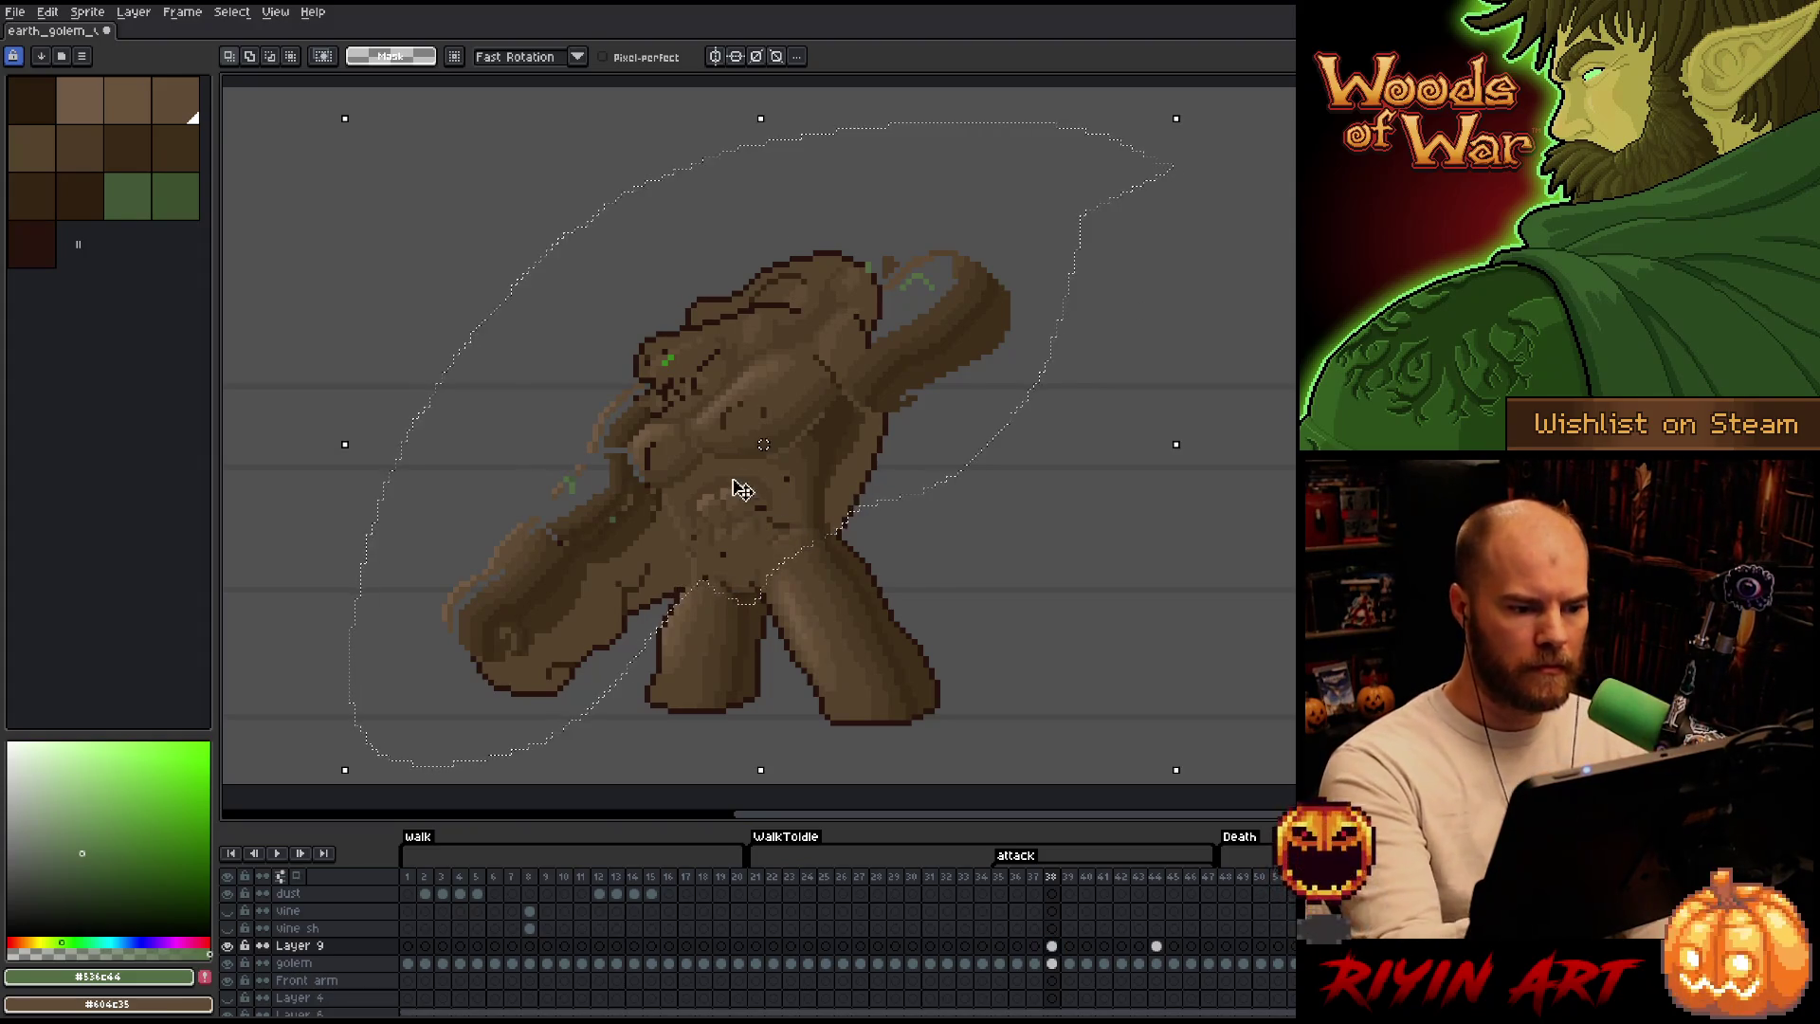
pyautogui.moveTo(779, 389); pyautogui.dragTo(1126, 371)
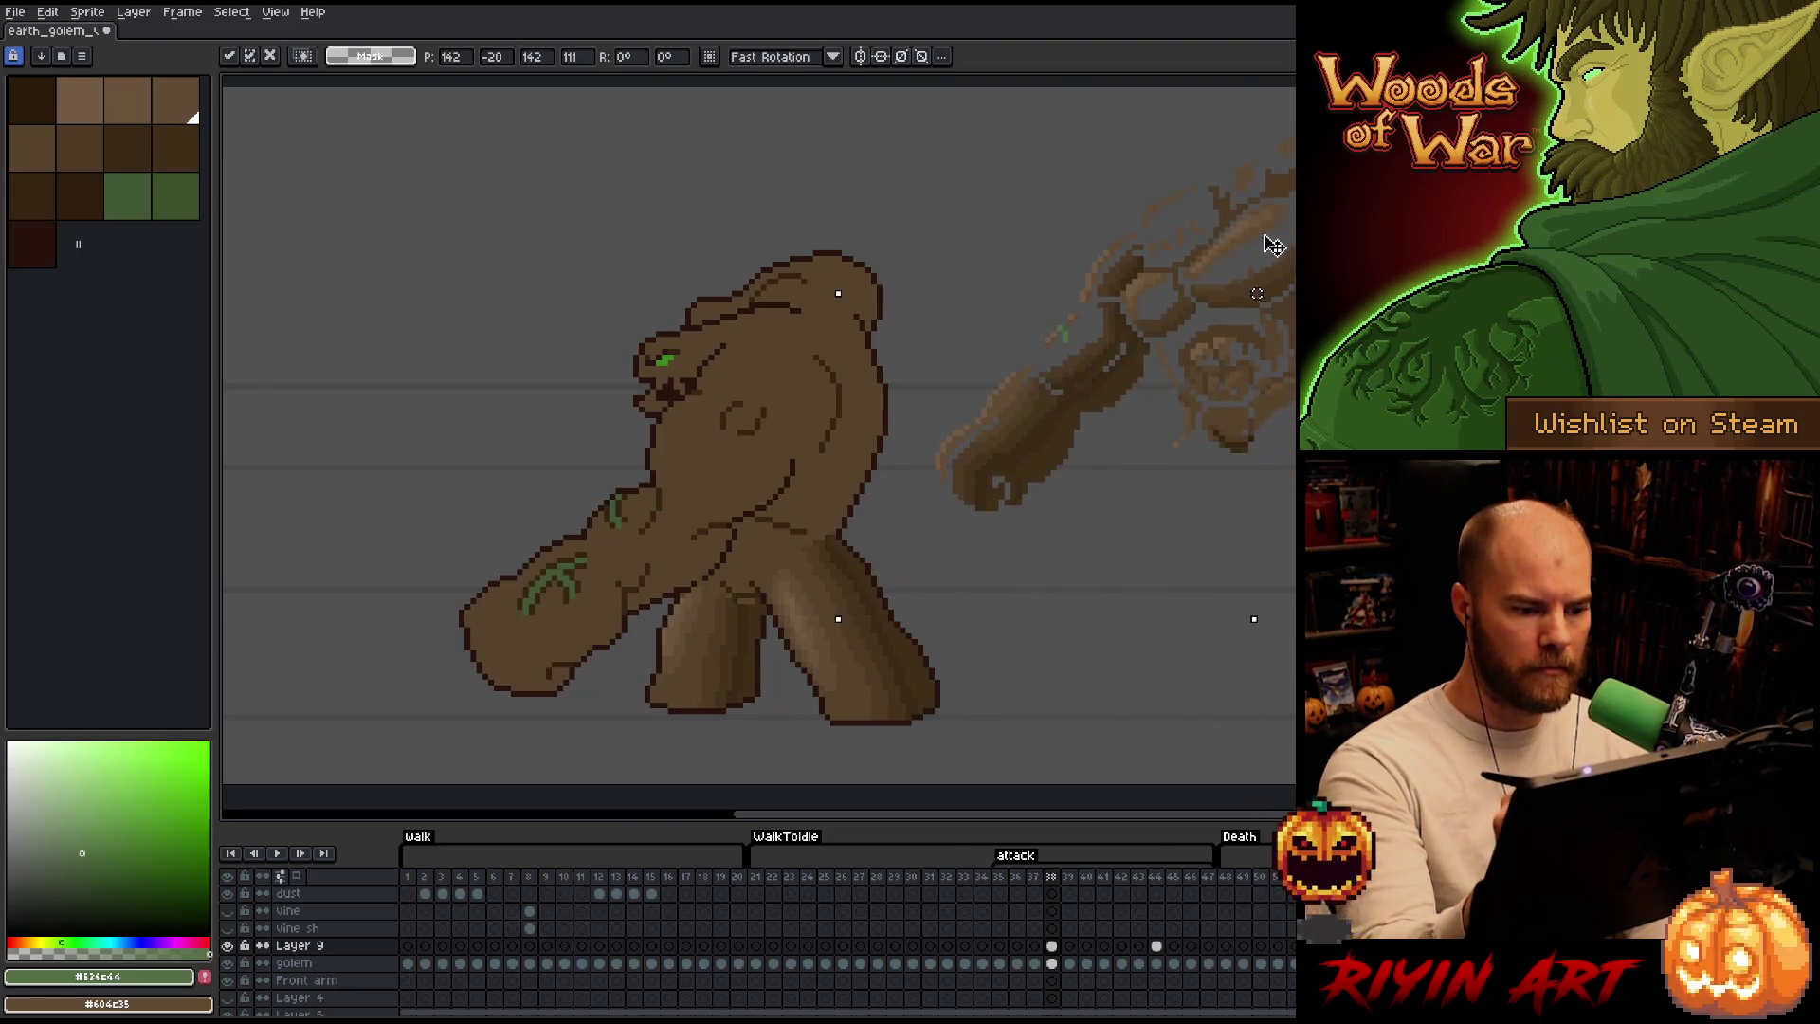
pyautogui.press('Escape')
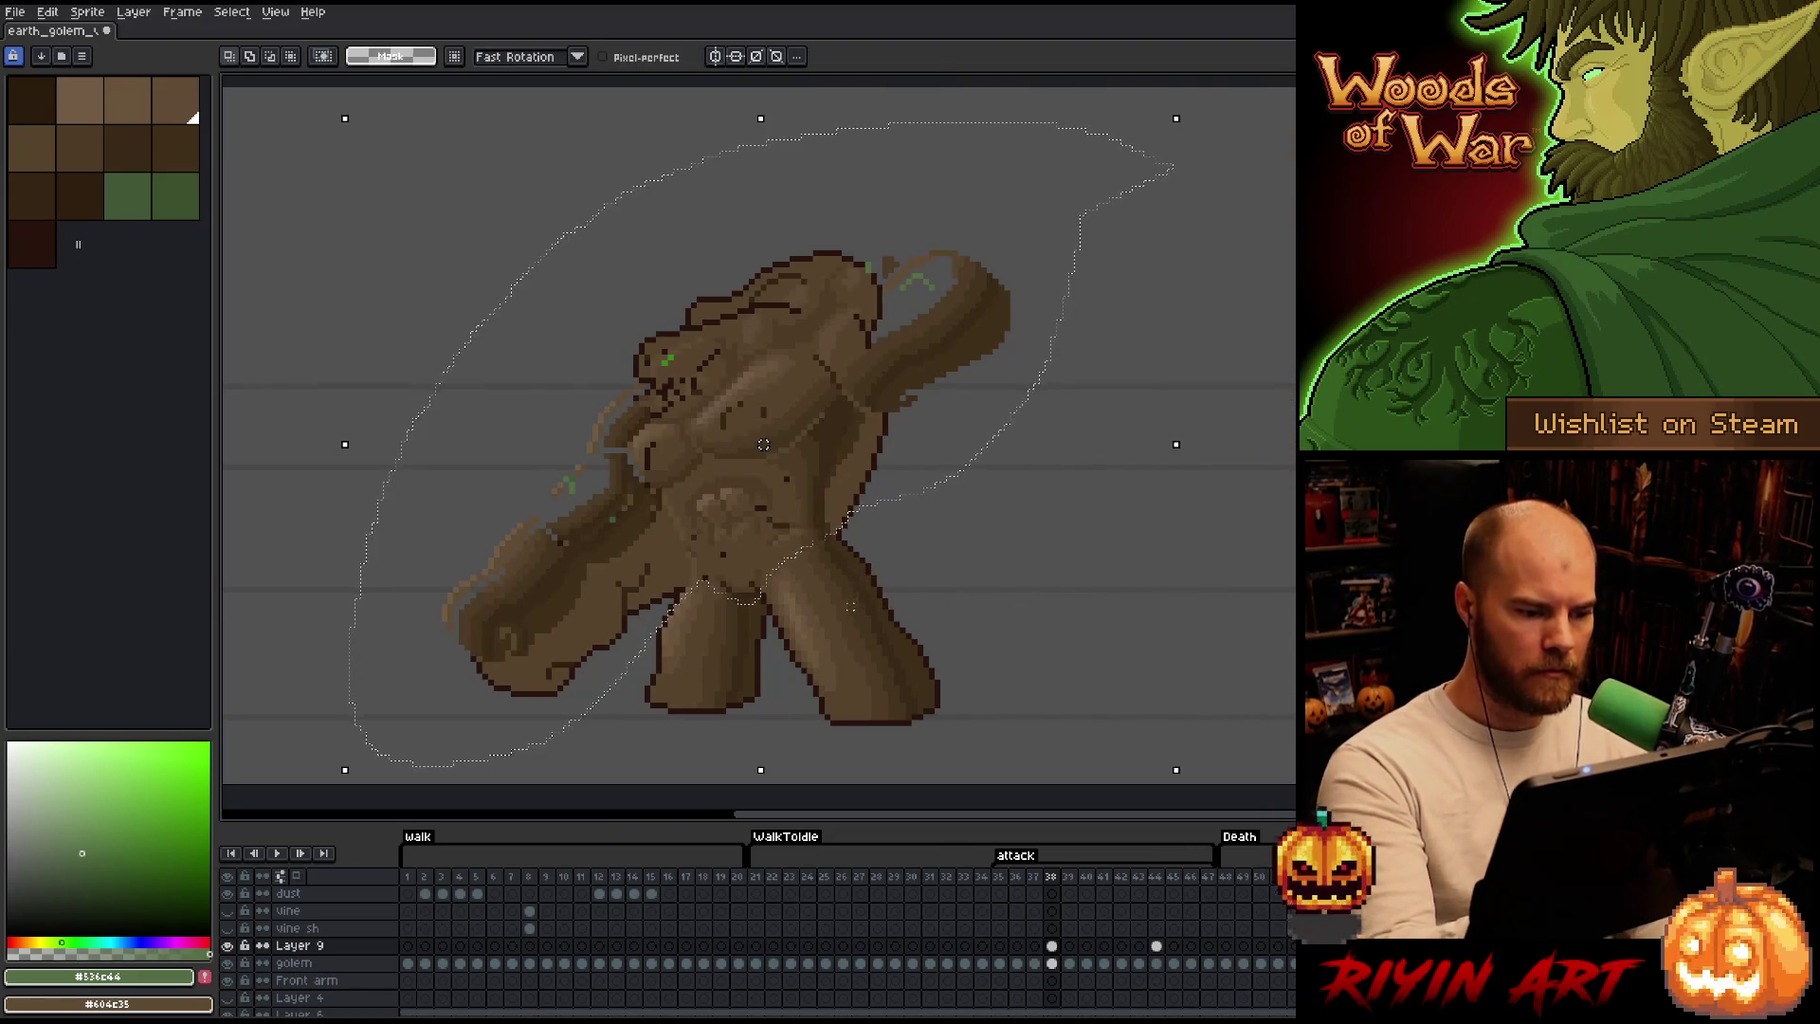
# Reselect the arm piece, move it off the body to the right and commit the move.
pyautogui.moveTo(905, 543); pyautogui.dragTo(750, 570)
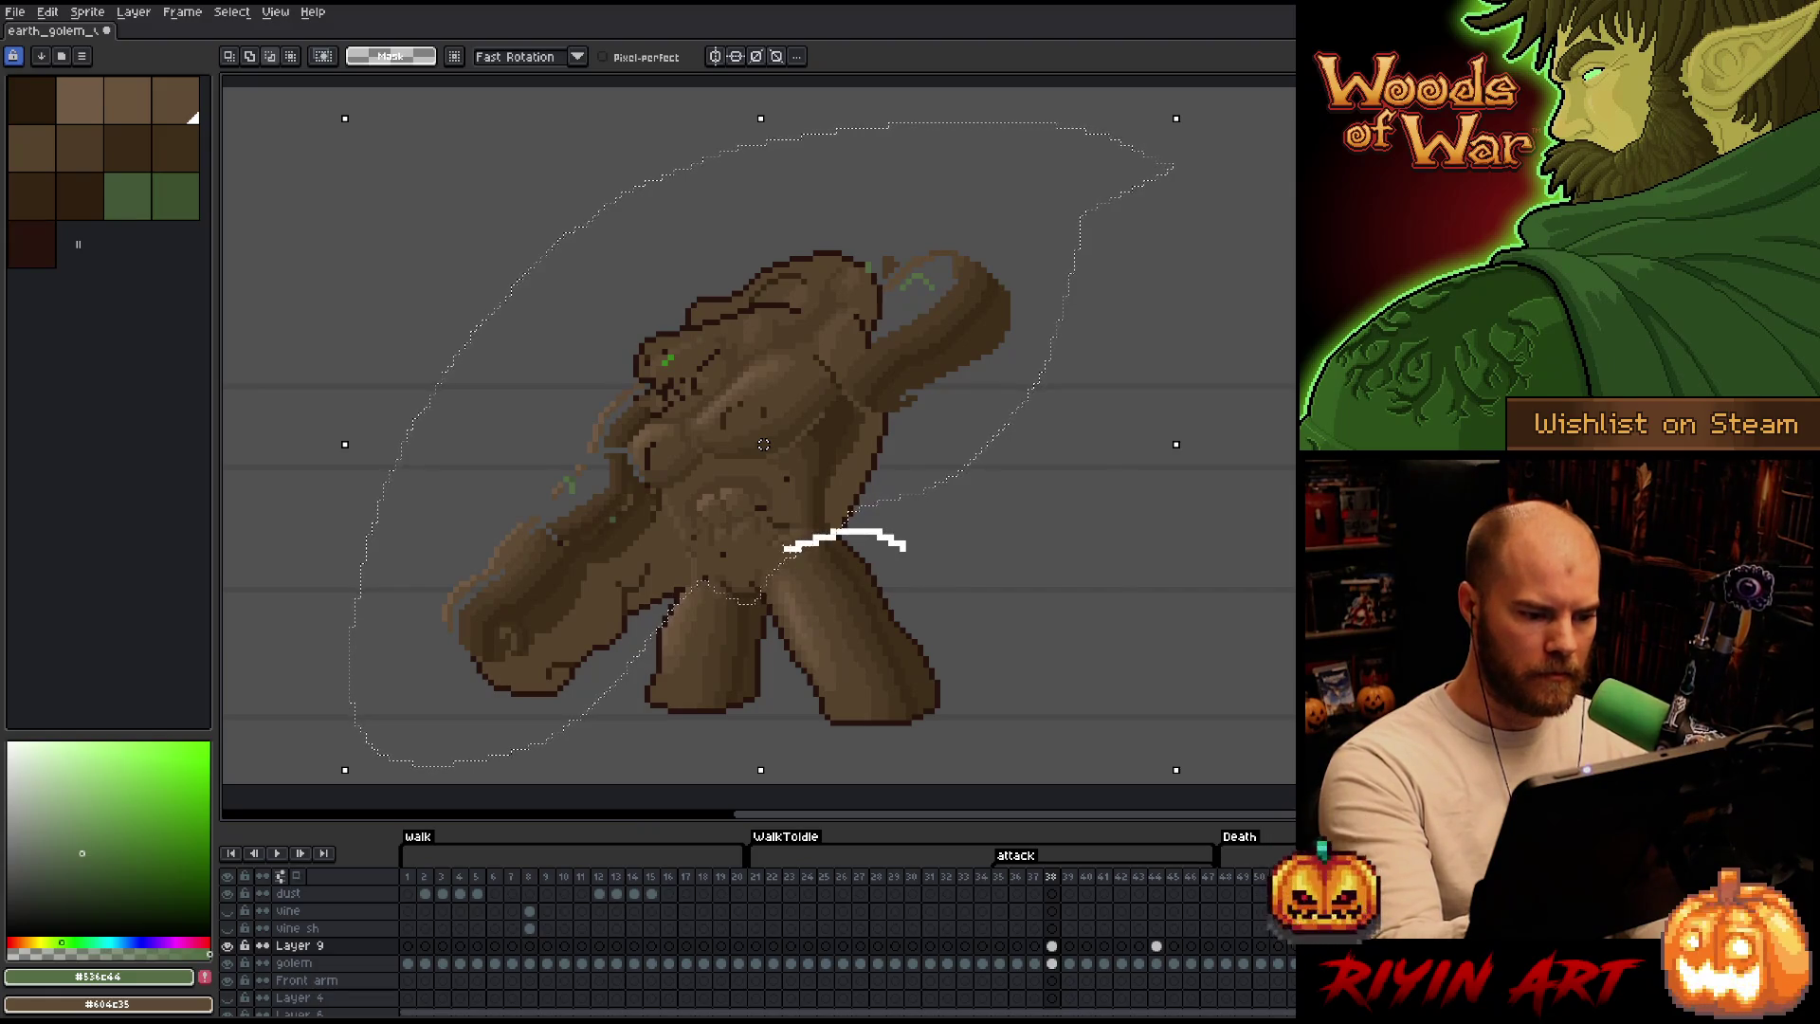
pyautogui.moveTo(749, 569); pyautogui.dragTo(921, 626)
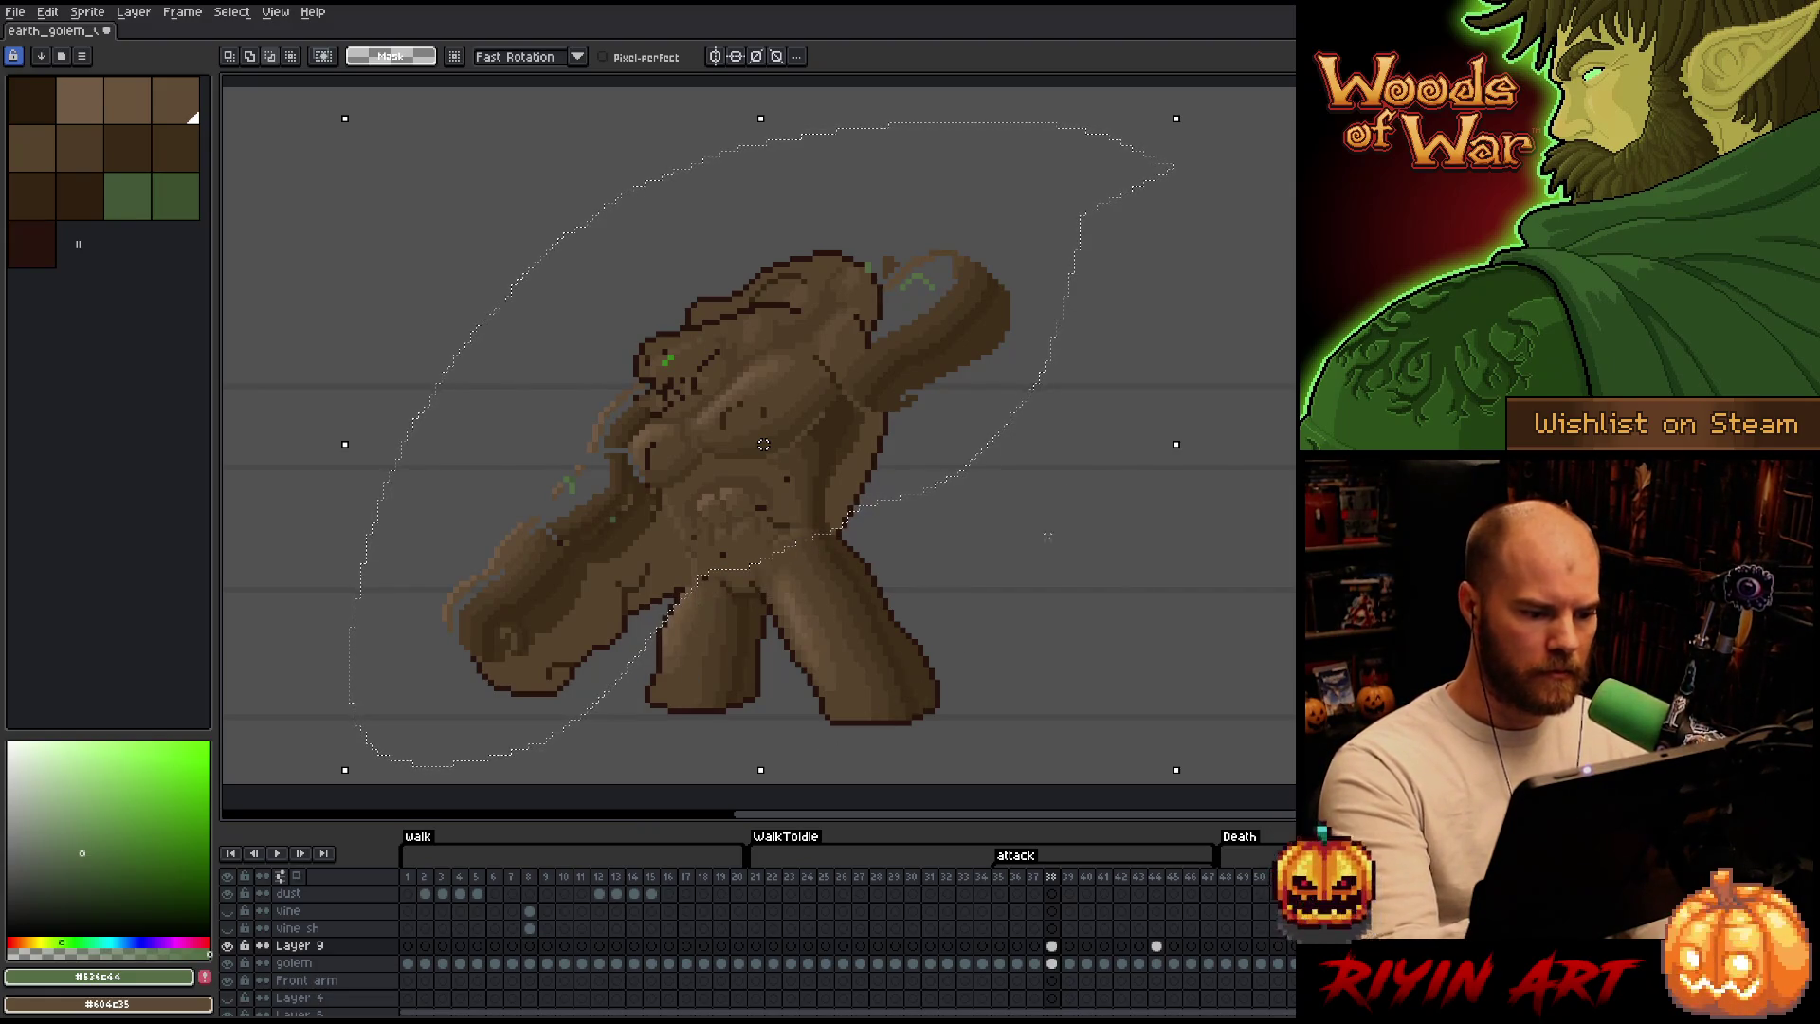
pyautogui.moveTo(838, 385); pyautogui.dragTo(1275, 275)
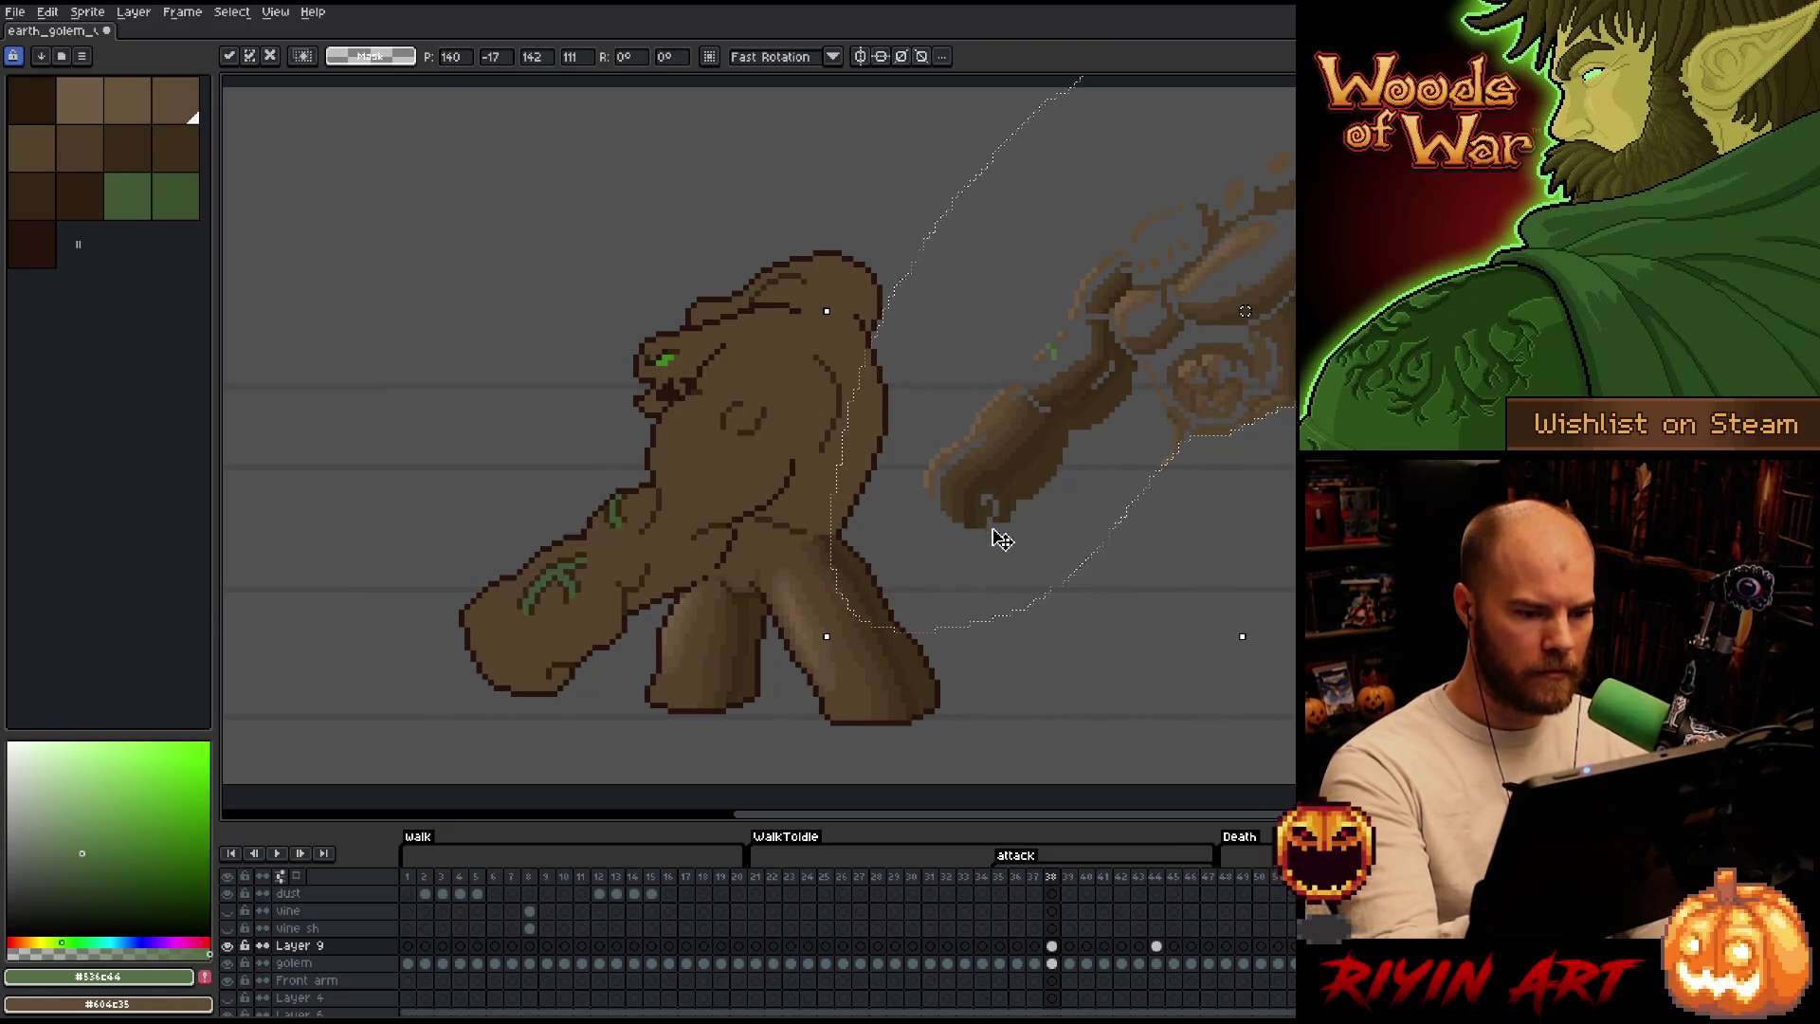
pyautogui.hotkey('ctrl', 'd')
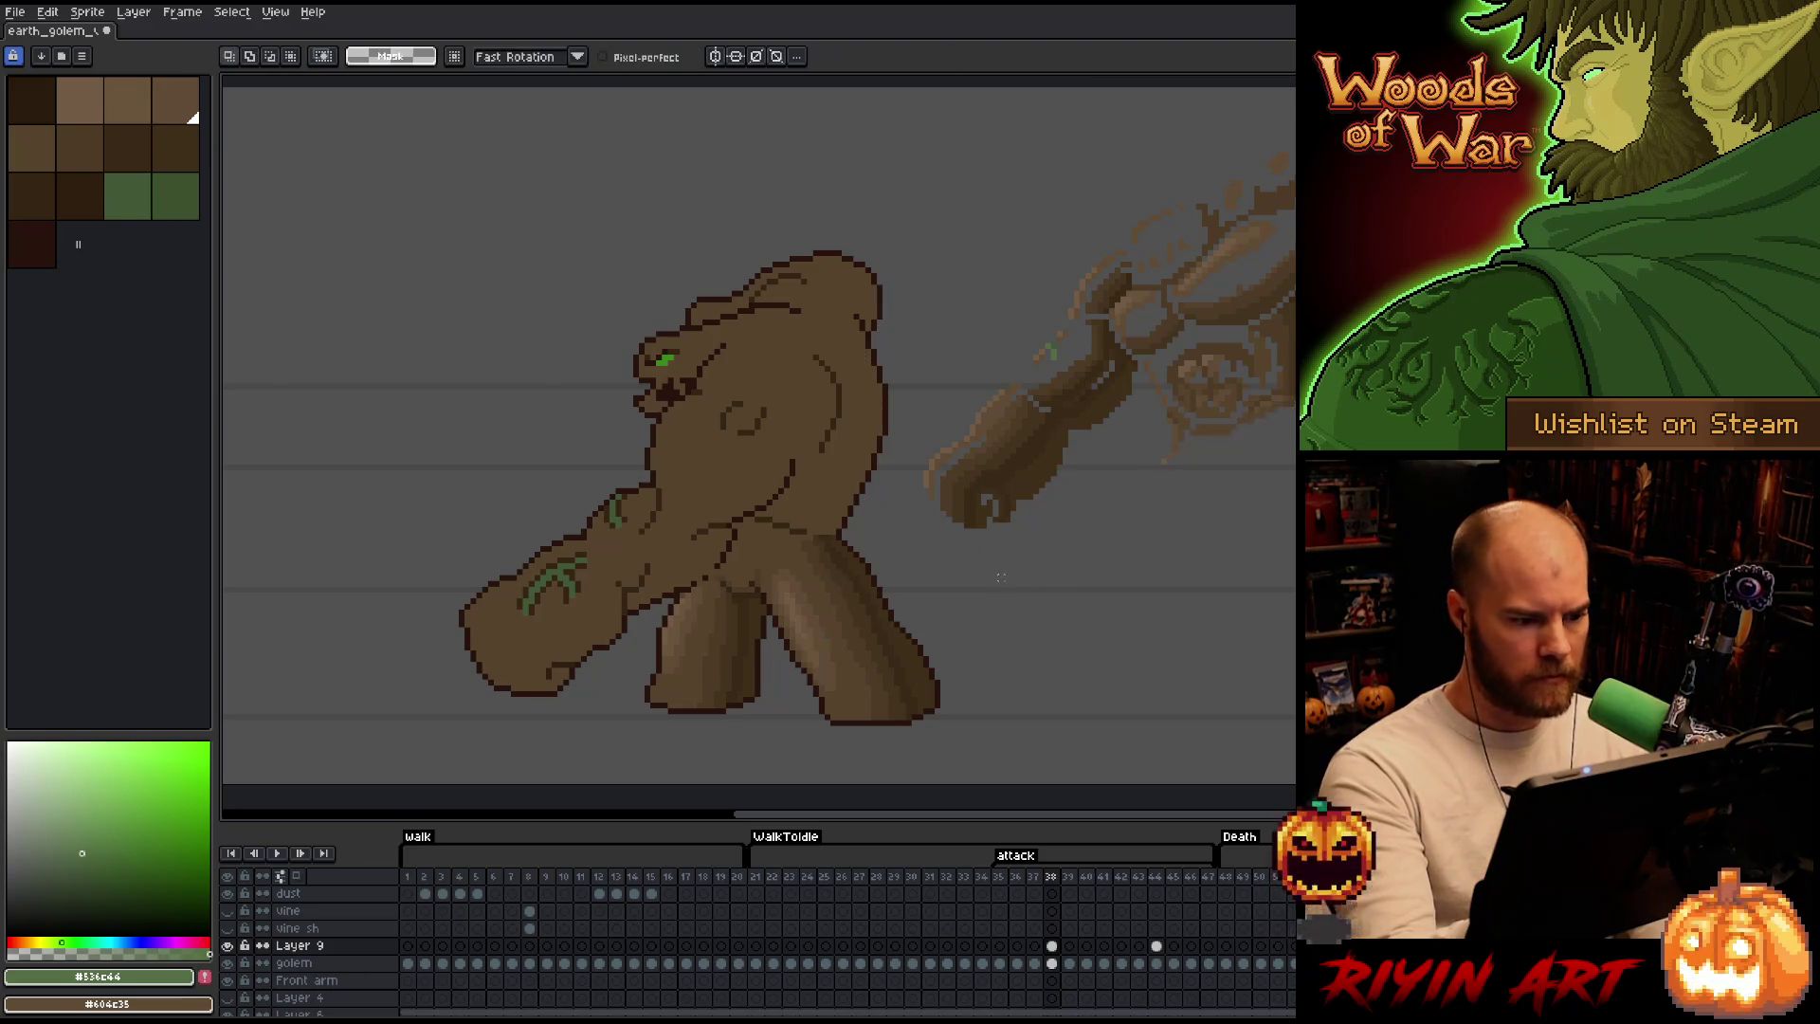
pyautogui.scroll(1, 1013, 594)
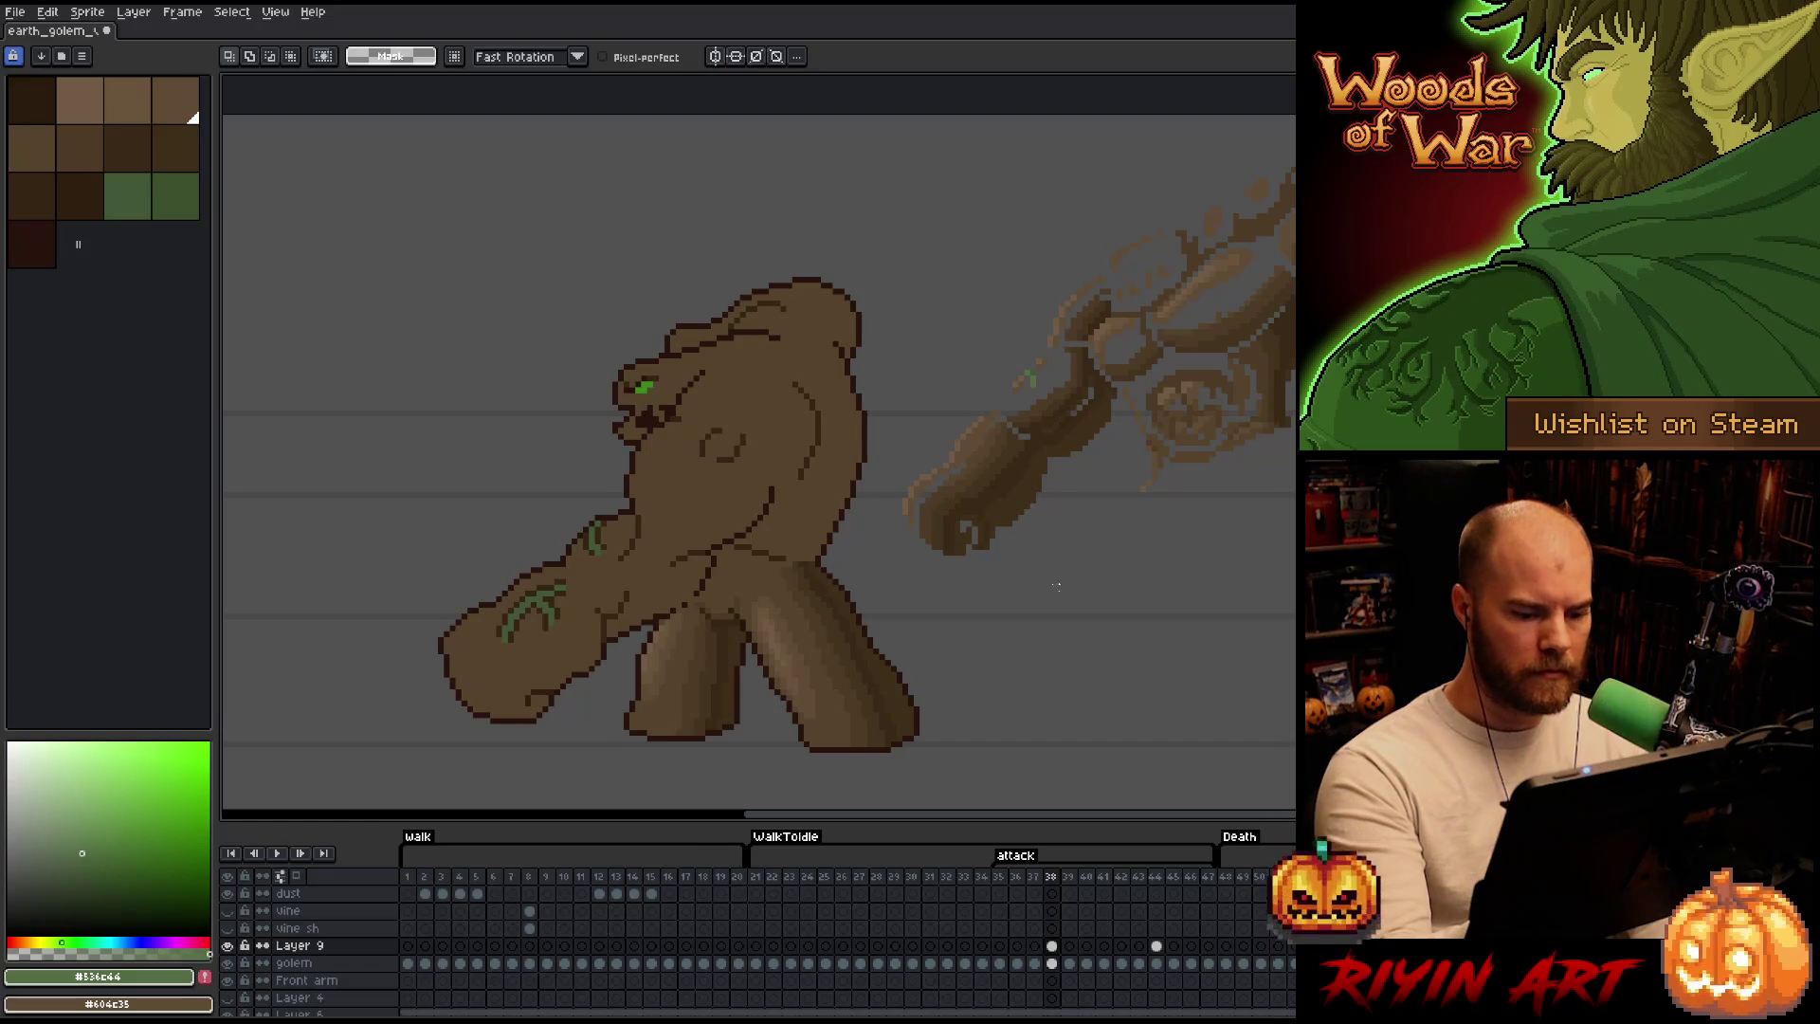
pyautogui.click(1051, 963)
pyautogui.press('w')
# Select the golem's dark outline-brown pixels by colour range and hide the selection edges.
pyautogui.click(746, 586)
pyautogui.hotkey('shift', 'ctrl', 'c')
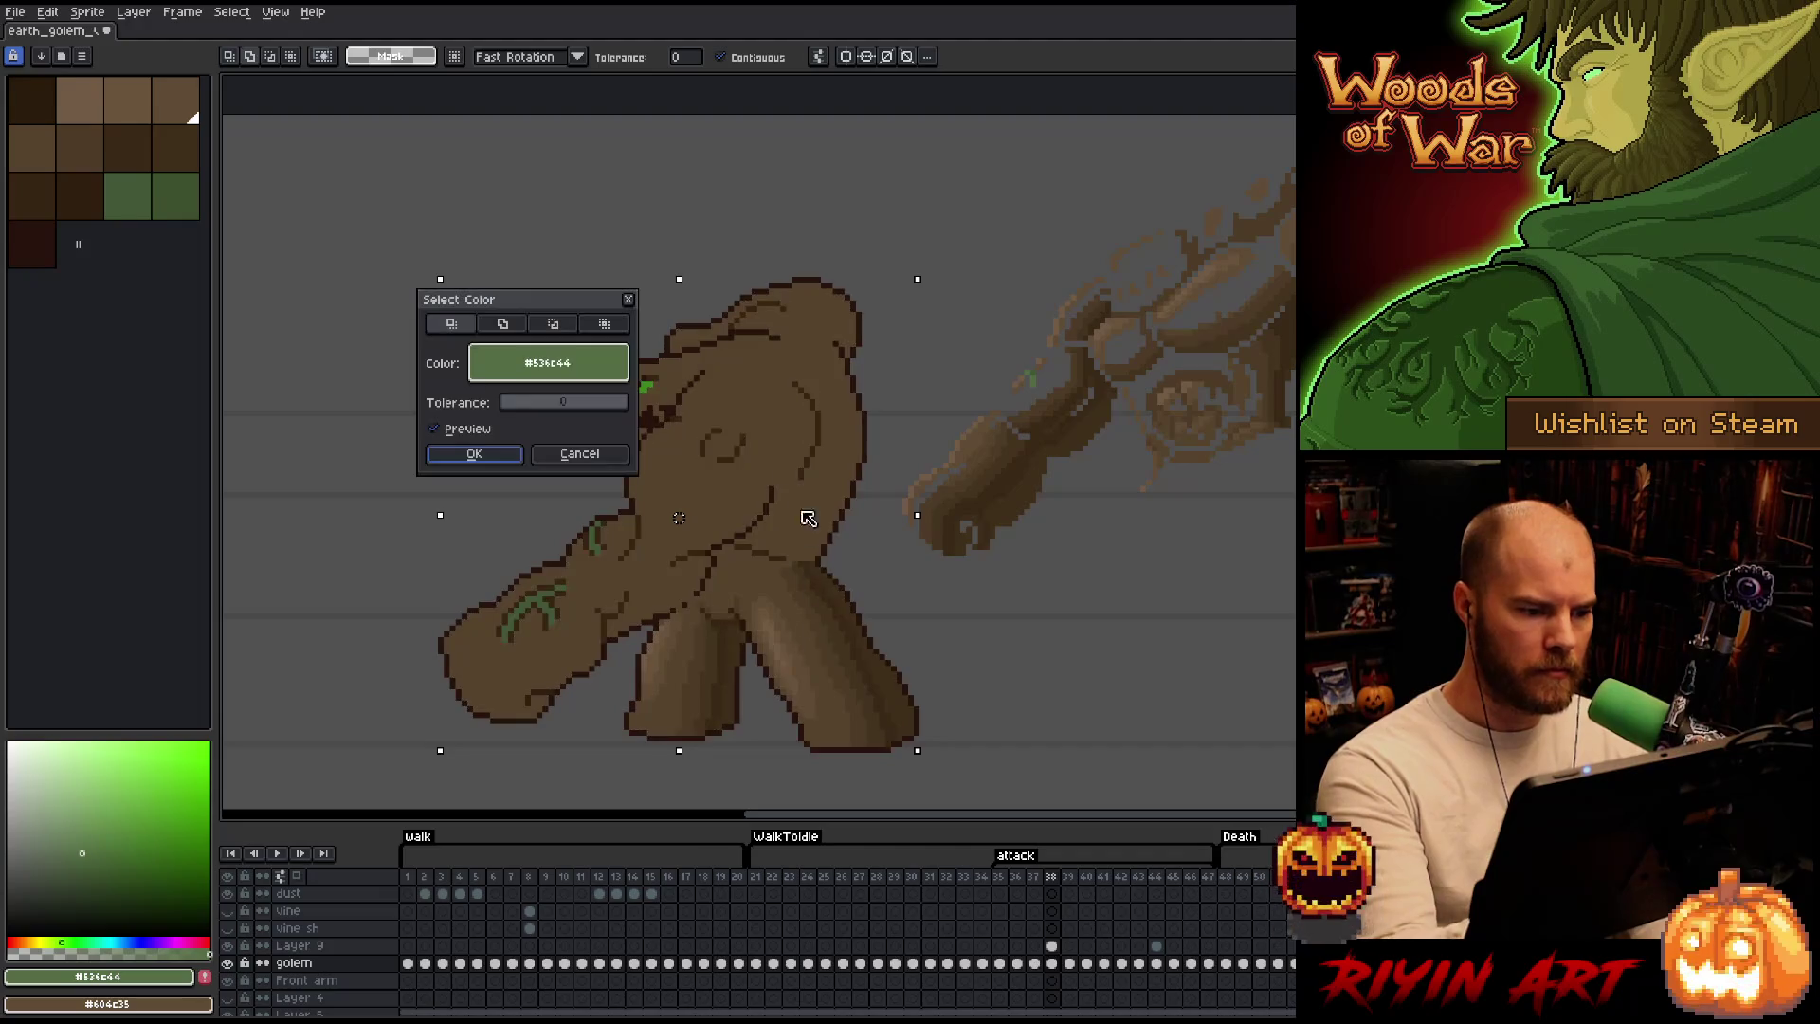
pyautogui.click(746, 404)
pyautogui.click(473, 453)
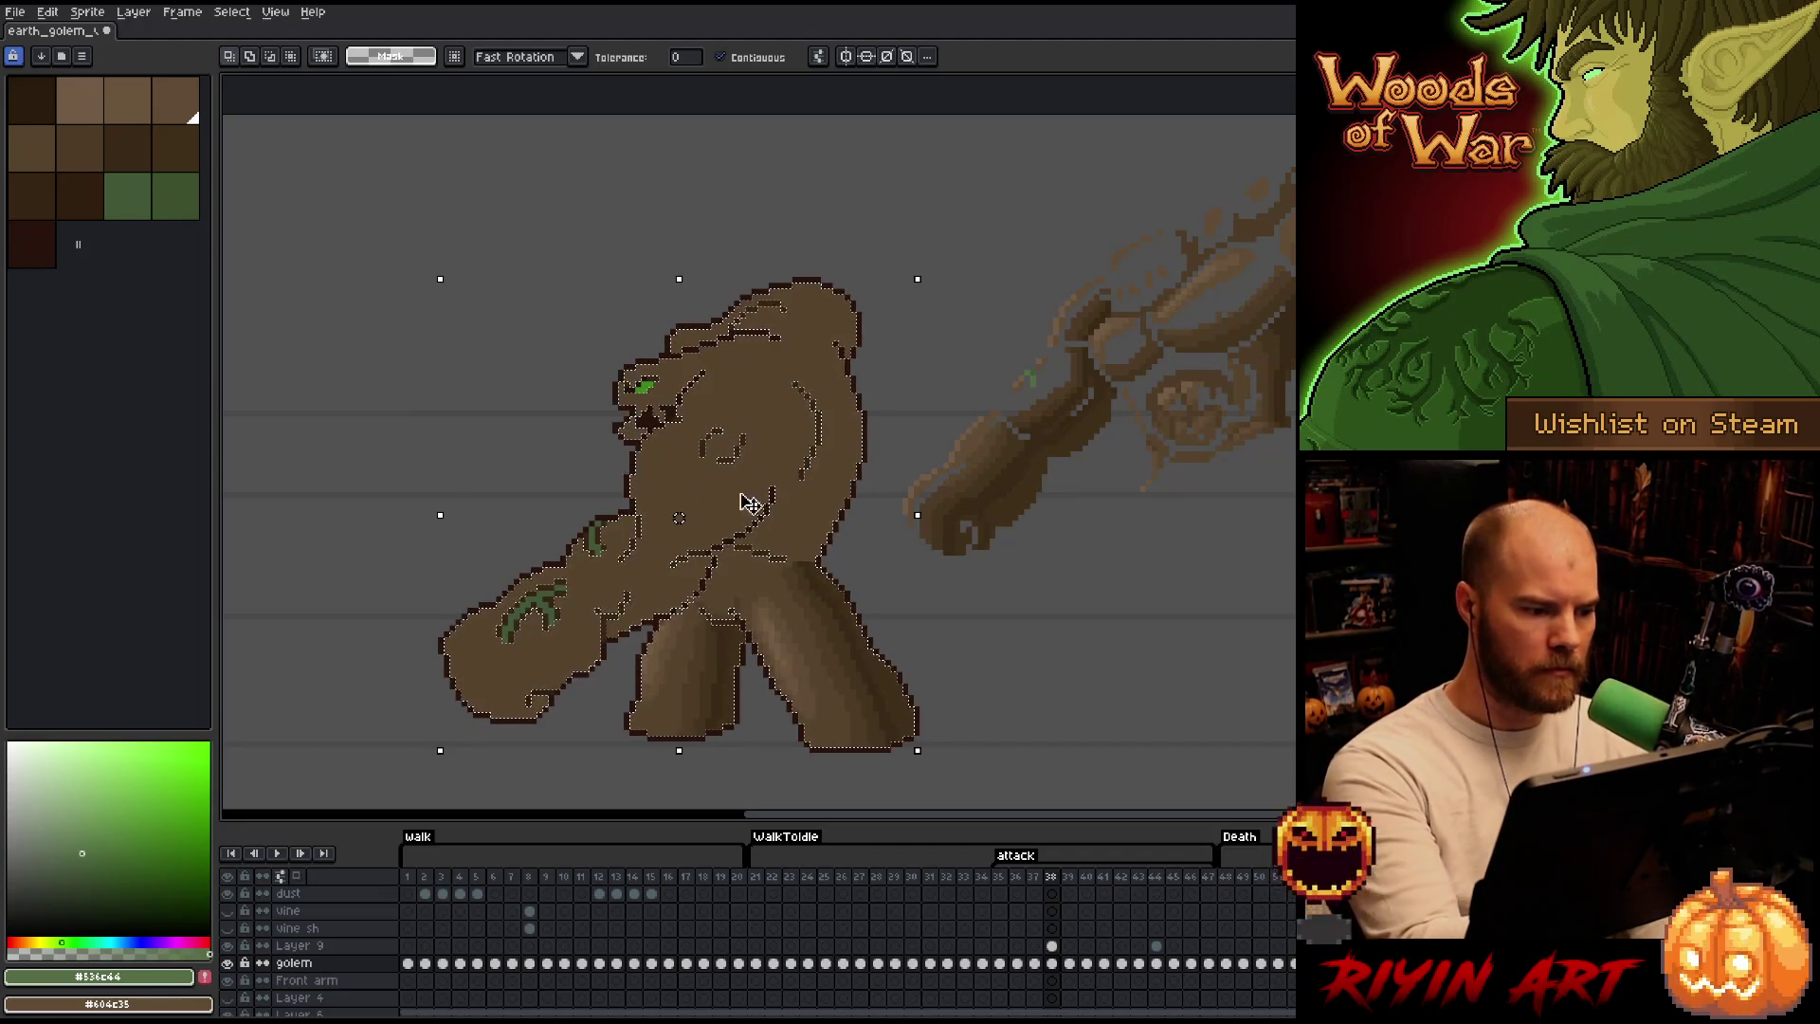
pyautogui.hotkey('ctrl', 'h')
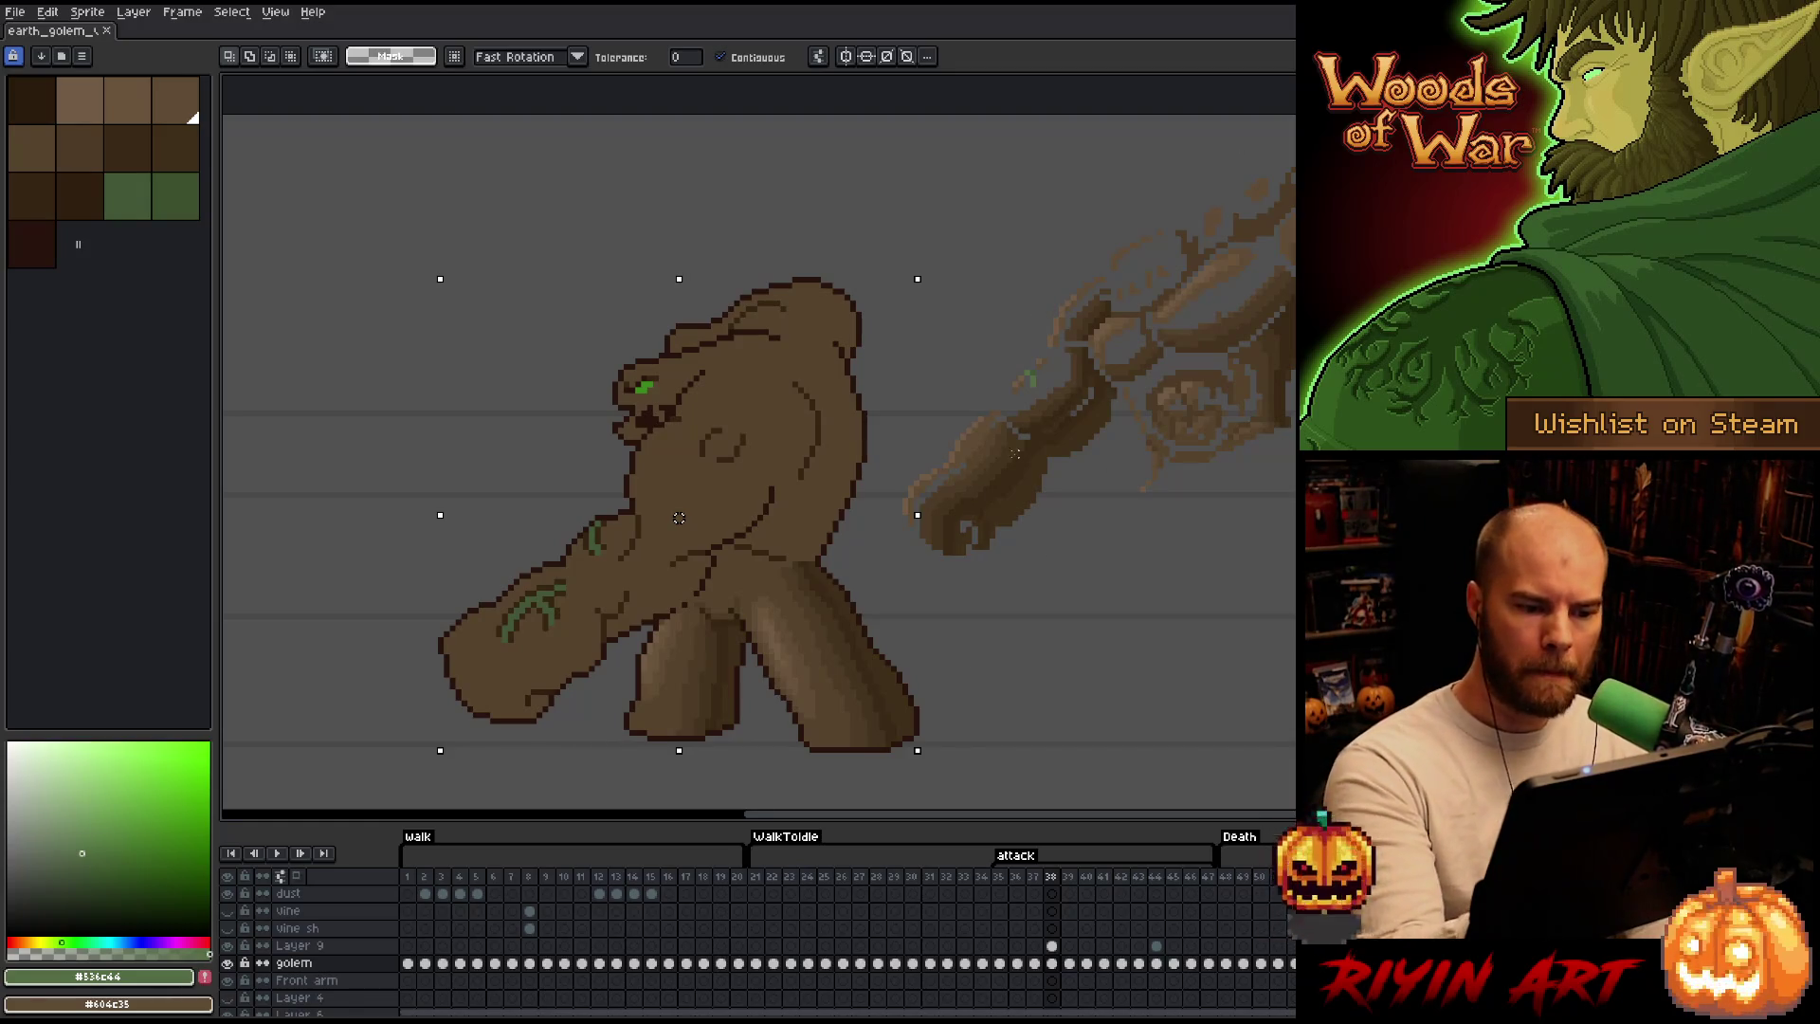
# Draw a short dark-brown pencil line on the golem's left hand.
pyautogui.press('b')
pyautogui.keyDown('alt'); pyautogui.click(1018, 470); pyautogui.keyUp('alt')
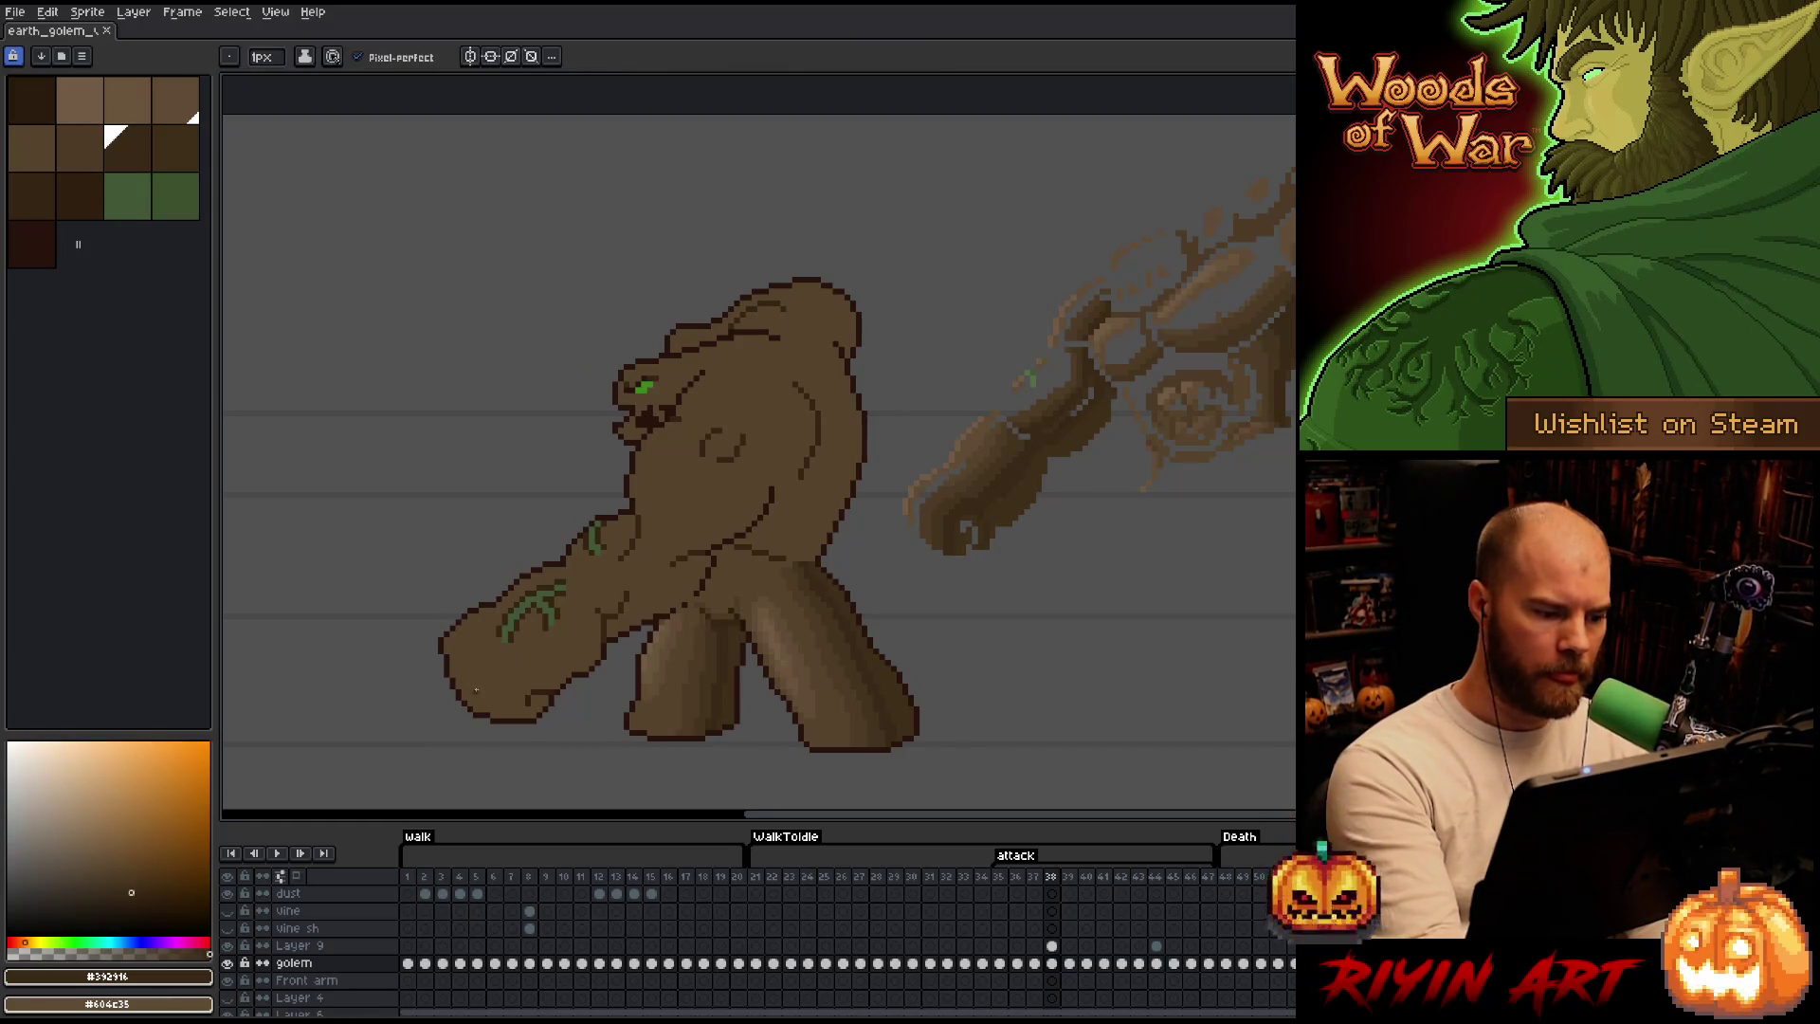
pyautogui.moveTo(513, 662); pyautogui.dragTo(478, 696)
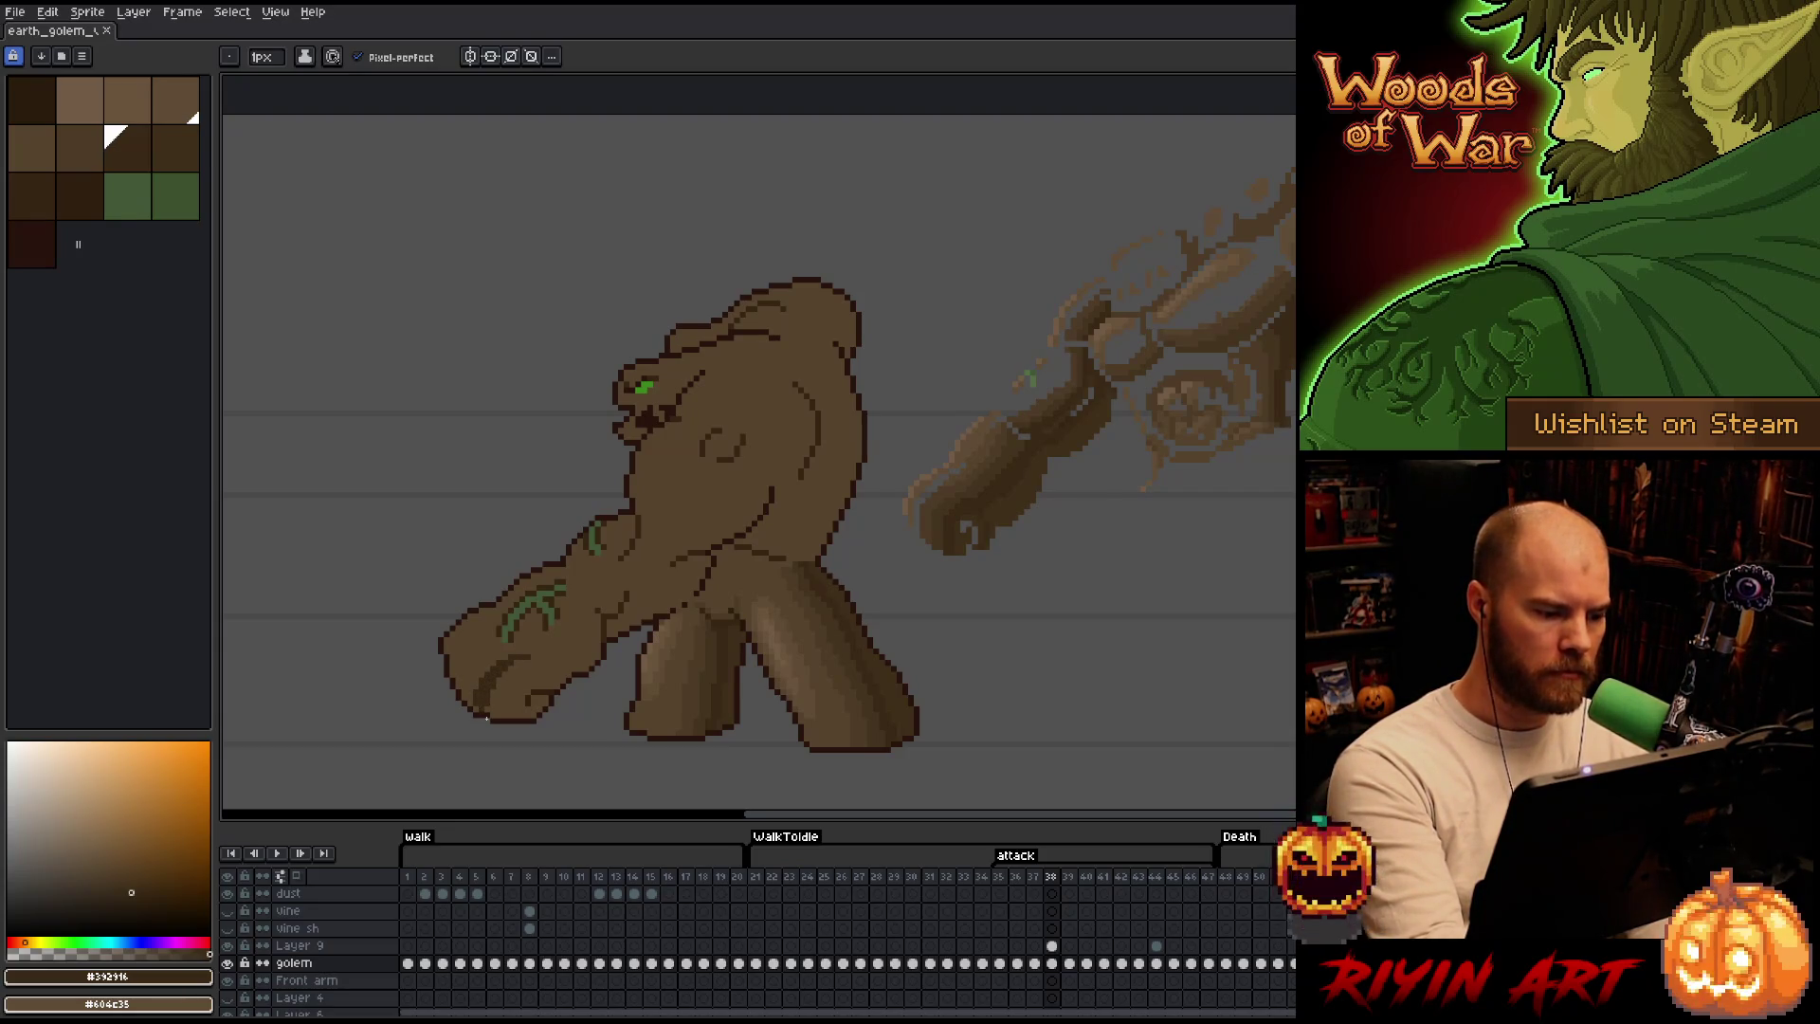
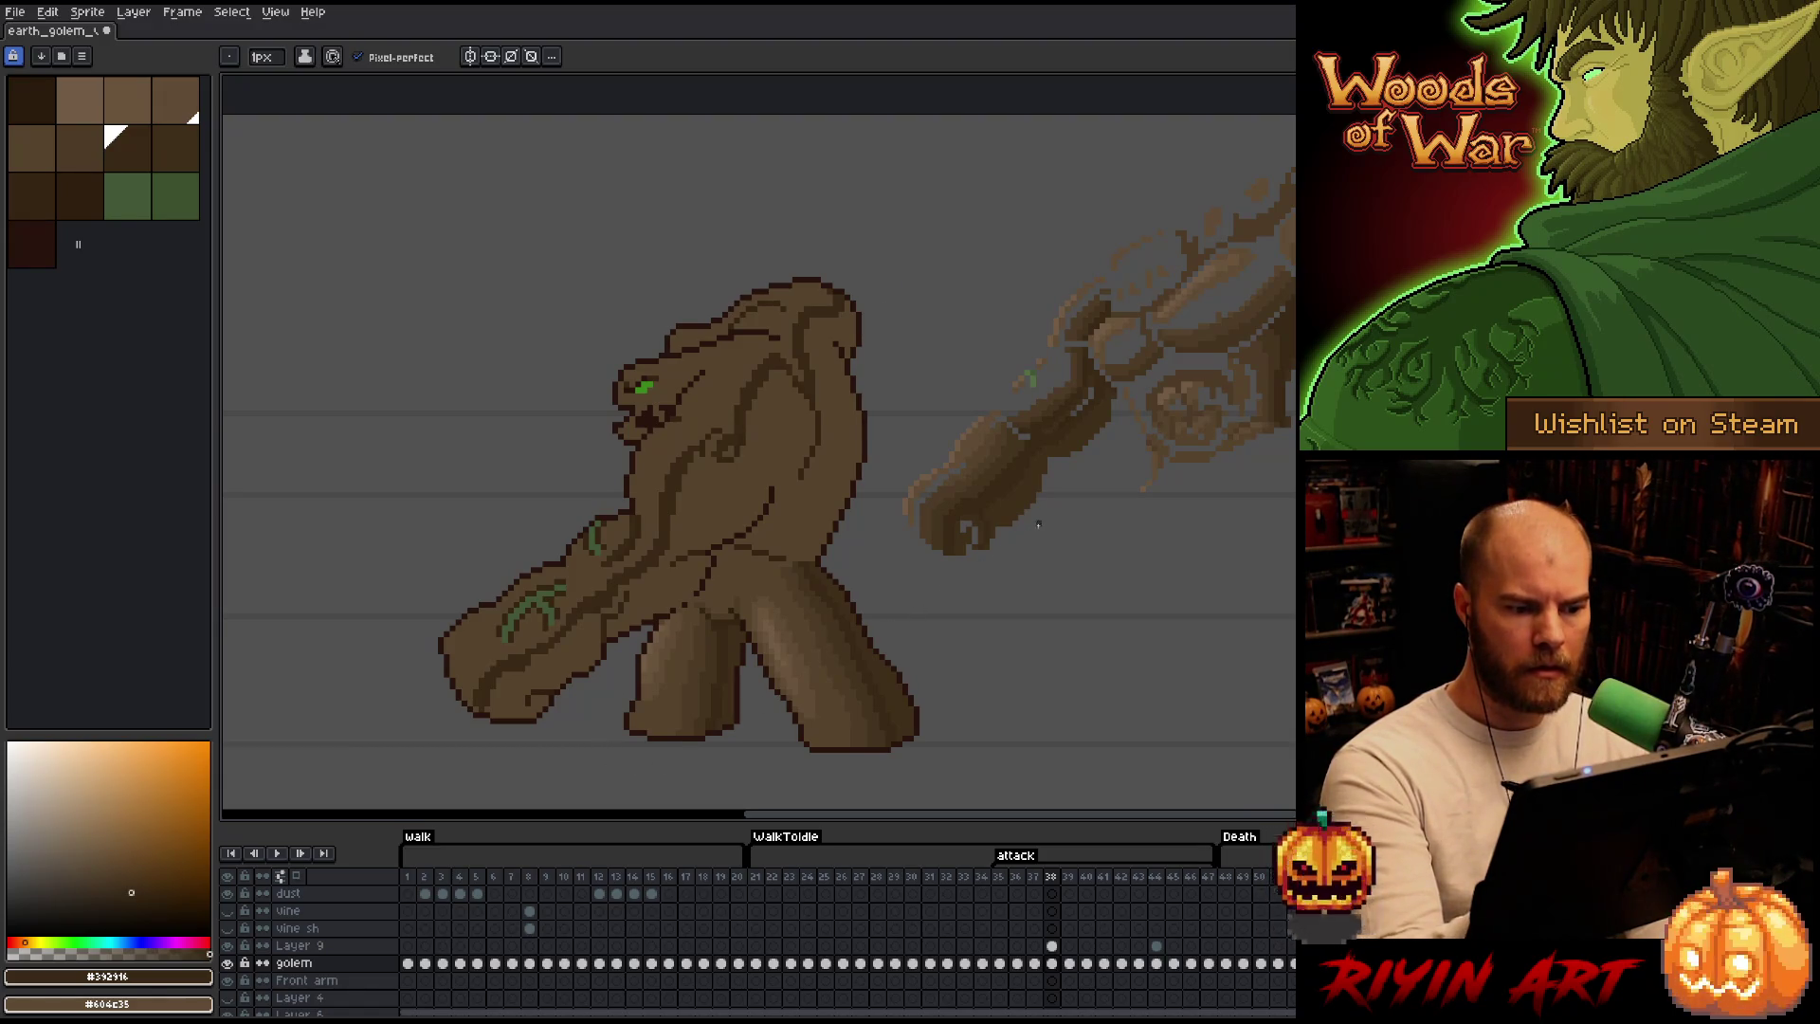
# Move to Layer 9, clear the cel selection and sample the mid brown #715b44 from the golem.
pyautogui.press('b')
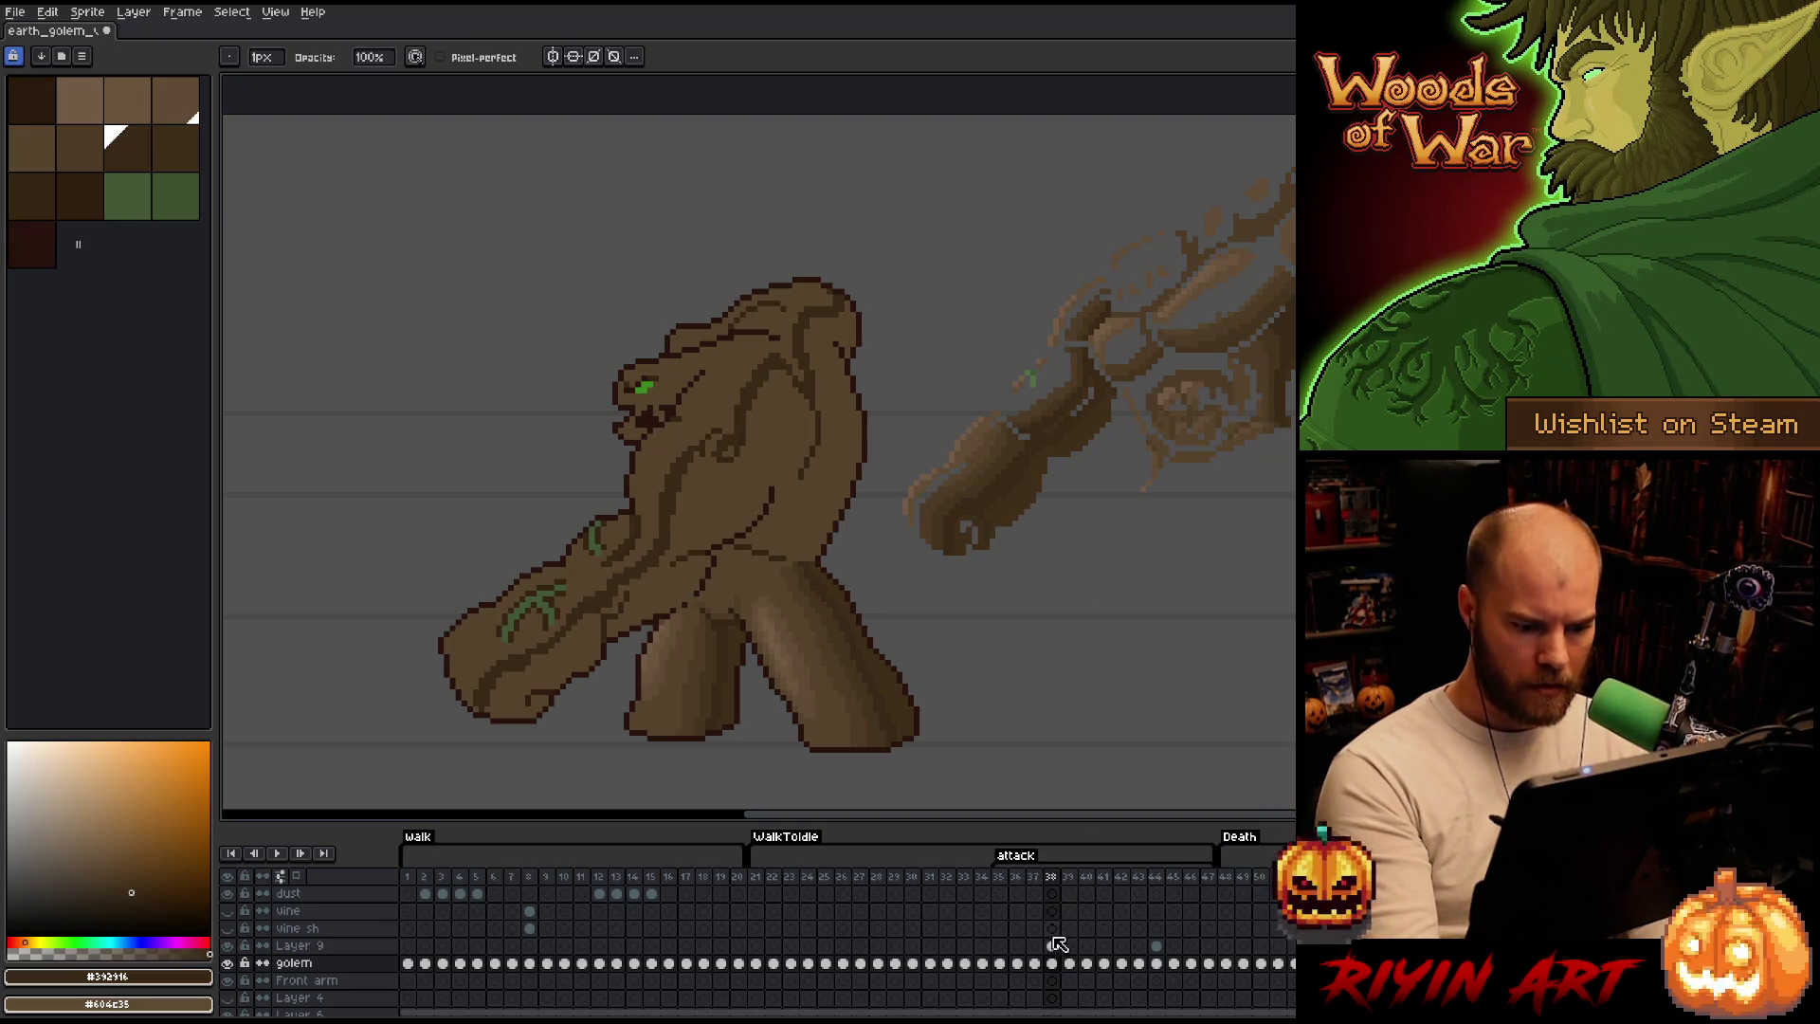
pyautogui.press('Up')
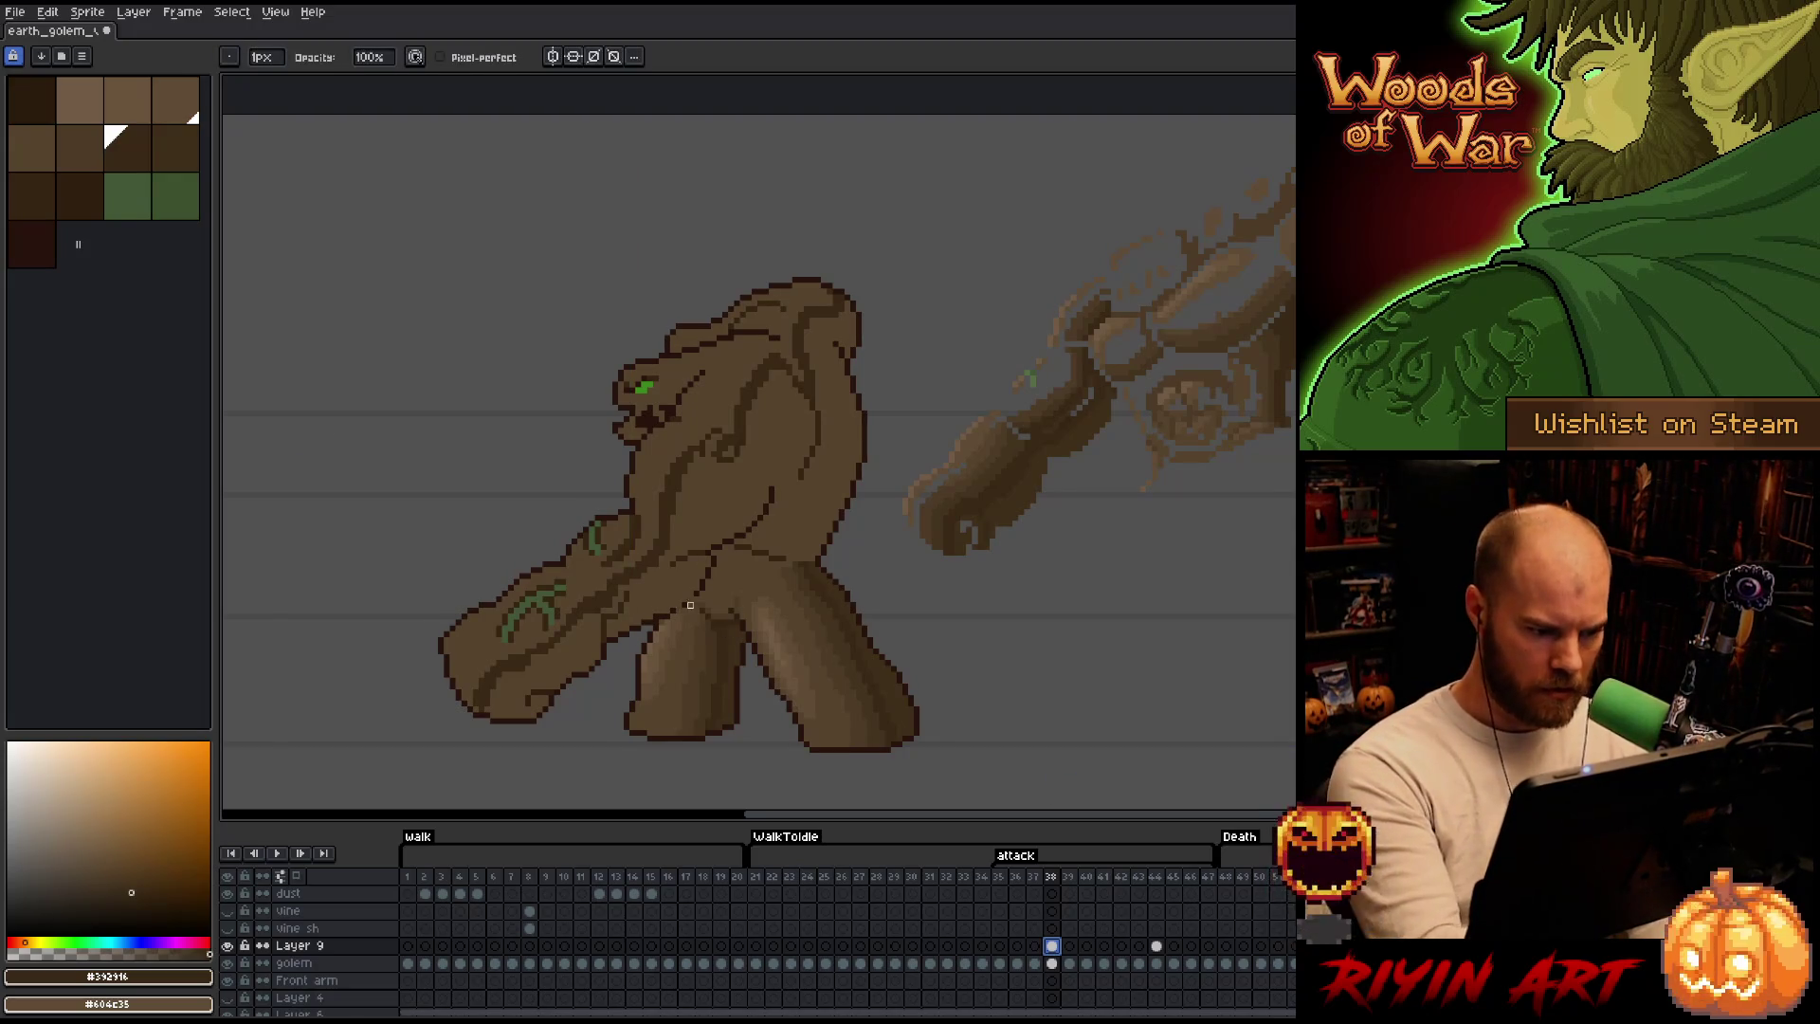
pyautogui.press('Escape')
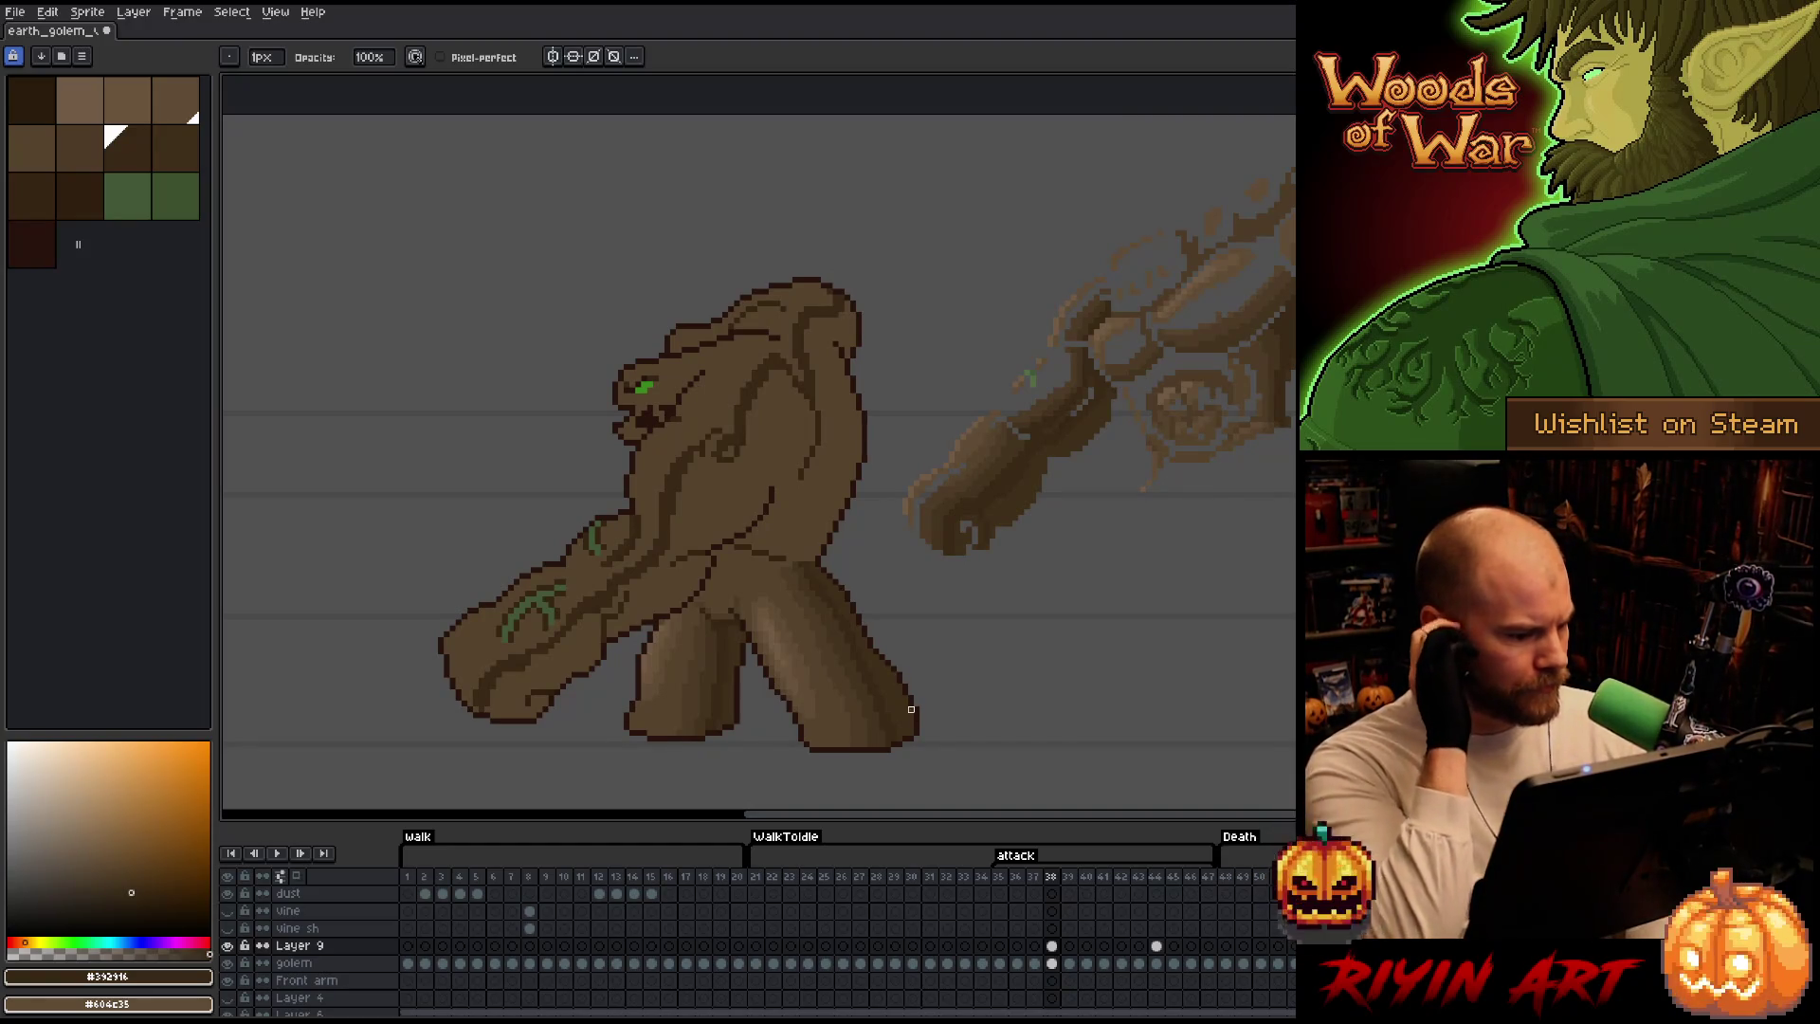
pyautogui.press('v')
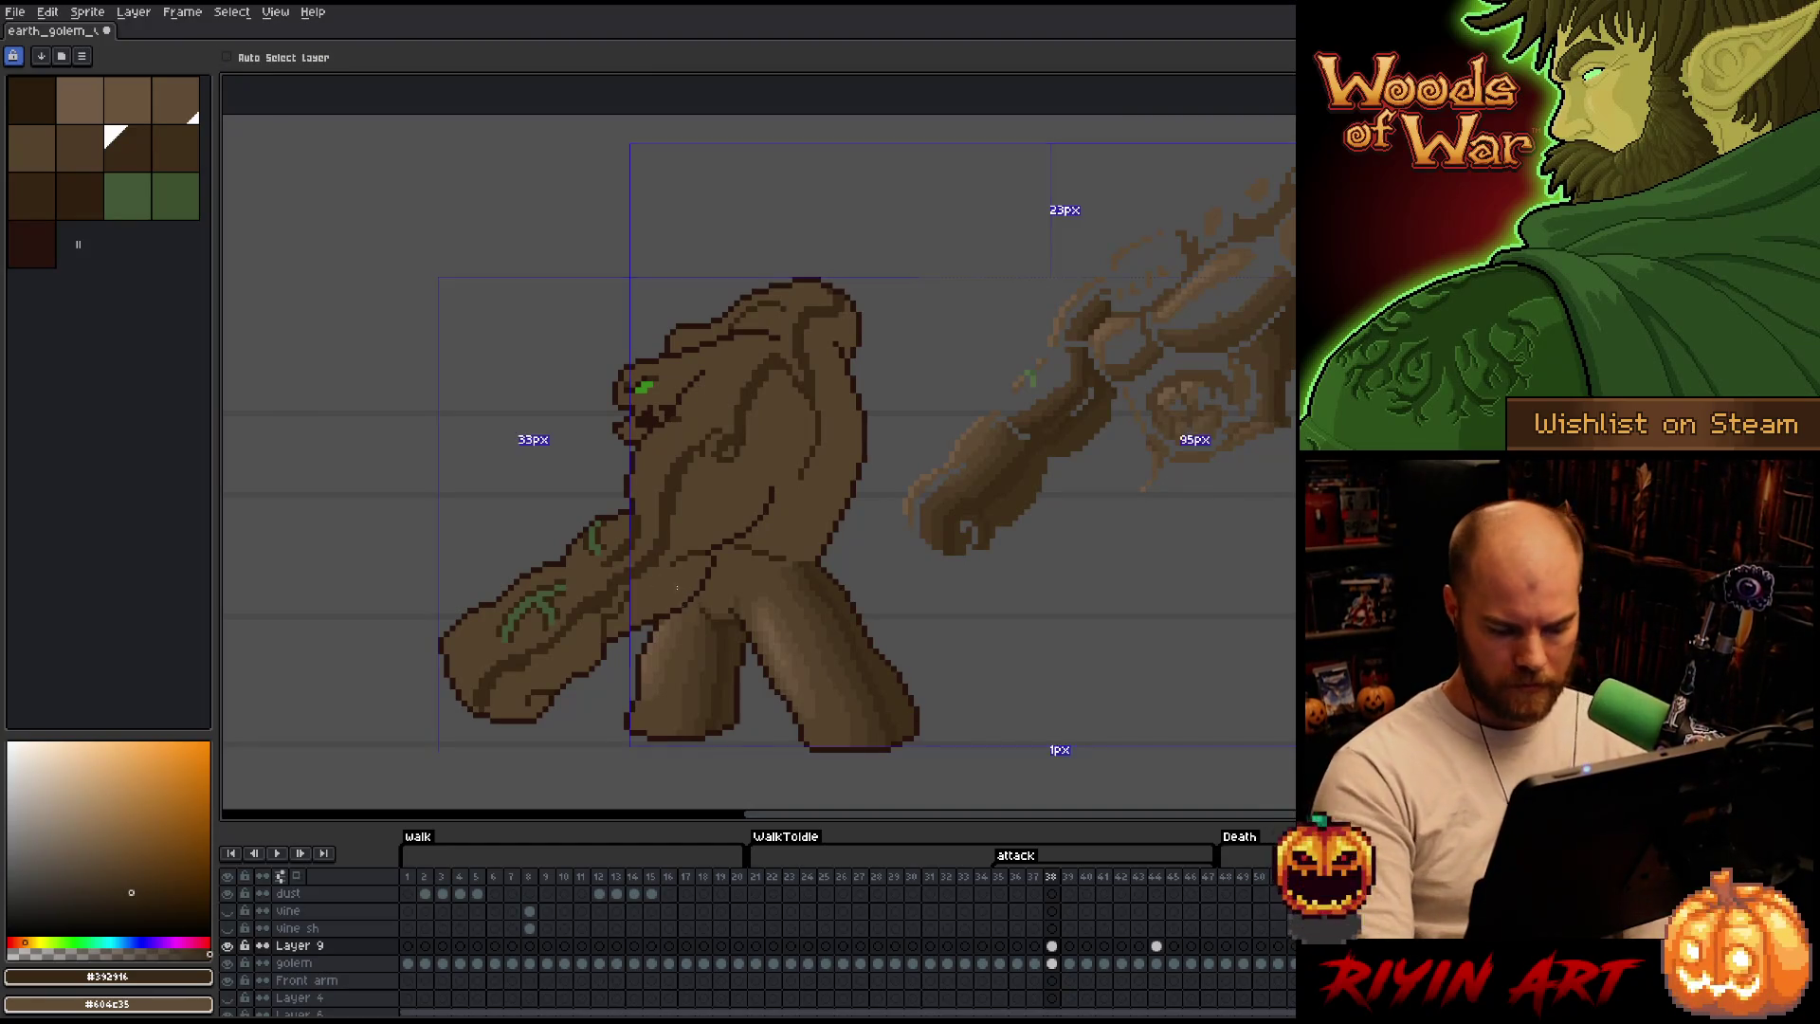
pyautogui.press('b')
pyautogui.press('i')
pyautogui.click(666, 622)
pyautogui.press('b')
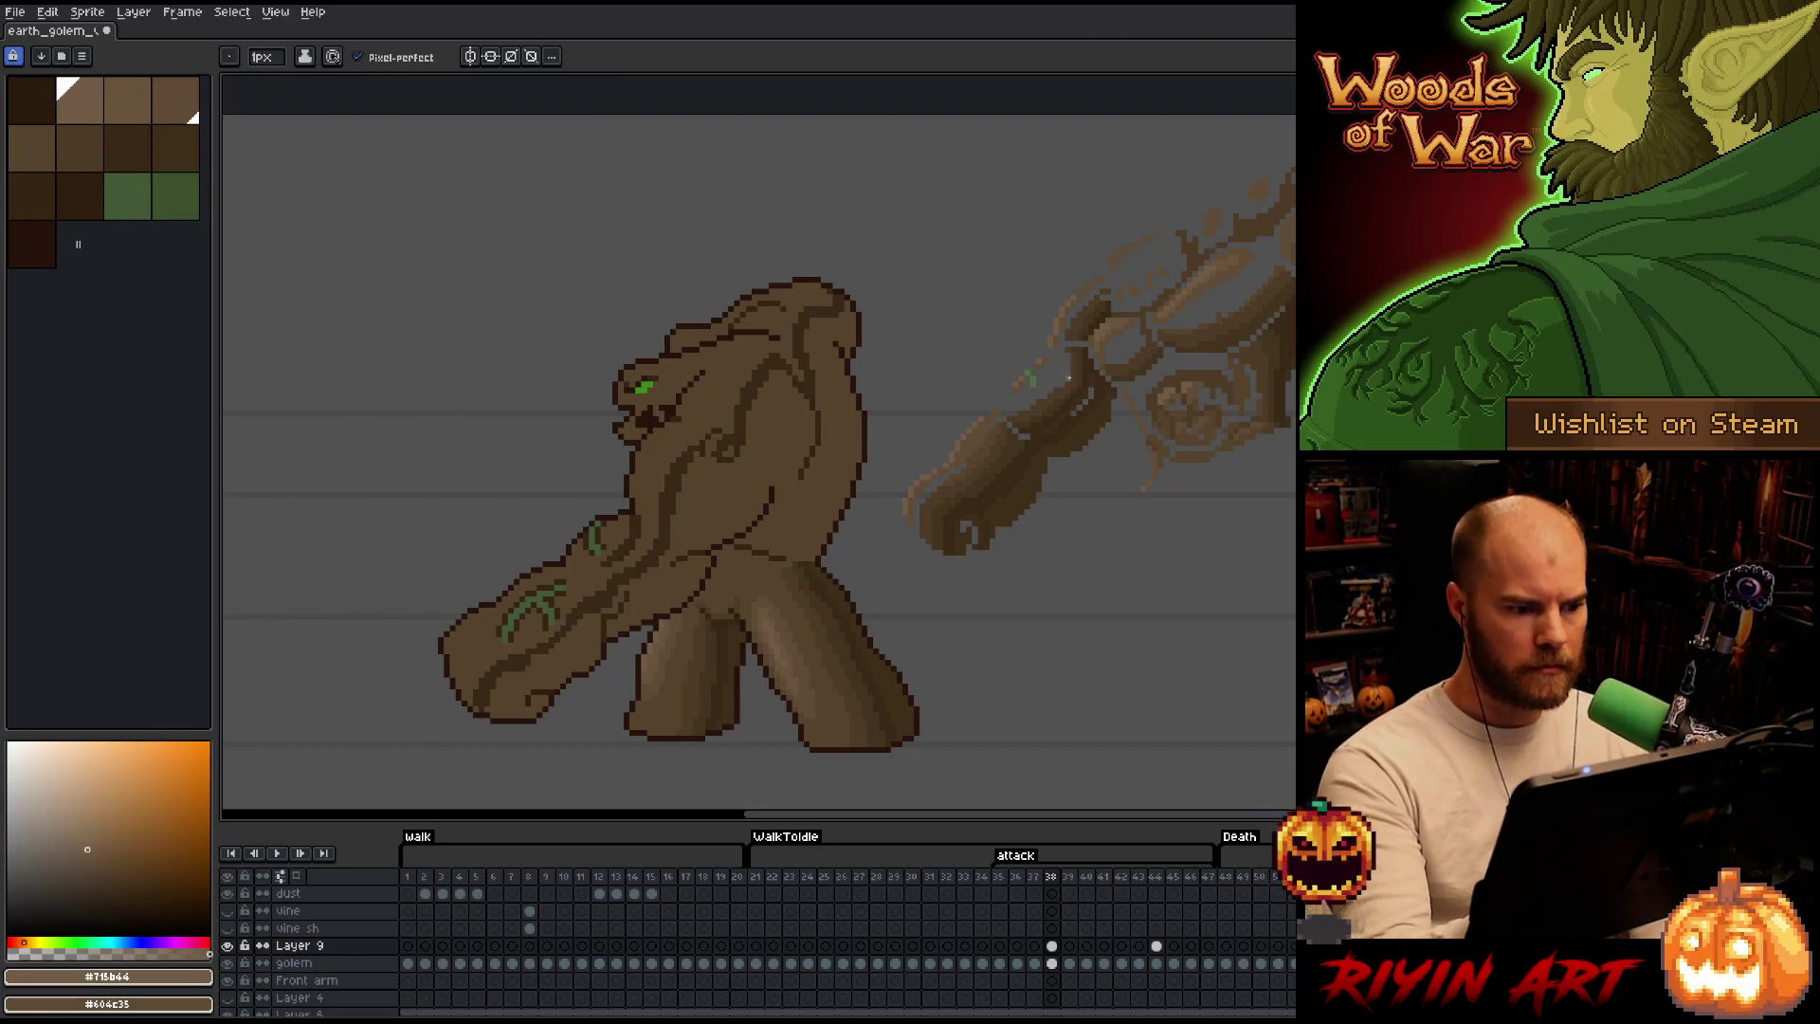
# Test dark brown paint-bucket fills on the golem body and undo each one.
pyautogui.press('i')
pyautogui.click(910, 683)
pyautogui.press('g')
pyautogui.click(808, 482)
pyautogui.hotkey('ctrl', 'z')
pyautogui.press('b')
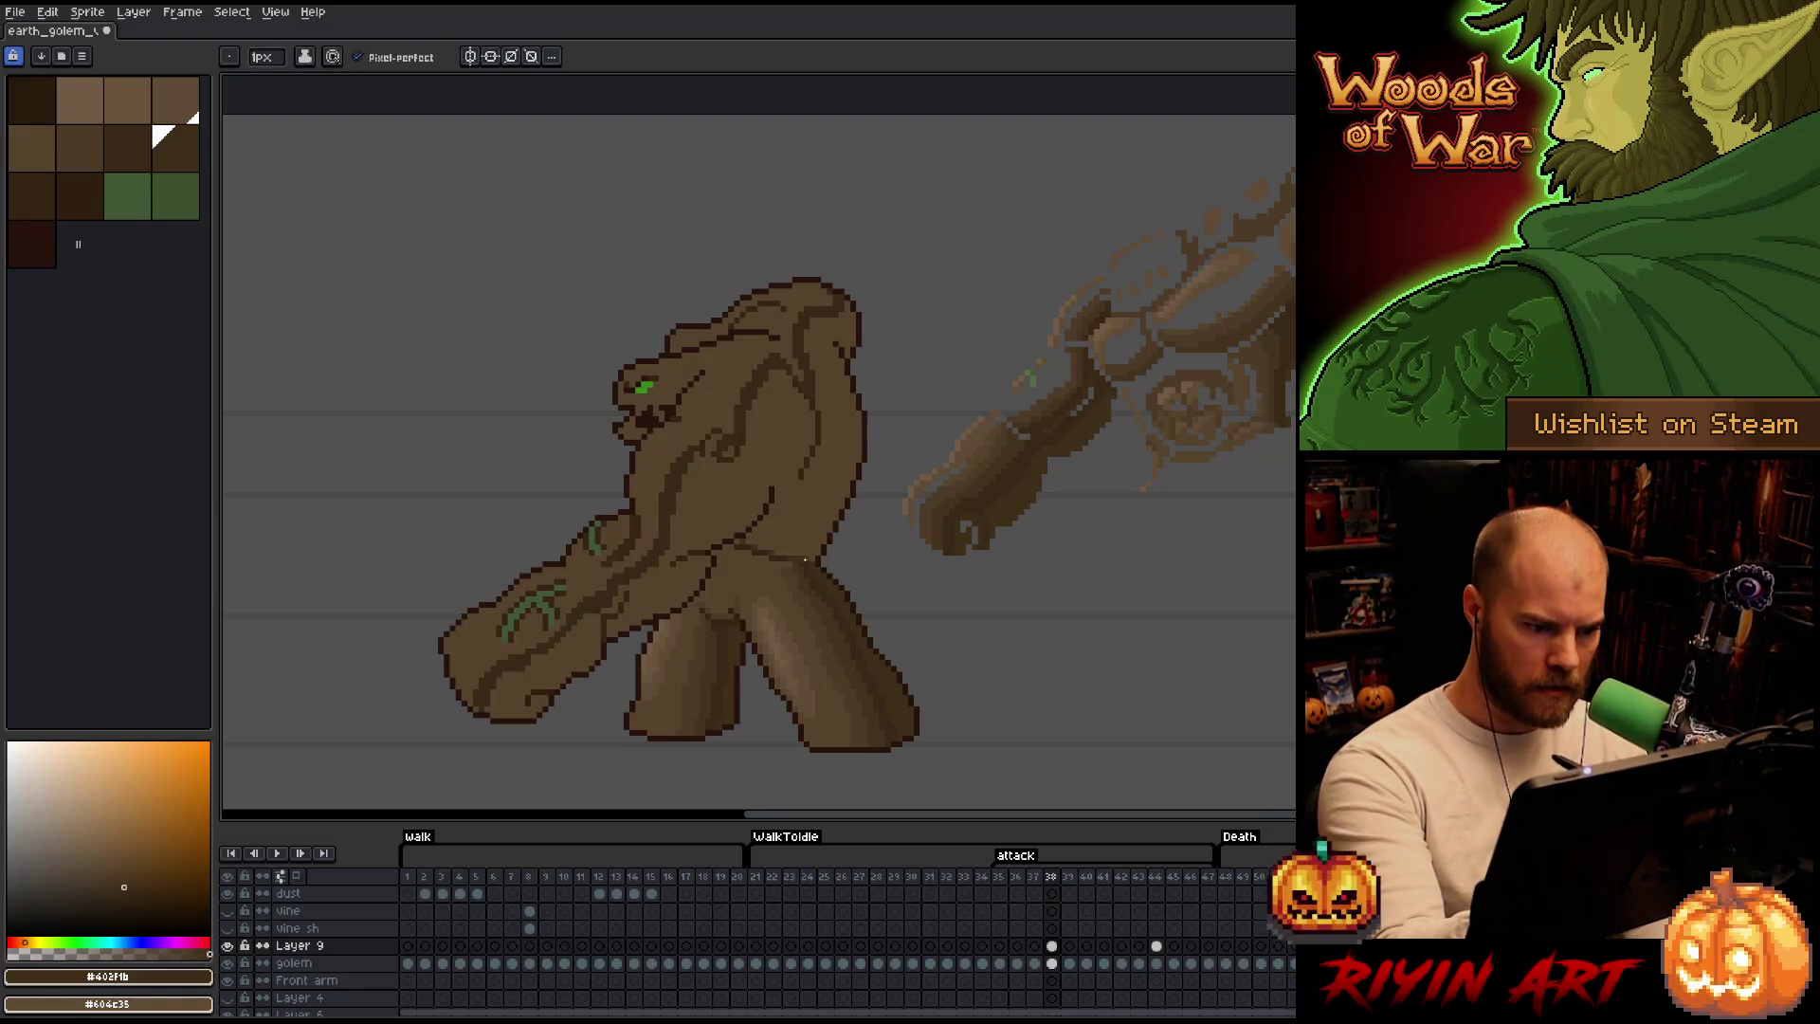
pyautogui.press('g')
pyautogui.click(804, 491)
pyautogui.hotkey('ctrl', 'z')
pyautogui.press('b')
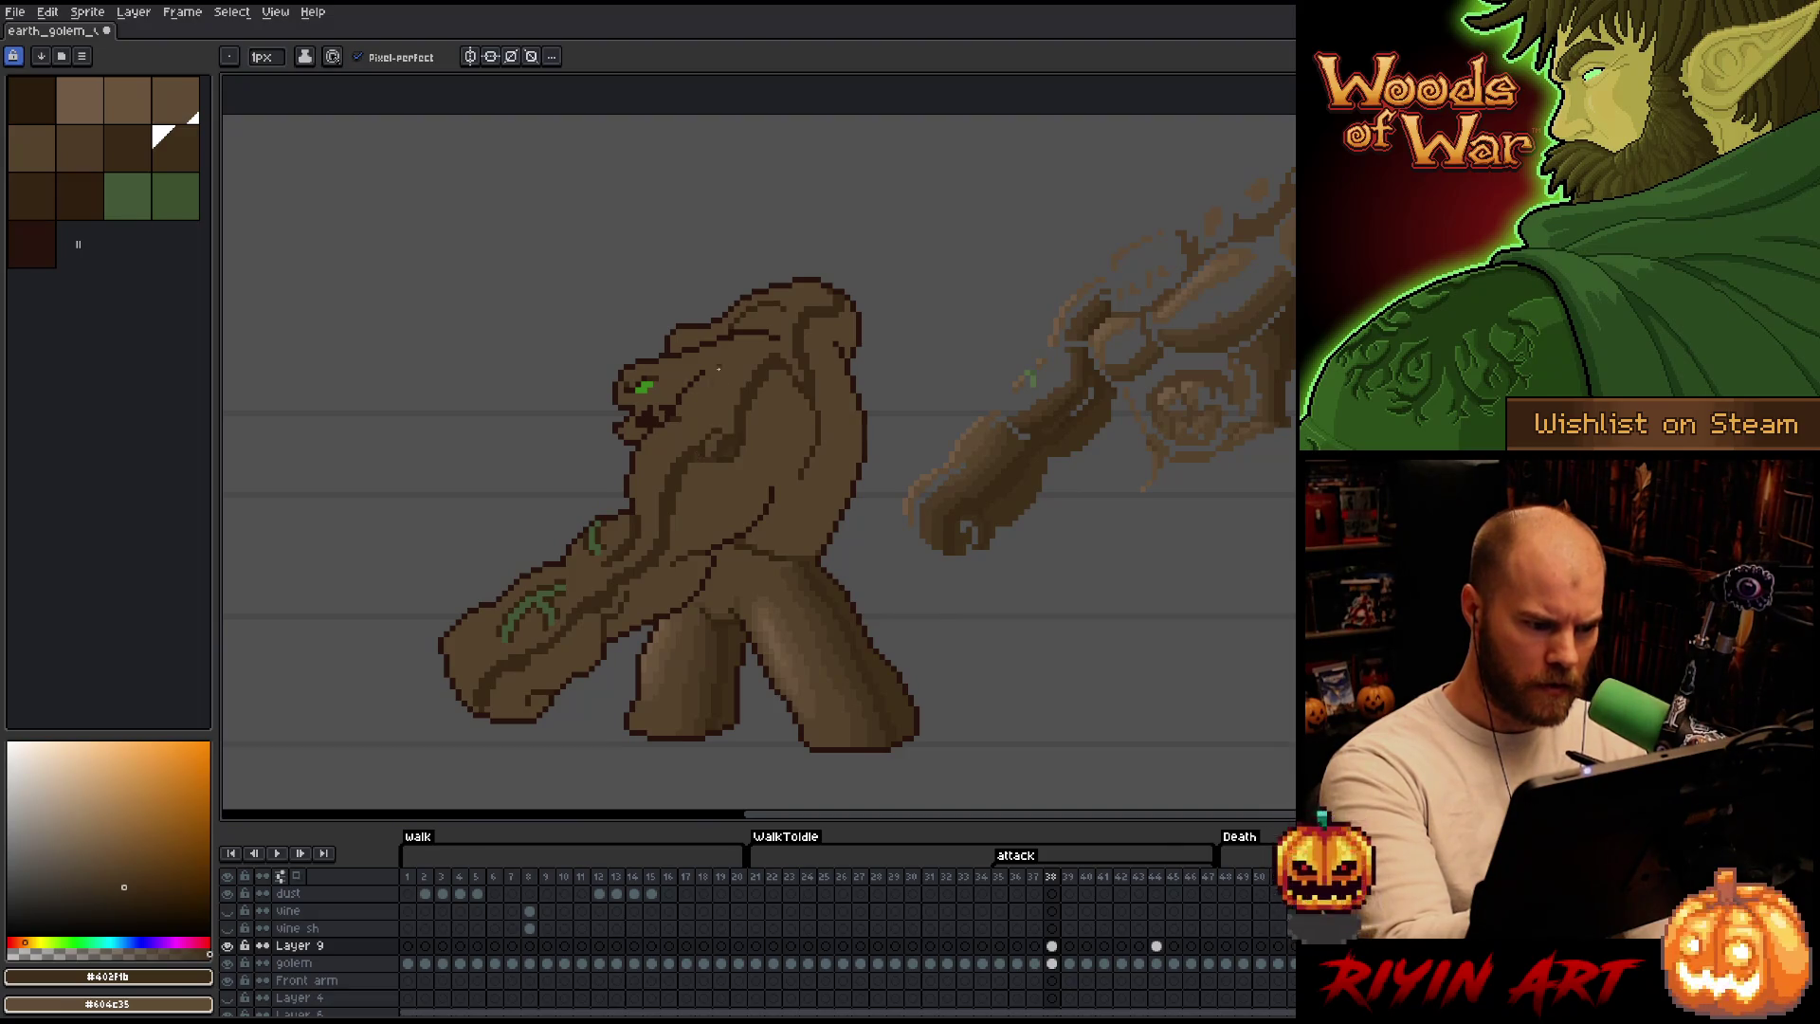
# Pick the neighbouring darker brown swatch and try darker body fills, undoing each trial.
pyautogui.keyDown('alt'); pyautogui.click(484, 706); pyautogui.keyUp('alt')
pyautogui.keyDown('alt'); pyautogui.click(737, 444); pyautogui.keyUp('alt')
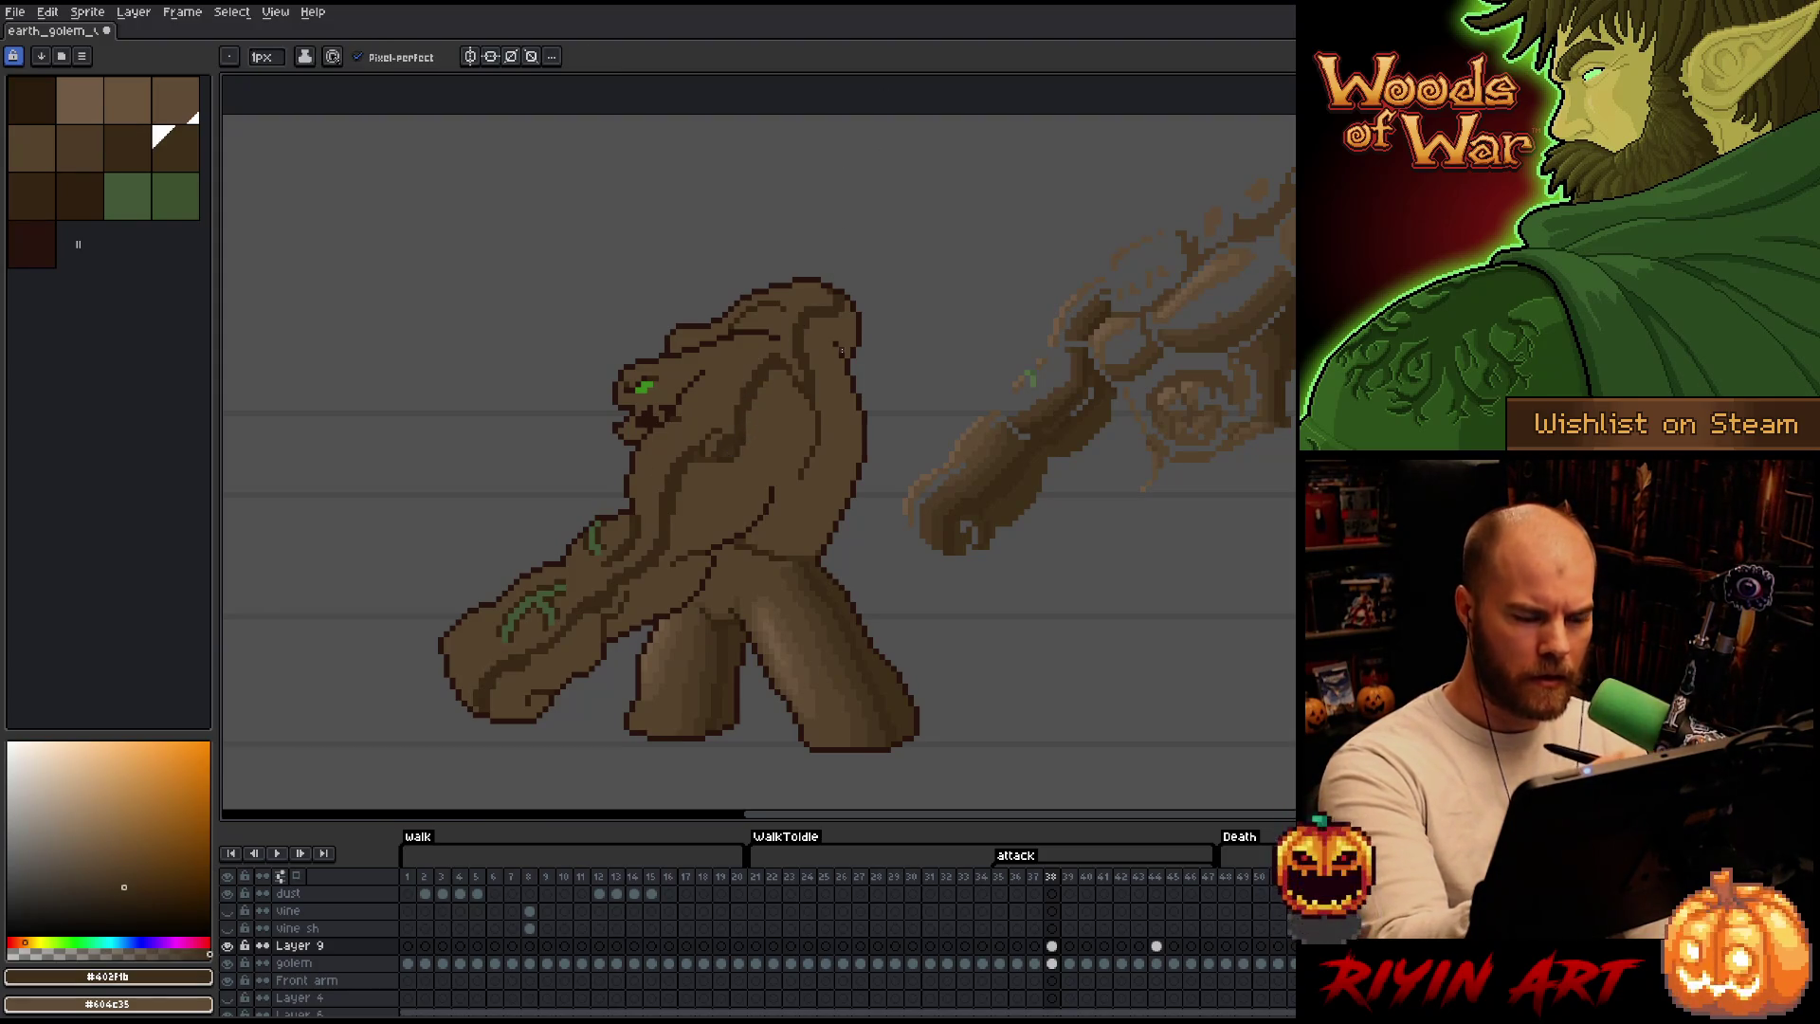
pyautogui.click(837, 431)
pyautogui.hotkey('ctrl', 'z')
pyautogui.press('b')
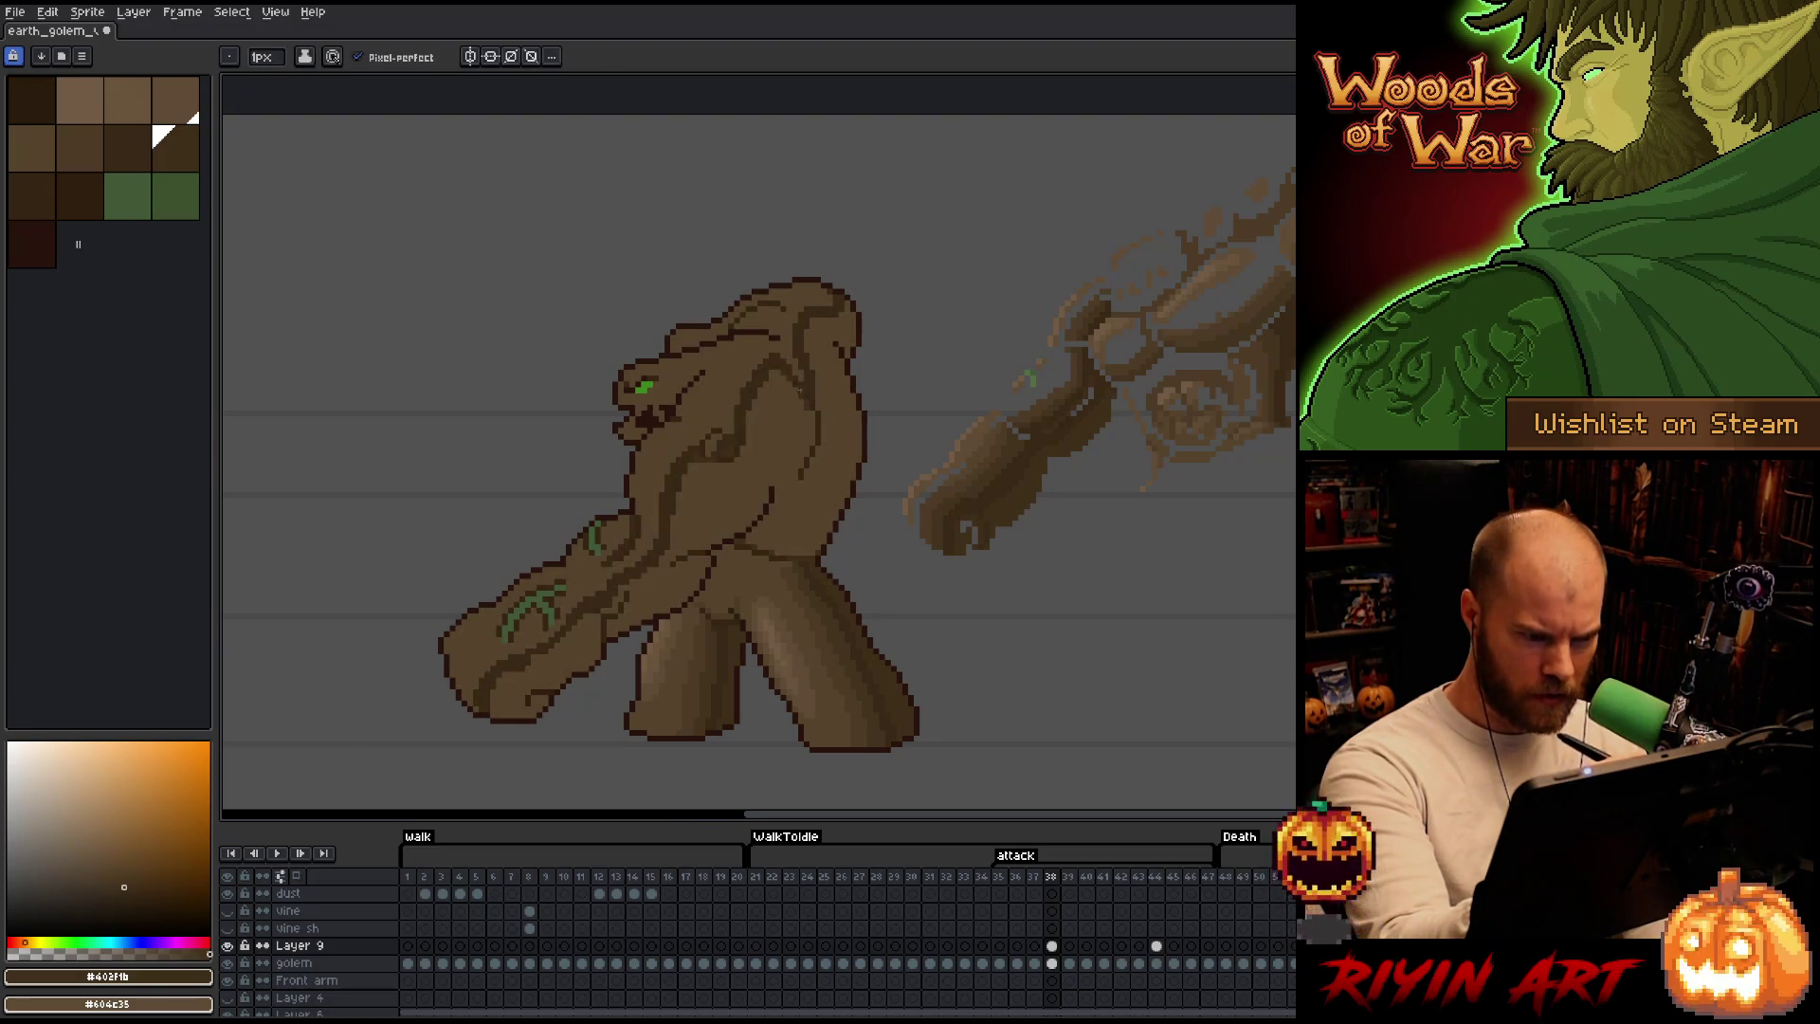
pyautogui.click(810, 417)
pyautogui.hotkey('ctrl', 'z')
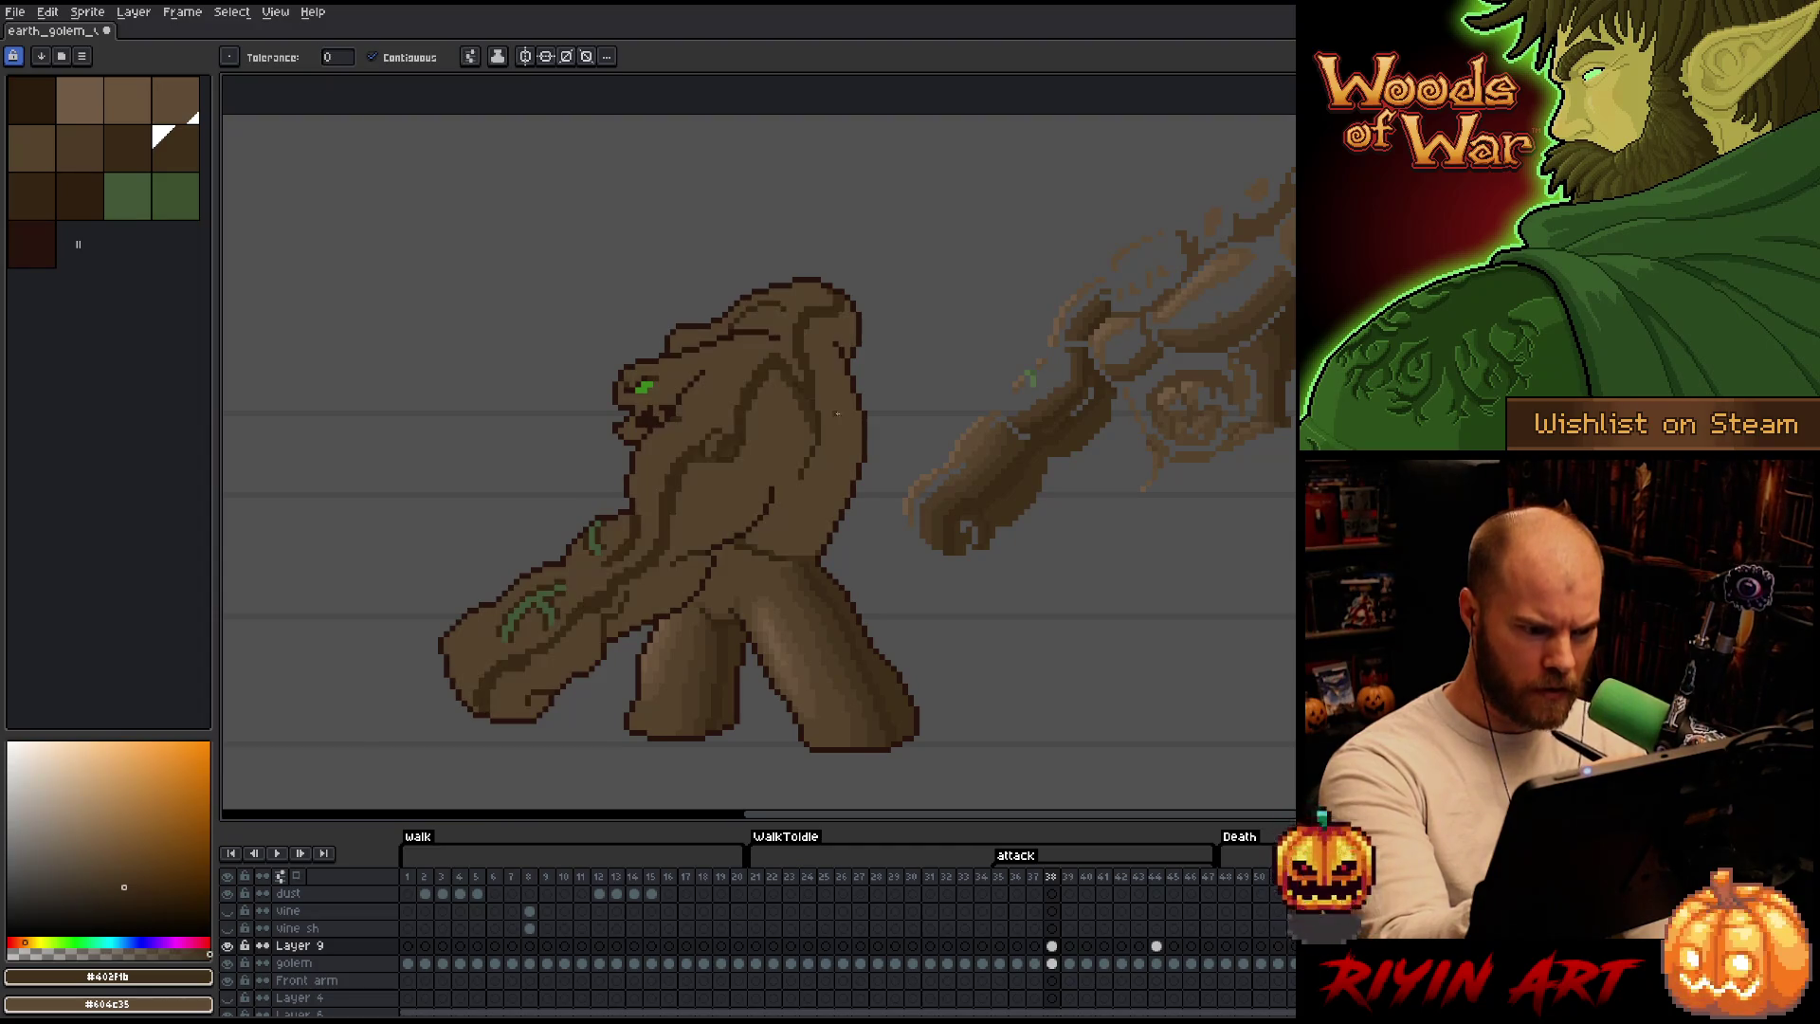
# Check the golem layer's visibility and trial a darker torso fill, undoing and redoing it.
pyautogui.click(814, 428)
pyautogui.hotkey('ctrl', 'z')
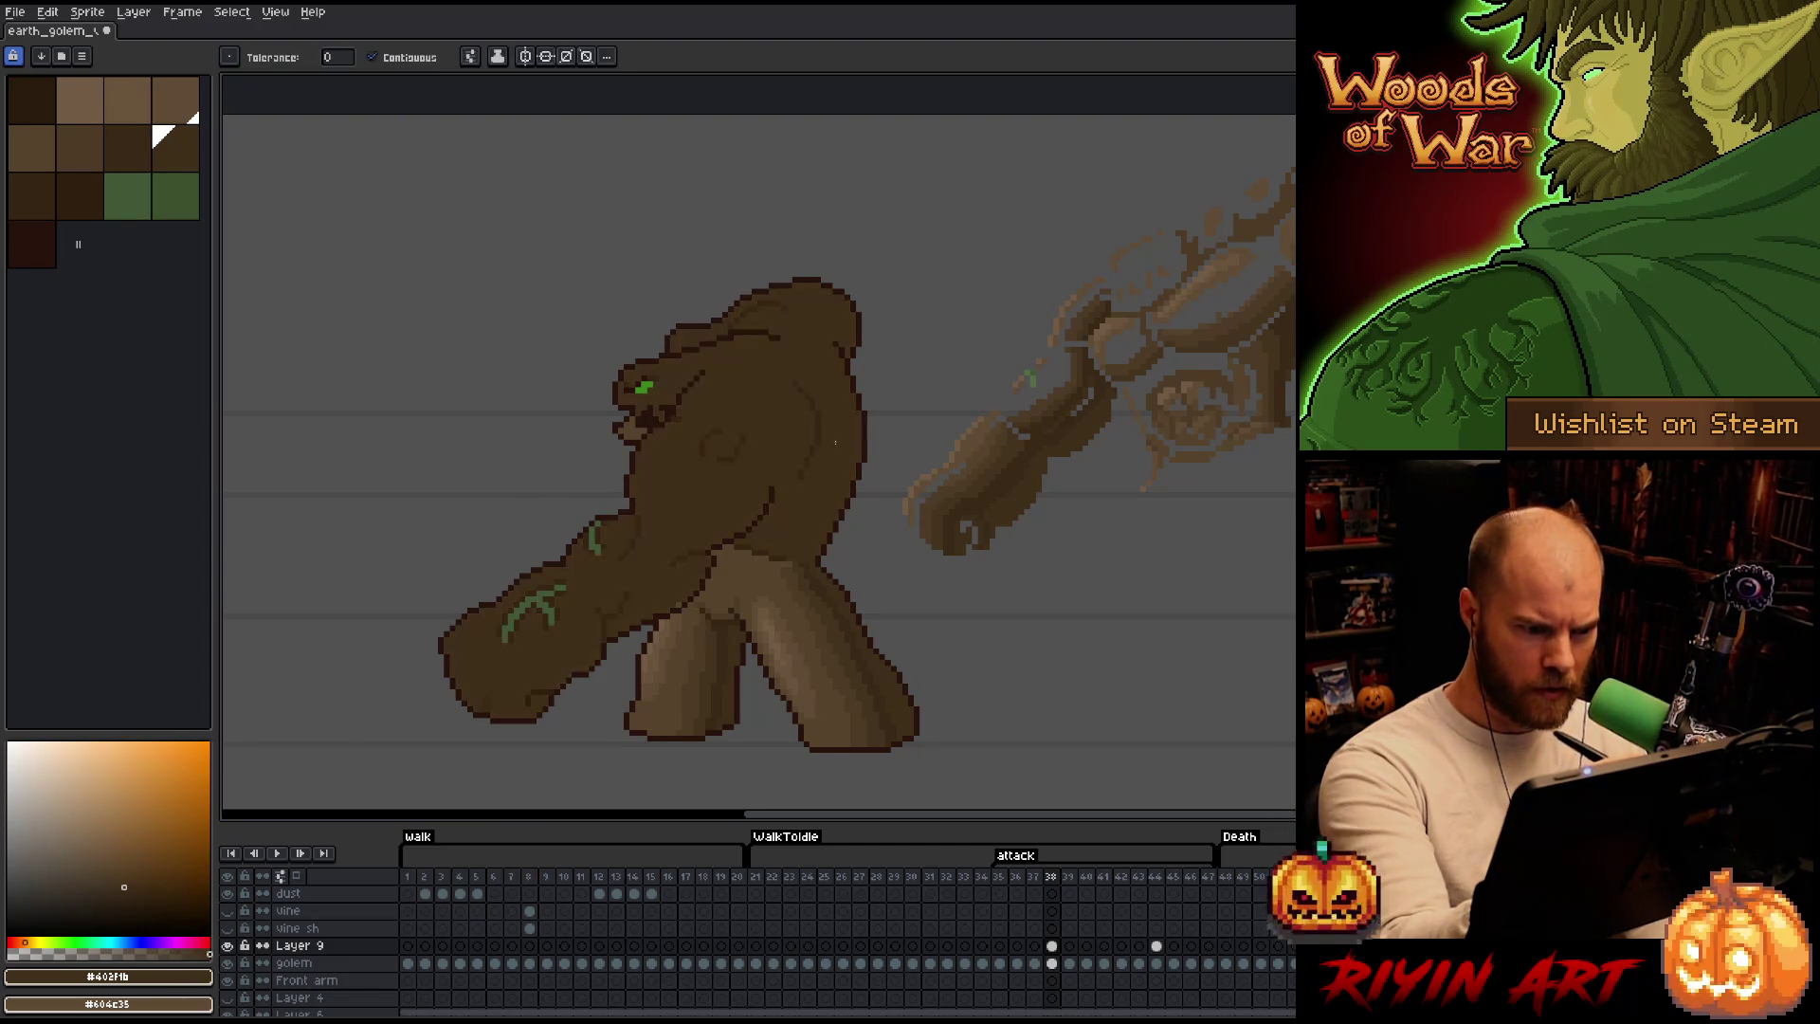
pyautogui.click(243, 961)
pyautogui.click(244, 961)
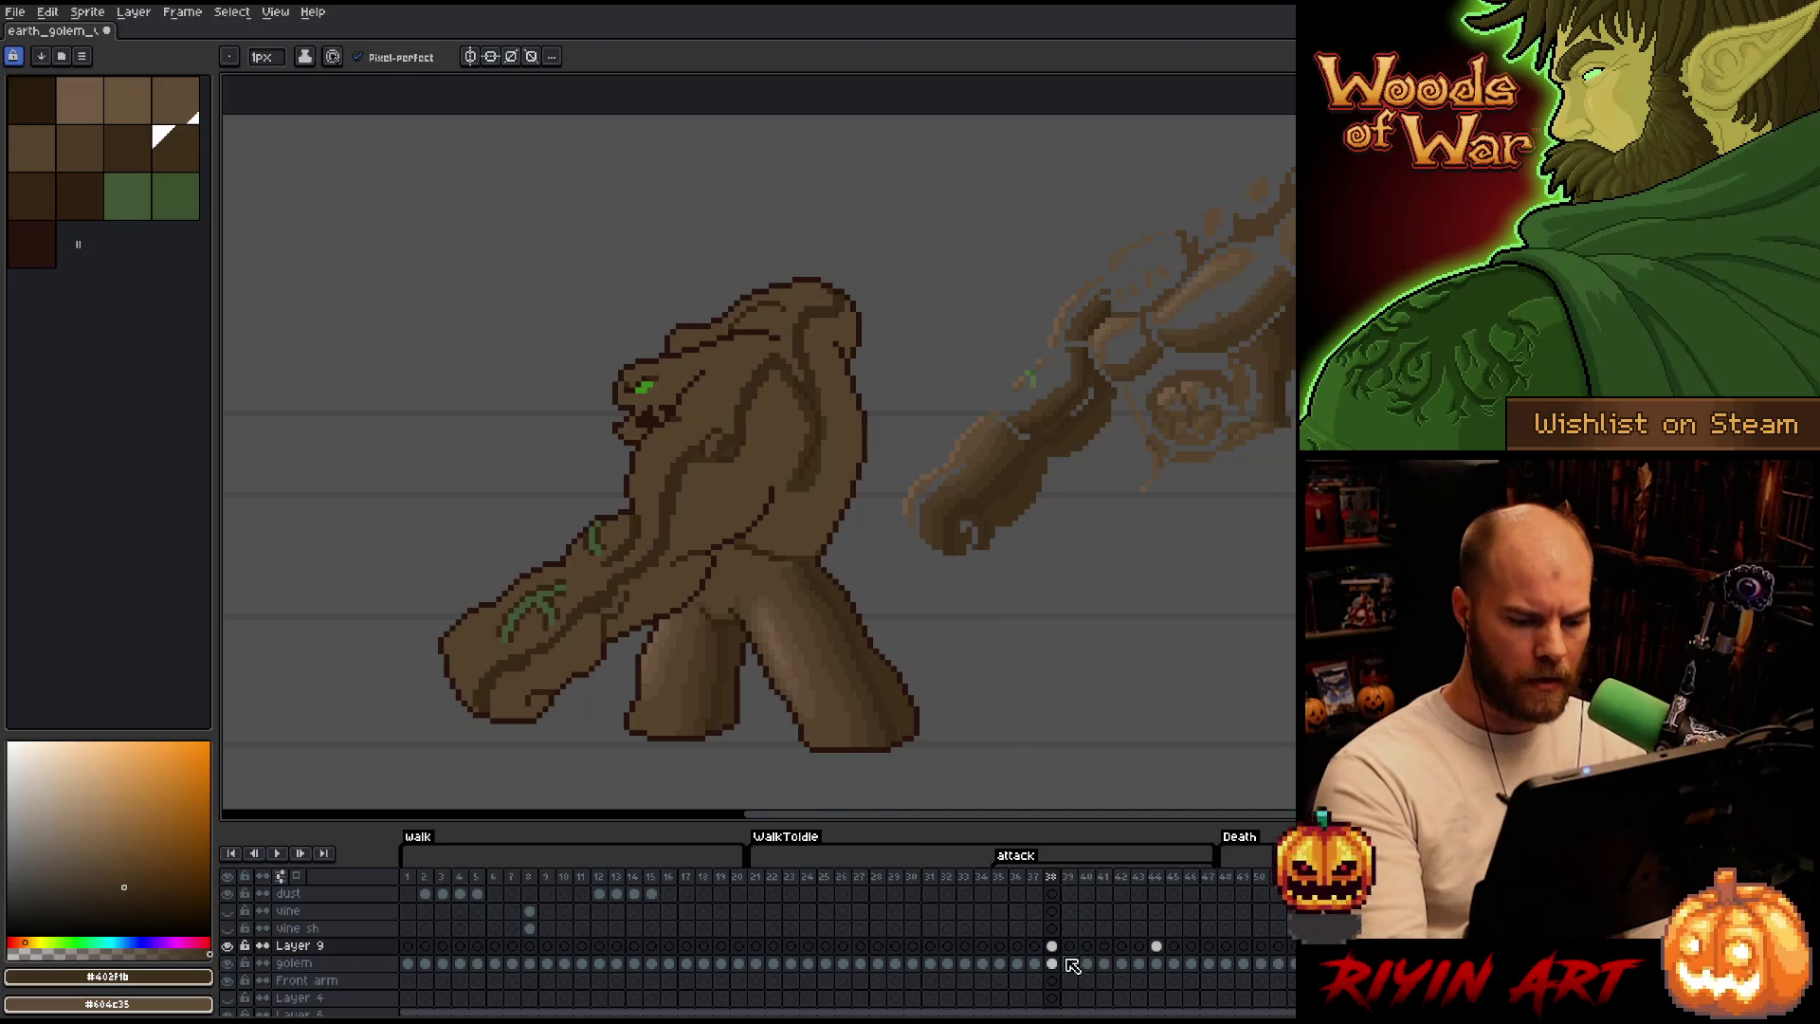
pyautogui.press('Down')
pyautogui.press('g')
pyautogui.click(839, 420)
pyautogui.hotkey('ctrl', 'z')
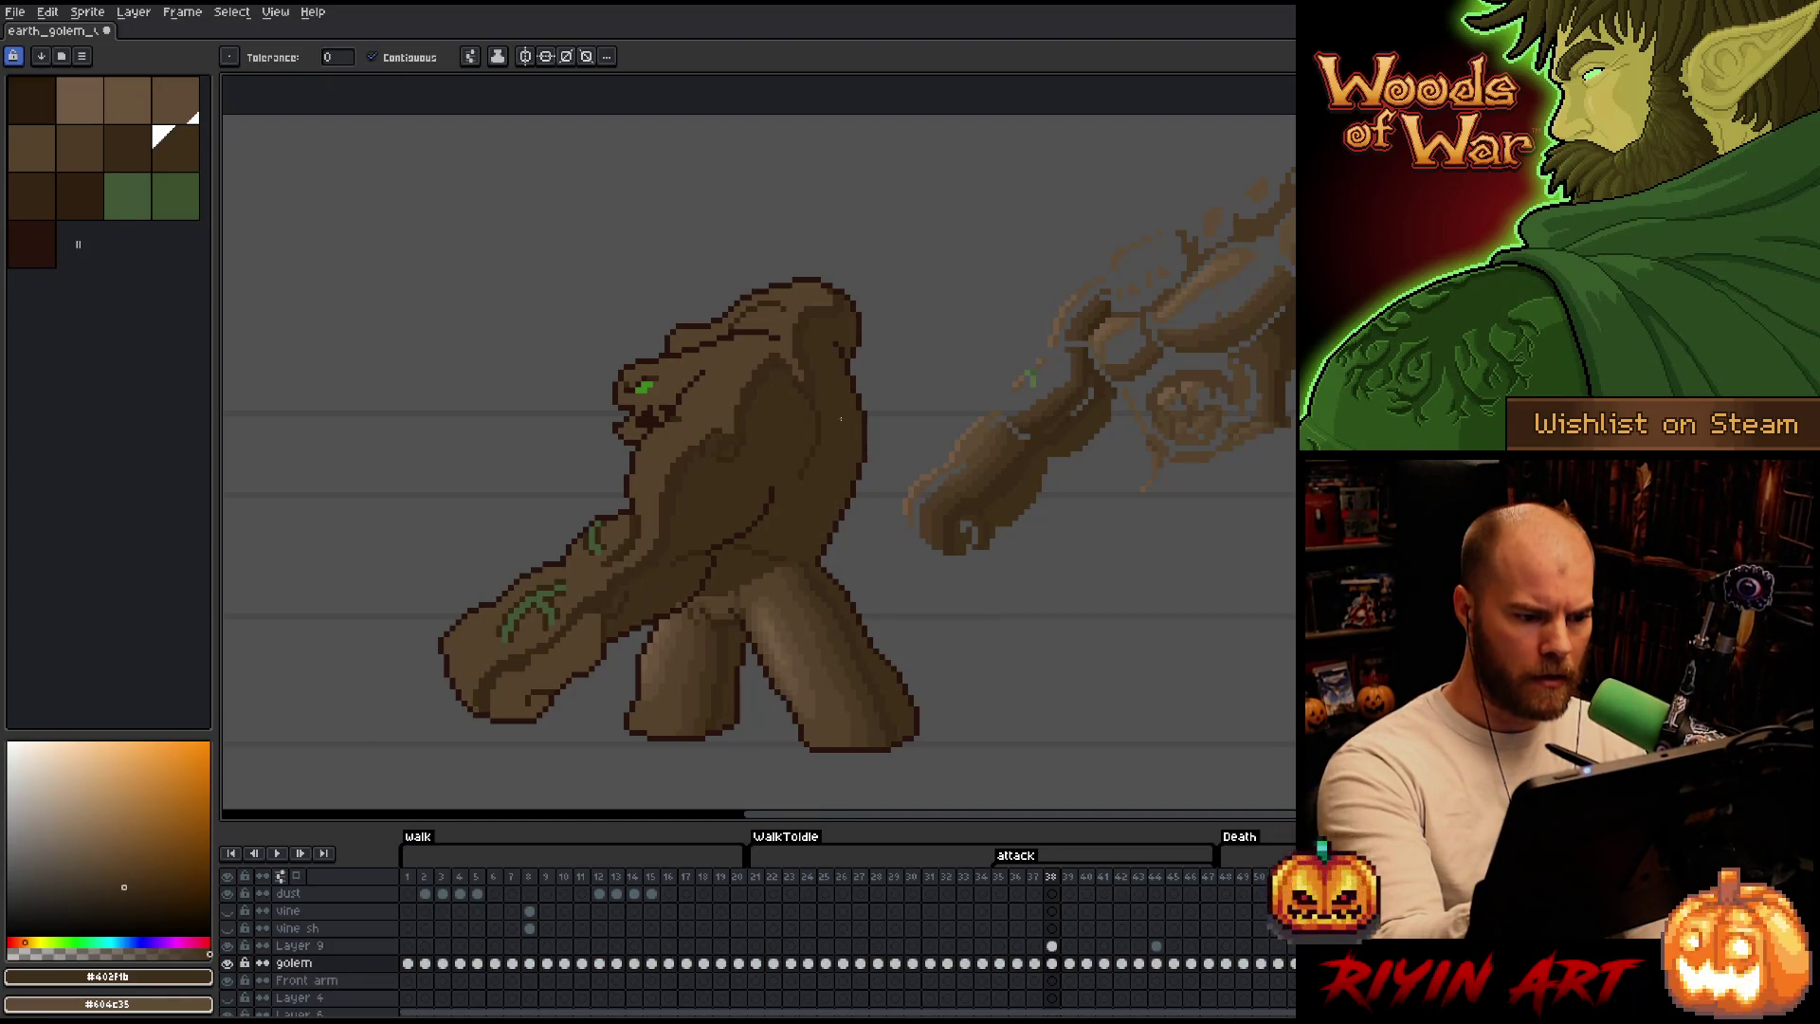
pyautogui.hotkey('ctrl', 'y')
pyautogui.hotkey('ctrl', 'z')
# Fill the golem torso with the darker brown and keep it, then deselect everything.
pyautogui.press('b')
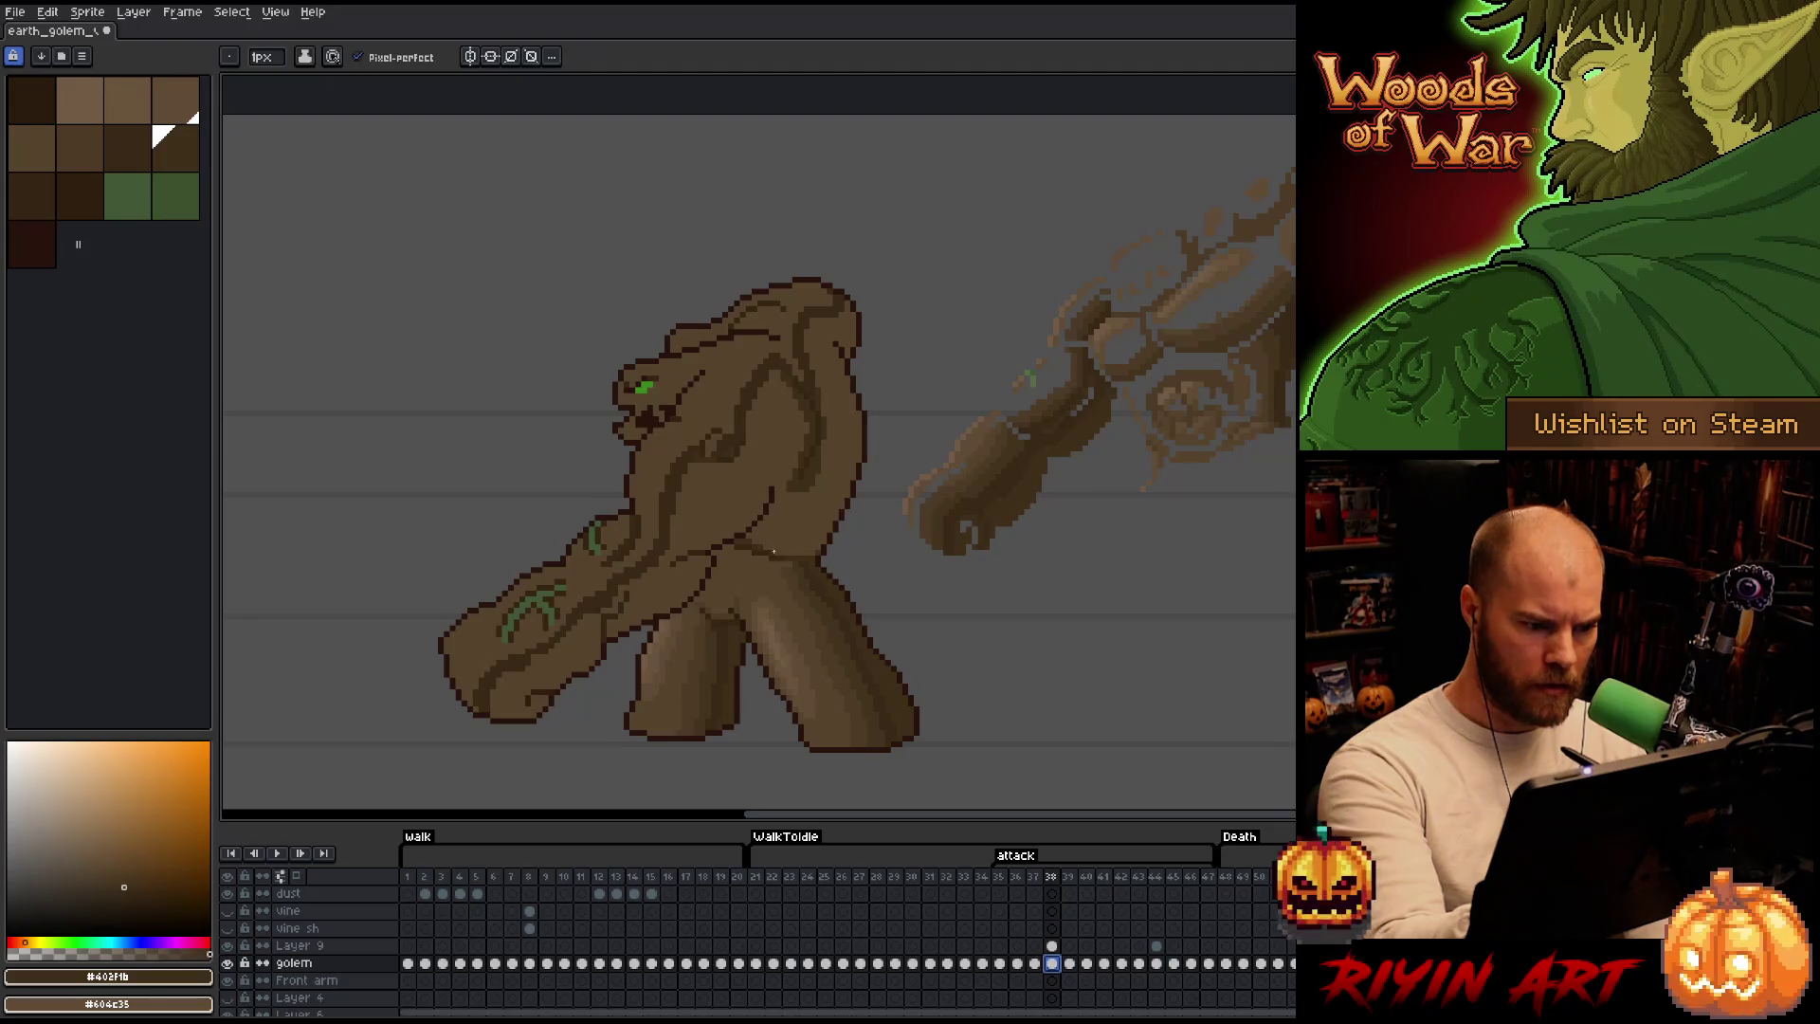
pyautogui.press('g')
pyautogui.click(685, 551)
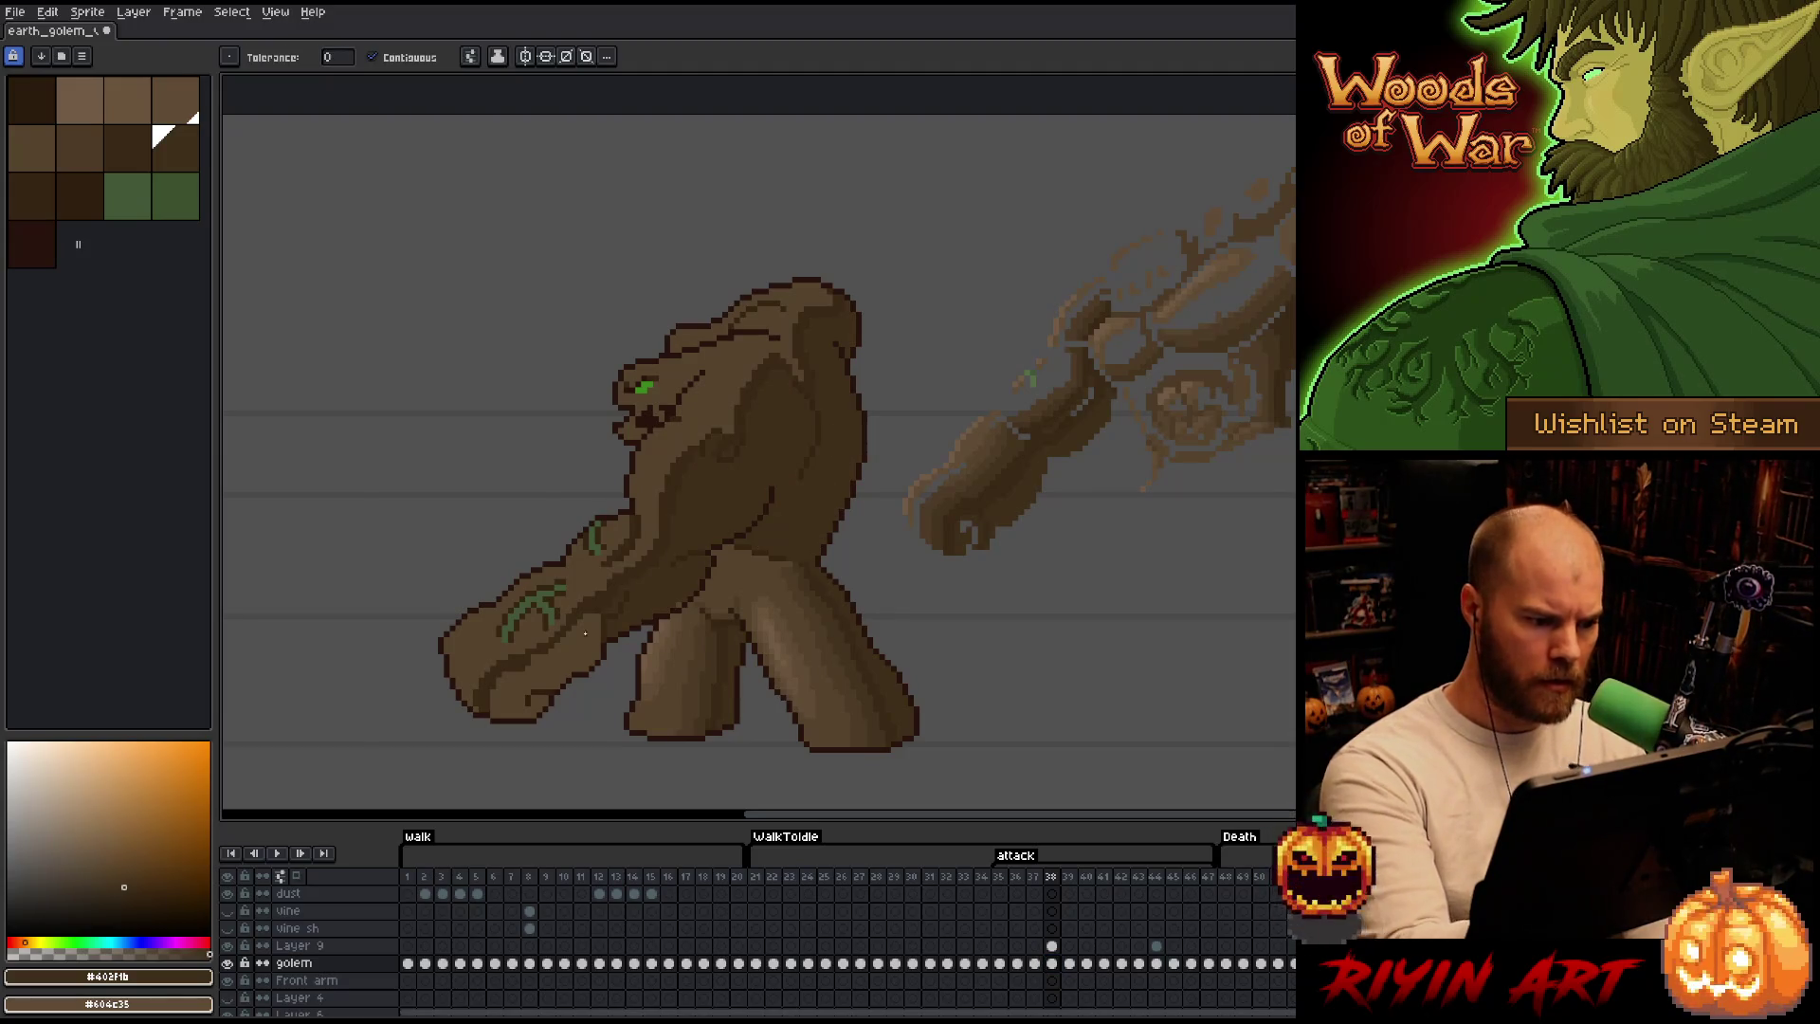
pyautogui.press('b')
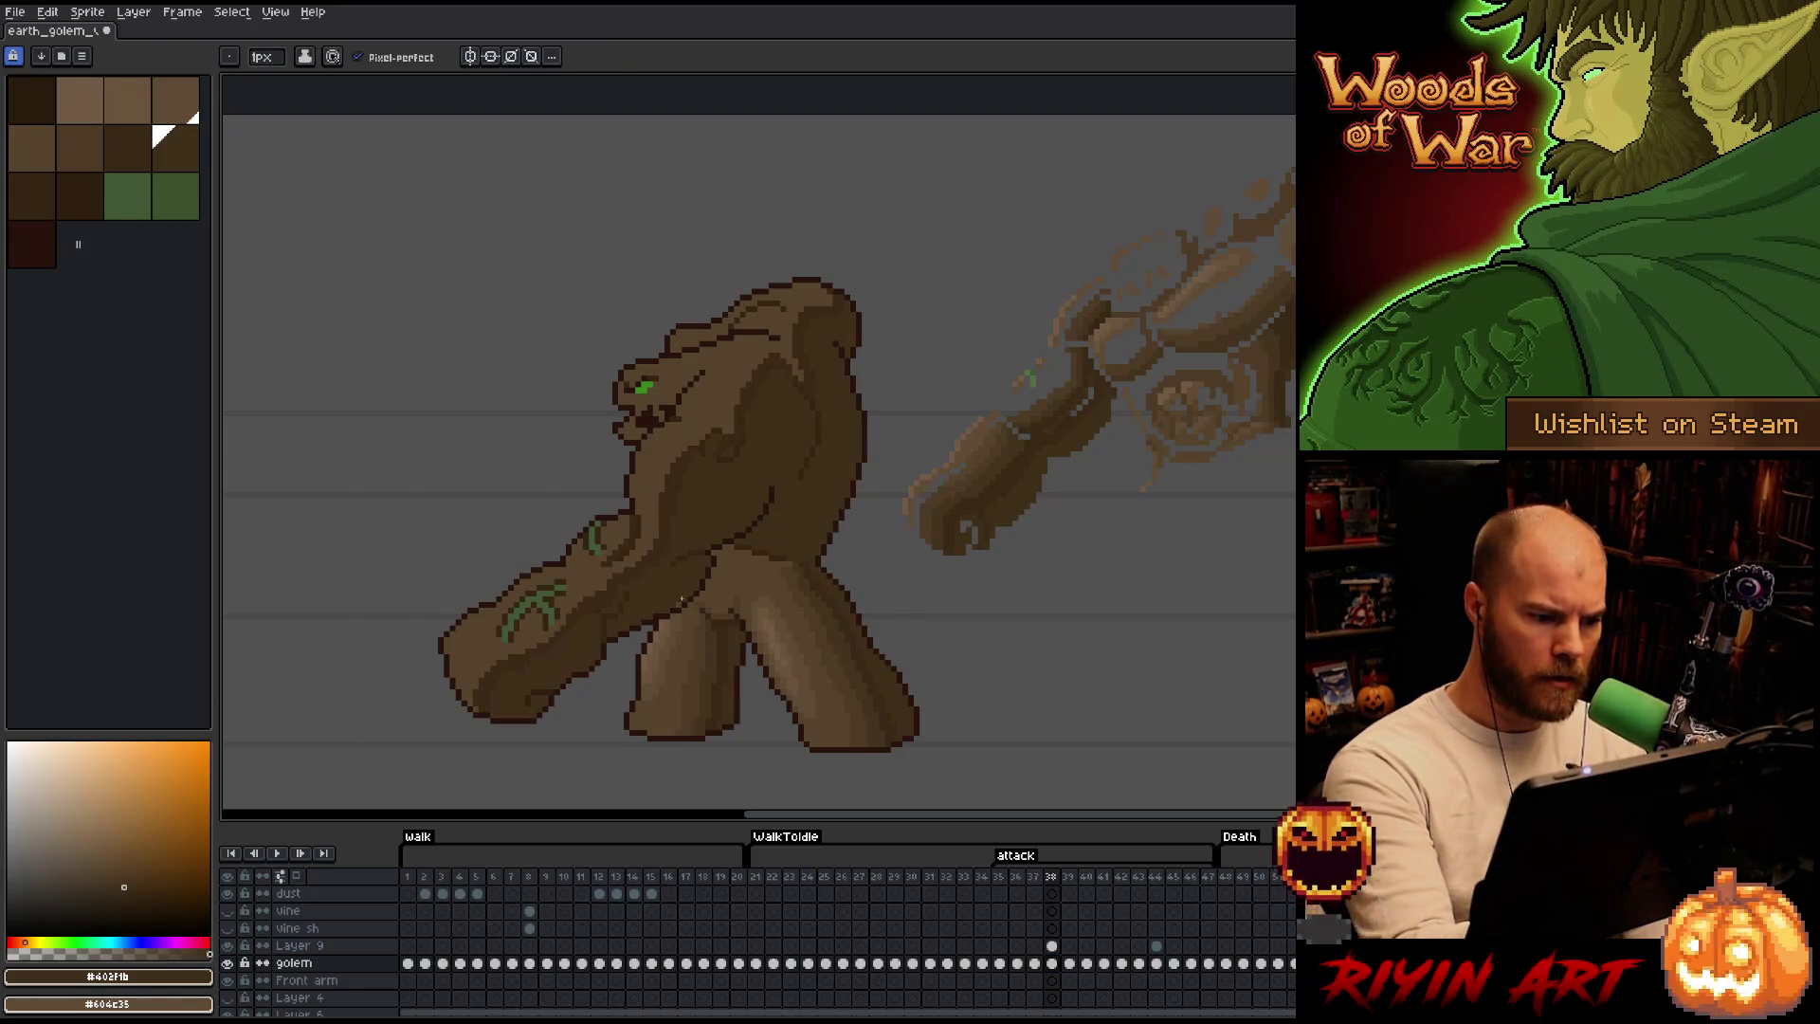
pyautogui.hotkey('ctrl', 'a')
pyautogui.hotkey('ctrl', 'd')
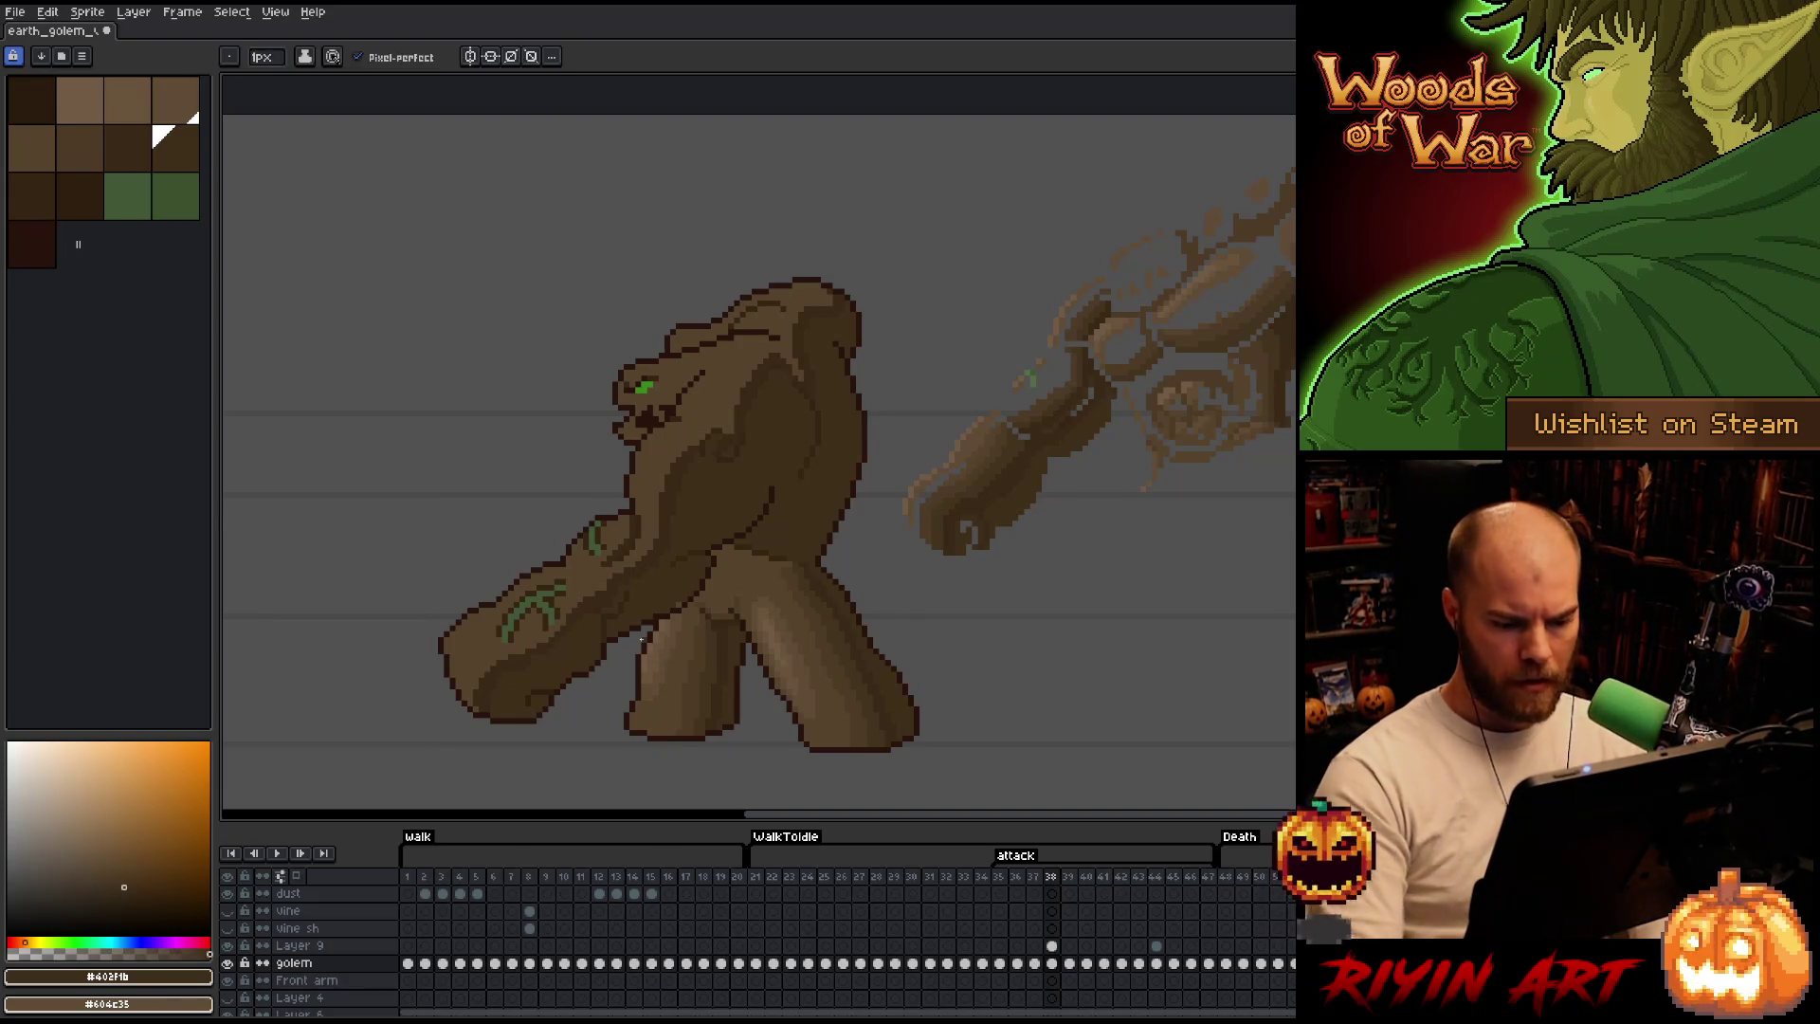
# Switch between the Layer 9 and golem cels at frame 38 and sample the brown #44331f.
pyautogui.click(1051, 946)
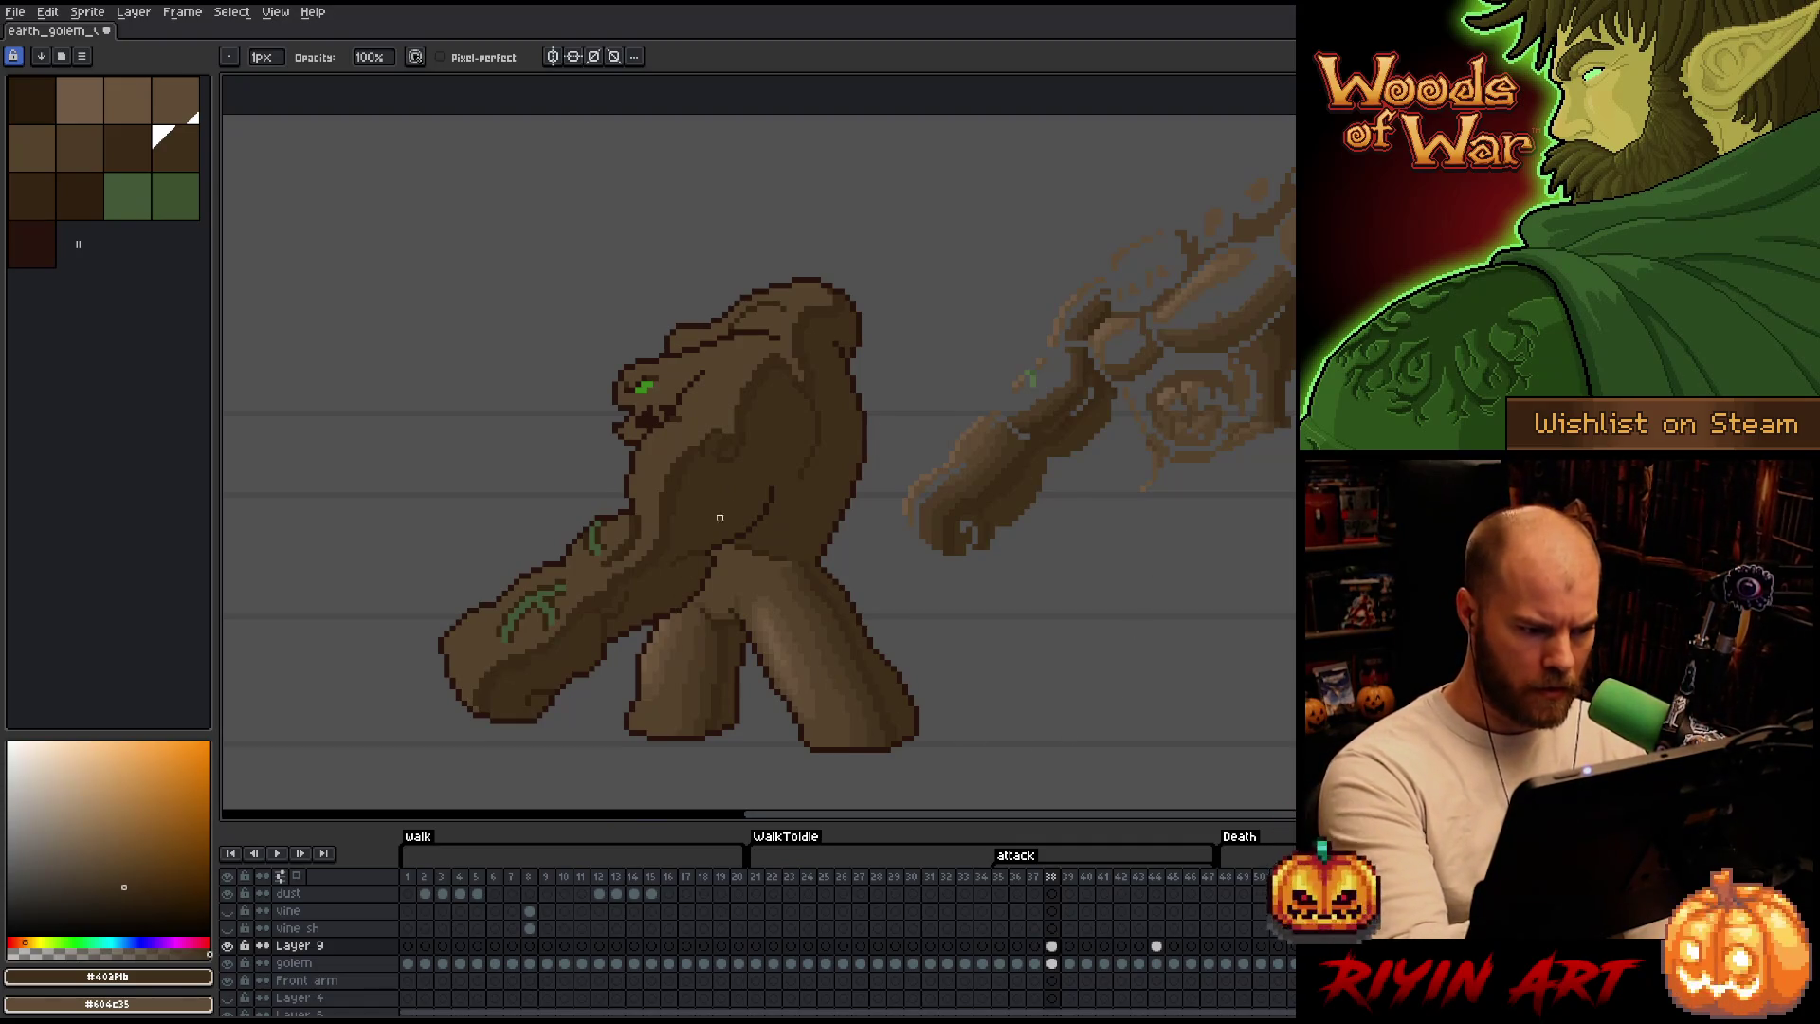
pyautogui.click(1051, 961)
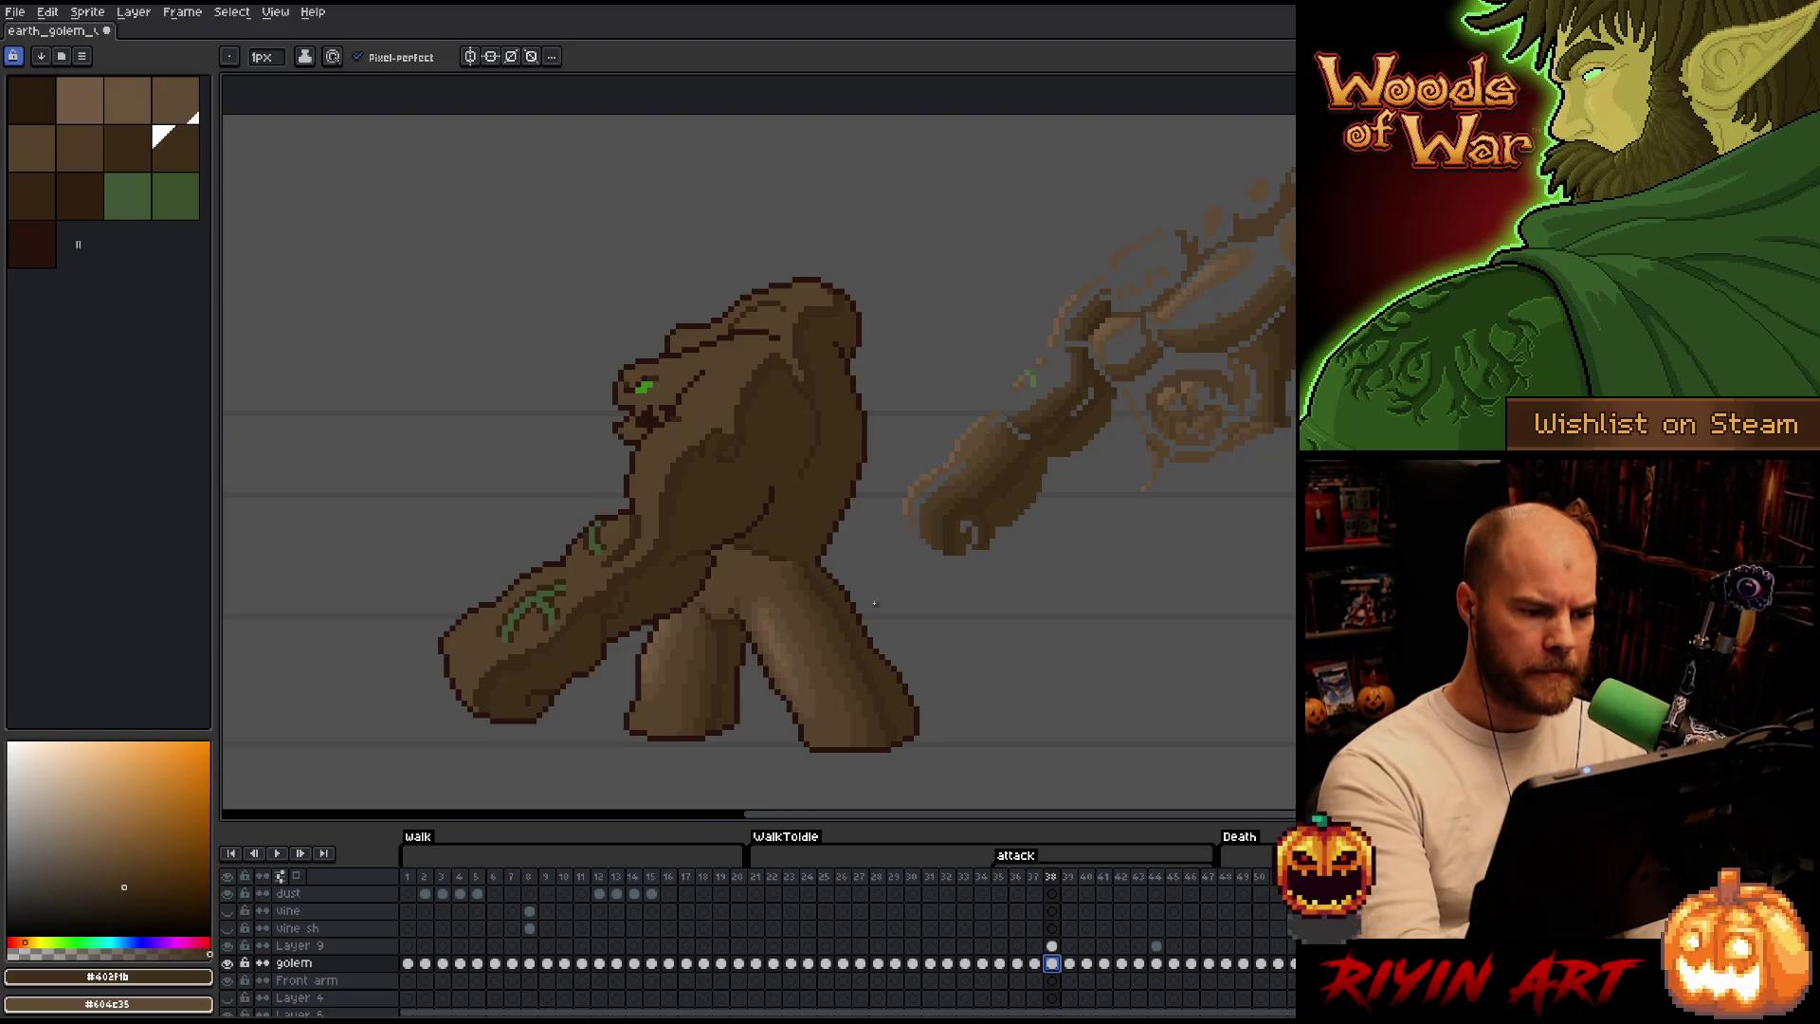
pyautogui.press('Up')
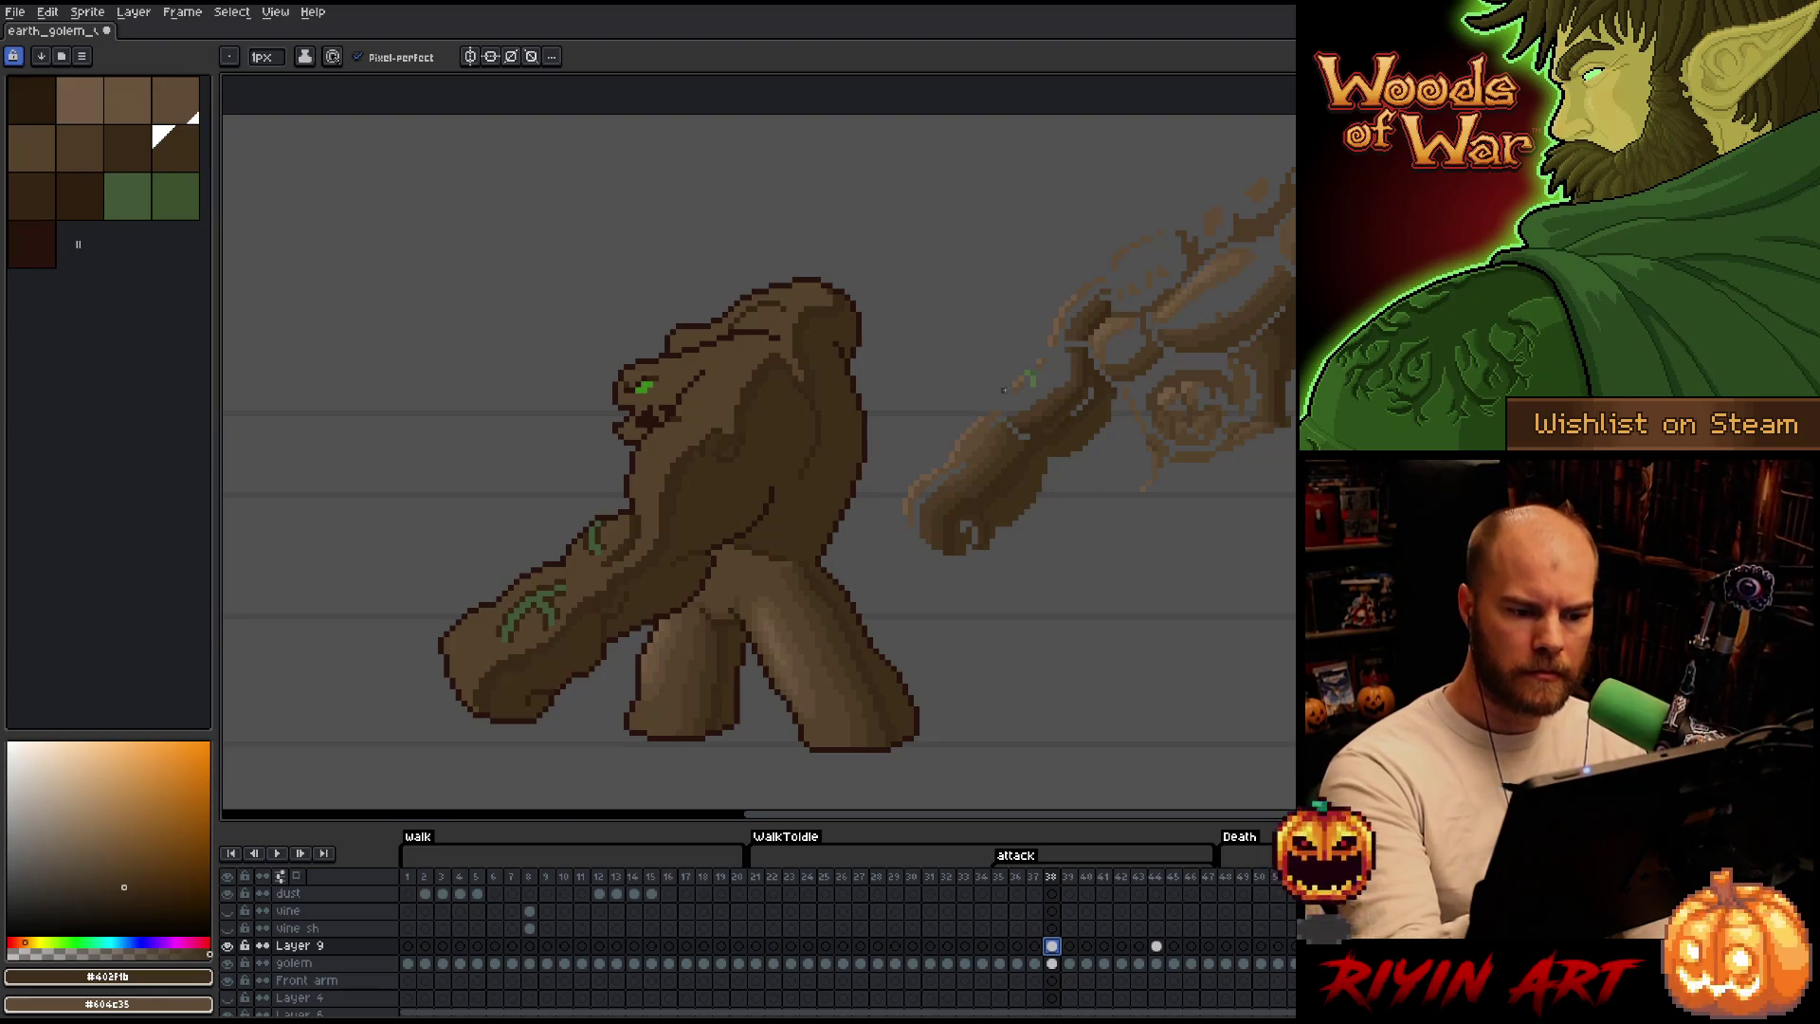
pyautogui.keyDown('alt'); pyautogui.click(999, 462); pyautogui.keyUp('alt')
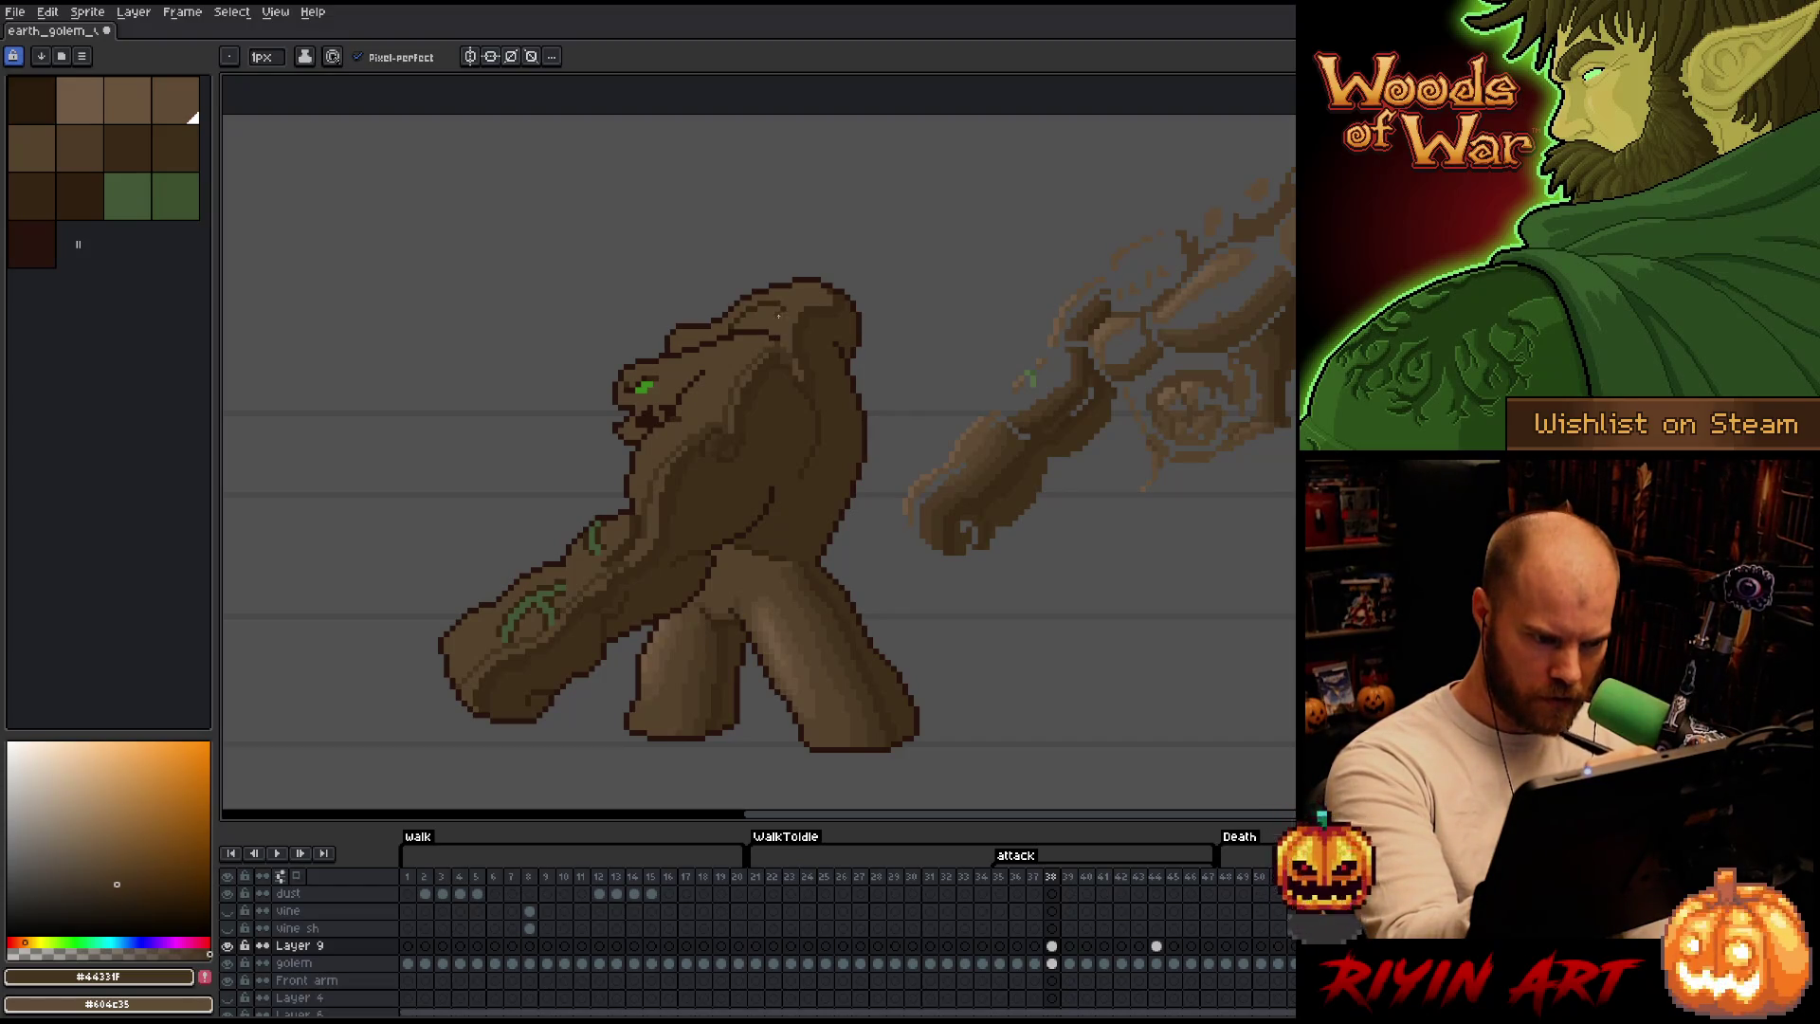
pyautogui.press('g')
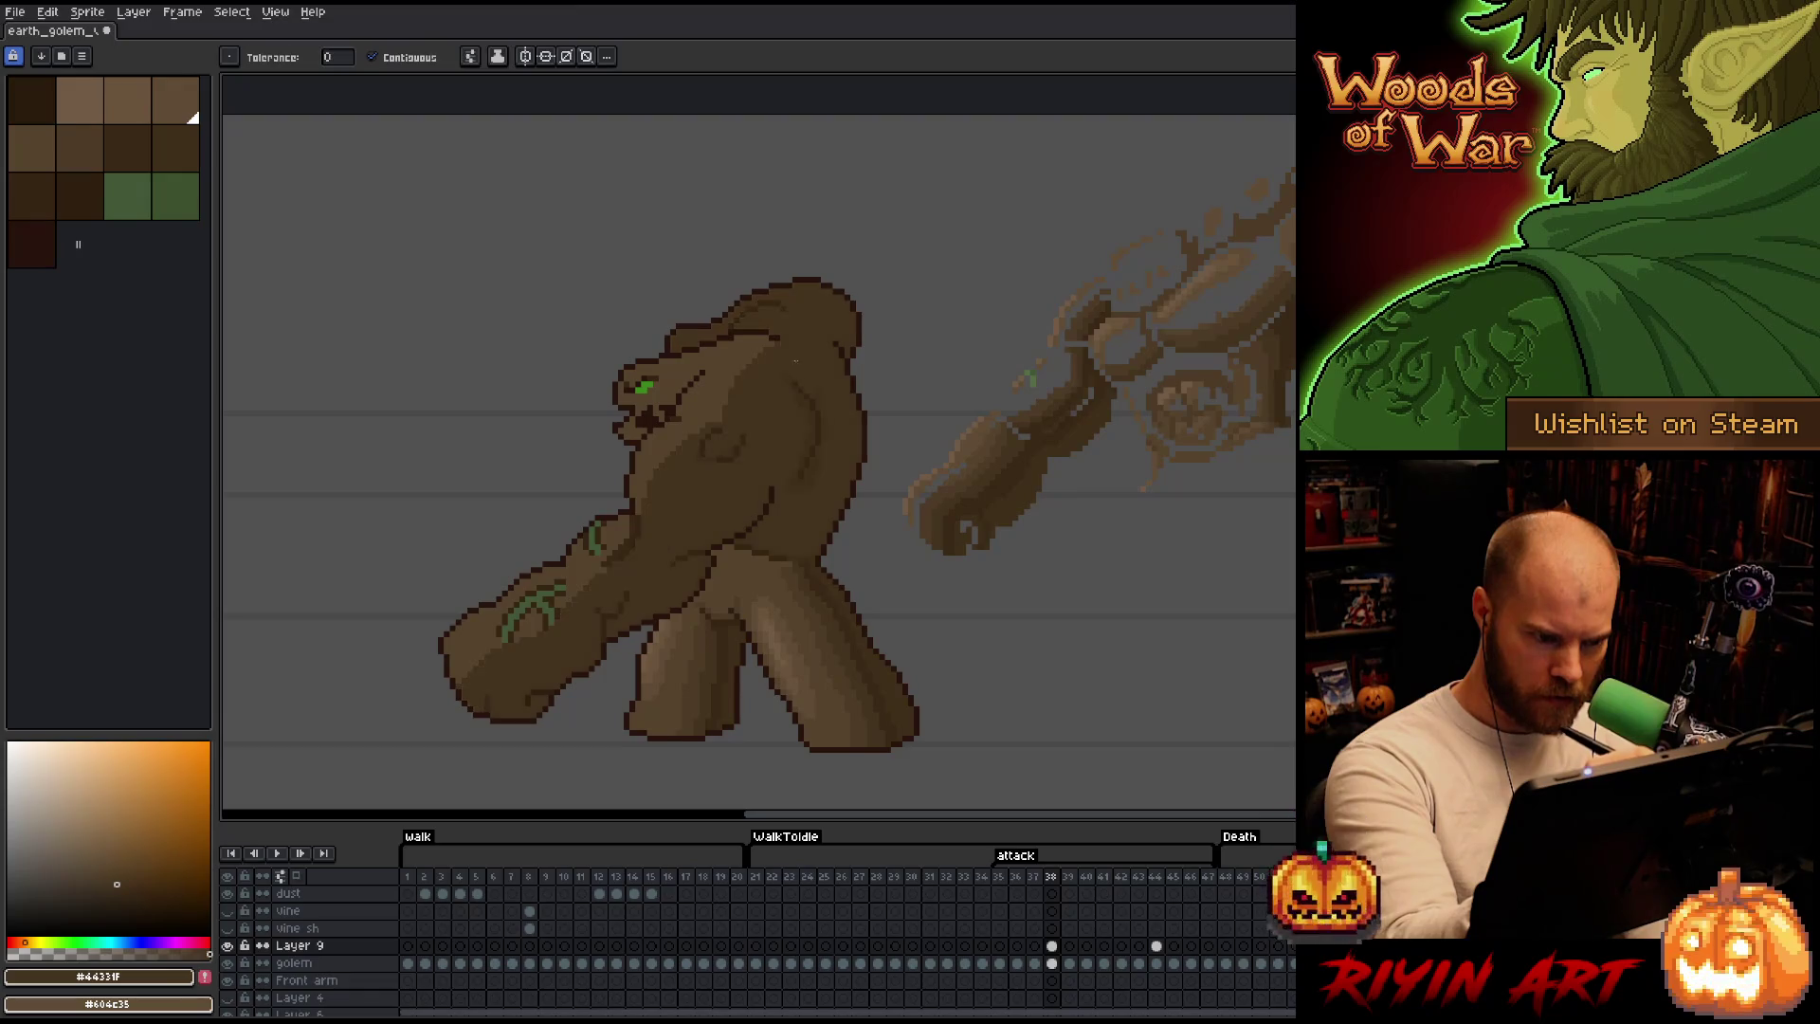
# Select the Layer 9 cel at frame 38, undo the last change and return to the pencil.
pyautogui.click(1051, 946)
pyautogui.press('v')
pyautogui.hotkey('ctrl', 'z')
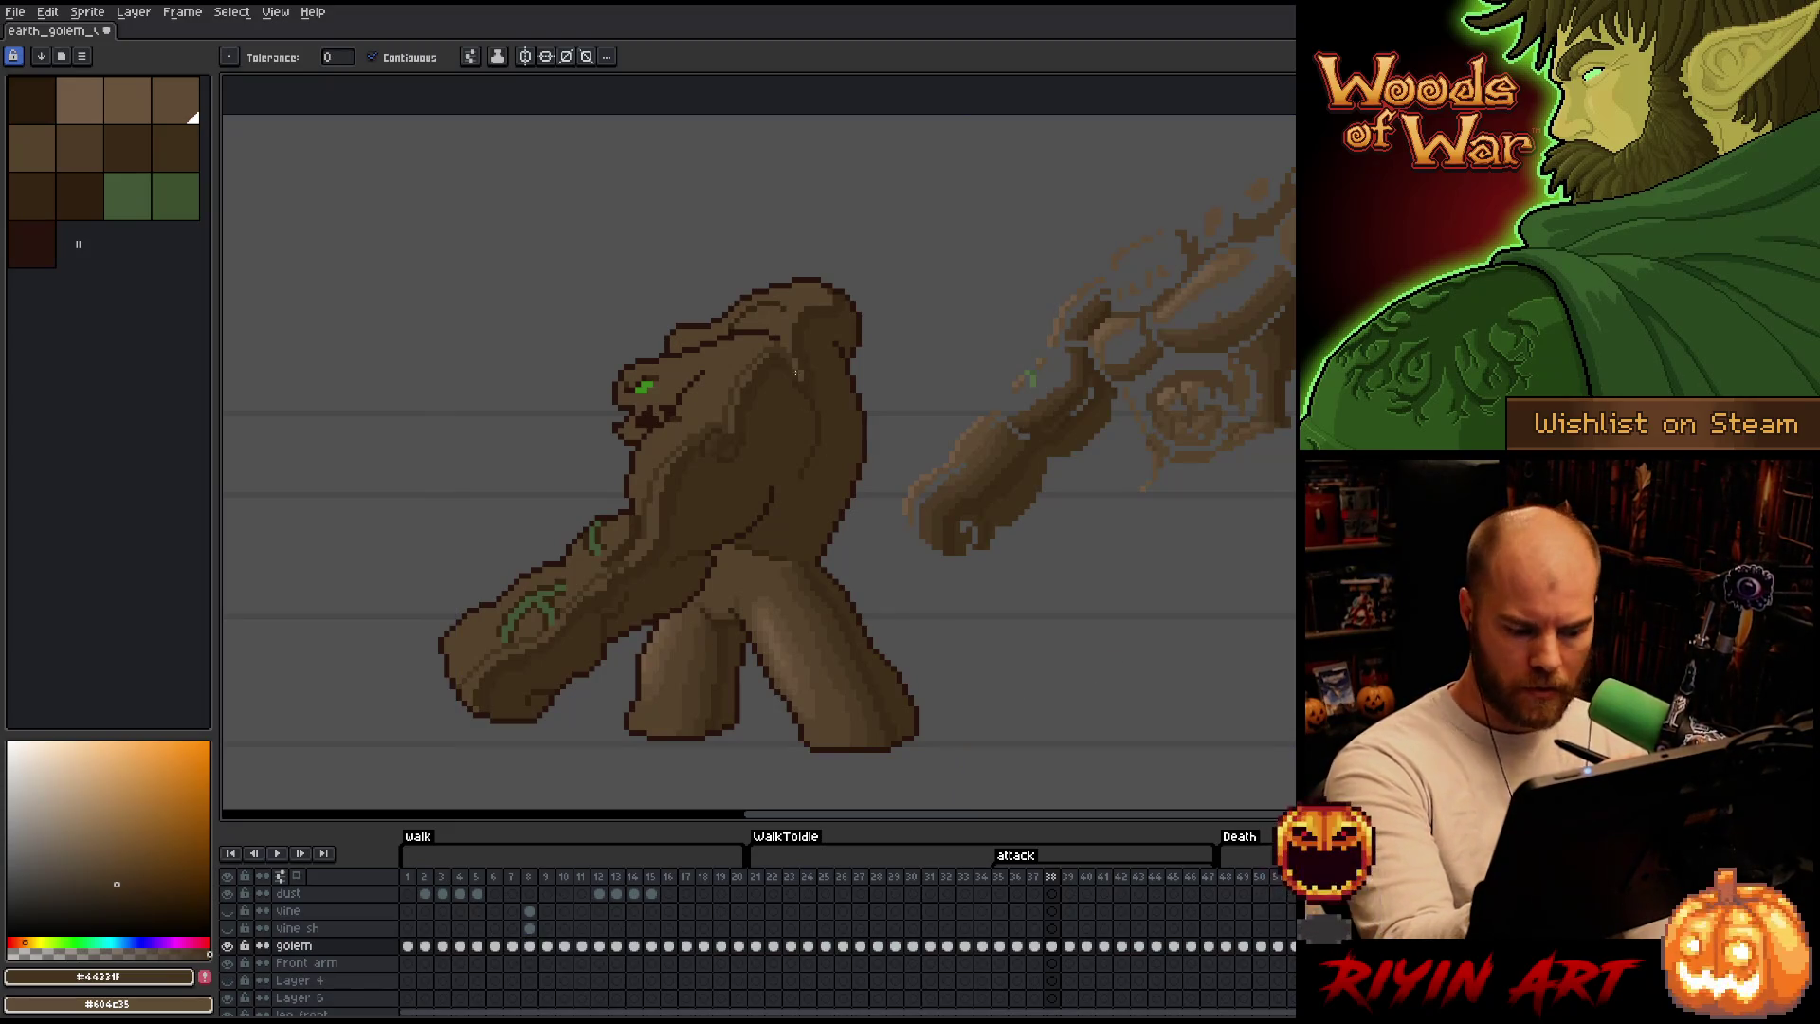
pyautogui.press('b')
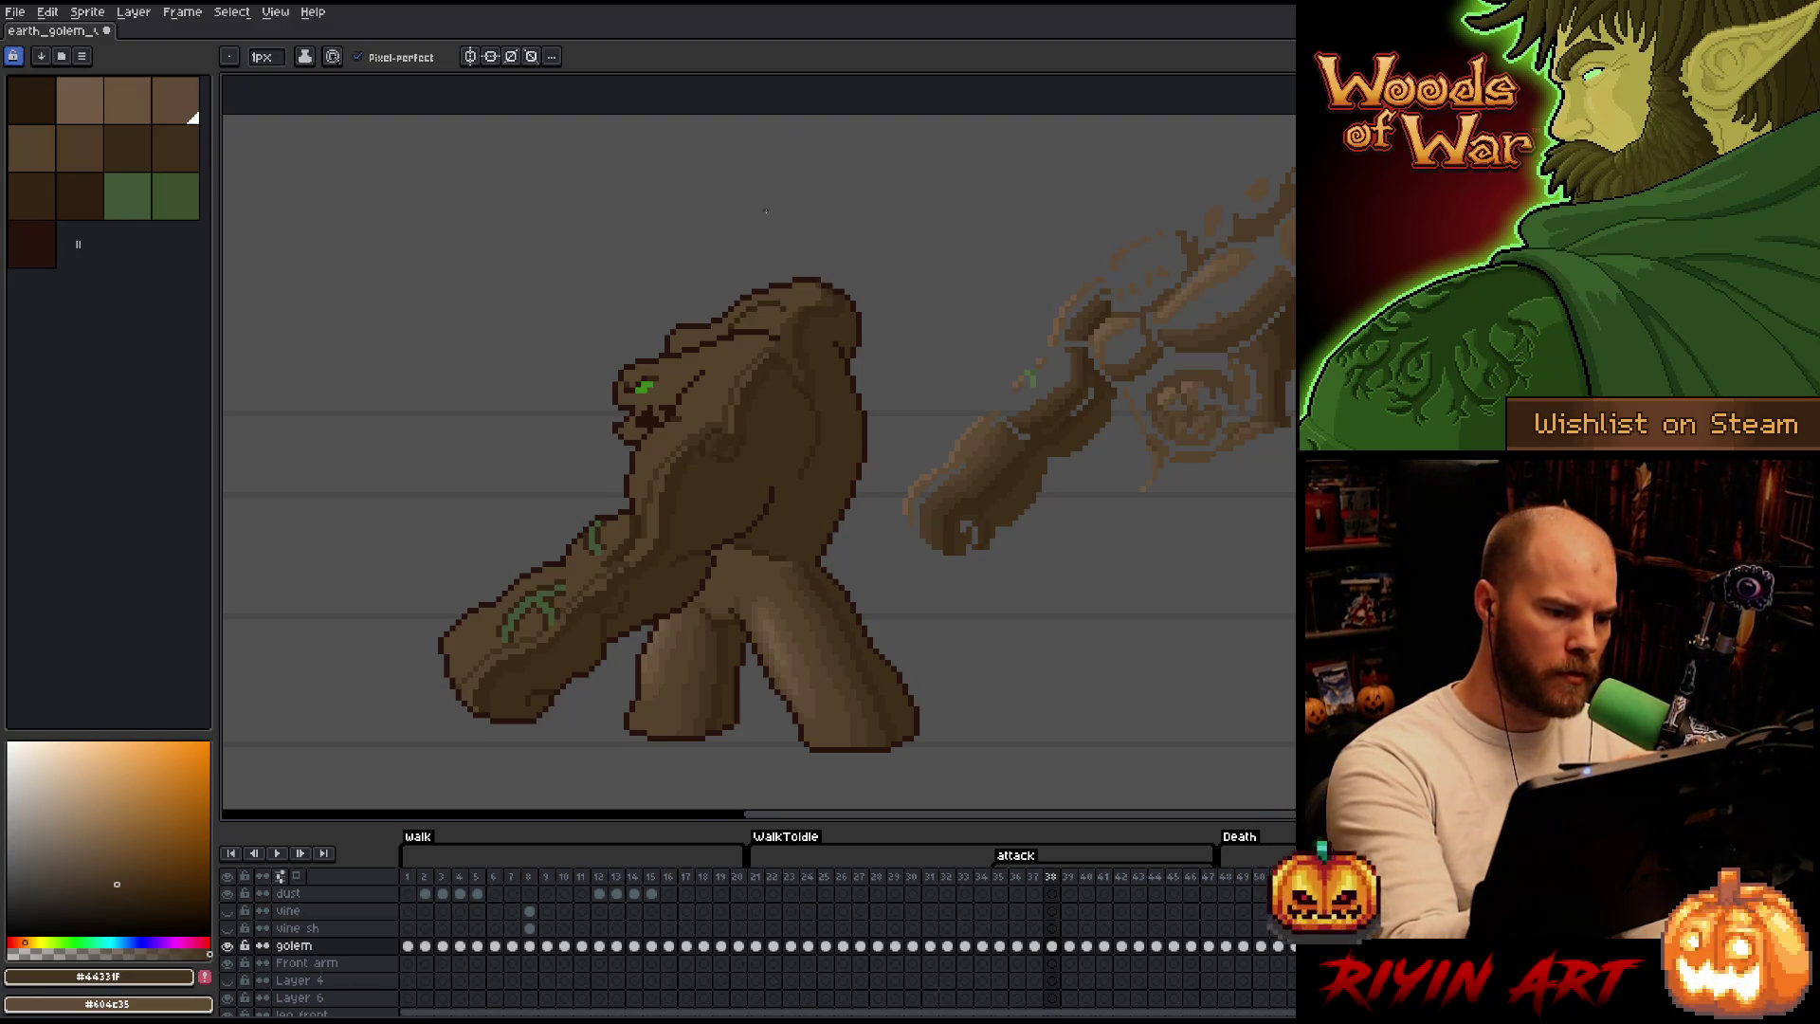
# Fill a patch of the golem's fist darker brown and pick #44331f for further shading.
pyautogui.press('g')
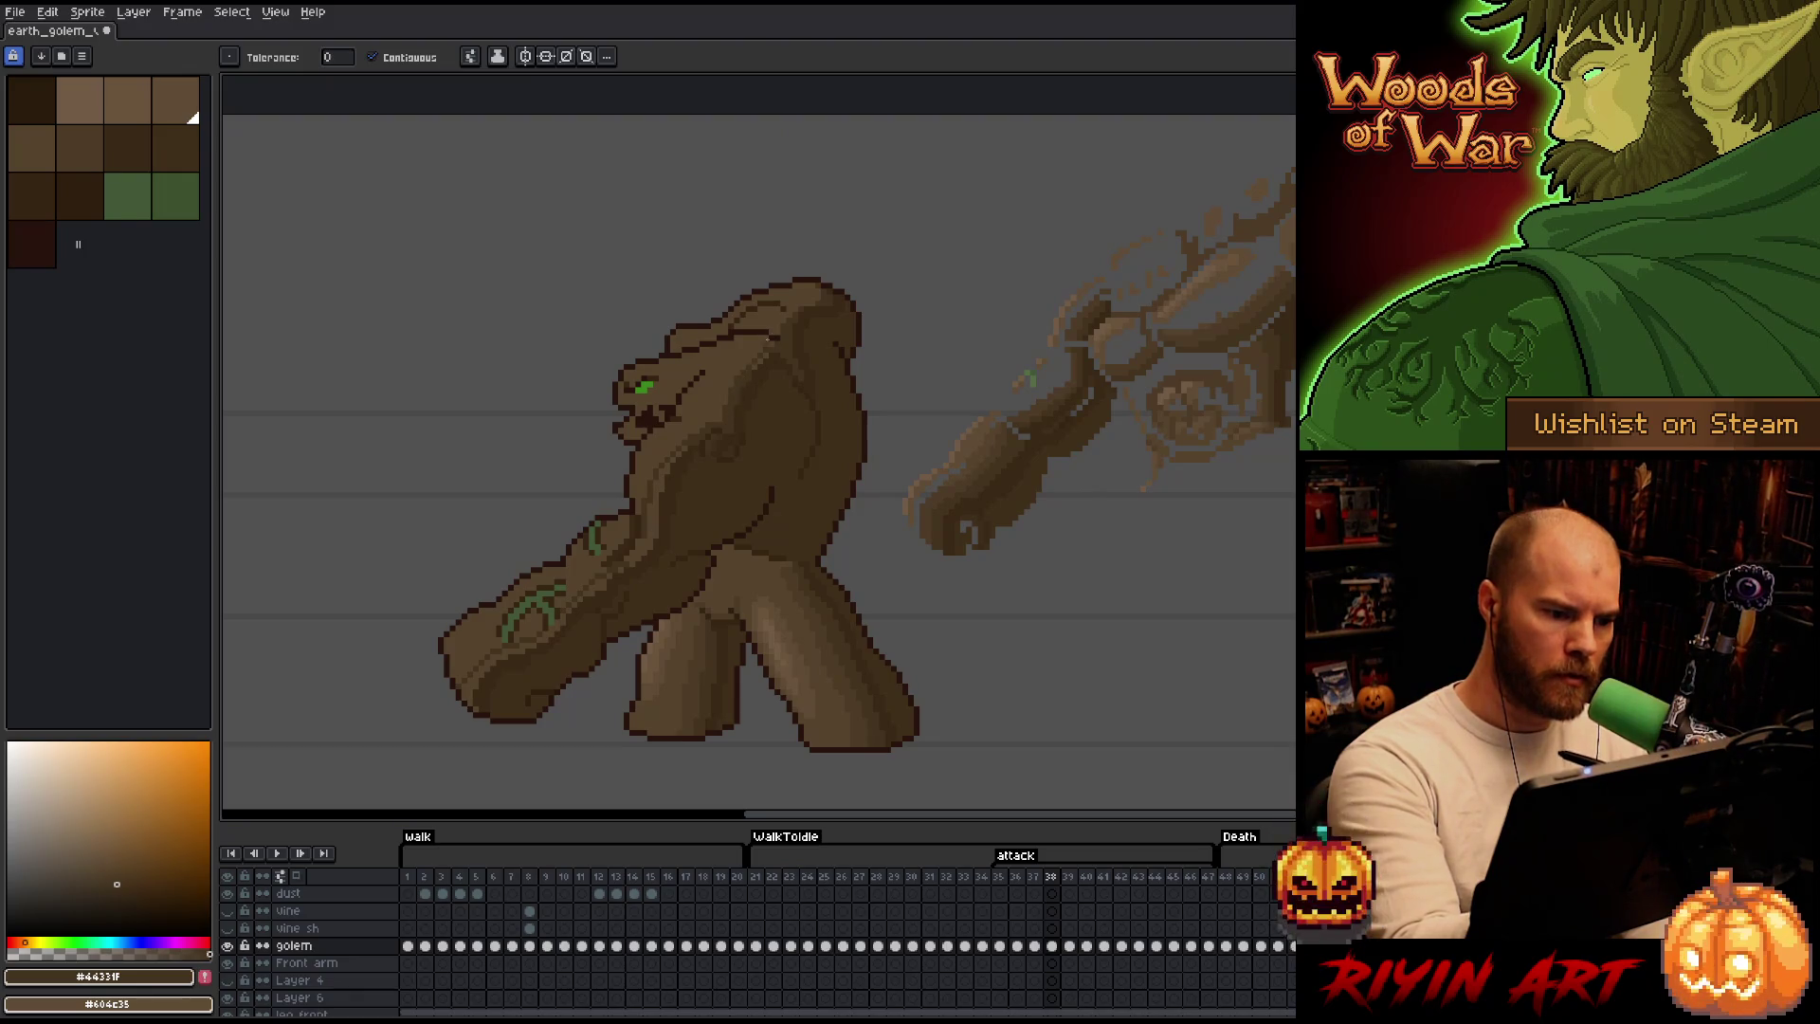
pyautogui.press('b')
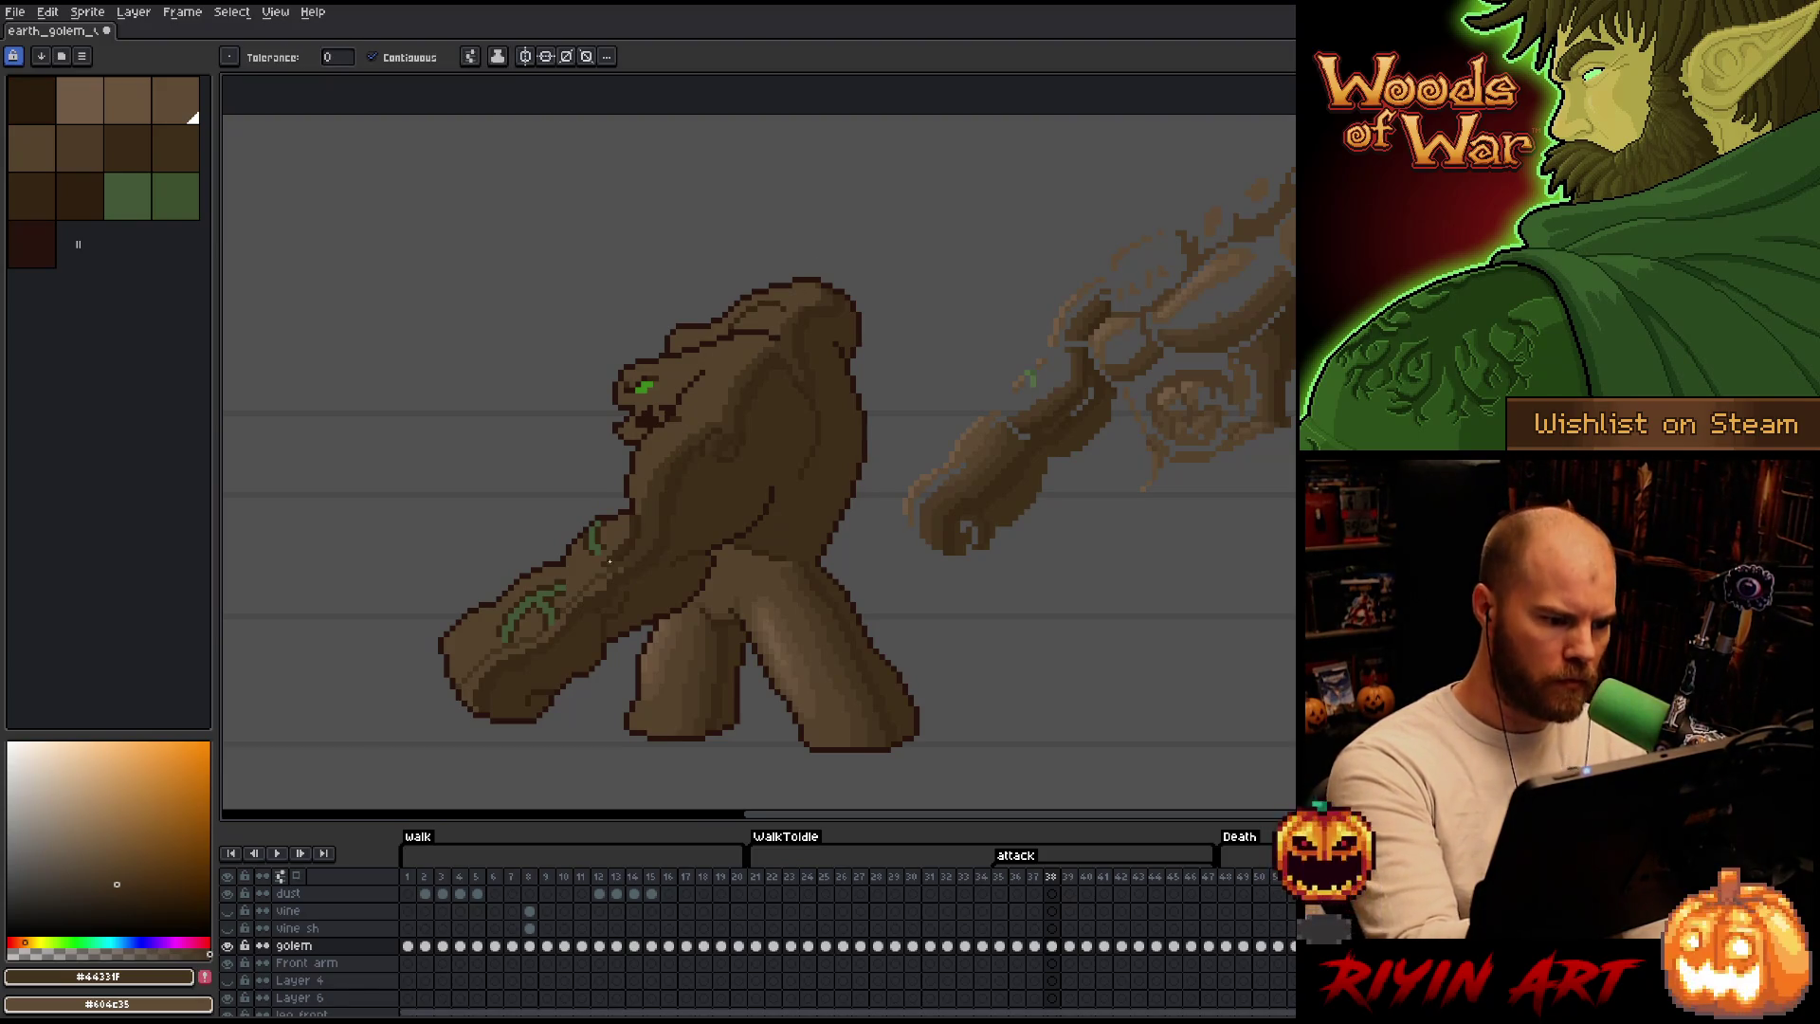
pyautogui.press('g')
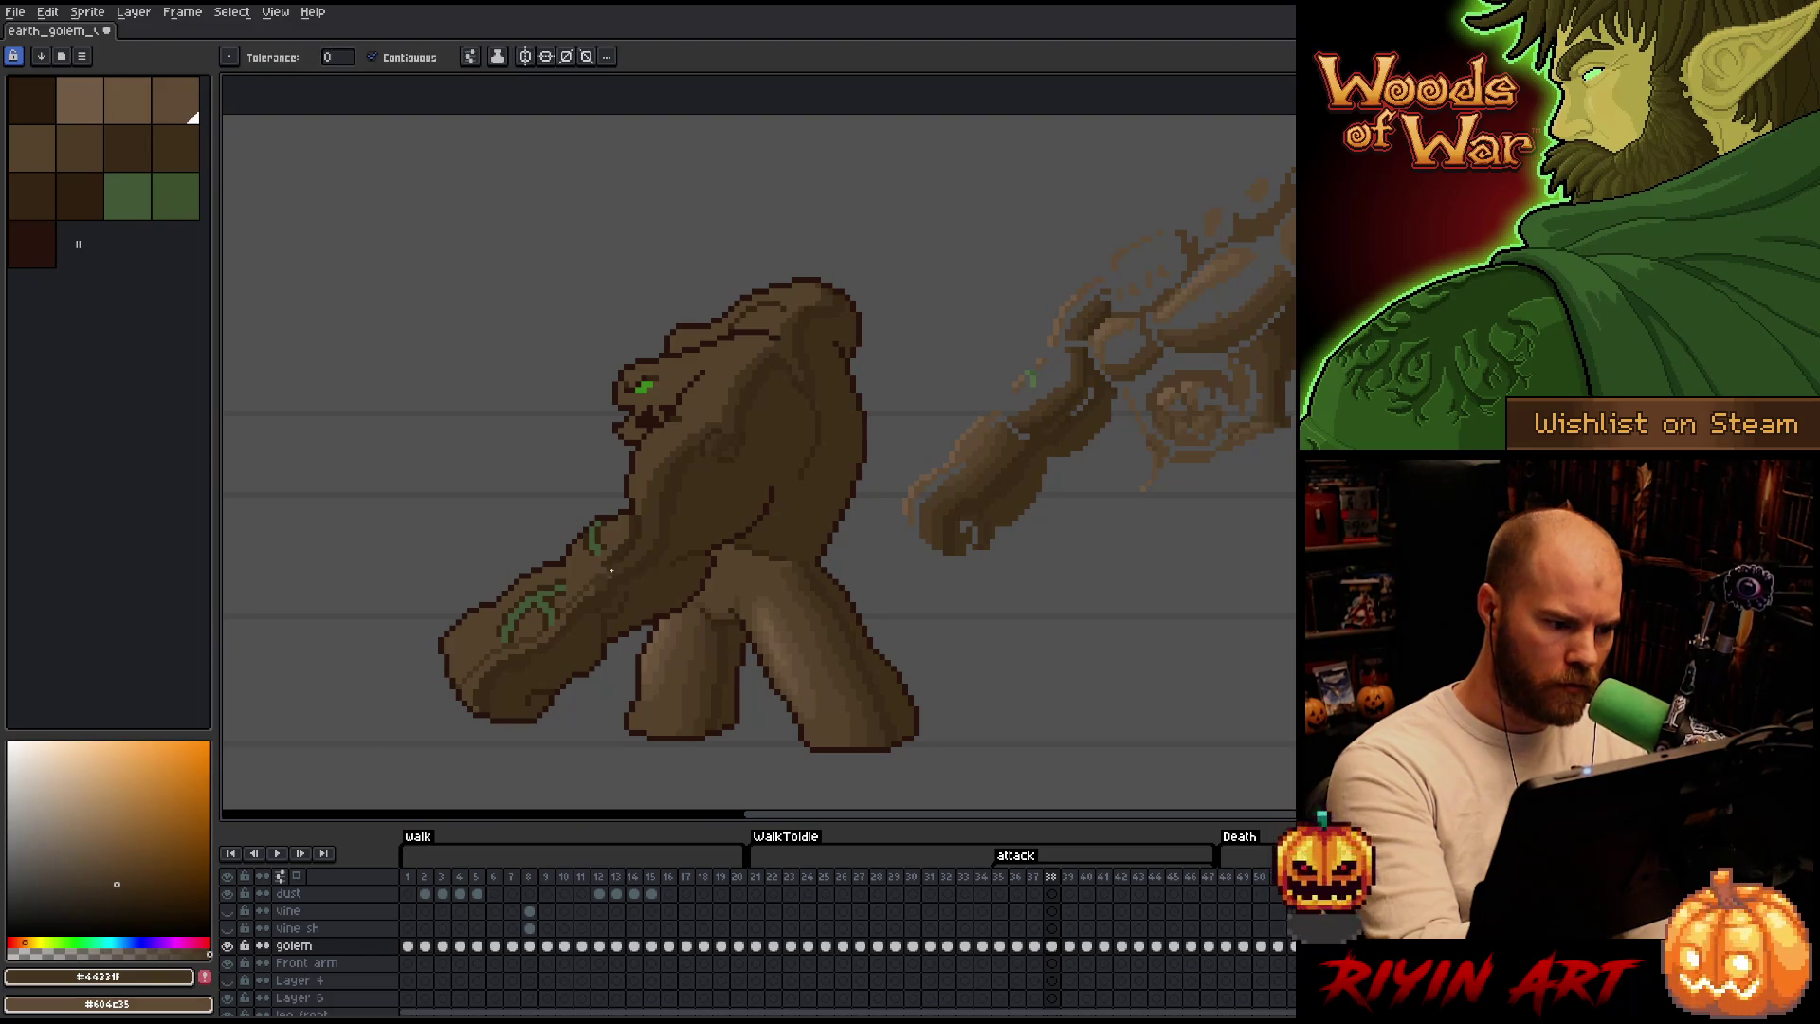
pyautogui.press('b')
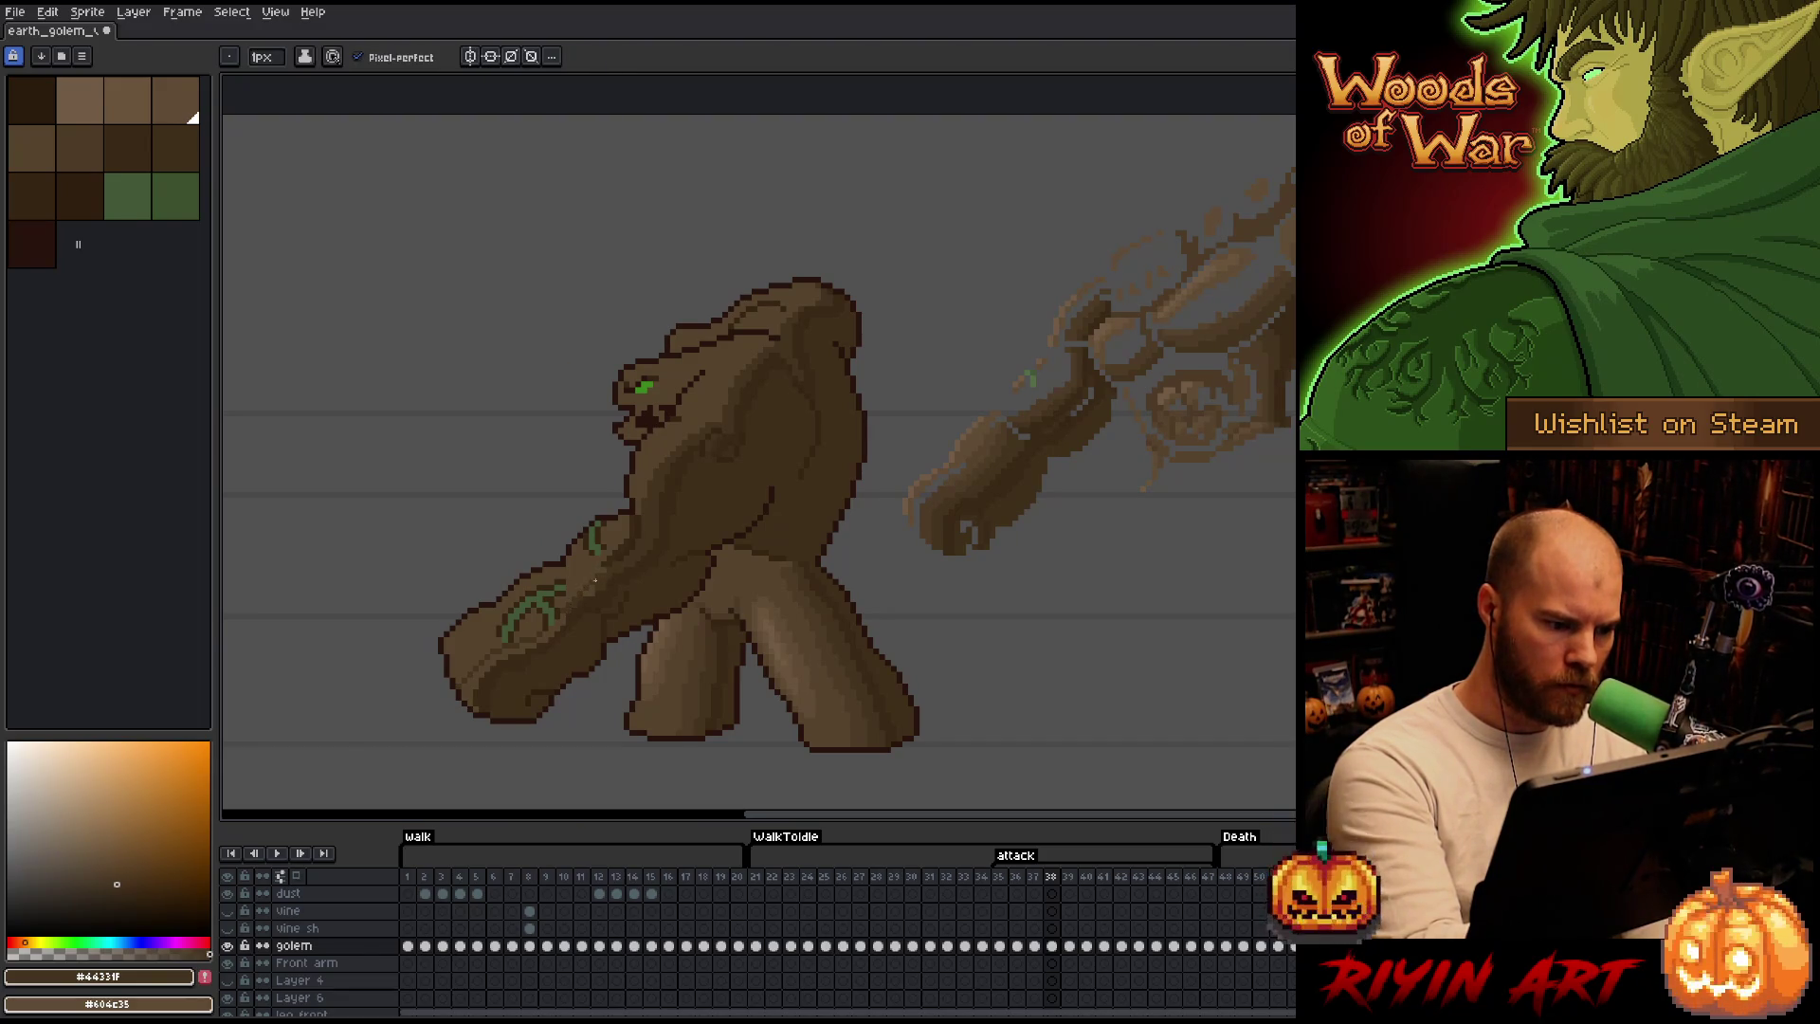
pyautogui.press('g')
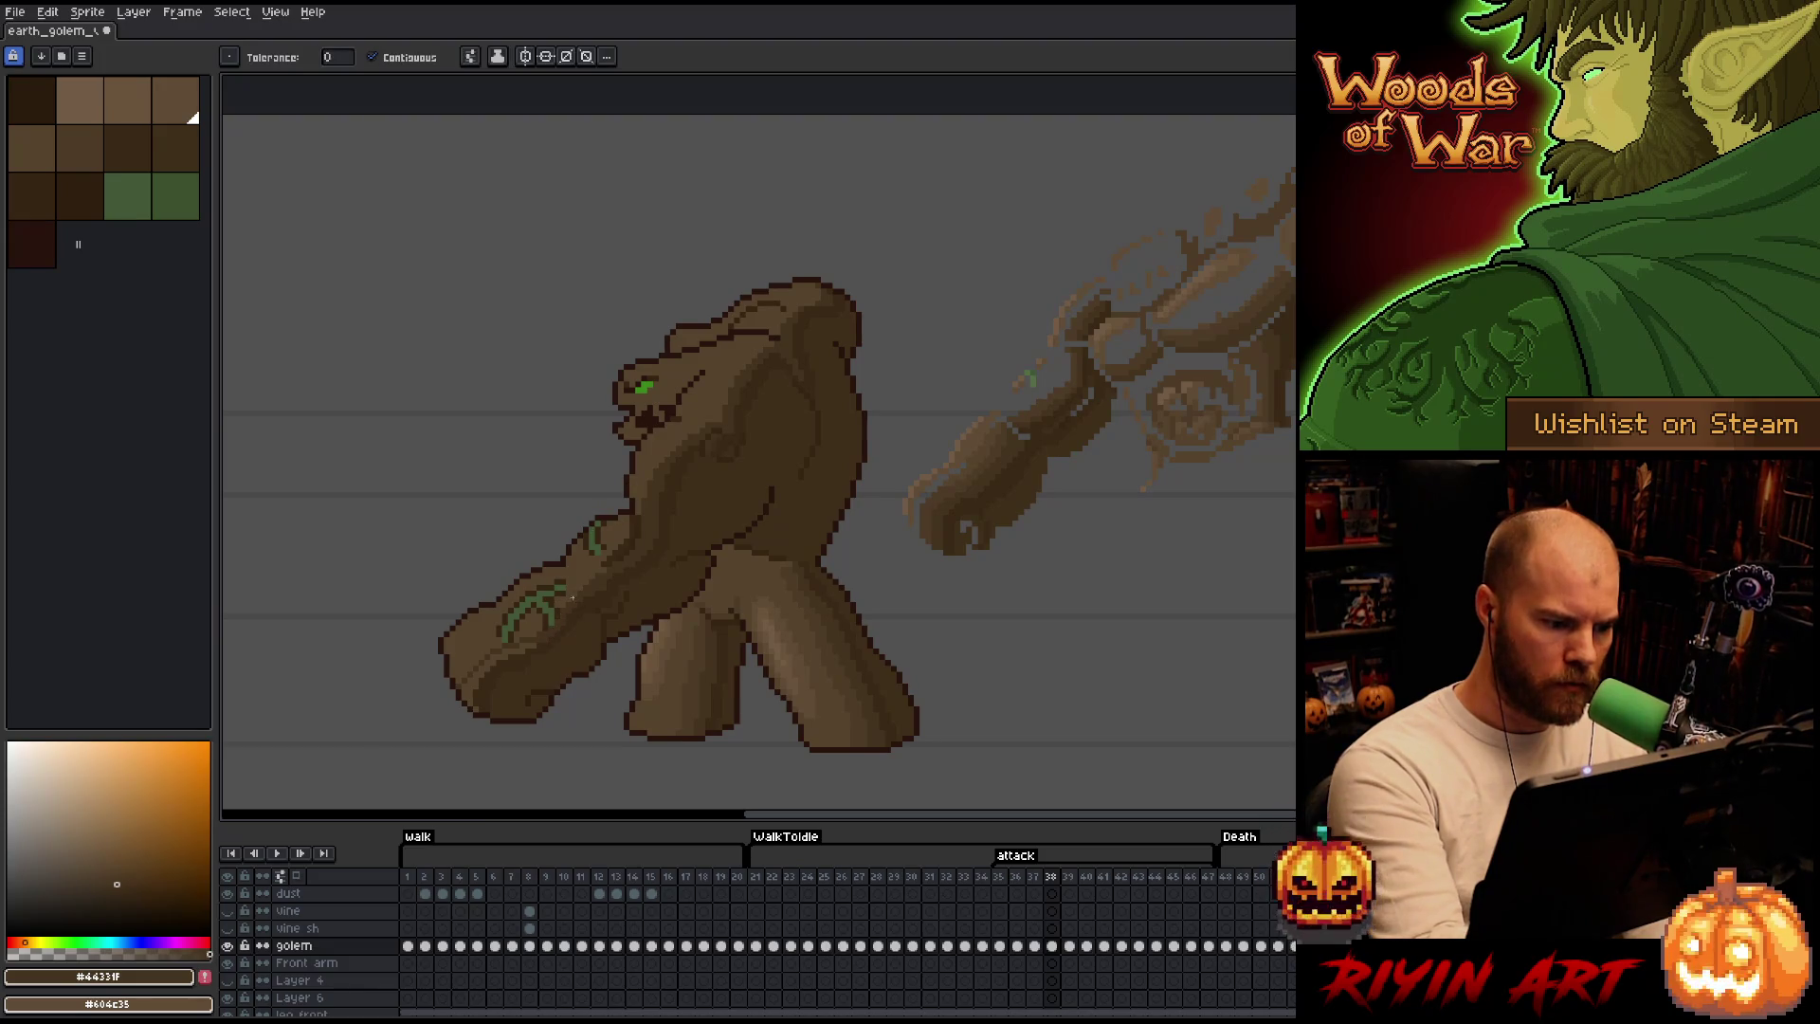
pyautogui.click(529, 642)
pyautogui.press('b')
pyautogui.press(']')
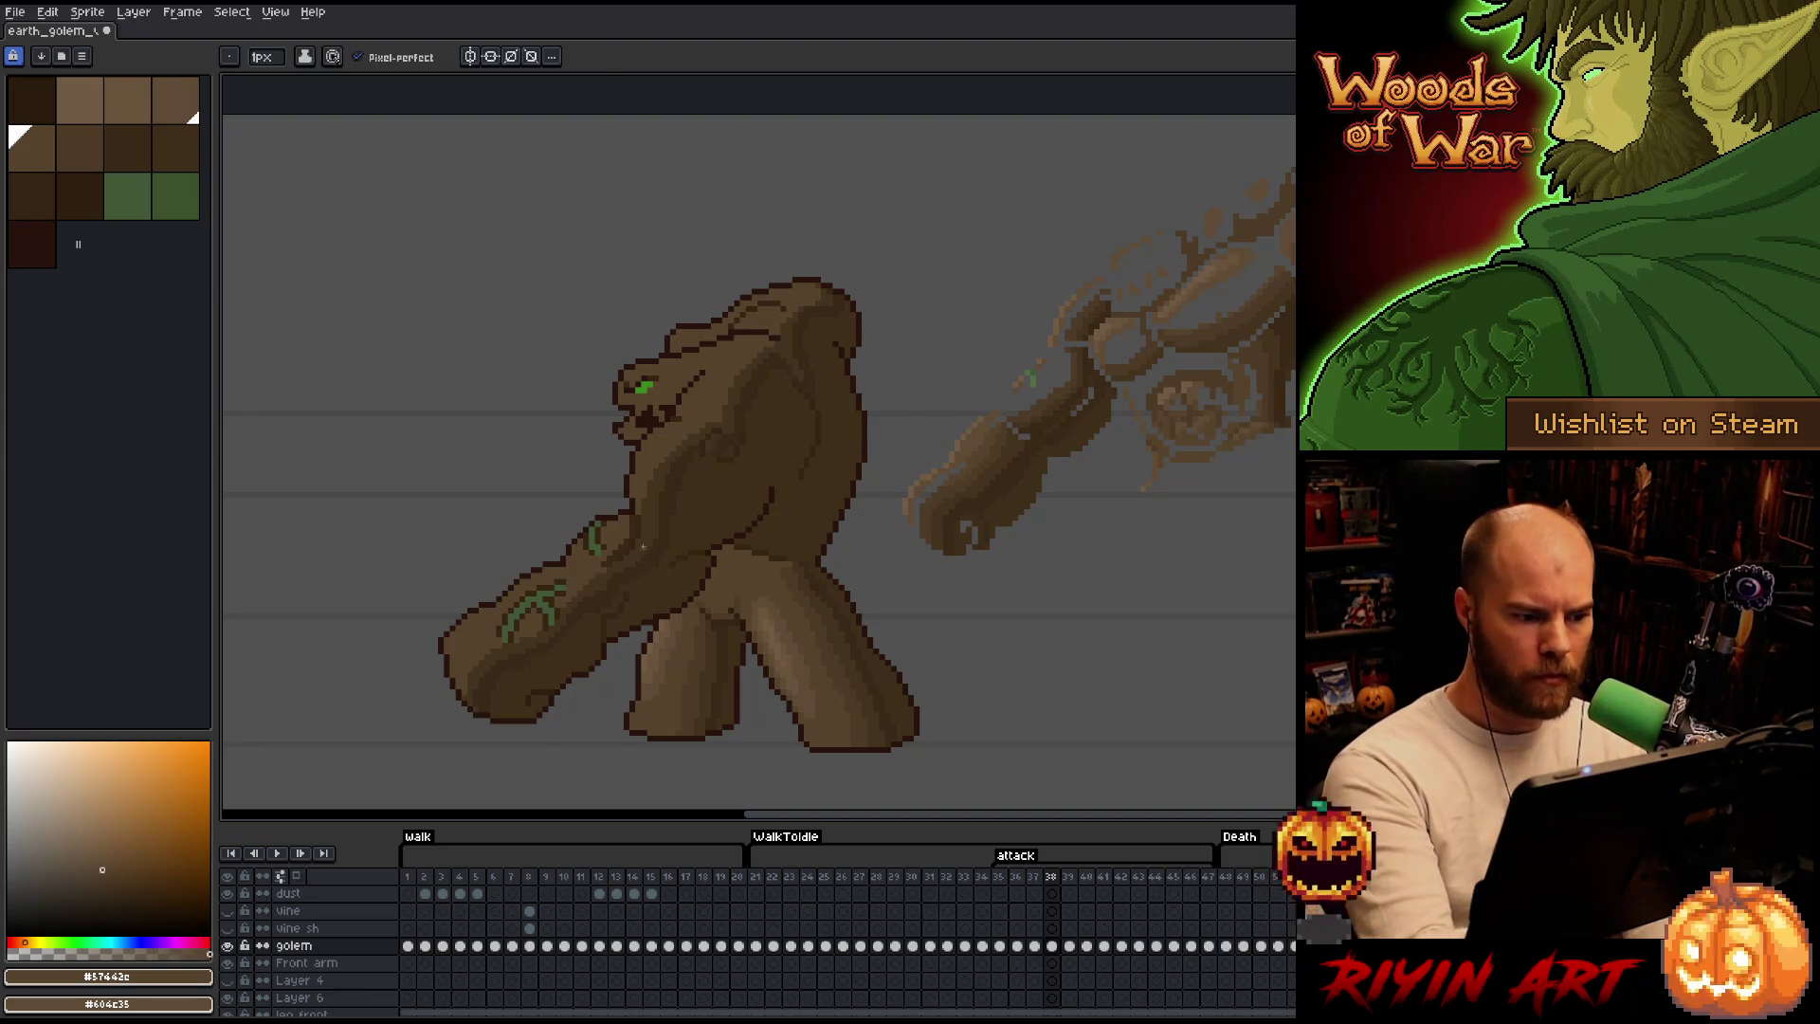
pyautogui.keyDown('alt'); pyautogui.click(631, 506); pyautogui.keyUp('alt')
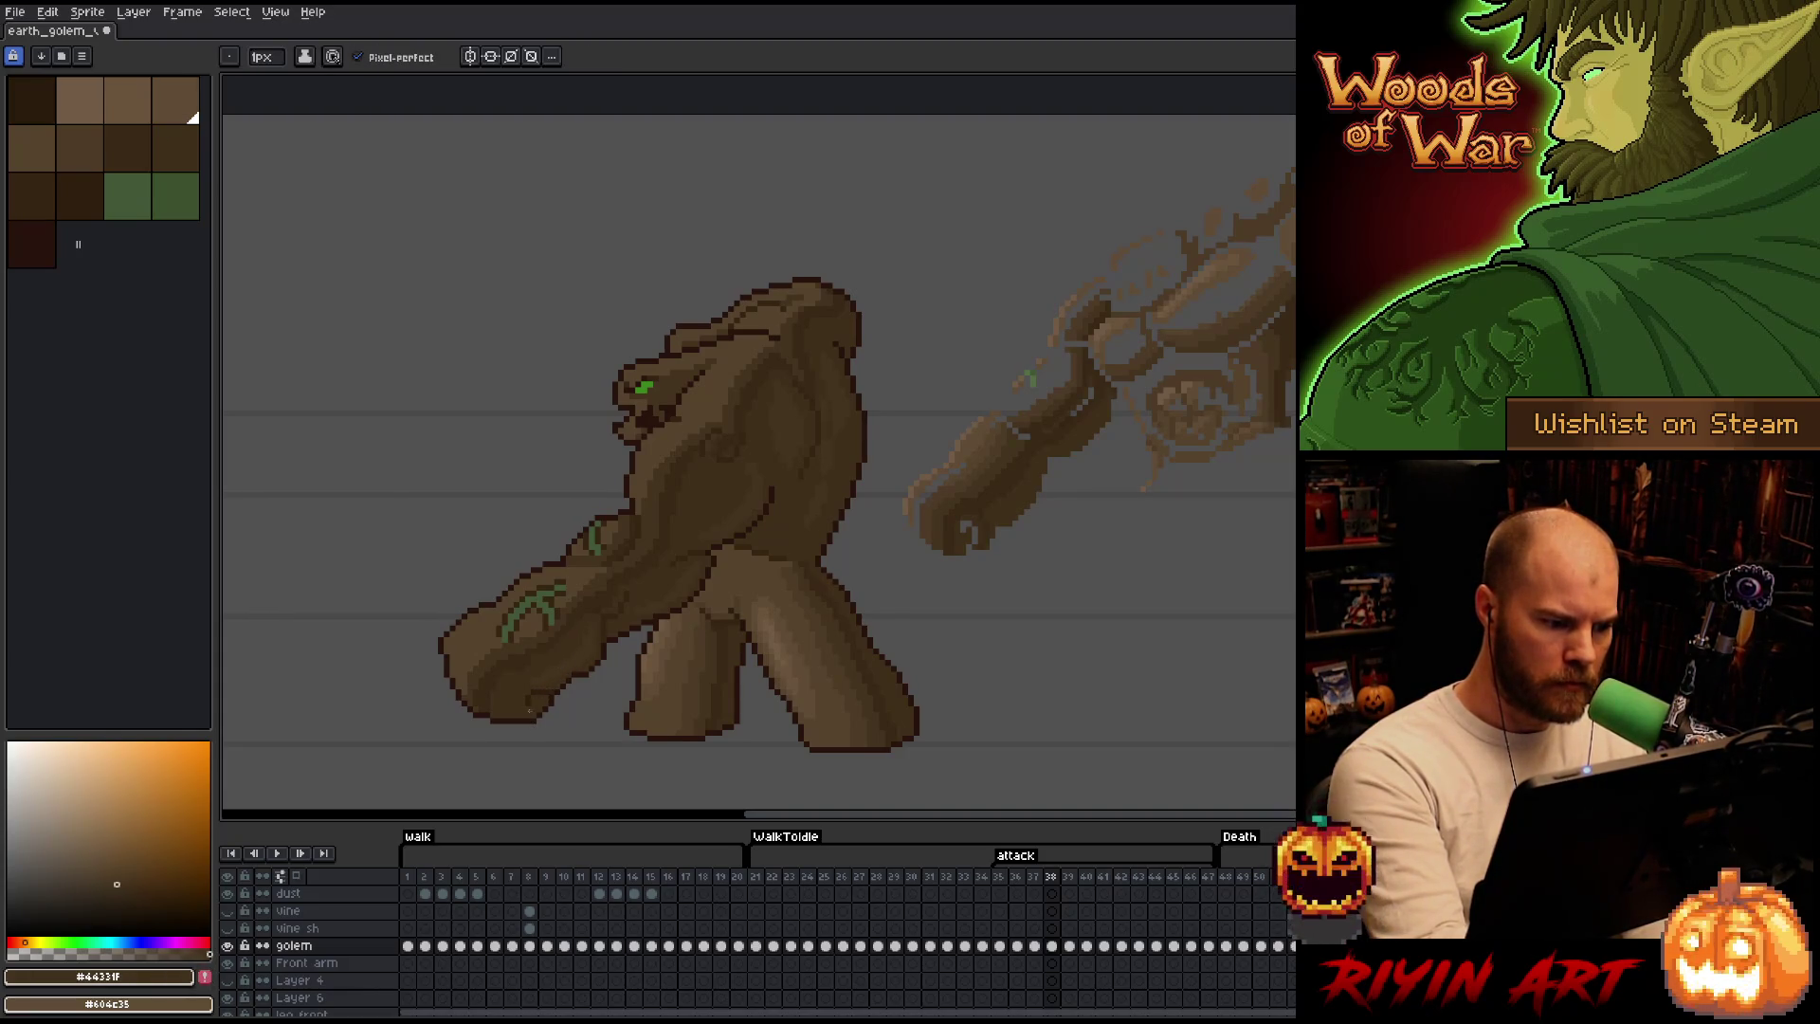
# Pick the dark brown #402f1b from the palette after shading the shoulder and arm.
pyautogui.keyDown('alt'); pyautogui.click(500, 713); pyautogui.keyUp('alt')
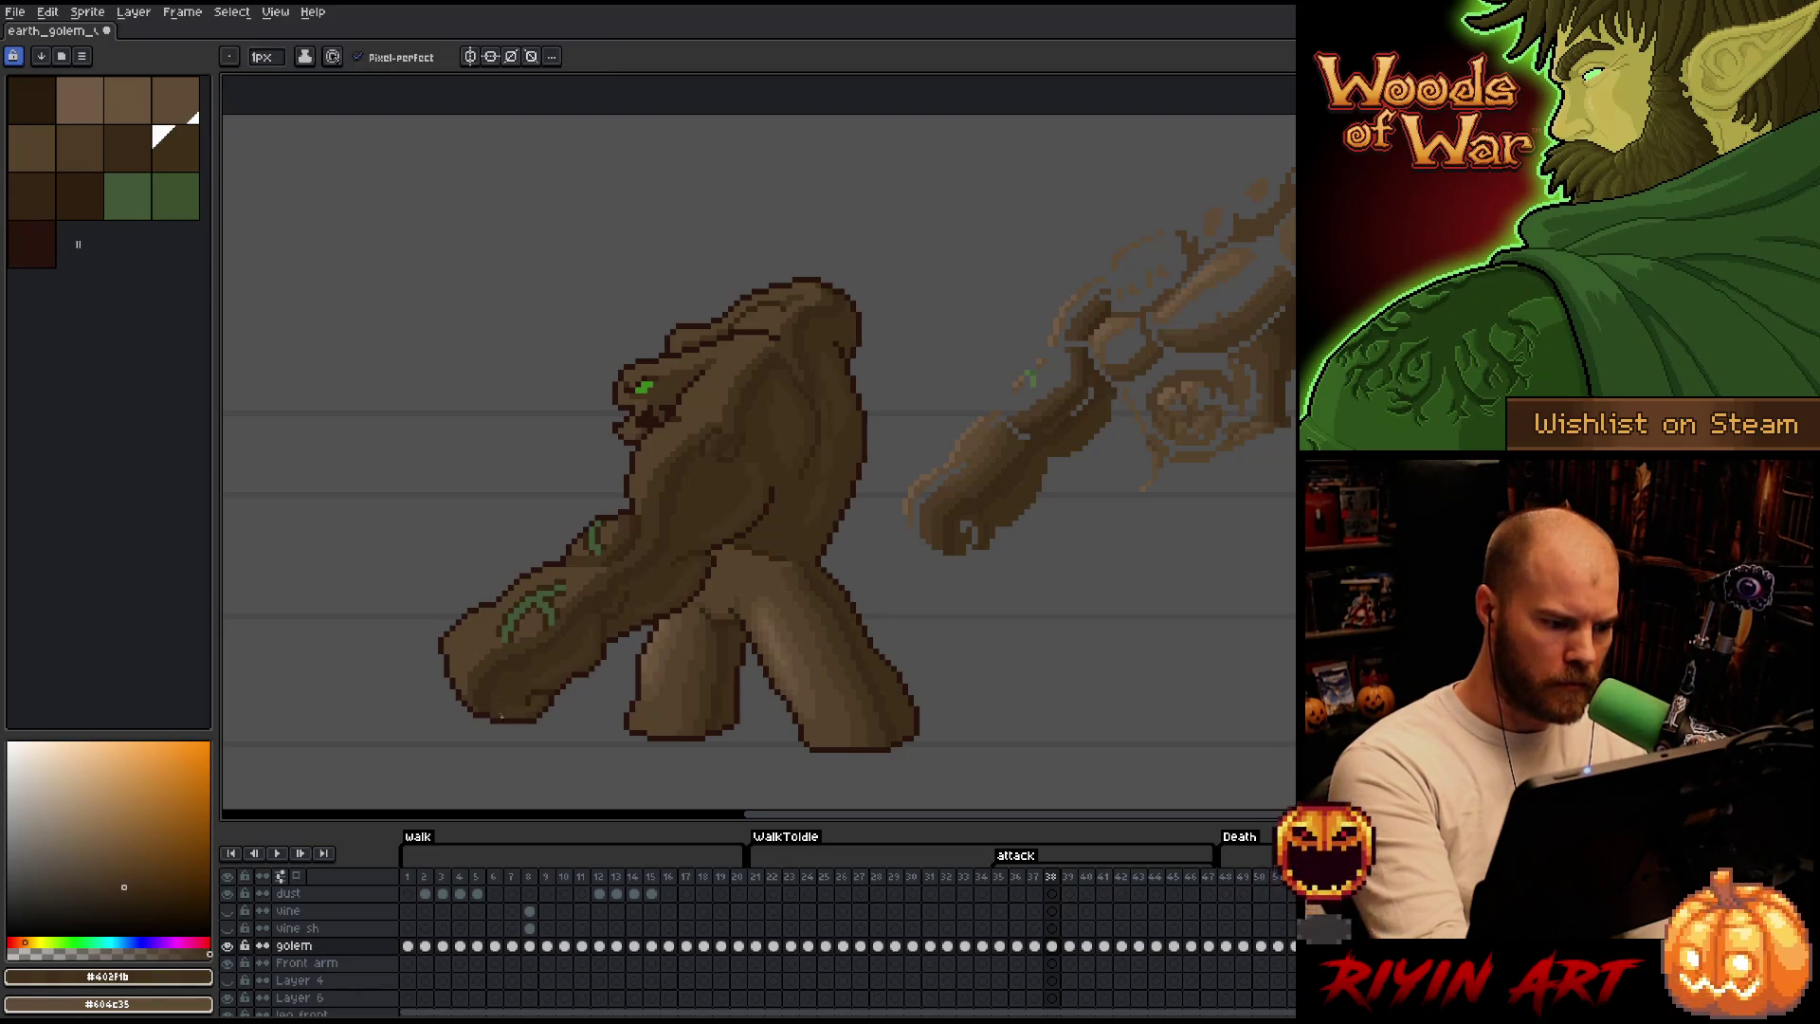
# Cycle between the palette browns #44331f and #402f1b for the torso shading.
pyautogui.keyDown('alt'); pyautogui.click(526, 679); pyautogui.keyUp('alt')
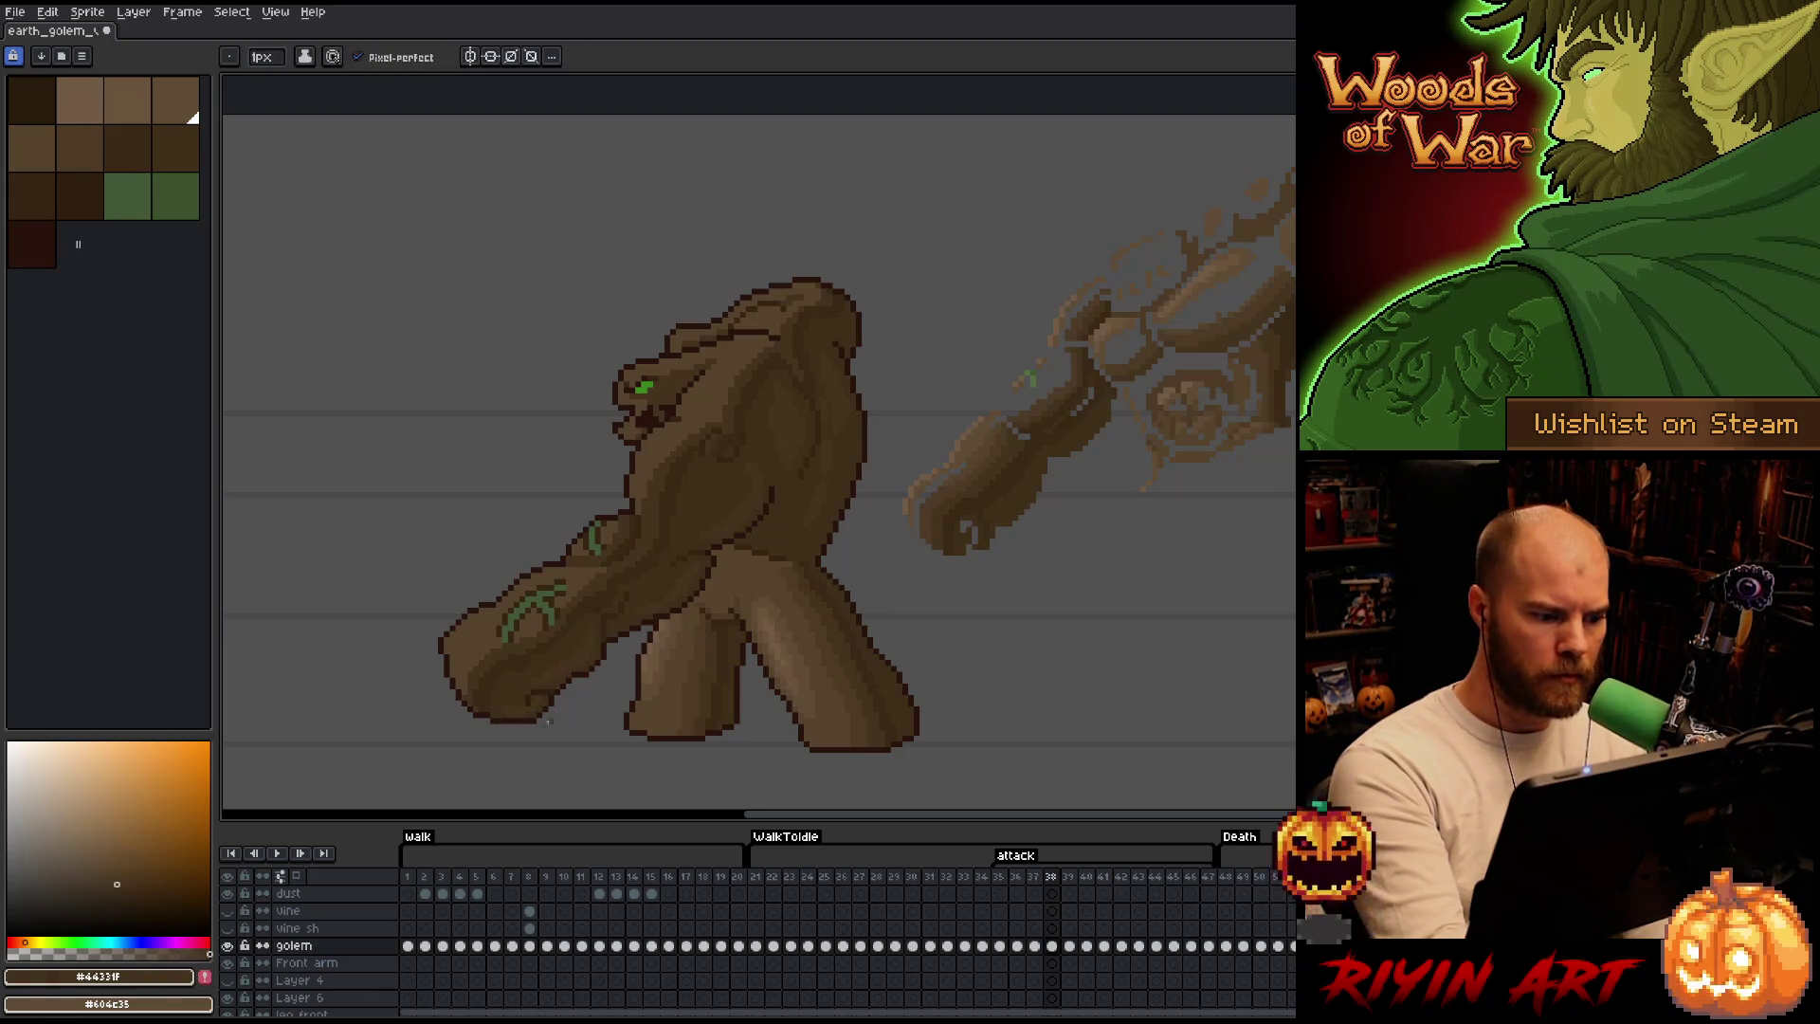
pyautogui.click(163, 136)
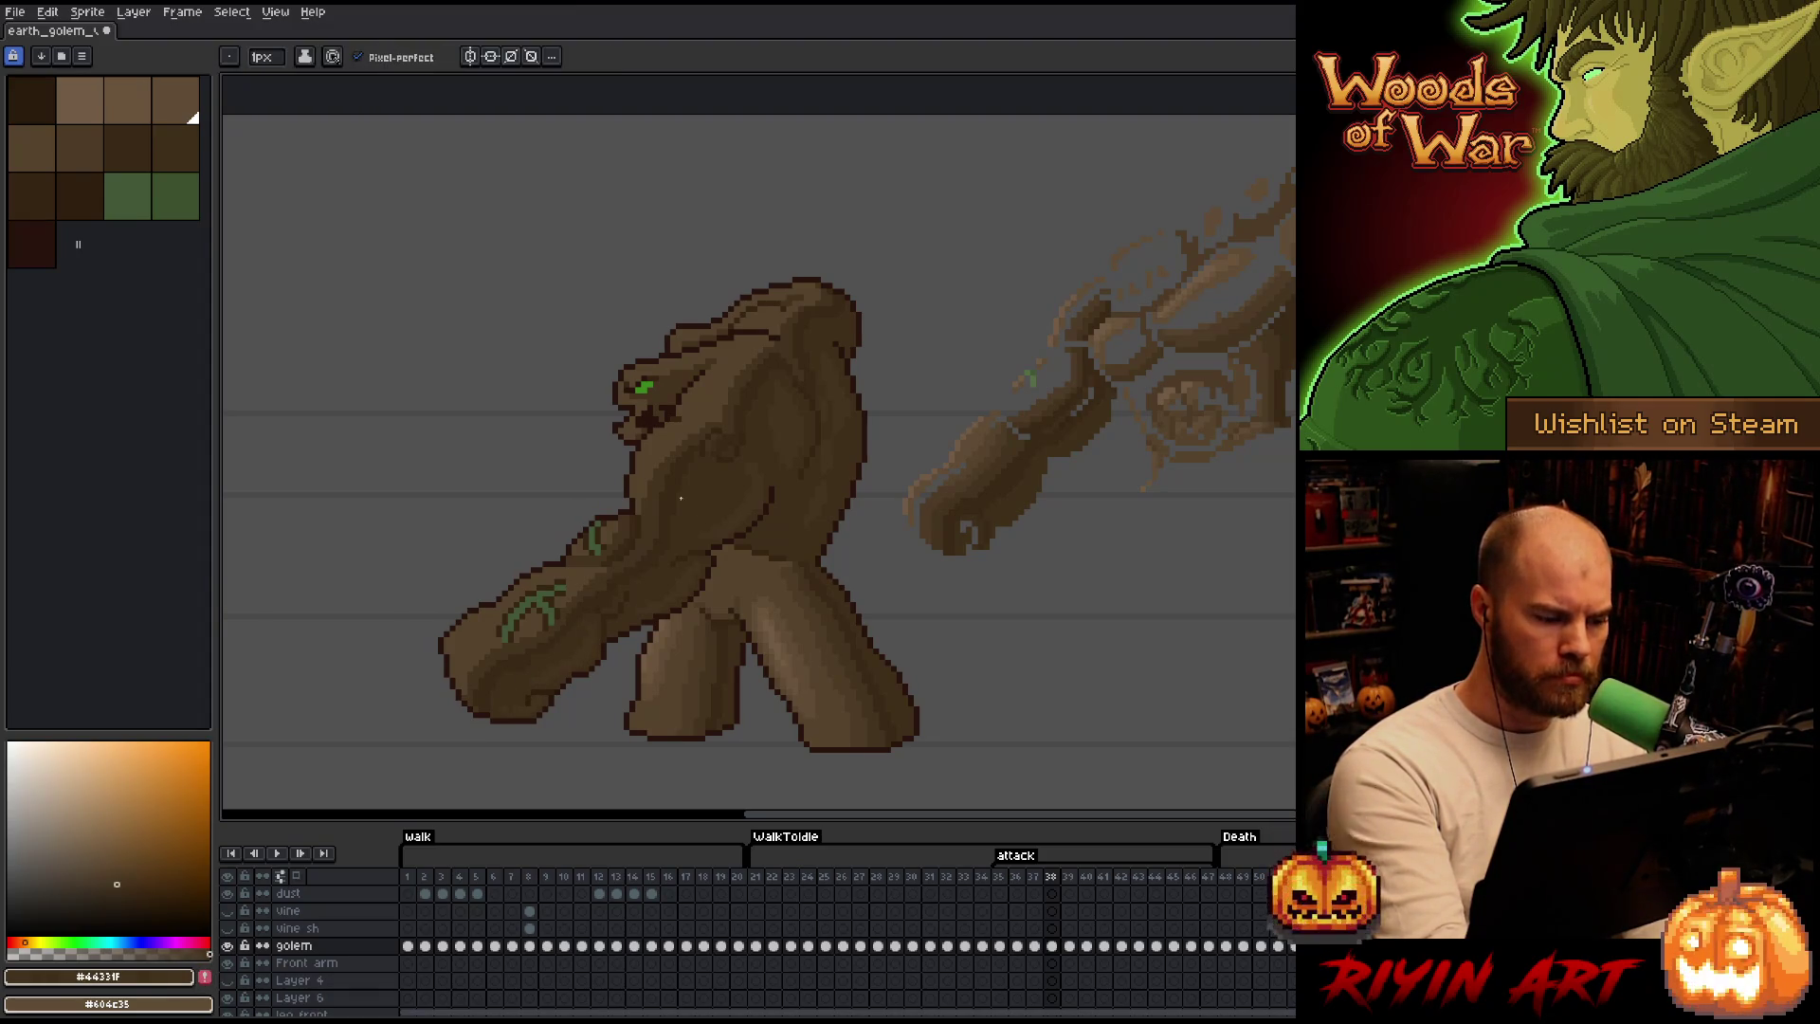
pyautogui.keyDown('alt'); pyautogui.click(491, 692); pyautogui.keyUp('alt')
pyautogui.keyDown('alt'); pyautogui.click(596, 599); pyautogui.keyUp('alt')
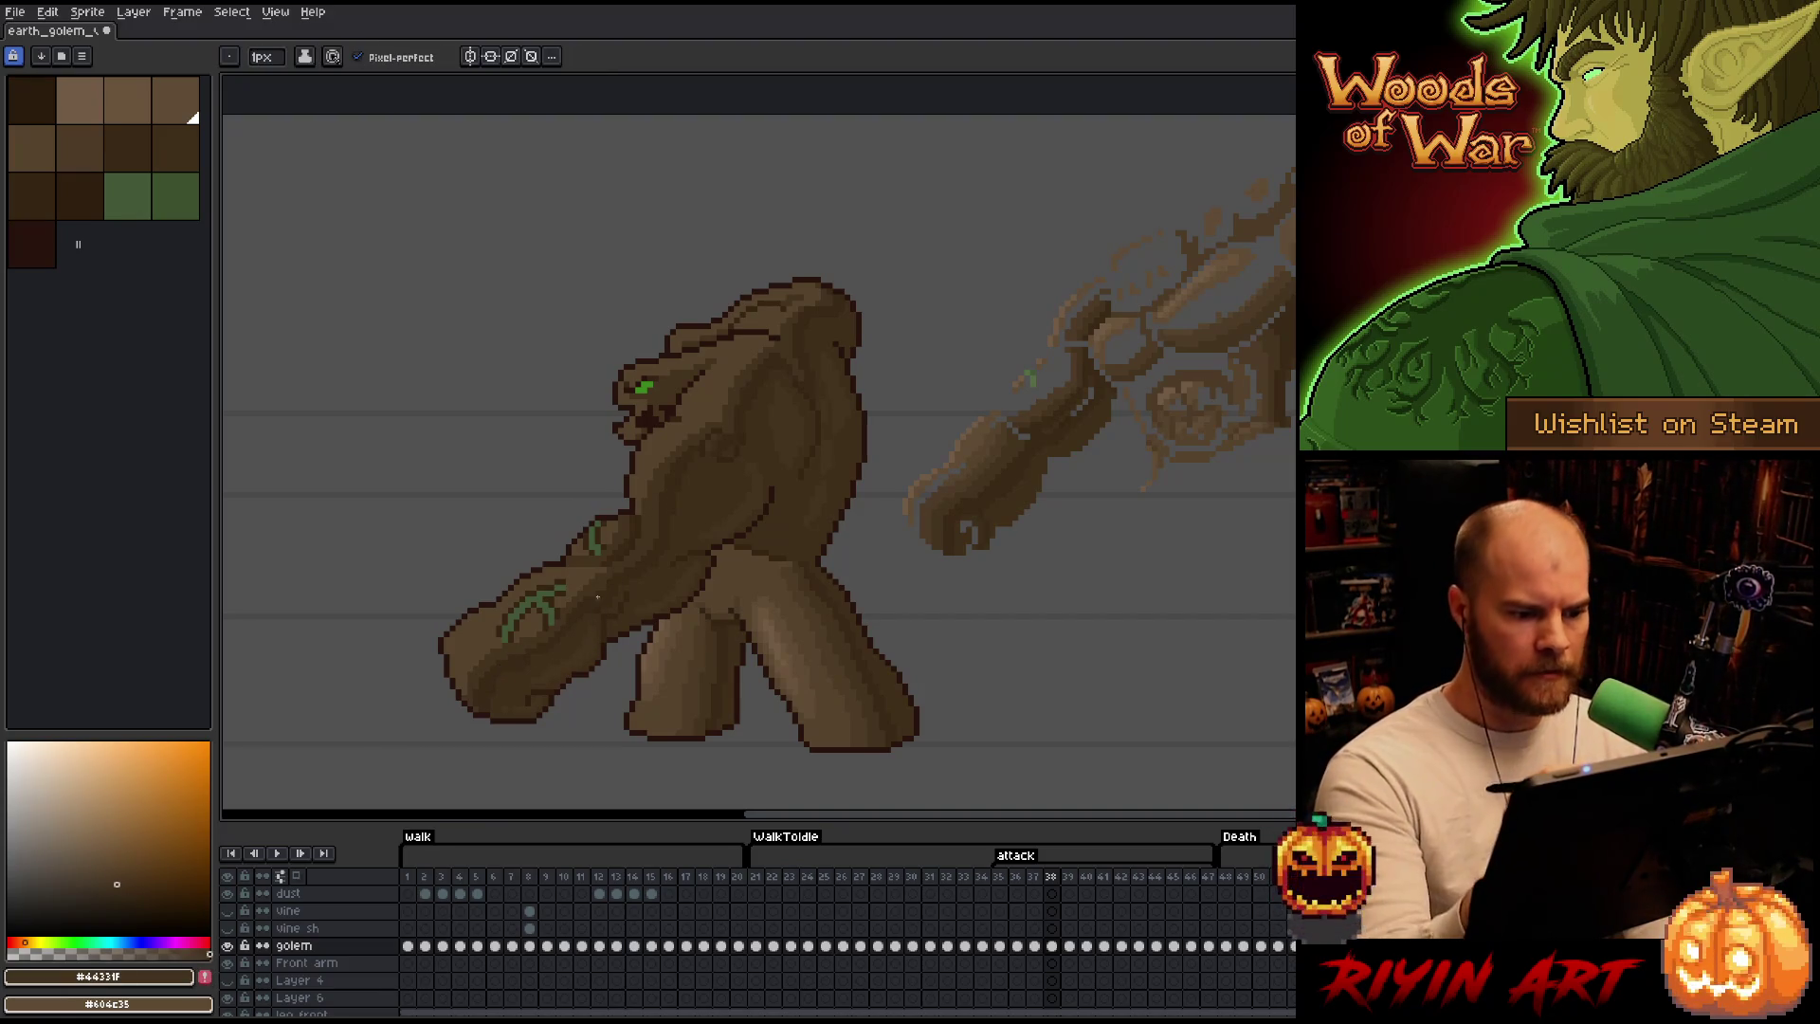
# Alt-sample #57442c, #392916 and #44331f from the golem and add a small dark stroke near the hip.
pyautogui.press('alt')
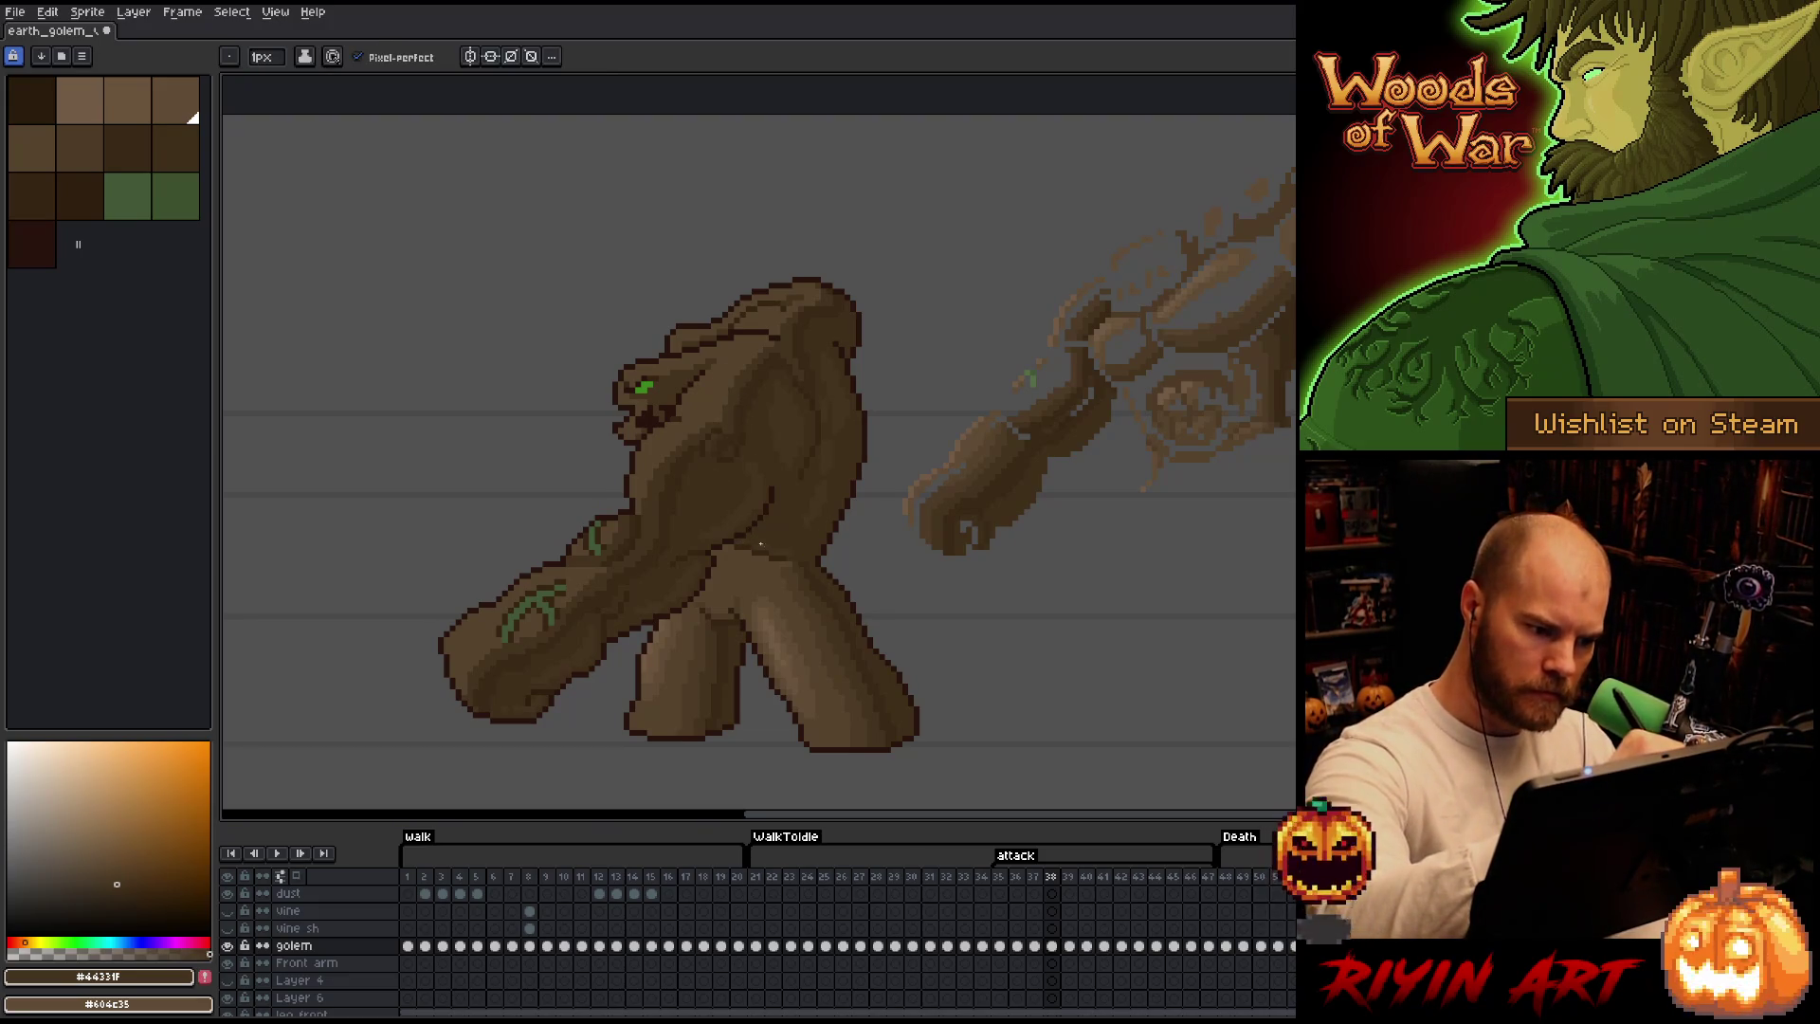
pyautogui.keyDown('alt'); pyautogui.click(715, 405); pyautogui.keyUp('alt')
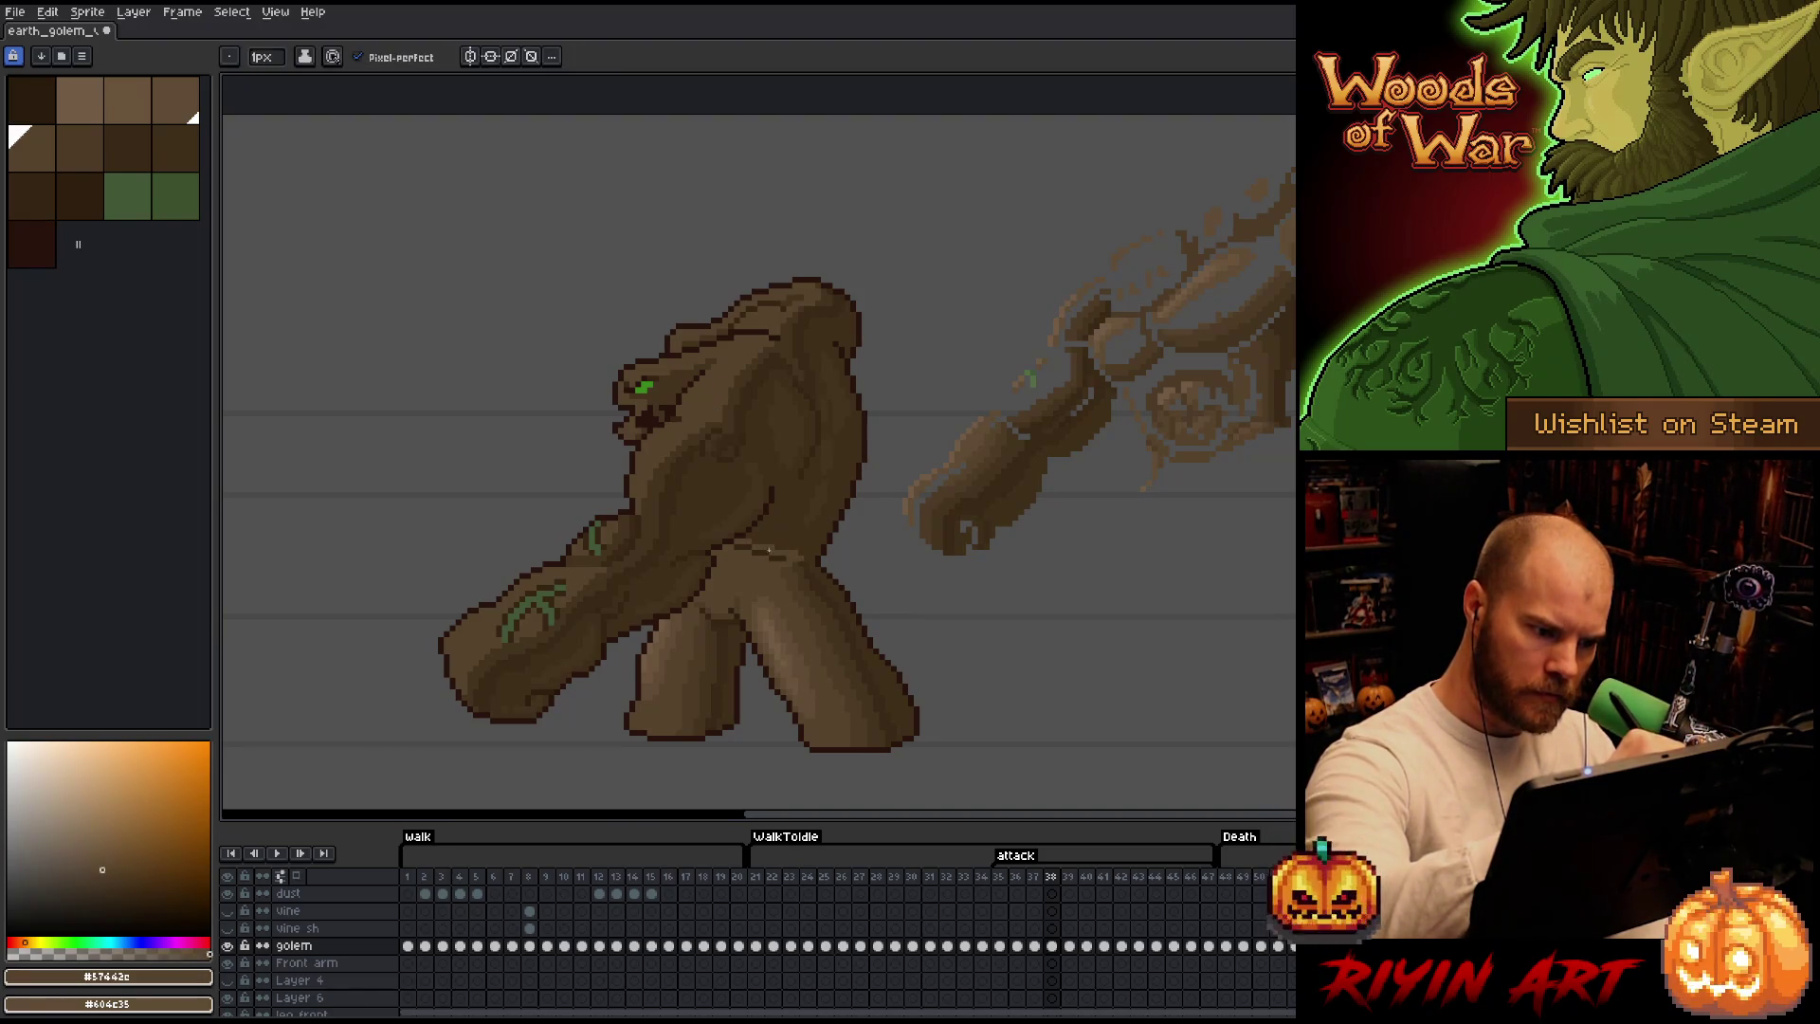
pyautogui.keyDown('alt'); pyautogui.click(716, 428); pyautogui.keyUp('alt')
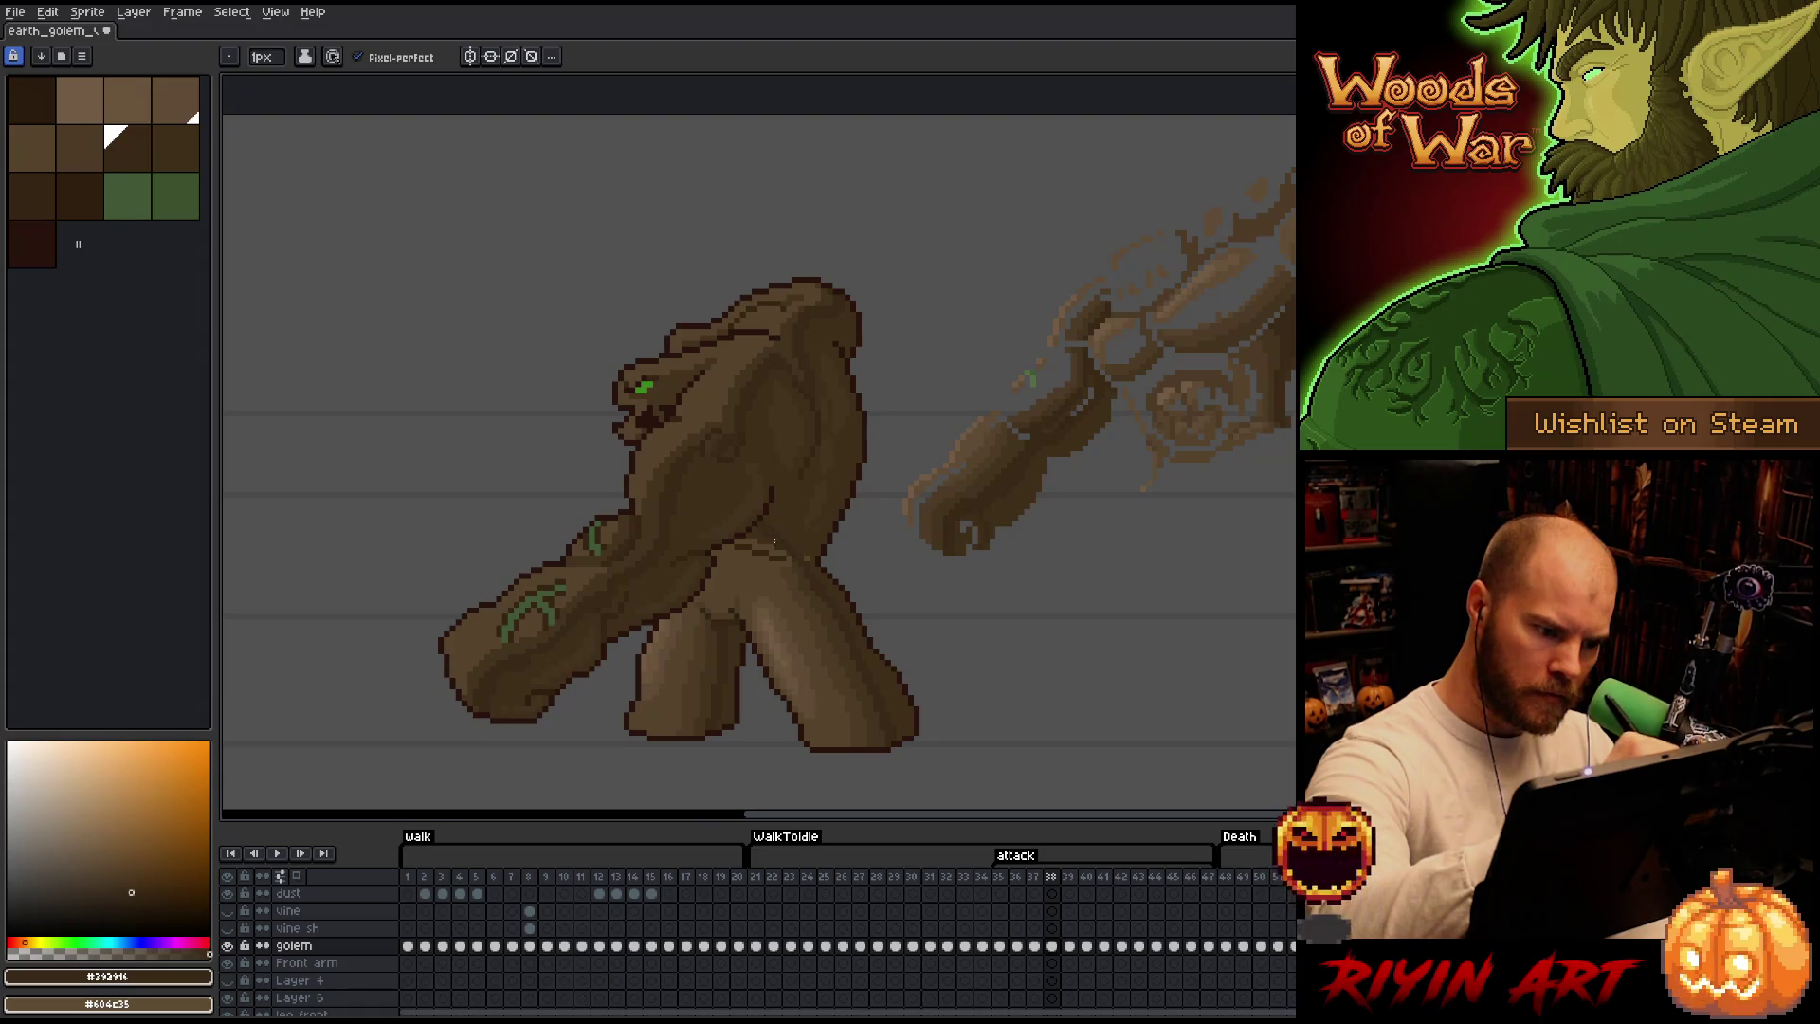
pyautogui.keyDown('alt'); pyautogui.click(765, 540); pyautogui.keyUp('alt')
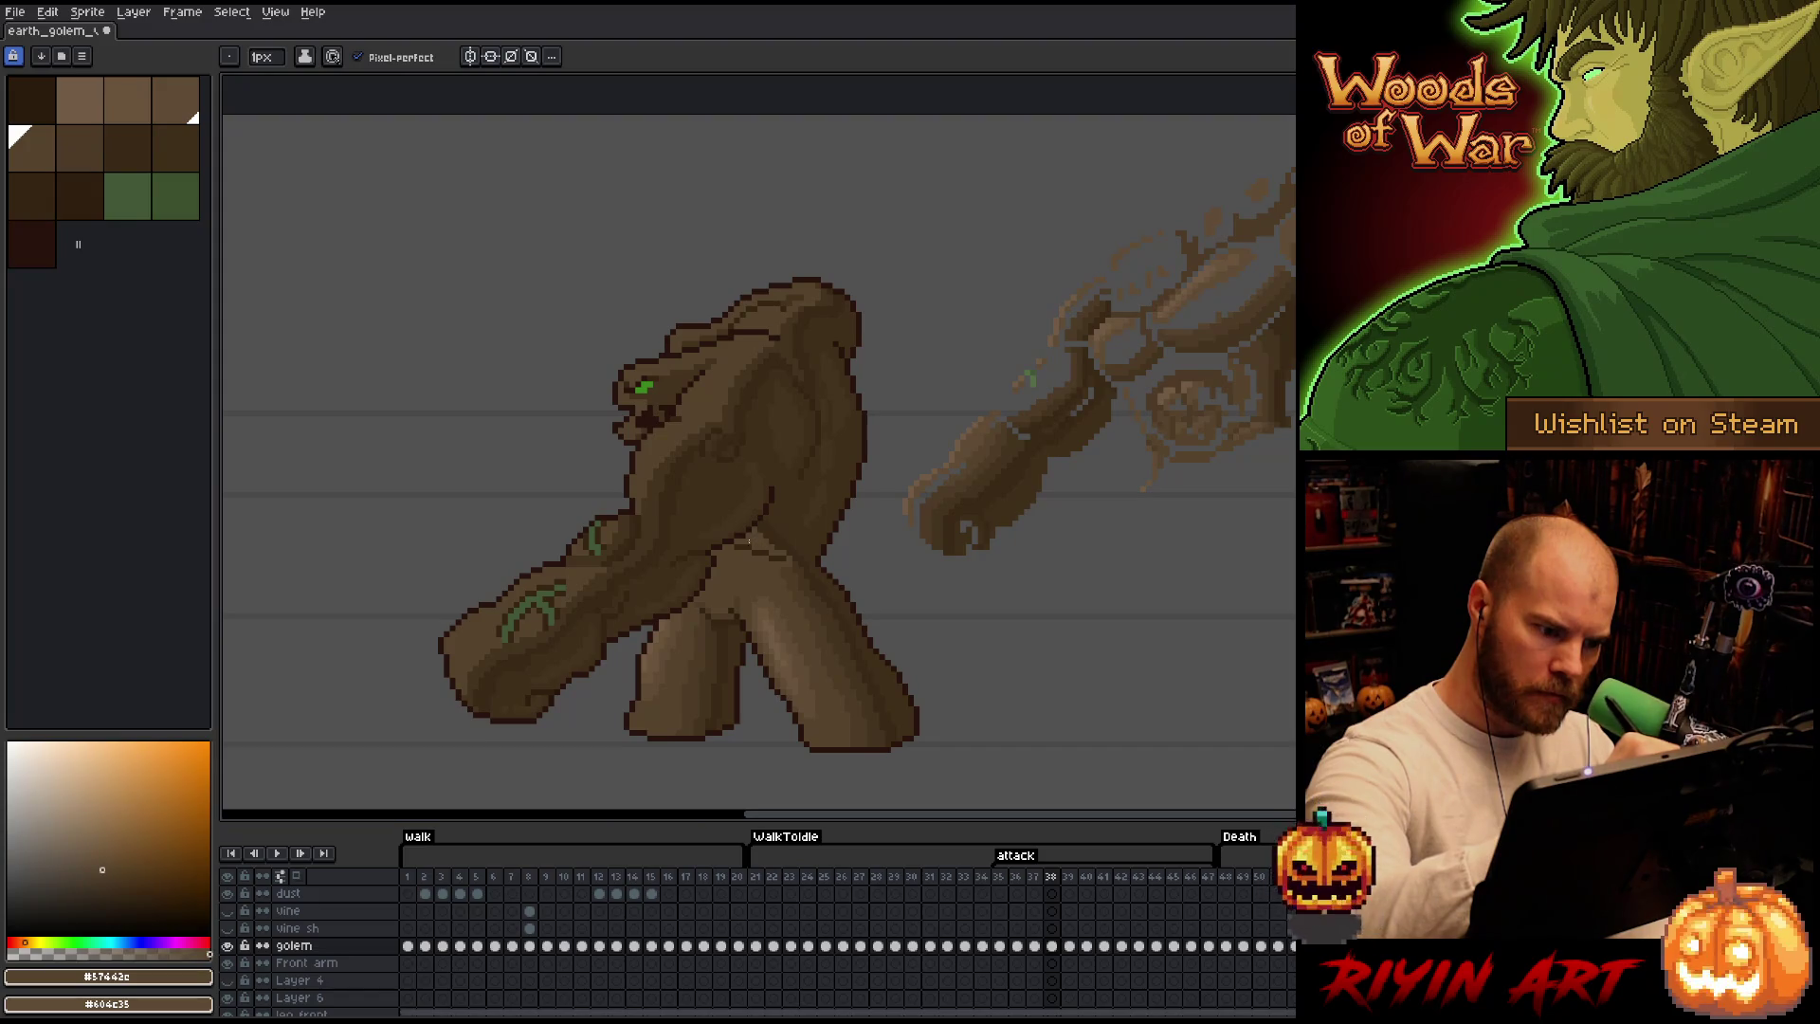
pyautogui.keyDown('alt'); pyautogui.click(722, 512); pyautogui.keyUp('alt')
pyautogui.moveTo(754, 544); pyautogui.dragTo(790, 558)
pyautogui.click(59, 127)
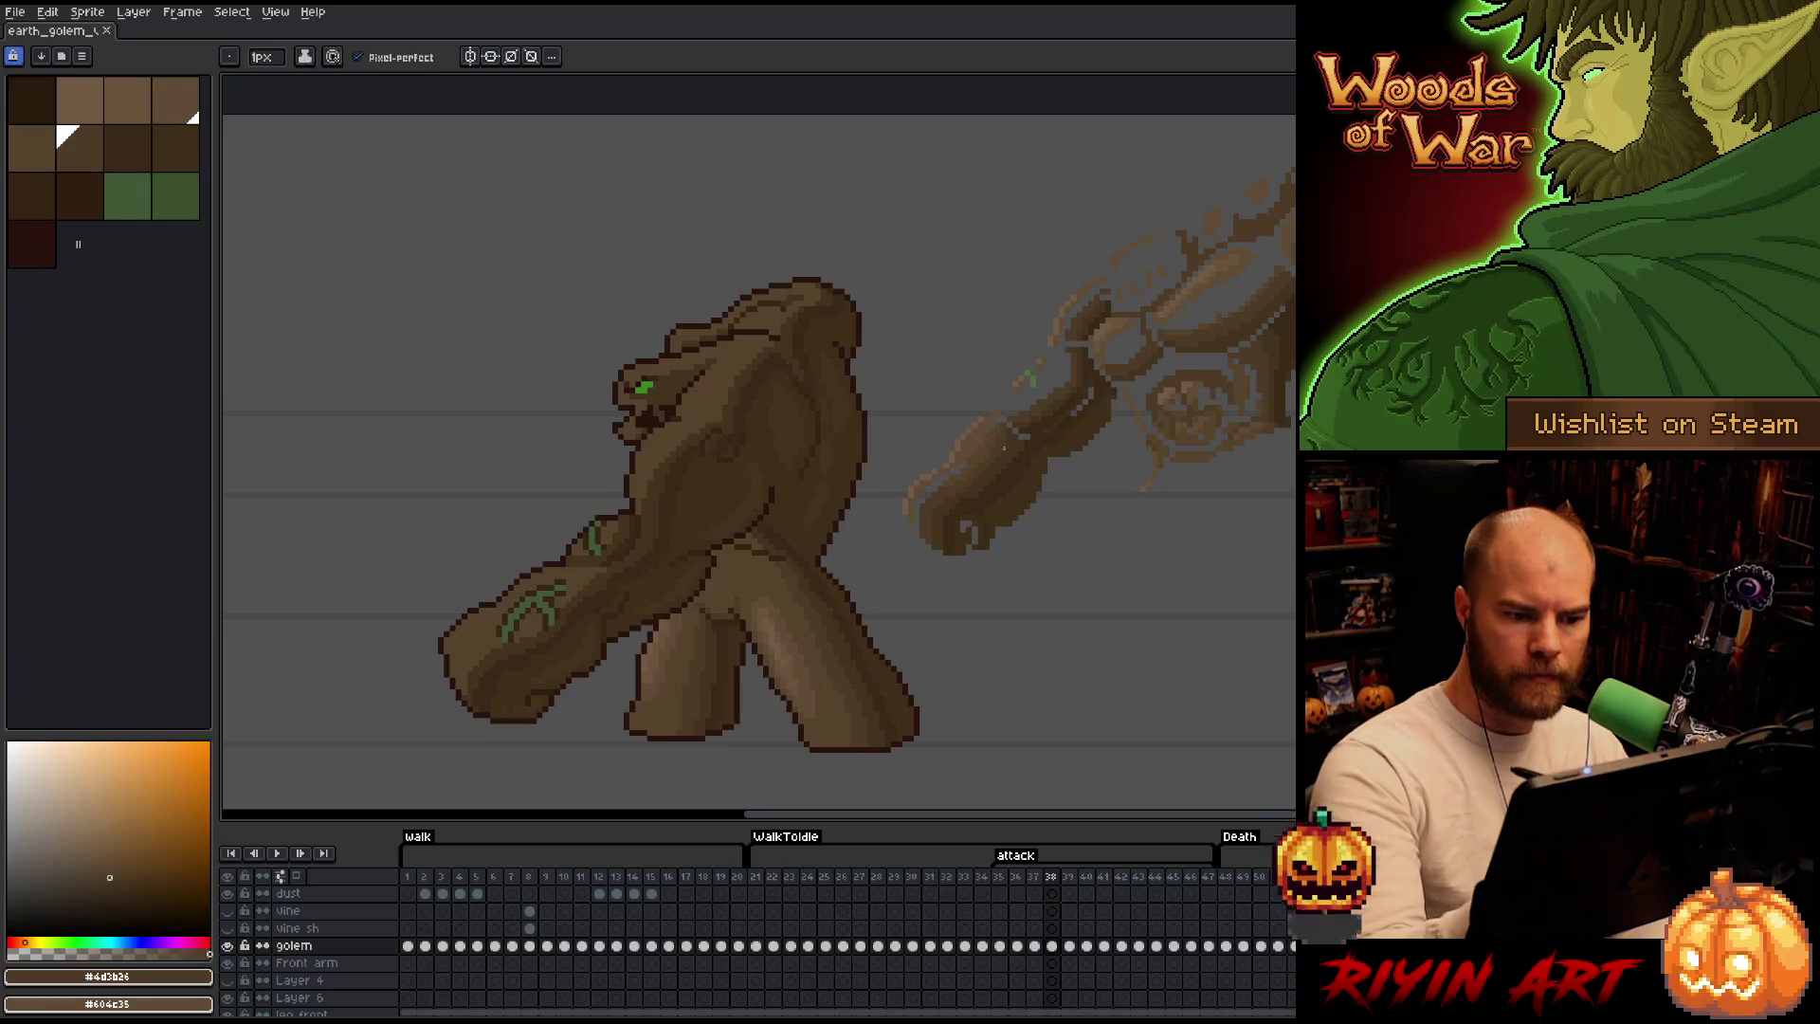
# Sample the mid brown #57442c and lighter #604c35 from the arm and resume drawing.
pyautogui.press('alt')
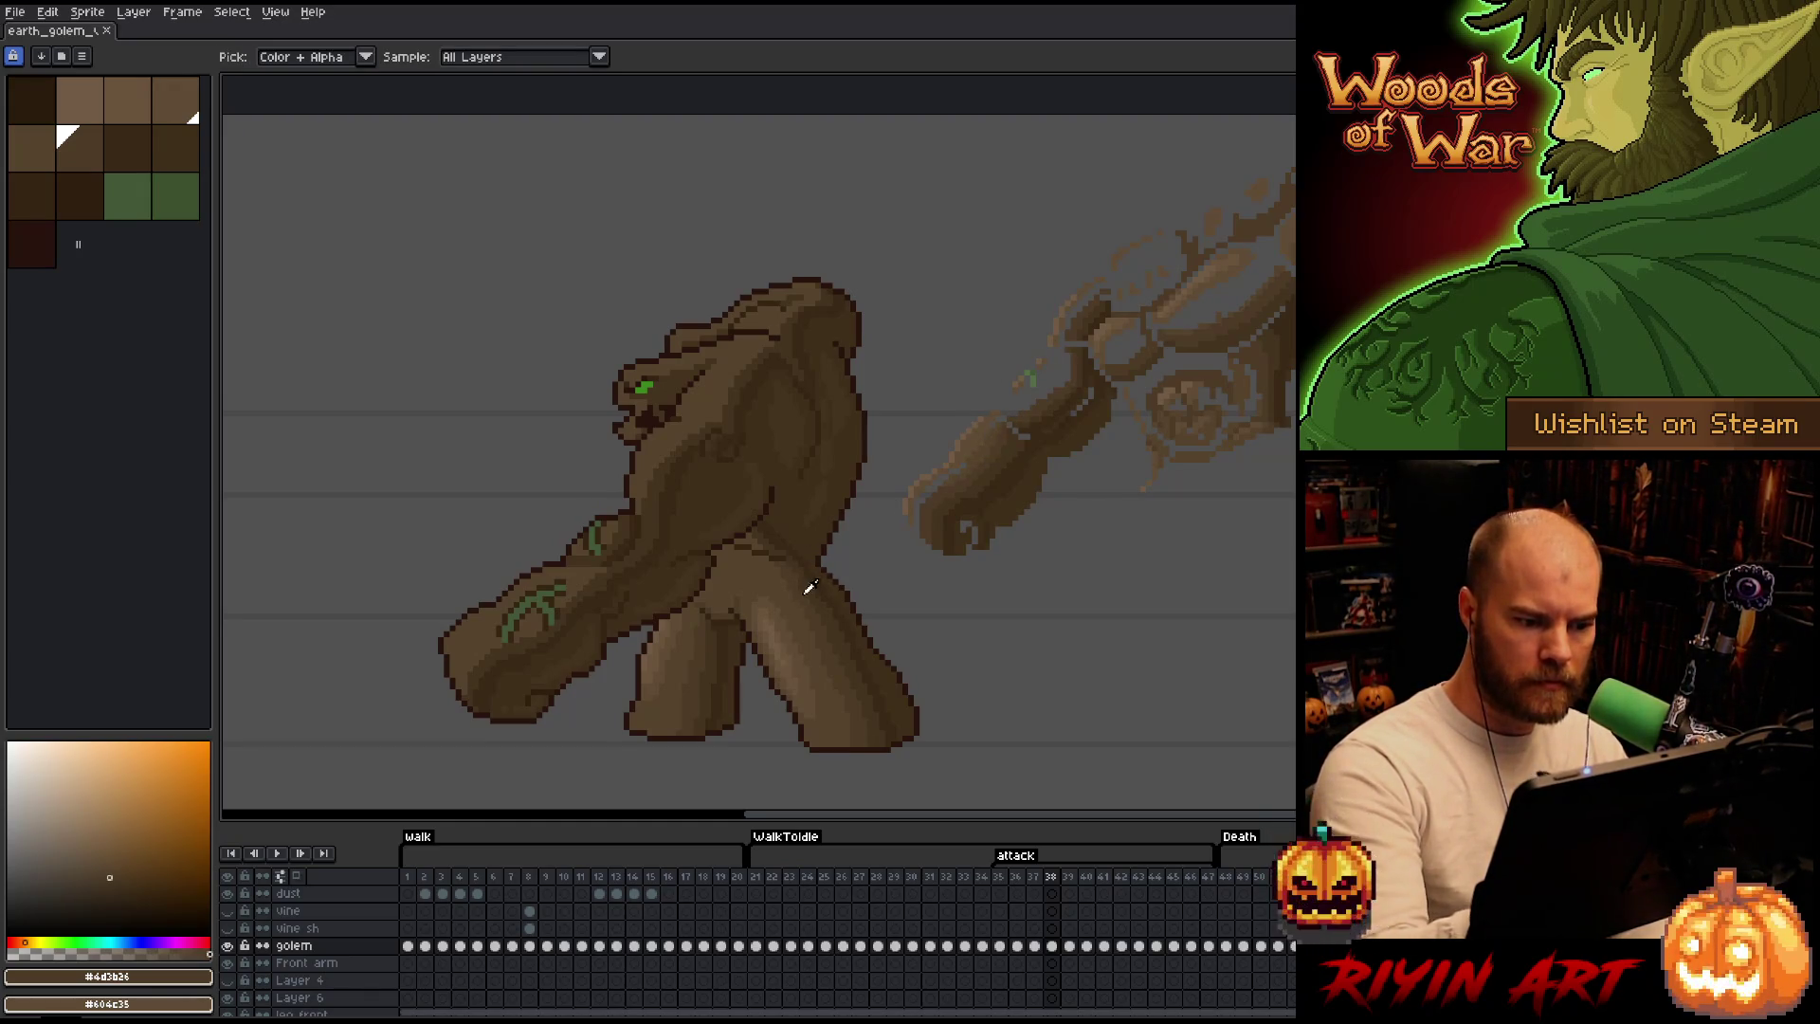
pyautogui.click(982, 439)
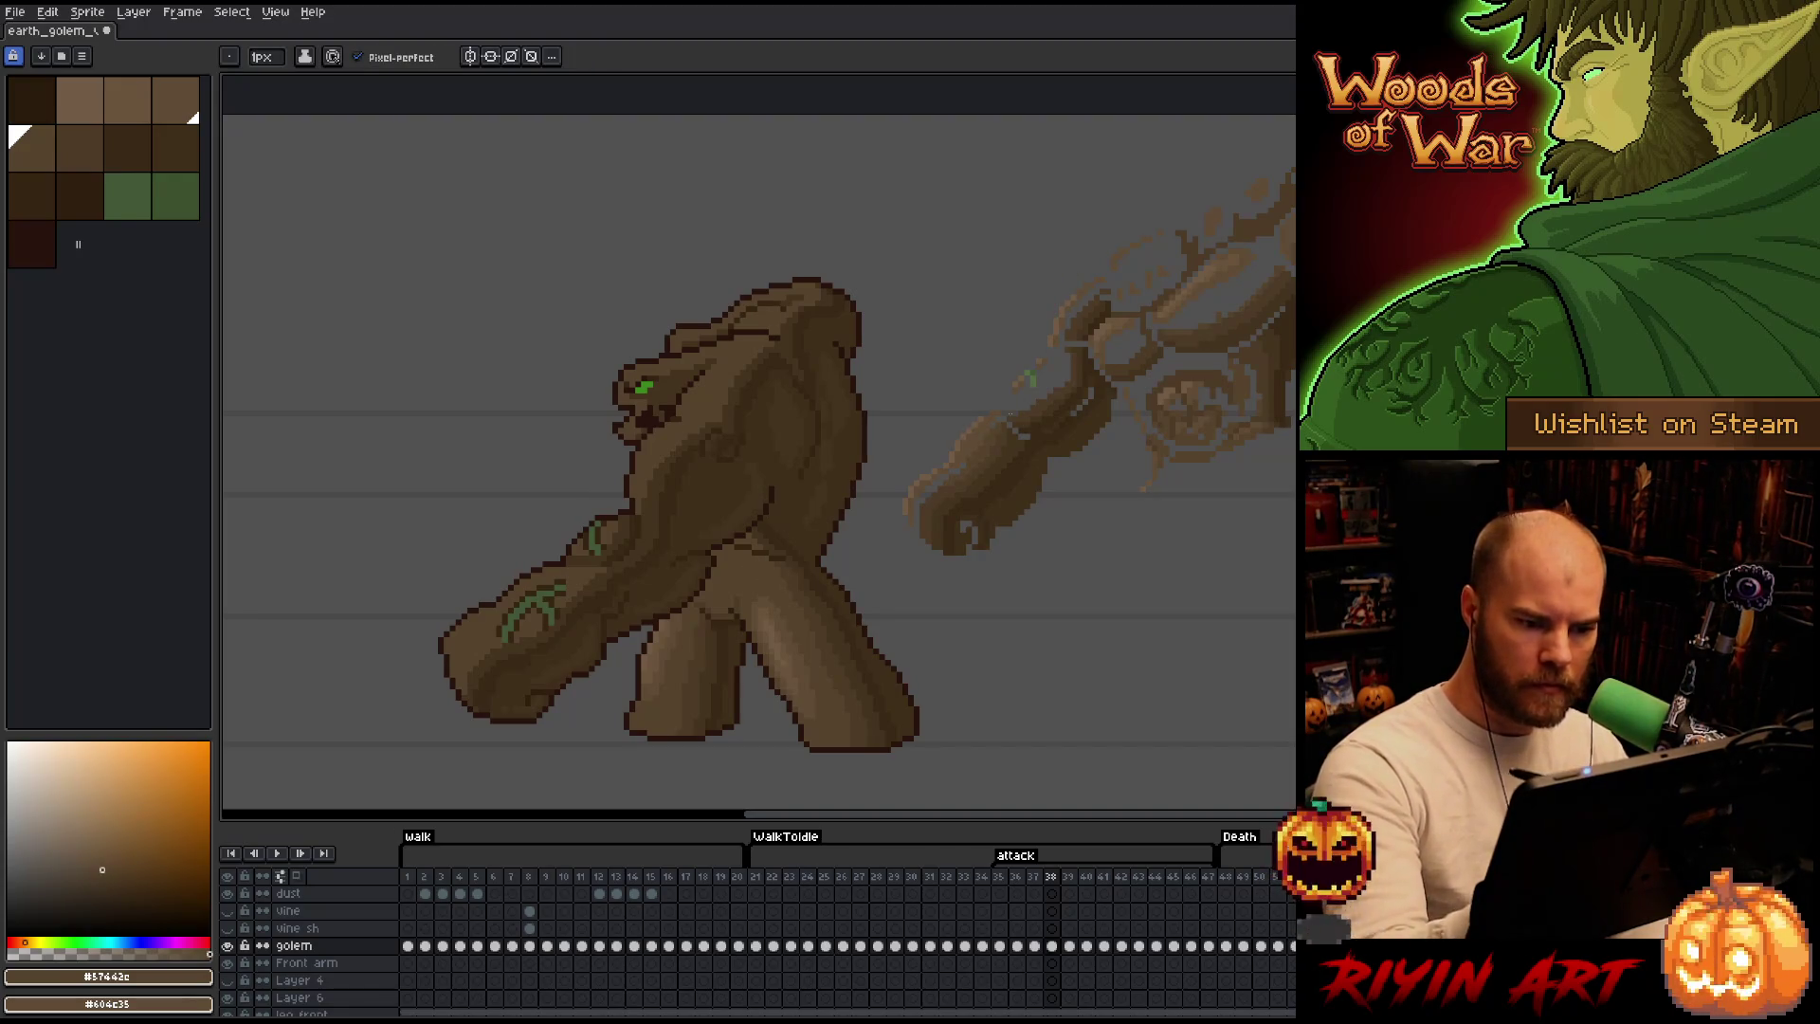
pyautogui.press('i')
pyautogui.click(983, 432)
pyautogui.press('b')
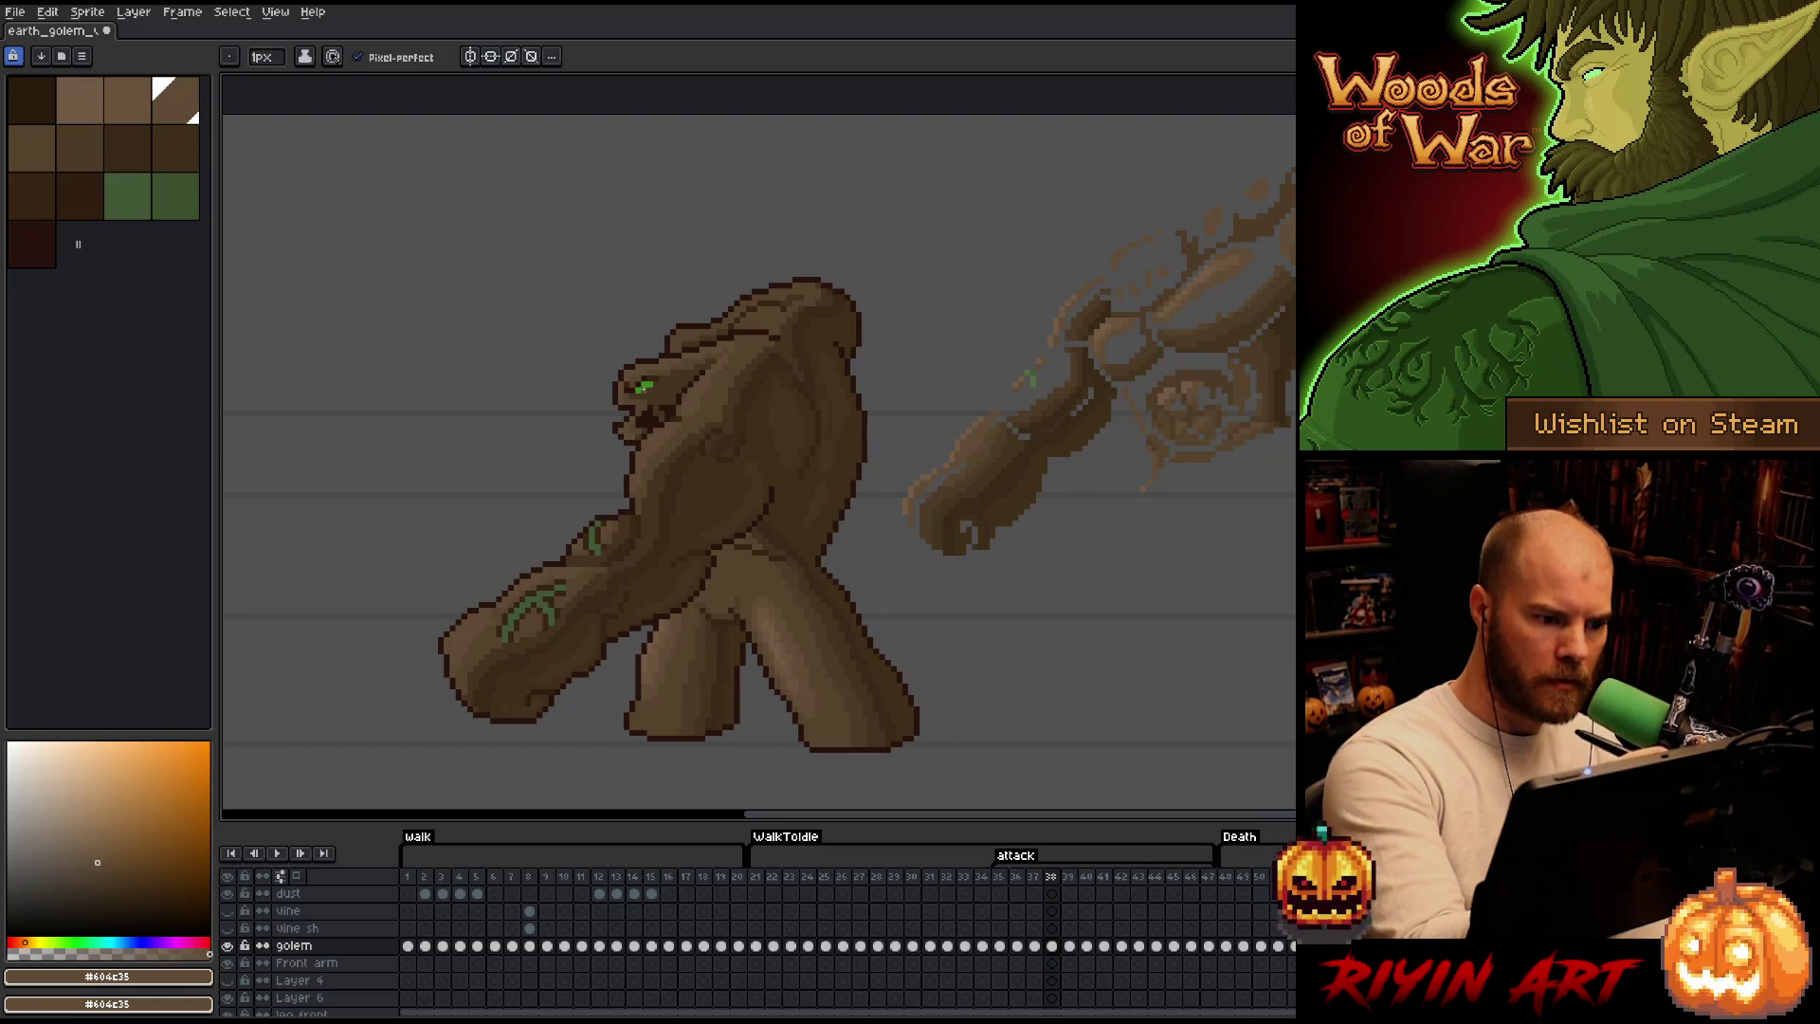
# Alternate between #57442c and #604c35 while smoothing the arm and body shading.
pyautogui.press('alt')
pyautogui.keyDown('alt'); pyautogui.click(636, 420); pyautogui.keyUp('alt')
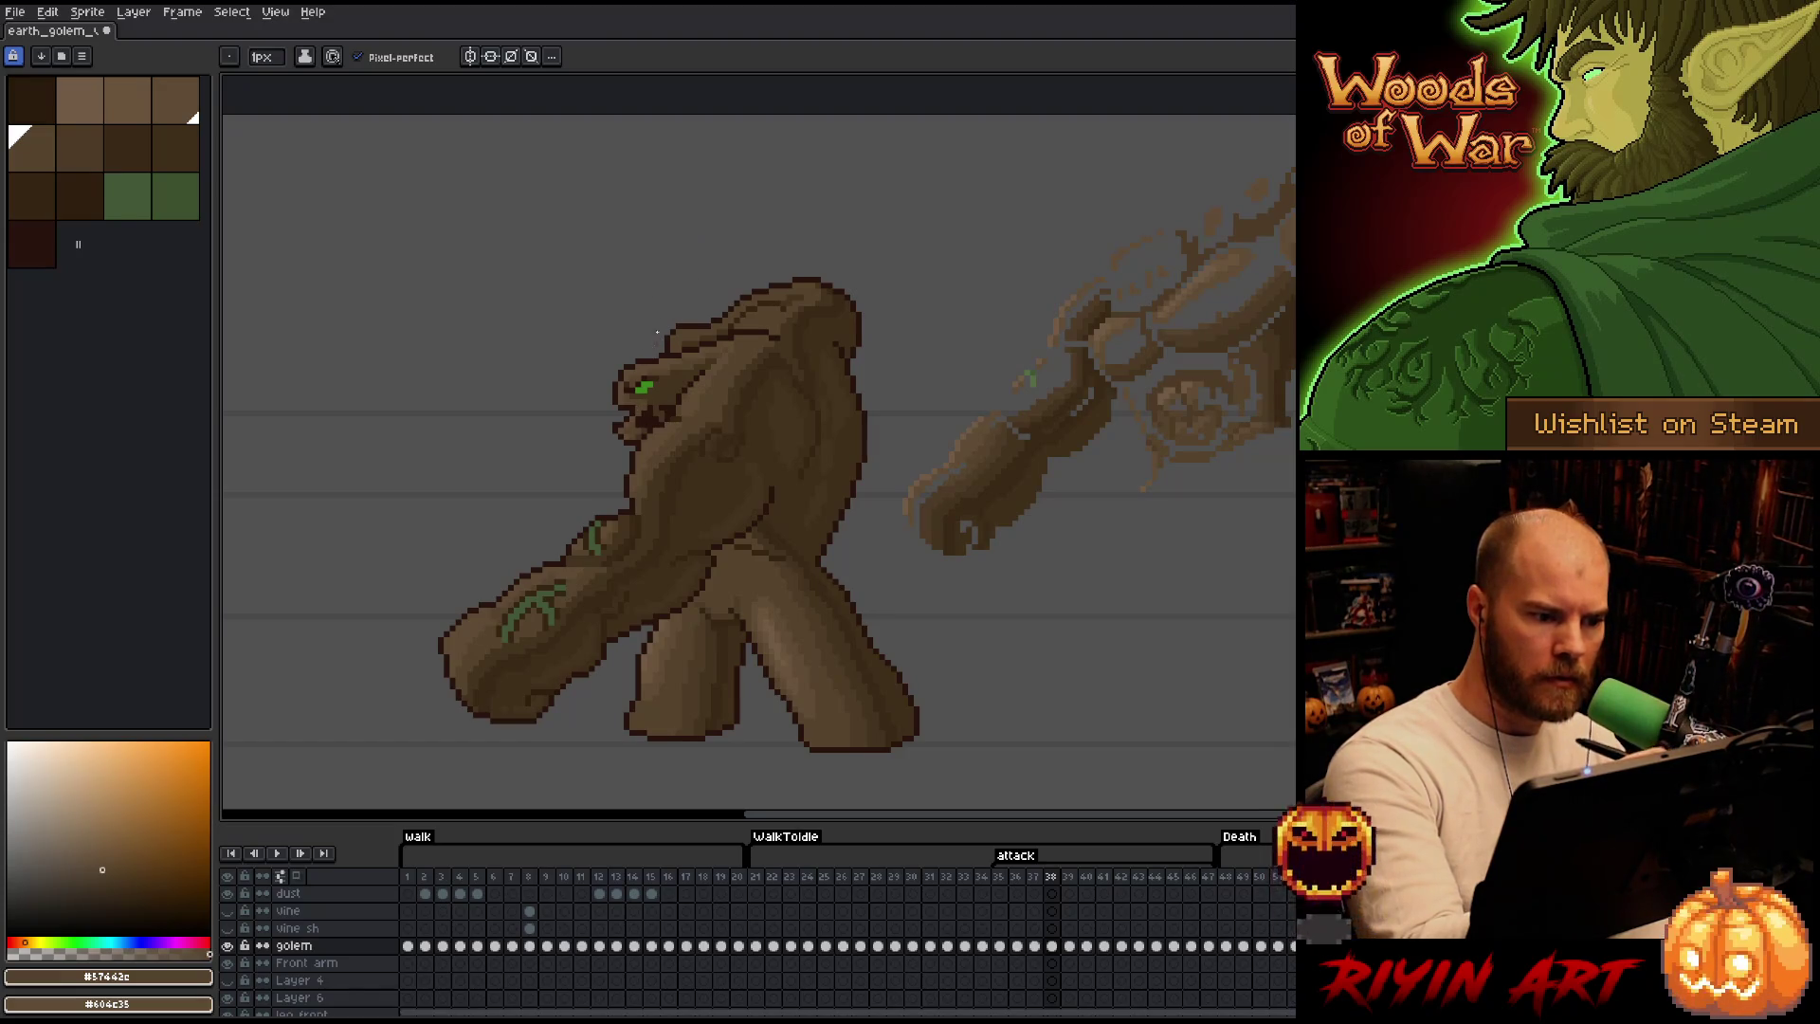
pyautogui.press('alt')
pyautogui.keyDown('alt'); pyautogui.click(484, 612); pyautogui.keyUp('alt')
pyautogui.keyDown('alt'); pyautogui.click(636, 422); pyautogui.keyUp('alt')
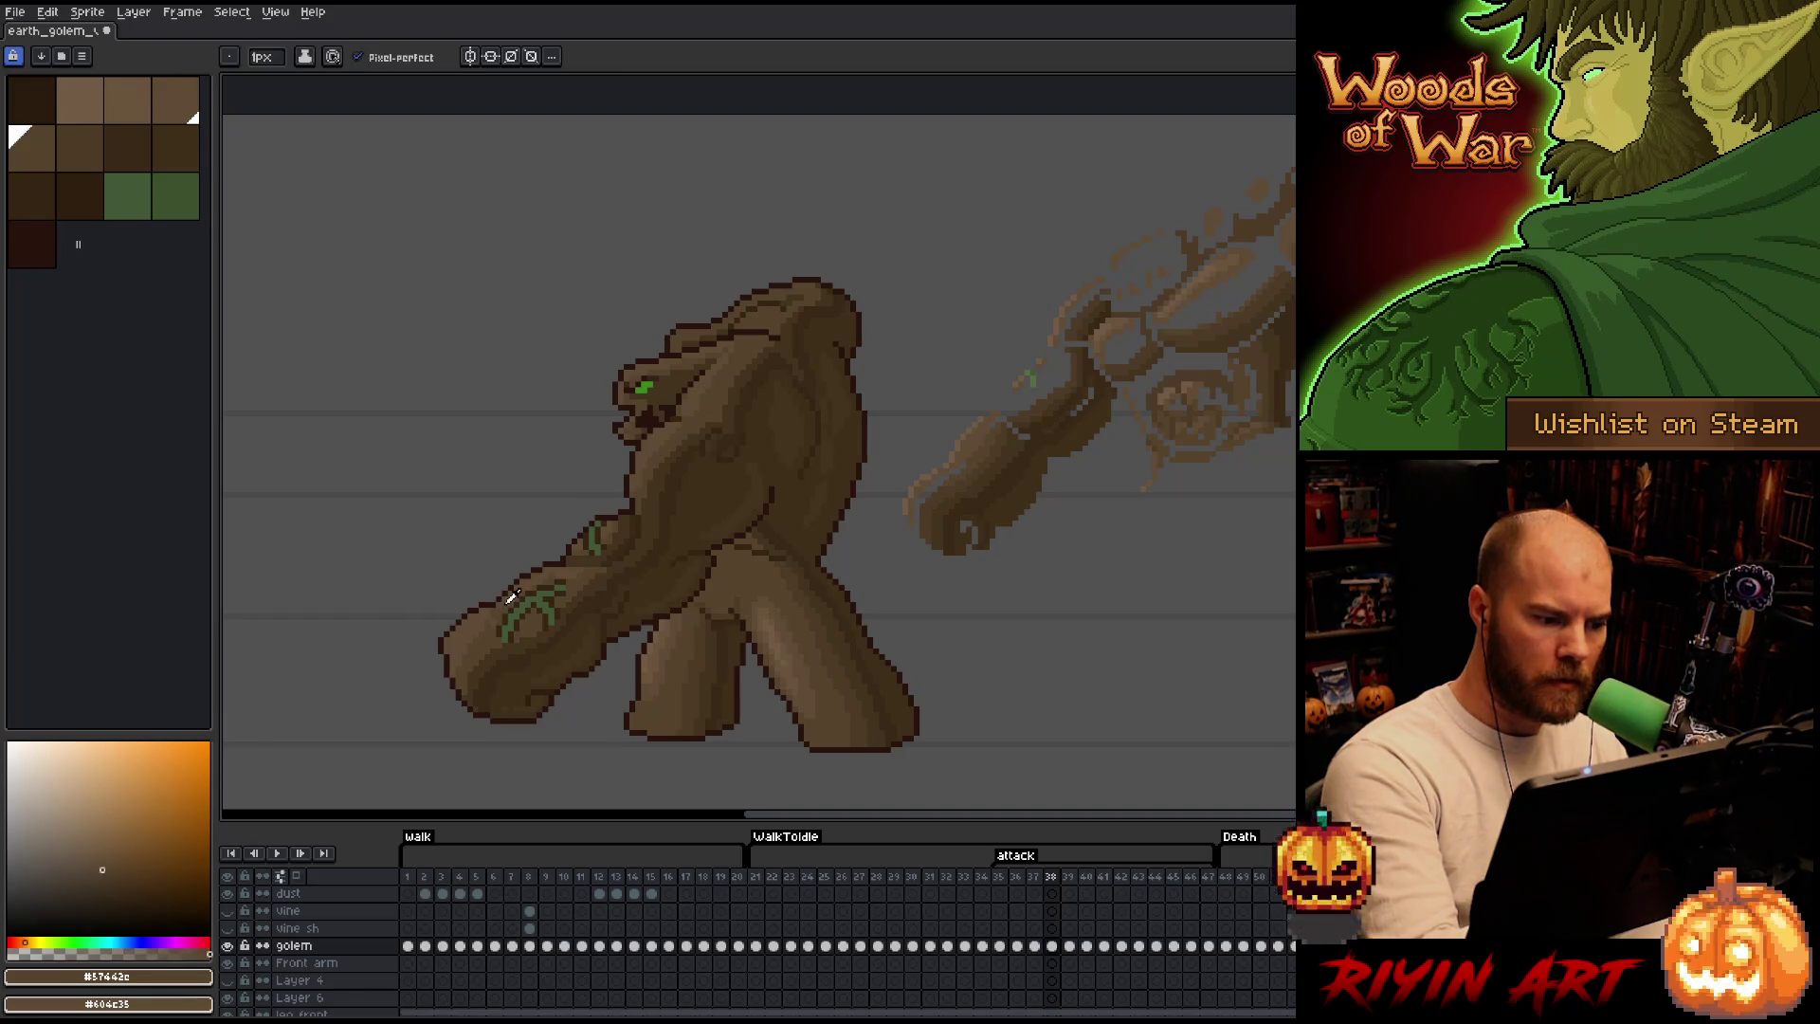
pyautogui.keyDown('alt'); pyautogui.click(512, 598); pyautogui.keyUp('alt')
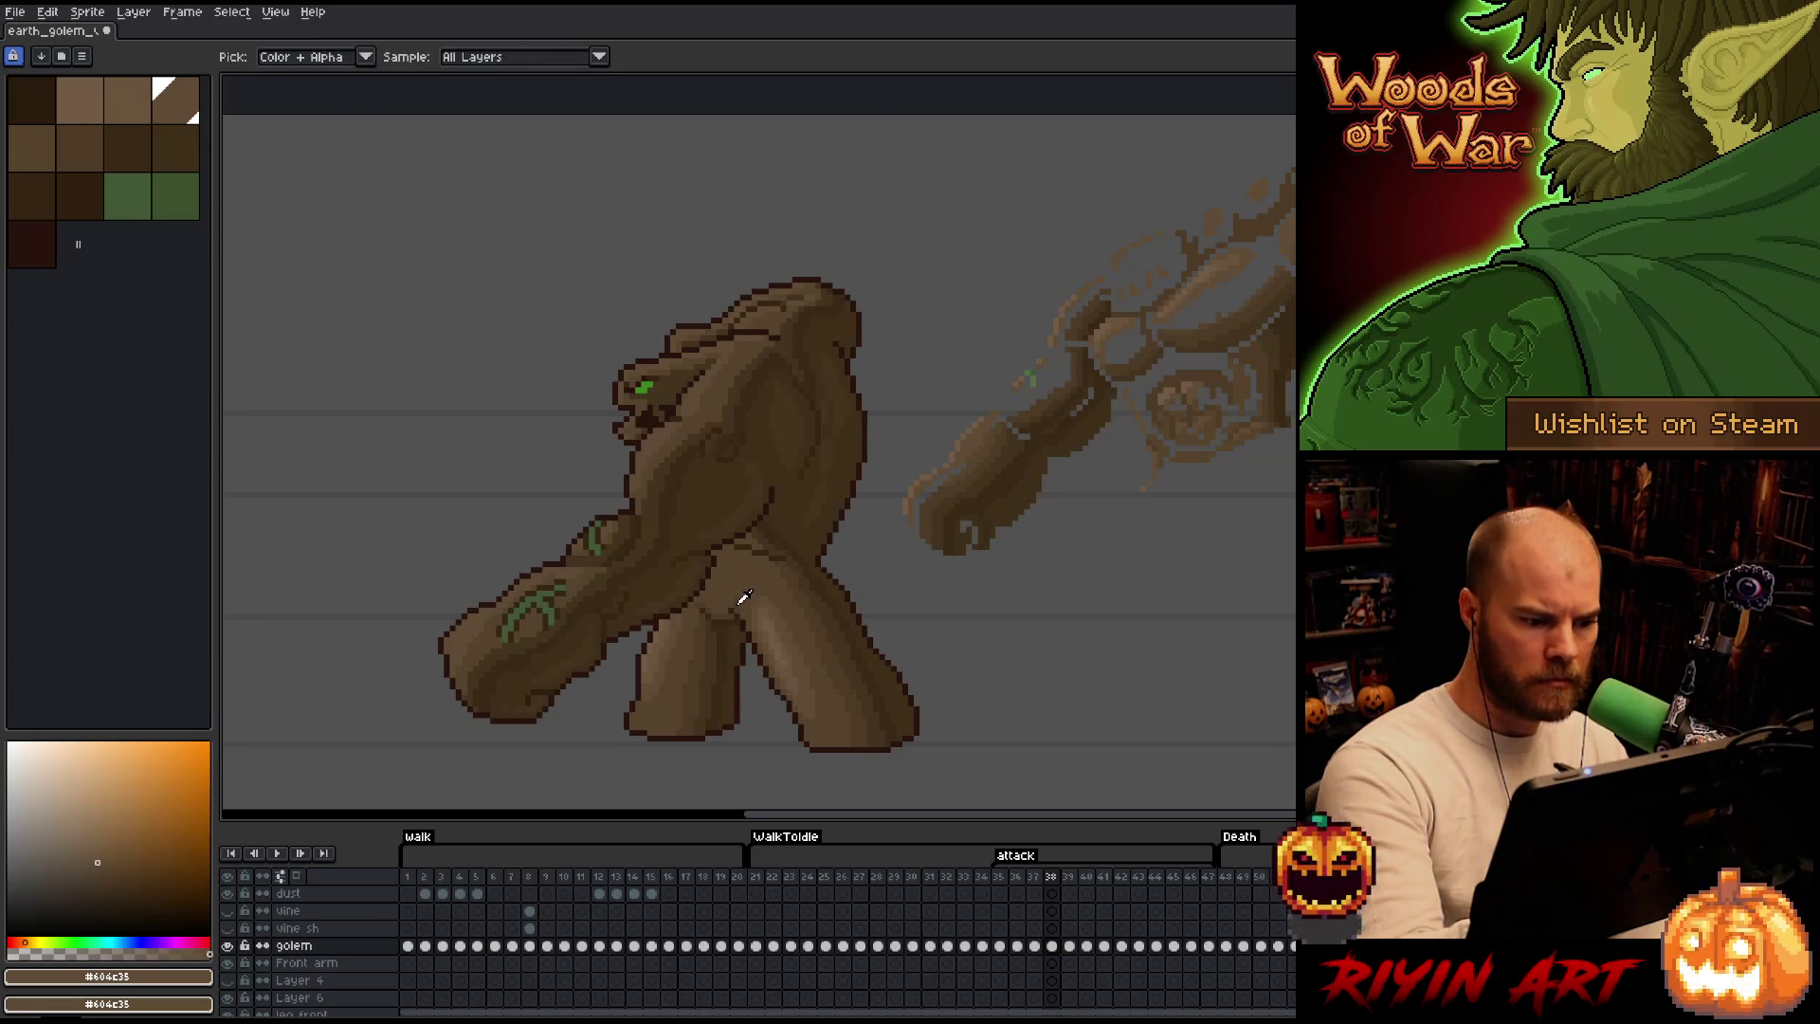
# Pick a darker hip brown, then #604c35 and the lighter #715b44 for blending.
pyautogui.keyDown('alt'); pyautogui.click(725, 551); pyautogui.keyUp('alt')
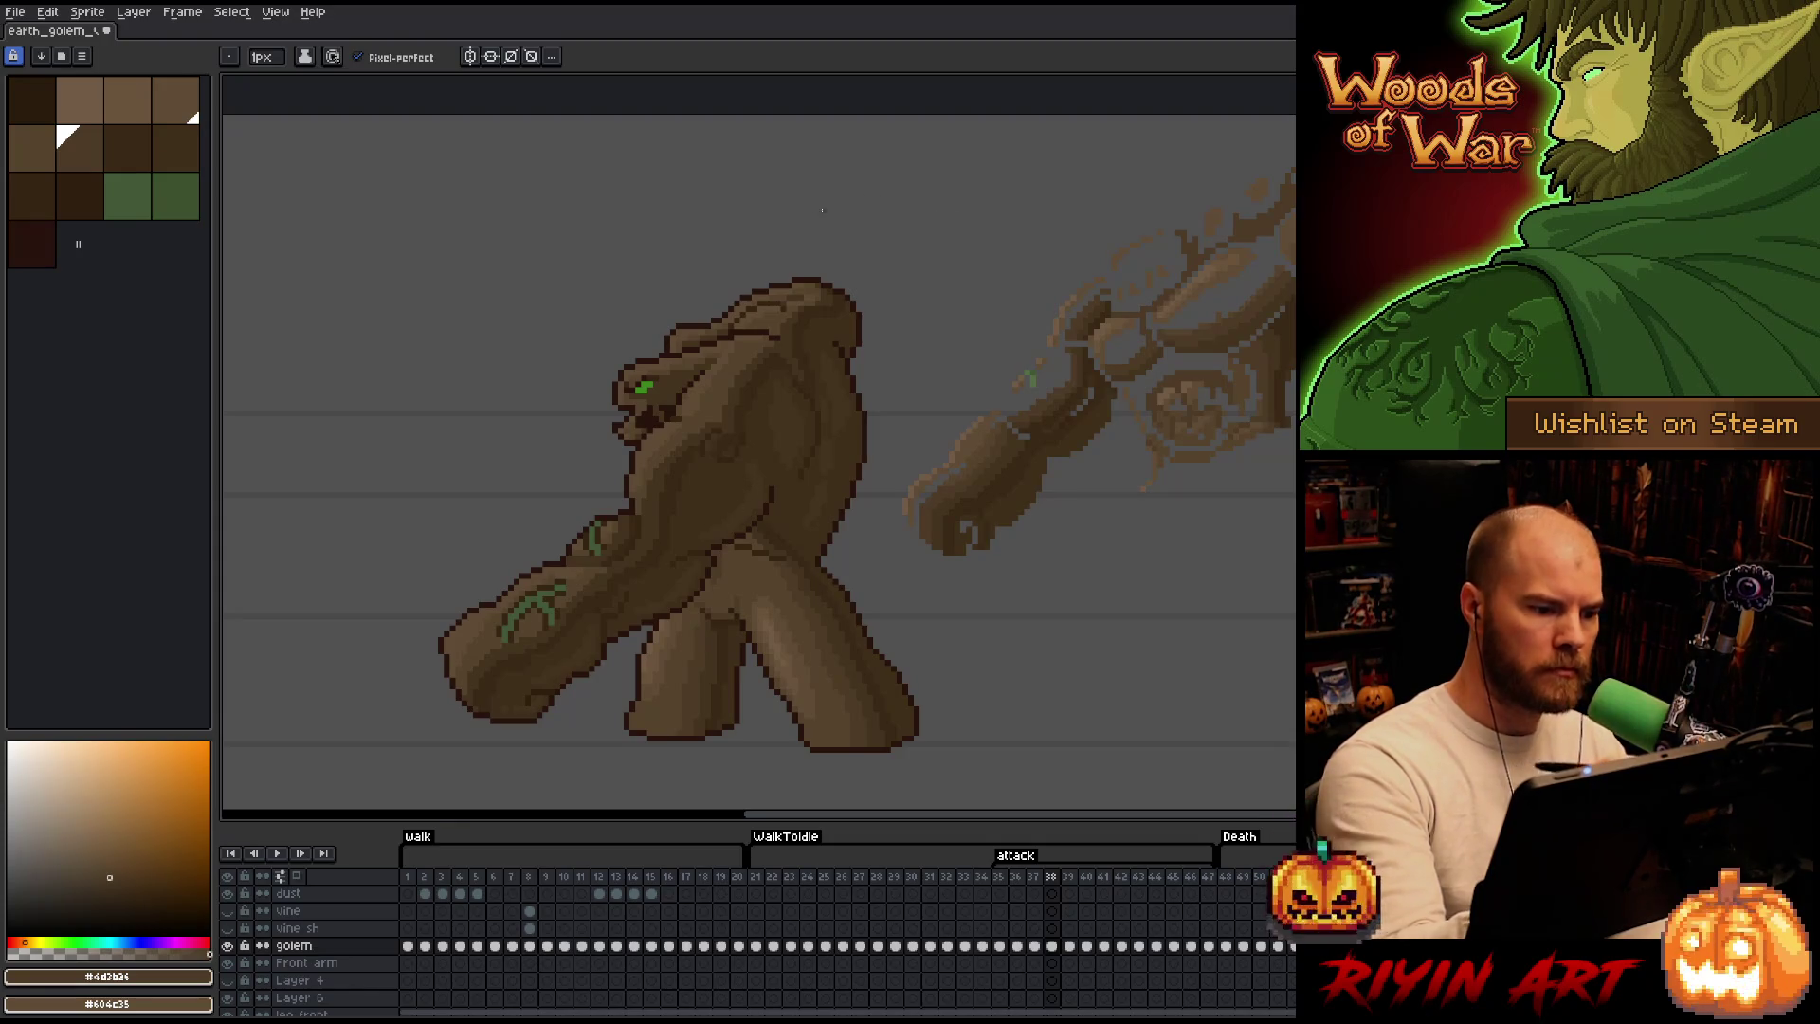
pyautogui.keyDown('alt'); pyautogui.click(739, 469); pyautogui.keyUp('alt')
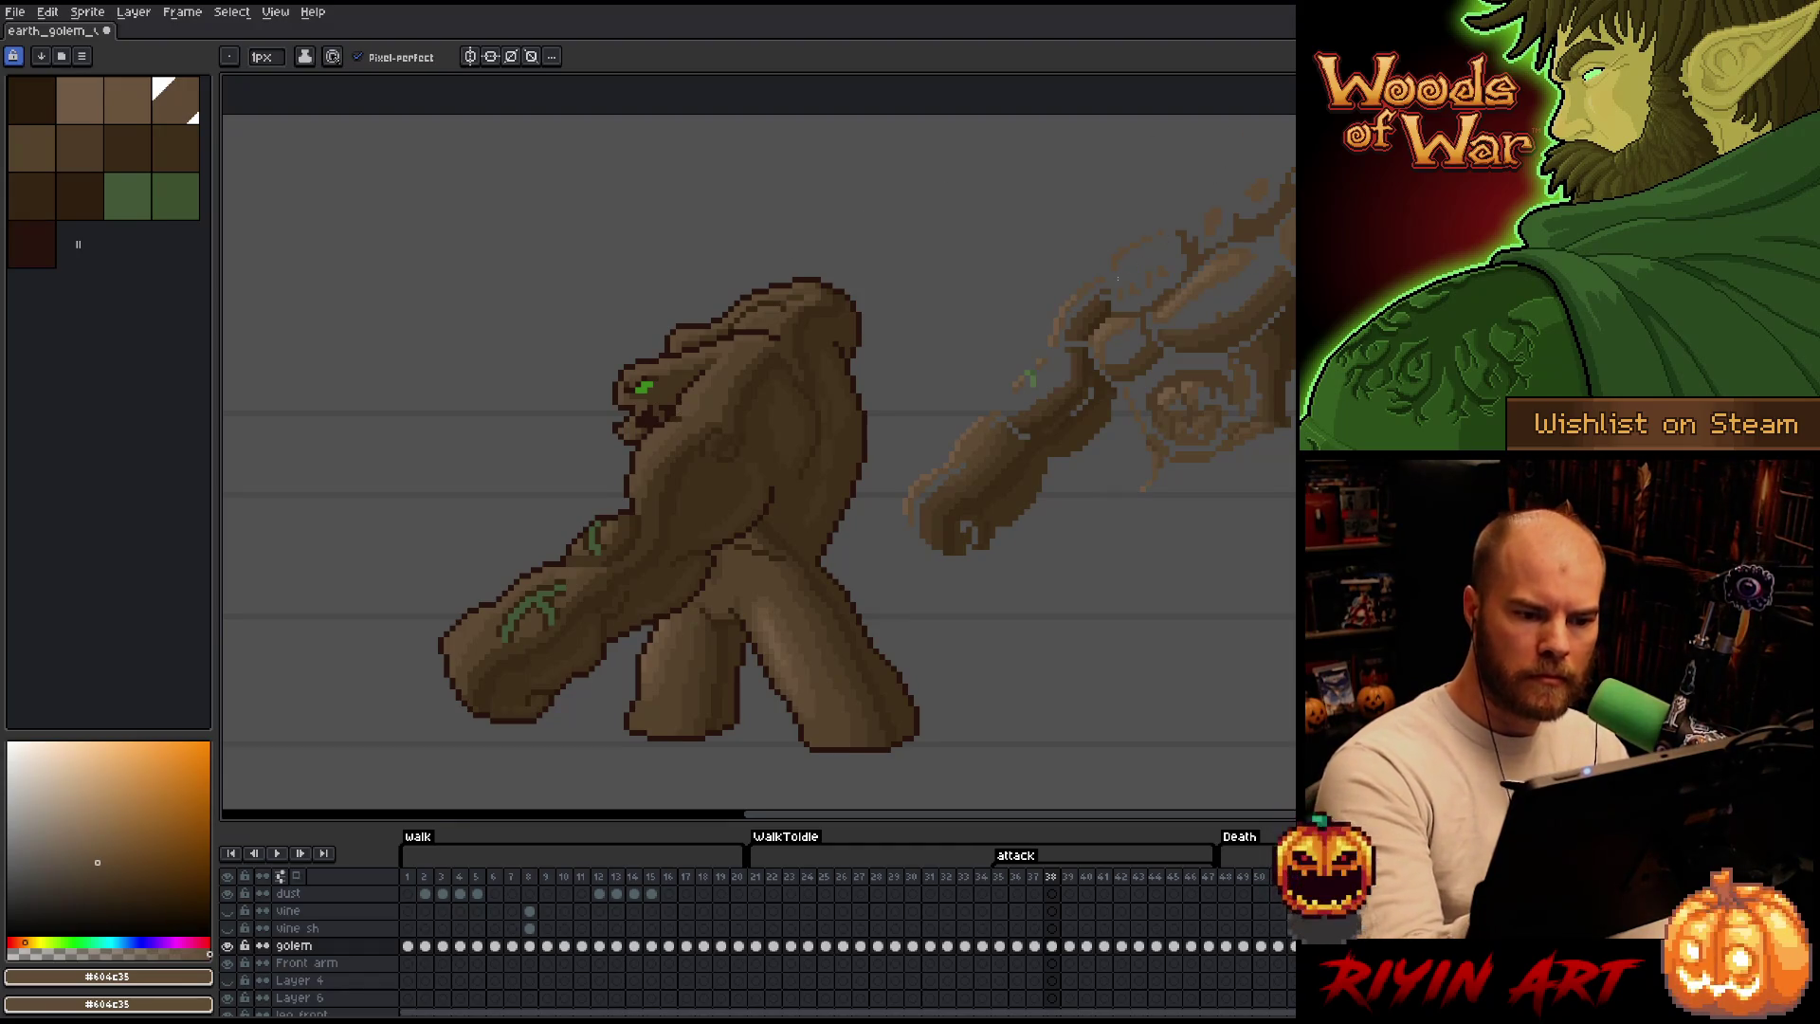
pyautogui.keyDown('alt'); pyautogui.click(1066, 303); pyautogui.keyUp('alt')
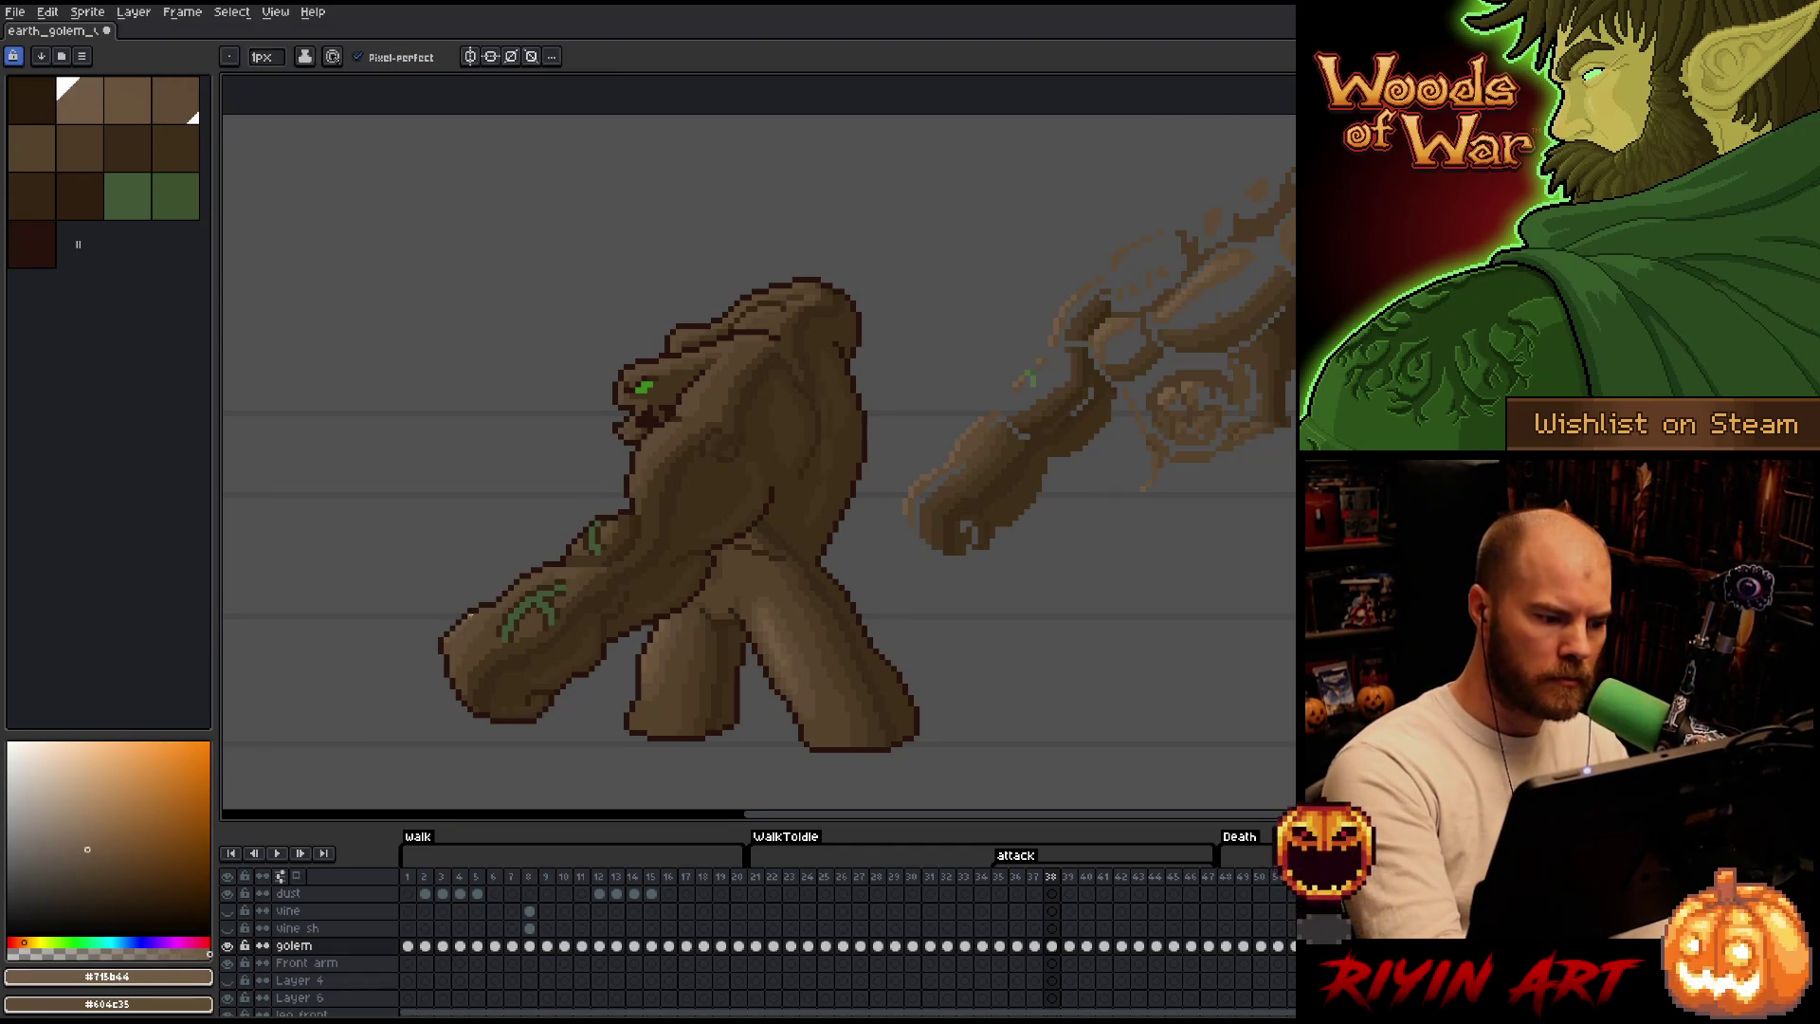
# Add lighter highlight pixels on the arm, alternating #604c35, #715b44, #57442c and #44331f.
pyautogui.moveTo(517, 590); pyautogui.dragTo(533, 571)
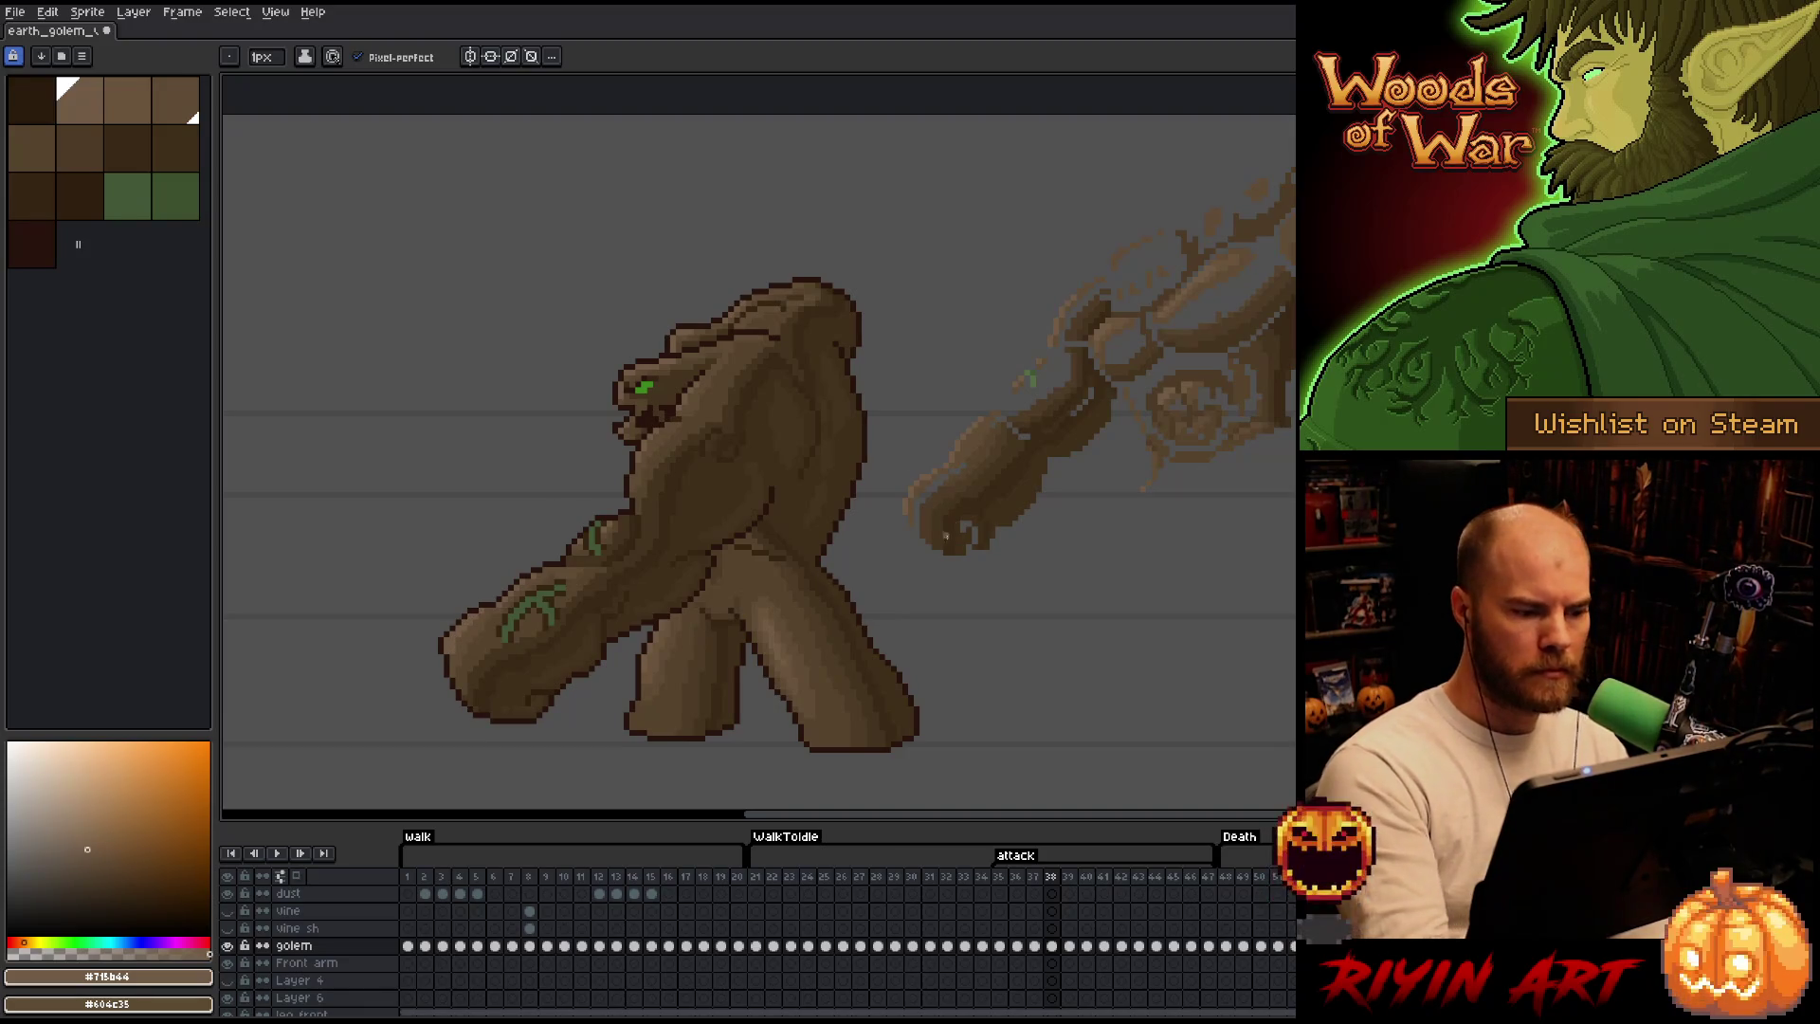
pyautogui.keyDown('alt'); pyautogui.click(466, 639); pyautogui.keyUp('alt')
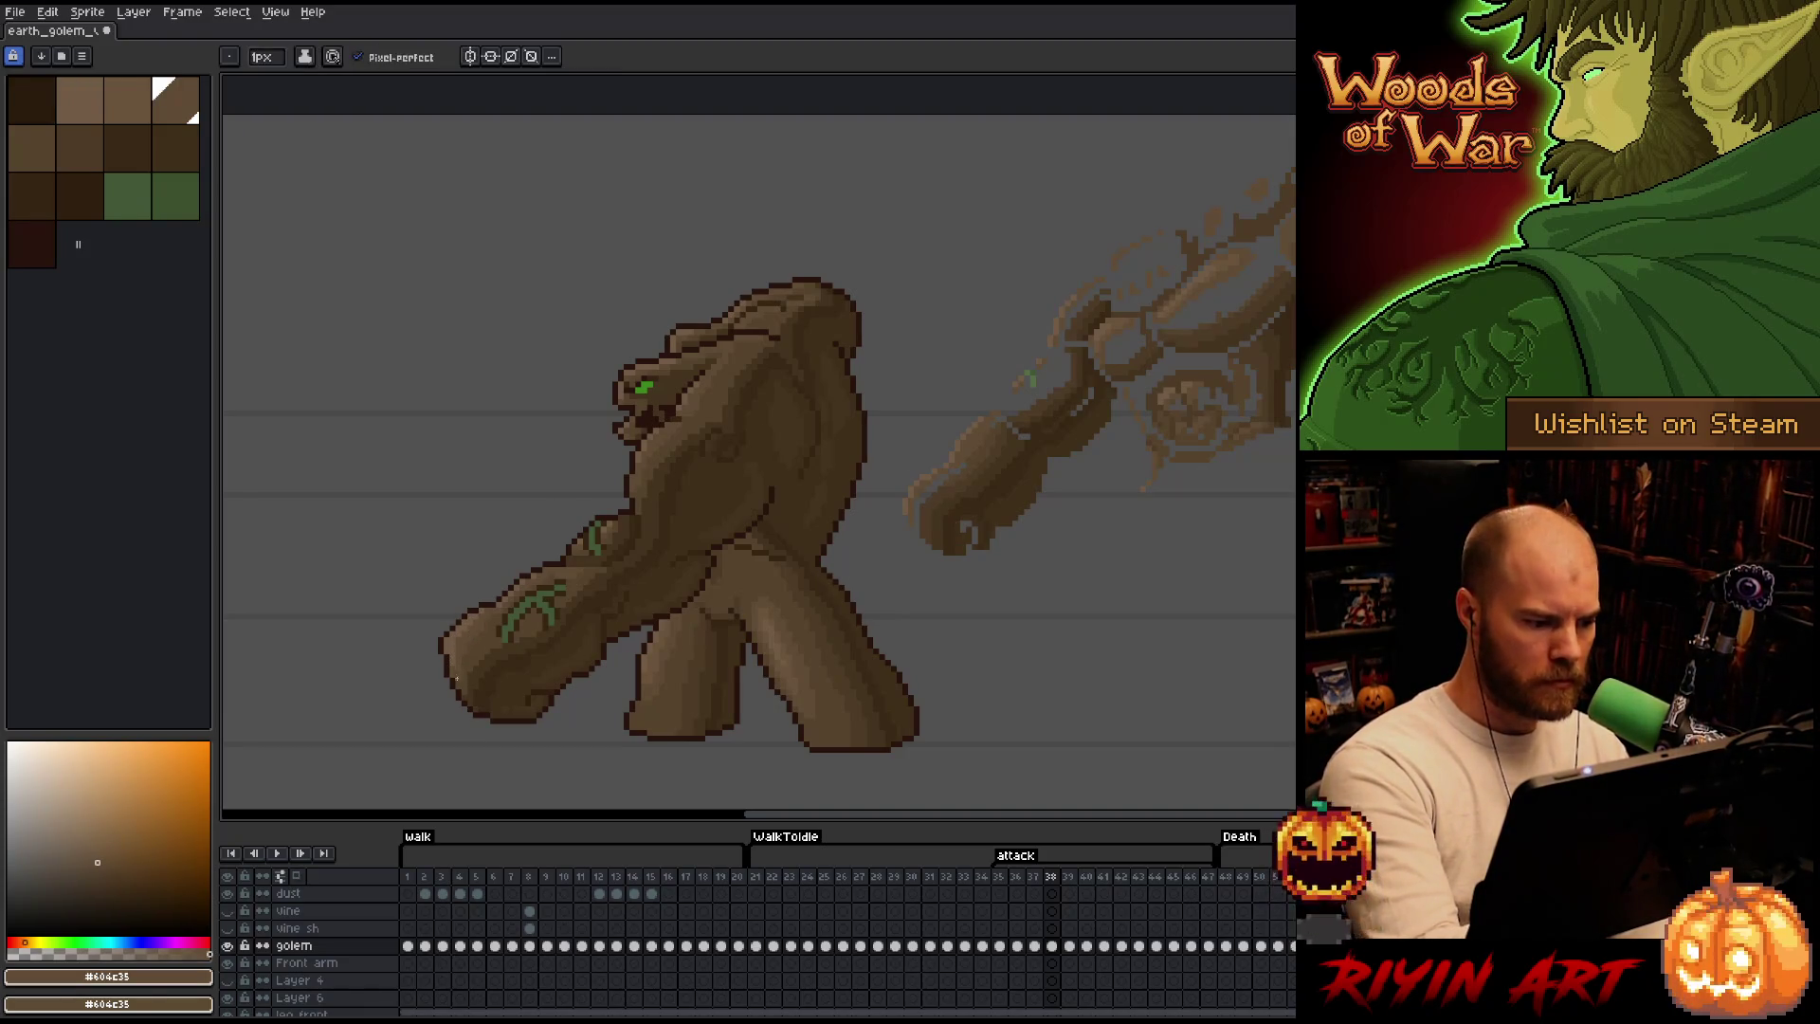
pyautogui.keyDown('alt'); pyautogui.click(620, 529); pyautogui.keyUp('alt')
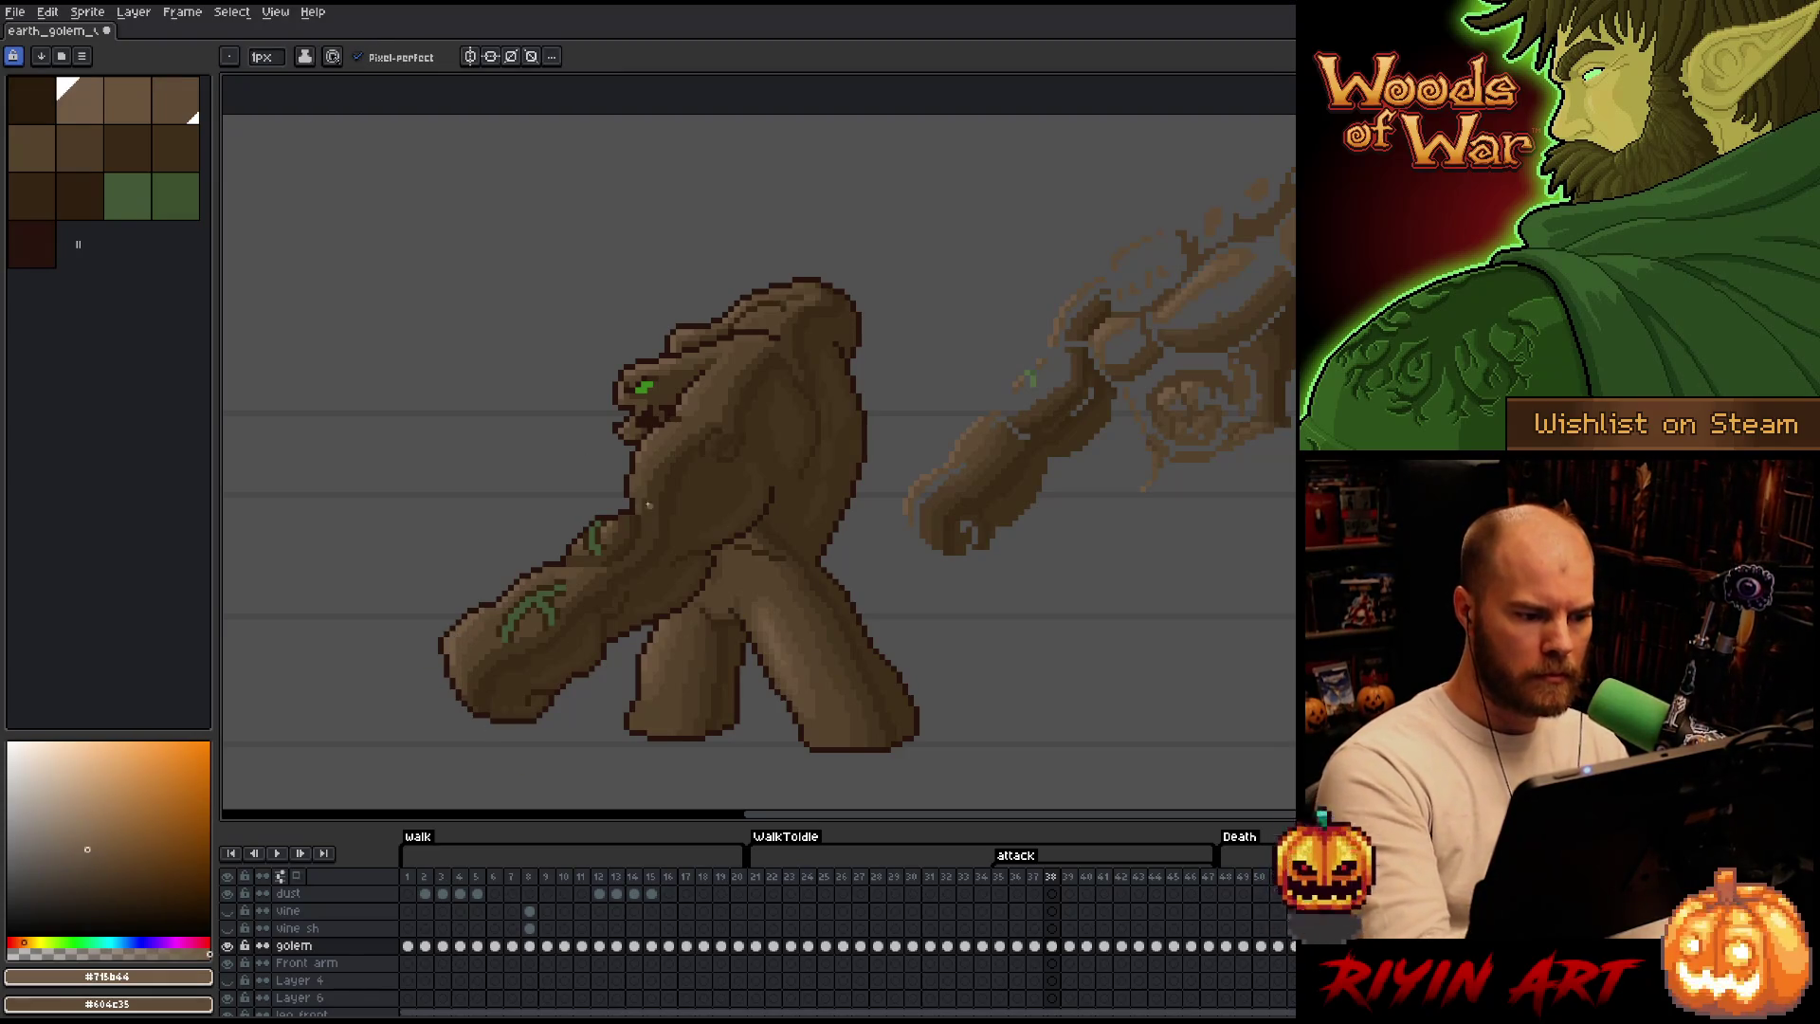
pyautogui.keyDown('alt'); pyautogui.click(620, 531); pyautogui.keyUp('alt')
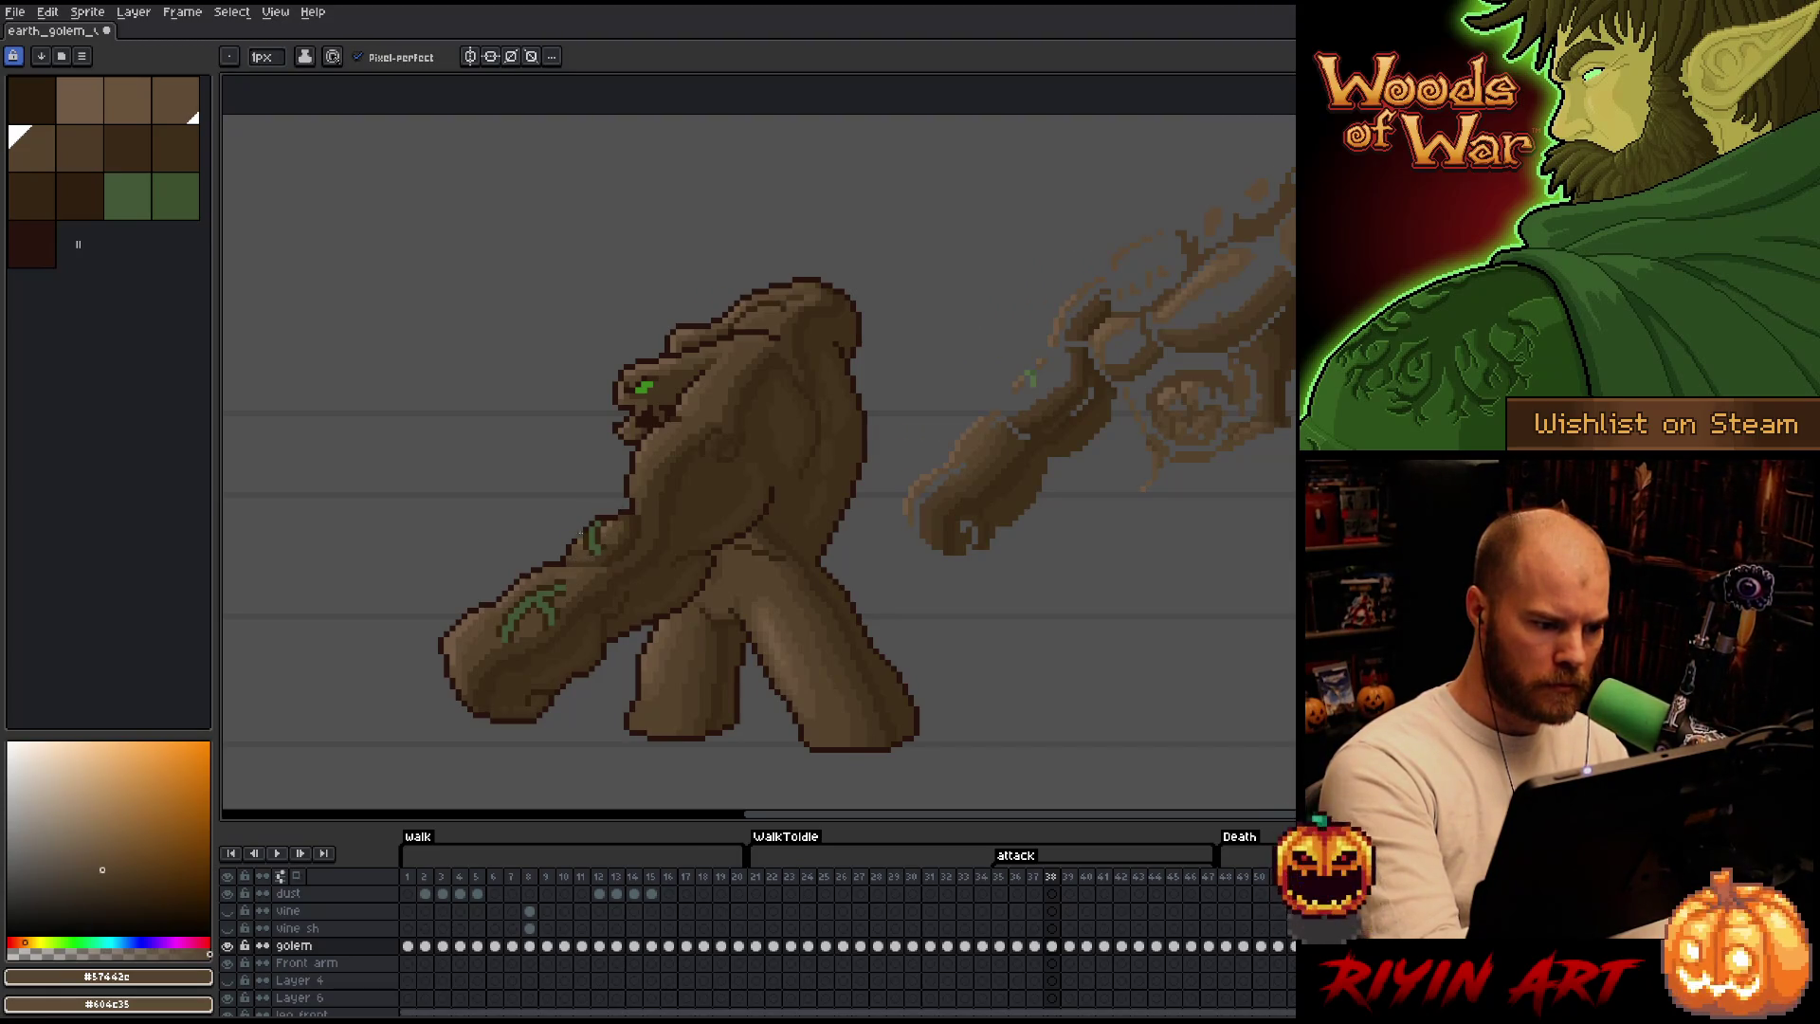
pyautogui.keyDown('alt'); pyautogui.click(649, 487); pyautogui.keyUp('alt')
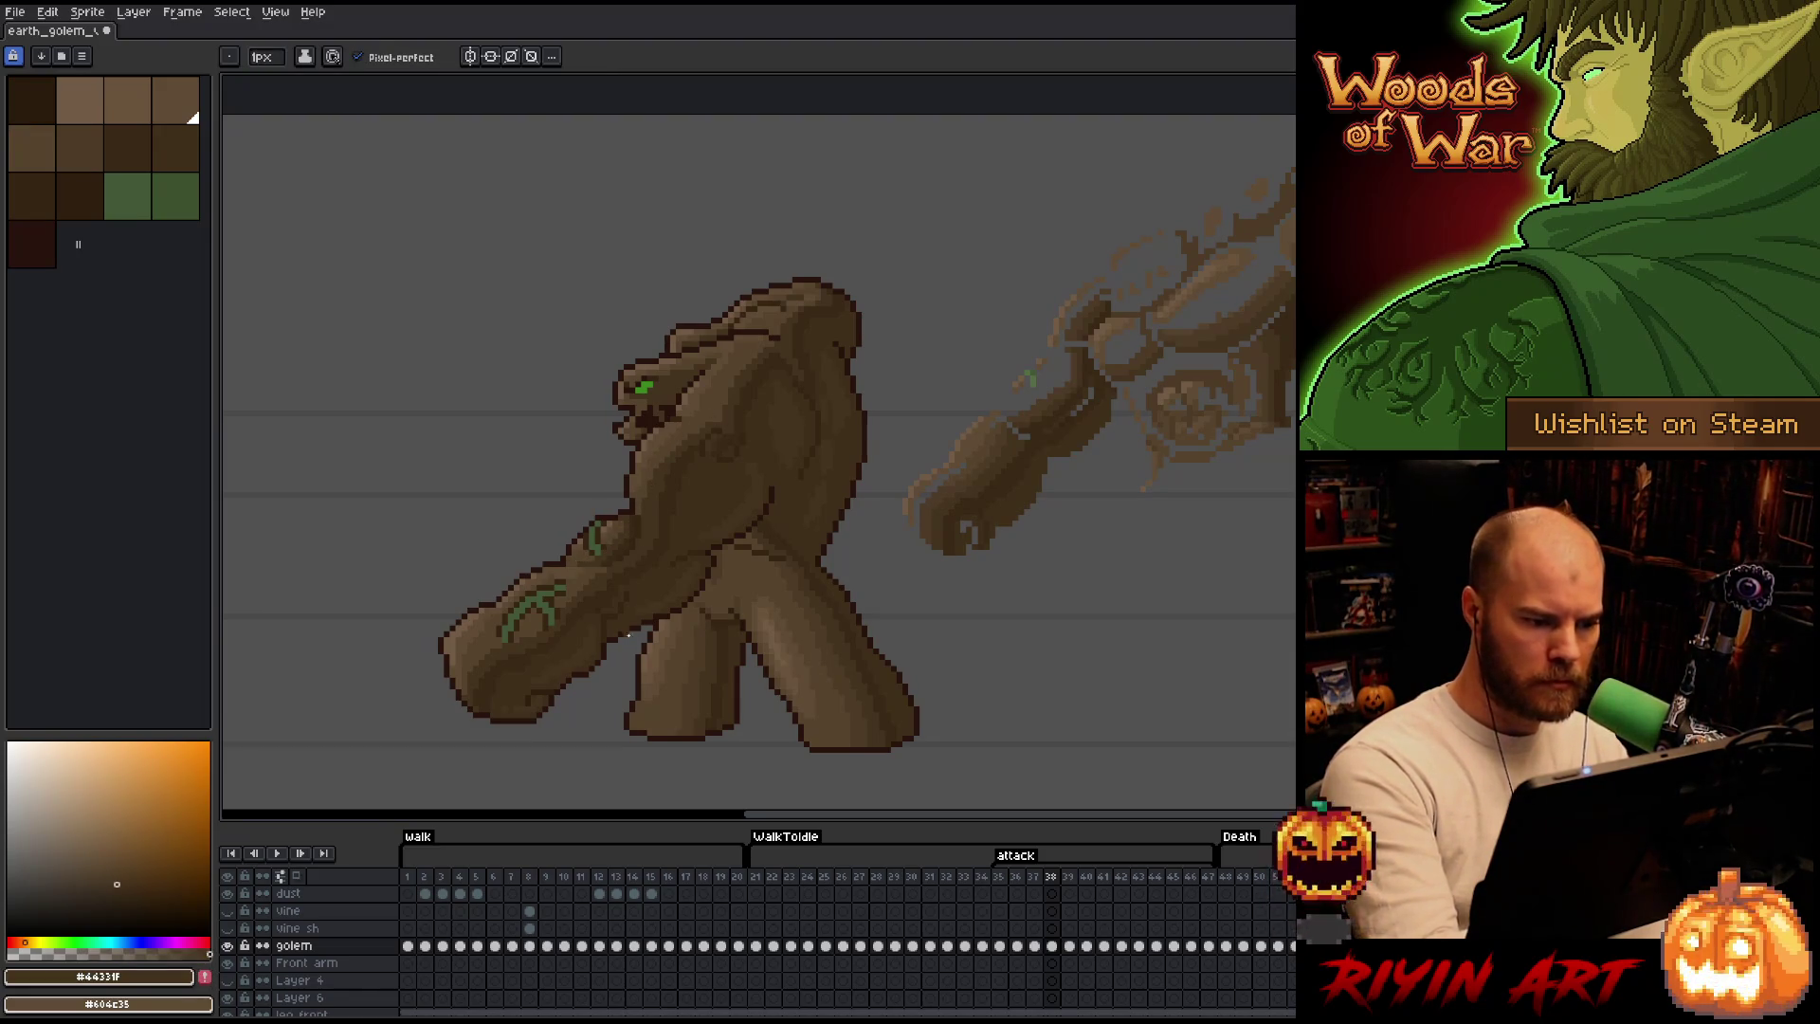
pyautogui.keyDown('alt'); pyautogui.click(615, 529); pyautogui.keyUp('alt')
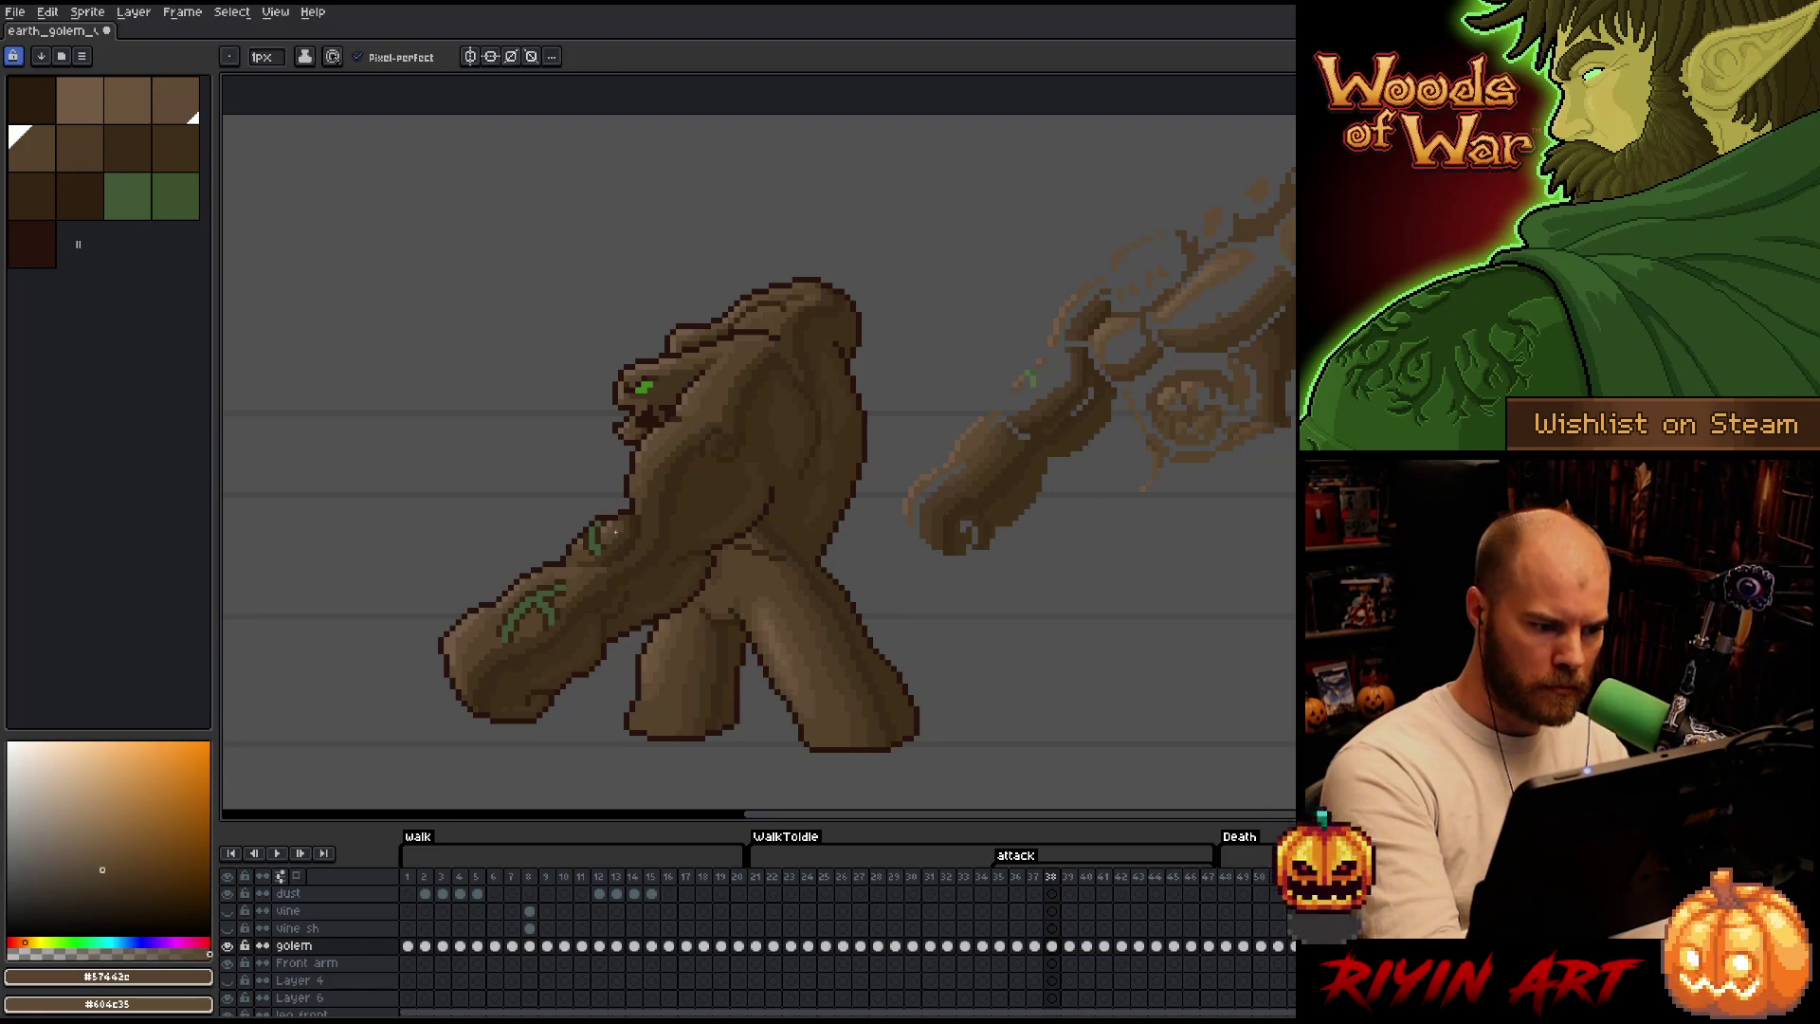
pyautogui.keyDown('alt'); pyautogui.click(658, 446); pyautogui.keyUp('alt')
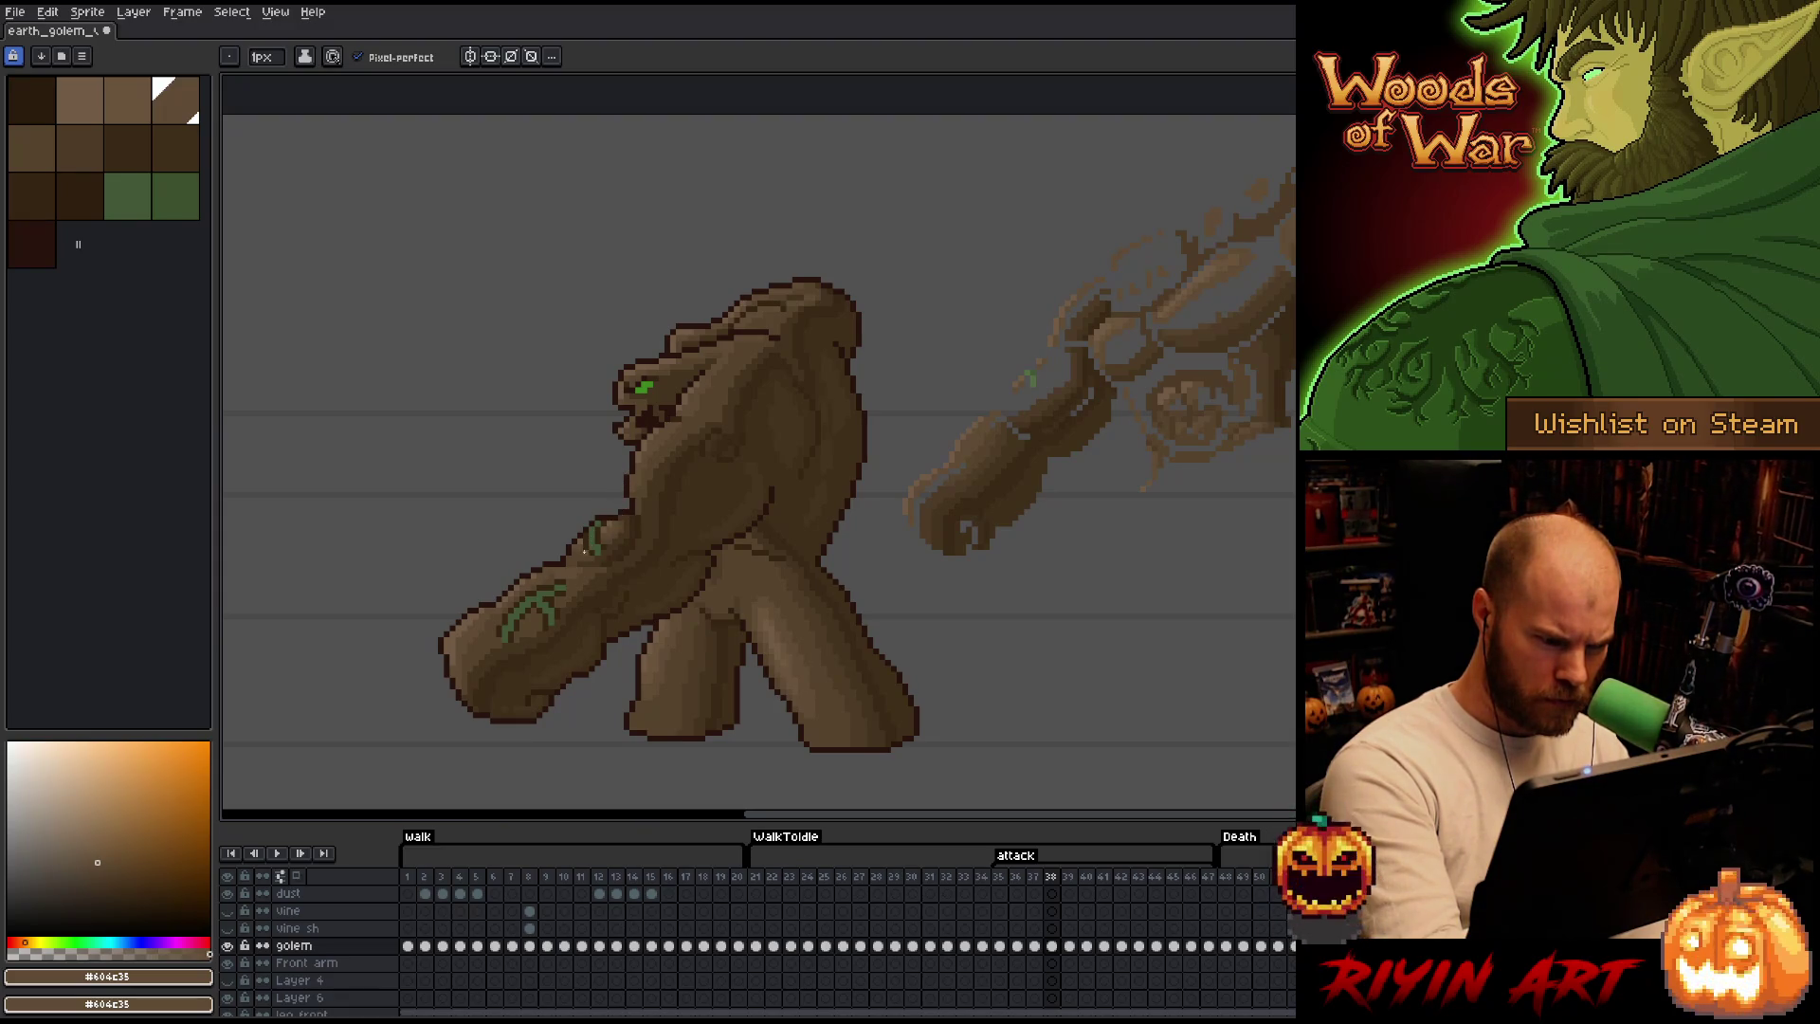
# Cancel a stray right-click and pan the canvas to recentre the golem.
pyautogui.rightClick(859, 453)
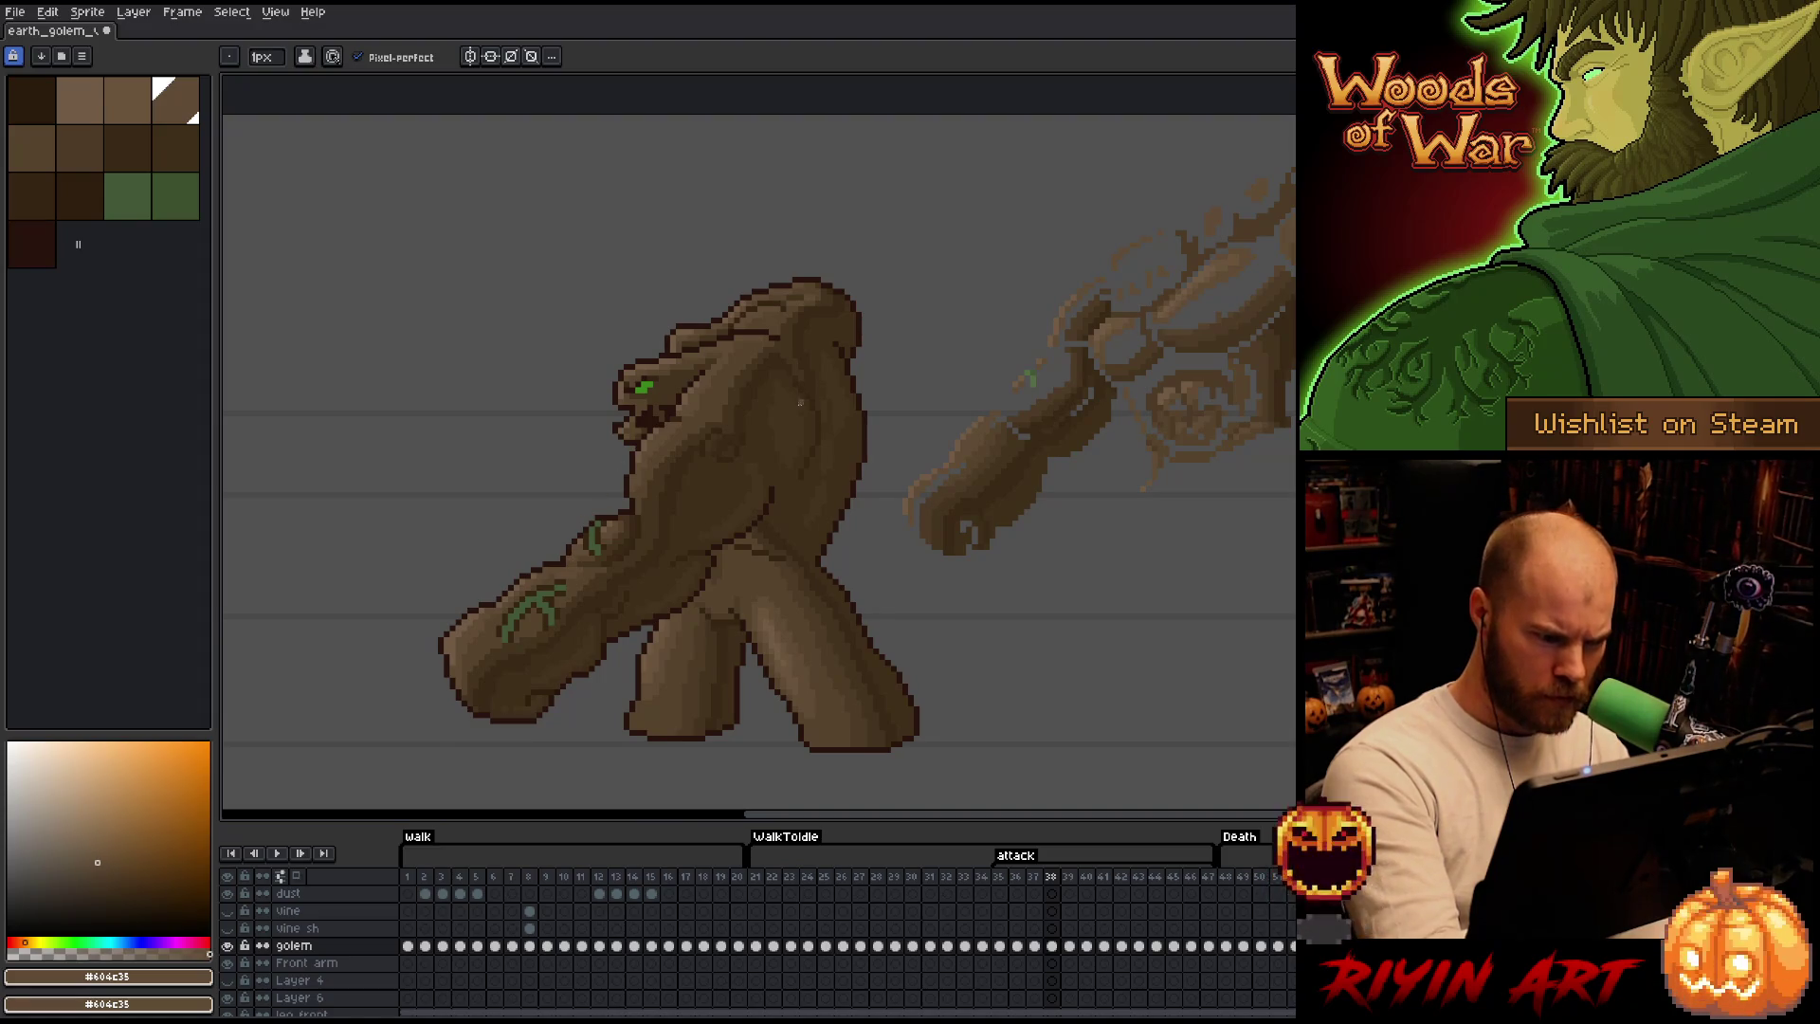
pyautogui.press('Escape')
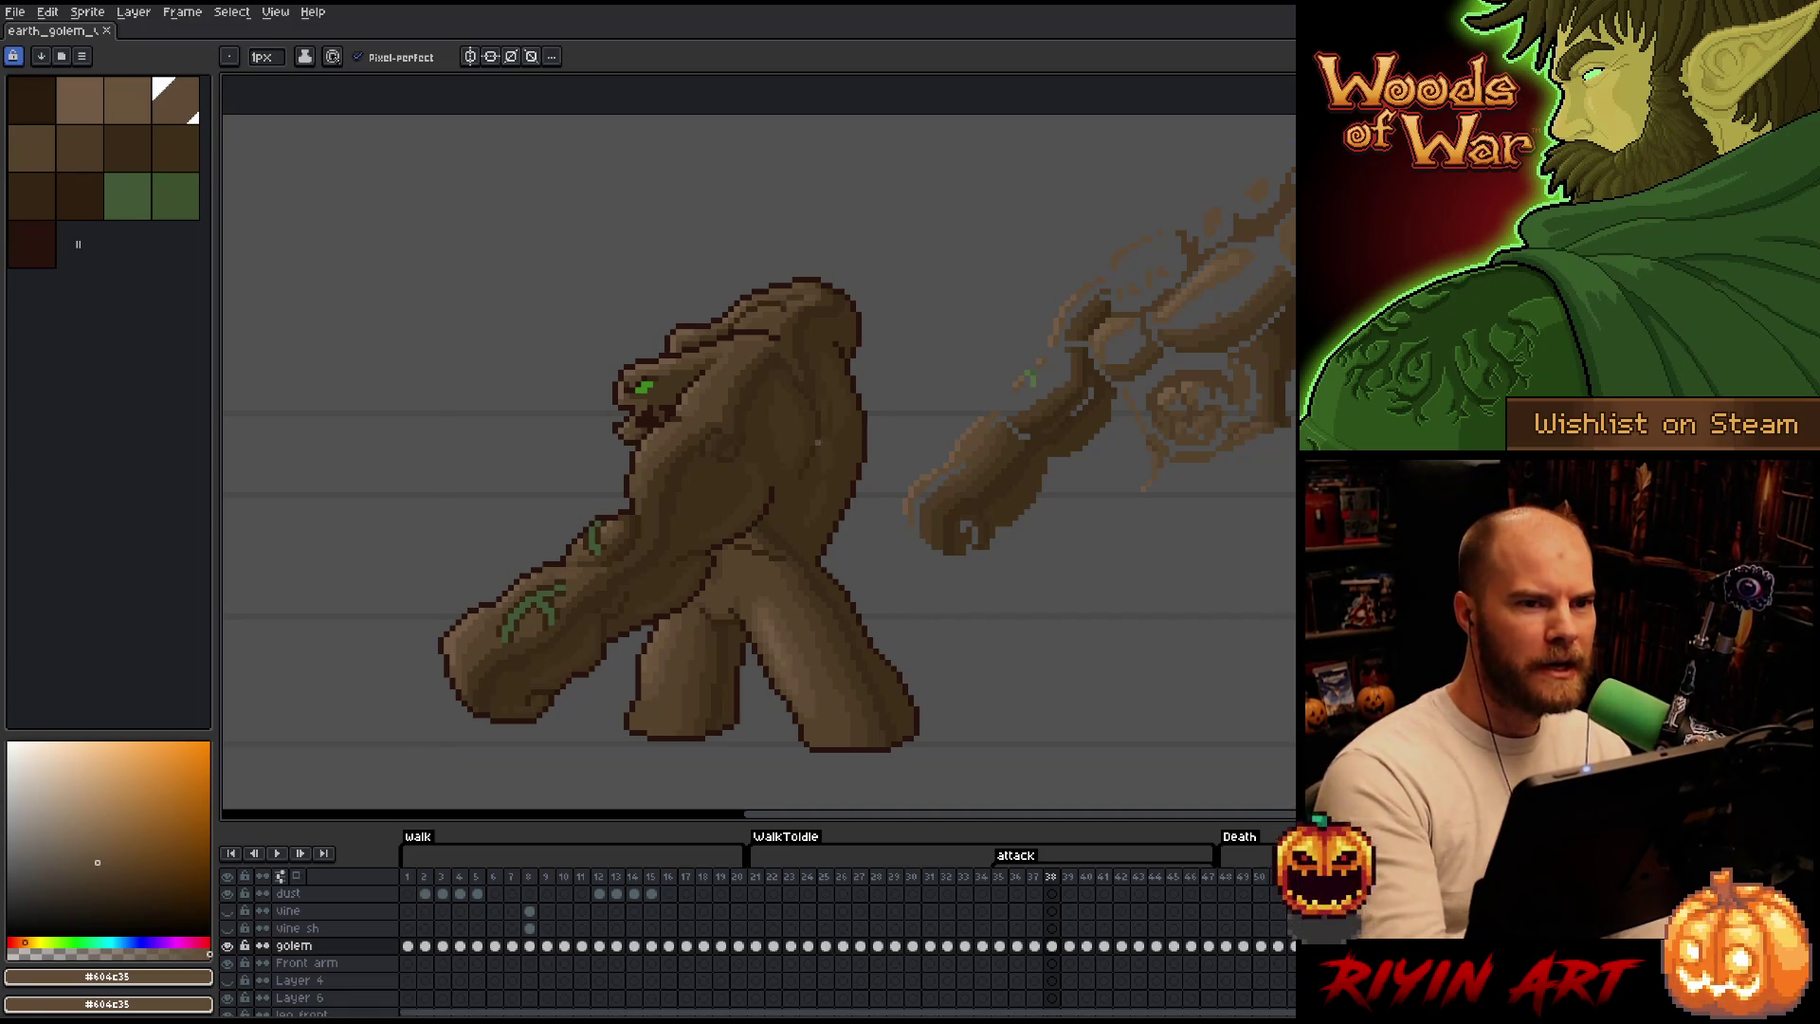
pyautogui.moveTo(963, 542); pyautogui.dragTo(861, 577)
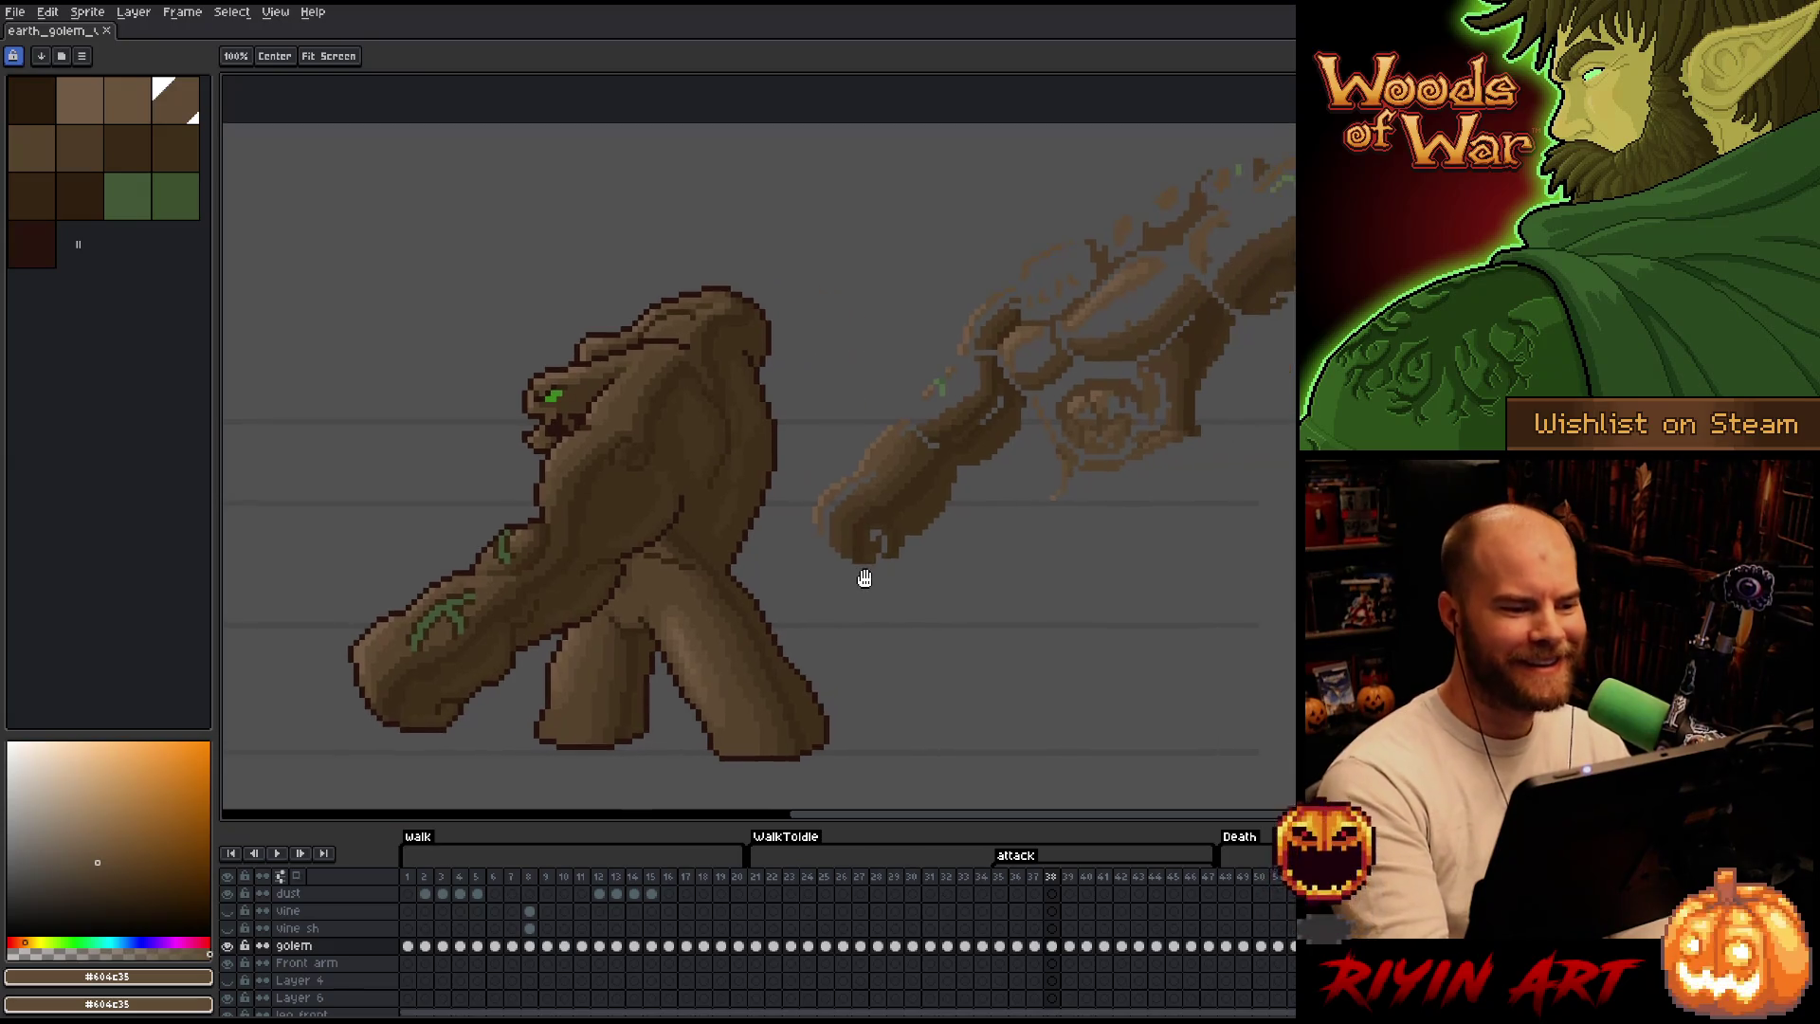
# Drop the canvas selection, return to the pencil and pick a darker brown.
pyautogui.keyDown('ctrl'); pyautogui.click(588, 519); pyautogui.keyUp('ctrl')
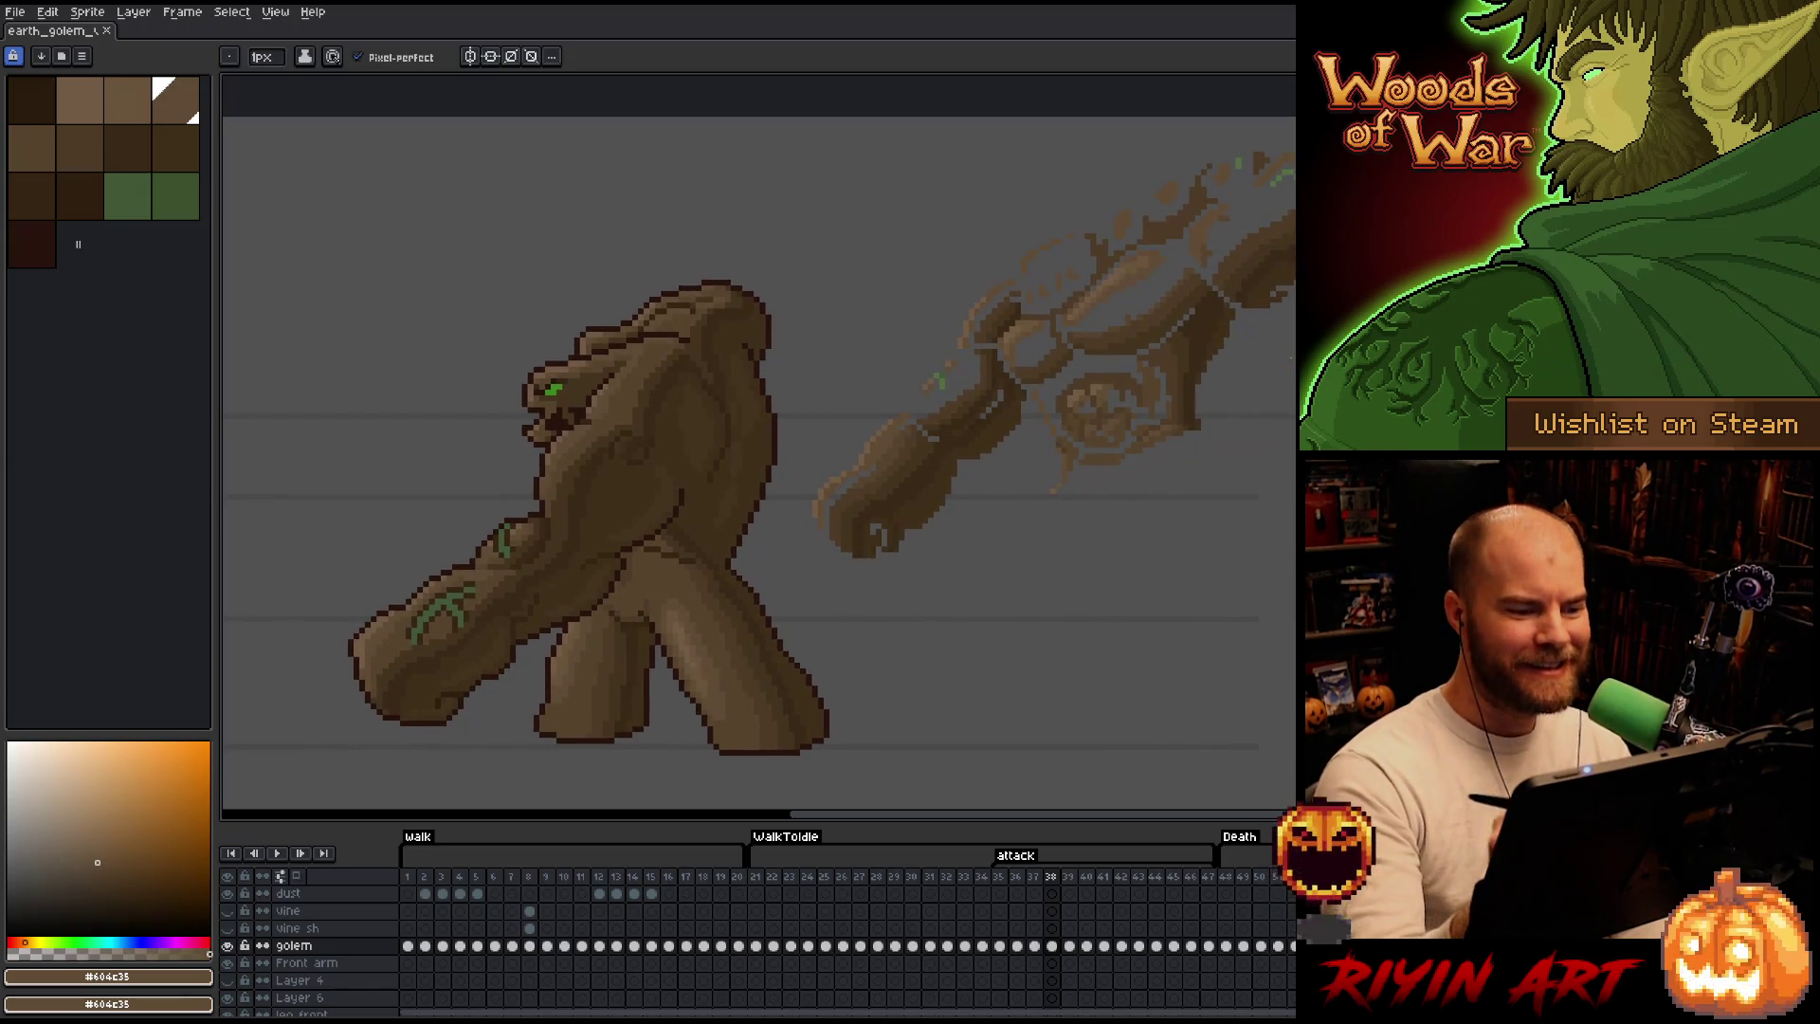
pyautogui.hotkey('ctrl', 'd')
pyautogui.press('b')
pyautogui.keyDown('alt'); pyautogui.click(756, 459); pyautogui.keyUp('alt')
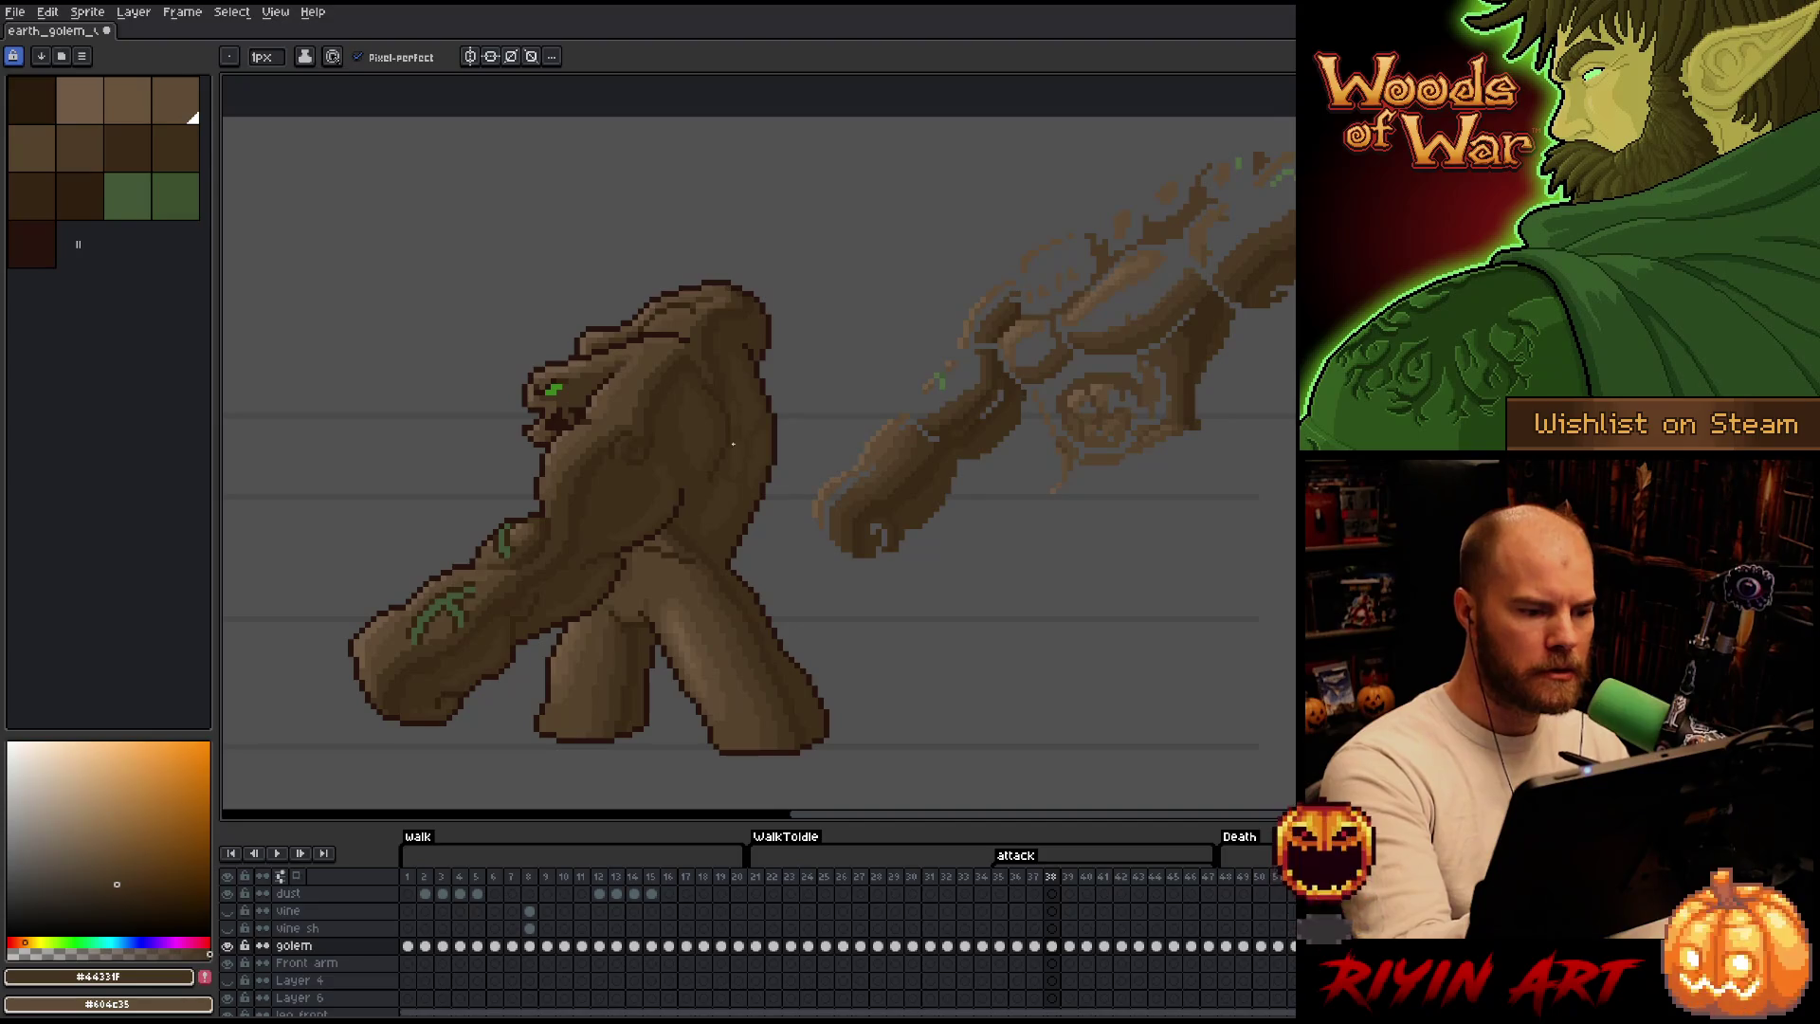
# Alternate #44331f, #57442c and #604c35 while shading the golem's torso and shoulder.
pyautogui.keyDown('alt'); pyautogui.click(704, 355); pyautogui.keyUp('alt')
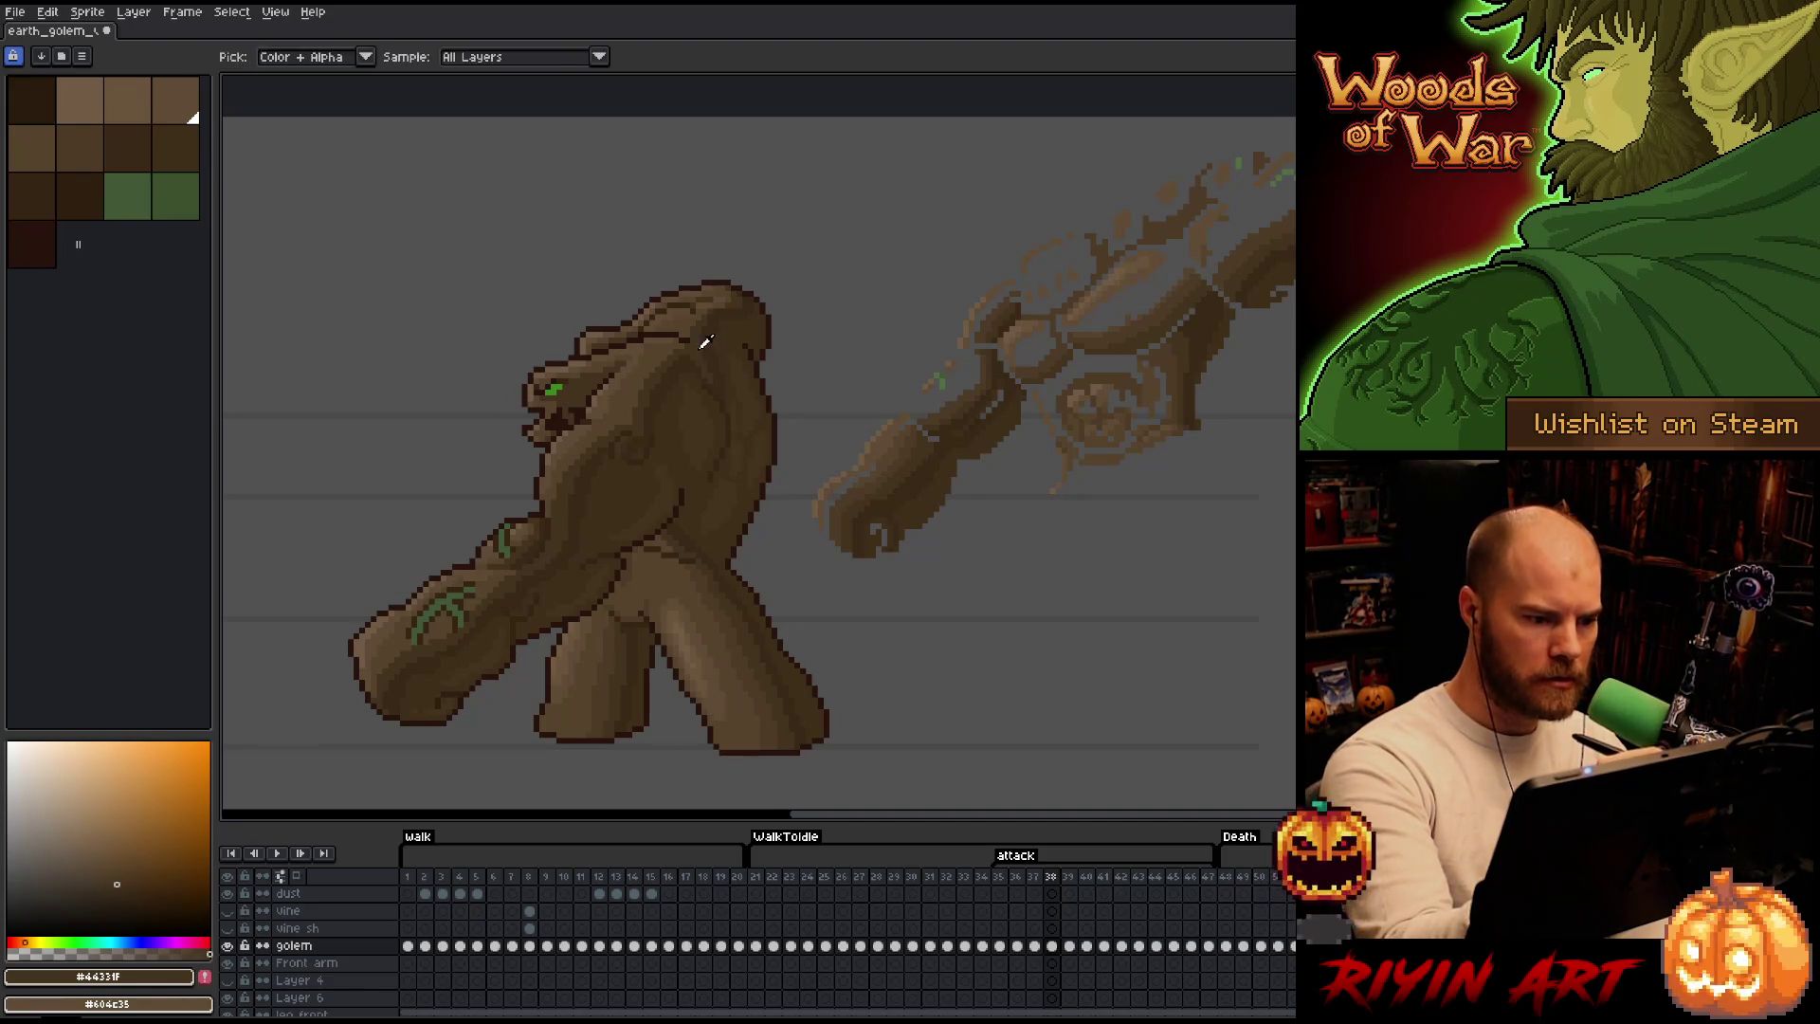
pyautogui.keyDown('alt'); pyautogui.click(704, 359); pyautogui.keyUp('alt')
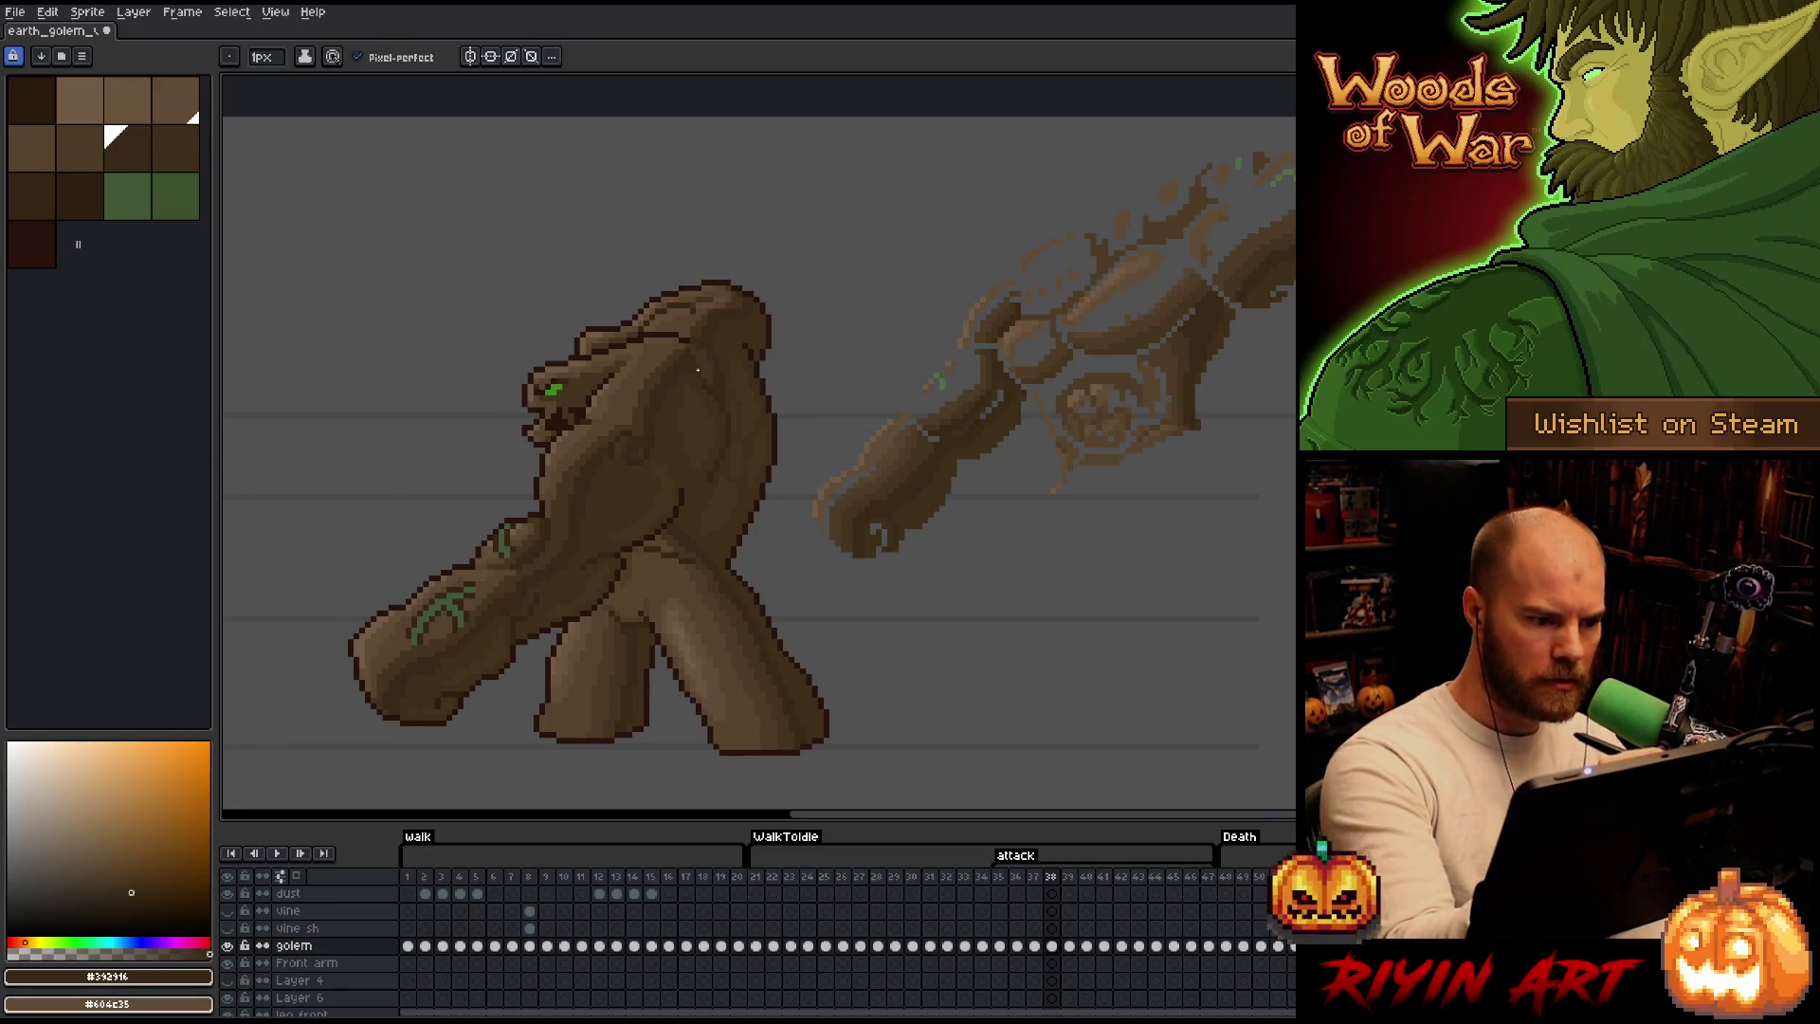
pyautogui.keyDown('alt'); pyautogui.click(678, 335); pyautogui.keyUp('alt')
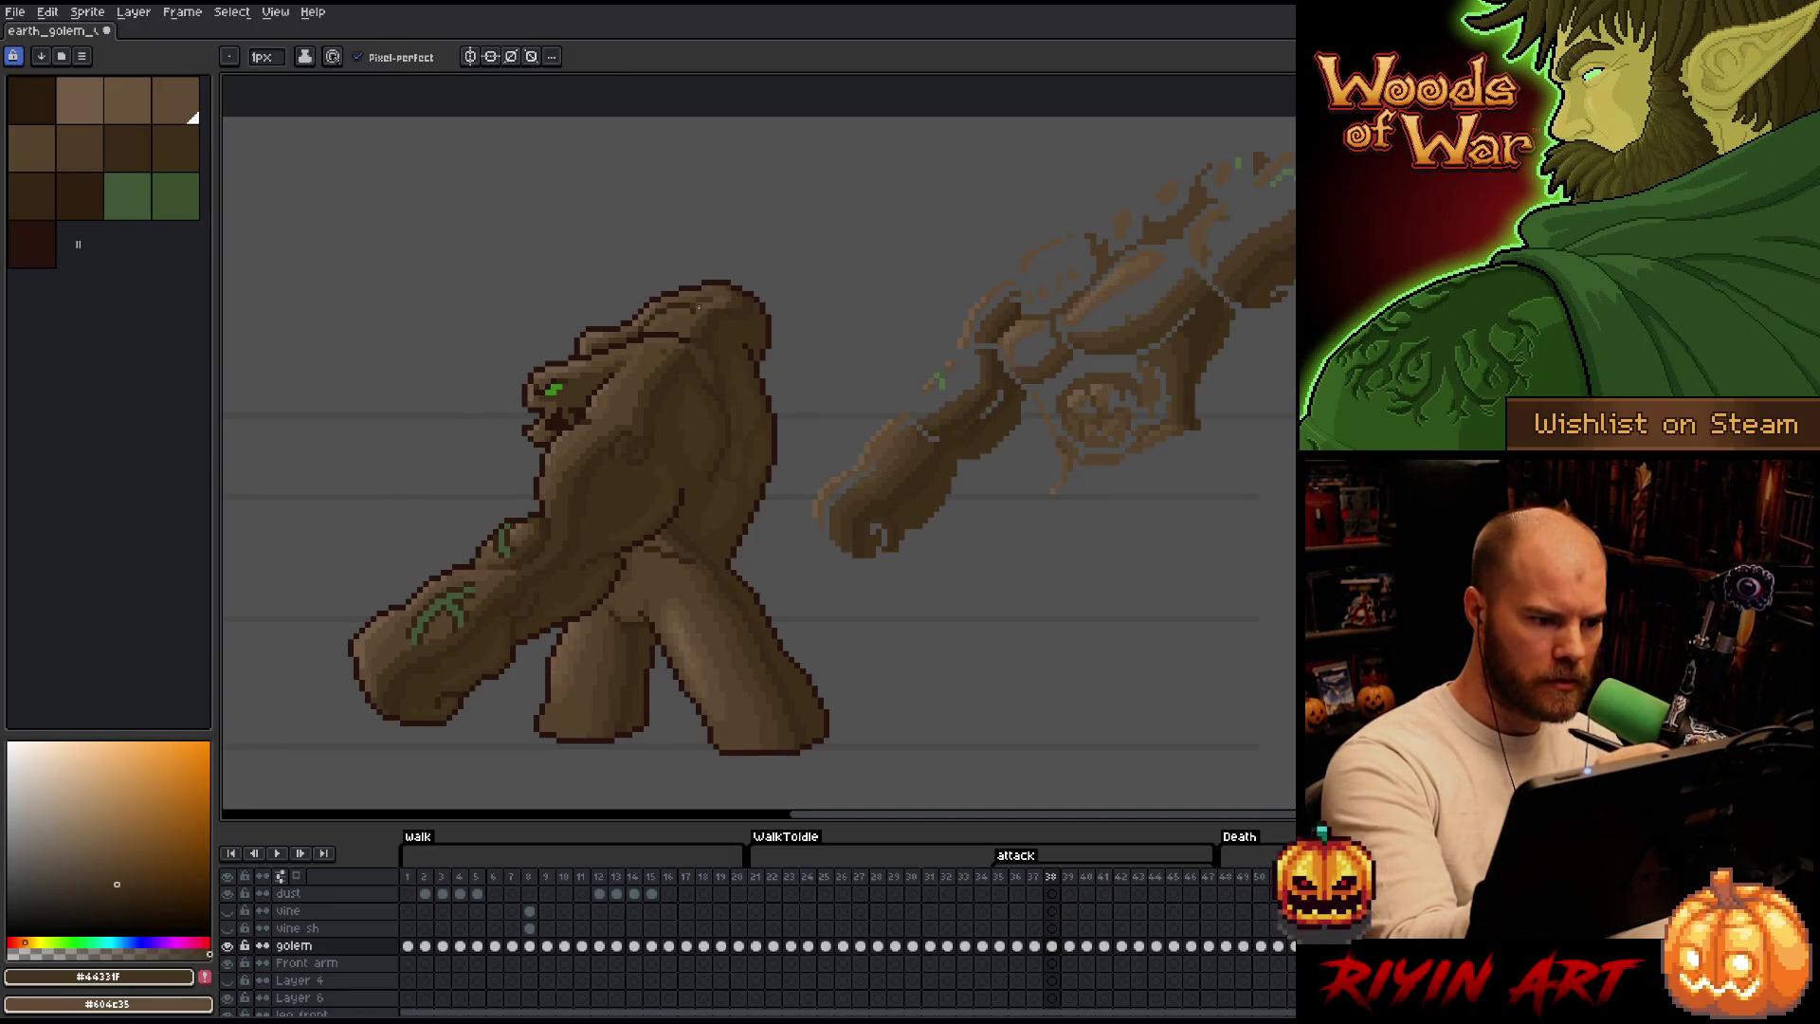
pyautogui.keyDown('alt'); pyautogui.click(683, 348); pyautogui.keyUp('alt')
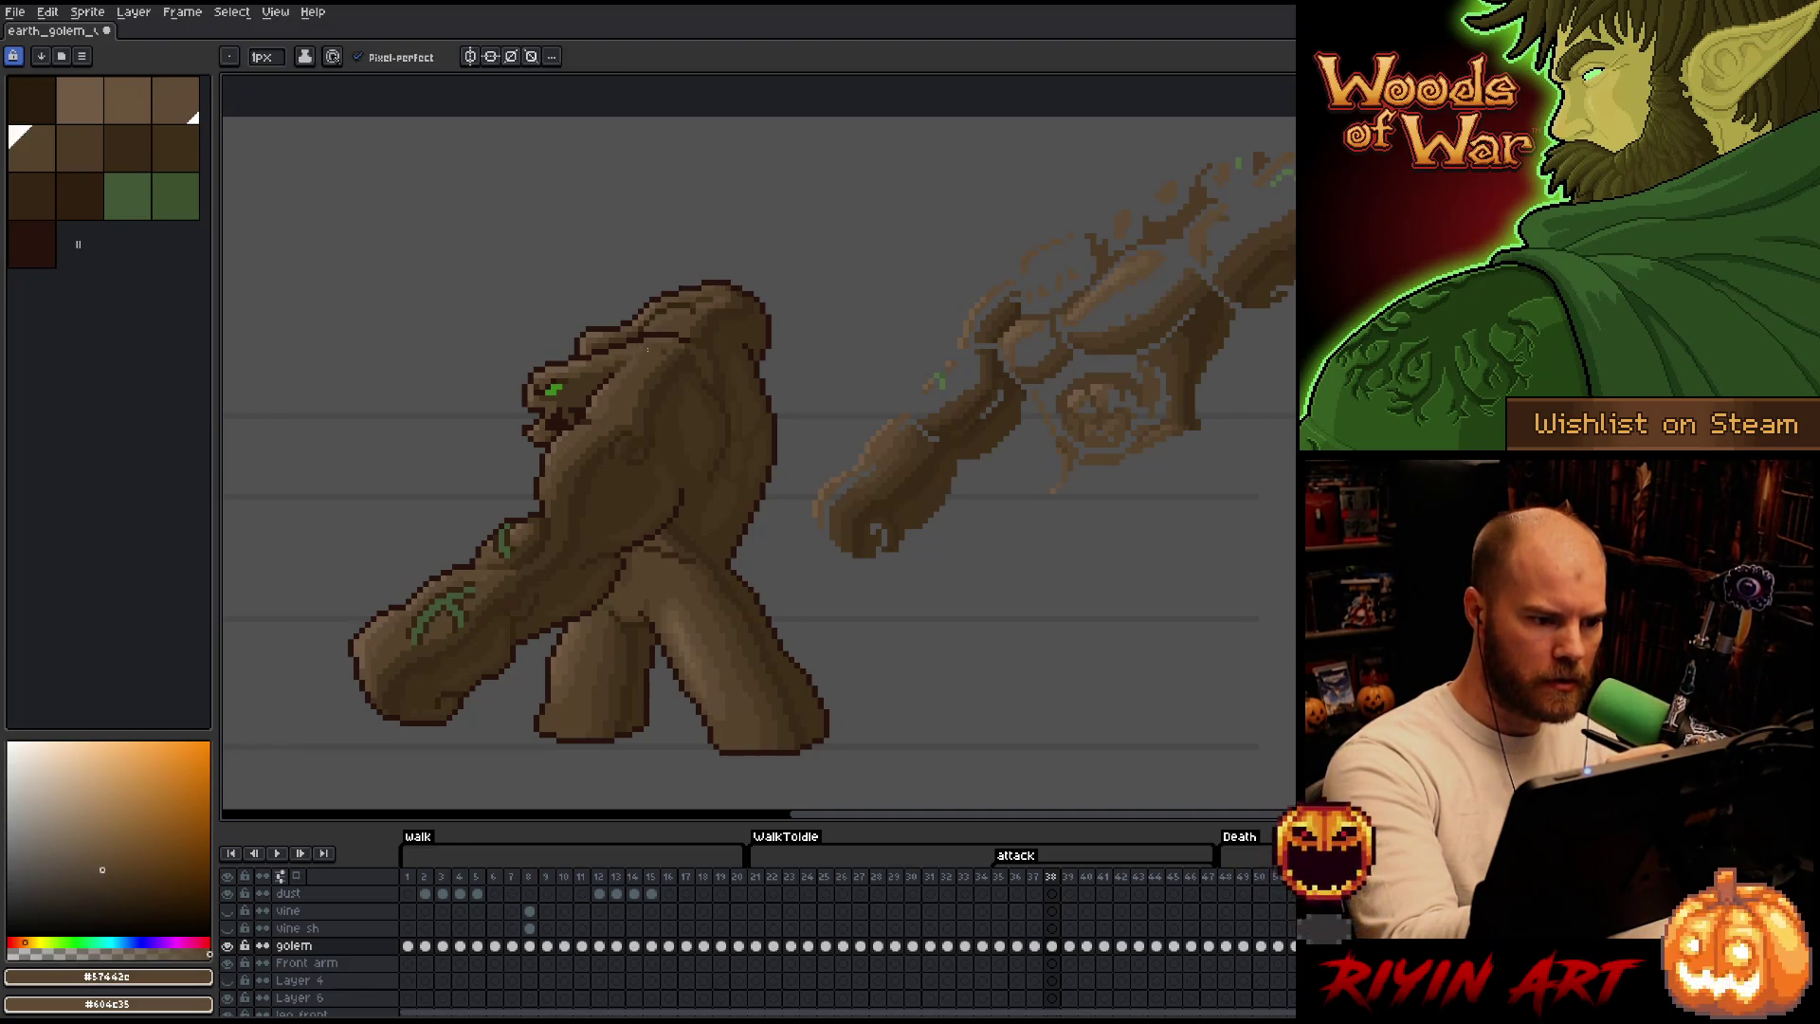
pyautogui.keyDown('alt'); pyautogui.click(682, 348); pyautogui.keyUp('alt')
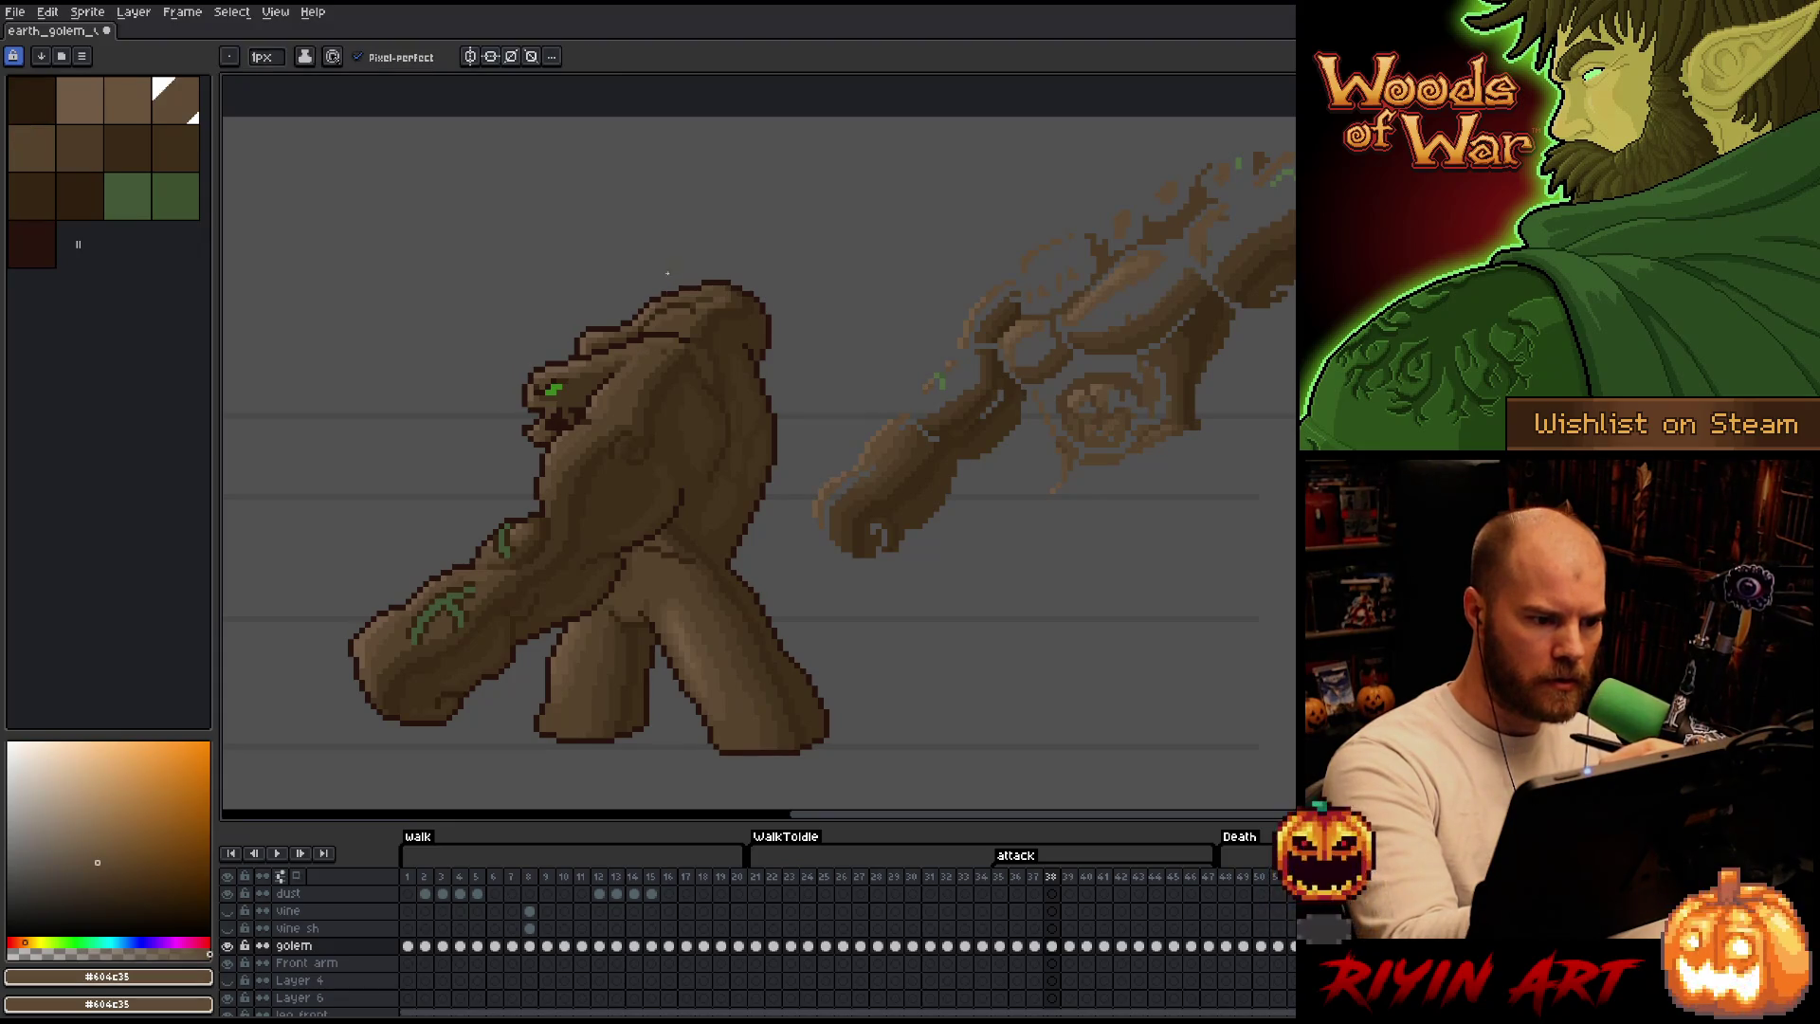
pyautogui.keyDown('alt'); pyautogui.click(671, 339); pyautogui.keyUp('alt')
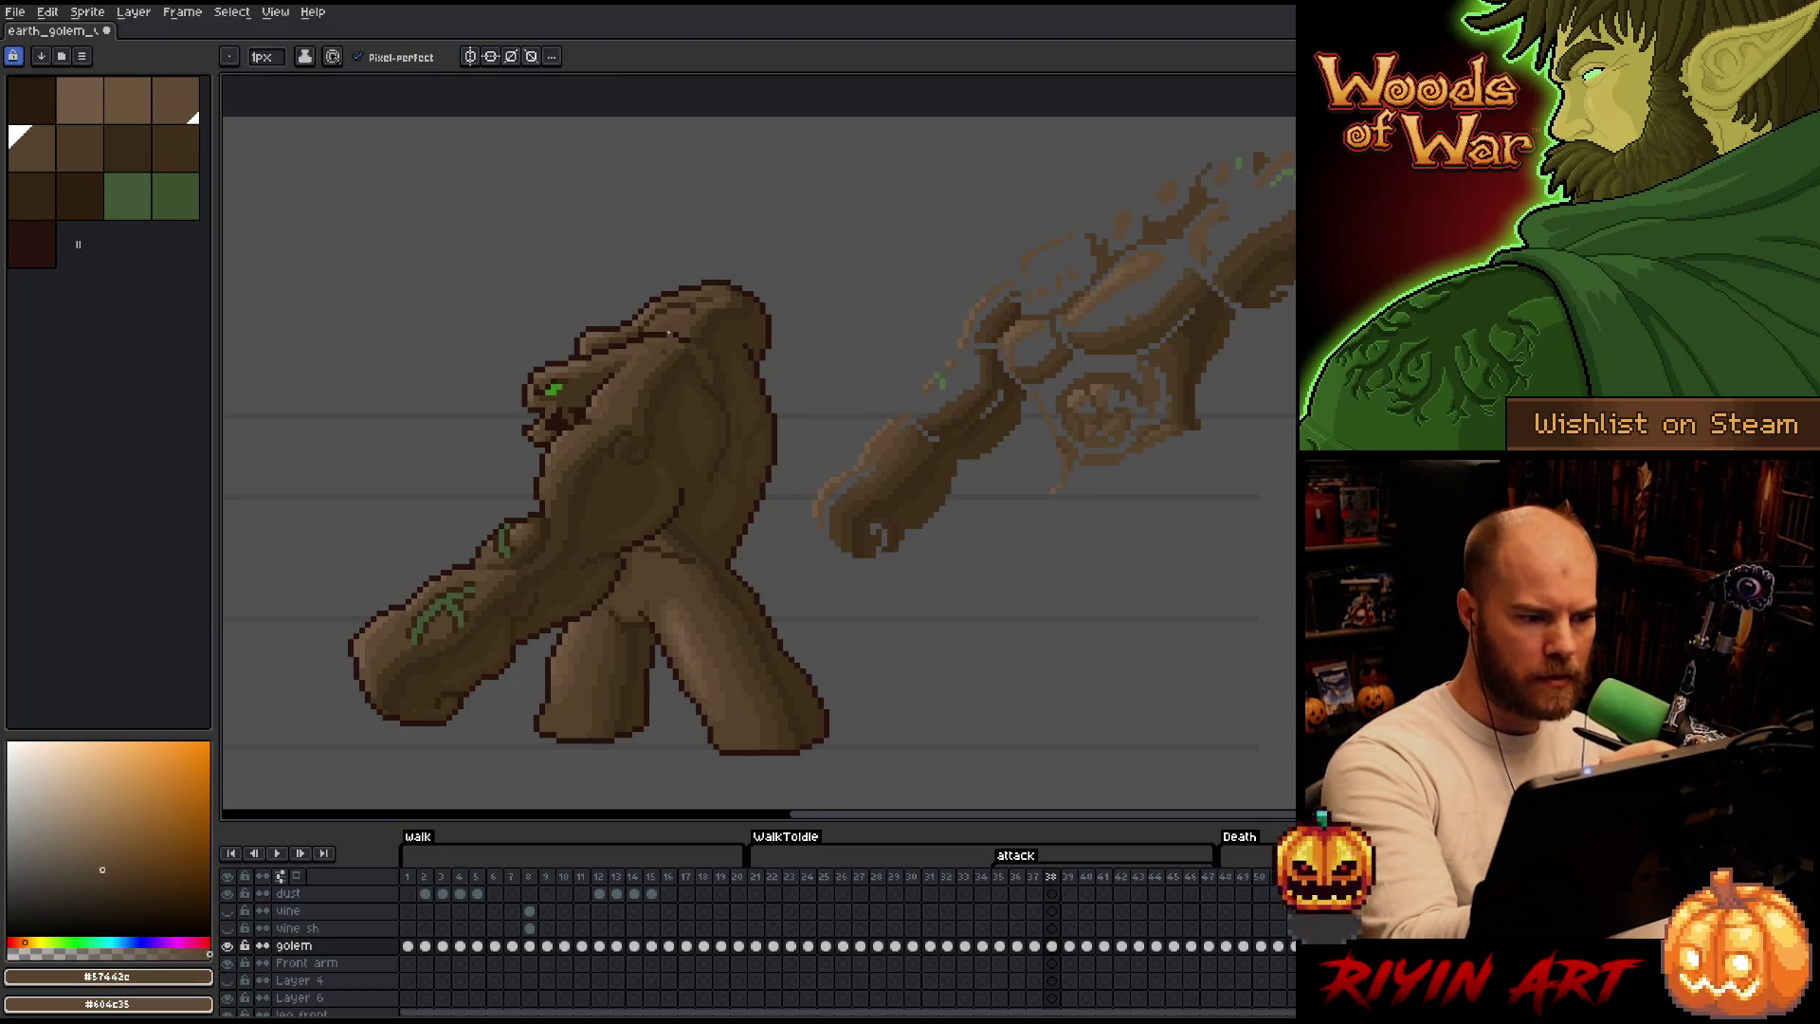
pyautogui.keyDown('alt'); pyautogui.click(584, 368); pyautogui.keyUp('alt')
pyautogui.keyDown('alt'); pyautogui.click(740, 331); pyautogui.keyUp('alt')
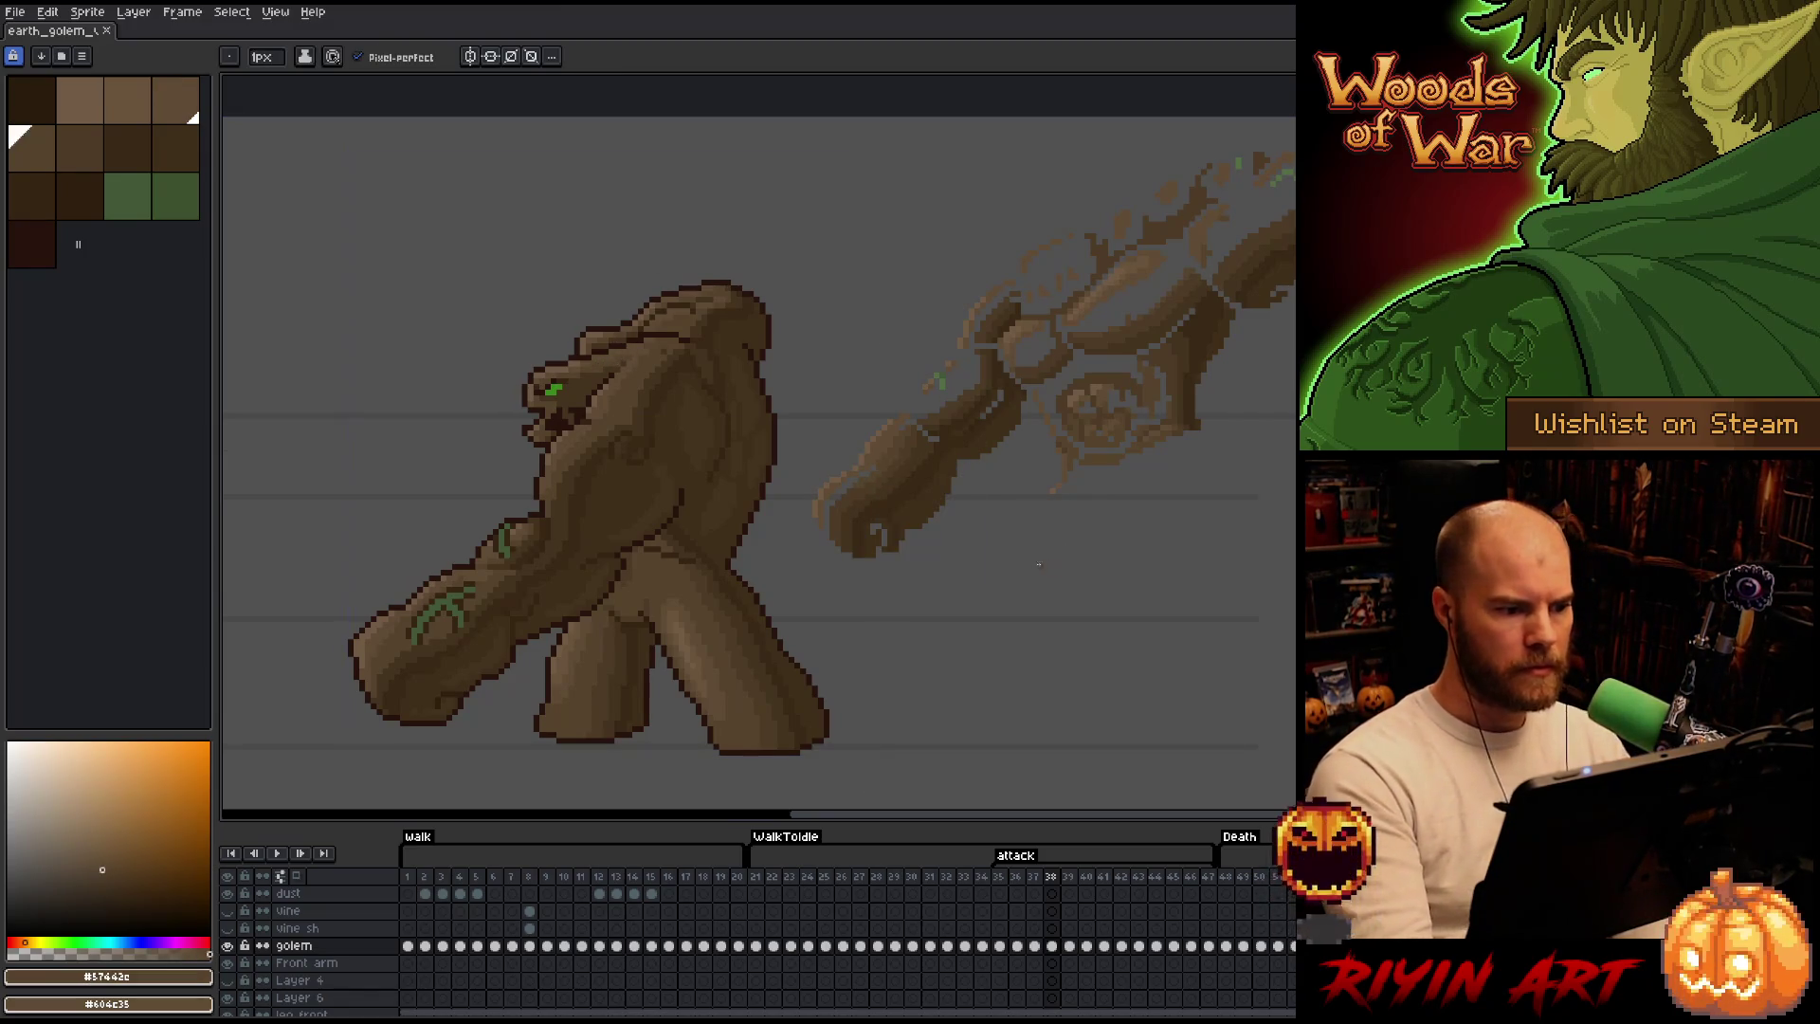
pyautogui.press('alt')
# Deepen the head shadows alternating the dark browns #44331f and #392916.
pyautogui.keyDown('alt'); pyautogui.click(683, 341); pyautogui.keyUp('alt')
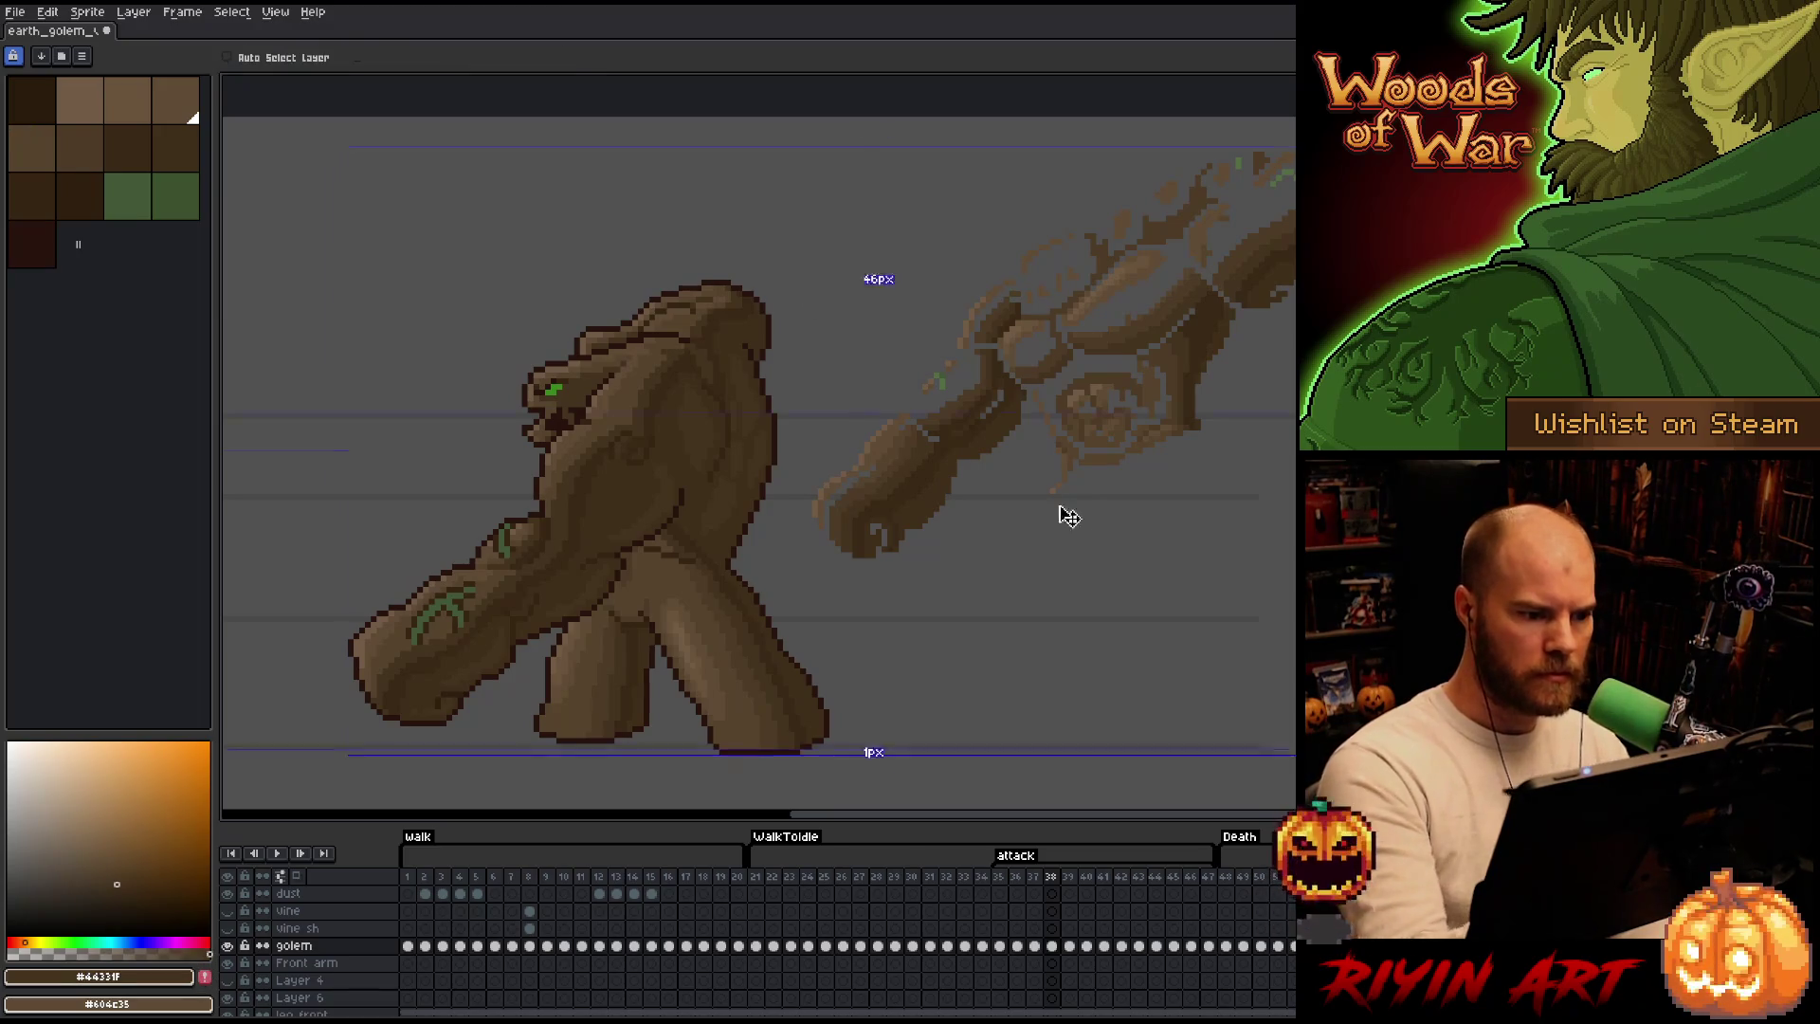
pyautogui.keyDown('alt'); pyautogui.click(709, 376); pyautogui.keyUp('alt')
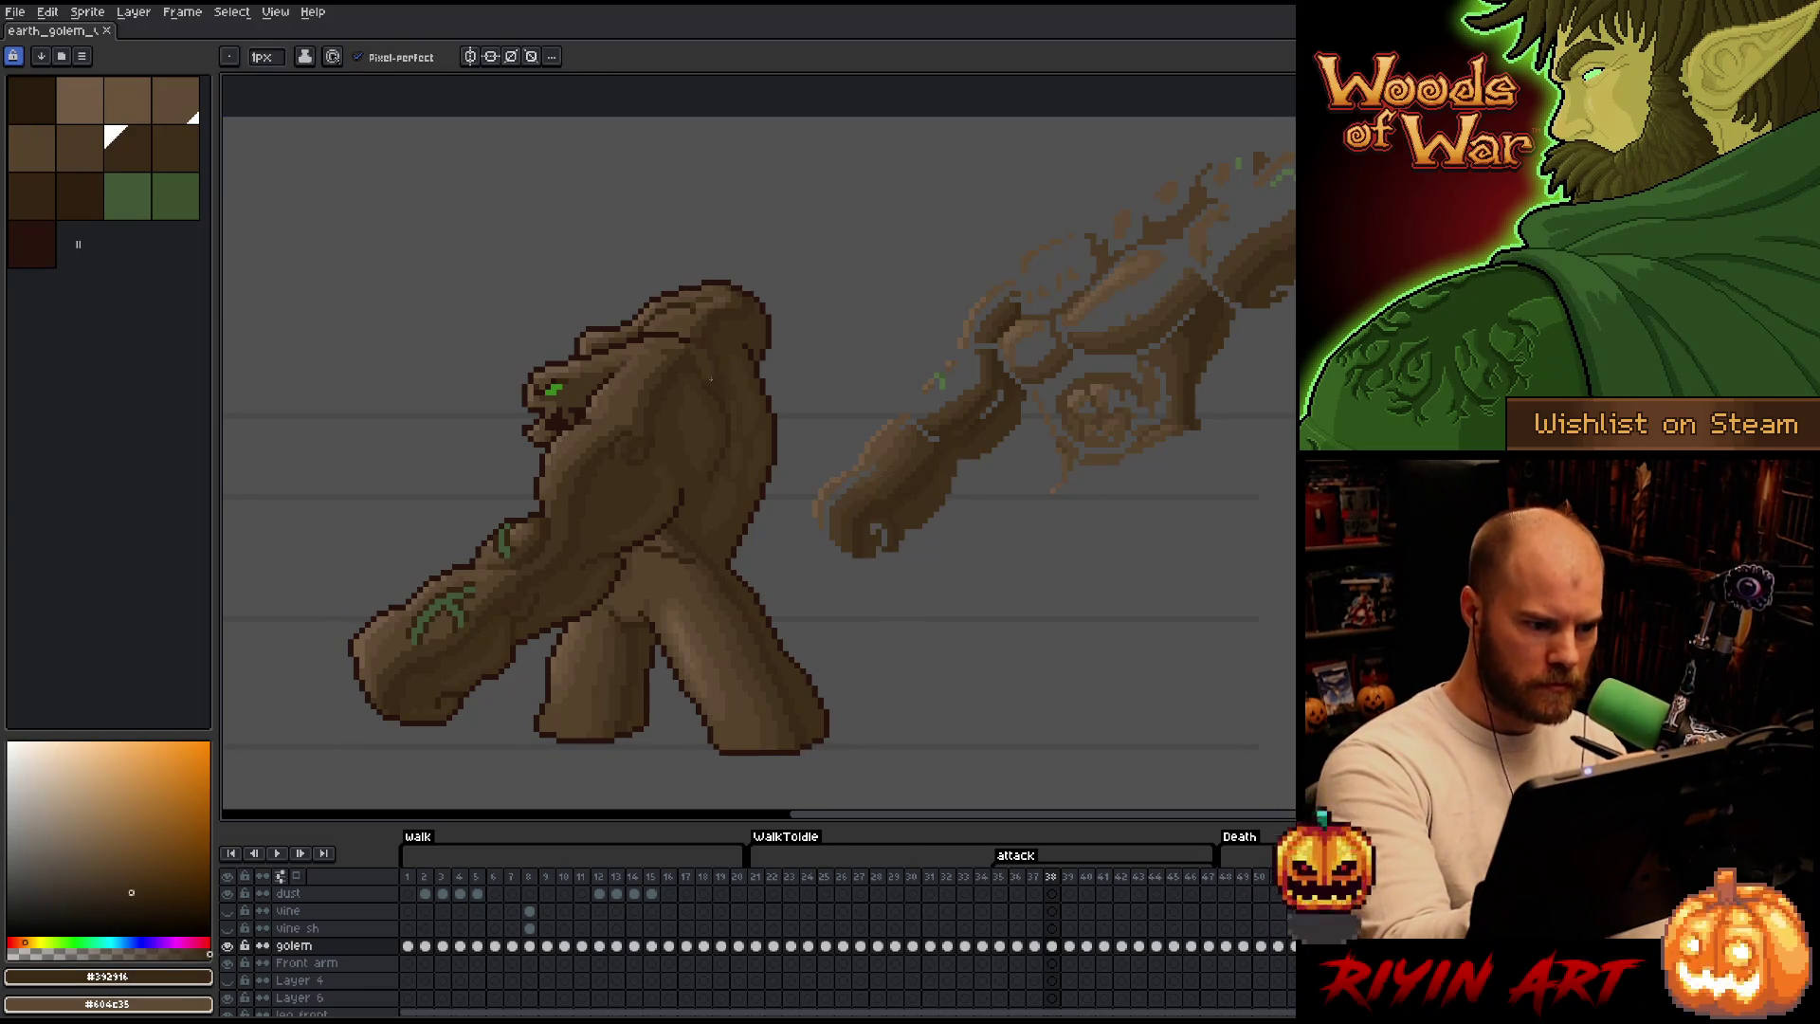
pyautogui.keyDown('alt'); pyautogui.click(719, 380); pyautogui.keyUp('alt')
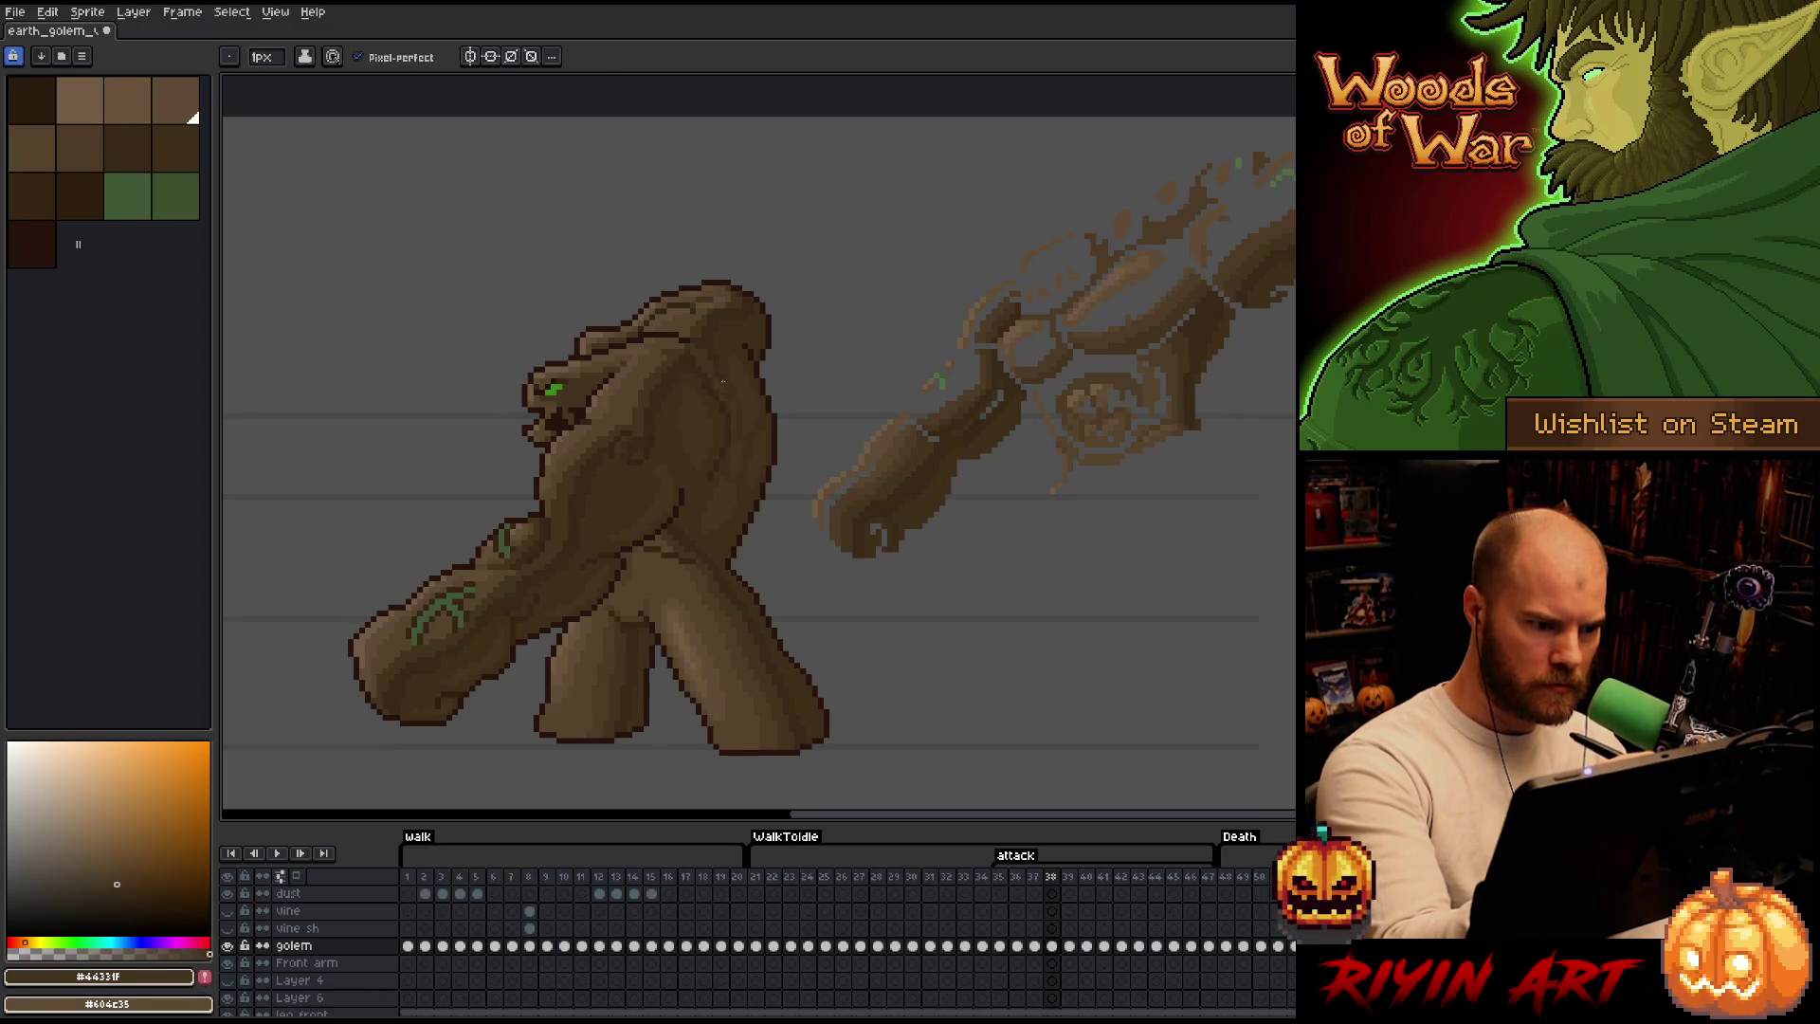
pyautogui.keyDown('alt'); pyautogui.click(728, 384); pyautogui.keyUp('alt')
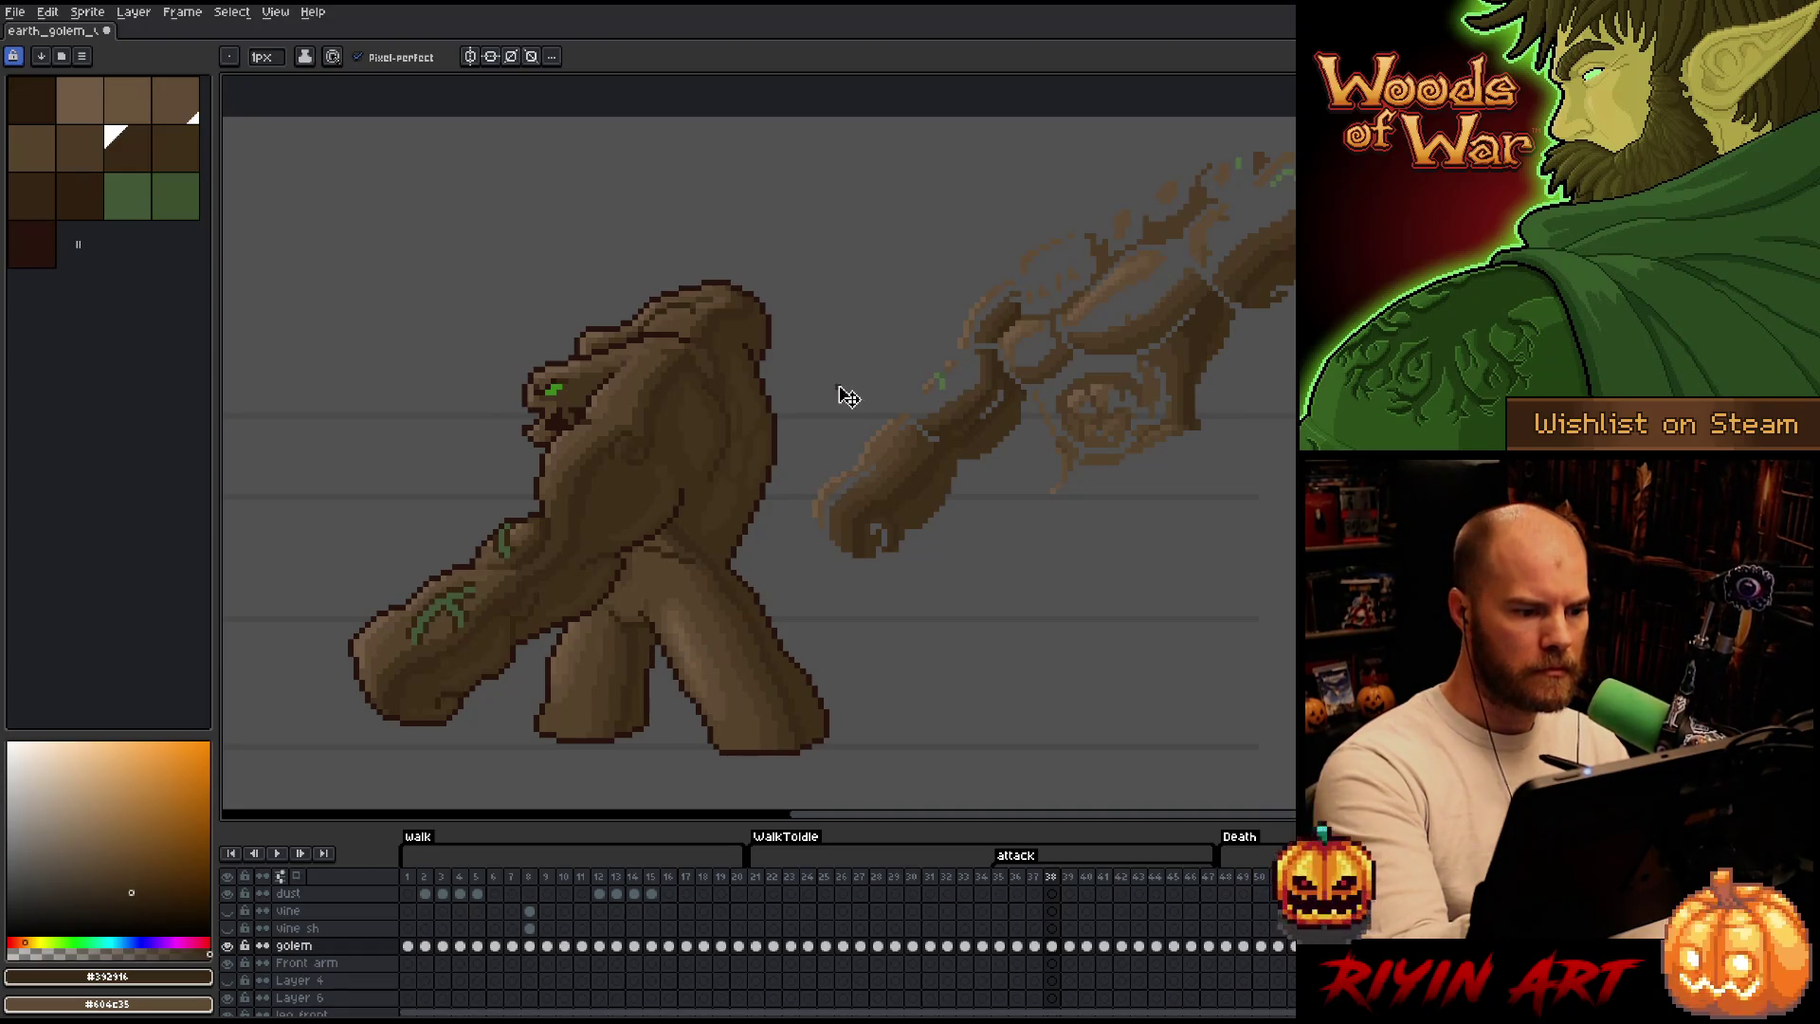
# Sample #402f1b from the shoulder, then lasso-outline the faded extended arm for removal.
pyautogui.press('alt')
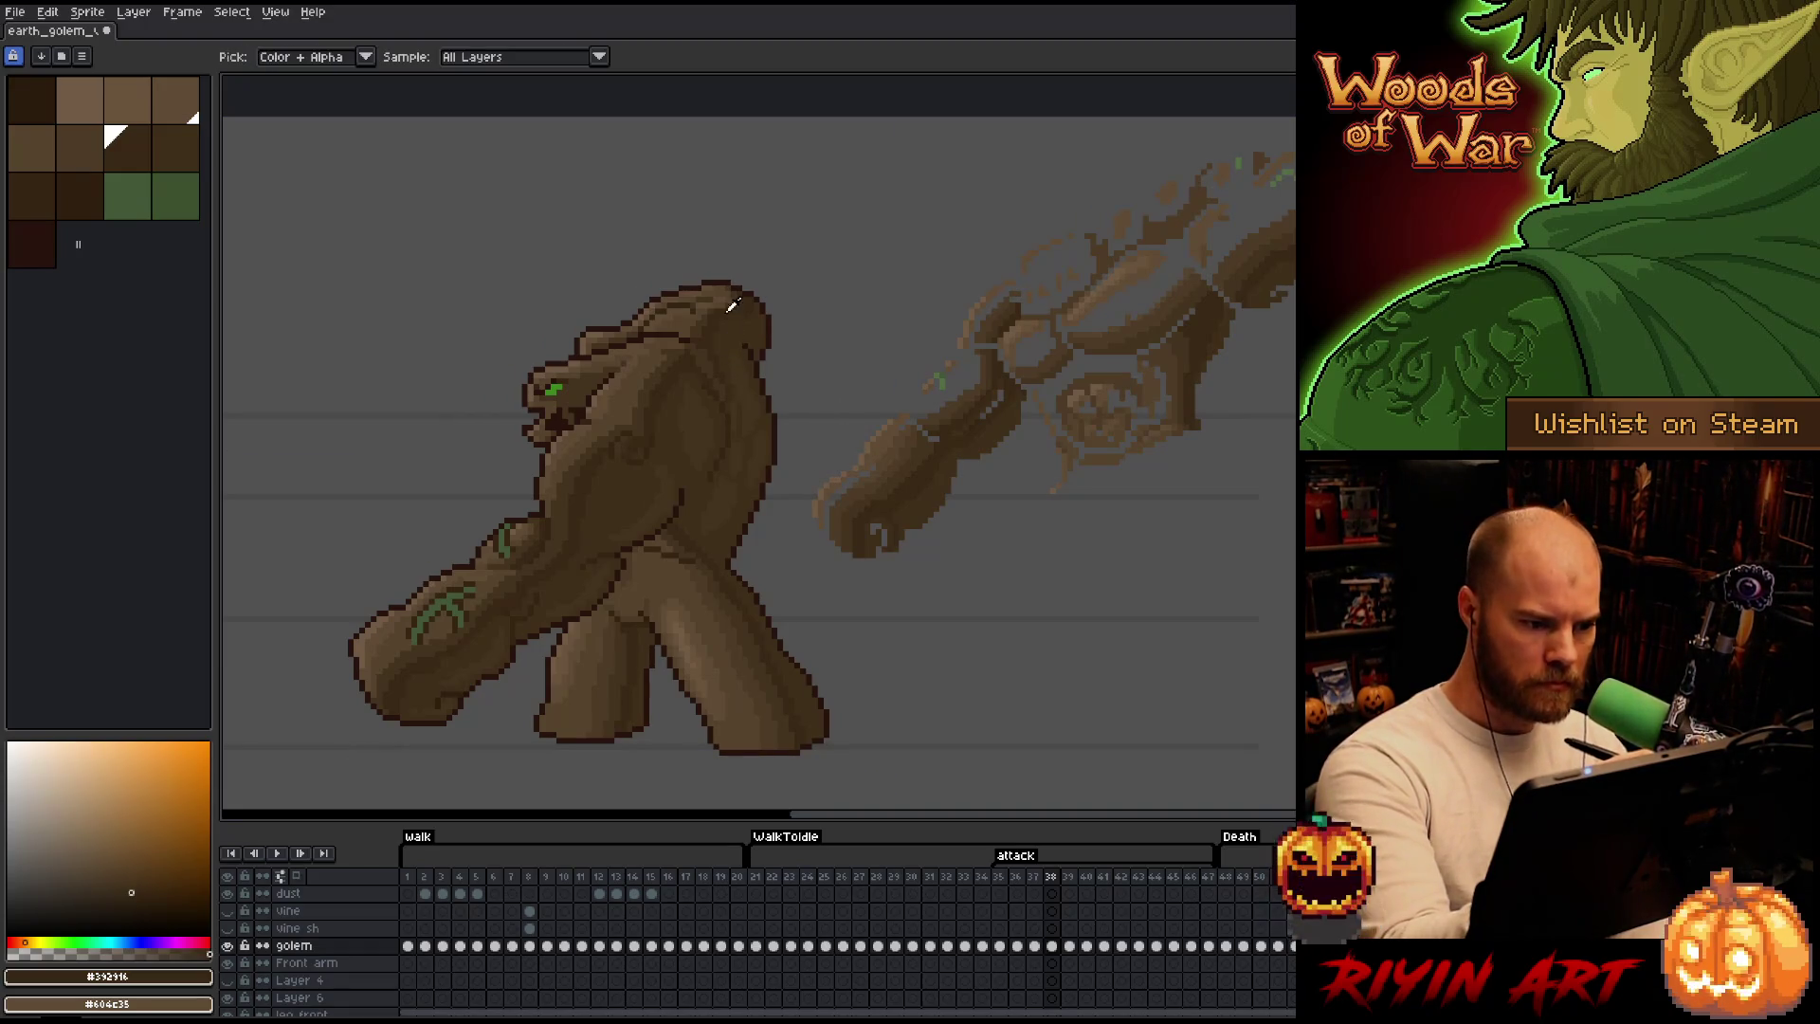
pyautogui.keyDown('alt'); pyautogui.click(727, 335); pyautogui.keyUp('alt')
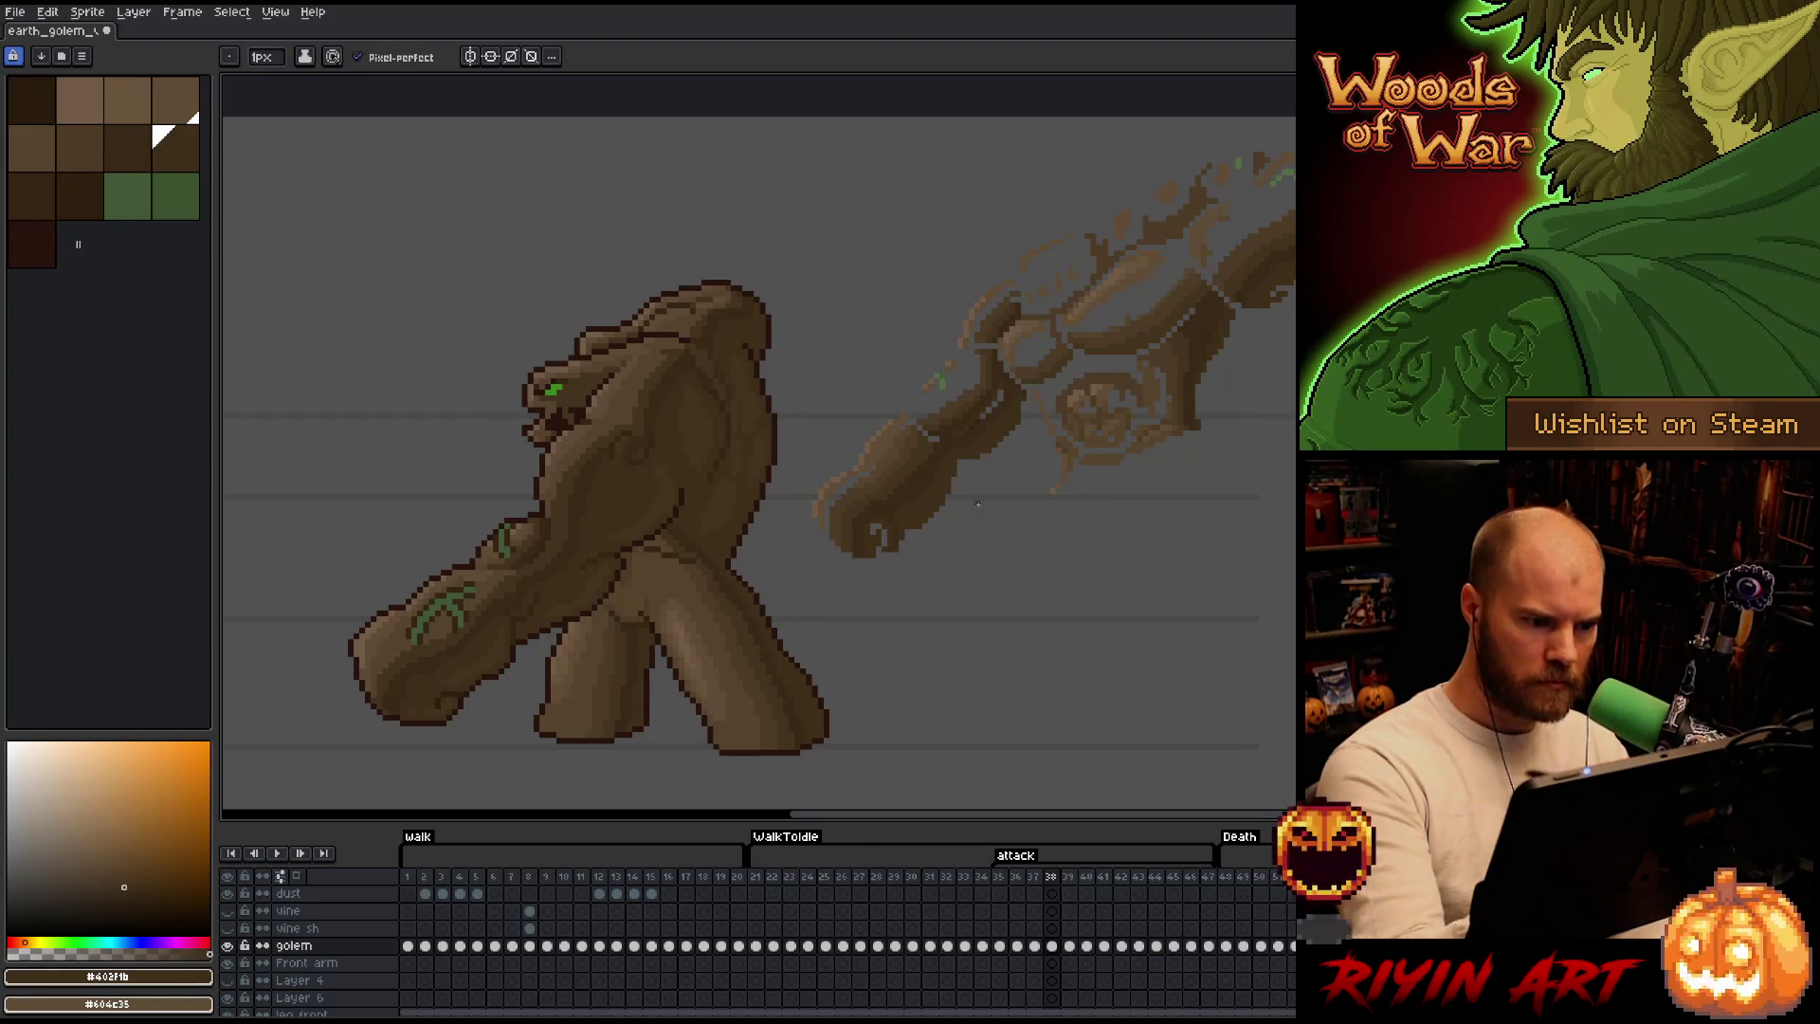
pyautogui.press('q')
pyautogui.moveTo(1146, 671); pyautogui.dragTo(1138, 568)
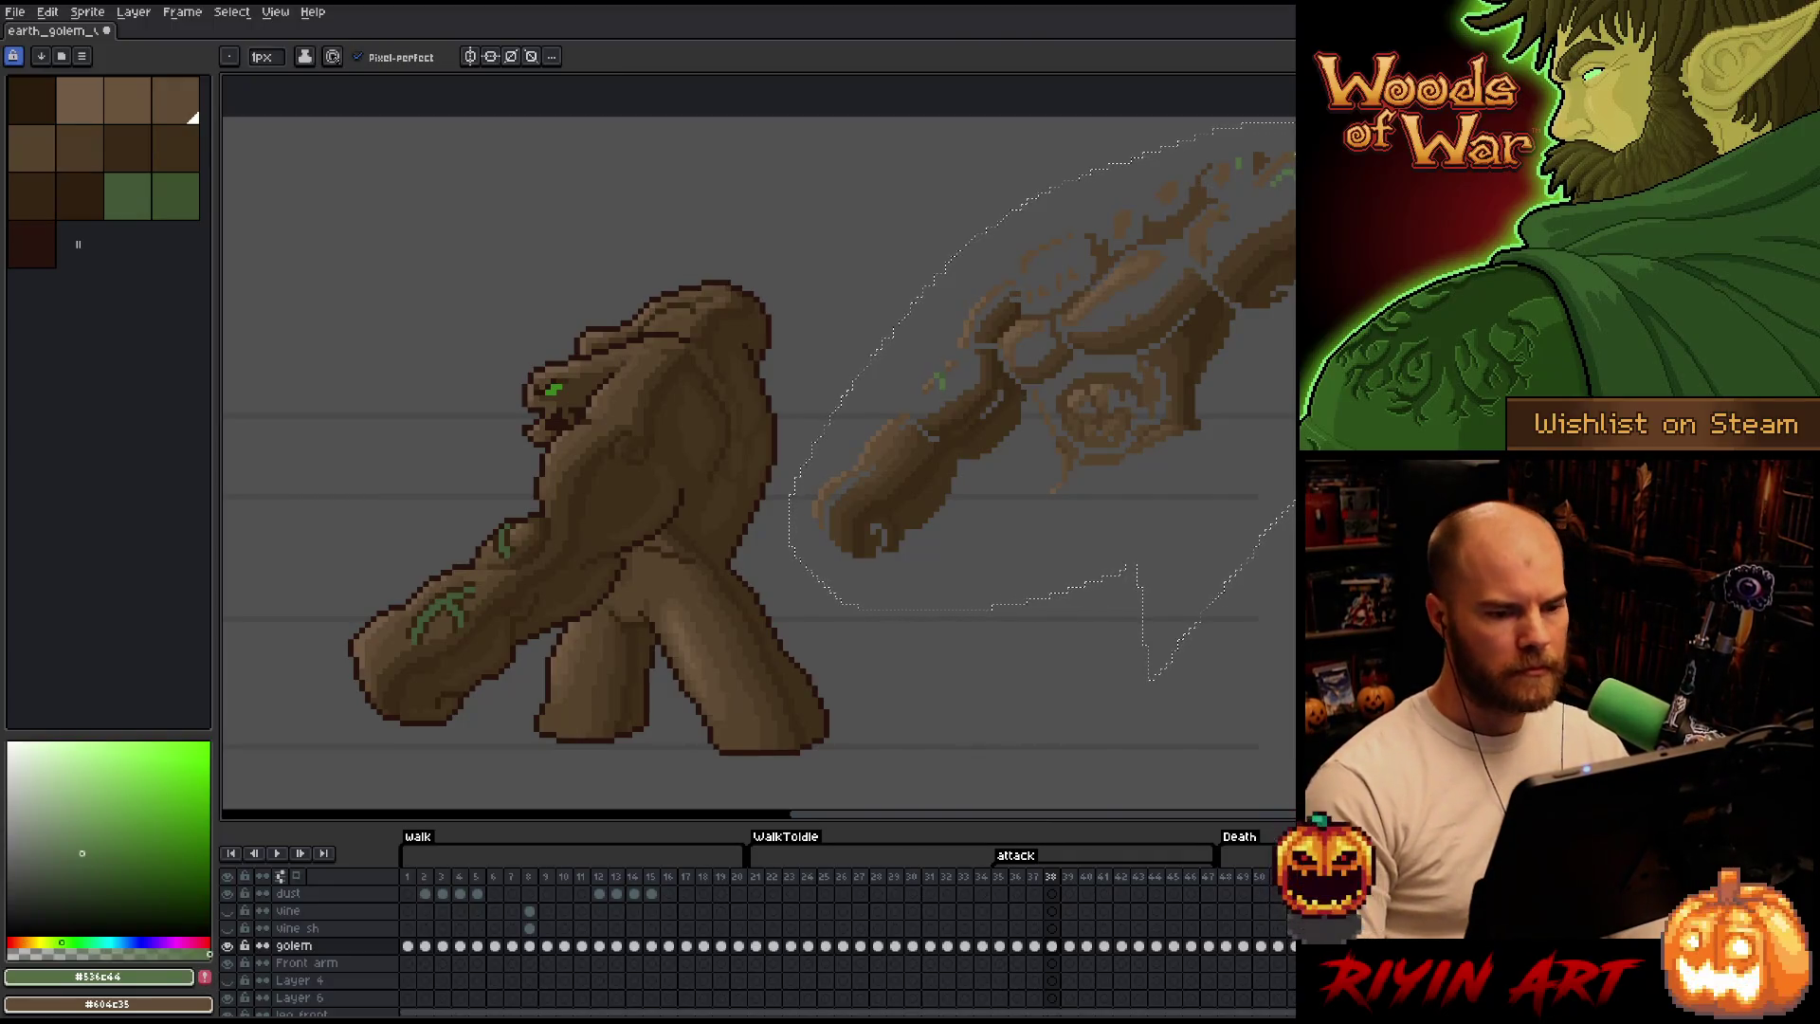
# Delete the selected ghost arm pixels and clear the selection.
pyautogui.press('Delete')
pyautogui.press('ctrl')
pyautogui.hotkey('ctrl', 'd')
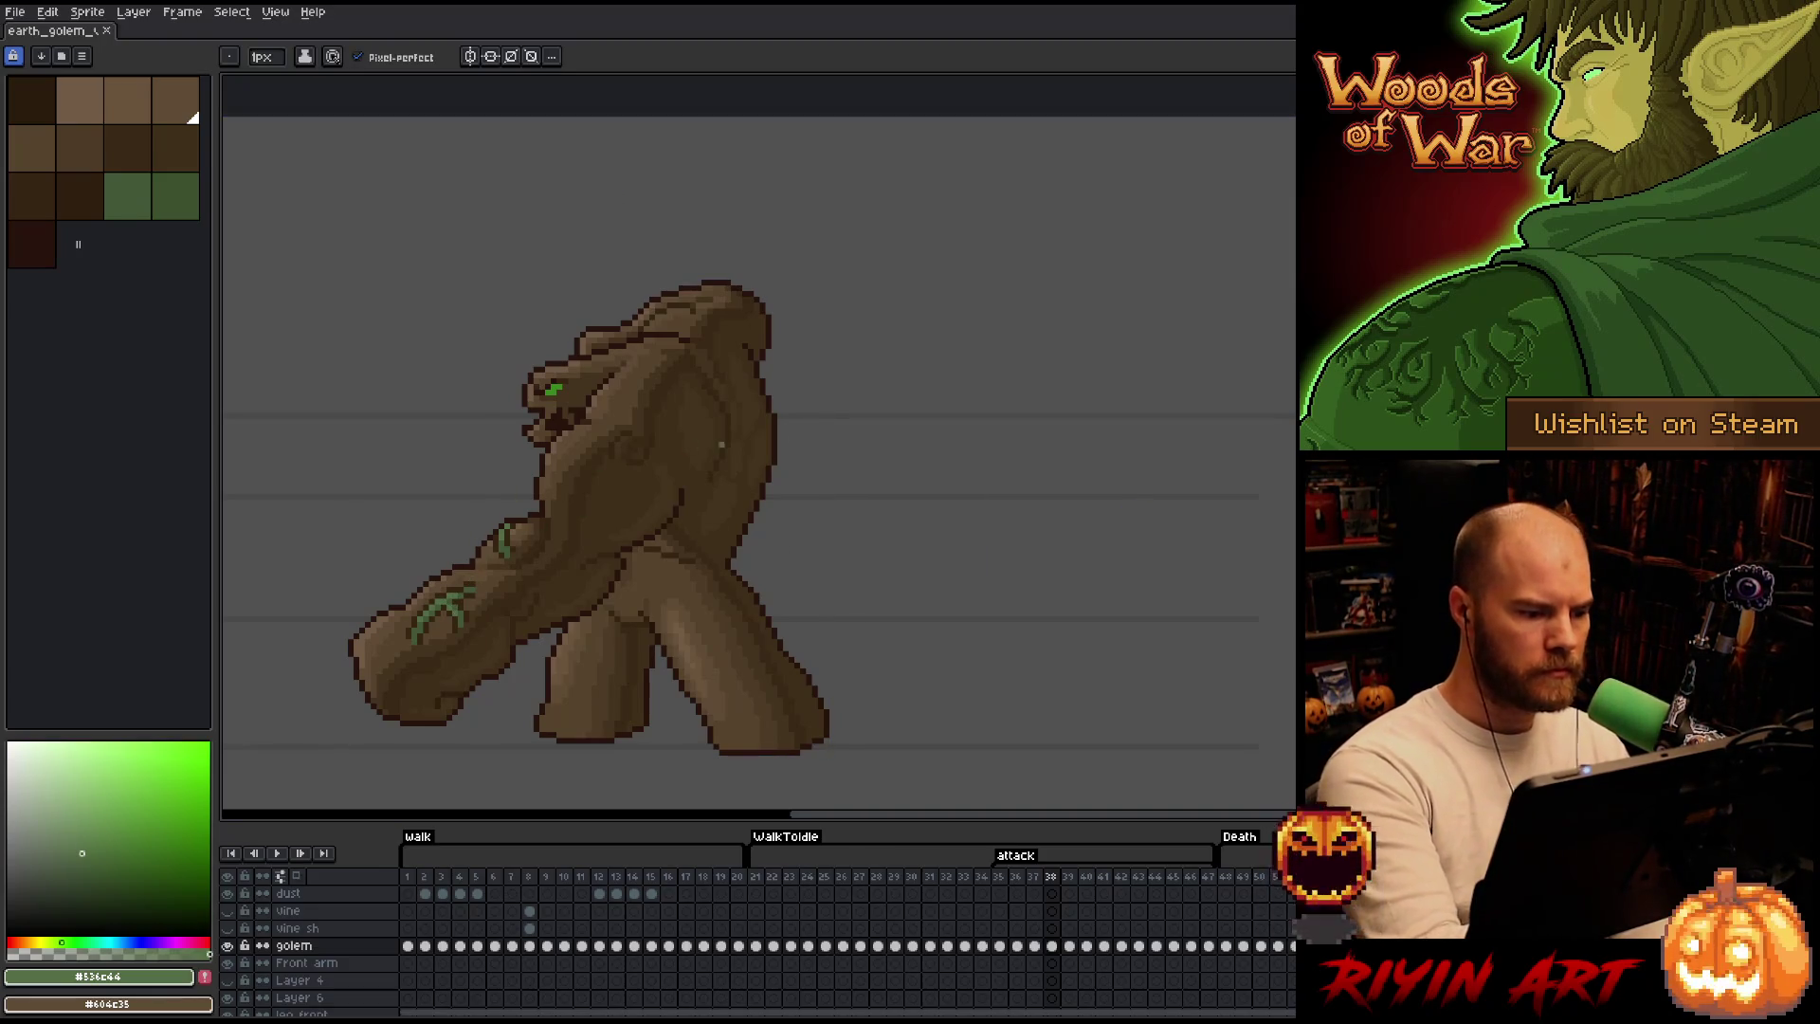
# Pick the dark brown #352513, then settle on the green #435737 swatch.
pyautogui.keyDown('alt'); pyautogui.click(502, 542); pyautogui.keyUp('alt')
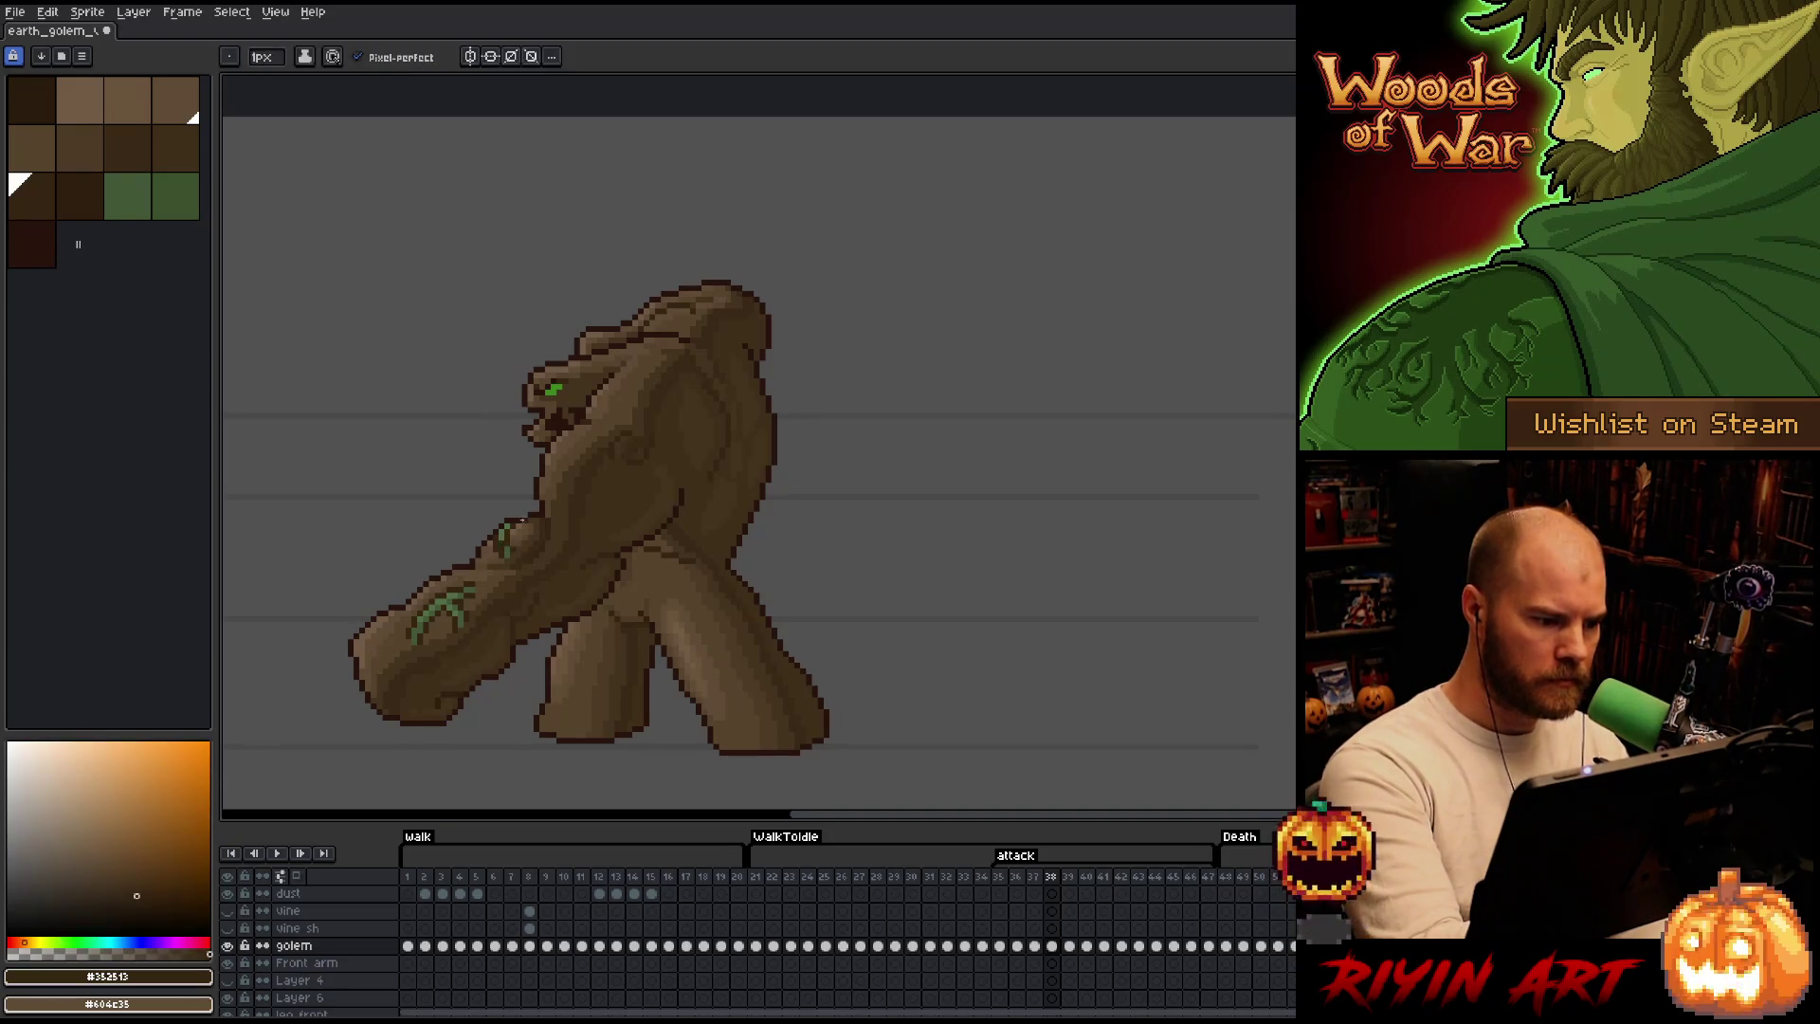
pyautogui.keyDown('alt'); pyautogui.click(501, 540); pyautogui.keyUp('alt')
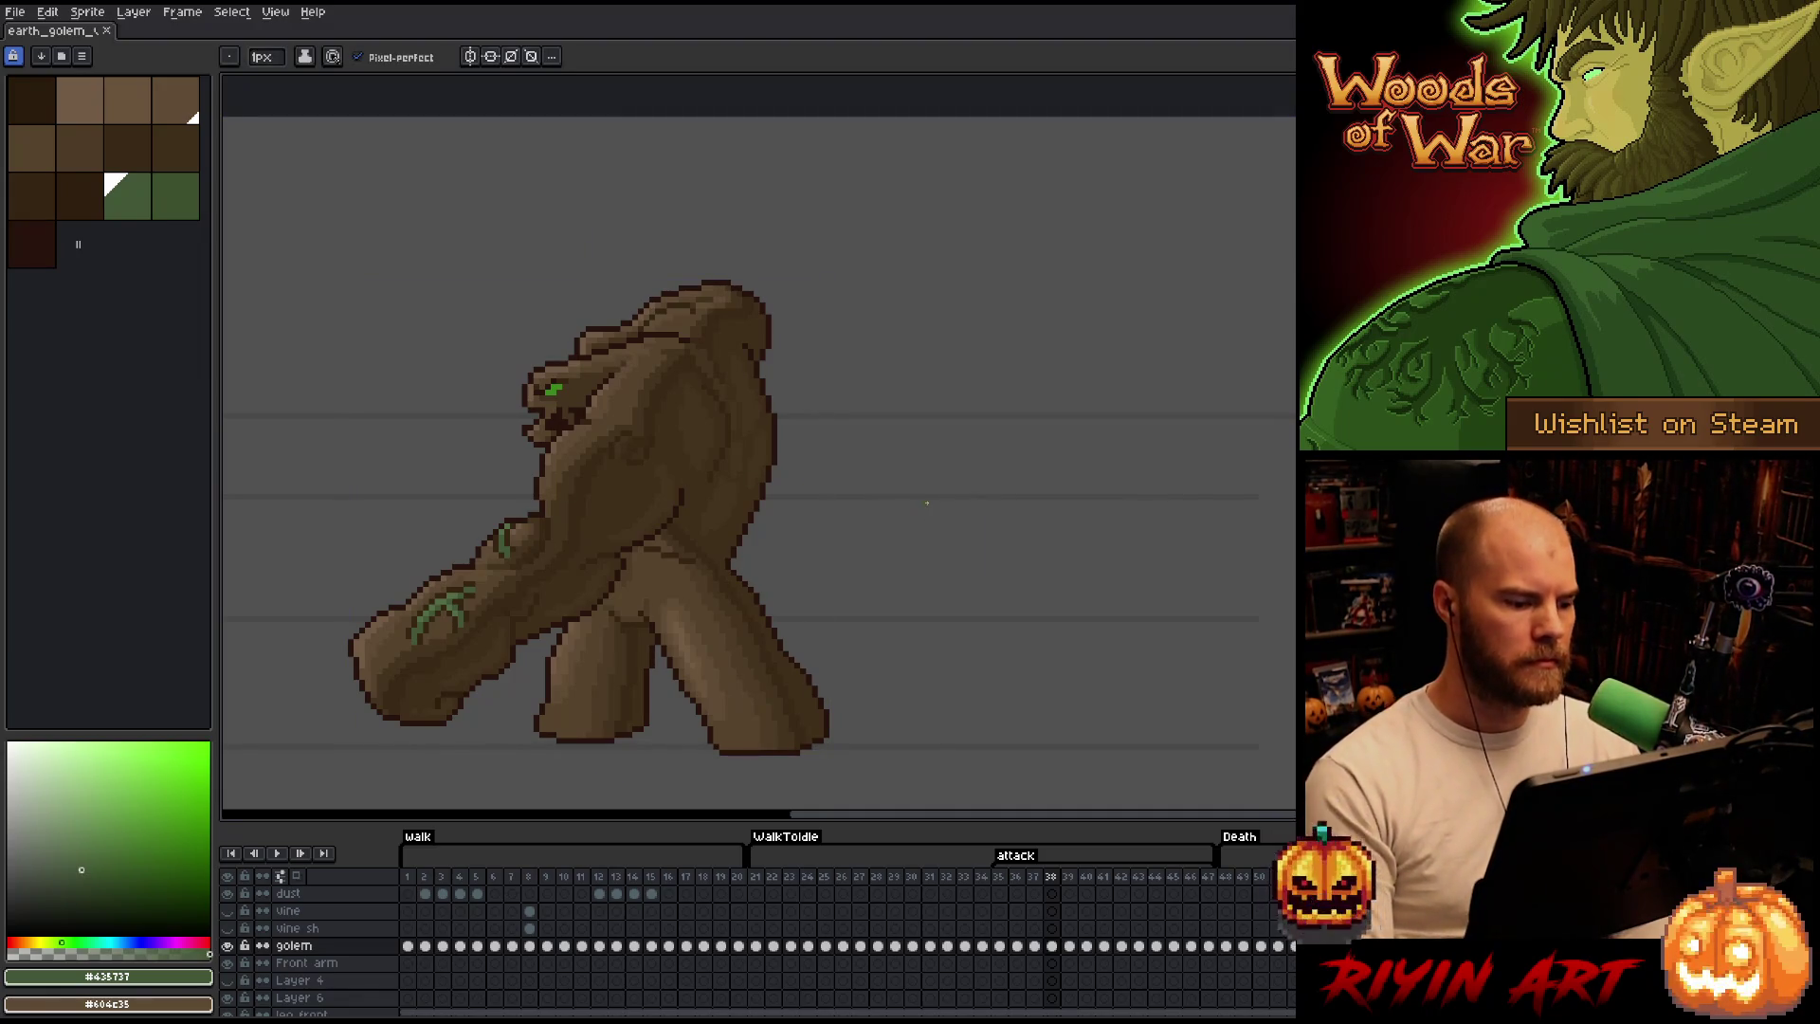
pyautogui.press('ctrl')
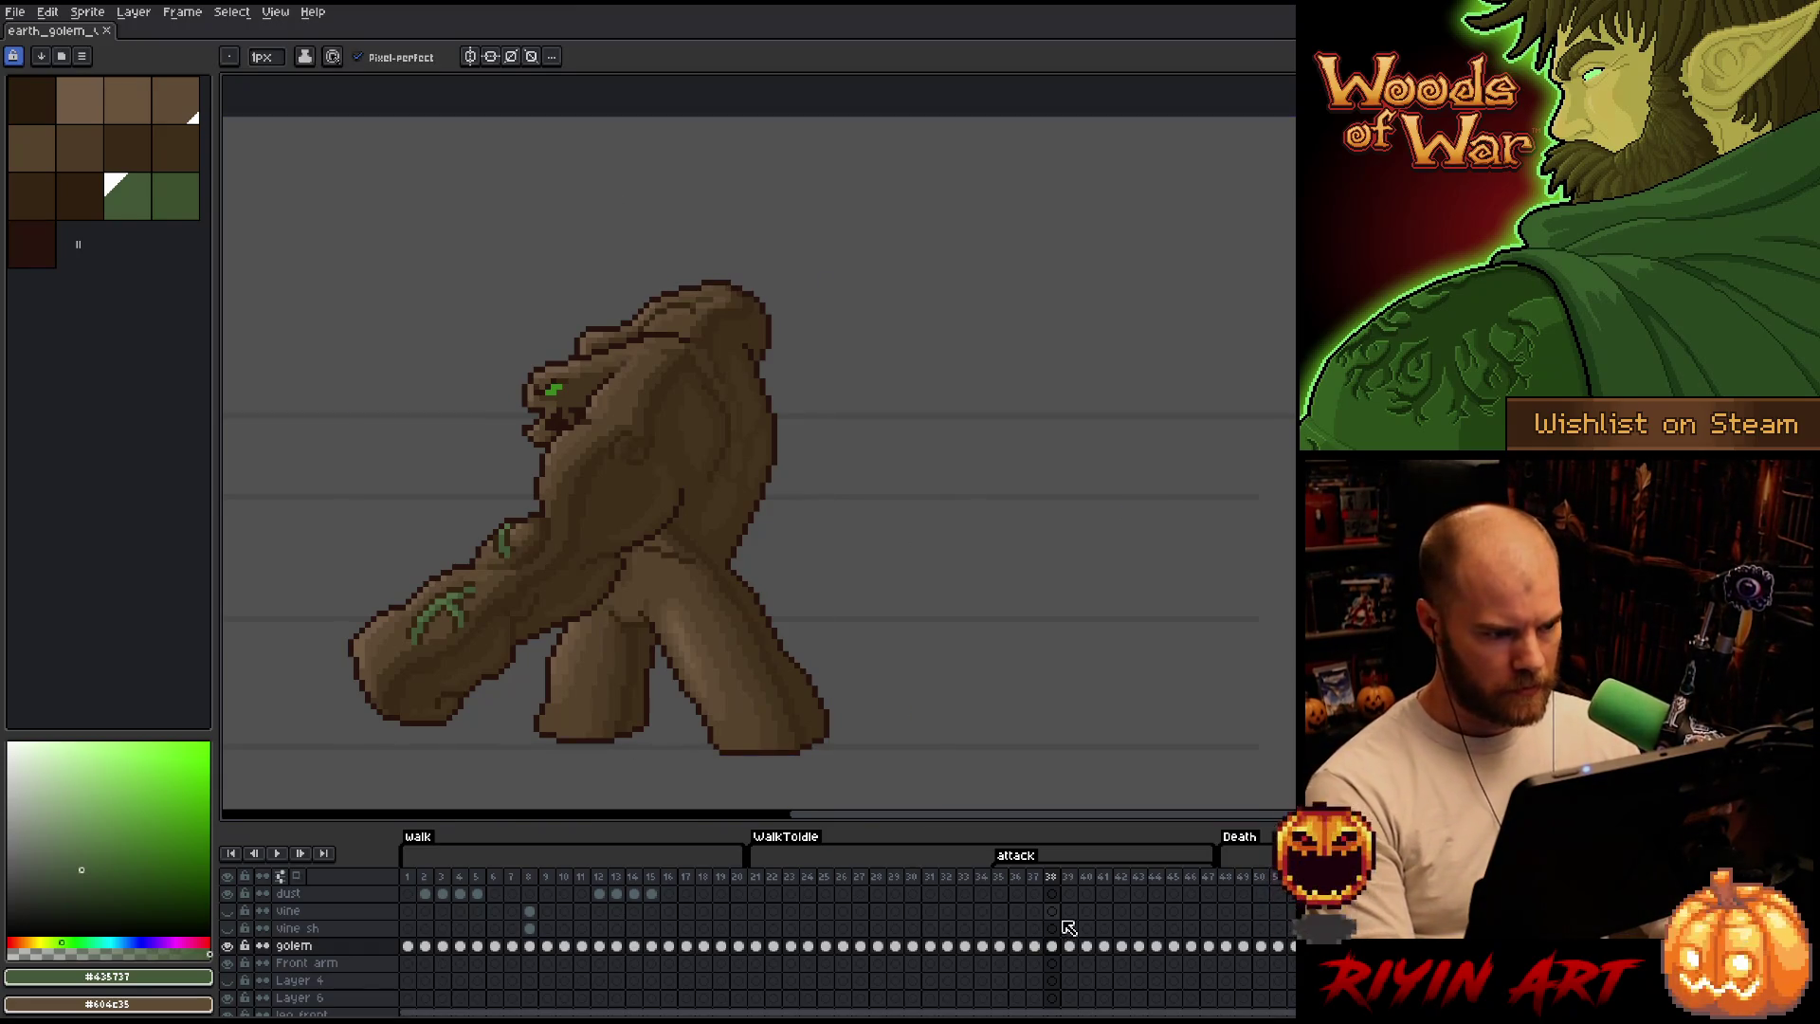
pyautogui.scroll(-2, 654, 554)
pyautogui.scroll(3, 654, 556)
pyautogui.scroll(-1, 654, 556)
# Save the sprite, sample dark brown #392916 from the golem, and play the animation to frame 43.
pyautogui.moveTo(655, 557)
pyautogui.mouseDown()
pyautogui.moveTo(726, 494)
pyautogui.moveTo(779, 510)
pyautogui.mouseUp()
pyautogui.hotkey('ctrl', 's')
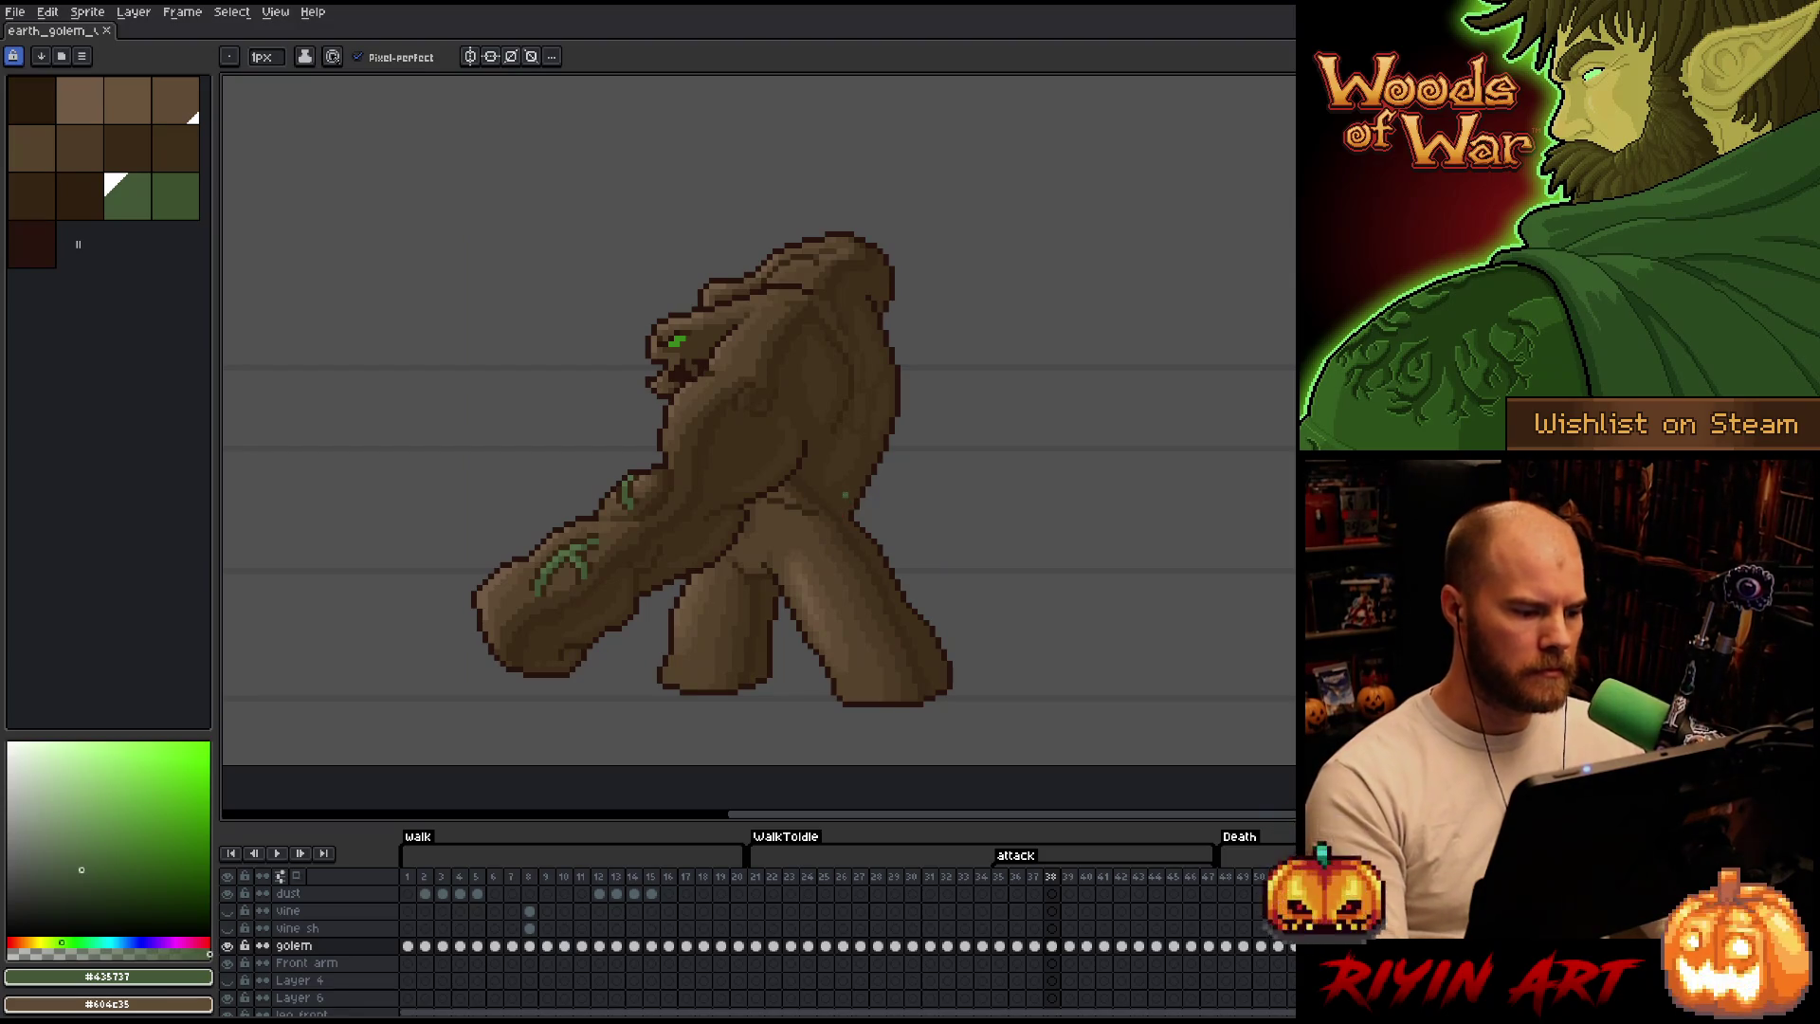
pyautogui.keyDown('alt'); pyautogui.click(525, 644); pyautogui.keyUp('alt')
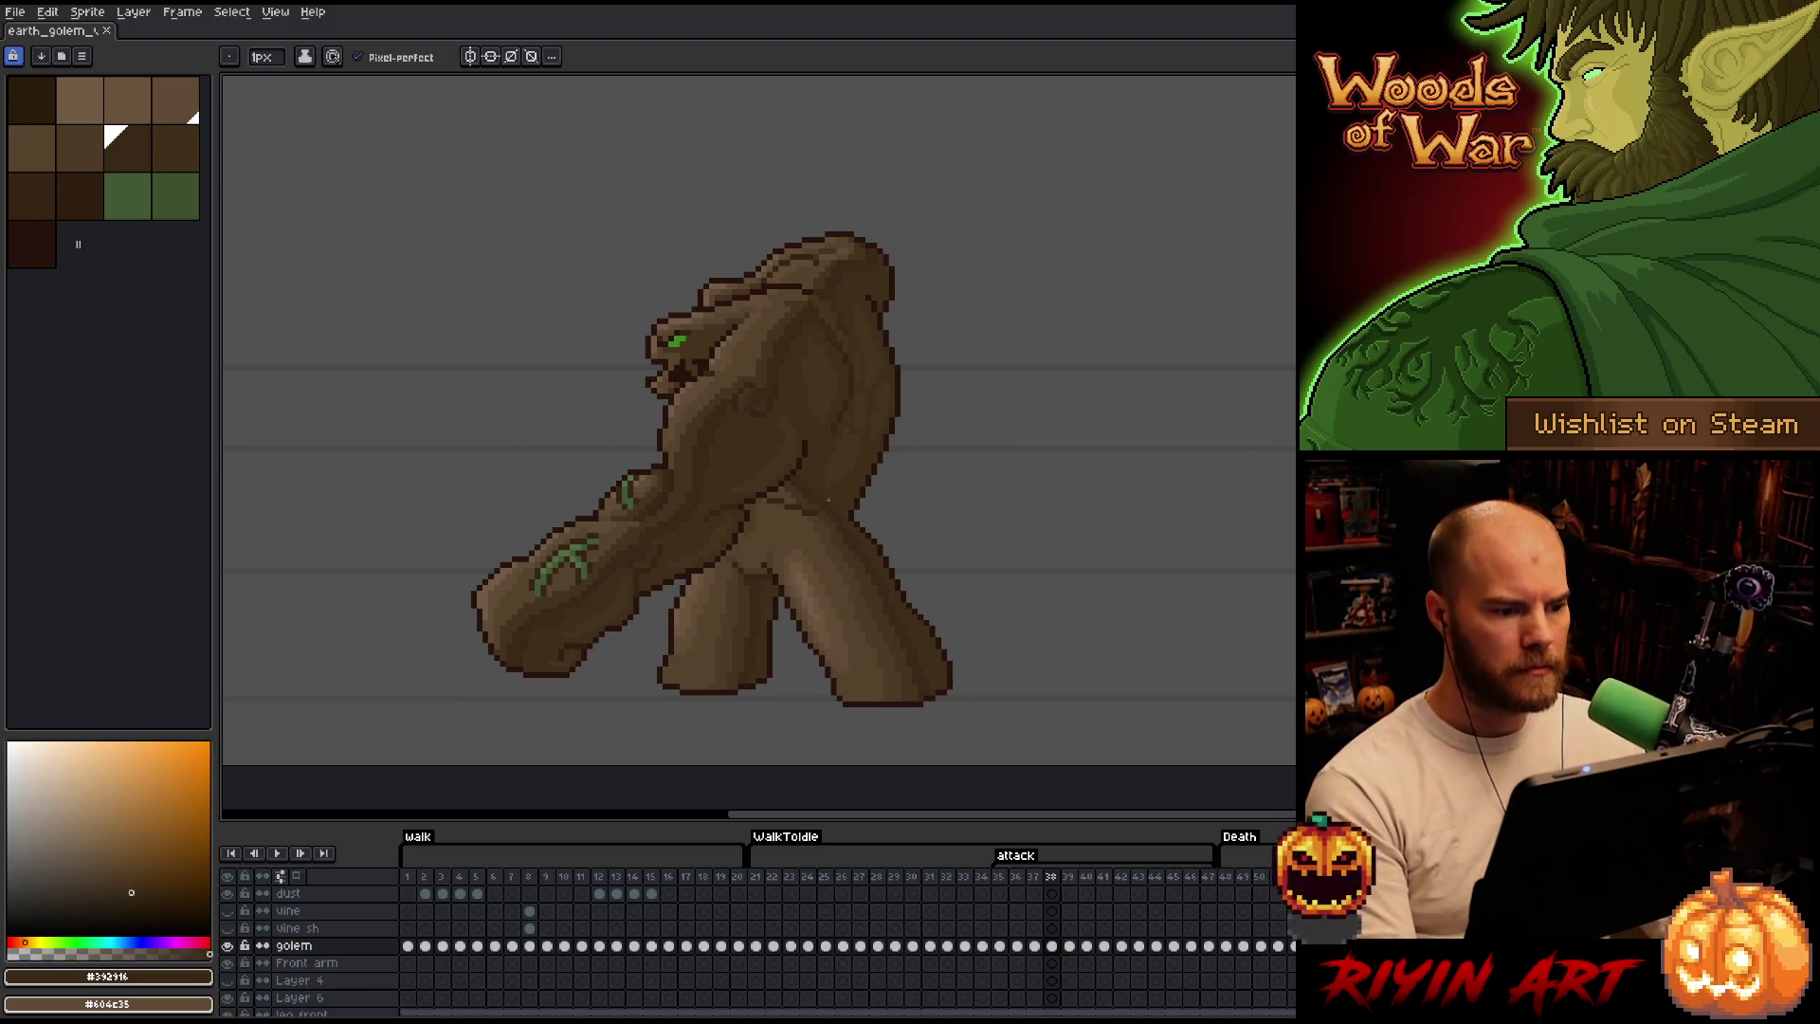
pyautogui.scroll(-1, 829, 502)
pyautogui.scroll(1, 829, 501)
pyautogui.moveTo(816, 540); pyautogui.dragTo(837, 527)
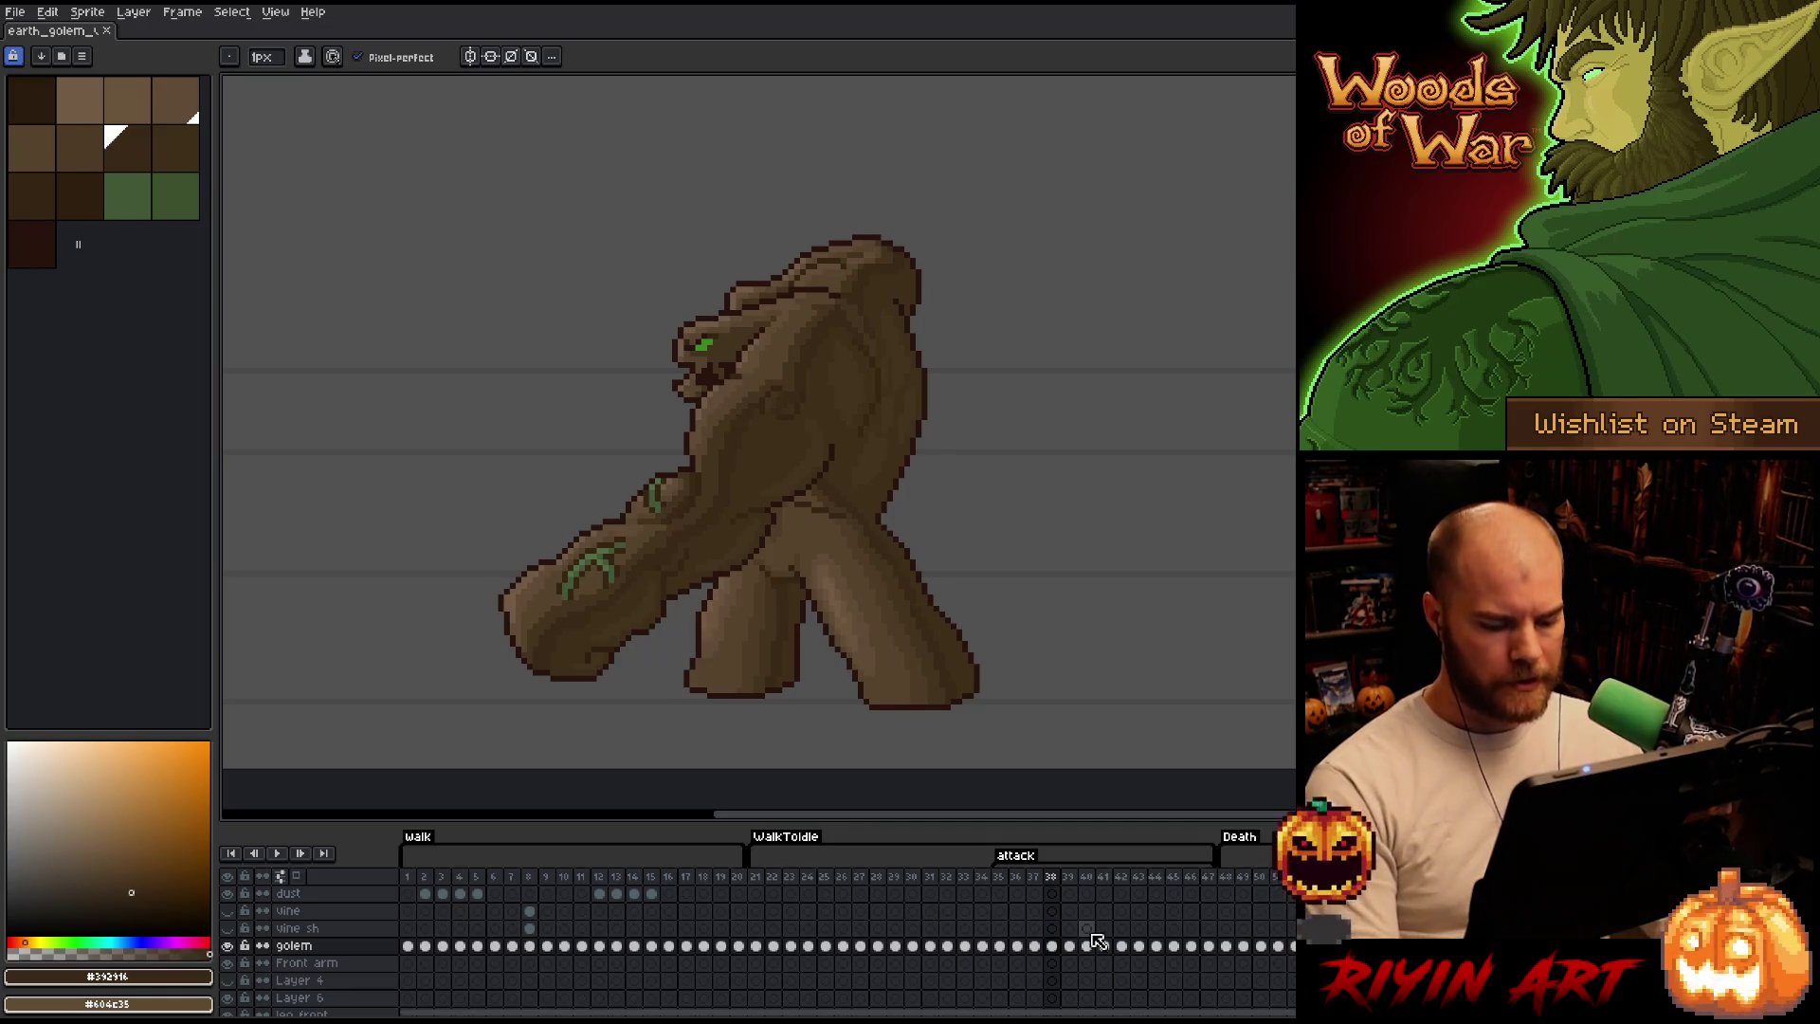
pyautogui.press('Return')
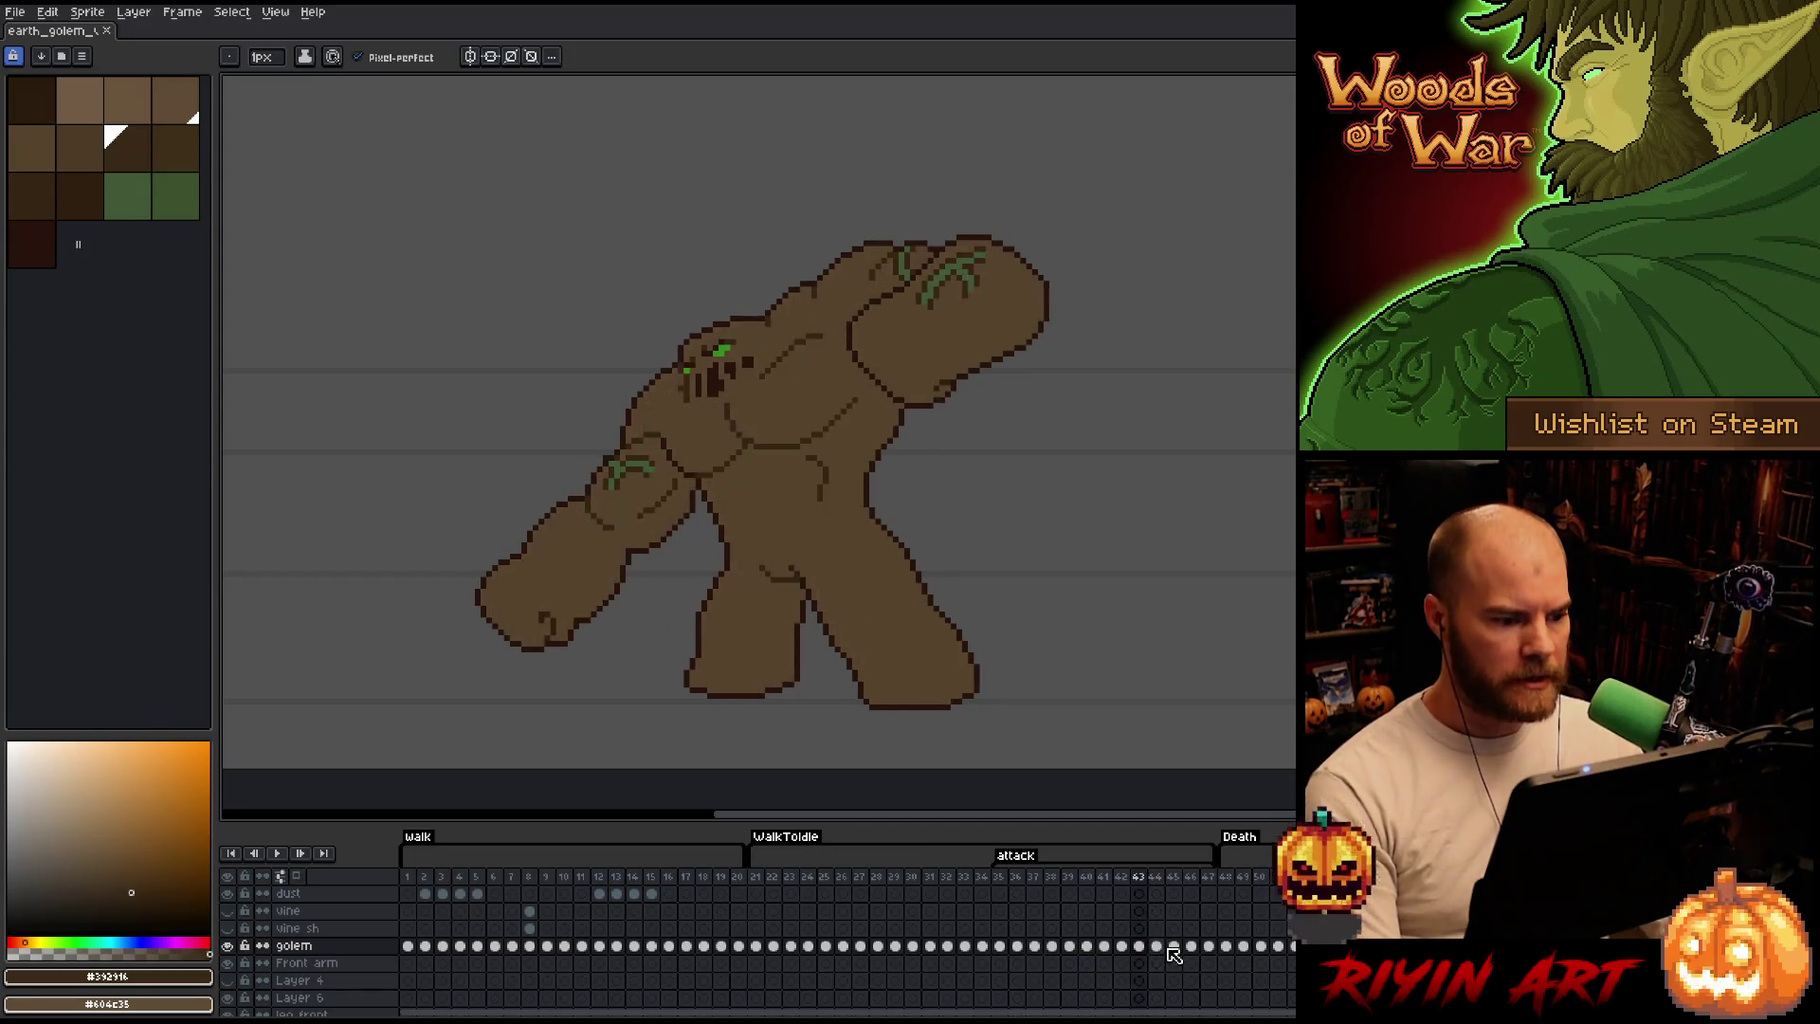
# Add a new layer above golem and select the Layer 9 cel at frame 45.
pyautogui.click(1160, 946)
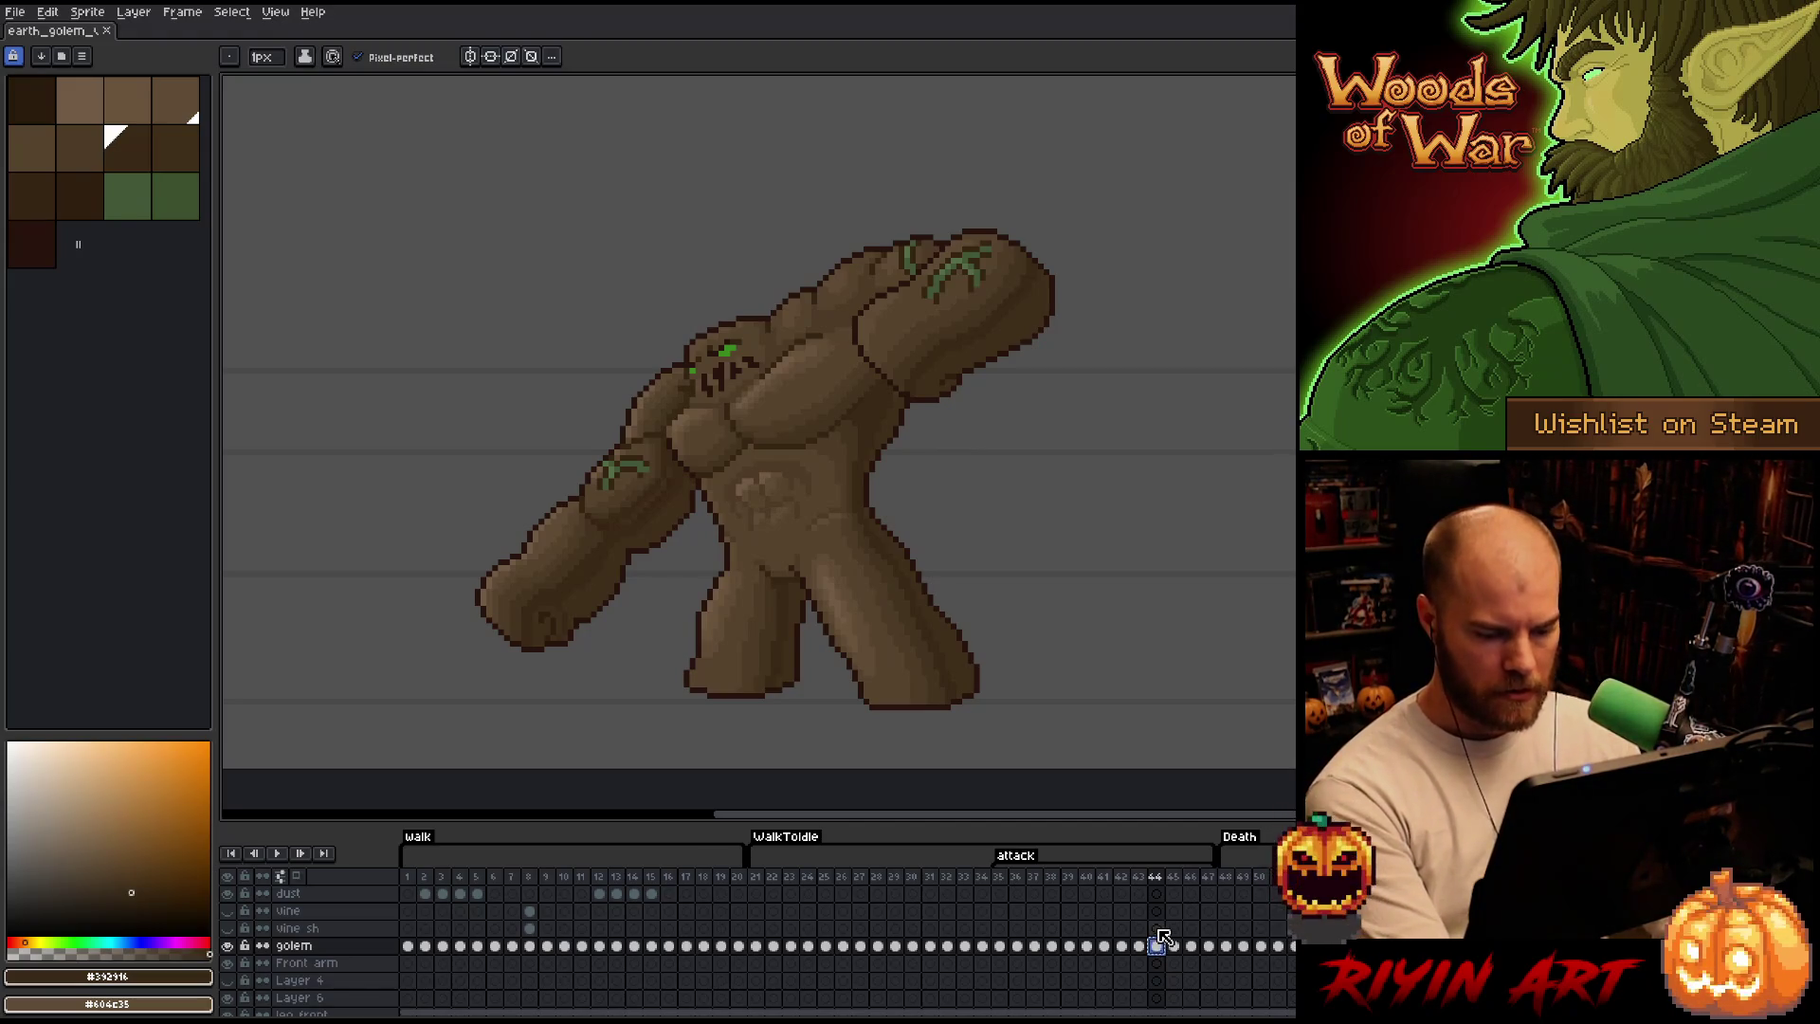
pyautogui.click(1157, 928)
pyautogui.click(1176, 932)
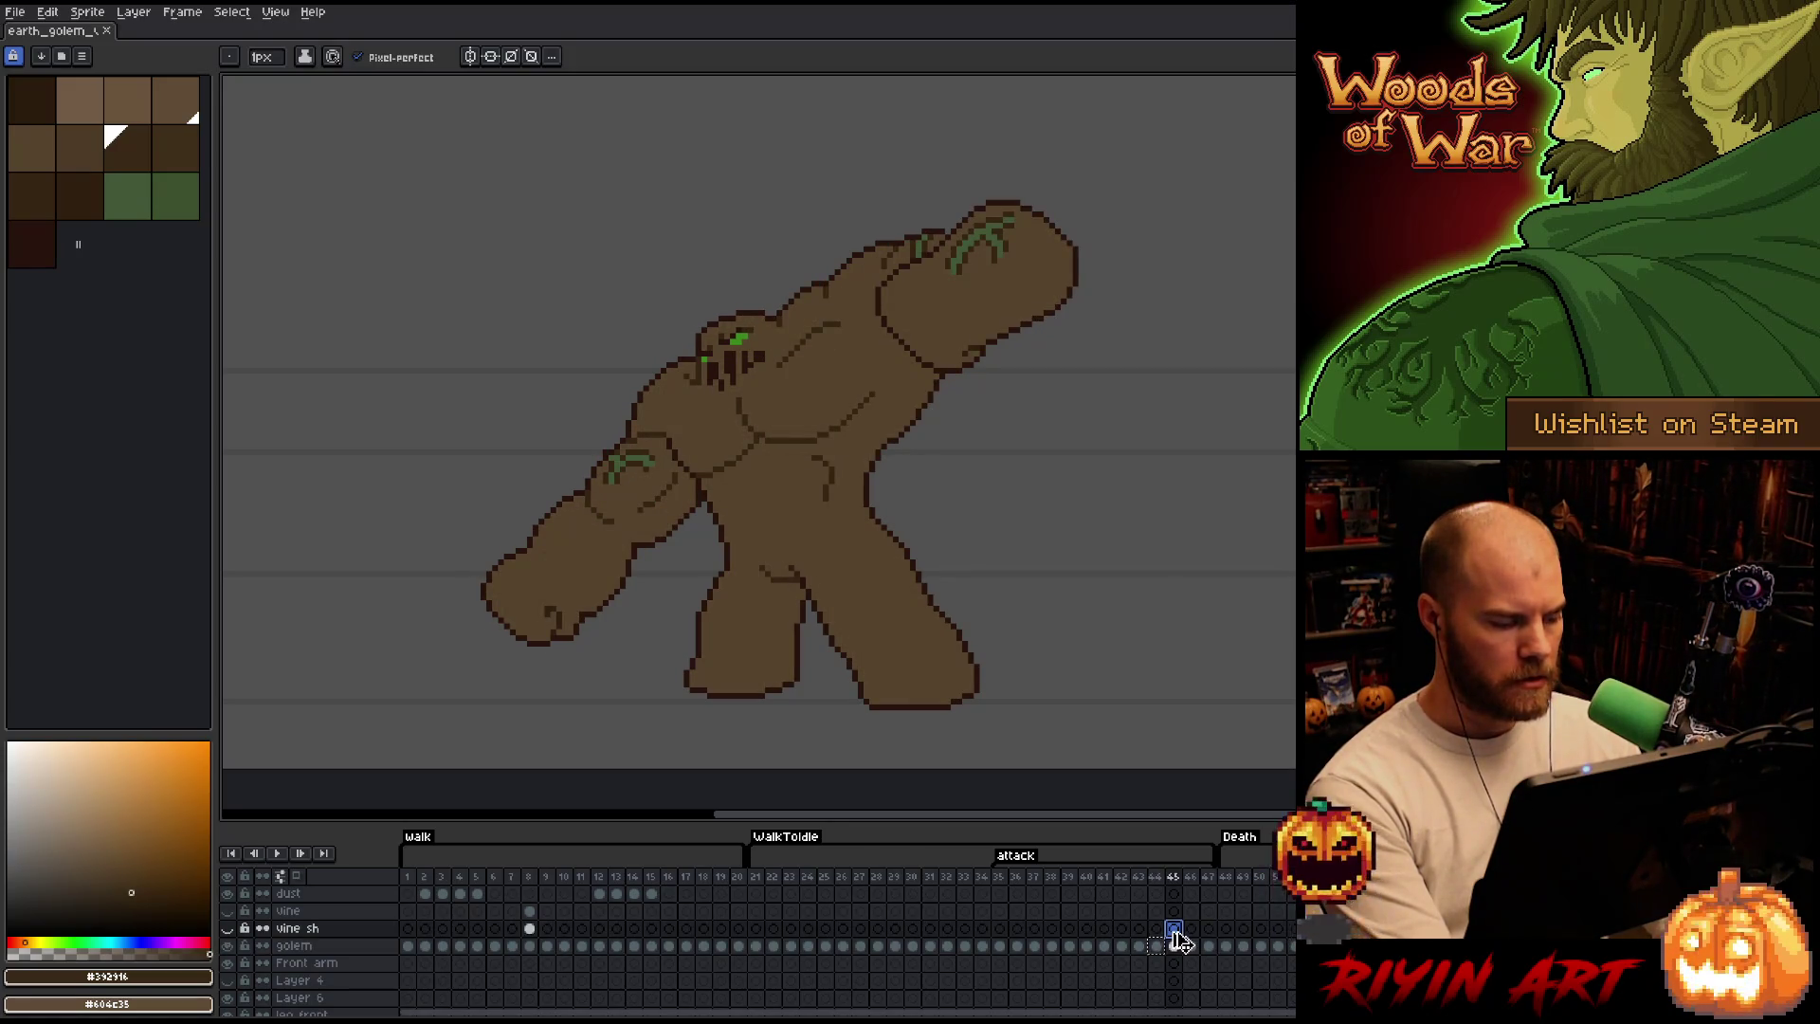
pyautogui.click(1158, 946)
pyautogui.hotkey('shift', 'n')
pyautogui.click(1165, 967)
pyautogui.click(1177, 946)
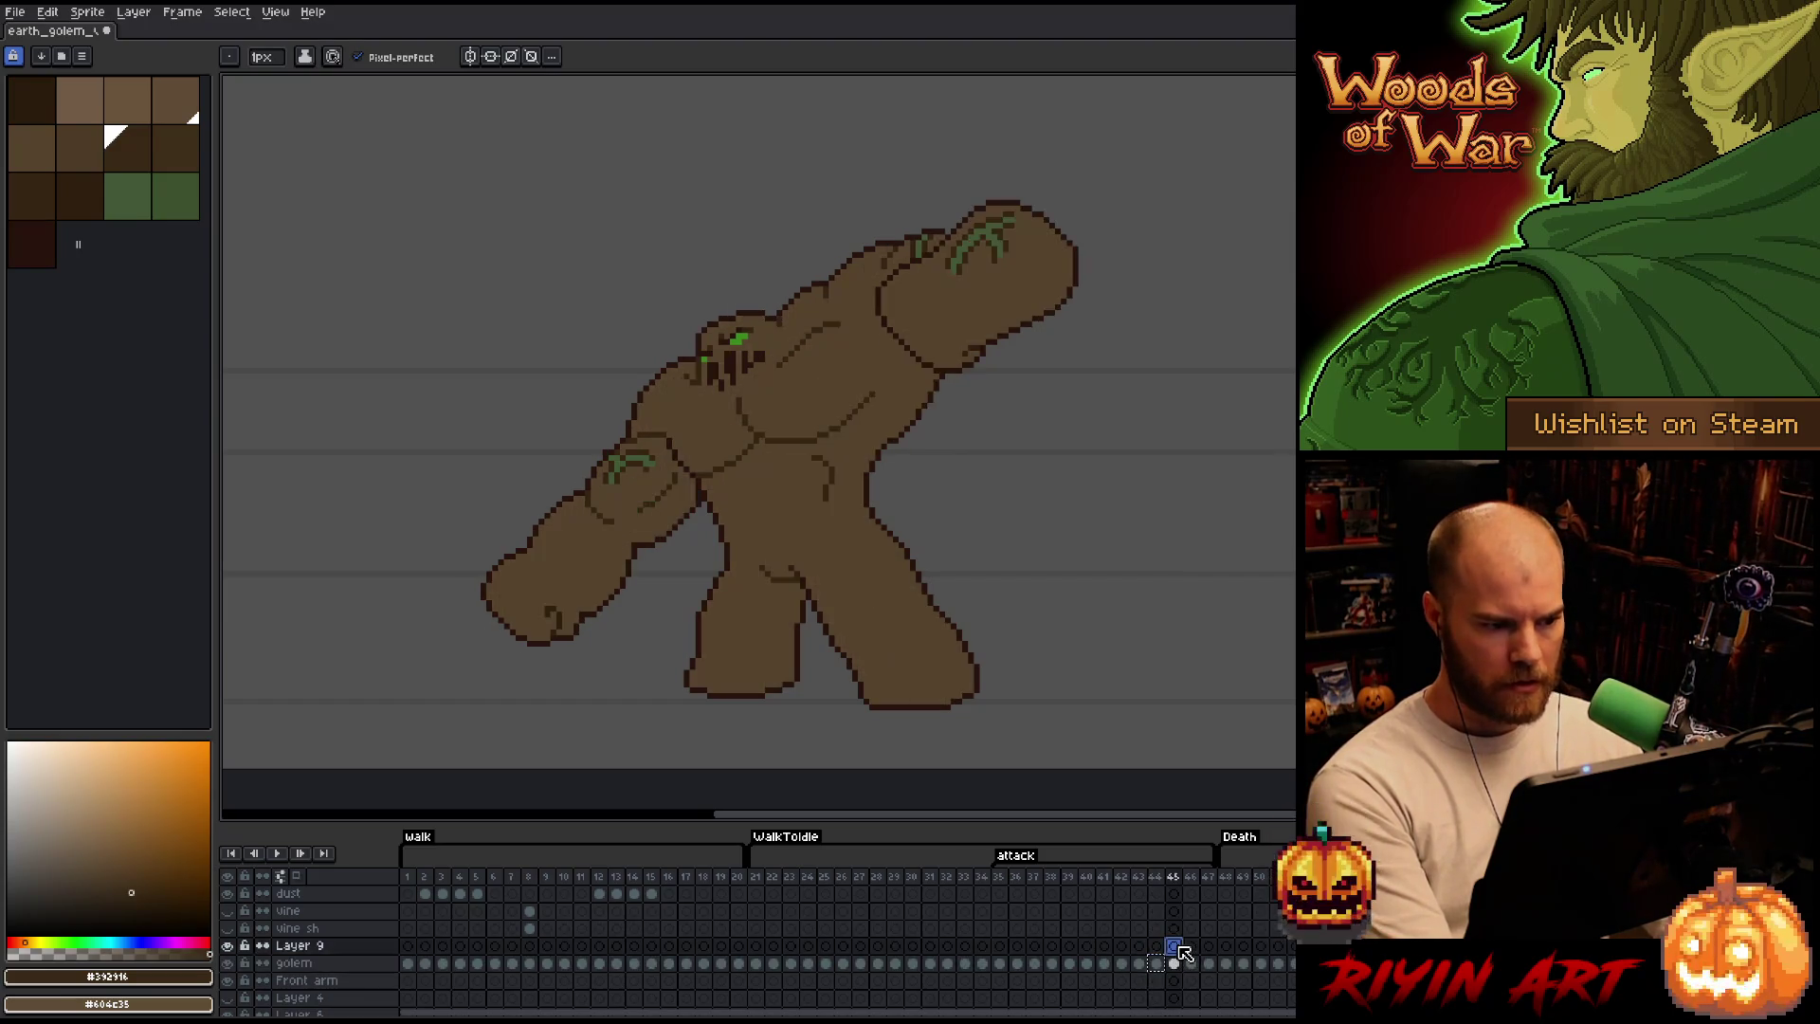
# Replace the picked dark colour with brown #604c35 via Replace Color.
pyautogui.hotkey('shift', 'r')
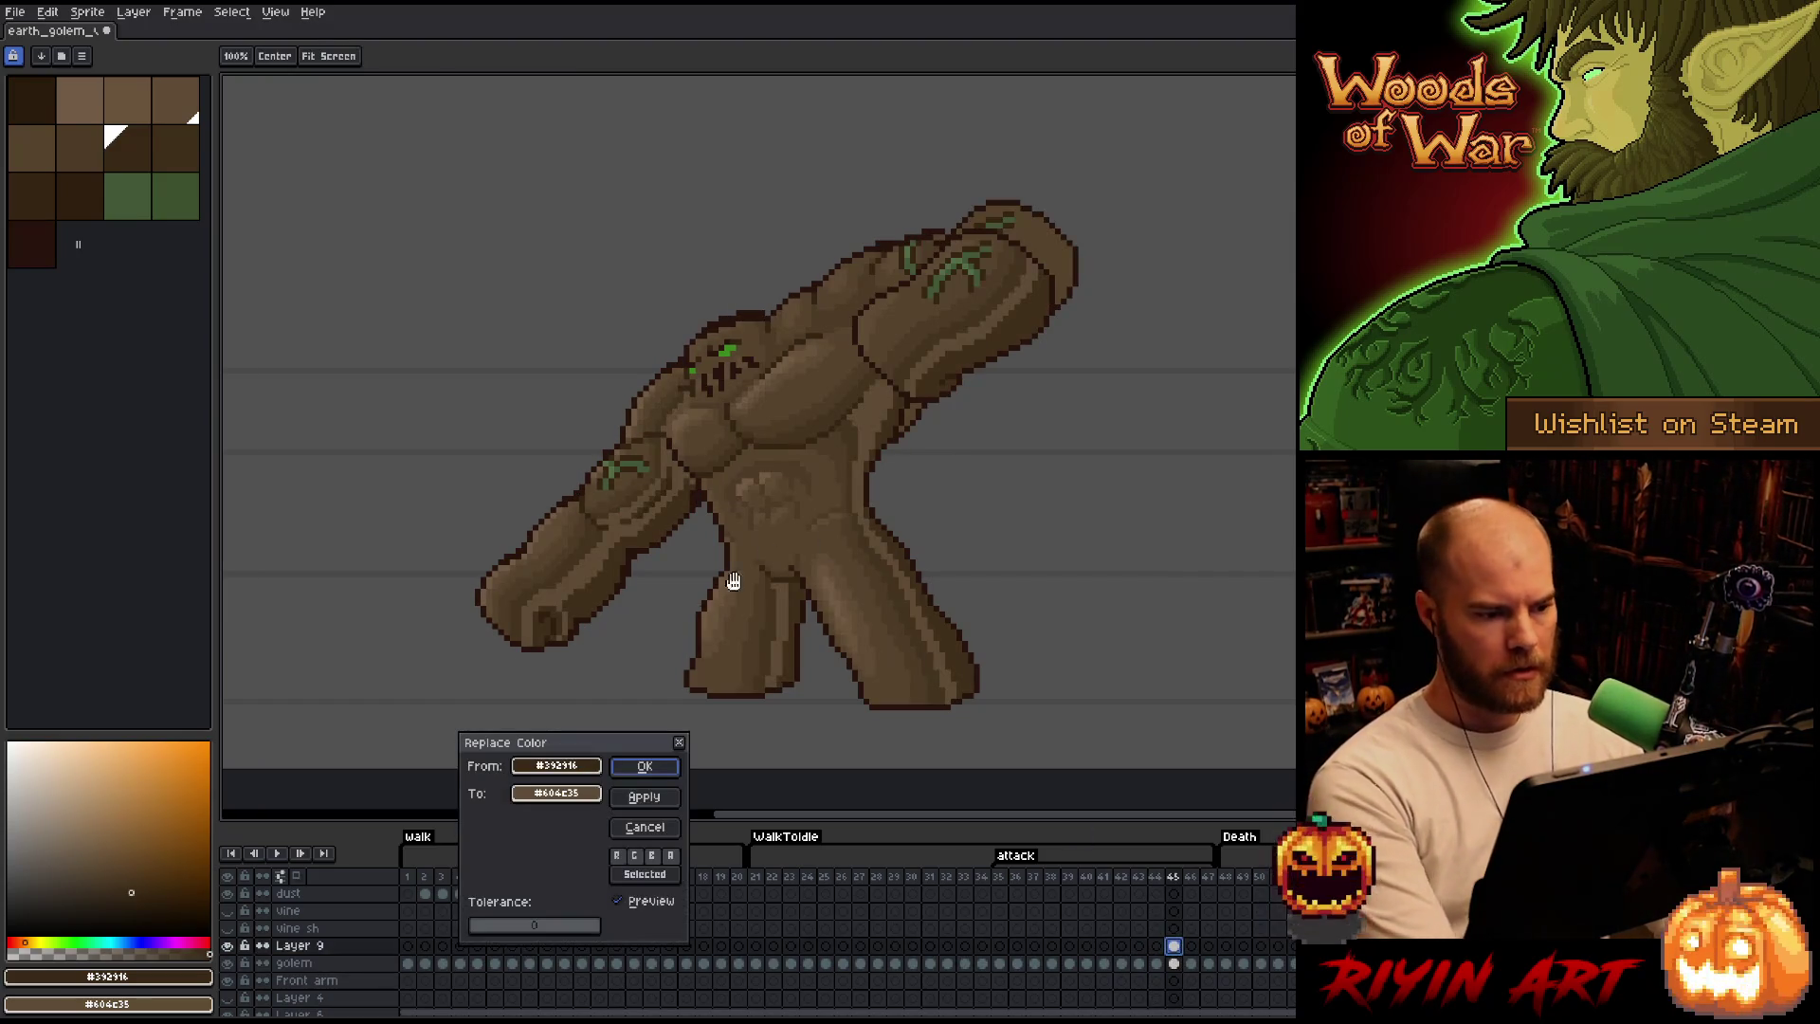
pyautogui.click(980, 637)
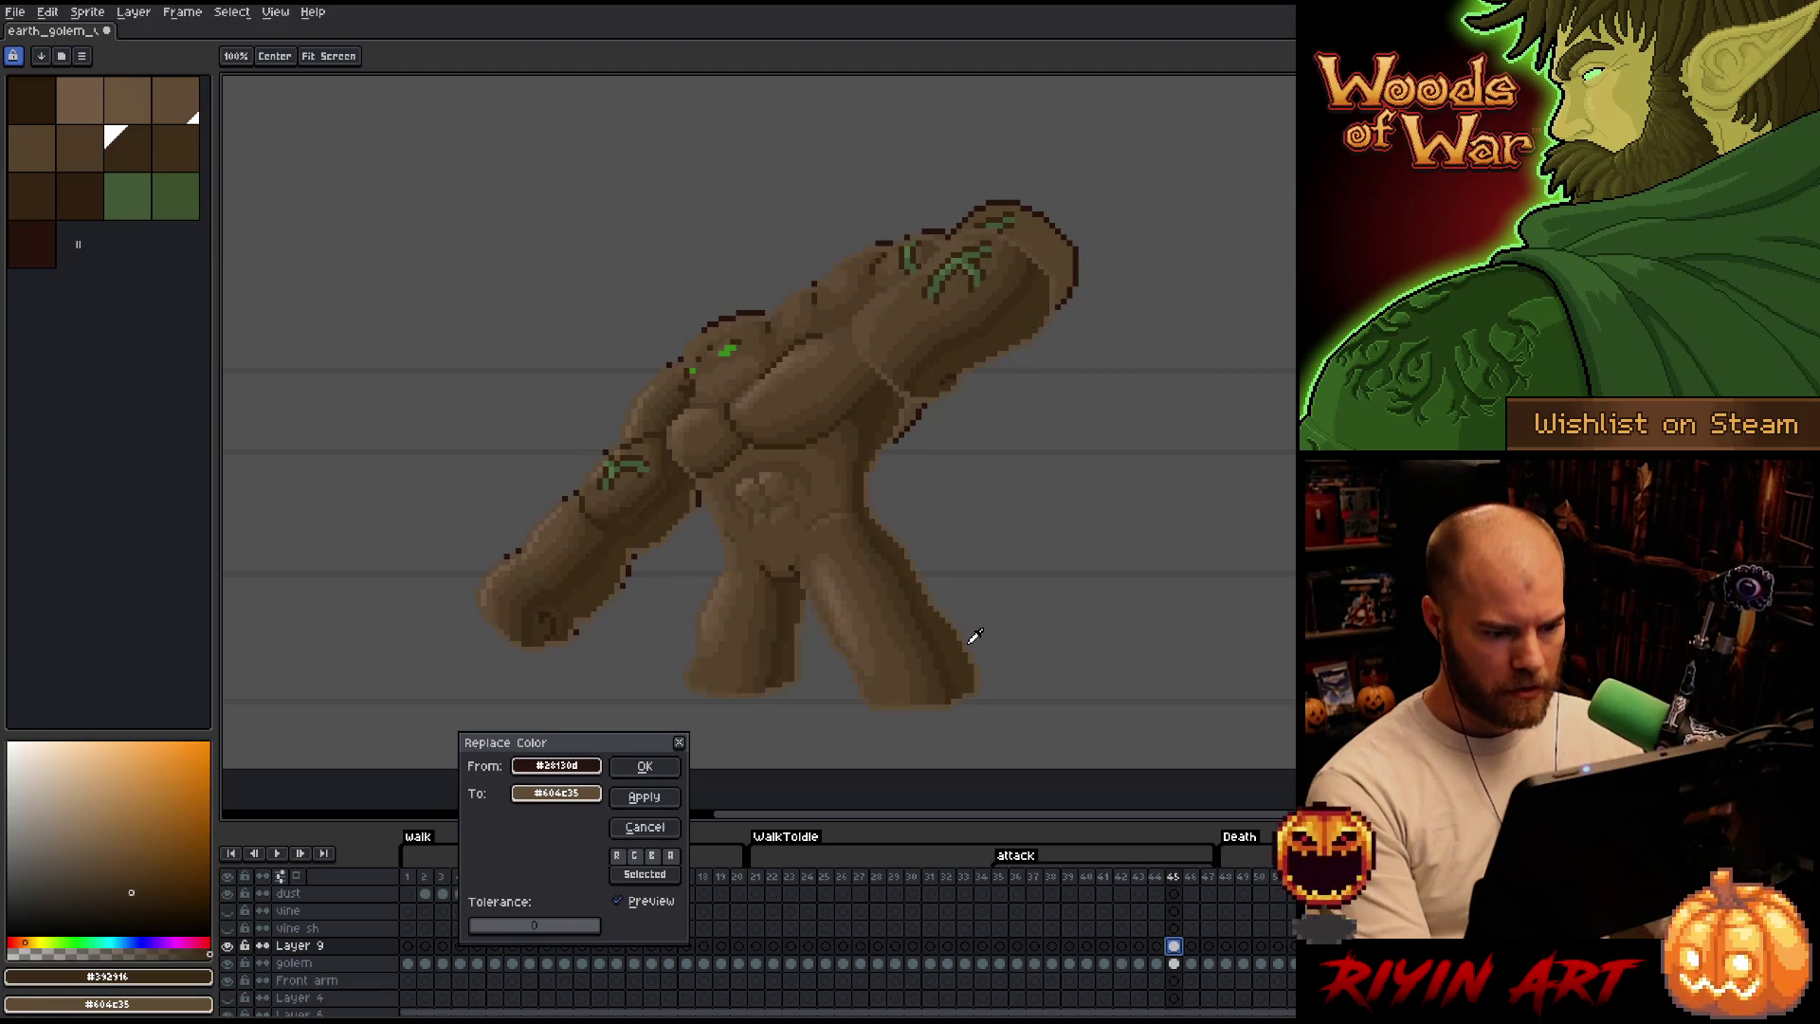
pyautogui.click(568, 796)
pyautogui.click(568, 799)
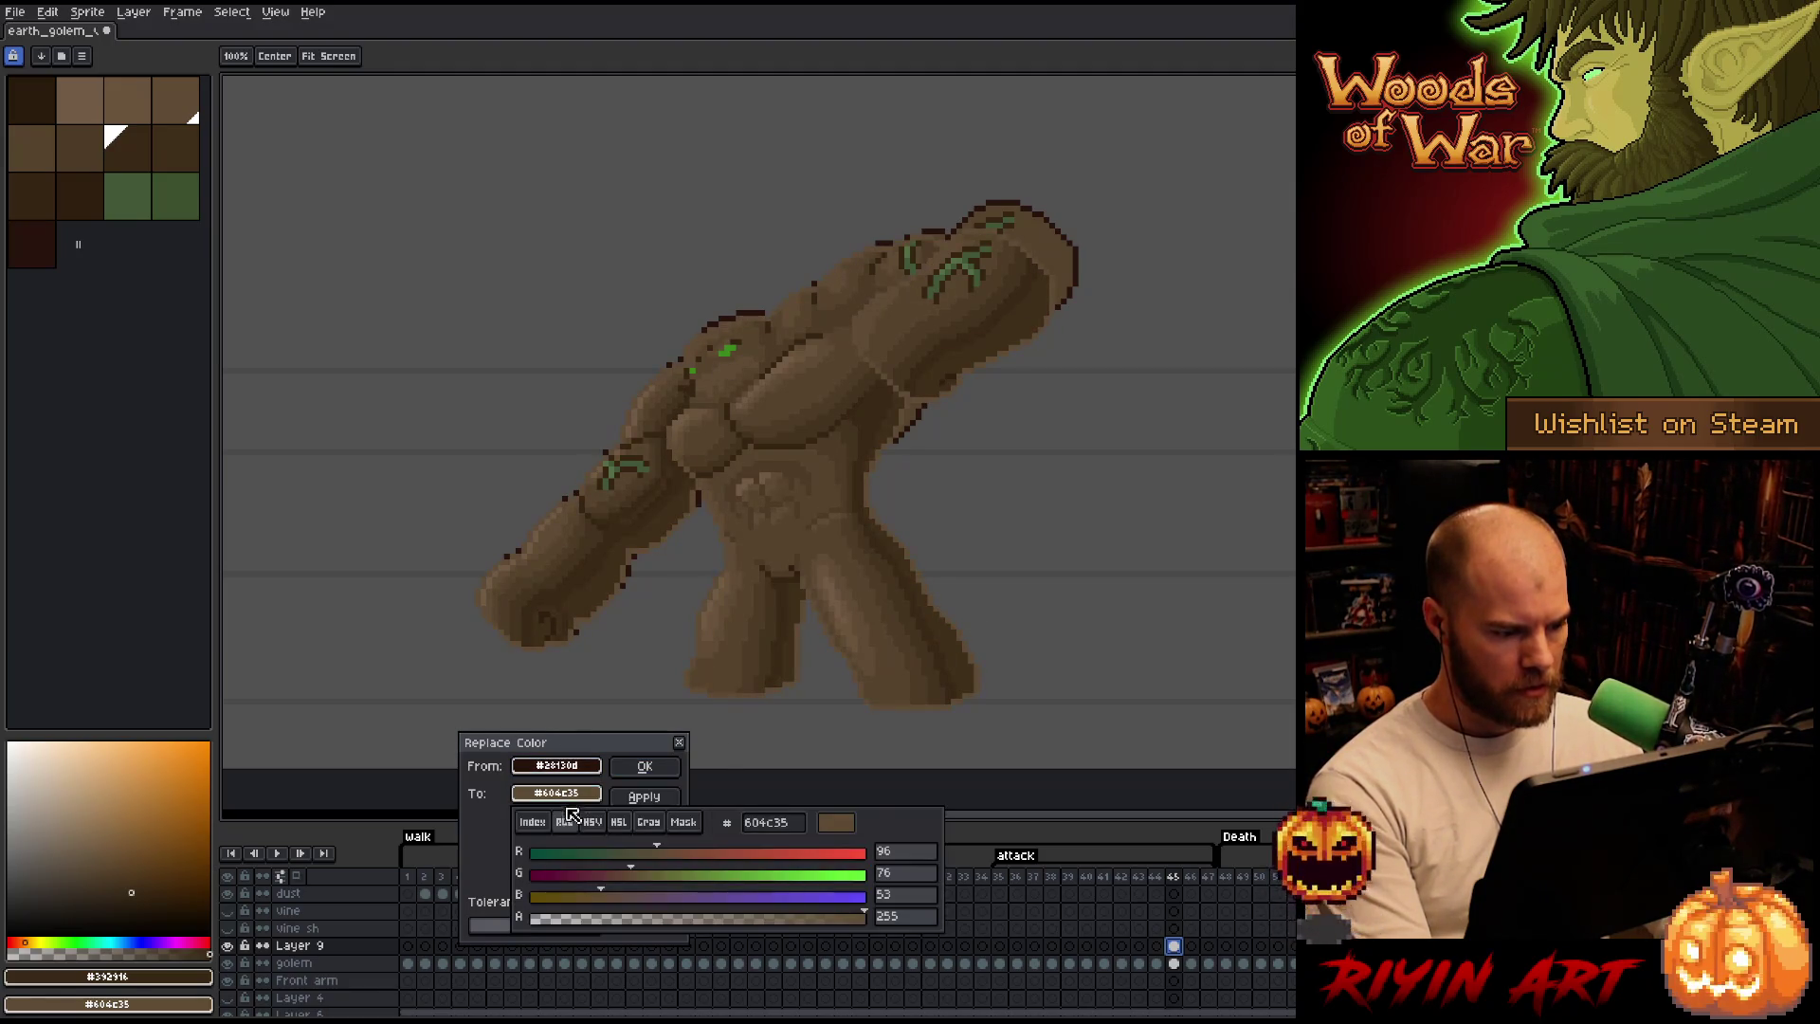
pyautogui.click(571, 917)
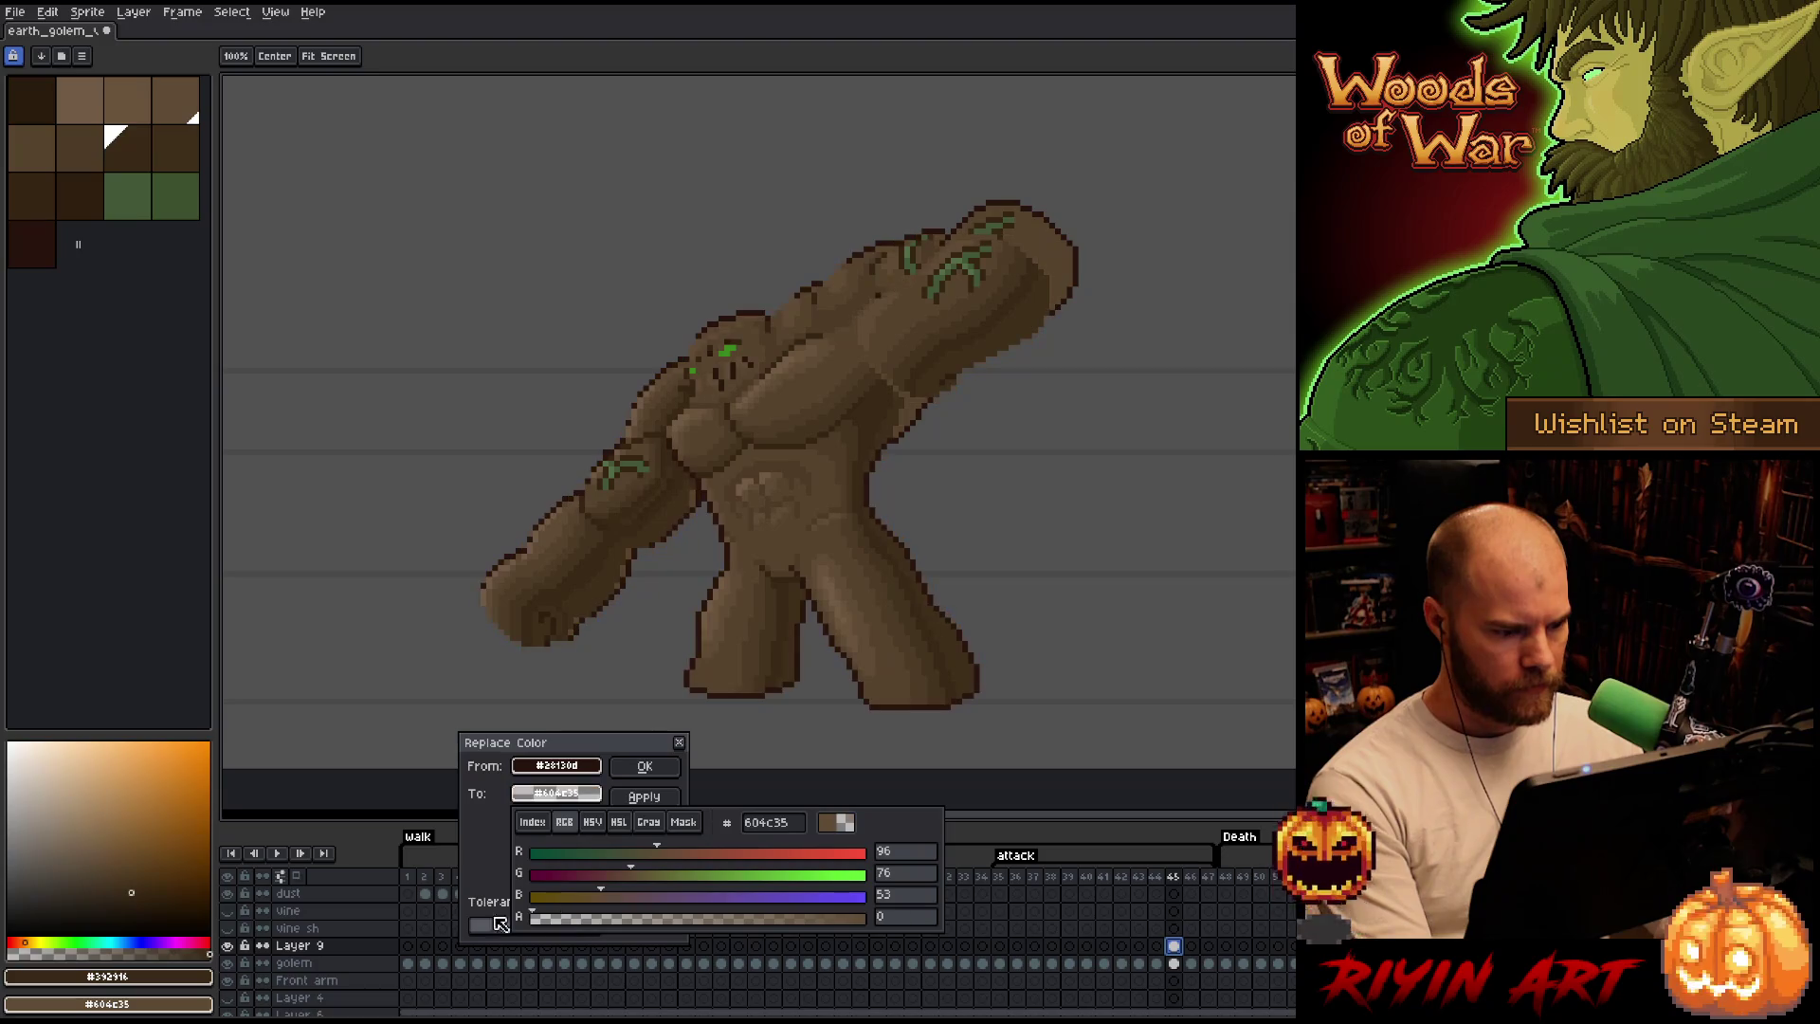
pyautogui.click(640, 766)
# Toggle Layer 9's visibility repeatedly to compare shading against the flat base, leaving it shown.
pyautogui.click(228, 945)
pyautogui.click(229, 945)
pyautogui.click(228, 946)
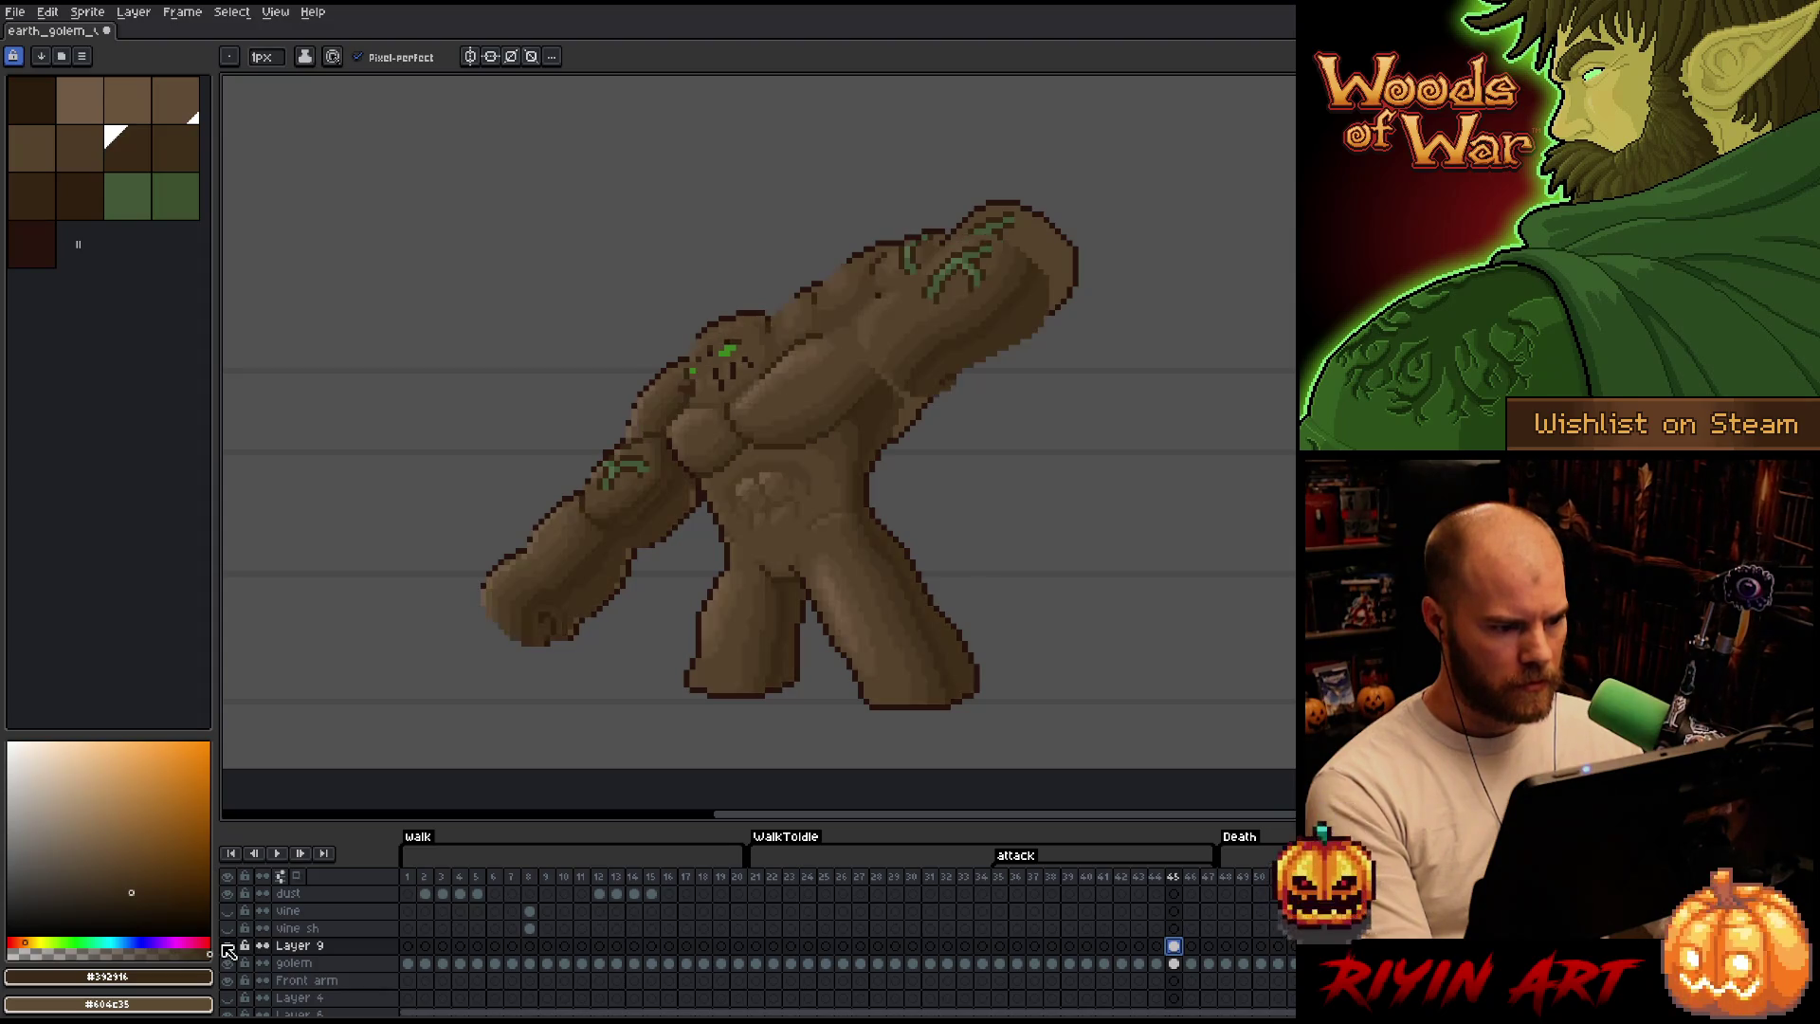
pyautogui.click(228, 945)
pyautogui.click(227, 945)
pyautogui.click(227, 946)
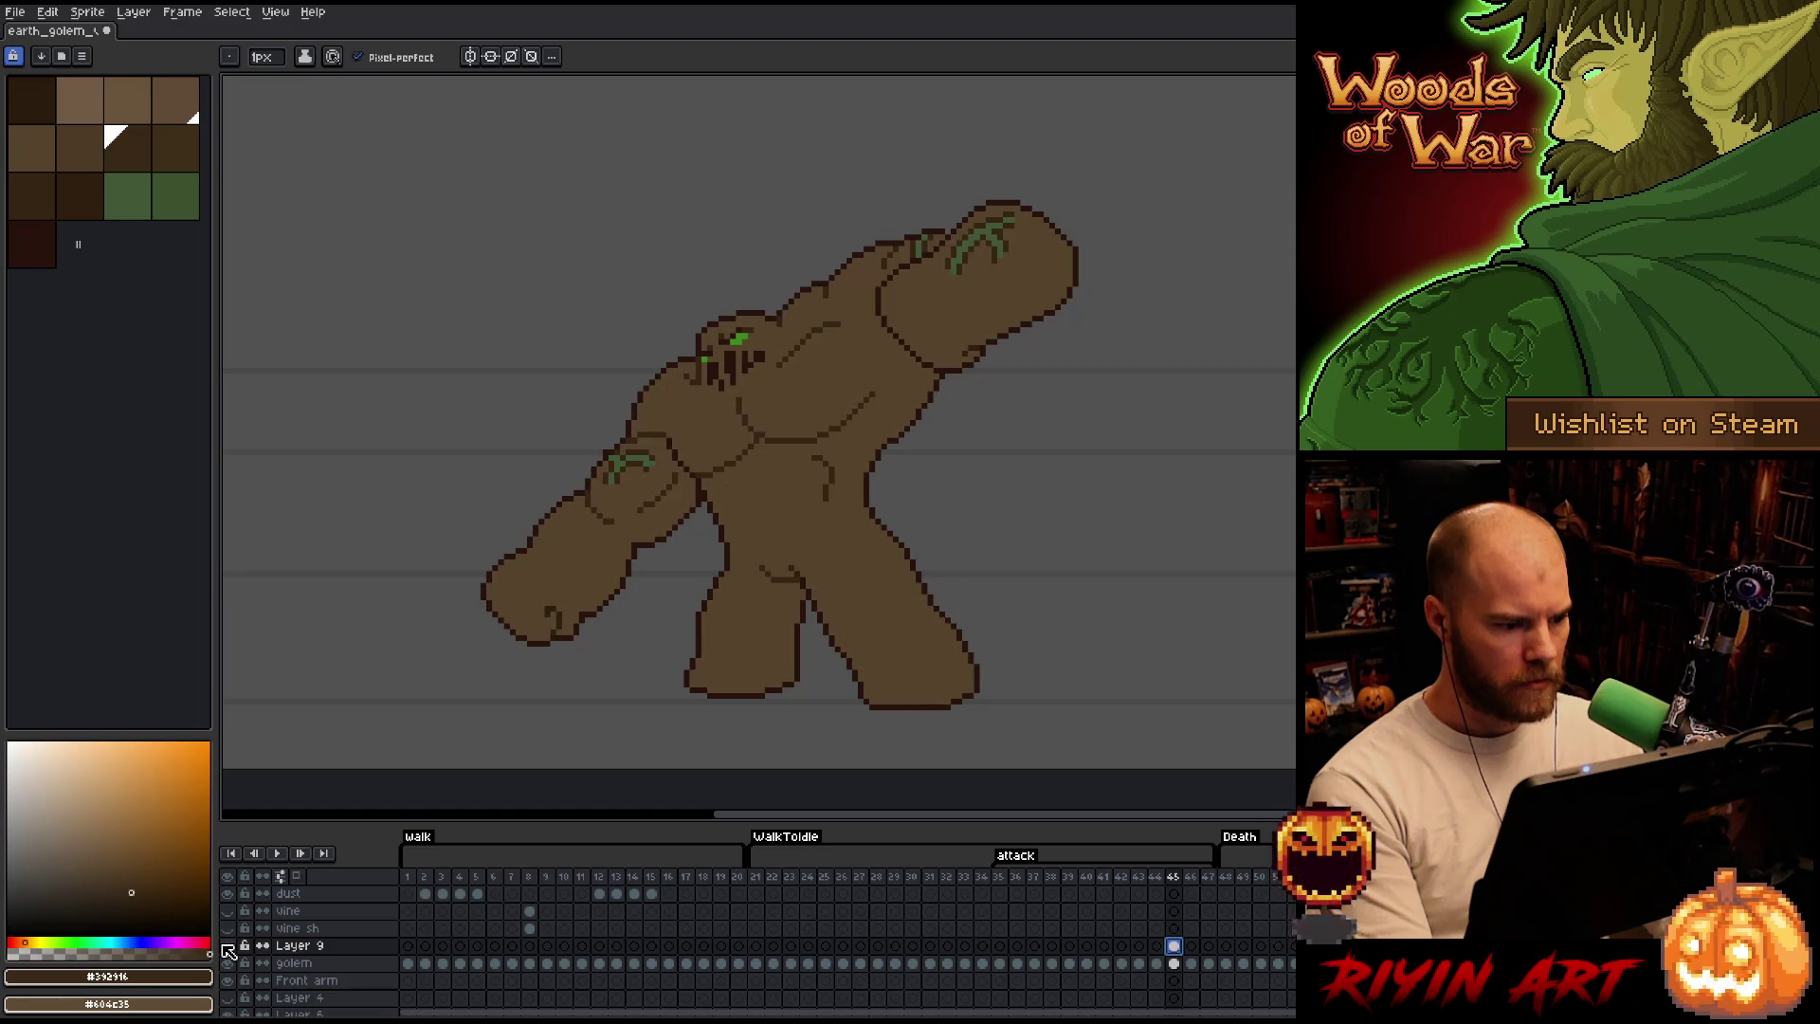
pyautogui.click(227, 945)
pyautogui.click(227, 946)
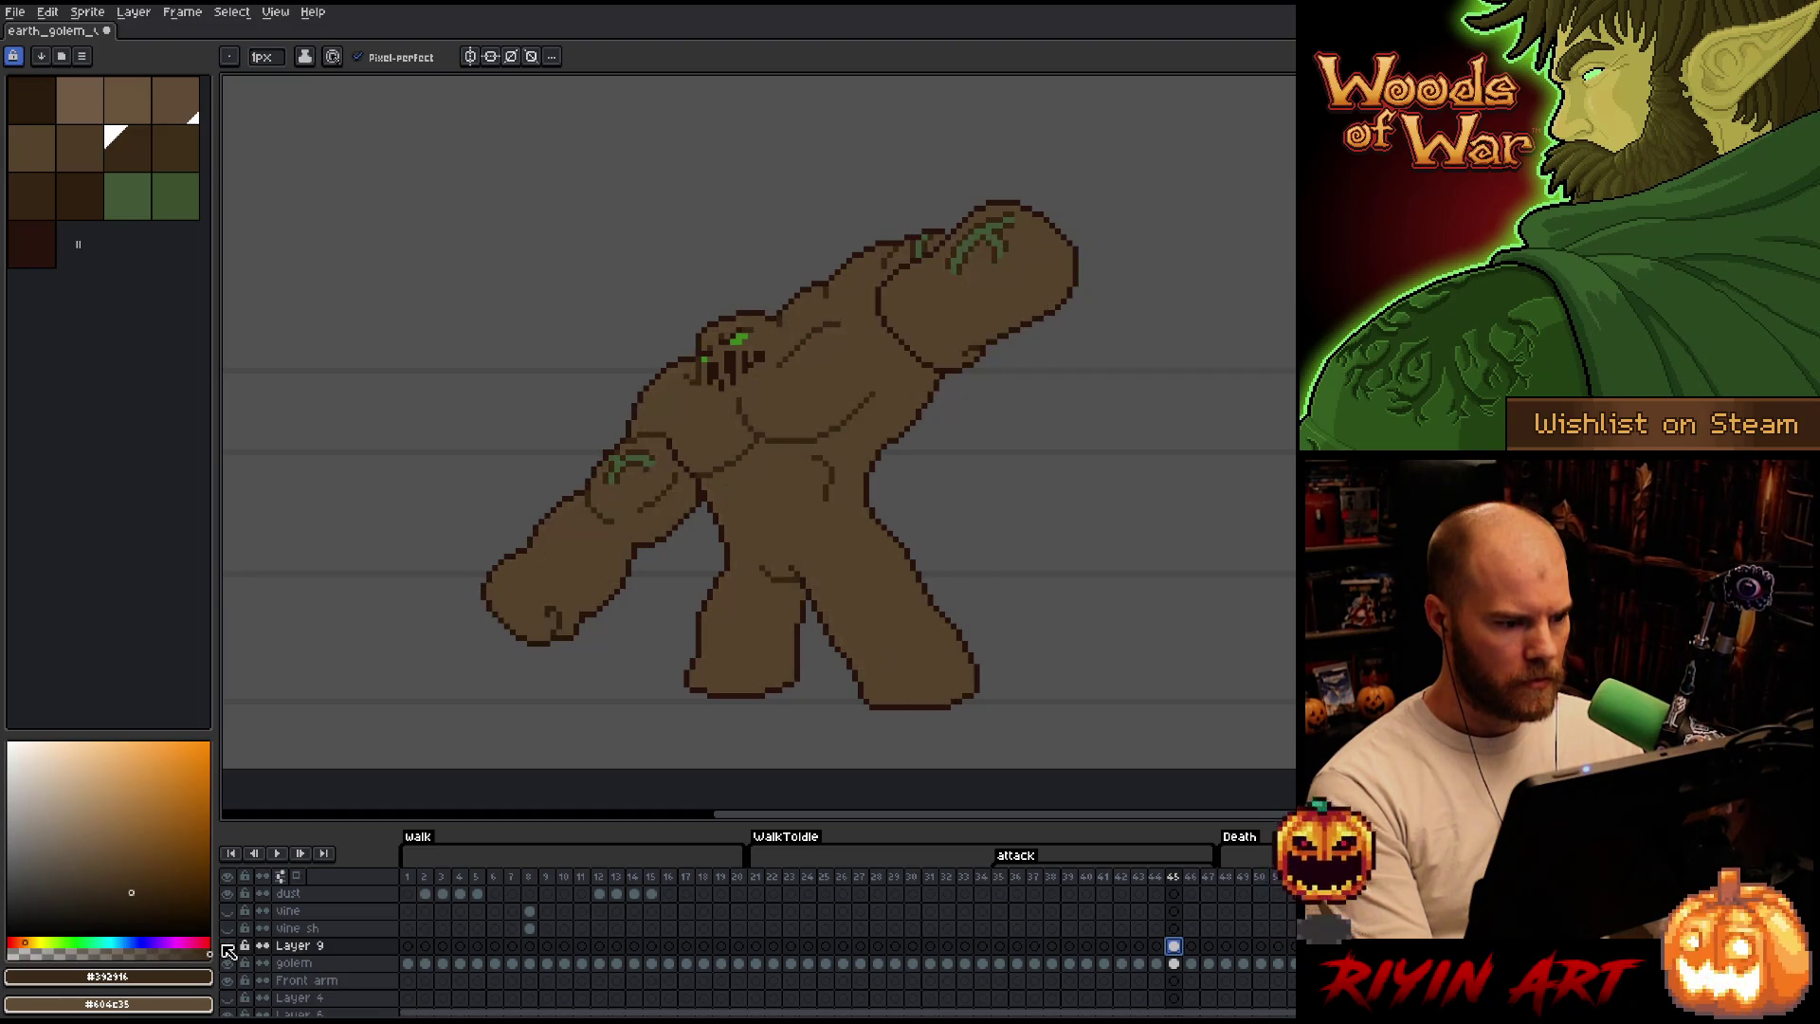
pyautogui.click(228, 945)
pyautogui.click(227, 945)
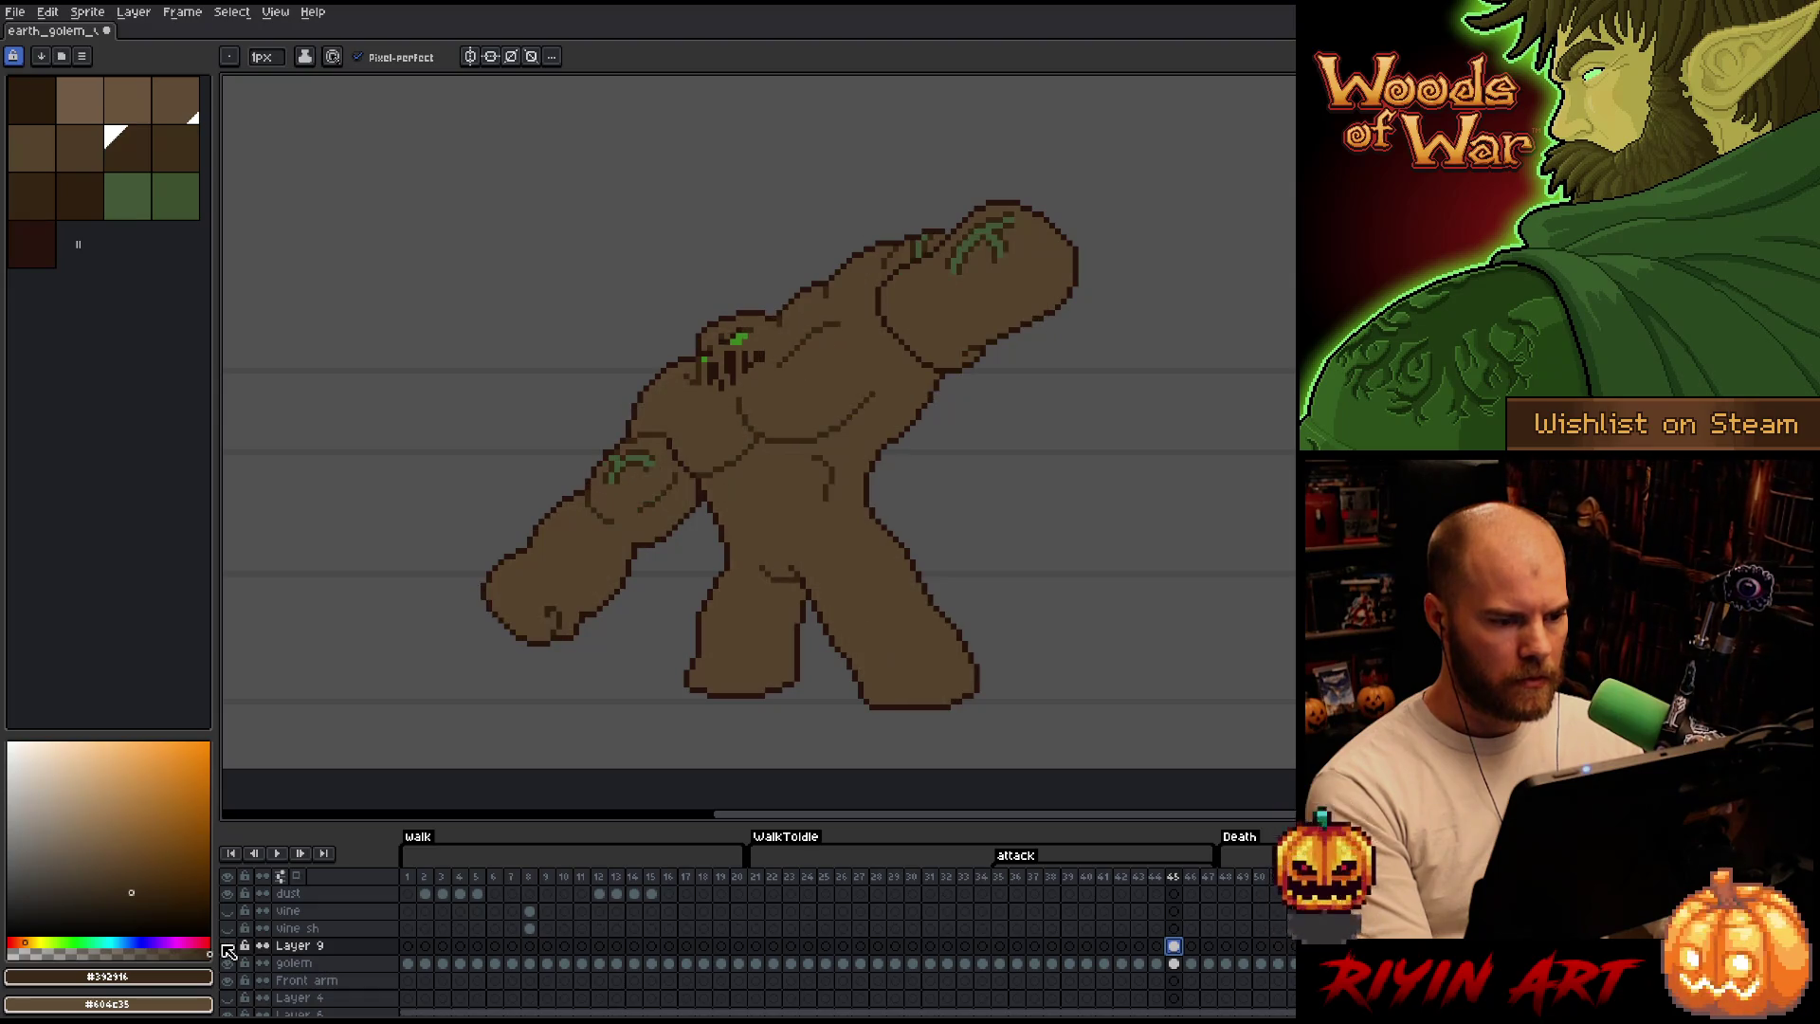
pyautogui.click(228, 946)
pyautogui.click(227, 945)
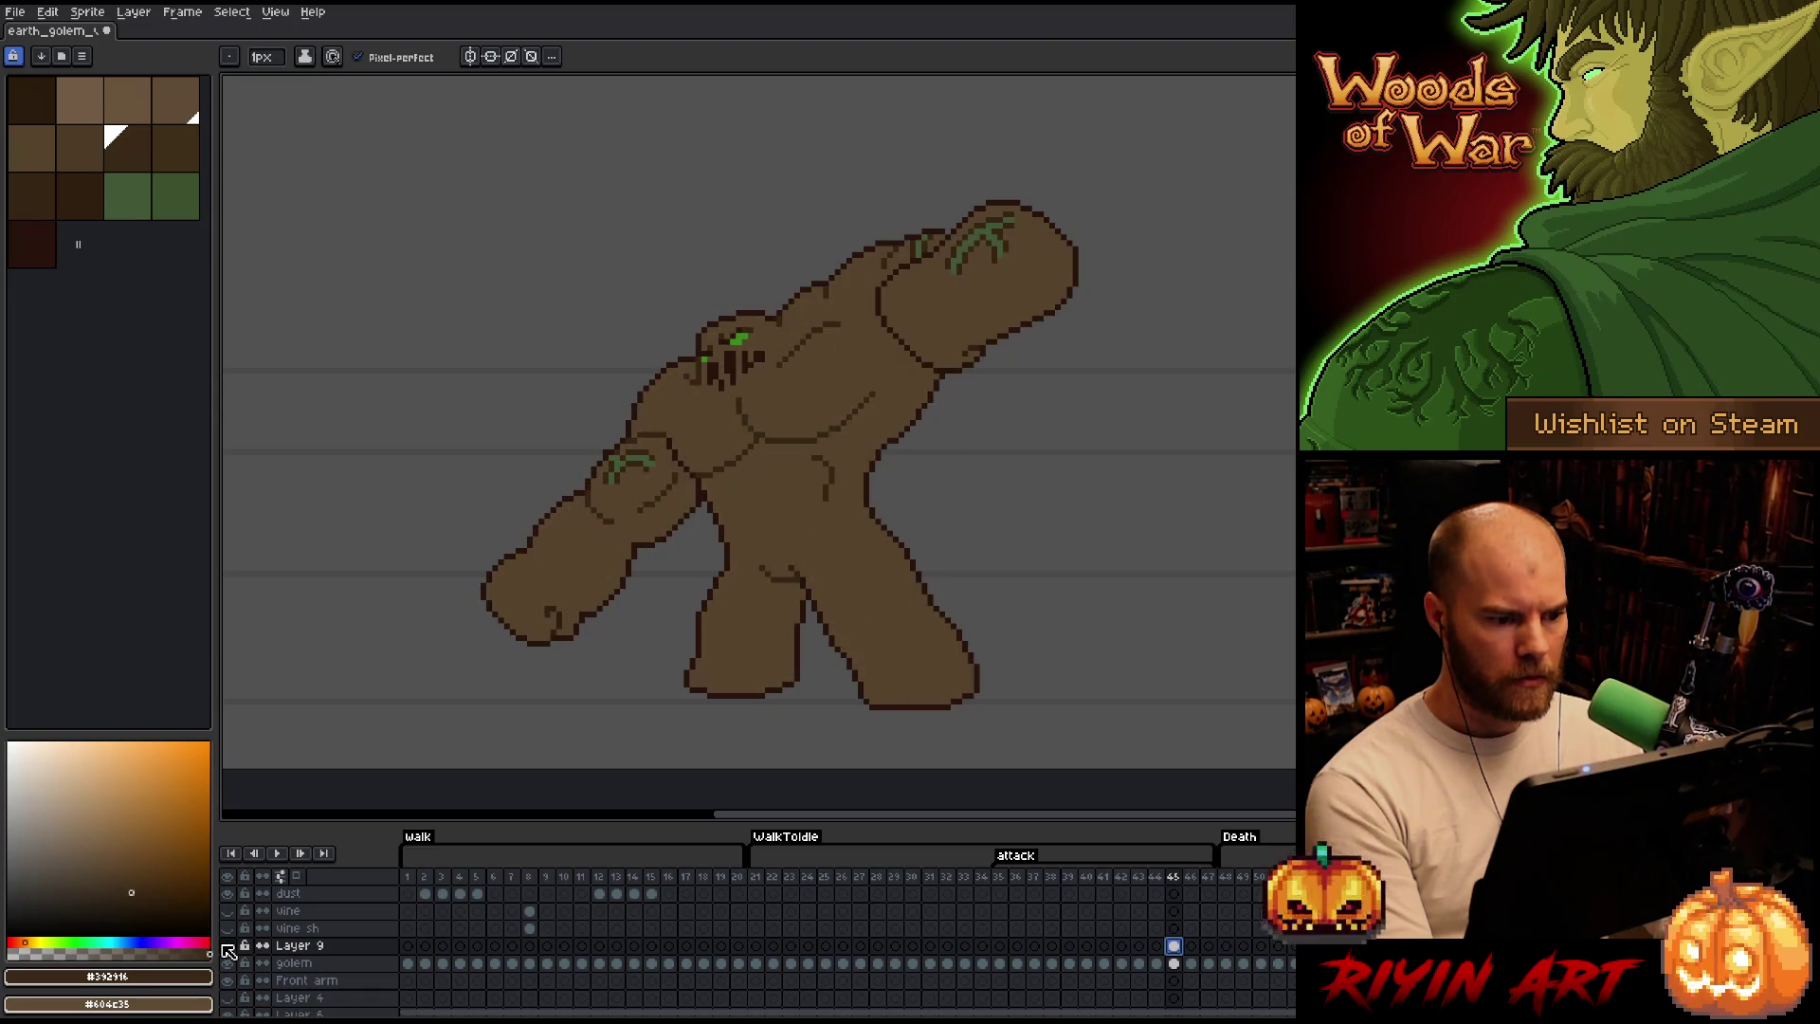
pyautogui.click(227, 945)
pyautogui.click(228, 945)
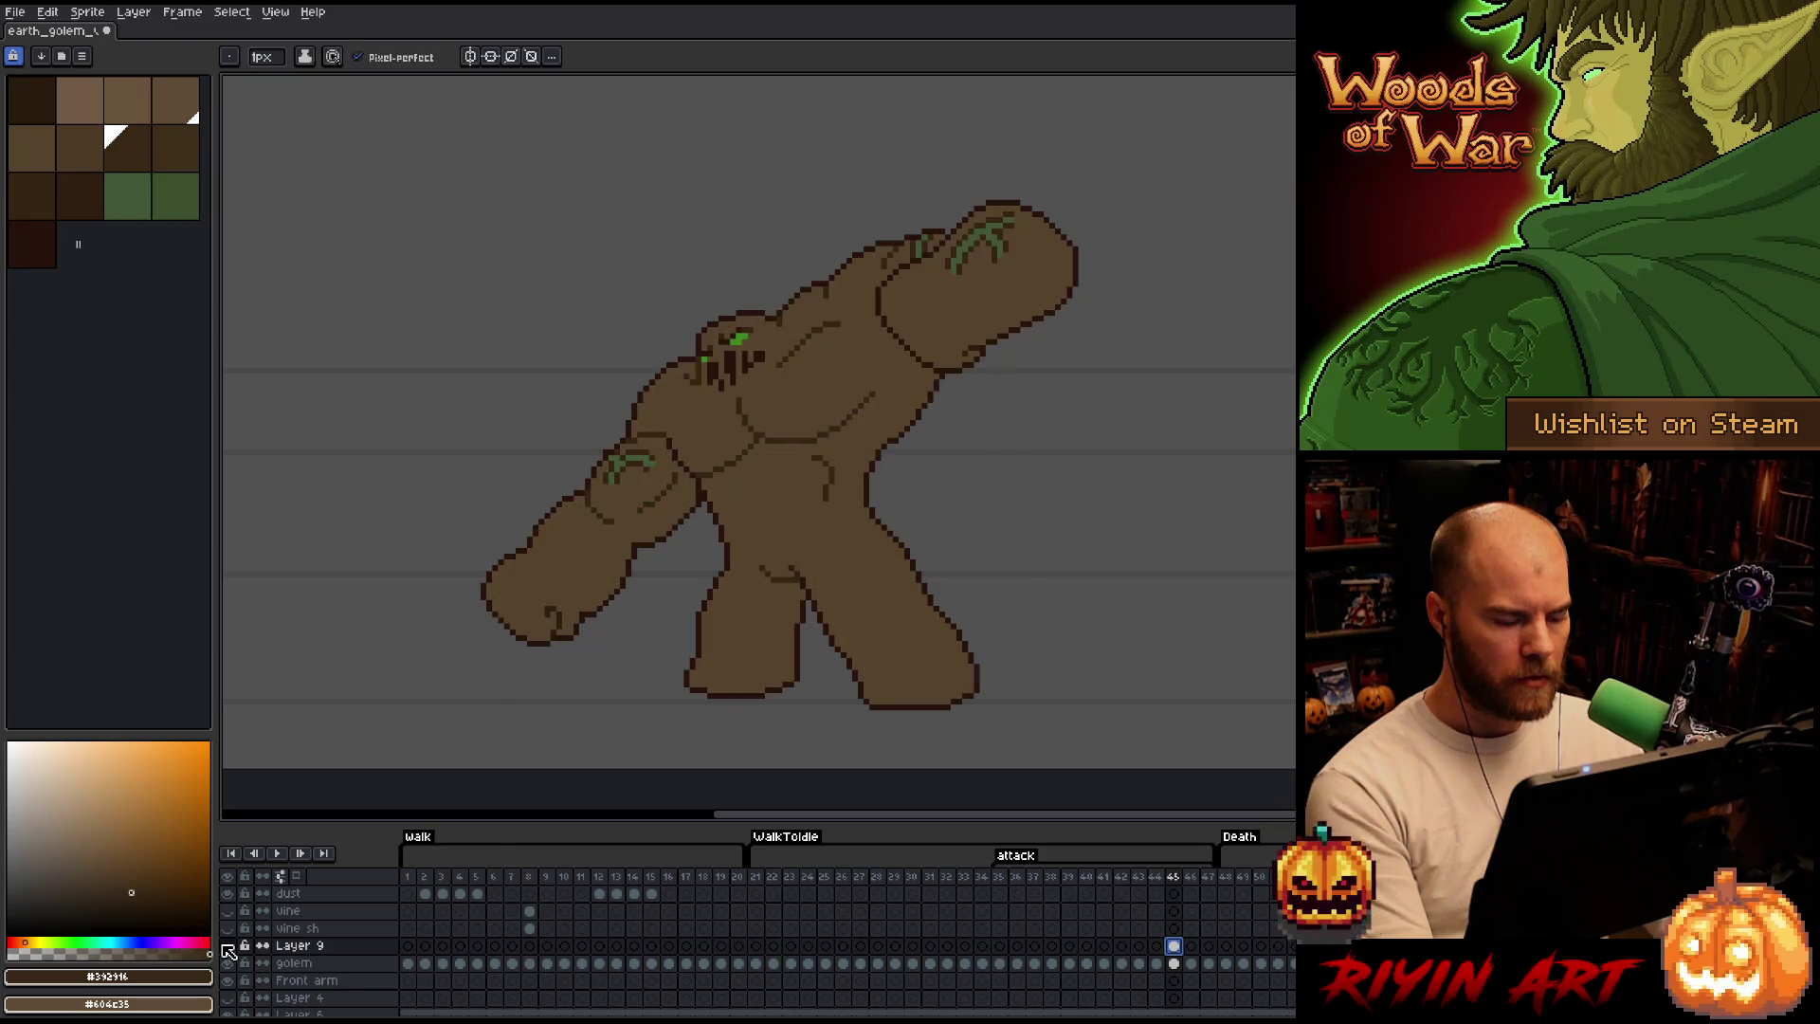
pyautogui.click(227, 945)
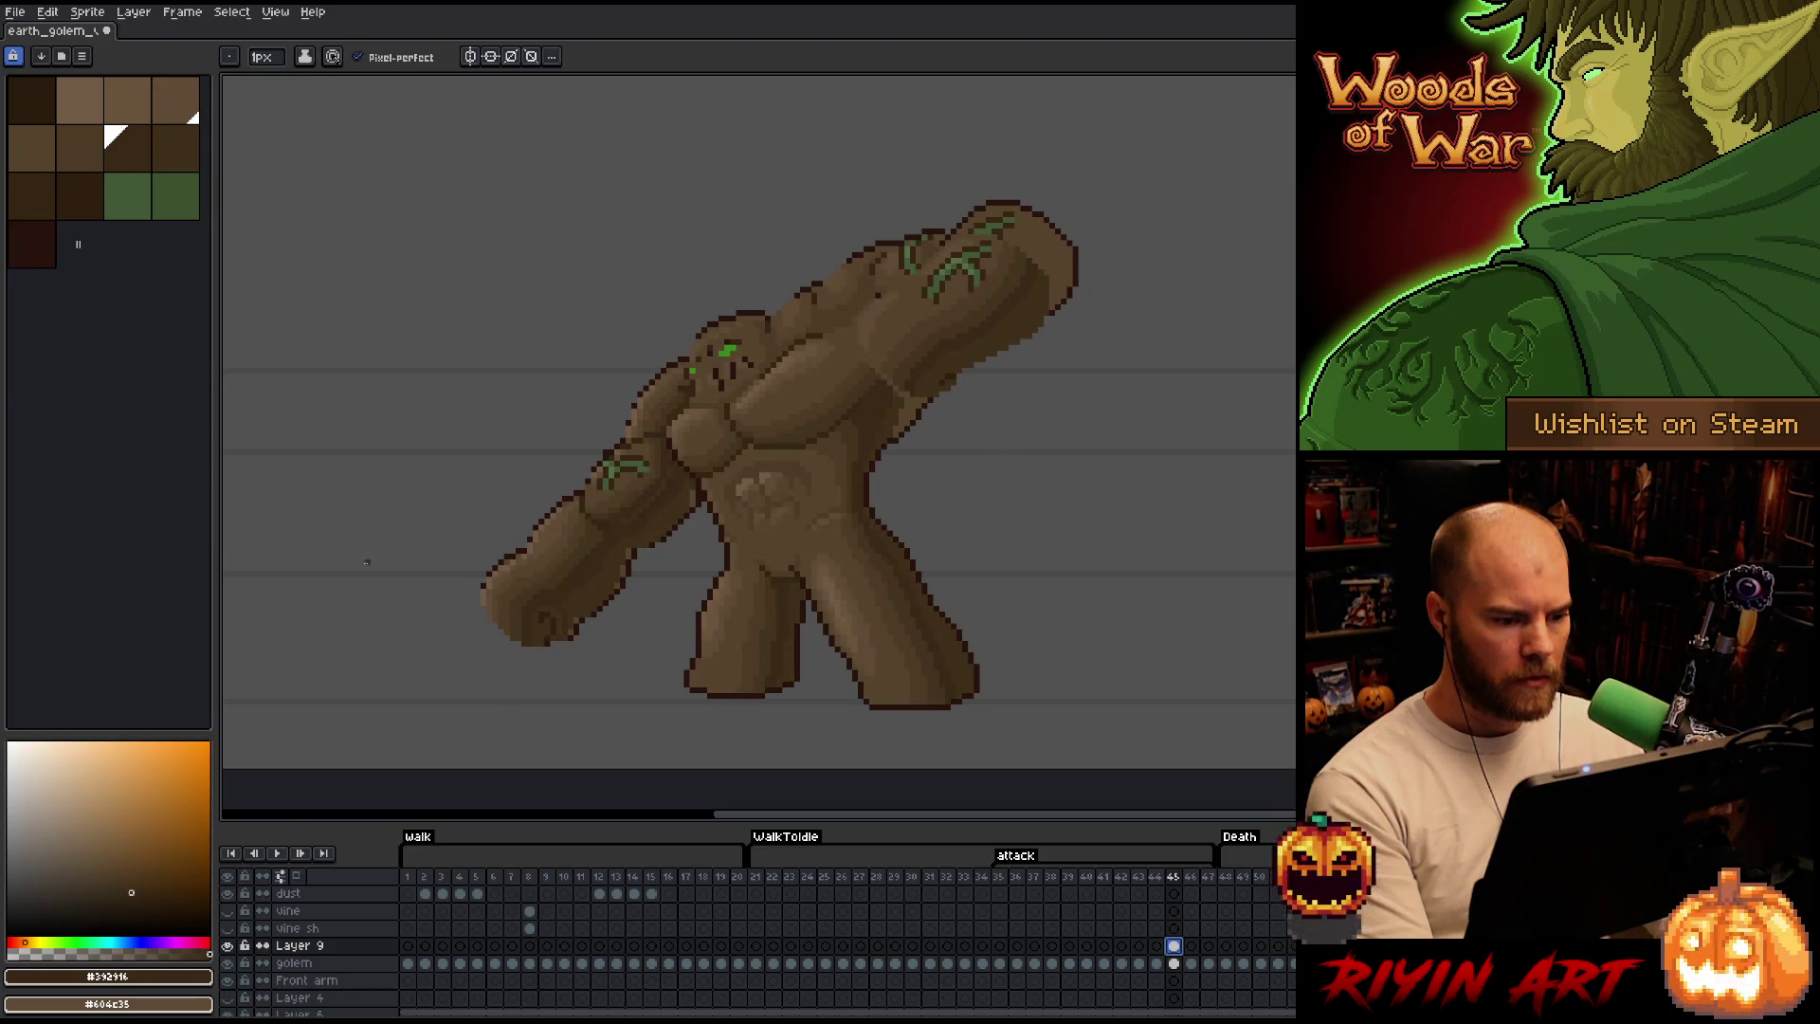
# Lasso the golem's upper-body shading and shift it slightly up and right, then commit.
pyautogui.press('m')
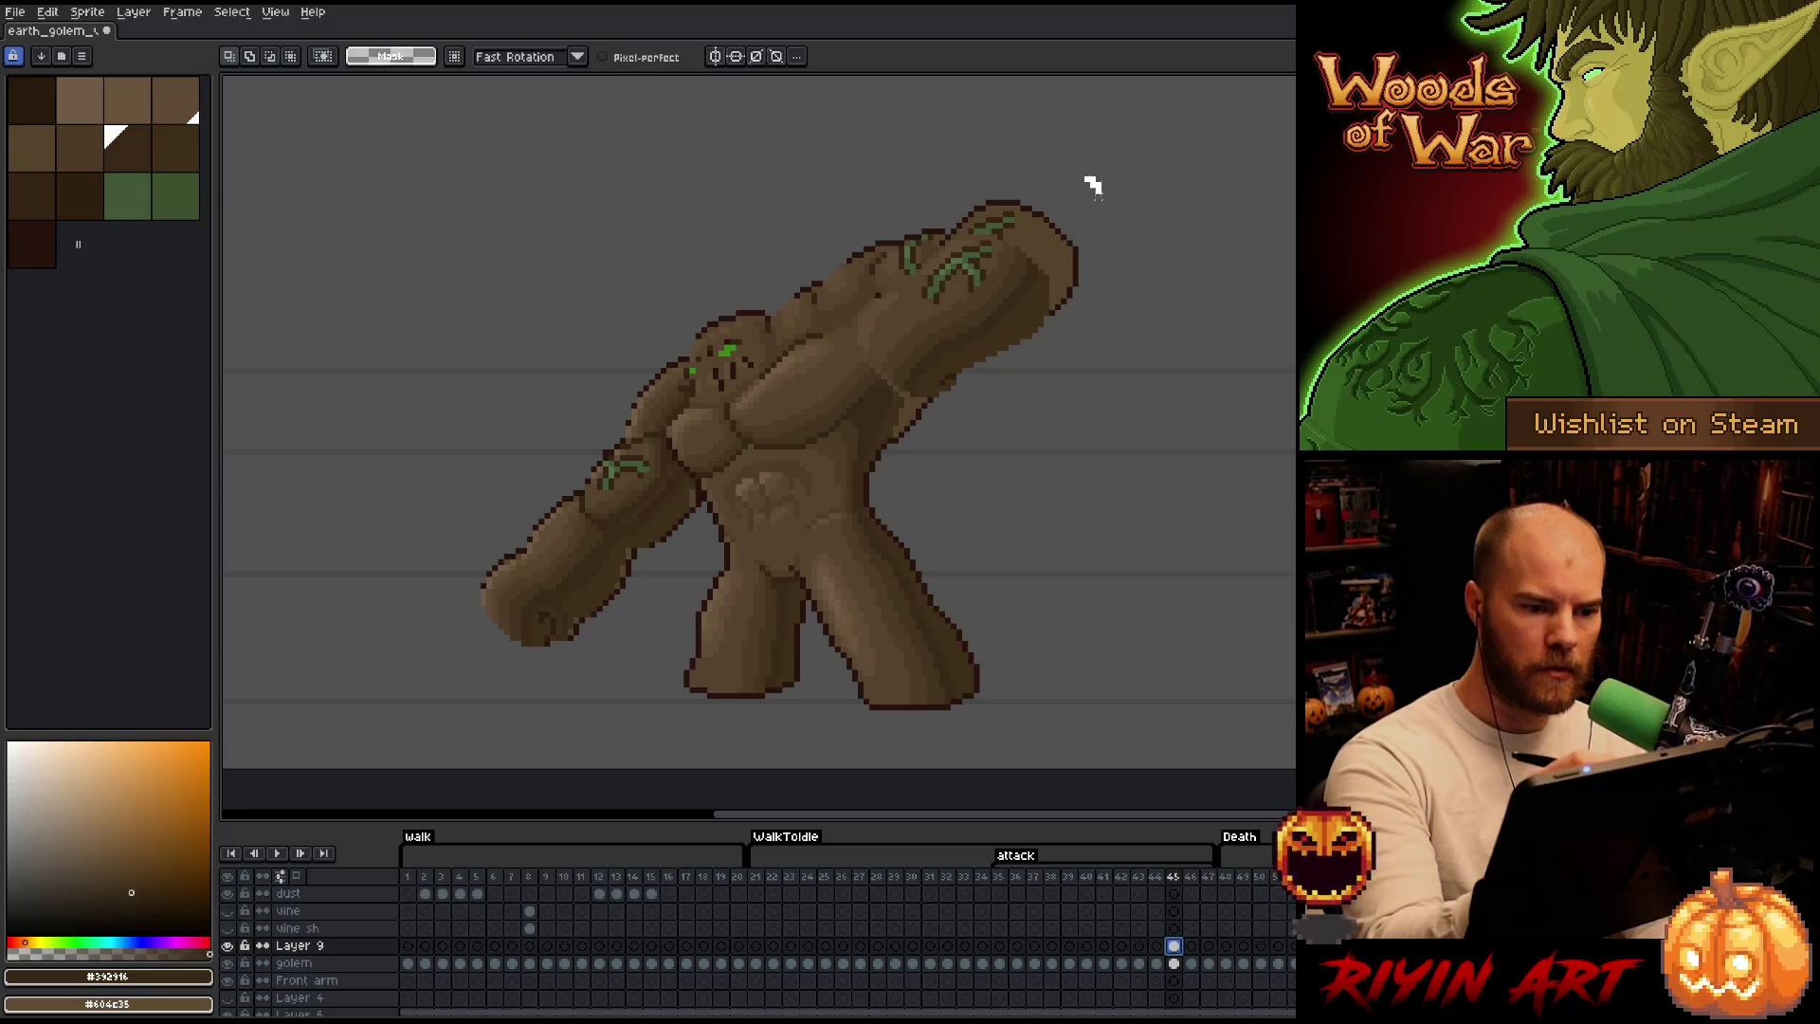
pyautogui.moveTo(1093, 183); pyautogui.dragTo(814, 508)
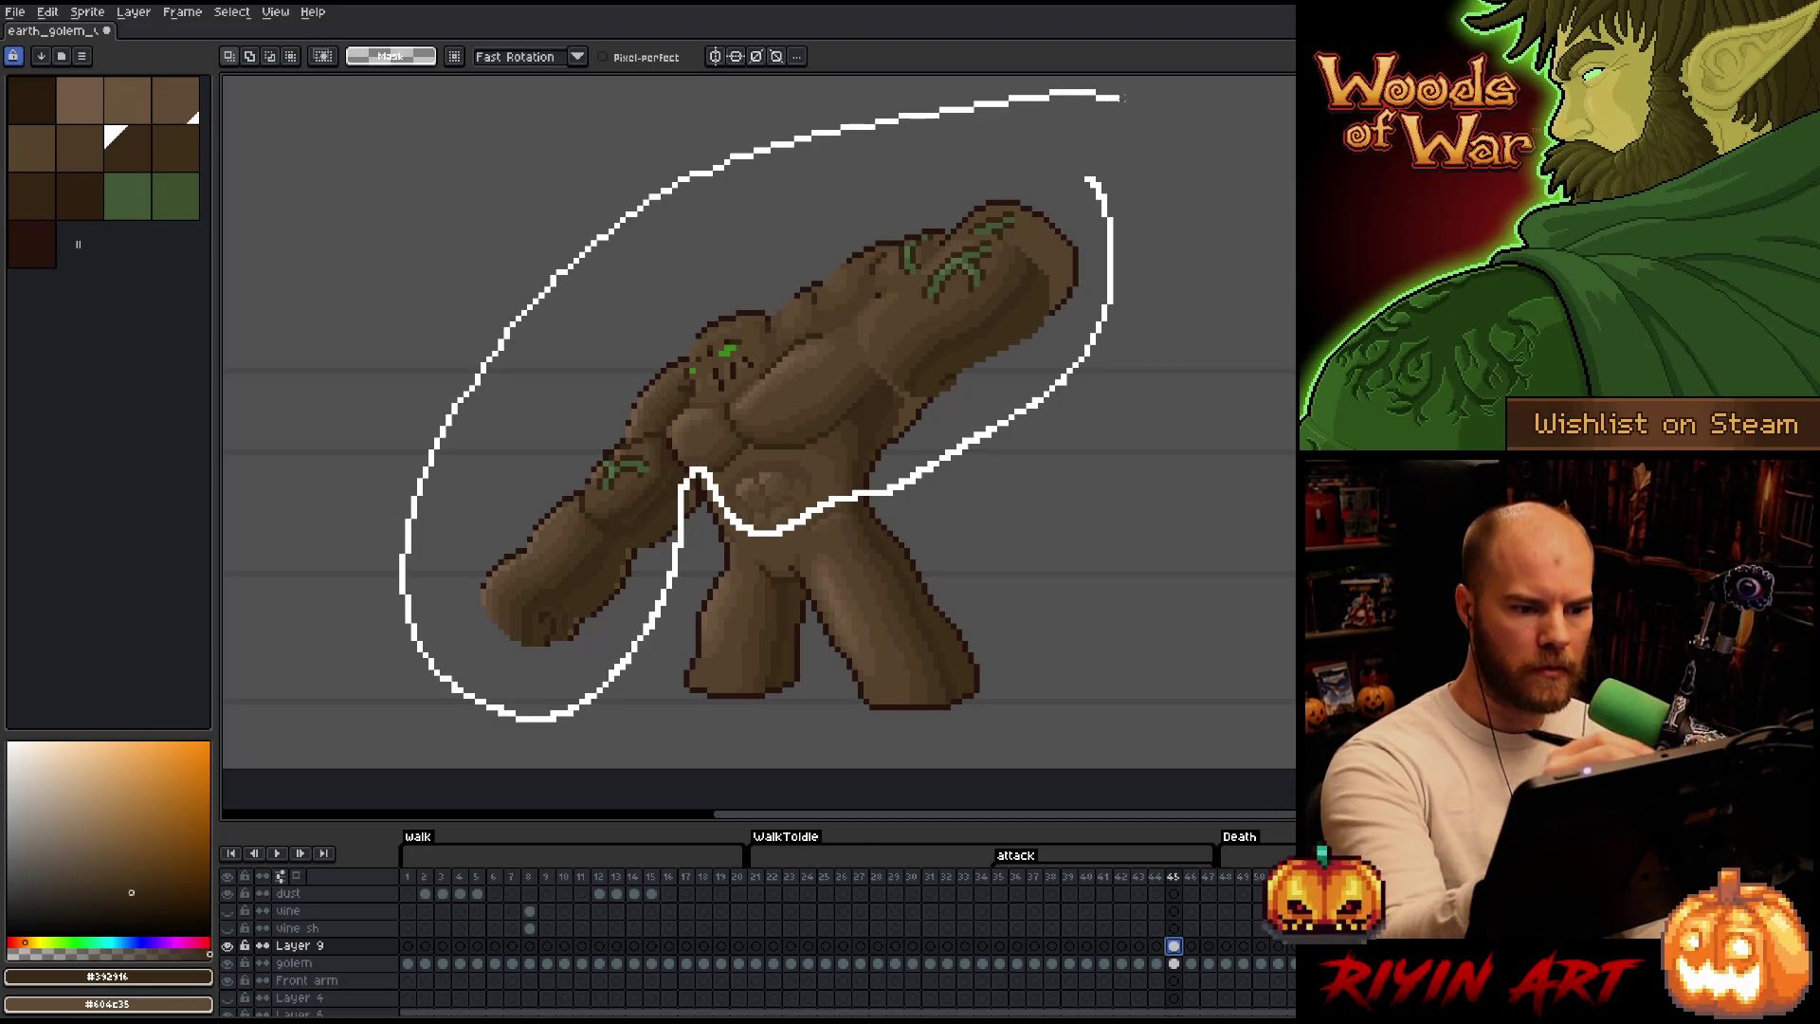
pyautogui.moveTo(661, 601); pyautogui.dragTo(1209, 296)
pyautogui.moveTo(819, 405); pyautogui.dragTo(825, 400)
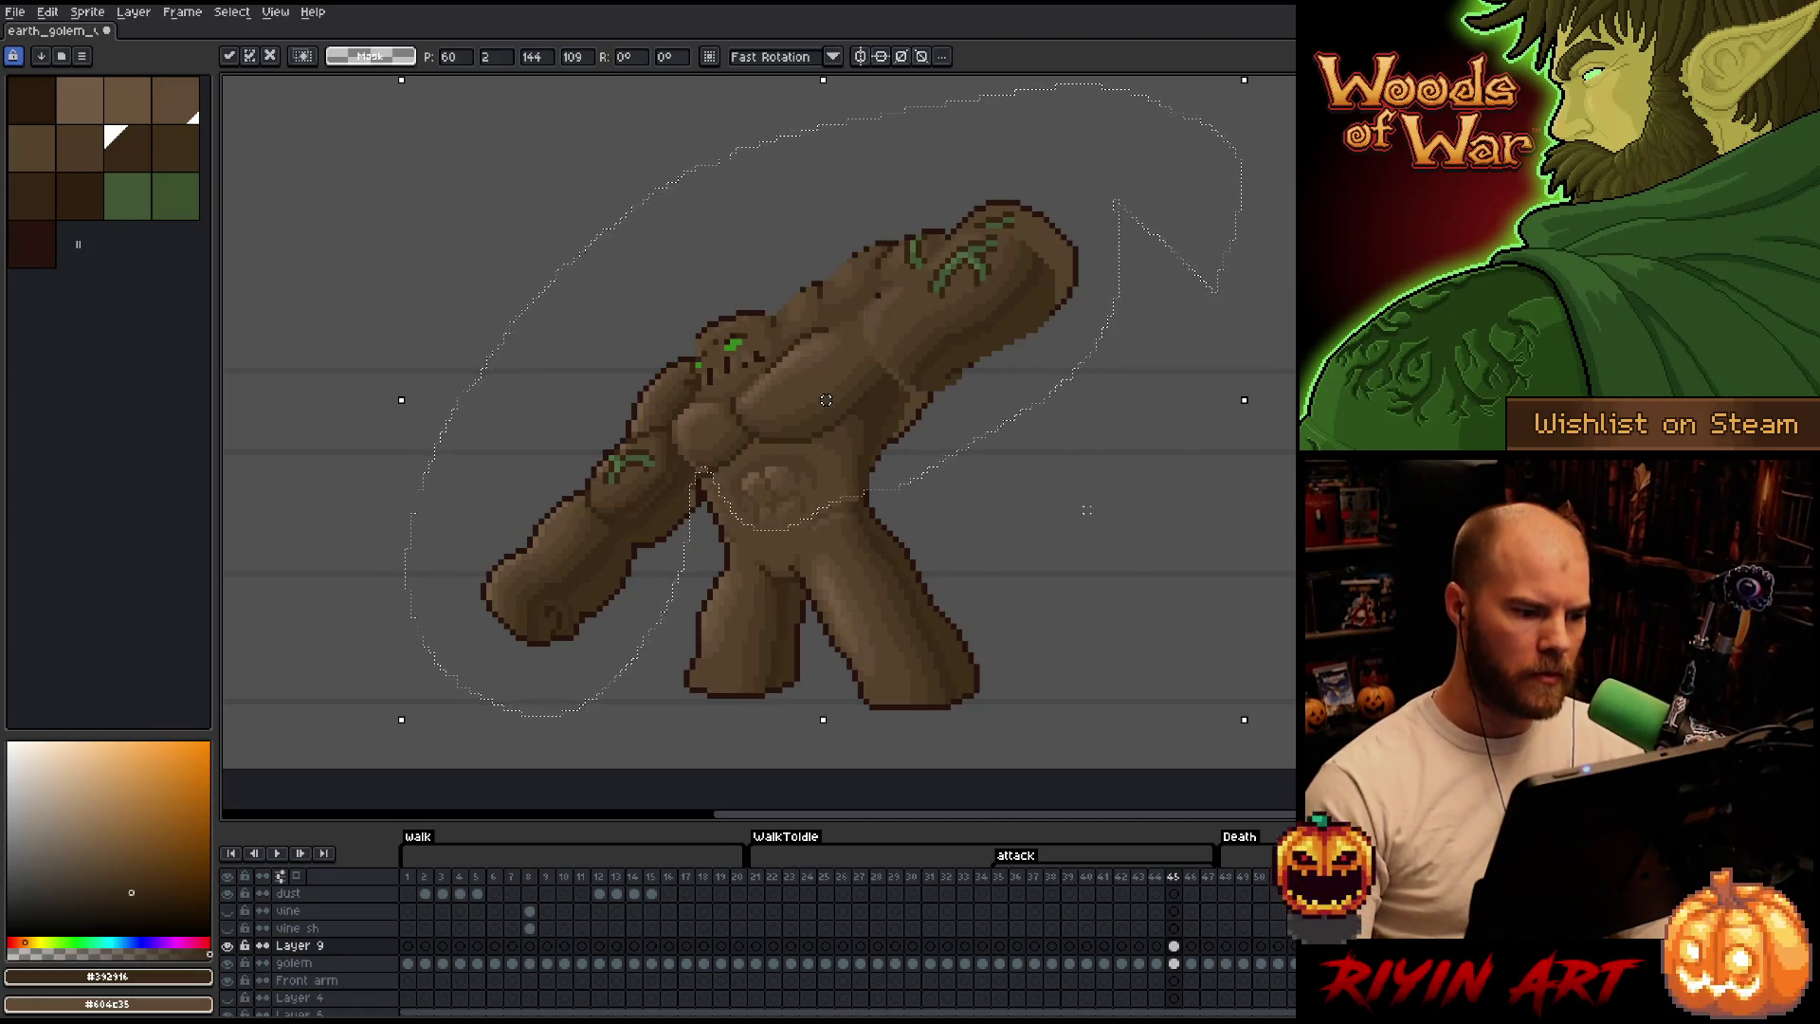
pyautogui.press('b')
# Select the shoulder area, then the chest shading, nudge it one pixel up and right, and commit.
pyautogui.moveTo(604, 168); pyautogui.dragTo(697, 356)
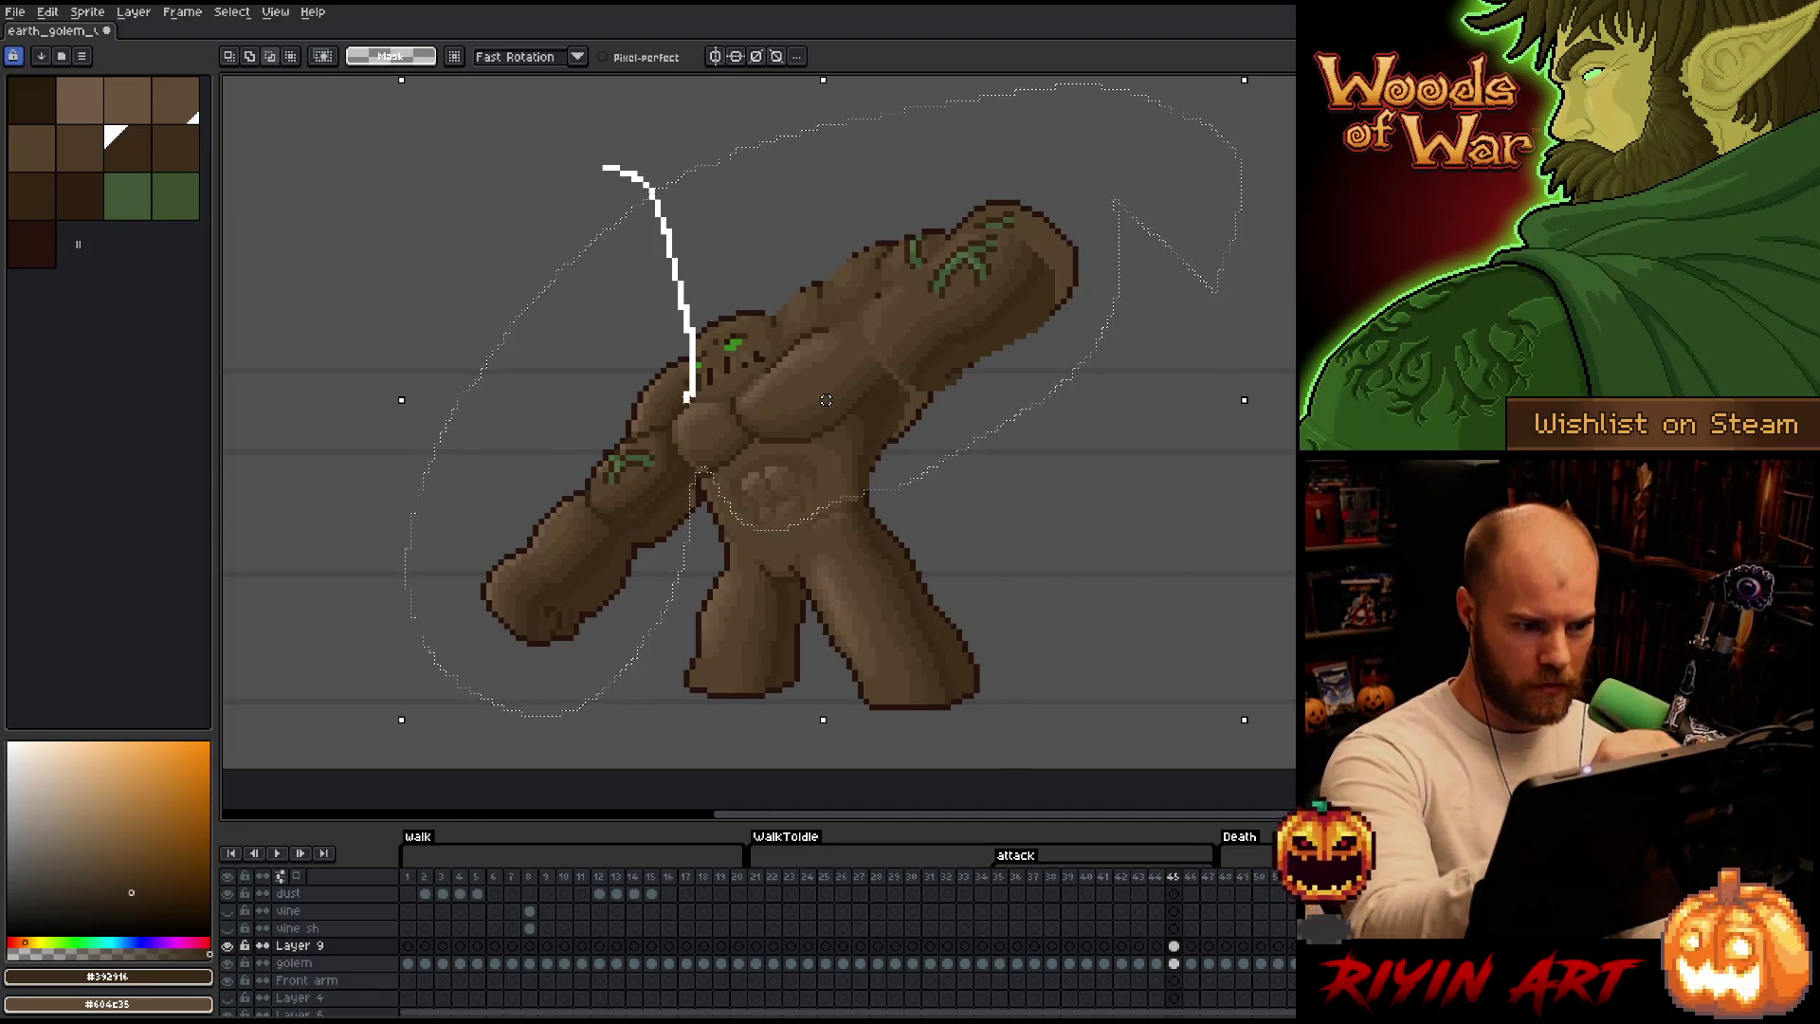
pyautogui.moveTo(697, 388)
pyautogui.mouseDown()
pyautogui.moveTo(833, 334)
pyautogui.moveTo(891, 376)
pyautogui.moveTo(911, 441)
pyautogui.moveTo(711, 691)
pyautogui.moveTo(366, 751)
pyautogui.moveTo(602, 138)
pyautogui.mouseUp()
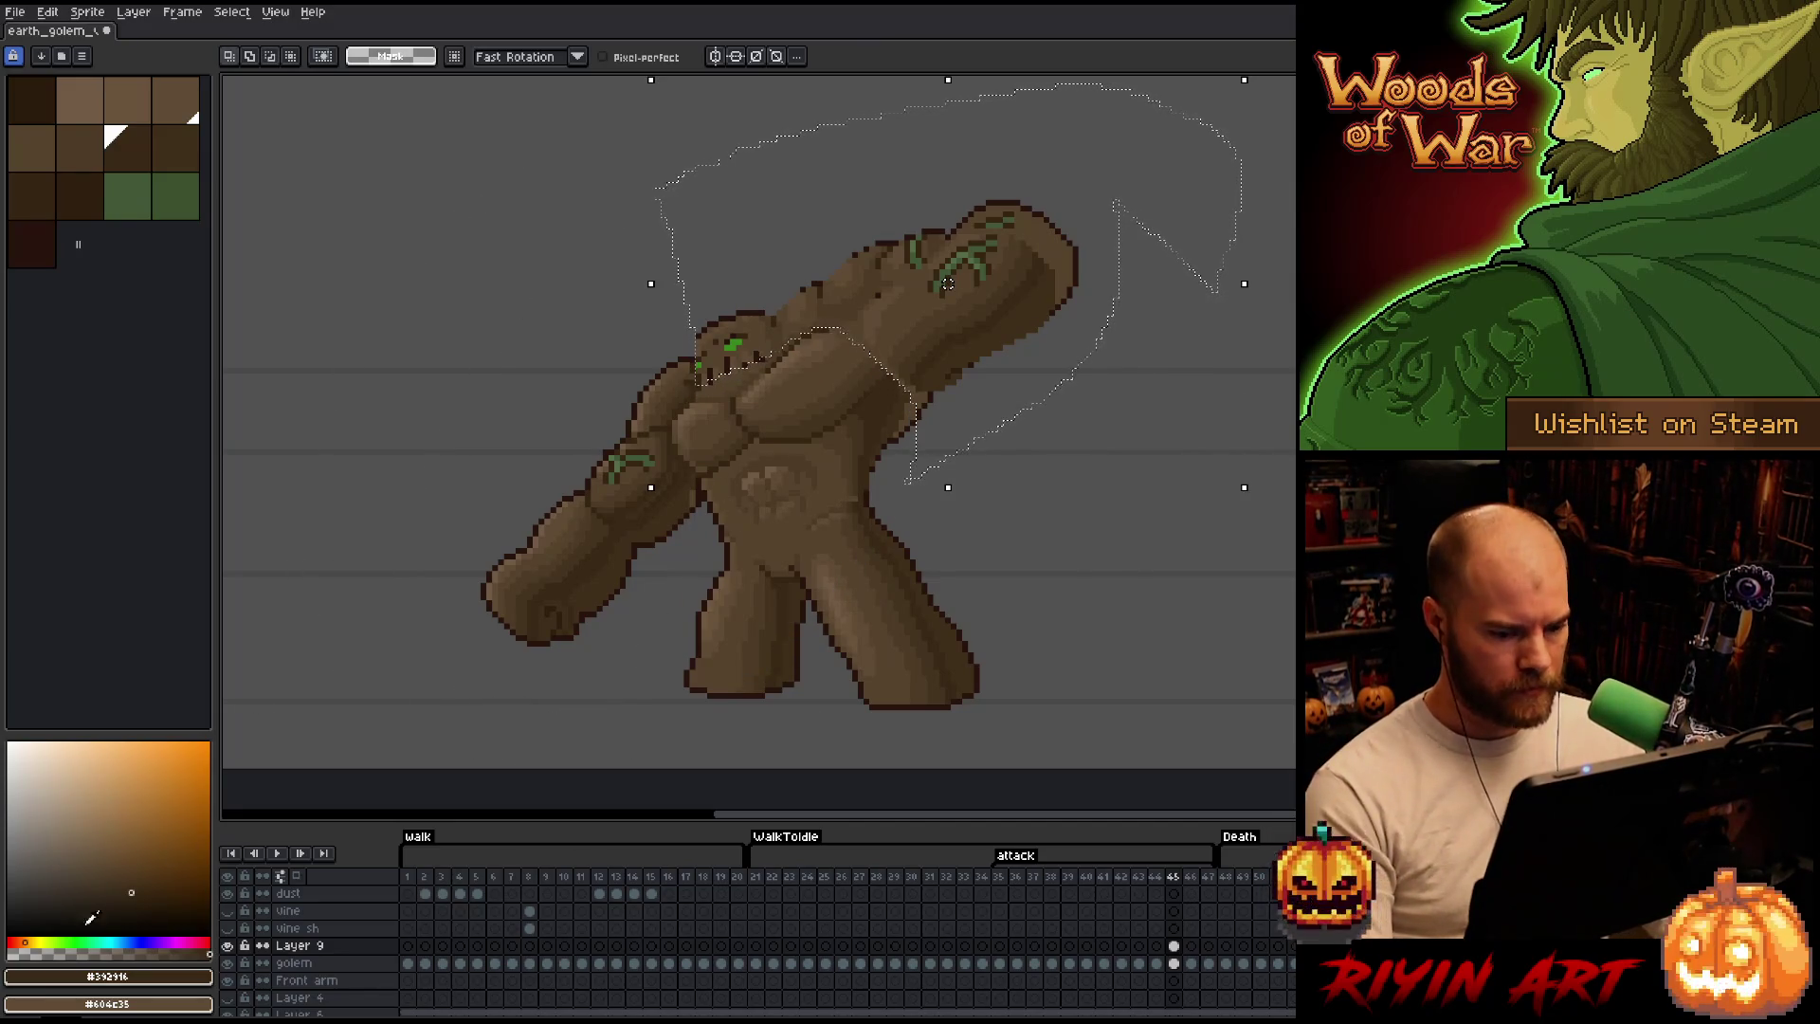
pyautogui.click(228, 946)
pyautogui.click(227, 946)
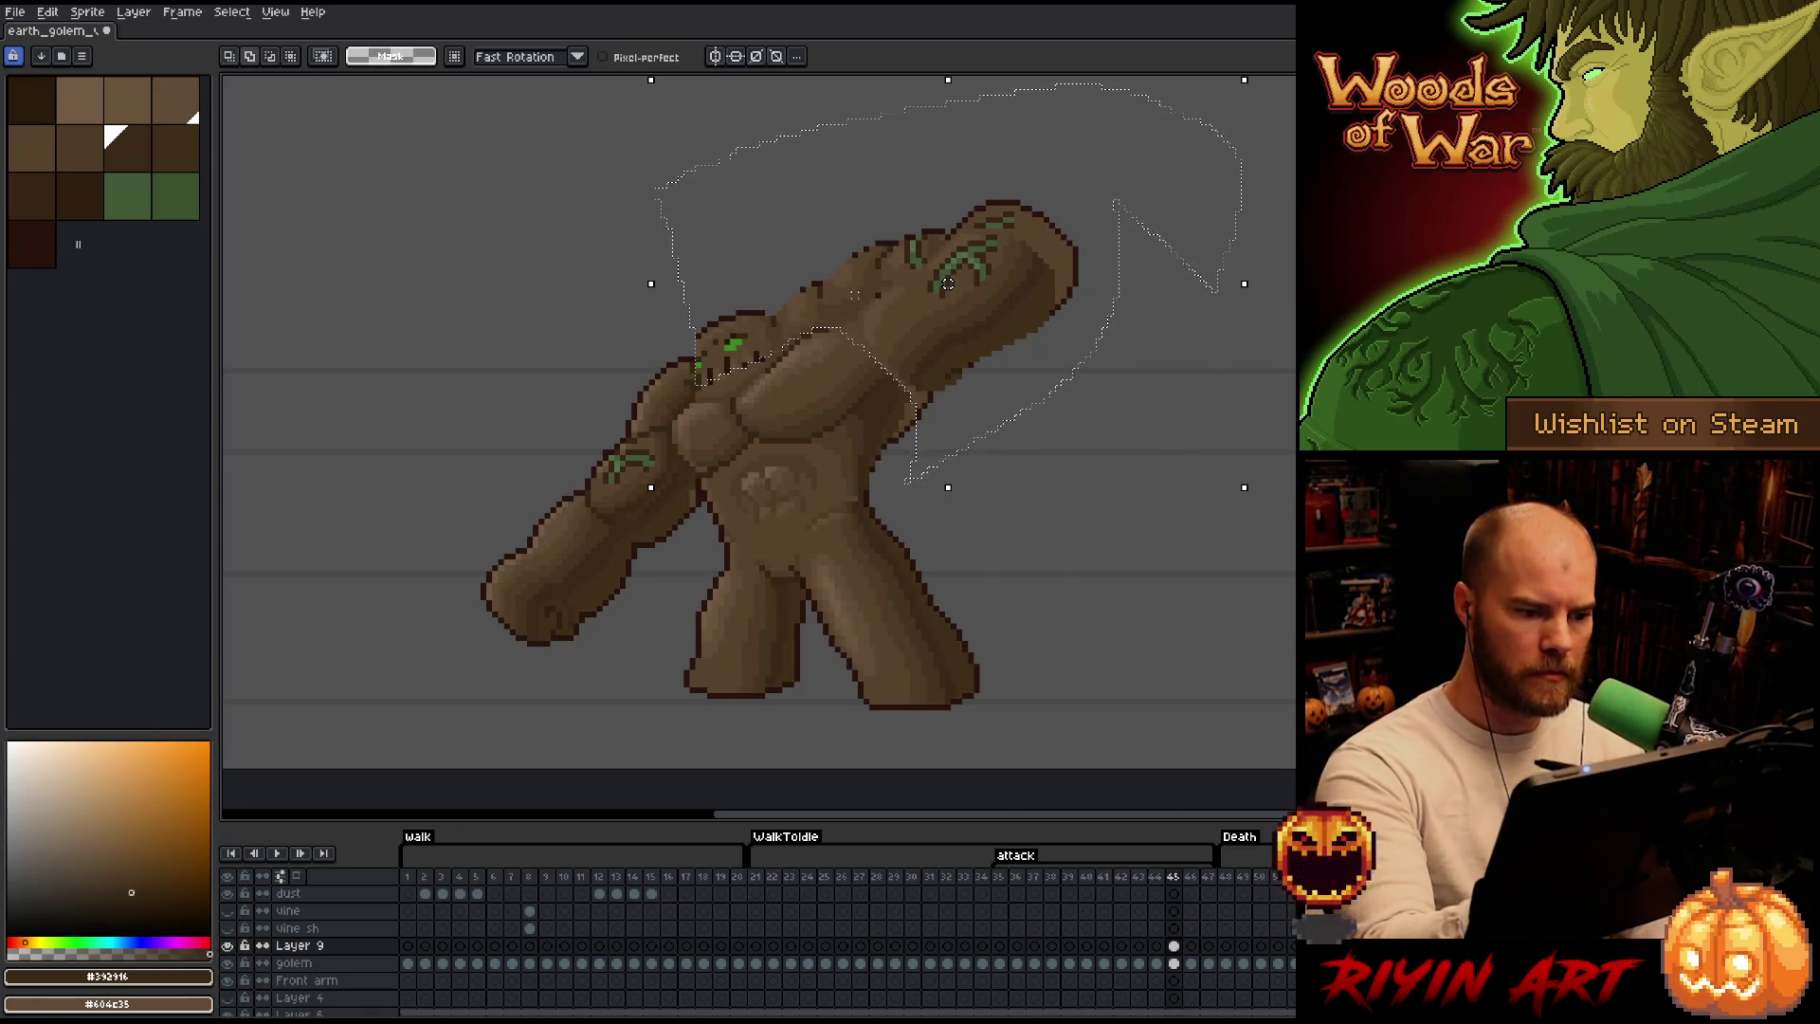
pyautogui.moveTo(884, 344); pyautogui.dragTo(876, 399)
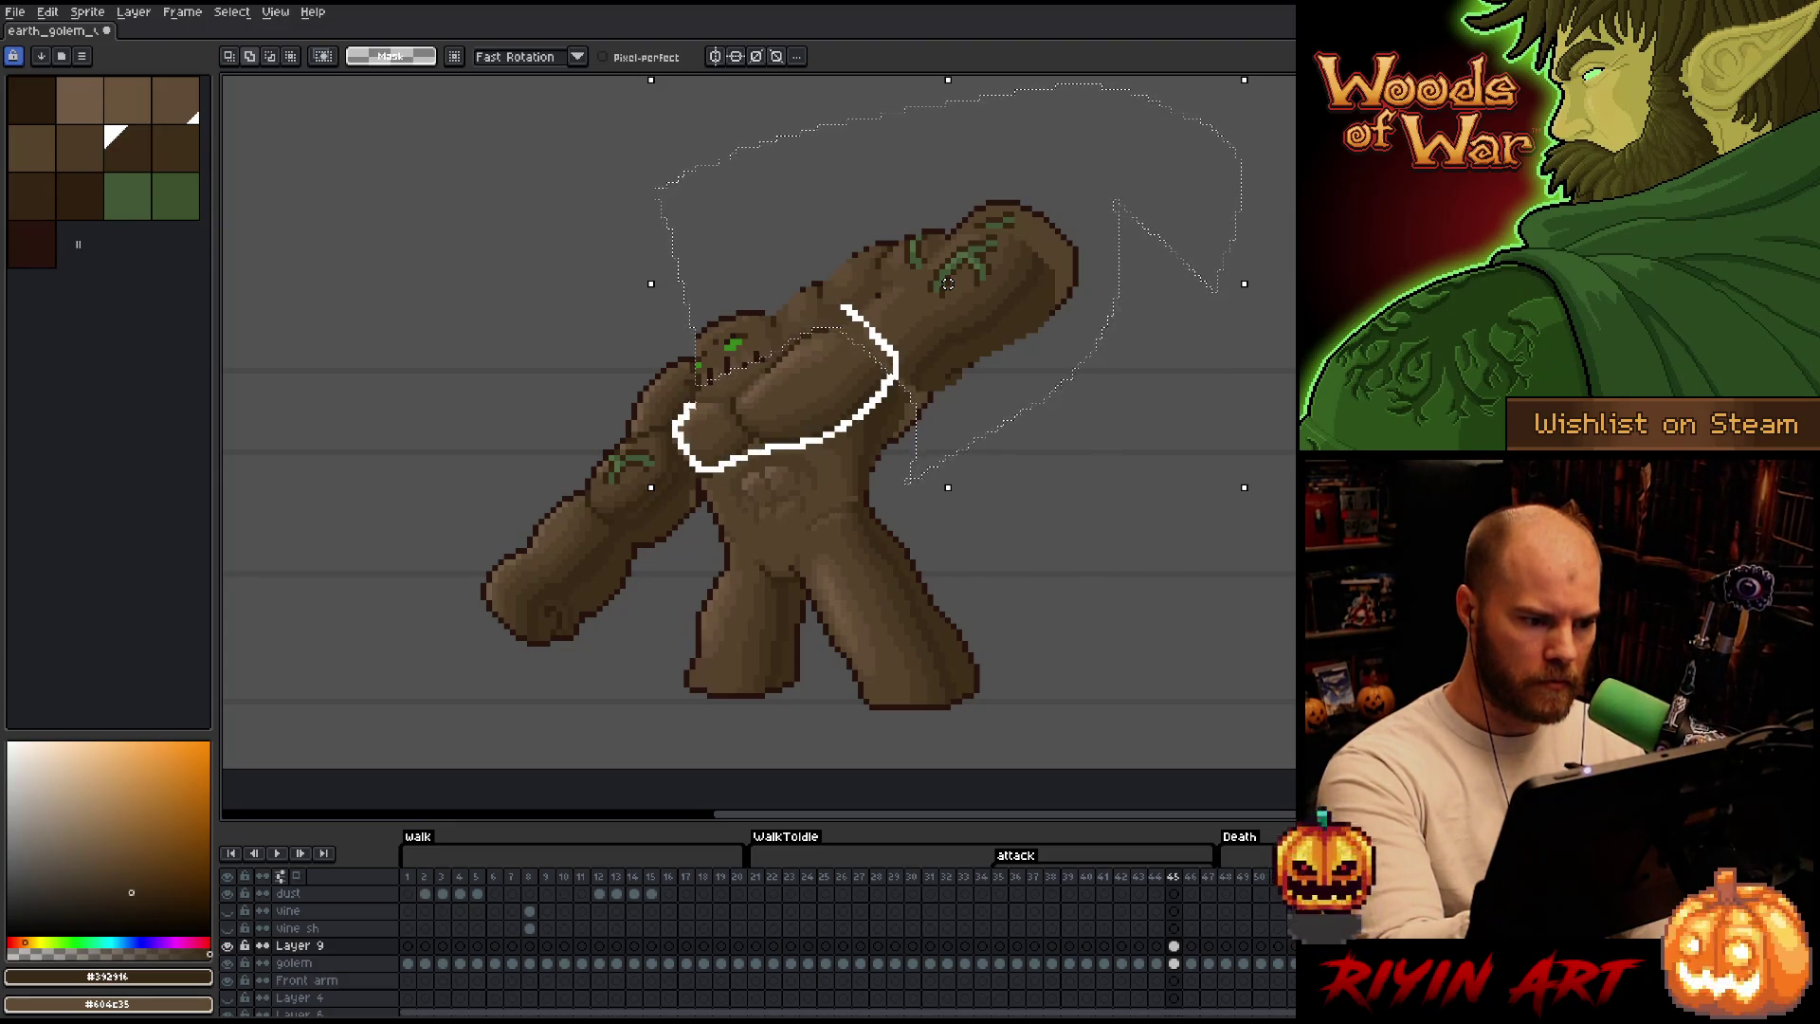
pyautogui.moveTo(697, 367); pyautogui.dragTo(711, 342)
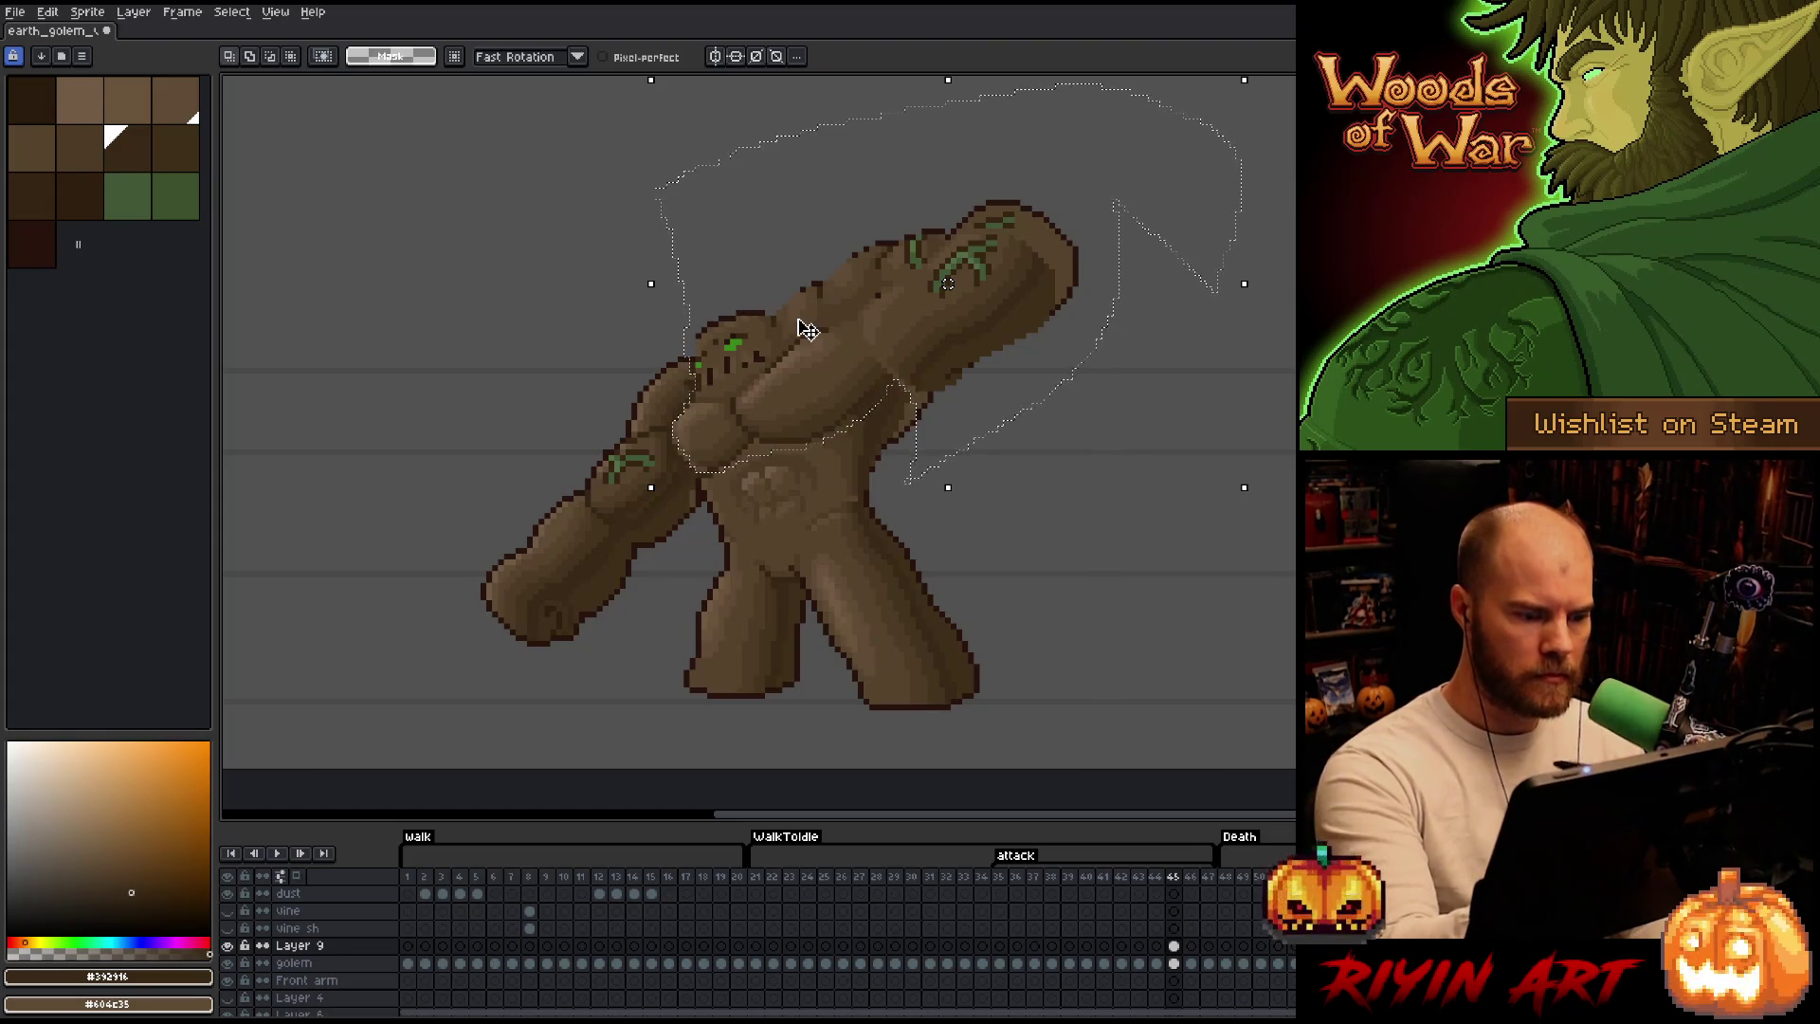
pyautogui.press('Up')
pyautogui.press('Right')
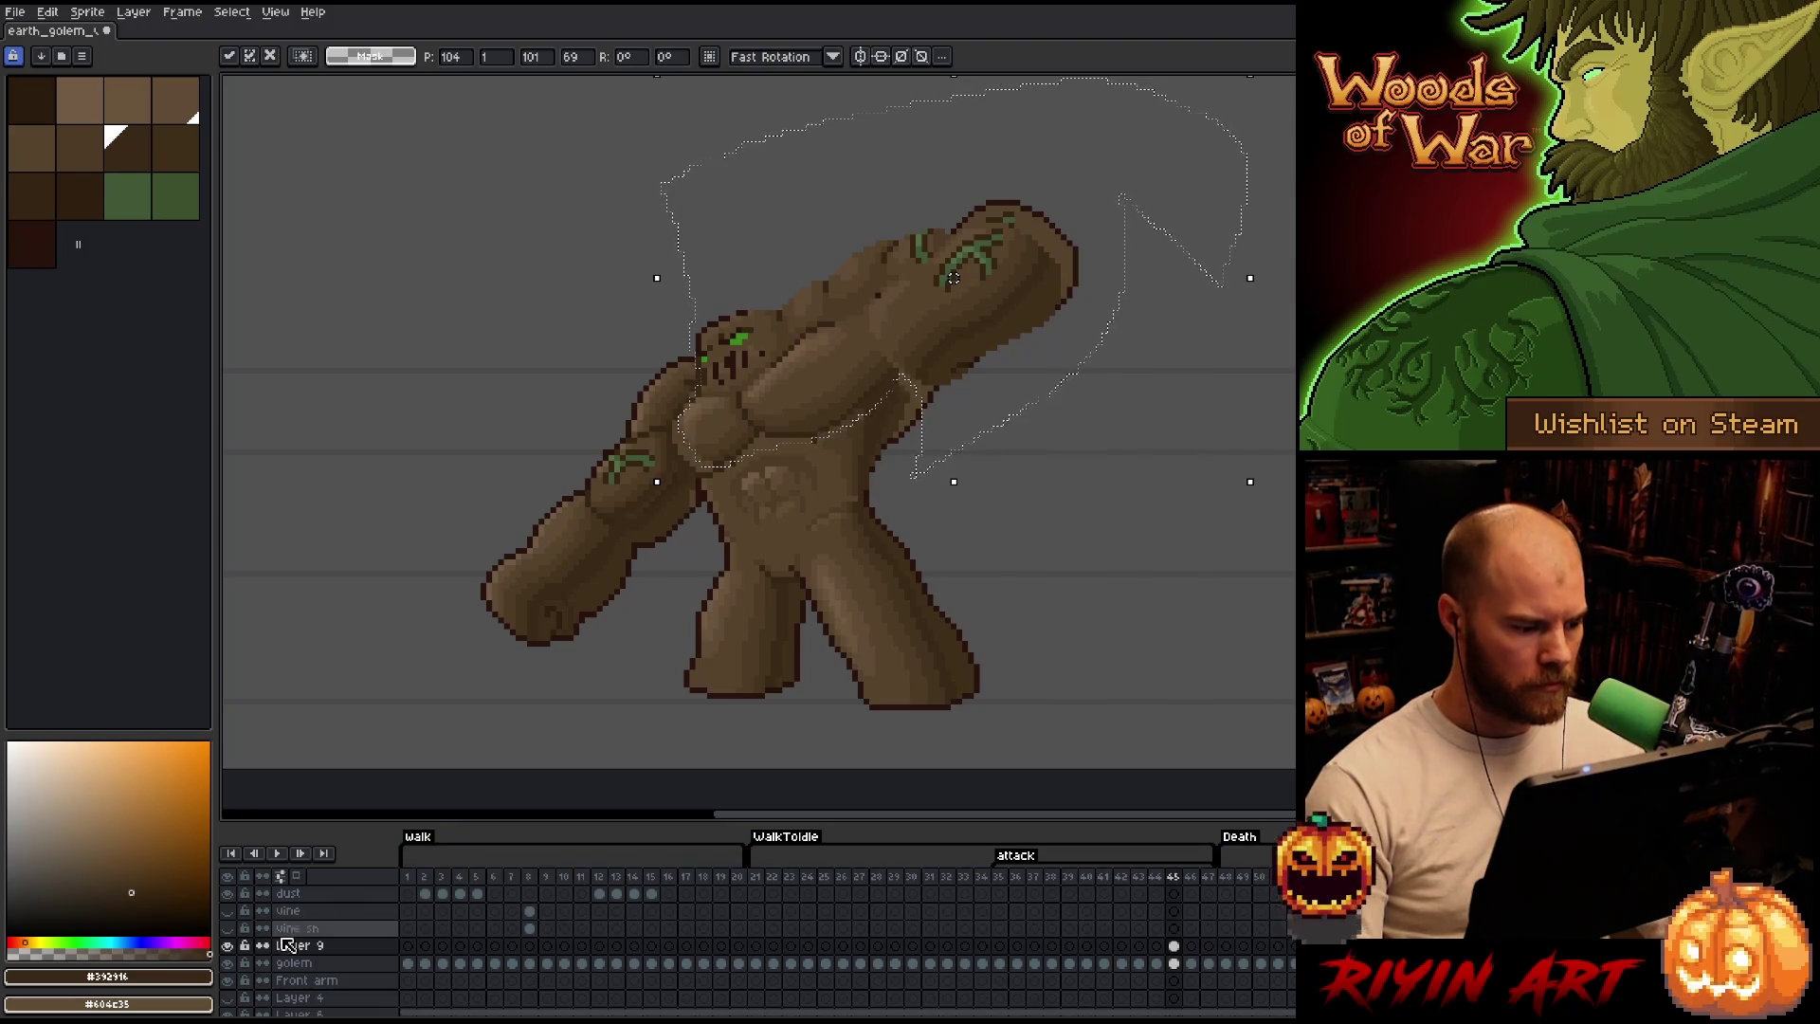
pyautogui.click(244, 946)
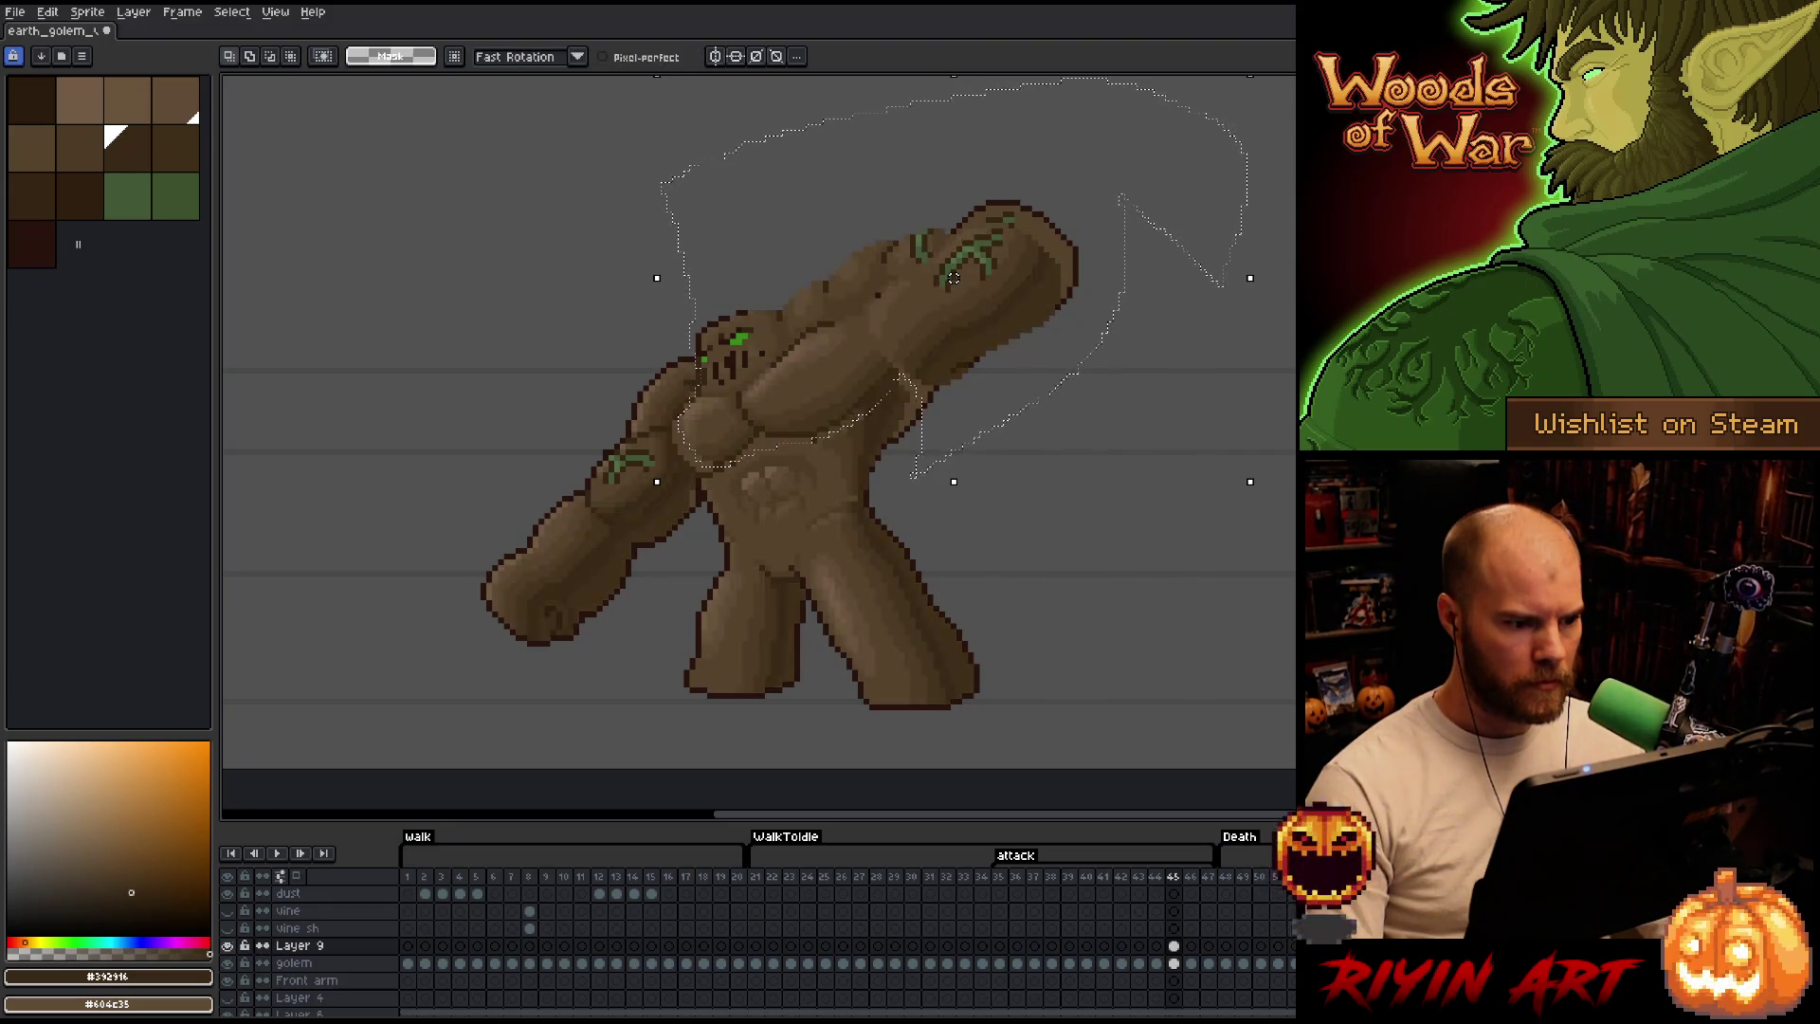
# Step between frames and toggle Layer 9 to check the fit, then clear the selection.
pyautogui.press('Left')
pyautogui.press('Right')
pyautogui.press('Left')
pyautogui.press('Right')
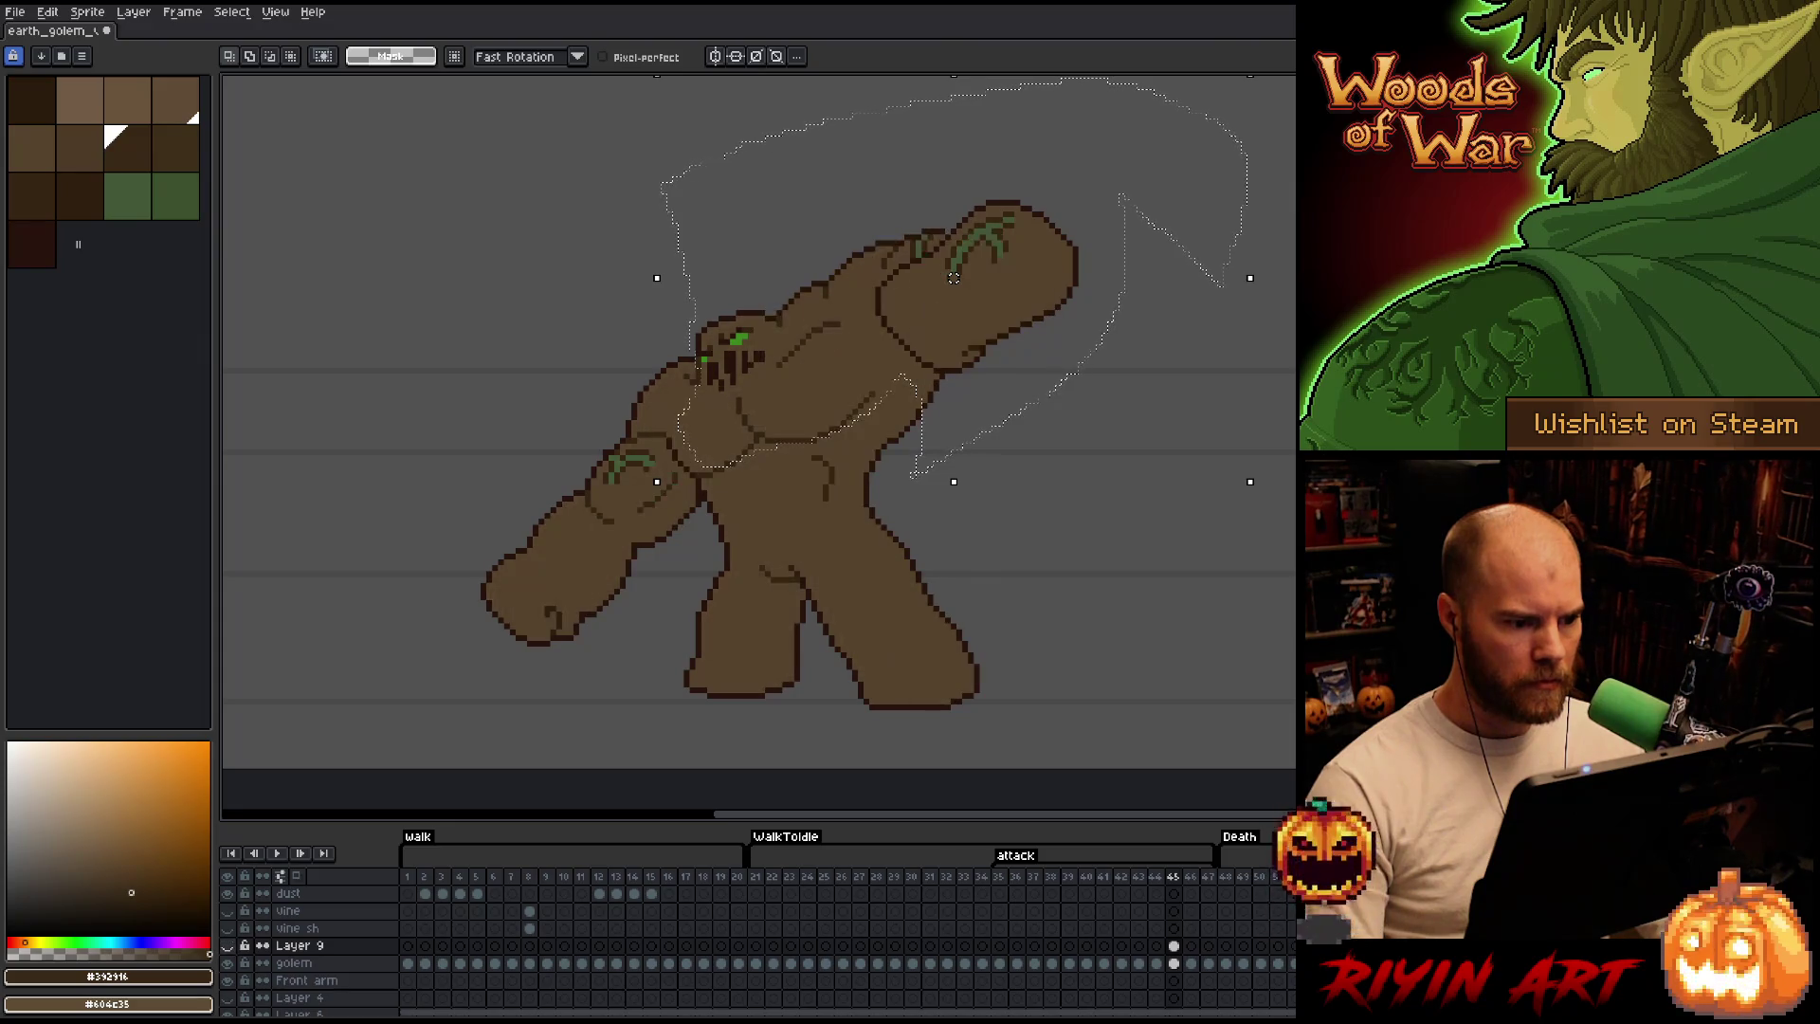
pyautogui.click(238, 945)
pyautogui.click(238, 946)
pyautogui.click(239, 947)
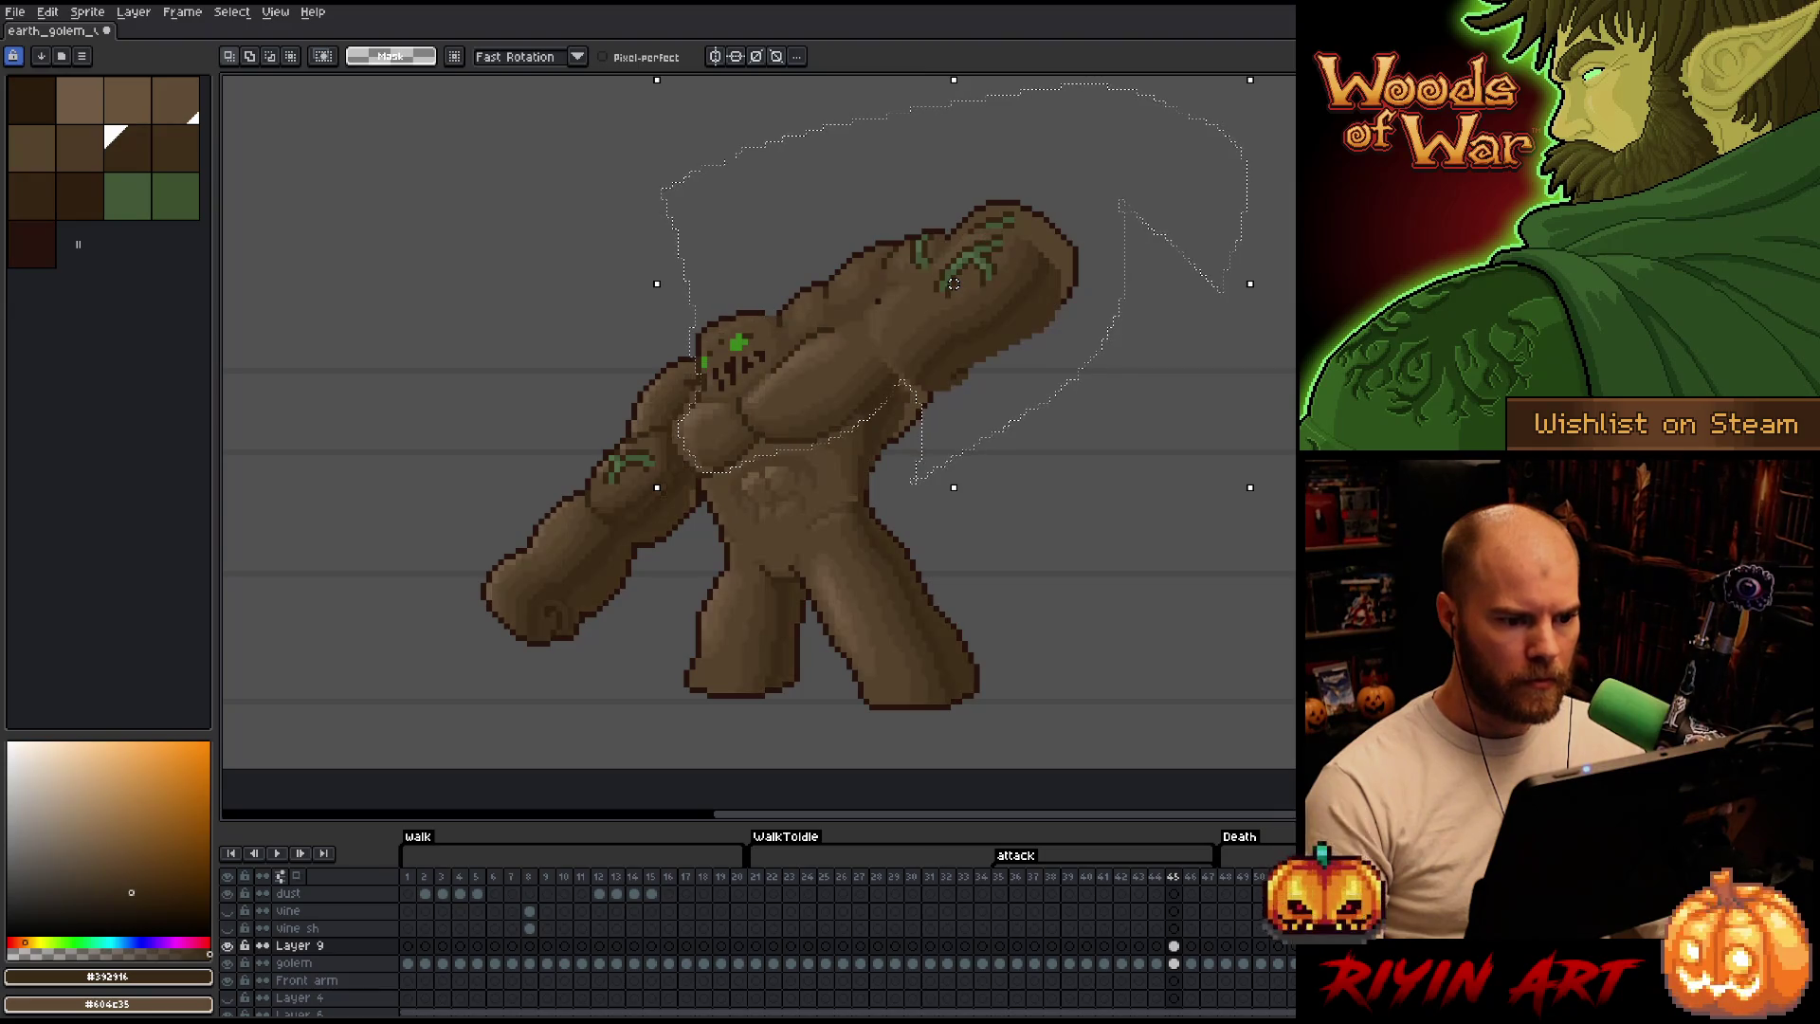
pyautogui.click(239, 948)
pyautogui.click(240, 947)
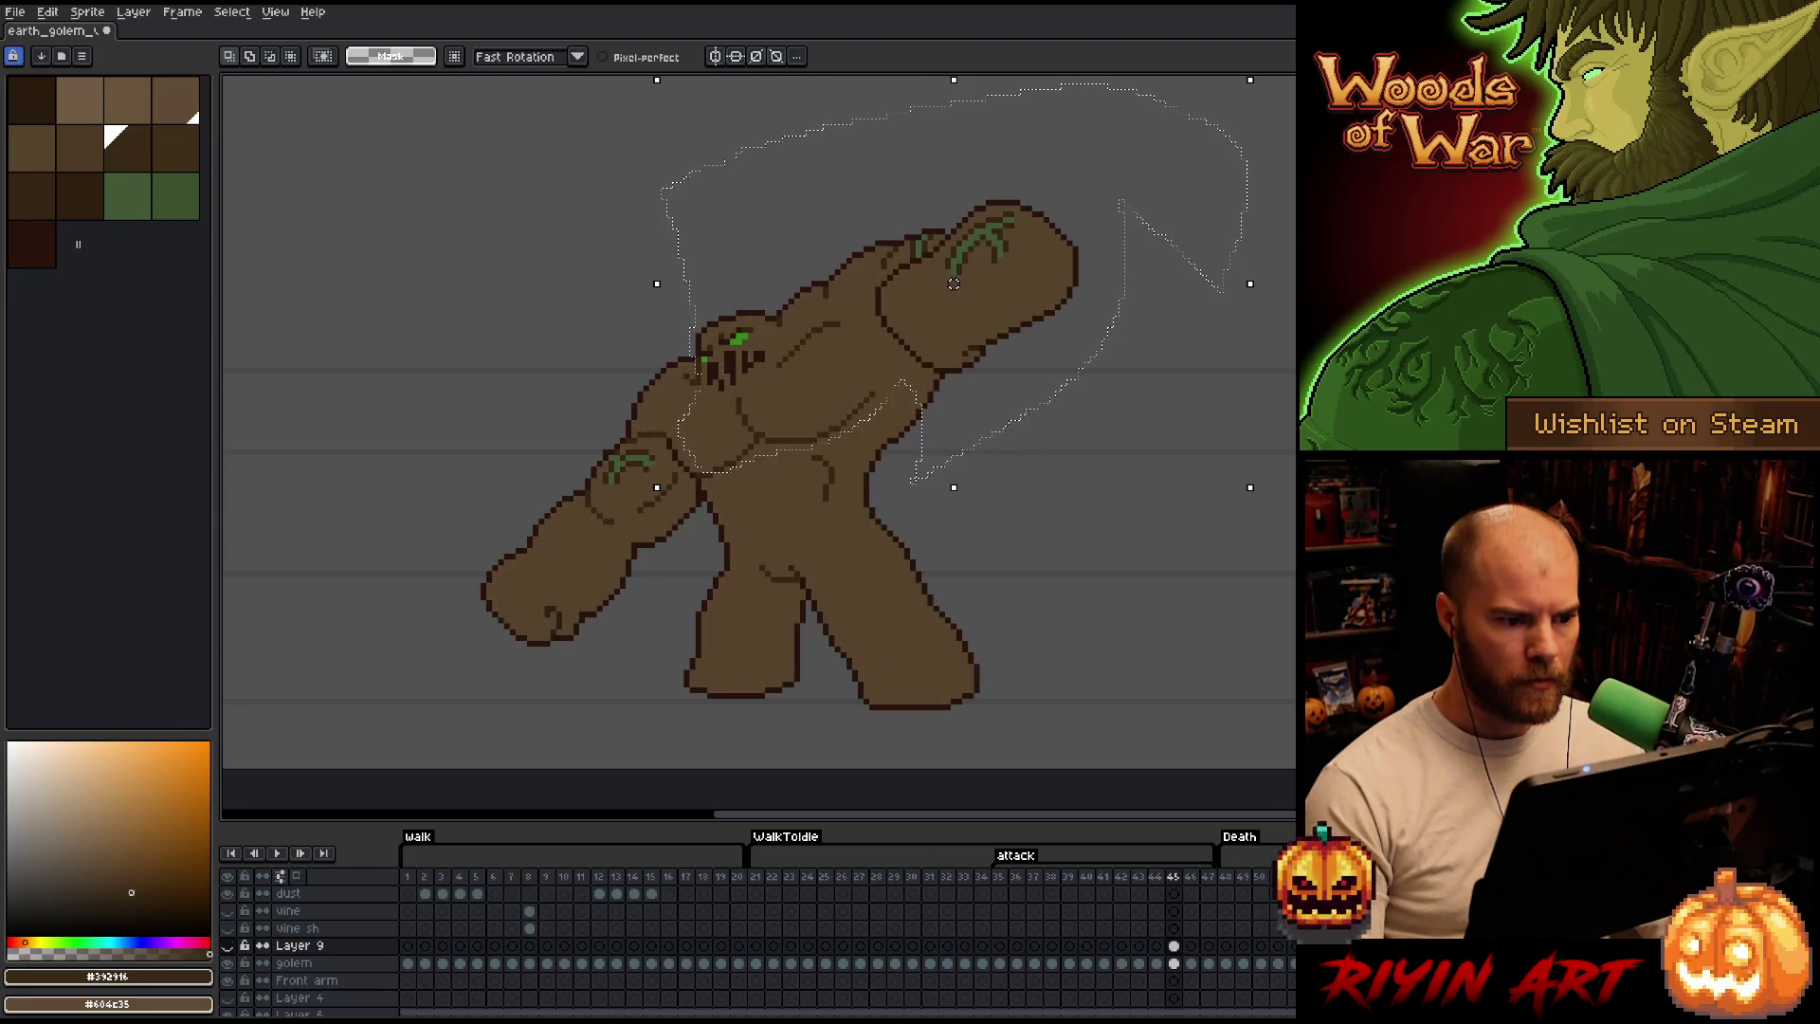
pyautogui.click(227, 945)
pyautogui.click(229, 946)
pyautogui.click(228, 946)
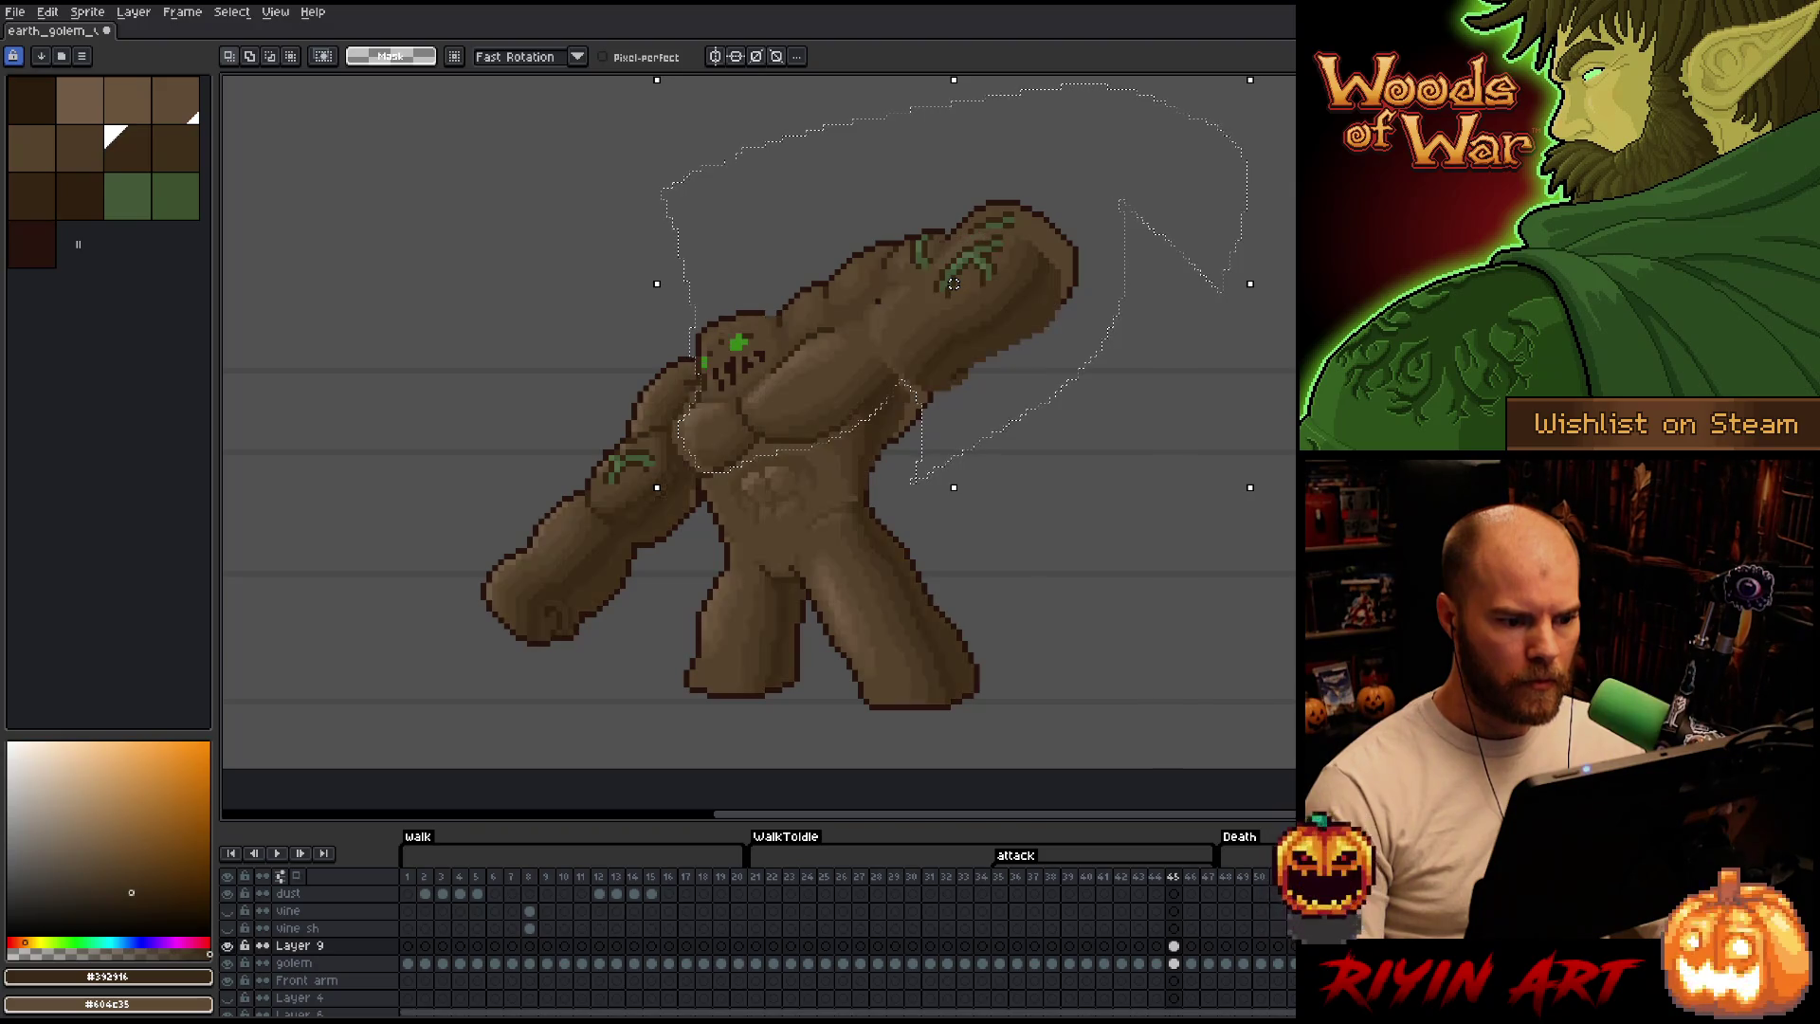
pyautogui.click(237, 945)
pyautogui.click(238, 944)
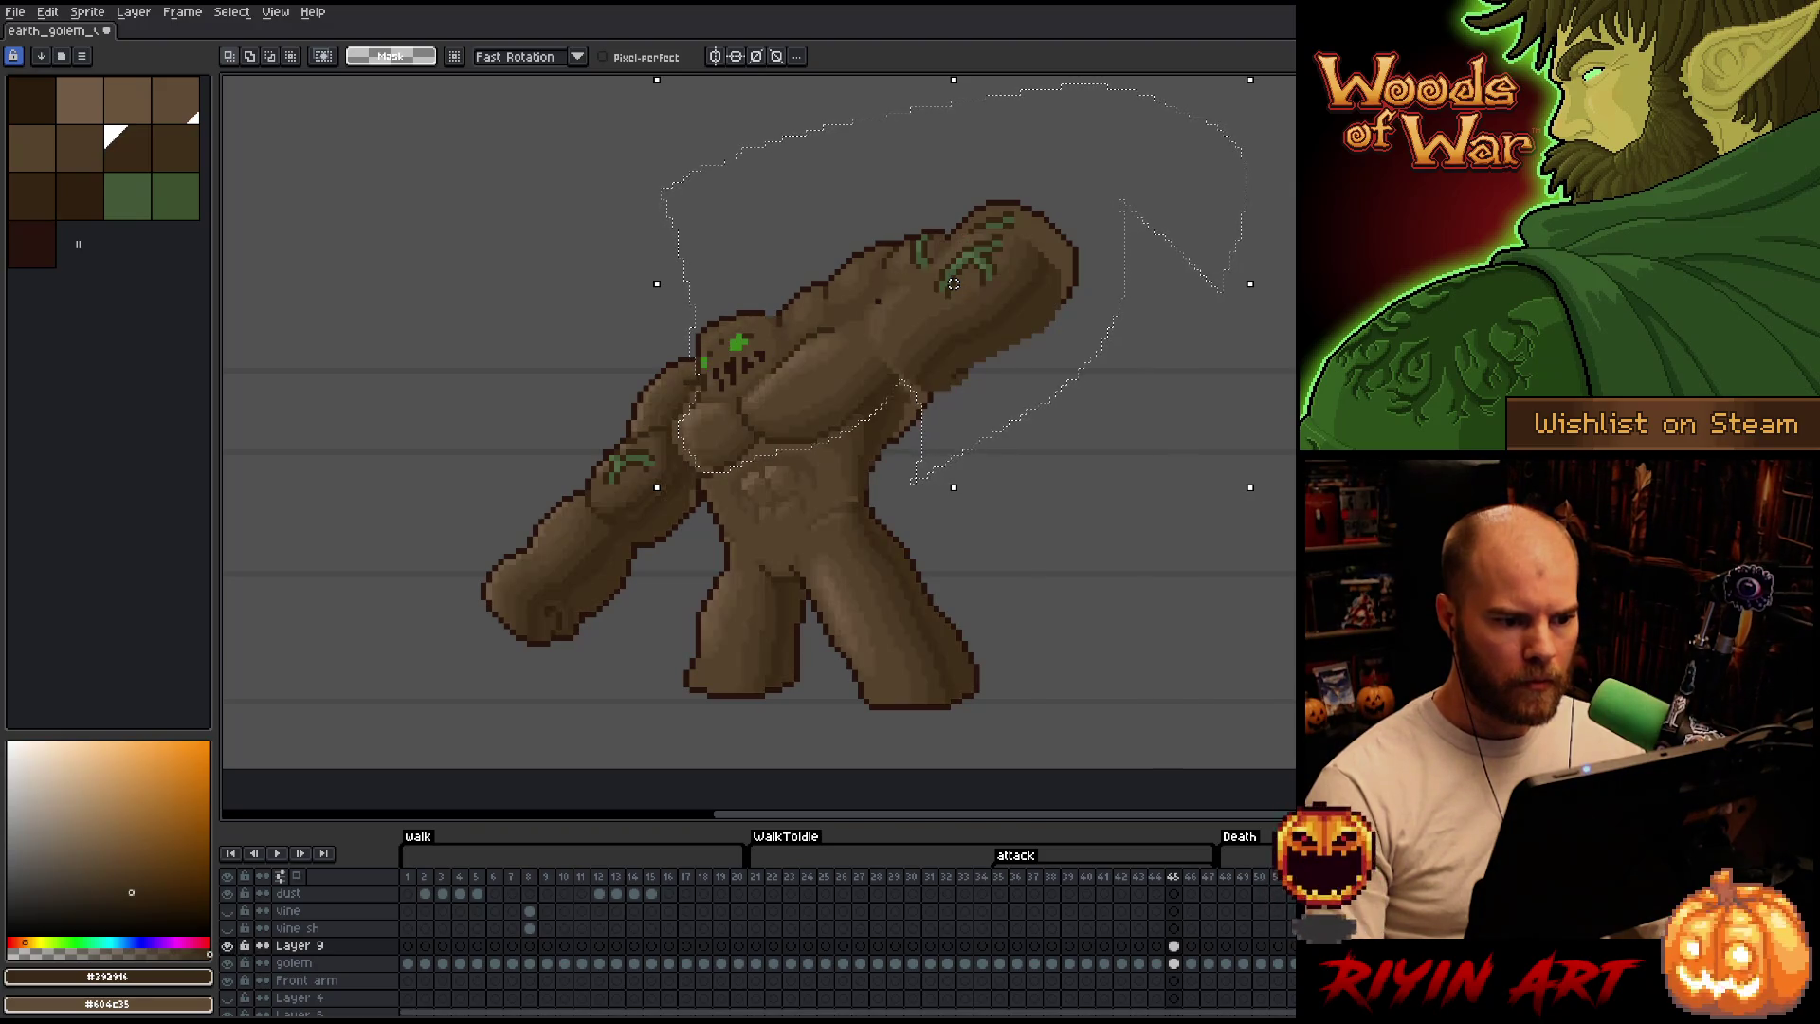
pyautogui.click(228, 946)
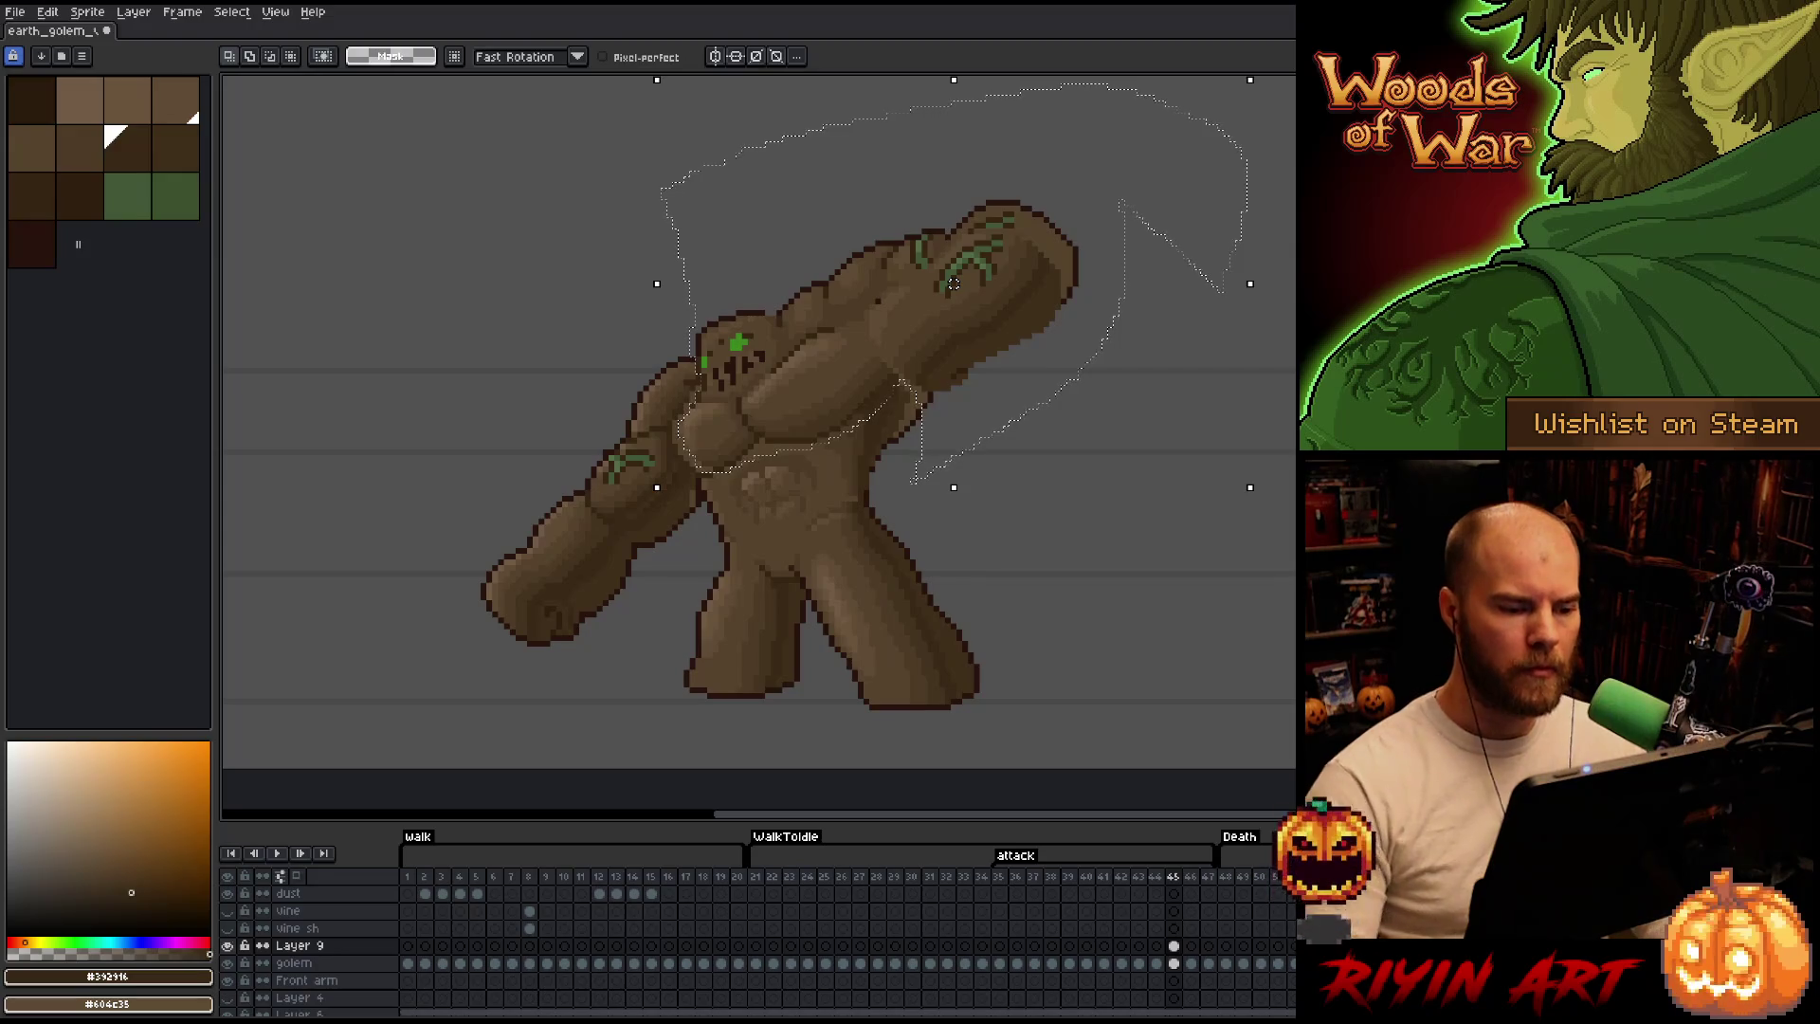
pyautogui.hotkey('ctrl', 'd')
# Lasso the raised arm shading, nudge it into place, drop the selection and compare with Layer 9 hidden.
pyautogui.moveTo(963, 402)
pyautogui.mouseDown()
pyautogui.moveTo(1134, 266)
pyautogui.moveTo(912, 387)
pyautogui.mouseUp()
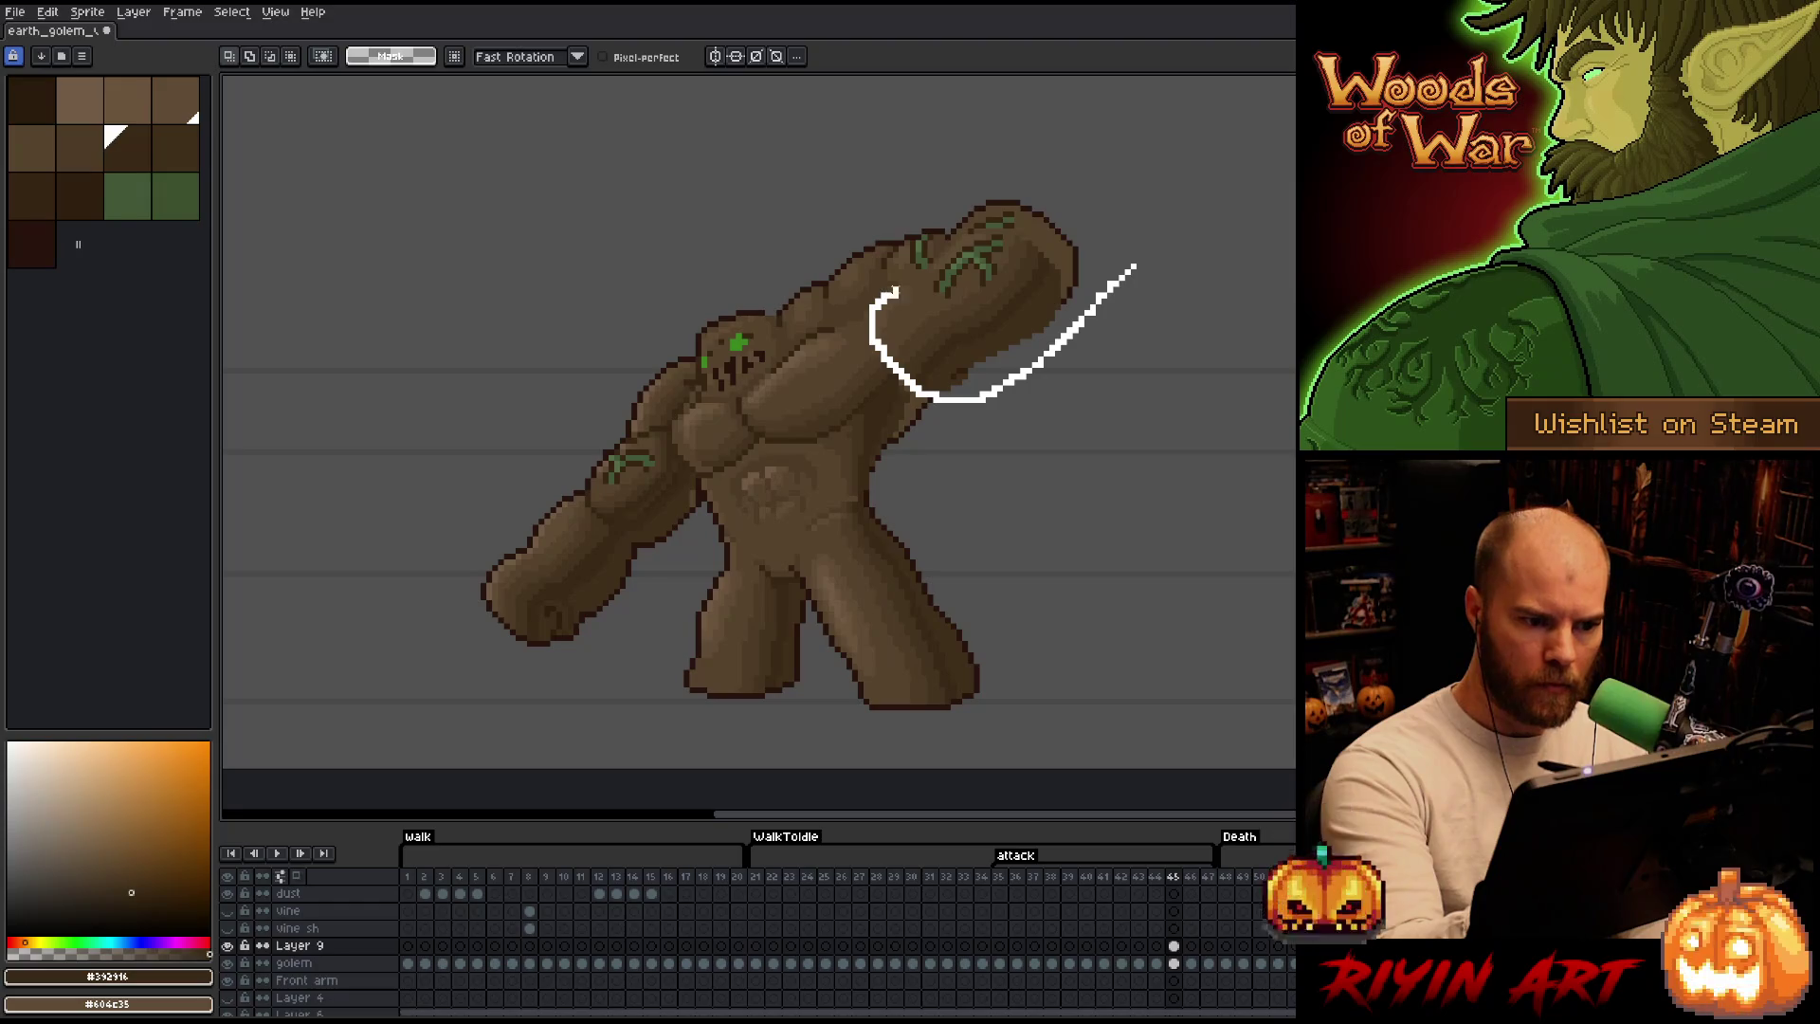
pyautogui.moveTo(924, 266); pyautogui.dragTo(1096, 185)
pyautogui.moveTo(1015, 295); pyautogui.dragTo(1016, 289)
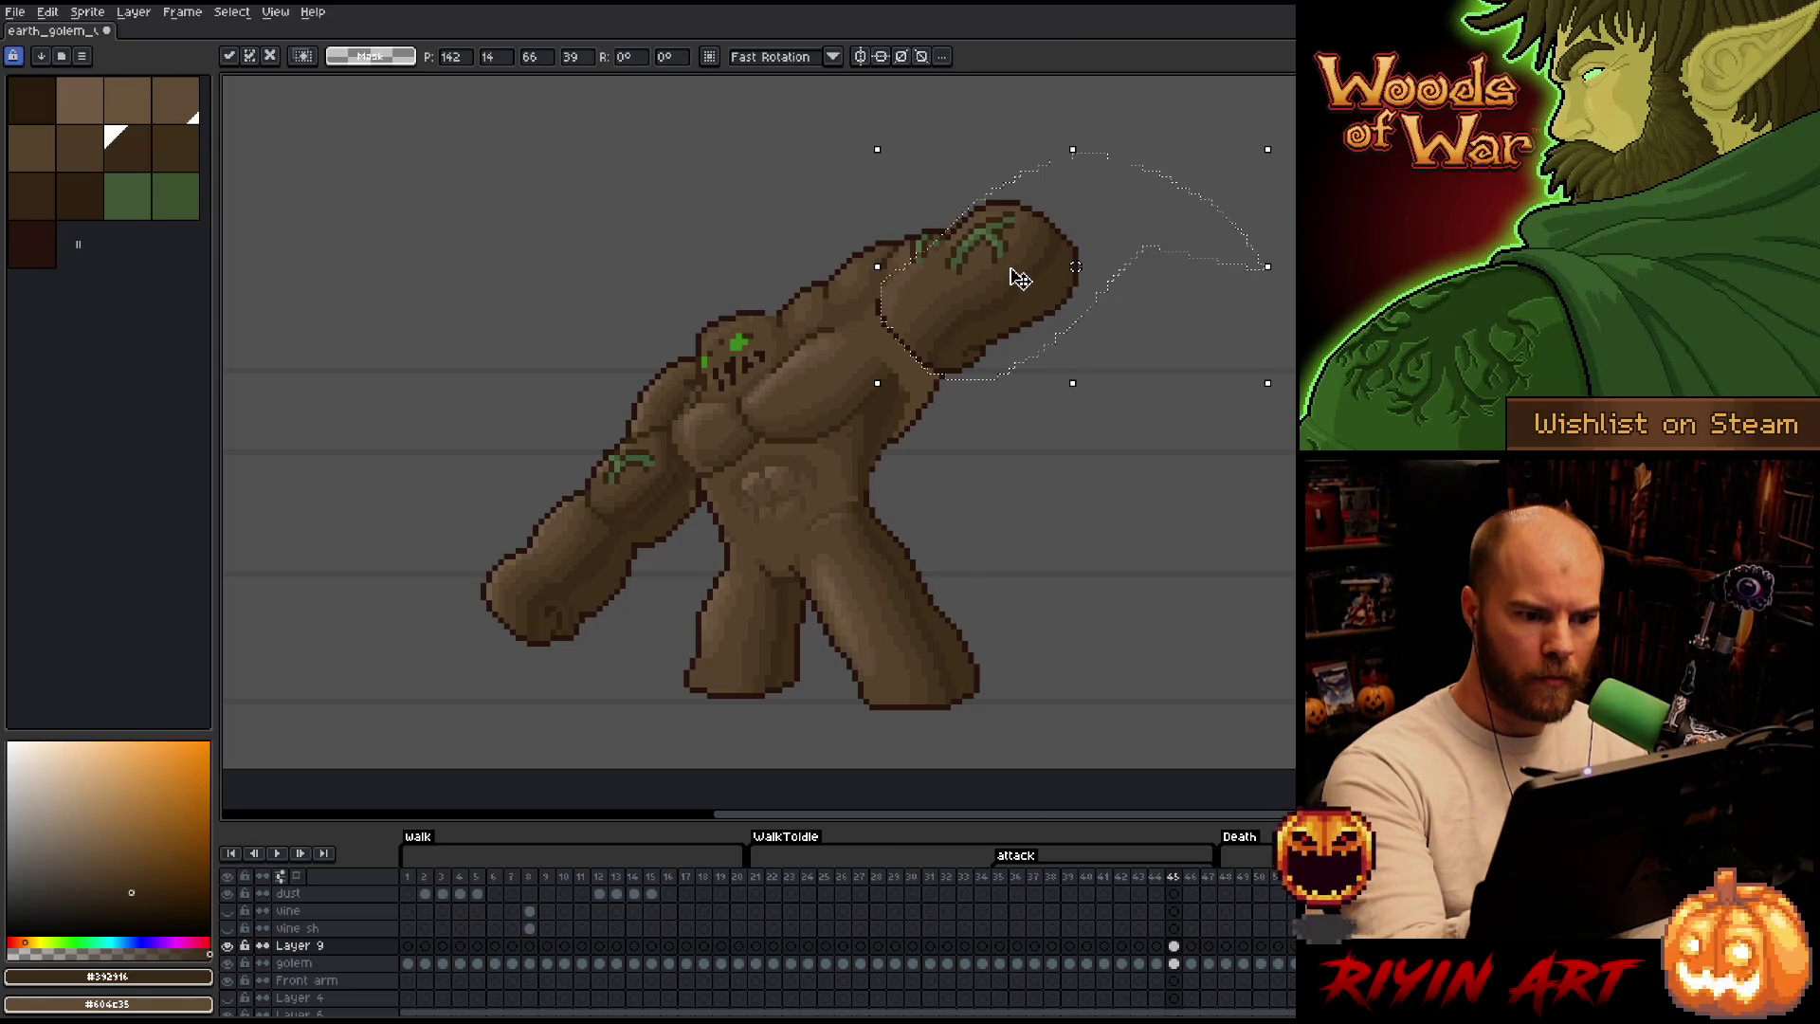
pyautogui.click(1098, 381)
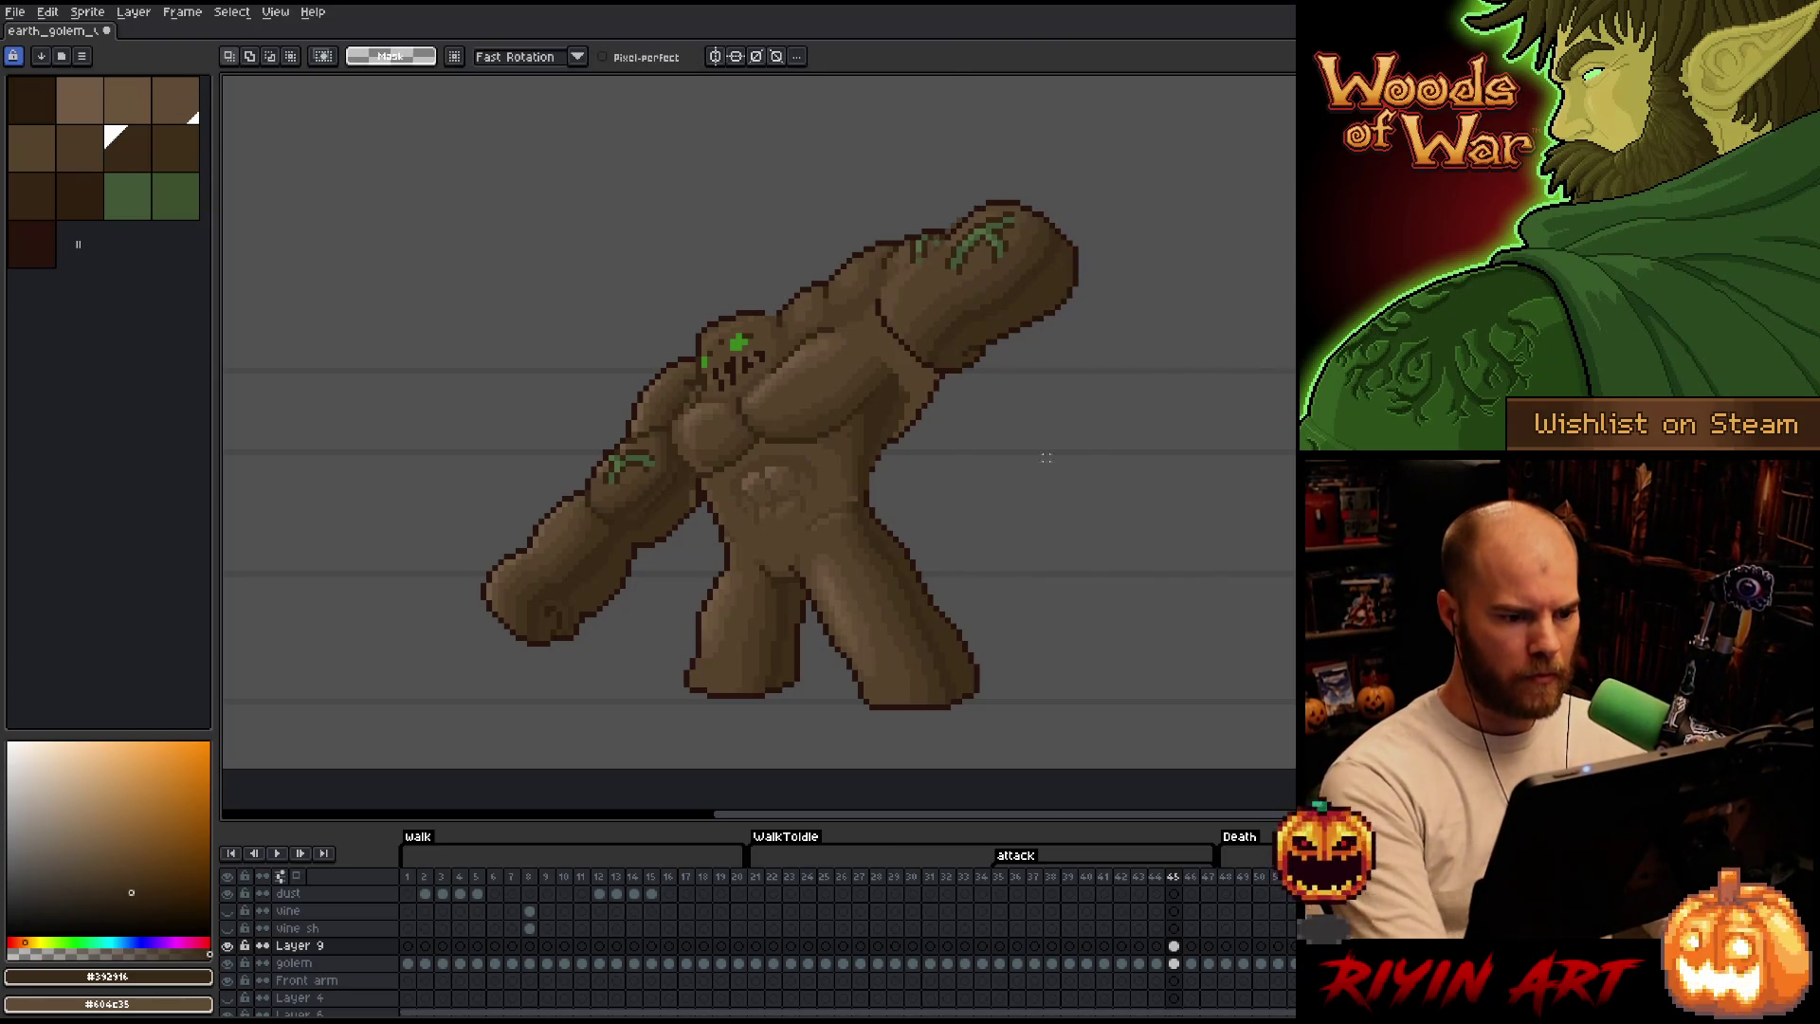
pyautogui.click(231, 946)
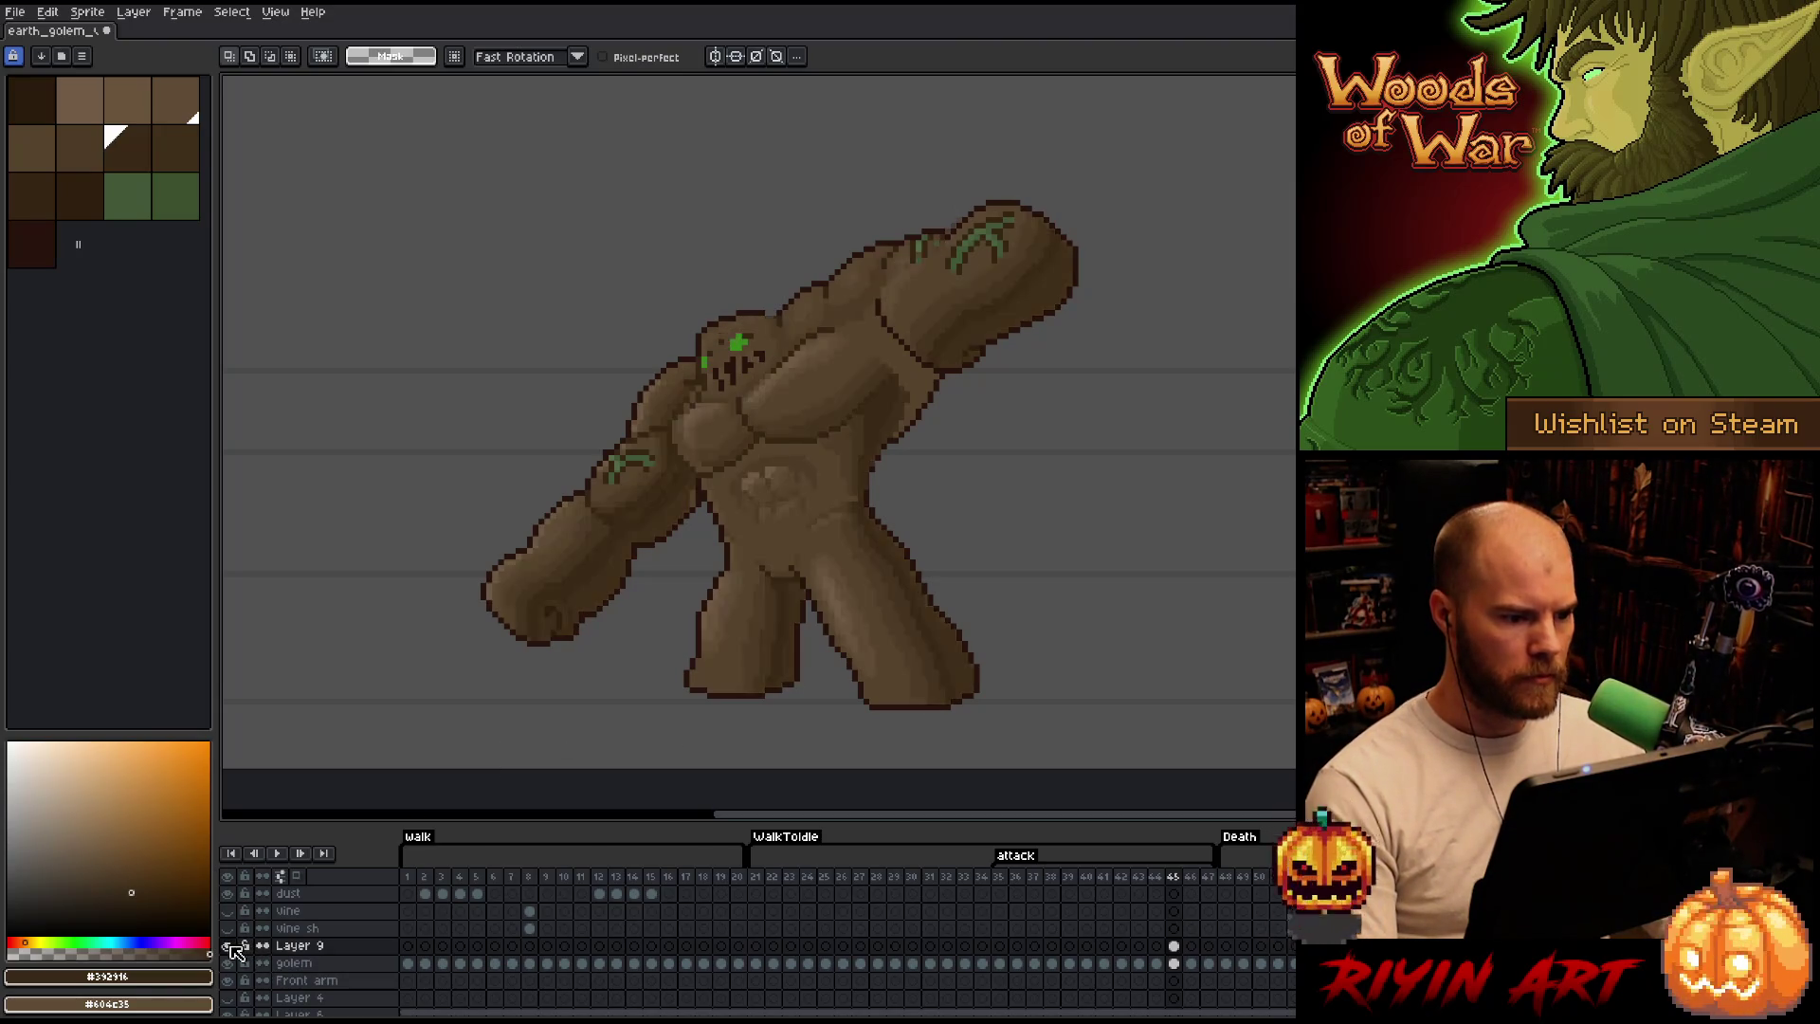
pyautogui.click(231, 946)
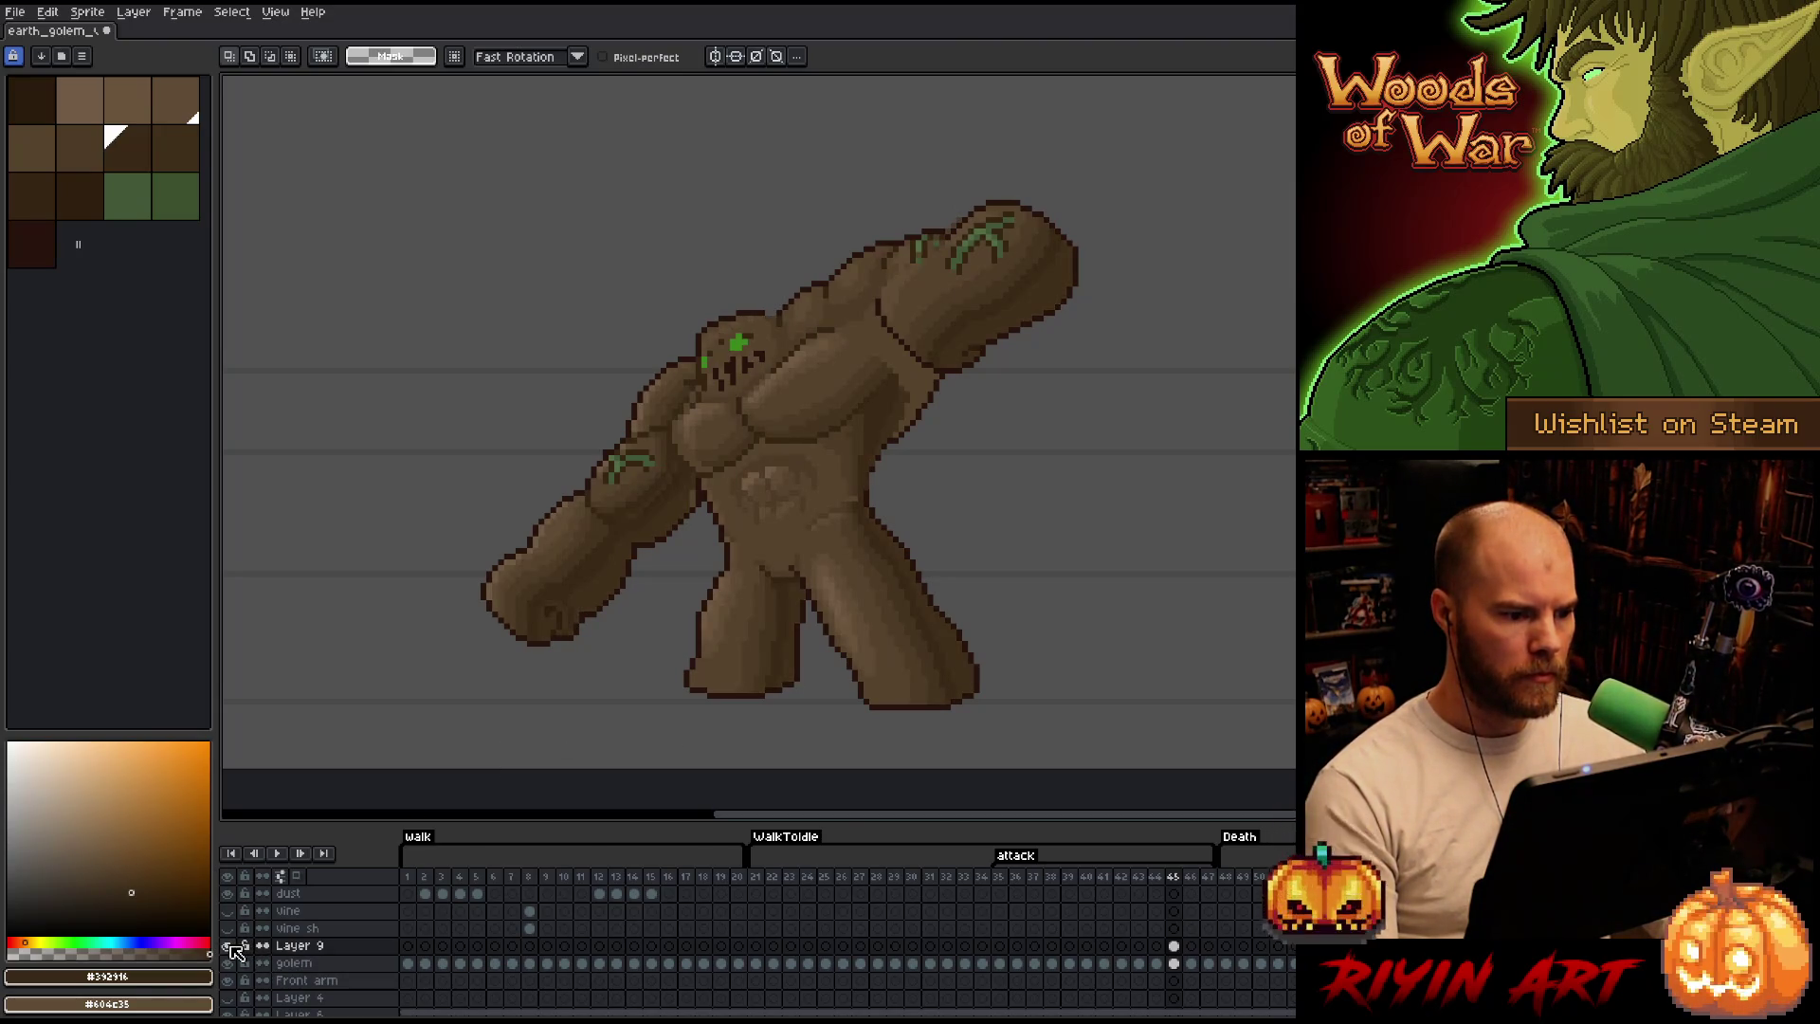
# Rectangle-select the golem's head area, commit it, and toggle Layer 9 to compare against flat colours.
pyautogui.press('+')
pyautogui.press('+')
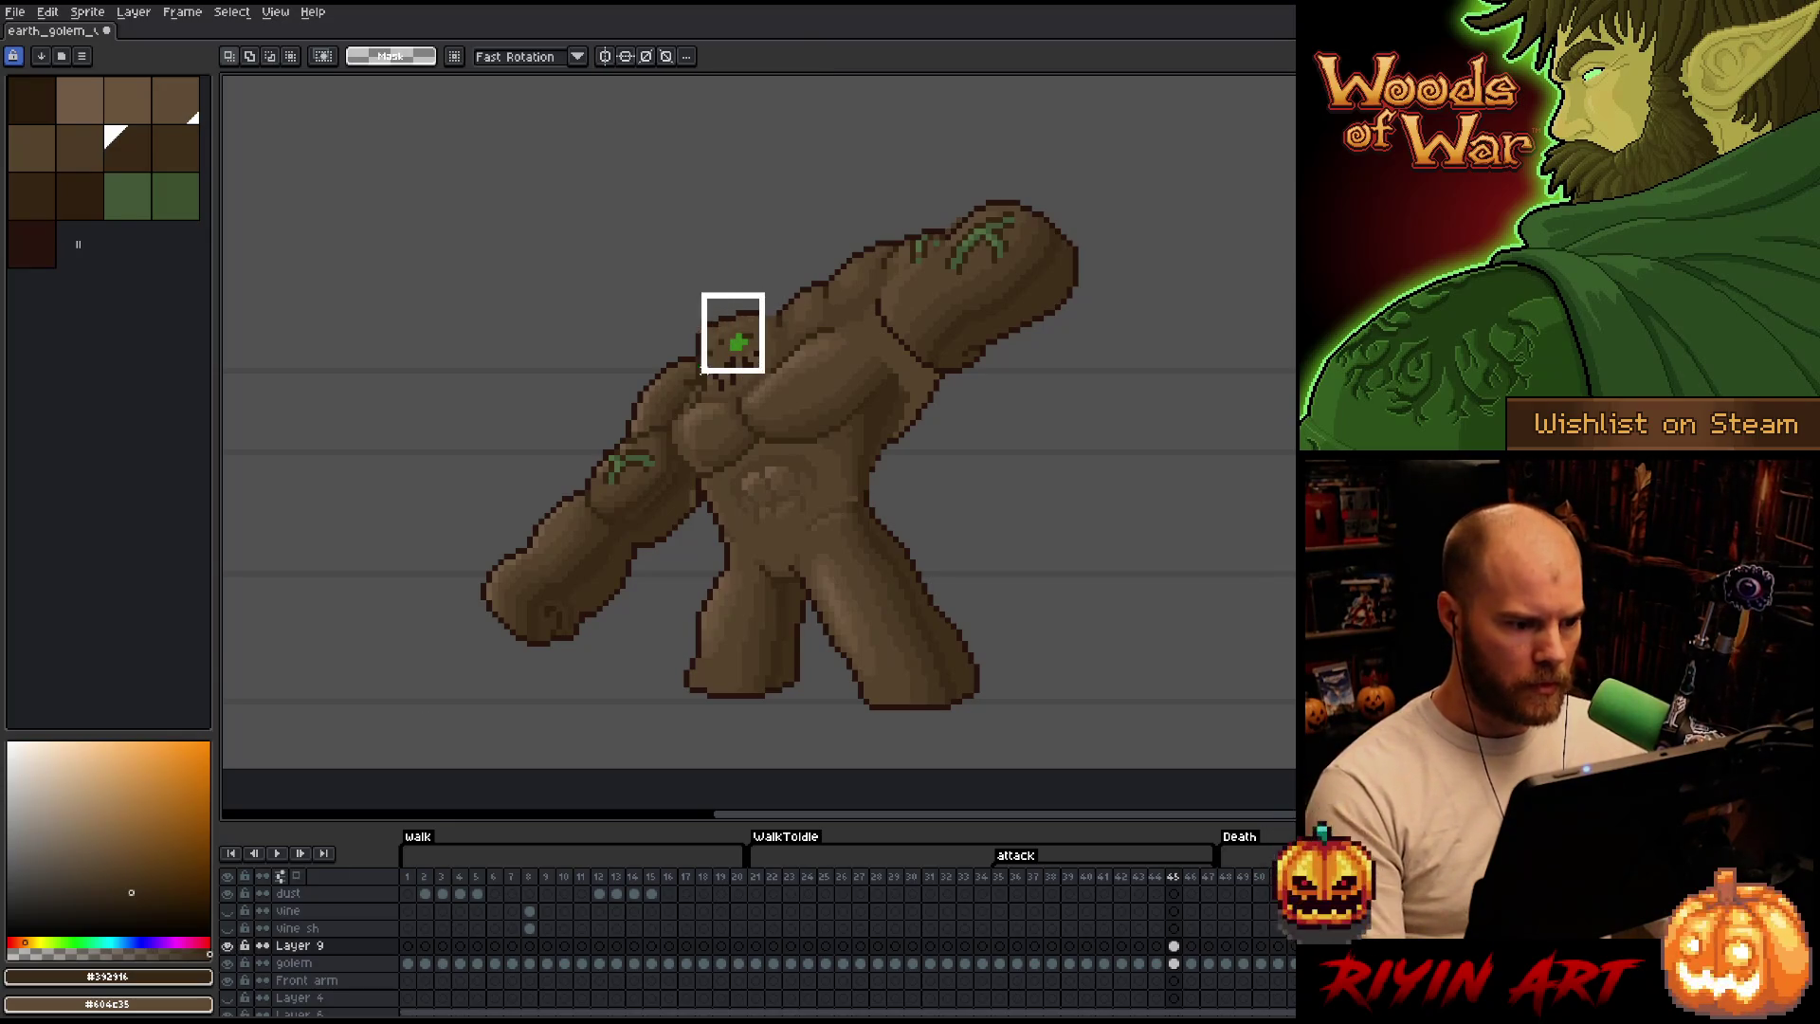
pyautogui.moveTo(767, 288)
pyautogui.mouseDown()
pyautogui.moveTo(692, 378)
pyautogui.moveTo(729, 331)
pyautogui.mouseUp()
pyautogui.press('Return')
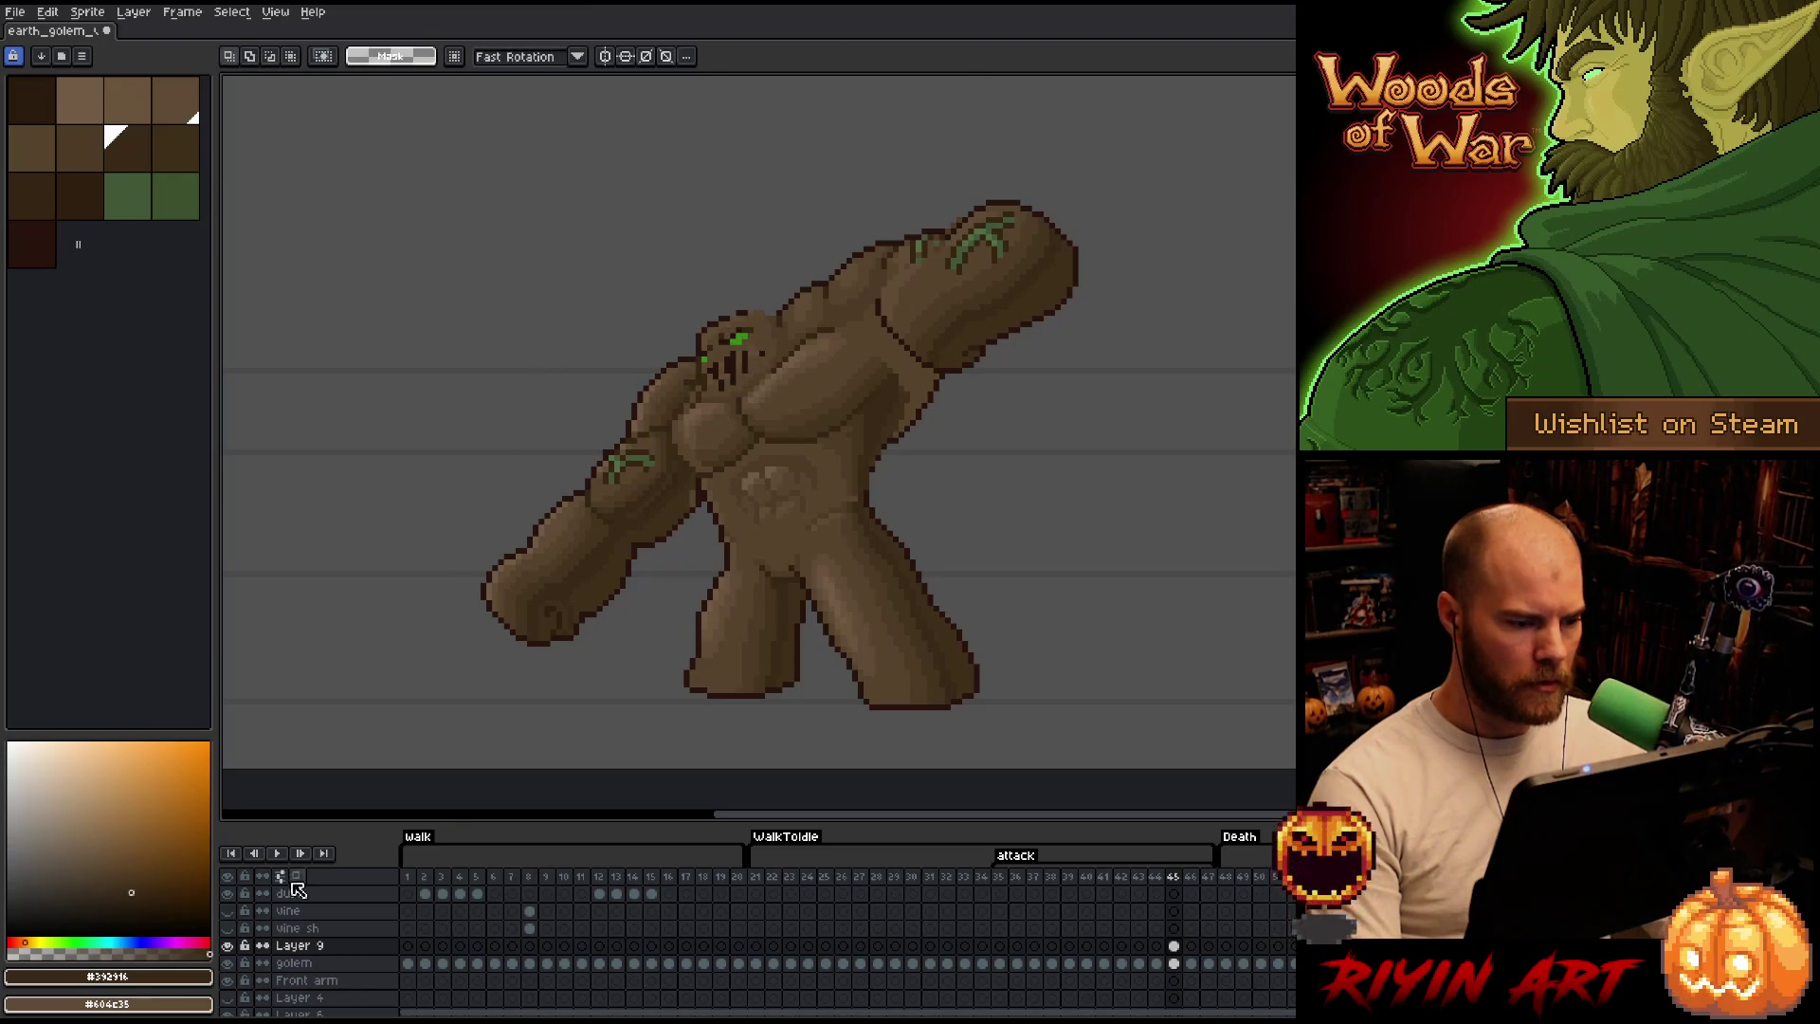
pyautogui.click(235, 952)
pyautogui.click(234, 951)
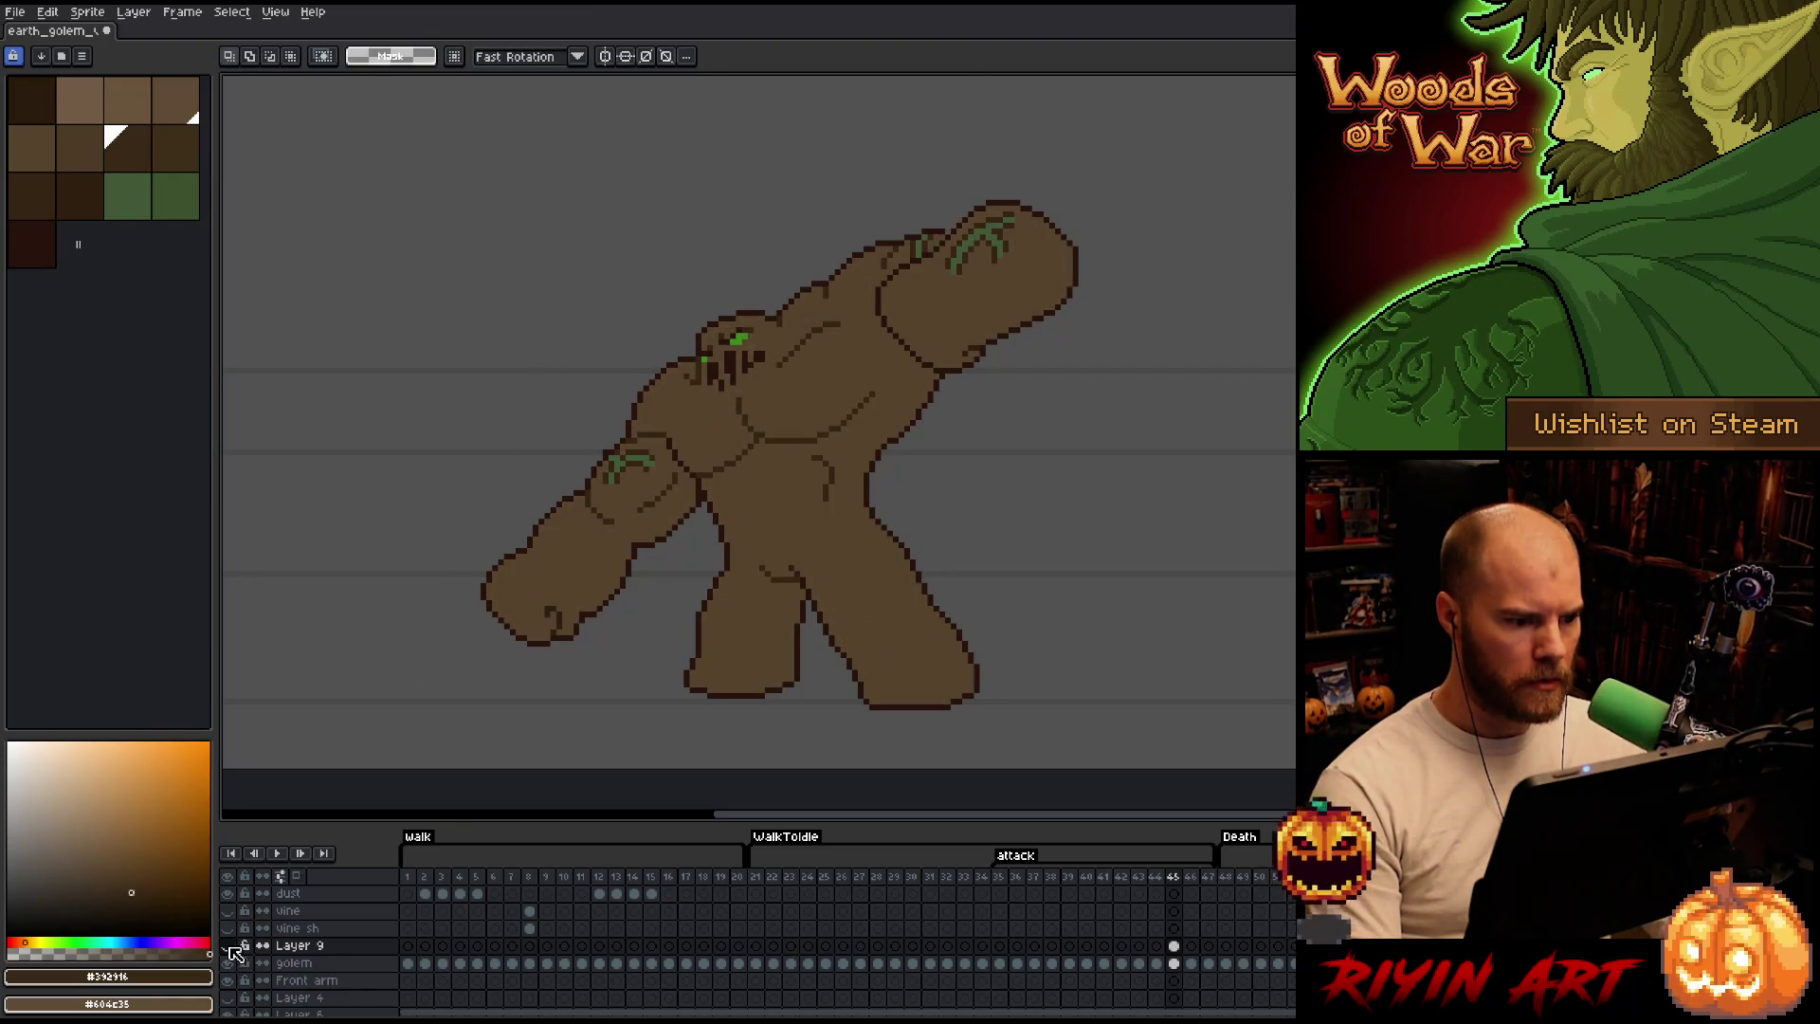
pyautogui.click(235, 951)
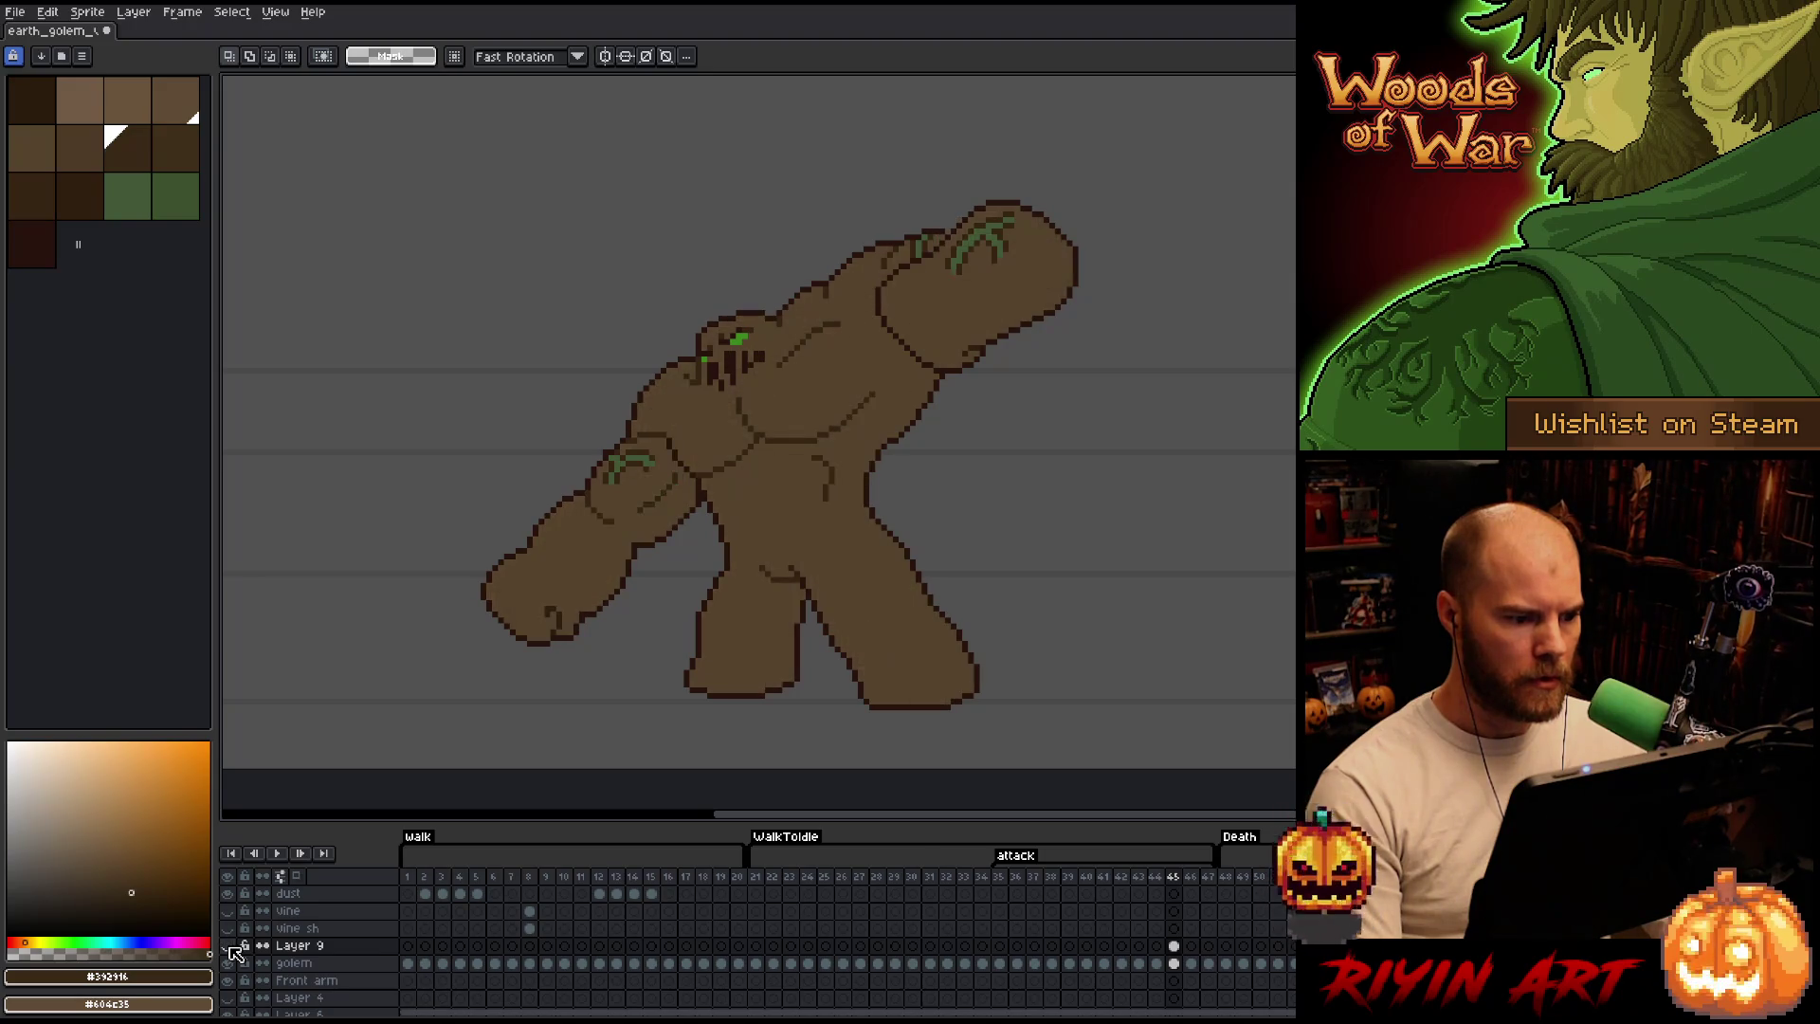
pyautogui.click(236, 950)
pyautogui.click(234, 951)
pyautogui.click(235, 951)
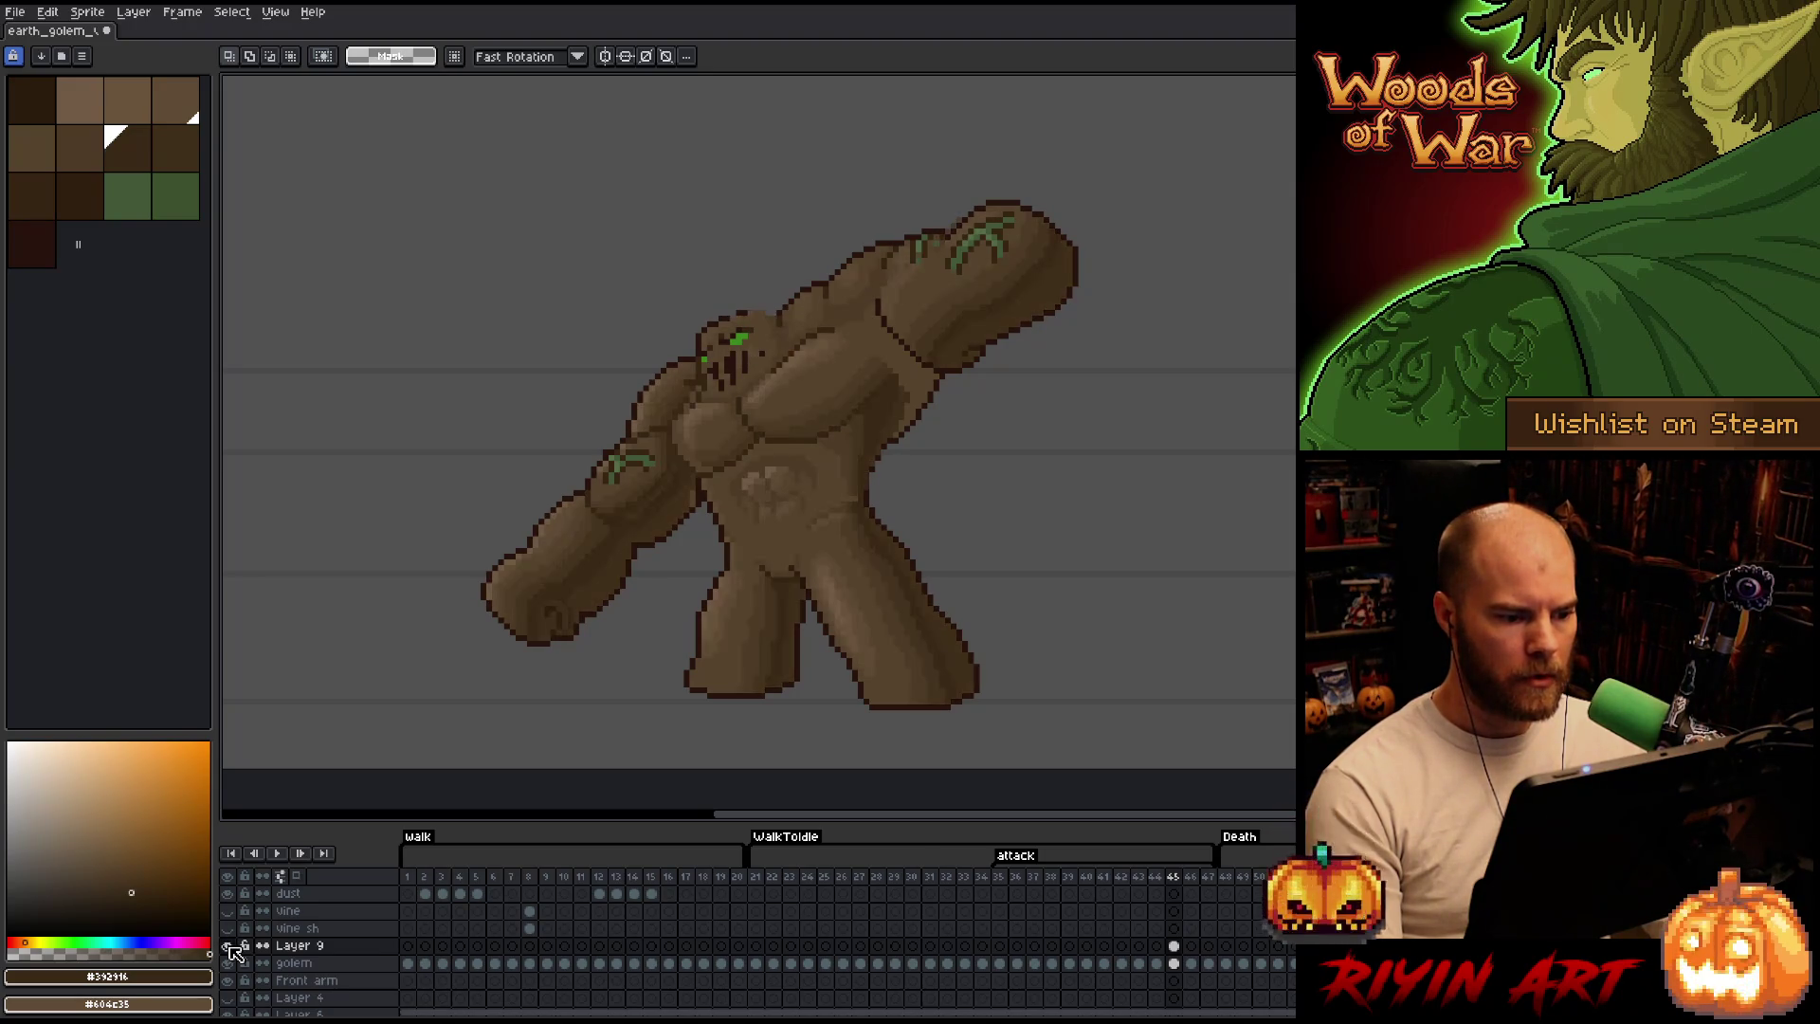
# Lasso the belly shading, copy it, compare frames 44 and 45, and paste it onto frame 45.
pyautogui.press('b')
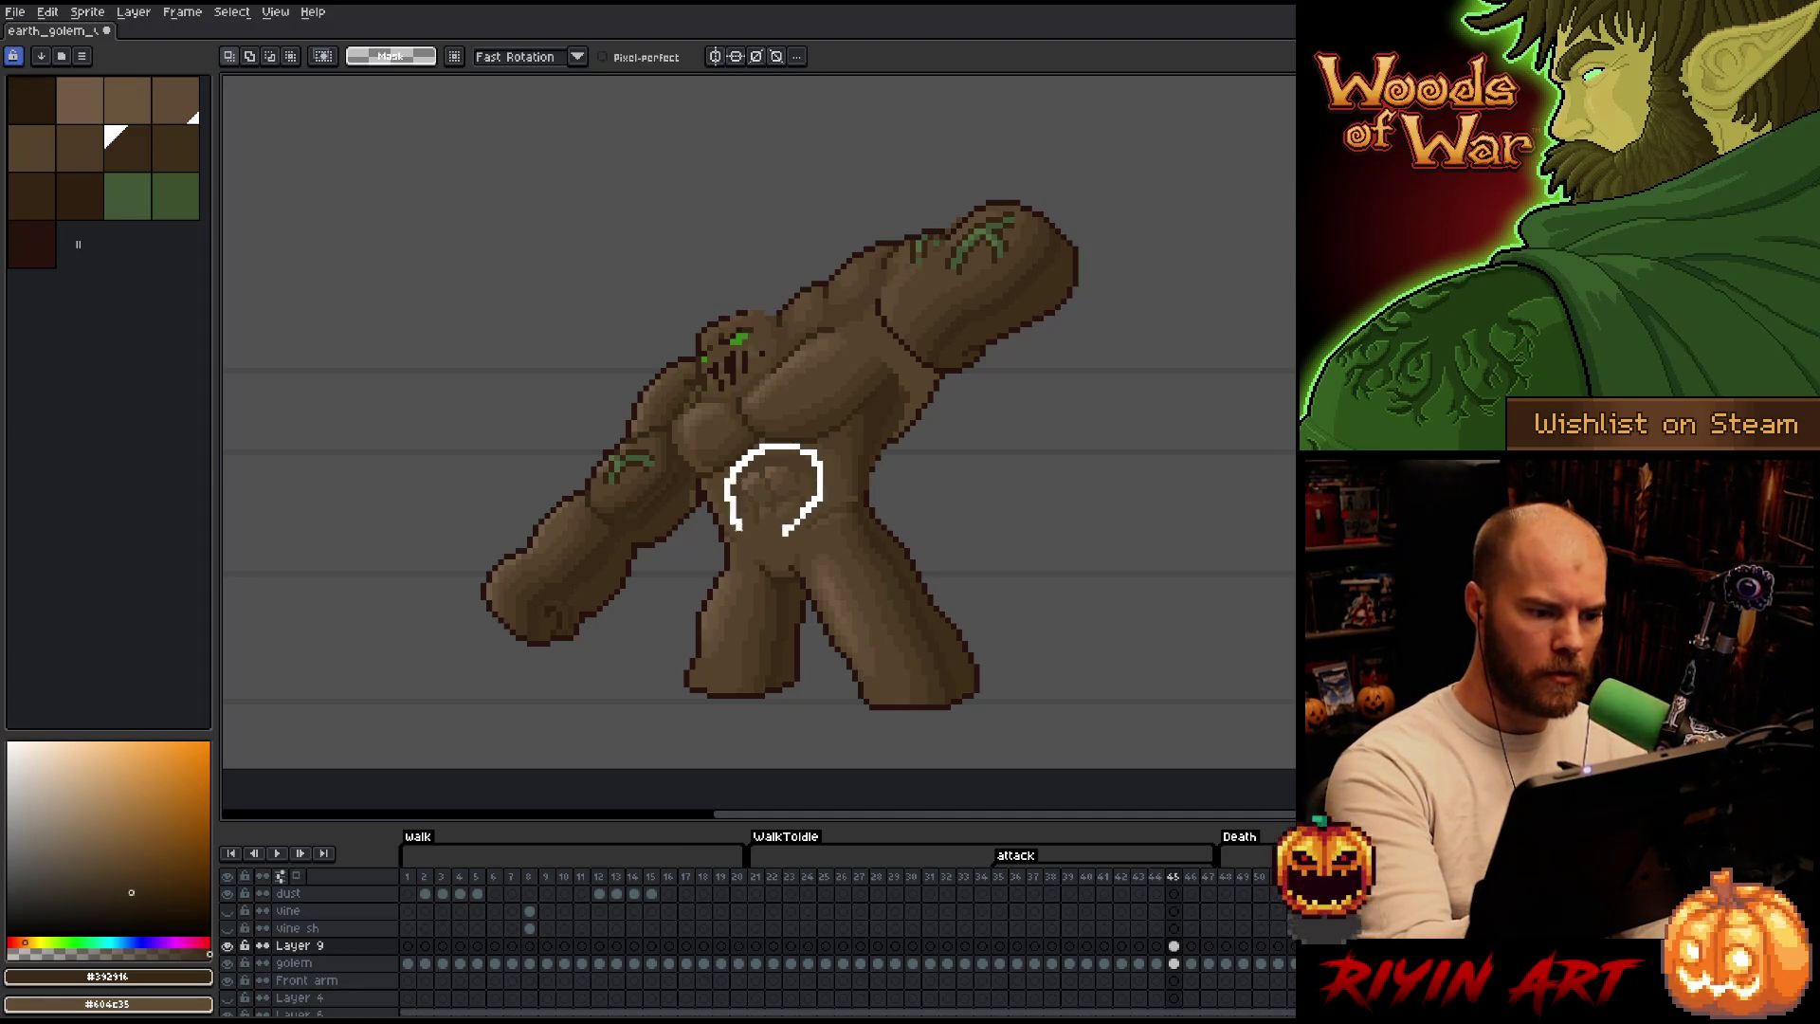
pyautogui.moveTo(780, 531); pyautogui.dragTo(736, 522)
pyautogui.hotkey('ctrl', 'd')
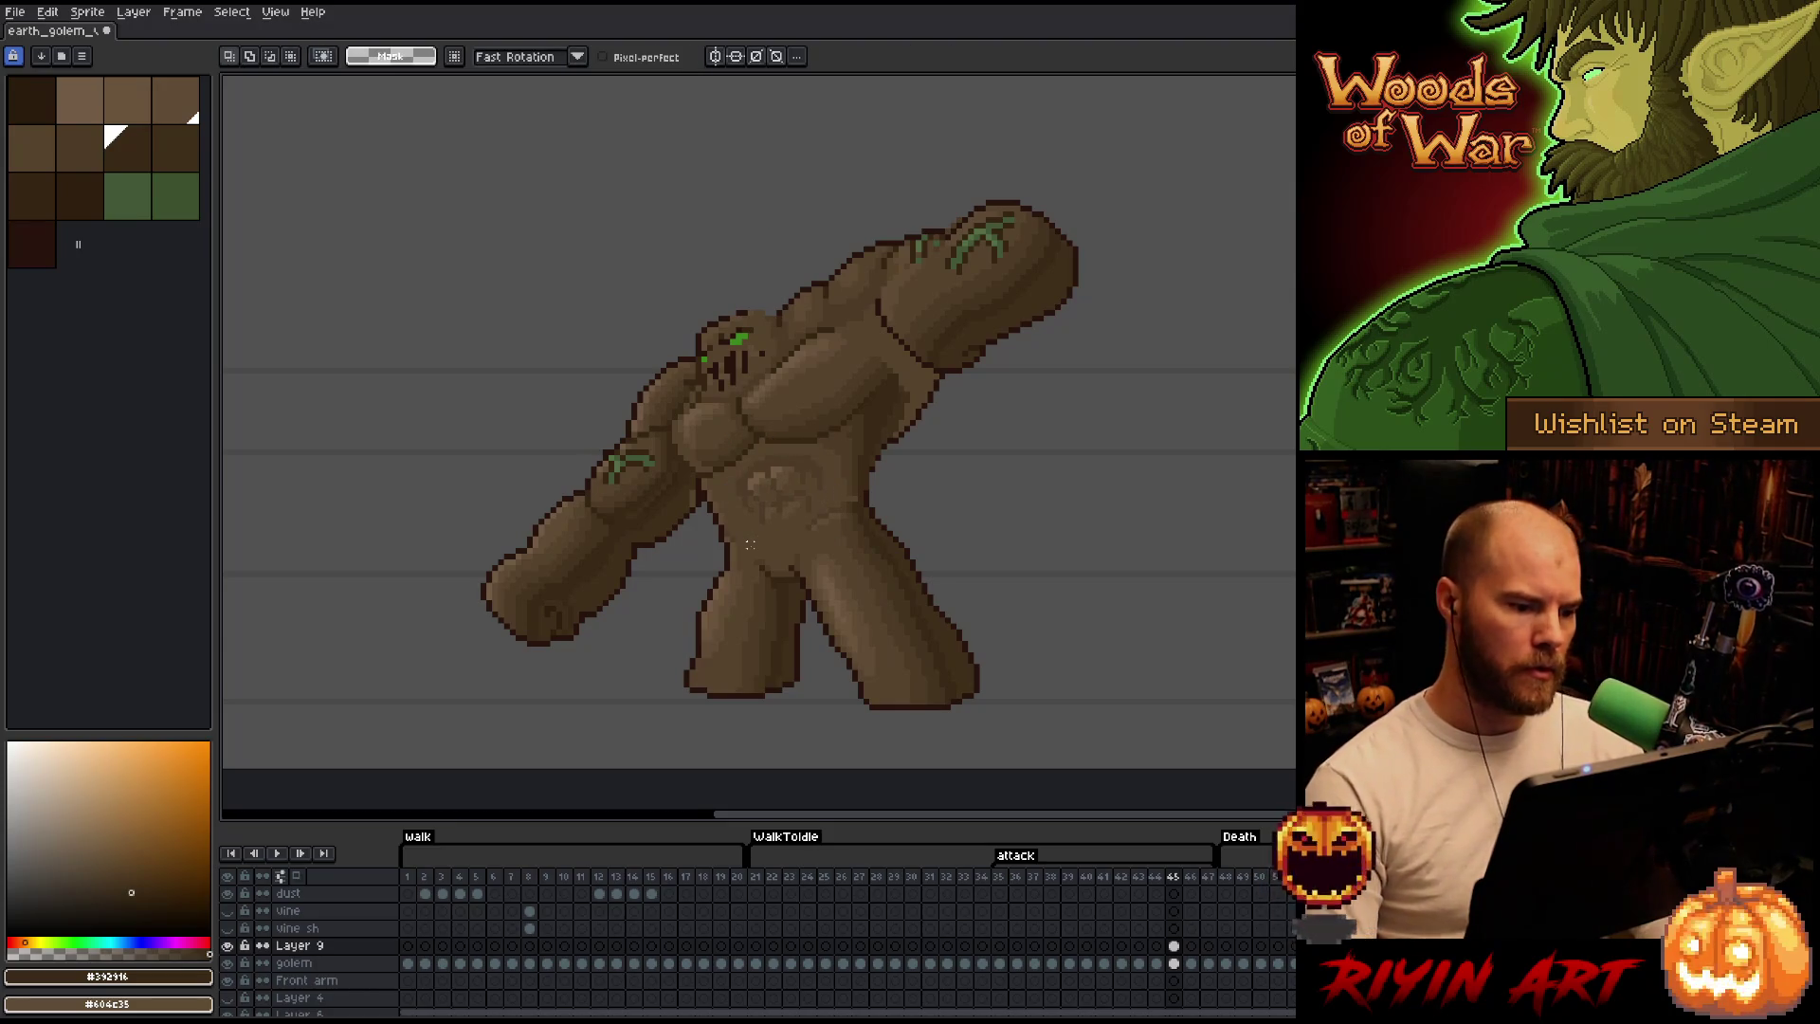
pyautogui.press('Left')
pyautogui.press('Right')
pyautogui.press('Left')
pyautogui.press('Right')
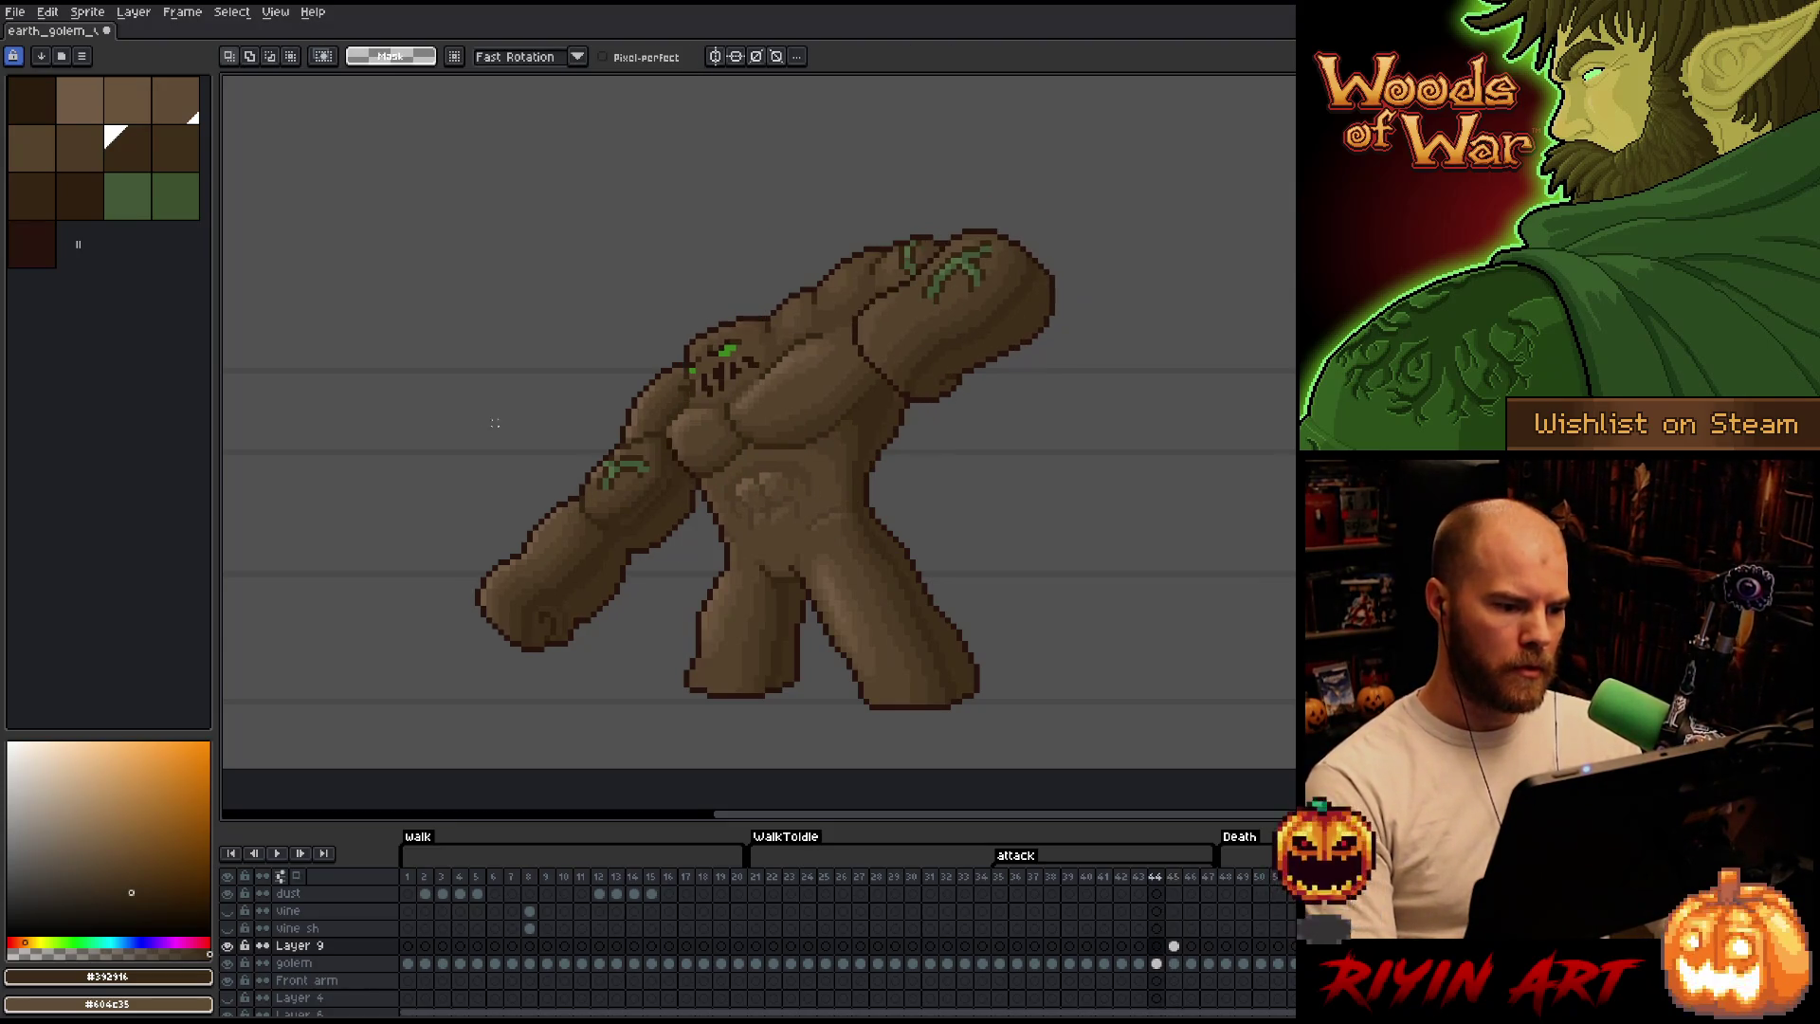
pyautogui.press('Left')
pyautogui.press('Right')
pyautogui.hotkey('ctrl', 'shift', 'd')
# Flip through frames 43–45 to check the pasted belly shading, then commit it.
pyautogui.press('Left')
pyautogui.press('Right')
pyautogui.press('Left')
pyautogui.press('Right')
pyautogui.press('Left')
pyautogui.press('Right')
pyautogui.press('Left')
pyautogui.press('Right')
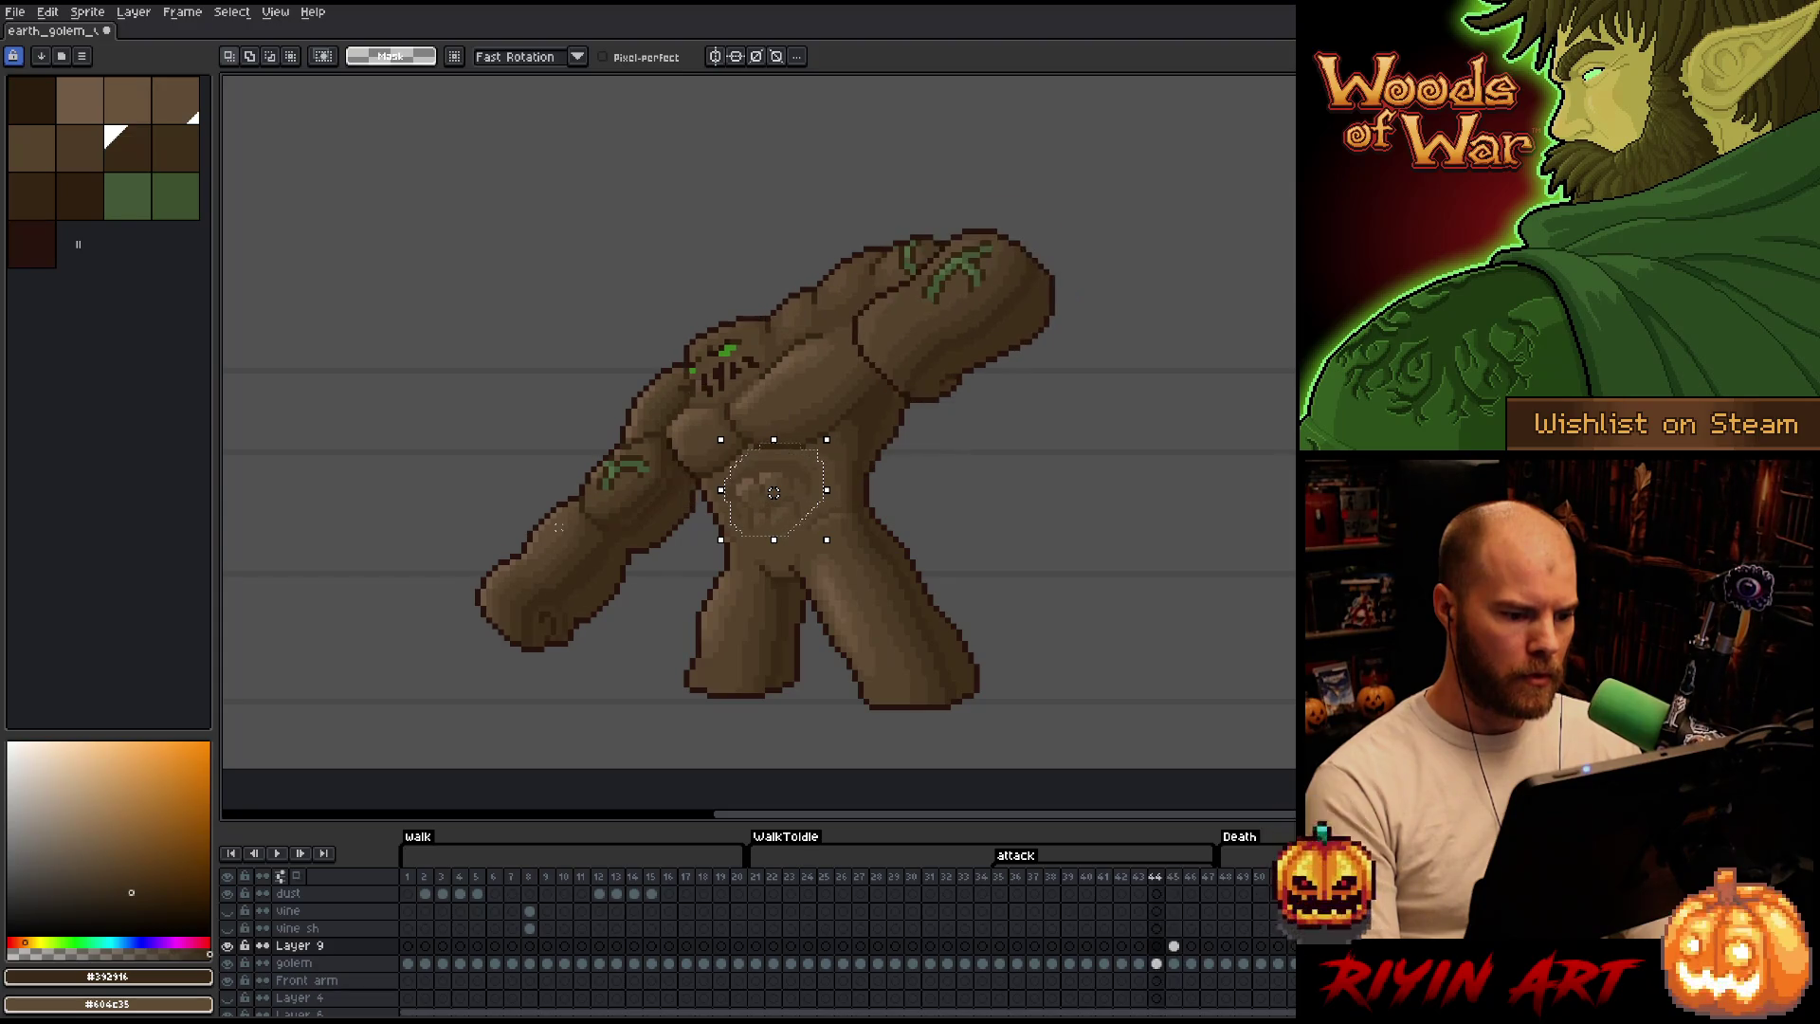
pyautogui.press('Left')
pyautogui.press('Left')
pyautogui.press('Right')
pyautogui.press('Right')
pyautogui.press('Left')
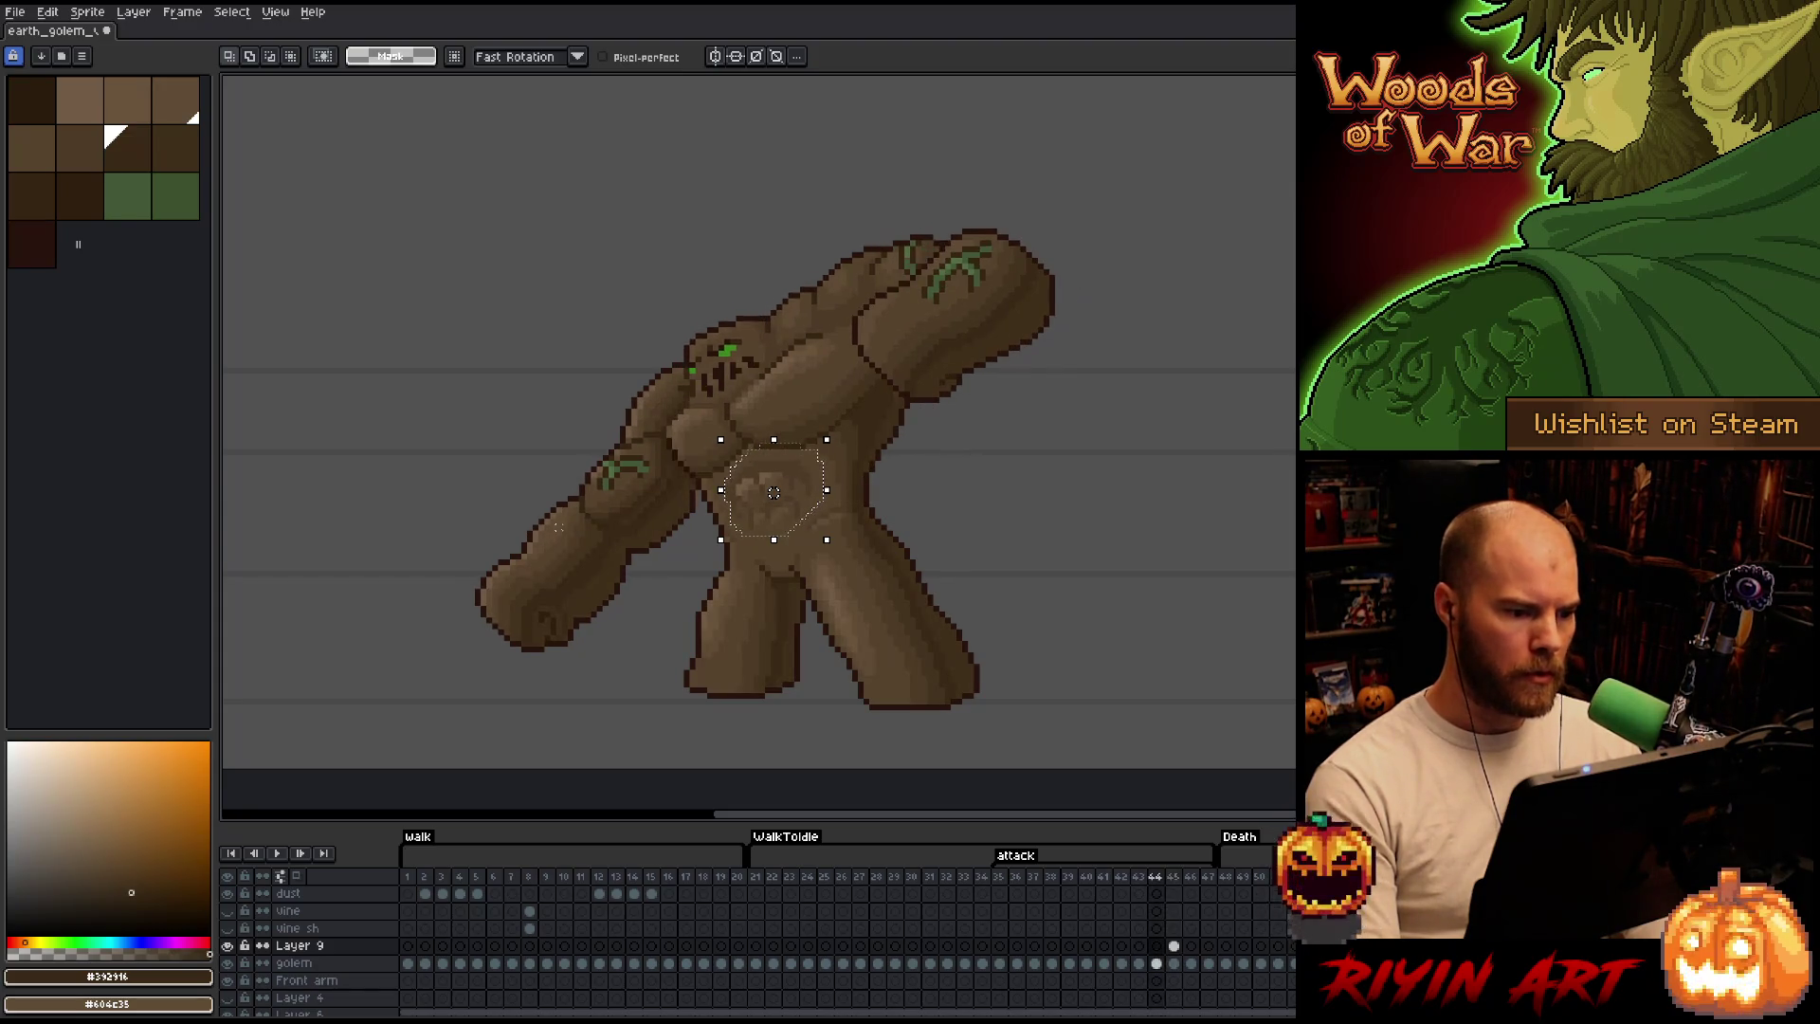
pyautogui.press('Right')
pyautogui.press('Left')
pyautogui.press('Right')
pyautogui.press('Left')
pyautogui.press('Right')
pyautogui.press('Left')
pyautogui.press('Right')
pyautogui.press('Left')
pyautogui.press('Right')
pyautogui.press('Left')
pyautogui.press('Right')
pyautogui.press('Left')
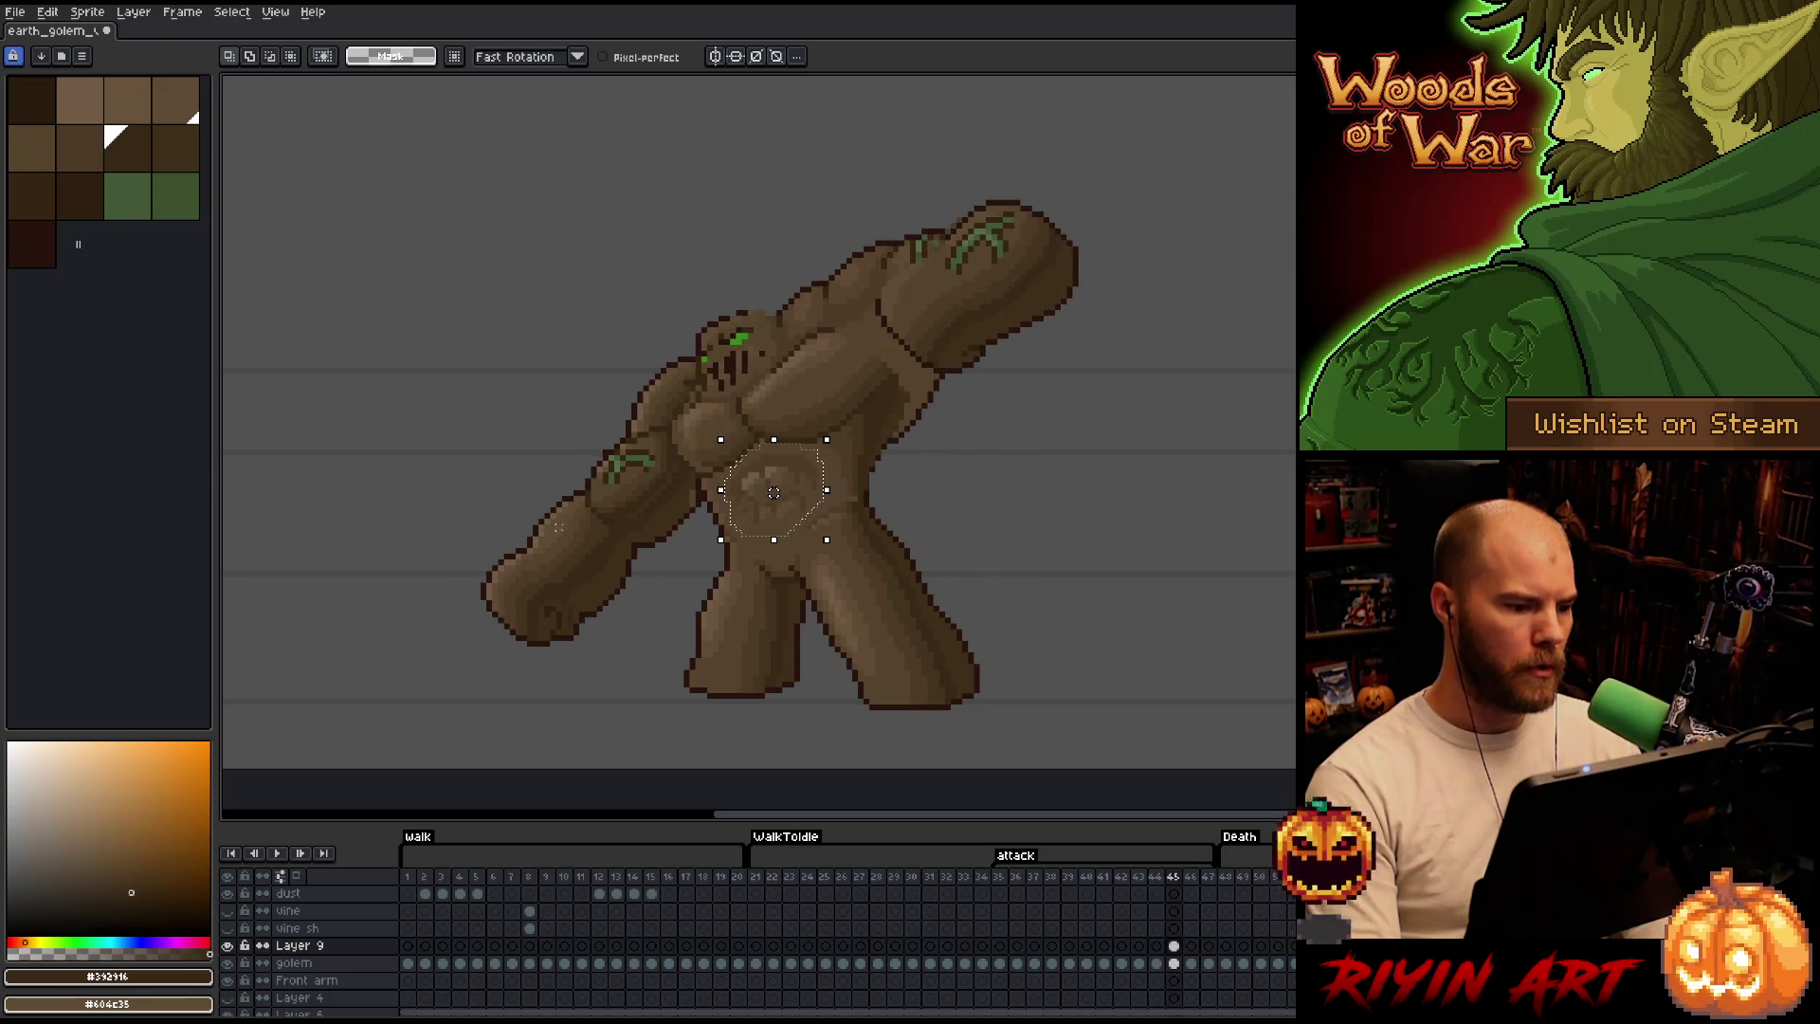
pyautogui.press('Right')
pyautogui.press('Left')
pyautogui.press('Right')
pyautogui.press('Left')
pyautogui.press('Right')
pyautogui.hotkey('ctrl', 'd')
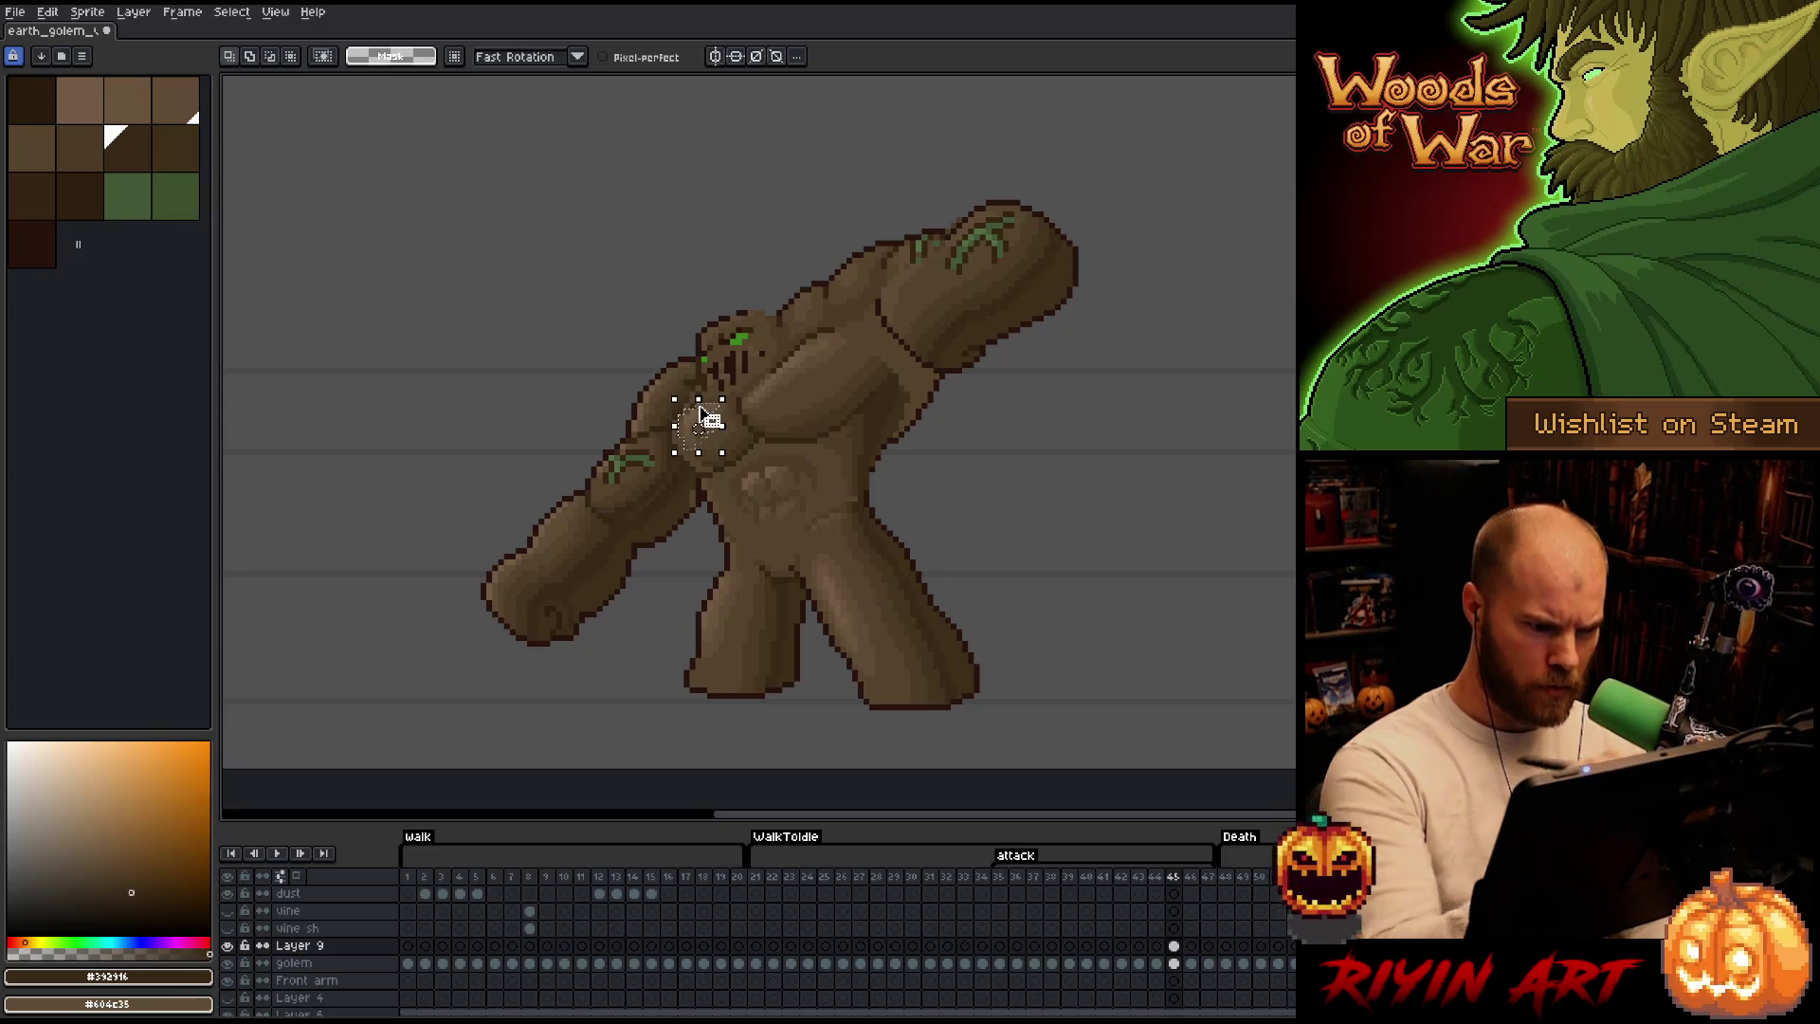
# Adjust a small chest shading patch, check it against frame 44, and return to the pencil with Layer 9 visible.
pyautogui.moveTo(668, 399); pyautogui.dragTo(719, 453)
pyautogui.press('Left')
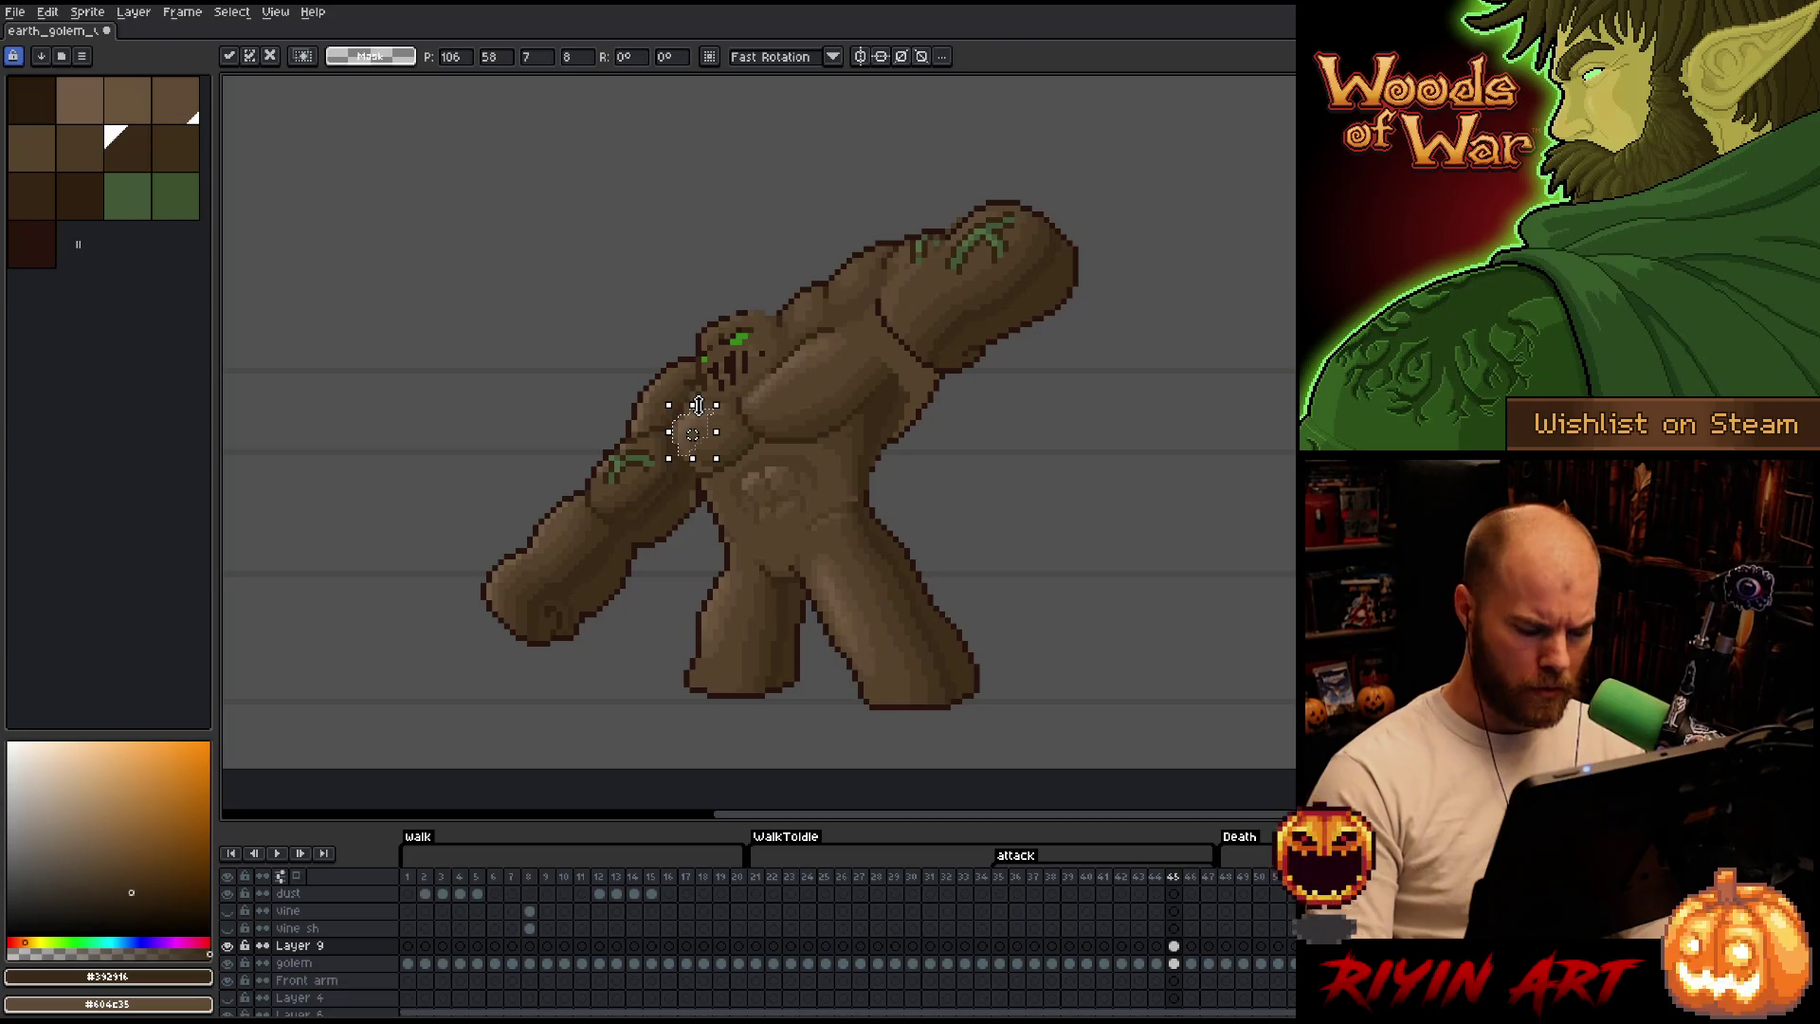
pyautogui.press('Return')
pyautogui.press('Right')
pyautogui.press('Left')
pyautogui.press('Right')
pyautogui.press('Left')
pyautogui.press('Right')
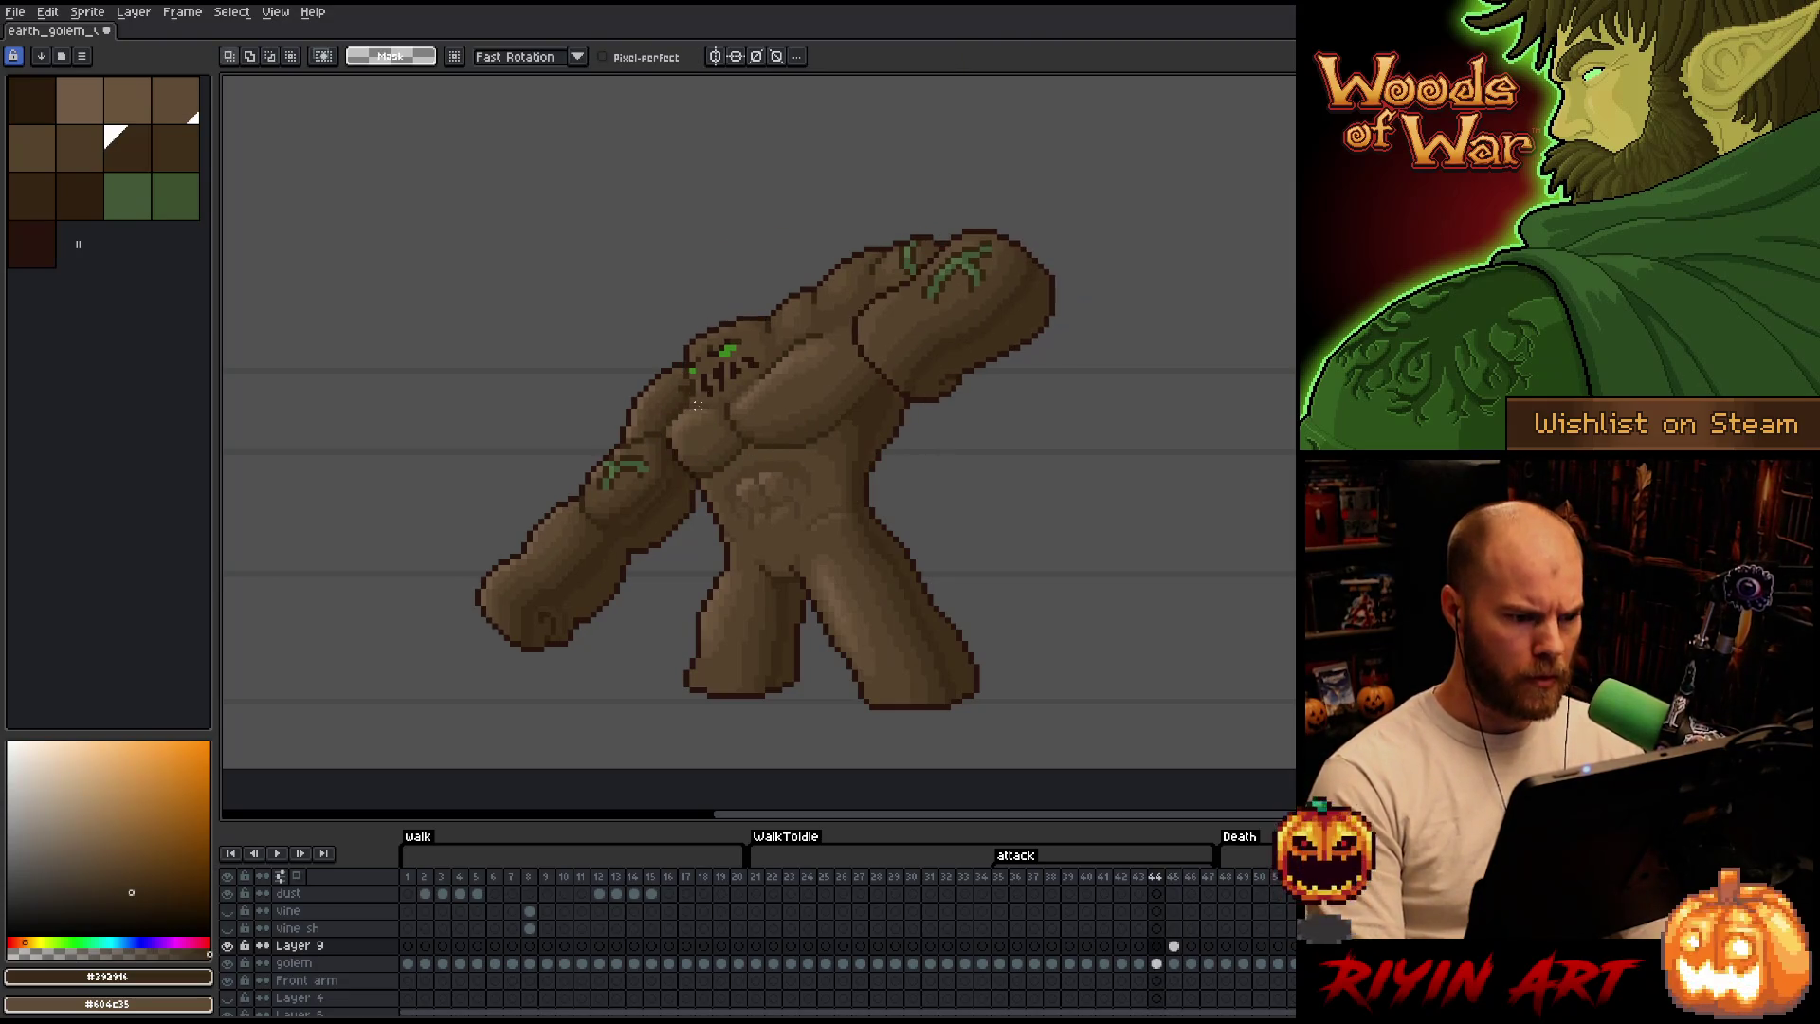
pyautogui.press('Left')
pyautogui.press('Right')
pyautogui.press('Left')
pyautogui.press('Right')
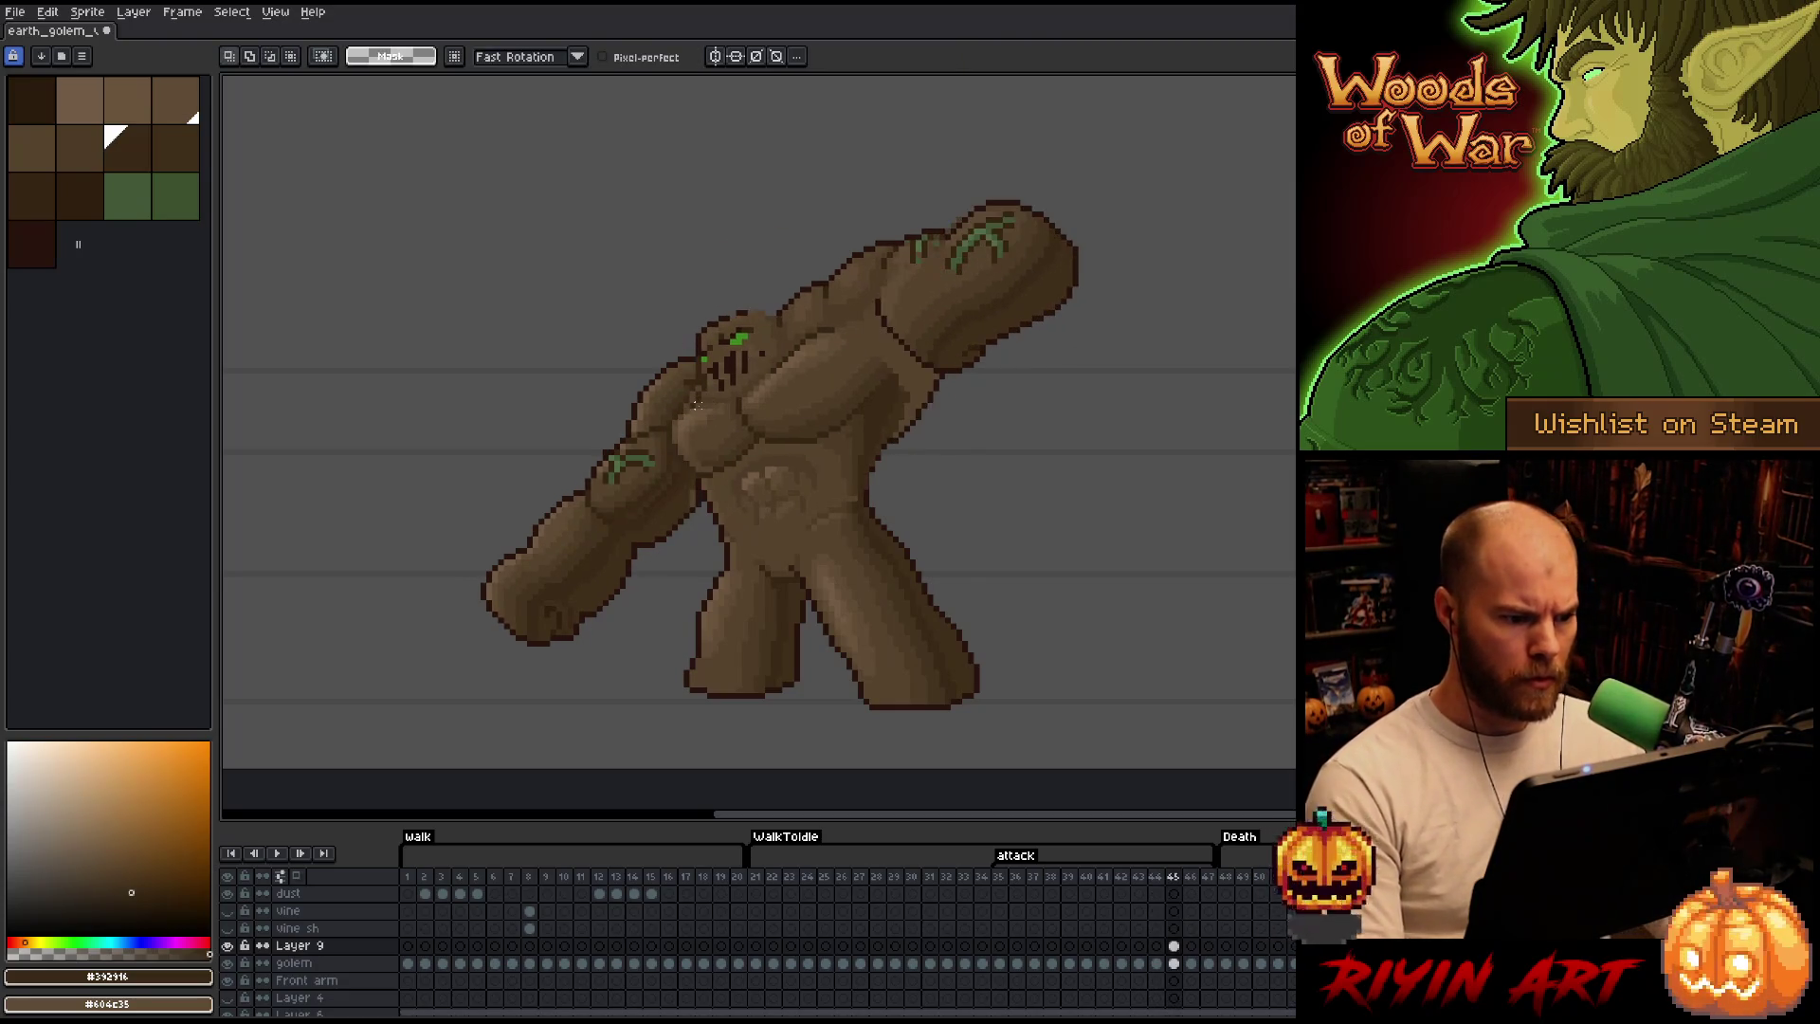
pyautogui.scroll(1, 706, 427)
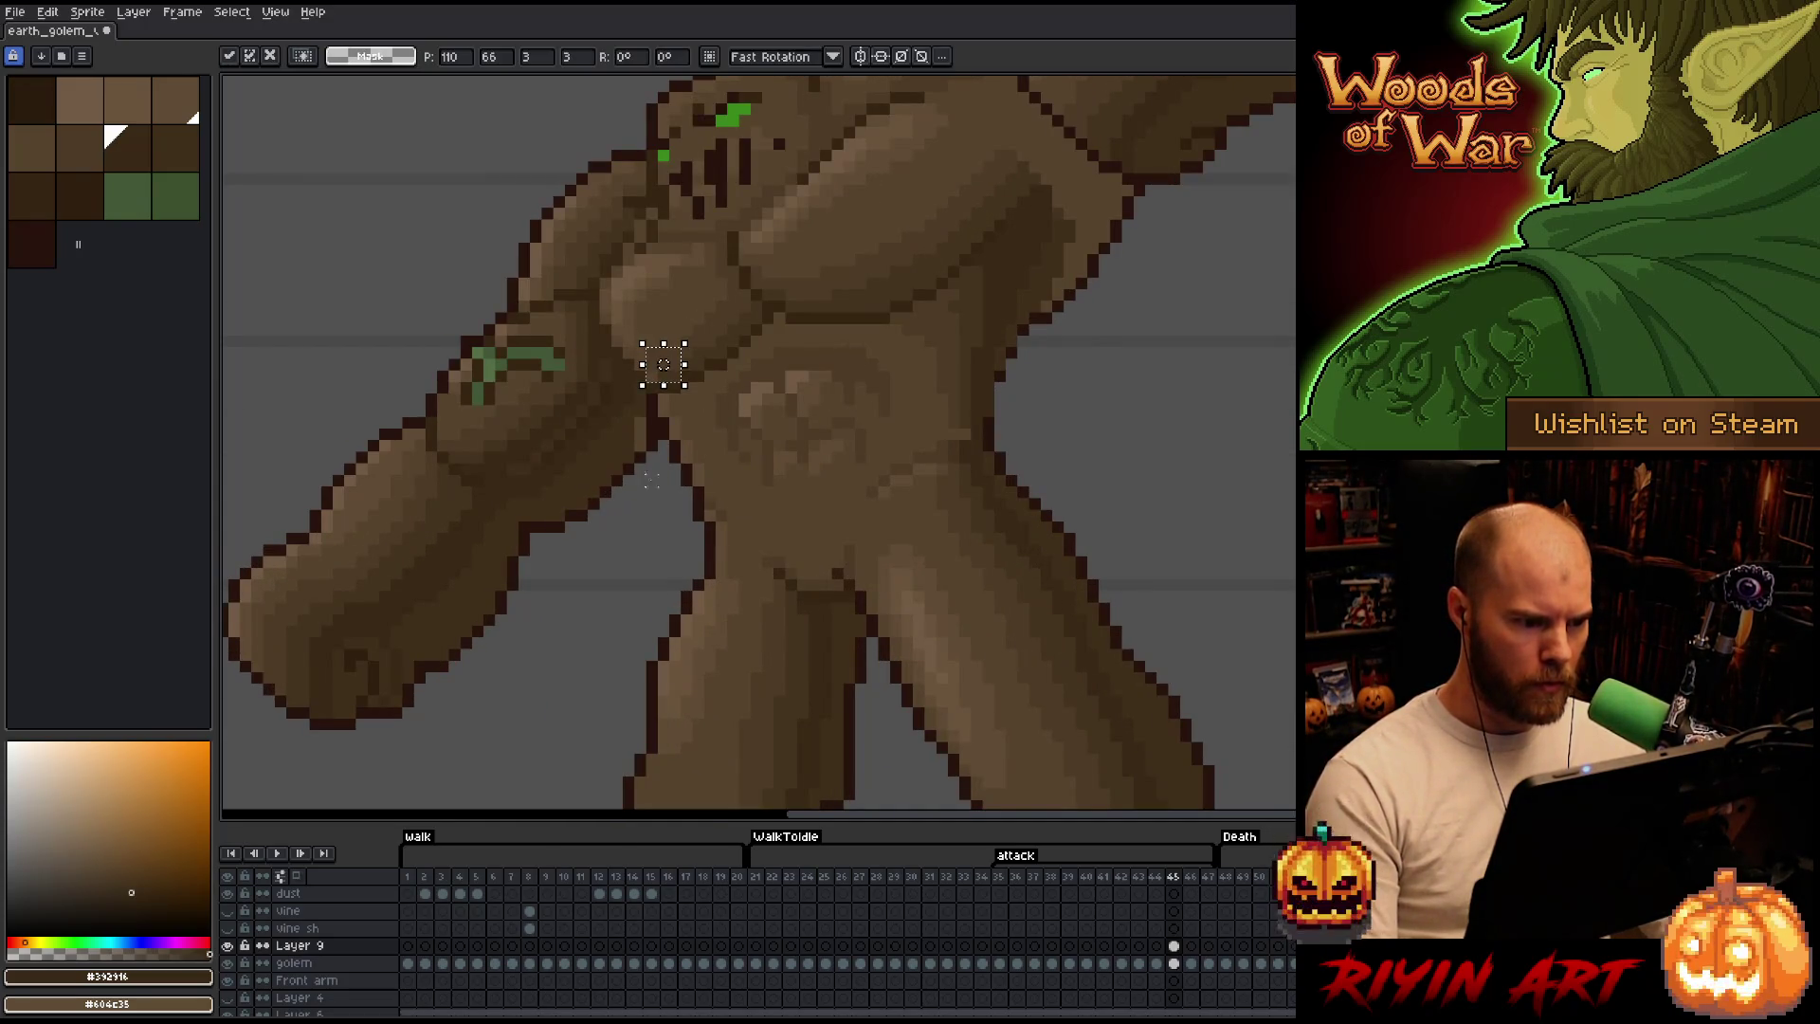
pyautogui.scroll(-2, 400, 266)
pyautogui.scroll(1, 400, 267)
pyautogui.moveTo(400, 267); pyautogui.dragTo(561, 373)
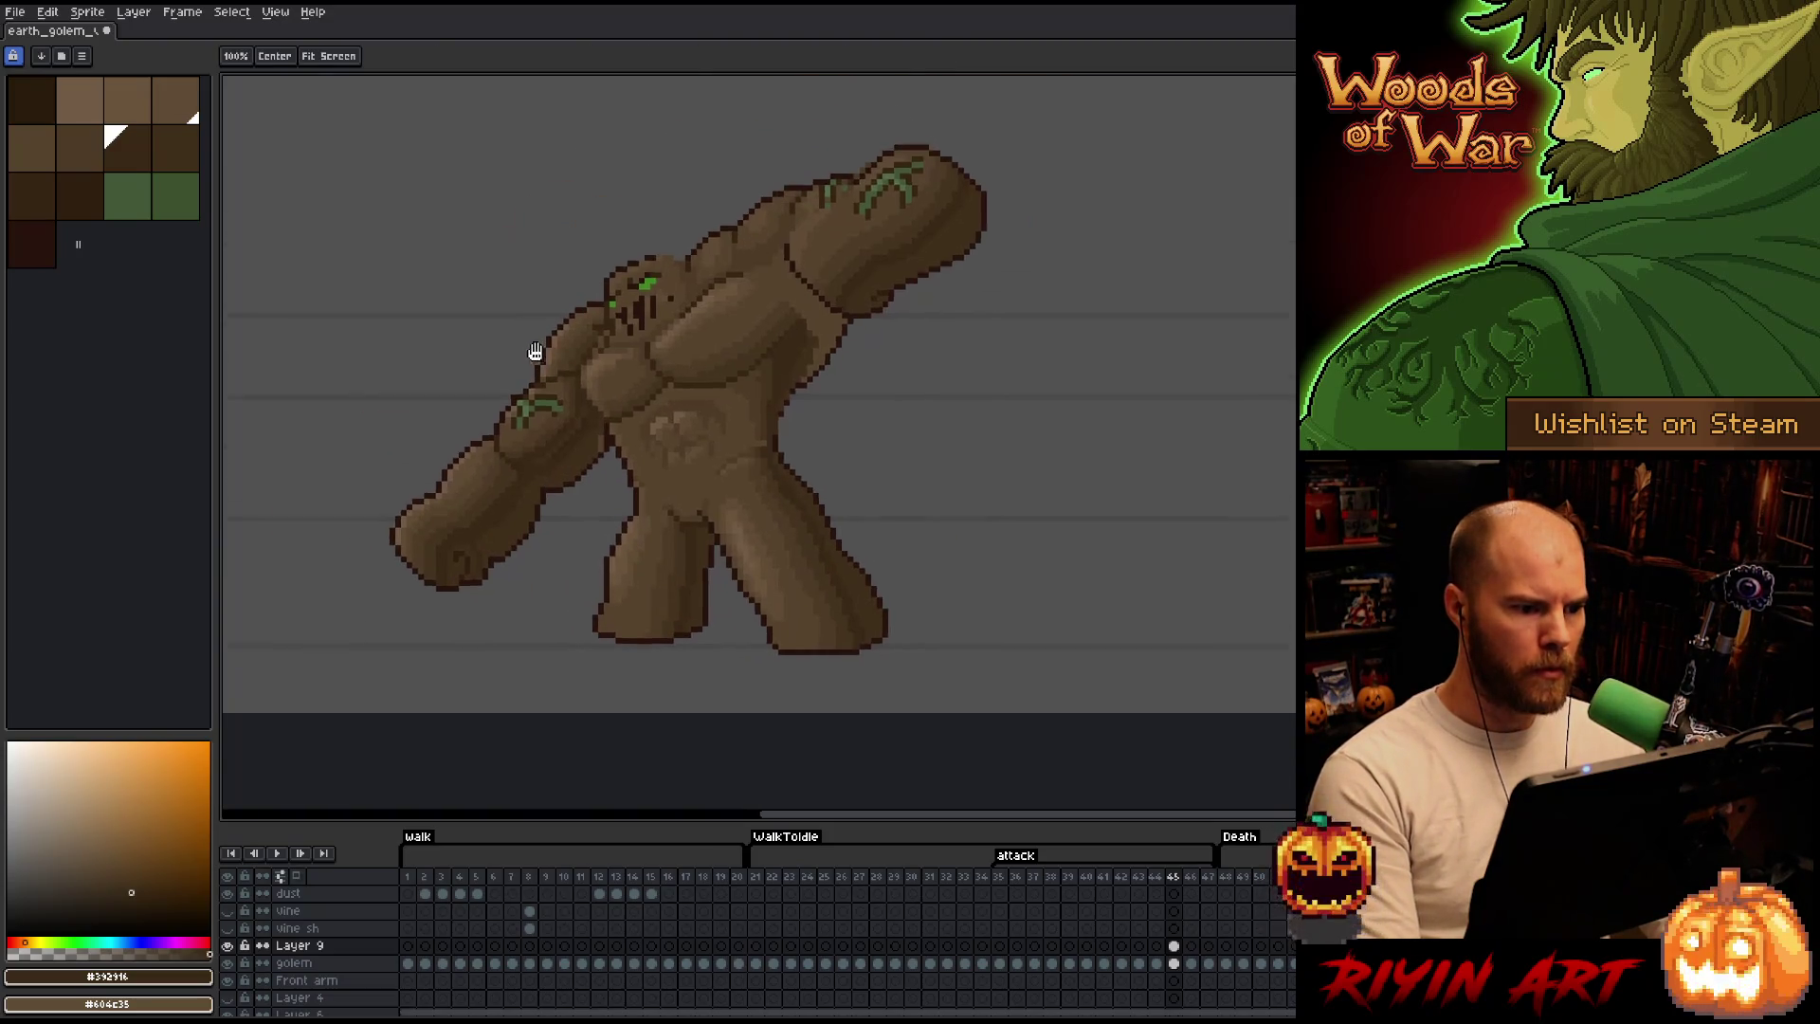
pyautogui.press('Left')
pyautogui.press('Right')
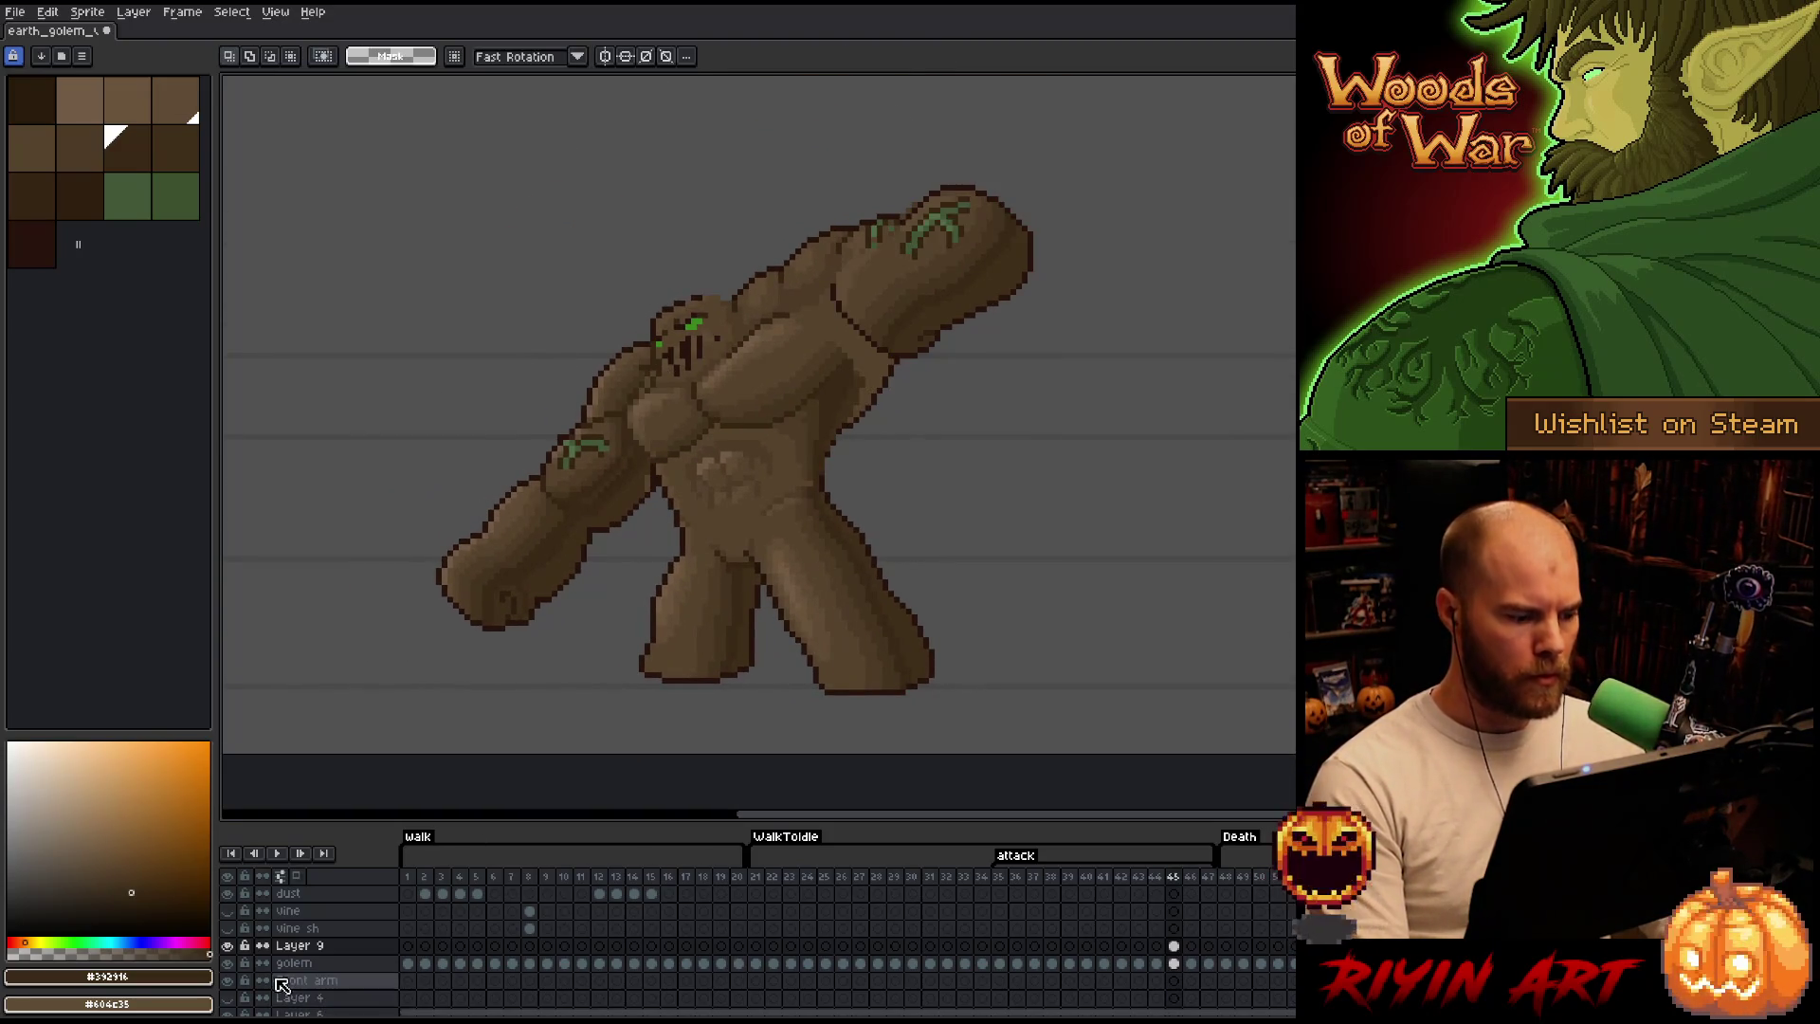
pyautogui.click(229, 947)
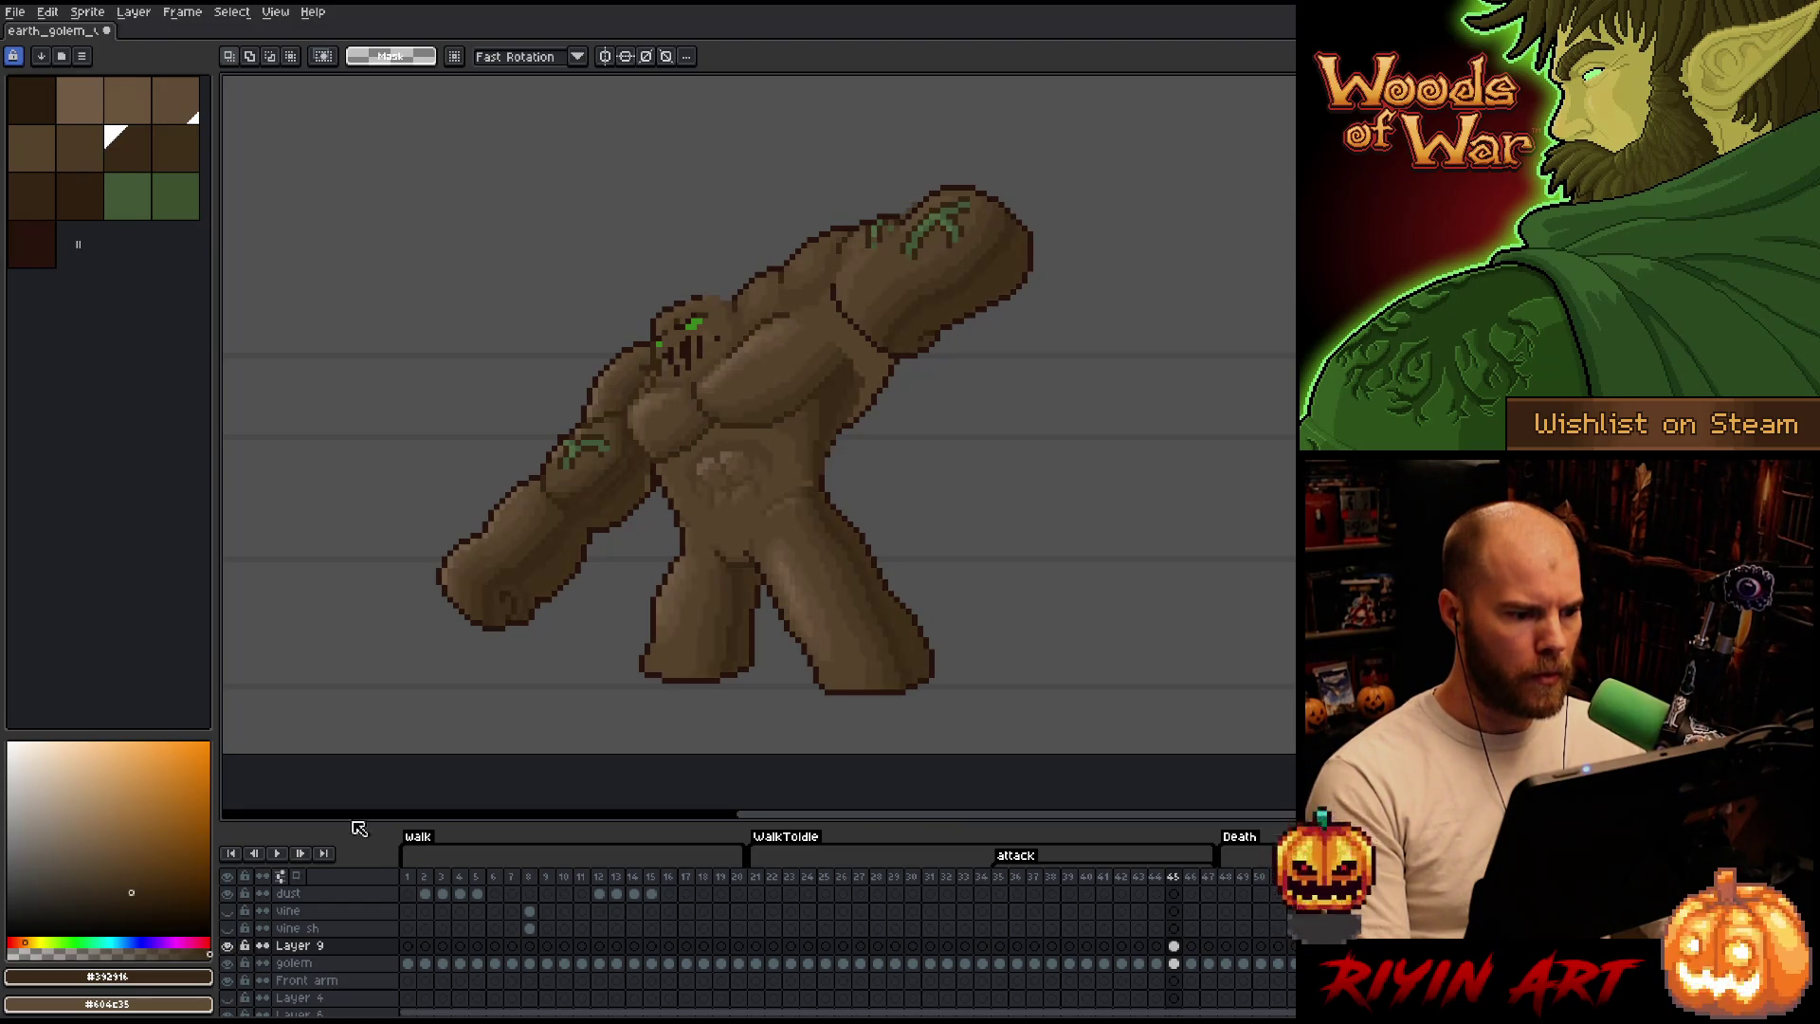
pyautogui.press('b')
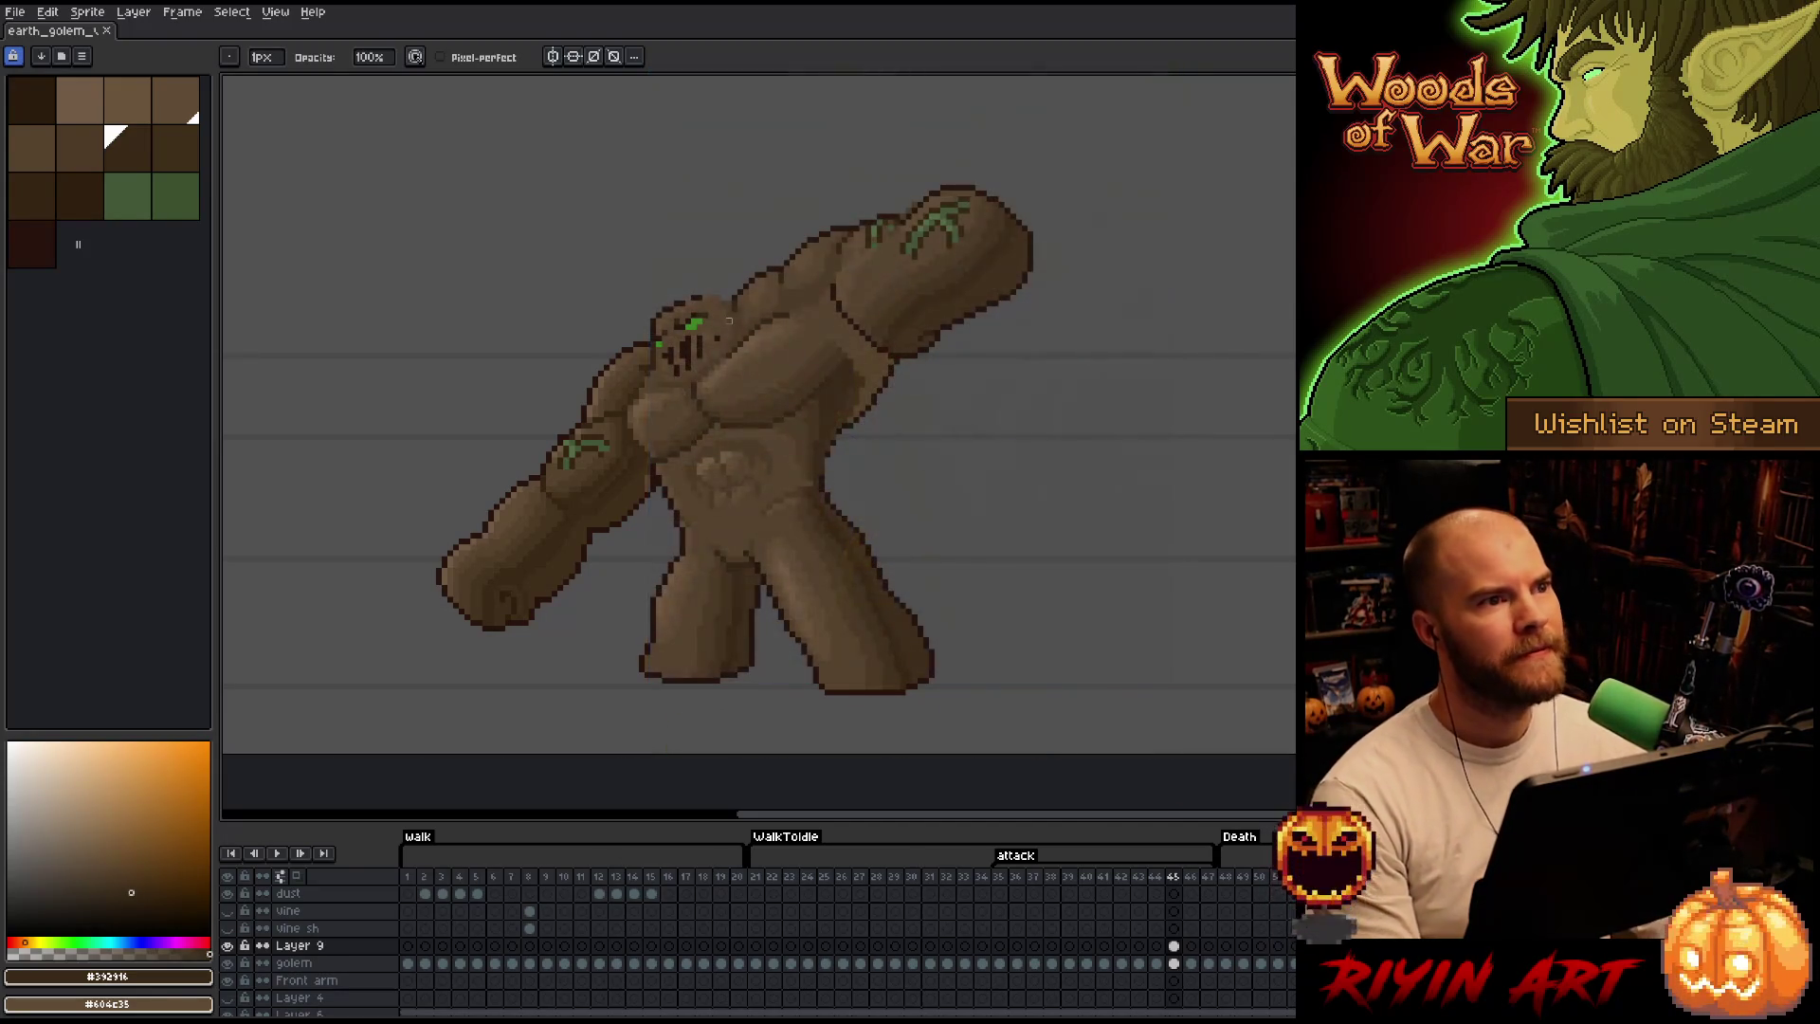
# Lower Layer 9's opacity to about 51 in Layer Properties and make the golem layer active.
pyautogui.click(230, 946)
pyautogui.click(233, 948)
pyautogui.click(234, 948)
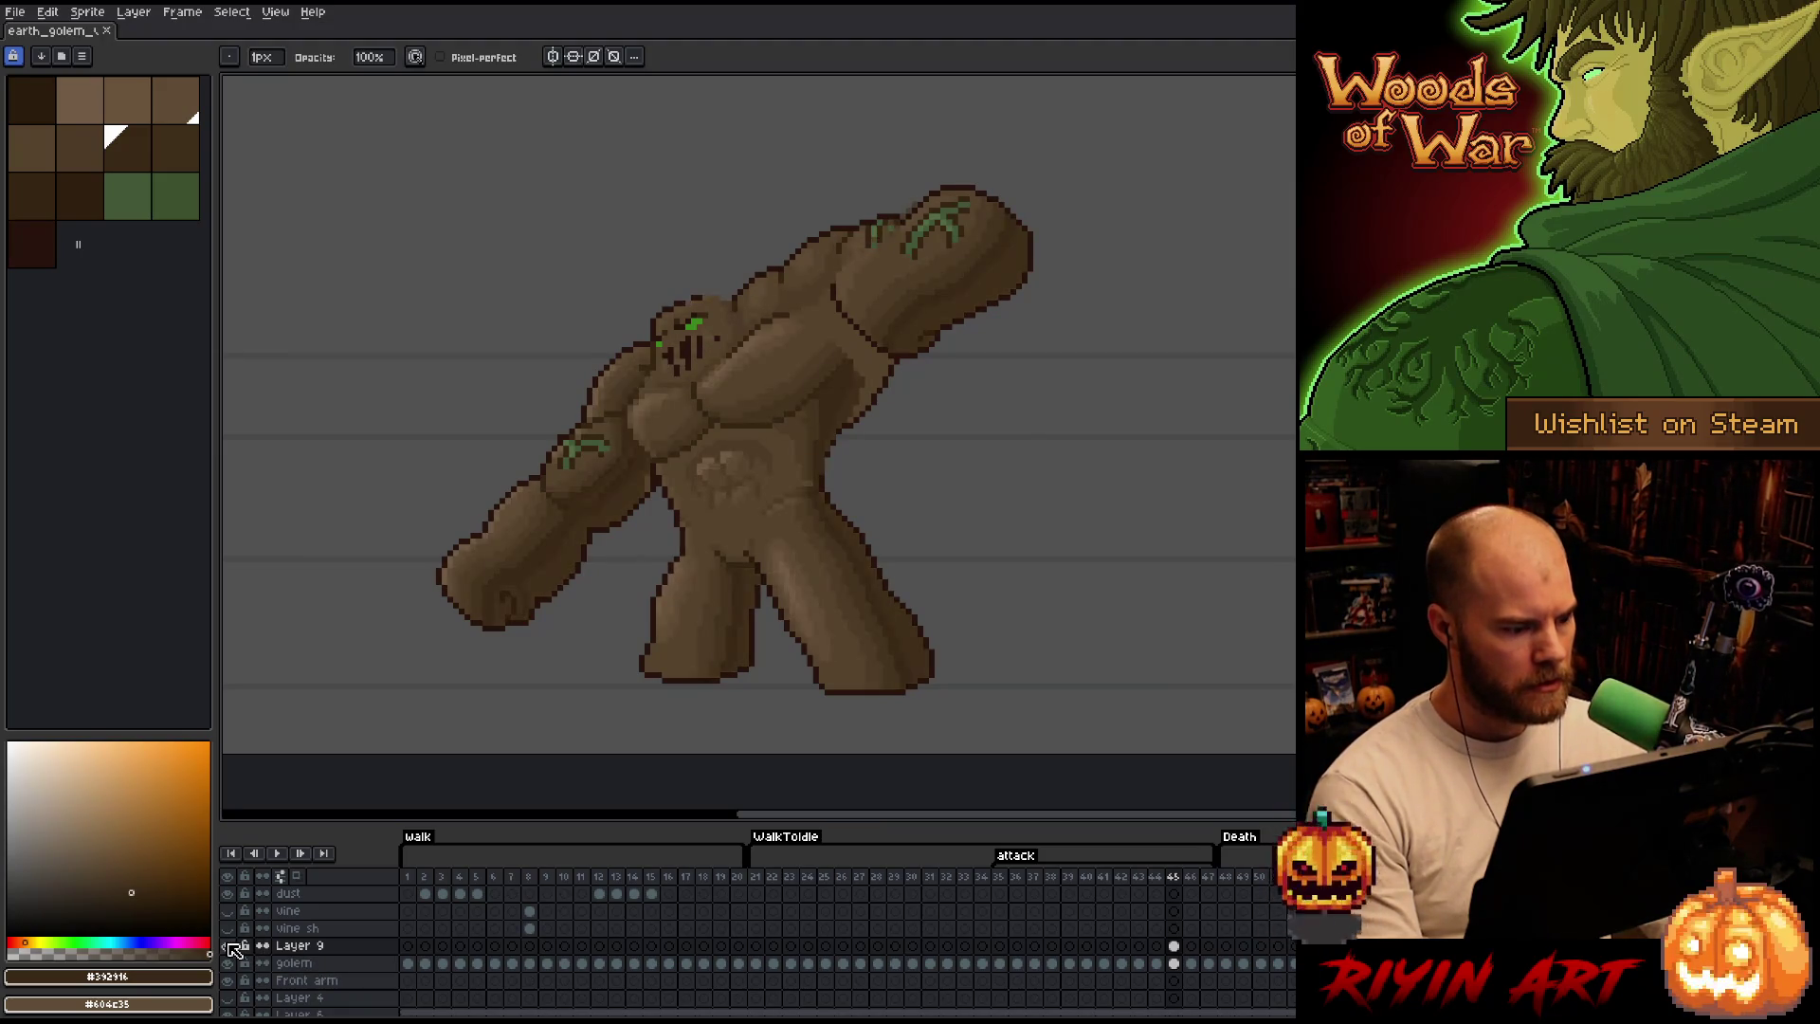
pyautogui.doubleClick(294, 947)
pyautogui.moveTo(407, 790); pyautogui.dragTo(389, 785)
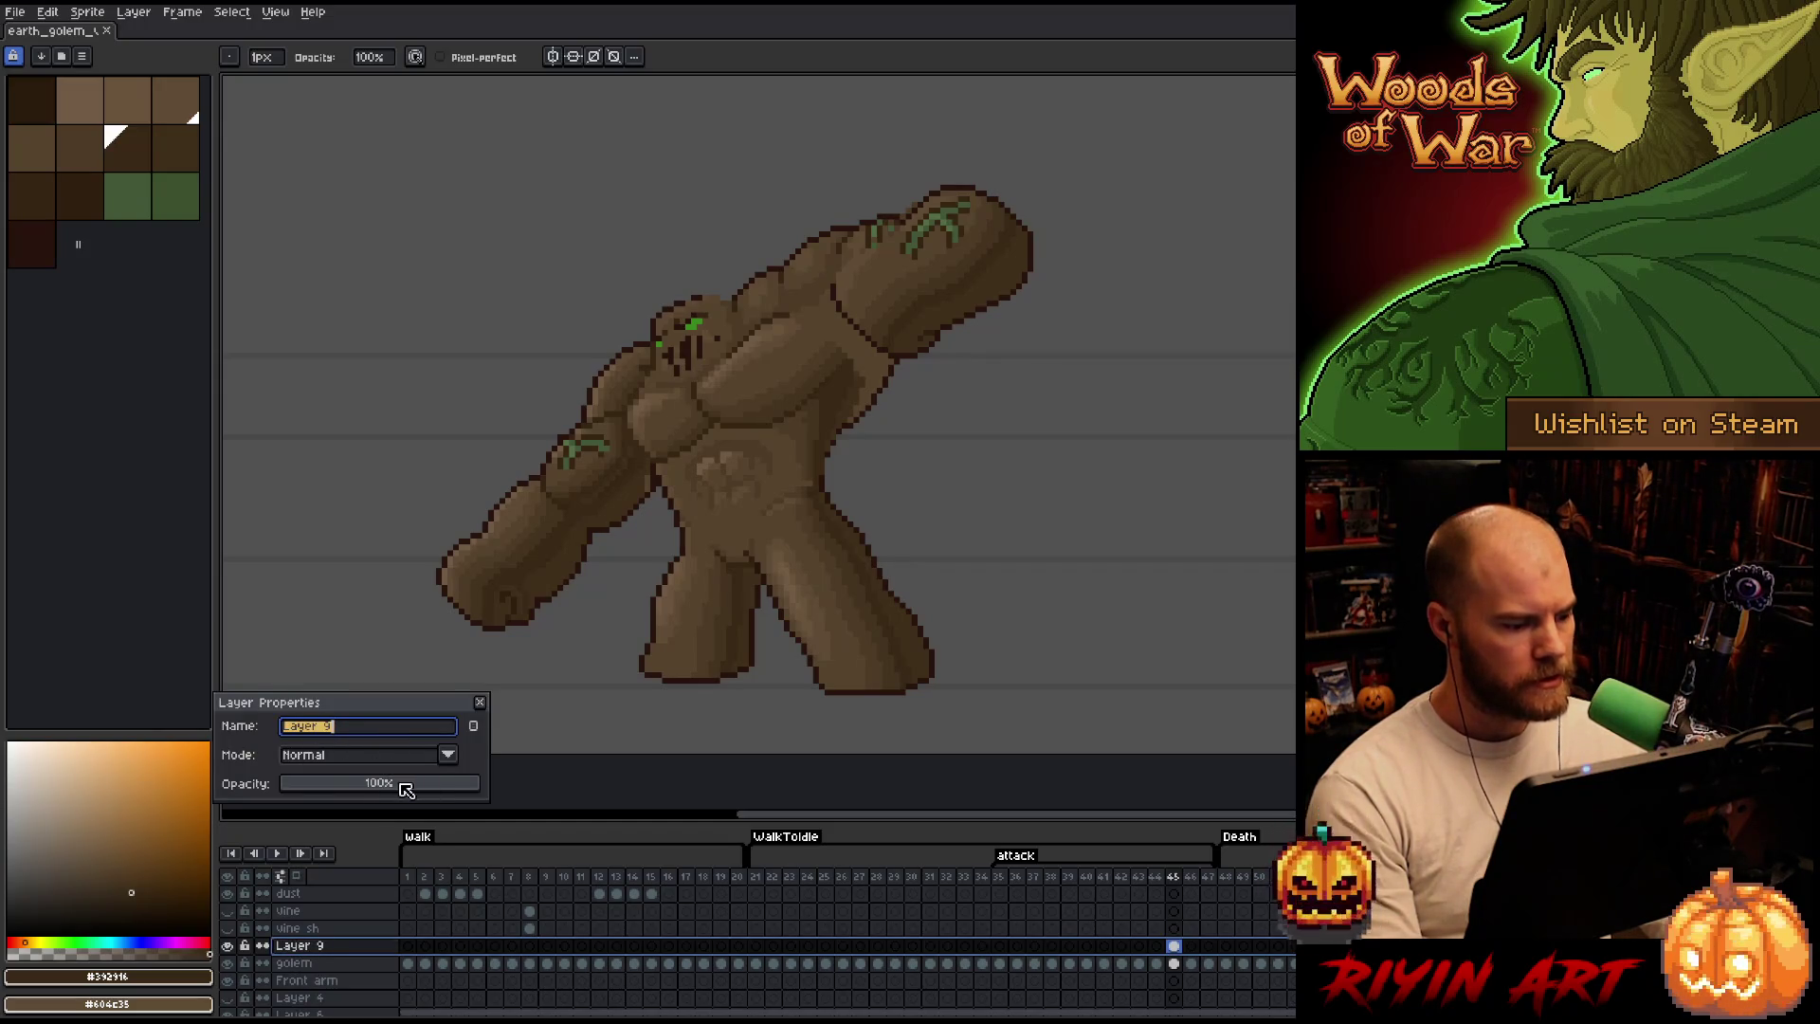
pyautogui.click(485, 705)
pyautogui.scroll(2, 918, 456)
pyautogui.scroll(1, 810, 505)
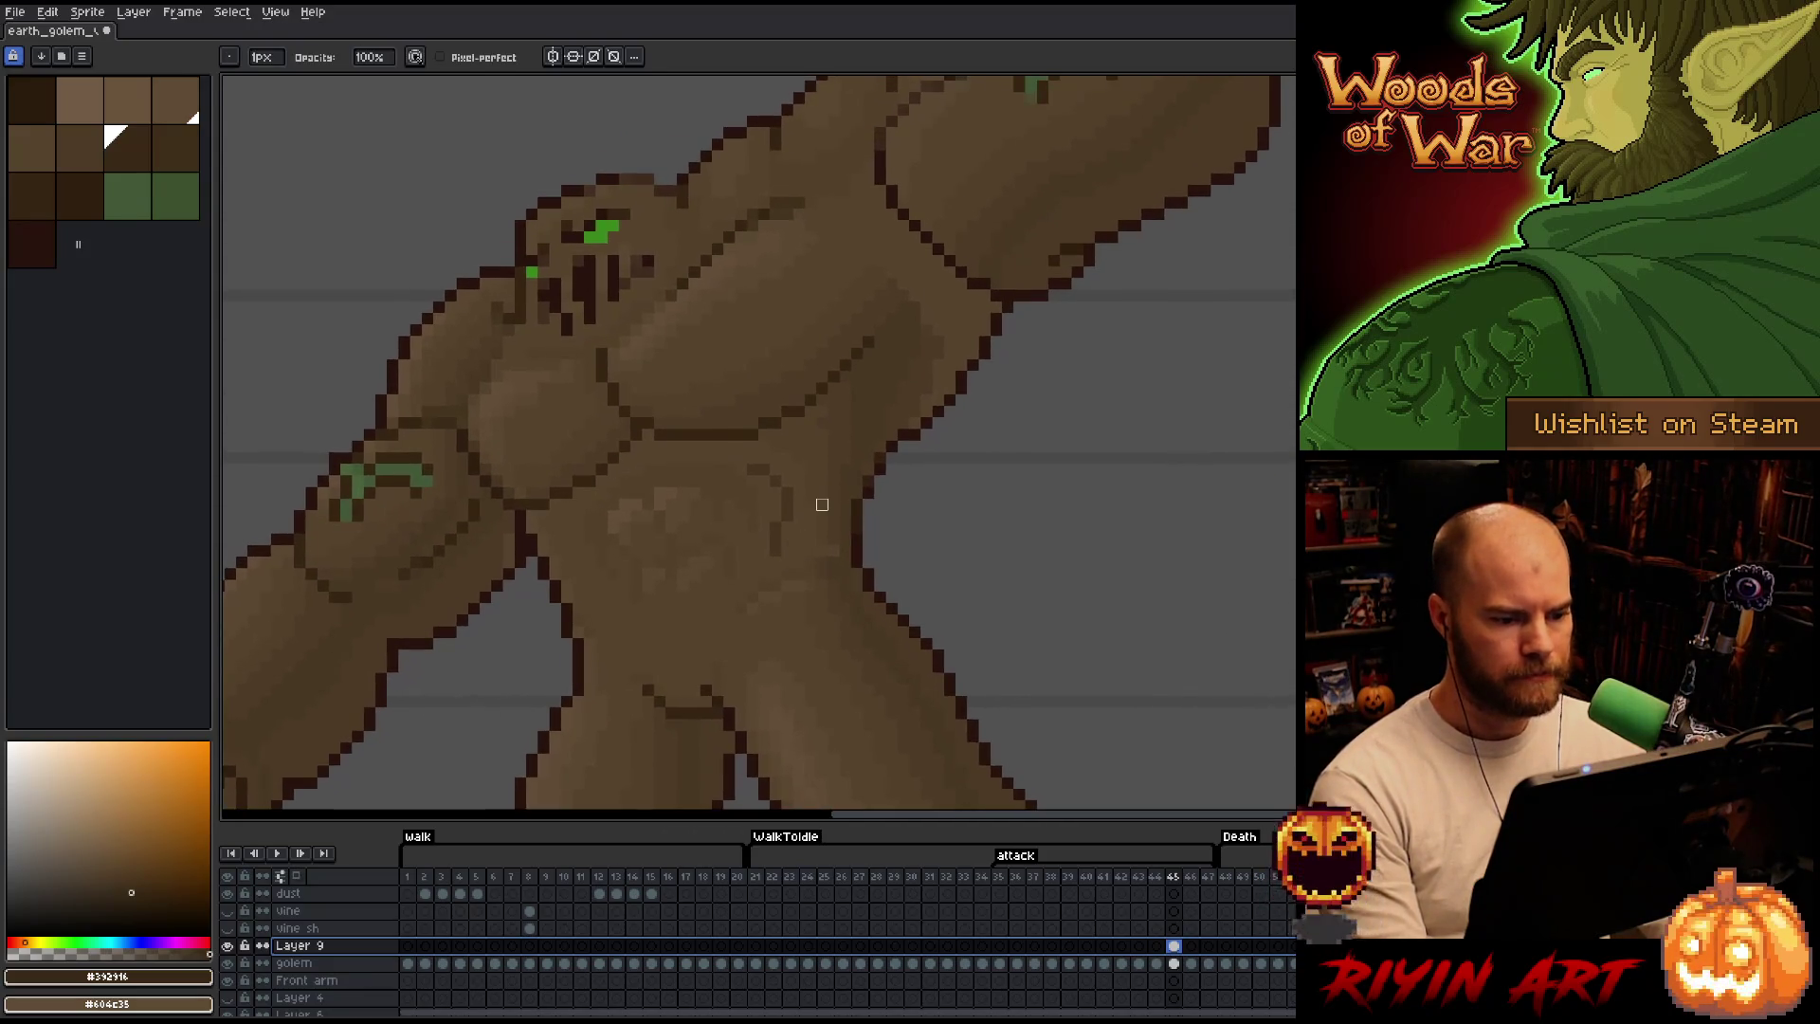
pyautogui.press('Escape')
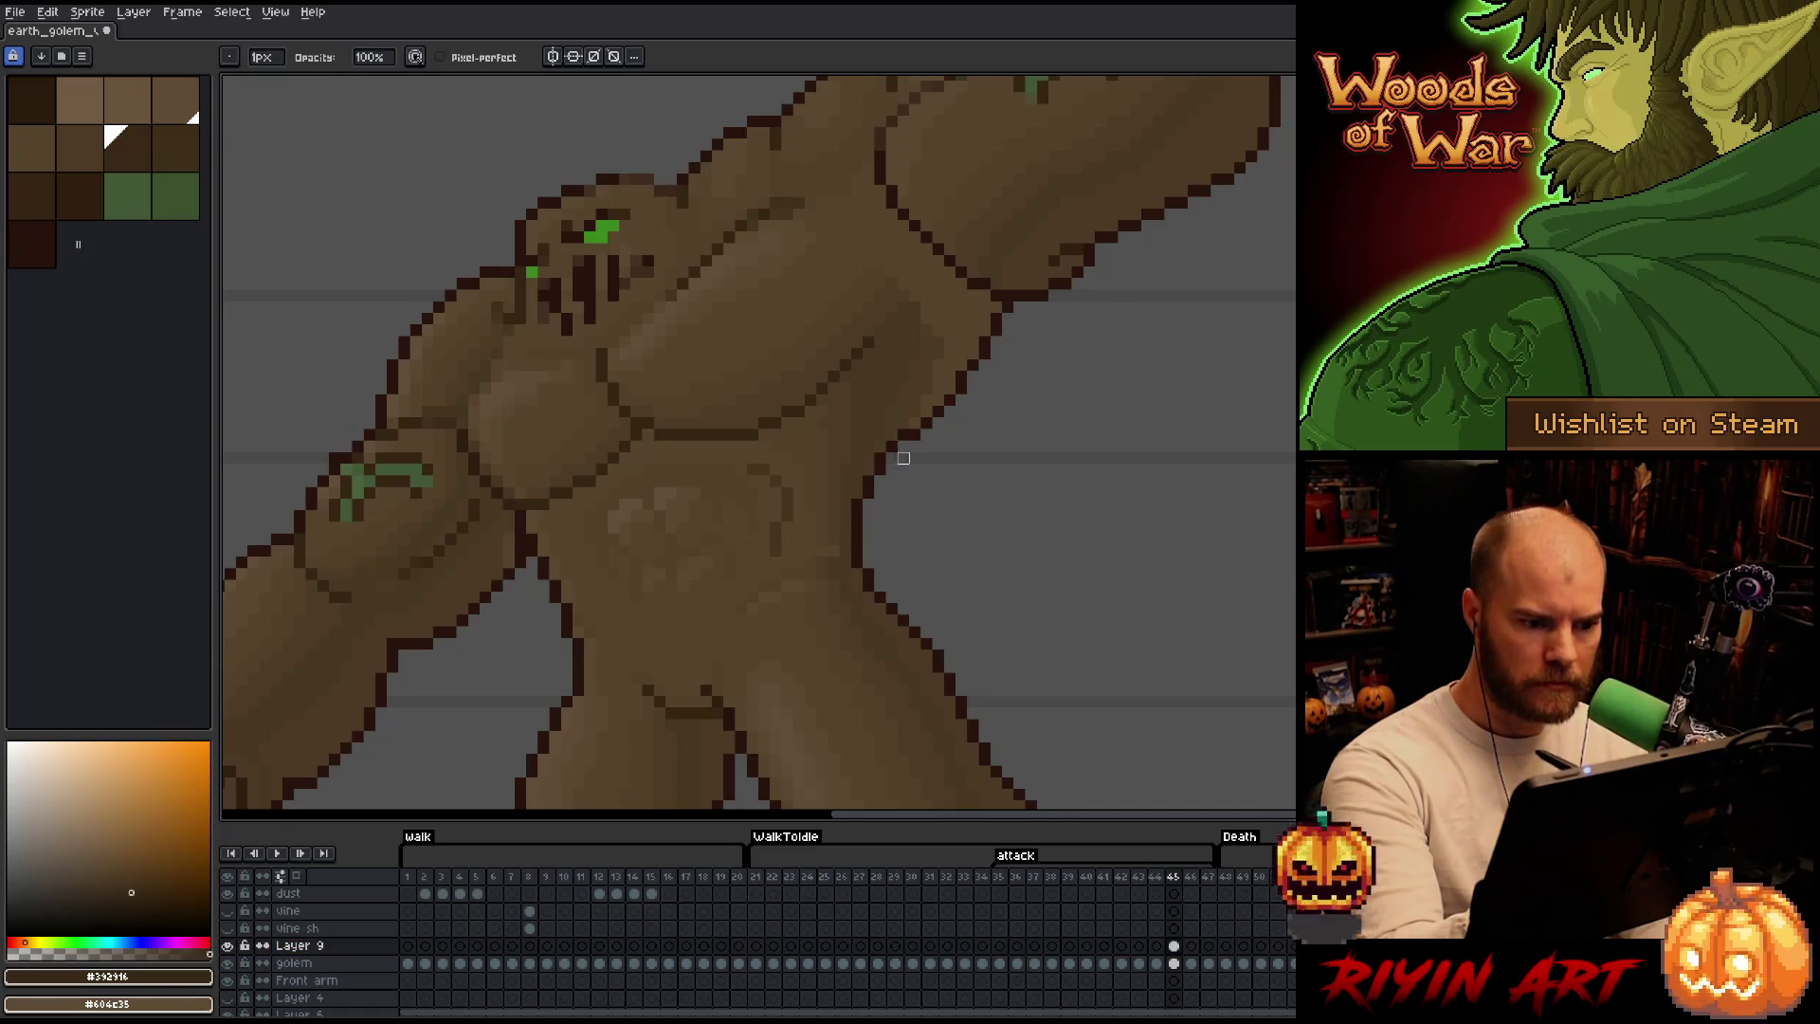
pyautogui.scroll(-3, 982, 462)
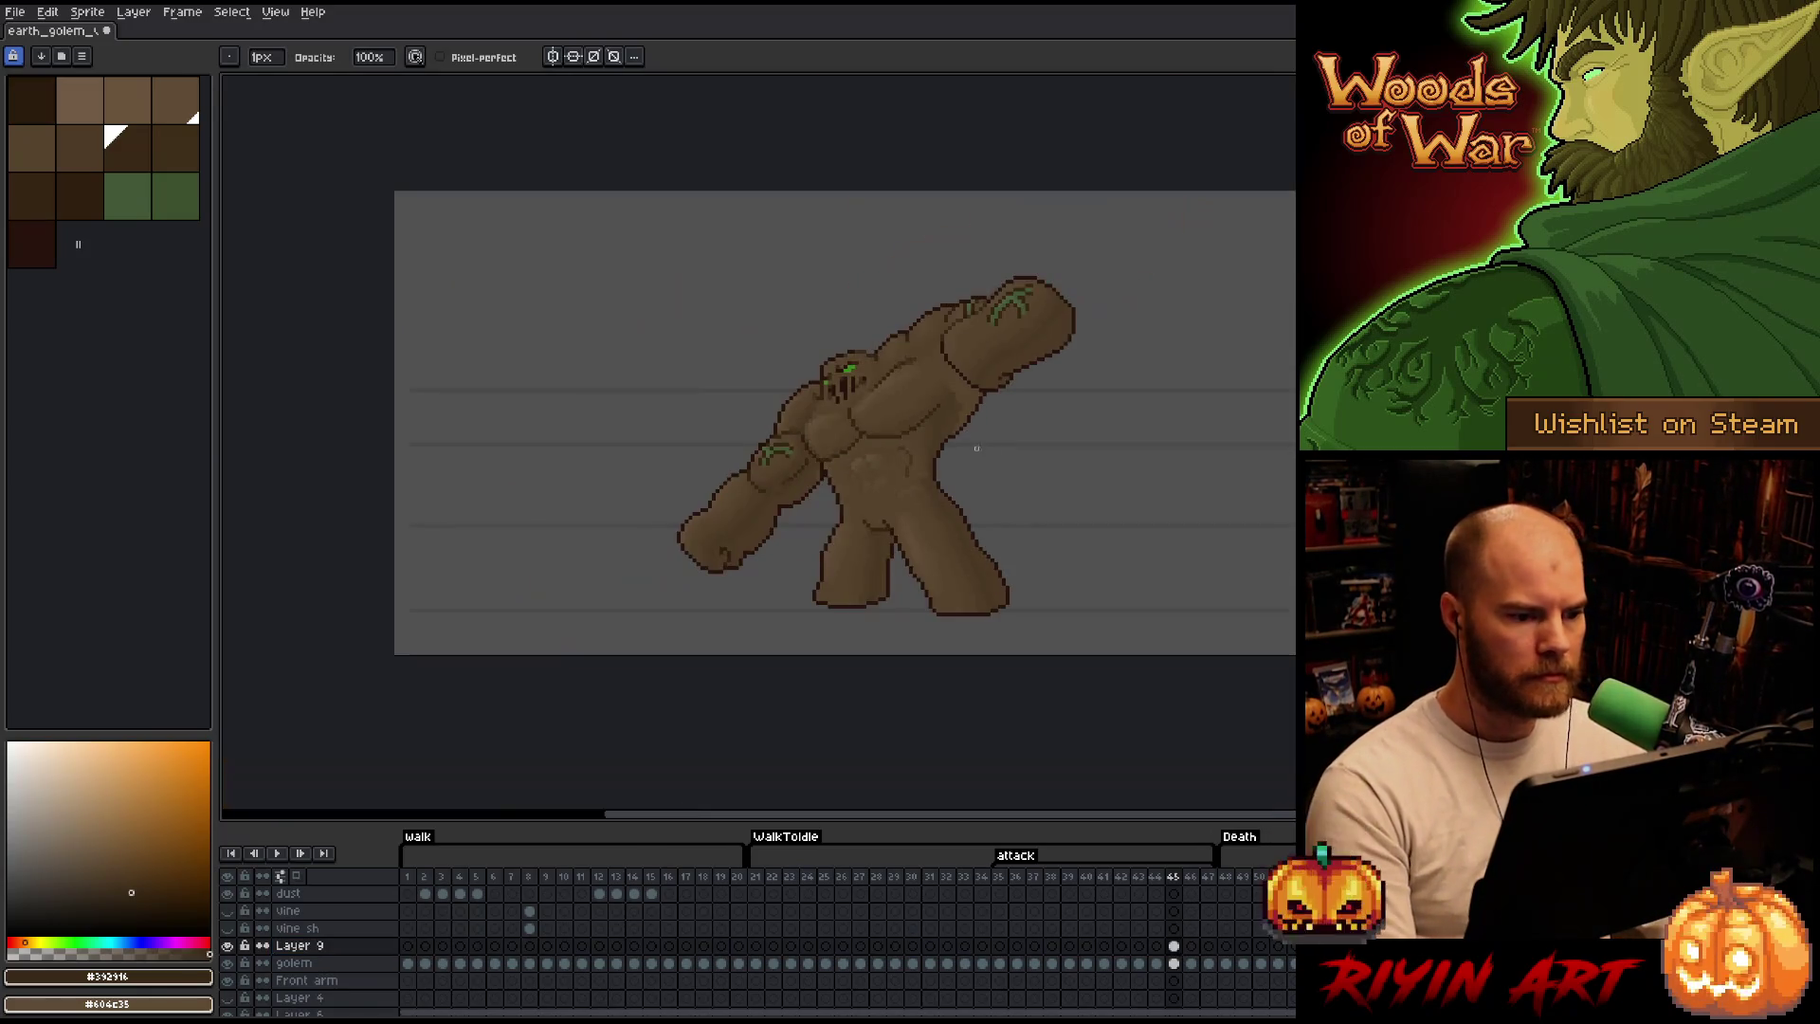
pyautogui.scroll(1, 1014, 494)
pyautogui.click(1175, 964)
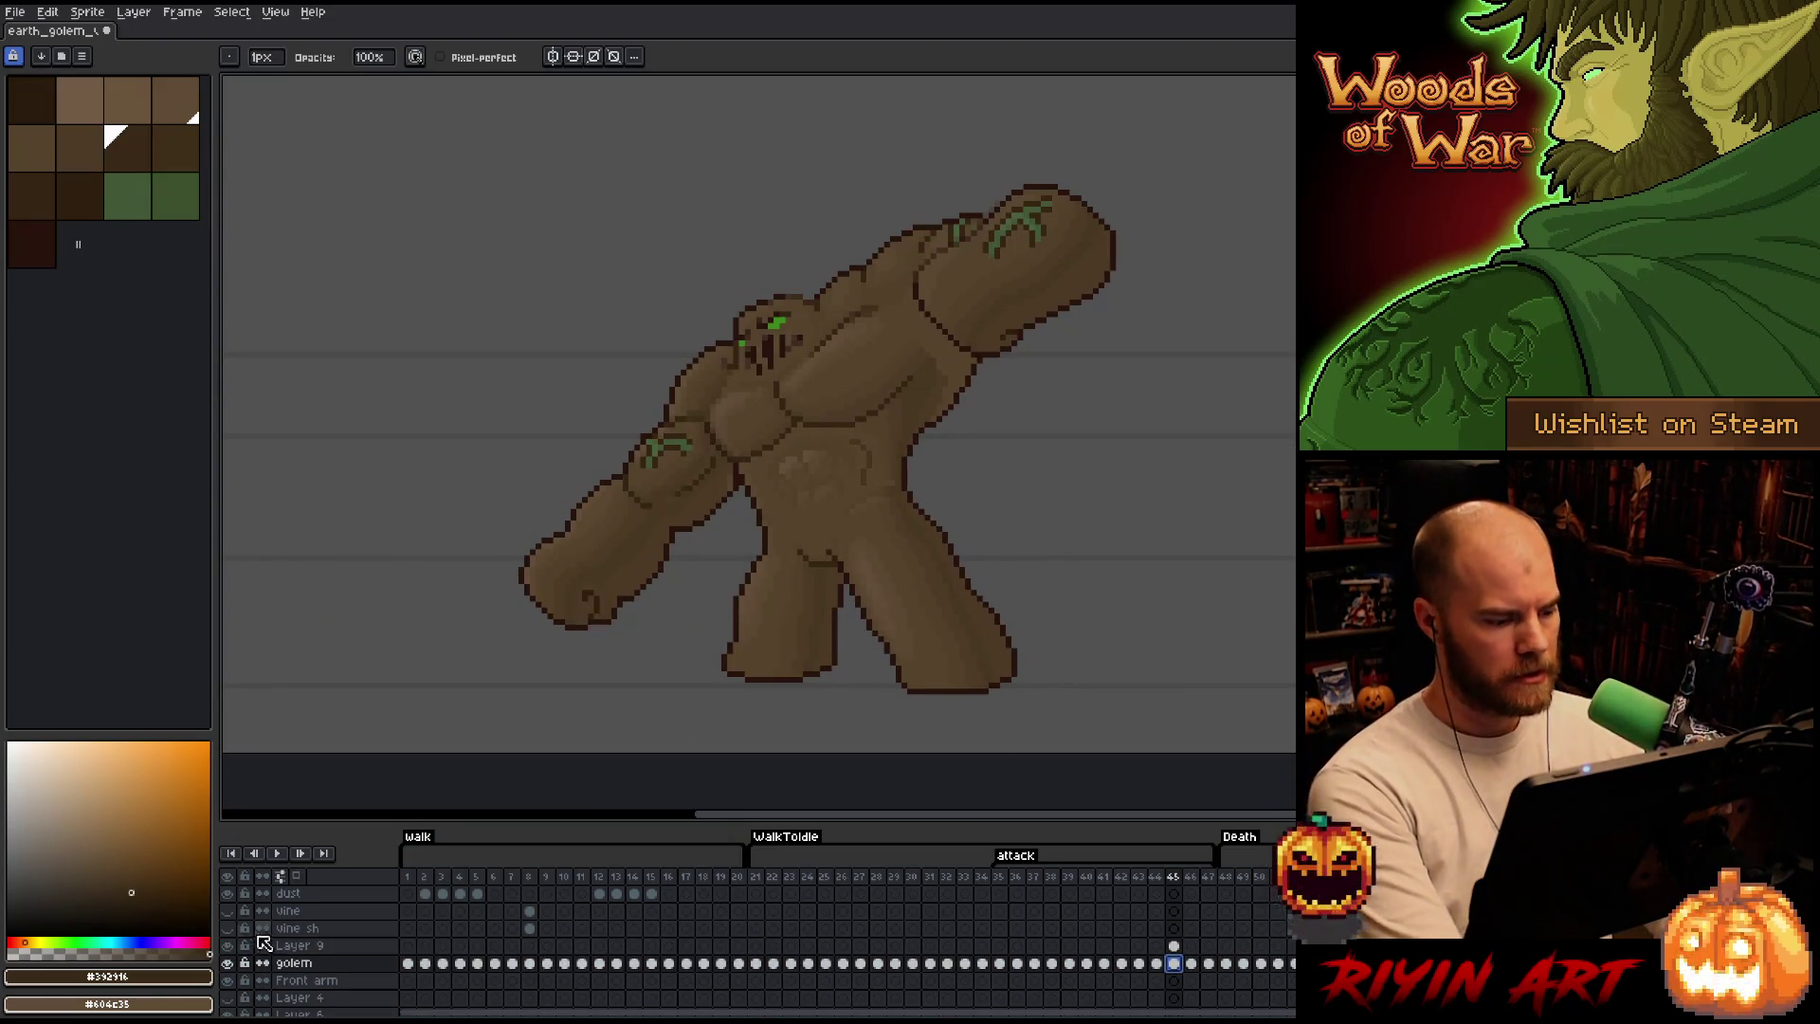
# With Layer 9 hidden, select the golem's body-colour pixels via Select > Color Range.
pyautogui.click(229, 948)
pyautogui.hotkey('shift', 'c')
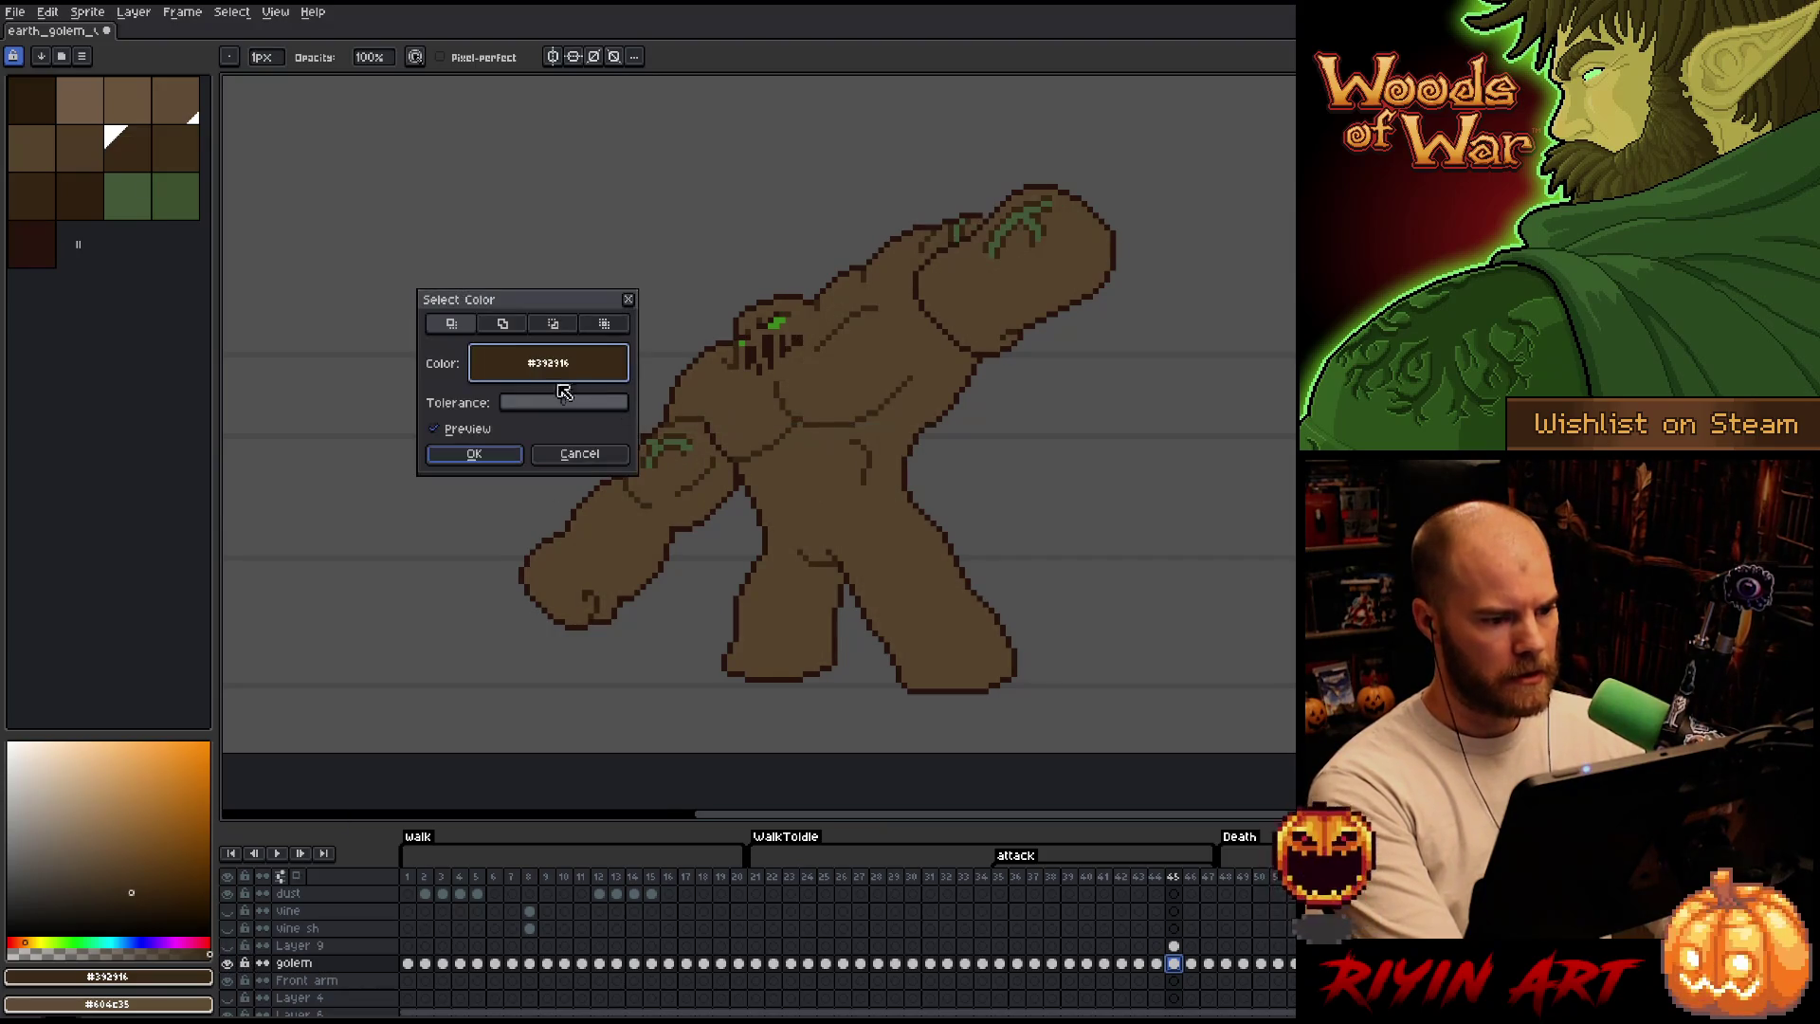
pyautogui.click(804, 391)
pyautogui.click(479, 455)
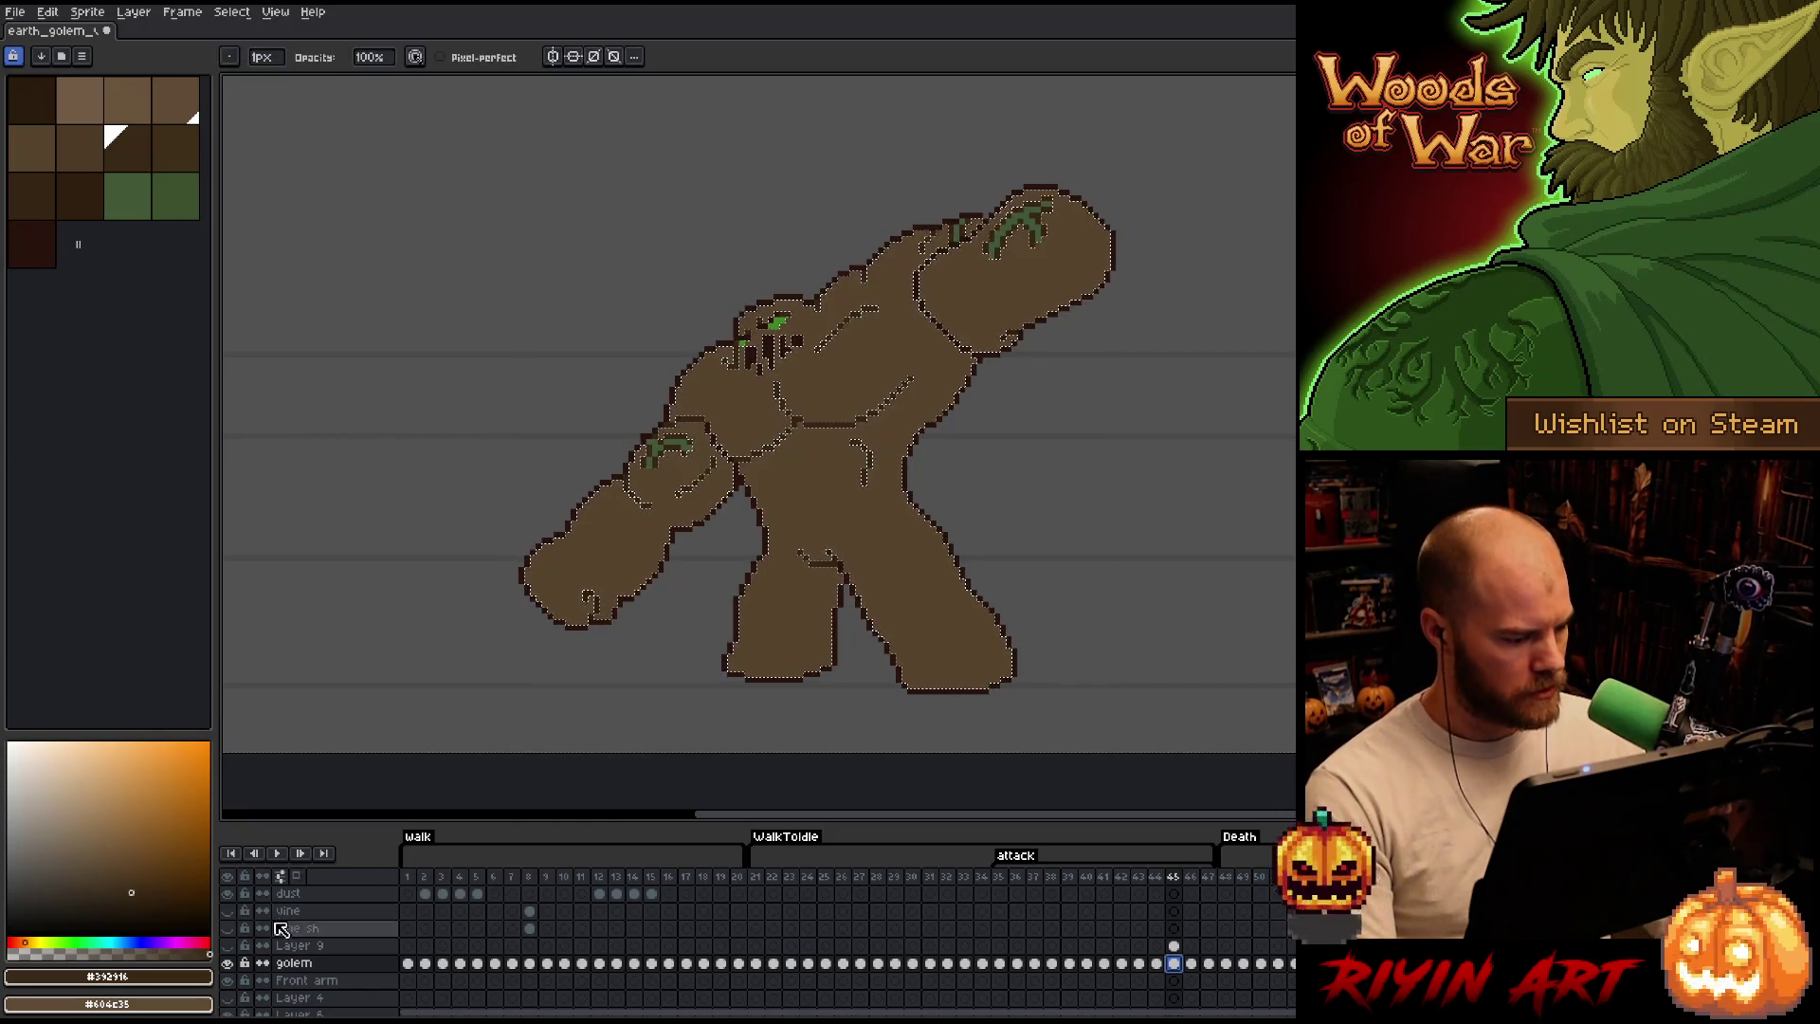
# Show Layer 9, raise its opacity to 100 in Layer Properties, and deselect with Ctrl+D.
pyautogui.click(230, 945)
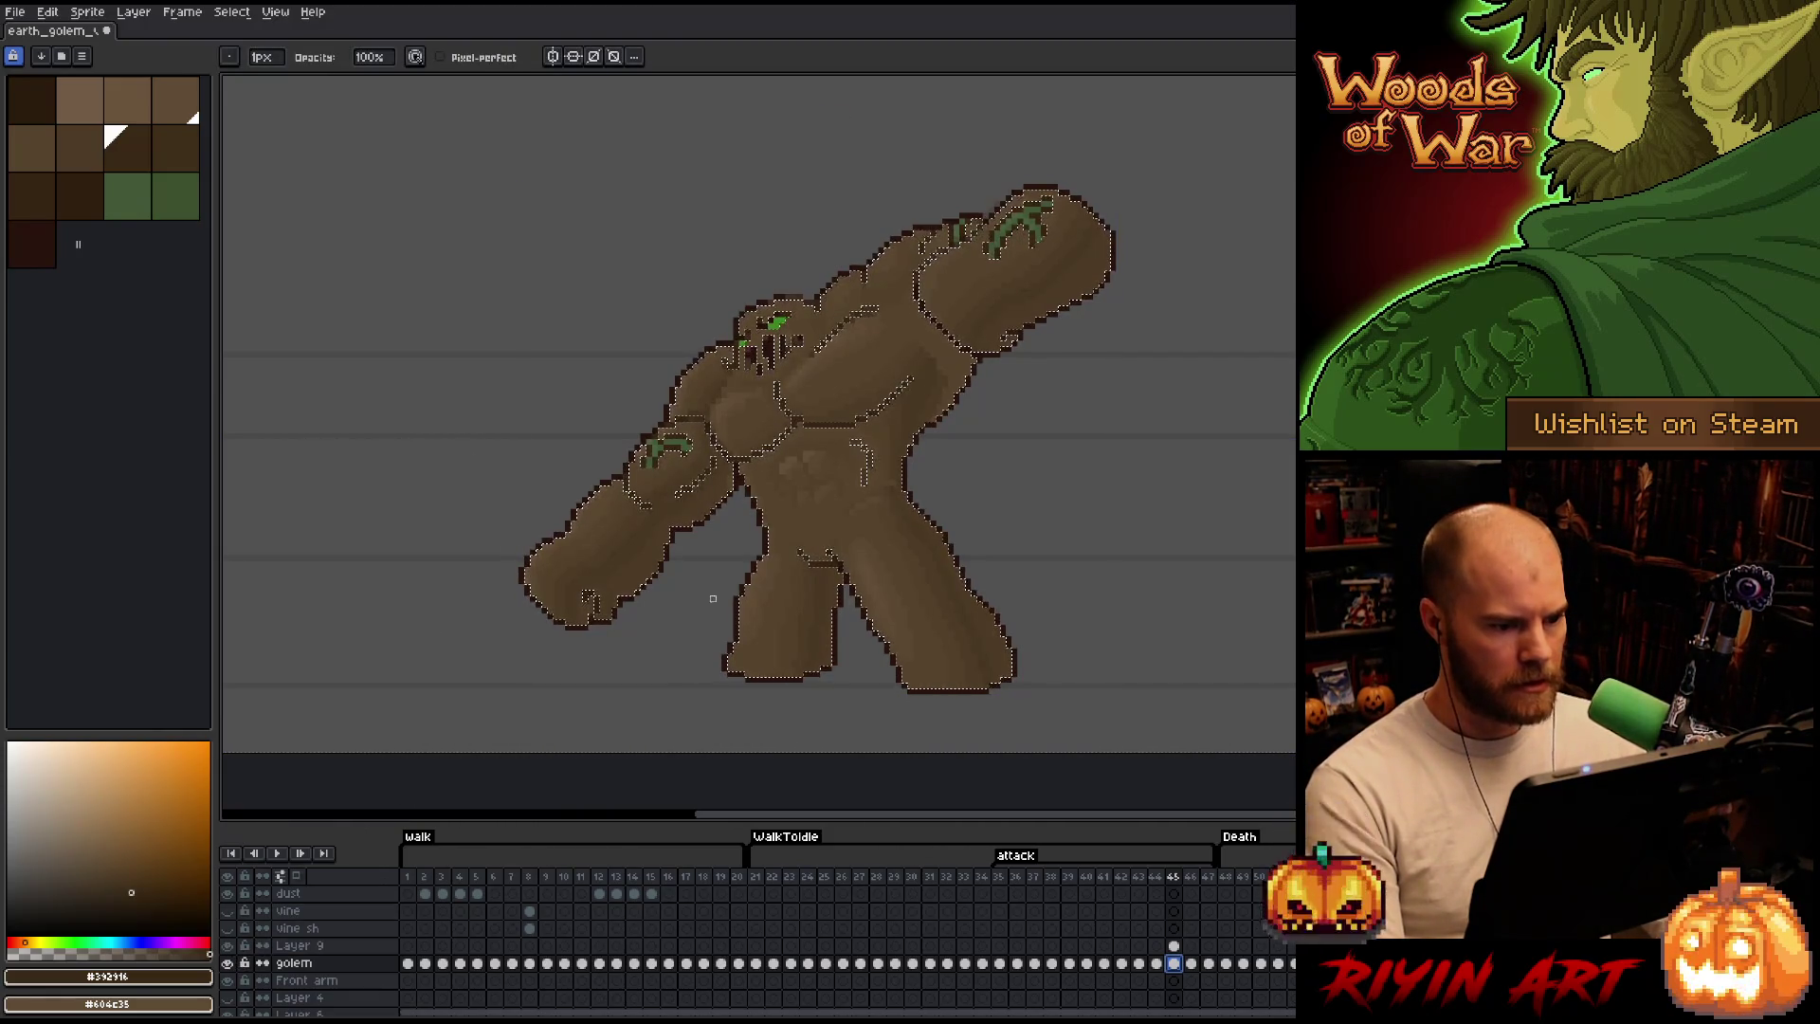
pyautogui.doubleClick(299, 946)
pyautogui.moveTo(399, 784); pyautogui.dragTo(477, 784)
pyautogui.click(479, 705)
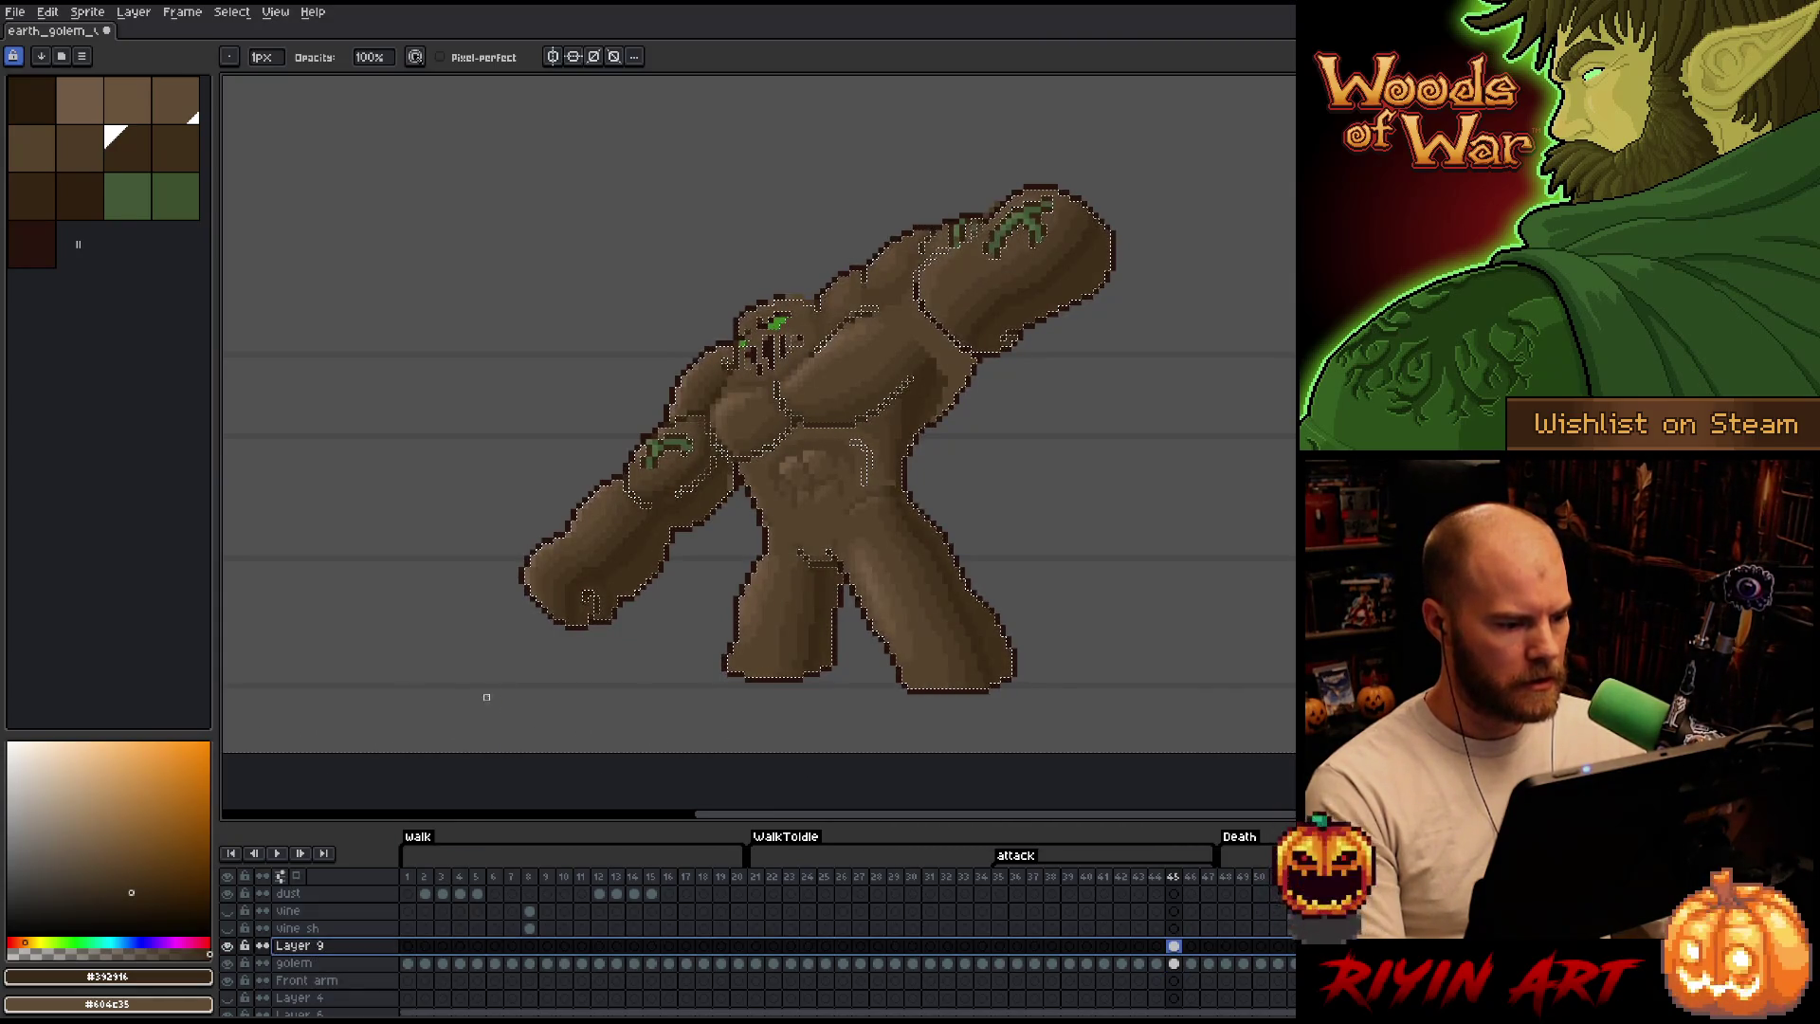
pyautogui.hotkey('ctrl', 'd')
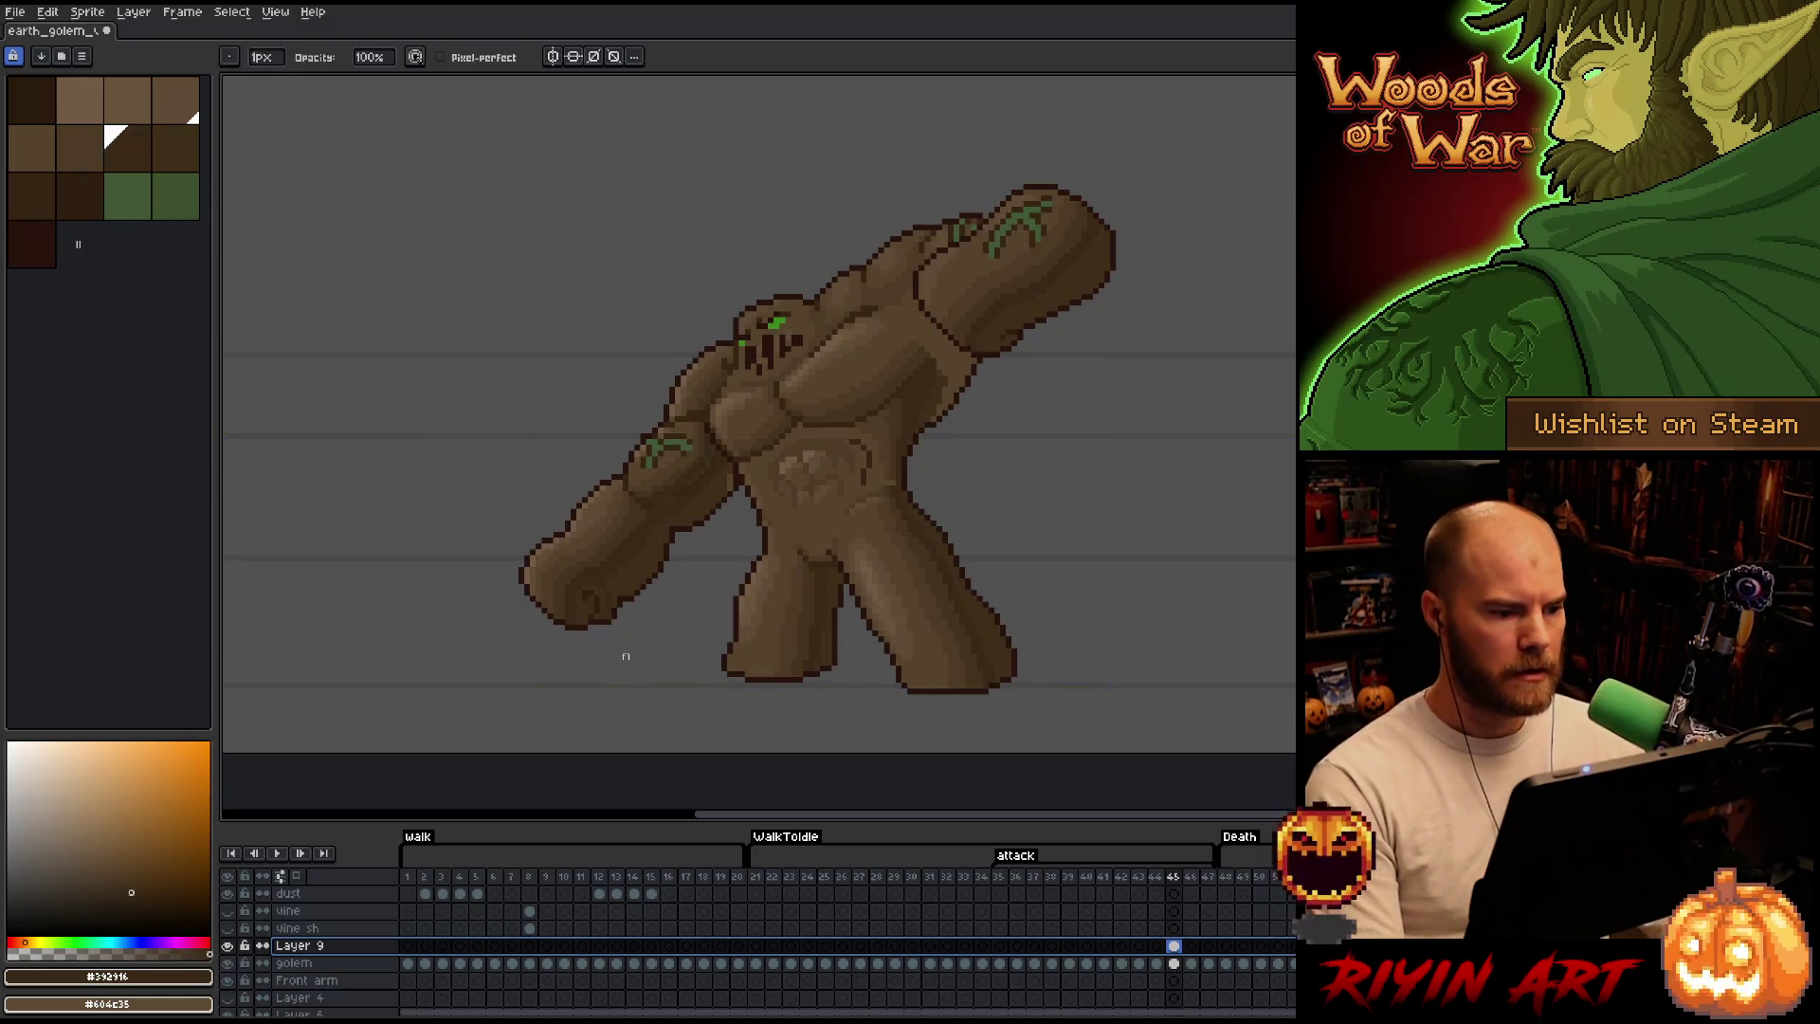
# Draw a thin dark-brown vertical Pencil stroke down the golem's torso, then drop to the base layer.
pyautogui.moveTo(993, 394); pyautogui.dragTo(985, 396)
pyautogui.scroll(1, 911, 394)
pyautogui.scroll(1, 913, 423)
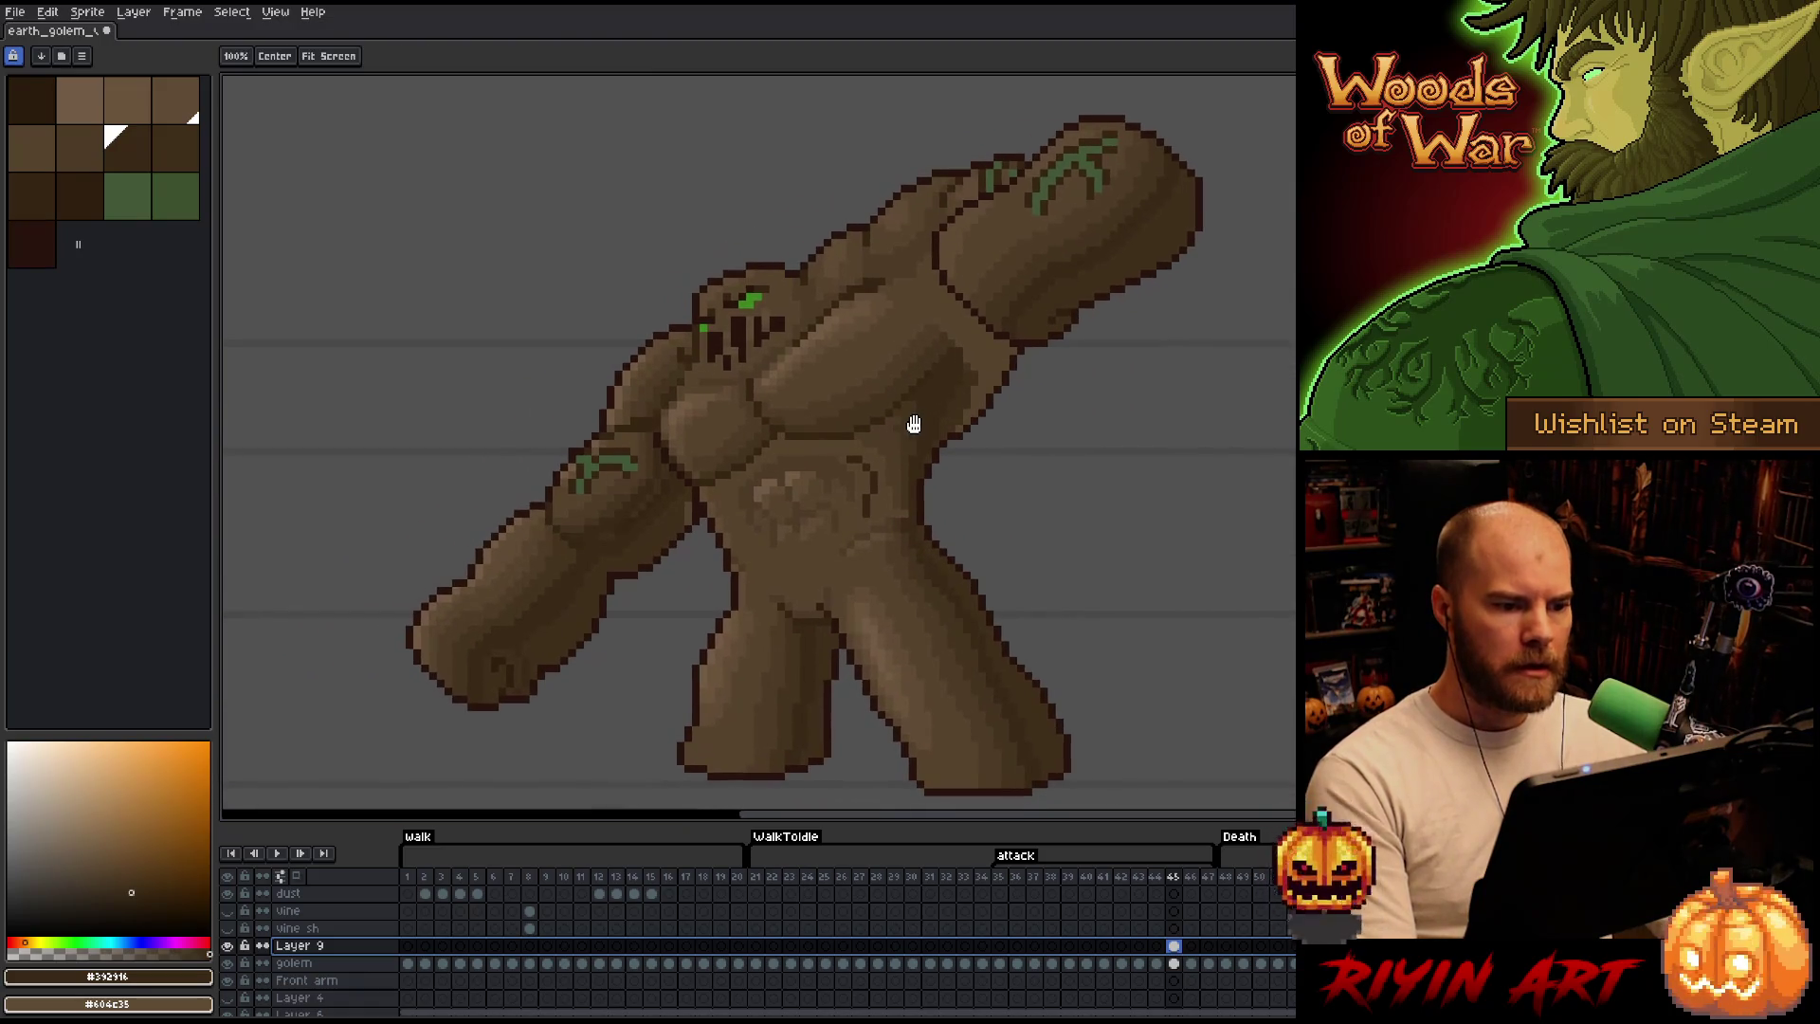
pyautogui.moveTo(1090, 502); pyautogui.dragTo(1040, 499)
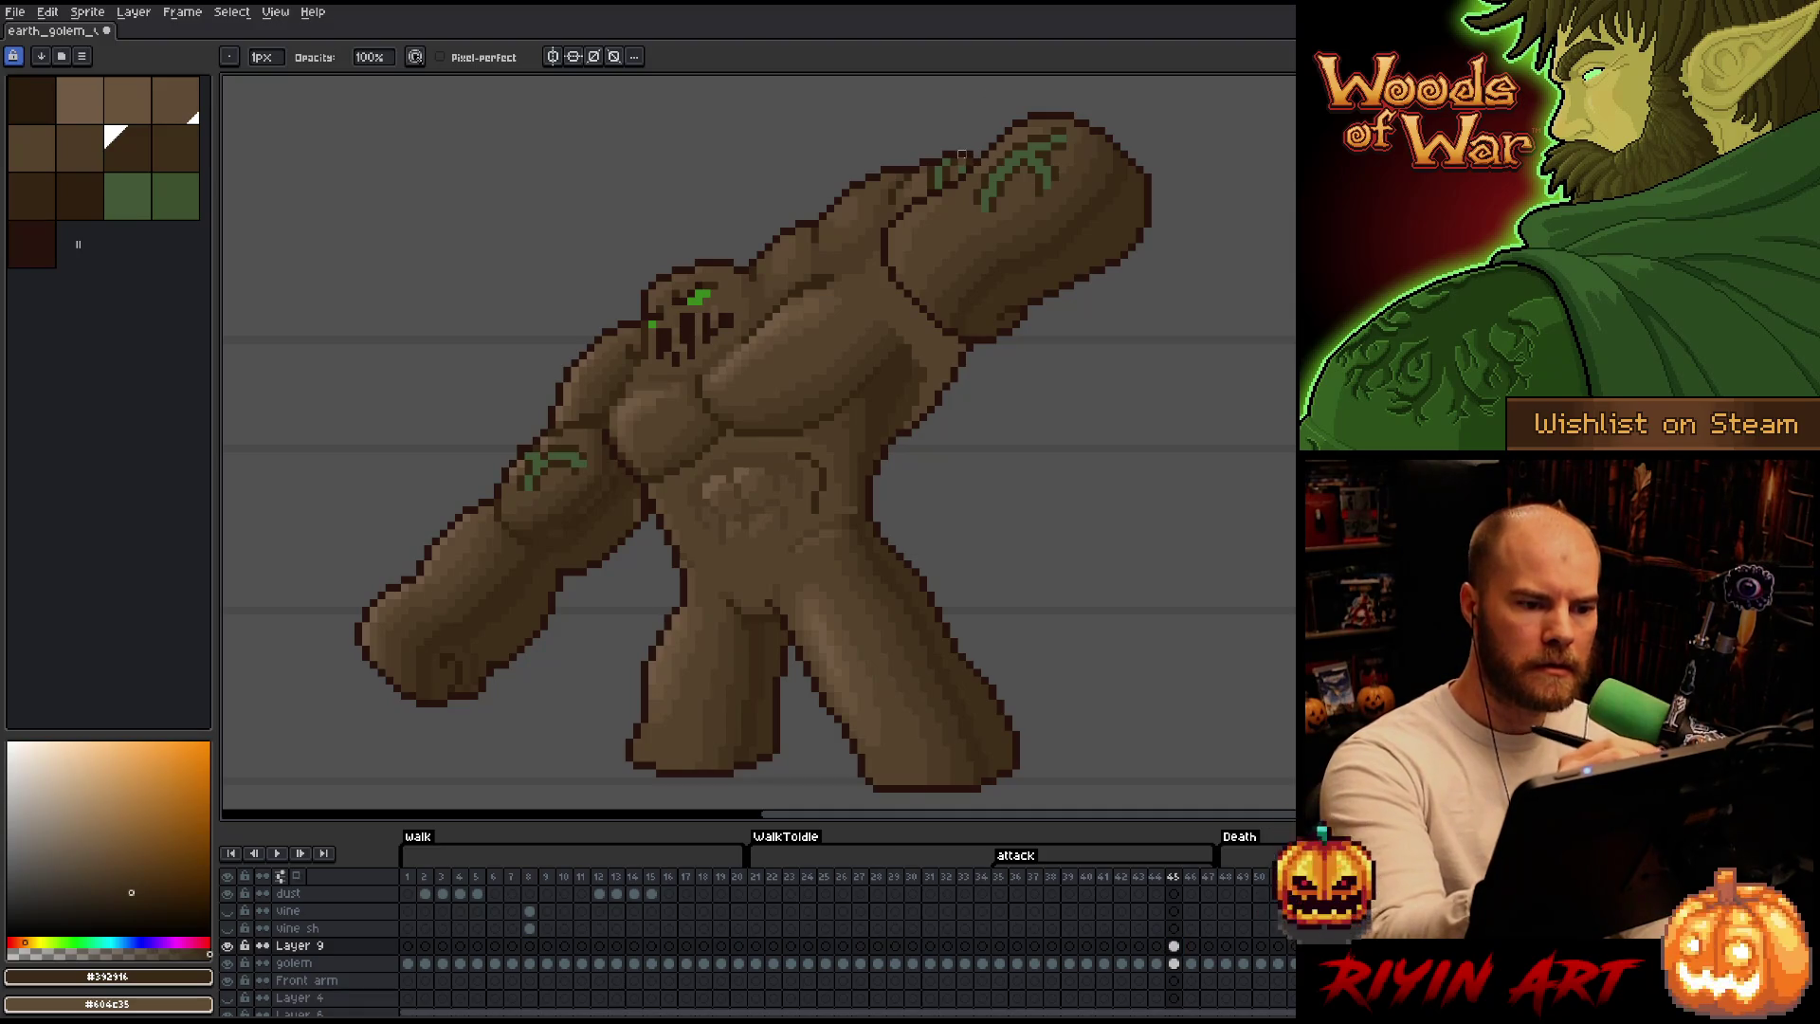
pyautogui.moveTo(1130, 650); pyautogui.dragTo(1174, 674)
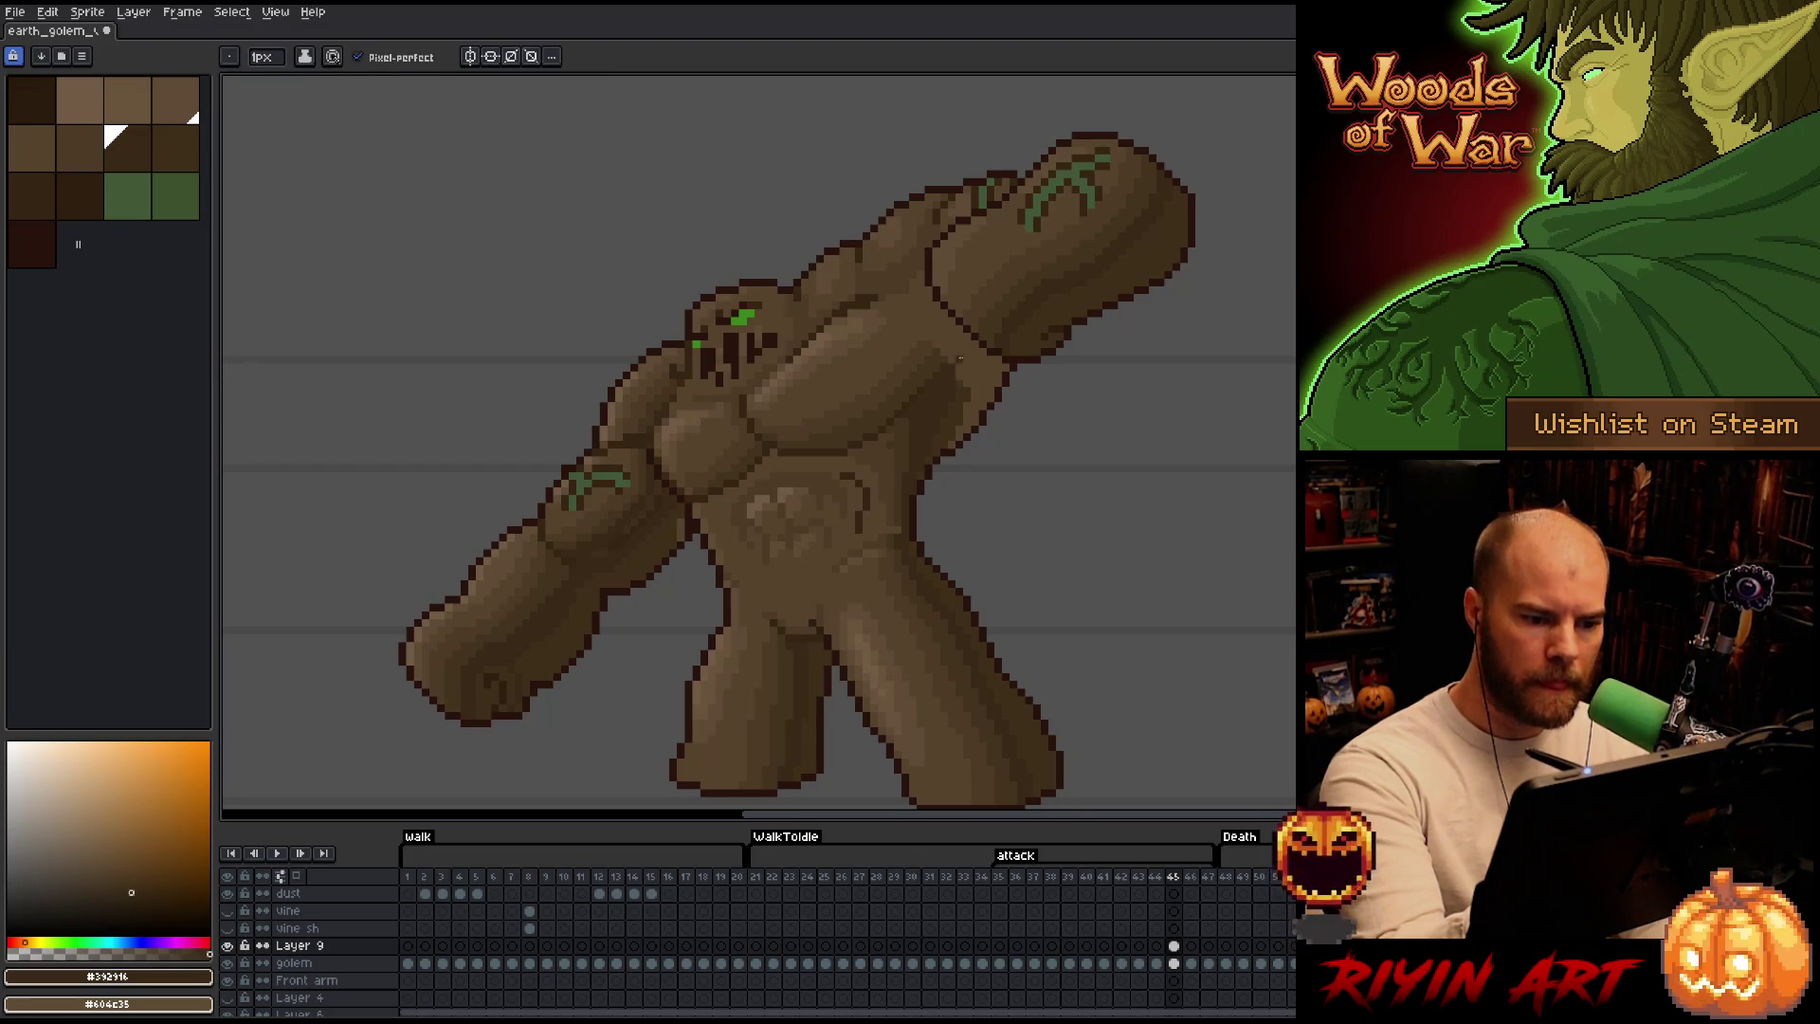
pyautogui.keyDown('alt'); pyautogui.click(985, 312); pyautogui.keyUp('alt')
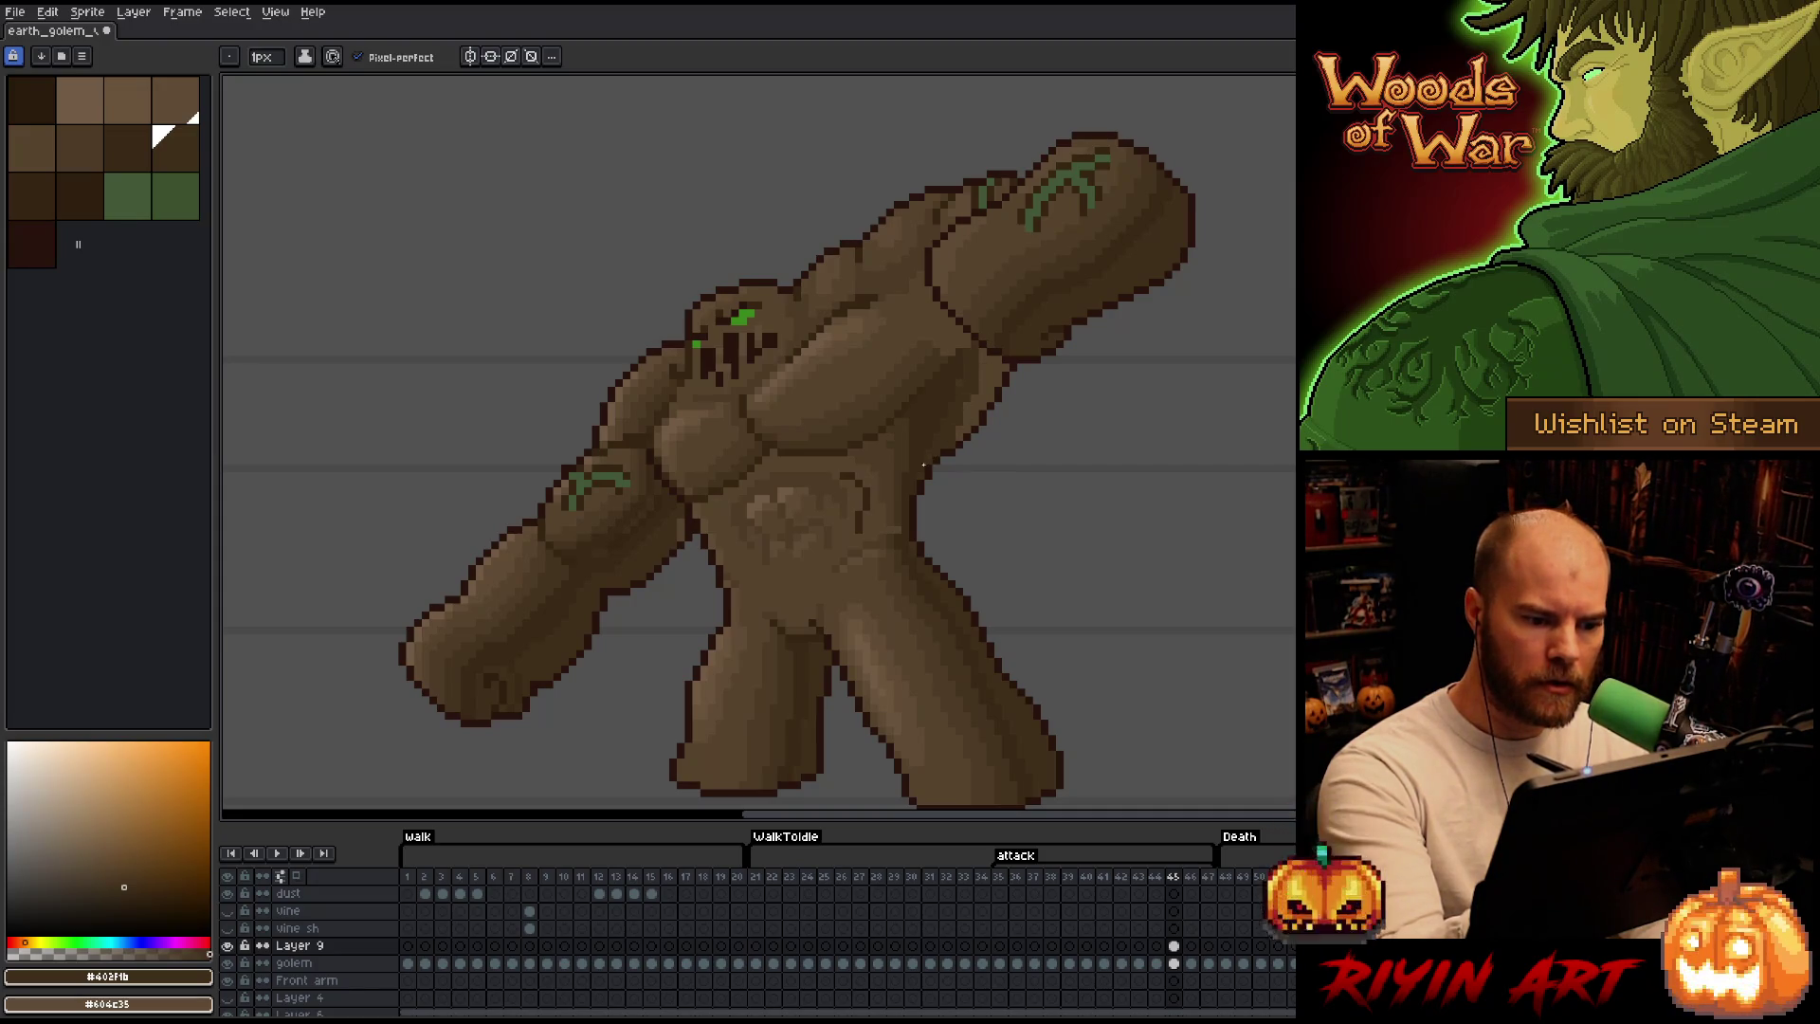
pyautogui.keyDown('alt'); pyautogui.click(950, 410); pyautogui.keyUp('alt')
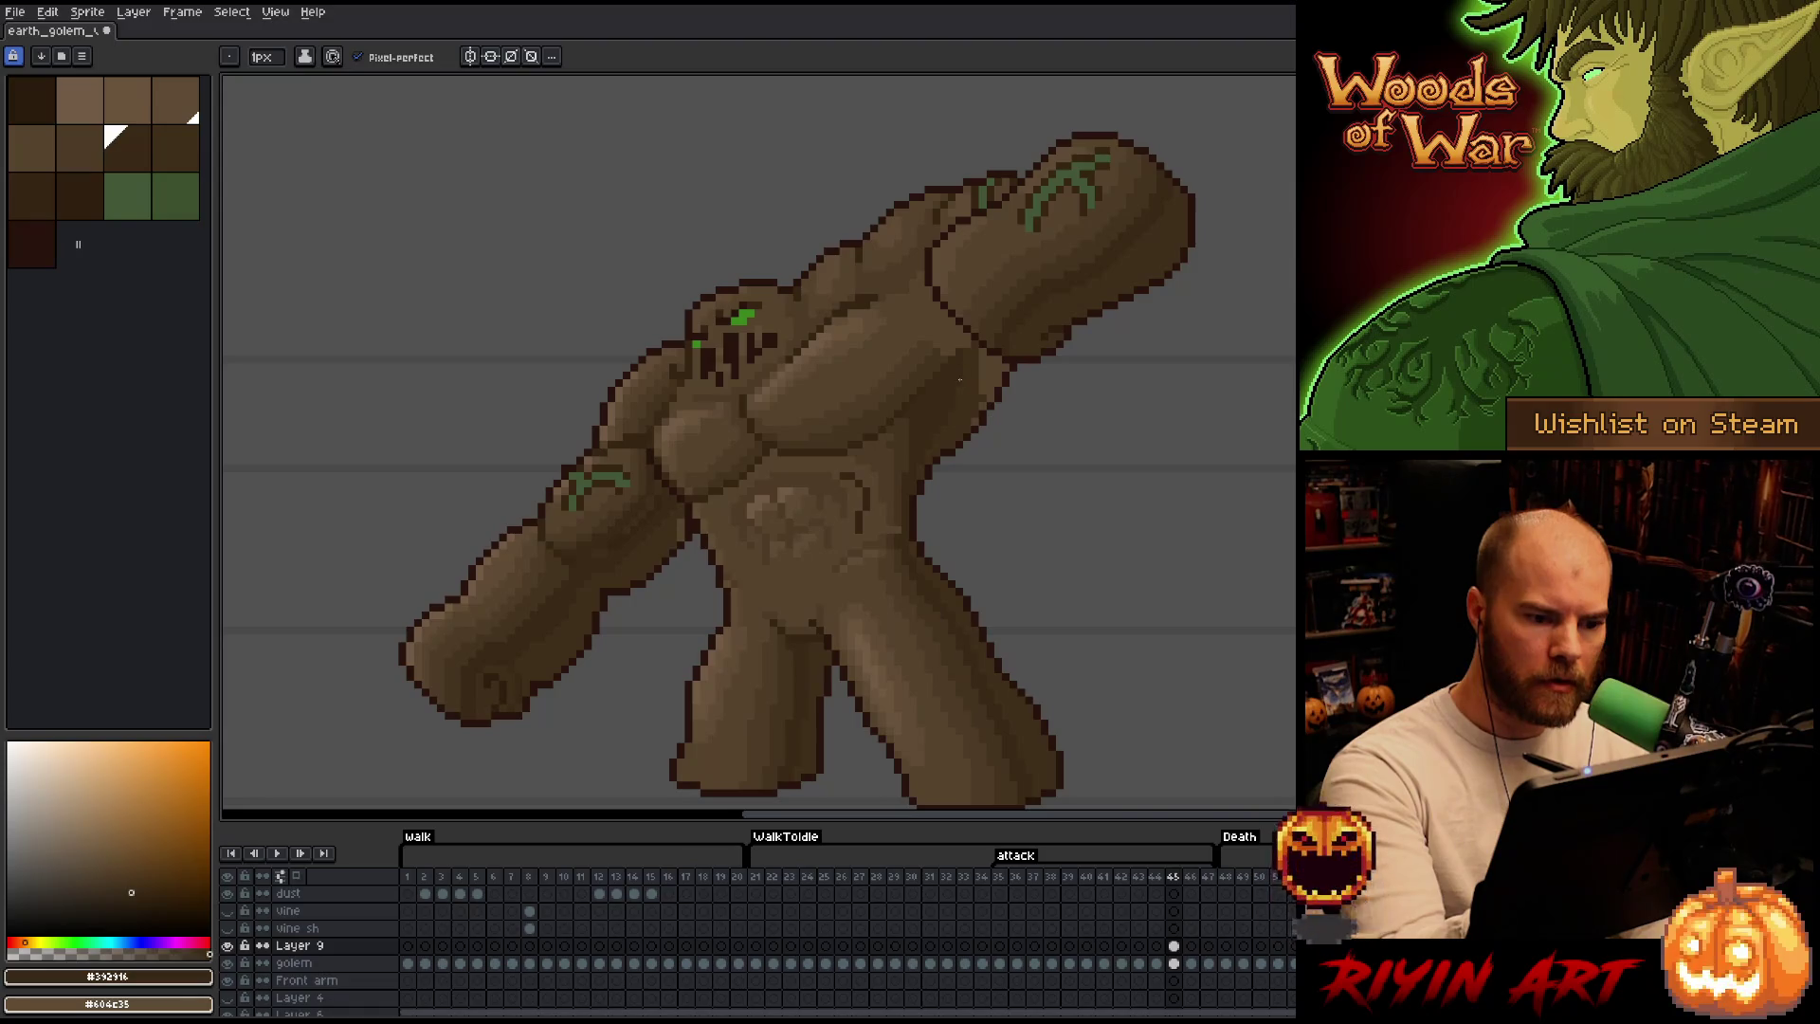
pyautogui.keyDown('alt'); pyautogui.click(978, 411); pyautogui.keyUp('alt')
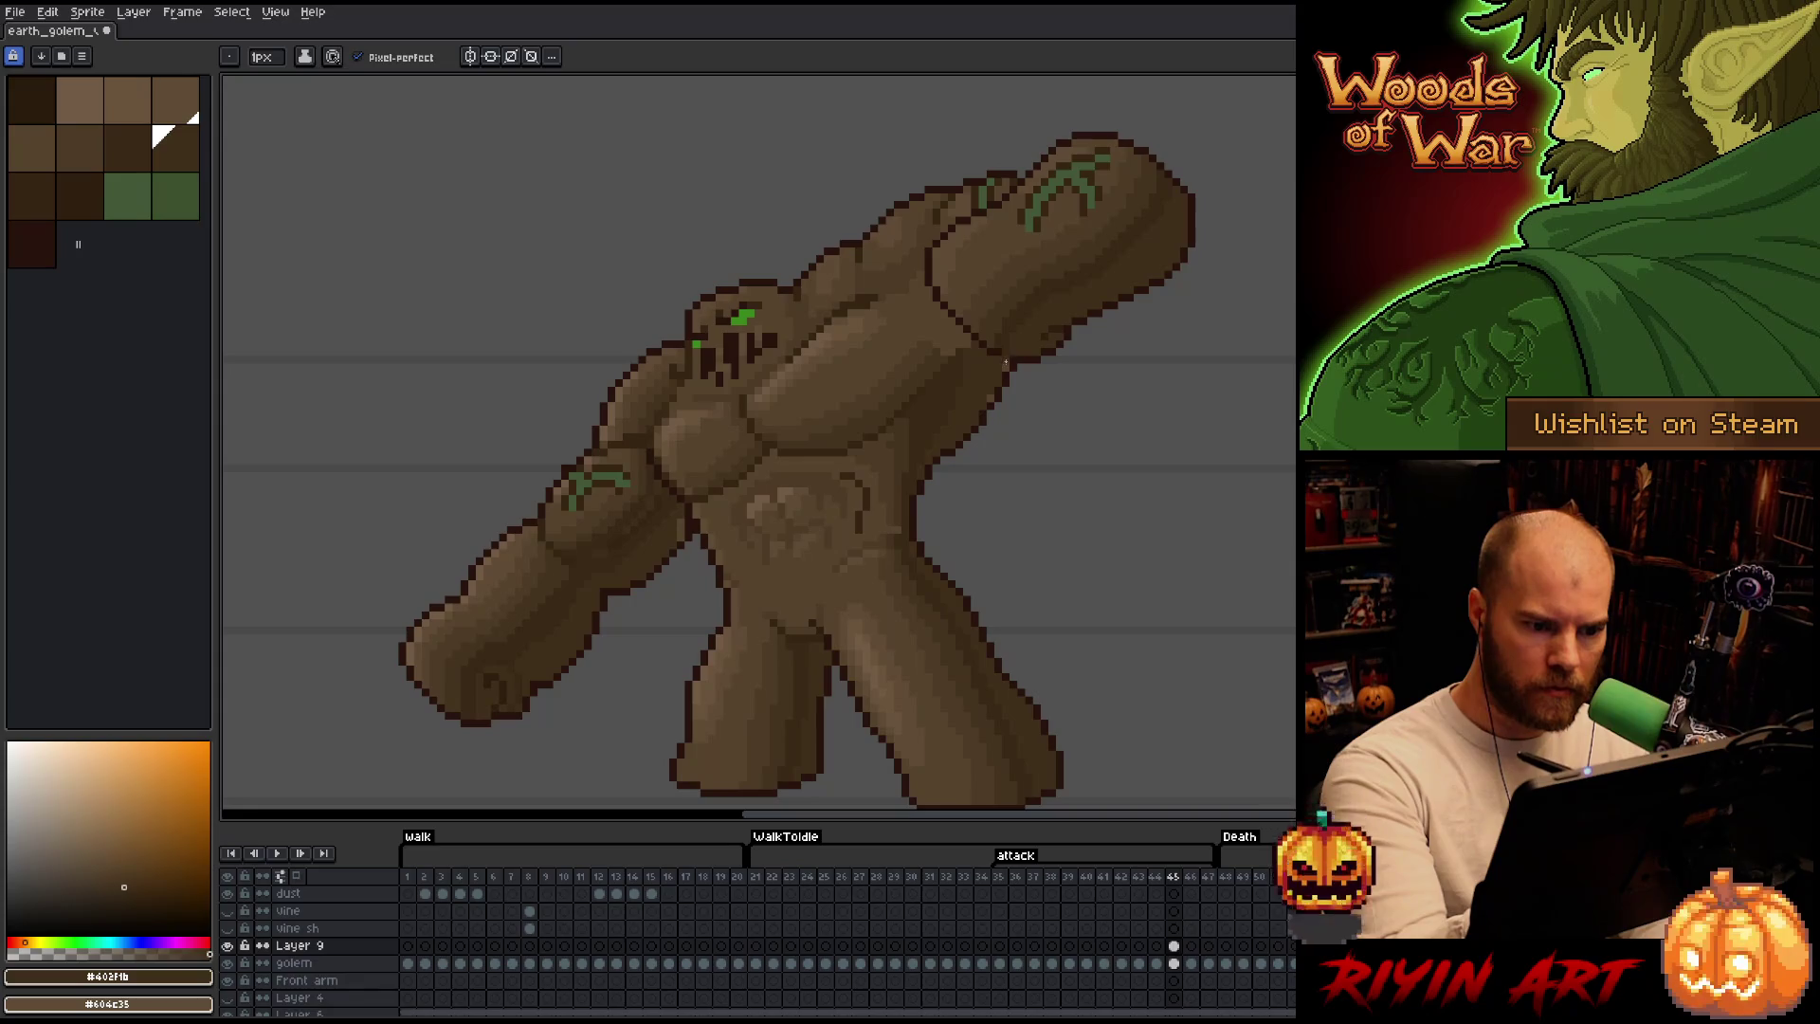
pyautogui.moveTo(982, 493); pyautogui.dragTo(979, 427)
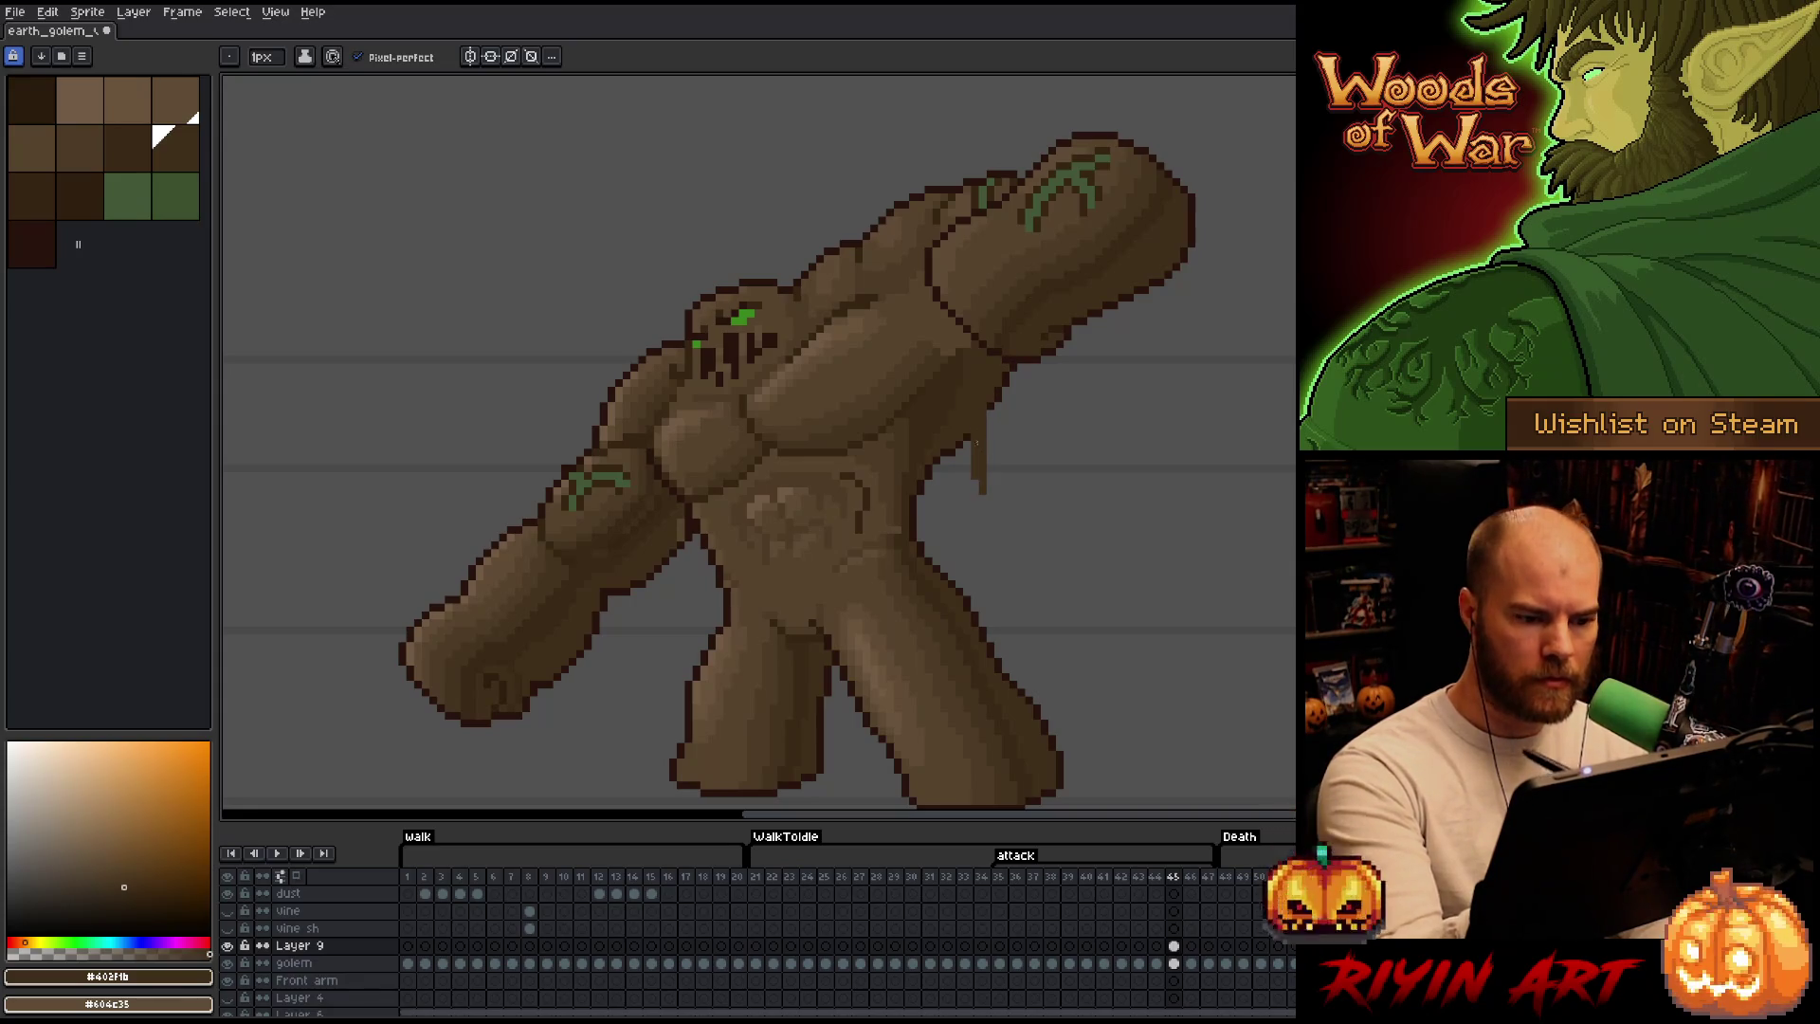
pyautogui.hotkey('alt', 'Down')
pyautogui.hotkey('shift', 'c')
pyautogui.click(938, 288)
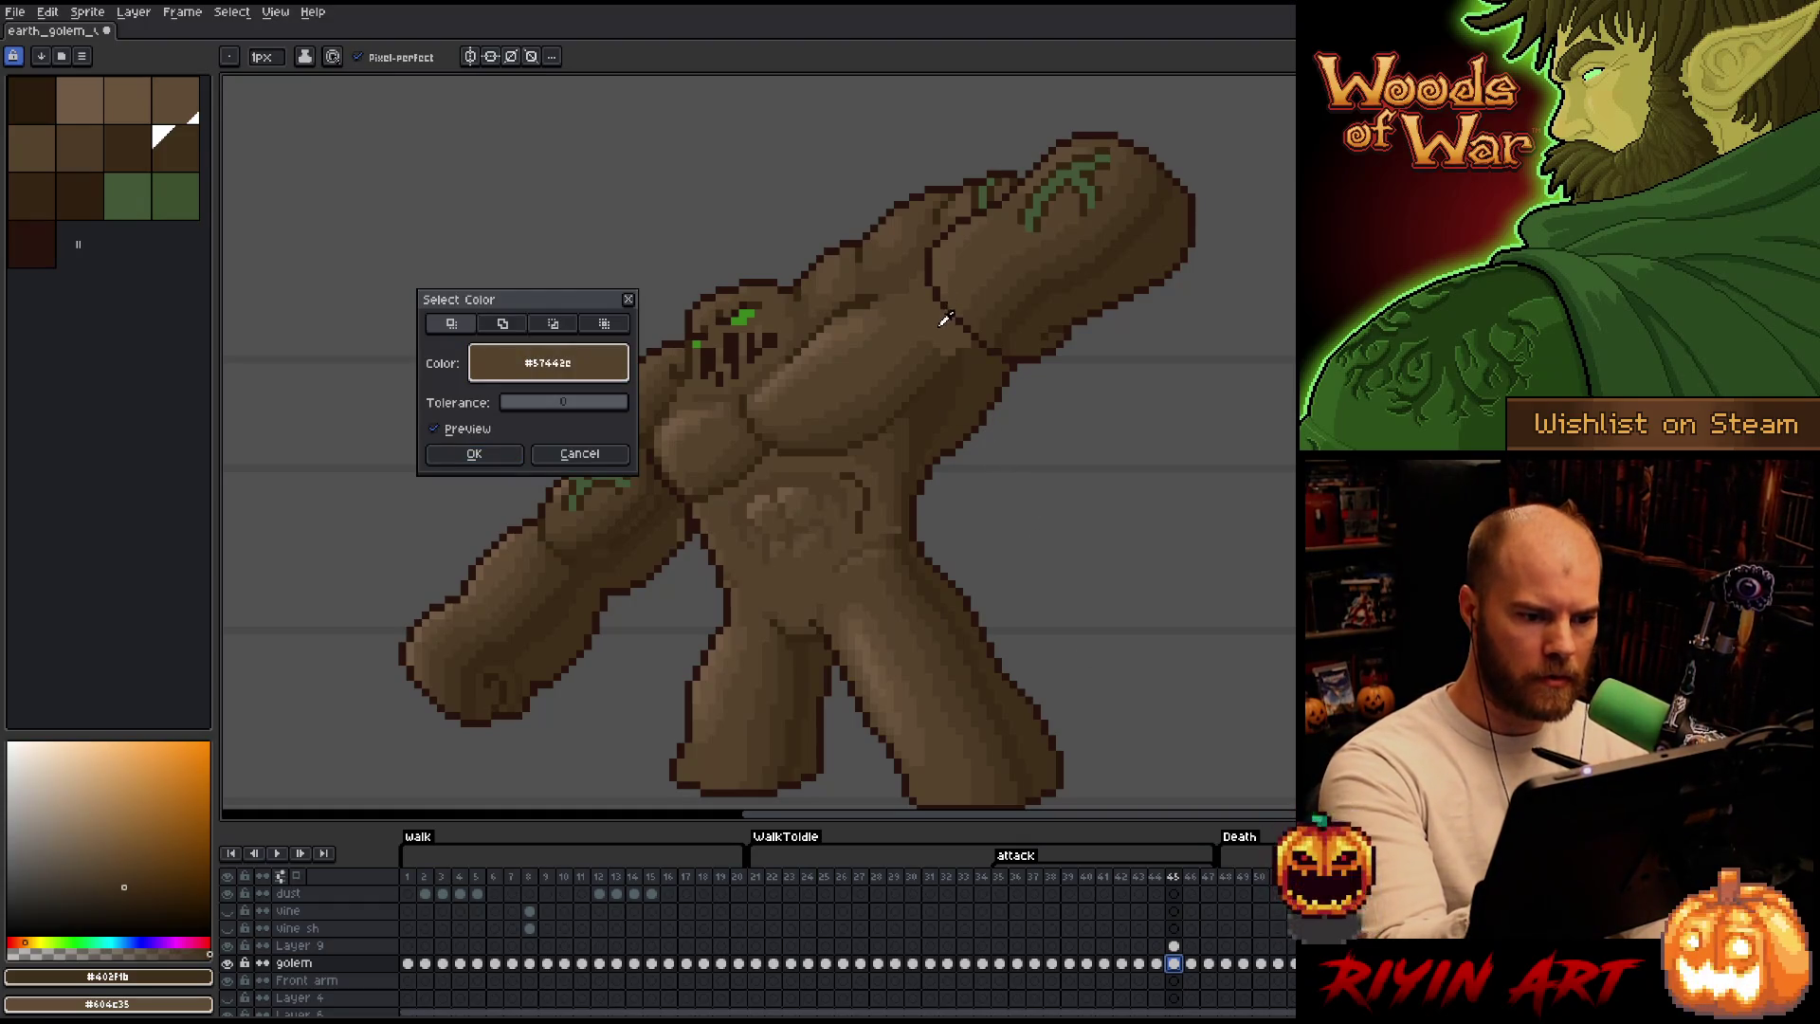
pyautogui.click(476, 454)
pyautogui.hotkey('ctrl', 'd')
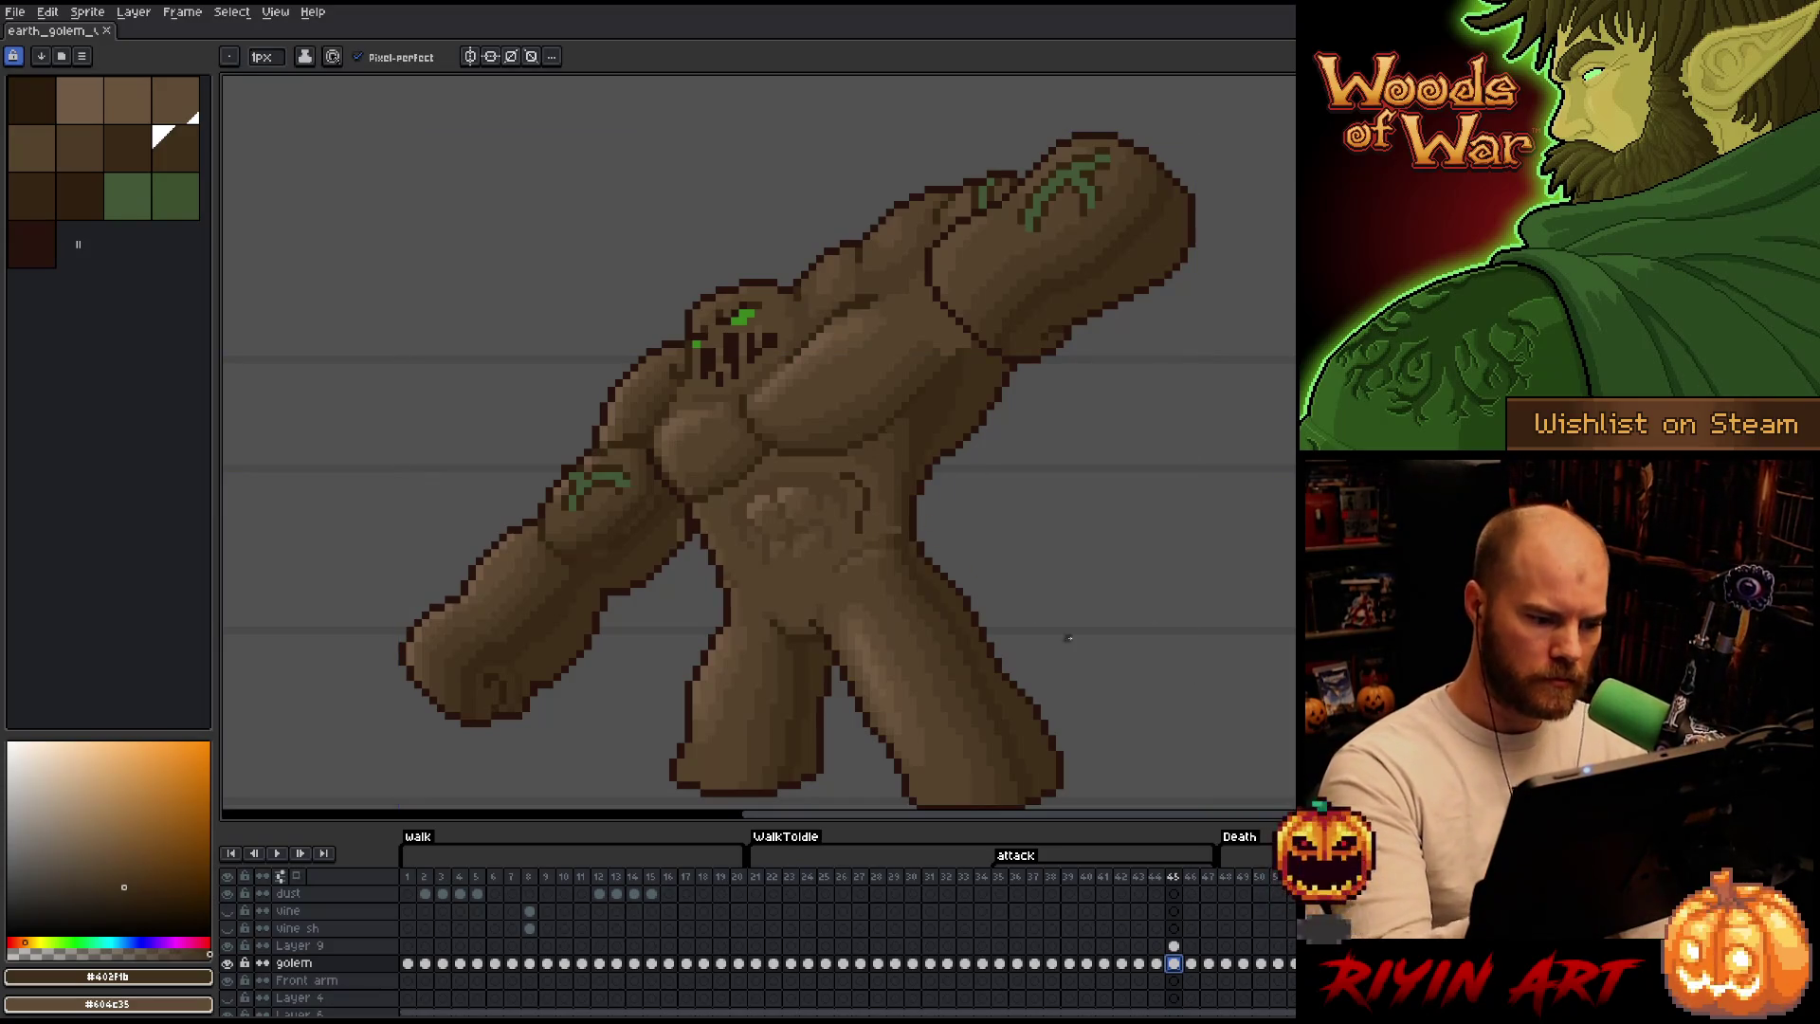
pyautogui.keyDown('alt'); pyautogui.click(890, 510); pyautogui.keyUp('alt')
pyautogui.click(61, 132)
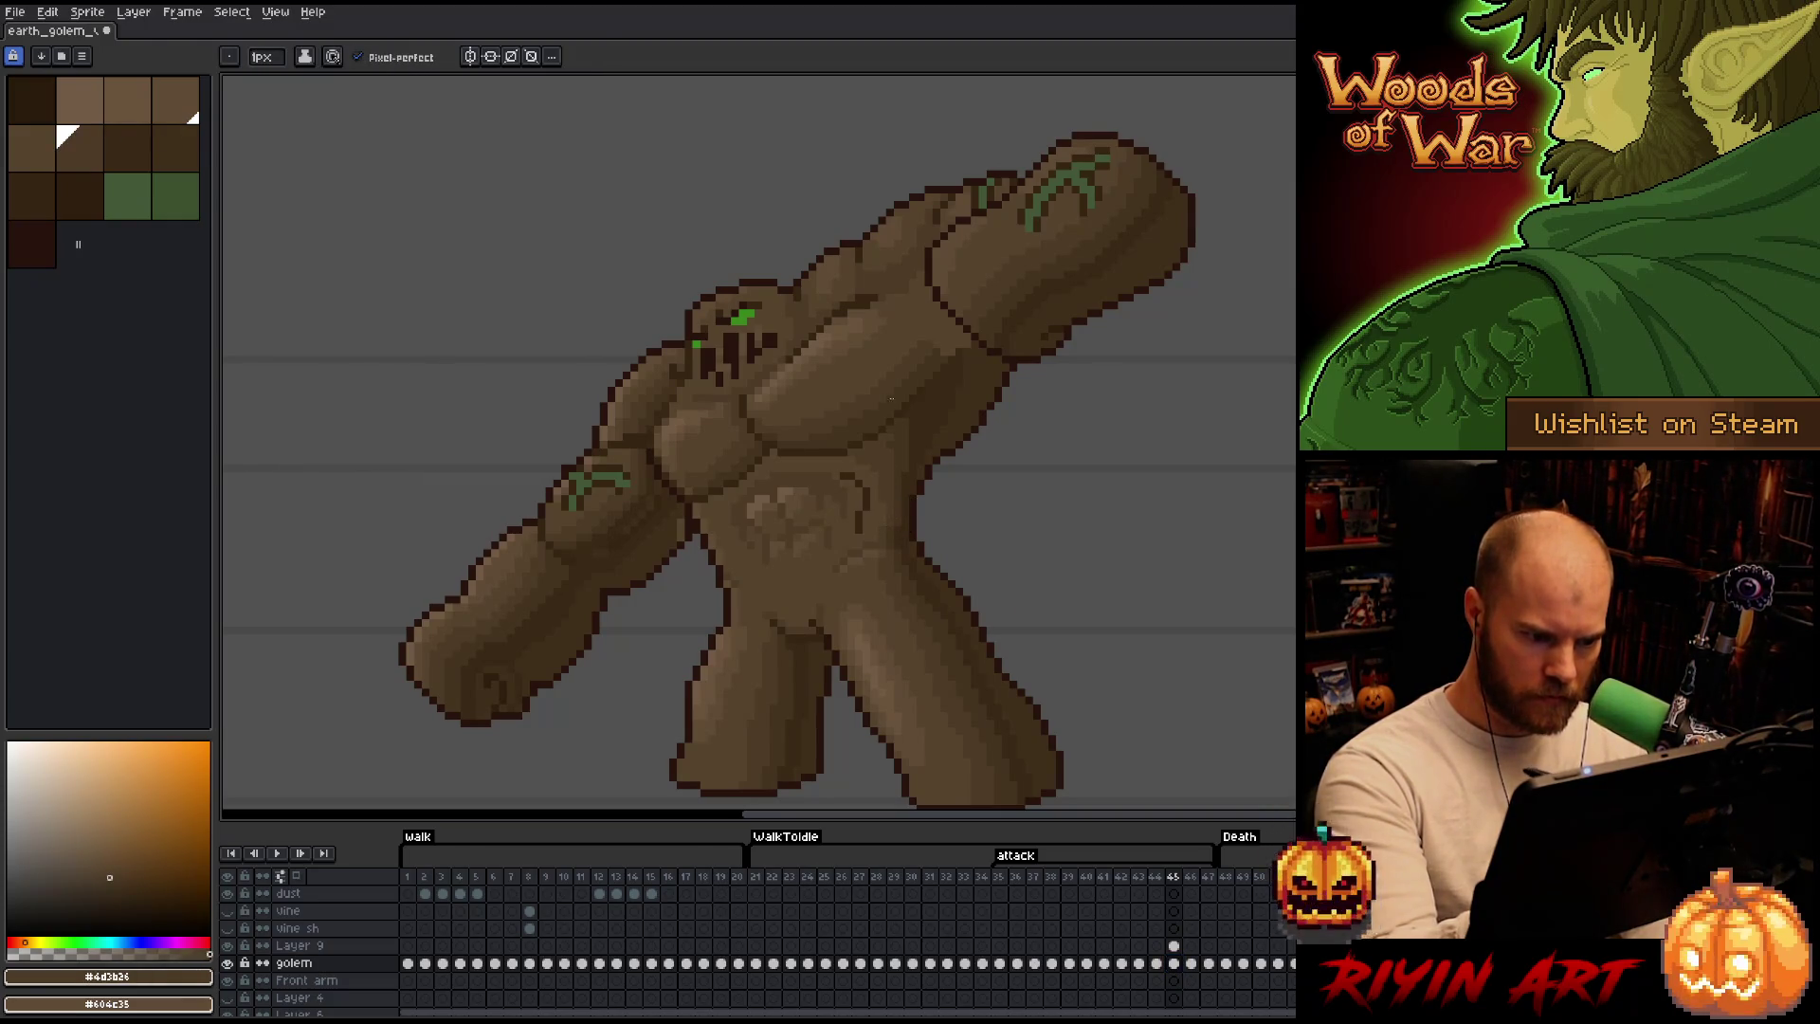
pyautogui.keyDown('alt'); pyautogui.click(865, 519); pyautogui.keyUp('alt')
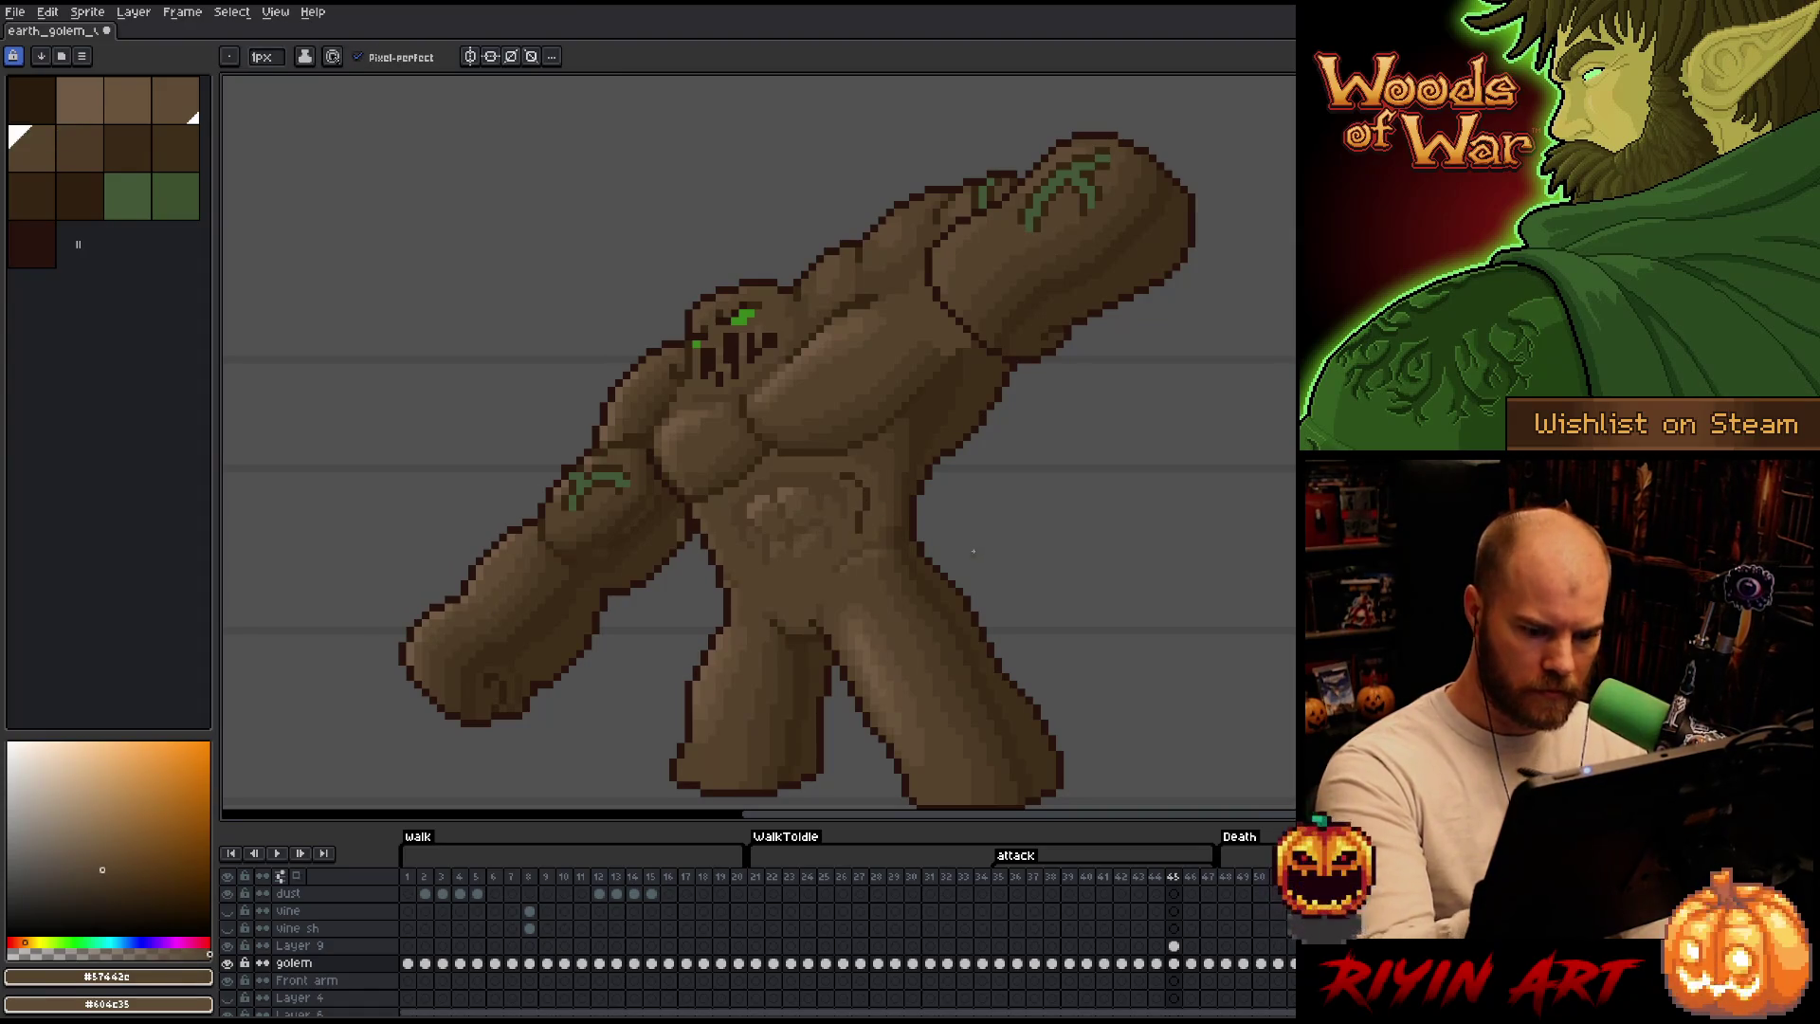
pyautogui.press('v')
pyautogui.press('b')
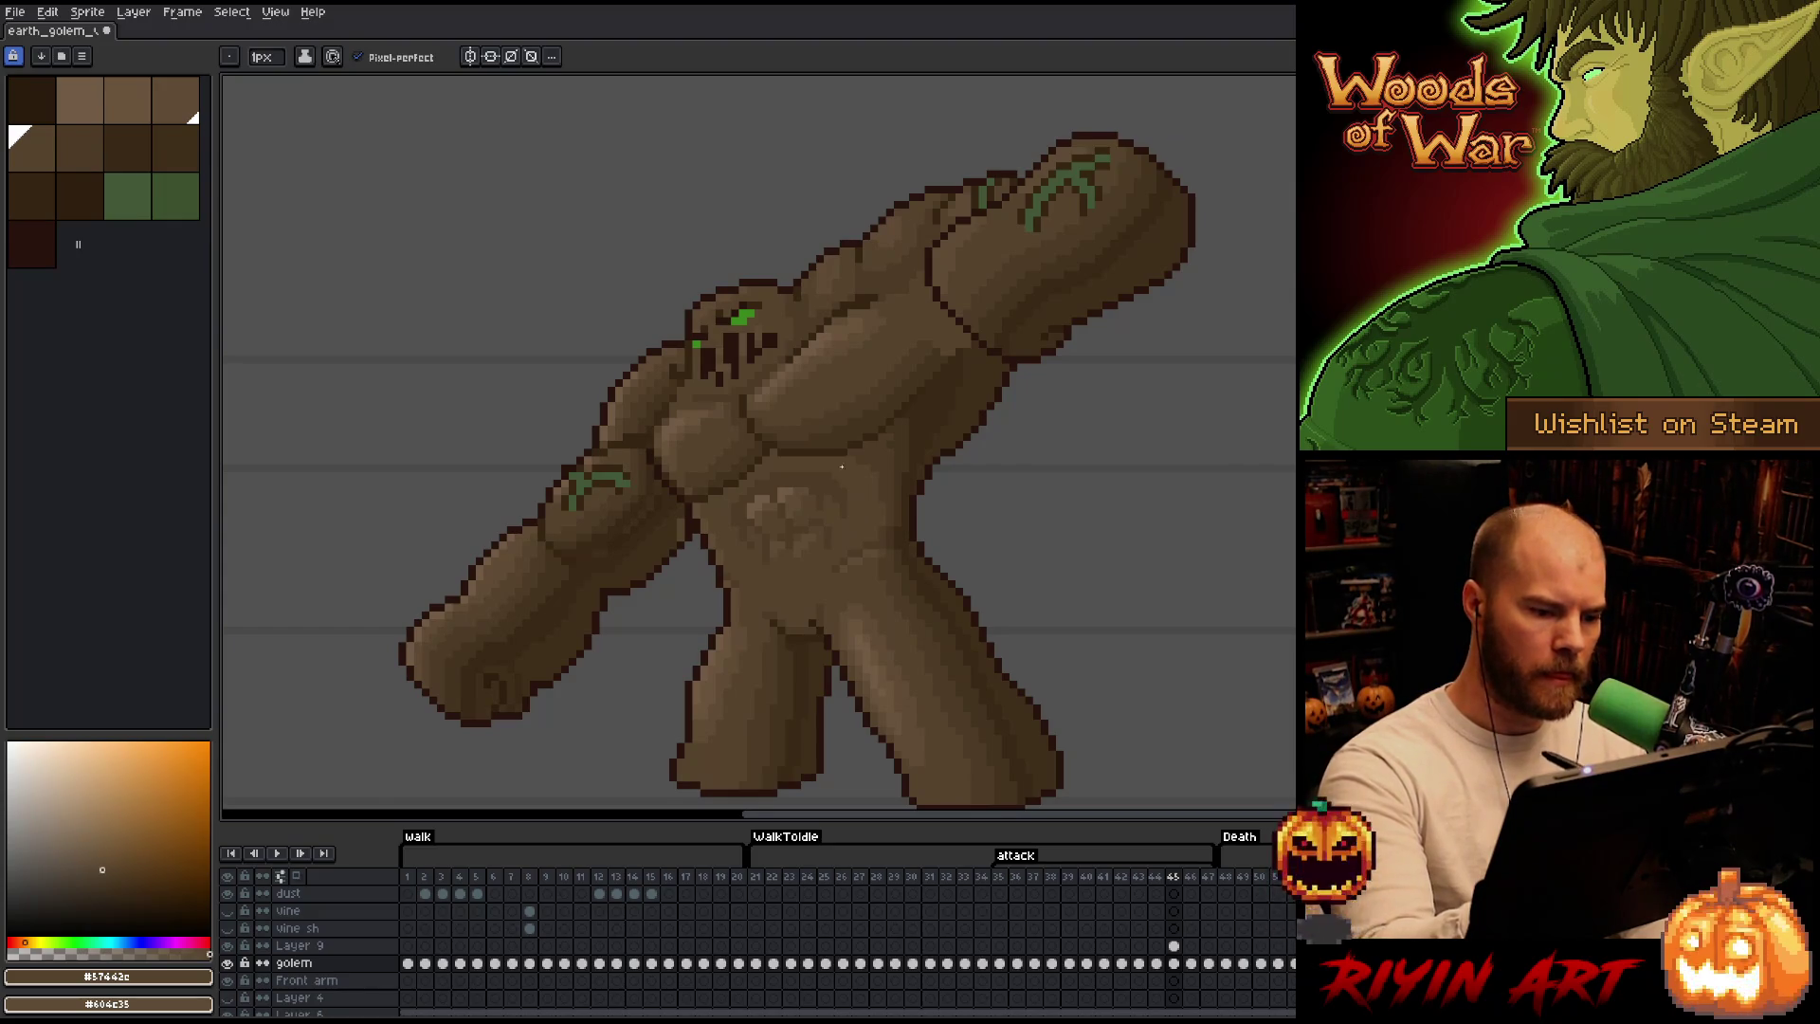
pyautogui.keyDown('alt'); pyautogui.click(884, 481); pyautogui.keyUp('alt')
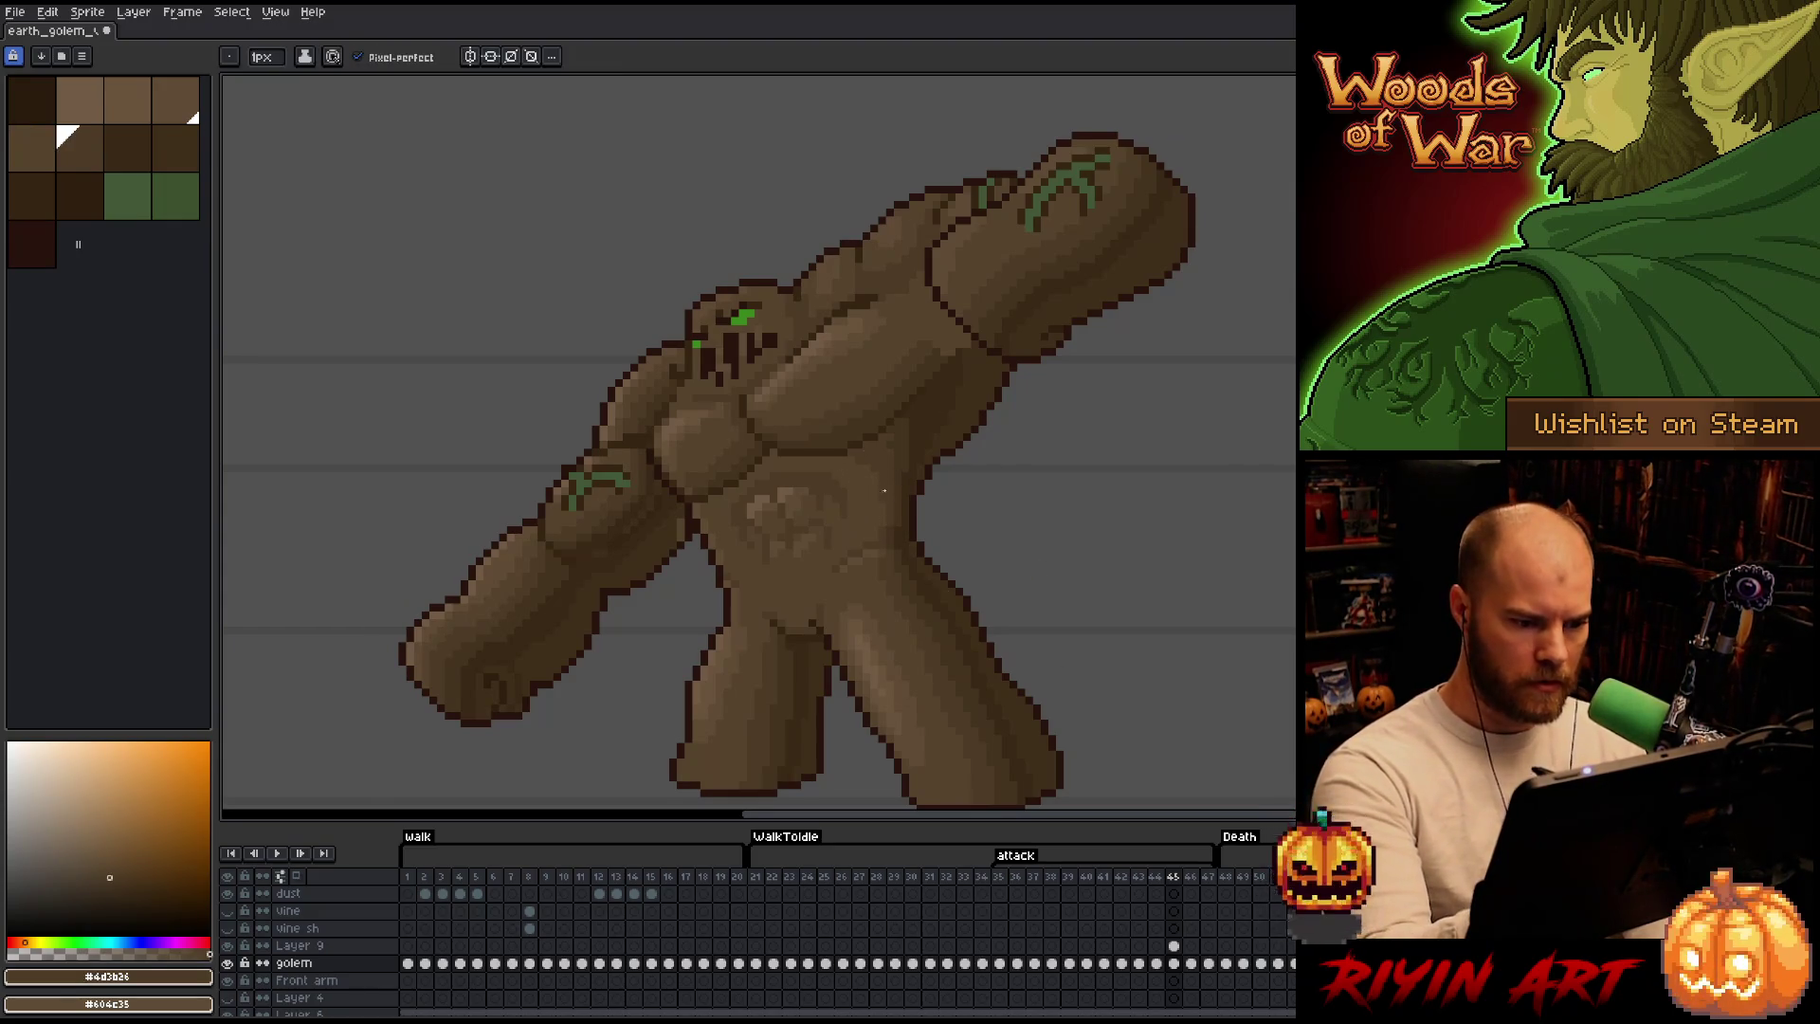
pyautogui.press('Left')
pyautogui.press('Right')
pyautogui.press('Left')
pyautogui.press('Right')
pyautogui.press('v')
pyautogui.press('b')
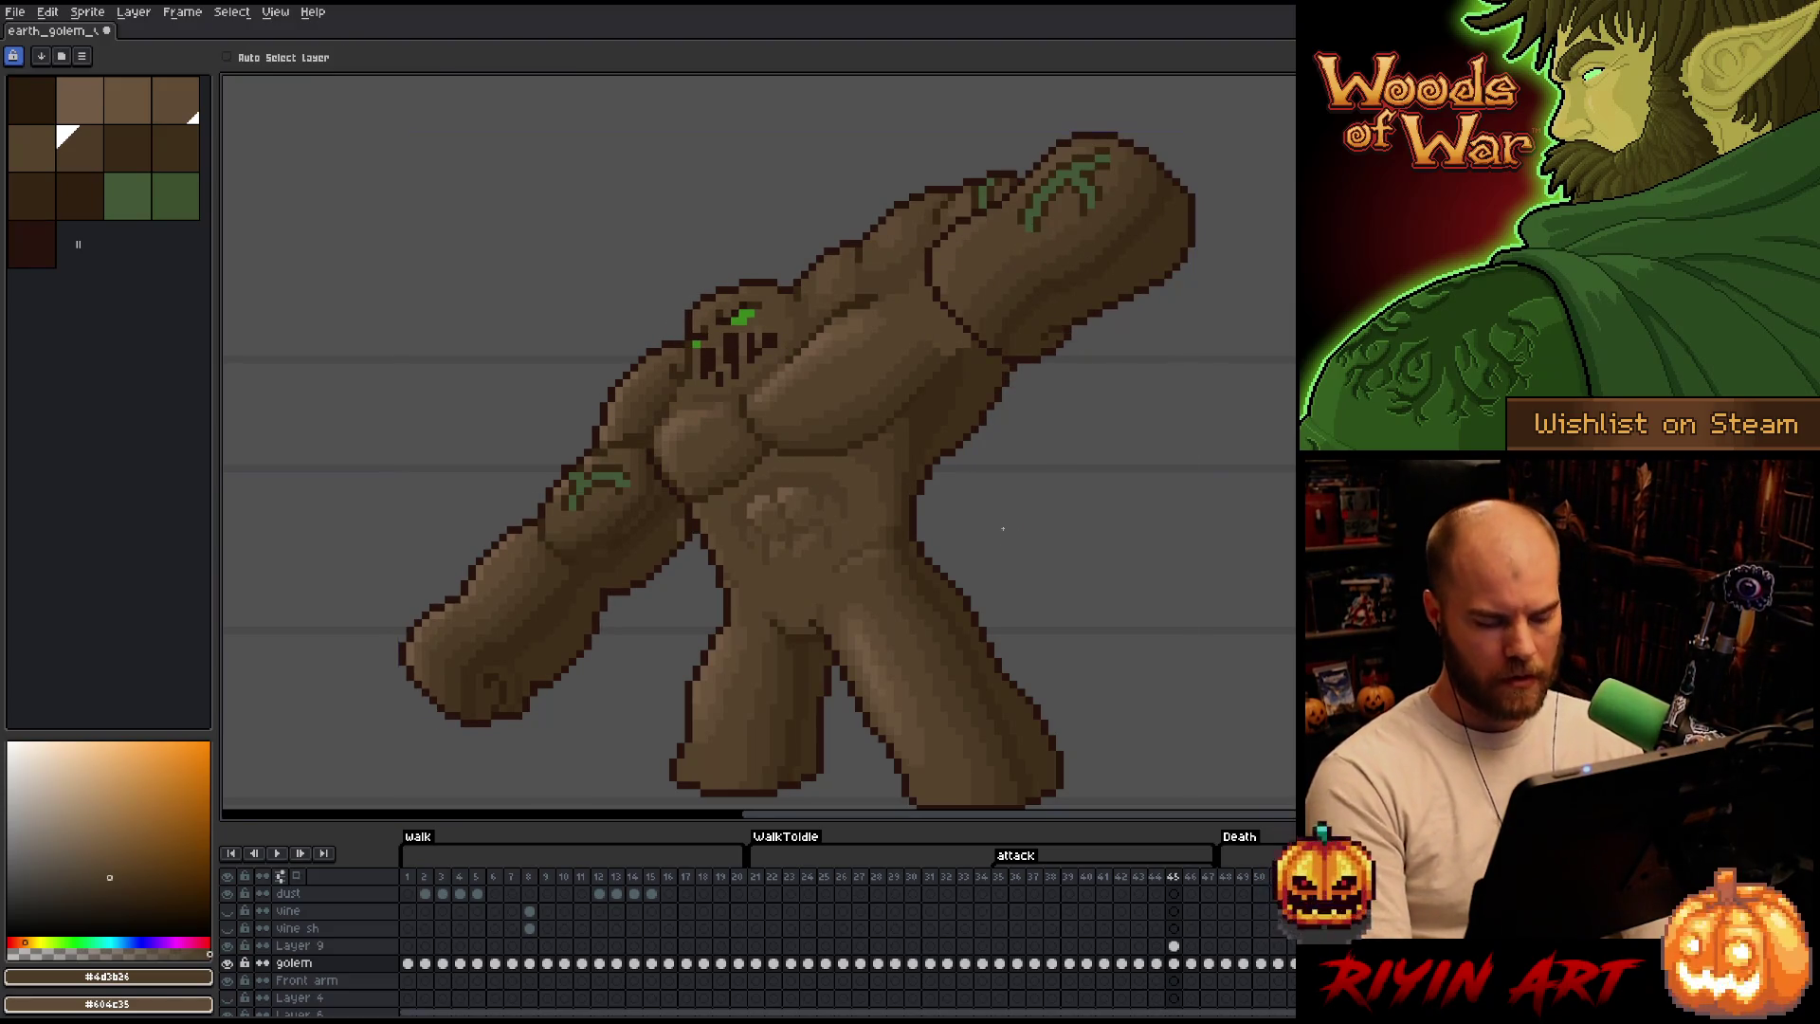
pyautogui.press('v')
pyautogui.press('b')
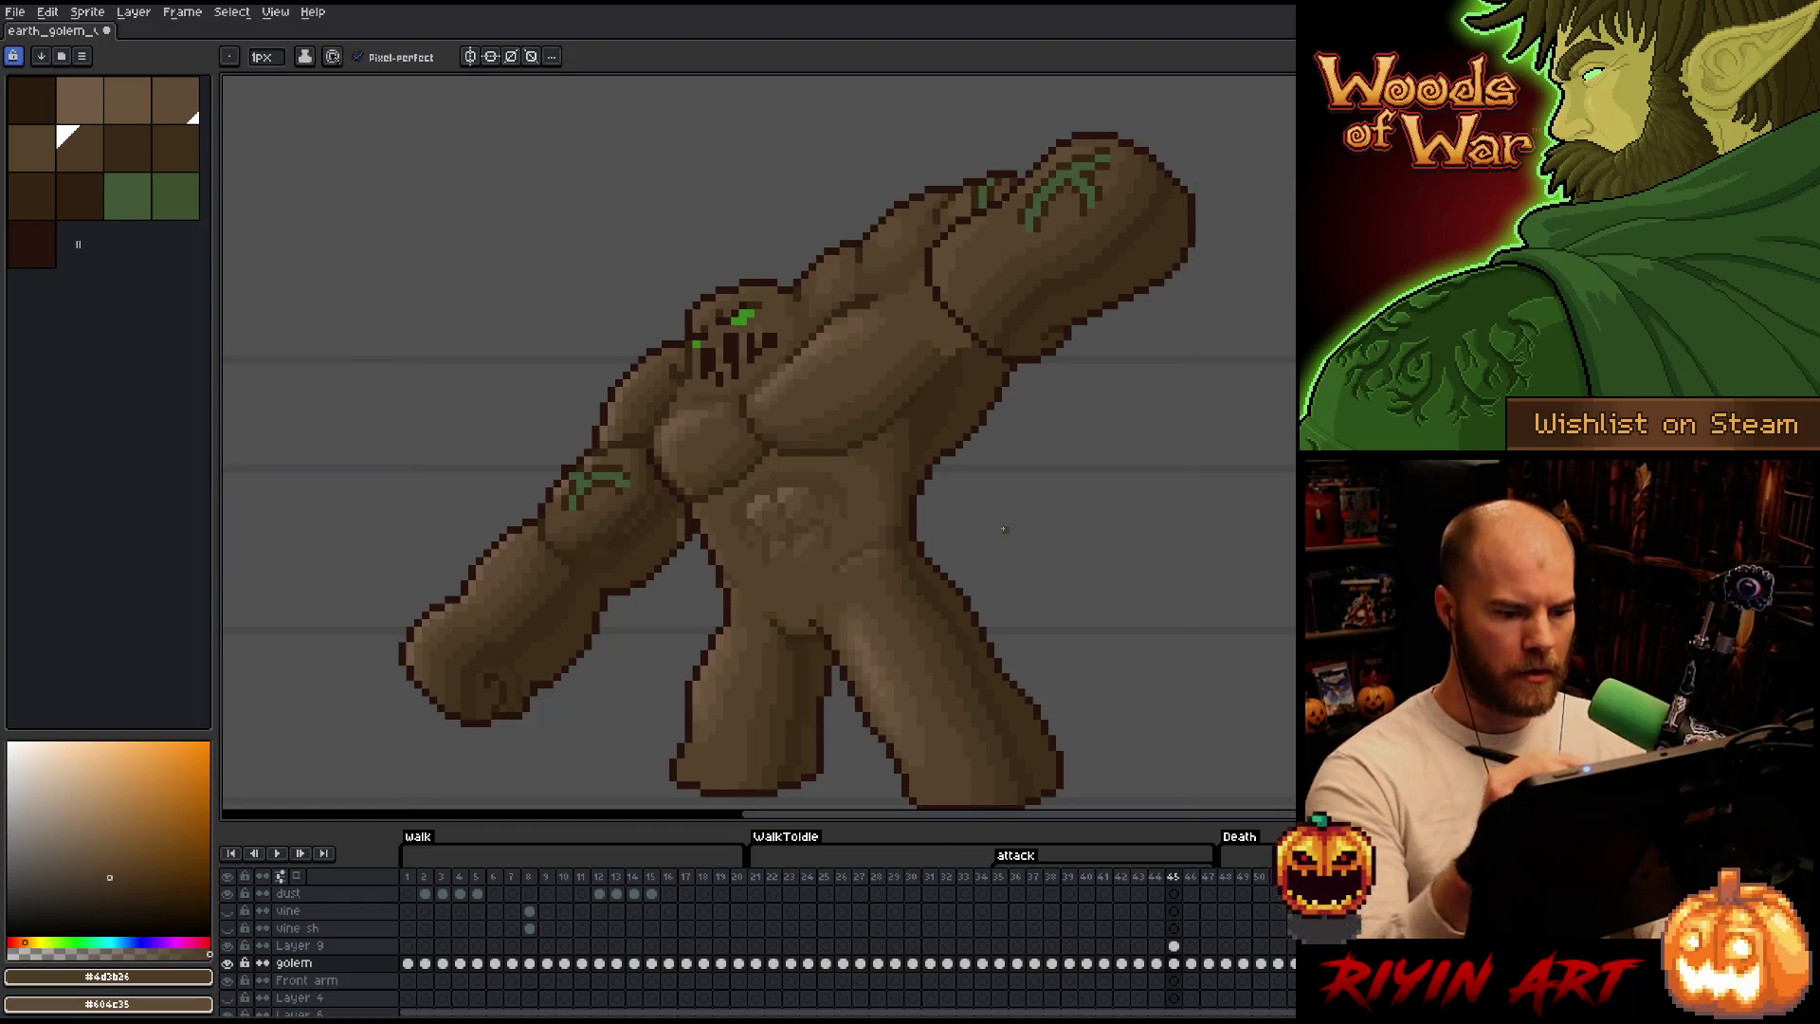
pyautogui.press('Up')
pyautogui.press('v')
pyautogui.press('b')
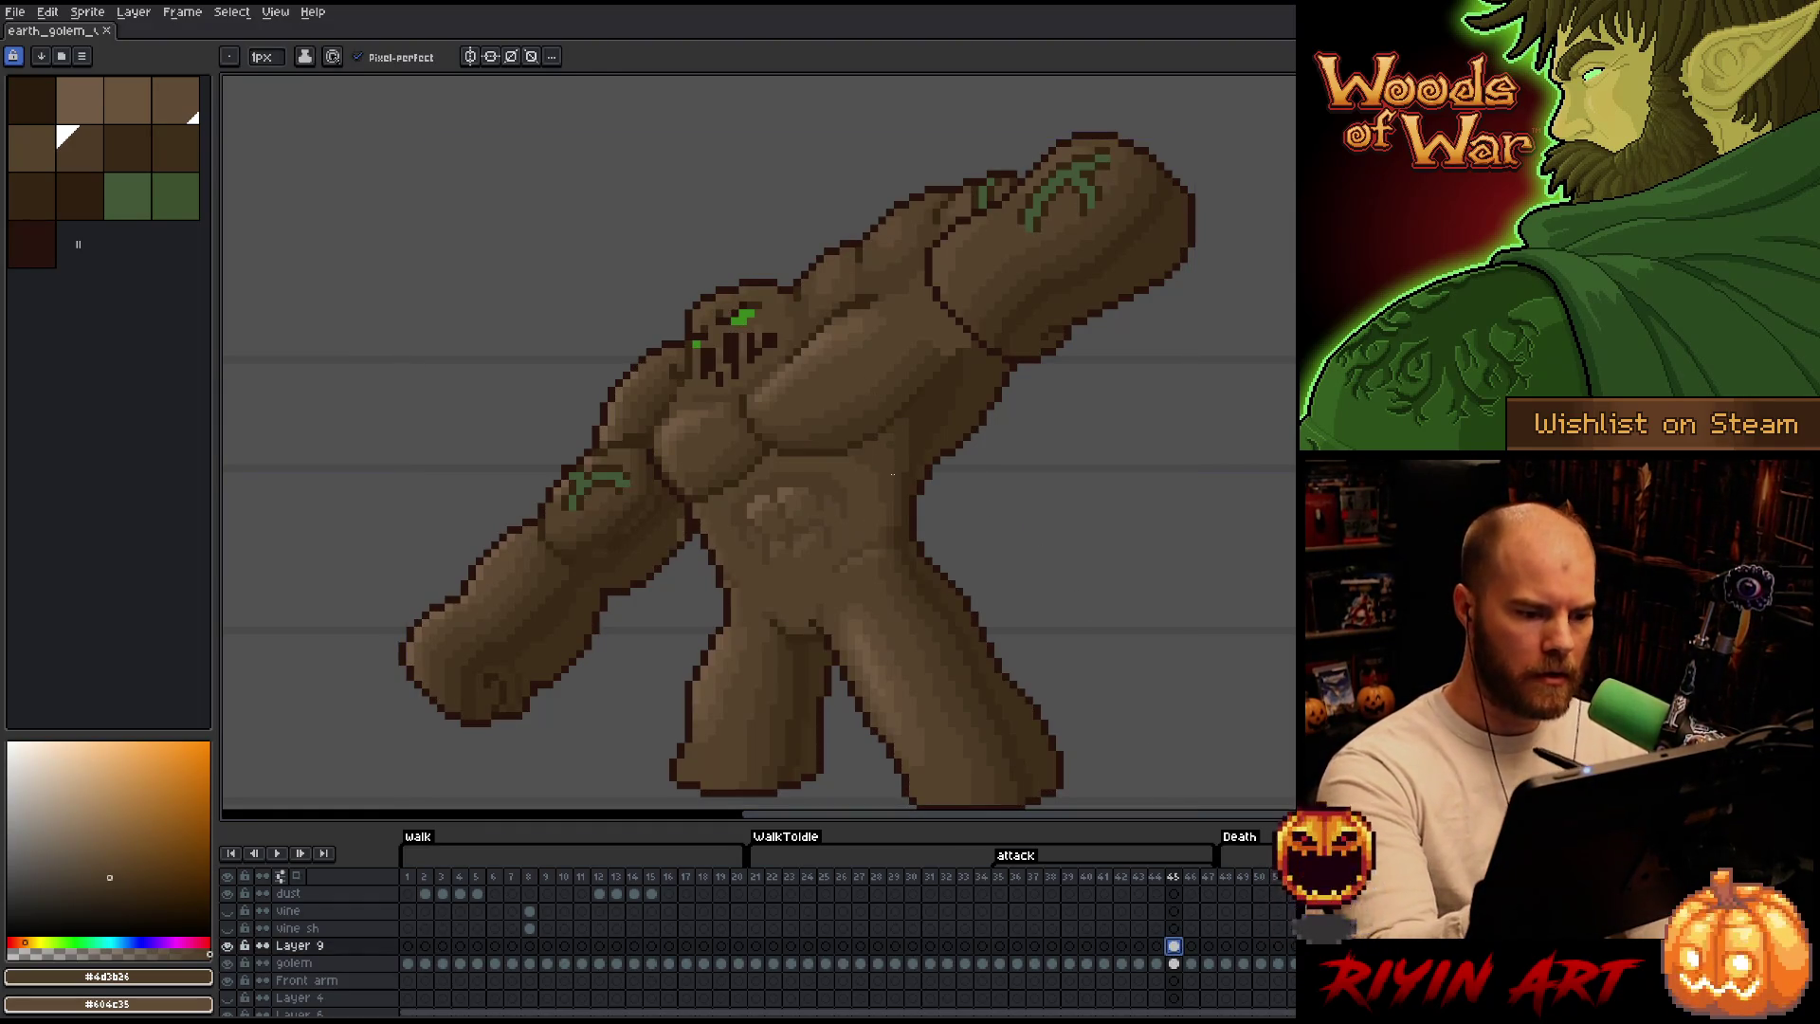
# Try several darker palette browns and settle on a mid brown with the Pencil ready.
pyautogui.keyDown('alt'); pyautogui.click(889, 423); pyautogui.keyUp('alt')
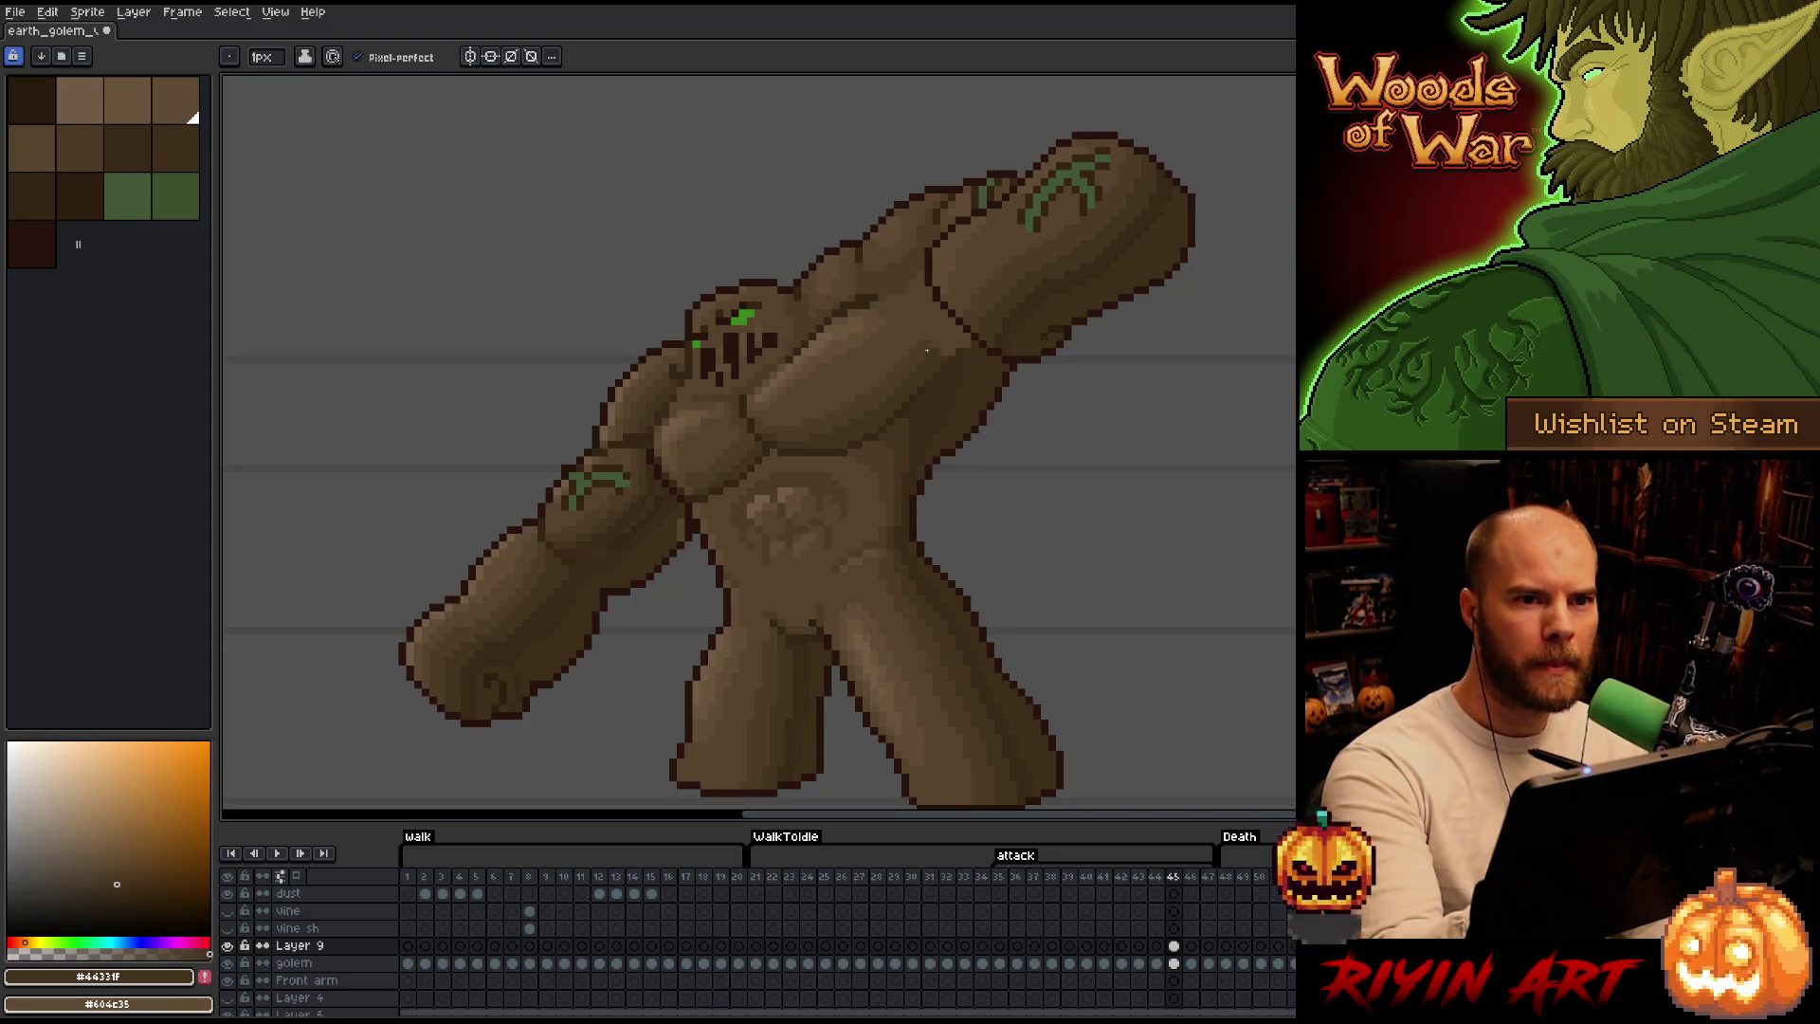
pyautogui.click(109, 128)
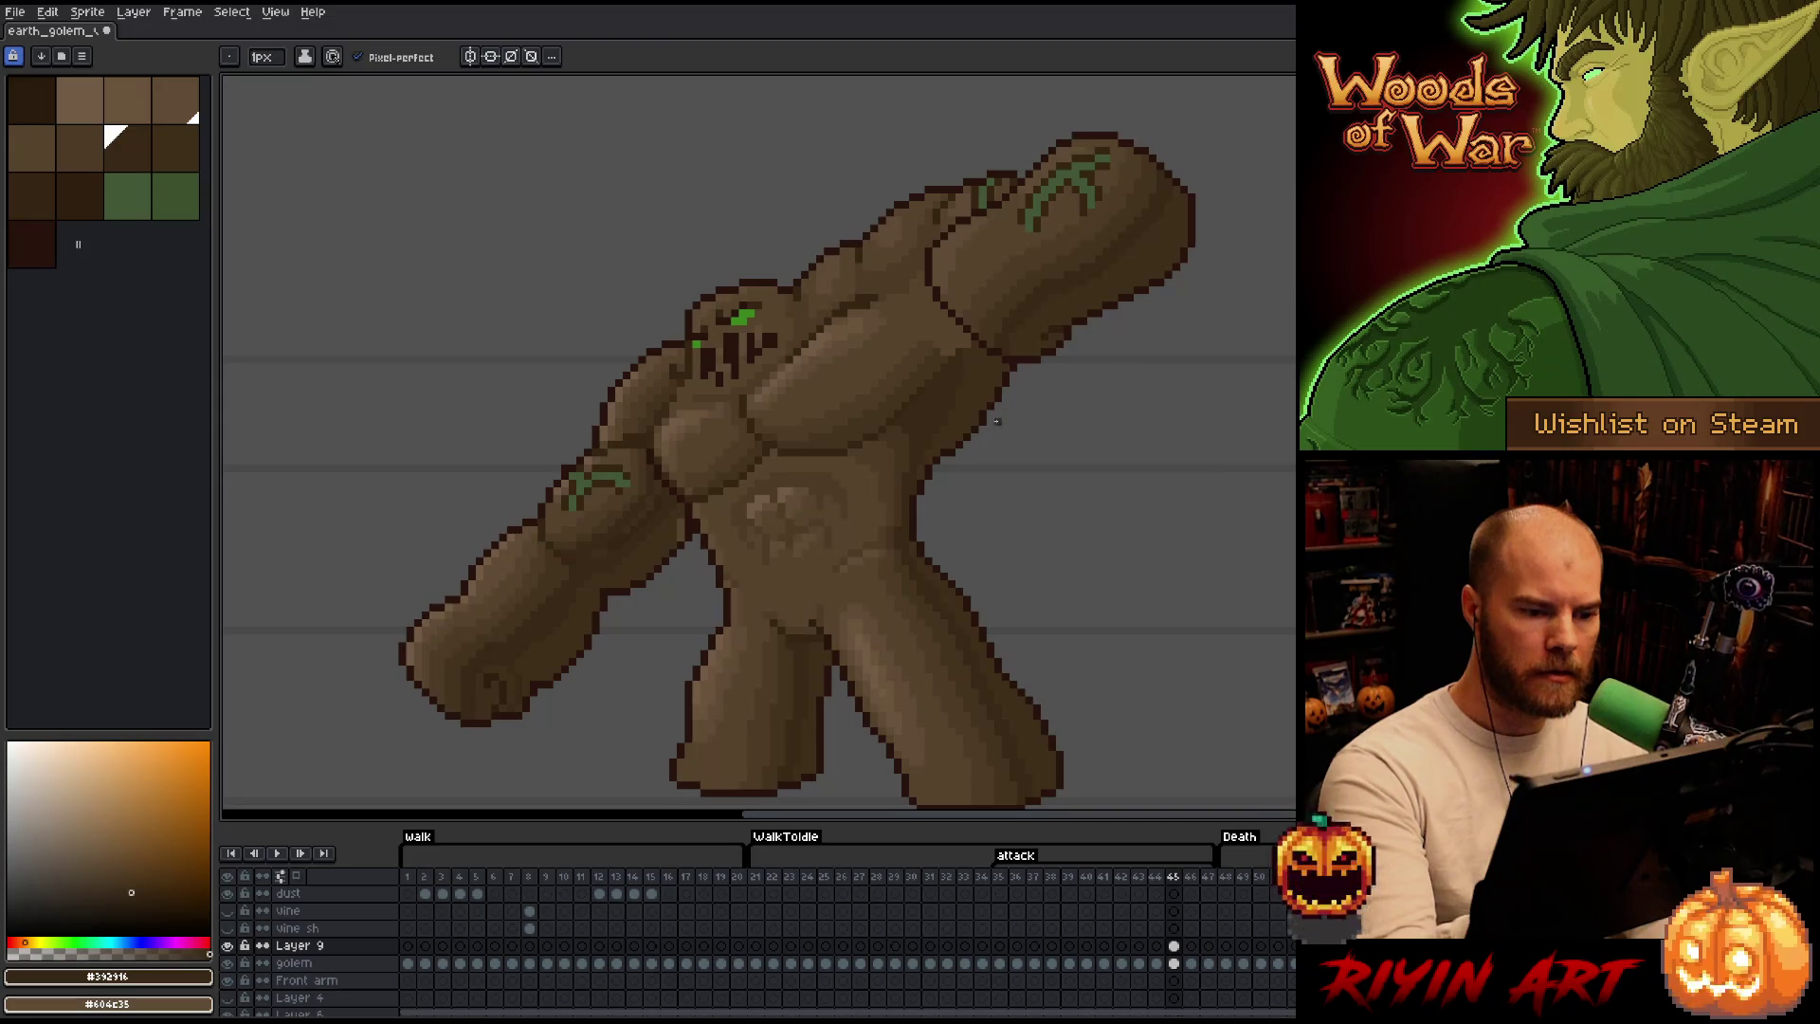
pyautogui.keyDown('alt'); pyautogui.click(946, 350); pyautogui.keyUp('alt')
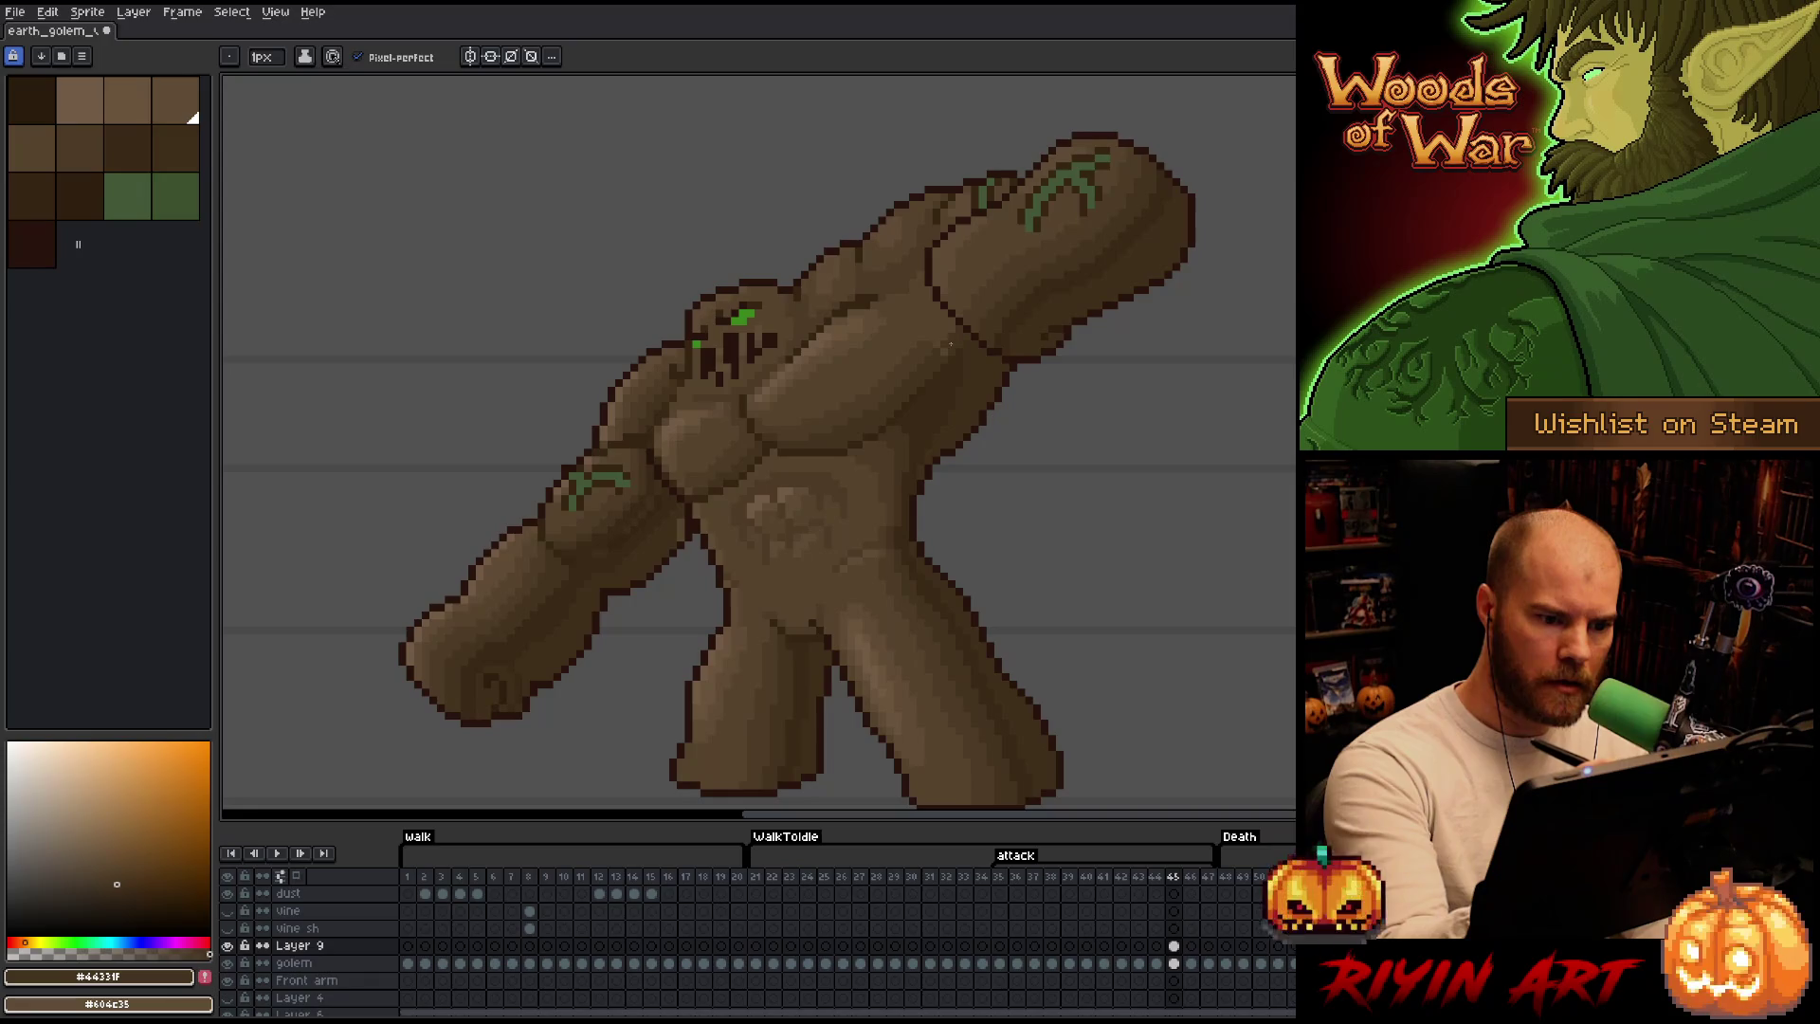
pyautogui.keyDown('alt'); pyautogui.click(931, 334); pyautogui.keyUp('alt')
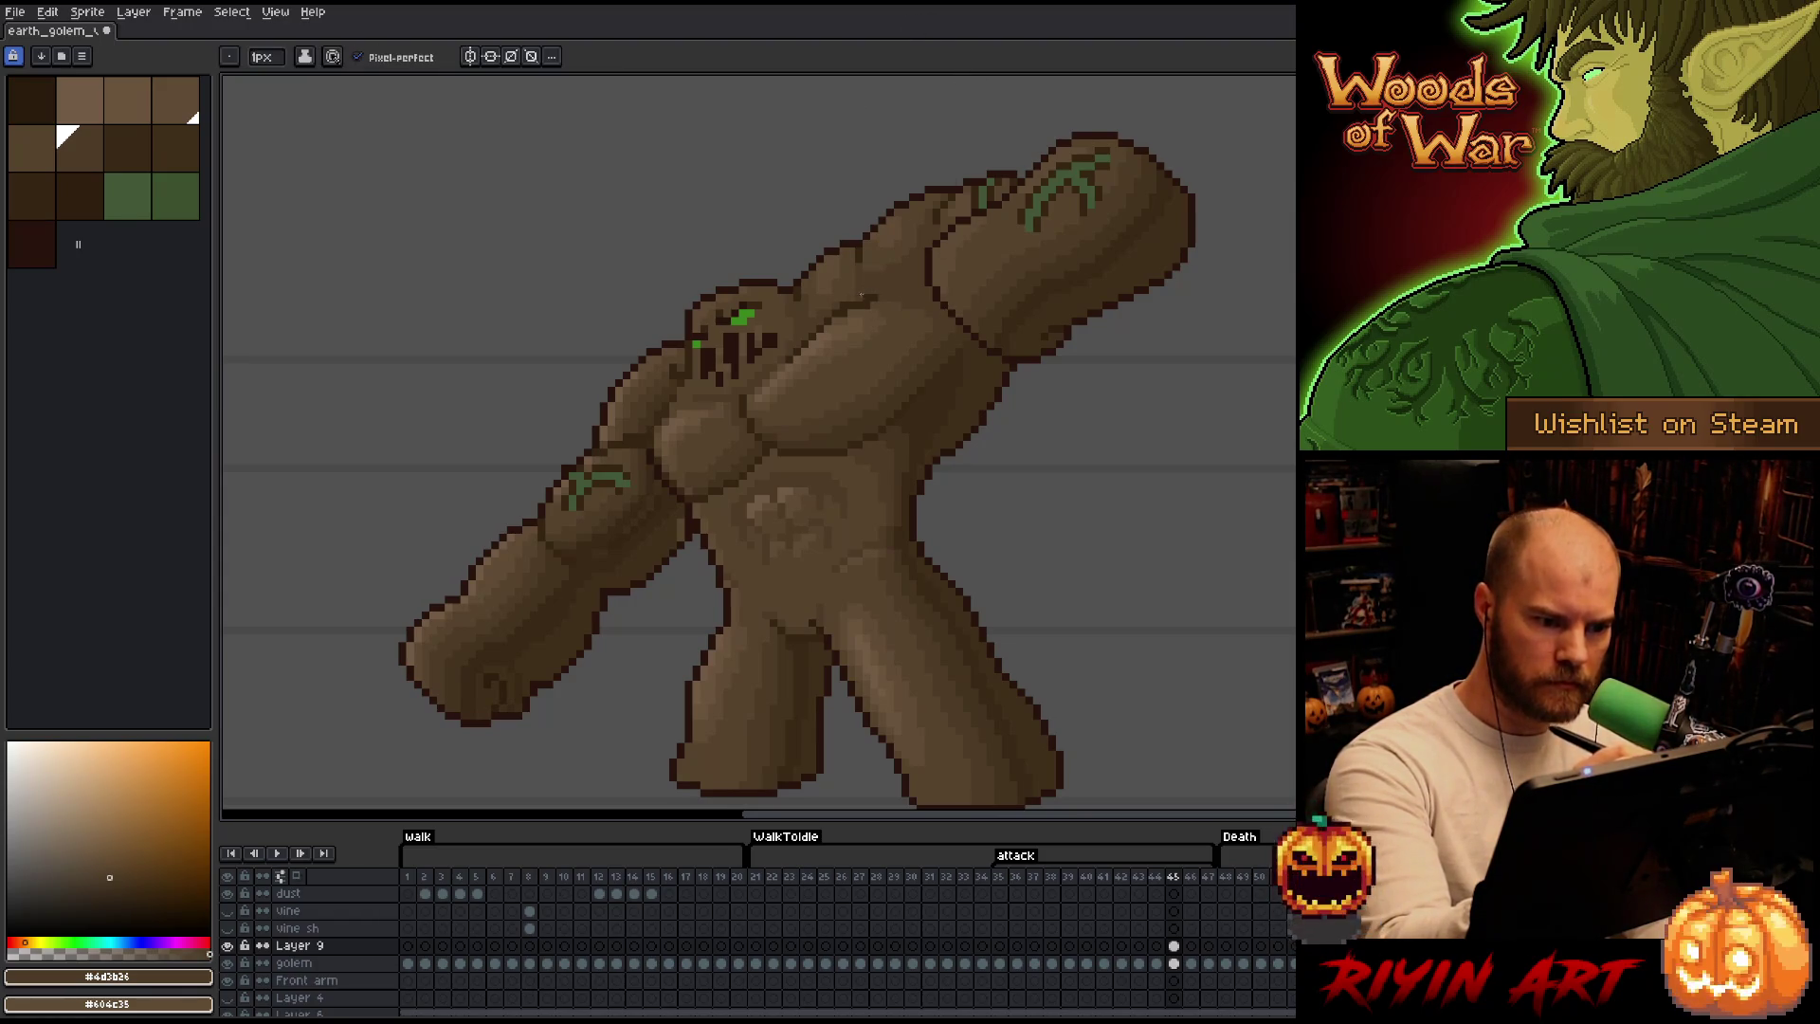
pyautogui.press('v')
pyautogui.press('b')
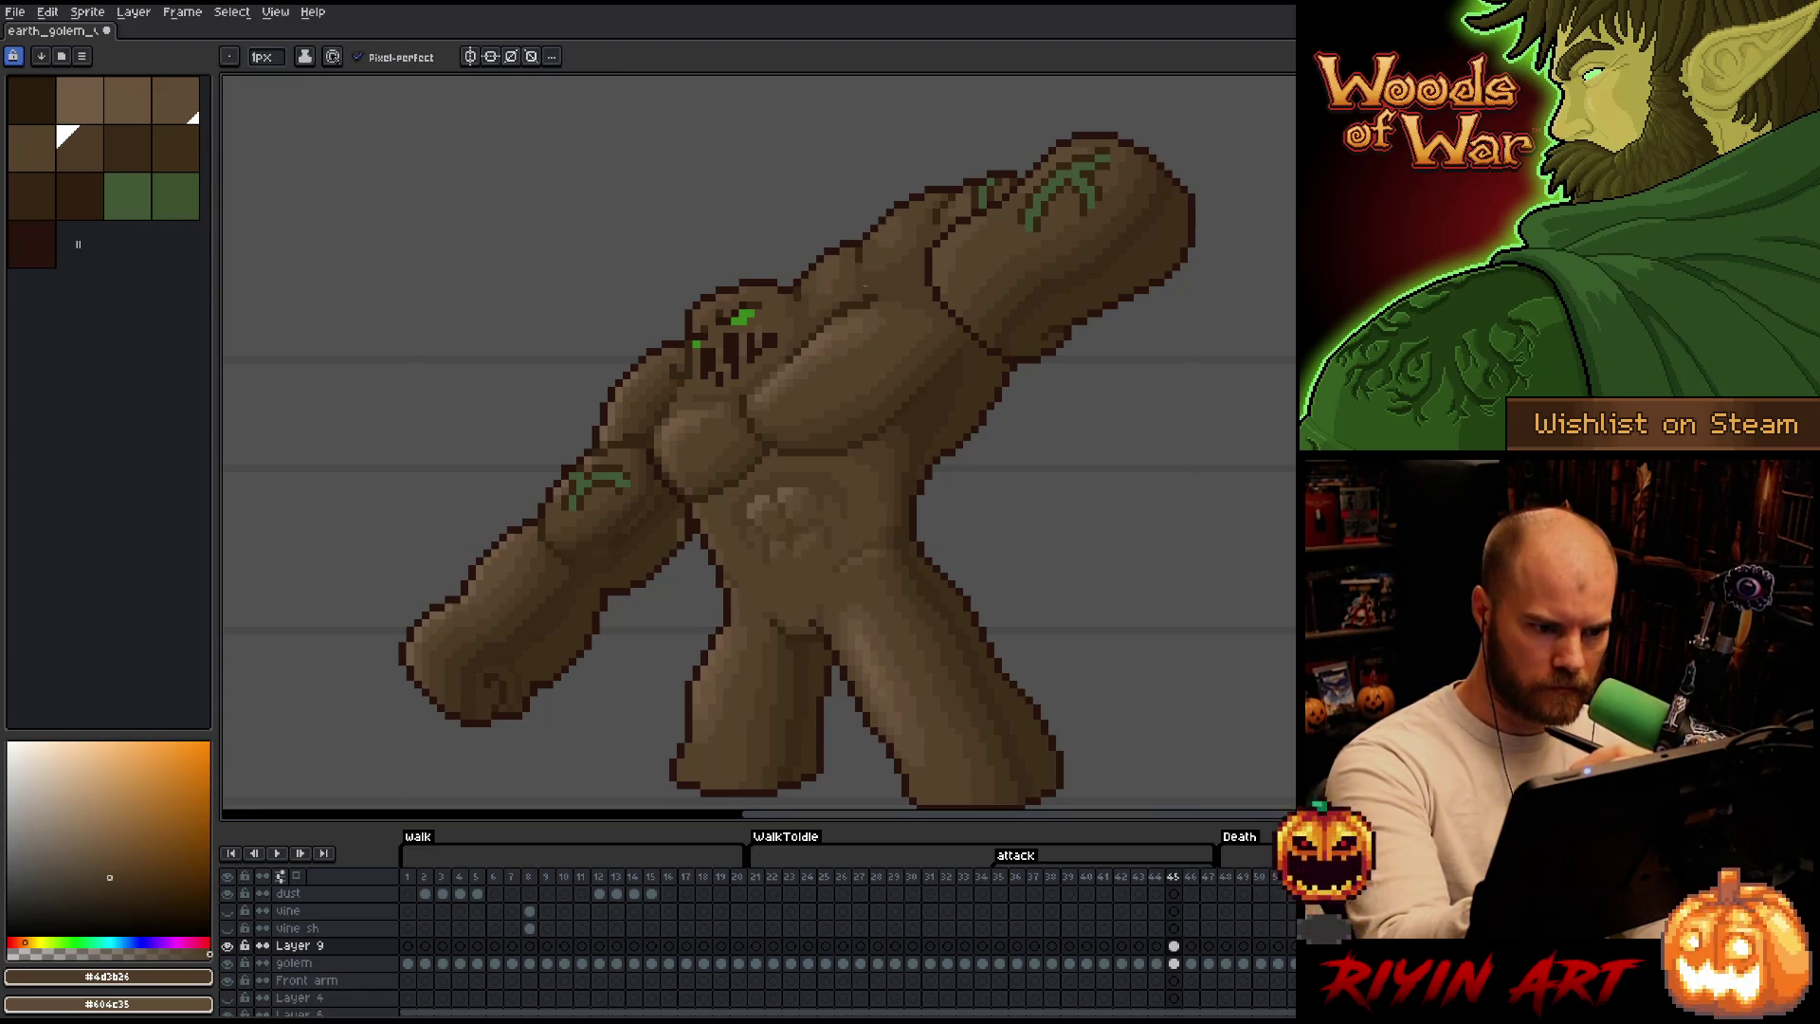
pyautogui.keyDown('alt'); pyautogui.click(886, 296); pyautogui.keyUp('alt')
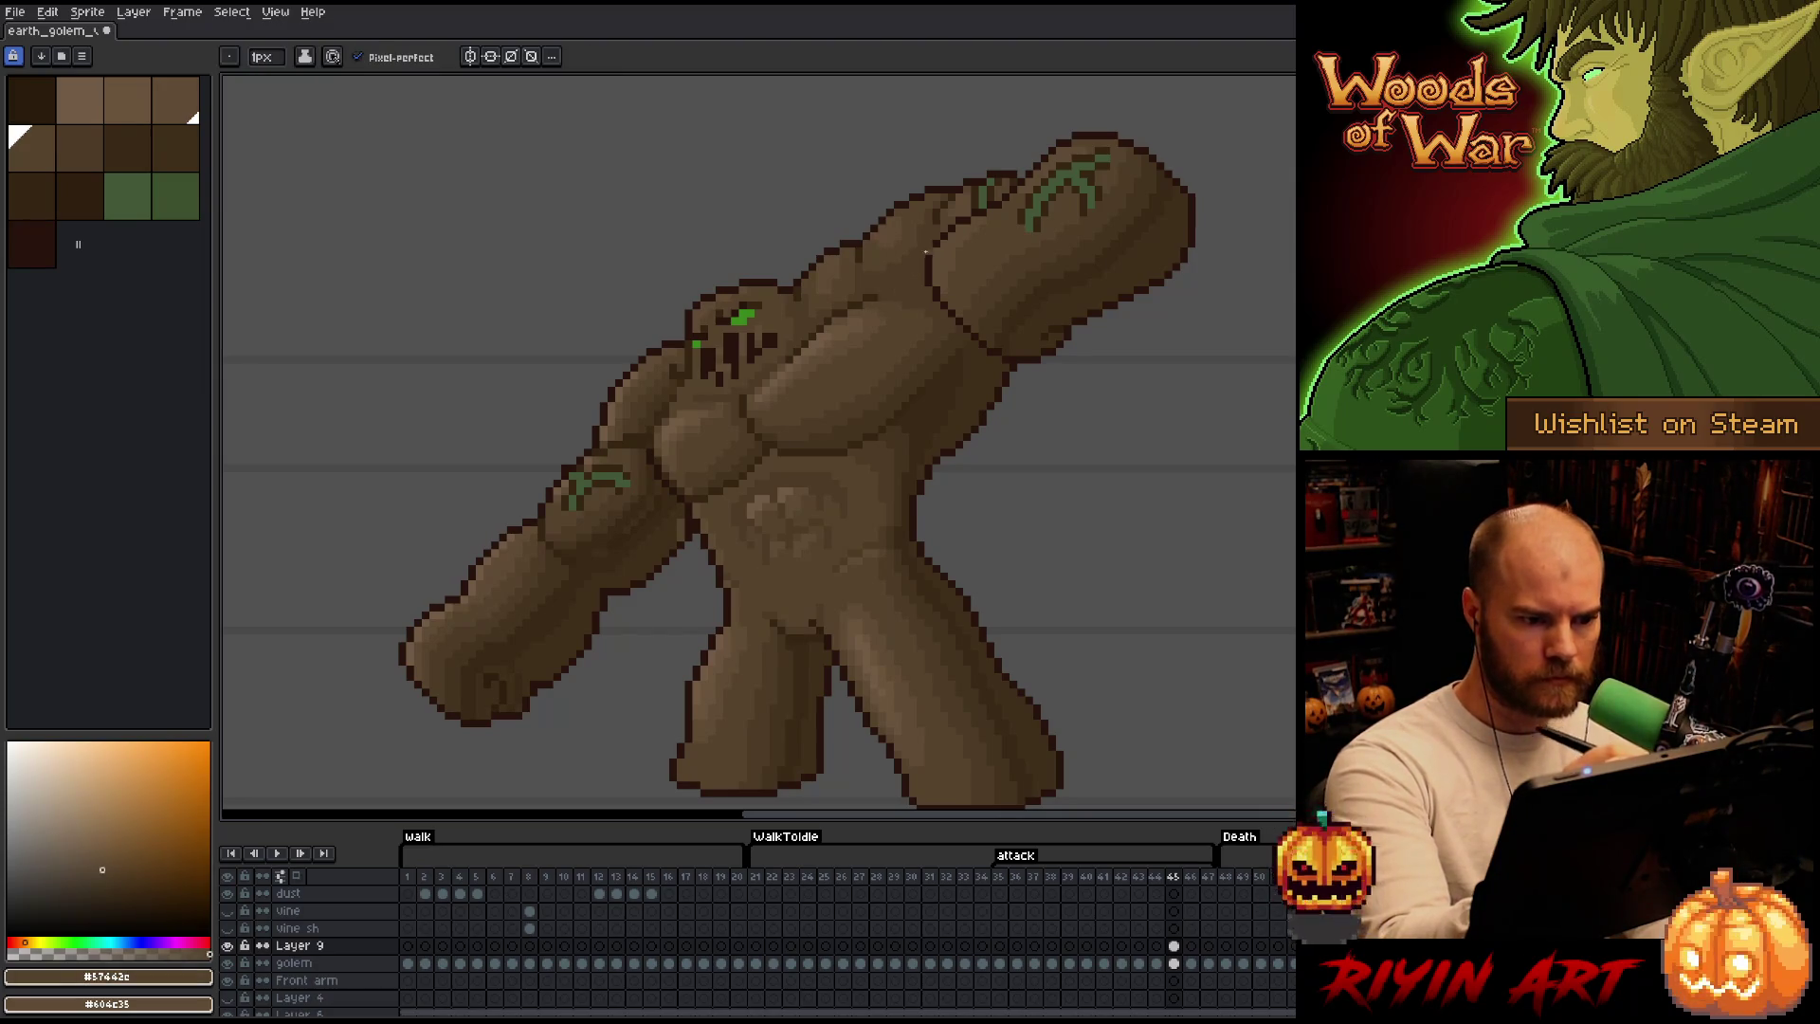
# Flip between attack frames 44 and 45 and sample the golem's darker brown to match.
pyautogui.press('Left')
pyautogui.press('Right')
pyautogui.press('Left')
pyautogui.press('Right')
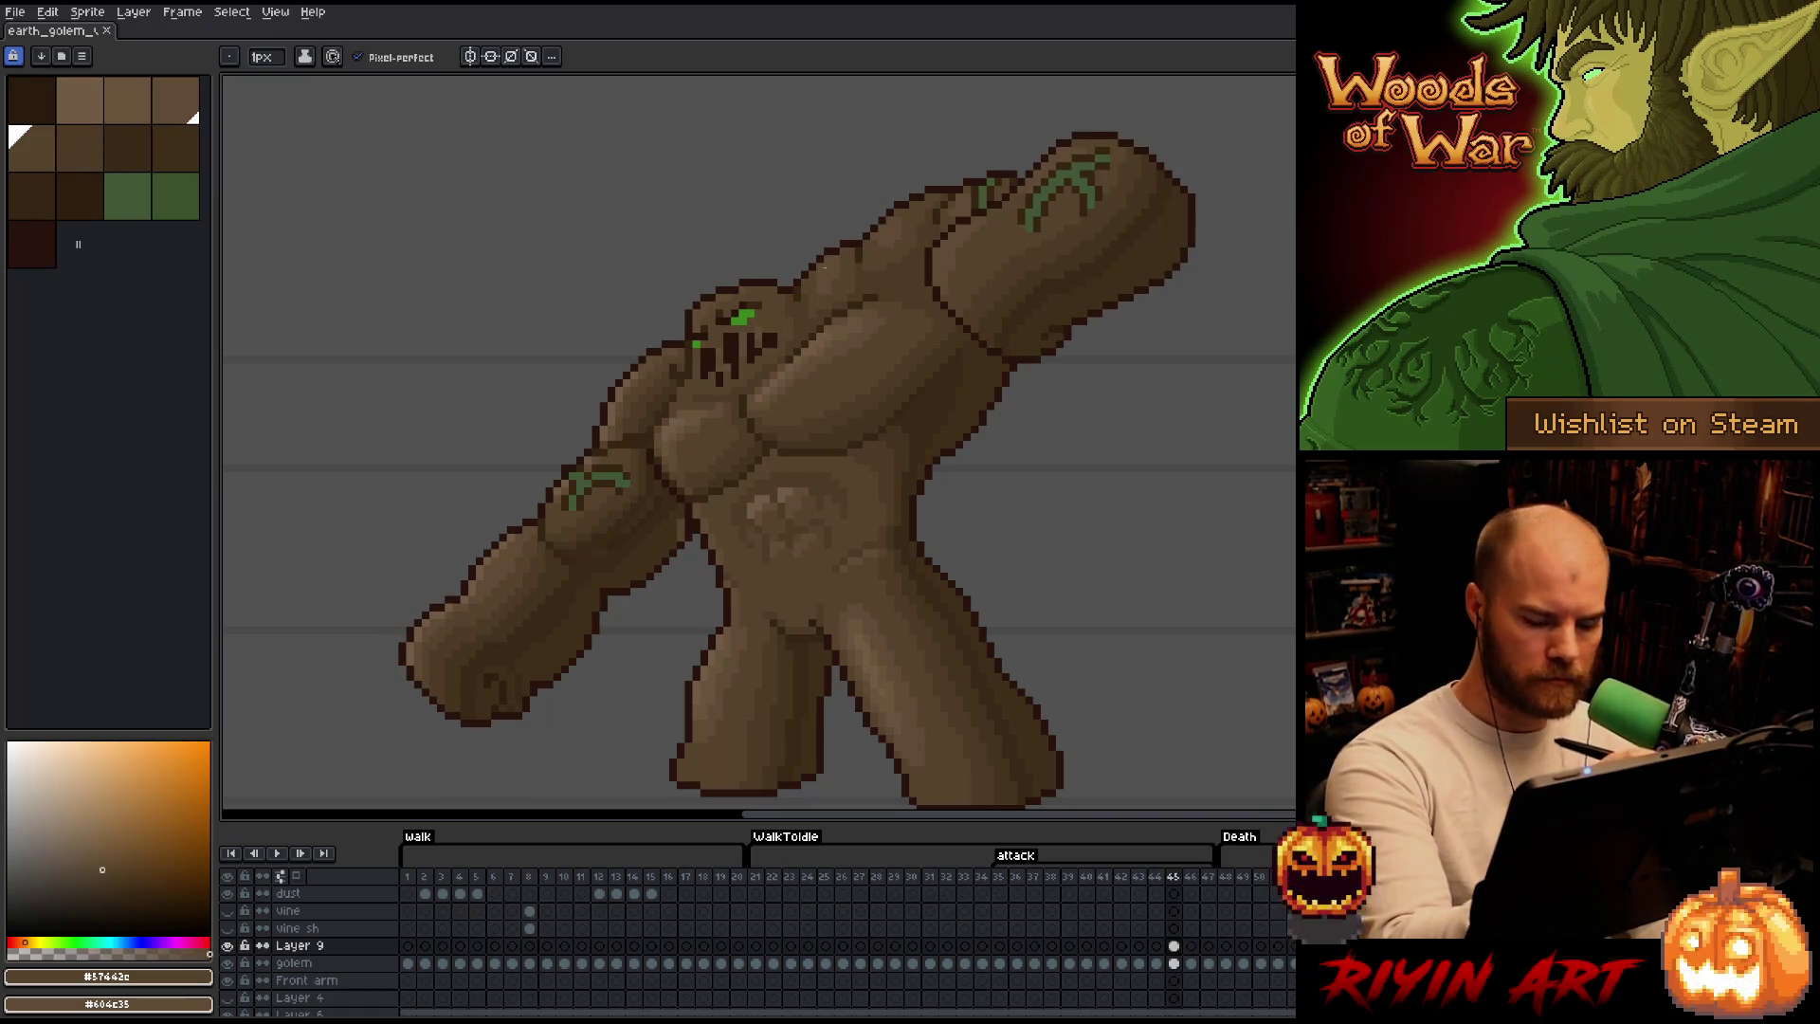
pyautogui.press('Left')
pyautogui.press('Right')
pyautogui.press('Left')
pyautogui.press('Right')
pyautogui.keyDown('alt'); pyautogui.click(676, 529); pyautogui.keyUp('alt')
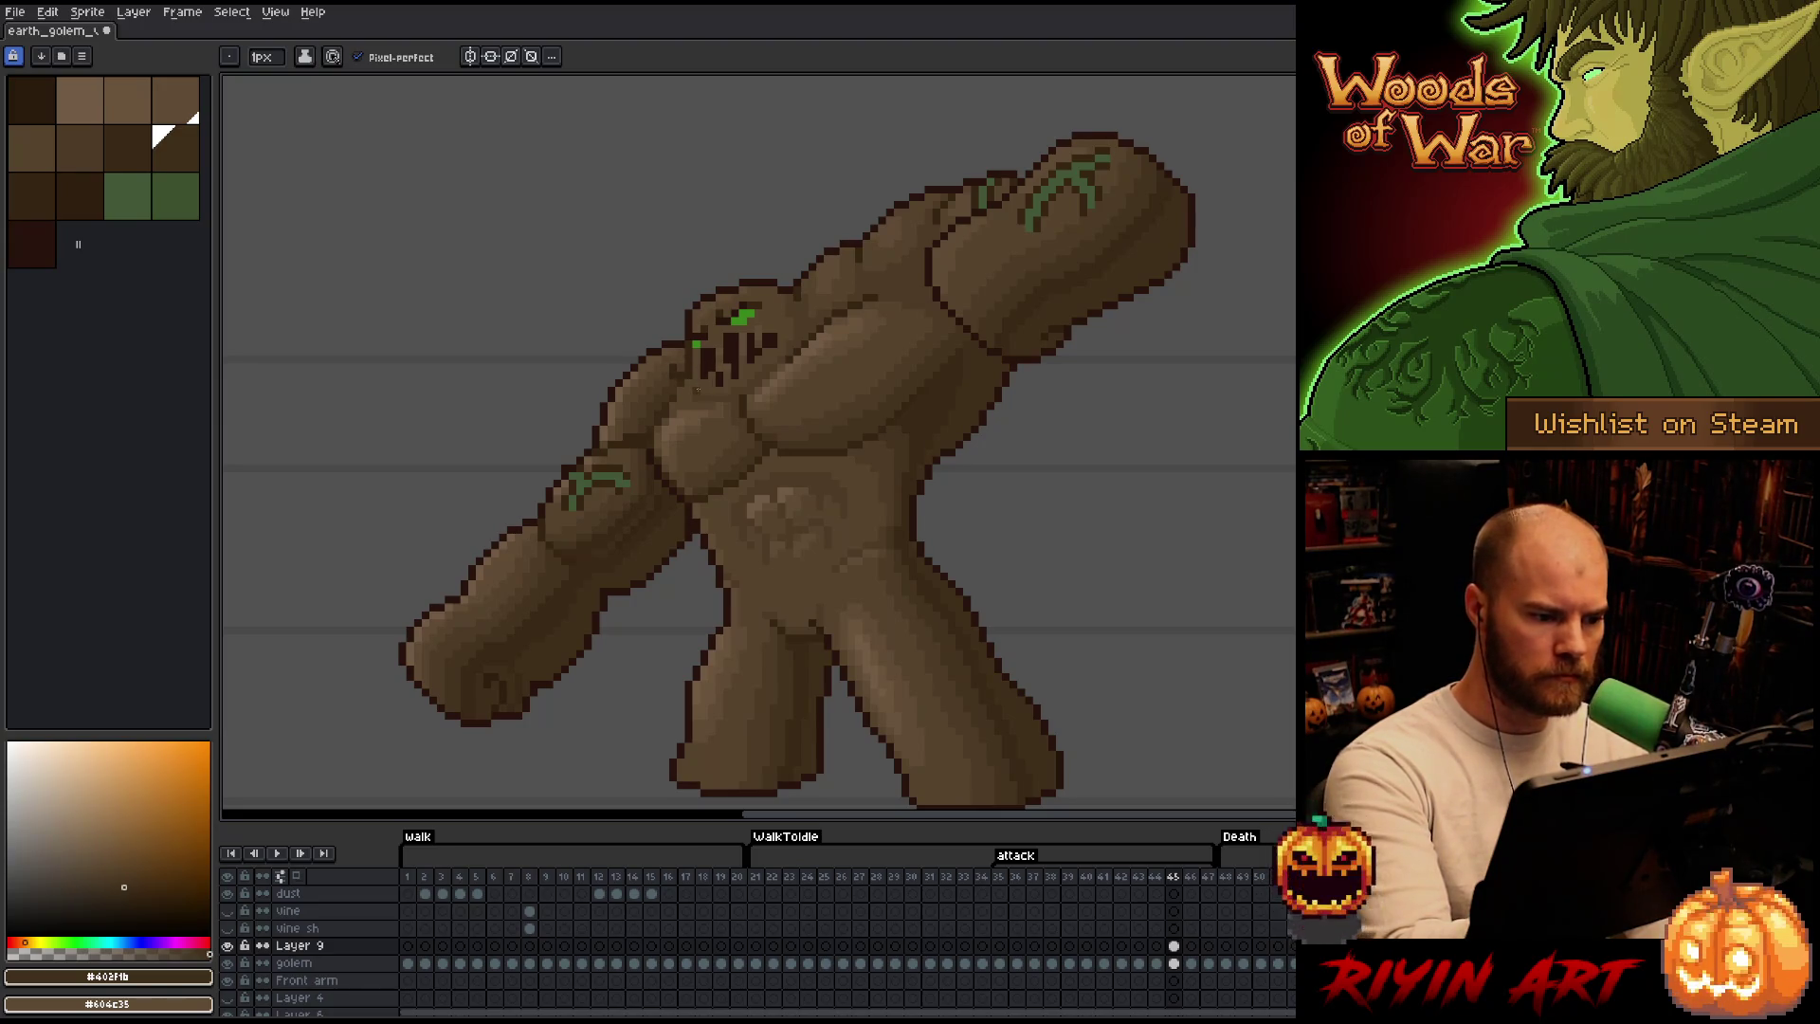
pyautogui.keyDown('alt'); pyautogui.click(650, 409); pyautogui.keyUp('alt')
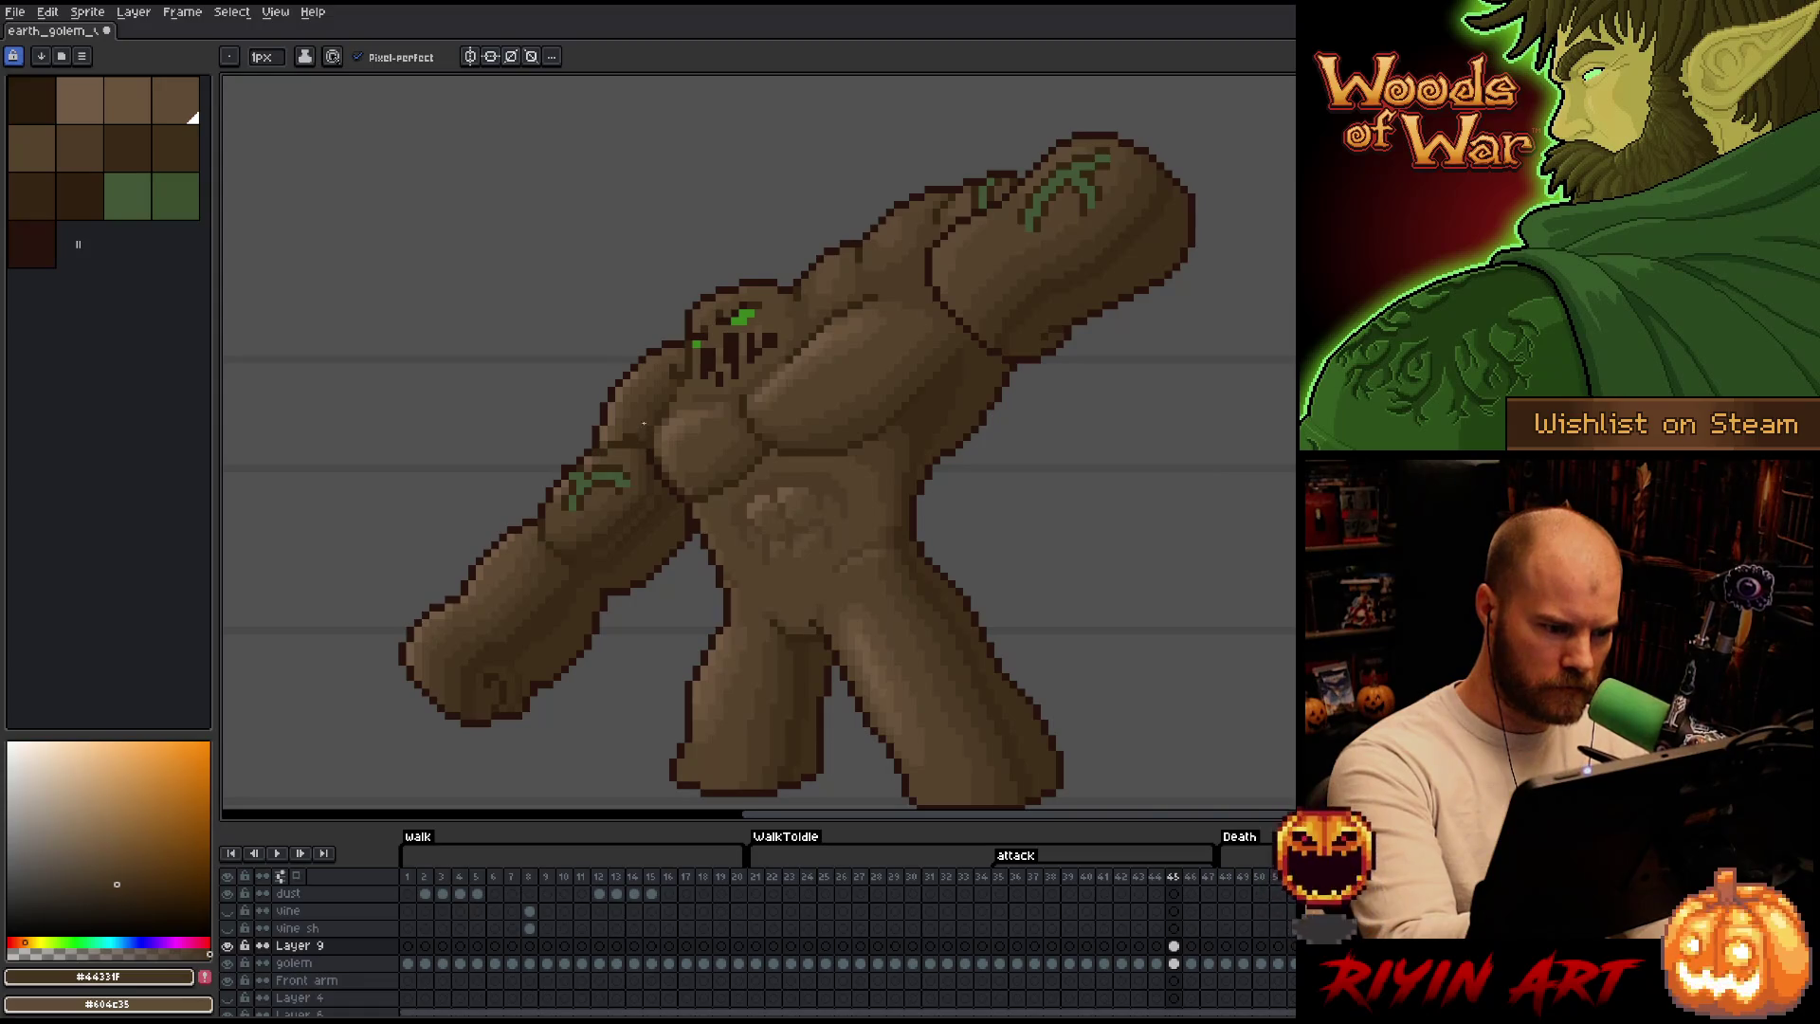
pyautogui.keyDown('alt'); pyautogui.click(650, 410); pyautogui.keyUp('alt')
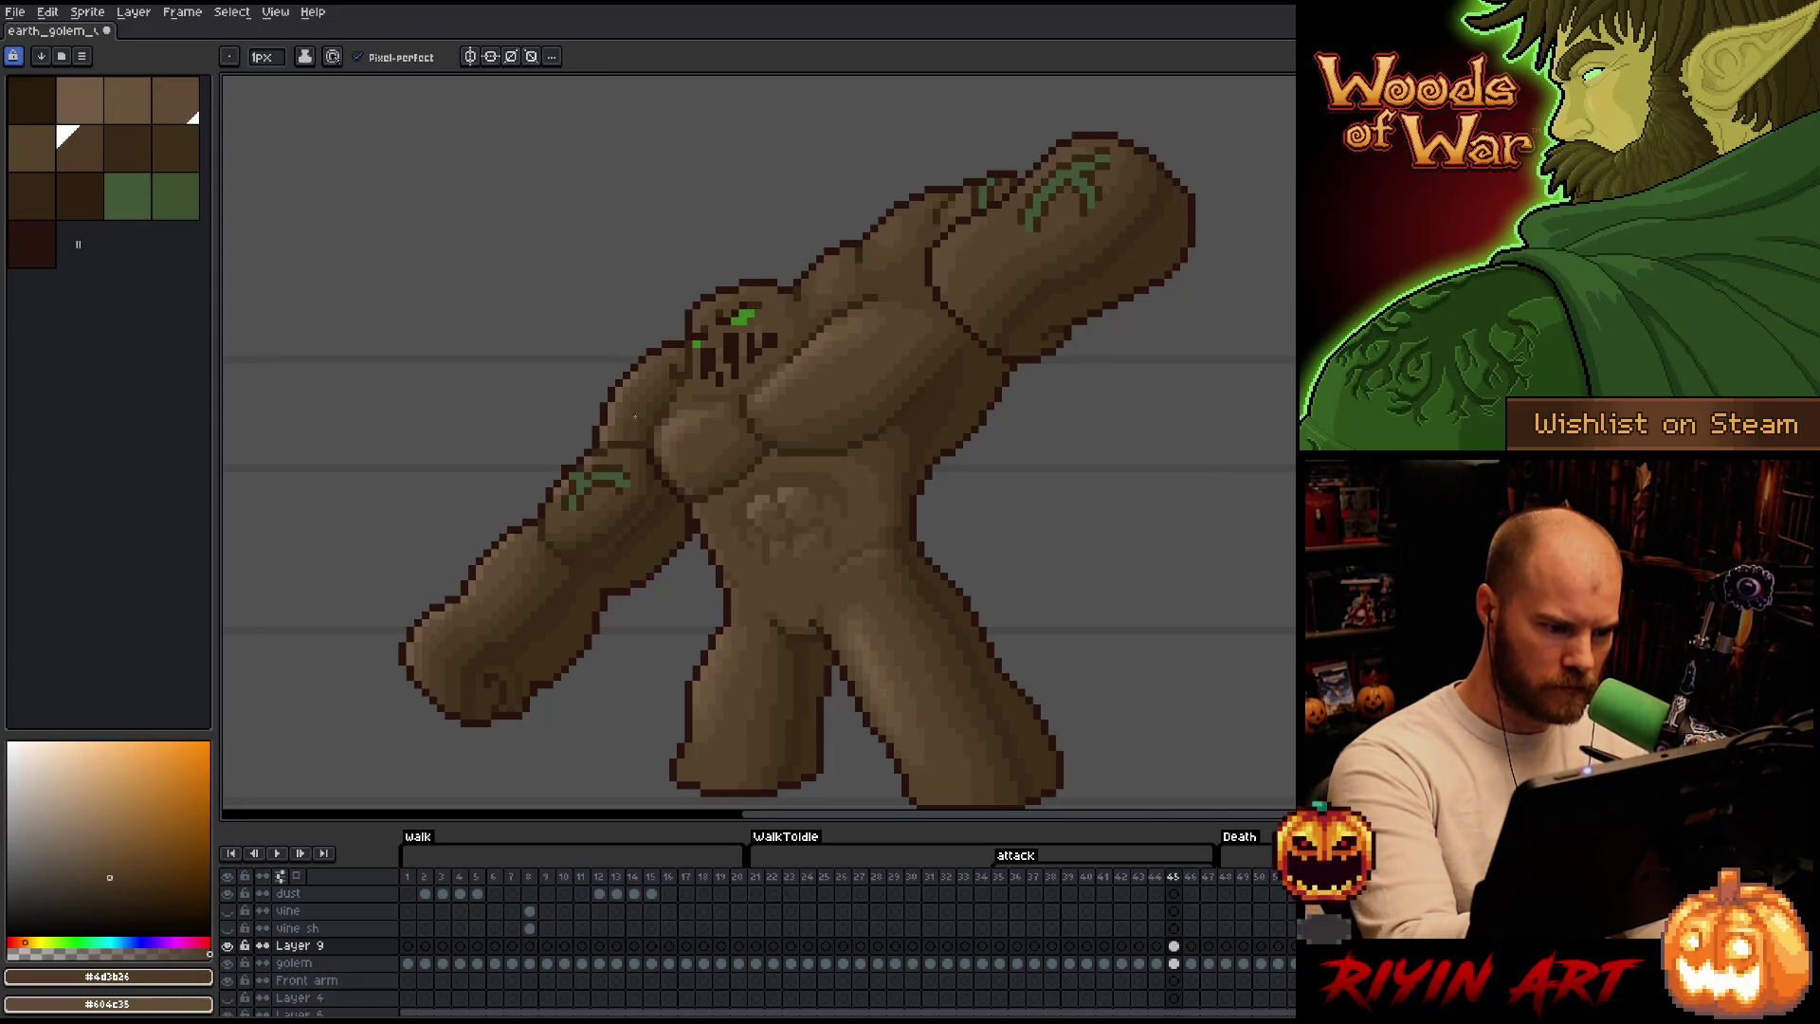
# Pick the darker shadow brown, eyedropping the off-palette shade from the golem itself.
pyautogui.press('Left')
pyautogui.press('Right')
pyautogui.press('Left')
pyautogui.press('Right')
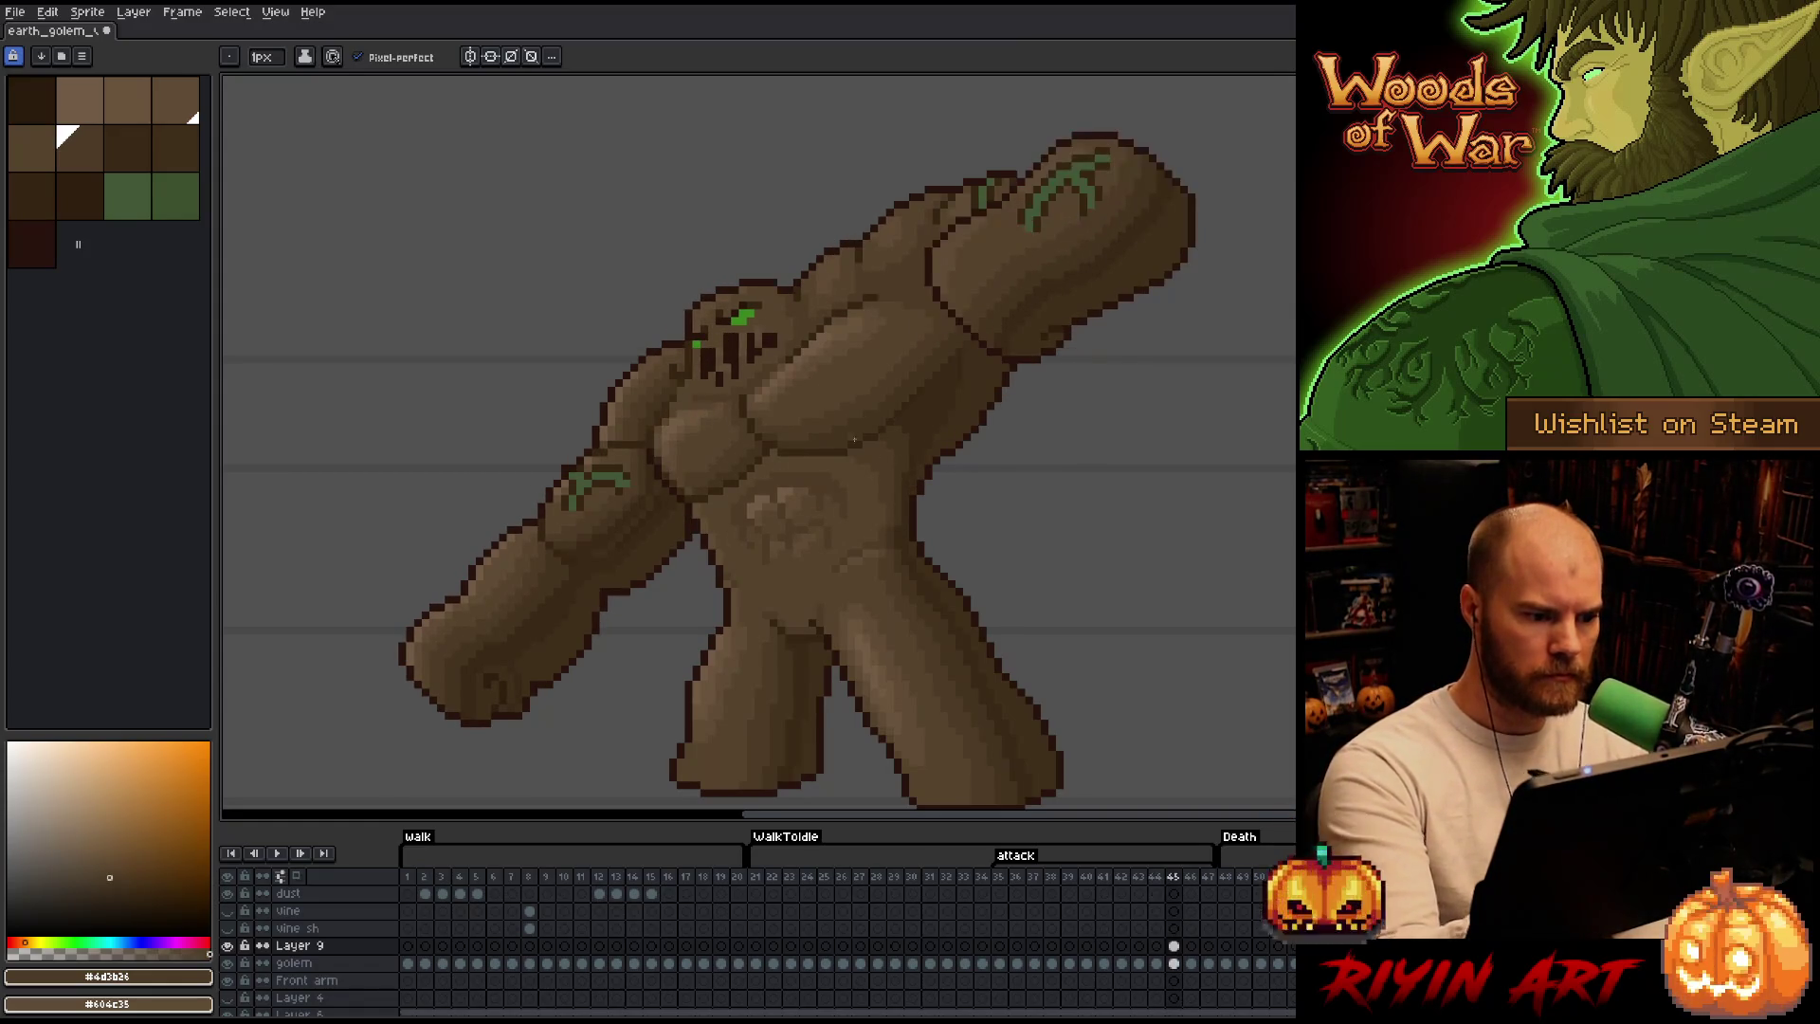
pyautogui.click(107, 131)
pyautogui.keyDown('alt'); pyautogui.click(114, 135); pyautogui.keyUp('alt')
pyautogui.press('alt')
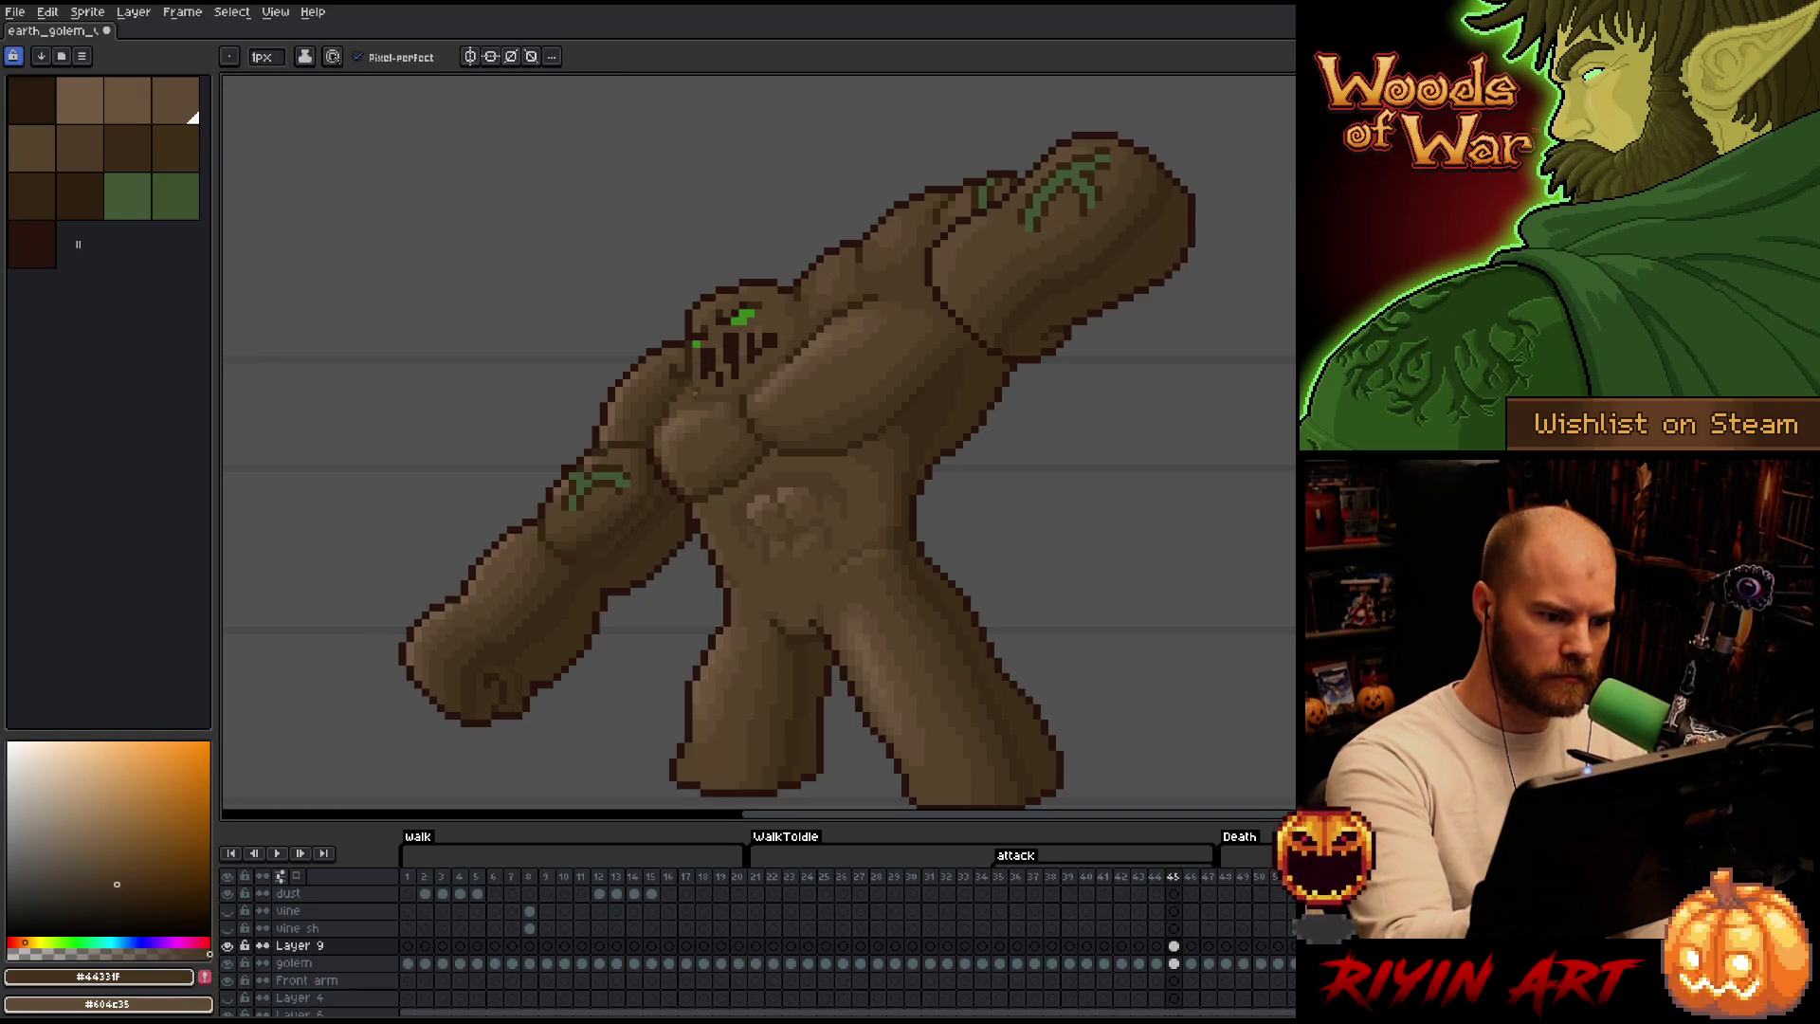
pyautogui.click(61, 135)
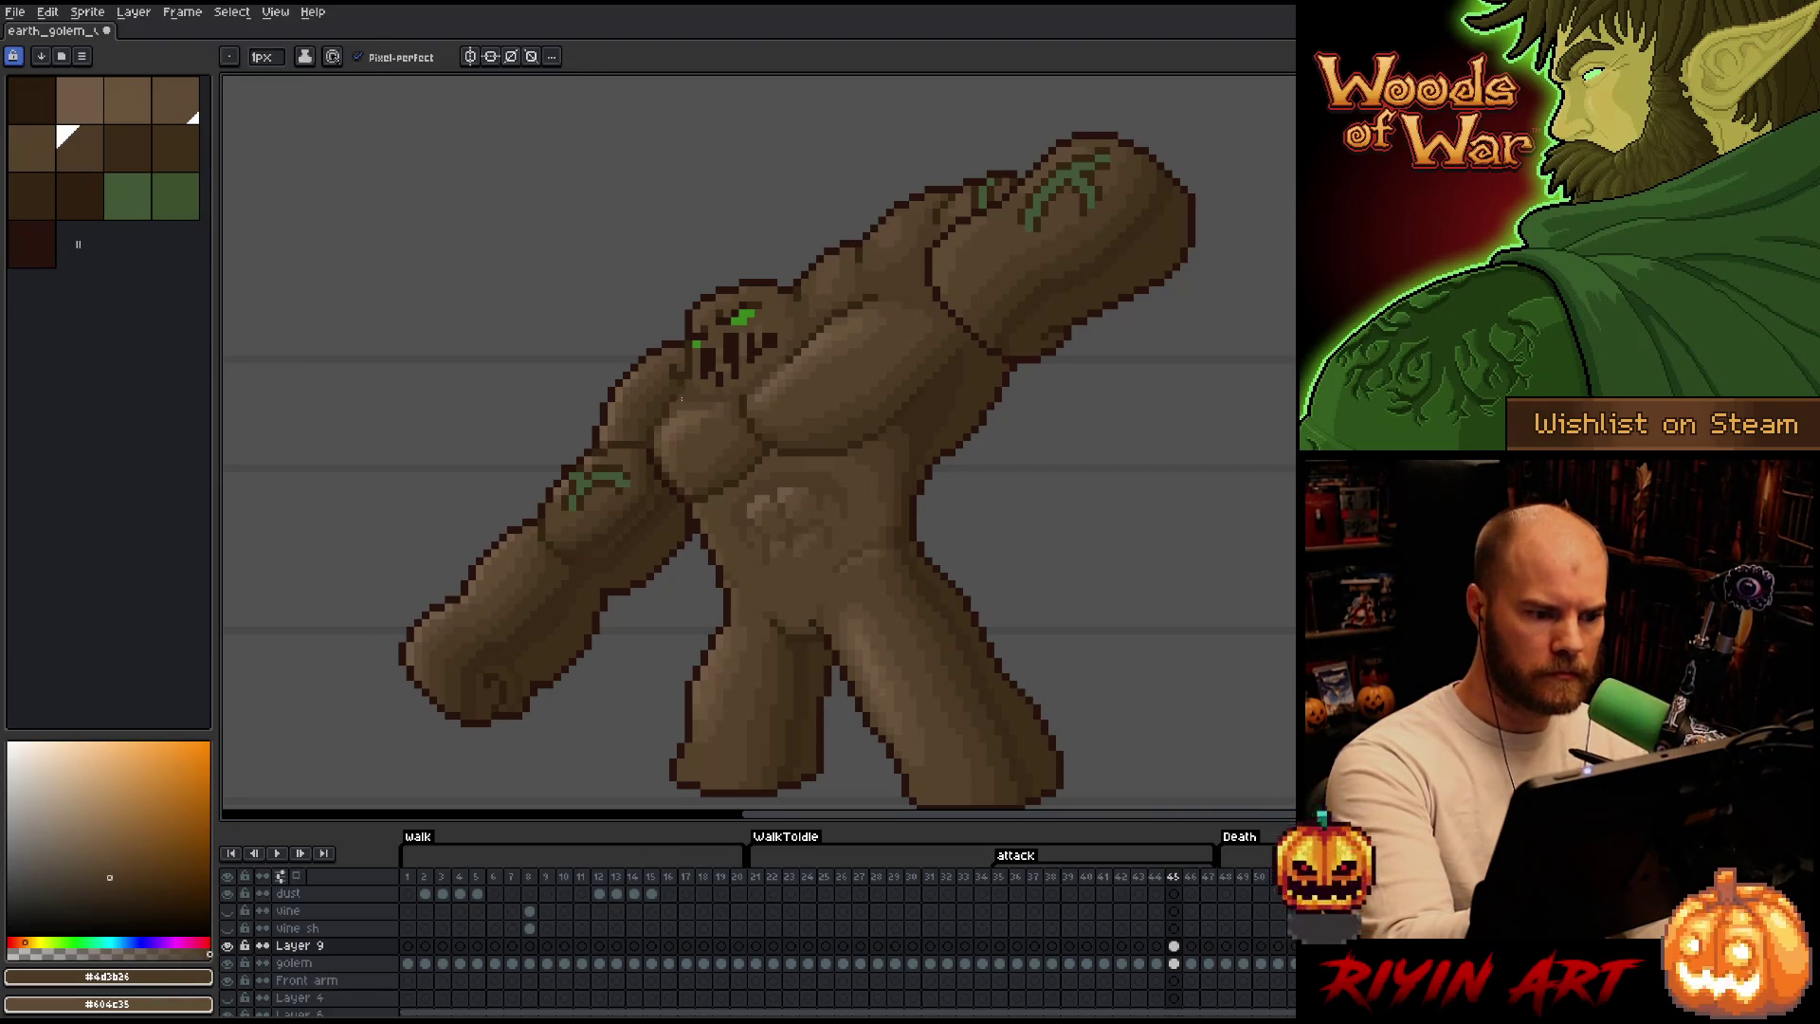
pyautogui.keyDown('alt'); pyautogui.click(670, 397); pyautogui.keyUp('alt')
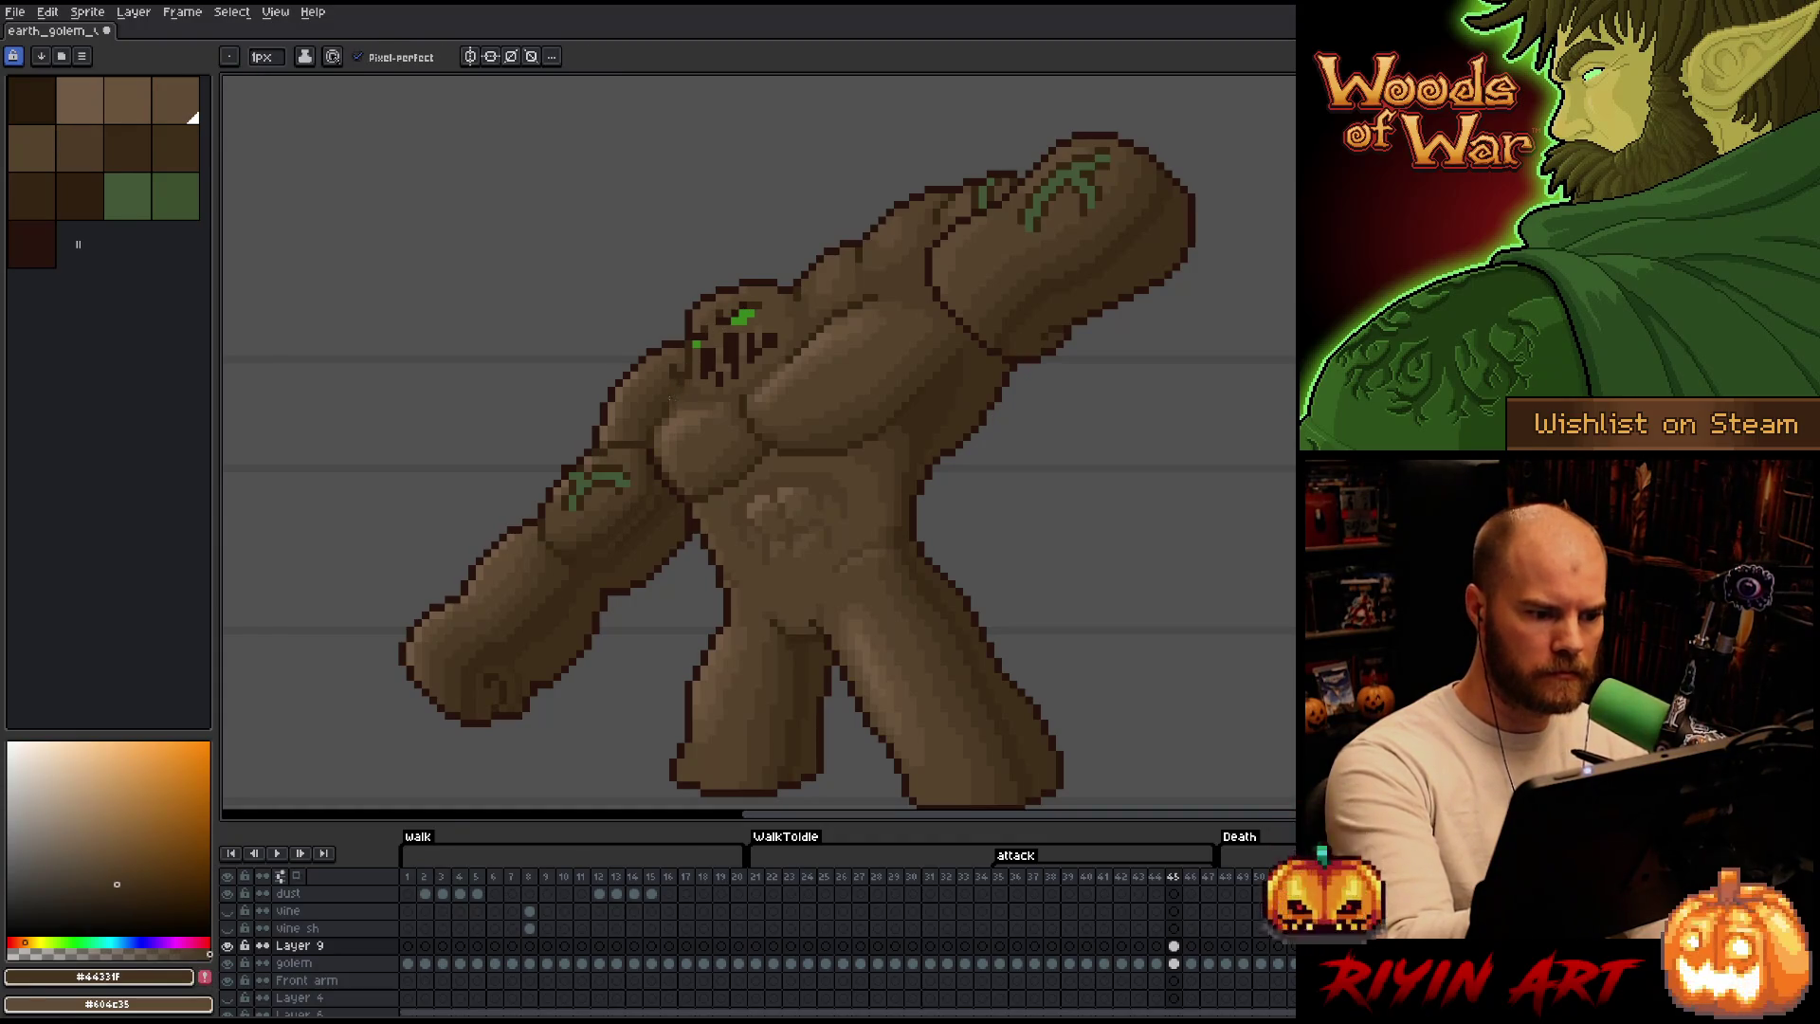
# Take a brown from frame 44, apply the shadow brown on frame 45, then return to the mid brown.
pyautogui.press('Left')
pyautogui.press('Right')
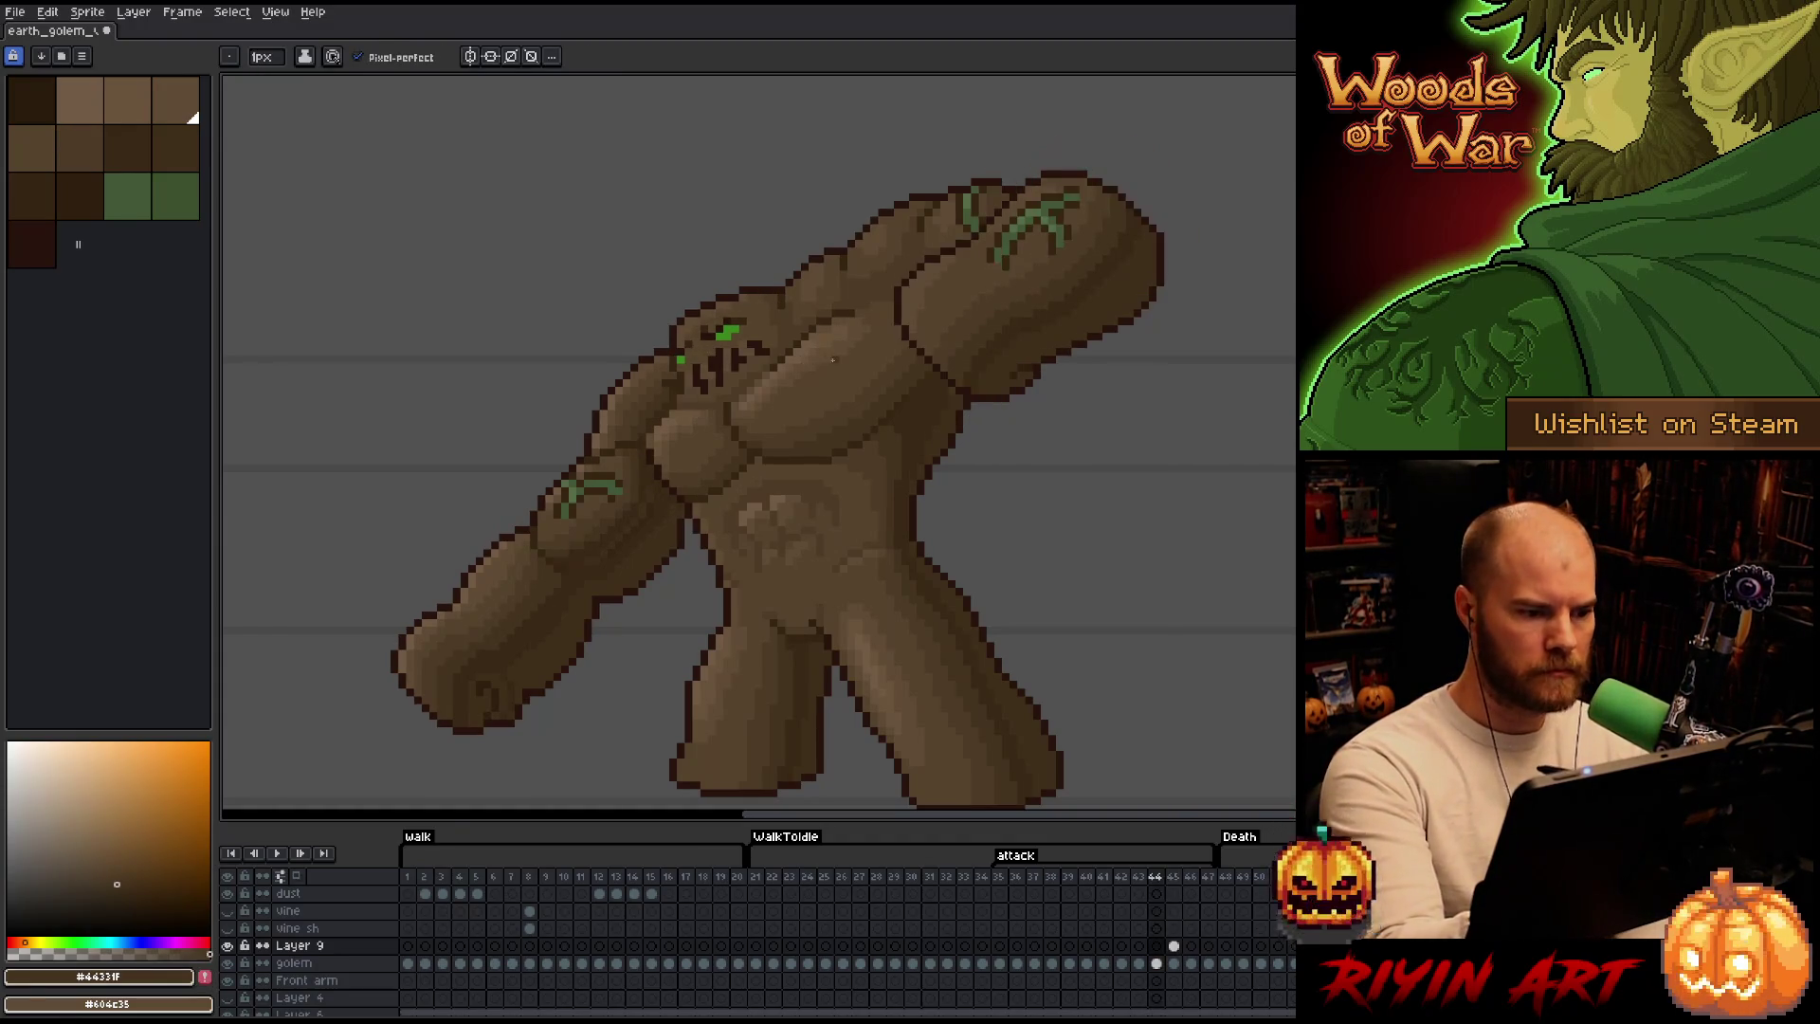
pyautogui.press('Left')
pyautogui.keyDown('alt'); pyautogui.click(684, 400); pyautogui.keyUp('alt')
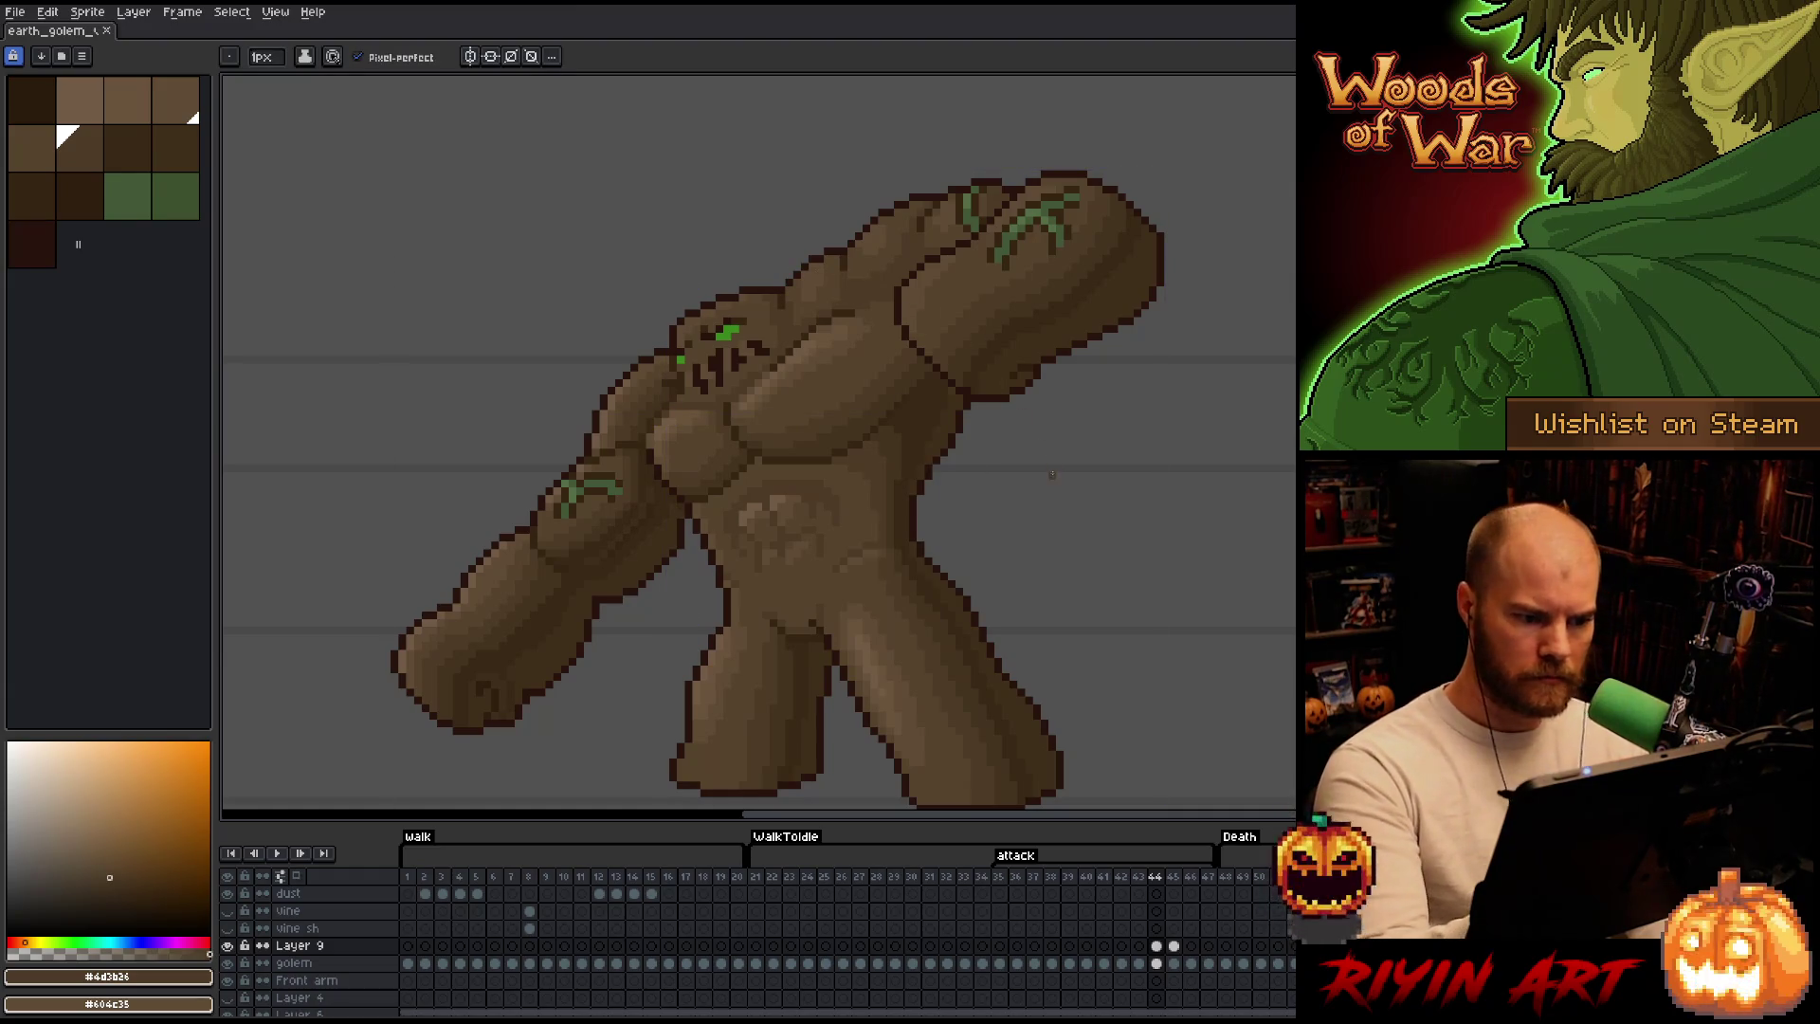
pyautogui.press('Right')
pyautogui.keyDown('alt'); pyautogui.click(670, 406); pyautogui.keyUp('alt')
pyautogui.press('Left')
pyautogui.press('Right')
pyautogui.keyDown('alt'); pyautogui.click(796, 427); pyautogui.keyUp('alt')
# Compare frames 44 and 45 again and add darker shadow-brown touches to the golem.
pyautogui.press('Left')
pyautogui.press('Right')
pyautogui.press('Left')
pyautogui.press('Right')
pyautogui.keyDown('alt'); pyautogui.click(680, 377); pyautogui.keyUp('alt')
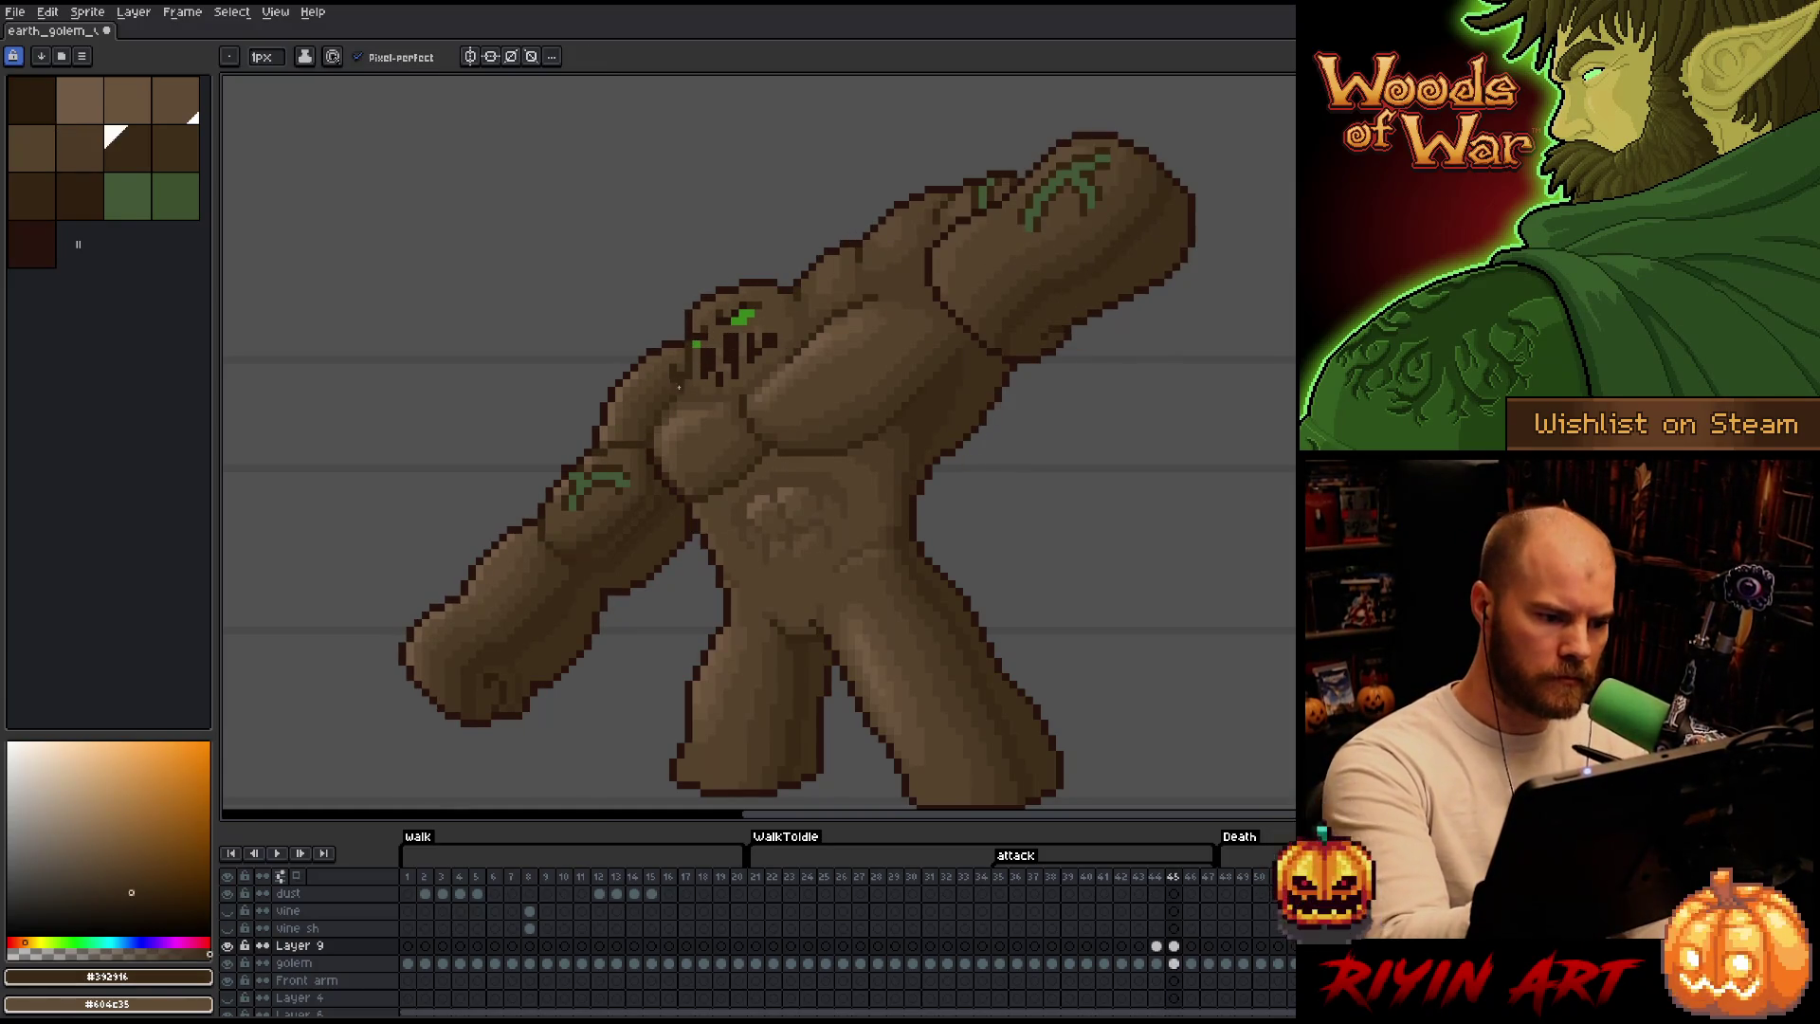
pyautogui.press('Left')
pyautogui.press('Right')
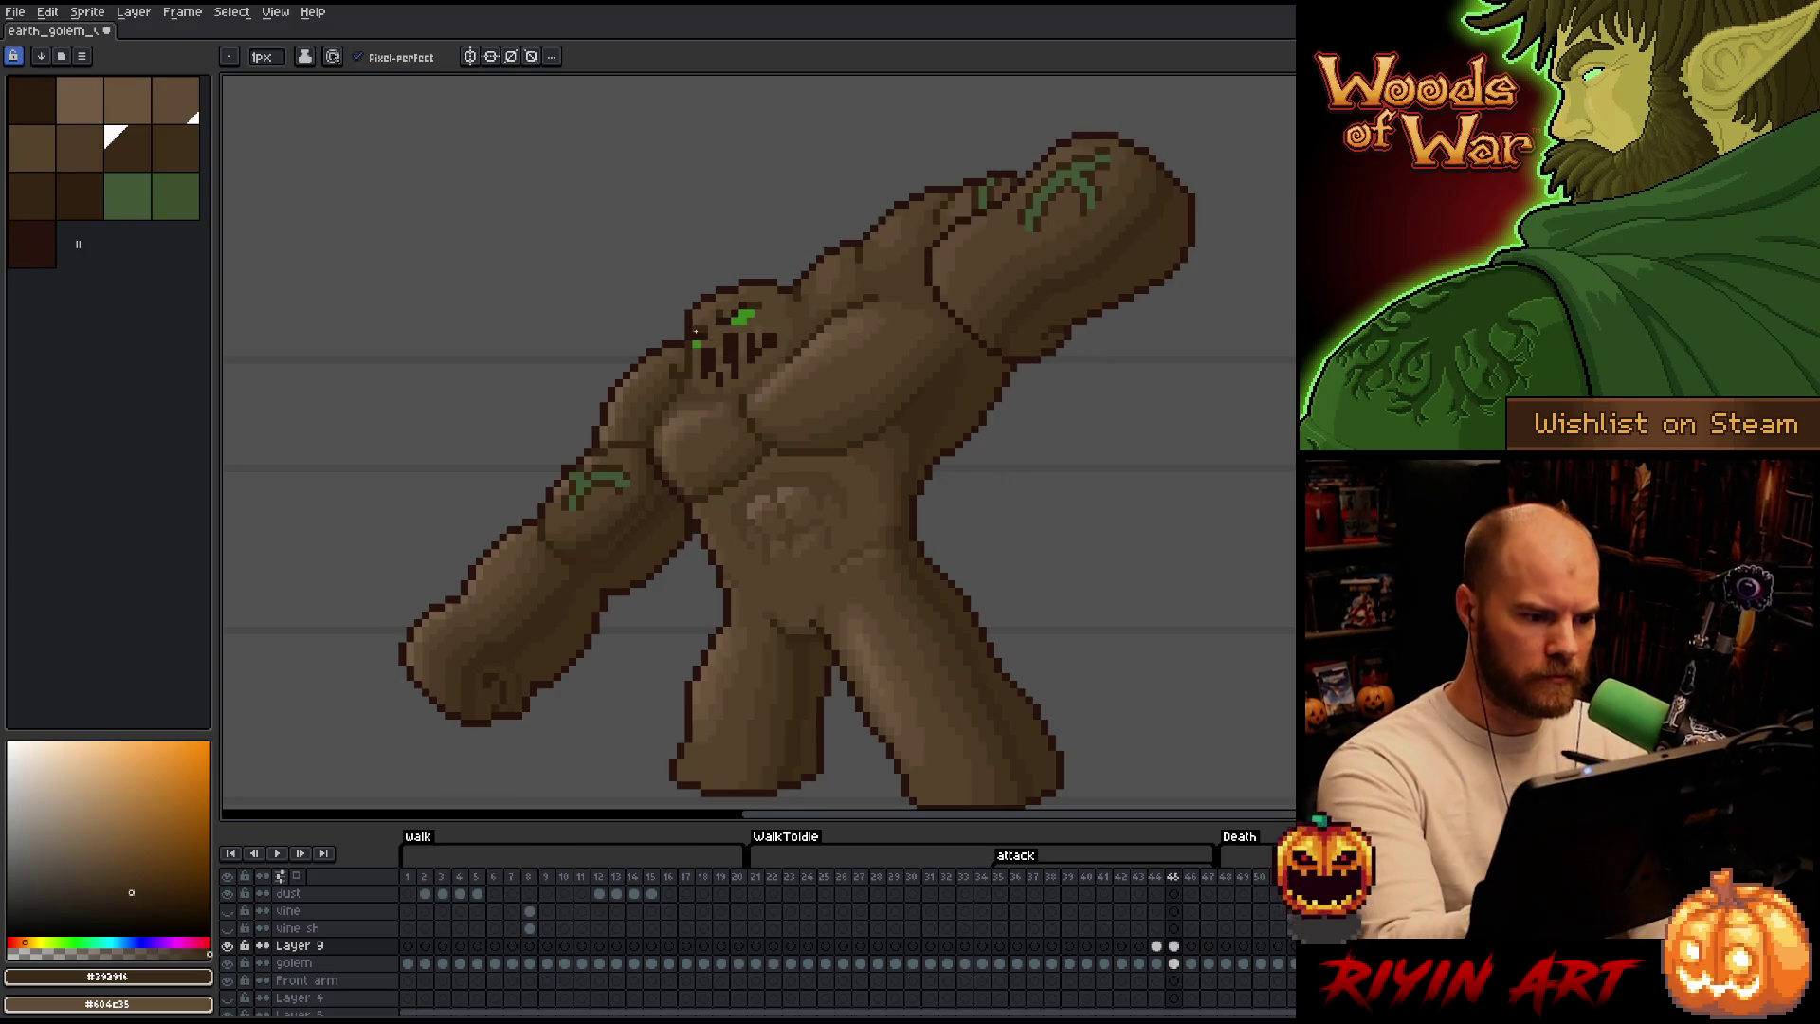
# Alternate lighter and darker browns for small shading touches while checking the previous frame.
pyautogui.press('alt')
pyautogui.keyDown('alt'); pyautogui.click(692, 367); pyautogui.keyUp('alt')
pyautogui.press('Left')
pyautogui.press('Right')
pyautogui.keyDown('alt'); pyautogui.click(688, 385); pyautogui.keyUp('alt')
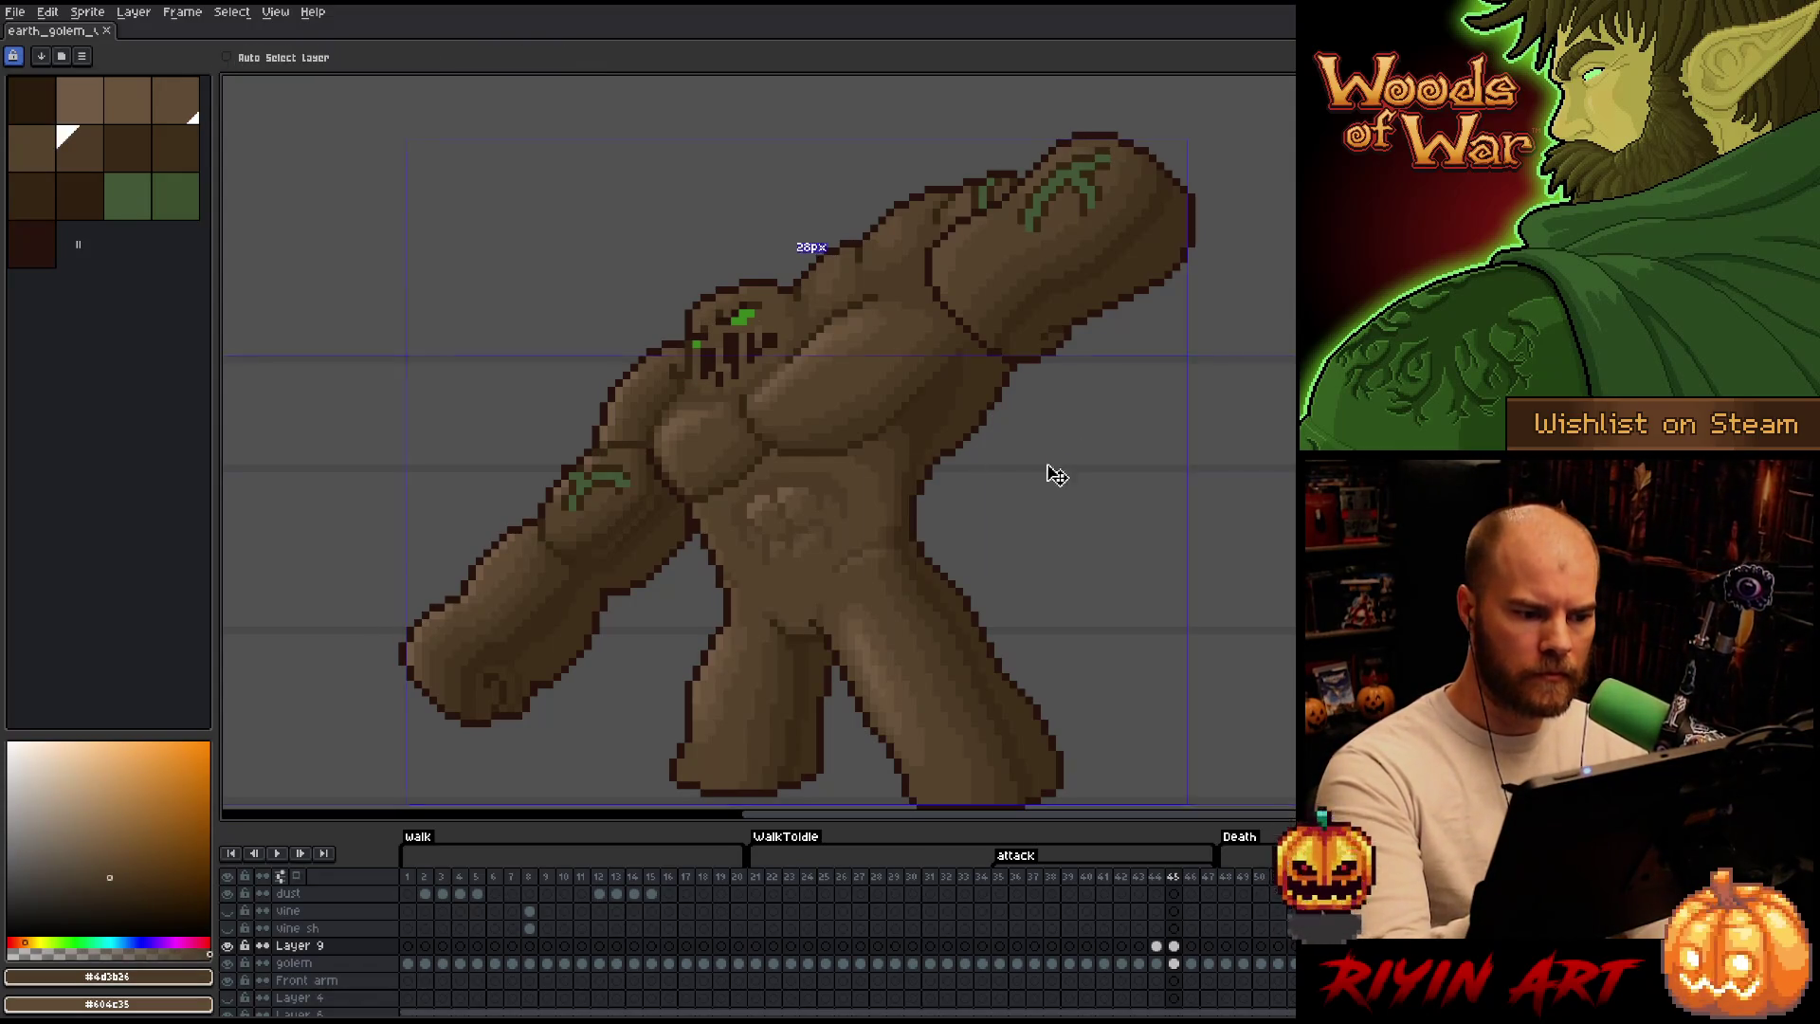
pyautogui.keyDown('alt'); pyautogui.click(968, 364); pyautogui.keyUp('alt')
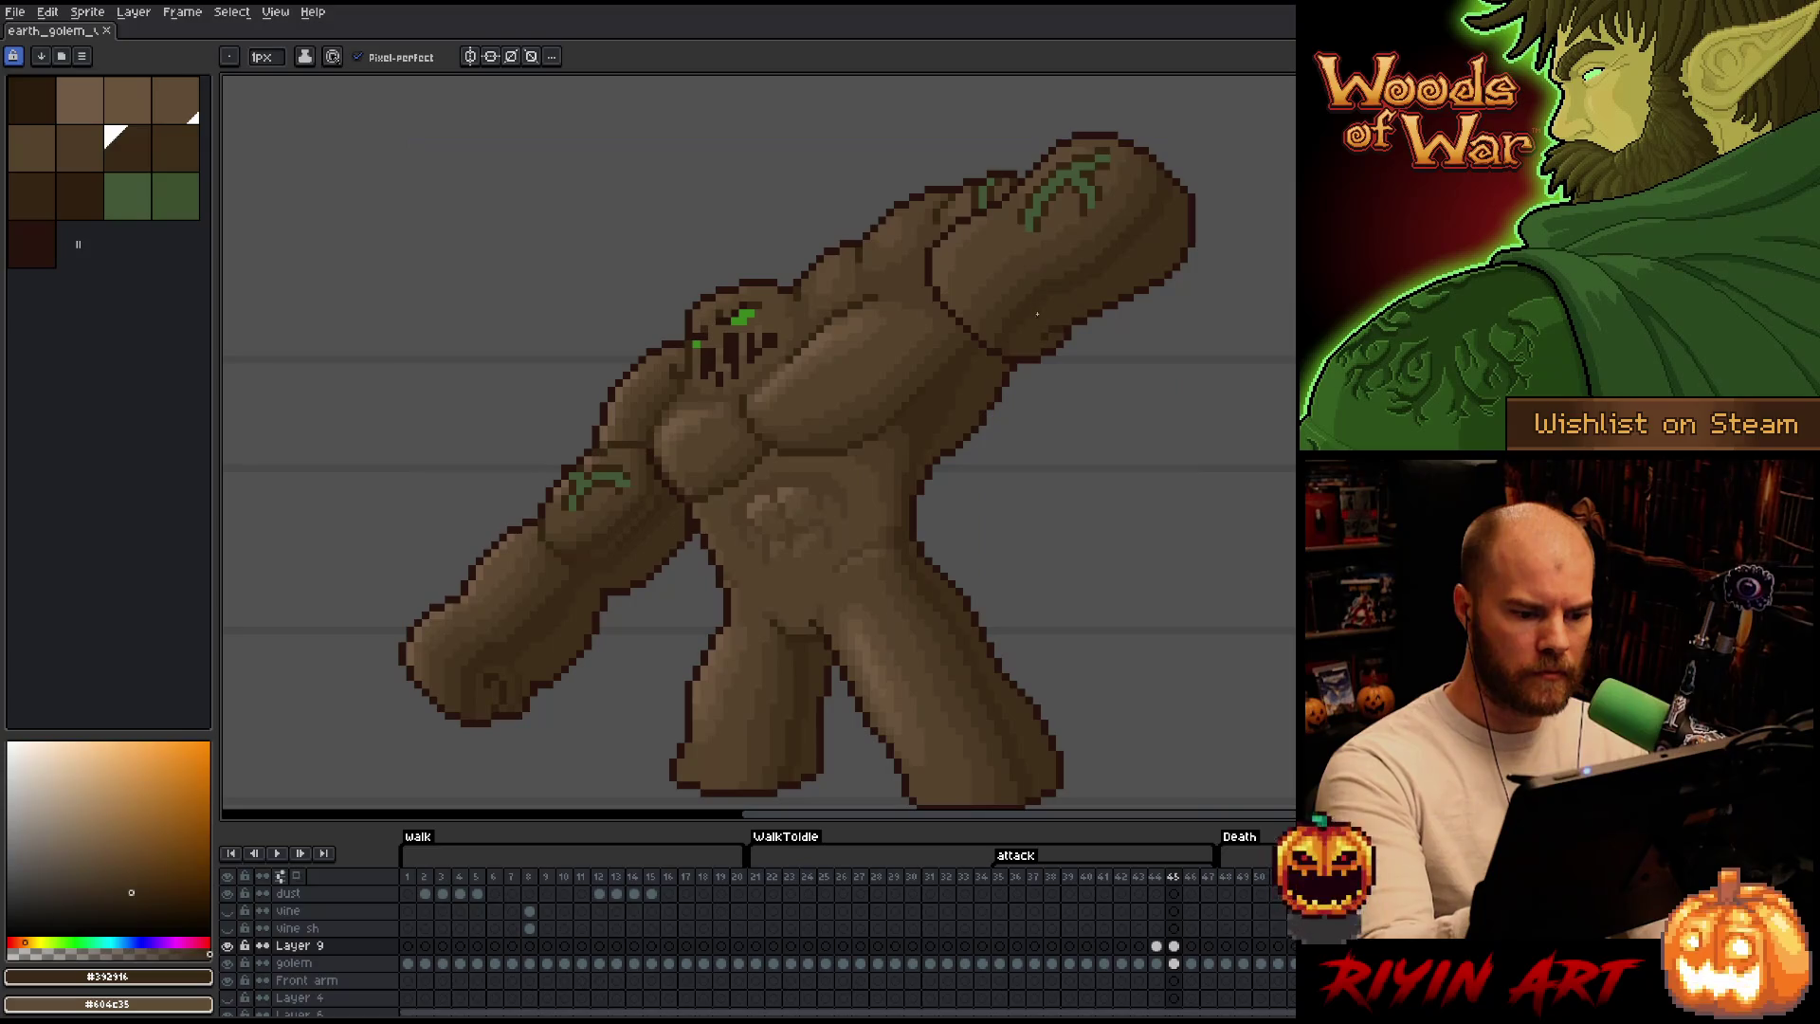
# Flip frames with comma/period, land on 45, and add chest touches in the lighter brown #604c35.
pyautogui.press(',')
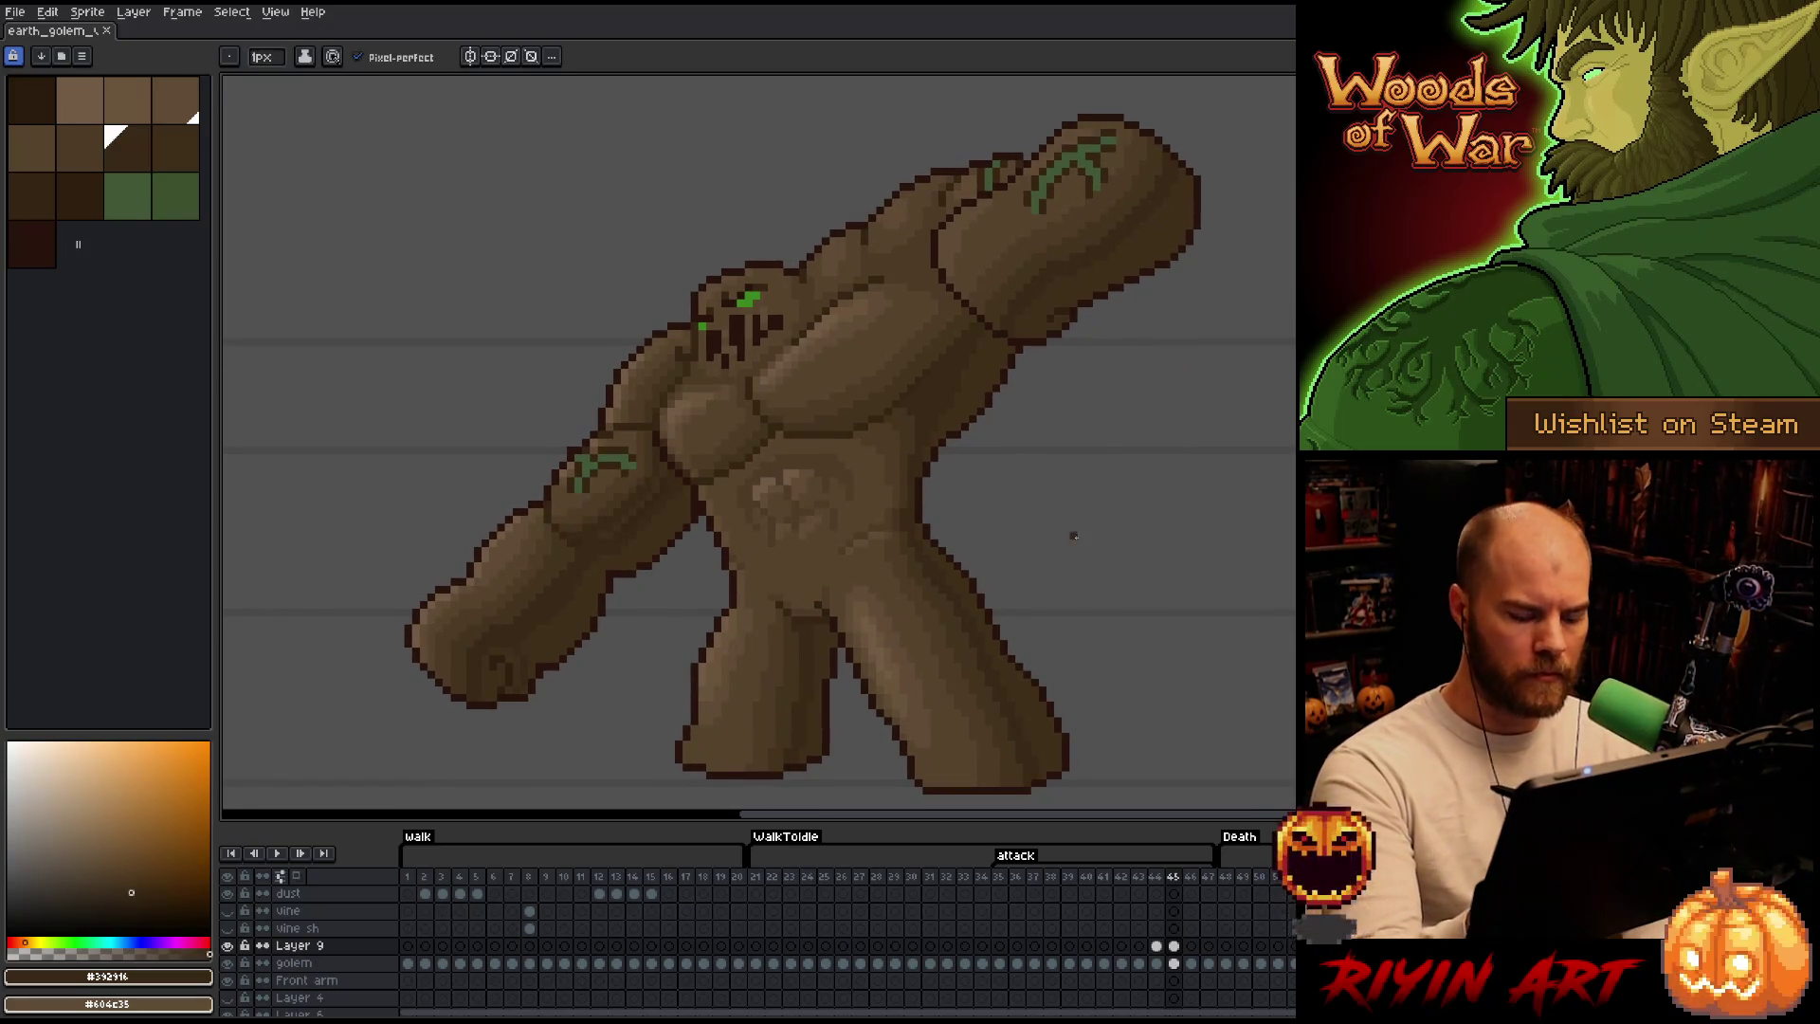
pyautogui.press('.')
pyautogui.press(',')
pyautogui.press('.')
pyautogui.press(',')
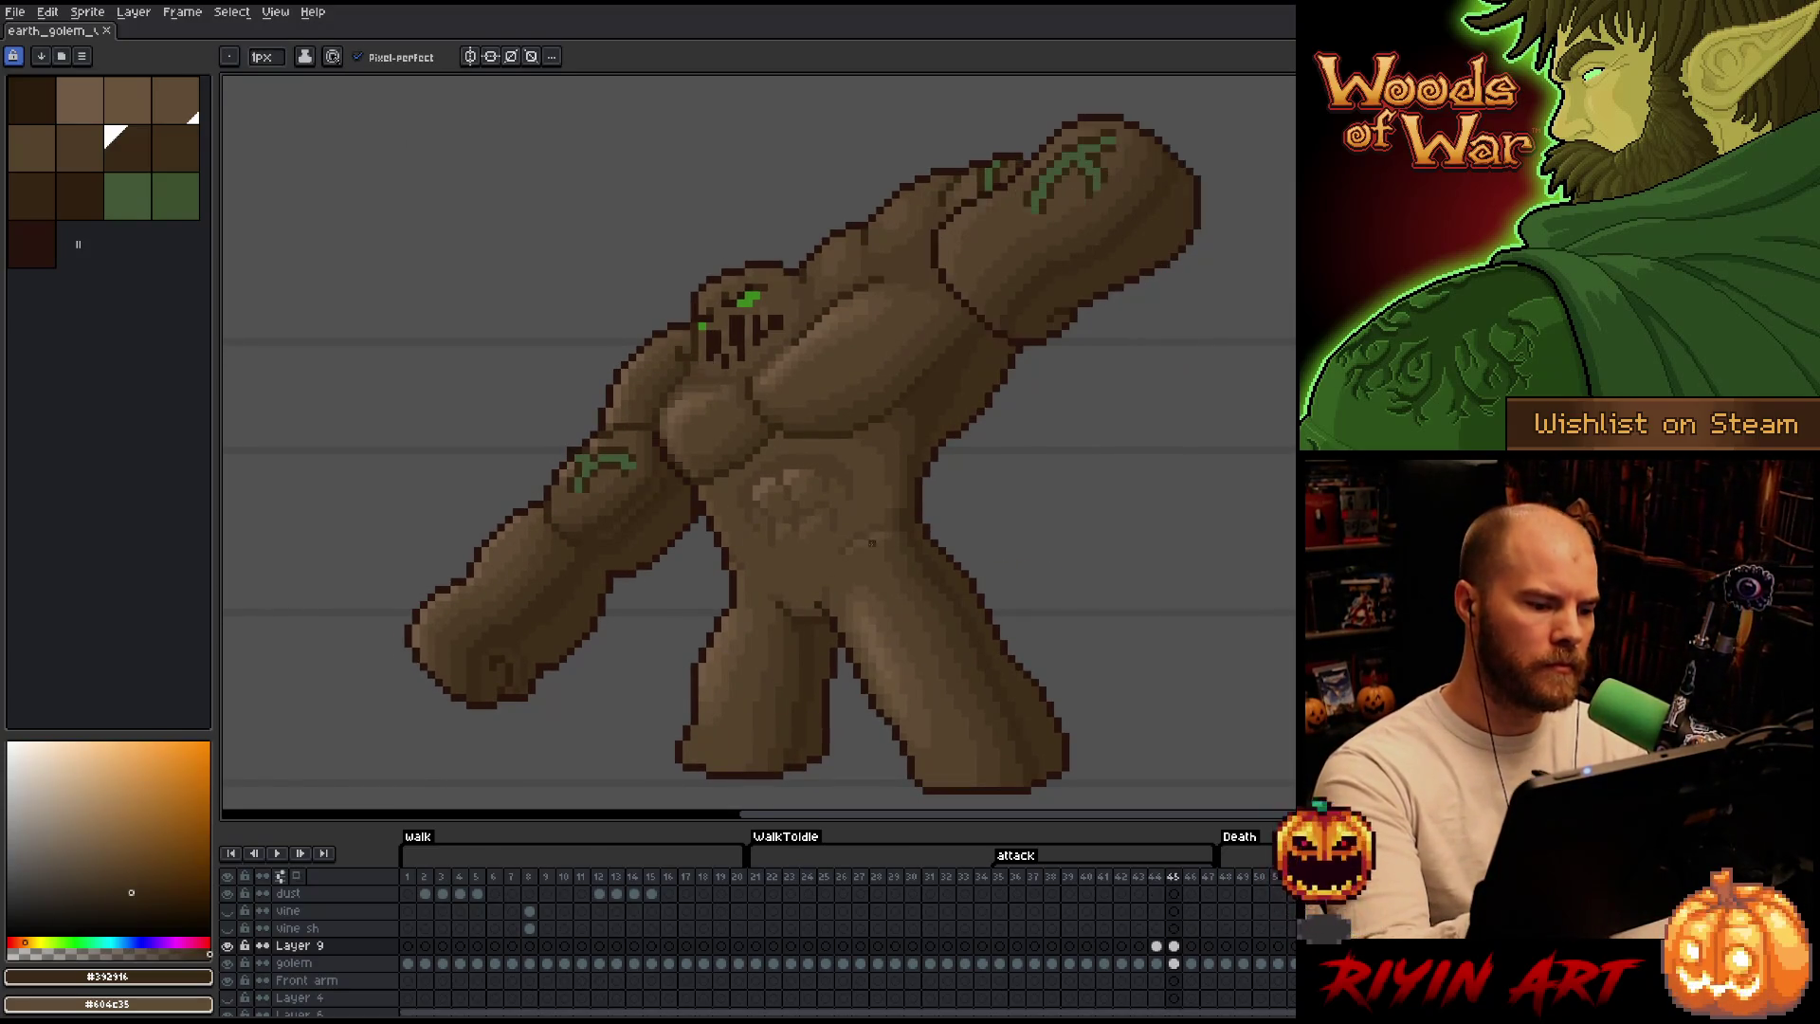
pyautogui.press('.')
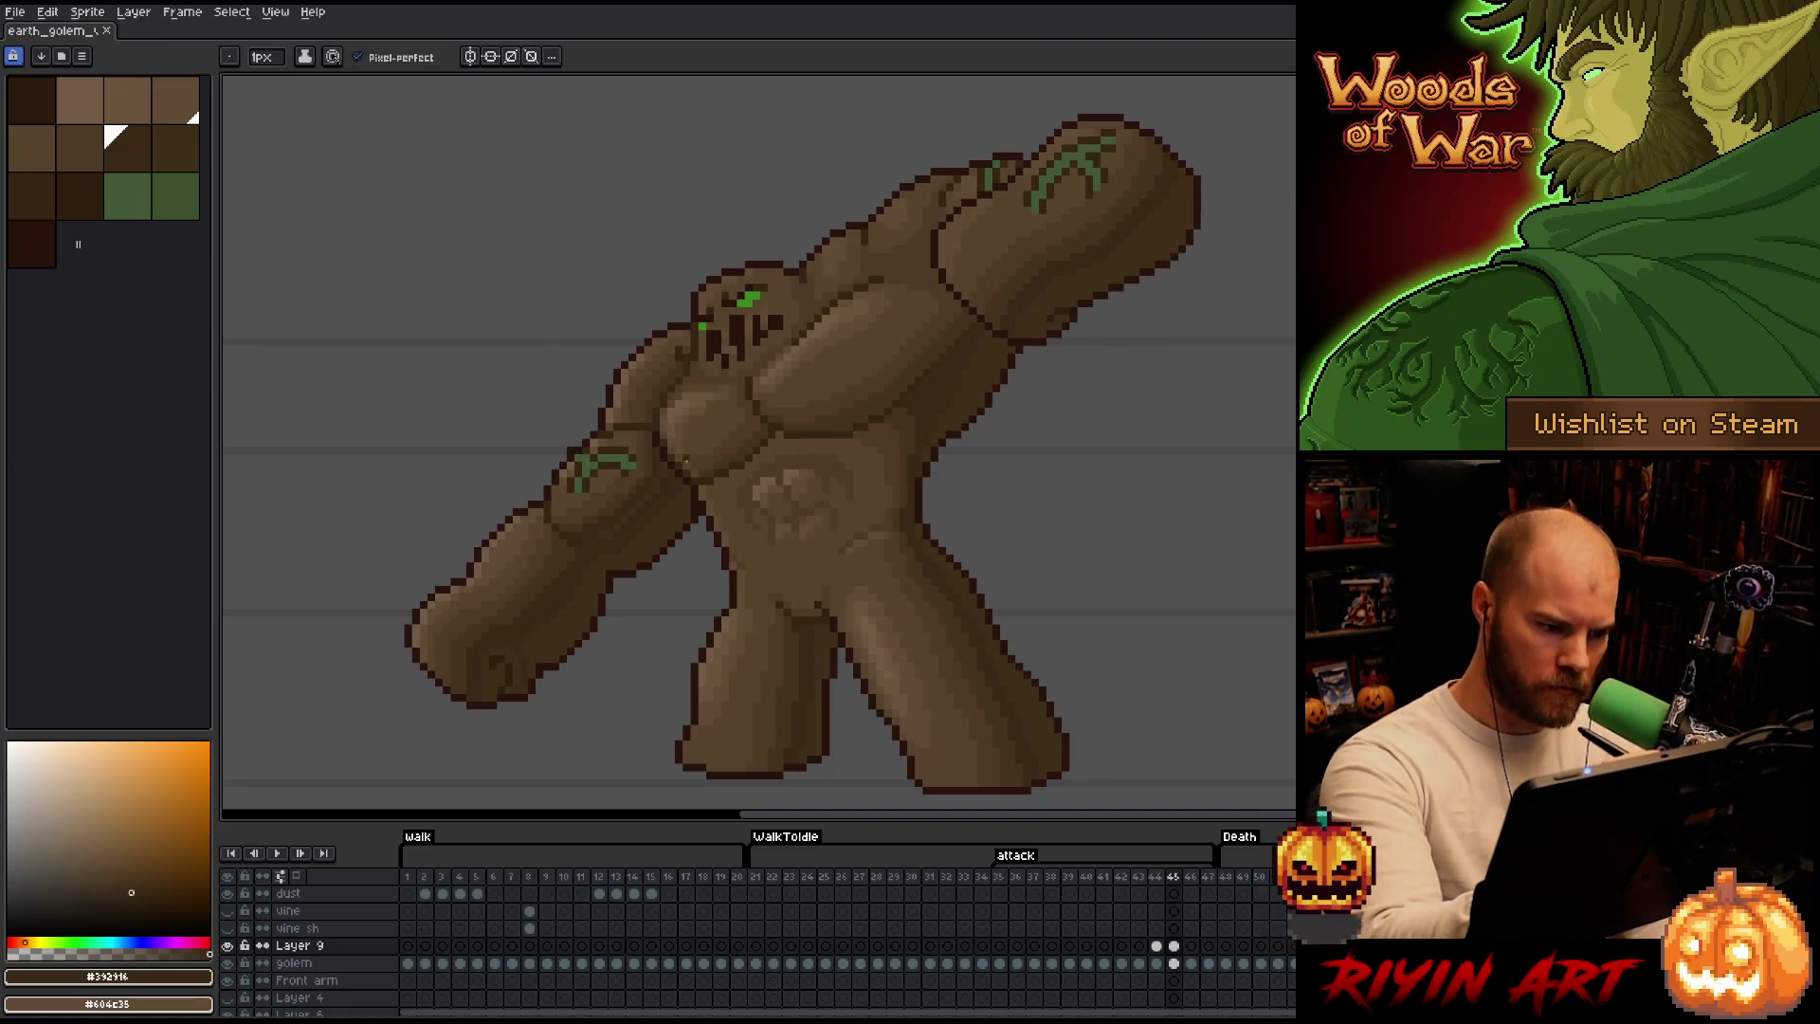
pyautogui.keyDown('alt'); pyautogui.click(683, 458); pyautogui.keyUp('alt')
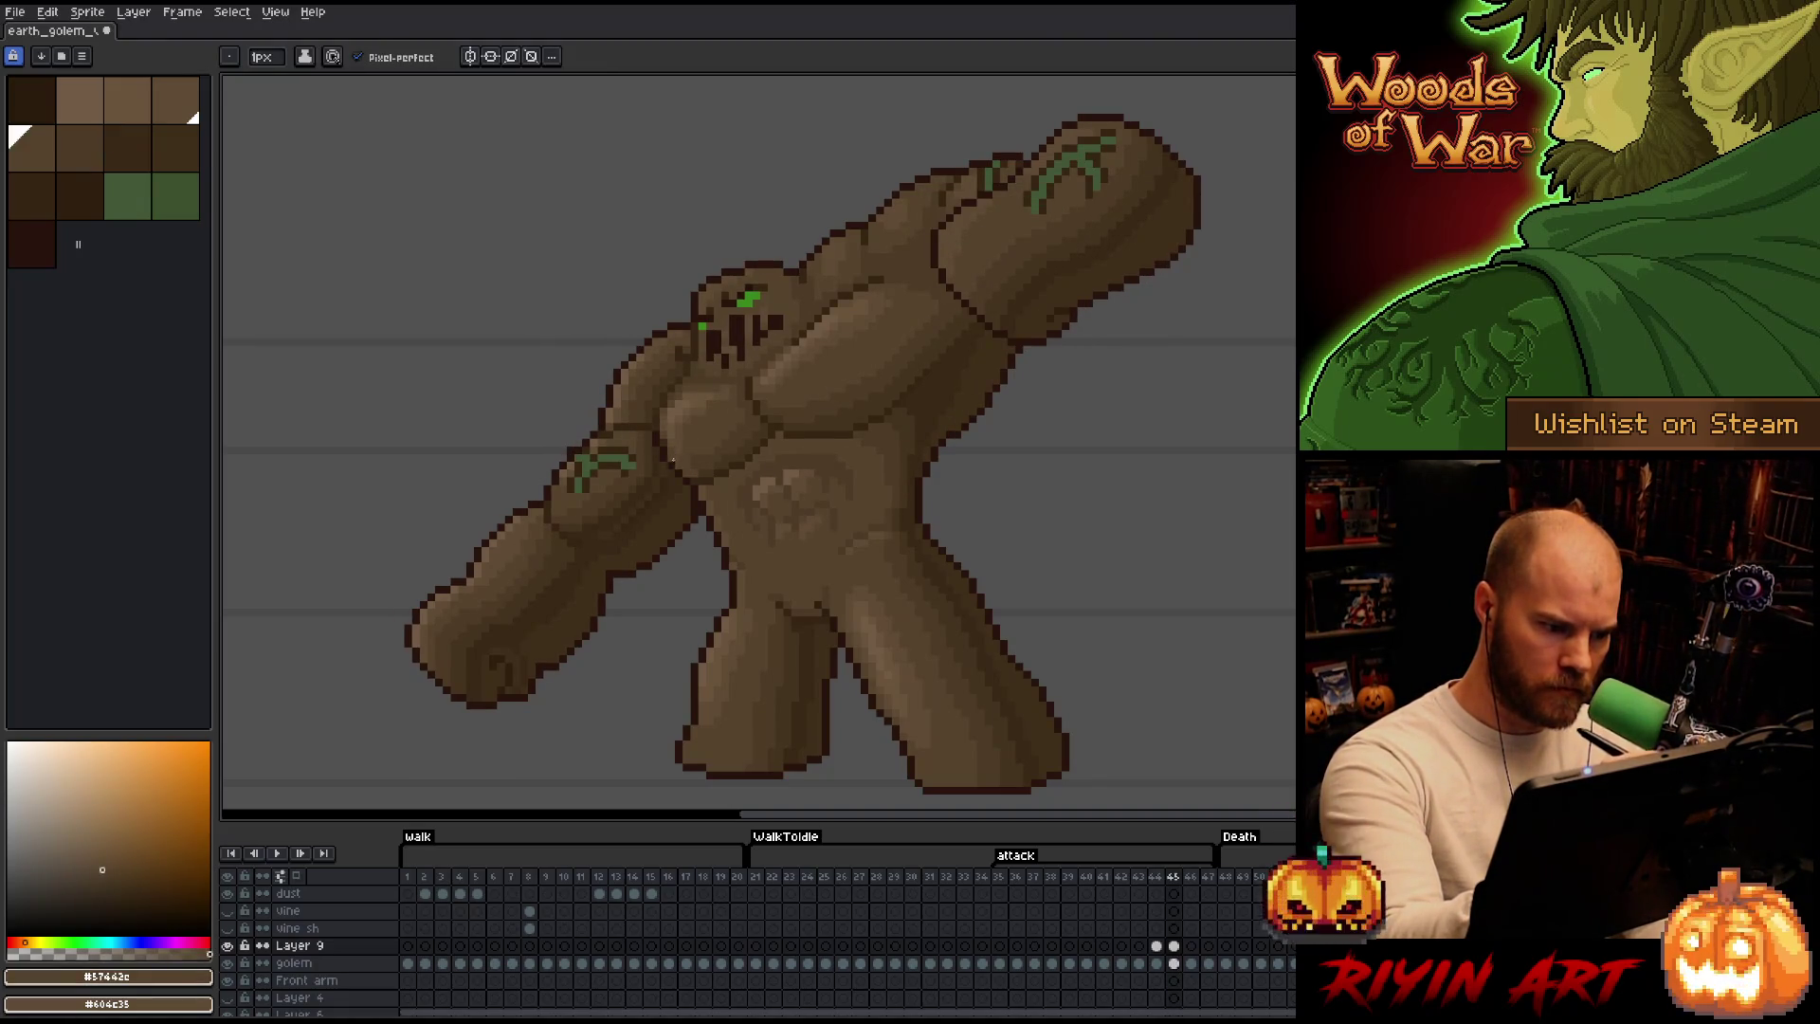
pyautogui.keyDown('alt'); pyautogui.click(684, 457); pyautogui.keyUp('alt')
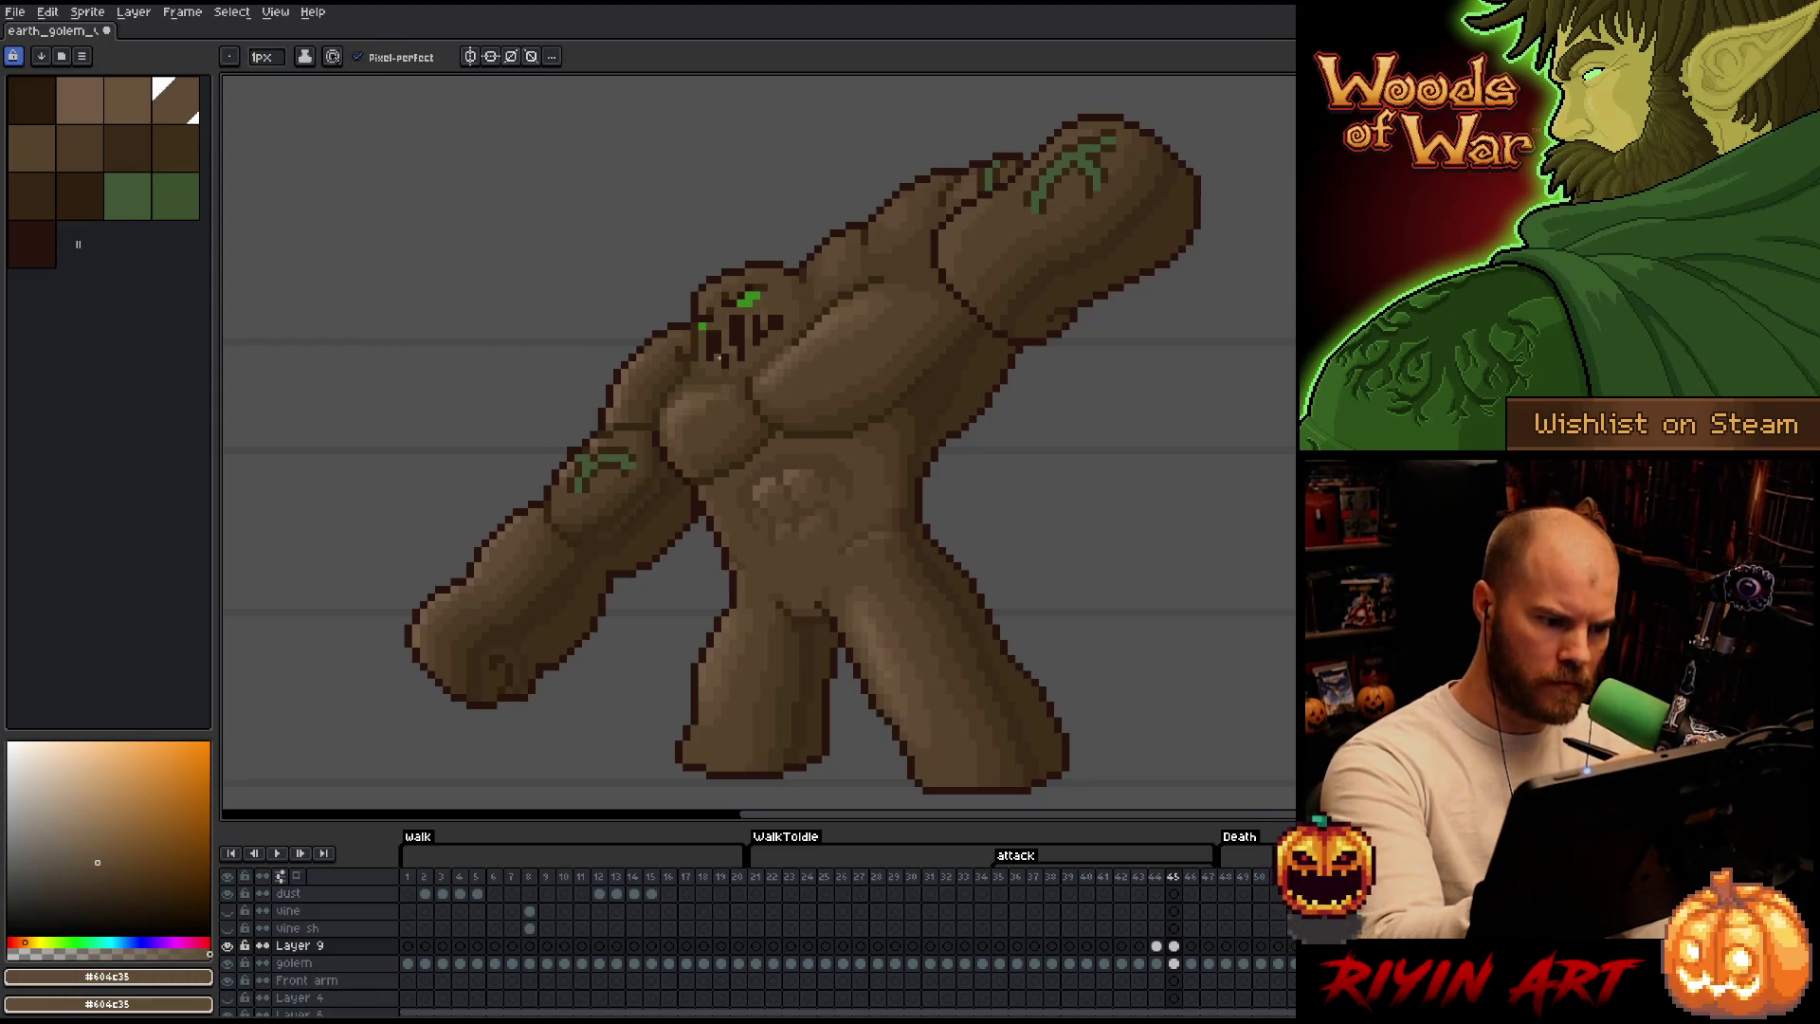
pyautogui.press('m')
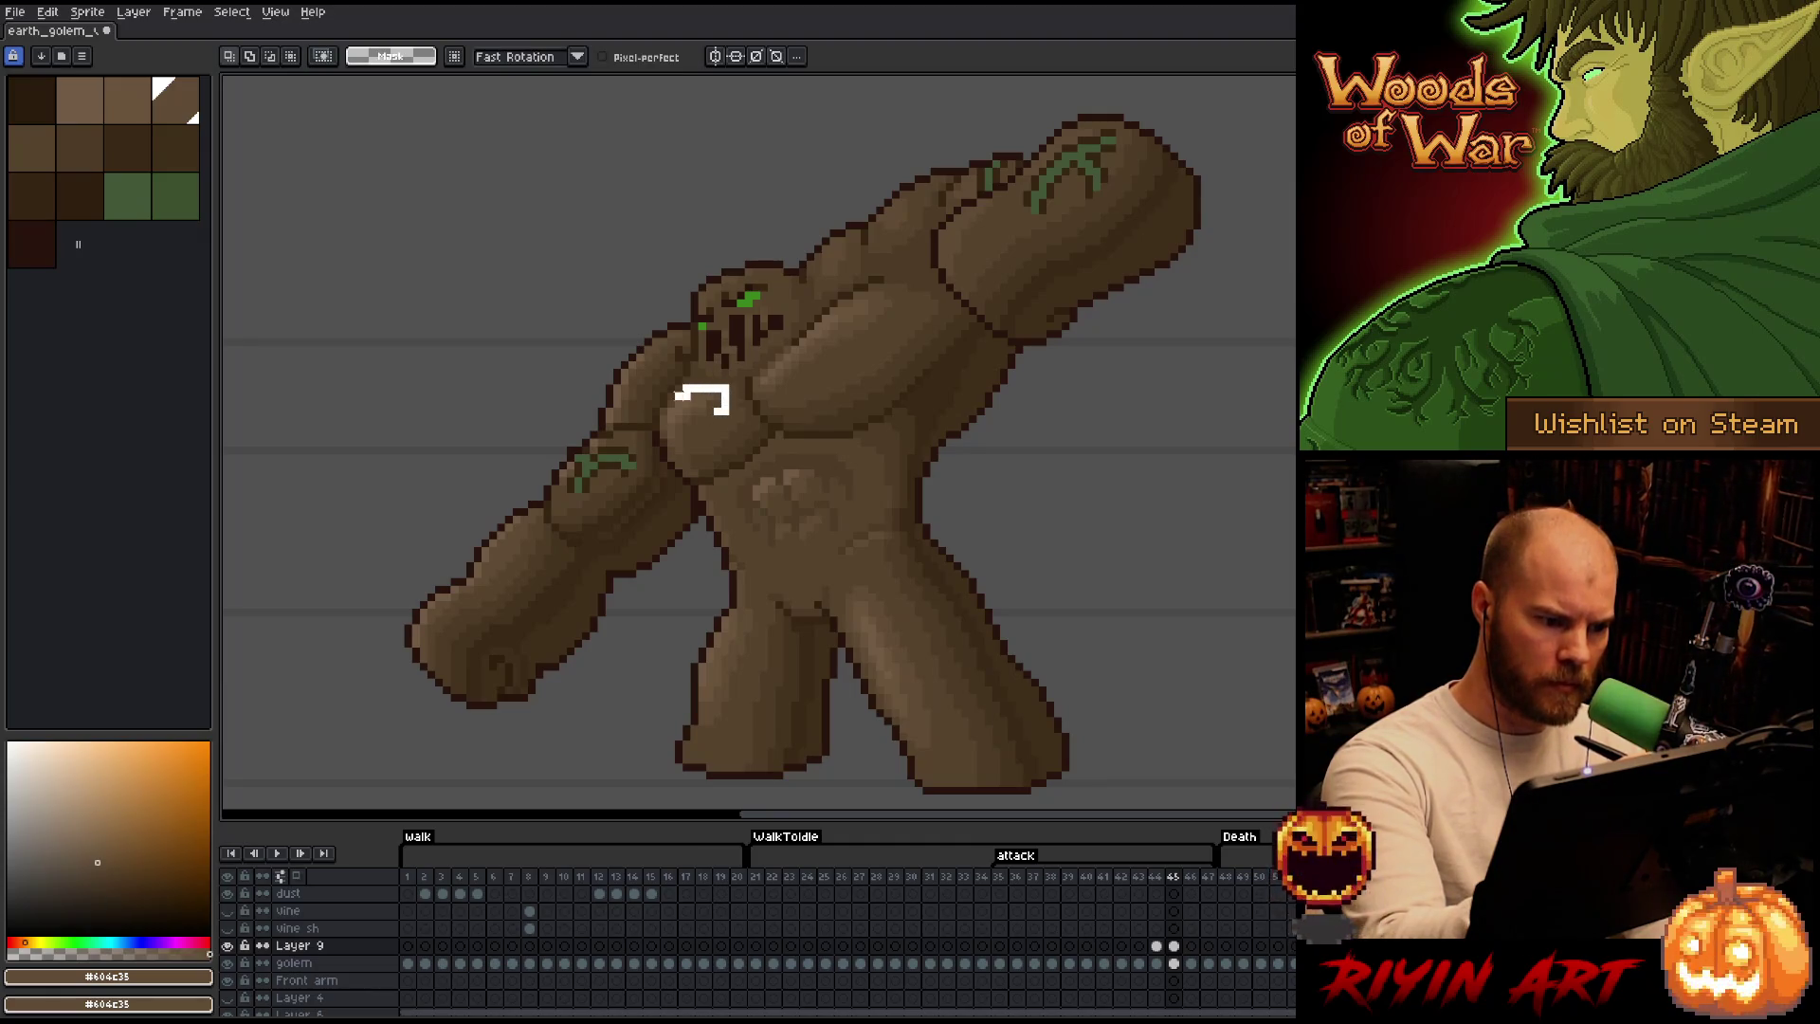
# Briefly marquee the golem's chest, clear it, and return to the Pencil on frame 44.
pyautogui.moveTo(663, 381); pyautogui.dragTo(734, 459)
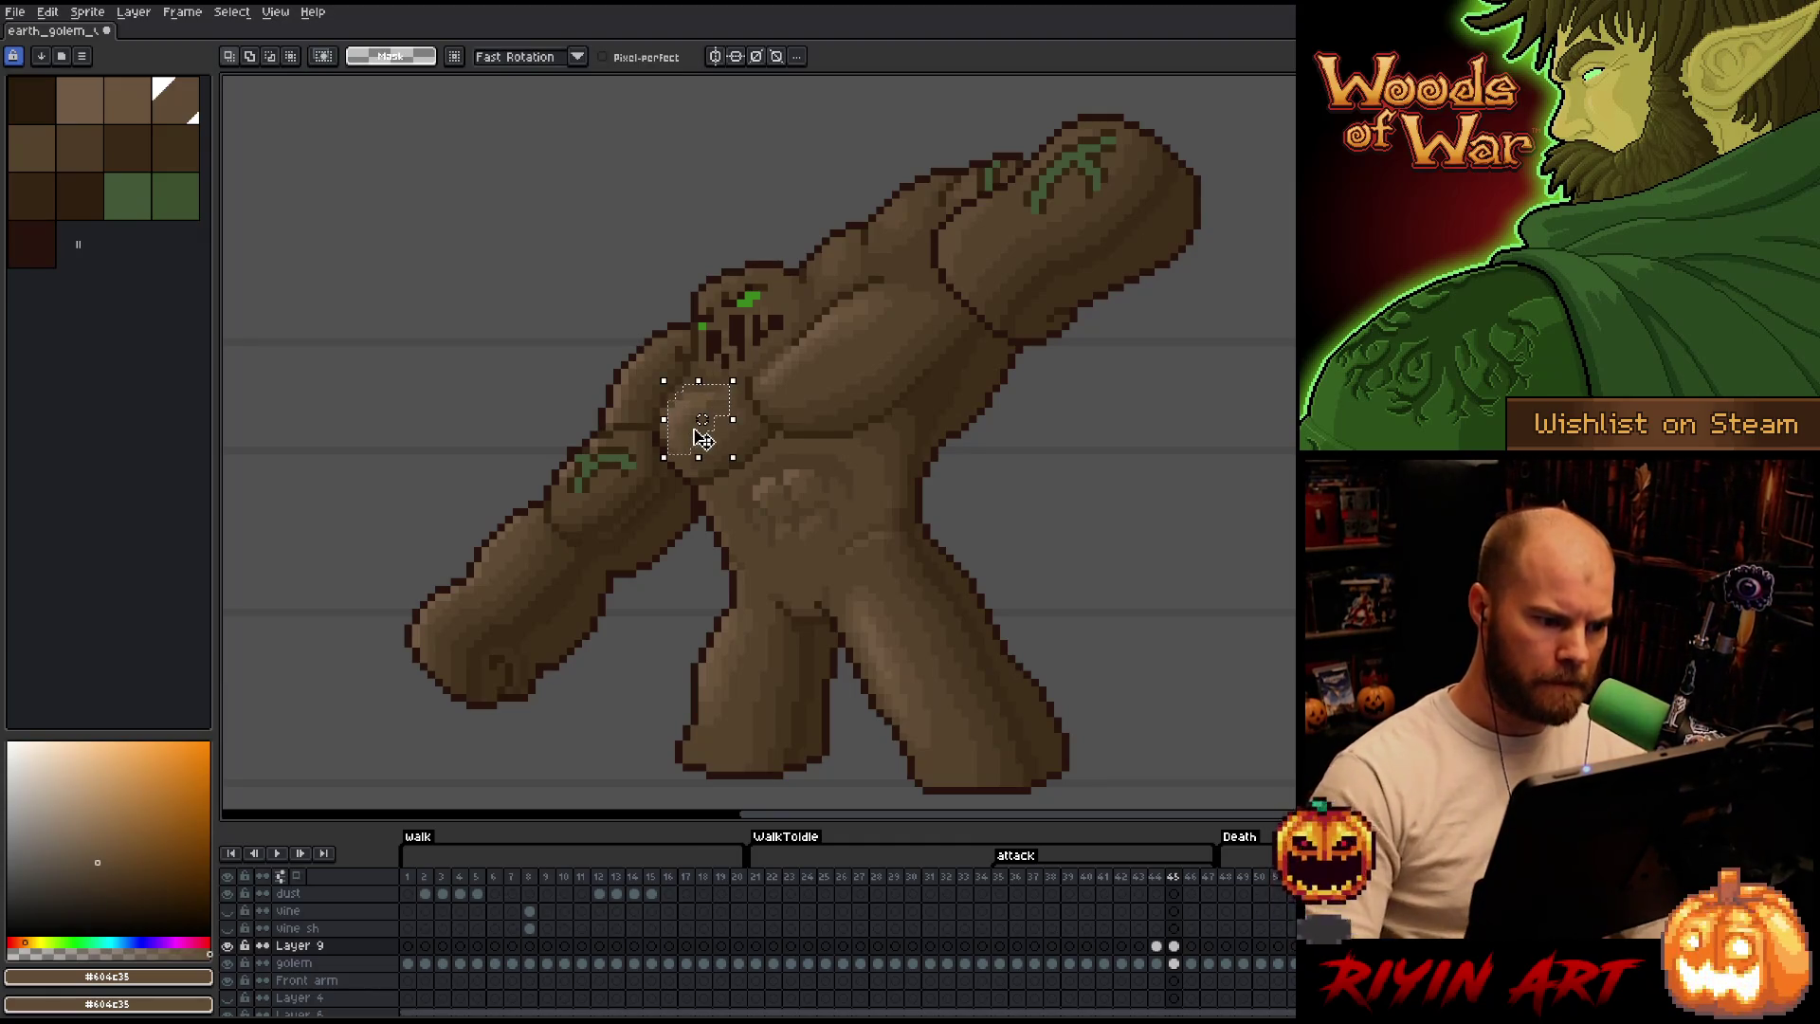
pyautogui.click(699, 432)
pyautogui.press('b')
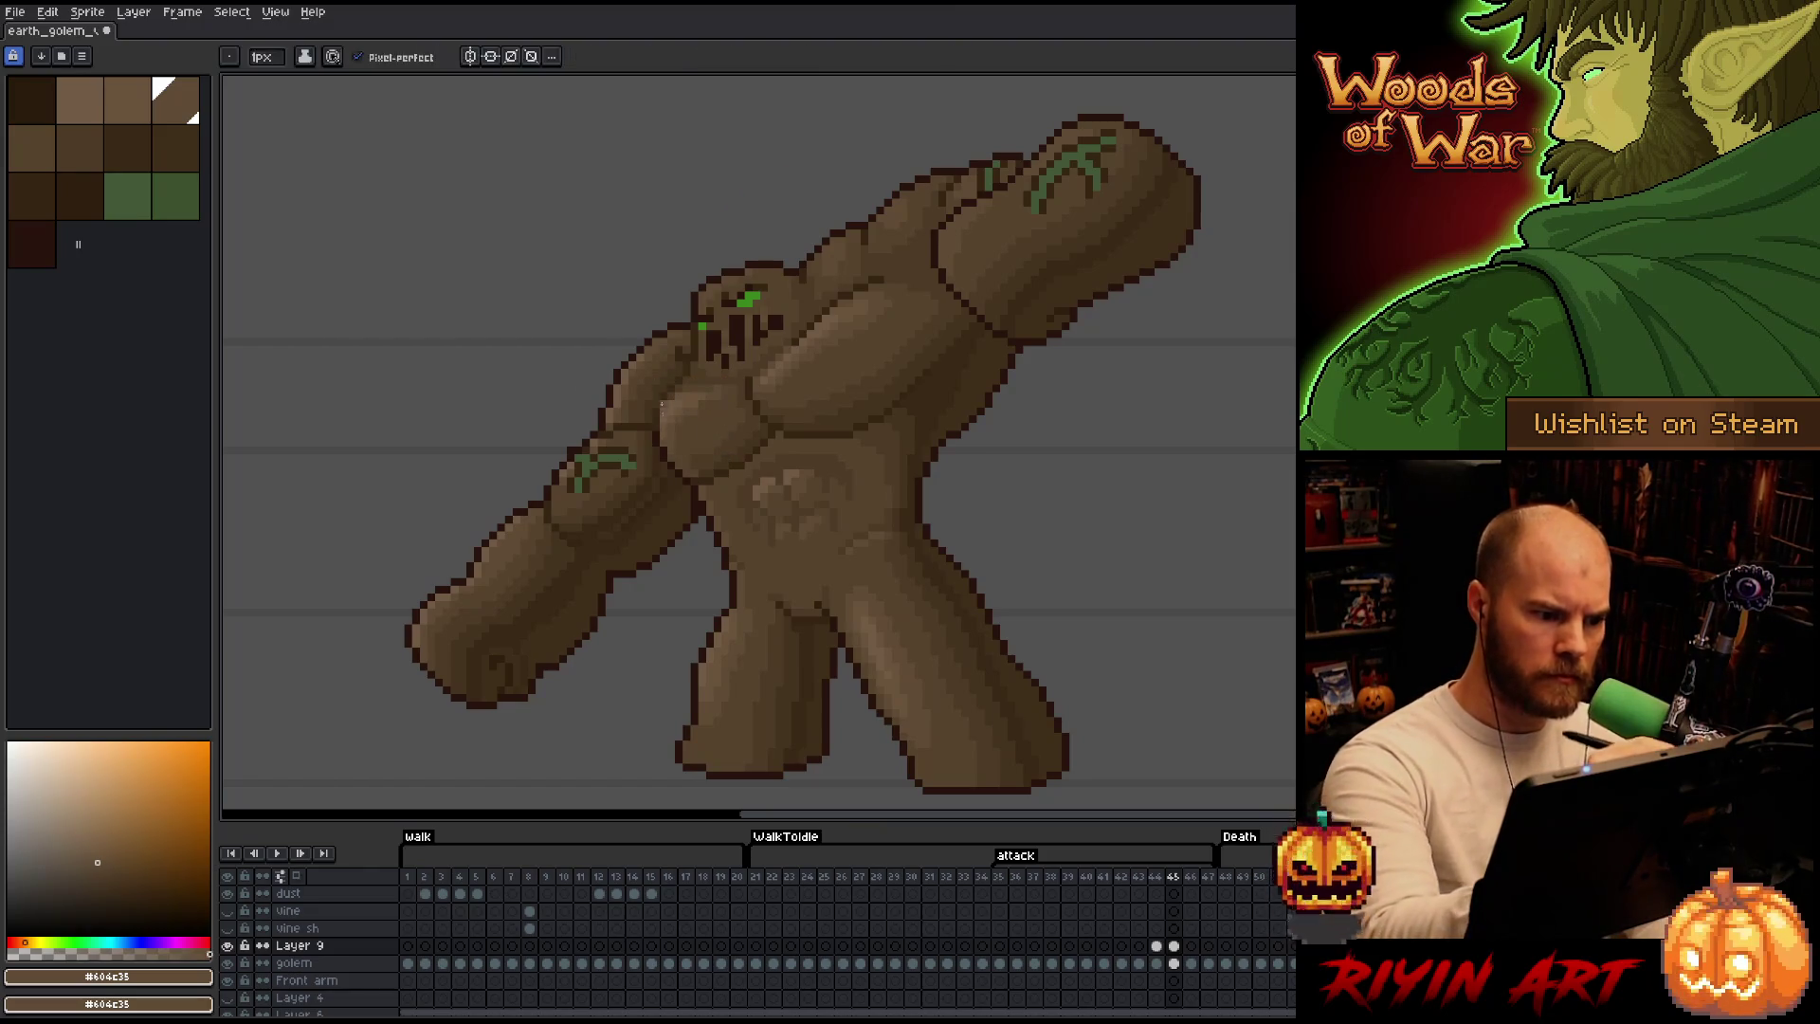
pyautogui.press('m')
pyautogui.press('b')
pyautogui.press('Left')
pyautogui.press('Right')
# Shade with the darker shadow brown and mid brown, checking the pose against frame 45.
pyautogui.keyDown('alt'); pyautogui.click(681, 470); pyautogui.keyUp('alt')
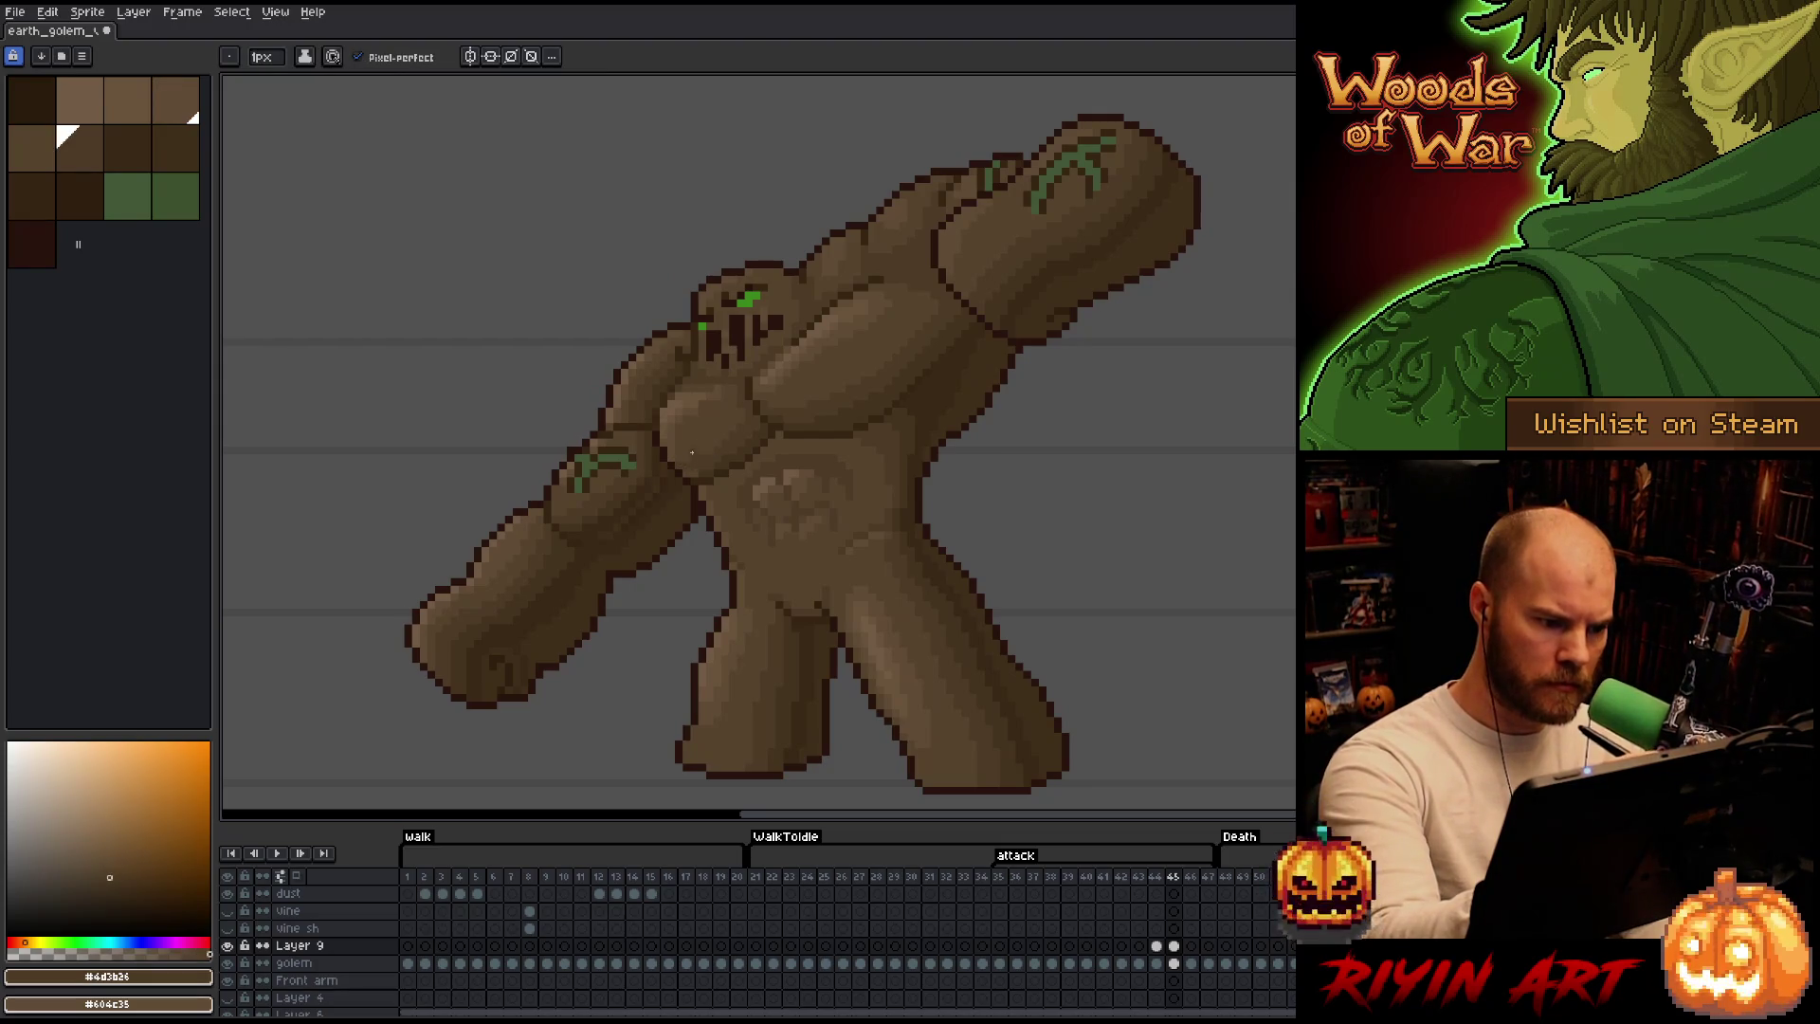
pyautogui.keyDown('alt'); pyautogui.click(697, 473); pyautogui.keyUp('alt')
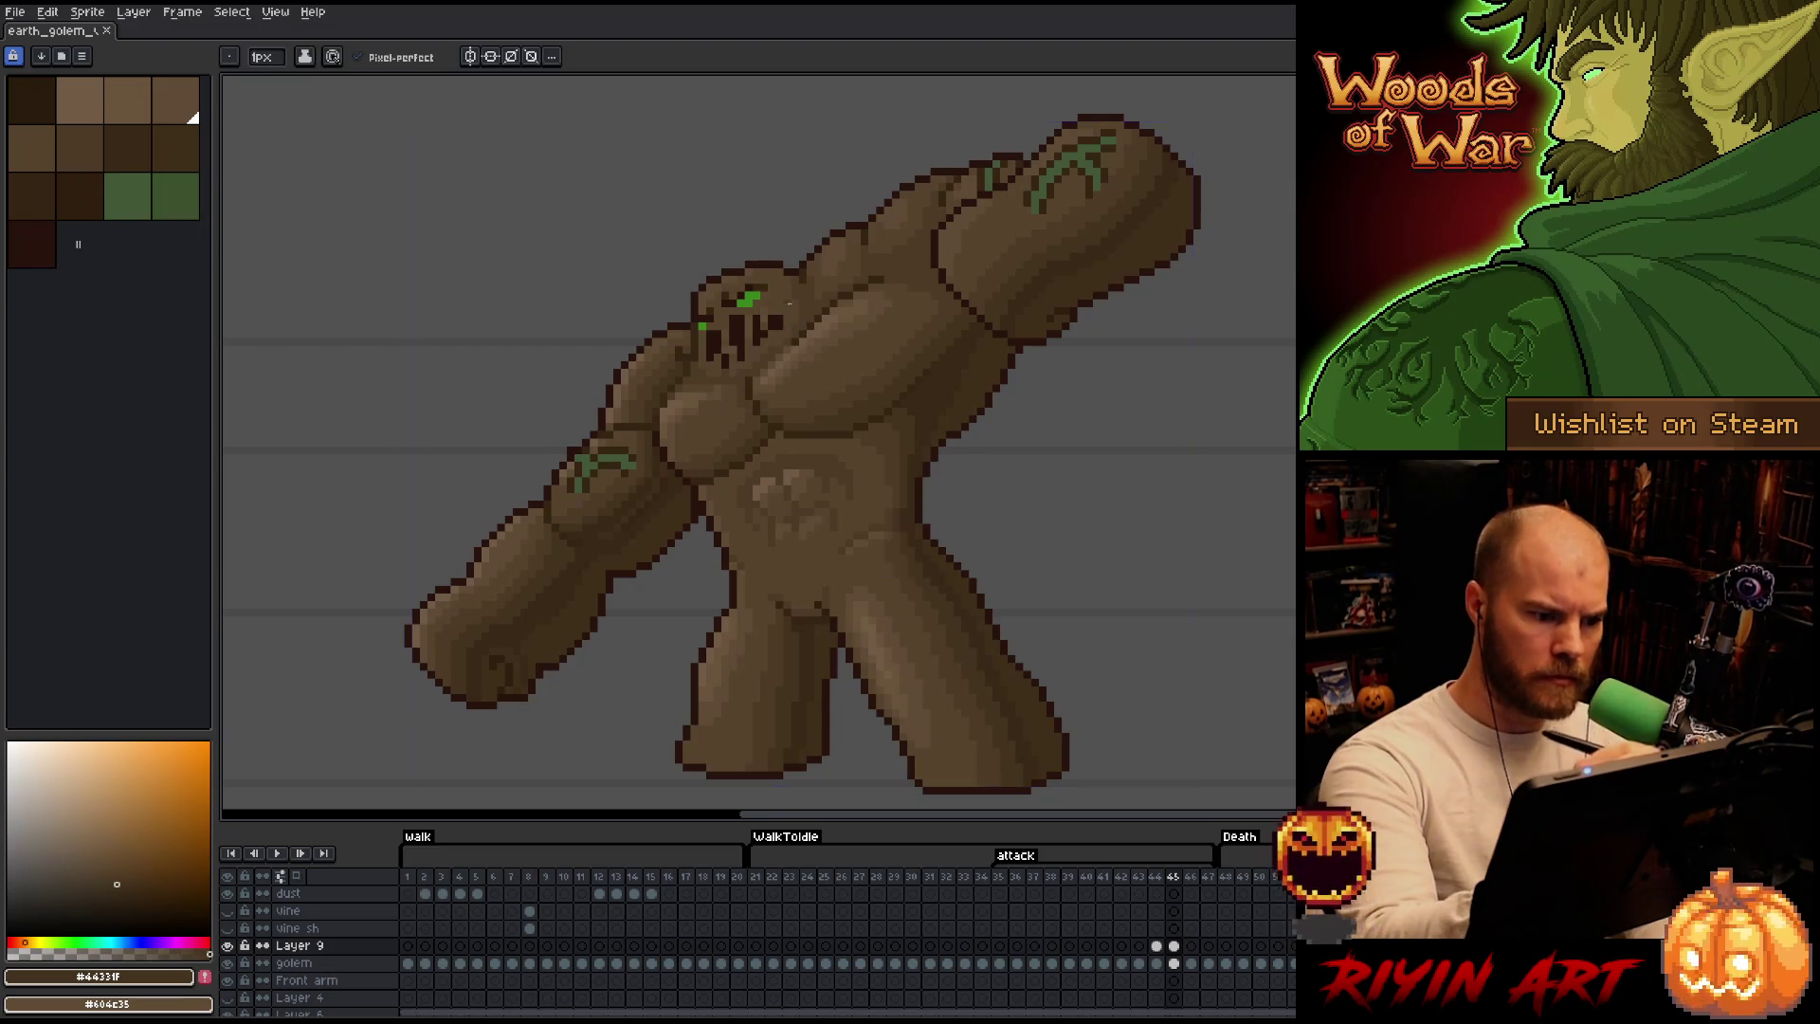
pyautogui.keyDown('alt'); pyautogui.click(731, 385); pyautogui.keyUp('alt')
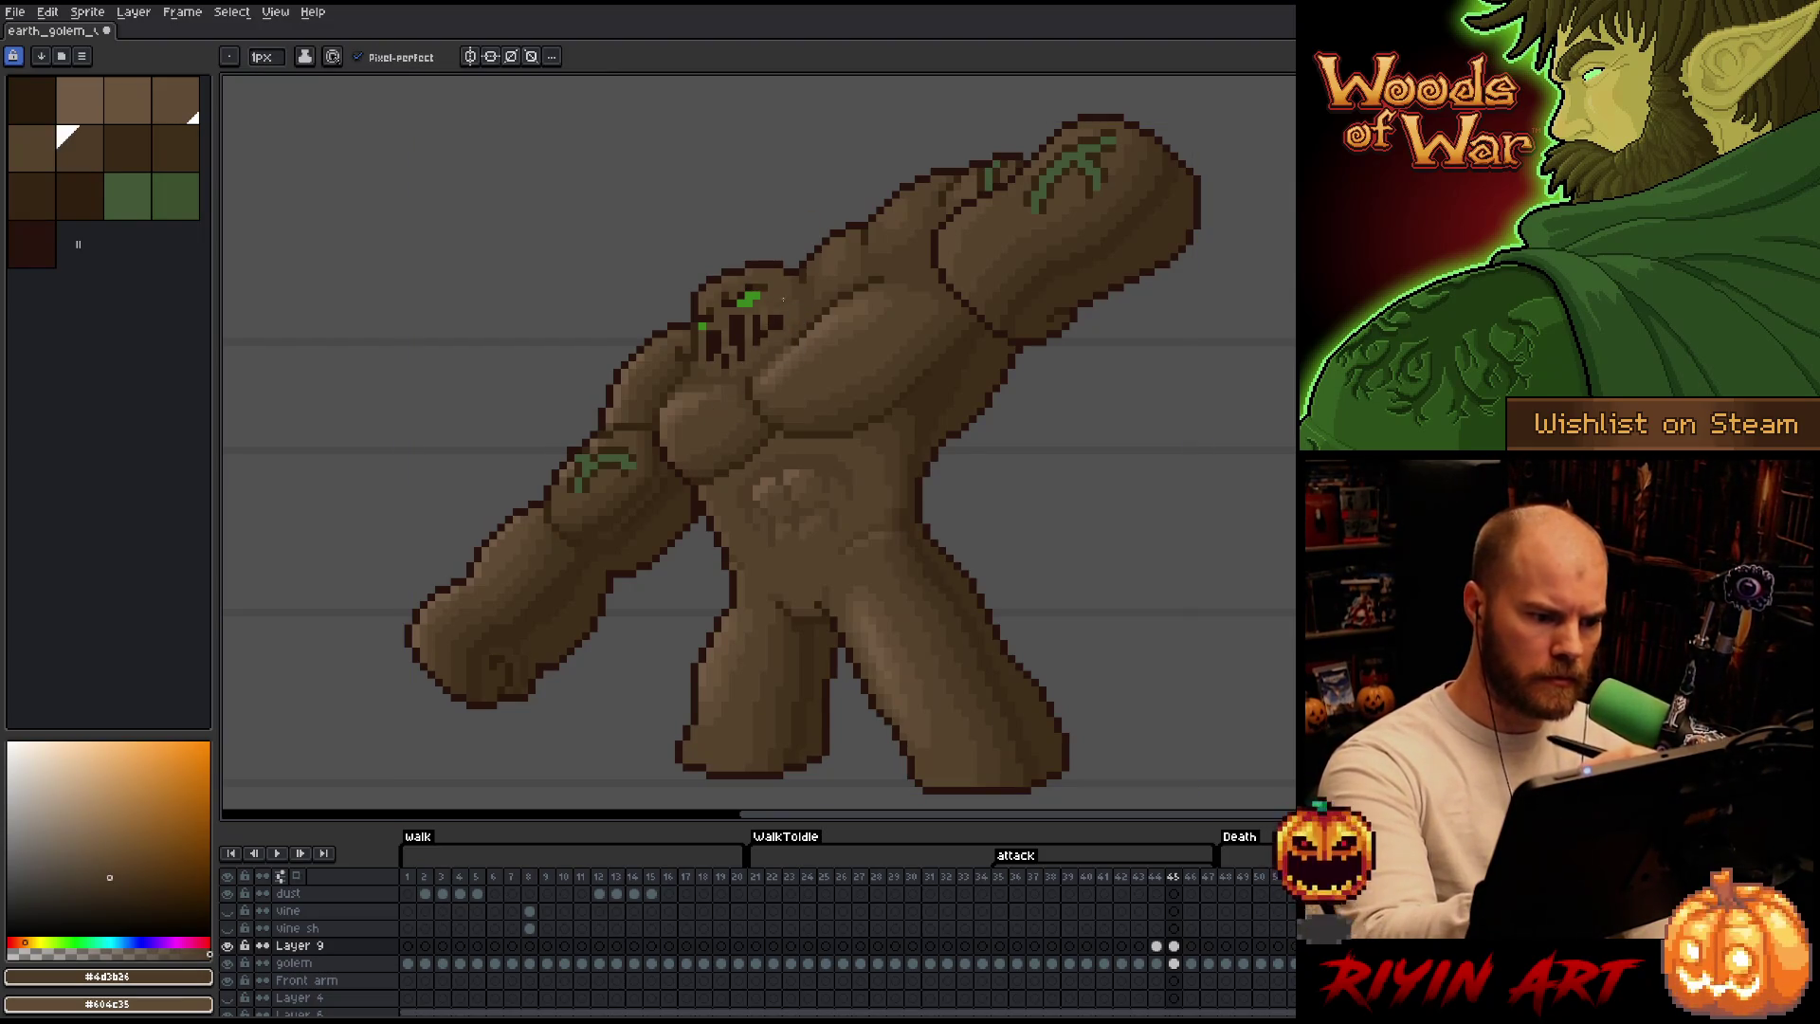
pyautogui.press('Left')
pyautogui.press('Right')
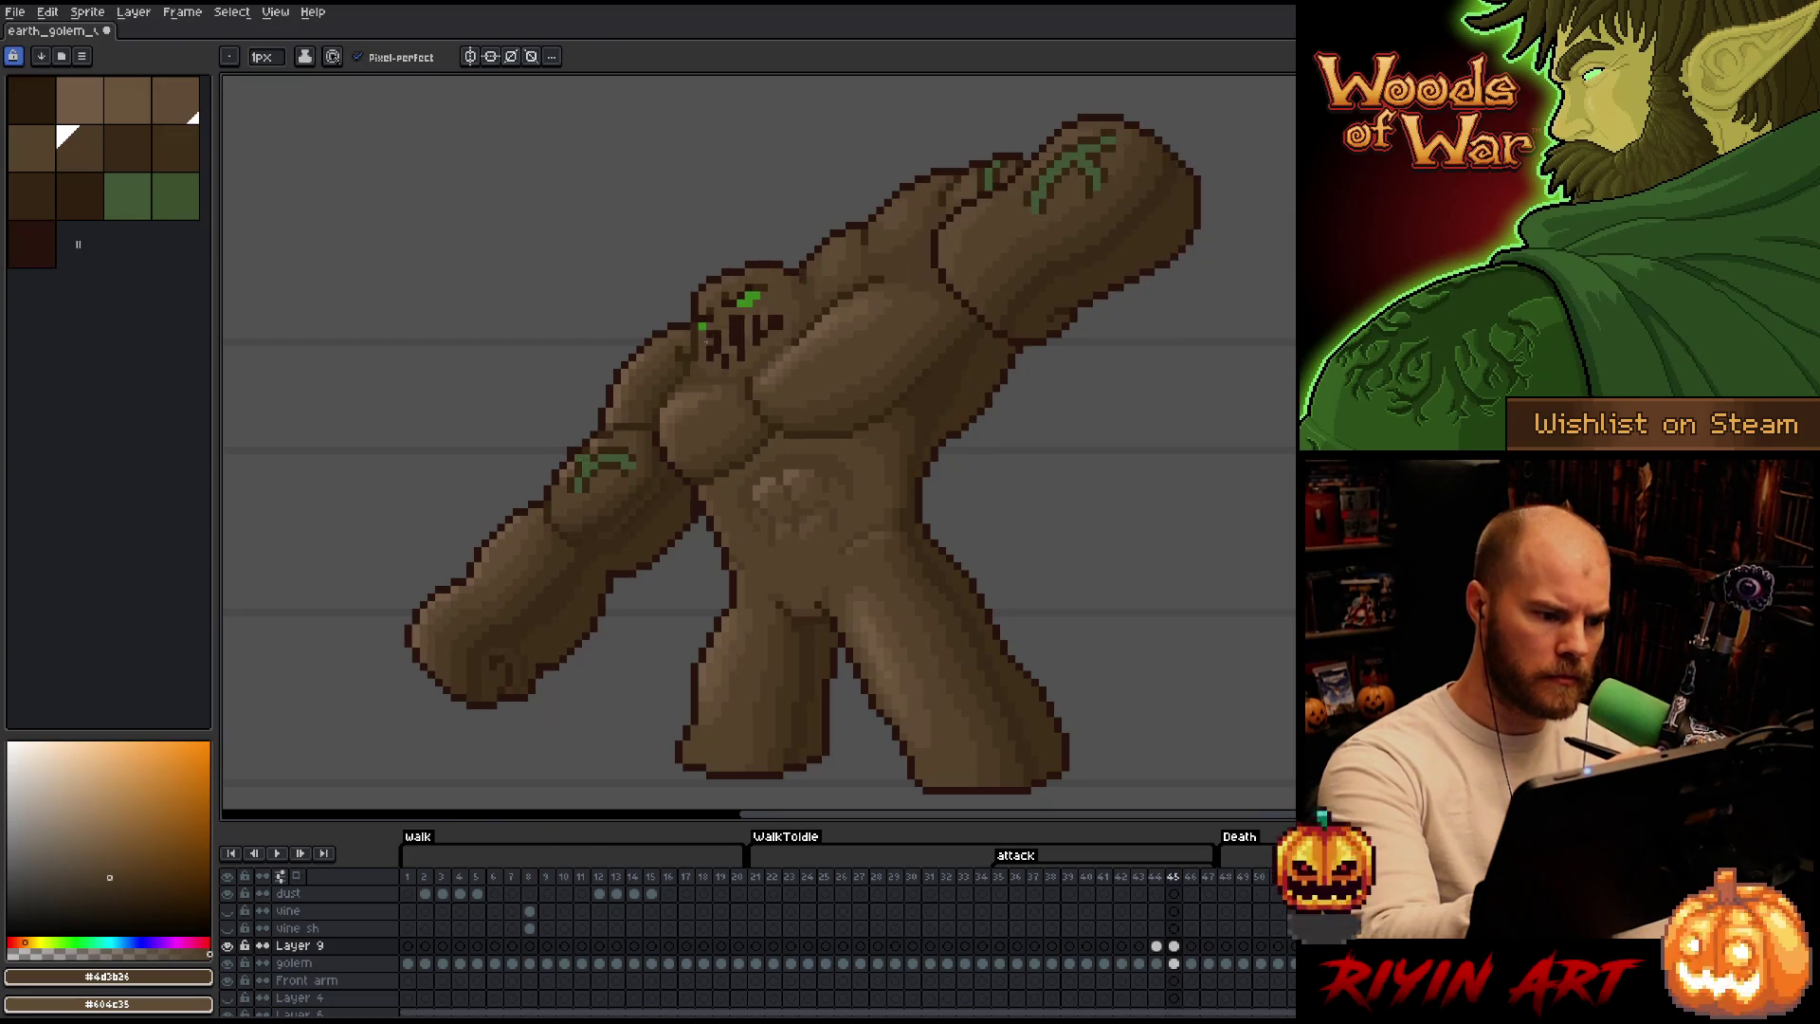
pyautogui.press('Left')
pyautogui.press('Right')
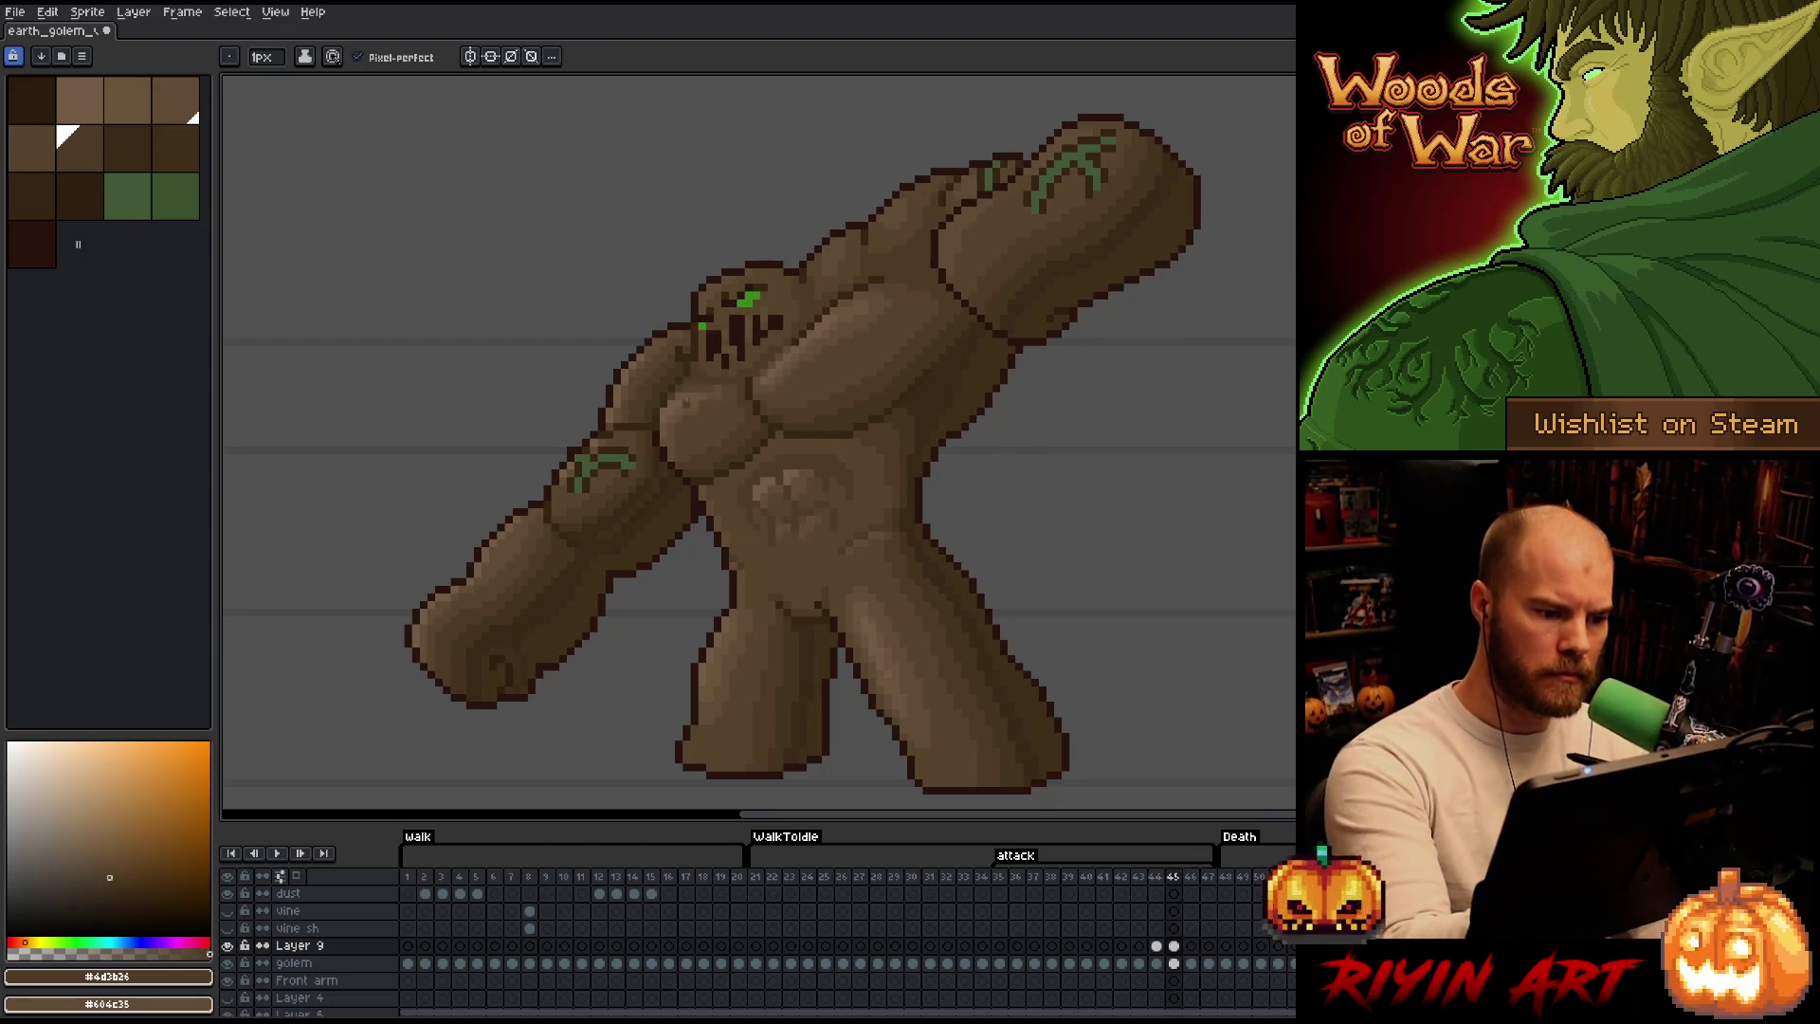
# Add lighter-brown highlights, stepping shades with the bracket keys and comparing the raised-arm frame.
pyautogui.keyDown('alt'); pyautogui.click(686, 395); pyautogui.keyUp('alt')
pyautogui.press('[')
pyautogui.press(']')
pyautogui.press('Right')
pyautogui.press('Left')
pyautogui.press('Right')
pyautogui.press('Left')
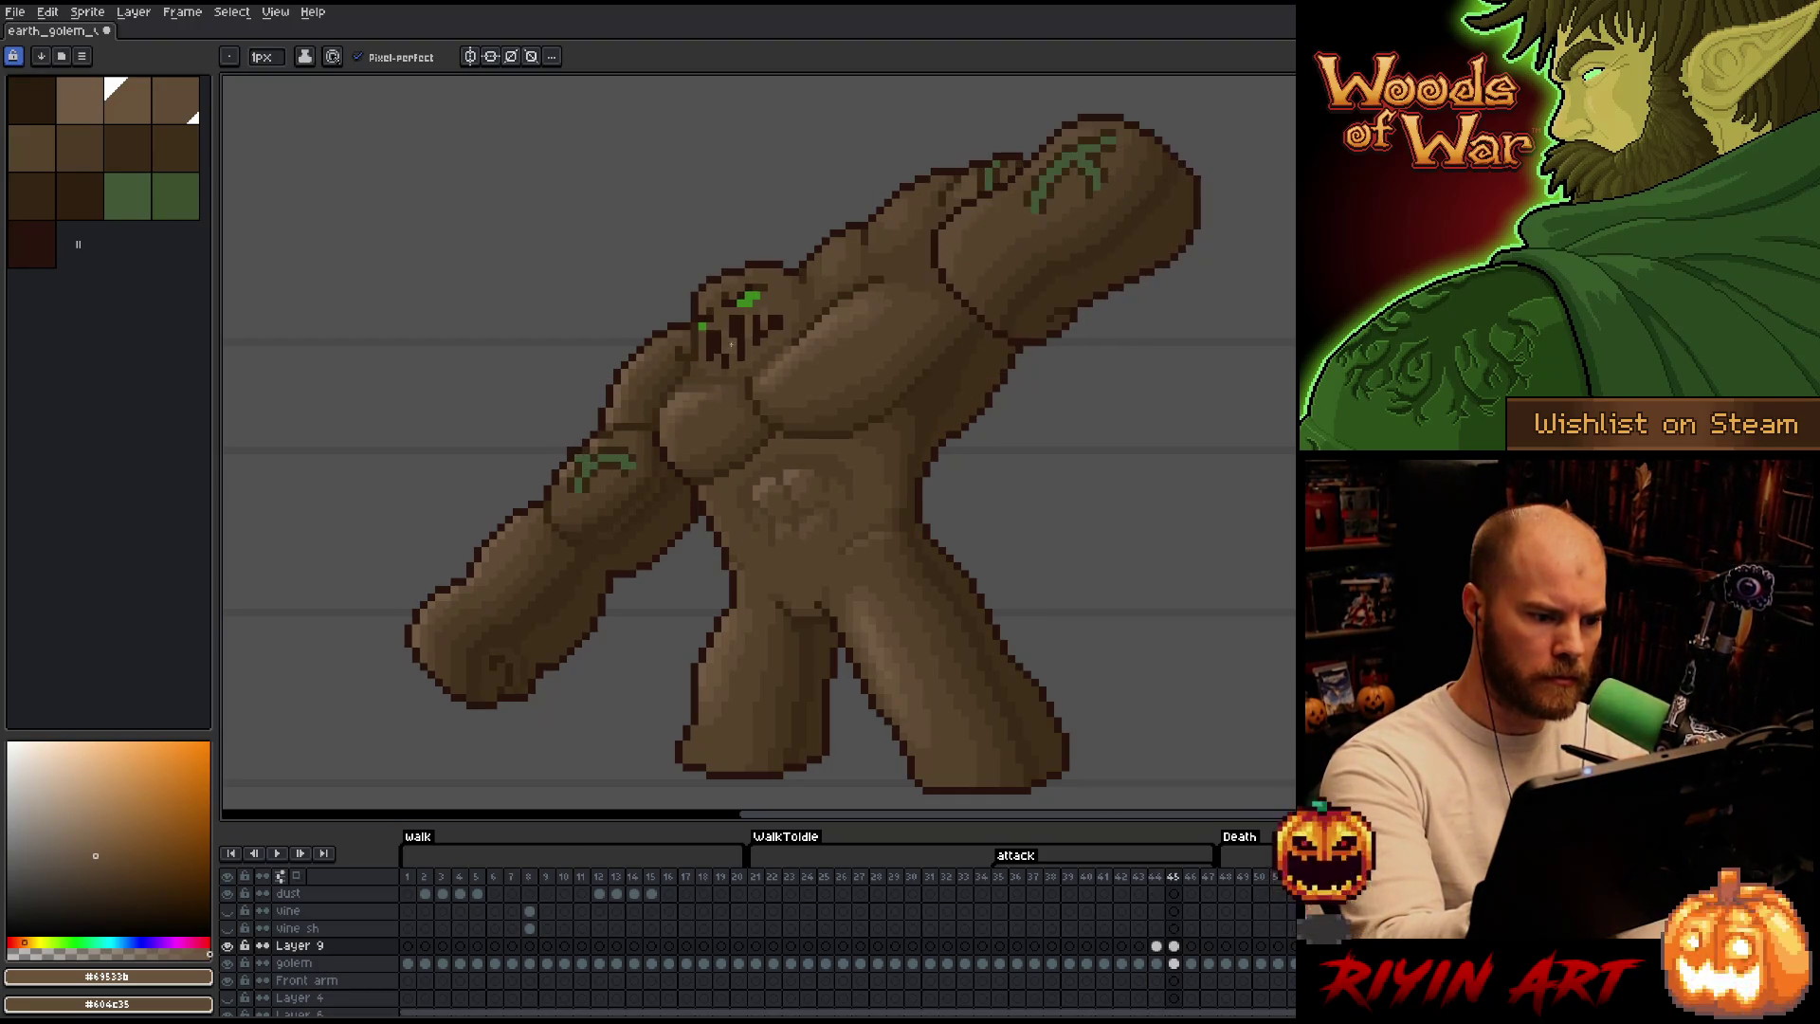
pyautogui.press('Left')
pyautogui.press('Right')
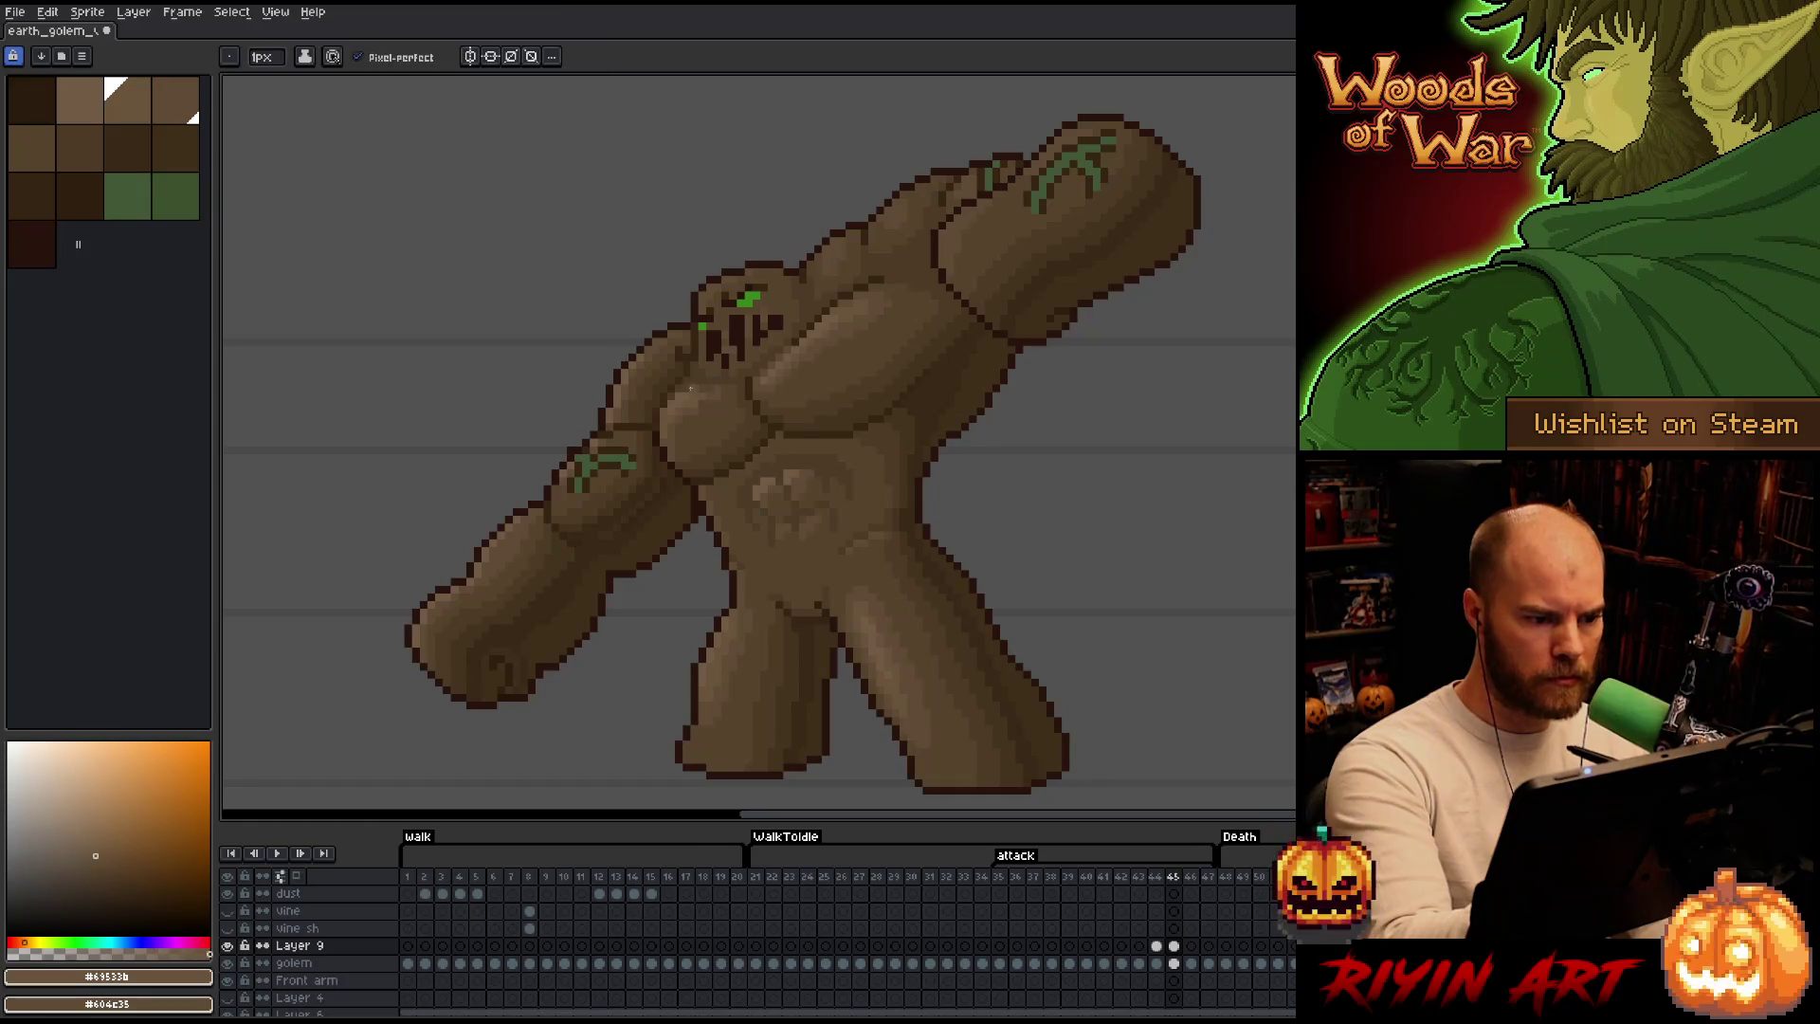
# Finish frame 44's chest and shoulder with light and mid browns, then move on to frame 45.
pyautogui.keyDown('alt'); pyautogui.click(724, 362); pyautogui.keyUp('alt')
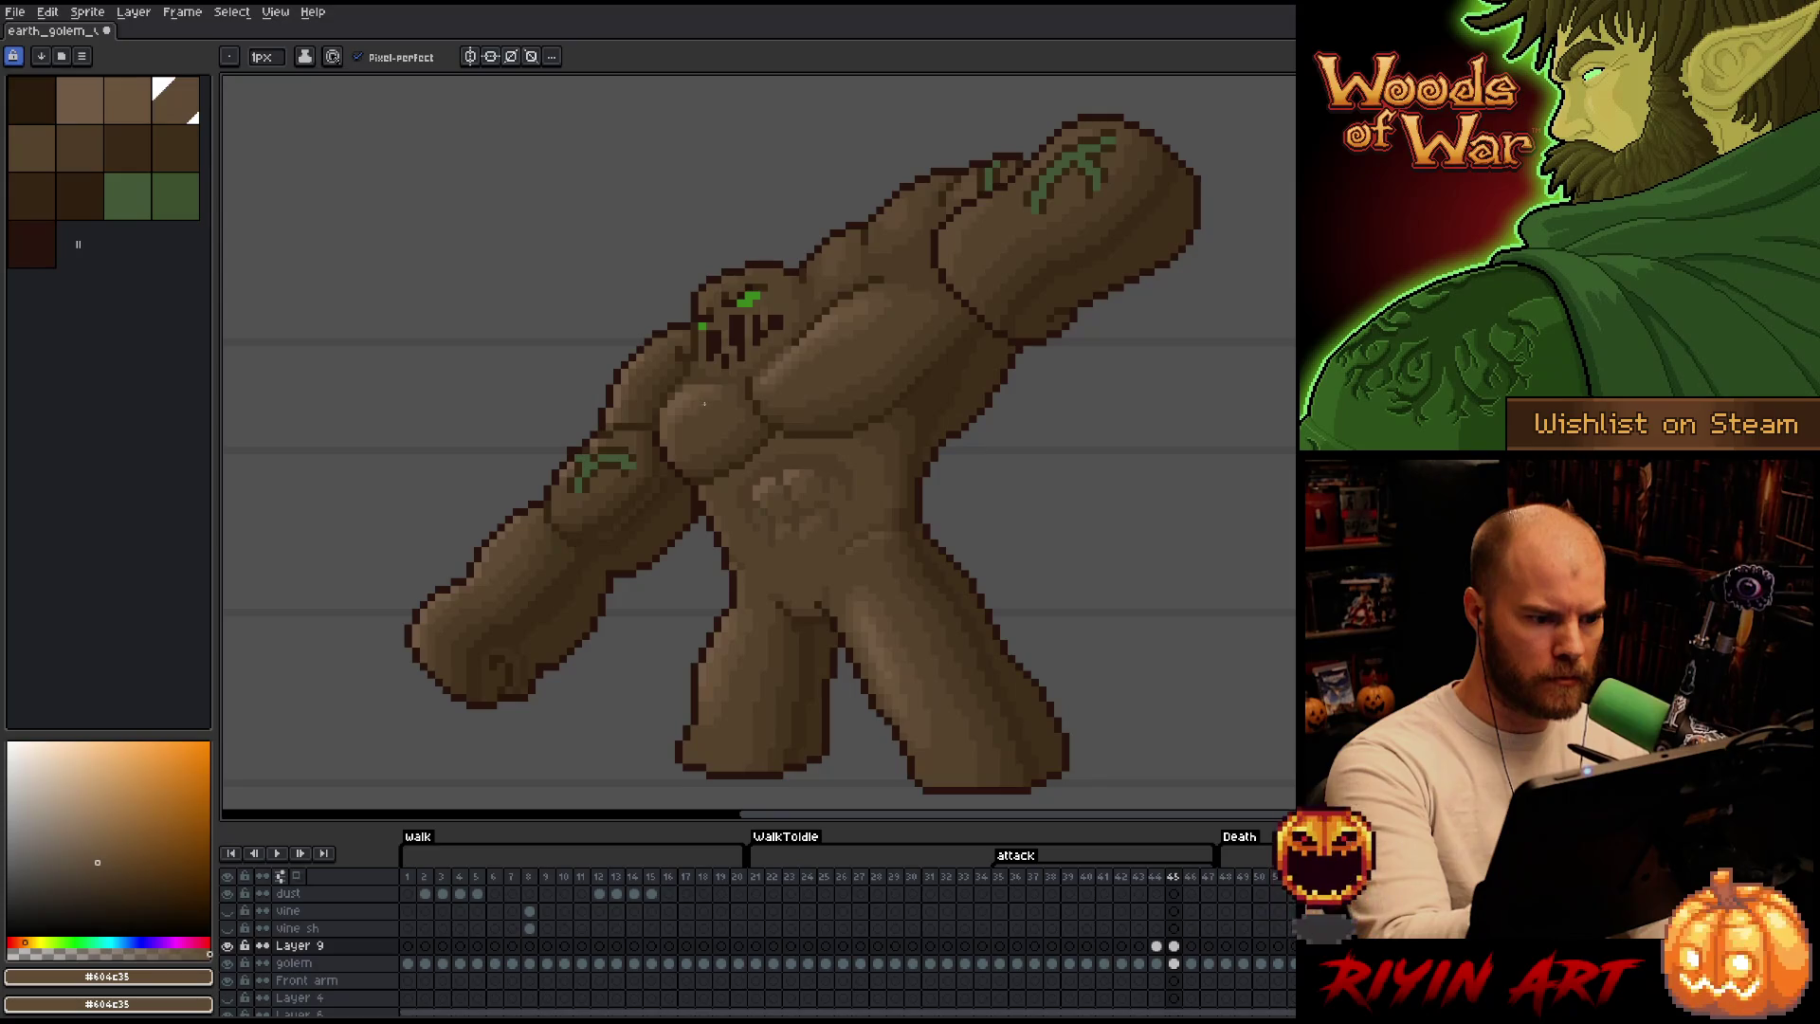
pyautogui.keyDown('alt'); pyautogui.click(697, 407); pyautogui.keyUp('alt')
pyautogui.press('Left')
pyautogui.press('Right')
pyautogui.press('Left')
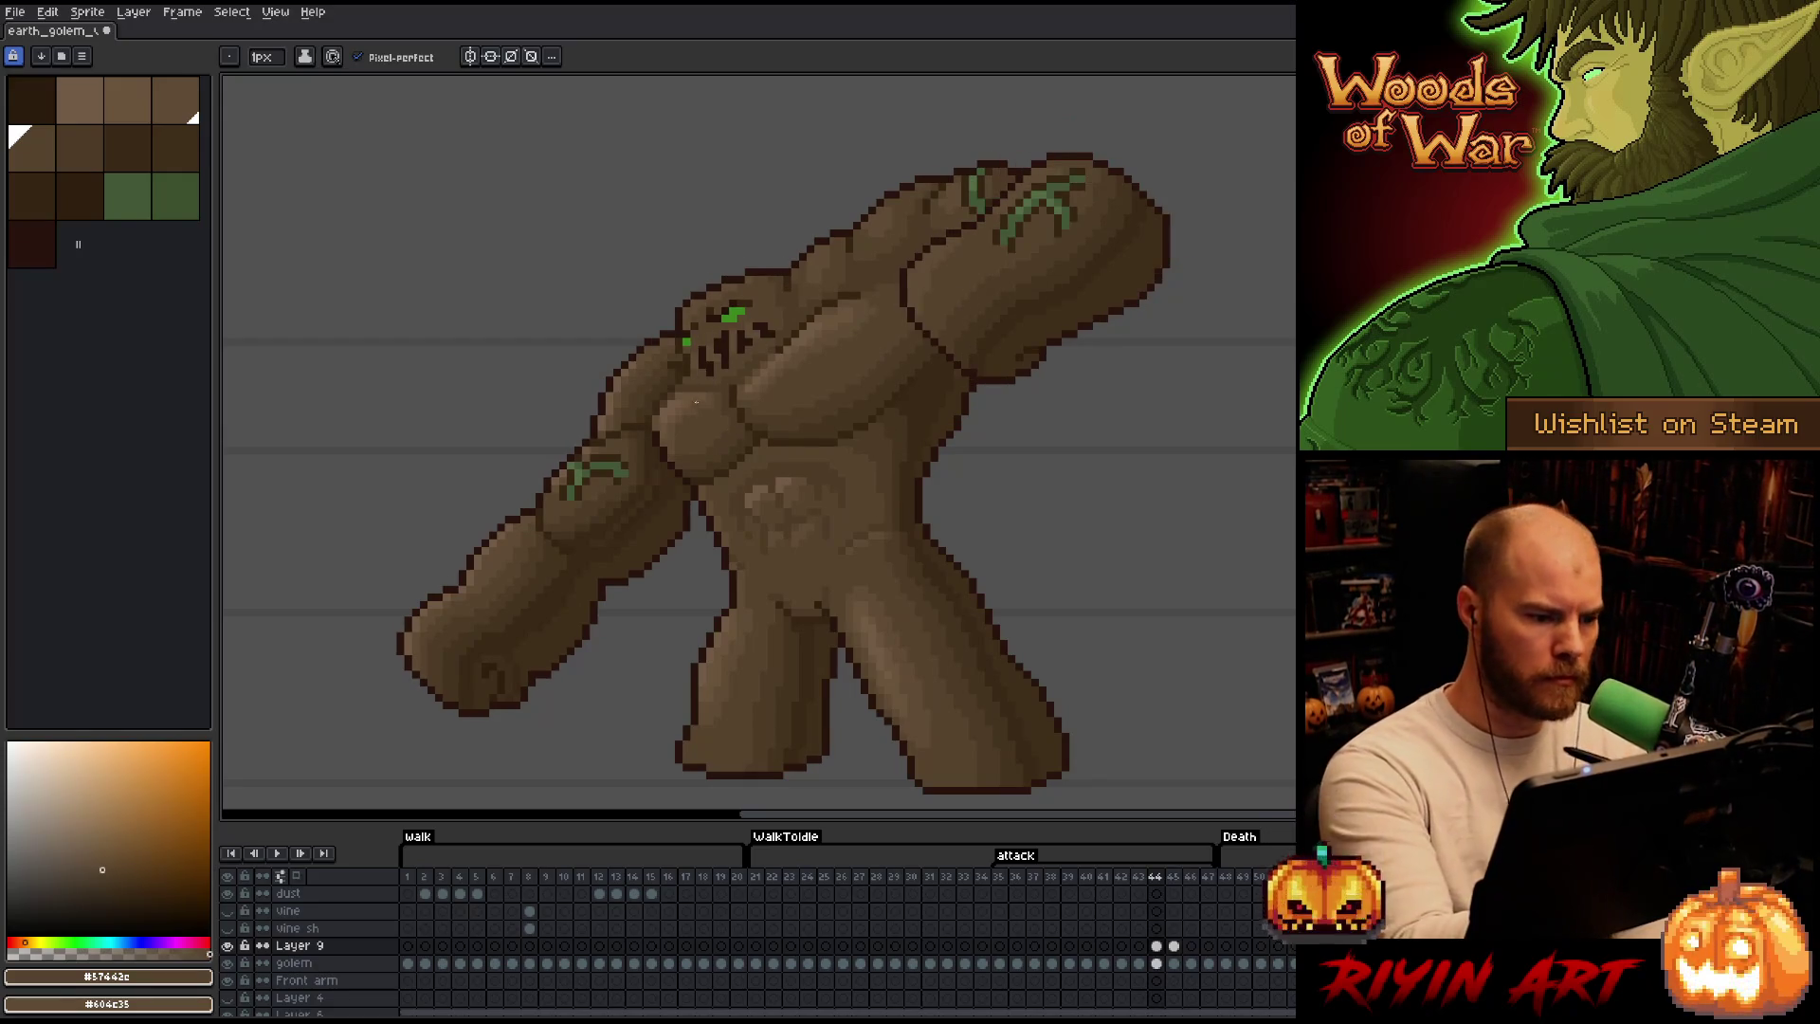
pyautogui.keyDown('alt'); pyautogui.click(692, 406); pyautogui.keyUp('alt')
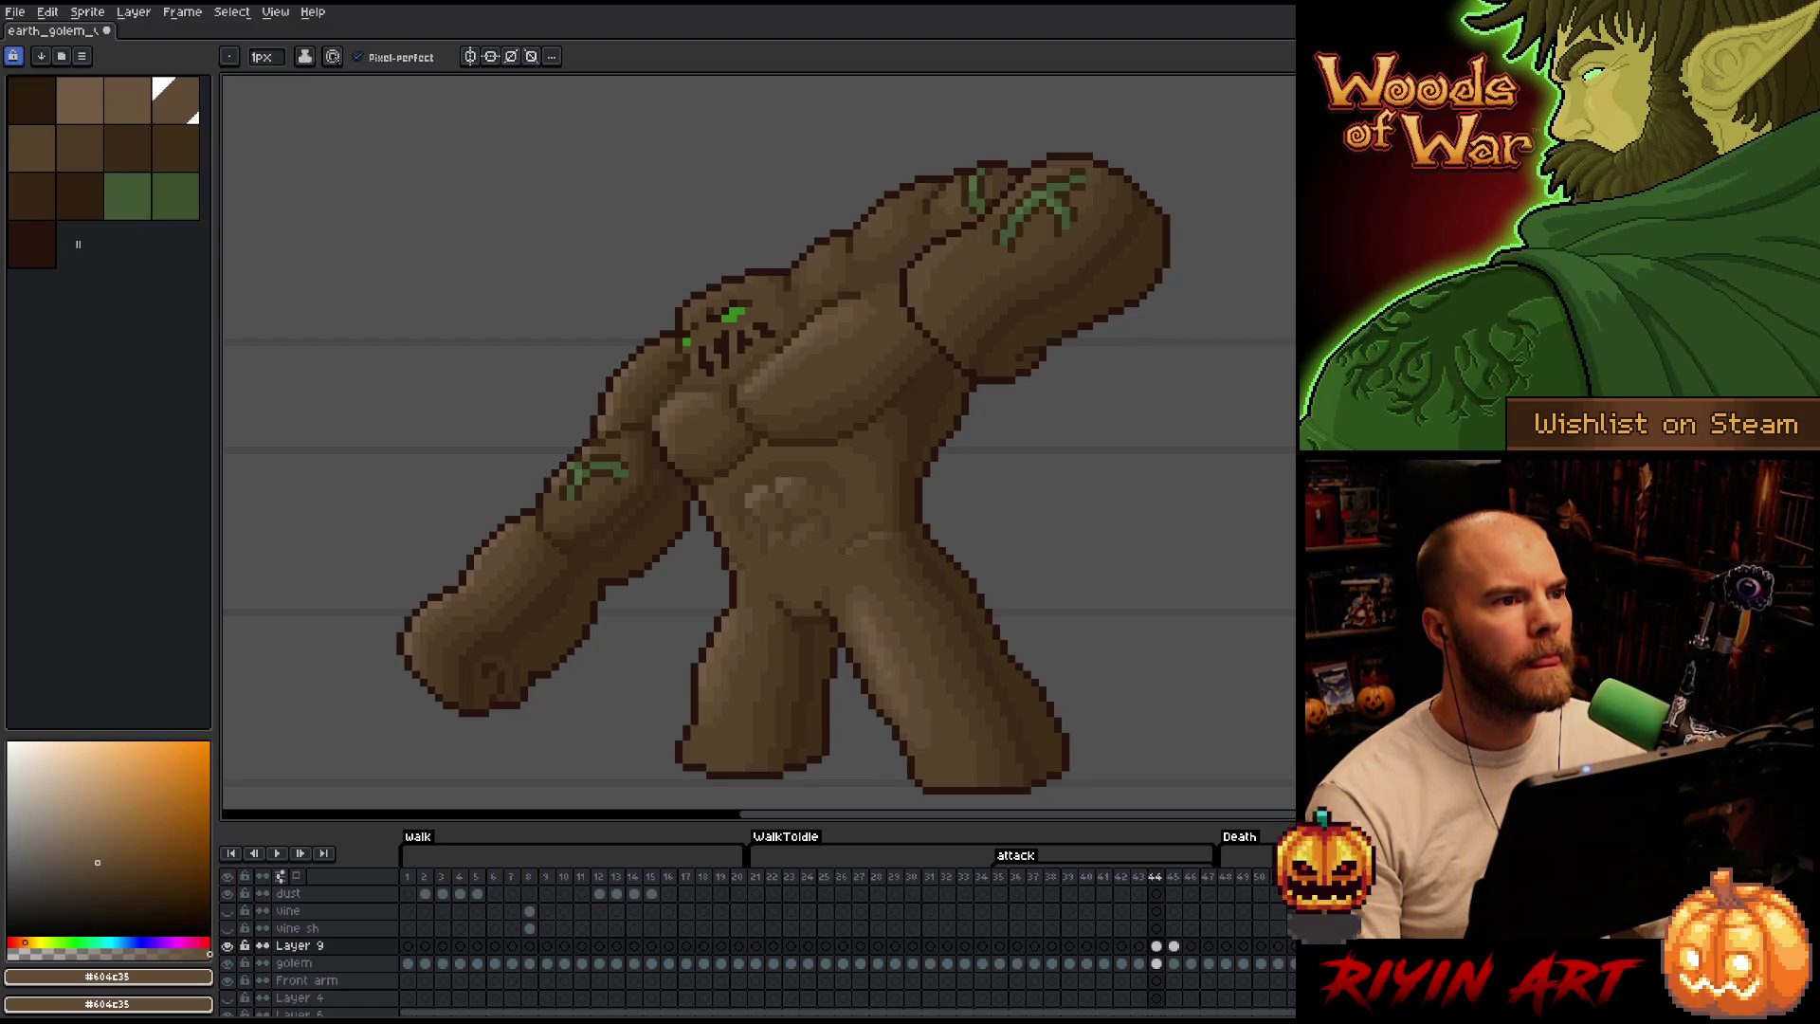
pyautogui.press('Right')
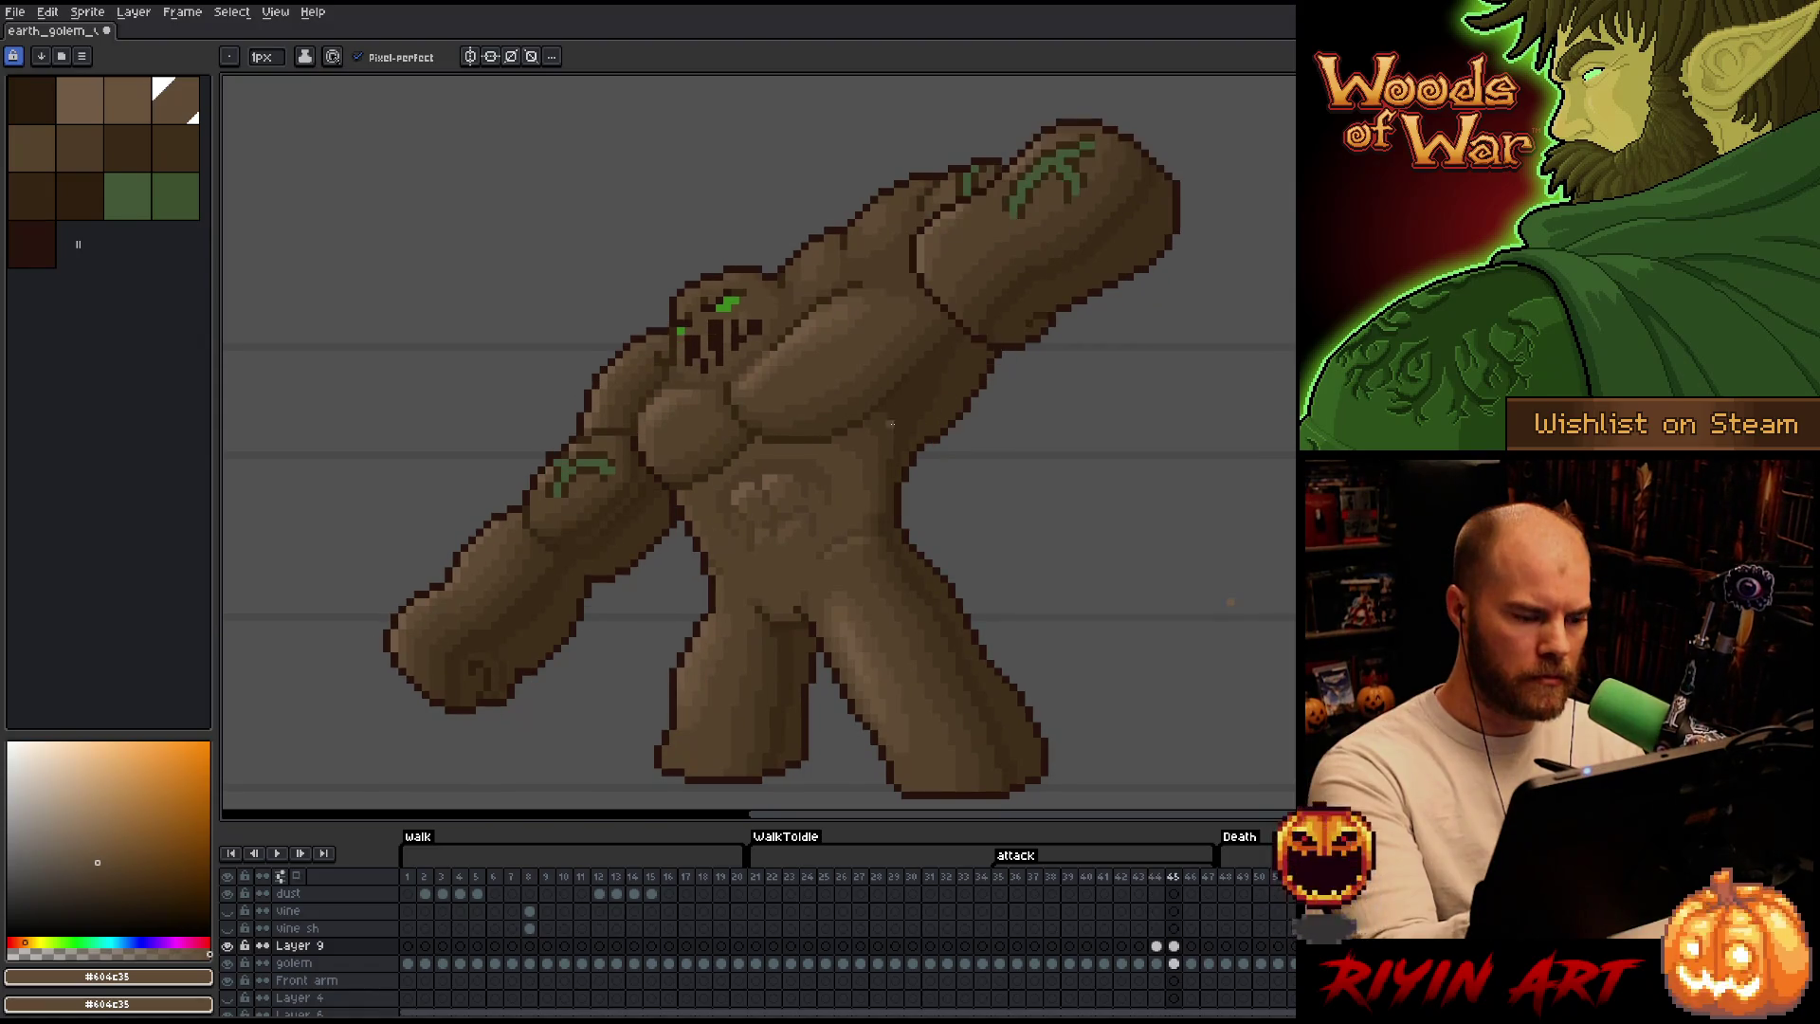
# On frame 45 eyedrop a darker brown, recentre the golem, and play the attack animation with Enter.
pyautogui.keyDown('alt'); pyautogui.click(597, 498); pyautogui.keyUp('alt')
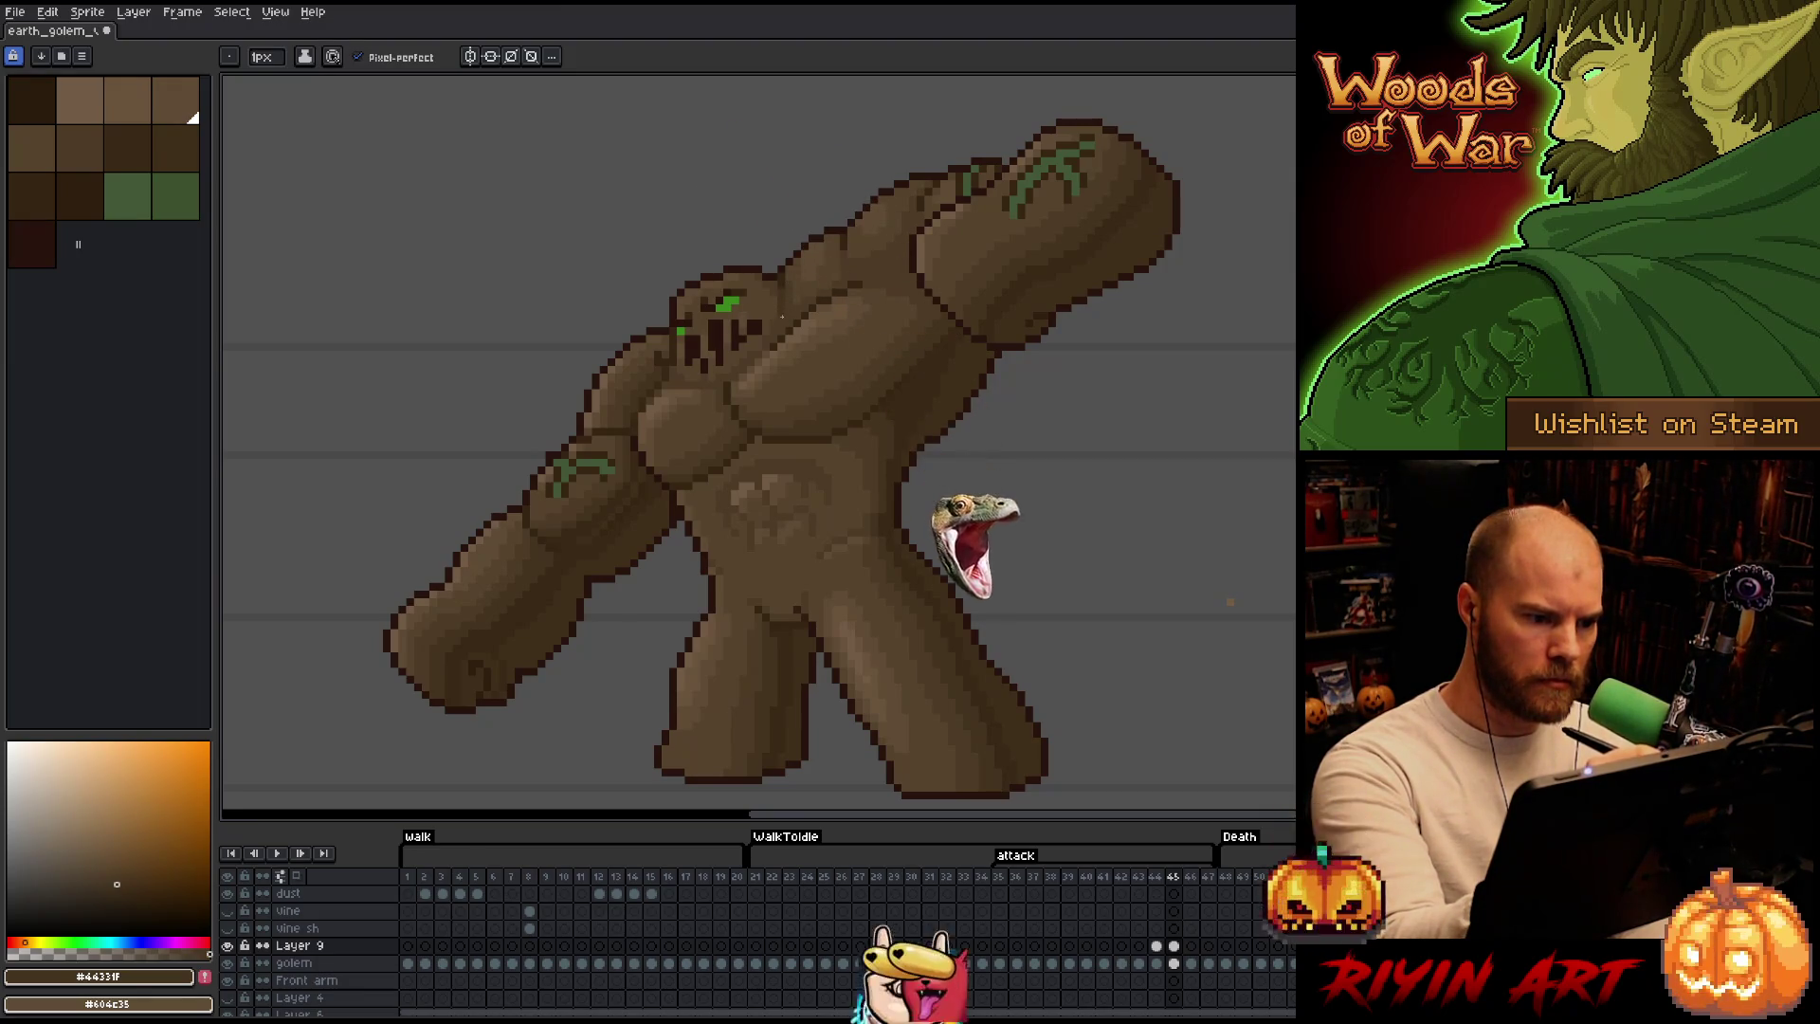
pyautogui.click(63, 135)
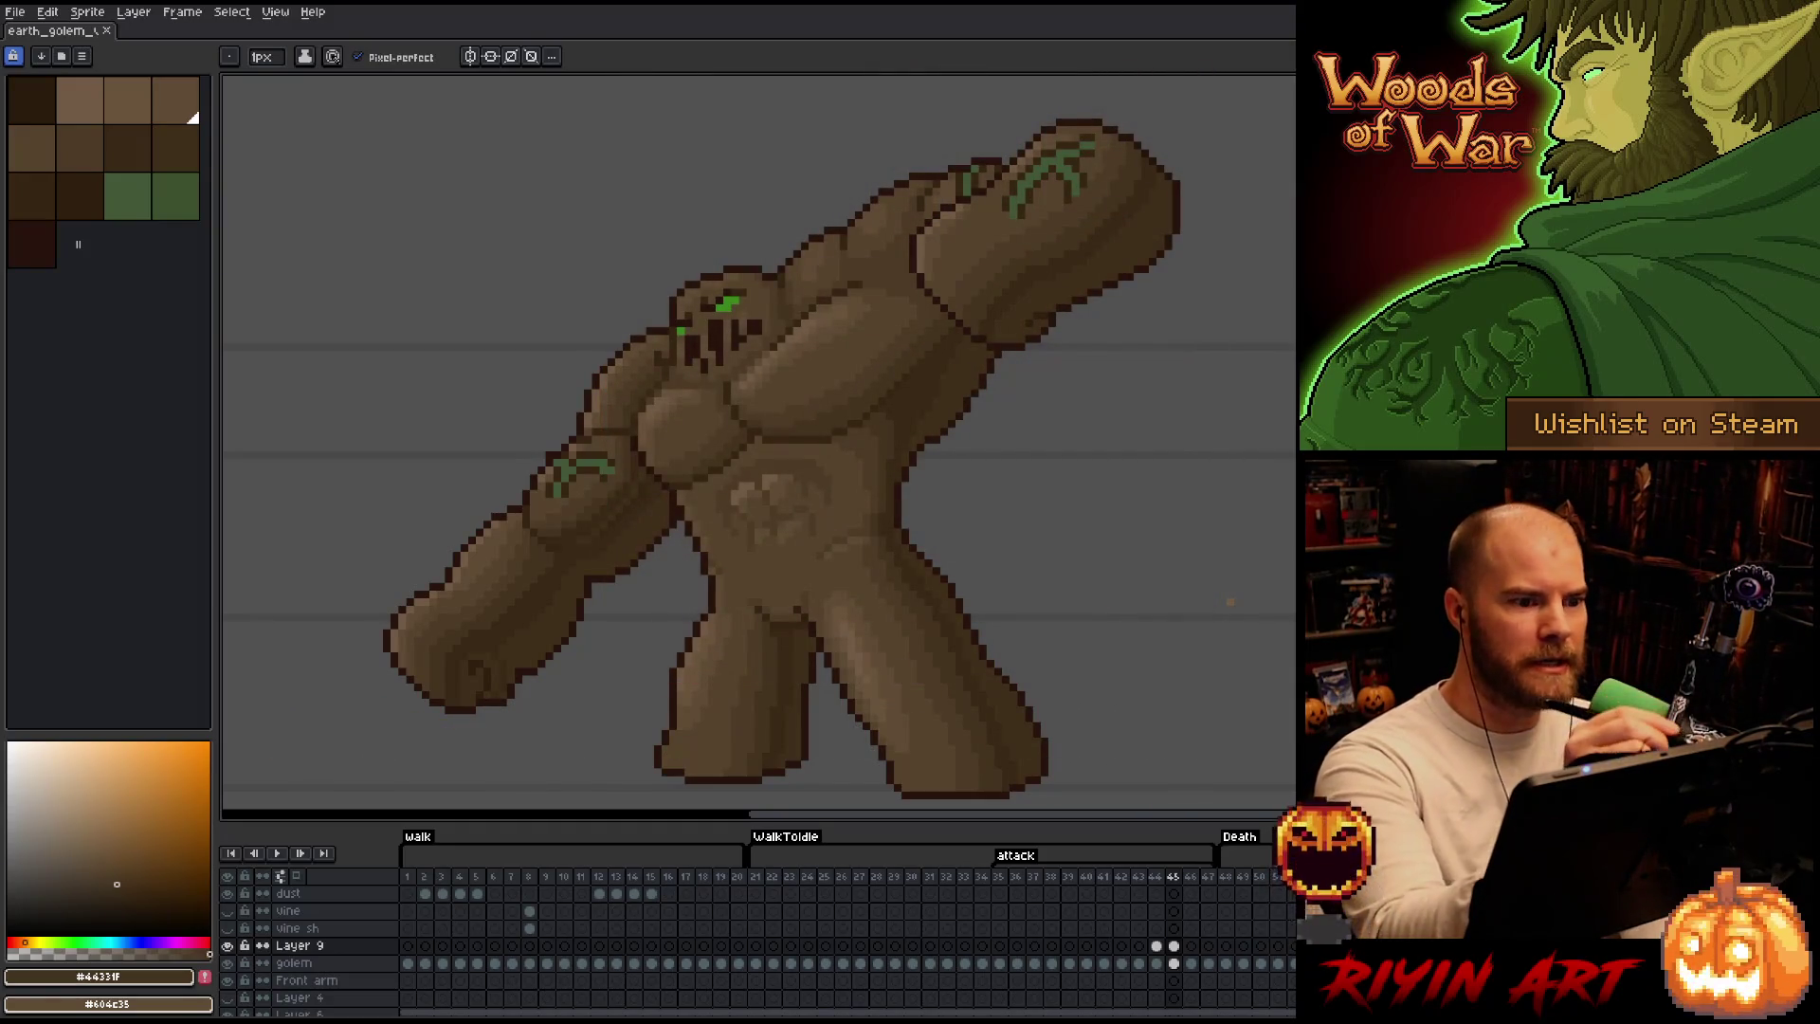
pyautogui.moveTo(872, 519); pyautogui.dragTo(845, 541)
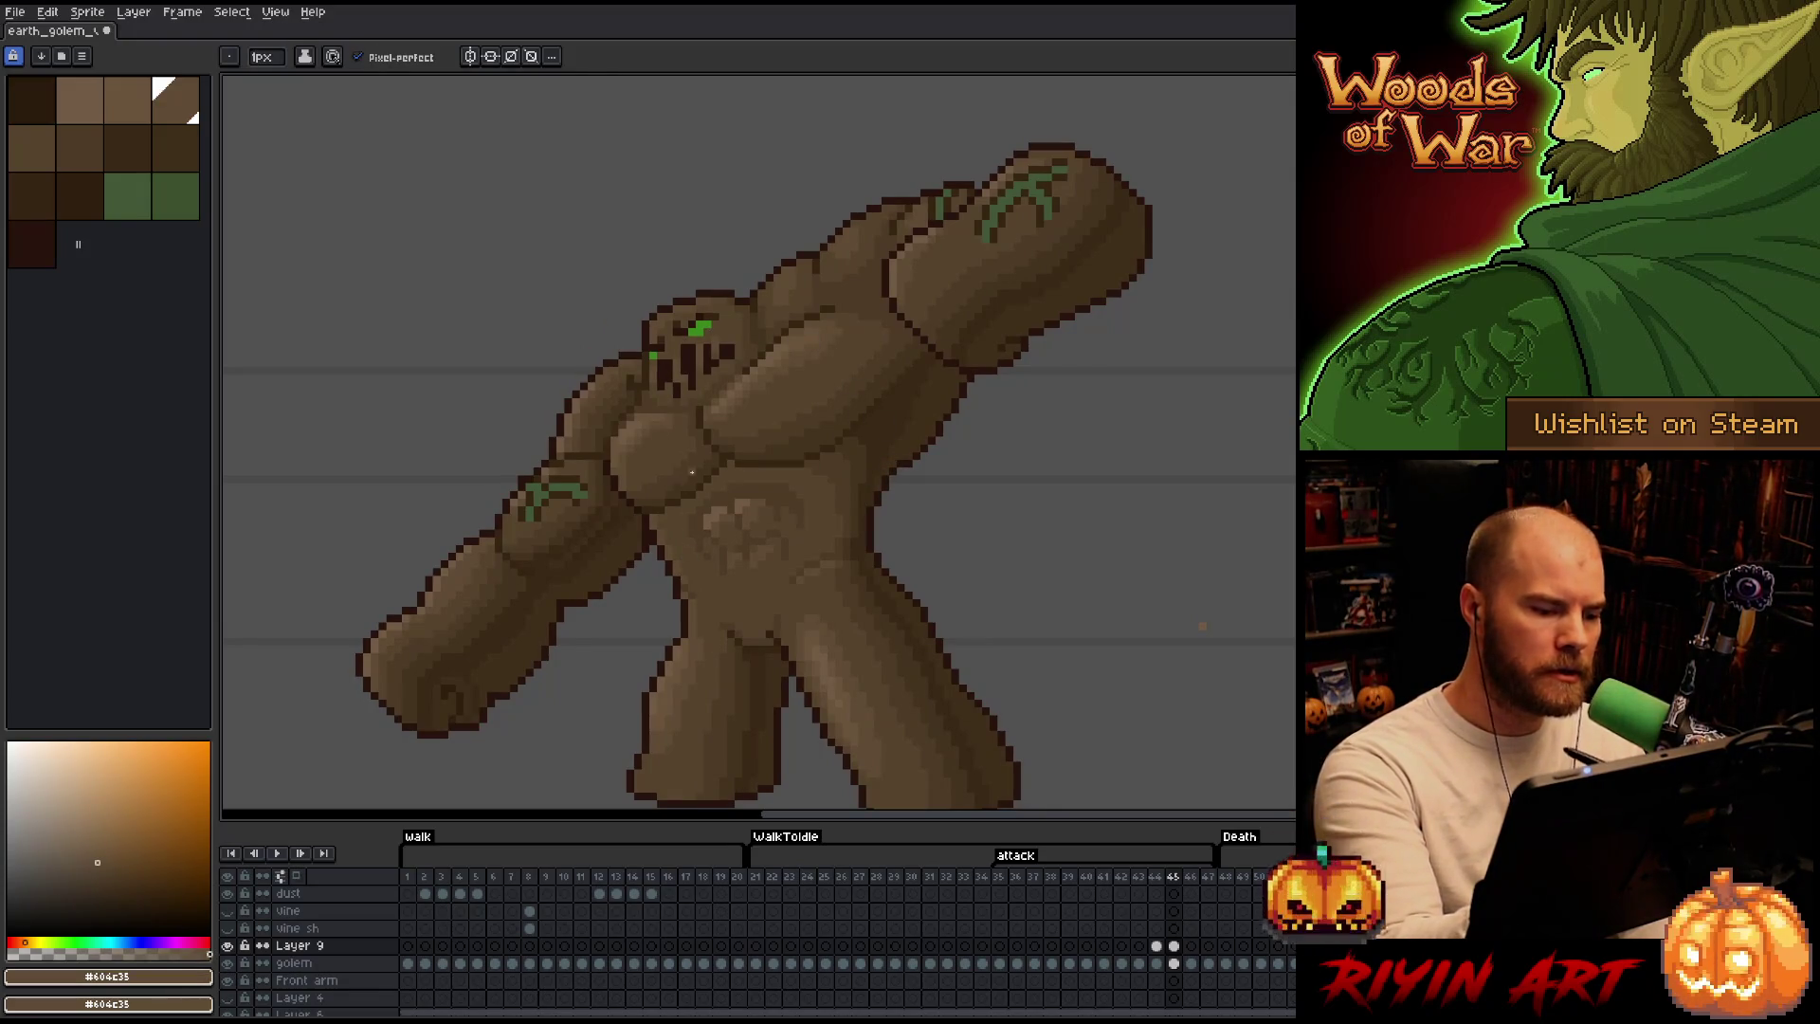
pyautogui.press('b')
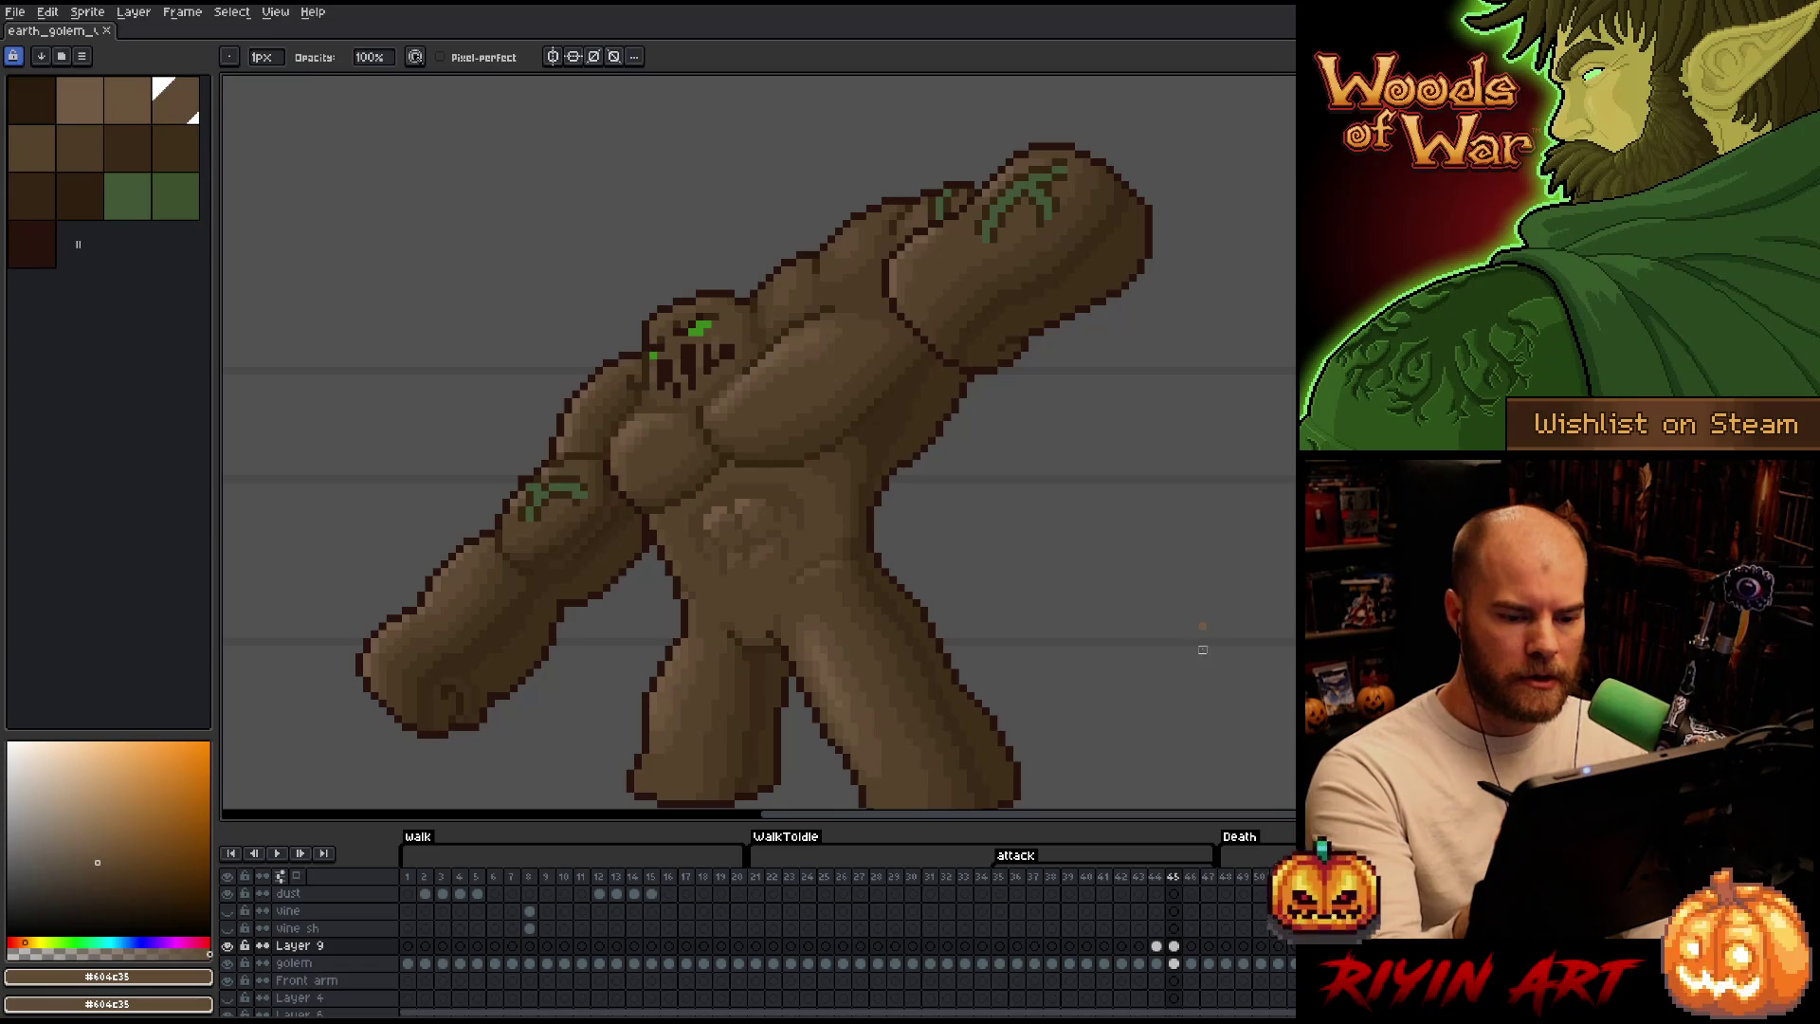
pyautogui.press('Return')
pyautogui.press('Return')
pyautogui.press('Return')
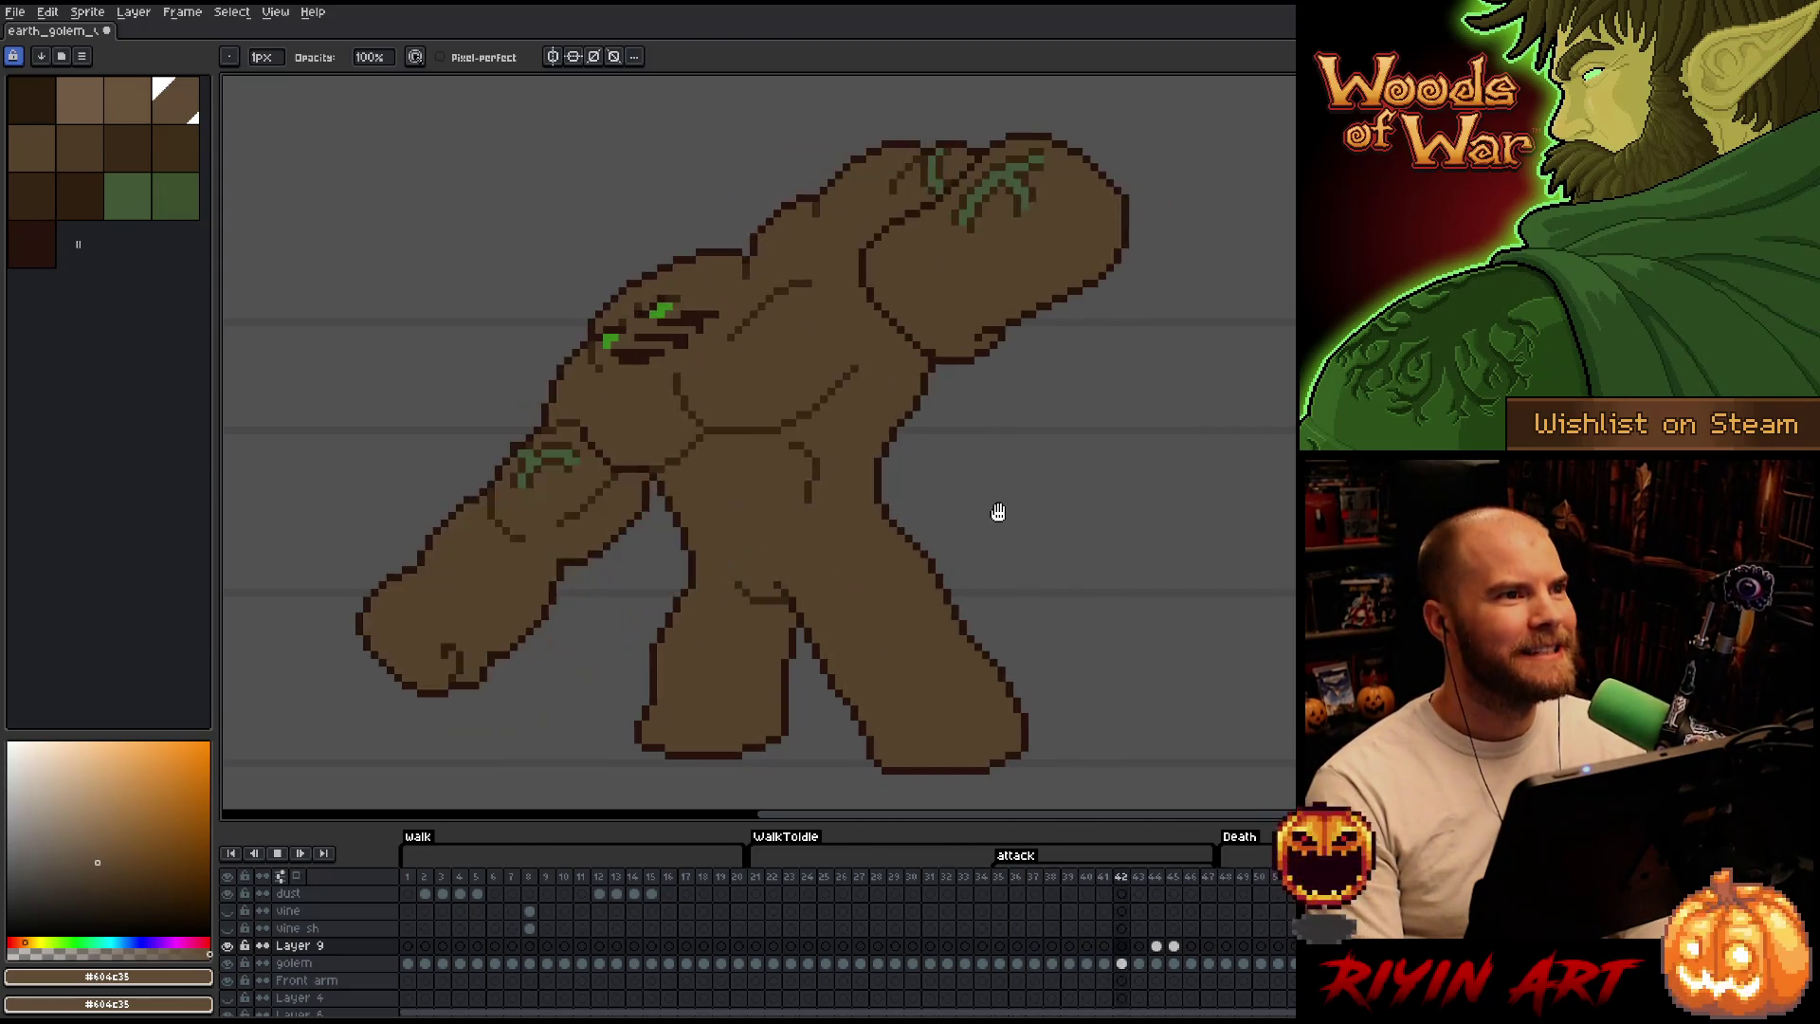
# Stop playback and eyedrop the dark browns #4d3b26 and #44331f from the golem for shading.
pyautogui.press('Return')
pyautogui.press('v')
pyautogui.press('b')
pyautogui.press('Return')
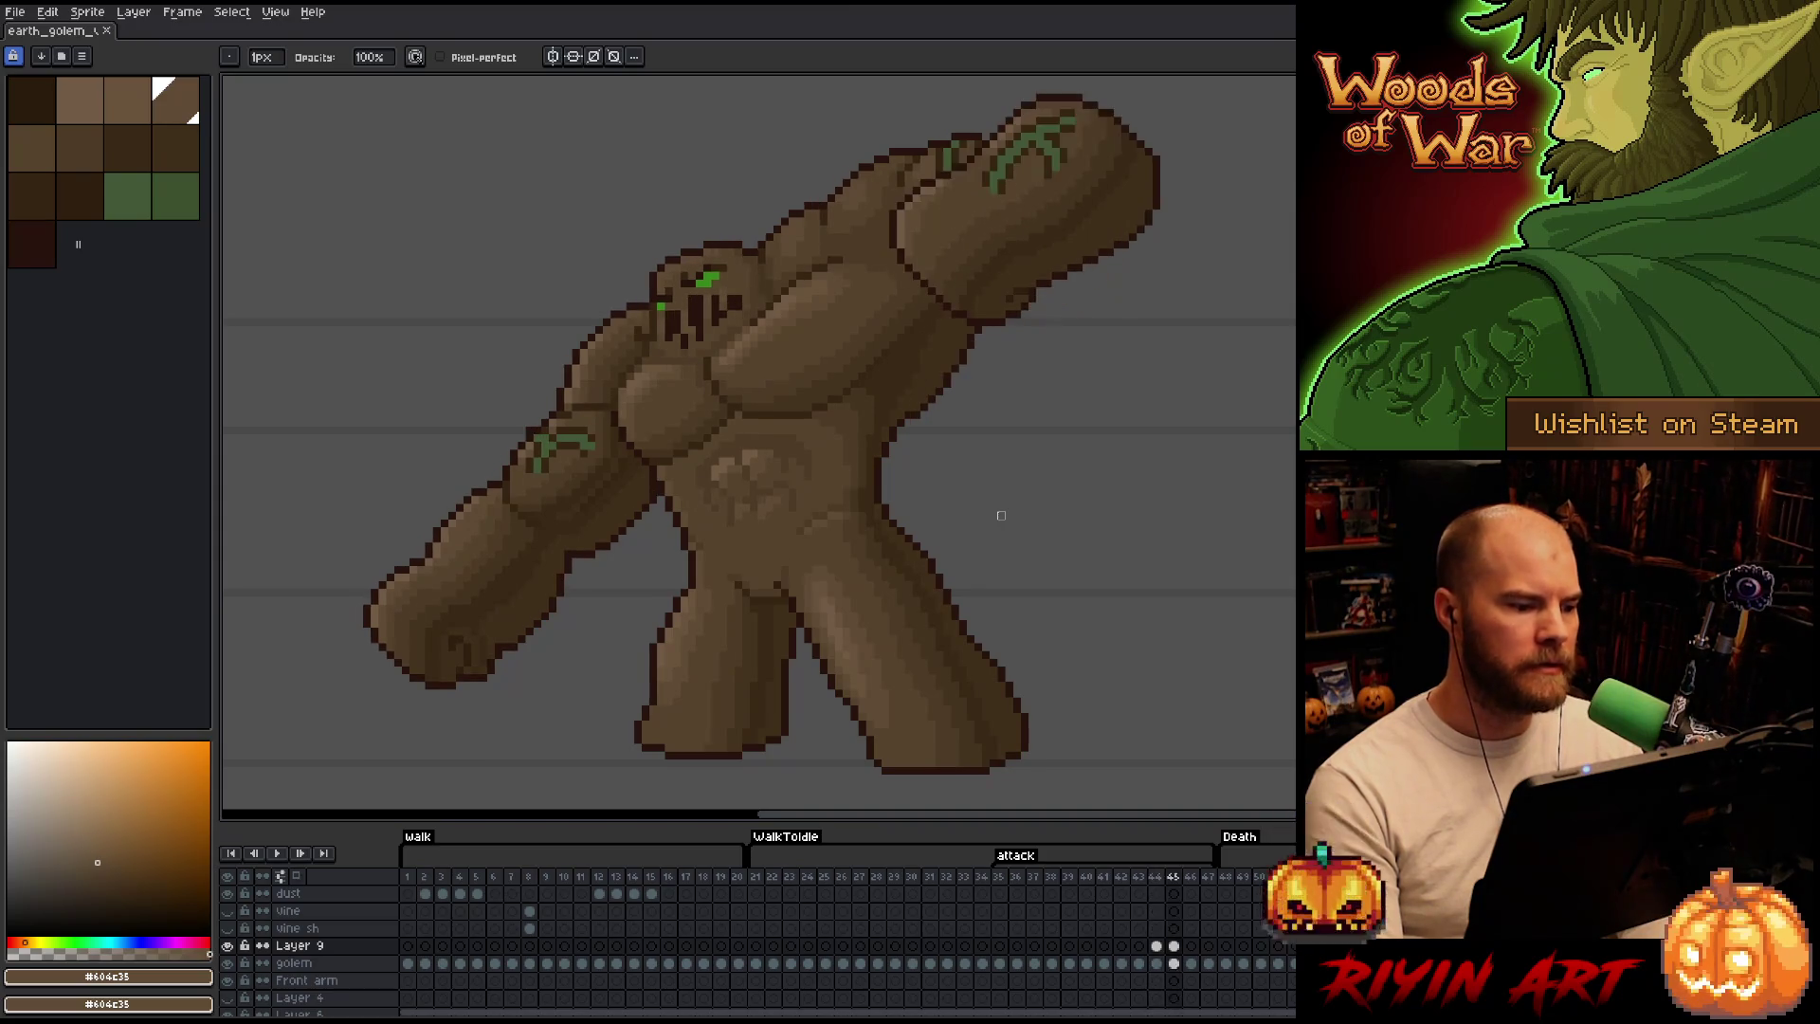
pyautogui.press('e')
pyautogui.keyDown('alt'); pyautogui.click(645, 417); pyautogui.keyUp('alt')
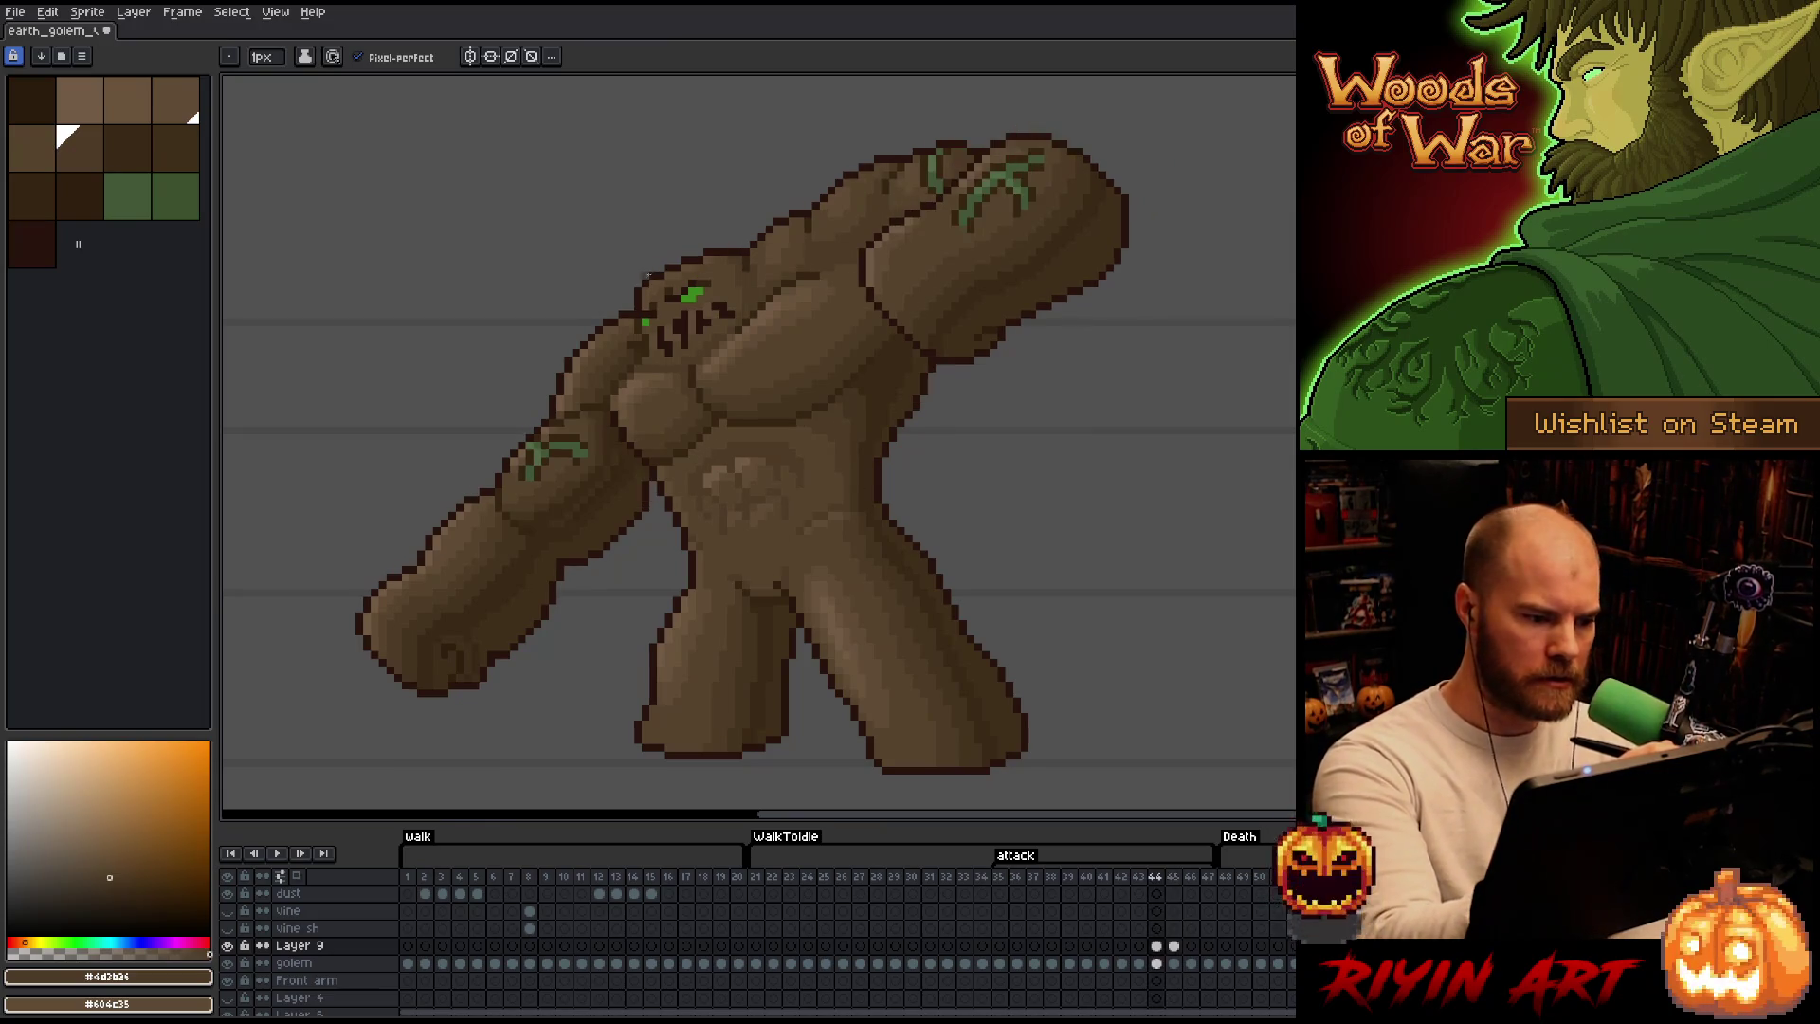
pyautogui.keyDown('alt'); pyautogui.click(648, 413); pyautogui.keyUp('alt')
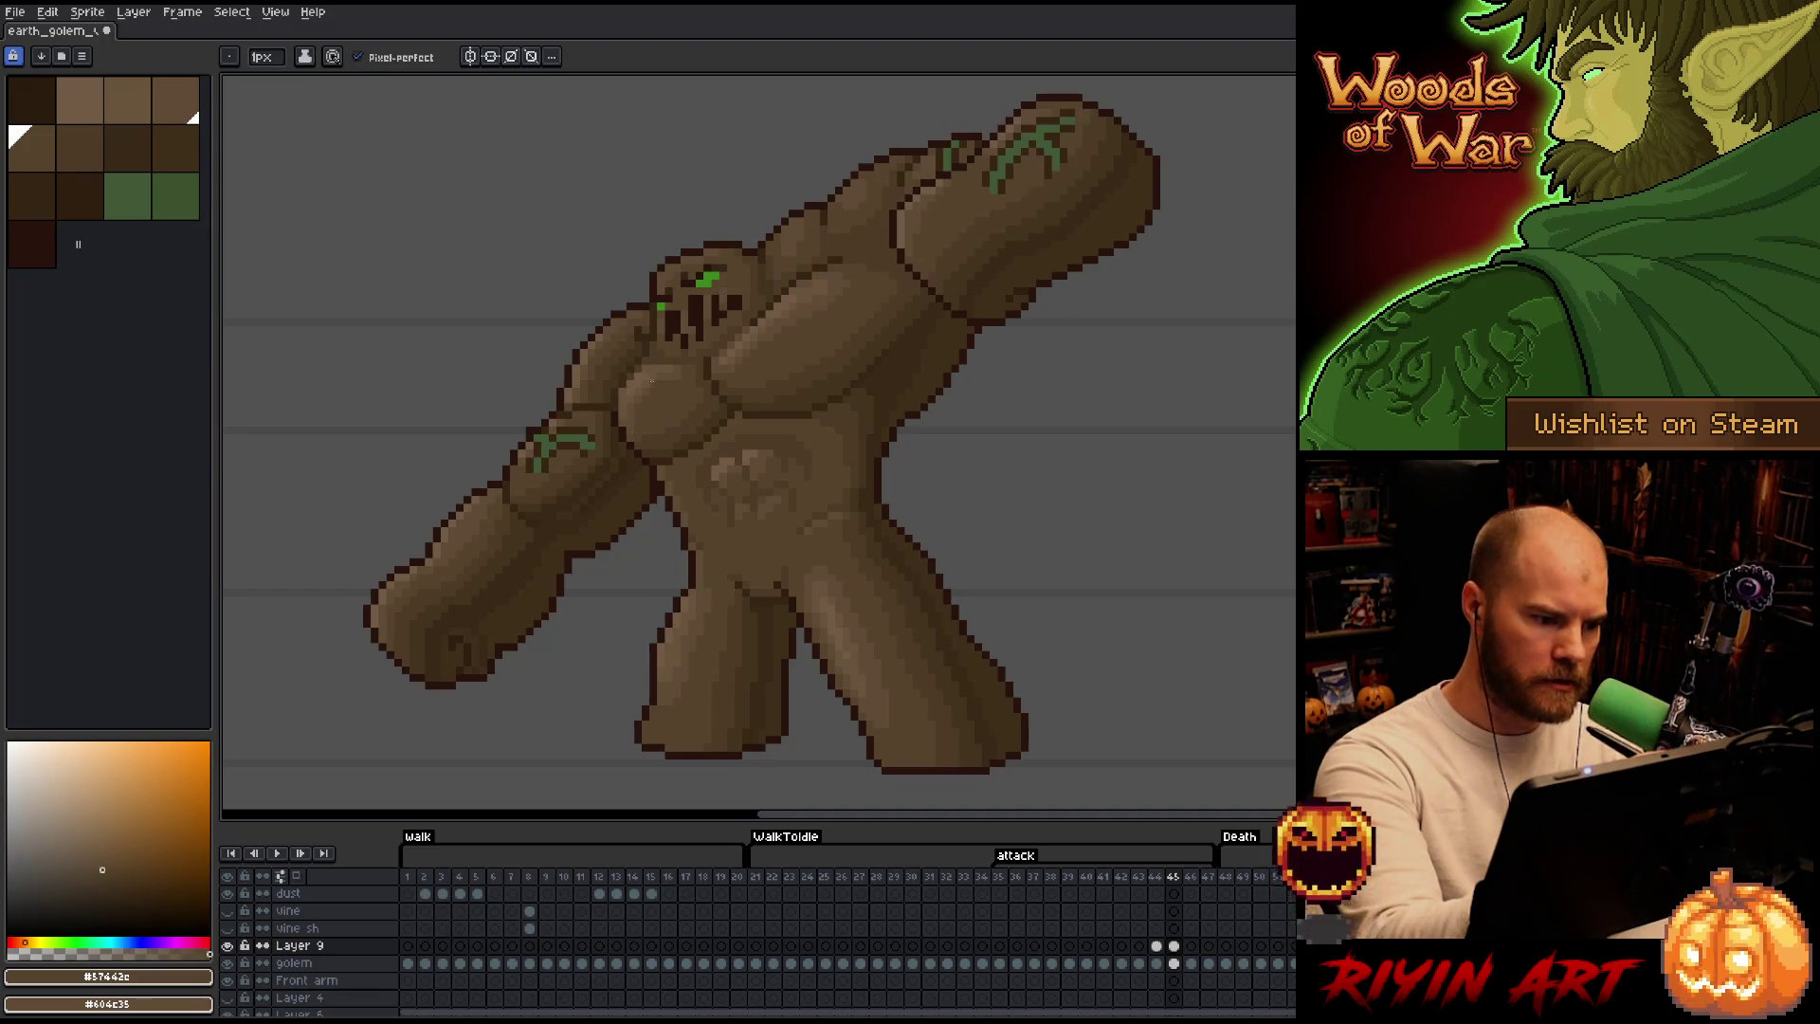
pyautogui.keyDown('alt'); pyautogui.click(639, 441); pyautogui.keyUp('alt')
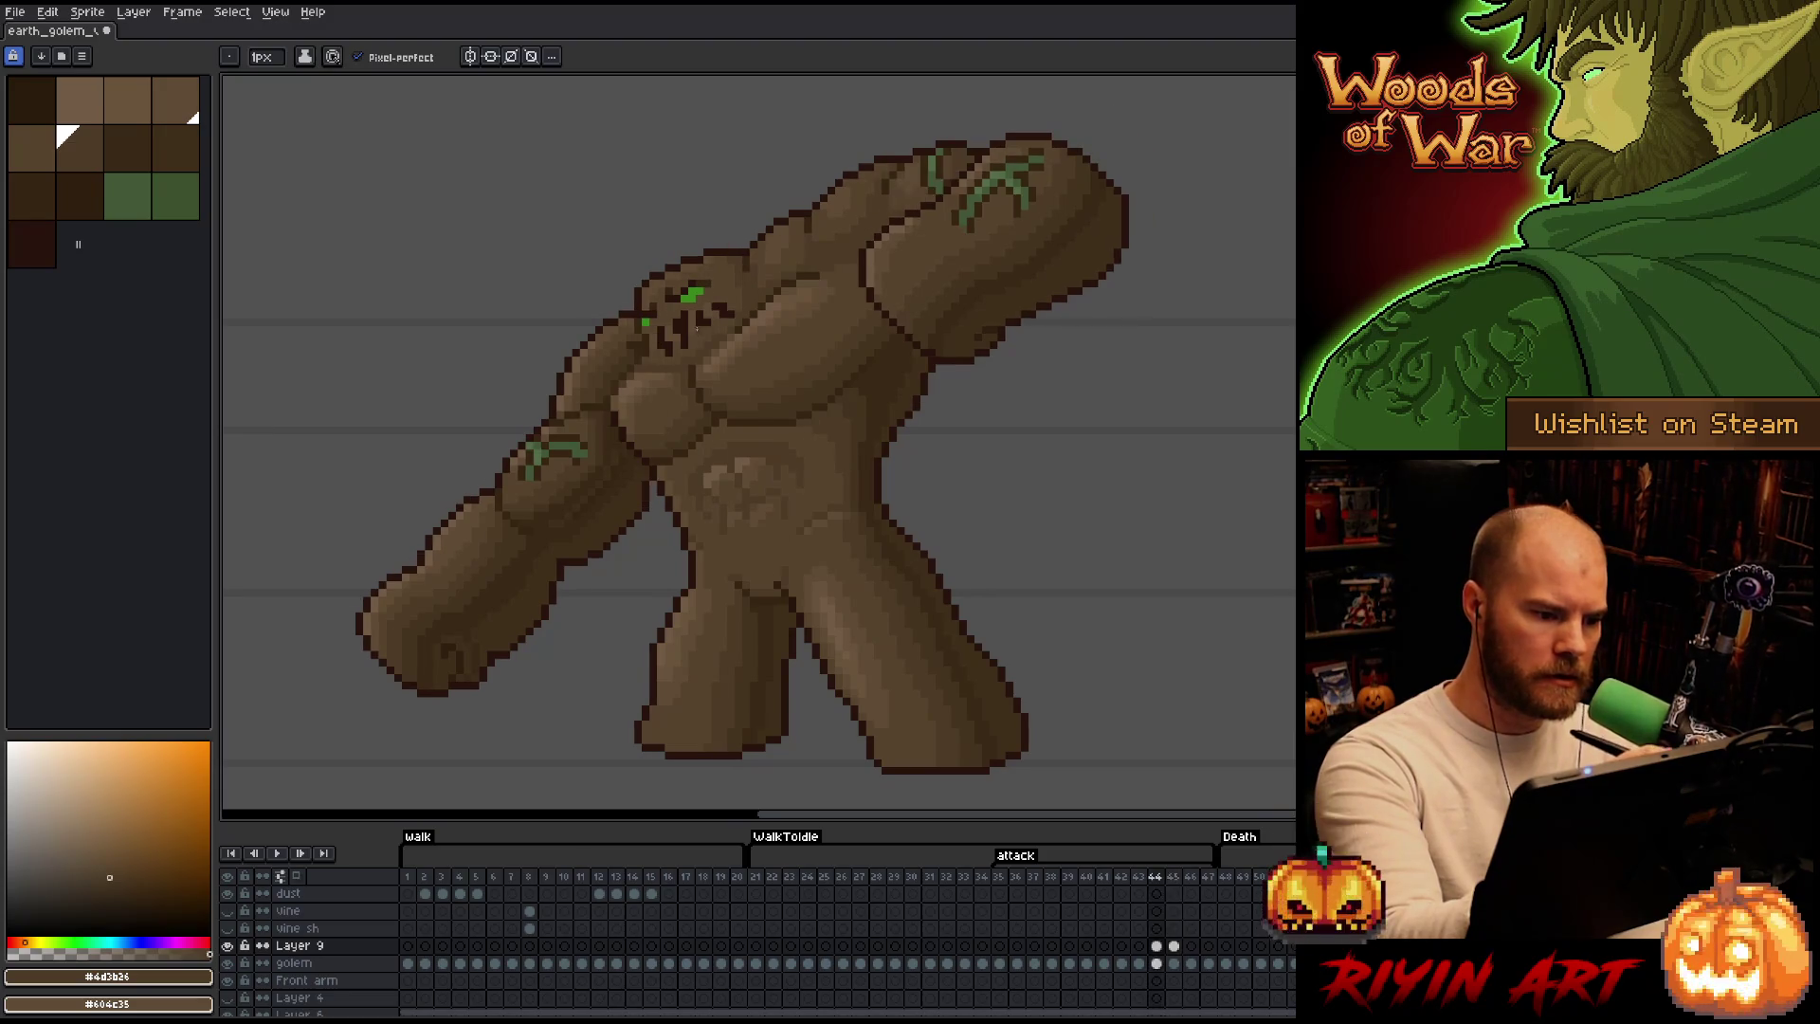
pyautogui.keyDown('alt'); pyautogui.click(670, 446); pyautogui.keyUp('alt')
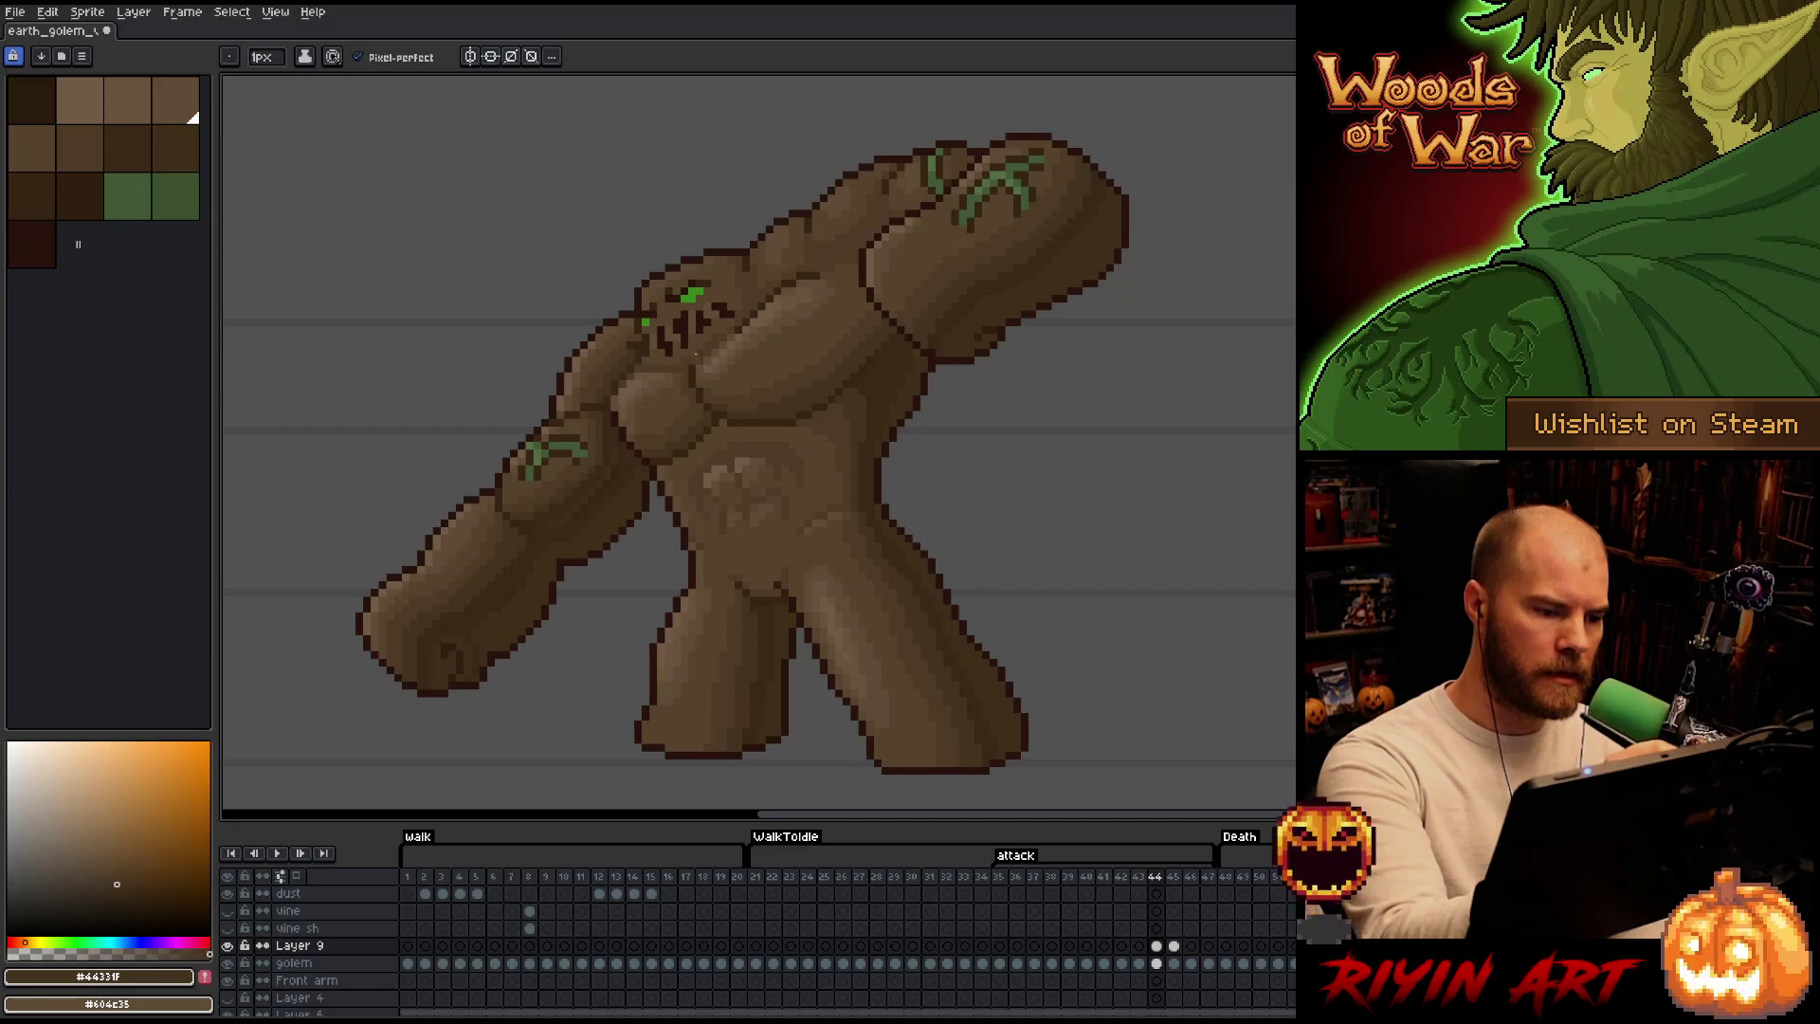
pyautogui.keyDown('alt'); pyautogui.click(647, 360); pyautogui.keyUp('alt')
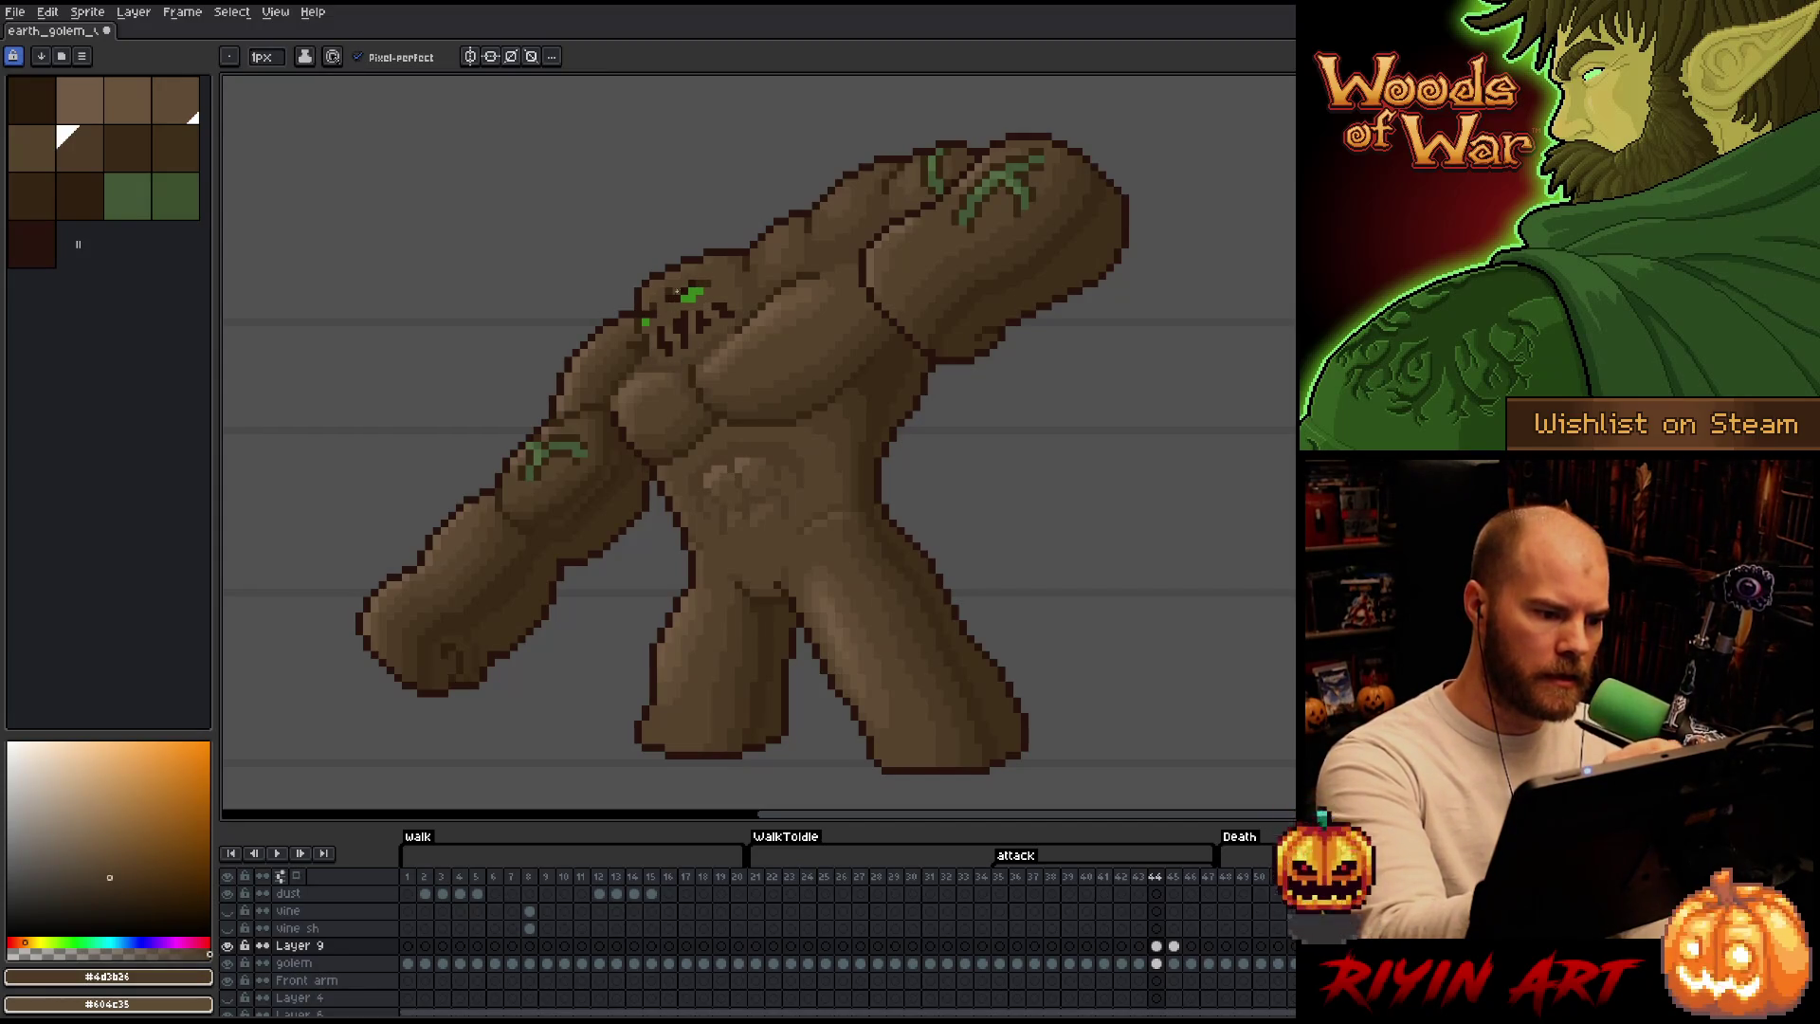
# Flip between frames 44 and 45 to compare and pick darker browns for frame 45's shading.
pyautogui.press('Right')
pyautogui.press('Left')
pyautogui.press('Right')
pyautogui.press('Left')
pyautogui.press('Right')
pyautogui.press('Left')
pyautogui.press('Right')
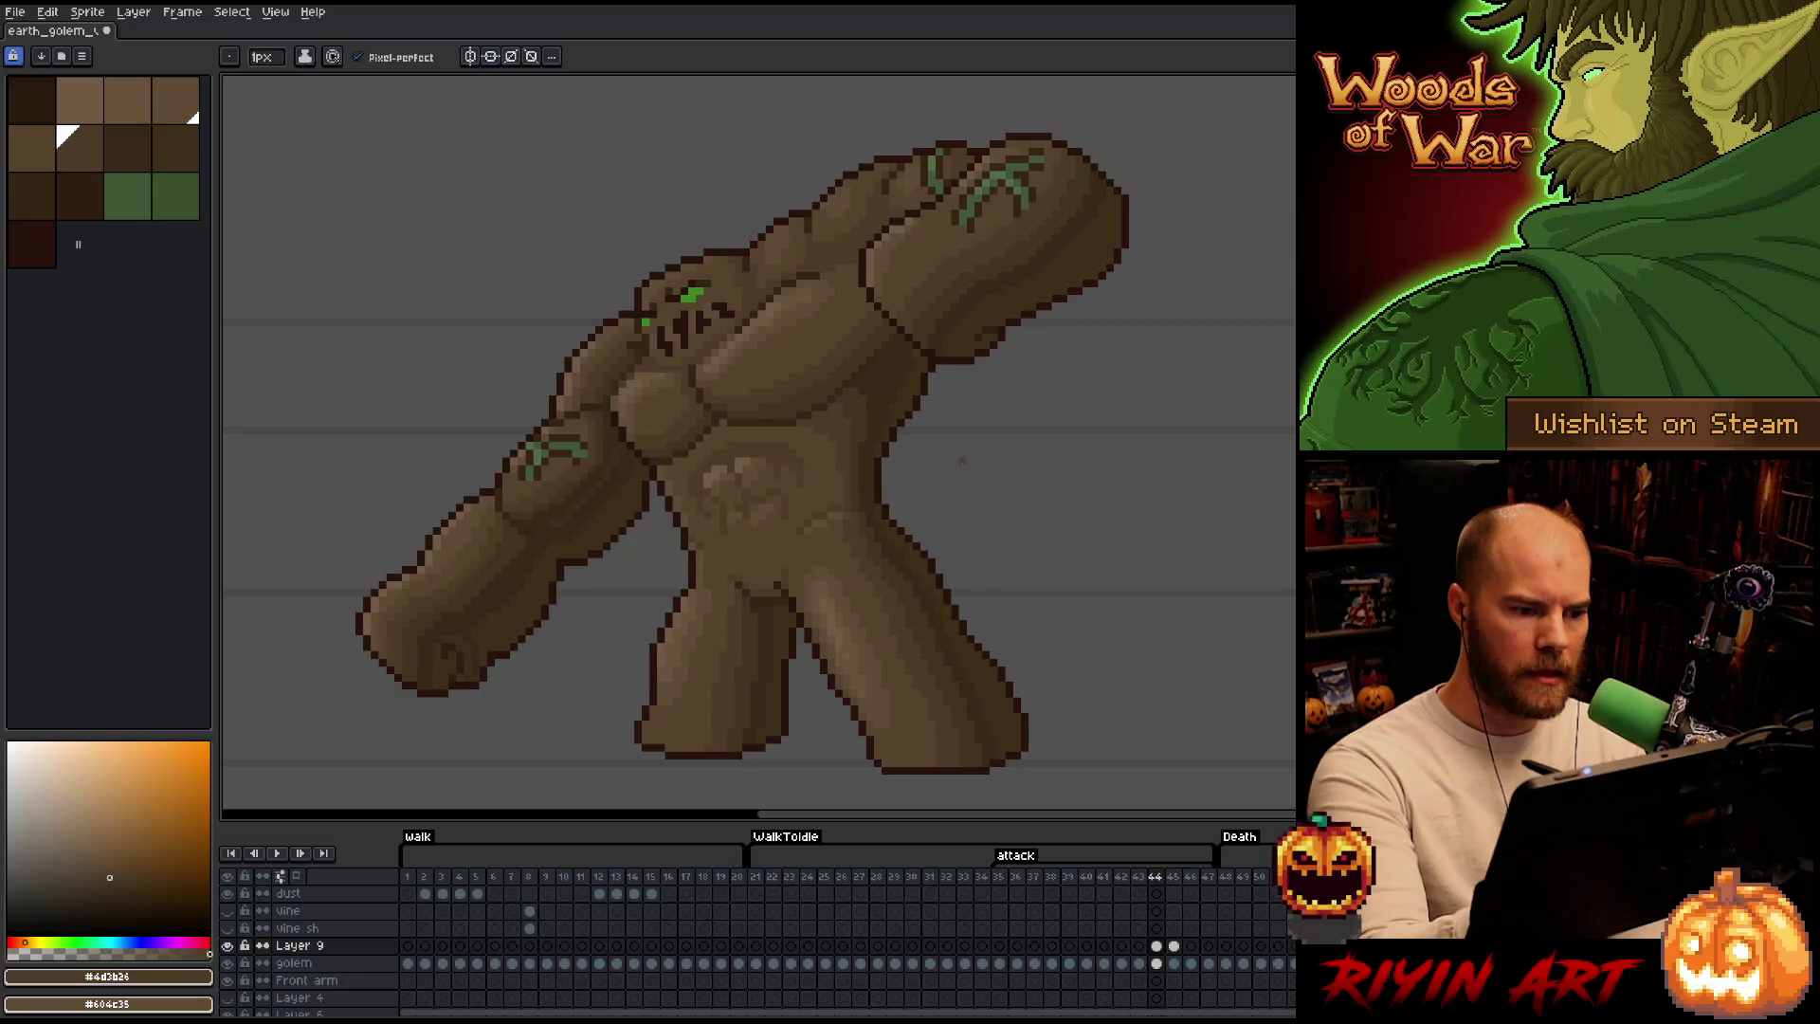
pyautogui.keyDown('alt'); pyautogui.click(764, 254); pyautogui.keyUp('alt')
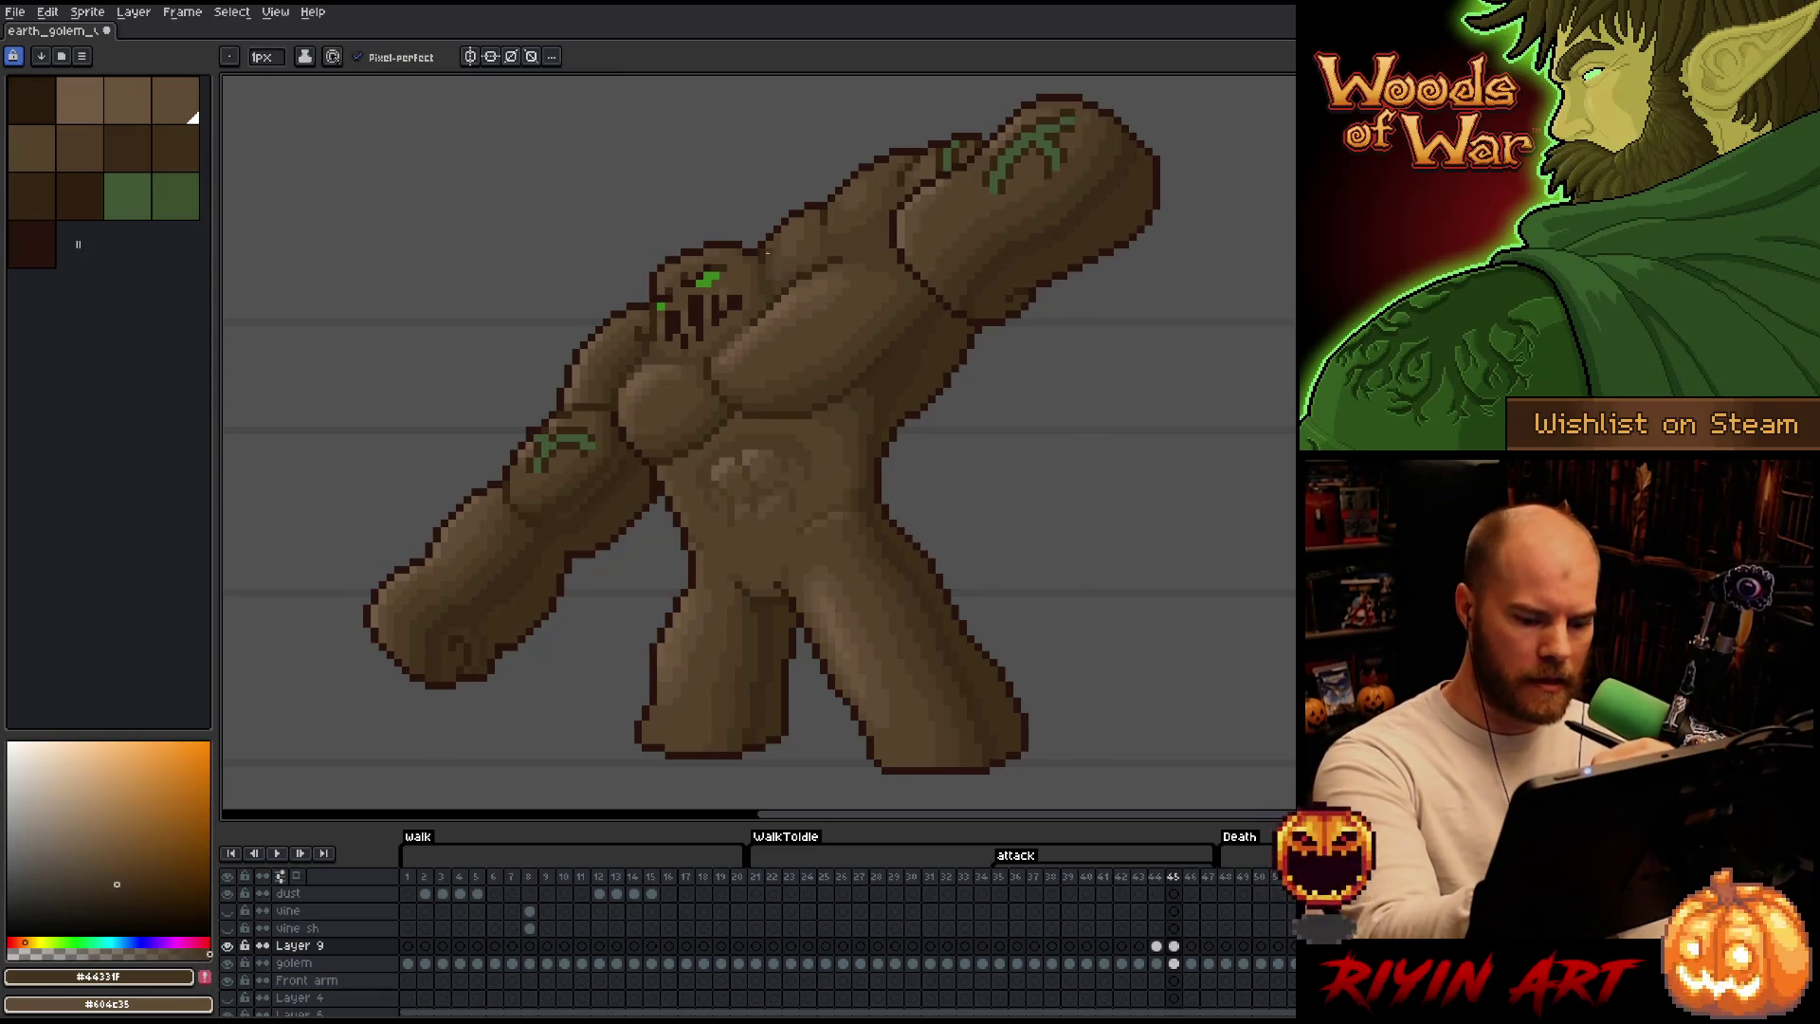
pyautogui.press('Left')
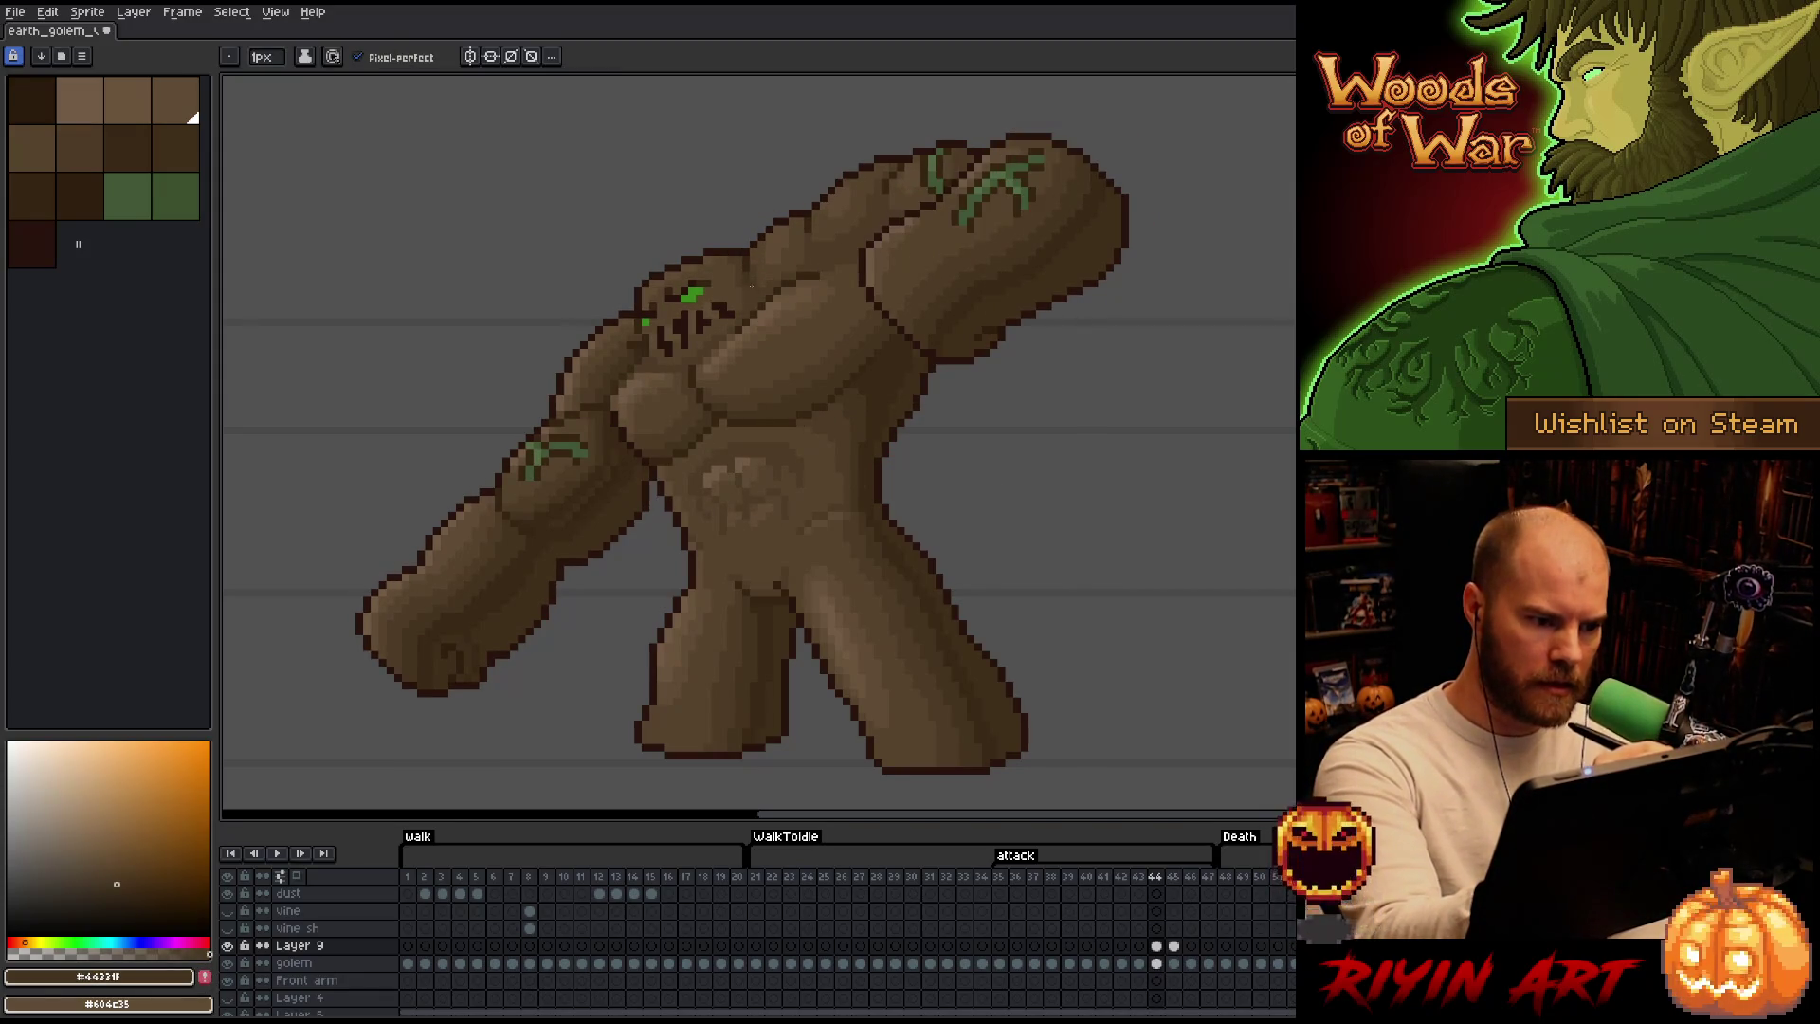
pyautogui.press('Right')
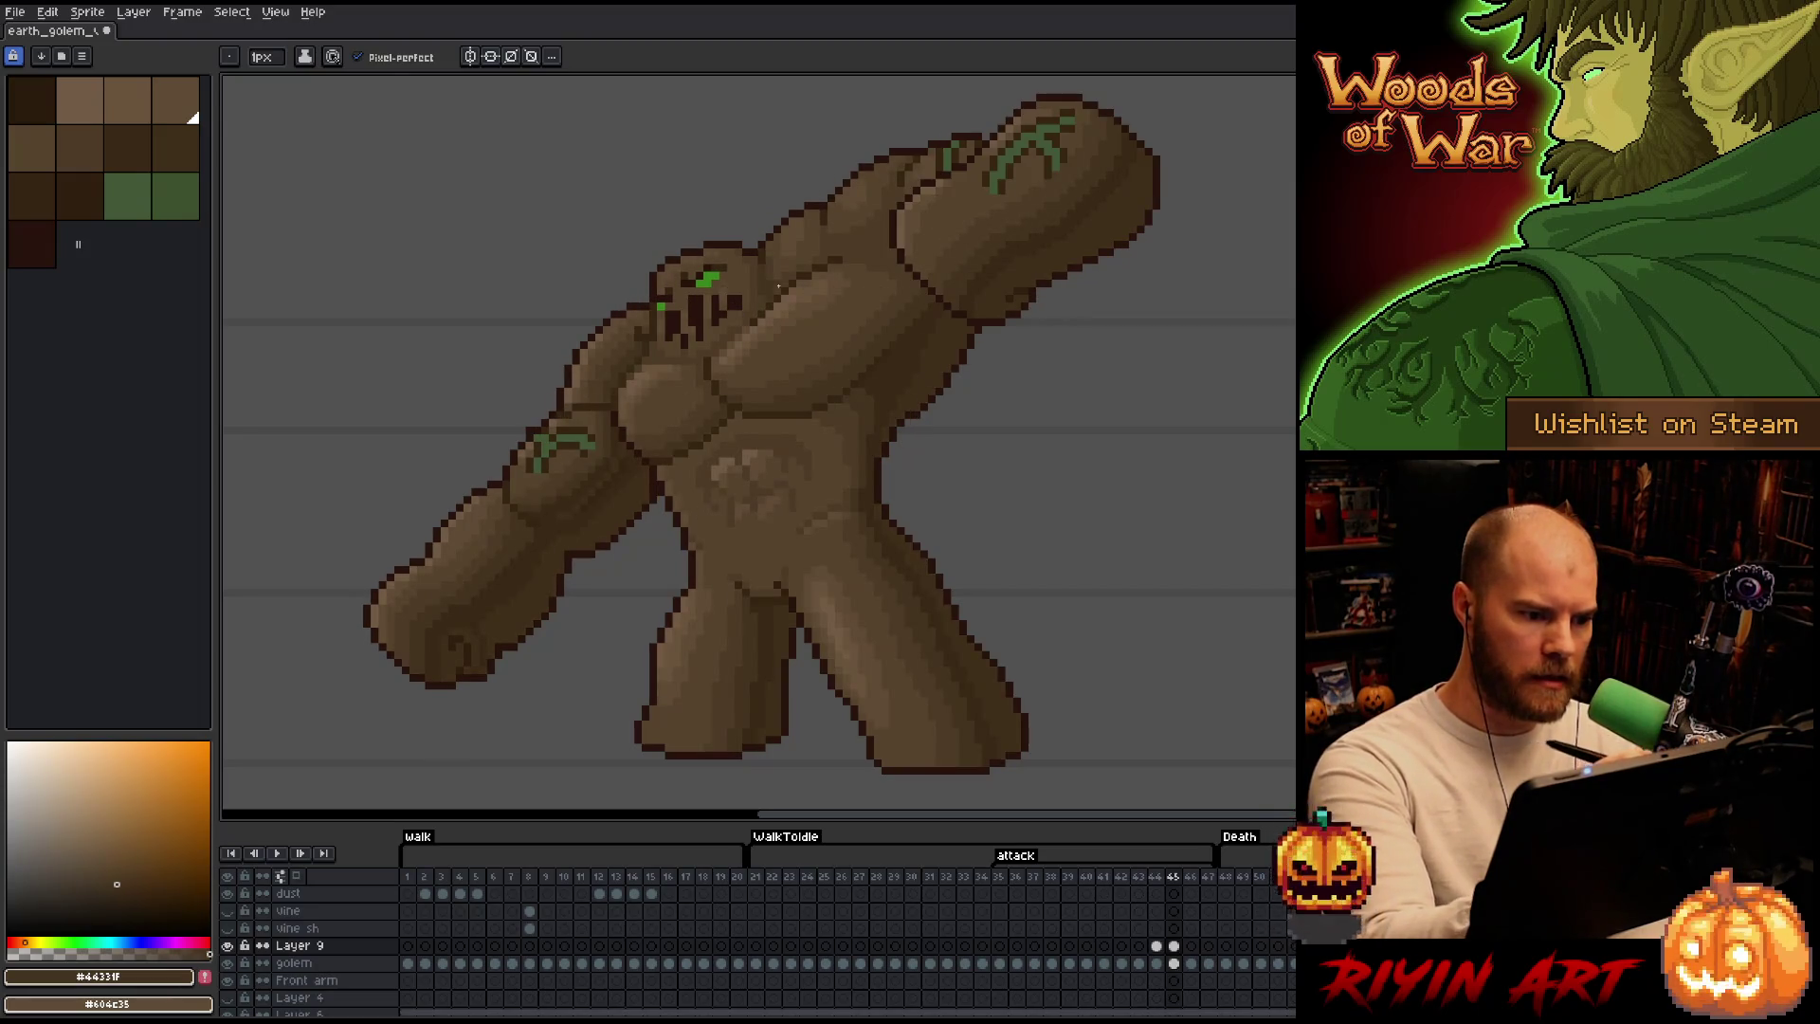
pyautogui.press('Left')
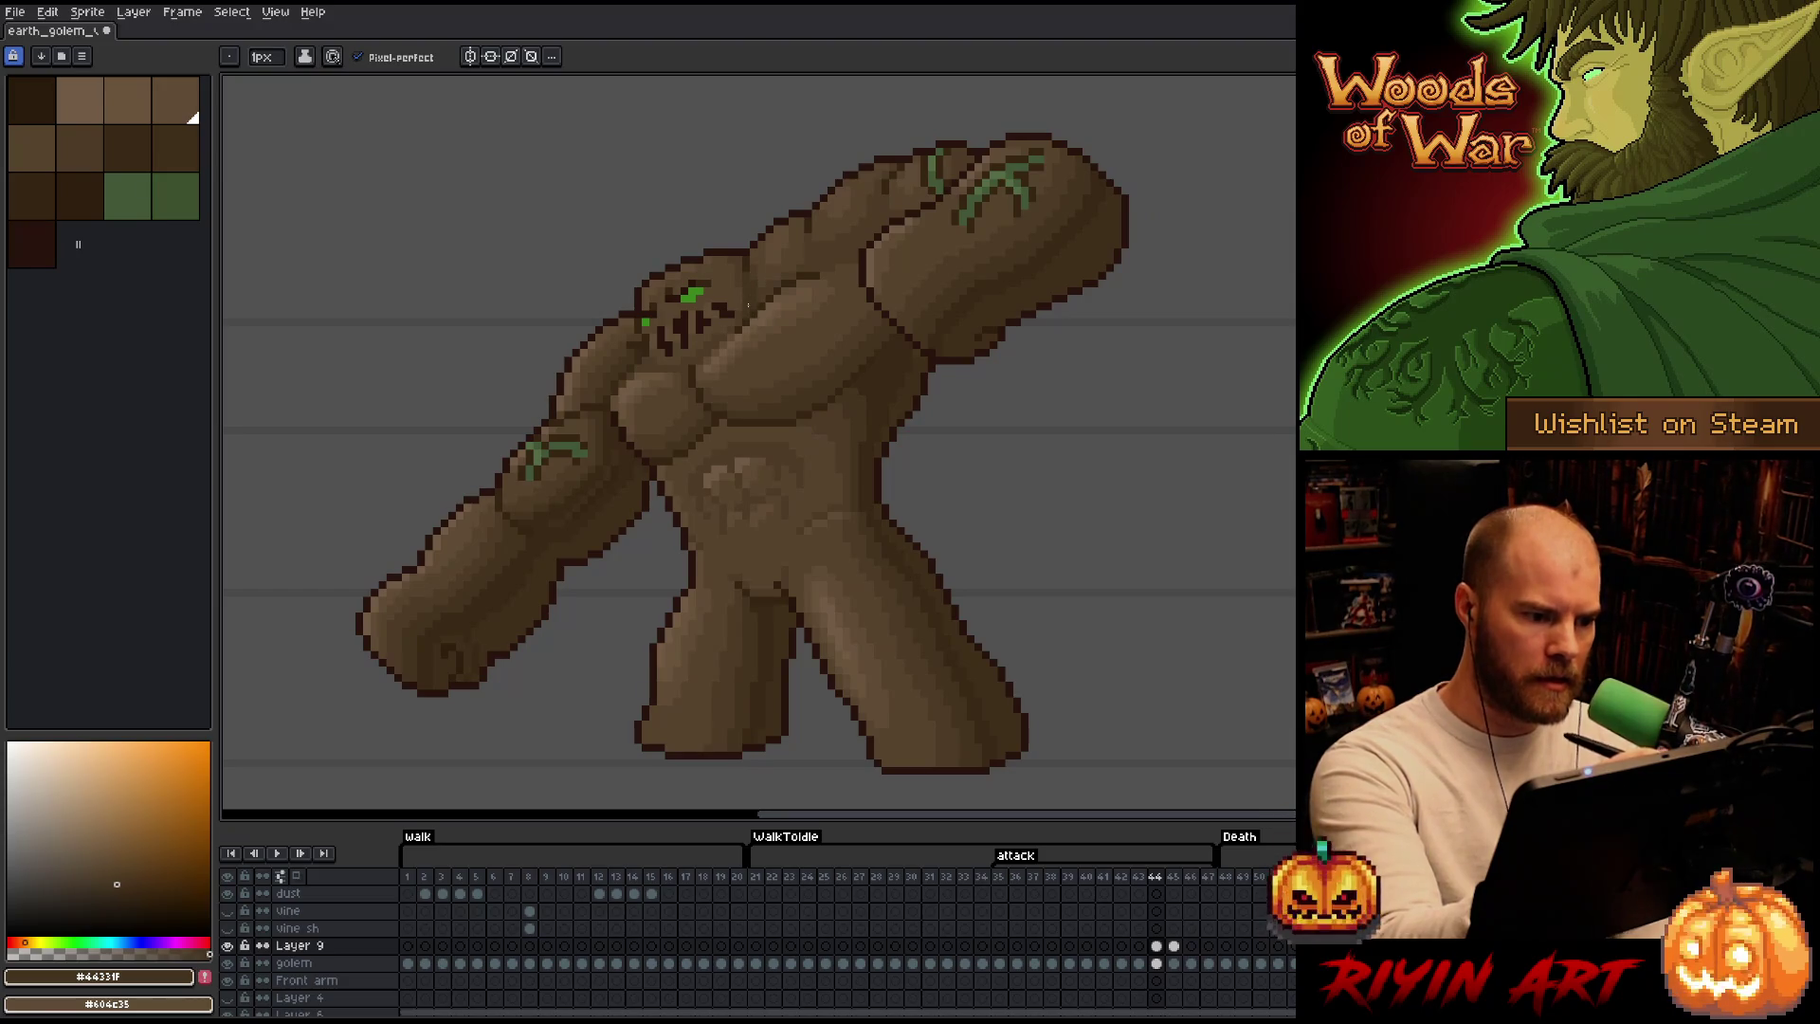
pyautogui.click(60, 127)
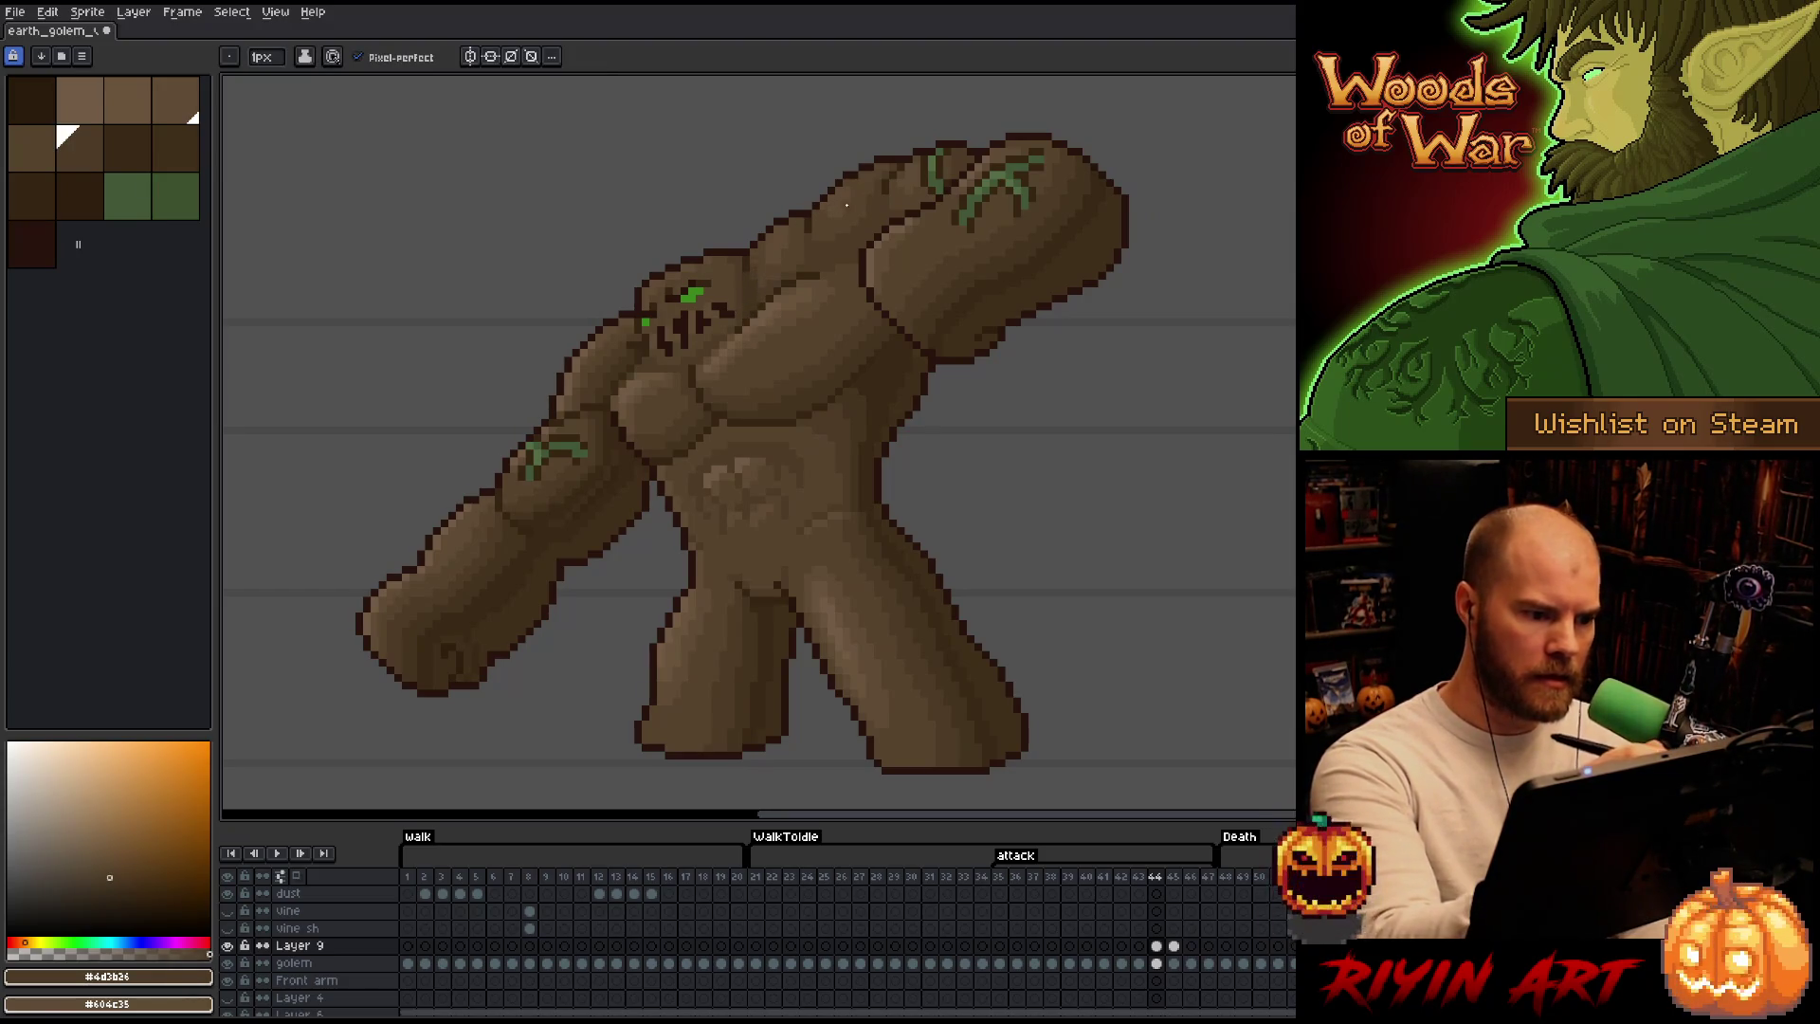
pyautogui.press('Right')
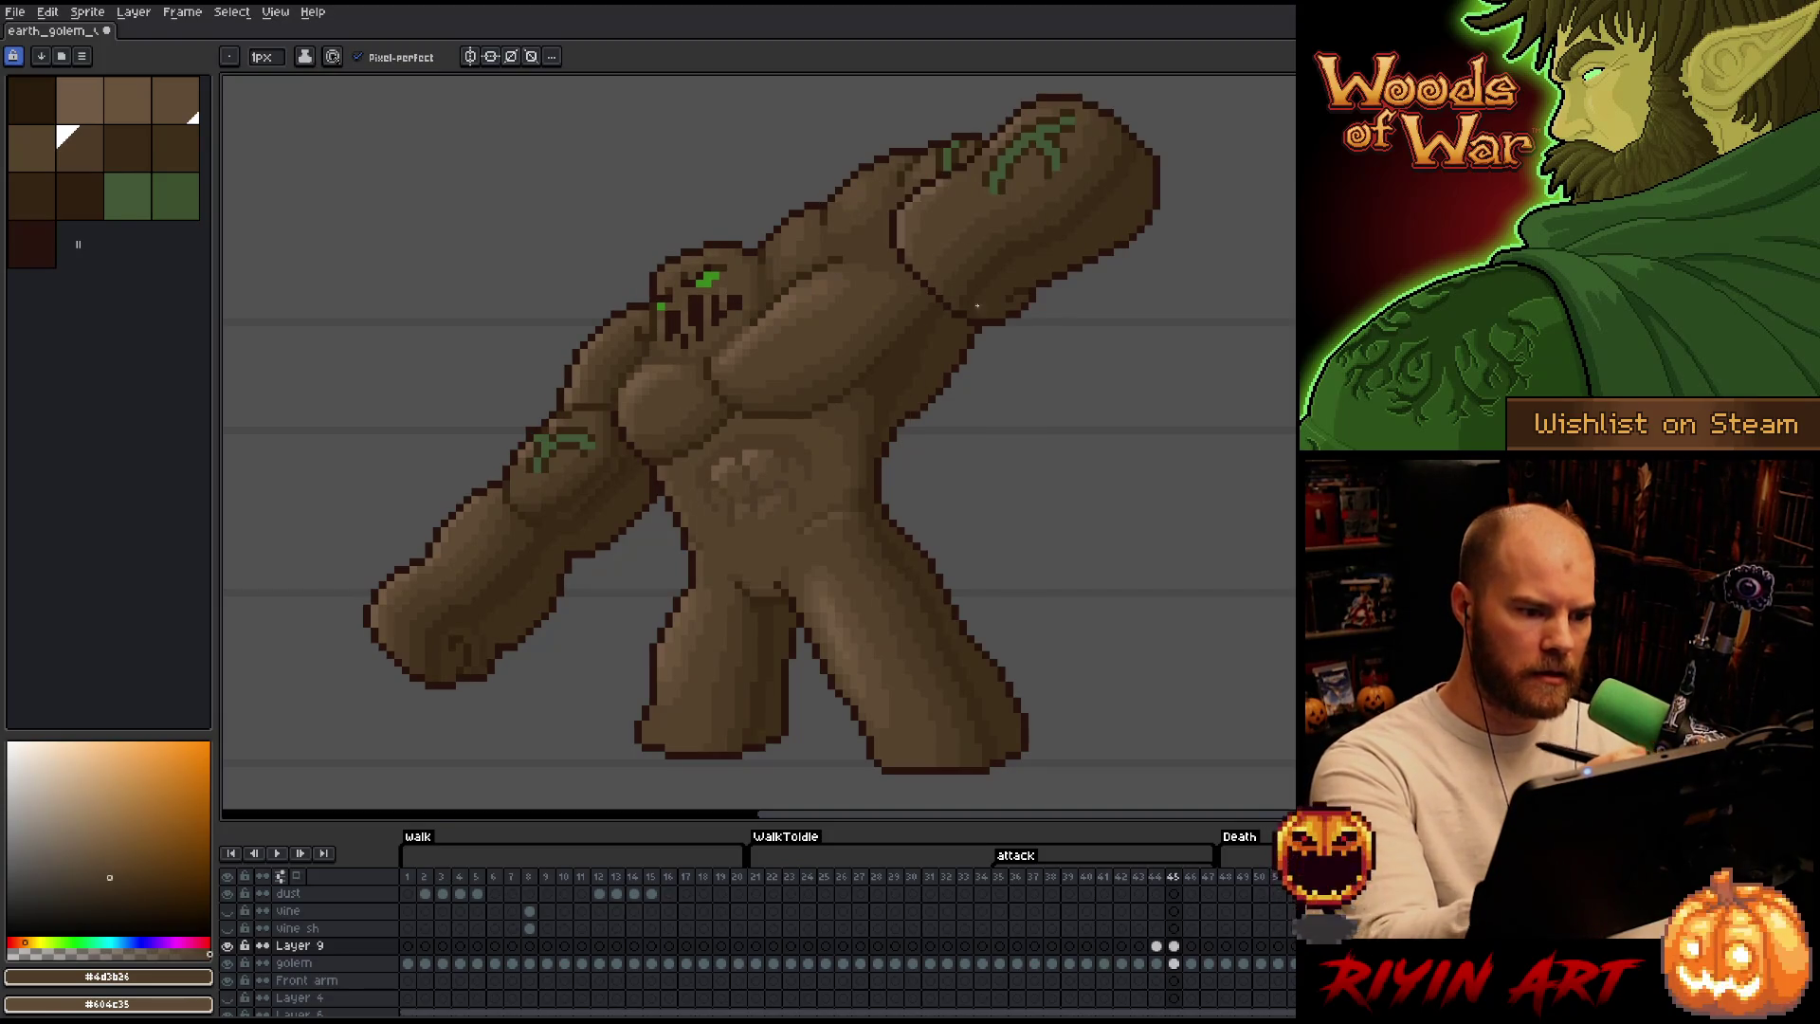
pyautogui.keyDown('alt'); pyautogui.click(829, 239); pyautogui.keyUp('alt')
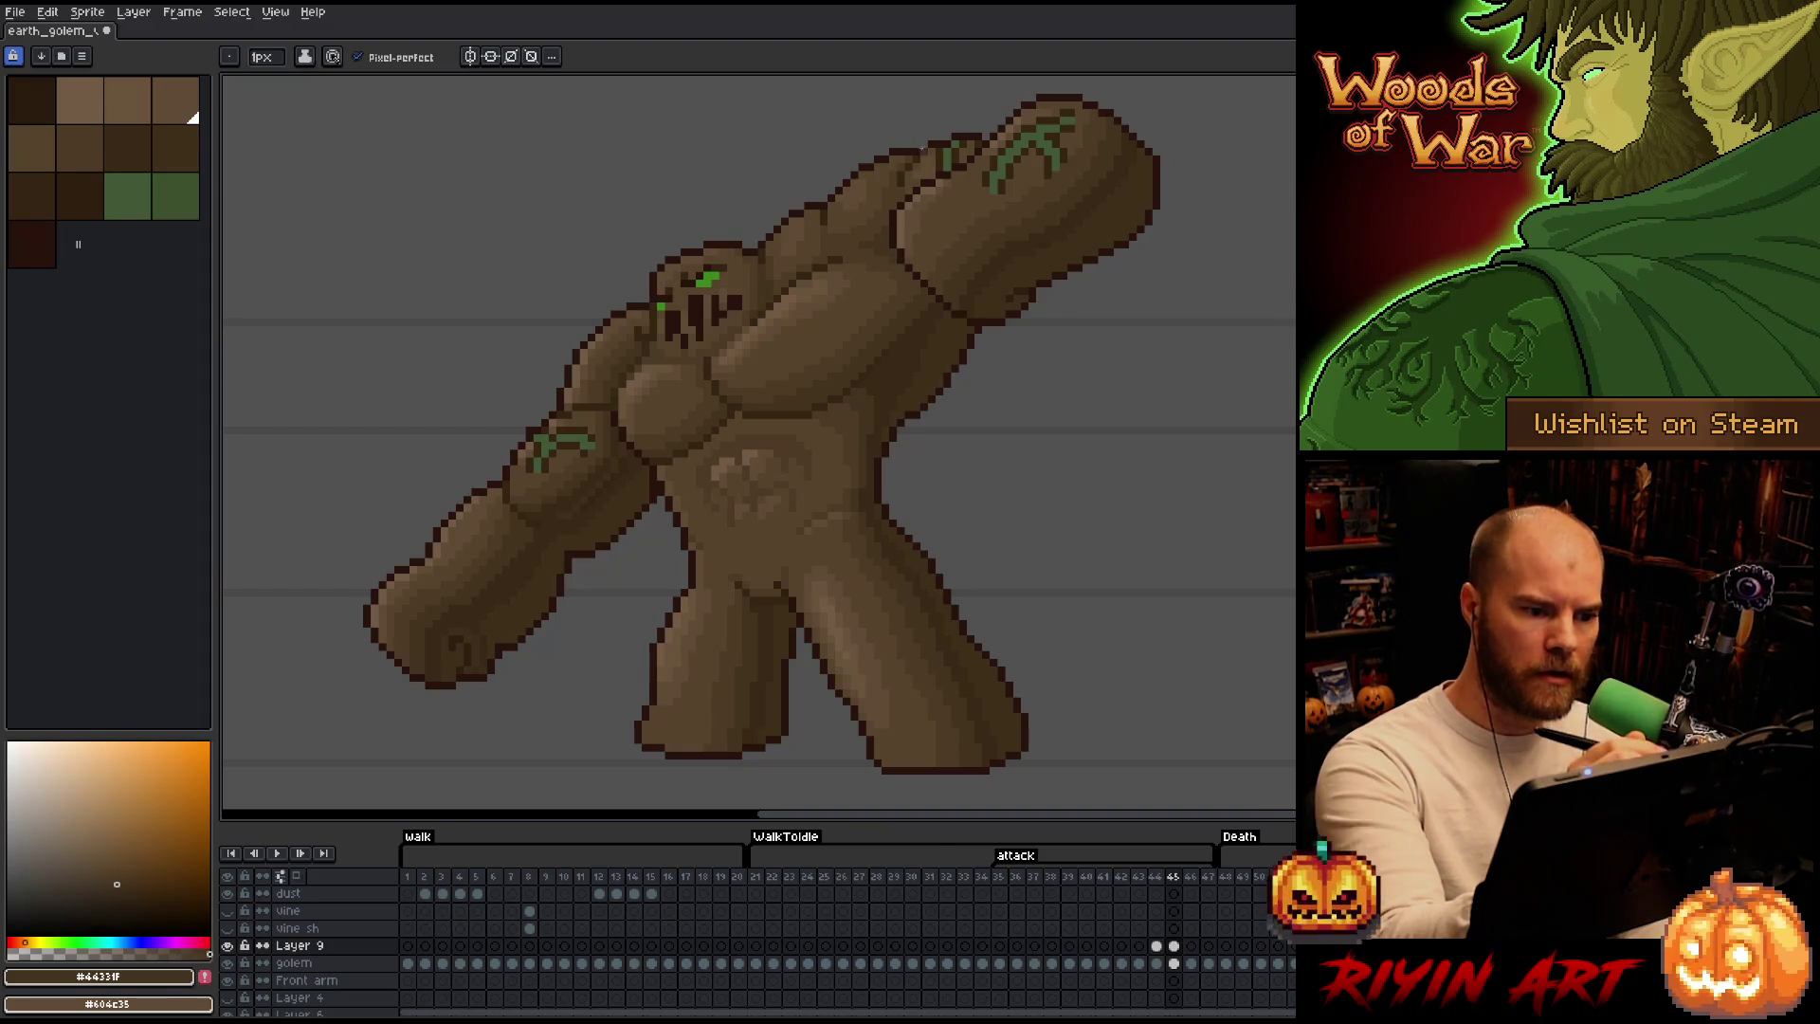
# Touch up frame 44, then flip to frame 45 and sample a brown to match its shading.
pyautogui.press('Left')
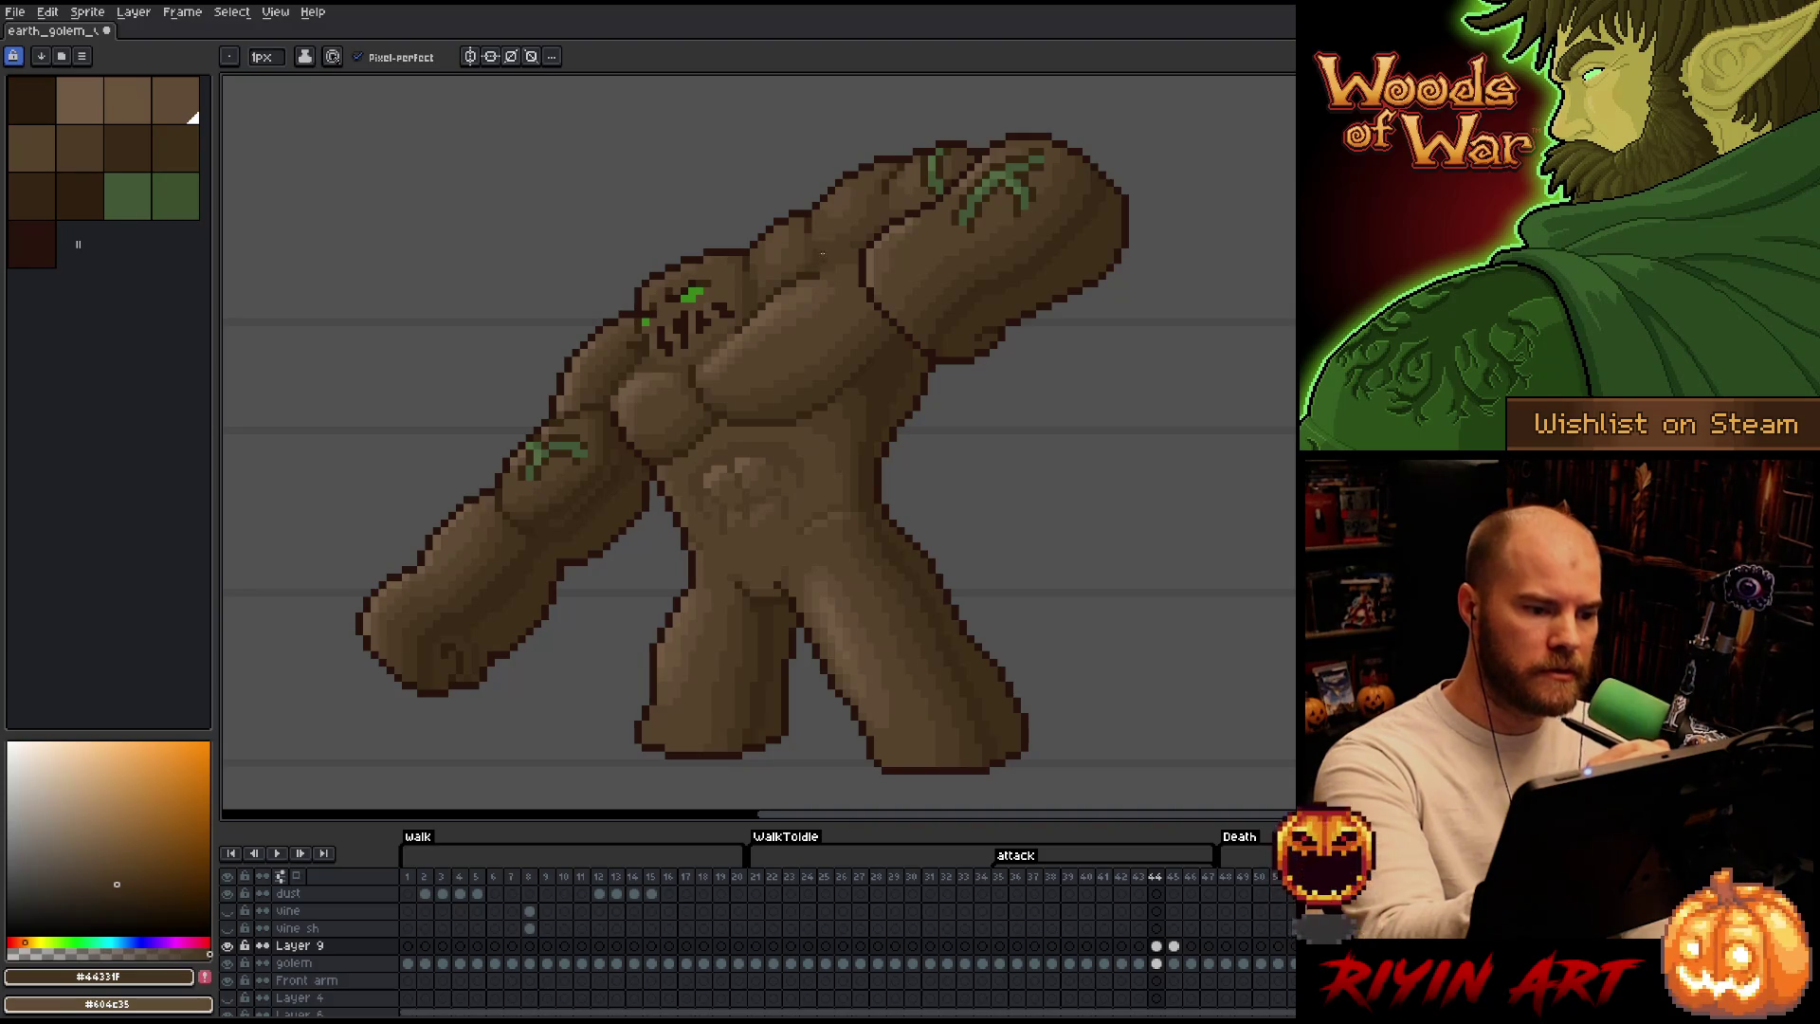
pyautogui.press('Right')
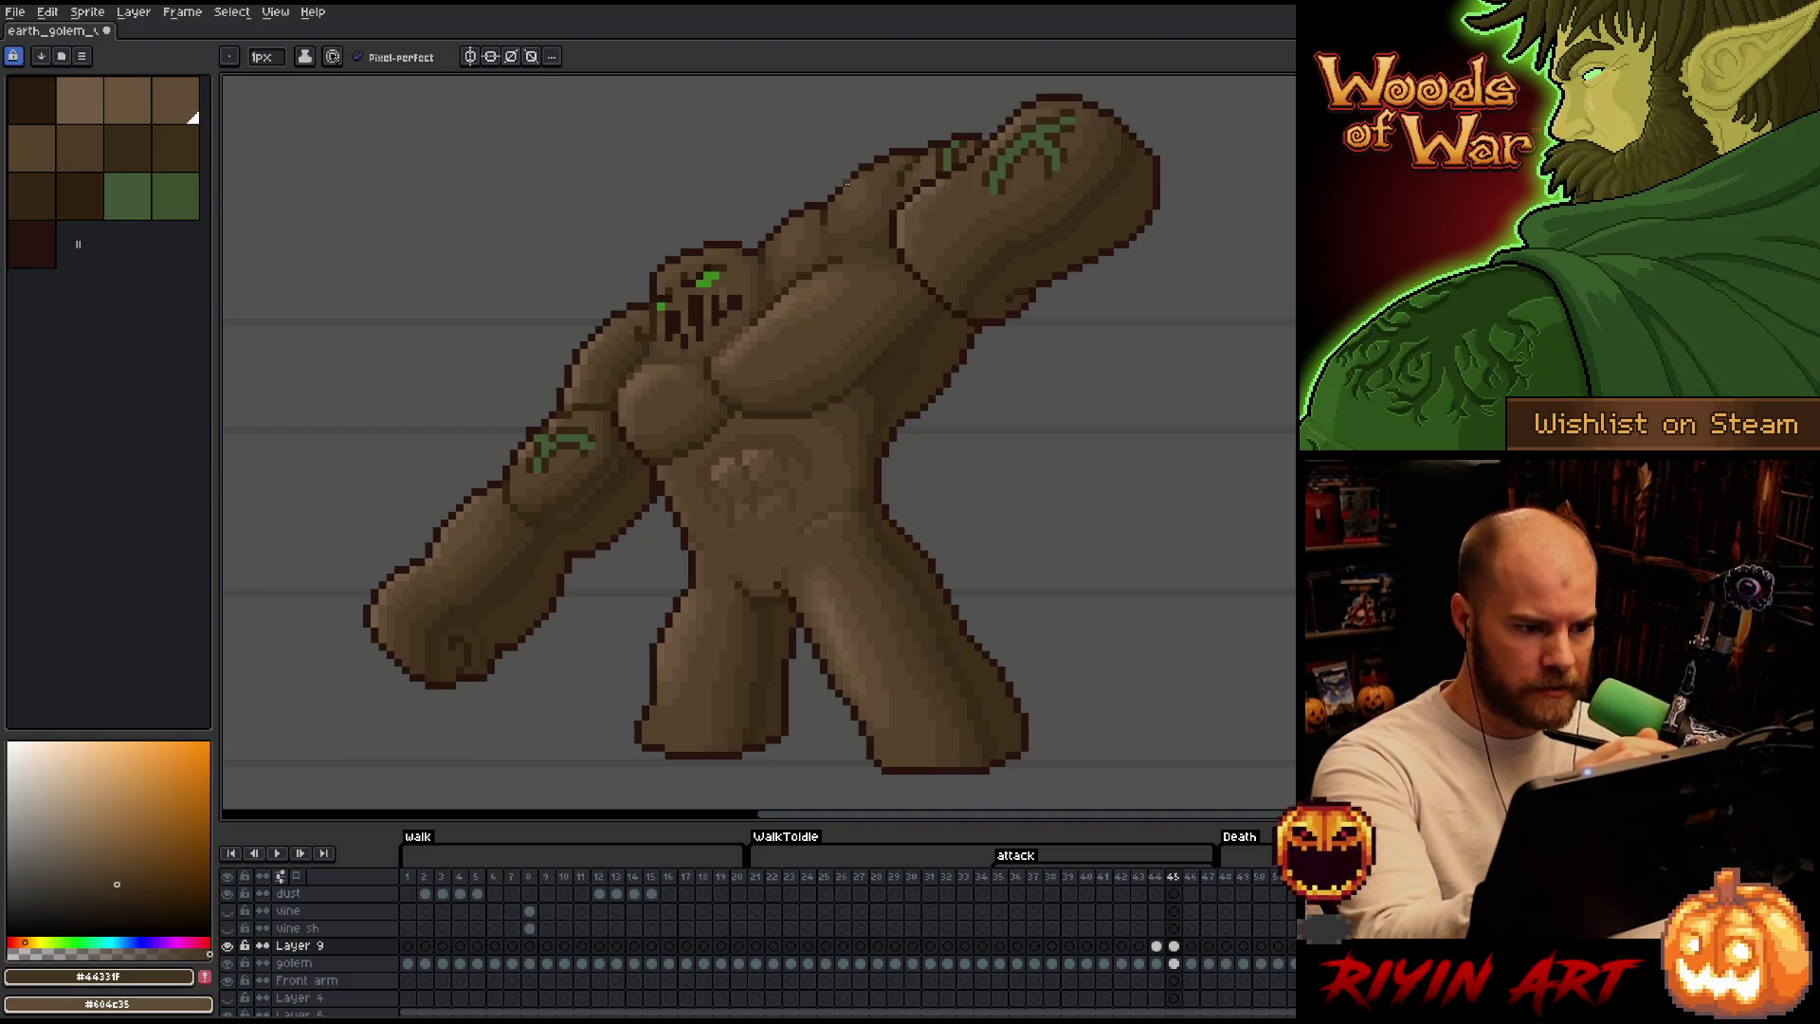
pyautogui.press('Left')
pyautogui.press('Right')
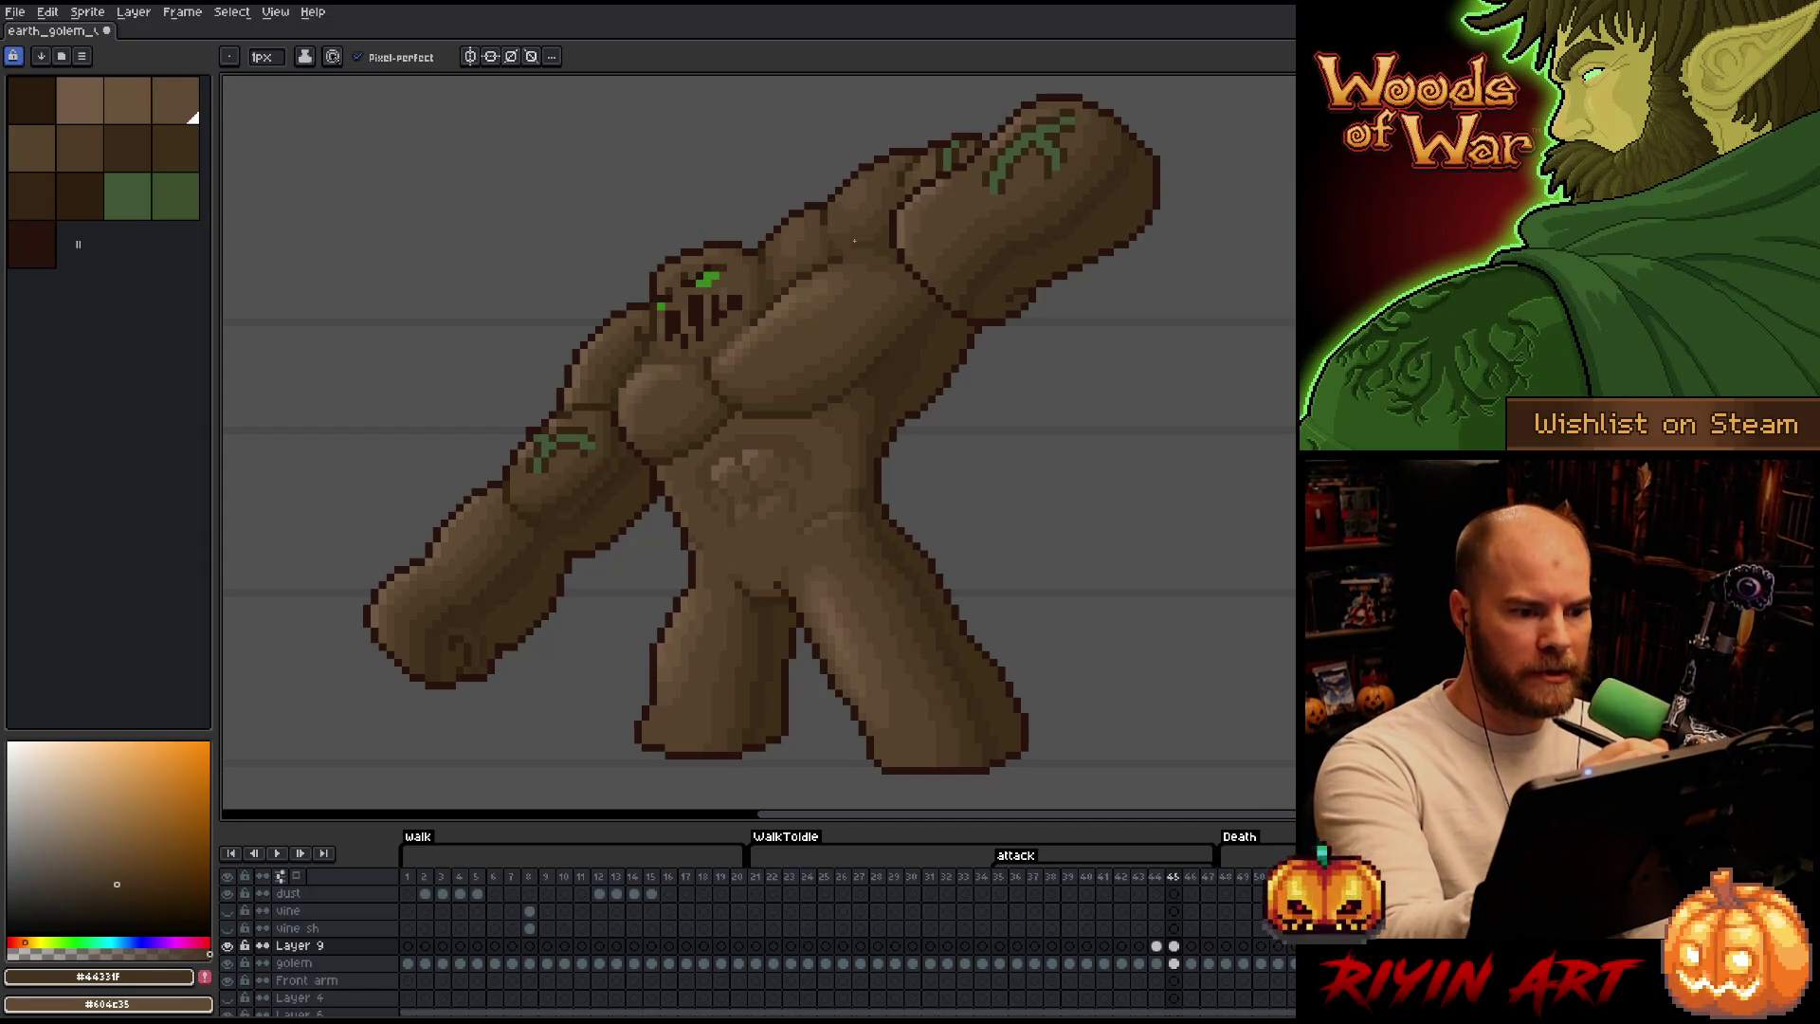
pyautogui.press('Left')
pyautogui.press('Right')
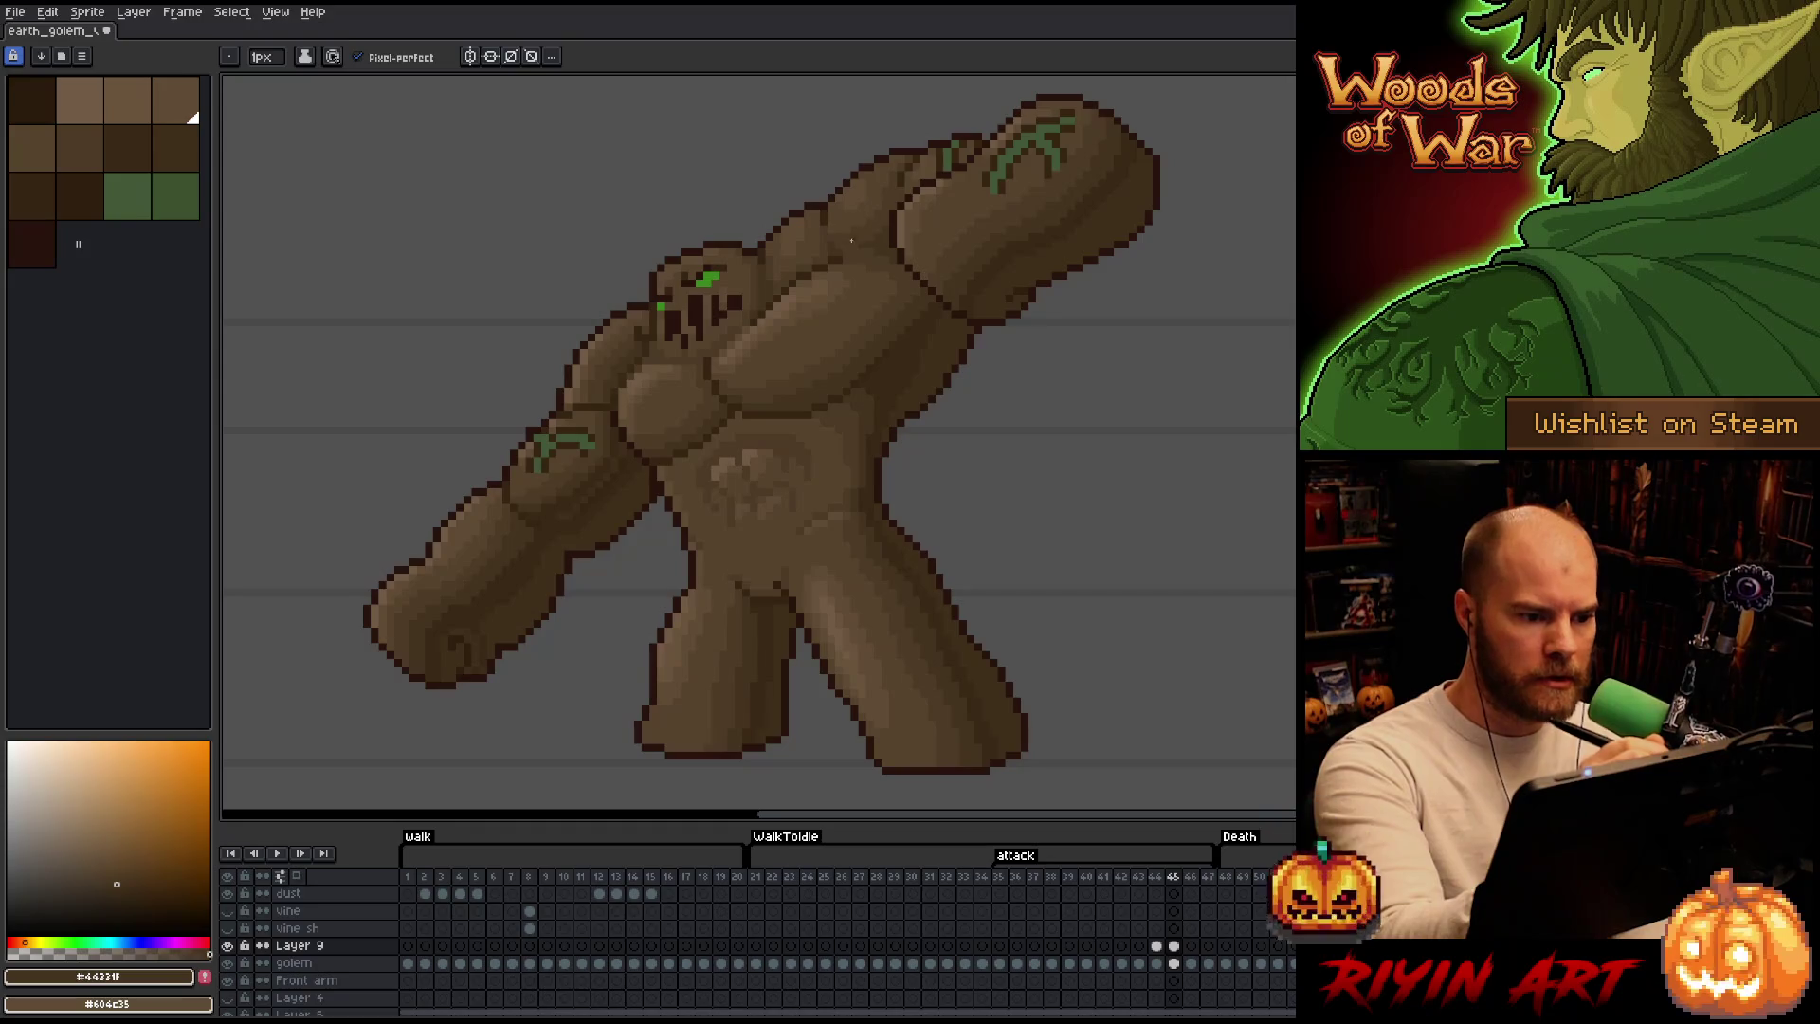
pyautogui.press('Left')
pyautogui.press('Right')
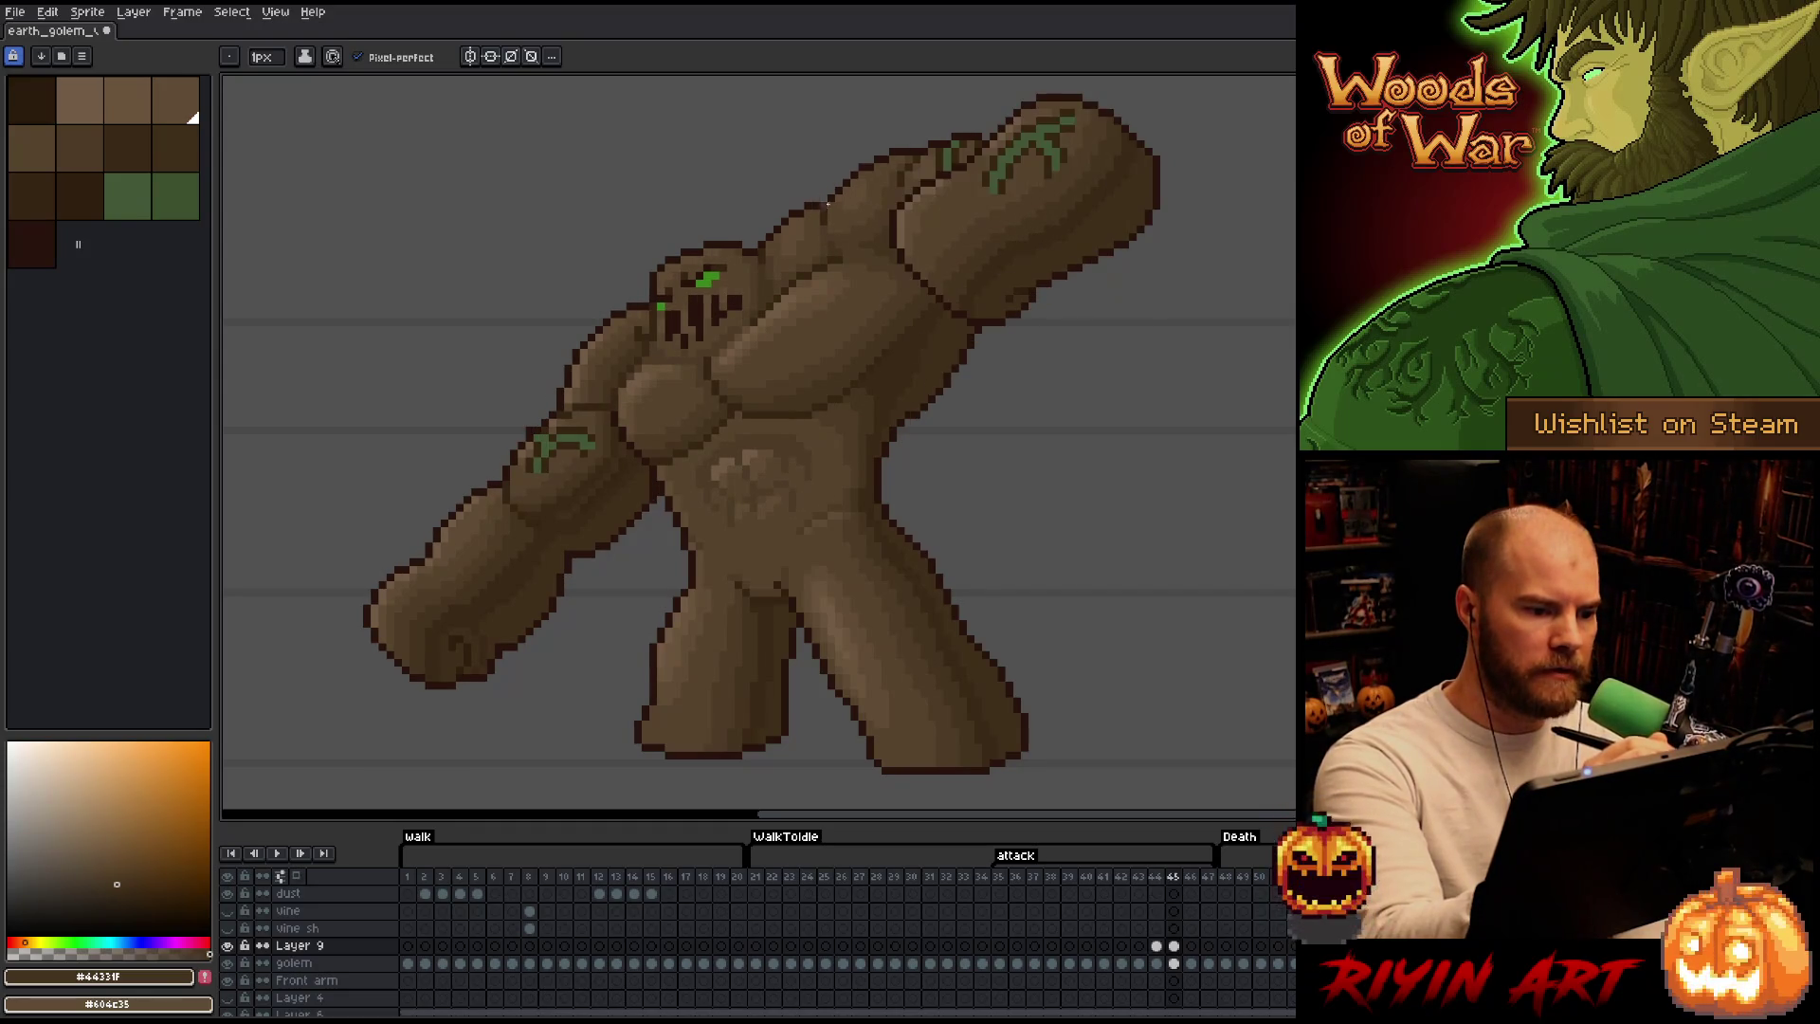
pyautogui.press('Left')
pyautogui.keyDown('alt'); pyautogui.click(839, 221); pyautogui.keyUp('alt')
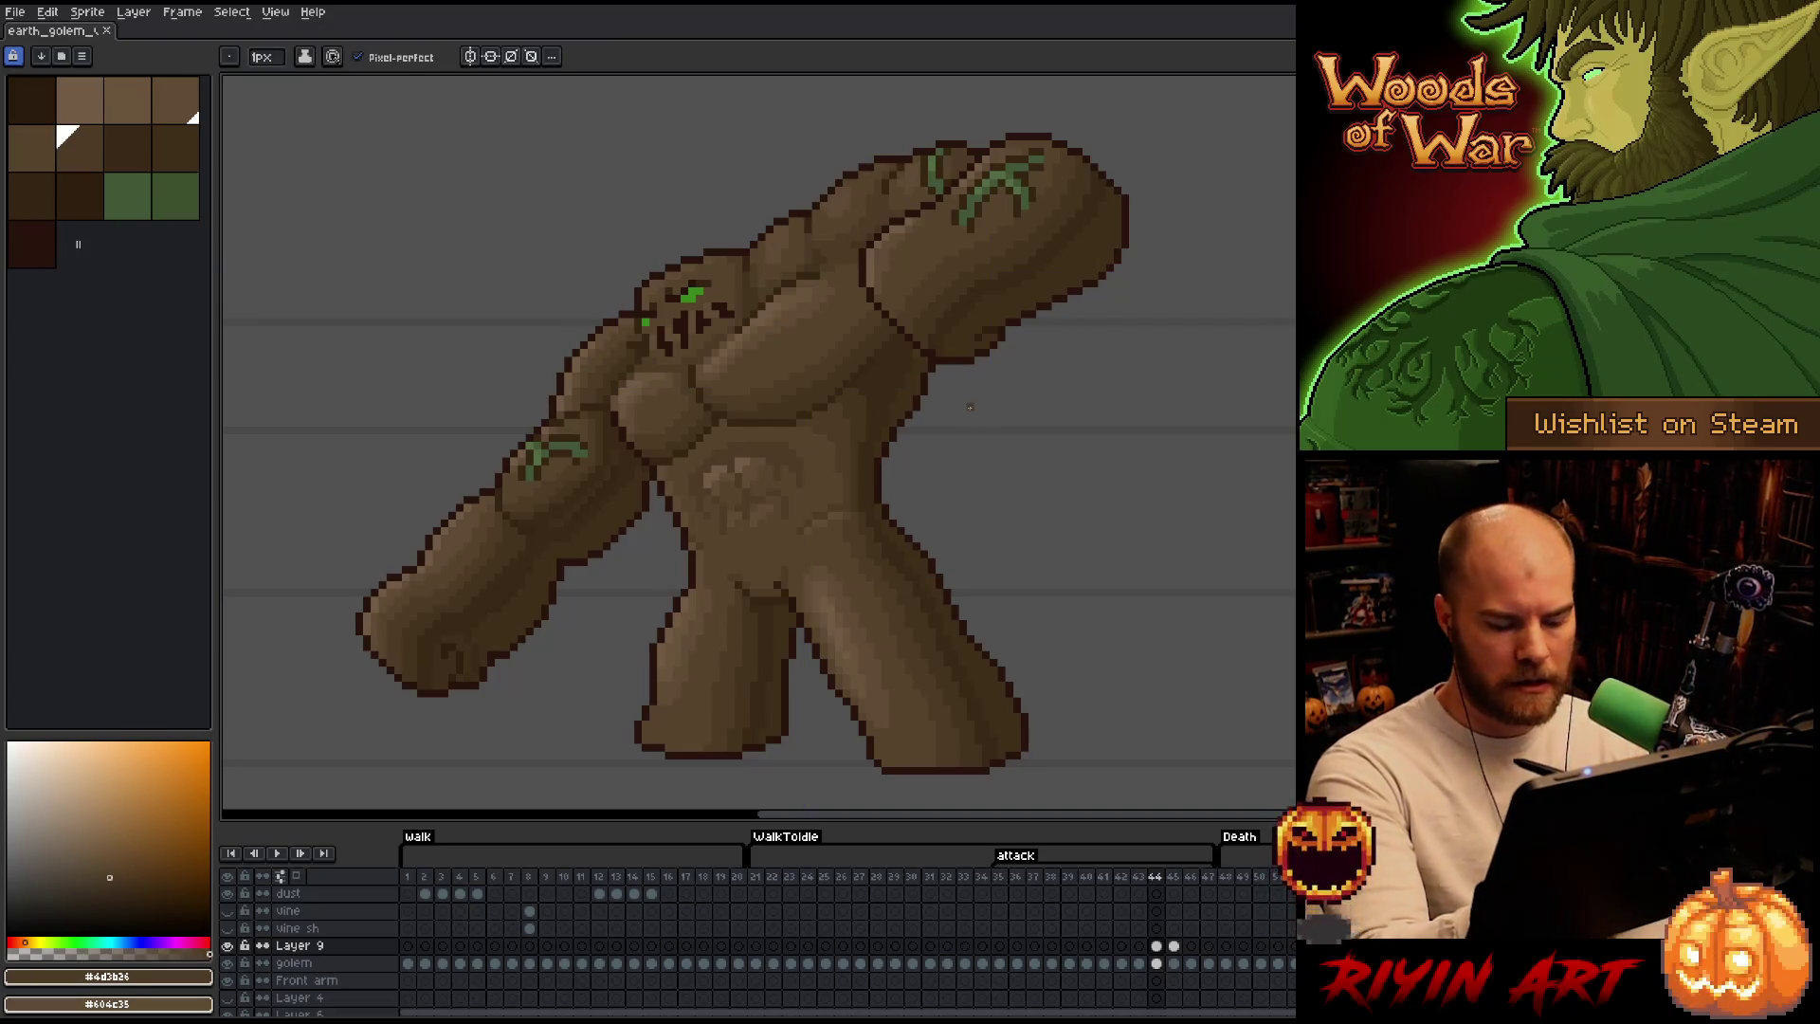
pyautogui.press('Right')
# Compare frames 44 and 45 again and Alt-sample a darker brown from the golem on frame 45.
pyautogui.press('Left')
pyautogui.press('Right')
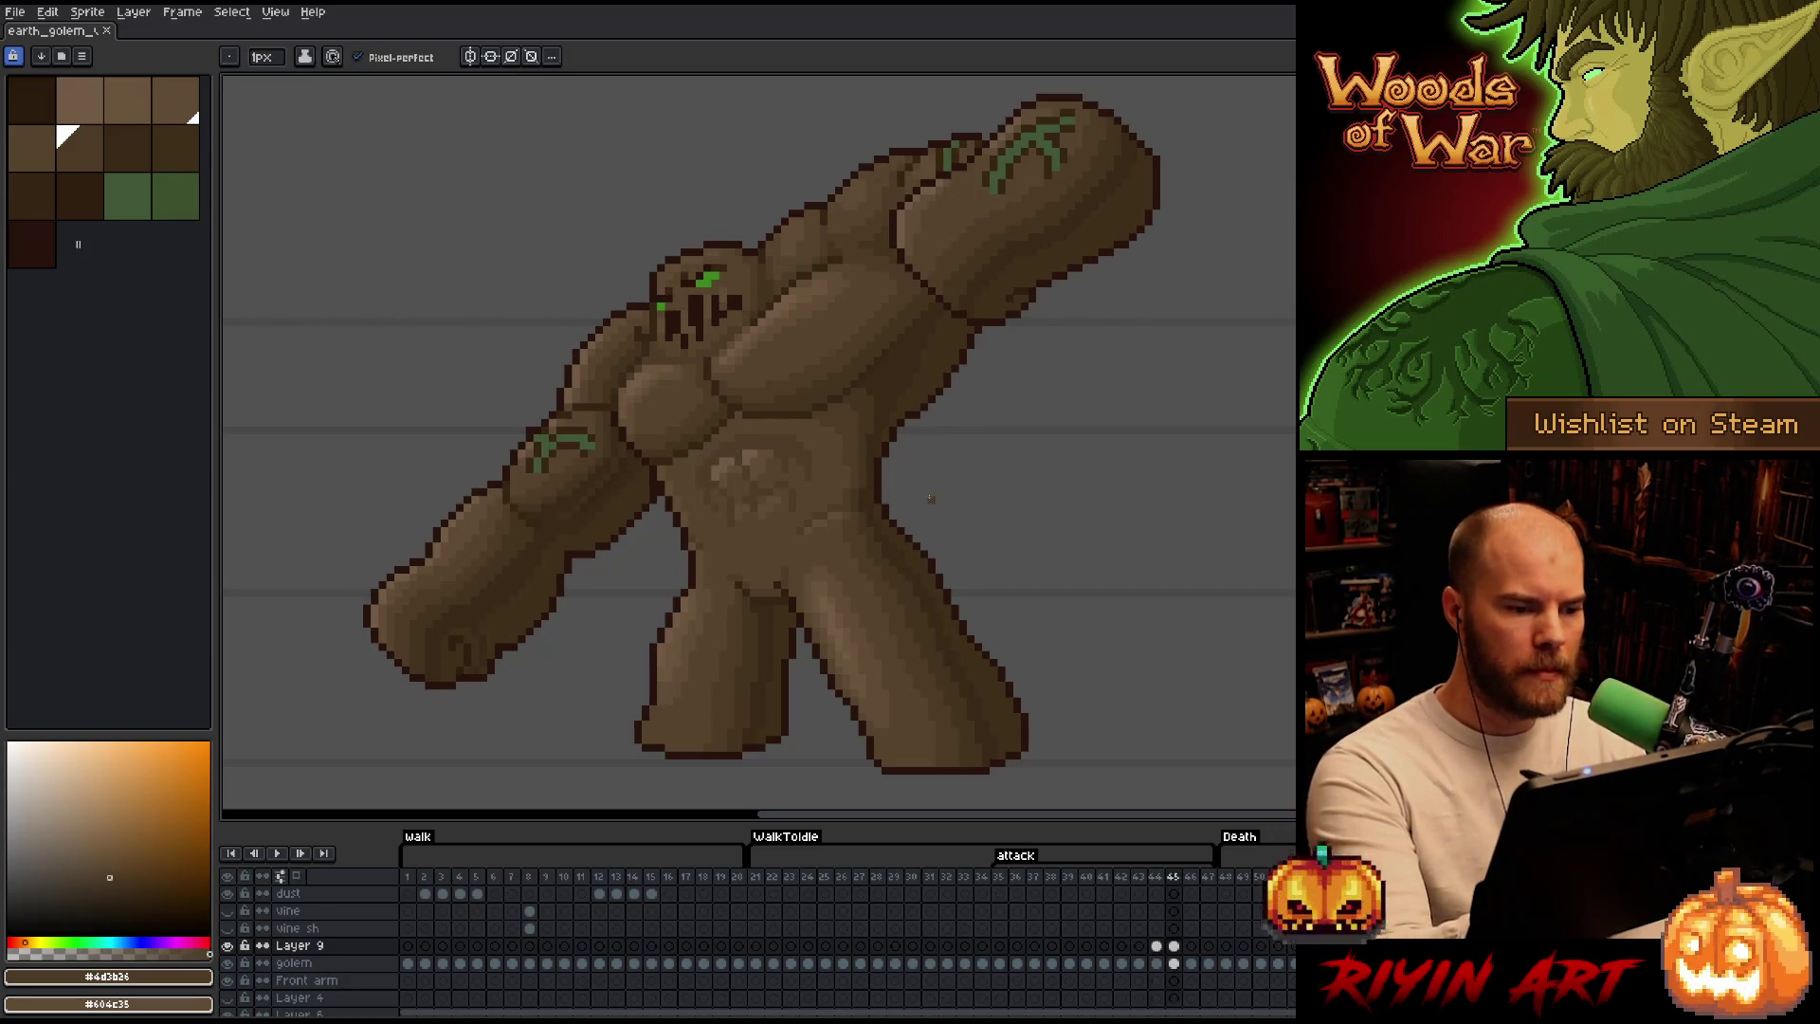
pyautogui.press('Left')
pyautogui.press('Right')
pyautogui.press('Left')
pyautogui.press('Right')
pyautogui.press('Left')
pyautogui.press('Right')
pyautogui.press('alt')
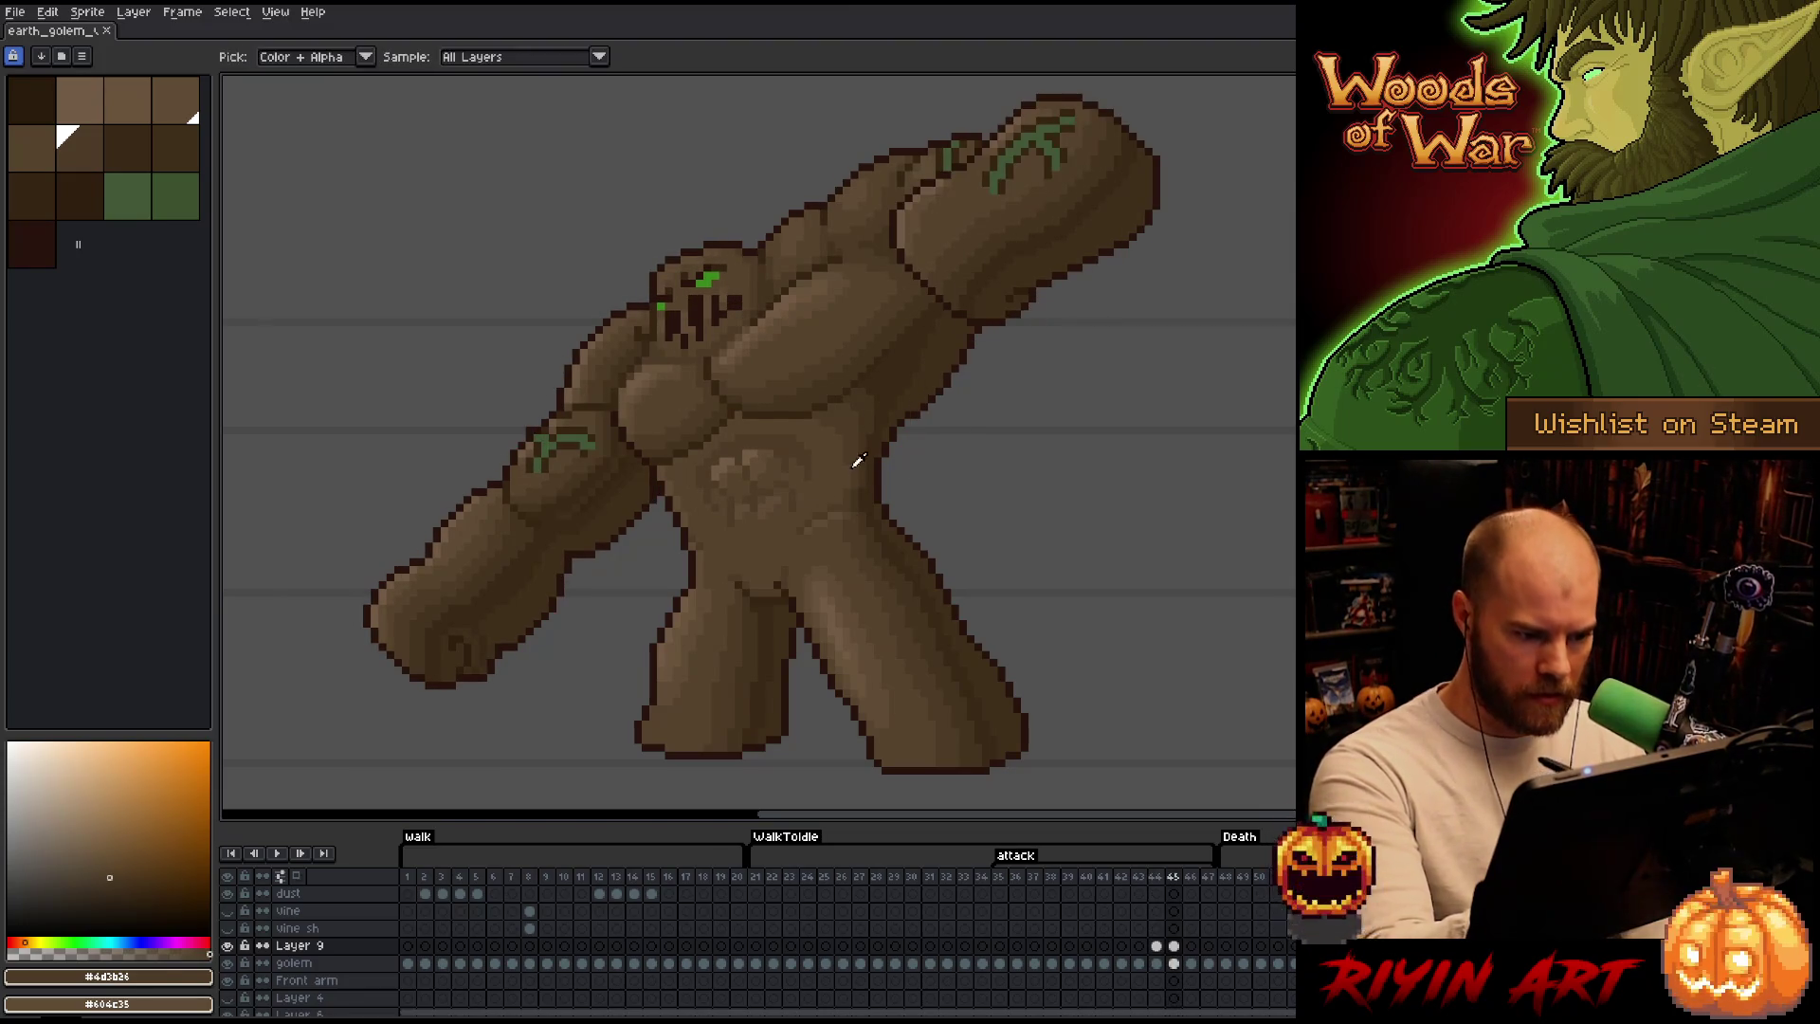
pyautogui.press('alt')
pyautogui.keyDown('alt'); pyautogui.click(872, 462); pyautogui.keyUp('alt')
pyautogui.press('alt')
pyautogui.press('alt')
pyautogui.press('alt')
# Sample darker browns from the golem's body on frame 45 while checking against frame 44.
pyautogui.keyDown('alt'); pyautogui.click(872, 480); pyautogui.keyUp('alt')
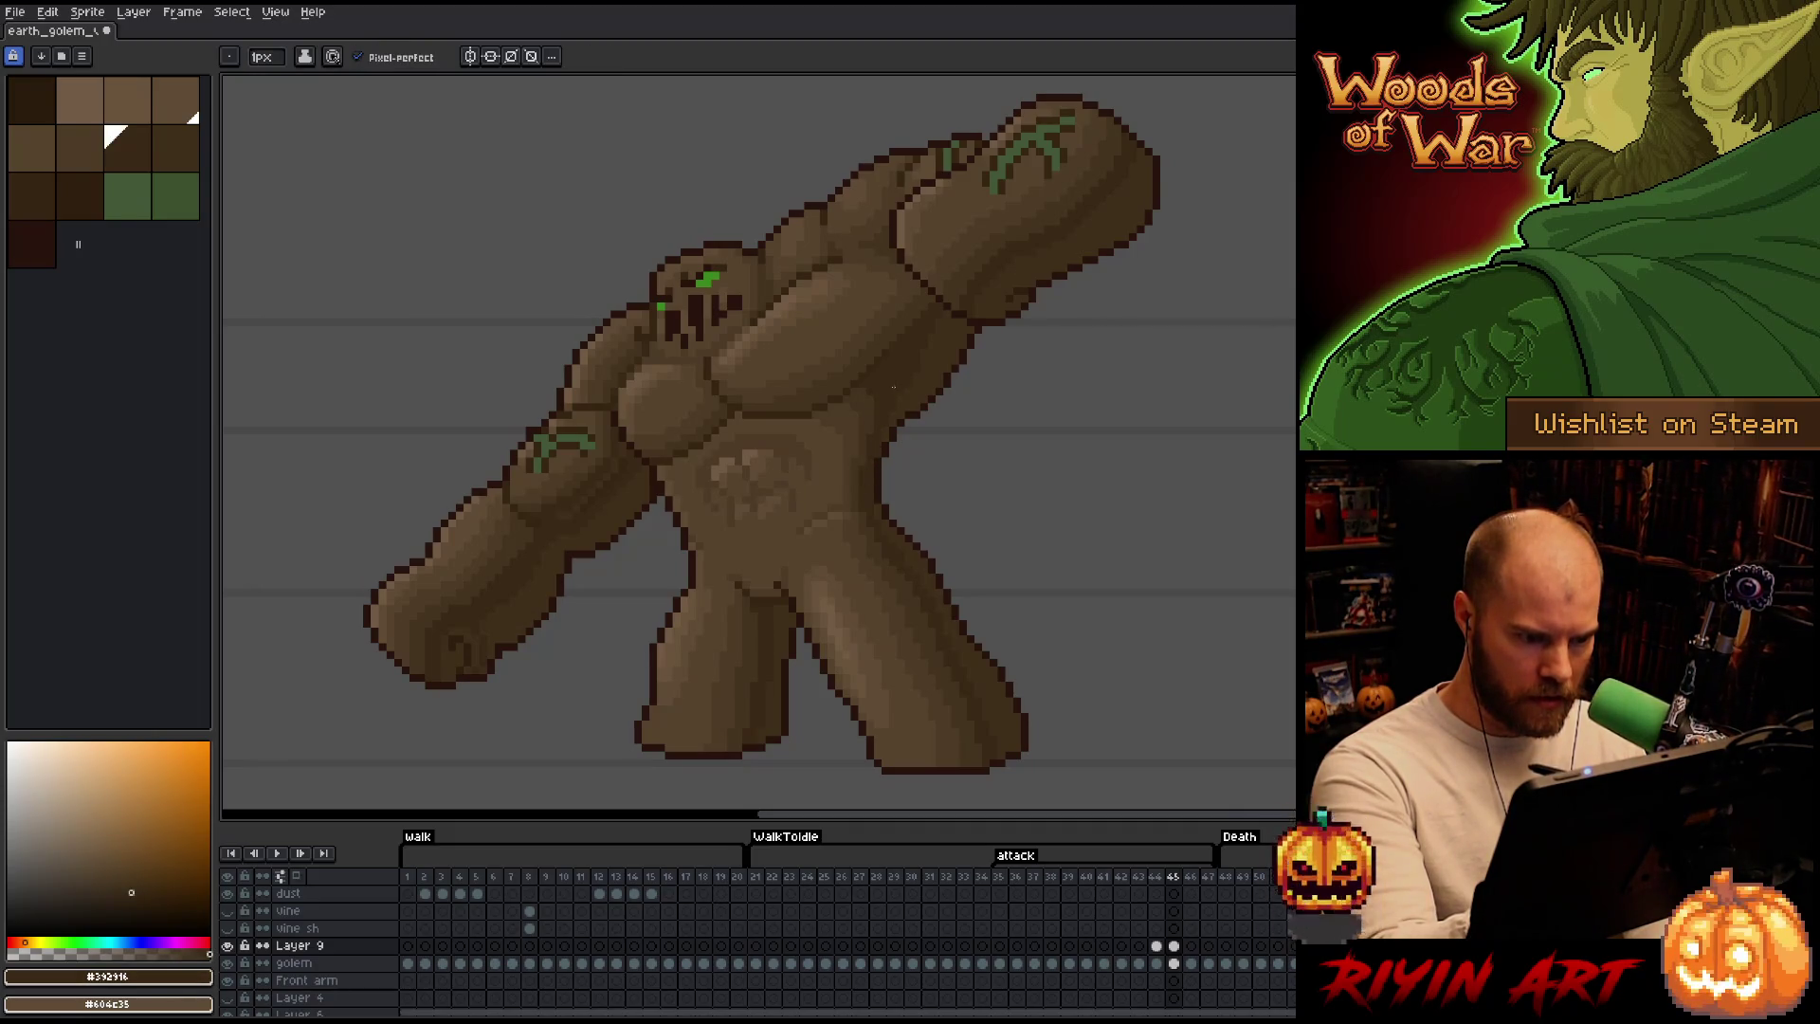
pyautogui.press('Left')
pyautogui.press('Right')
pyautogui.press('Left')
pyautogui.press('Right')
pyautogui.press('Left')
pyautogui.press('Right')
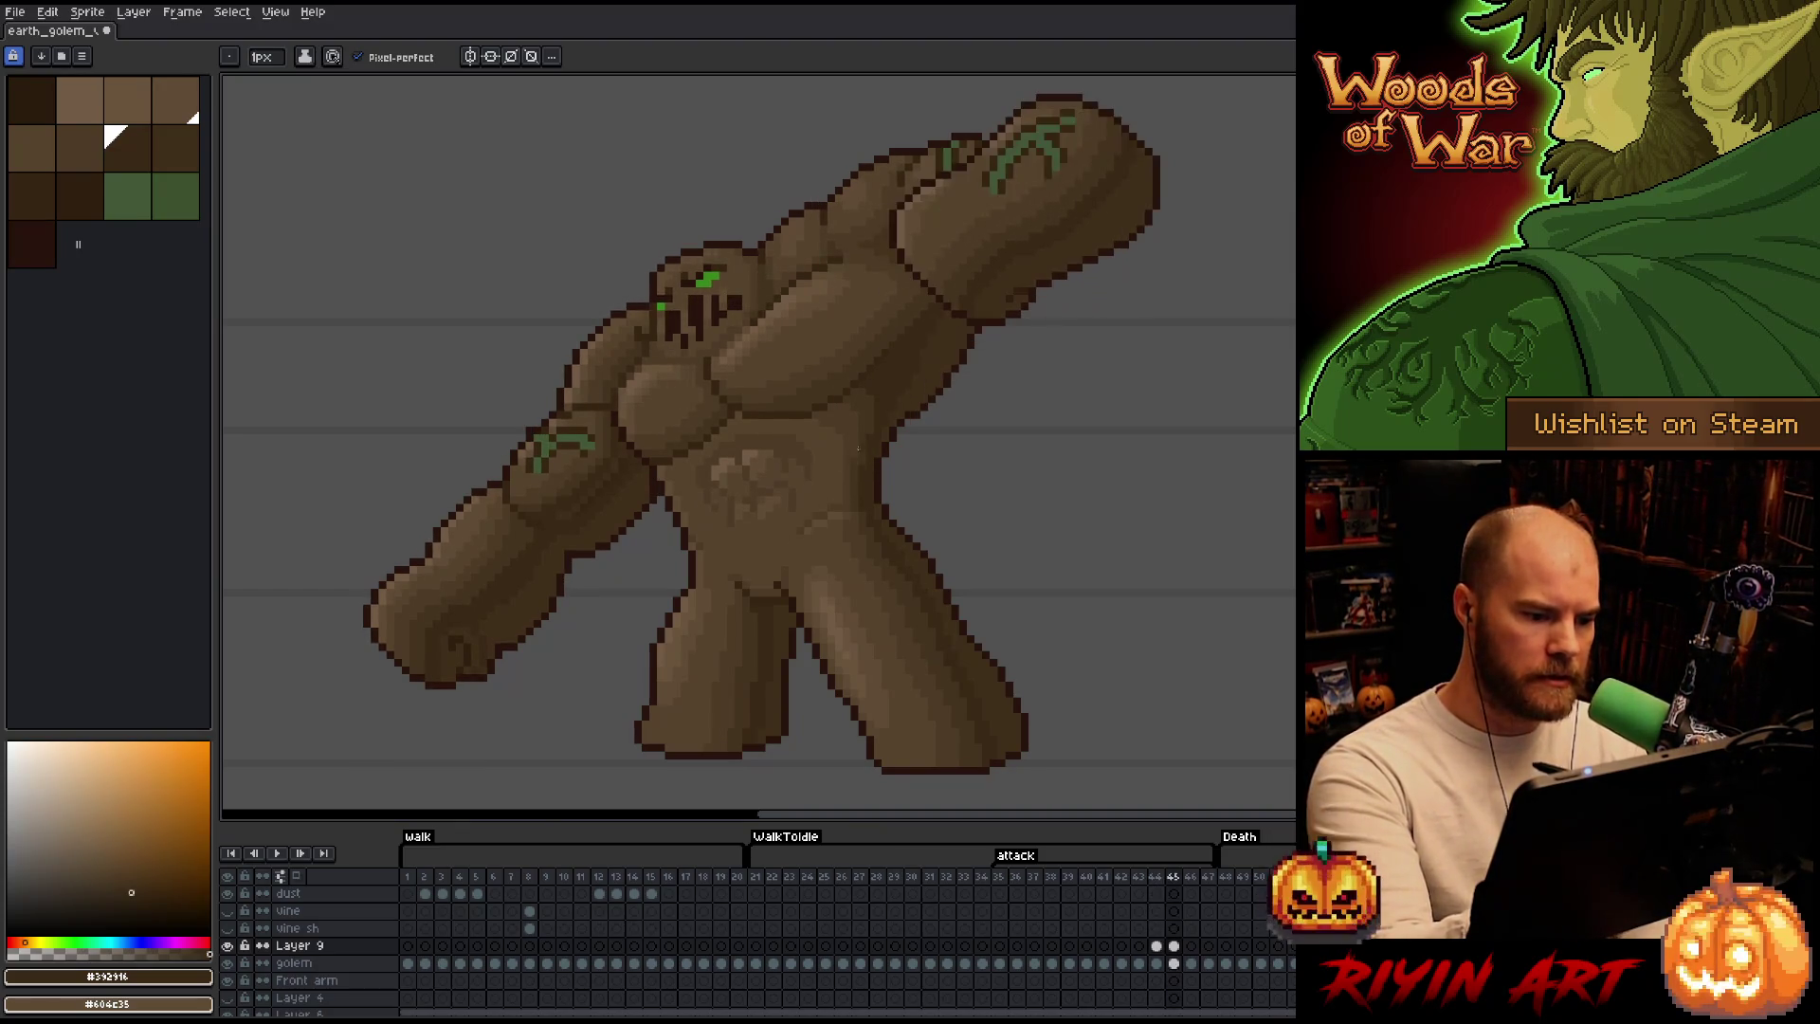
pyautogui.keyDown('alt'); pyautogui.click(862, 431); pyautogui.keyUp('alt')
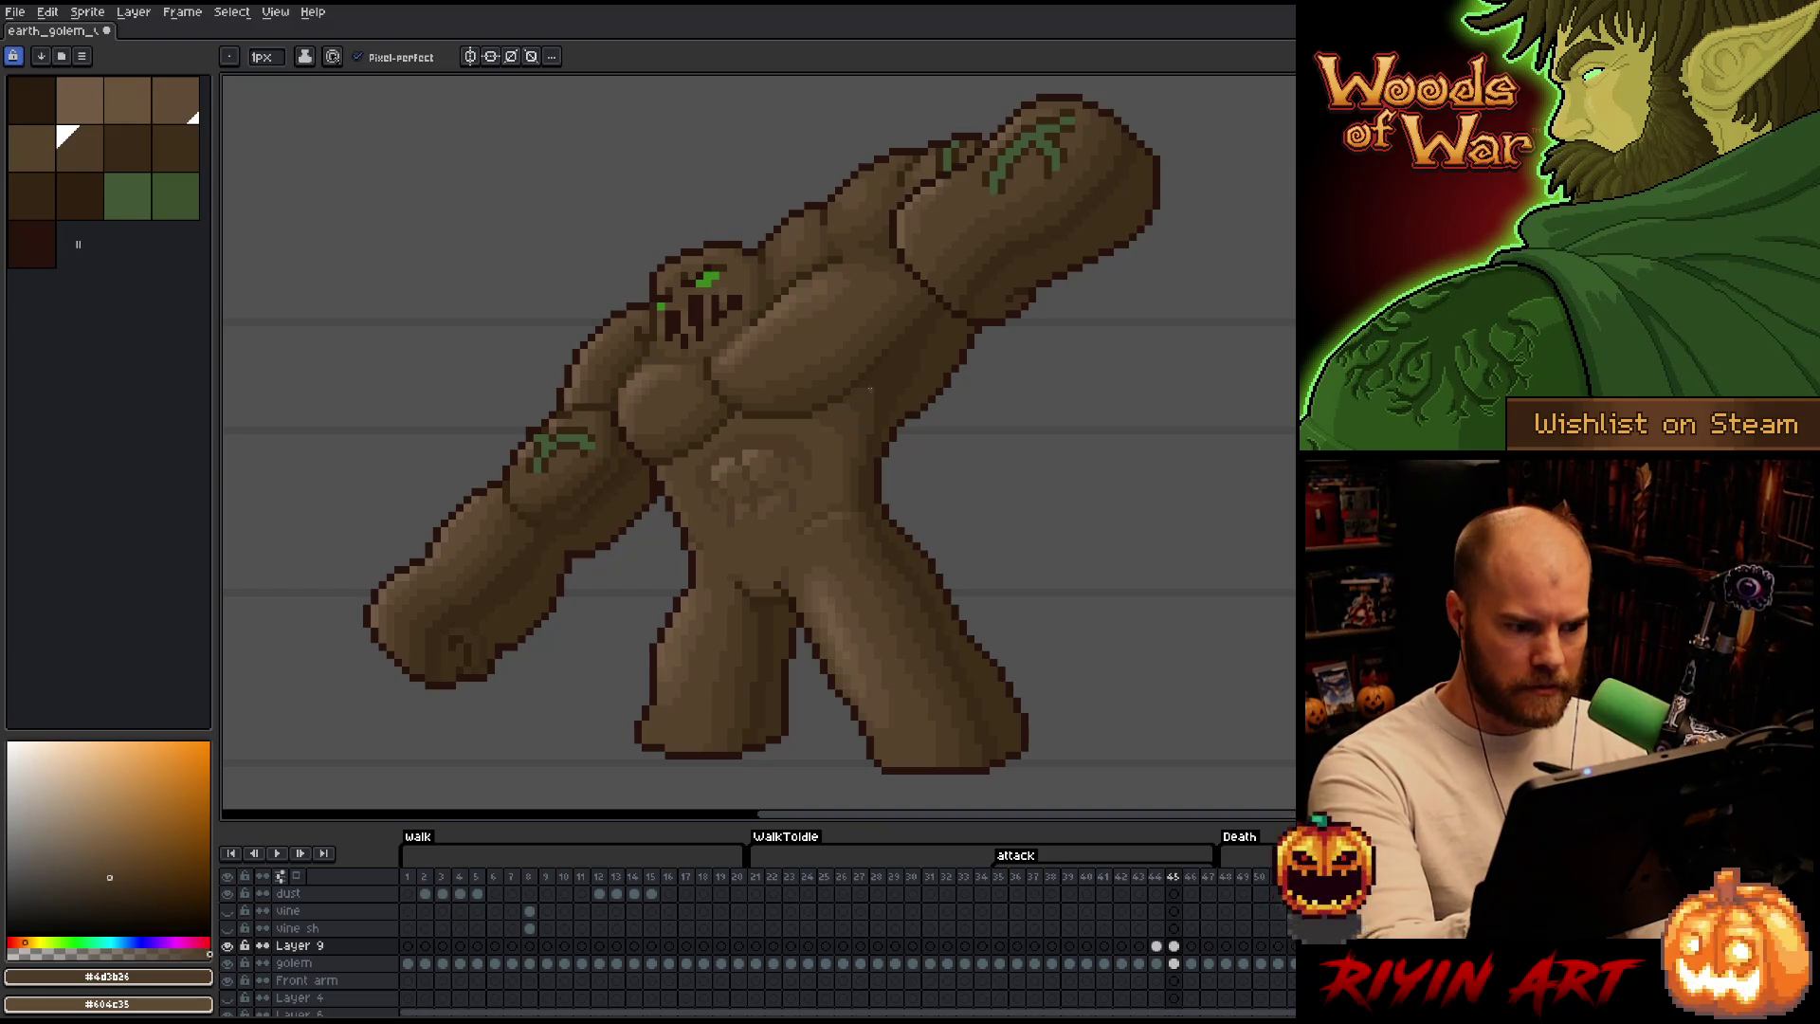
pyautogui.press('Left')
pyautogui.press('Right')
pyautogui.press('Left')
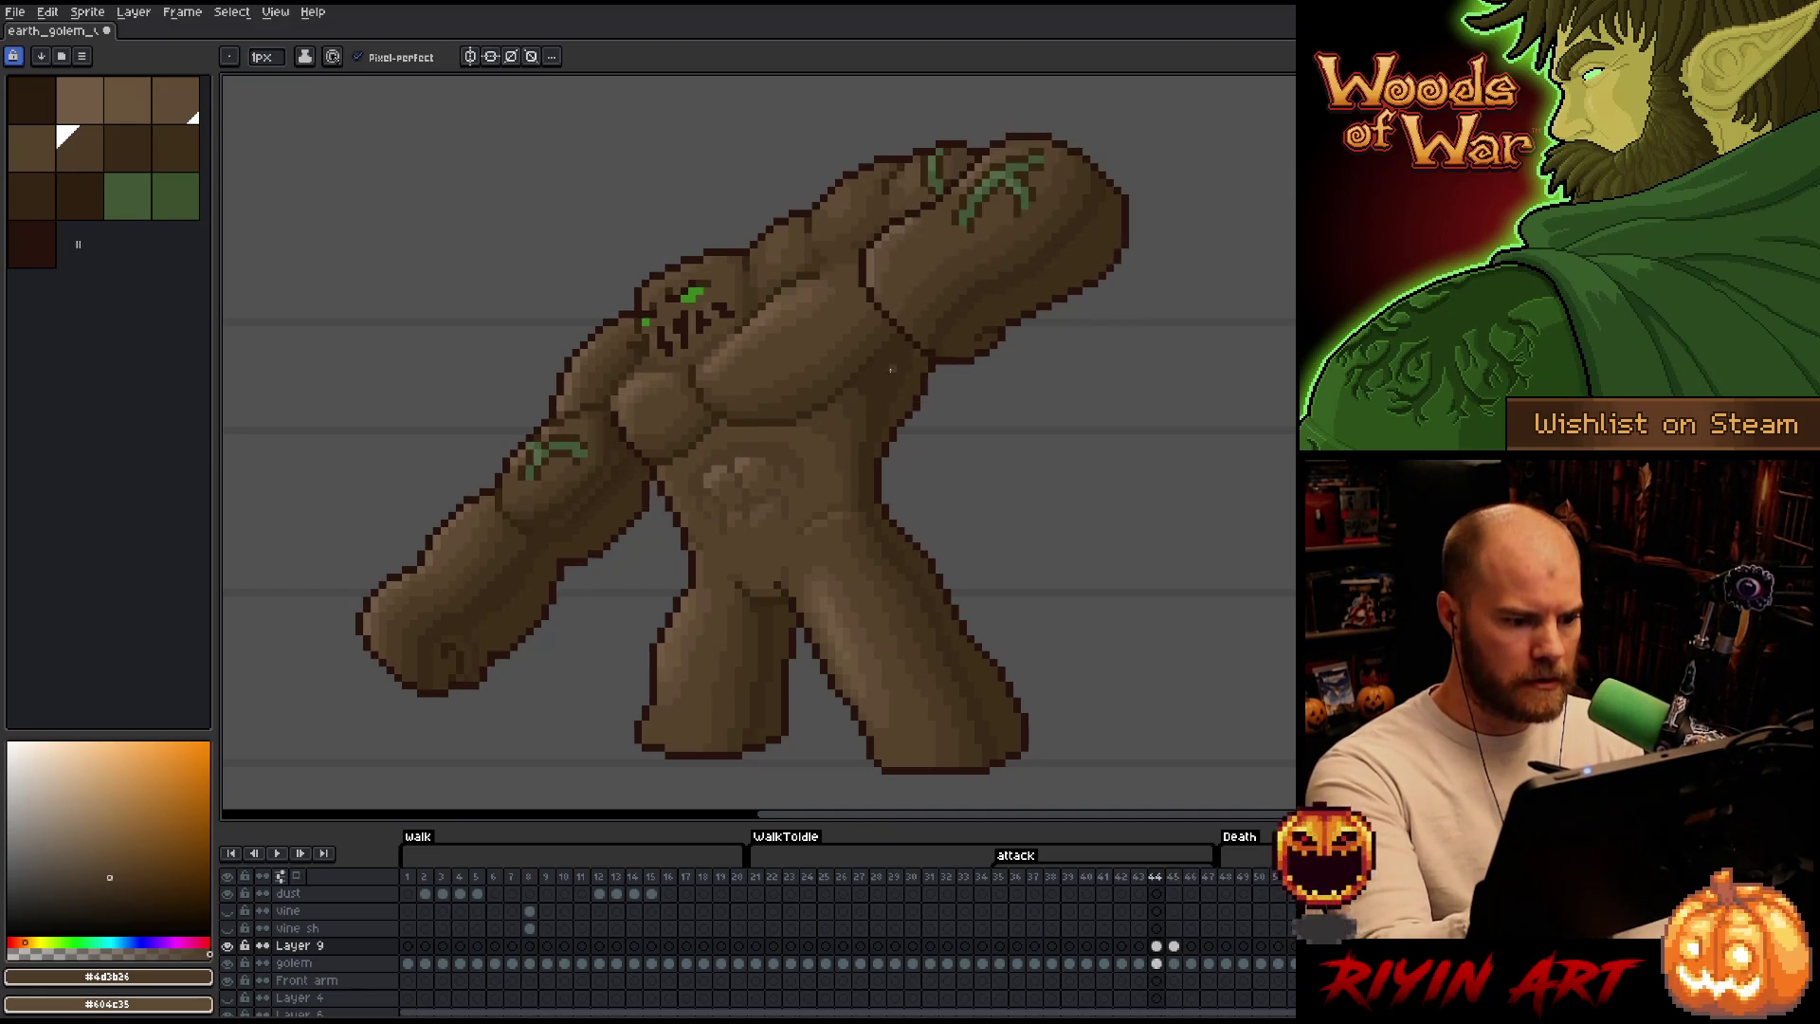
pyautogui.press('Right')
pyautogui.press('Left')
pyautogui.press('Right')
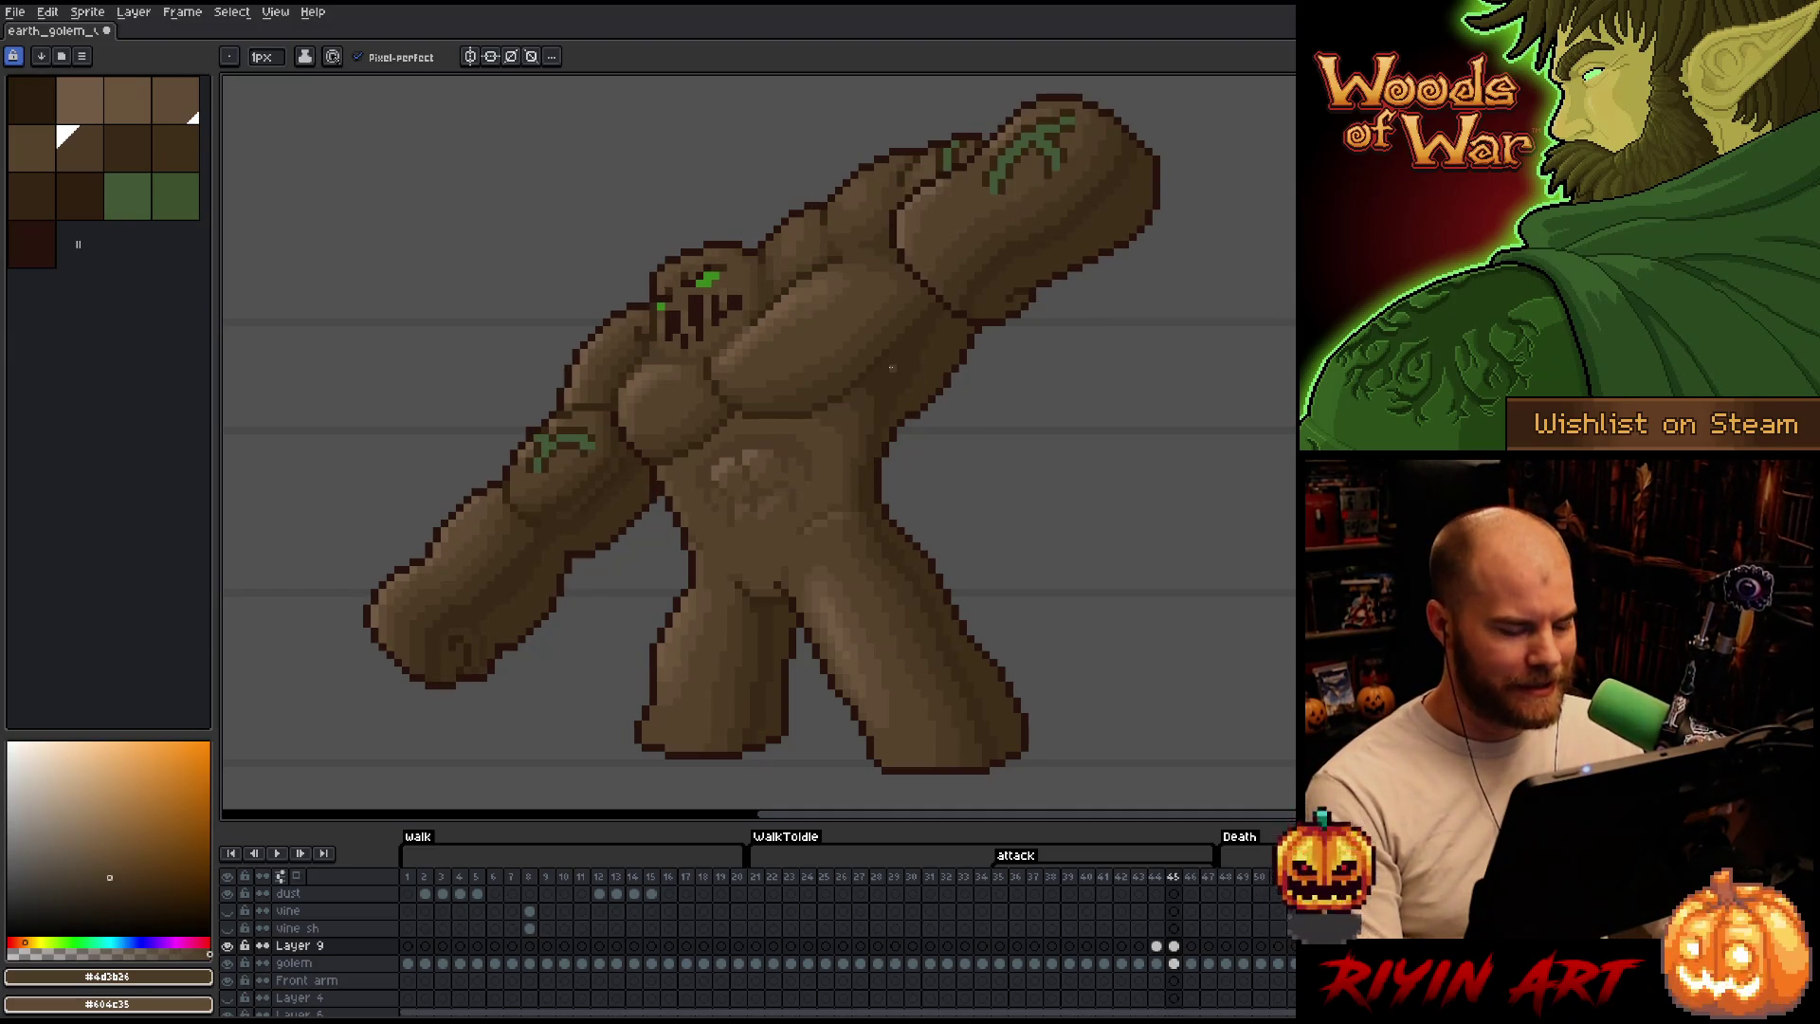
# Pick the #402f1b brown from frame 44's shading and flip frames 44/45 rapidly to compare.
pyautogui.press('Left')
pyautogui.press('Right')
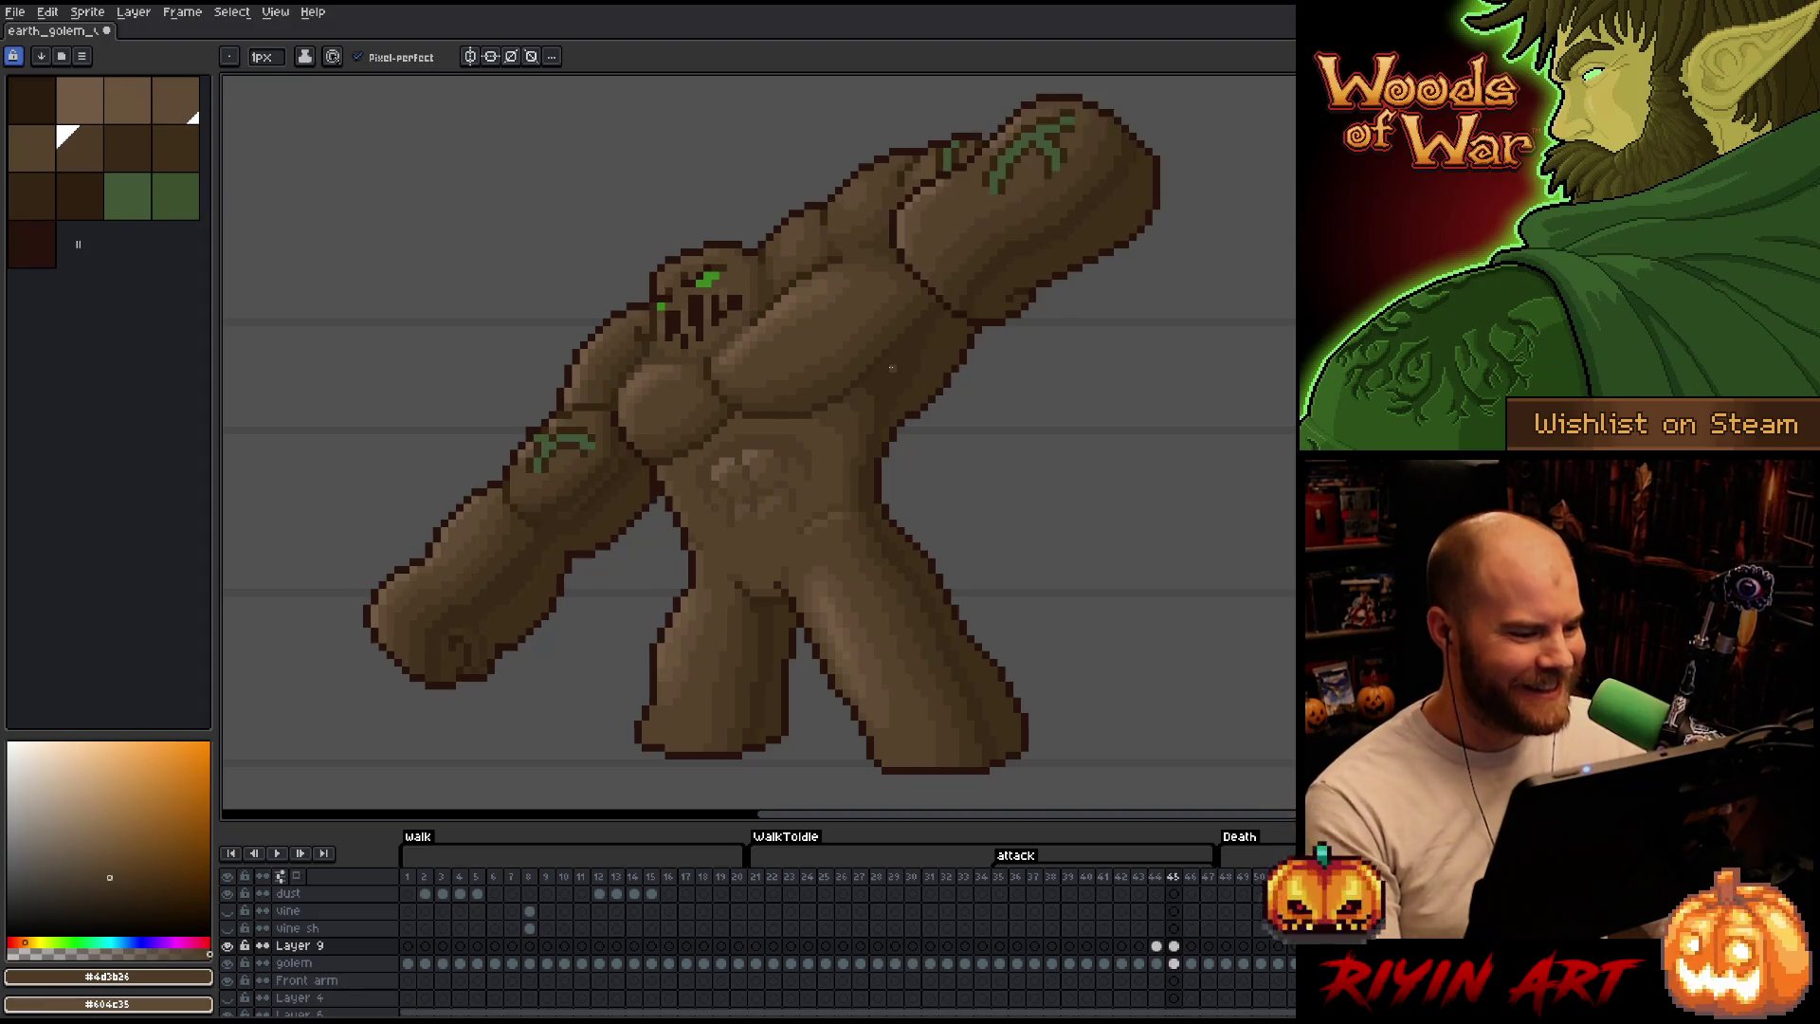
pyautogui.press('Left')
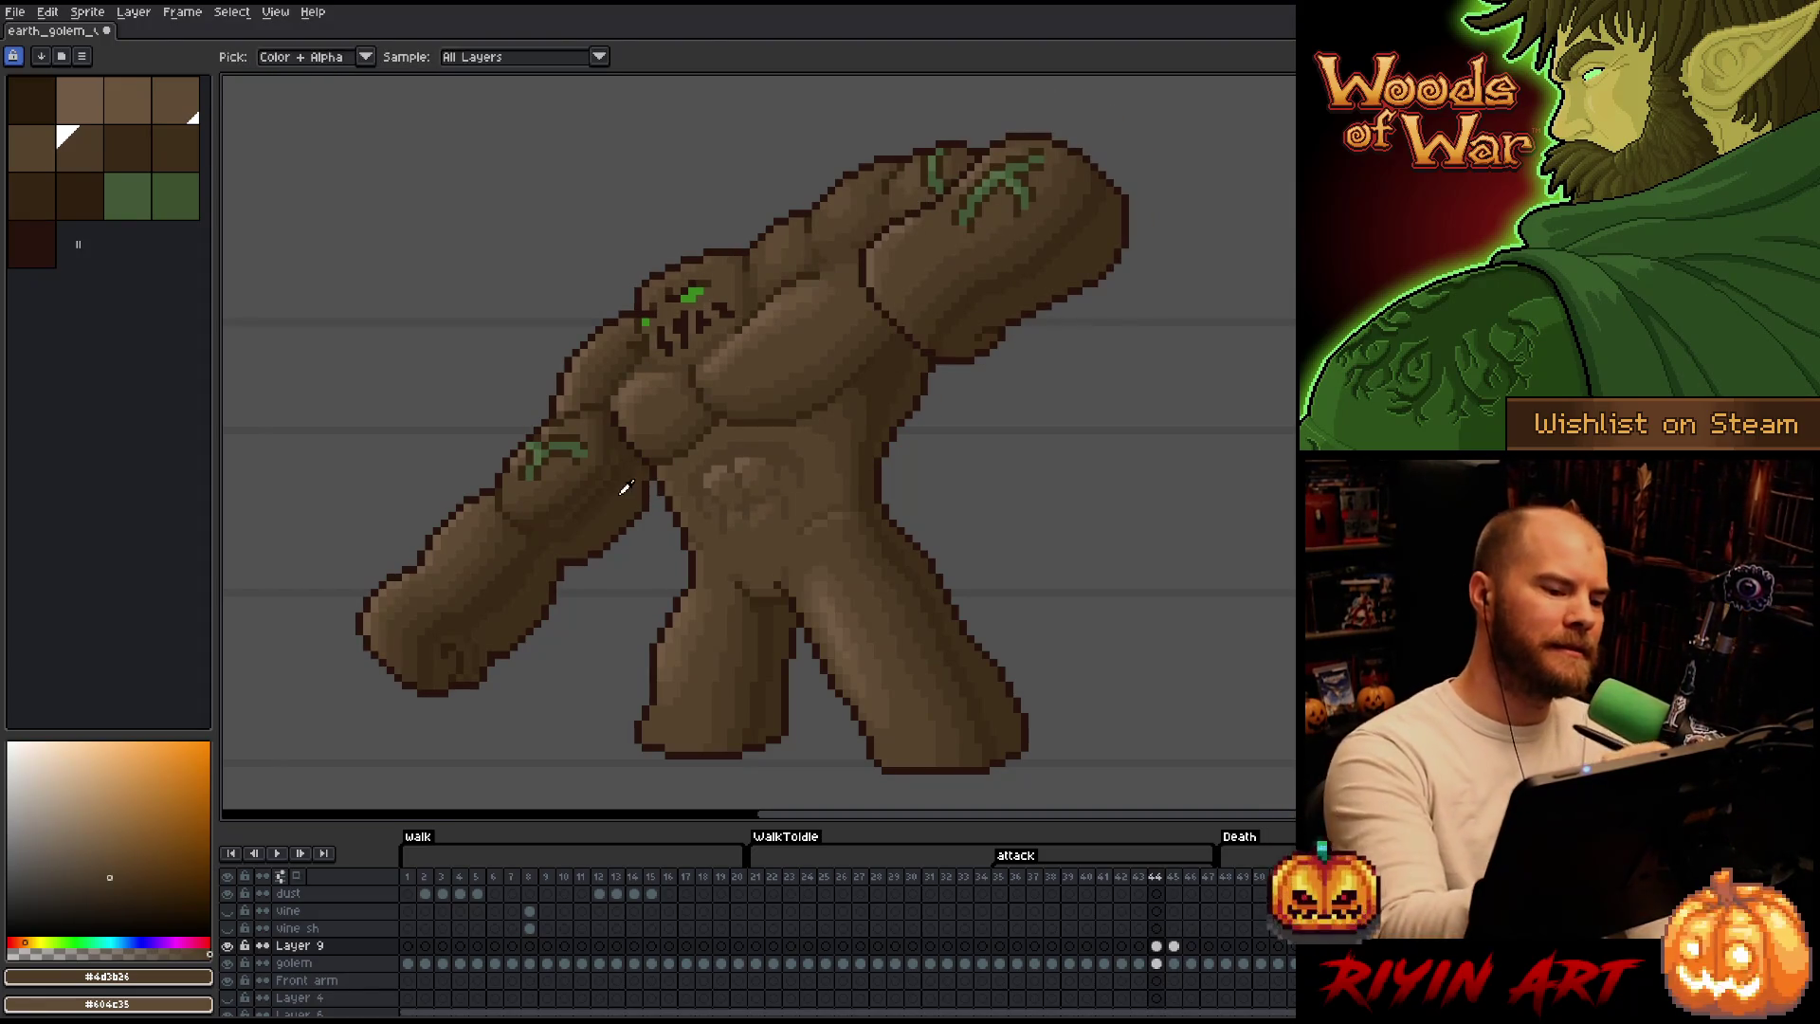
pyautogui.keyDown('alt'); pyautogui.click(670, 425); pyautogui.keyUp('alt')
pyautogui.press('Right')
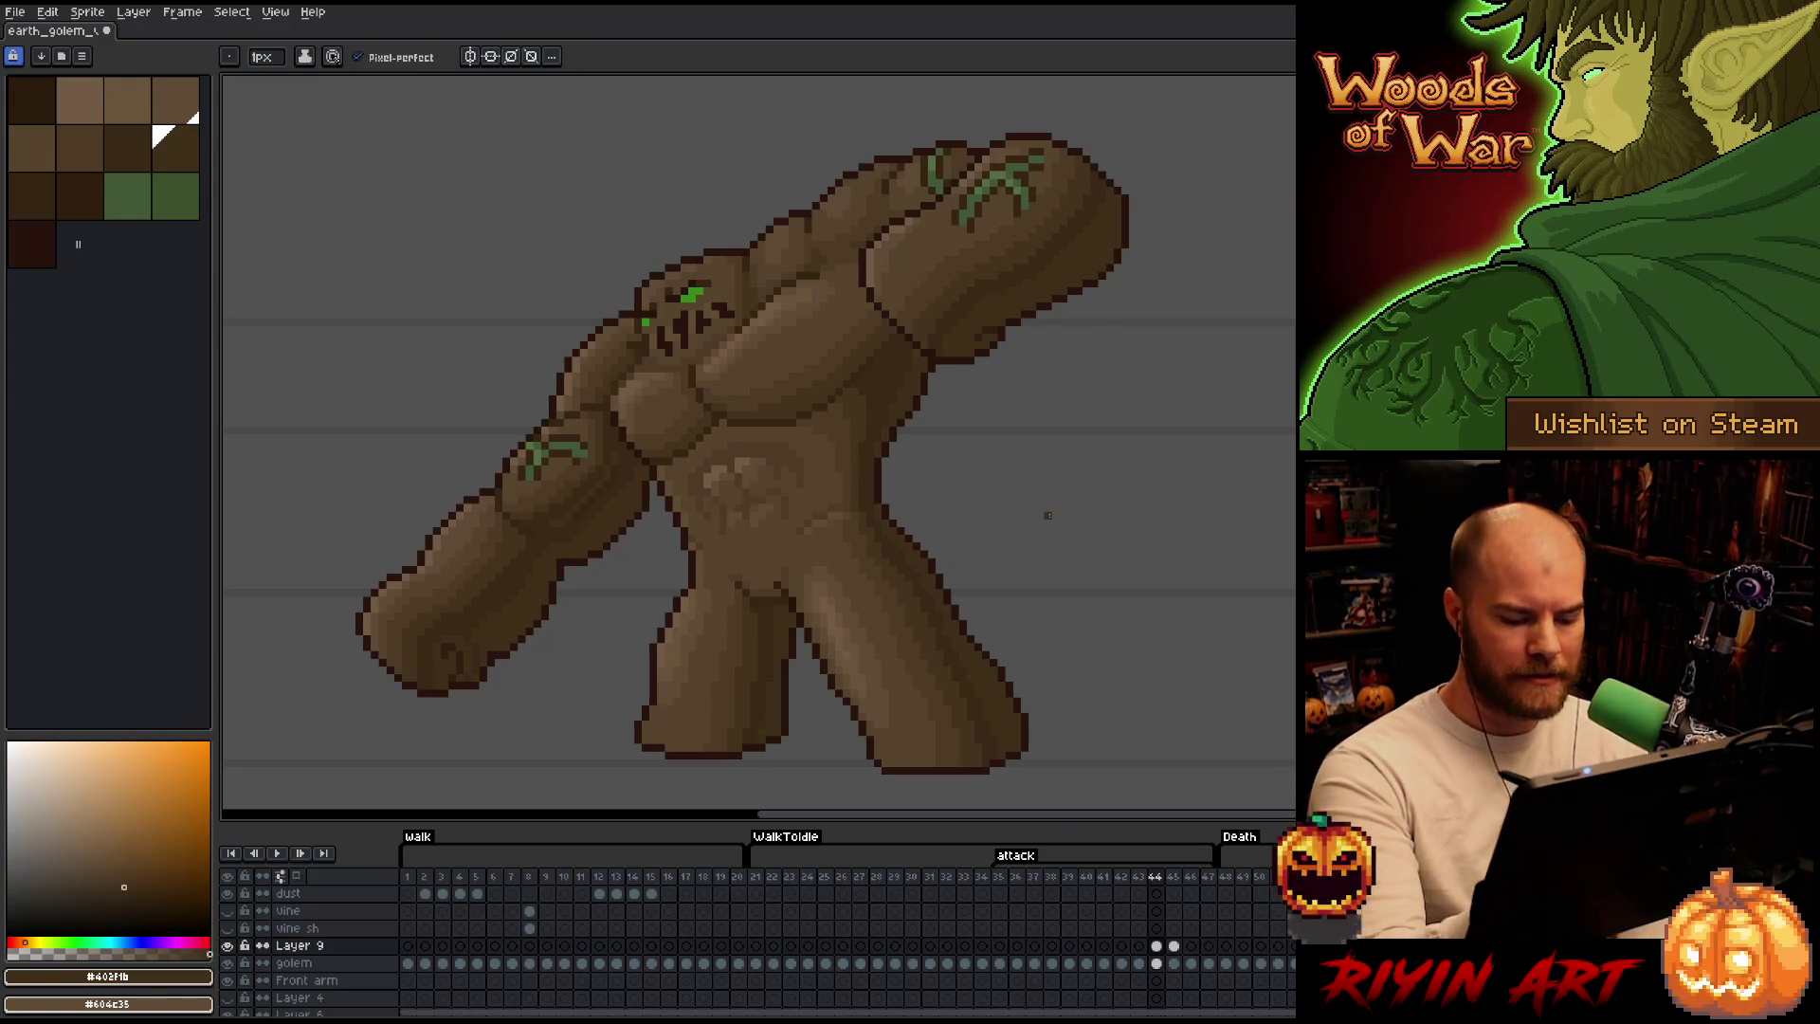
pyautogui.press('Left')
pyautogui.press('Right')
pyautogui.press('Left')
pyautogui.press('Right')
pyautogui.press('Left')
pyautogui.press('Right')
pyautogui.press('Left')
pyautogui.press('Right')
pyautogui.press('Left')
pyautogui.press('Right')
pyautogui.press('Left')
pyautogui.press('Right')
pyautogui.press('Left')
pyautogui.press('Right')
pyautogui.press('Left')
pyautogui.press('Right')
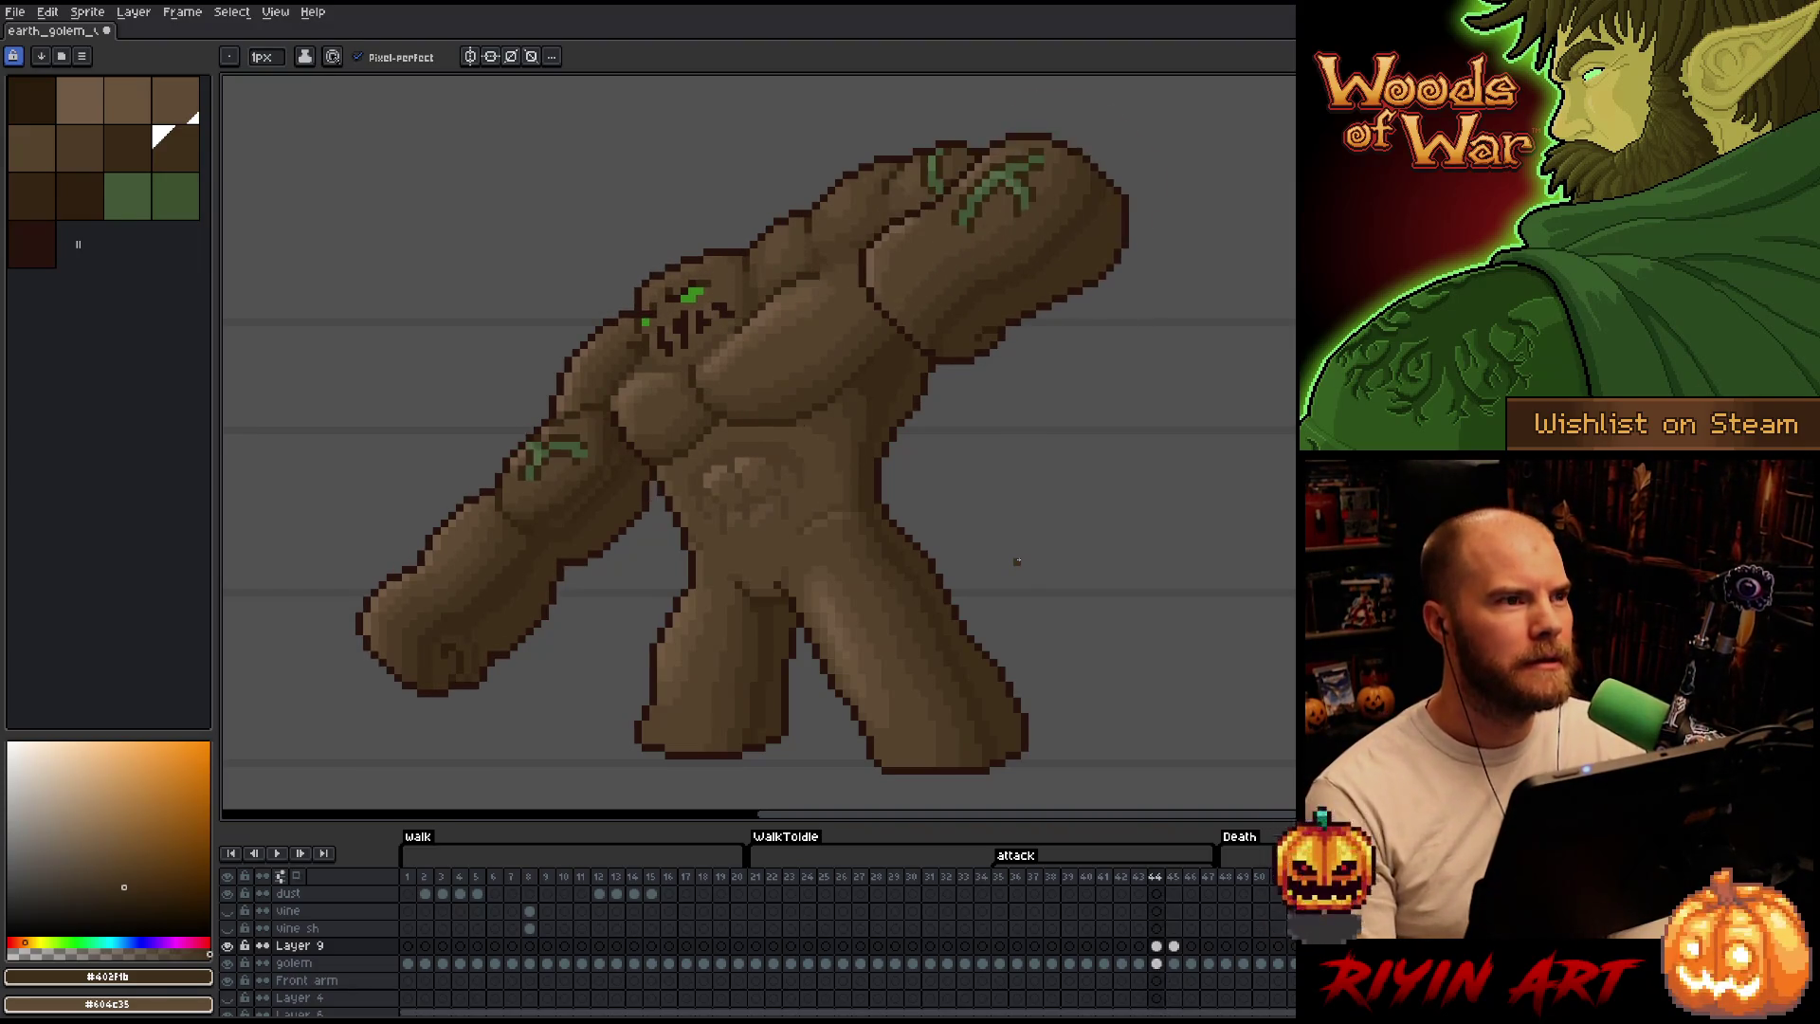
# Keep flipping frames 44 and 45 to confirm matching shading, ending on frame 45 with the Move tool.
pyautogui.press('Left')
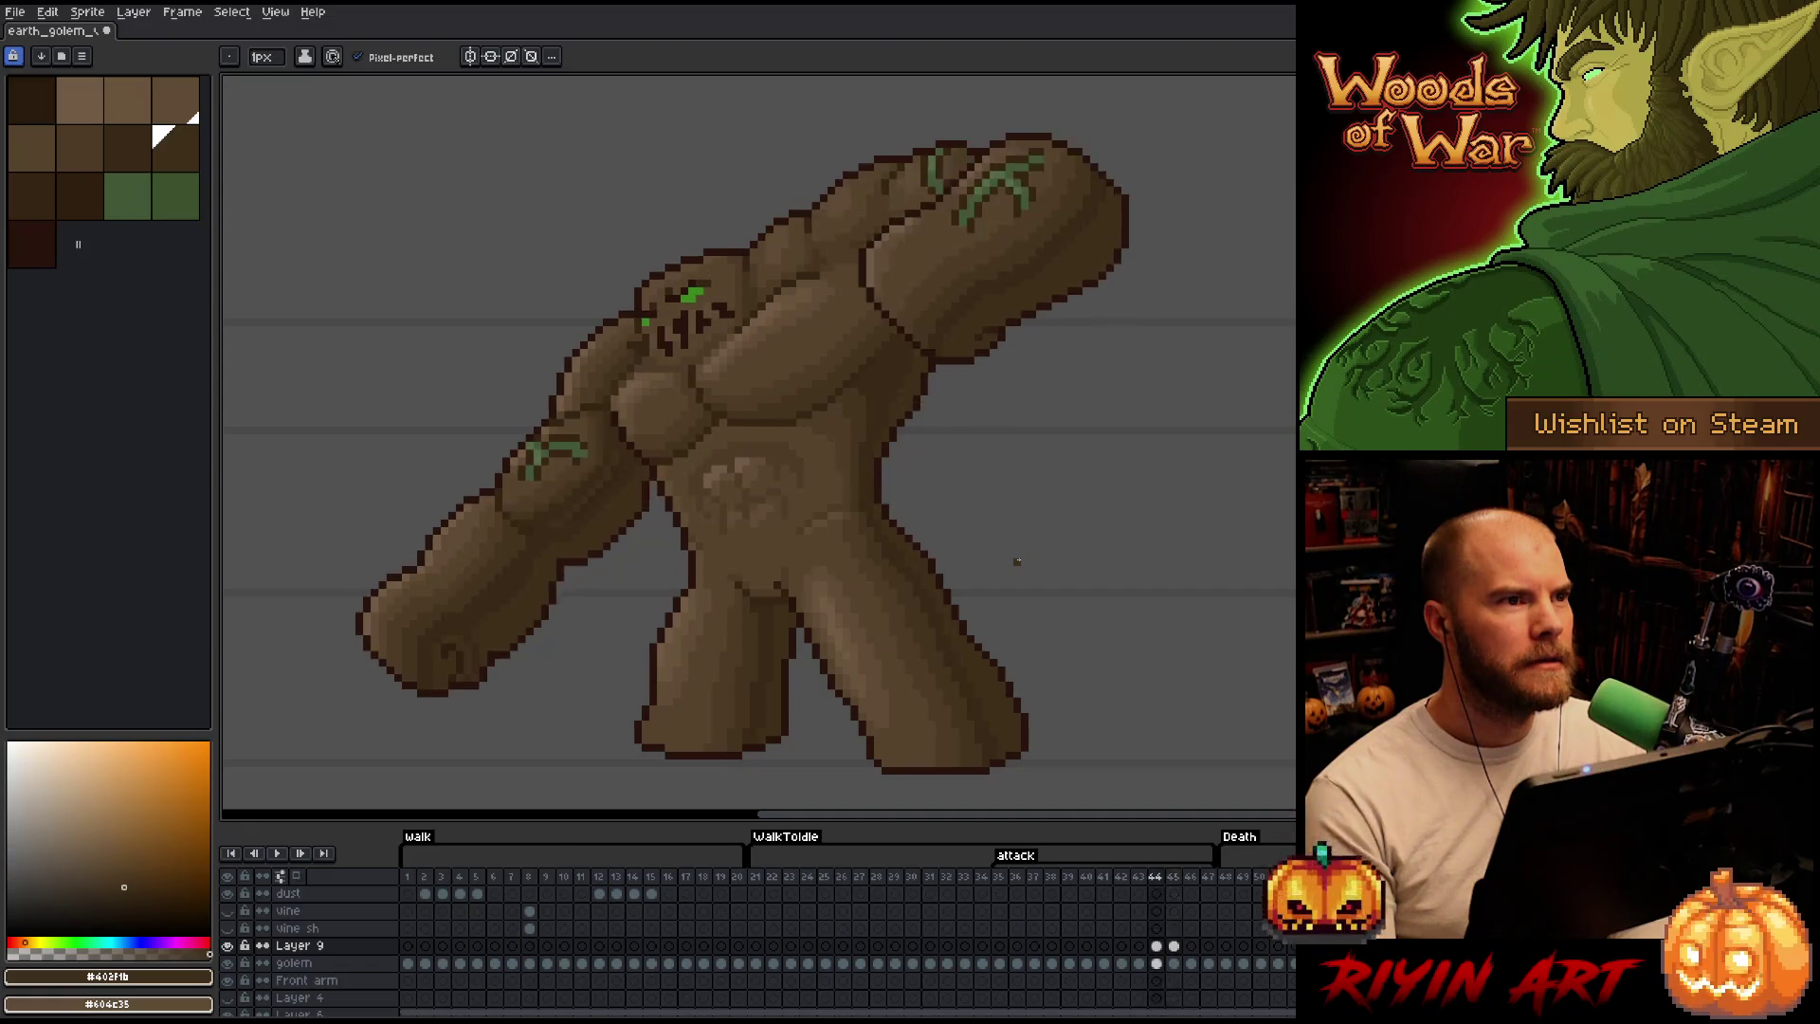
pyautogui.press('Right')
pyautogui.press('Left')
pyautogui.press('Right')
pyautogui.press('Left')
pyautogui.press('Right')
pyautogui.press('Left')
pyautogui.press('Right')
pyautogui.press('Left')
pyautogui.press('Right')
pyautogui.press('Left')
pyautogui.press('Right')
pyautogui.press('Left')
pyautogui.press('Right')
pyautogui.press('Left')
pyautogui.press('Right')
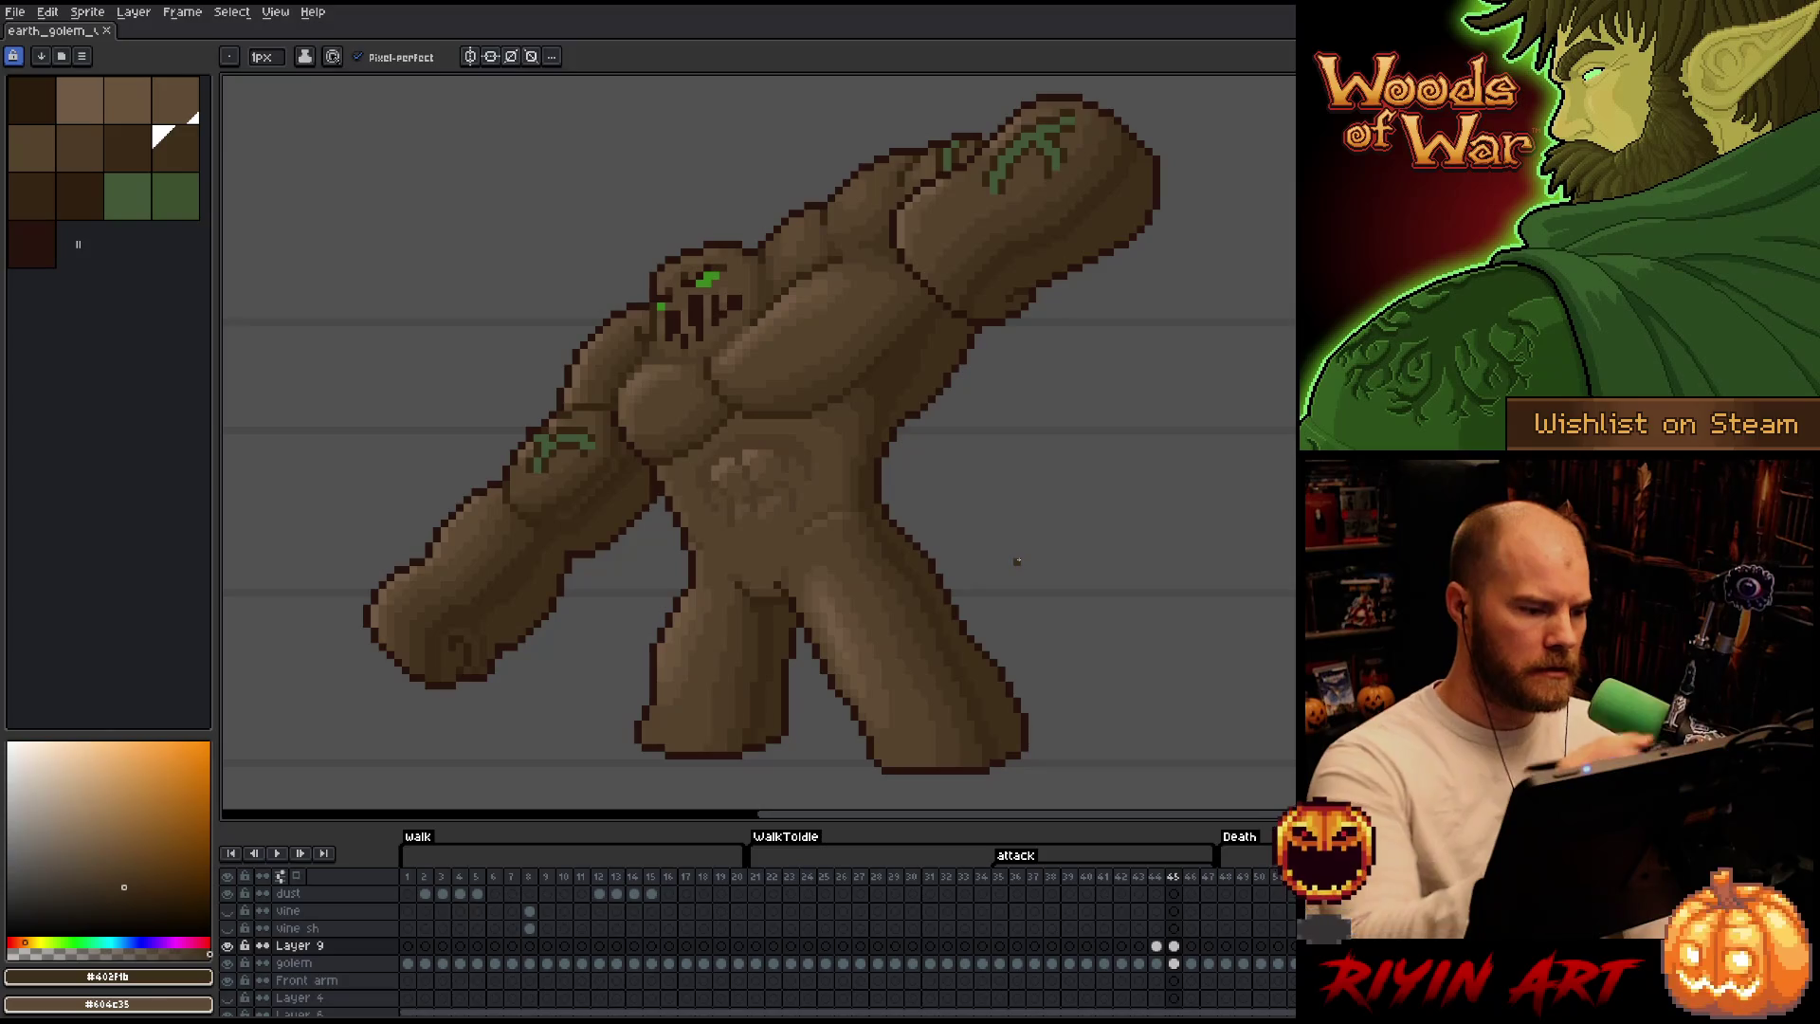
pyautogui.press('b')
pyautogui.press('v')
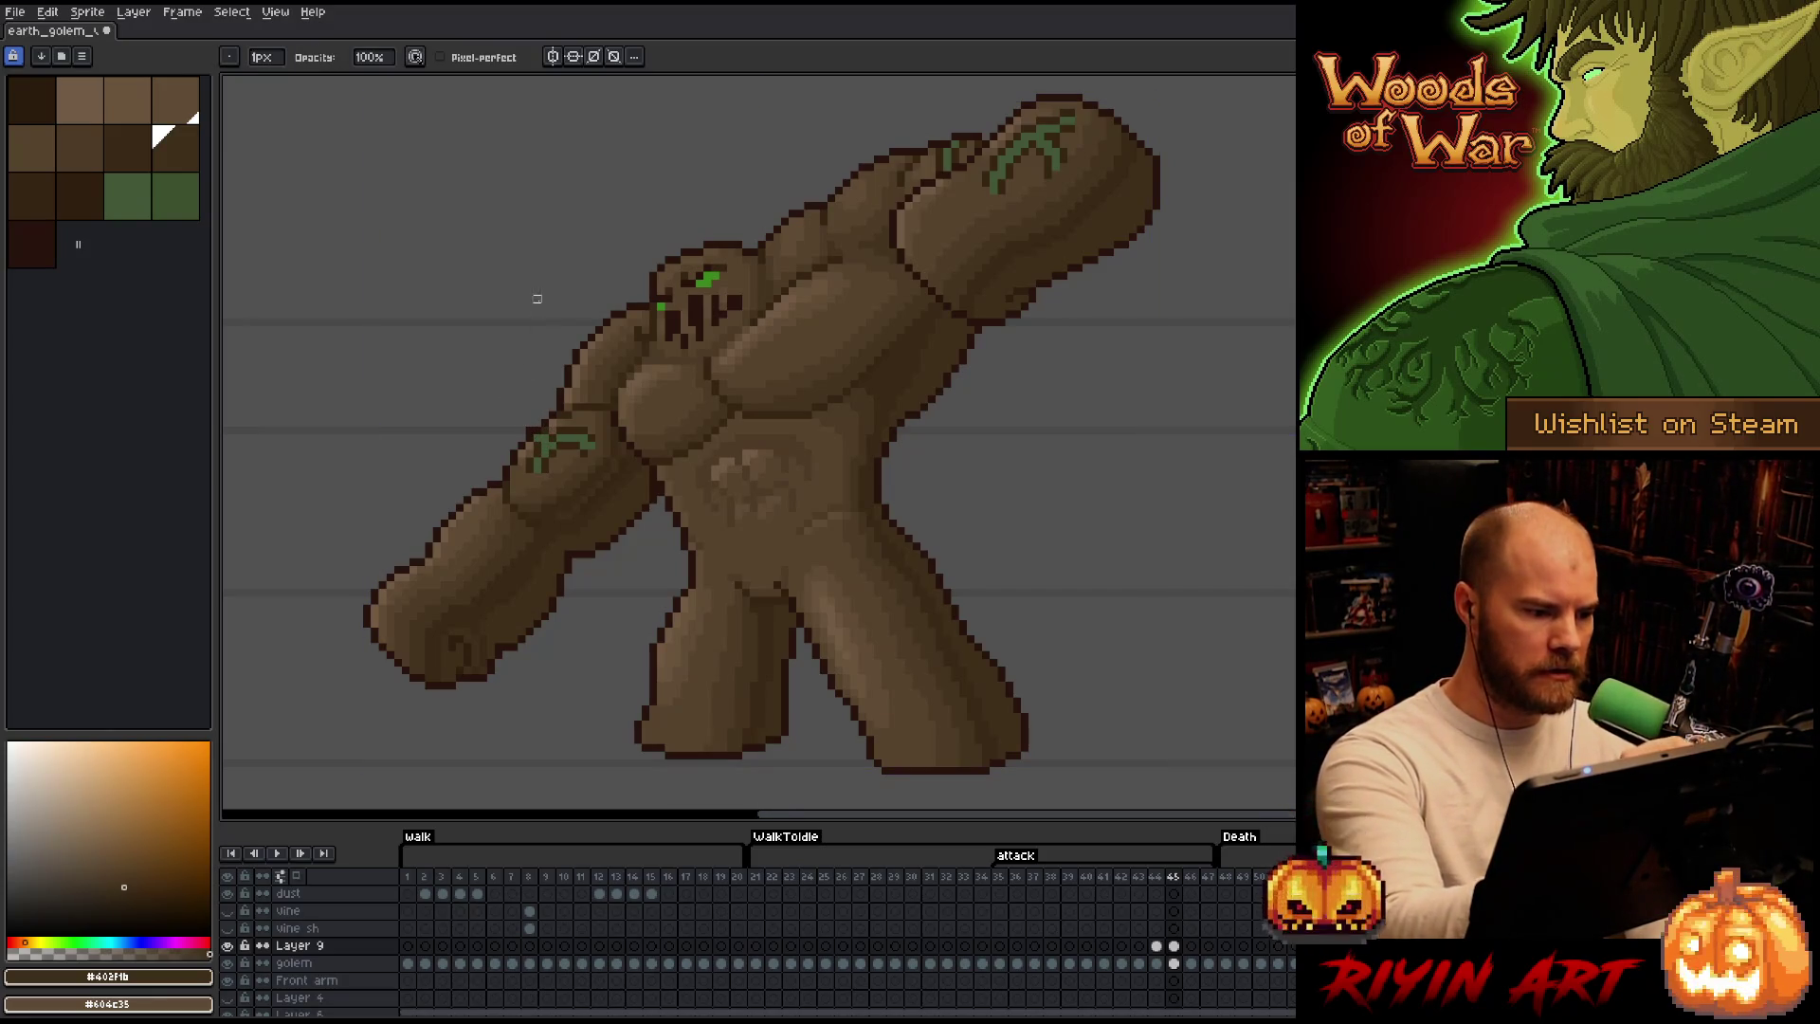
# Make the golem layer active and step through flat frames 43 and 47 back to shaded frame 44.
pyautogui.click(541, 442)
pyautogui.press('b')
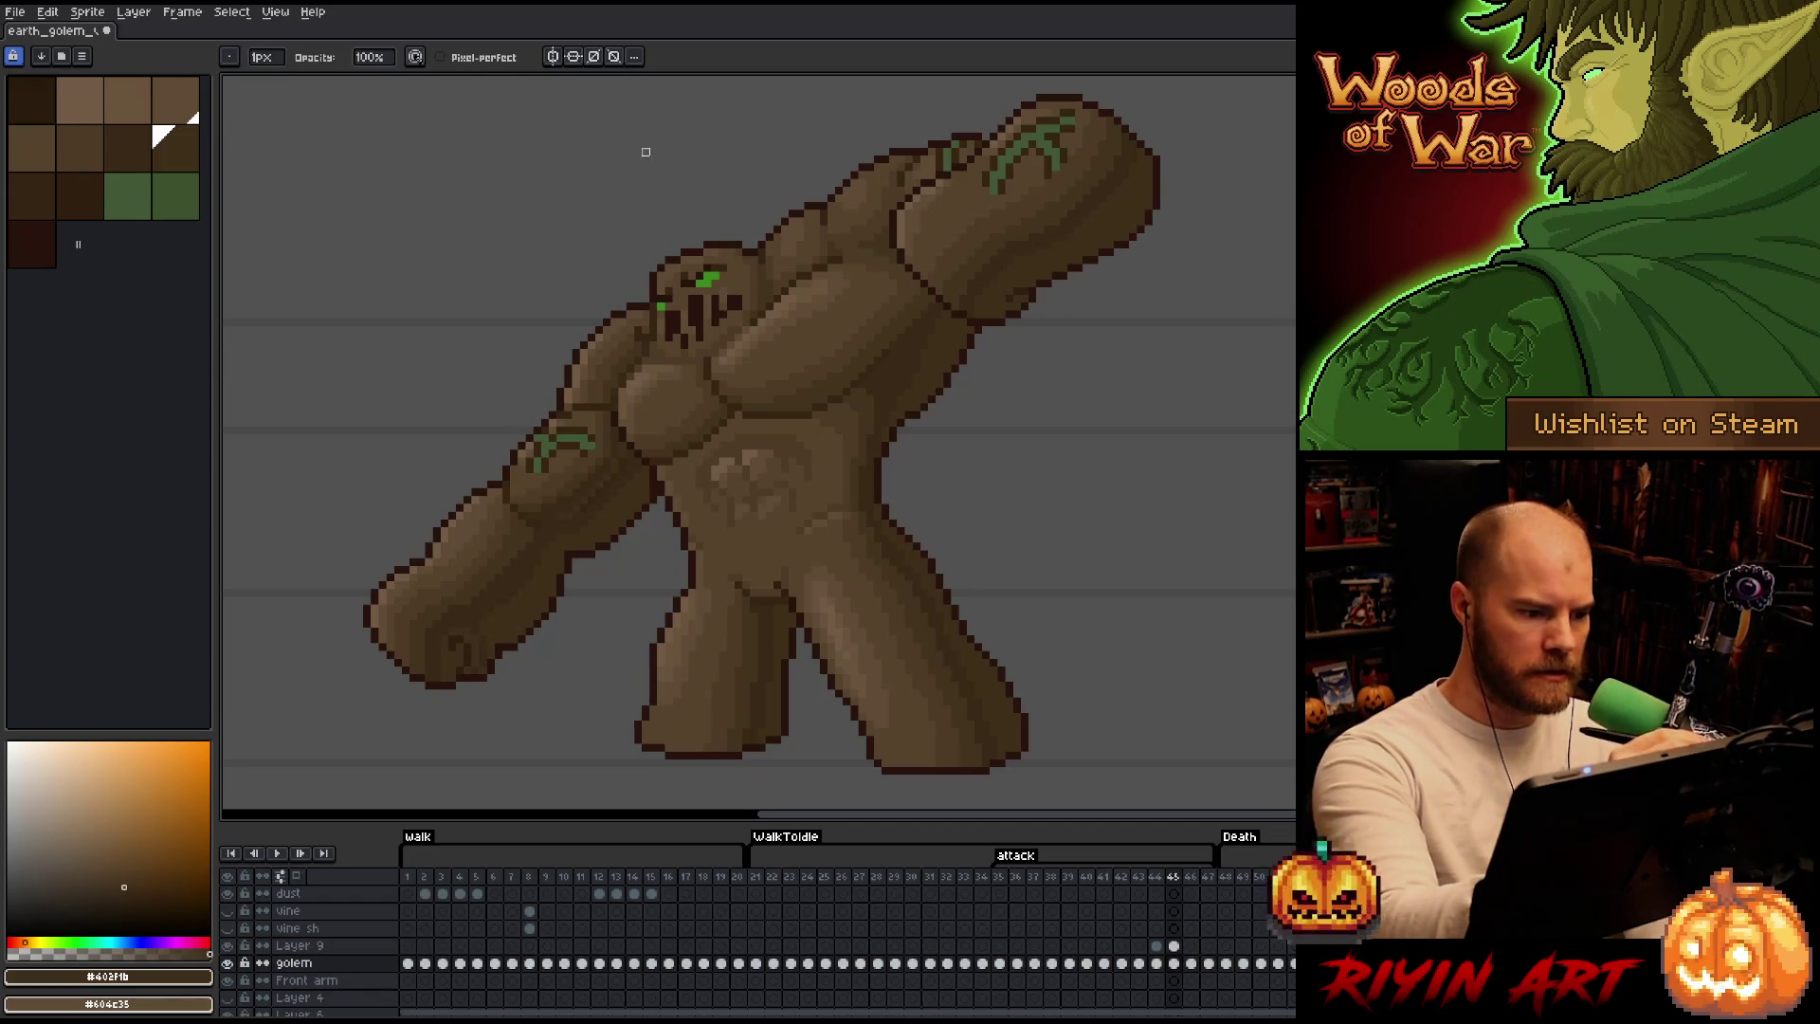
pyautogui.press('Left')
pyautogui.press('Left')
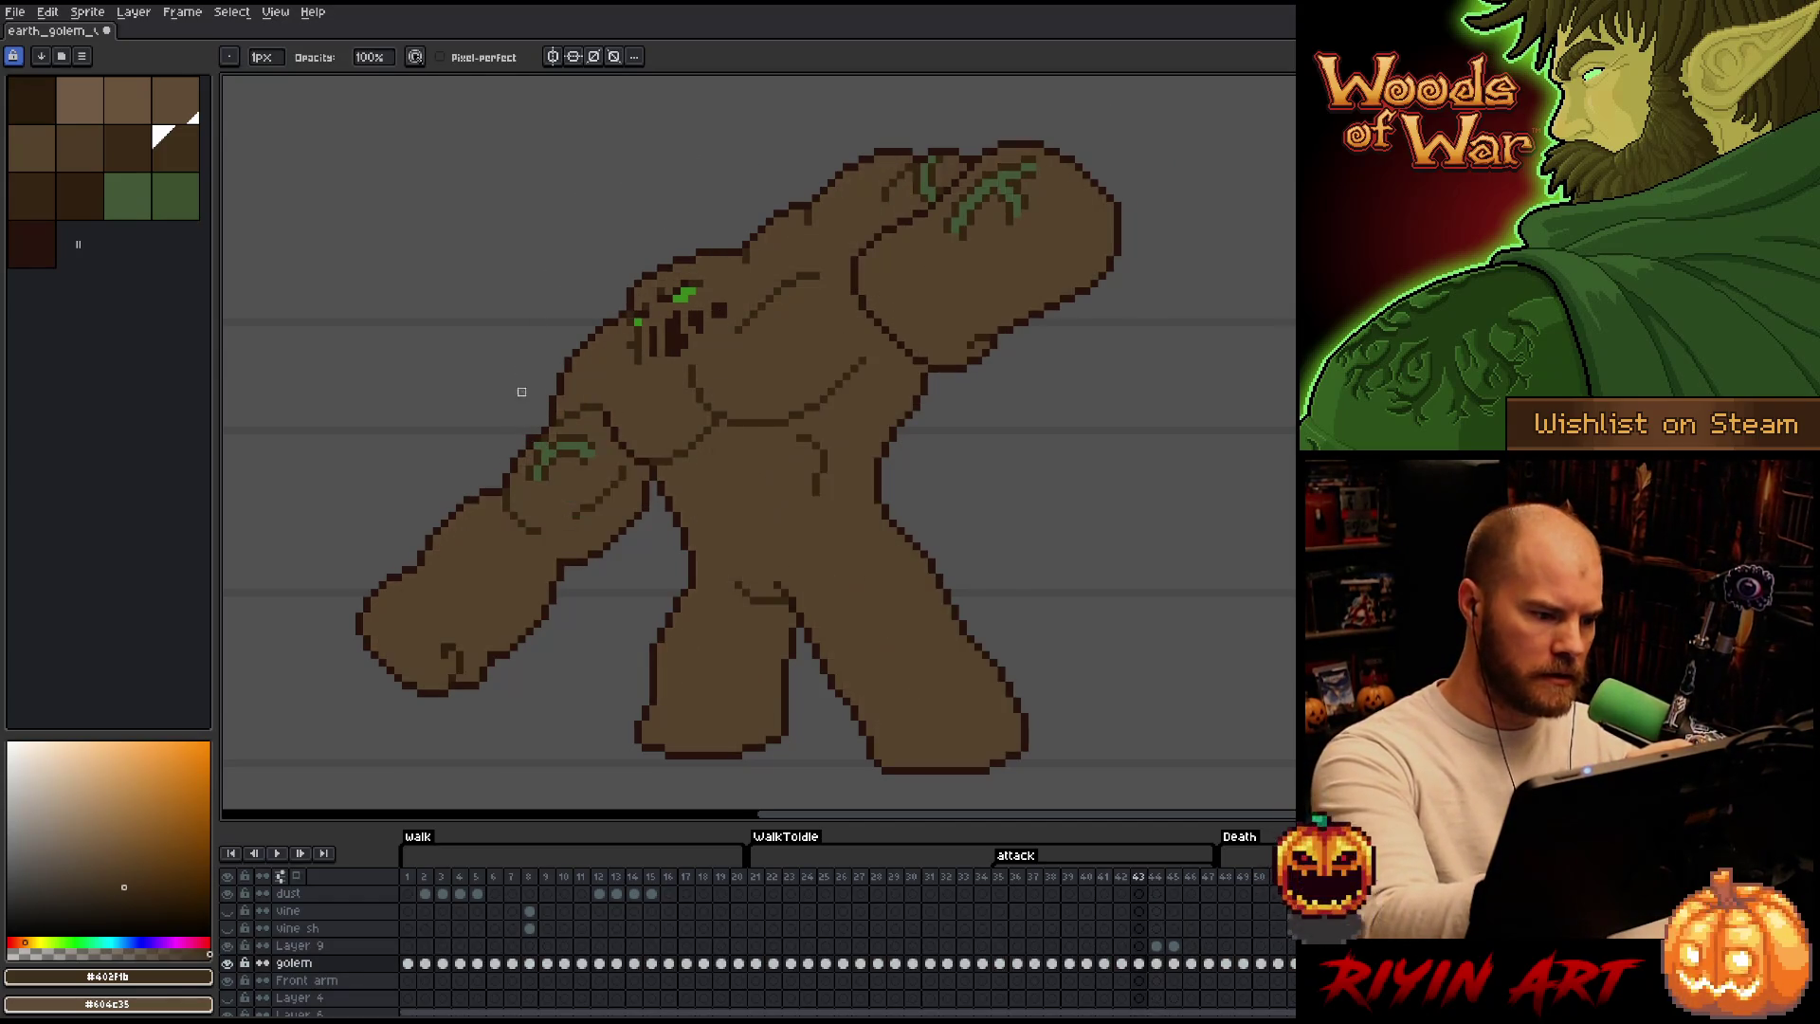
pyautogui.press('Left')
pyautogui.press('Left')
pyautogui.press('Right')
pyautogui.press('Right')
pyautogui.press('Right')
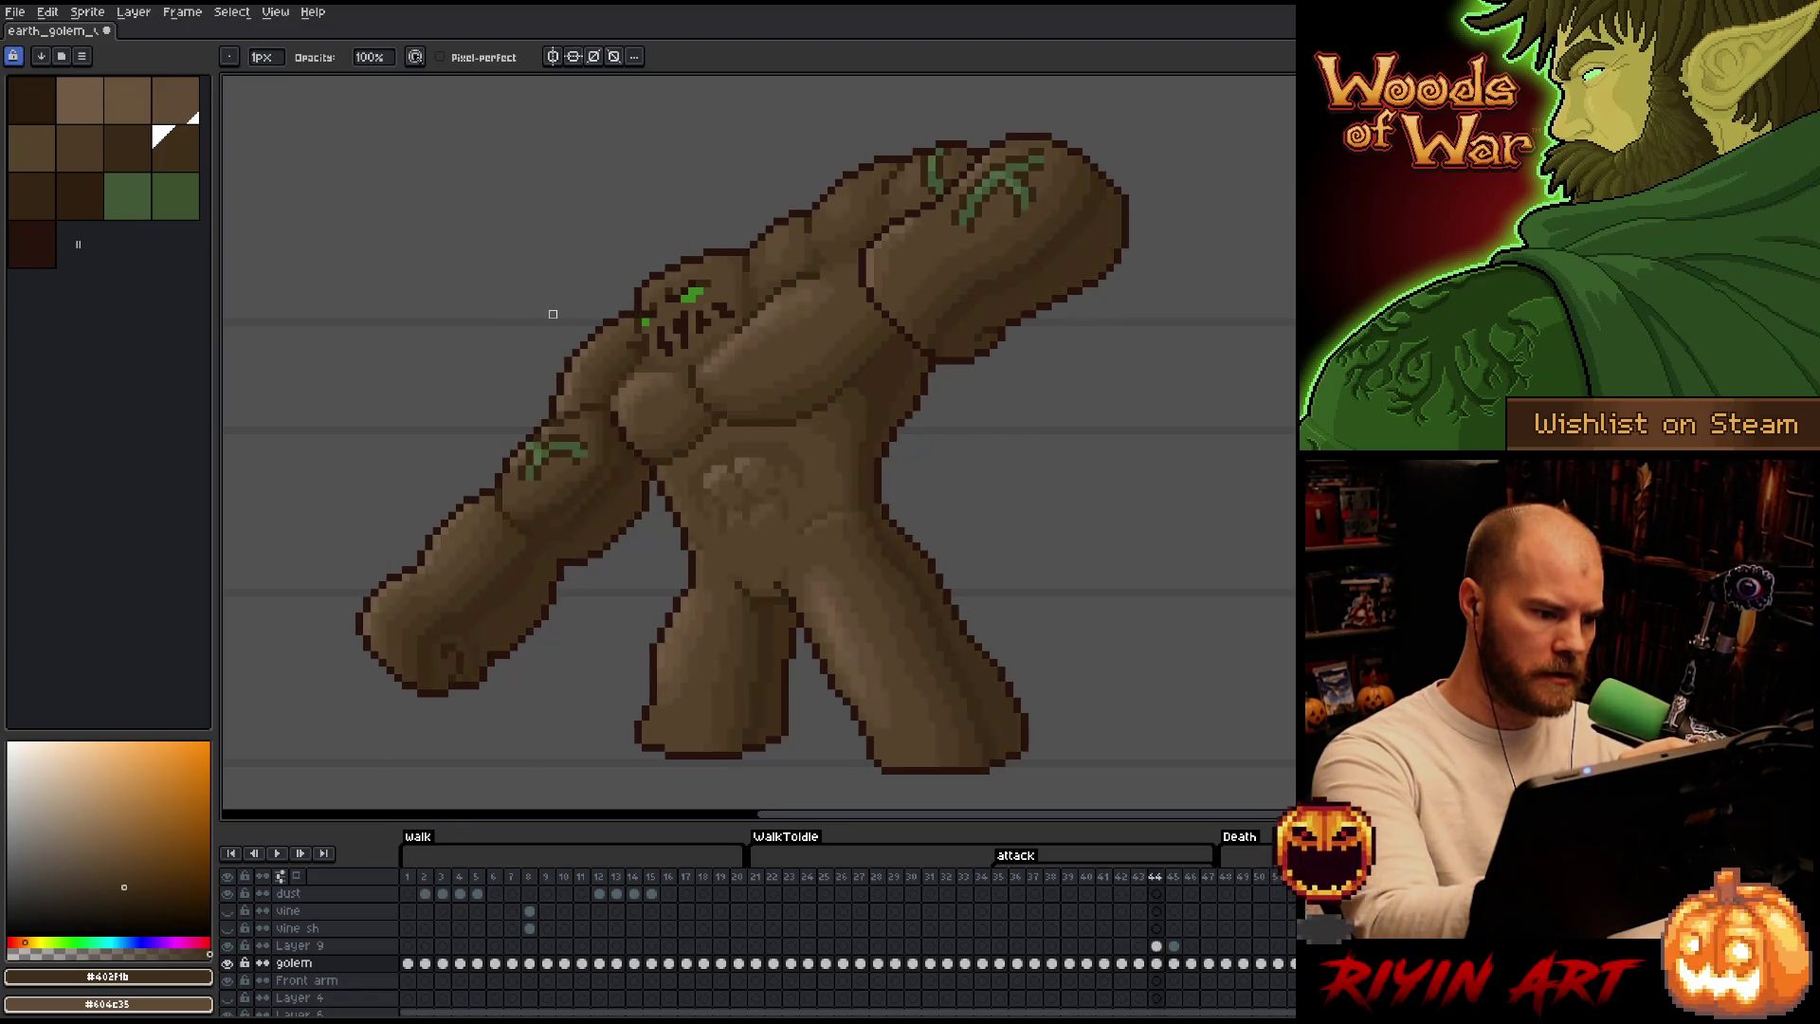
pyautogui.press('Right')
pyautogui.press('Right')
pyautogui.press('Right')
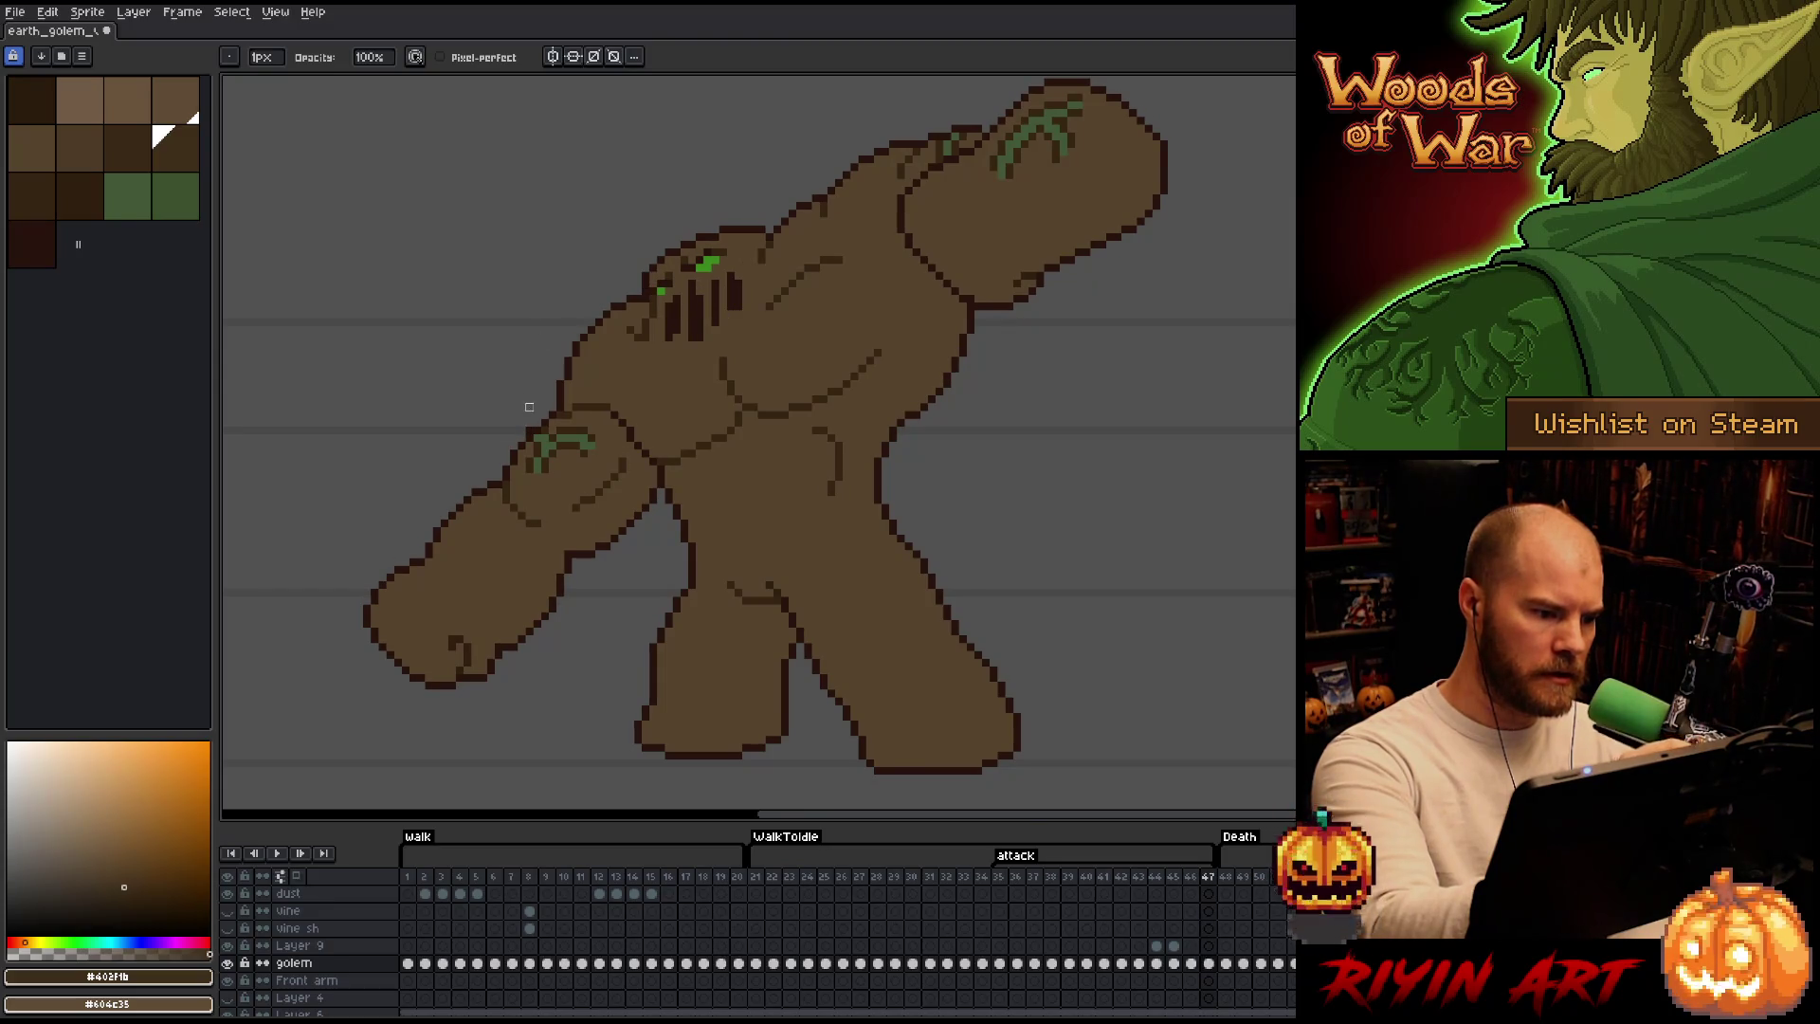
pyautogui.press('Left')
pyautogui.press('Right')
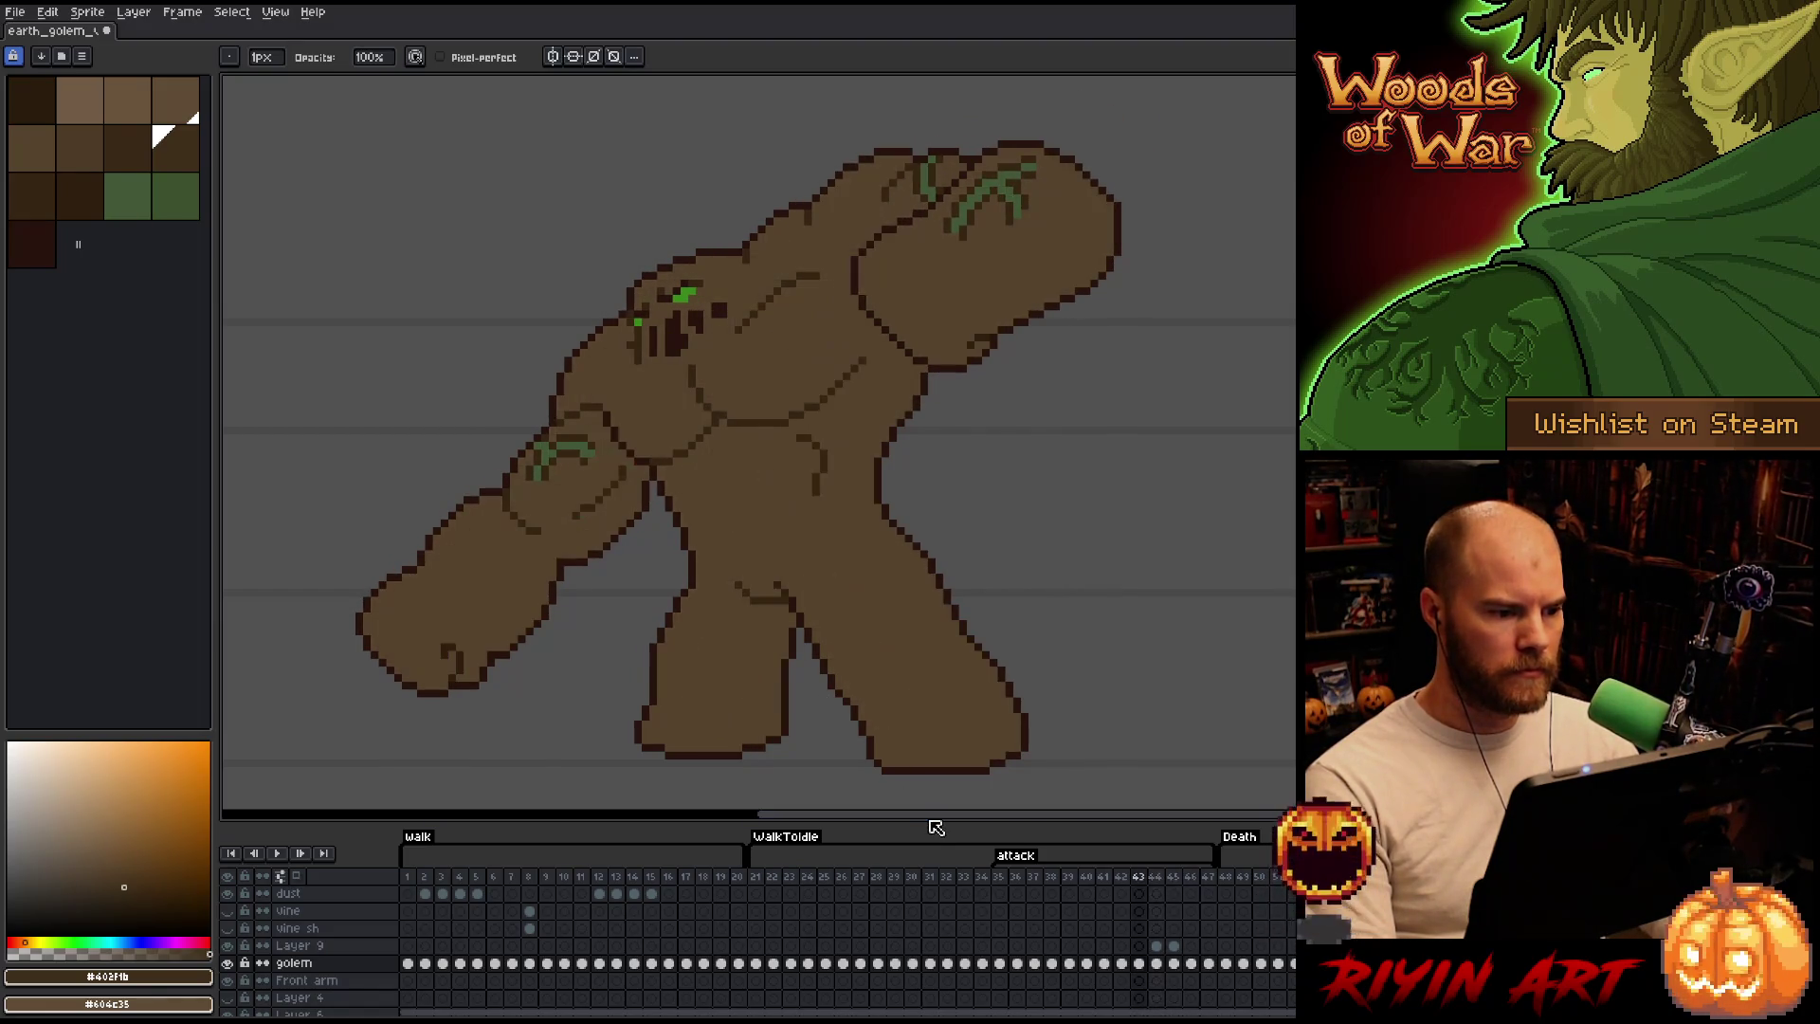
# Rebuild the Layer 9 shading layer above the golem and copy its shading cel onto frame 43.
pyautogui.click(1157, 946)
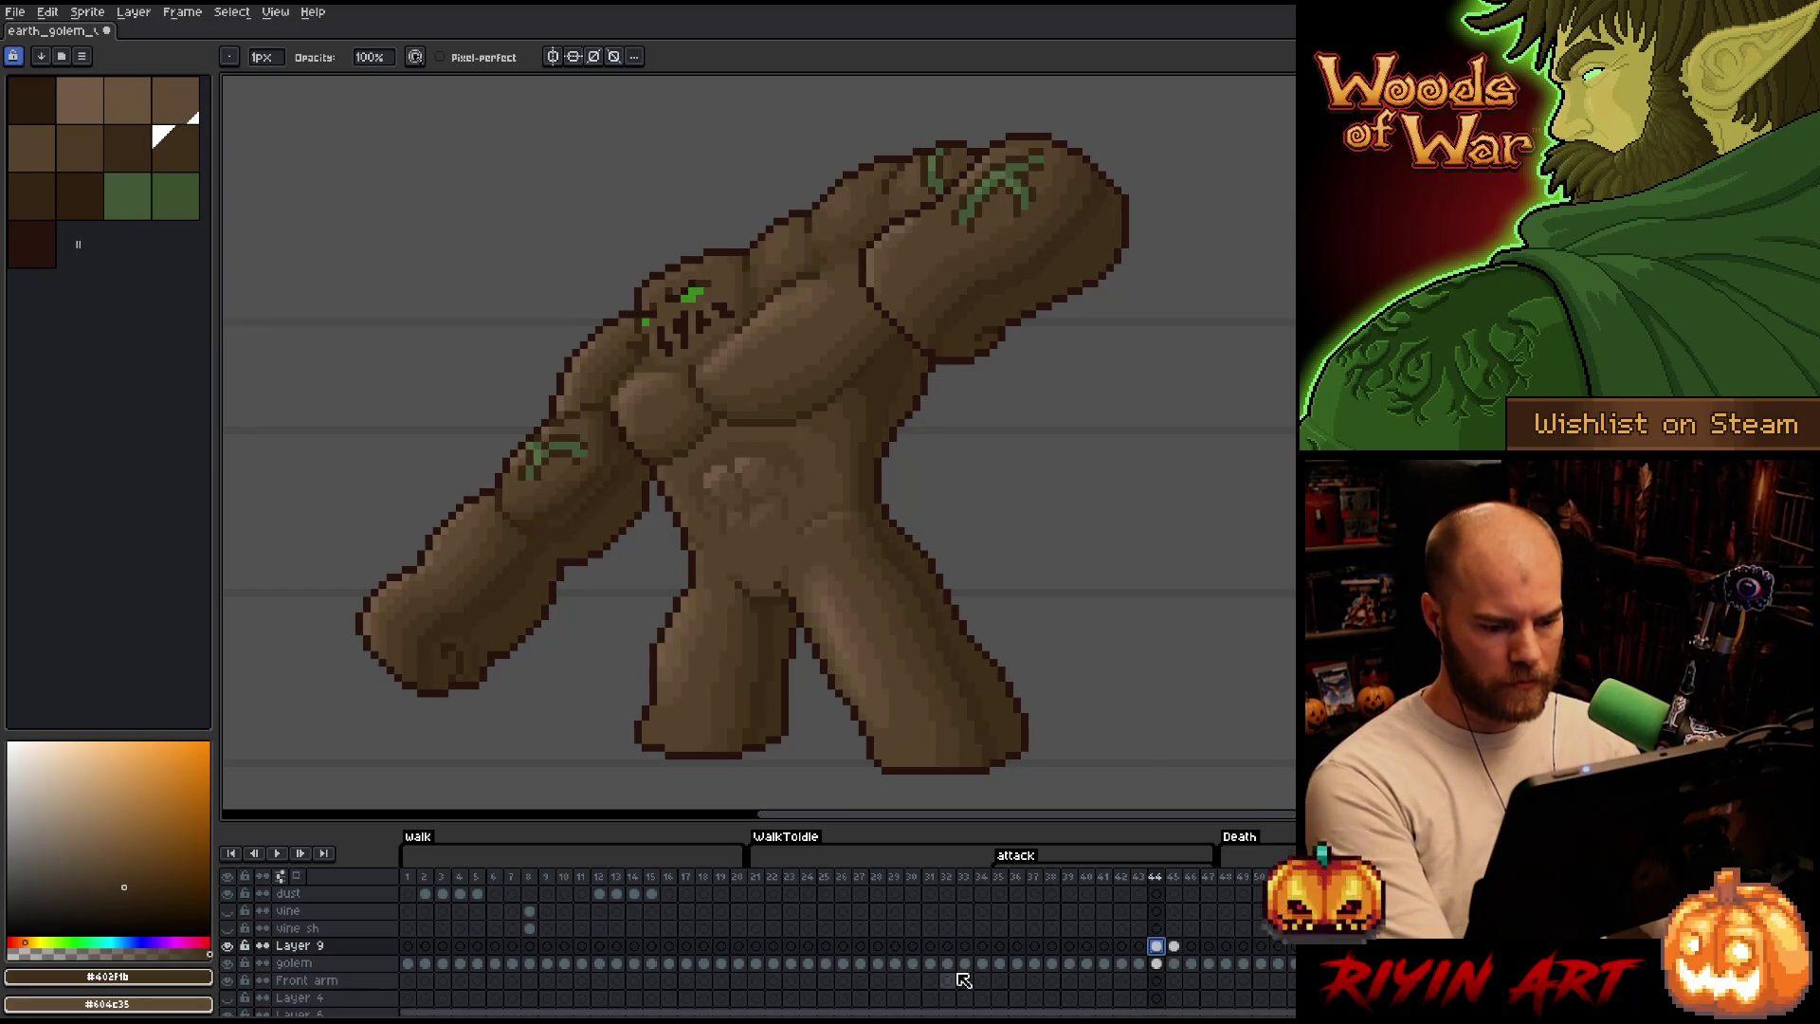
pyautogui.keyDown('alt'); pyautogui.click(233, 946); pyautogui.keyUp('alt')
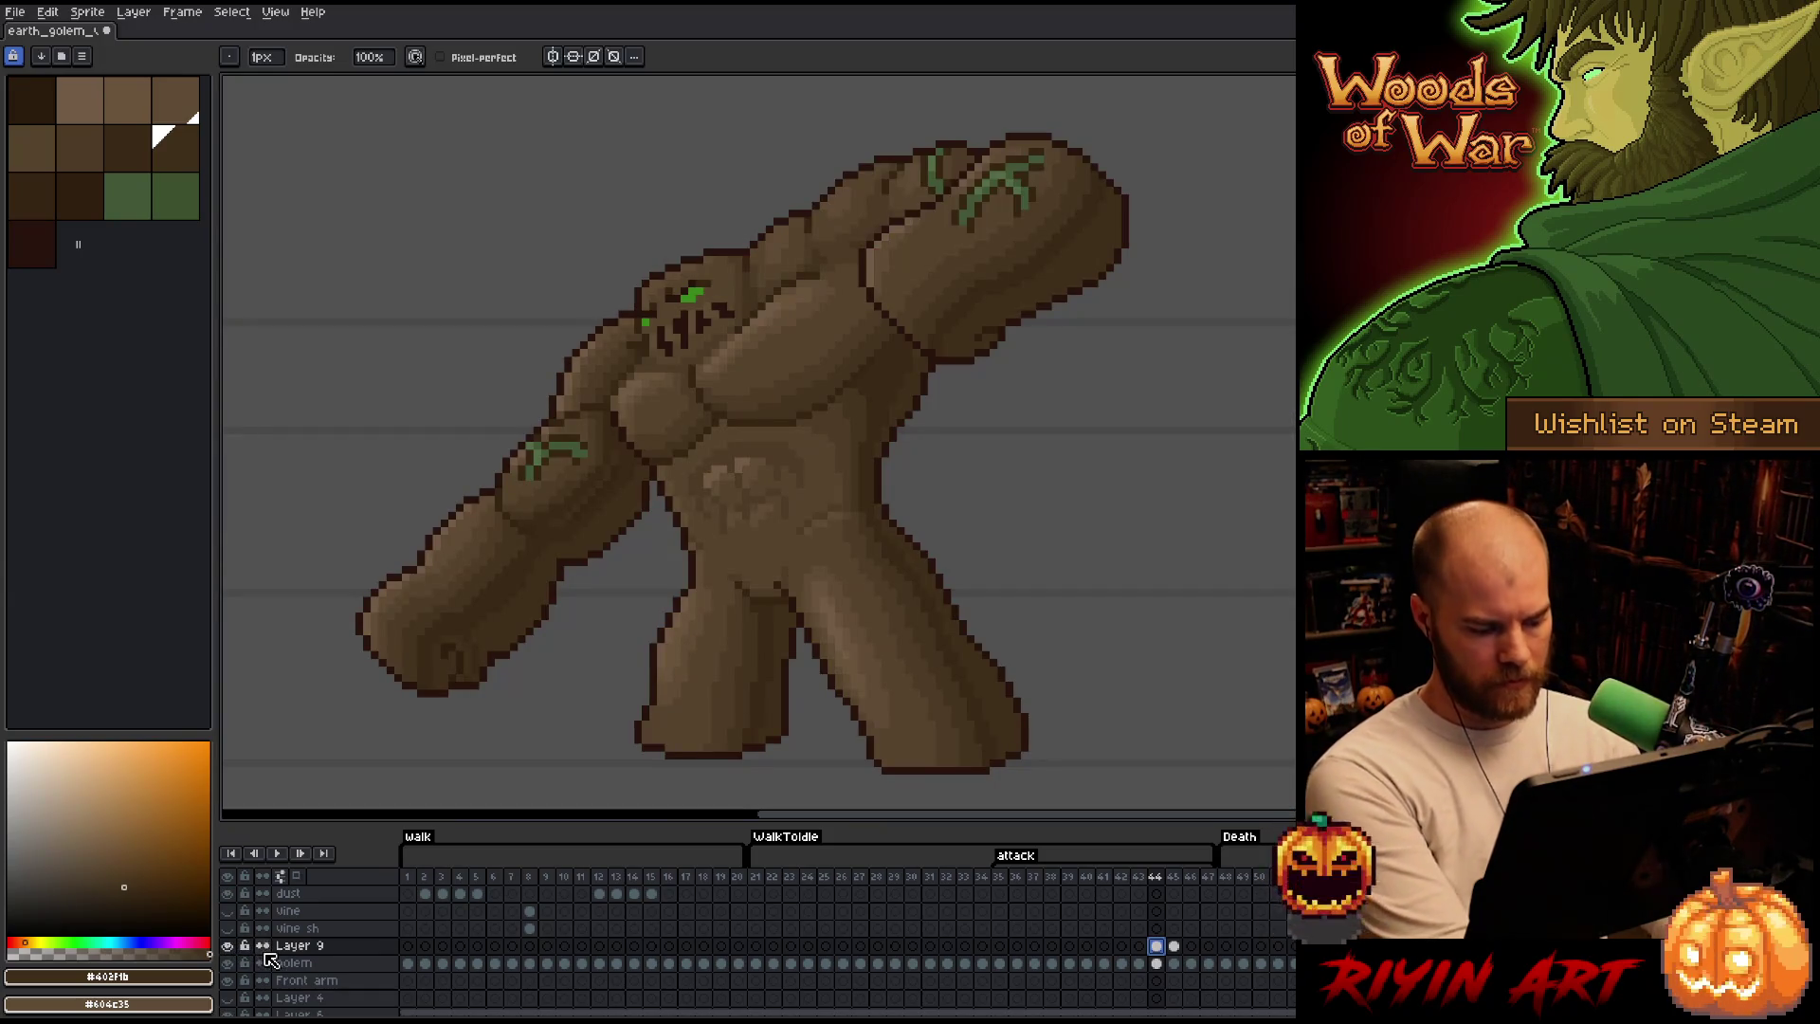
pyautogui.click(306, 948)
pyautogui.hotkey('ctrl', 'e')
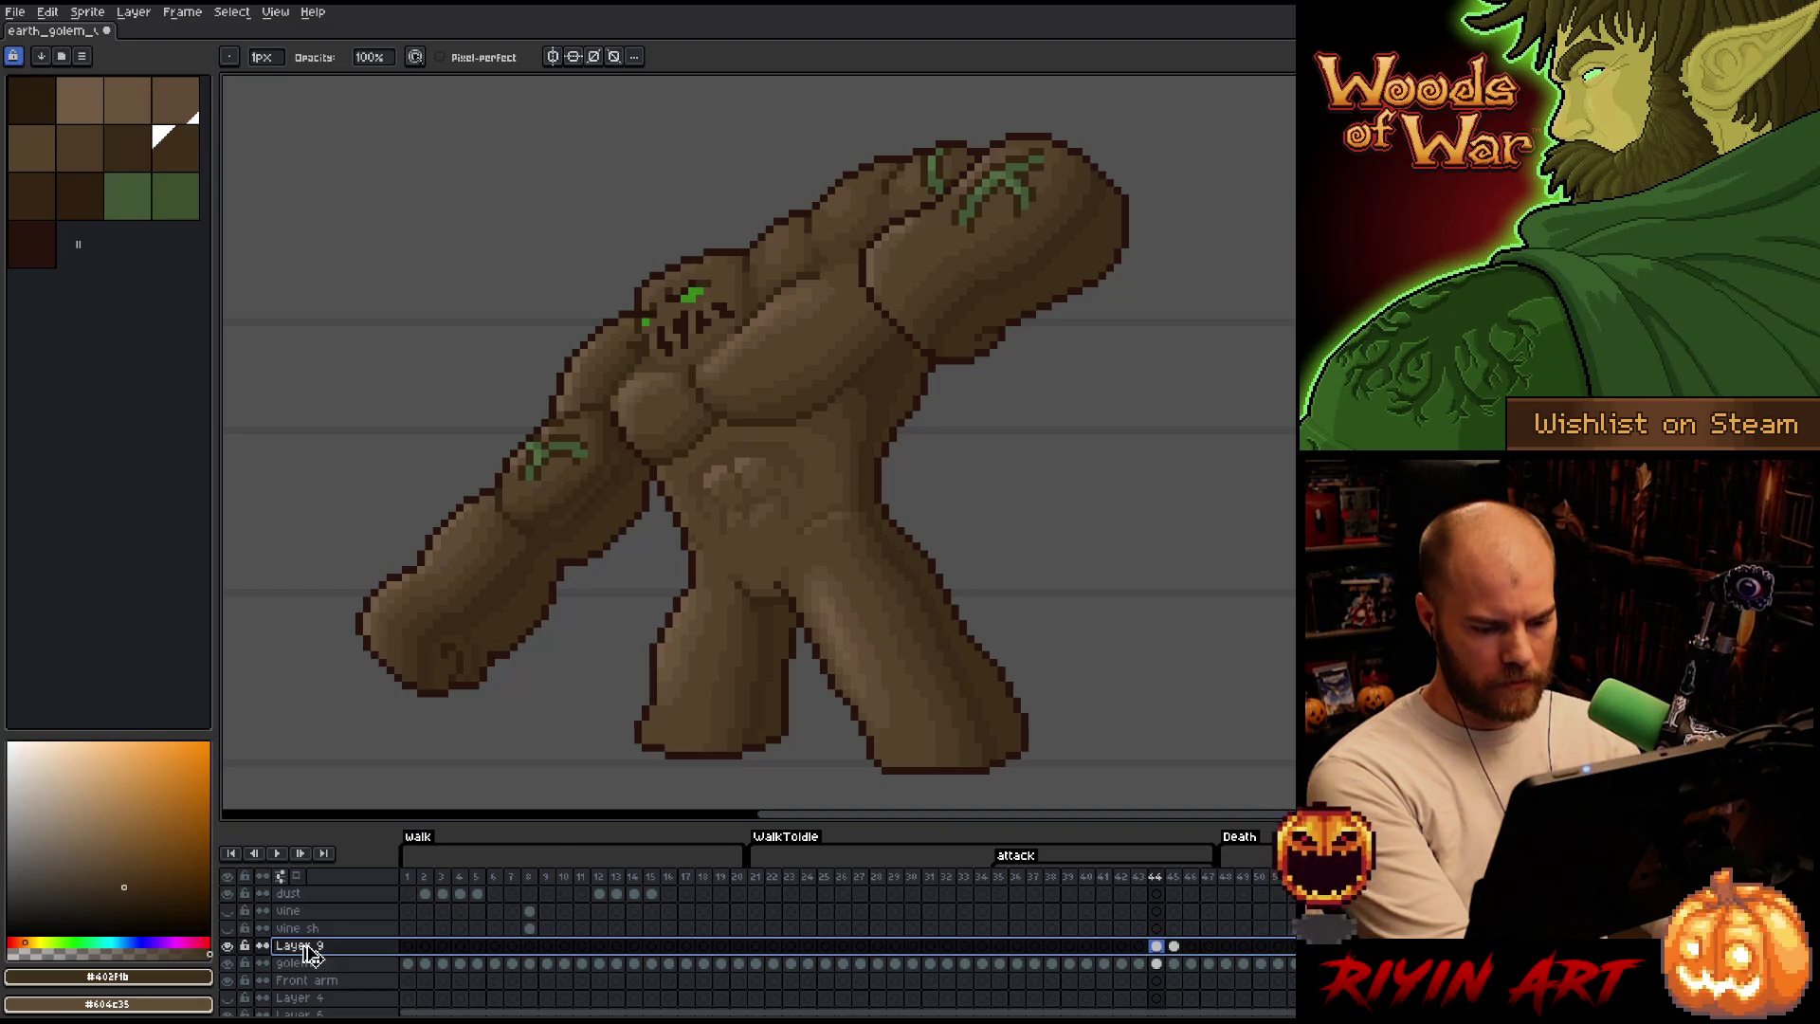
pyautogui.click(1158, 945)
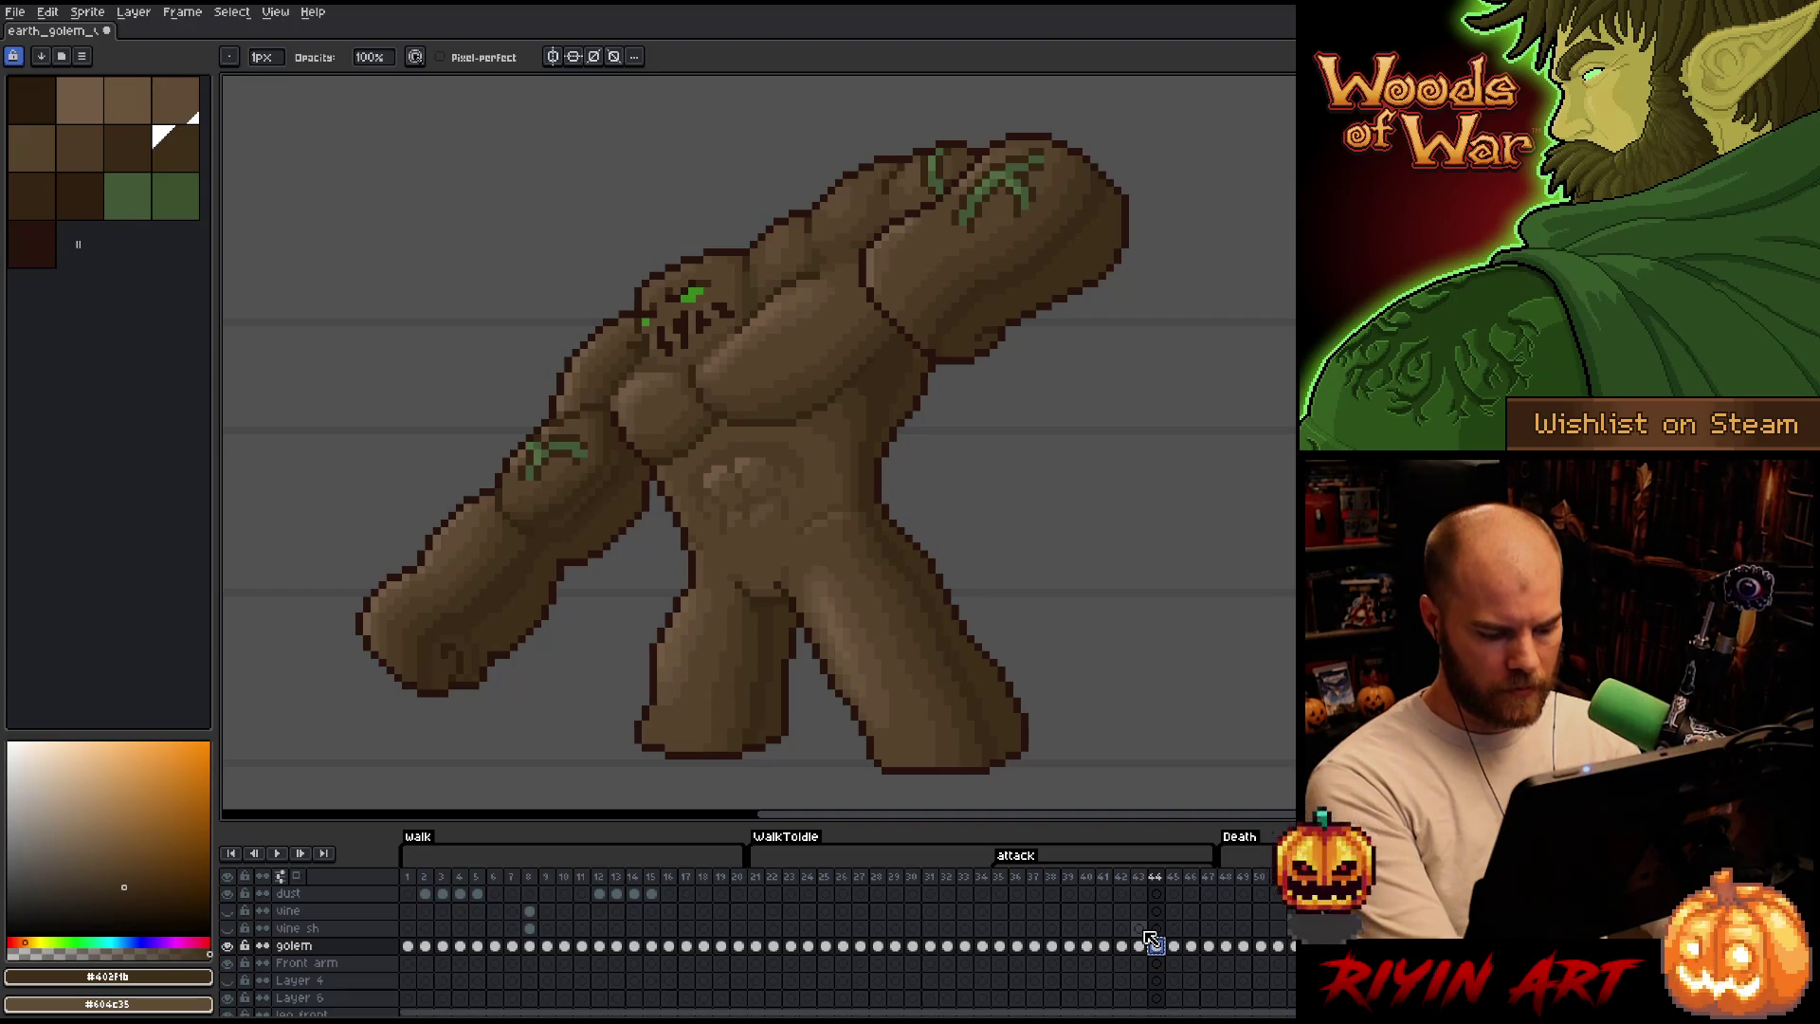
pyautogui.hotkey('shift', 'n')
pyautogui.click(1158, 963)
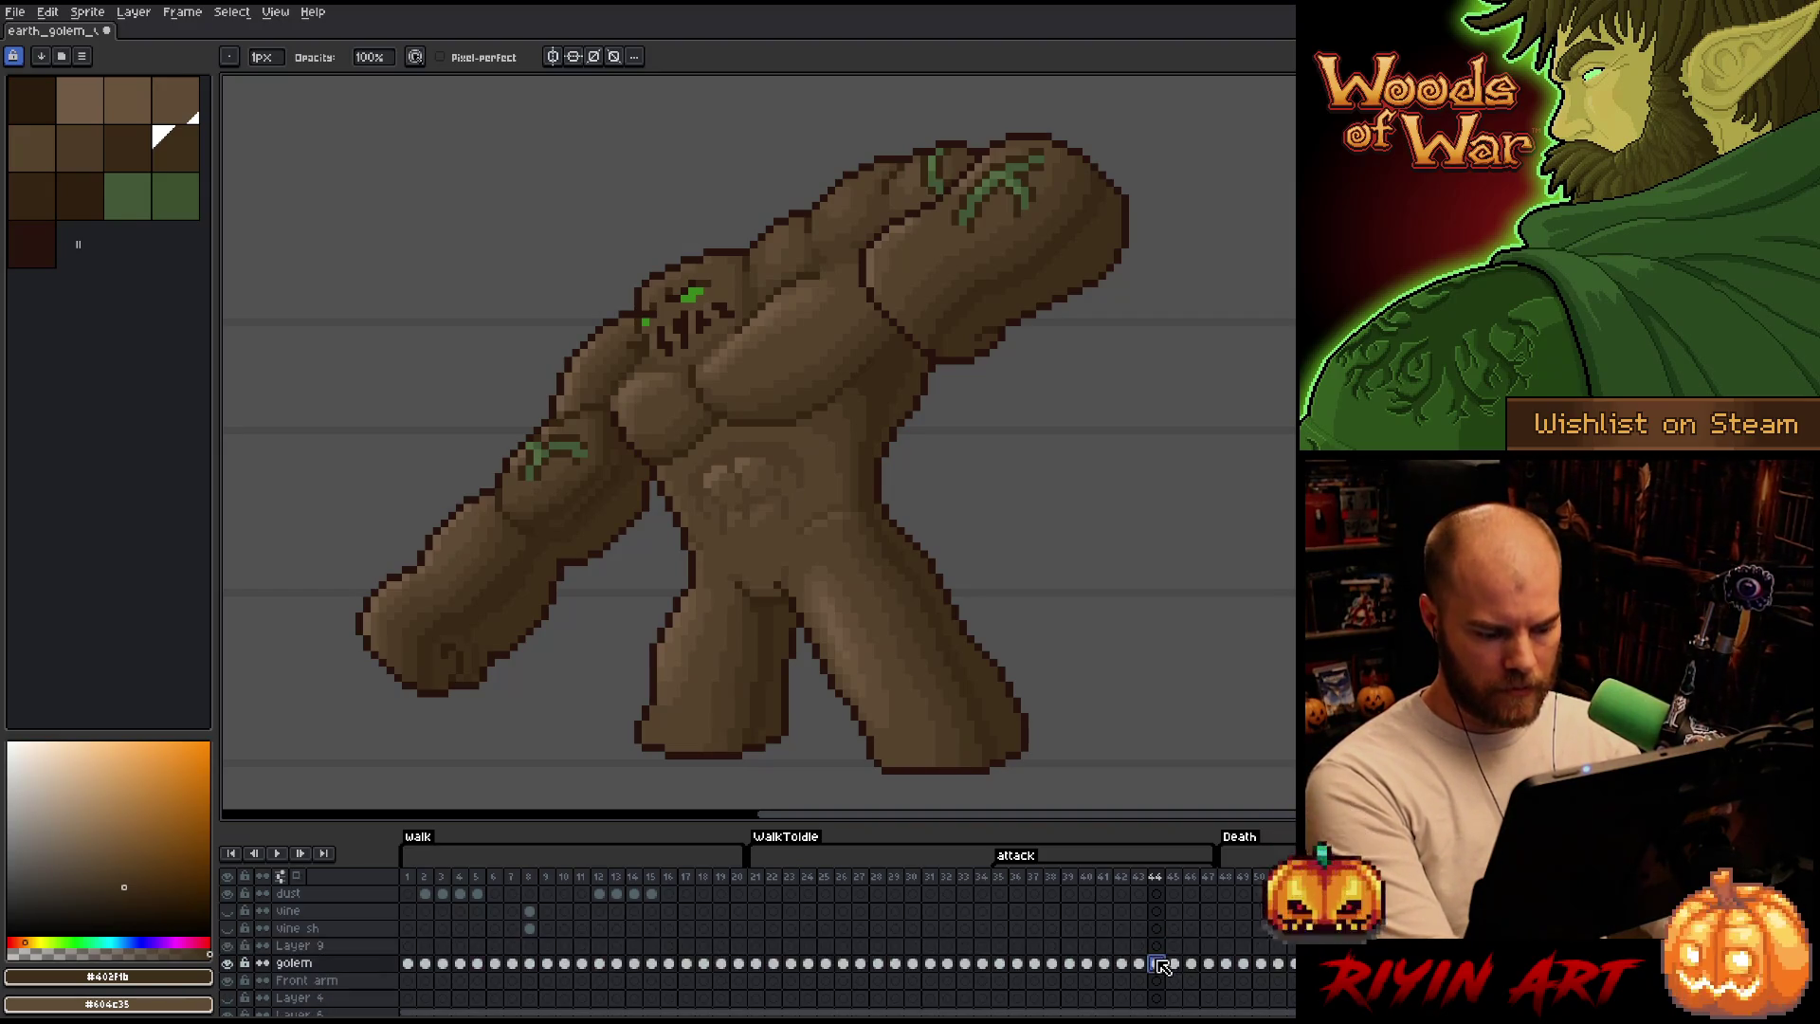
pyautogui.click(1139, 945)
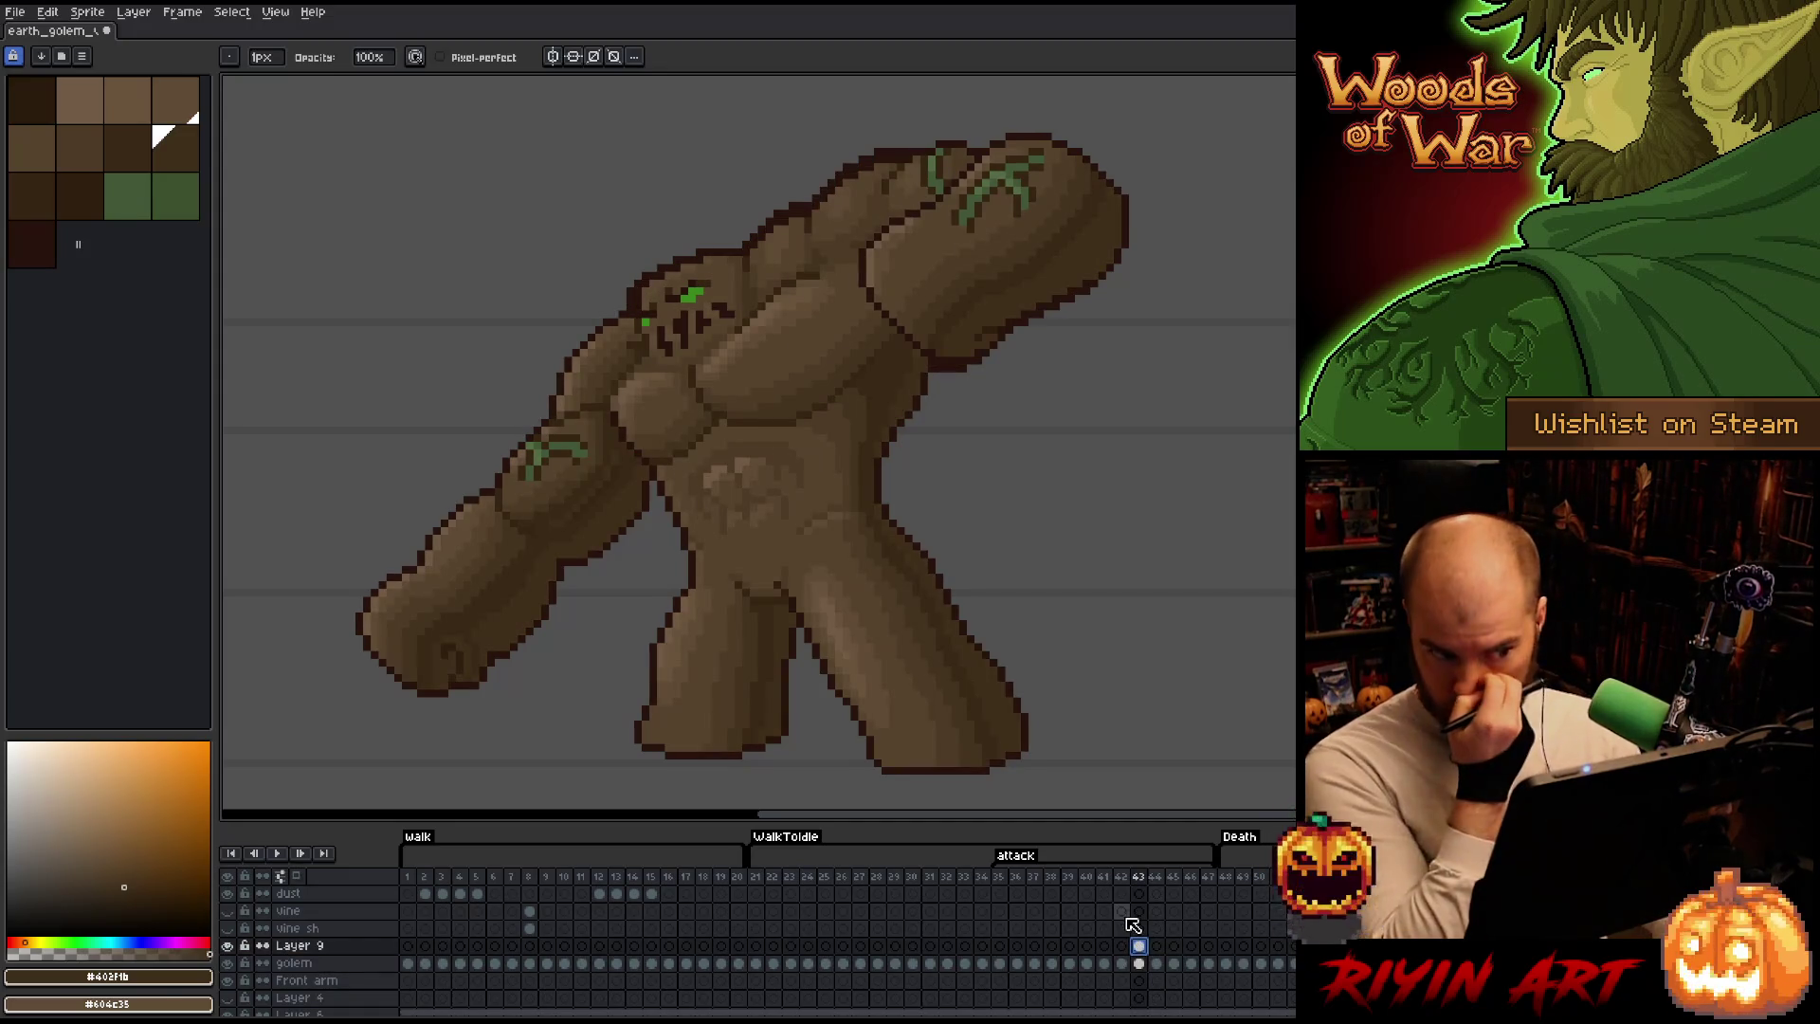
# Replace the golem's dark outline colour on frame 43 with a darker brown via Replace Color.
pyautogui.hotkey('shift', 'r')
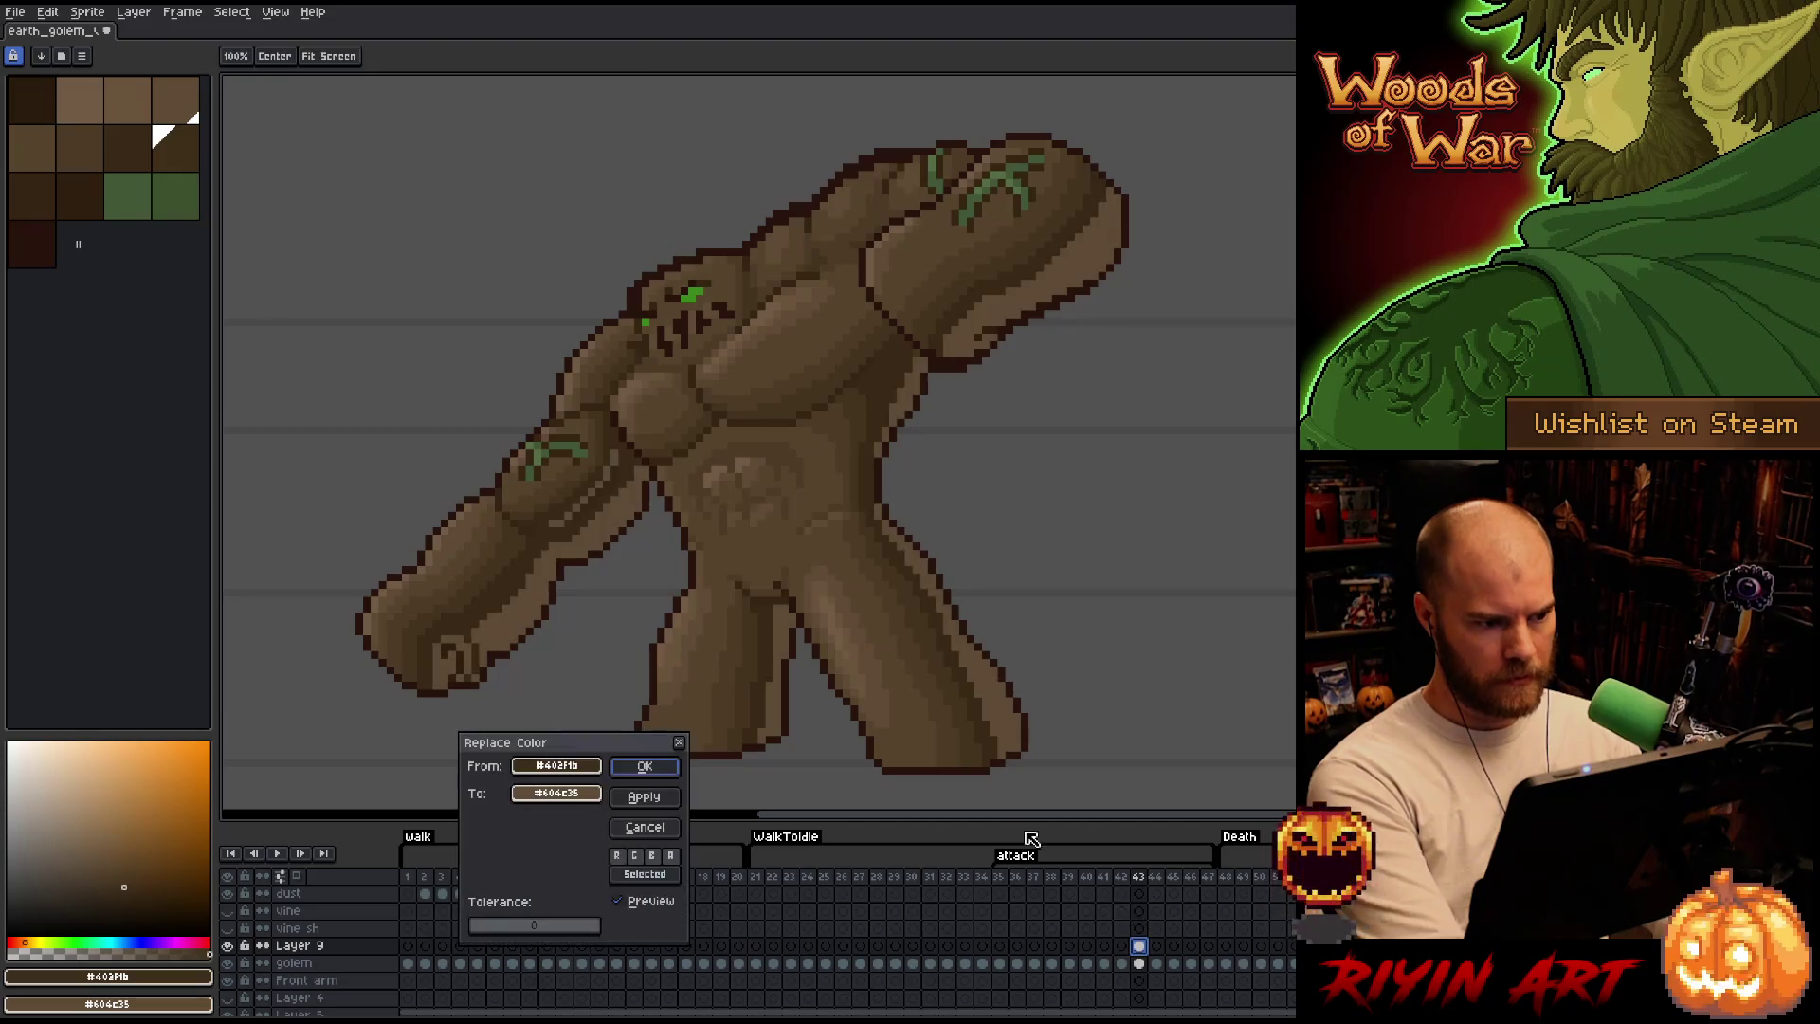
pyautogui.click(946, 568)
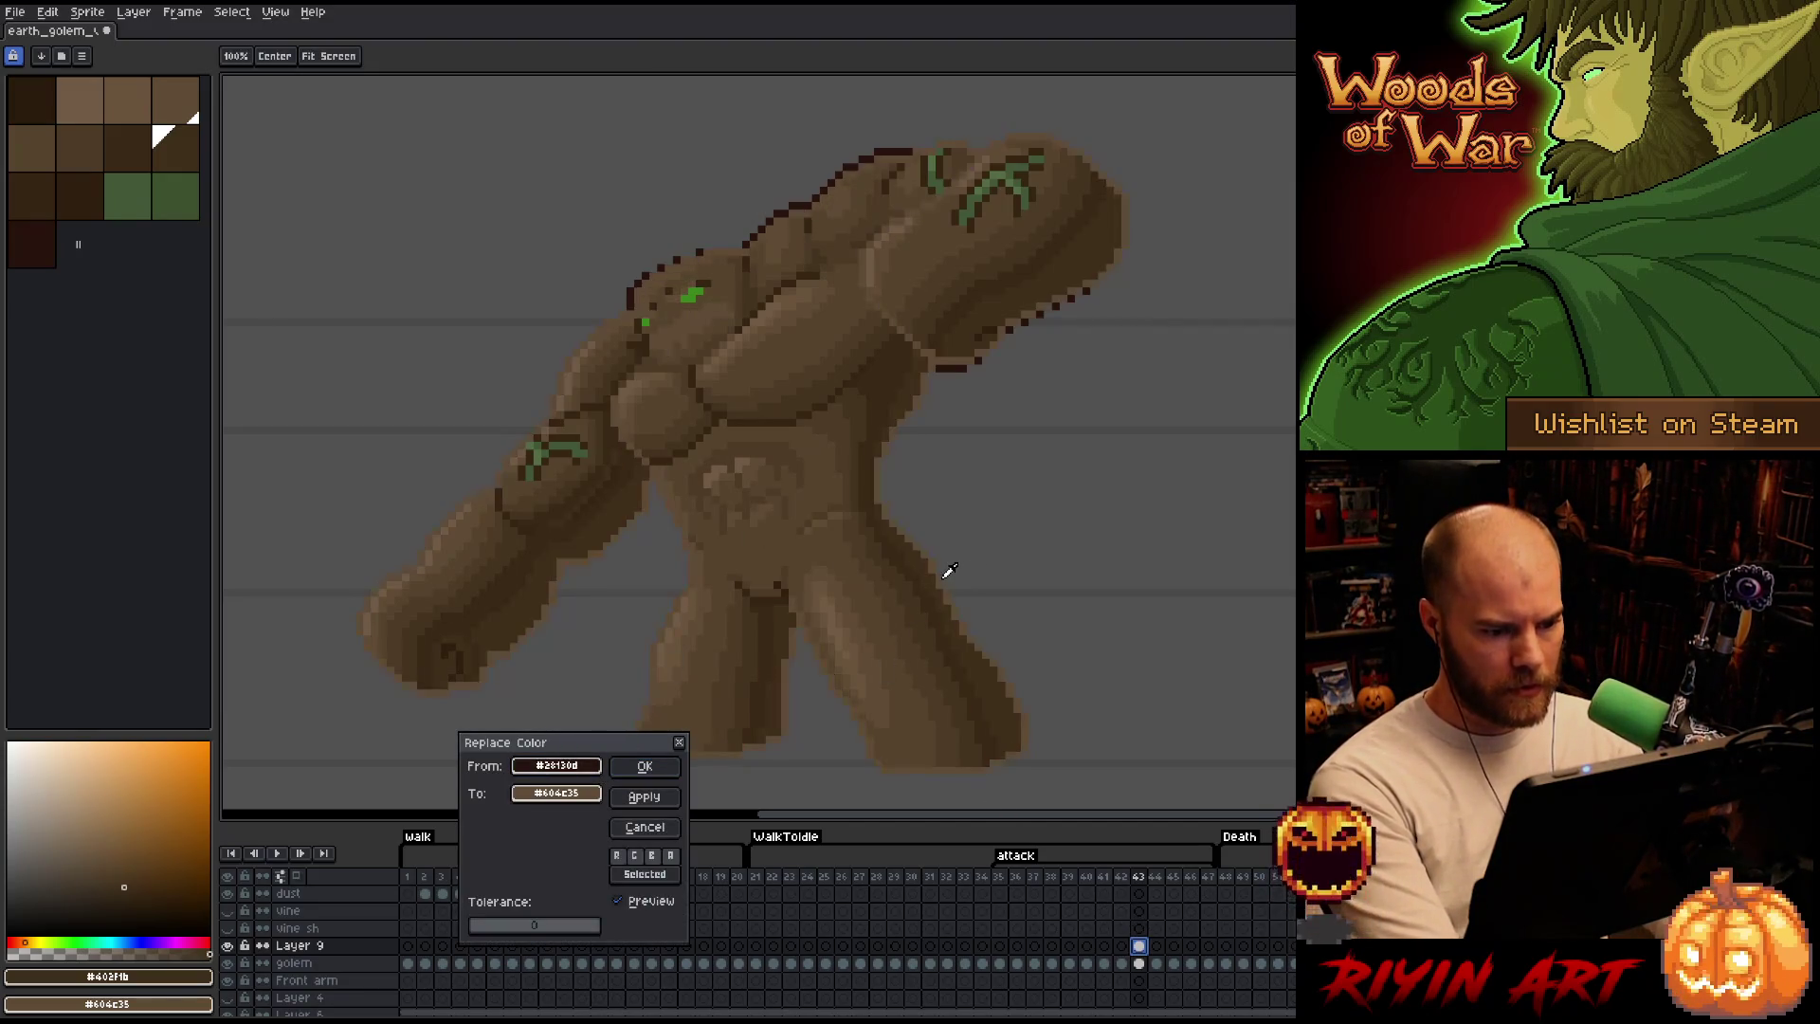
pyautogui.click(589, 797)
pyautogui.click(601, 927)
pyautogui.click(625, 766)
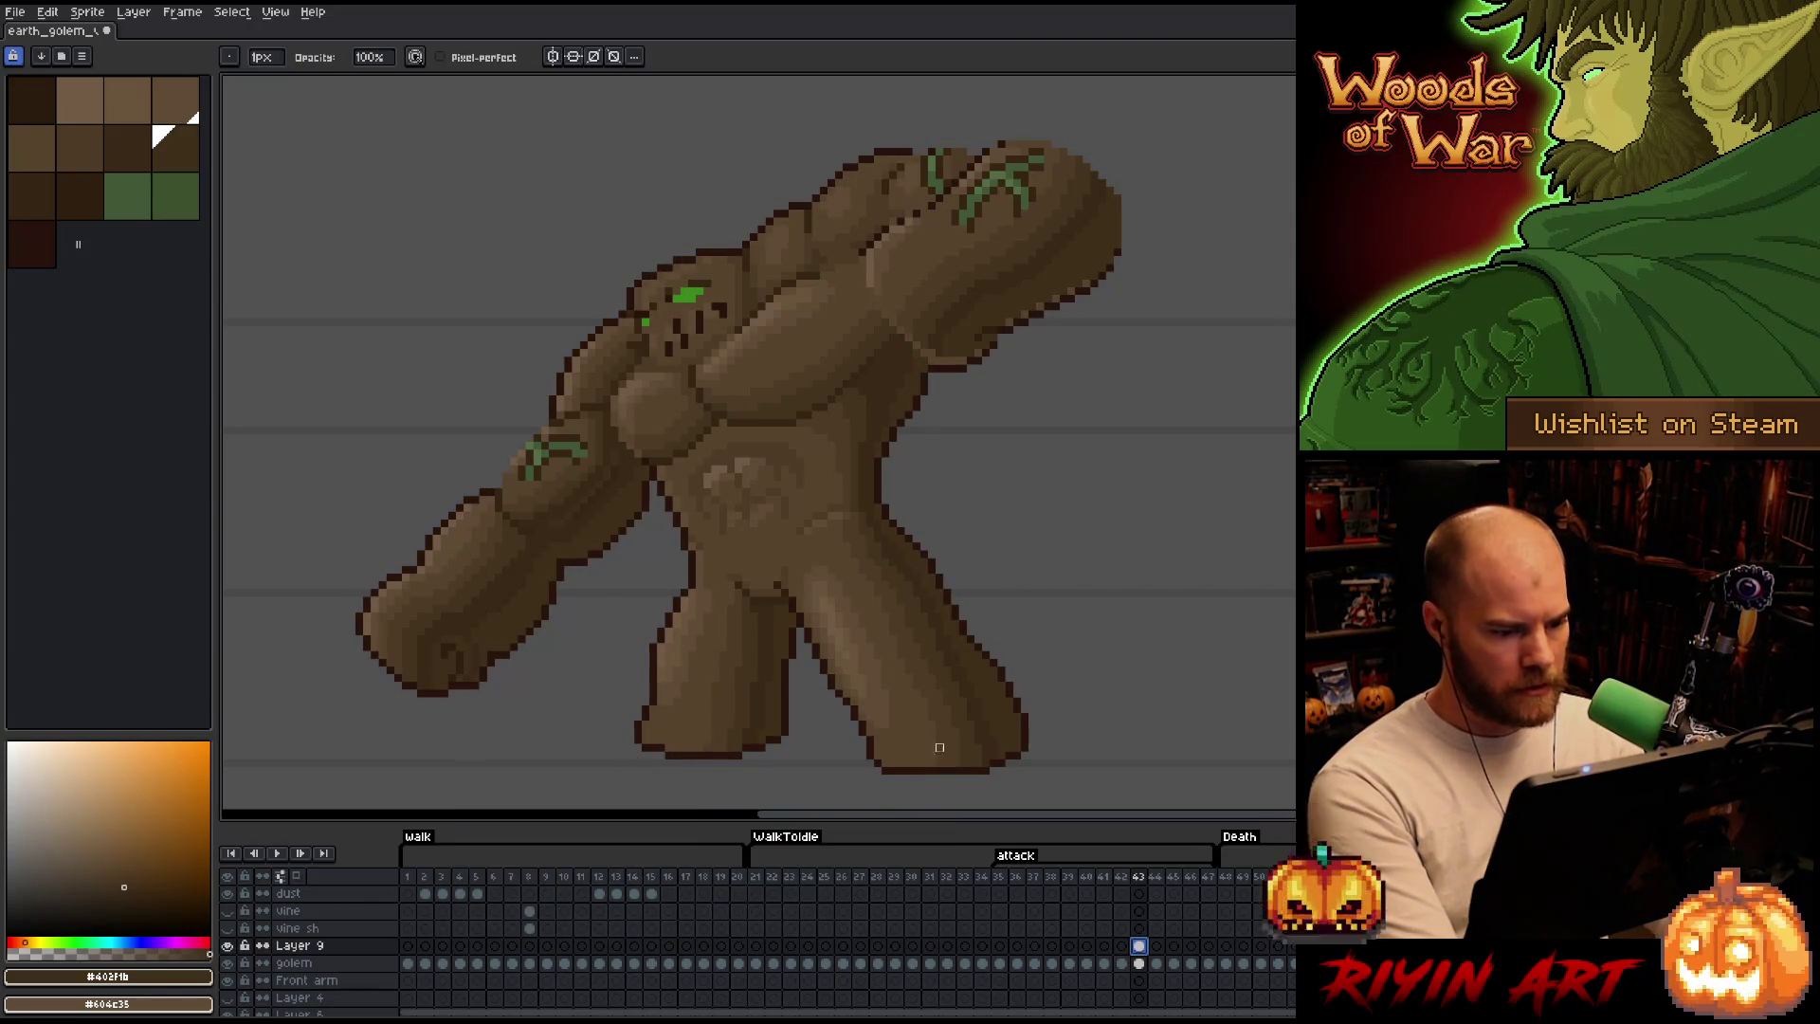
# Toggle Layer 9's visibility to compare shaded and flat colours, leaving the shading on.
pyautogui.click(231, 946)
pyautogui.click(232, 946)
pyautogui.click(231, 946)
pyautogui.click(231, 945)
pyautogui.click(232, 944)
pyautogui.click(232, 944)
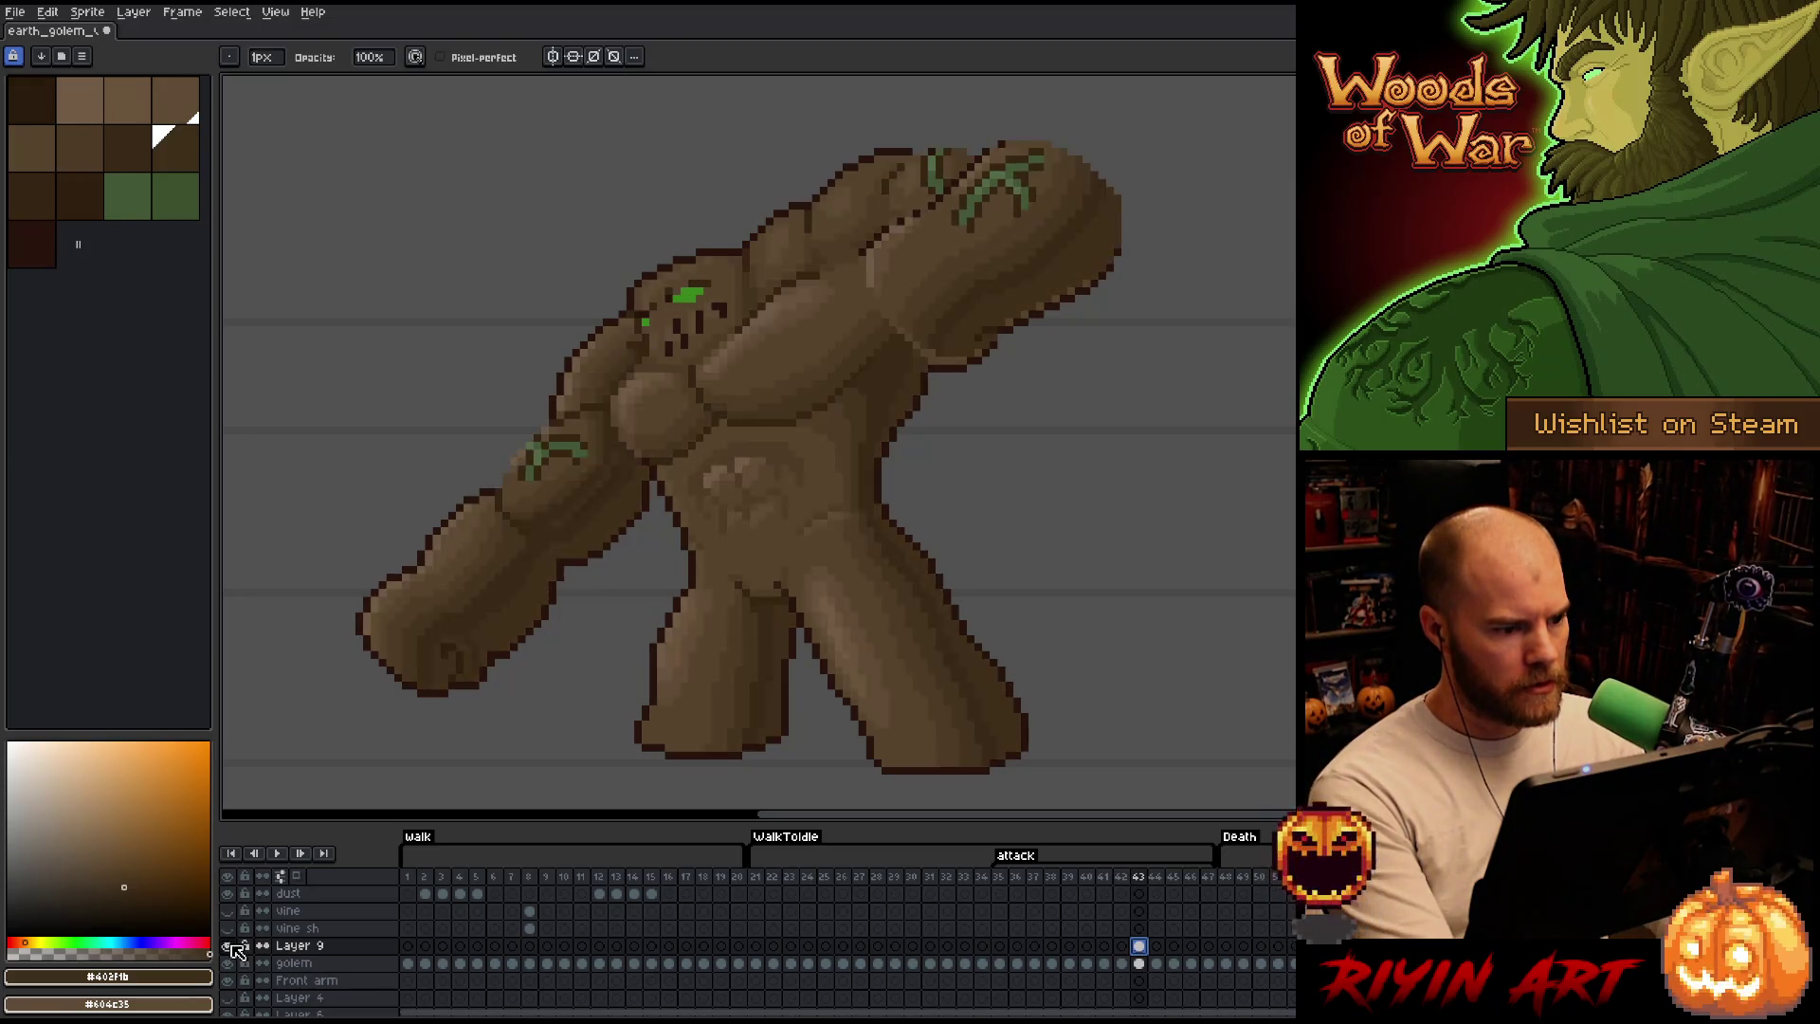
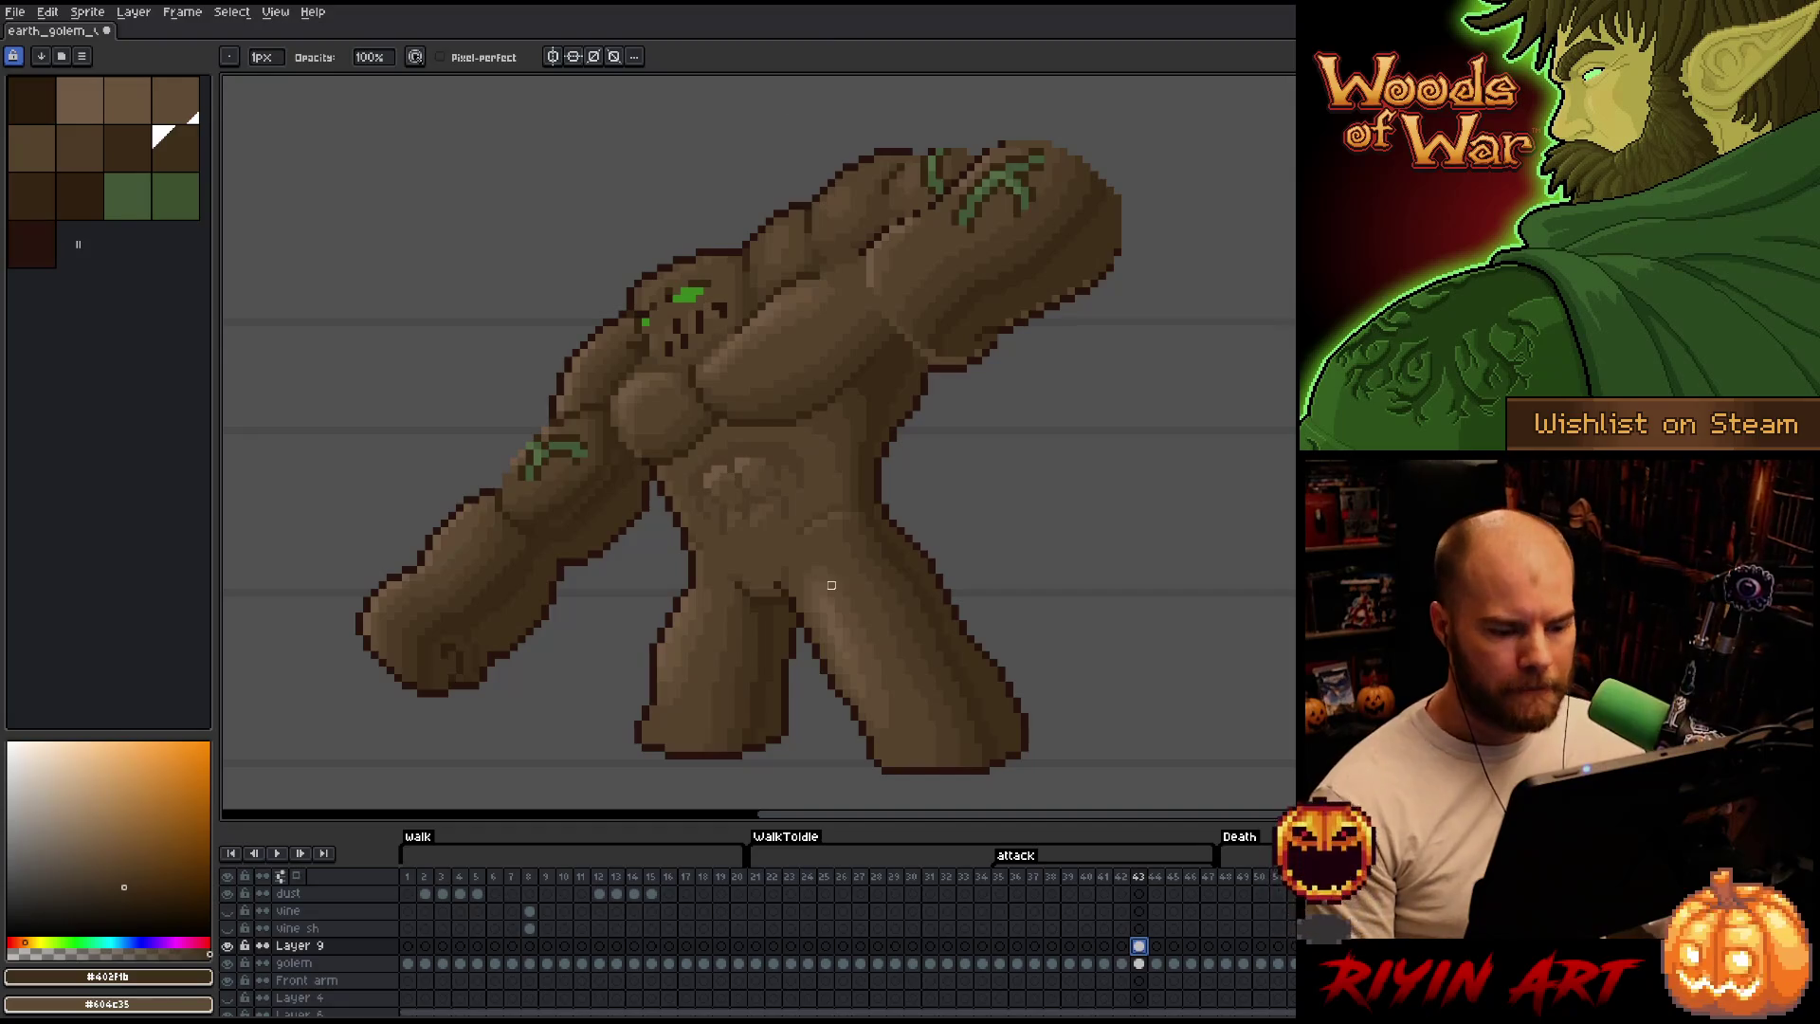
# Lasso the fist's green vine markings and shift them slightly left and down.
pyautogui.press('q')
pyautogui.moveTo(1138, 296)
pyautogui.mouseDown()
pyautogui.moveTo(1044, 120)
pyautogui.moveTo(999, 143)
pyautogui.mouseUp()
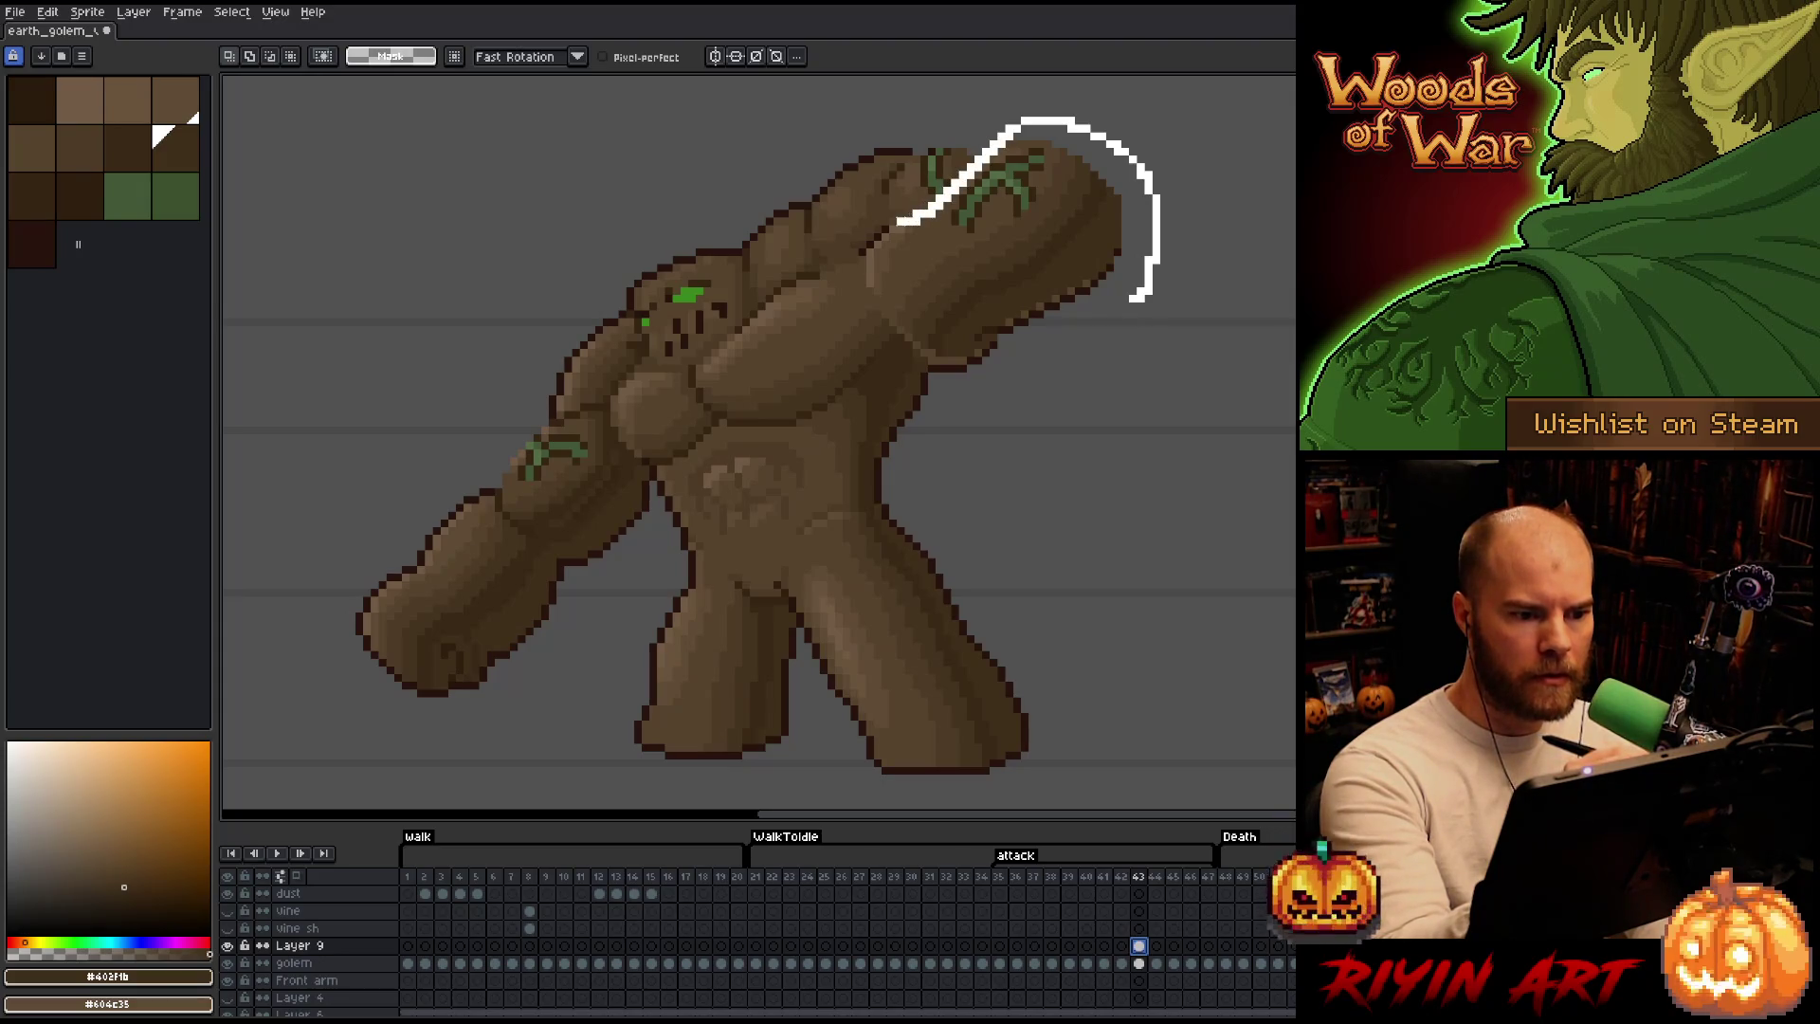
pyautogui.moveTo(870, 279)
pyautogui.mouseDown()
pyautogui.moveTo(911, 337)
pyautogui.moveTo(1053, 365)
pyautogui.mouseUp()
pyautogui.moveTo(1016, 244); pyautogui.dragTo(1008, 252)
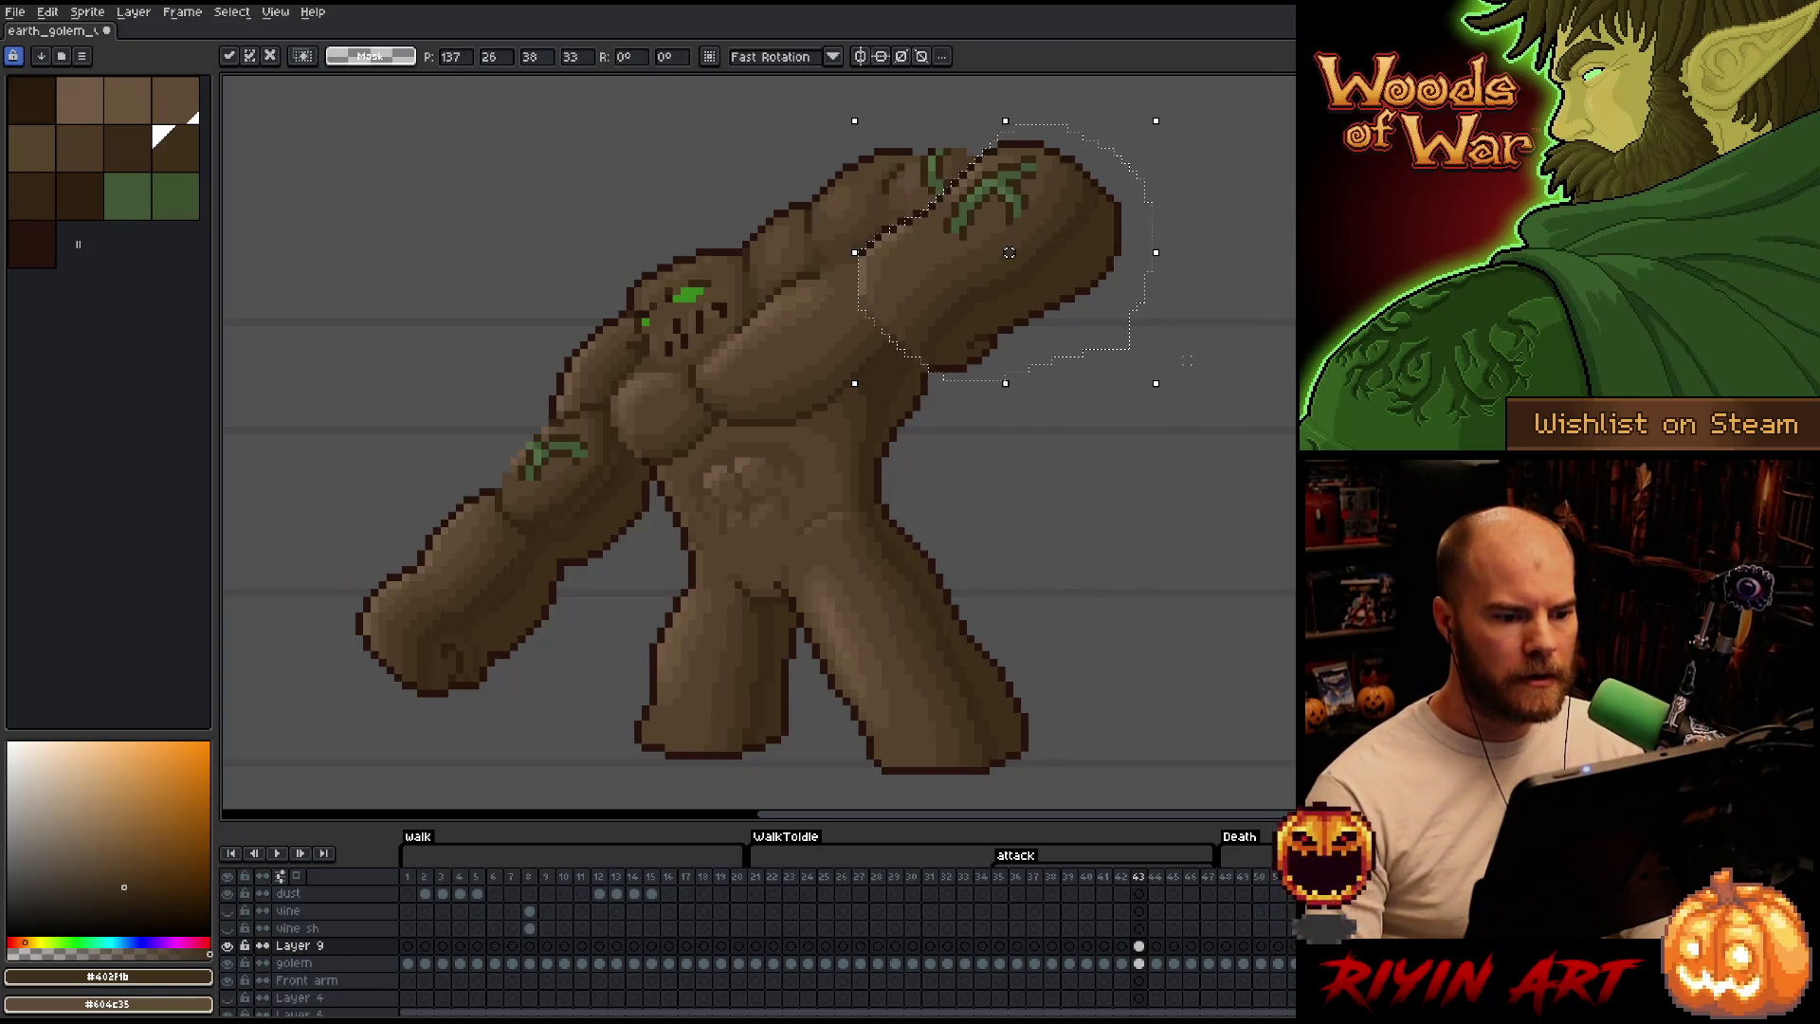
pyautogui.hotkey('ctrl', 'd')
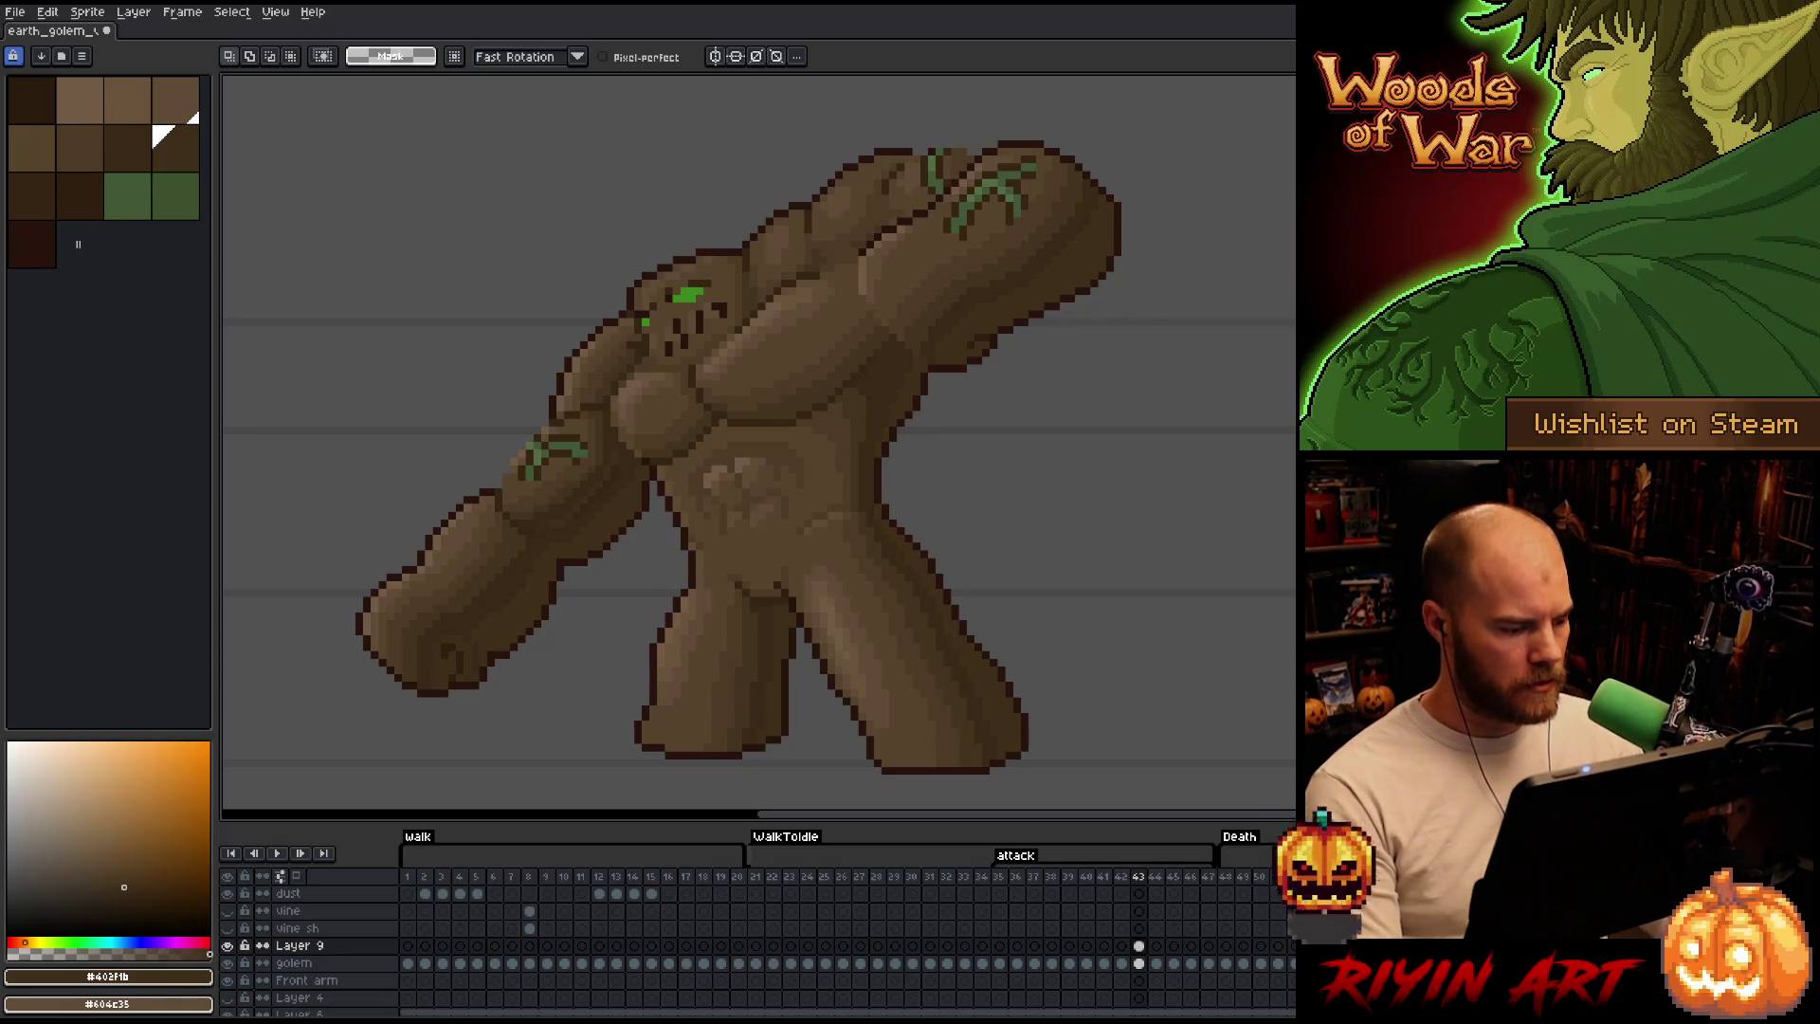
# Toggle the shading layer repeatedly to compare the moved fist markings.
pyautogui.click(230, 946)
pyautogui.click(231, 945)
pyautogui.click(233, 945)
pyautogui.click(232, 946)
pyautogui.click(231, 946)
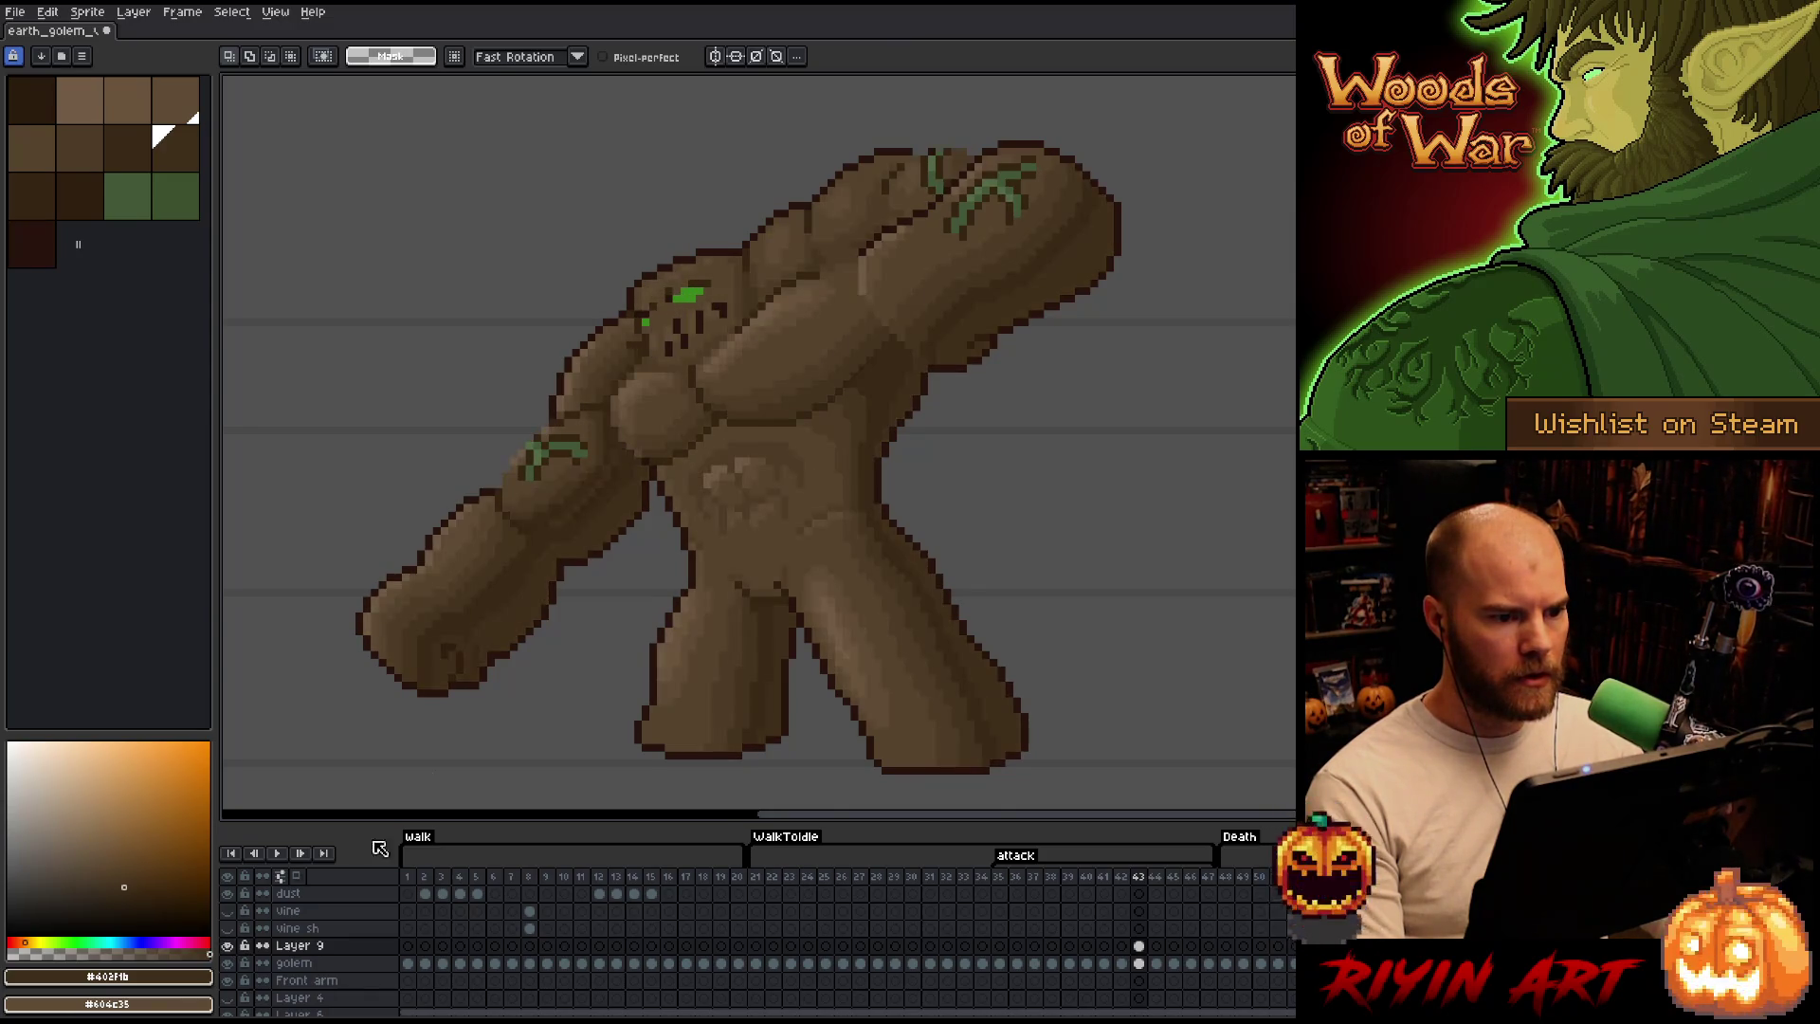
pyautogui.scroll(2, 1065, 313)
pyautogui.scroll(1, 1064, 314)
# Move the small upright vine mark on the fist left and one pixel down, checking against the shading layer.
pyautogui.moveTo(1066, 313); pyautogui.dragTo(1124, 640)
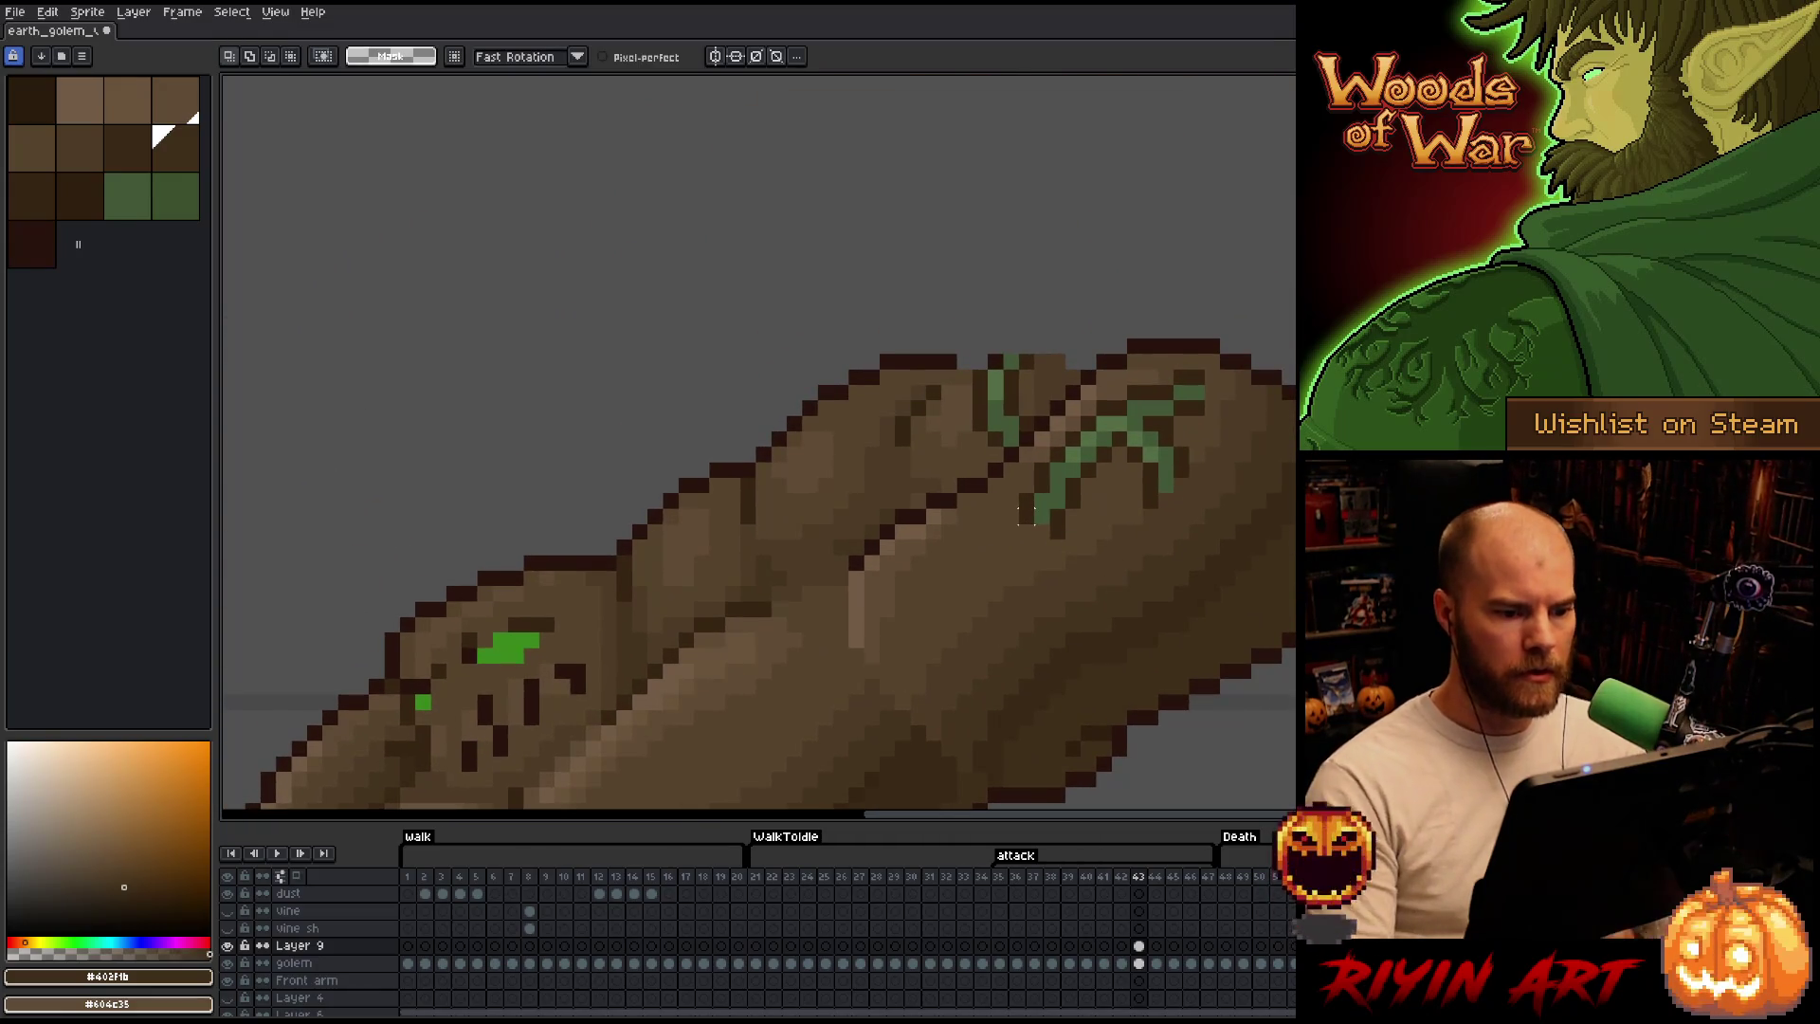
pyautogui.moveTo(1072, 323)
pyautogui.mouseDown()
pyautogui.moveTo(1023, 410)
pyautogui.moveTo(910, 459)
pyautogui.mouseUp()
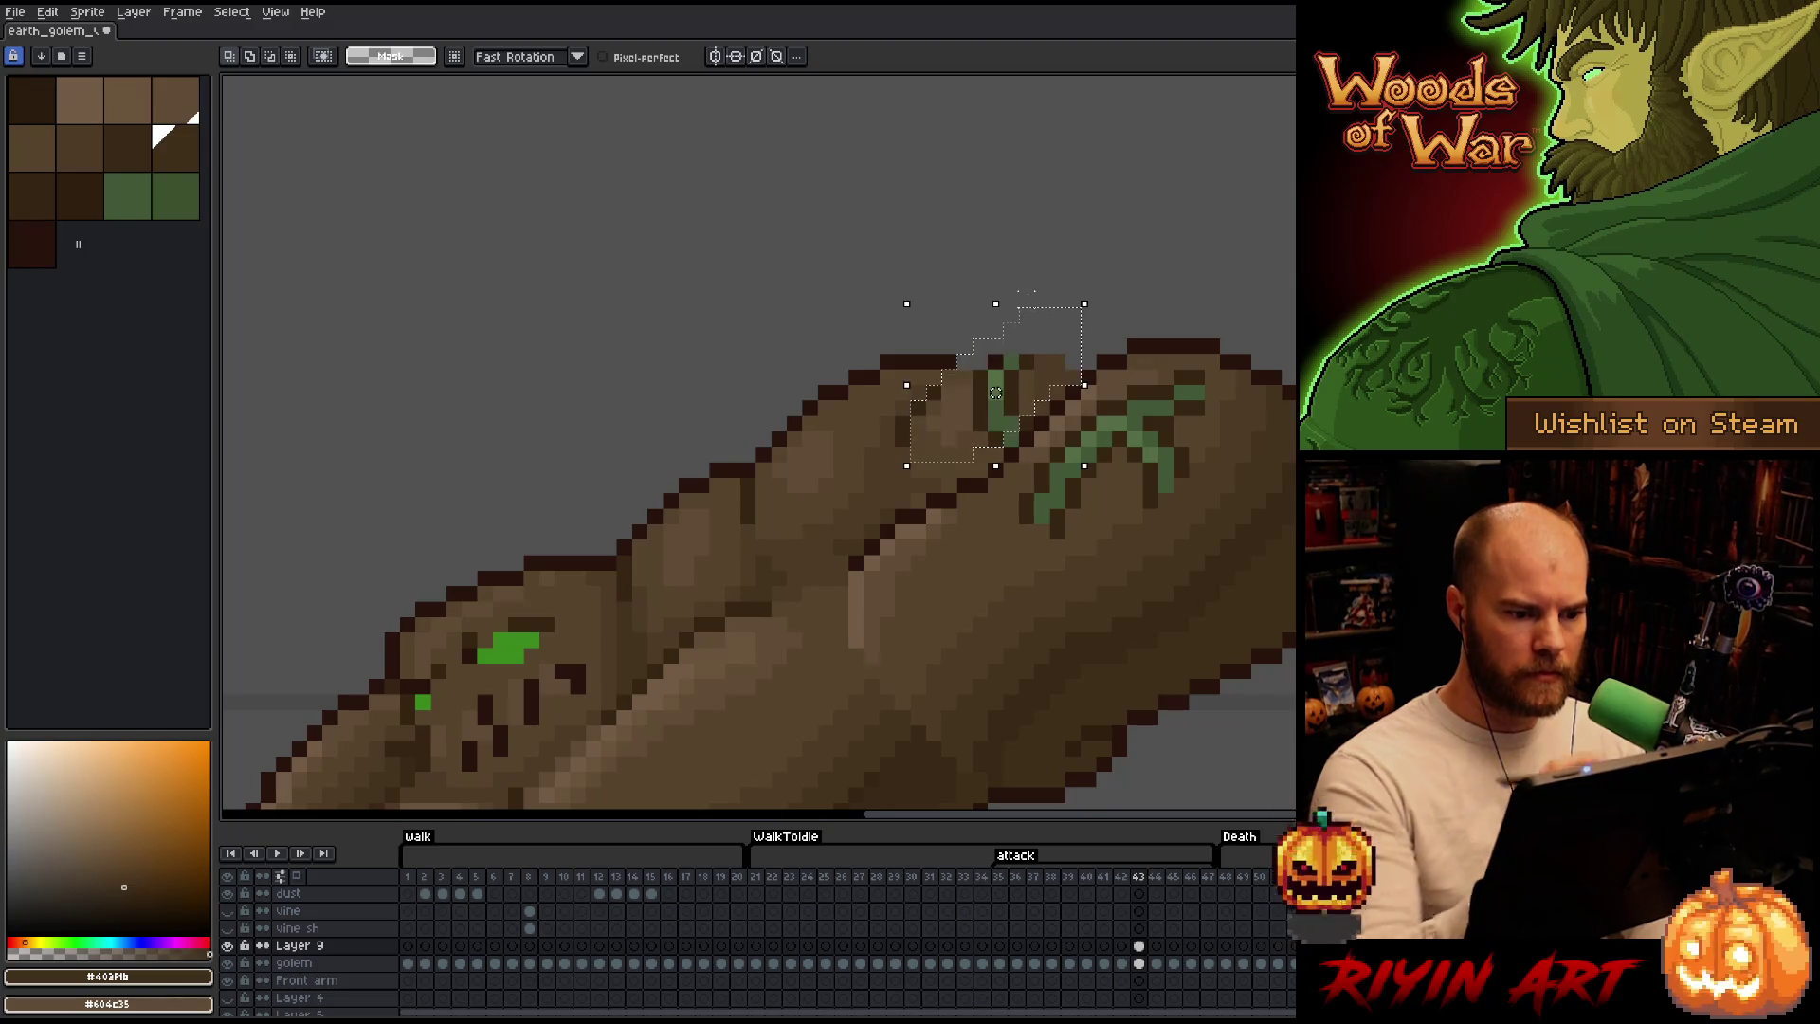
pyautogui.click(239, 957)
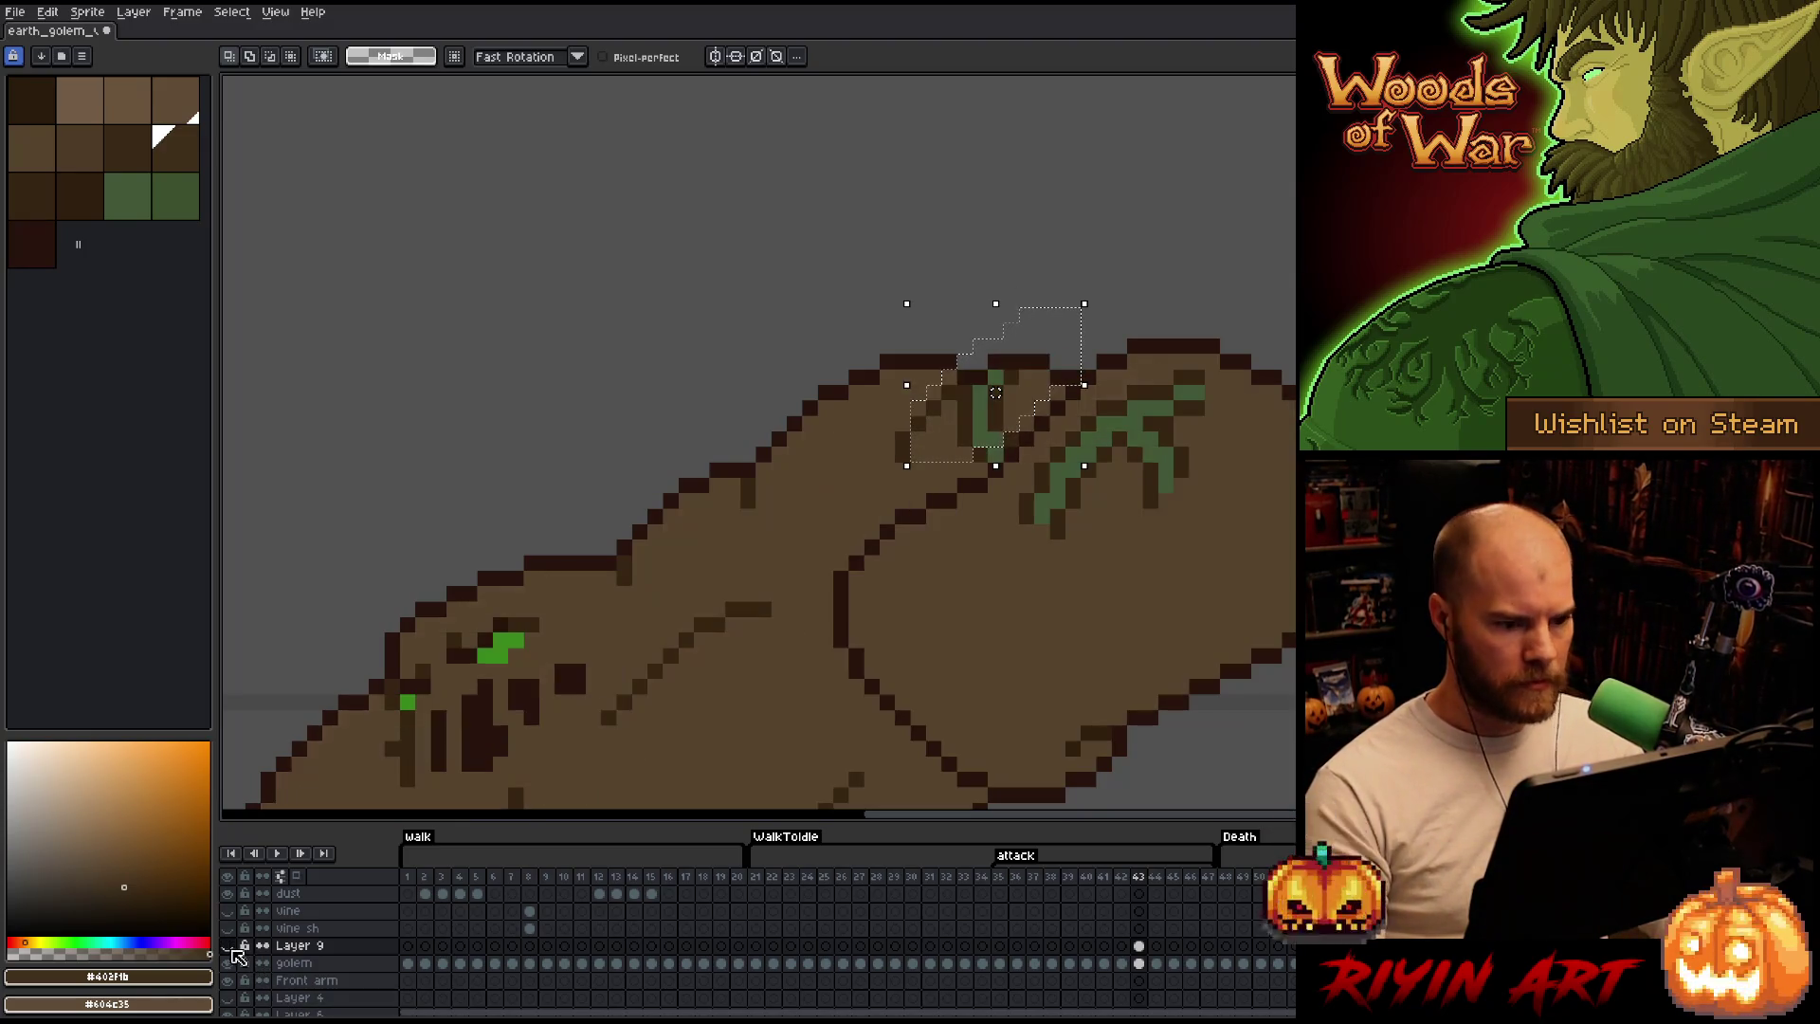
pyautogui.click(239, 958)
pyautogui.moveTo(995, 392); pyautogui.dragTo(980, 407)
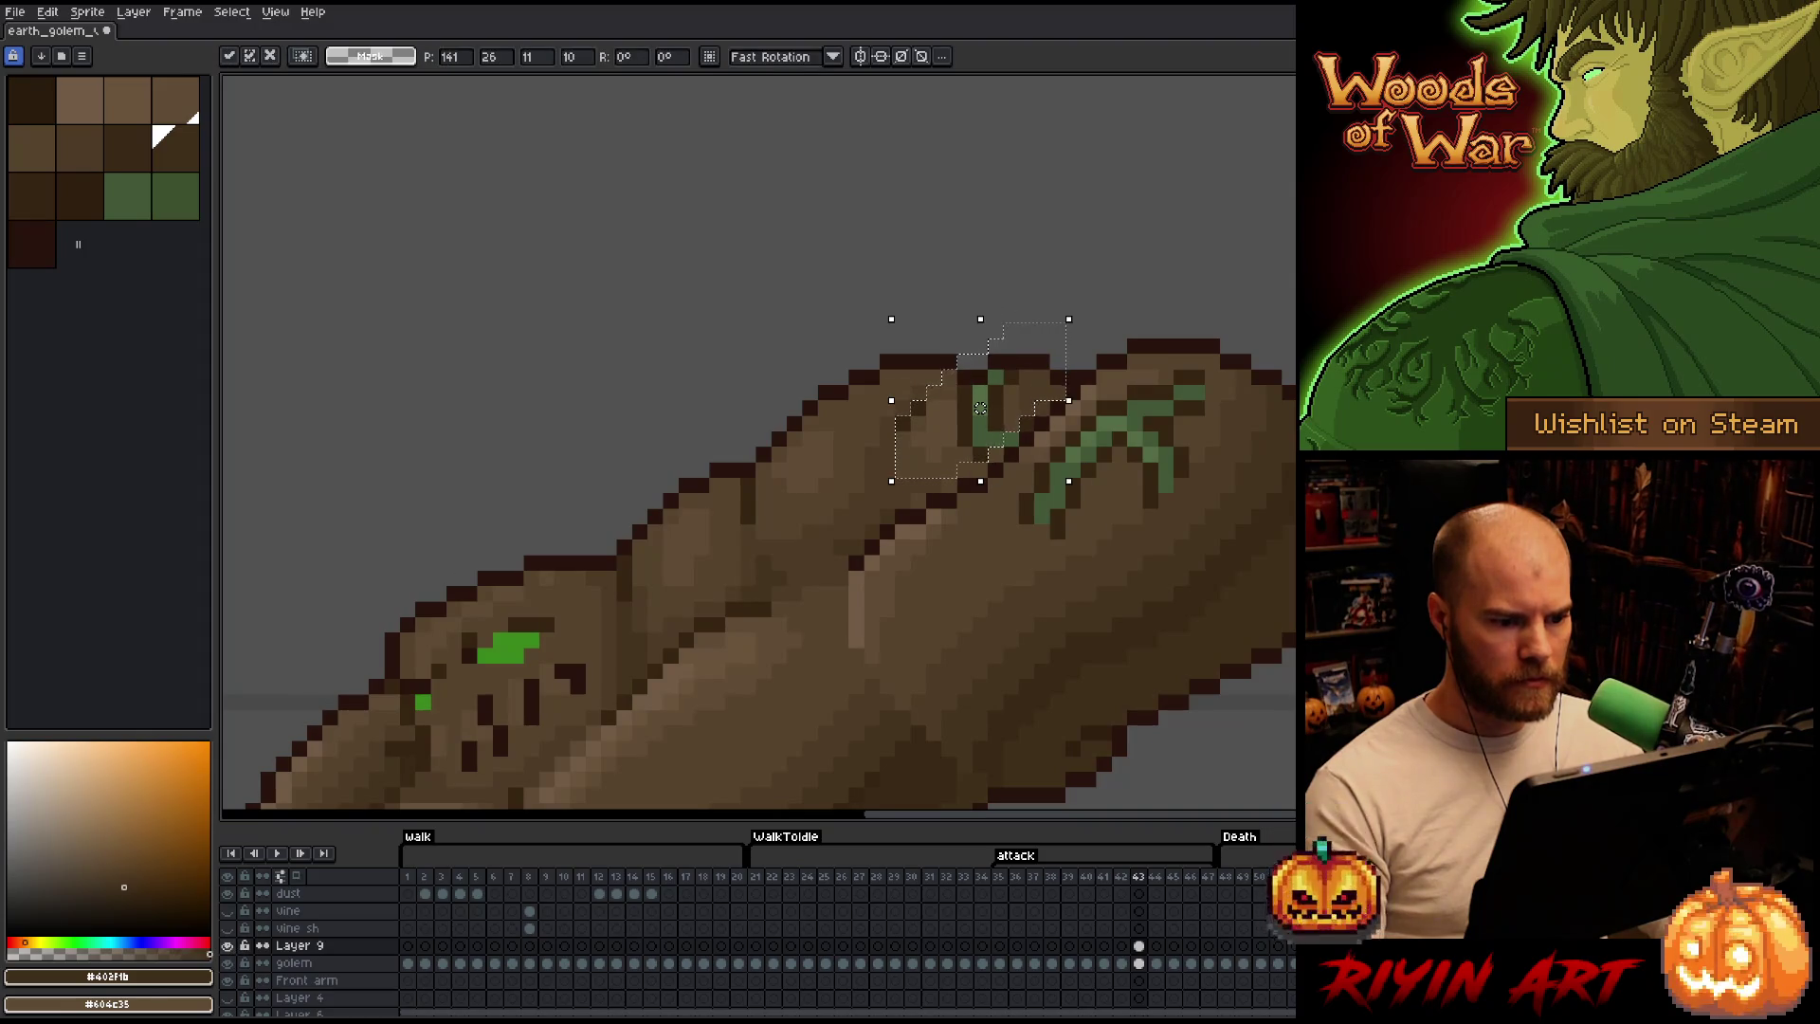
pyautogui.click(239, 957)
pyautogui.press('Down')
pyautogui.click(239, 957)
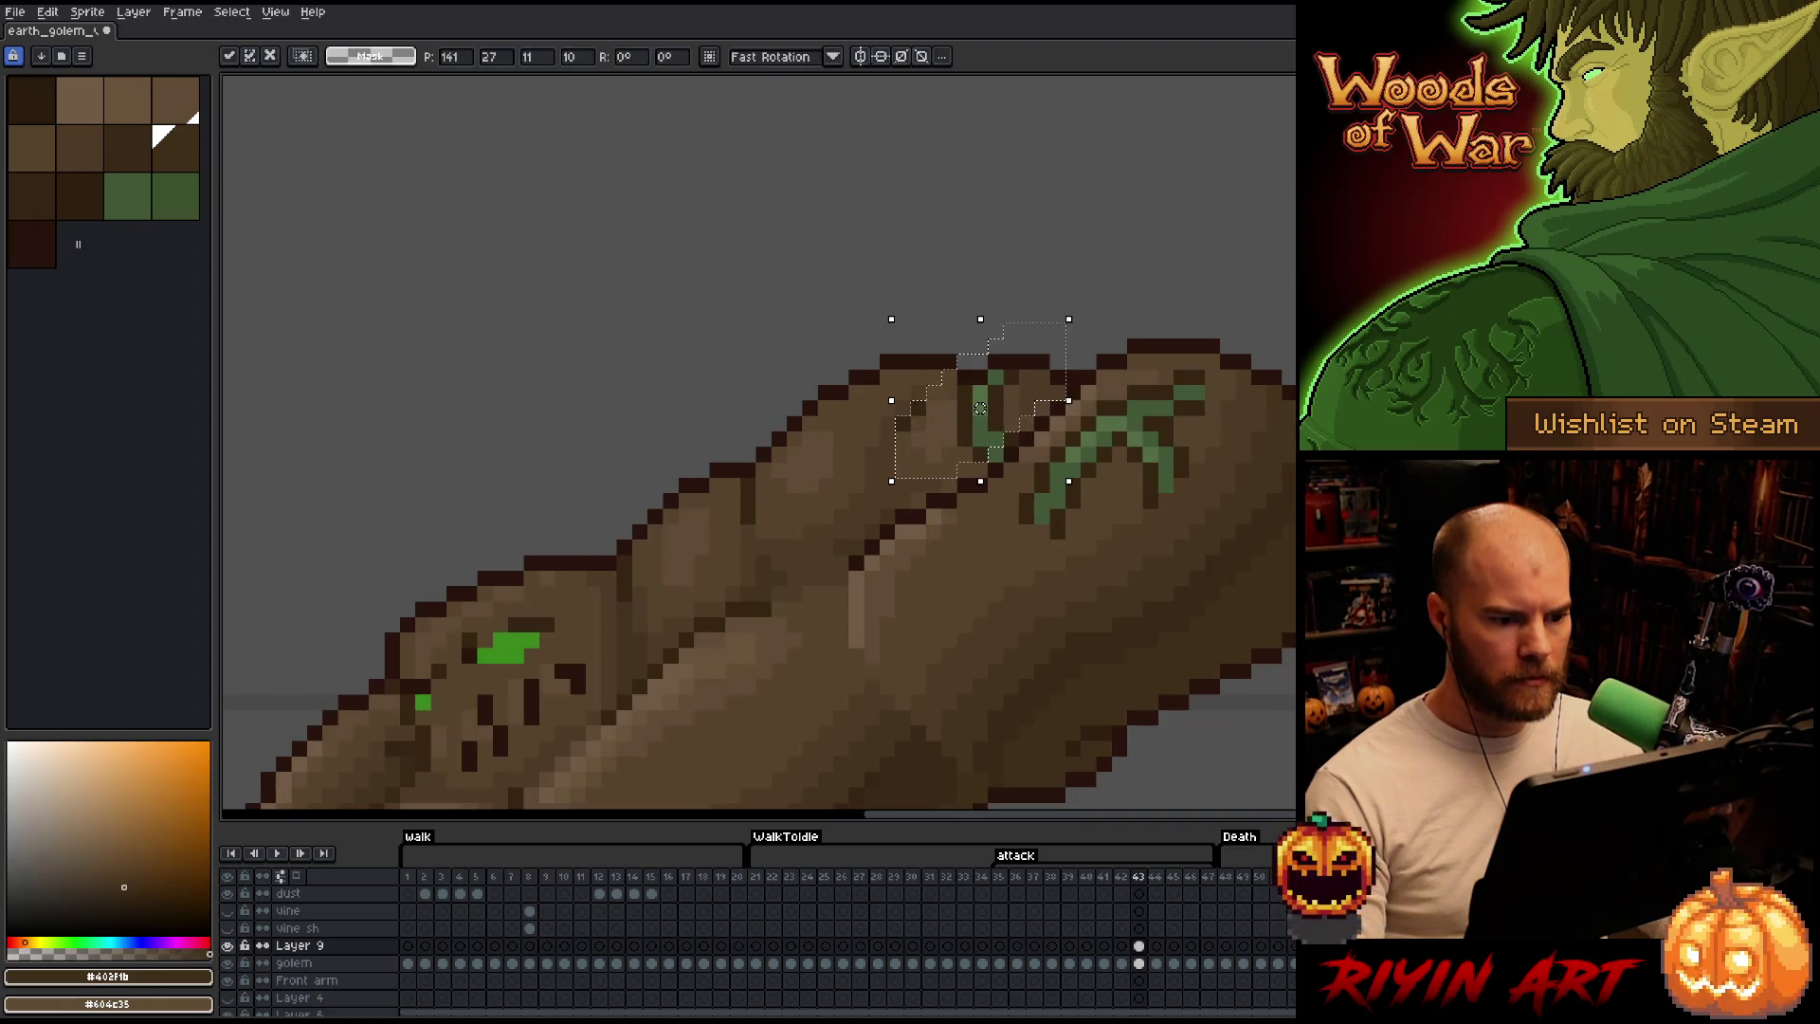
pyautogui.click(239, 957)
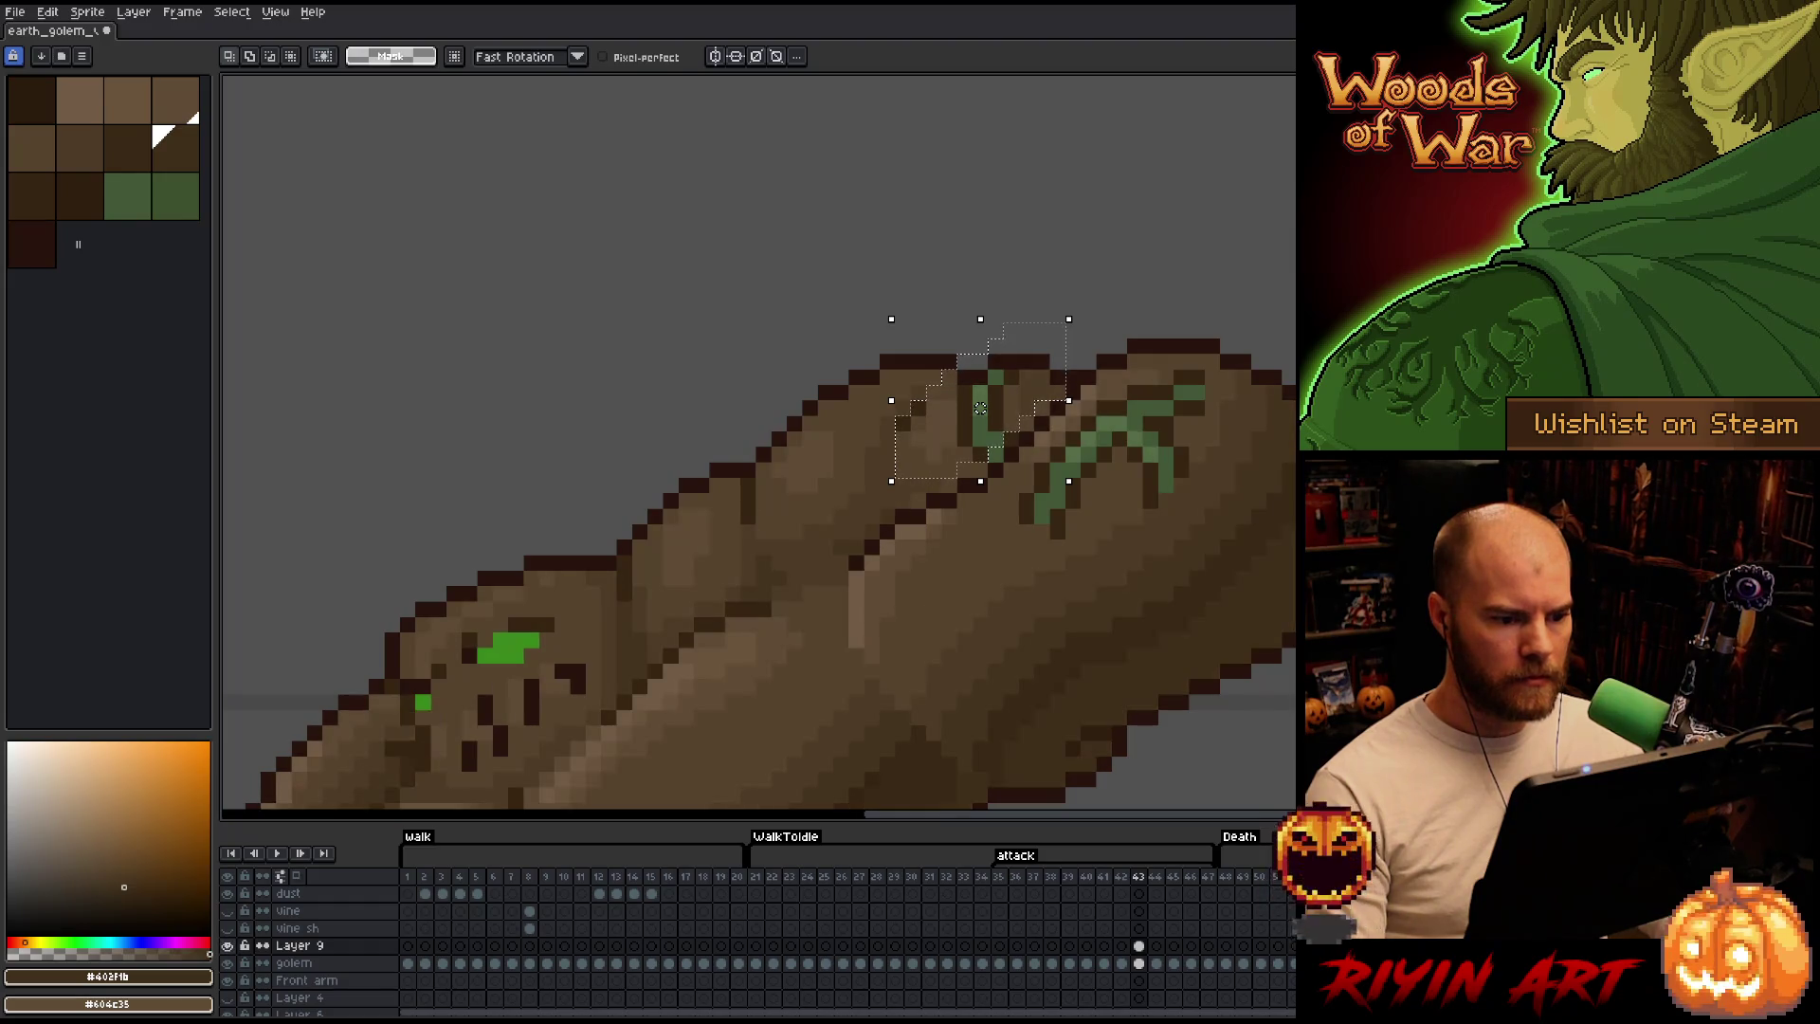
pyautogui.hotkey('ctrl', 'd')
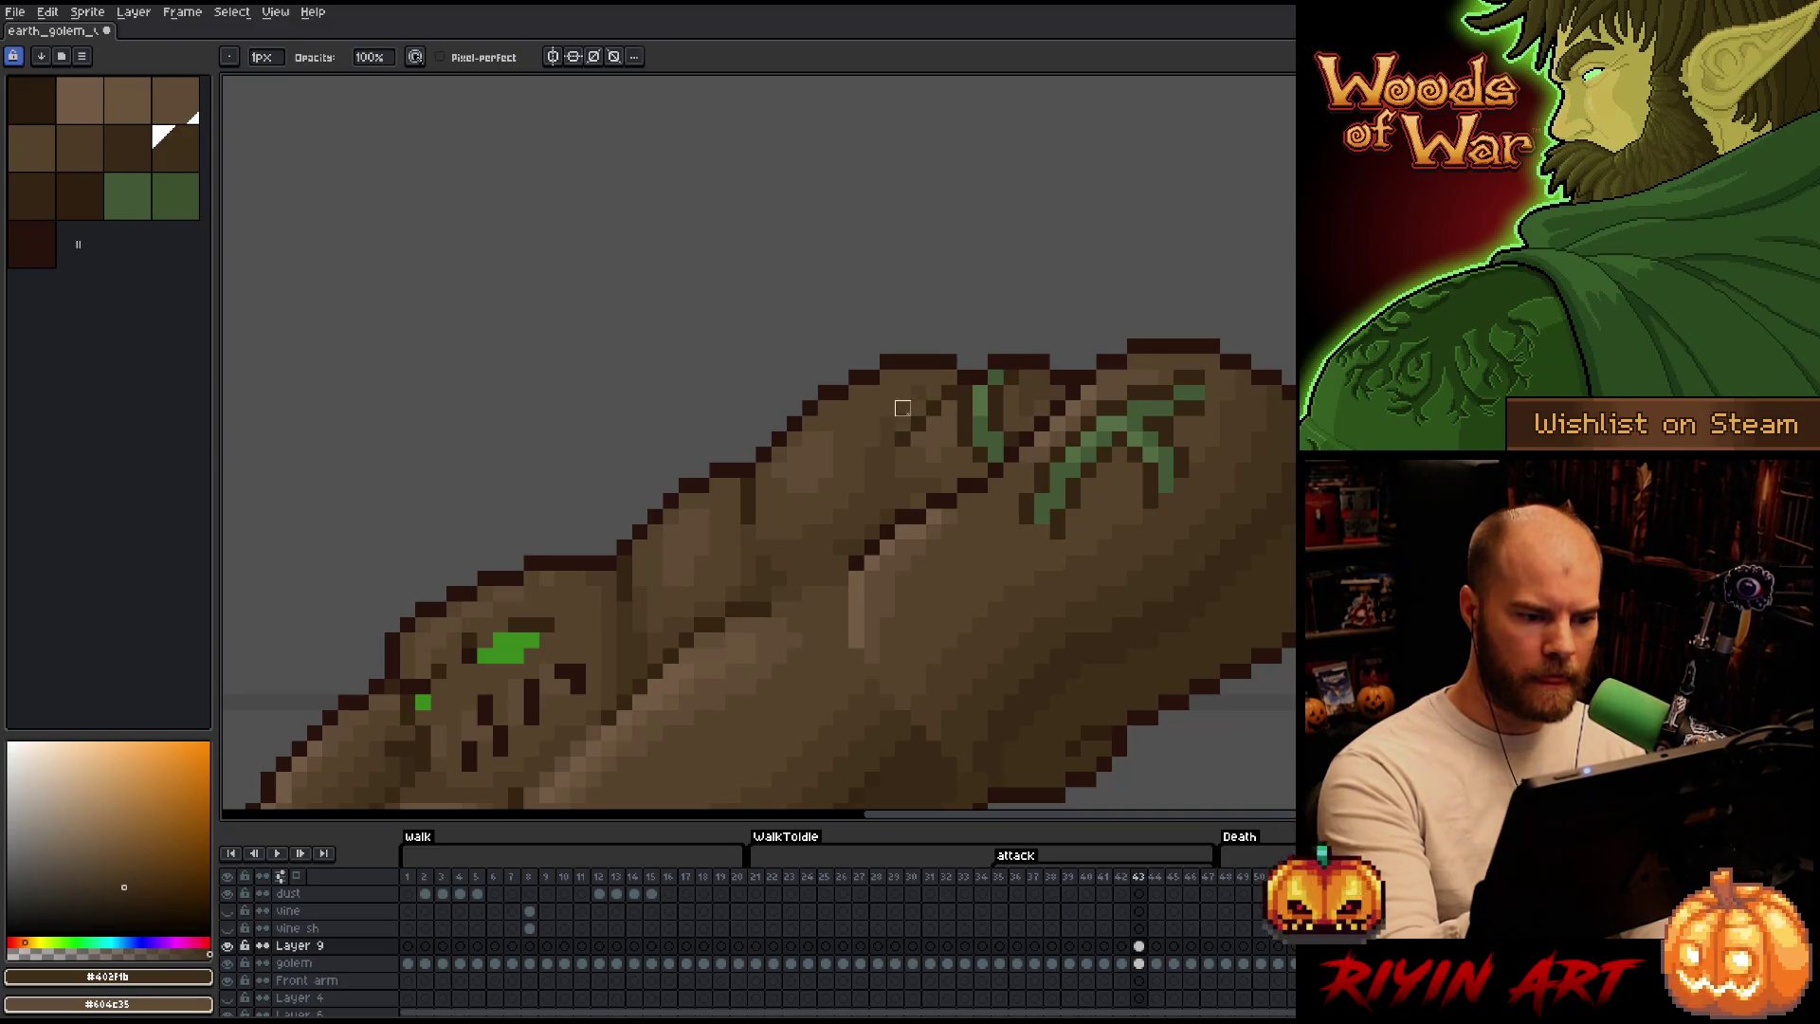
# Sample the fist's brown as drawing colour, compare with shading, and bring the head into view.
pyautogui.keyDown('alt'); pyautogui.click(902, 411); pyautogui.keyUp('alt')
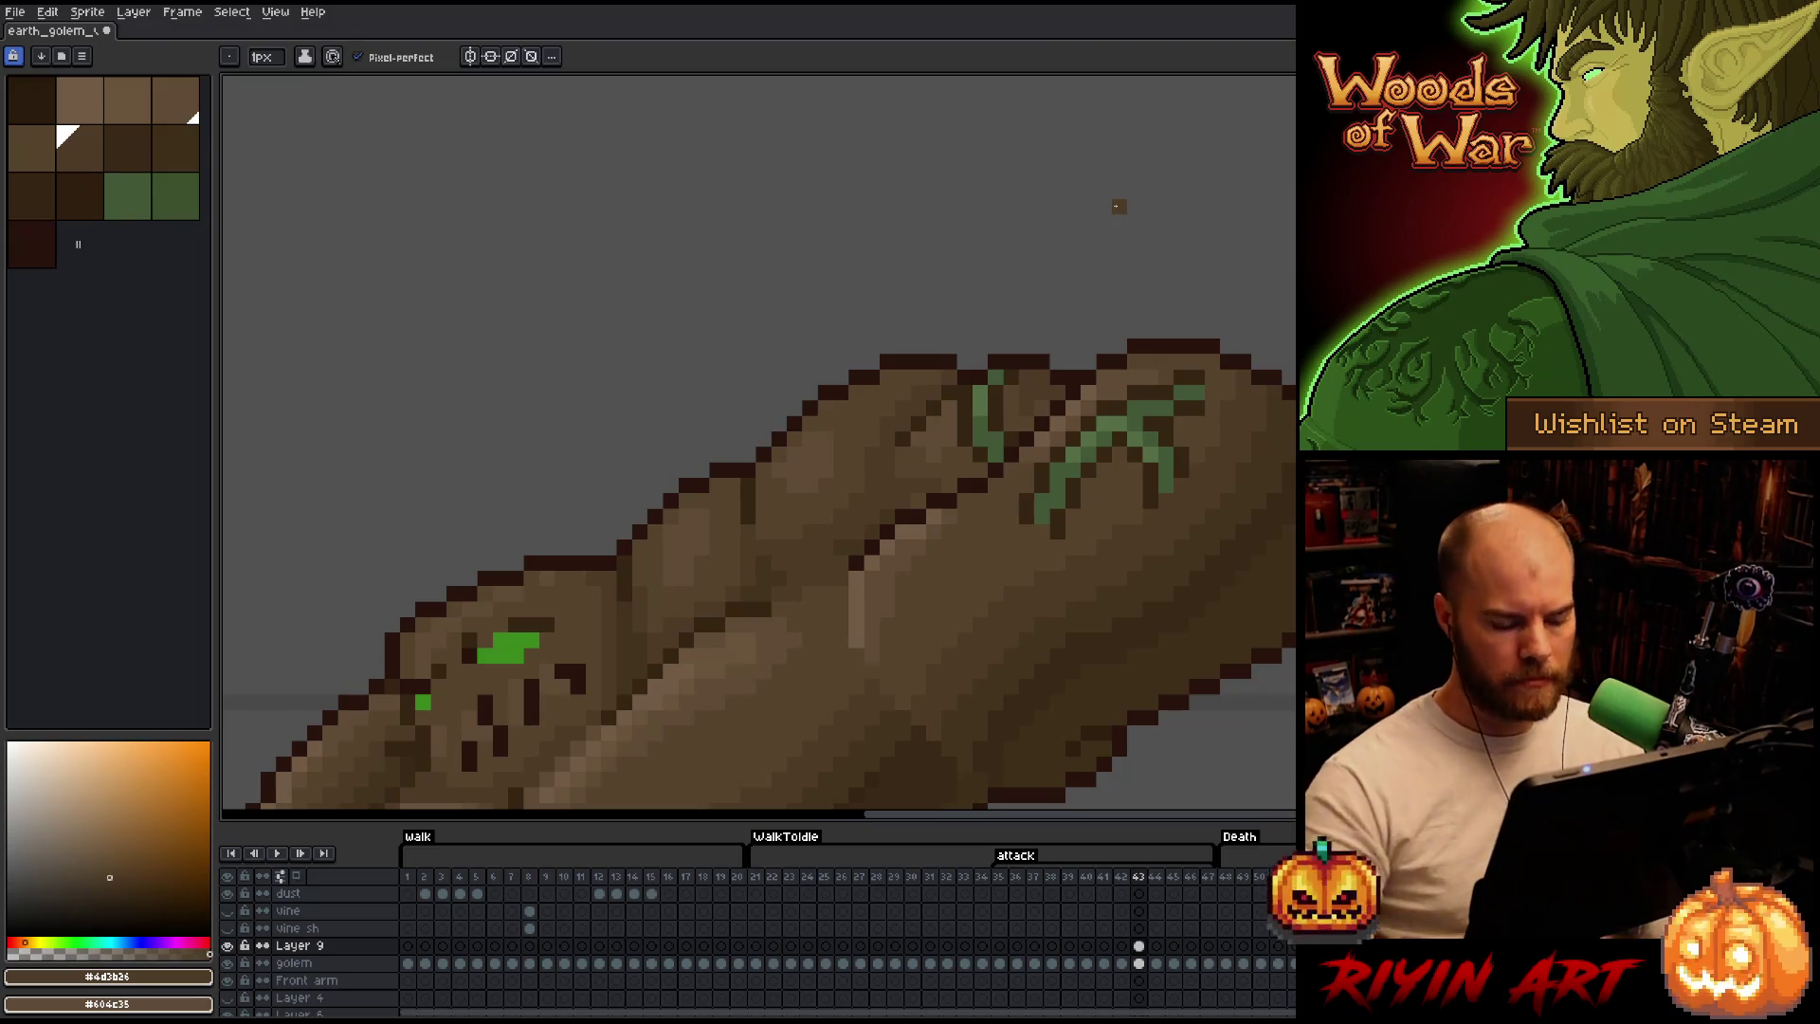
pyautogui.click(231, 947)
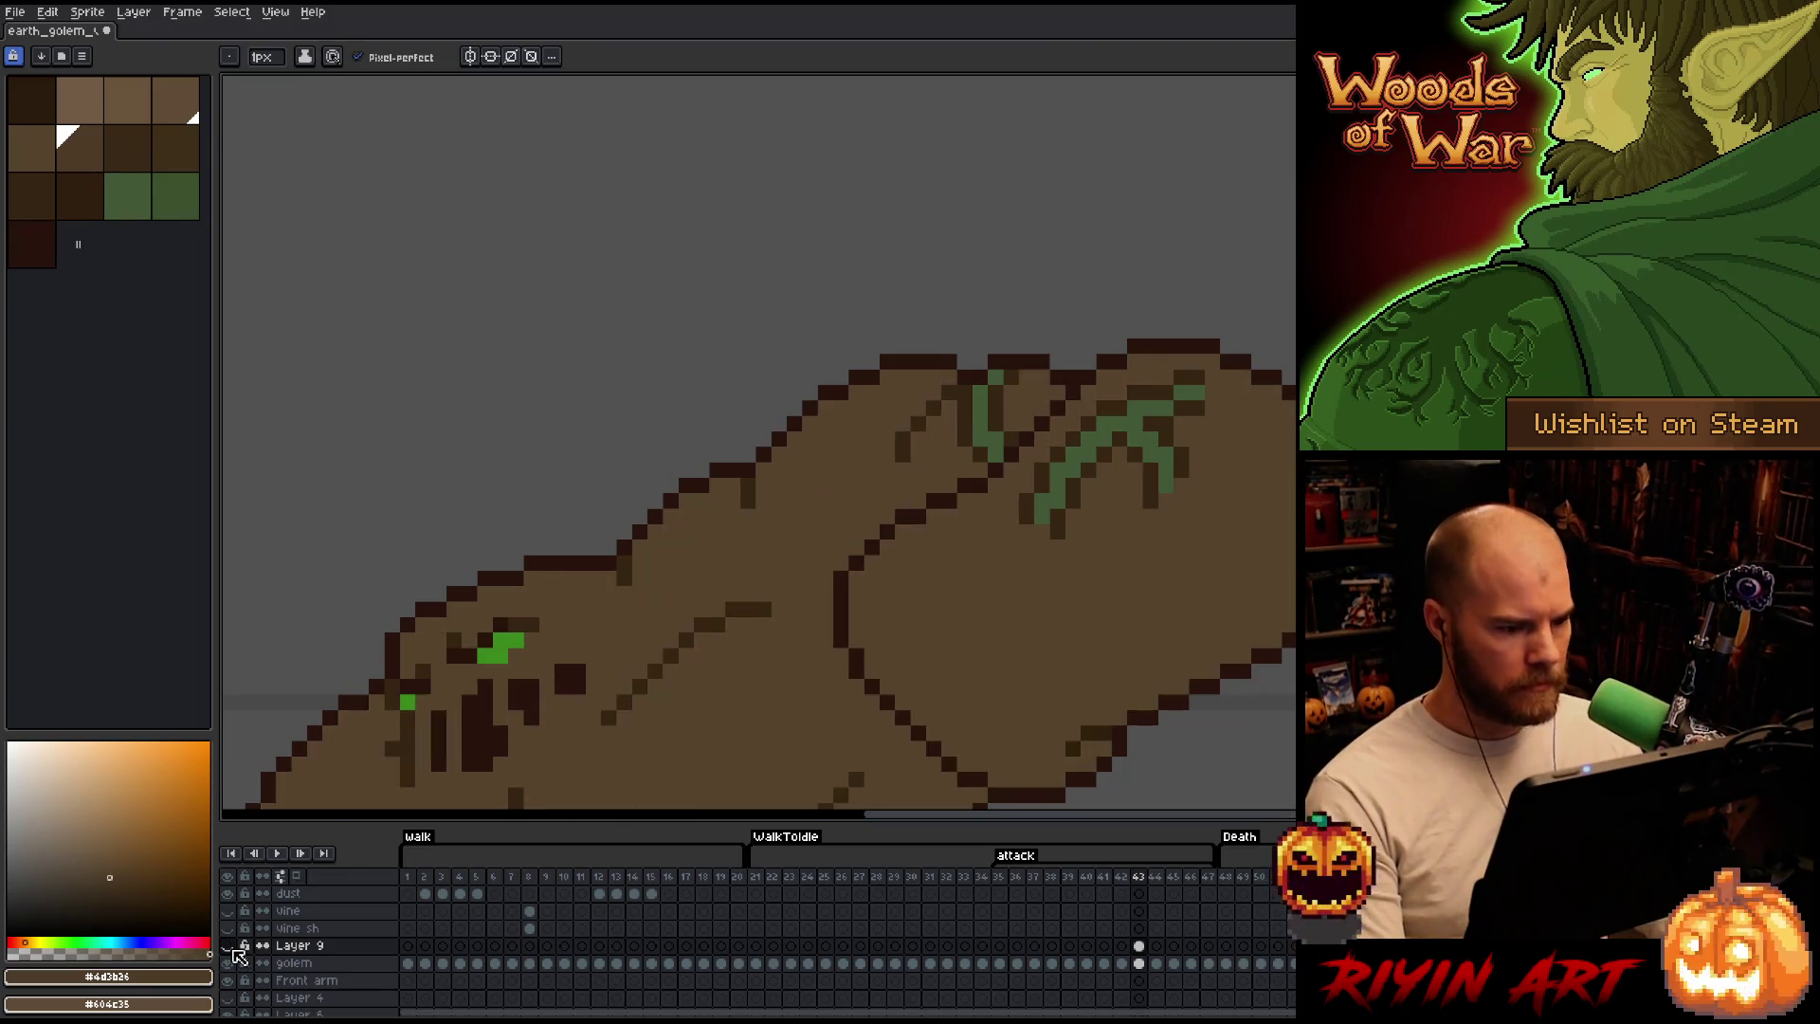
pyautogui.click(231, 948)
pyautogui.click(232, 948)
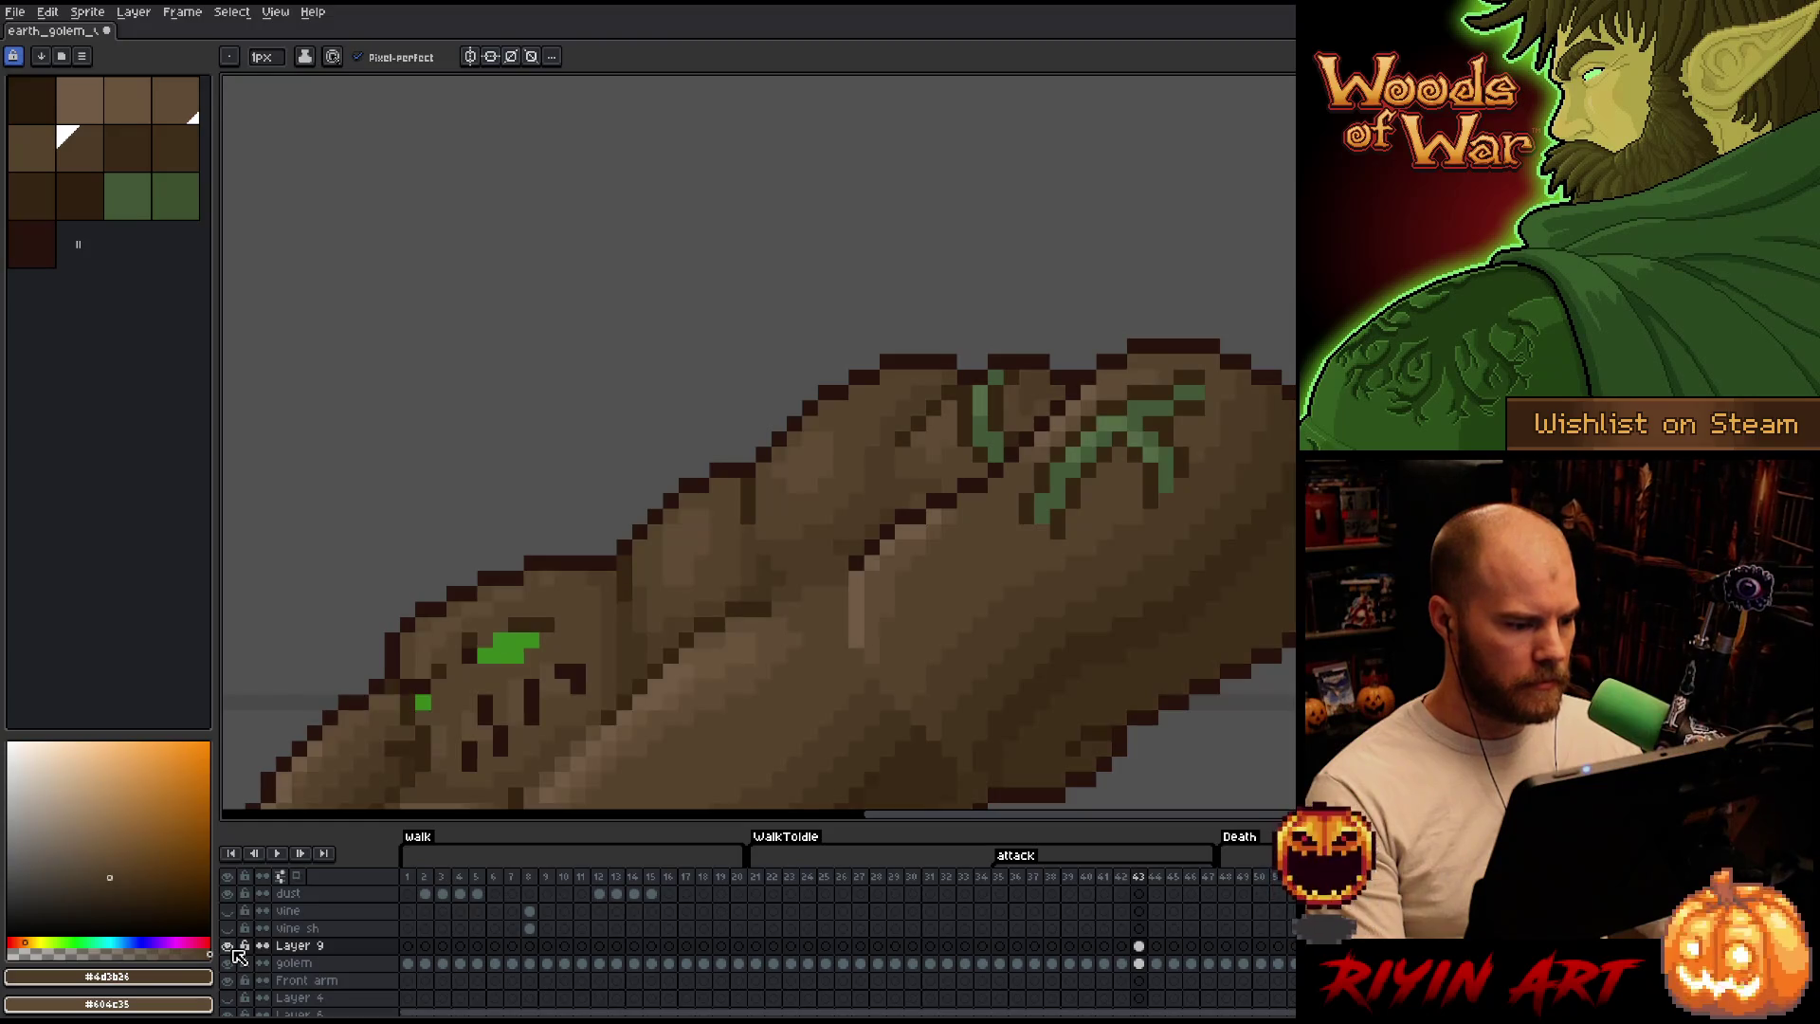
pyautogui.press('space')
pyautogui.moveTo(600, 443); pyautogui.dragTo(954, 222)
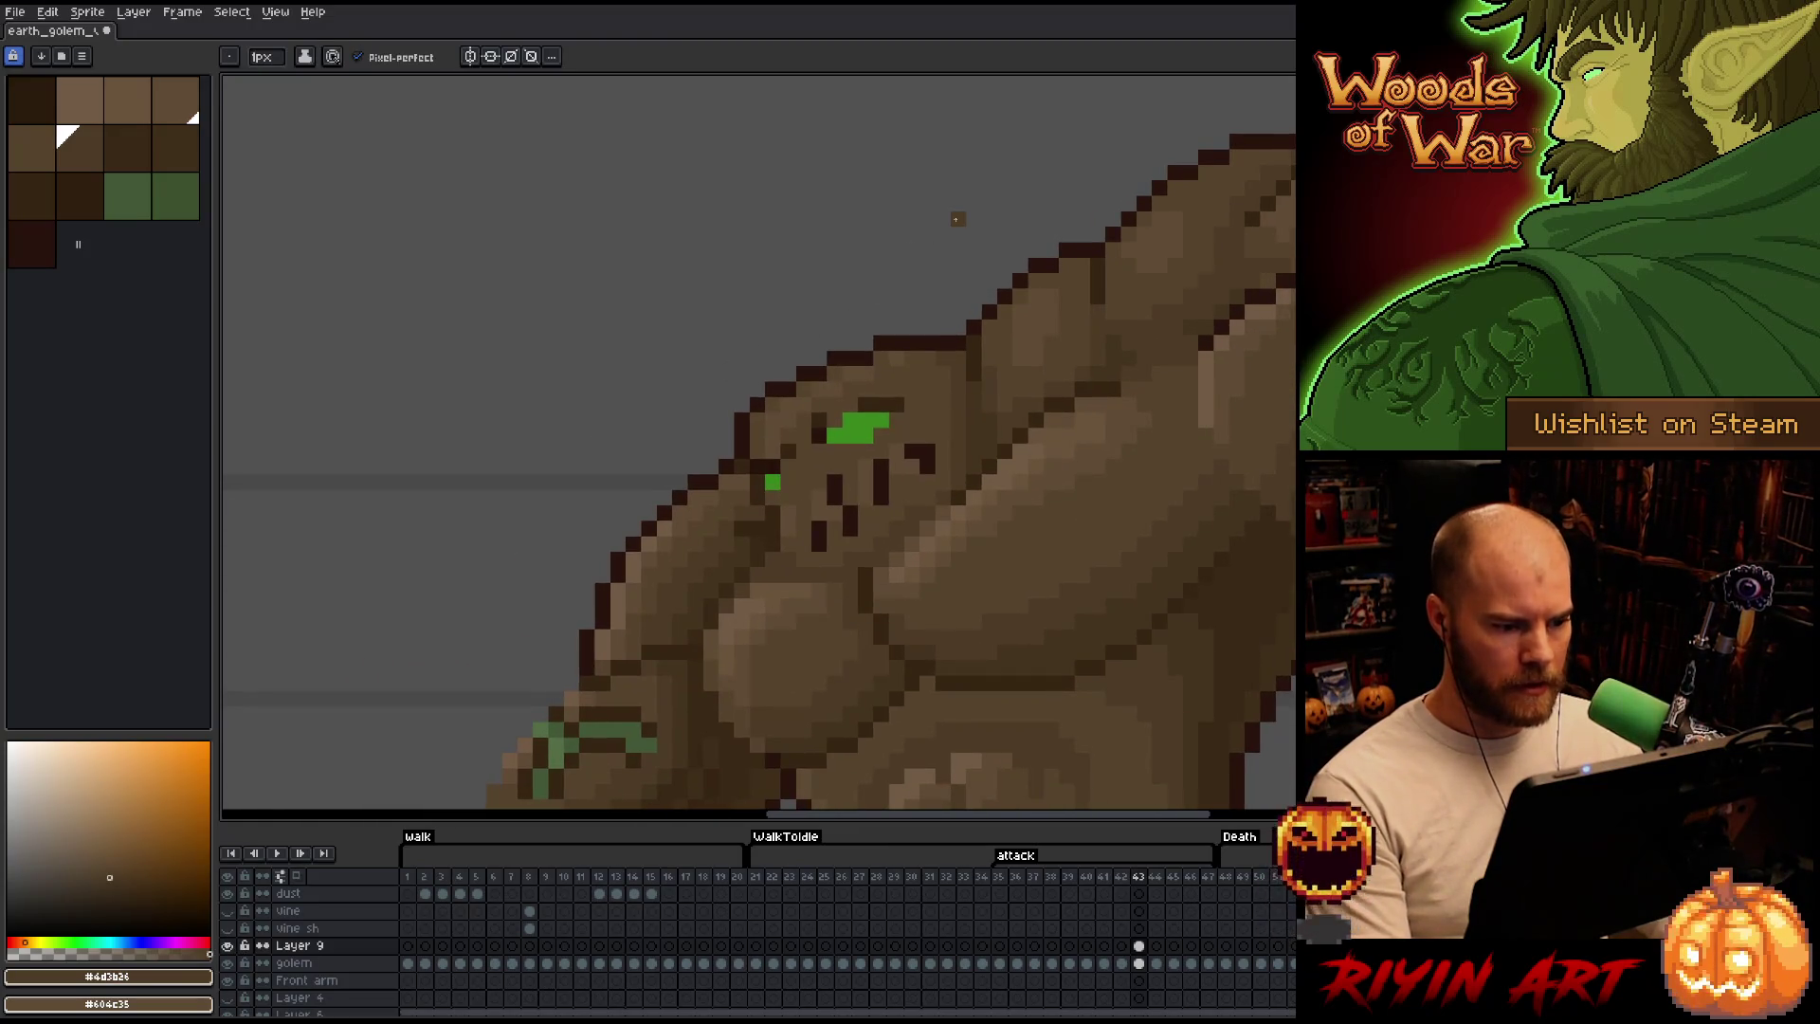
# Lasso the golem's green eye and face marks and shift them left, comparing with shading toggled.
pyautogui.press('m')
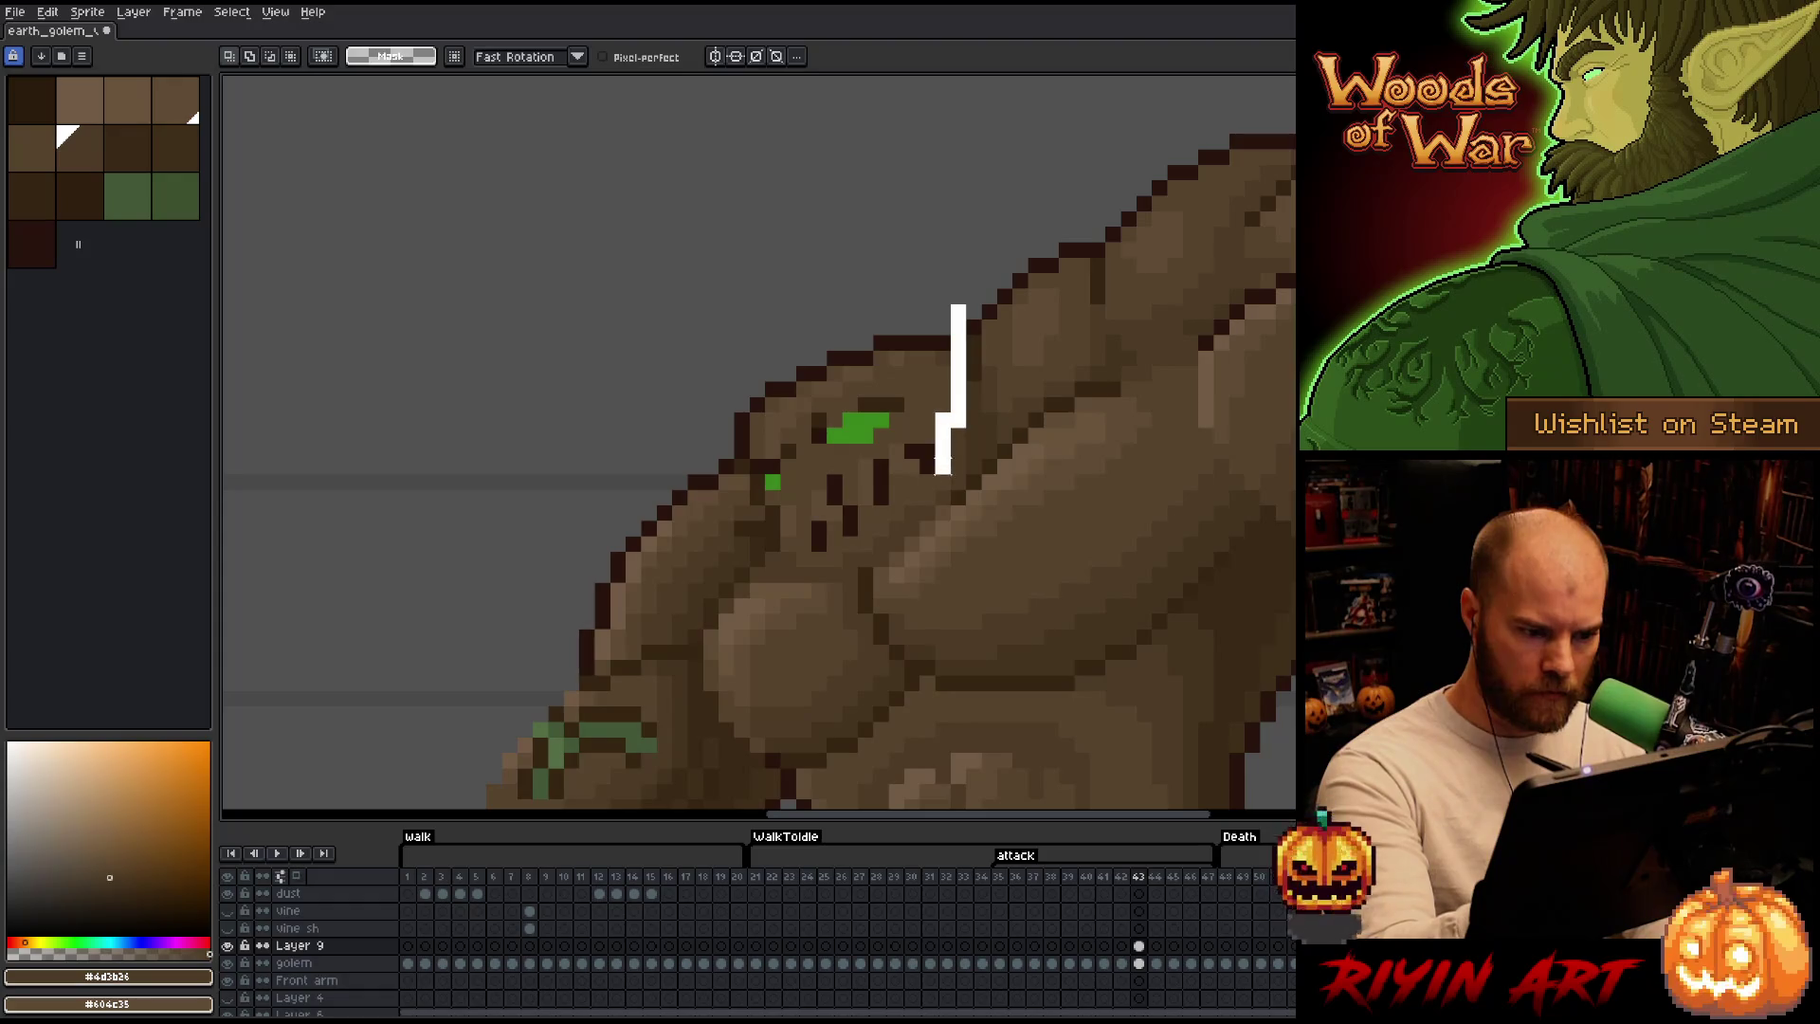
pyautogui.moveTo(956, 245)
pyautogui.mouseDown()
pyautogui.moveTo(863, 562)
pyautogui.moveTo(751, 413)
pyautogui.mouseUp()
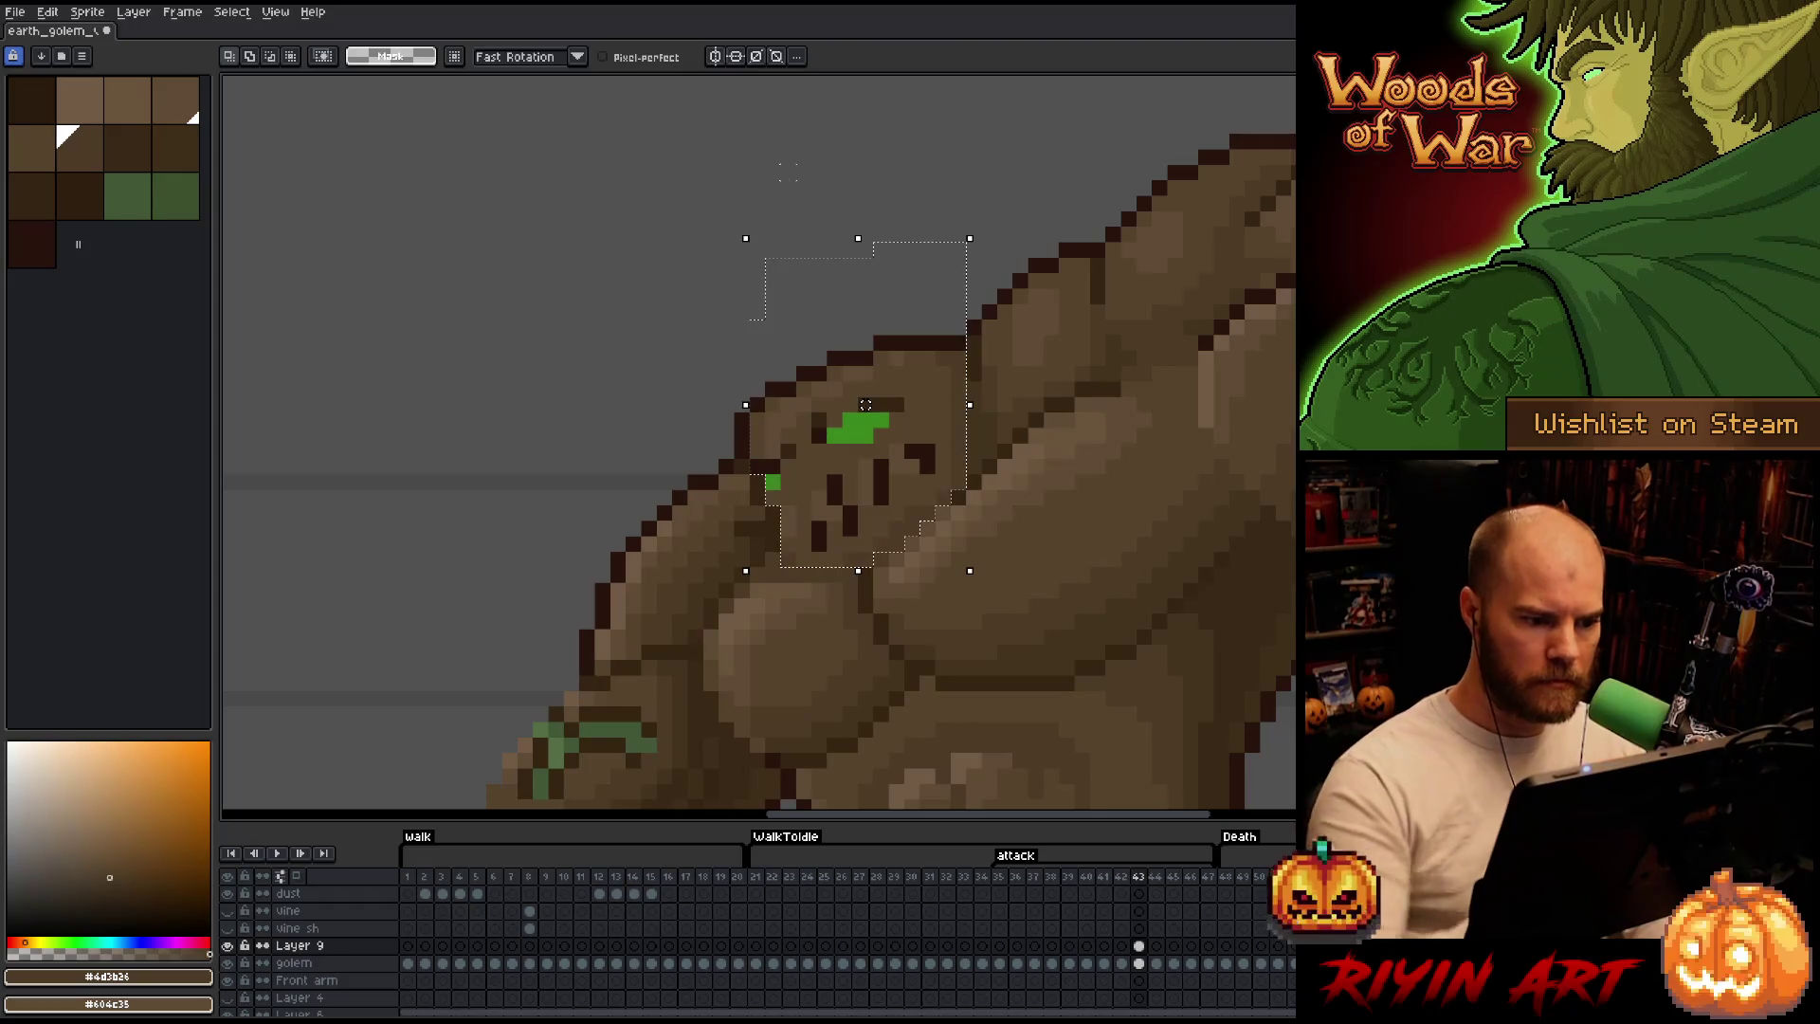
pyautogui.moveTo(865, 406); pyautogui.dragTo(848, 405)
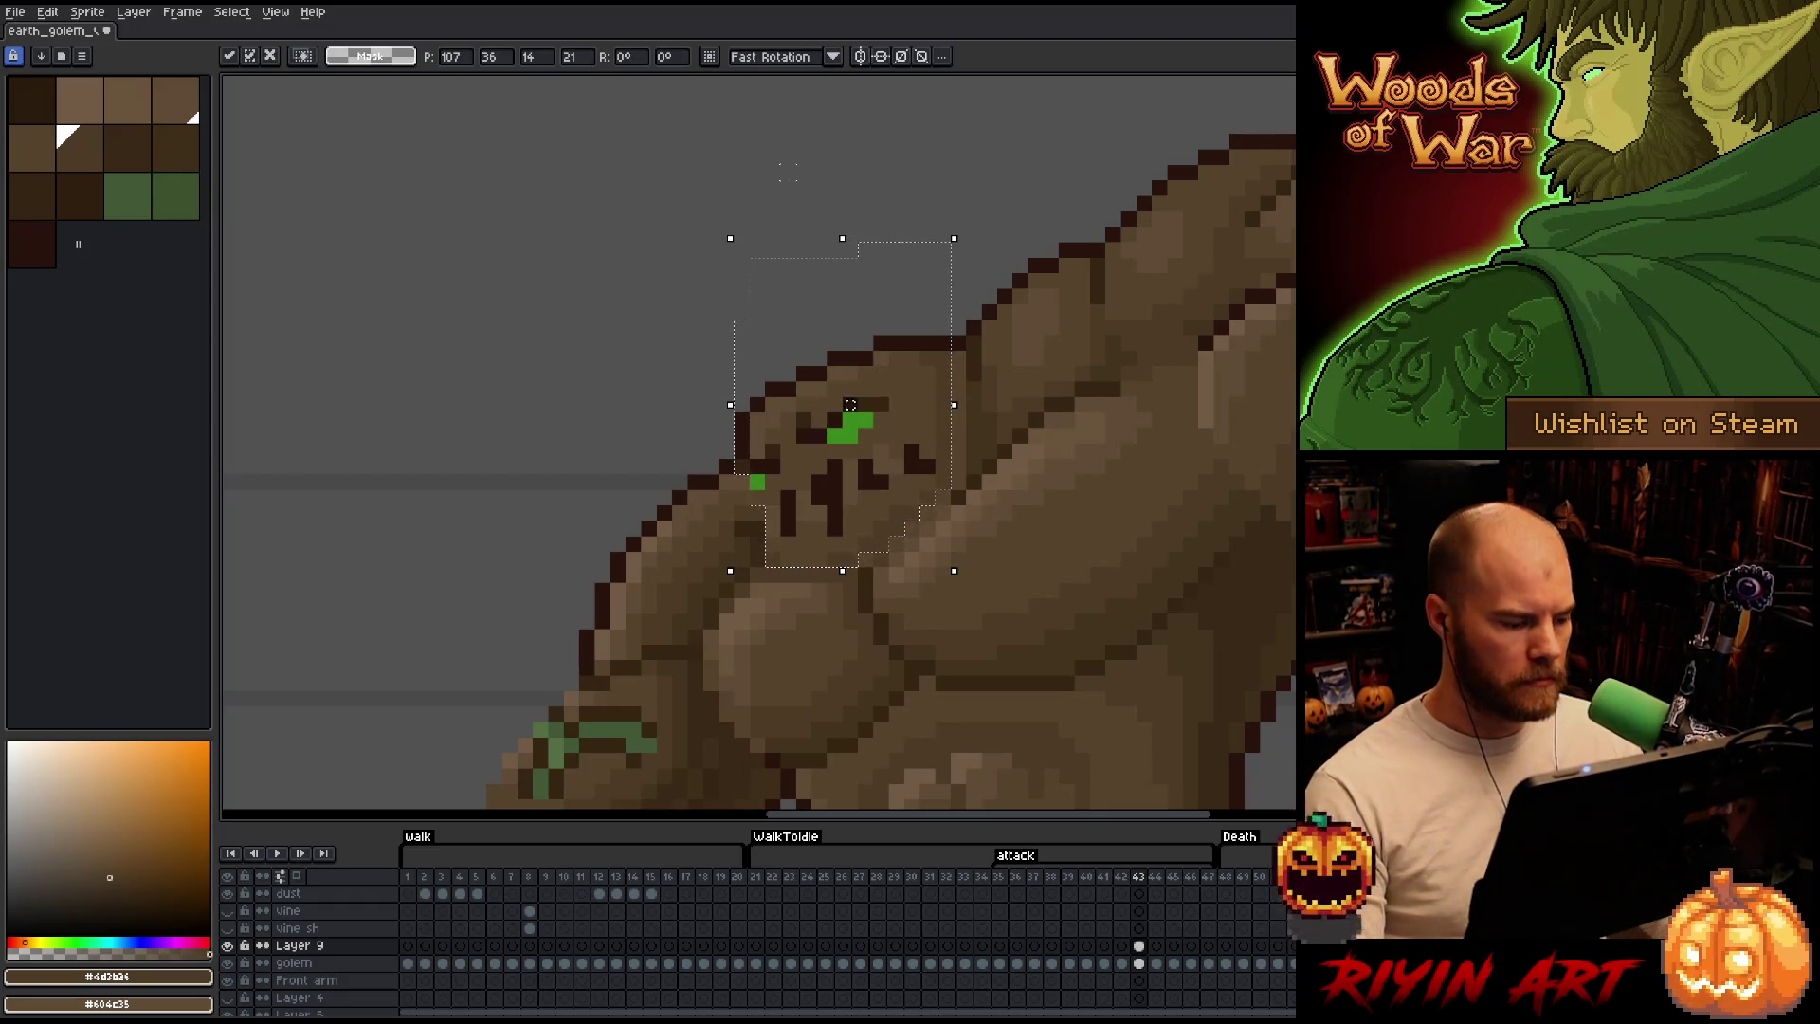
pyautogui.click(228, 944)
pyautogui.click(229, 945)
pyautogui.click(228, 946)
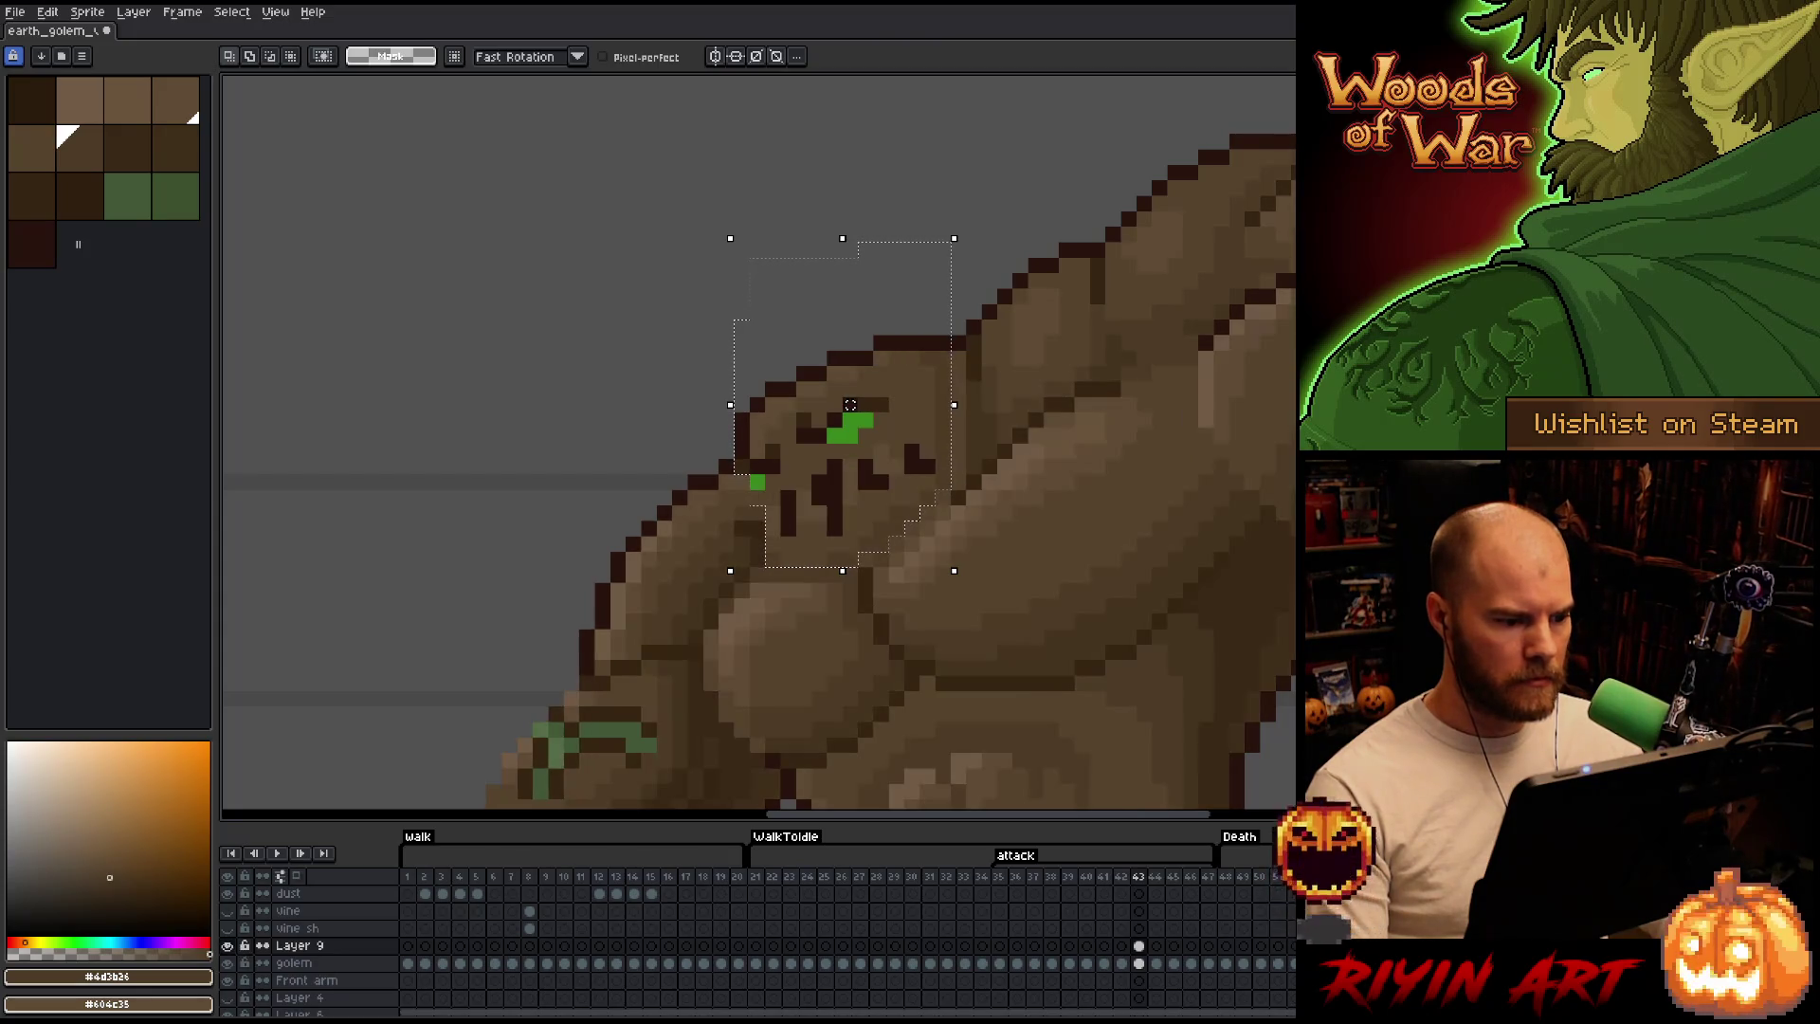
pyautogui.moveTo(531, 489); pyautogui.dragTo(668, 95)
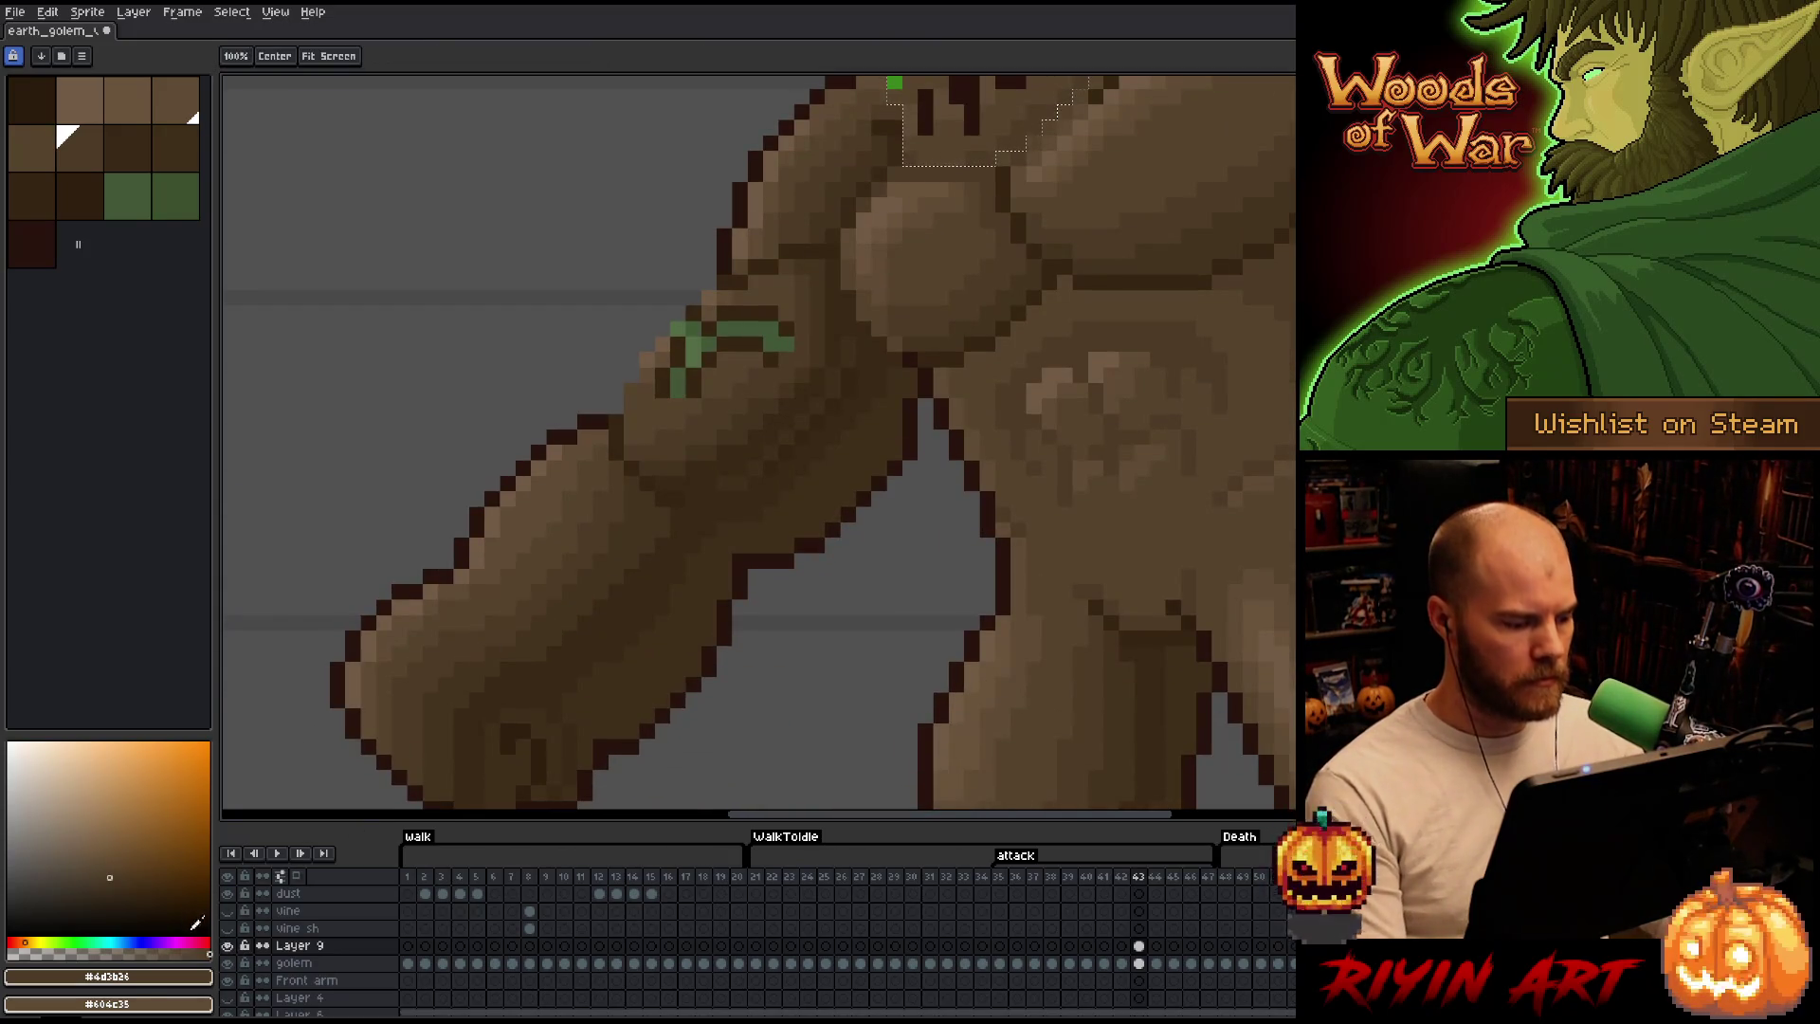
# Lasso the lower arm's vine marking and nudge it one pixel right.
pyautogui.click(229, 946)
pyautogui.click(228, 946)
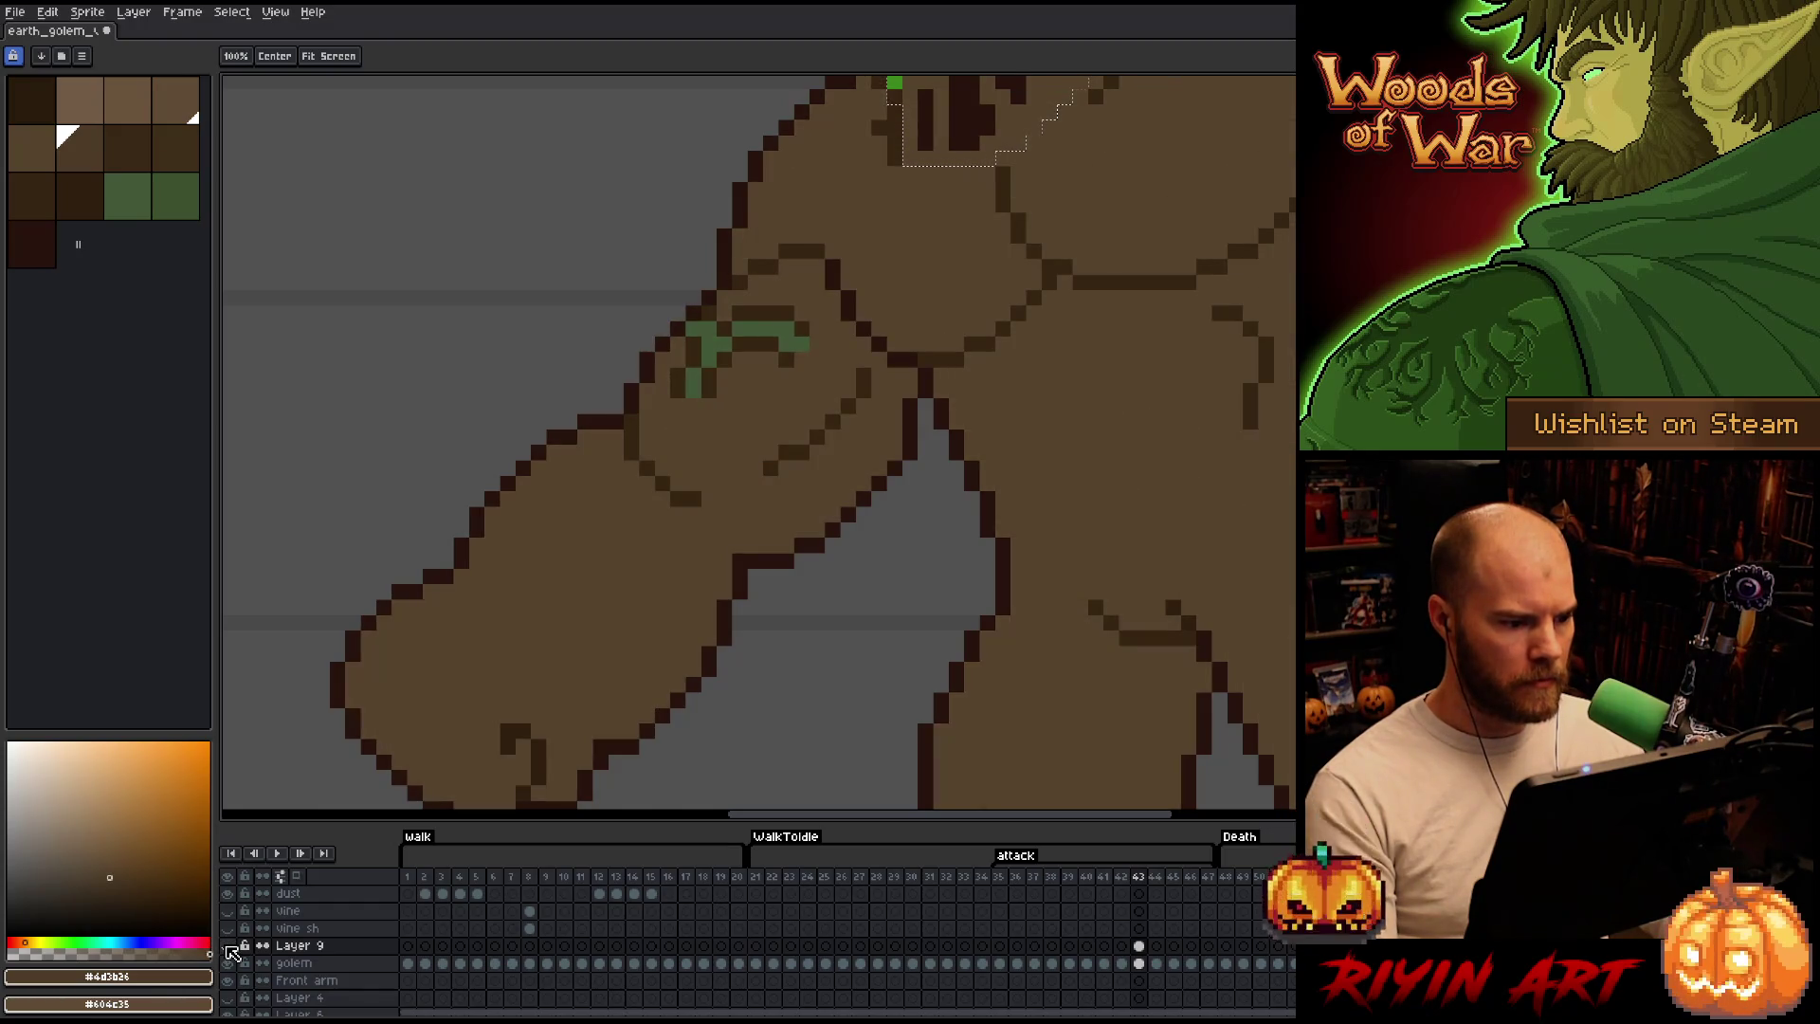
pyautogui.click(229, 945)
pyautogui.press('m')
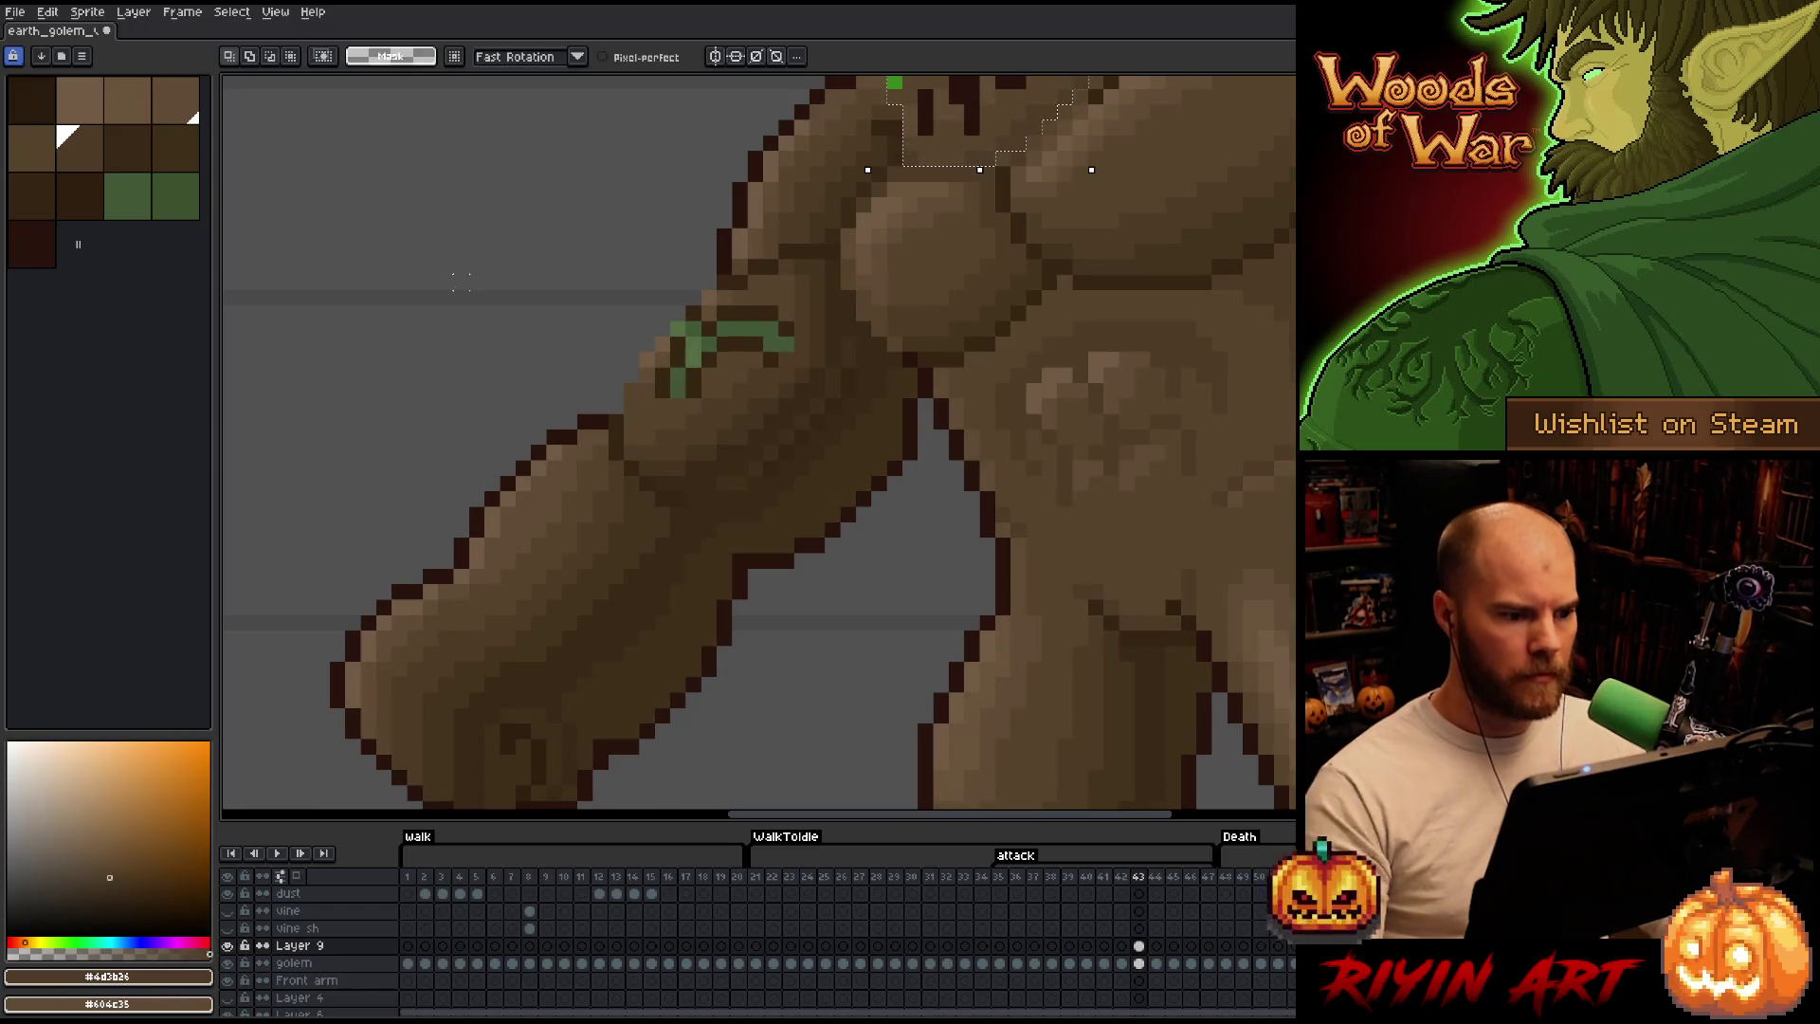
pyautogui.moveTo(813, 254); pyautogui.dragTo(754, 481)
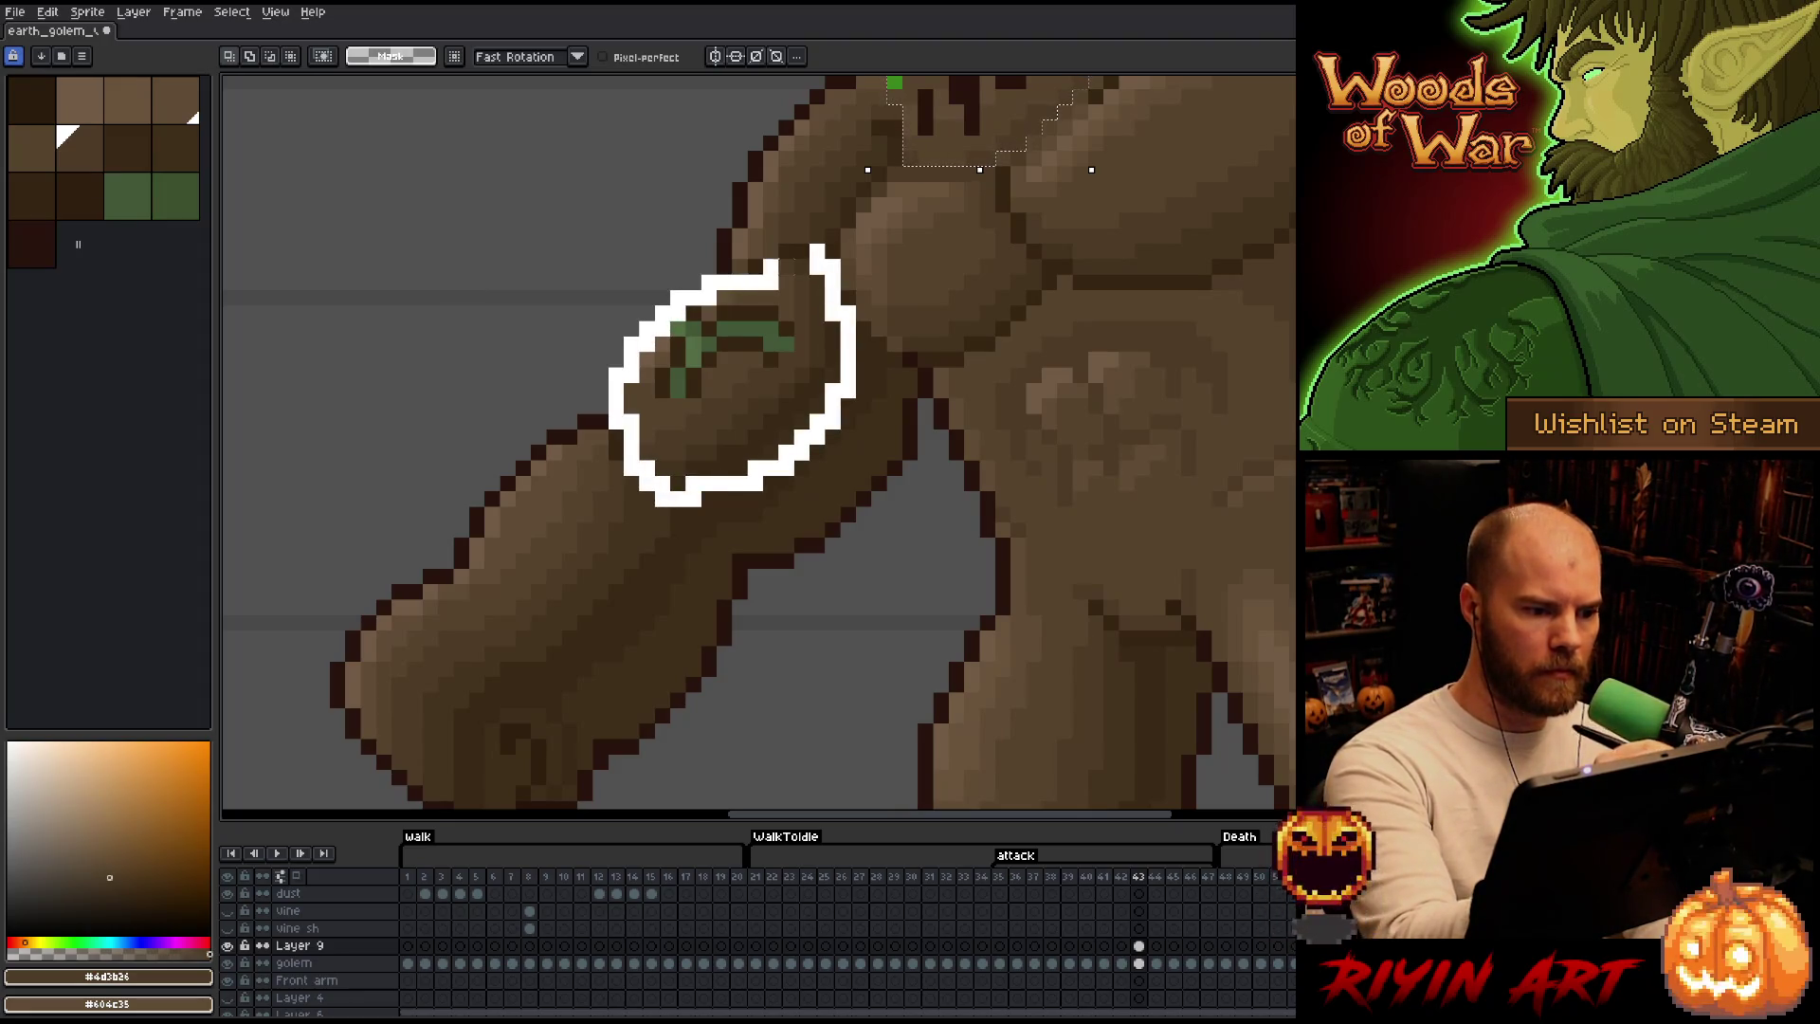
pyautogui.moveTo(753, 481); pyautogui.dragTo(810, 277)
pyautogui.press('Right')
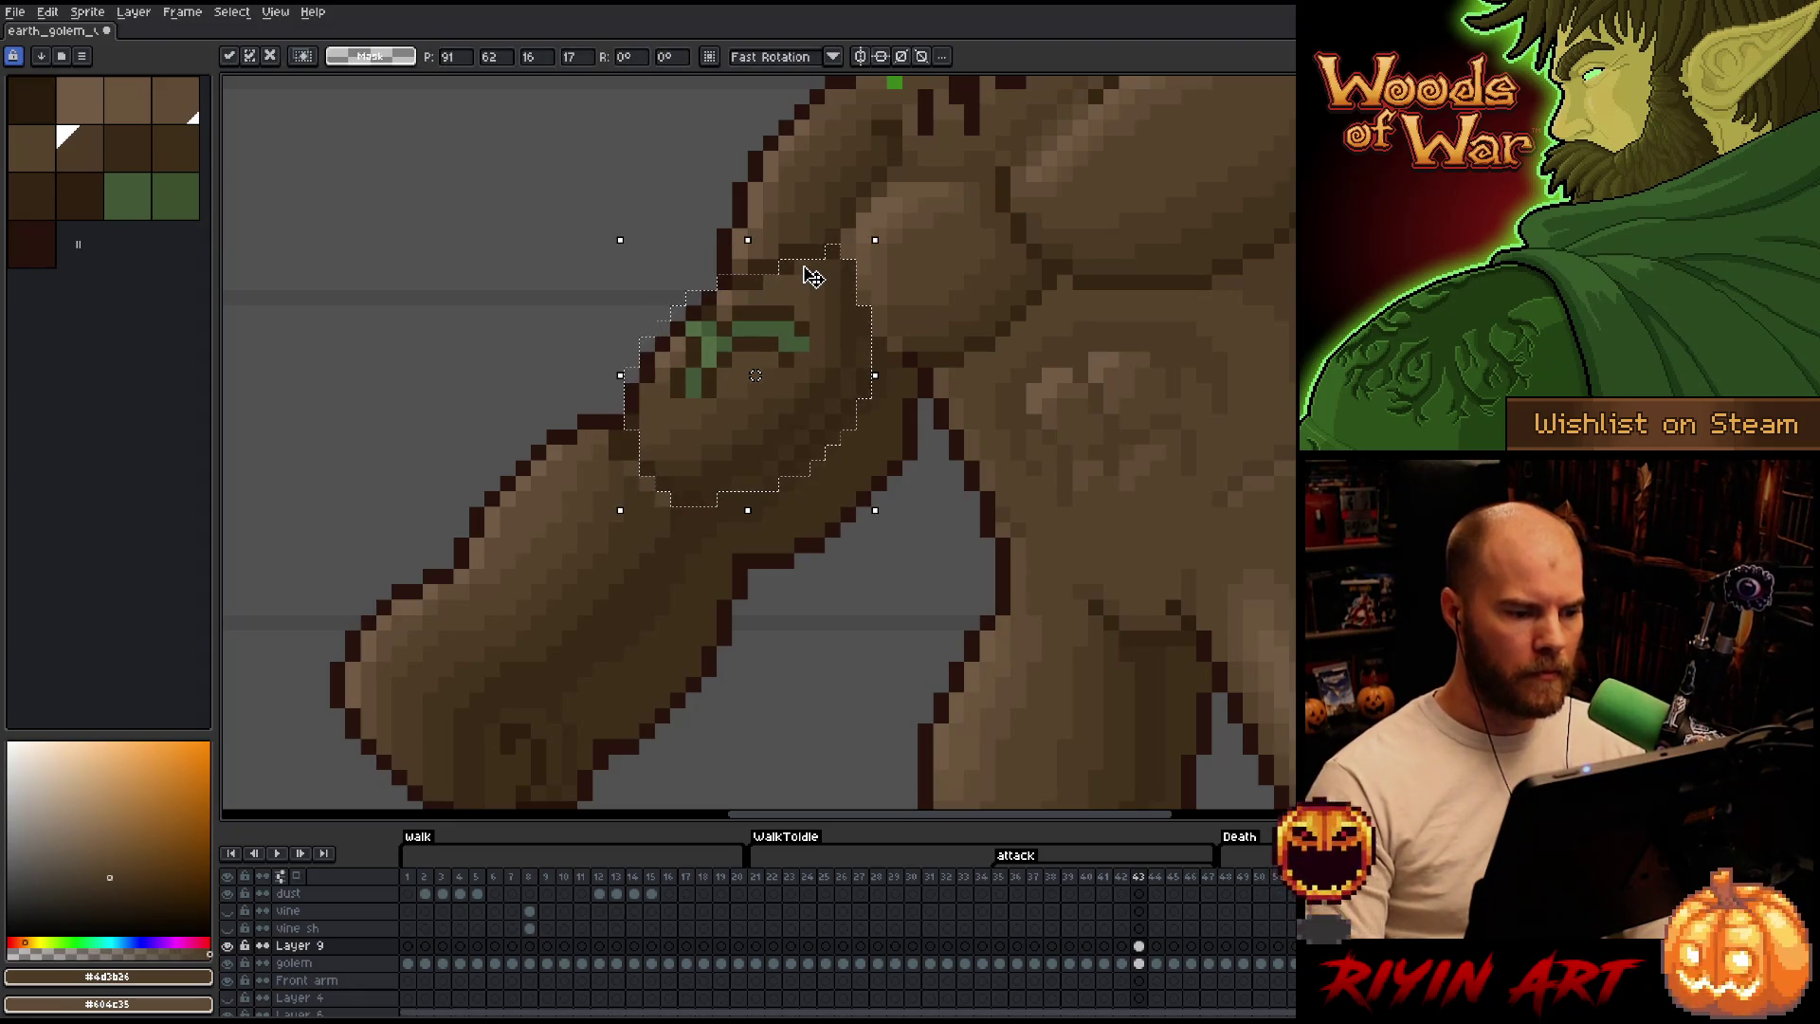
# Toggle the shading layer several times to check the repositioned lower-arm vine.
pyautogui.click(235, 949)
pyautogui.click(232, 948)
pyautogui.click(231, 947)
pyautogui.click(230, 947)
pyautogui.click(230, 948)
pyautogui.click(230, 947)
pyautogui.click(230, 947)
pyautogui.click(231, 947)
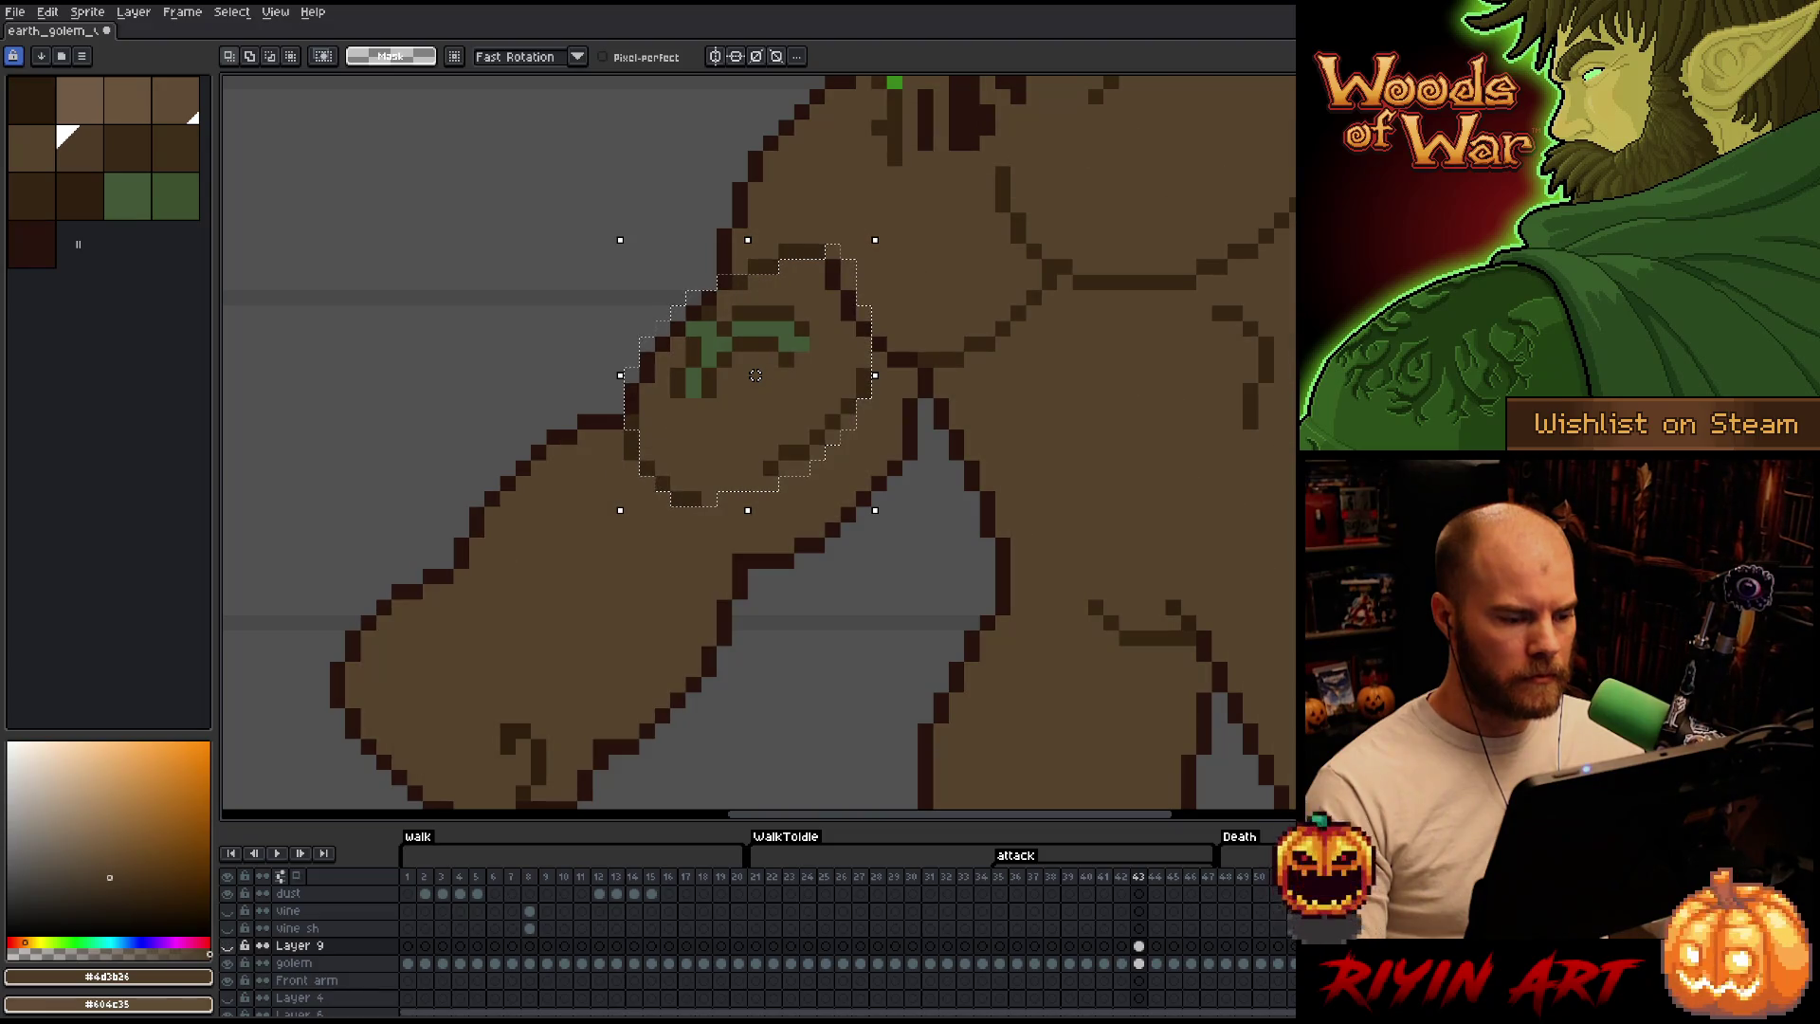
pyautogui.click(231, 947)
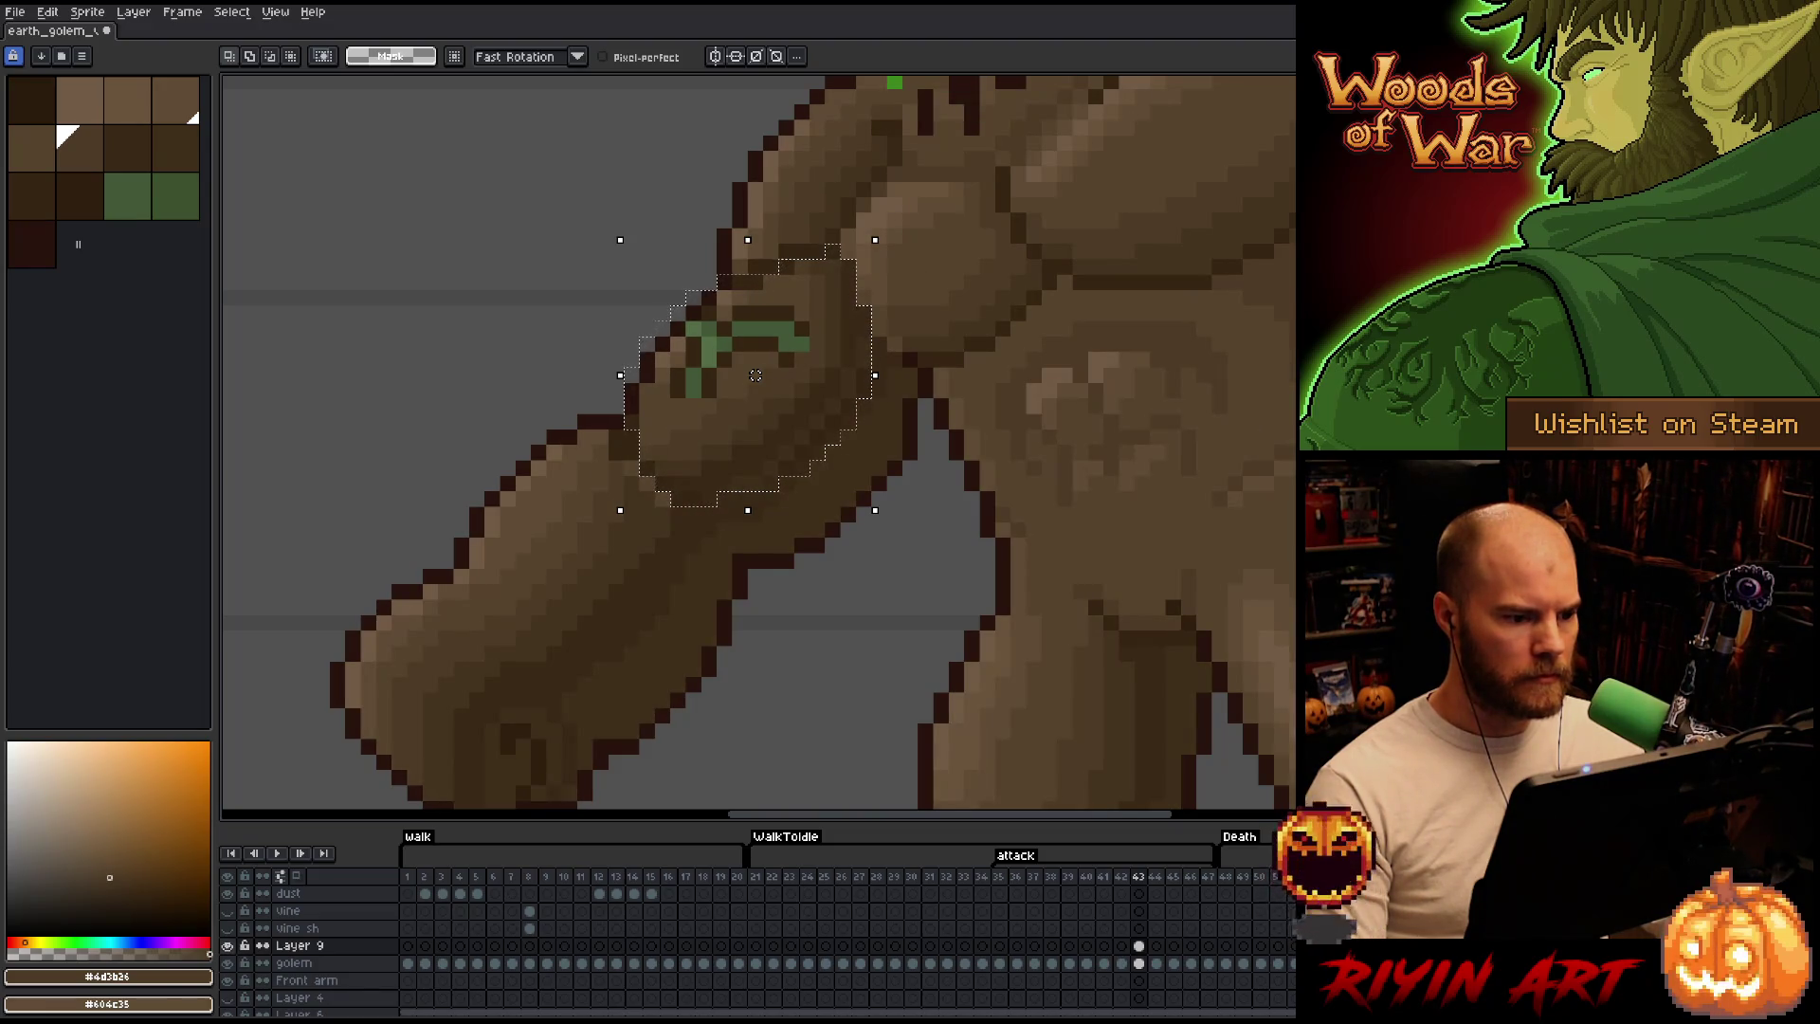
pyautogui.scroll(-1, 755, 376)
pyautogui.scroll(-1, 689, 383)
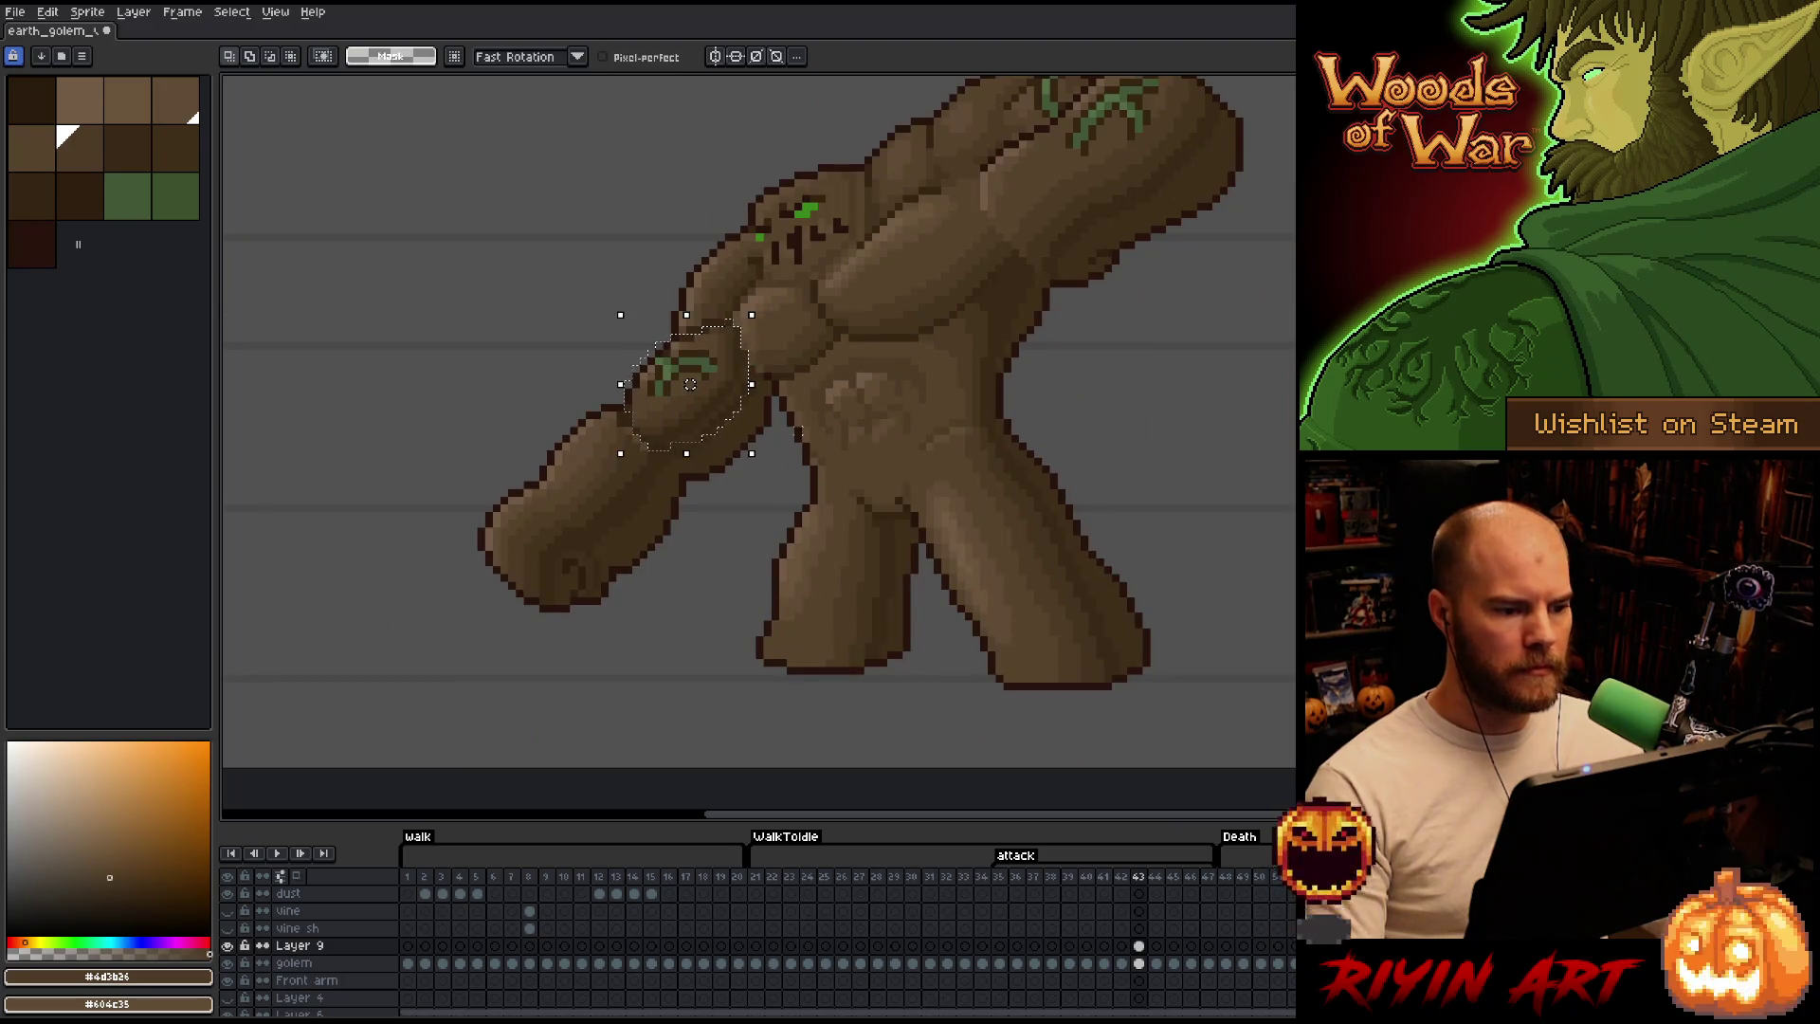
pyautogui.scroll(-1, 689, 384)
pyautogui.scroll(1, 1142, 426)
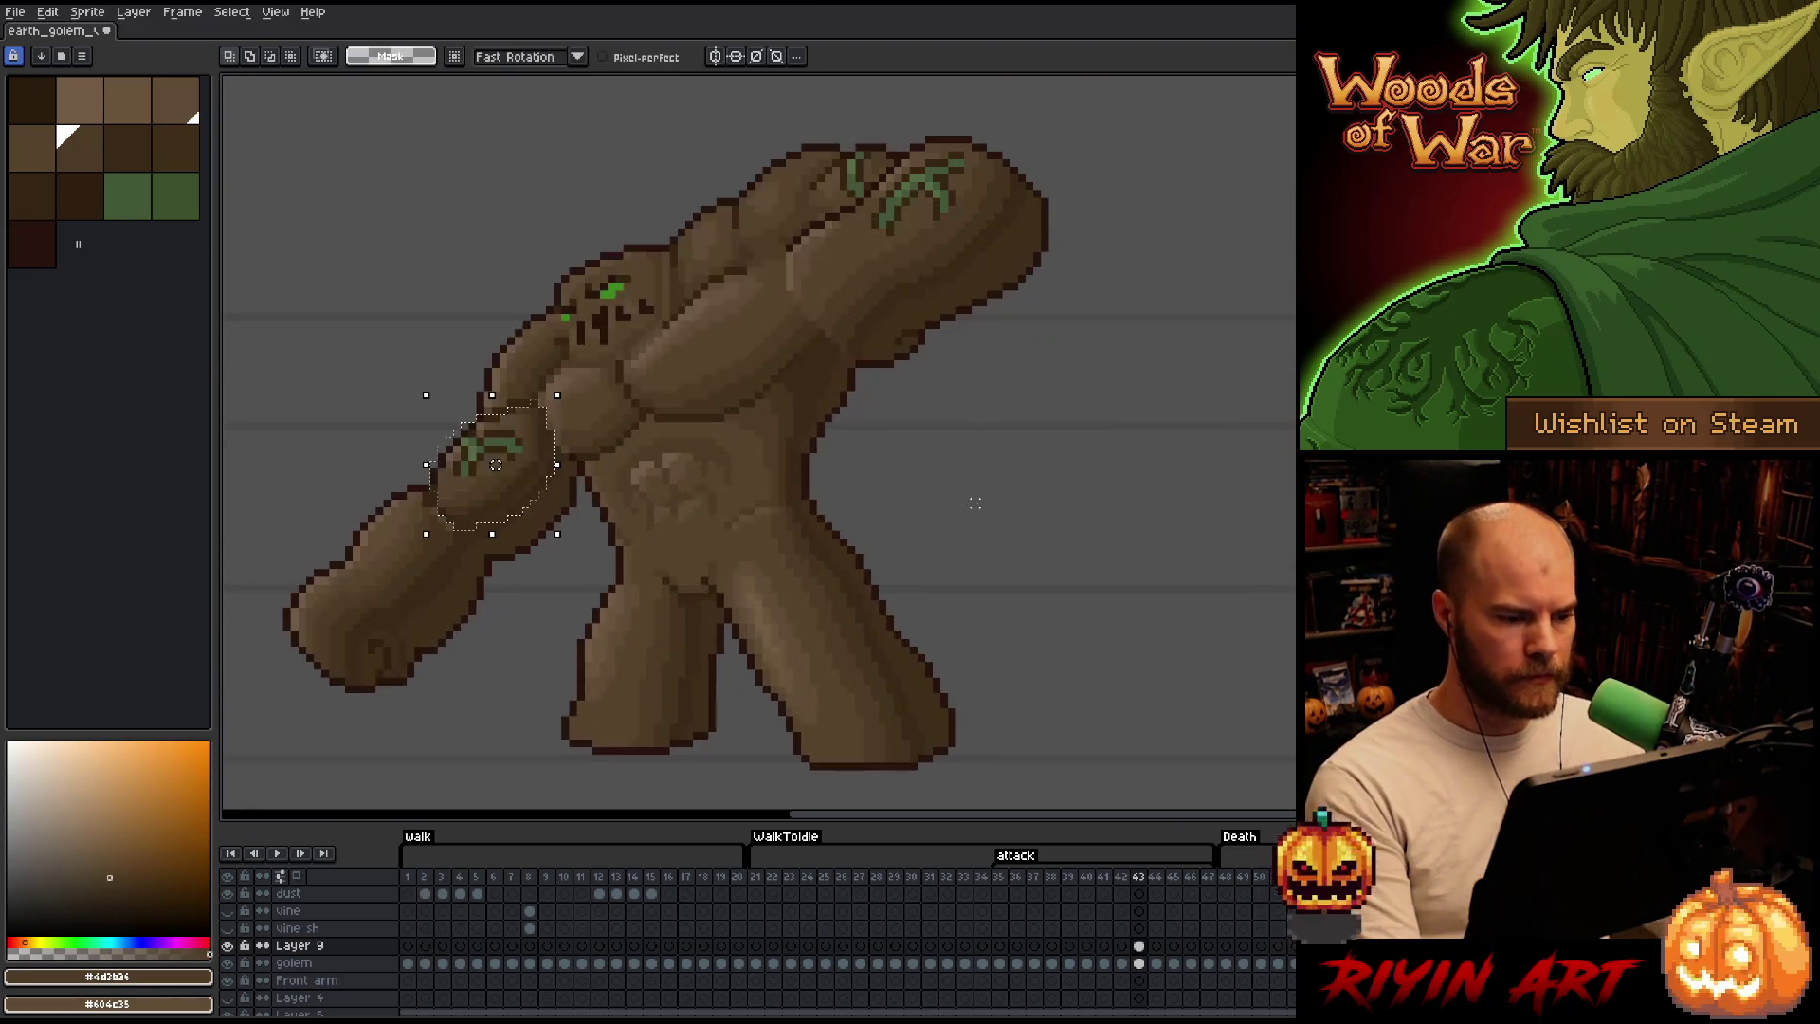
# Compare the chest with and without shading, then mark a rectangular selection on it.
pyautogui.click(230, 950)
pyautogui.click(230, 950)
pyautogui.click(231, 949)
pyautogui.click(230, 950)
pyautogui.press('m')
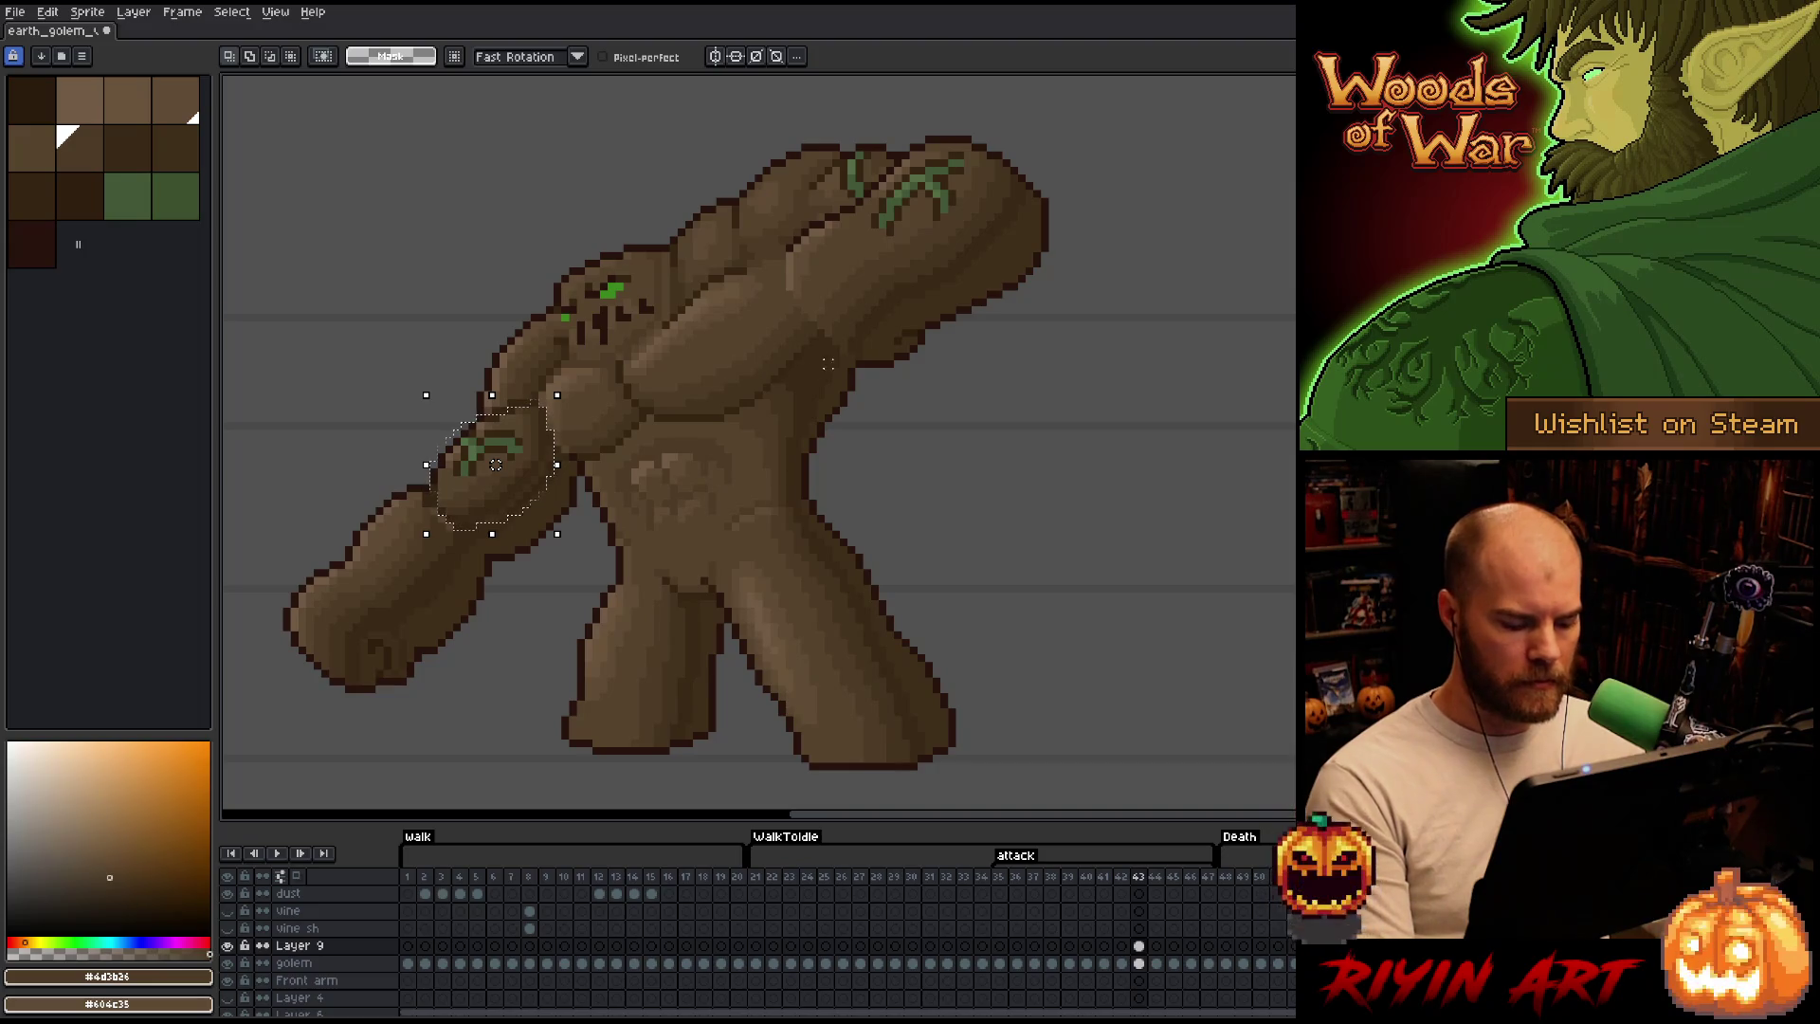
pyautogui.moveTo(824, 331); pyautogui.dragTo(700, 422)
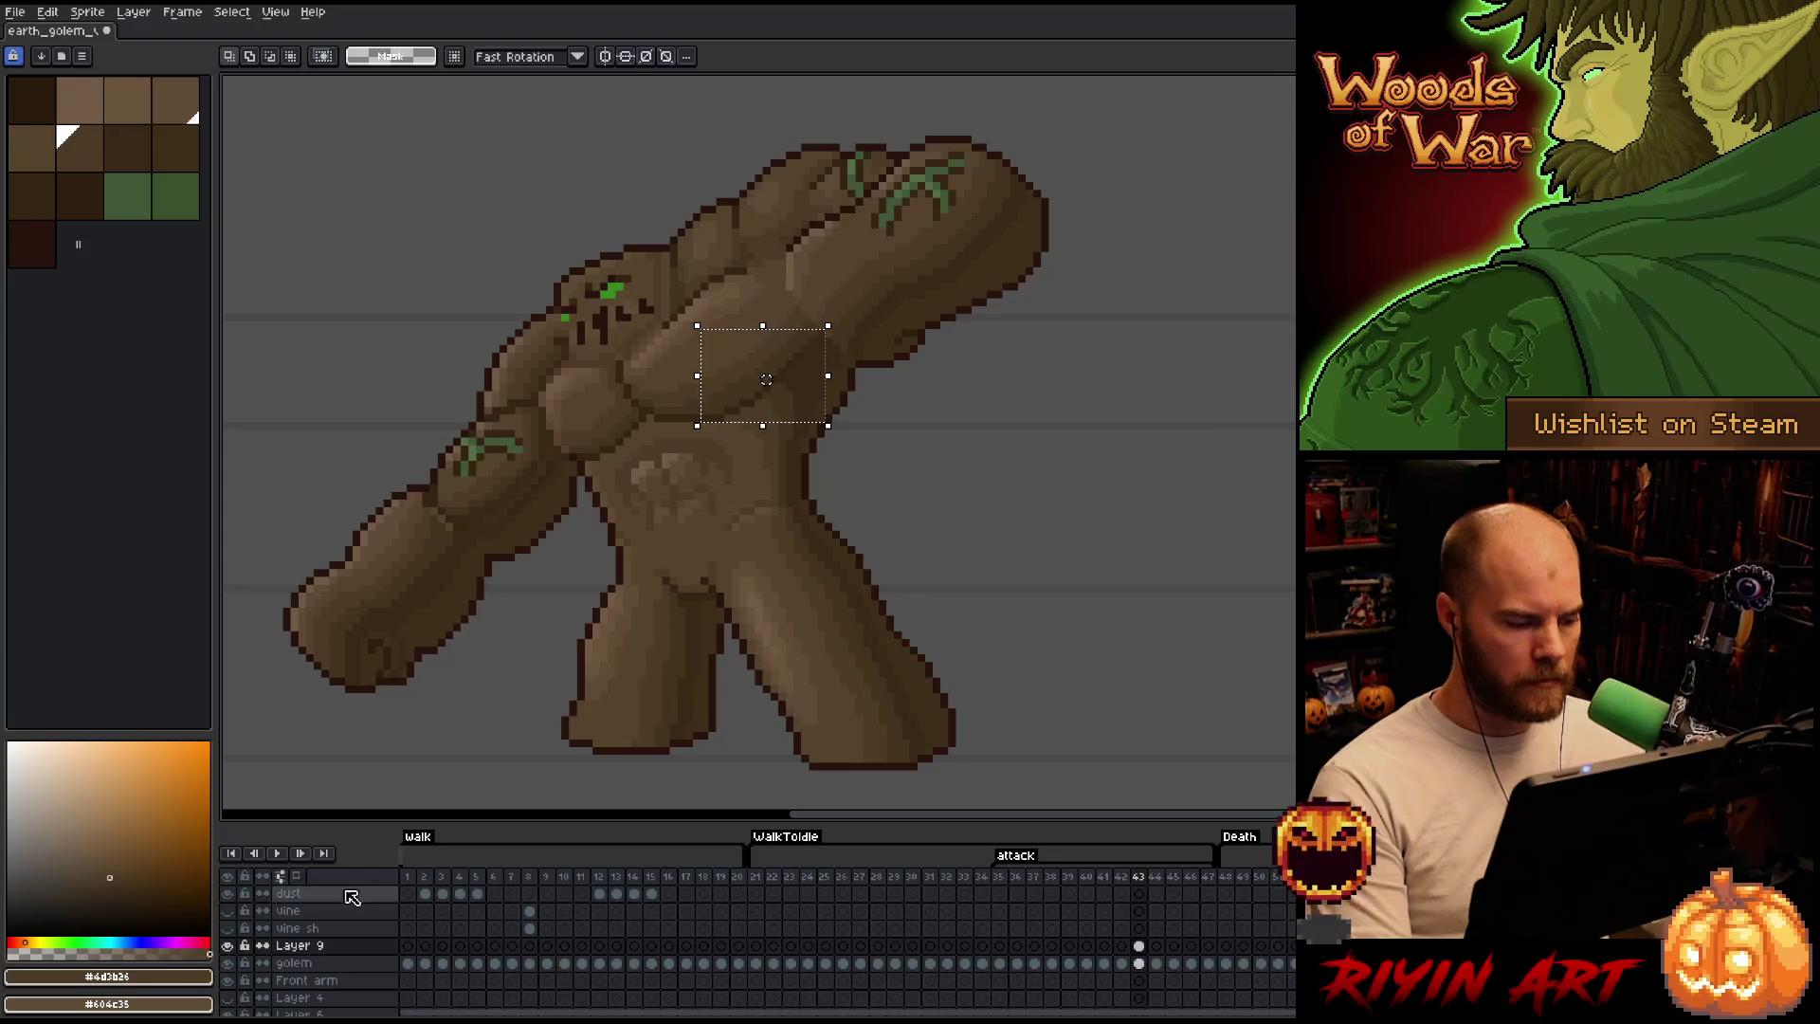
pyautogui.click(225, 944)
pyautogui.scroll(1, 651, 430)
pyautogui.scroll(1, 651, 430)
# Reshape the chest selection with stepped diagonal edges and shift it slightly left.
pyautogui.press('b')
pyautogui.moveTo(1071, 353); pyautogui.dragTo(996, 248)
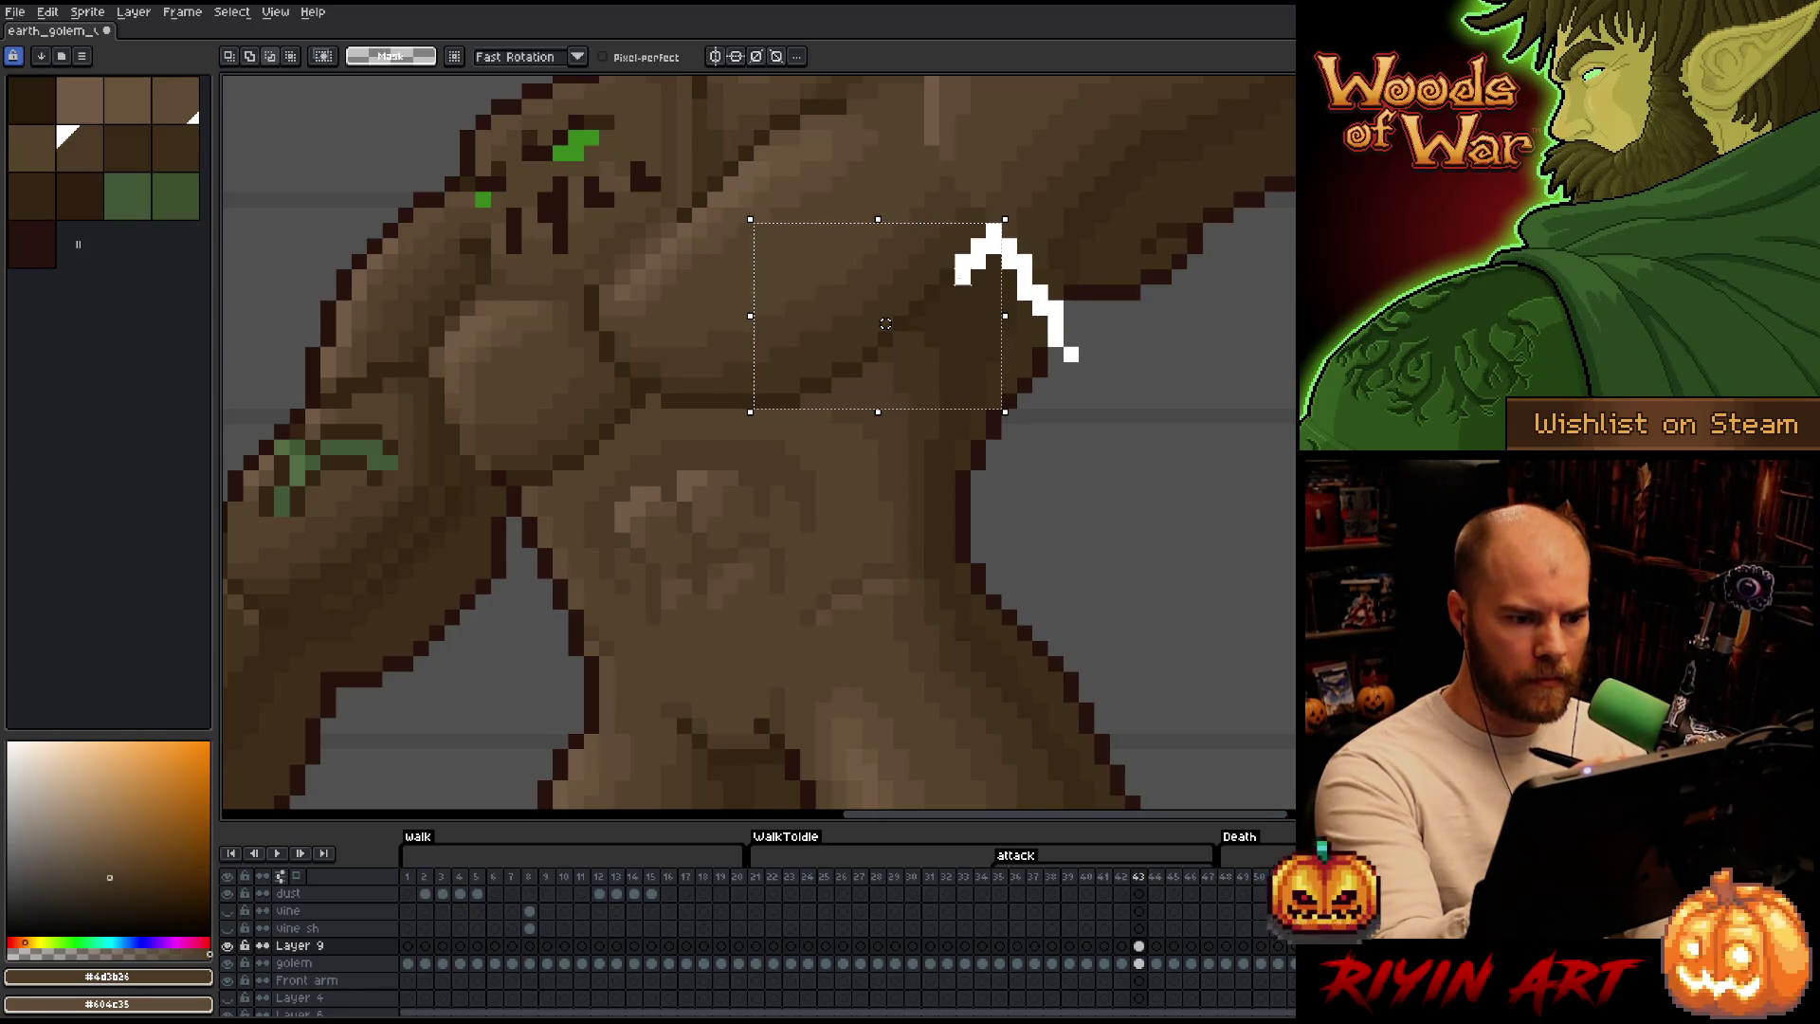
pyautogui.hotkey('ctrl', 'z')
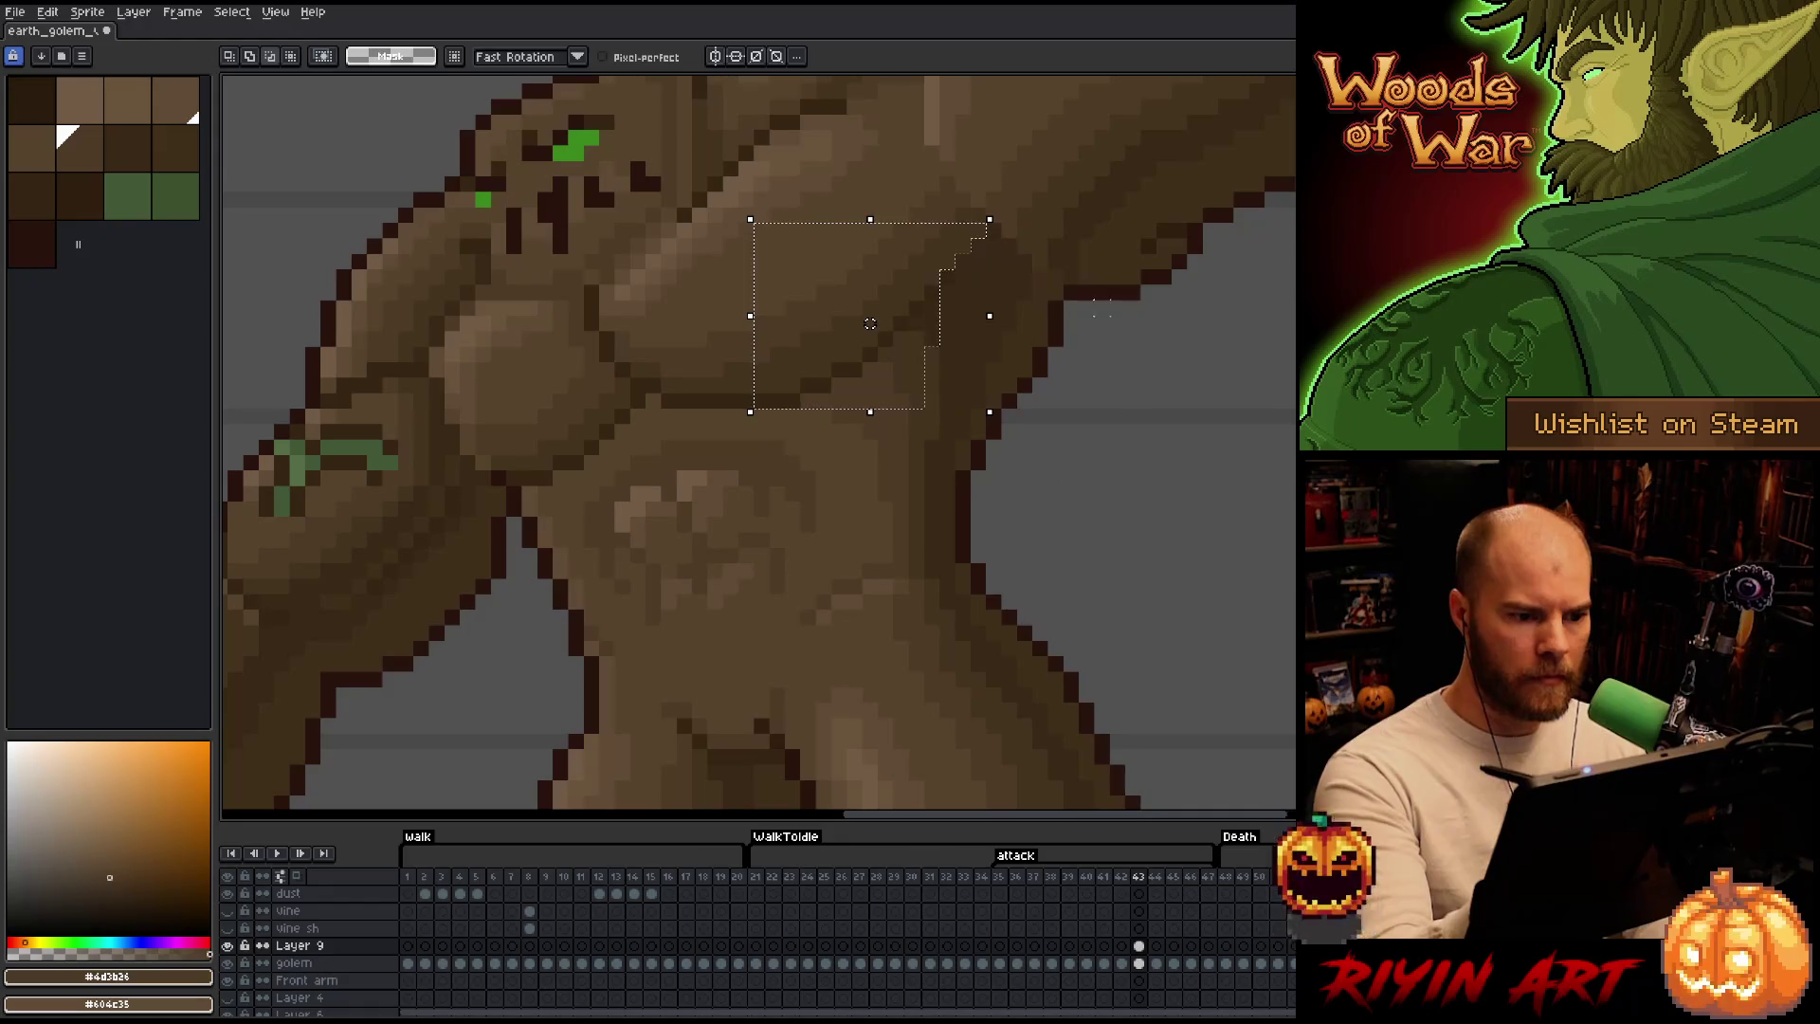
pyautogui.moveTo(977, 336); pyautogui.dragTo(931, 308)
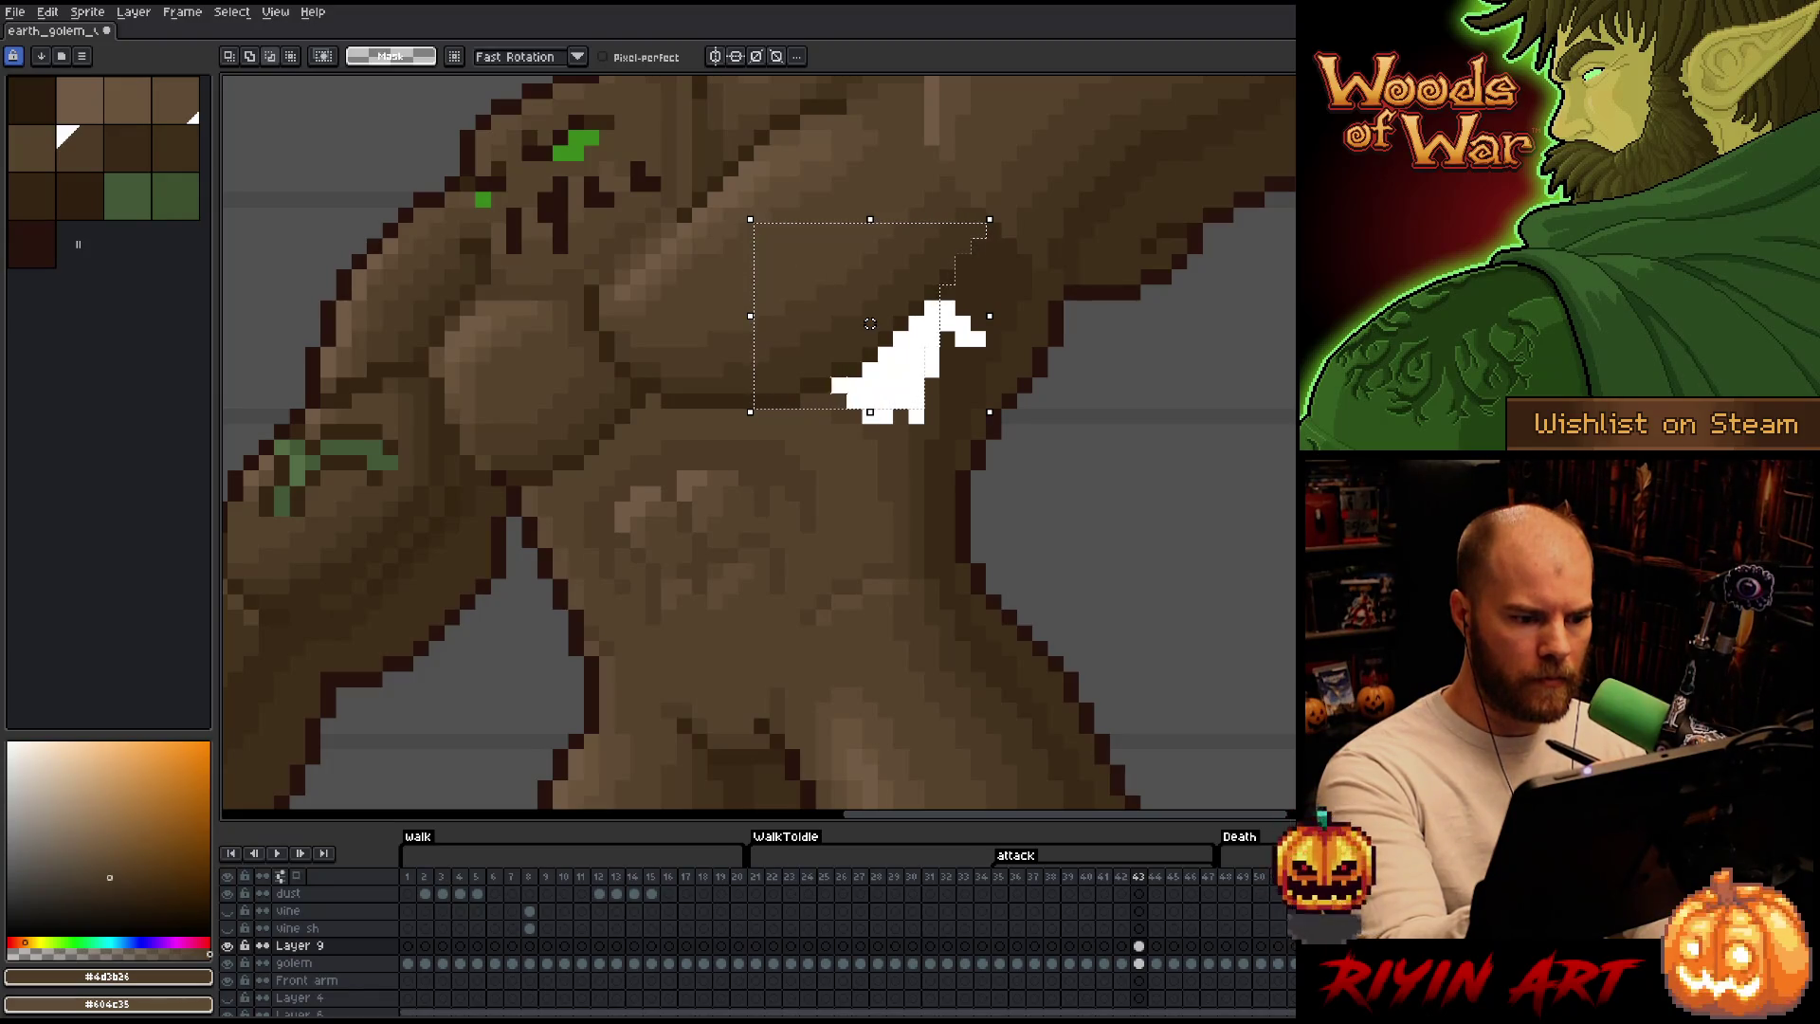
pyautogui.moveTo(987, 229); pyautogui.dragTo(799, 413)
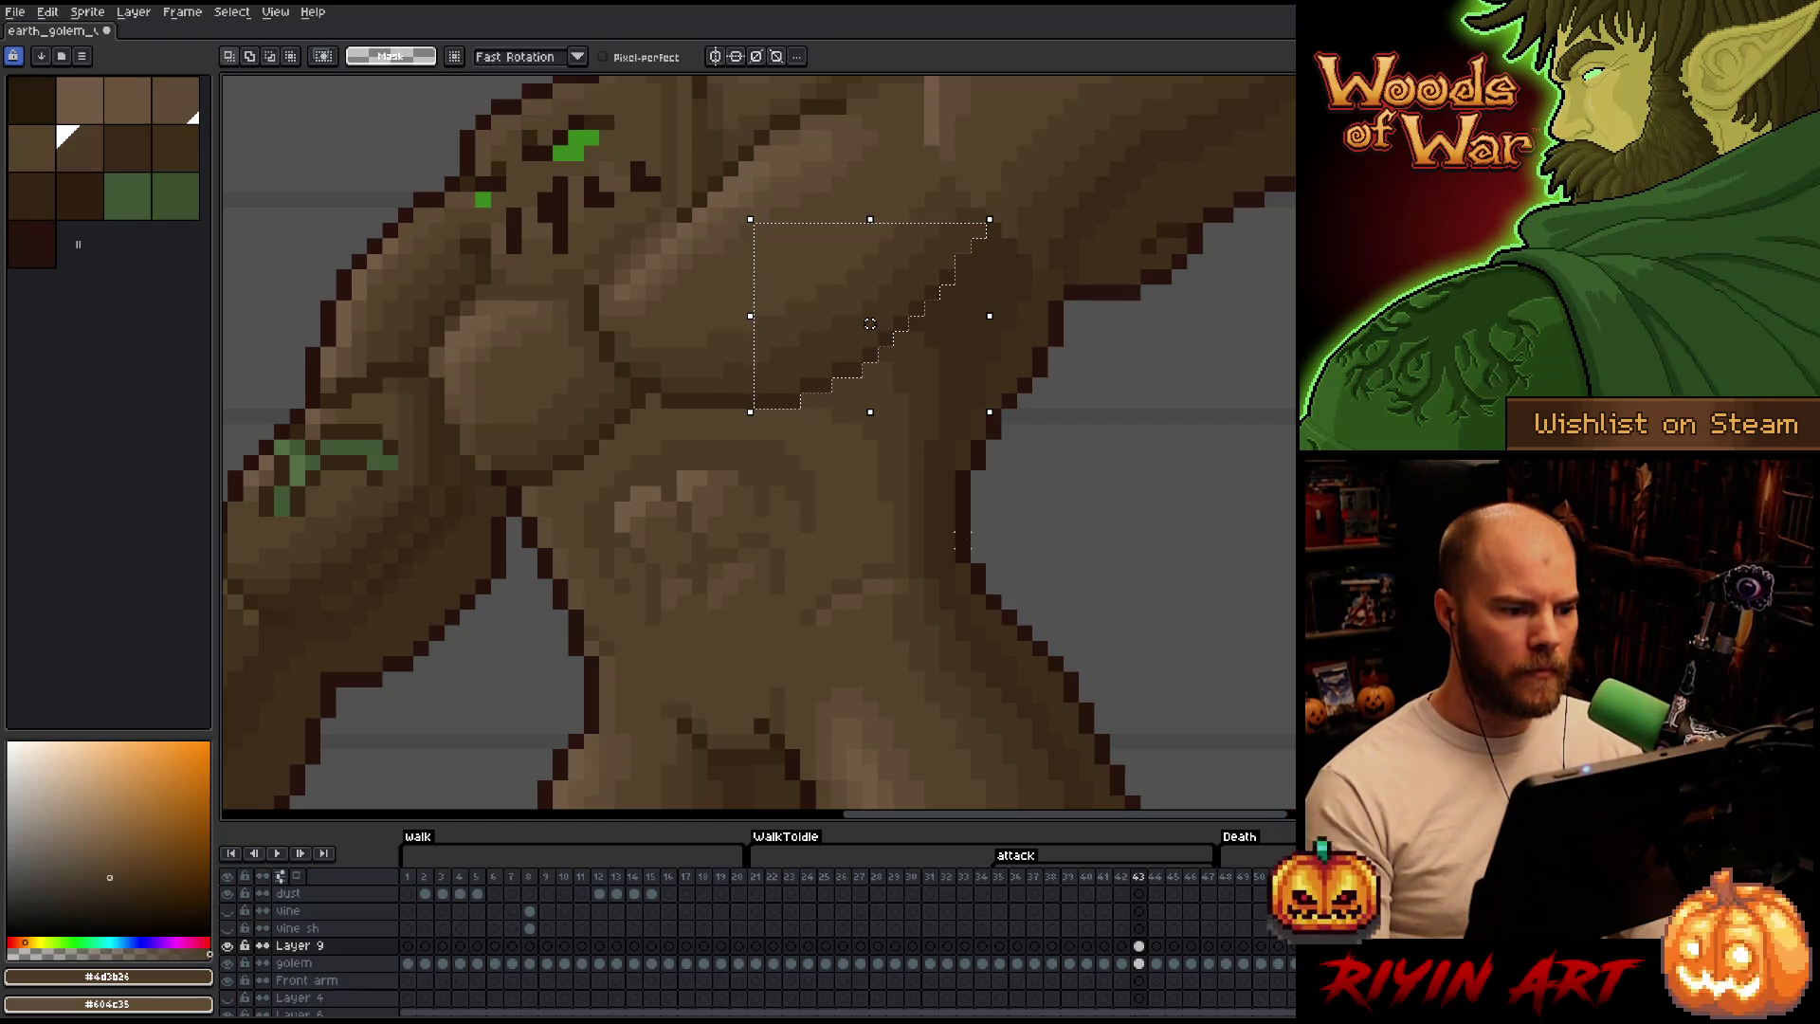
pyautogui.moveTo(871, 216); pyautogui.dragTo(754, 270)
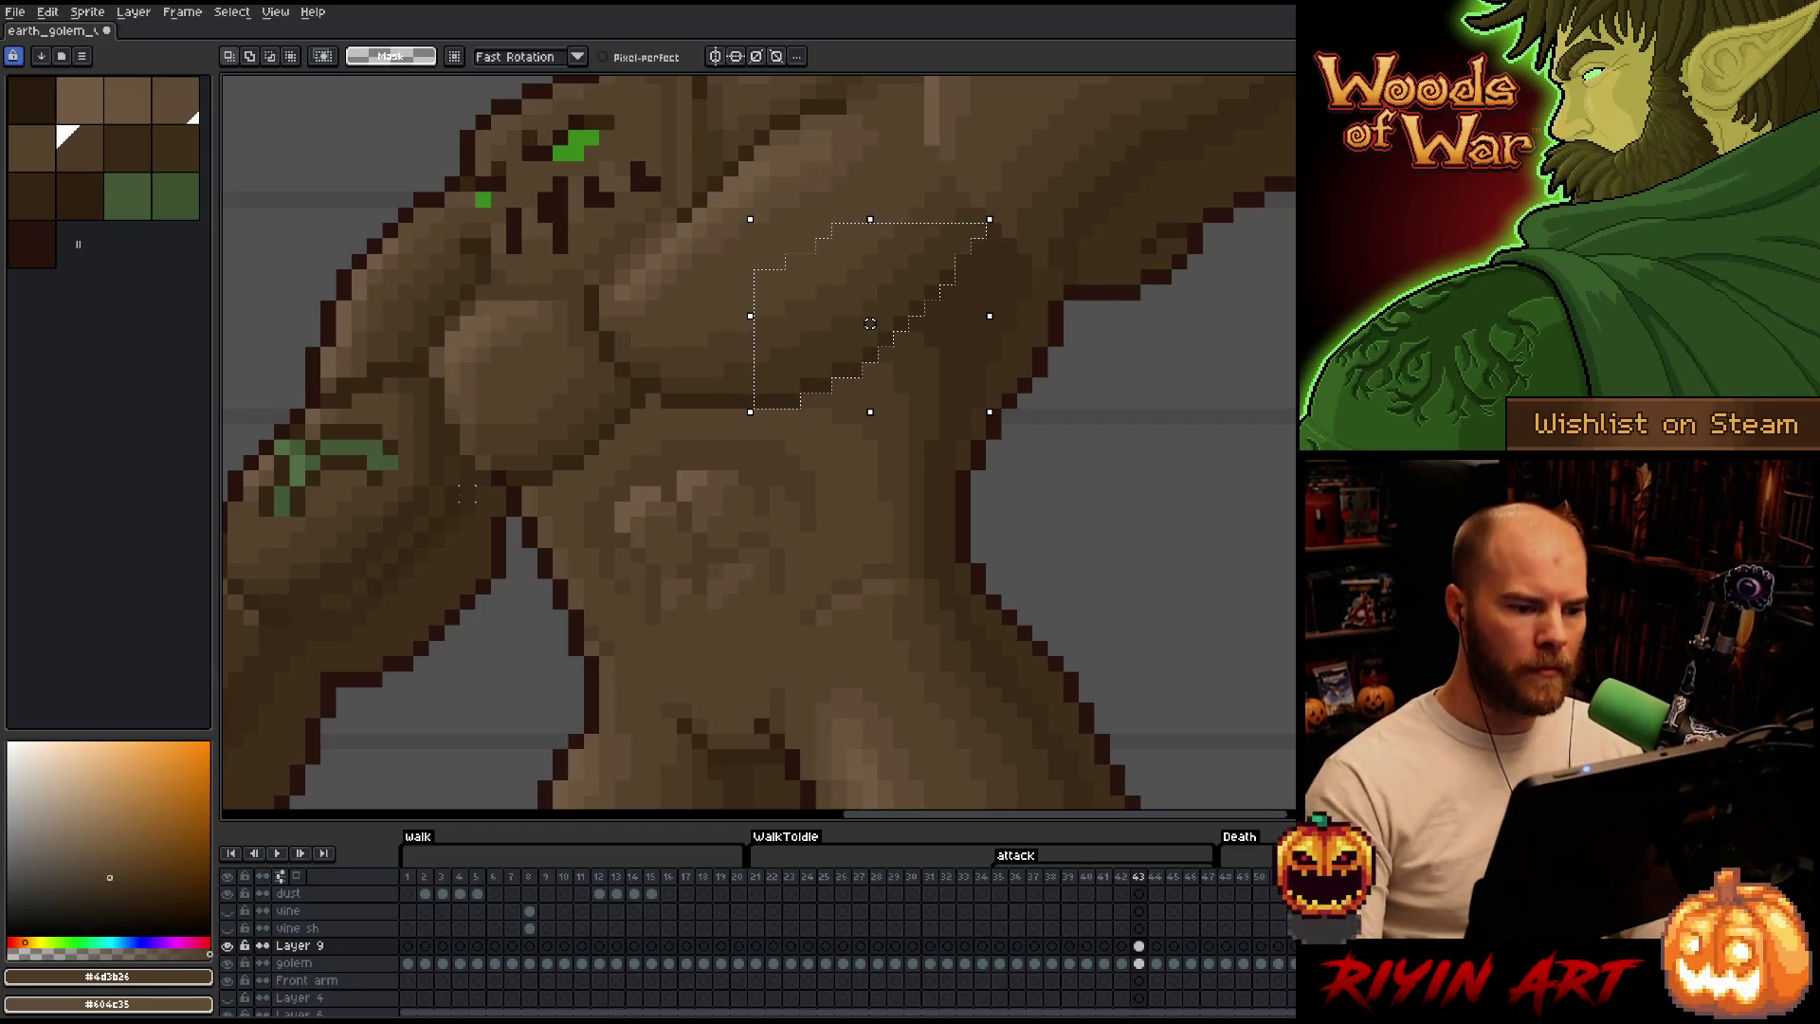
pyautogui.moveTo(871, 322); pyautogui.dragTo(855, 324)
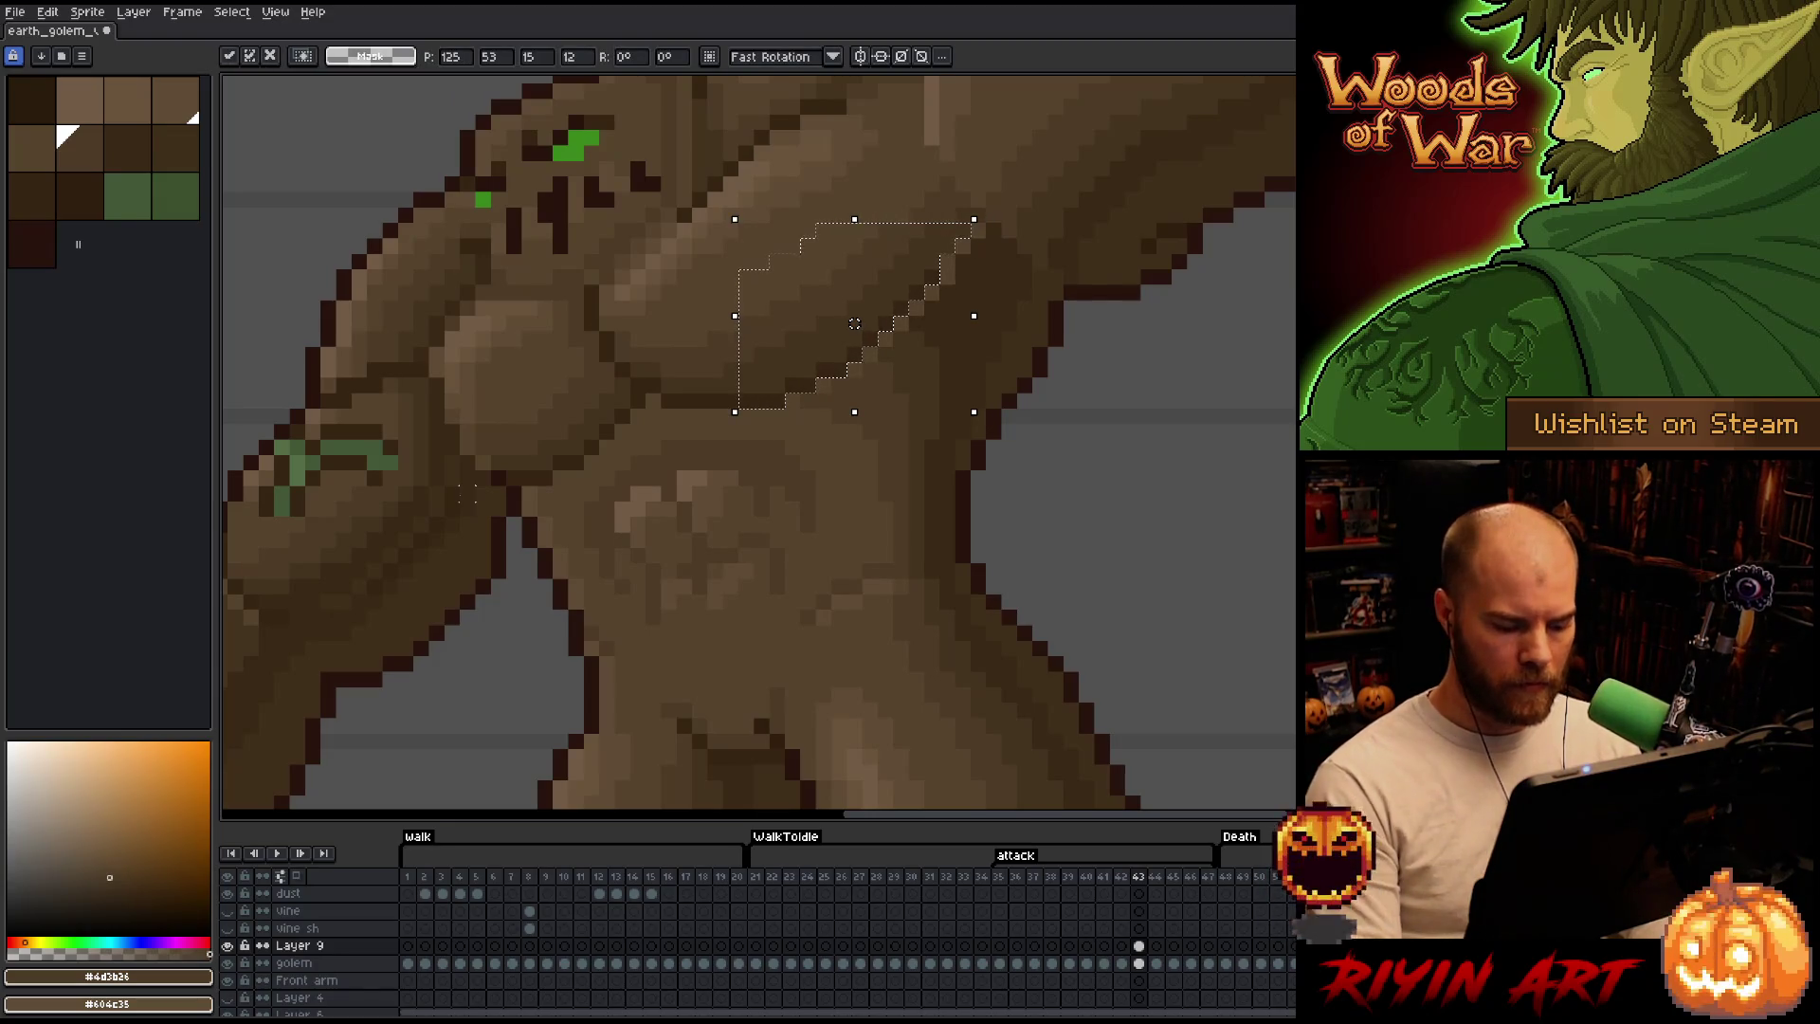
# Check the chest edit with shading toggled and flip between neighbouring frames around frame 43.
pyautogui.click(228, 944)
pyautogui.click(239, 951)
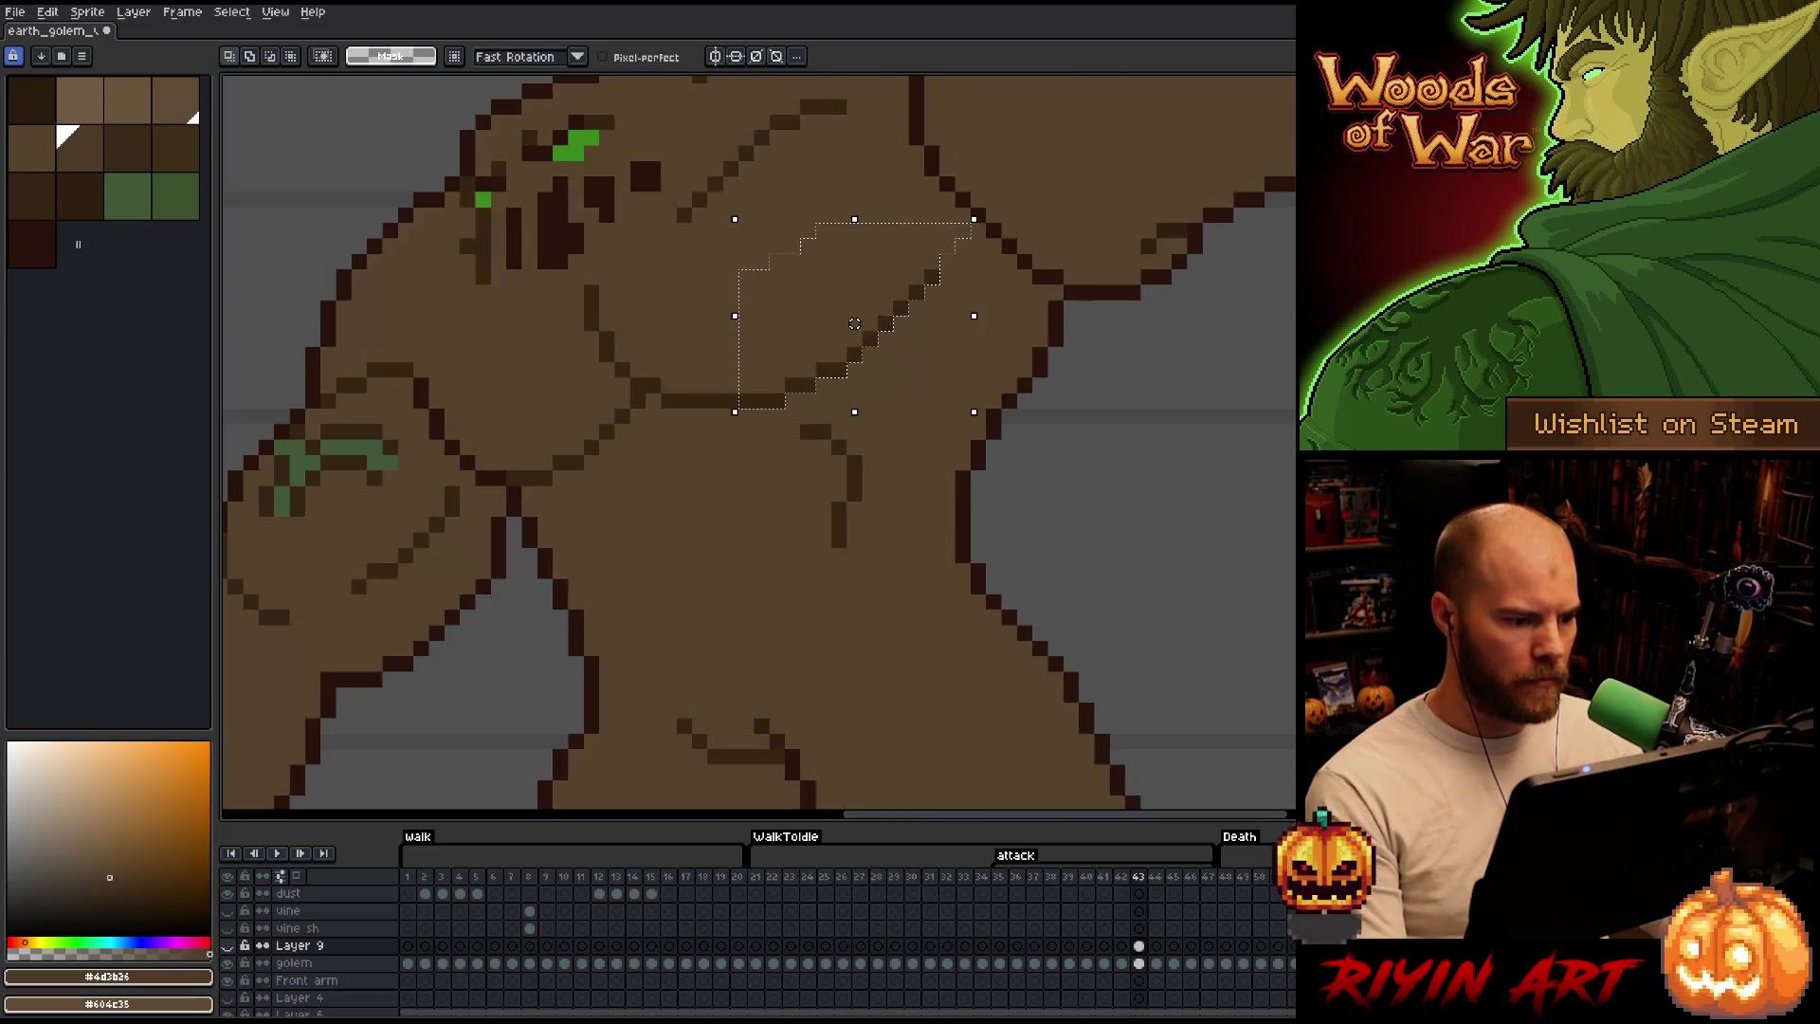
pyautogui.click(239, 950)
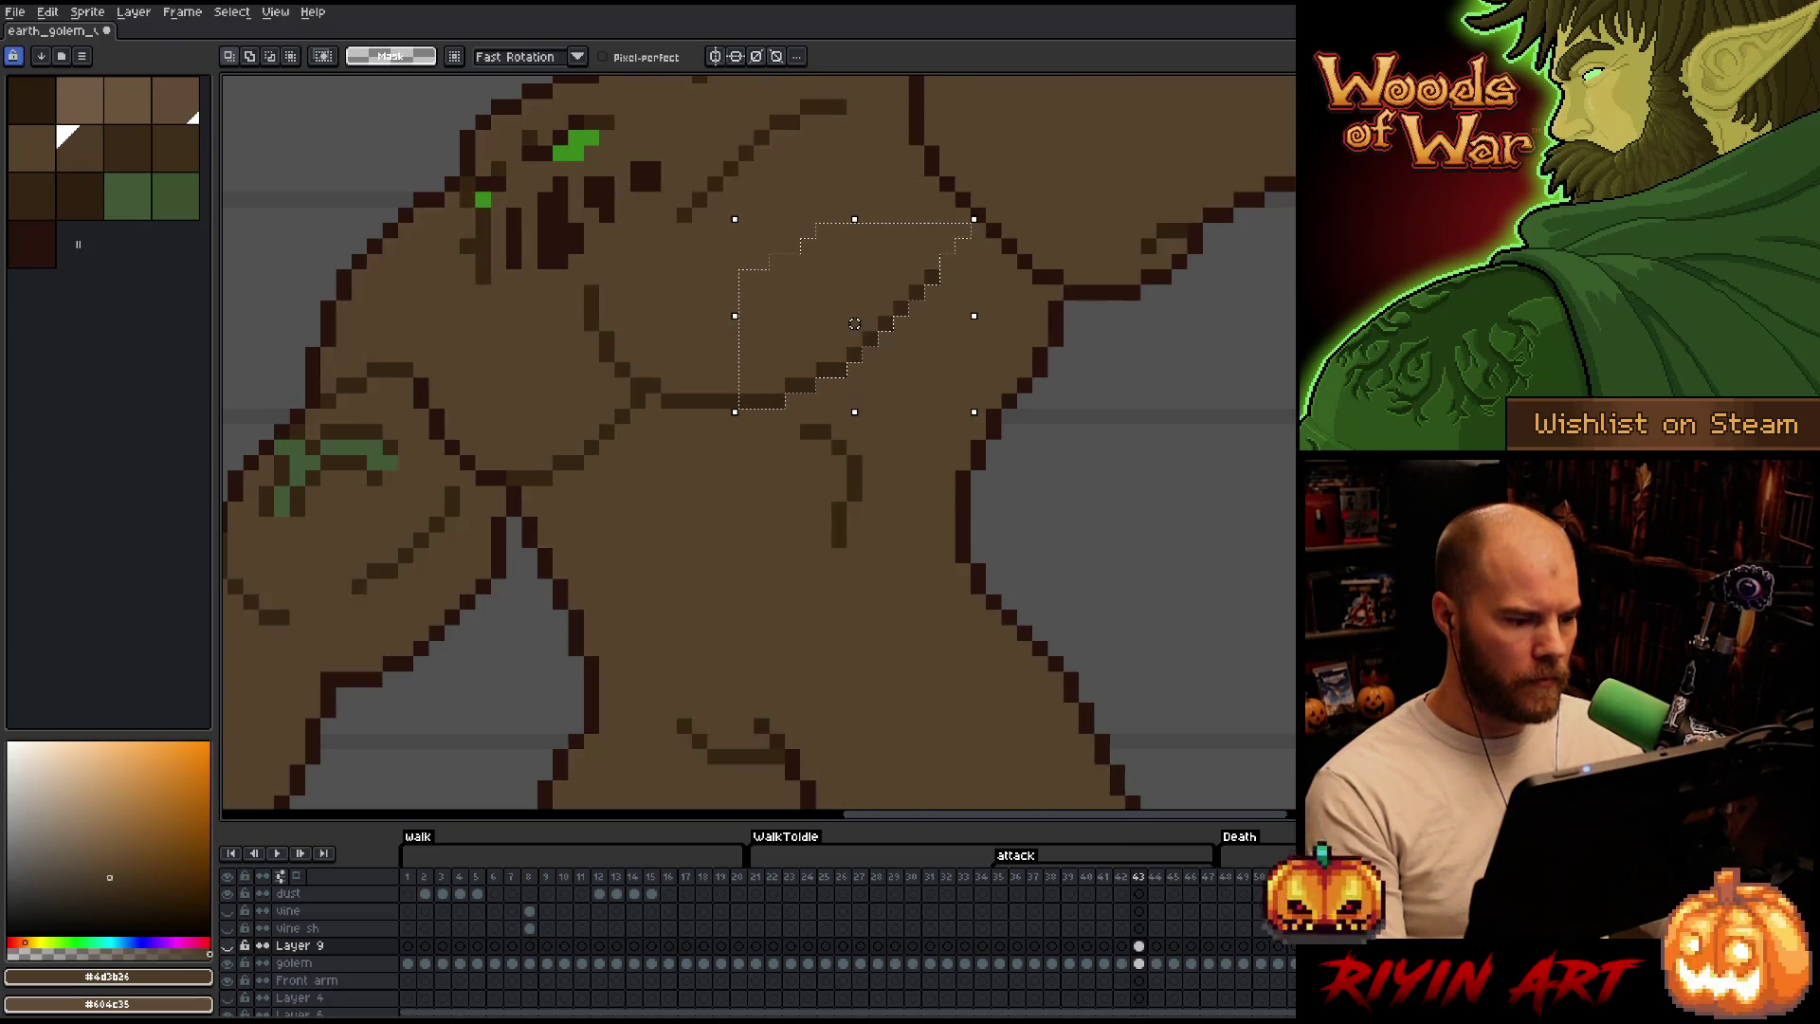
pyautogui.press('Right')
pyautogui.press('Left')
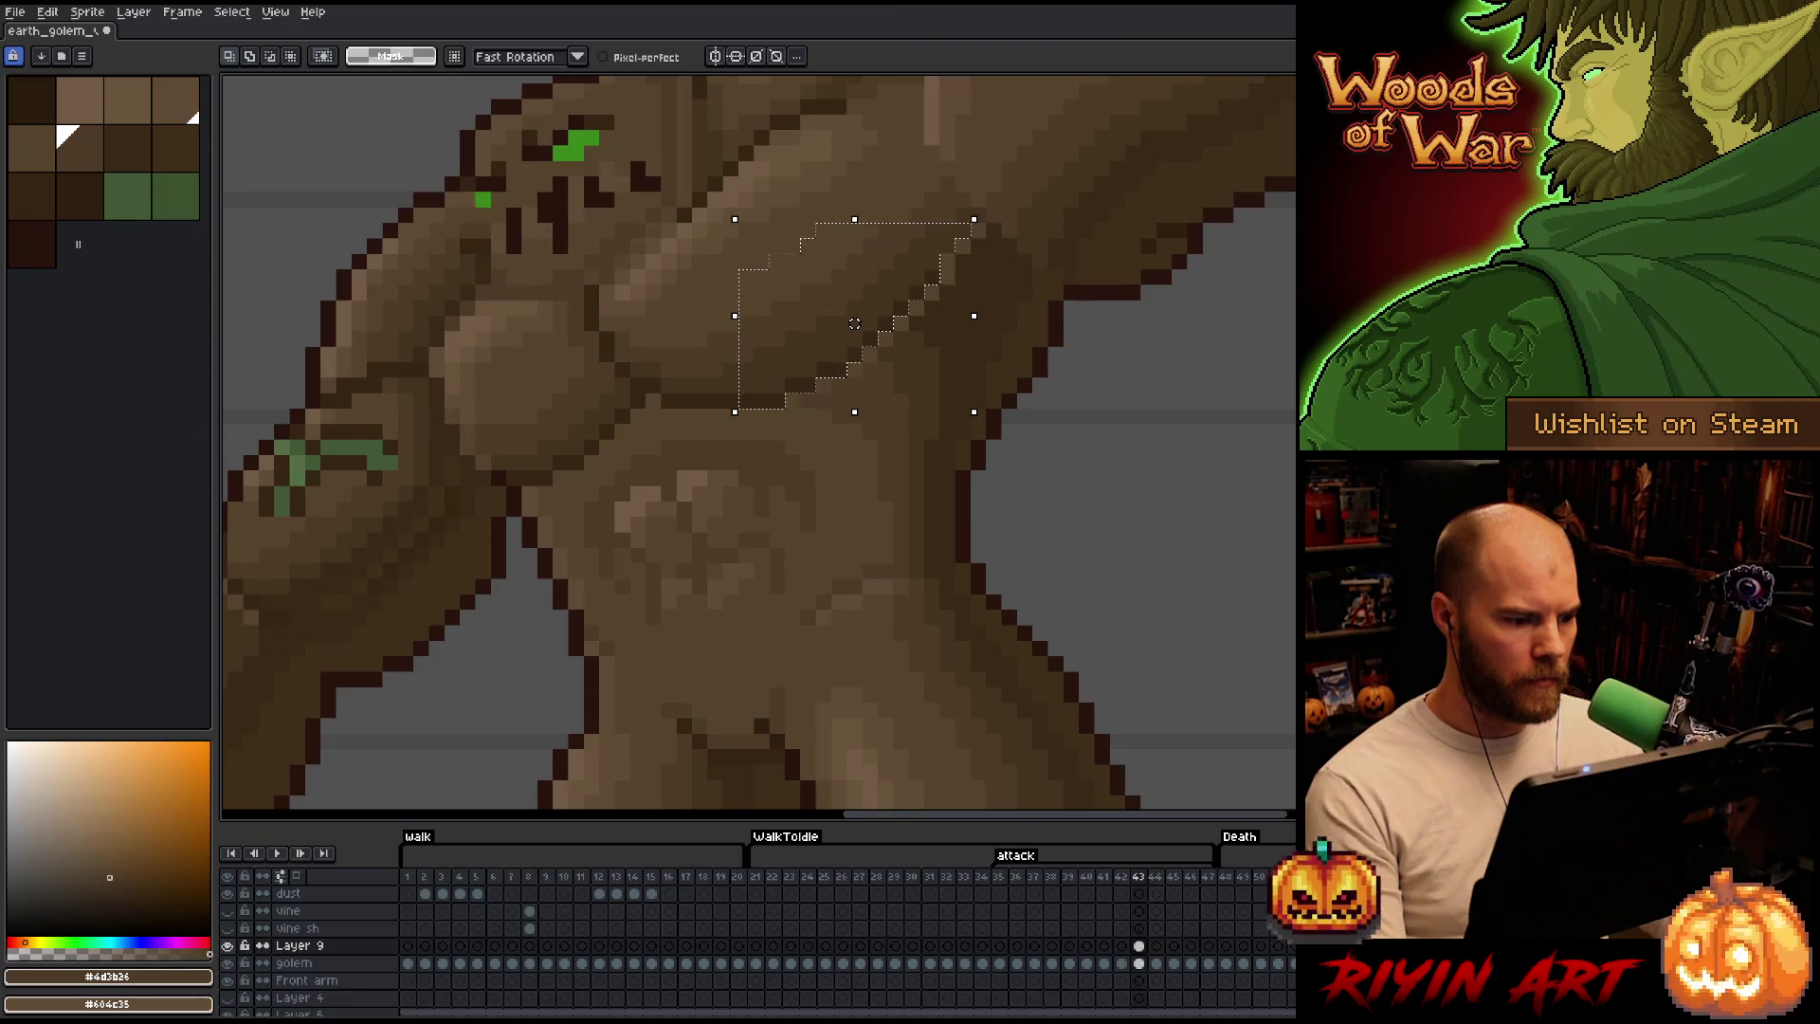
pyautogui.press('Right')
pyautogui.press('Right')
pyautogui.press('Left')
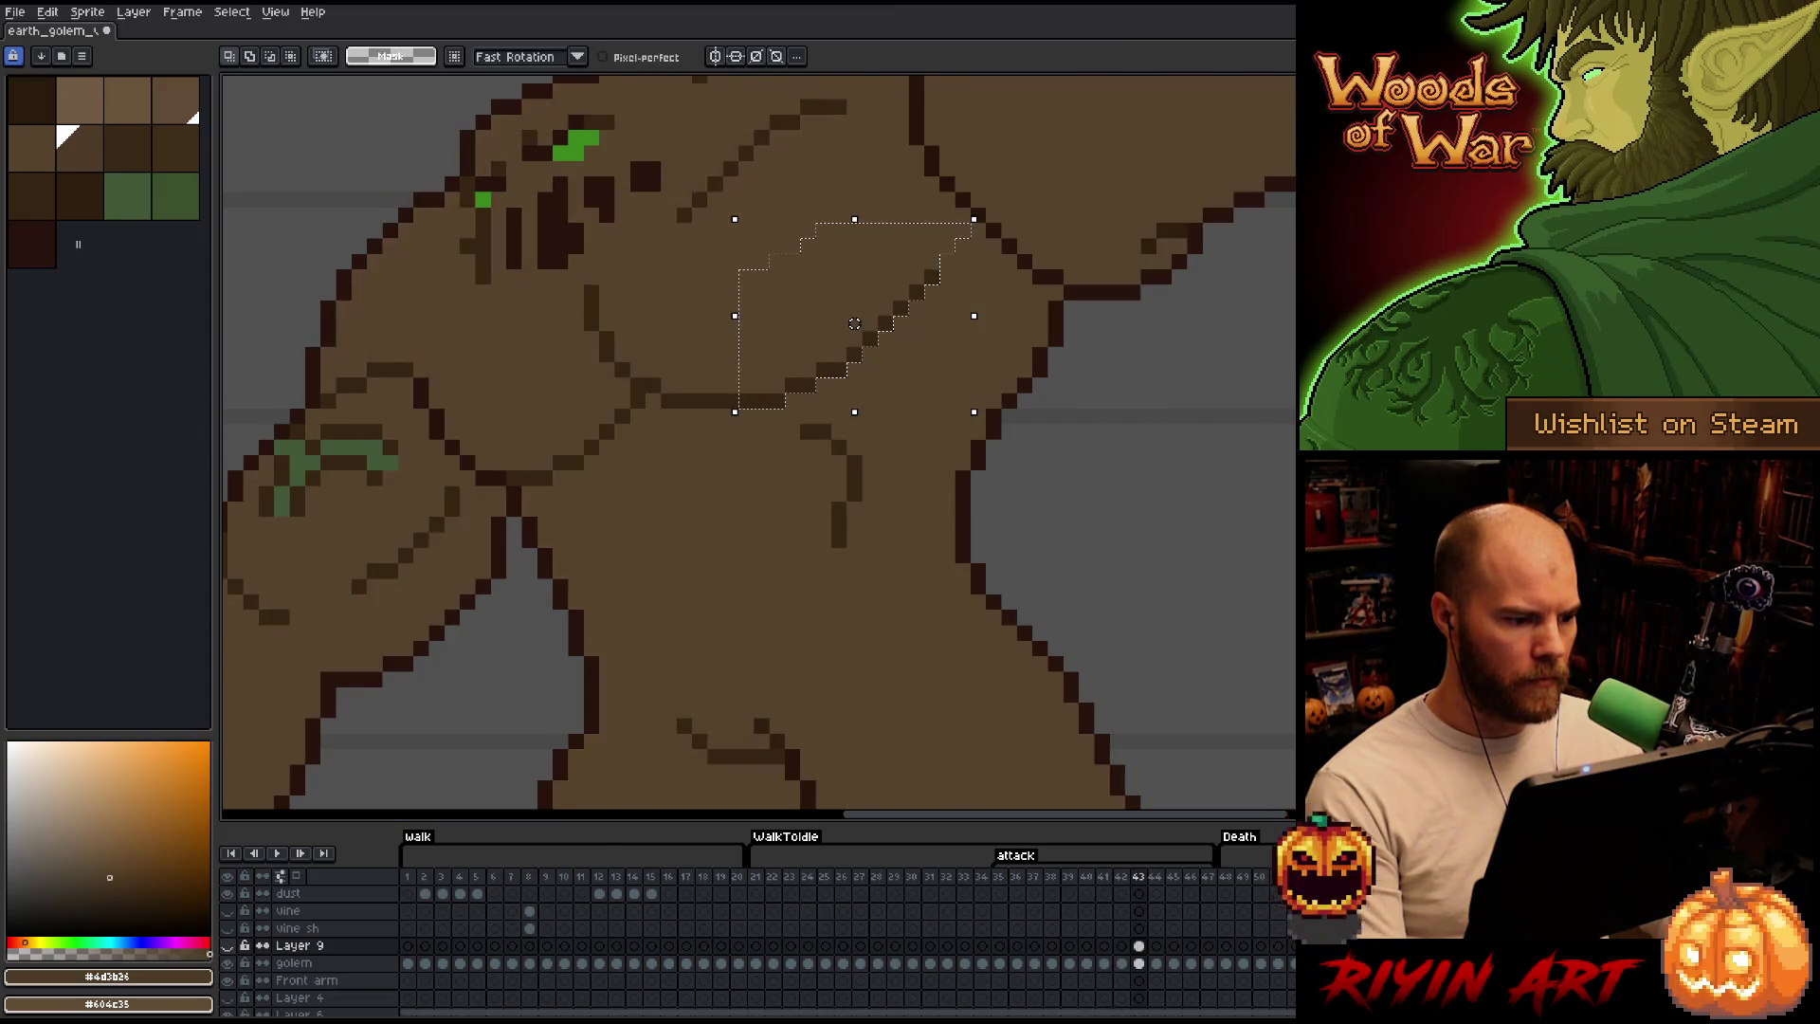
pyautogui.press('Left')
pyautogui.scroll(-3, 520, 660)
pyautogui.scroll(2, 519, 659)
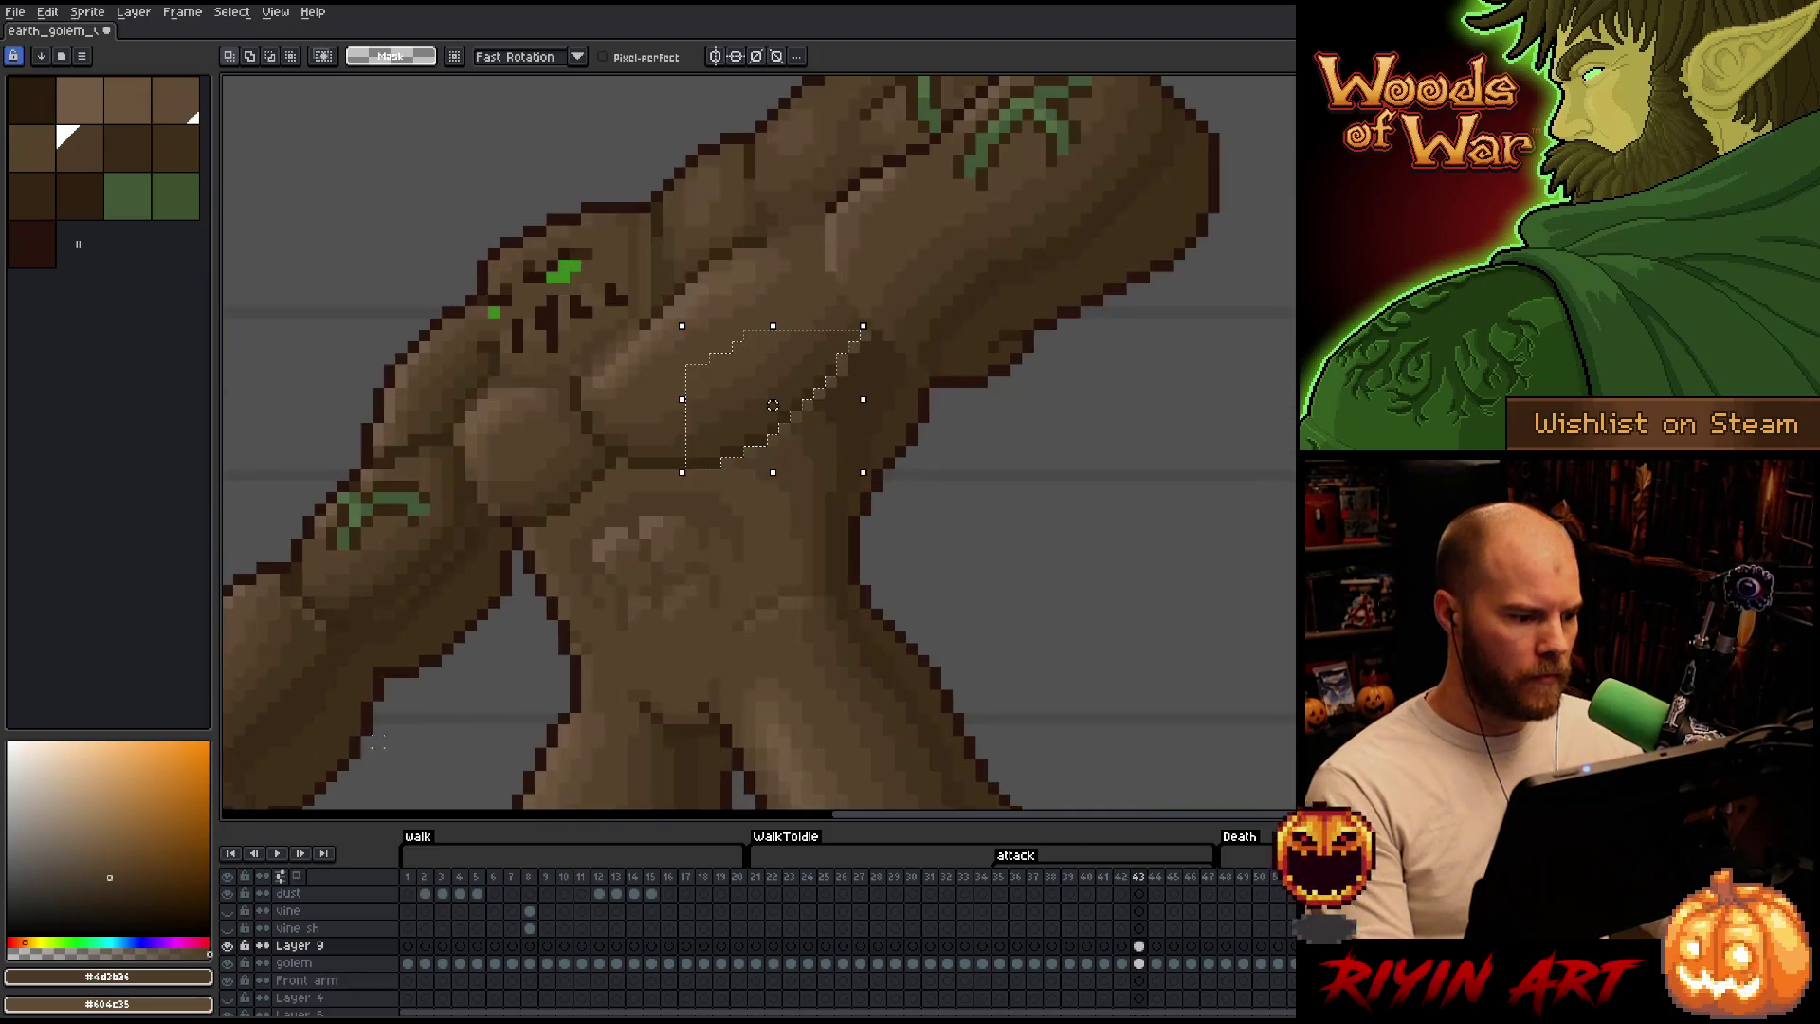
# Compare the golem with and without shading, make the golem layer active on frame 43, and hide the shading.
pyautogui.click(233, 945)
pyautogui.click(231, 944)
pyautogui.click(236, 949)
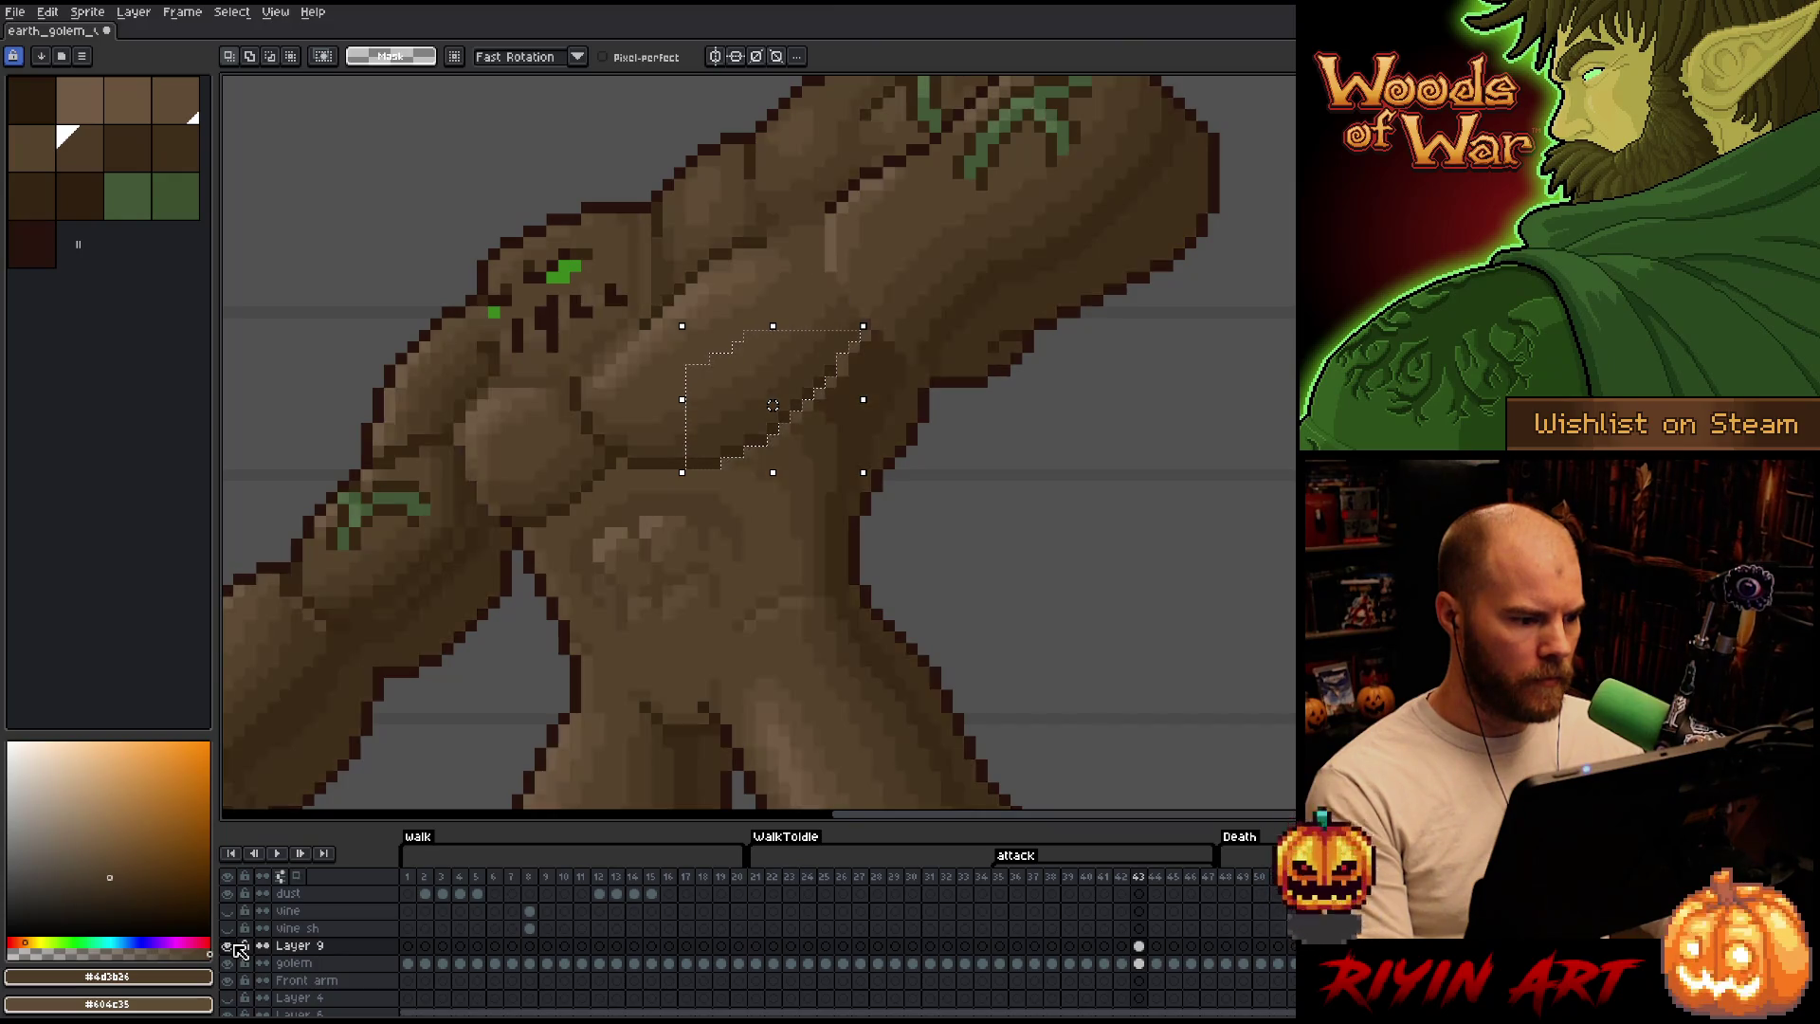
pyautogui.scroll(-1, 602, 589)
pyautogui.scroll(-1, 762, 513)
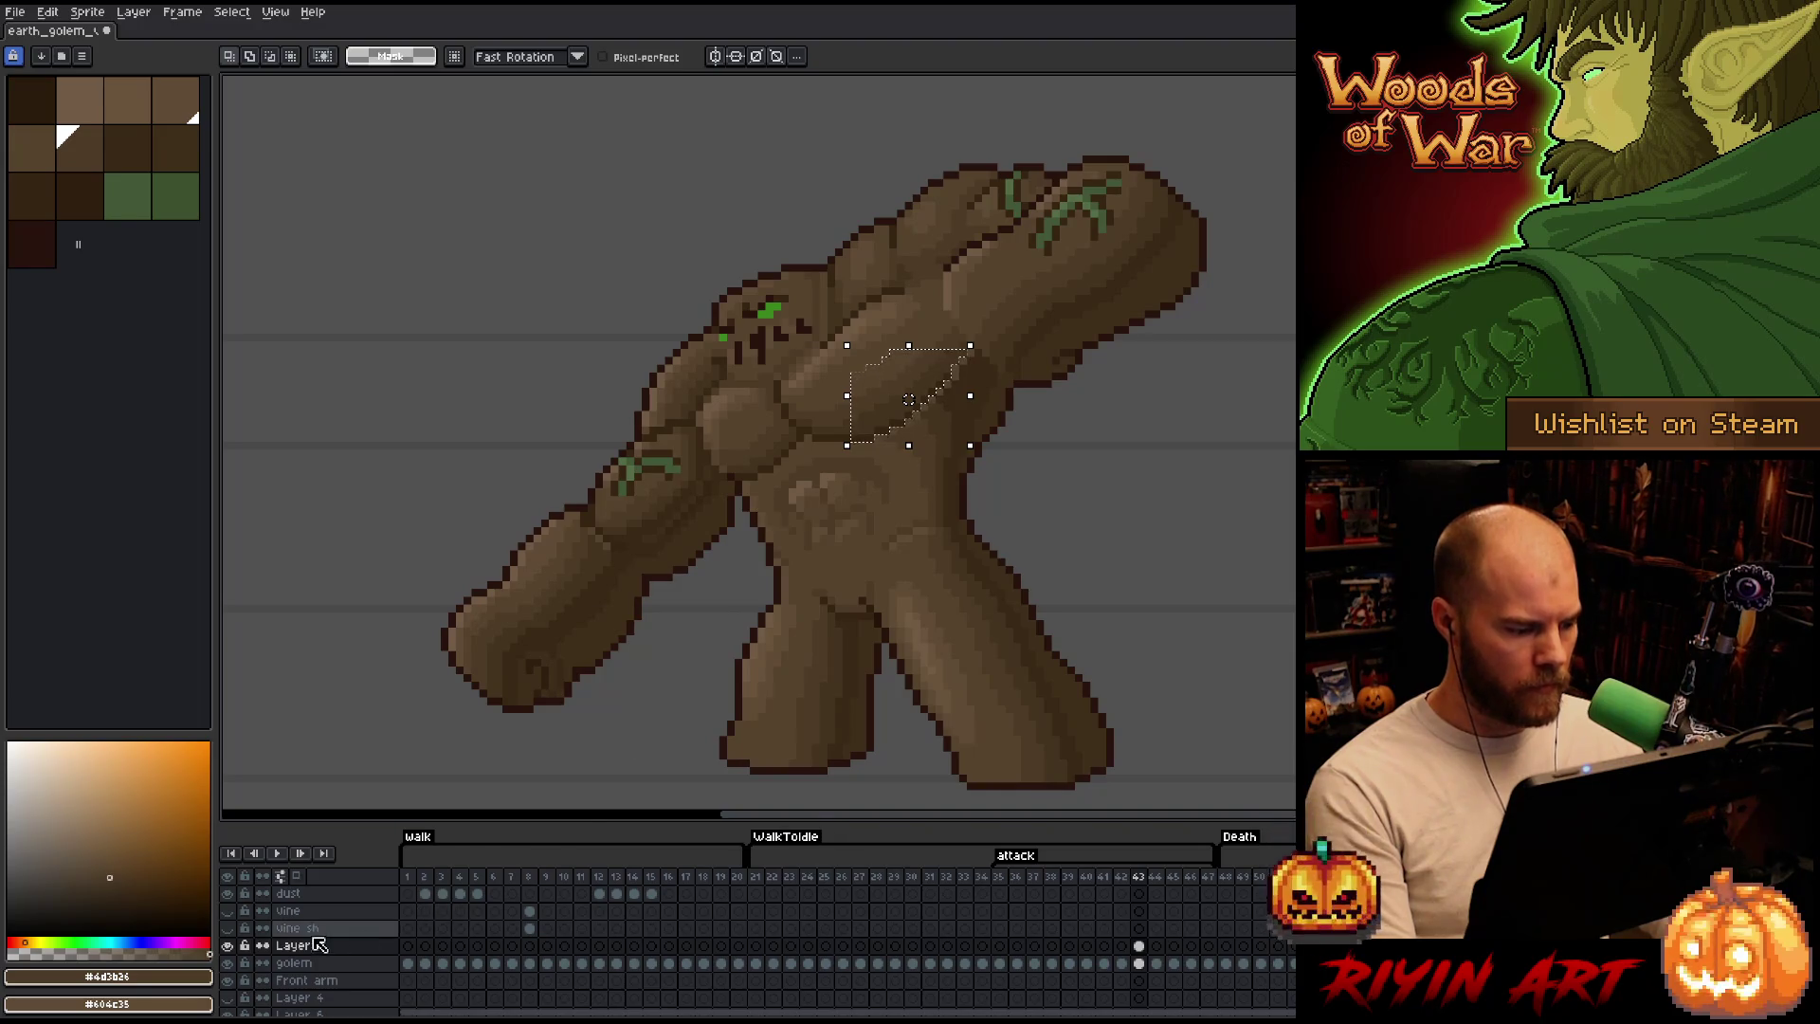
pyautogui.click(237, 950)
pyautogui.click(236, 950)
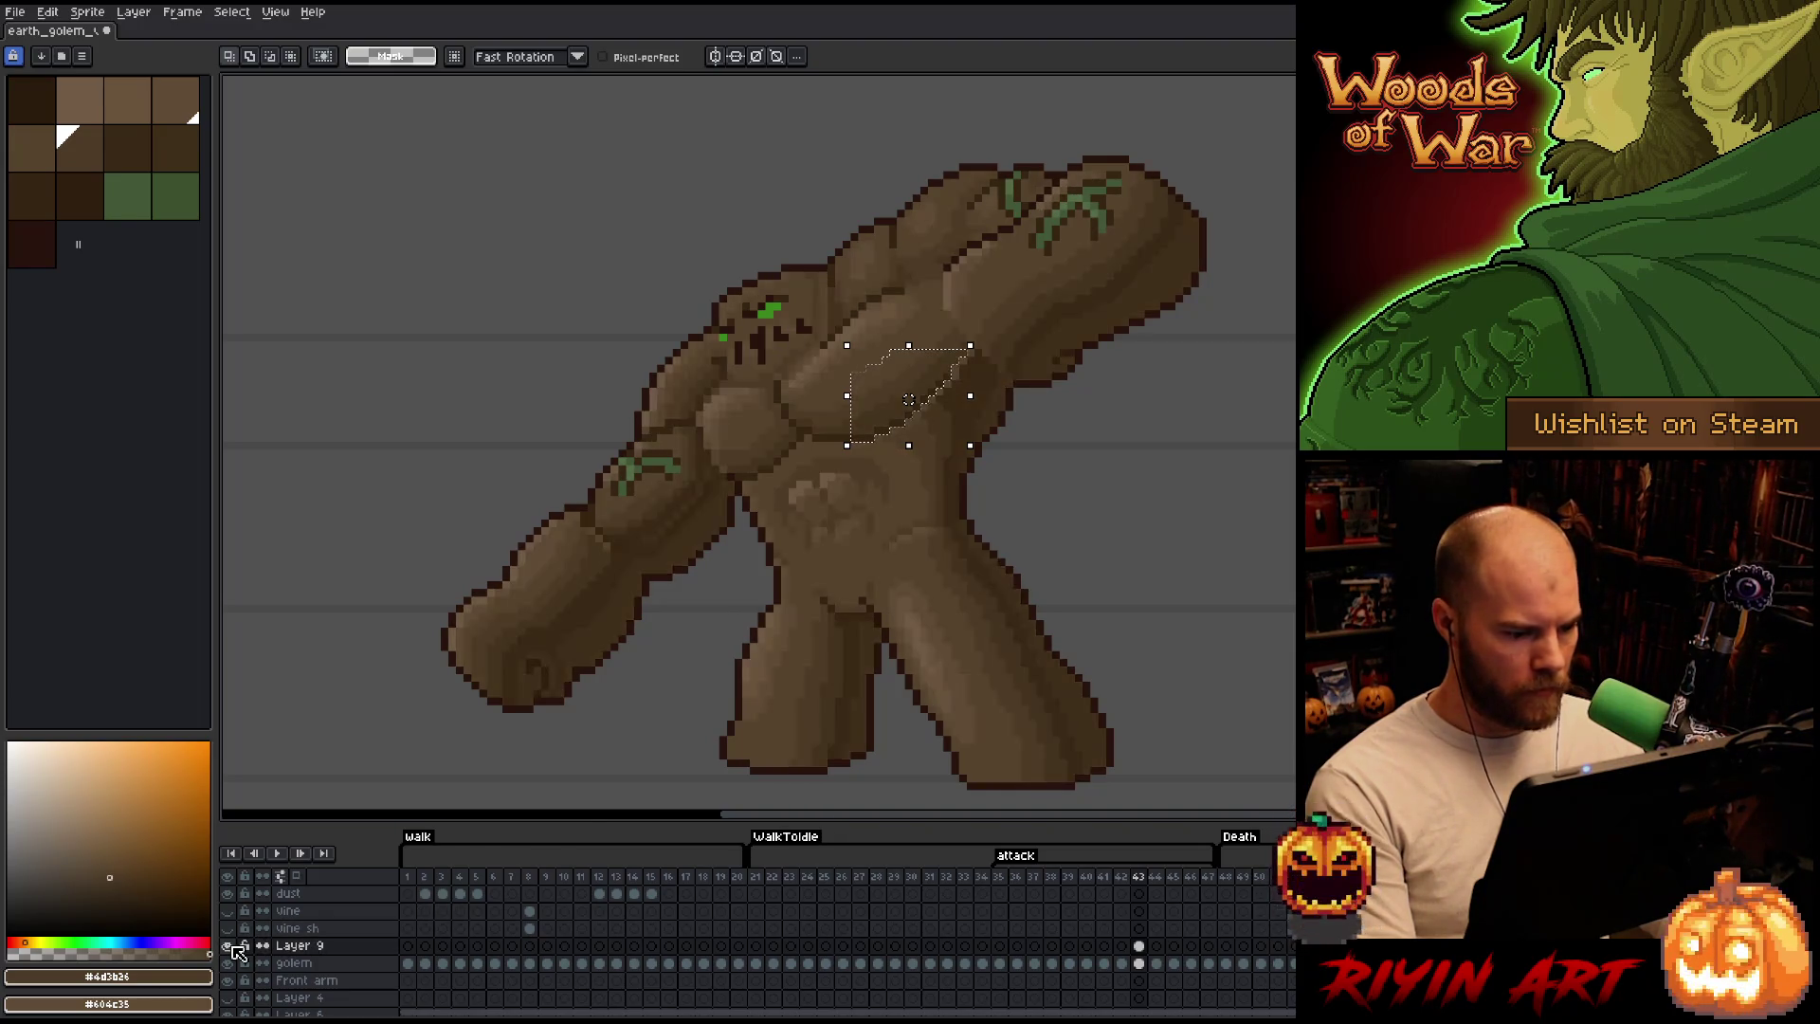
pyautogui.click(237, 949)
pyautogui.click(237, 950)
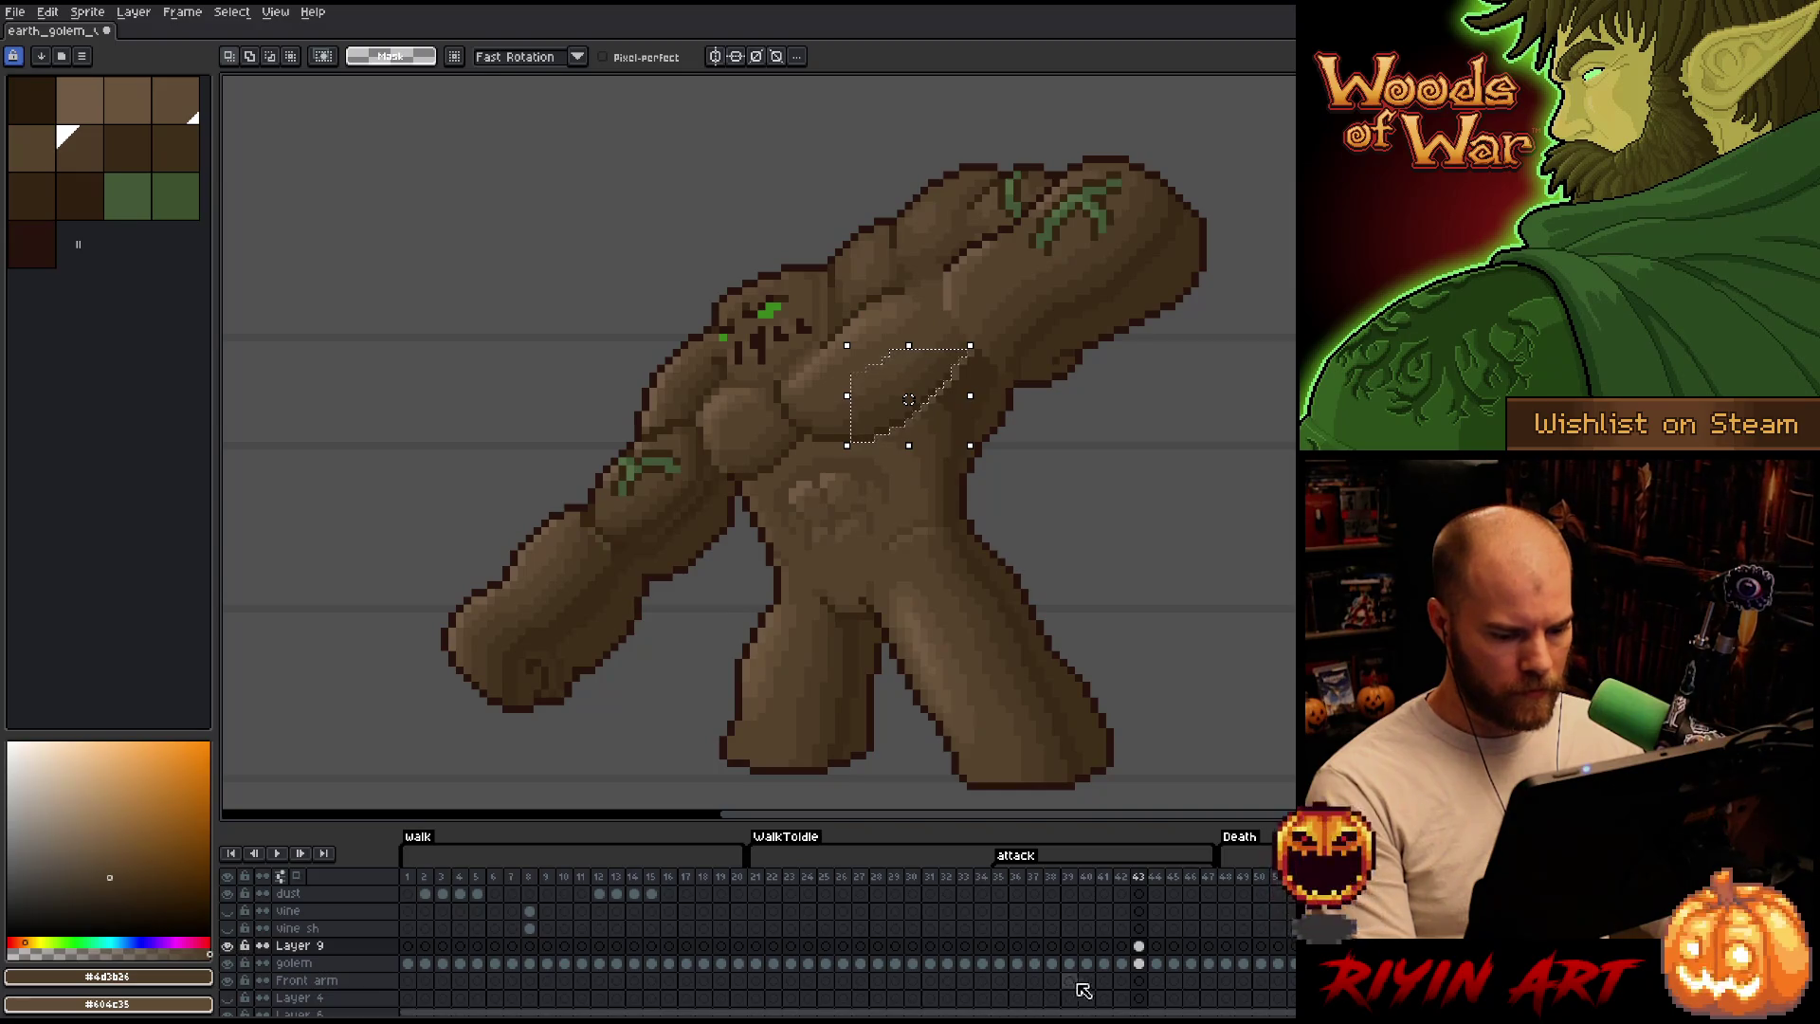
pyautogui.click(1143, 965)
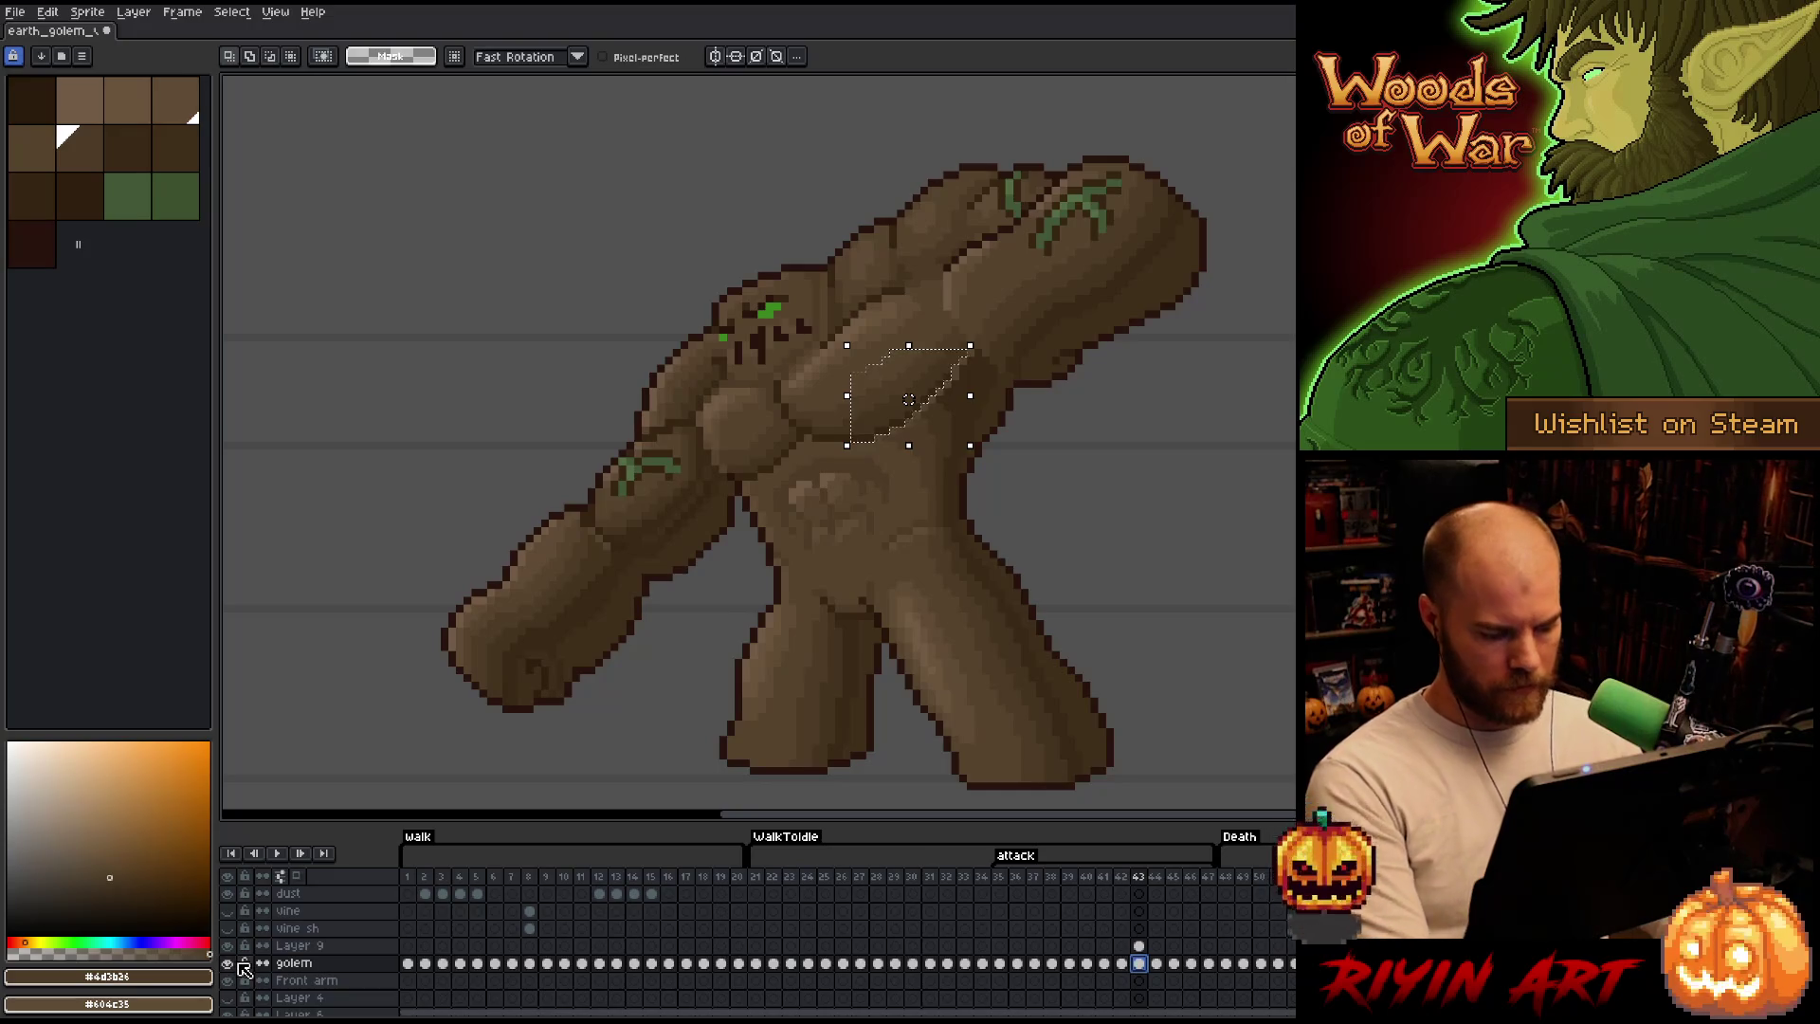
pyautogui.click(236, 950)
# Select the golem's main body brown by colour range and make the visible shading layer active.
pyautogui.hotkey('ctrl', 'd')
pyautogui.press('g')
pyautogui.hotkey('shift', 'c')
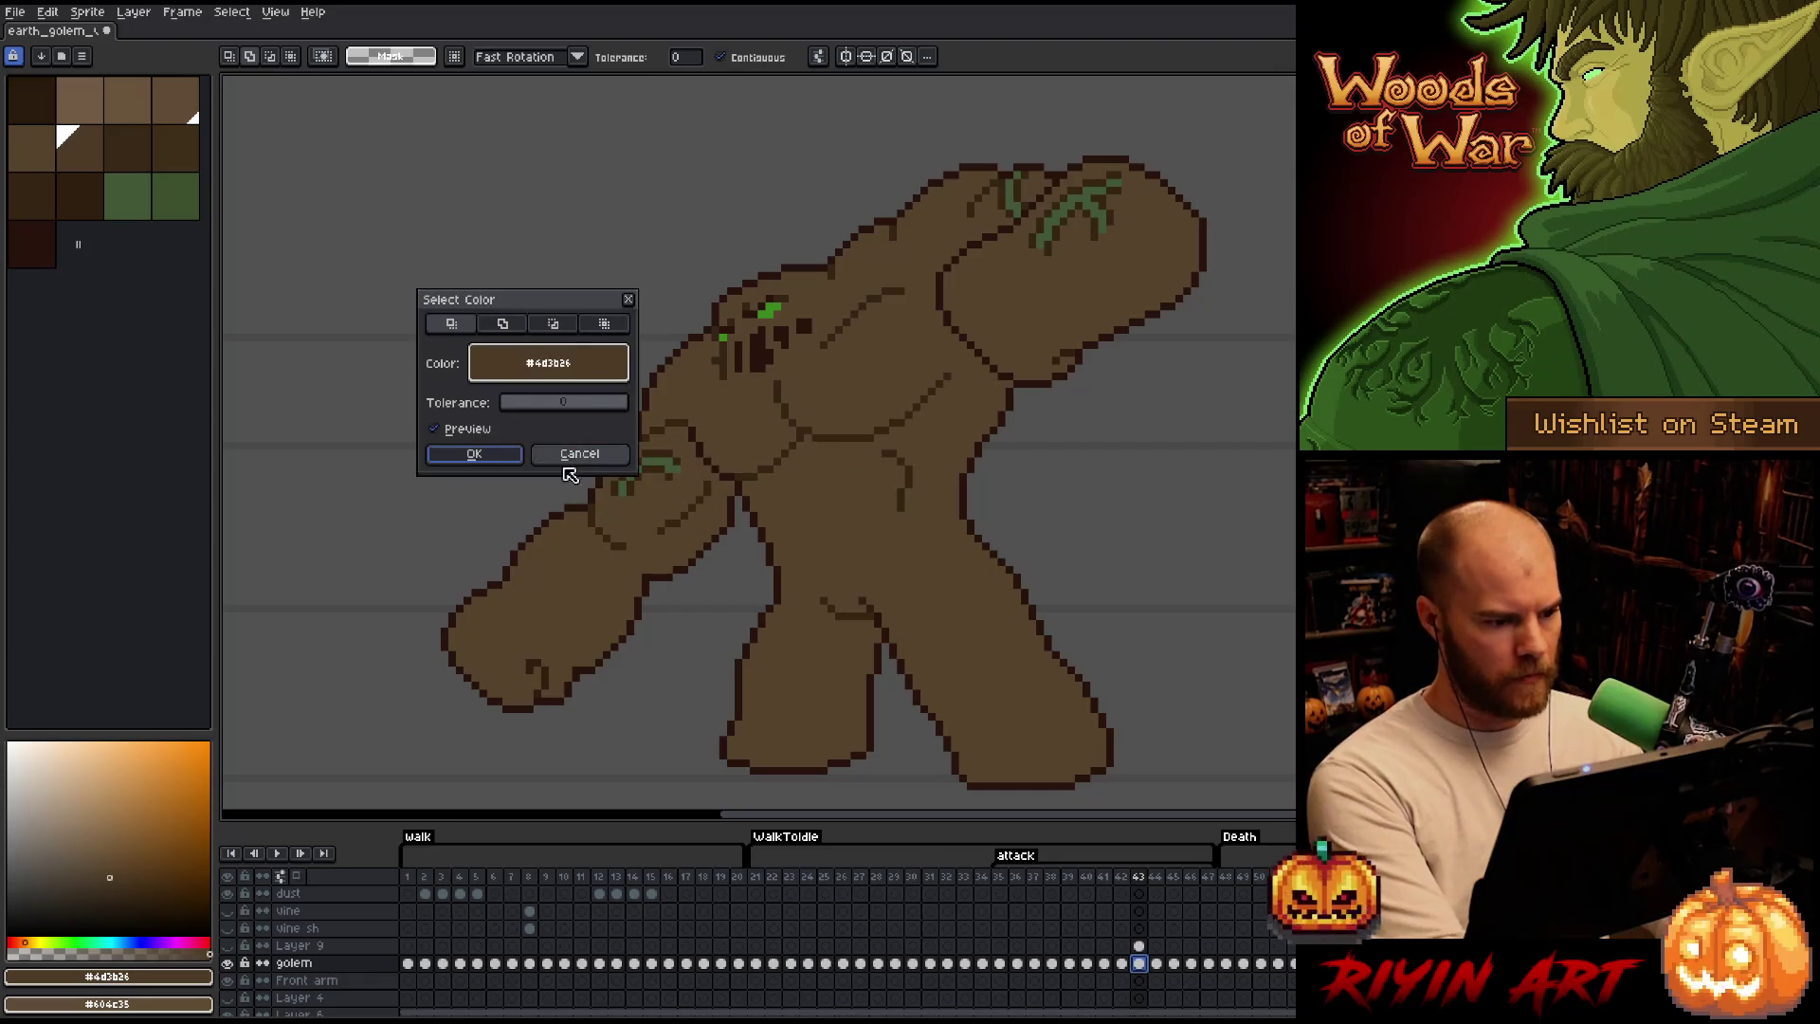
pyautogui.click(498, 454)
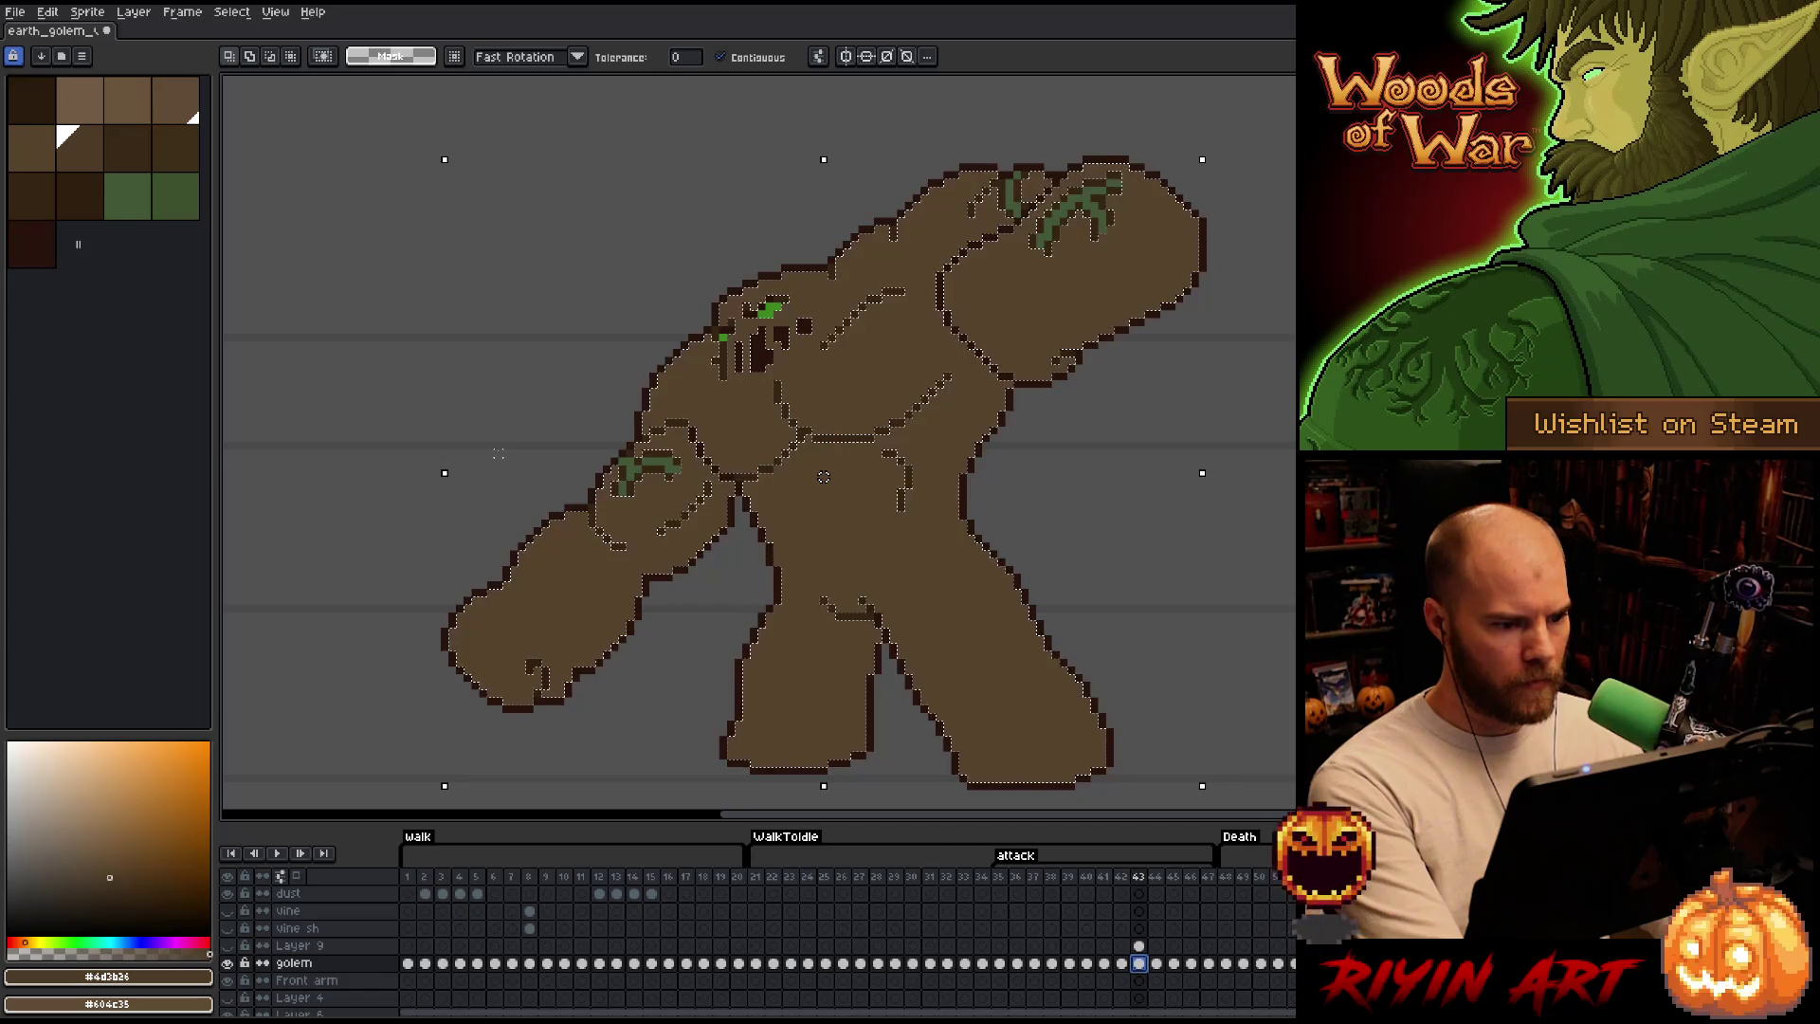
pyautogui.click(230, 946)
pyautogui.click(1140, 945)
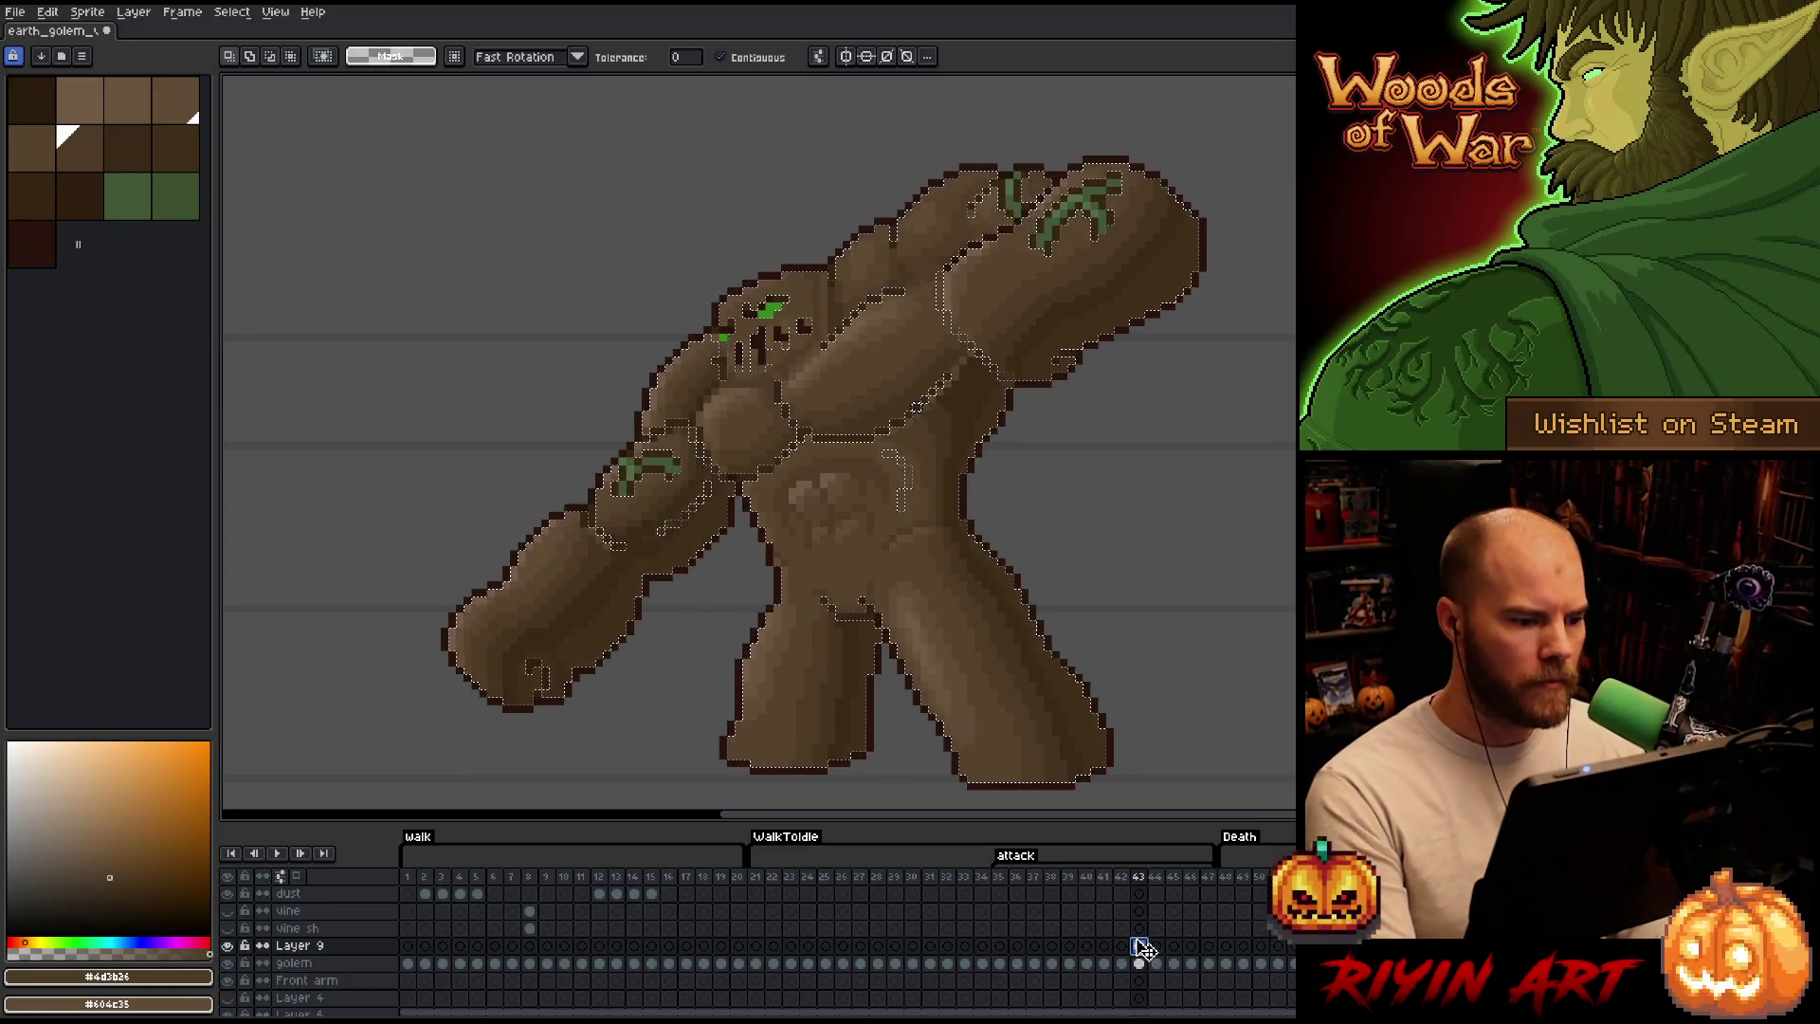
# Hide and reshow the selection outline to view the art underneath.
pyautogui.press('space')
pyautogui.hotkey('ctrl', 'd')
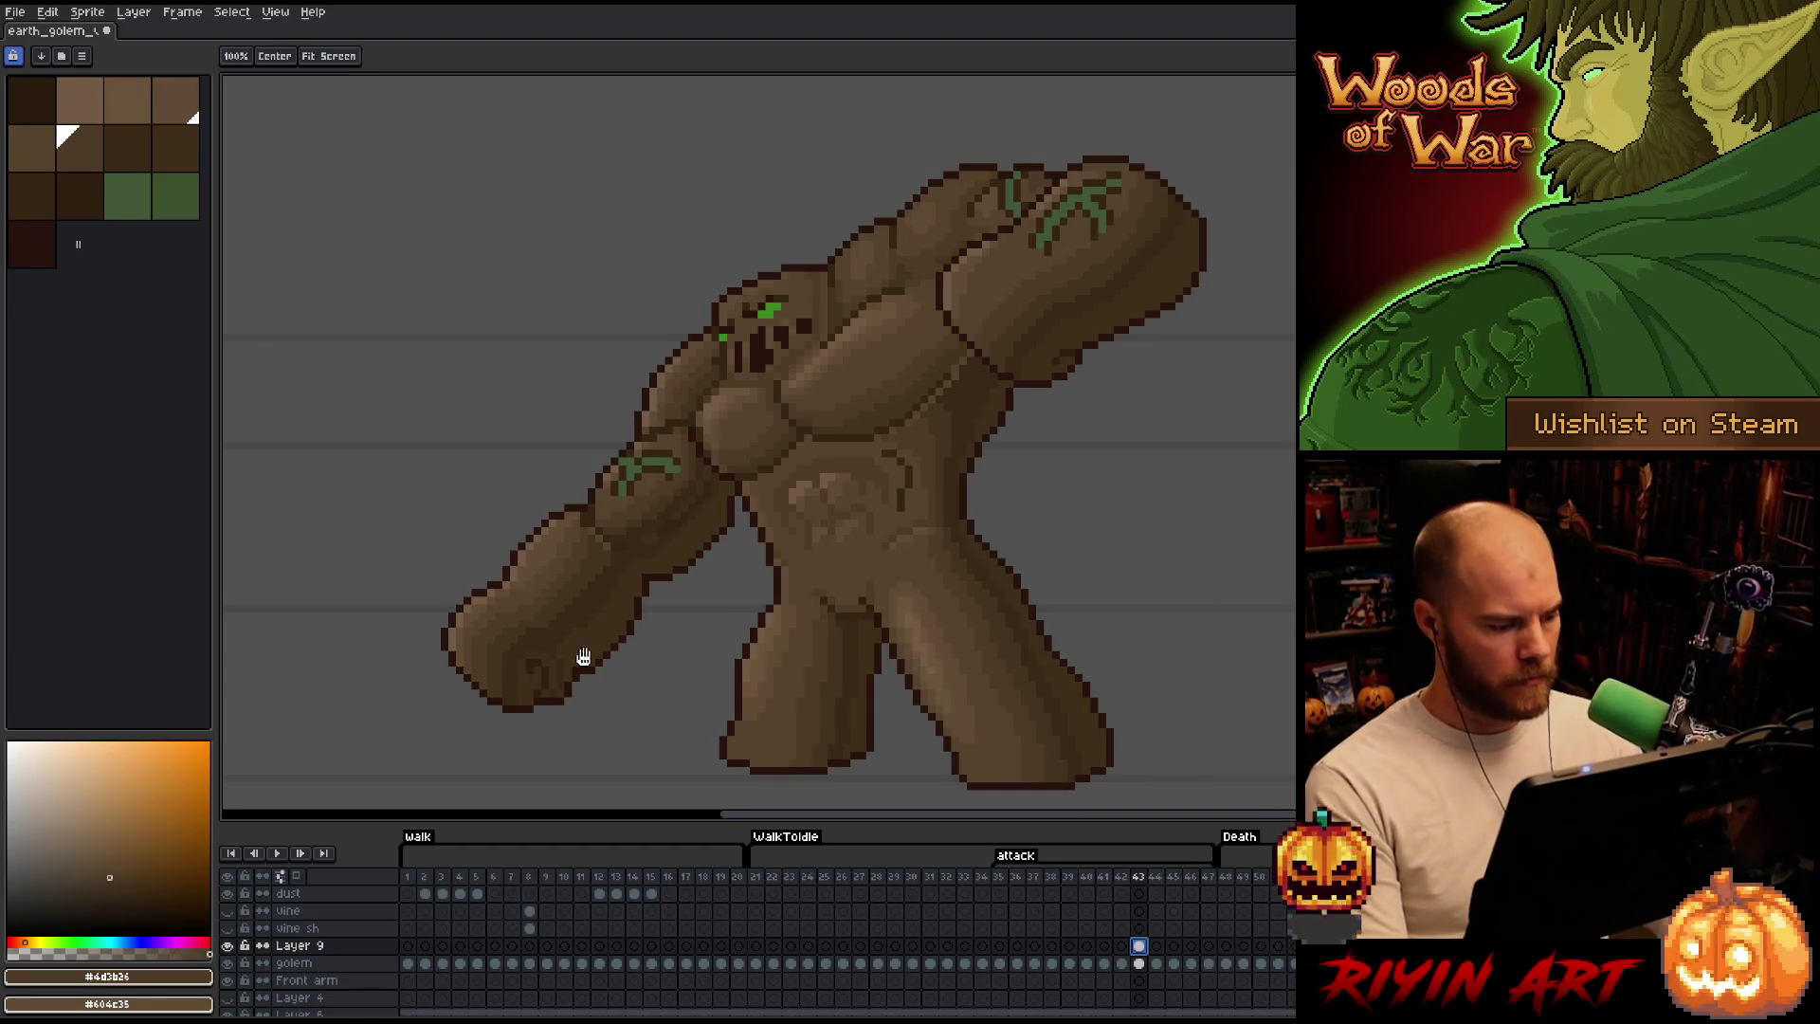
pyautogui.hotkey('ctrl', 'shift', 'd')
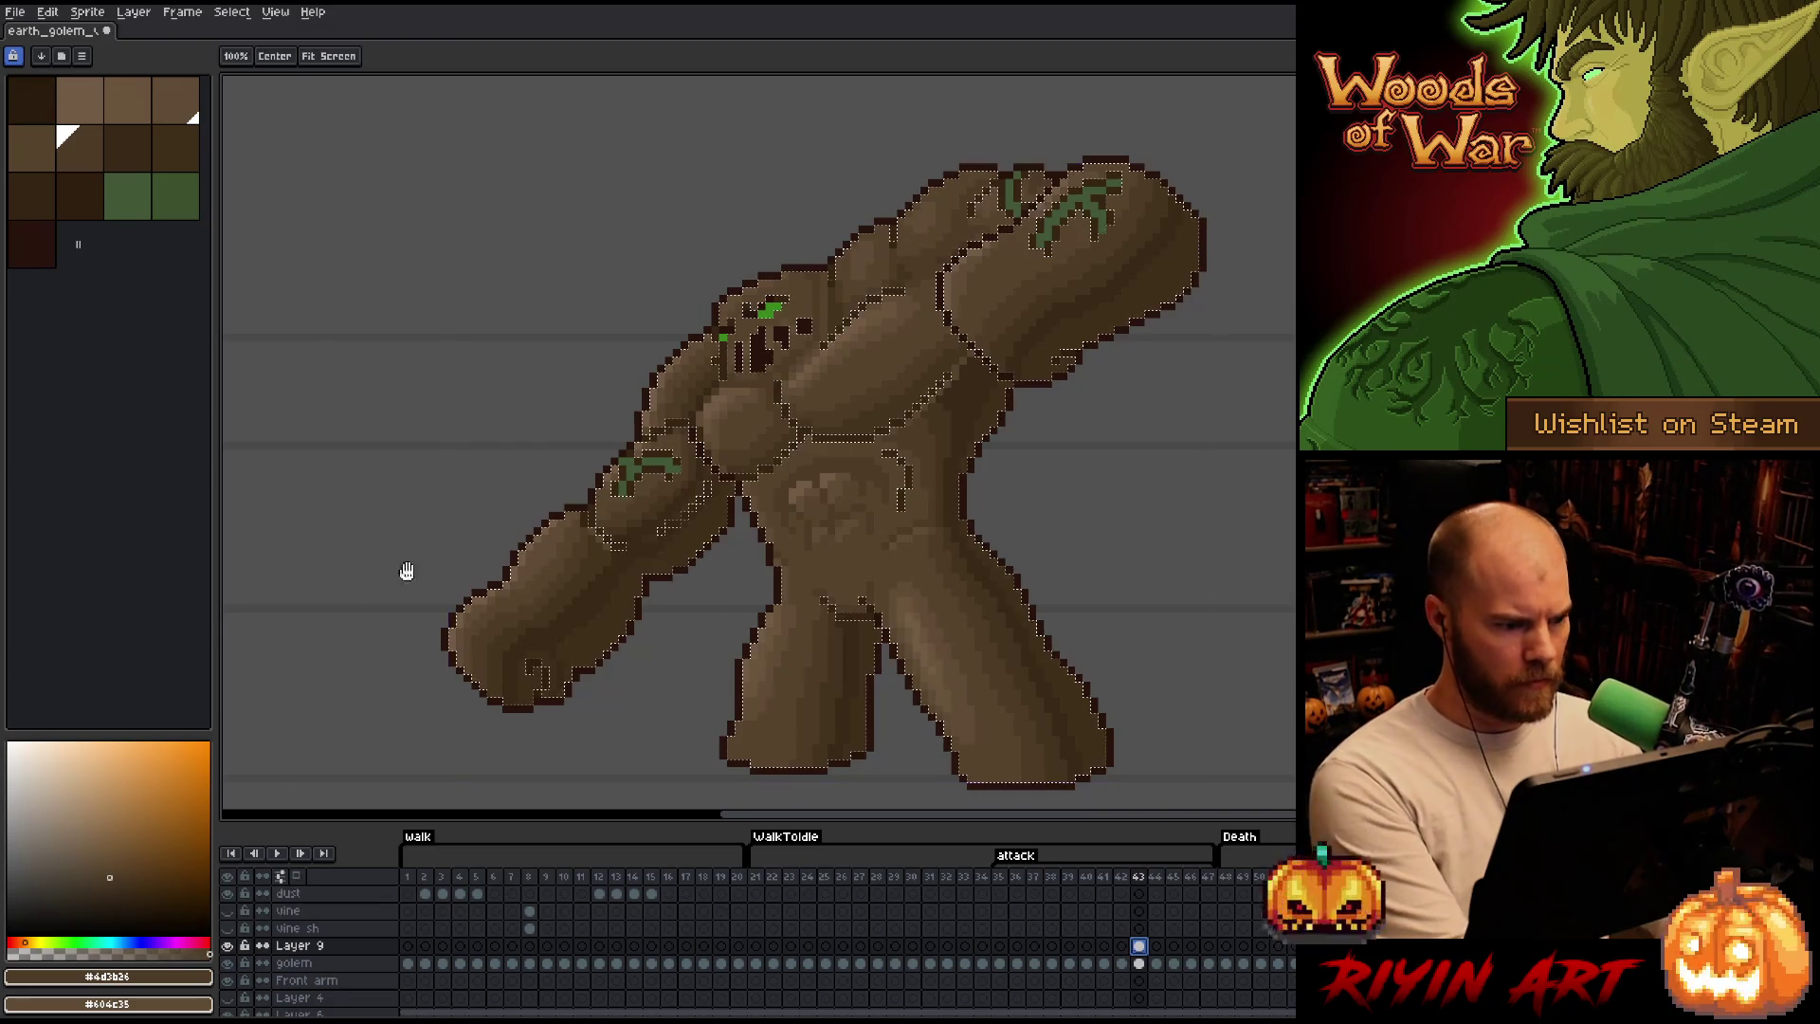
pyautogui.scroll(3, 614, 409)
pyautogui.scroll(2, 614, 409)
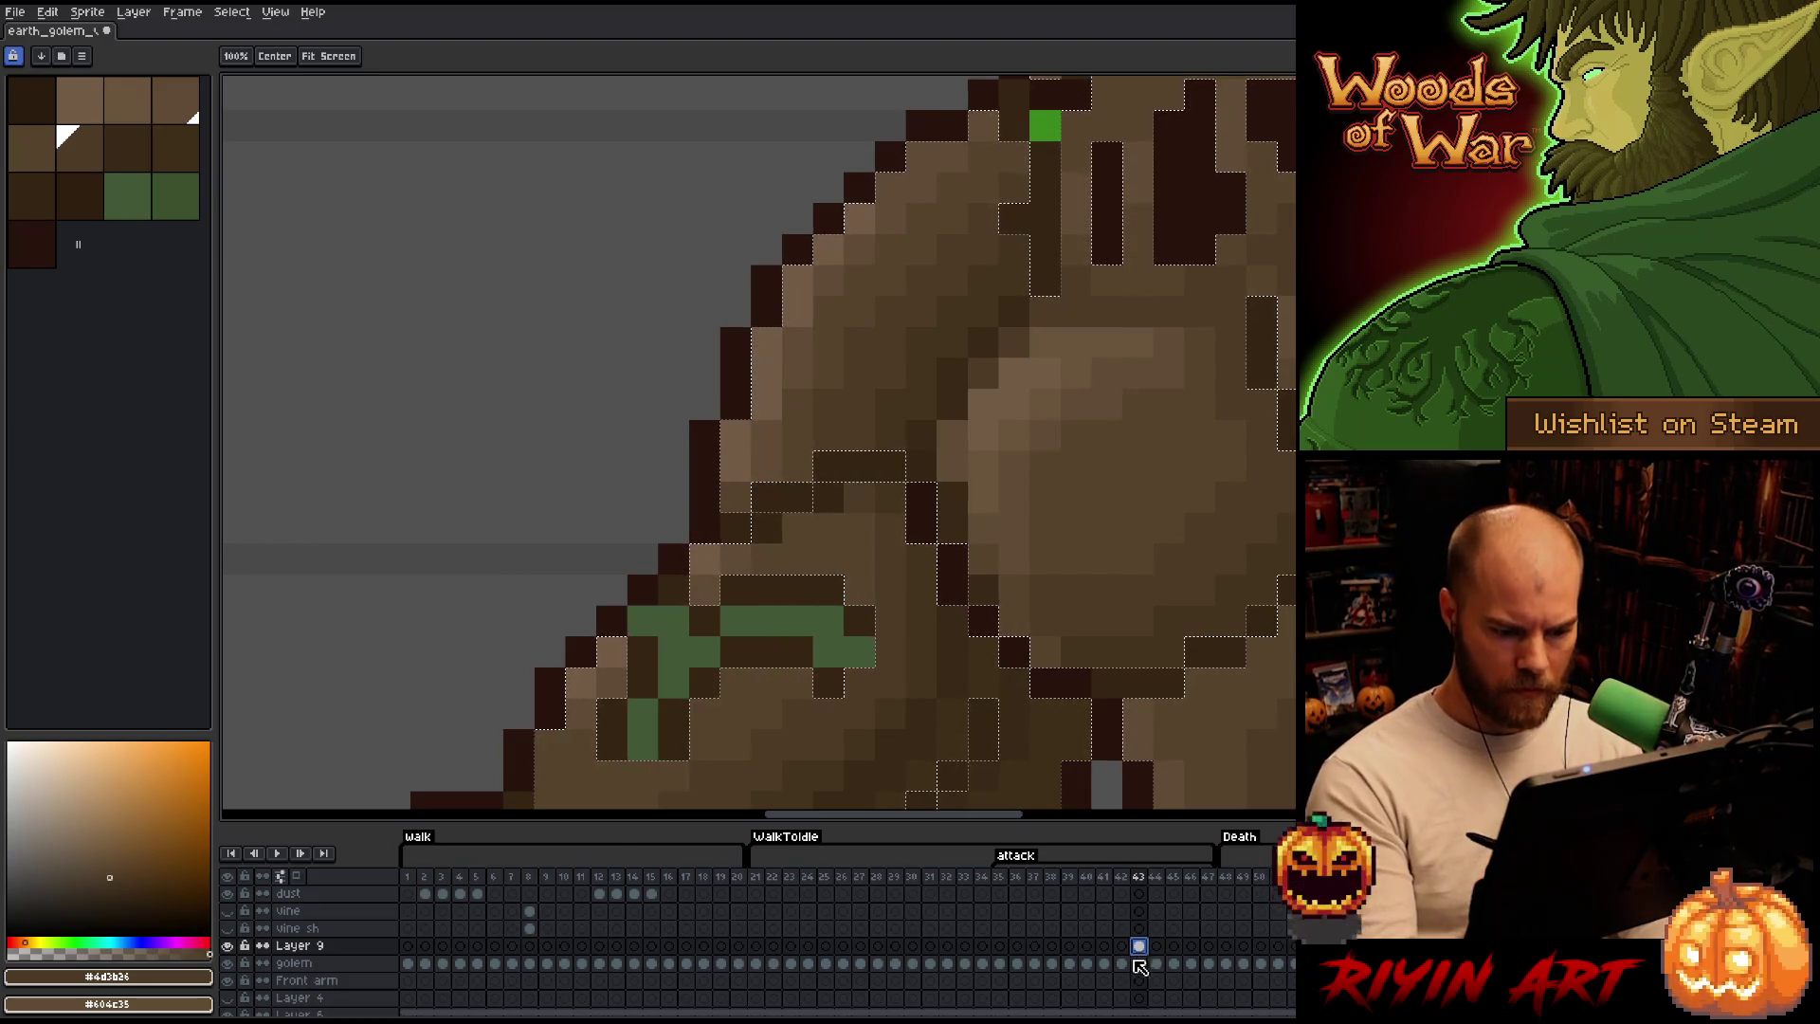
# Pan along the shoulder and upper arm to the armpit while readying the eyedropper.
pyautogui.moveTo(1156, 713)
pyautogui.mouseDown()
pyautogui.moveTo(975, 517)
pyautogui.moveTo(844, 426)
pyautogui.mouseUp()
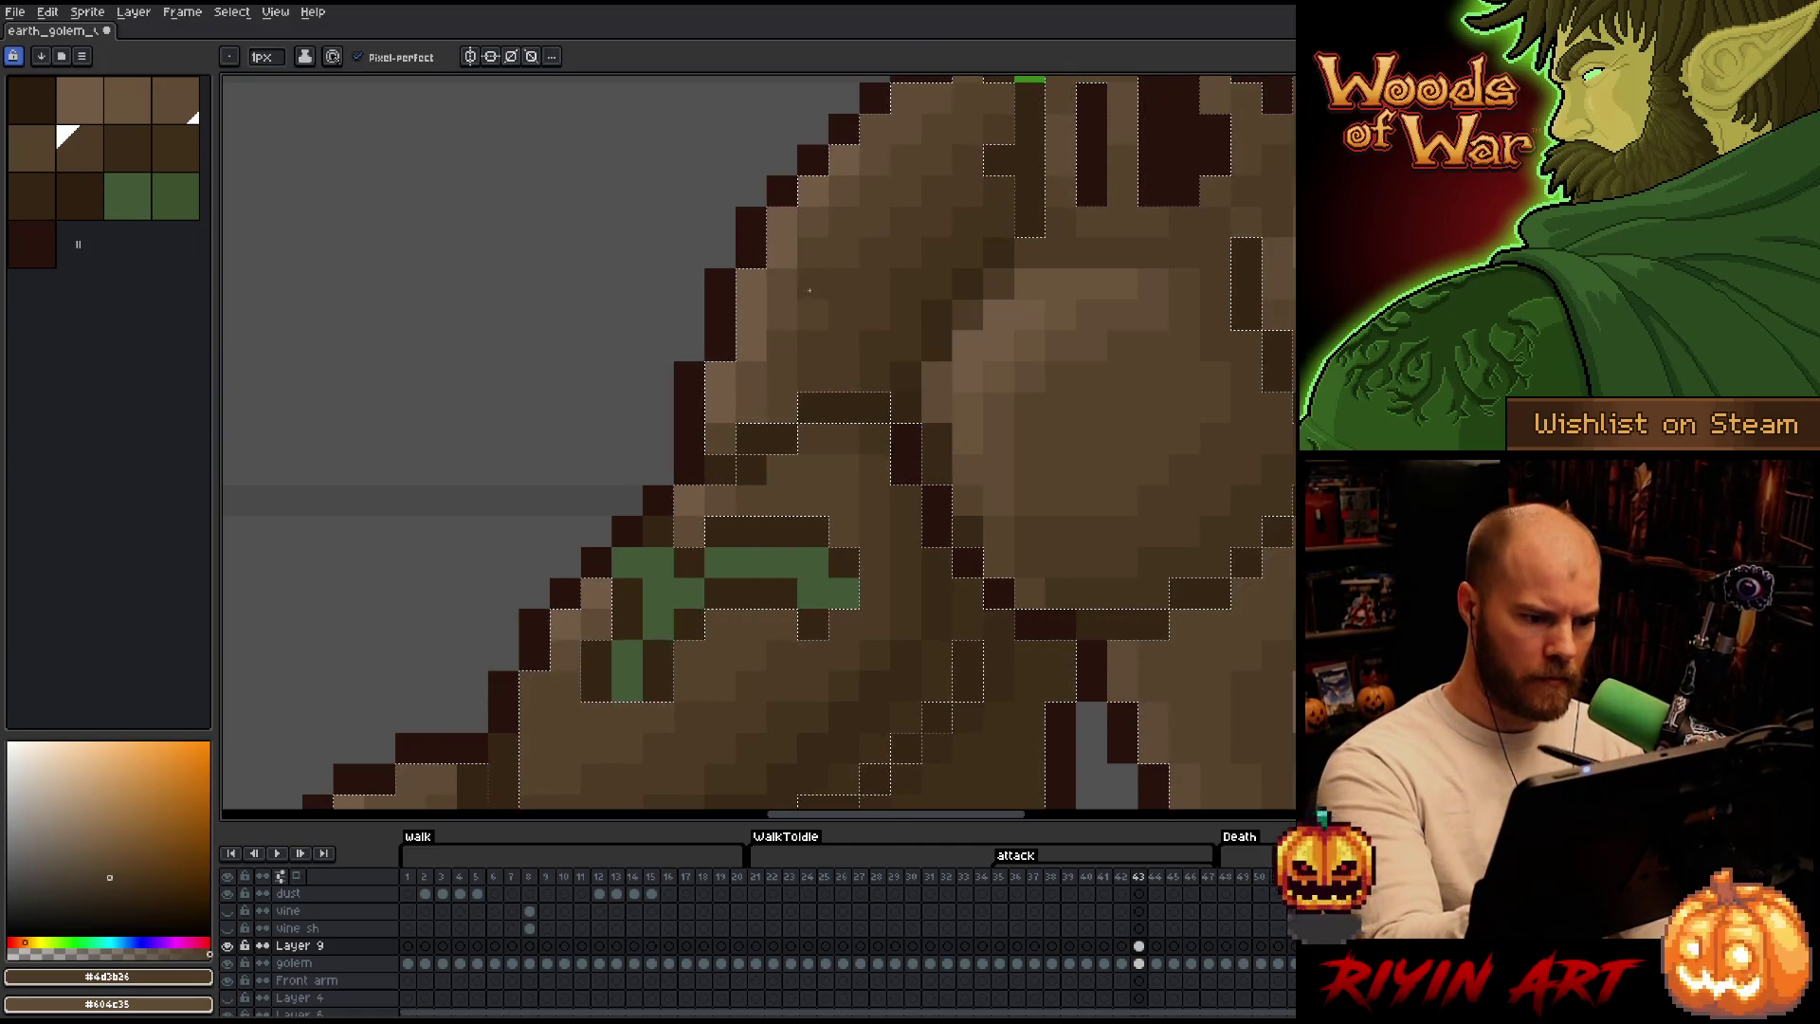
pyautogui.moveTo(925, 526); pyautogui.dragTo(1016, 236)
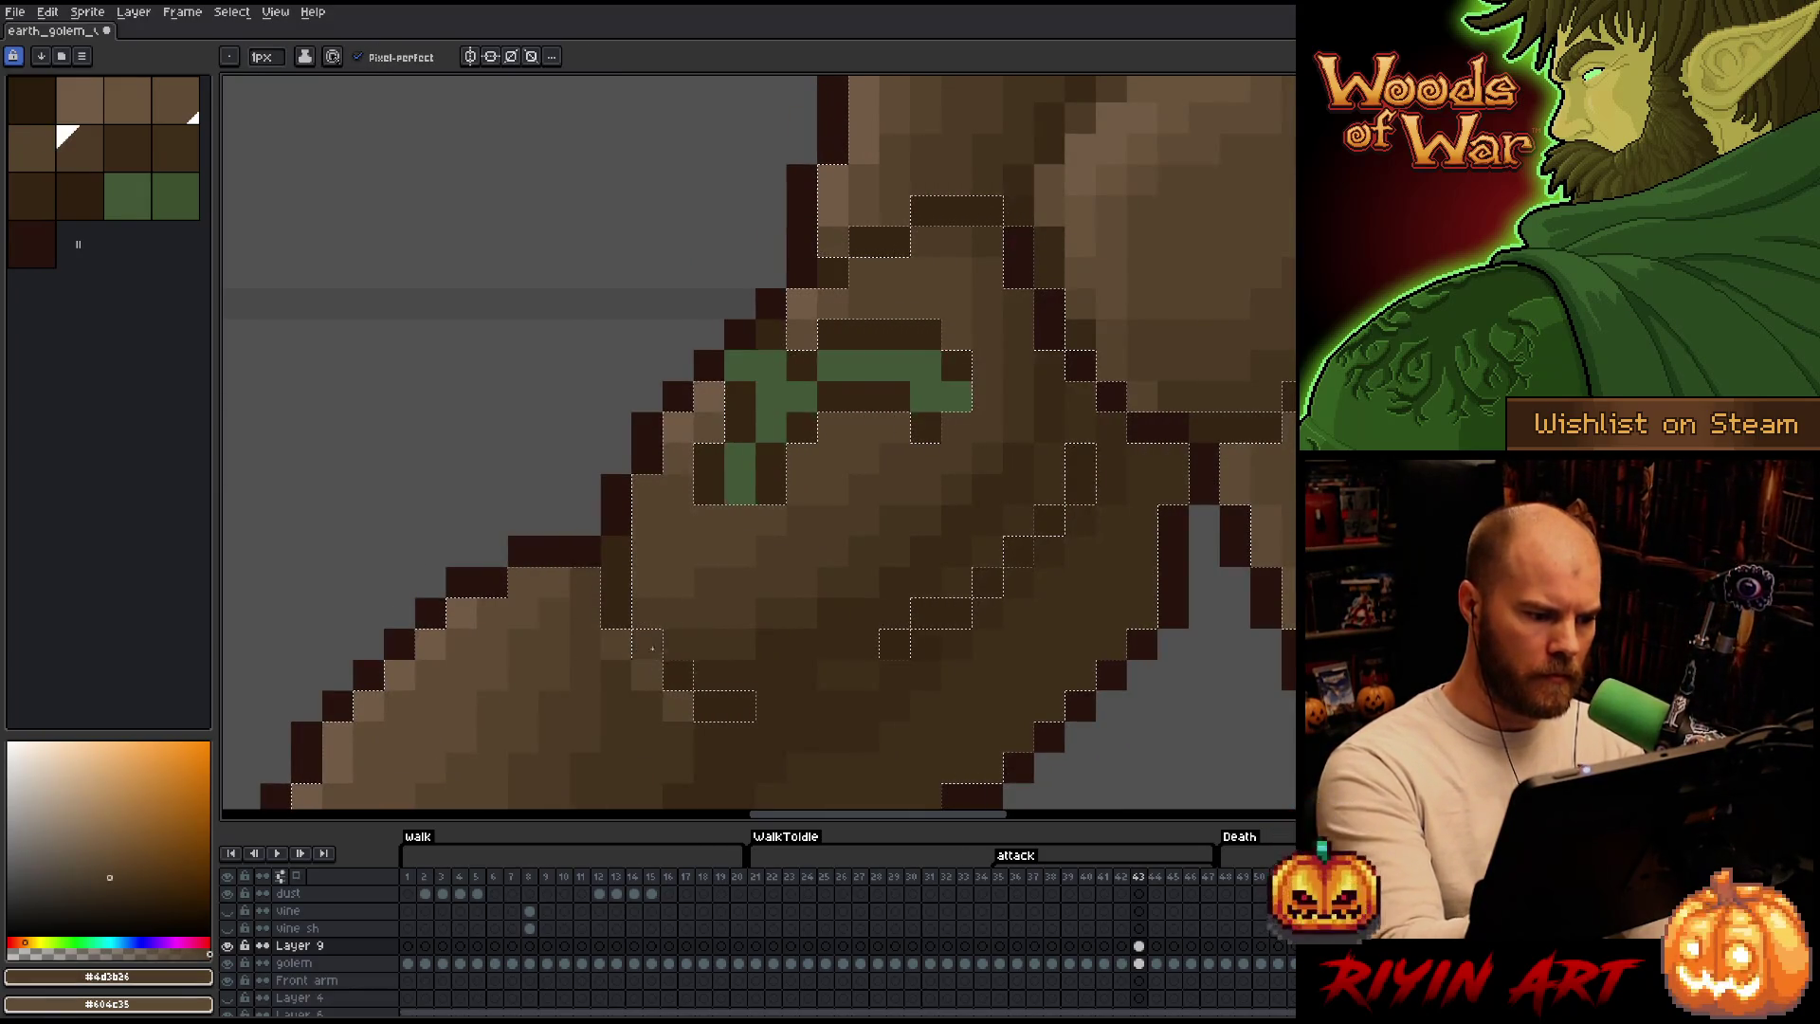
pyautogui.keyDown('alt'); pyautogui.click(553, 633); pyautogui.keyUp('alt')
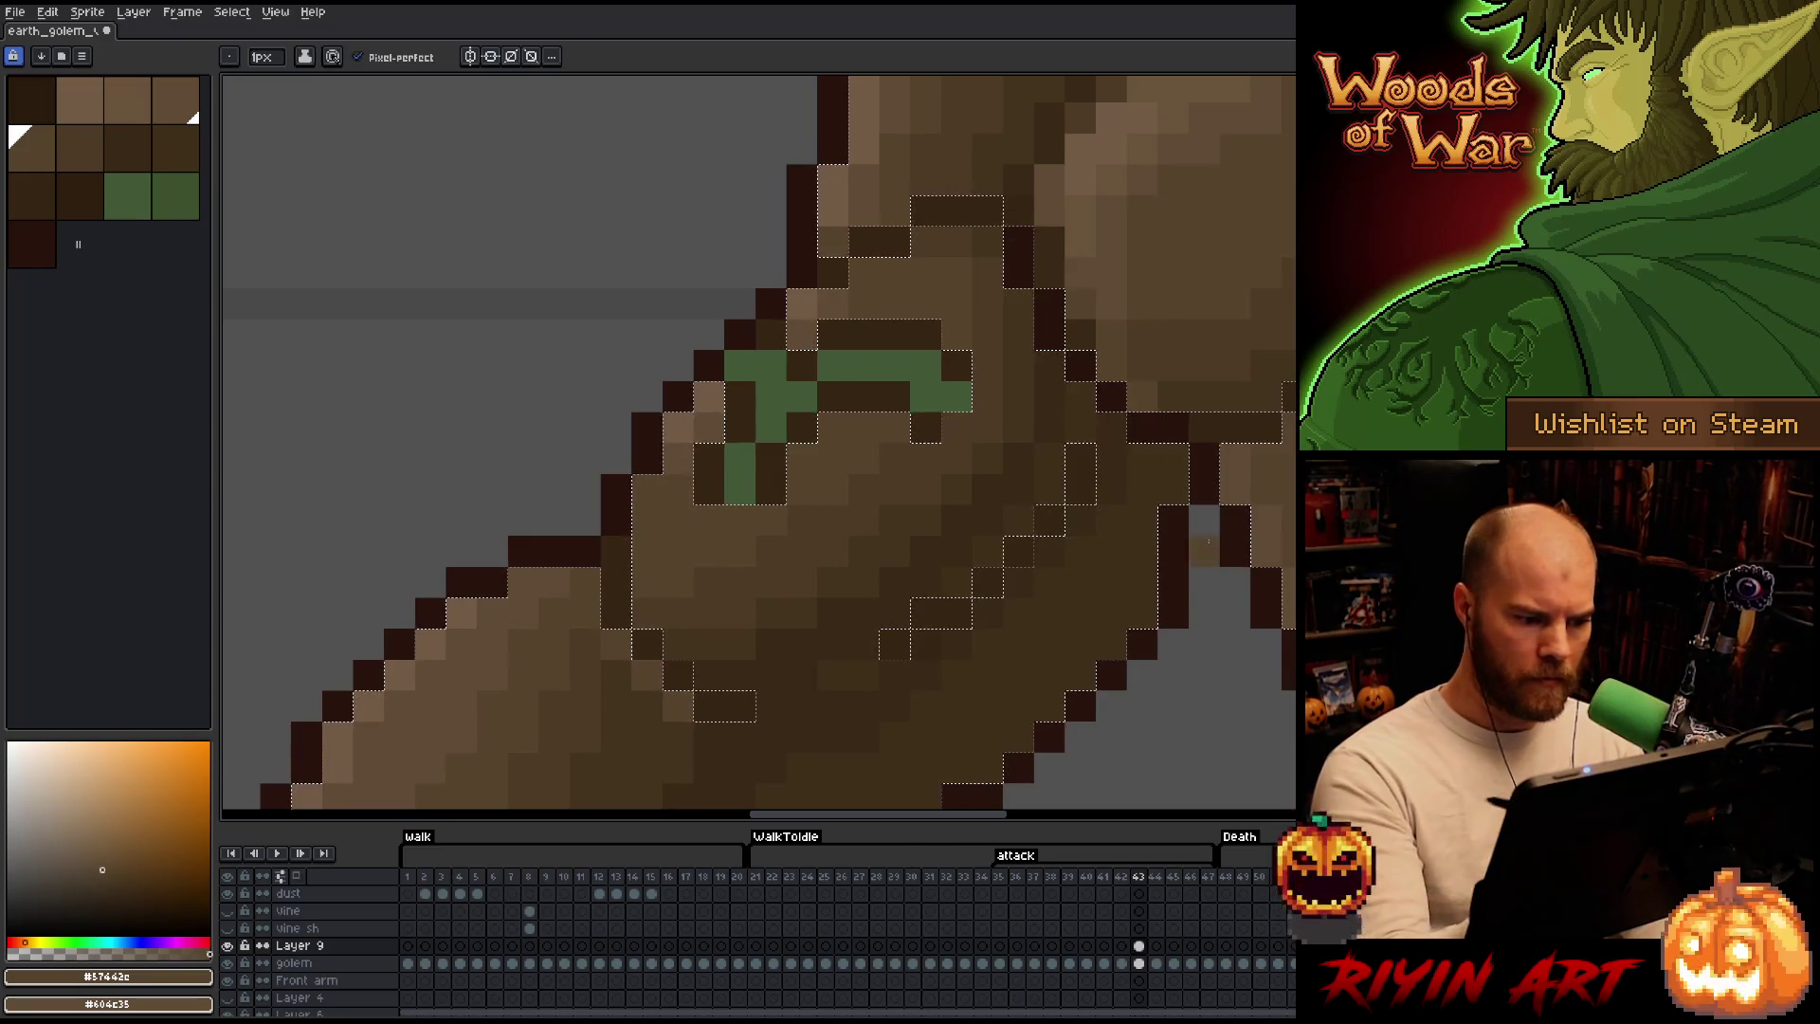
pyautogui.moveTo(1176, 570); pyautogui.dragTo(1162, 427)
pyautogui.press('alt')
pyautogui.moveTo(1199, 497); pyautogui.dragTo(1059, 565)
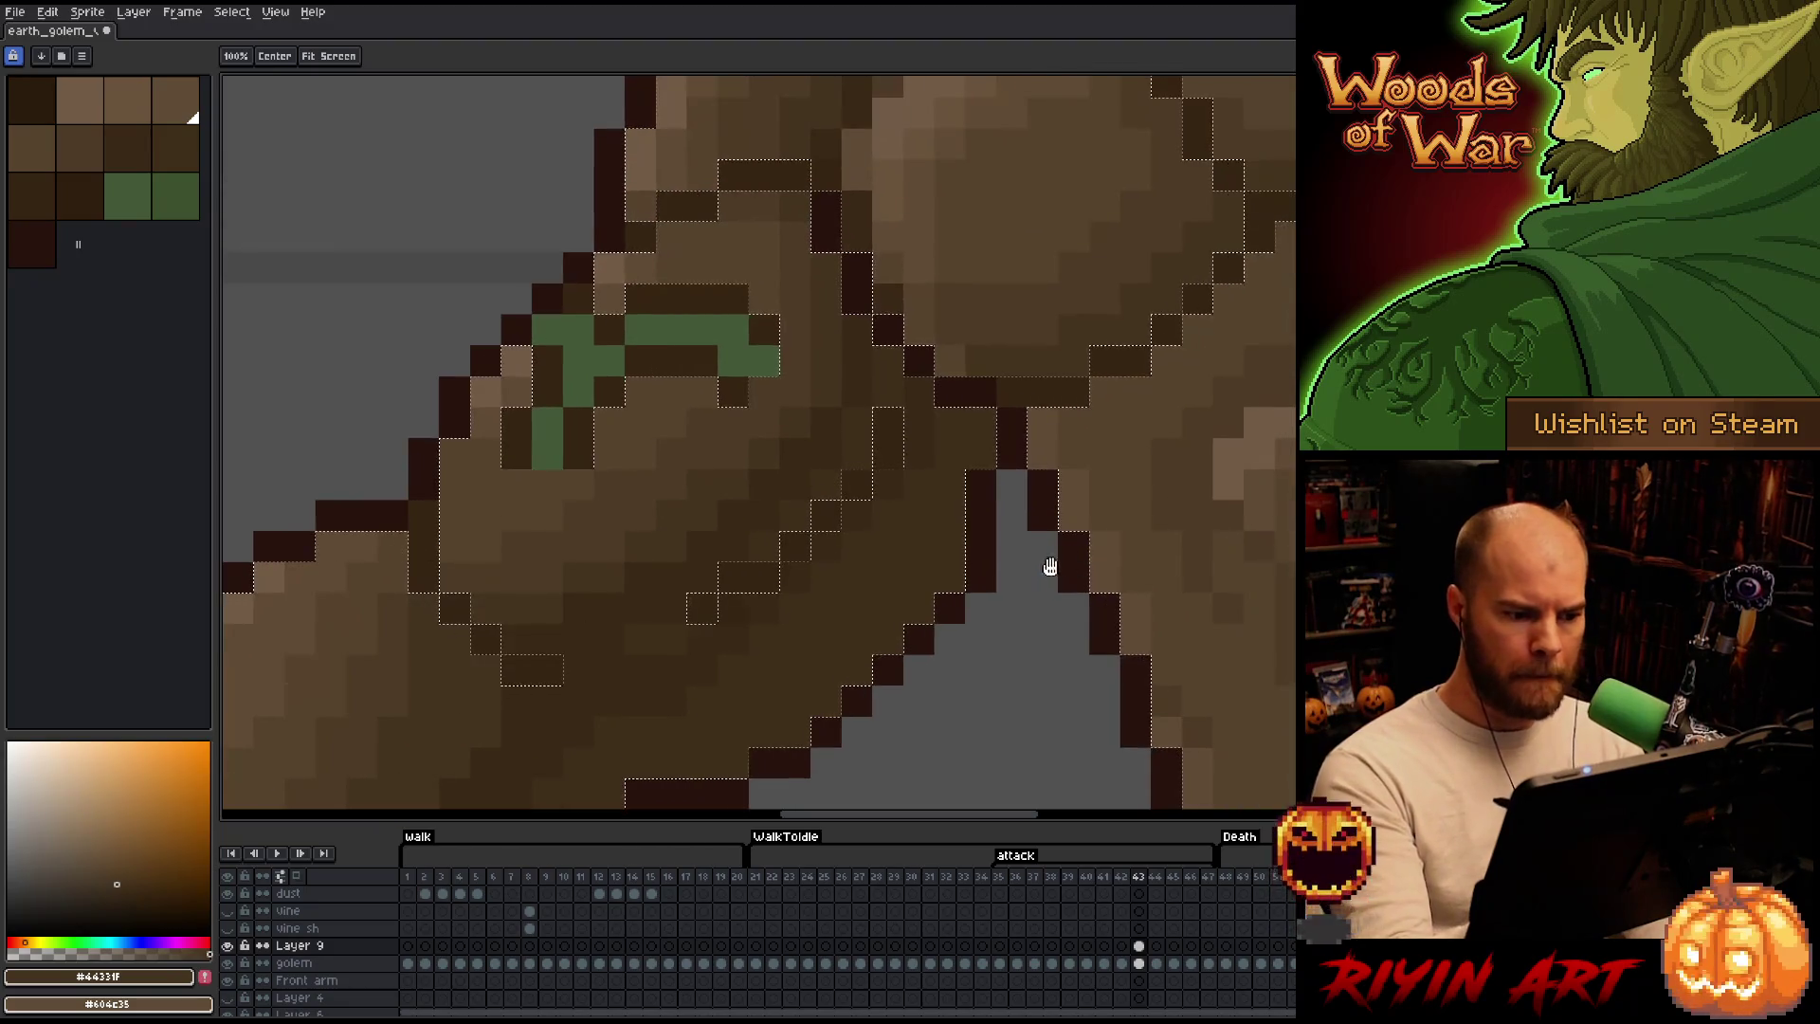
# Sample several browns from the arm, settling on a mid body brown, and return to the pencil at the chest.
pyautogui.keyDown('alt'); pyautogui.click(746, 547); pyautogui.keyUp('alt')
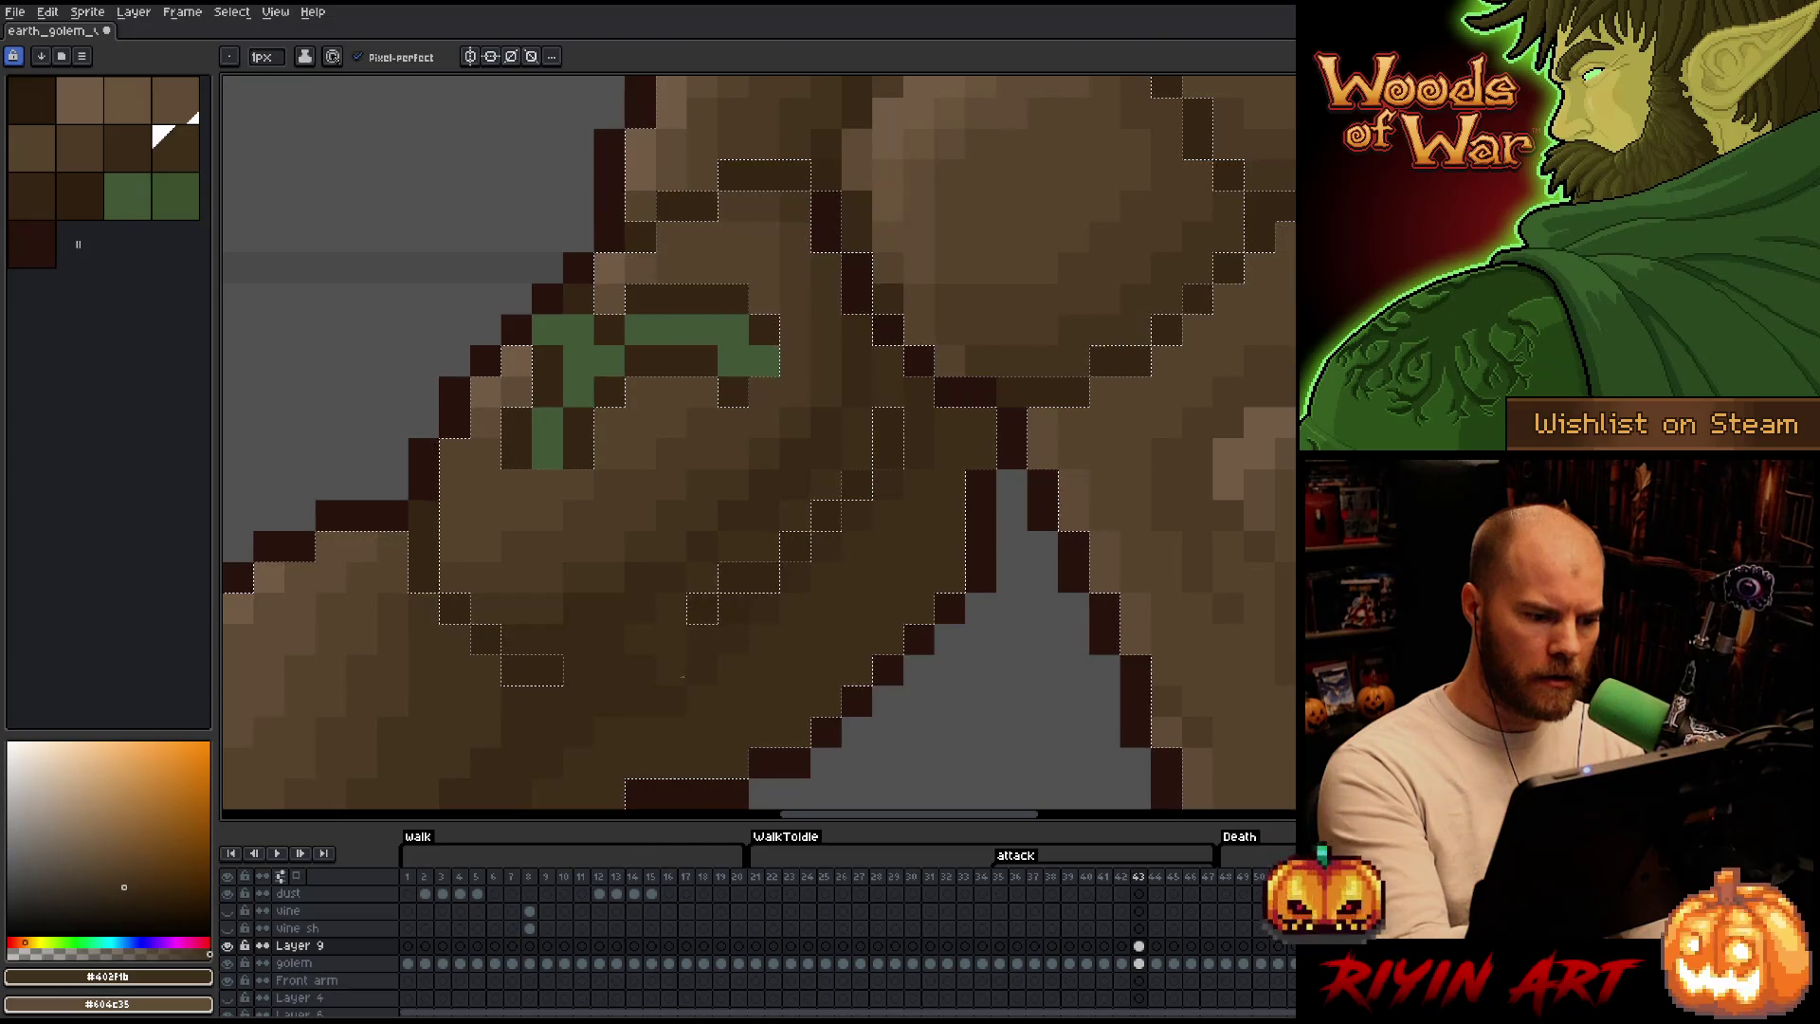
pyautogui.keyDown('alt'); pyautogui.click(647, 625); pyautogui.keyUp('alt')
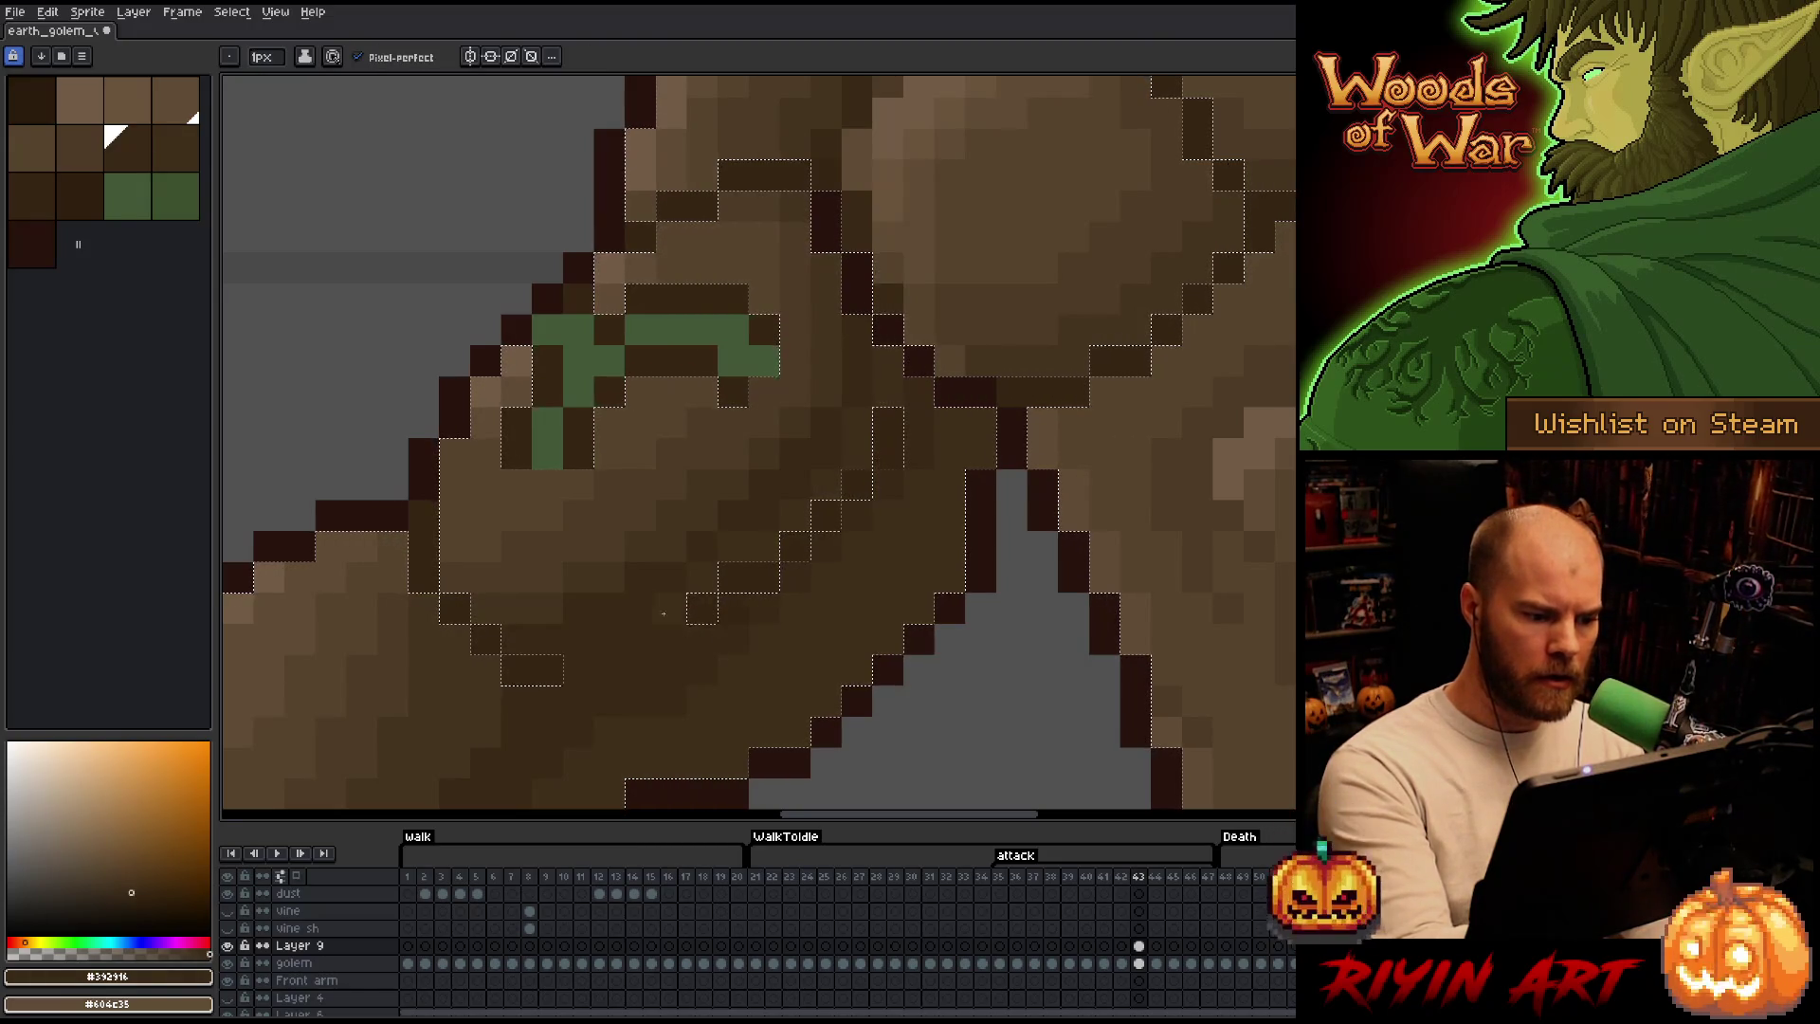
pyautogui.keyDown('alt'); pyautogui.click(683, 537); pyautogui.keyUp('alt')
pyautogui.keyDown('alt'); pyautogui.click(634, 530); pyautogui.keyUp('alt')
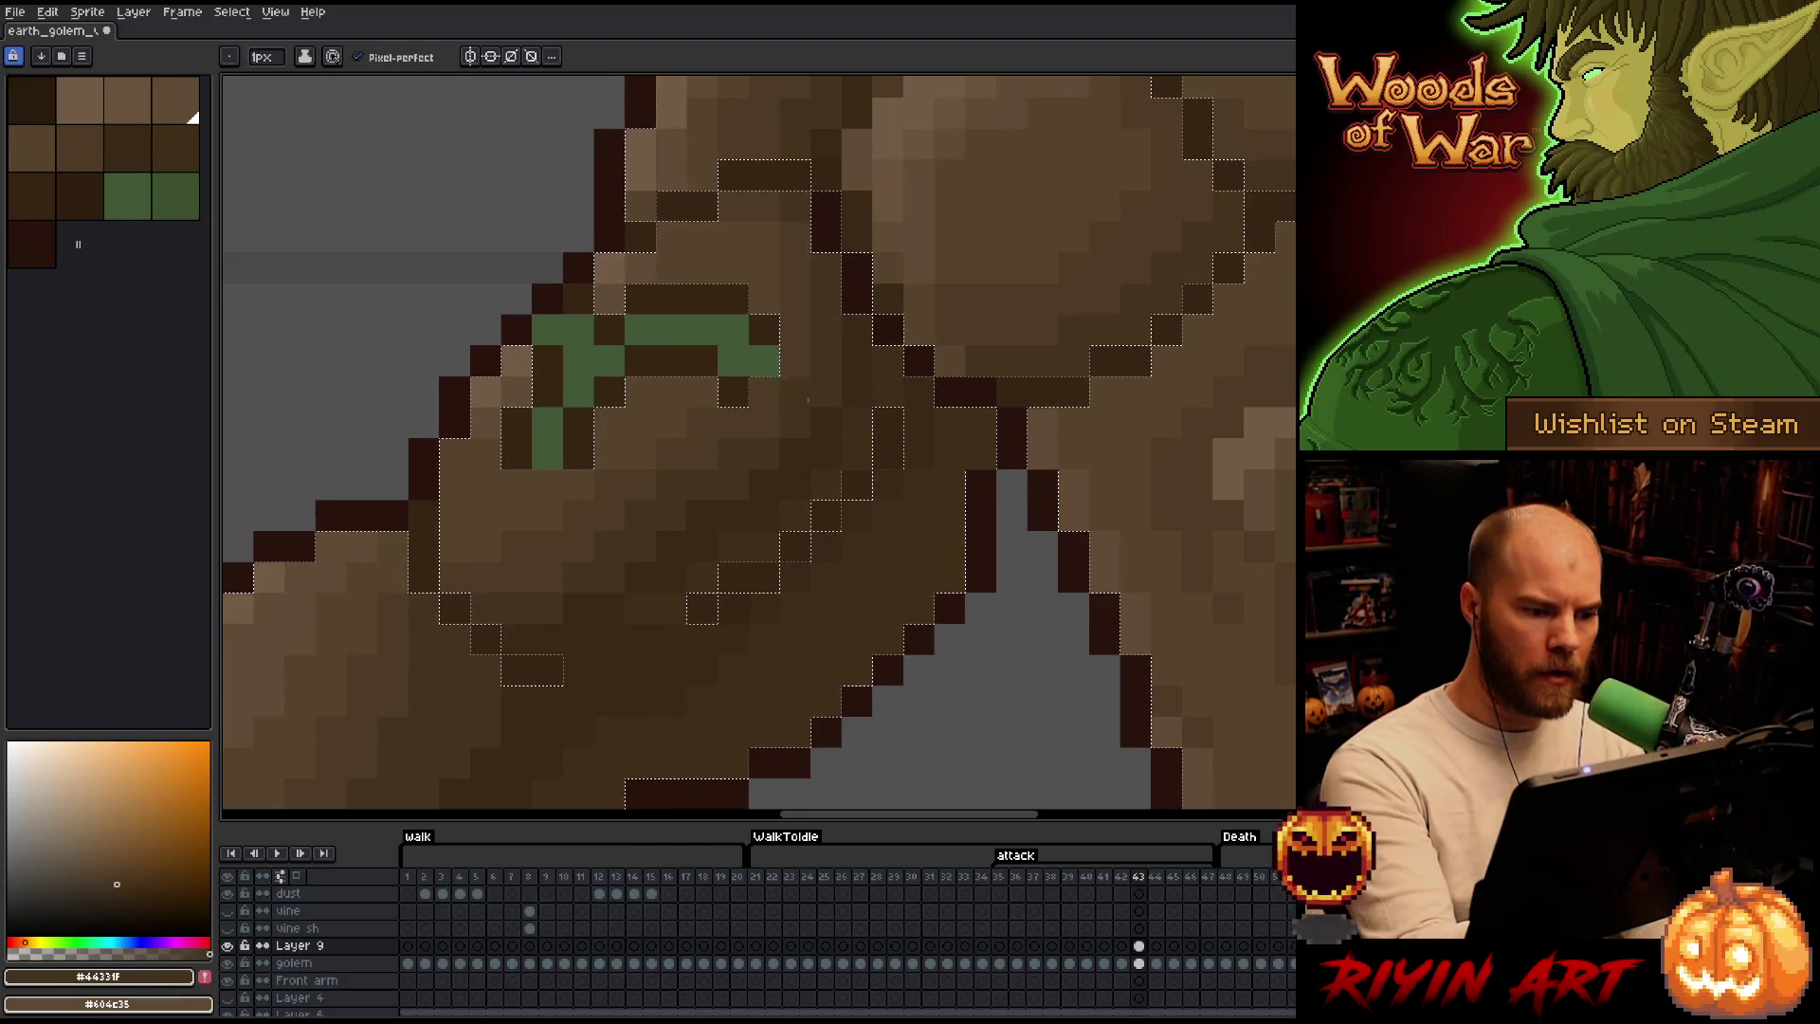
pyautogui.moveTo(815, 402)
pyautogui.mouseDown()
pyautogui.moveTo(1084, 603)
pyautogui.moveTo(952, 471)
pyautogui.mouseUp()
pyautogui.moveTo(1185, 581); pyautogui.dragTo(1036, 622)
pyautogui.press('b')
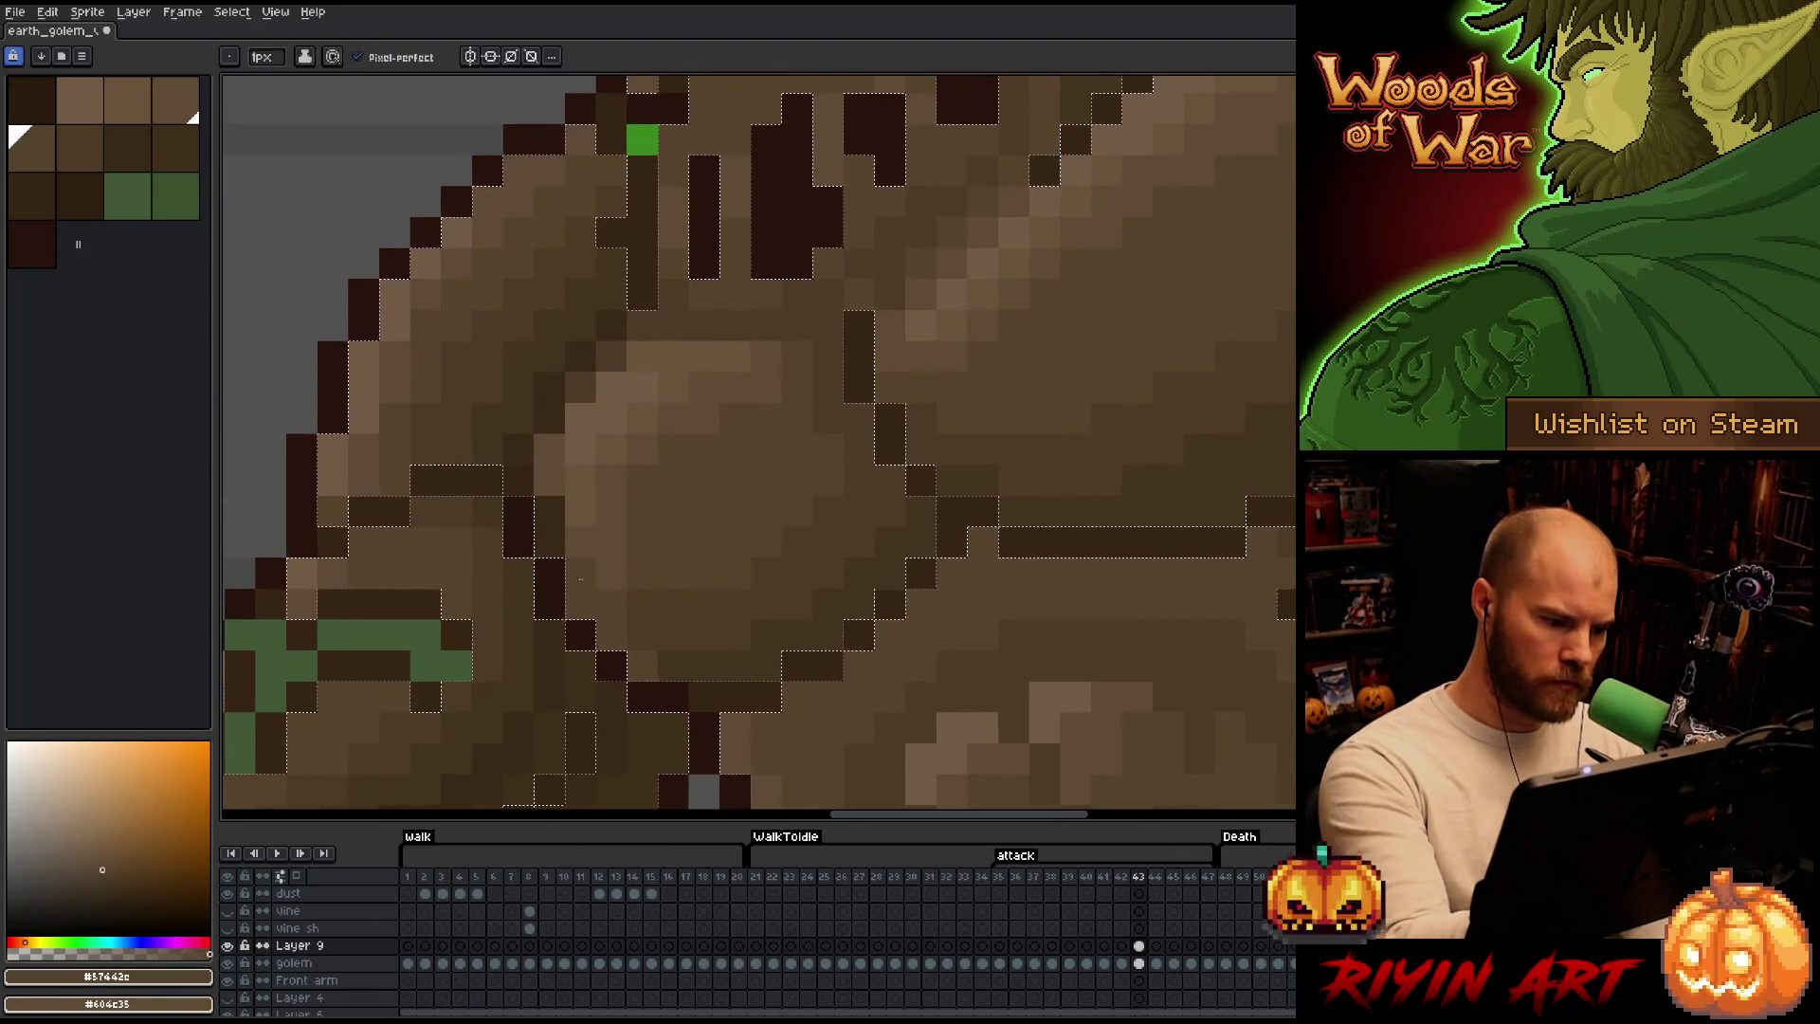